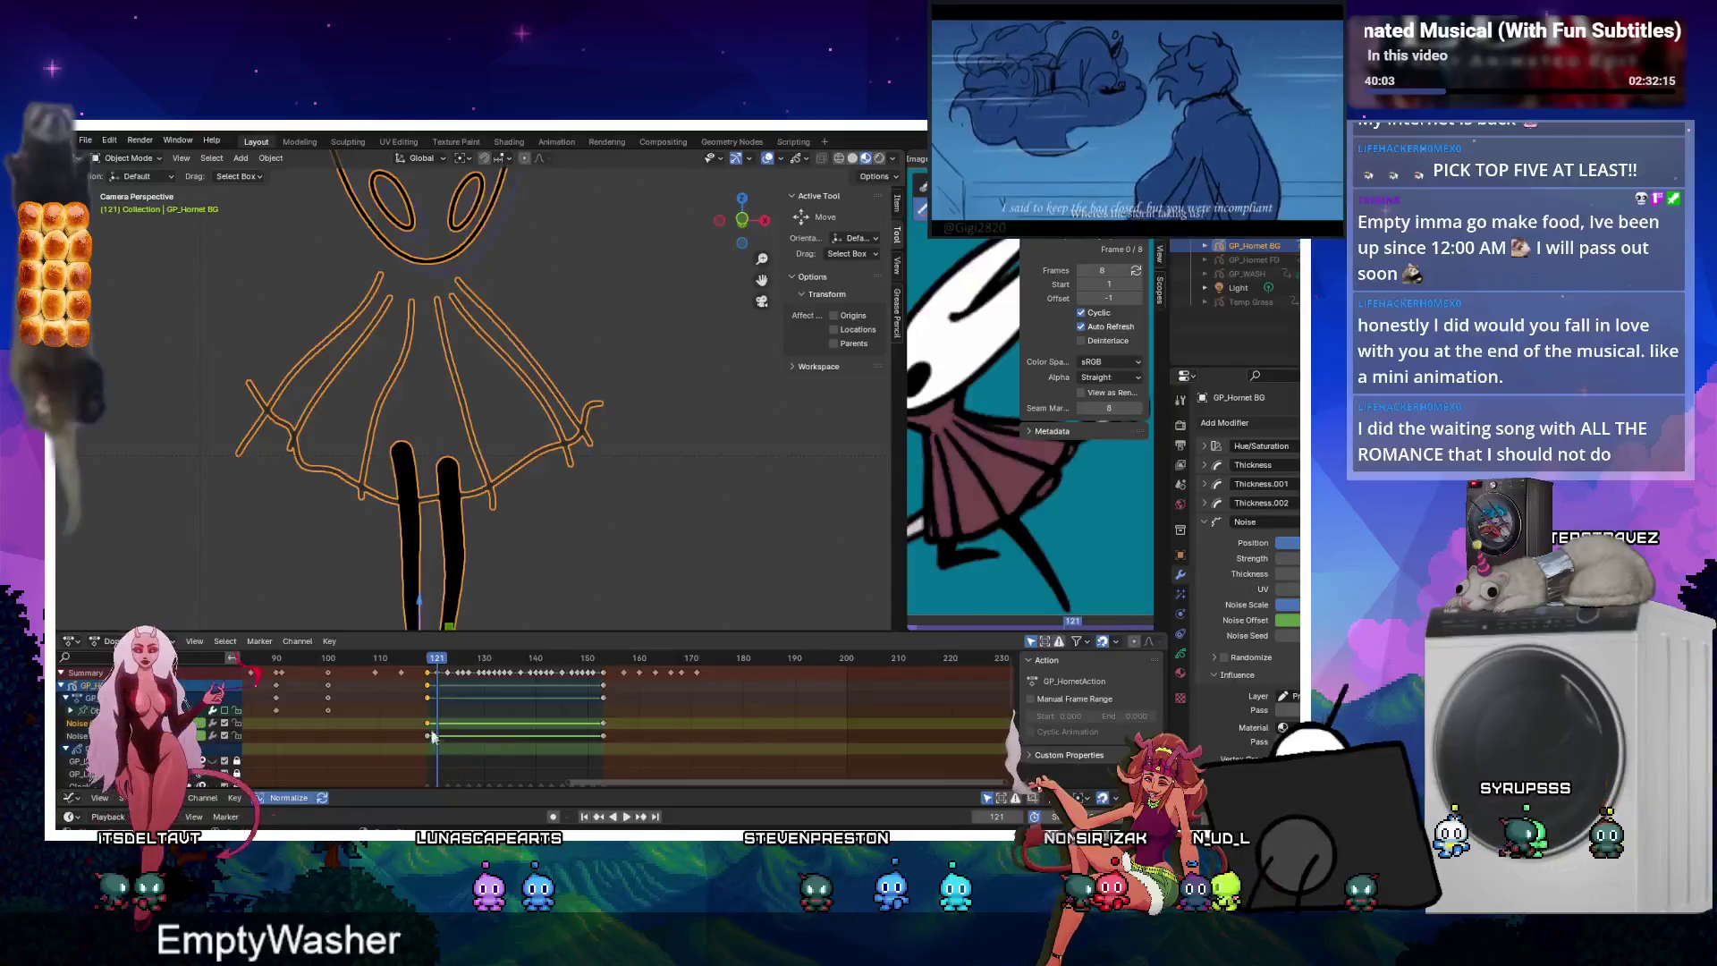
Insert an In Active Group keyframe for the Hornet drawing at frame 121.
{"action": "key", "text": "Left"}
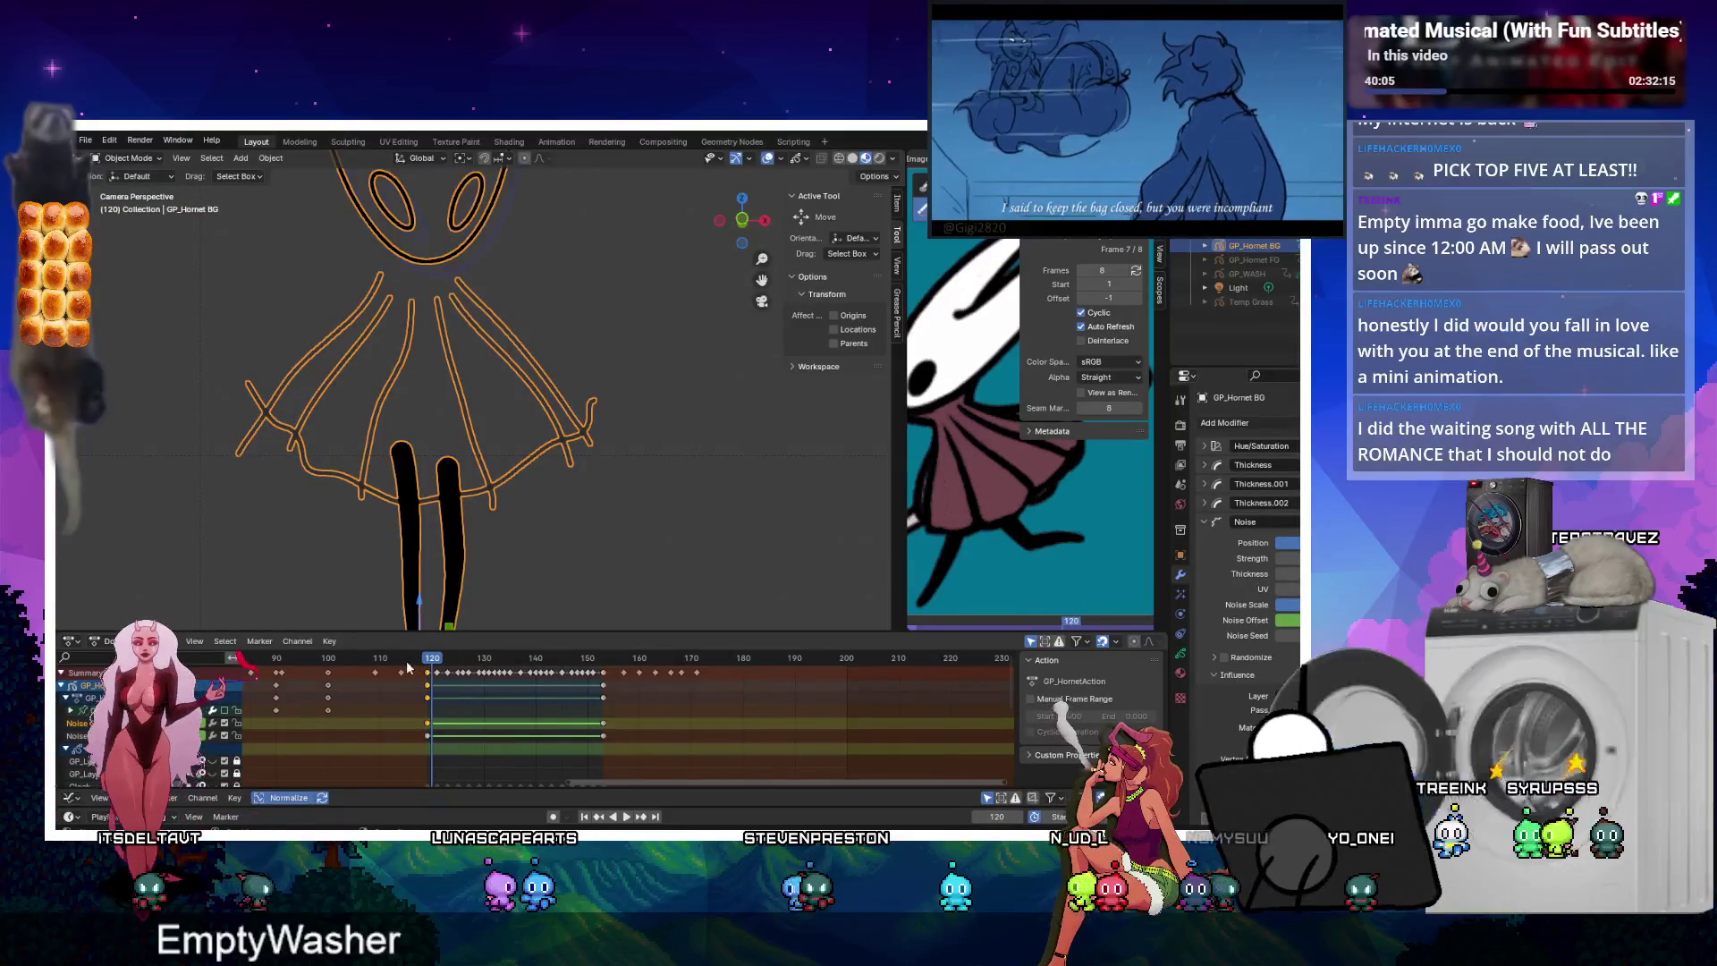
{"action": "key", "text": "Right"}
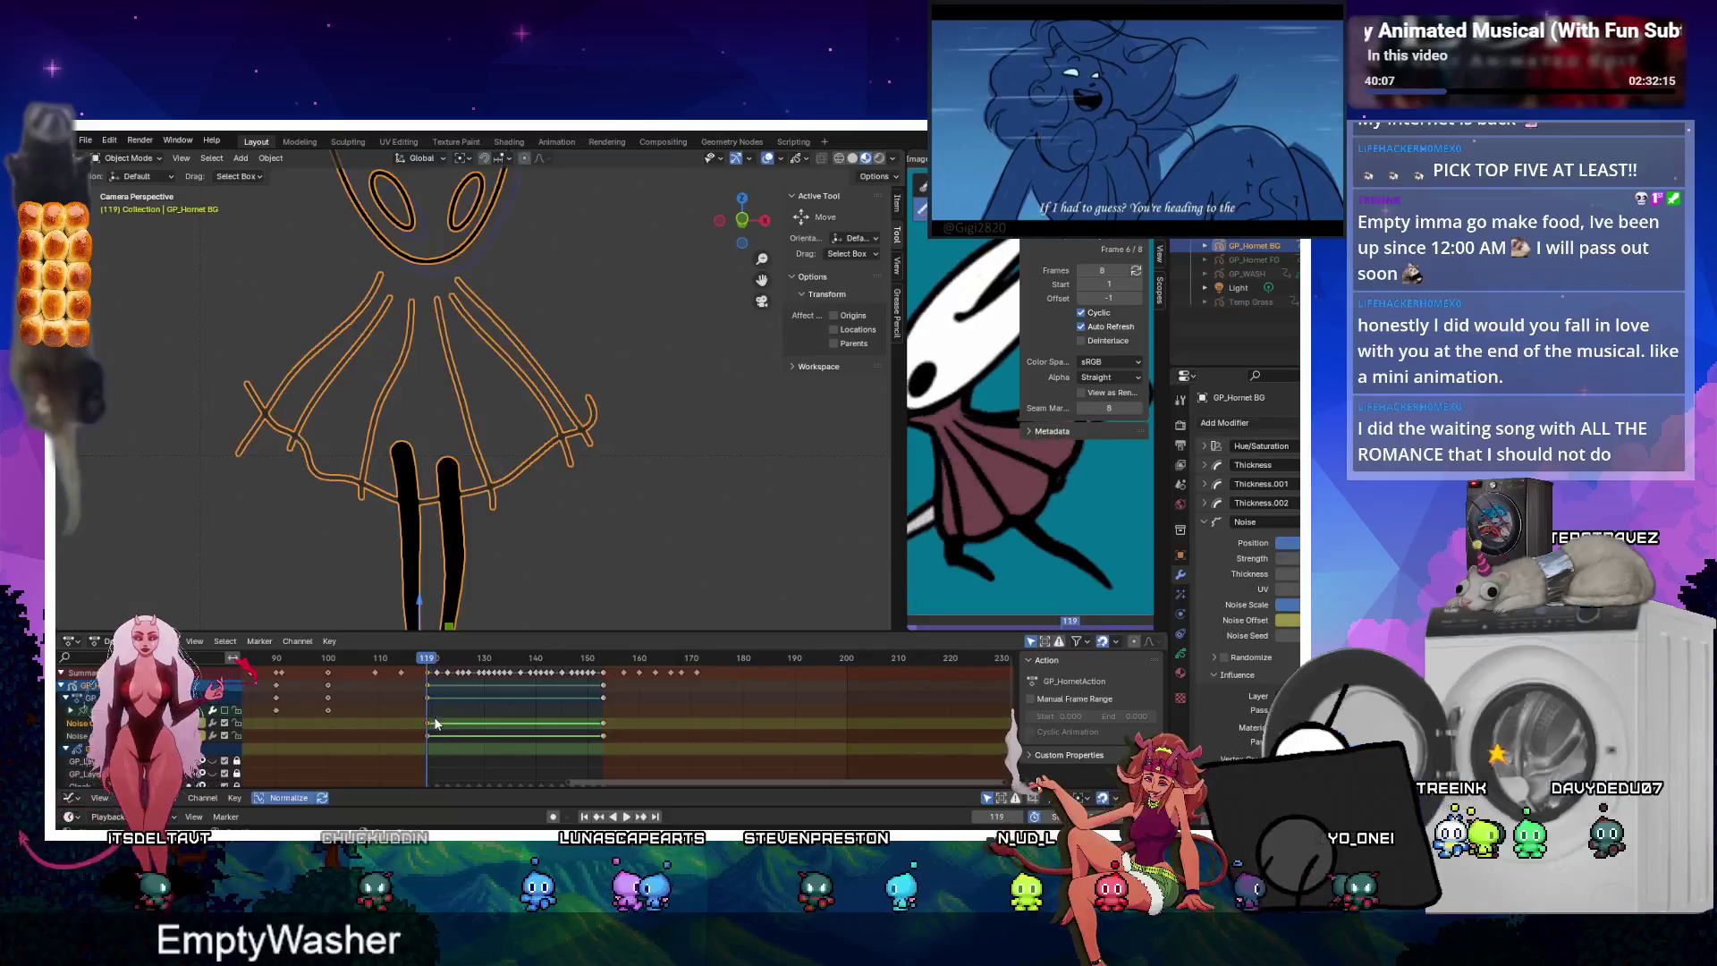
{"action": "key", "text": "i"}
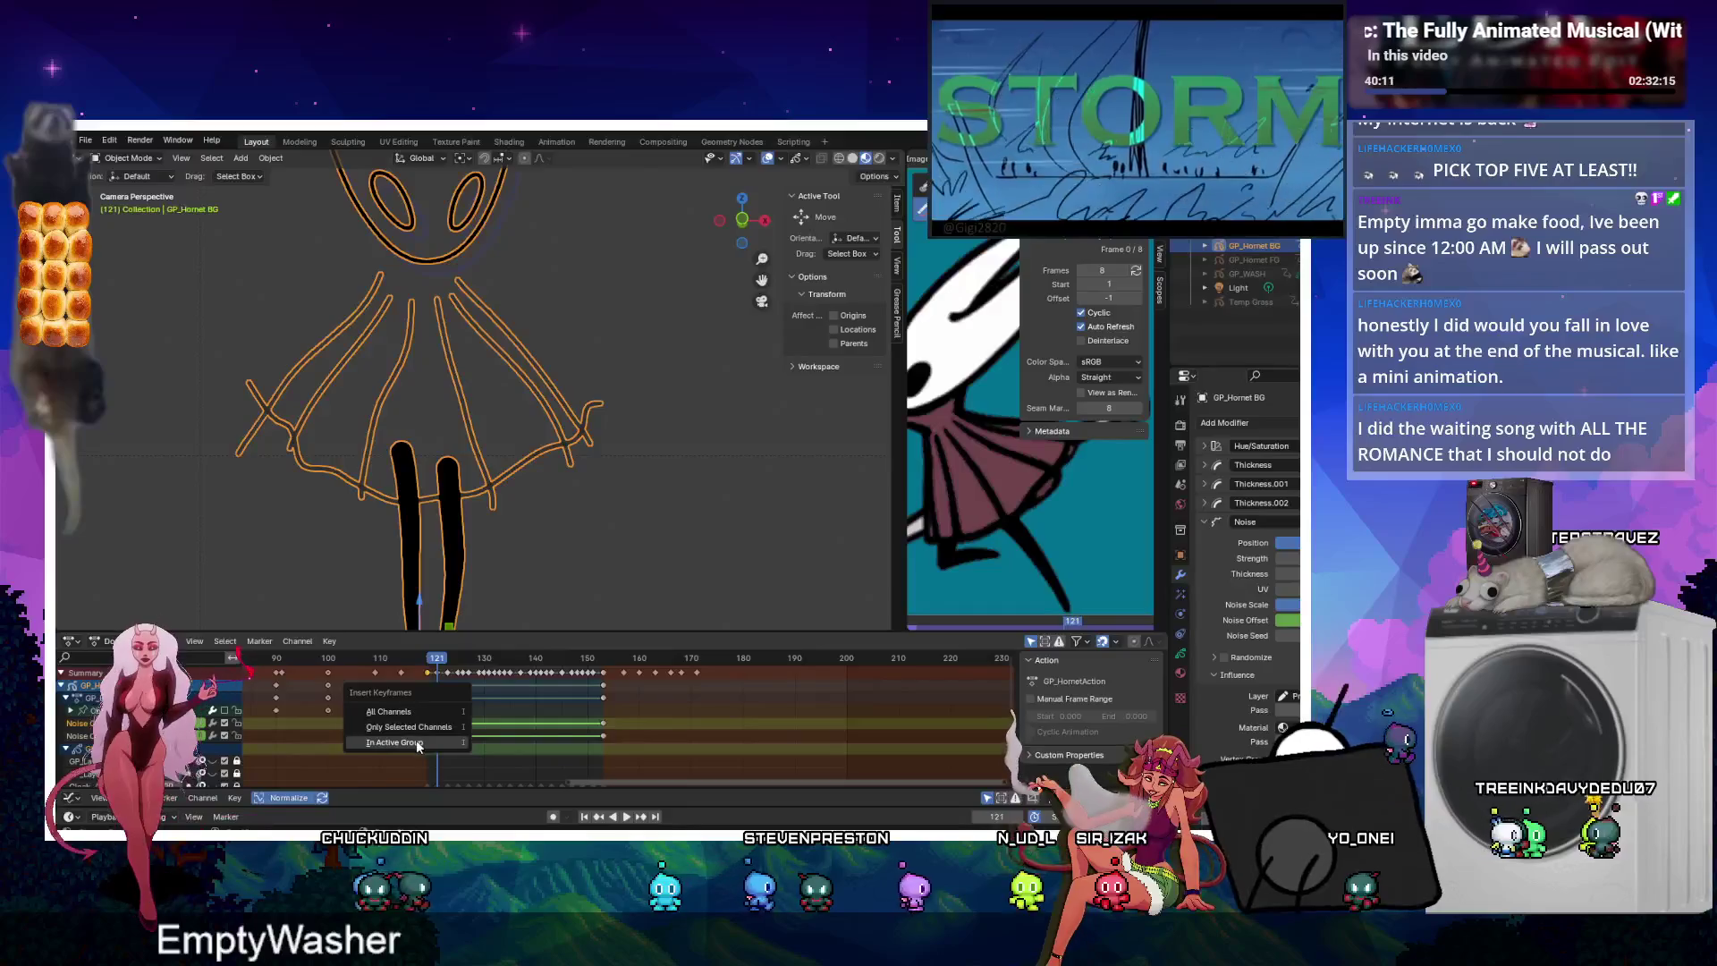
{"action": "left_click", "coordinate": [417, 743]}
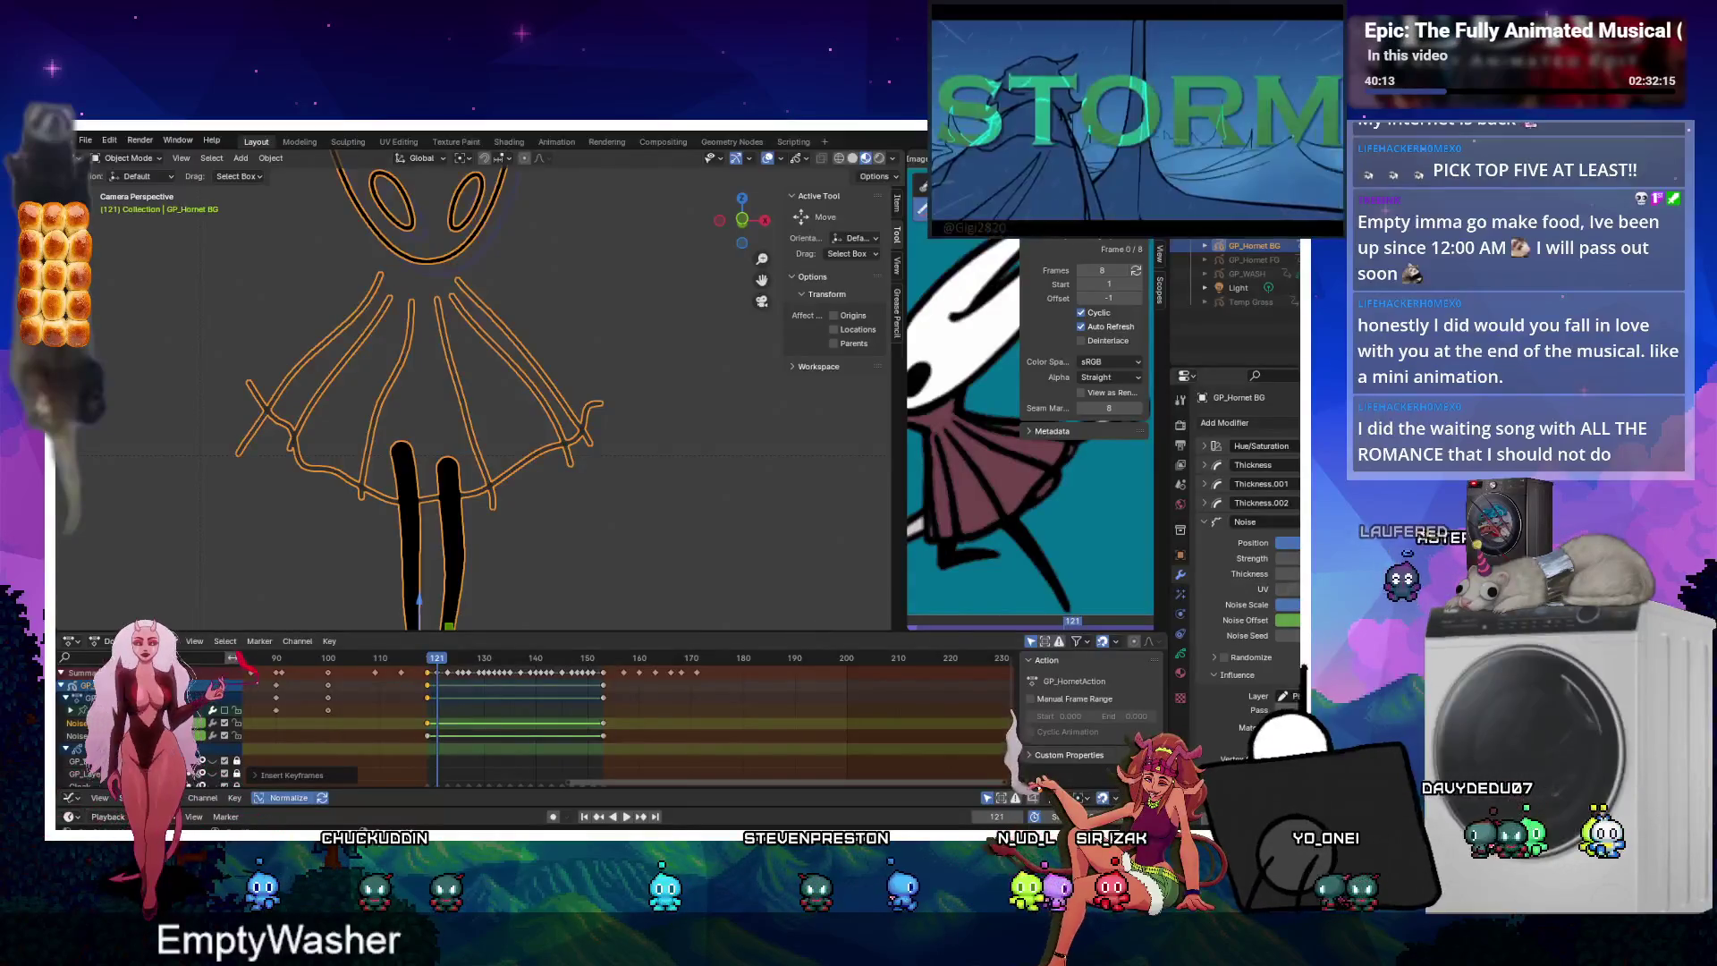
Play the animation to review the motion, then scrub back to frame 120.
{"action": "key", "text": "space"}
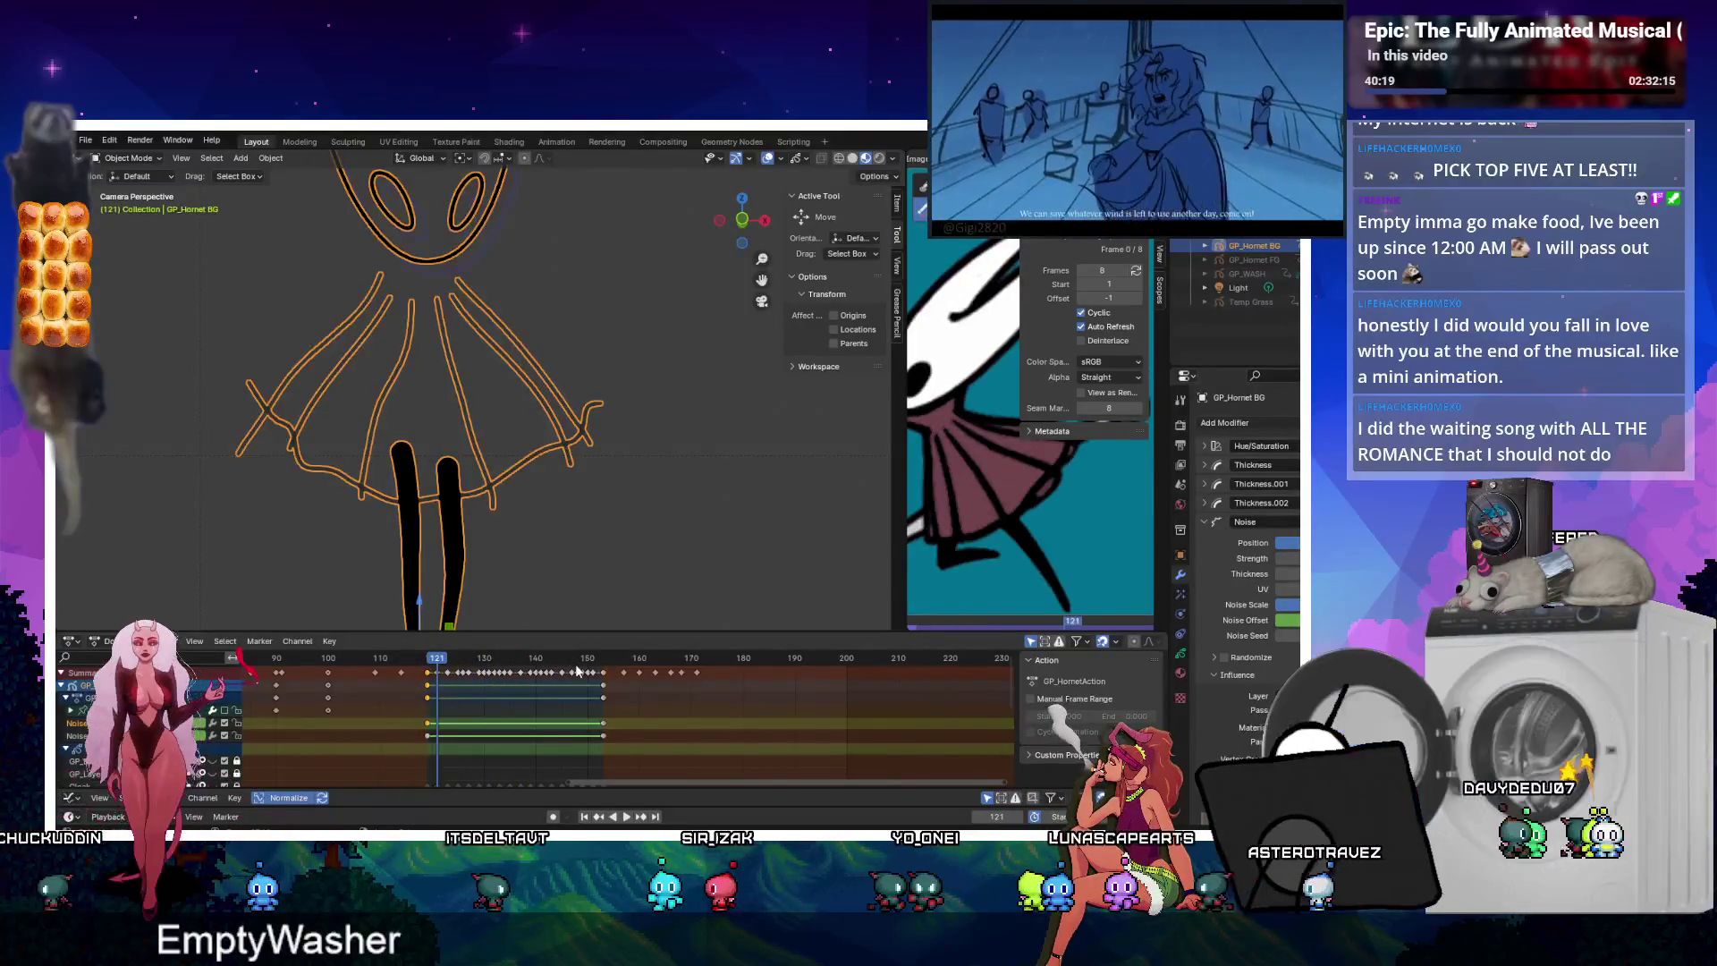
{"action": "key", "text": "space"}
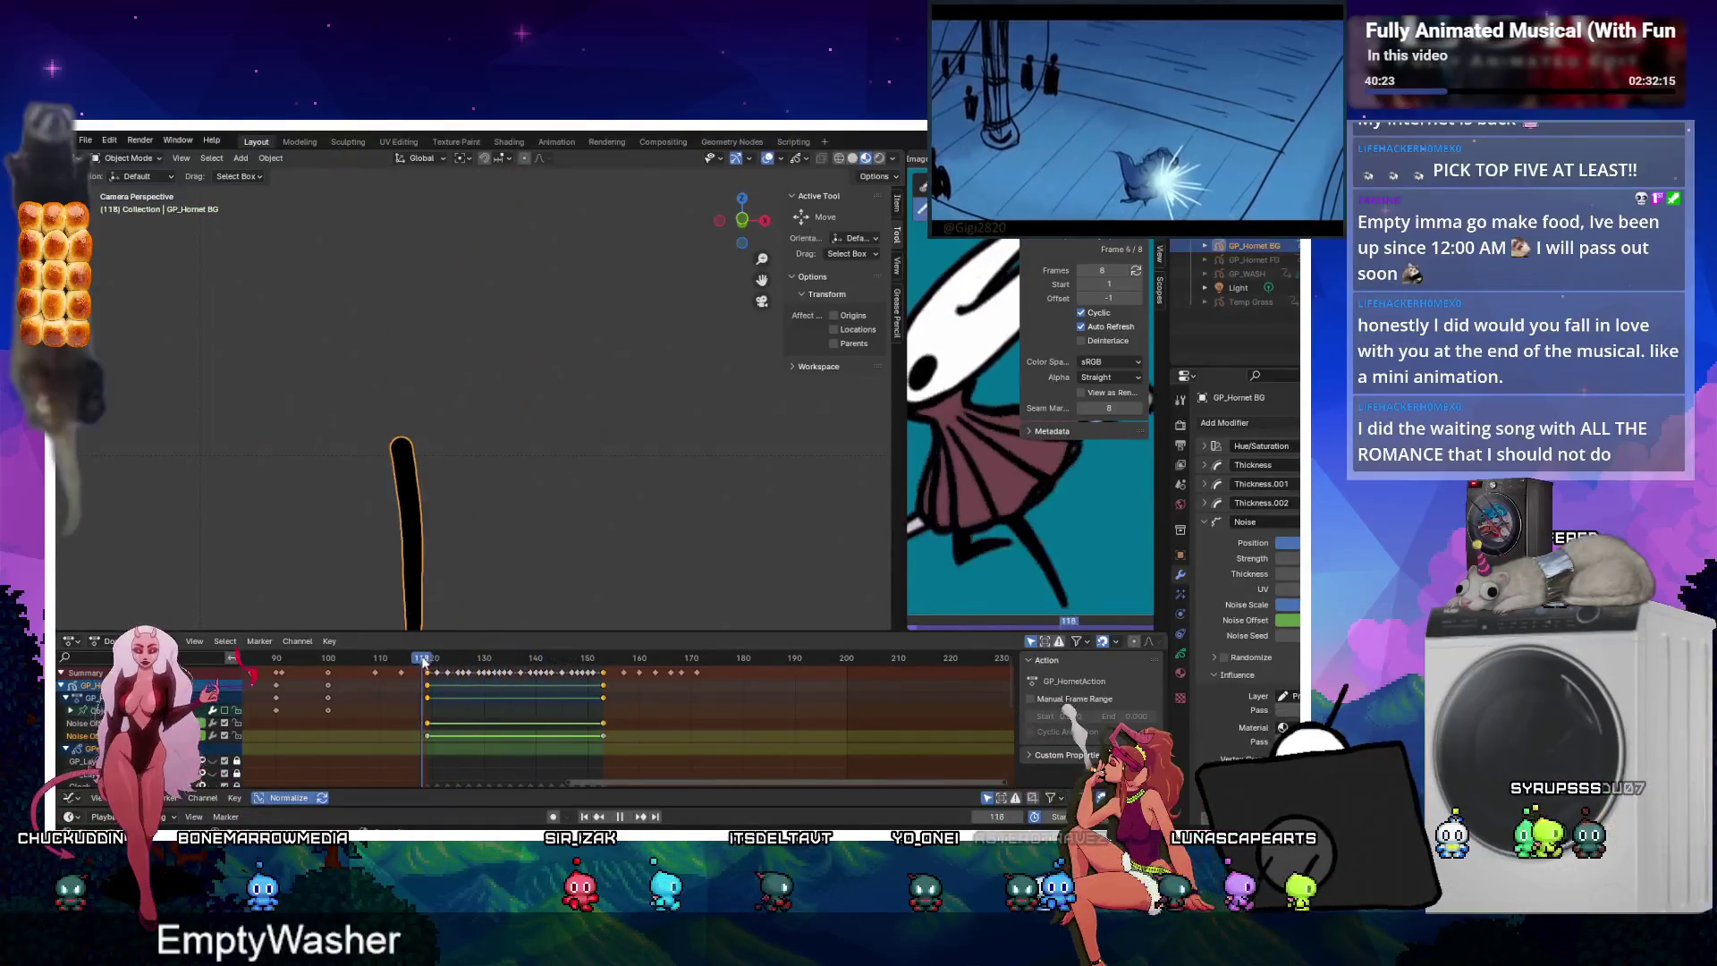
{"action": "left_click_drag", "start_coordinate": [455, 659], "coordinate": [434, 662]}
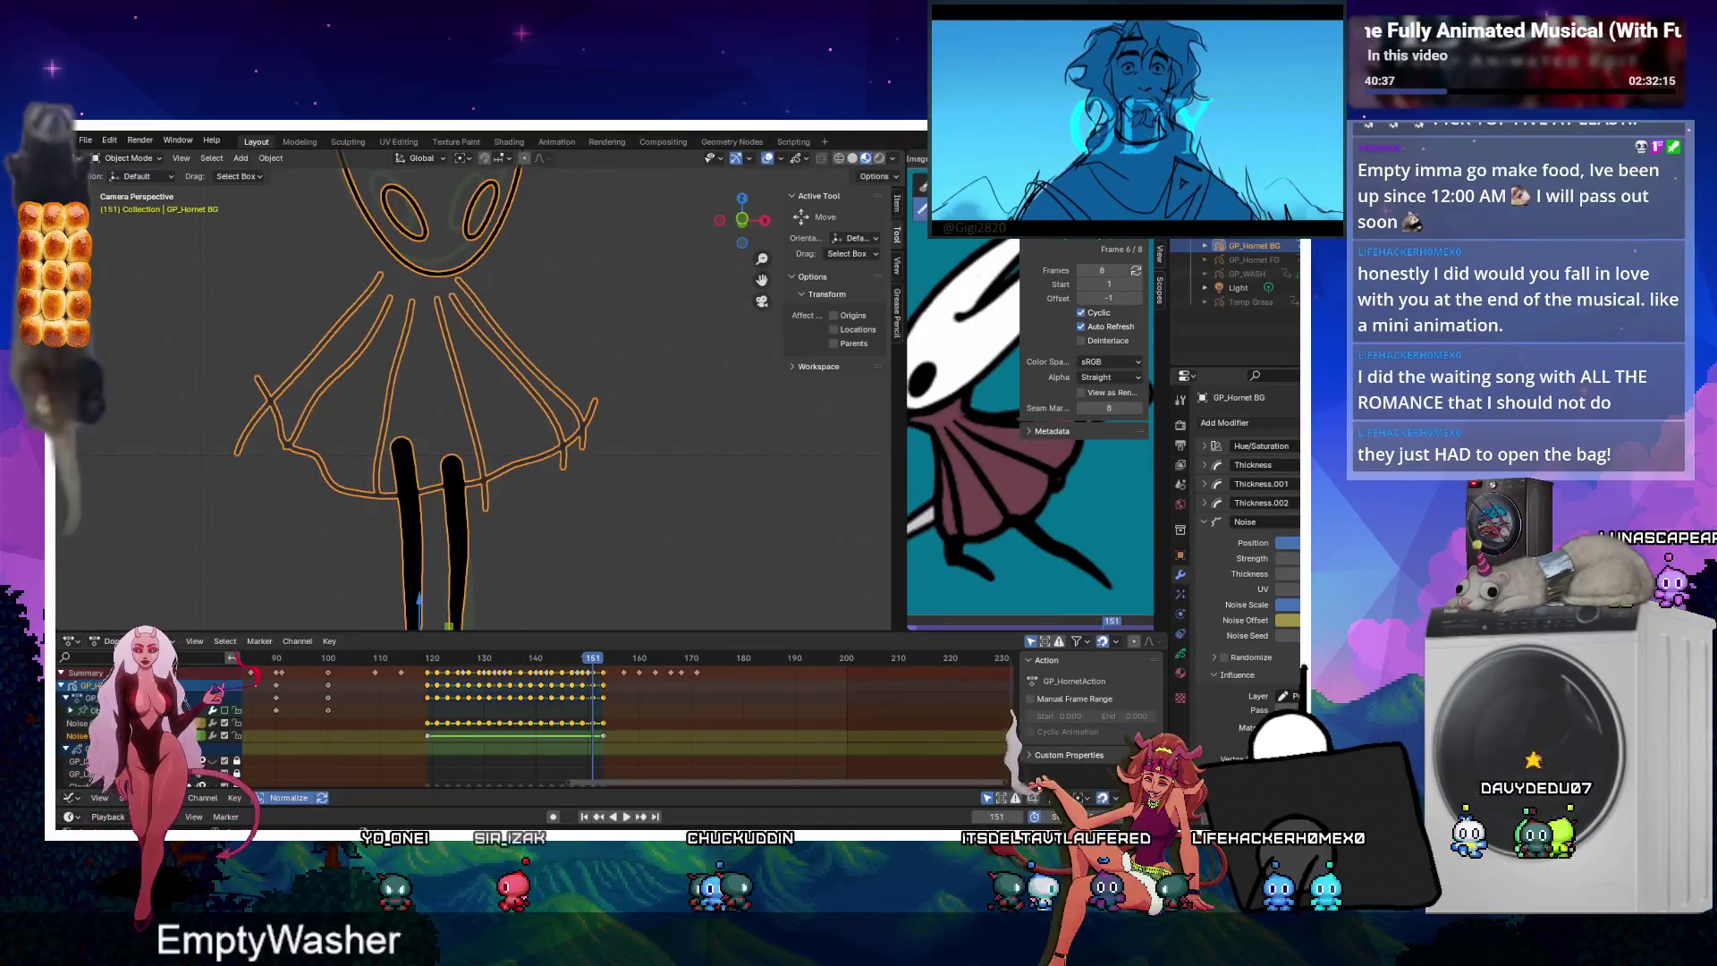
{"action": "left_click", "coordinate": [1292, 522]}
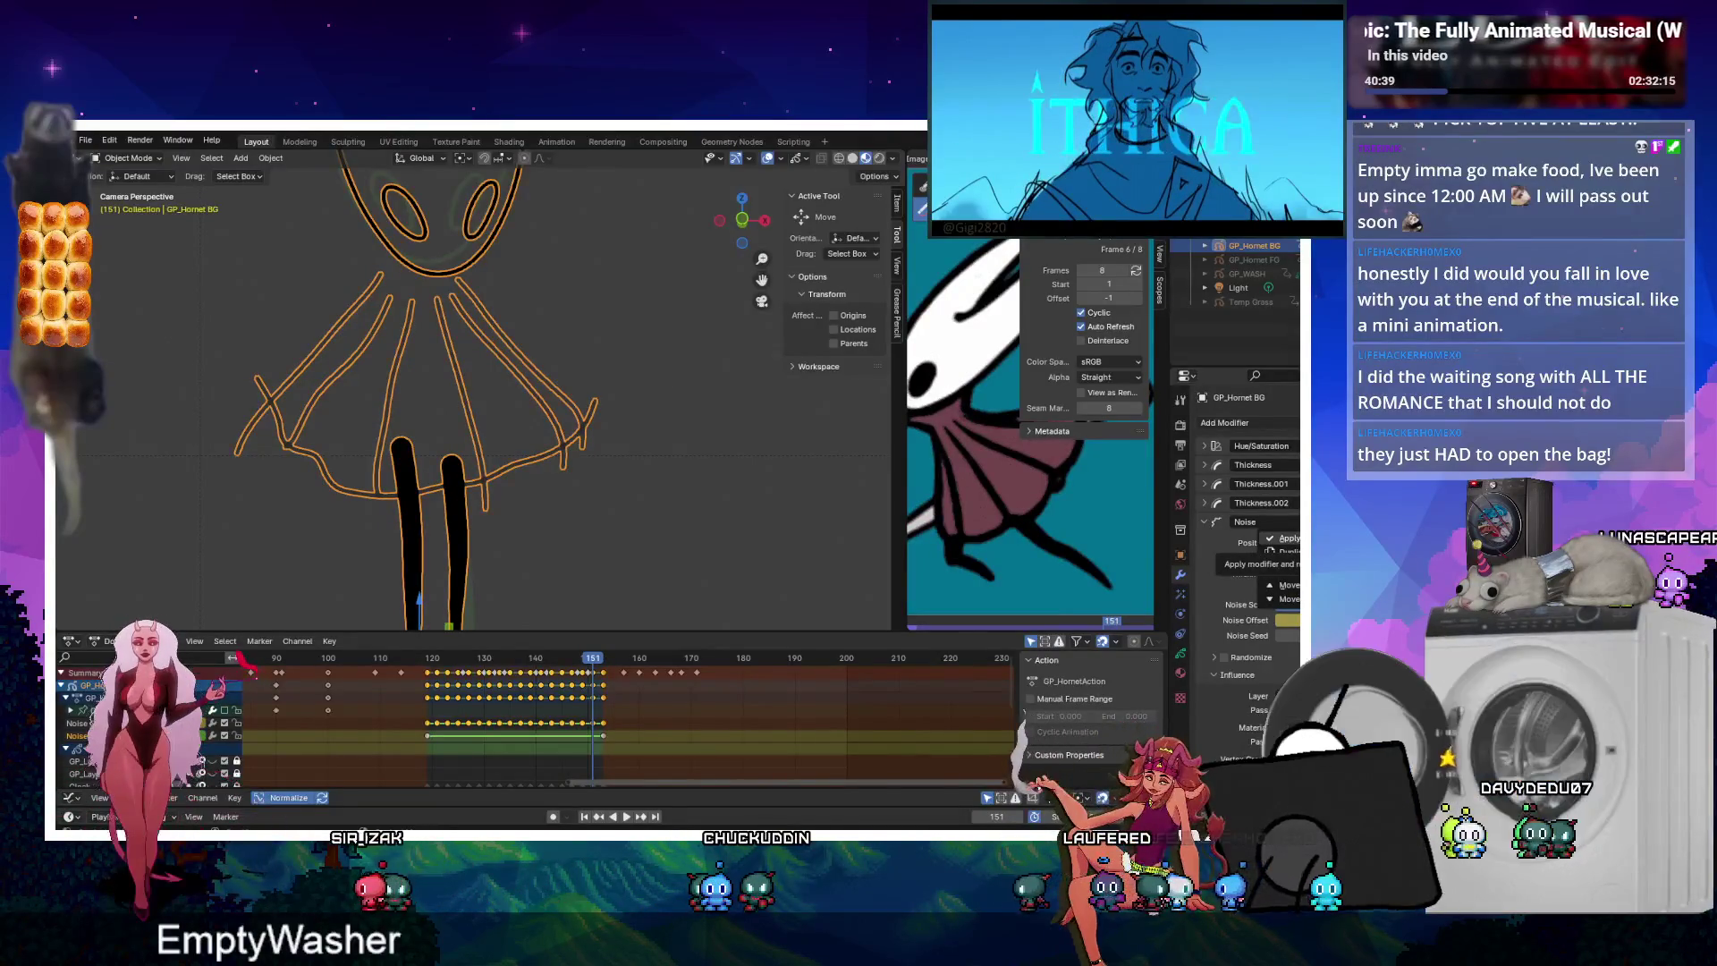
{"action": "left_click", "coordinate": [1286, 538]}
{"action": "key", "text": "space"}
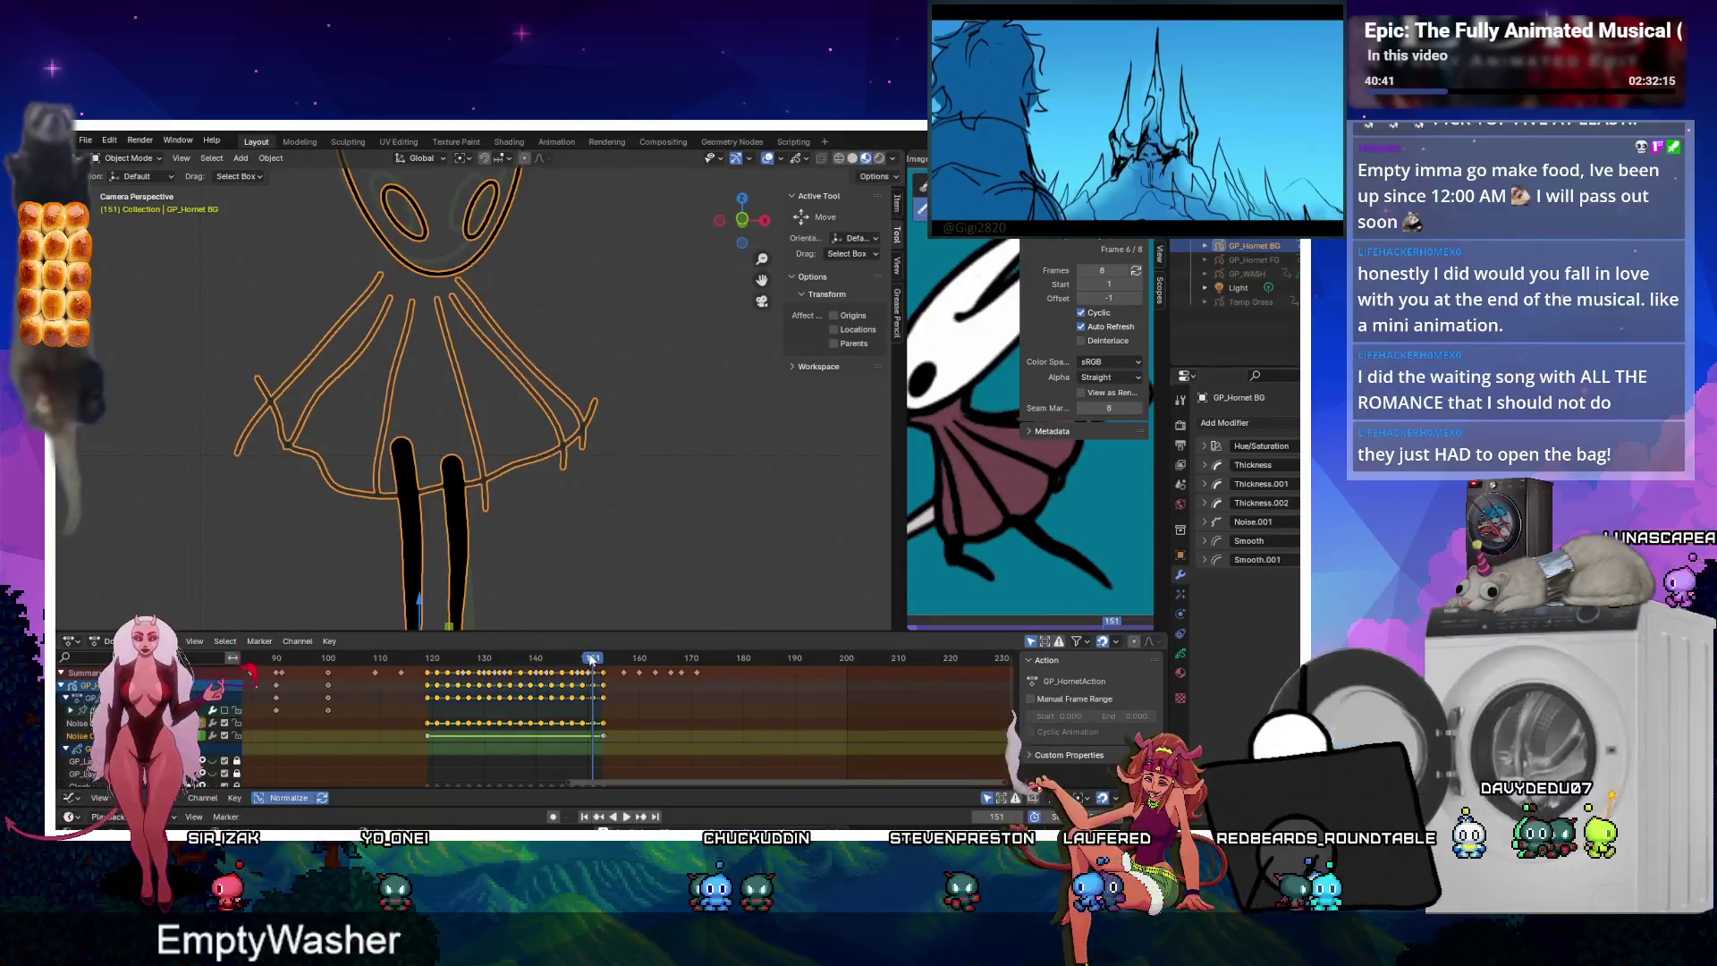
{"action": "left_click", "coordinate": [444, 659]}
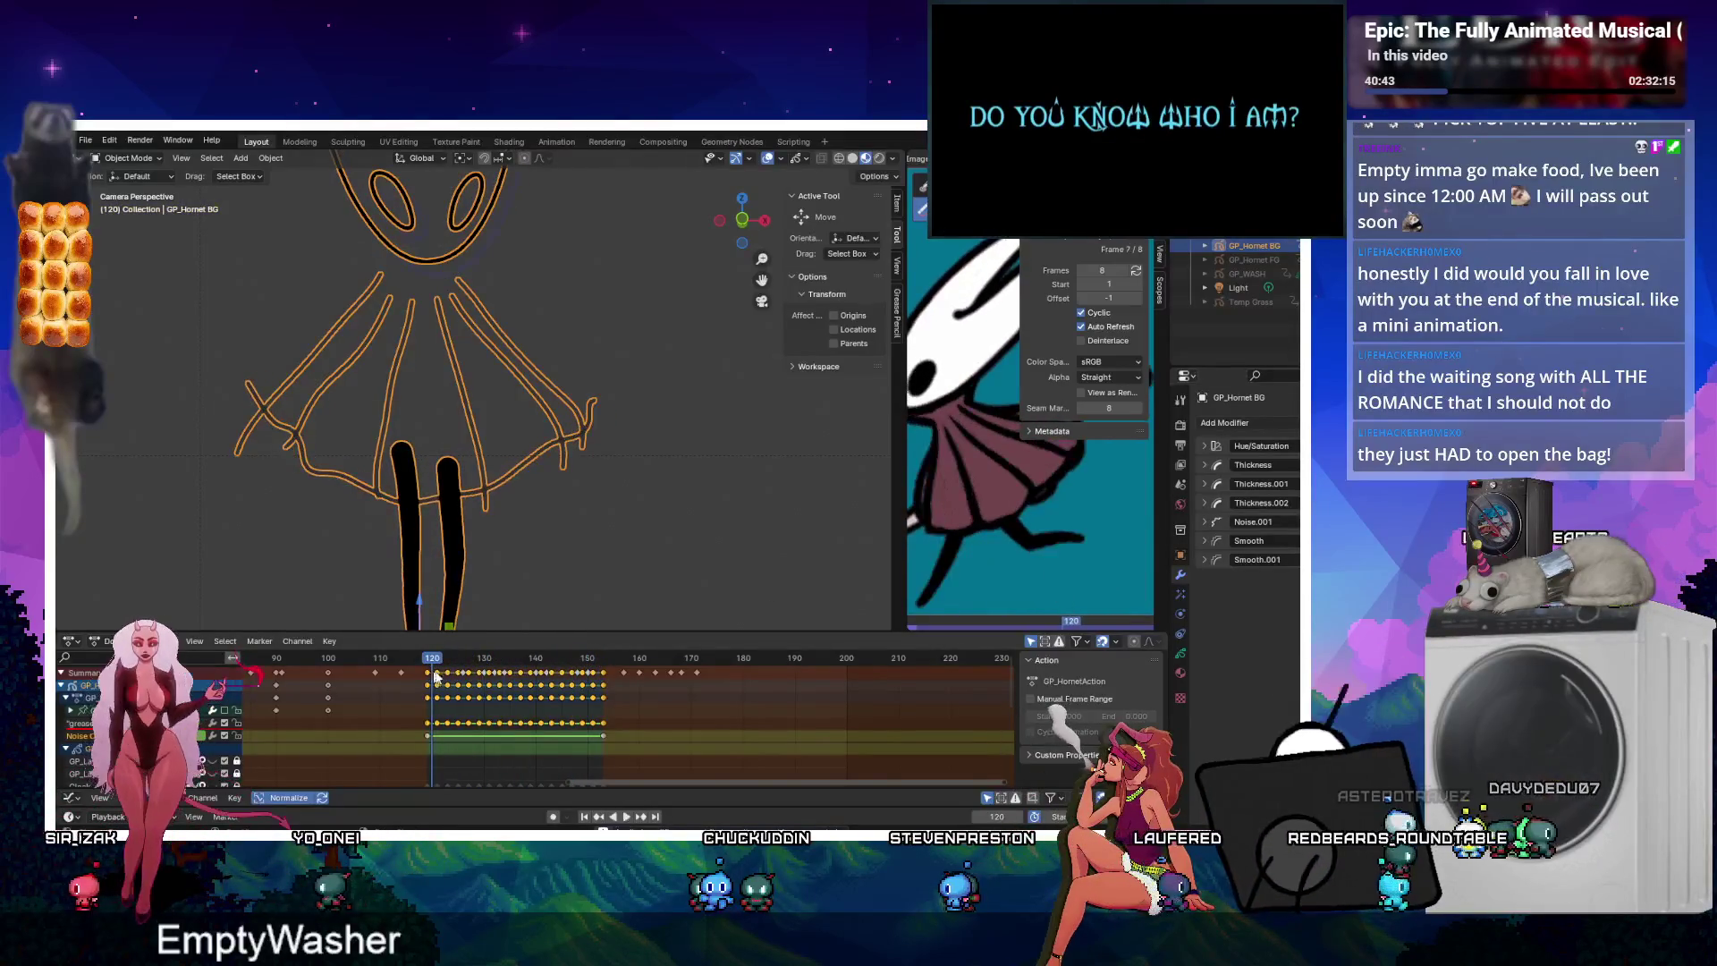
{"action": "key", "text": "space"}
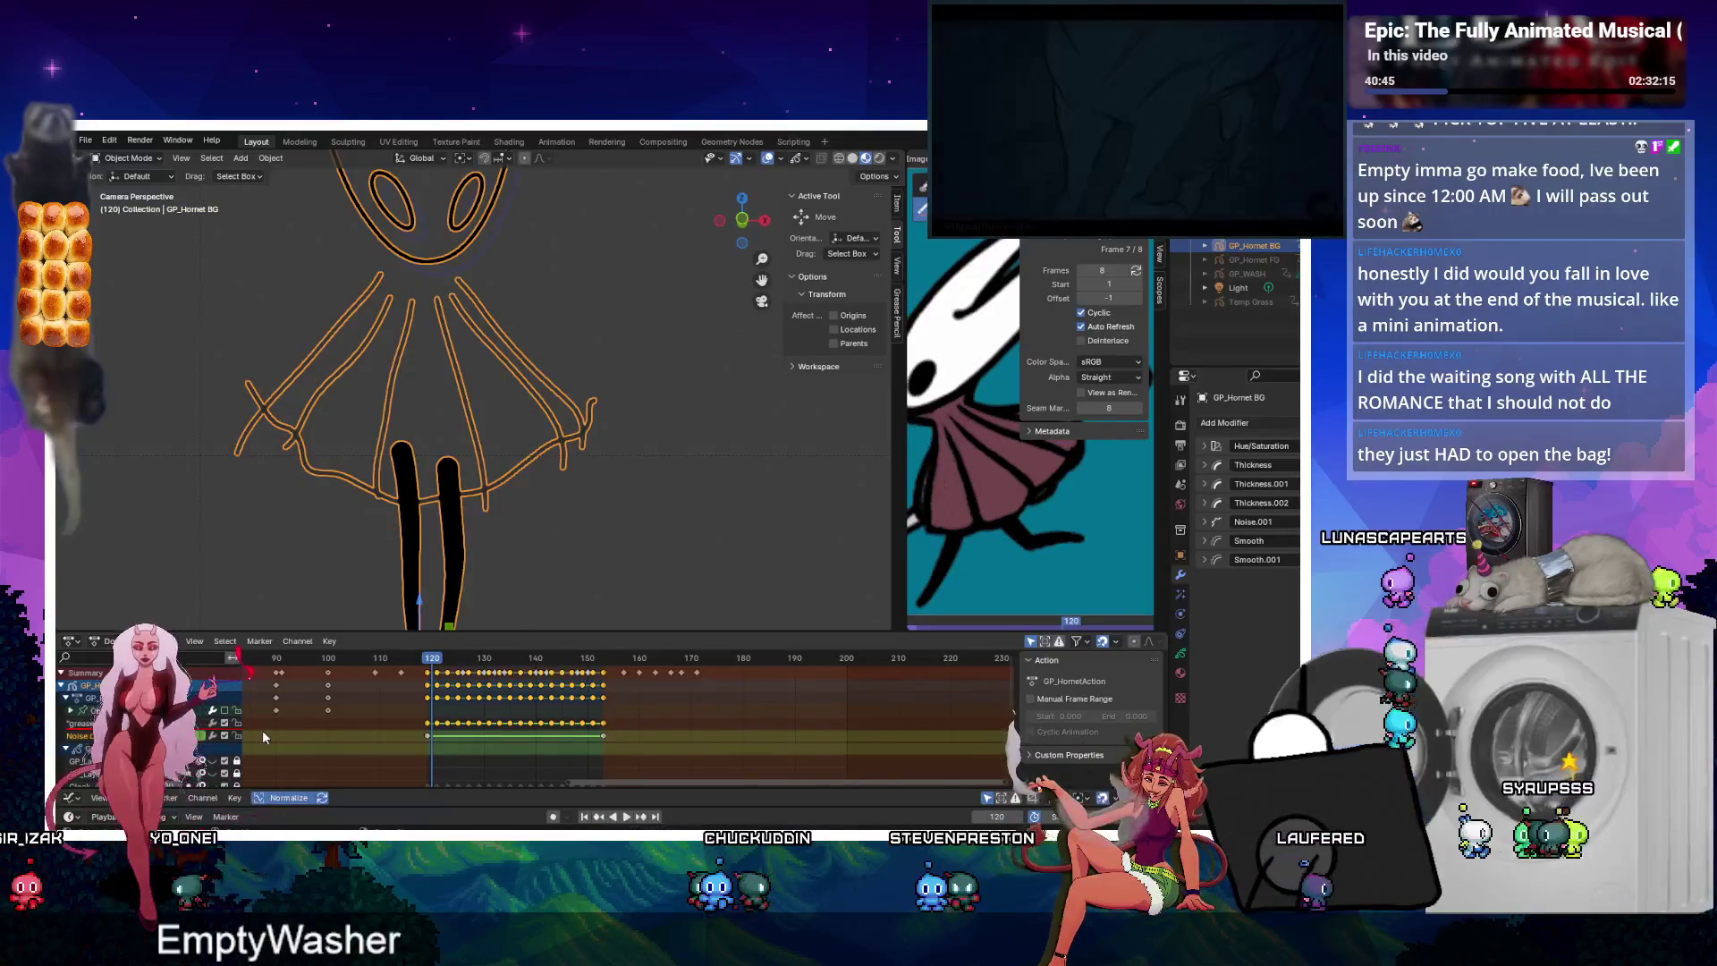
{"action": "key", "text": "space"}
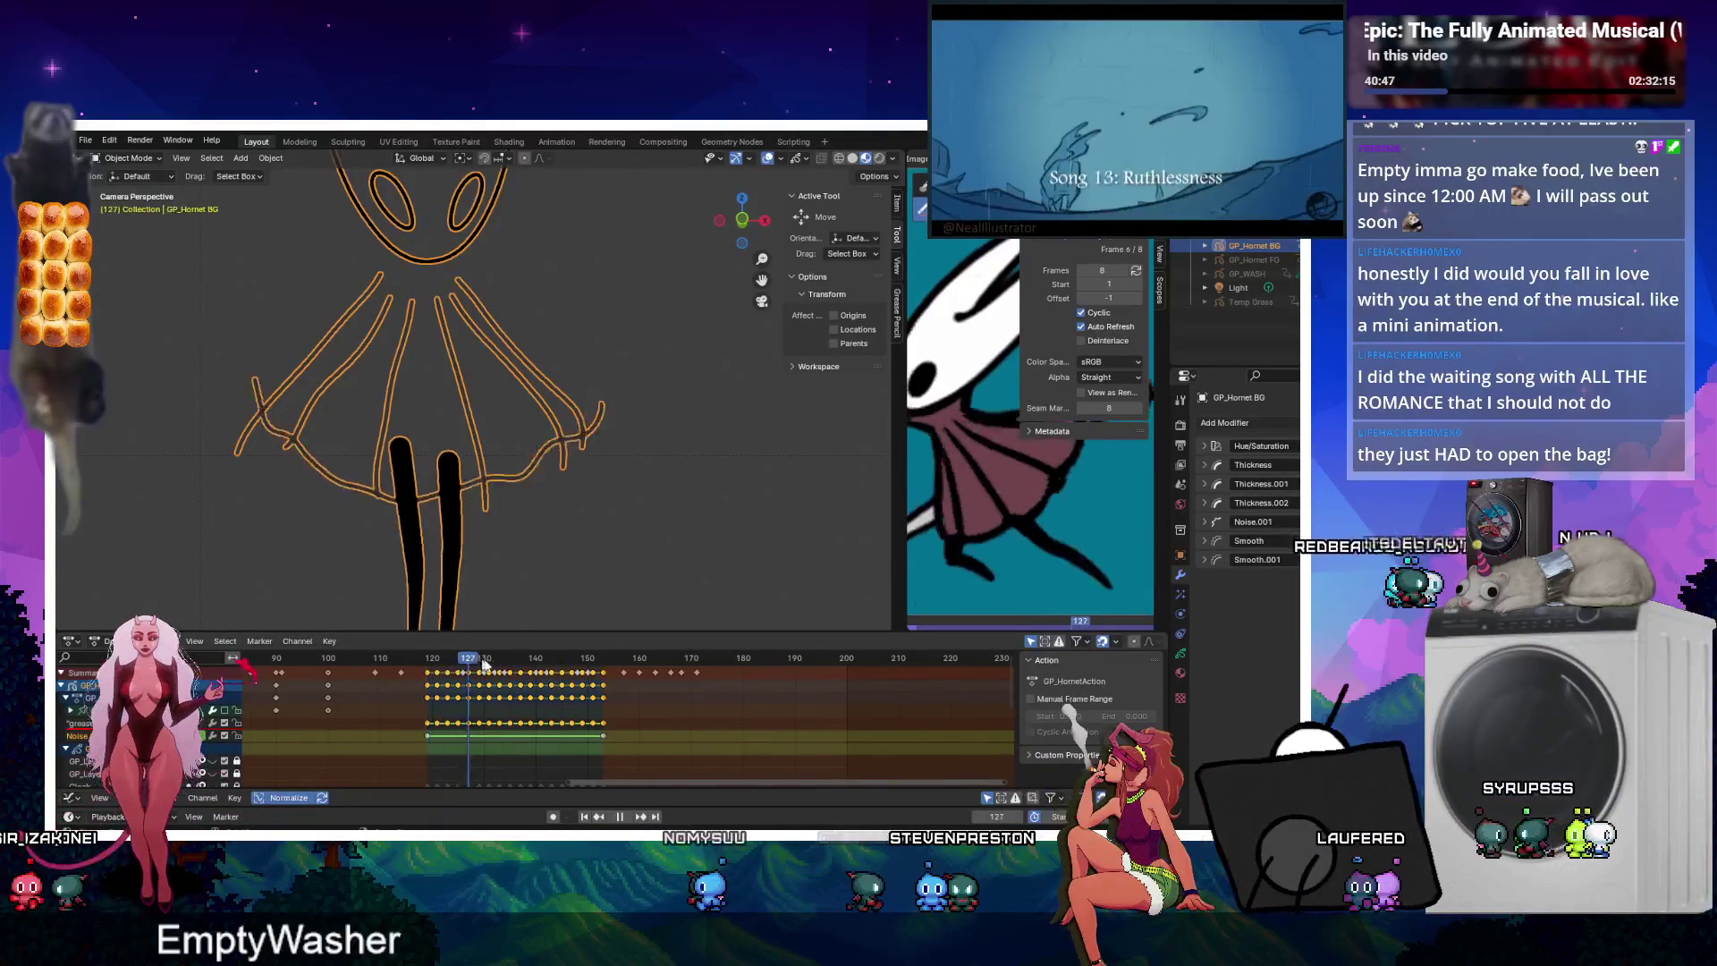
{"action": "left_click", "coordinate": [426, 662]}
{"action": "left_click_drag", "start_coordinate": [425, 677], "coordinate": [593, 671]}
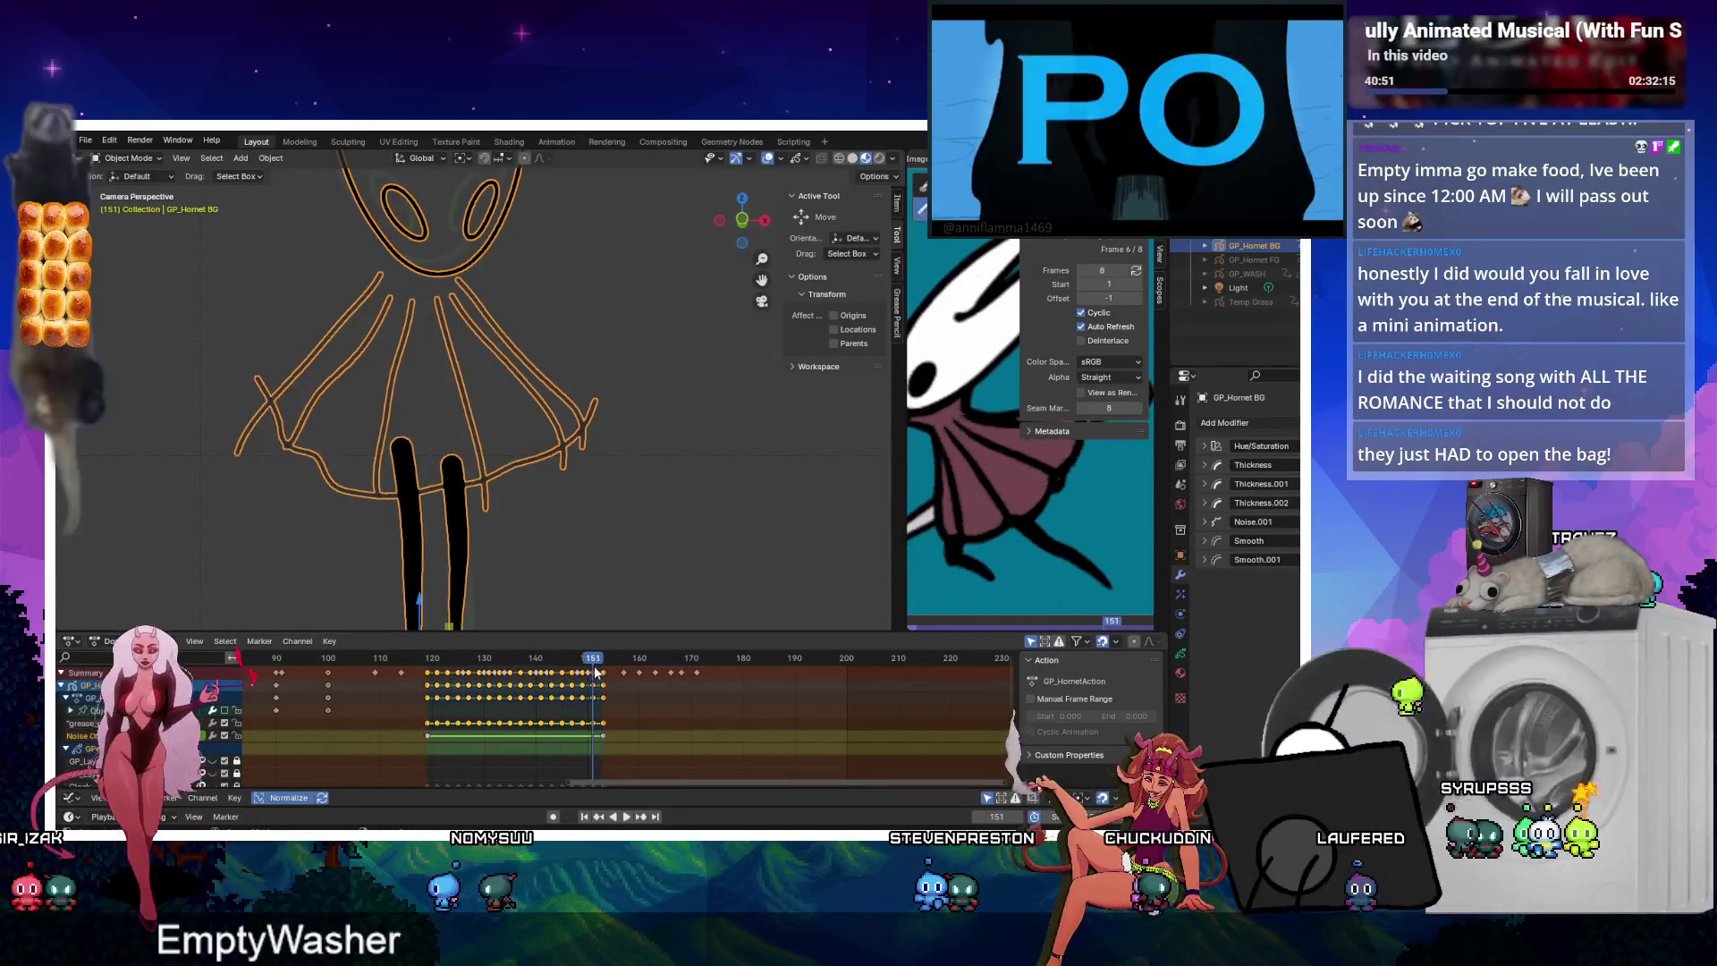
{"action": "key", "text": "space"}
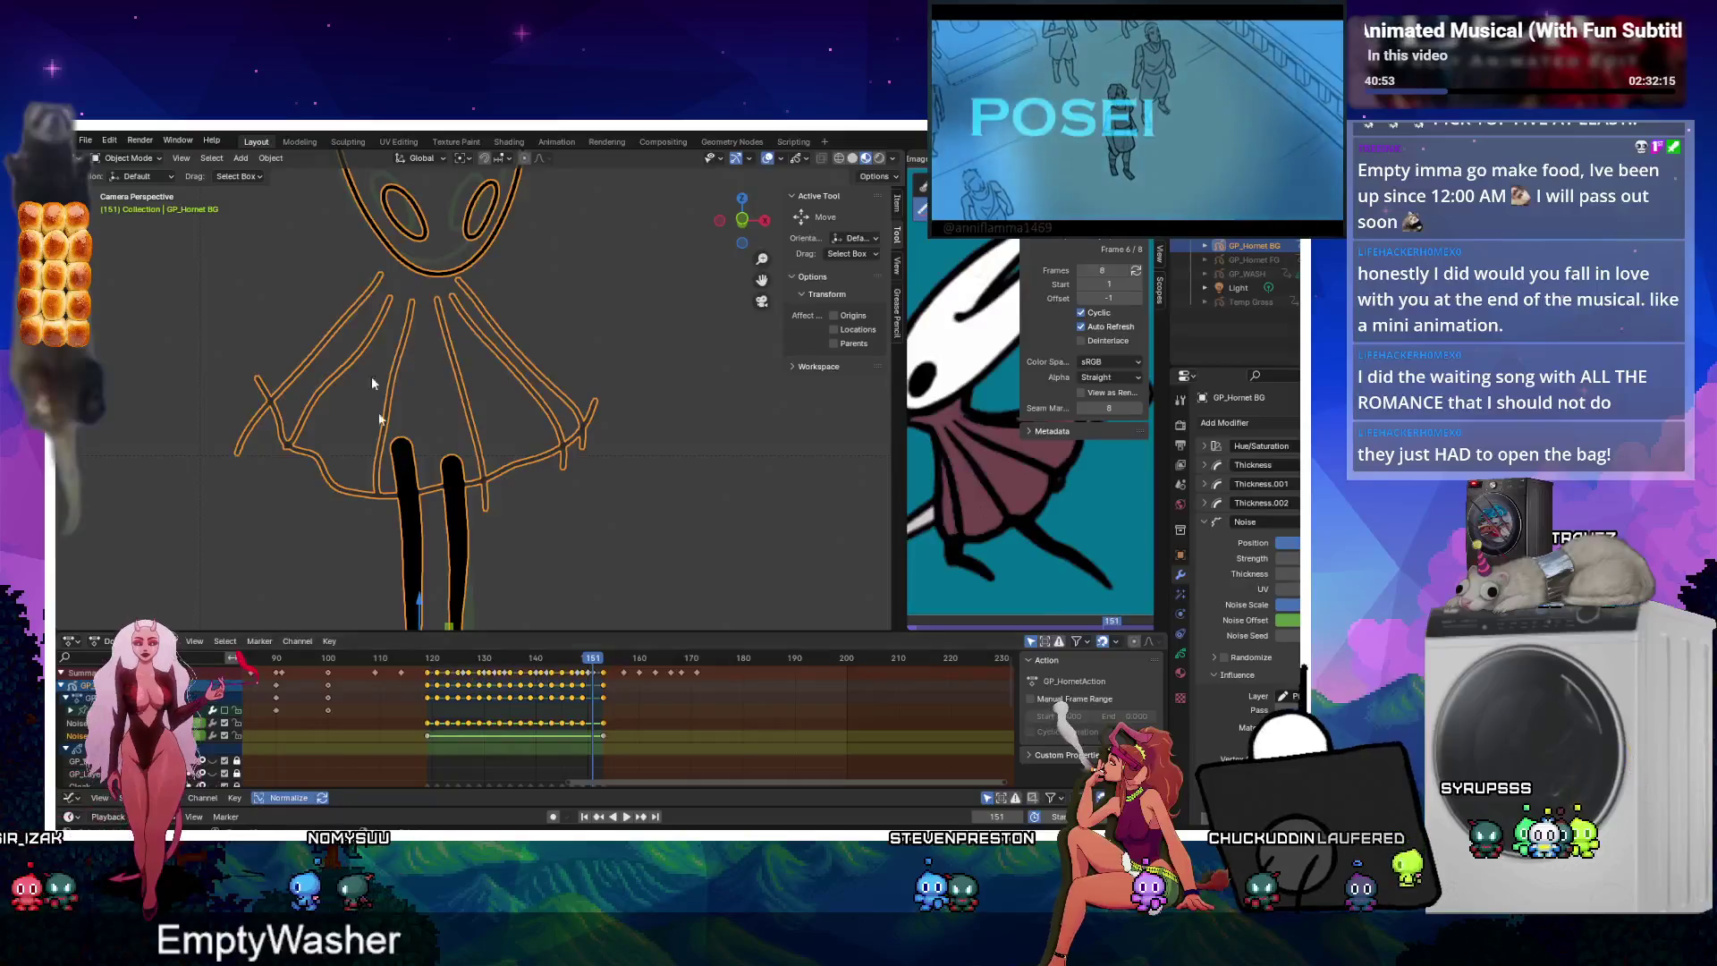
{"action": "left_click", "coordinate": [219, 161]}
{"action": "mouse_move", "coordinate": [240, 159]}
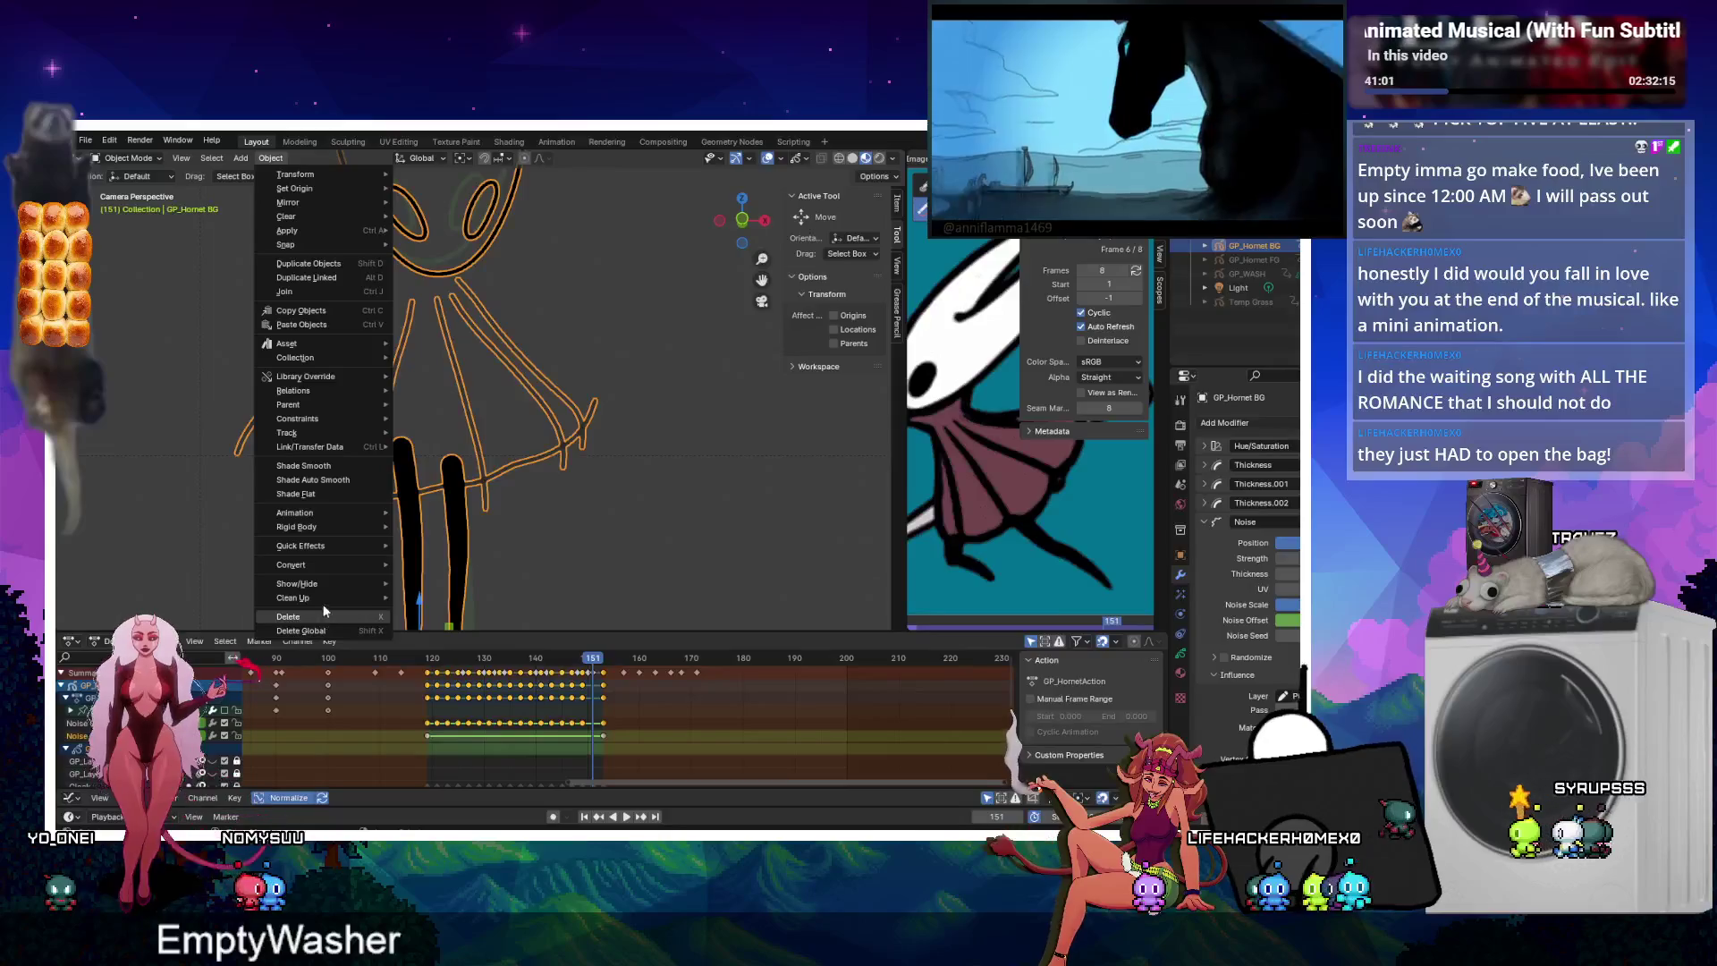
{"action": "mouse_move", "coordinate": [330, 579]}
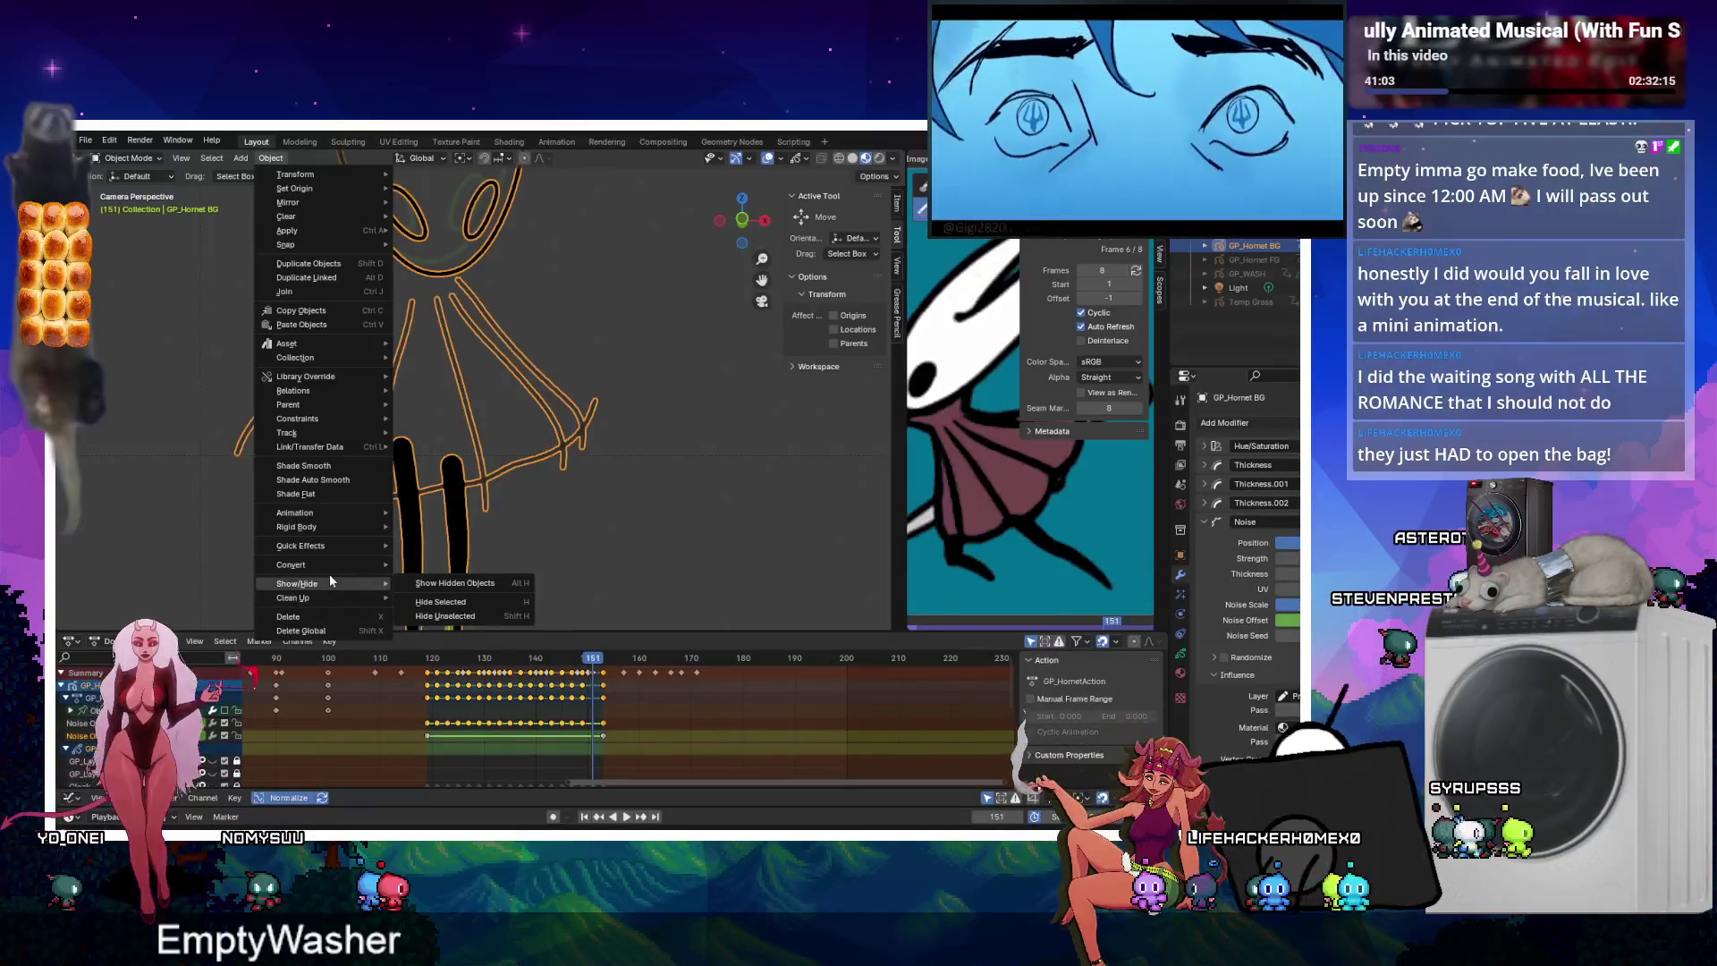
{"action": "mouse_move", "coordinate": [332, 548]}
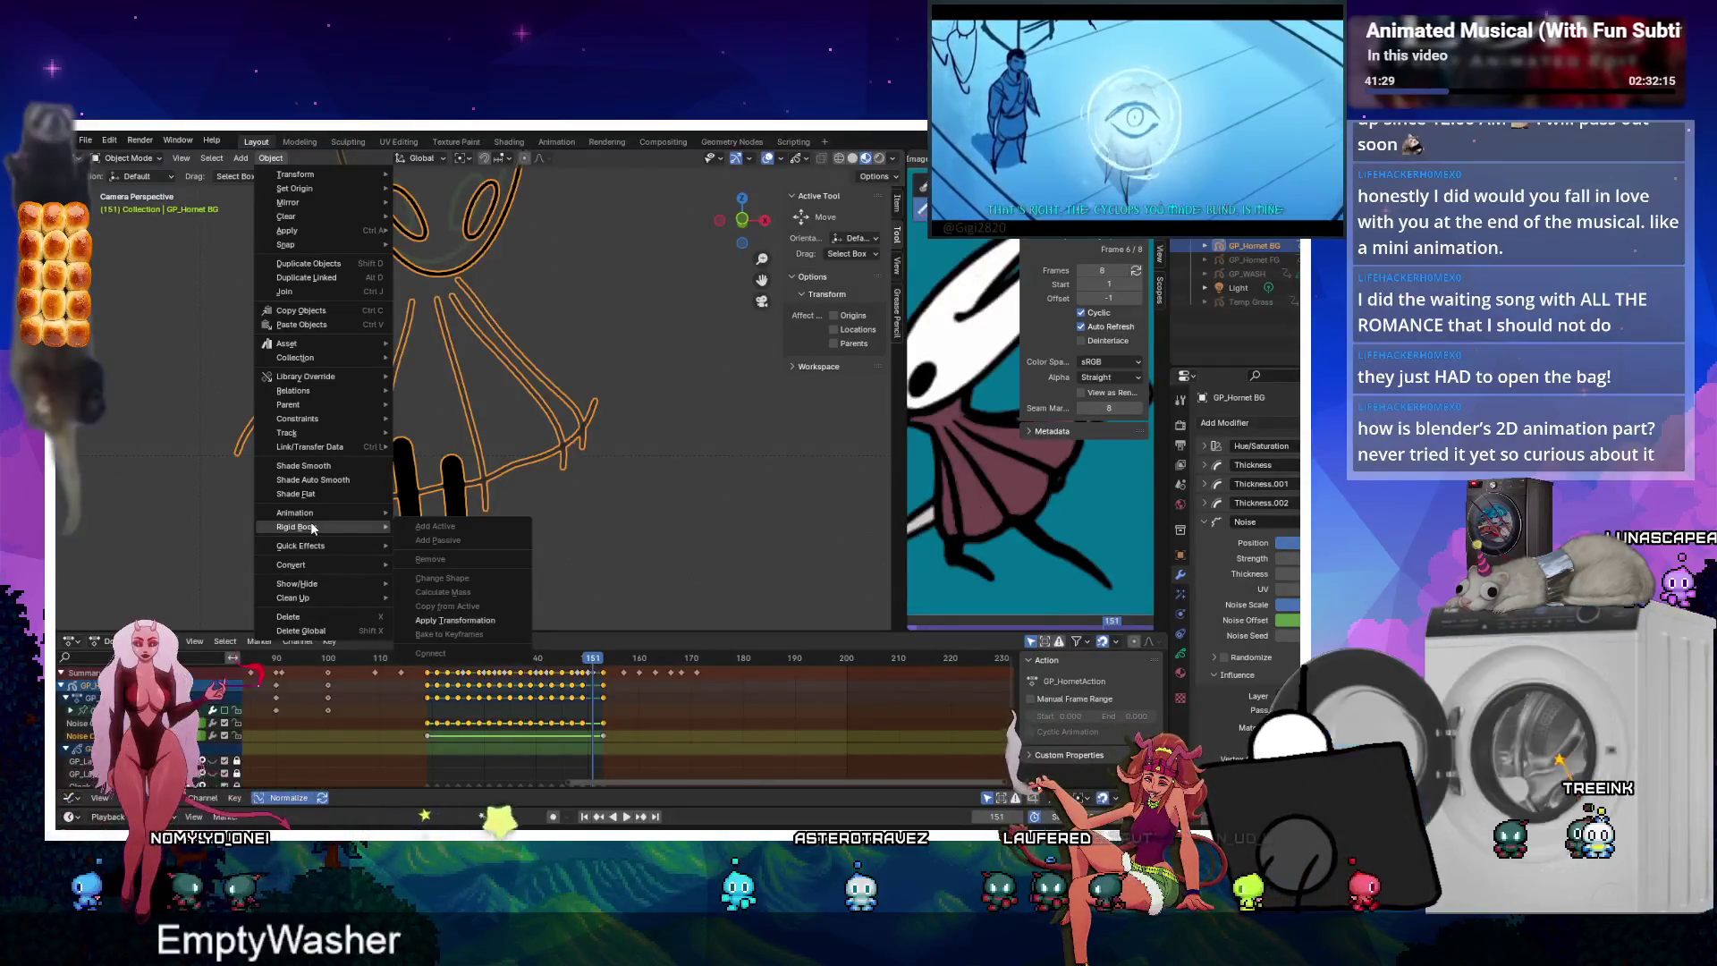
{"action": "left_click", "coordinate": [451, 308]}
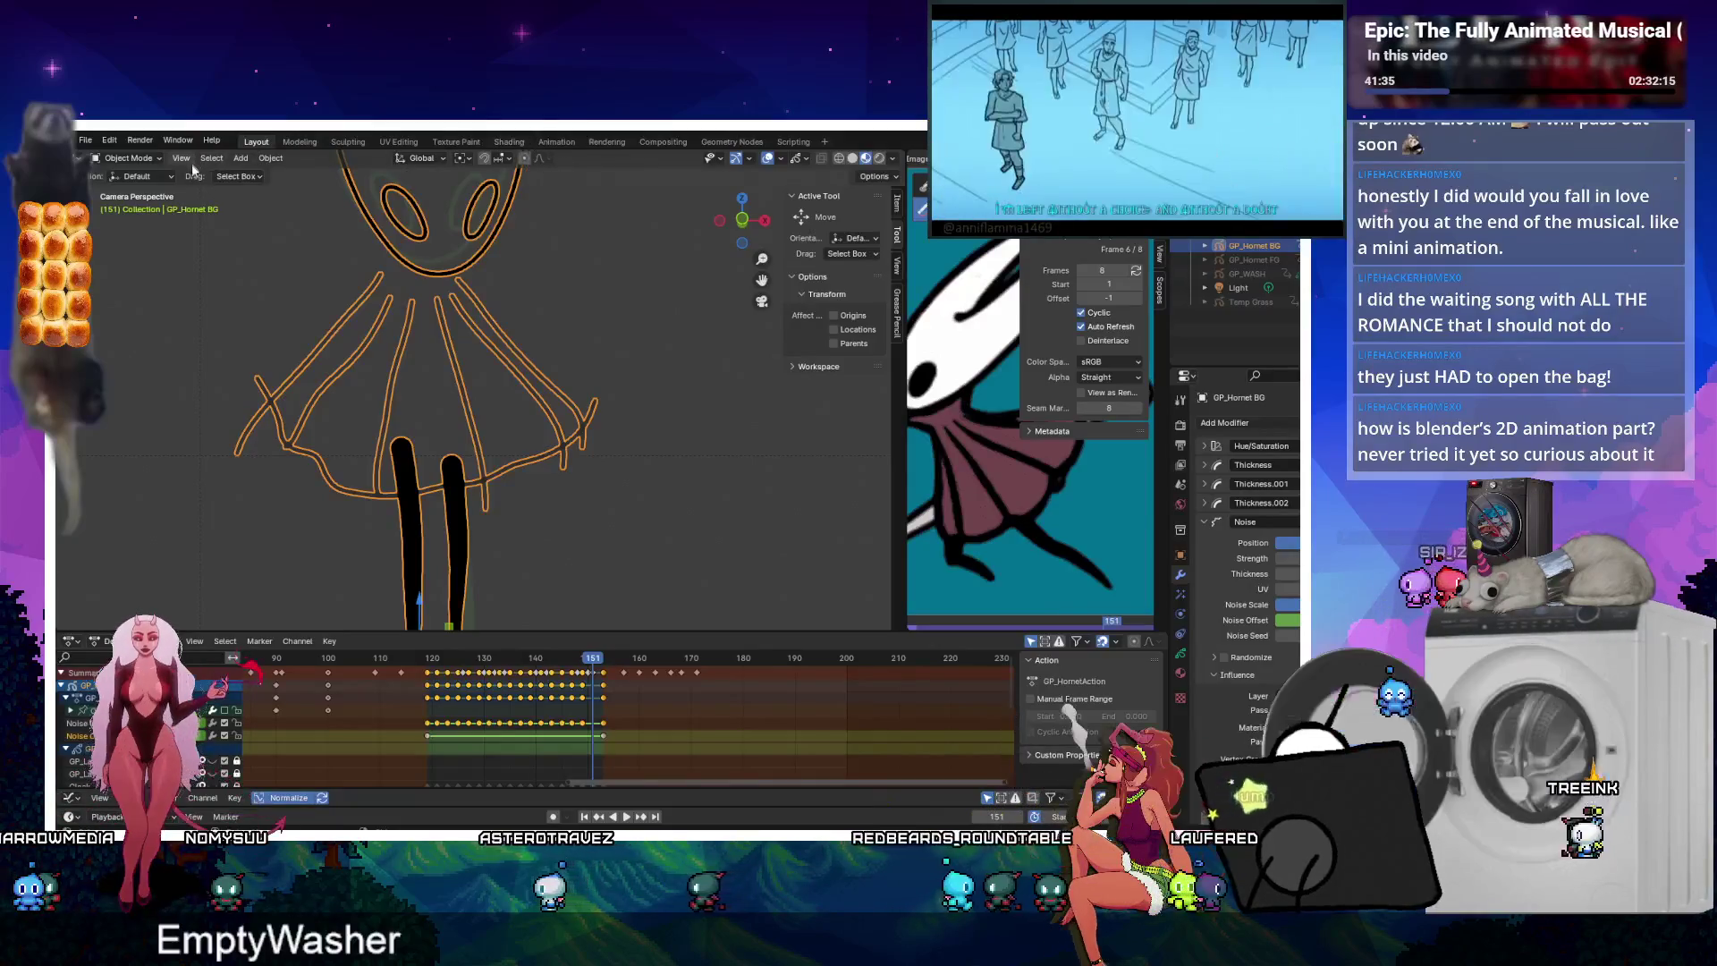
{"action": "left_click", "coordinate": [271, 159]}
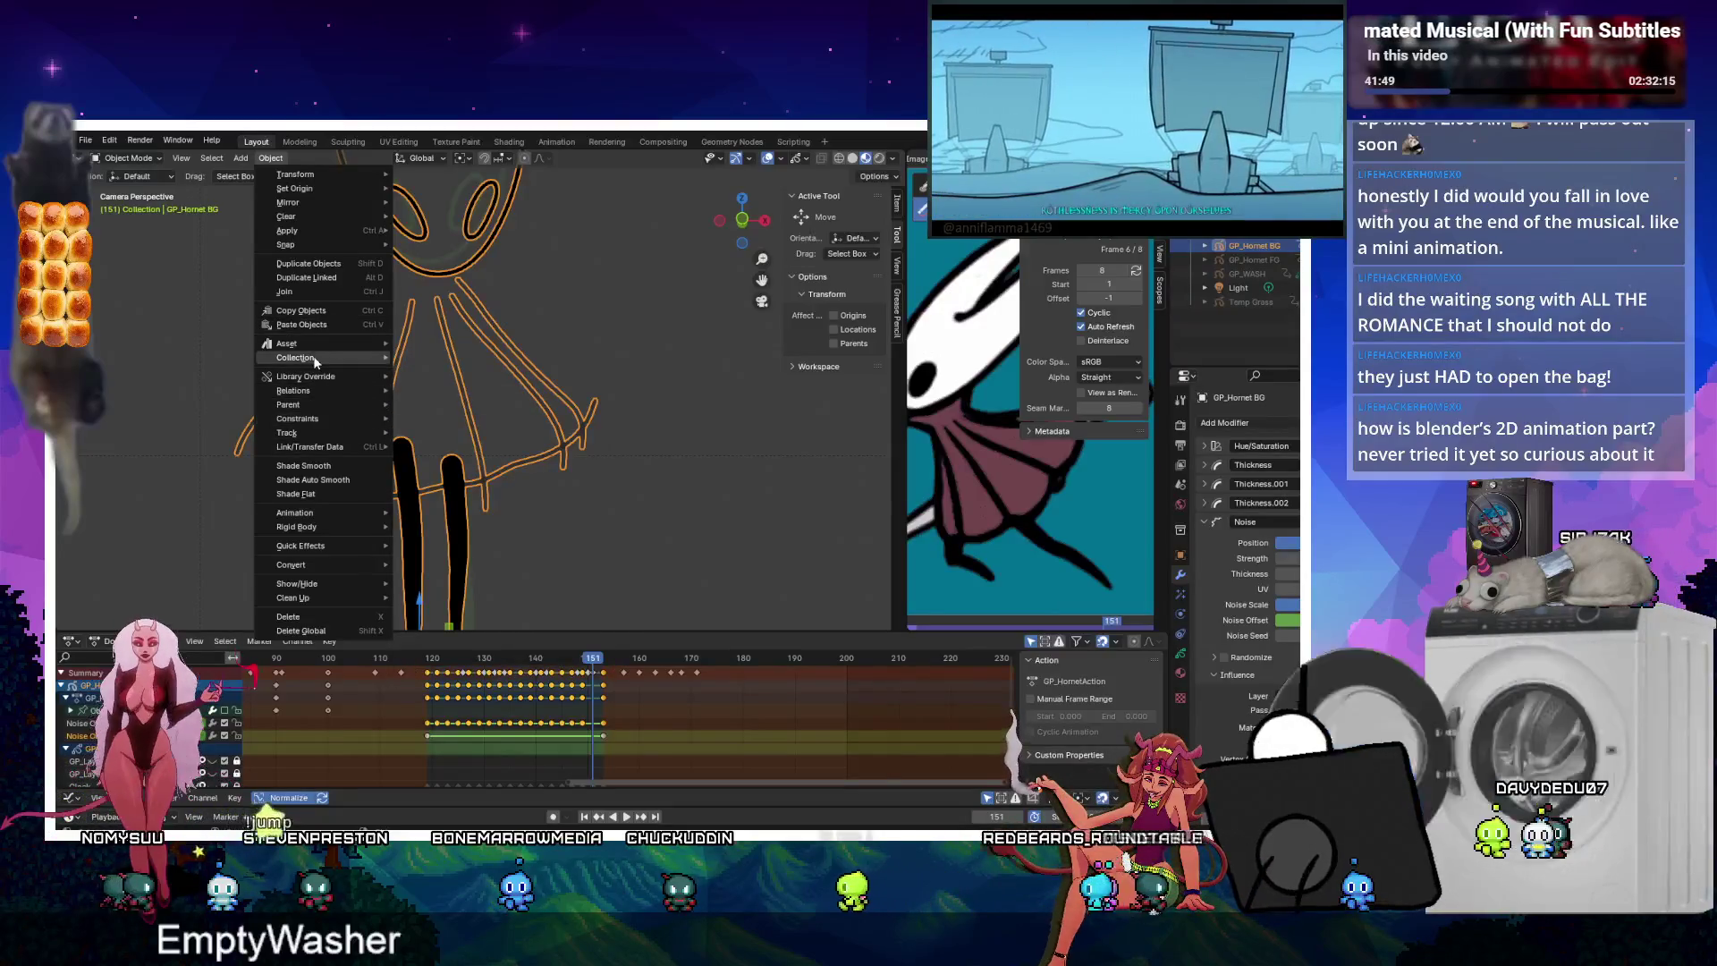
{"action": "left_click", "coordinate": [255, 147]}
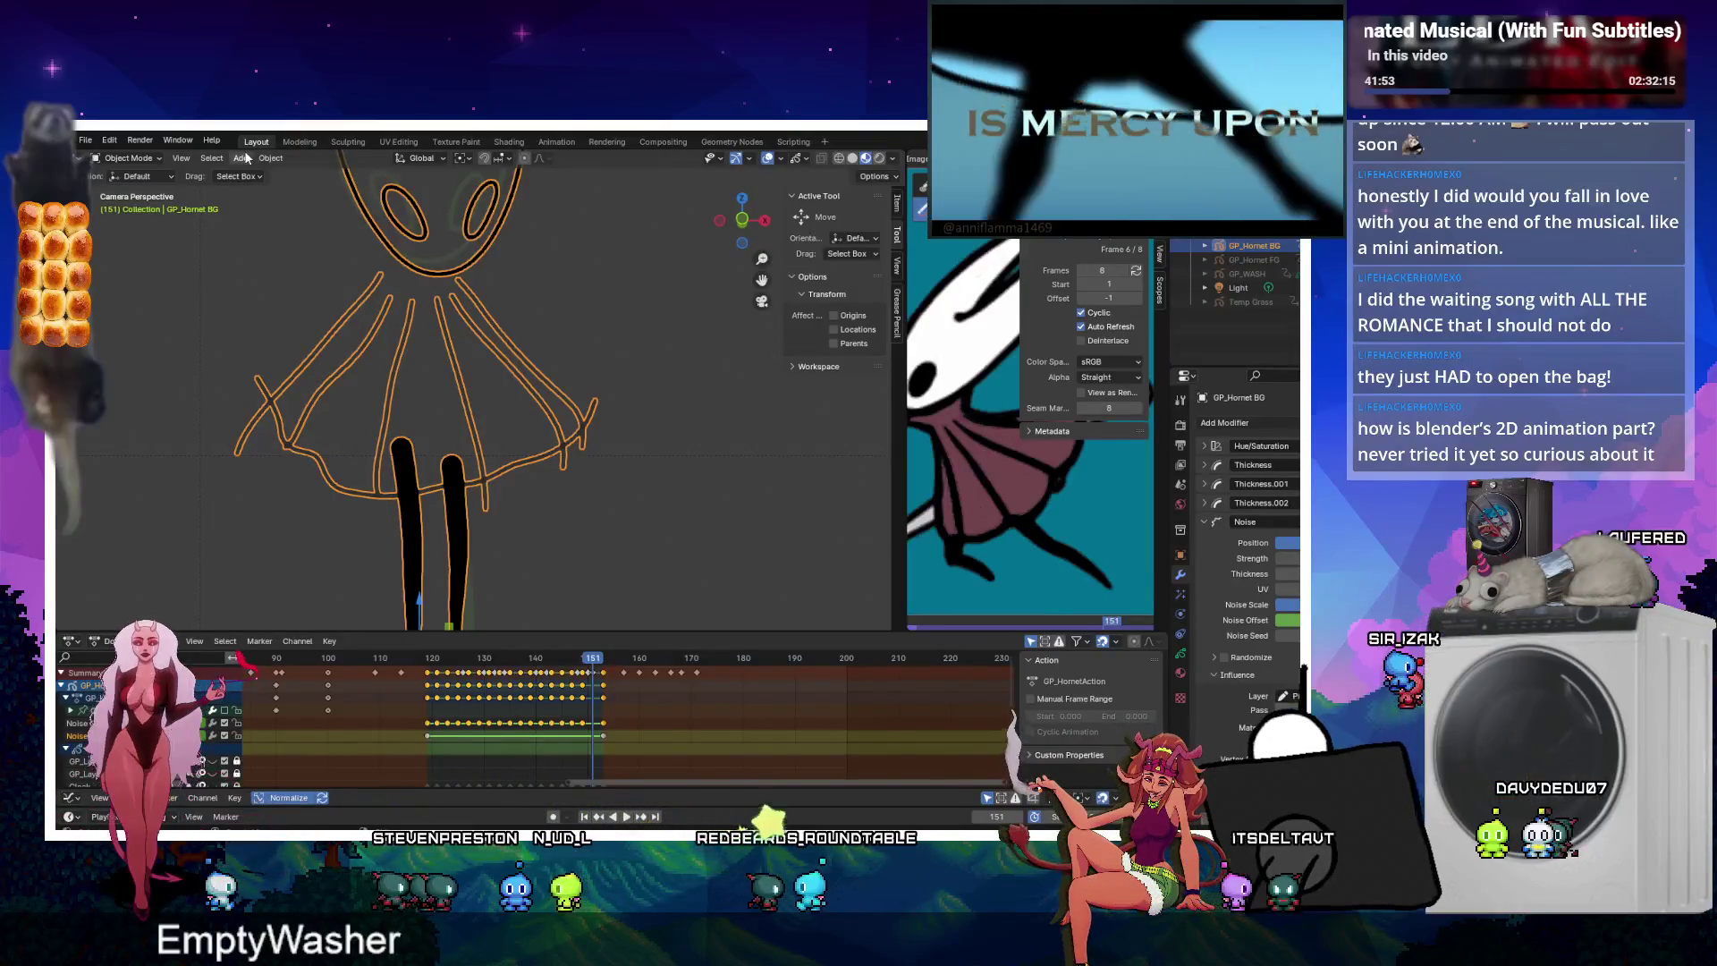
{"action": "left_click", "coordinate": [275, 160]}
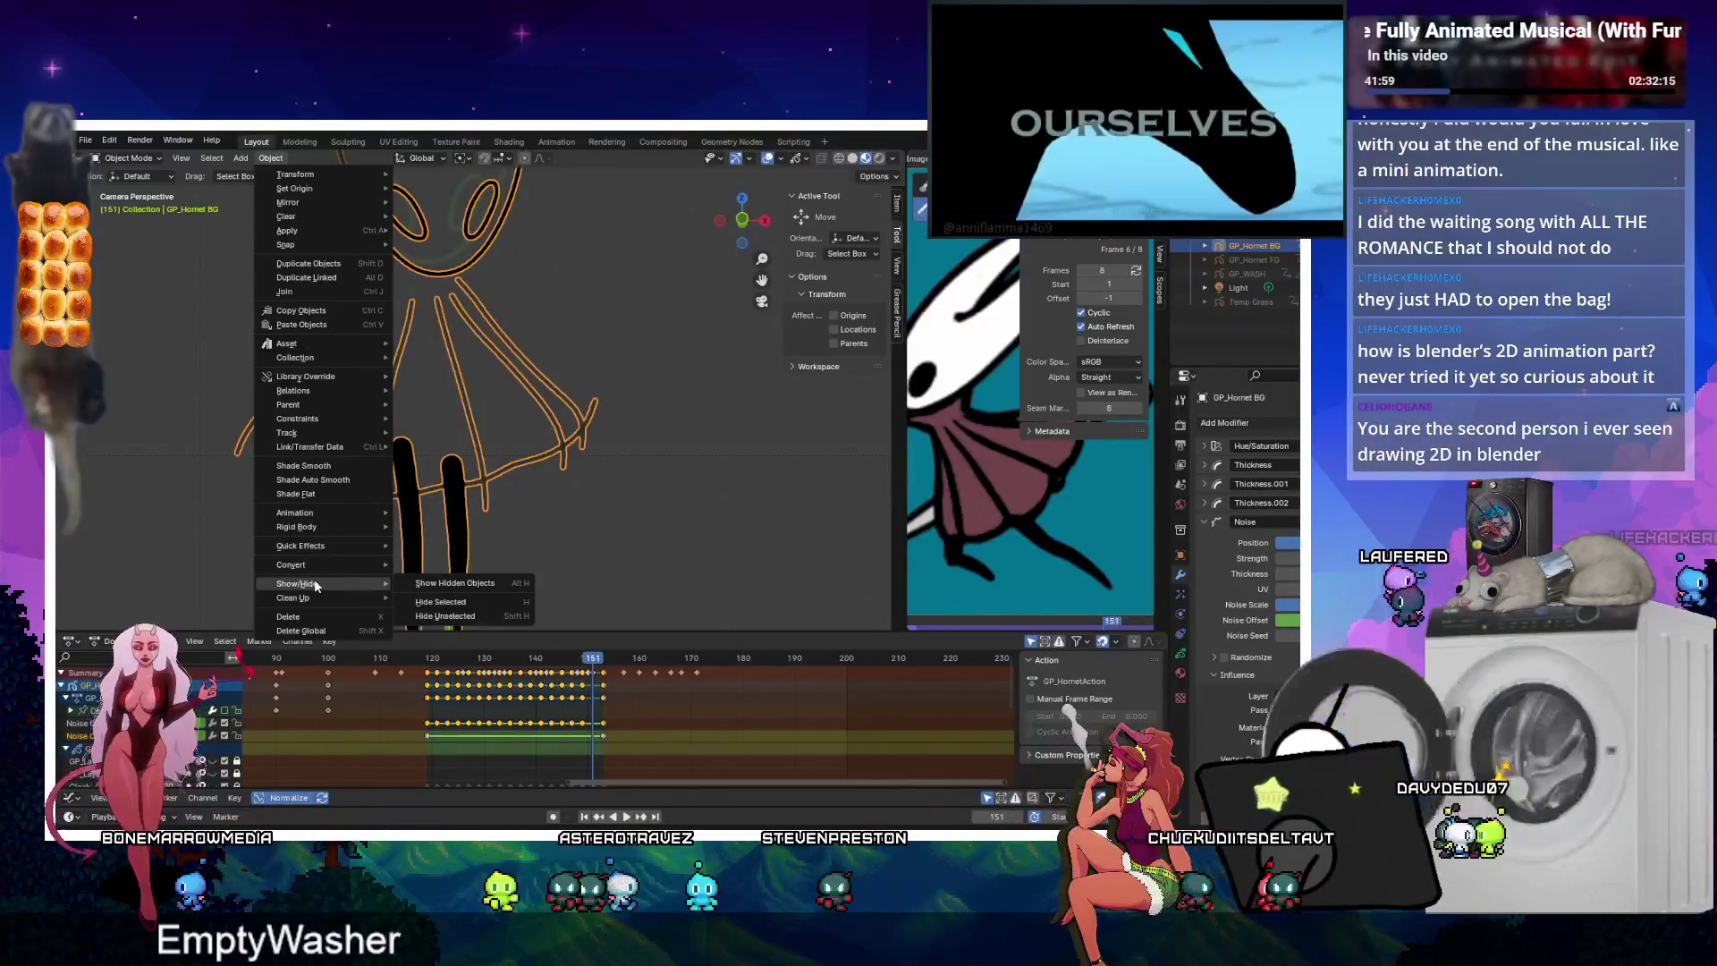
{"action": "key", "text": "Escape"}
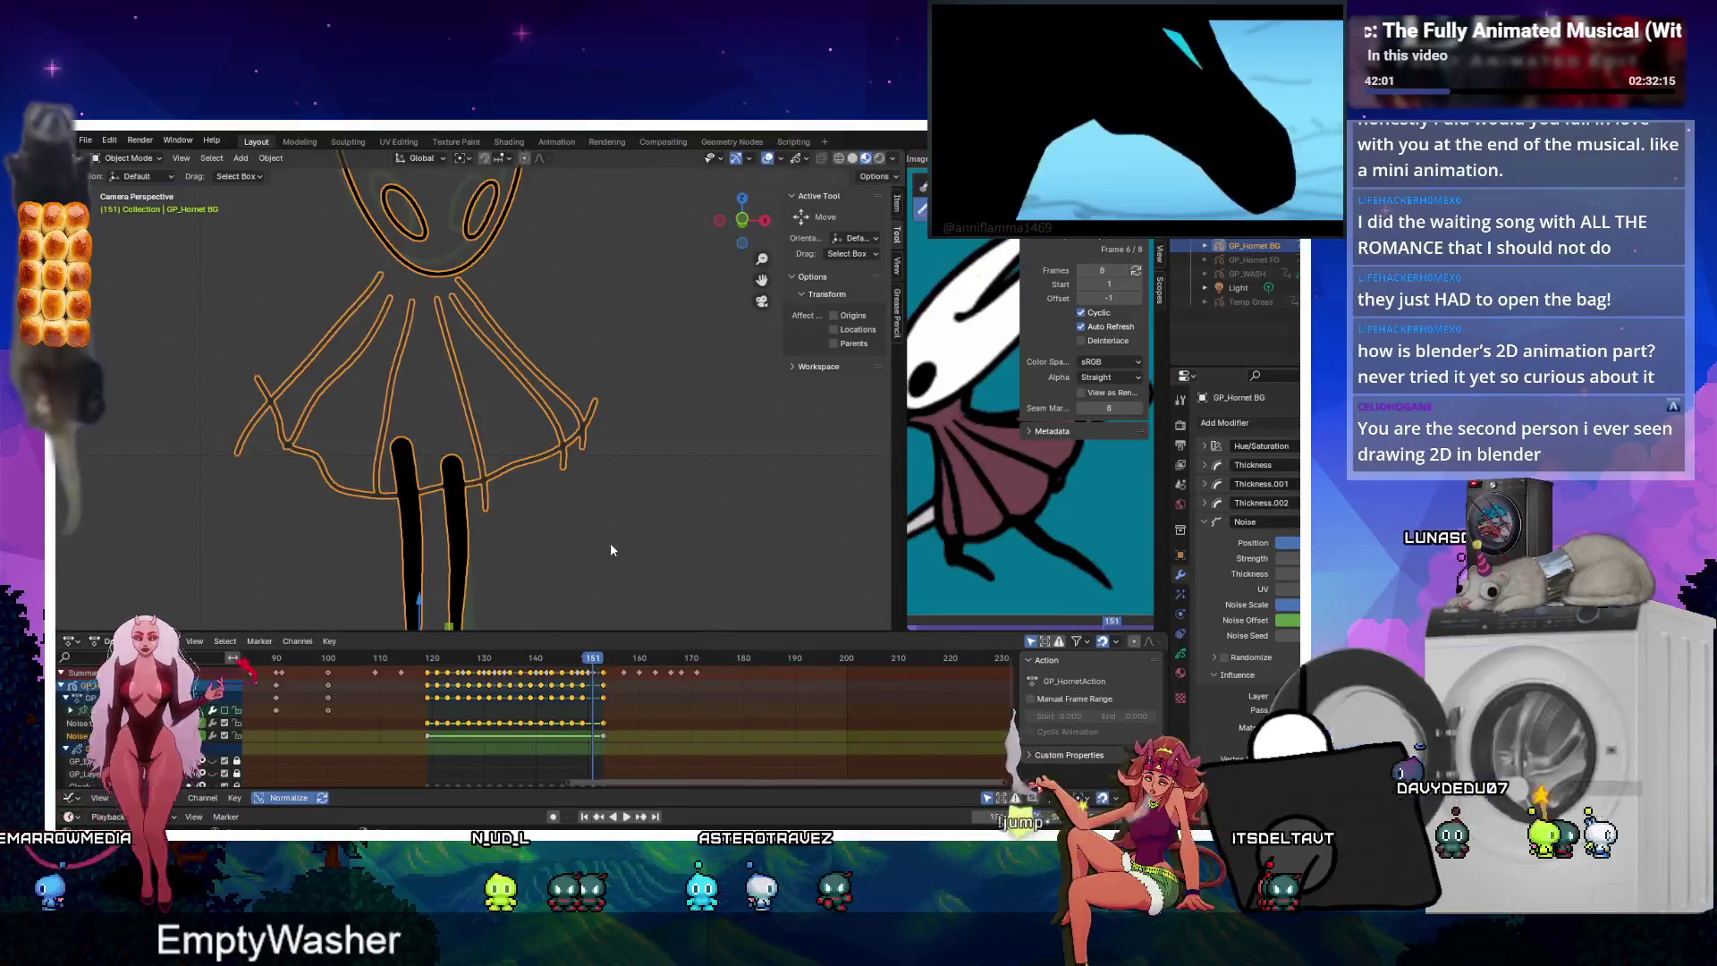
{"action": "key", "text": "F3"}
Browse the 'bake' operator search results, then switch to a Google search for 'blender bake noise modifier'.
{"action": "type", "text": "bake"}
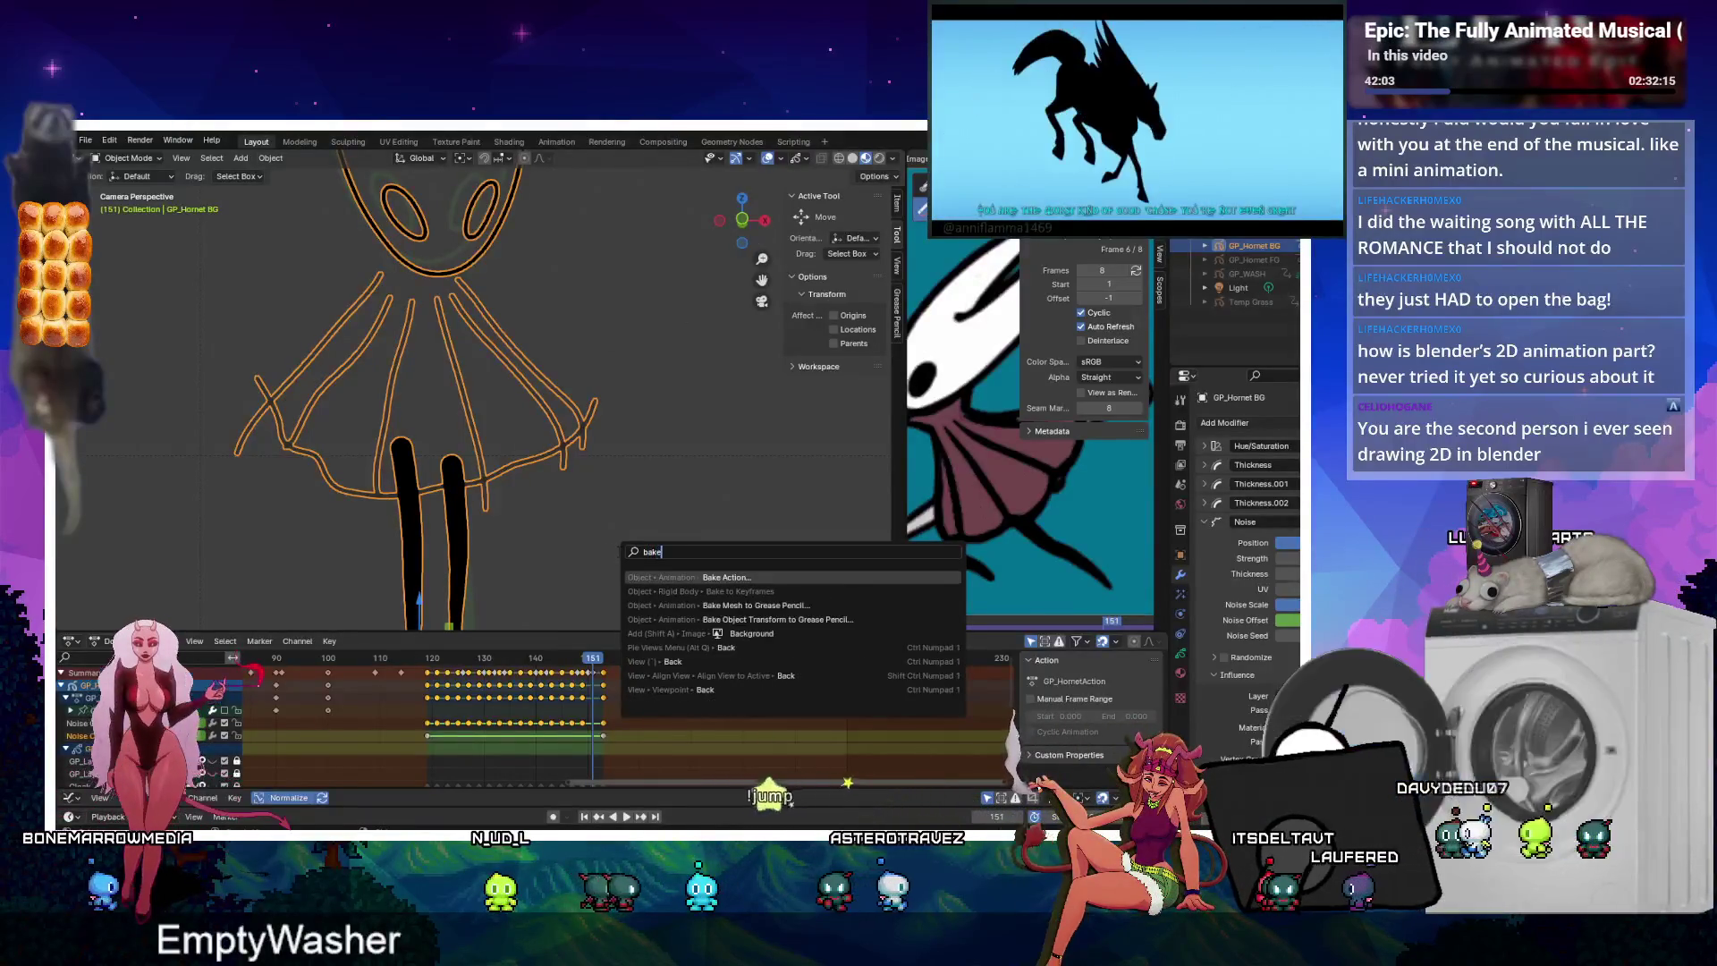
{"action": "key", "text": "Down"}
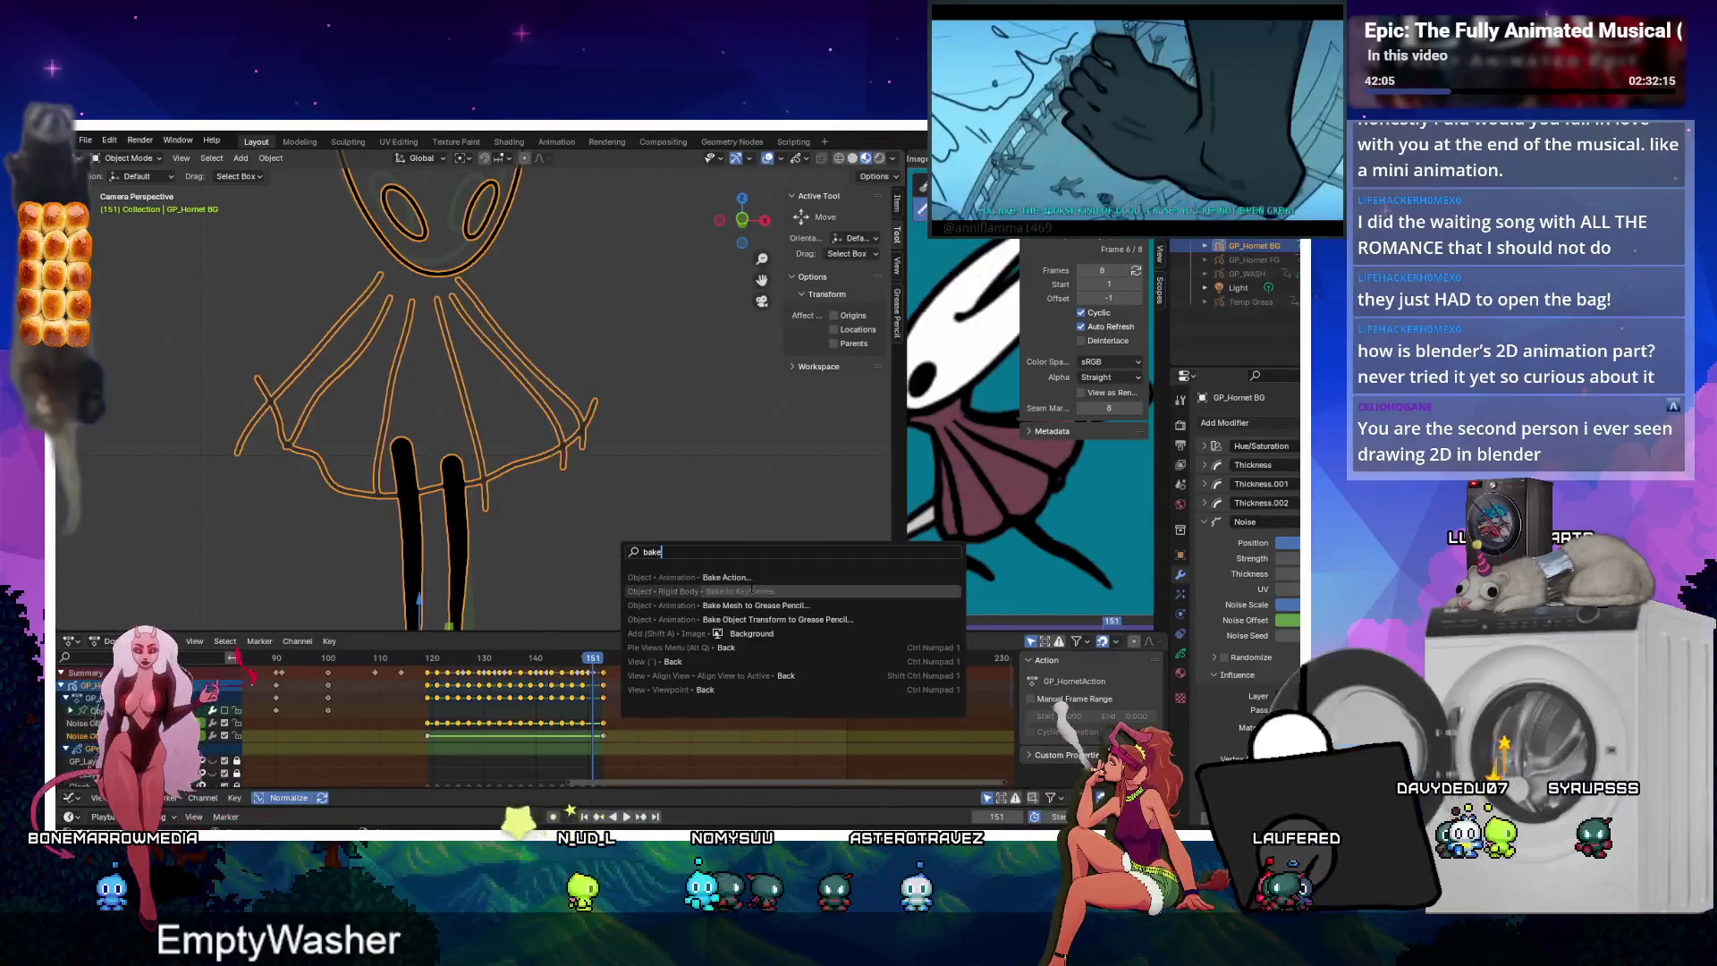
{"action": "key", "text": "Down"}
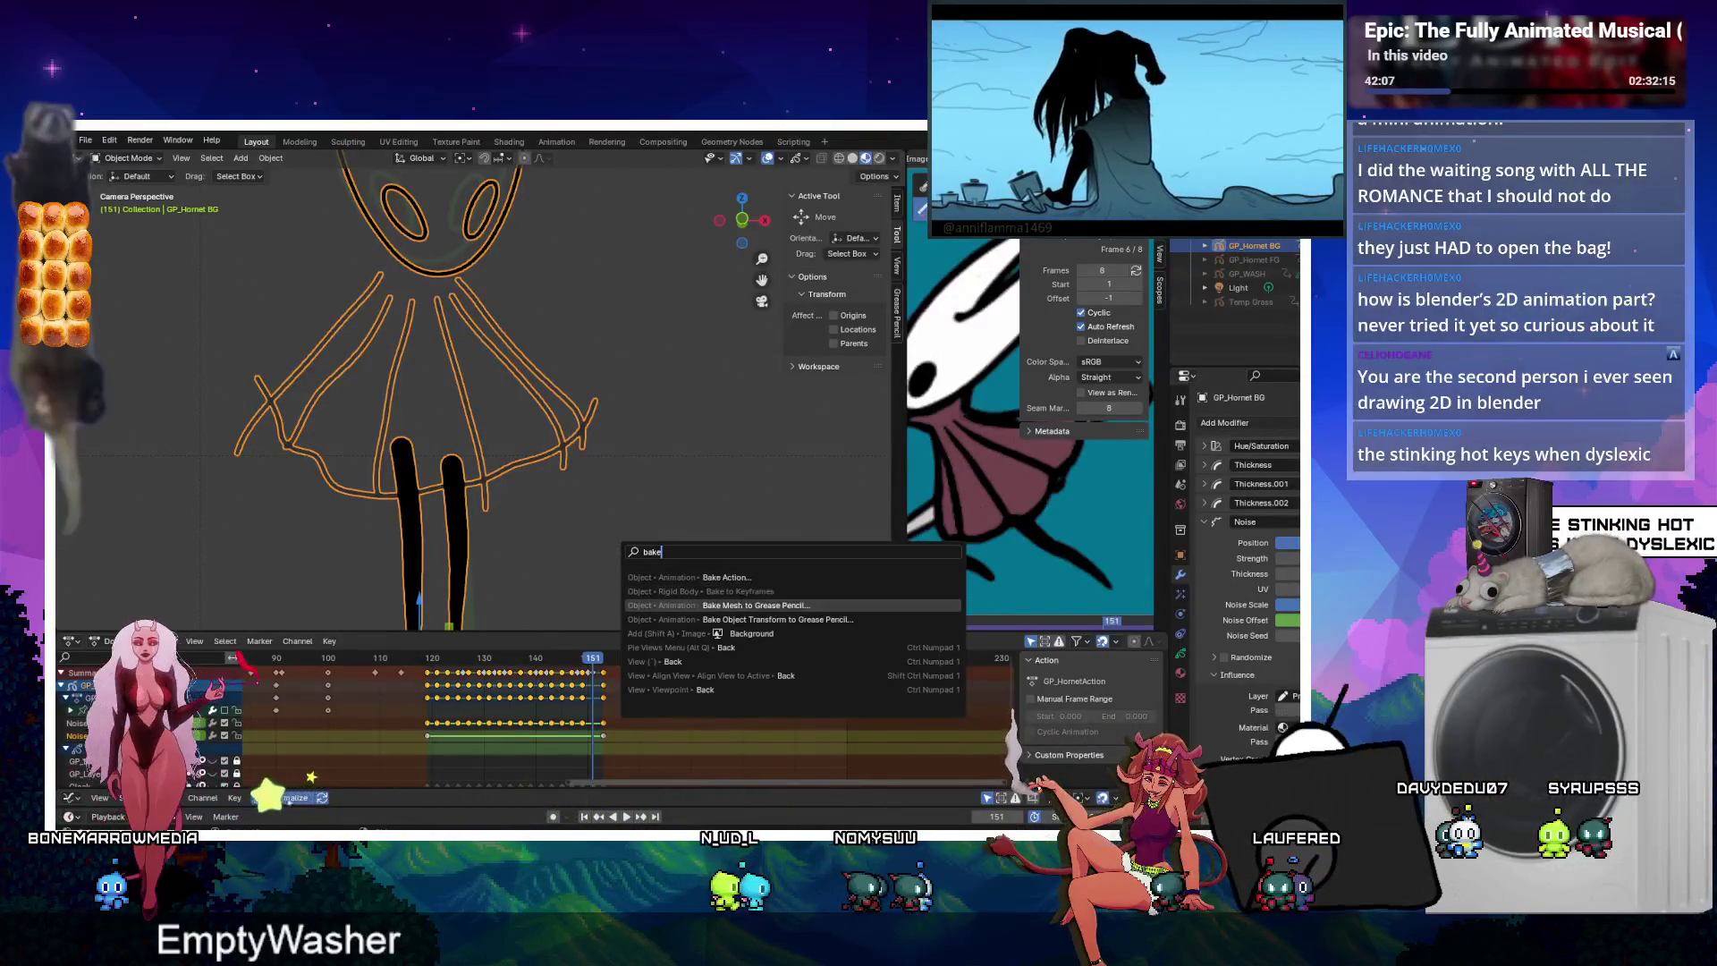
{"action": "key", "text": "Down"}
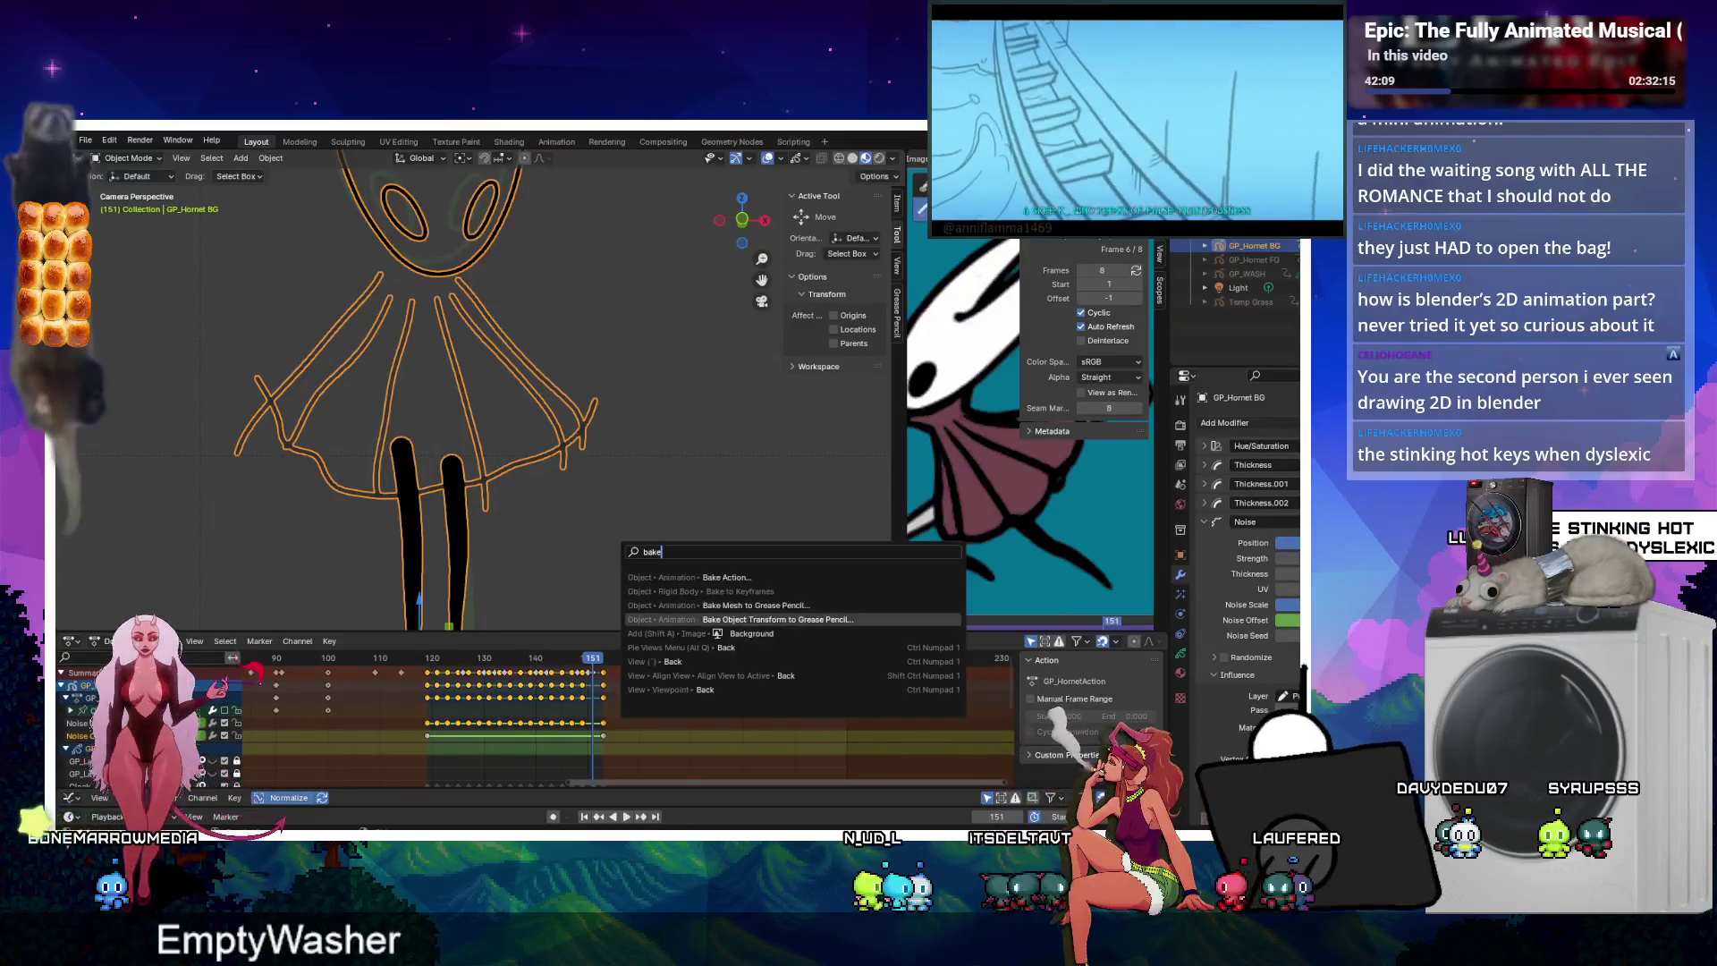
{"action": "key", "text": "Down"}
{"action": "key", "text": "Down"}
{"action": "key", "text": "Down"}
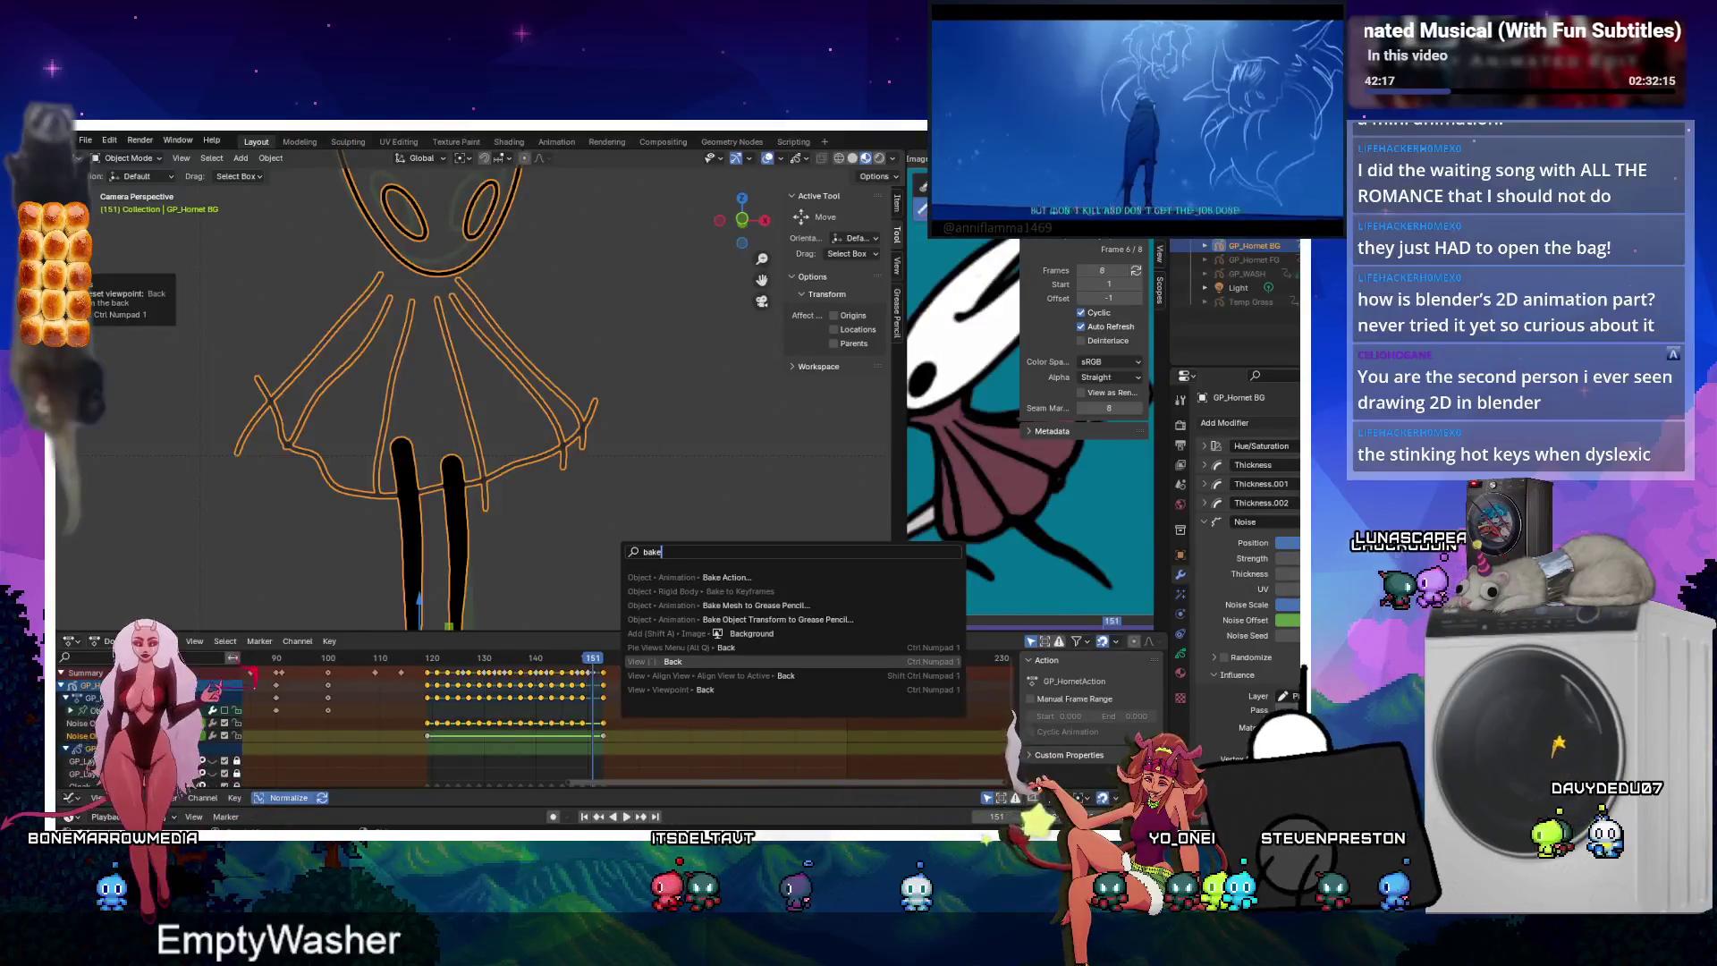
{"action": "key", "text": "alt+Tab"}
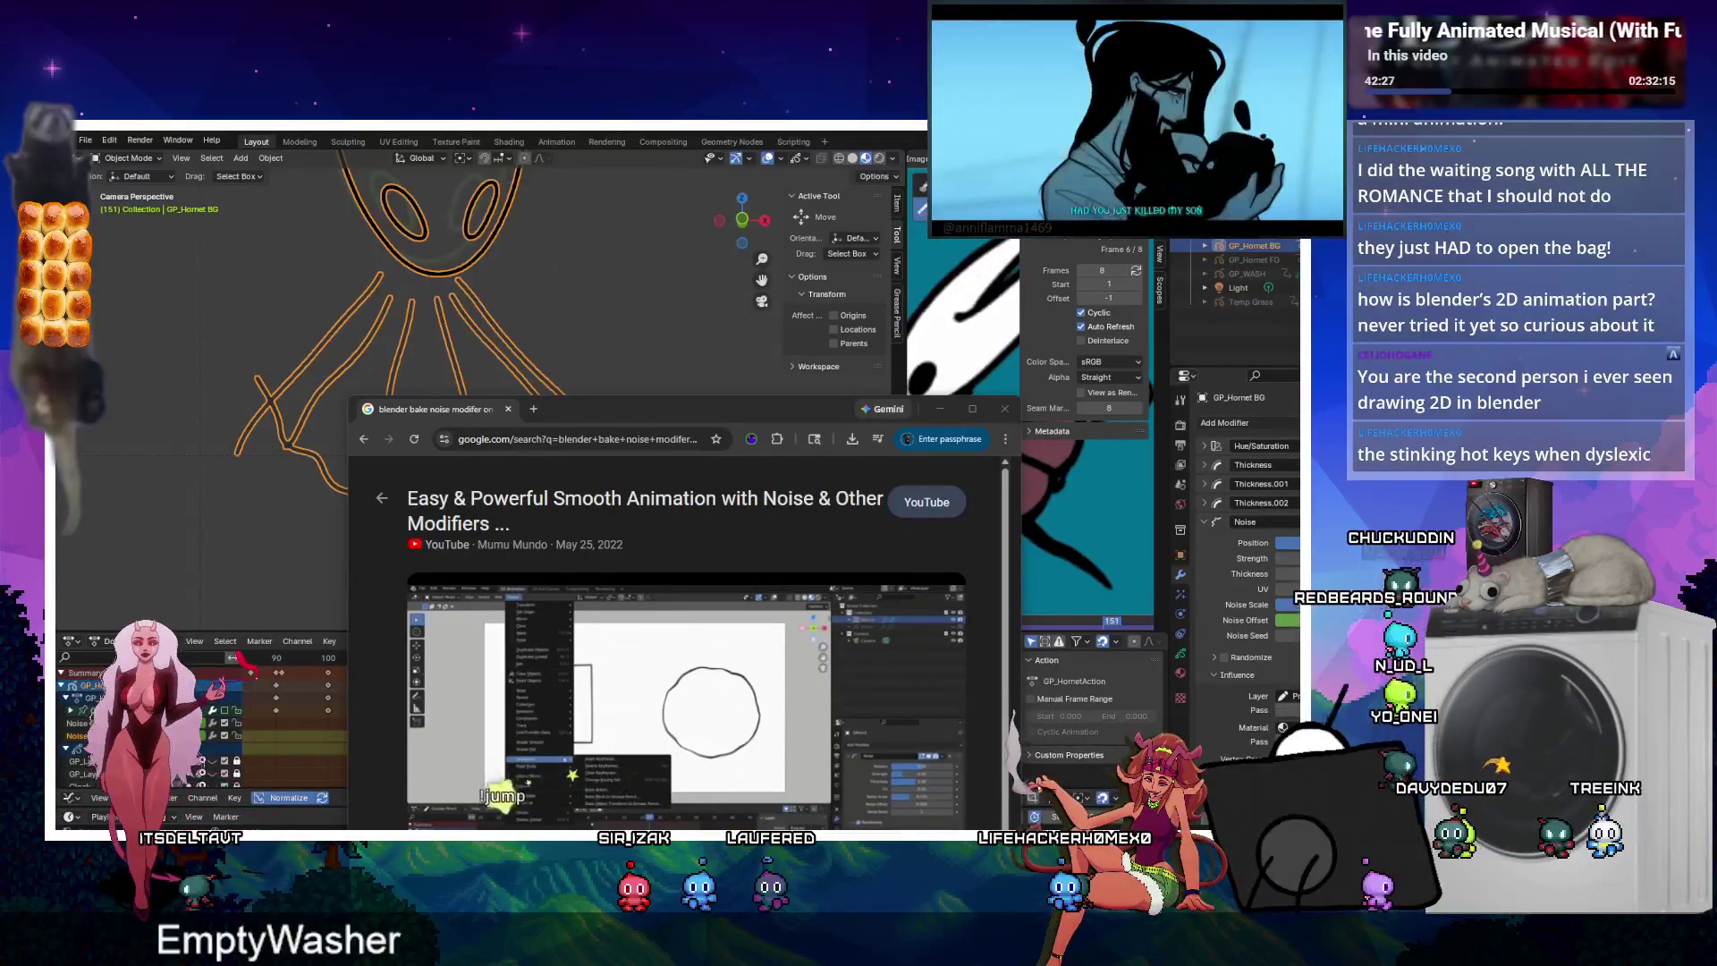
Move the browser window aside and return to Blender's F3 operator search.
{"action": "mouse_move", "coordinate": [610, 417]}
{"action": "left_mouse_down"}
{"action": "mouse_move", "coordinate": [573, 218]}
{"action": "mouse_move", "coordinate": [552, 259]}
{"action": "left_mouse_up"}
{"action": "scroll", "coordinate": [674, 505], "scroll_direction": "down", "scroll_amount": 2}
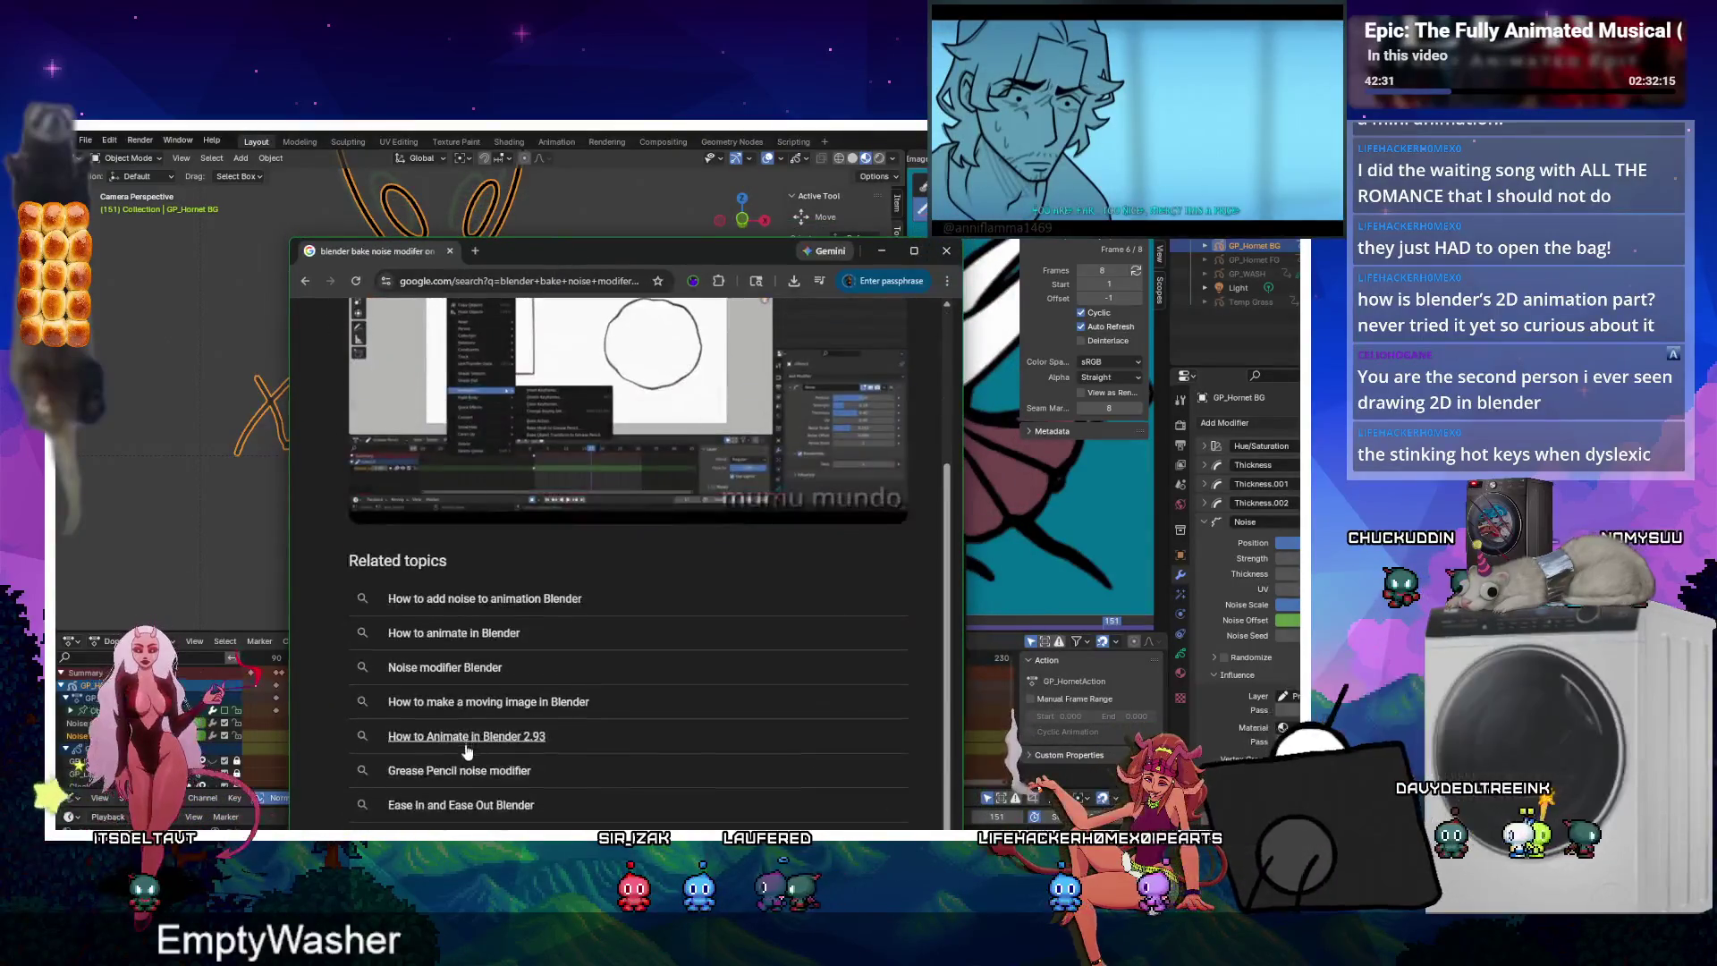
{"action": "left_click", "coordinate": [881, 250]}
{"action": "key", "text": "F3"}
Run Bake Action from a 'bake' search, then show the Grease Pencil layers in the dope sheet.
{"action": "type", "text": "bake"}
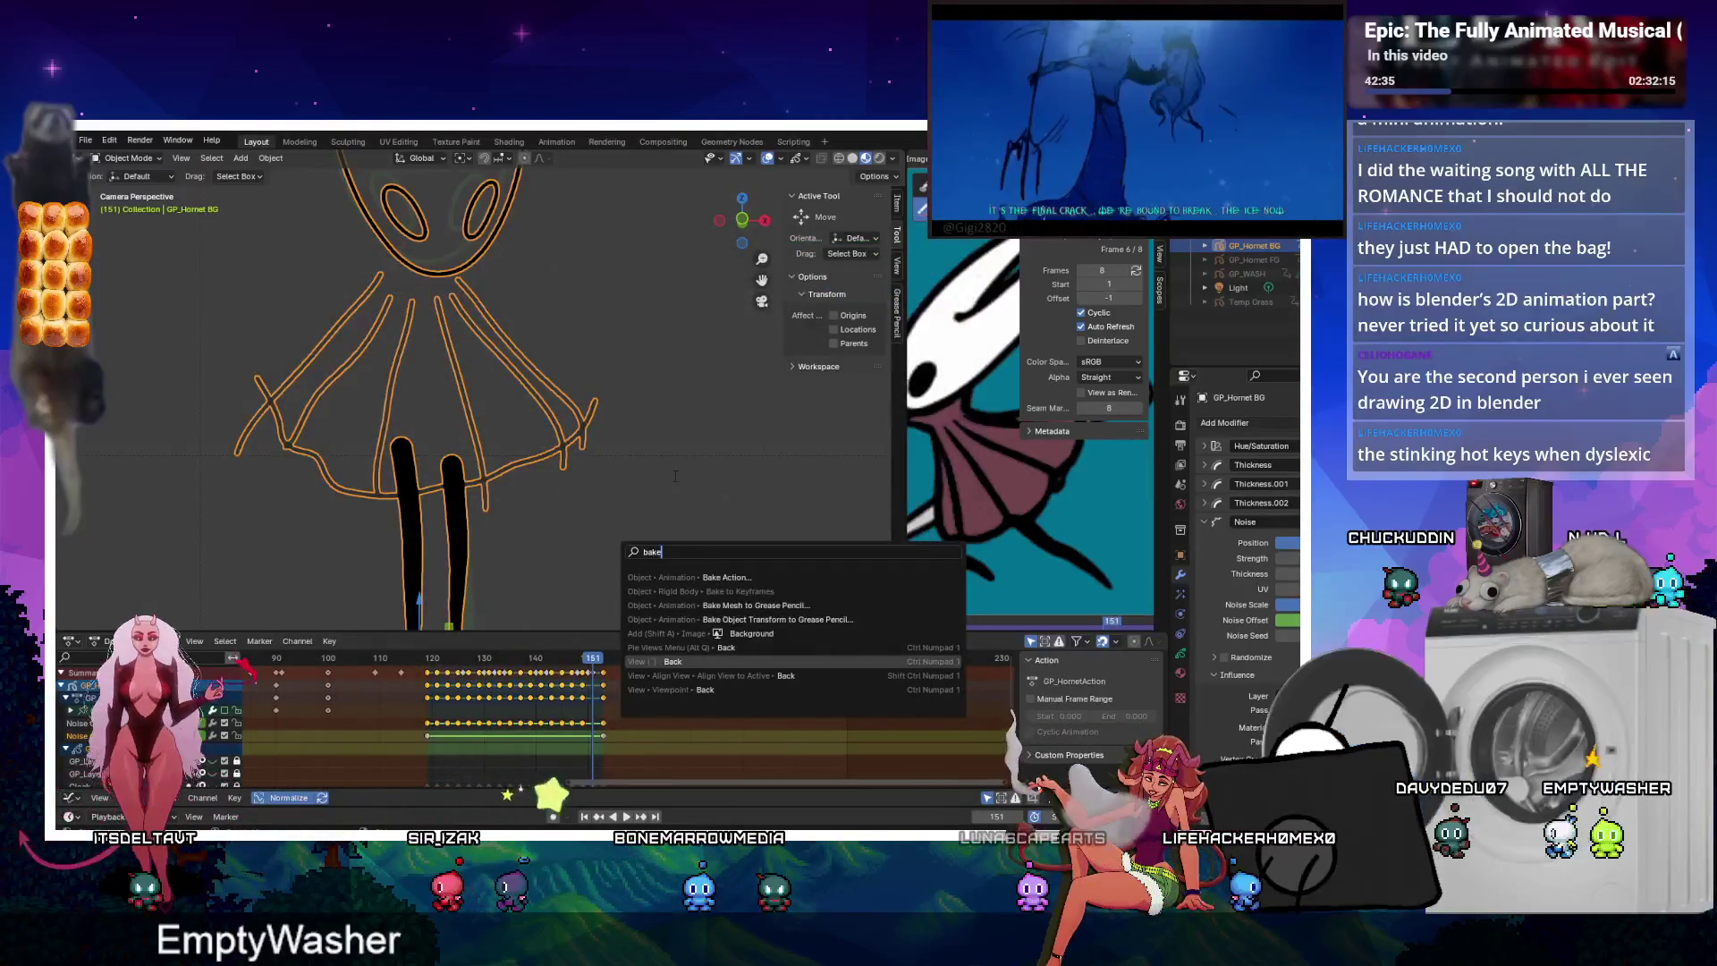
{"action": "left_click", "coordinate": [726, 577]}
{"action": "key", "text": "Return"}
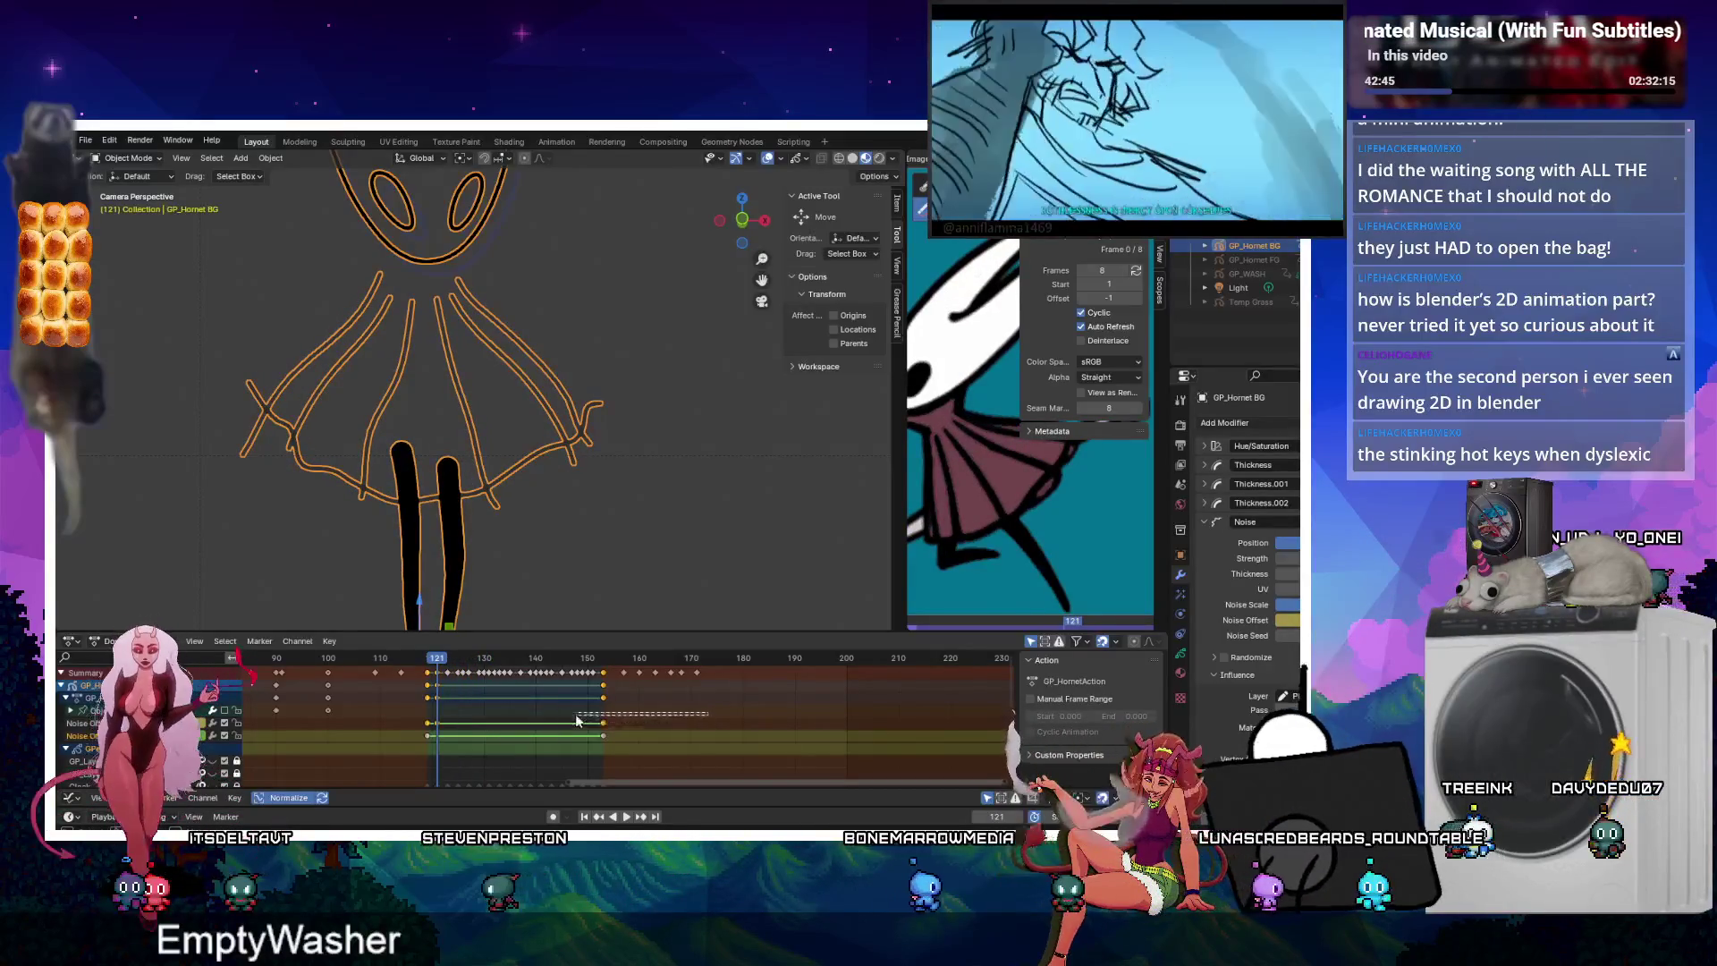
{"action": "left_click", "coordinate": [433, 724]}
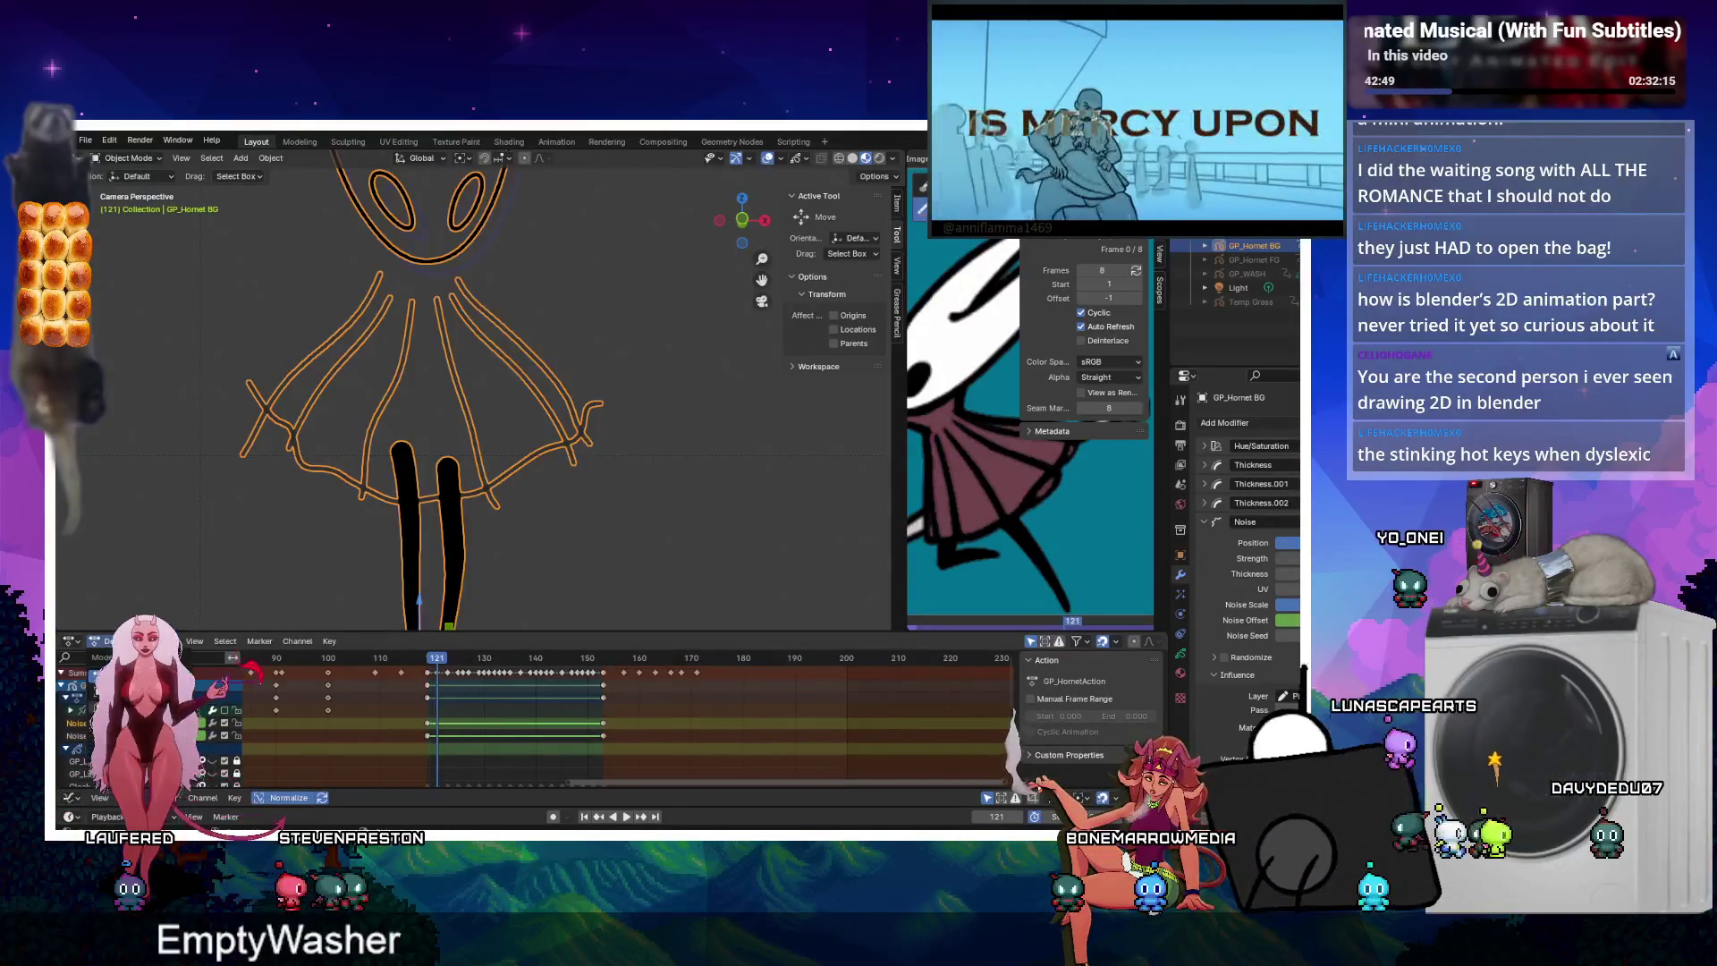
{"action": "left_click", "coordinate": [108, 641]}
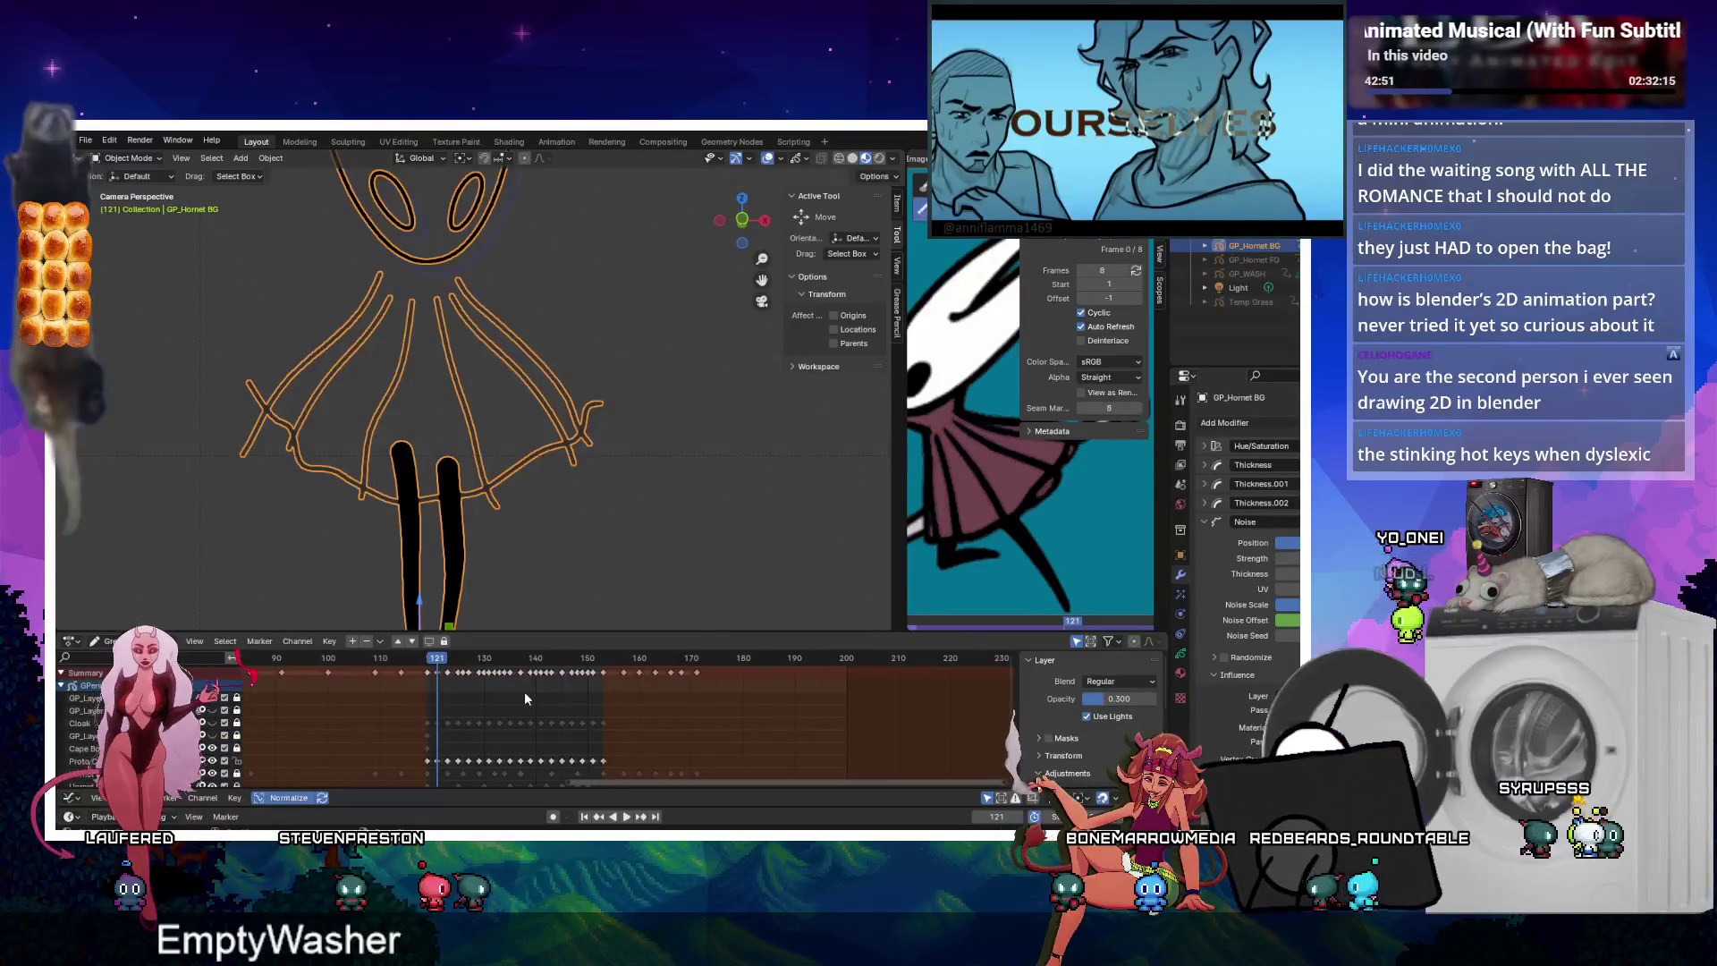
Make the Cloak layer active and enter Draw Mode in camera view with GP_Hornet BG selected.
{"action": "left_click", "coordinate": [85, 722]}
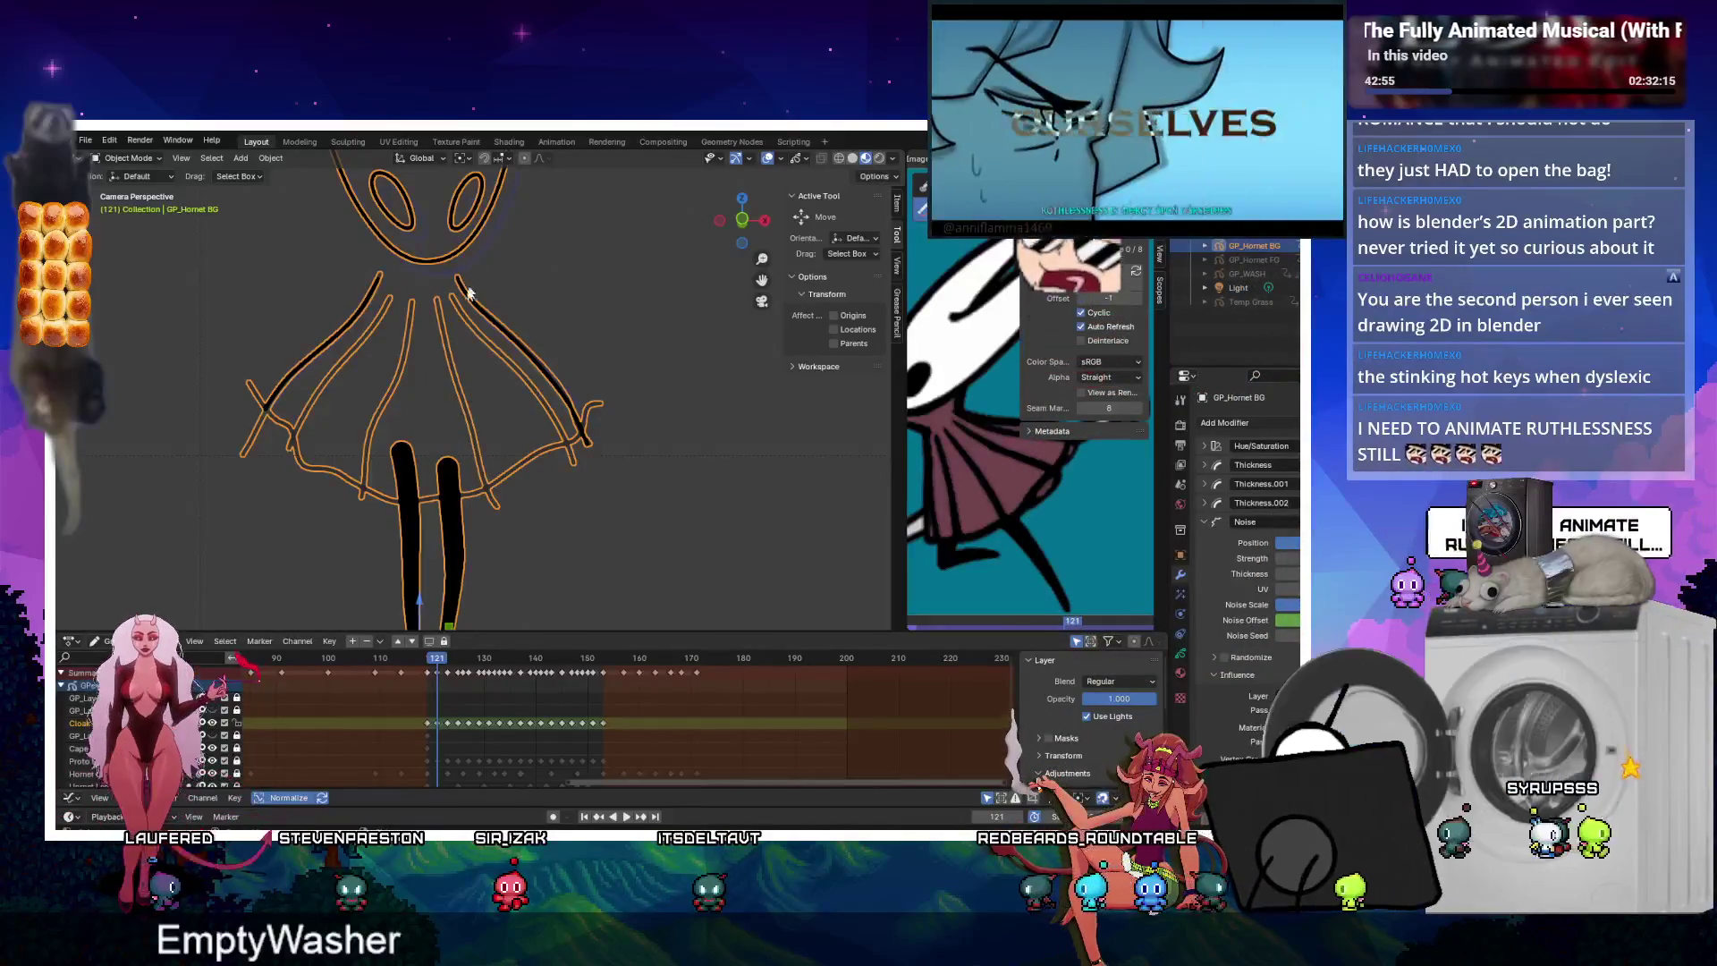
{"action": "left_click", "coordinate": [357, 432]}
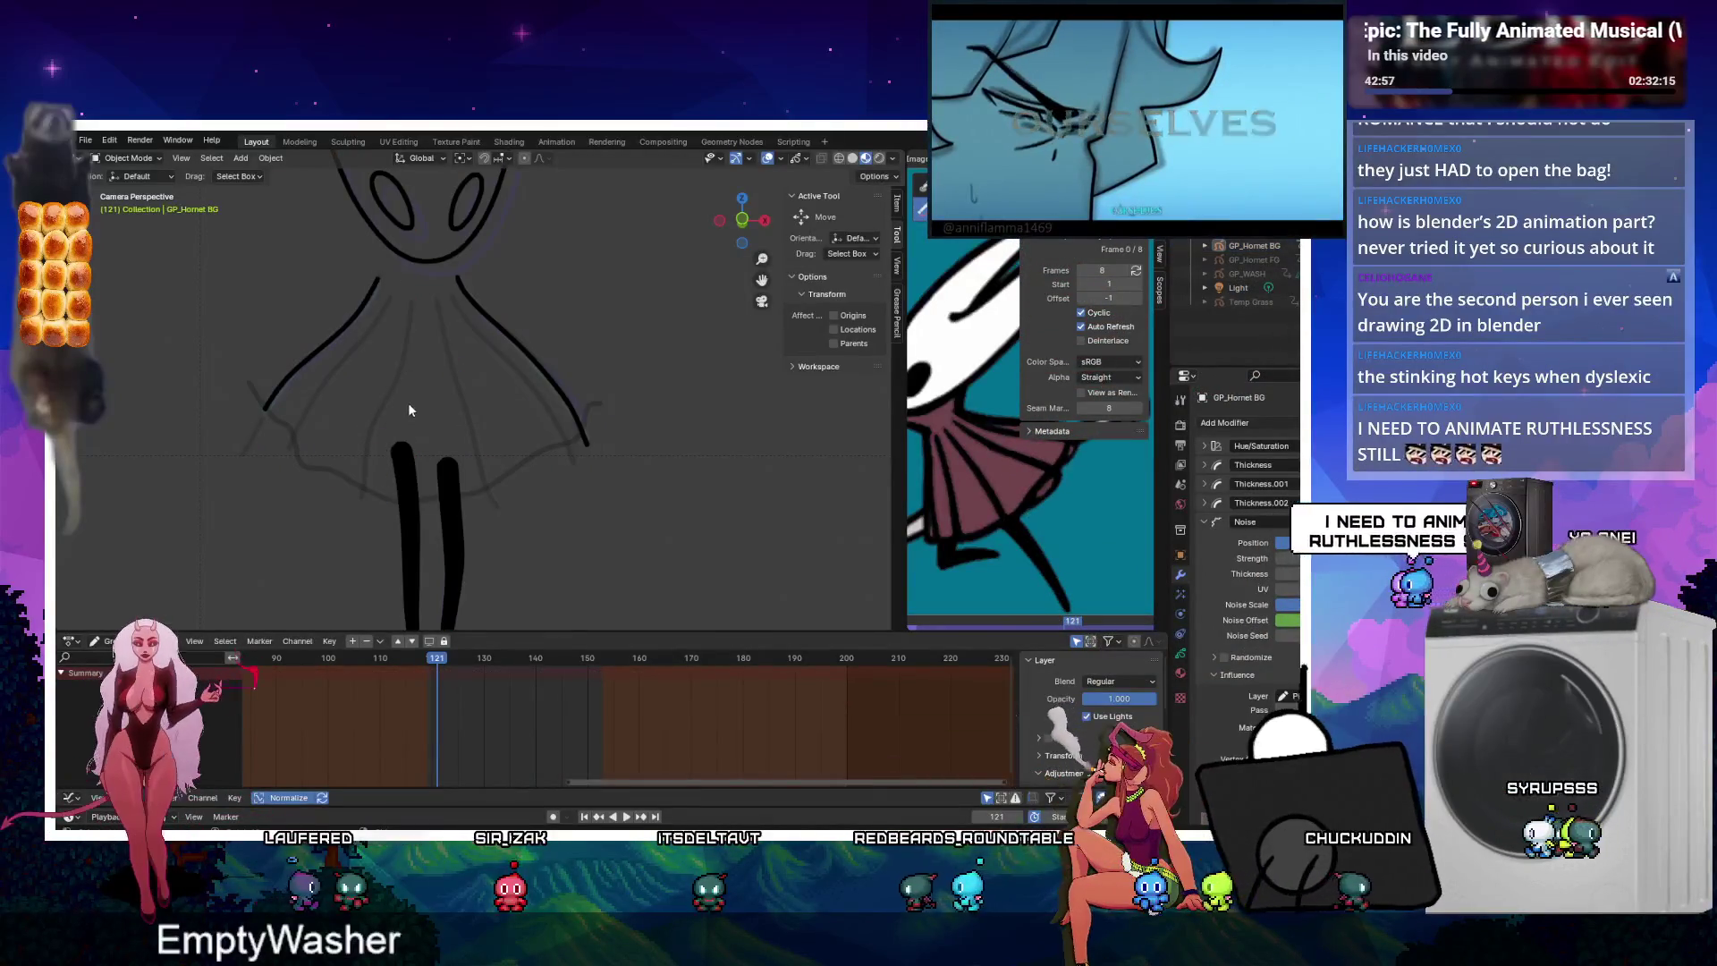
{"action": "key", "text": "KP_7"}
{"action": "key", "text": "grave"}
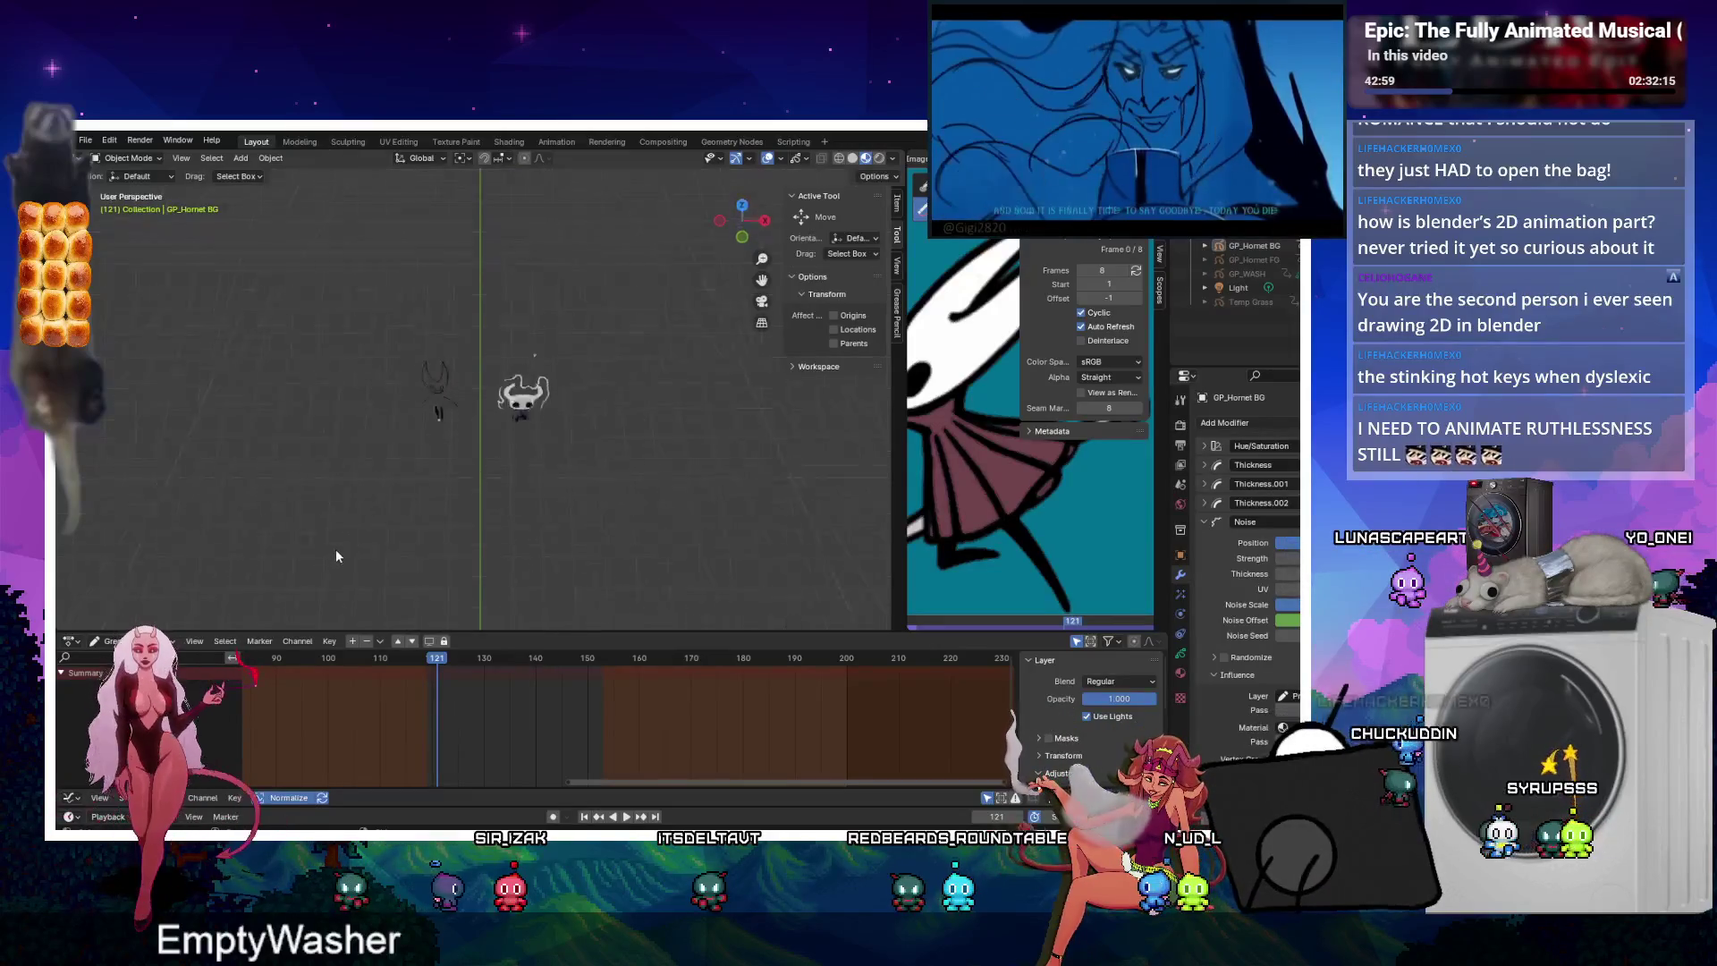
{"action": "left_click", "coordinate": [336, 549]}
{"action": "key", "text": "ctrl+Tab"}
{"action": "scroll", "coordinate": [293, 335], "scroll_direction": "up", "scroll_amount": 4}
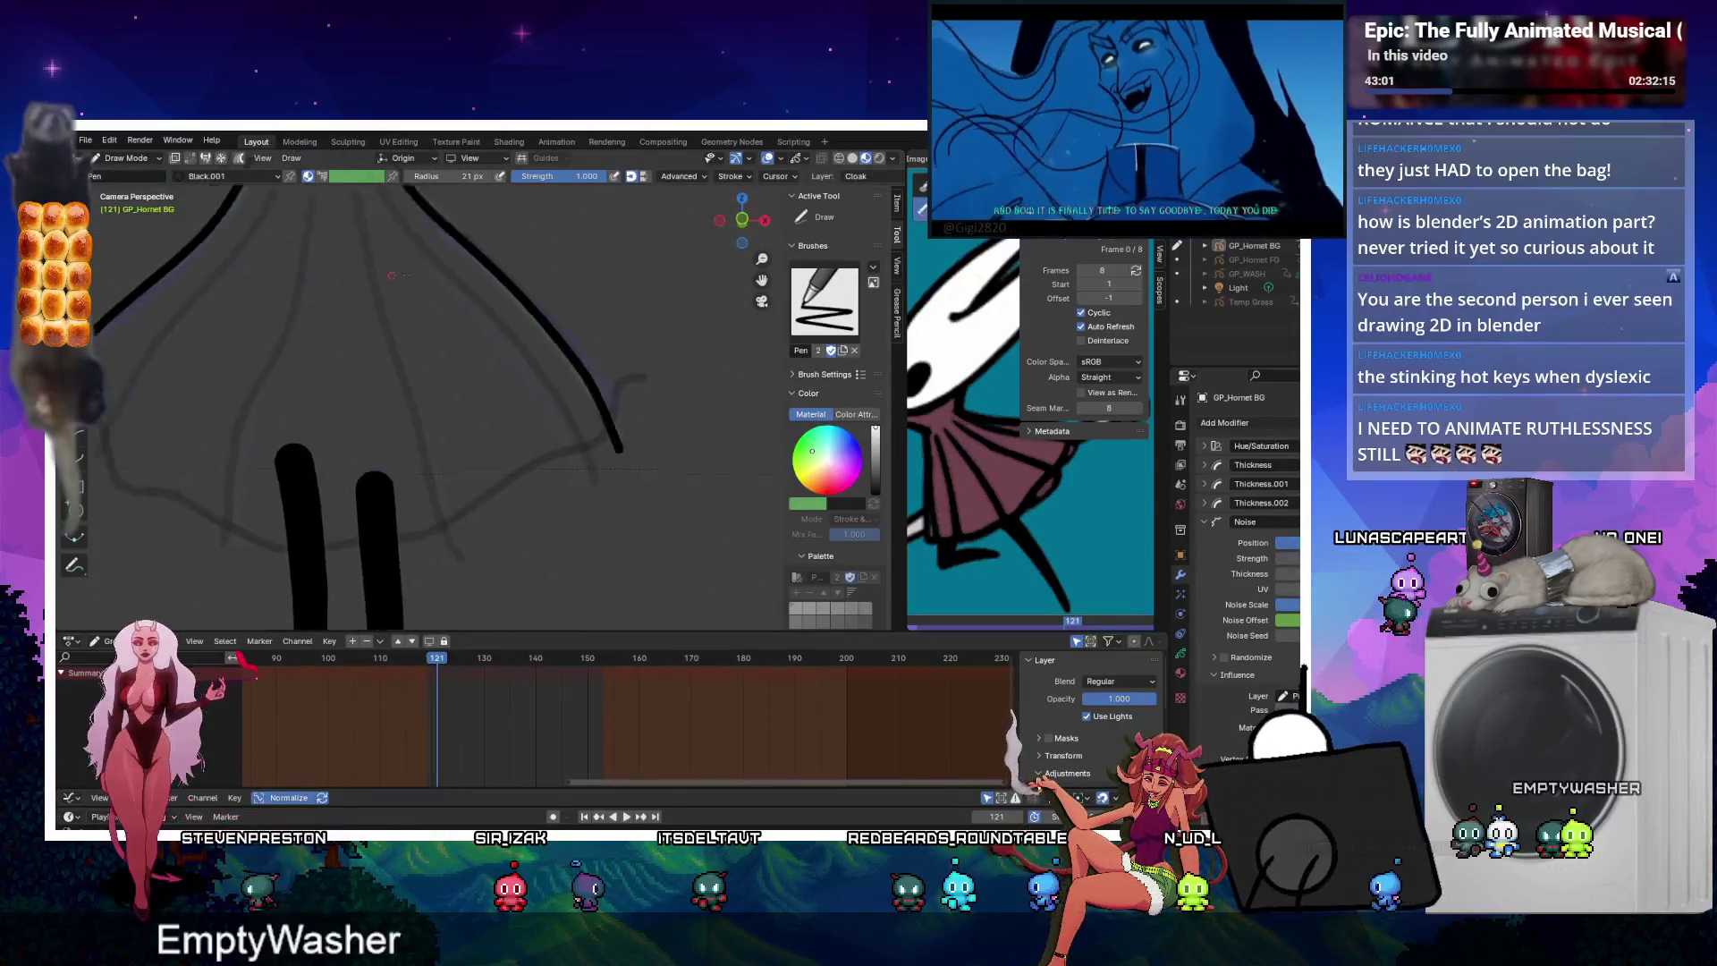
{"action": "scroll", "coordinate": [398, 275], "scroll_direction": "down", "scroll_amount": 3}
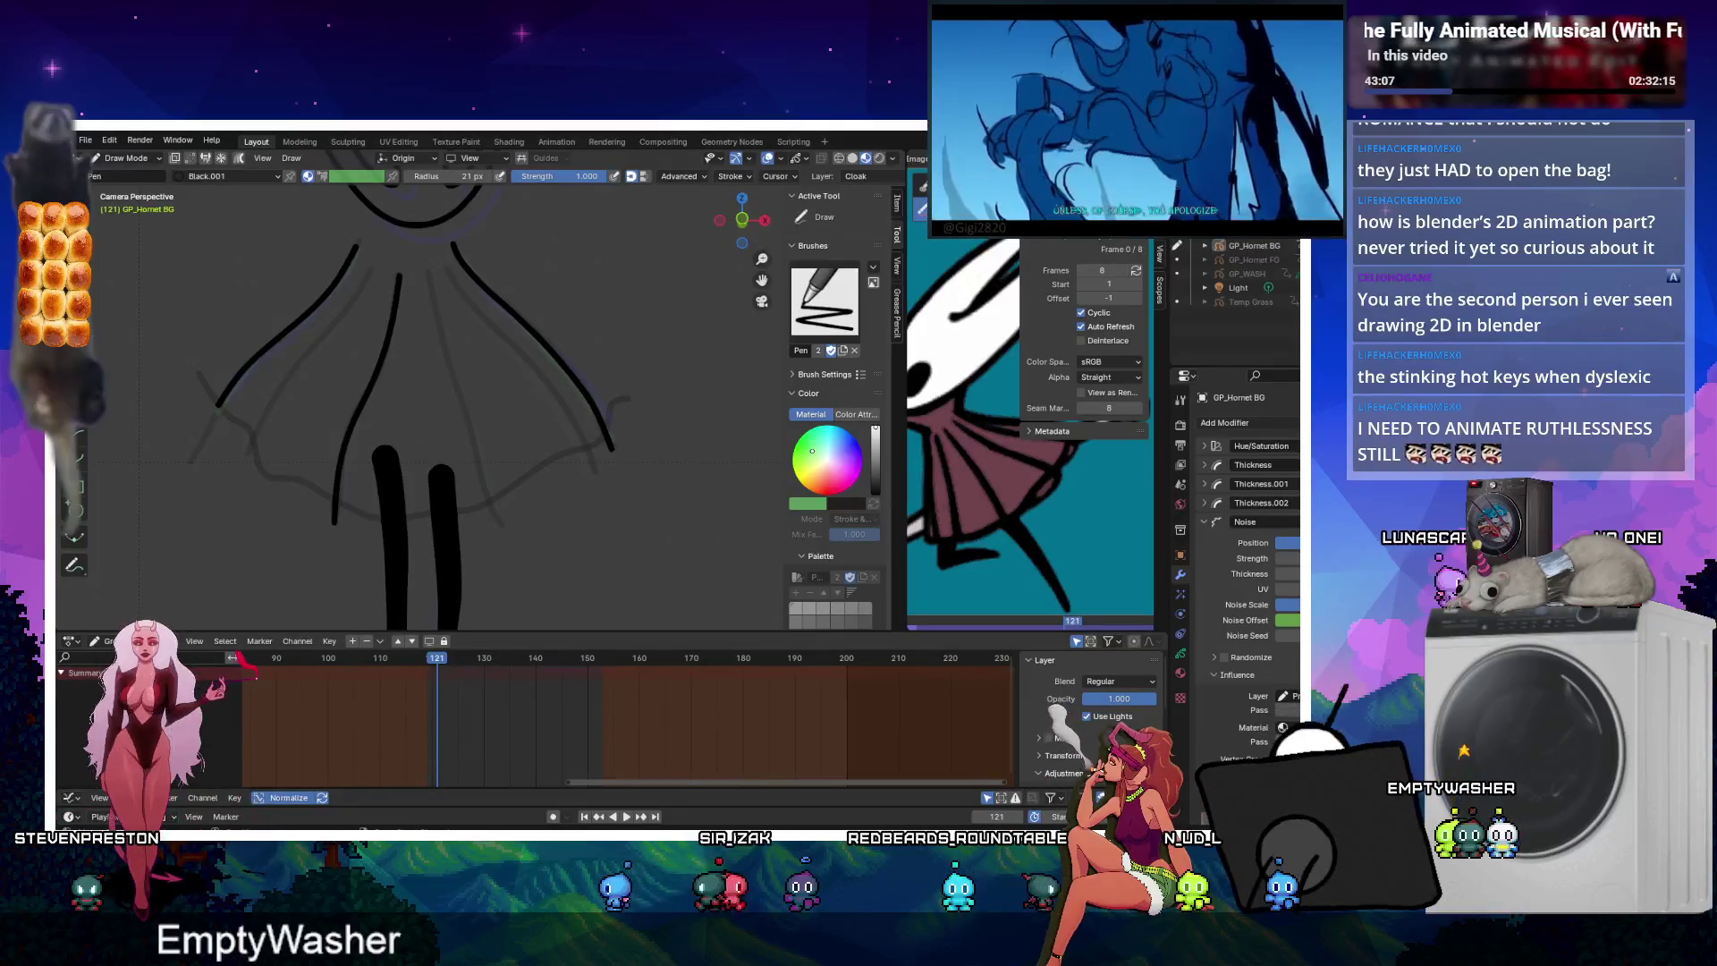
{"action": "key", "text": "ctrl+Tab"}
{"action": "left_click", "coordinate": [406, 441]}
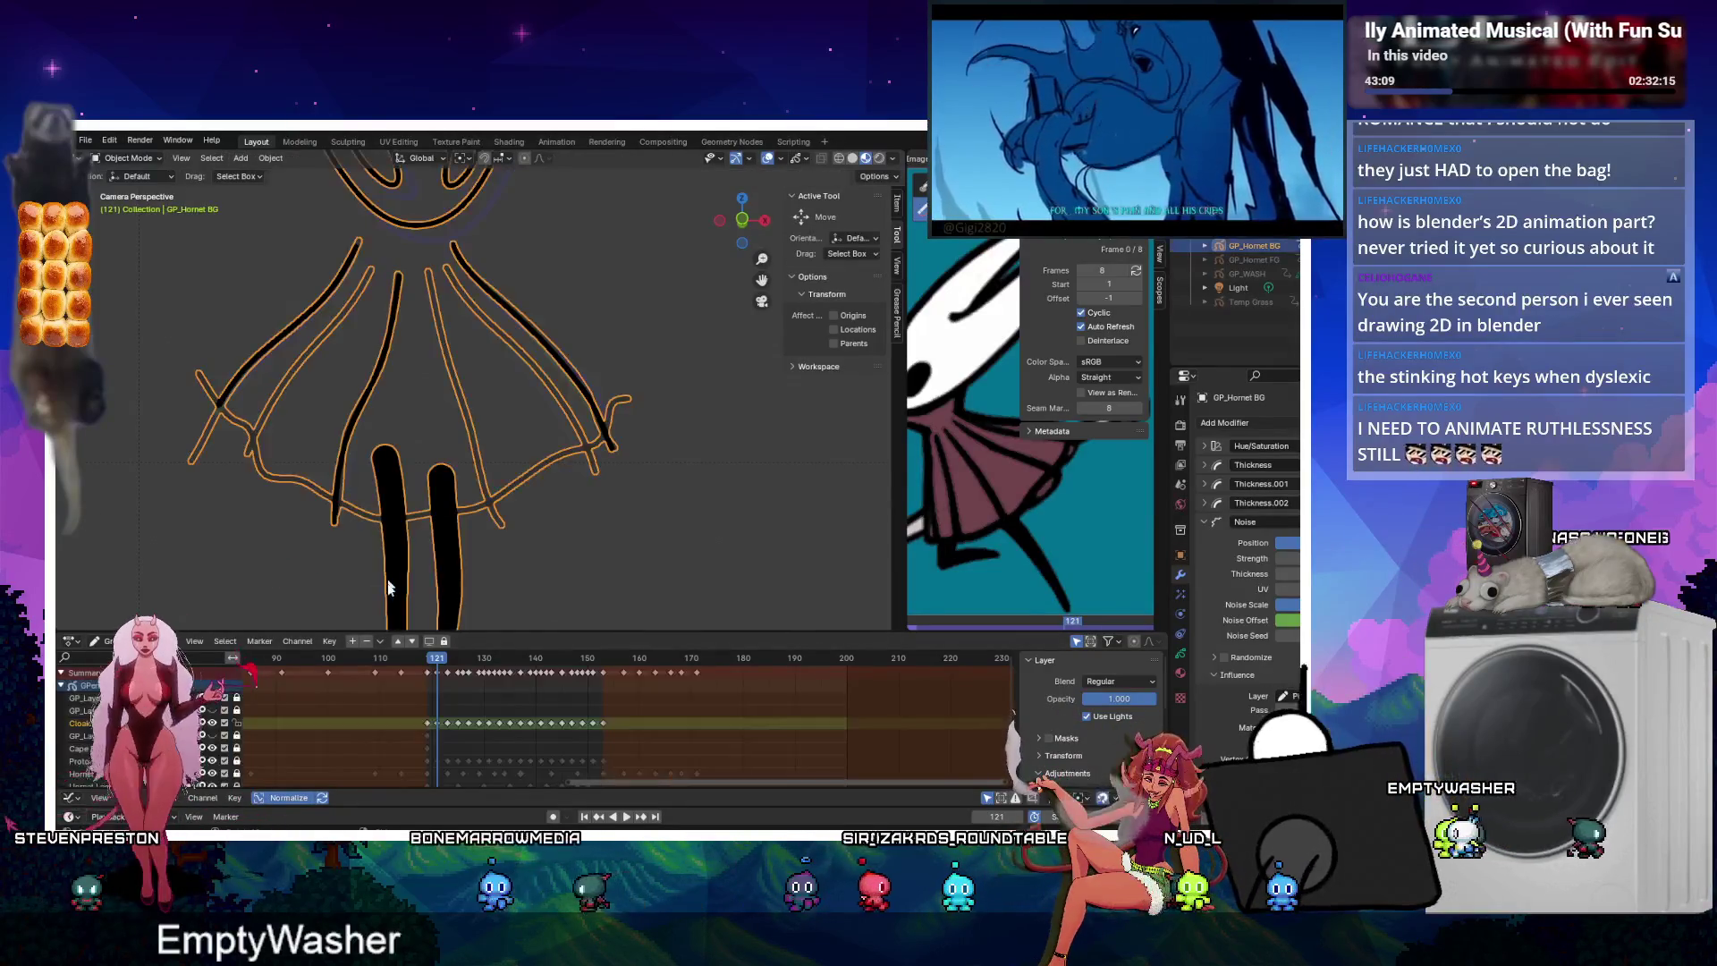
{"action": "key", "text": "ctrl+Tab"}
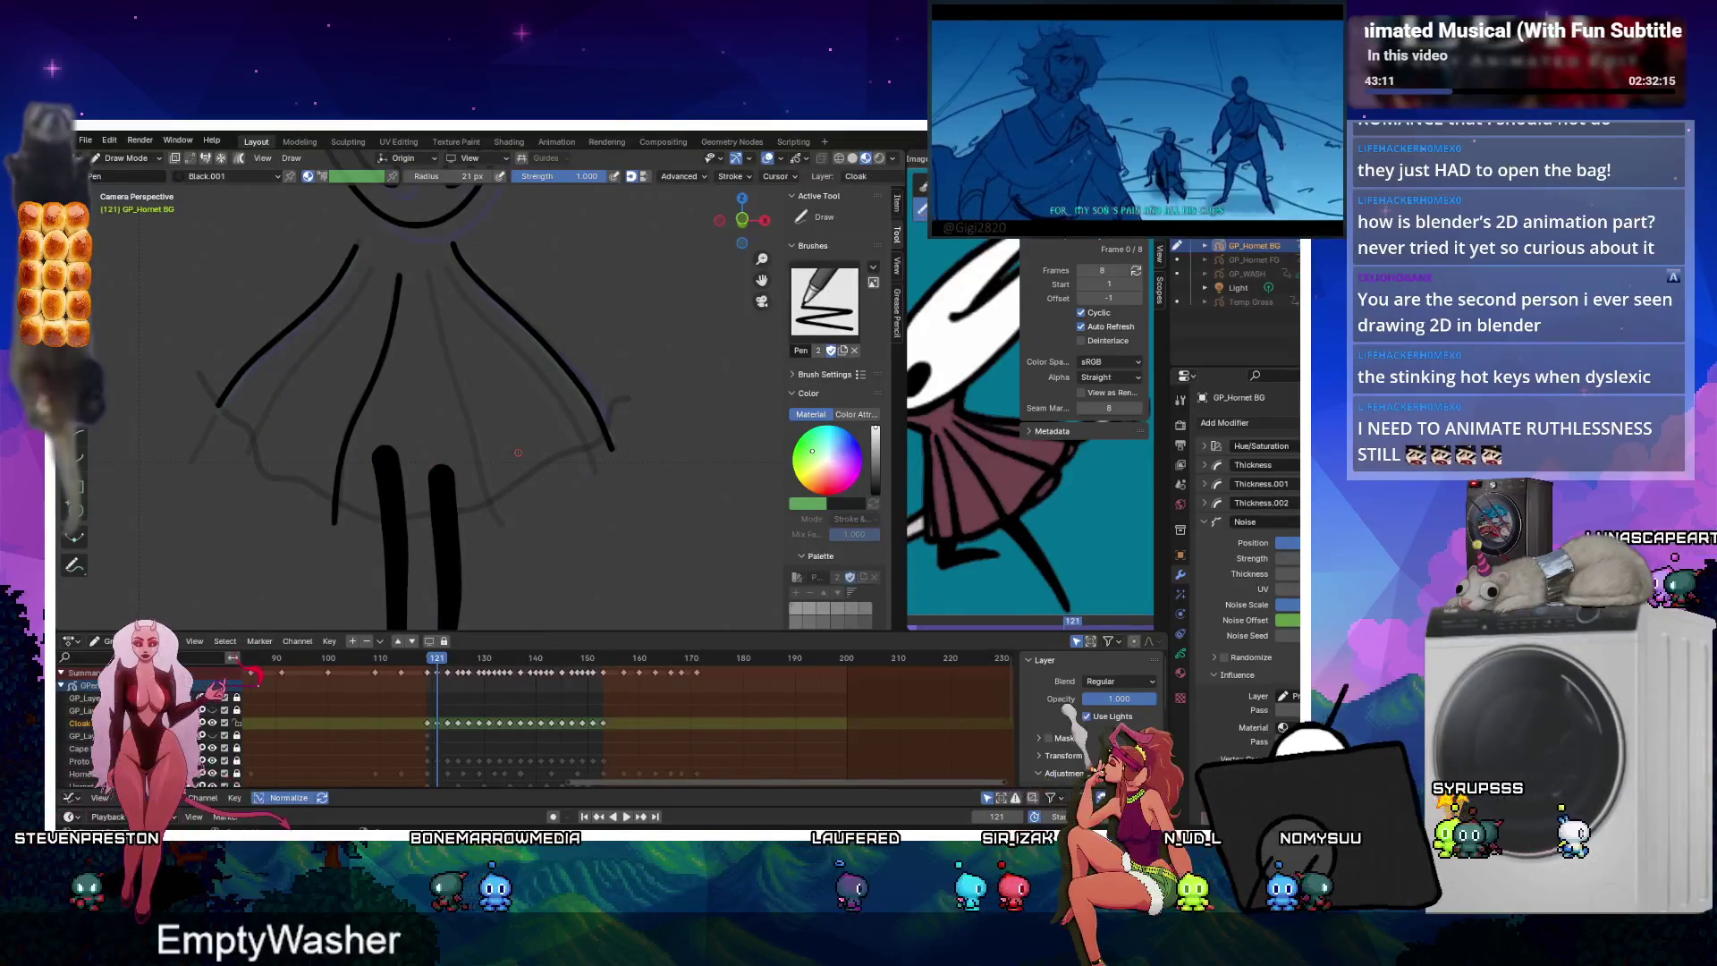
Compare frames 119 and 153 with a quick playback, ending on frame 119 in Draw Mode.
{"action": "key", "text": "Right"}
{"action": "key", "text": "Right"}
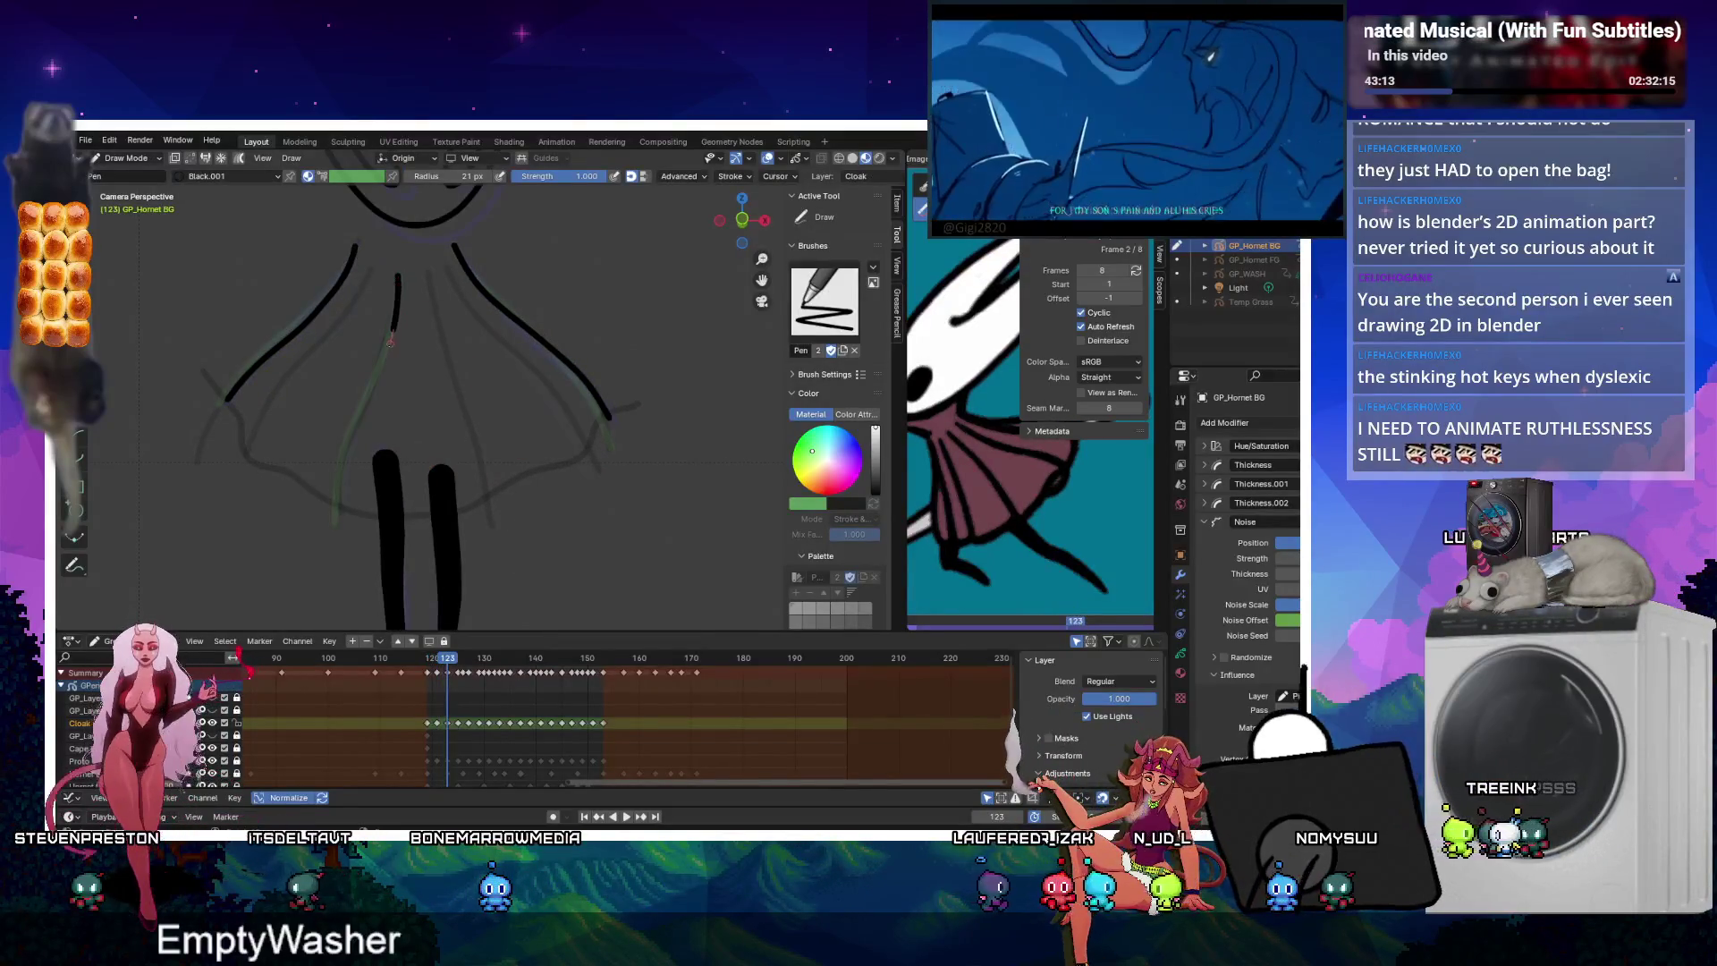
{"action": "key", "text": "Right"}
{"action": "key", "text": "Right"}
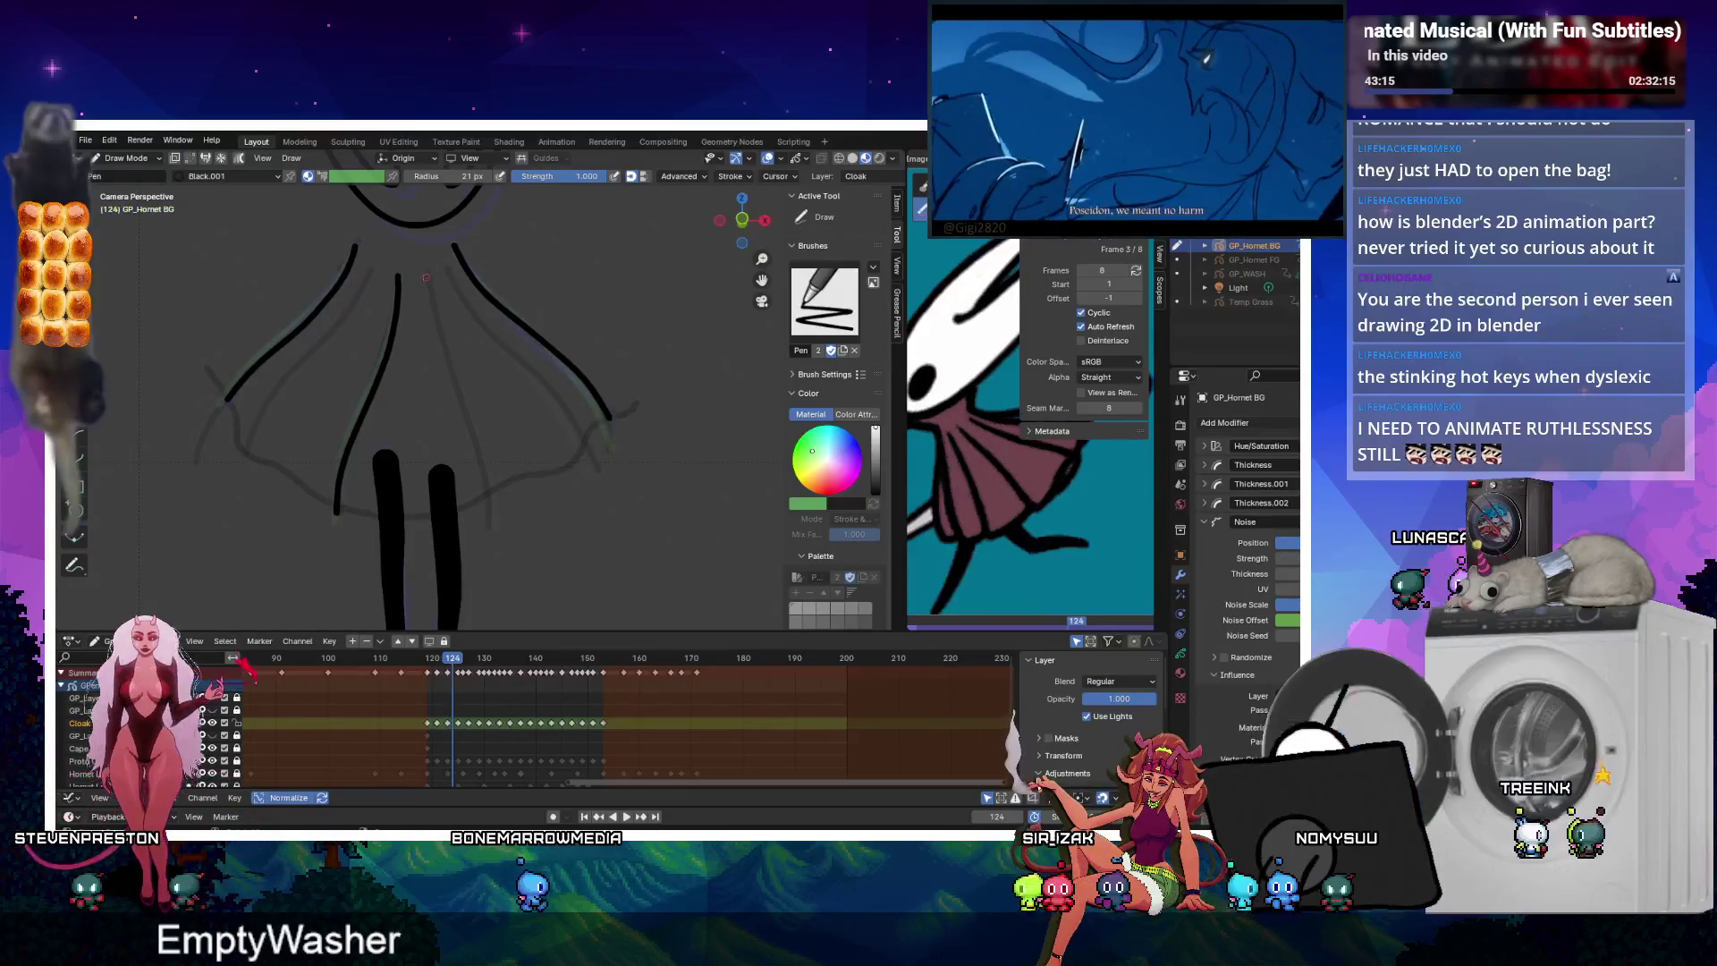
{"action": "key", "text": "Left"}
{"action": "key", "text": "Left"}
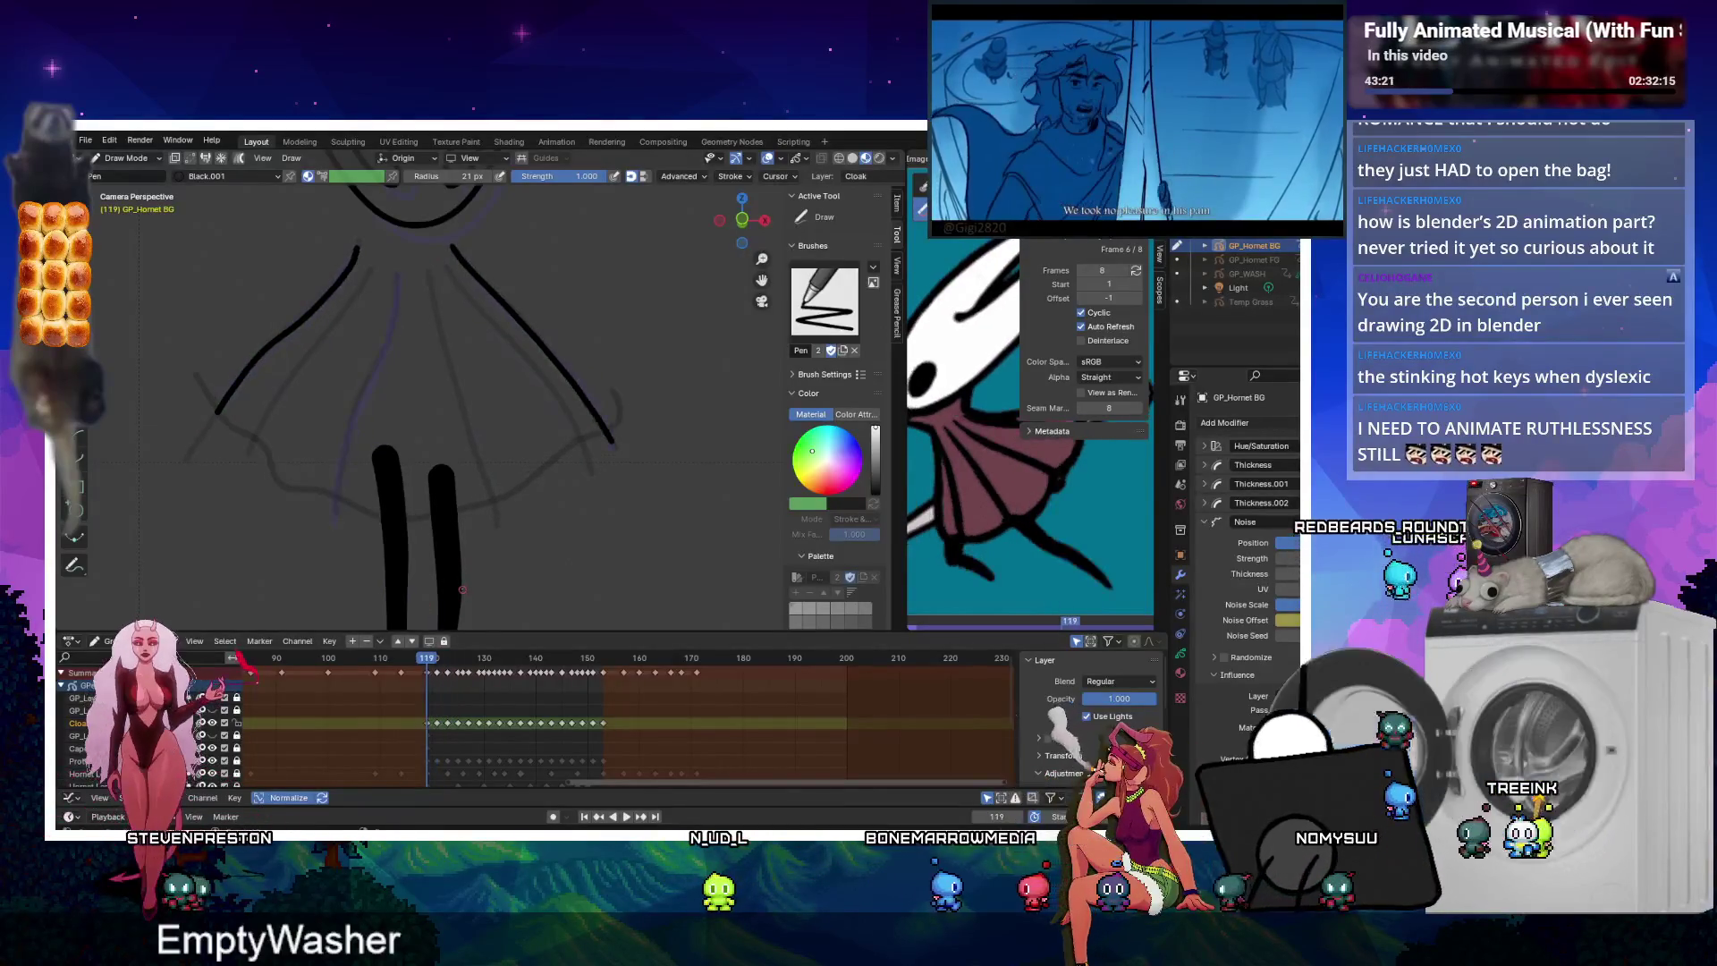
{"action": "left_click", "coordinate": [604, 726]}
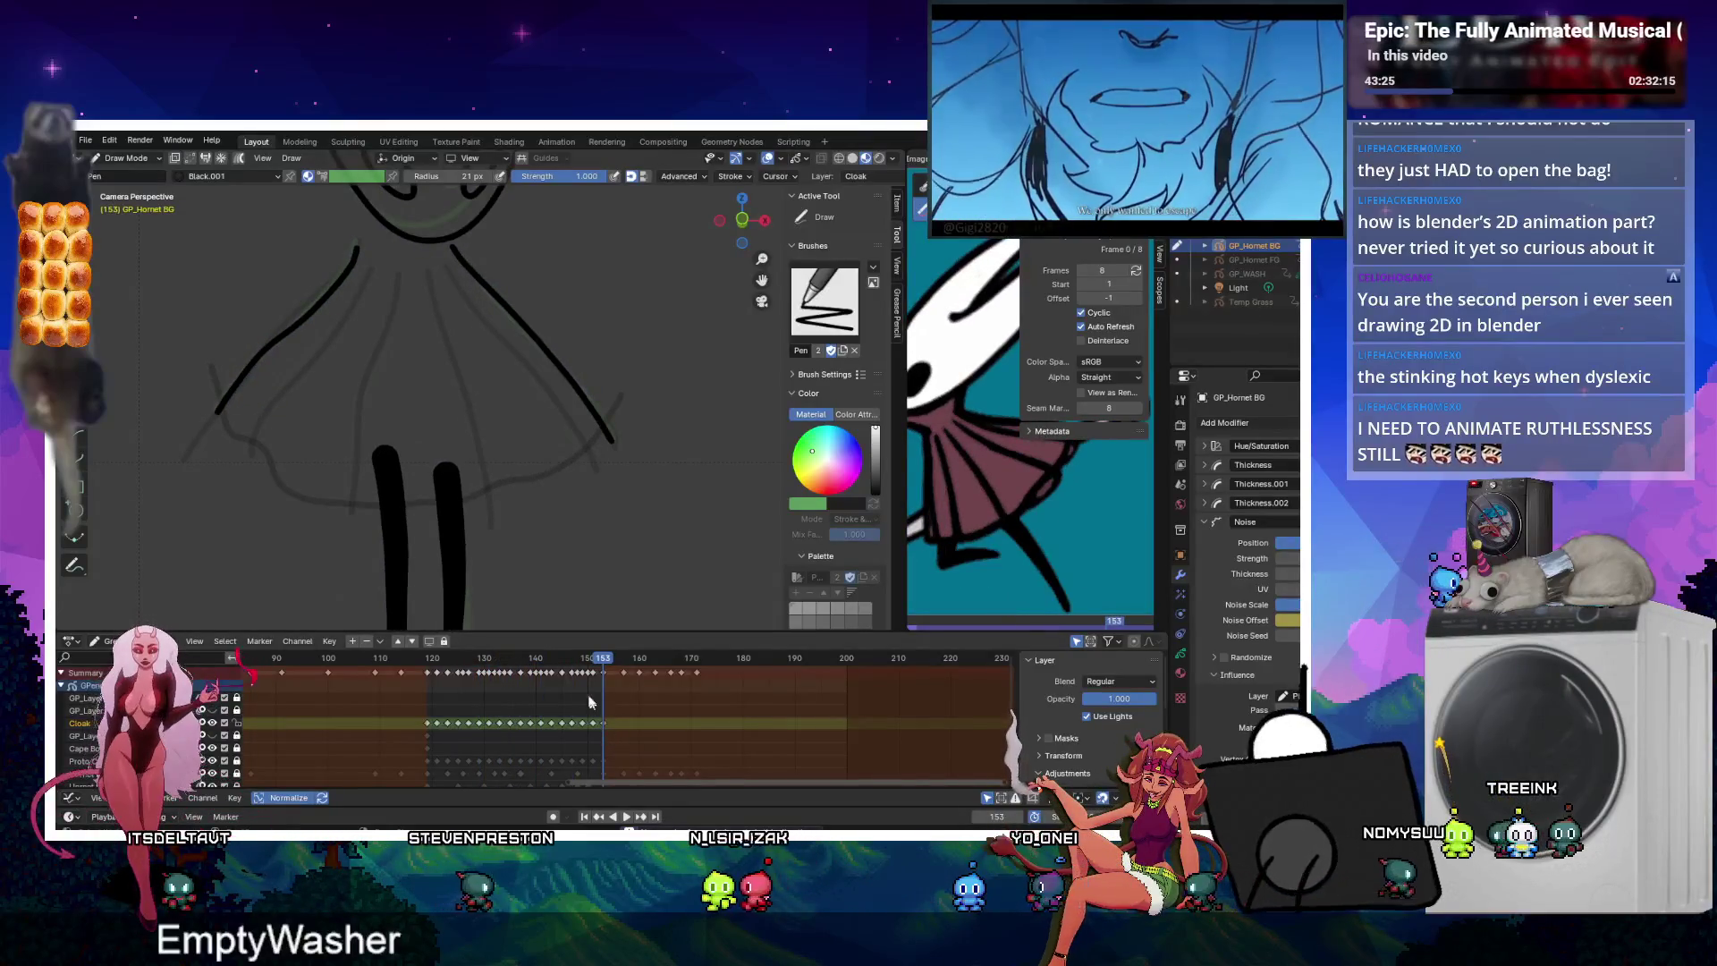
{"action": "left_click", "coordinate": [428, 660]}
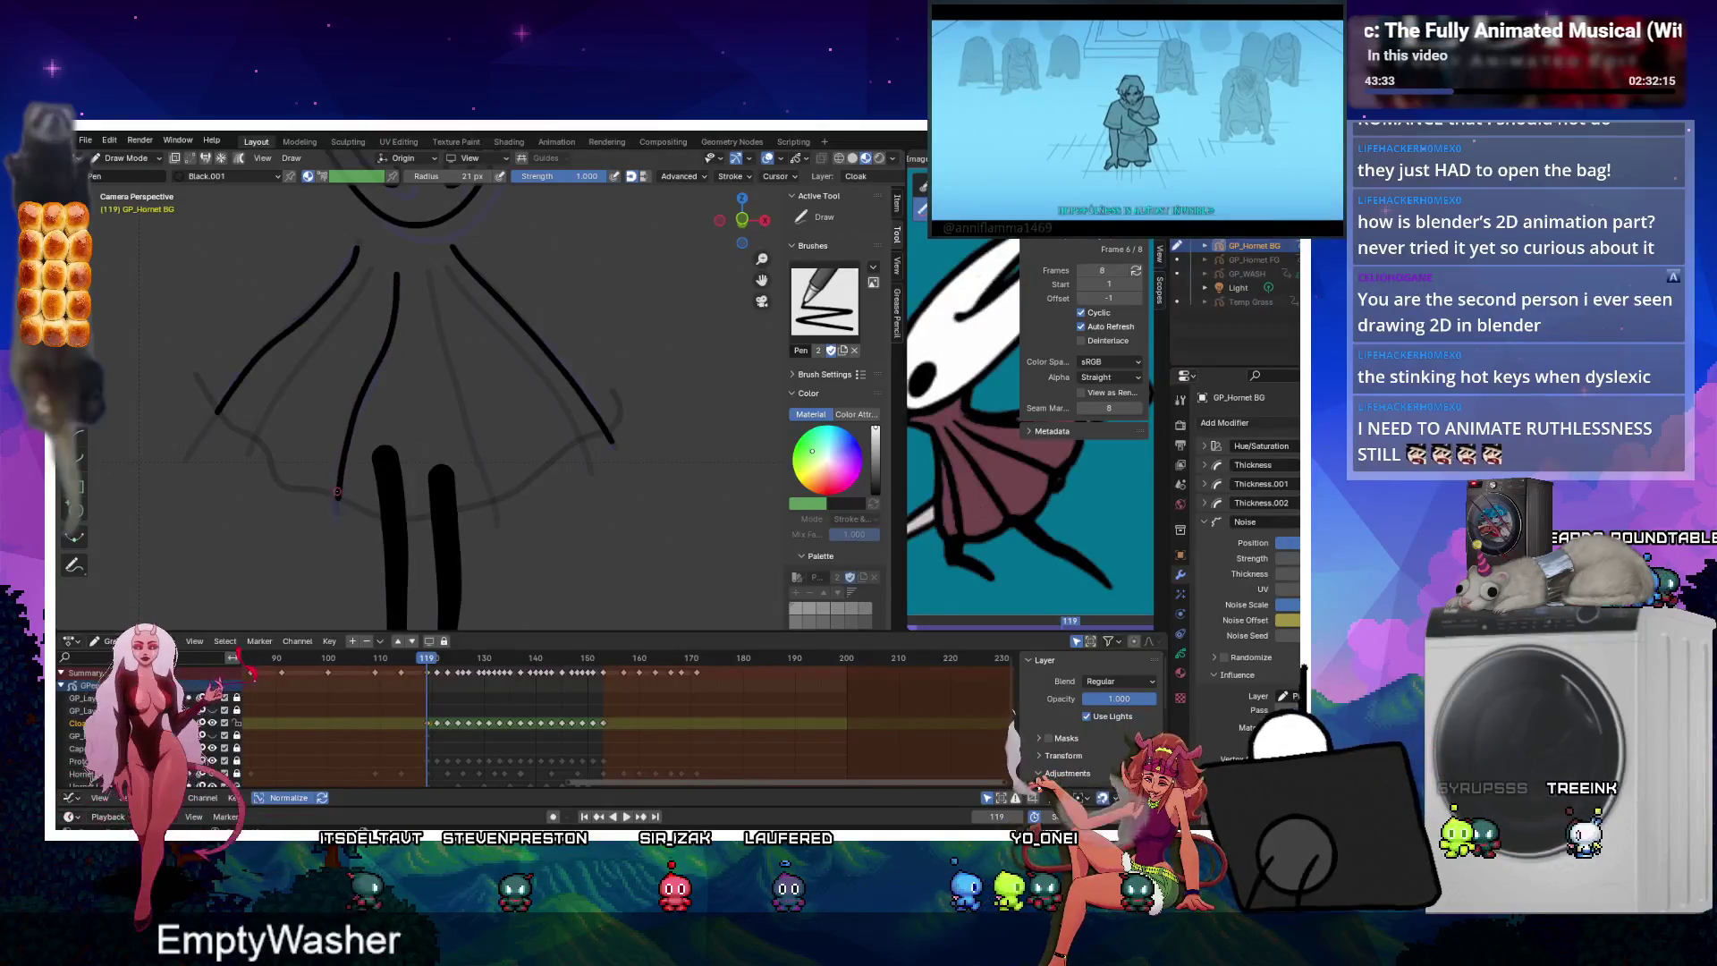
{"action": "key", "text": "Tab"}
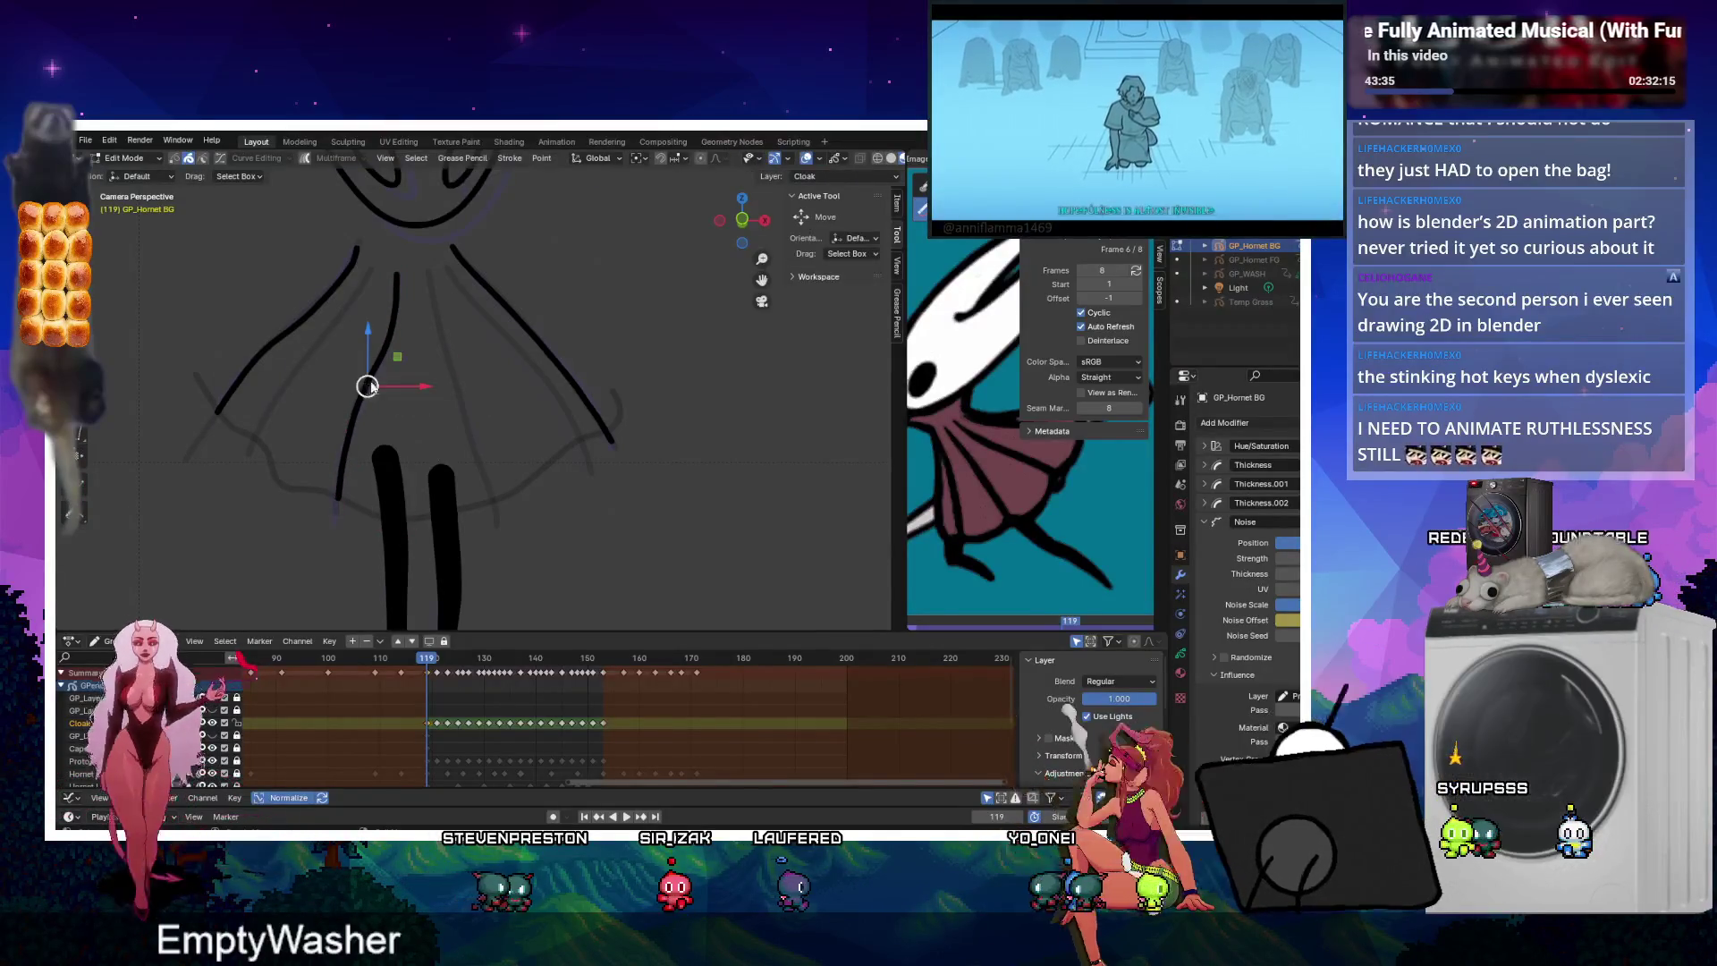
{"action": "left_click", "coordinate": [603, 662]}
{"action": "key", "text": "space"}
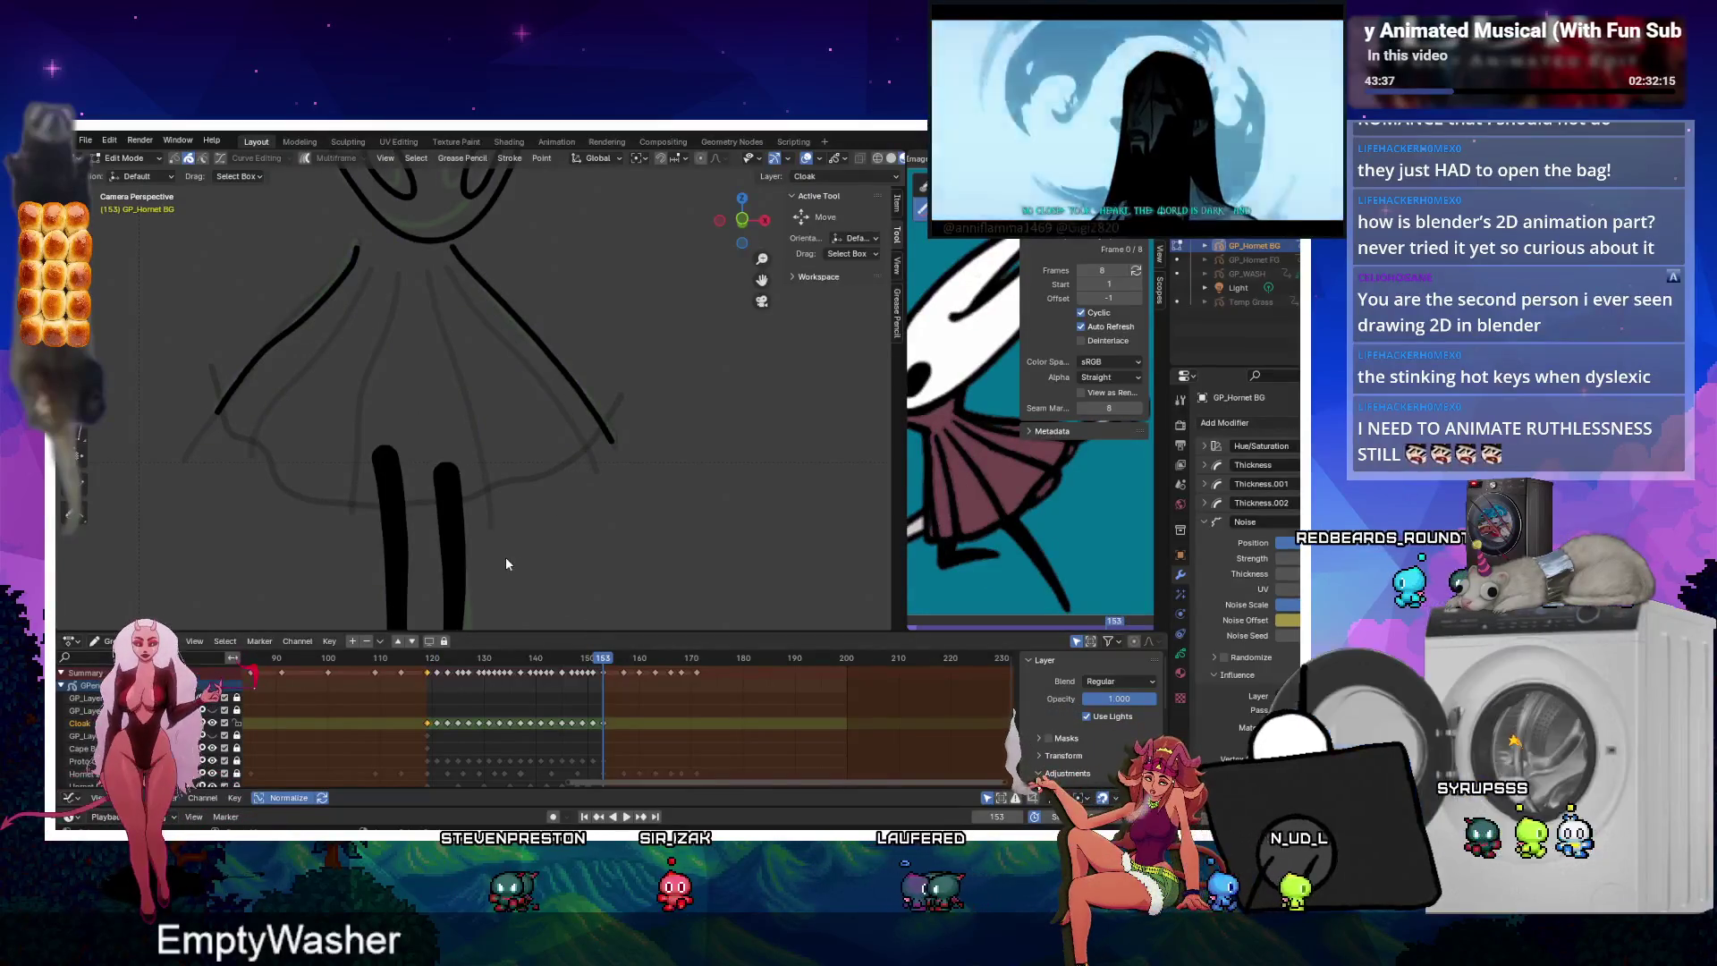
{"action": "key", "text": "Escape"}
{"action": "key", "text": "Tab"}
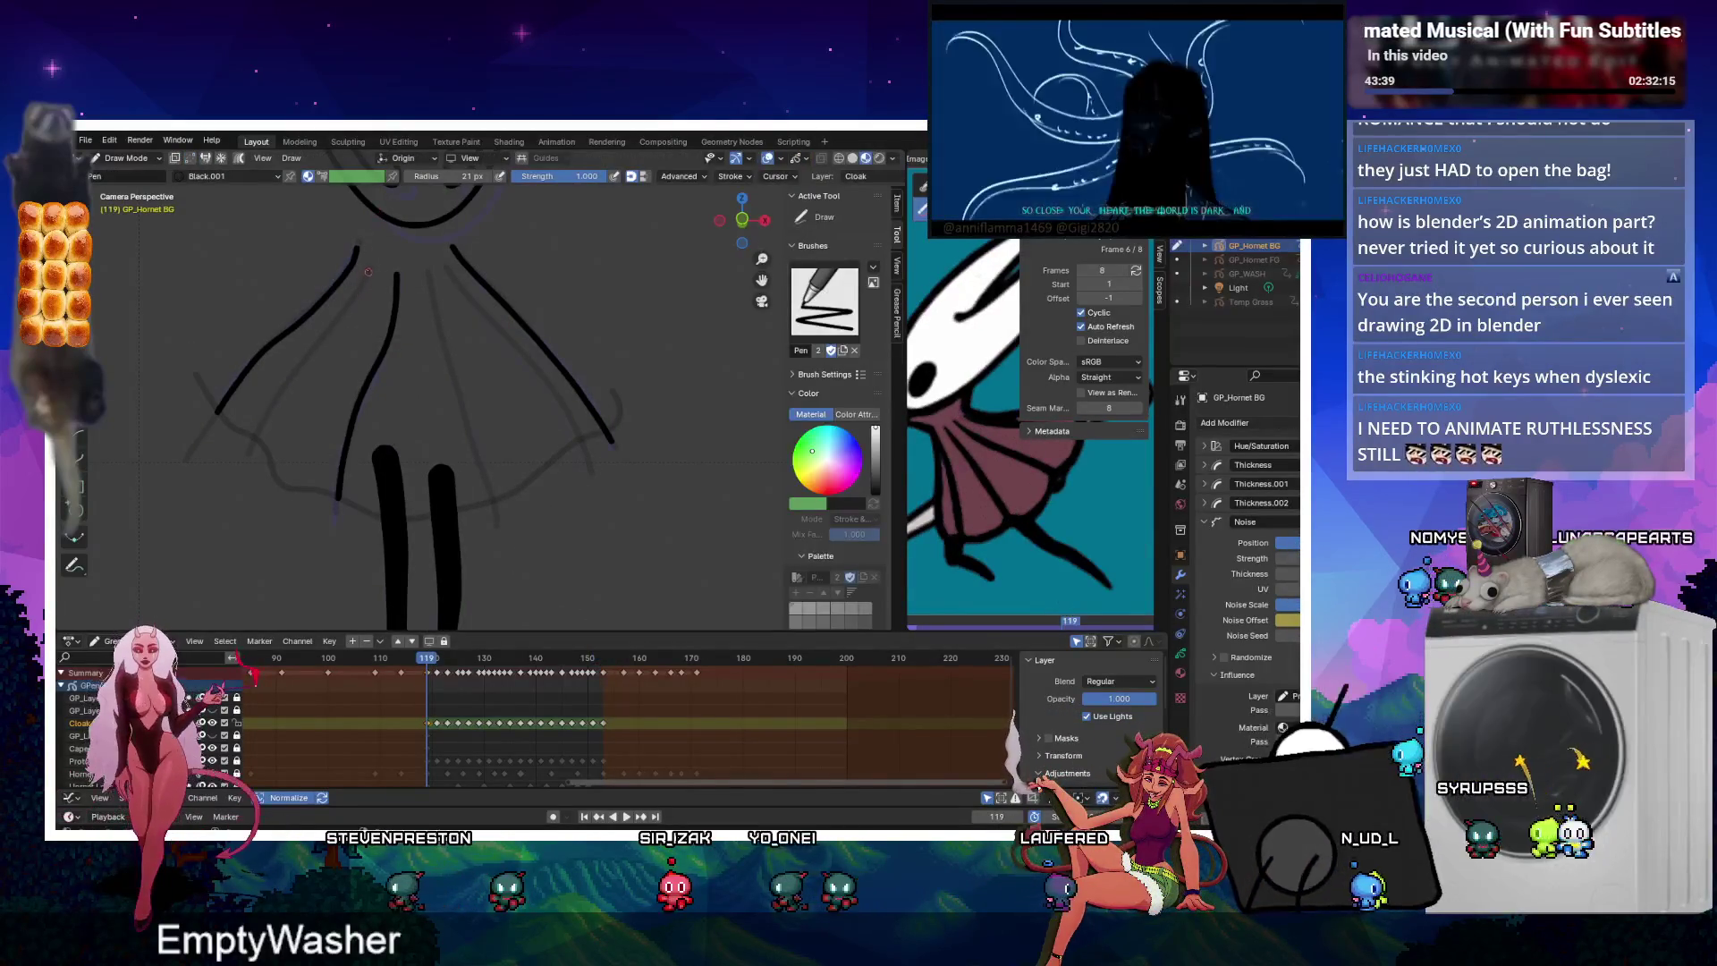
Draw fold lines on the cloak at frame 119, redoing one misplaced stroke.
{"action": "left_click_drag", "start_coordinate": [371, 266], "coordinate": [311, 357]}
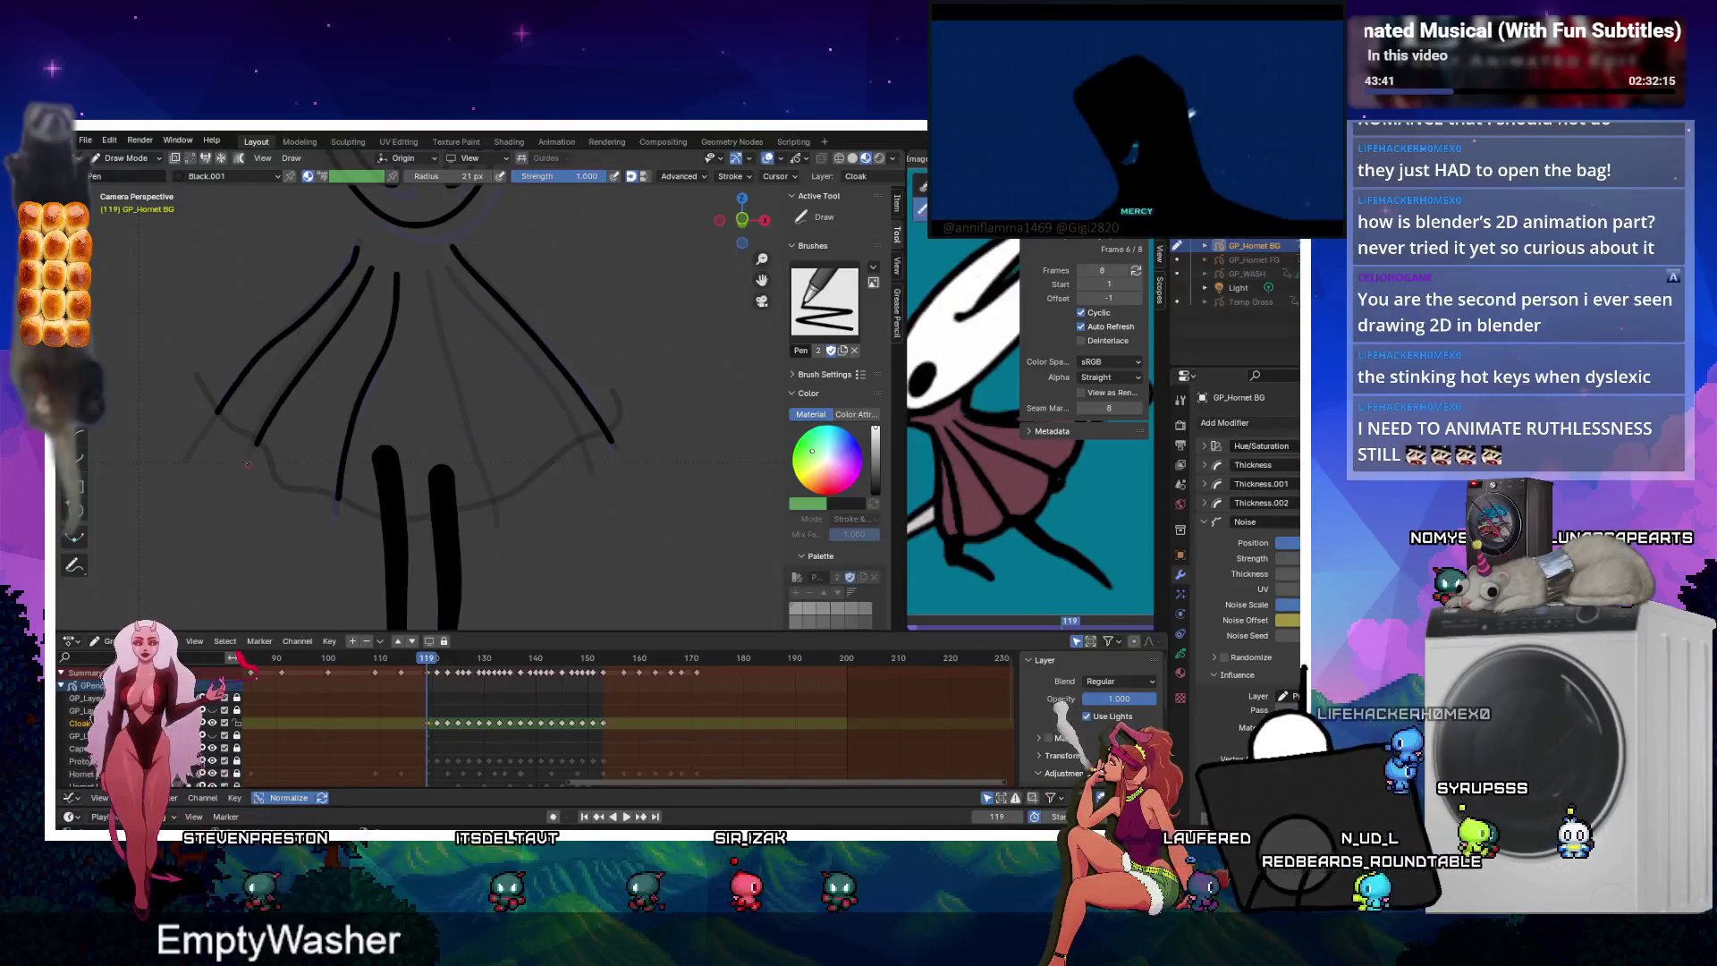
{"action": "key", "text": "ctrl+z"}
{"action": "left_click_drag", "start_coordinate": [369, 268], "coordinate": [356, 294]}
{"action": "left_click_drag", "start_coordinate": [295, 371], "coordinate": [255, 444]}
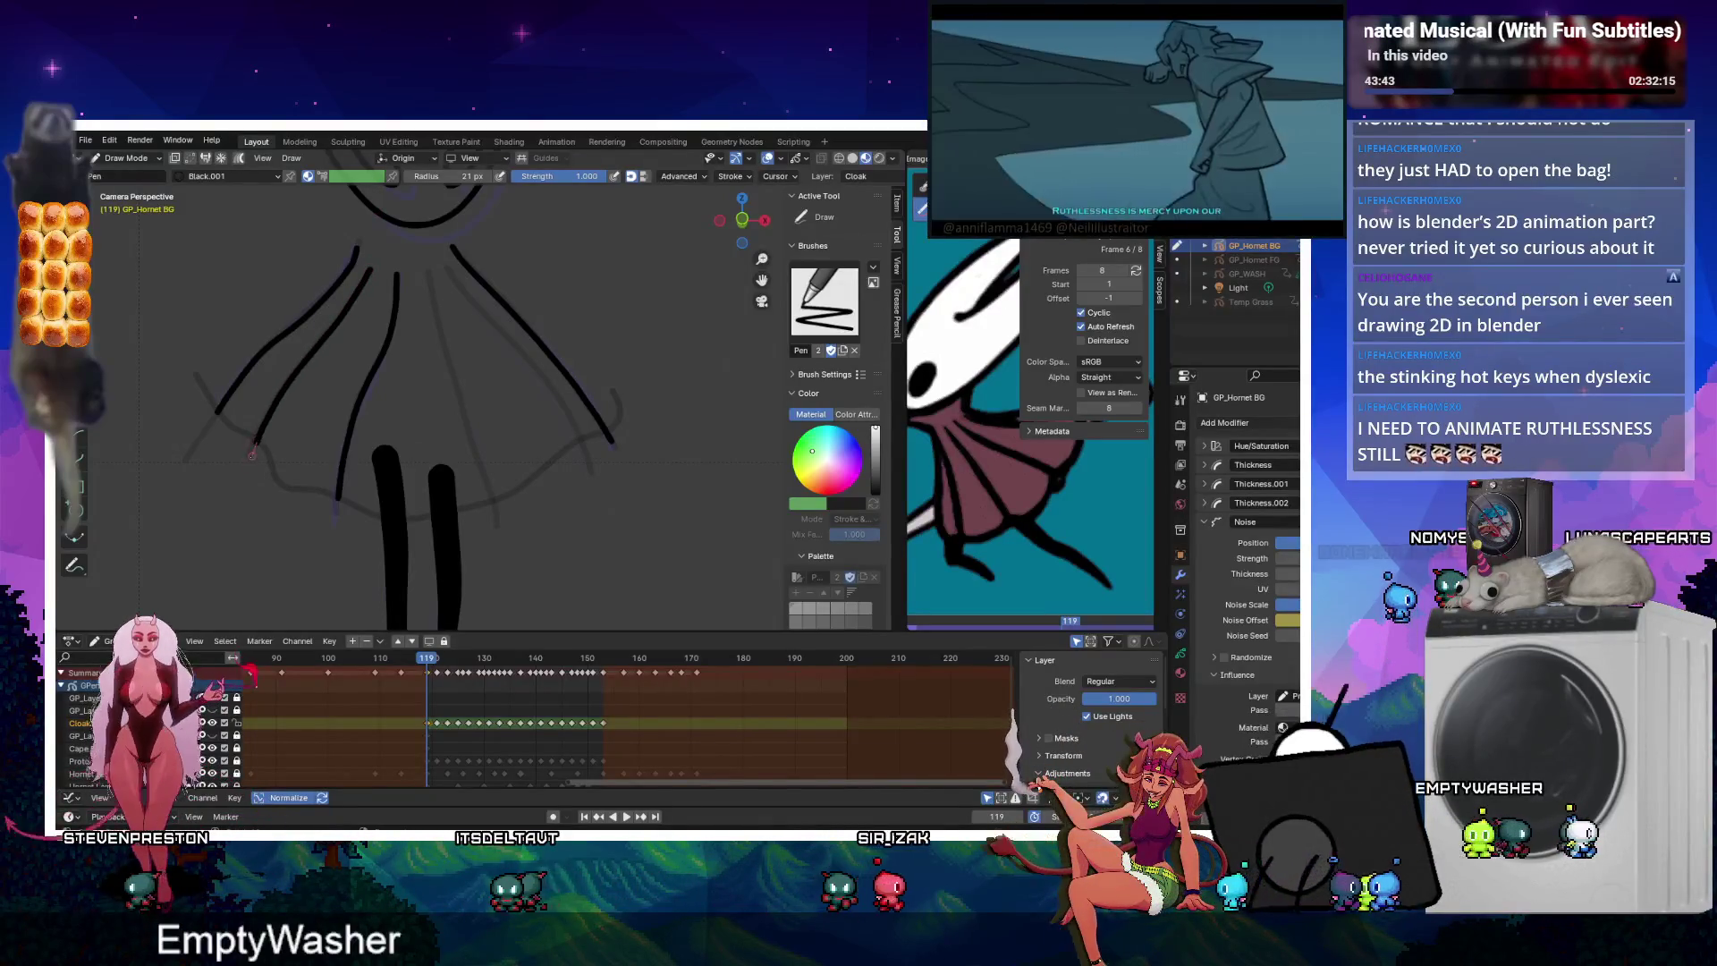
{"action": "left_click_drag", "start_coordinate": [428, 267], "coordinate": [487, 521]}
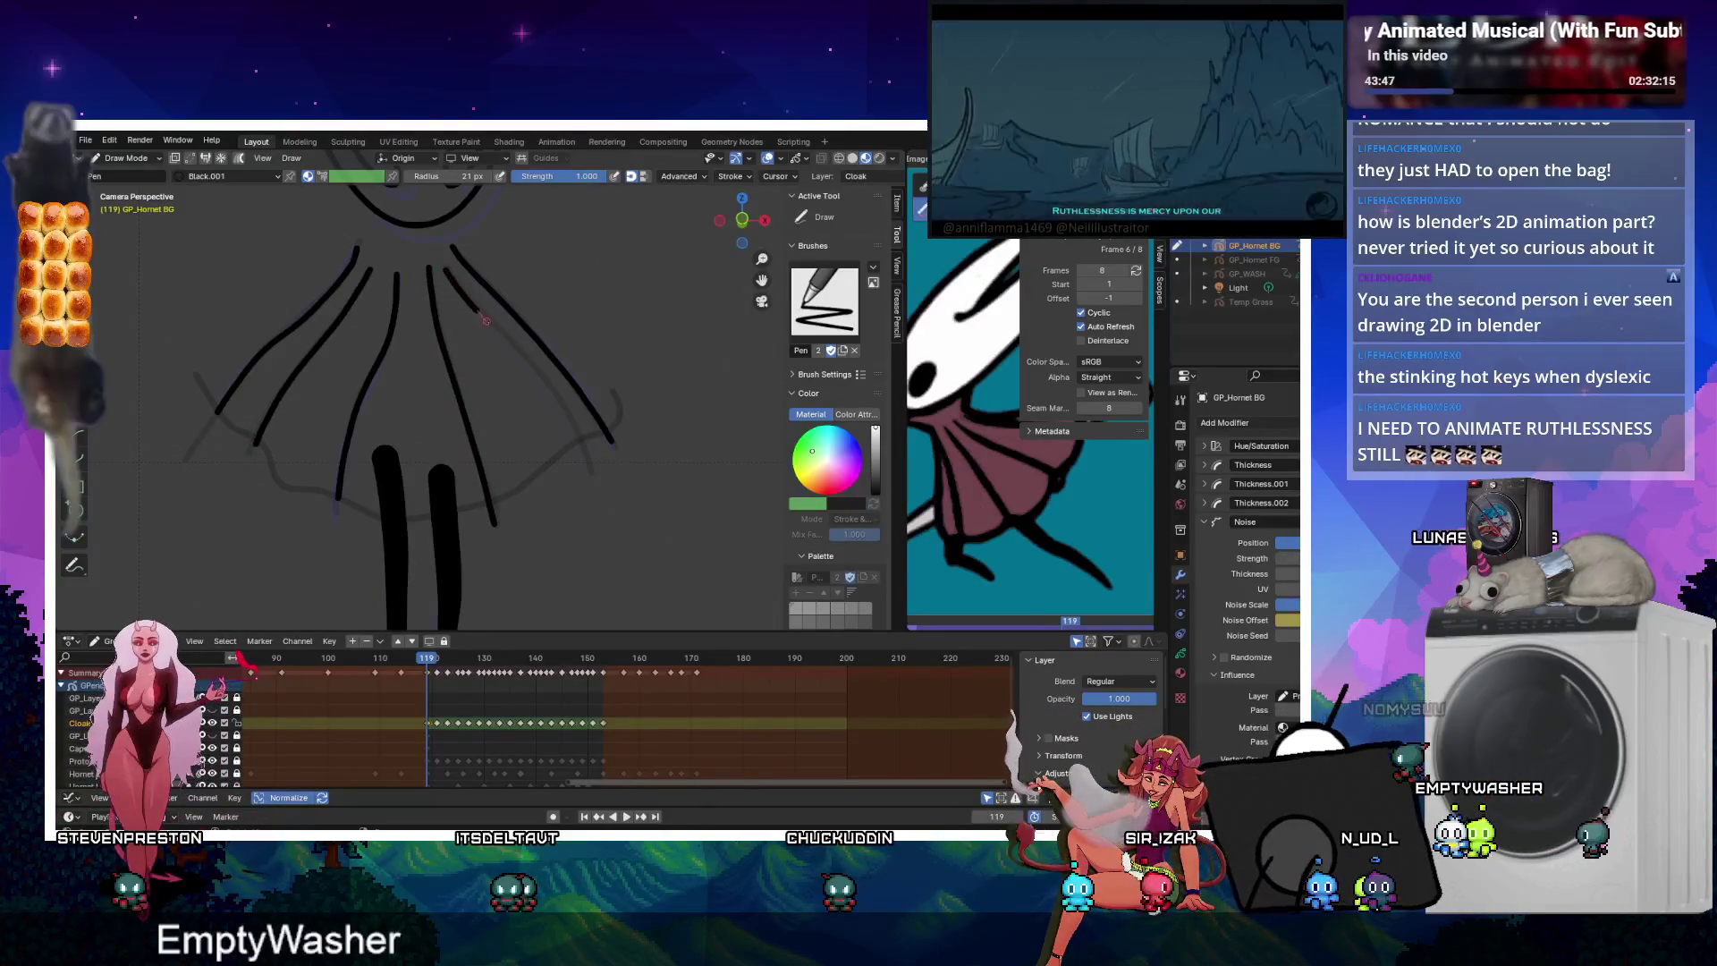
Select the new fold strokes in Edit Mode, copy them, and paste them onto frame 153.
{"action": "key", "text": "Tab"}
{"action": "left_click_drag", "start_coordinate": [303, 330], "coordinate": [503, 367]}
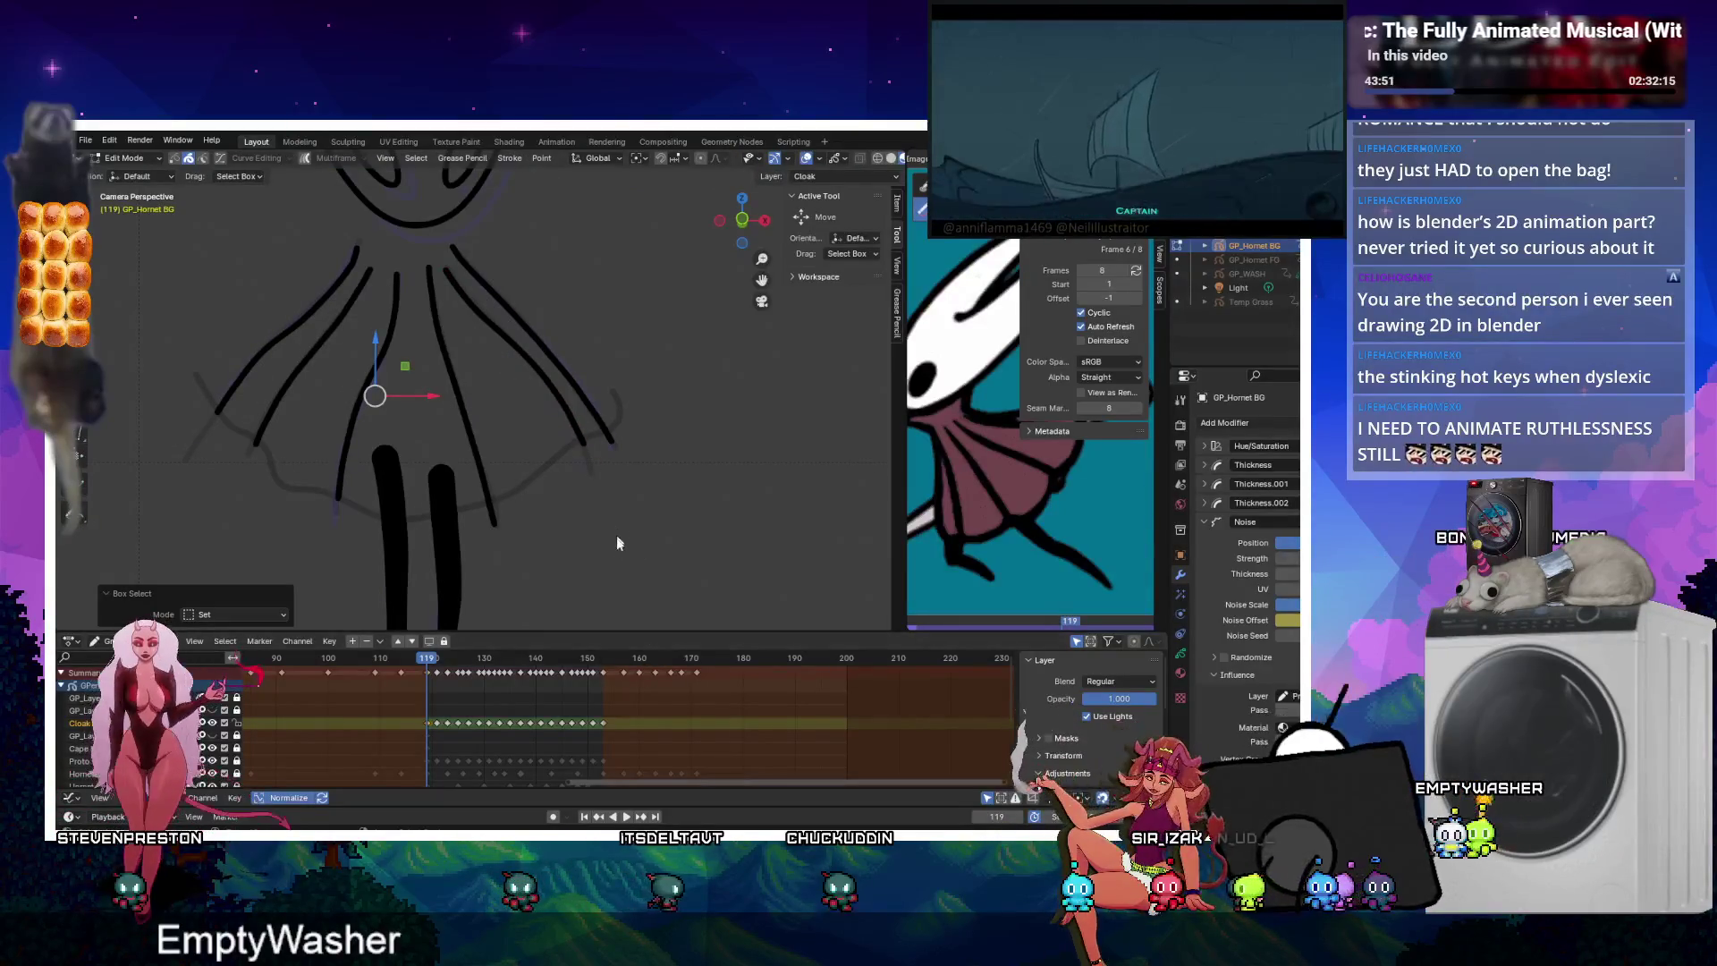
{"action": "left_click", "coordinate": [602, 658]}
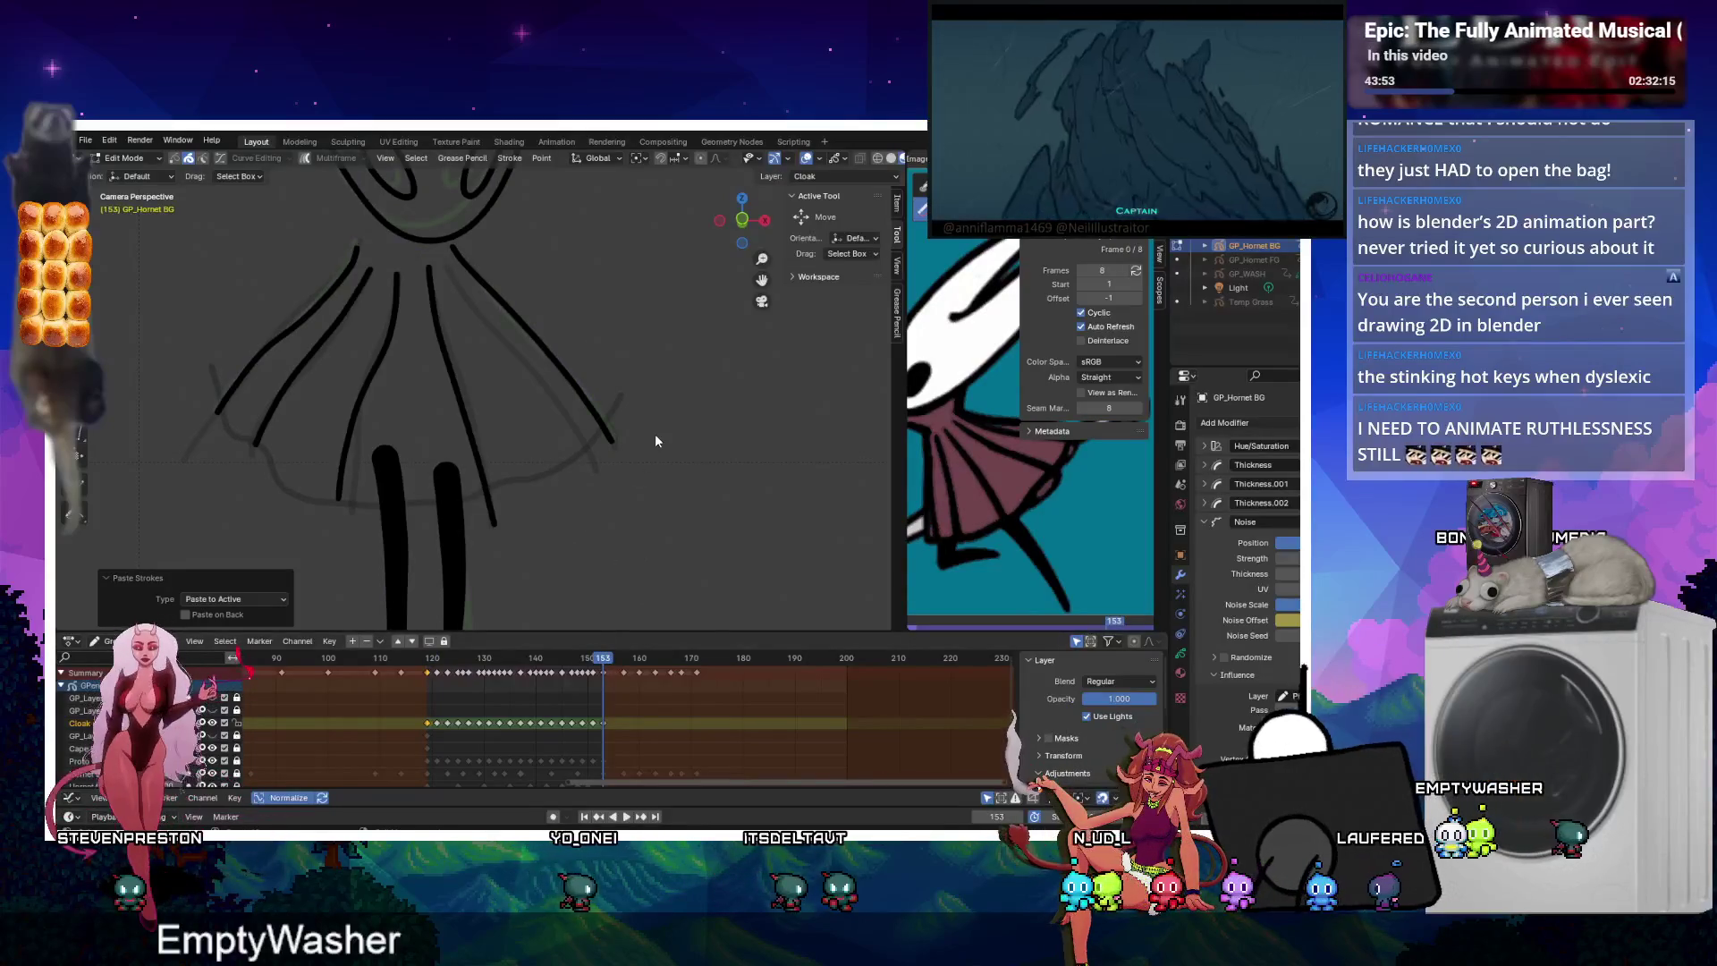
{"action": "left_click", "coordinate": [429, 662]}
{"action": "key", "text": "space"}
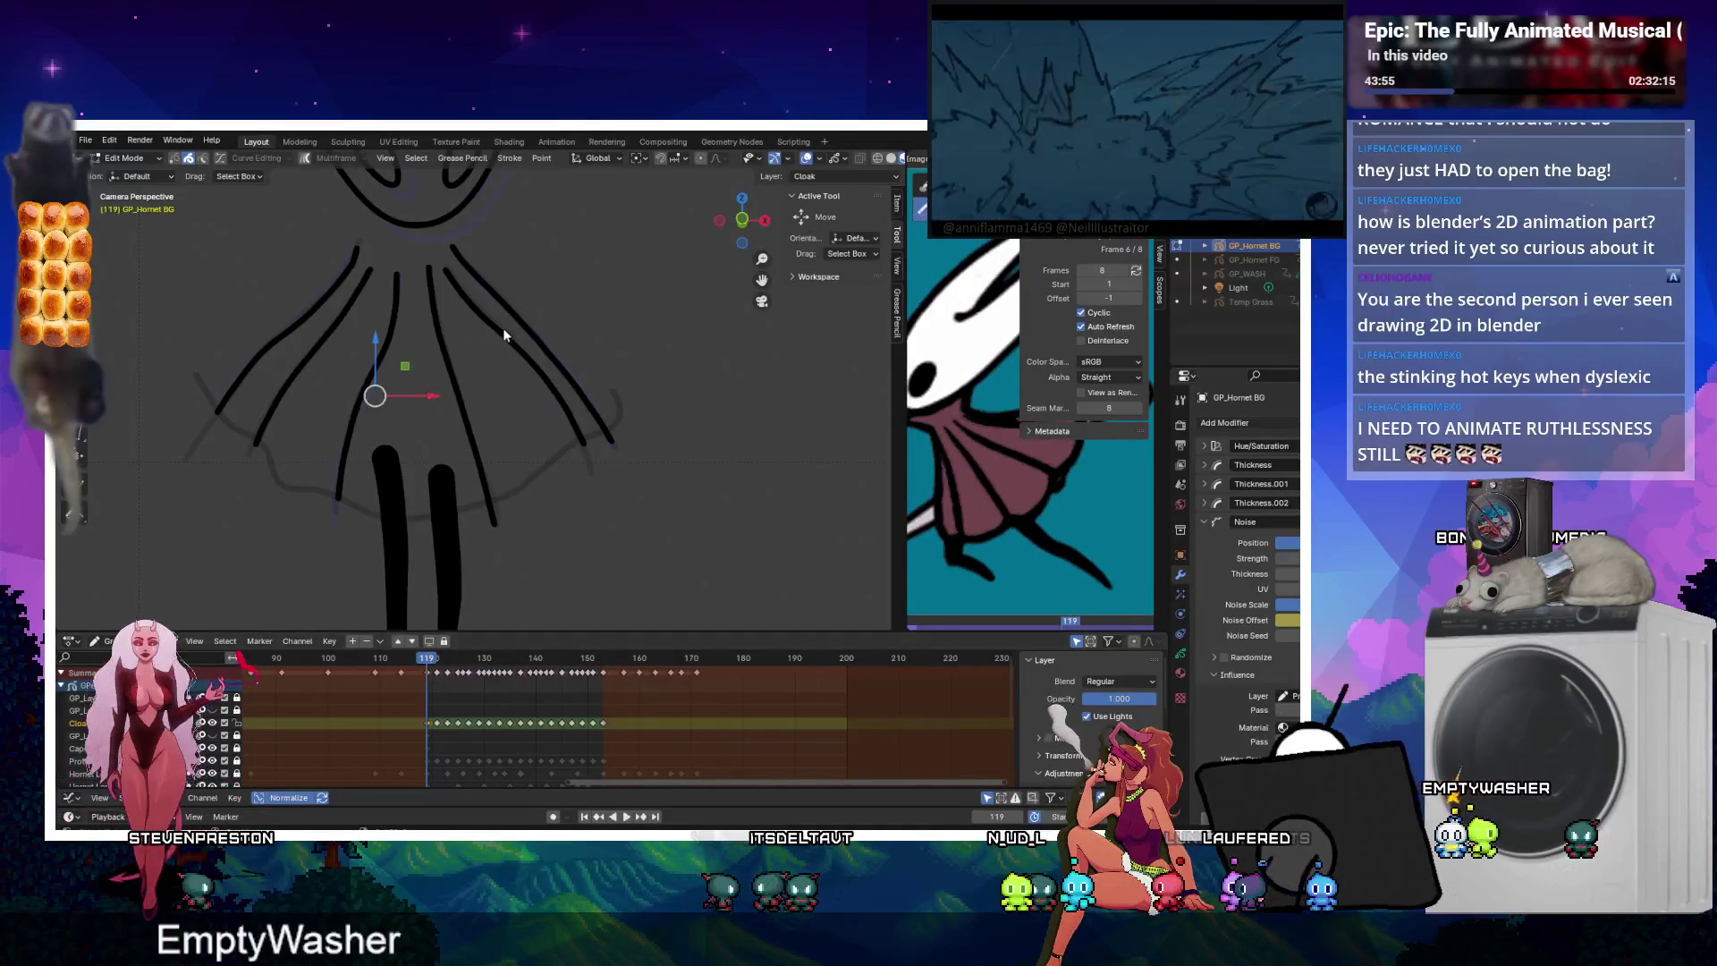
{"action": "left_click", "coordinate": [605, 658]}
{"action": "key", "text": "ctrl+v"}
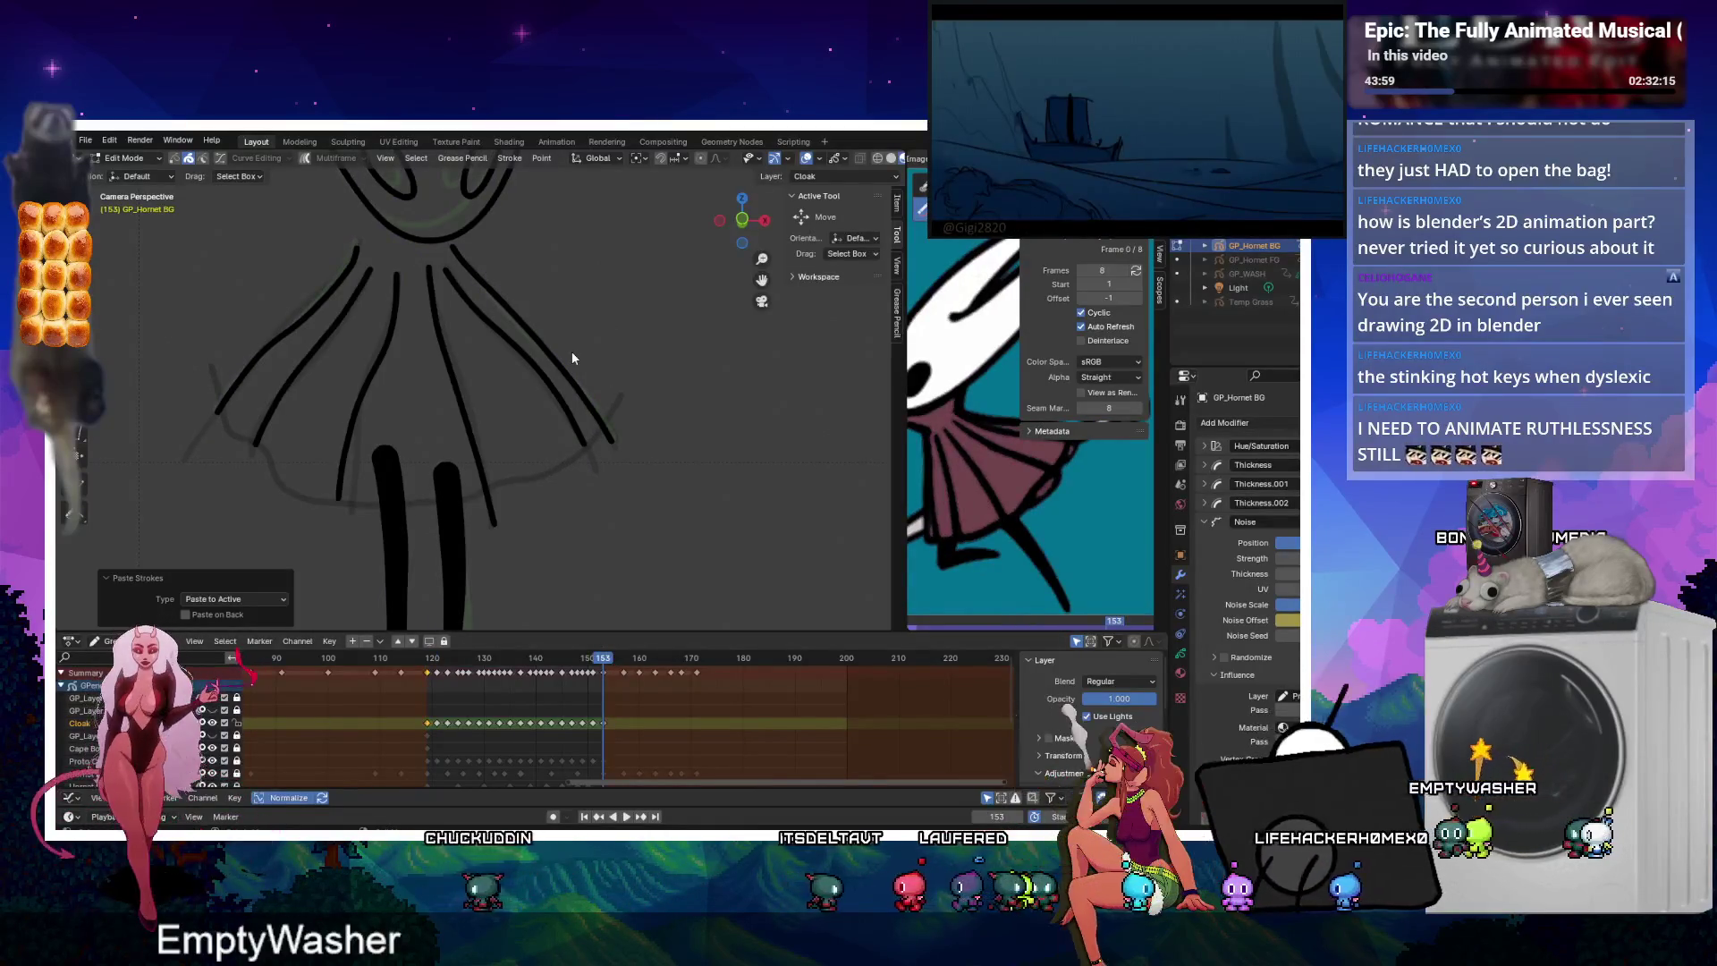
Return to Draw Mode and step back to frame 151.
{"action": "key", "text": "ctrl+Tab"}
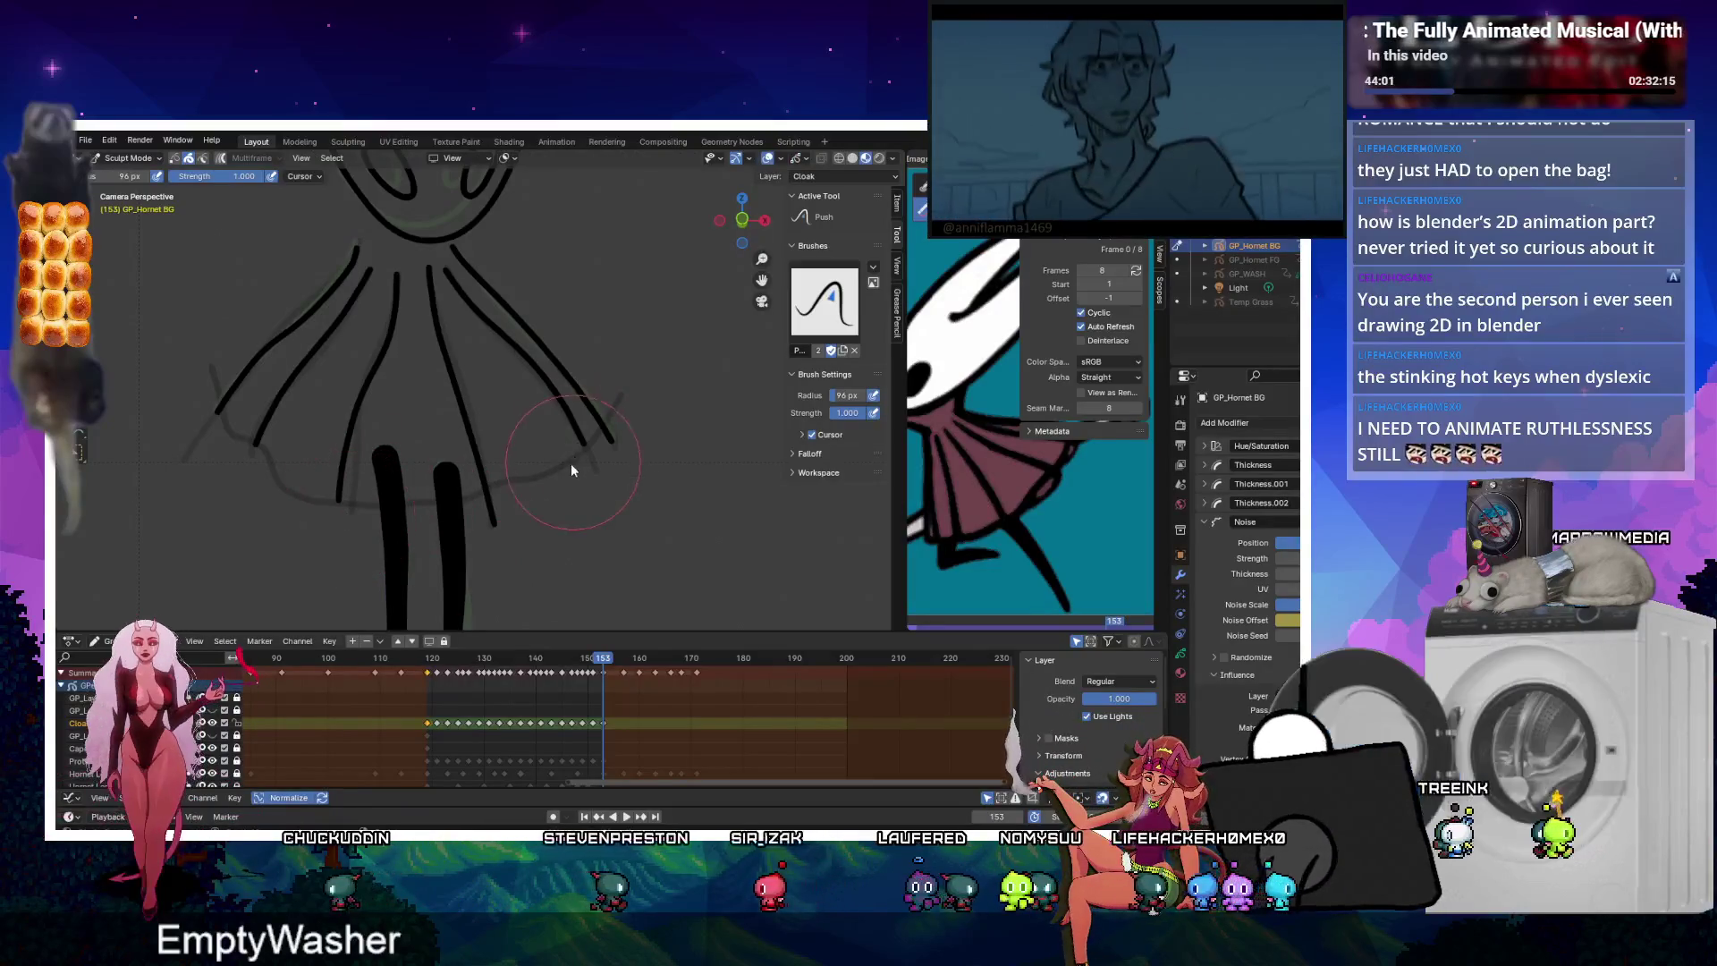
{"action": "key", "text": "ctrl+Tab"}
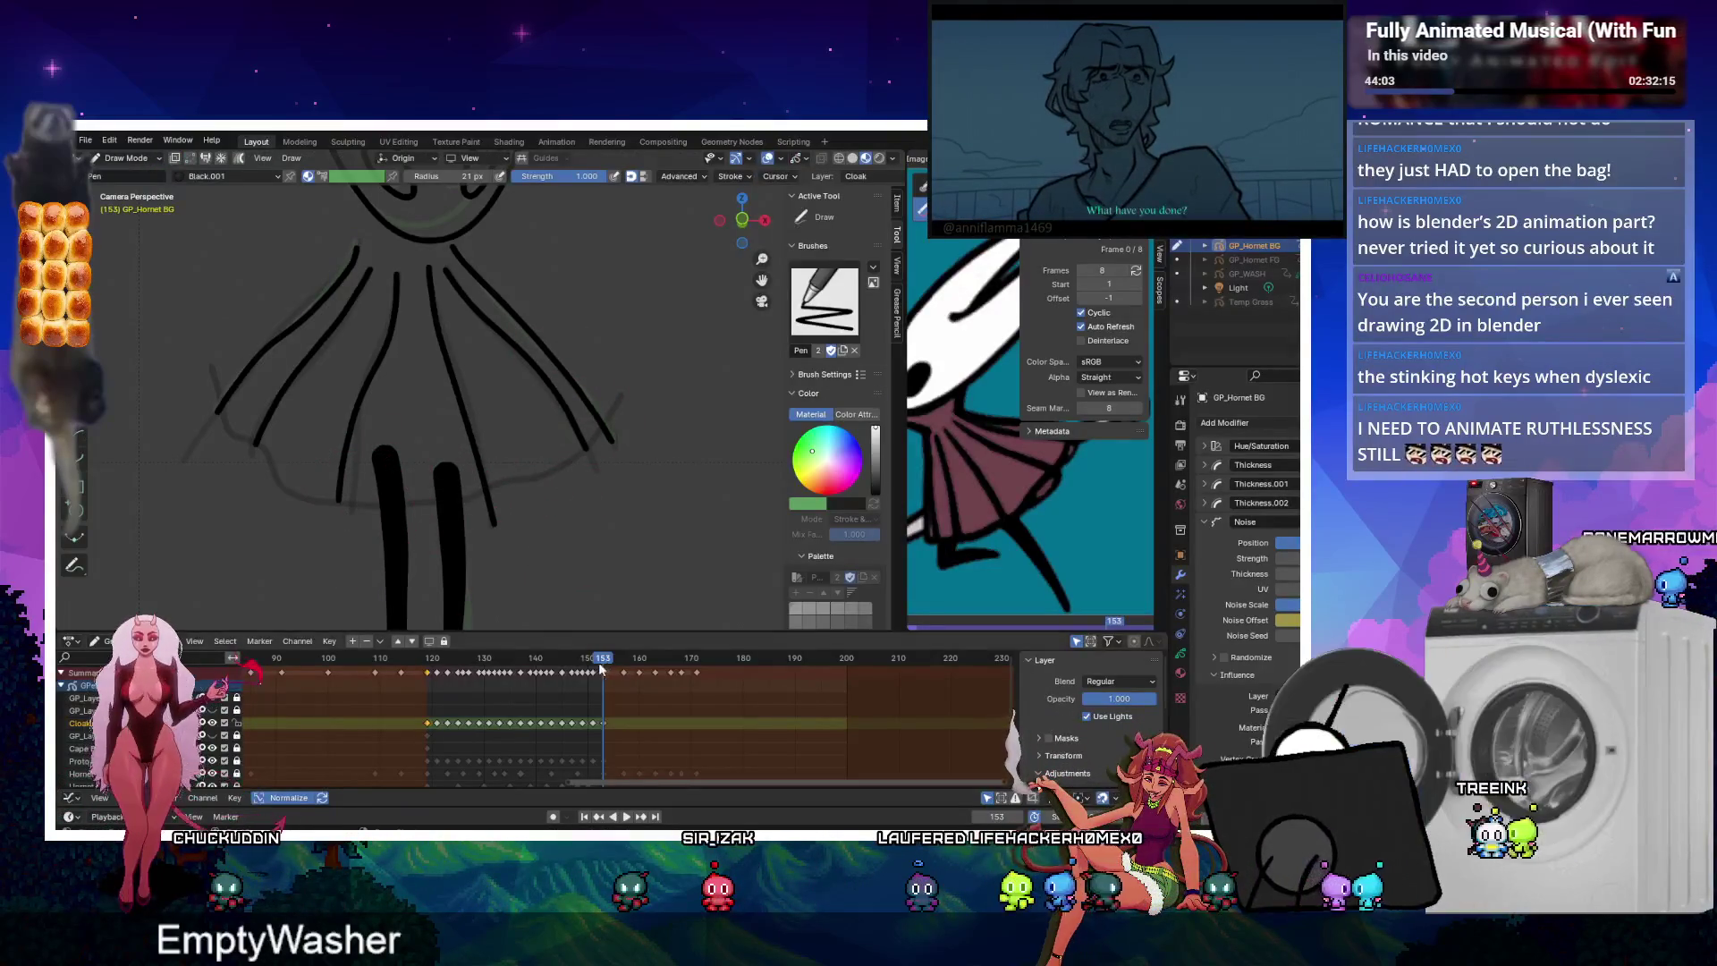
{"action": "key", "text": "Left"}
{"action": "key", "text": "Left"}
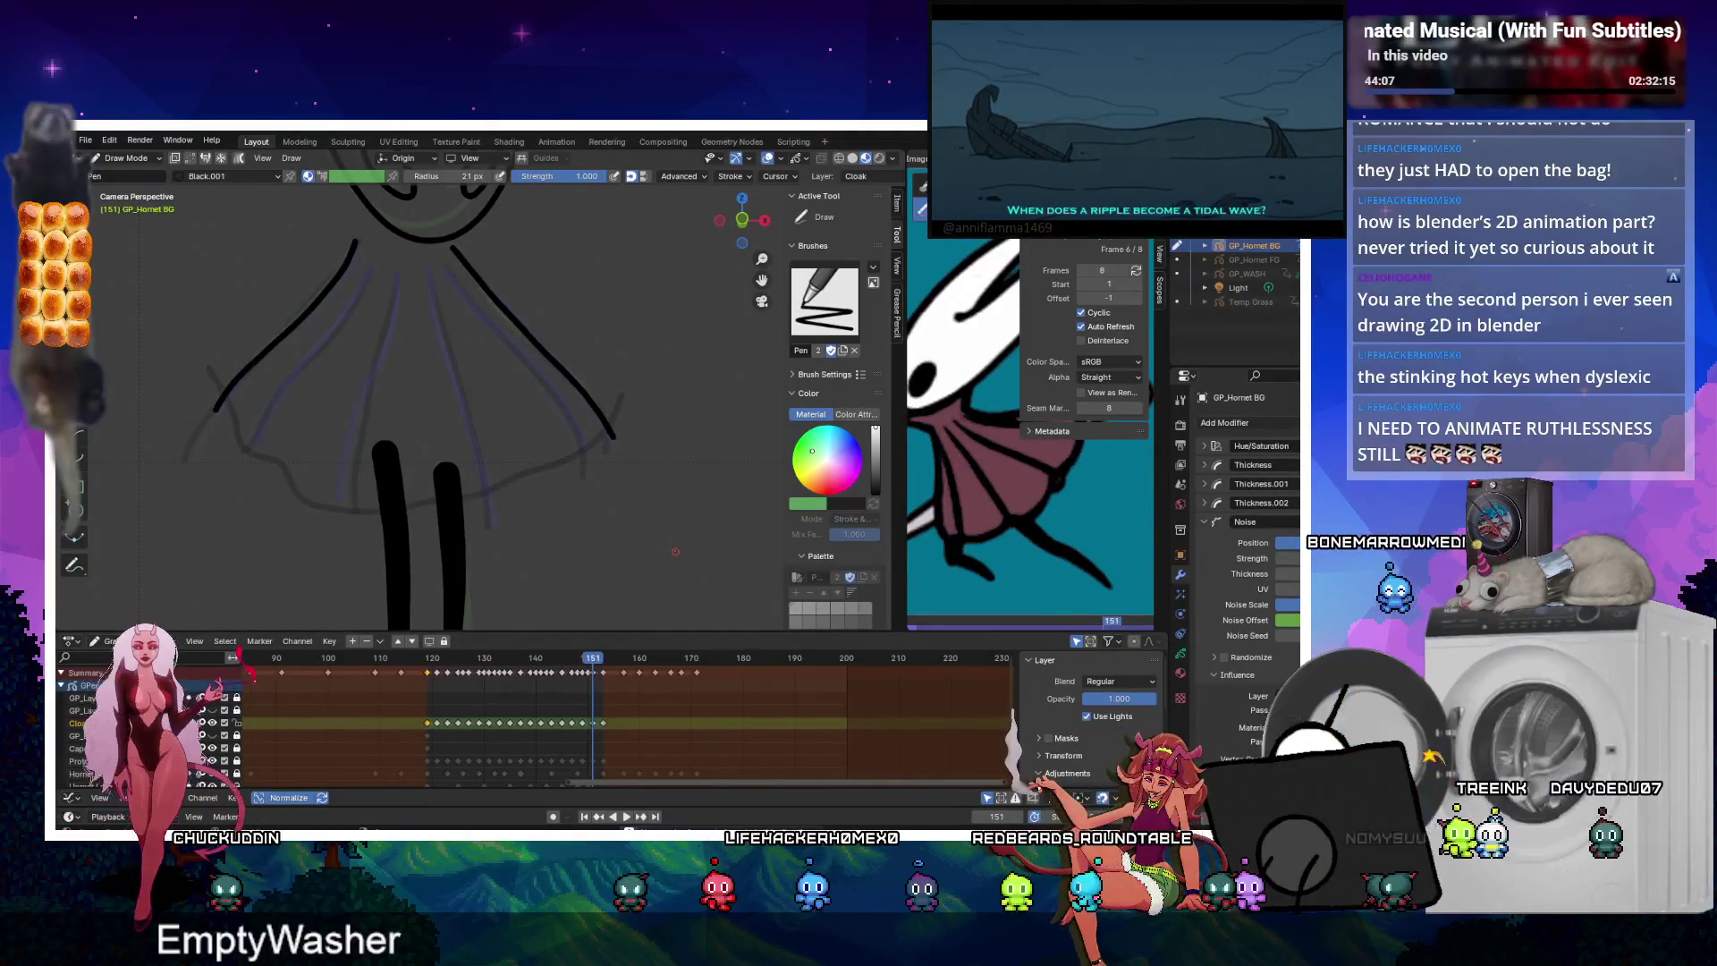
Draw four long fold lines down the cloak on frame 151.
{"action": "scroll", "coordinate": [447, 376], "scroll_direction": "up", "scroll_amount": 1}
{"action": "scroll", "coordinate": [358, 311], "scroll_direction": "up", "scroll_amount": 2}
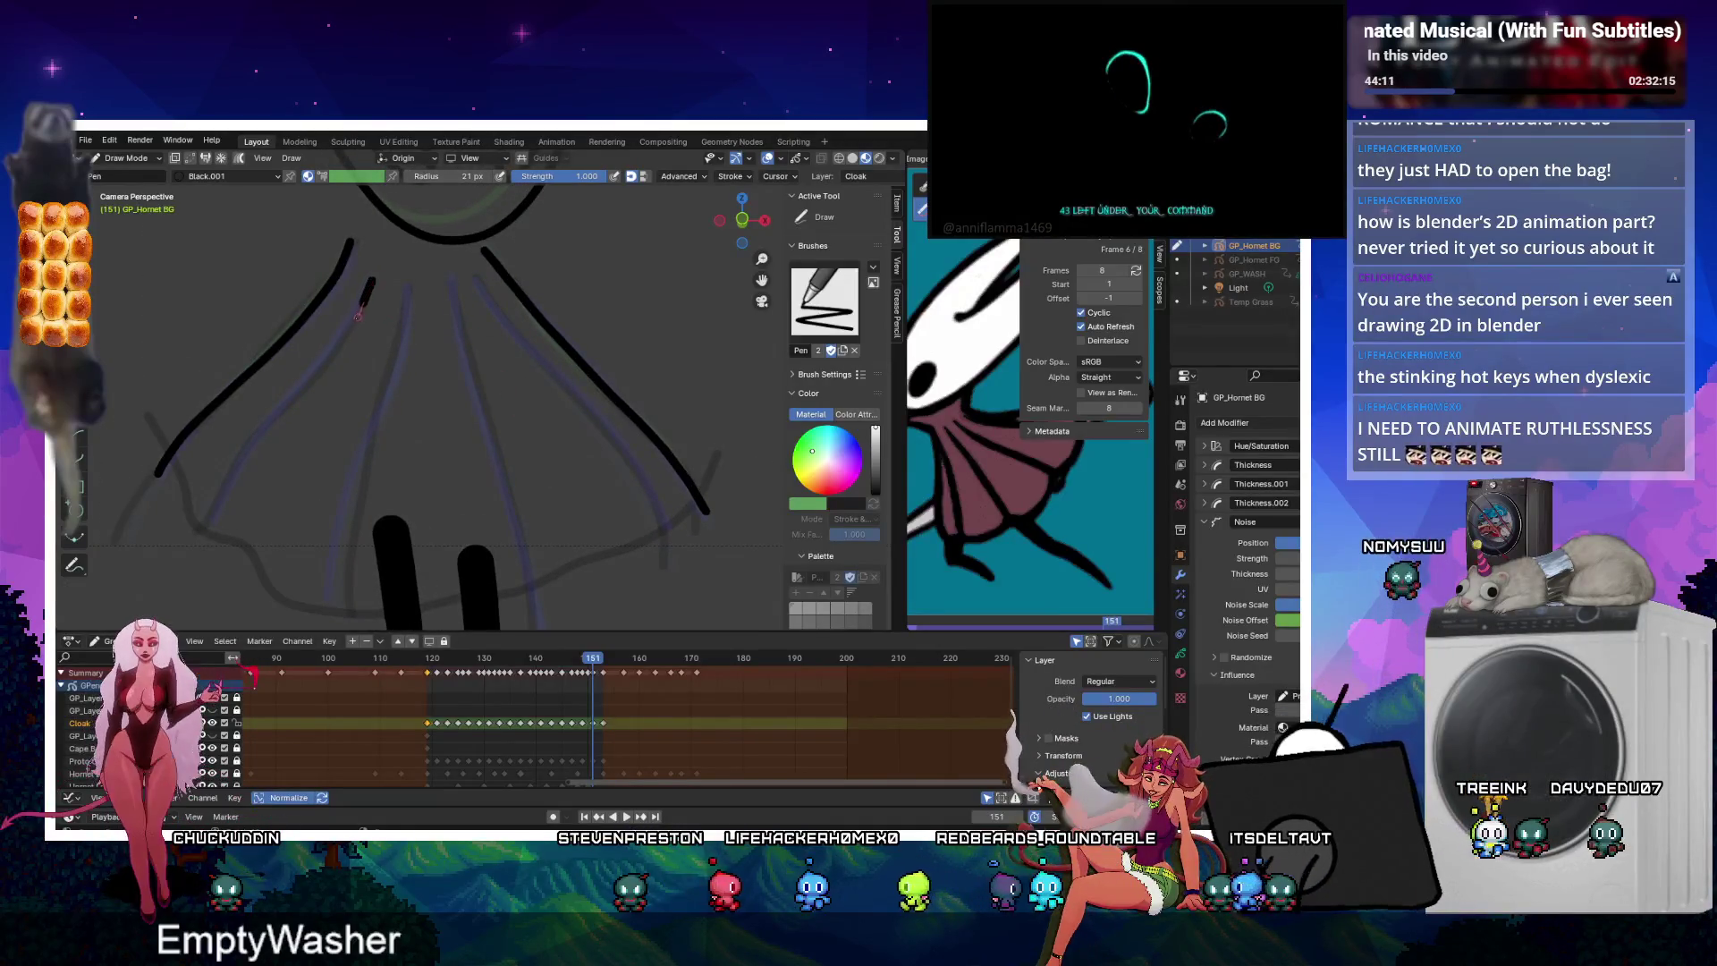
{"action": "left_click_drag", "start_coordinate": [358, 314], "coordinate": [219, 497]}
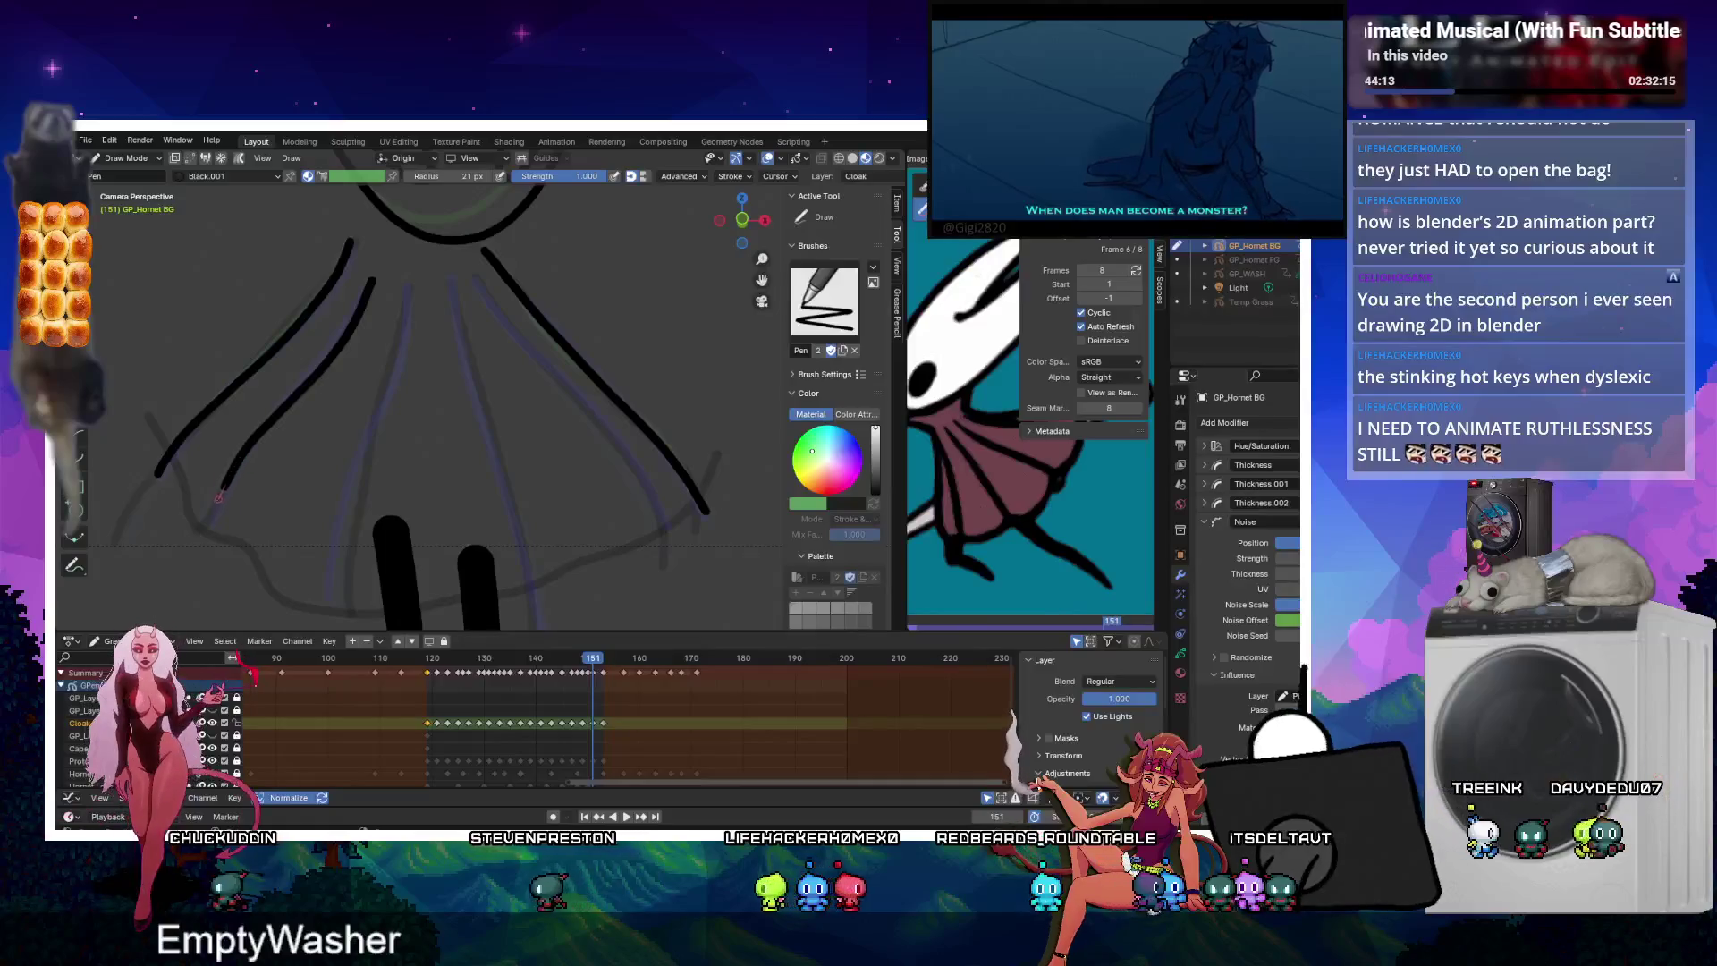
{"action": "middle_click_drag", "start_coordinate": [407, 300], "coordinate": [416, 242], "text": "shift"}
{"action": "left_click_drag", "start_coordinate": [417, 231], "coordinate": [355, 564]}
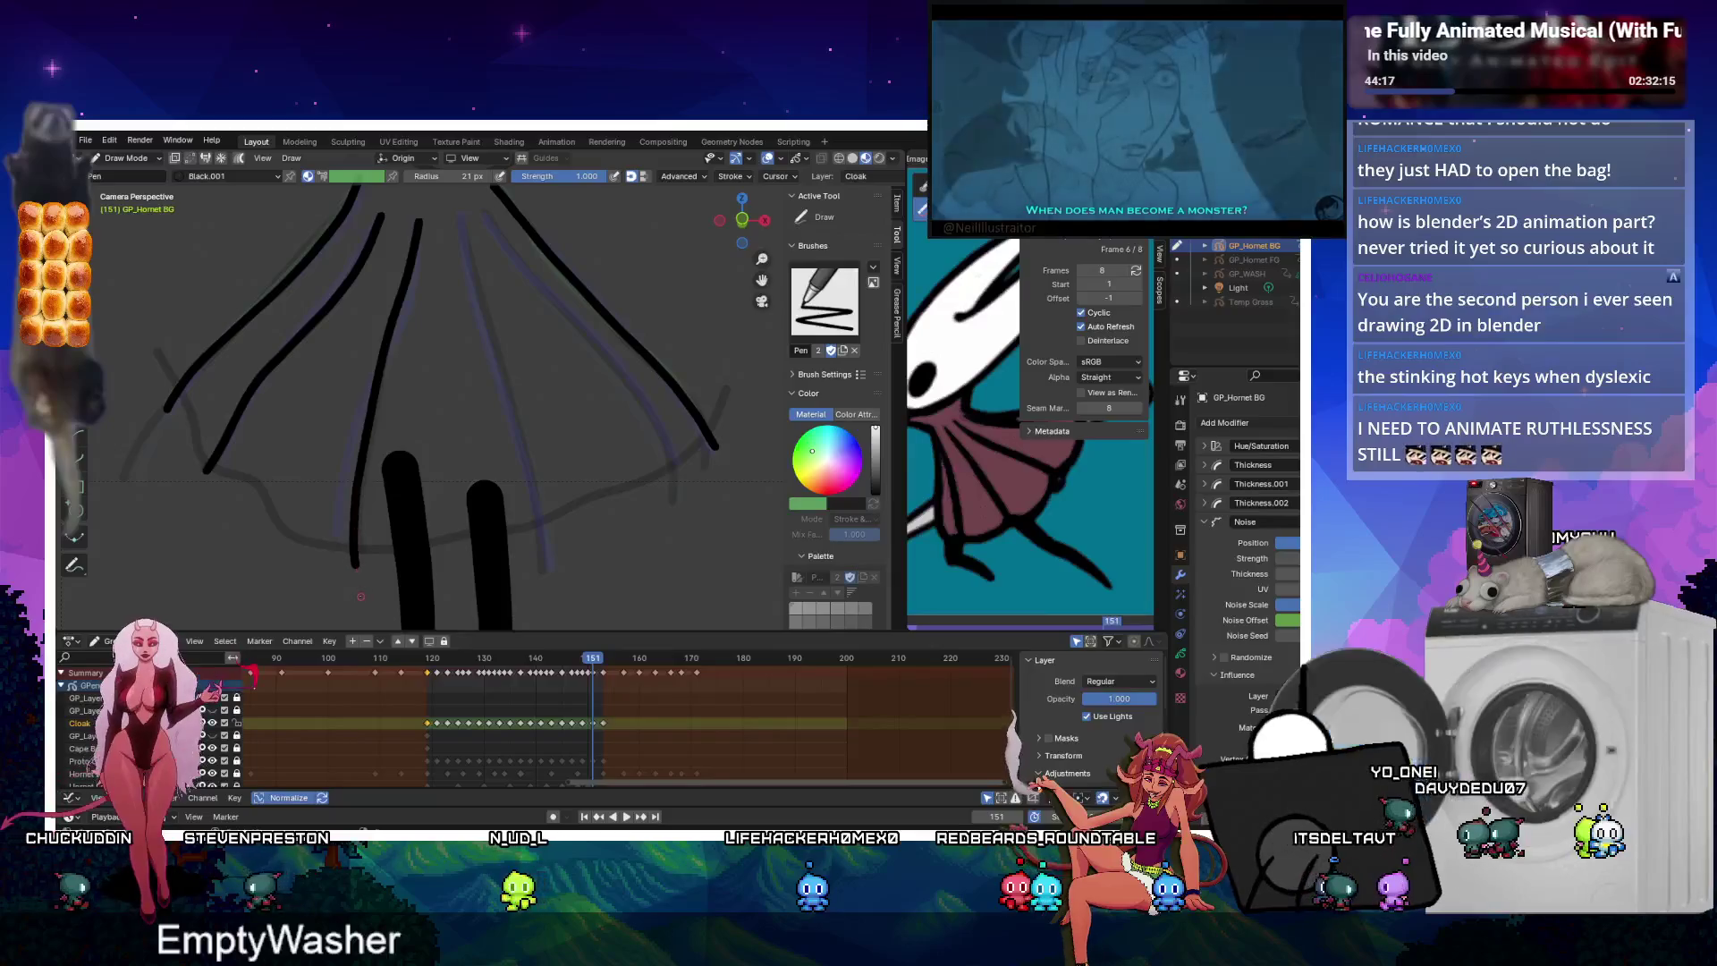
{"action": "left_click_drag", "start_coordinate": [458, 219], "coordinate": [532, 507]}
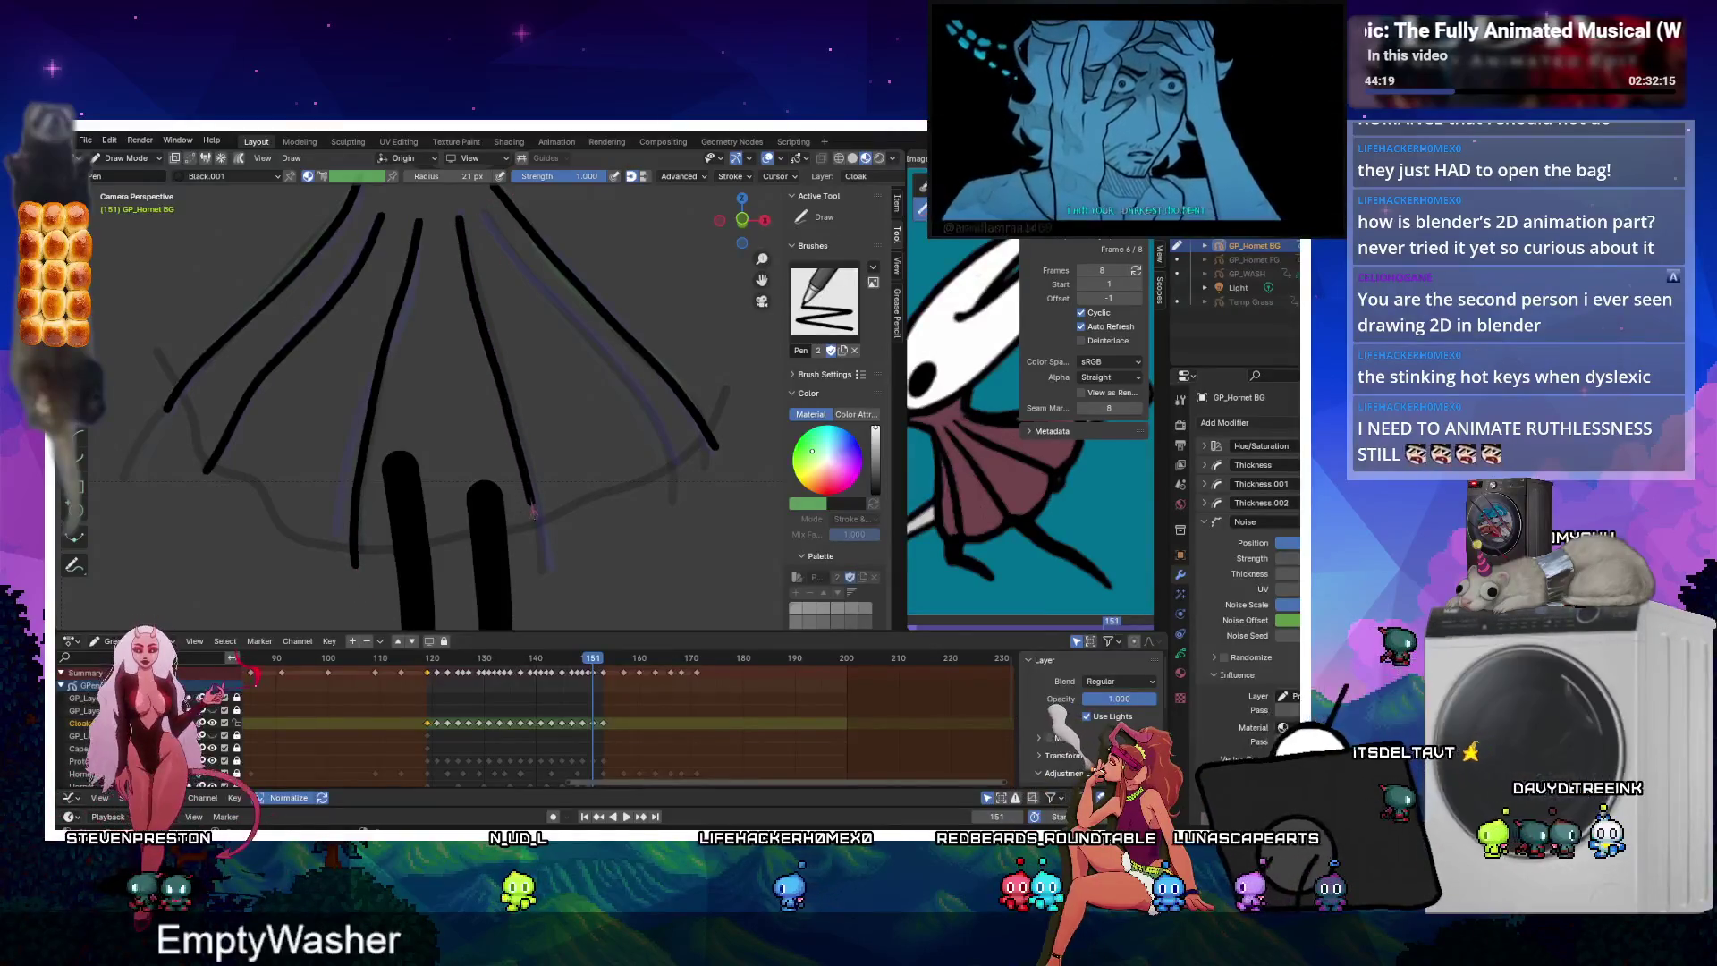
{"action": "left_click_drag", "start_coordinate": [486, 215], "coordinate": [679, 485]}
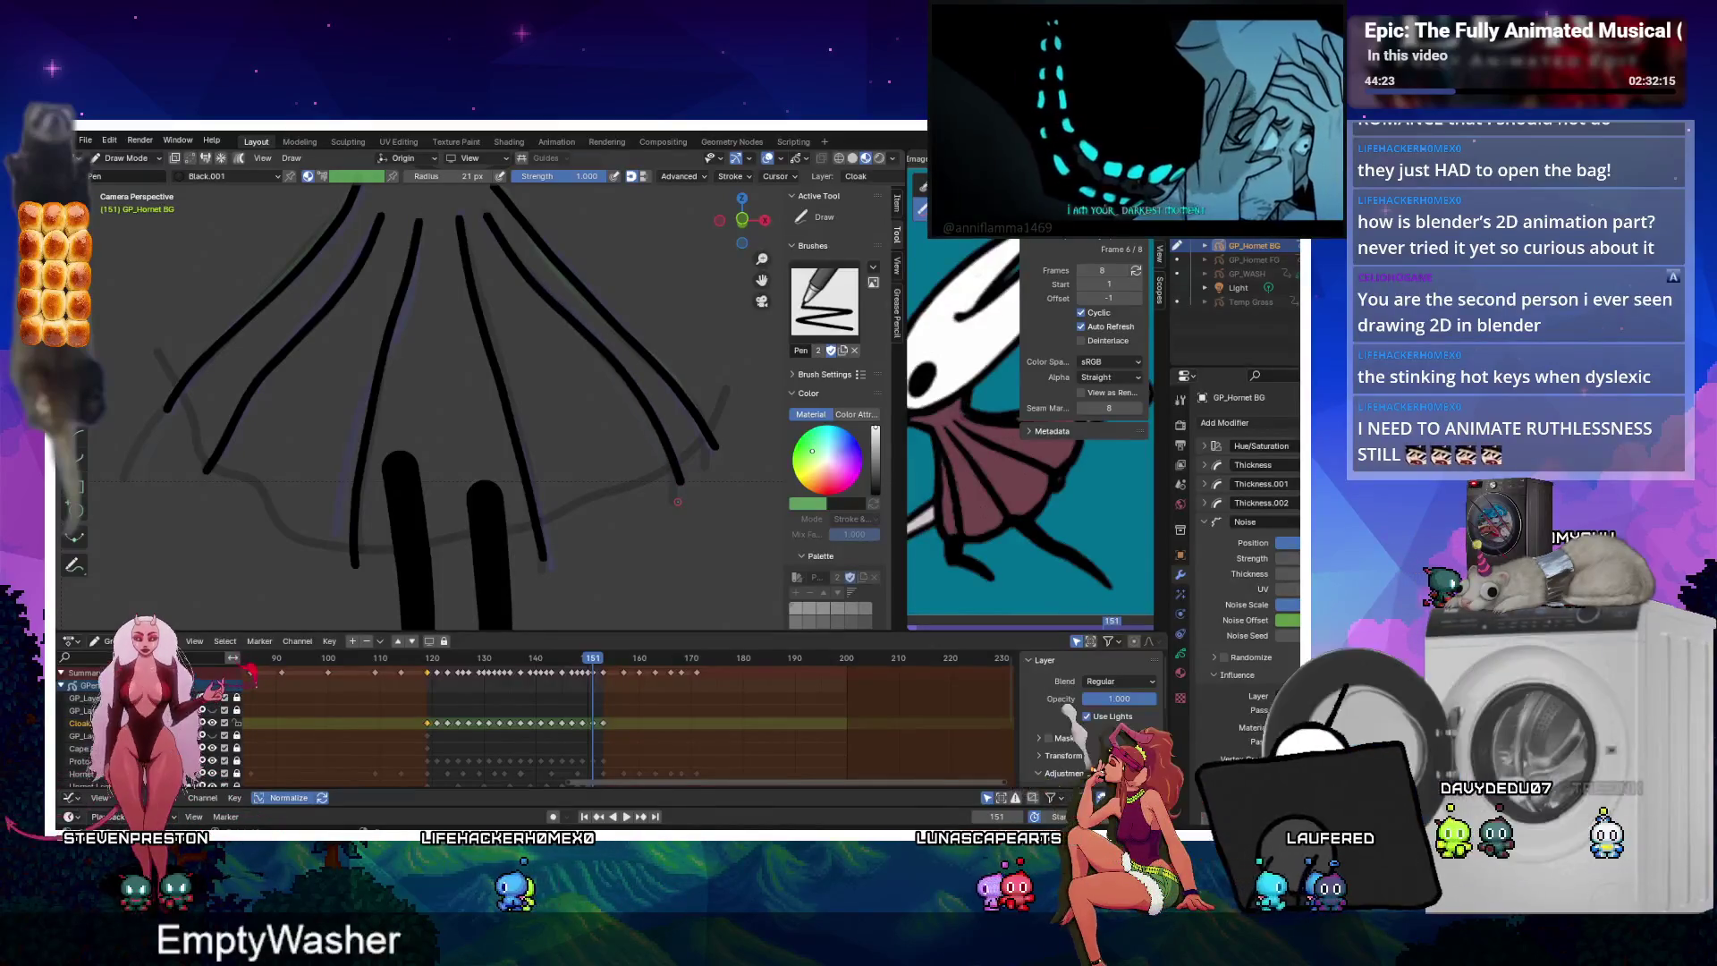
On frame 149, draw left, central, and right fold lines on the cloak.
{"action": "key", "text": "Left"}
{"action": "key", "text": "Left"}
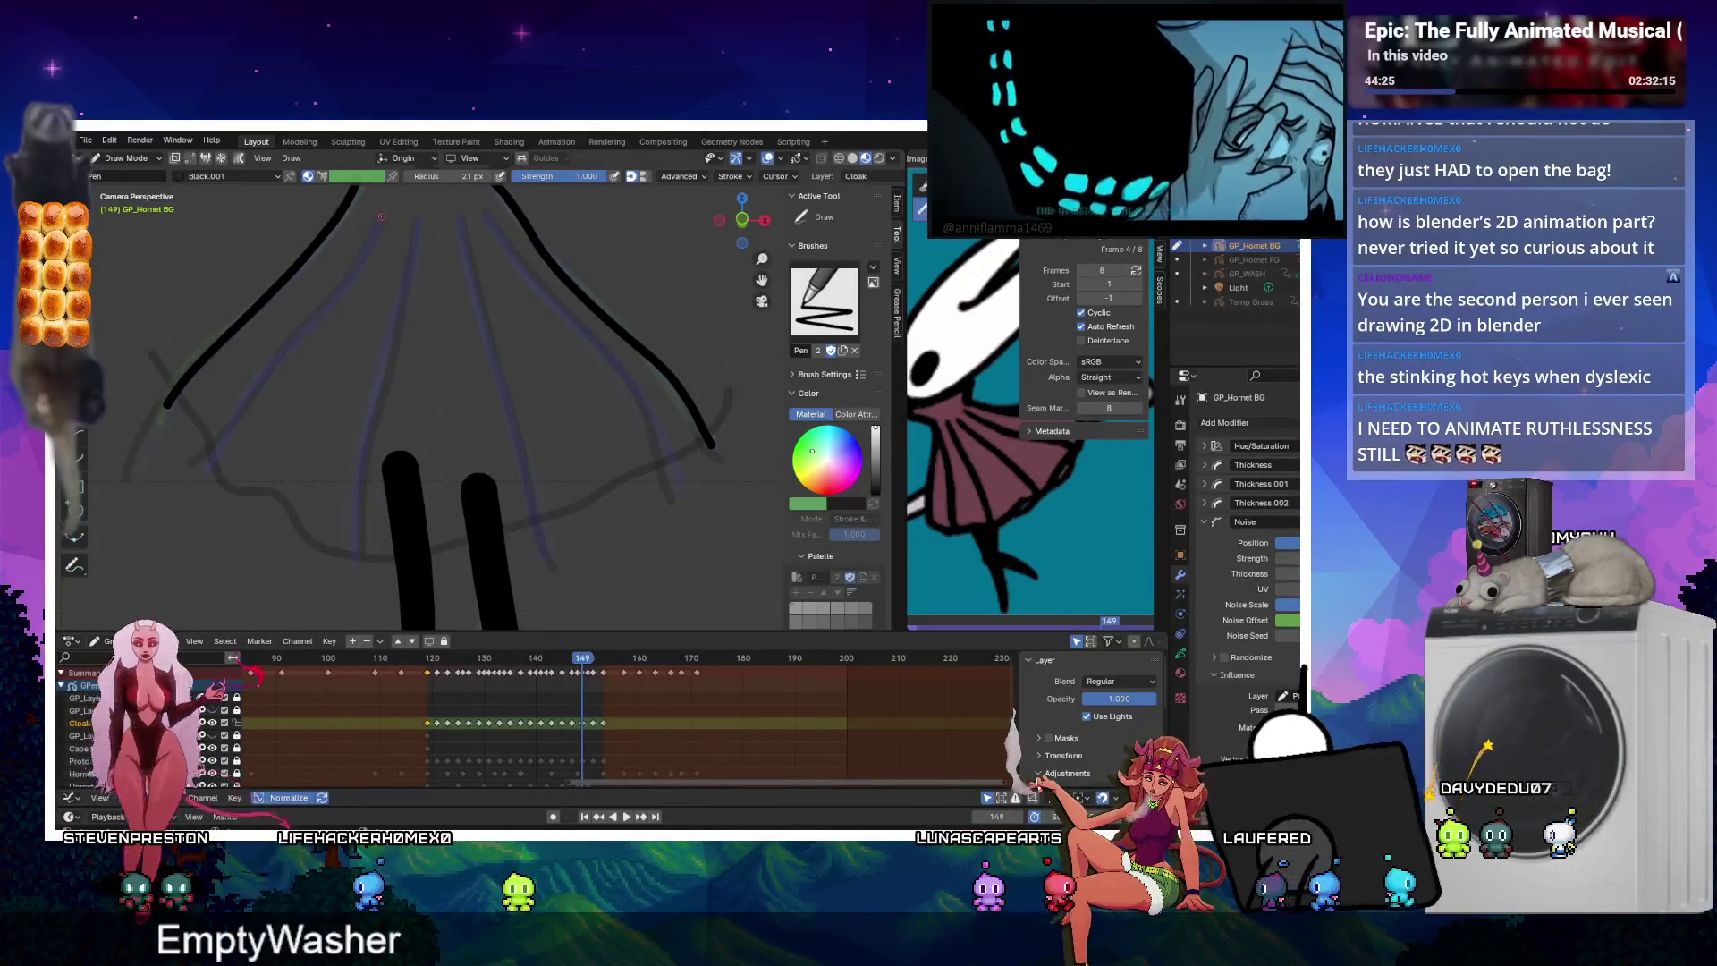
{"action": "left_click_drag", "start_coordinate": [382, 218], "coordinate": [366, 249]}
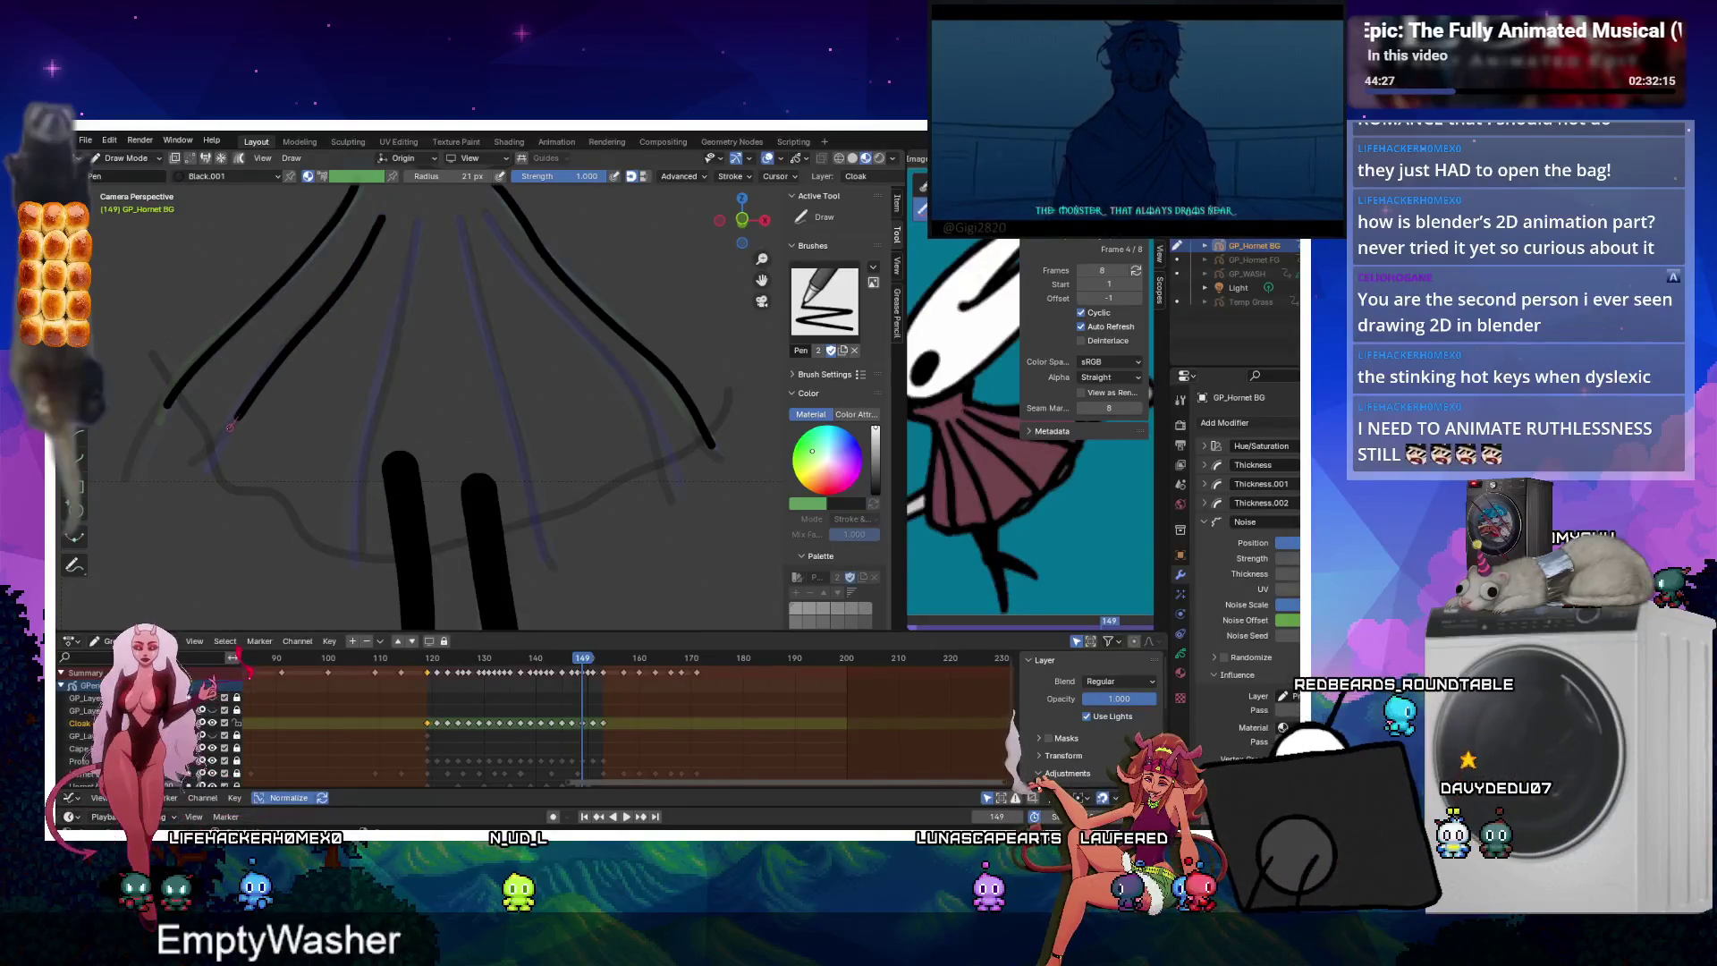
{"action": "left_click_drag", "start_coordinate": [230, 428], "coordinate": [188, 454]}
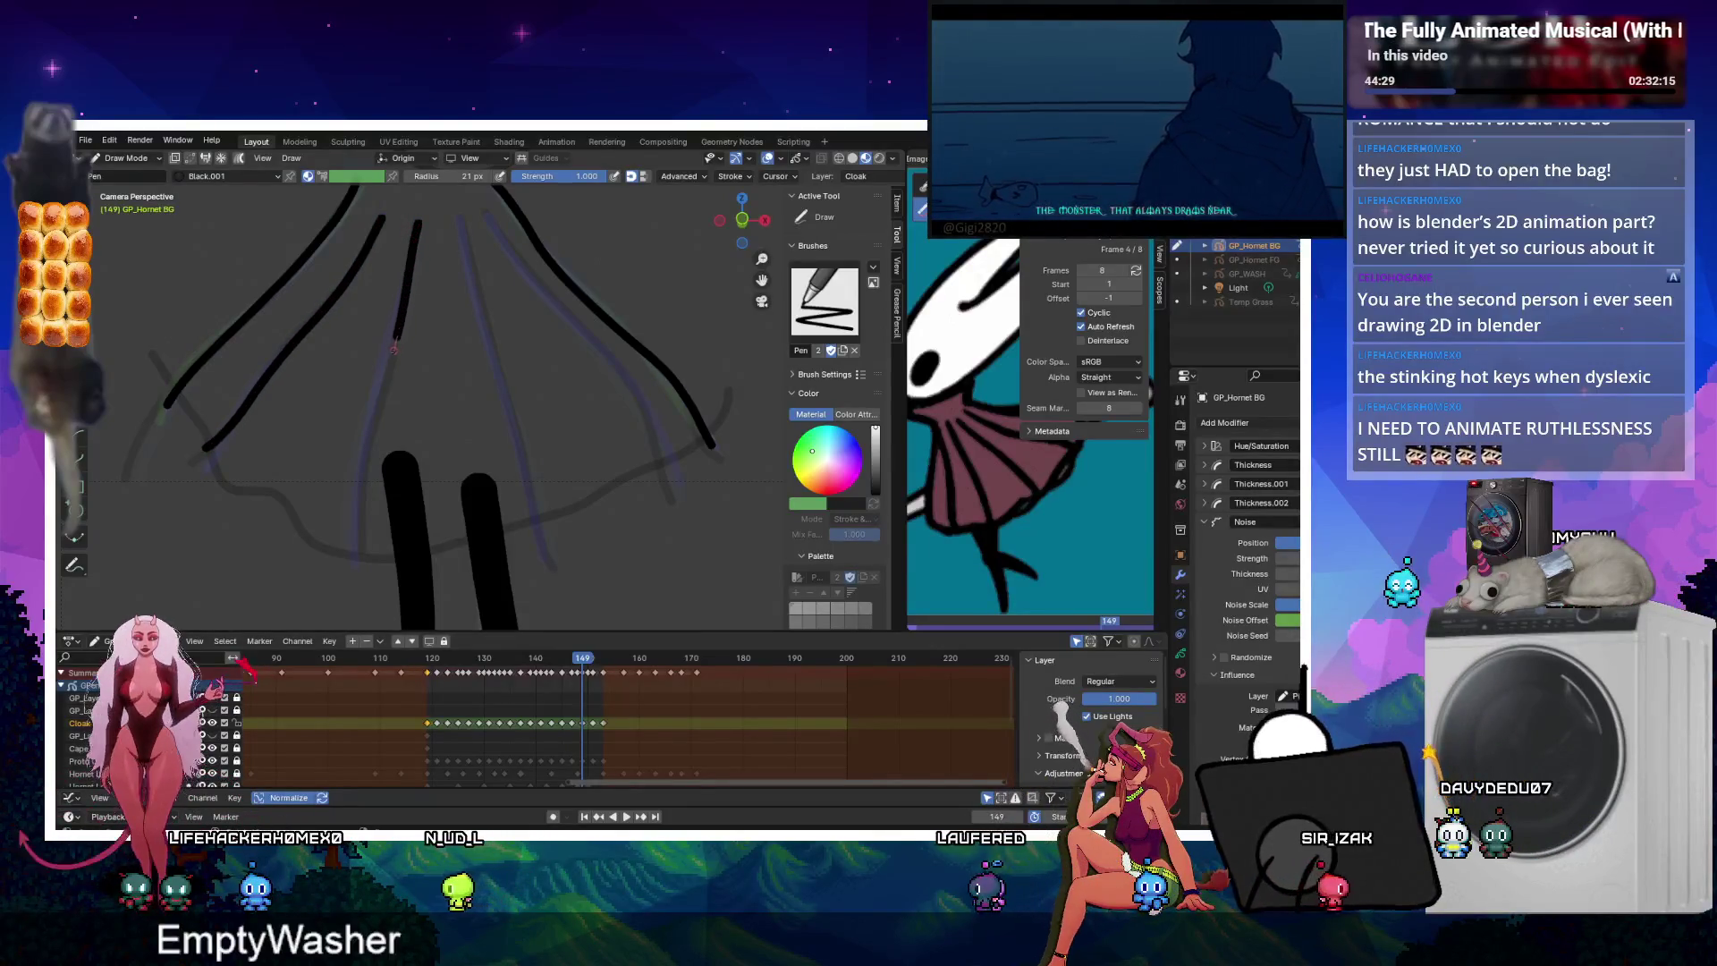
{"action": "mouse_move", "coordinate": [362, 564]}
{"action": "left_mouse_down"}
{"action": "mouse_move", "coordinate": [461, 226]}
{"action": "mouse_move", "coordinate": [520, 449]}
{"action": "left_mouse_up"}
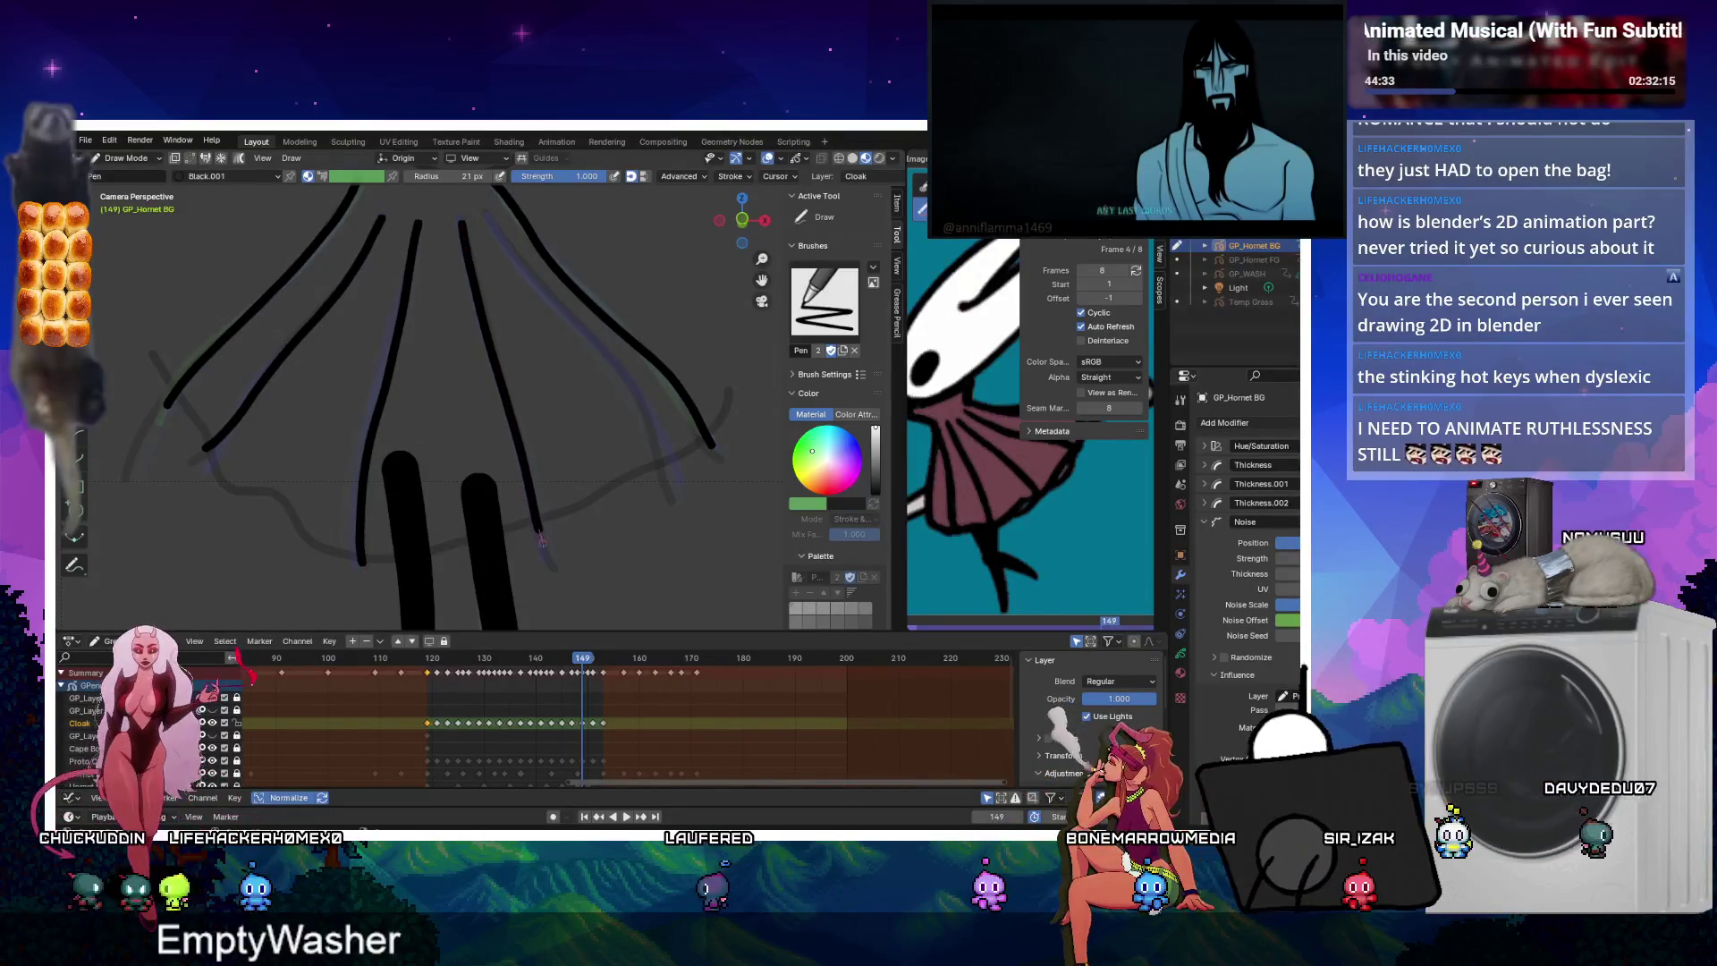
{"action": "left_click_drag", "start_coordinate": [509, 252], "coordinate": [581, 328]}
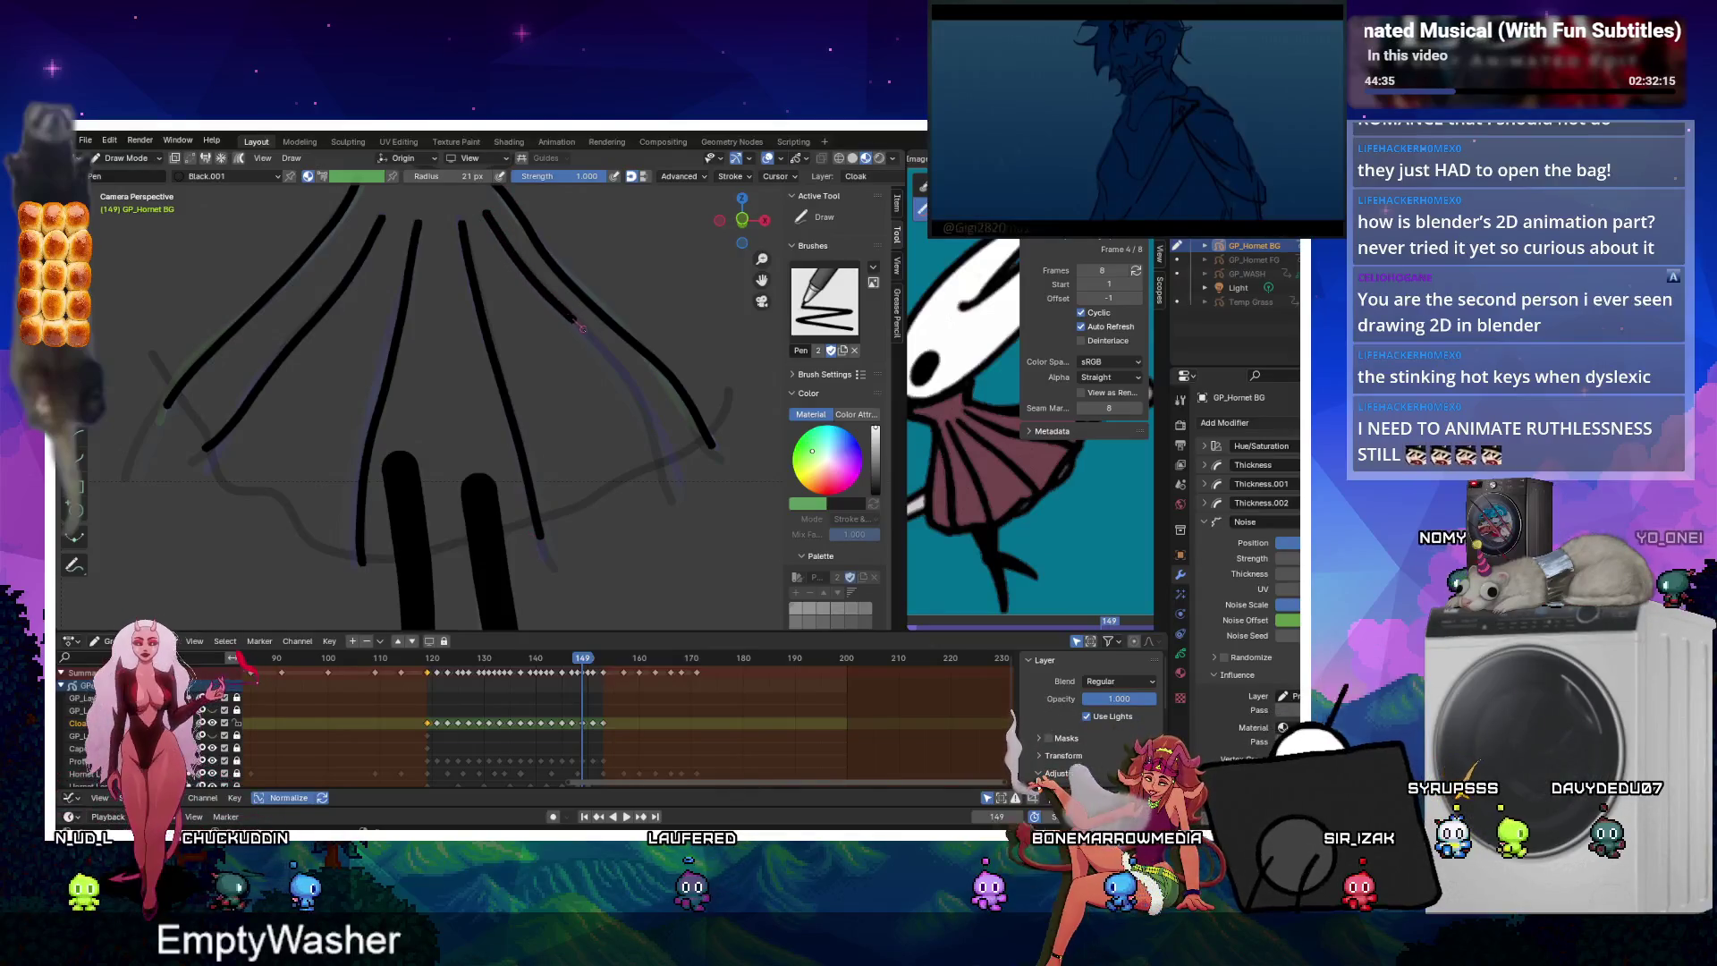
{"action": "left_click_drag", "start_coordinate": [639, 405], "coordinate": [666, 478]}
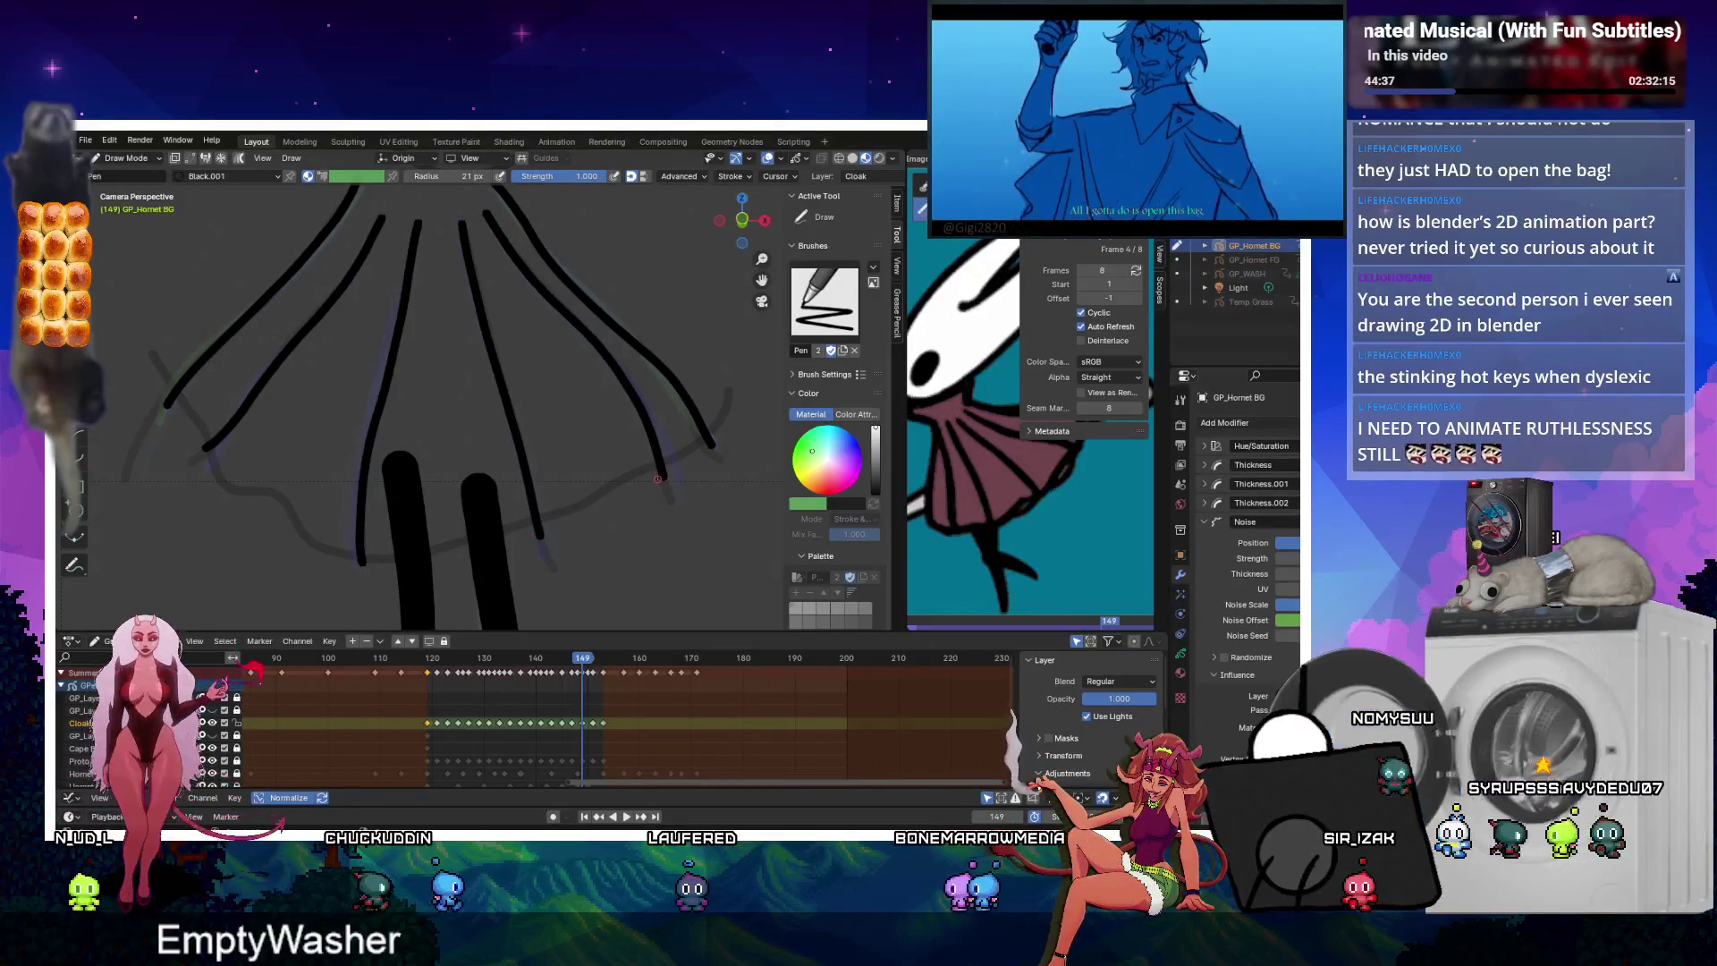
Cycle through Sculpt and Edit modes back to Draw Mode and step to frame 147.
{"action": "key", "text": "ctrl+Tab"}
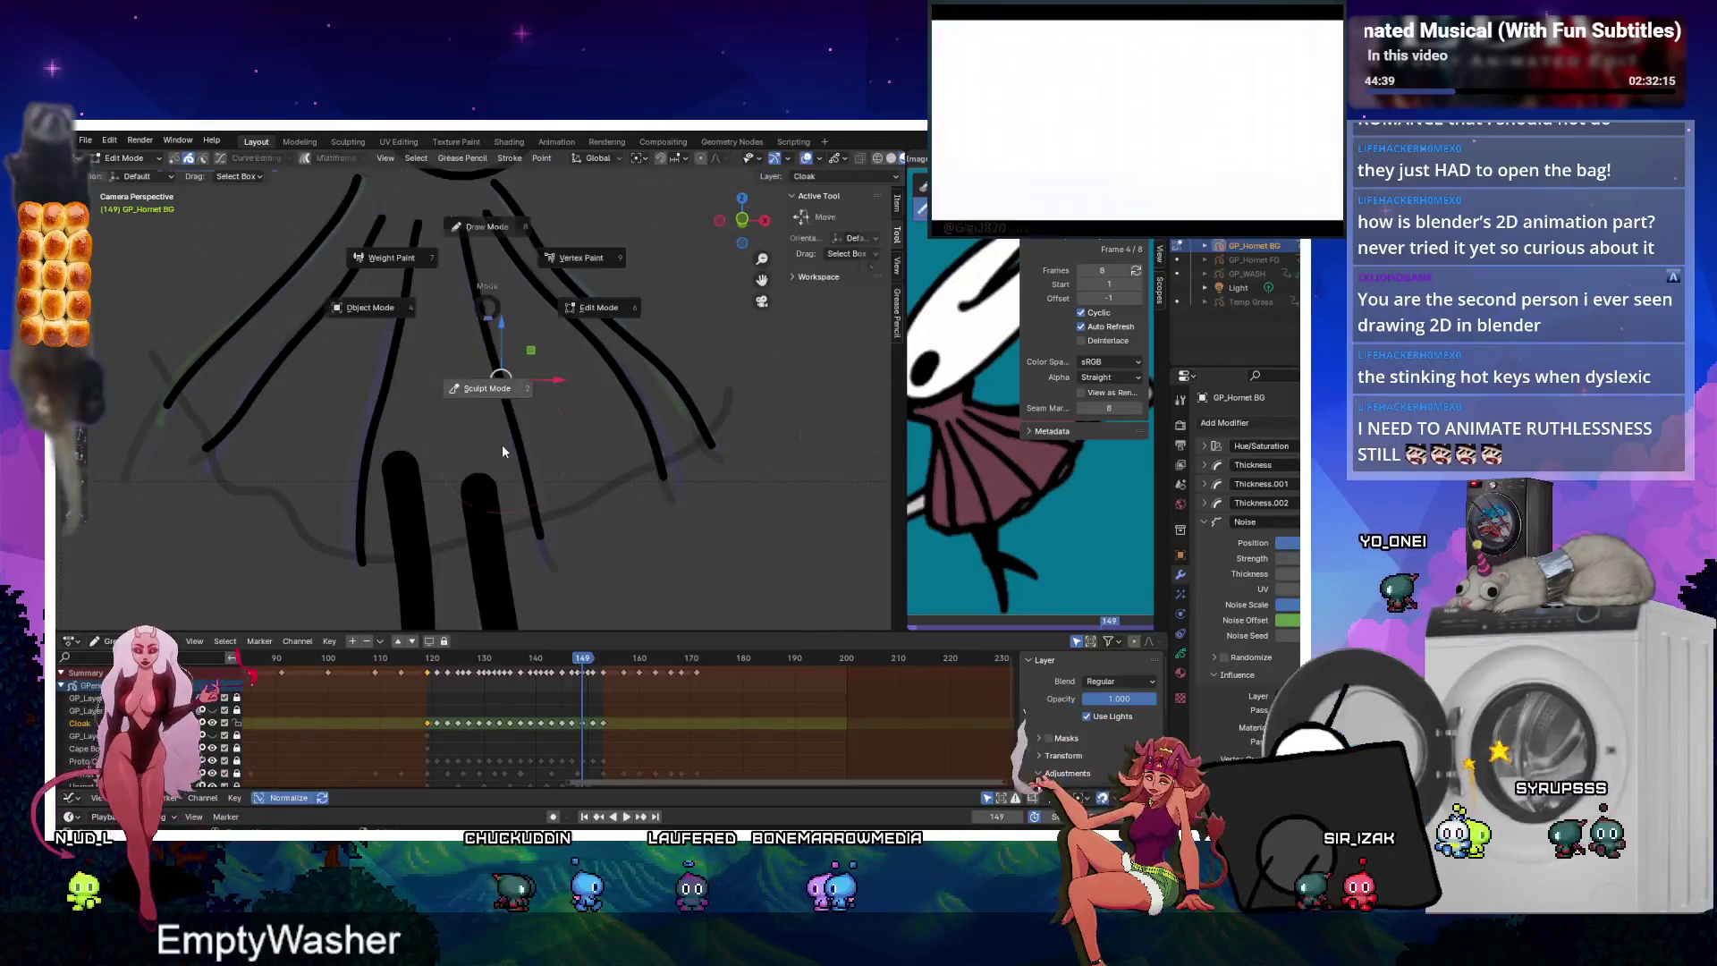
{"action": "left_click", "coordinate": [501, 443]}
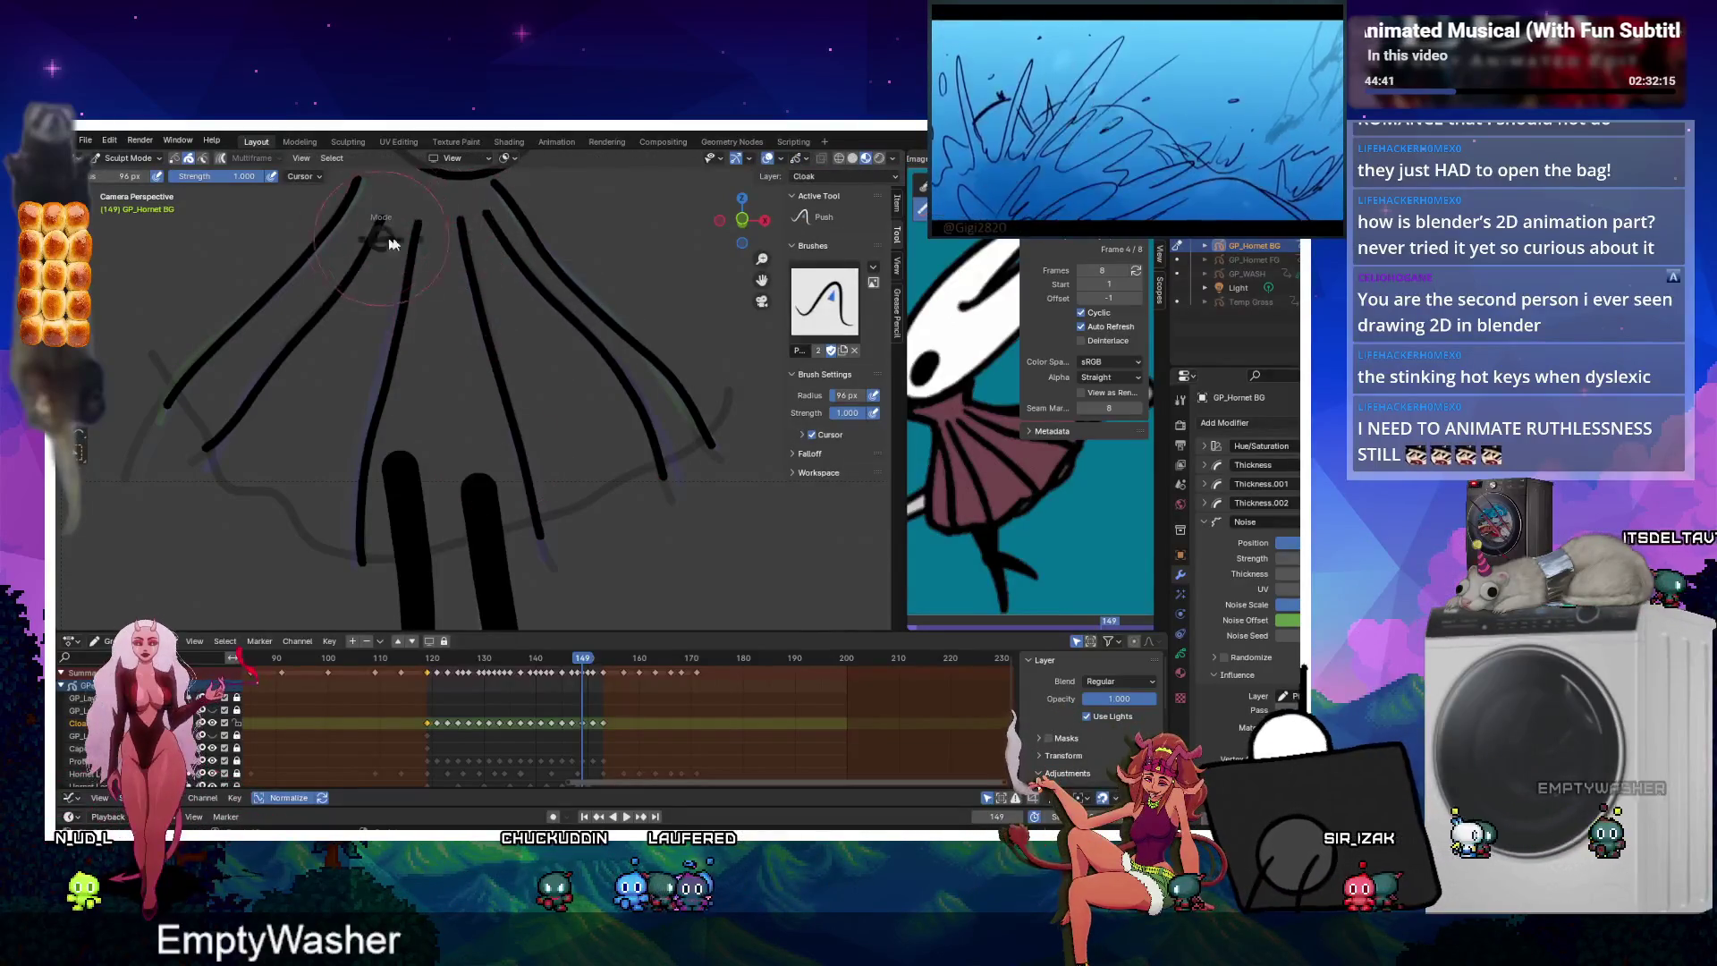
{"action": "key", "text": "Tab"}
{"action": "key", "text": "Tab"}
{"action": "key", "text": "ctrl+Tab"}
{"action": "left_click", "coordinate": [440, 207]}
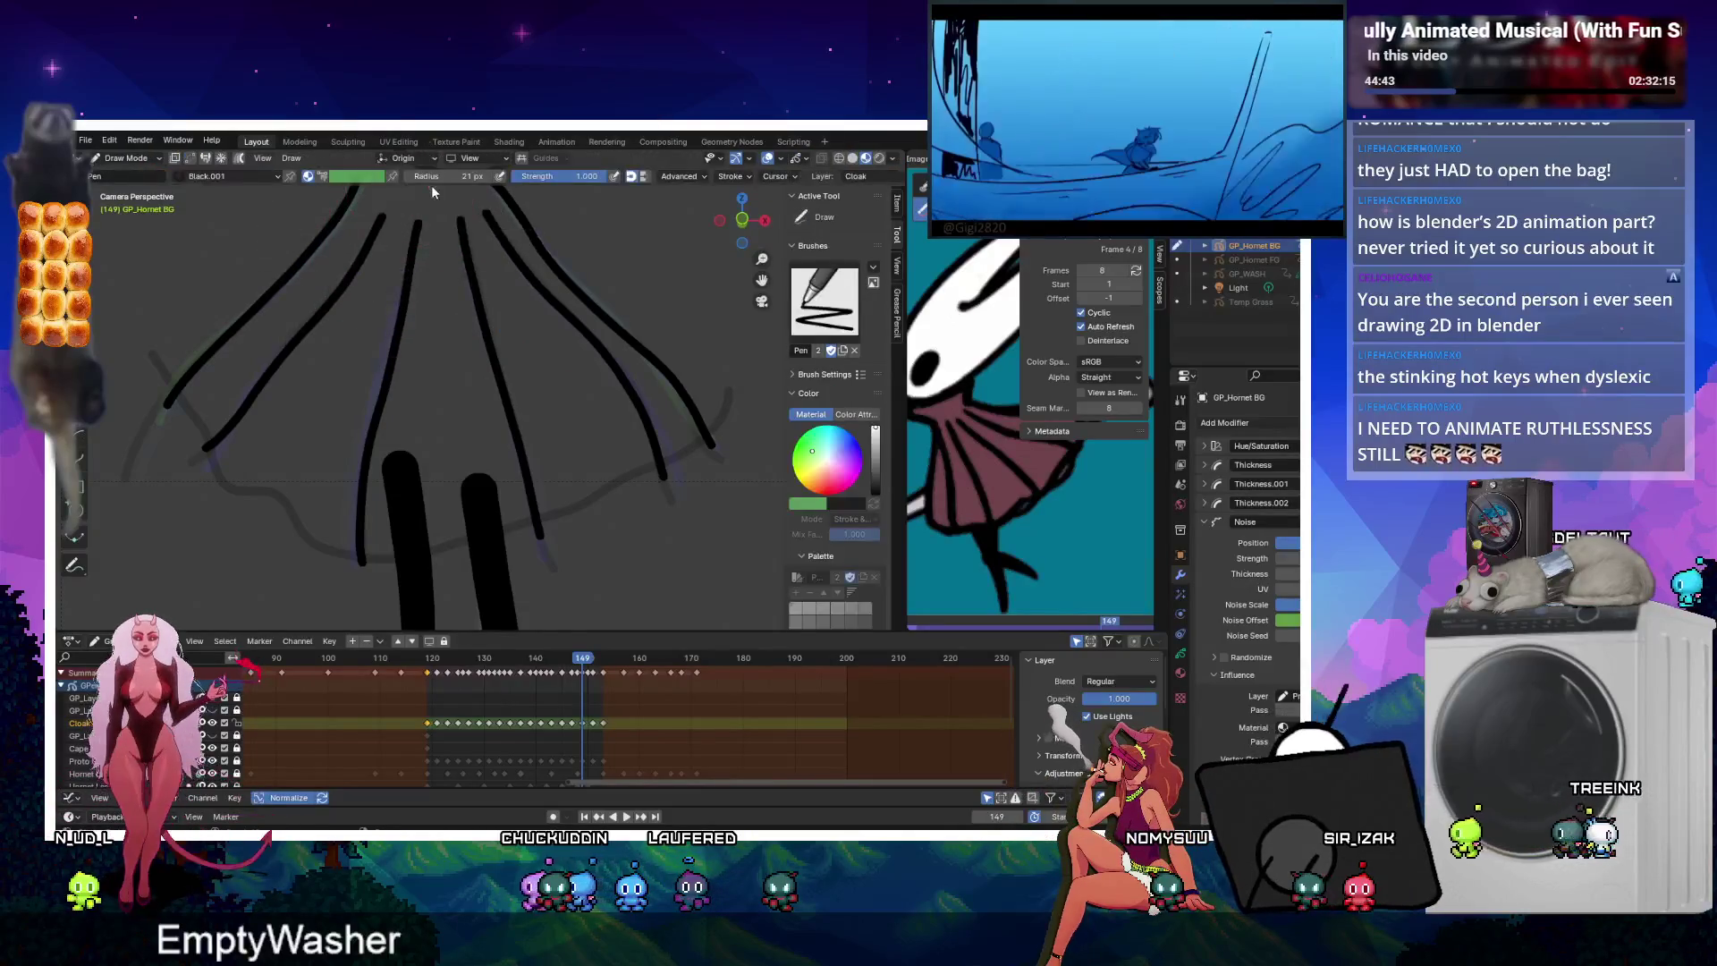
{"action": "key", "text": "Left"}
{"action": "key", "text": "Left"}
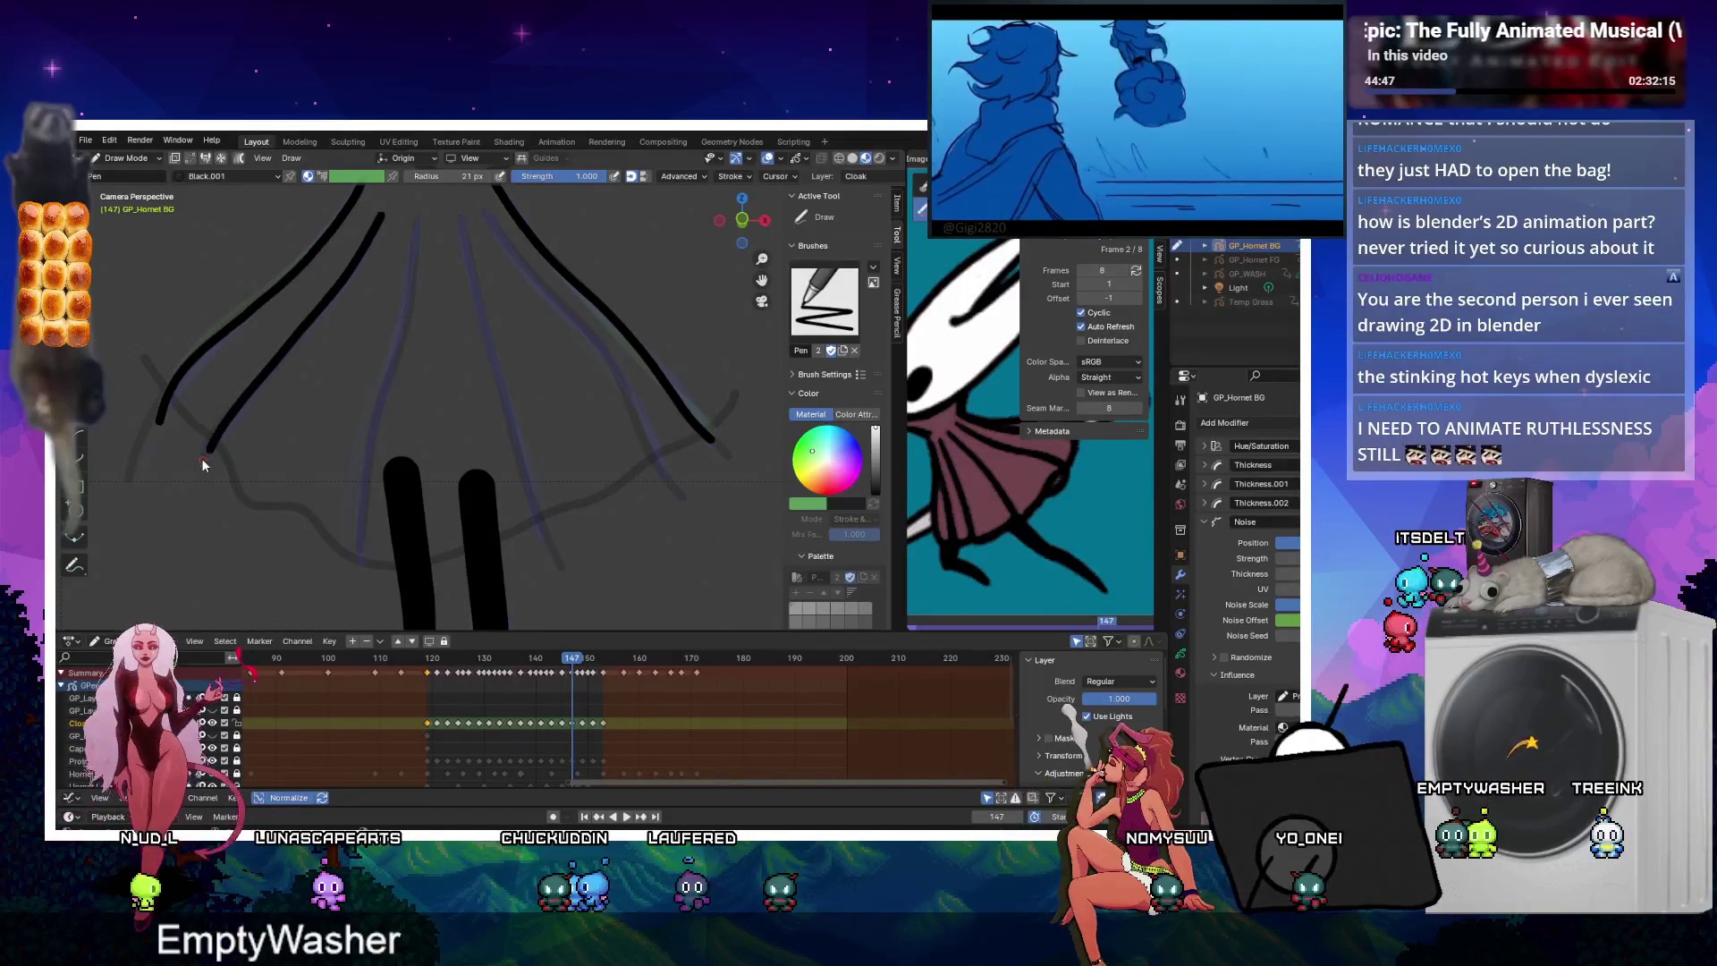
Draw two fold lines on frame 147, redrawing one misplaced stroke.
{"action": "left_click_drag", "start_coordinate": [417, 223], "coordinate": [386, 373]}
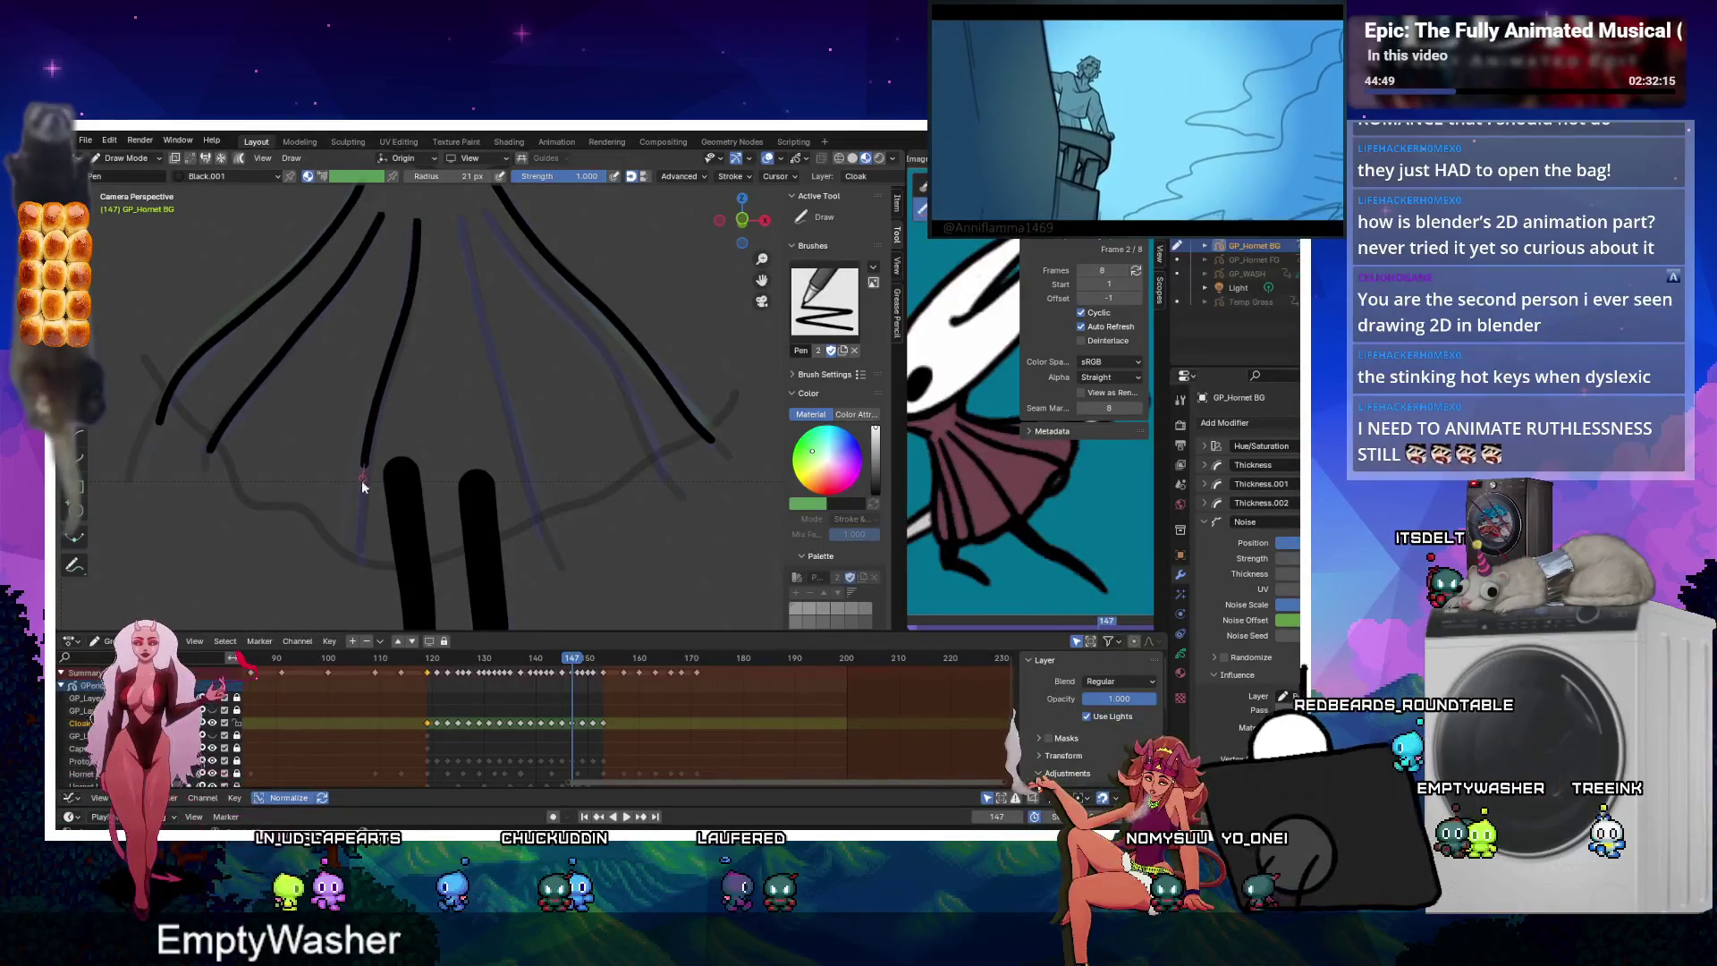
{"action": "left_click_drag", "start_coordinate": [462, 223], "coordinate": [545, 541]}
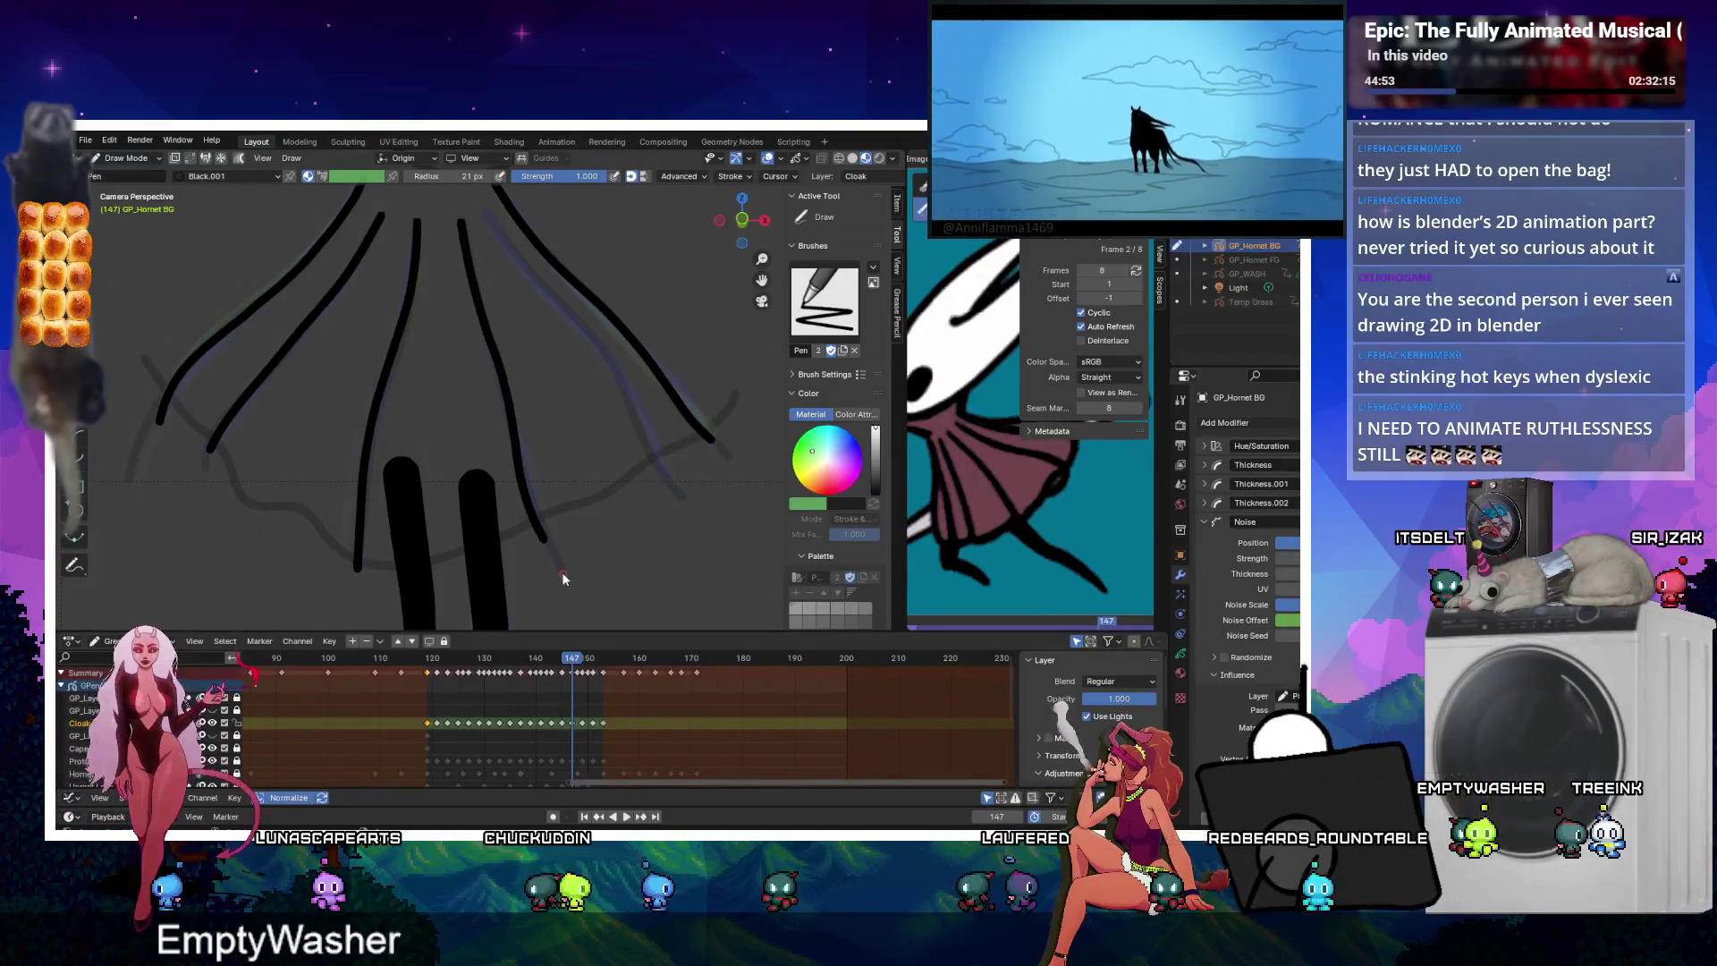
{"action": "key", "text": "ctrl+z"}
{"action": "left_click_drag", "start_coordinate": [460, 218], "coordinate": [499, 380]}
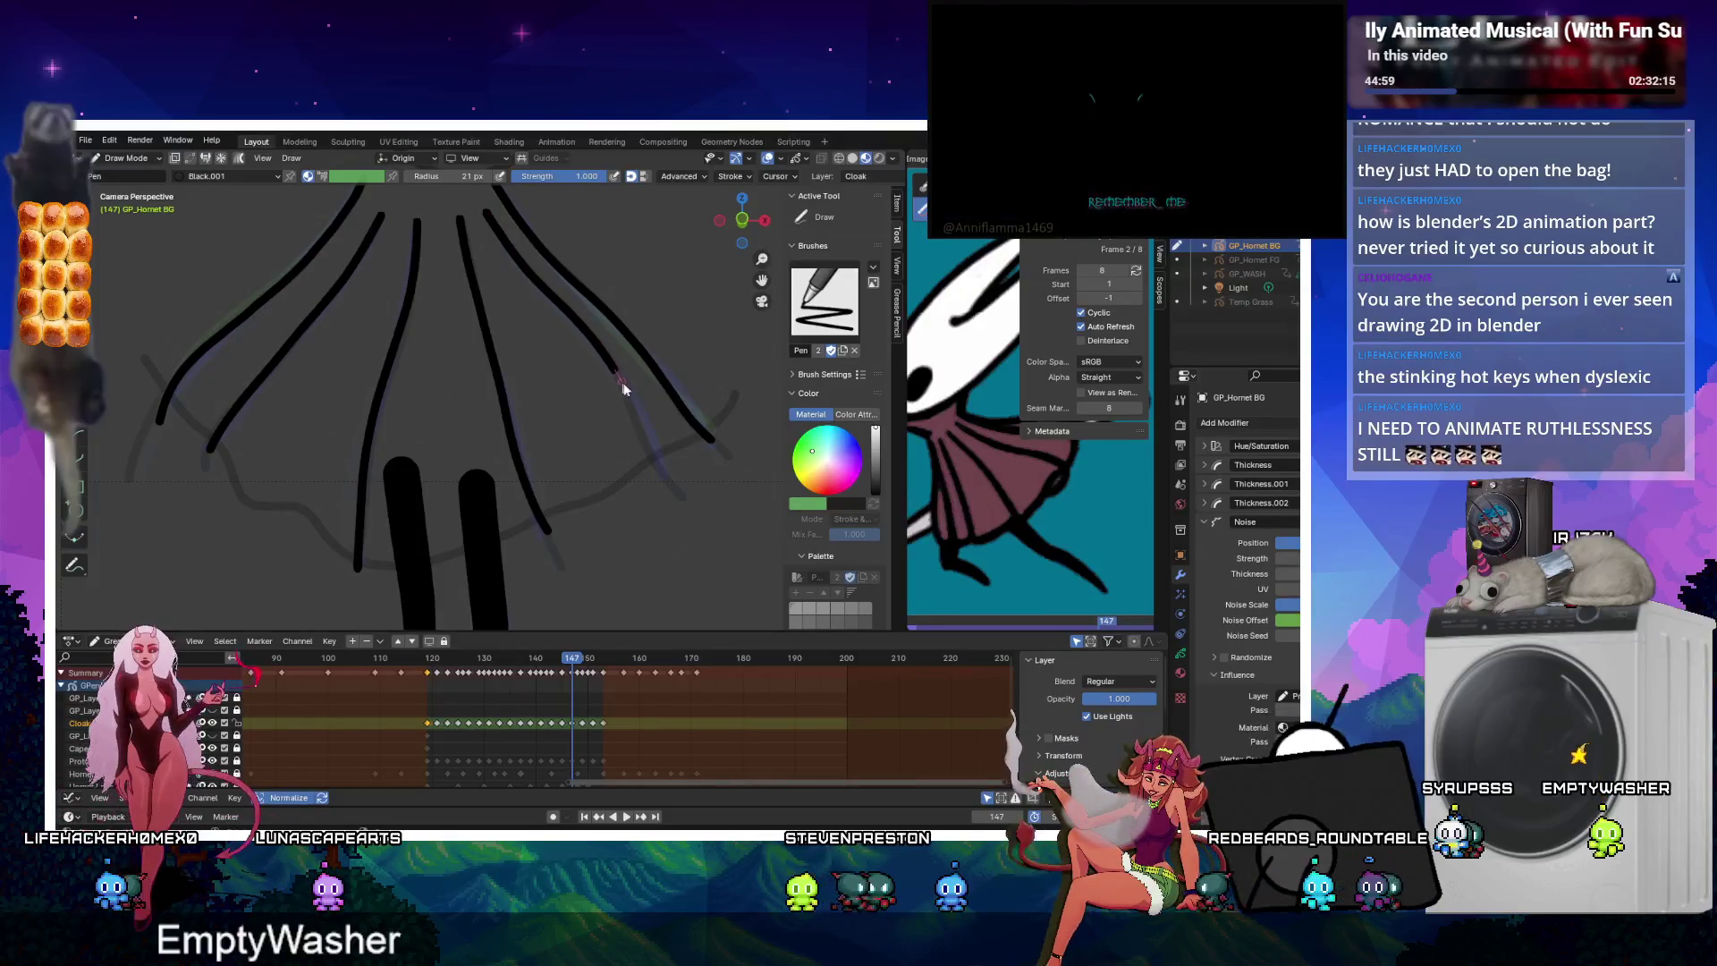
On frame 145, extend the inner fold and add several short fold lines in the cloak.
{"action": "key", "text": "Left"}
{"action": "key", "text": "Left"}
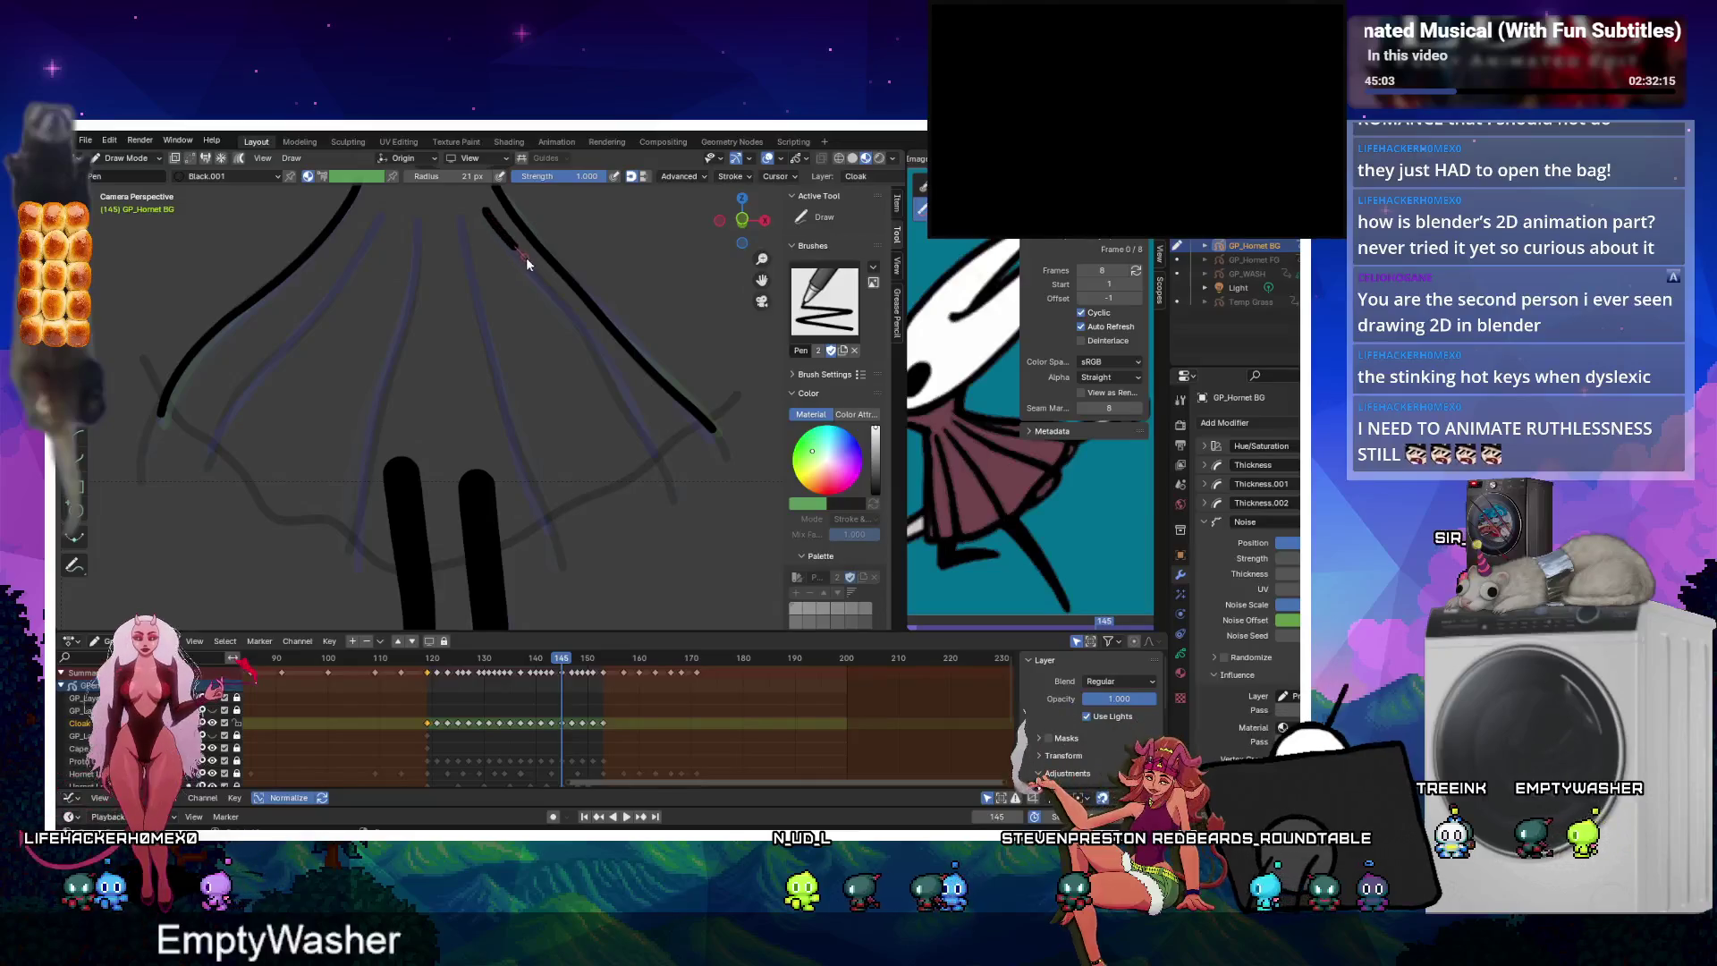
{"action": "left_click_drag", "start_coordinate": [603, 353], "coordinate": [661, 472]}
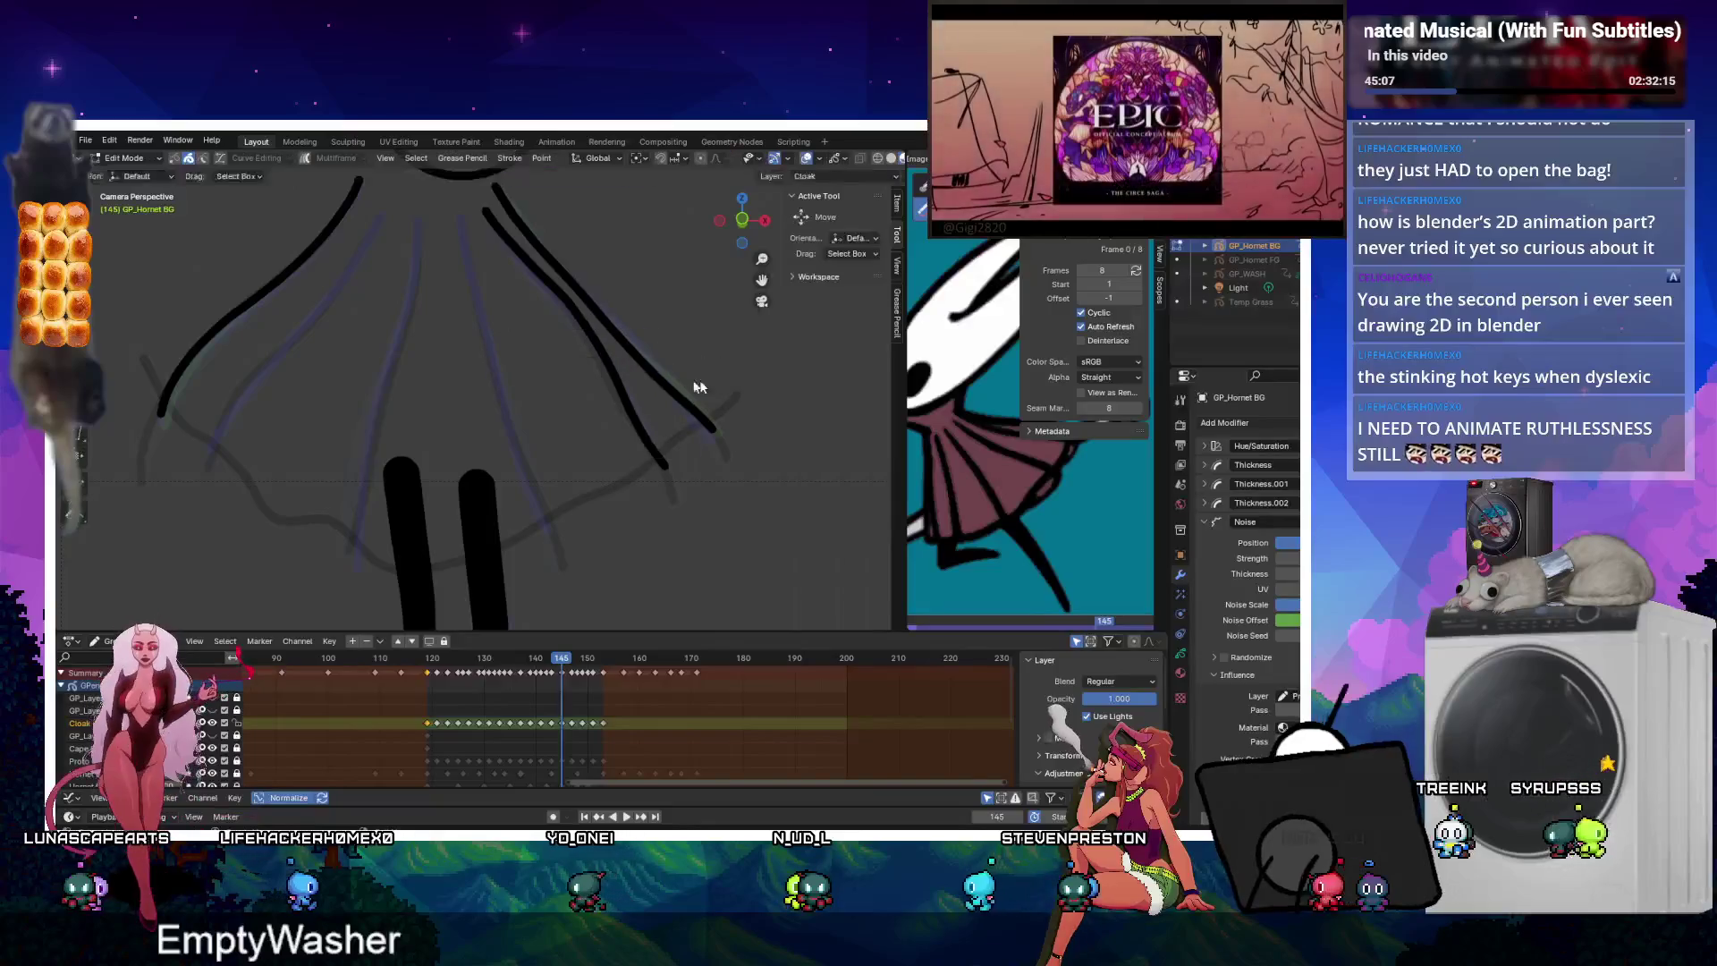
{"action": "key", "text": "ctrl+Tab"}
{"action": "left_click", "coordinate": [599, 347]}
{"action": "scroll", "coordinate": [599, 346], "scroll_direction": "down", "scroll_amount": 2}
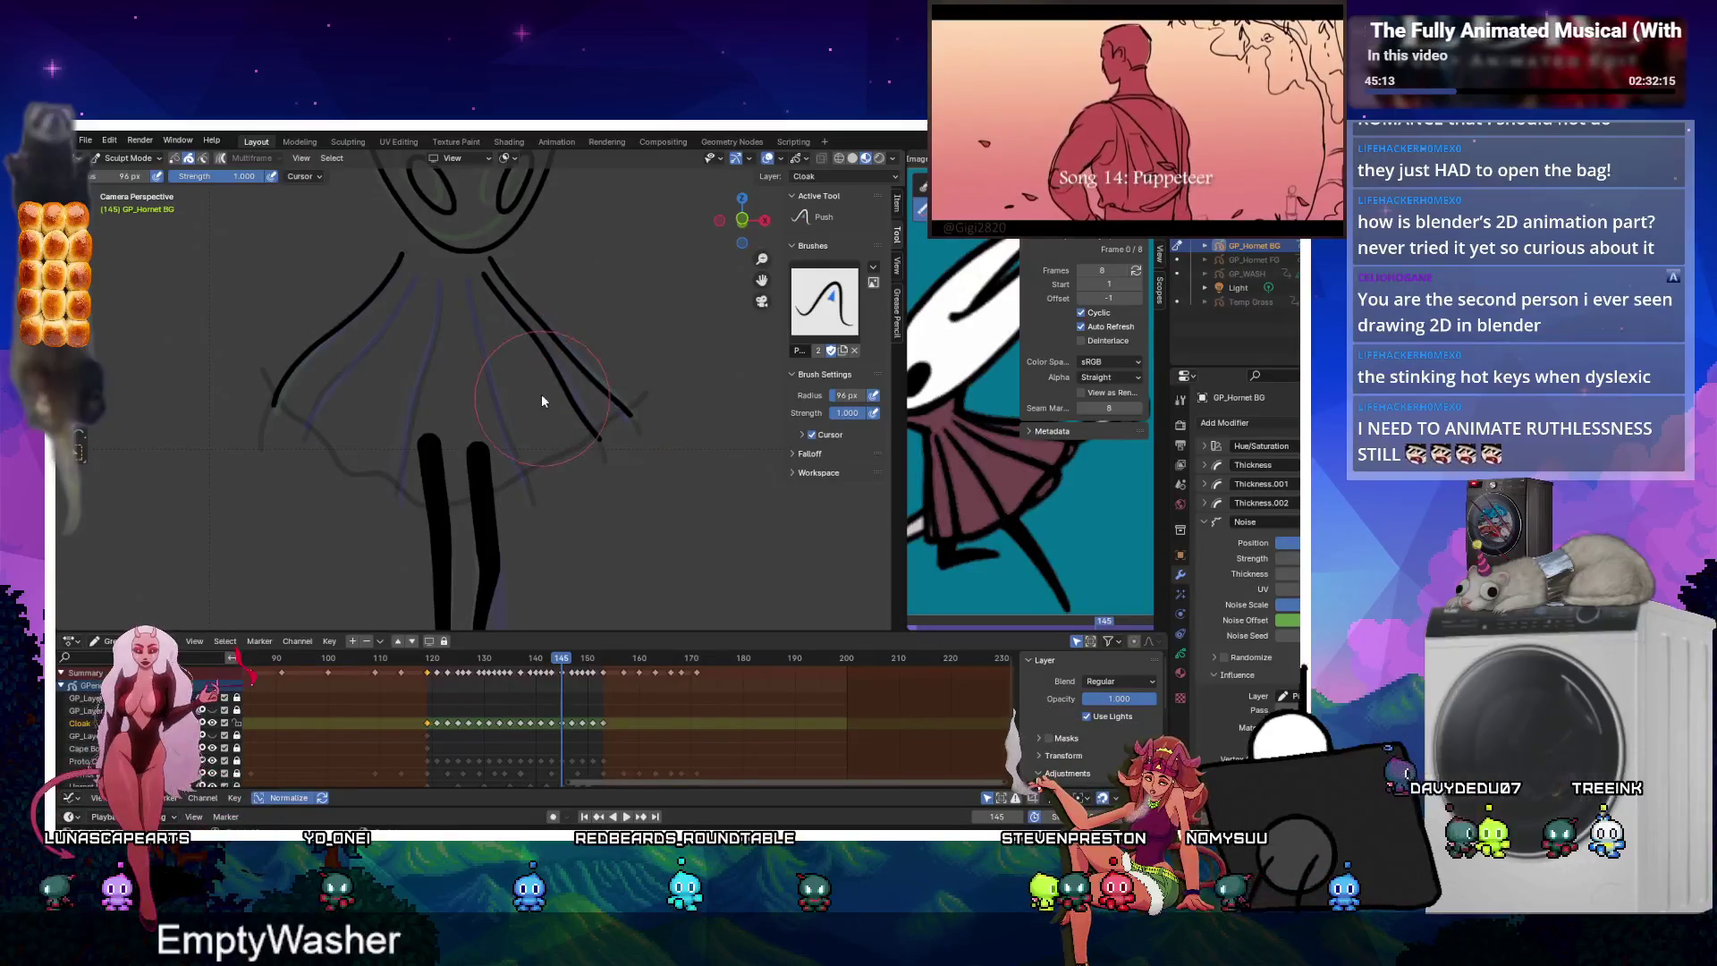
{"action": "key", "text": "Tab"}
{"action": "key", "text": "Tab"}
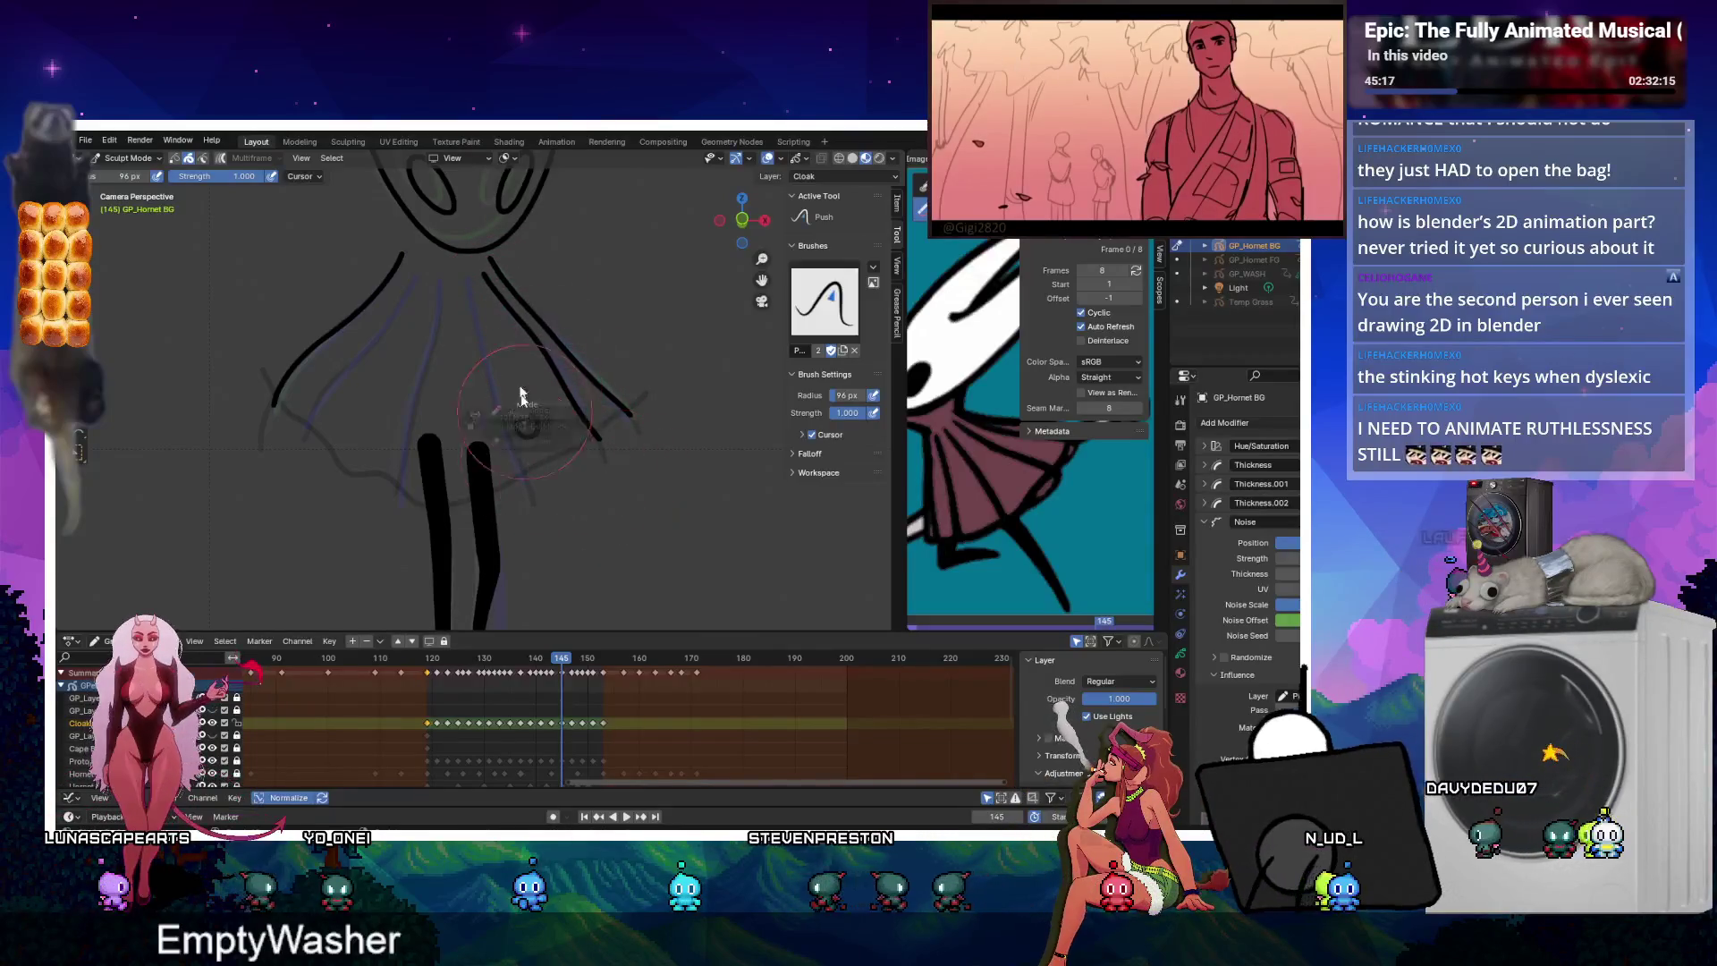
{"action": "key", "text": "ctrl+Tab"}
{"action": "left_click_drag", "start_coordinate": [416, 275], "coordinate": [307, 431]}
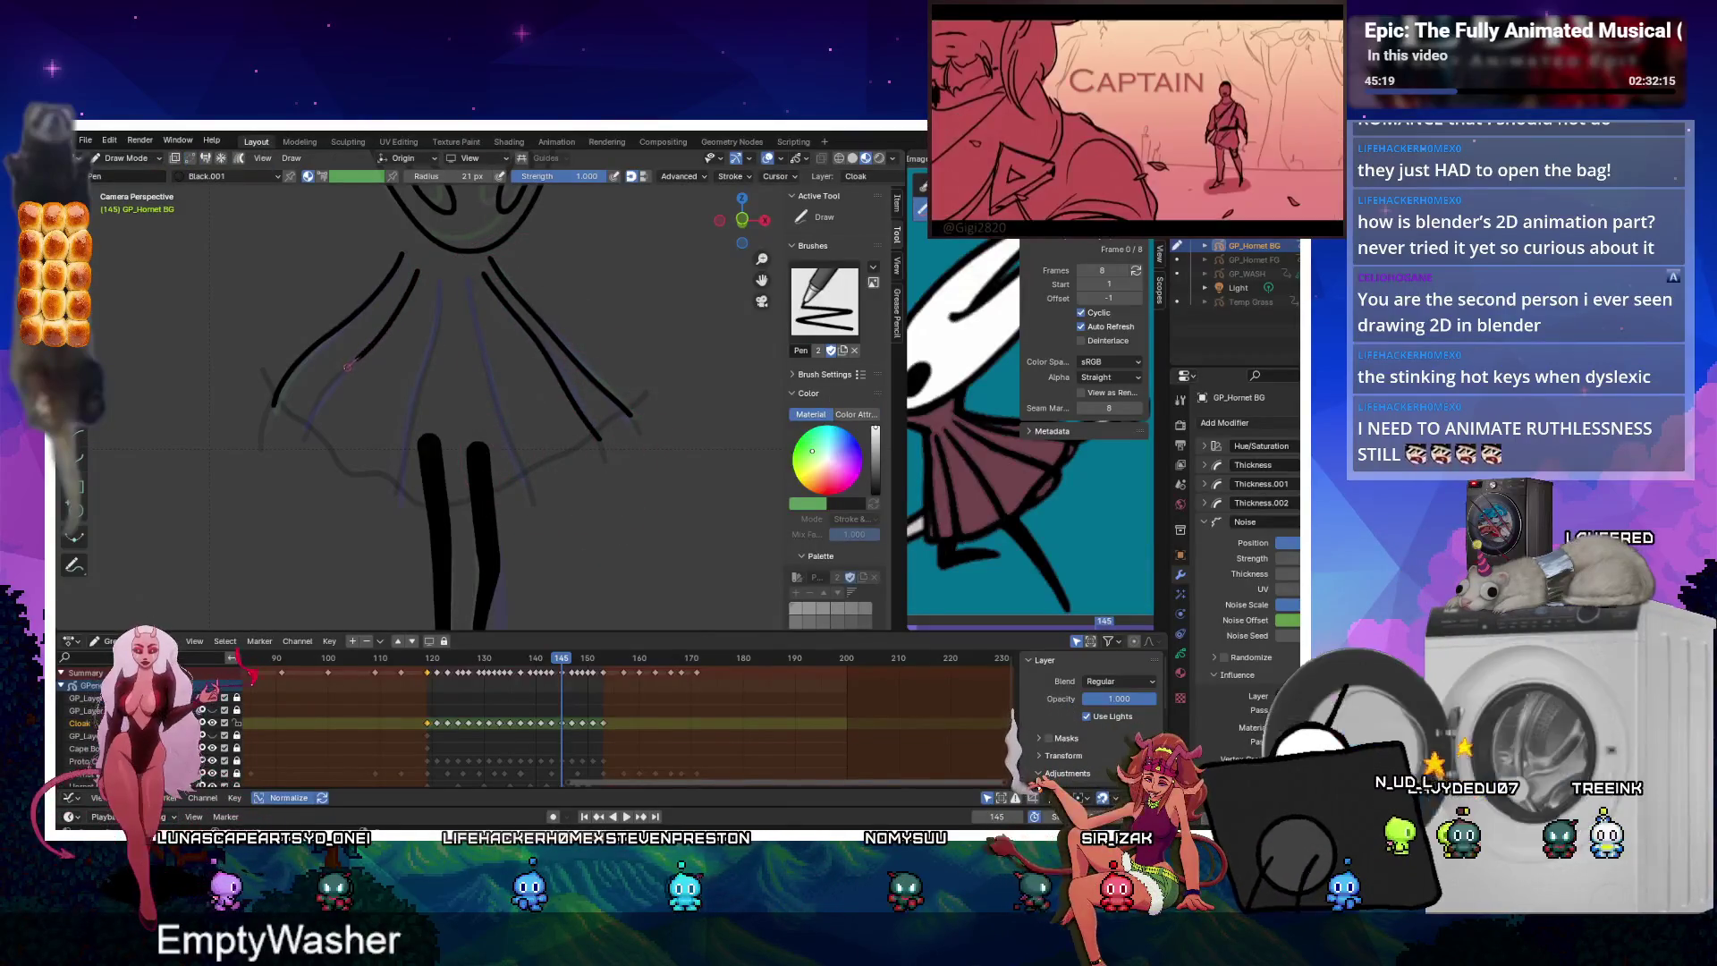
{"action": "left_click_drag", "start_coordinate": [438, 290], "coordinate": [418, 386]}
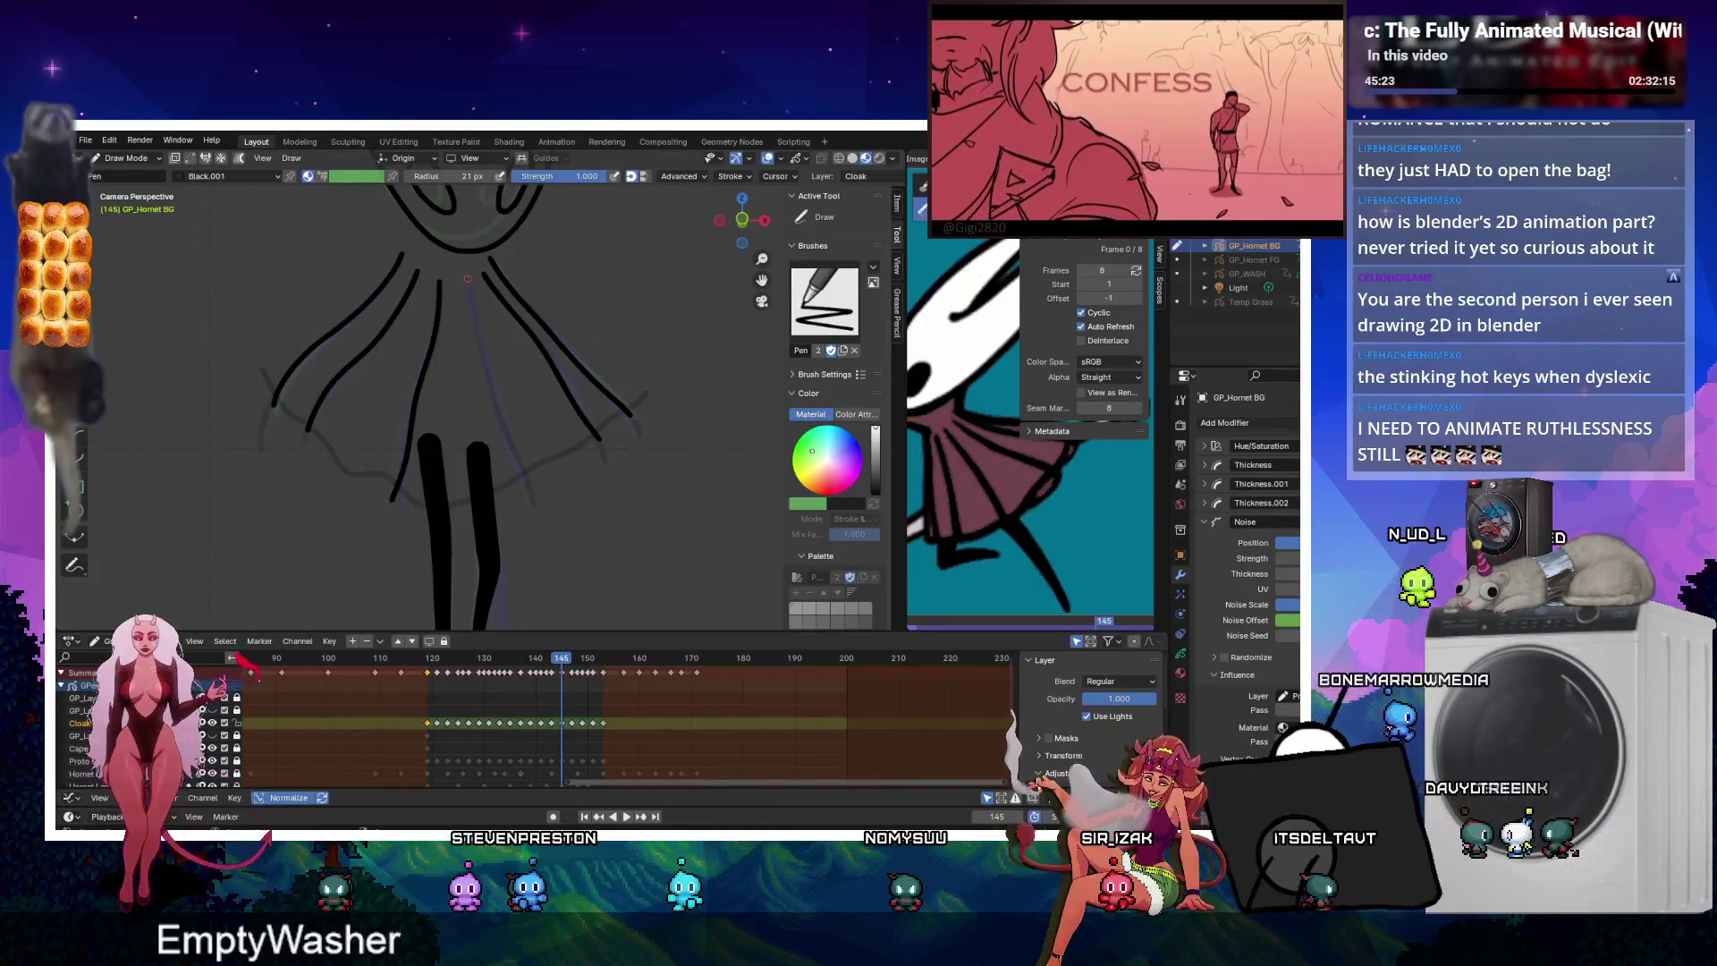
{"action": "left_click_drag", "start_coordinate": [486, 376], "coordinate": [501, 428]}
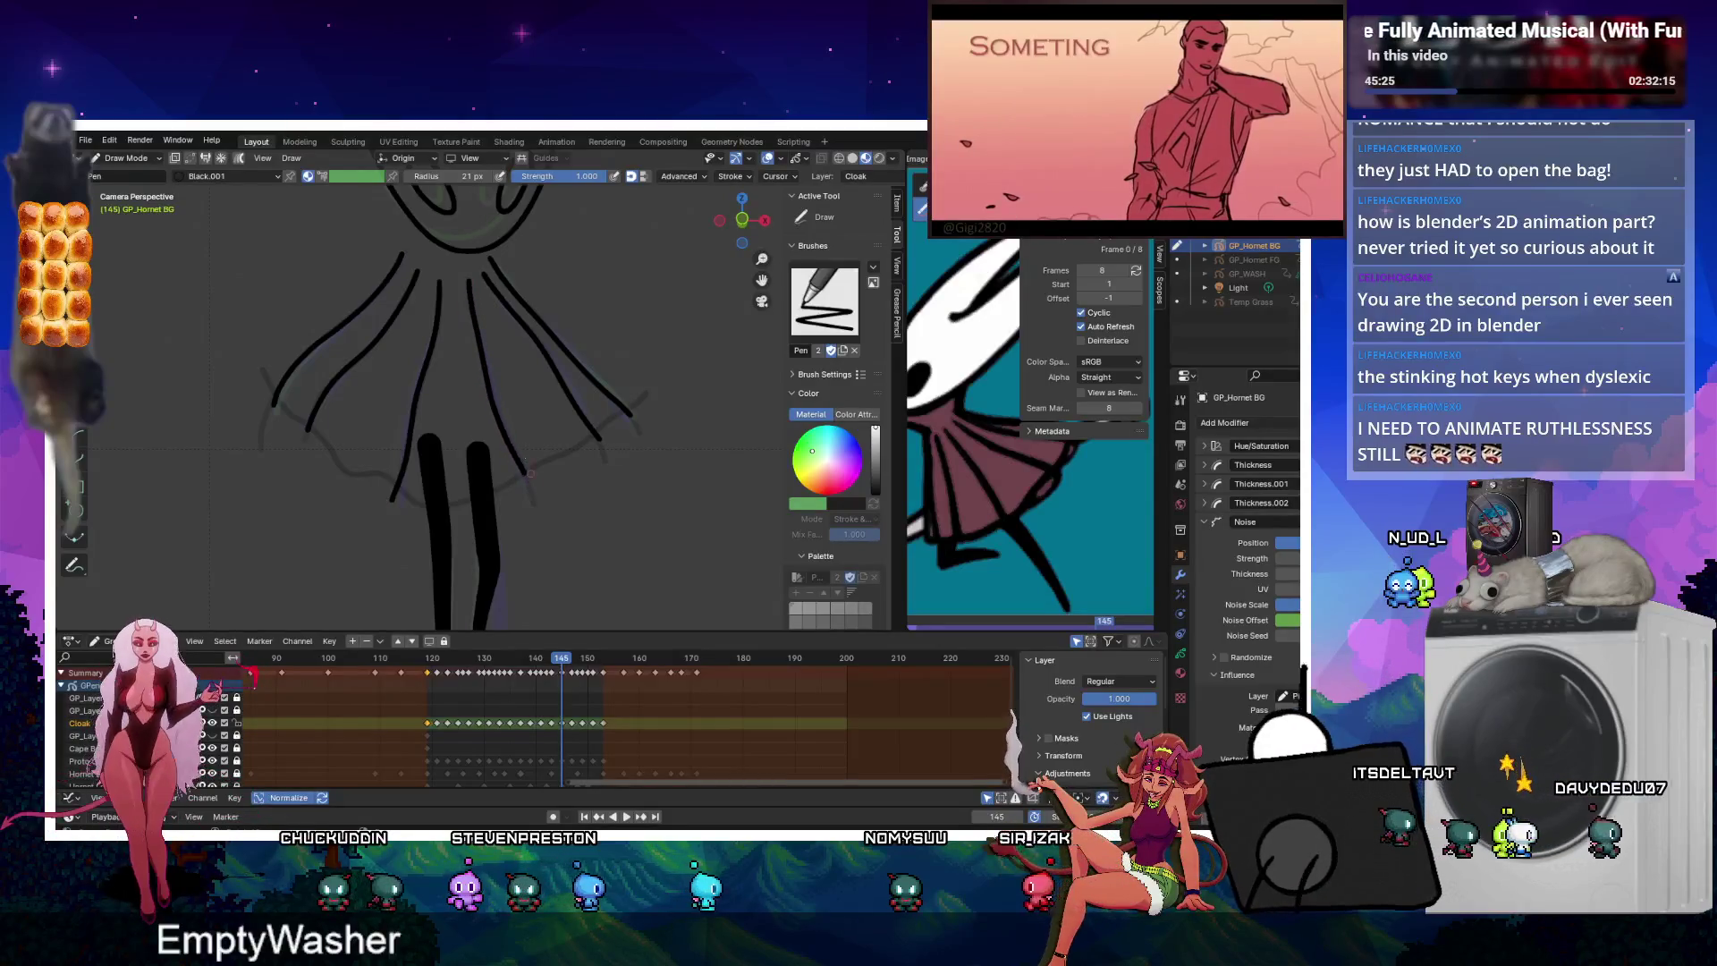
{"action": "left_click_drag", "start_coordinate": [467, 284], "coordinate": [533, 484]}
On frame 143, draw left, middle, and right fold lines running toward the hem.
{"action": "key", "text": "Left"}
{"action": "key", "text": "Left"}
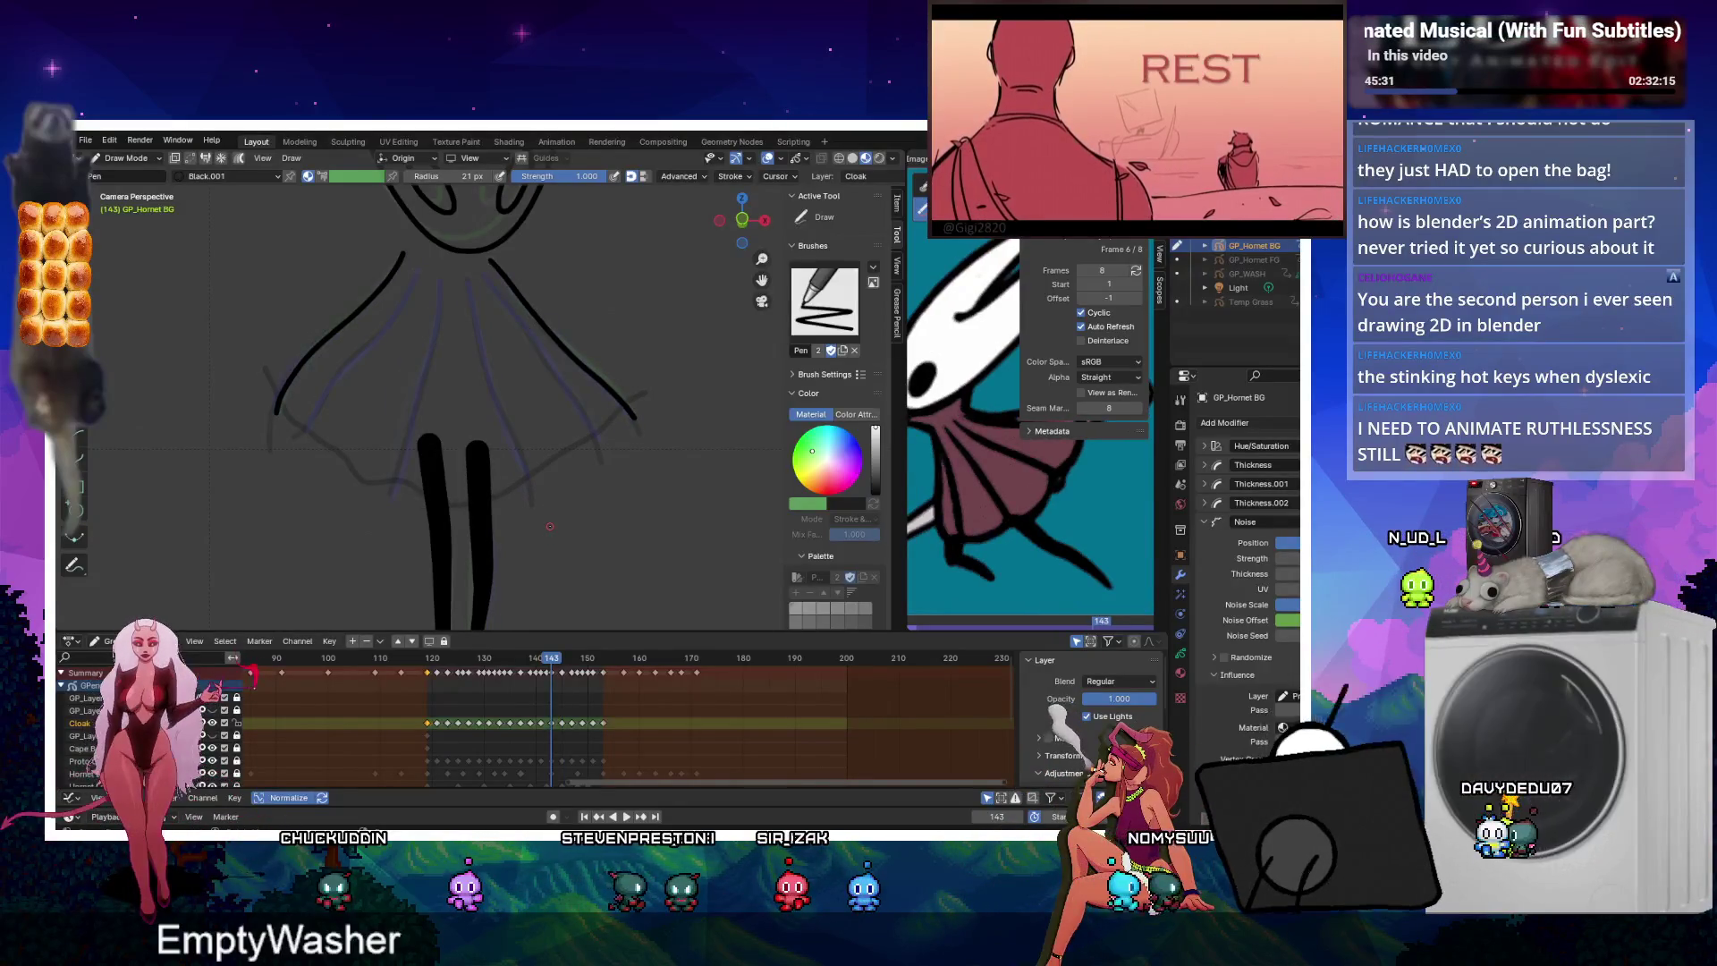
{"action": "scroll", "coordinate": [439, 266], "scroll_direction": "up", "scroll_amount": 3}
{"action": "left_click_drag", "start_coordinate": [447, 255], "coordinate": [245, 532]}
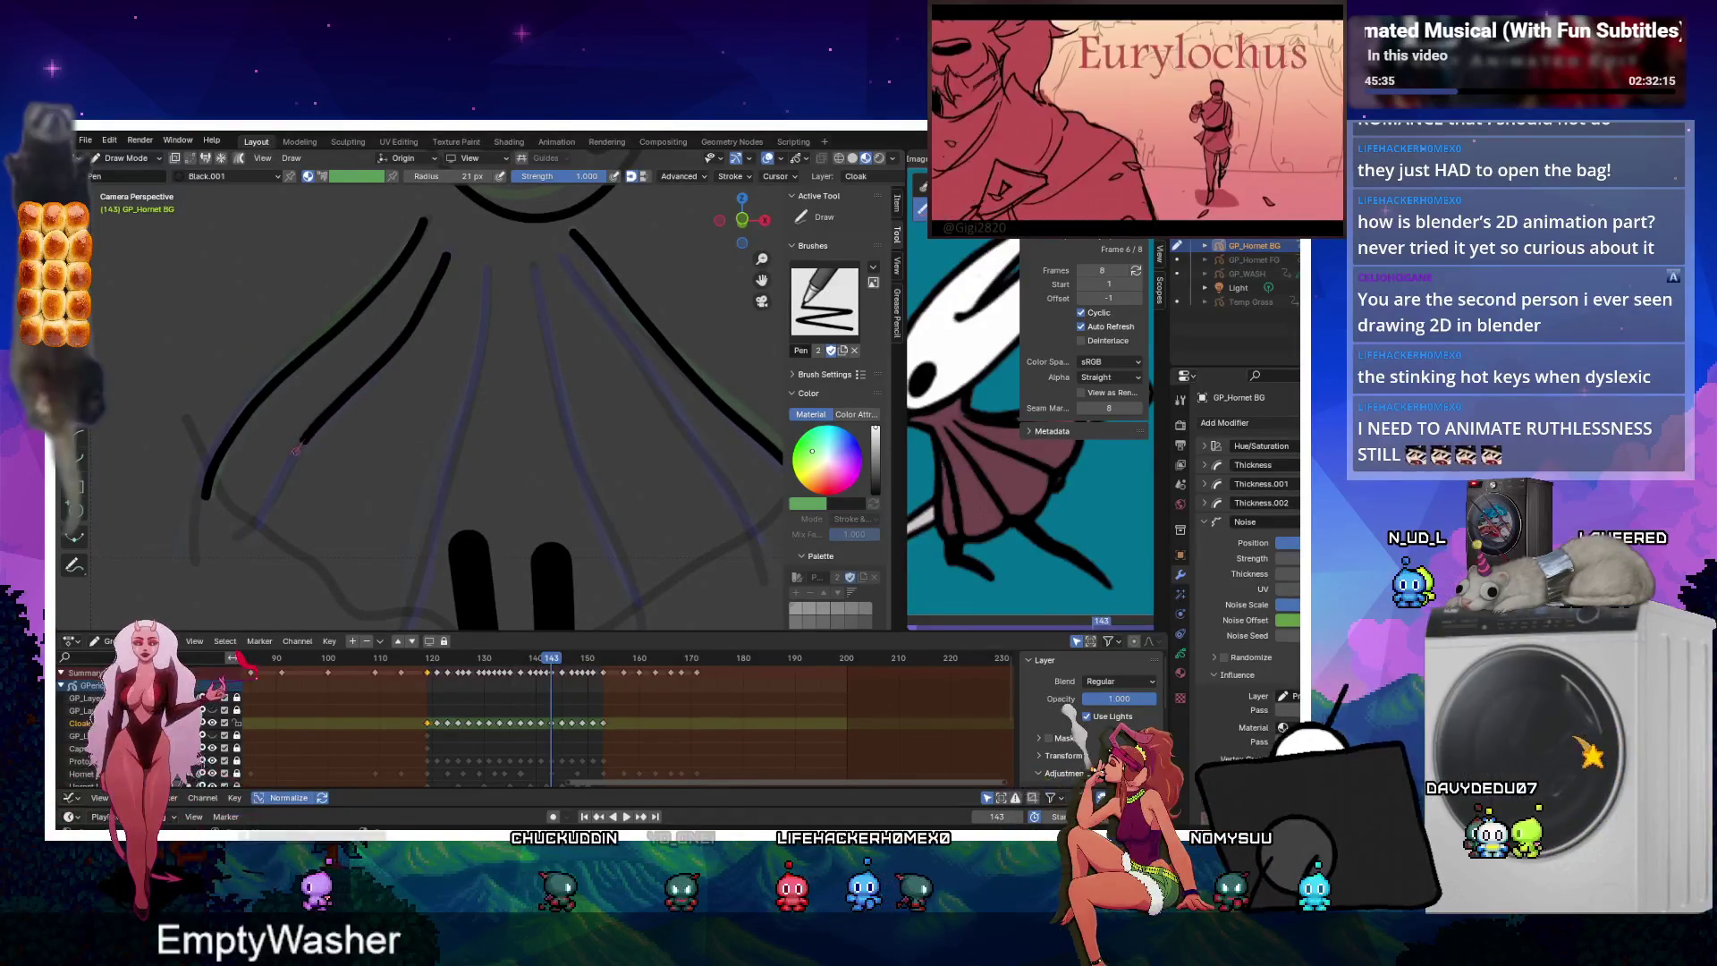
{"action": "scroll", "coordinate": [461, 283], "scroll_direction": "down", "scroll_amount": 2}
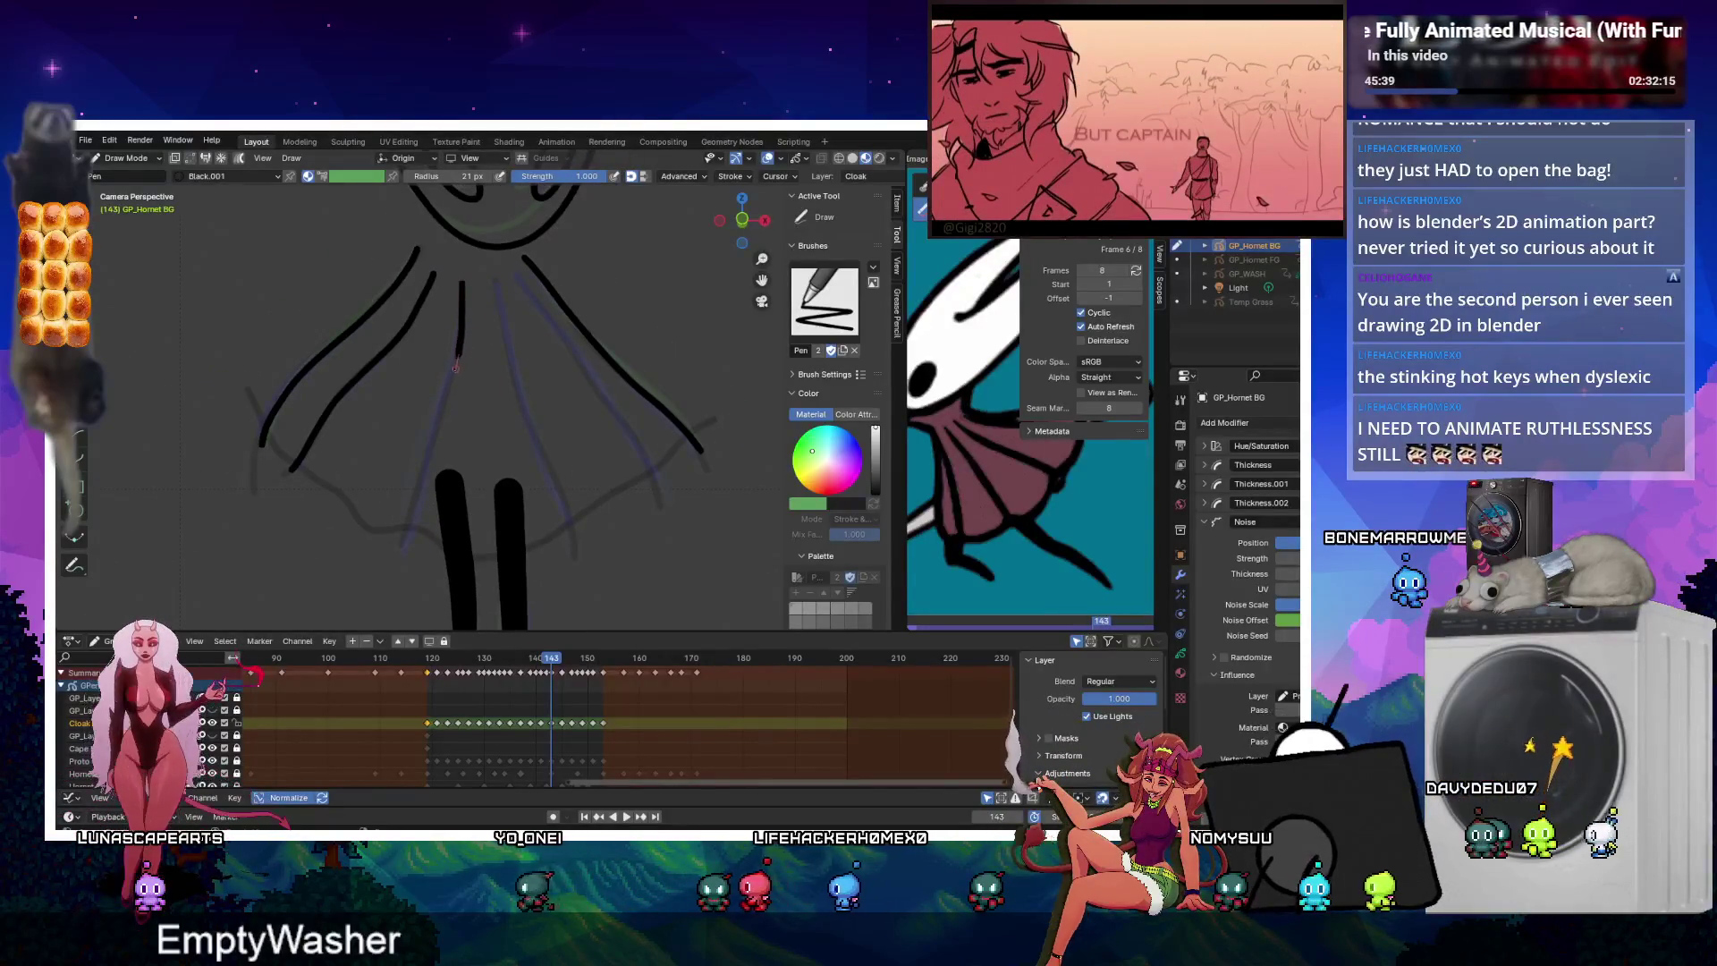
{"action": "left_click_drag", "start_coordinate": [440, 419], "coordinate": [405, 537]}
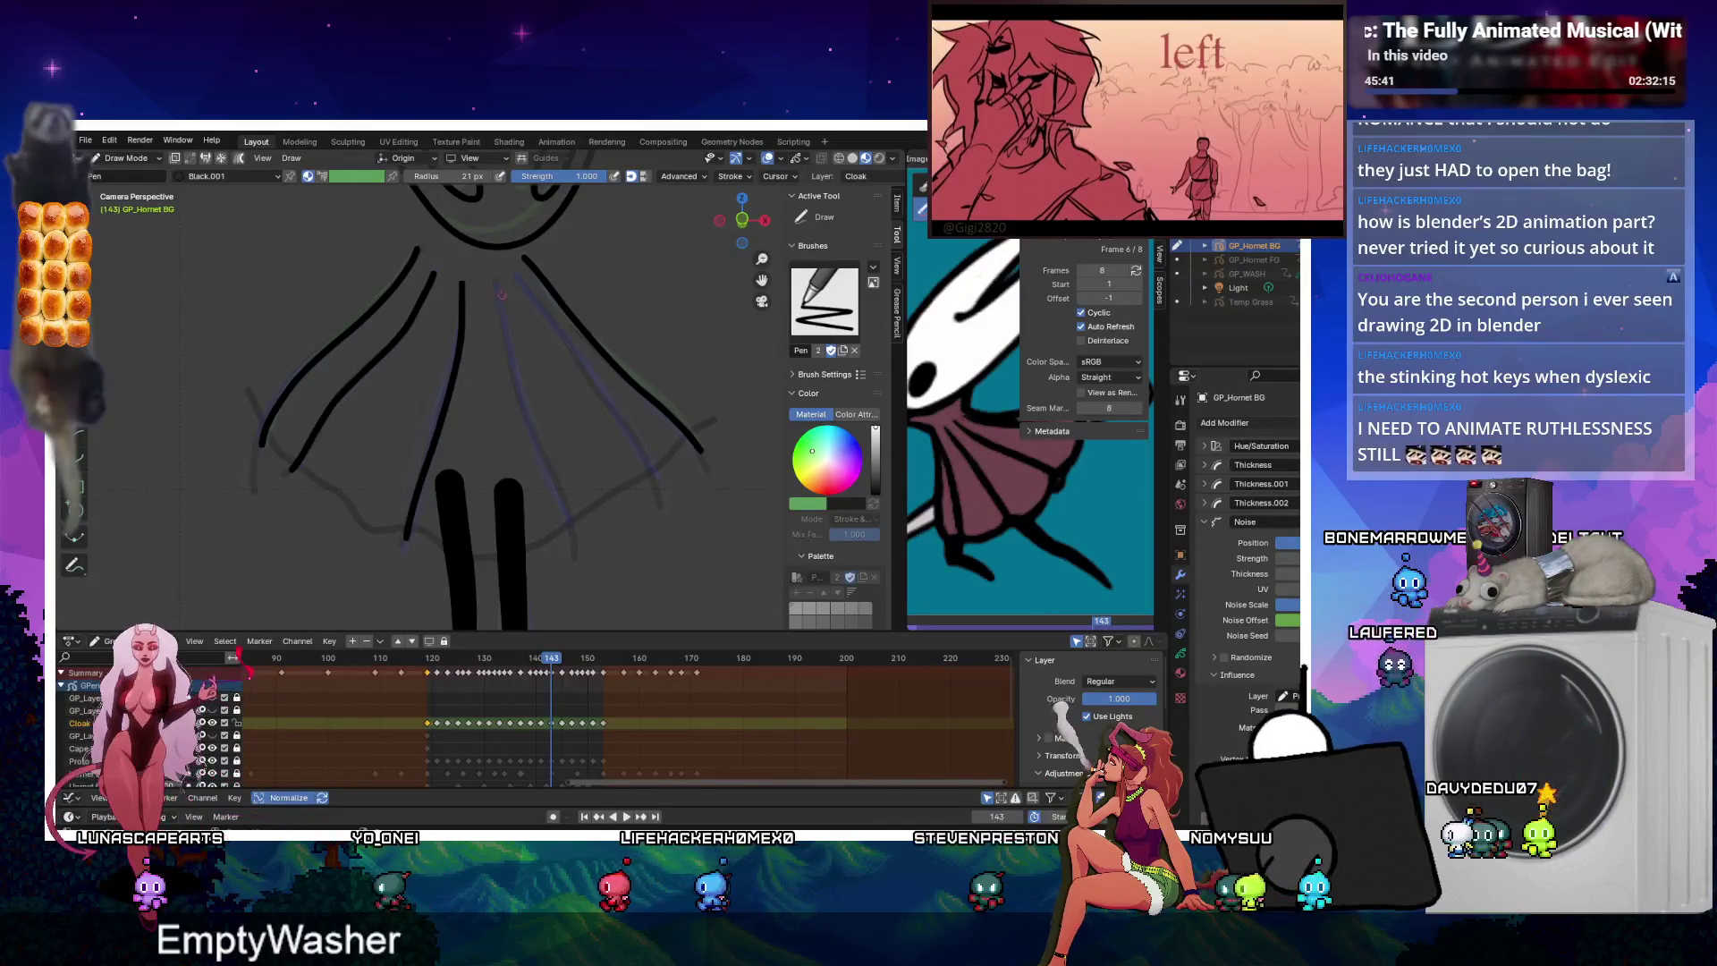
{"action": "left_click_drag", "start_coordinate": [495, 283], "coordinate": [571, 532]}
{"action": "left_click_drag", "start_coordinate": [517, 280], "coordinate": [524, 292]}
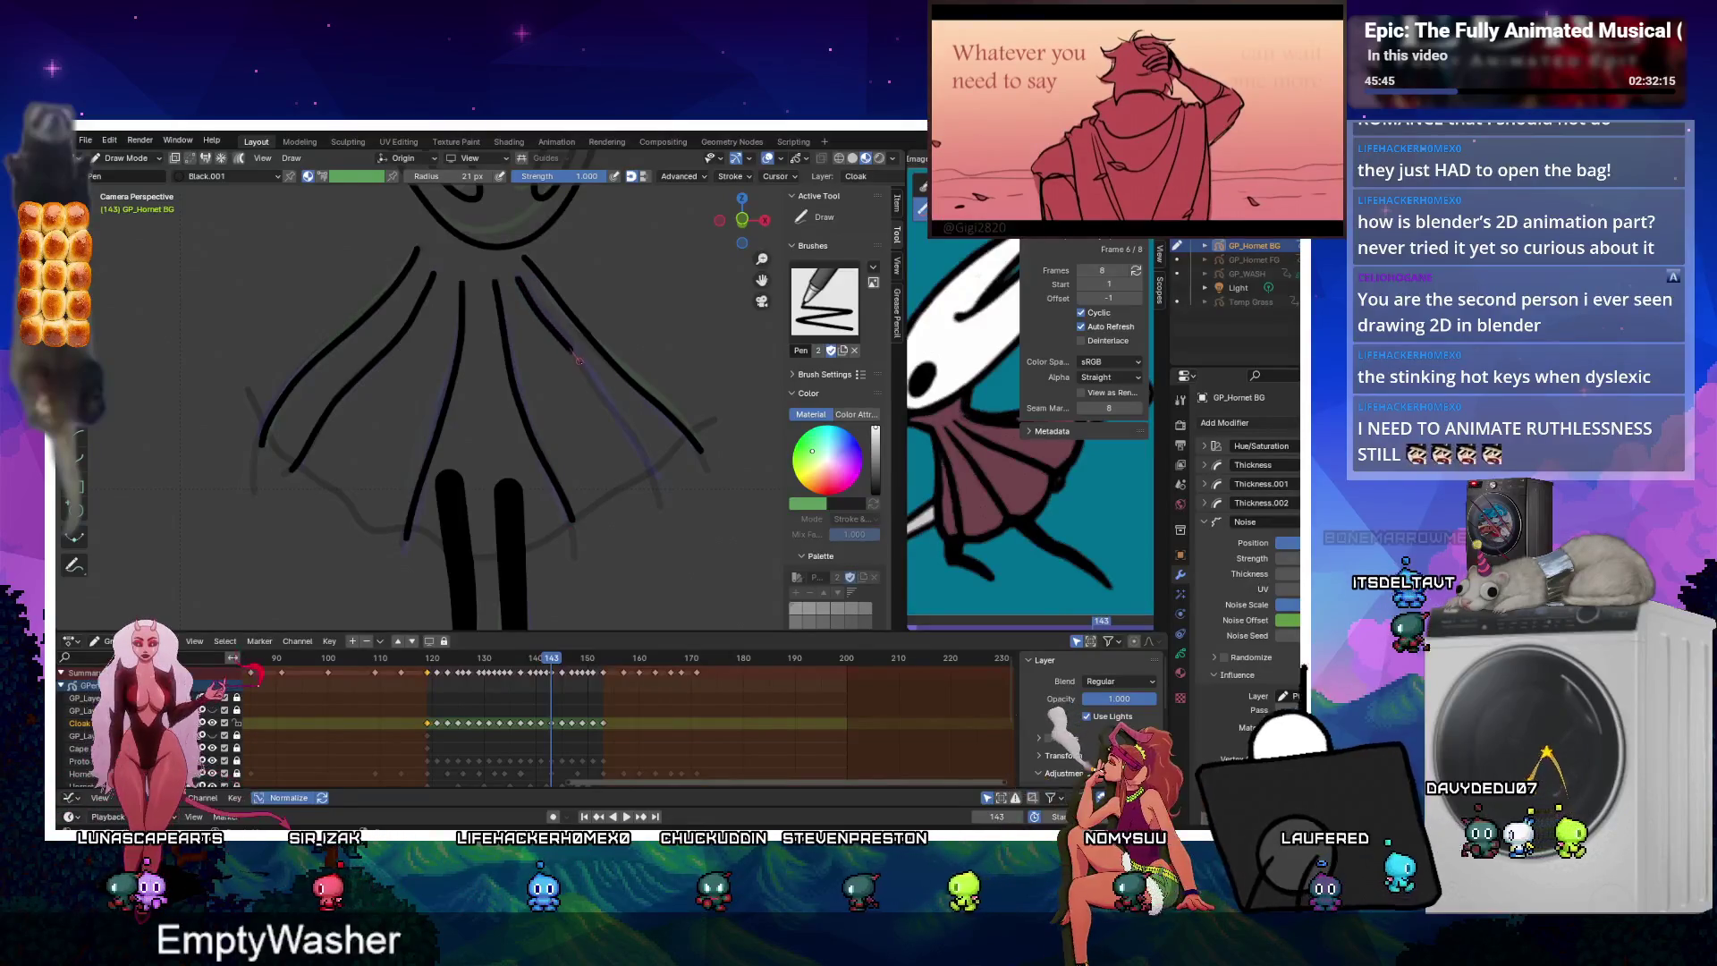
{"action": "left_click_drag", "start_coordinate": [579, 360], "coordinate": [627, 429]}
On frame 141, draw four fold lines down the cloak's skirt.
{"action": "key", "text": "Left"}
{"action": "key", "text": "Left"}
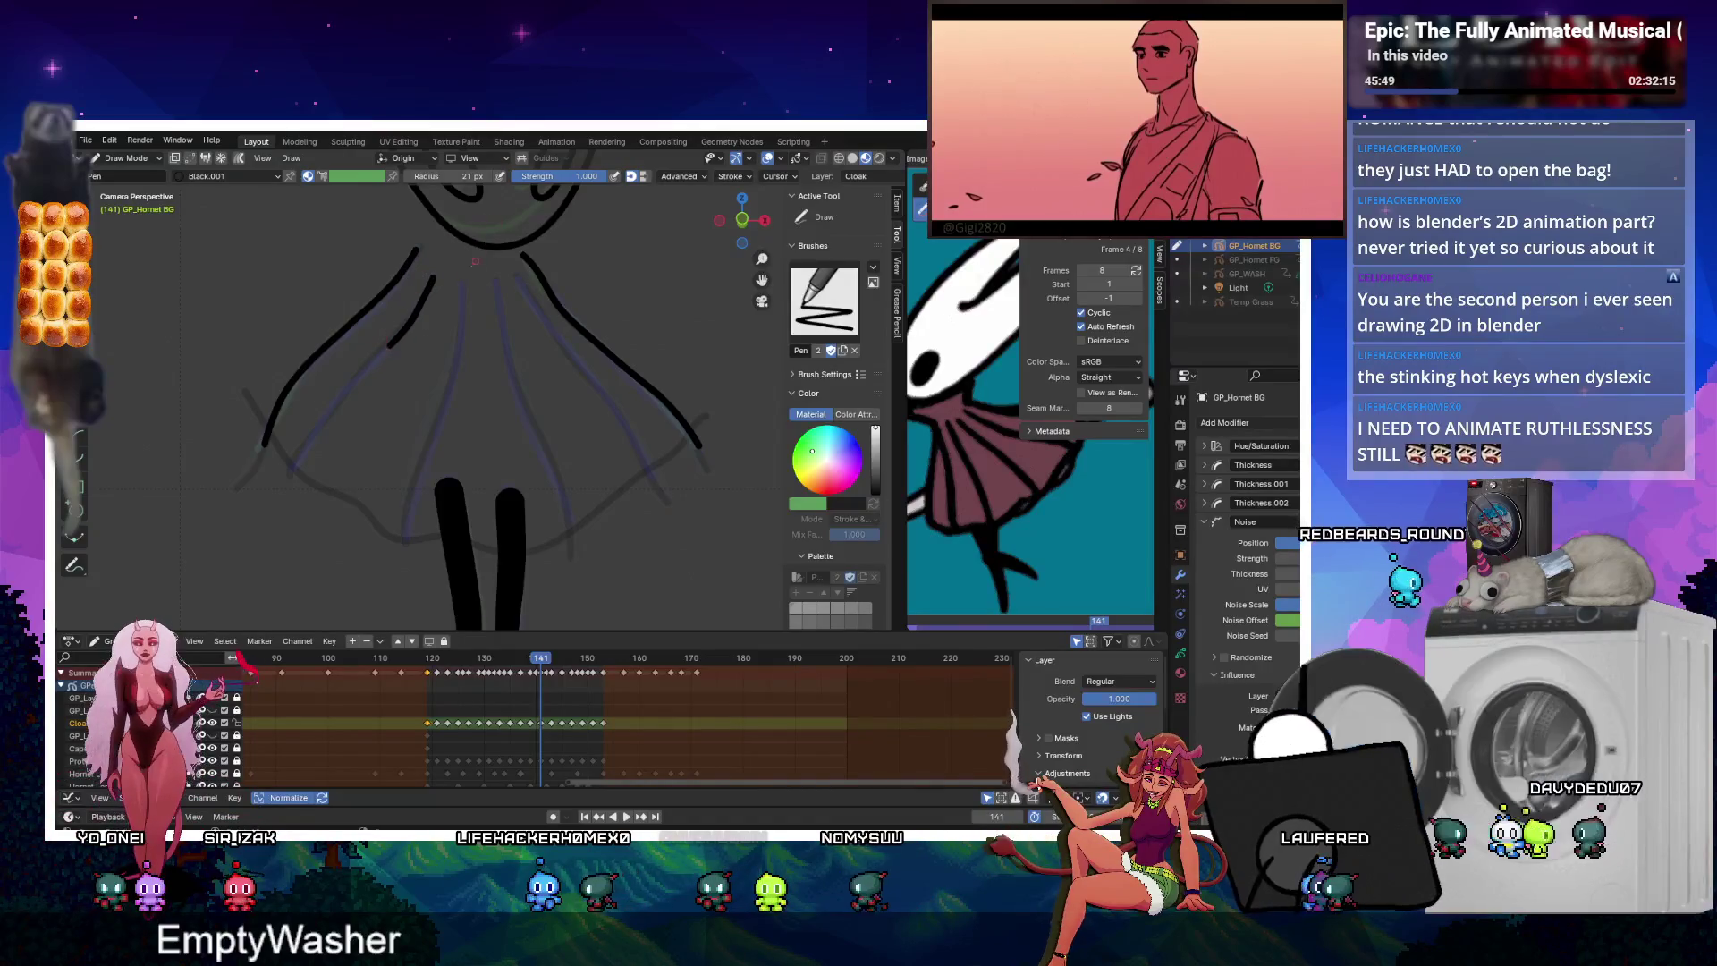
{"action": "left_click_drag", "start_coordinate": [339, 396], "coordinate": [290, 463]}
{"action": "left_click_drag", "start_coordinate": [463, 286], "coordinate": [407, 545]}
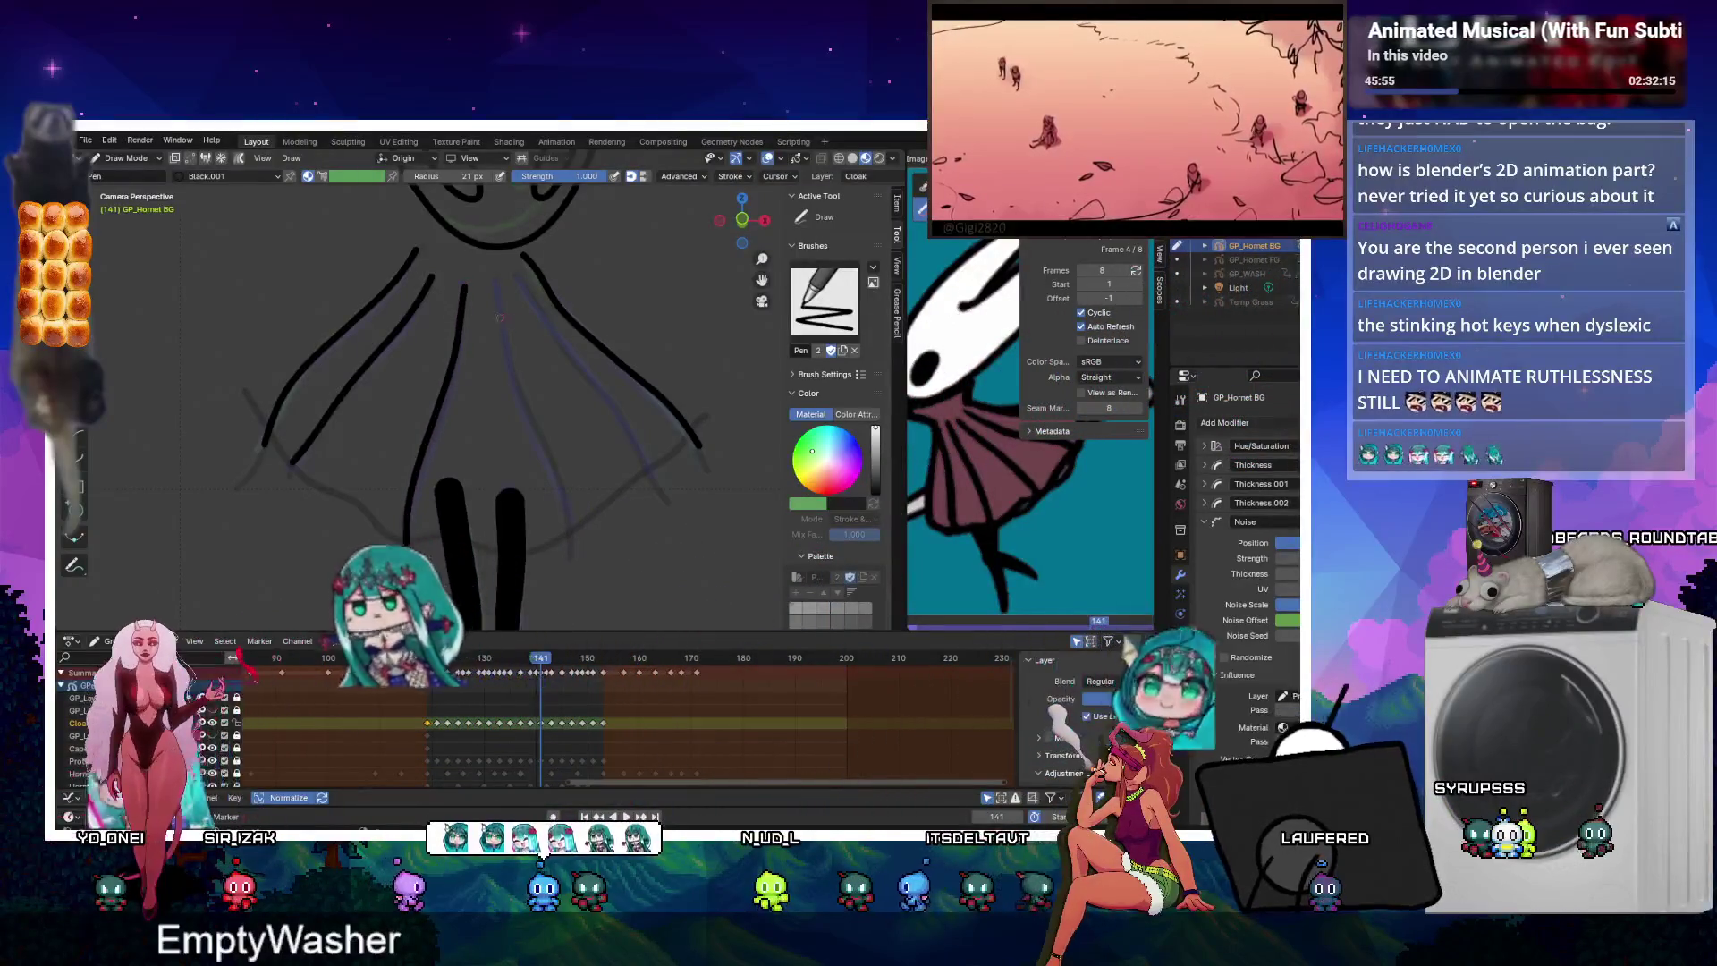
{"action": "left_click_drag", "start_coordinate": [504, 342], "coordinate": [524, 407]}
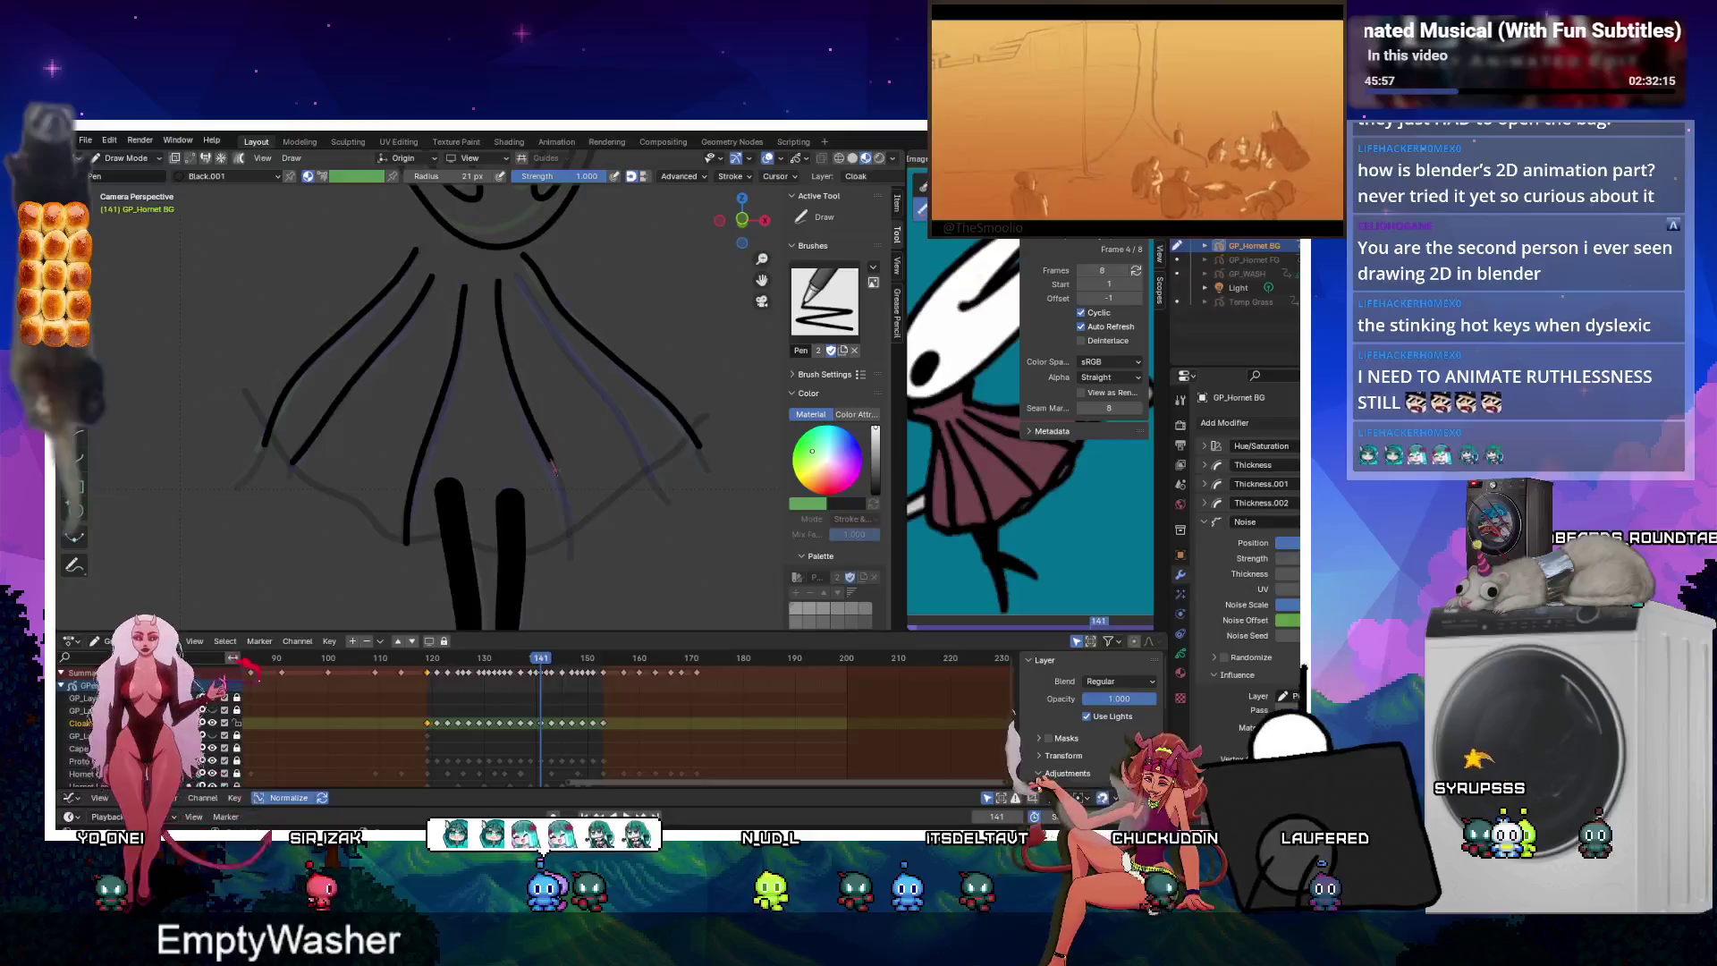
{"action": "left_click_drag", "start_coordinate": [536, 308], "coordinate": [624, 426]}
Draw a fold line down the cloak's right on frame 139, then step to frame 137.
{"action": "key", "text": "Left"}
{"action": "key", "text": "Left"}
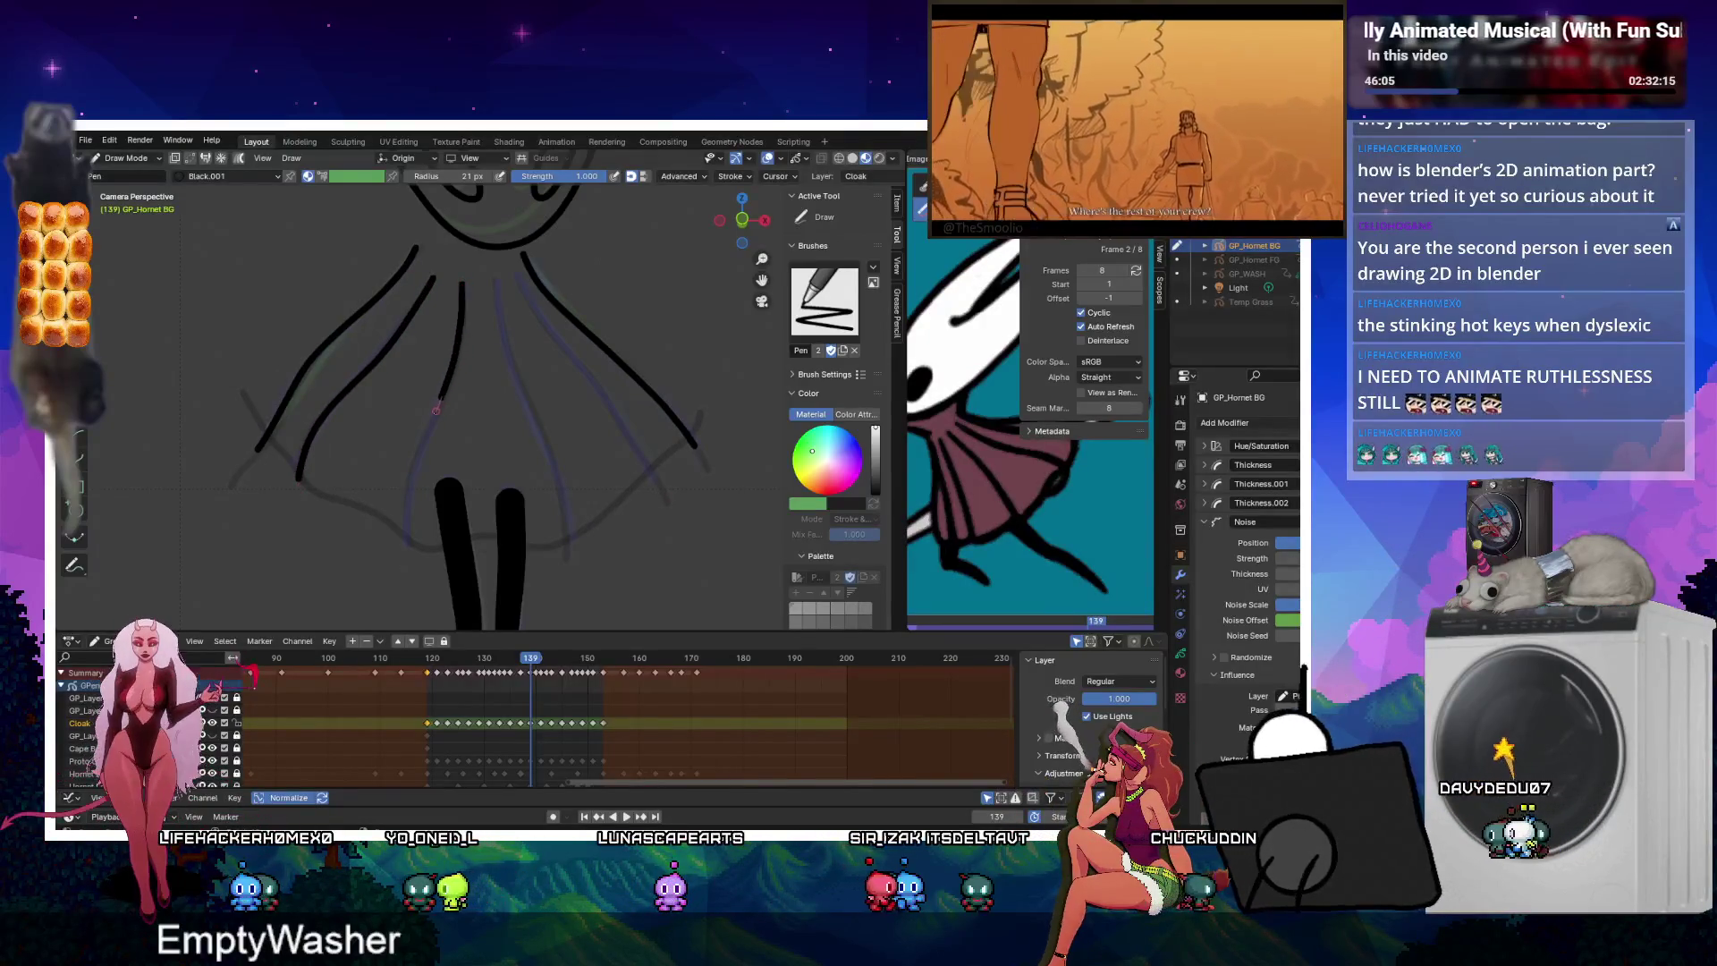
{"action": "left_click_drag", "start_coordinate": [494, 282], "coordinate": [565, 535]}
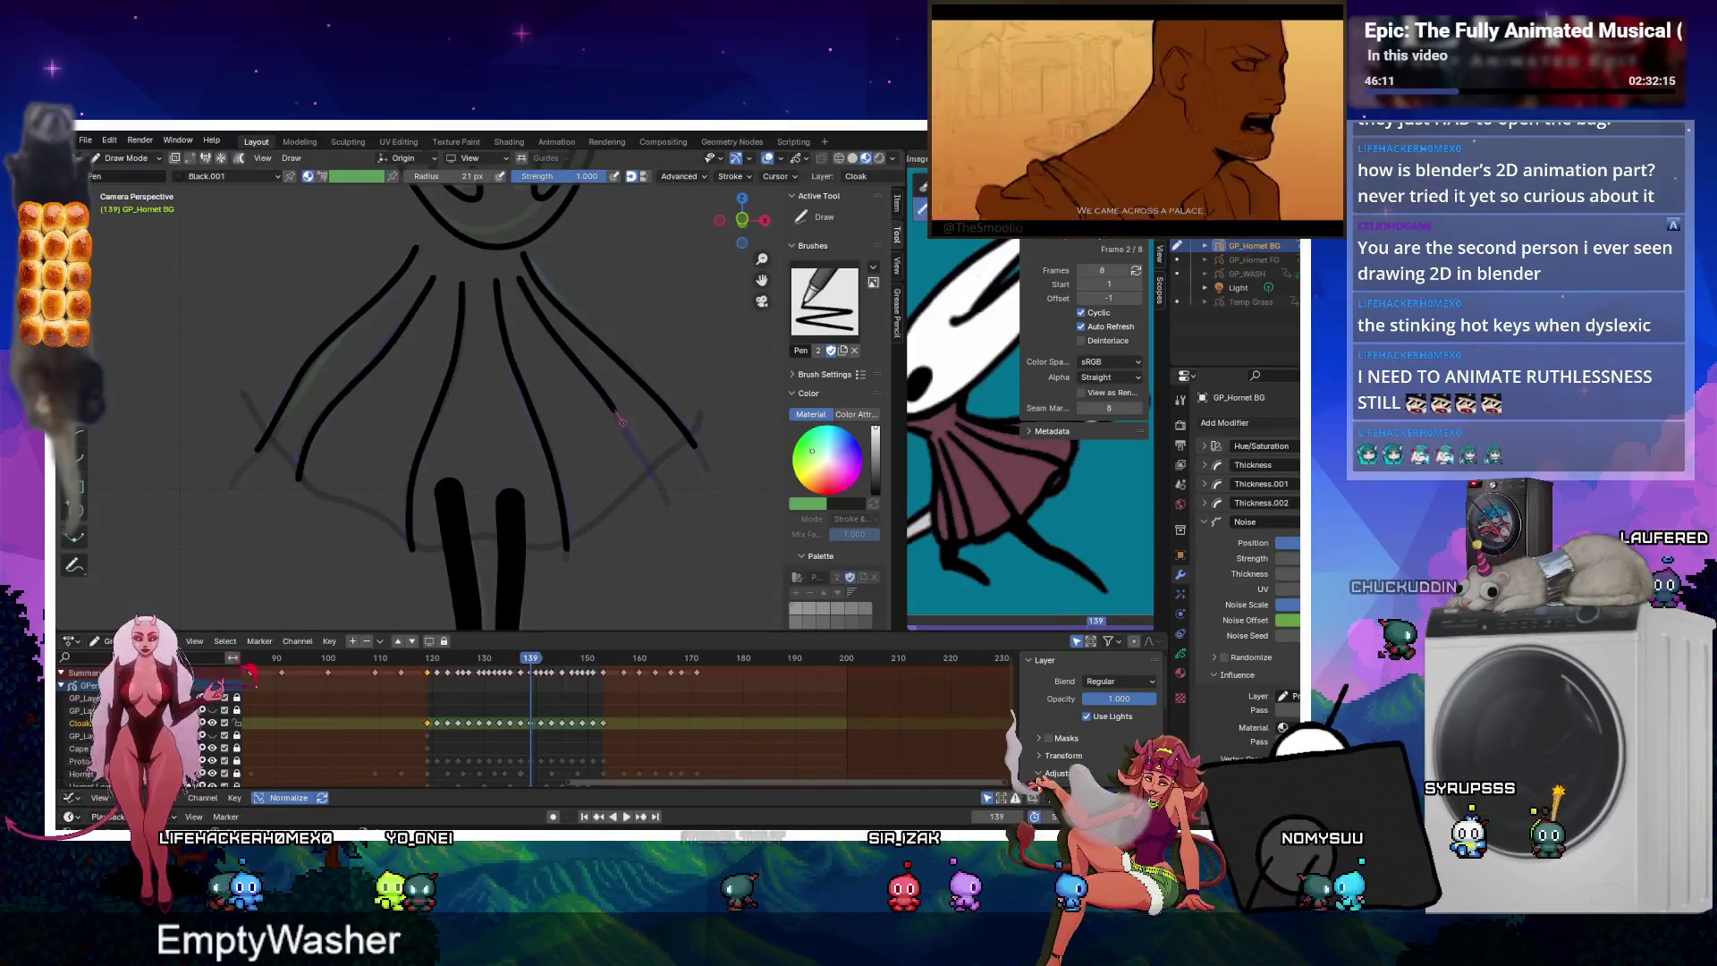
{"action": "key", "text": "Left"}
{"action": "key", "text": "Left"}
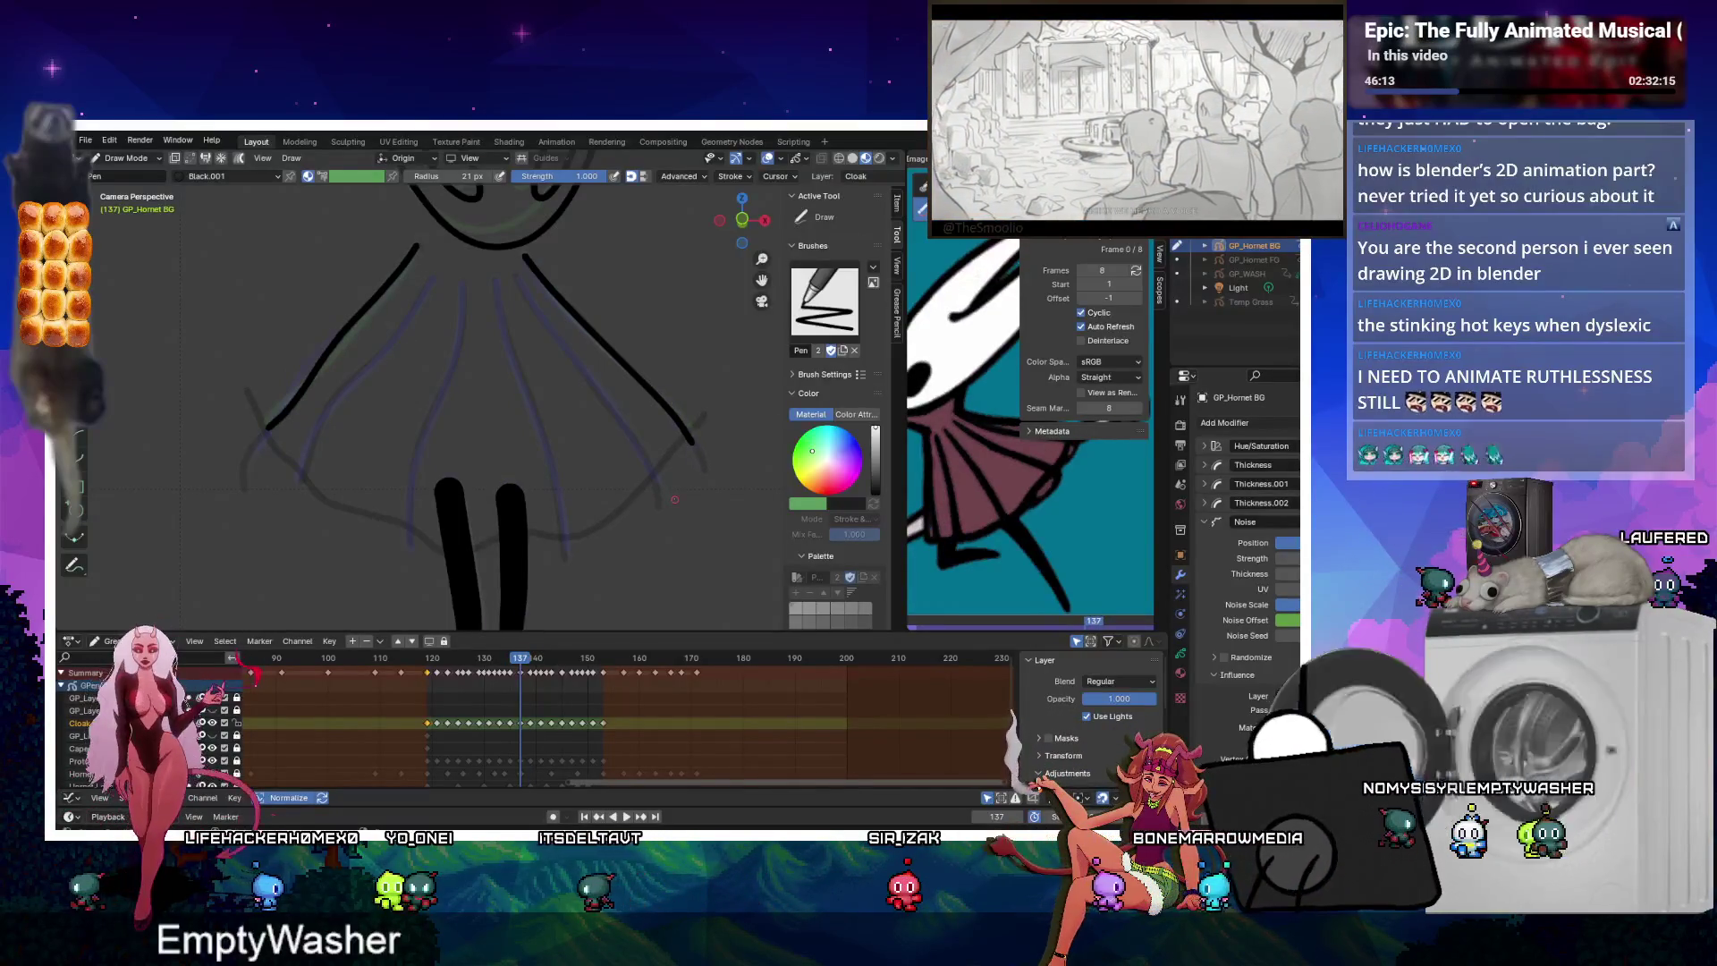
Draw a left fold line on frame 137 and nudge its shape with the Push sculpt brush.
{"action": "left_click_drag", "start_coordinate": [432, 280], "coordinate": [309, 490]}
{"action": "key", "text": "ctrl+Tab"}
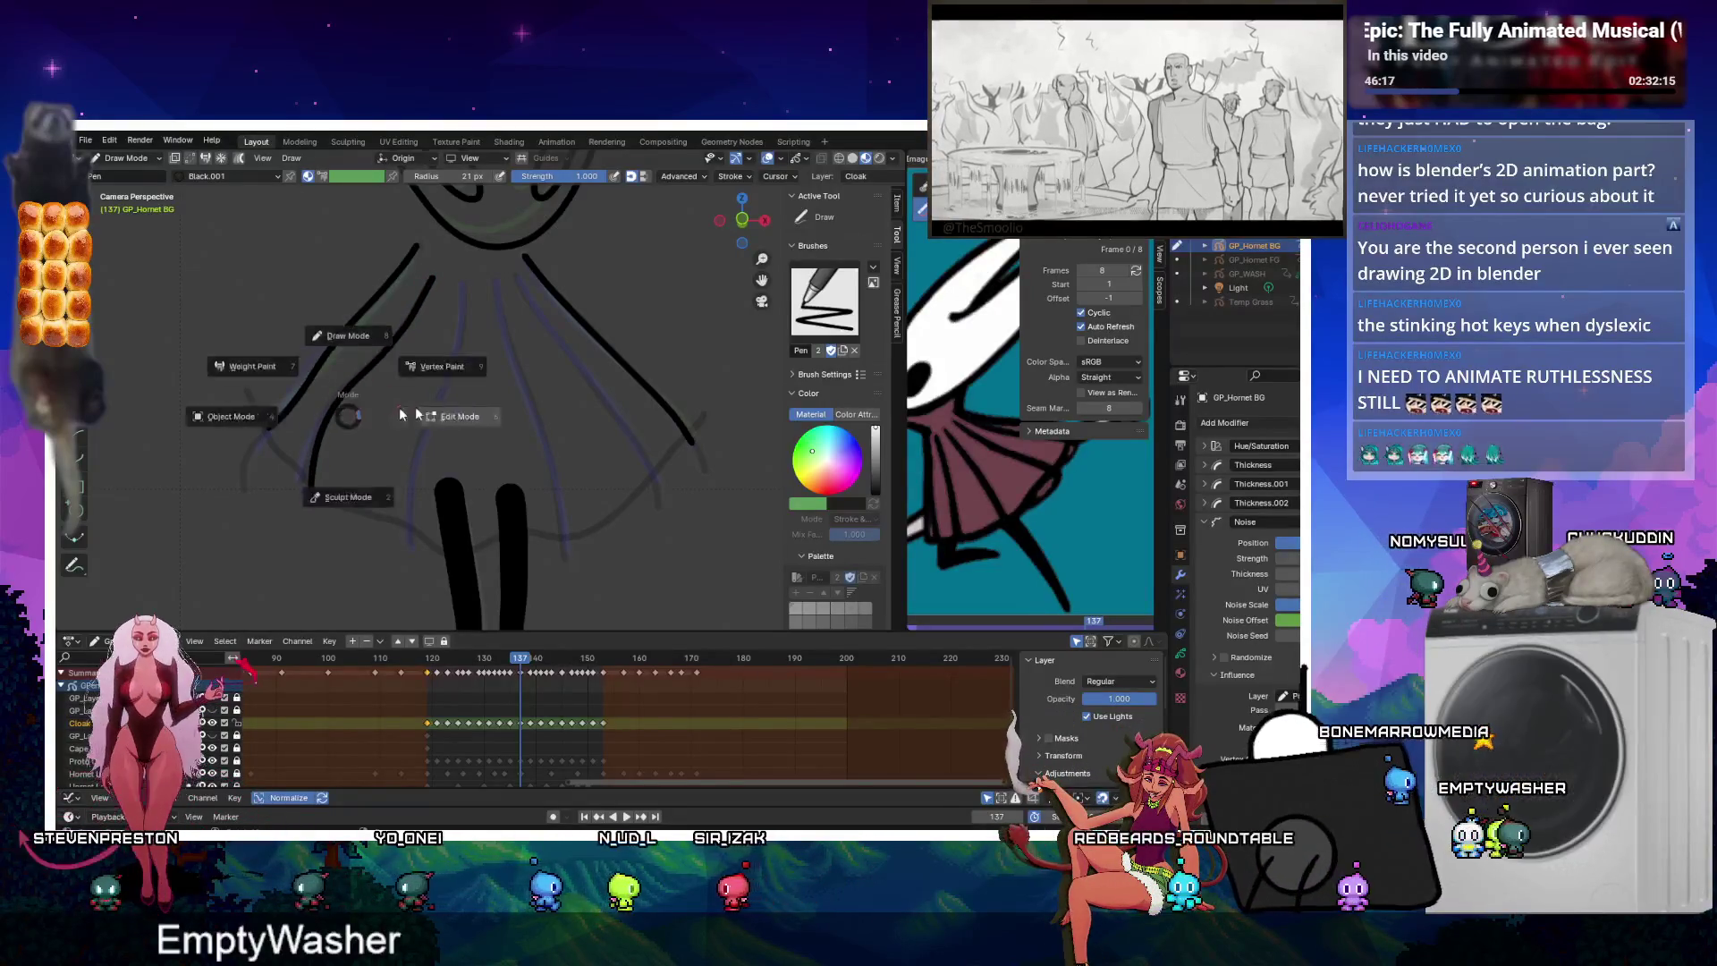
{"action": "left_click", "coordinate": [364, 371]}
{"action": "left_click_drag", "start_coordinate": [330, 490], "coordinate": [318, 490]}
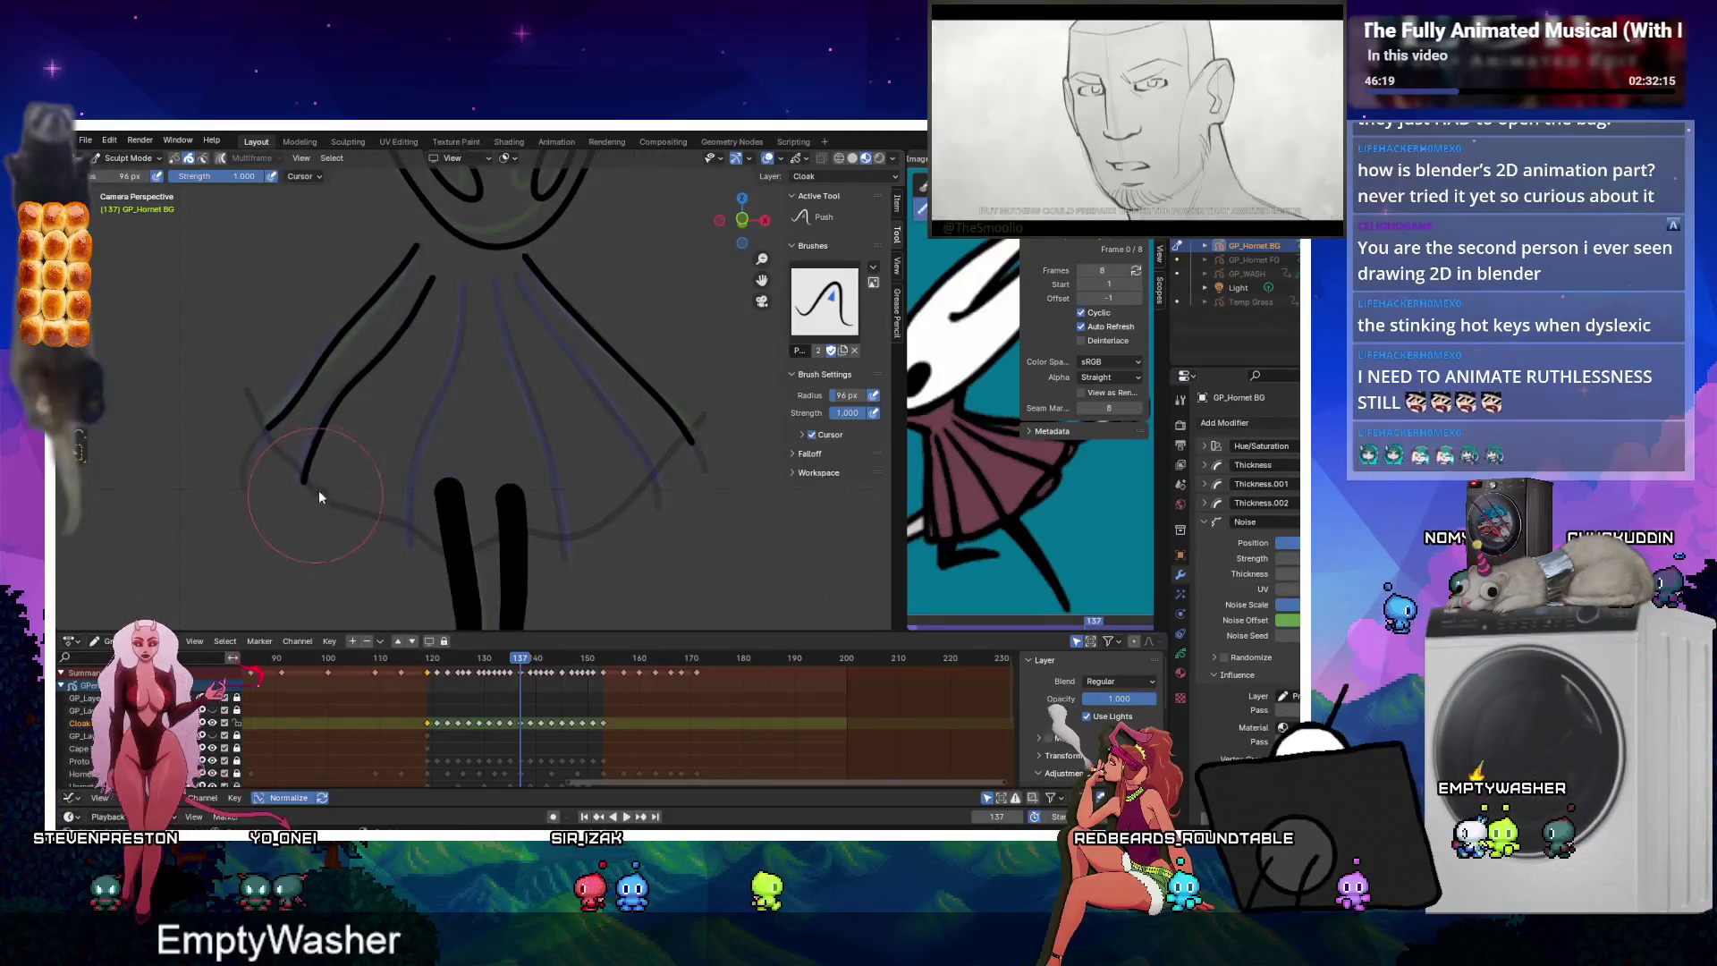
{"action": "left_click_drag", "start_coordinate": [422, 431], "coordinate": [394, 385]}
{"action": "key", "text": "ctrl+Tab"}
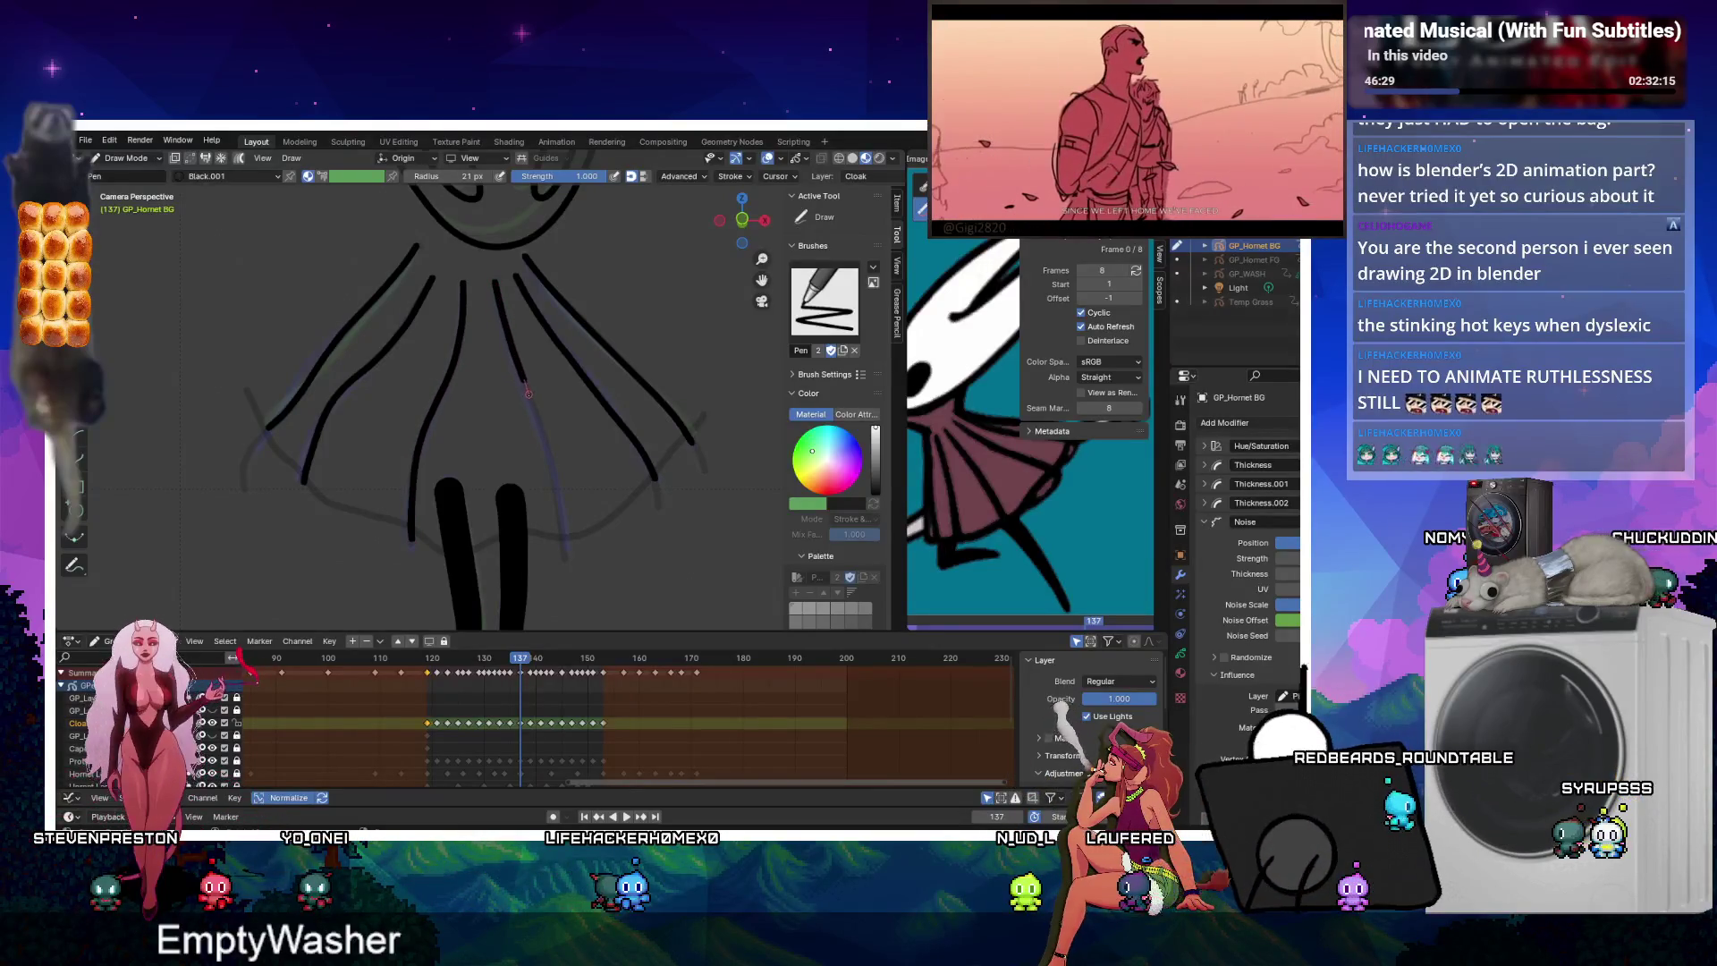
{"action": "key", "text": "ctrl+Tab"}
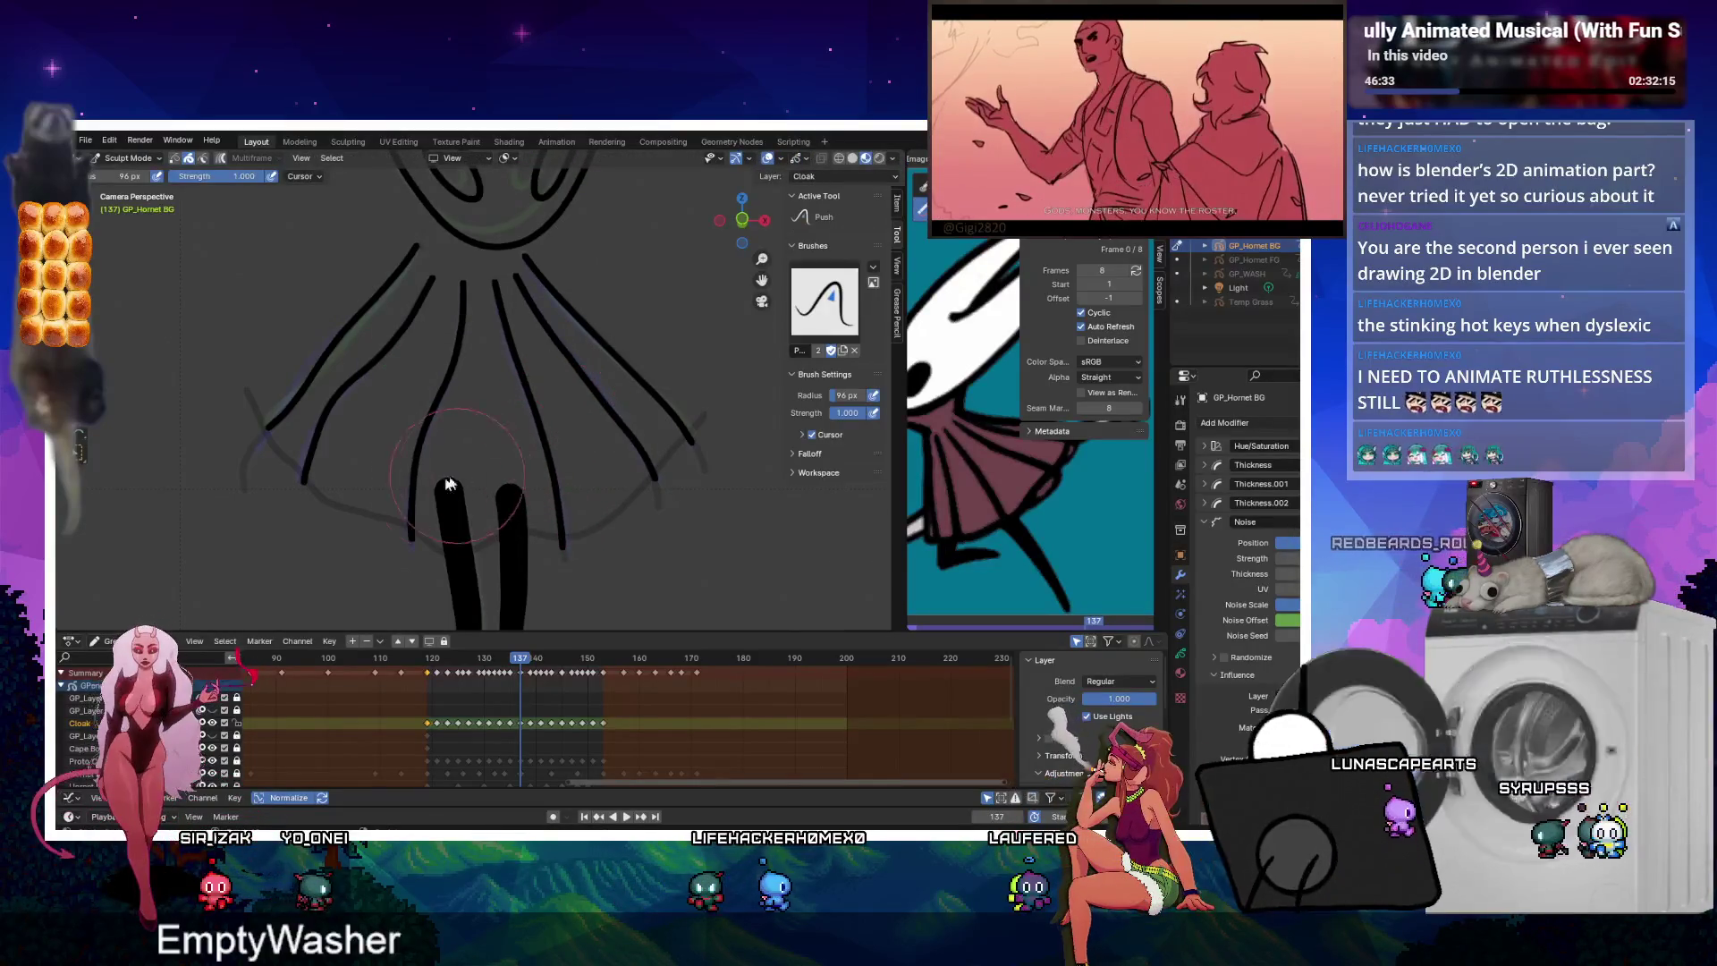
{"action": "key", "text": "ctrl+Tab"}
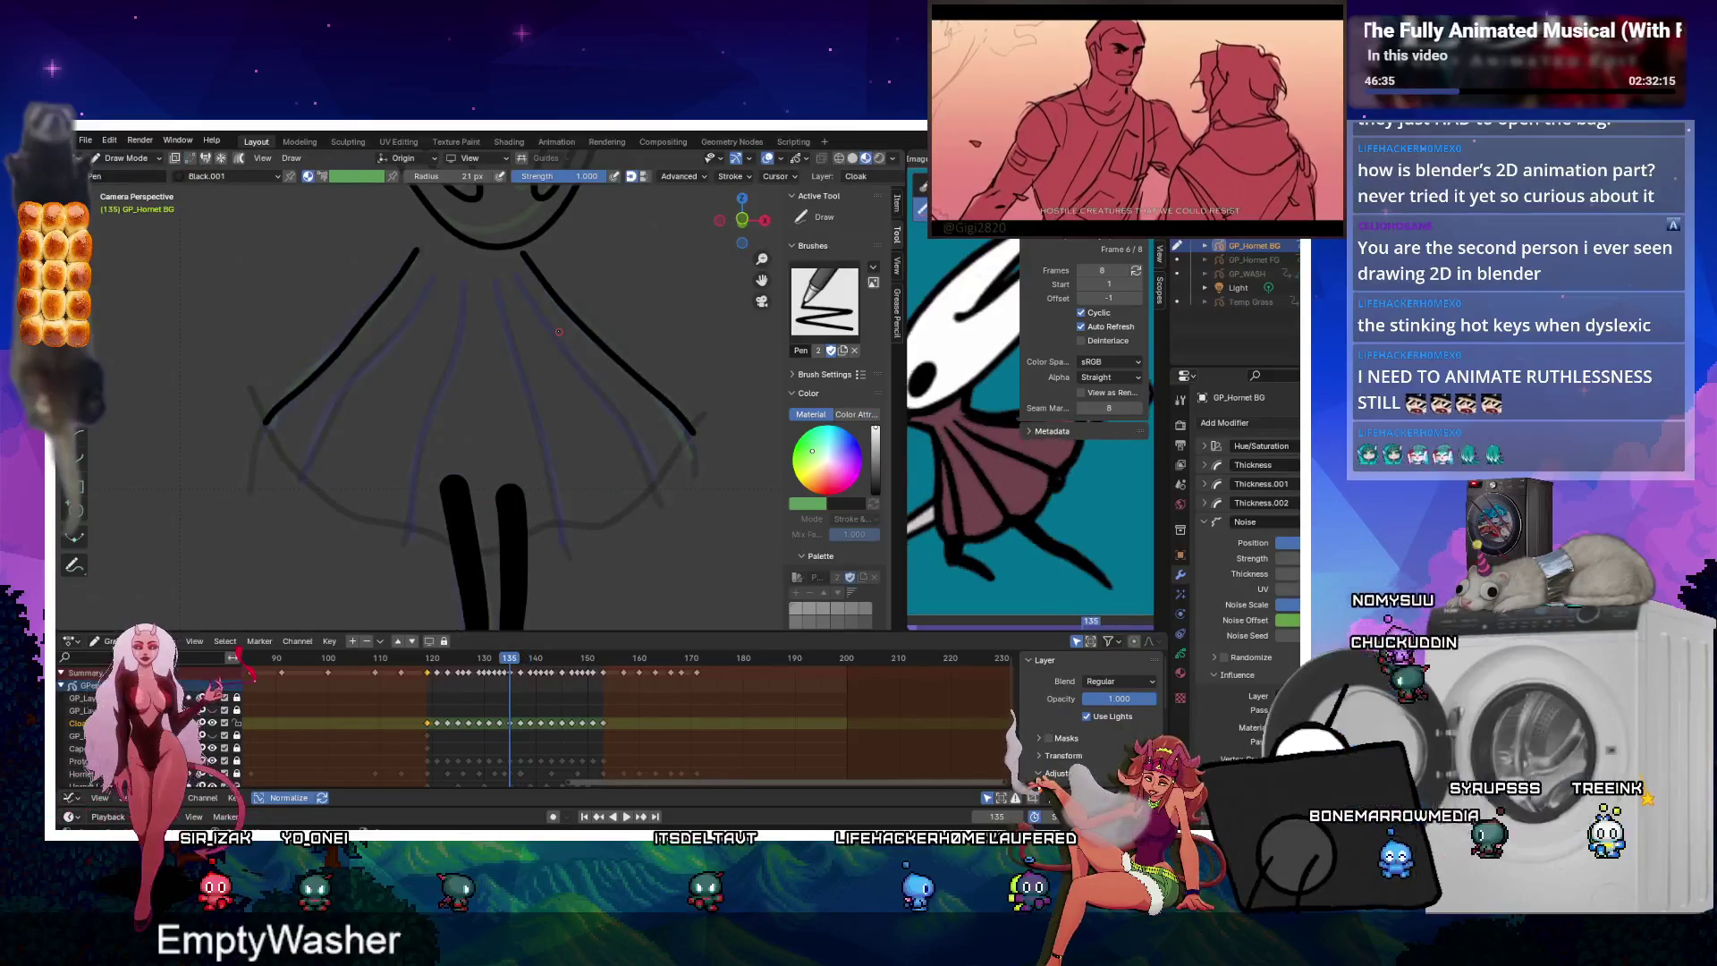
On frame 135, draw fold lines below the collar and down both sides of the cloak.
{"action": "key", "text": "Left"}
{"action": "key", "text": "Left"}
{"action": "left_click_drag", "start_coordinate": [414, 312], "coordinate": [331, 420]}
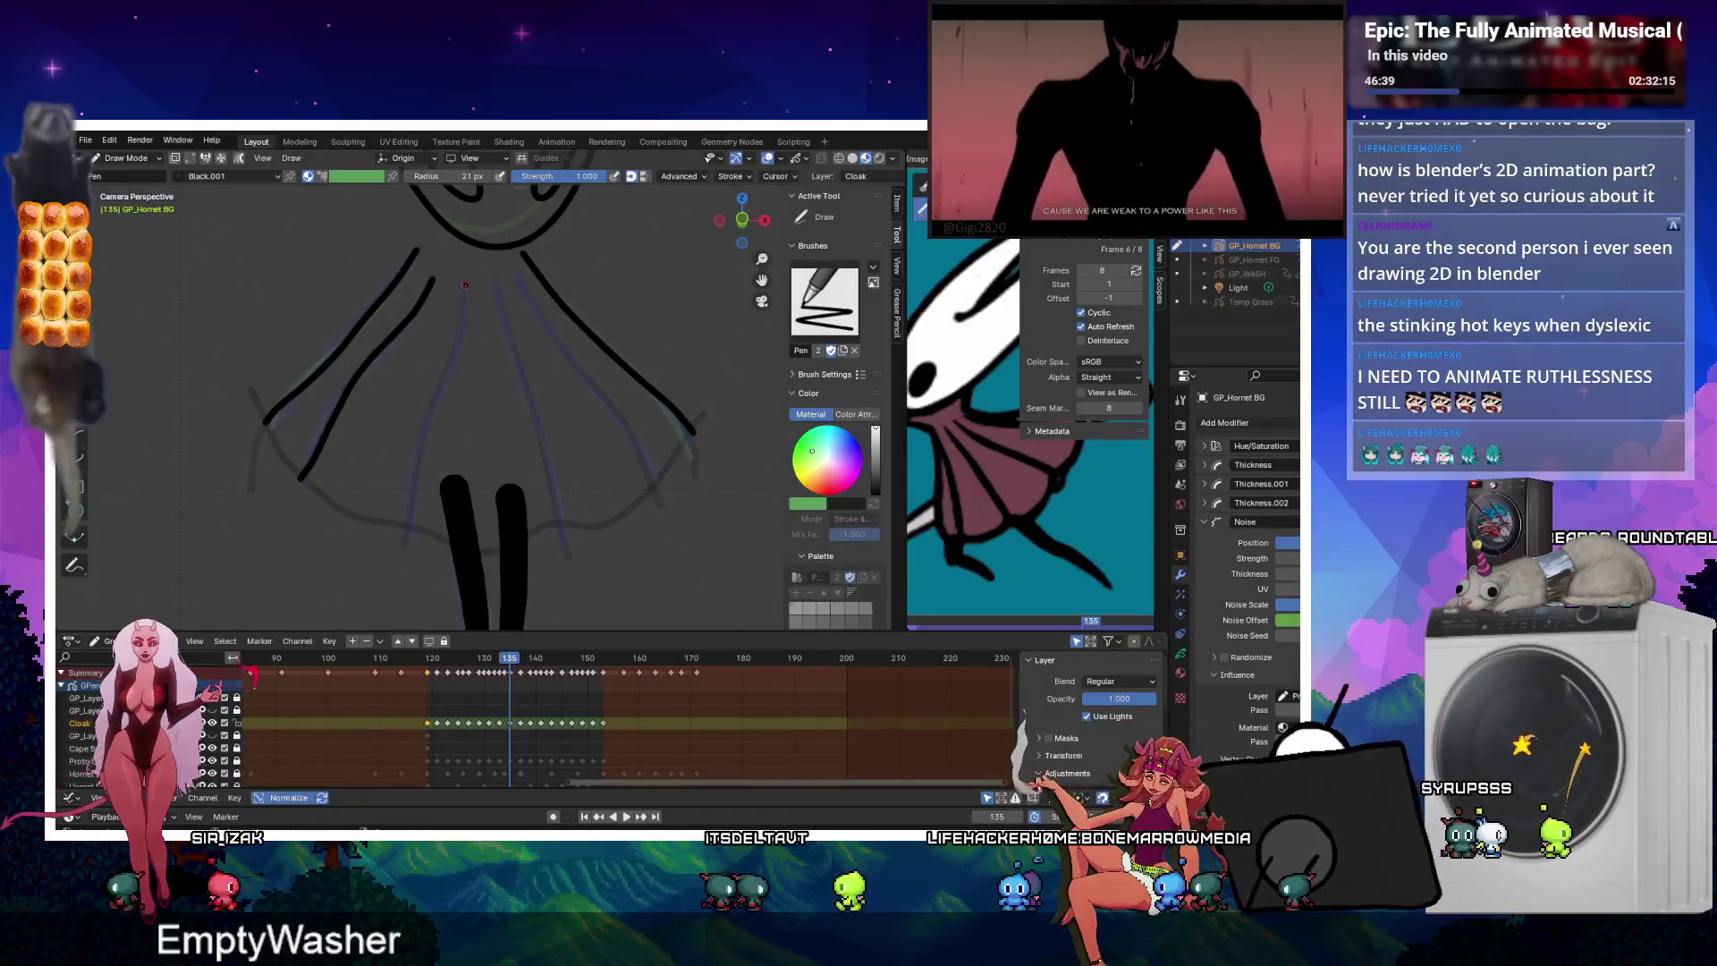
{"action": "left_click_drag", "start_coordinate": [465, 285], "coordinate": [453, 356]}
{"action": "left_click_drag", "start_coordinate": [425, 419], "coordinate": [405, 537]}
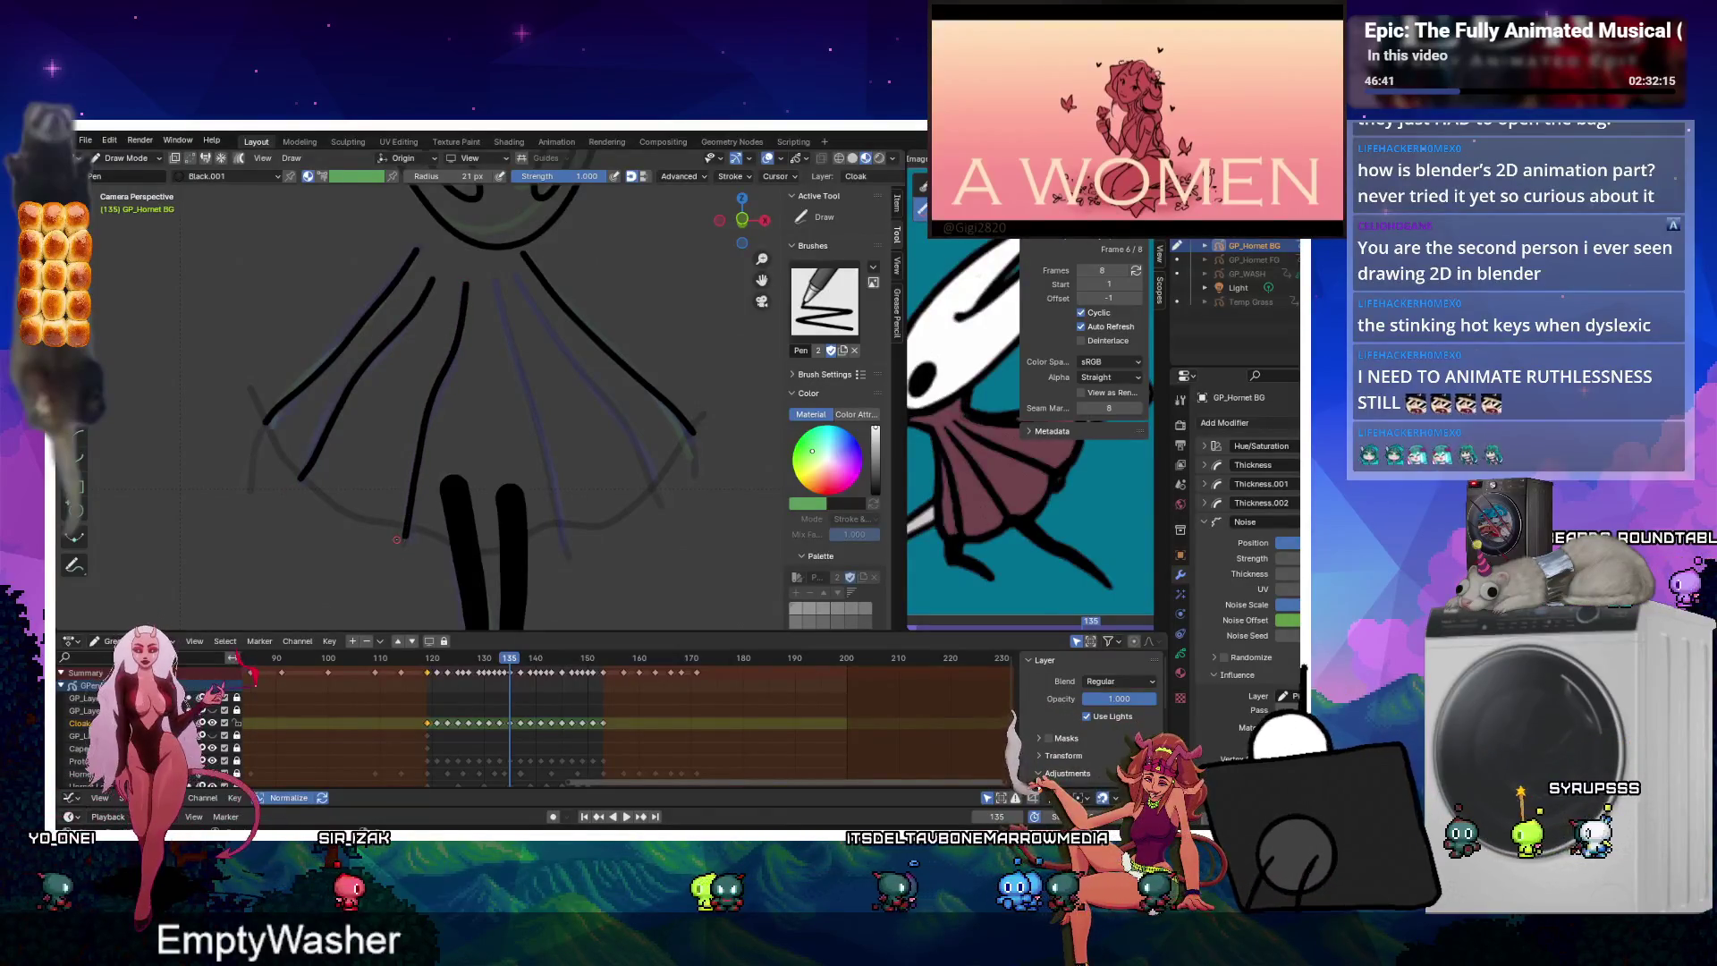
{"action": "left_click_drag", "start_coordinate": [496, 279], "coordinate": [501, 302]}
{"action": "left_click_drag", "start_coordinate": [517, 366], "coordinate": [555, 494]}
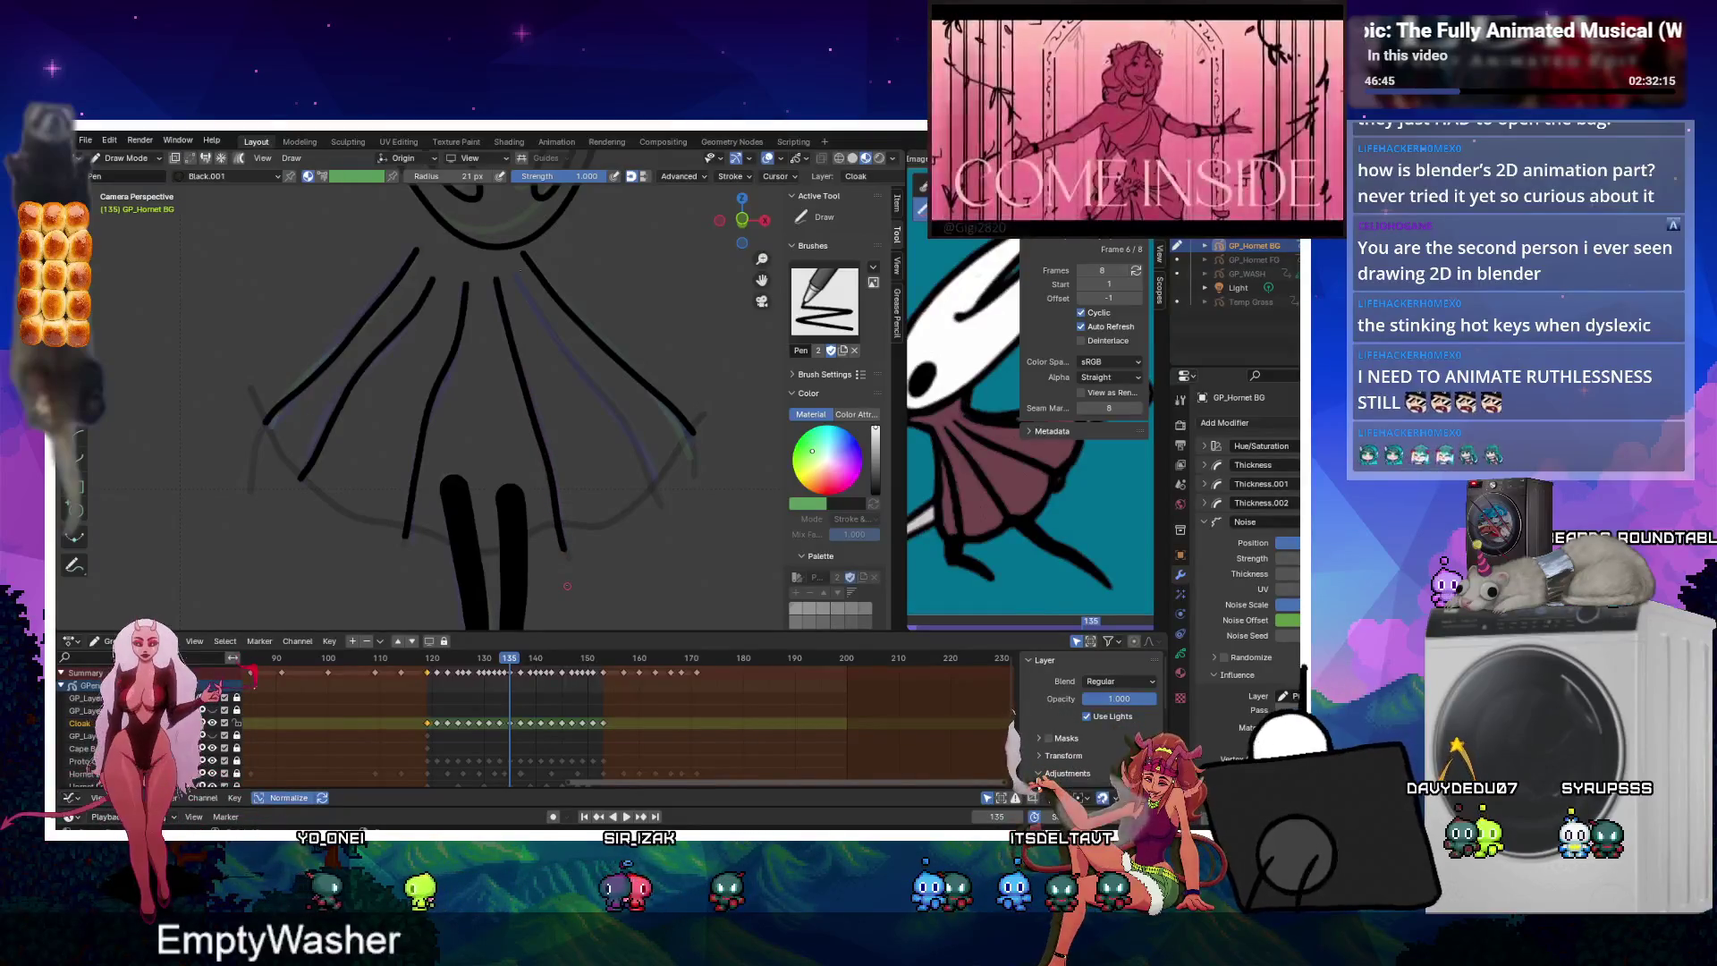
{"action": "left_click_drag", "start_coordinate": [527, 298], "coordinate": [664, 493]}
Preview the folds with playback, stopping on frame 133 back in Draw Mode.
{"action": "key", "text": "ctrl+Tab"}
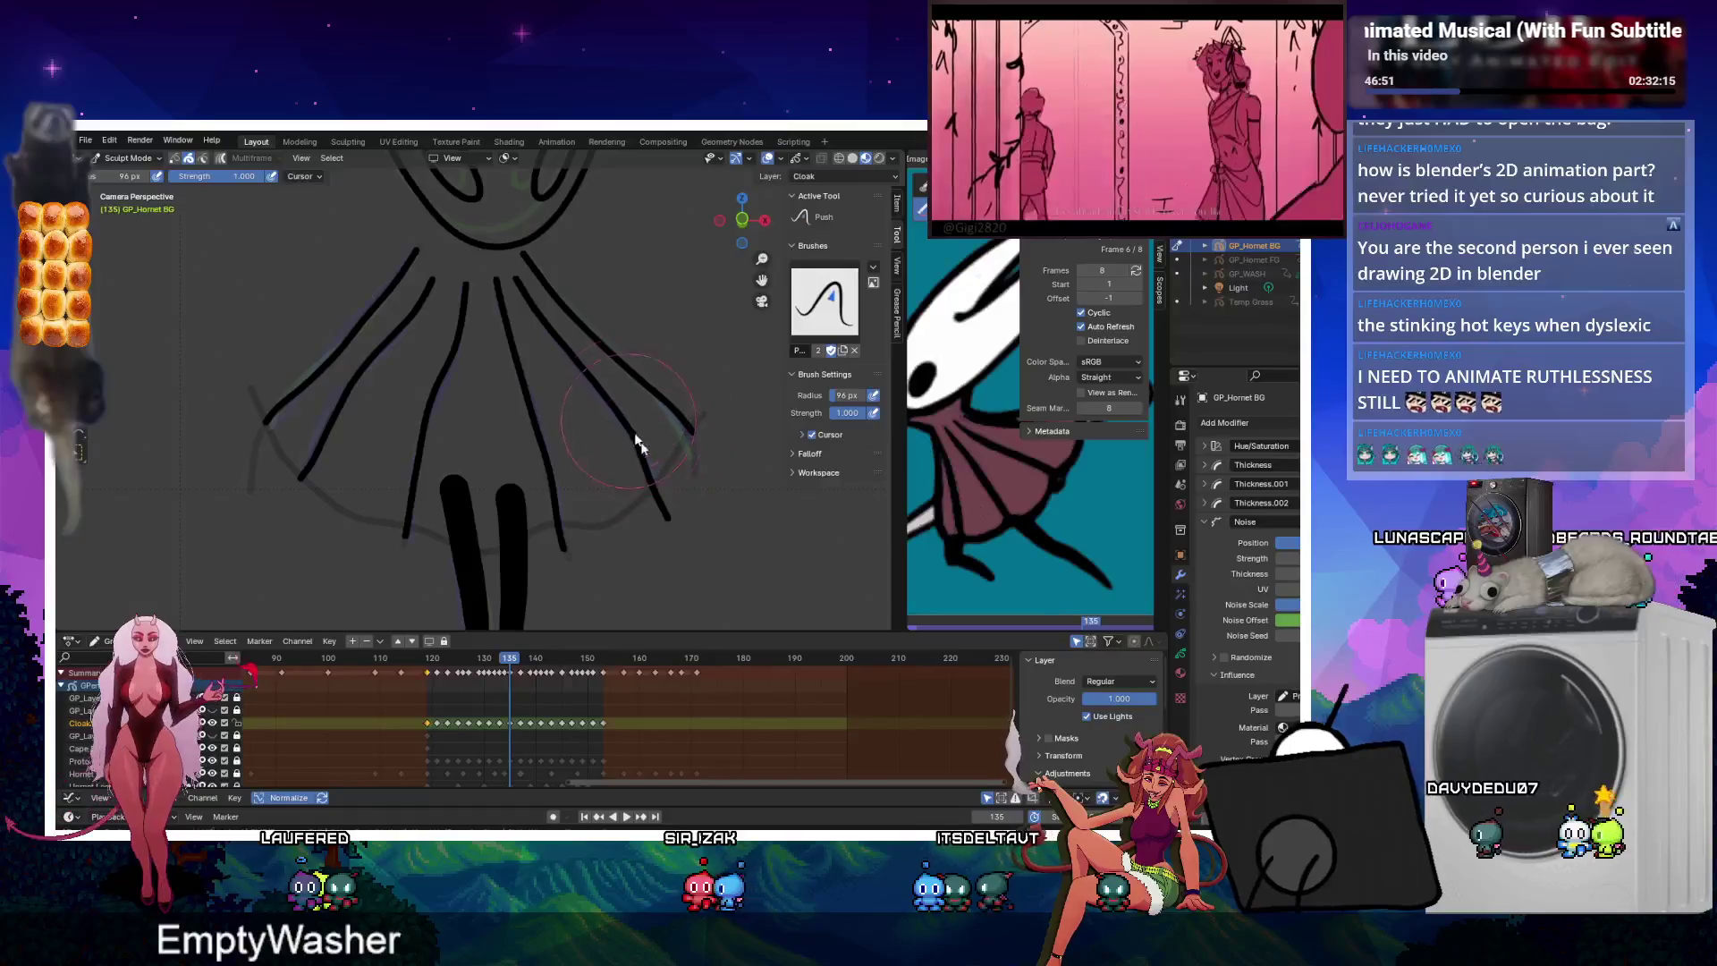
{"action": "key", "text": "ctrl+Tab"}
{"action": "key", "text": "ctrl+Tab"}
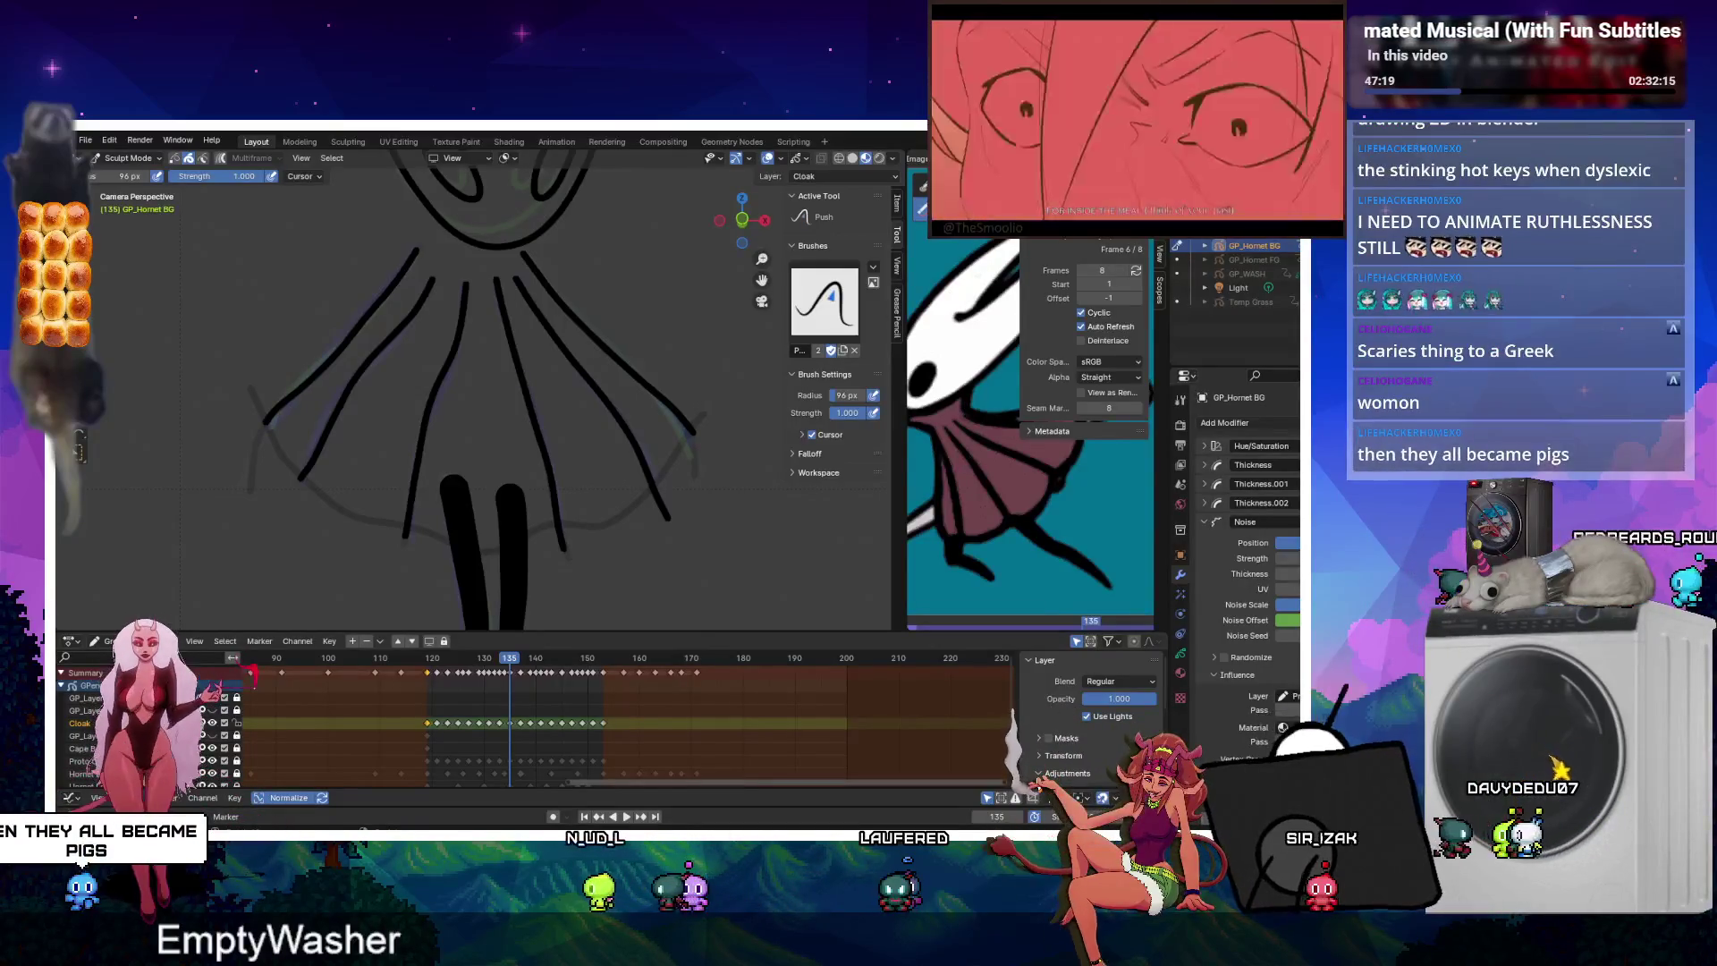
{"action": "key", "text": "space"}
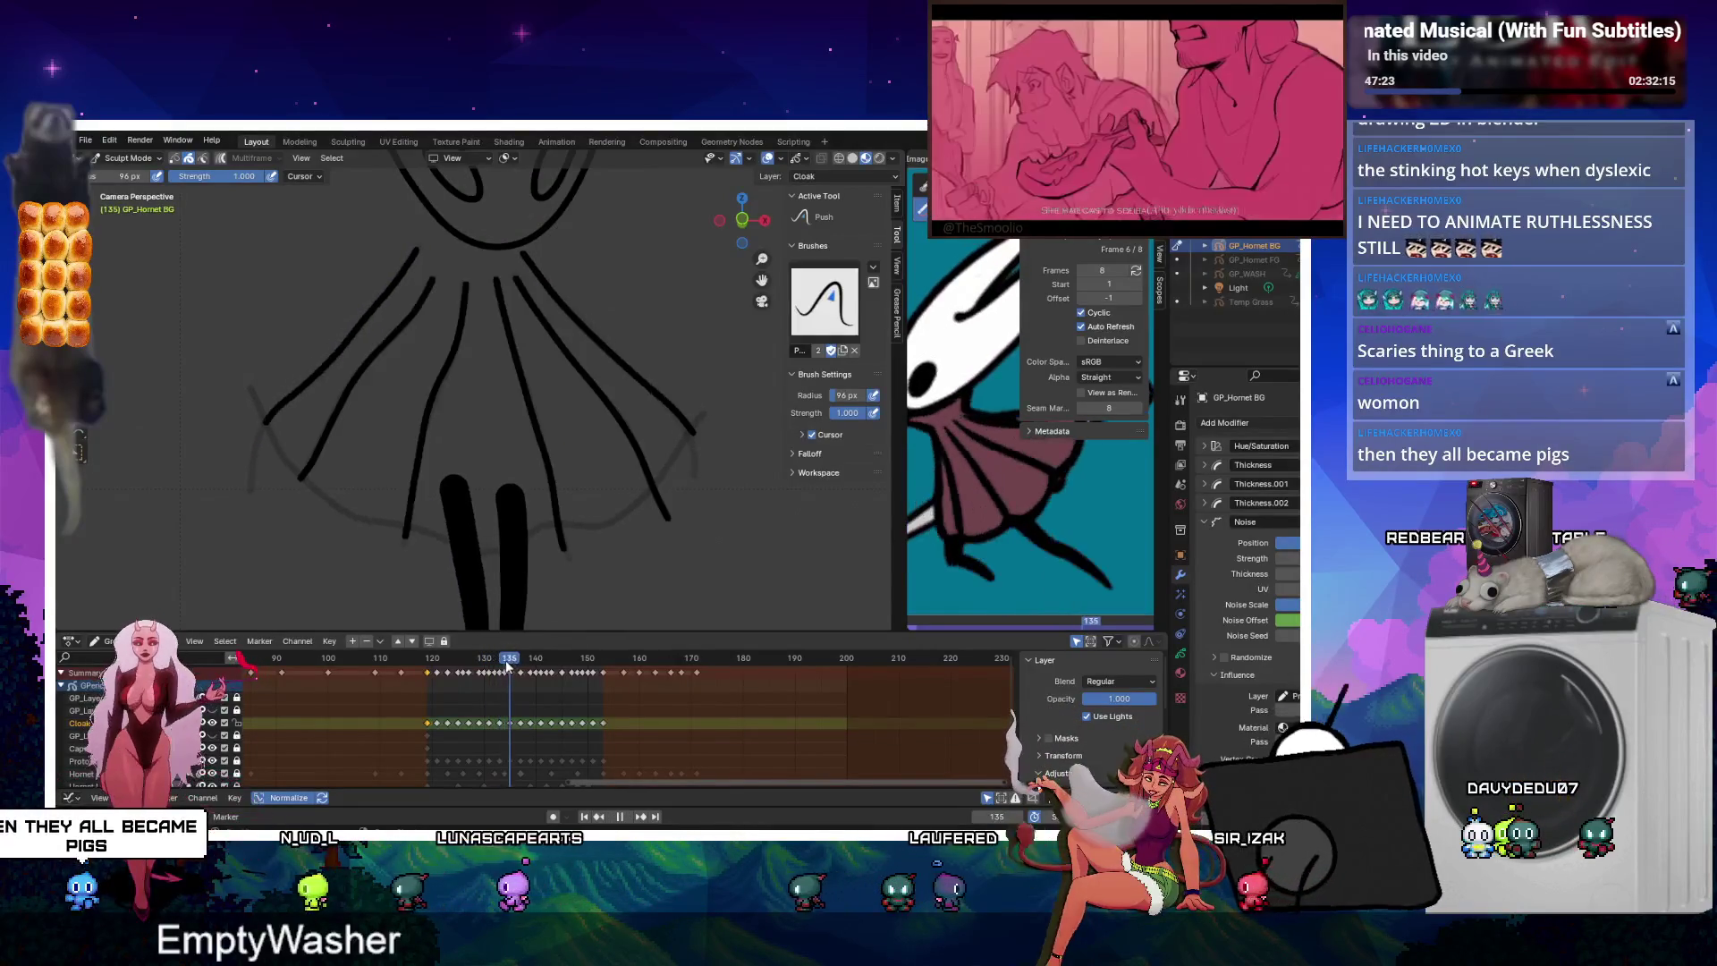
{"action": "key", "text": "space"}
{"action": "key", "text": "ctrl+Tab"}
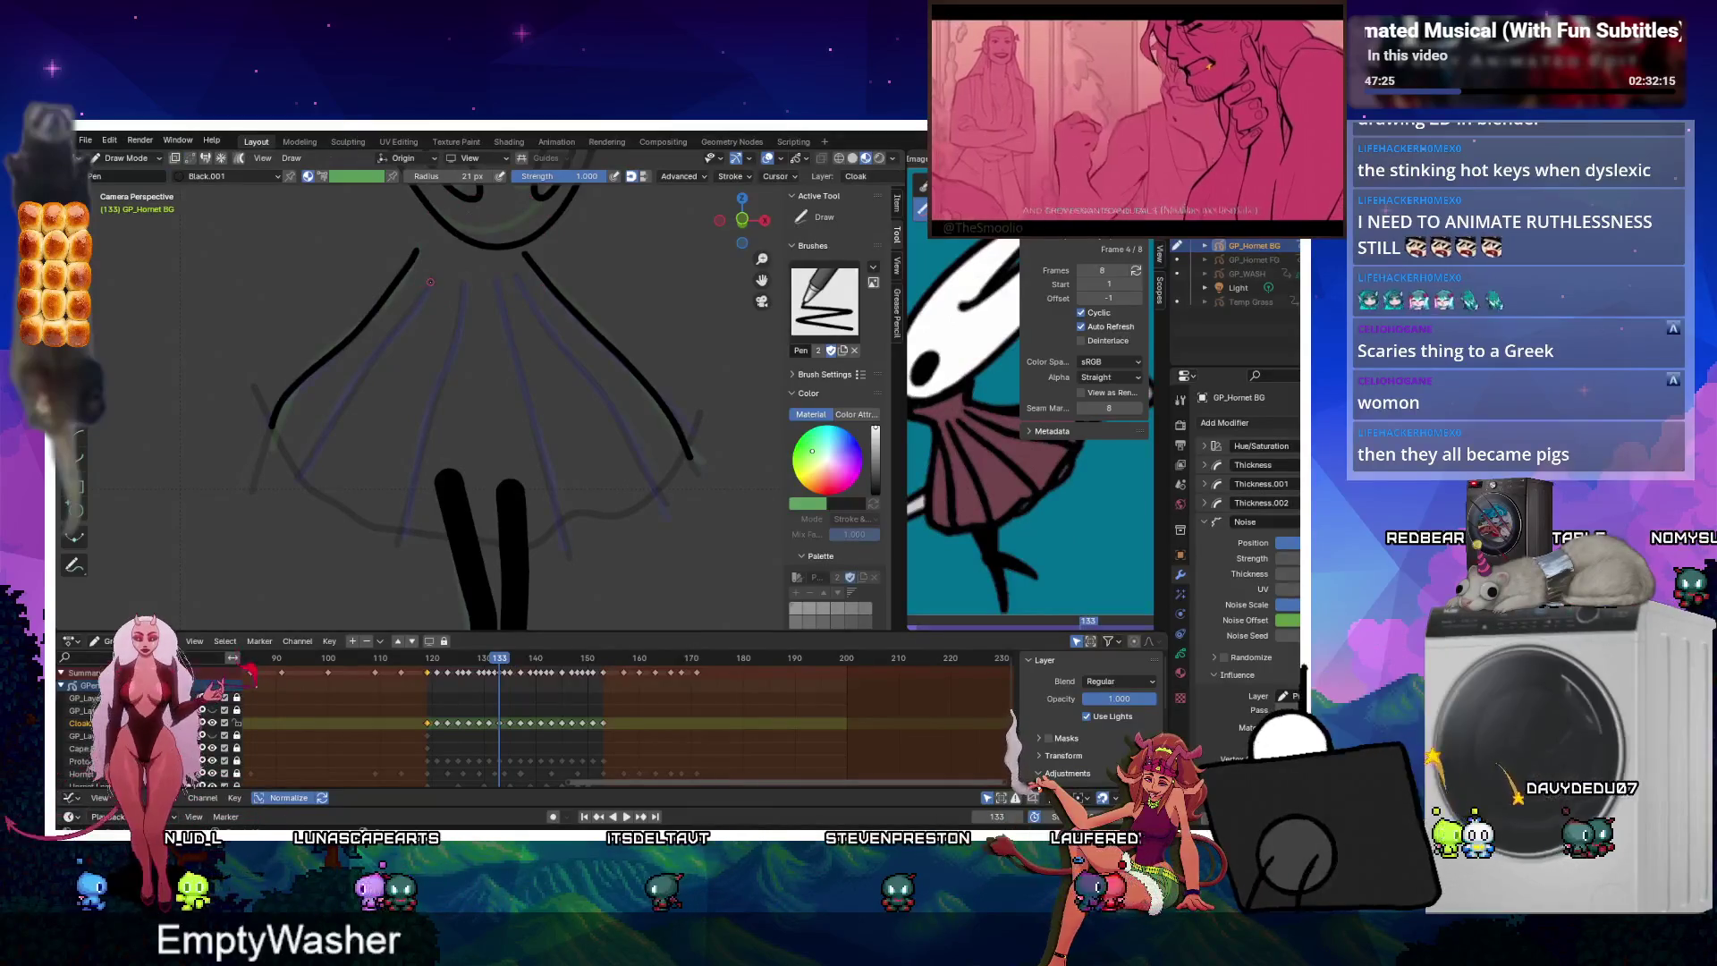
On frame 133, draw cloak fold lines on the inner left, below the collar, and the right side.
{"action": "left_click_drag", "start_coordinate": [349, 398], "coordinate": [295, 482]}
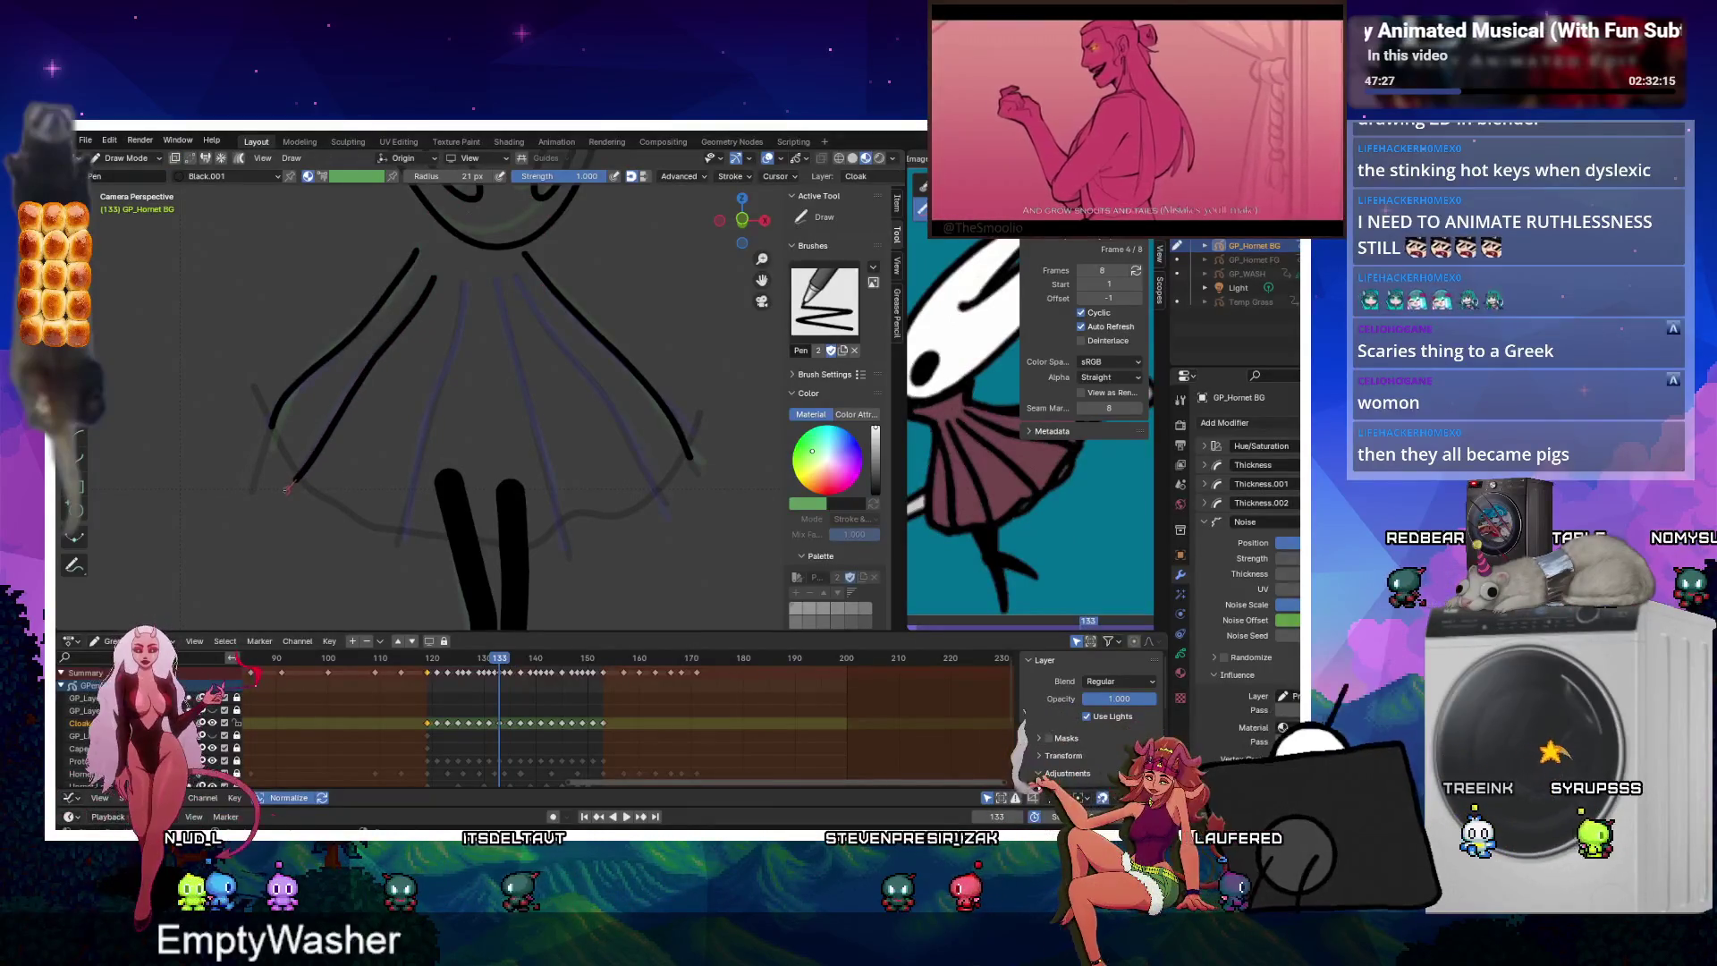
{"action": "left_click_drag", "start_coordinate": [462, 282], "coordinate": [408, 503]}
{"action": "left_click_drag", "start_coordinate": [495, 279], "coordinate": [566, 536]}
{"action": "left_click_drag", "start_coordinate": [527, 268], "coordinate": [666, 505]}
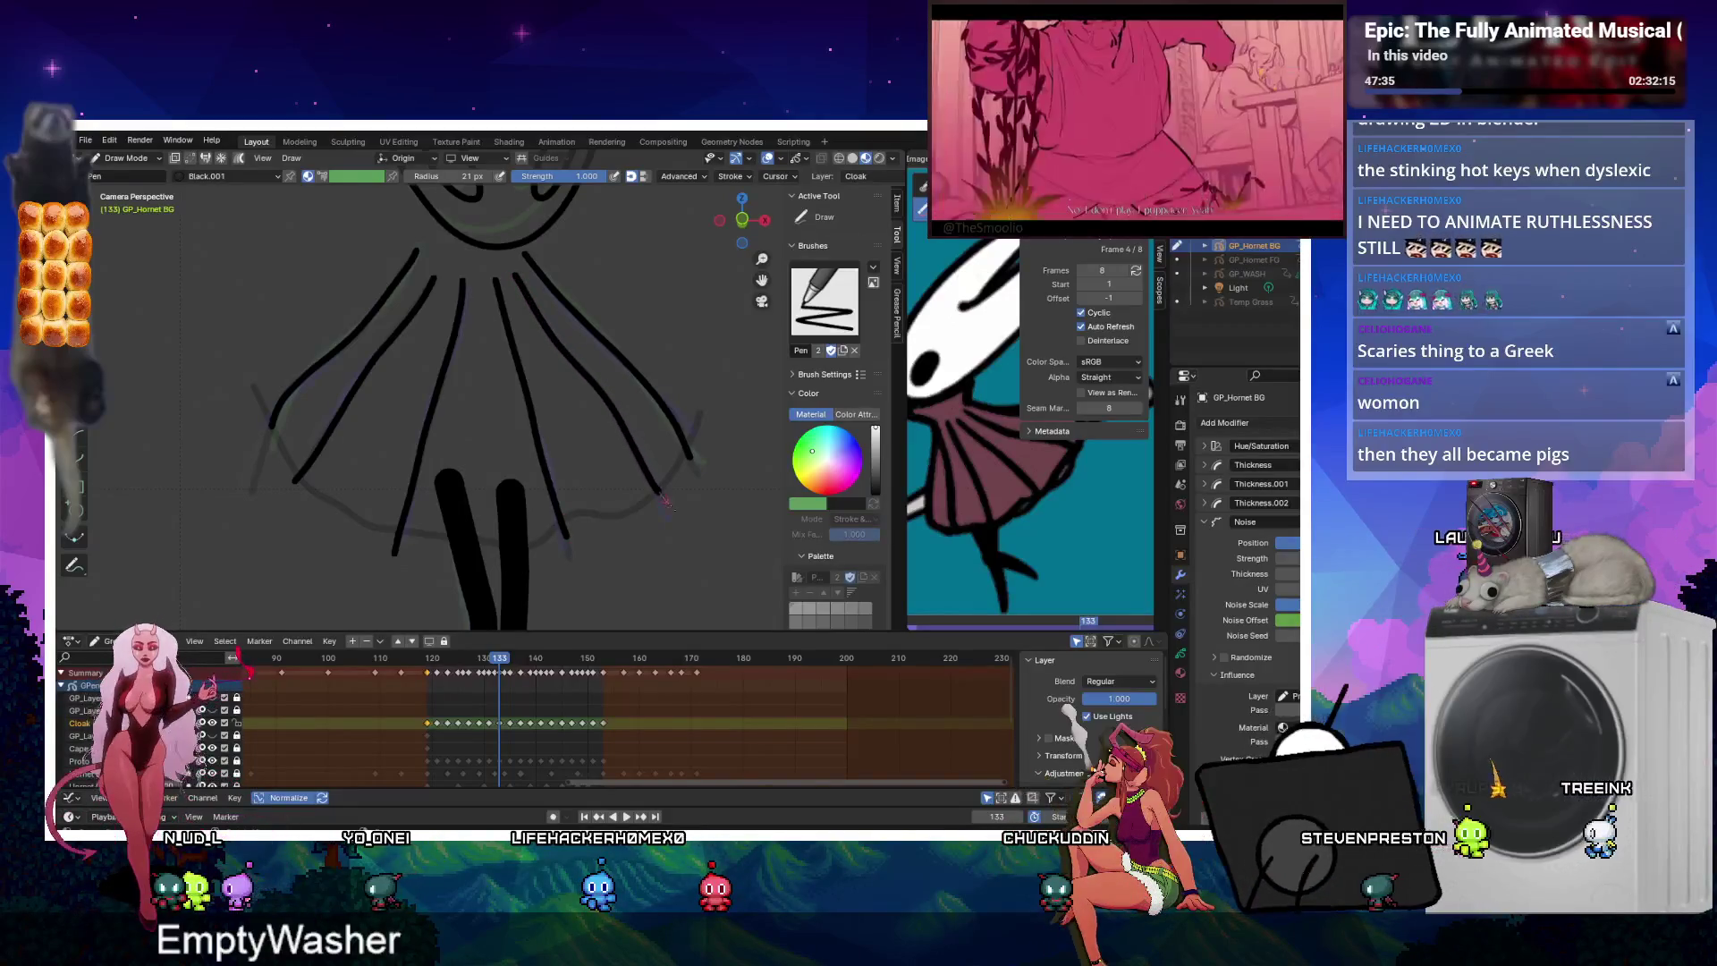
On frame 131, draw fold lines down the cloak's left and right sides.
{"action": "key", "text": "Down"}
{"action": "left_click_drag", "start_coordinate": [427, 282], "coordinate": [366, 377]}
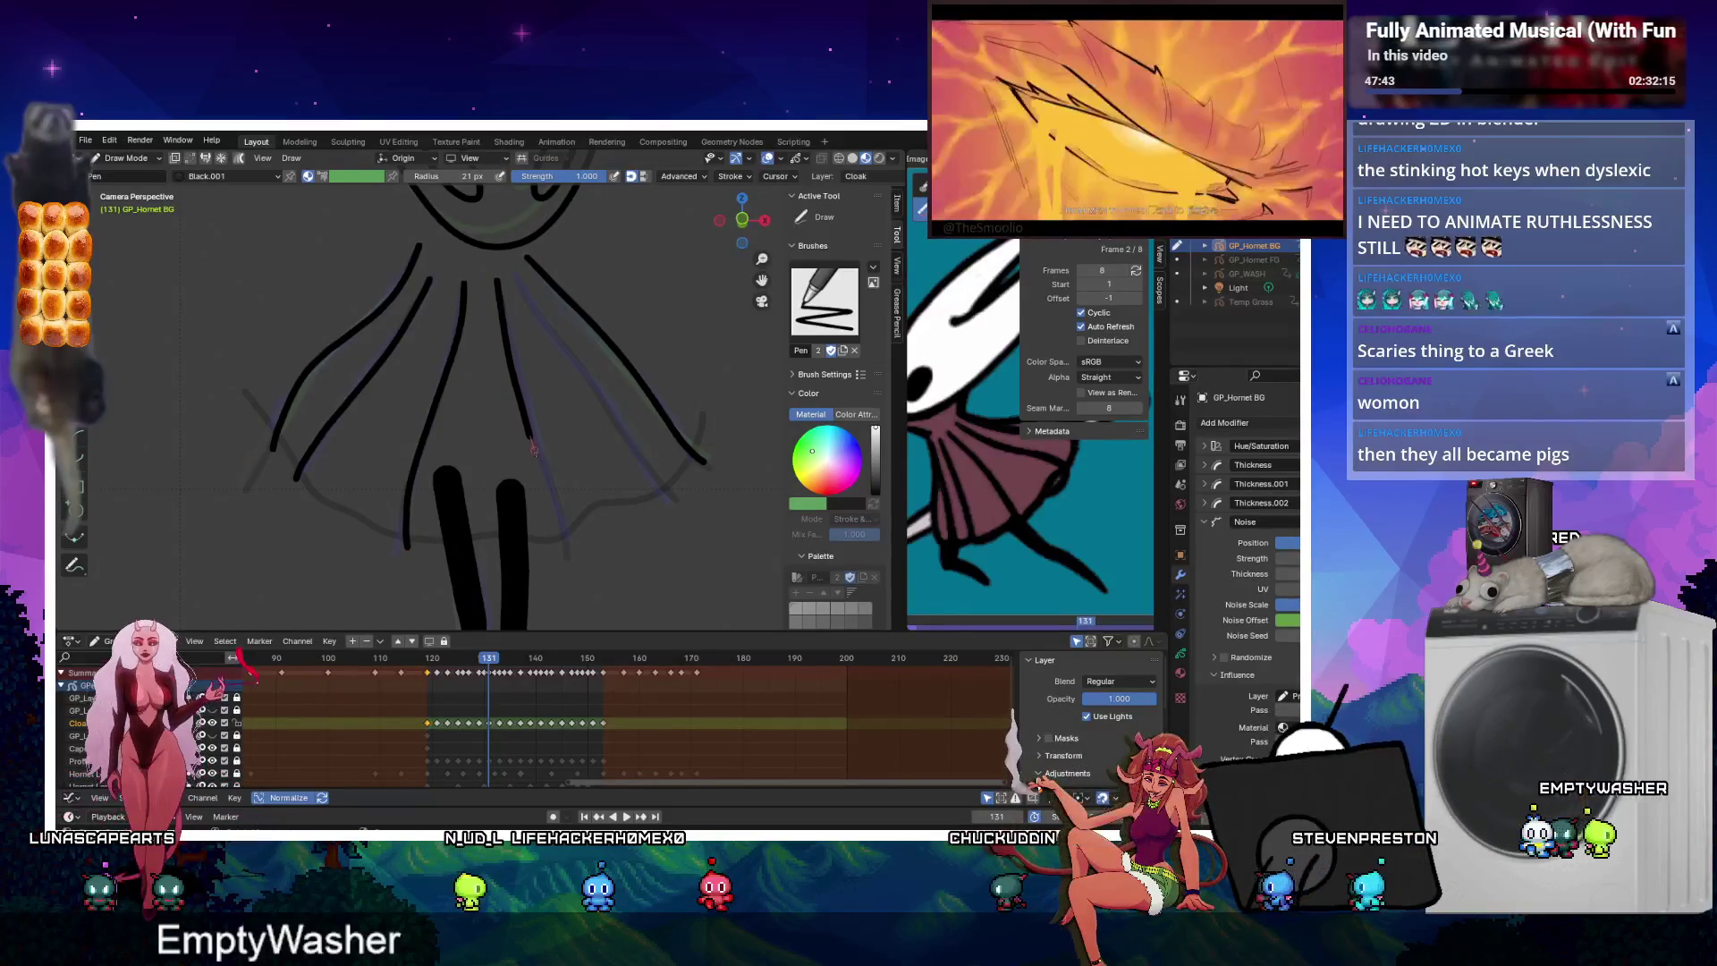
{"action": "left_click_drag", "start_coordinate": [525, 298], "coordinate": [659, 490]}
Push a gentle wave into the faint hem line in Sculpt mode, then return to drawing.
{"action": "key", "text": "ctrl+Tab"}
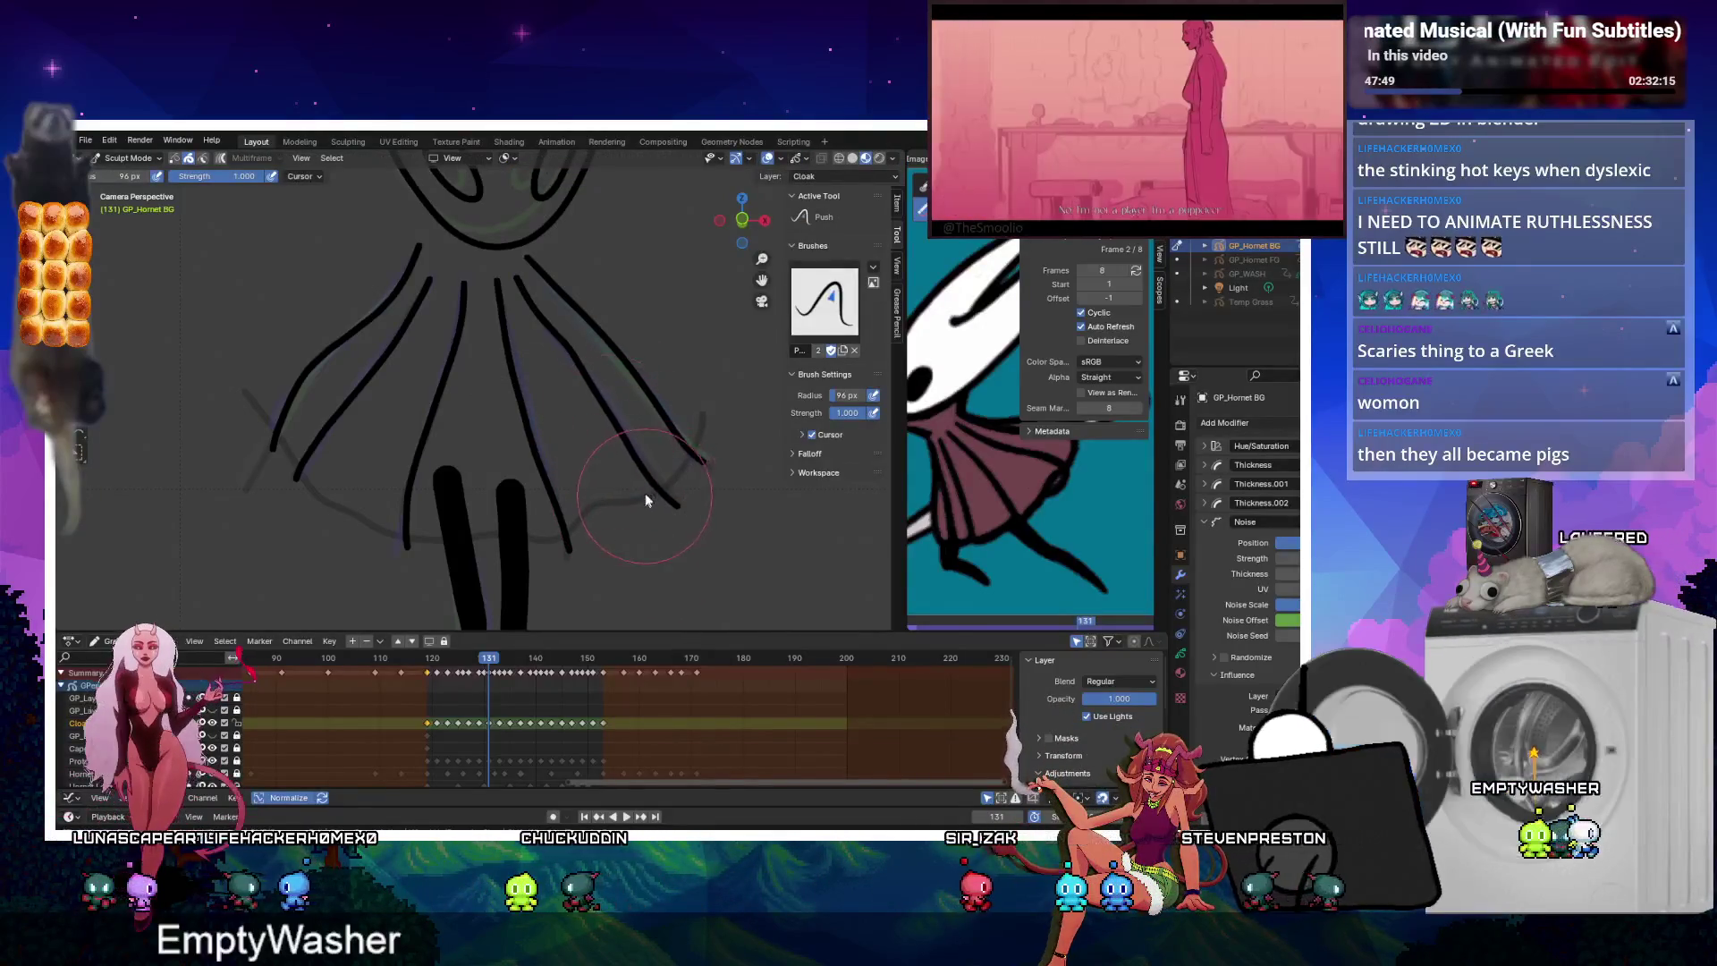
{"action": "left_click_drag", "start_coordinate": [674, 484], "coordinate": [624, 483]}
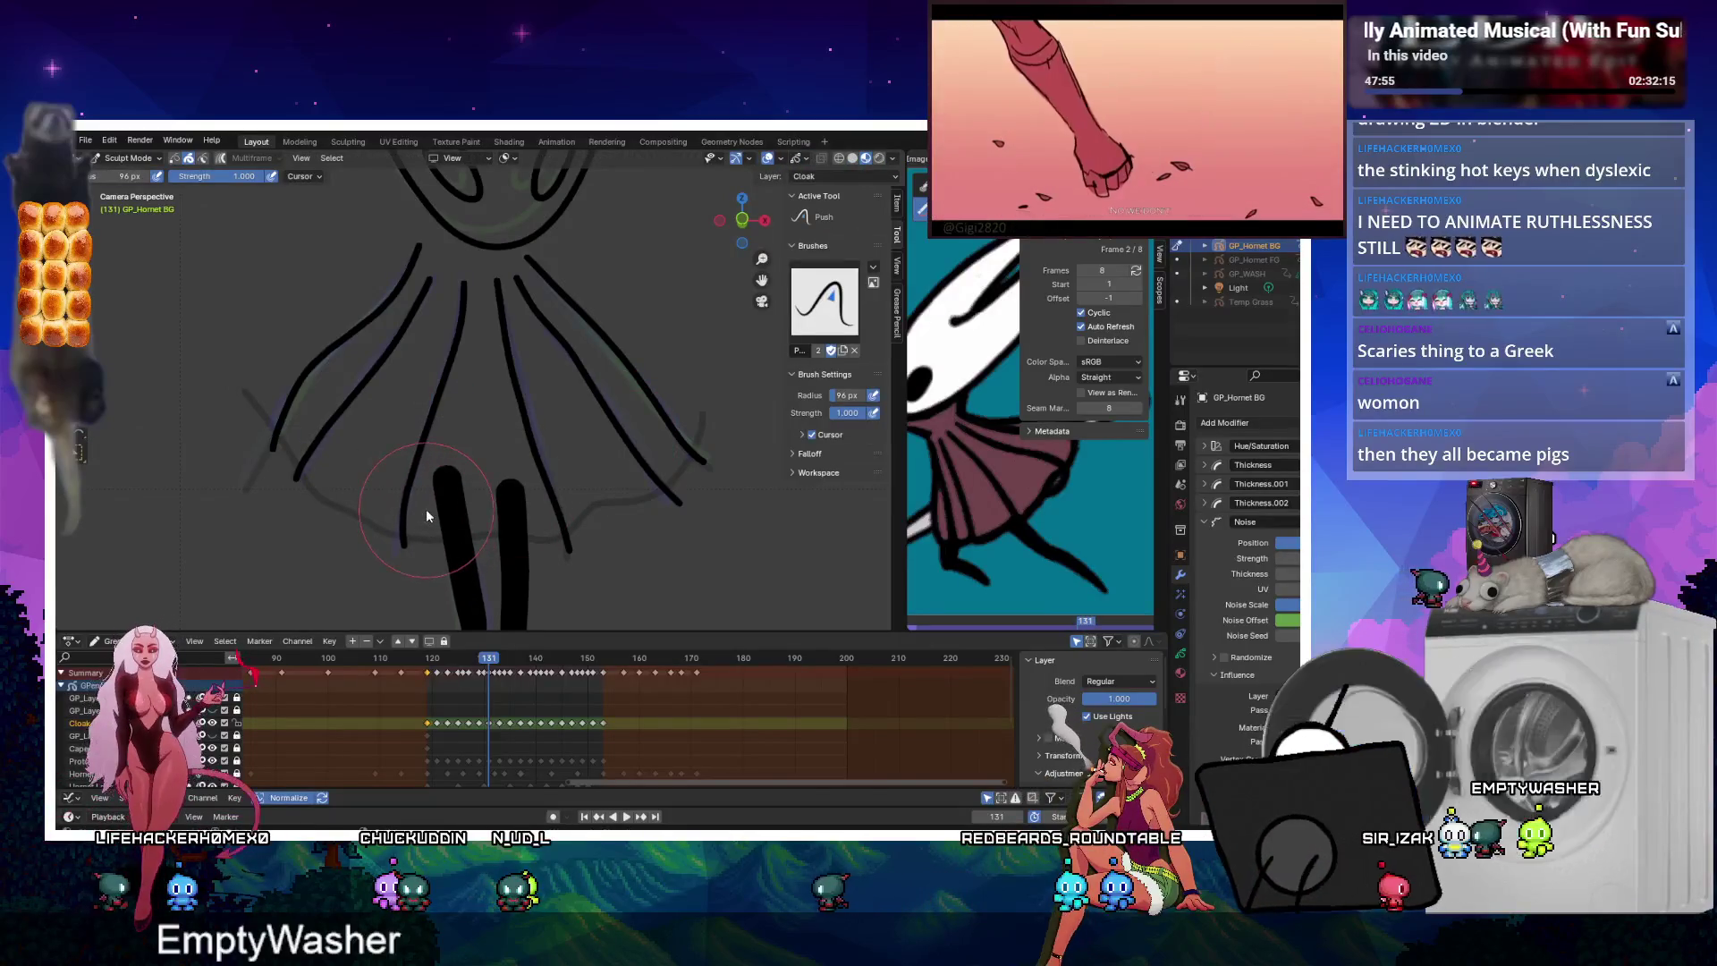
{"action": "key", "text": "ctrl+Tab"}
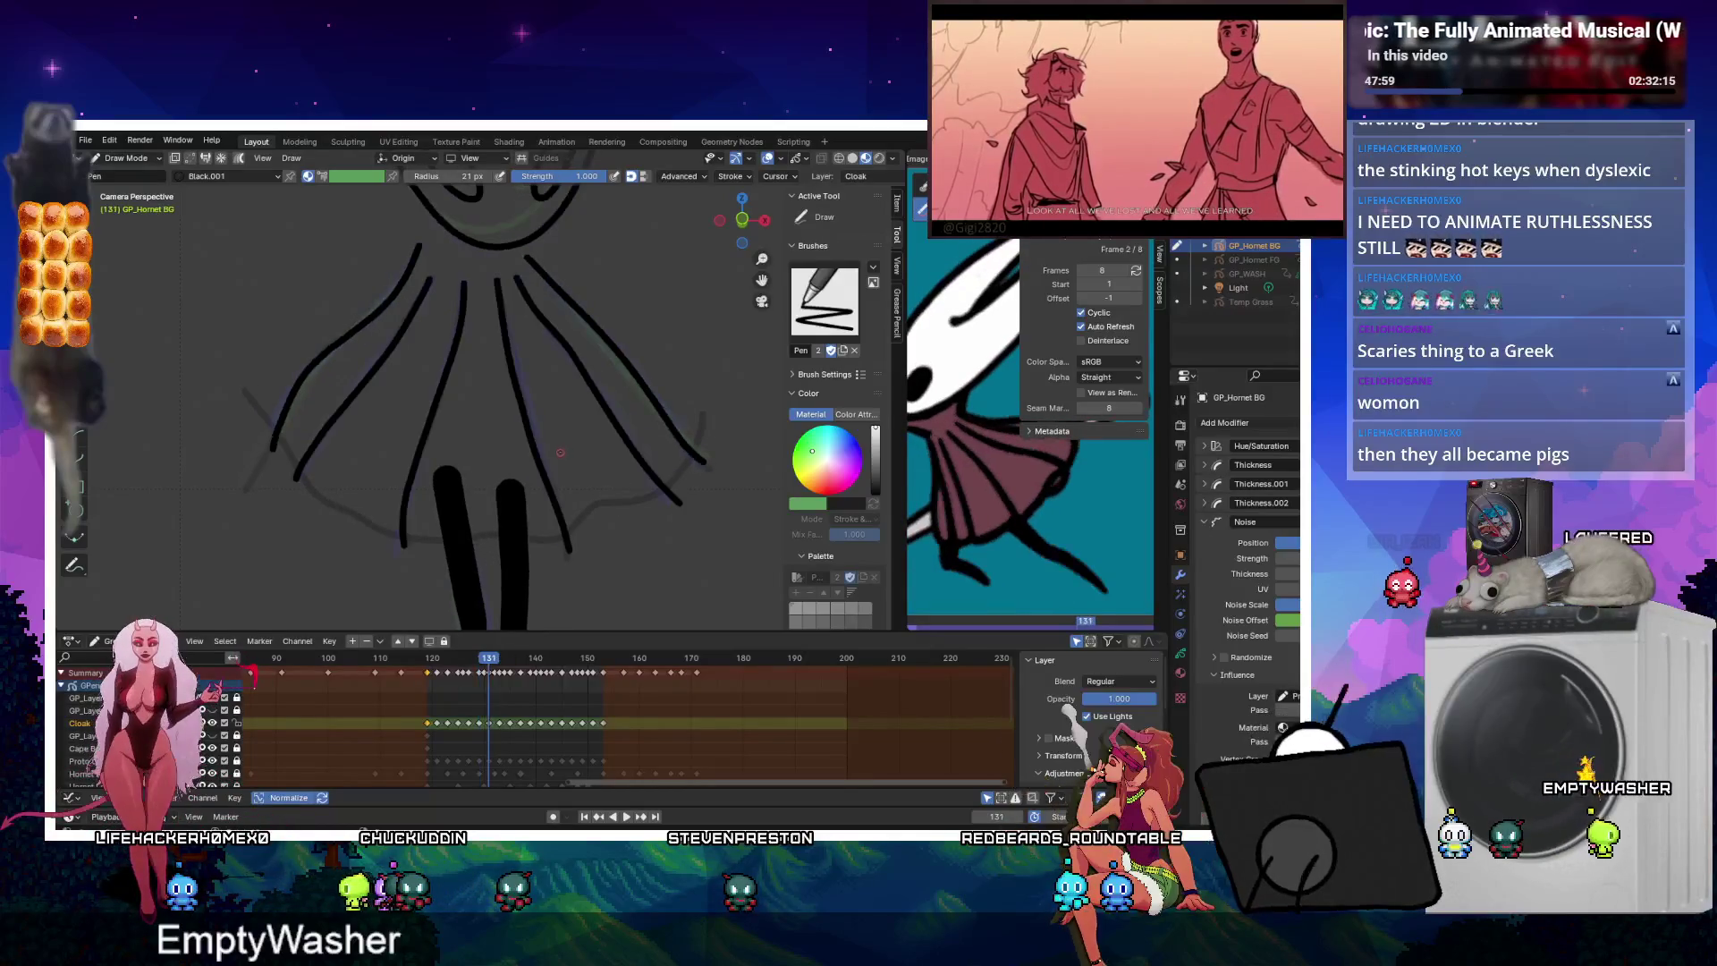
{"action": "key", "text": "ctrl+Tab"}
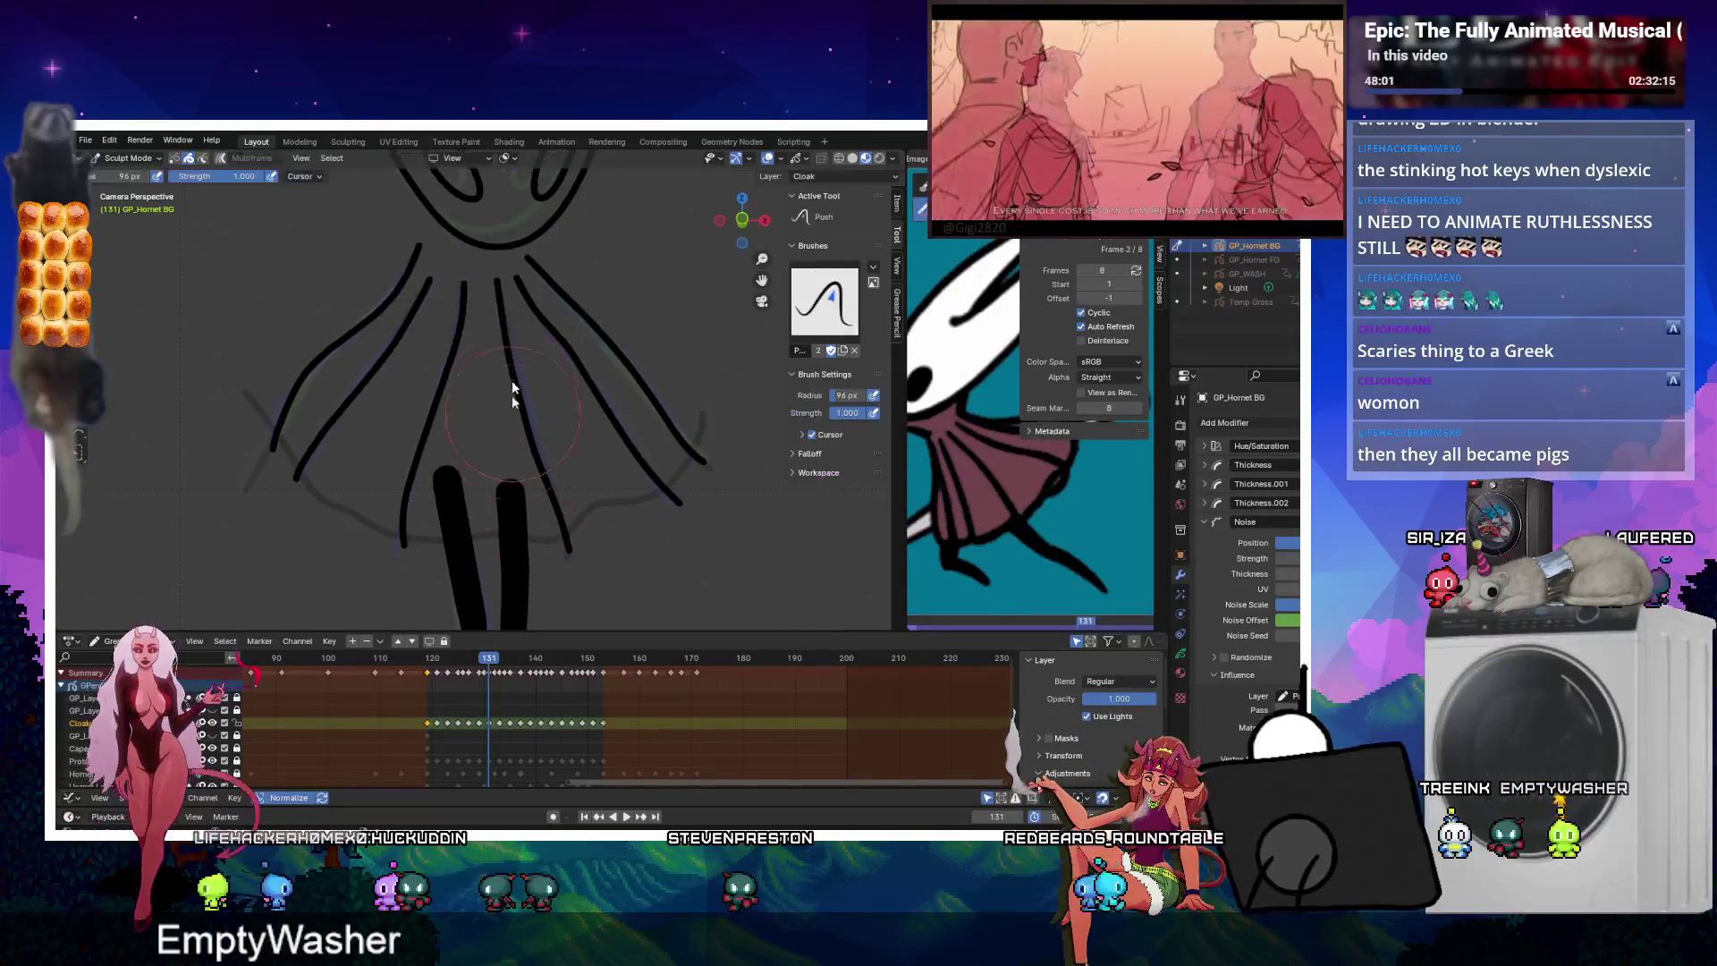
{"action": "key", "text": "ctrl+Tab"}
{"action": "key", "text": "ctrl+Tab"}
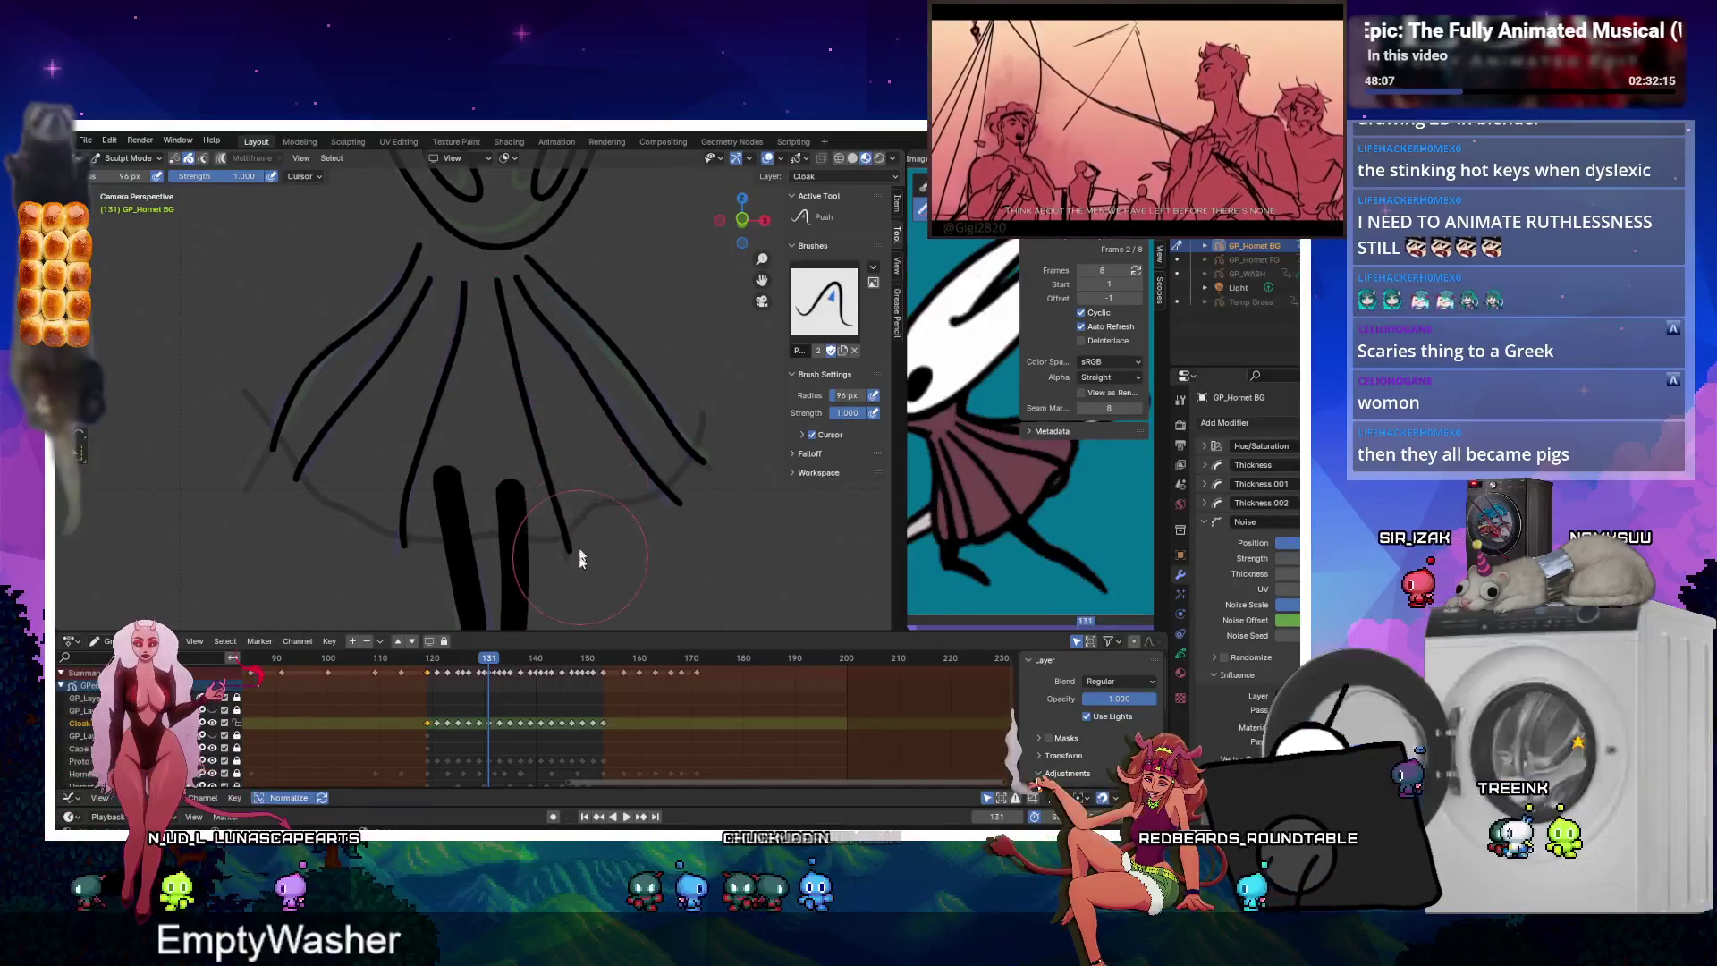
{"action": "key", "text": "ctrl+Tab"}
{"action": "key", "text": "Left"}
{"action": "key", "text": "Left"}
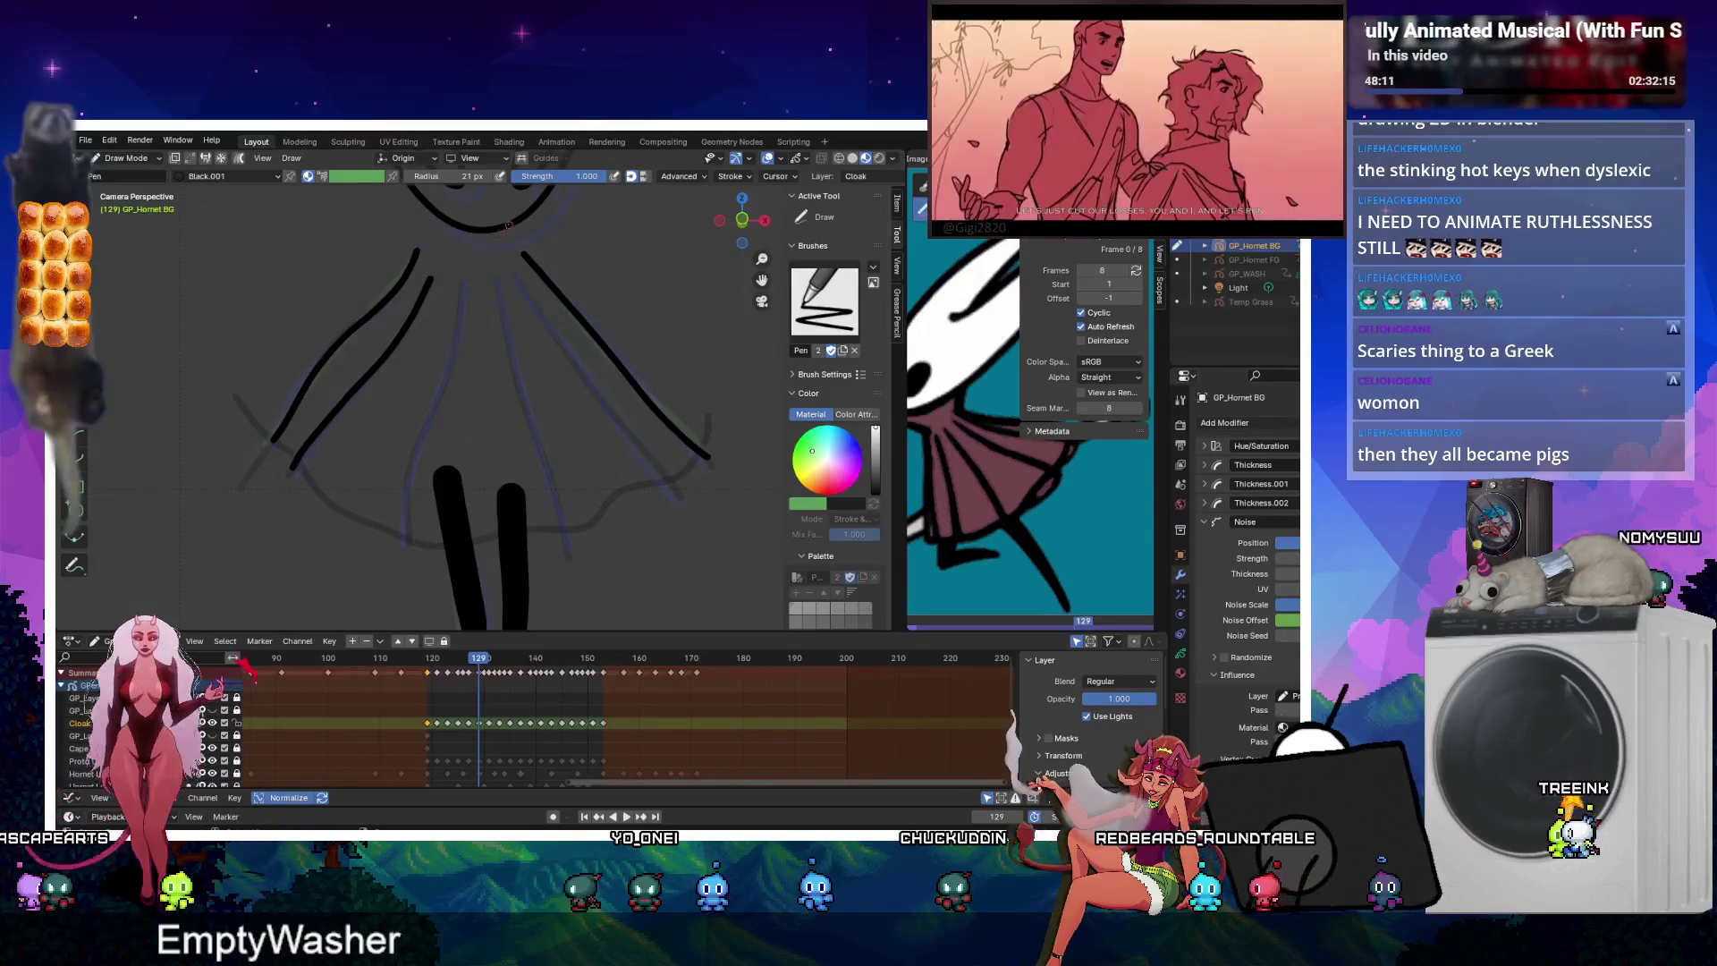
Draw fold lines below the collar on frame 129, then long left and right folds on frame 127.
{"action": "left_click_drag", "start_coordinate": [460, 320], "coordinate": [446, 368]}
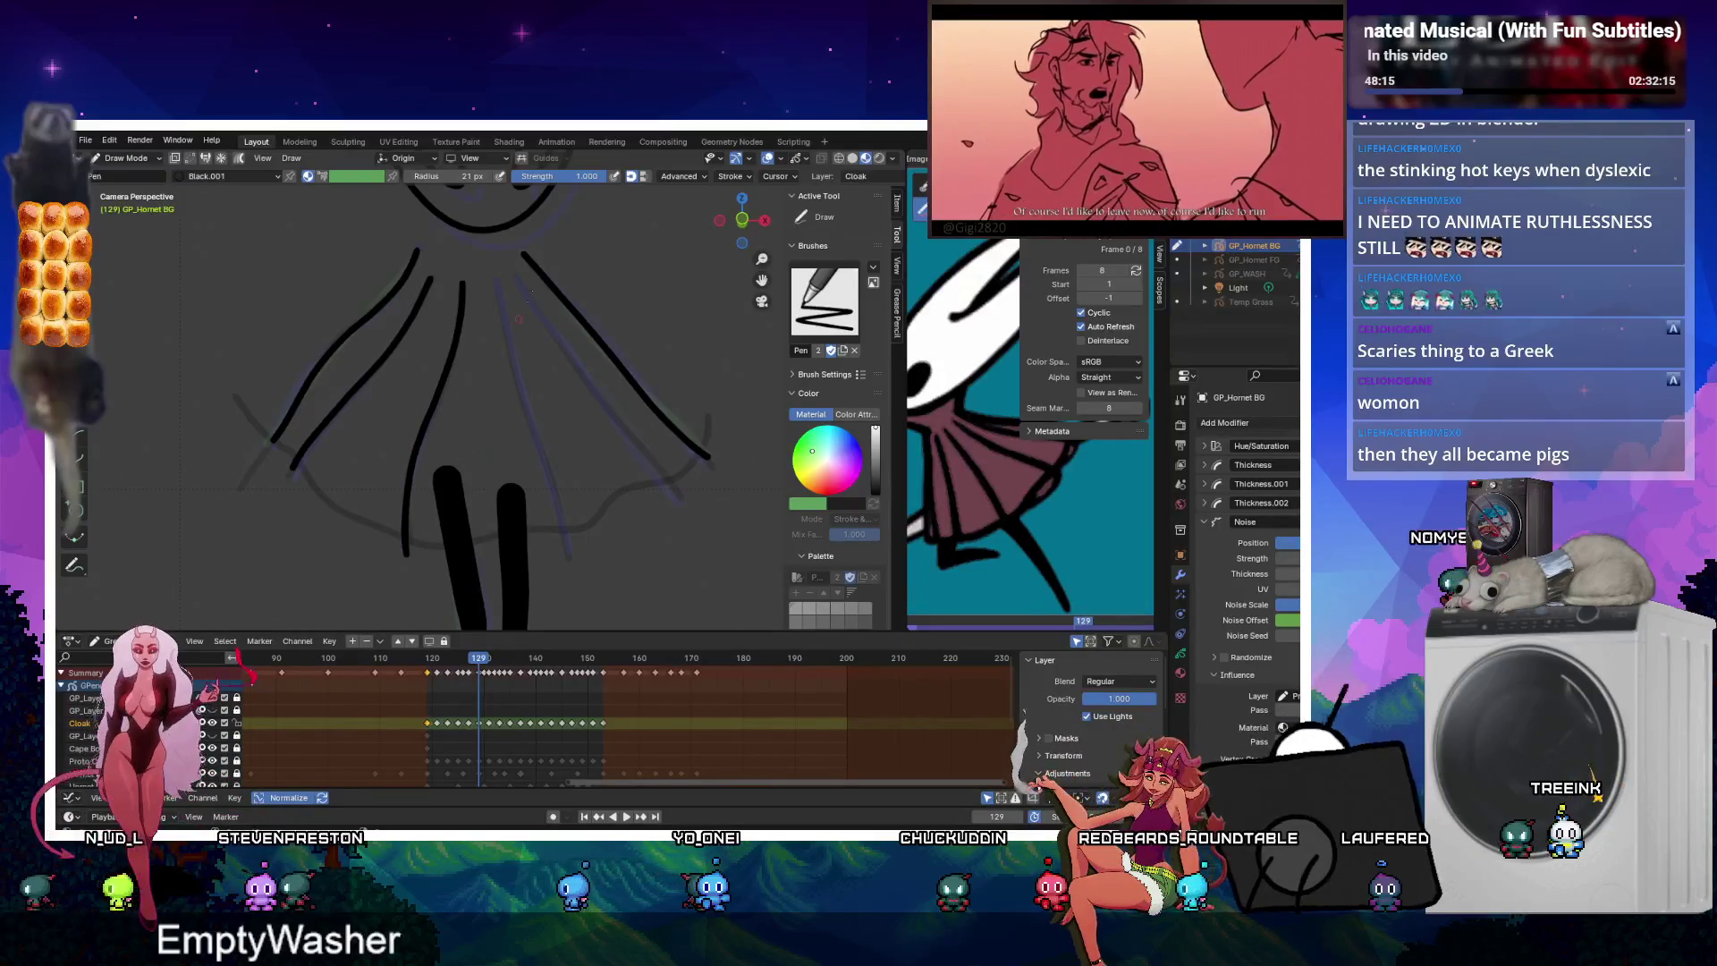
{"action": "left_click_drag", "start_coordinate": [495, 279], "coordinate": [512, 364]}
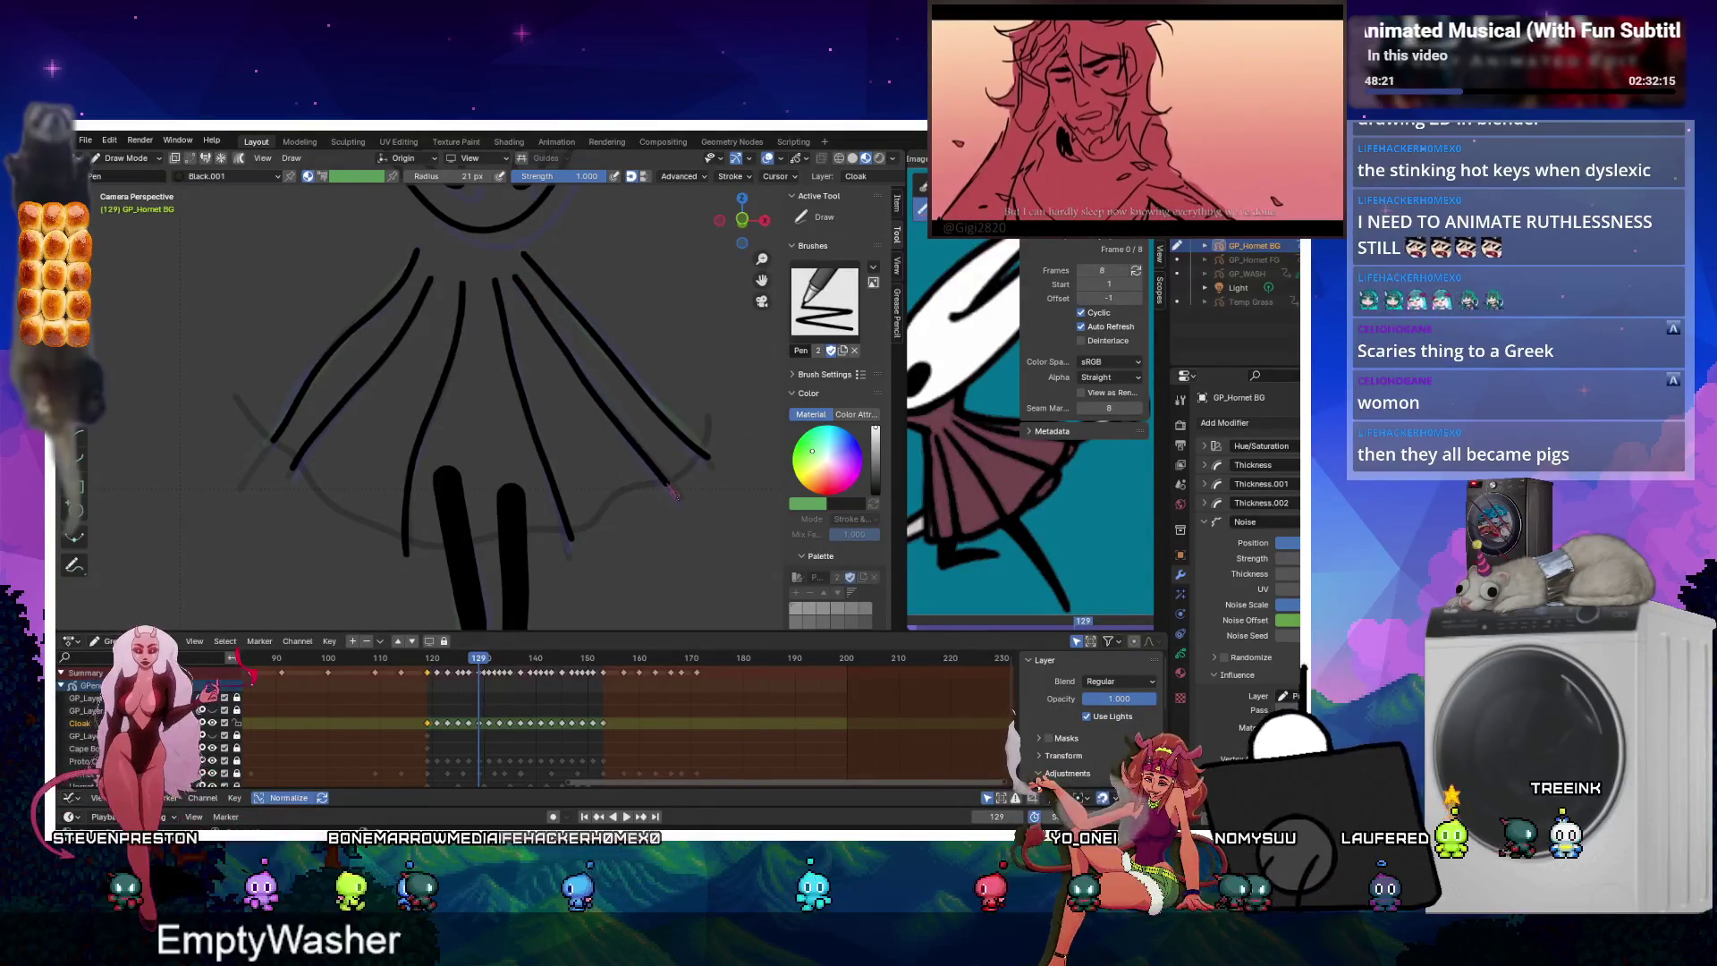
{"action": "key", "text": "Left"}
{"action": "key", "text": "Left"}
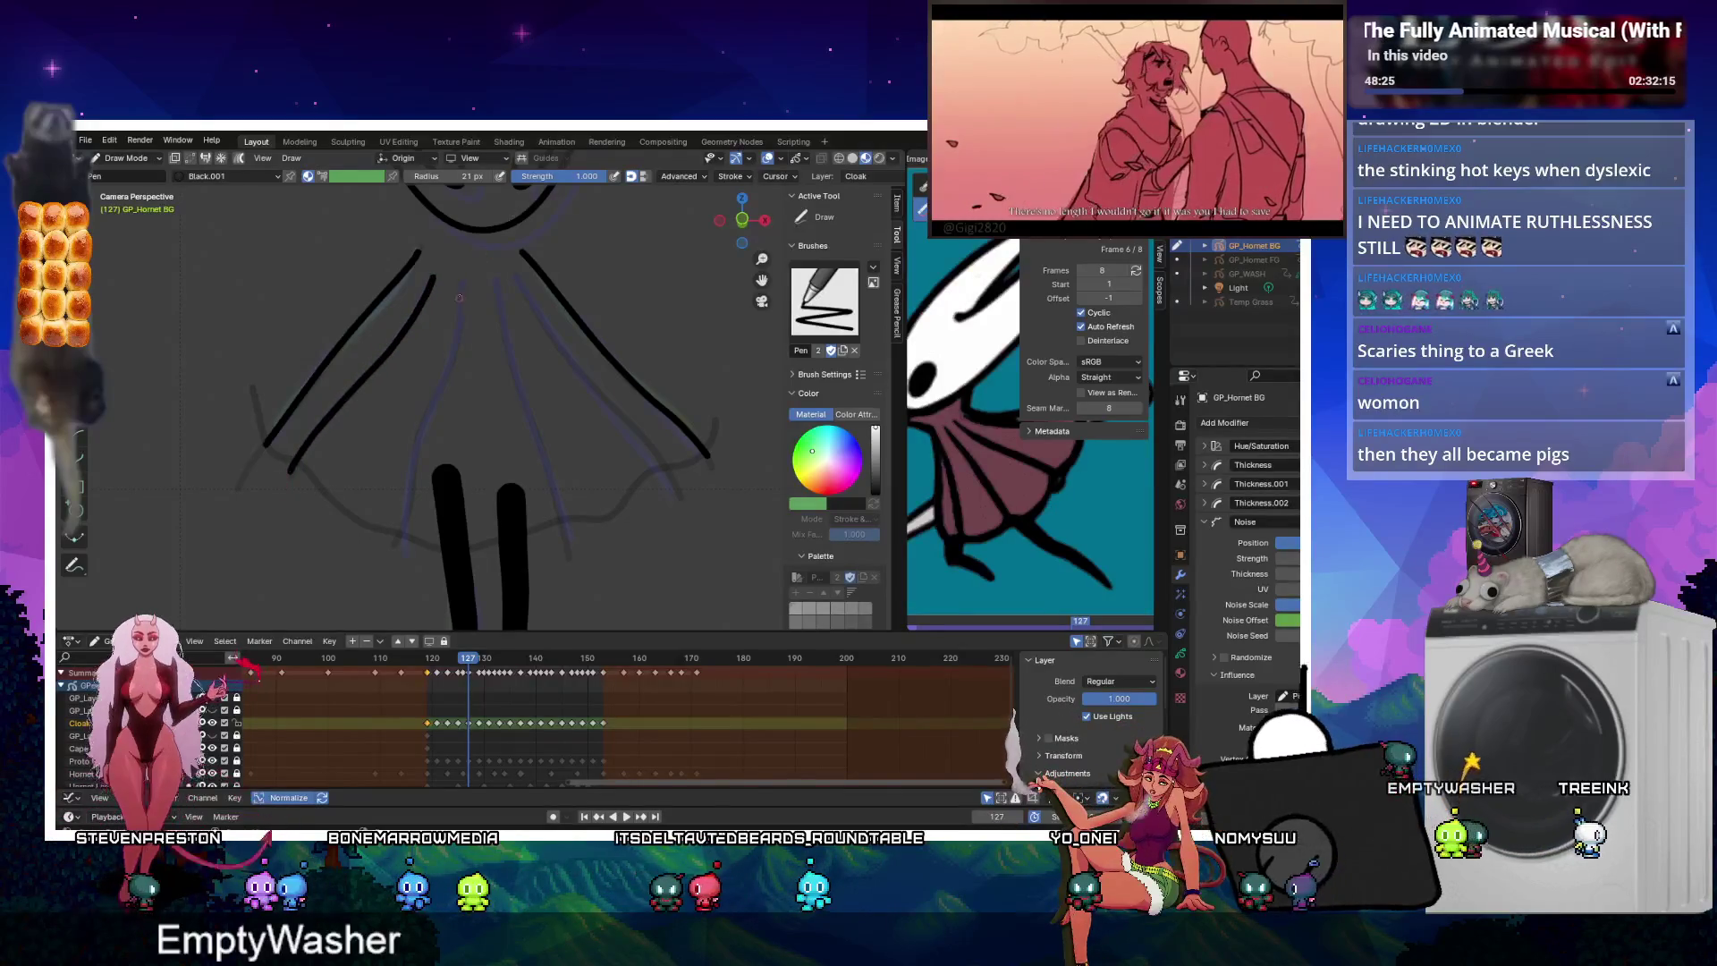
{"action": "left_click_drag", "start_coordinate": [463, 289], "coordinate": [408, 502]}
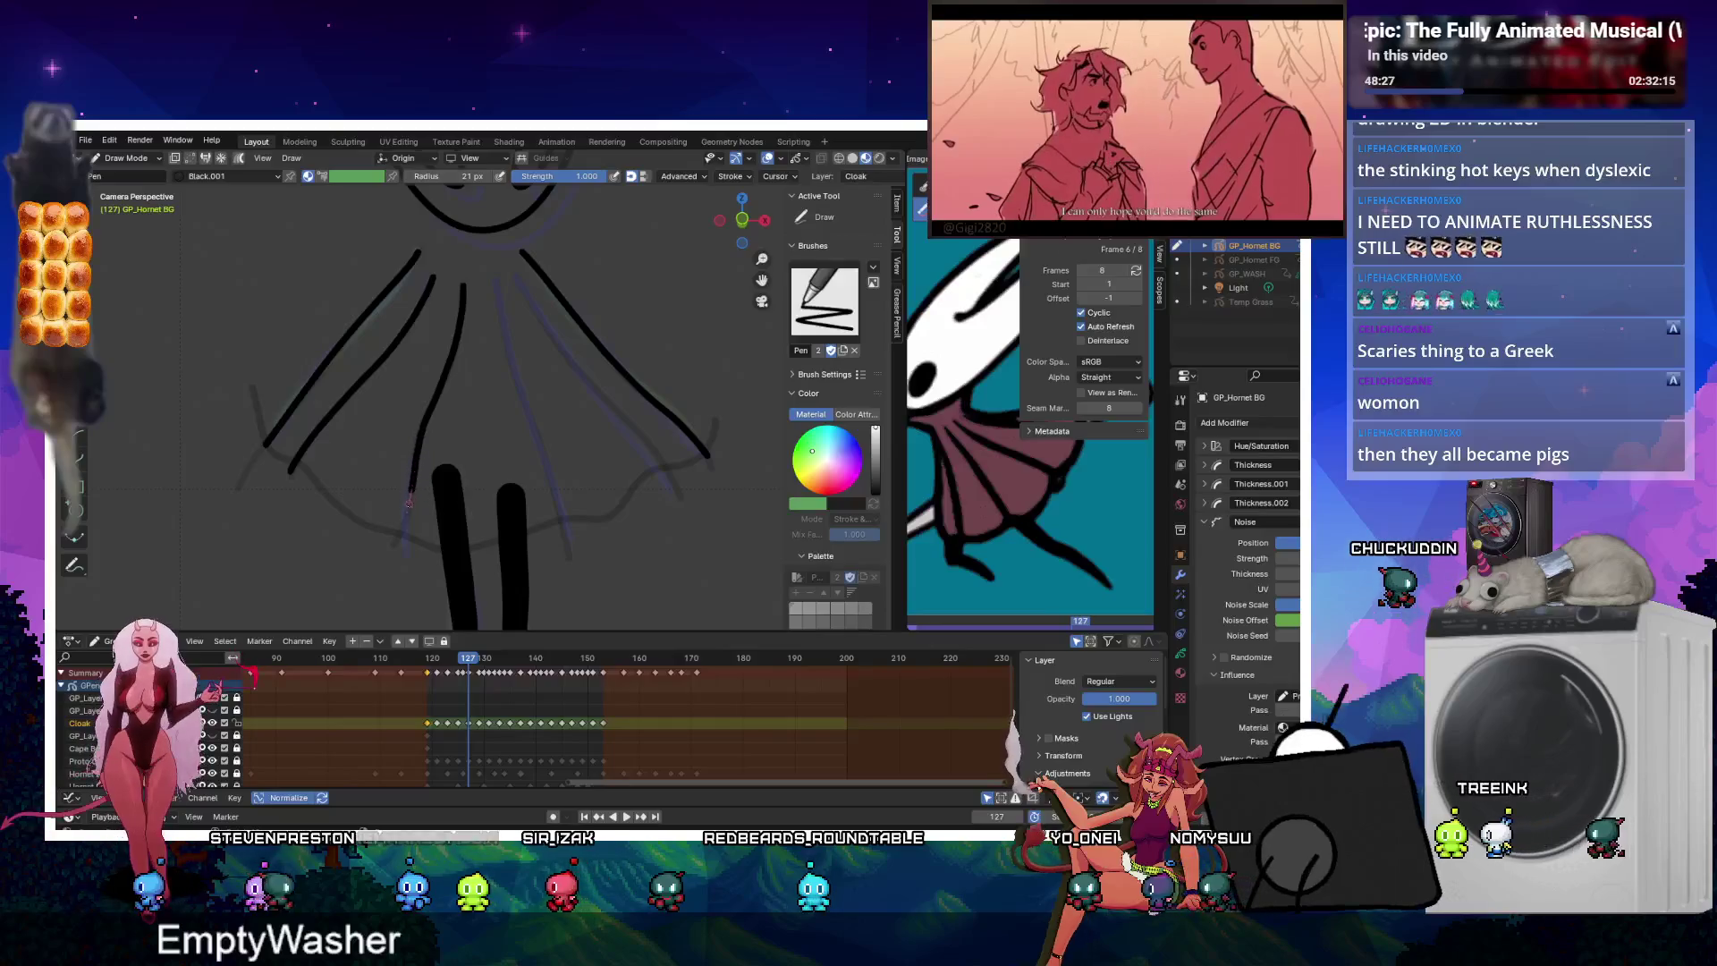
{"action": "left_click_drag", "start_coordinate": [518, 387], "coordinate": [566, 535]}
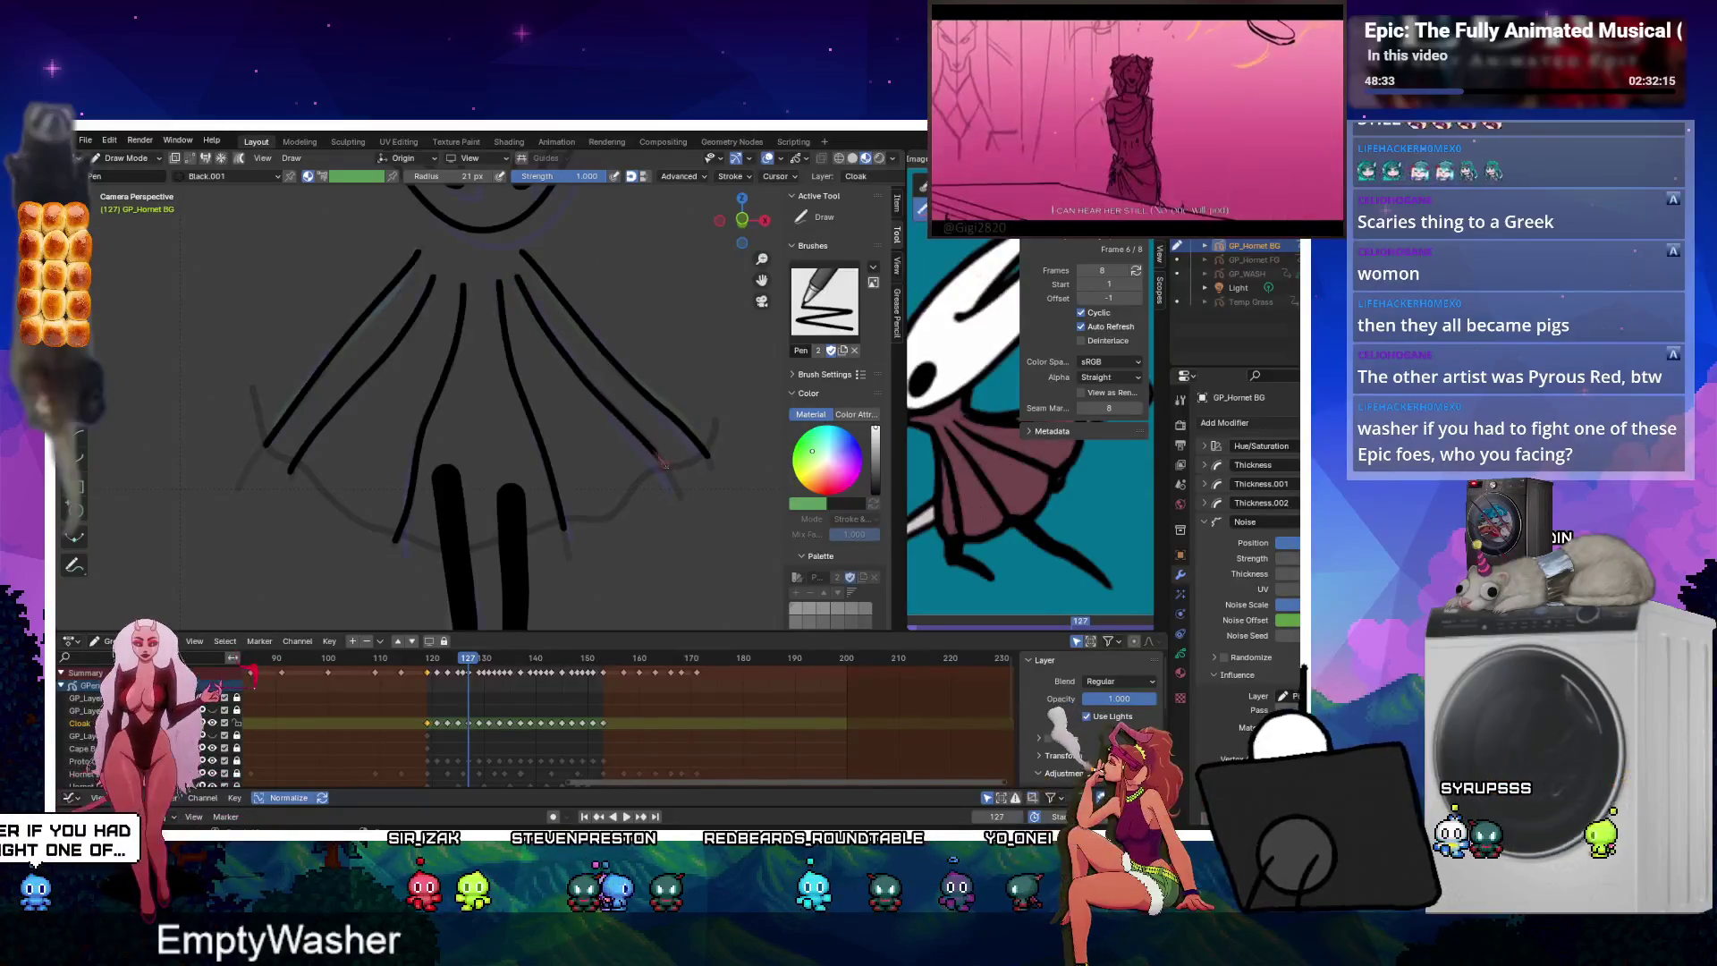
{"action": "key", "text": "Left"}
{"action": "key", "text": "Left"}
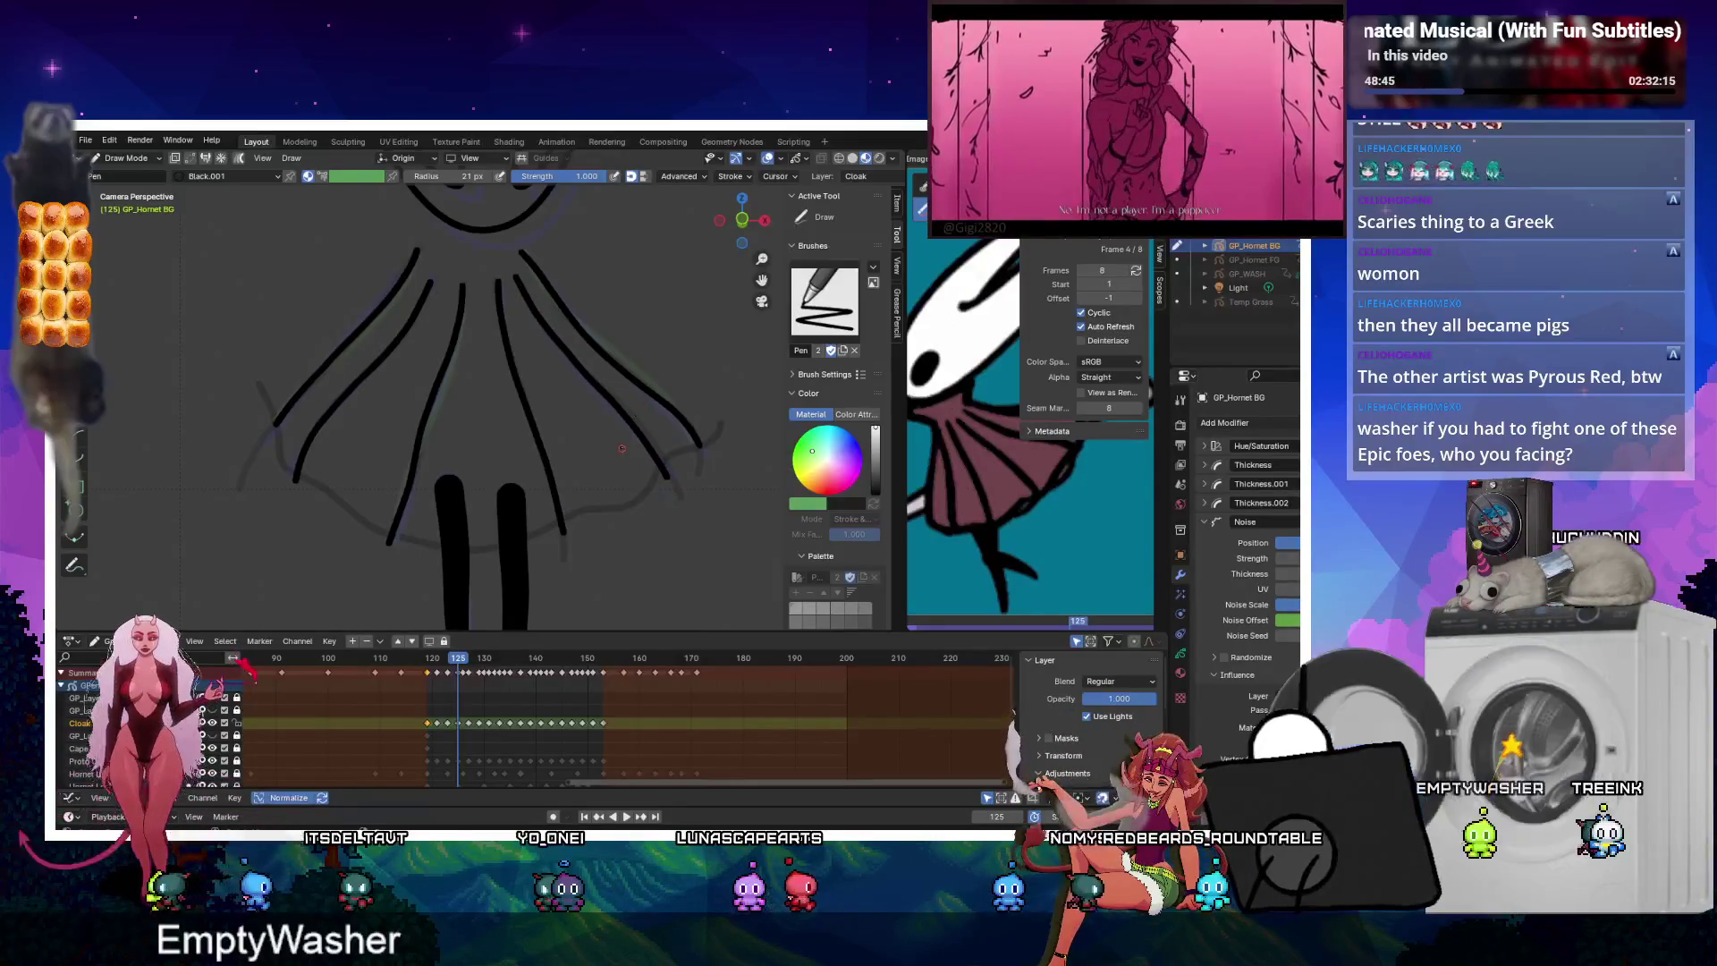
On frame 123, draw a fold line beside the cloak's left edge.
{"action": "key", "text": "ctrl+Tab"}
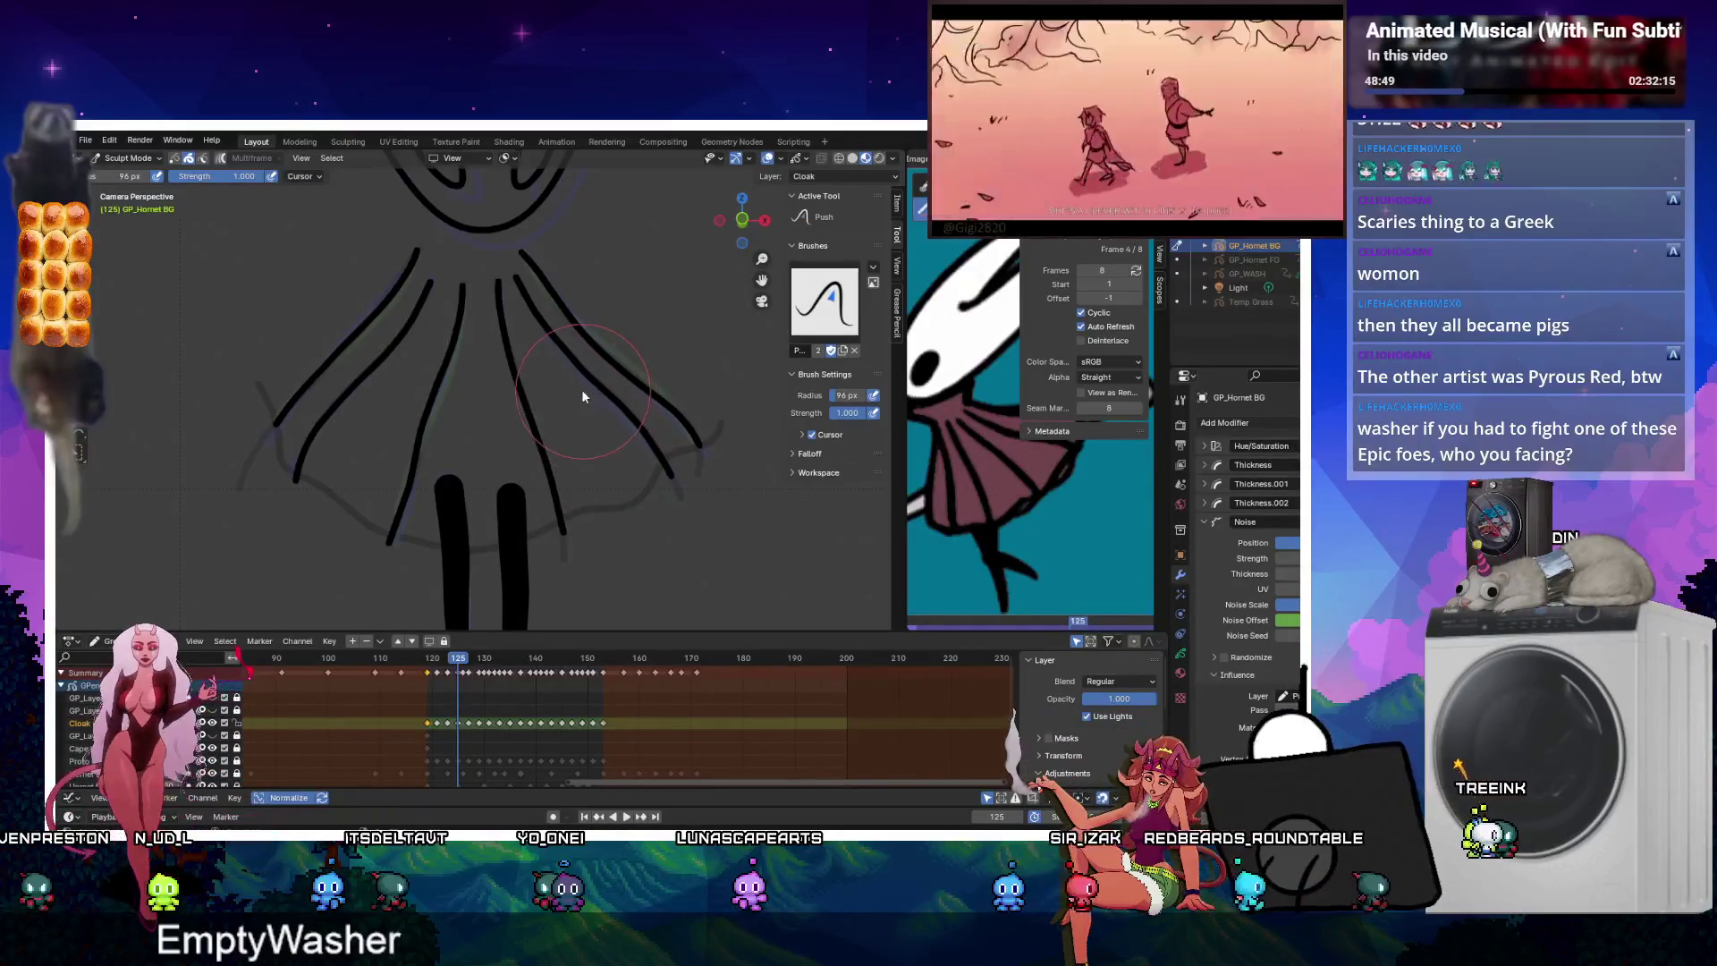
{"action": "key", "text": "Left"}
{"action": "key", "text": "Left"}
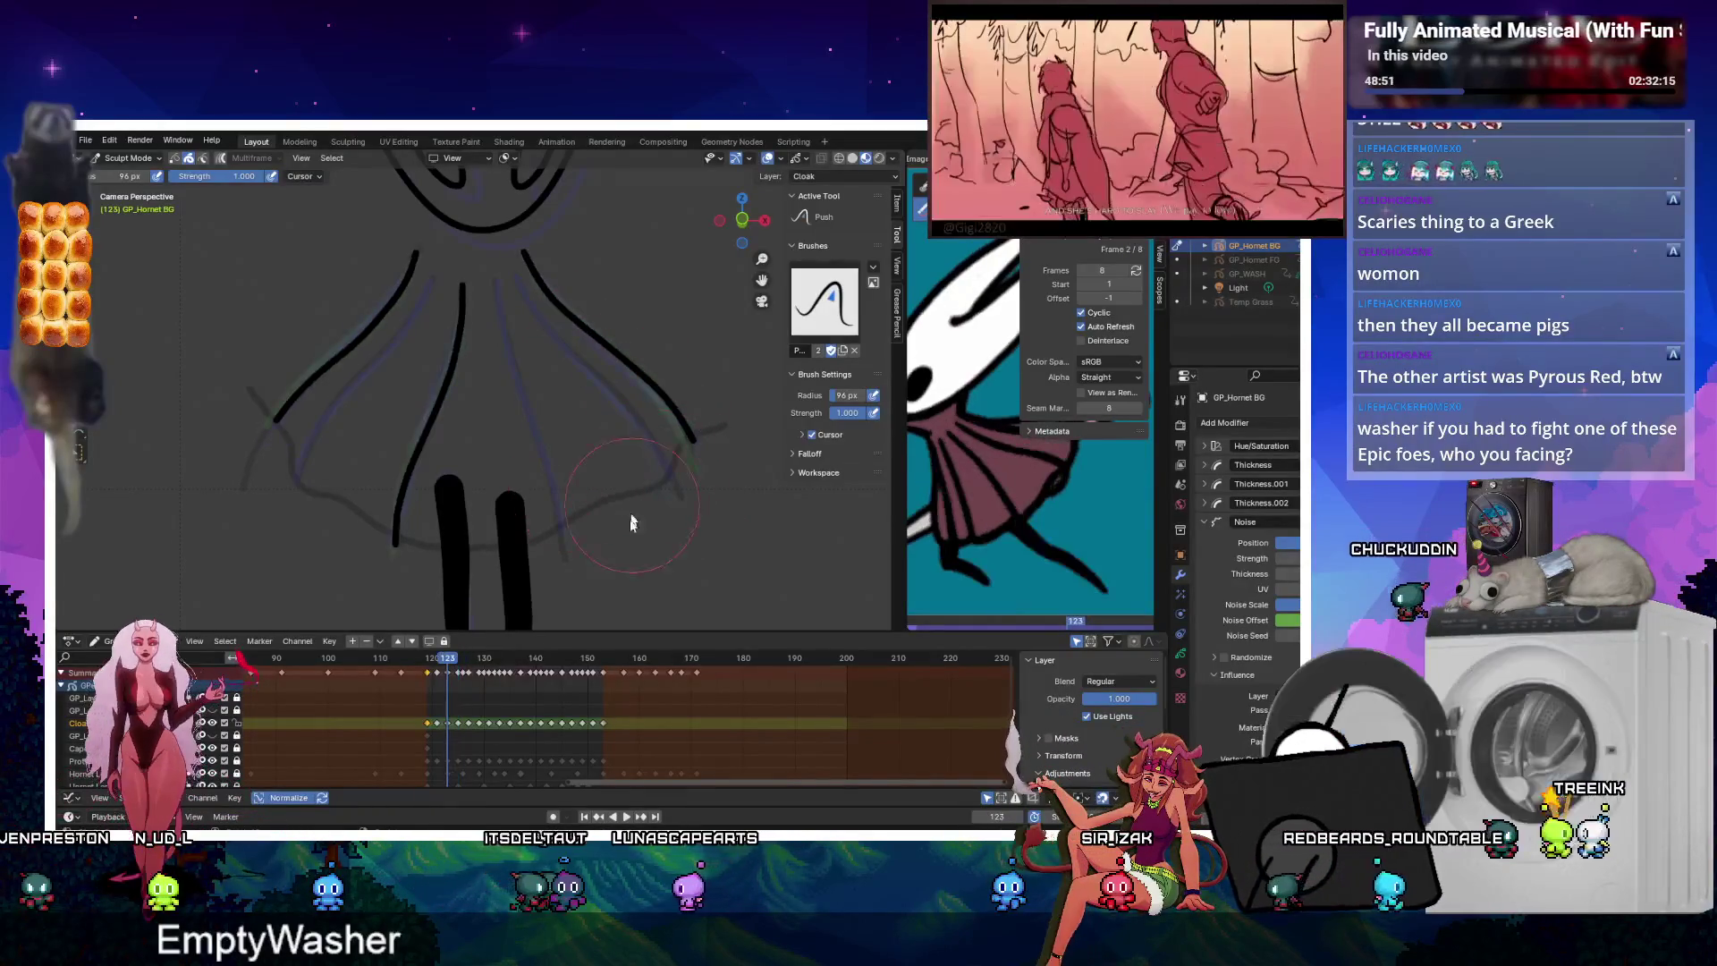
{"action": "key", "text": "ctrl+Tab"}
{"action": "left_click_drag", "start_coordinate": [436, 274], "coordinate": [289, 493]}
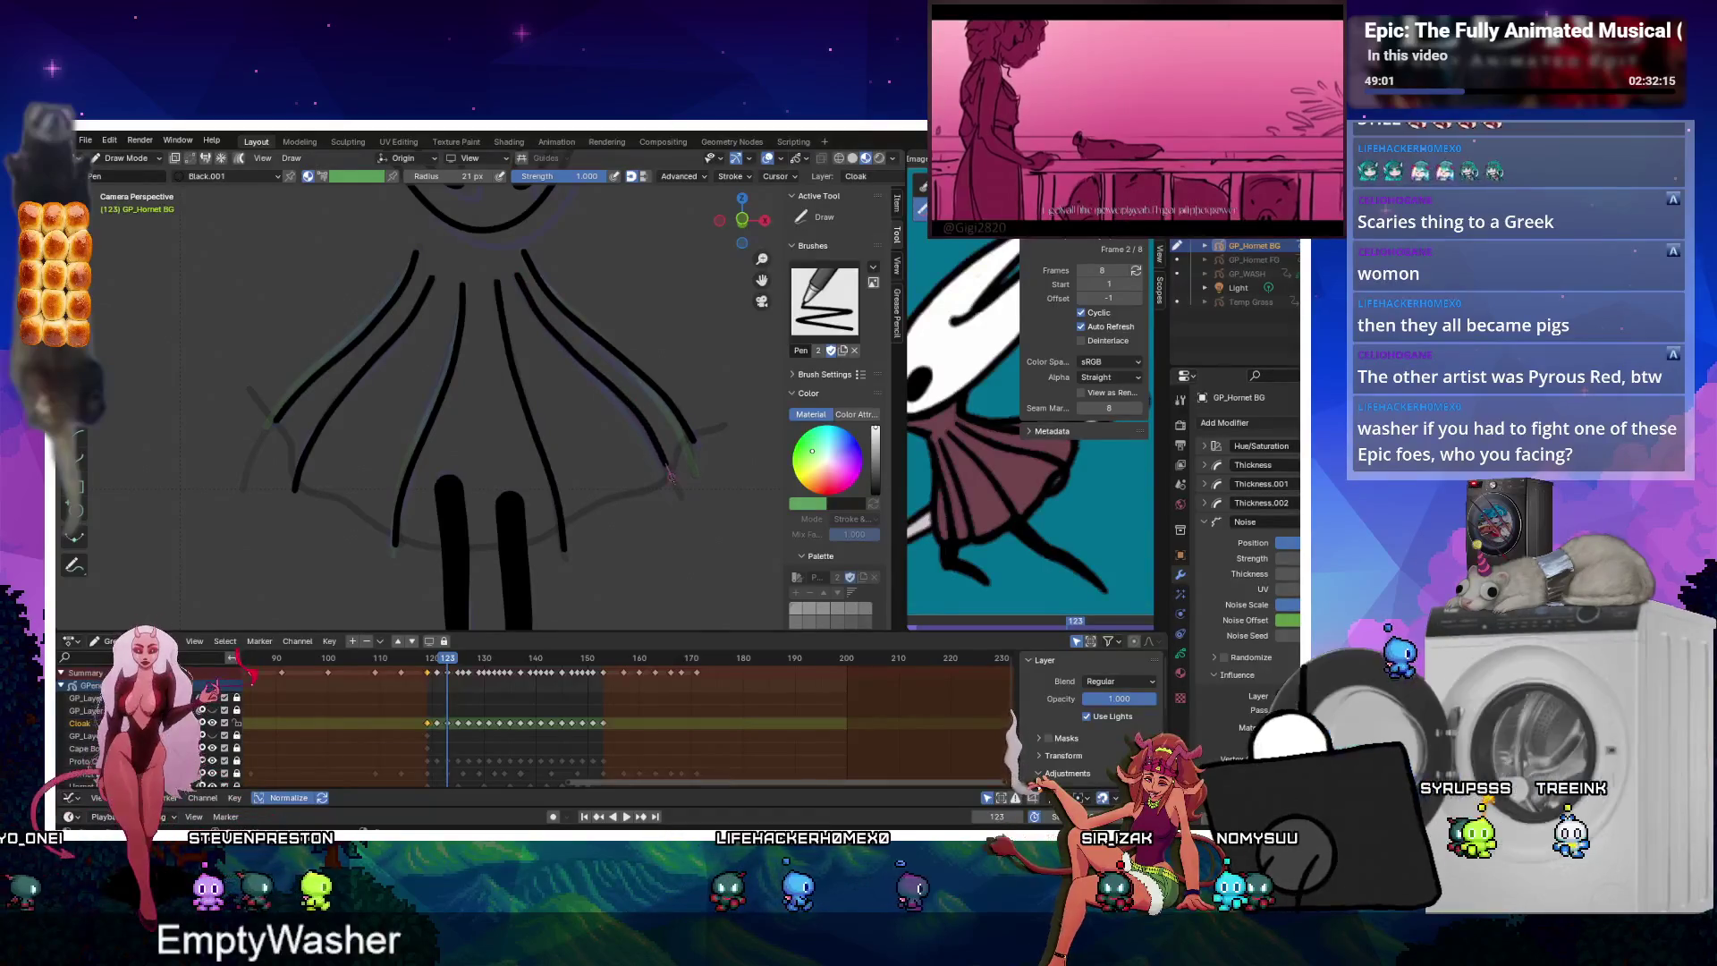
On frame 121, redraw a long left fold line, add one by the right inner line, and play back.
{"action": "key", "text": "Down"}
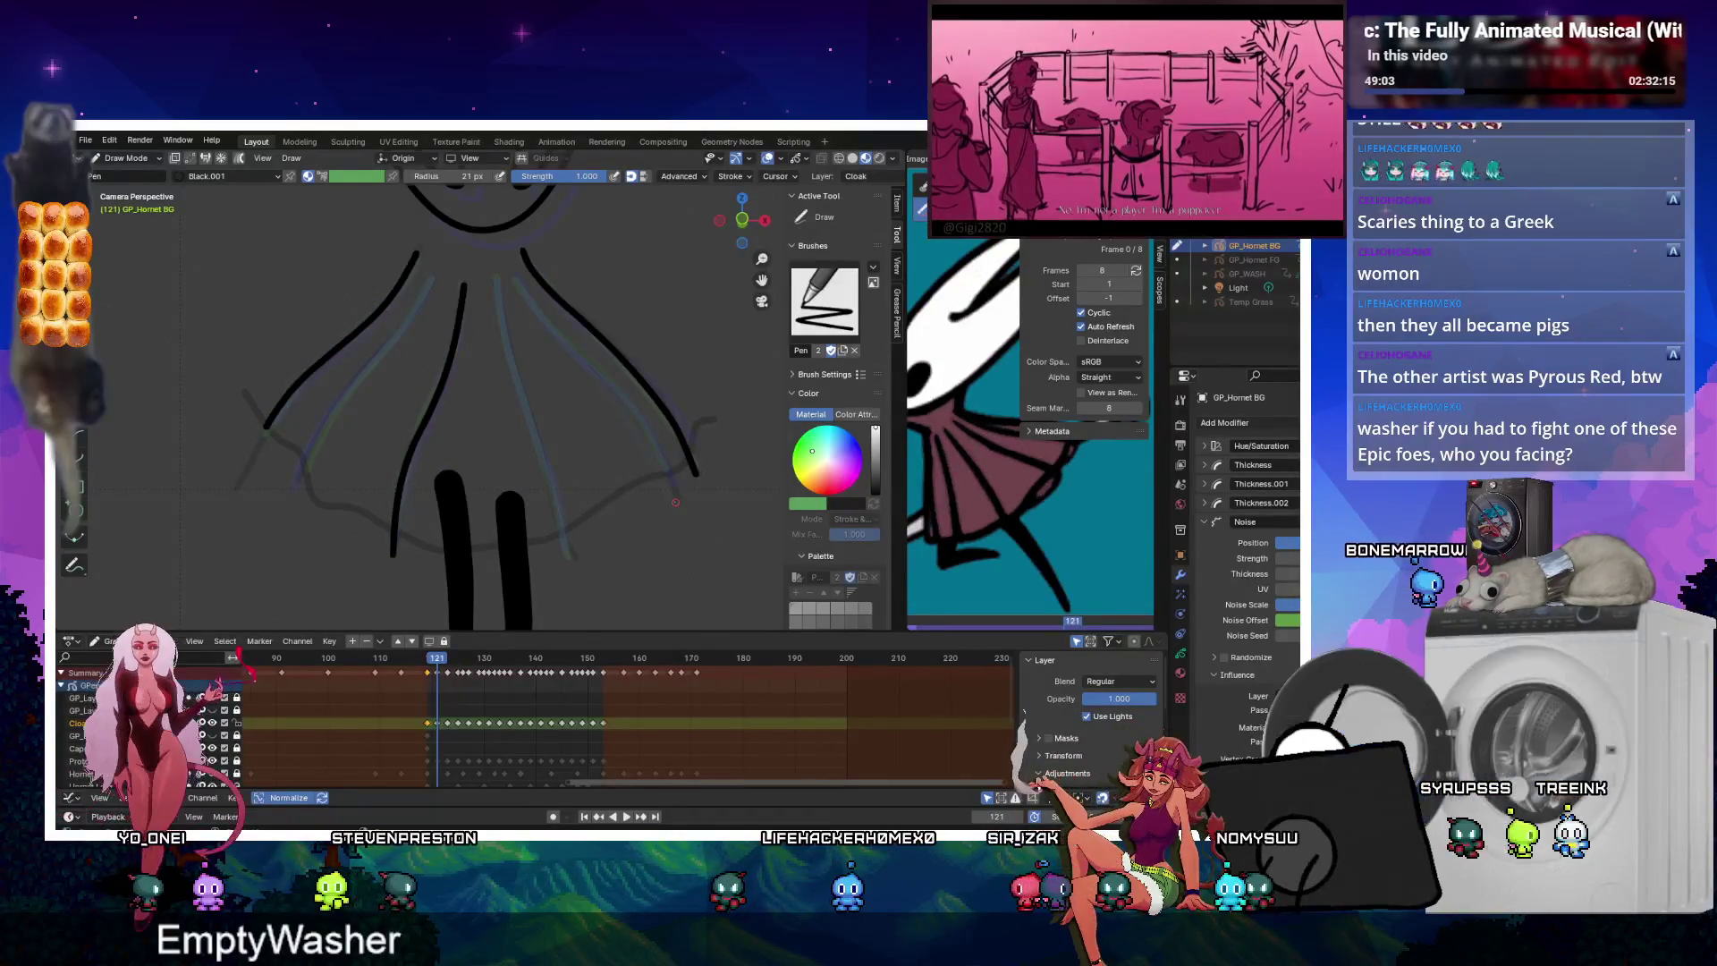
{"action": "left_click_drag", "start_coordinate": [433, 275], "coordinate": [407, 319]}
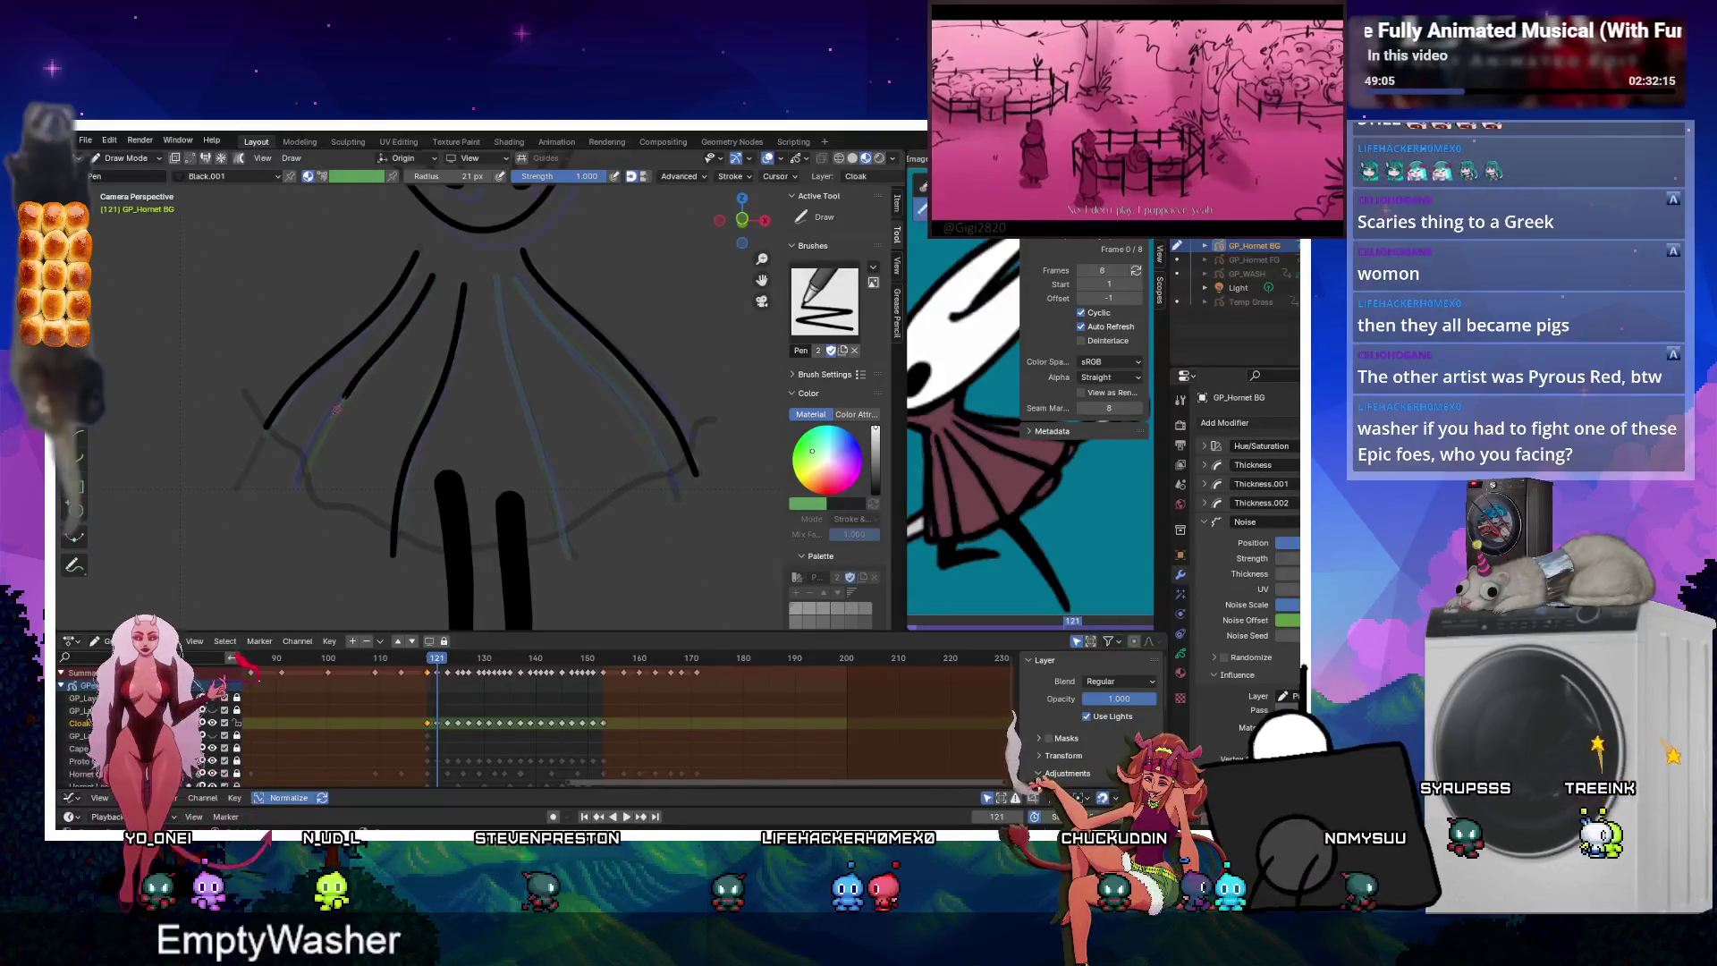
{"action": "key", "text": "ctrl+z"}
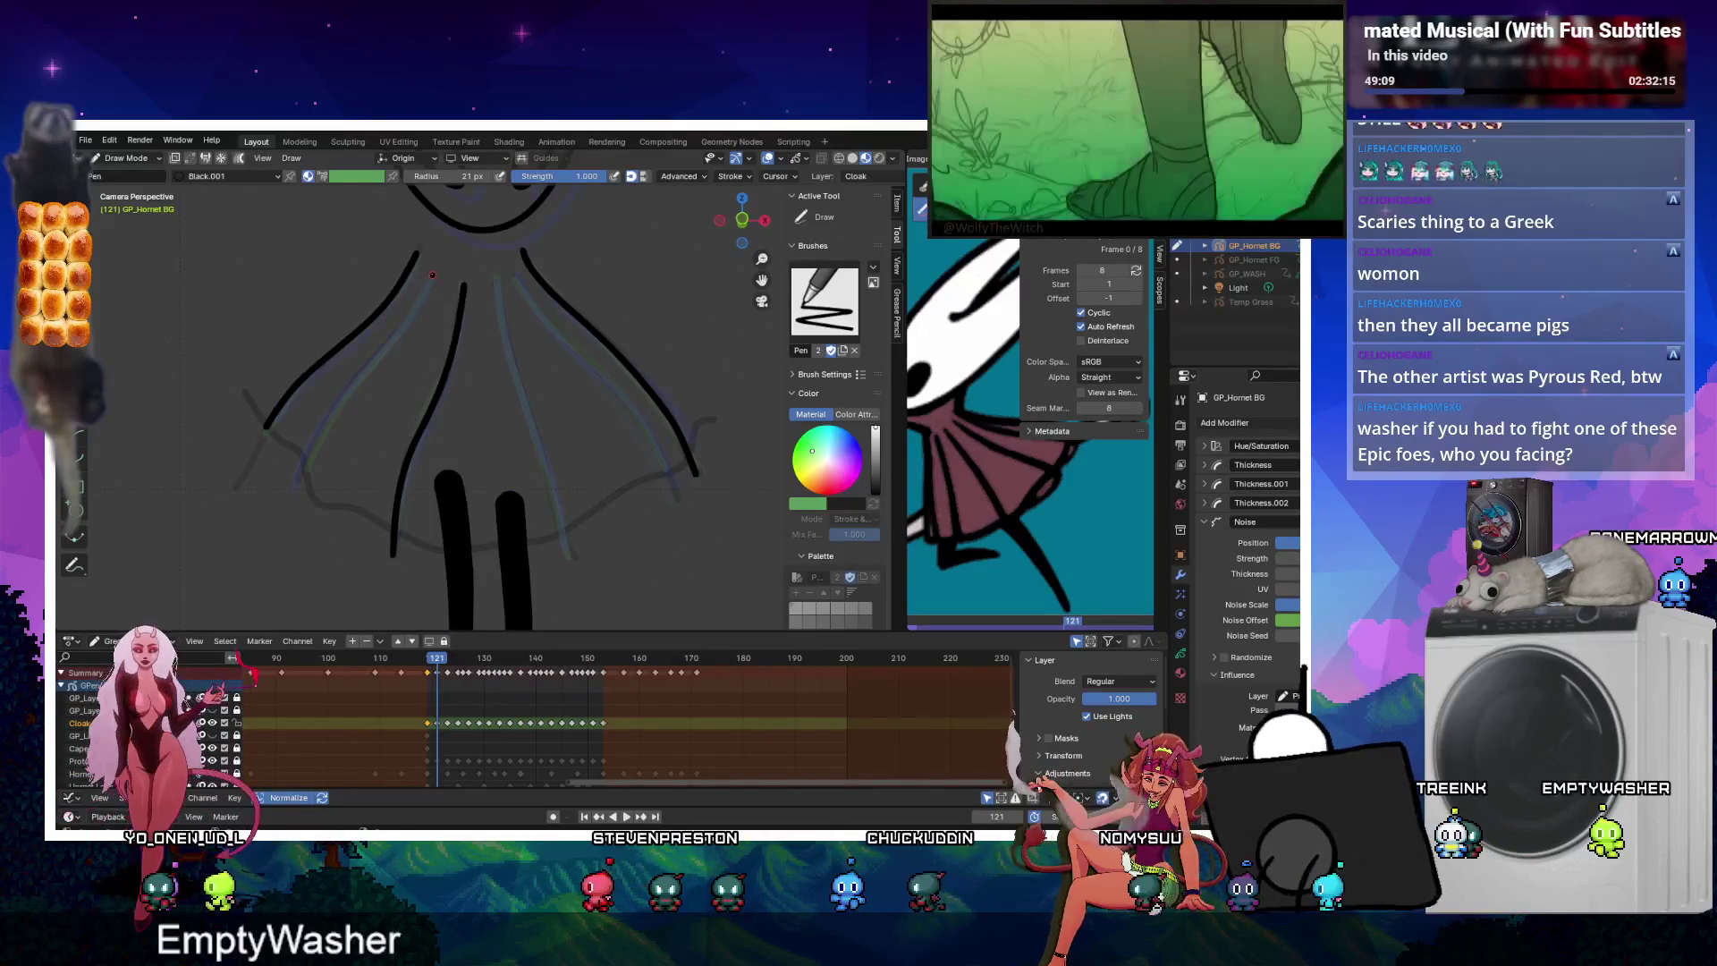
{"action": "left_click_drag", "start_coordinate": [431, 281], "coordinate": [304, 454]}
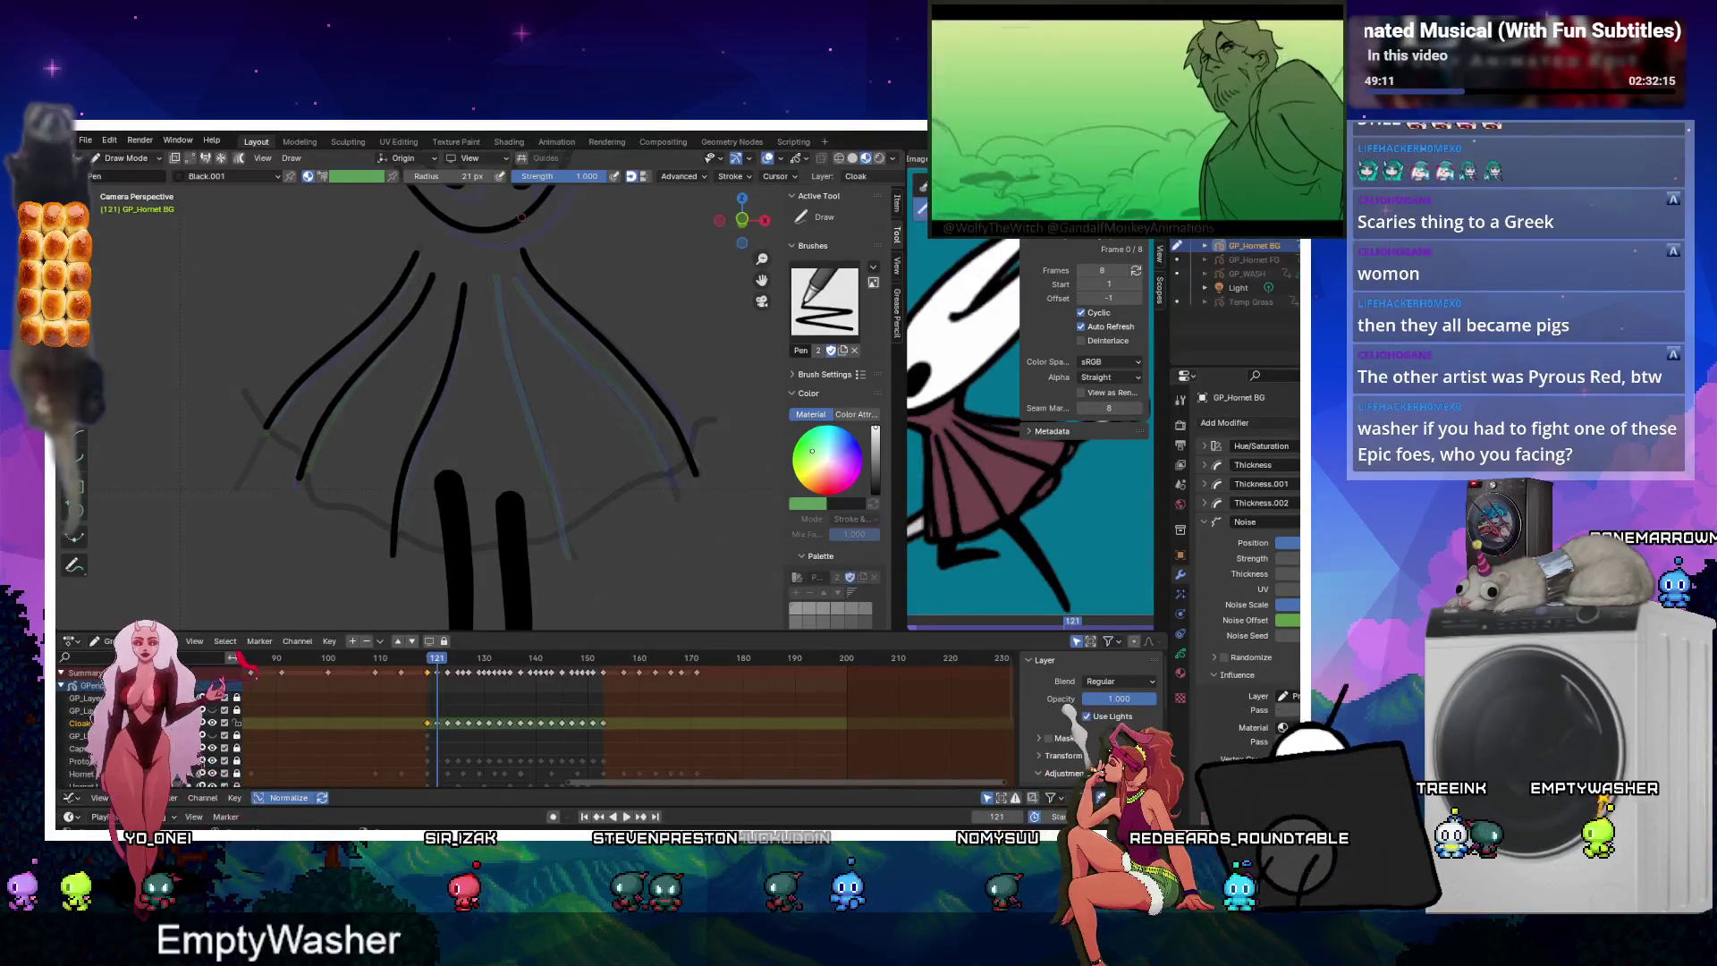
{"action": "left_click_drag", "start_coordinate": [505, 333], "coordinate": [518, 388]}
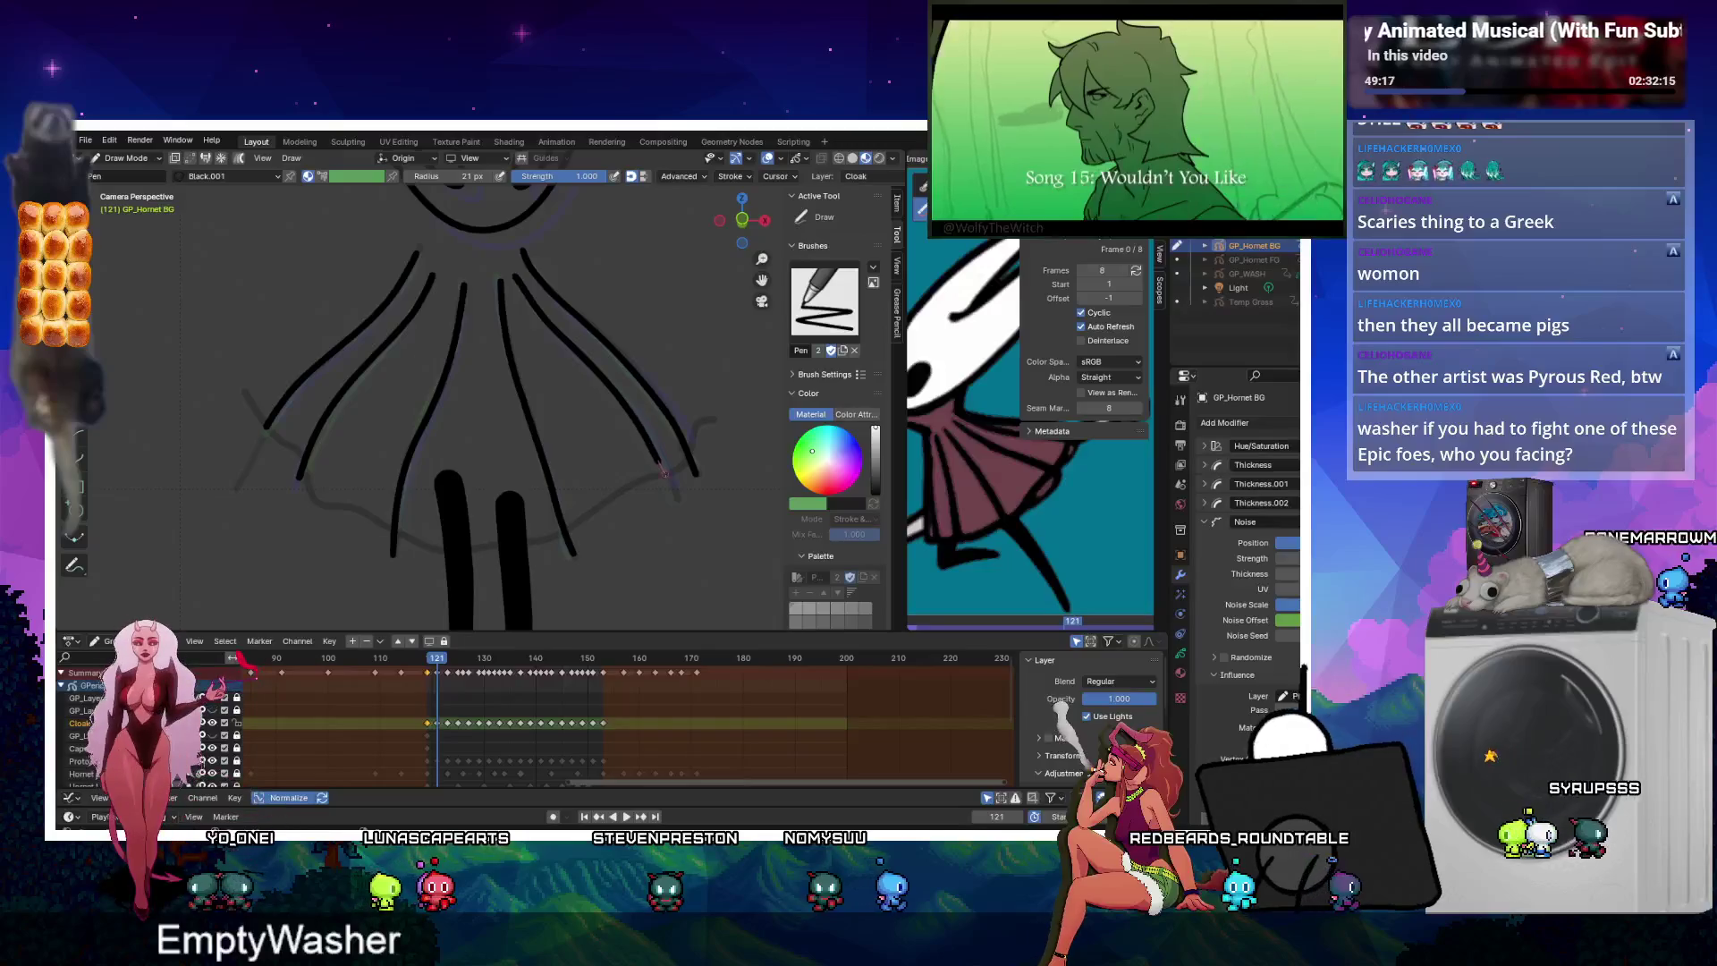
{"action": "scroll", "coordinate": [689, 459], "scroll_direction": "down", "scroll_amount": 4}
{"action": "left_click", "coordinate": [628, 817]}
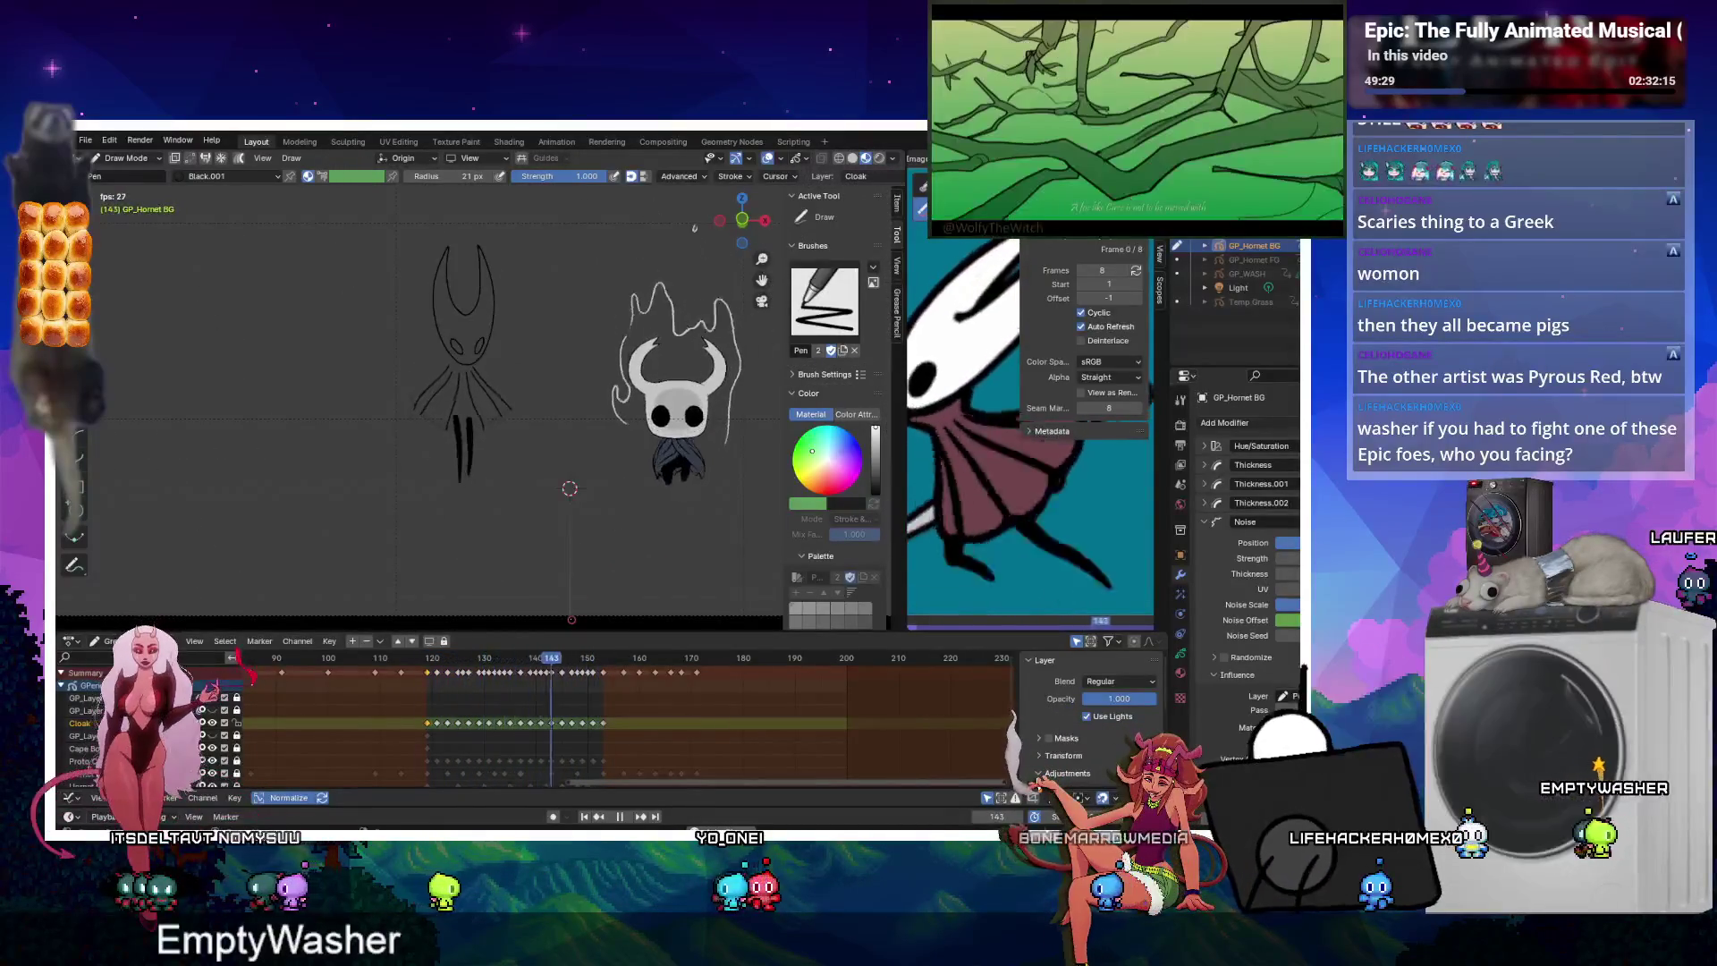
Stop playback at frame 126, jump via frame 100 to frame 119, and switch to Sculpt mode.
{"action": "scroll", "coordinate": [525, 439], "scroll_direction": "down", "scroll_amount": 4}
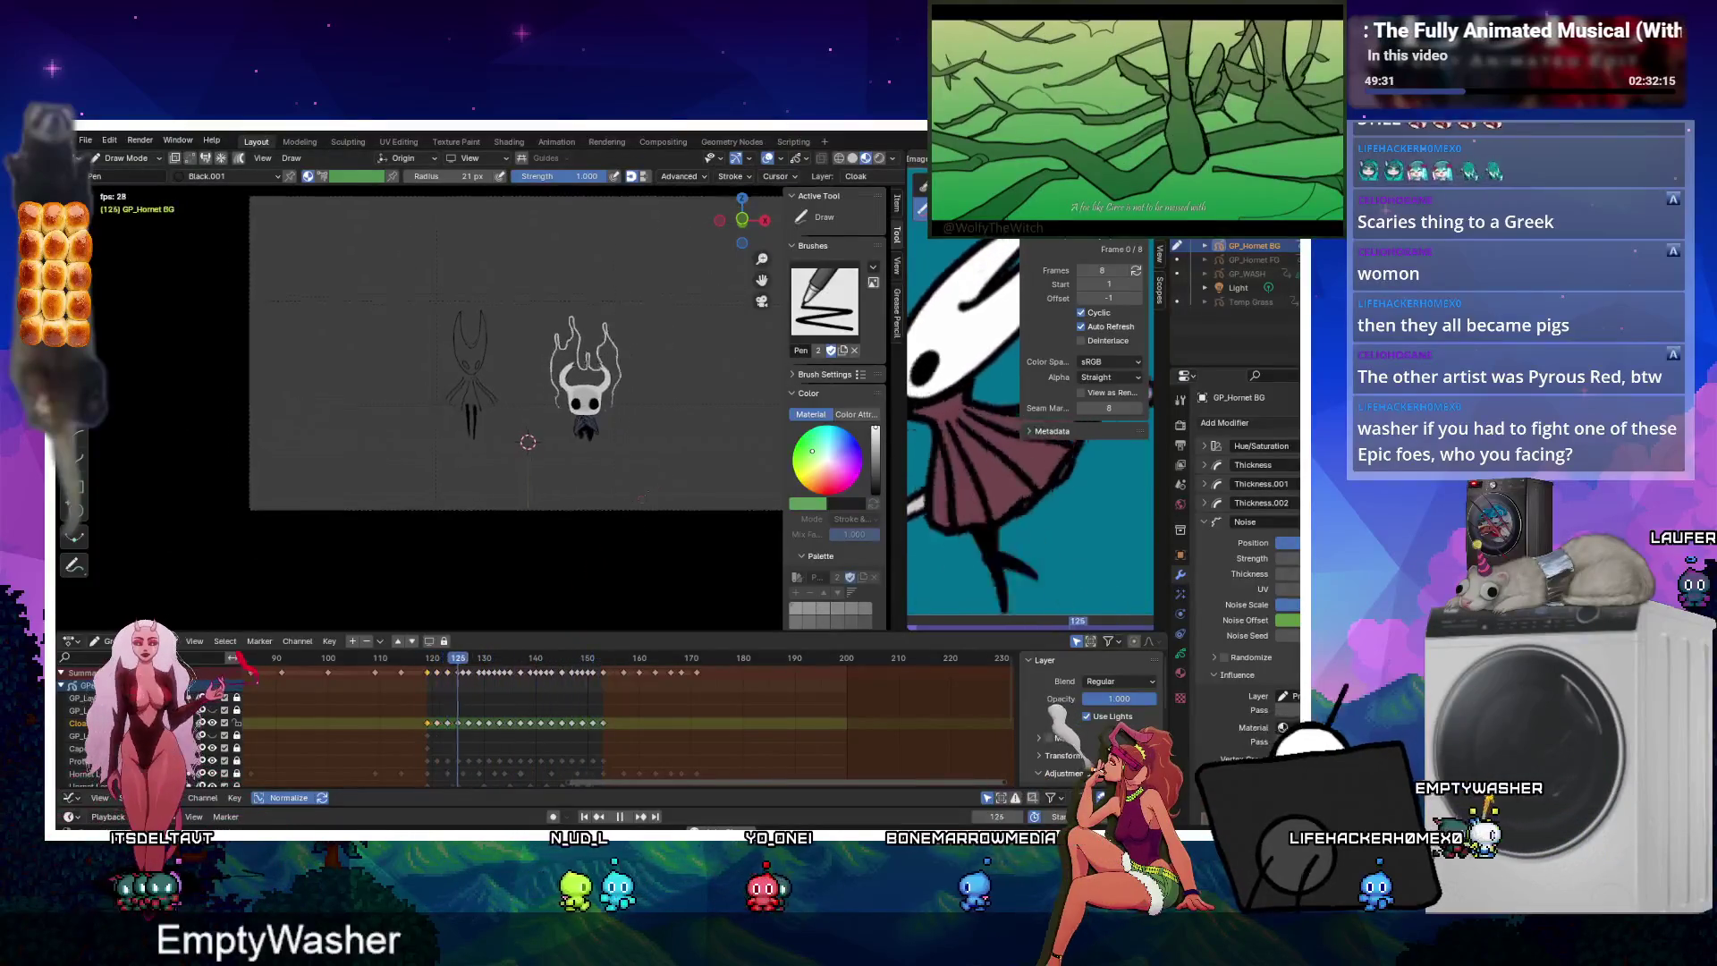
{"action": "scroll", "coordinate": [556, 374], "scroll_direction": "up", "scroll_amount": 8}
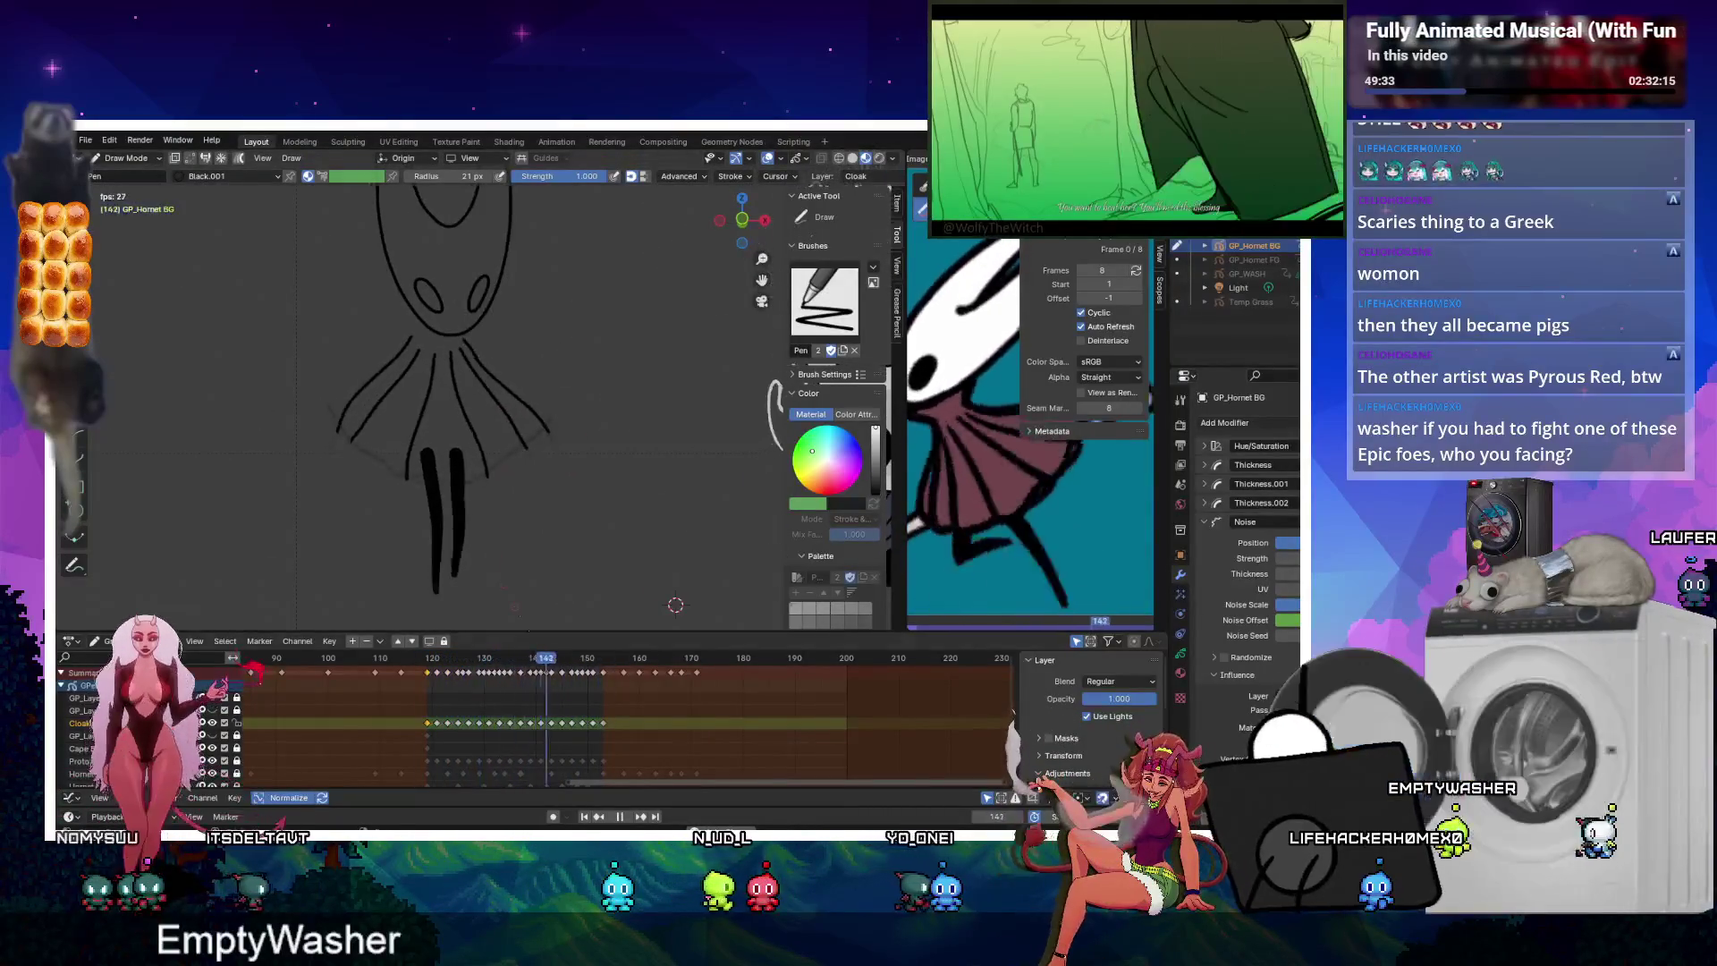
{"action": "key", "text": "space"}
{"action": "scroll", "coordinate": [713, 359], "scroll_direction": "up", "scroll_amount": 4}
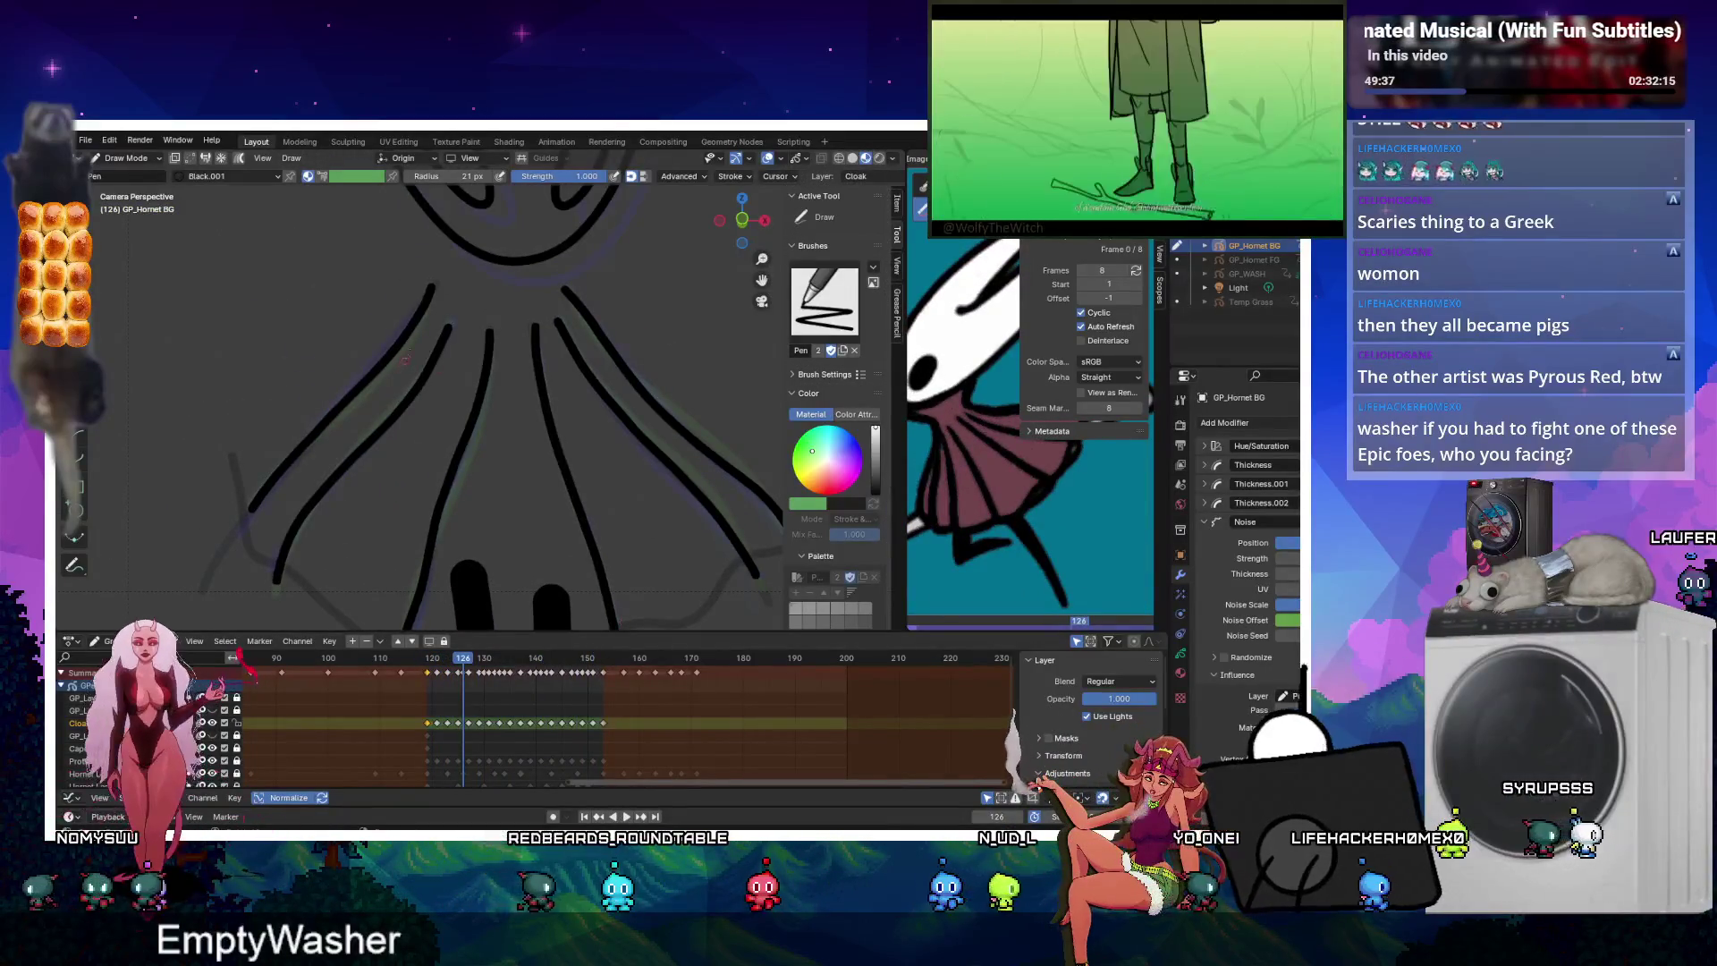
{"action": "key", "text": "Tab"}
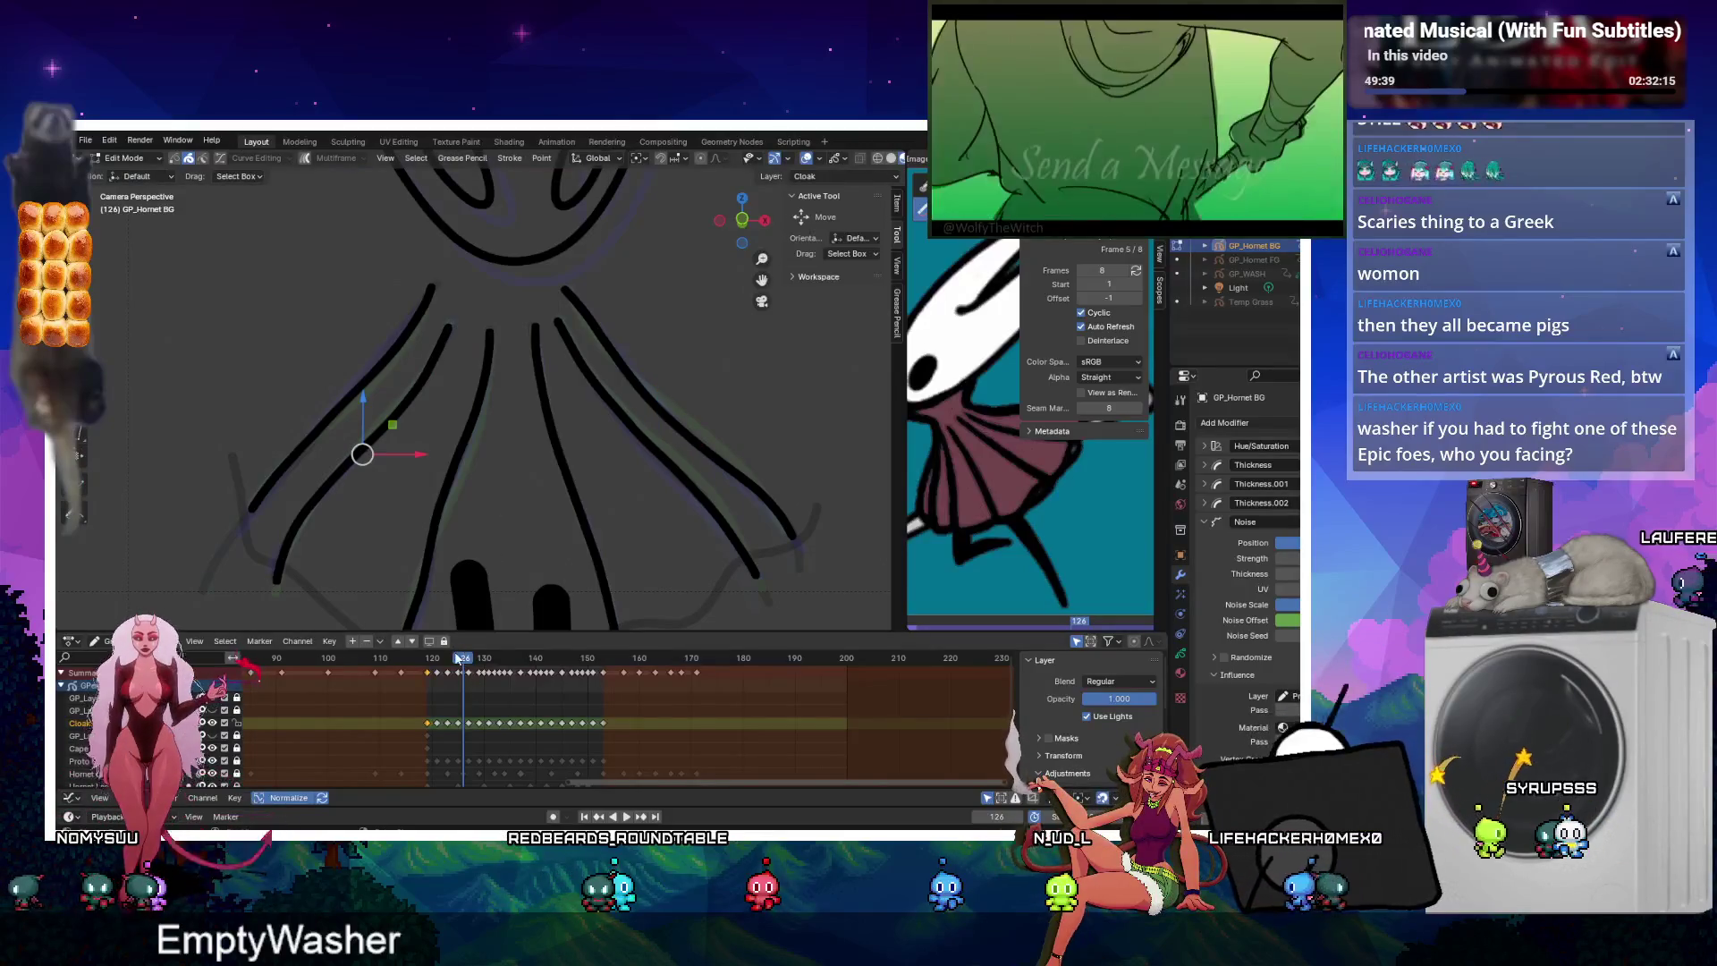
{"action": "key", "text": "shift+Left"}
{"action": "key", "text": "Up"}
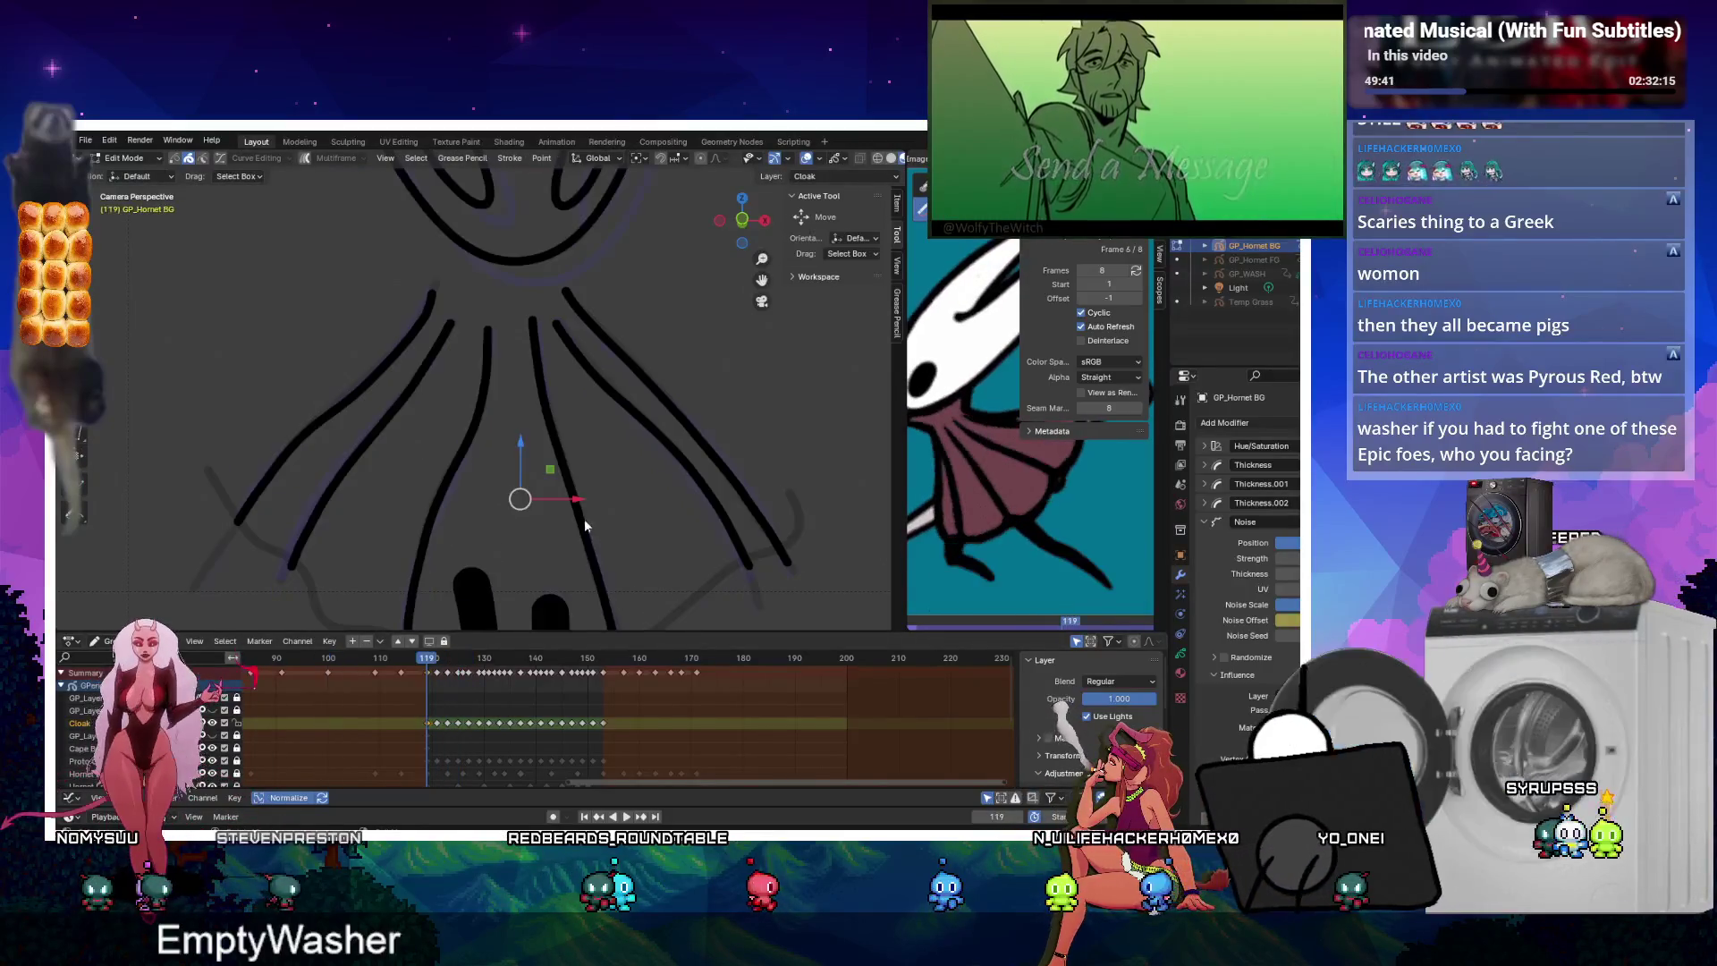
{"action": "key", "text": "ctrl+Tab"}
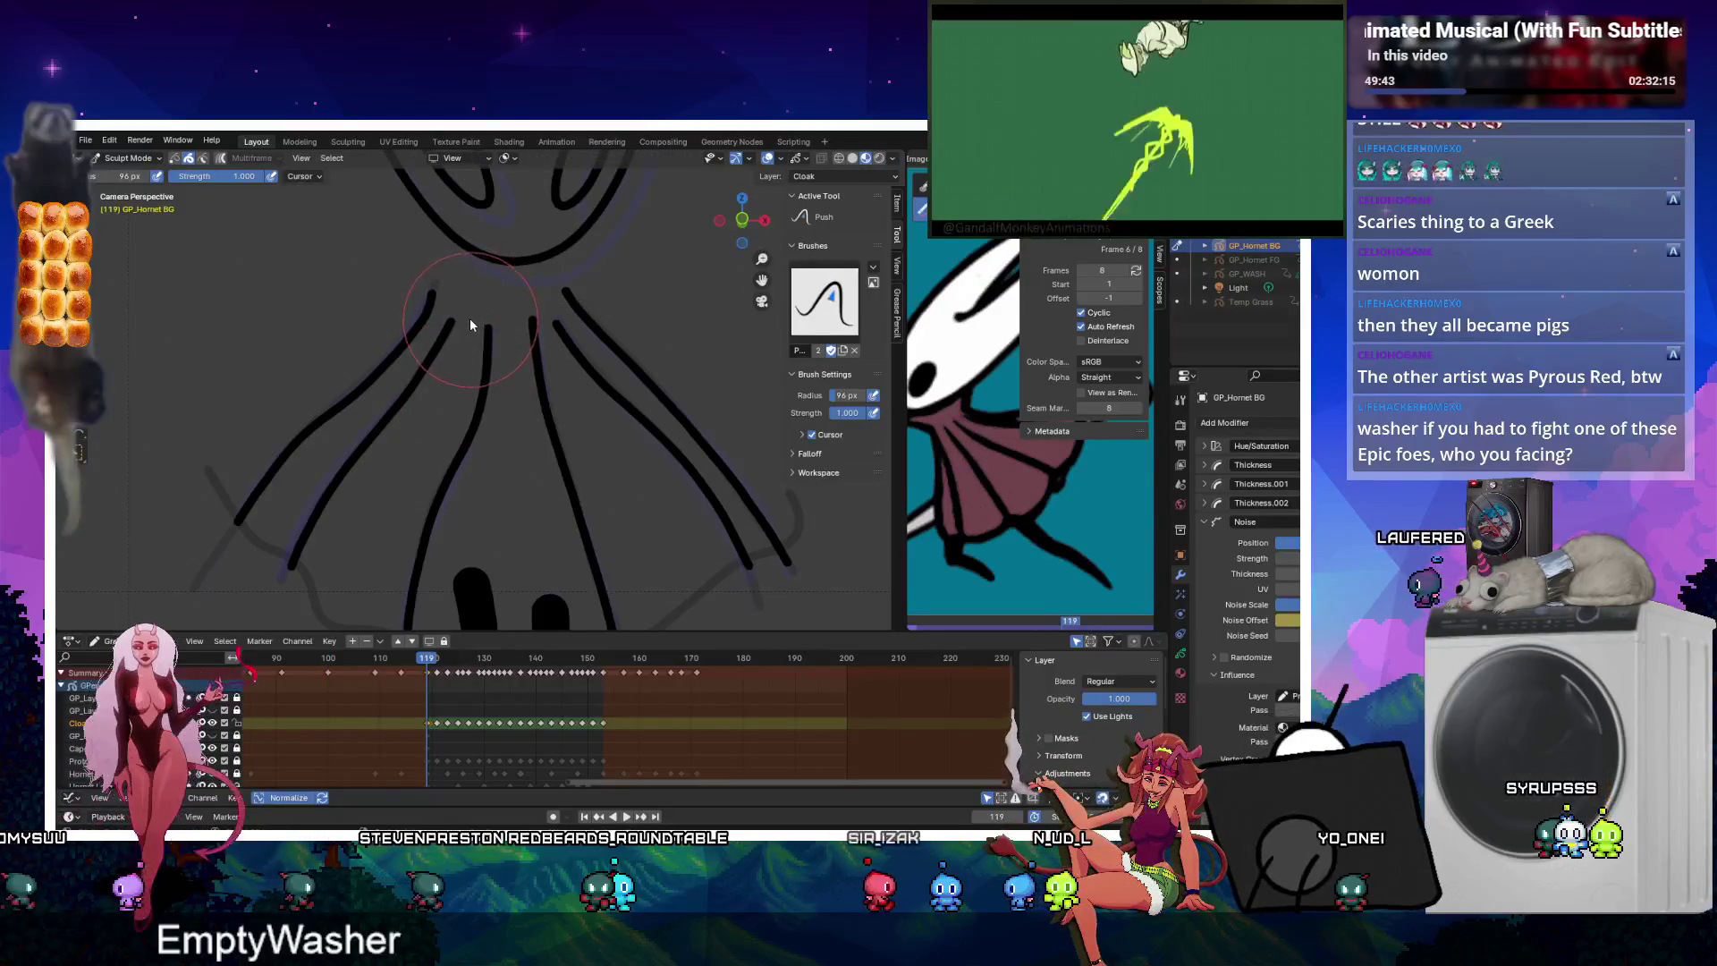
On frame 119, select the nearby keyframes and toggle Multiframe editing on and off.
{"action": "key", "text": "Tab"}
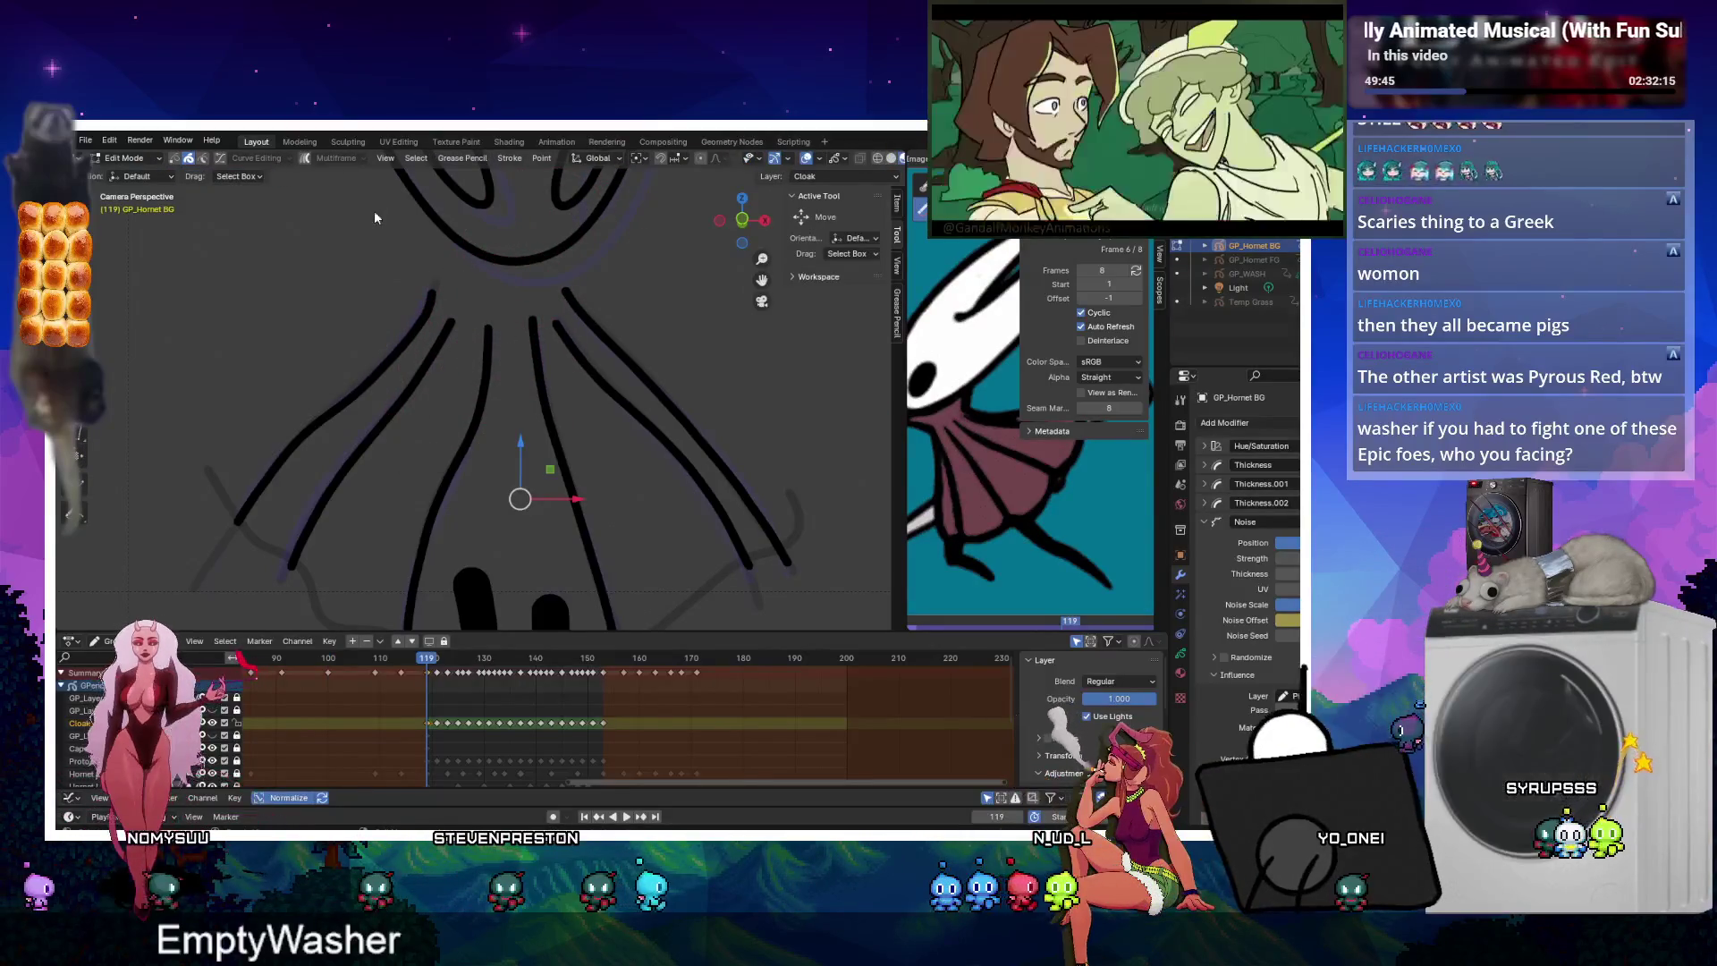
{"action": "key", "text": "a"}
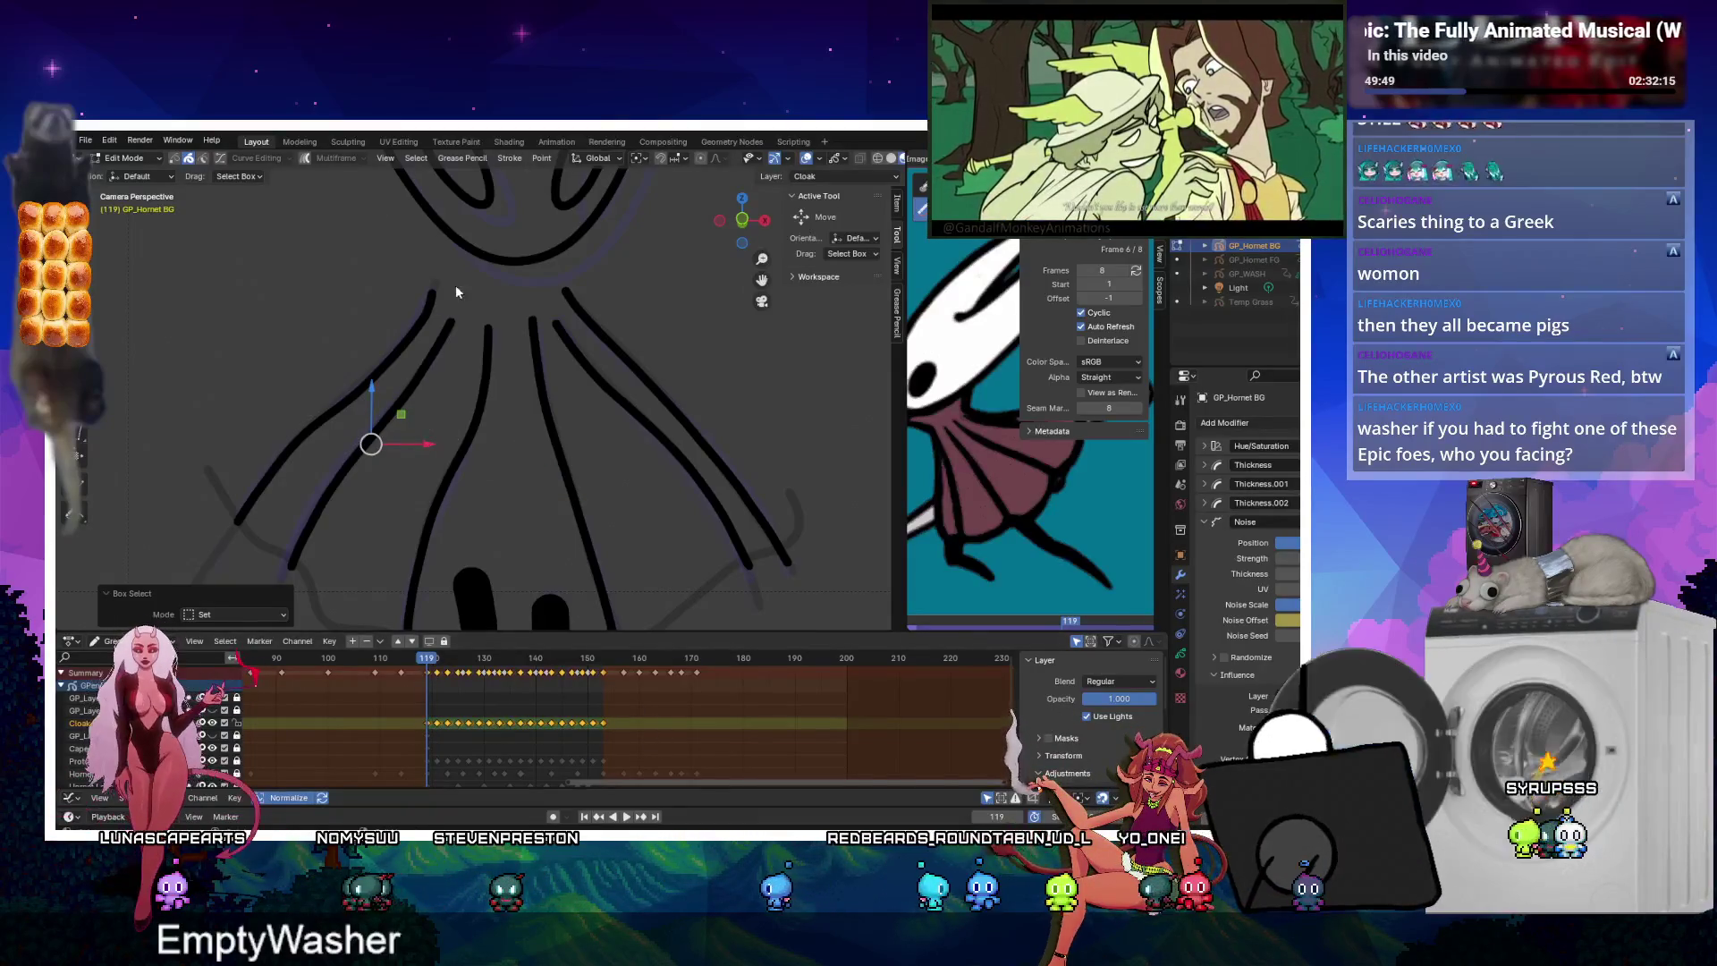
{"action": "key", "text": "Tab"}
{"action": "left_click", "coordinate": [221, 158]}
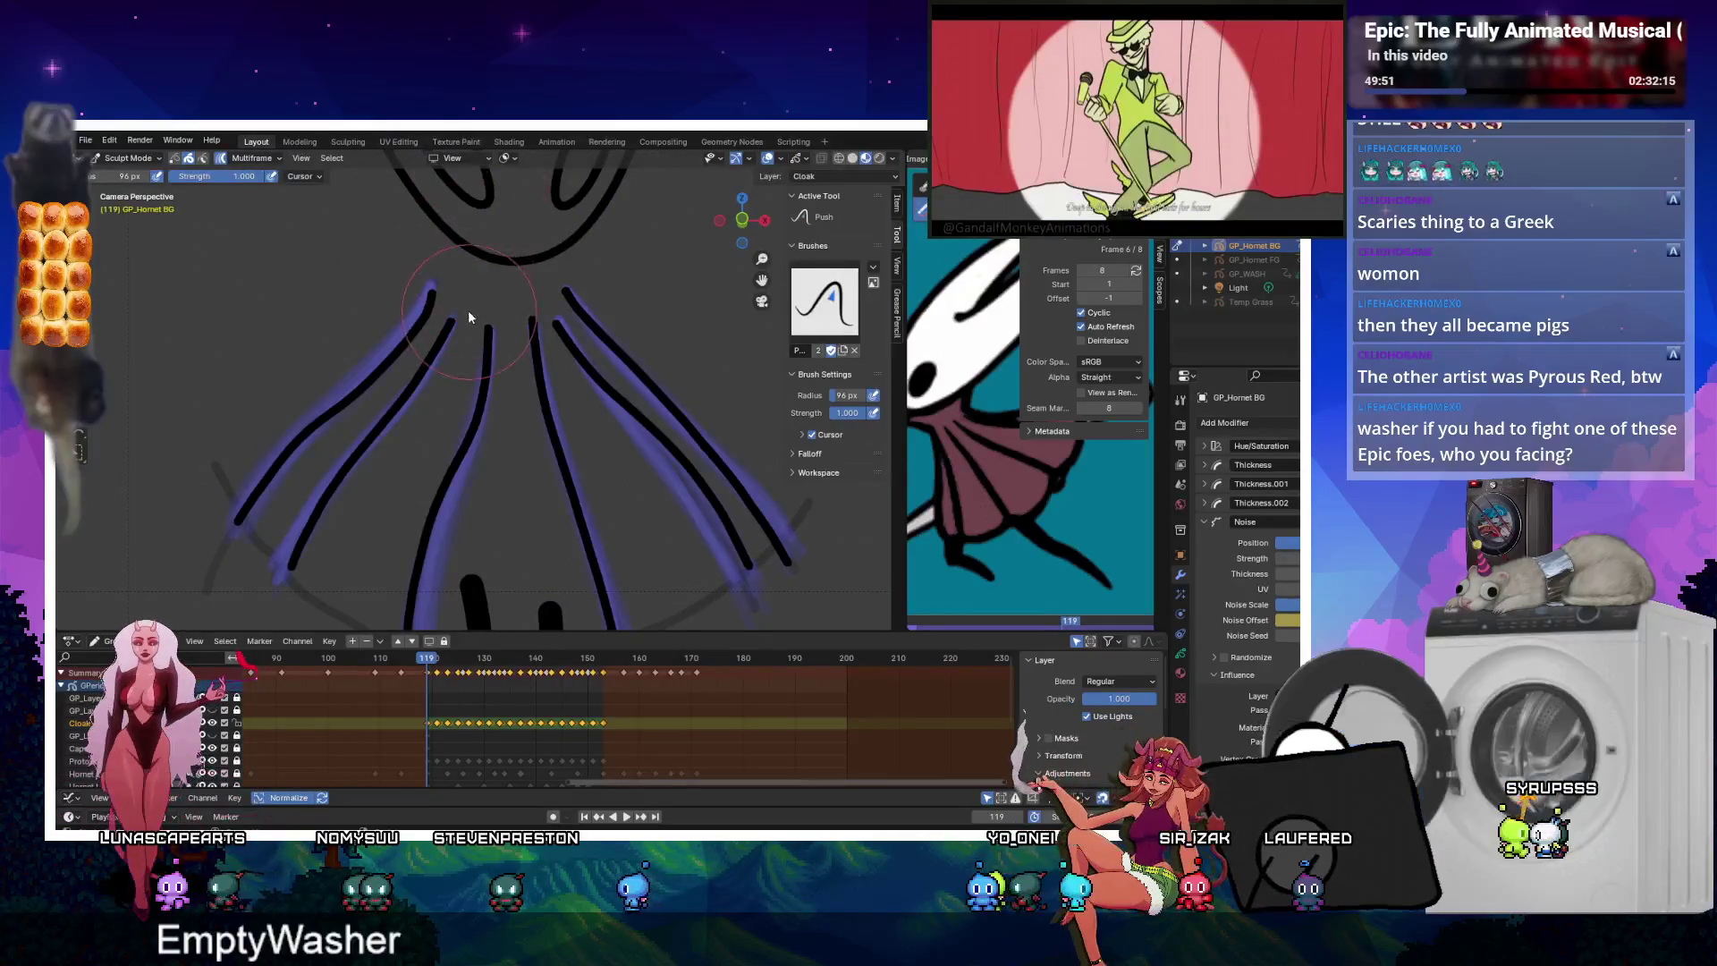
{"action": "left_click", "coordinate": [221, 158]}
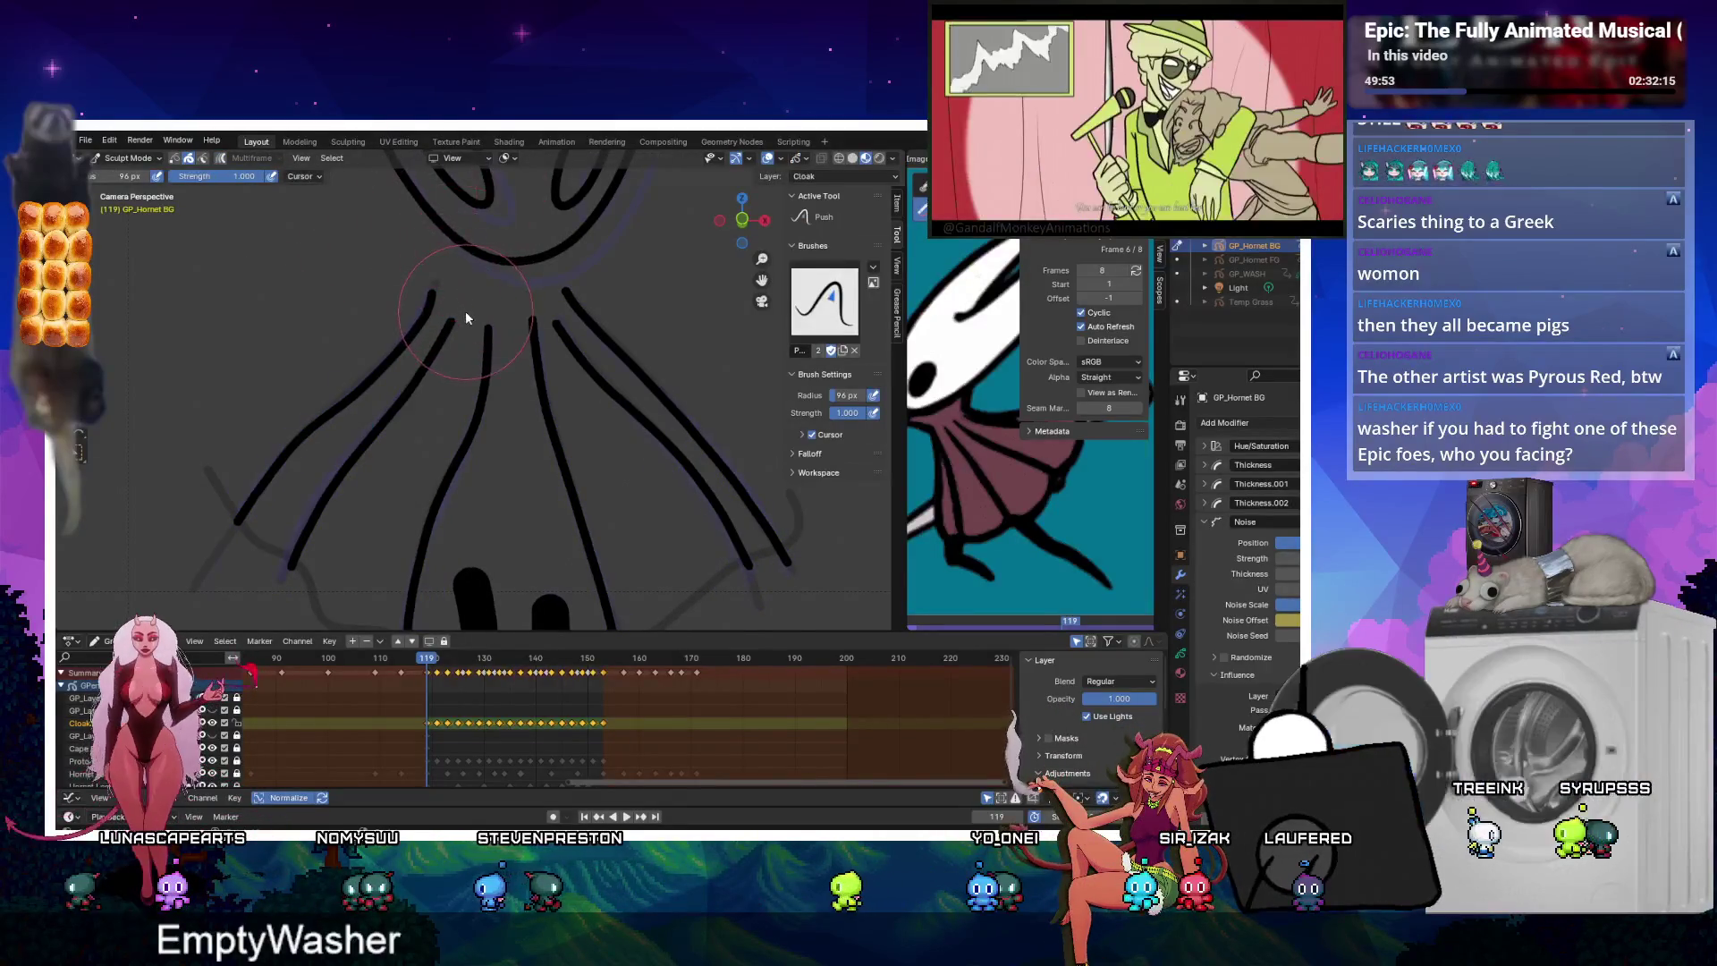
On frame 121, select and deselect all cloak strokes in Edit mode, then advance to frame 123.
{"action": "key", "text": "Up"}
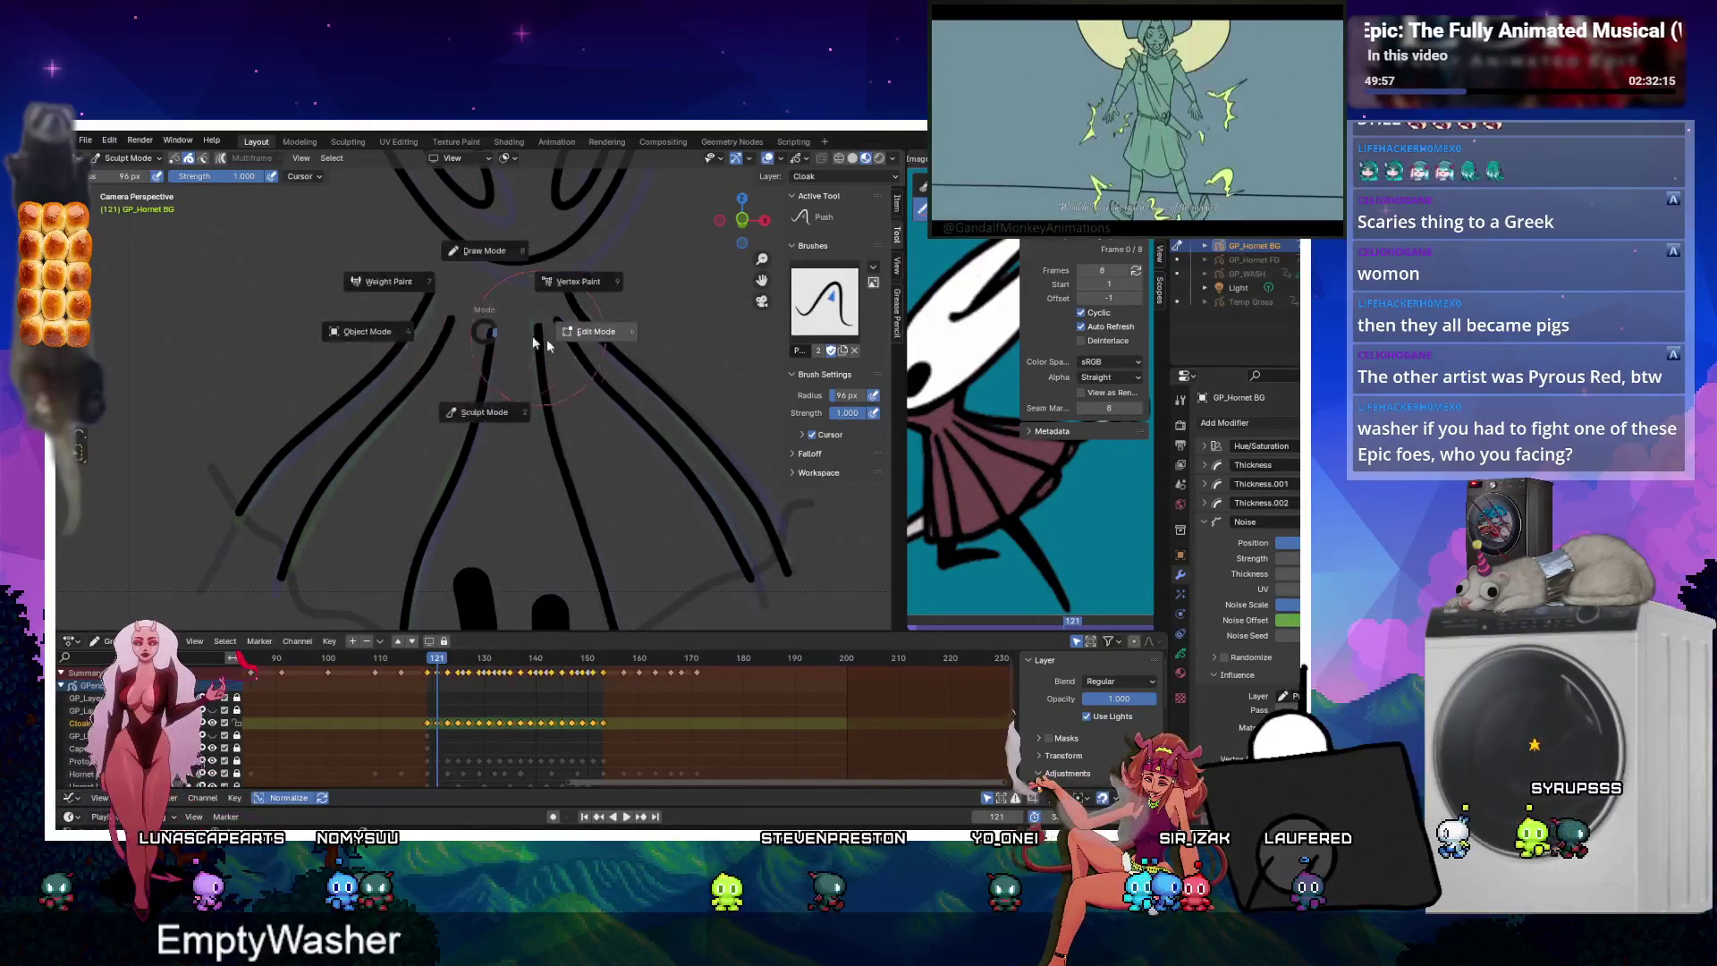
{"action": "key", "text": "Tab"}
{"action": "key", "text": "a"}
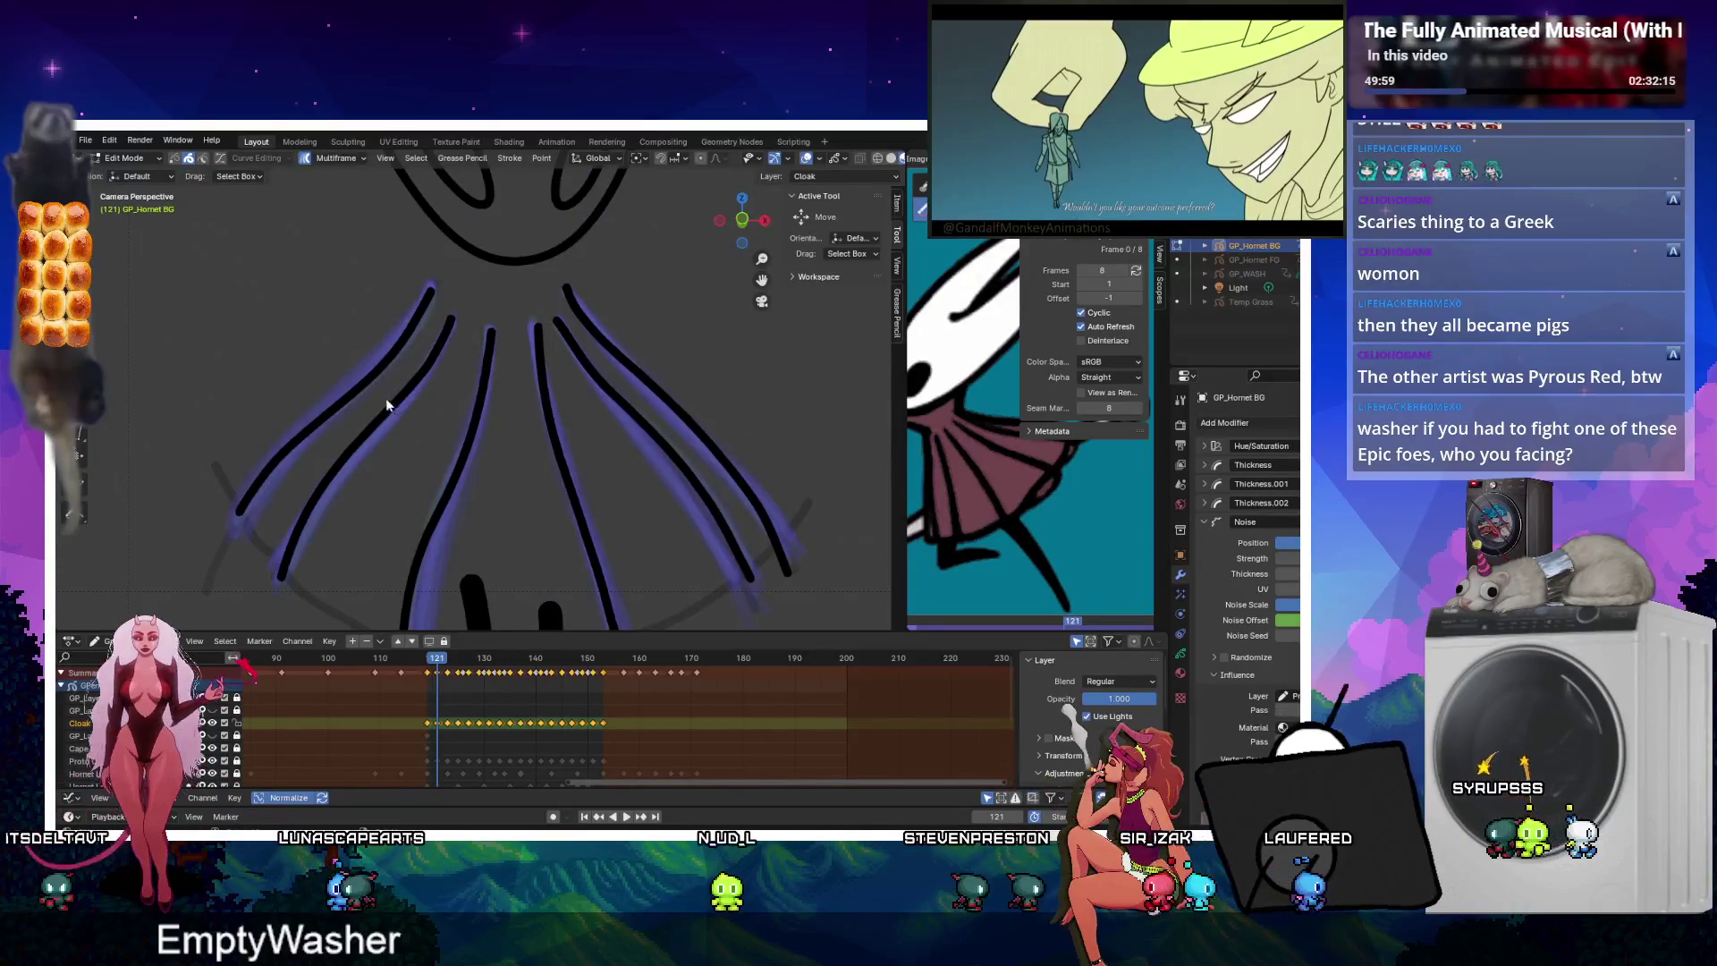
{"action": "key", "text": "alt+a"}
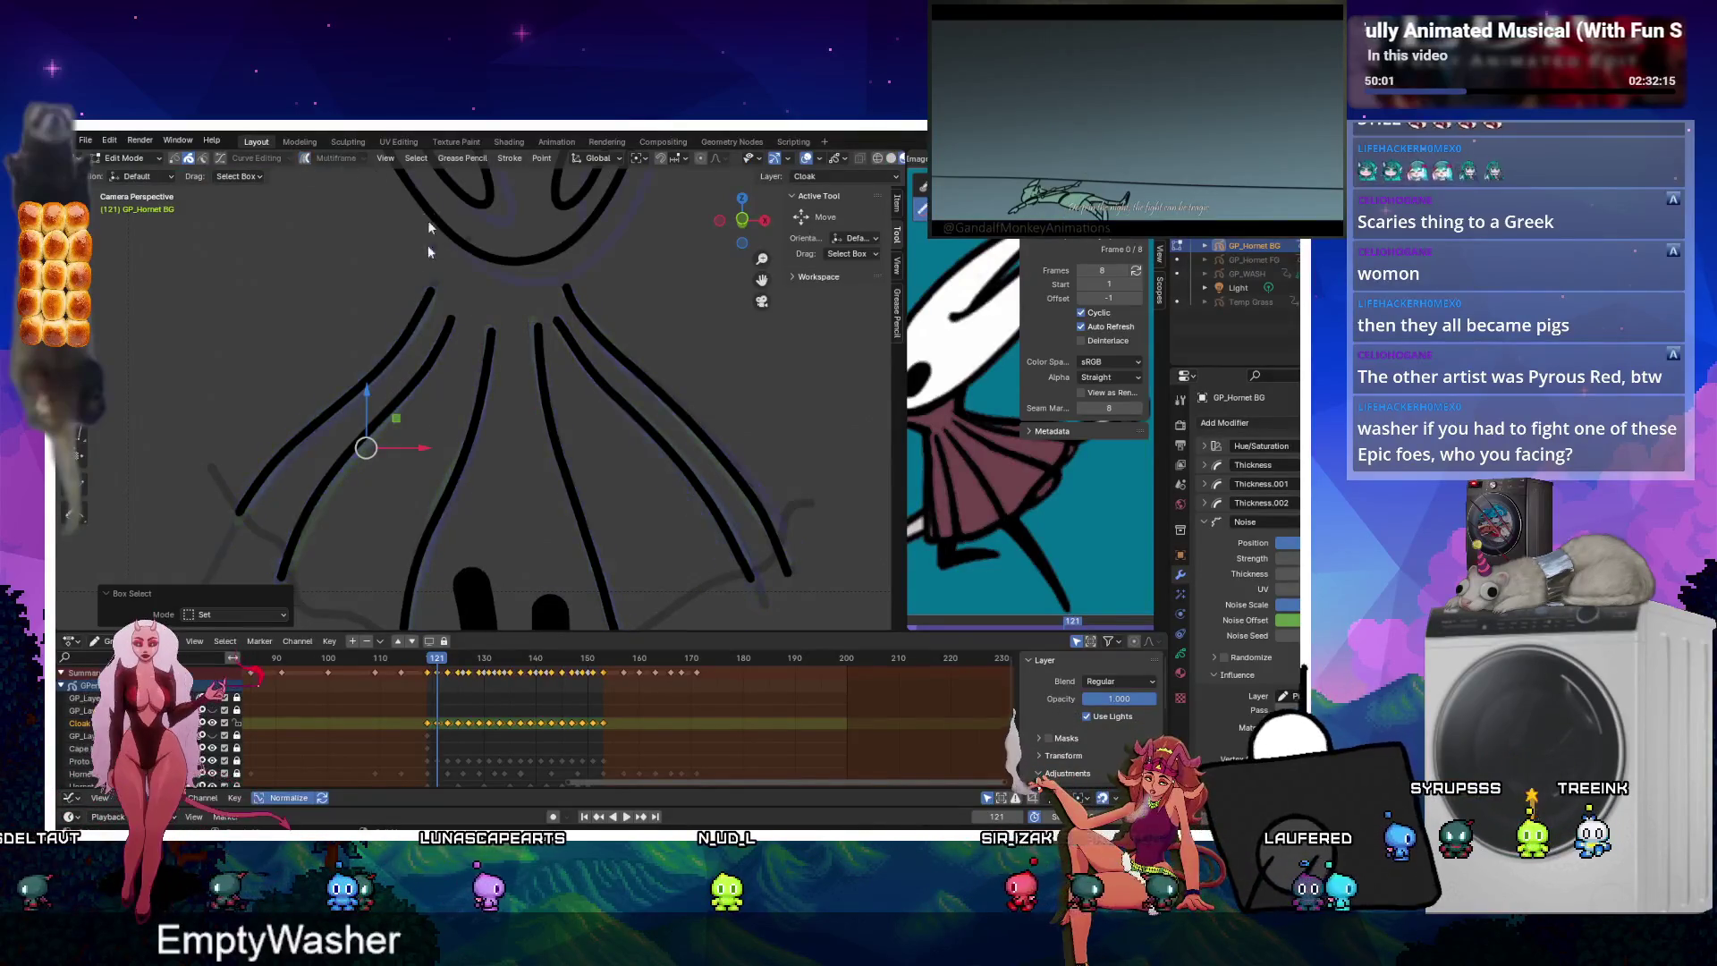
{"action": "key", "text": "Tab"}
{"action": "key", "text": "Right"}
{"action": "key", "text": "Right"}
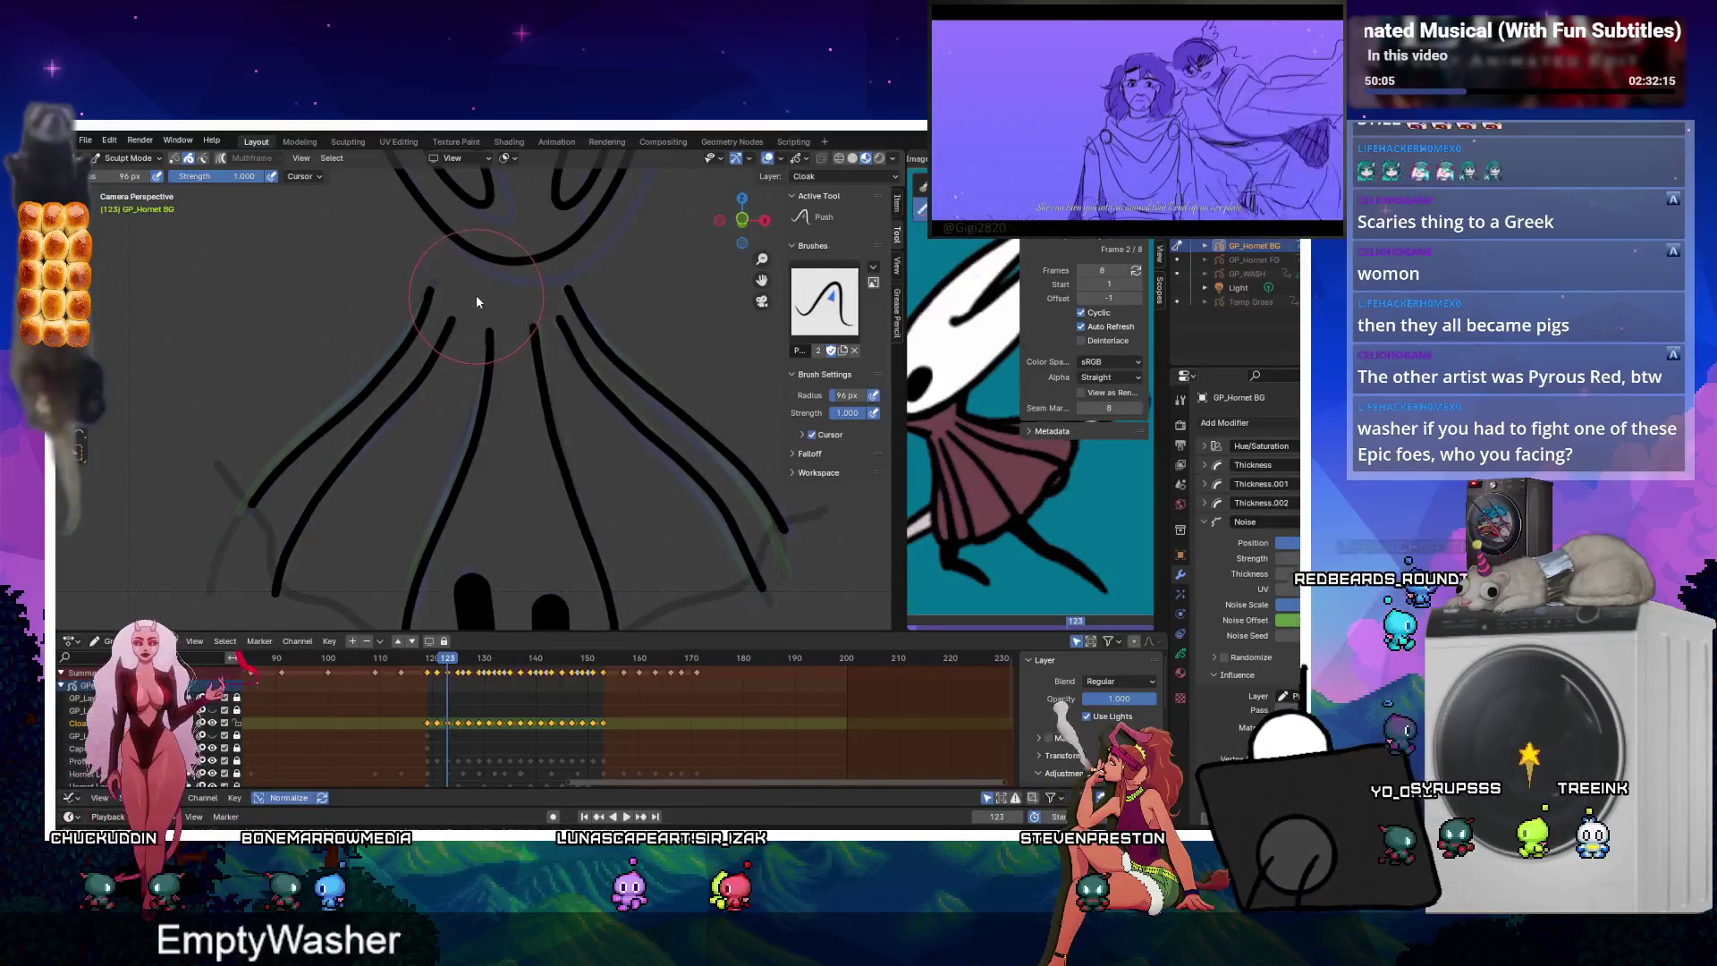
Step keyframe by keyframe from 125 onward, reshaping the fold-line tops, then play the animation back.
{"action": "key", "text": "Right"}
{"action": "key", "text": "Right"}
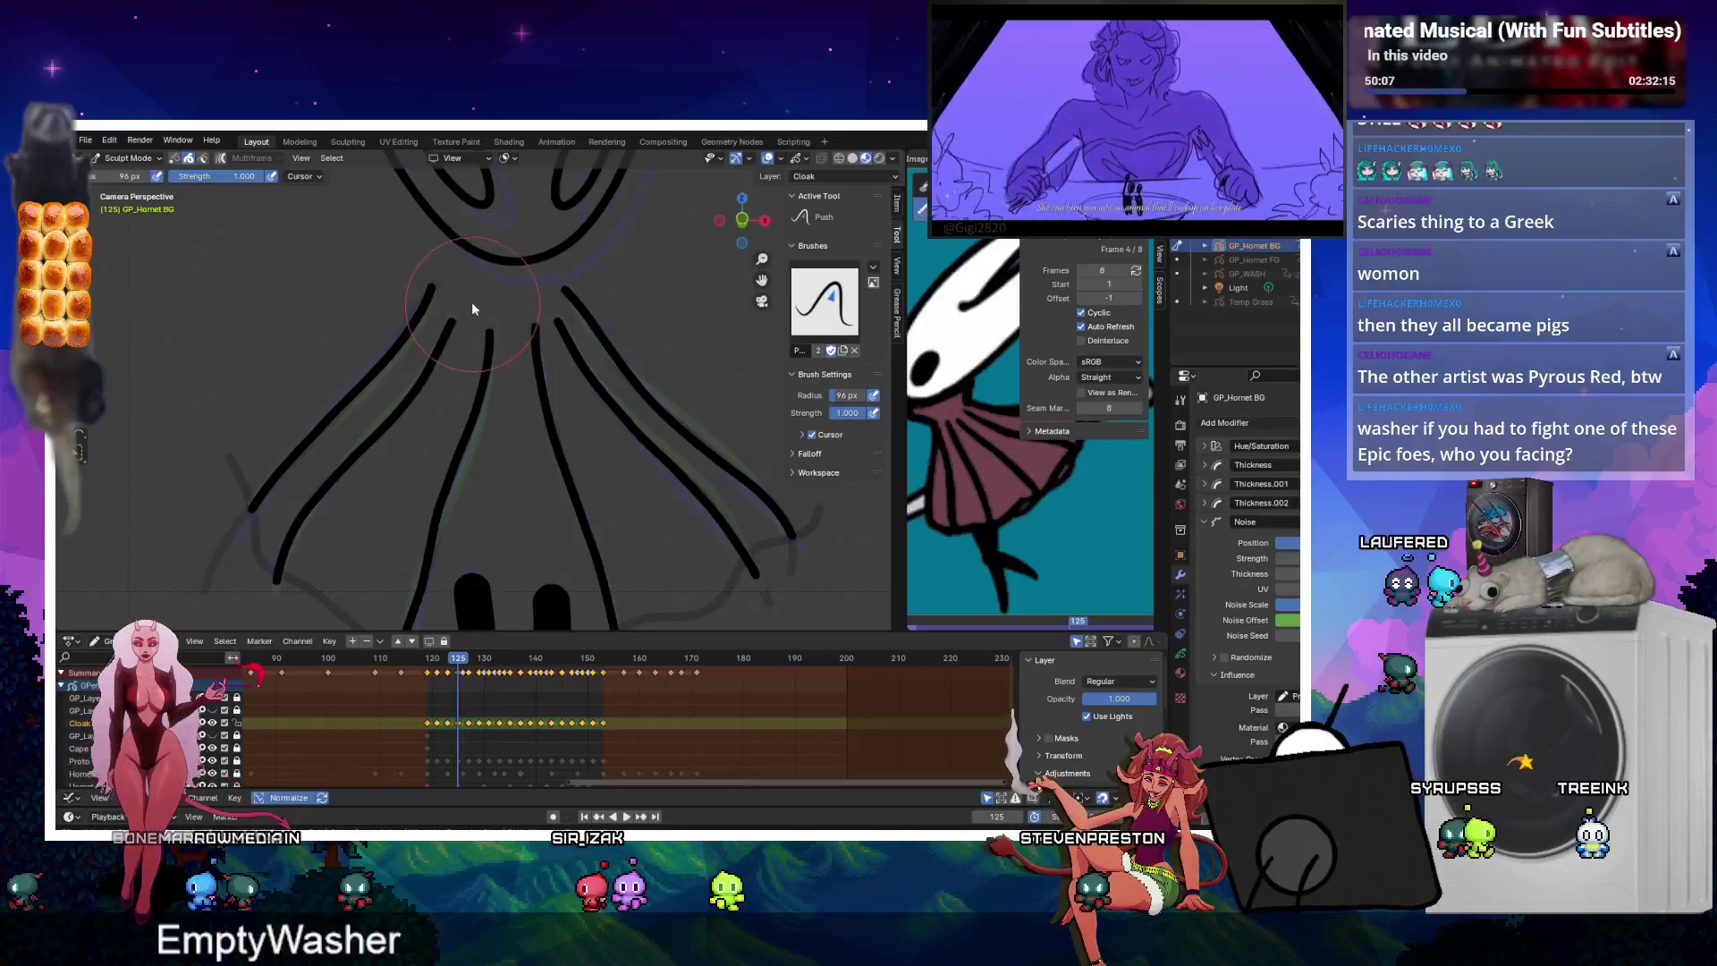
{"action": "key", "text": "Right"}
{"action": "key", "text": "Right"}
{"action": "key", "text": "Right"}
{"action": "key", "text": "Right"}
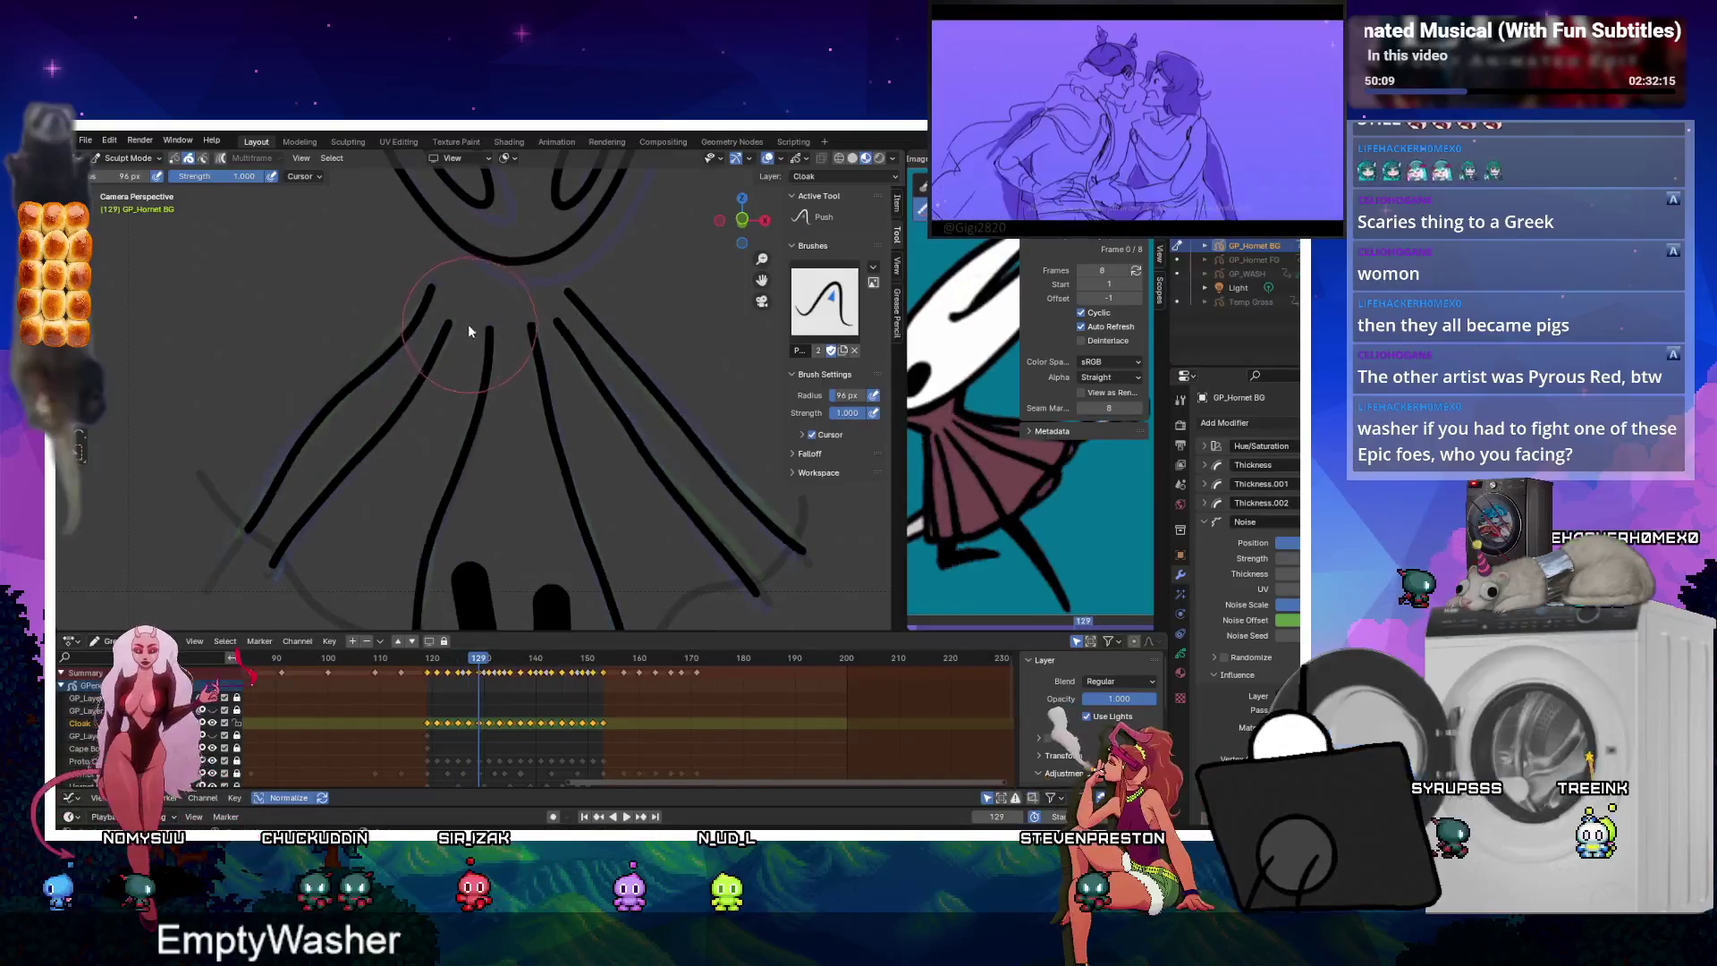
{"action": "key", "text": "Right"}
{"action": "key", "text": "Right"}
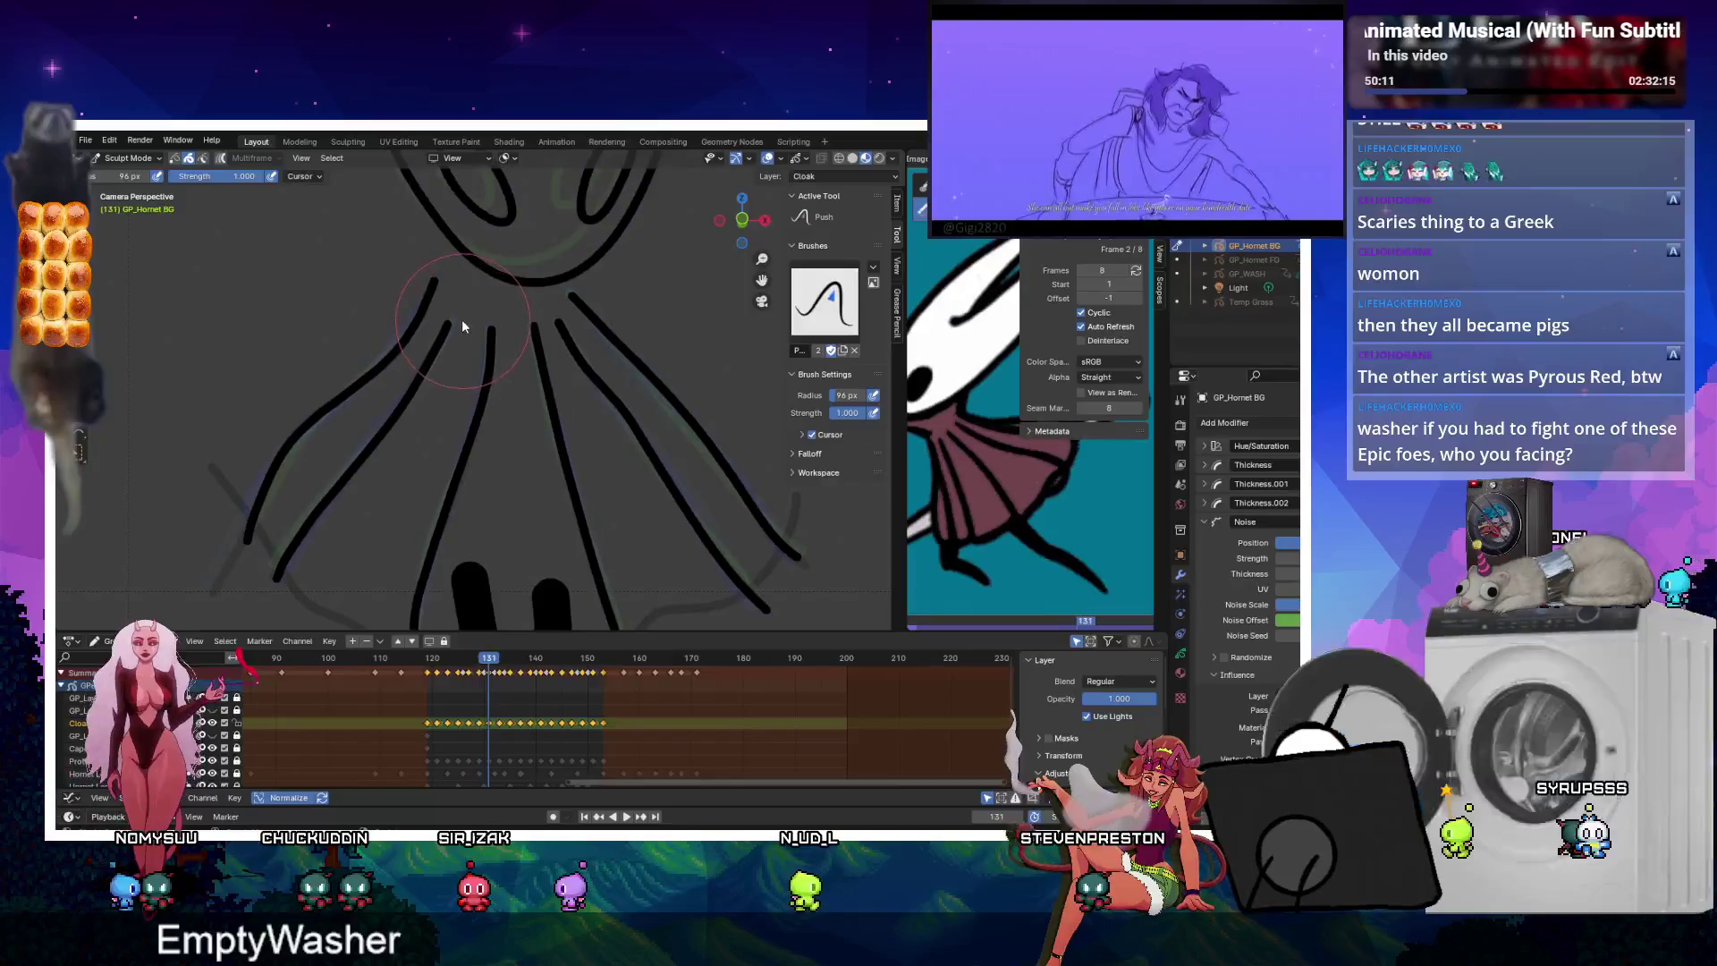
{"action": "key", "text": "Right"}
{"action": "key", "text": "Right"}
{"action": "key", "text": "Right"}
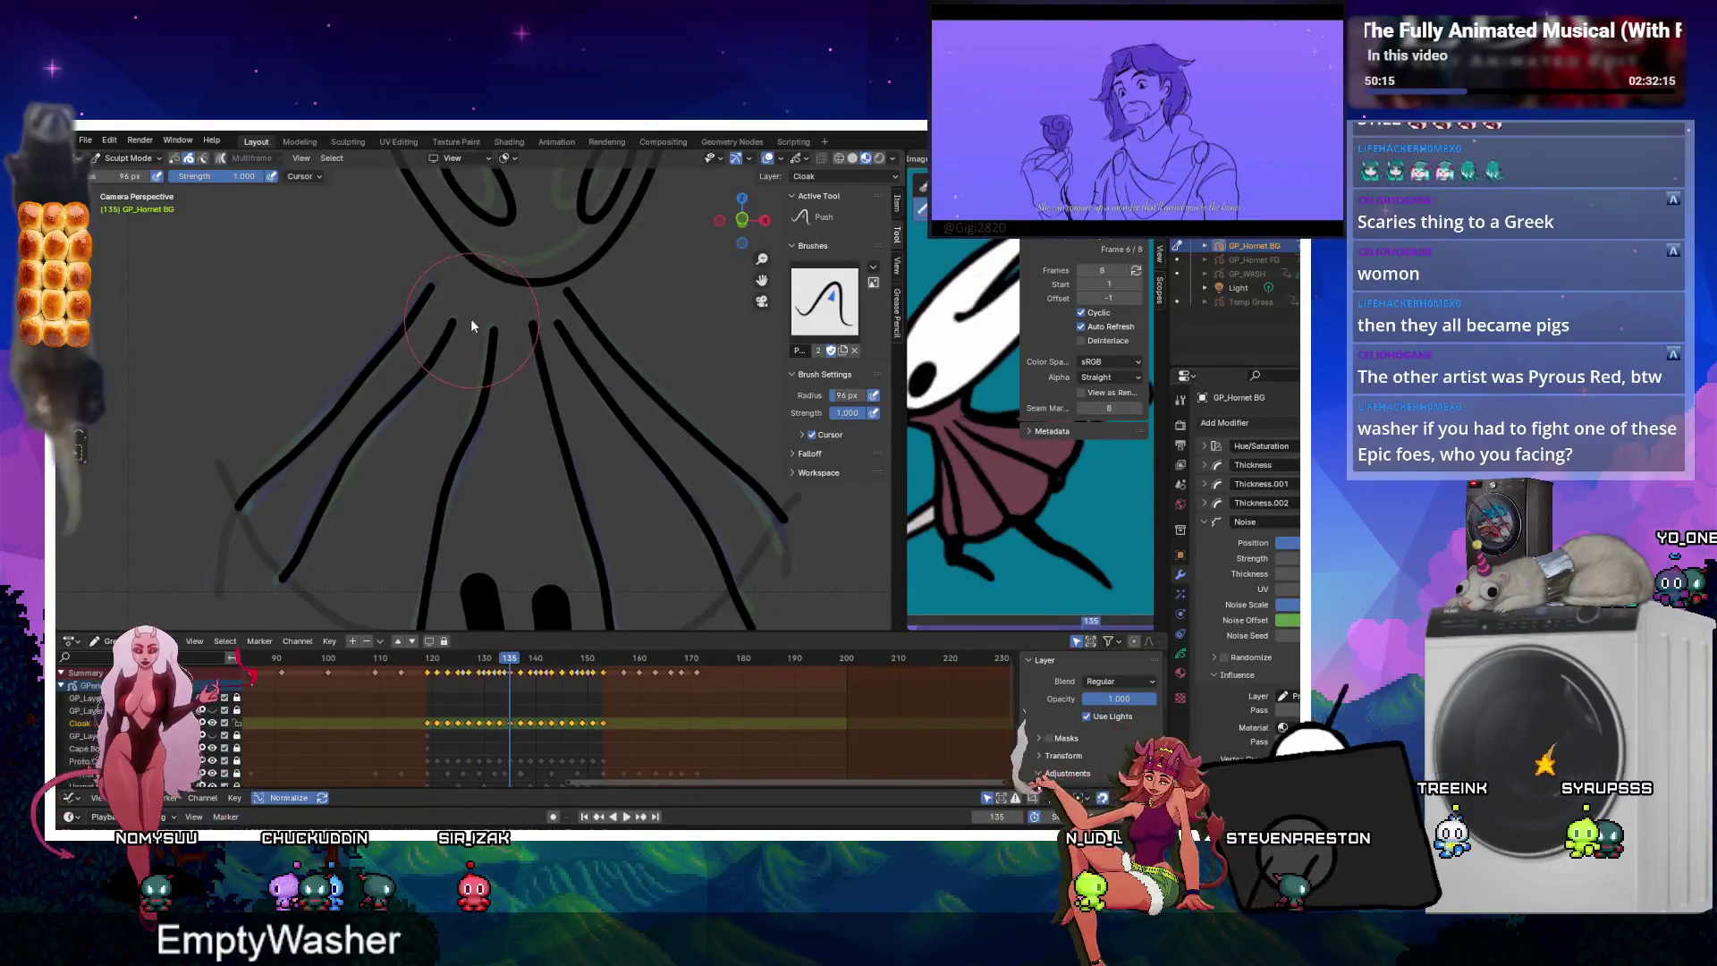
{"action": "key", "text": "Right"}
{"action": "key", "text": "Right"}
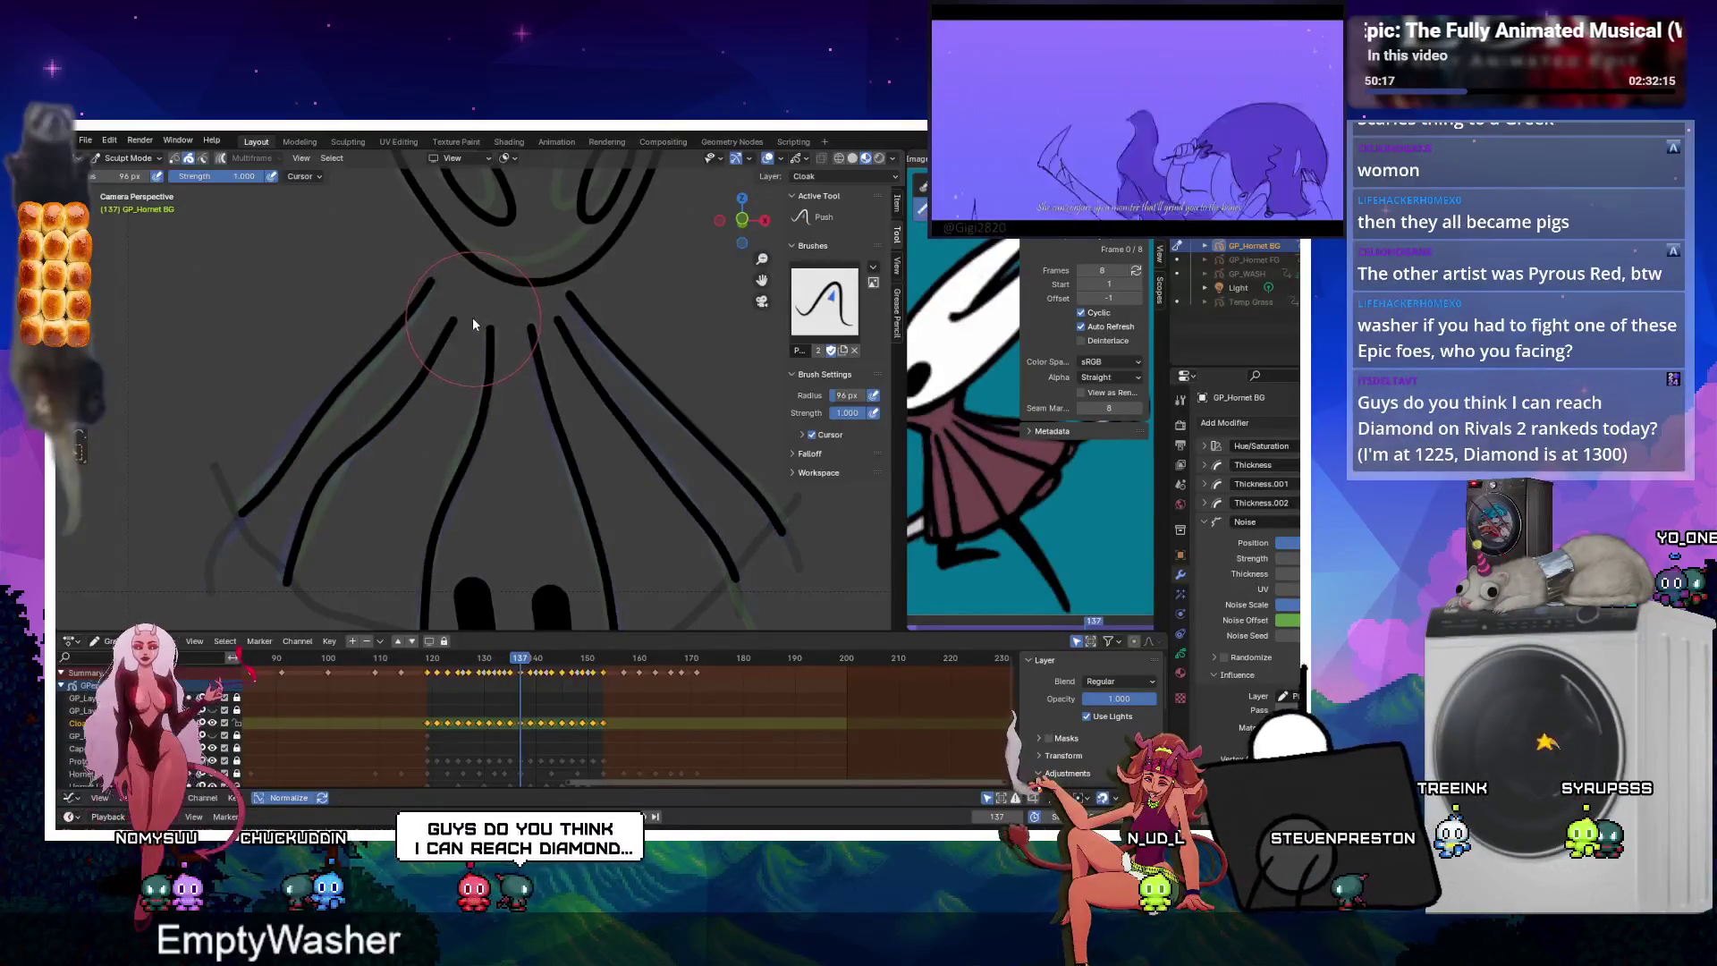
{"action": "key", "text": "Right"}
{"action": "key", "text": "Right"}
{"action": "key", "text": "Right"}
{"action": "key", "text": "Right"}
{"action": "key", "text": "Right"}
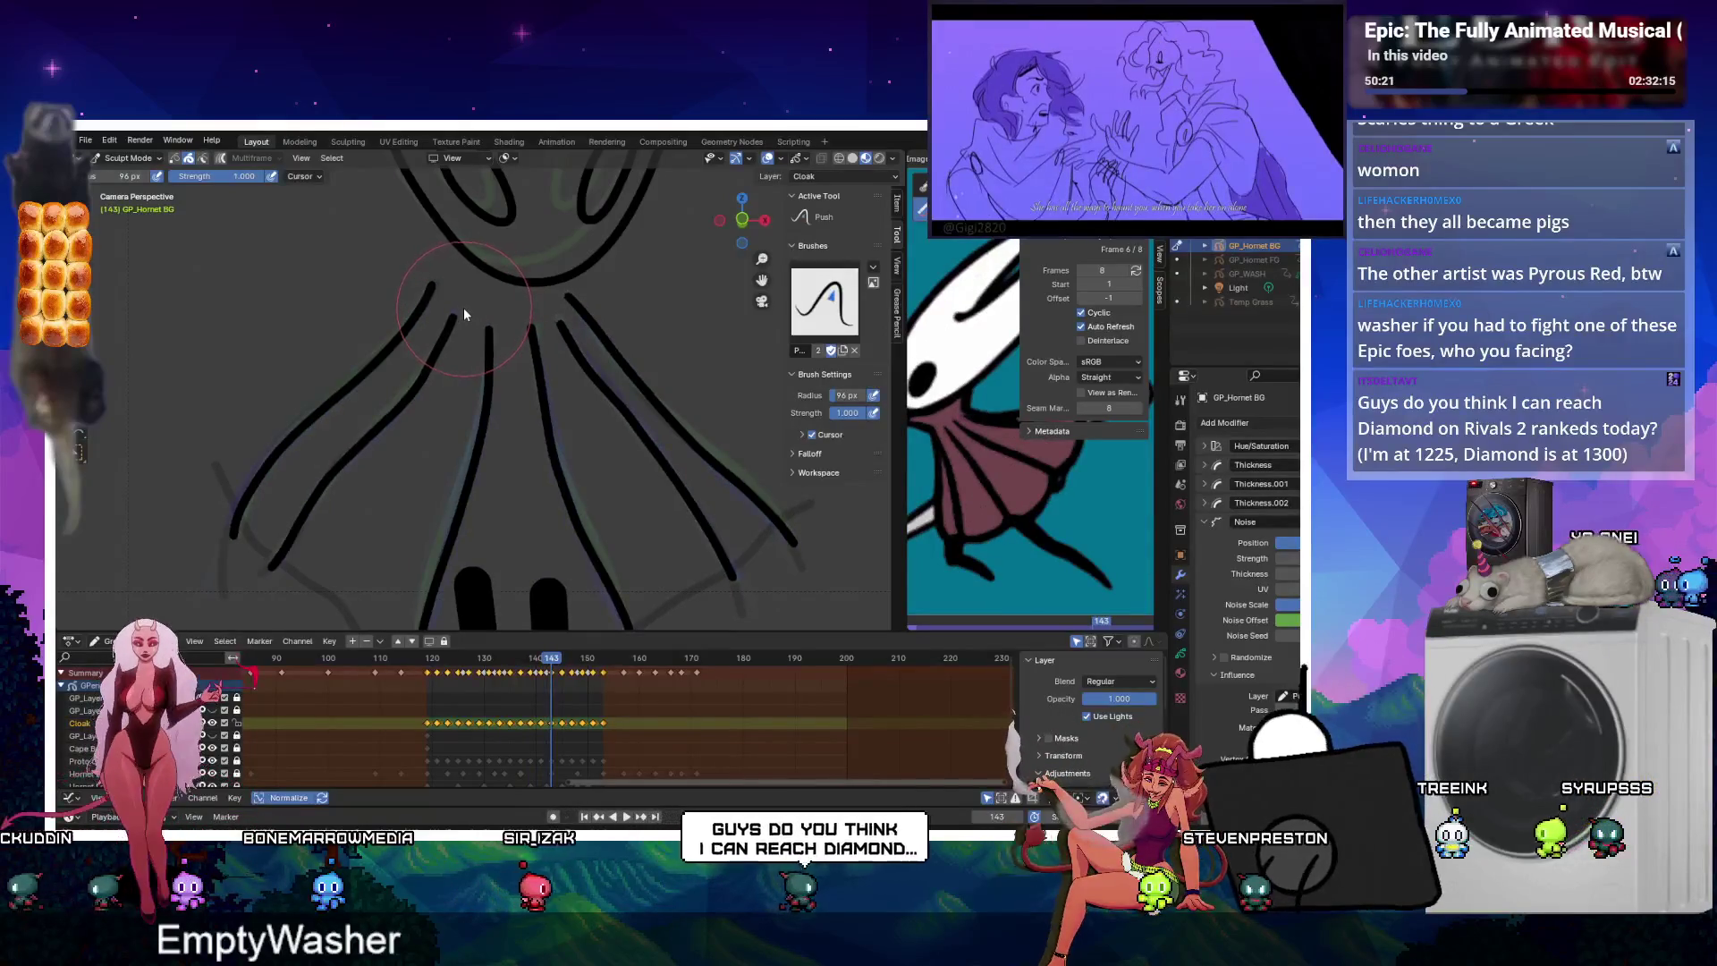
{"action": "key", "text": "Right"}
{"action": "key", "text": "Right"}
{"action": "key", "text": "Right"}
{"action": "key", "text": "Right"}
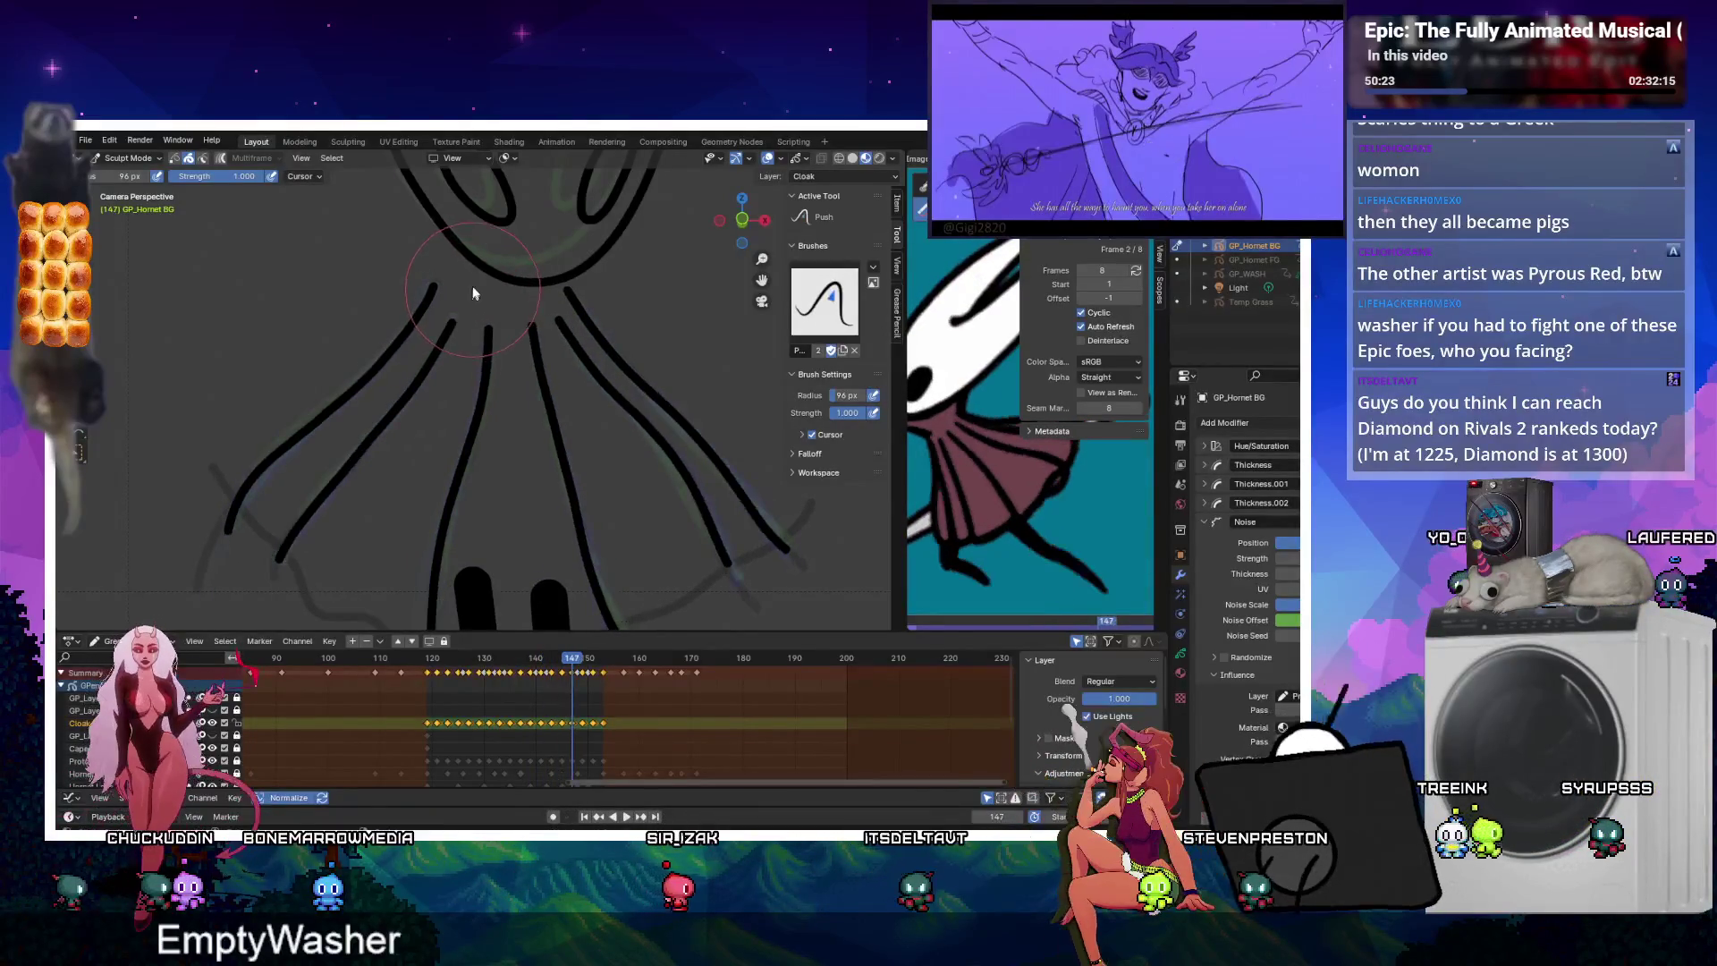
{"action": "key", "text": "Right"}
{"action": "key", "text": "Right"}
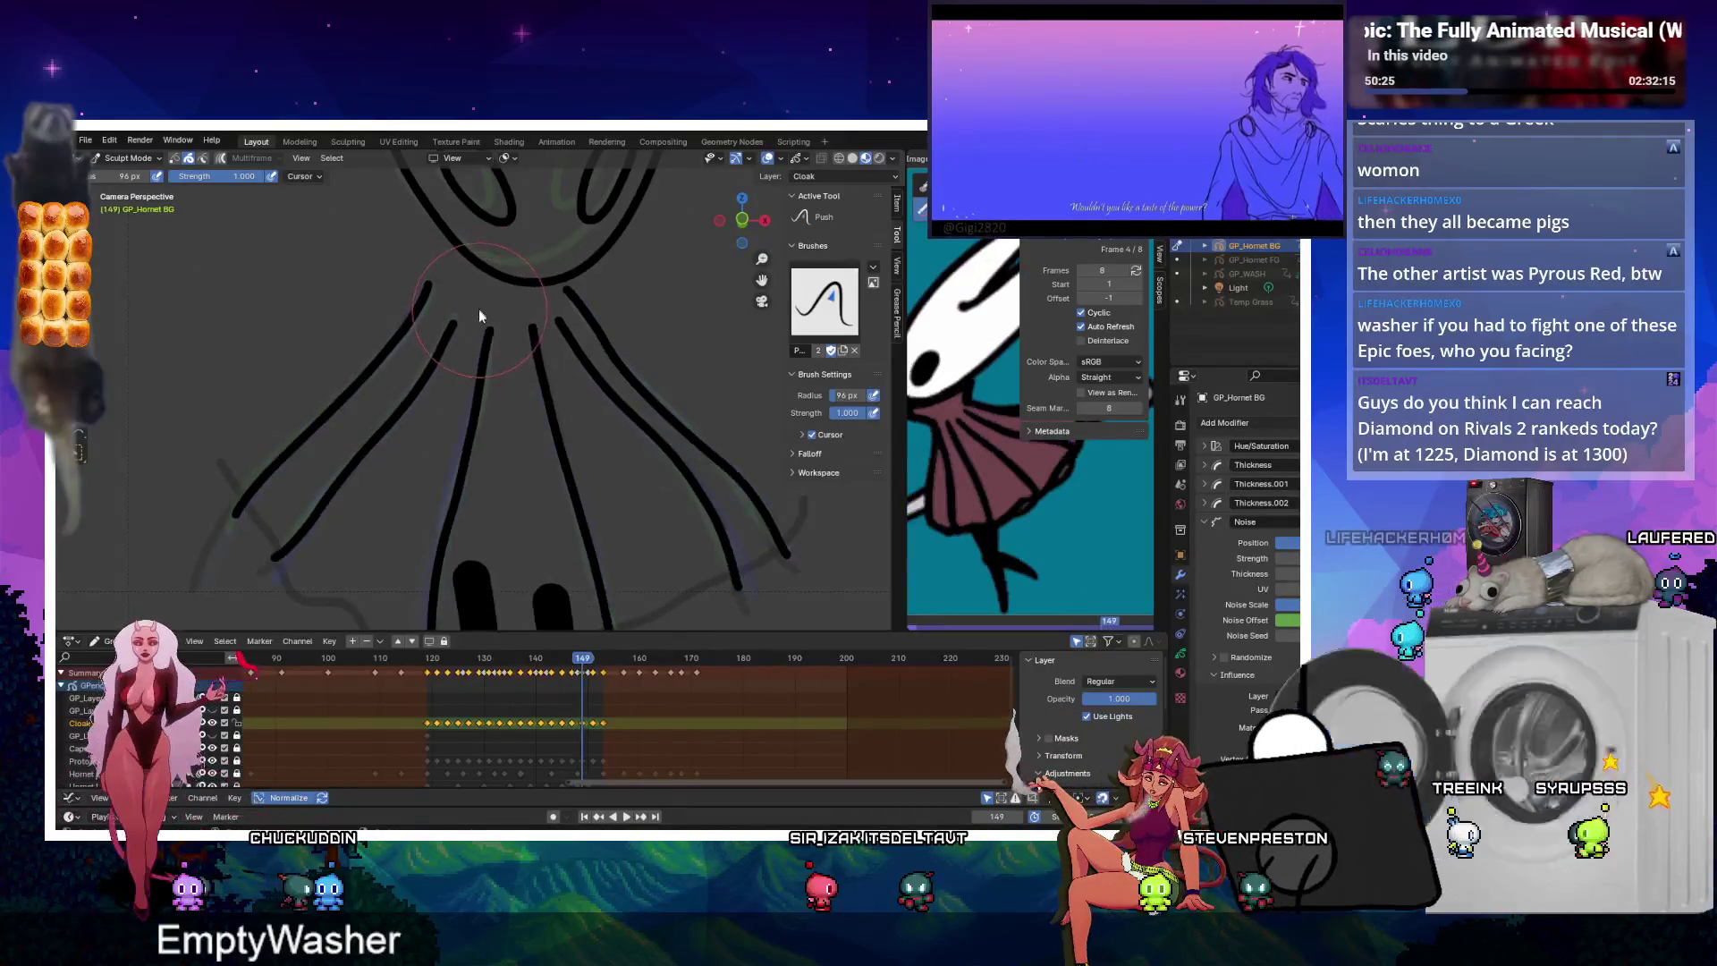
{"action": "key", "text": "Right"}
{"action": "key", "text": "Right"}
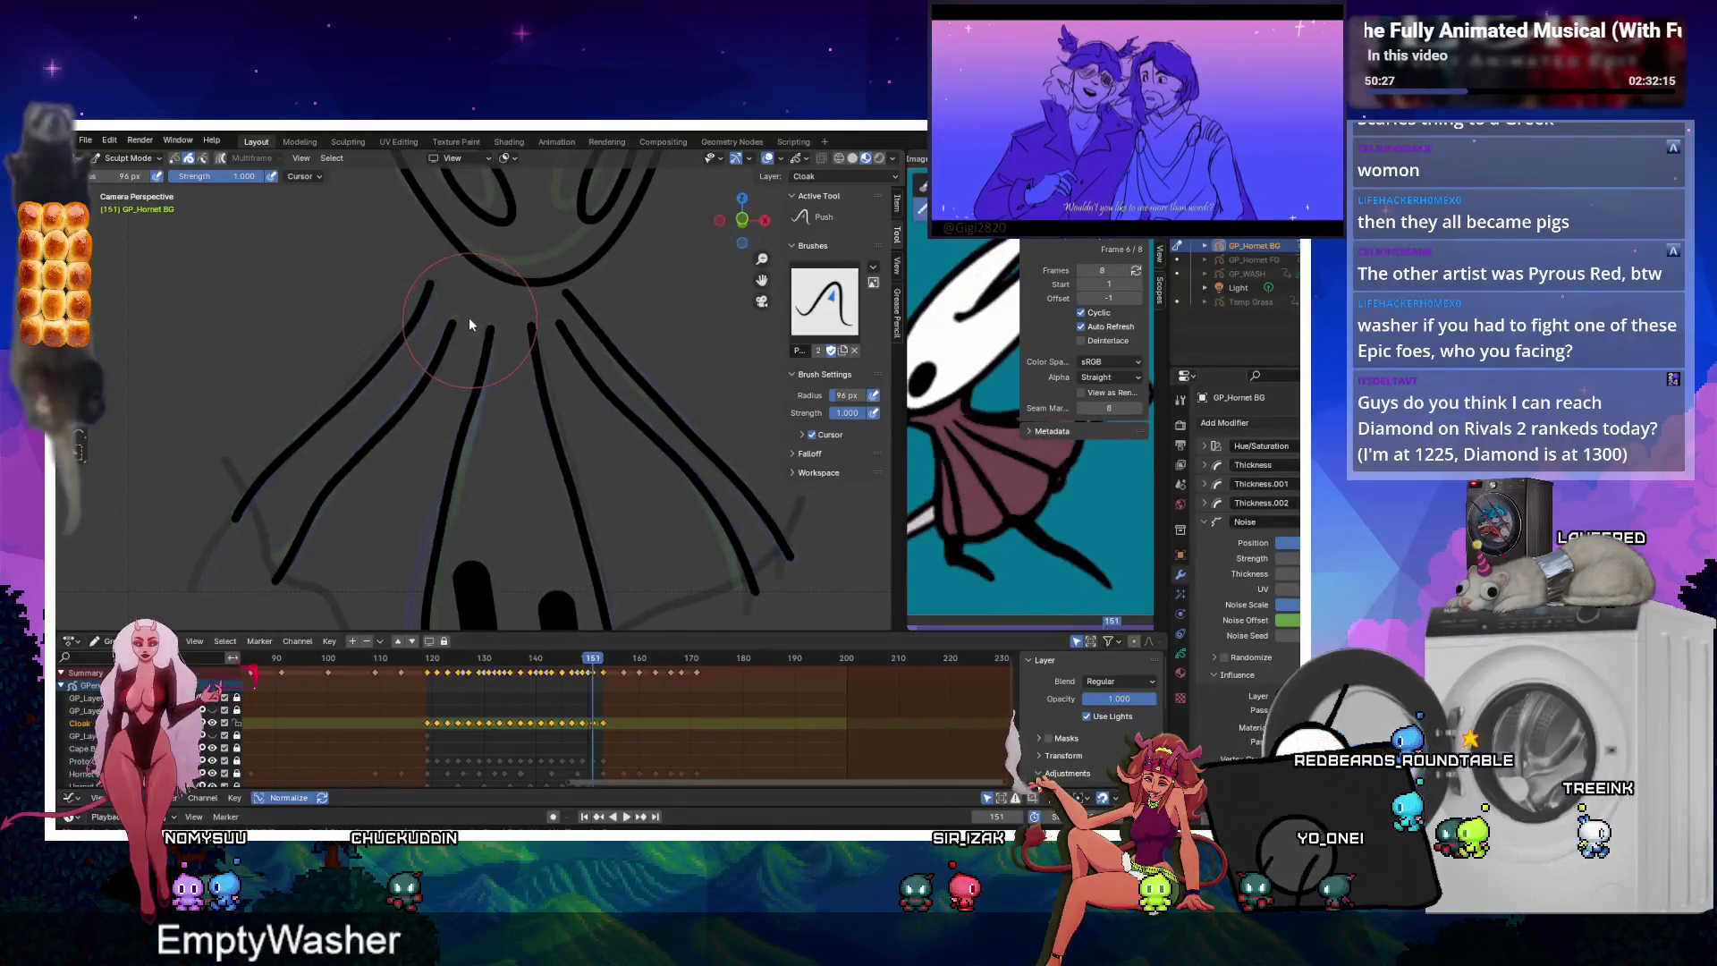
{"action": "key", "text": "Right"}
{"action": "key", "text": "Right"}
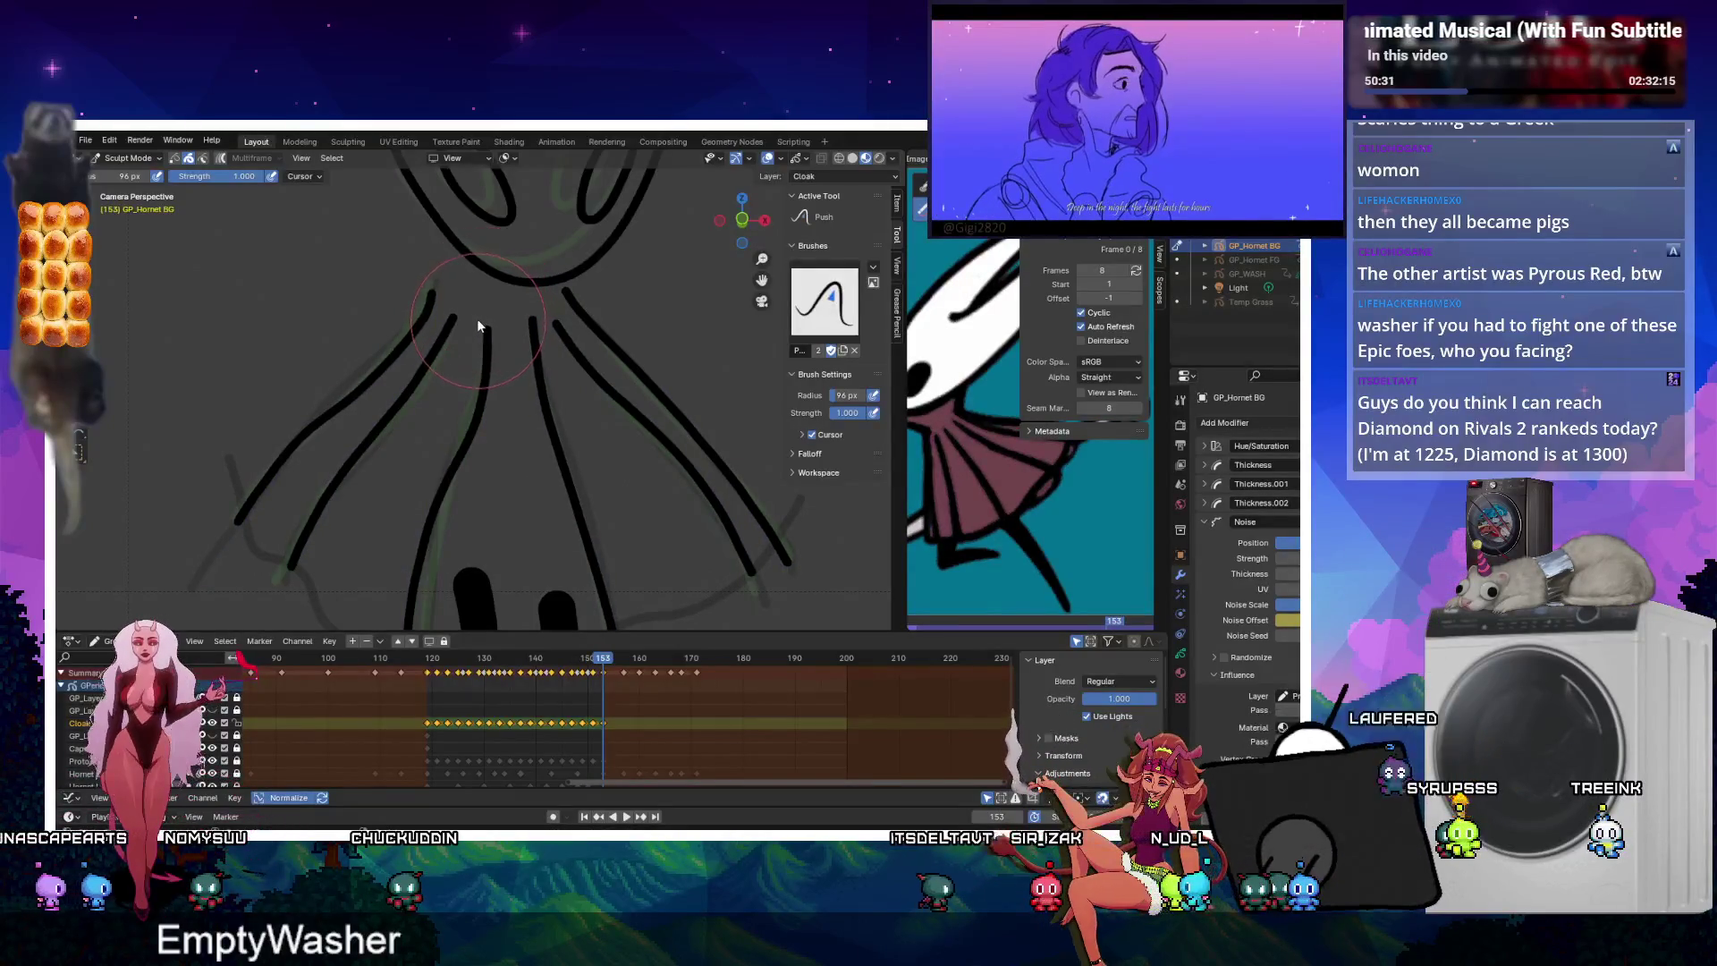
{"action": "left_click", "coordinate": [627, 817]}
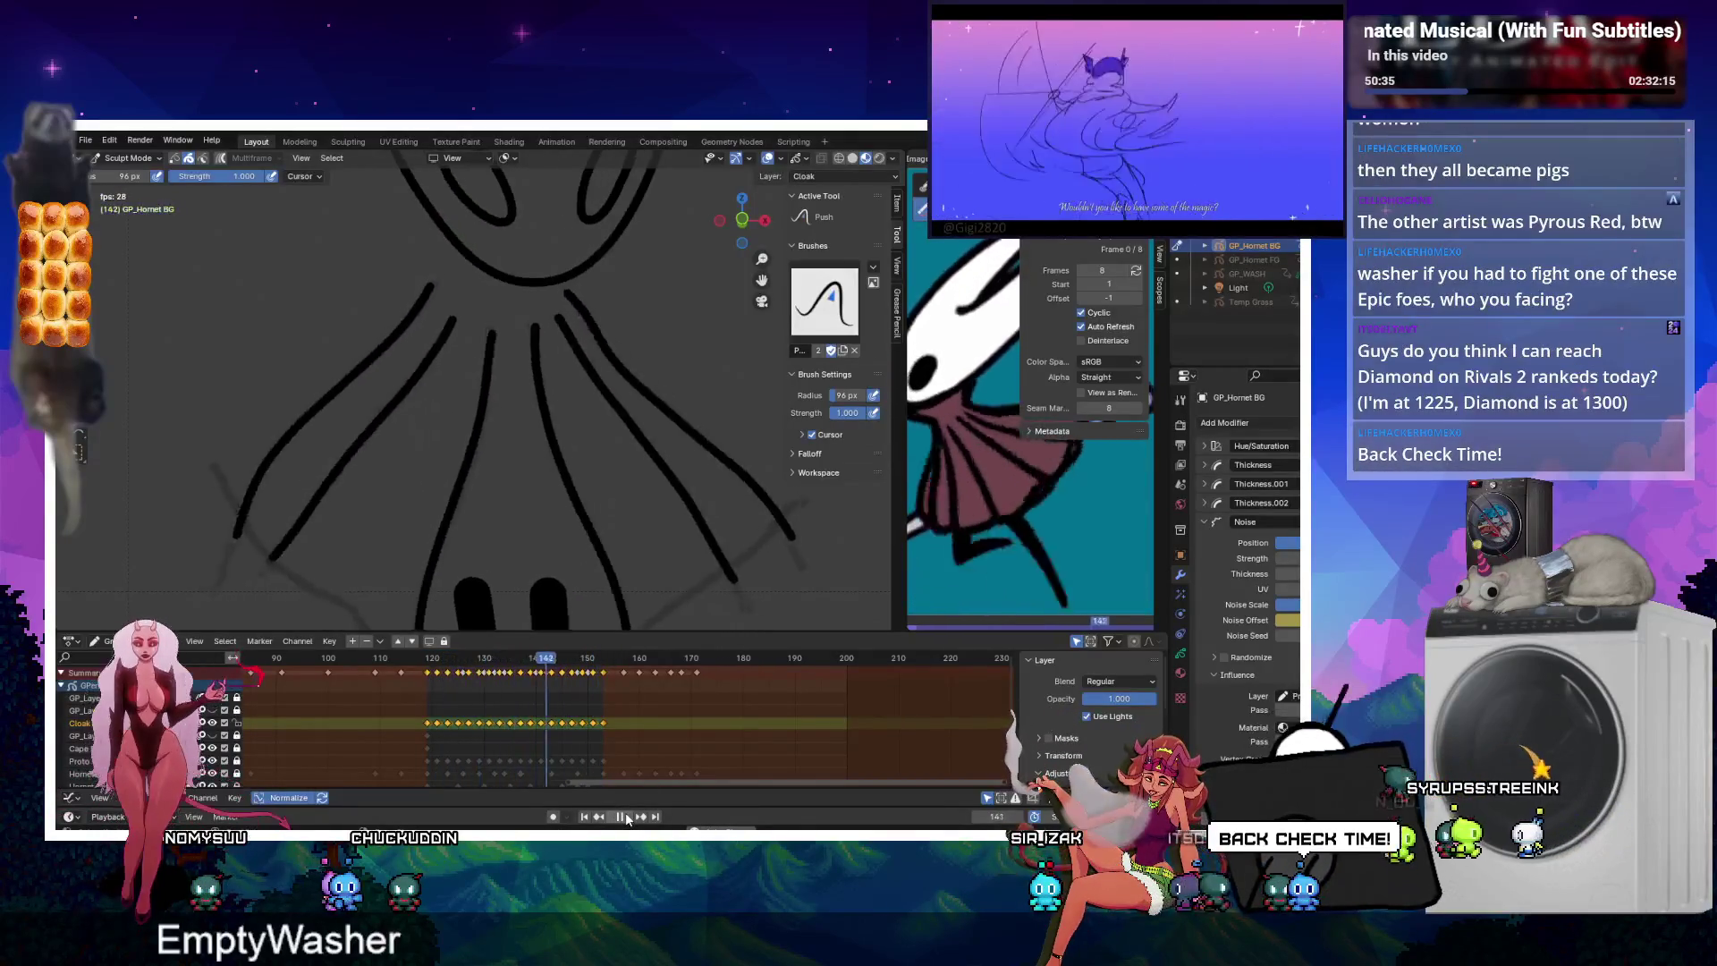
Stop playback at frame 121 and tidy the fold lines on the first drawn frames after it.
{"action": "left_click", "coordinate": [433, 655]}
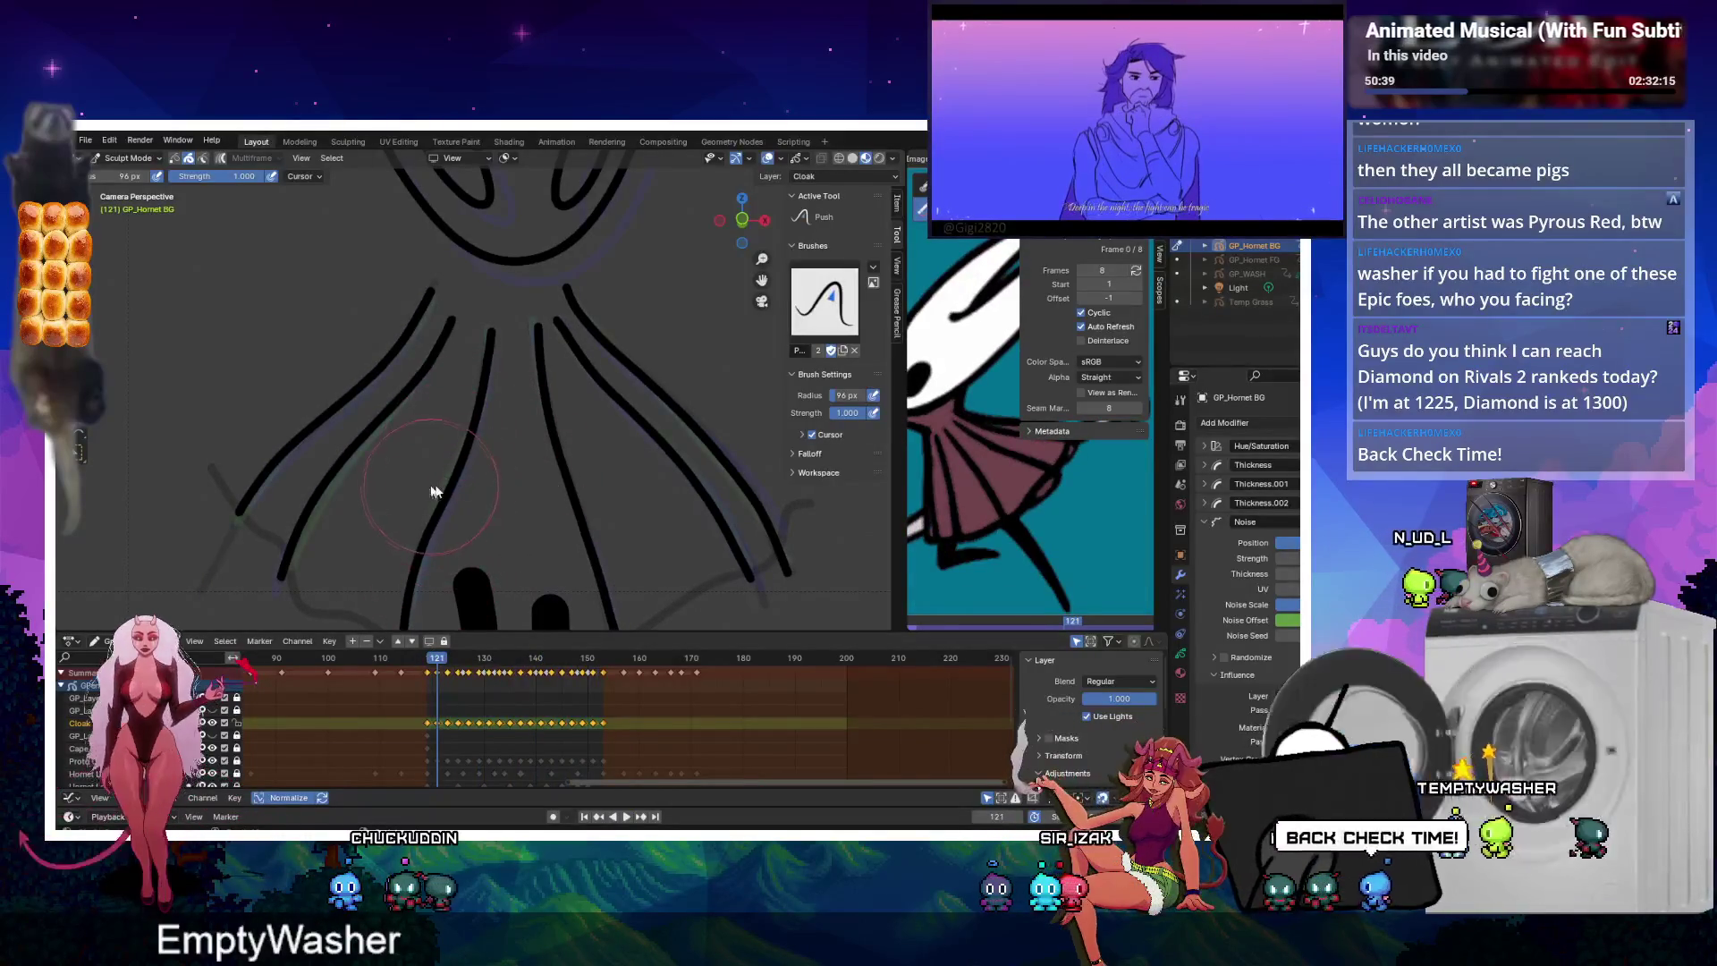
{"action": "key", "text": "Tab"}
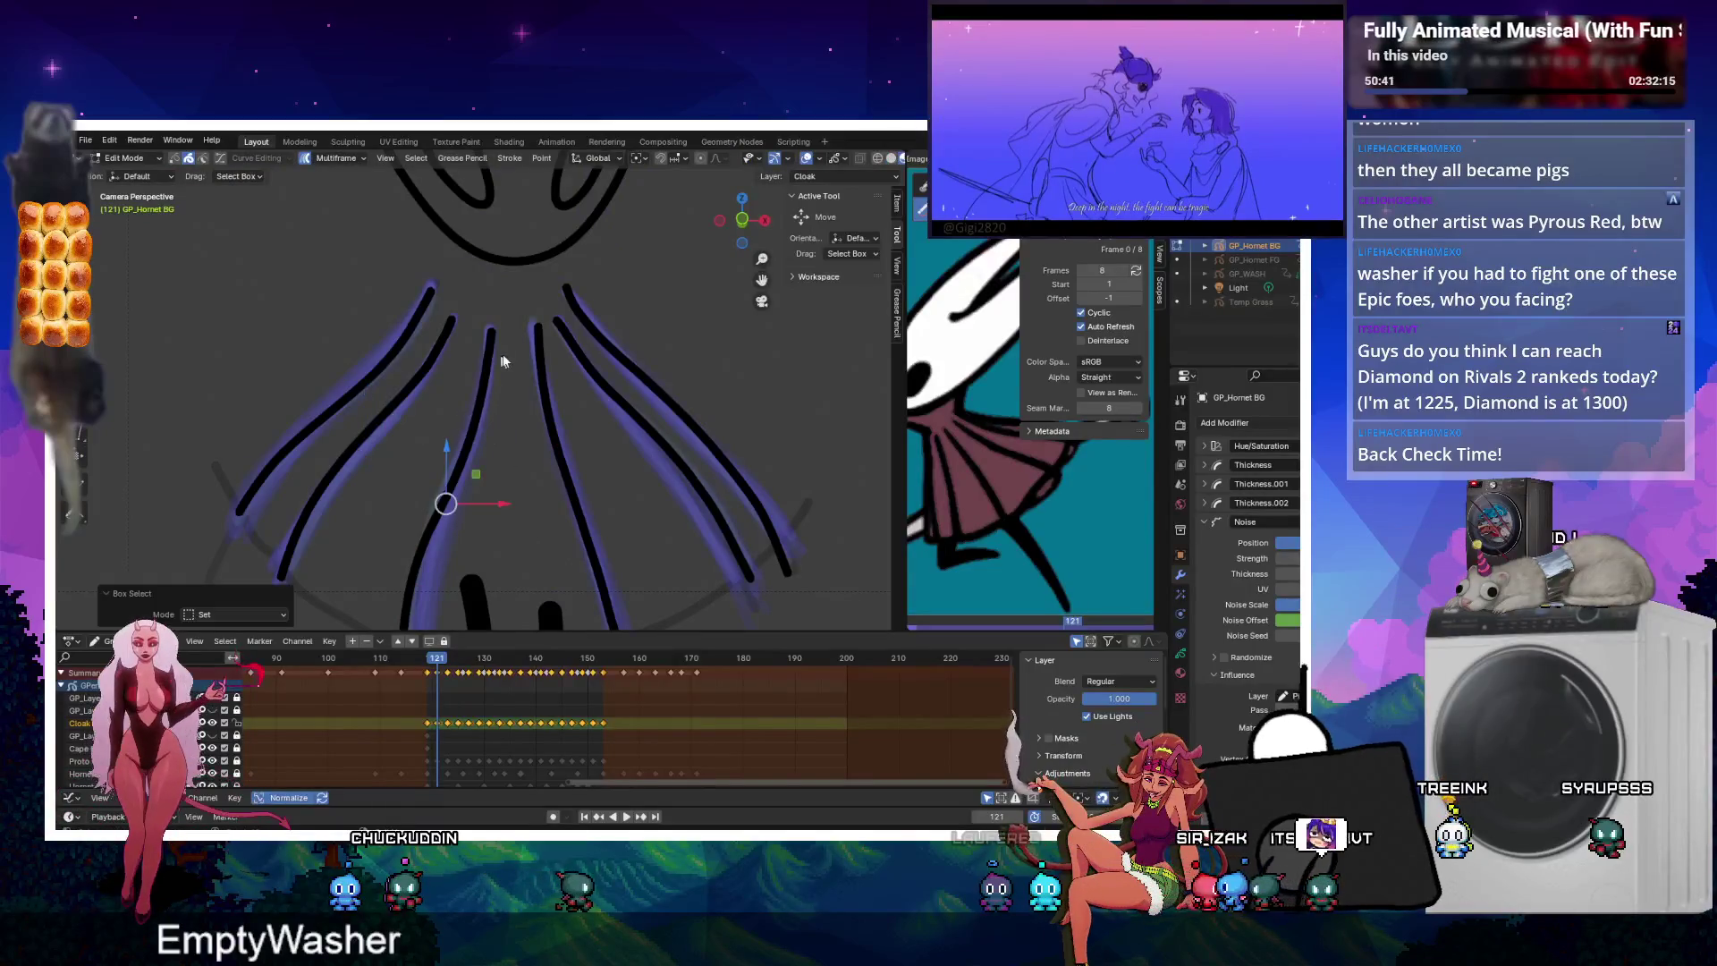
{"action": "key", "text": "Tab"}
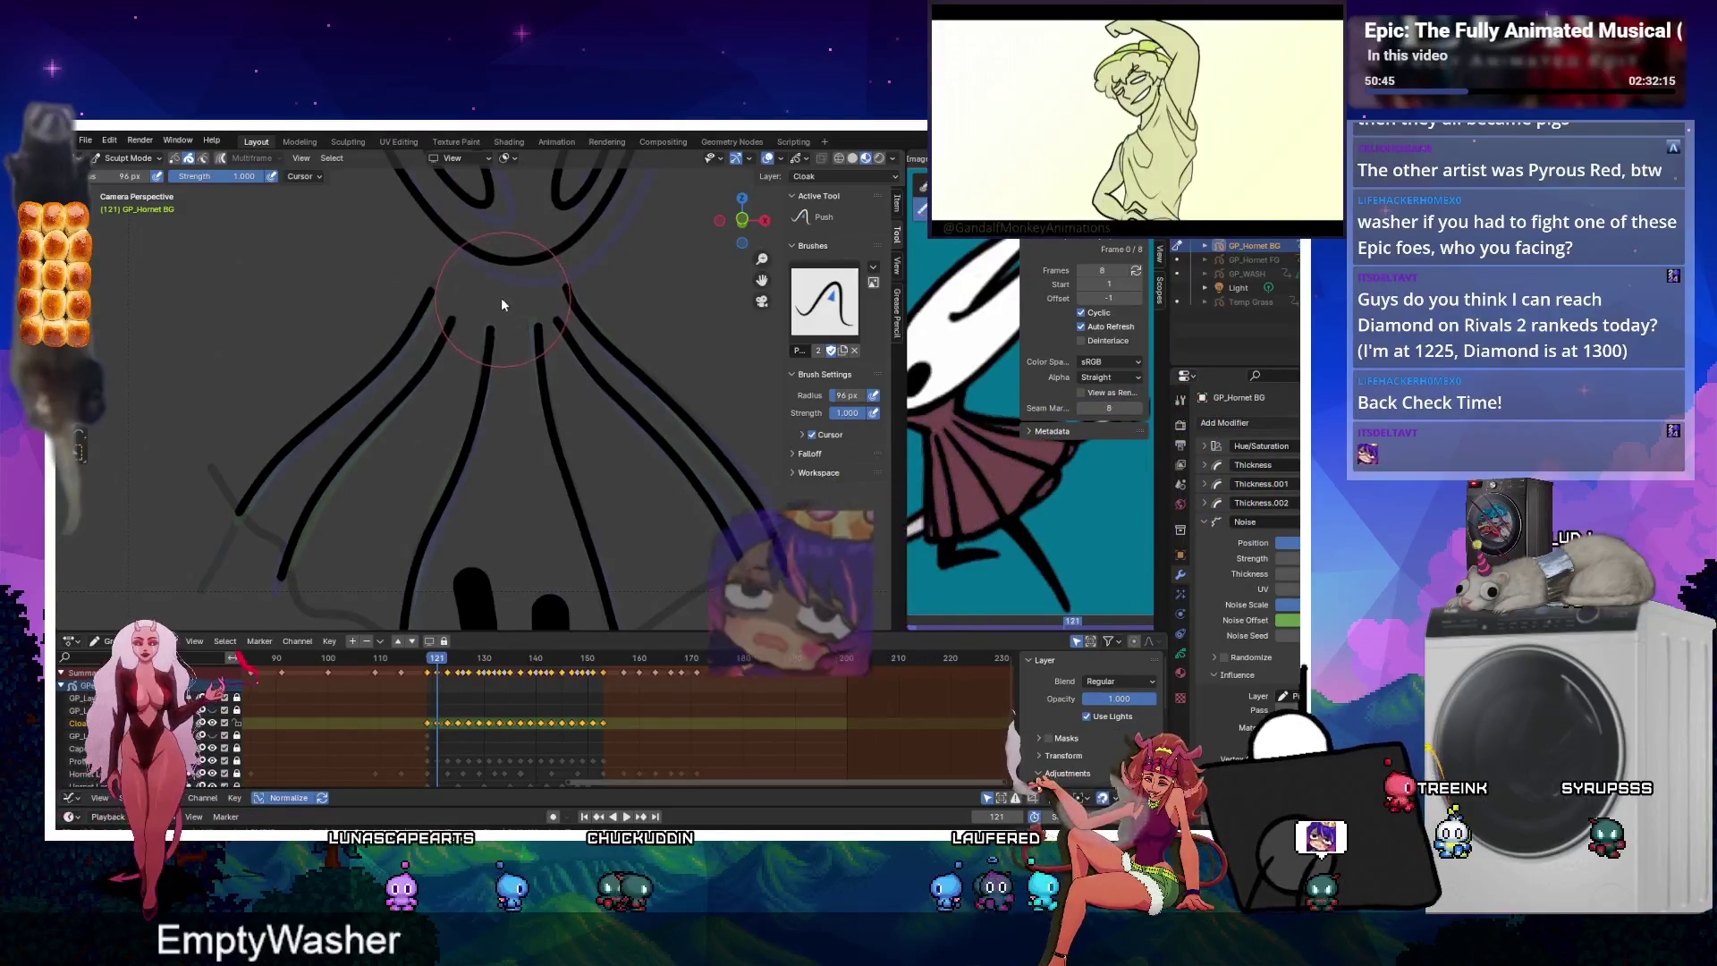
{"action": "key", "text": "Up"}
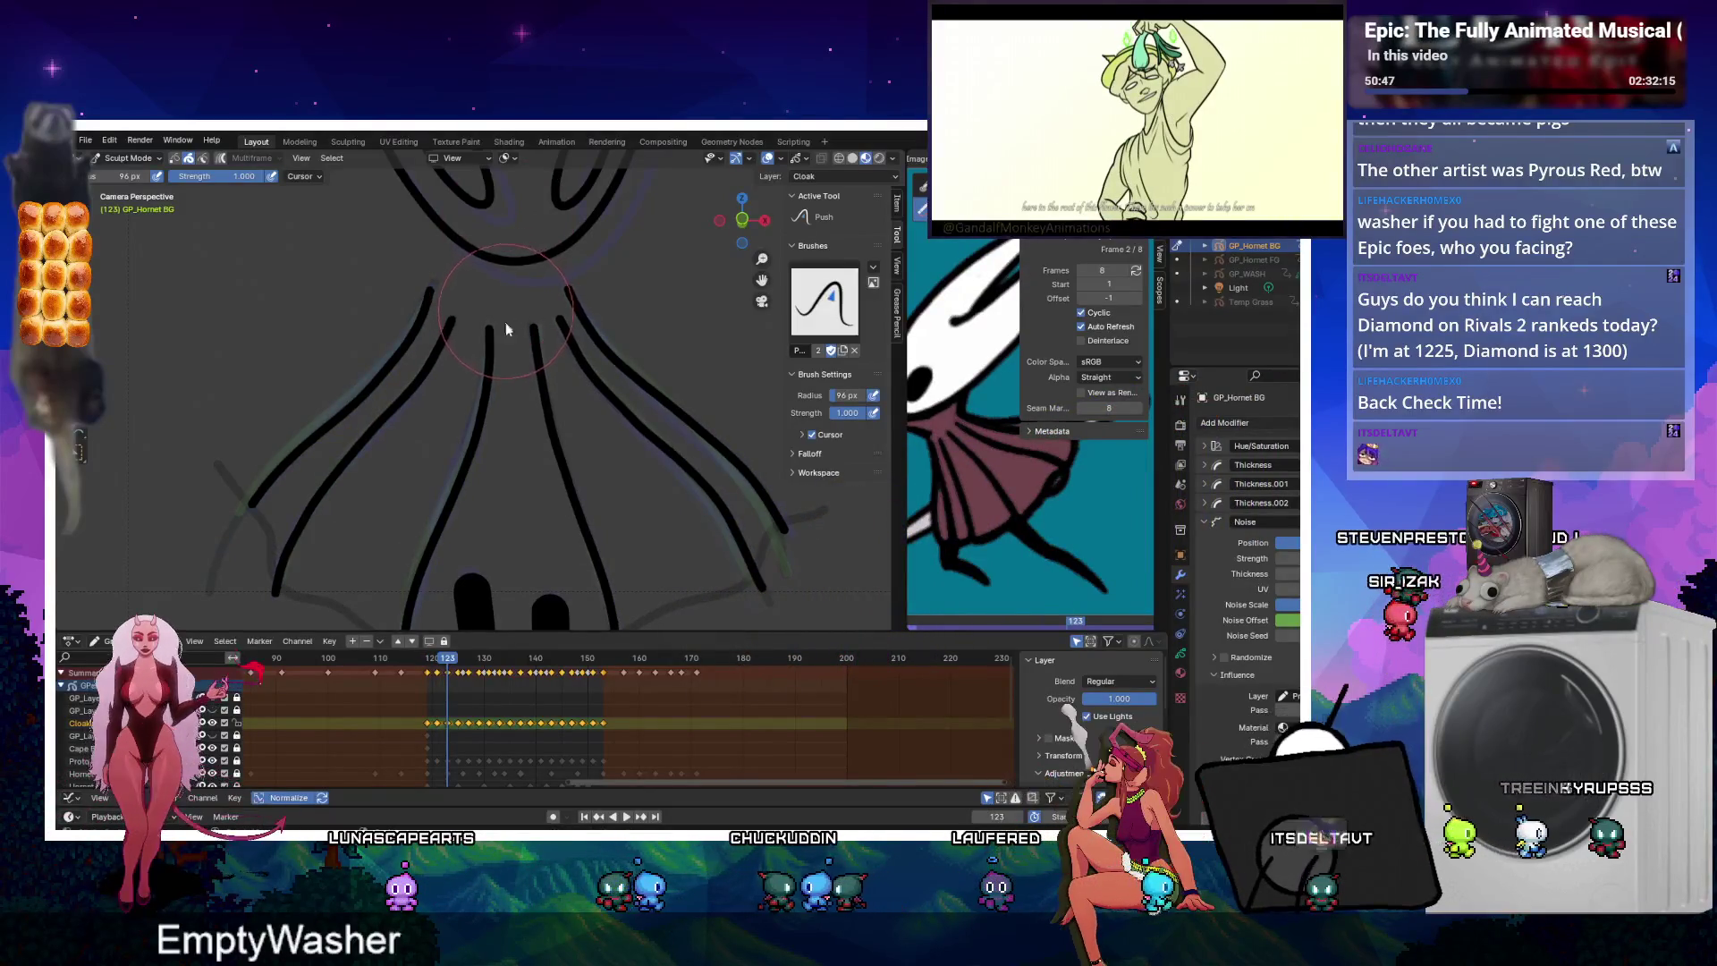
{"action": "key", "text": "Up"}
{"action": "key", "text": "Up"}
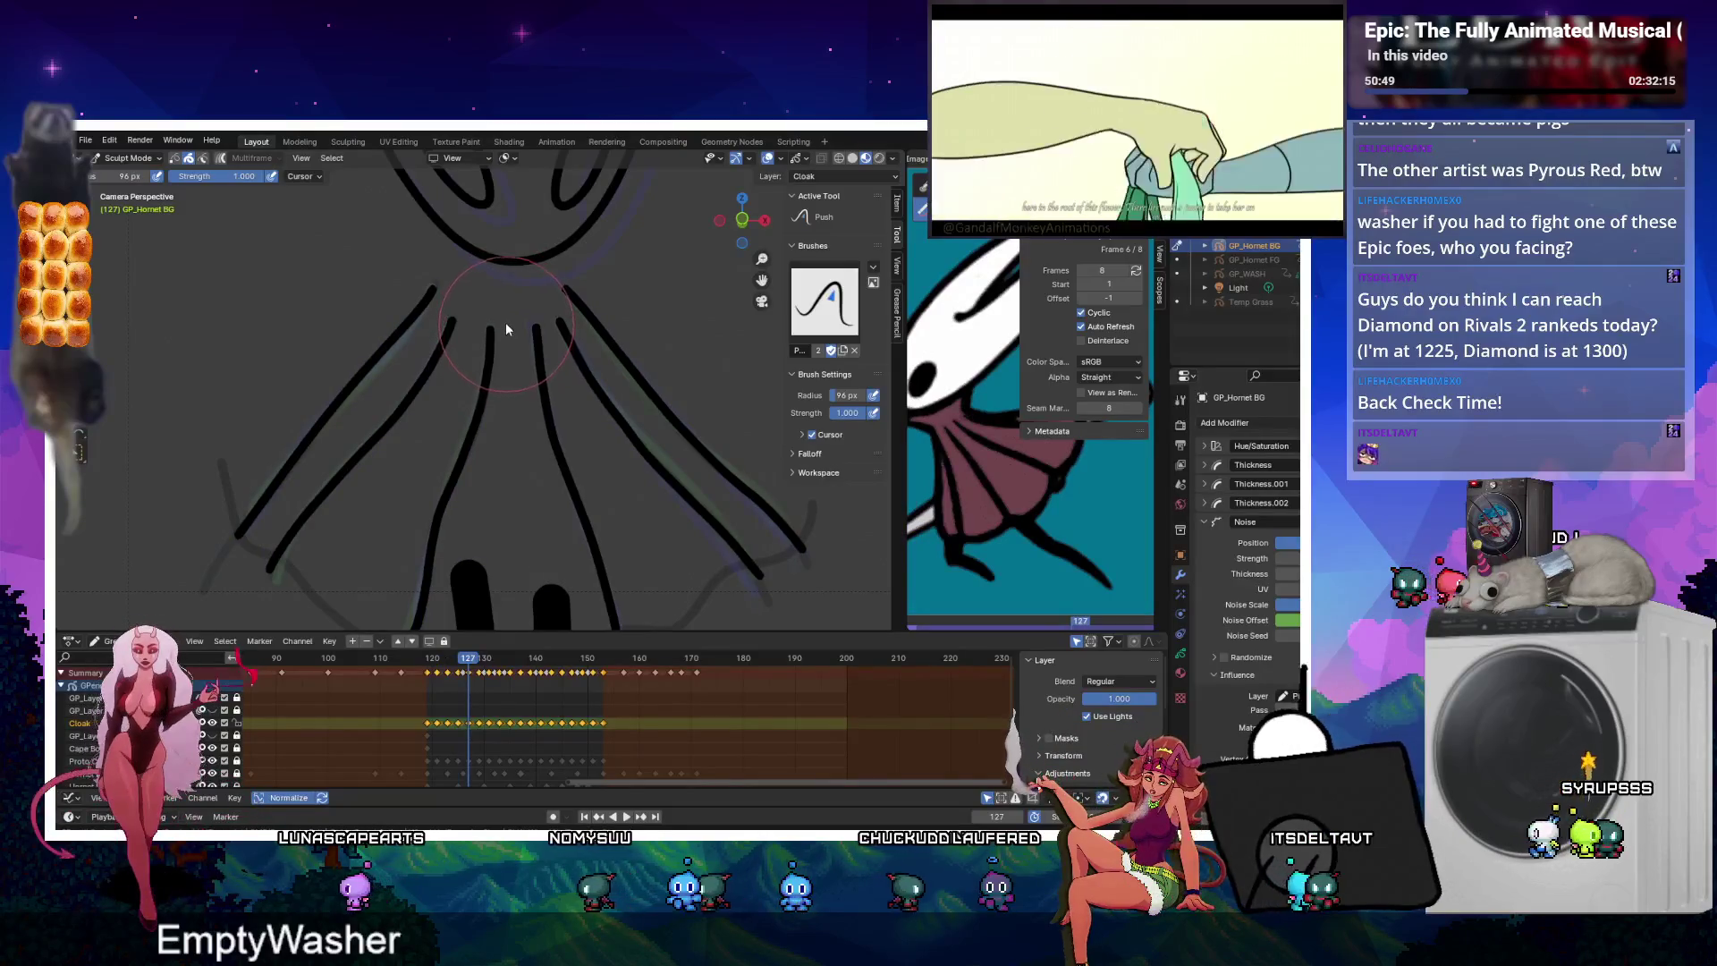
{"action": "key", "text": "Up"}
{"action": "key", "text": "Up"}
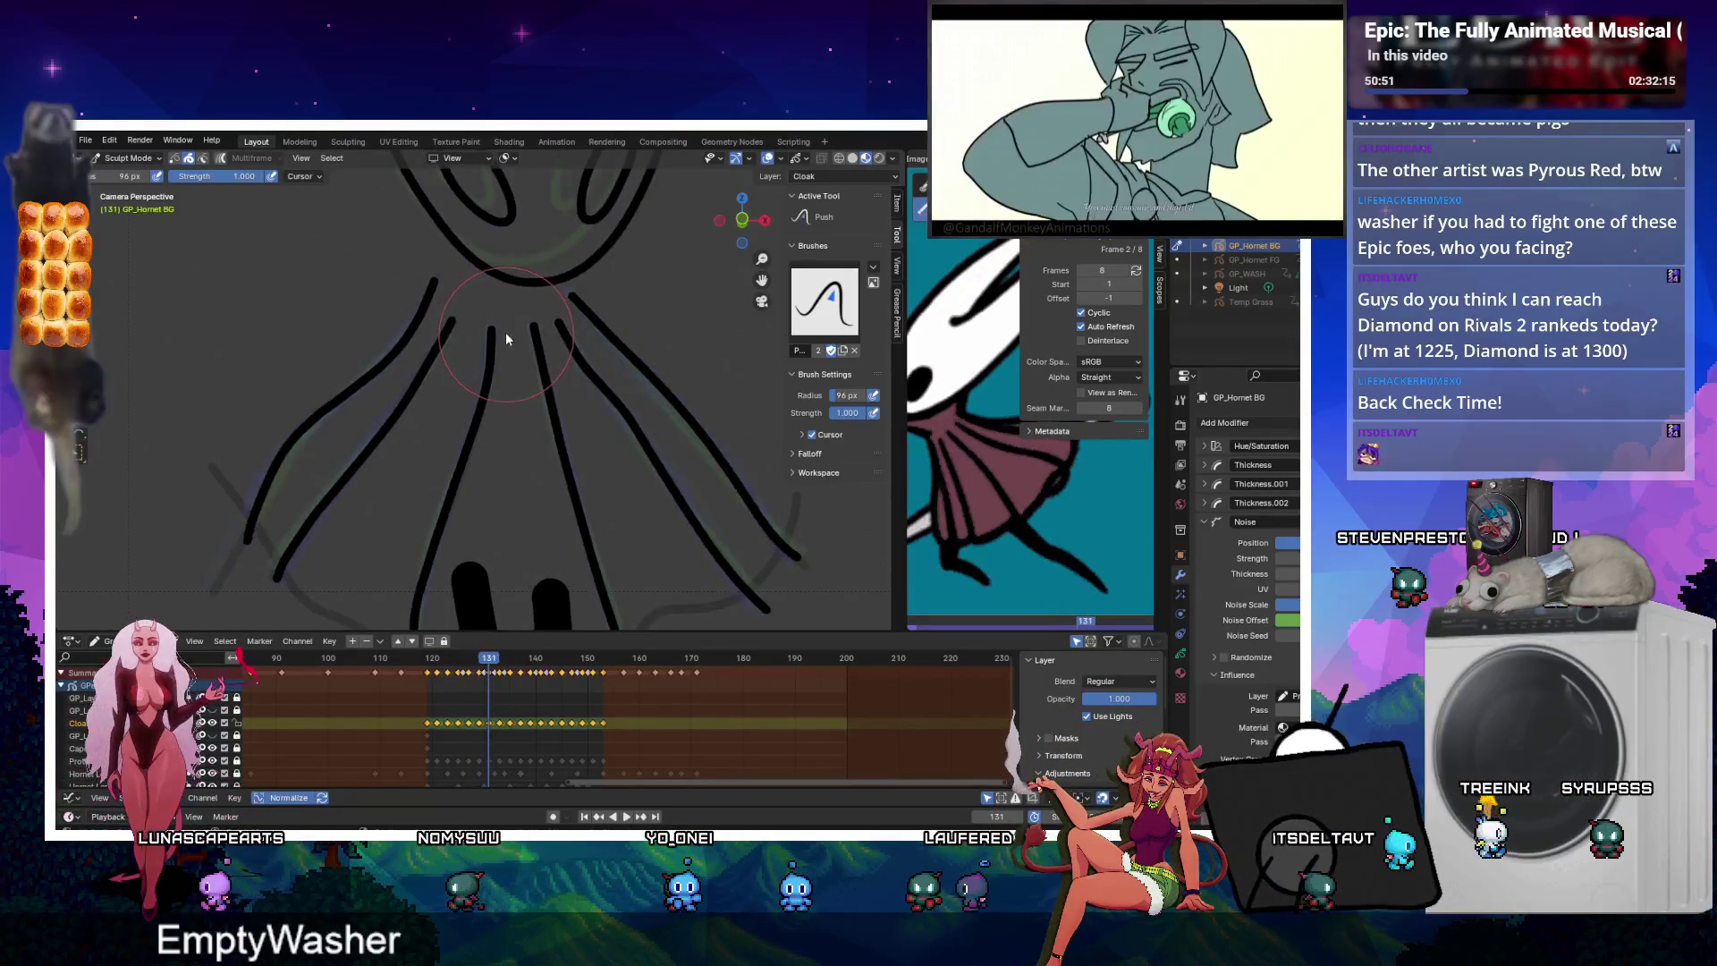
{"action": "key", "text": "Up"}
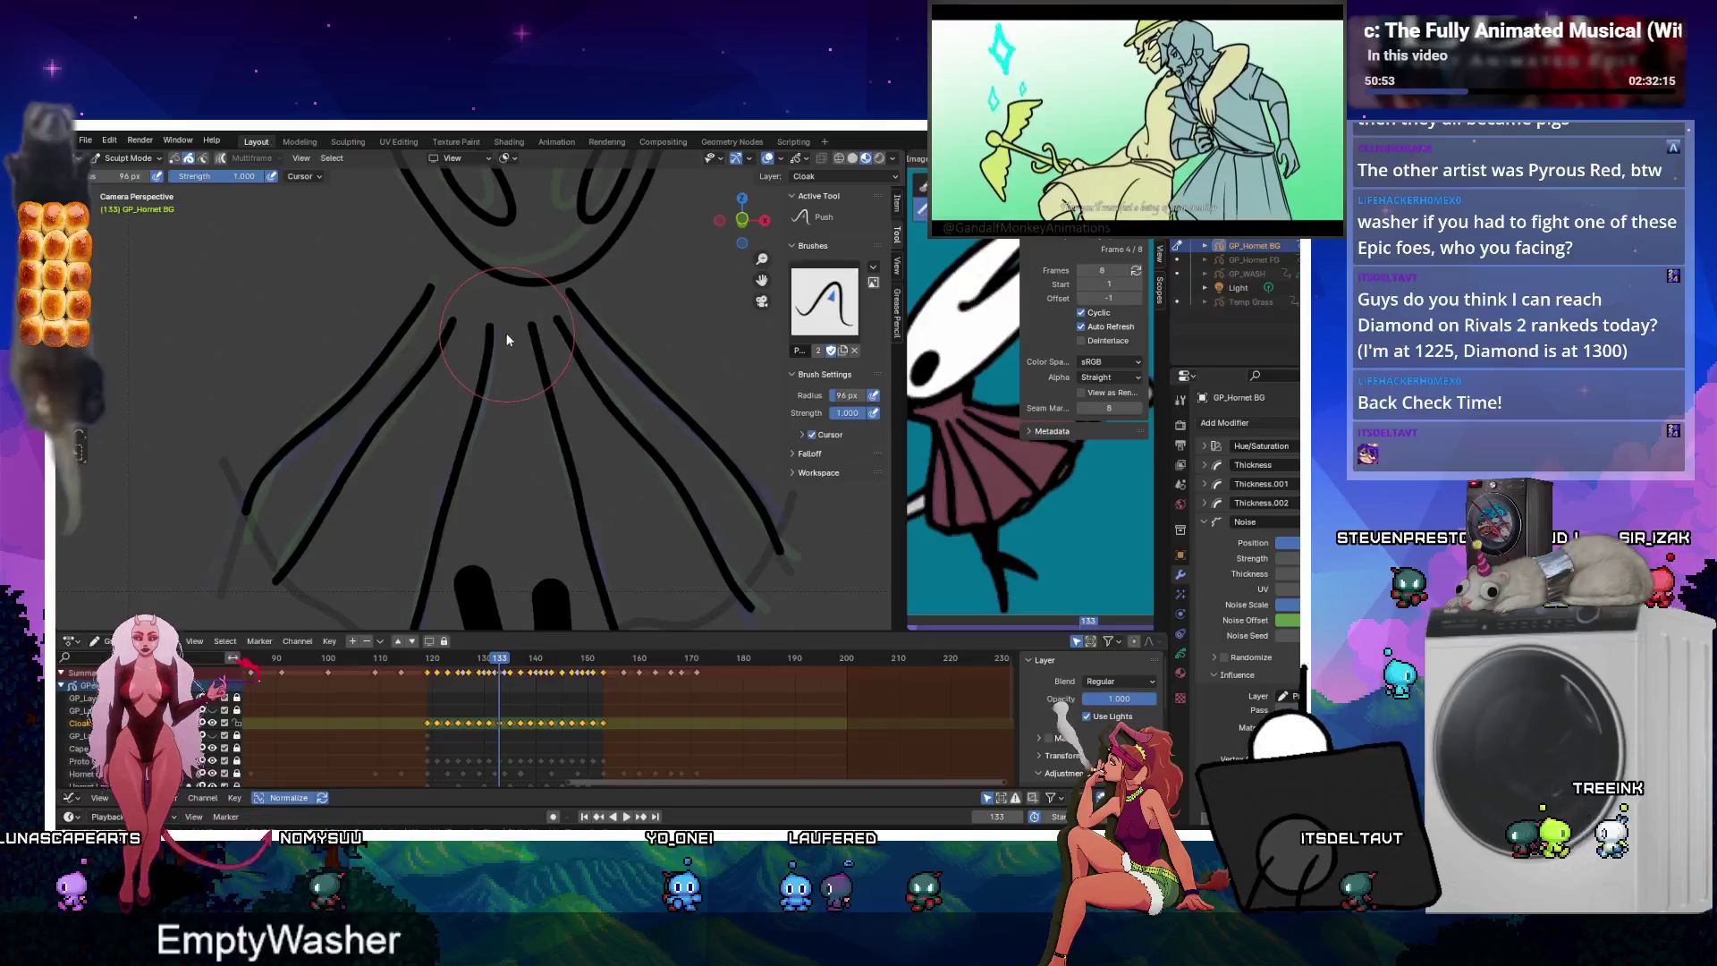
{"action": "key", "text": "Up"}
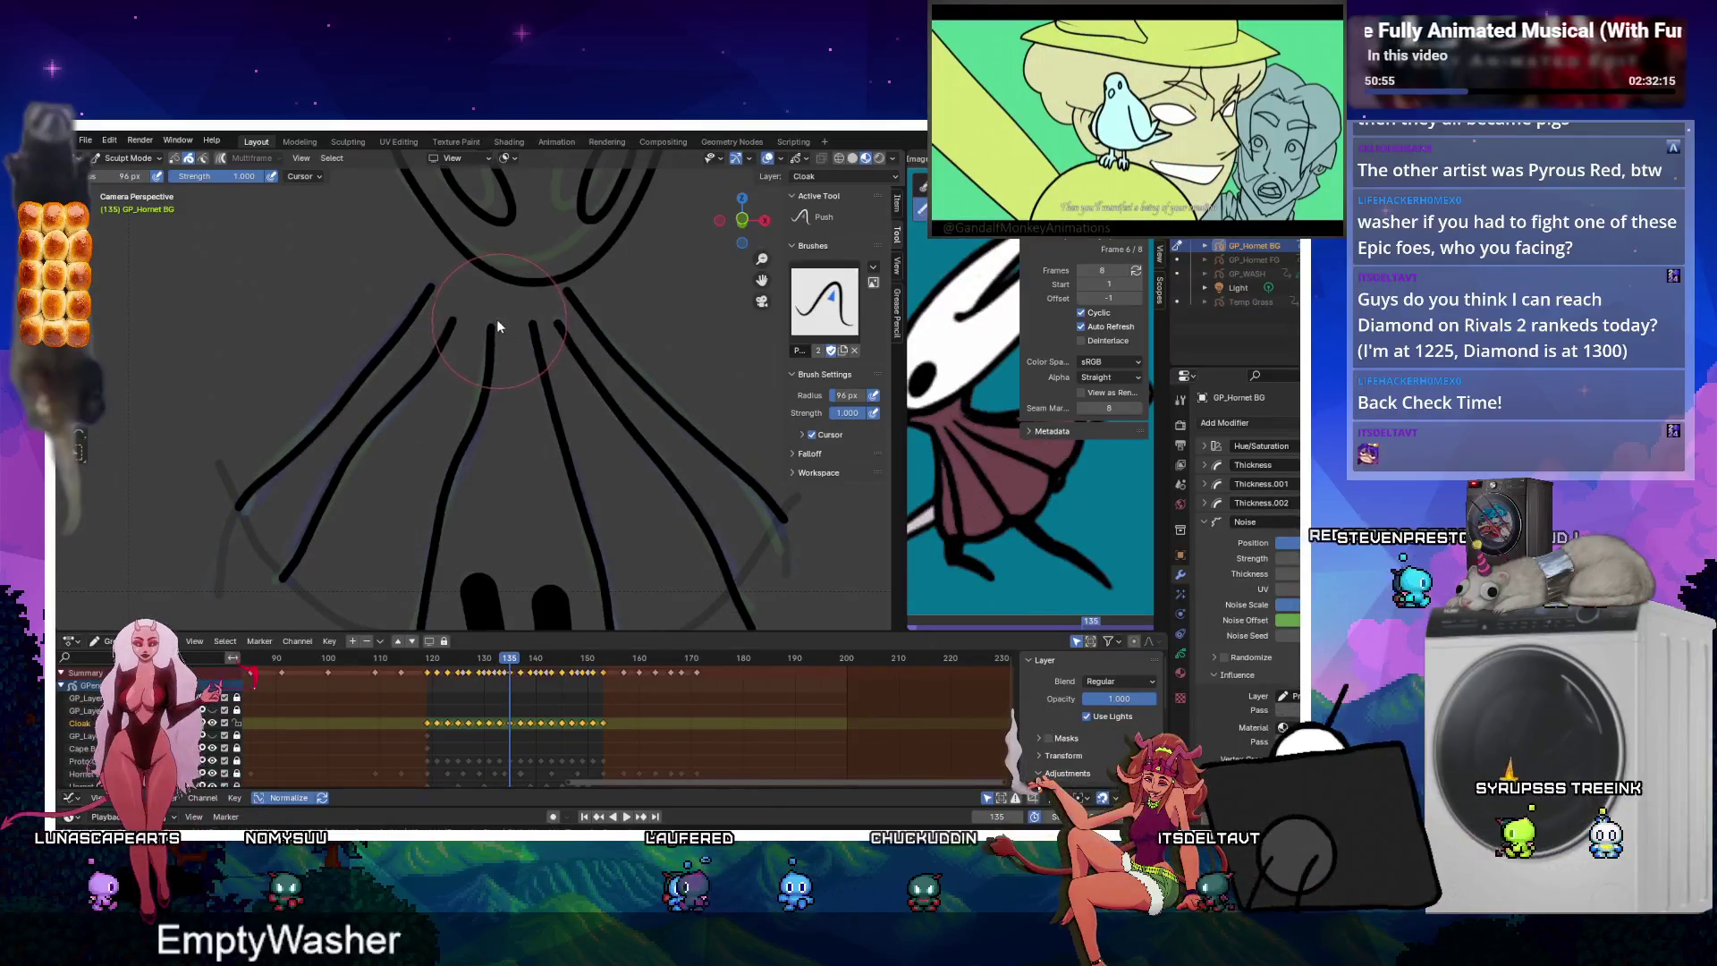
{"action": "key", "text": "Up"}
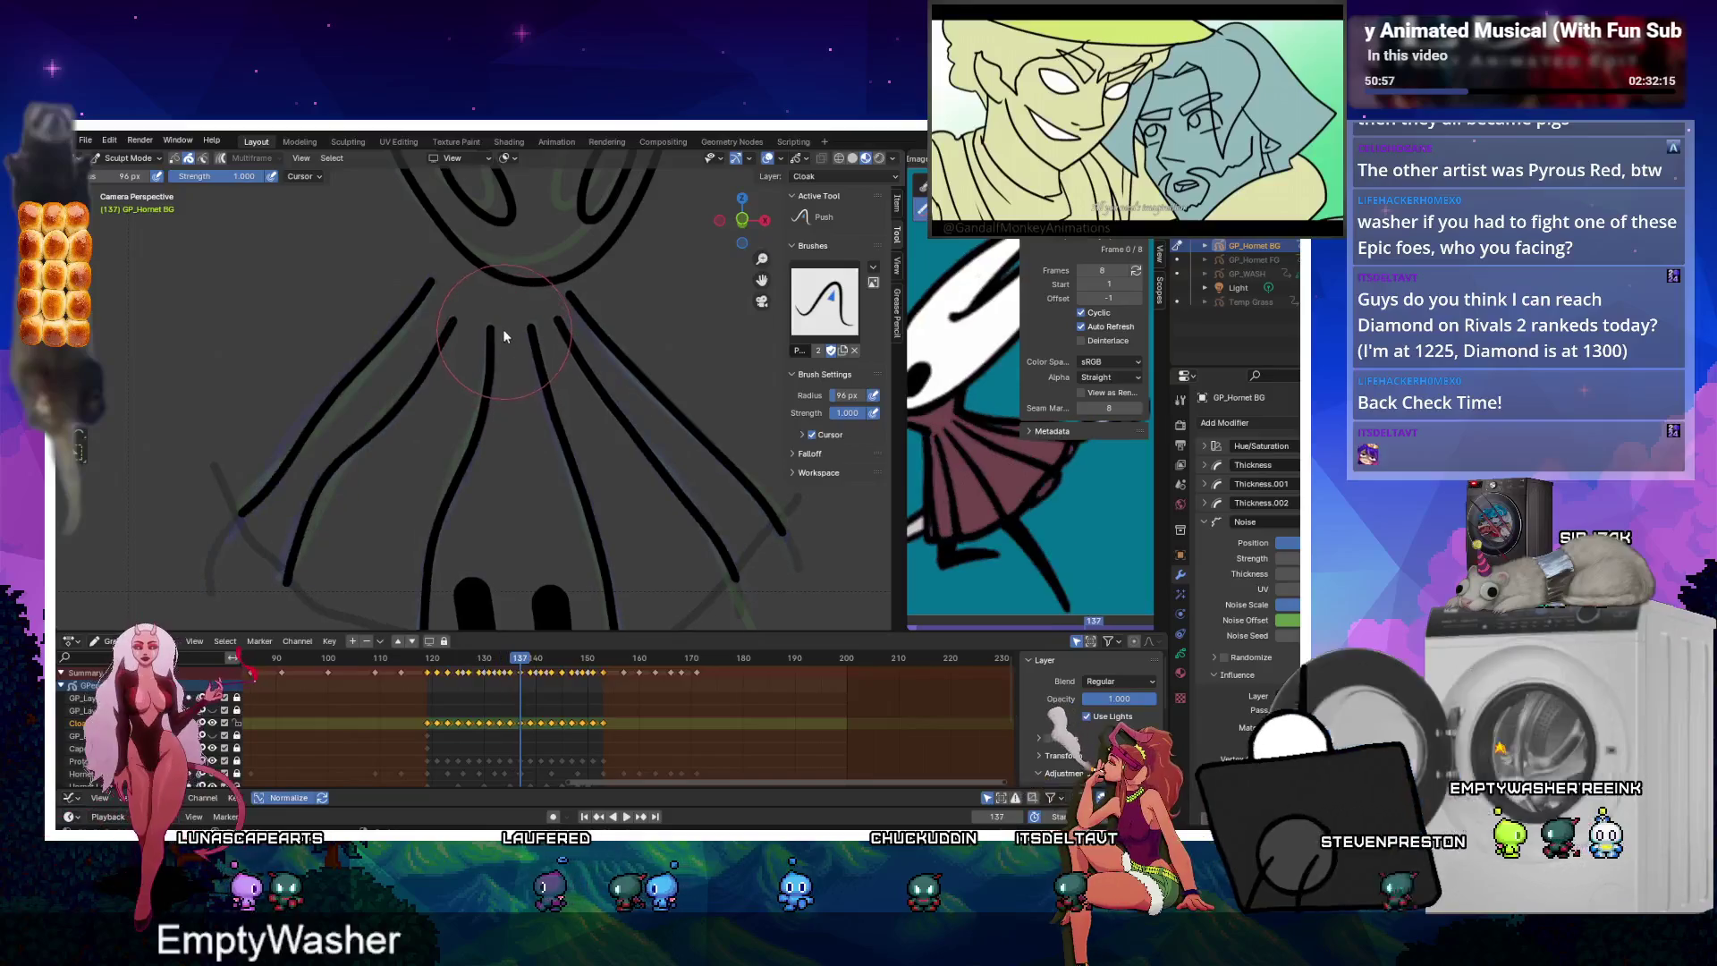
Continue tidying fold lines through the last keyframe, 153, then enable Multiframe editing to check strokes.
{"action": "key", "text": "Up"}
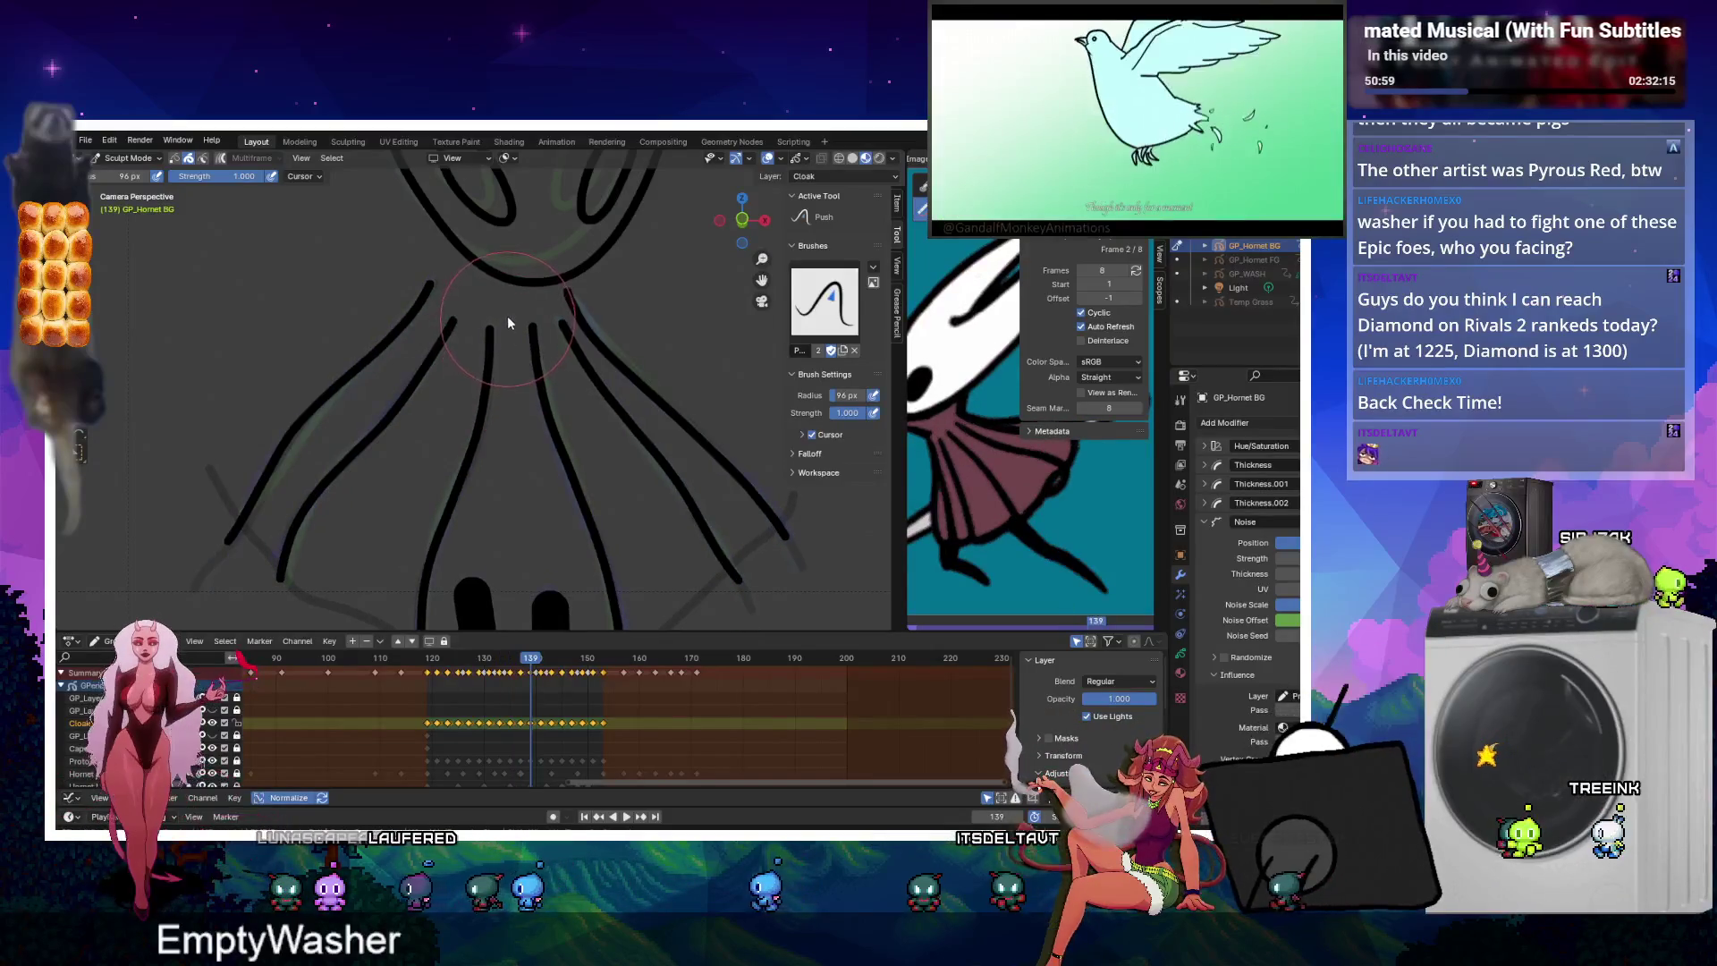
{"action": "key", "text": "Up"}
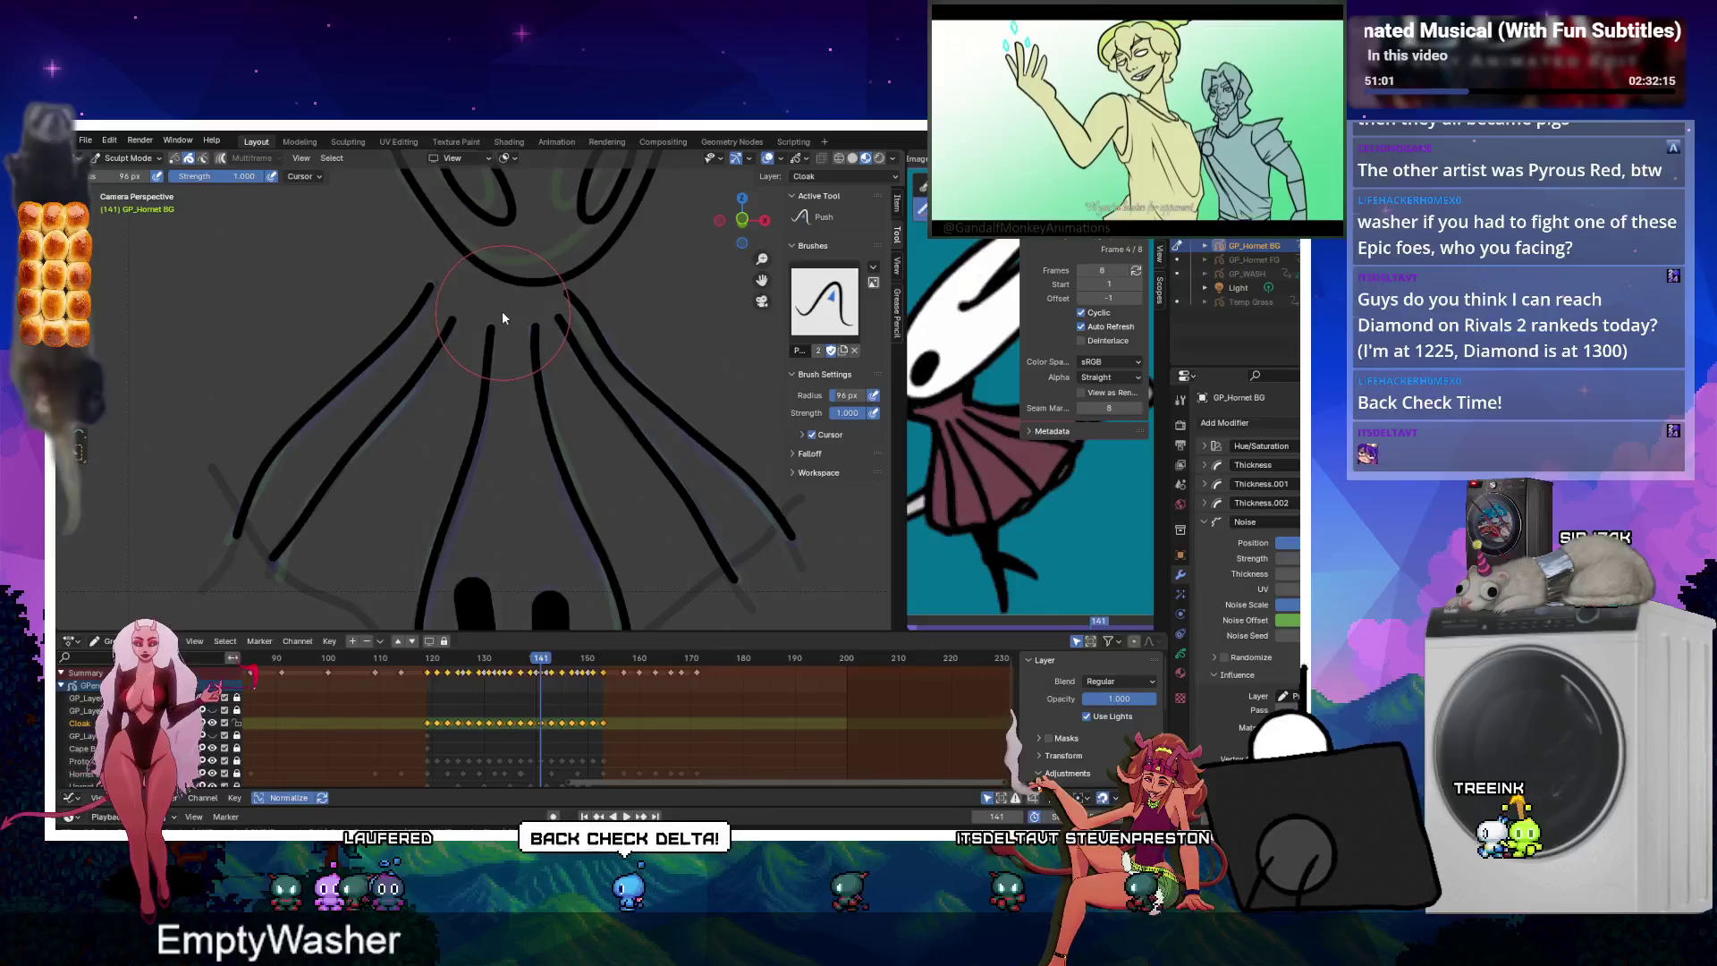
{"action": "key", "text": "Up"}
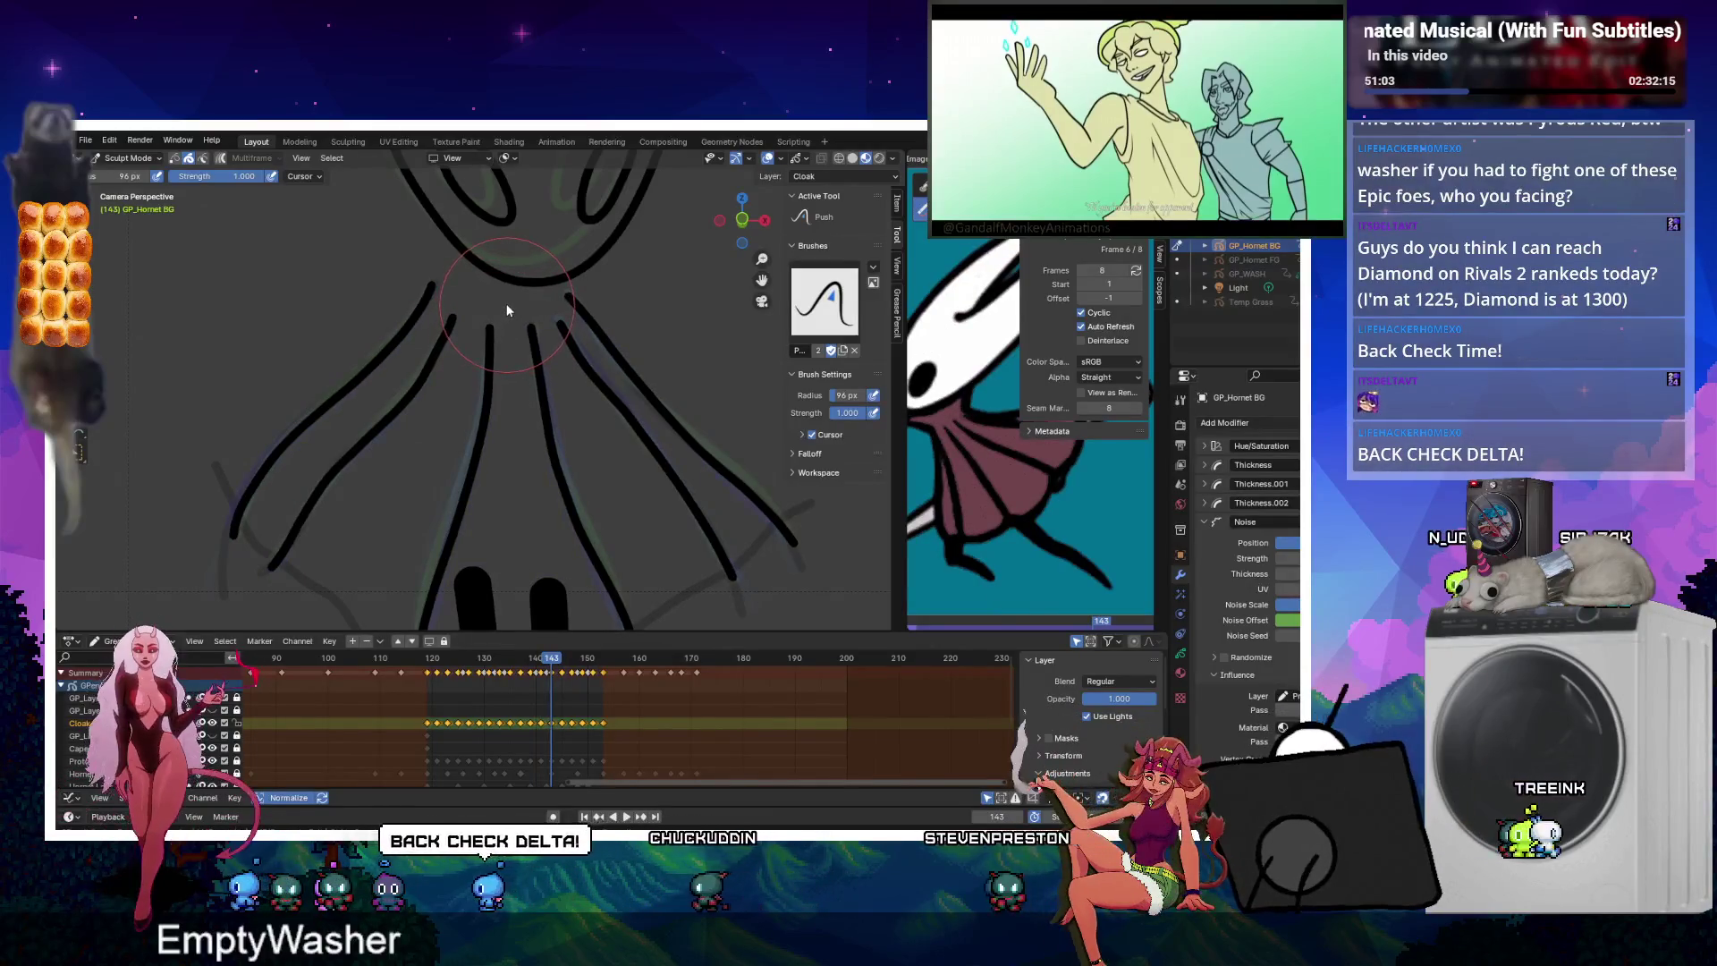
{"action": "key", "text": "Up"}
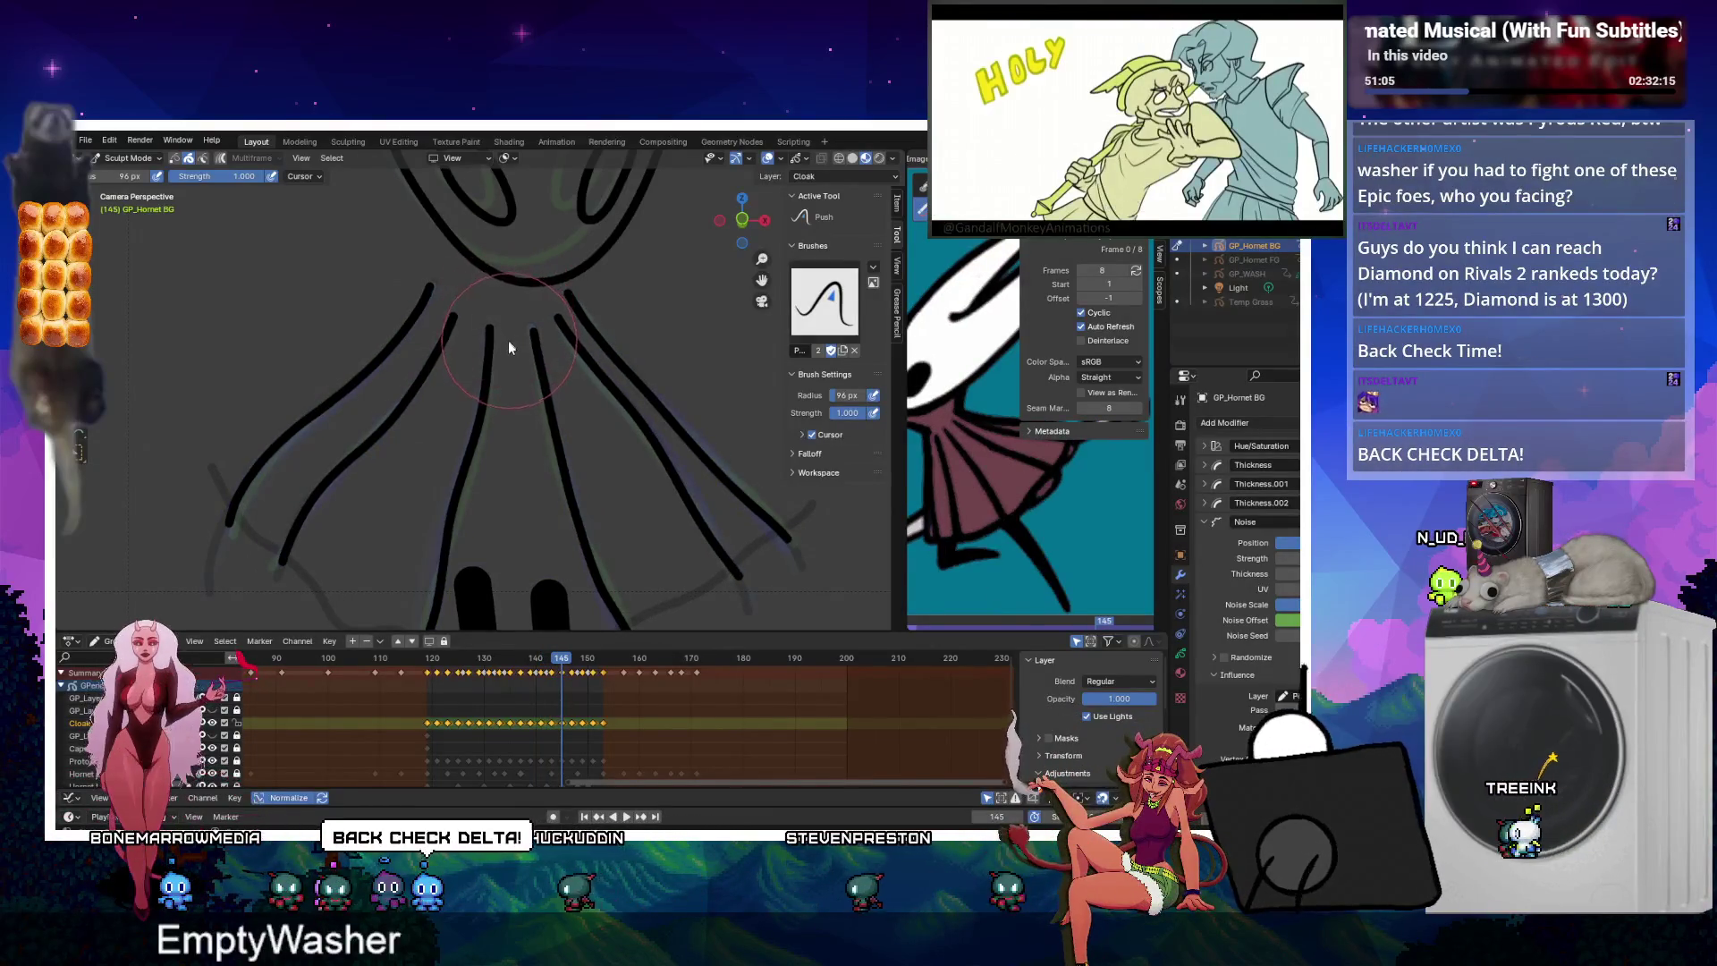
{"action": "key", "text": "Up"}
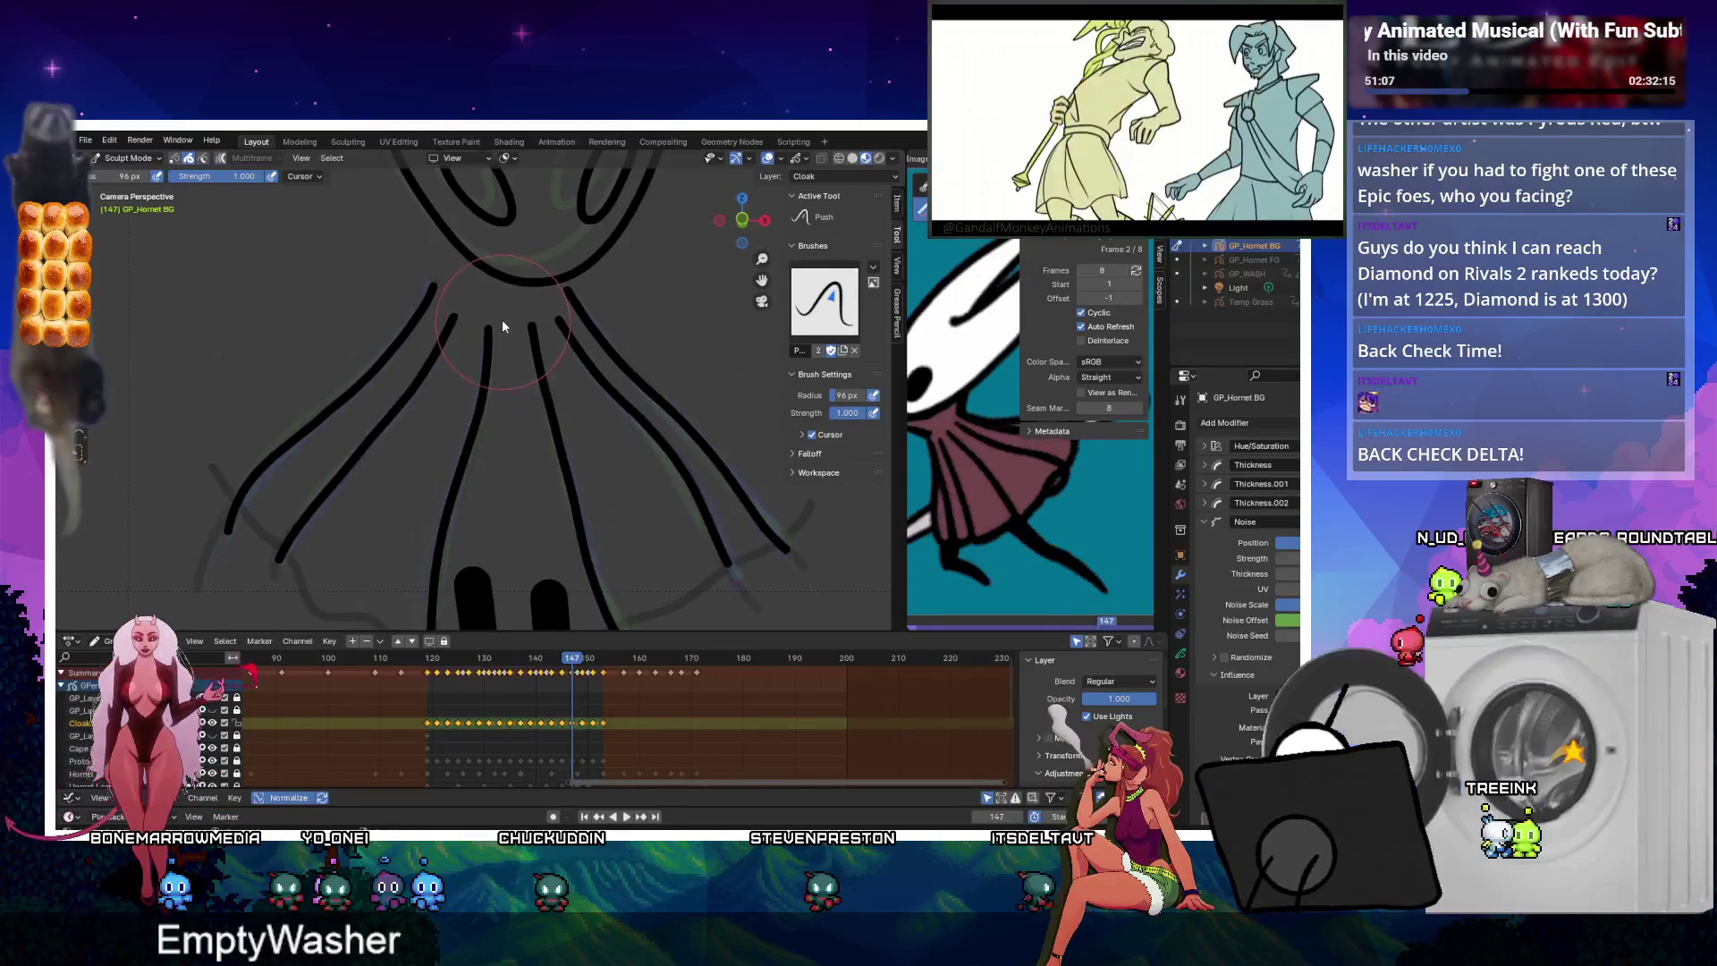
{"action": "key", "text": "Up"}
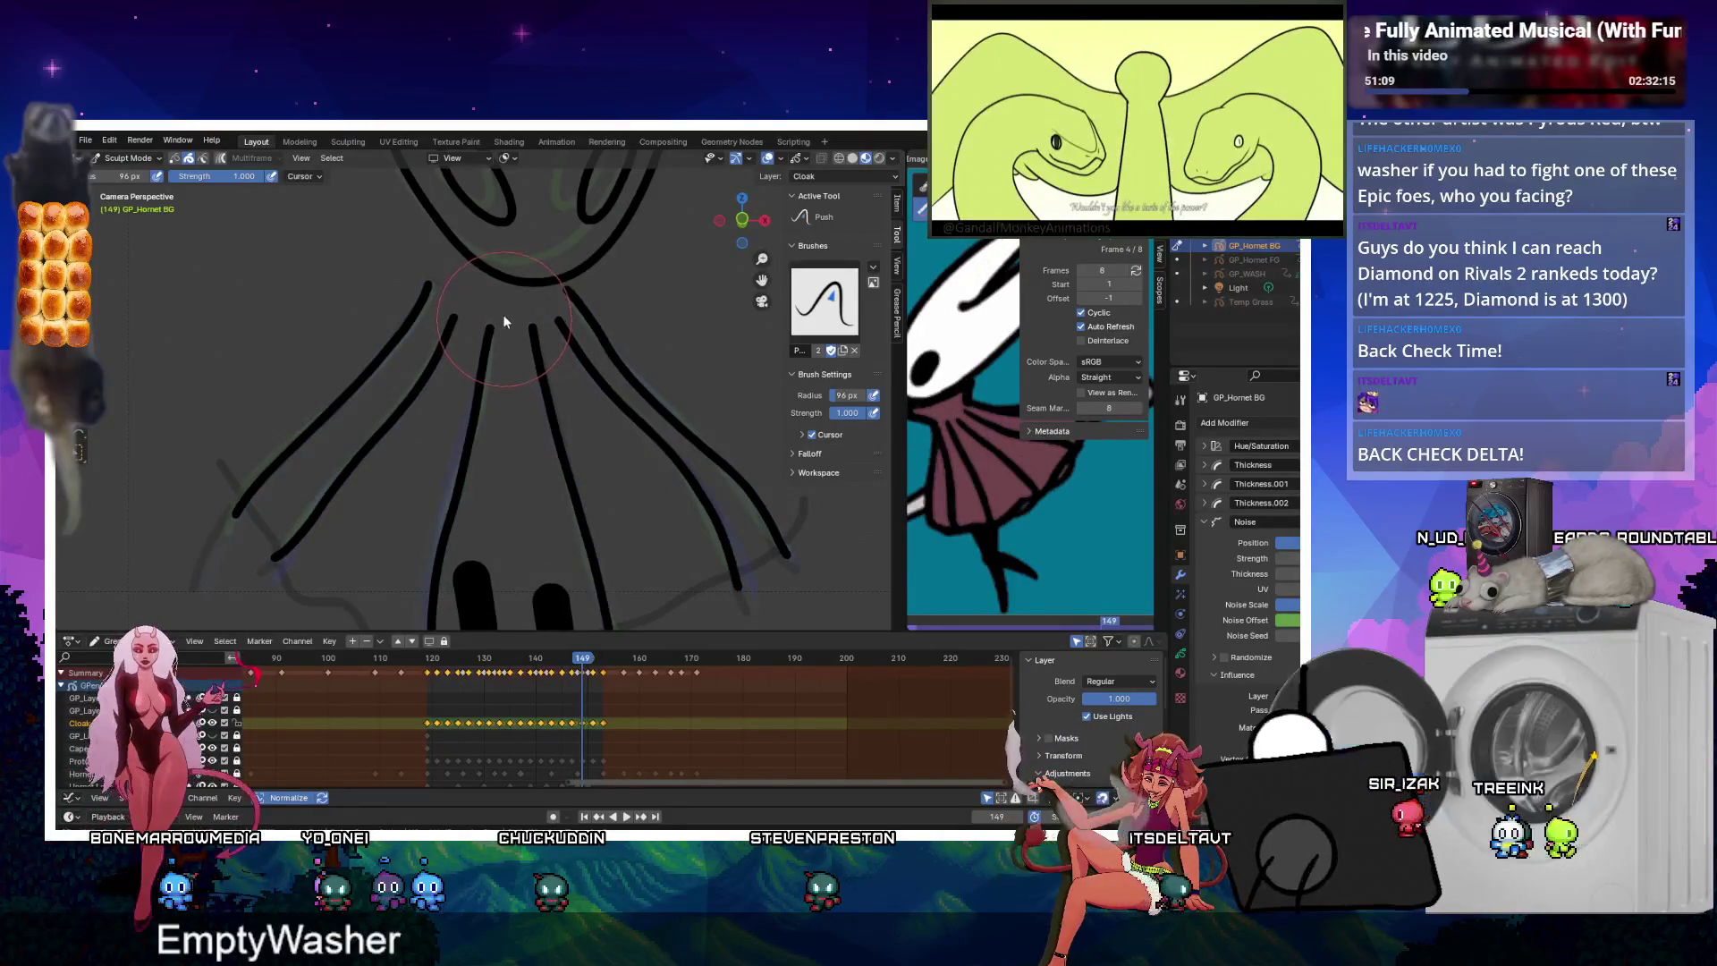
{"action": "key", "text": "Up"}
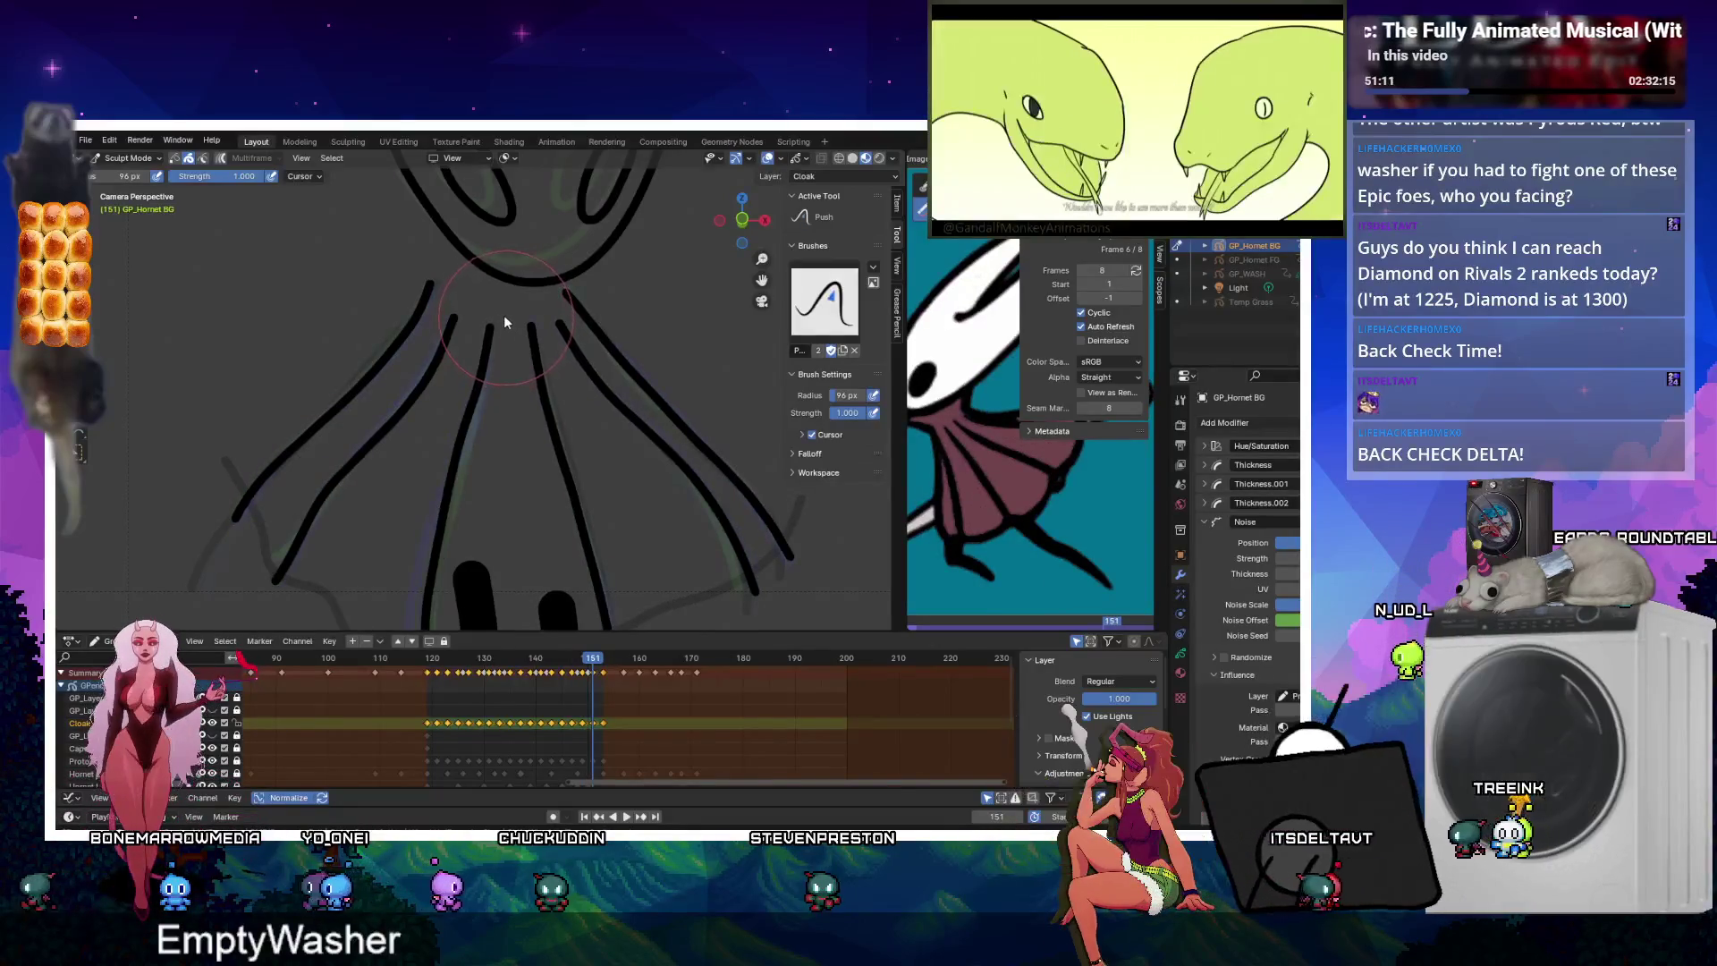
{"action": "key", "text": "Up"}
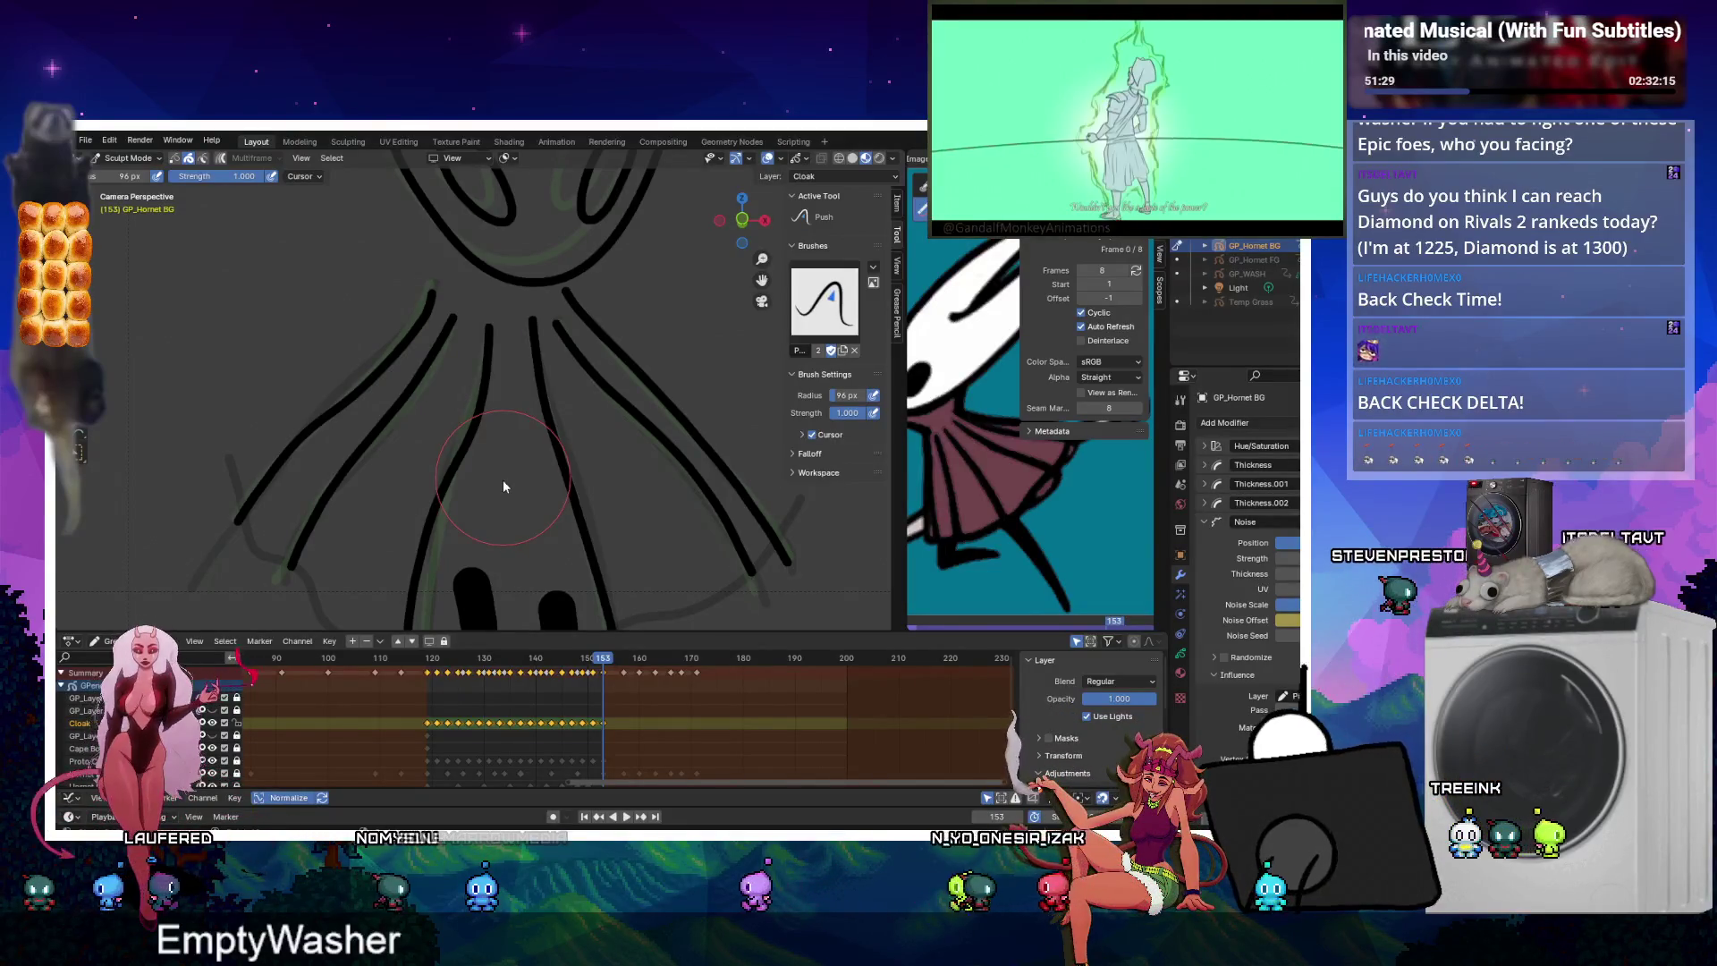
{"action": "key", "text": "Tab"}
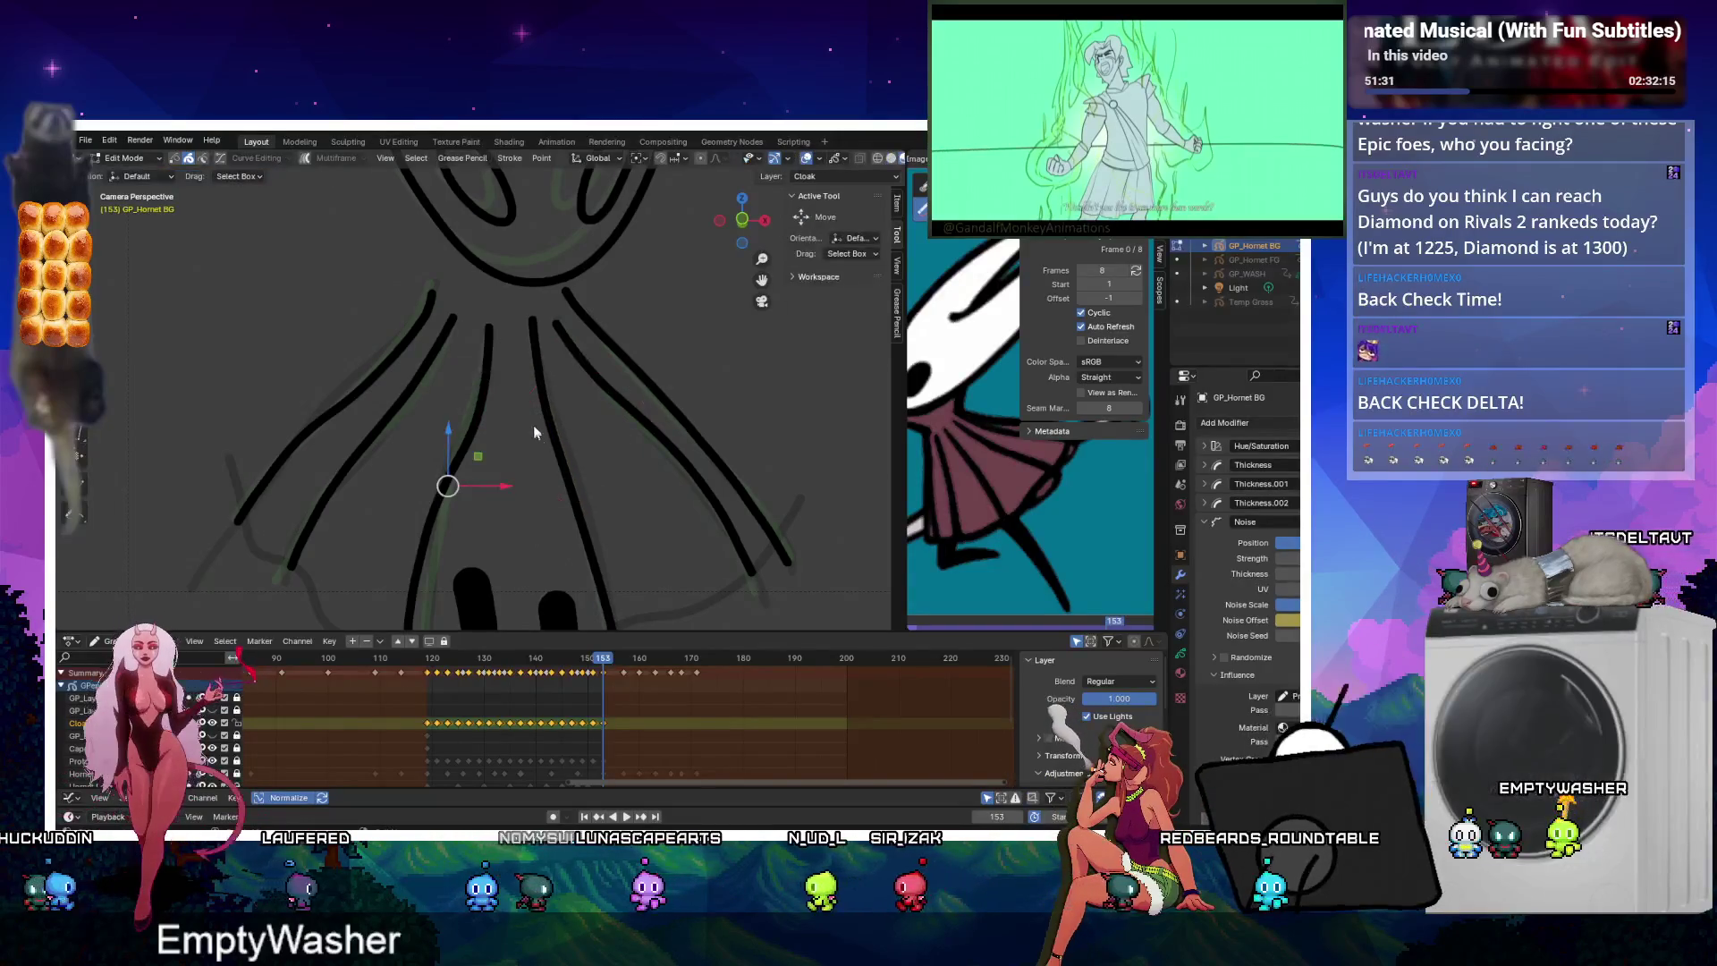
{"action": "left_click", "coordinate": [335, 157]}
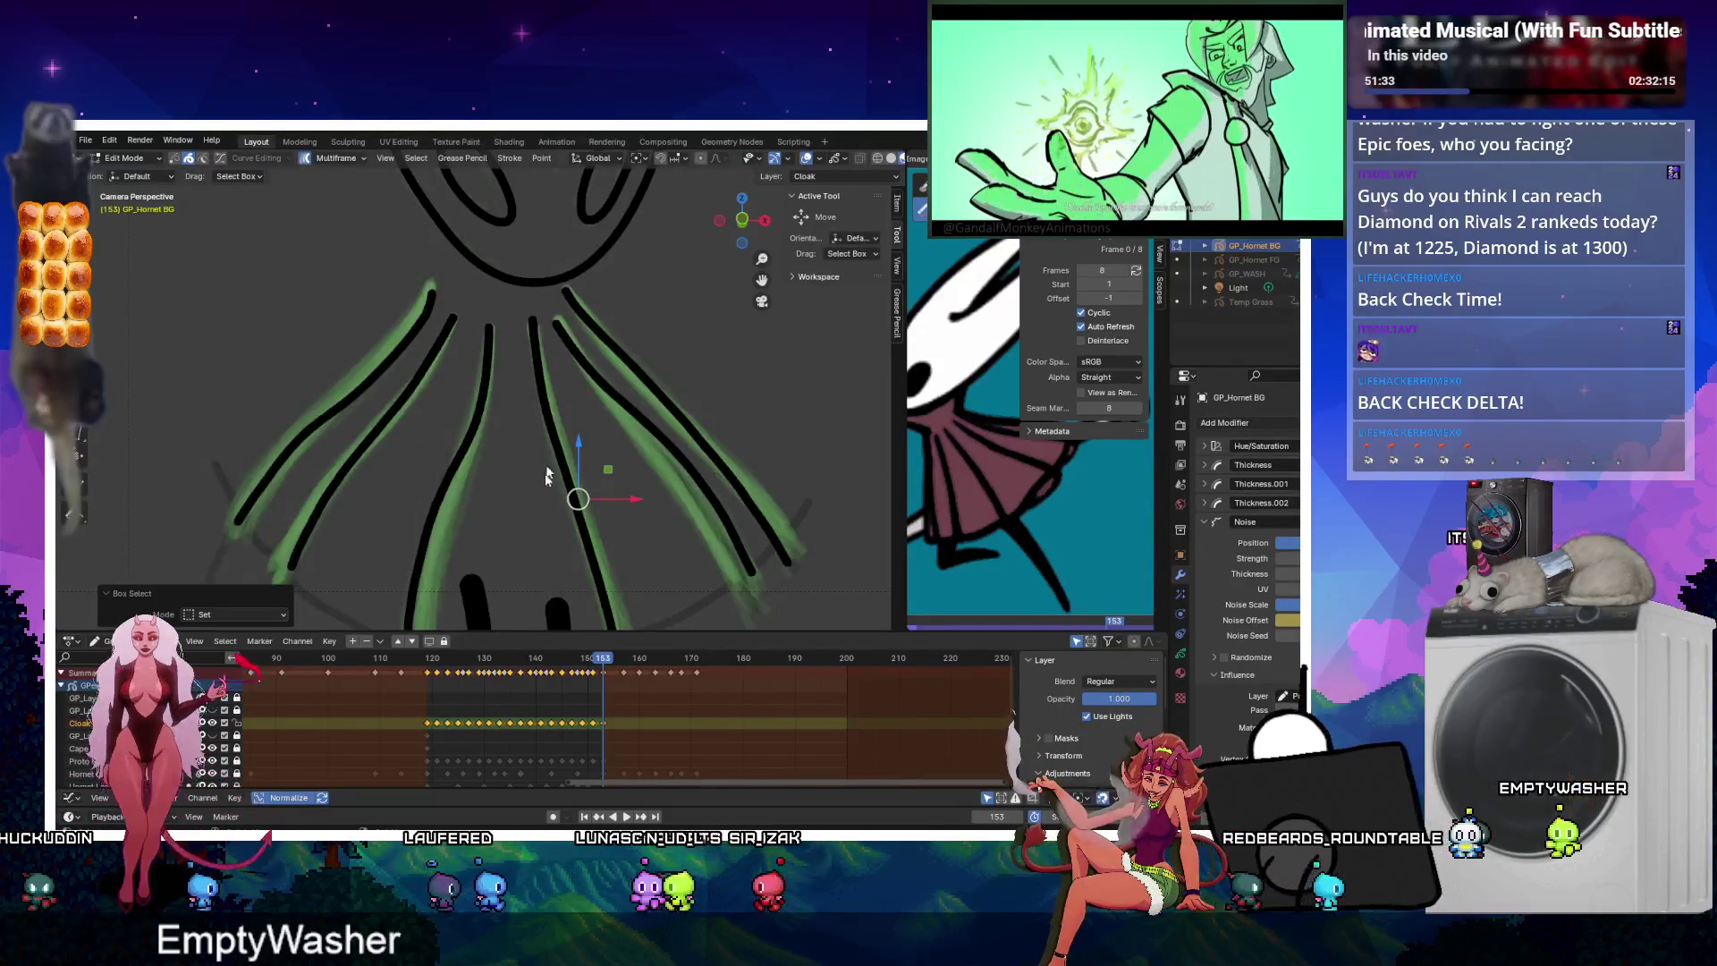
{"action": "key", "text": "Tab"}
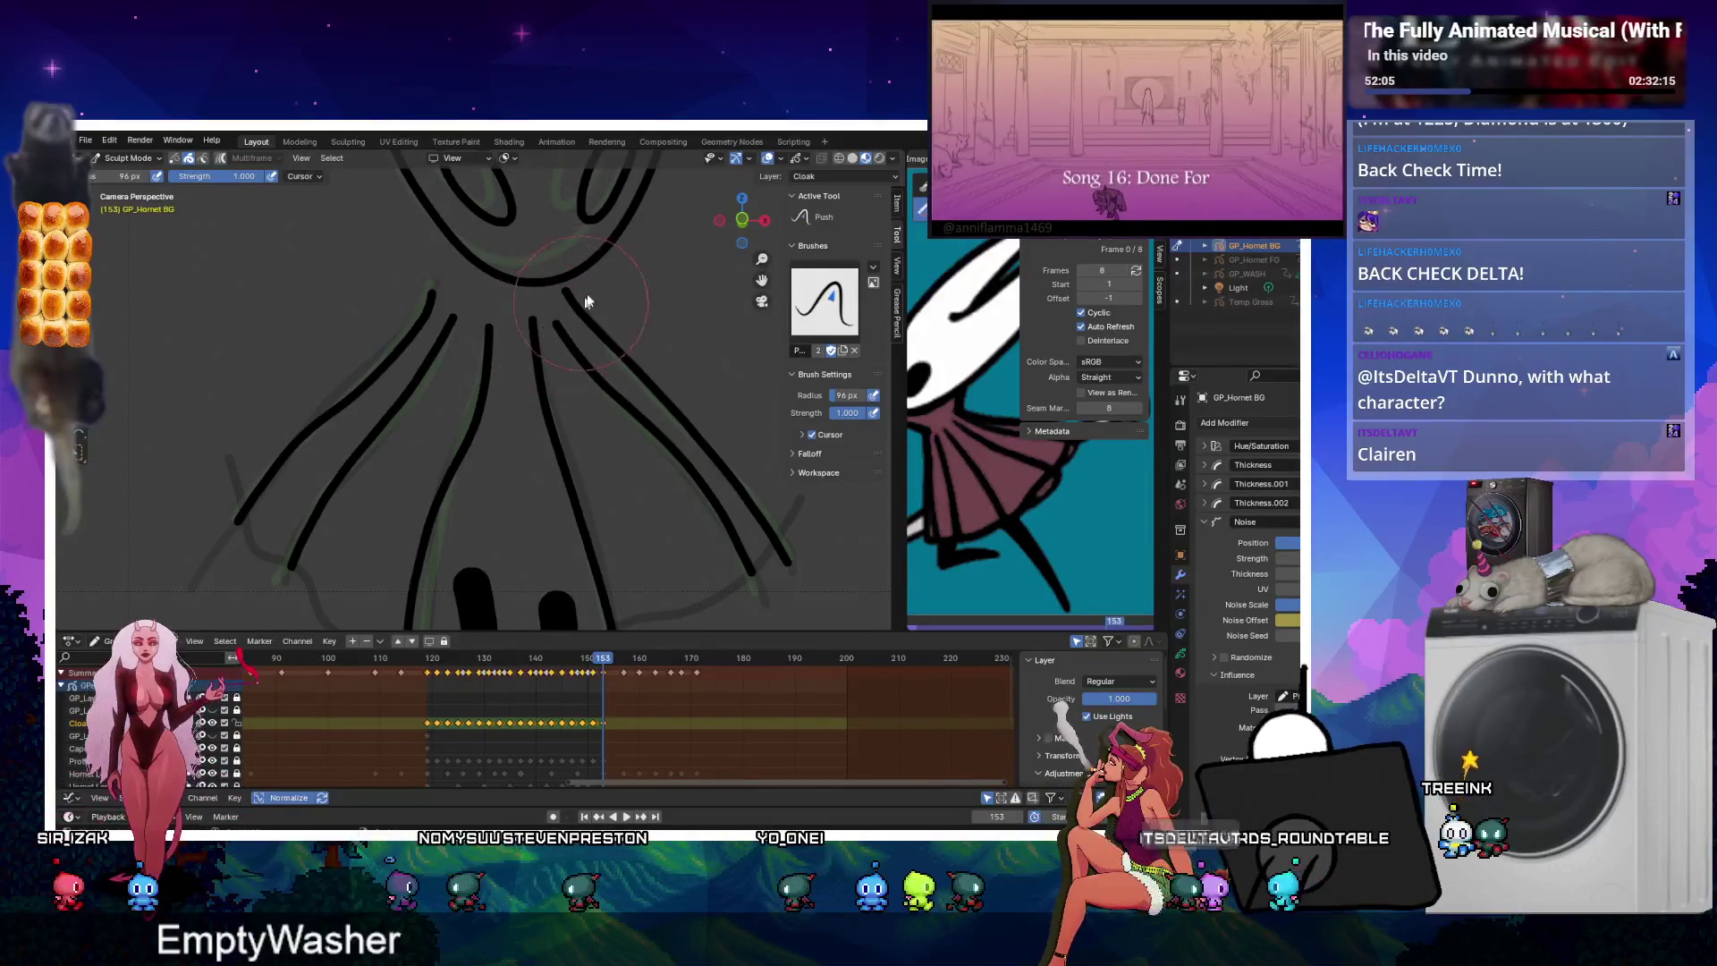
{"action": "left_click", "coordinate": [625, 816]}
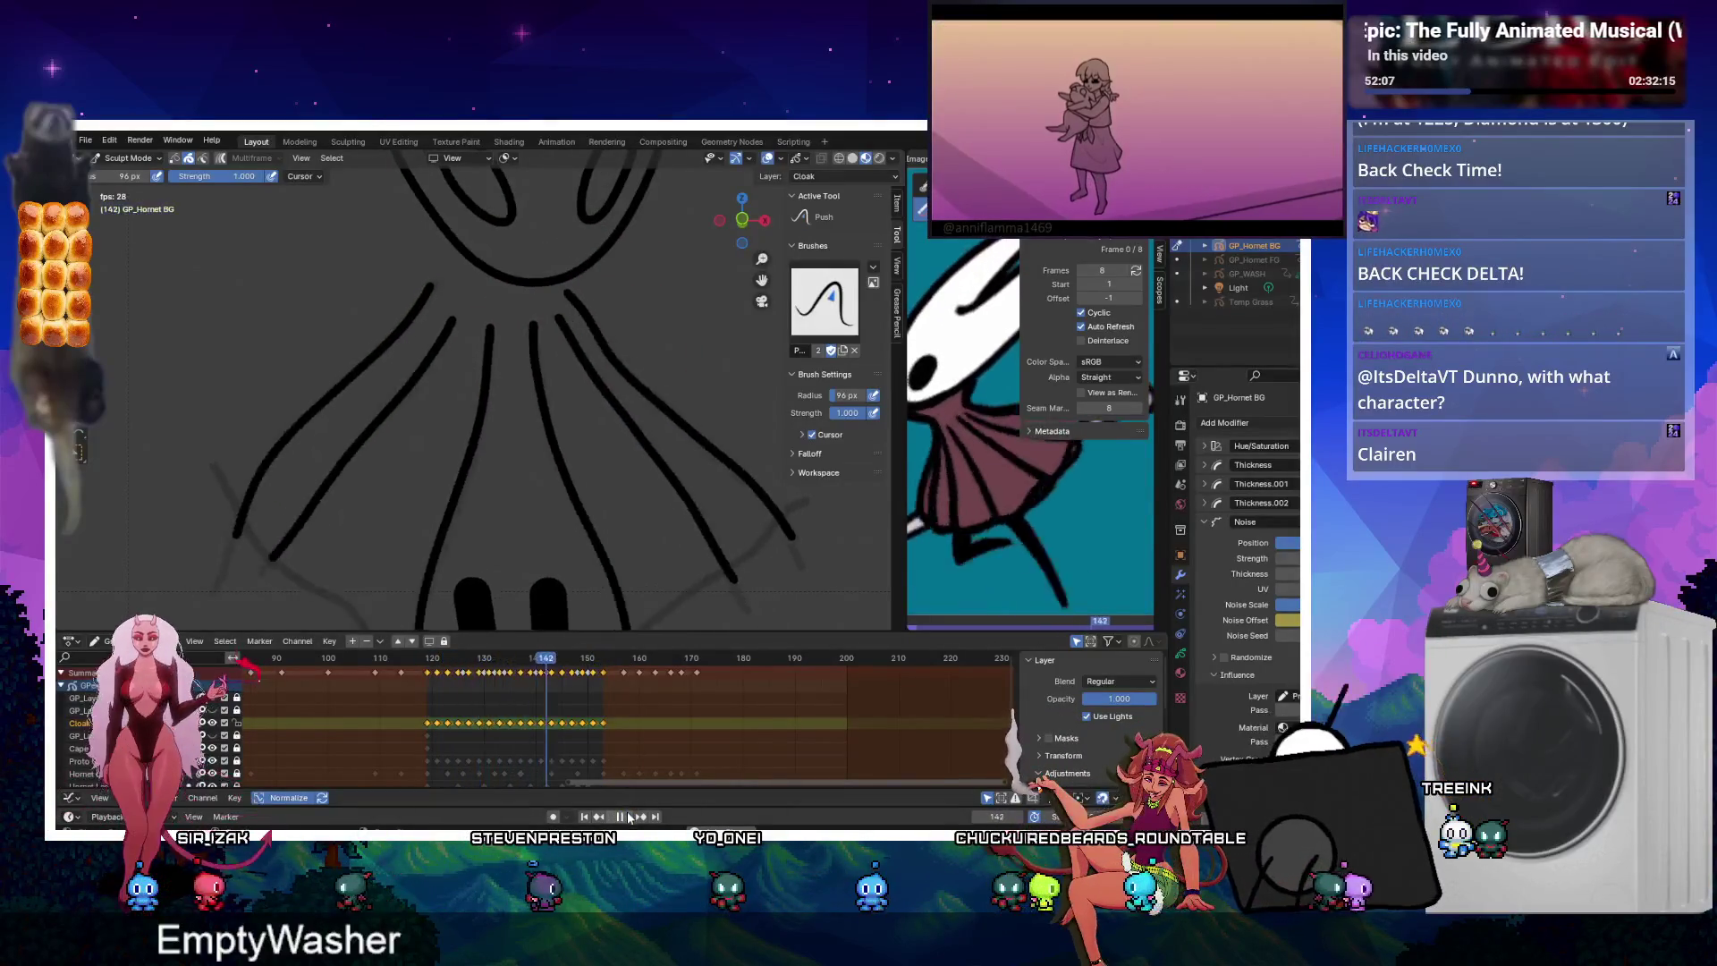
{"action": "left_click", "coordinate": [625, 817]}
{"action": "key", "text": "Tab"}
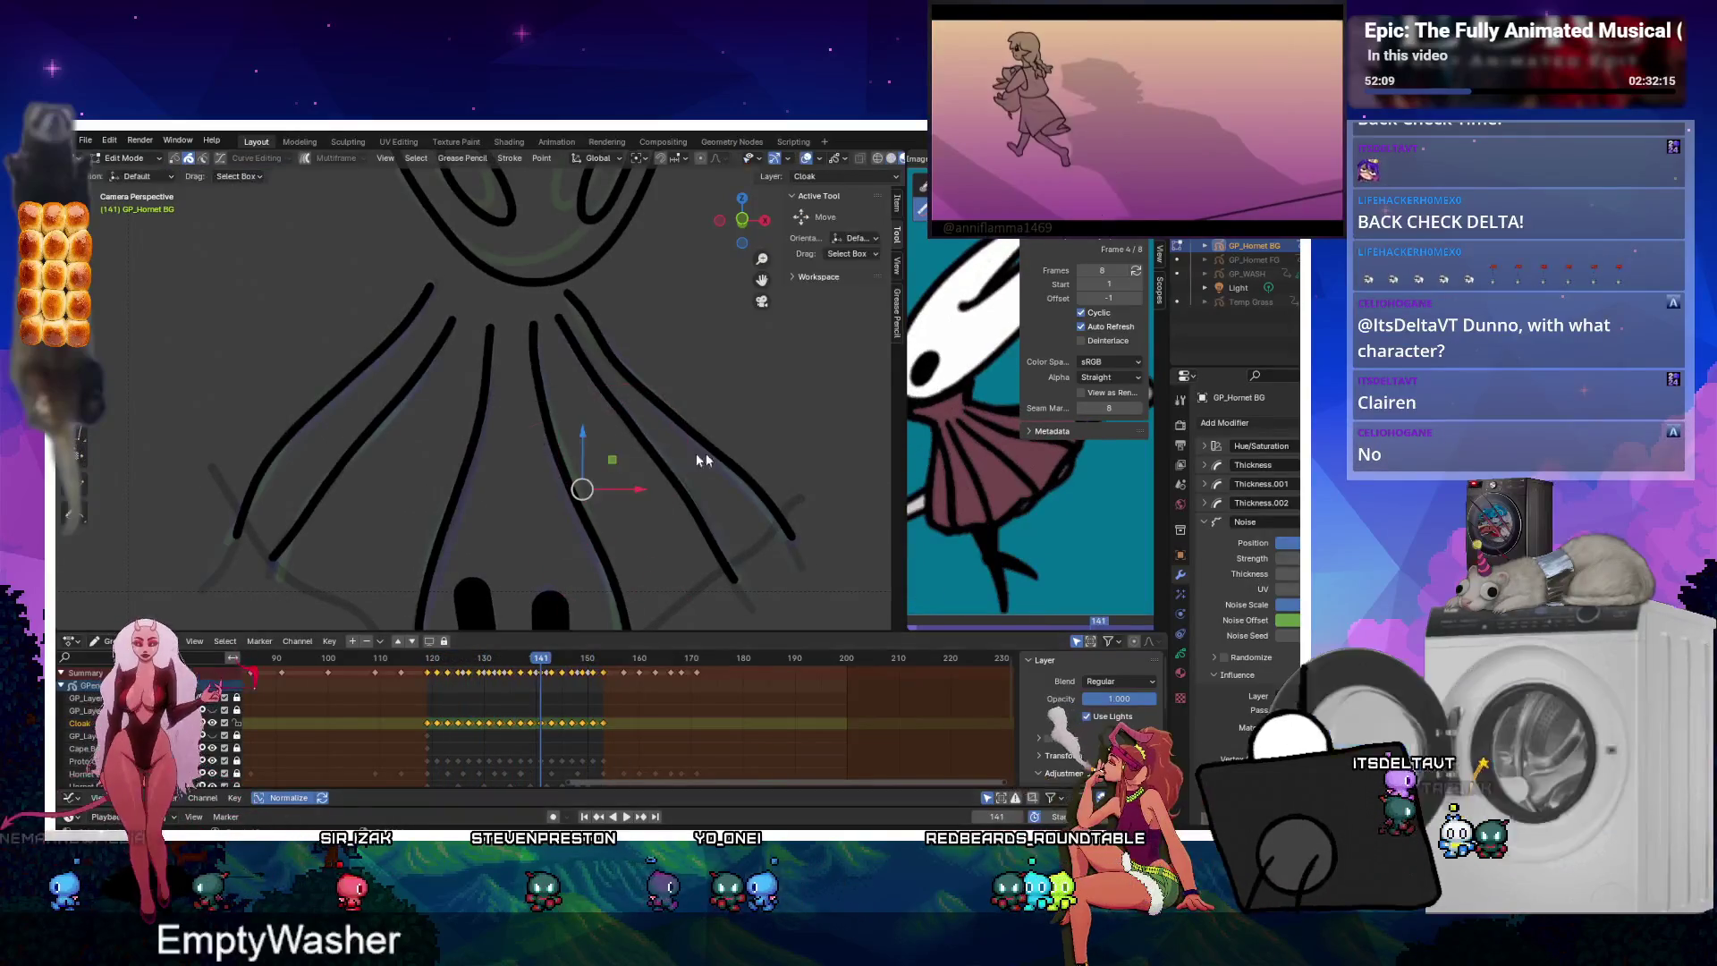
{"action": "left_click", "coordinate": [304, 157]}
{"action": "left_click_drag", "start_coordinate": [626, 385], "coordinate": [691, 505]}
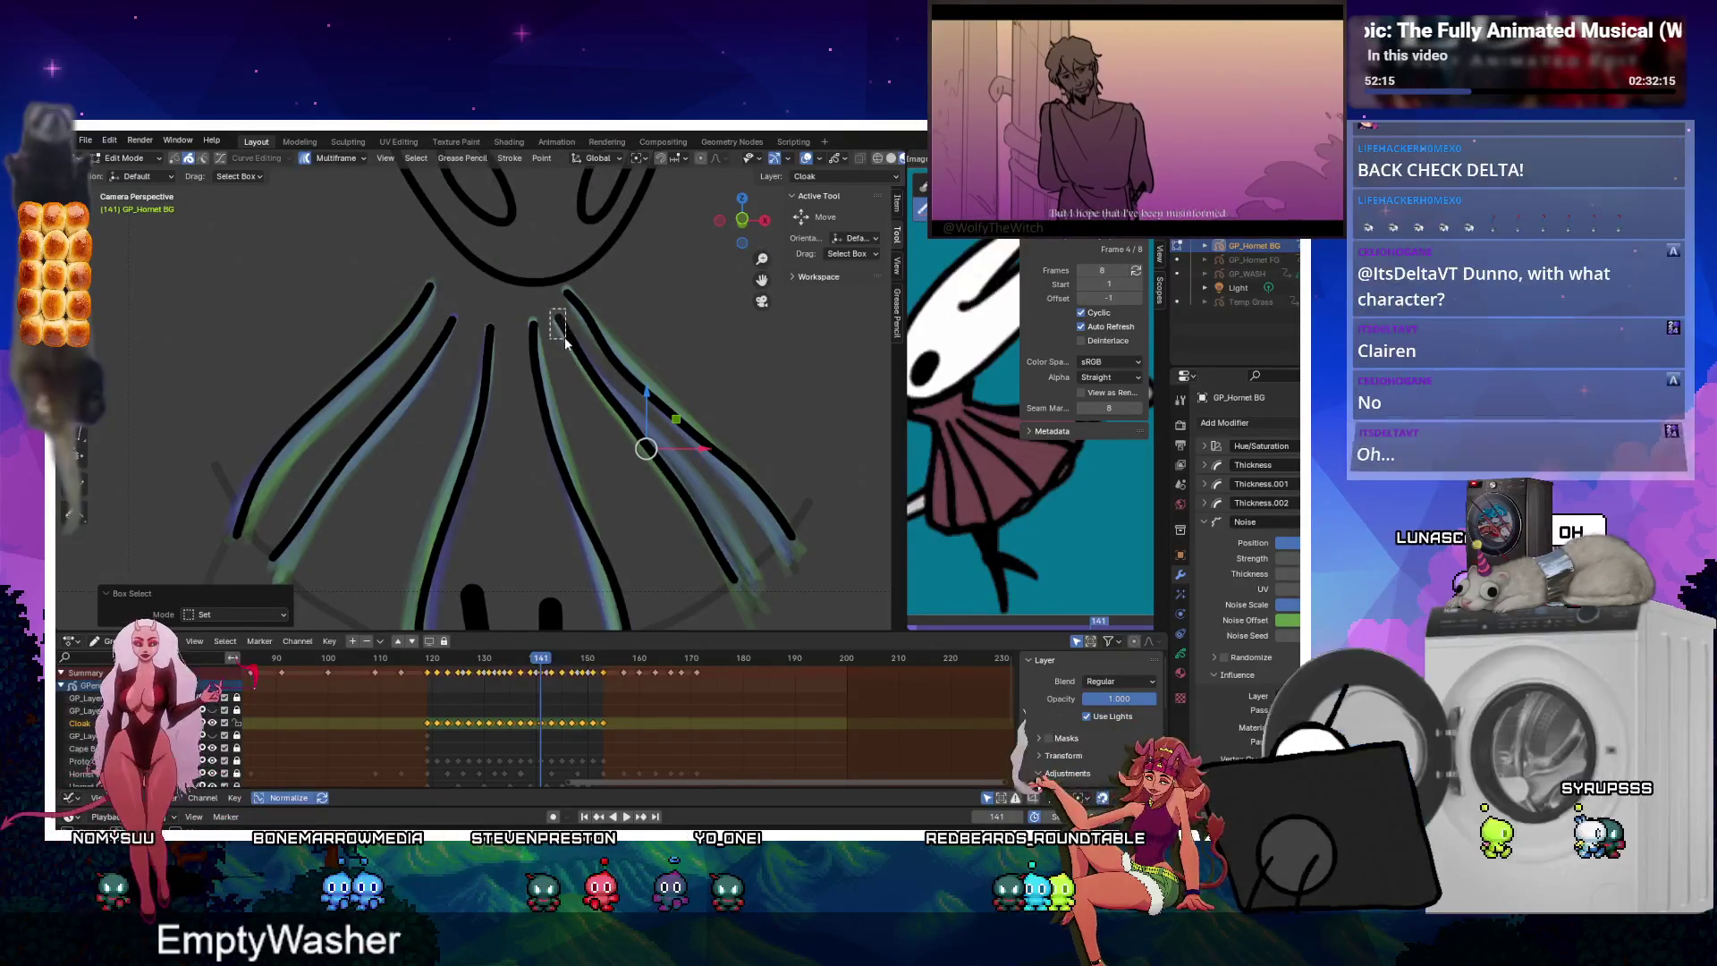
{"action": "left_click", "coordinate": [309, 159]}
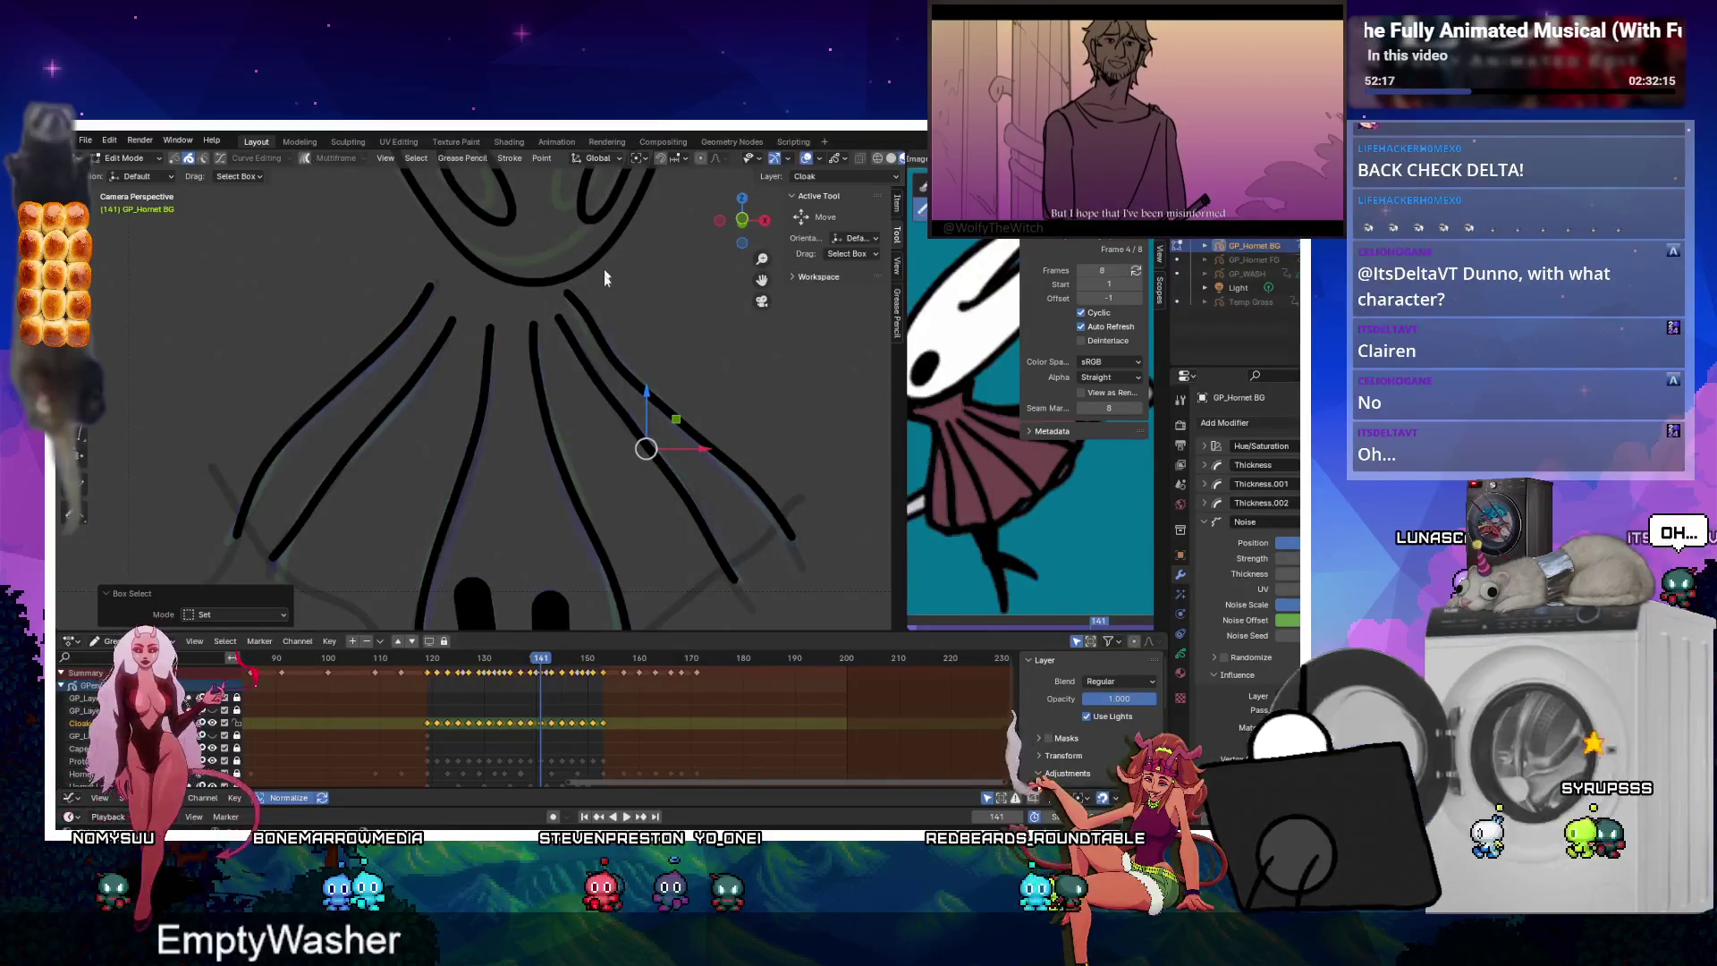
{"action": "key", "text": "ctrl+Tab"}
{"action": "scroll", "coordinate": [639, 282], "scroll_direction": "up", "scroll_amount": 20, "text": "alt"}
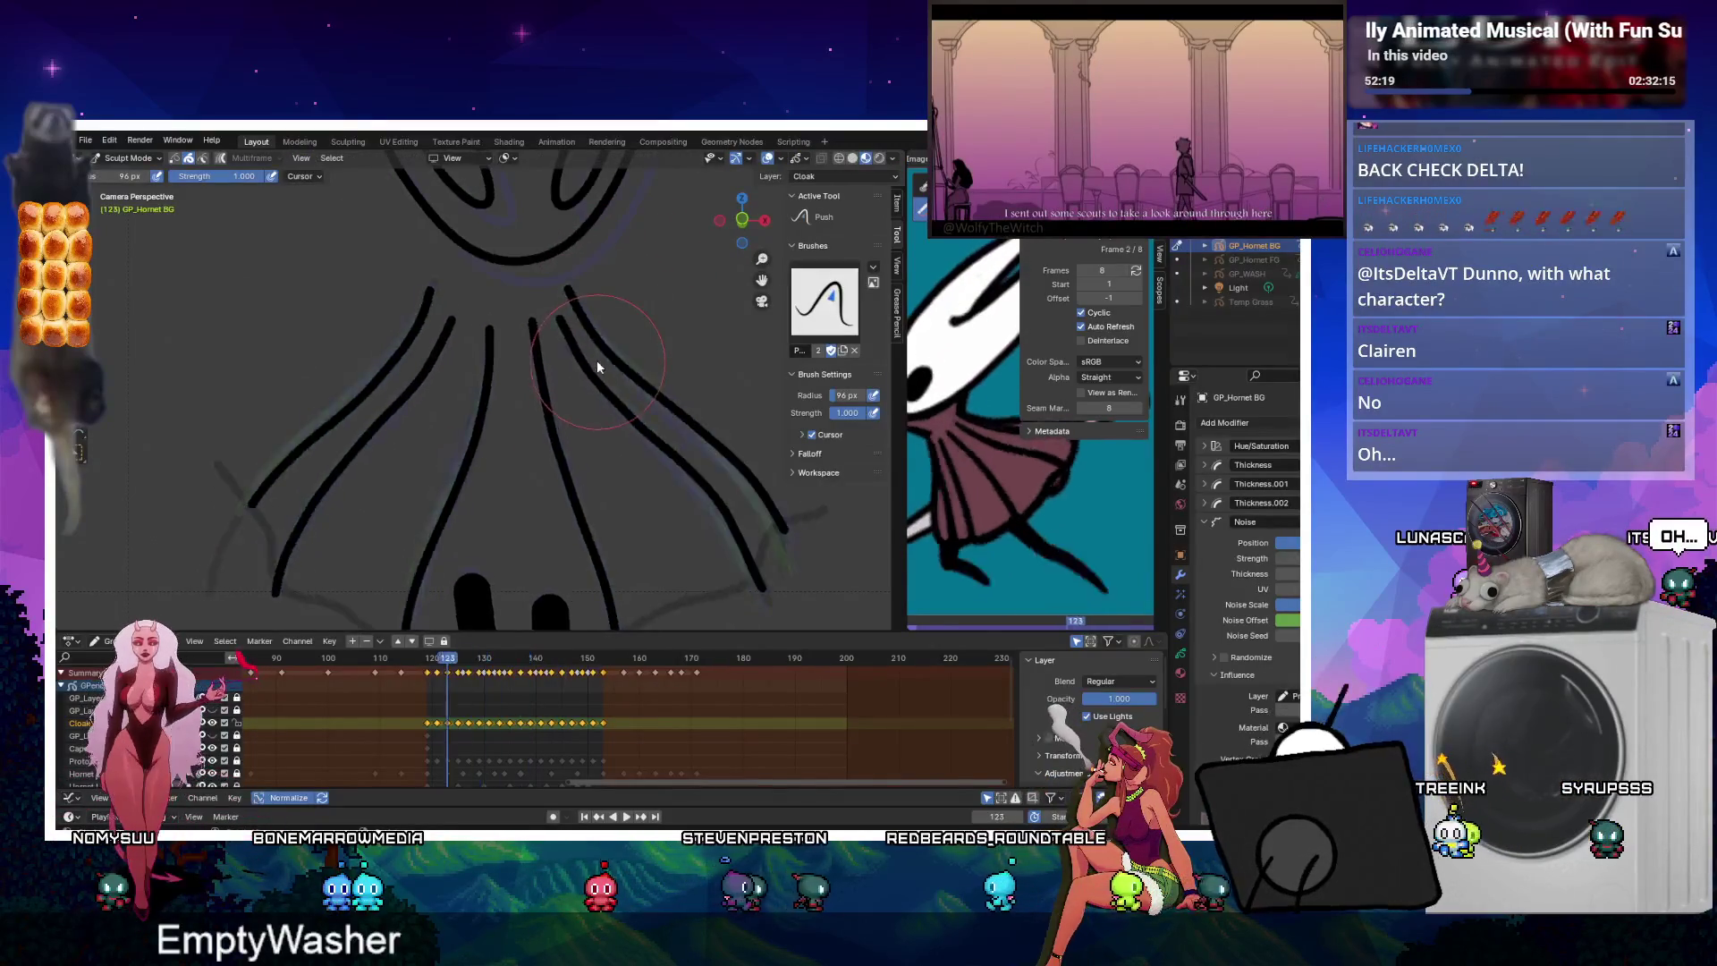
{"action": "scroll", "coordinate": [630, 333], "scroll_direction": "down", "scroll_amount": 19, "text": "alt"}
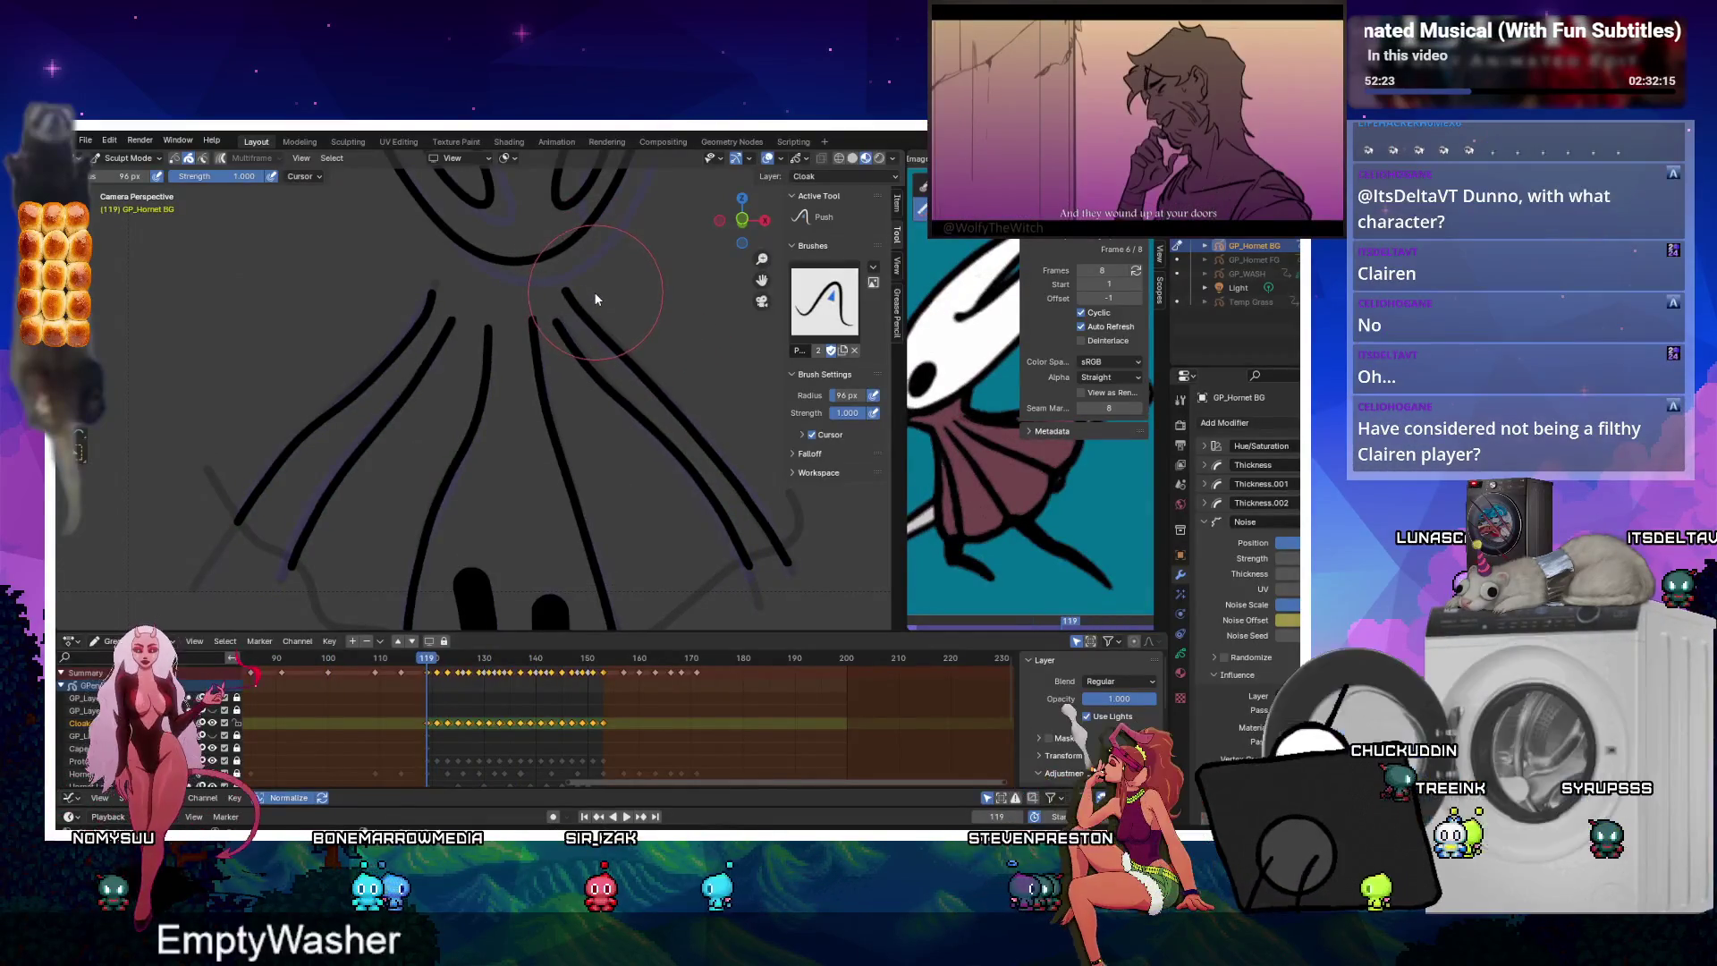
{"action": "scroll", "coordinate": [583, 288], "scroll_direction": "down", "scroll_amount": 2, "text": "alt"}
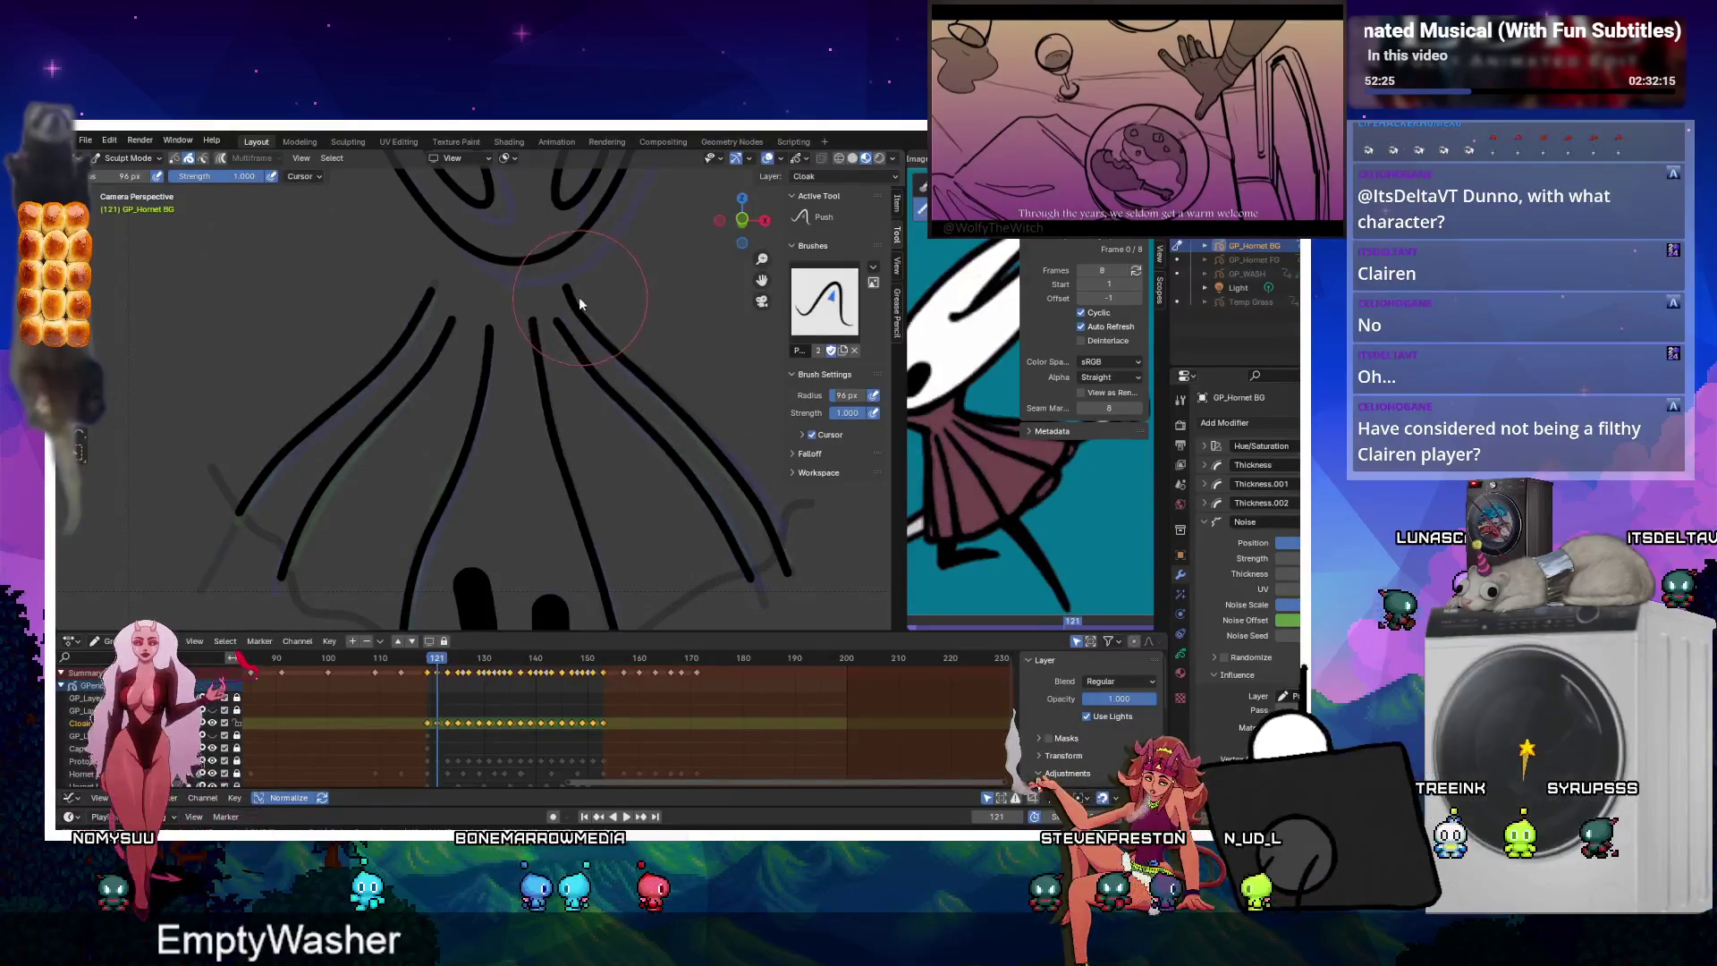
{"action": "scroll", "coordinate": [577, 299], "scroll_direction": "down", "scroll_amount": 2, "text": "alt"}
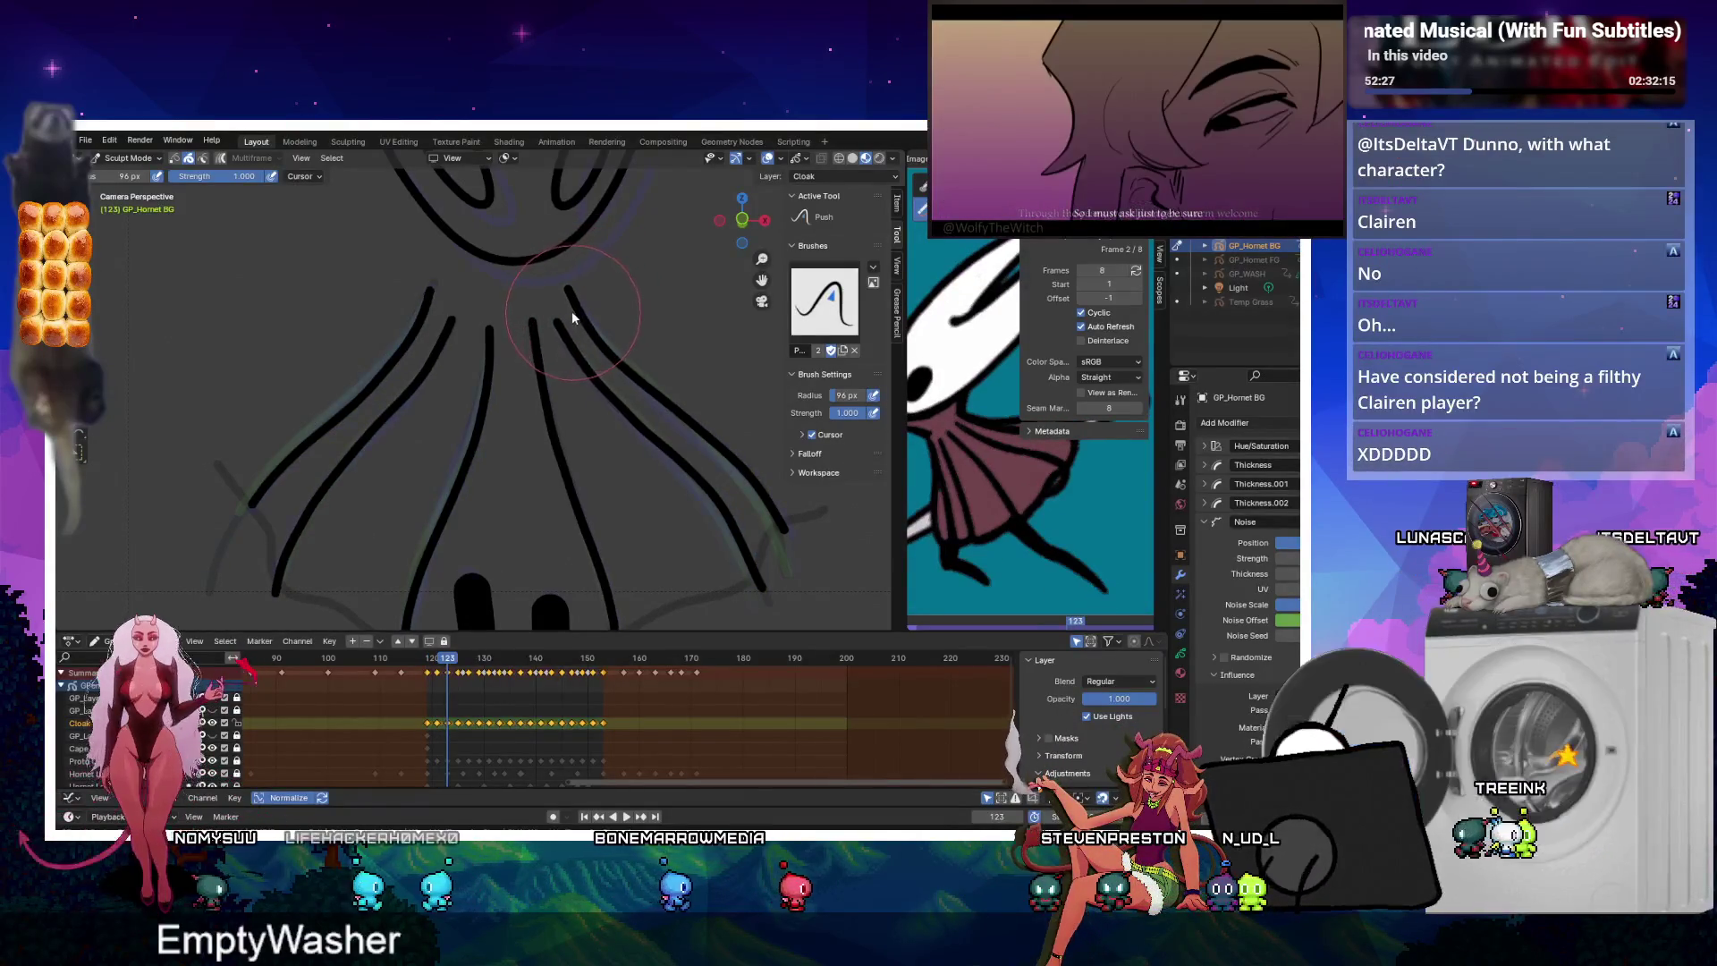
{"action": "scroll", "coordinate": [572, 310], "scroll_direction": "down", "scroll_amount": 2, "text": "alt"}
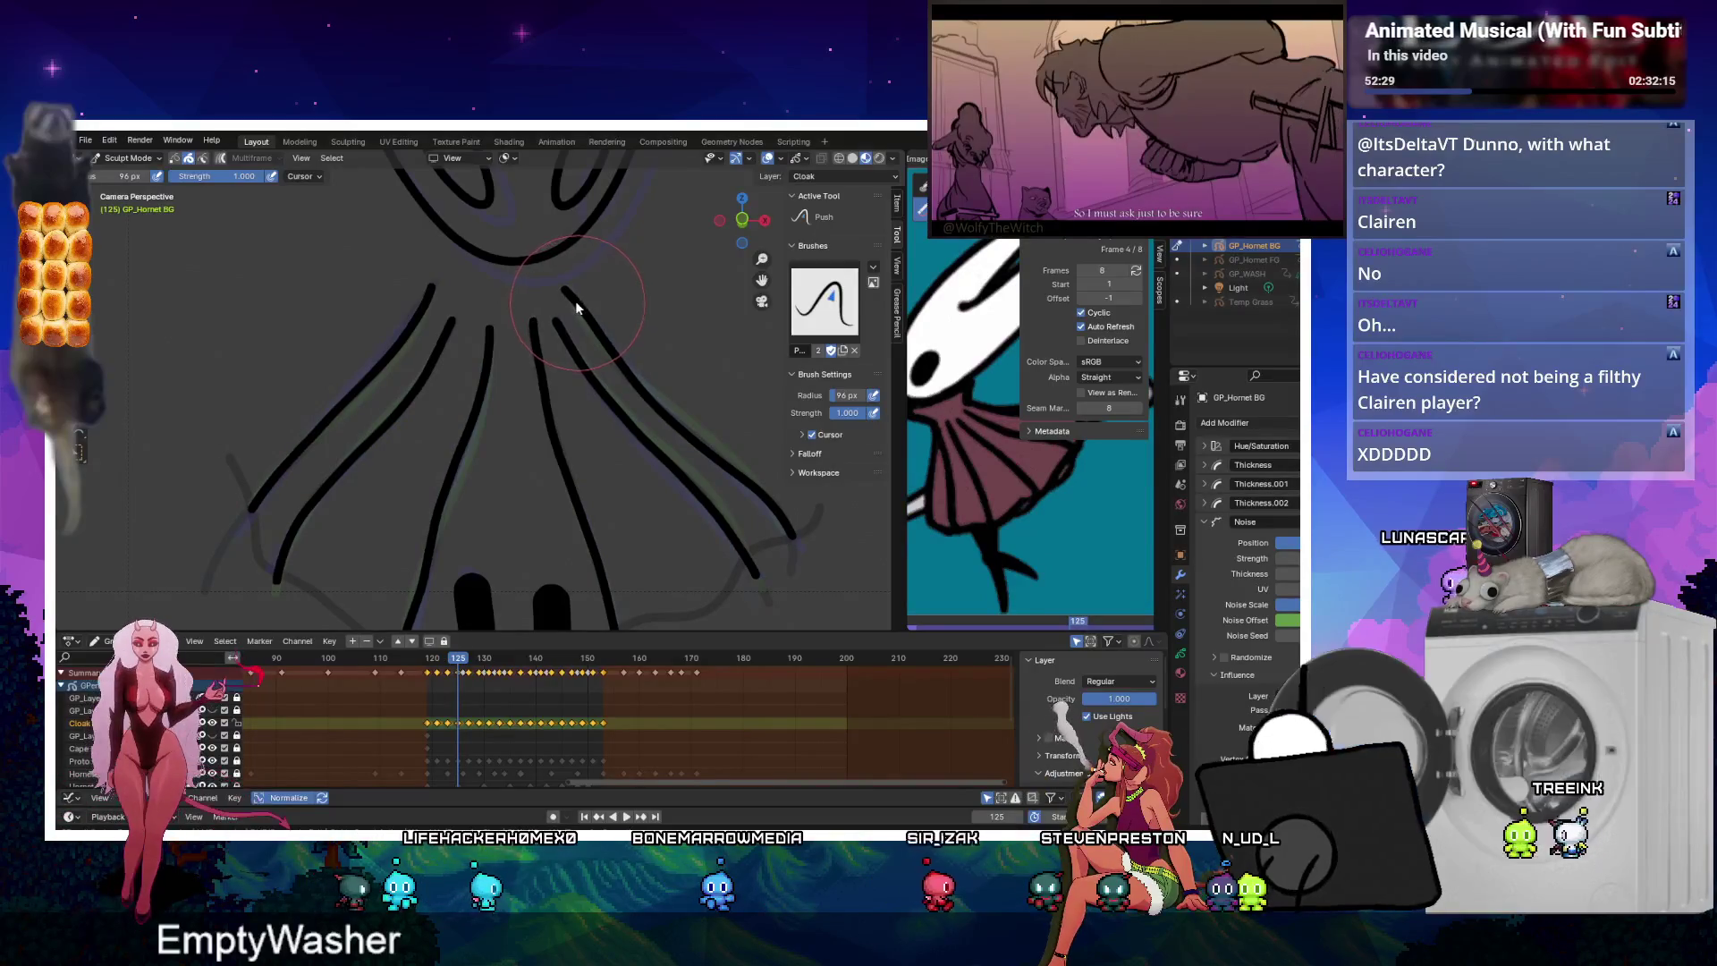
{"action": "scroll", "coordinate": [581, 308], "scroll_direction": "up", "scroll_amount": 2, "text": "alt"}
{"action": "scroll", "coordinate": [585, 305], "scroll_direction": "down", "scroll_amount": 4, "text": "alt"}
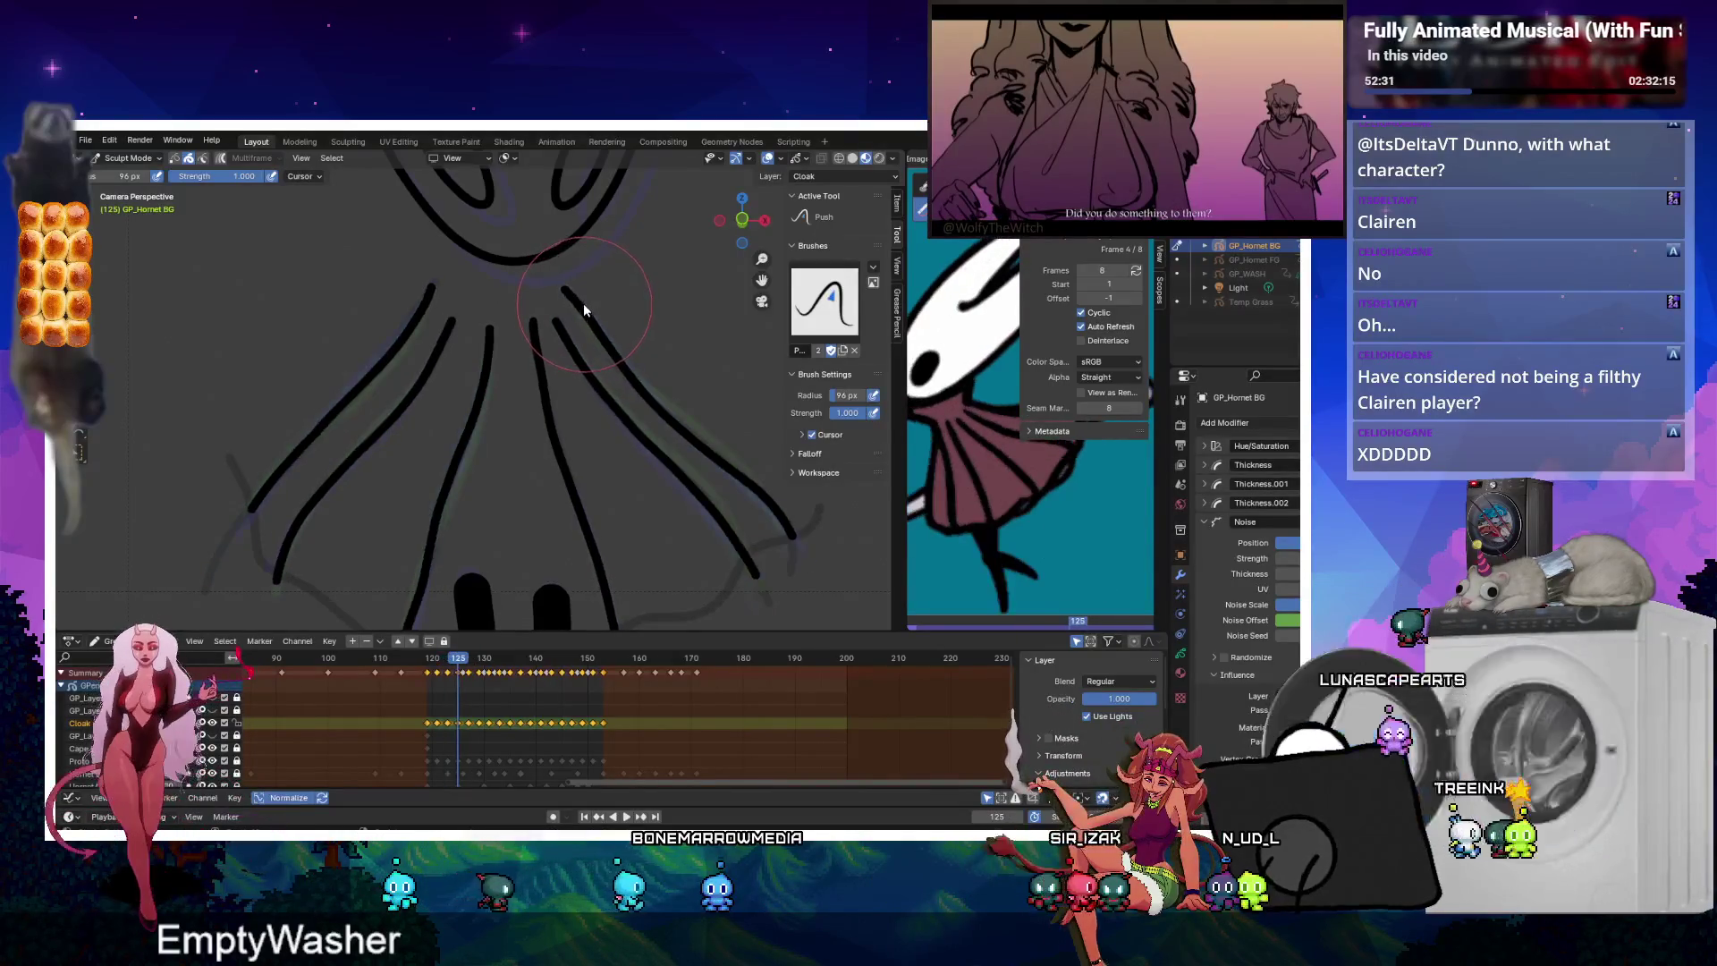
{"action": "scroll", "coordinate": [572, 311], "scroll_direction": "down", "scroll_amount": 4, "text": "alt"}
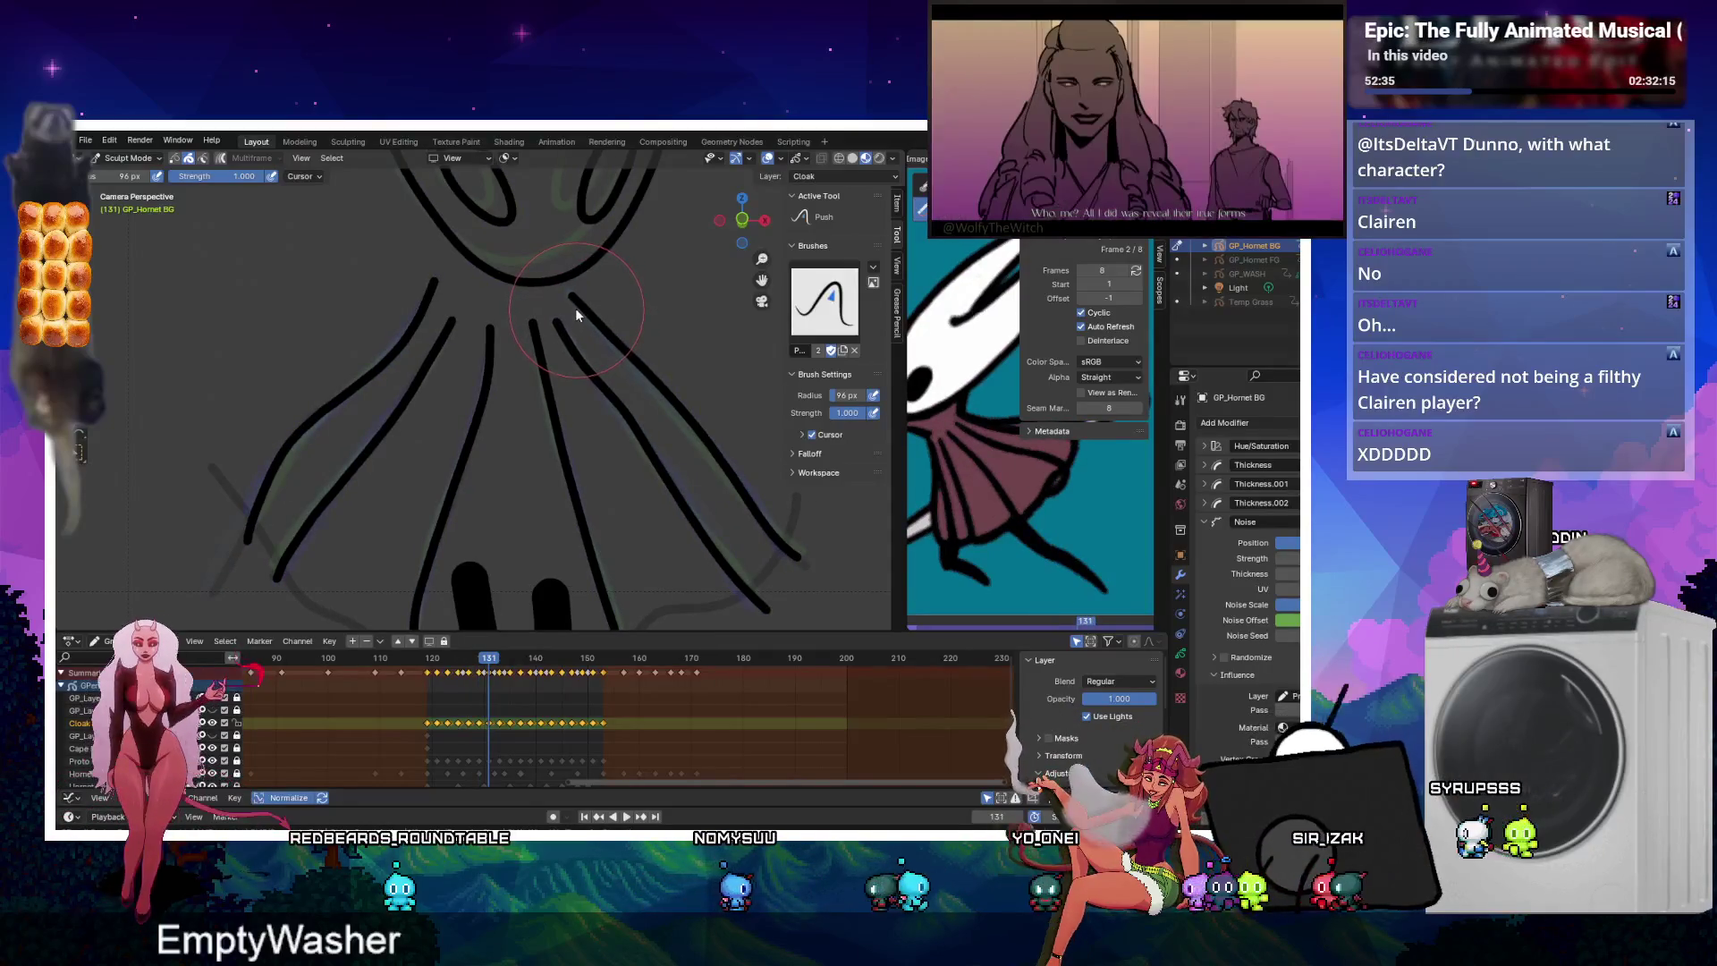
{"action": "scroll", "coordinate": [577, 310], "scroll_direction": "down", "scroll_amount": 2, "text": "alt"}
{"action": "scroll", "coordinate": [576, 313], "scroll_direction": "down", "scroll_amount": 4, "text": "alt"}
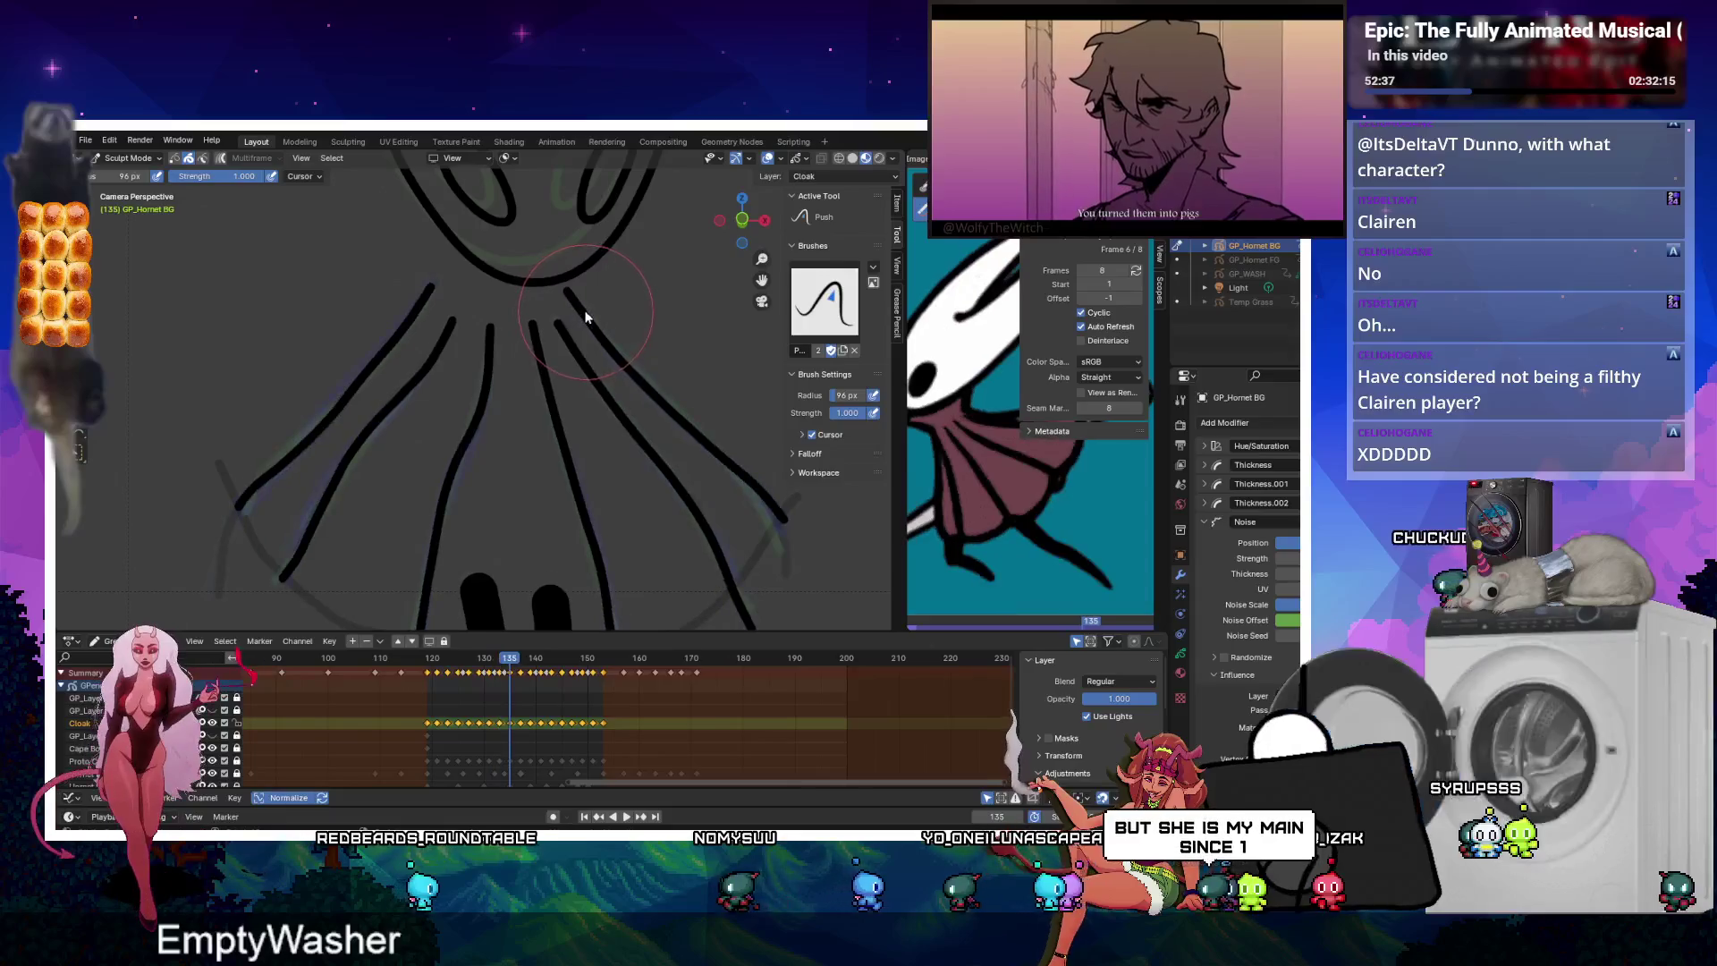
{"action": "scroll", "coordinate": [577, 315], "scroll_direction": "down", "scroll_amount": 2, "text": "alt"}
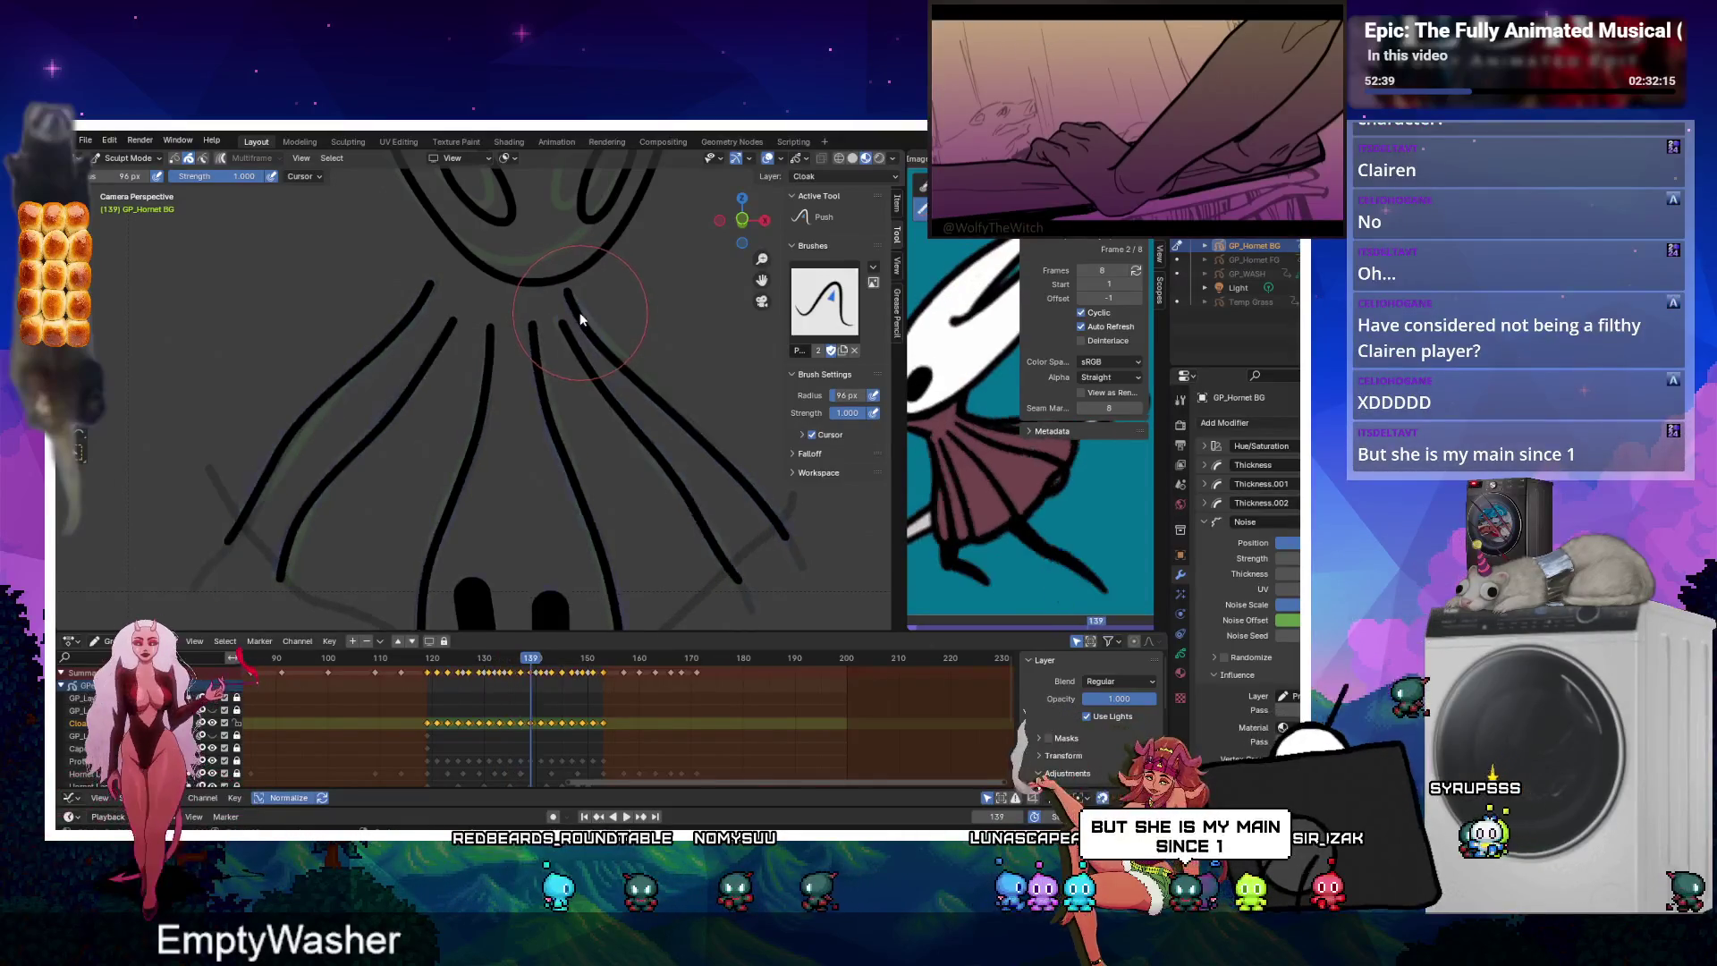
{"action": "scroll", "coordinate": [572, 304], "scroll_direction": "down", "scroll_amount": 4, "text": "alt"}
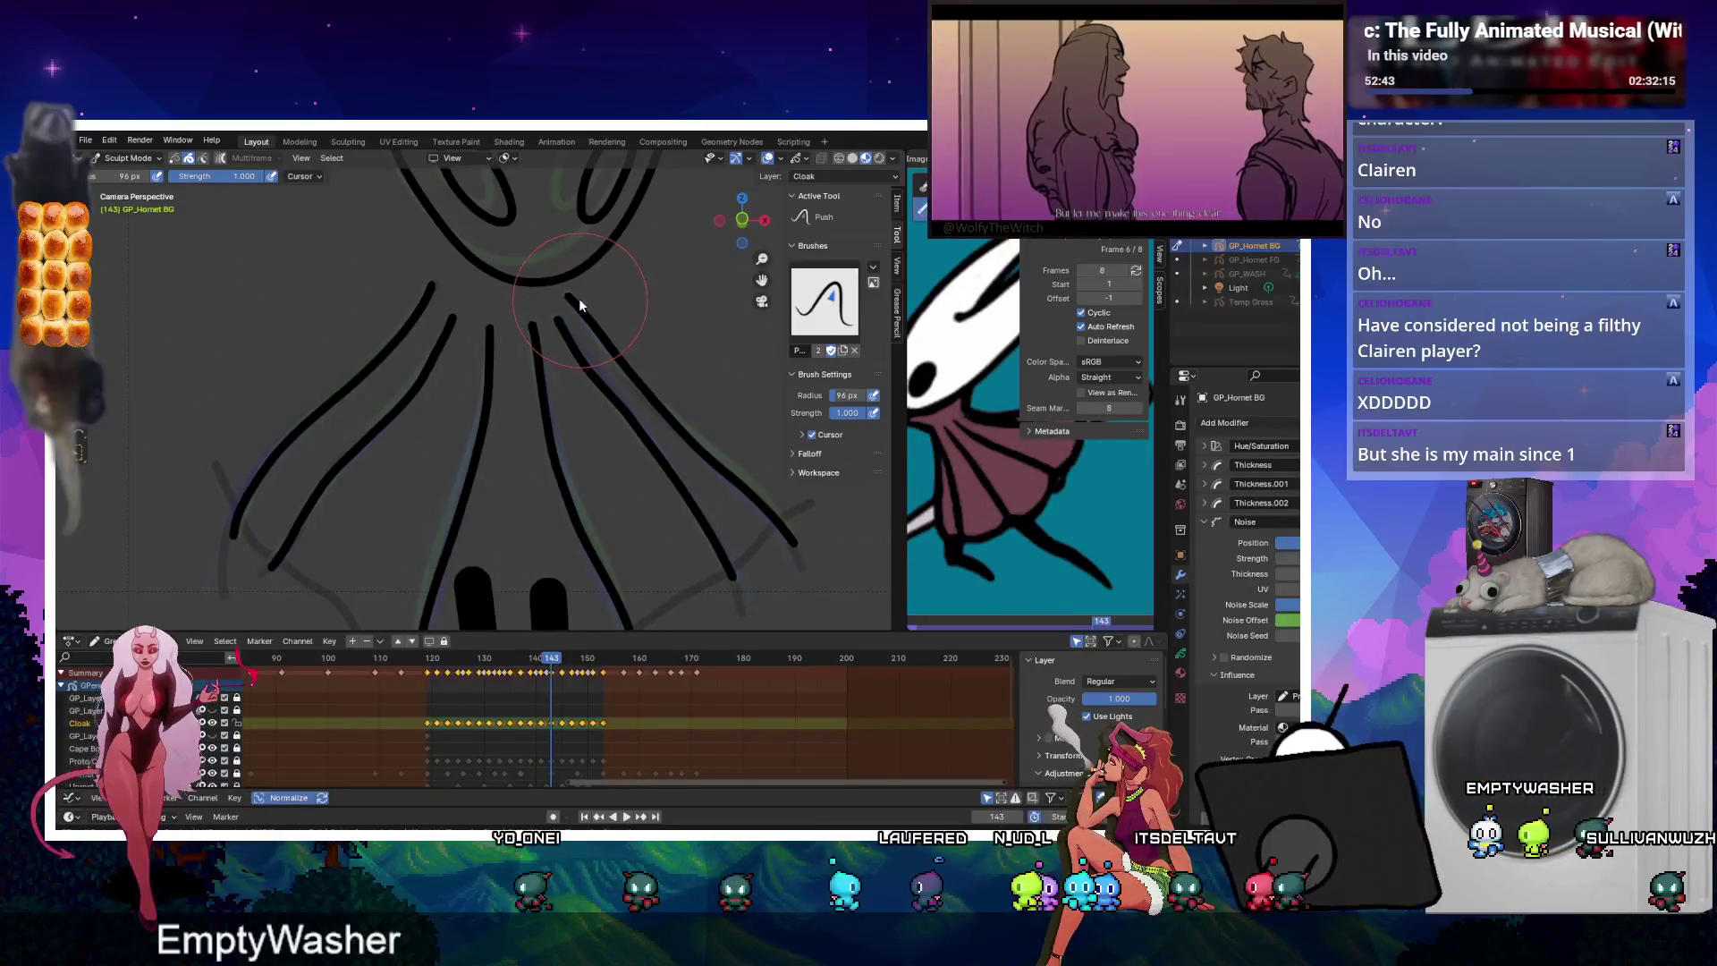
{"action": "scroll", "coordinate": [581, 317], "scroll_direction": "down", "scroll_amount": 2, "text": "alt"}
{"action": "scroll", "coordinate": [587, 322], "scroll_direction": "down", "scroll_amount": 4, "text": "alt"}
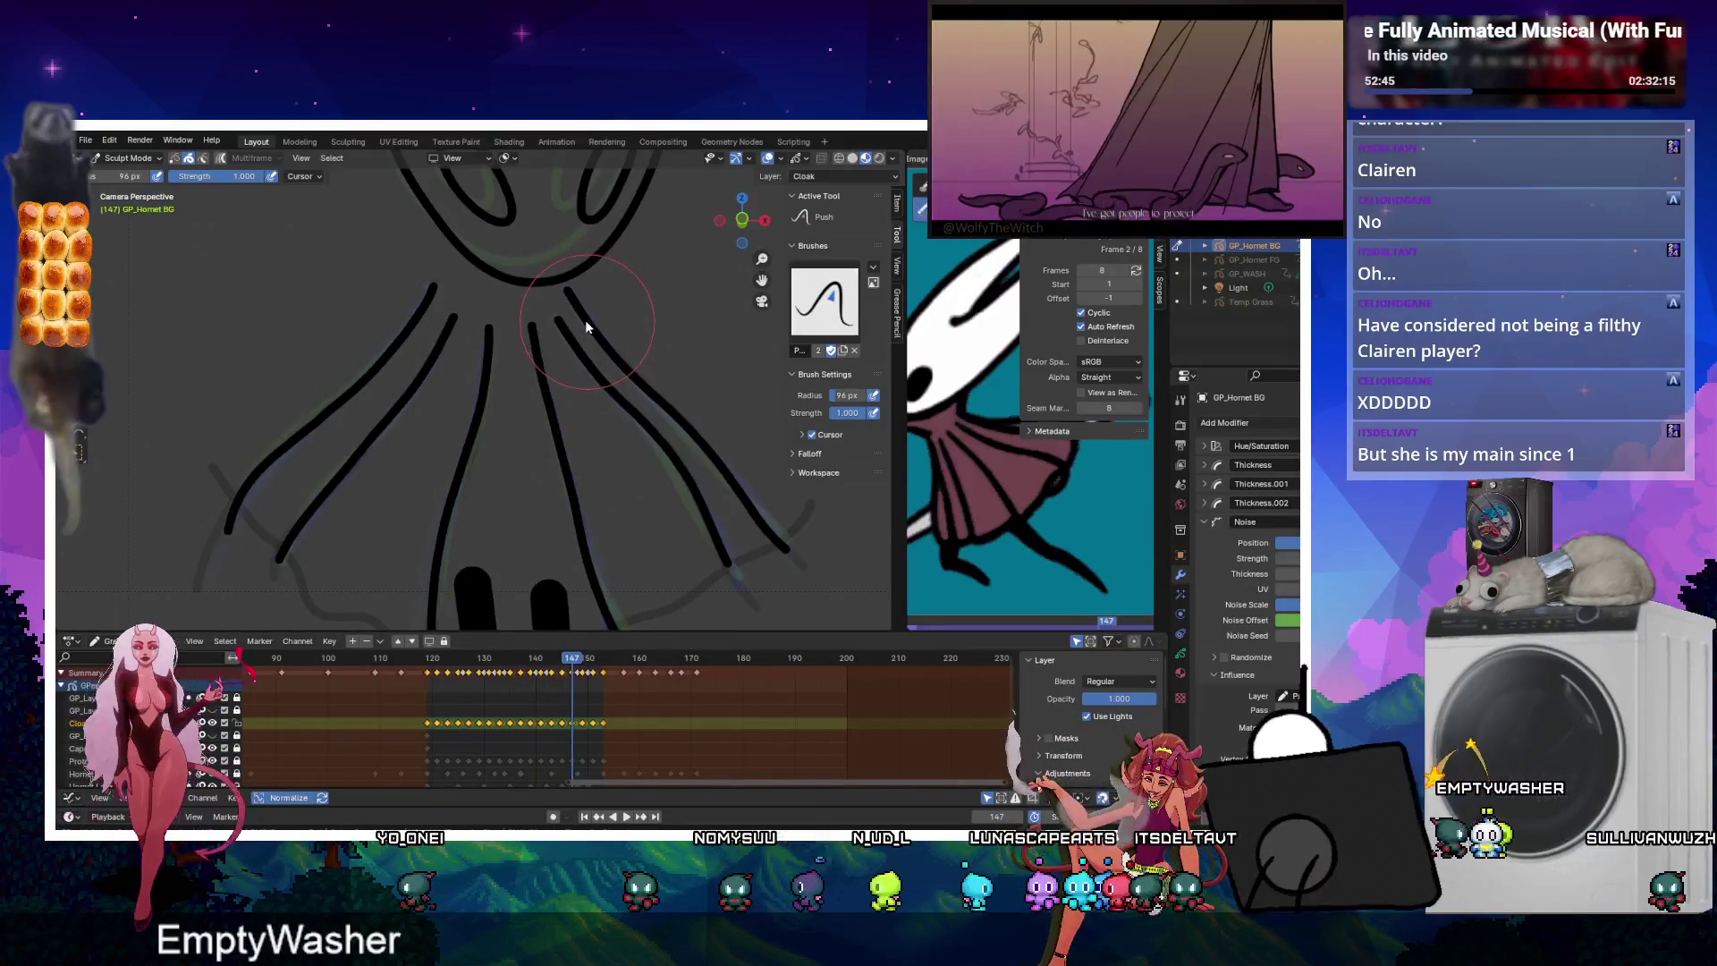
{"action": "scroll", "coordinate": [581, 319], "scroll_direction": "down", "scroll_amount": 4, "text": "alt"}
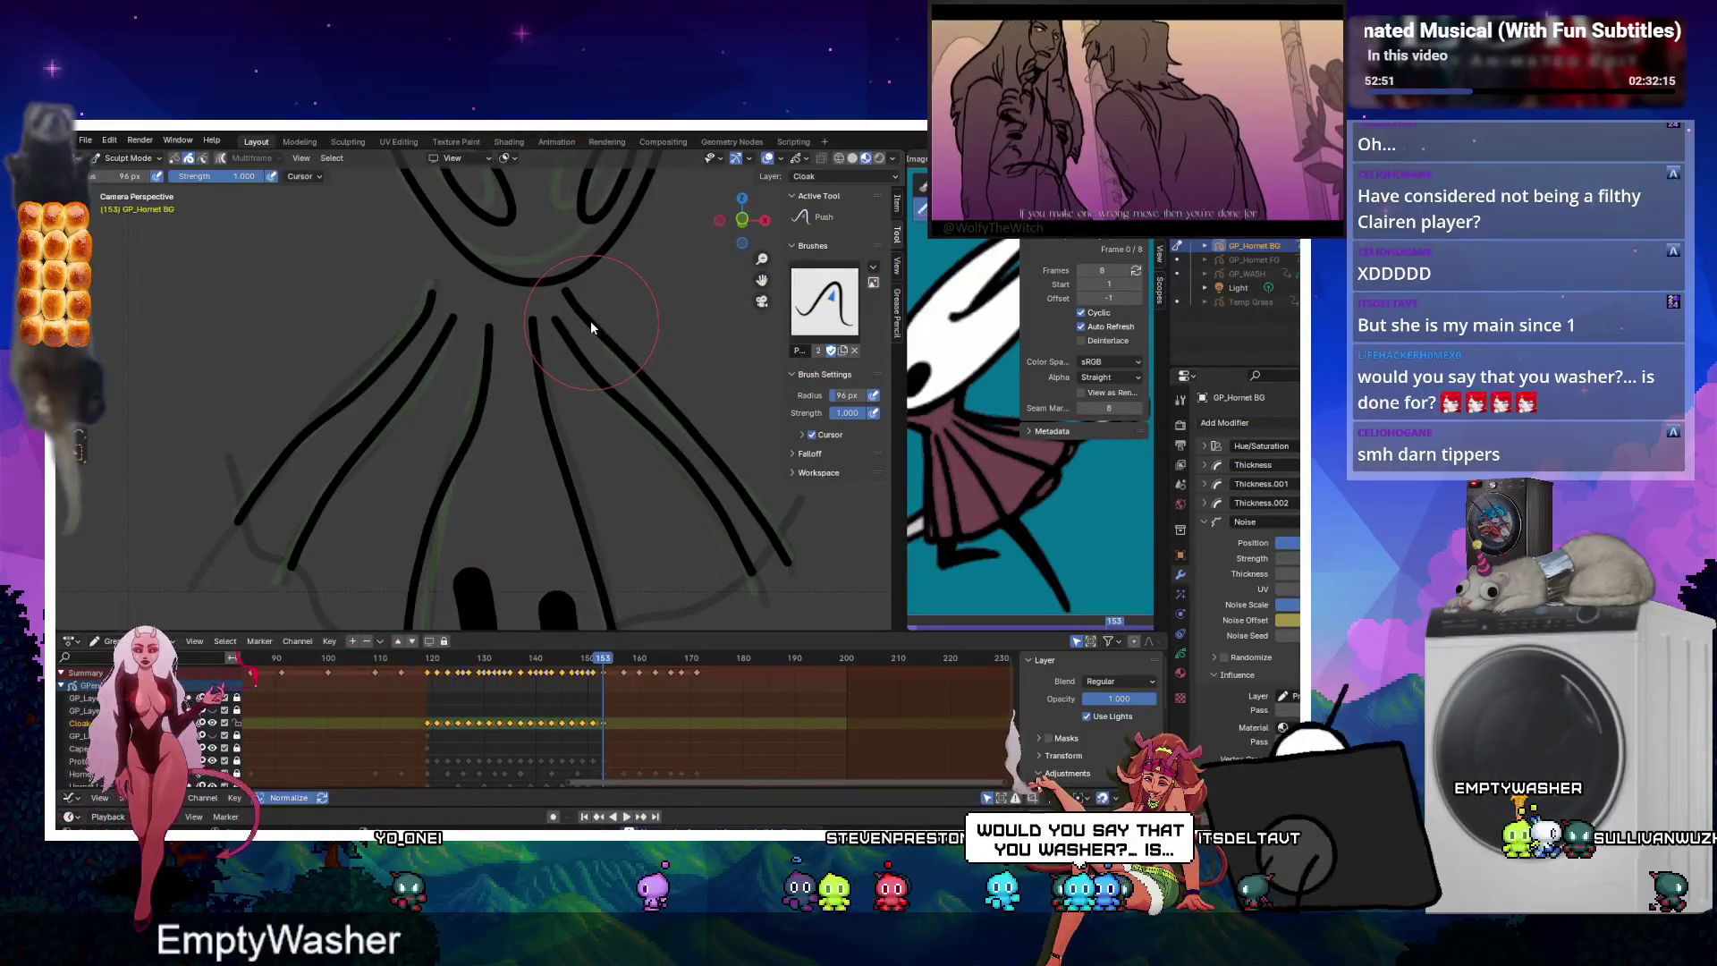
{"action": "left_click", "coordinate": [623, 816]}
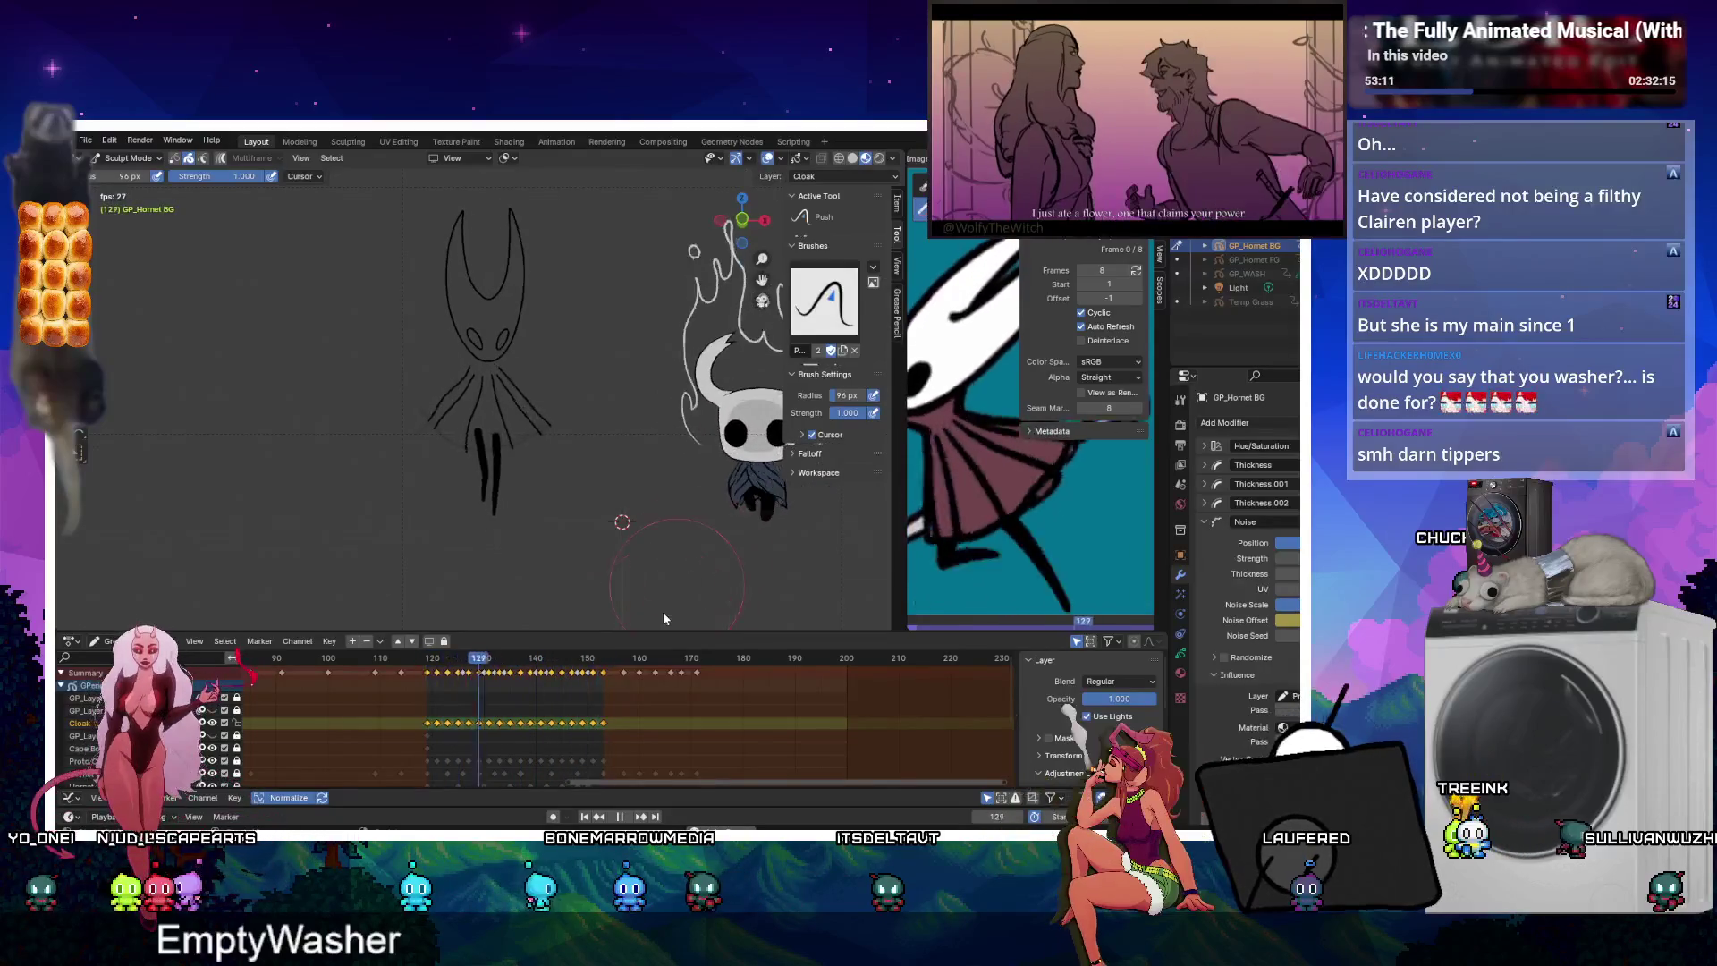
Stop the Hornet animation playback.
{"action": "left_click", "coordinate": [629, 818]}
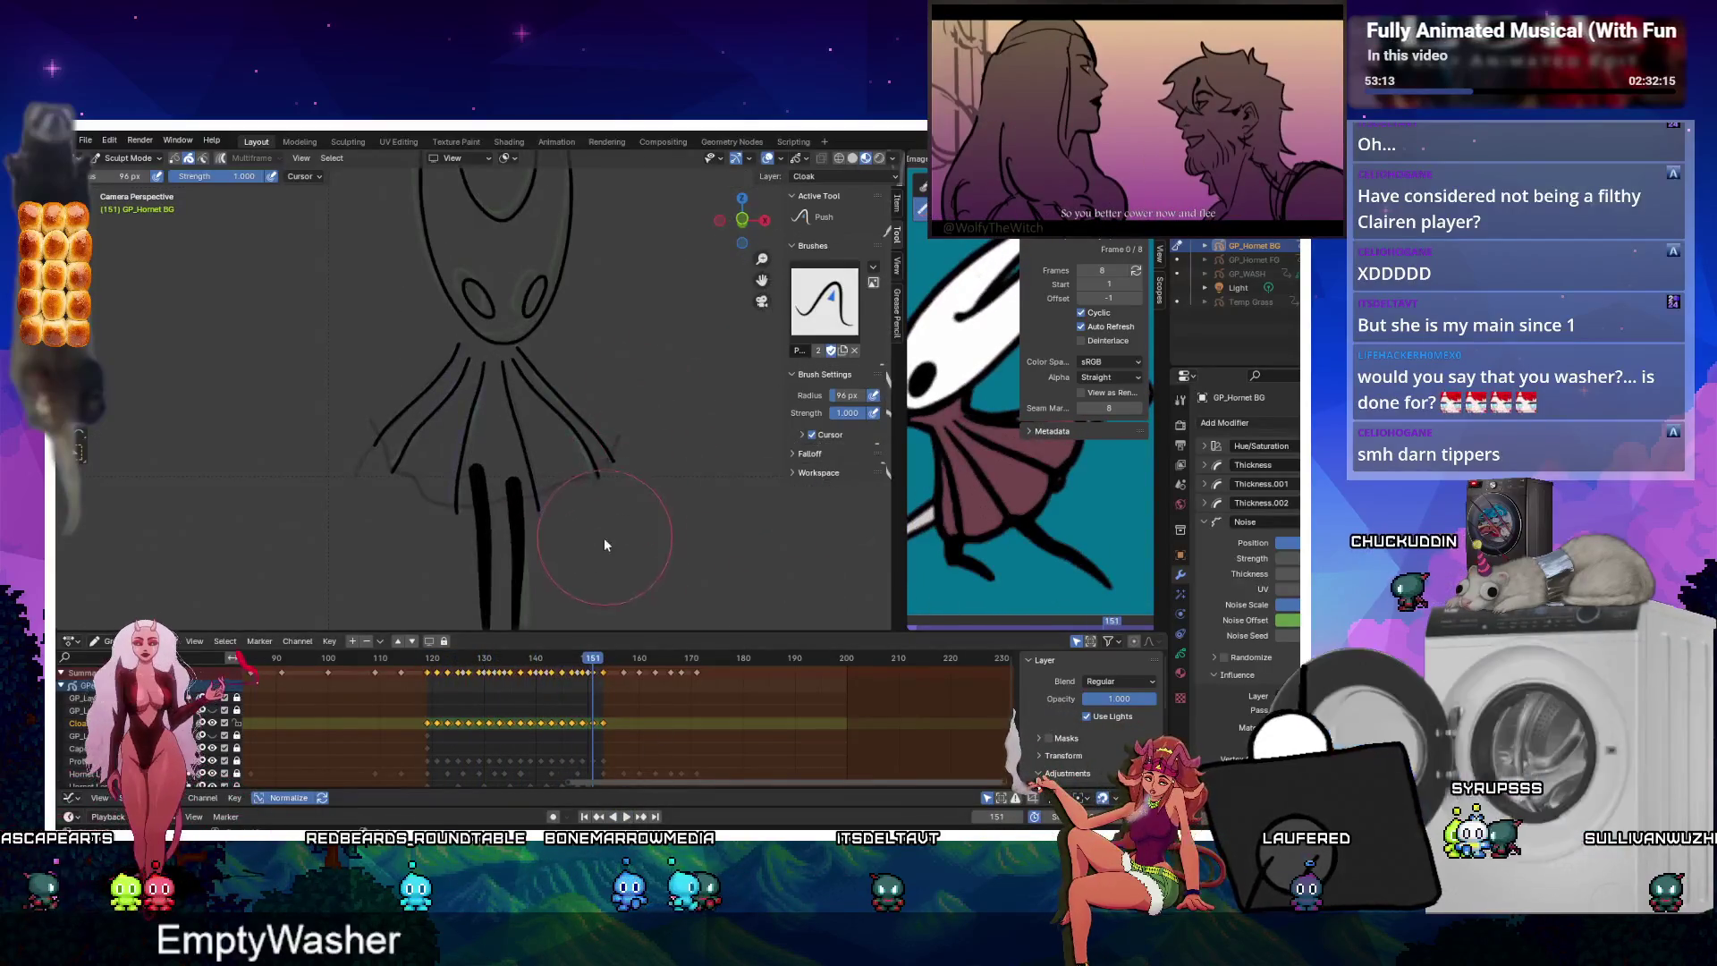
Switch to Draw mode, zoom in, and scrub the playback, stopping at frame 128.
{"action": "key", "text": "ctrl+Tab"}
{"action": "left_click", "coordinate": [572, 518]}
{"action": "scroll", "coordinate": [581, 520], "scroll_direction": "up", "scroll_amount": 5}
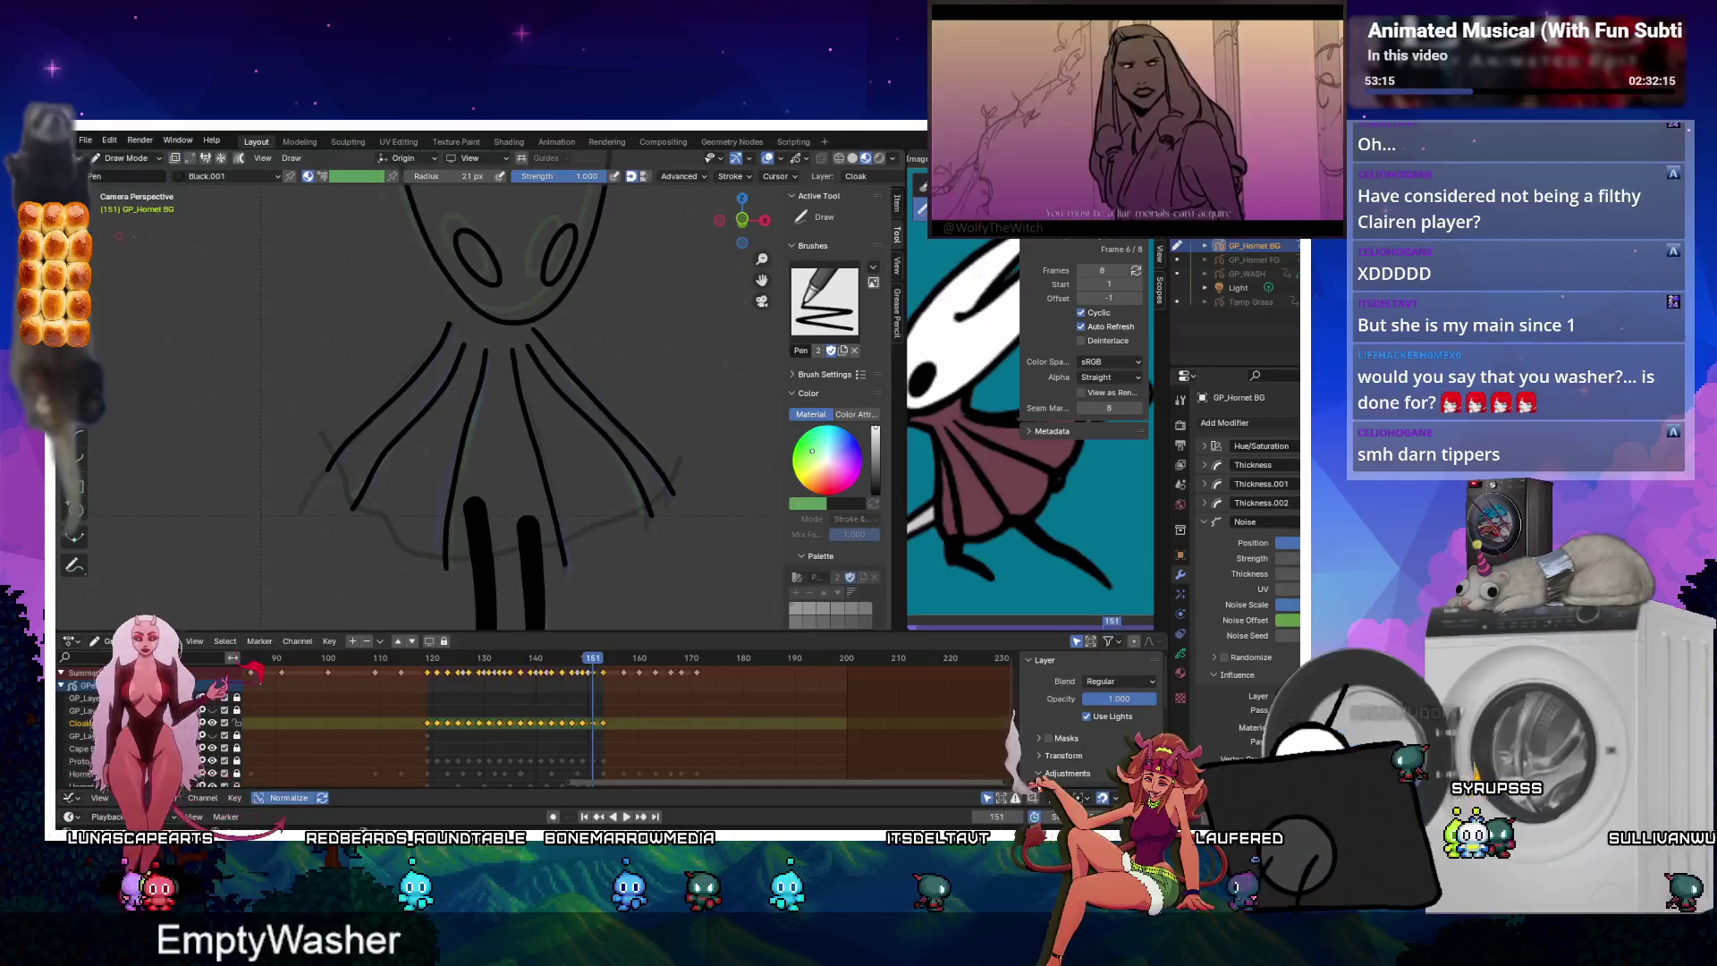
{"action": "key", "text": "space"}
{"action": "left_click_drag", "start_coordinate": [496, 681], "coordinate": [419, 695]}
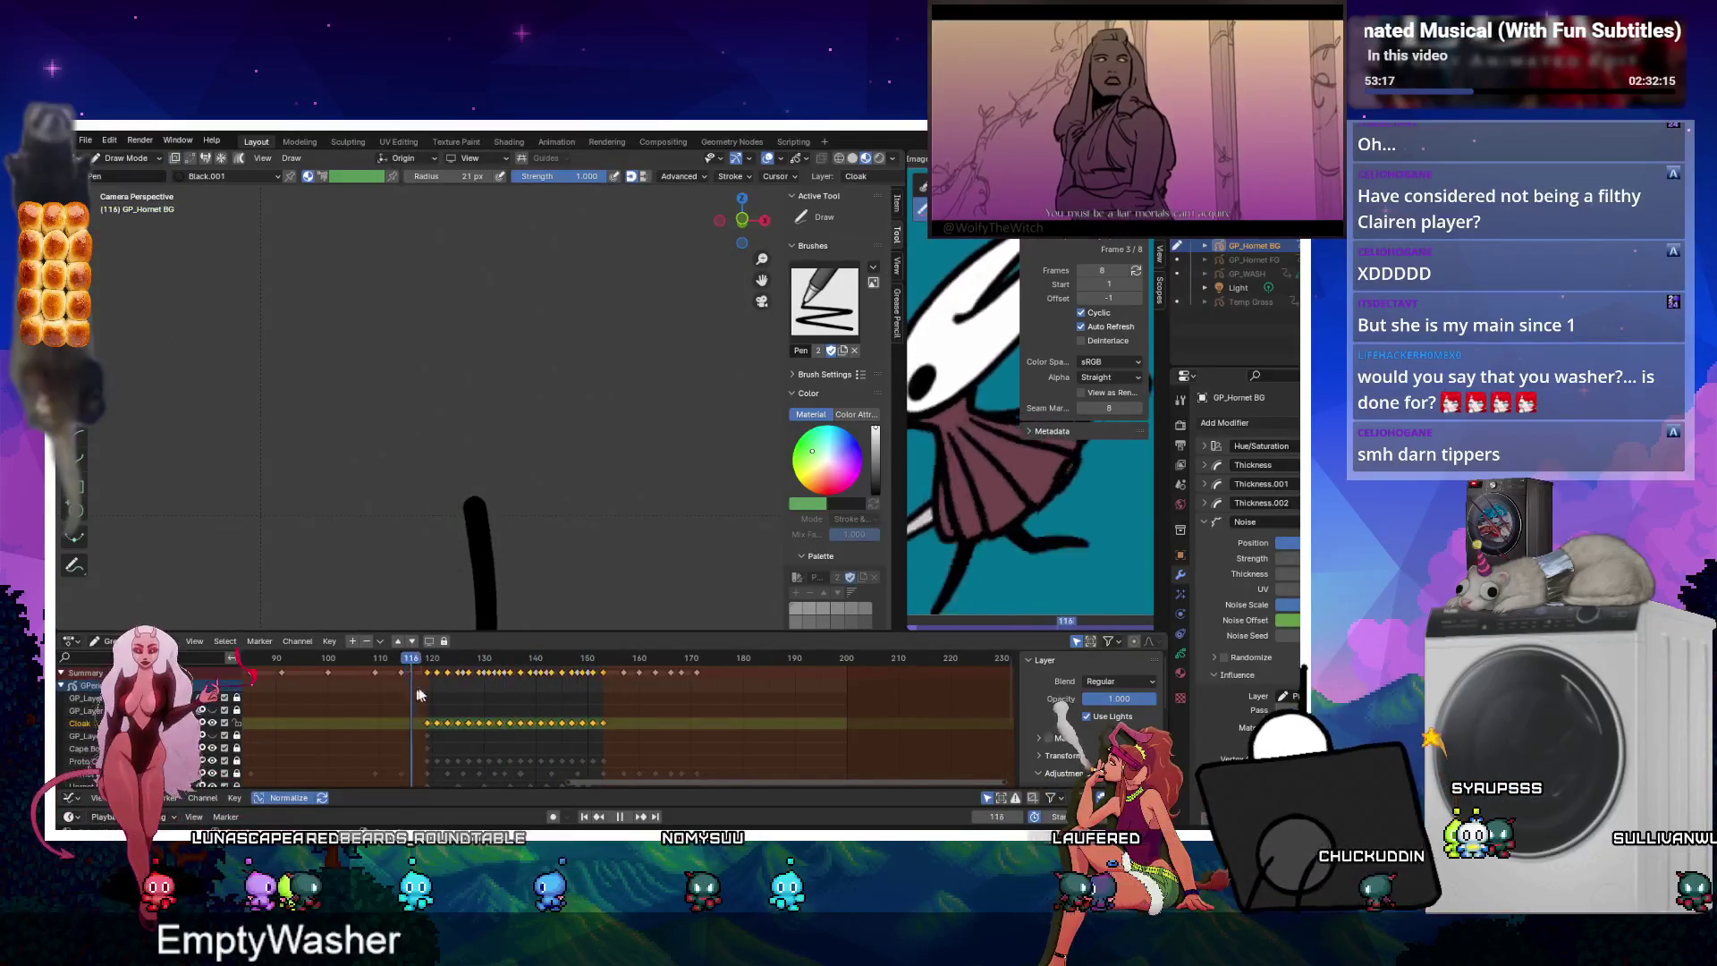
{"action": "left_click_drag", "start_coordinate": [523, 682], "coordinate": [564, 675]}
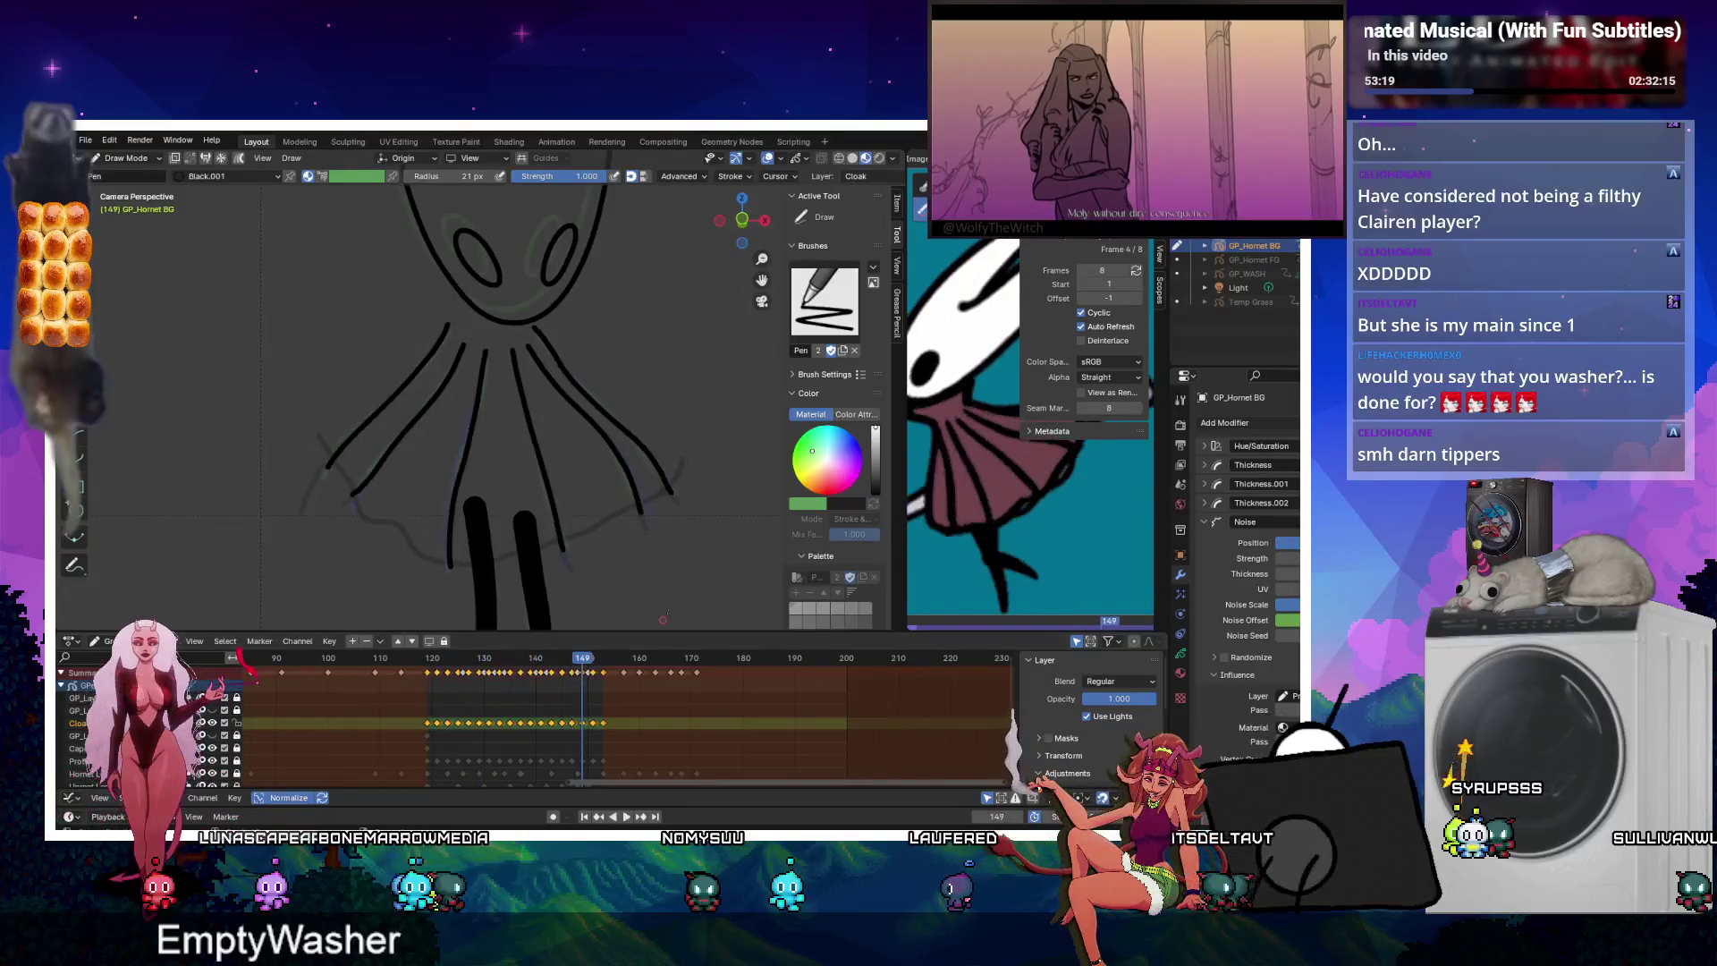
{"action": "left_click_drag", "start_coordinate": [399, 686], "coordinate": [533, 684]}
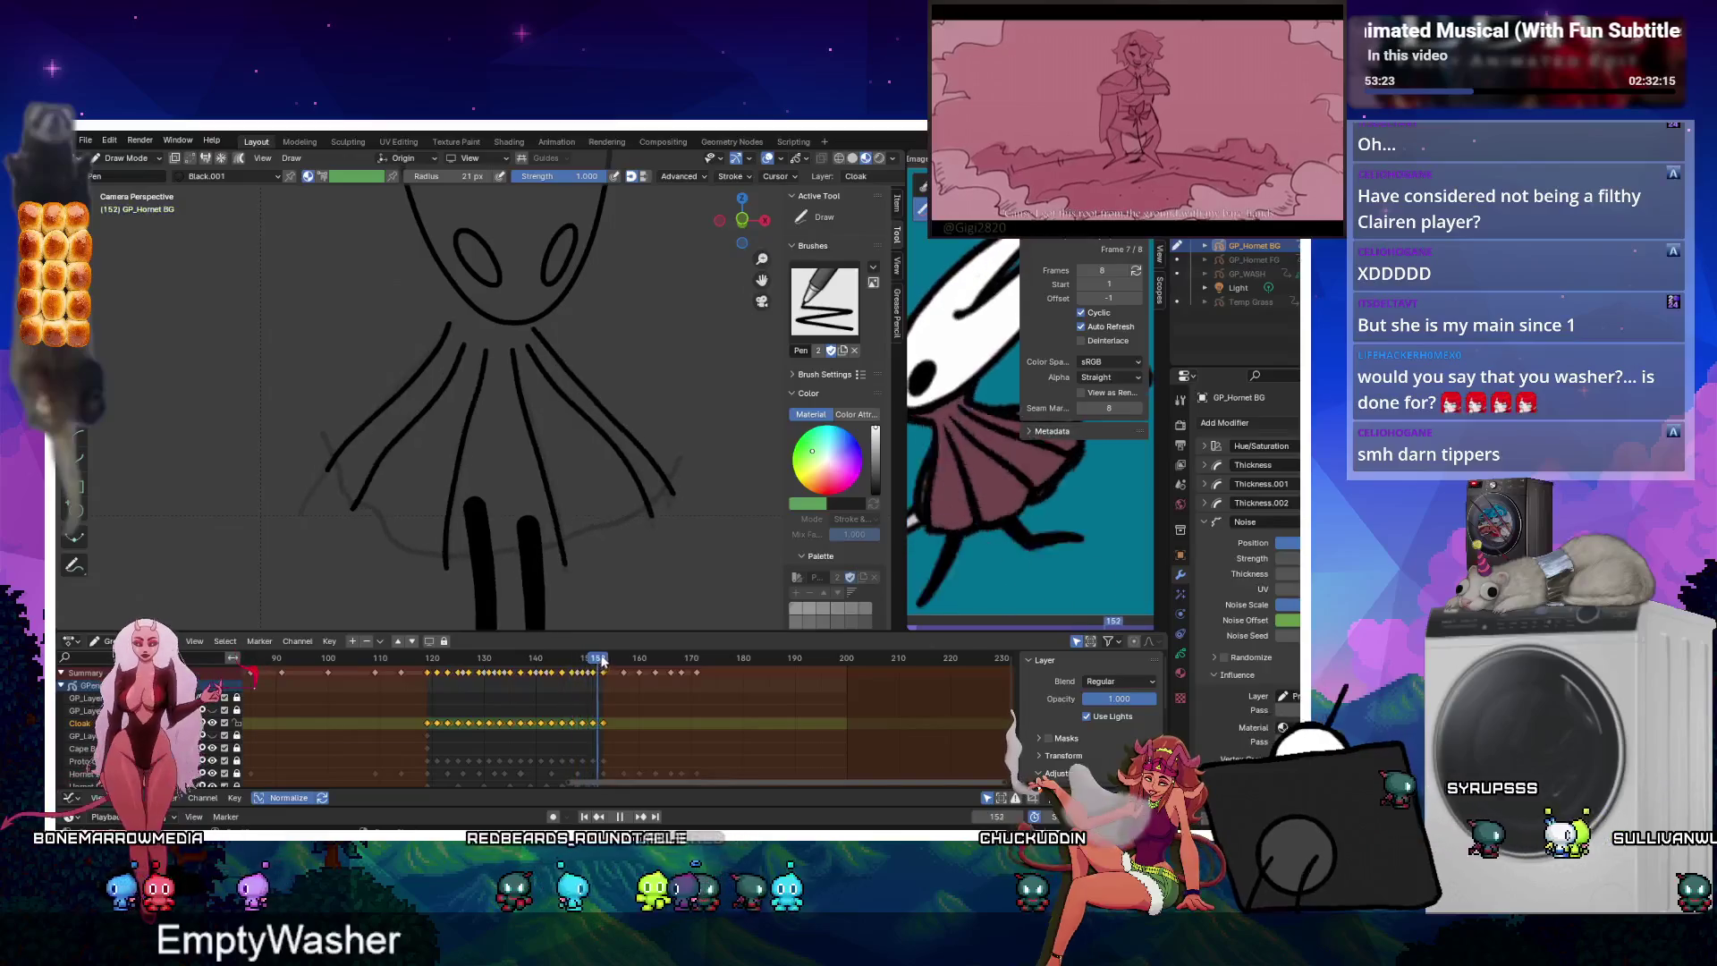
{"action": "key", "text": "space"}
{"action": "scroll", "coordinate": [640, 434], "scroll_direction": "up", "scroll_amount": 4}
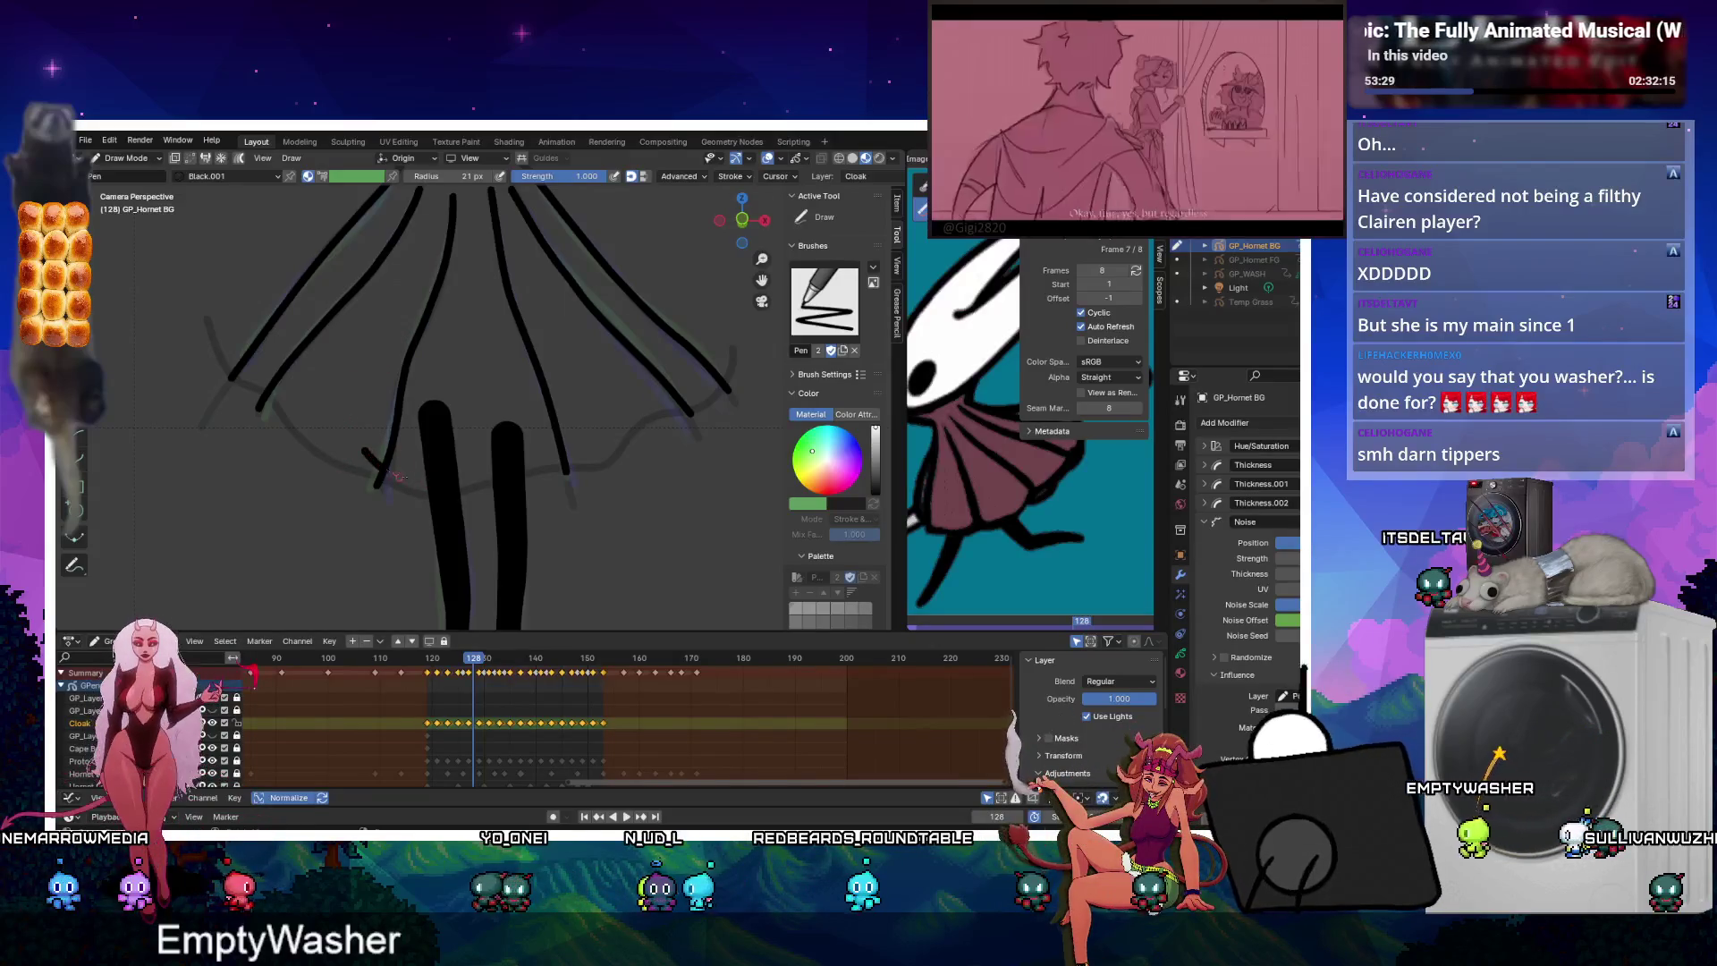
Draw a hem line on the cloak bottom, undo it, and redraw it along the lower edge on frame 125.
{"action": "mouse_move", "coordinate": [377, 486]}
{"action": "left_mouse_down"}
{"action": "mouse_move", "coordinate": [474, 476]}
{"action": "mouse_move", "coordinate": [588, 422]}
{"action": "left_mouse_up"}
{"action": "key", "text": "ctrl+z"}
{"action": "key", "text": "Left"}
{"action": "key", "text": "Left"}
{"action": "key", "text": "Left"}
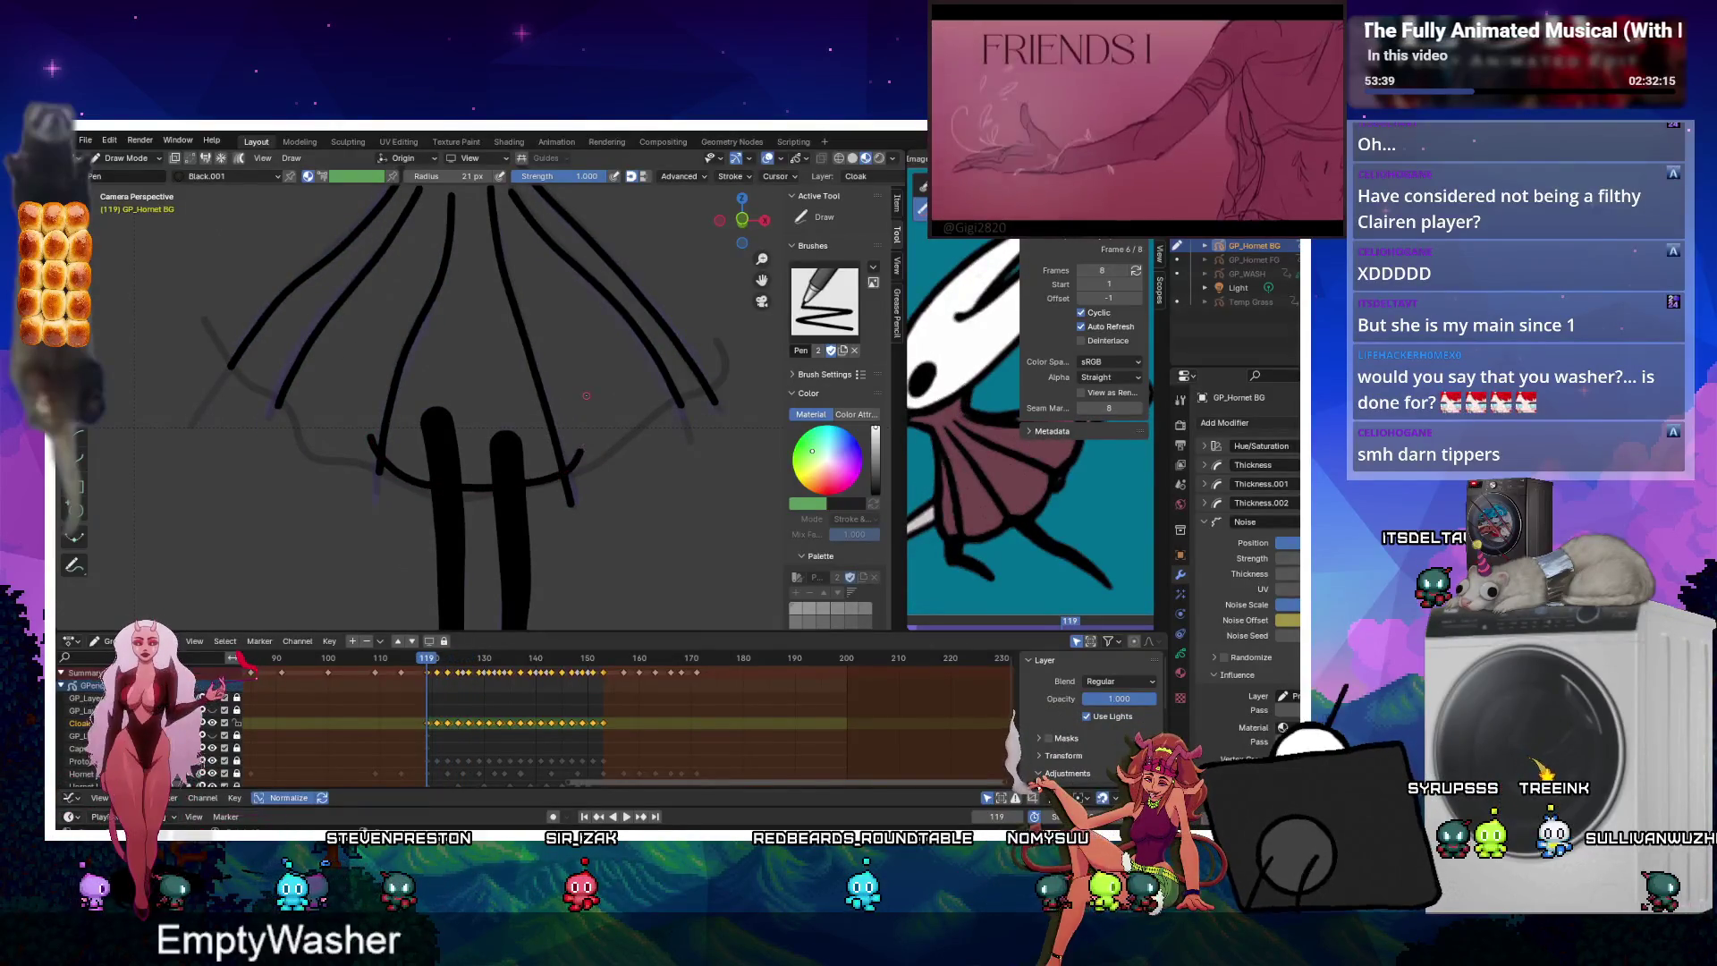
{"action": "key", "text": "Right"}
{"action": "key", "text": "Right"}
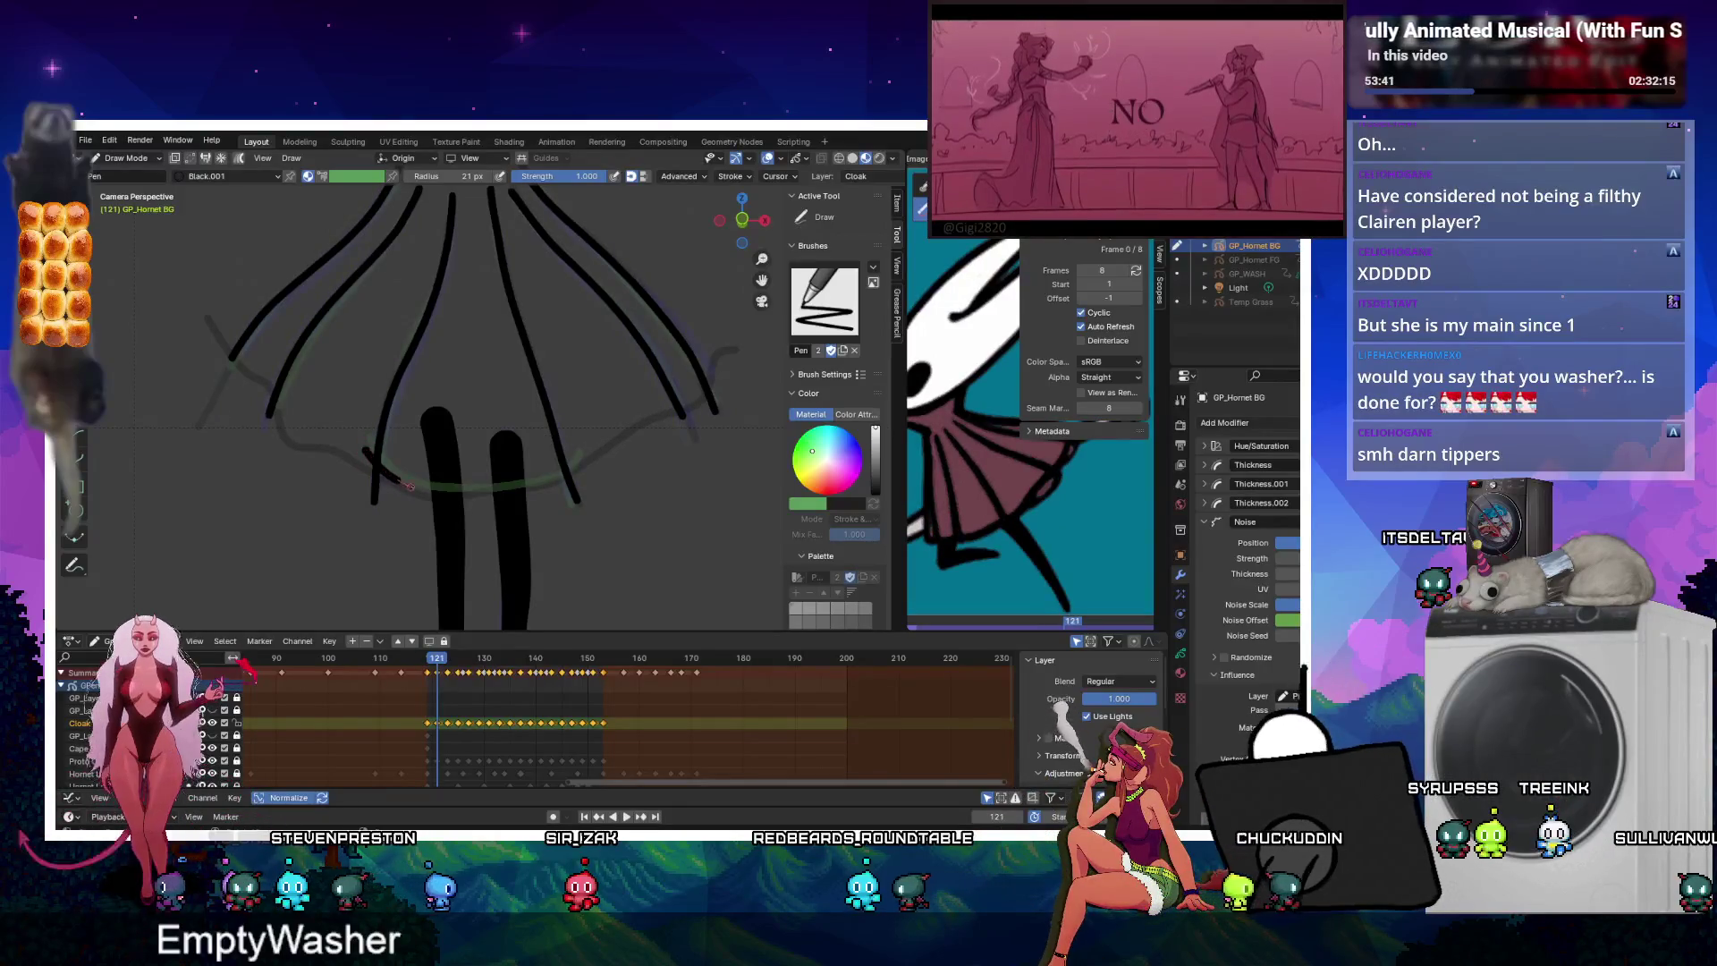
{"action": "key", "text": "Right"}
{"action": "key", "text": "Right"}
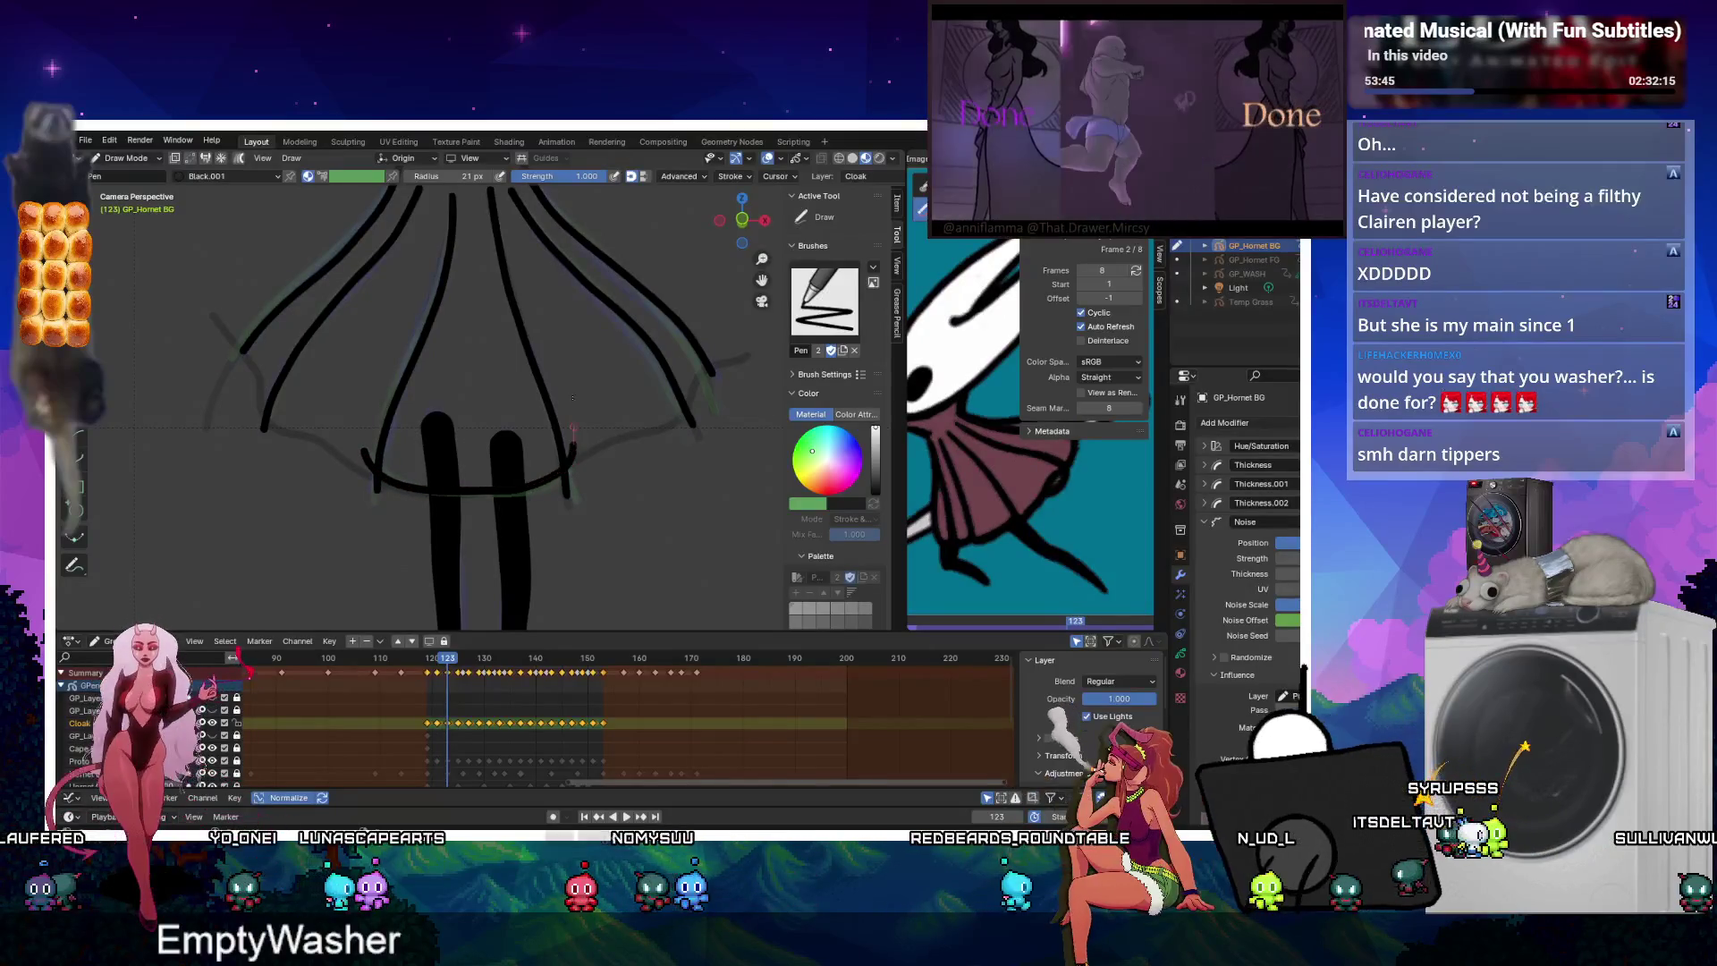
{"action": "key", "text": "Right"}
{"action": "key", "text": "Right"}
{"action": "left_click_drag", "start_coordinate": [406, 488], "coordinate": [517, 490]}
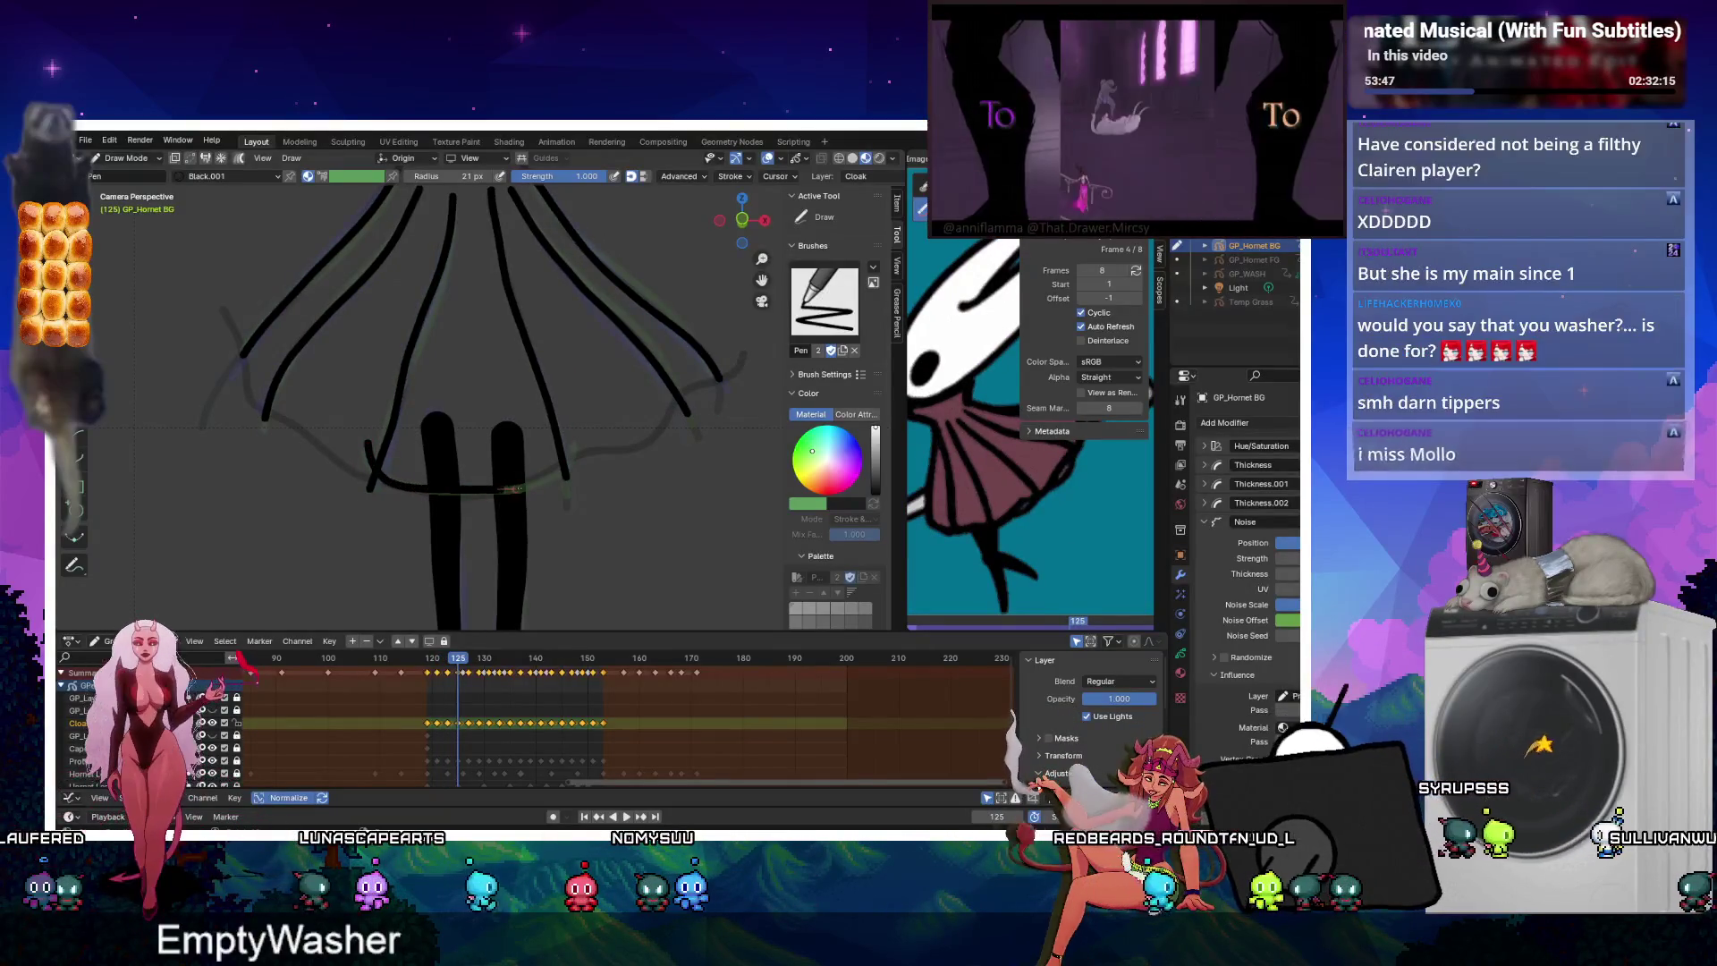
Erase the lower stroke's right part on frame 129, draw a horizontal hem on frame 131, and play back.
{"action": "key", "text": "Right"}
{"action": "key", "text": "Right"}
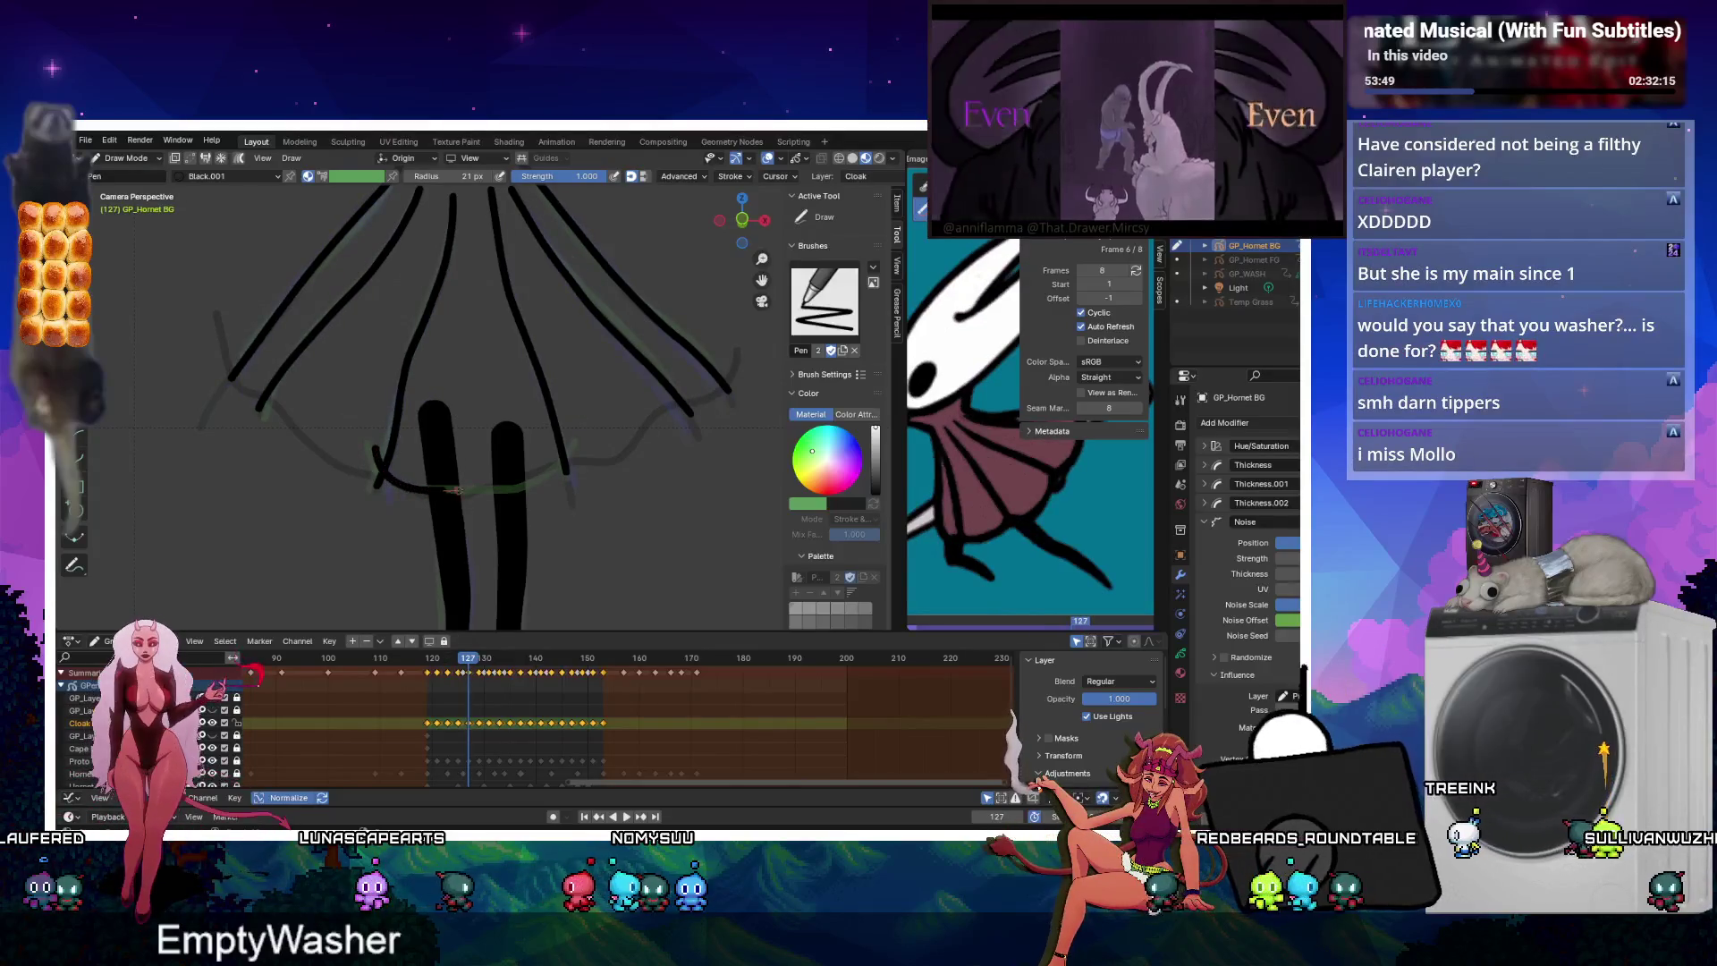
{"action": "key", "text": "Right"}
{"action": "key", "text": "Right"}
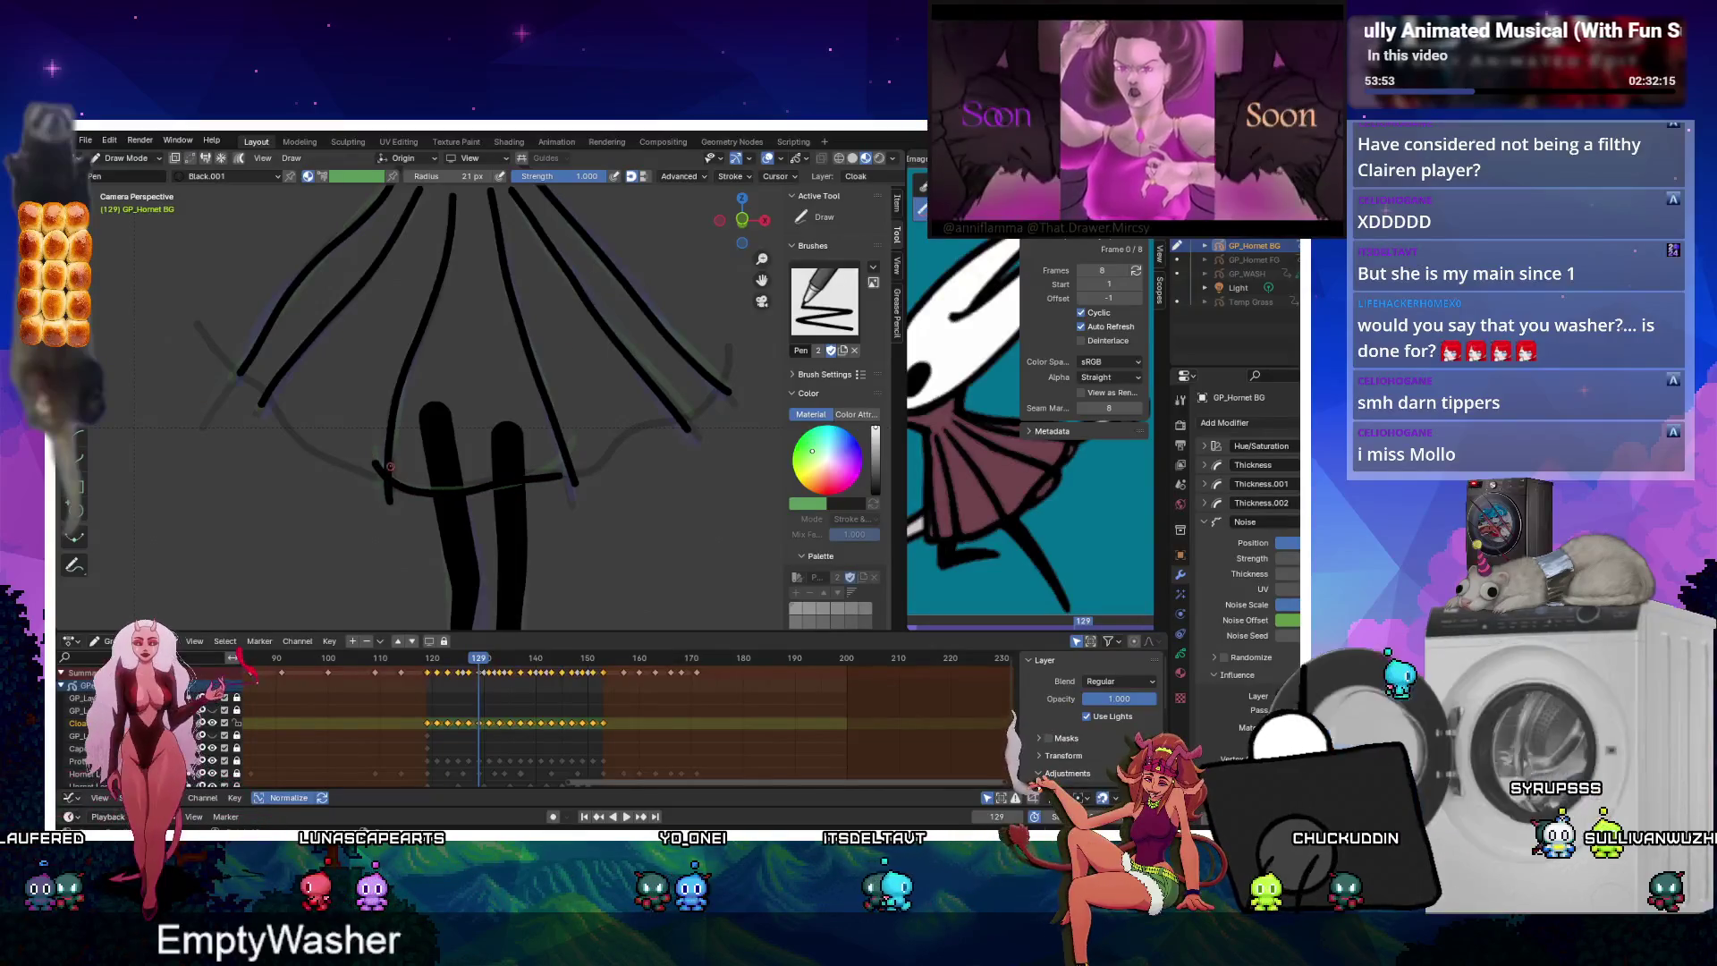
{"action": "left_click_drag", "start_coordinate": [574, 464], "coordinate": [474, 482], "text": "ctrl"}
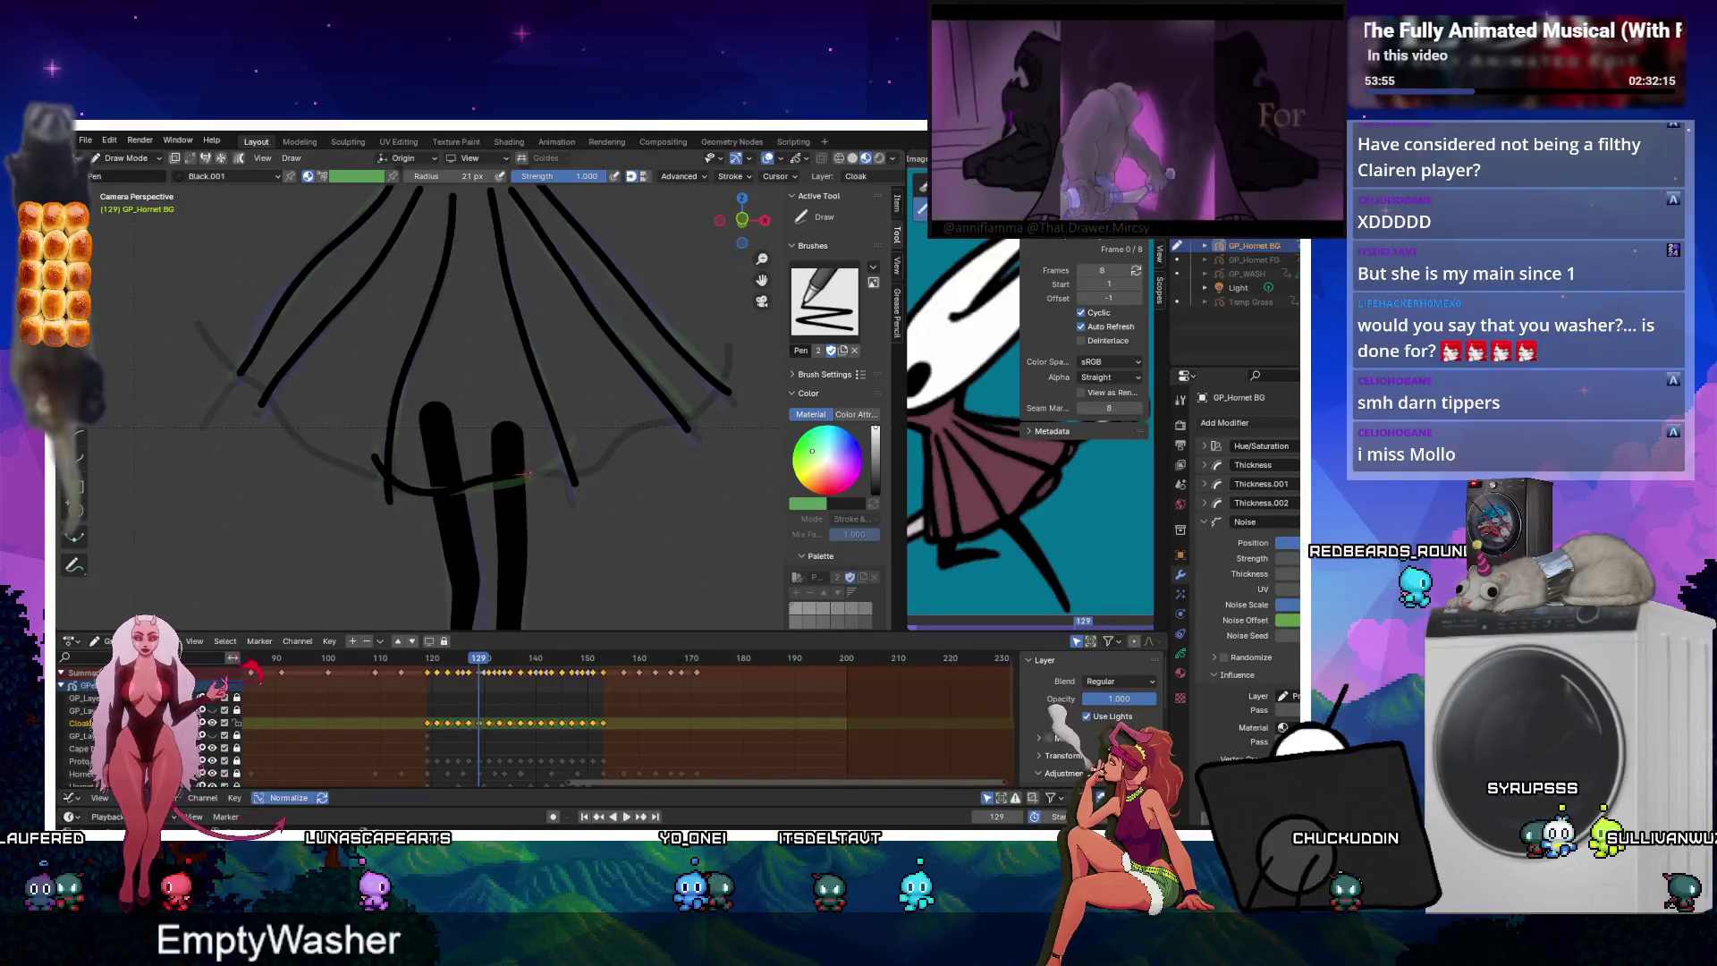
{"action": "key", "text": "Right"}
{"action": "key", "text": "Right"}
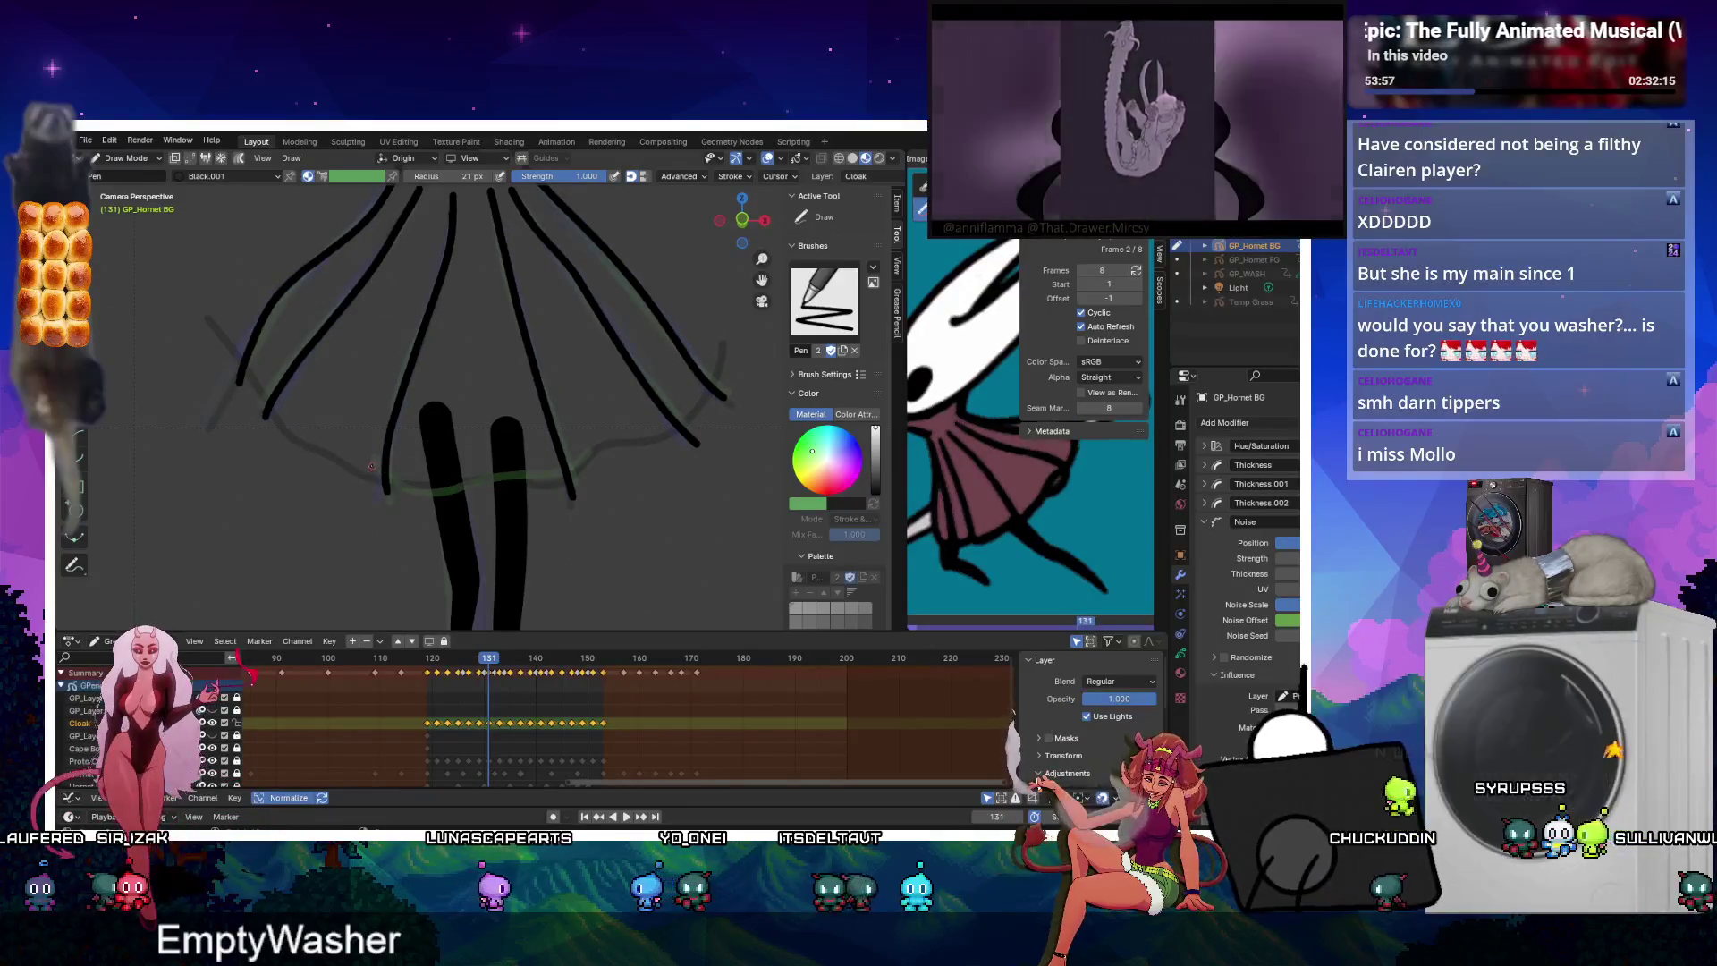
{"action": "left_click_drag", "start_coordinate": [371, 466], "coordinate": [577, 461]}
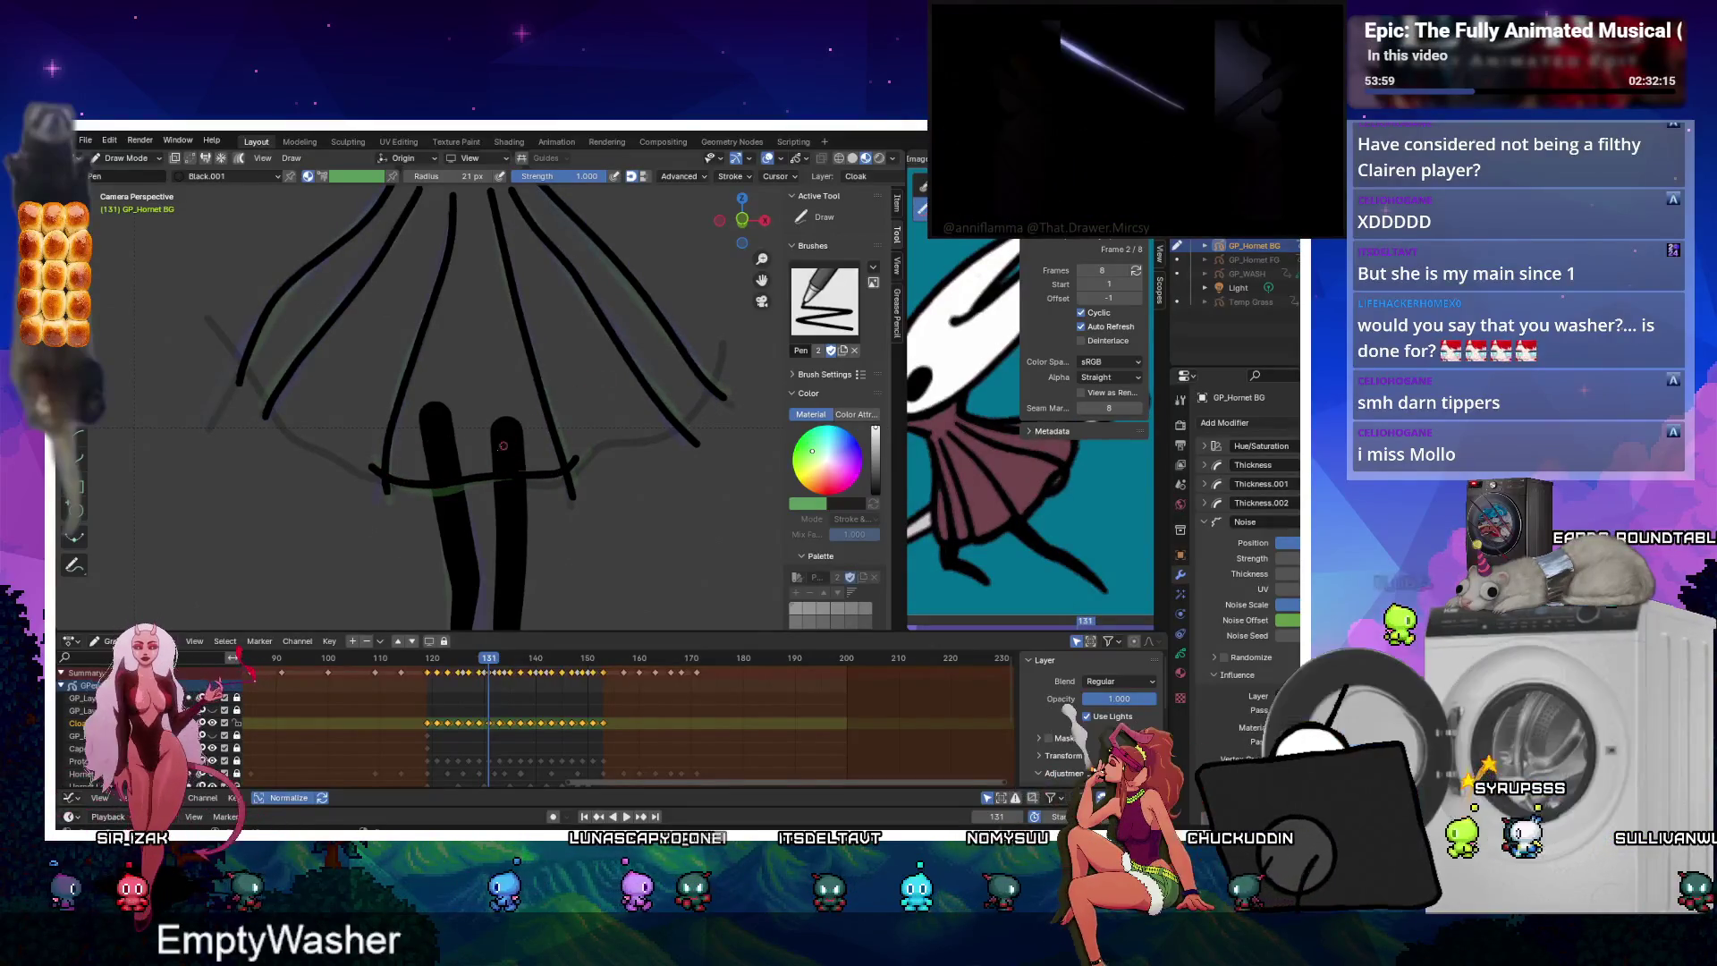
{"action": "left_click", "coordinate": [626, 816]}
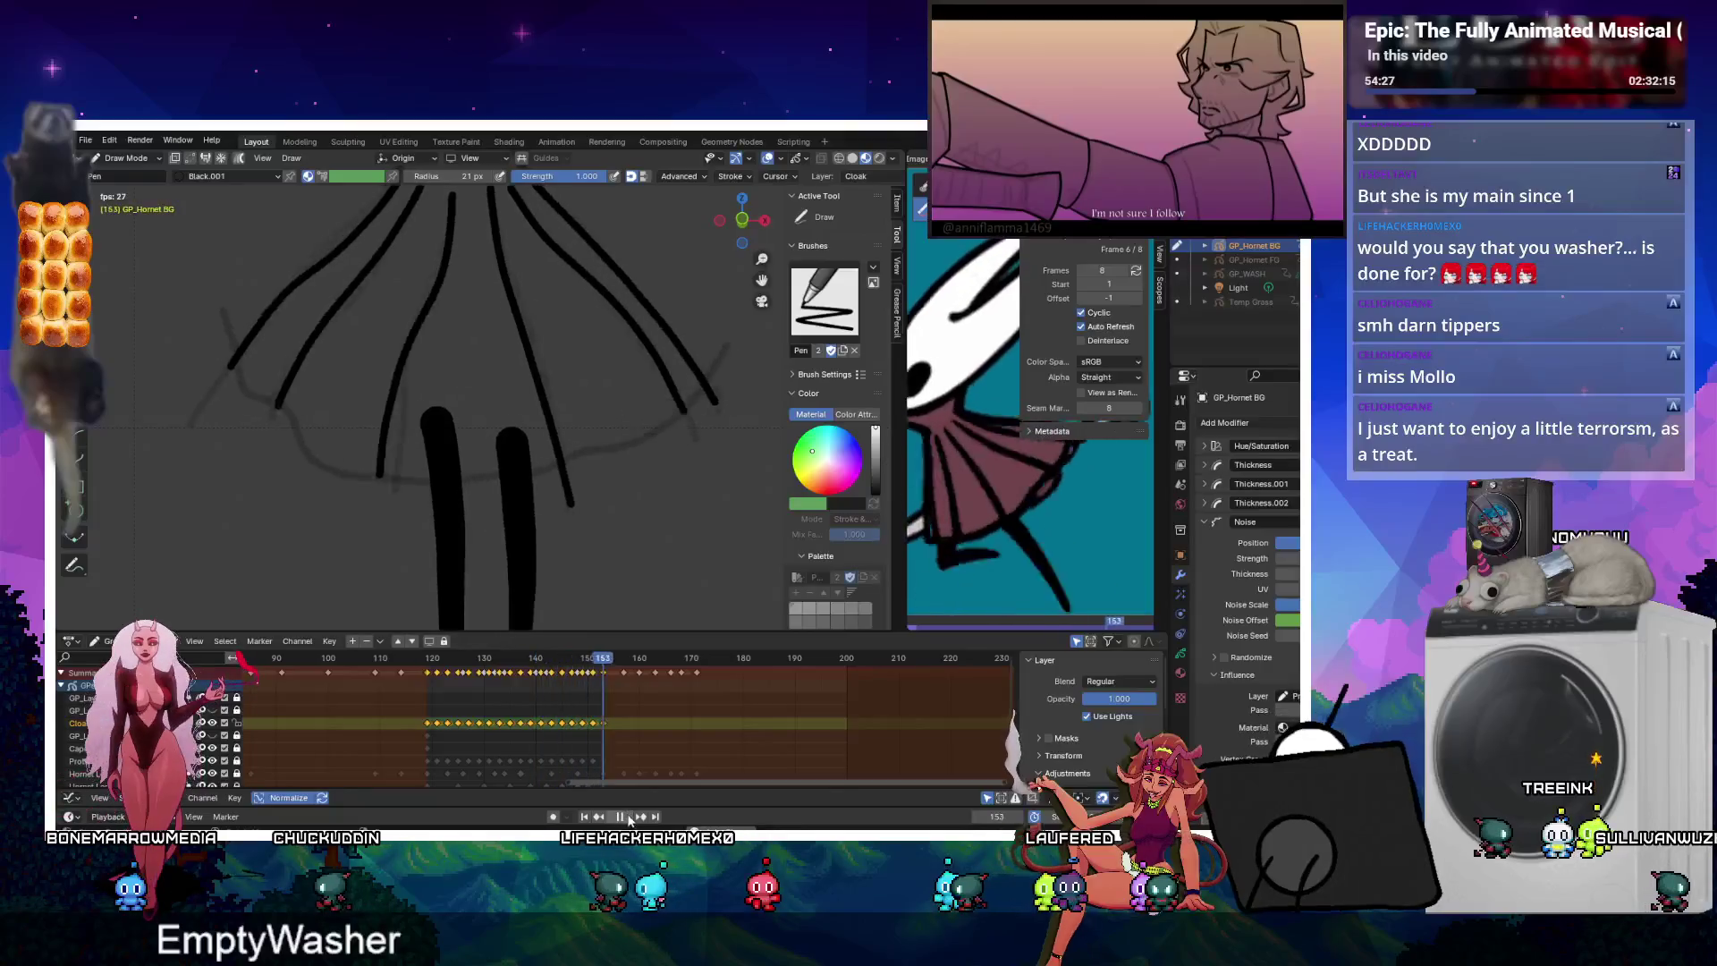
Stop playback, go to frame 137, and push its strokes into shape in Sculpt mode.
{"action": "left_click", "coordinate": [625, 816]}
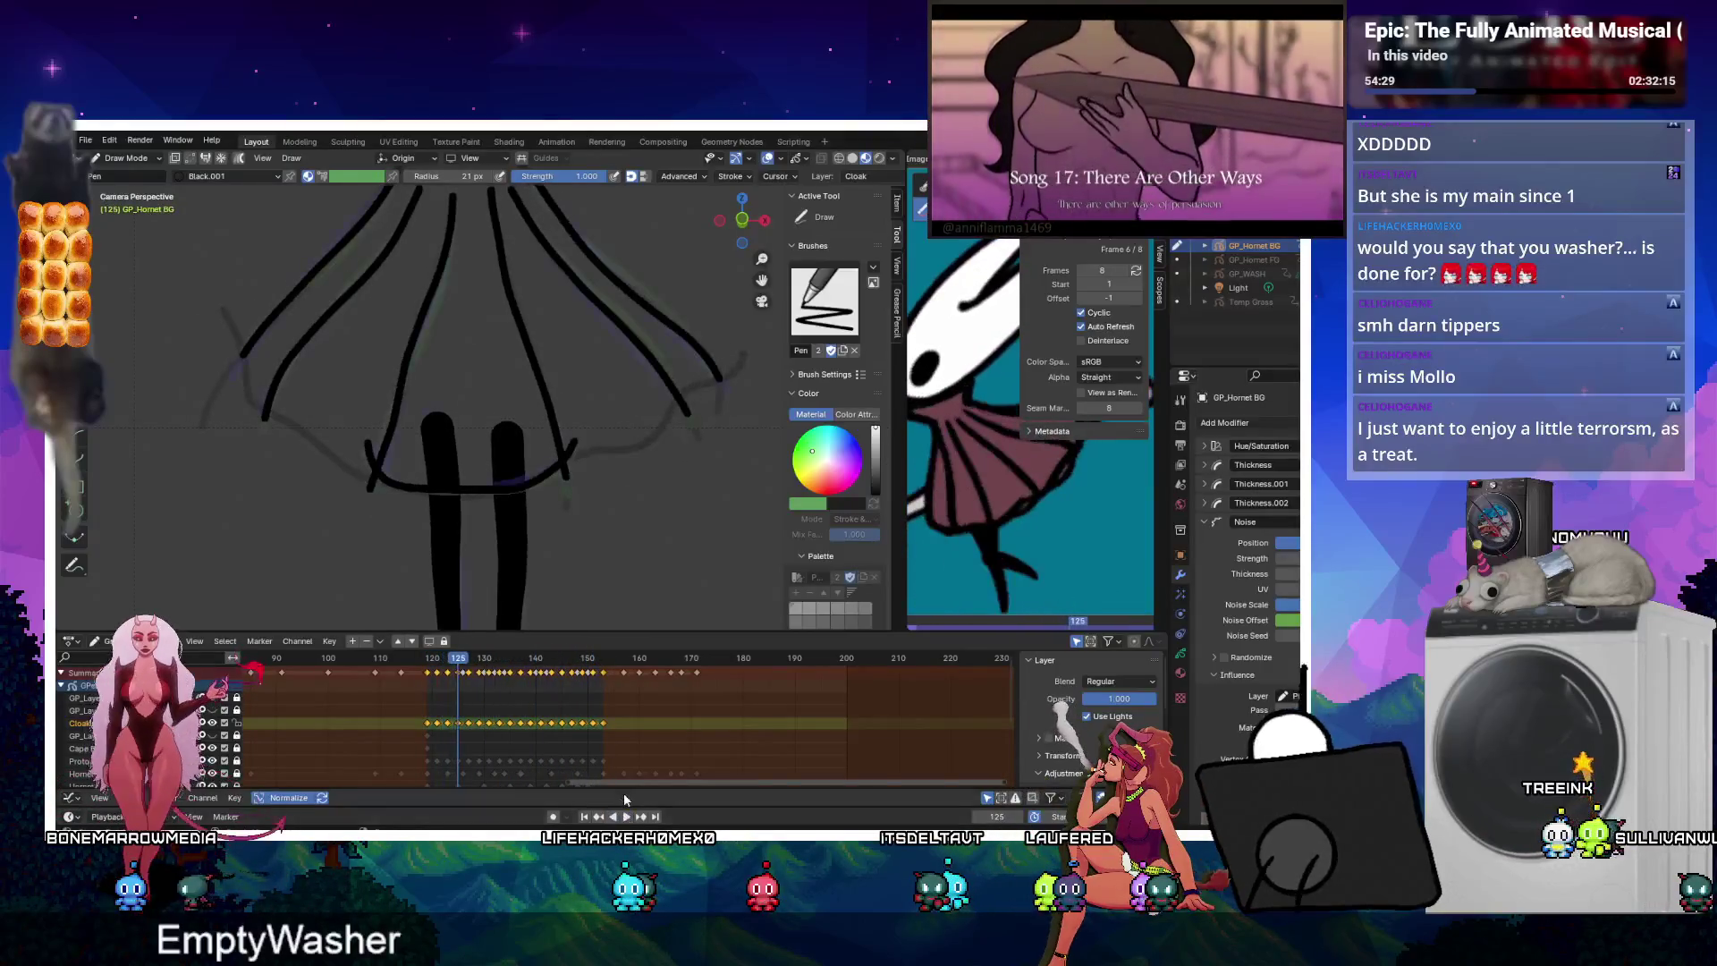
{"action": "key", "text": "Right"}
{"action": "key", "text": "Right"}
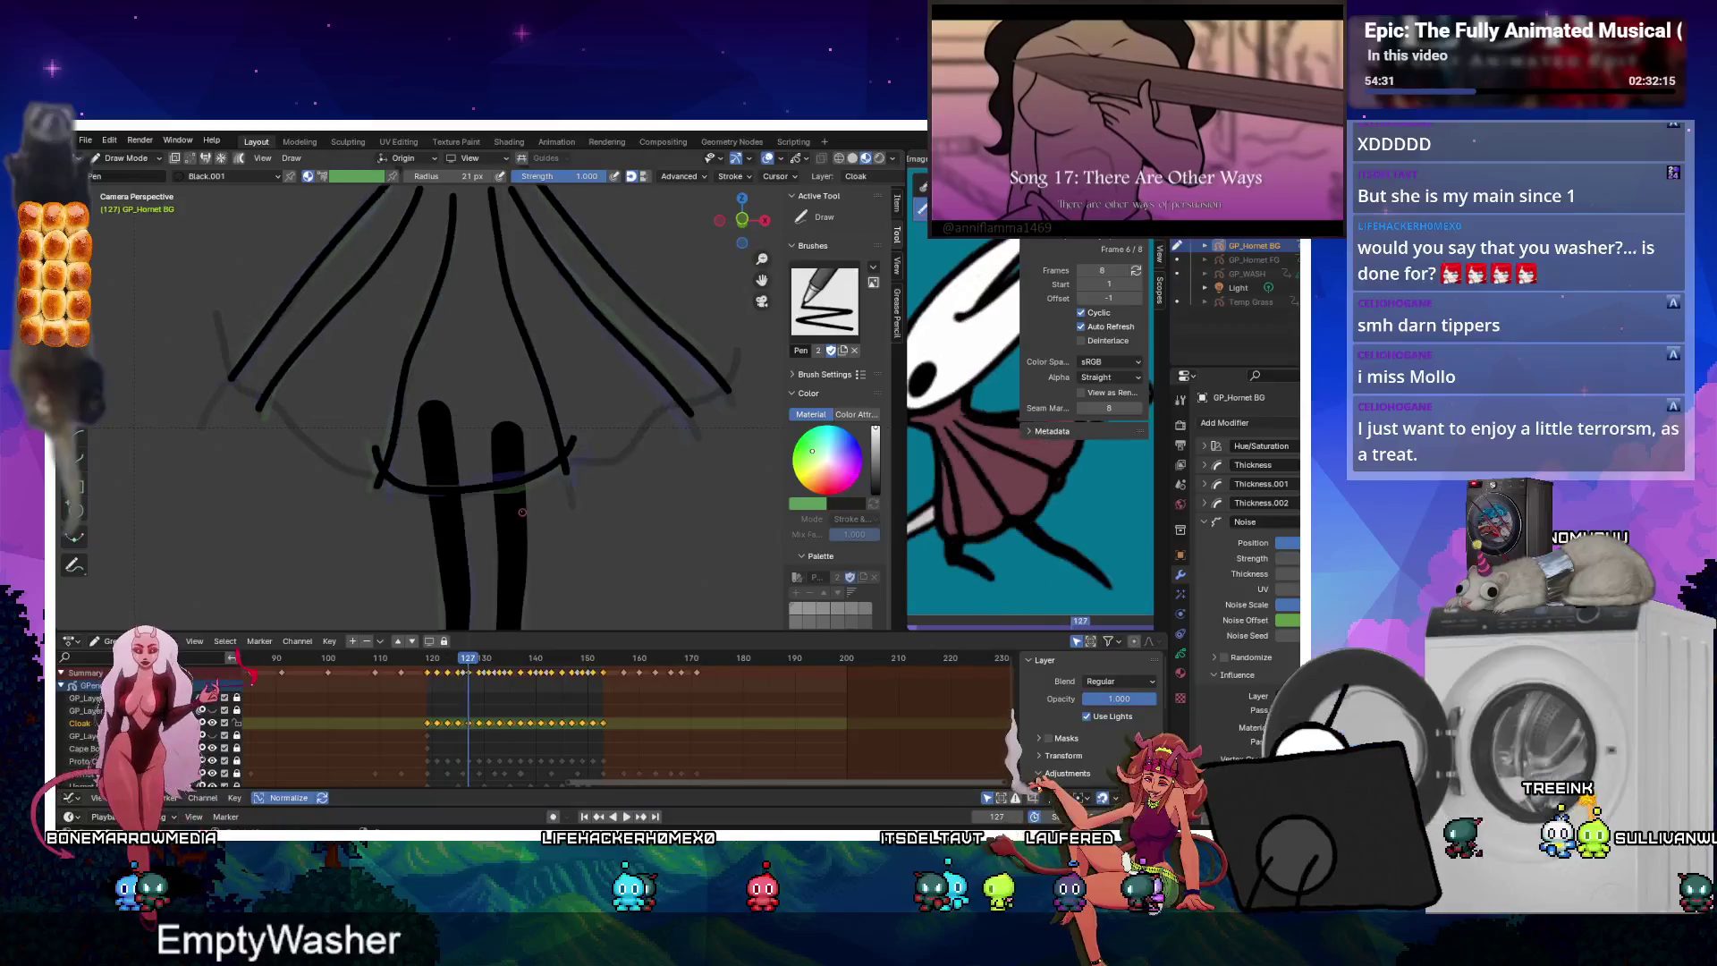
{"action": "key", "text": "Right"}
{"action": "key", "text": "Right"}
{"action": "key", "text": "Right"}
{"action": "key", "text": "Left"}
{"action": "key", "text": "Left"}
{"action": "key", "text": "ctrl+Tab"}
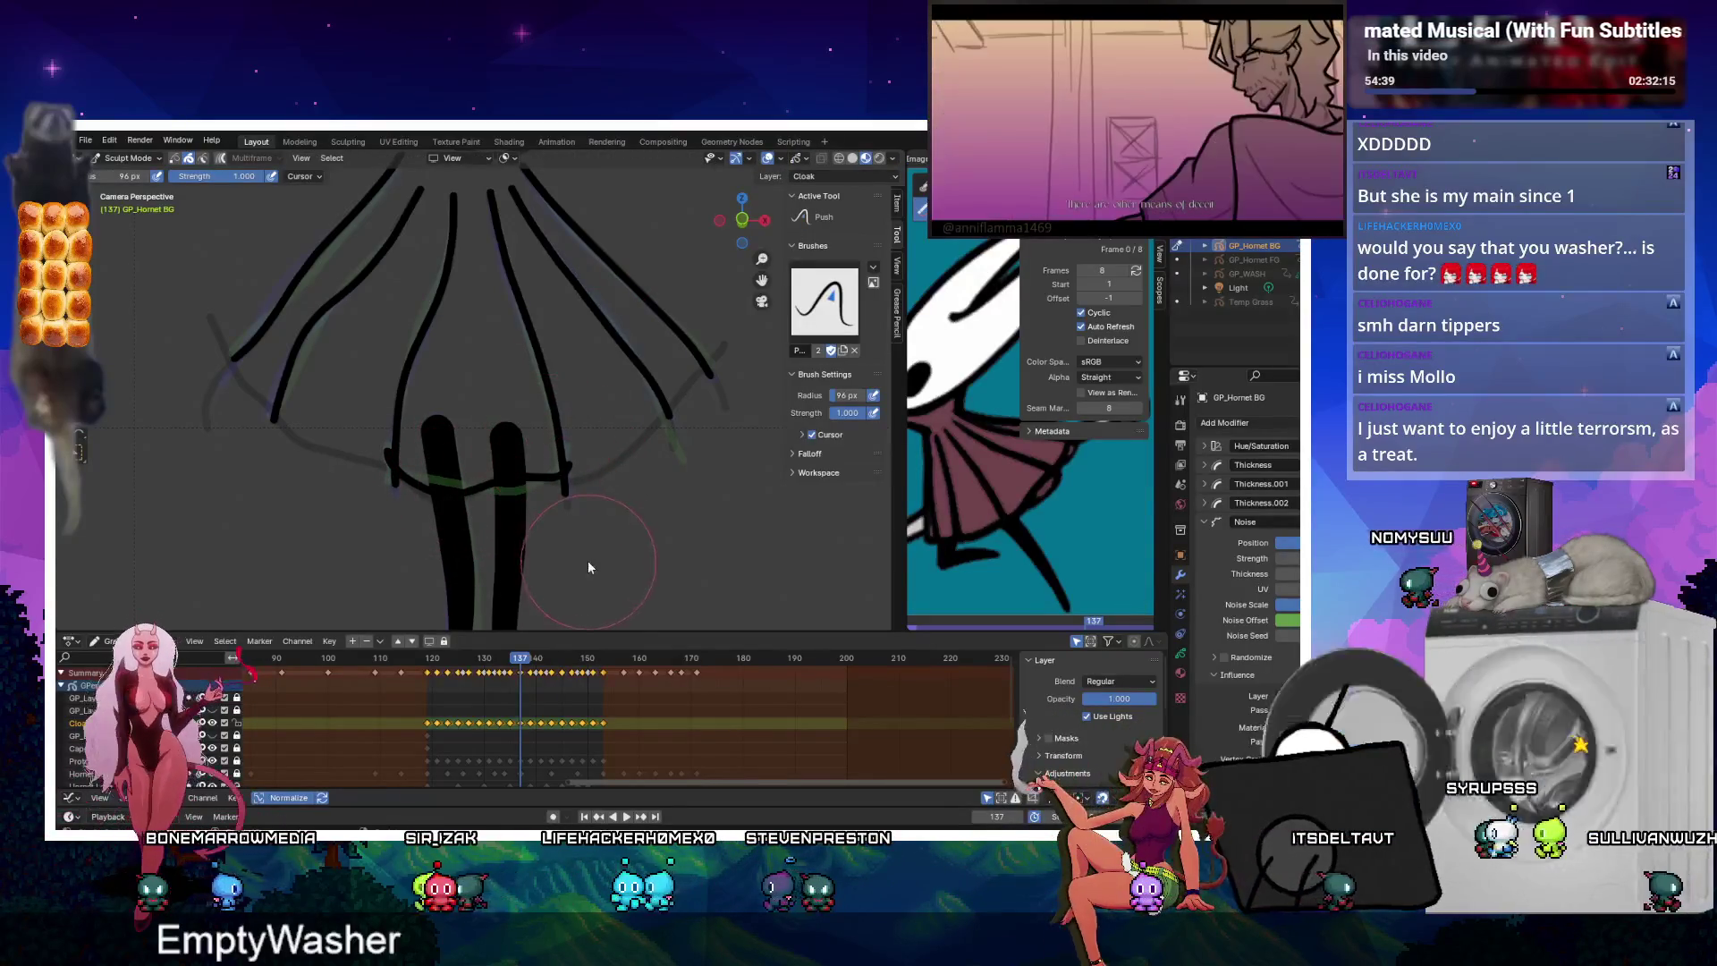
{"action": "key", "text": "ctrl+Tab"}
{"action": "key", "text": "Up"}
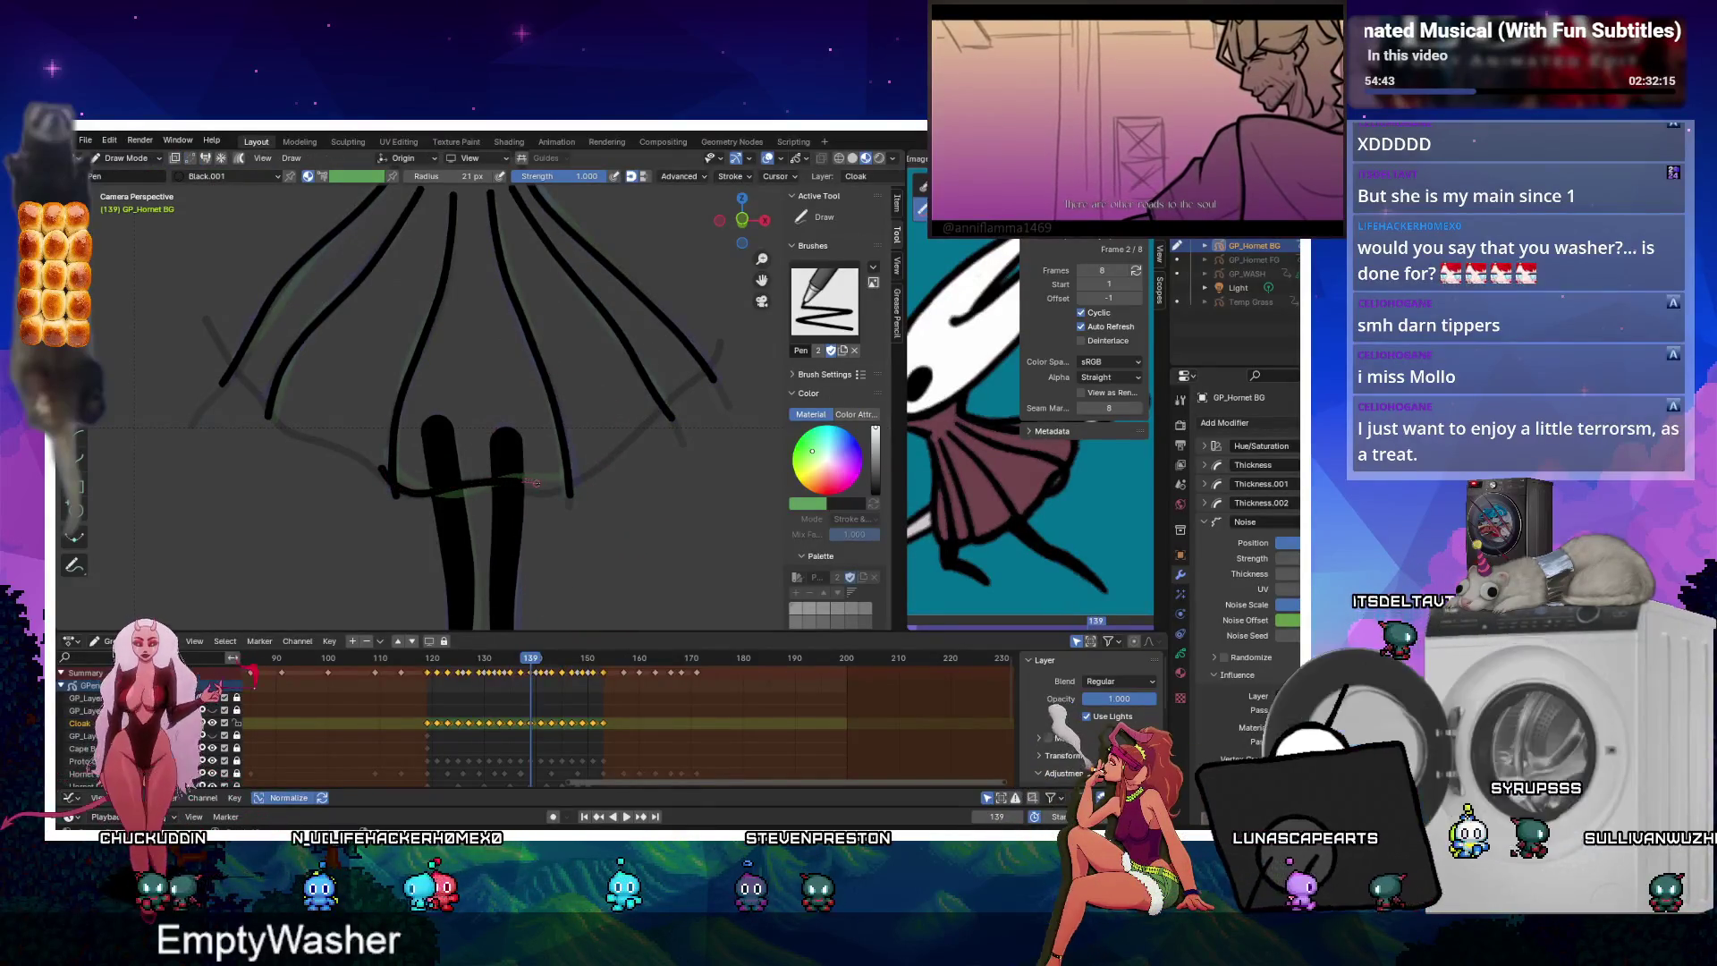
Step through frames 141 to 147, draw a curved hem line on 147, and continue to 153.
{"action": "key", "text": "Up"}
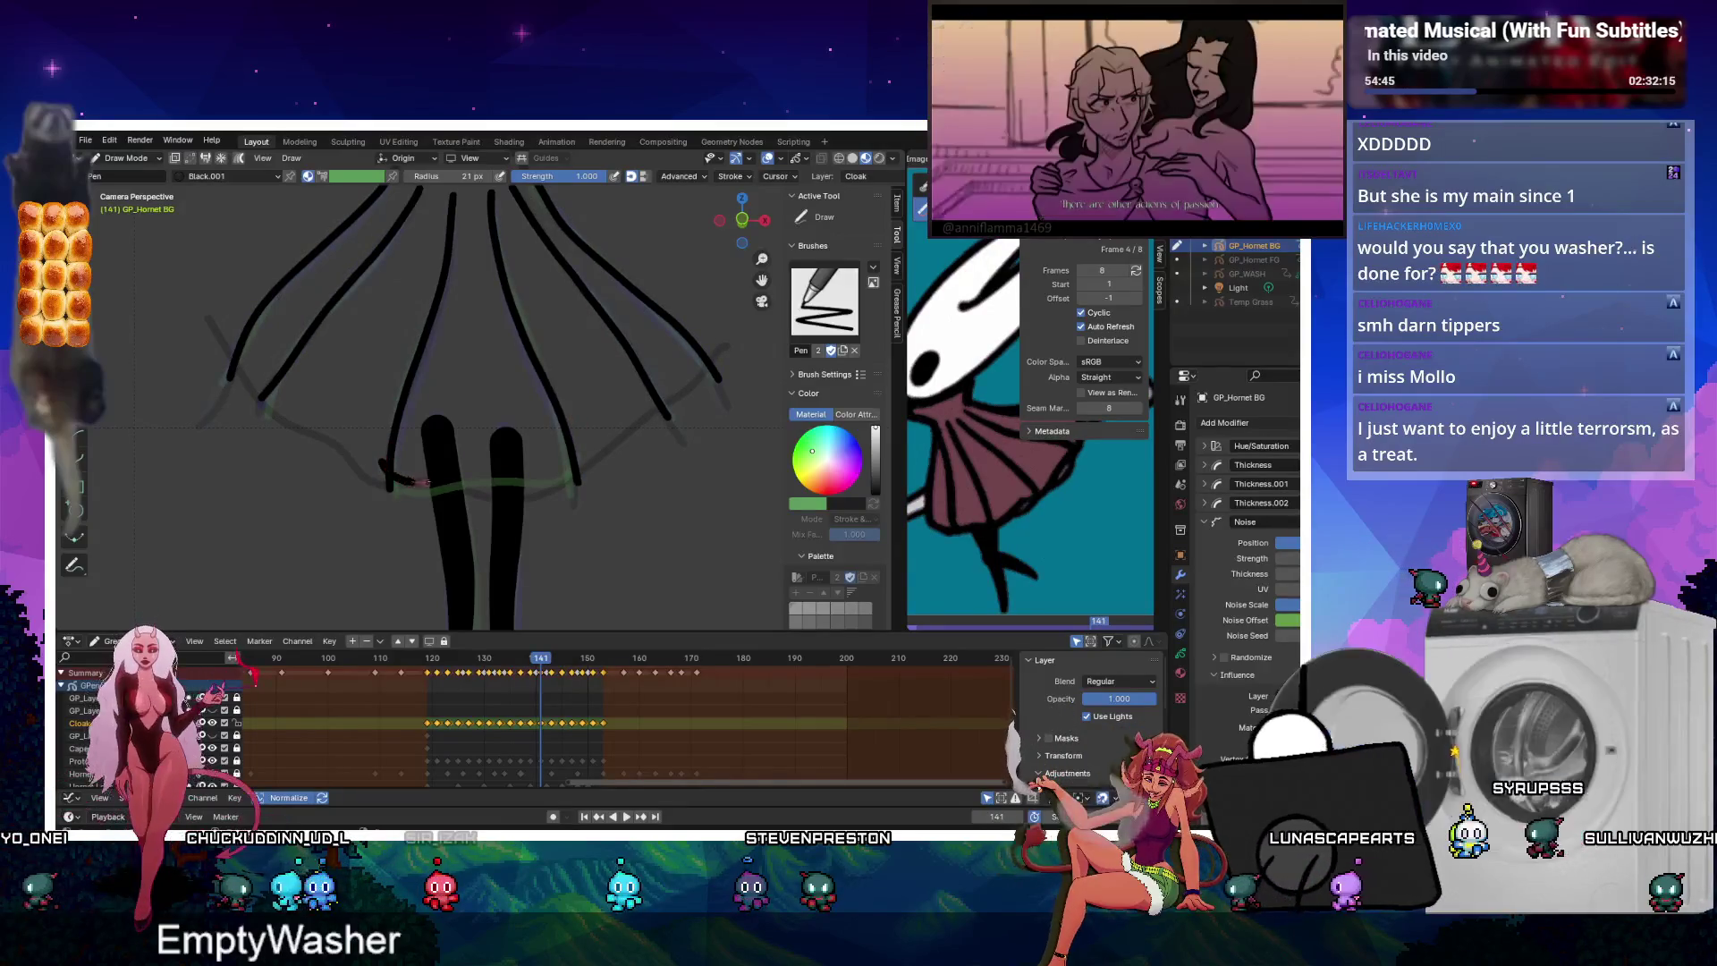
{"action": "key", "text": "Up"}
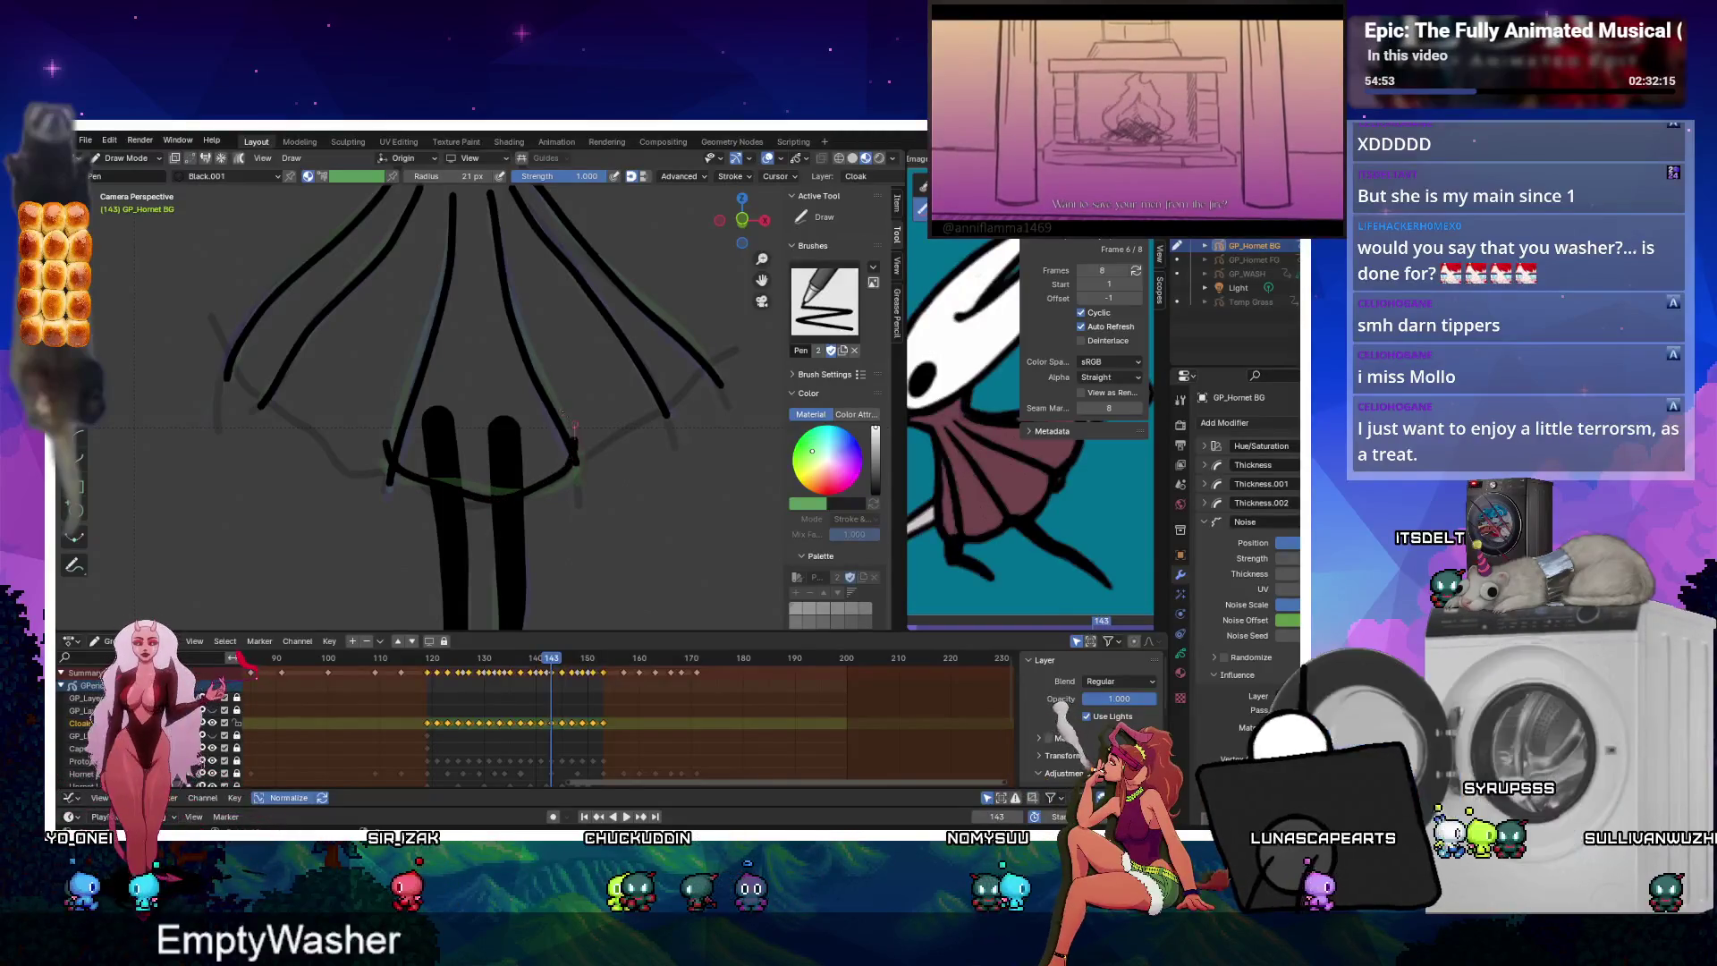
{"action": "key", "text": "Up"}
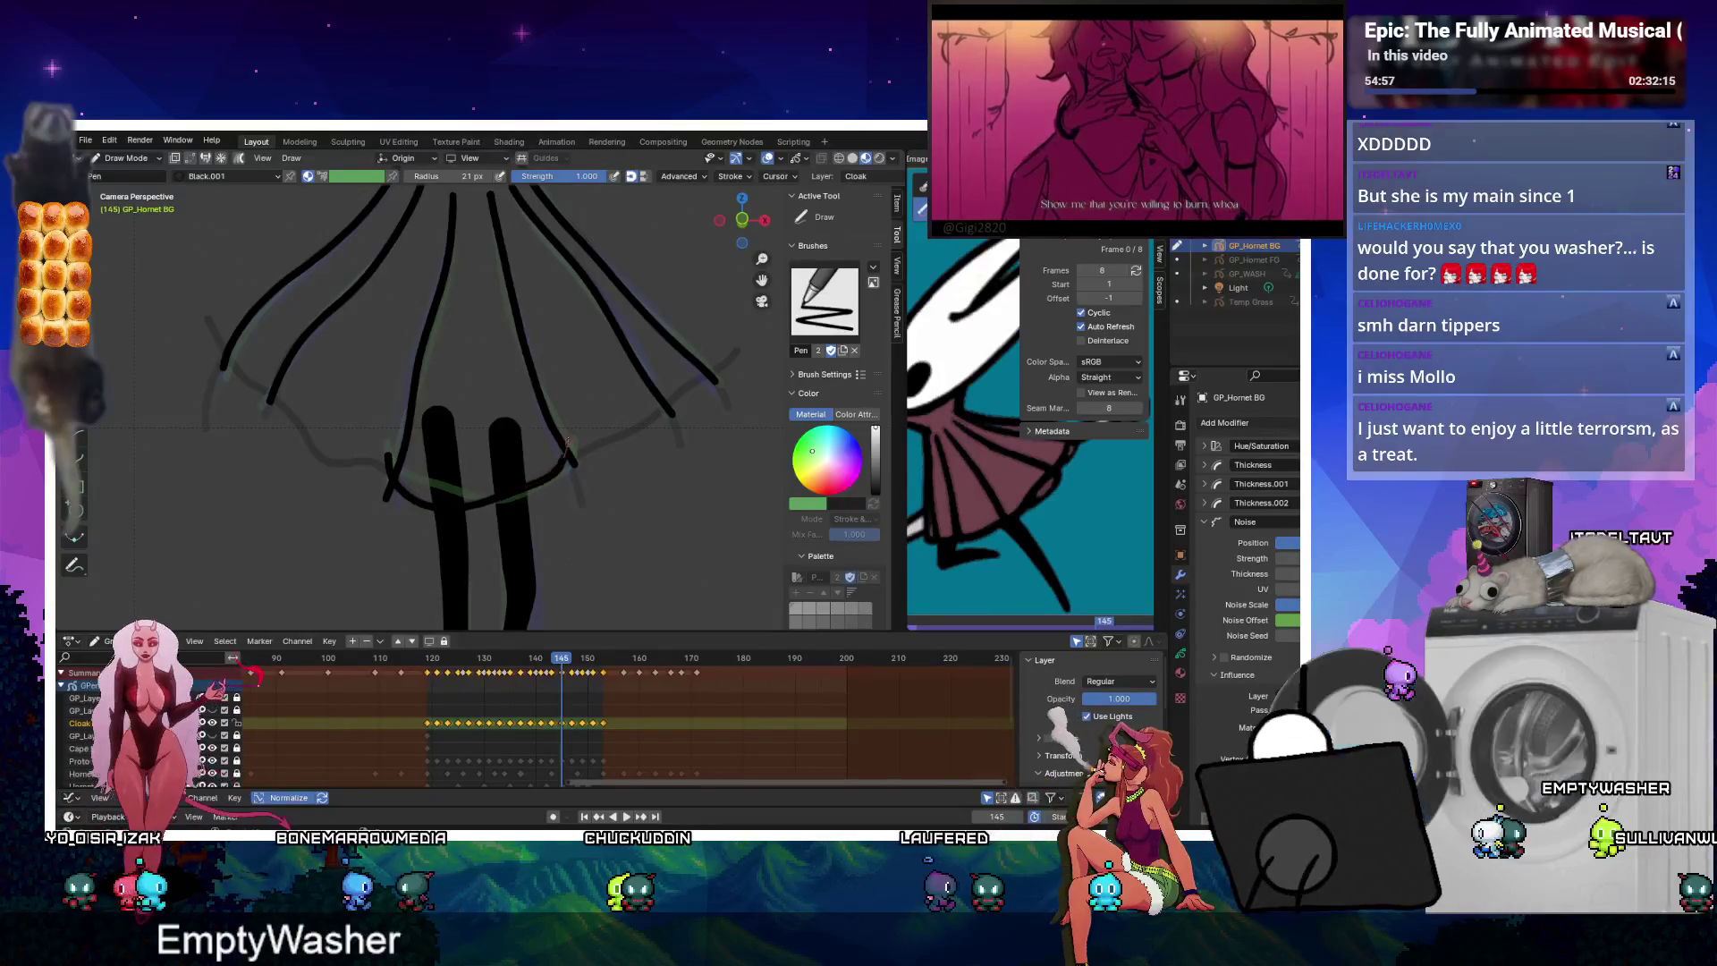
{"action": "key", "text": "Up"}
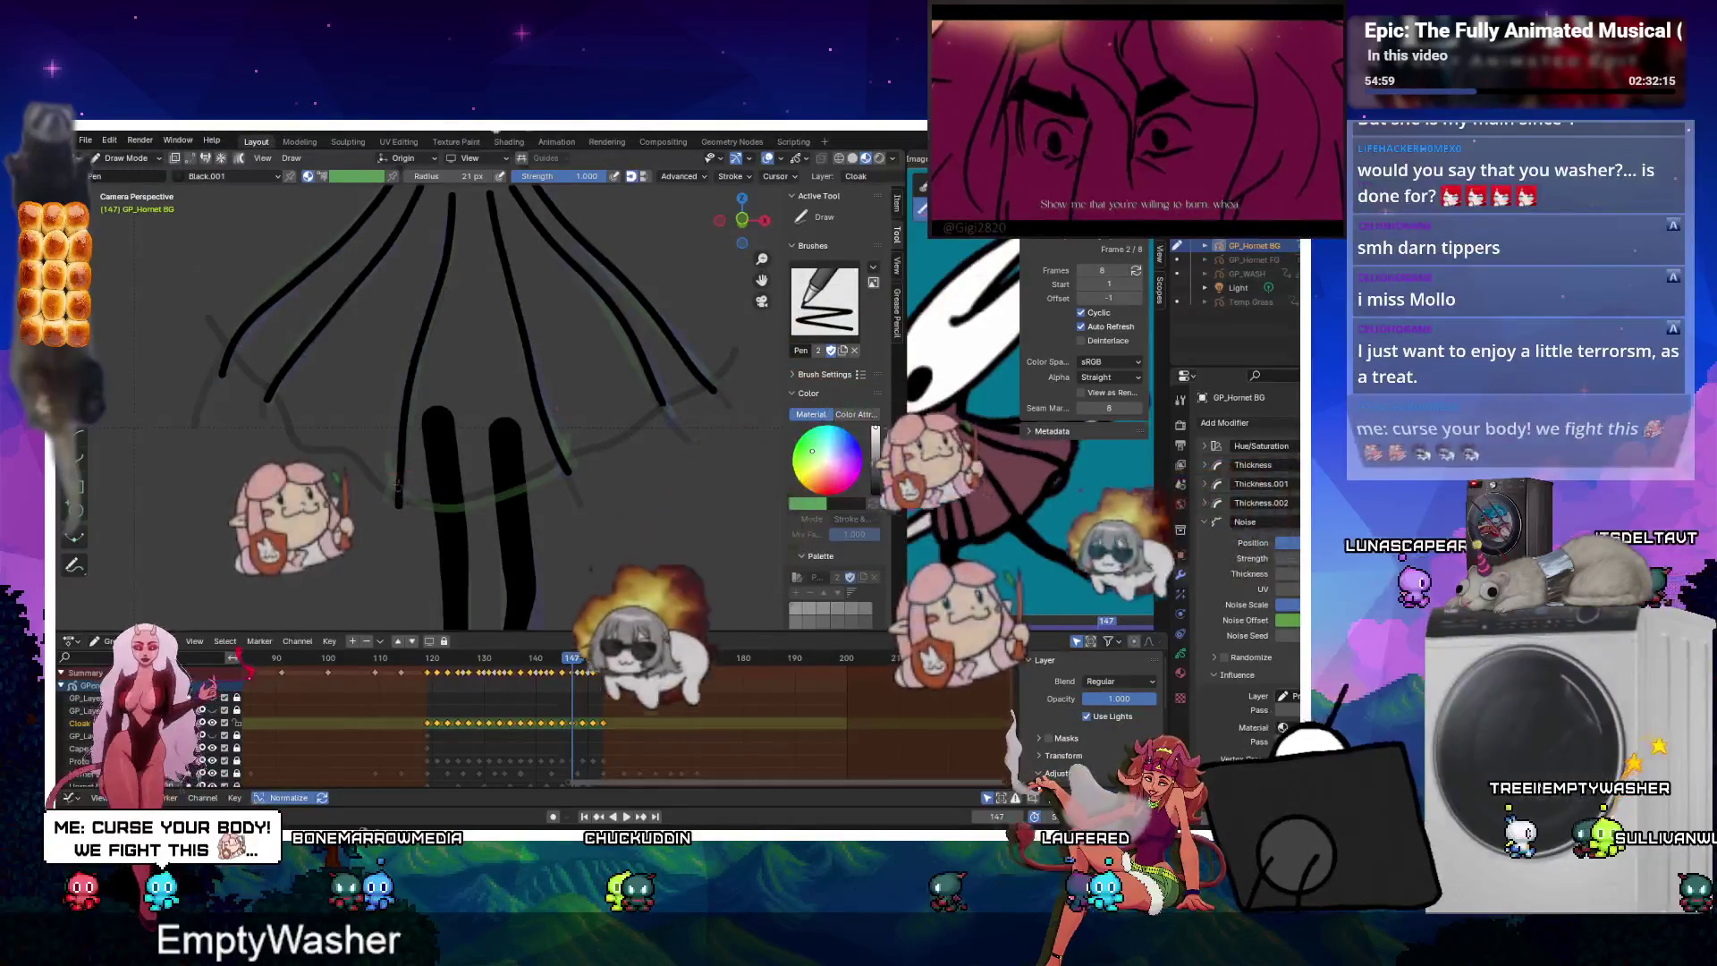
{"action": "left_click_drag", "start_coordinate": [397, 483], "coordinate": [543, 469]}
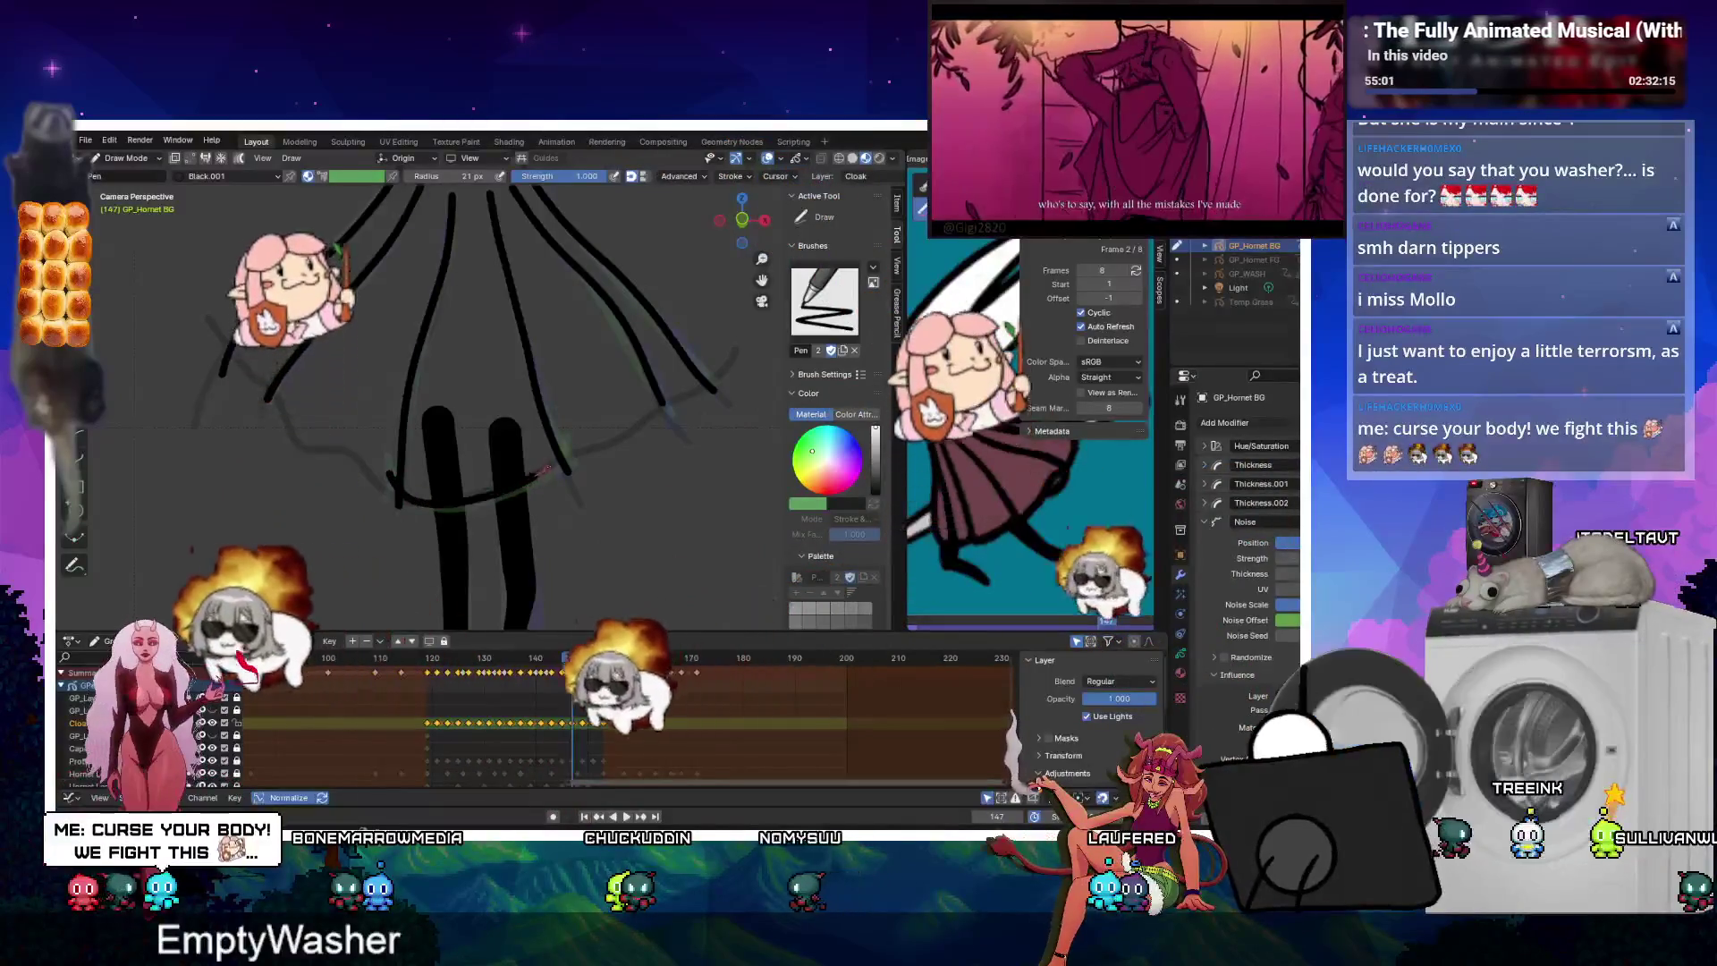
{"action": "key", "text": "Up"}
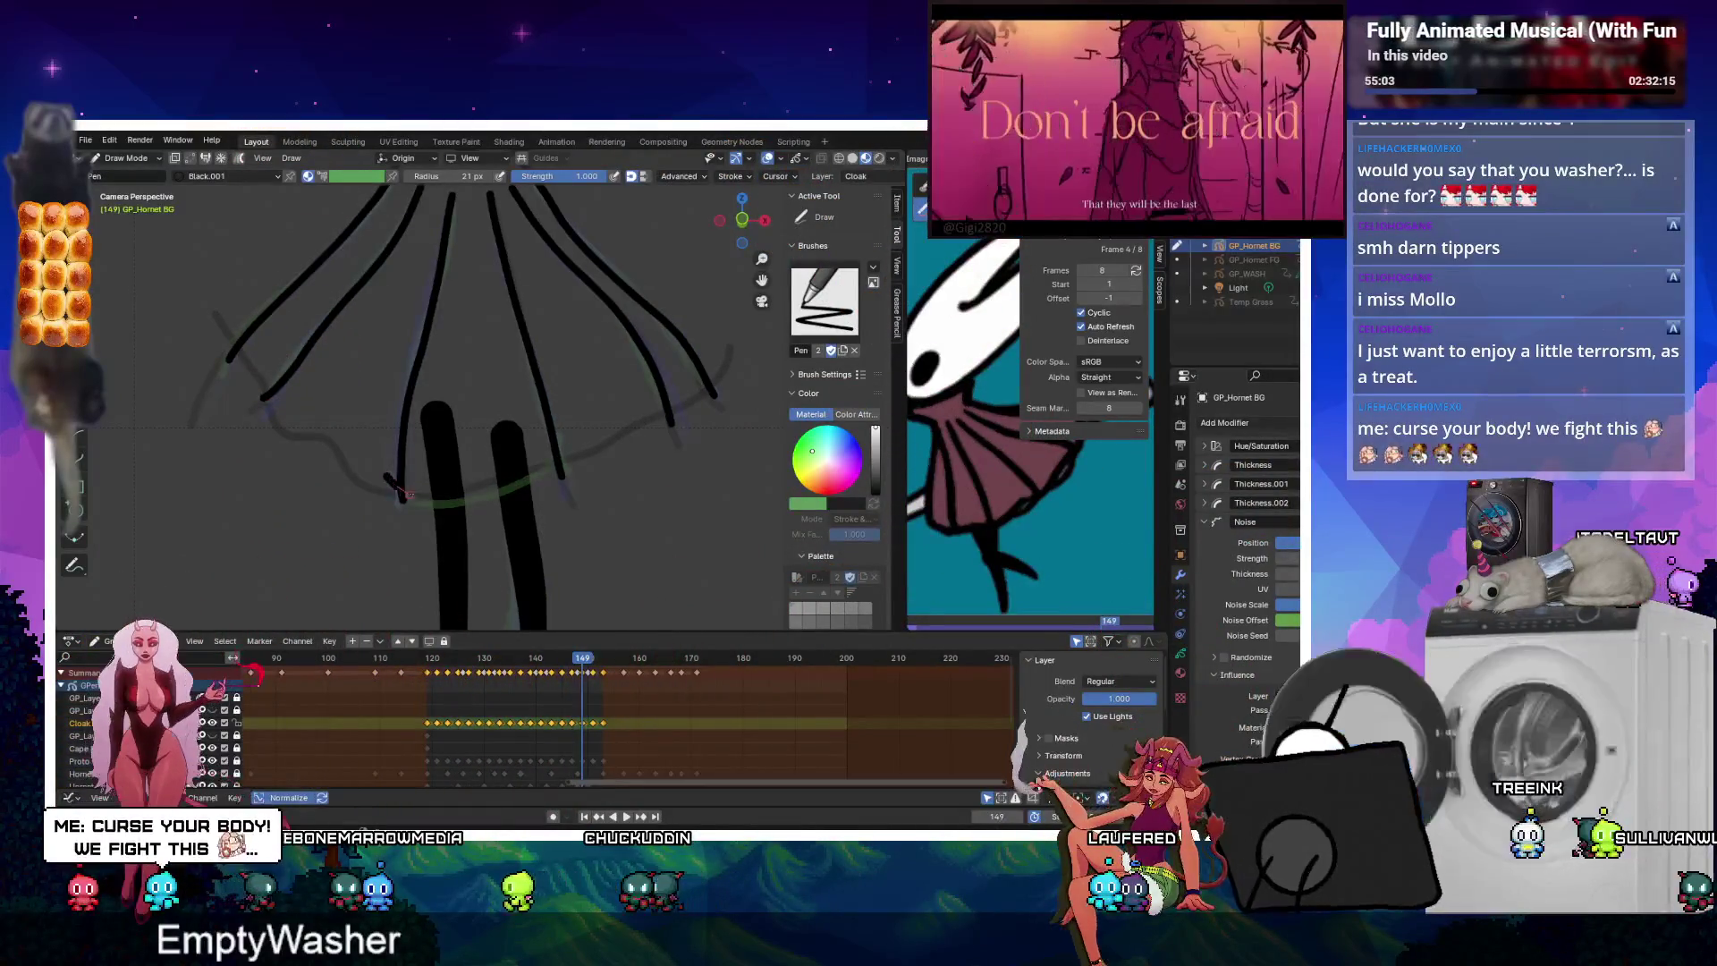
{"action": "key", "text": "Up"}
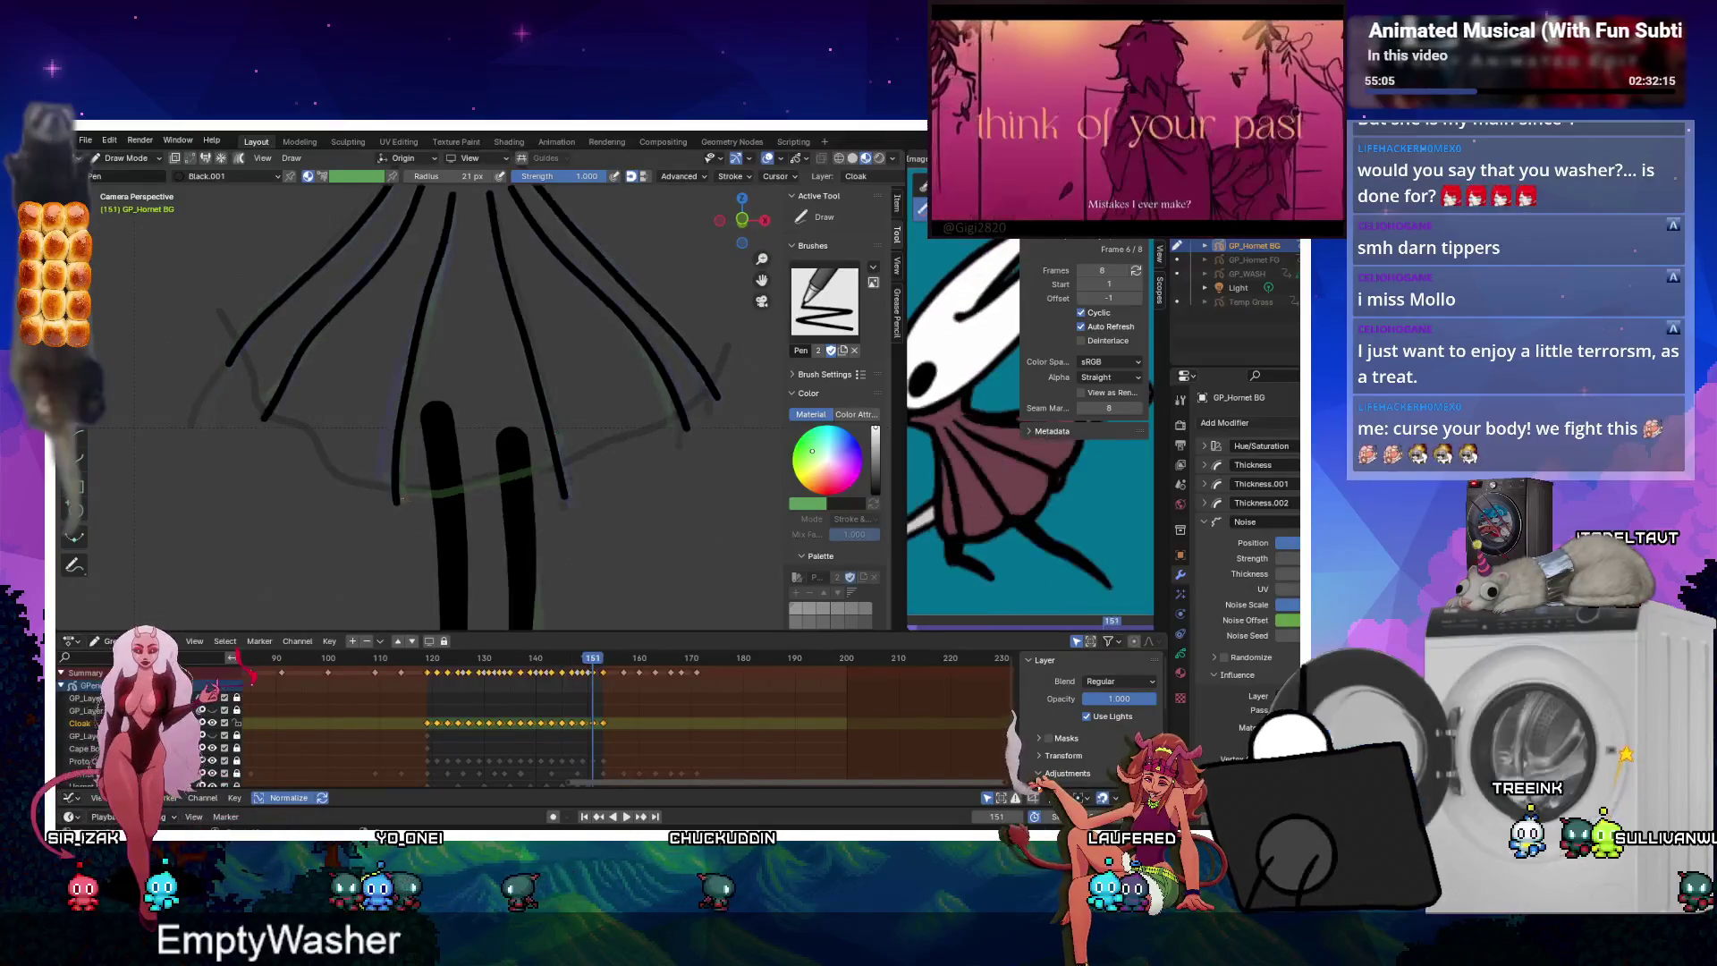
{"action": "key", "text": "Up"}
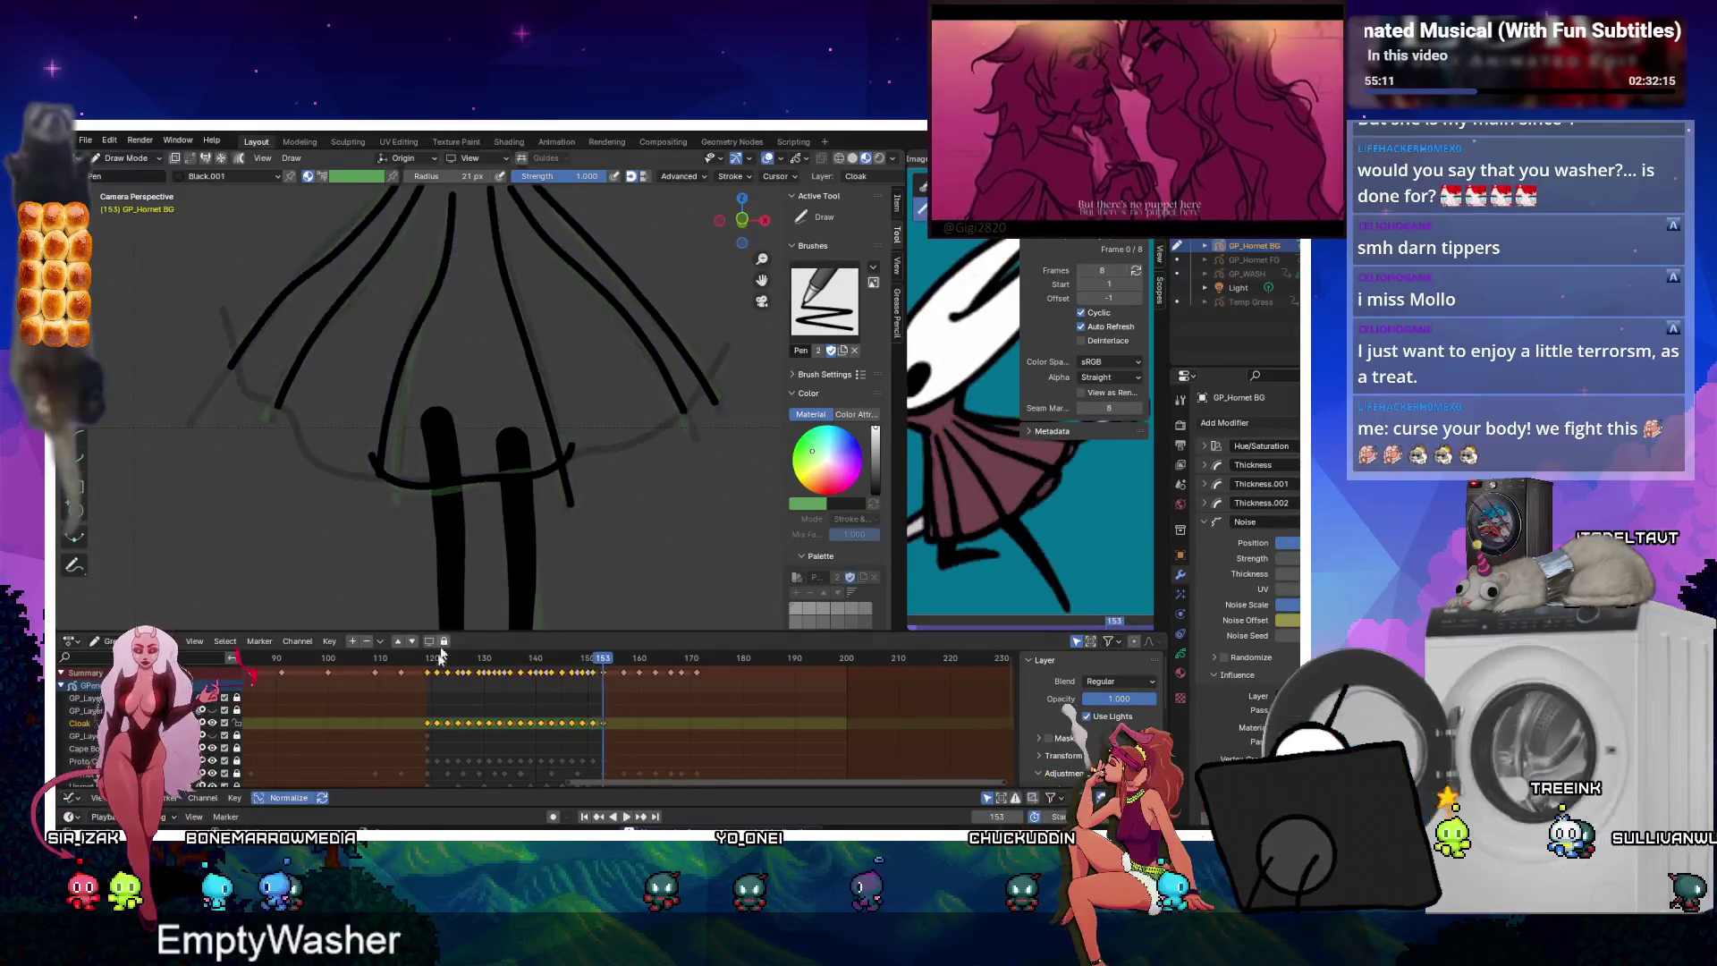
{"action": "left_click", "coordinate": [424, 726]}
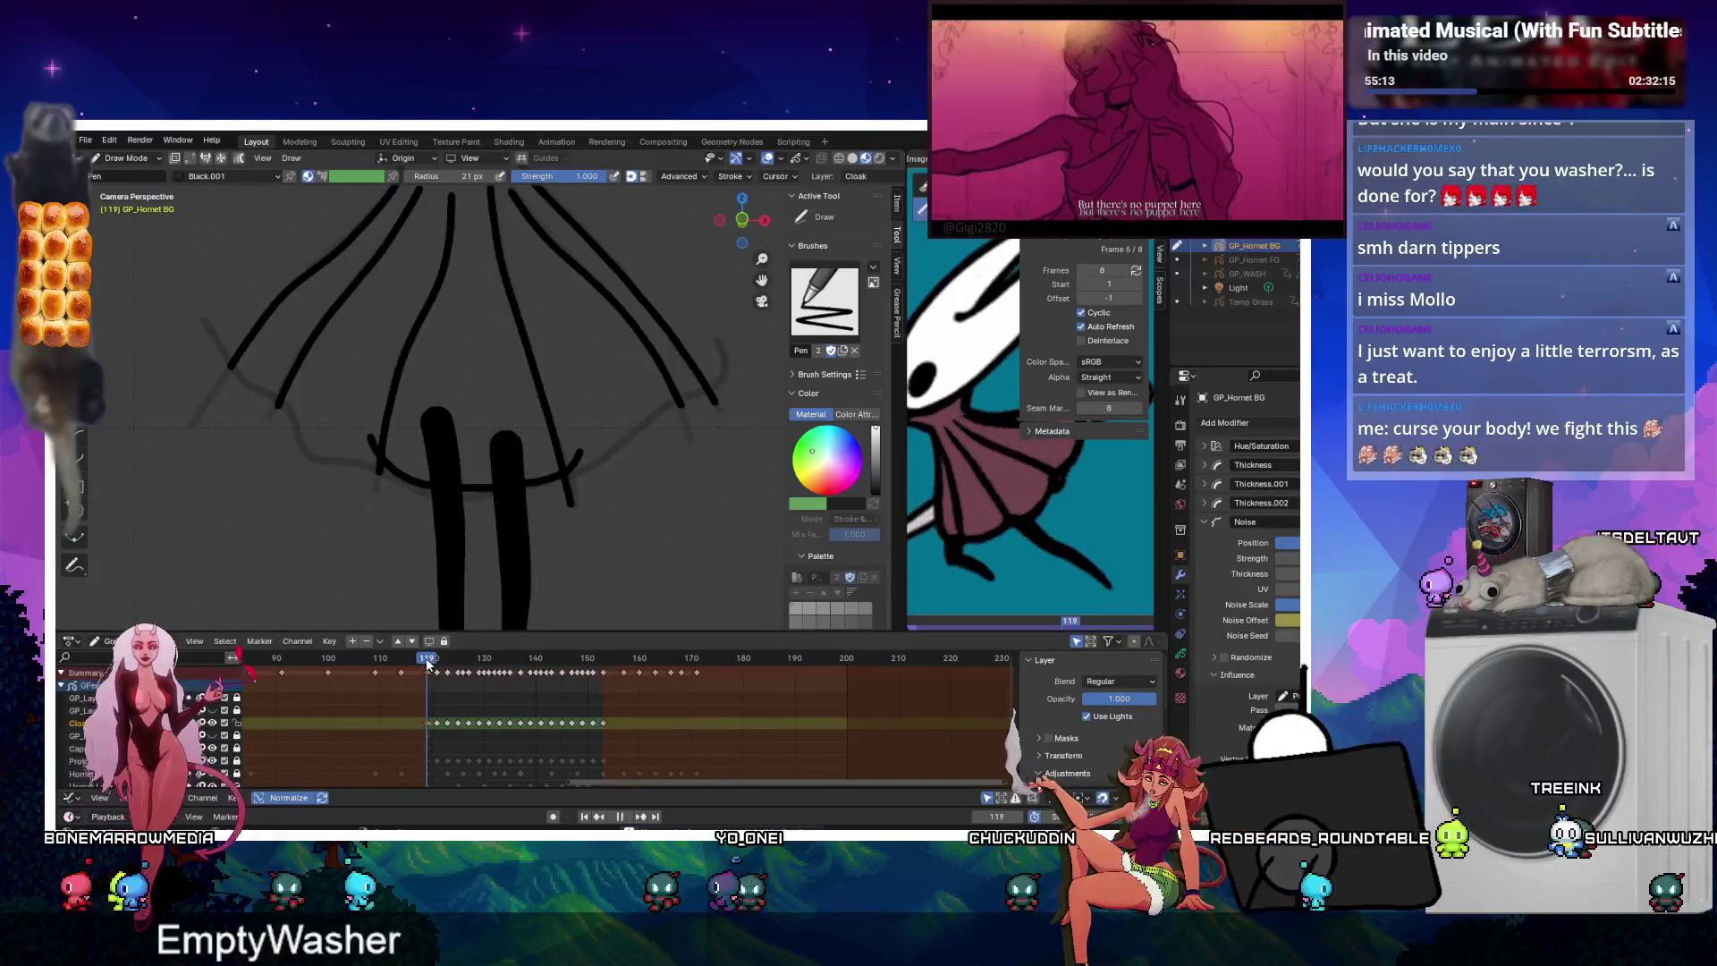
Try pasting the frame 119 hem strokes onto frame 153, then undo the paste.
{"action": "key", "text": "Tab"}
{"action": "left_click", "coordinate": [482, 486]}
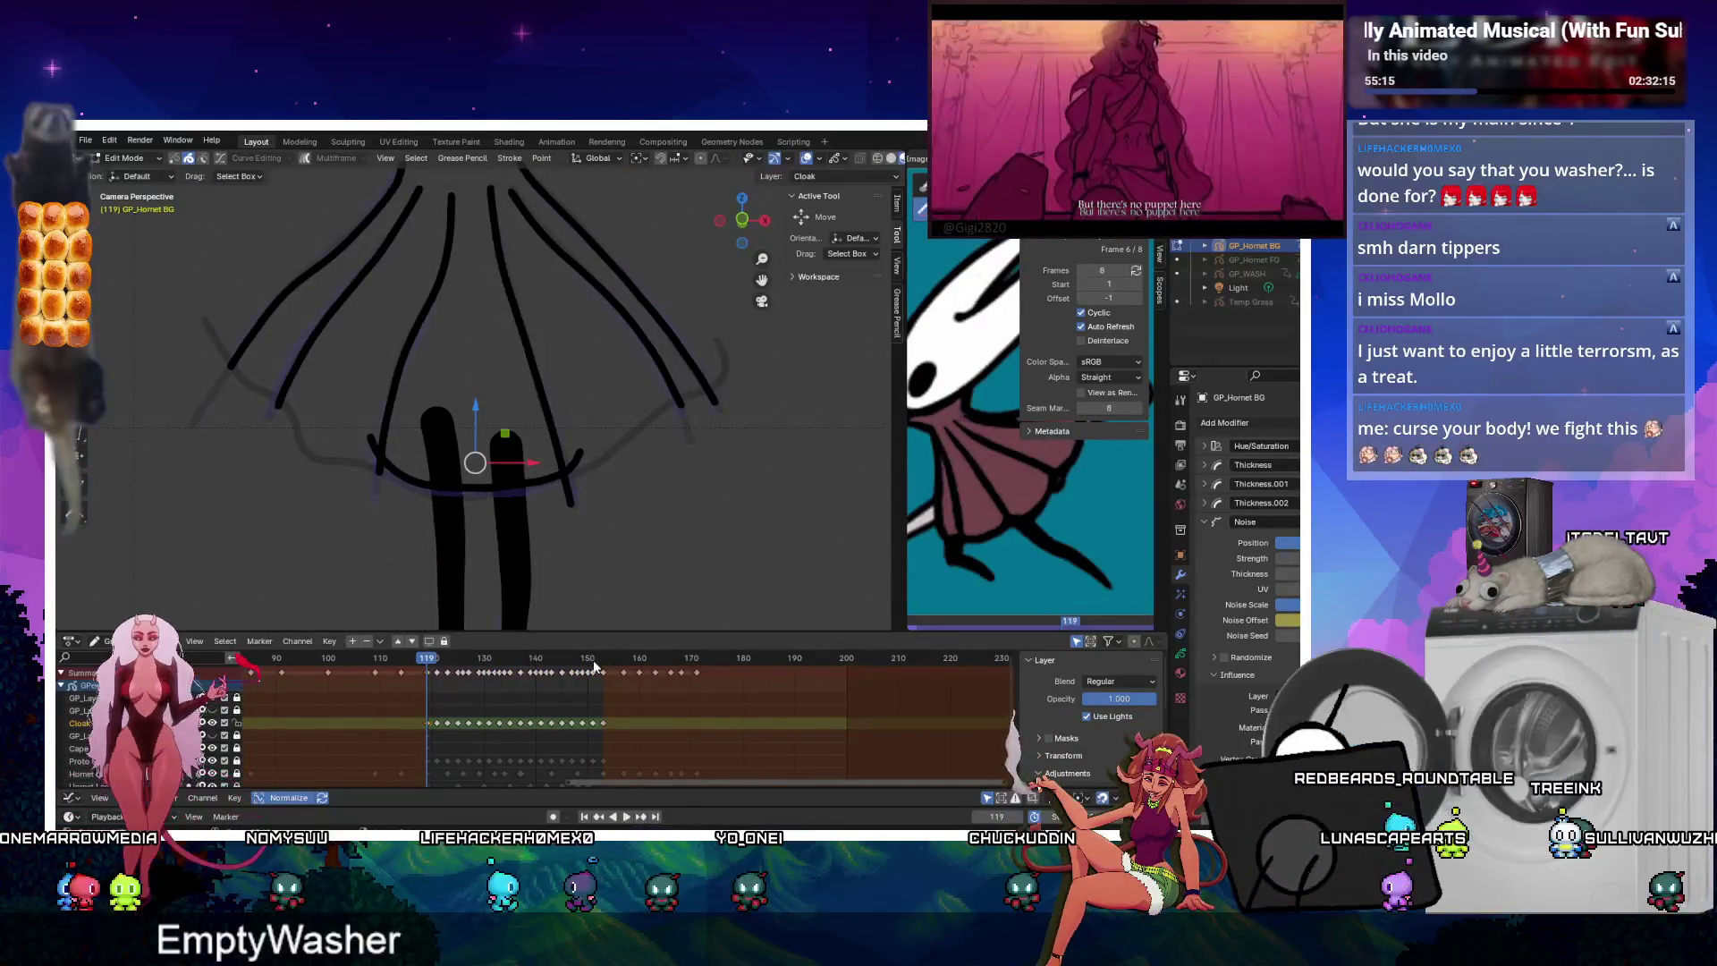
{"action": "left_click", "coordinate": [599, 659]}
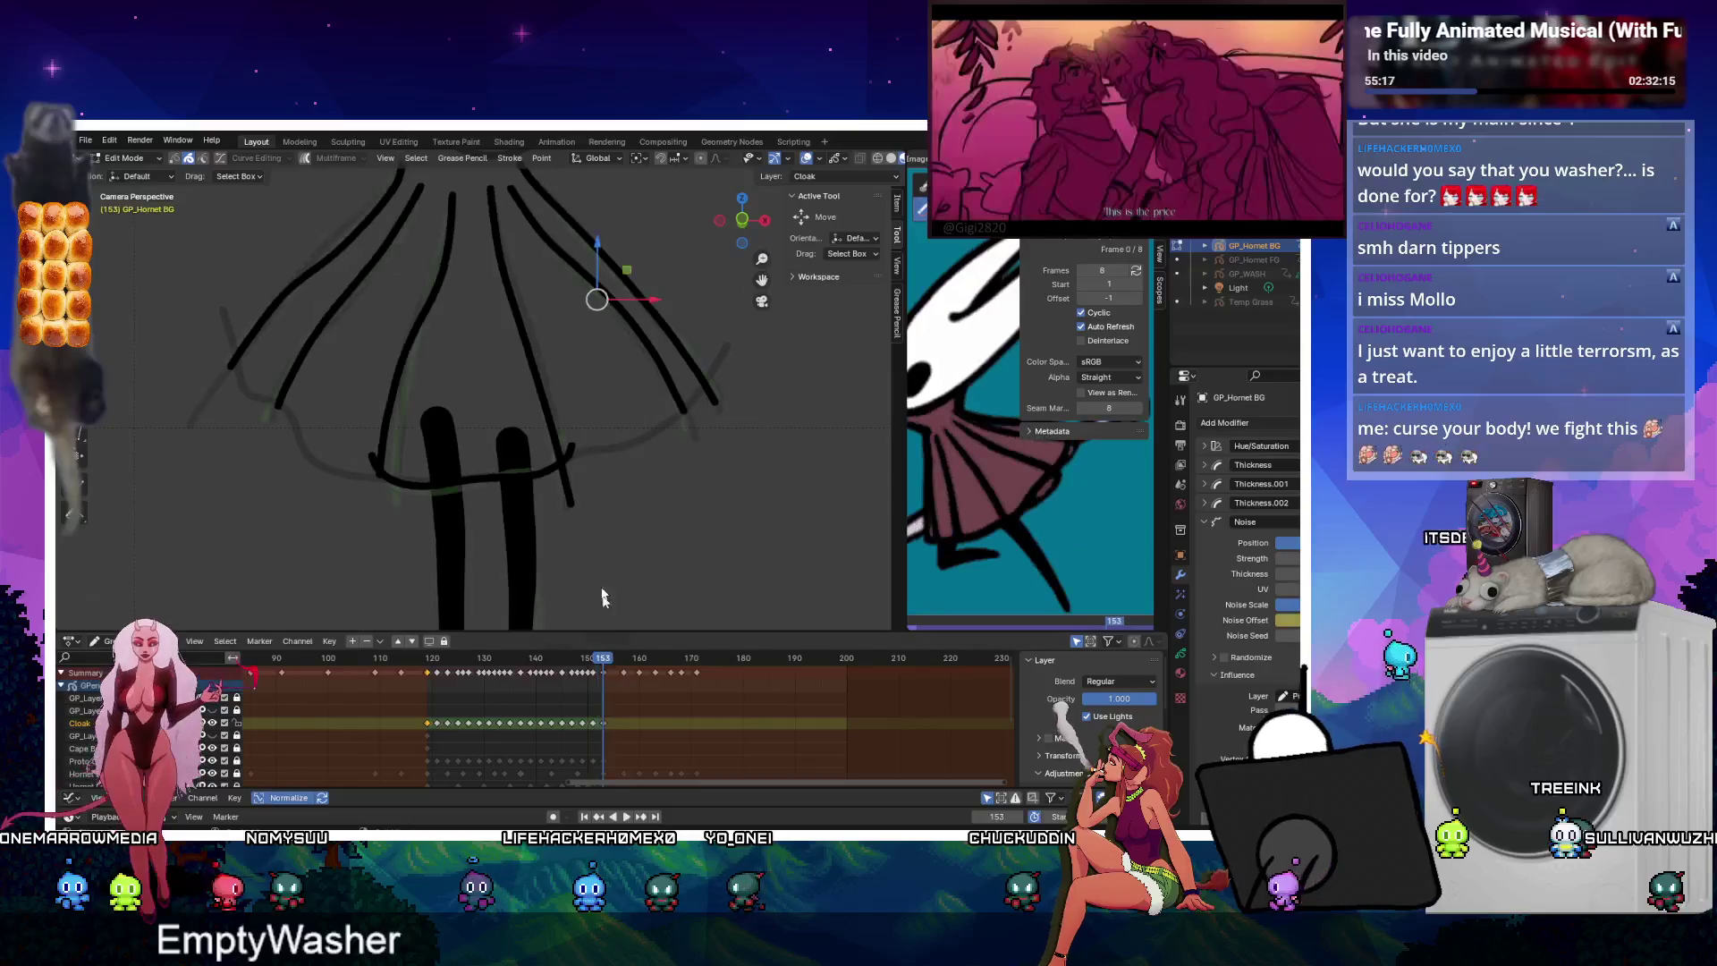
{"action": "right_click", "coordinate": [537, 482]}
{"action": "left_click", "coordinate": [543, 509]}
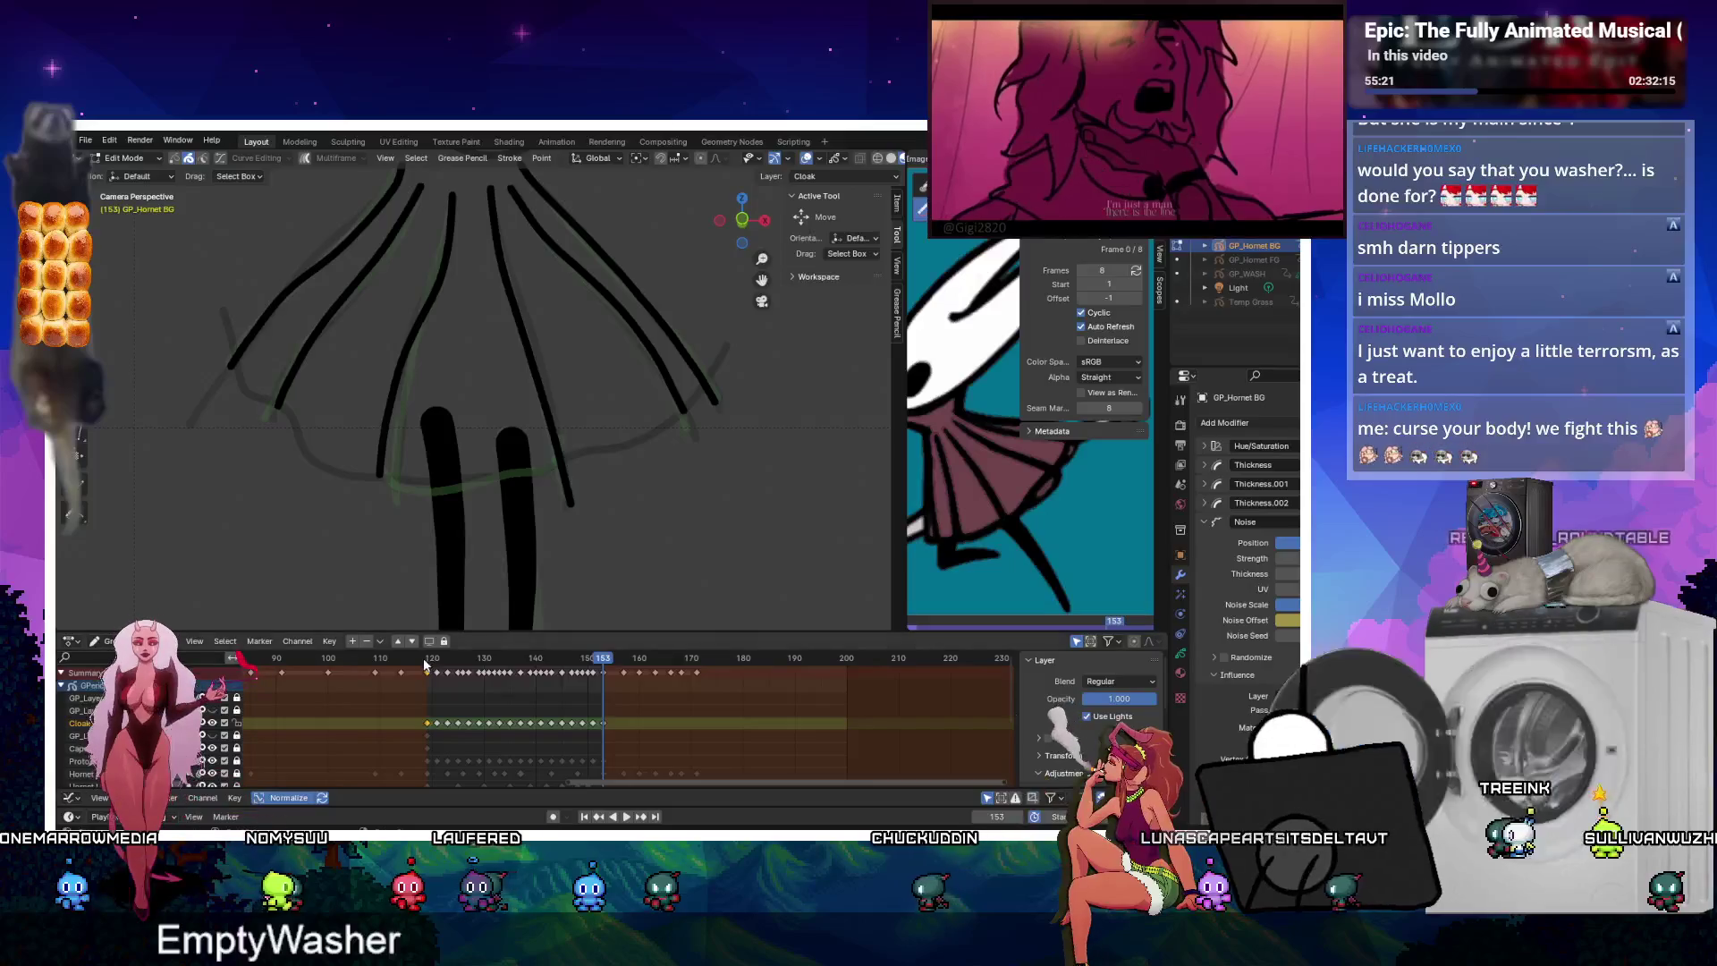
{"action": "key", "text": "ctrl+z"}
Reselect the frame 119 hem strokes and play back the cloak animation to review it.
{"action": "left_click_drag", "start_coordinate": [434, 531], "coordinate": [555, 452]}
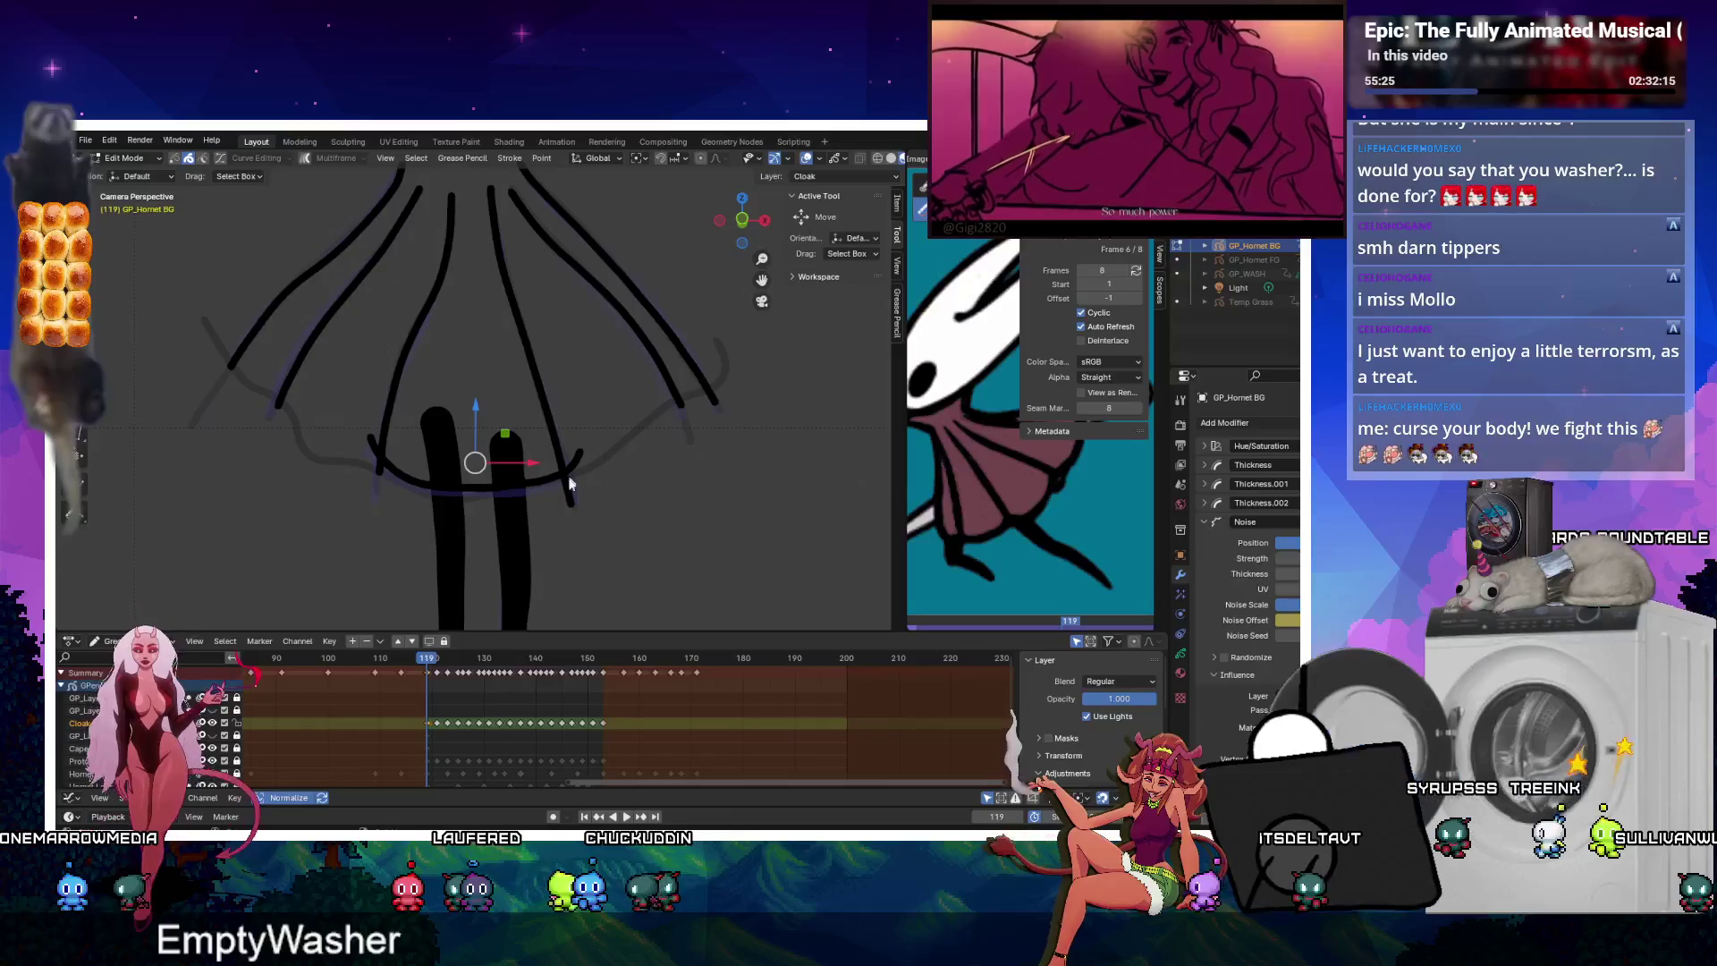
{"action": "left_click", "coordinate": [602, 651]}
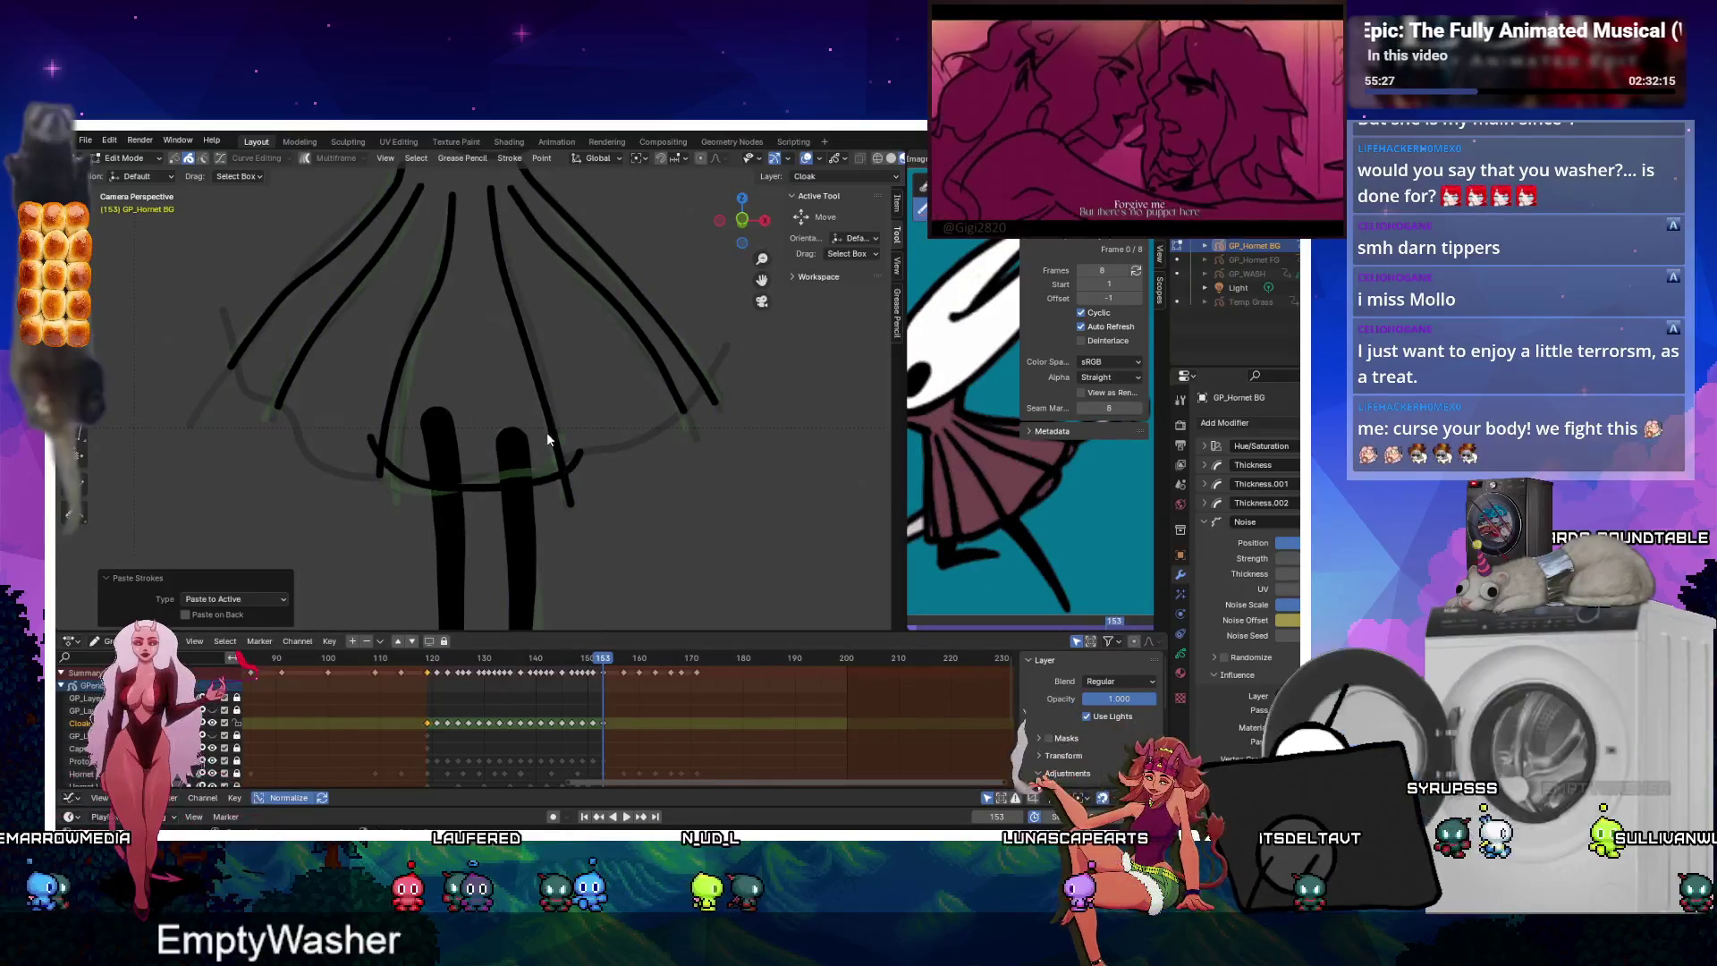
{"action": "left_click_drag", "start_coordinate": [599, 665], "coordinate": [493, 665]}
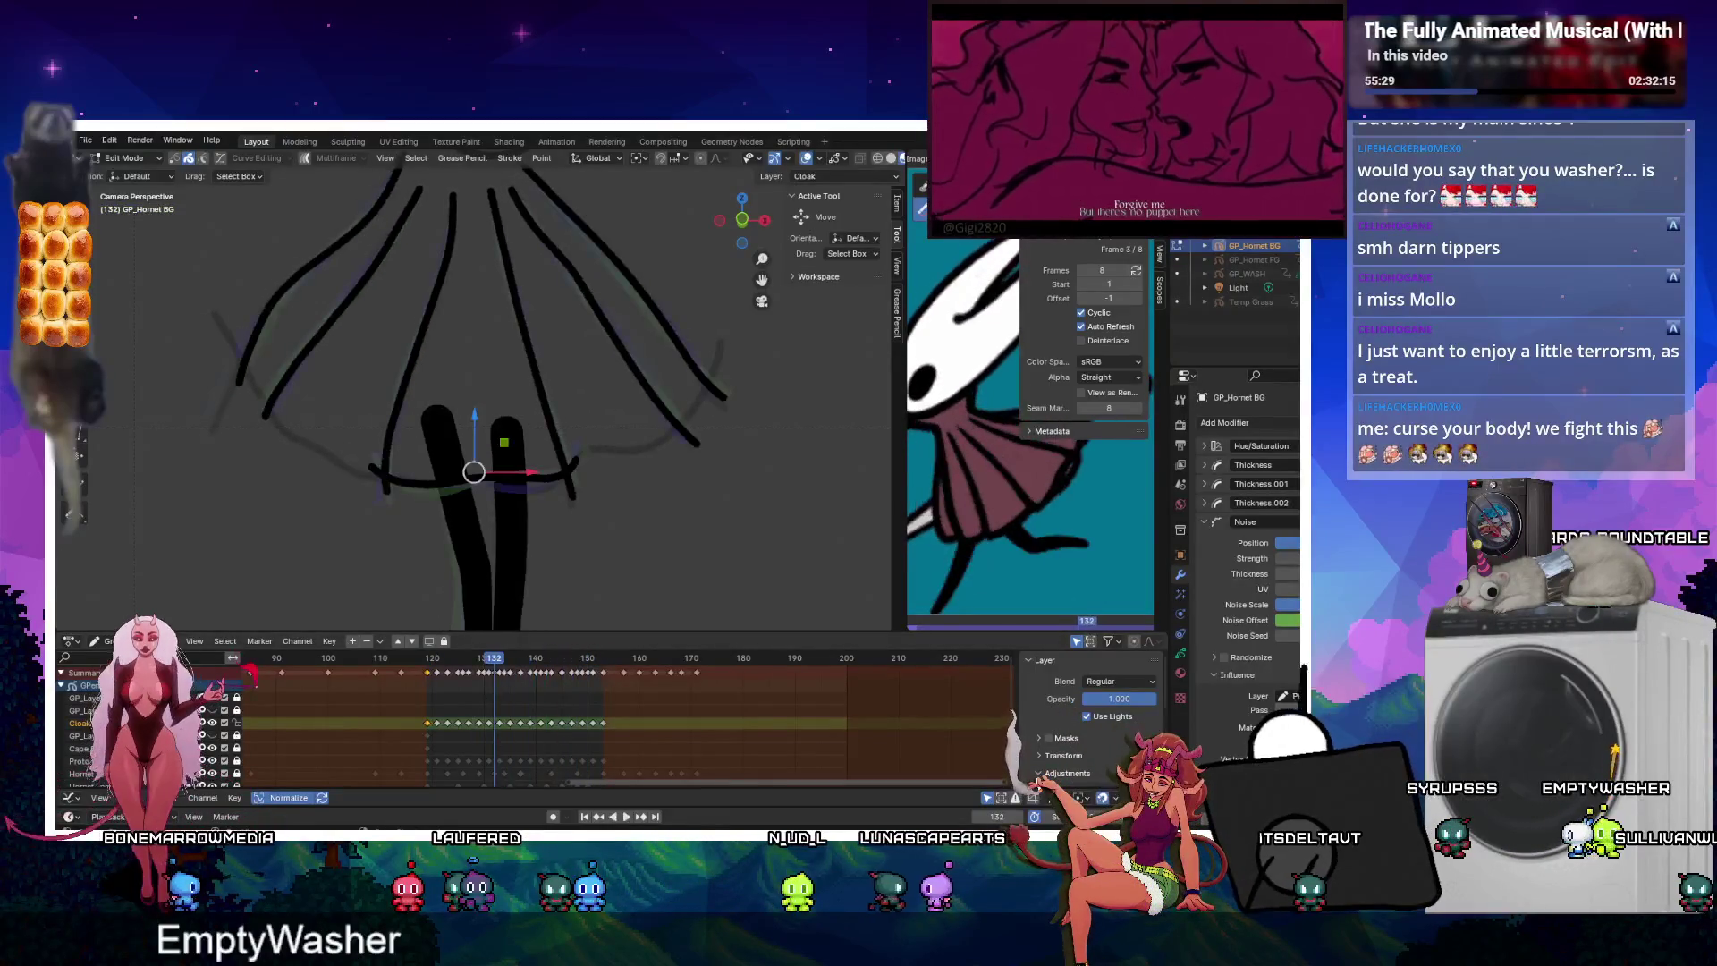
{"action": "left_click", "coordinate": [629, 817]}
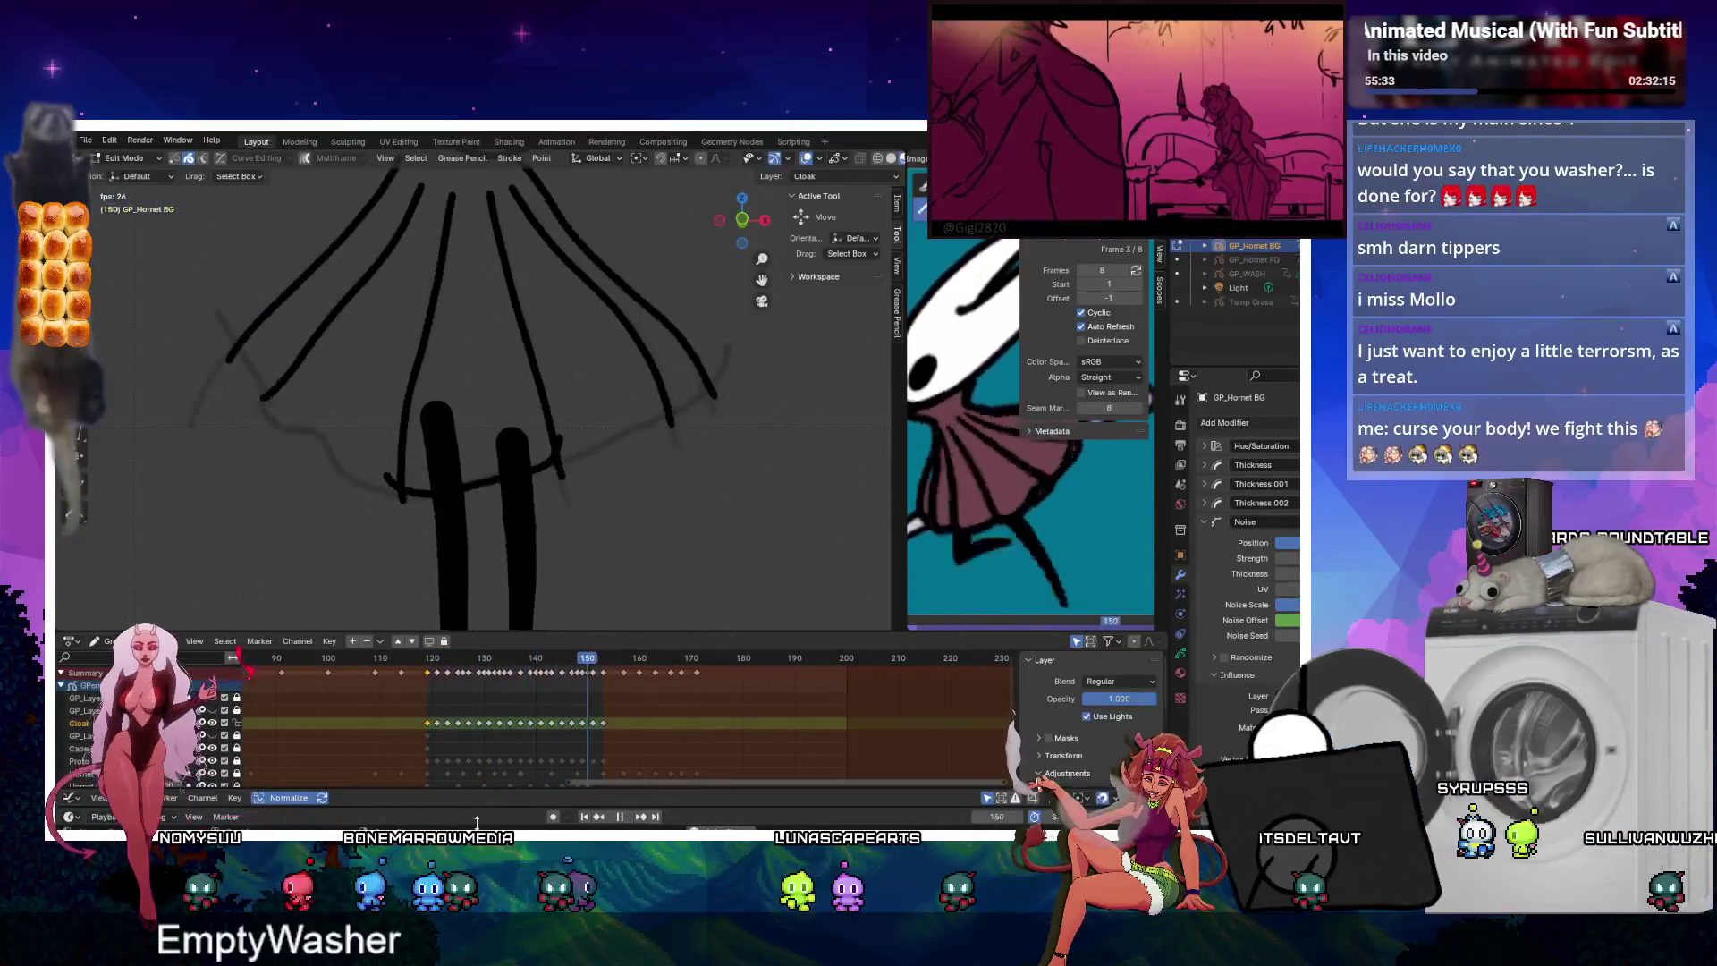
{"action": "left_click", "coordinate": [619, 817]}
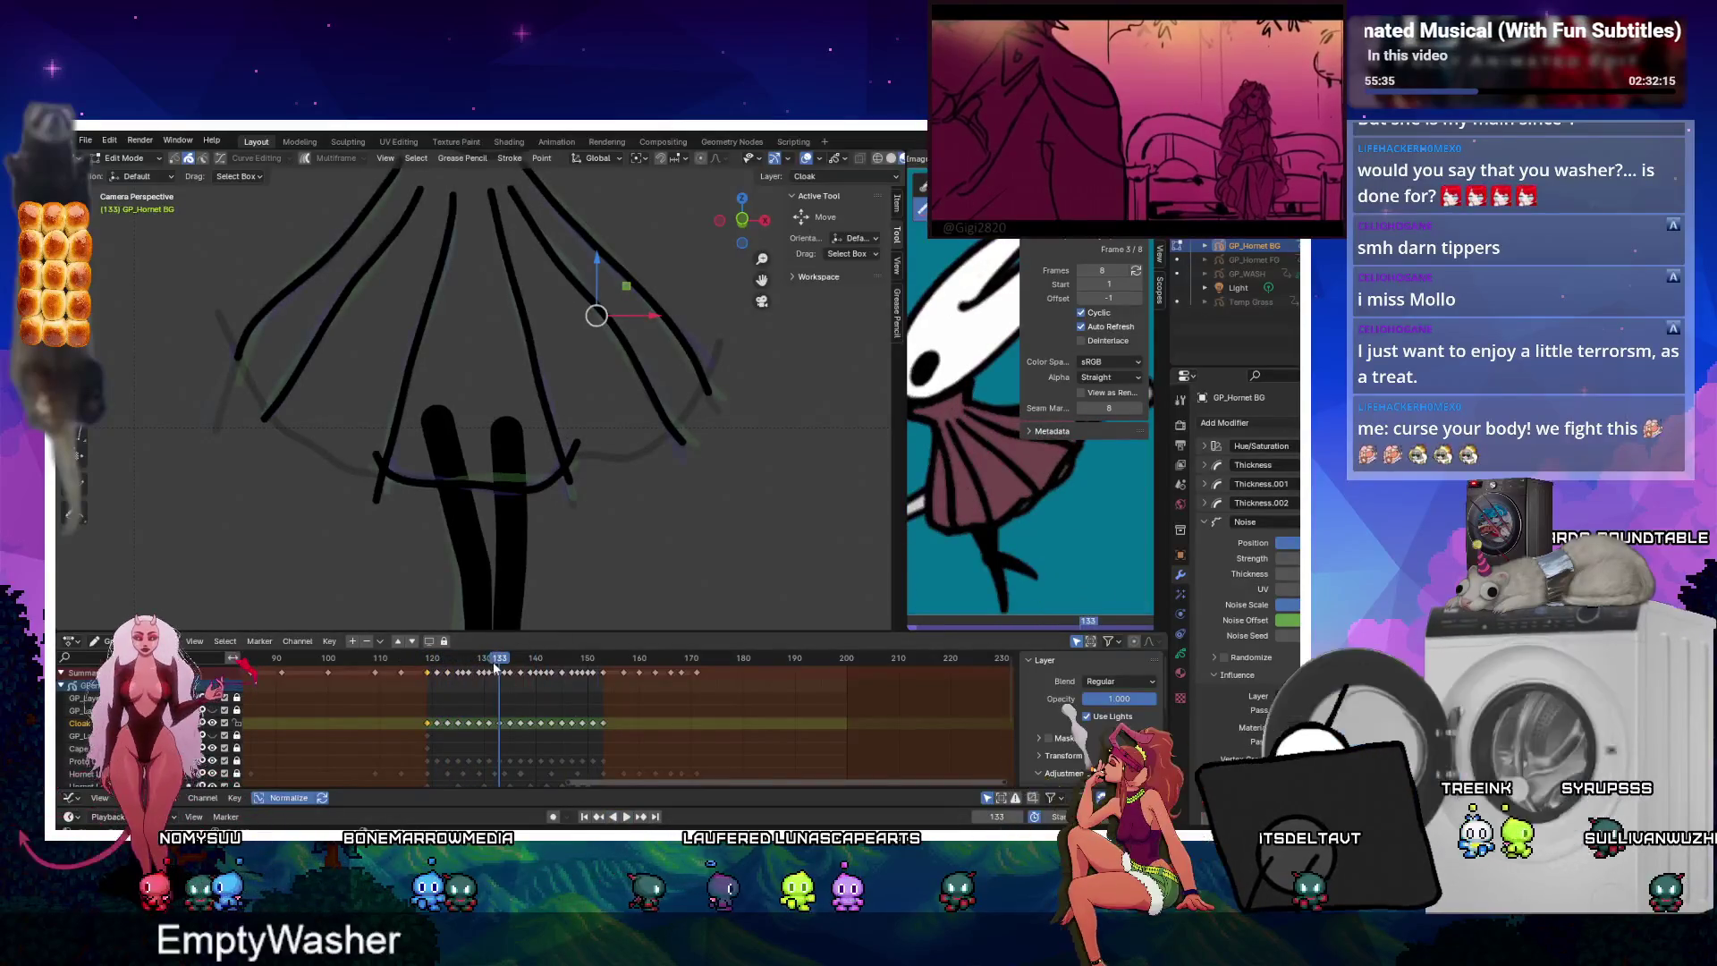
{"action": "left_click", "coordinate": [425, 674]}
Scale the Cloak keyframes 119–150 by 1.75 from frame 119 and play the result.
{"action": "key", "text": "Left"}
{"action": "left_click_drag", "start_coordinate": [403, 713], "coordinate": [601, 722]}
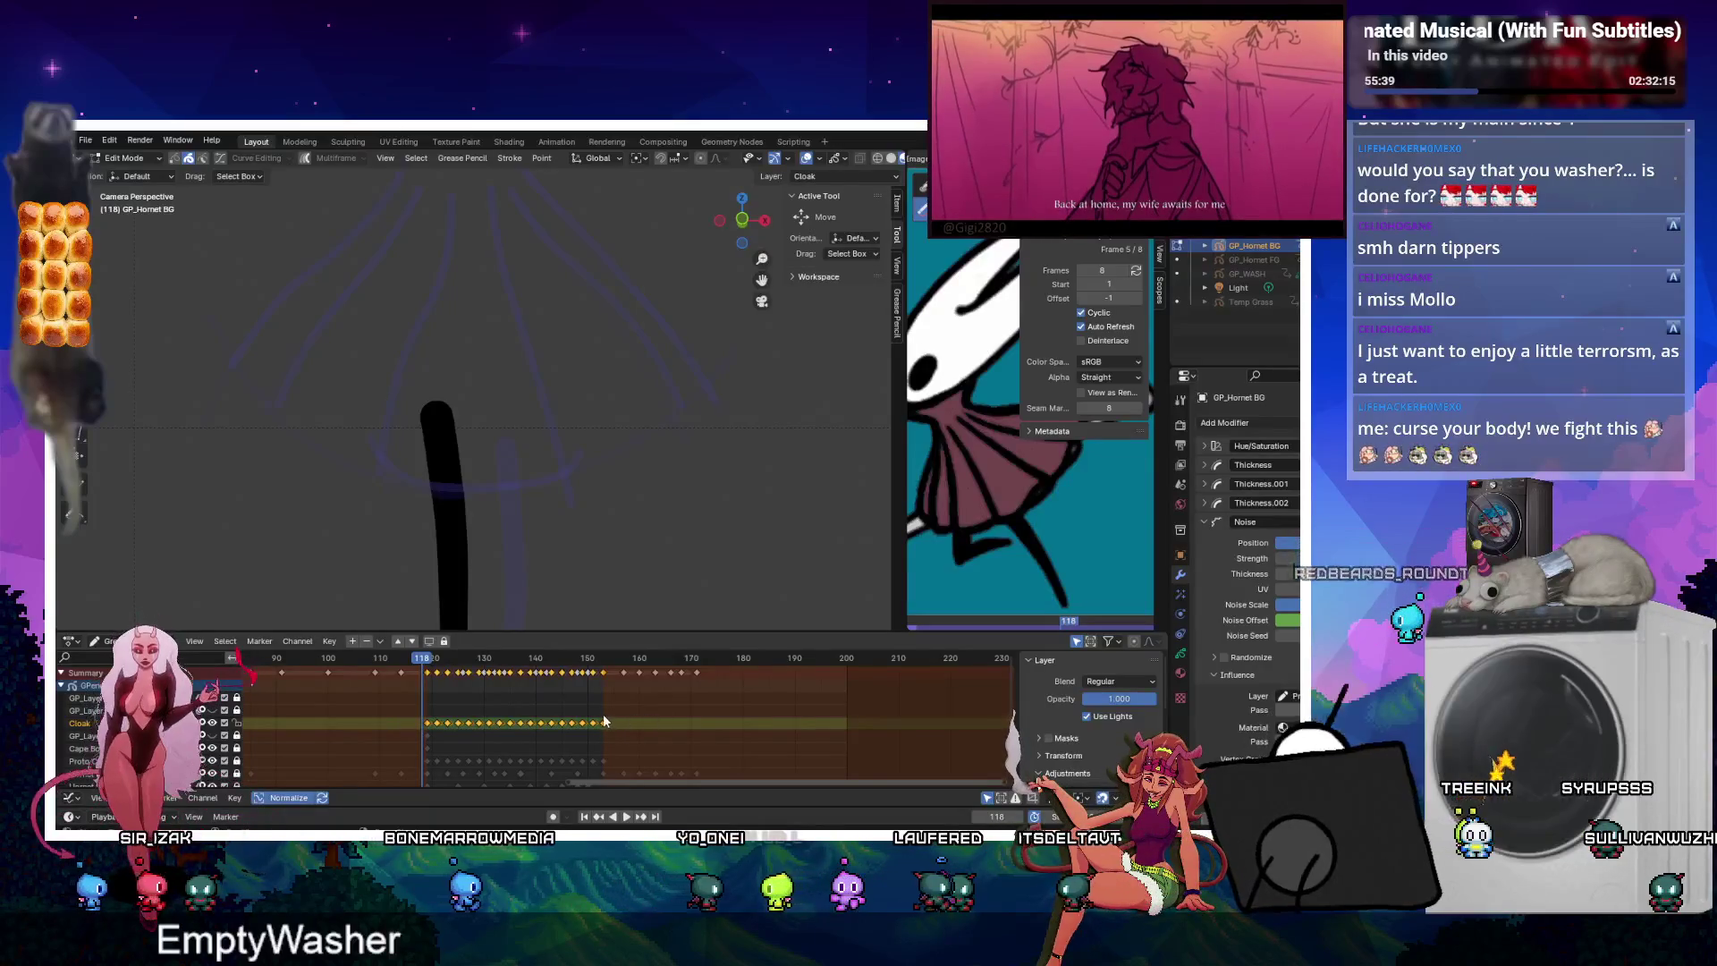
{"action": "left_click", "coordinate": [429, 660]}
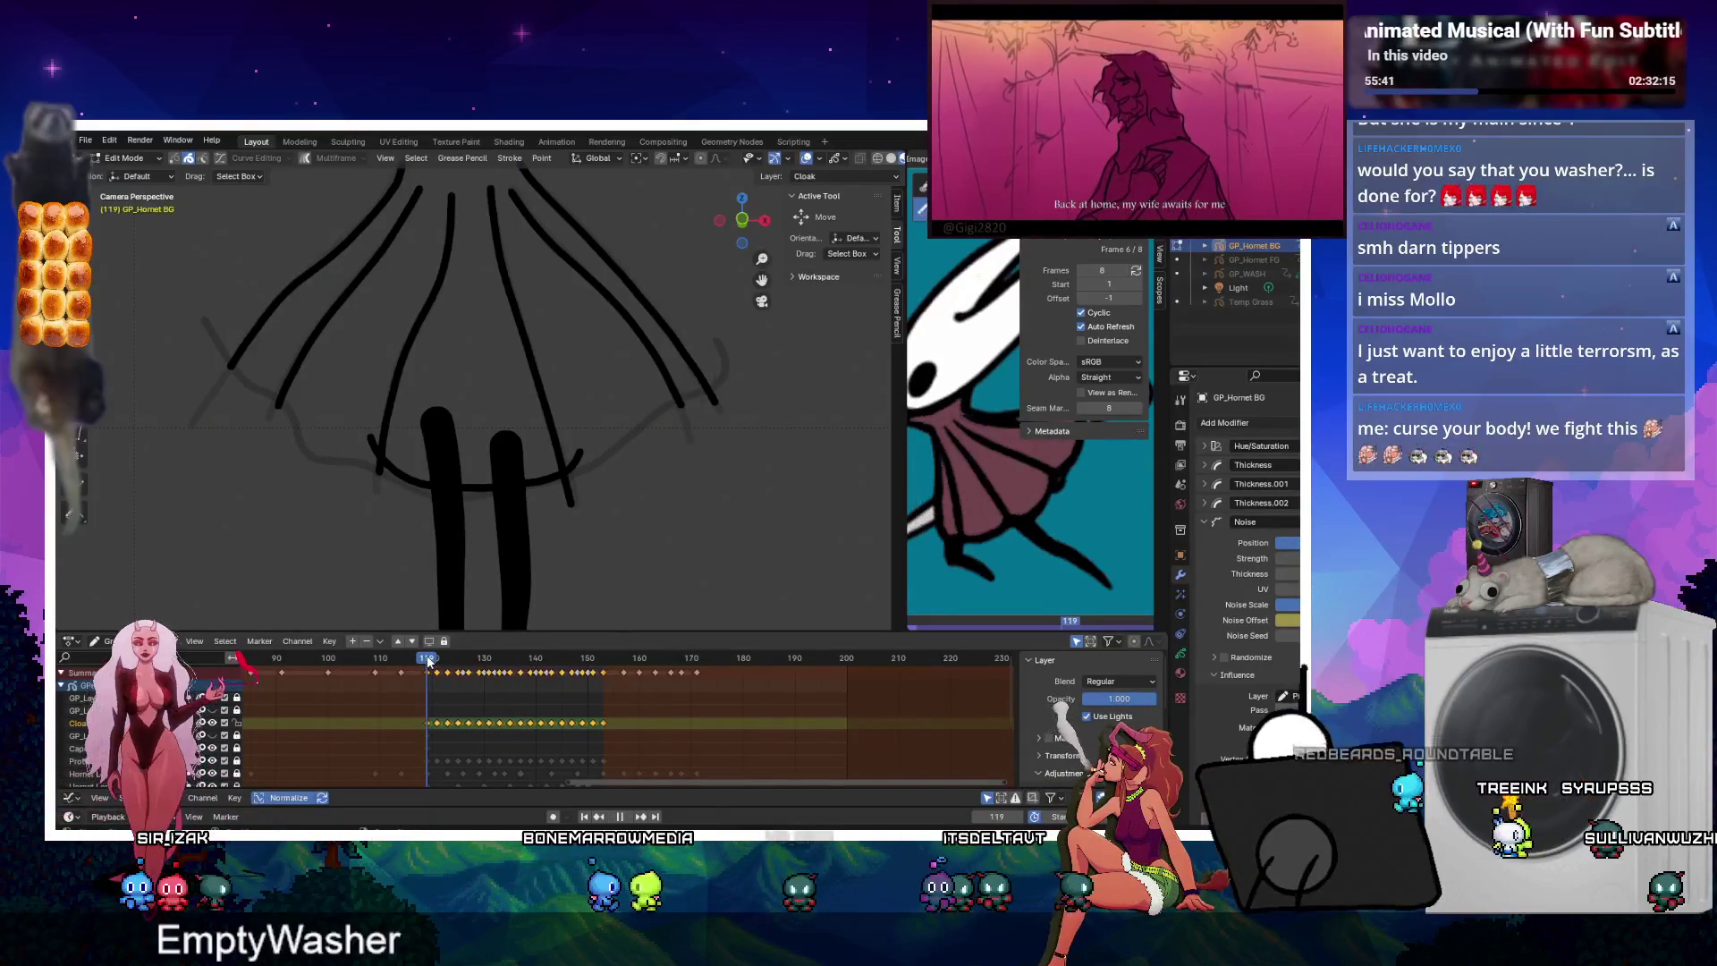
{"action": "key", "text": "s"}
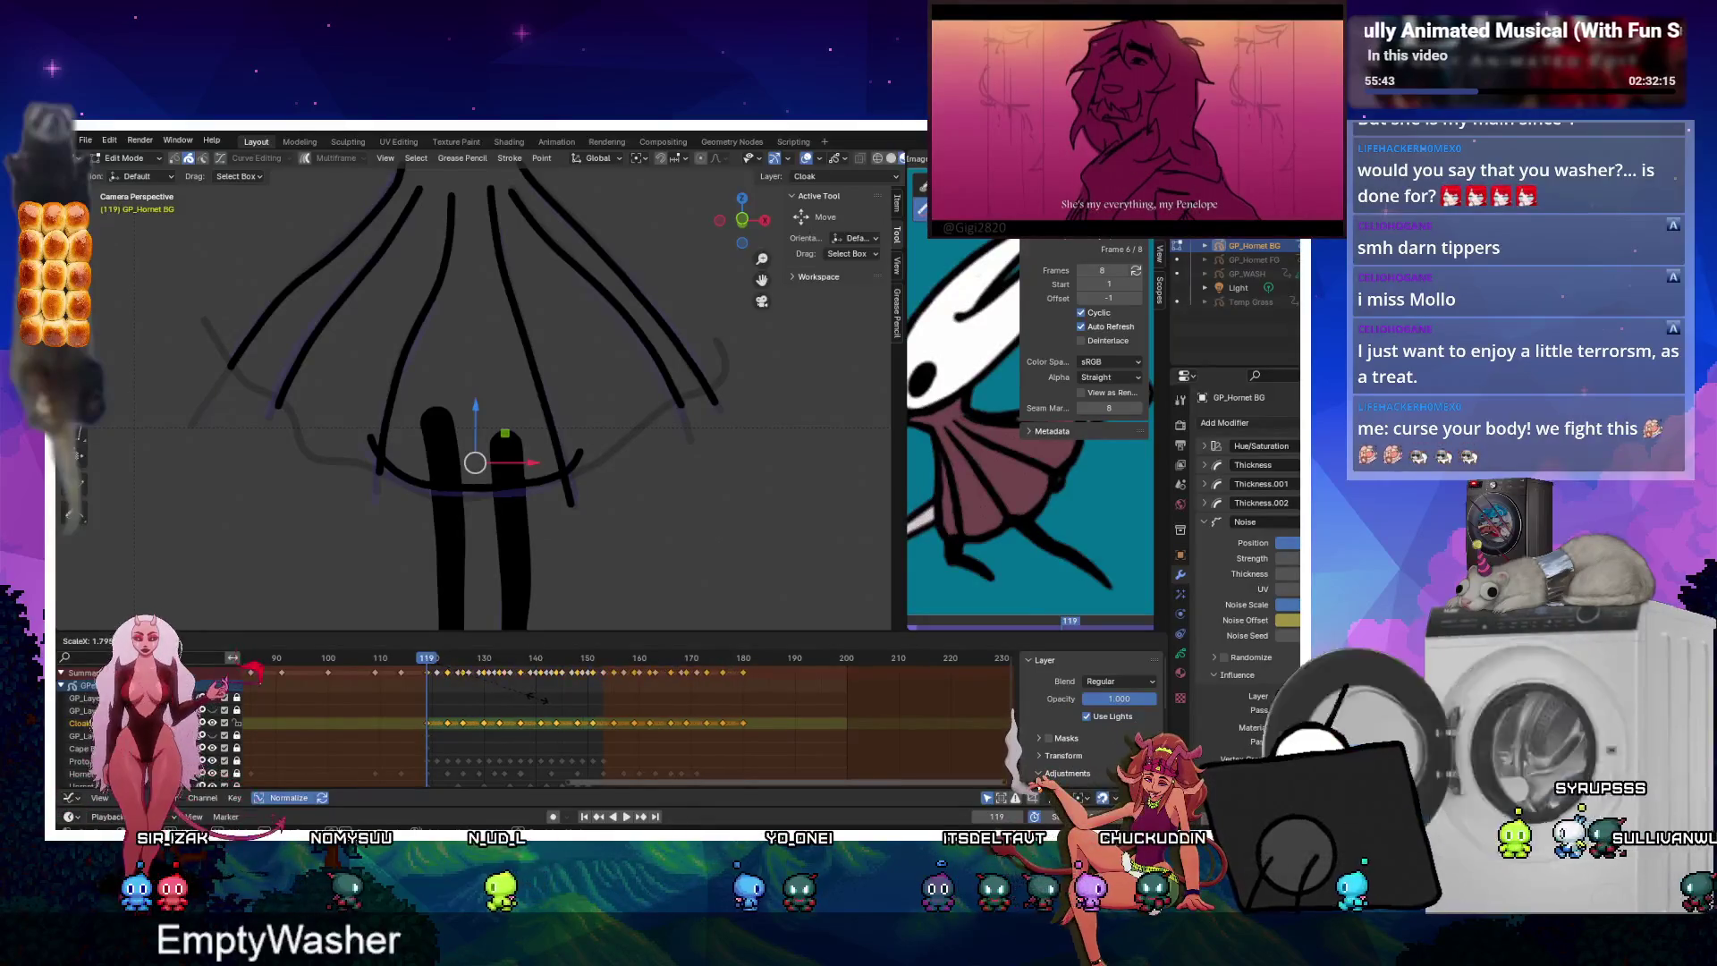
{"action": "key", "text": "Return"}
{"action": "left_click", "coordinate": [626, 816]}
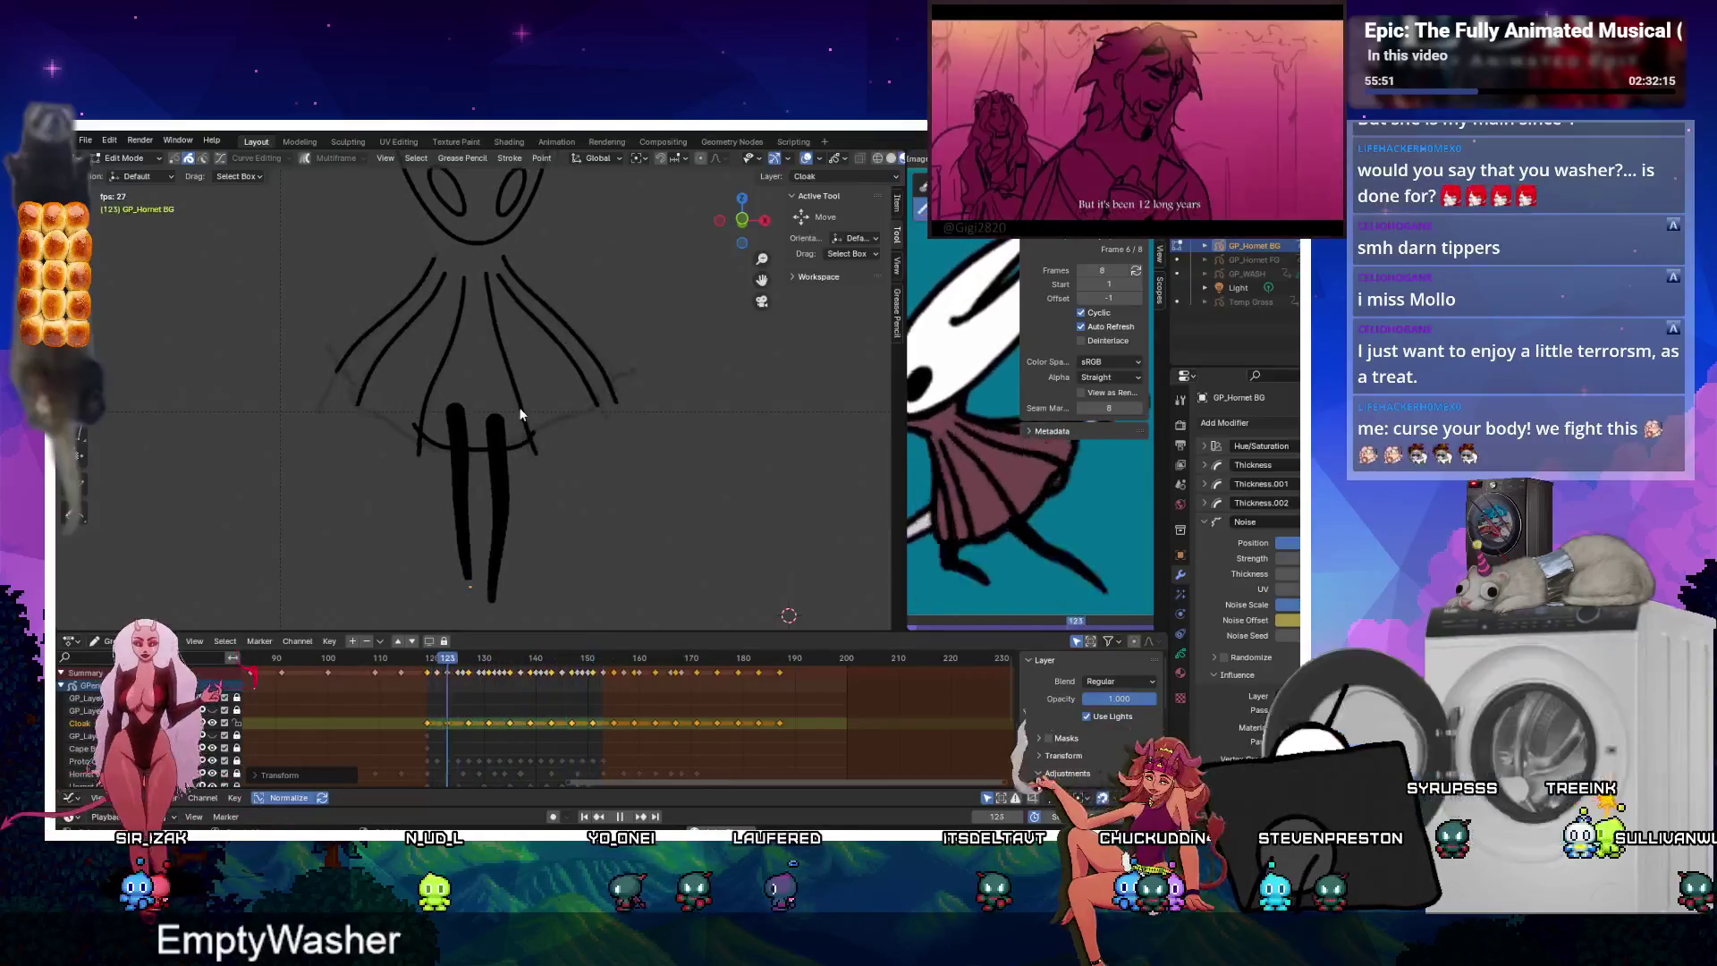
Play and pause the slowed cloak animation to inspect frames 152 and 156.
{"action": "left_click", "coordinate": [620, 816]}
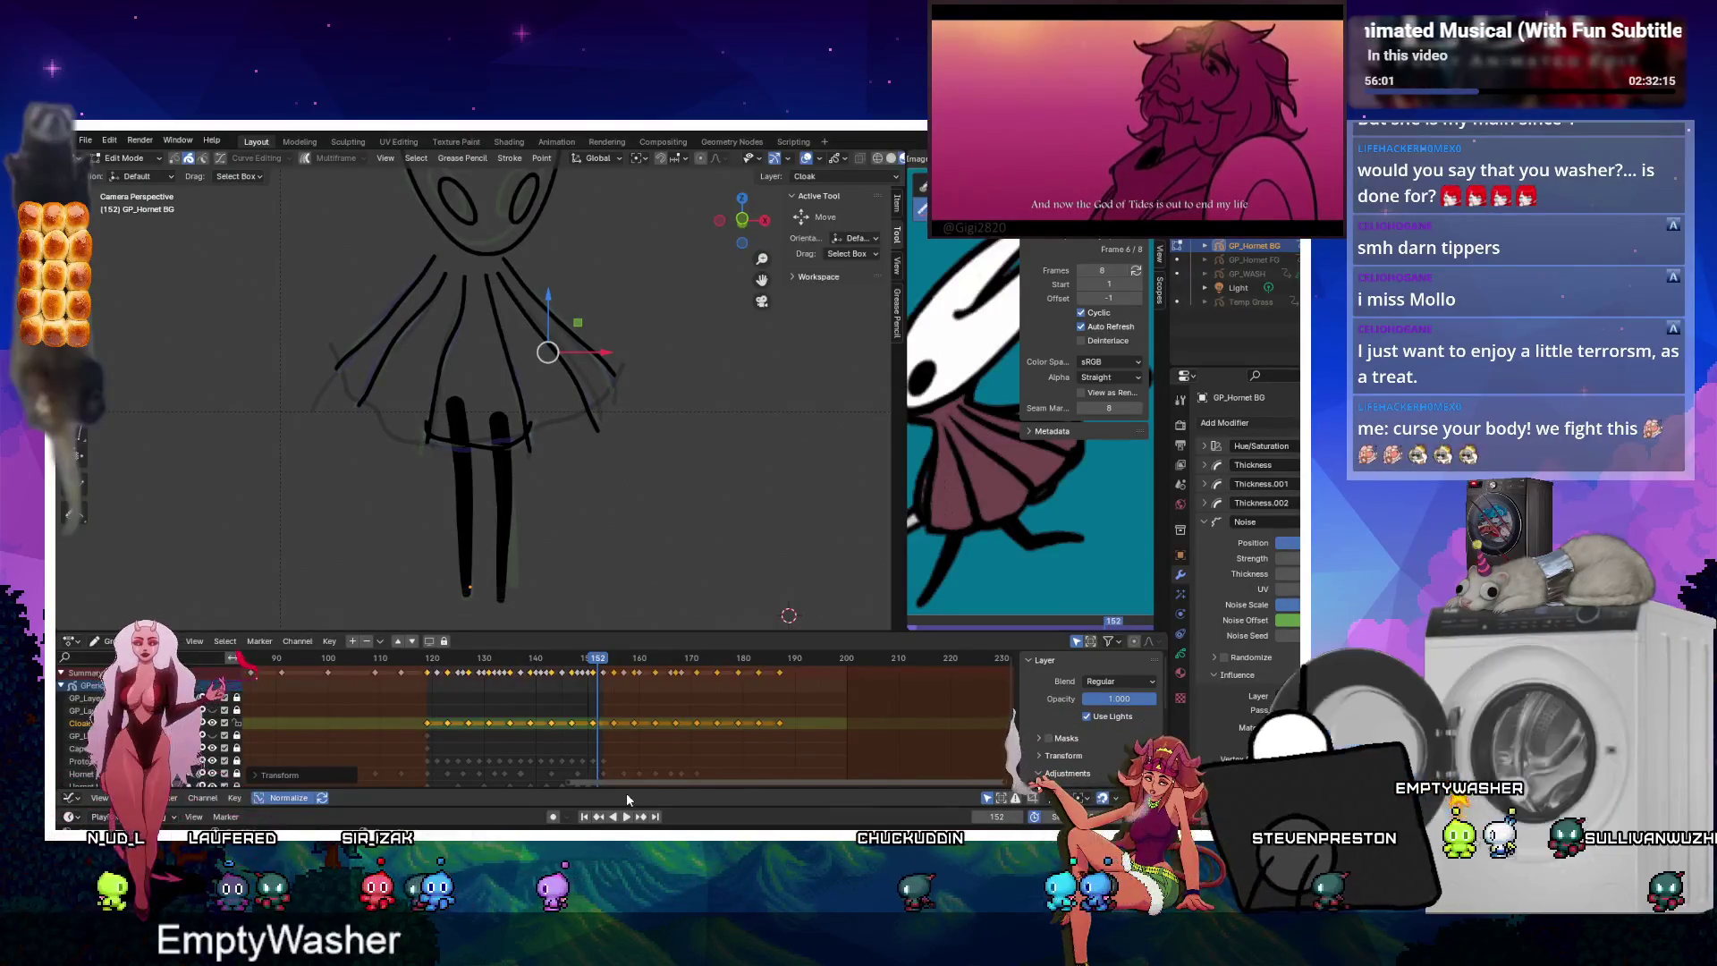
{"action": "key", "text": "space"}
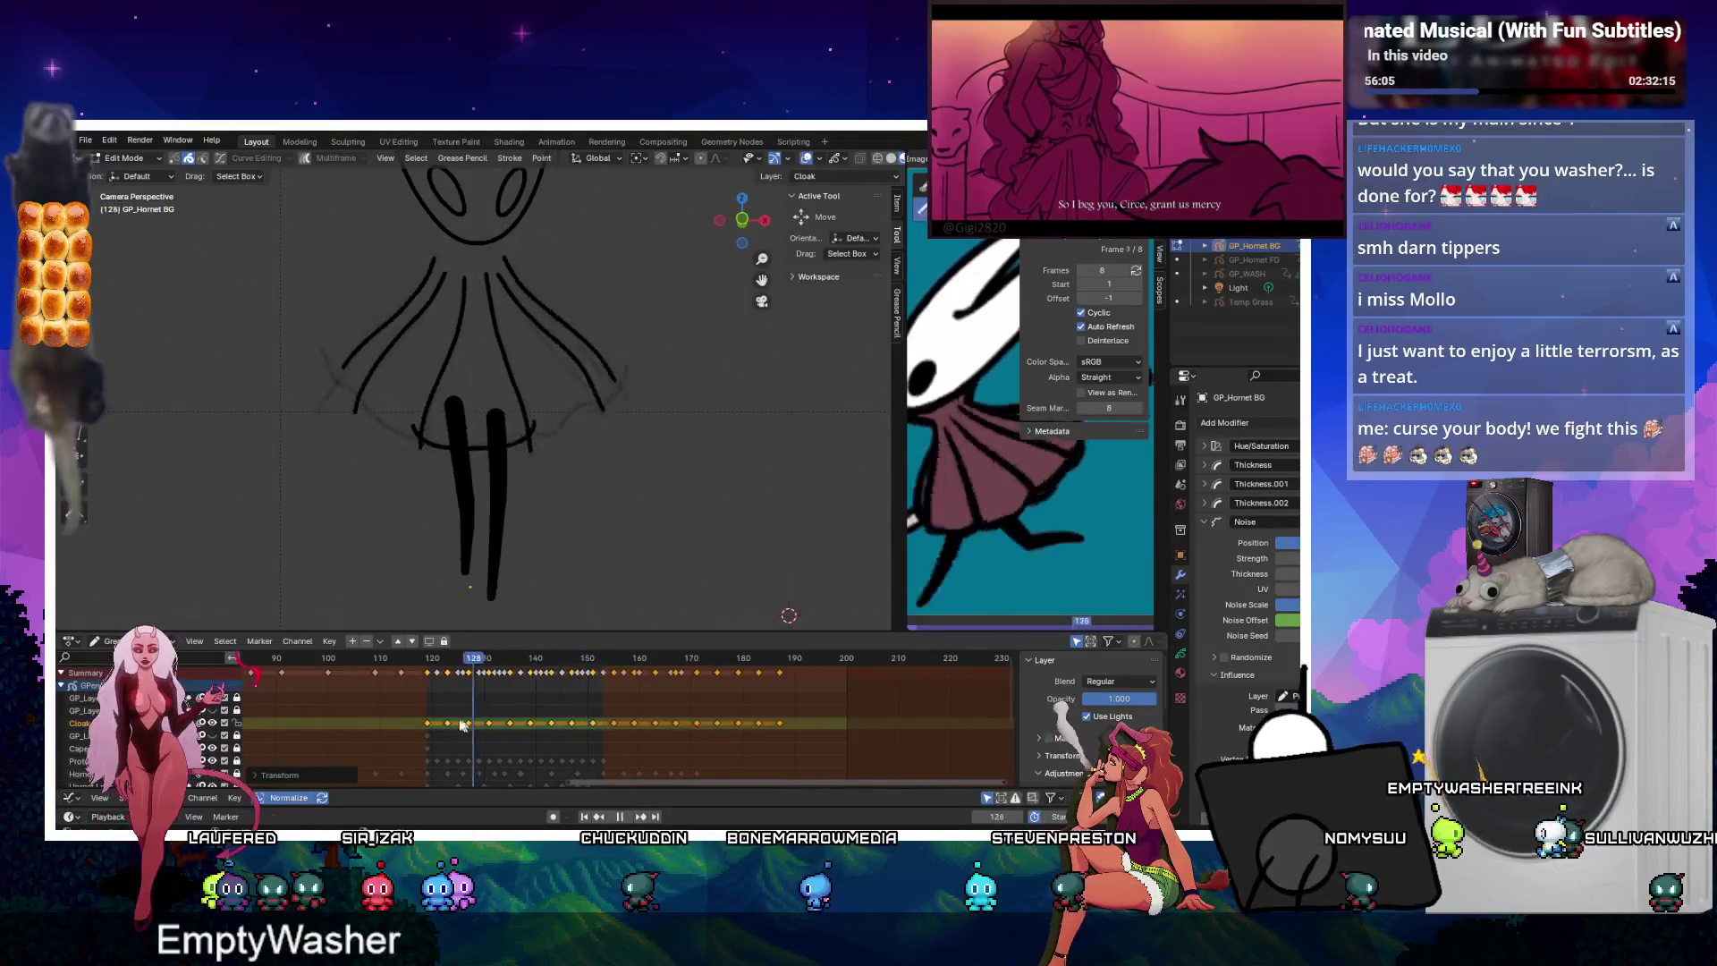
{"action": "left_click", "coordinate": [624, 821]}
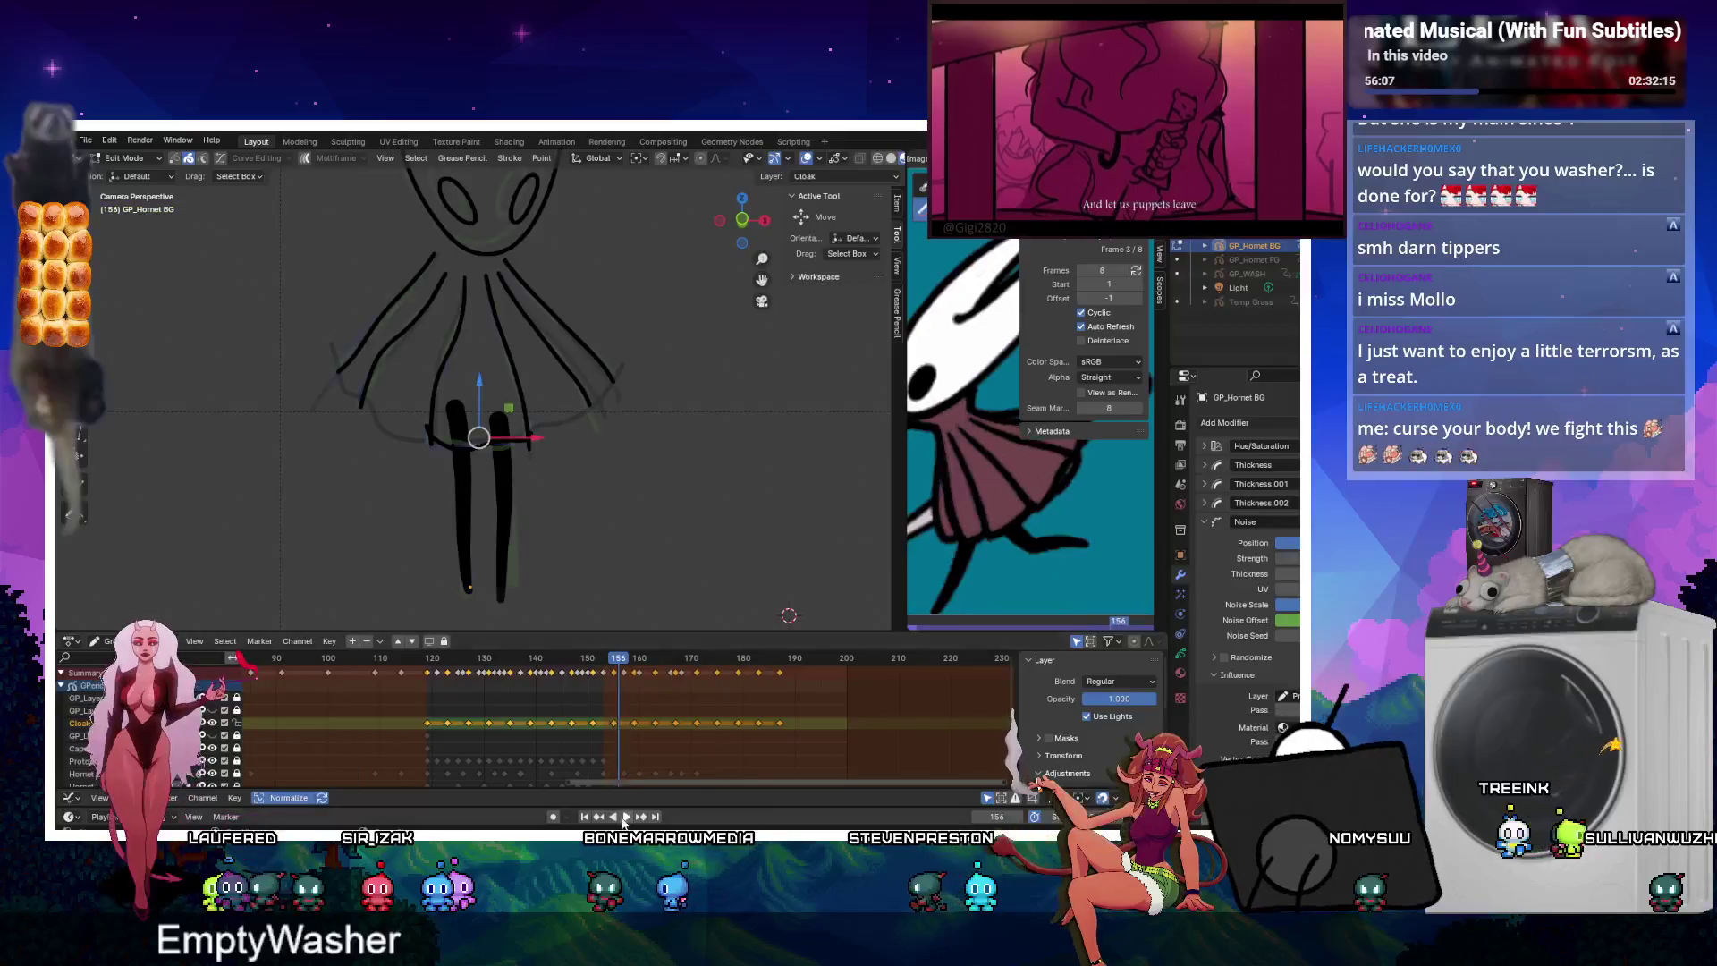
{"action": "left_click", "coordinate": [626, 817]}
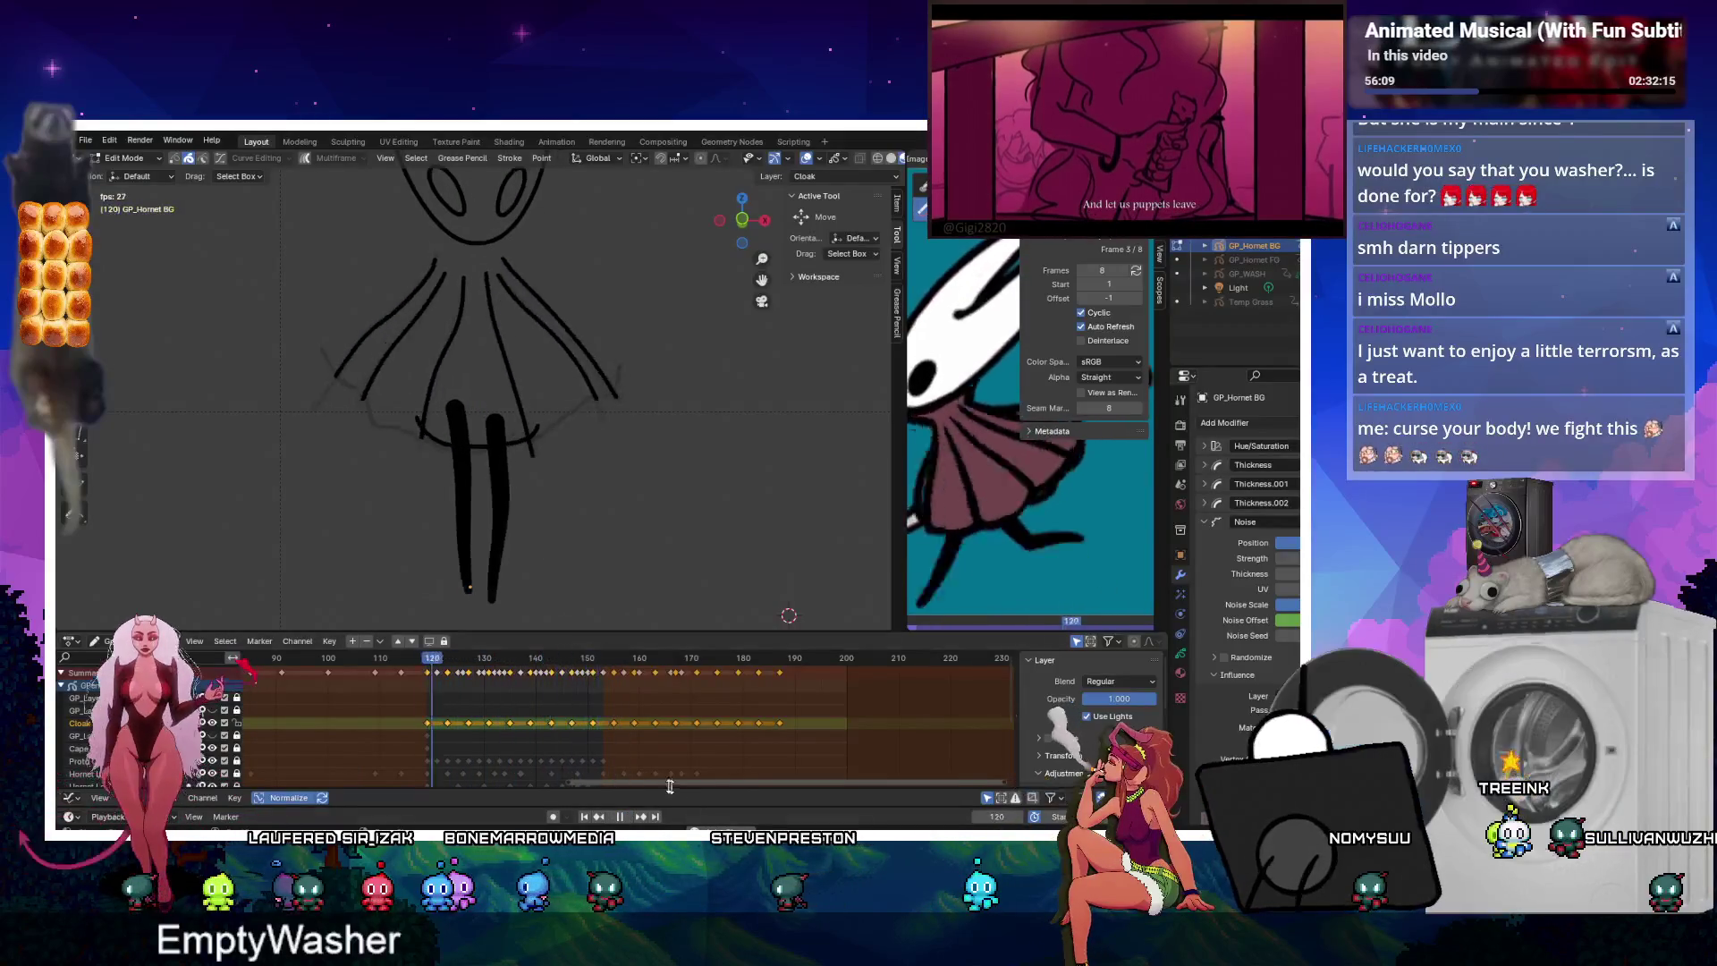
Stop at frame 137 and run Interpolate Sequence on the Cloak layer.
{"action": "left_click", "coordinate": [620, 816]}
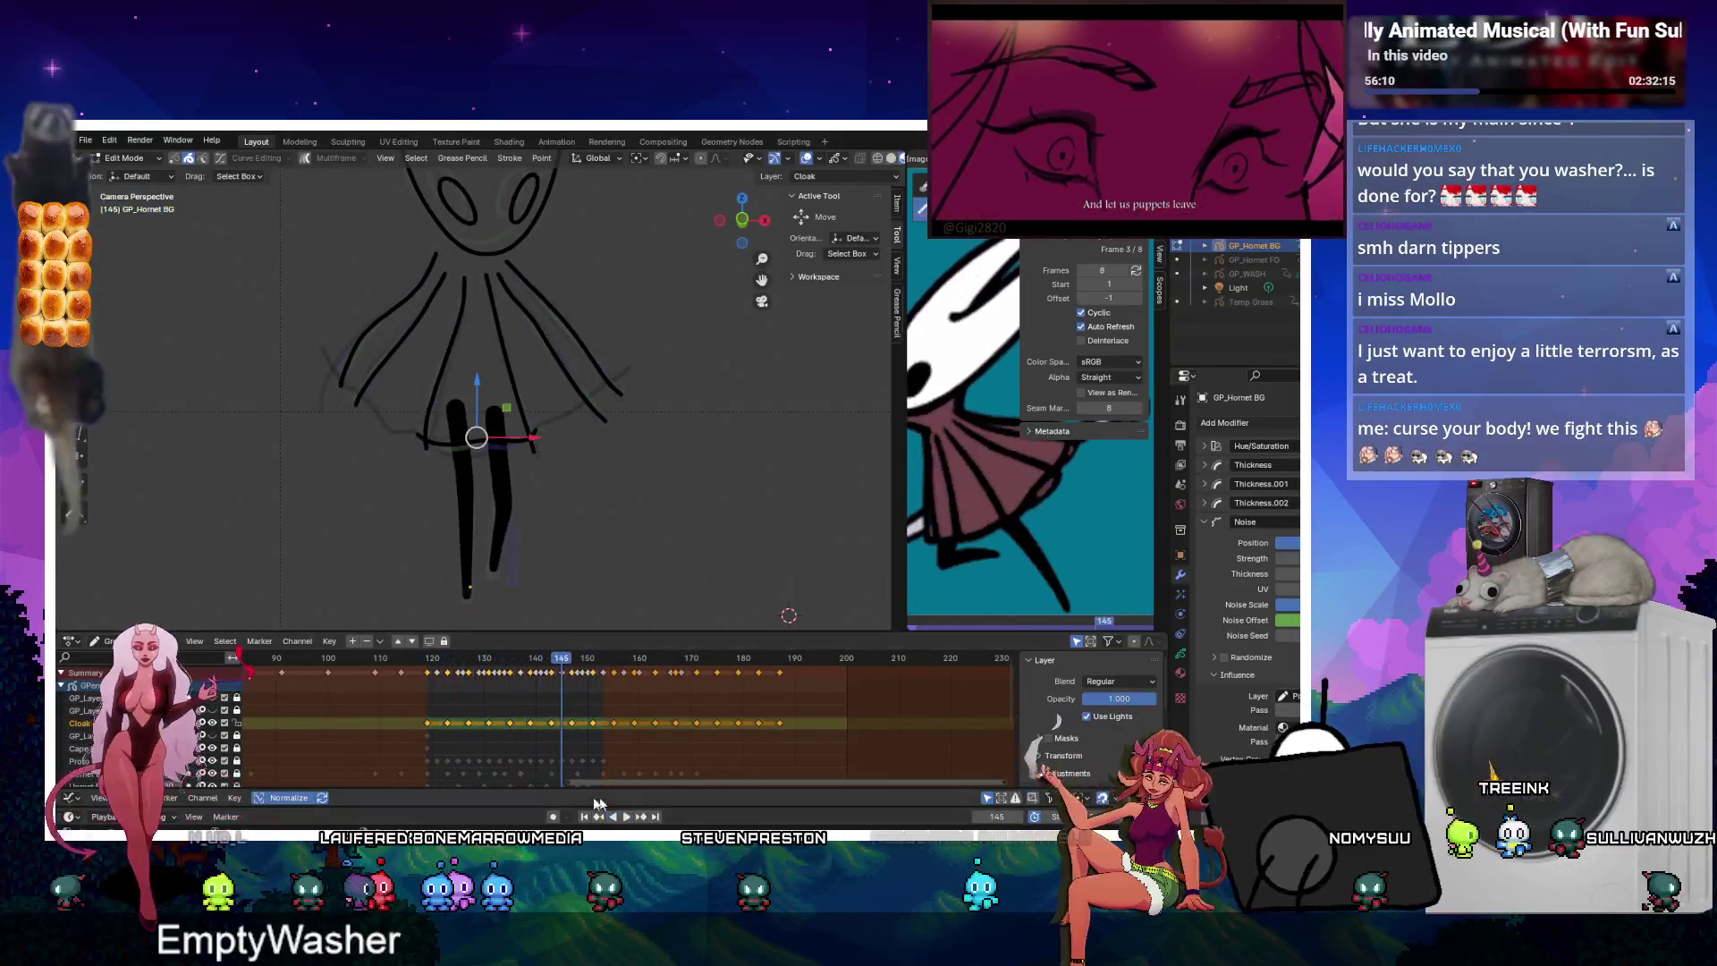
{"action": "left_click", "coordinate": [519, 658]}
{"action": "key", "text": "ctrl+shift+e"}
Step back frame by frame to 129, running Interpolate Sequence on the cloak at each stop.
{"action": "key", "text": "Left"}
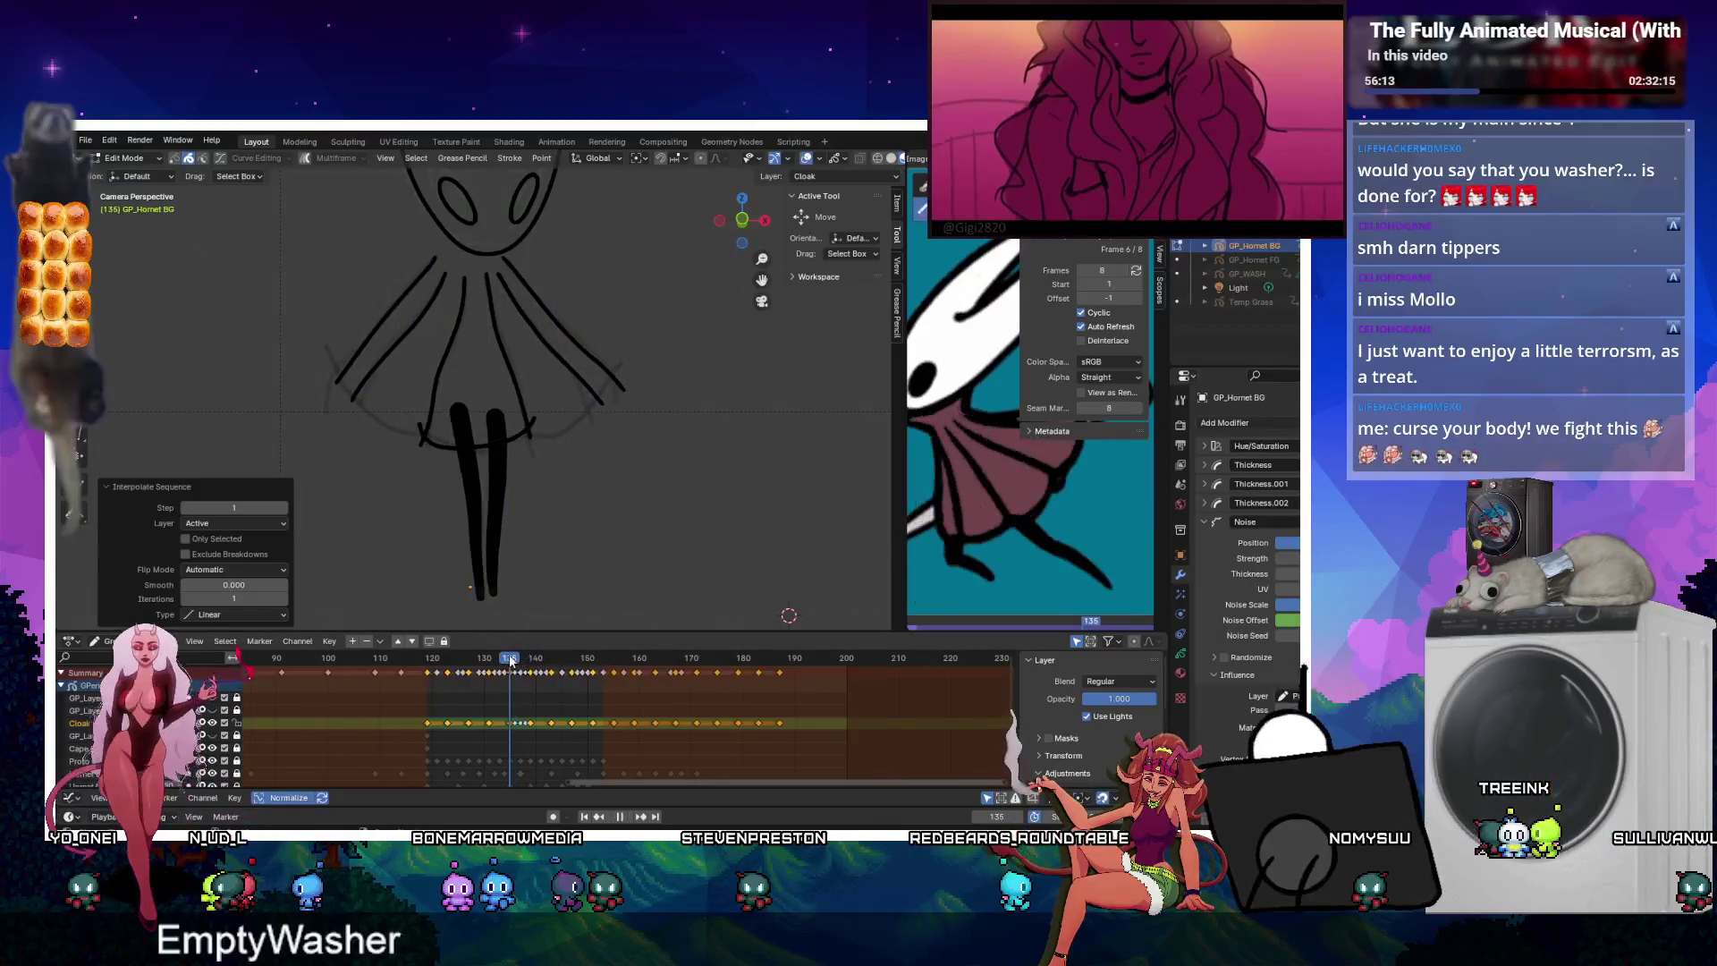
{"action": "key", "text": "ctrl+shift+e"}
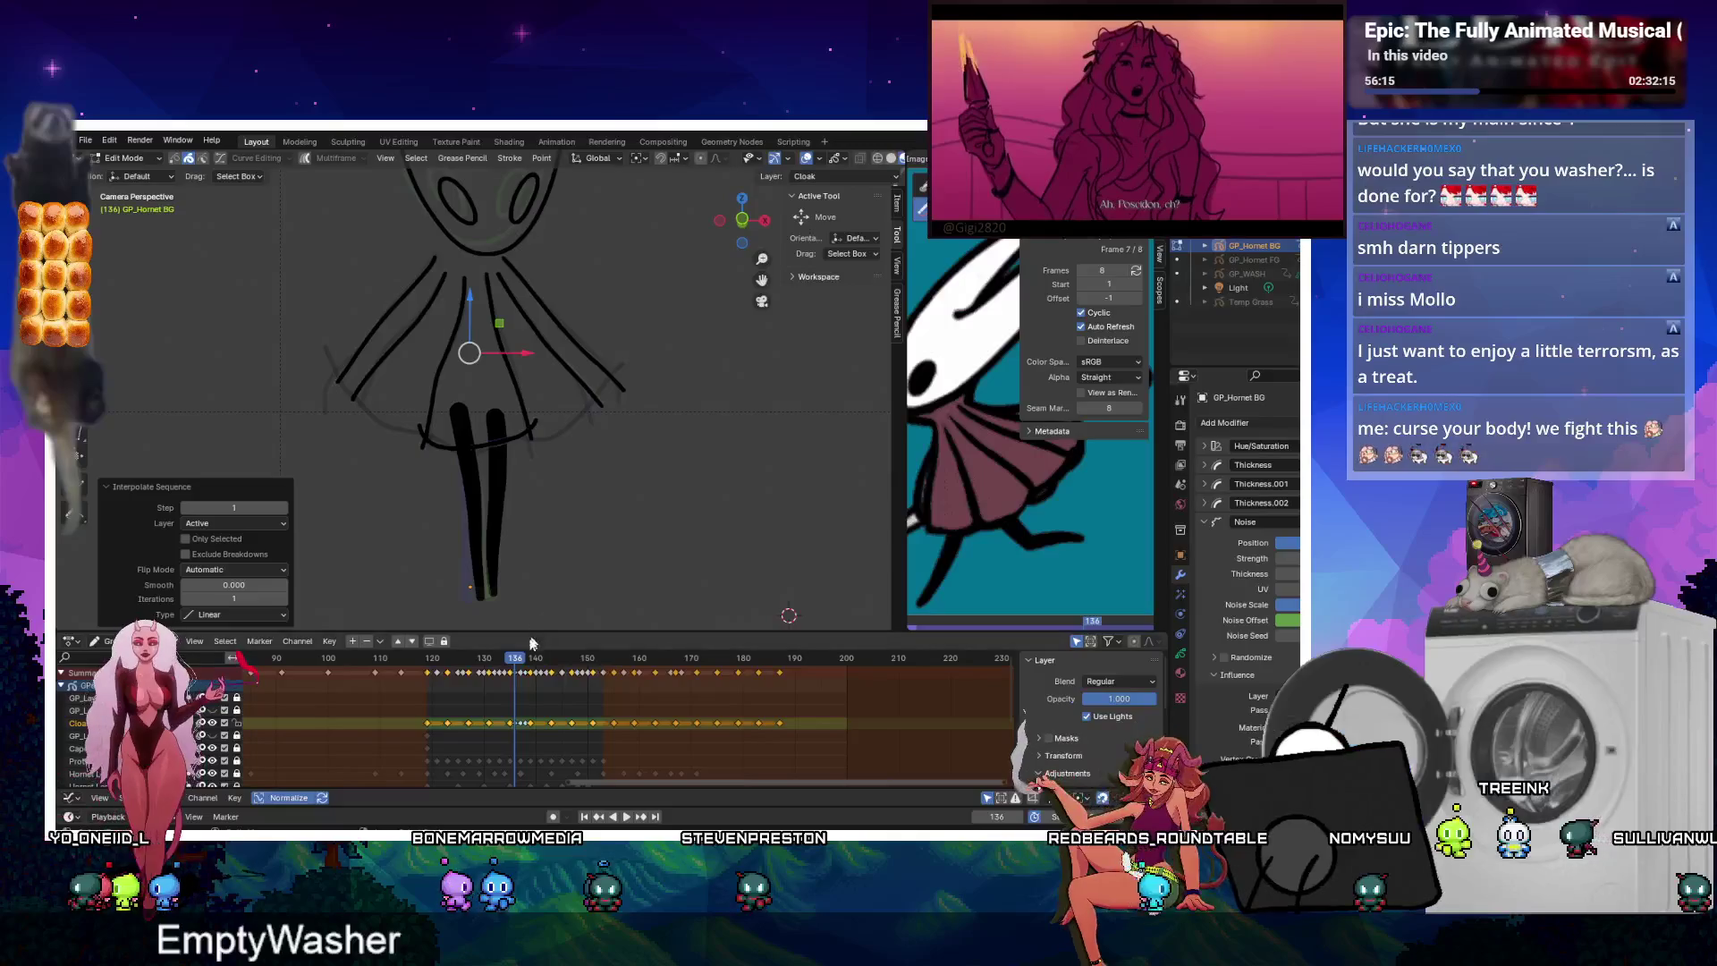
{"action": "key", "text": "Left"}
{"action": "key", "text": "Left"}
{"action": "key", "text": "Left"}
{"action": "key", "text": "ctrl+shift+e"}
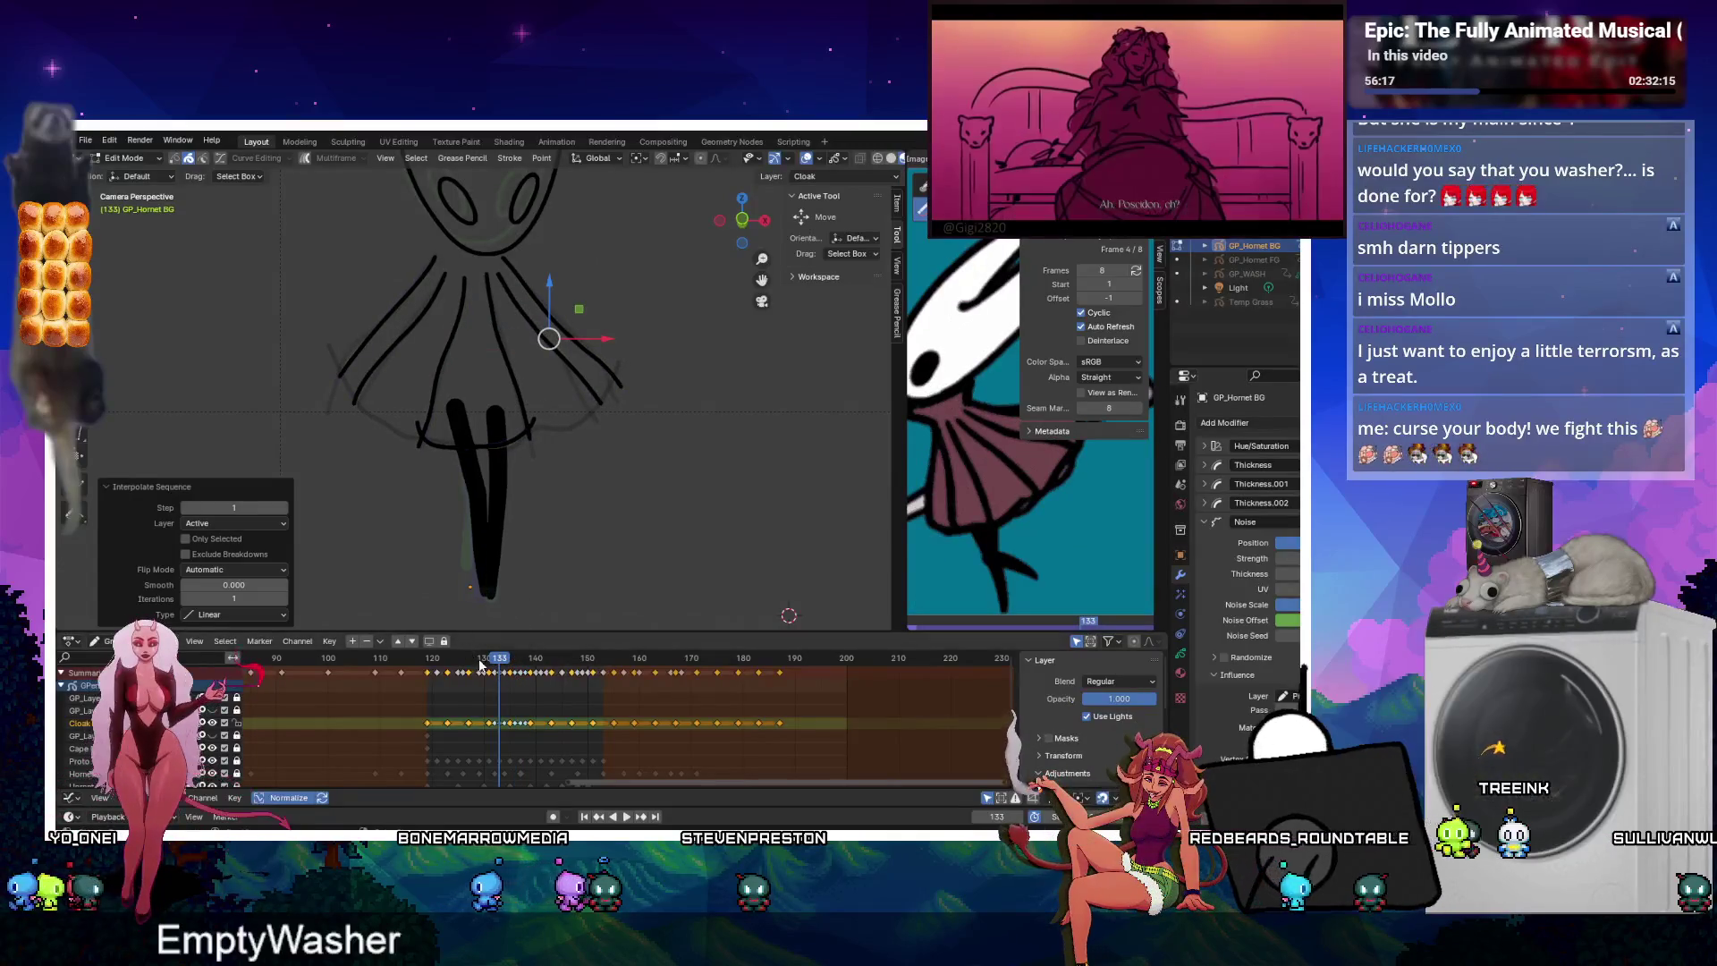
{"action": "key", "text": "Left"}
{"action": "key", "text": "Left"}
{"action": "key", "text": "Left"}
{"action": "key", "text": "ctrl+shift+e"}
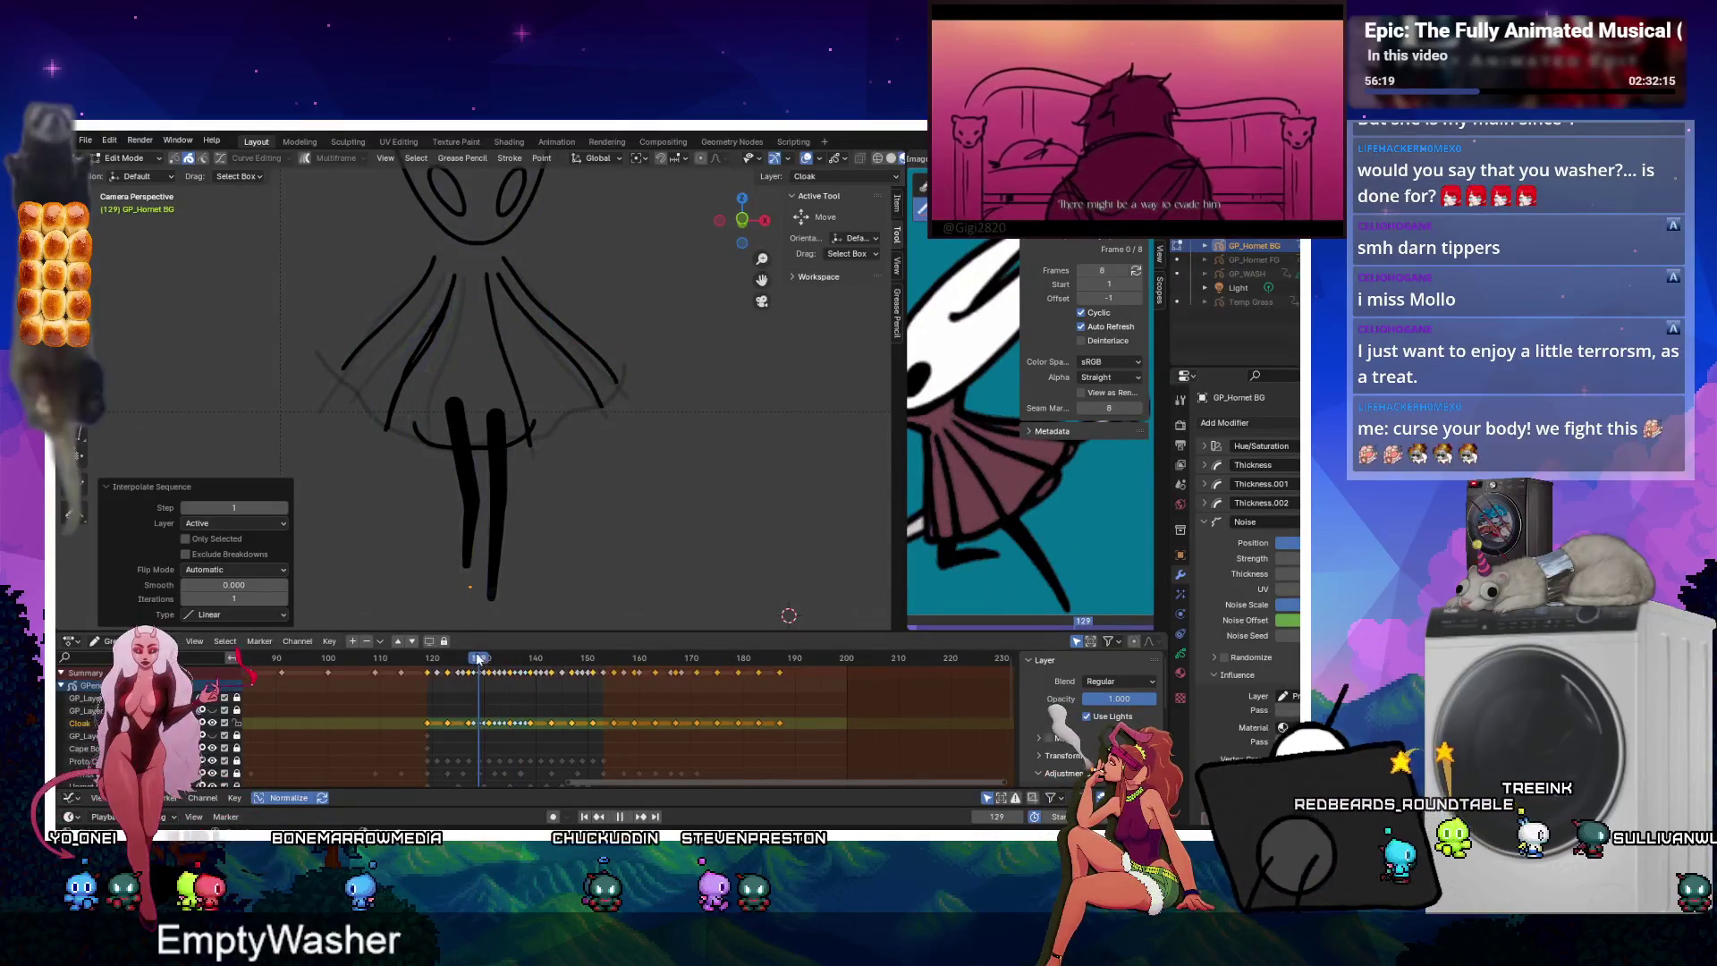
Preview playback, rerun Interpolate Sequence at frame 125, and step back to 121.
{"action": "key", "text": "space"}
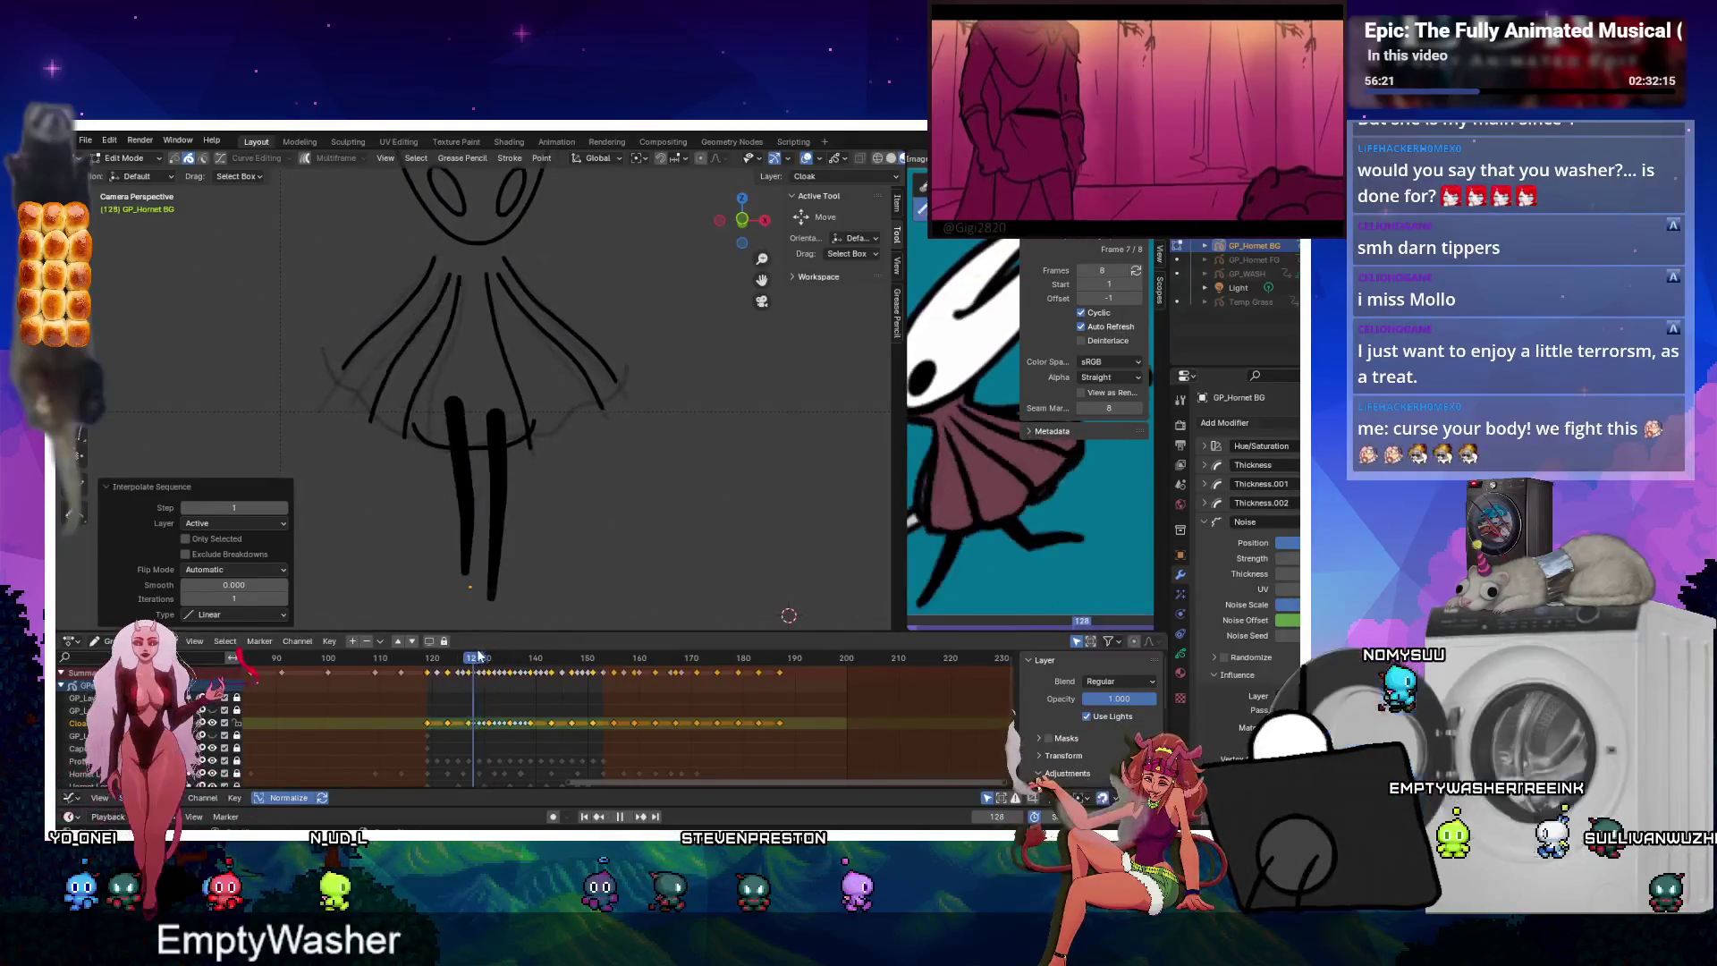
{"action": "key", "text": "Escape"}
{"action": "key", "text": "Left"}
{"action": "key", "text": "Left"}
{"action": "key", "text": "Left"}
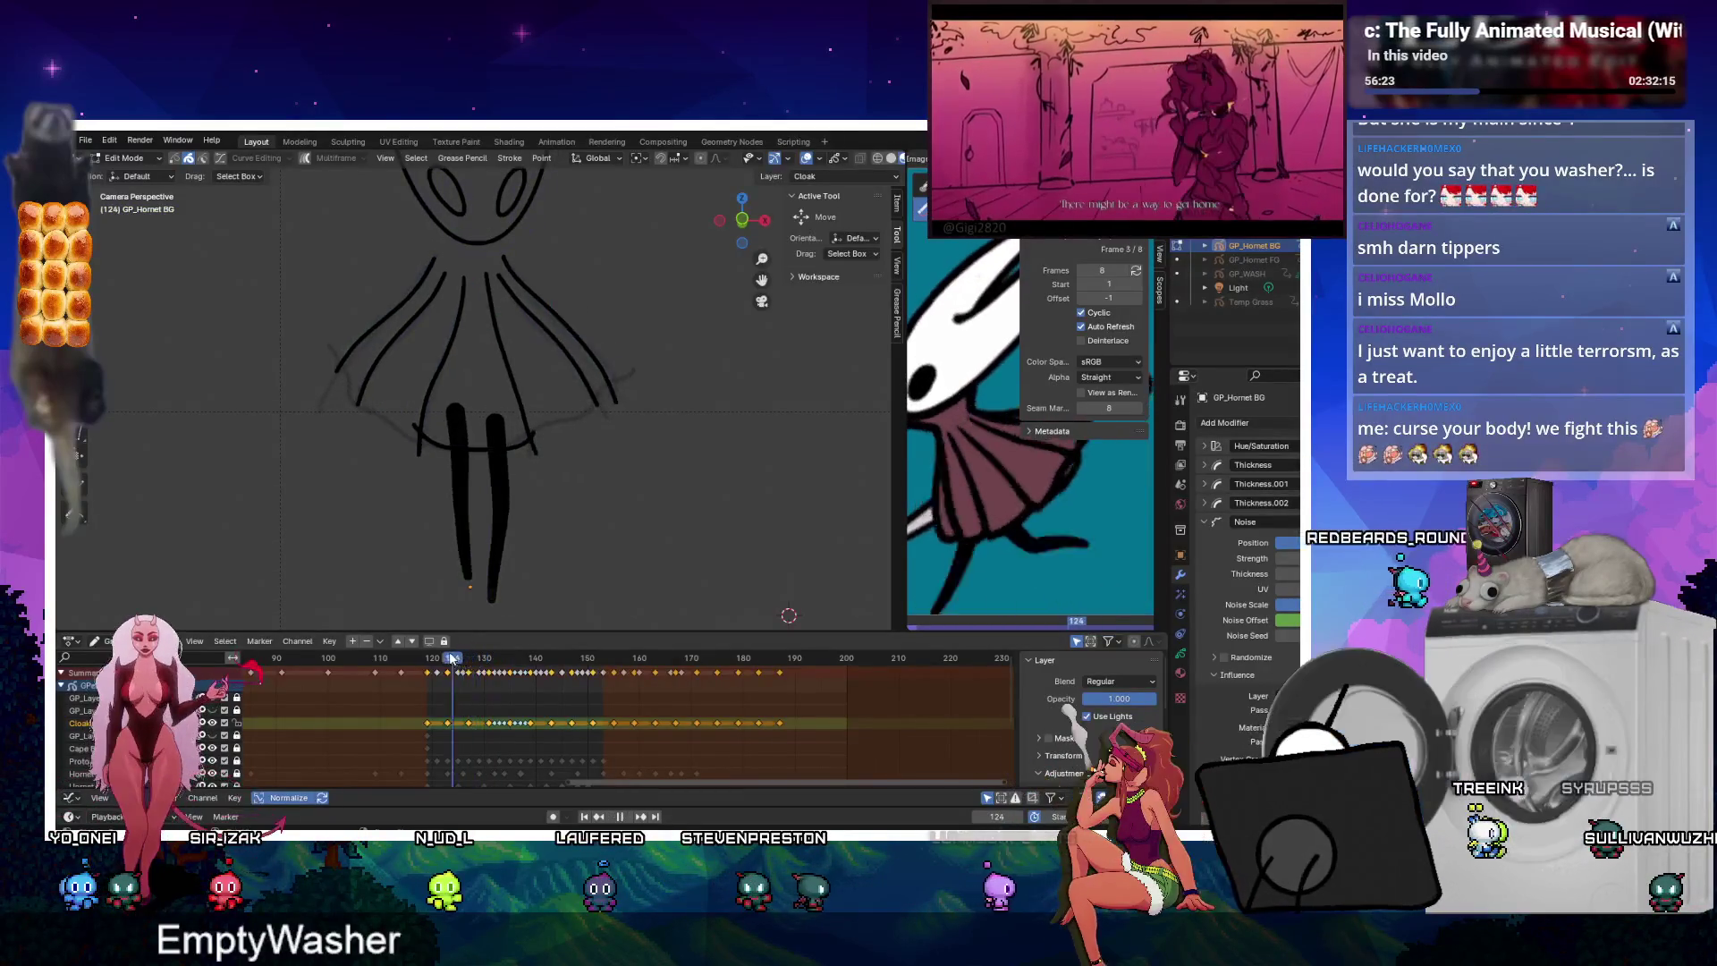
{"action": "key", "text": "ctrl+shift+e"}
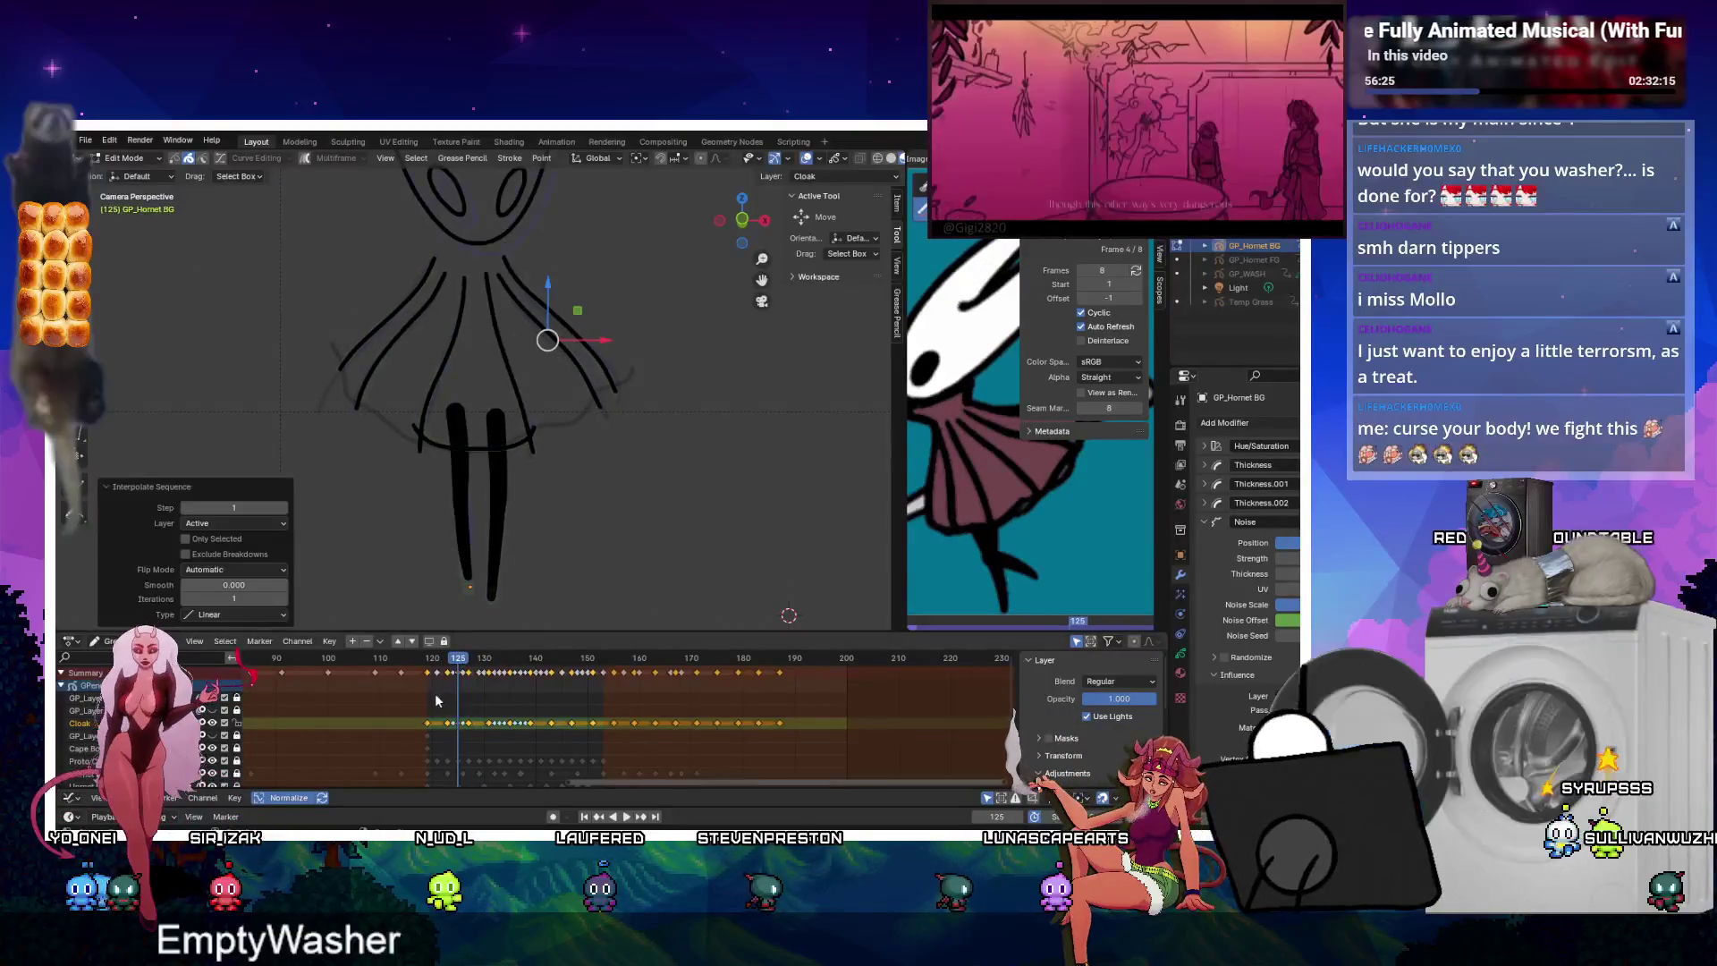
{"action": "key", "text": "Left"}
{"action": "key", "text": "Left"}
{"action": "key", "text": "Left"}
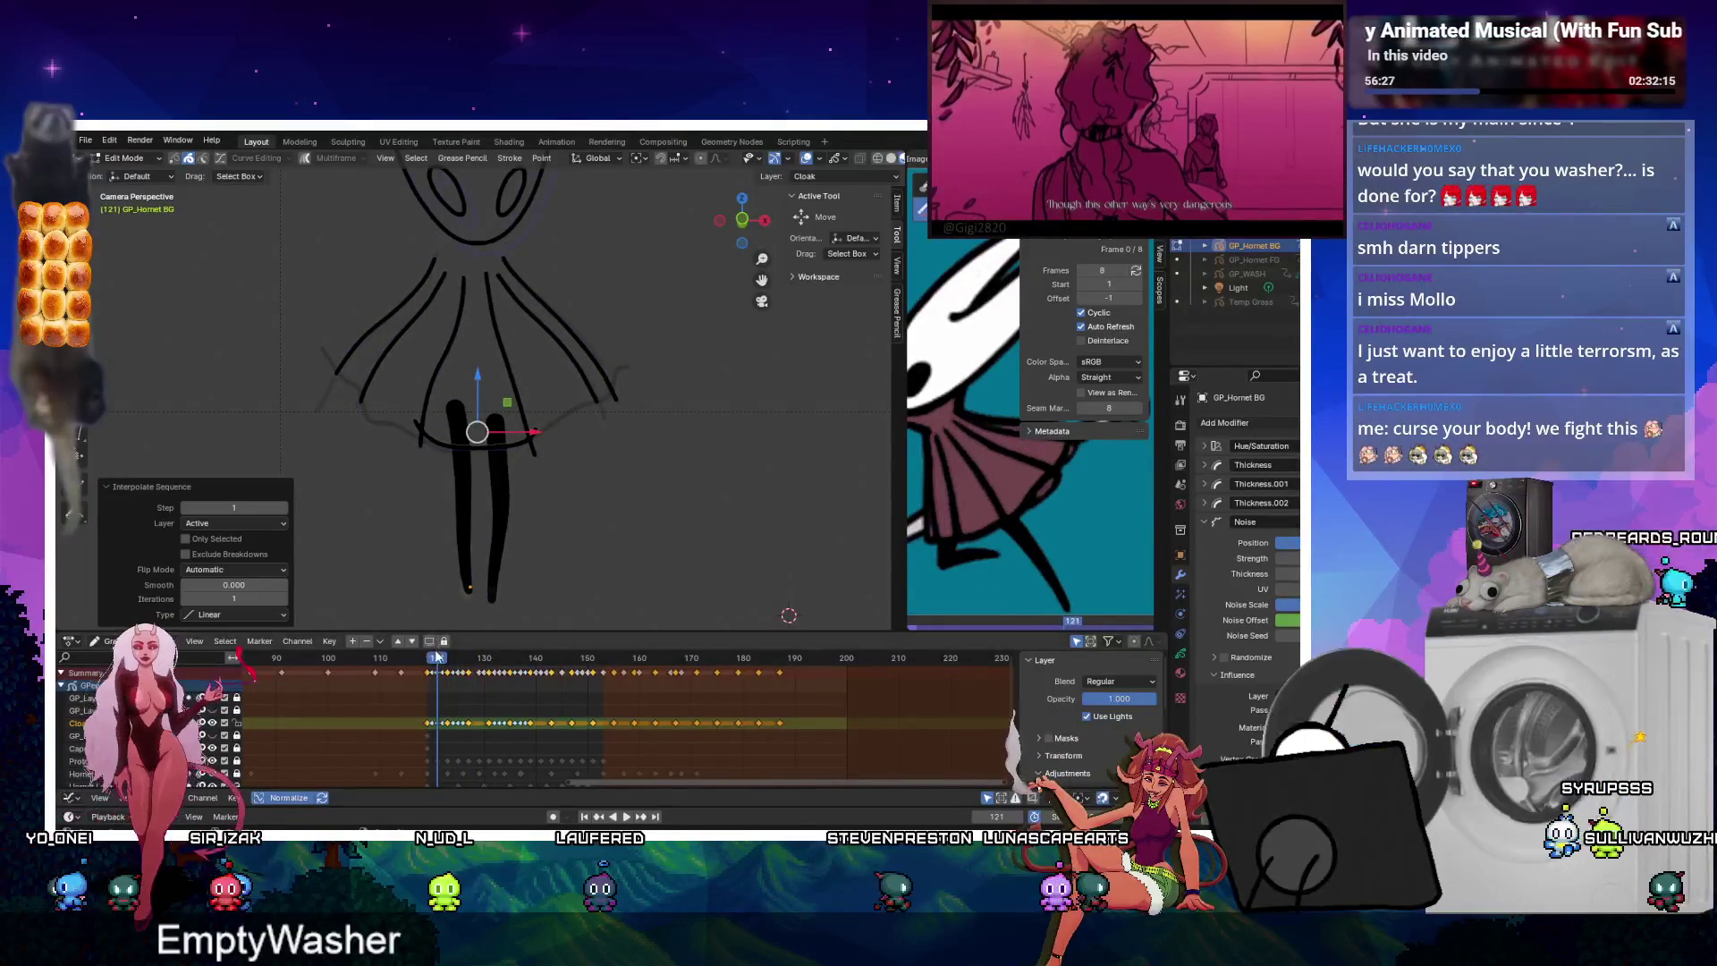
Play back and step through frames 142 to 153 to review the in-between motion.
{"action": "key", "text": "space"}
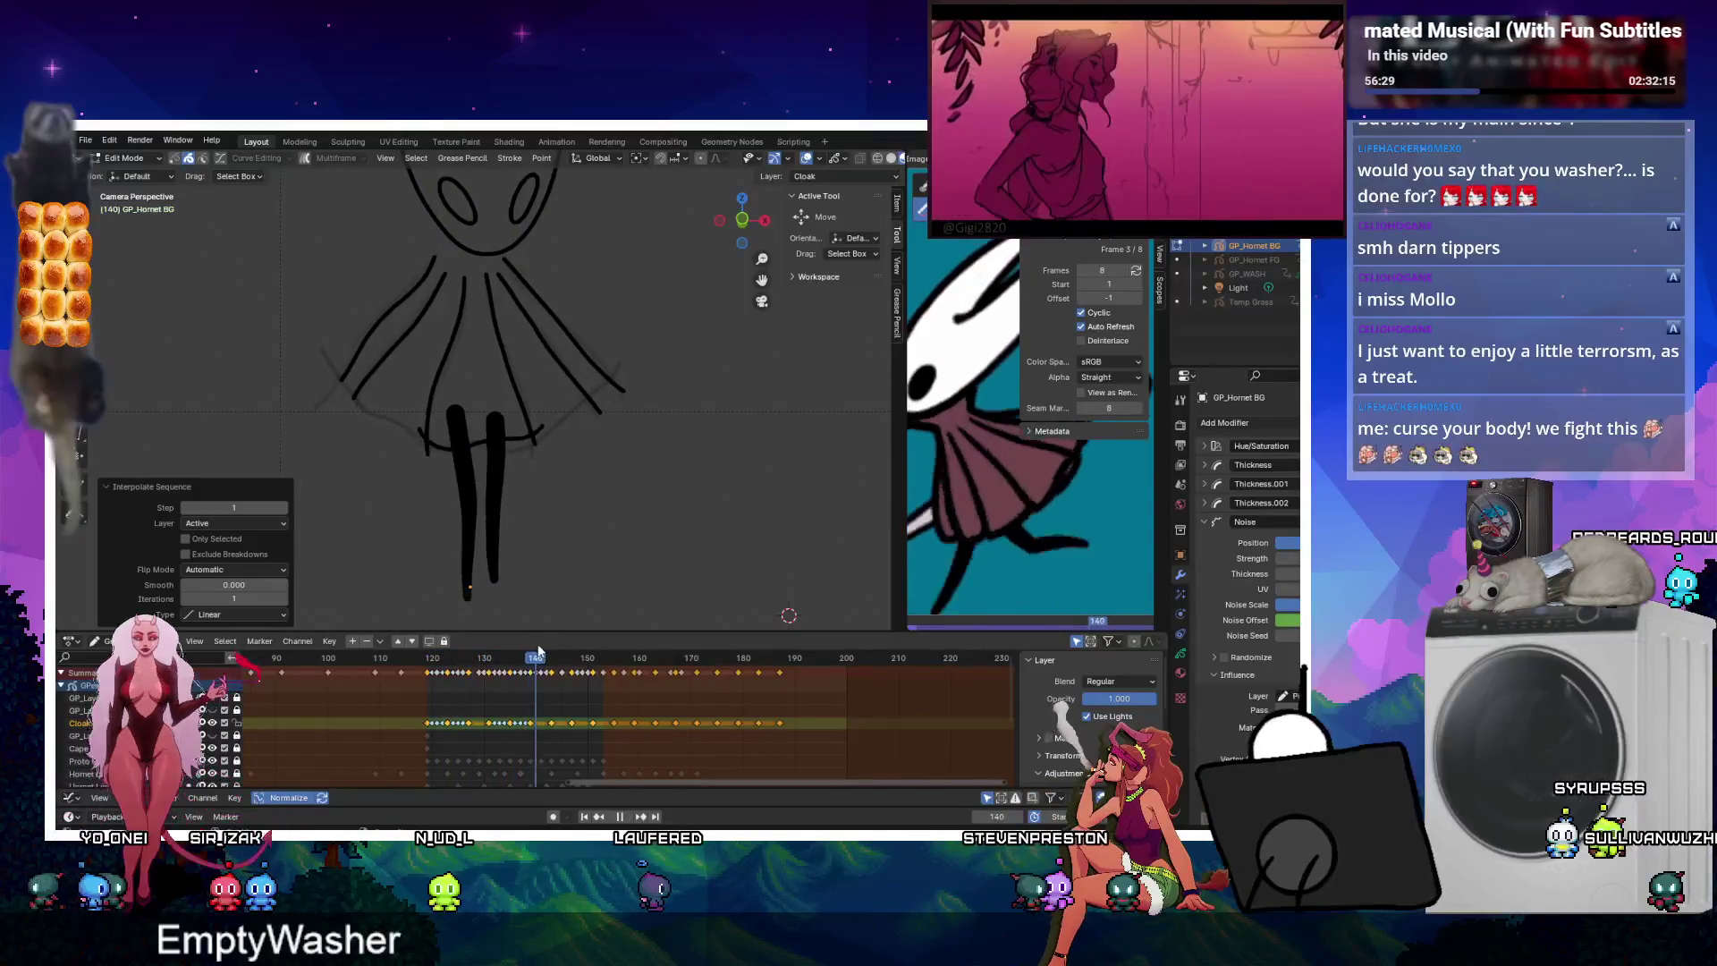
{"action": "left_click", "coordinate": [551, 657]}
{"action": "key", "text": "space"}
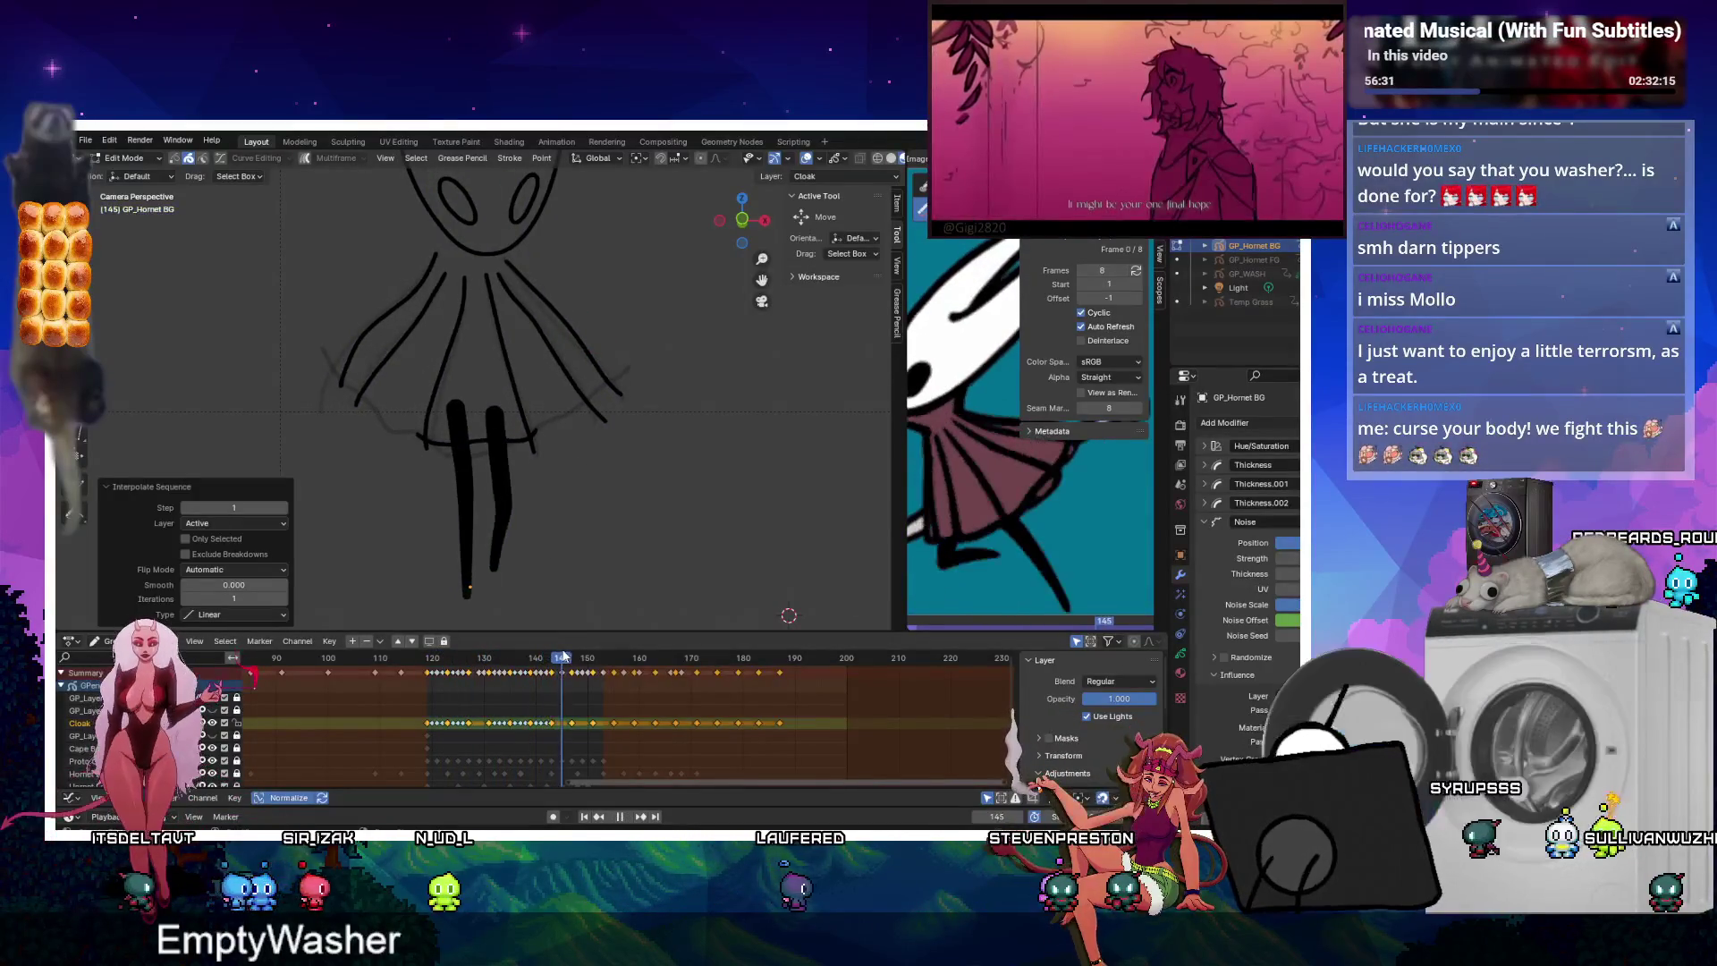
{"action": "key", "text": "Right"}
{"action": "key", "text": "Right"}
{"action": "key", "text": "Right"}
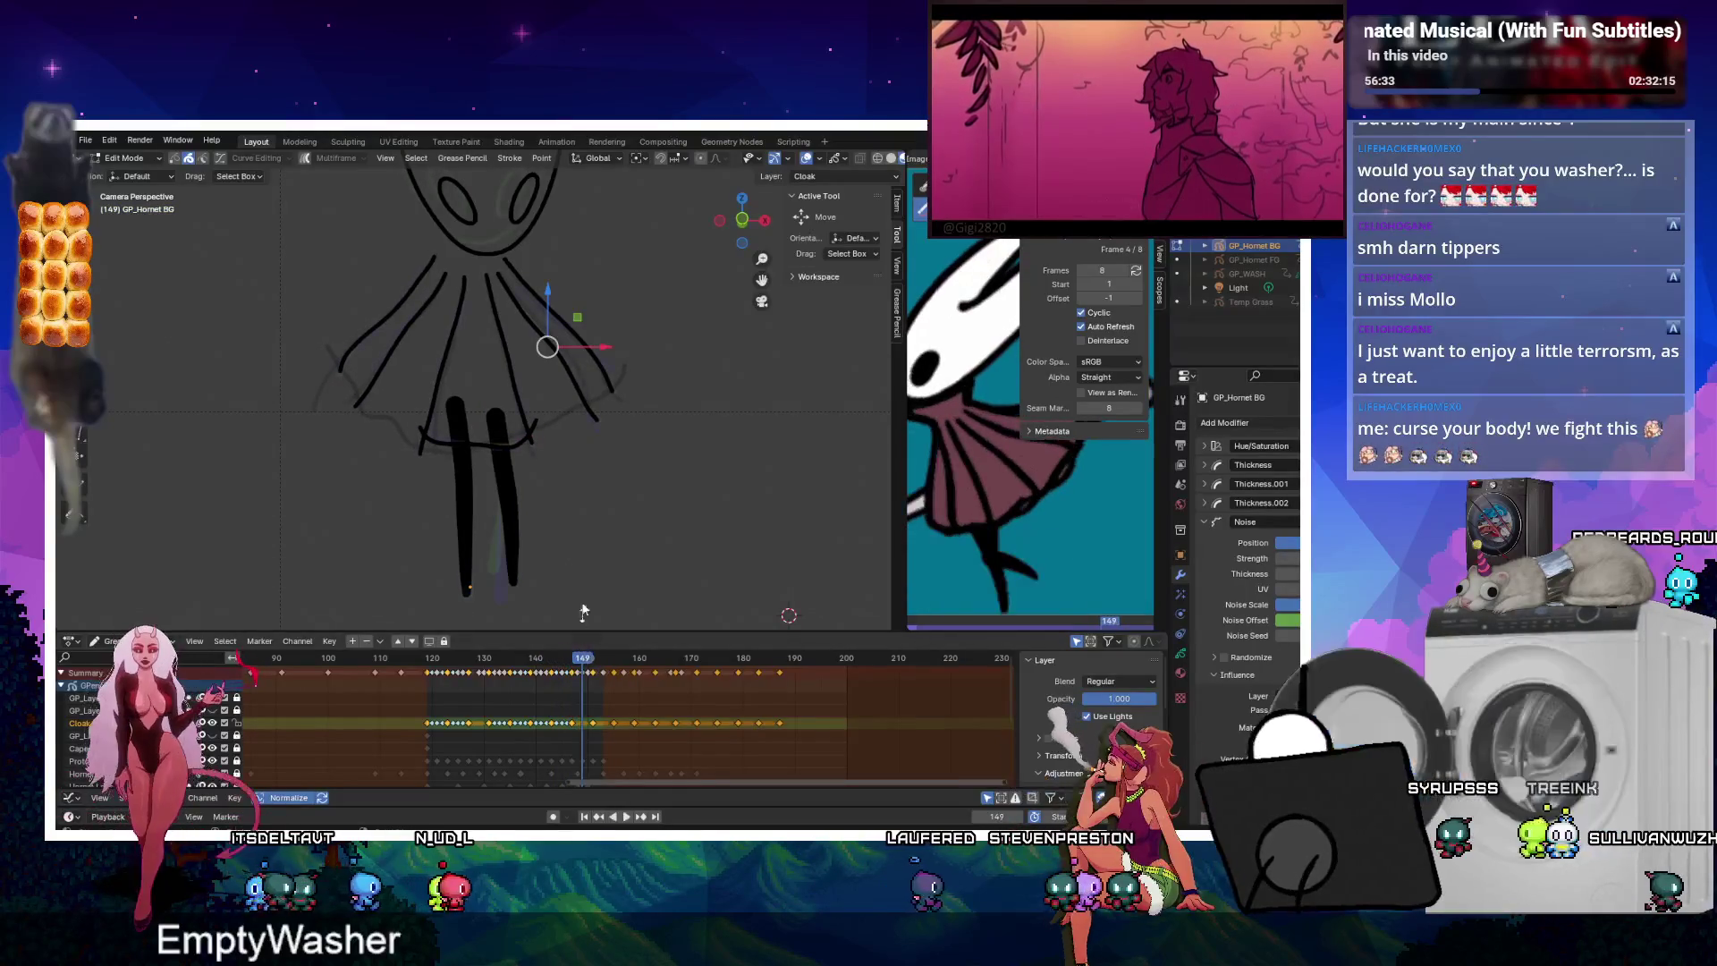
{"action": "key", "text": "Right"}
{"action": "key", "text": "Right"}
{"action": "key", "text": "Right"}
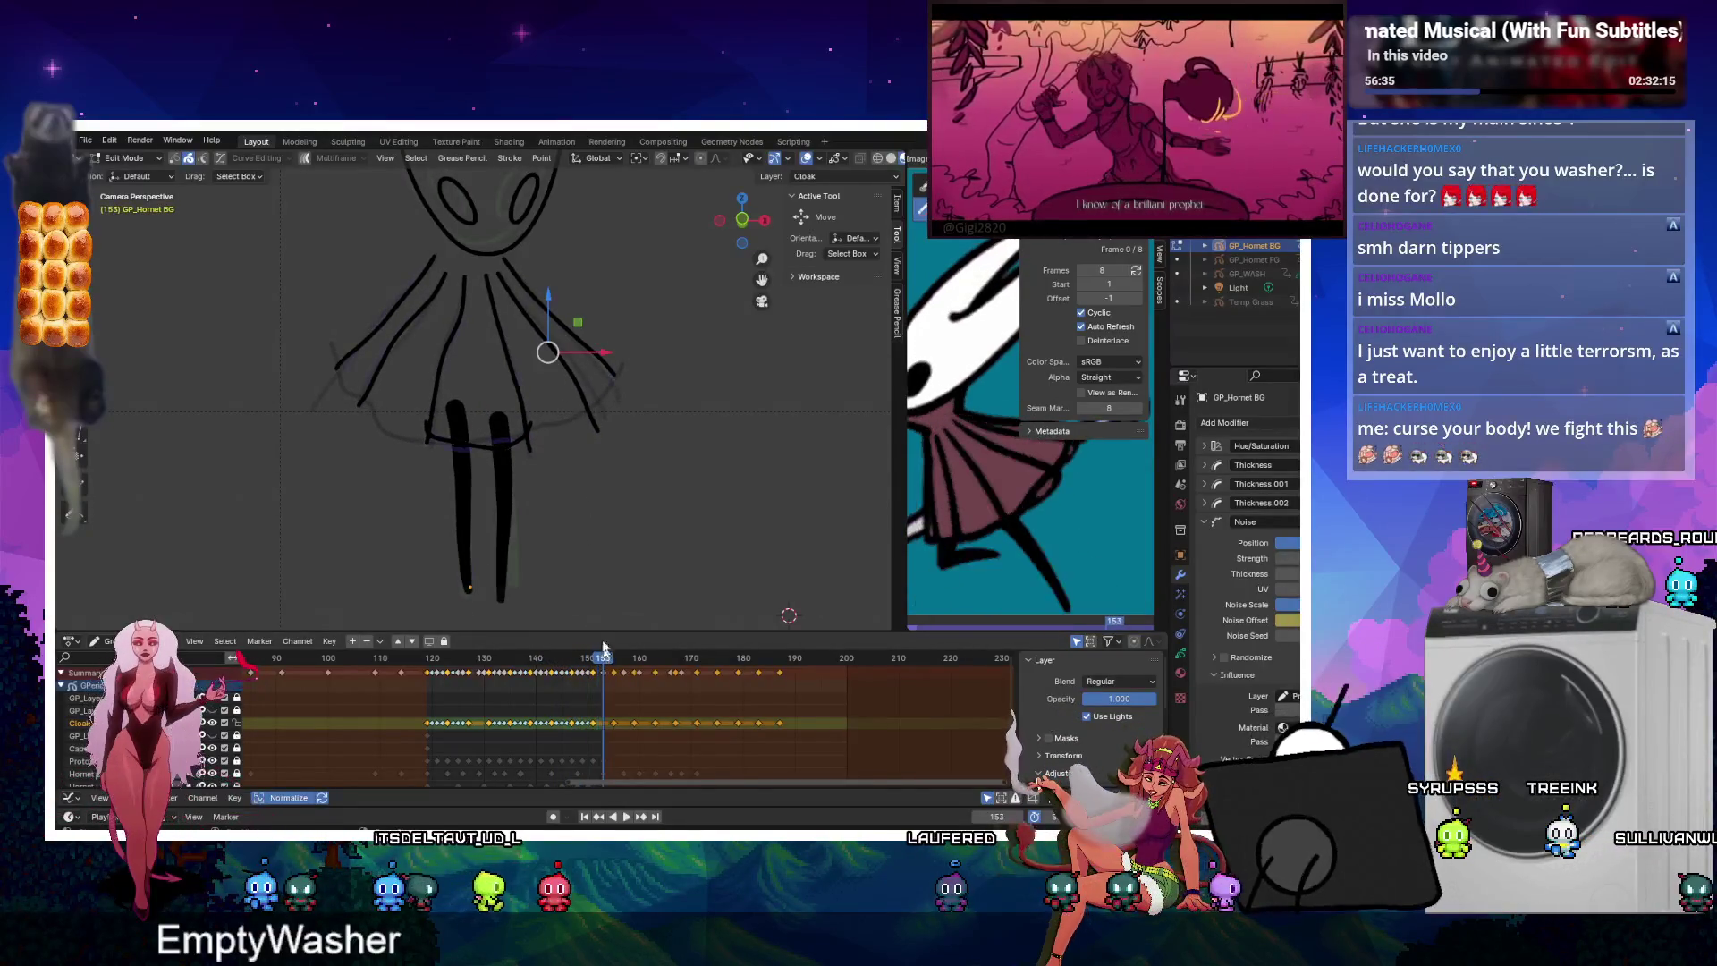
{"action": "key", "text": "space"}
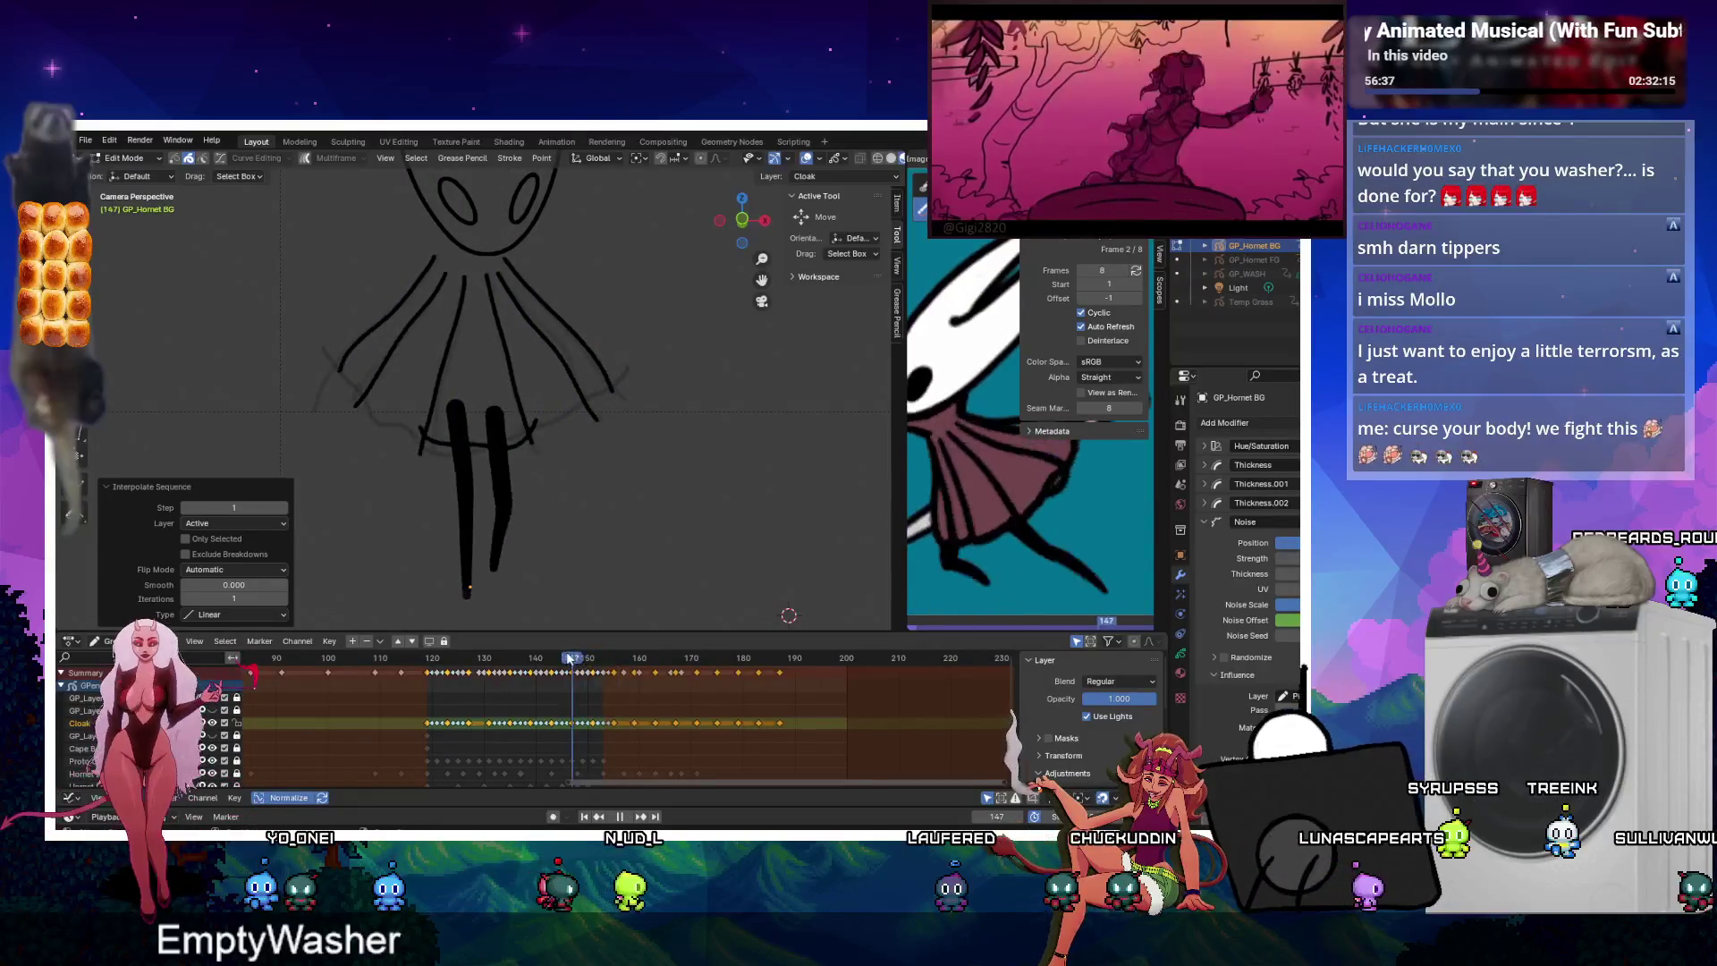
{"action": "key", "text": "Escape"}
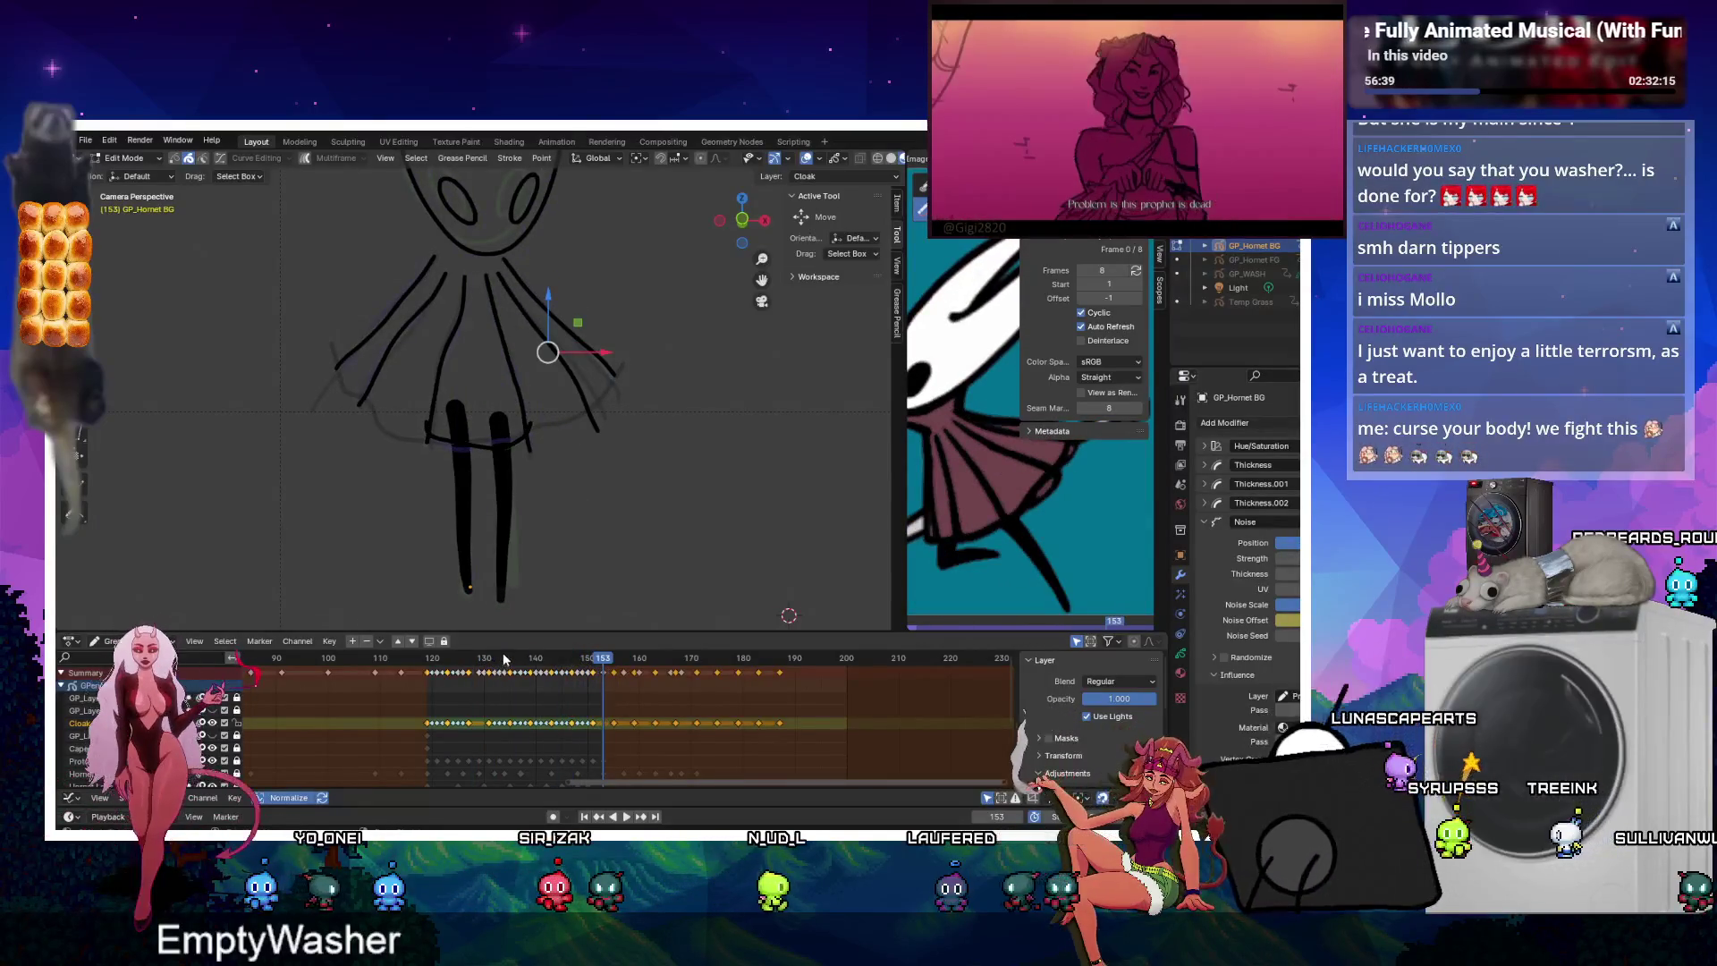
Scrub back to frame 129 and rerun Interpolate Sequence using No Flip.
{"action": "key", "text": "space"}
{"action": "left_click", "coordinate": [488, 658]}
{"action": "left_click_drag", "start_coordinate": [488, 659], "coordinate": [481, 659]}
{"action": "key", "text": "space"}
{"action": "key", "text": "ctrl+shift+e"}
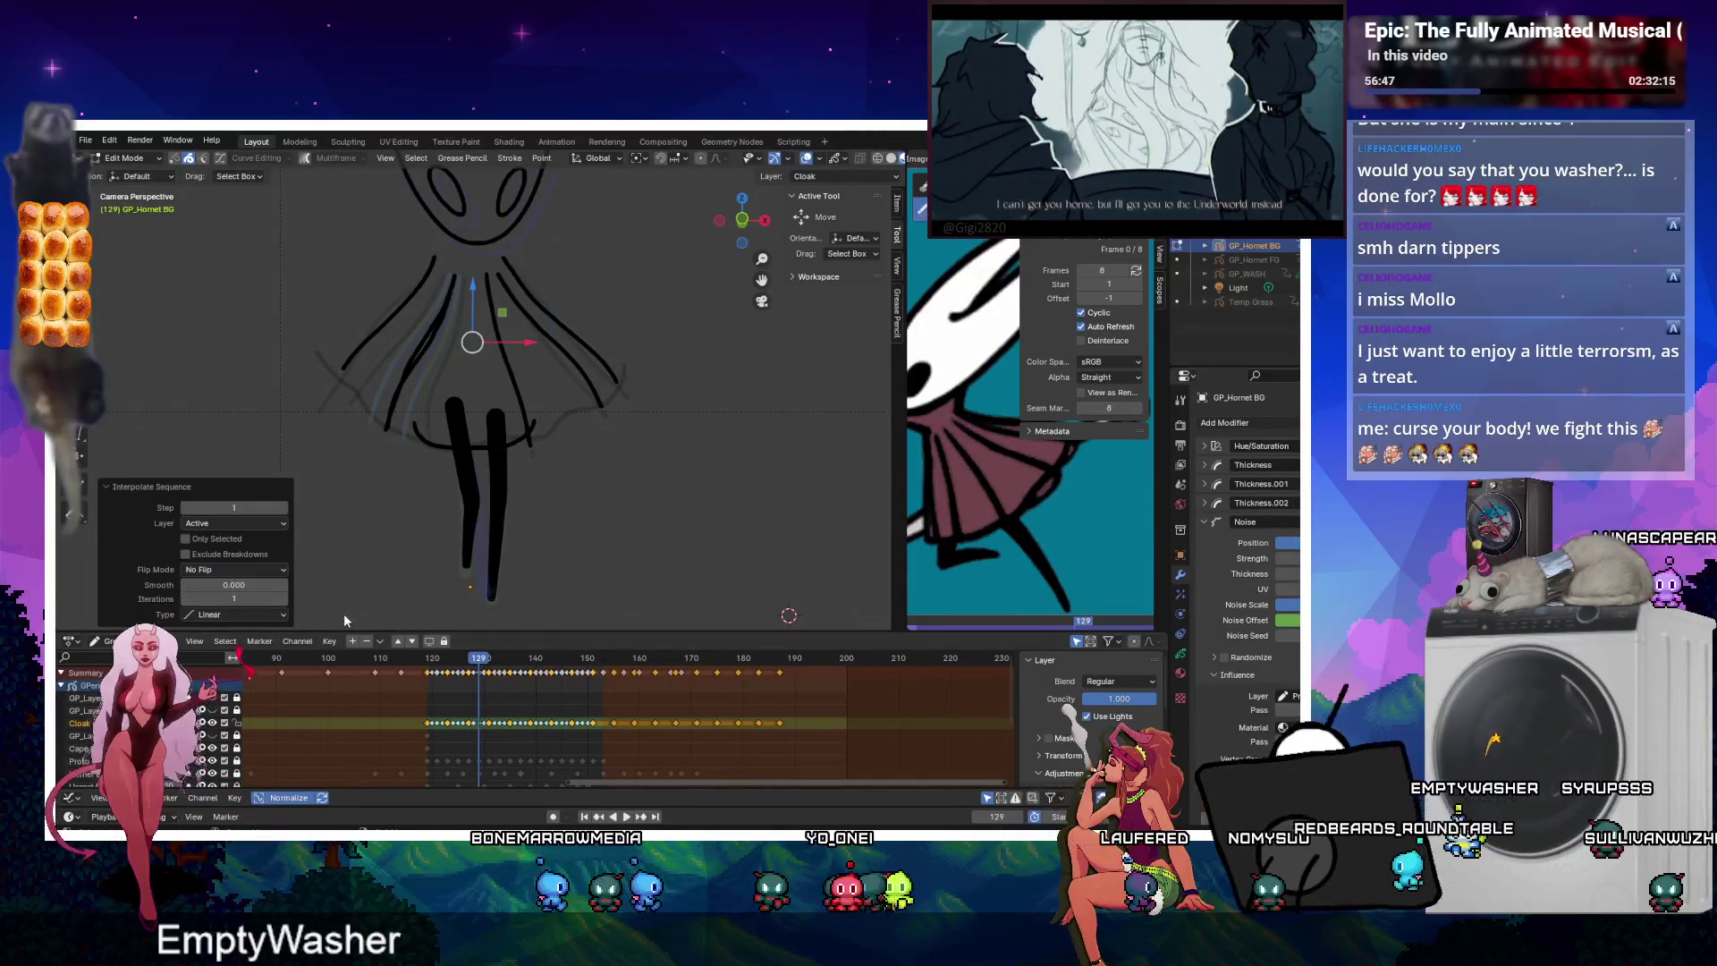
Rerun Interpolate Sequence at frame 129 and scrub through frames 121 to 137.
{"action": "left_click_drag", "start_coordinate": [474, 665], "coordinate": [480, 659]}
{"action": "key", "text": "ctrl+shift+e"}
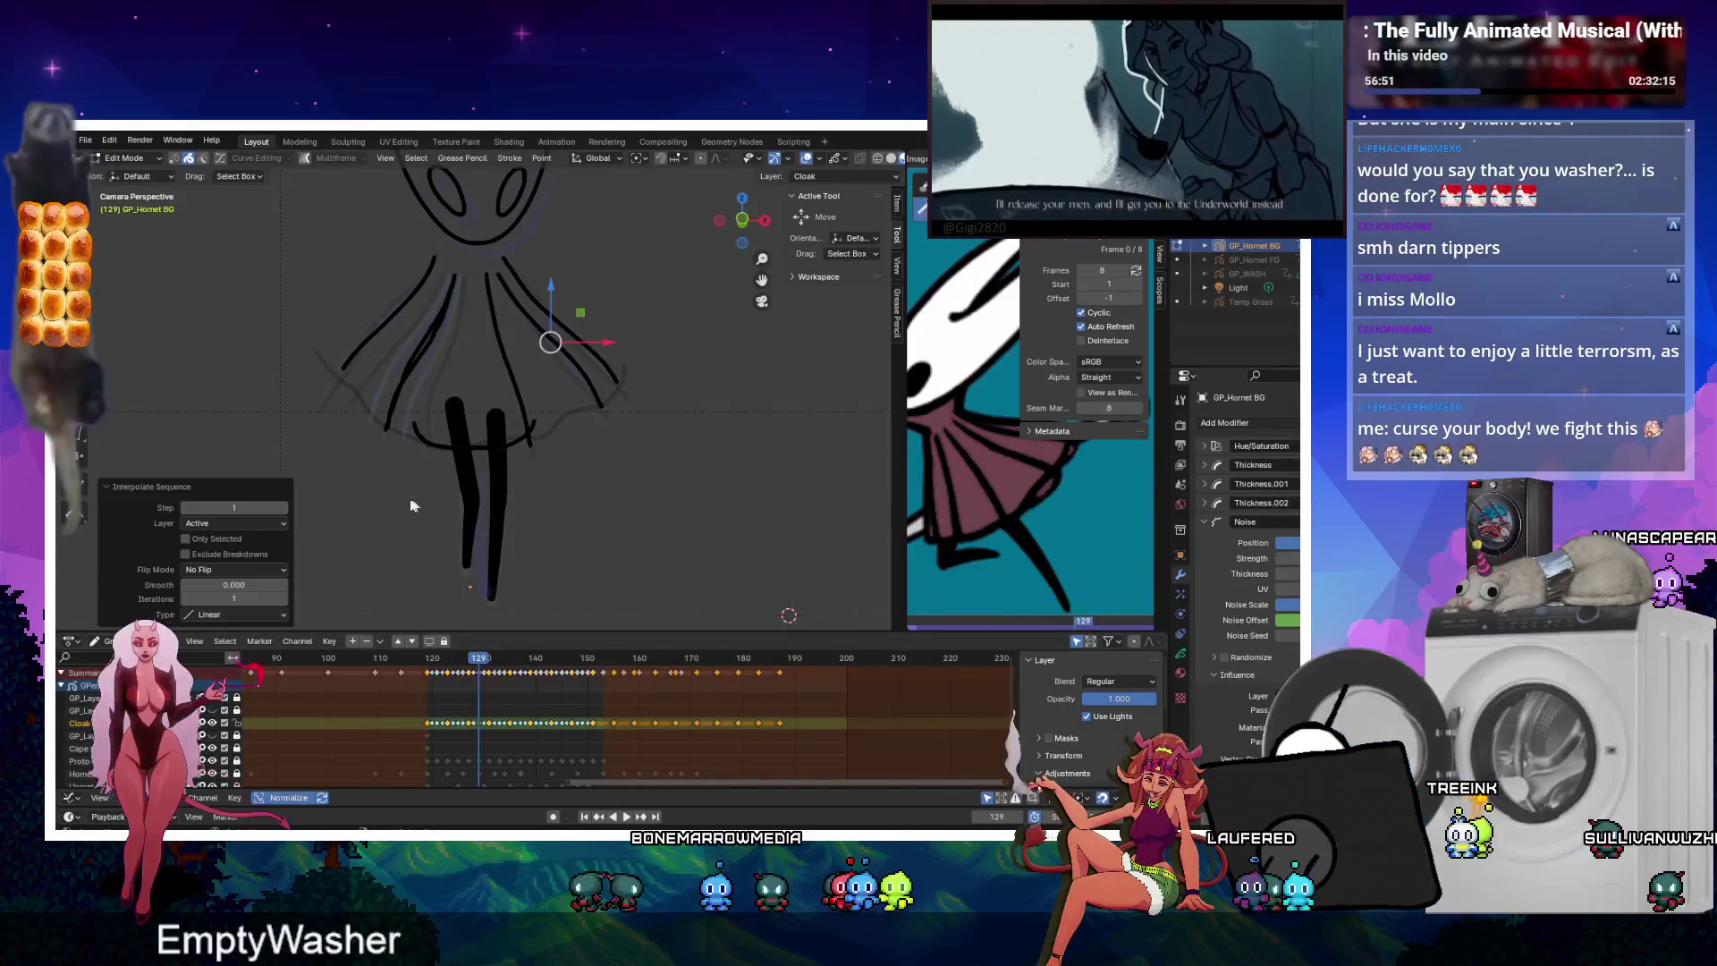
{"action": "left_click_drag", "start_coordinate": [474, 666], "coordinate": [476, 671]}
{"action": "key", "text": "Left"}
{"action": "key", "text": "Left"}
{"action": "key", "text": "Left"}
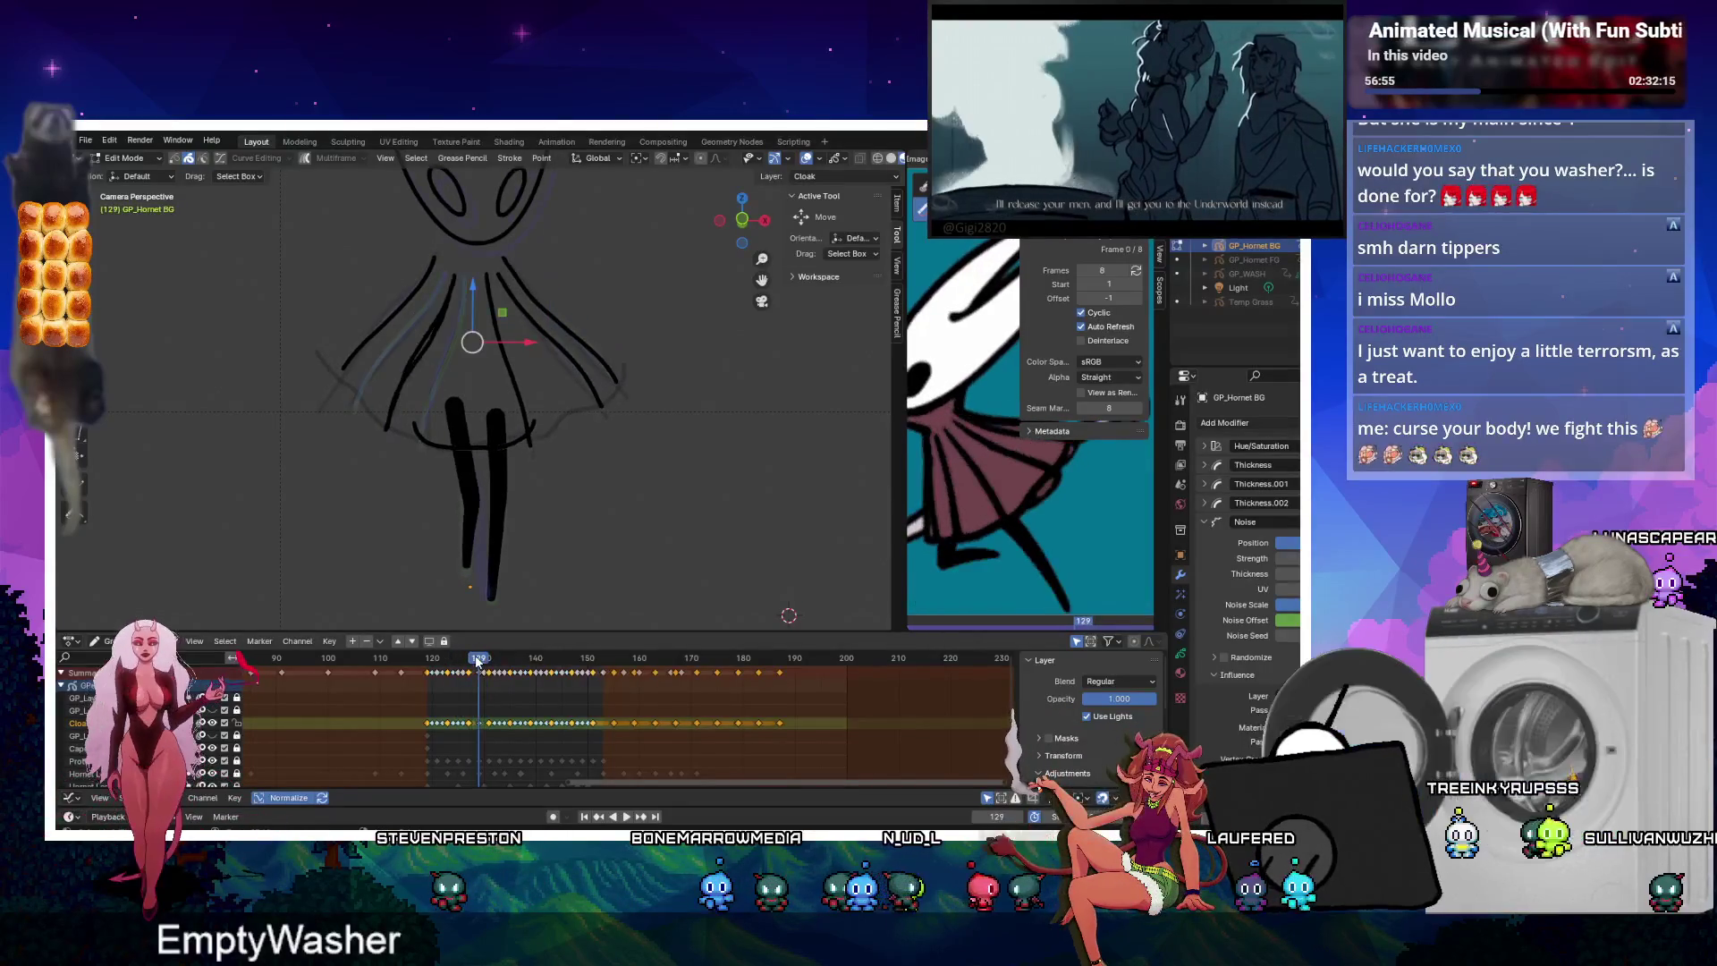
{"action": "key", "text": "Right"}
{"action": "key", "text": "Right"}
{"action": "key", "text": "Right"}
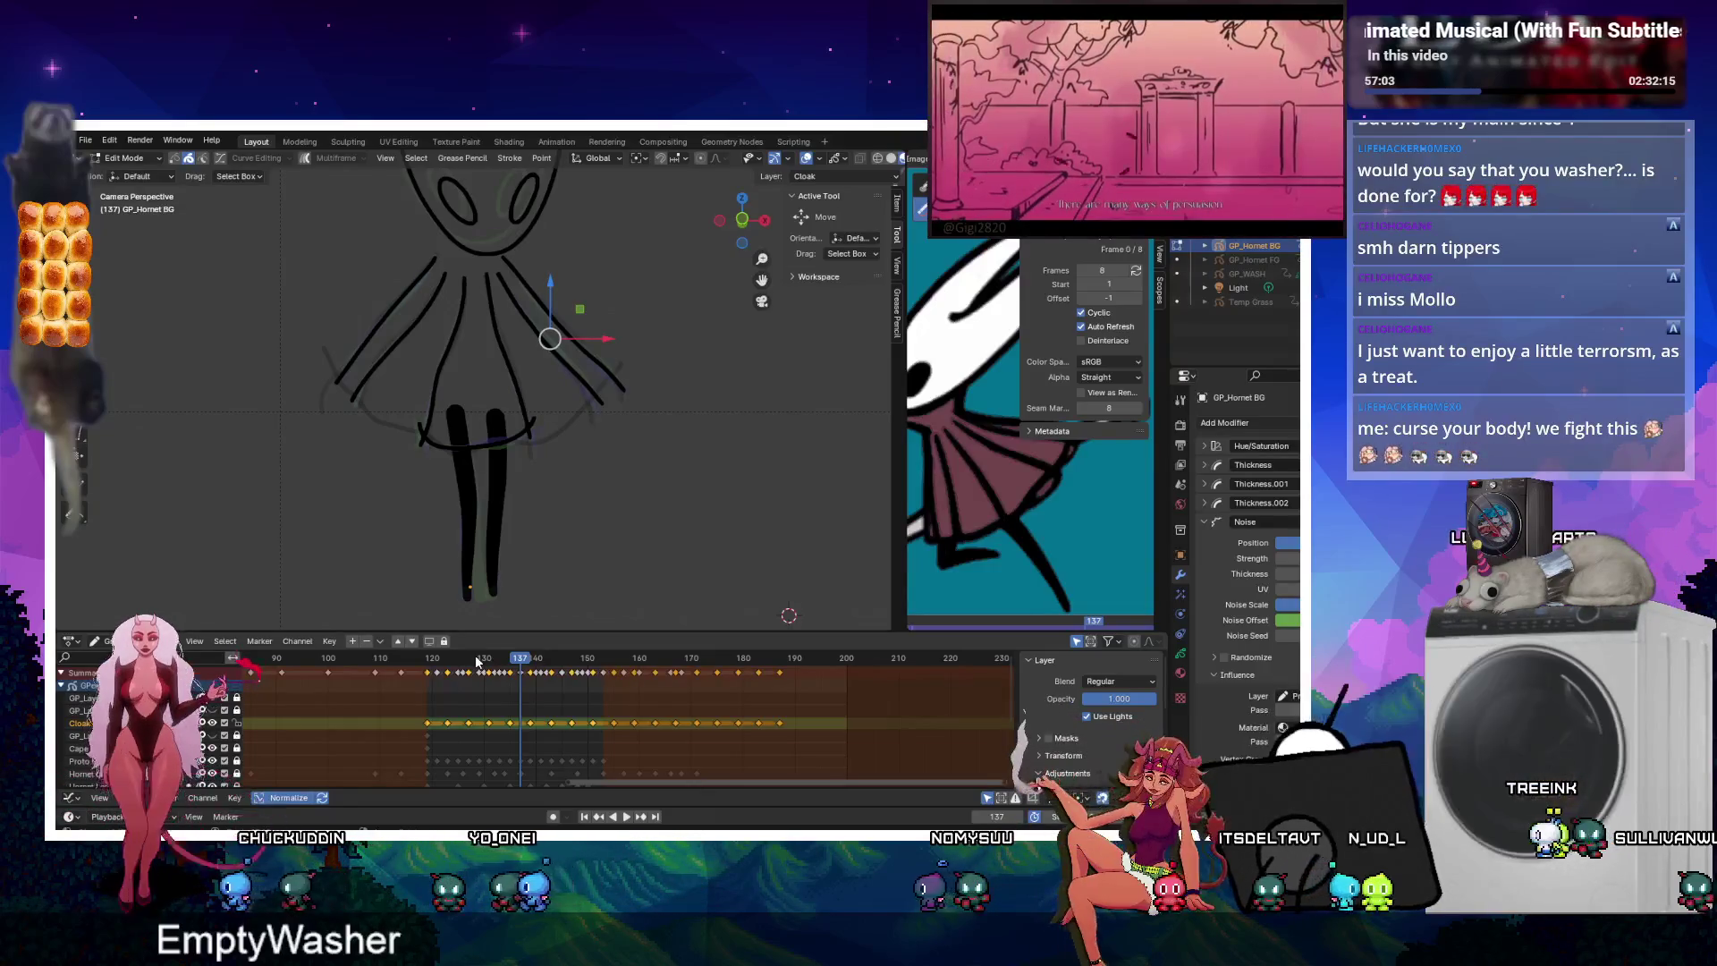
Return to frame 119 in Draw mode with the Cutter tool active.
{"action": "key", "text": "shift+Left"}
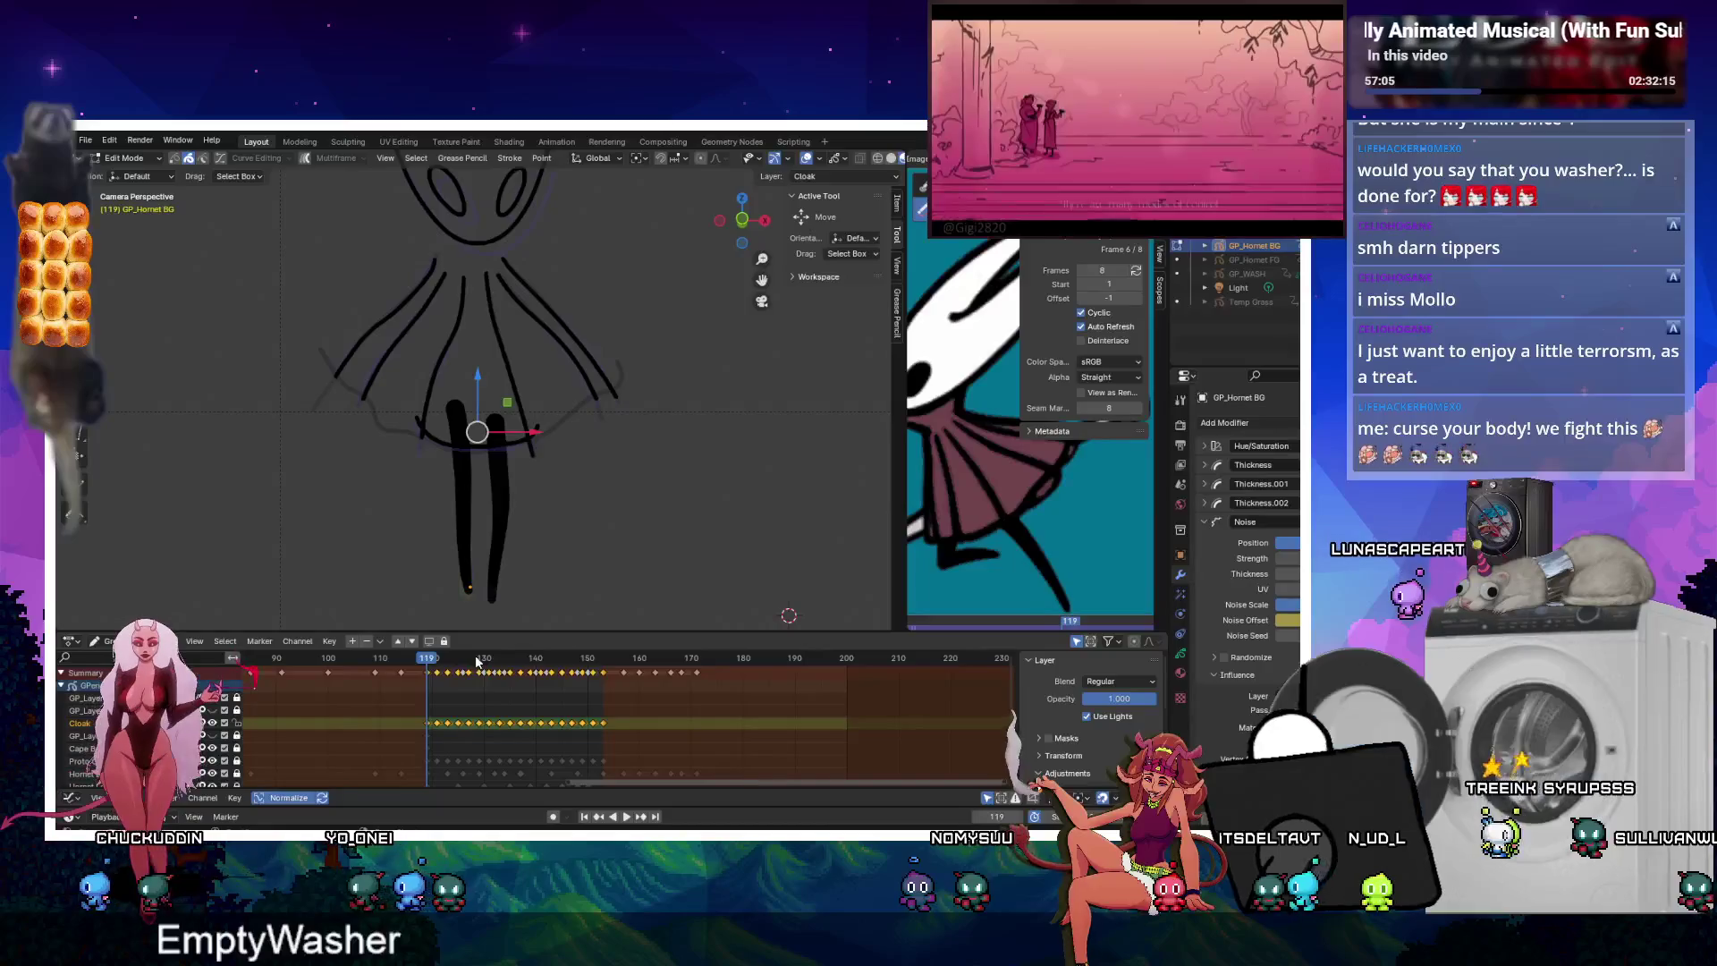
{"action": "key", "text": "Tab"}
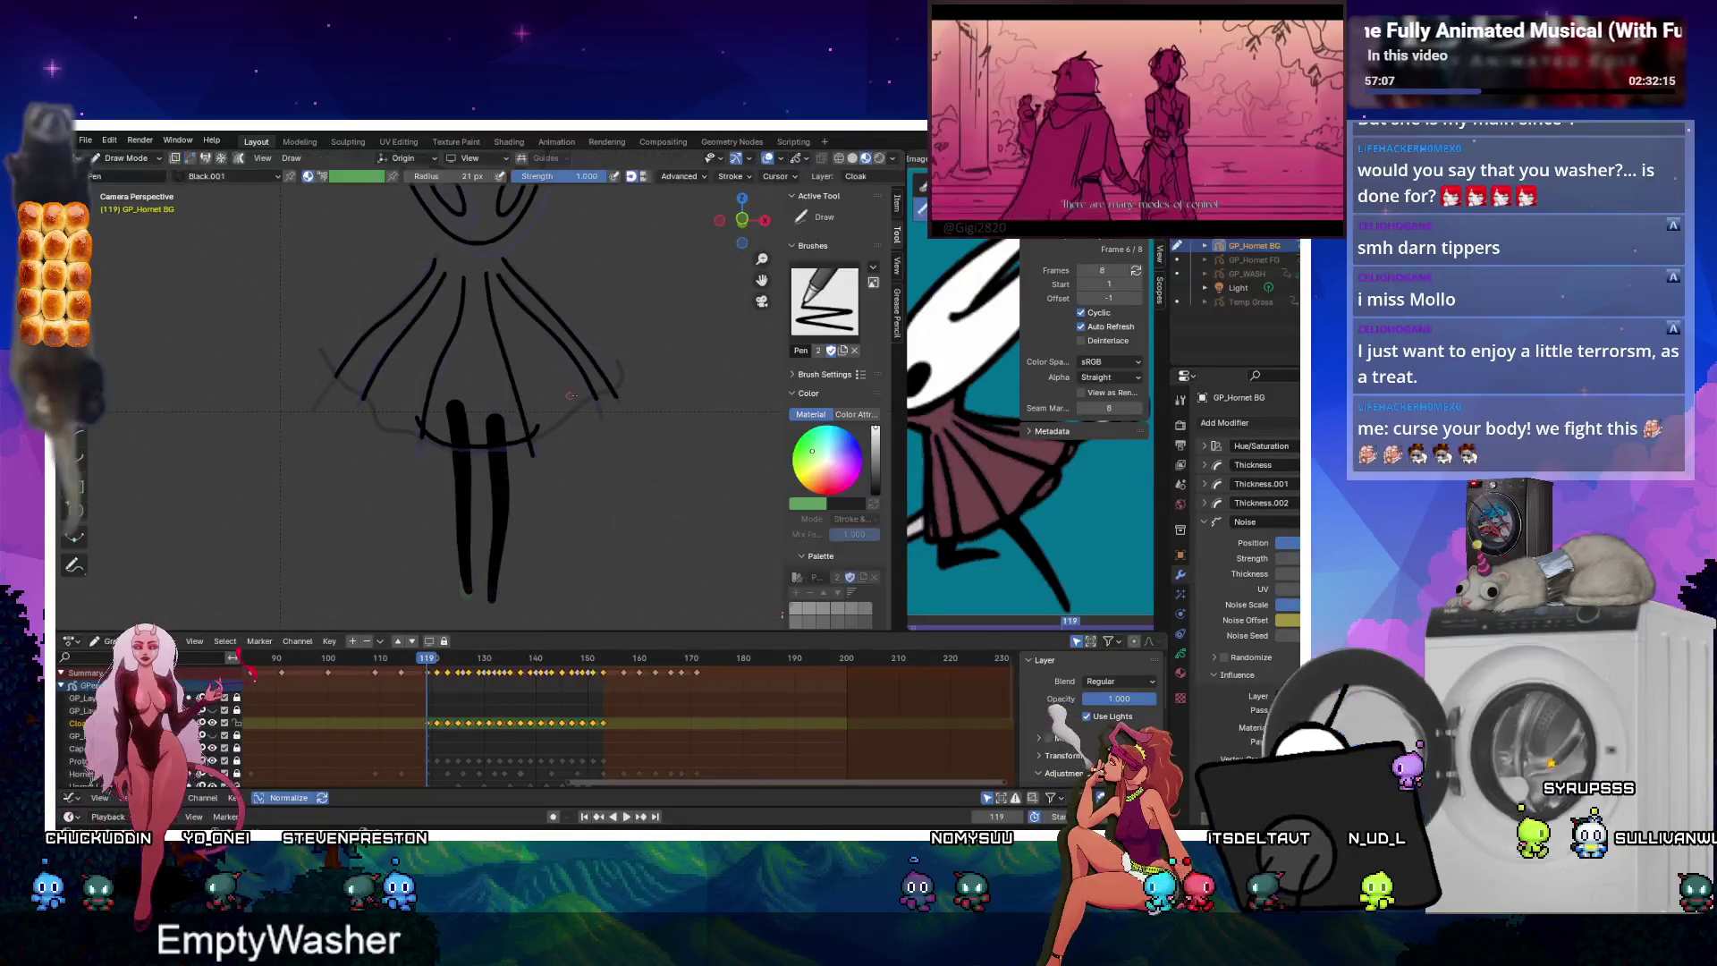
{"action": "key", "text": "k"}
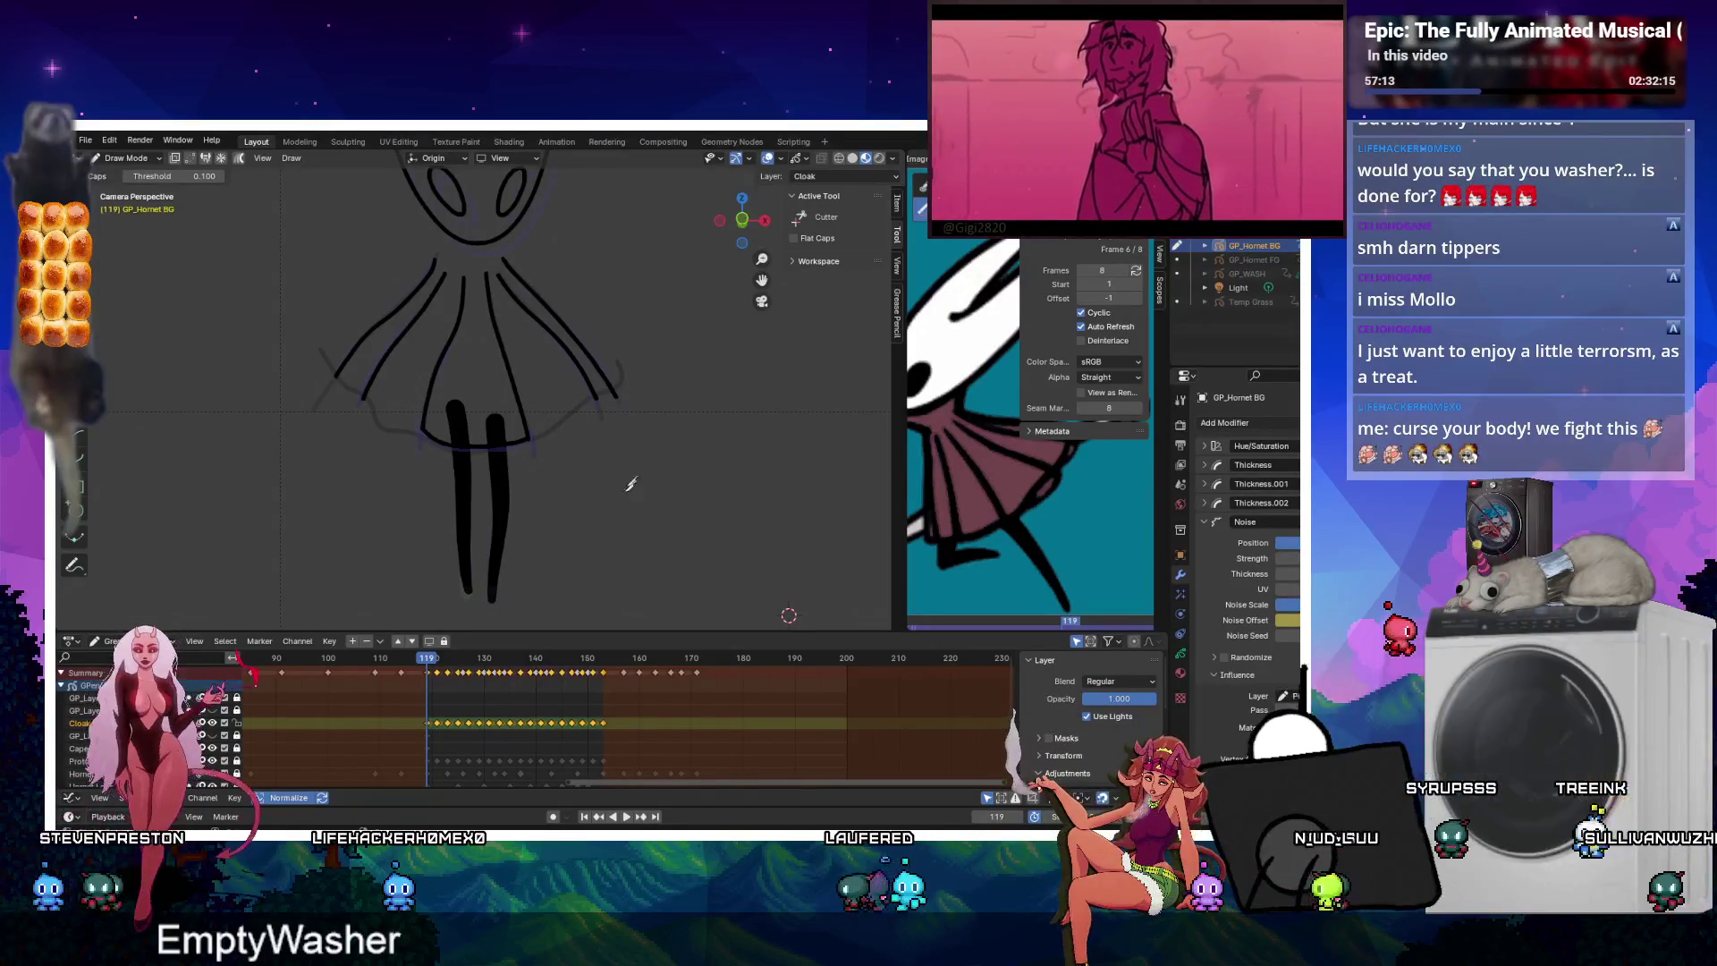
Switch back to the Draw tool and zoom in on the cloak at frame 119.
{"action": "middle_click_drag", "start_coordinate": [547, 464], "coordinate": [479, 485], "text": "shift"}
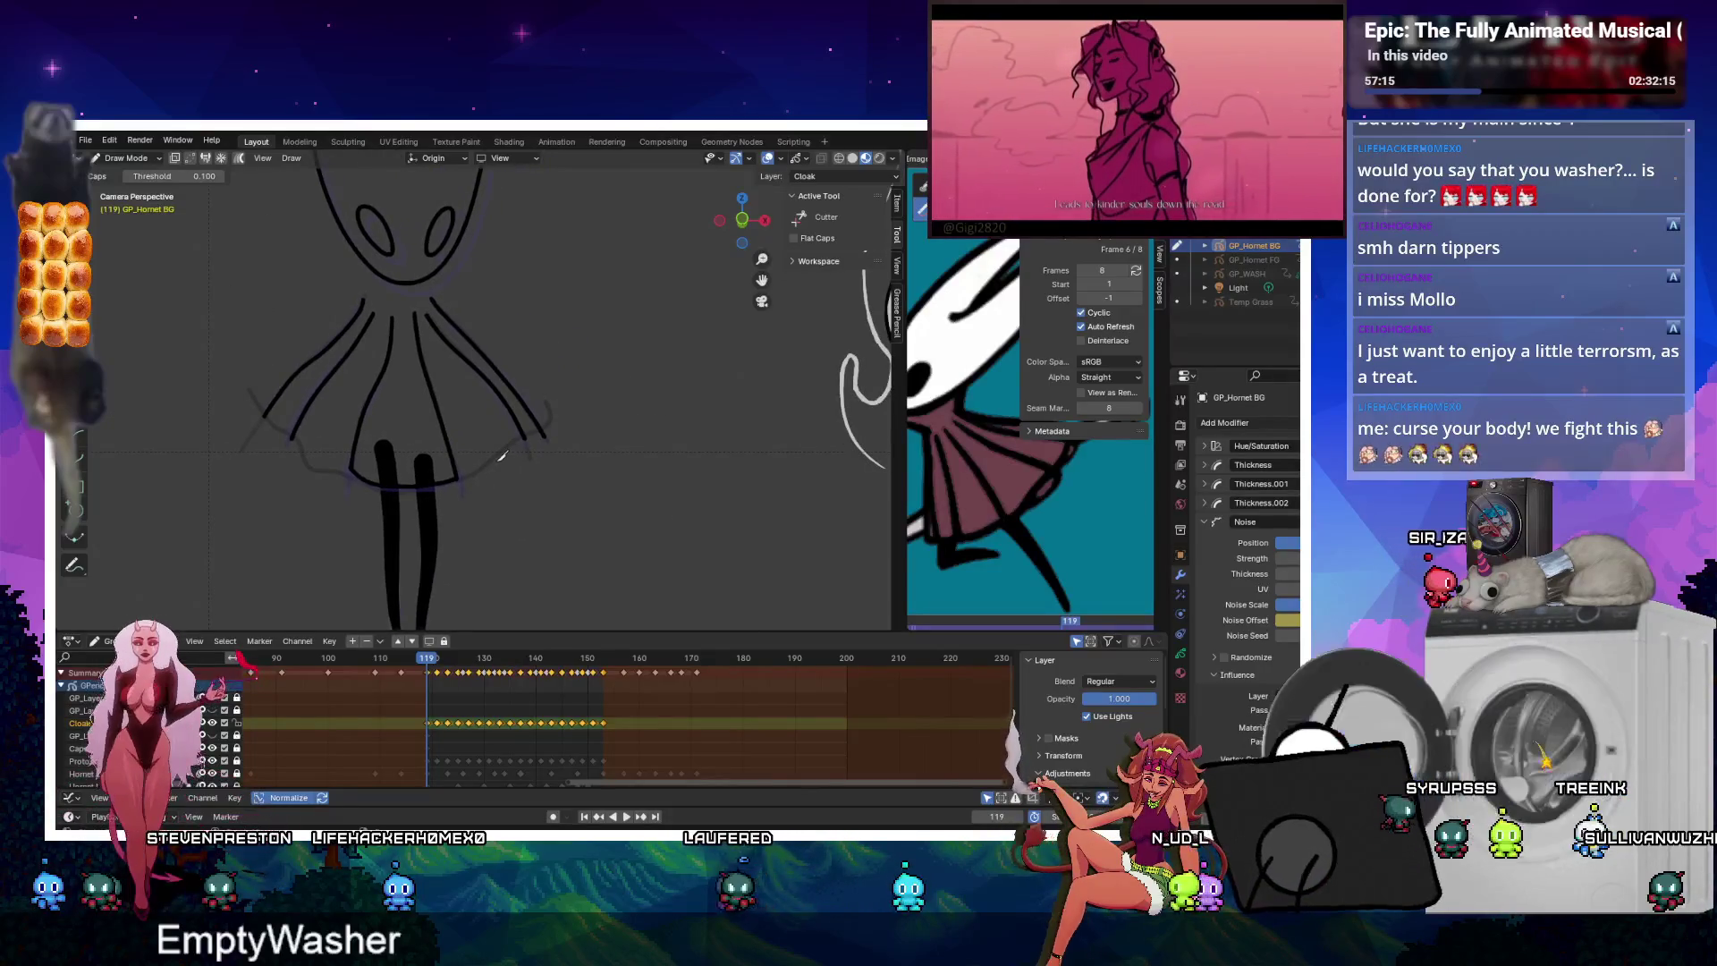
{"action": "key", "text": "d"}
{"action": "scroll", "coordinate": [429, 501], "scroll_direction": "up", "scroll_amount": 3}
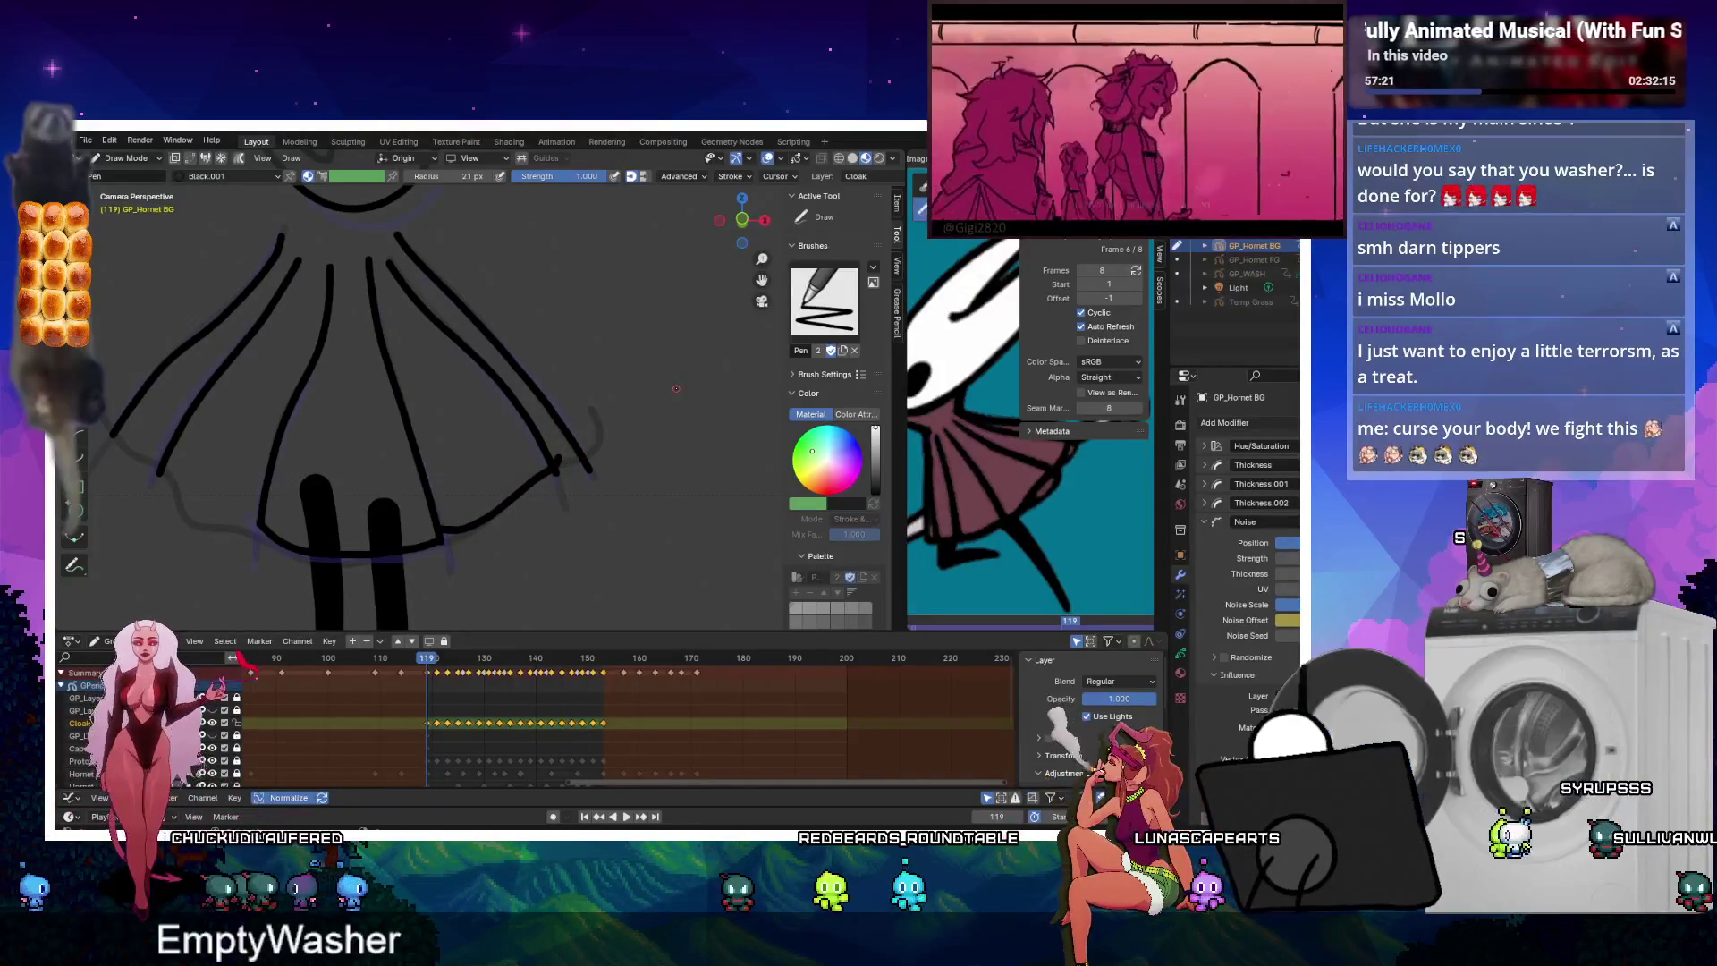
{"action": "key", "text": "space"}
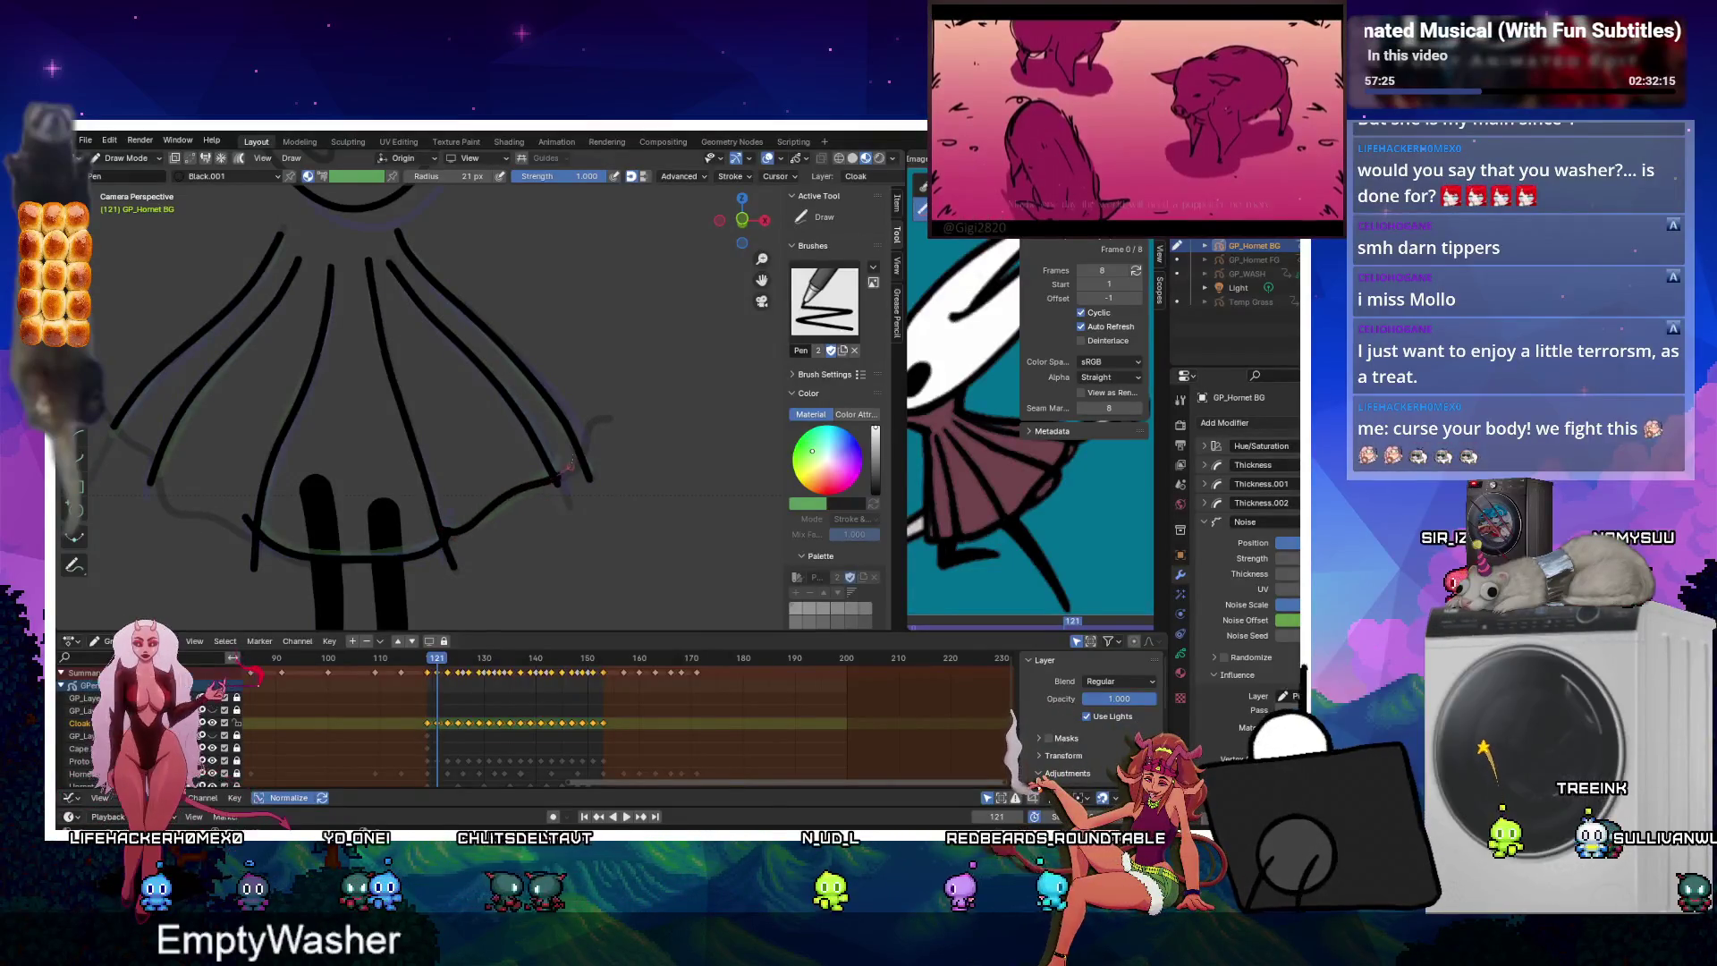
Step through the cloak drawings from frame 123 to 131, then back to 119.
{"action": "key", "text": "Up"}
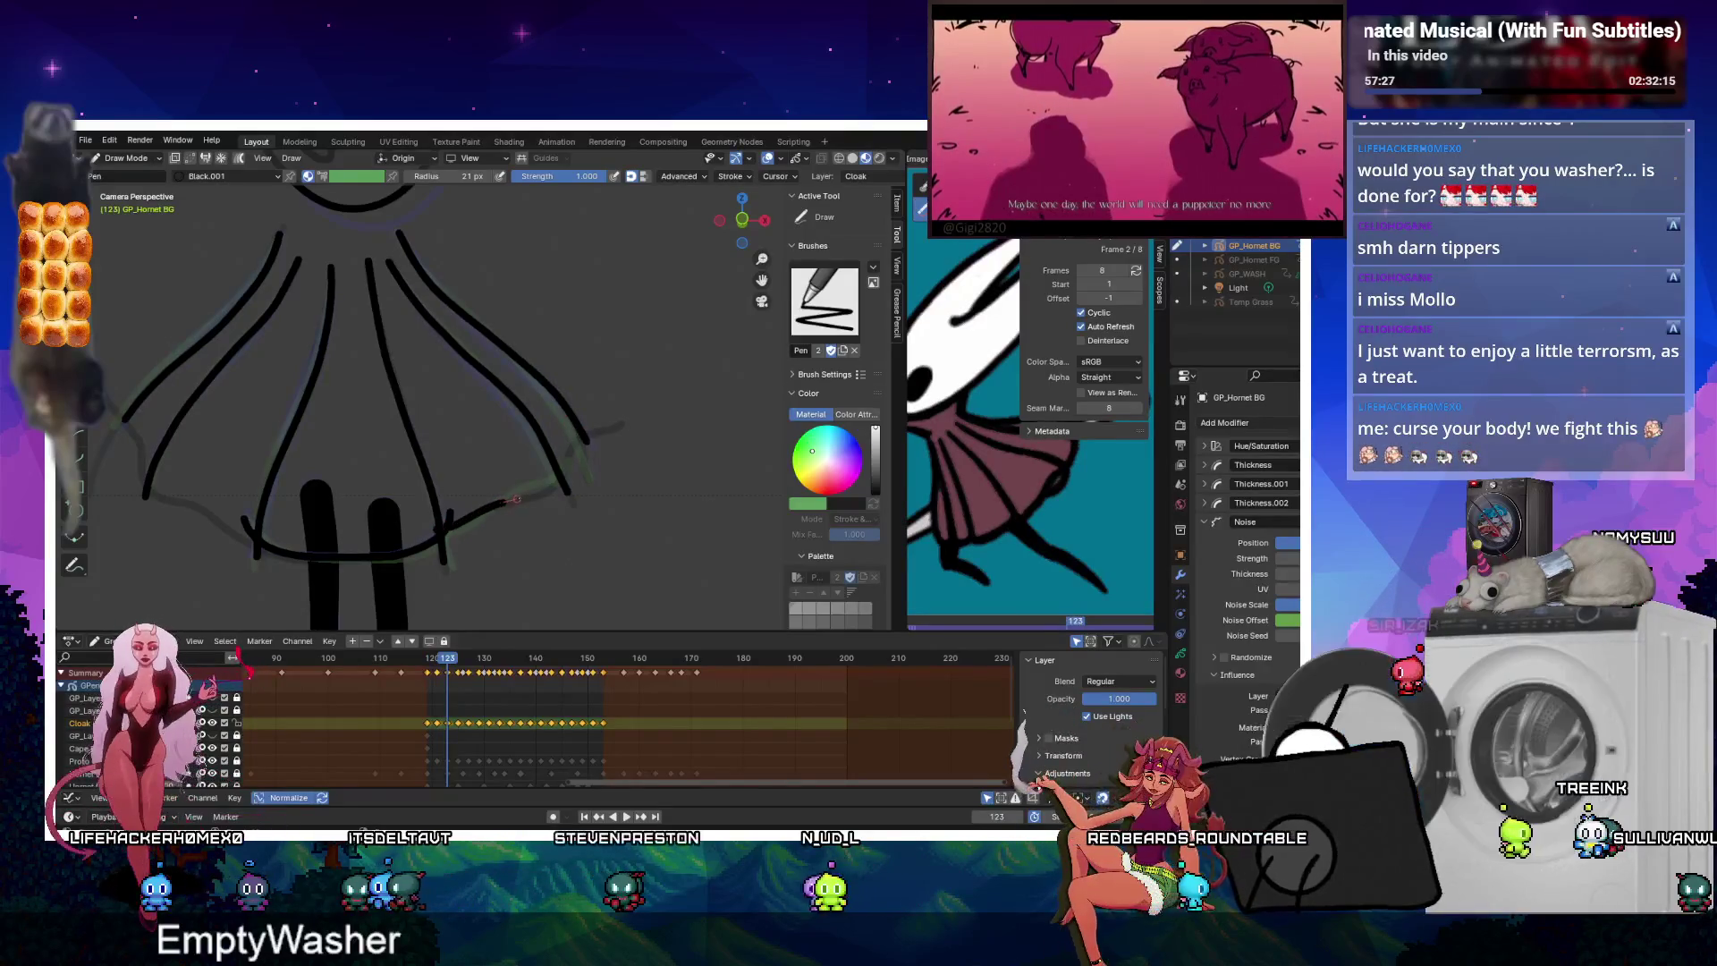
{"action": "key", "text": "Up"}
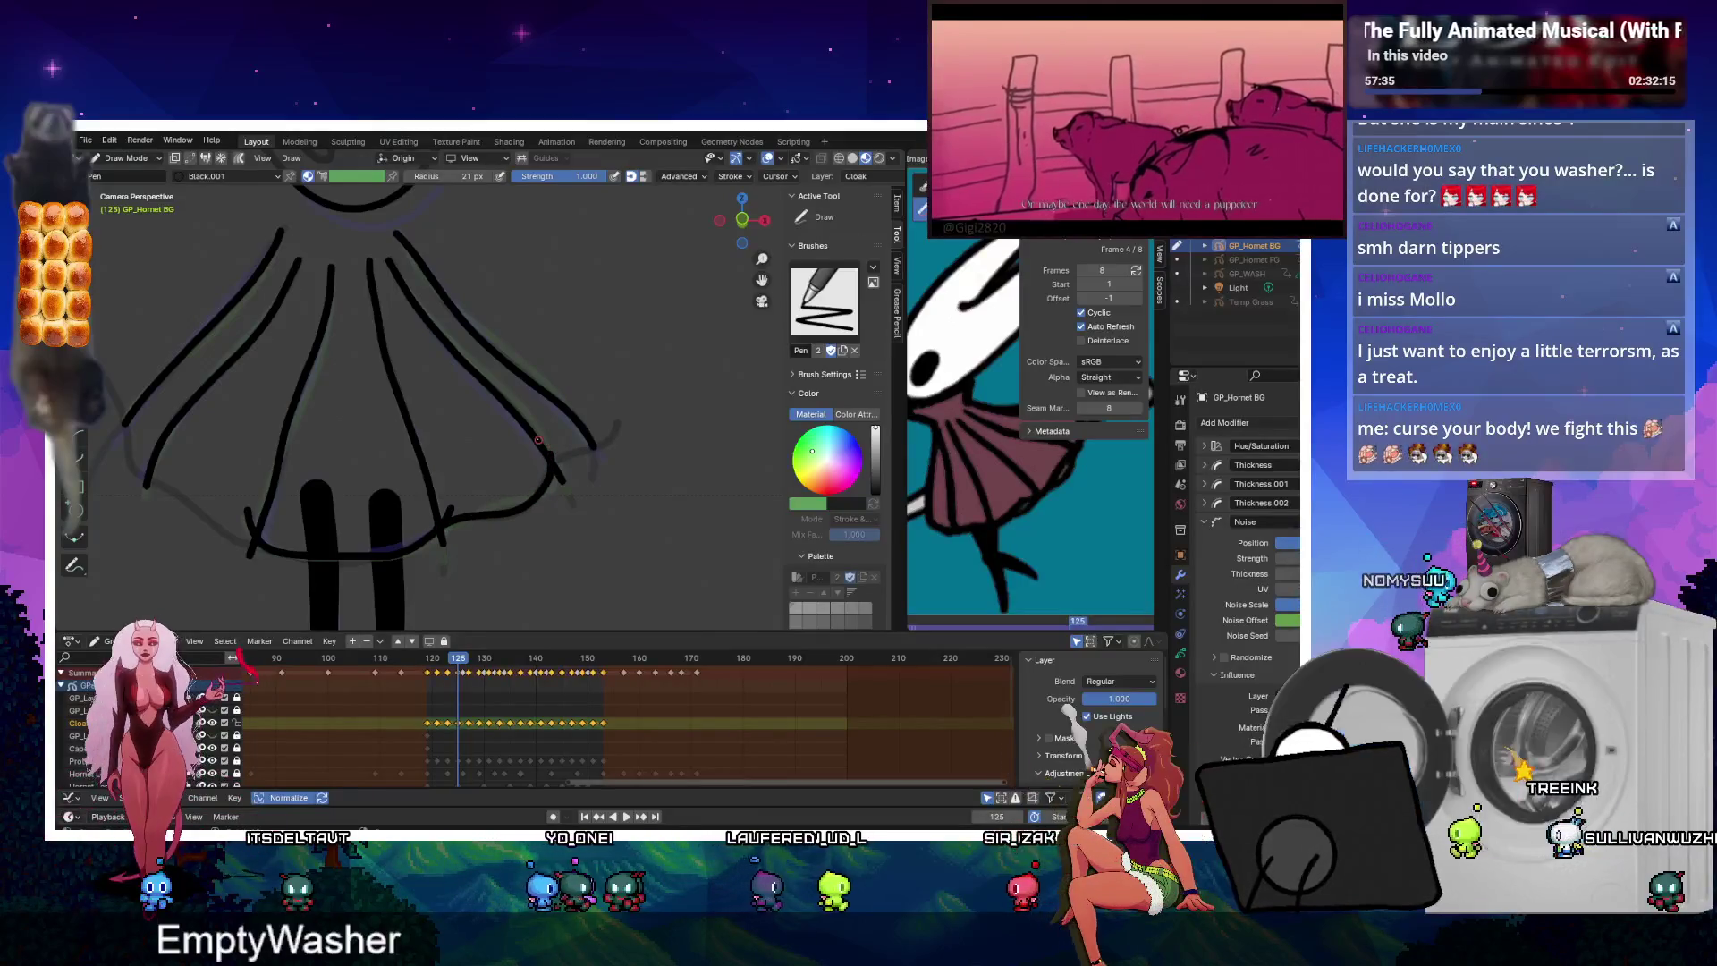
{"action": "key", "text": "Up"}
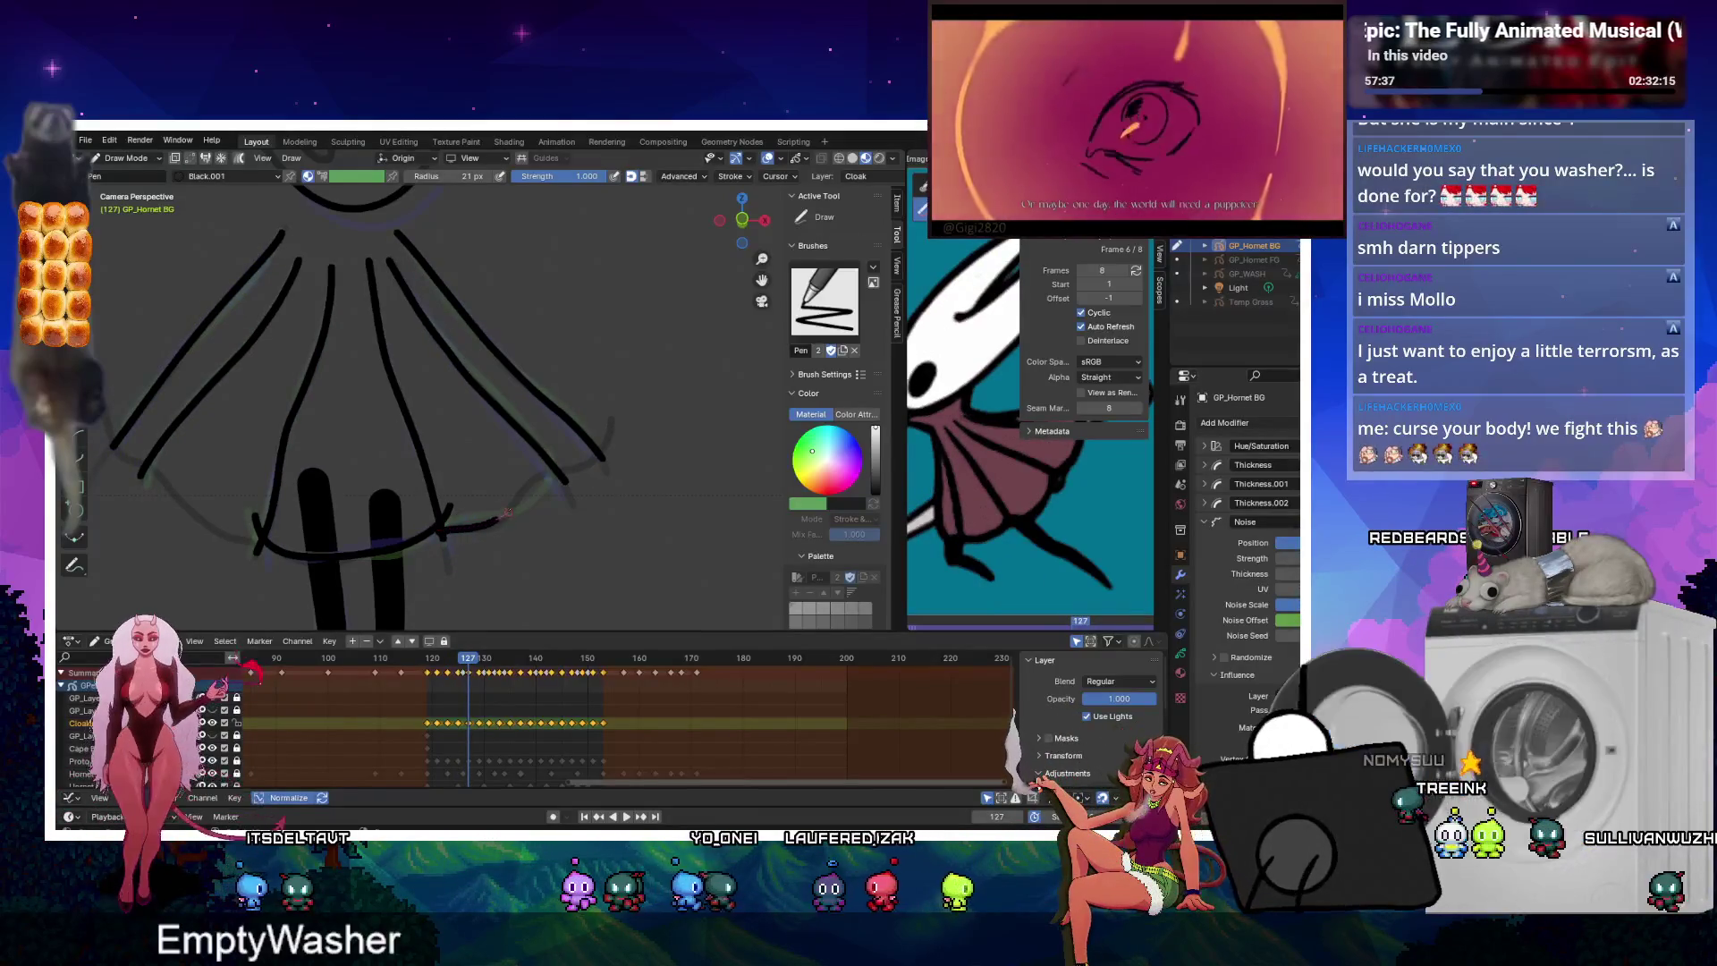
{"action": "key", "text": "Up"}
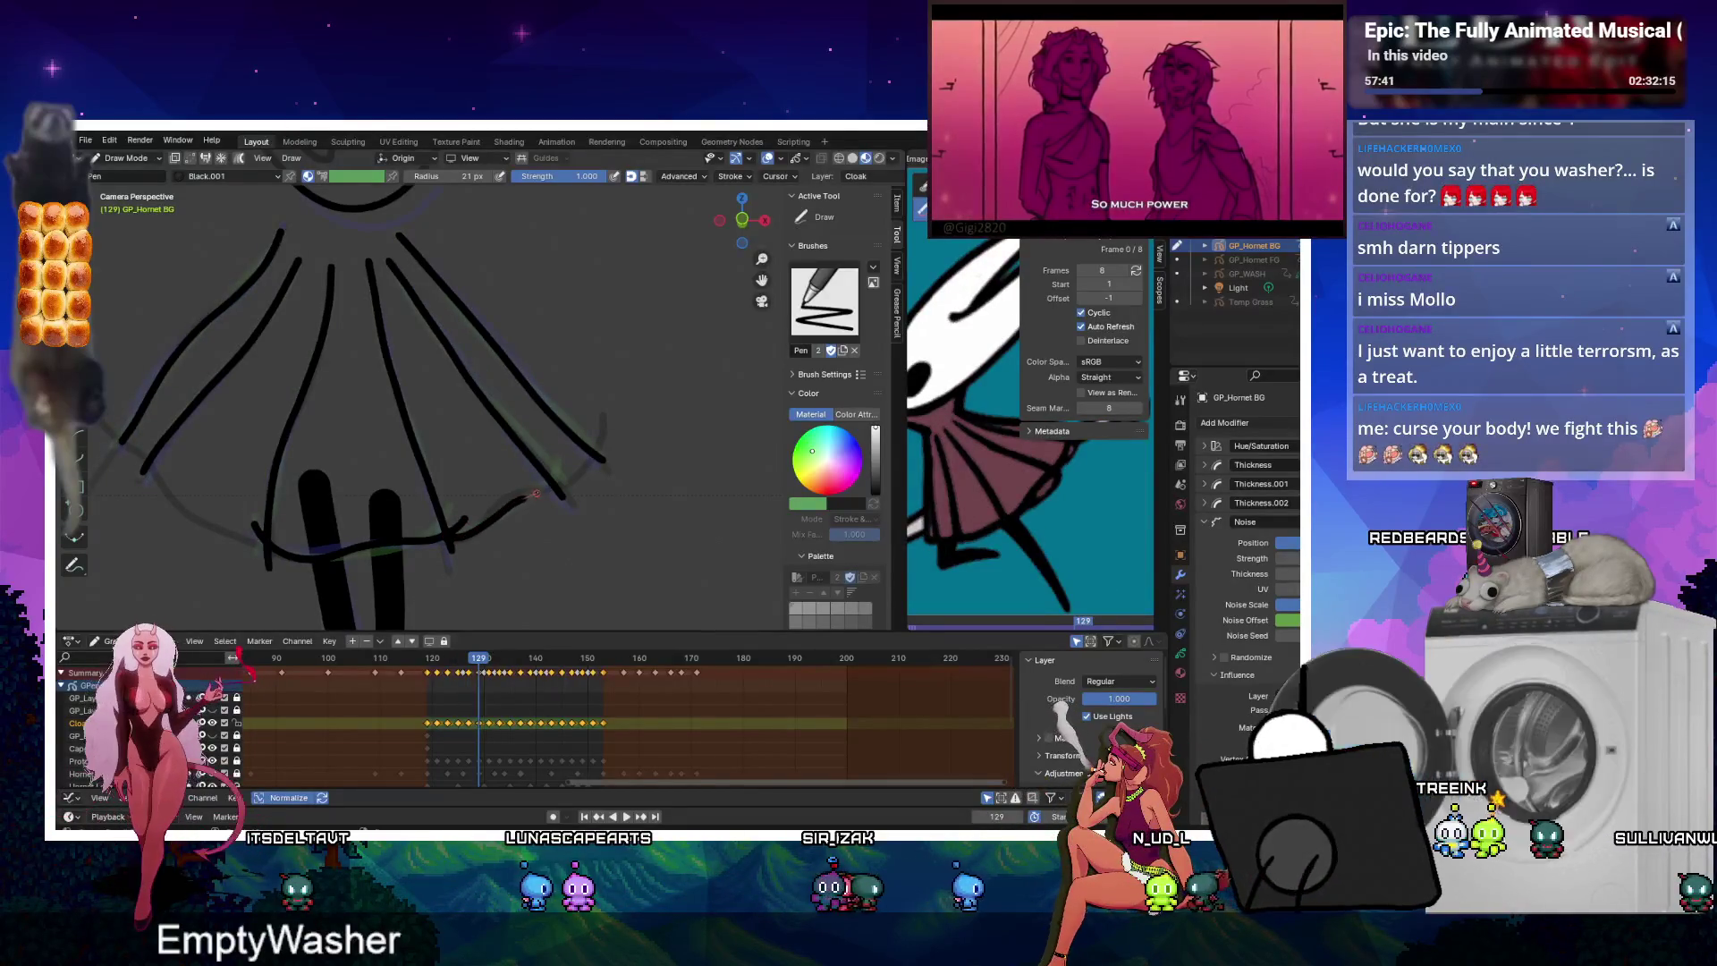
{"action": "key", "text": "Up"}
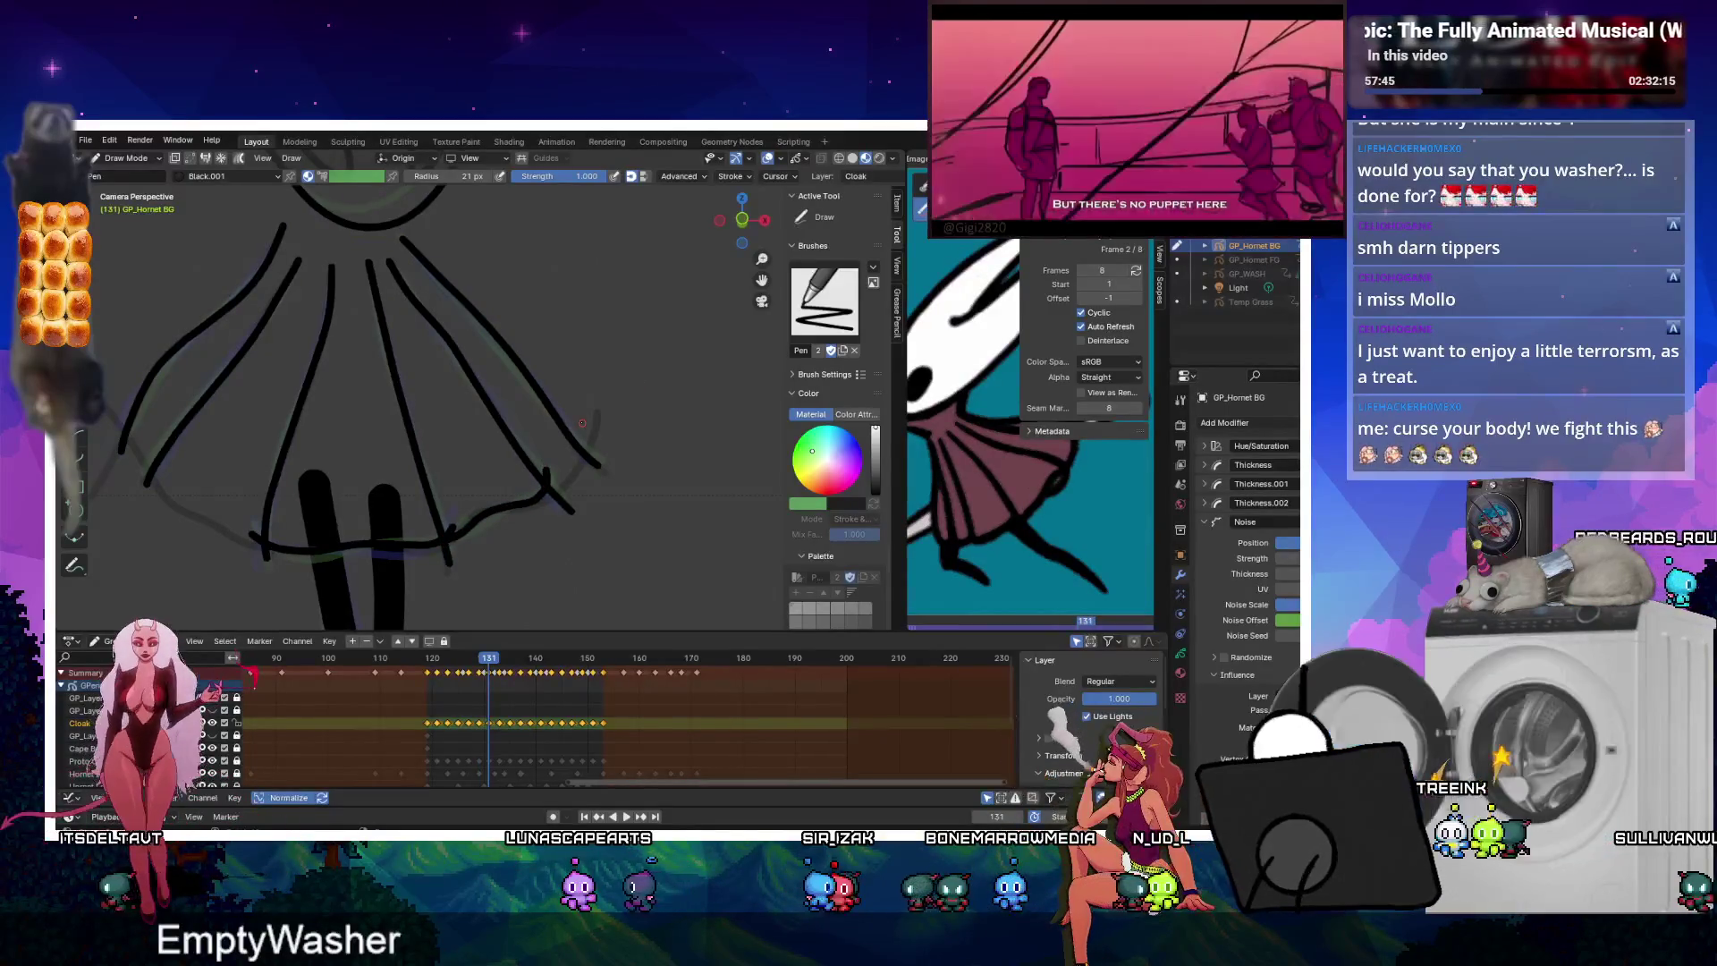
{"action": "key", "text": "Down"}
{"action": "key", "text": "Down"}
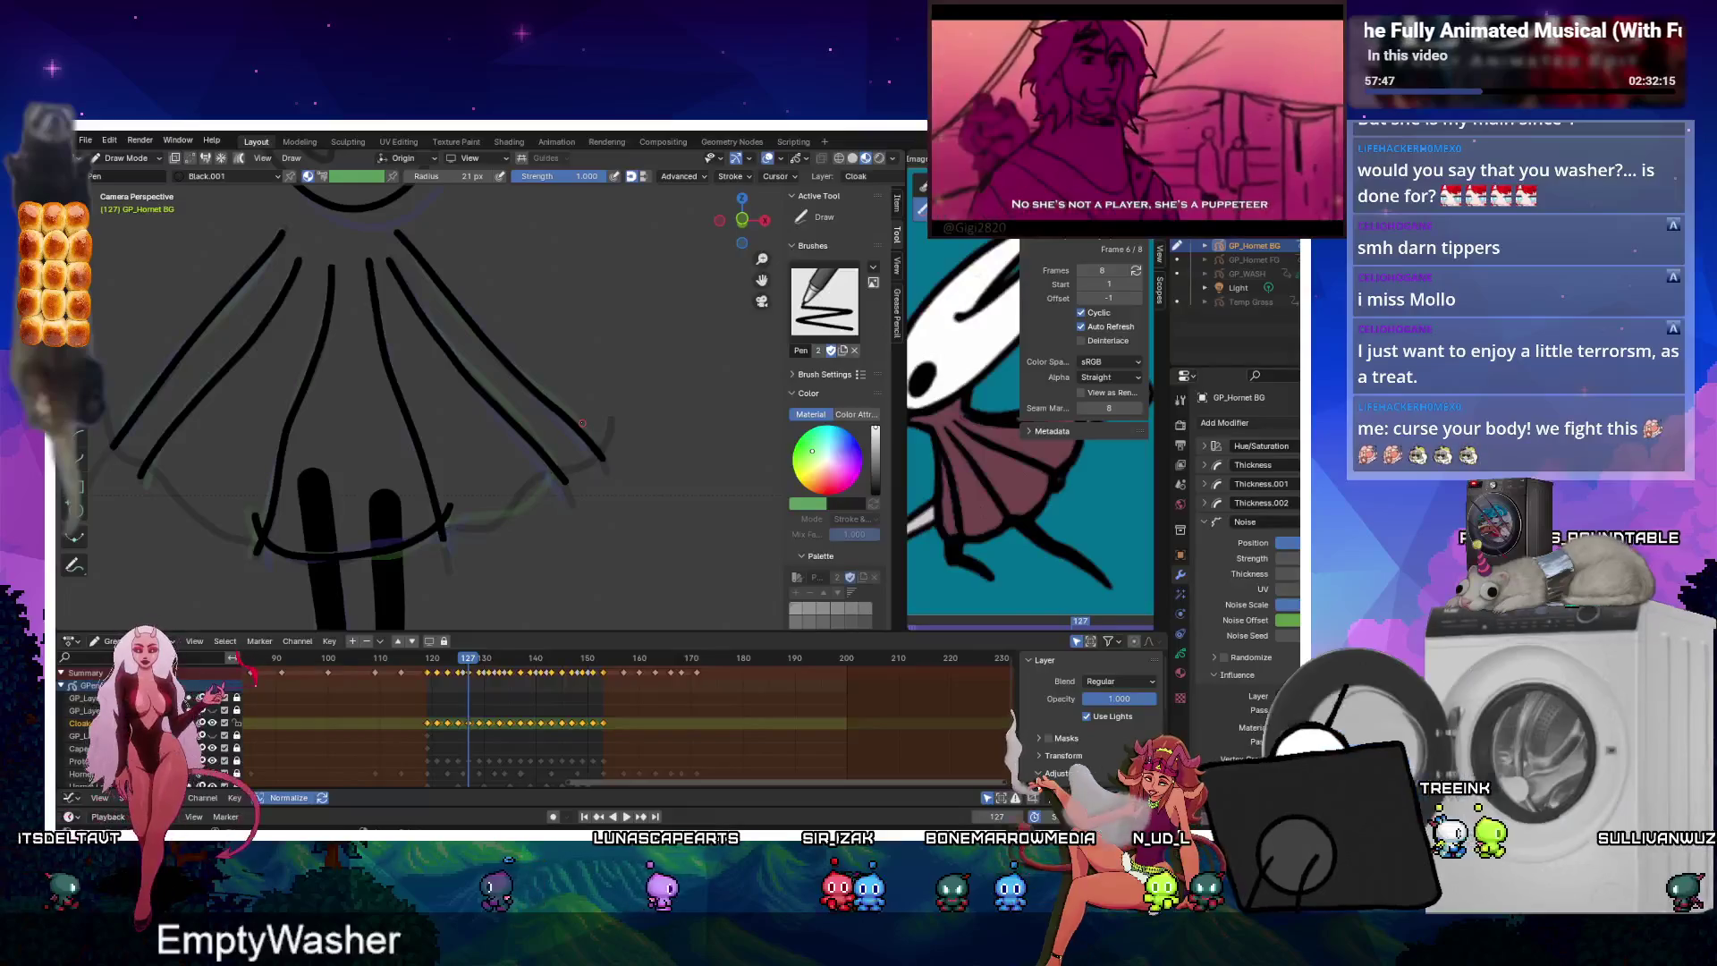
{"action": "key", "text": "Down"}
{"action": "key", "text": "Down"}
{"action": "key", "text": "Down"}
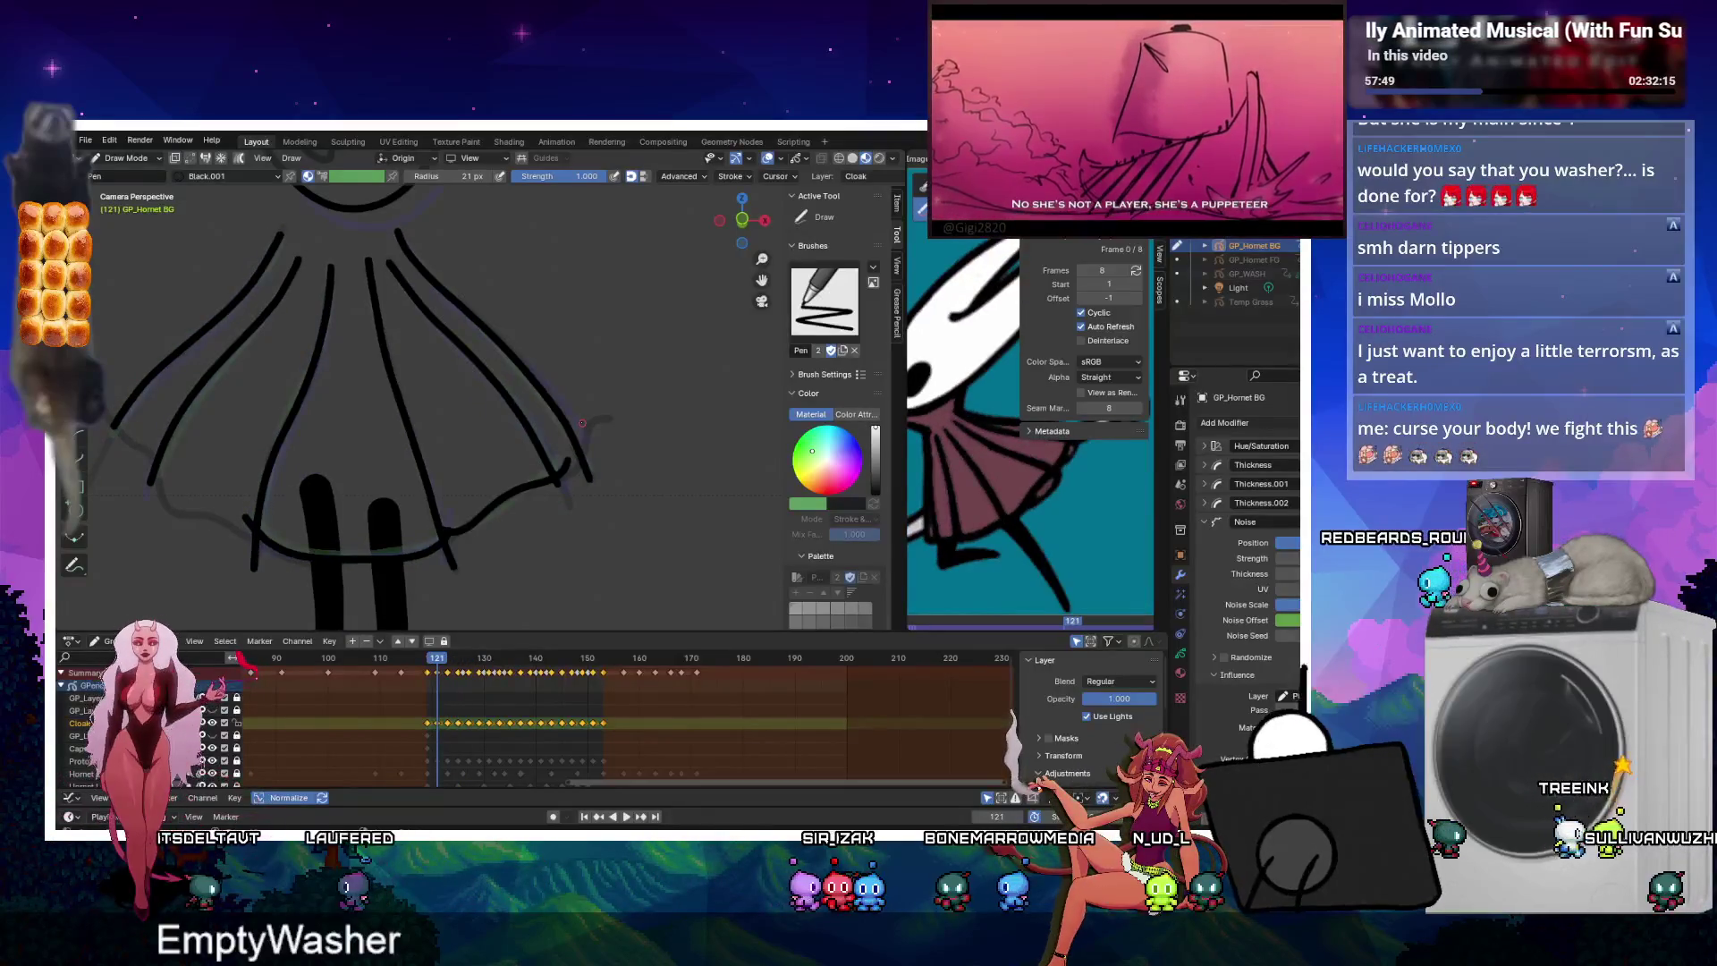
{"action": "key", "text": "Down"}
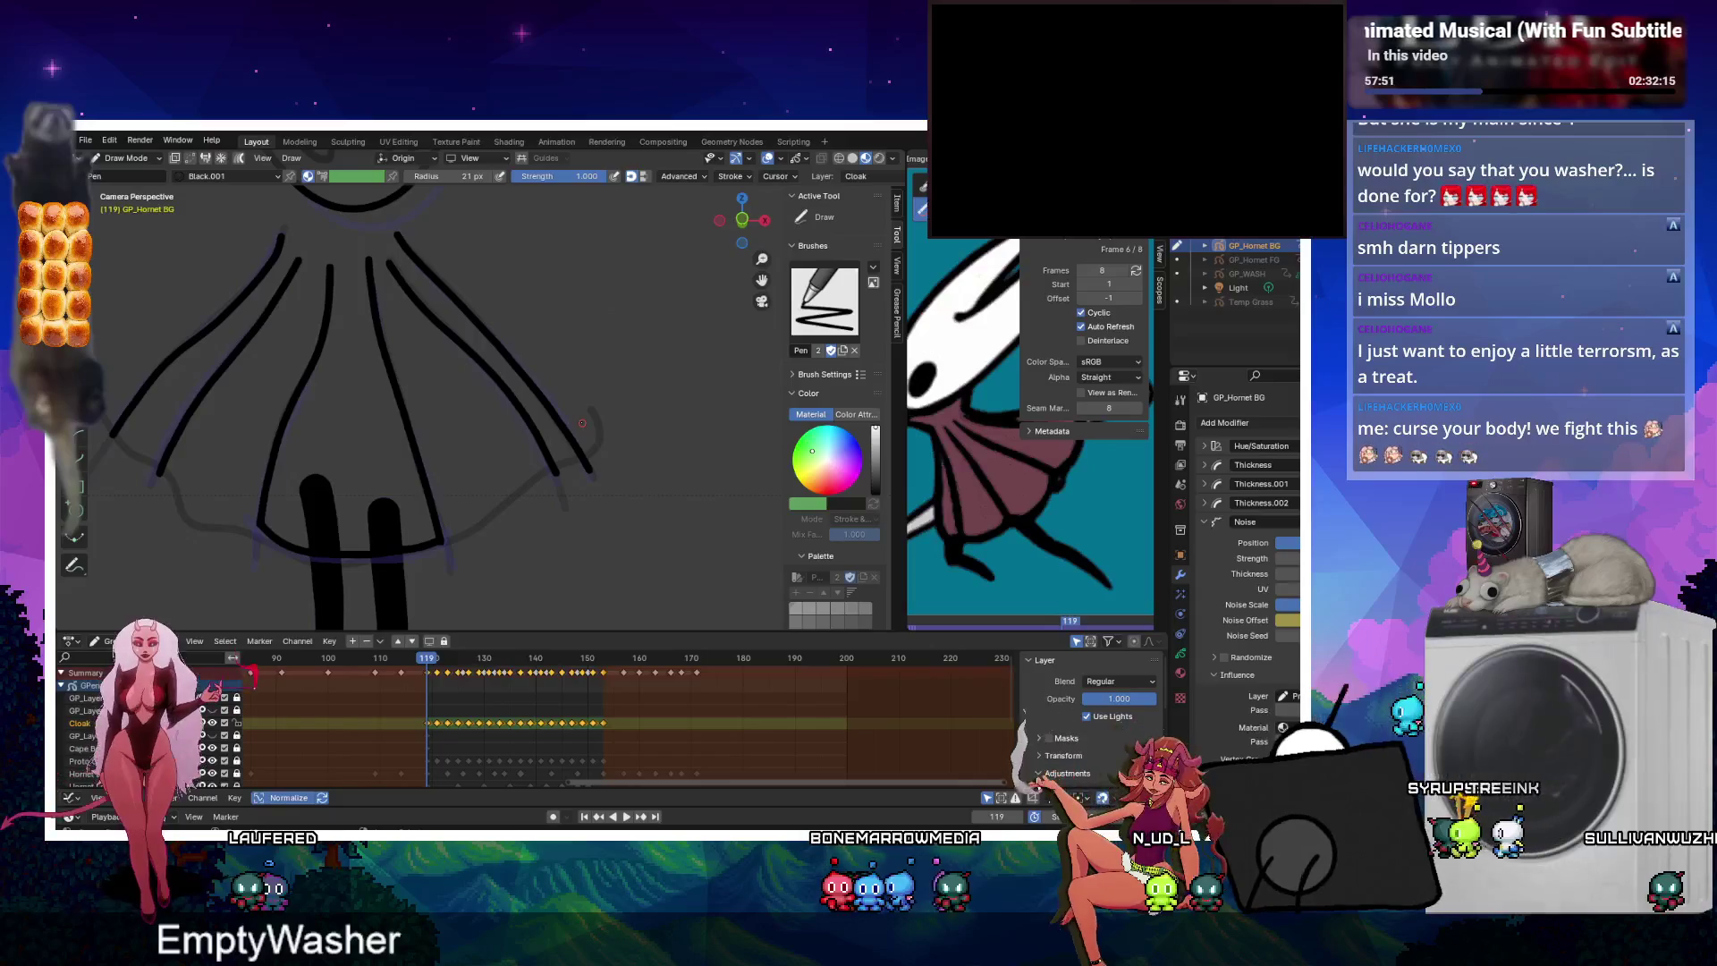
Trim the stray hook off the cloak hem on frame 121 with the Cutter.
{"action": "key", "text": "k"}
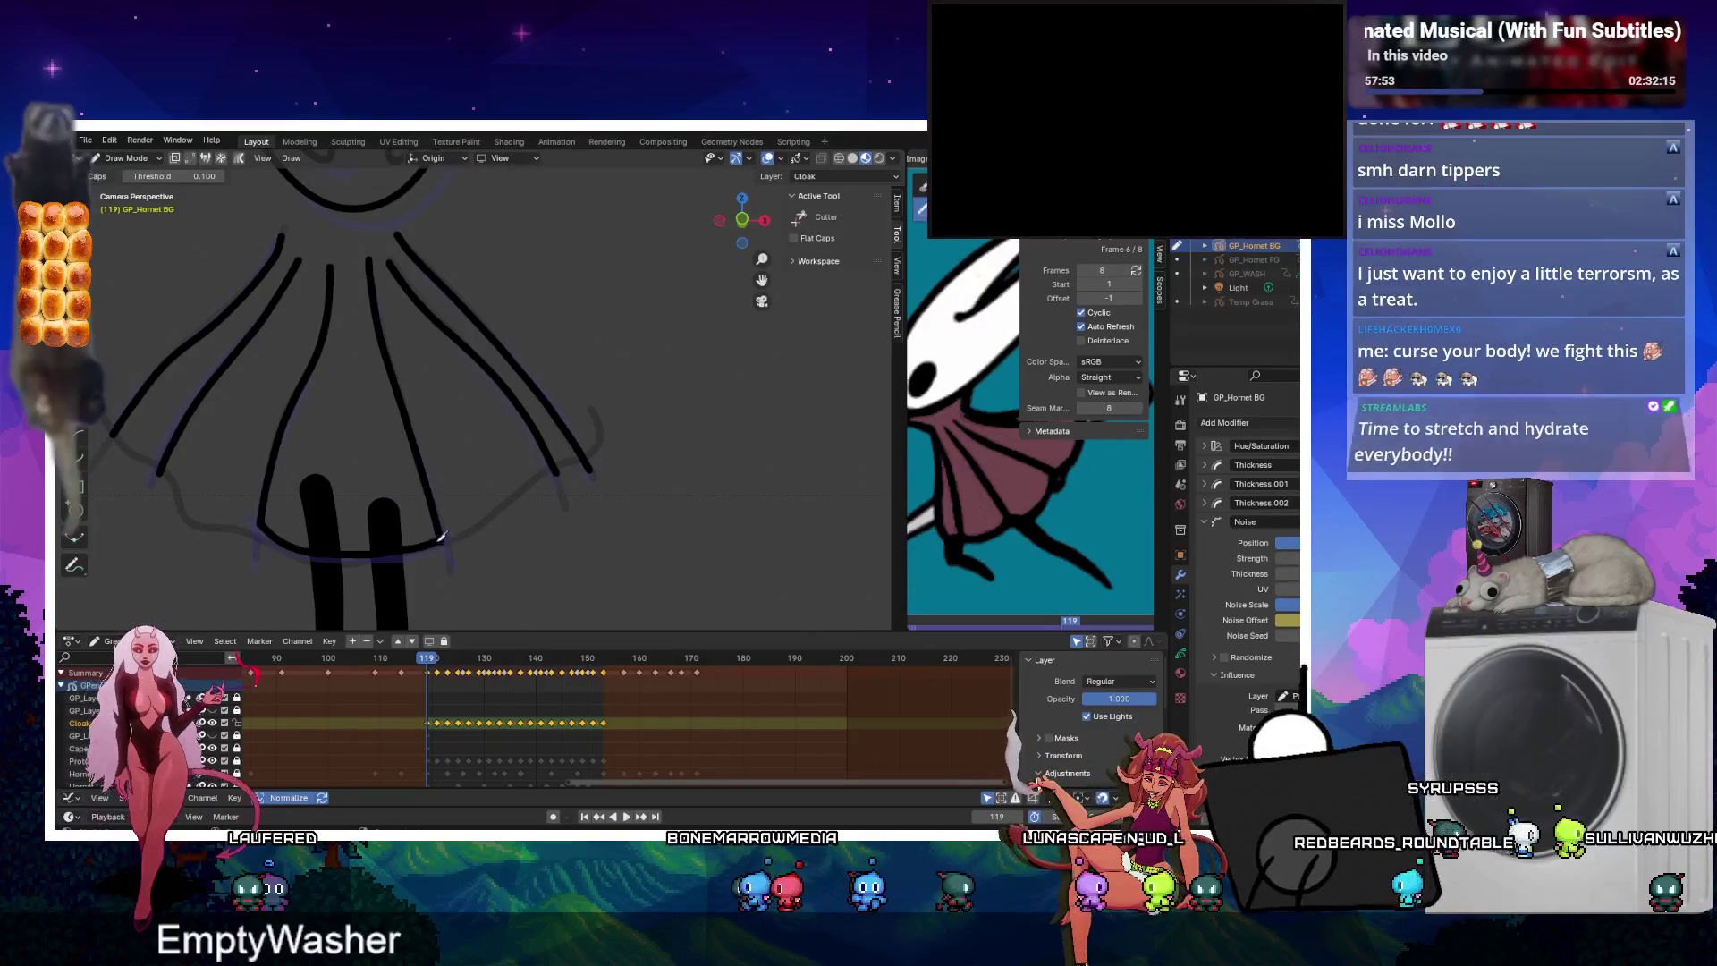
{"action": "key", "text": "Up"}
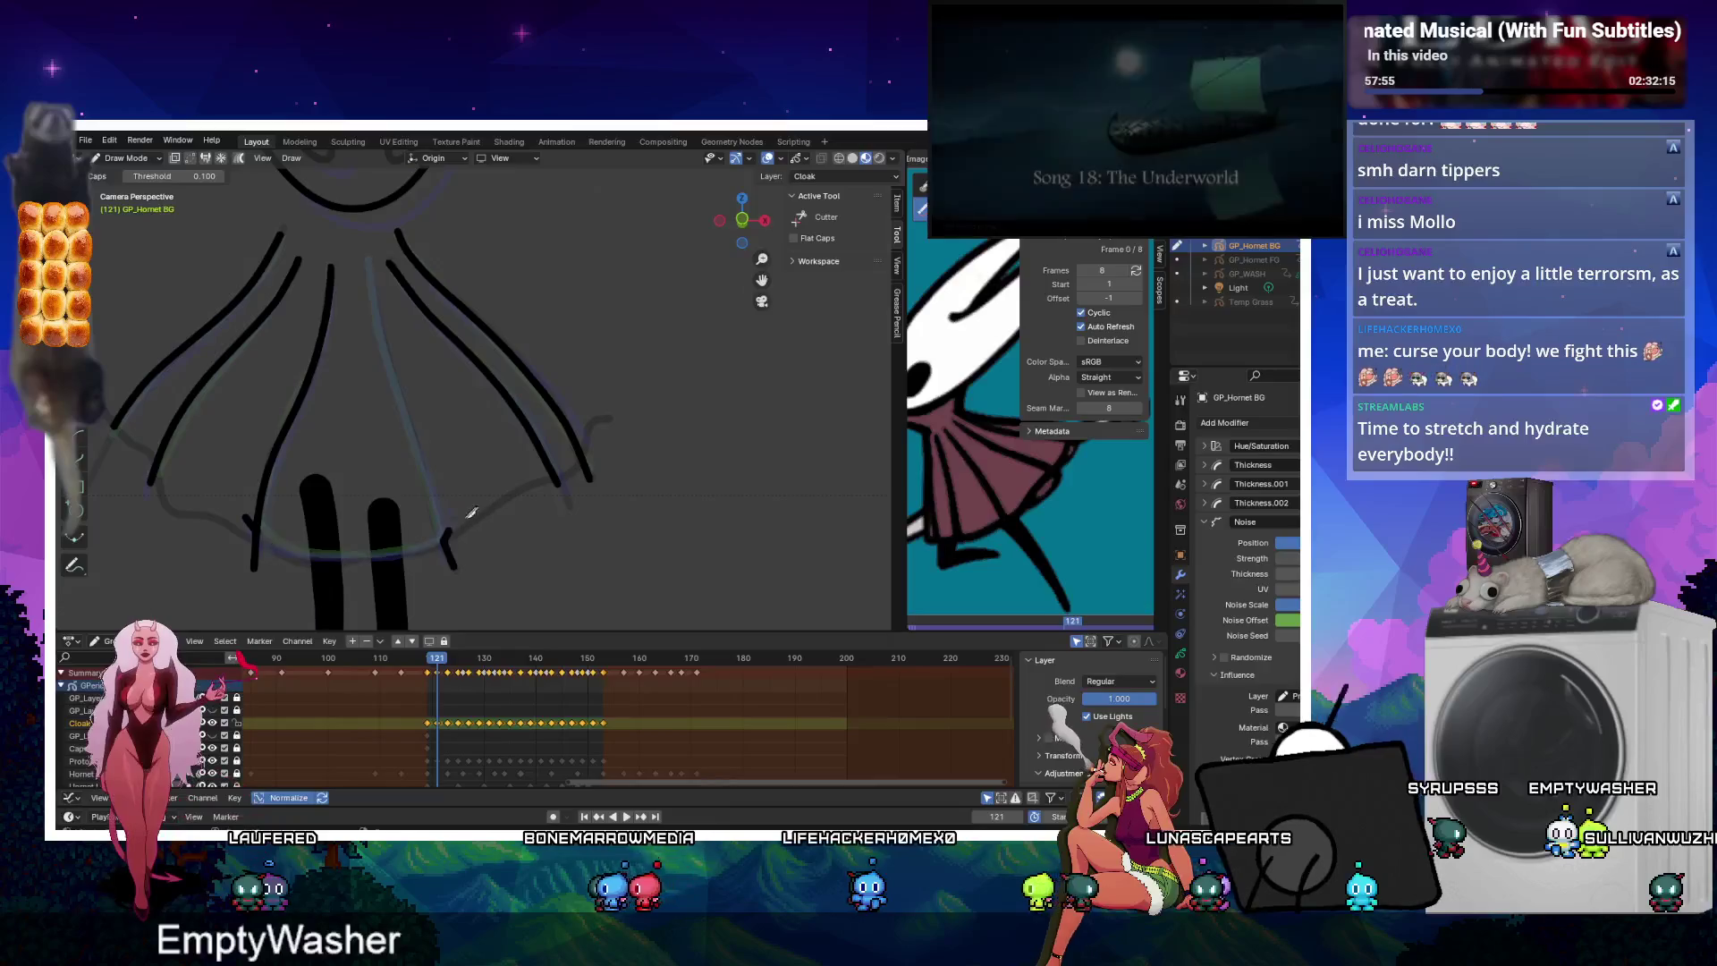
{"action": "left_click_drag", "start_coordinate": [462, 526], "coordinate": [460, 529]}
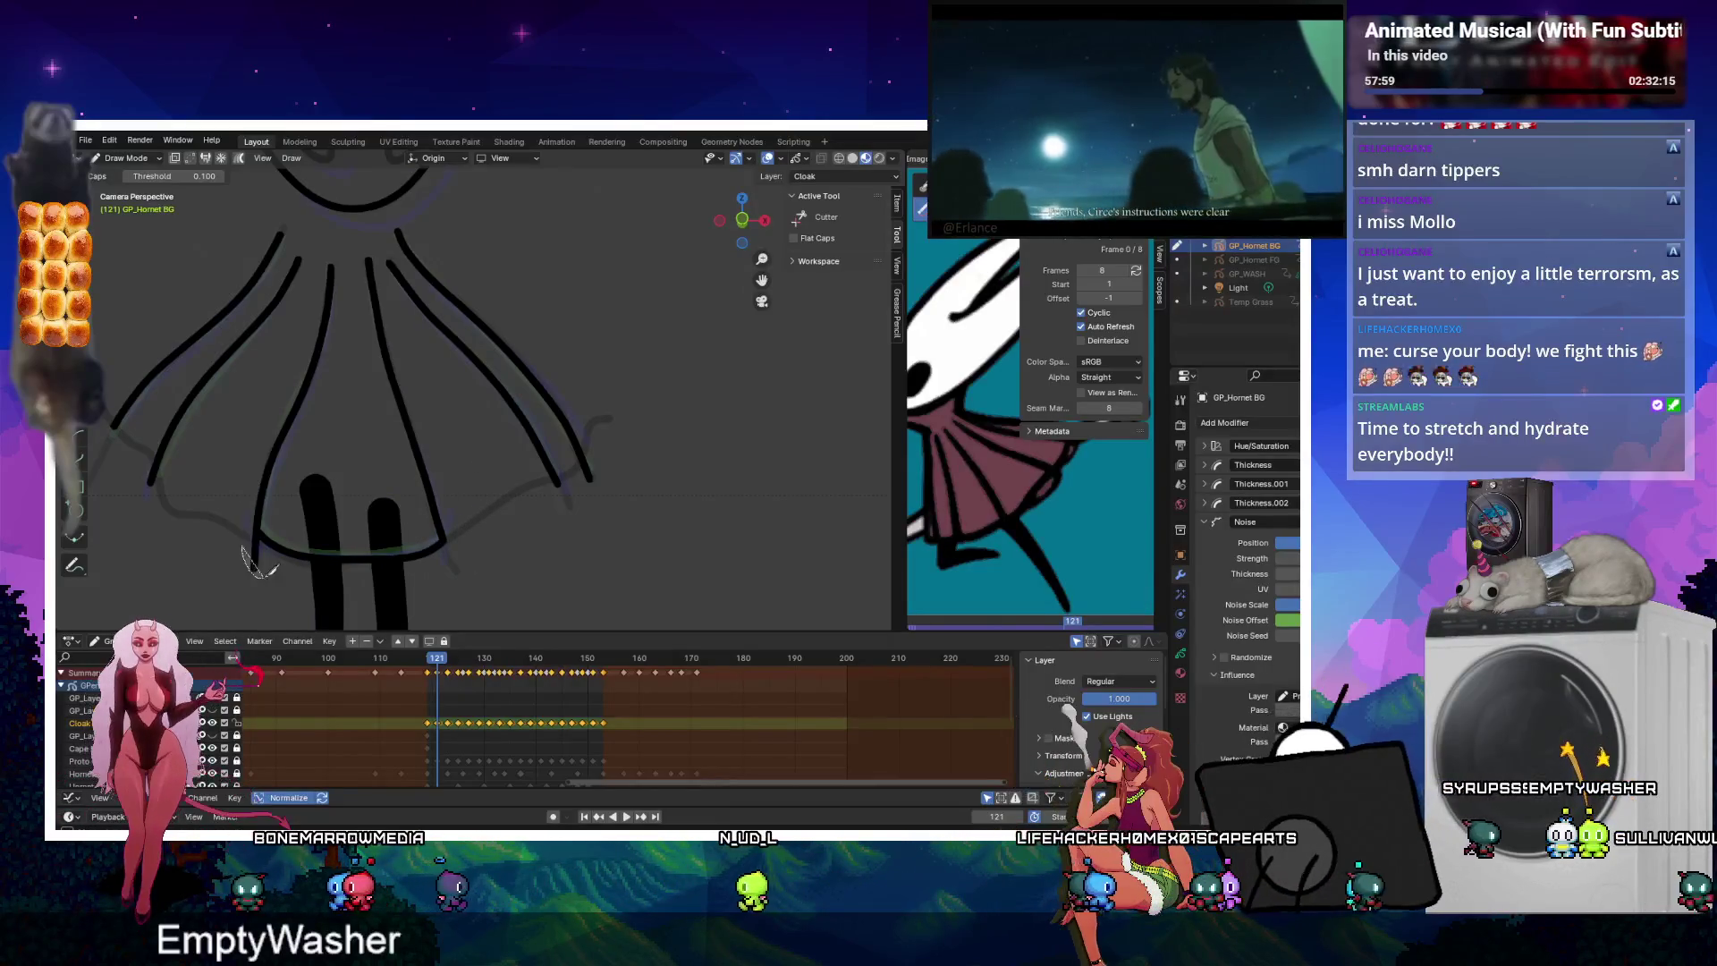
Step forward through the cloak drawings from frame 121 to 151 to check them.
{"action": "key", "text": "Up"}
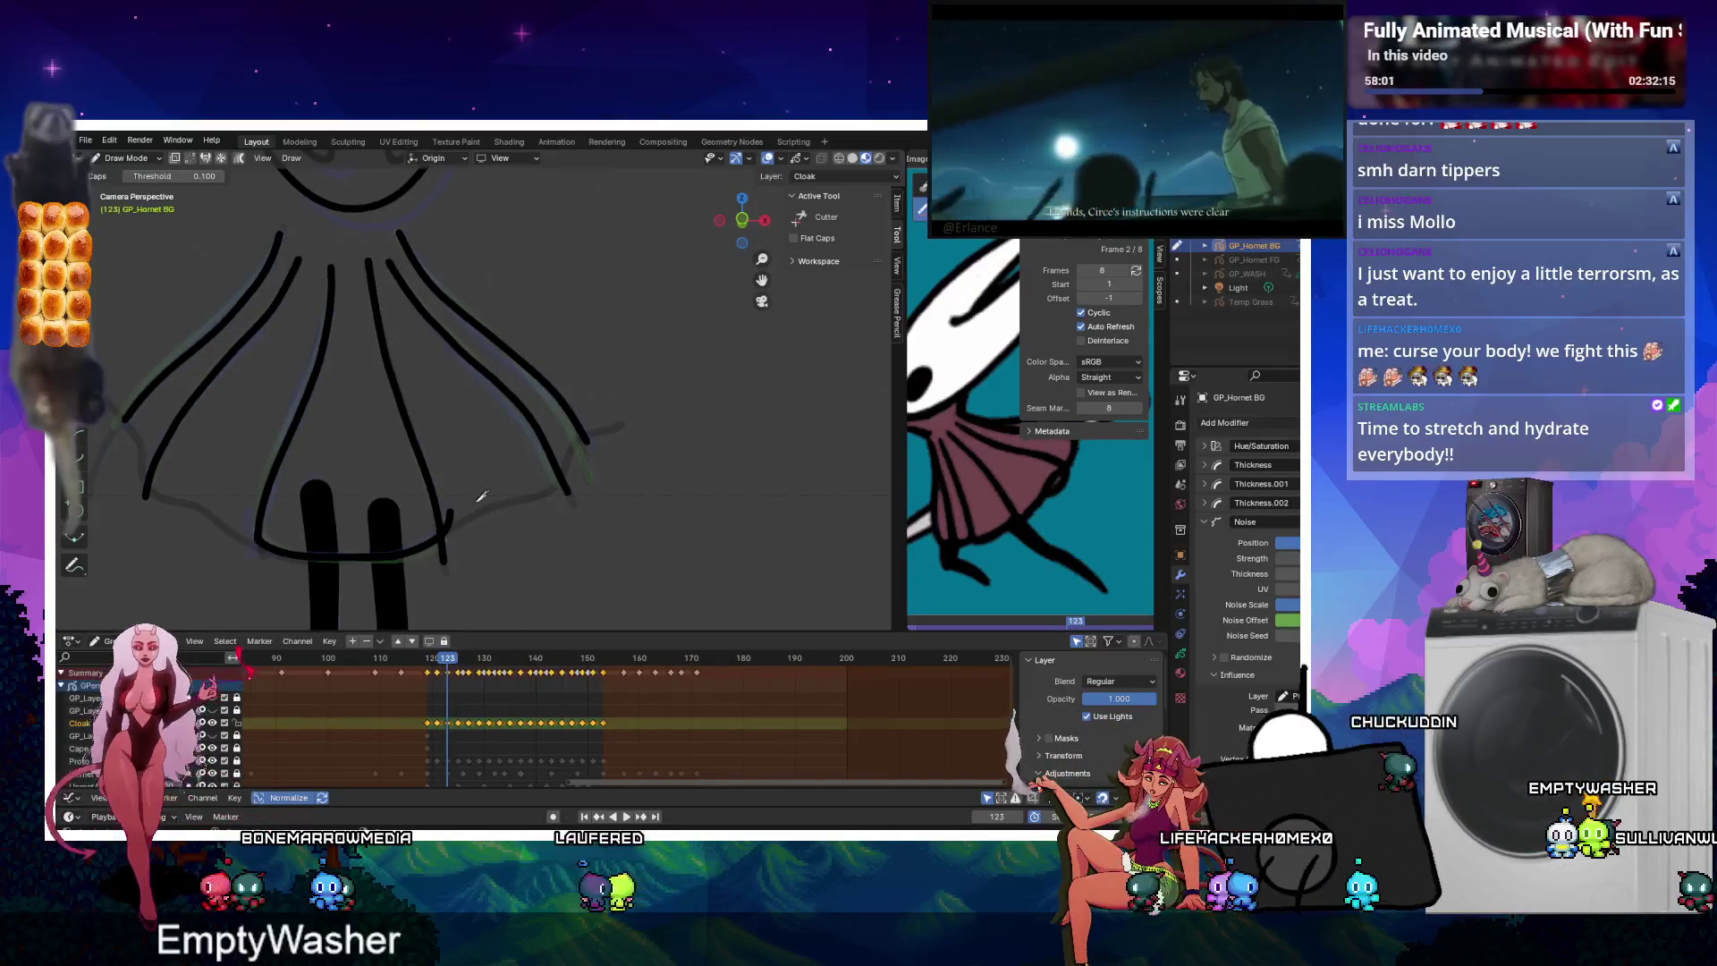
{"action": "key", "text": "Up"}
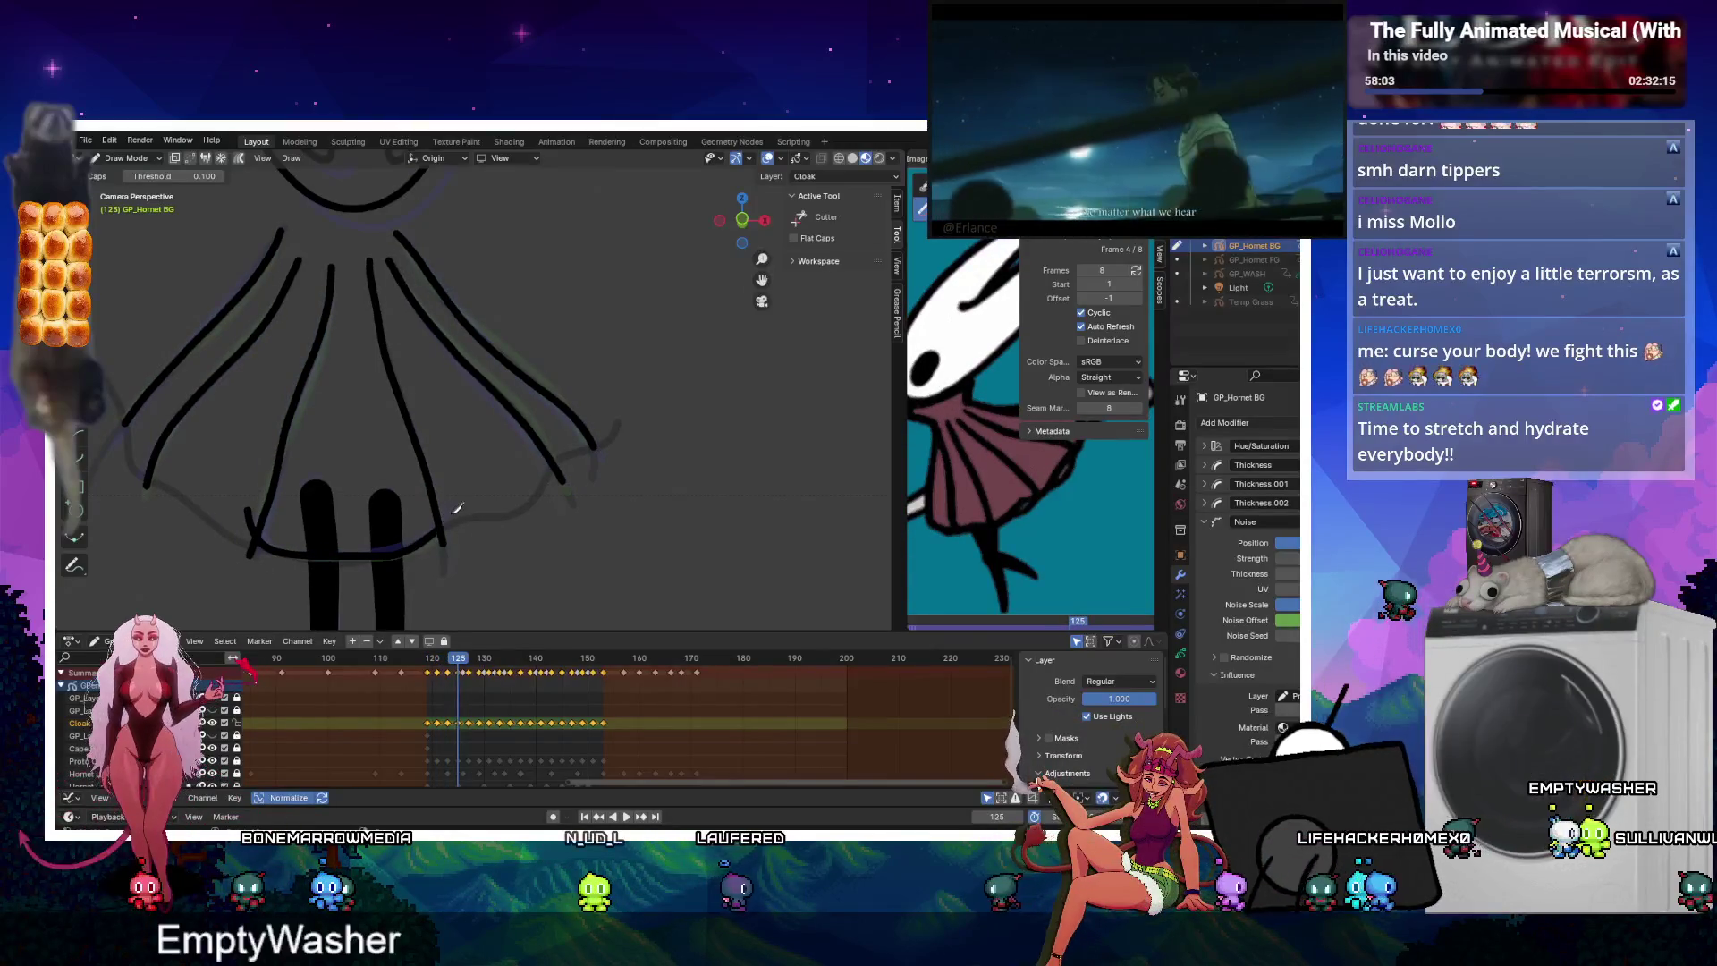
{"action": "key", "text": "Up"}
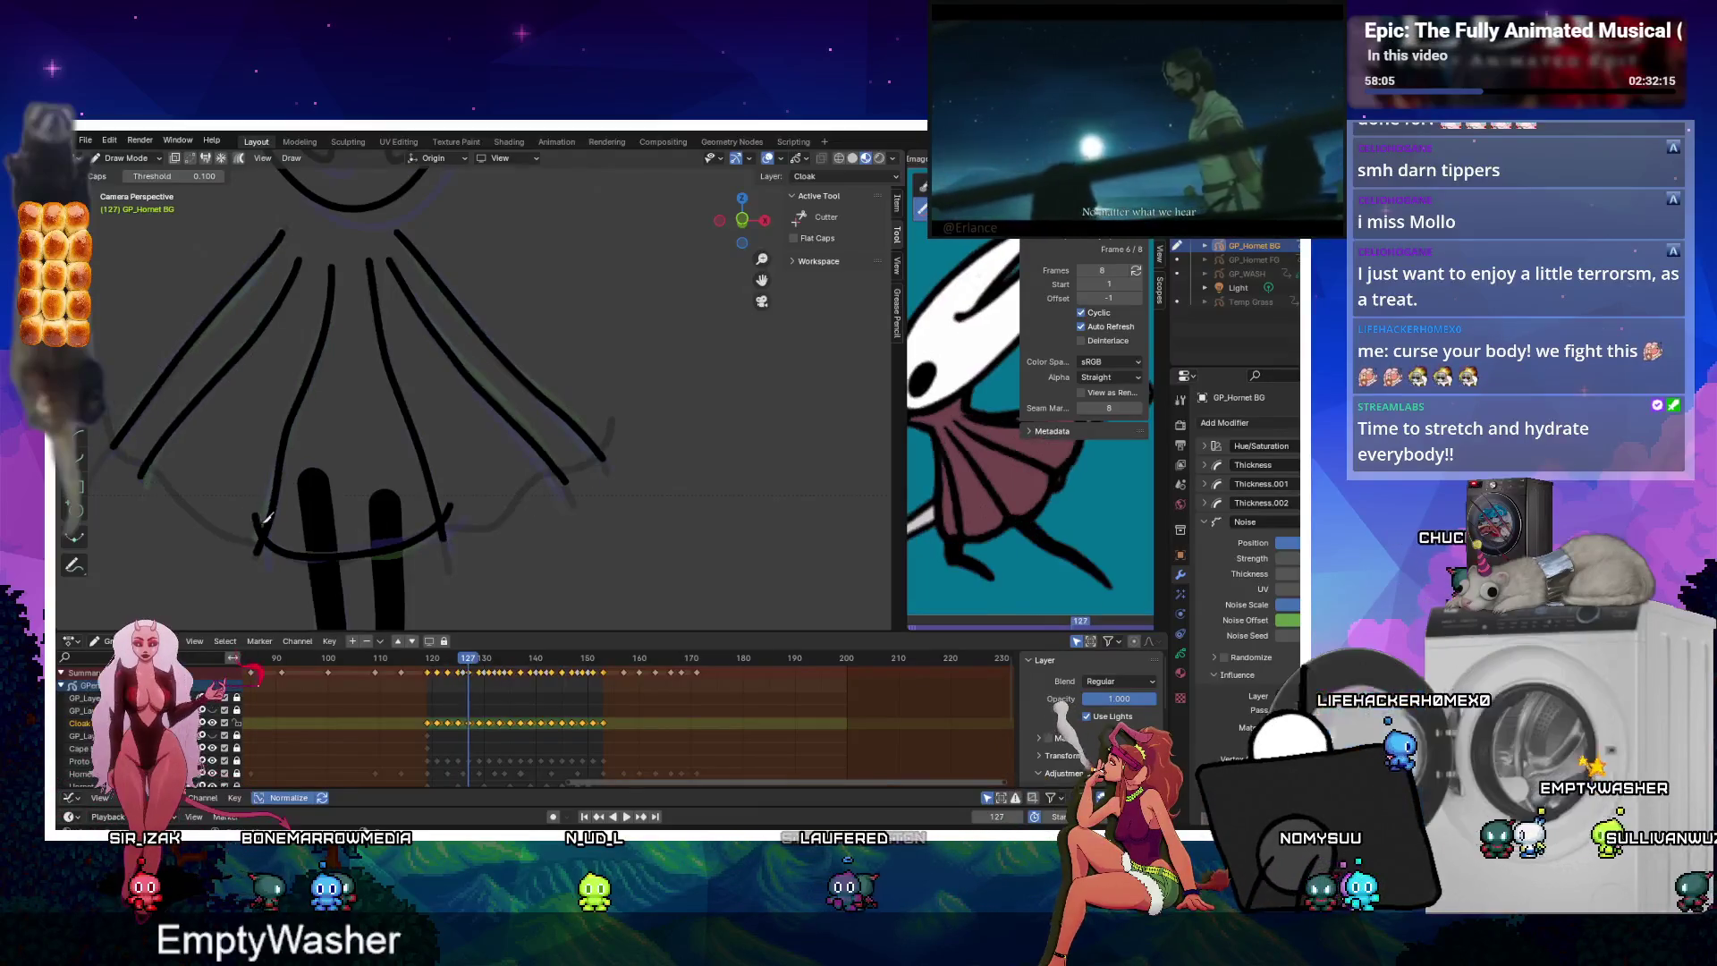
{"action": "key", "text": "Up"}
{"action": "key", "text": "Up"}
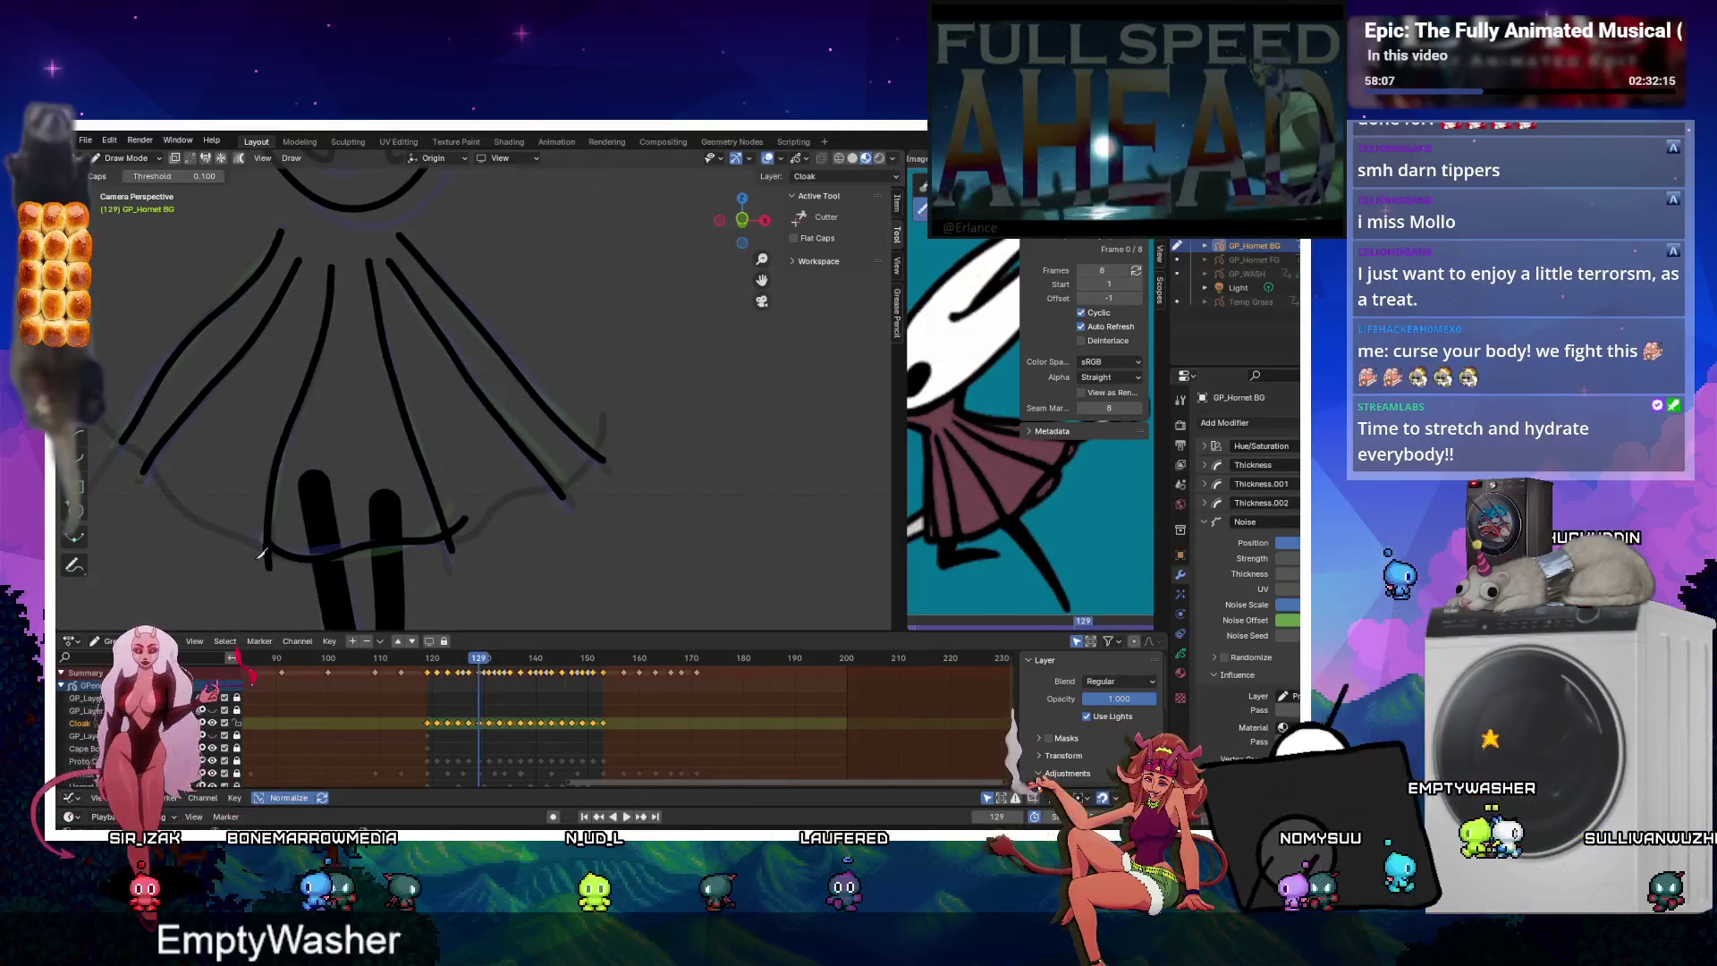
{"action": "key", "text": "Up"}
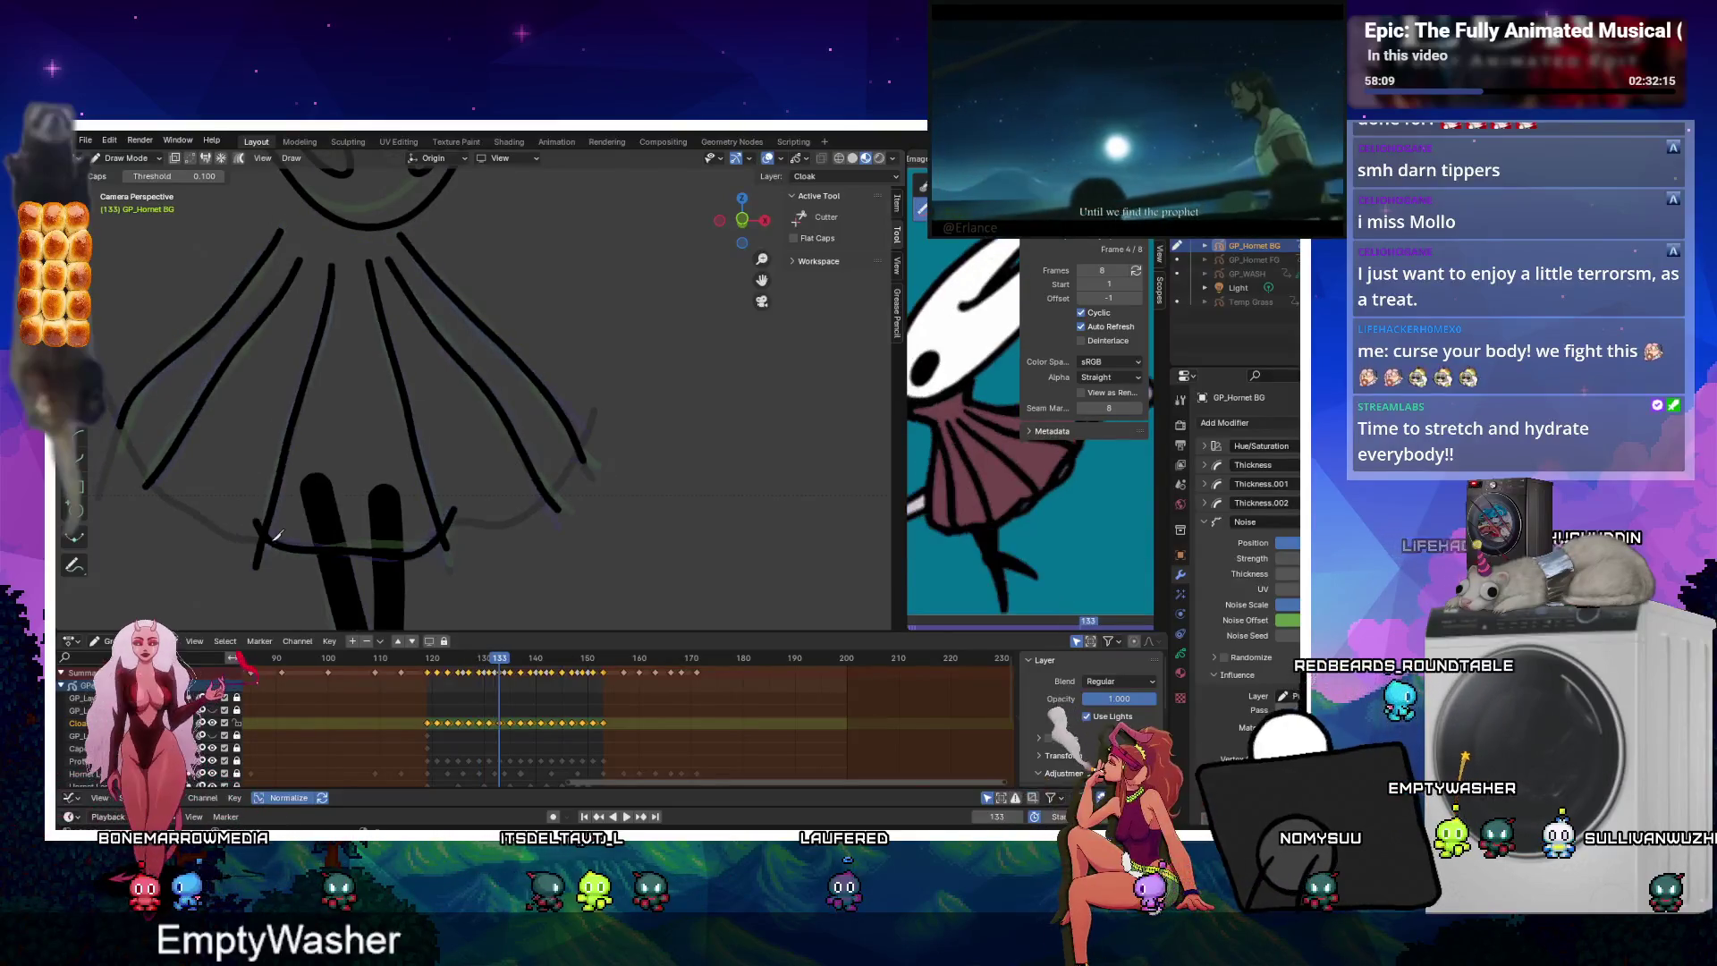
{"action": "key", "text": "Up"}
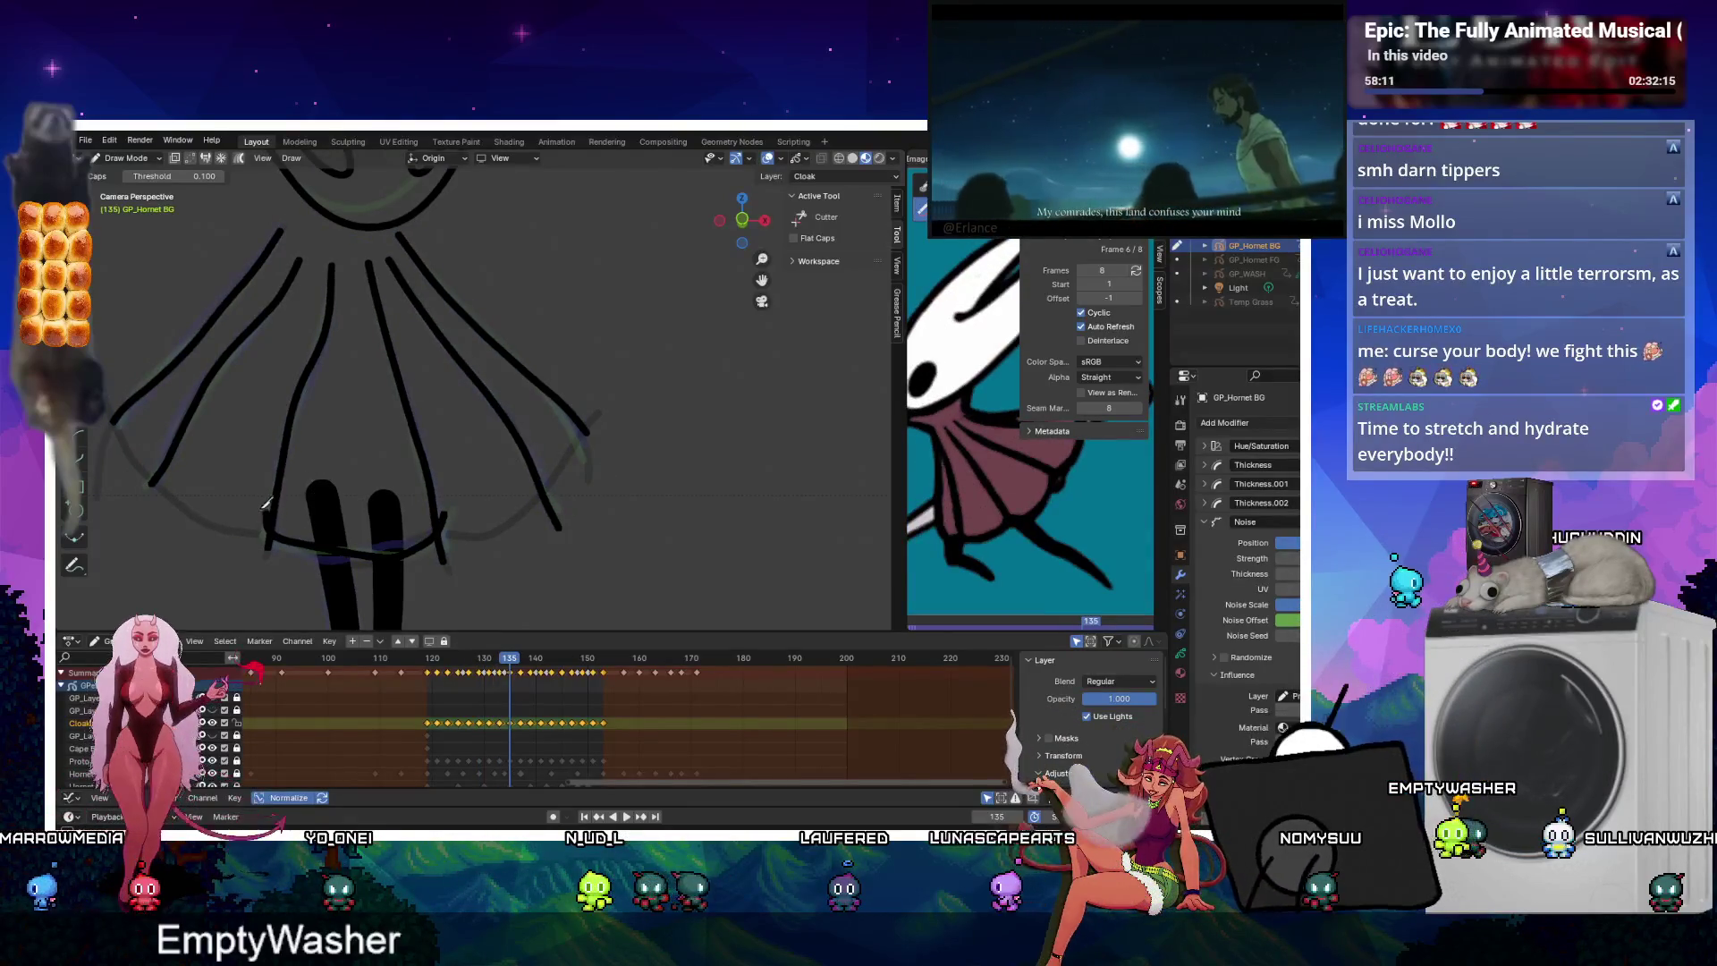
{"action": "key", "text": "Up"}
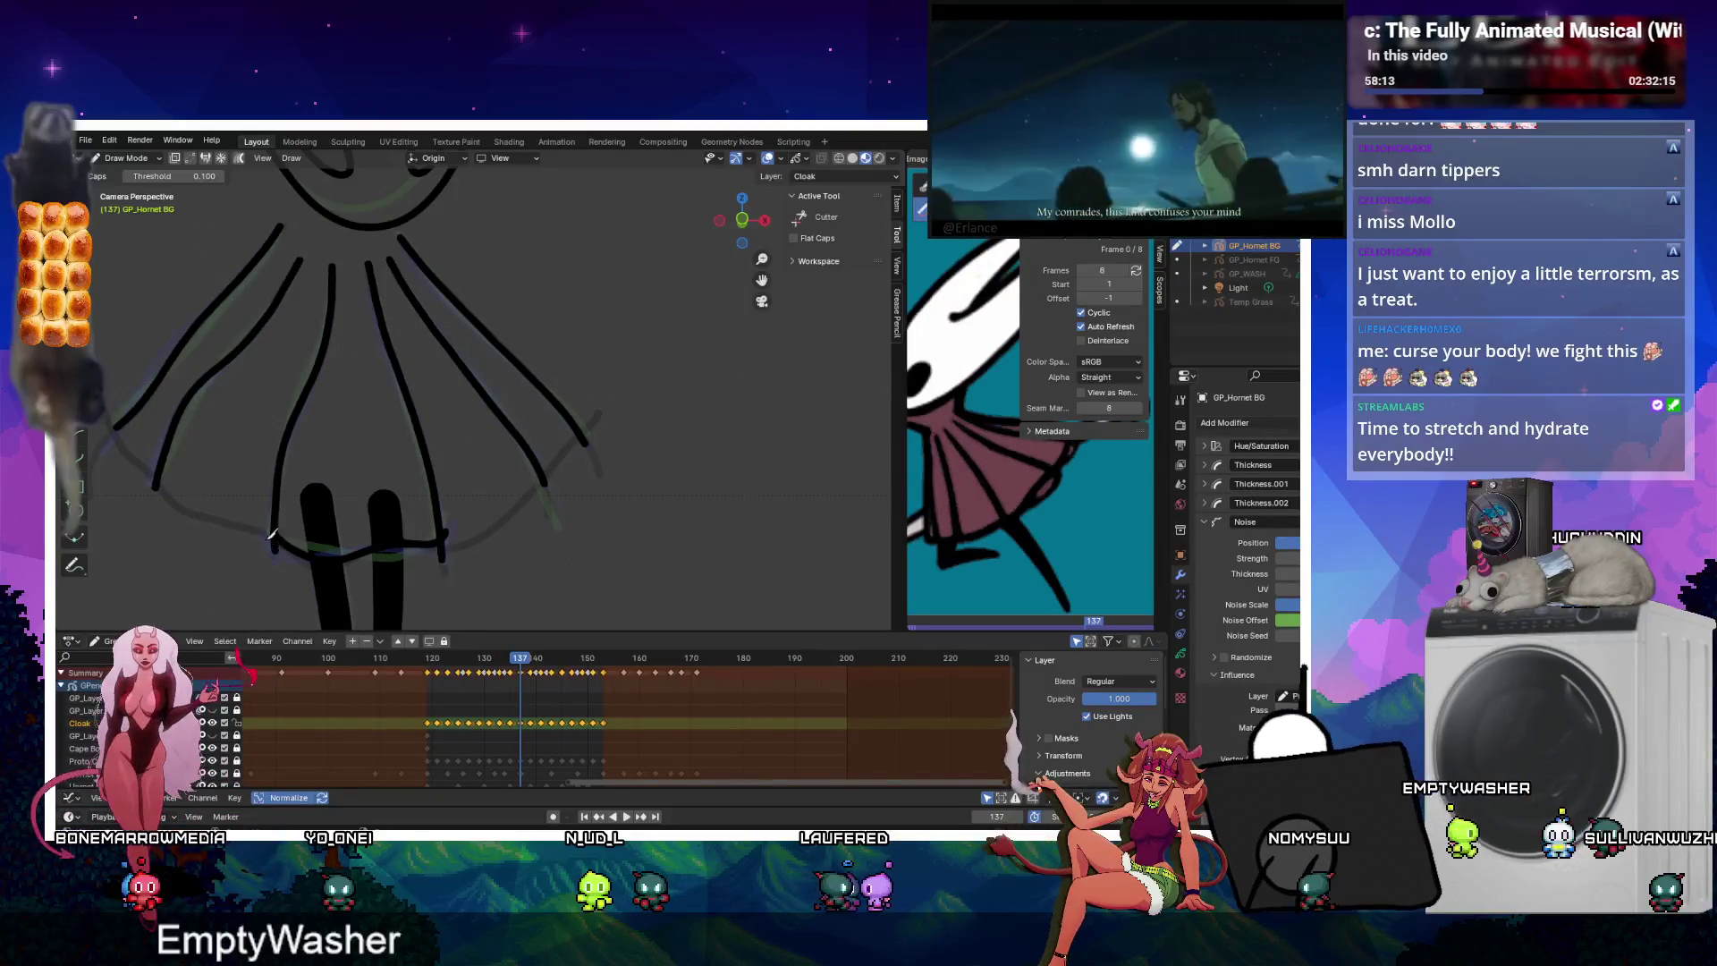
{"action": "key", "text": "Up"}
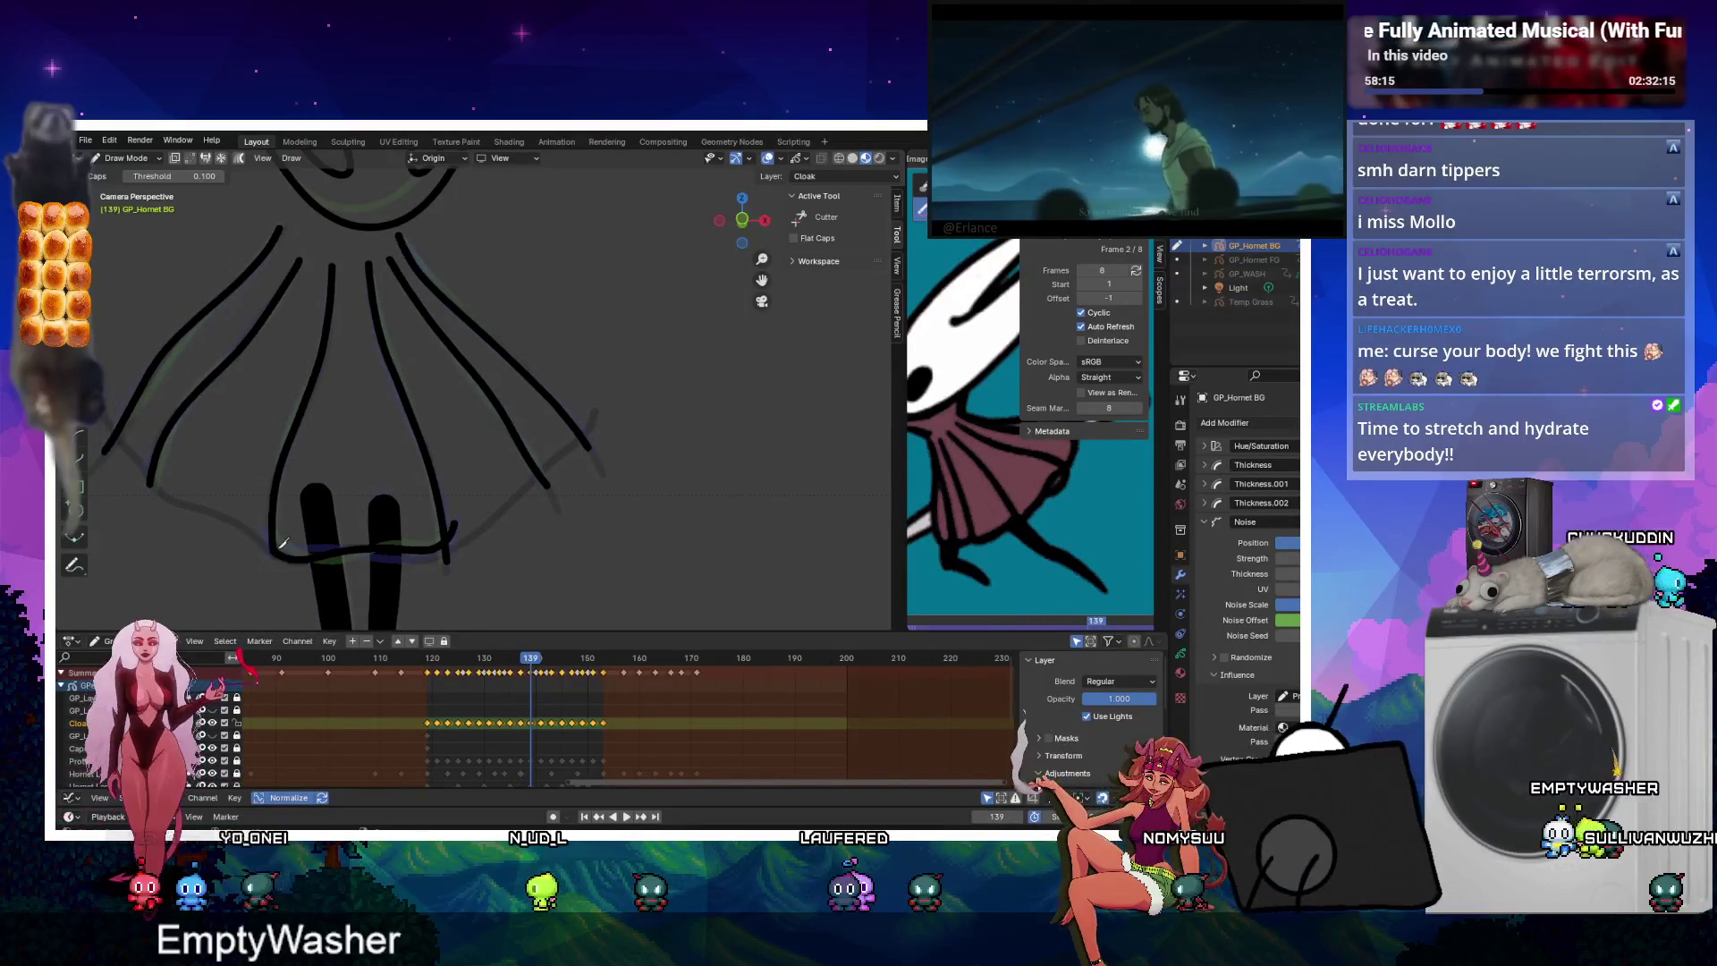
{"action": "key", "text": "Up"}
{"action": "key", "text": "Up"}
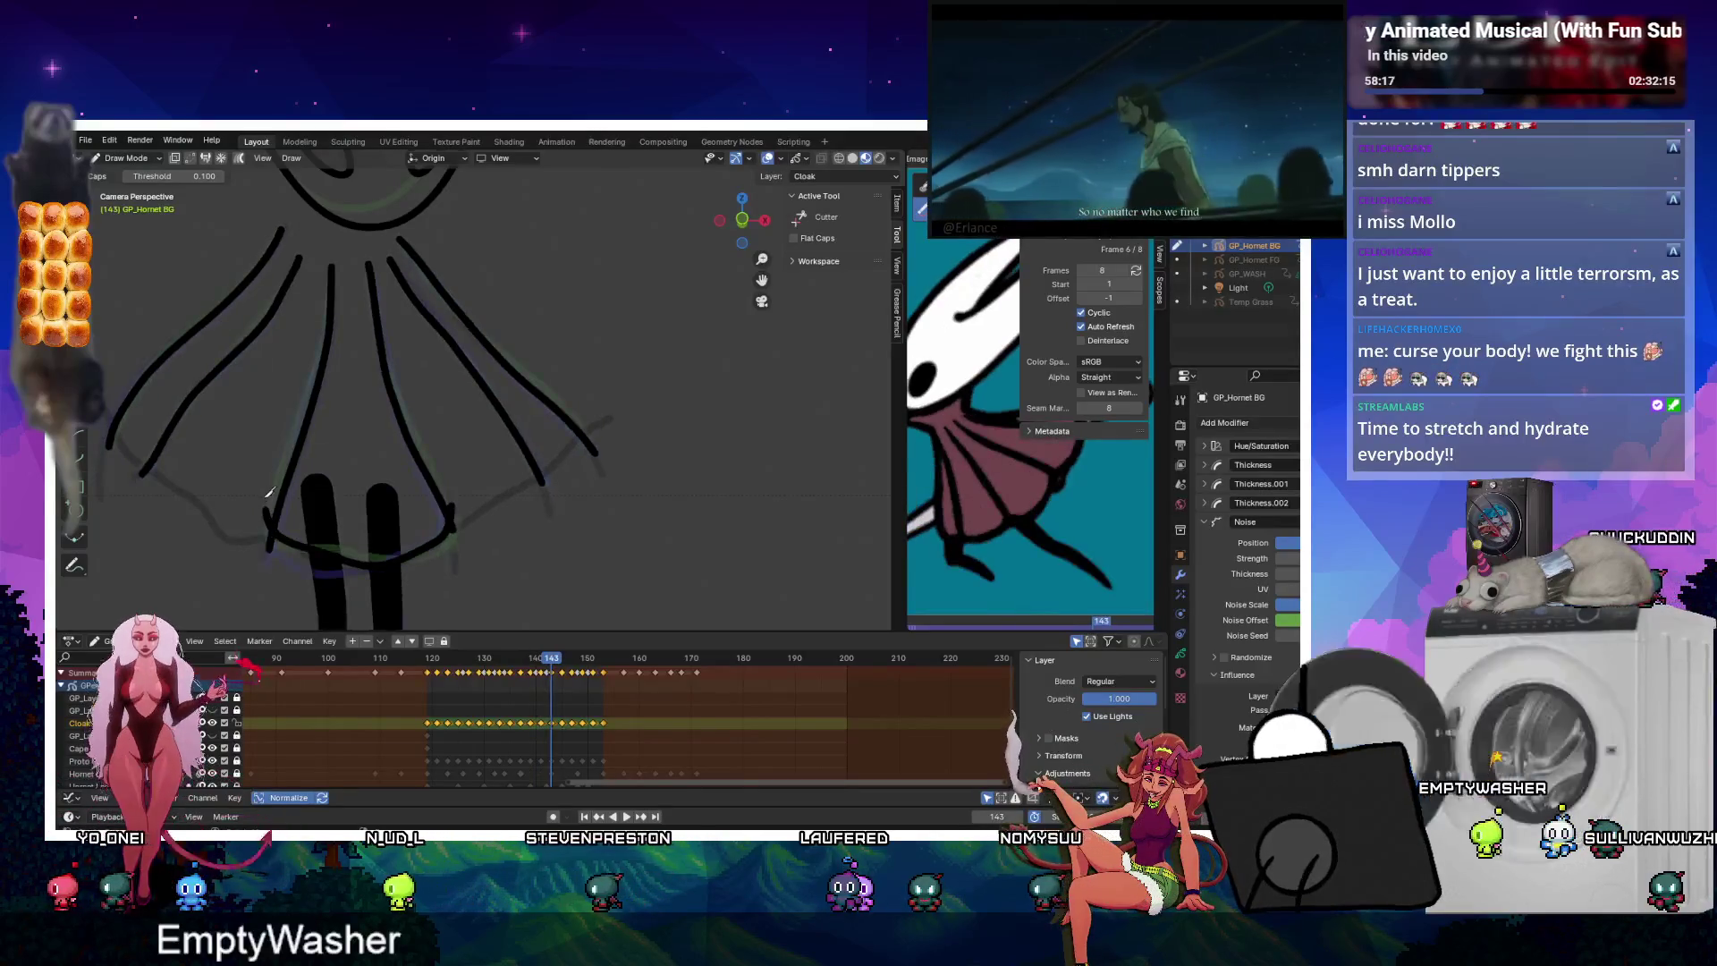
{"action": "key", "text": "Up"}
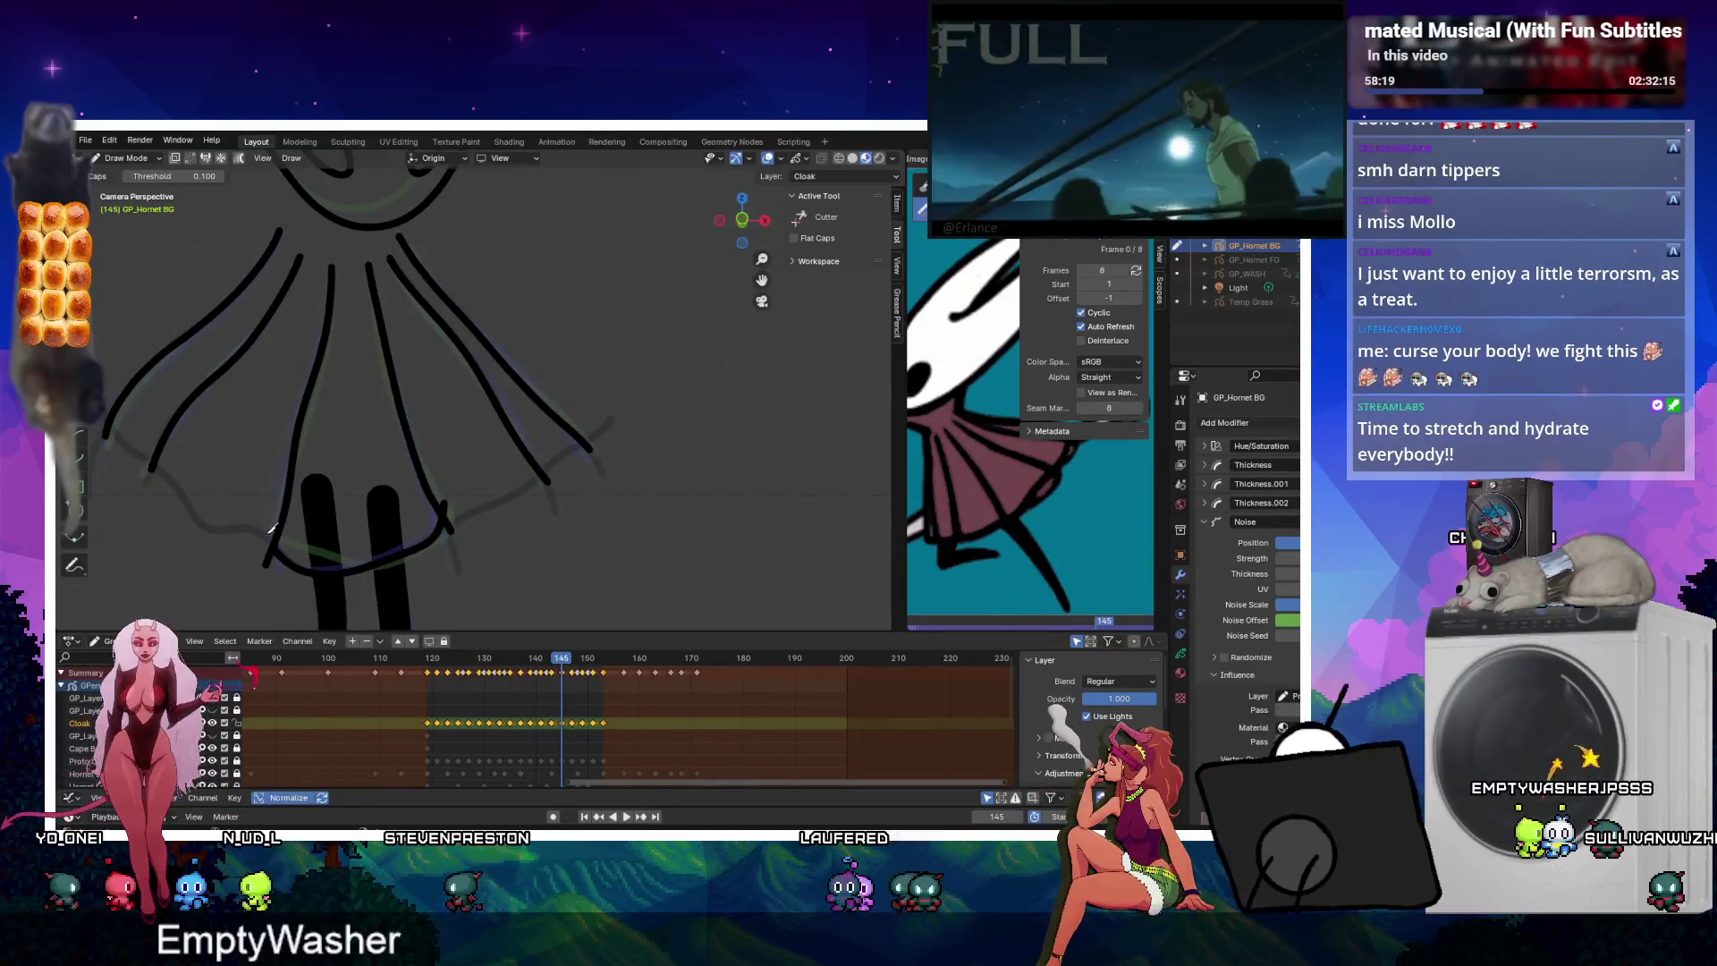
{"action": "key", "text": "Up"}
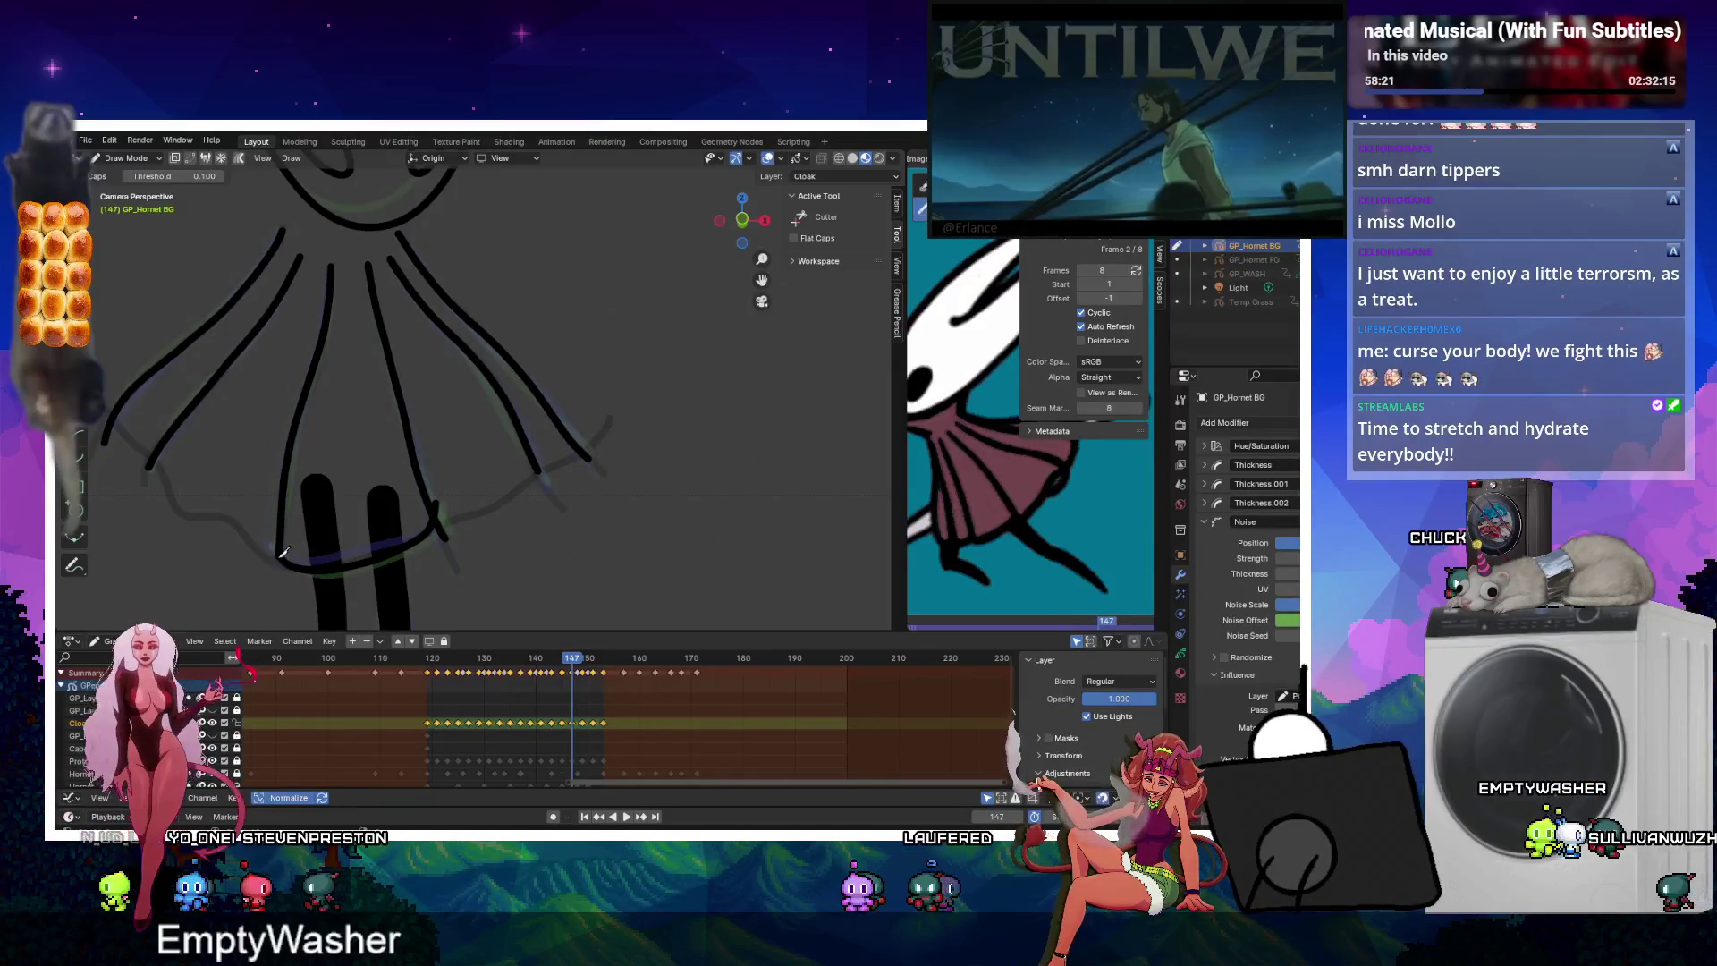
{"action": "key", "text": "Up"}
{"action": "key", "text": "Up"}
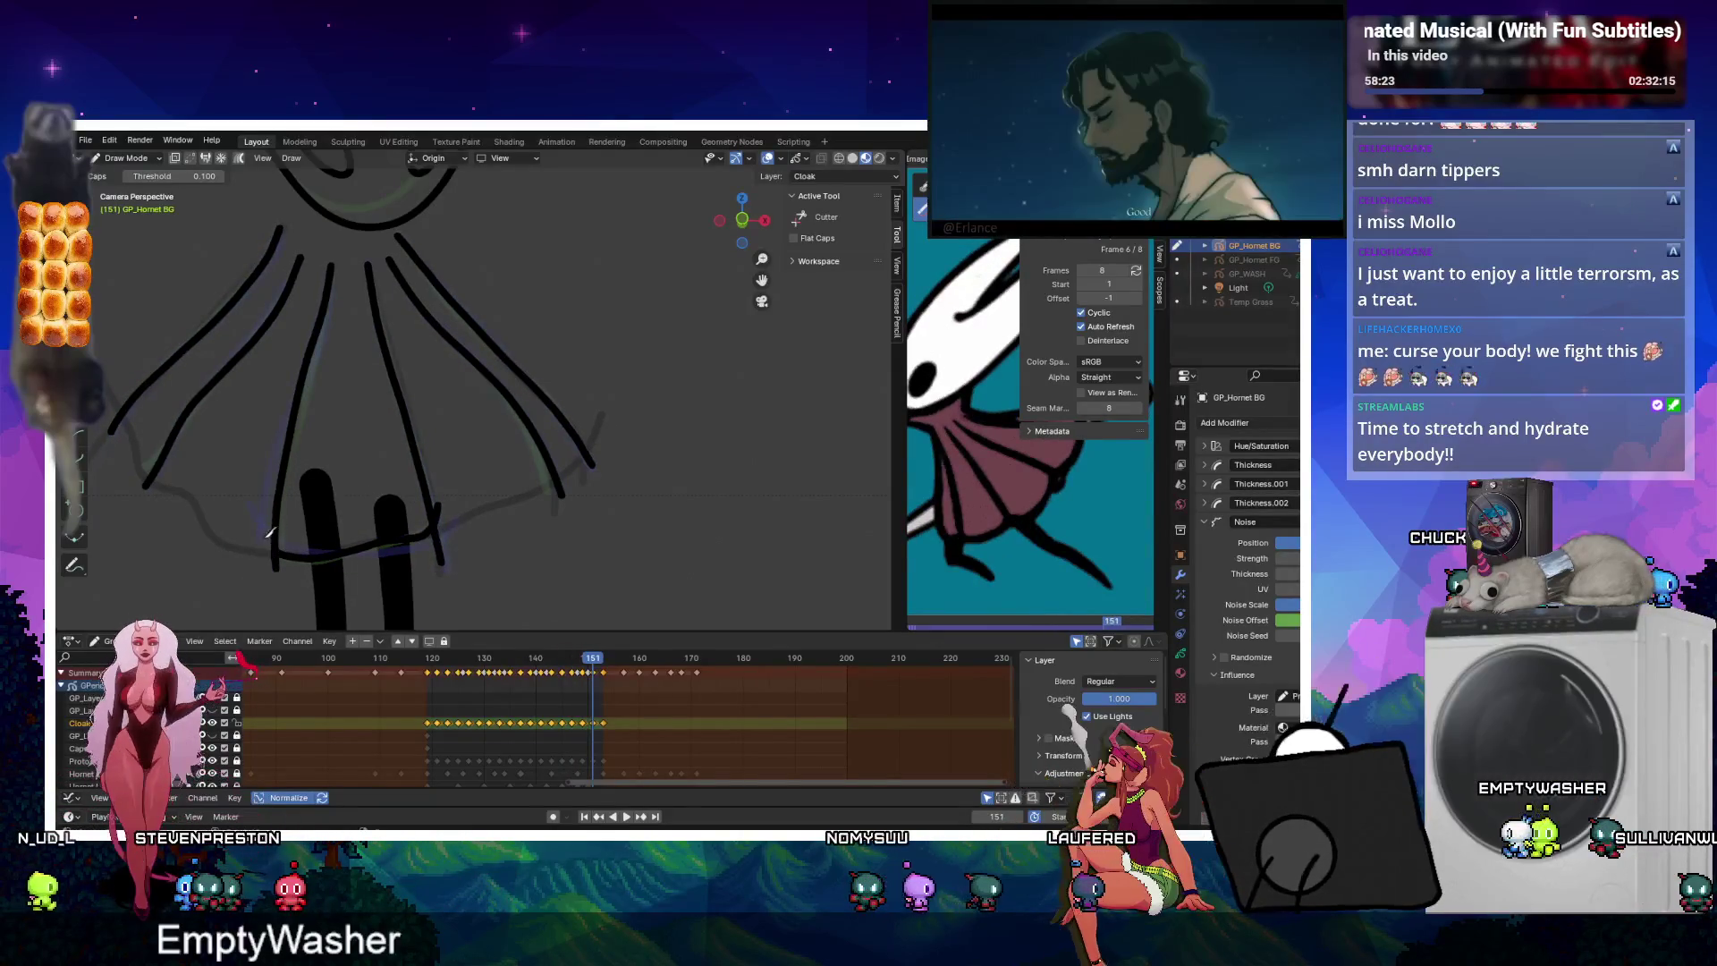
{"action": "key", "text": "Up"}
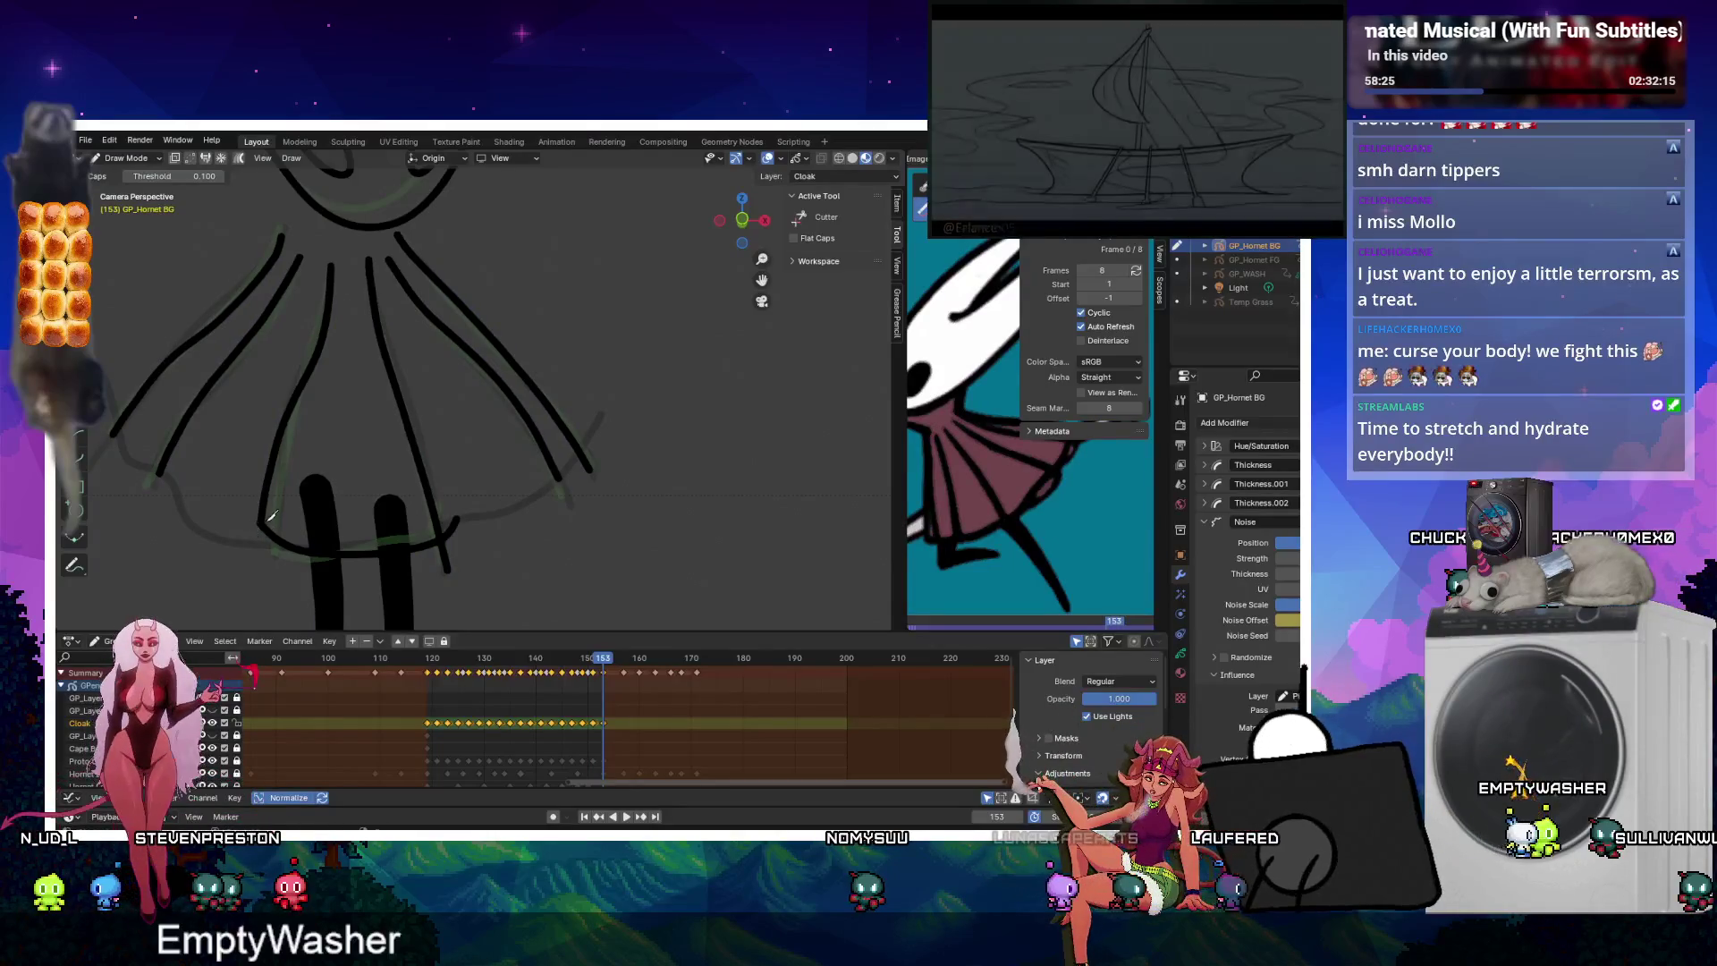
{"action": "key", "text": "Down"}
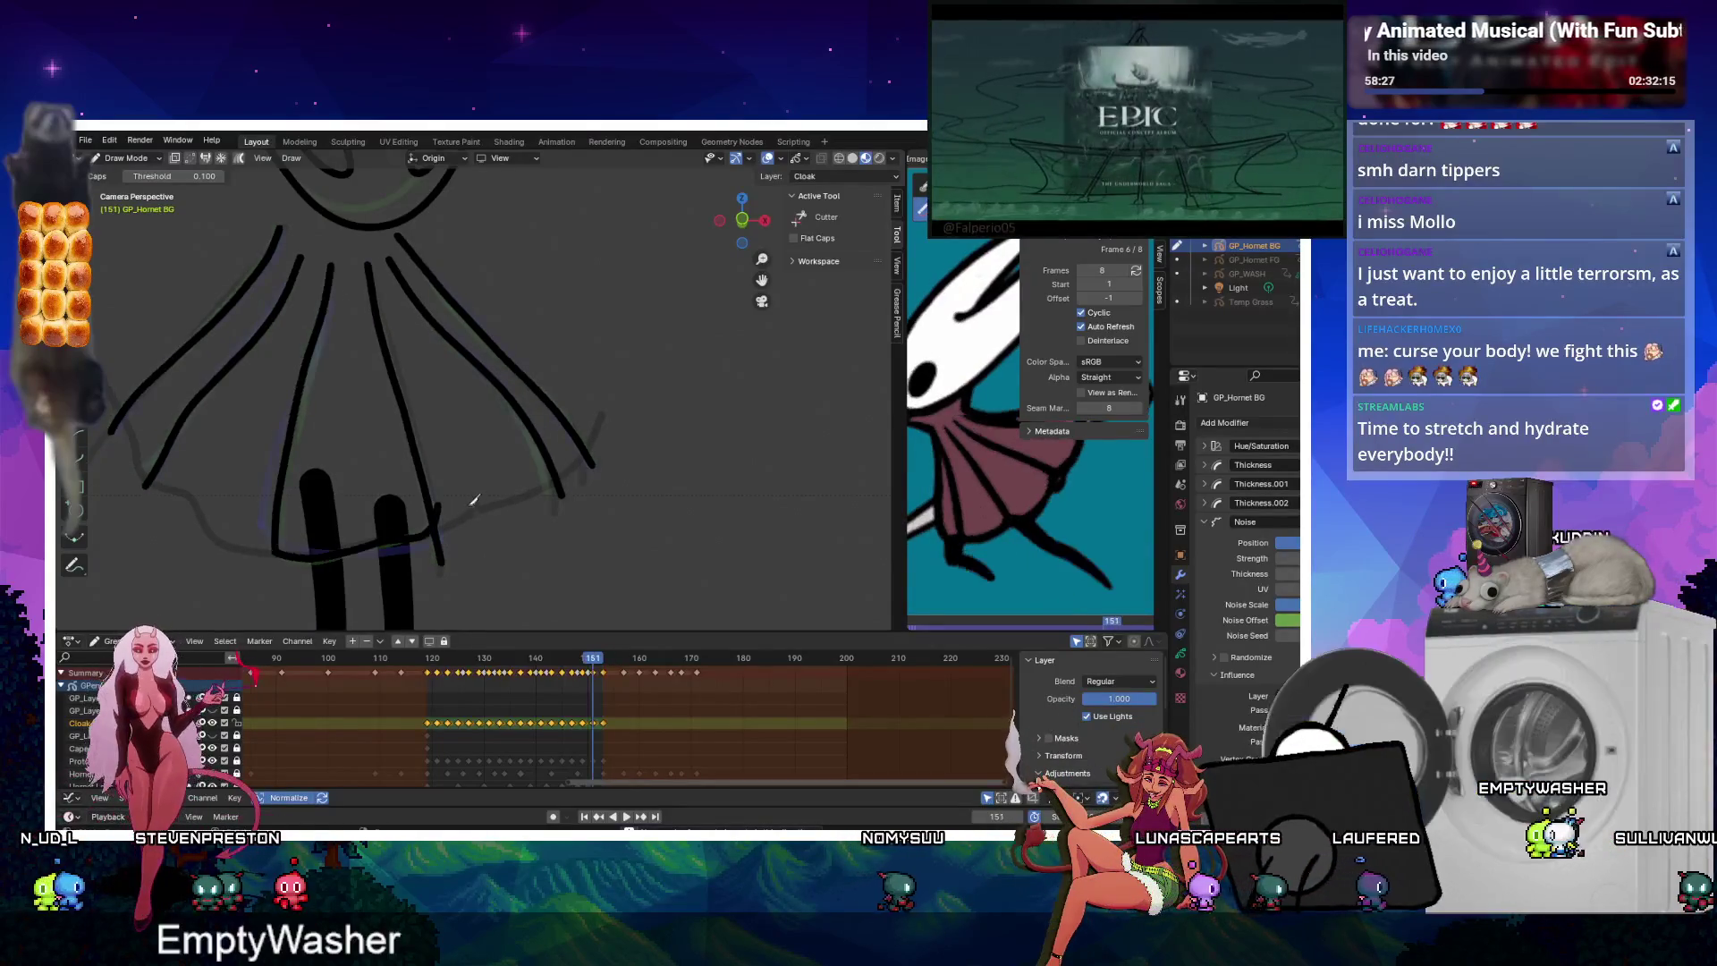
{"action": "key", "text": "Down"}
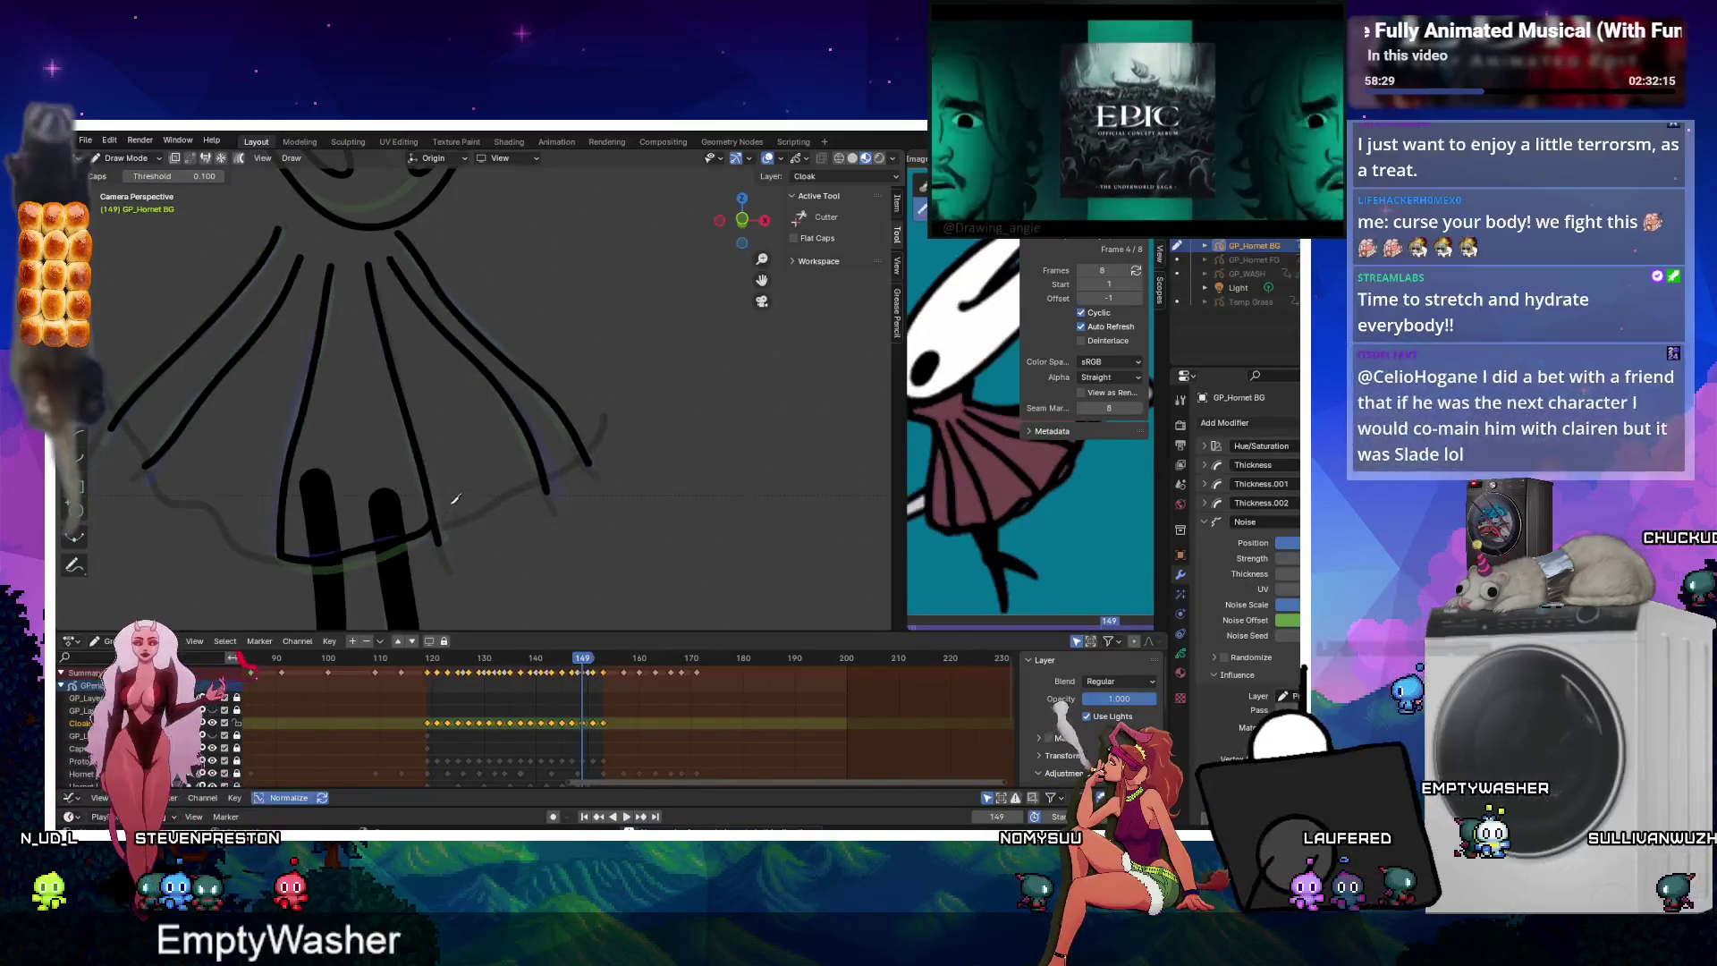
{"action": "key", "text": "Down"}
{"action": "key", "text": "Down"}
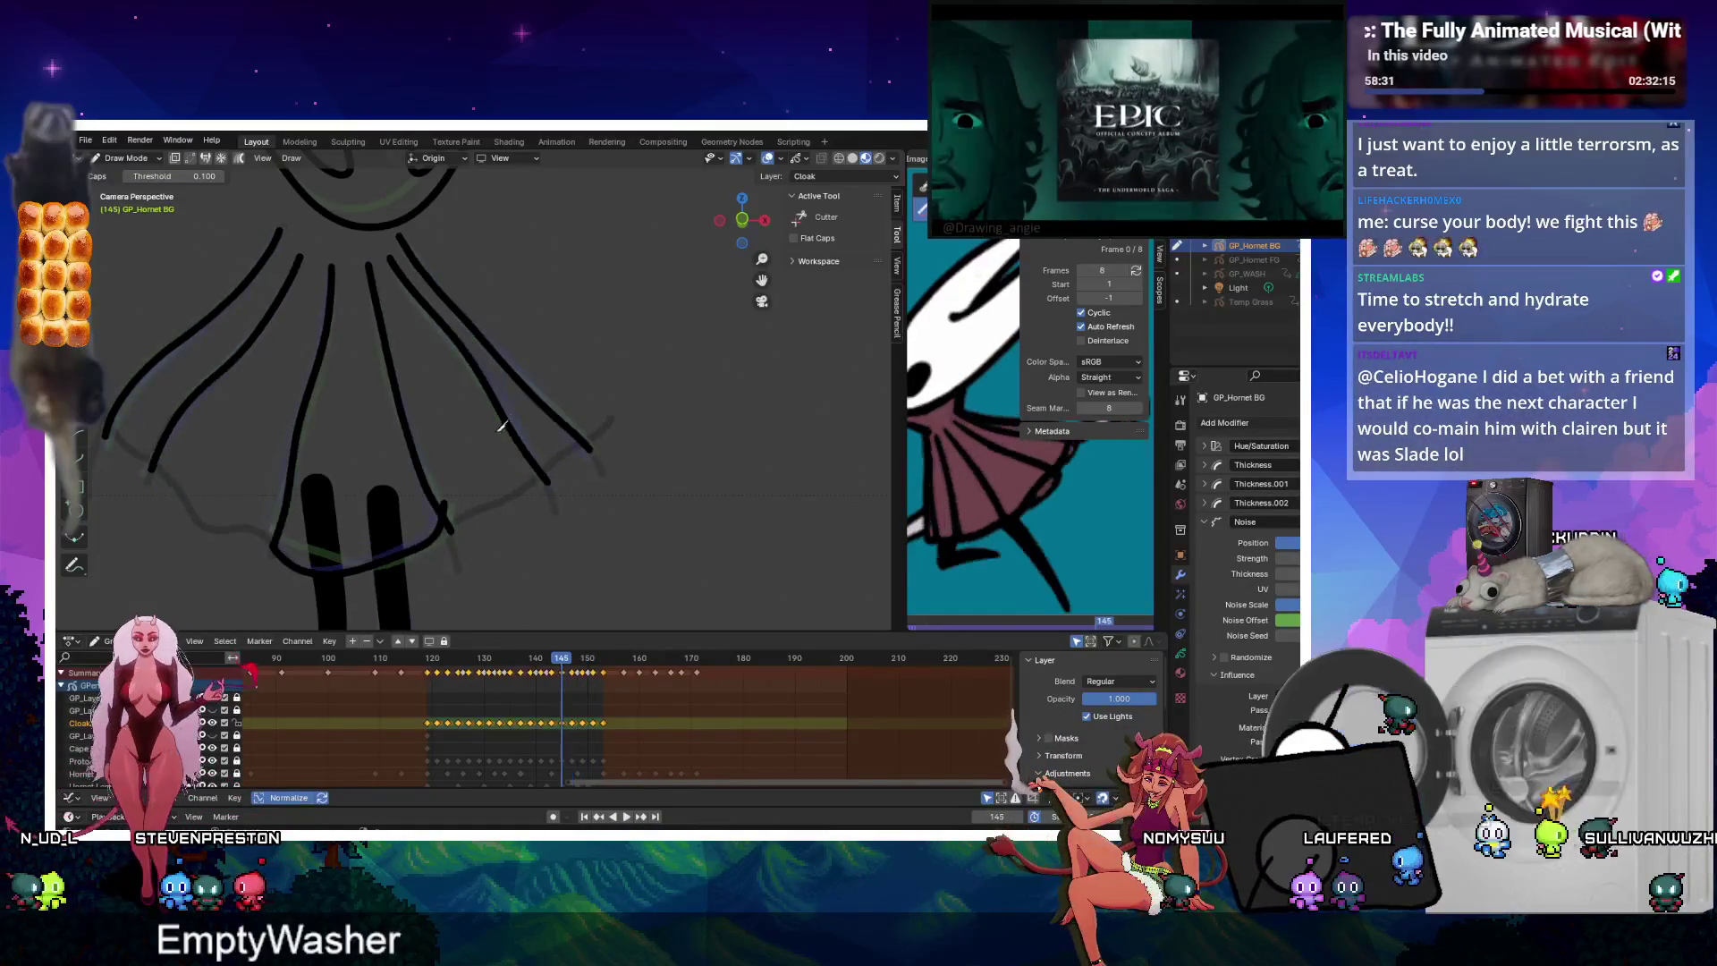
{"action": "key", "text": "Down"}
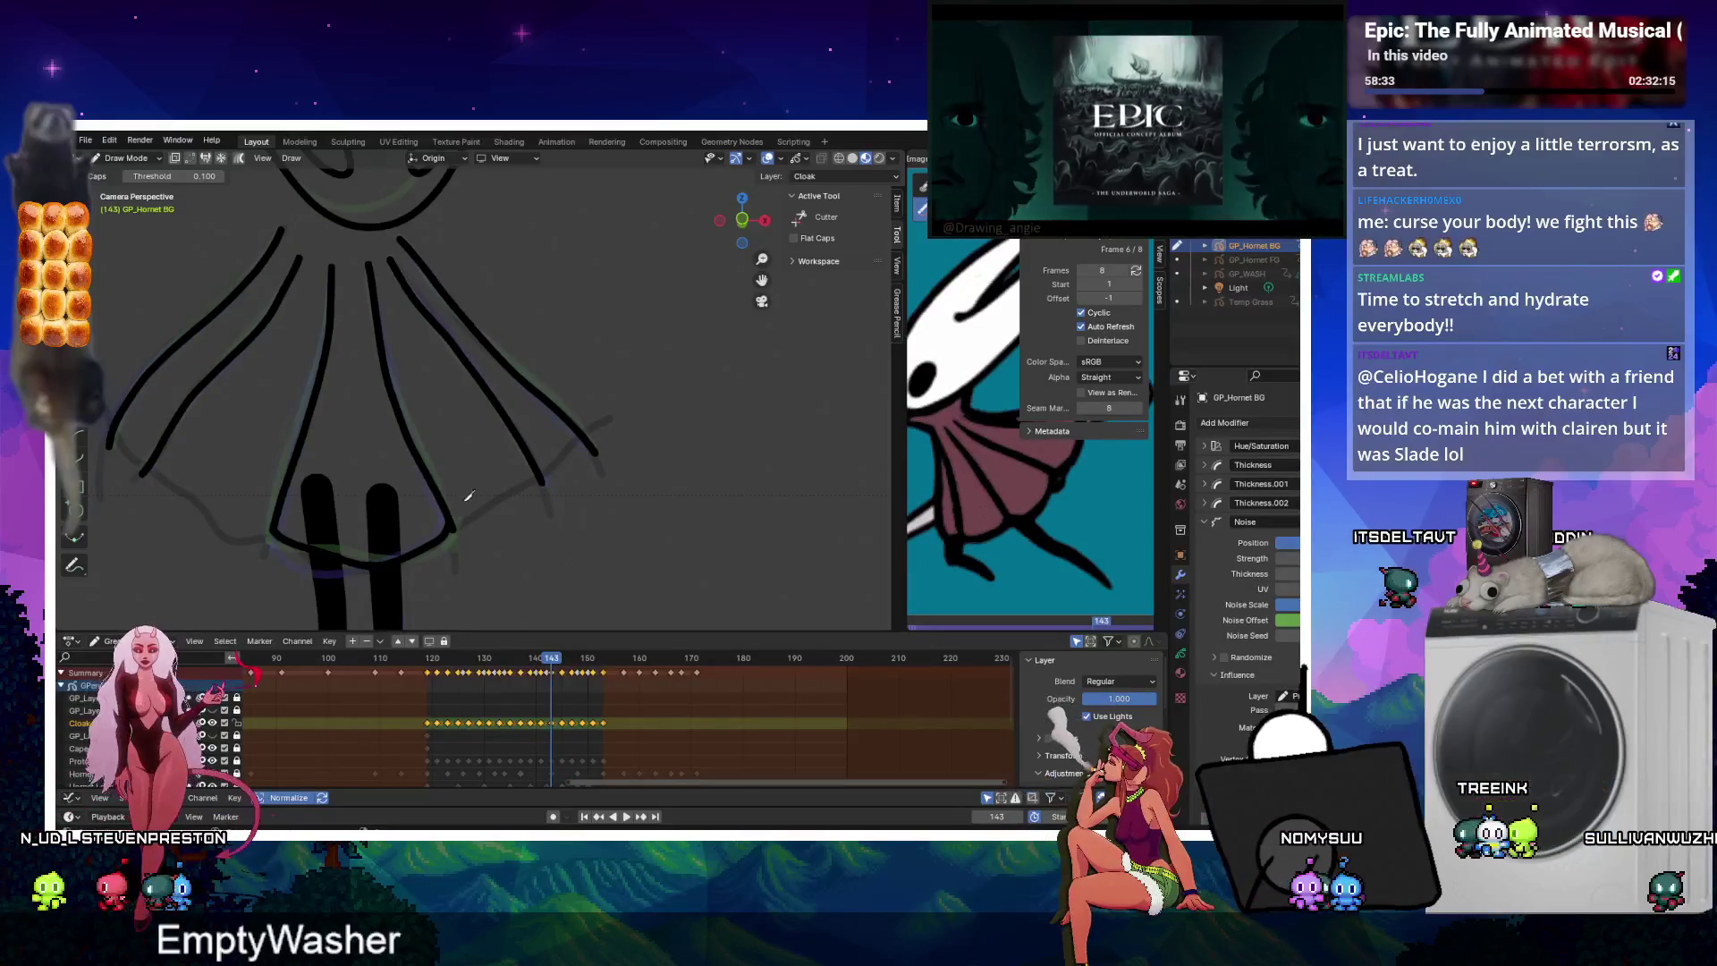
{"action": "key", "text": "Down"}
{"action": "key", "text": "Down"}
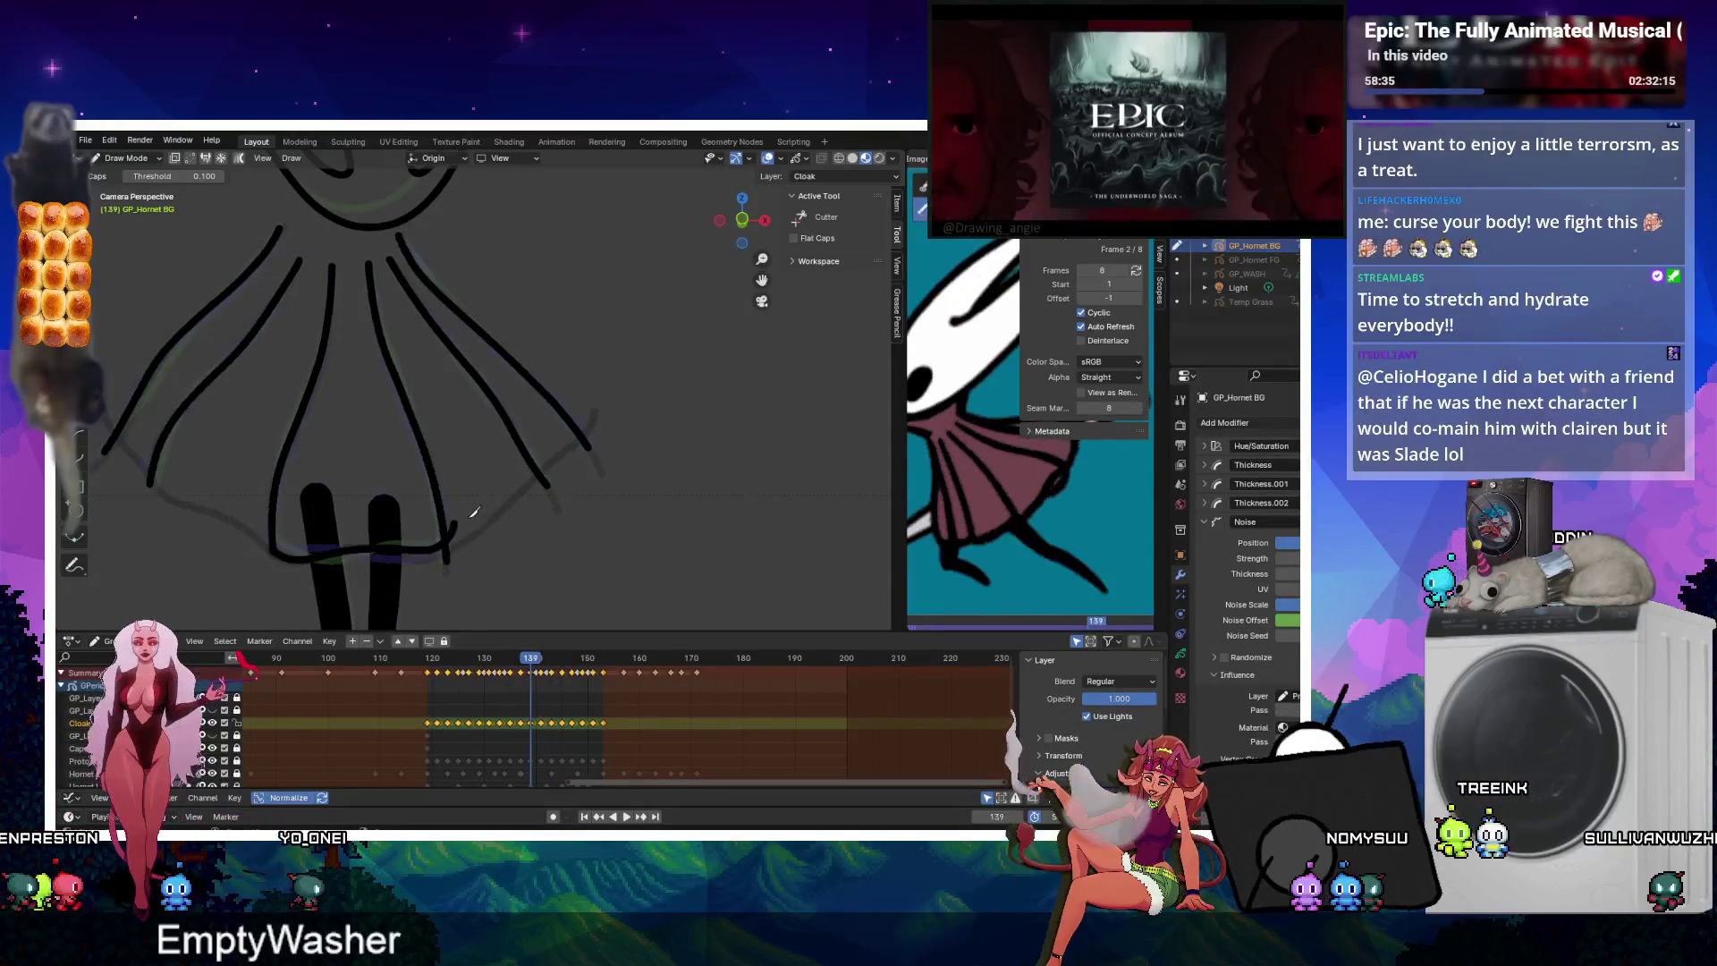
{"action": "key", "text": "Down"}
{"action": "key", "text": "Down"}
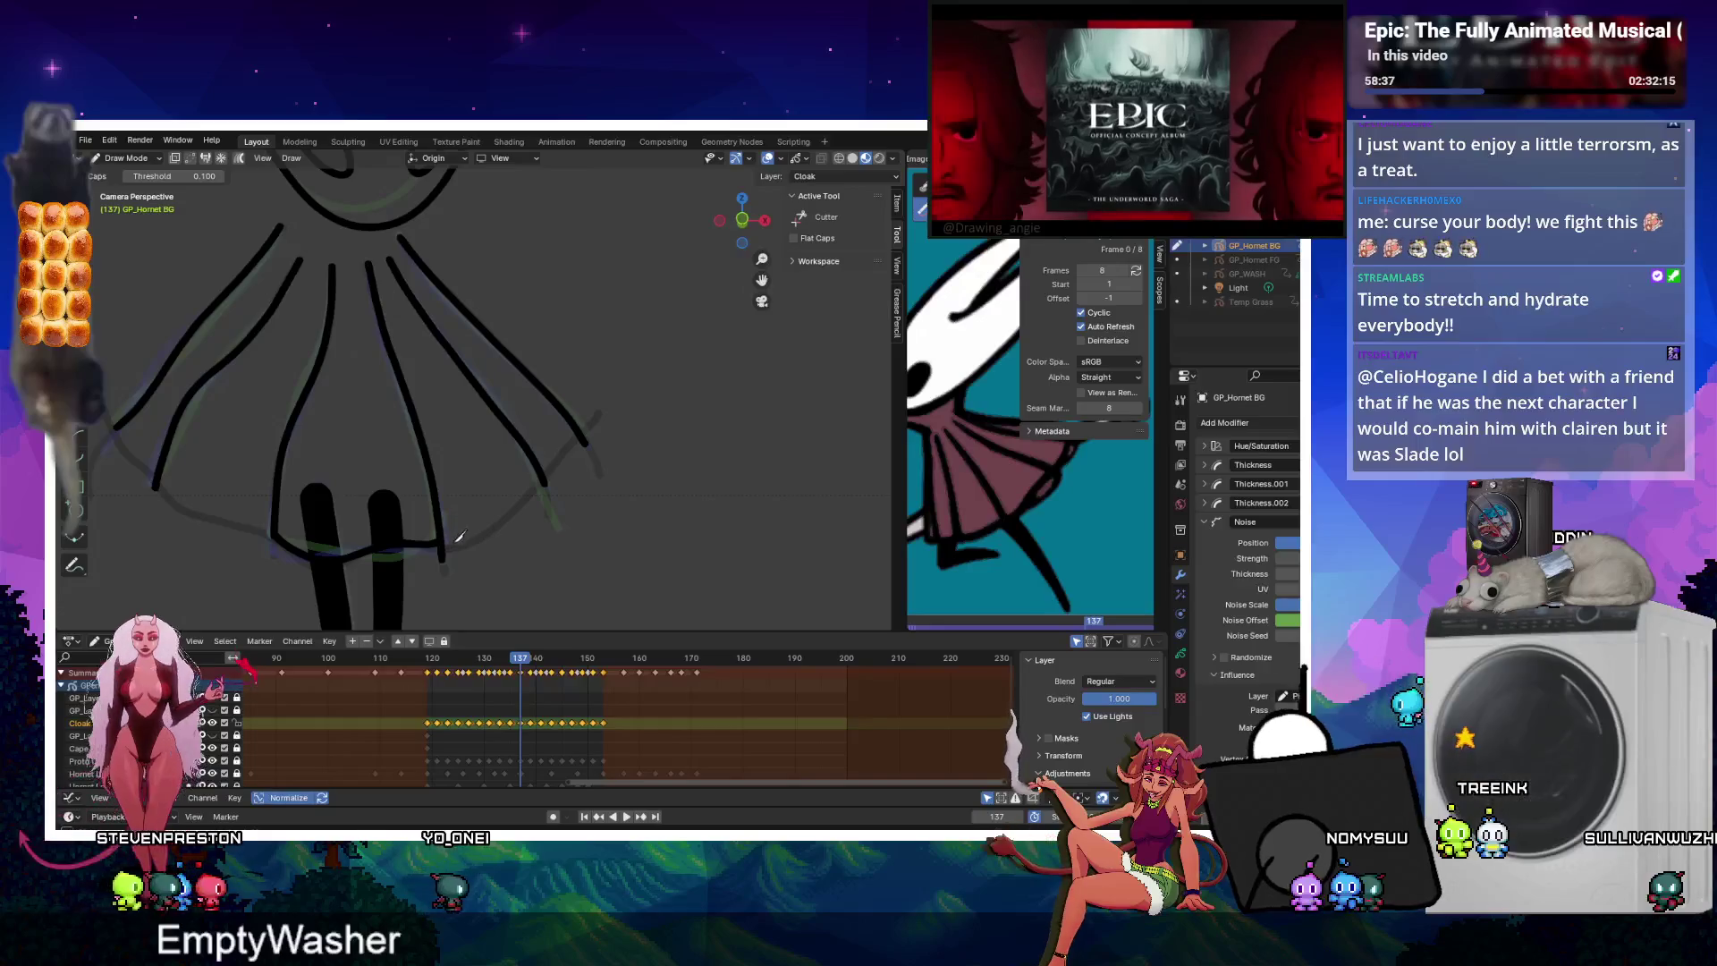
{"action": "key", "text": "Down"}
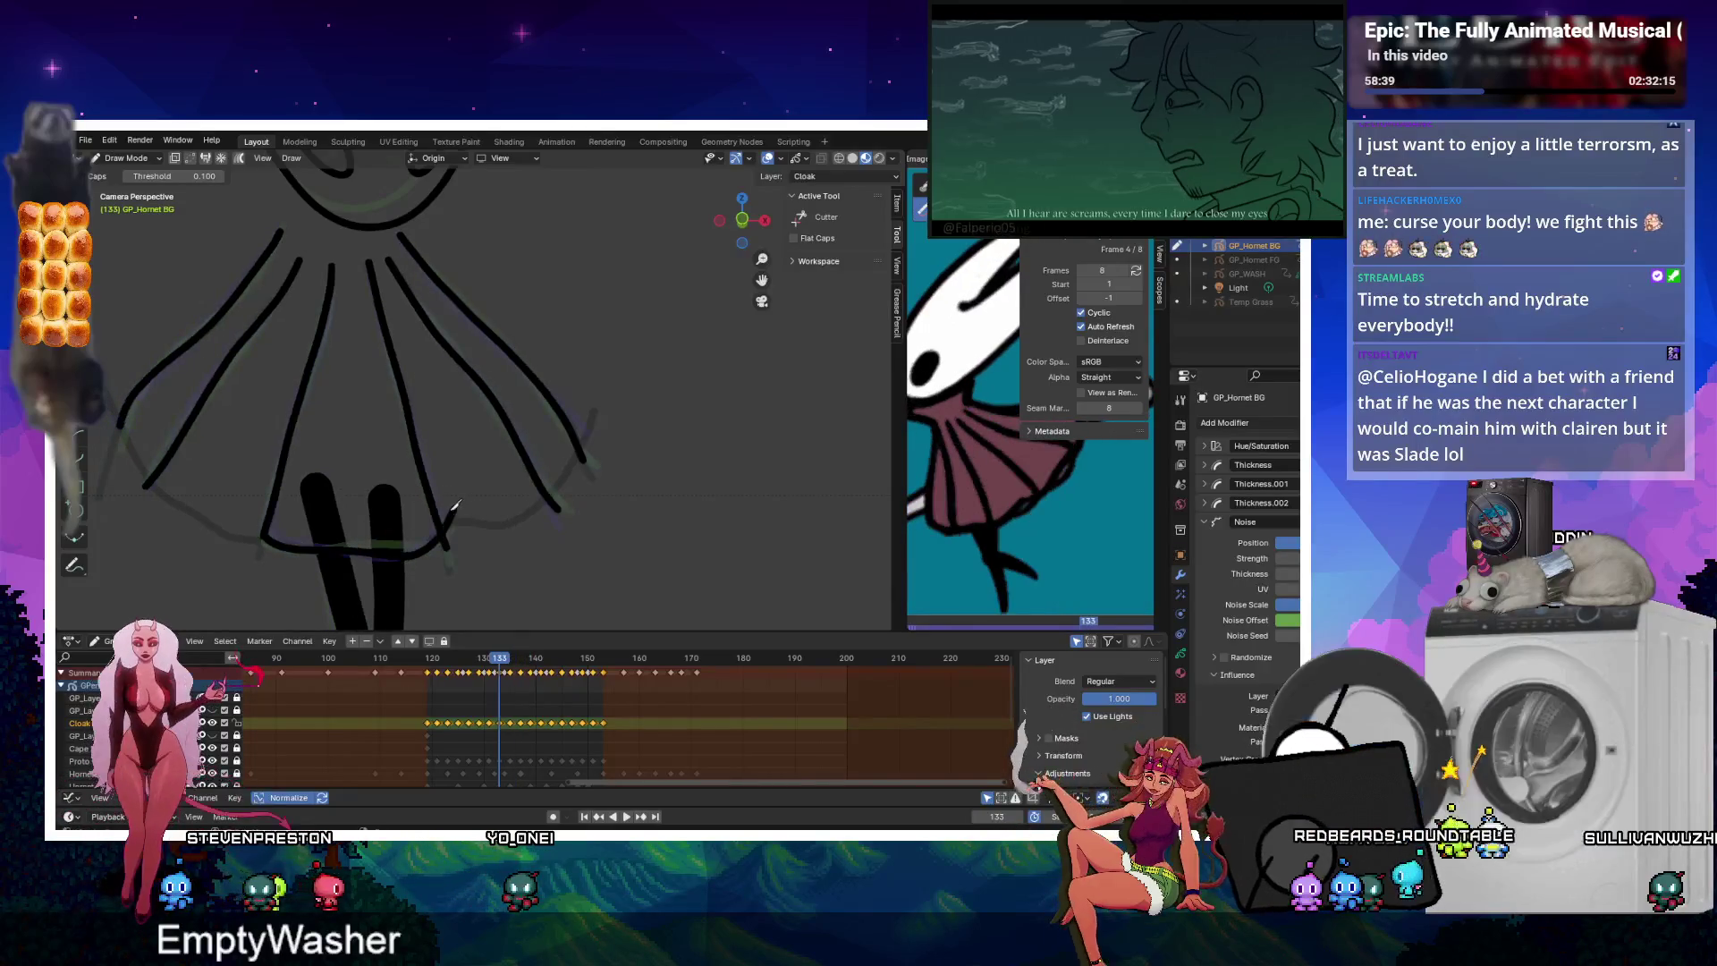
{"action": "key", "text": "Down"}
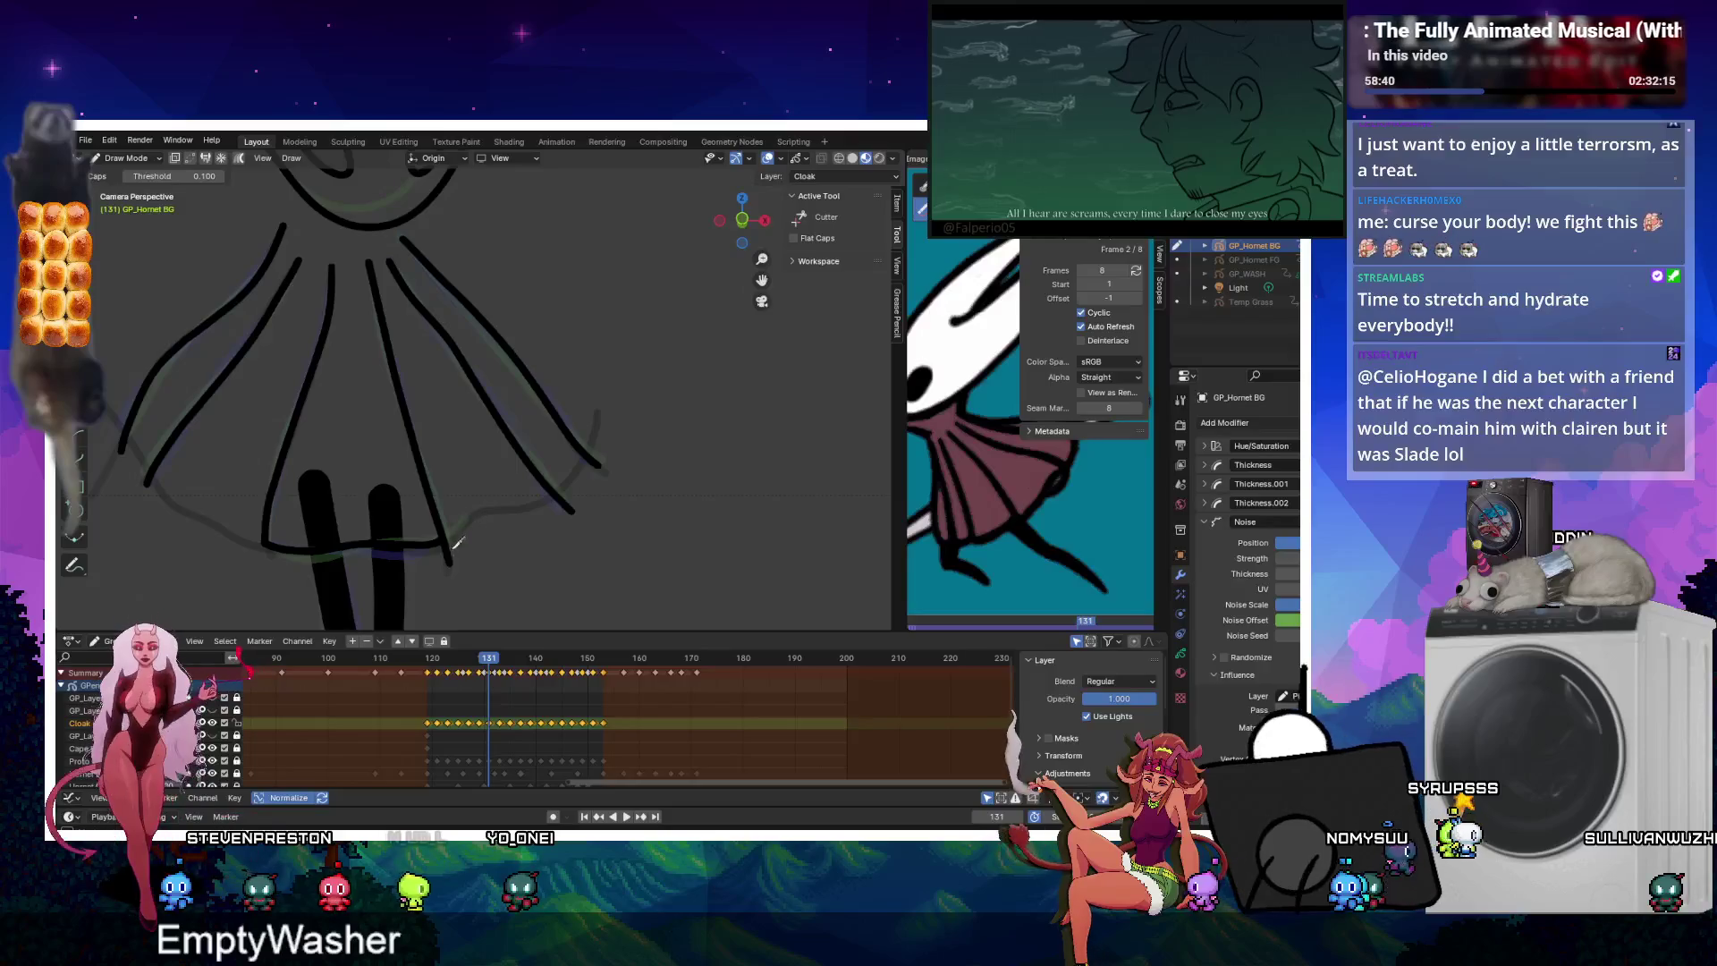
{"action": "key", "text": "Down"}
{"action": "key", "text": "Down"}
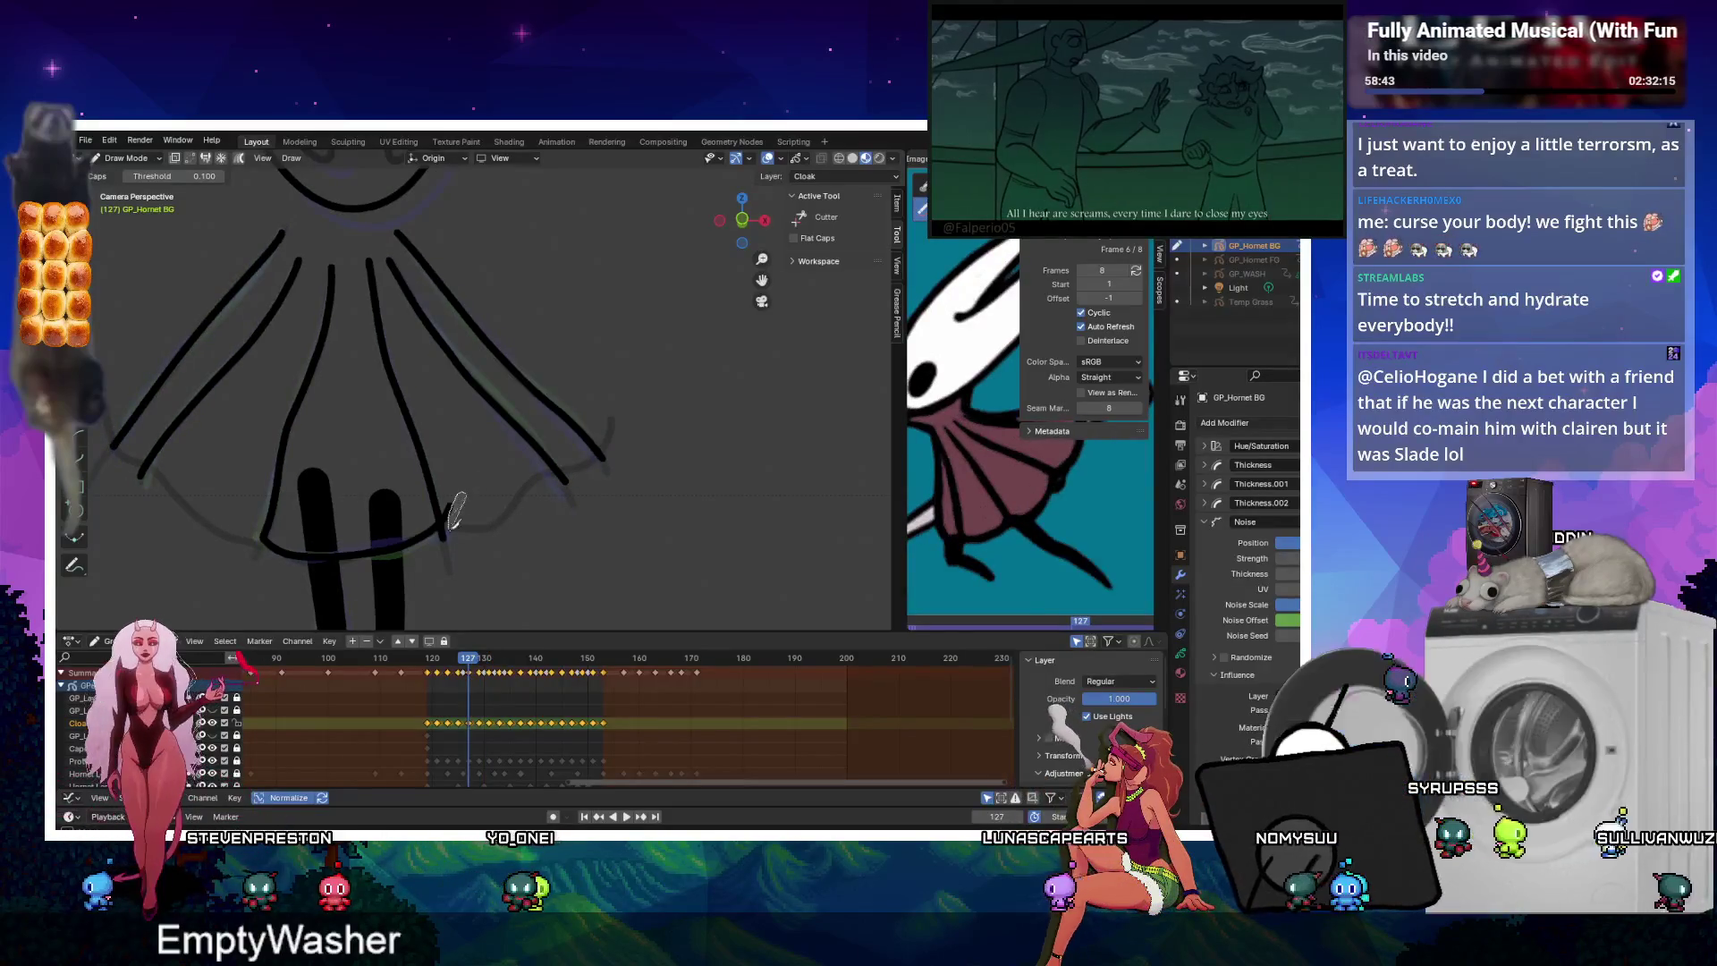
{"action": "key", "text": "Down"}
{"action": "key", "text": "Down"}
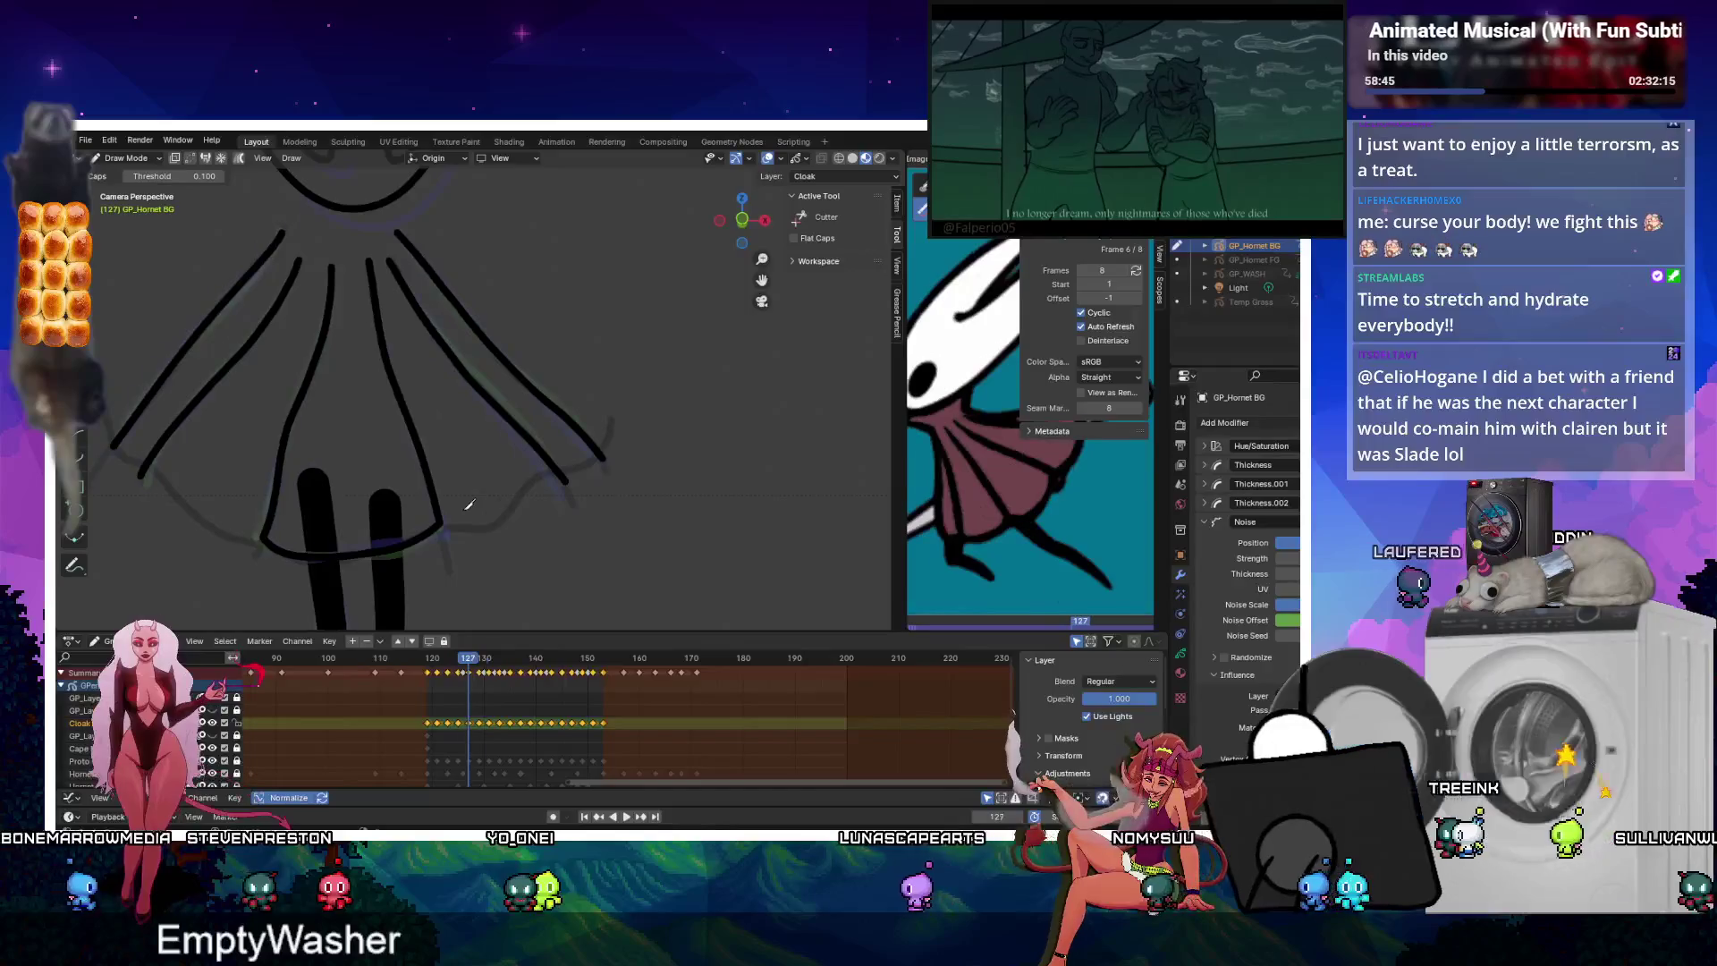
{"action": "key", "text": "Down"}
{"action": "key", "text": "Down"}
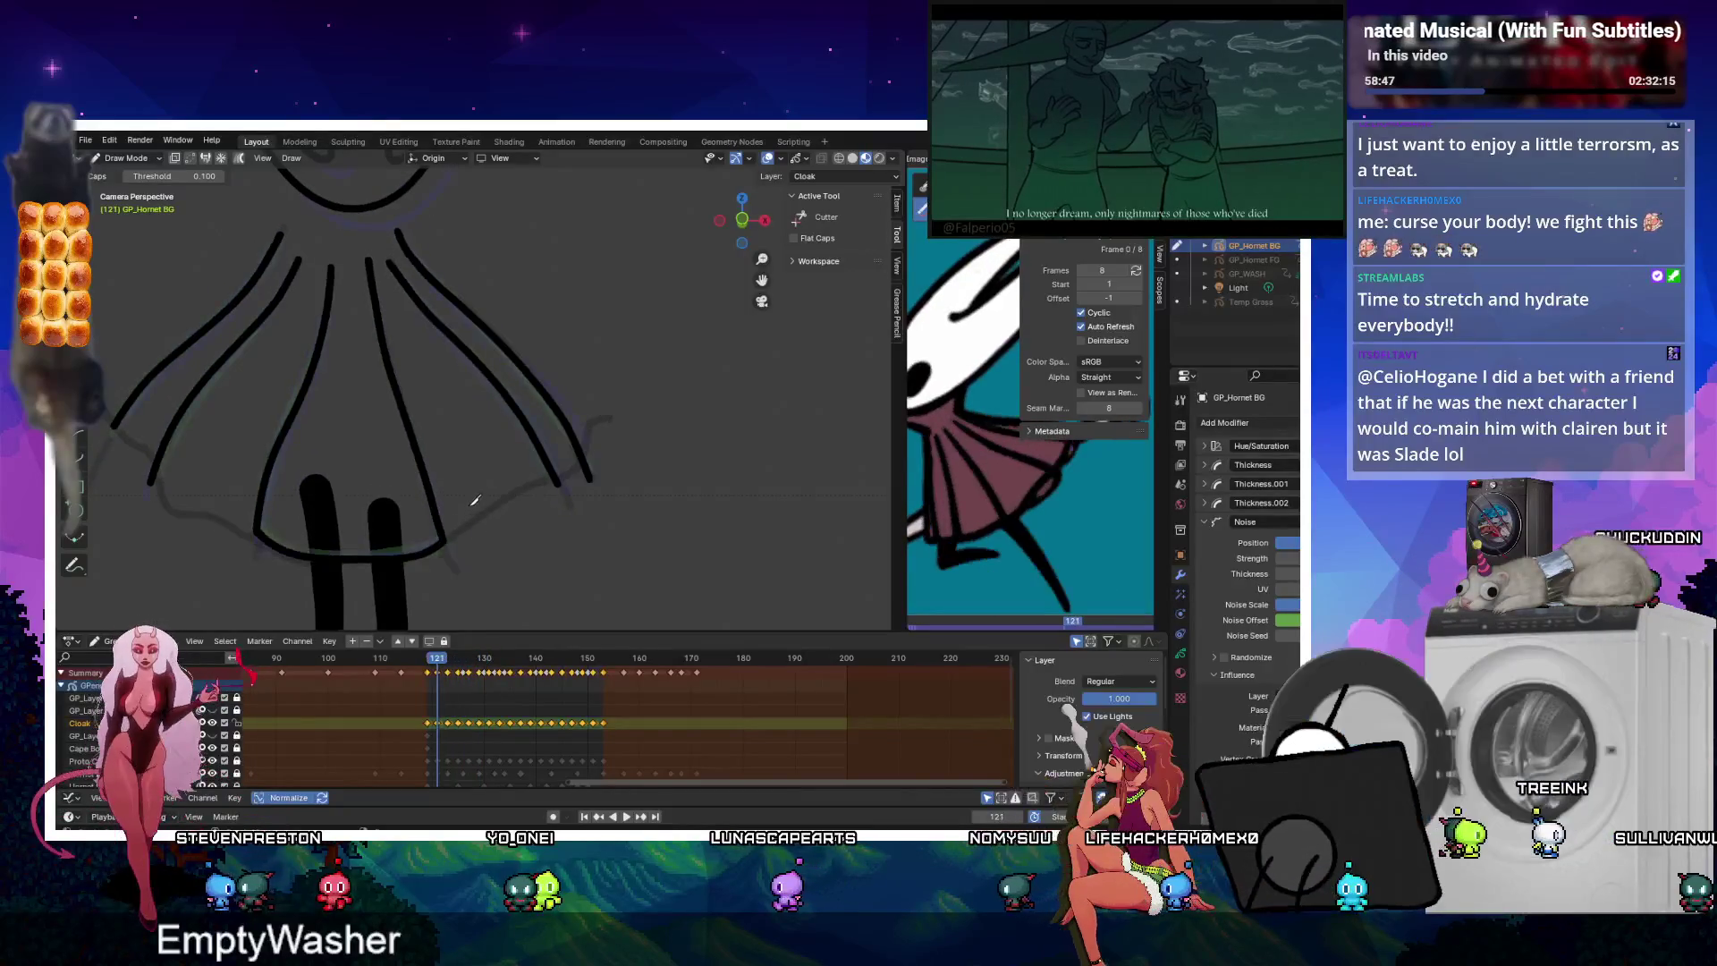
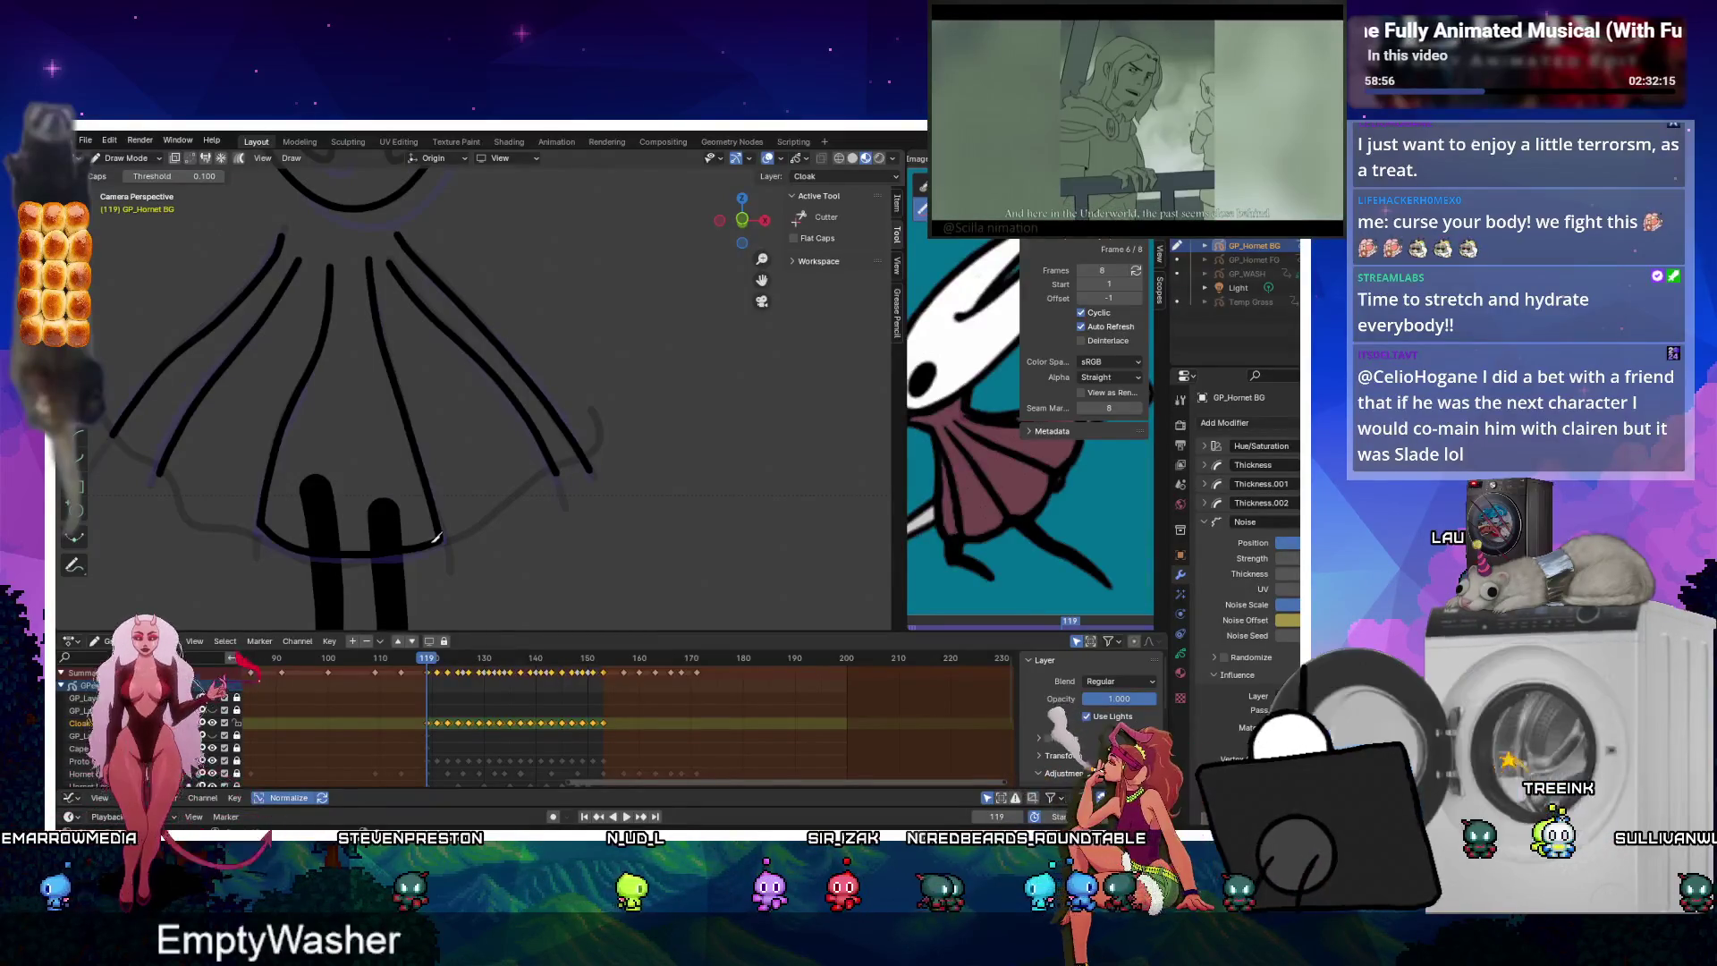
Switch to the Draw tool and draw the bottom hem stroke on the current frame and frame 121.
{"action": "left_click", "coordinate": [89, 235]}
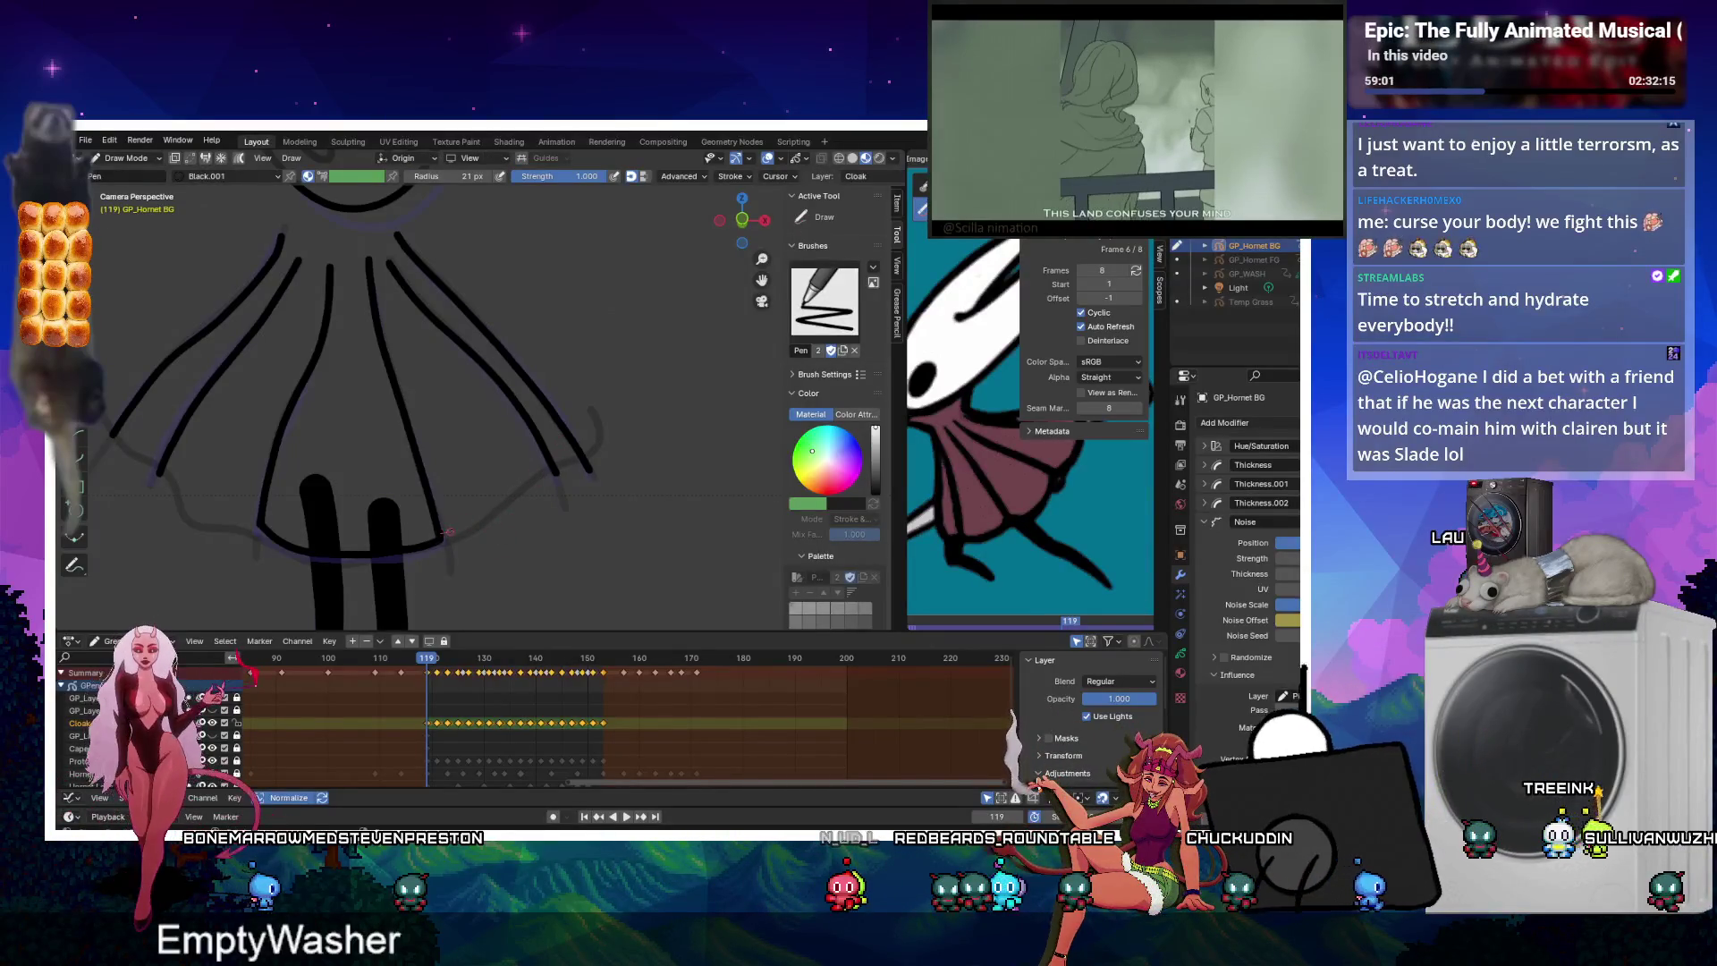
{"action": "left_click_drag", "start_coordinate": [490, 511], "coordinate": [563, 466]}
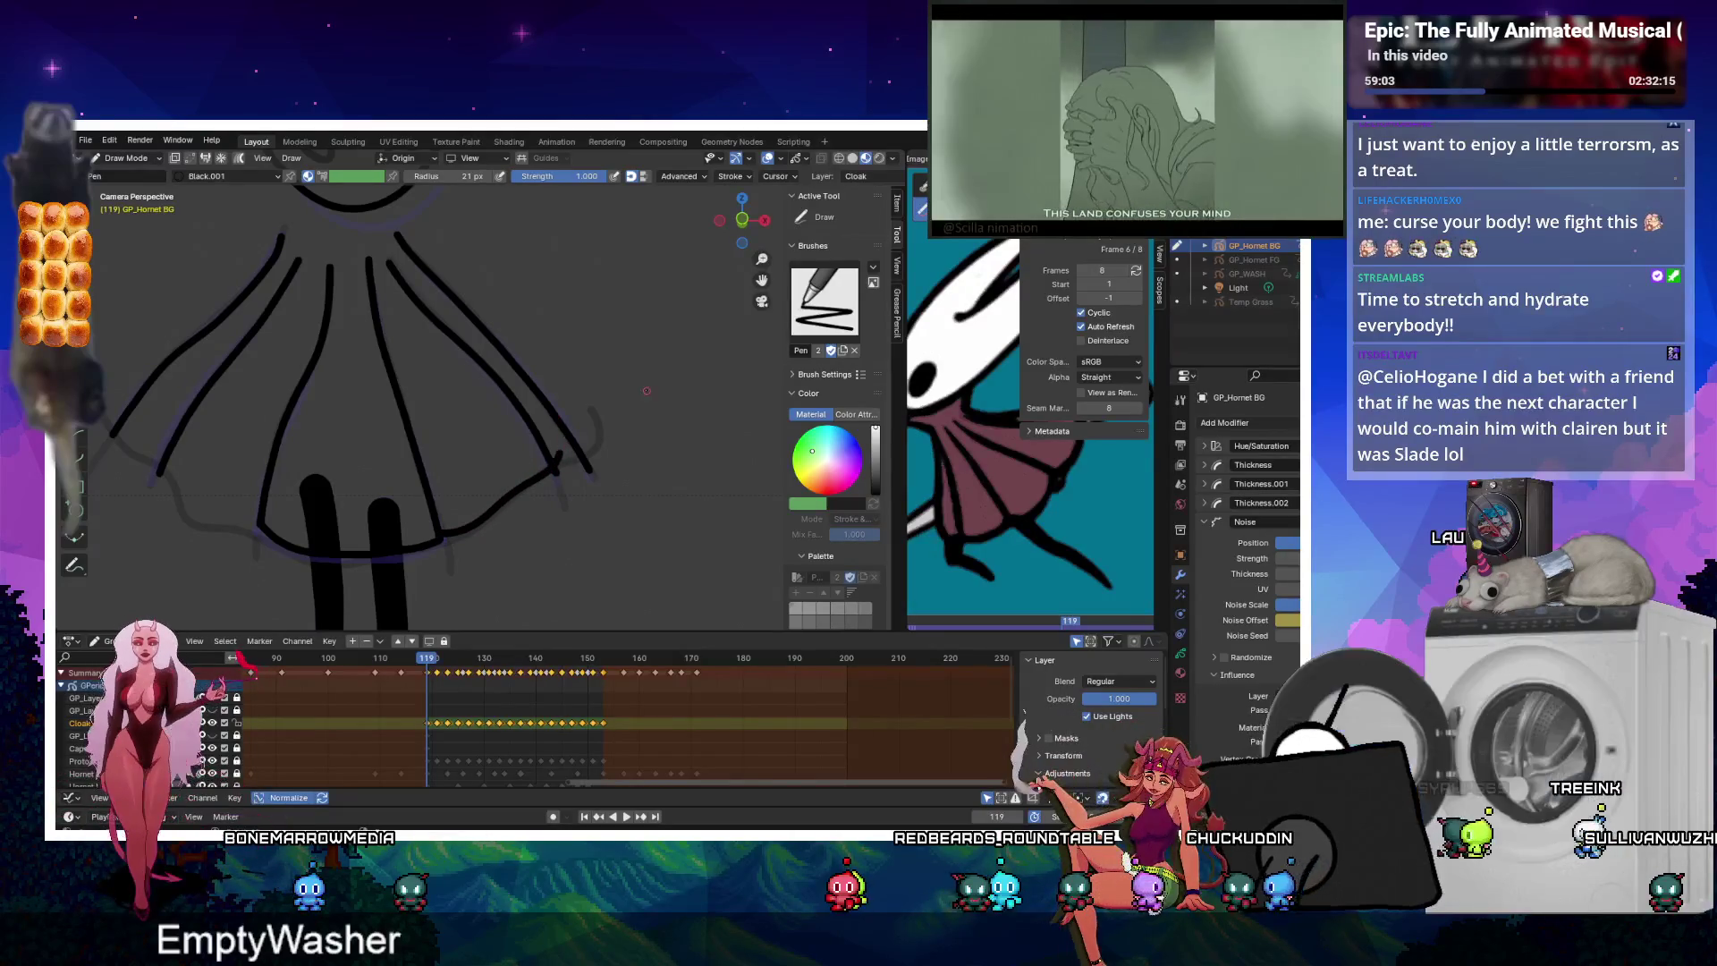
{"action": "key", "text": "Up"}
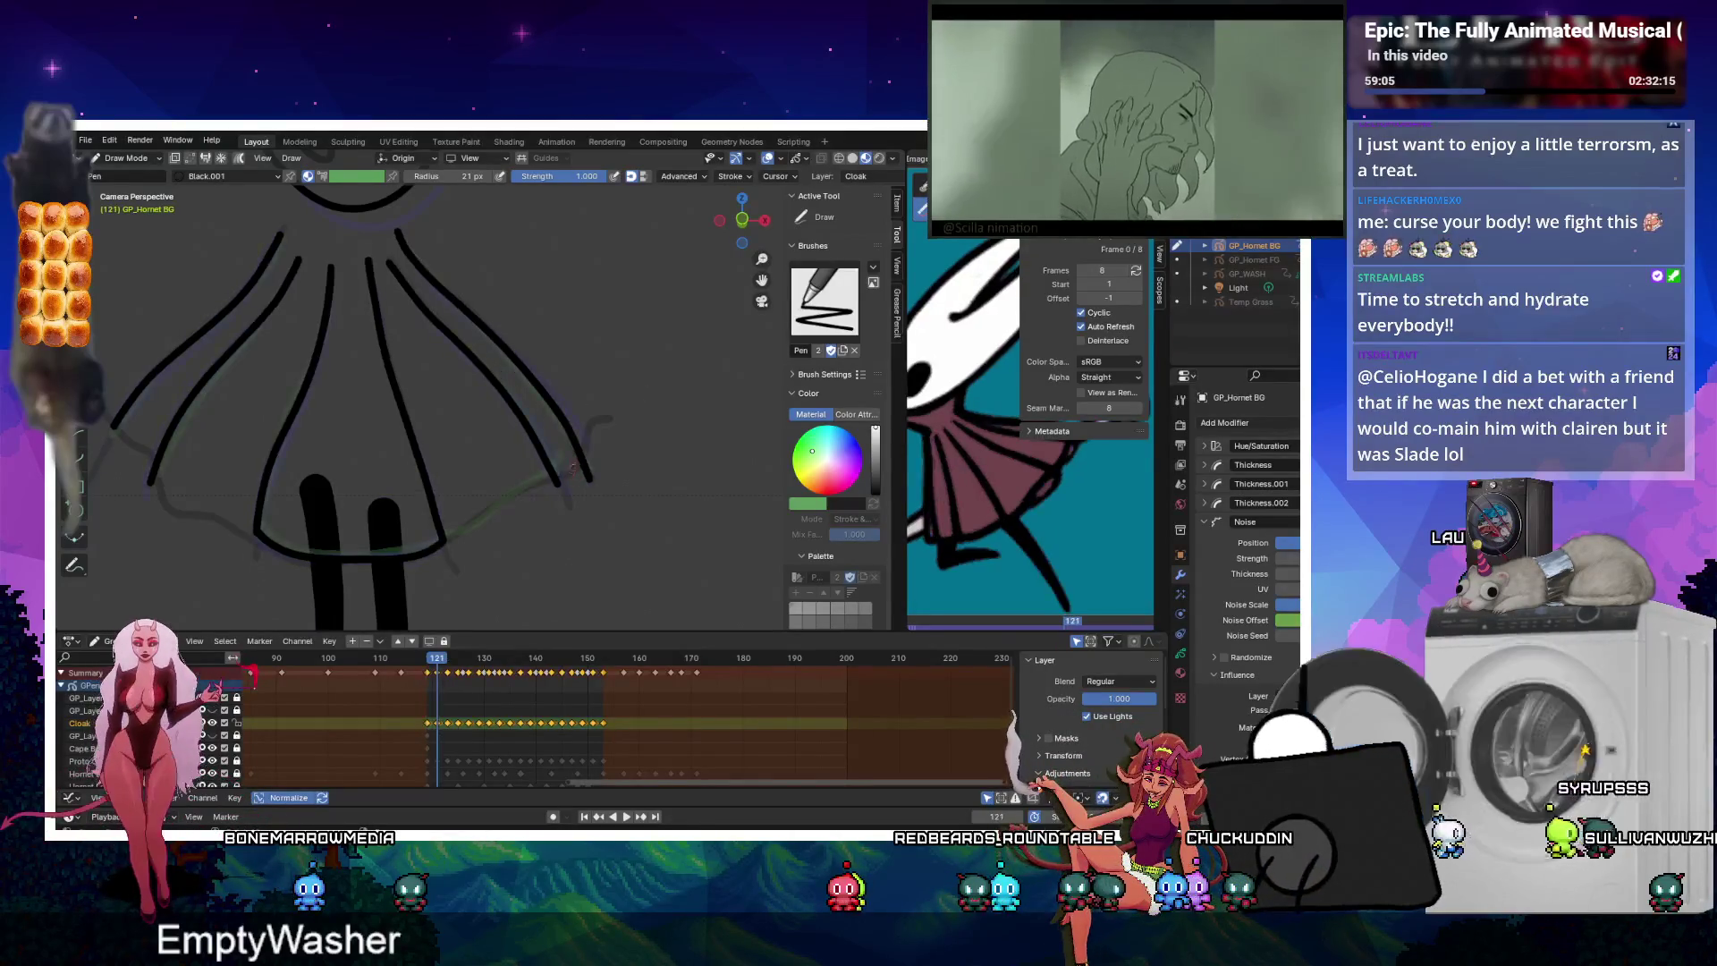
{"action": "left_click_drag", "start_coordinate": [450, 536], "coordinate": [534, 483]}
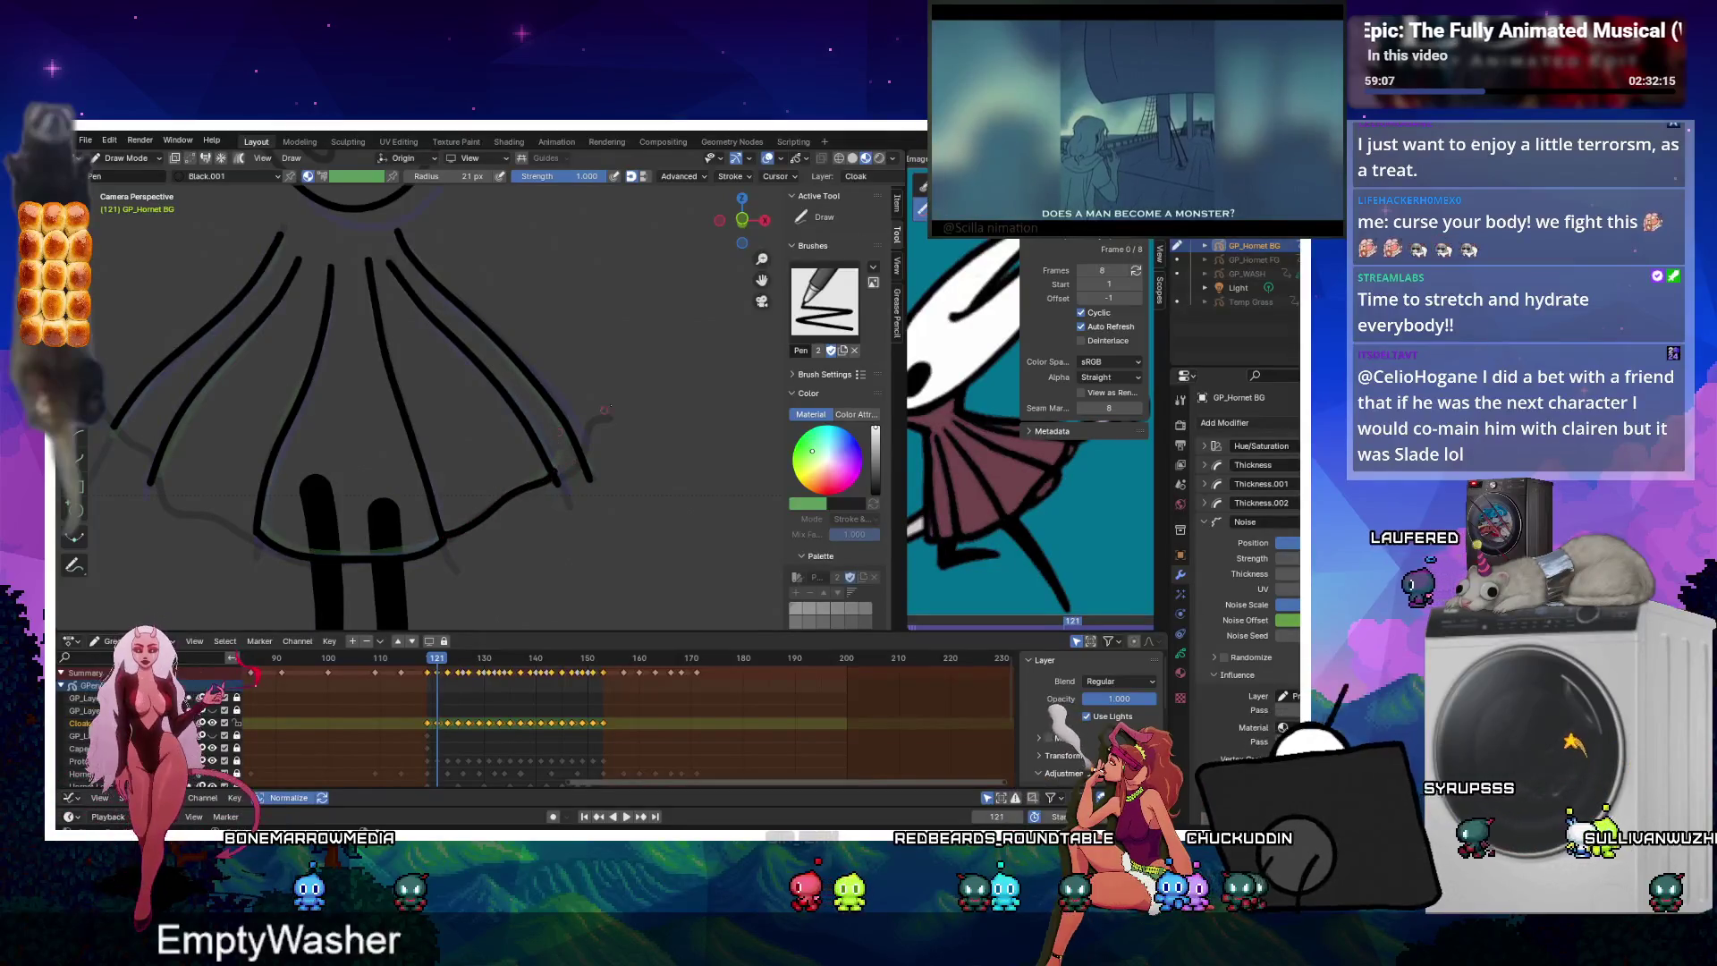
Add the hem stroke along the skirt's bottom edge on keyframes 129 and 137.
{"action": "key", "text": "Up"}
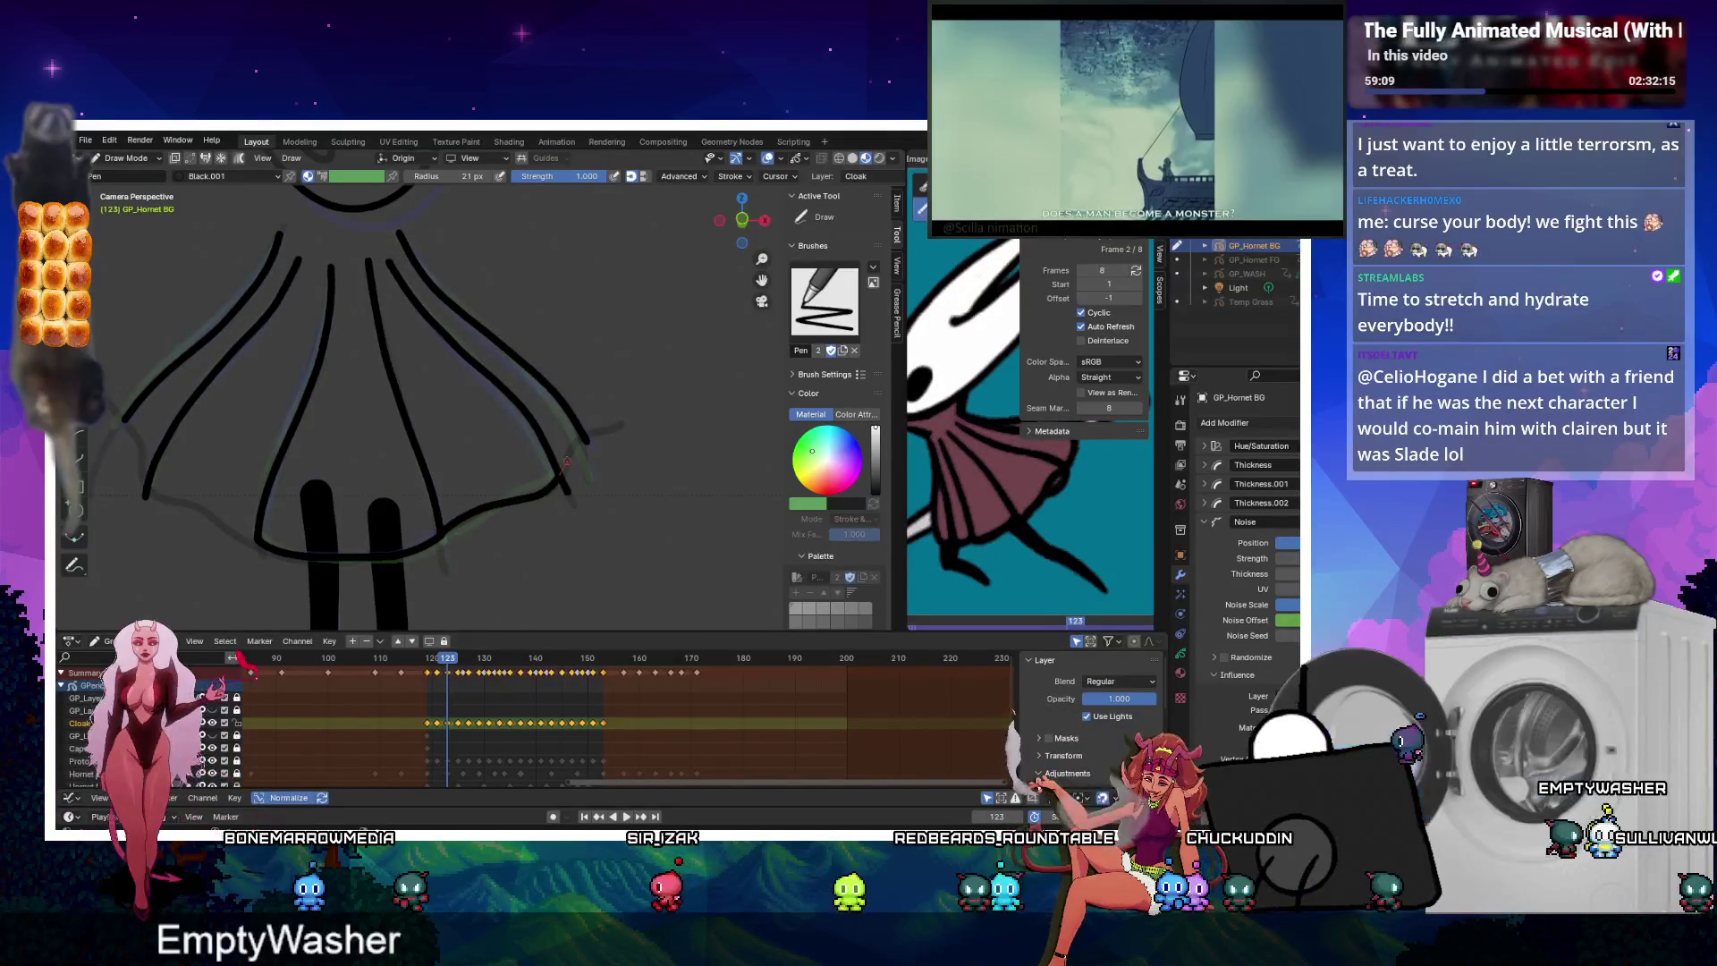
{"action": "key", "text": "Up"}
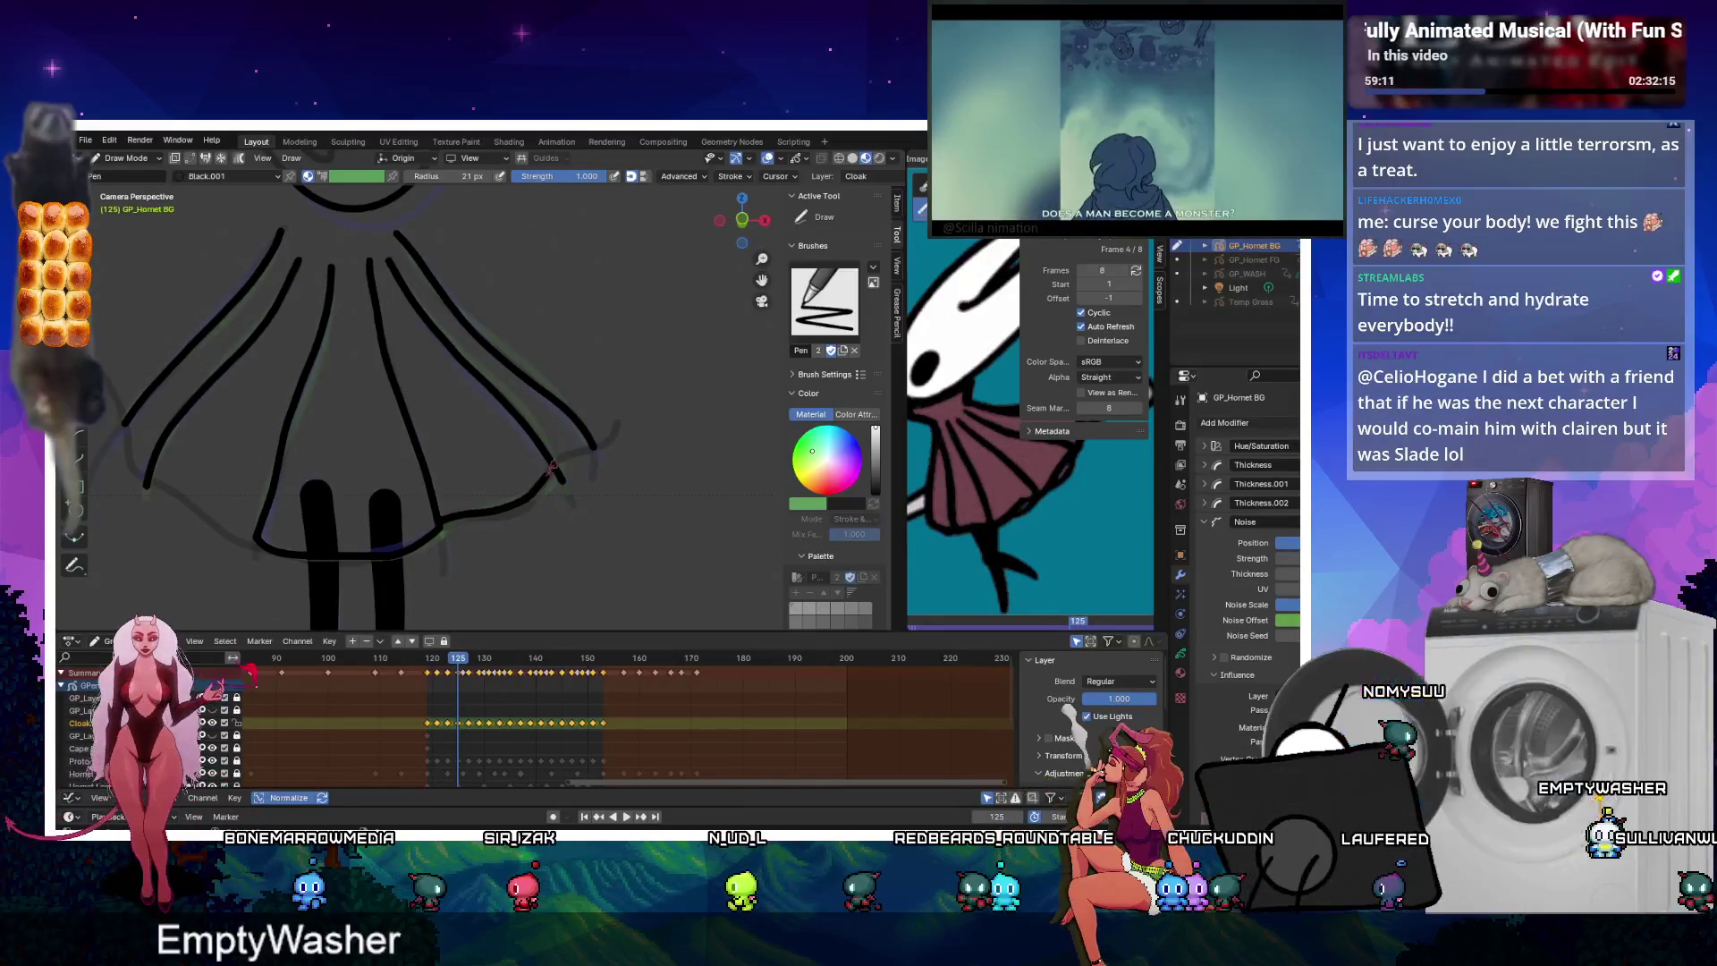
{"action": "key", "text": "Up"}
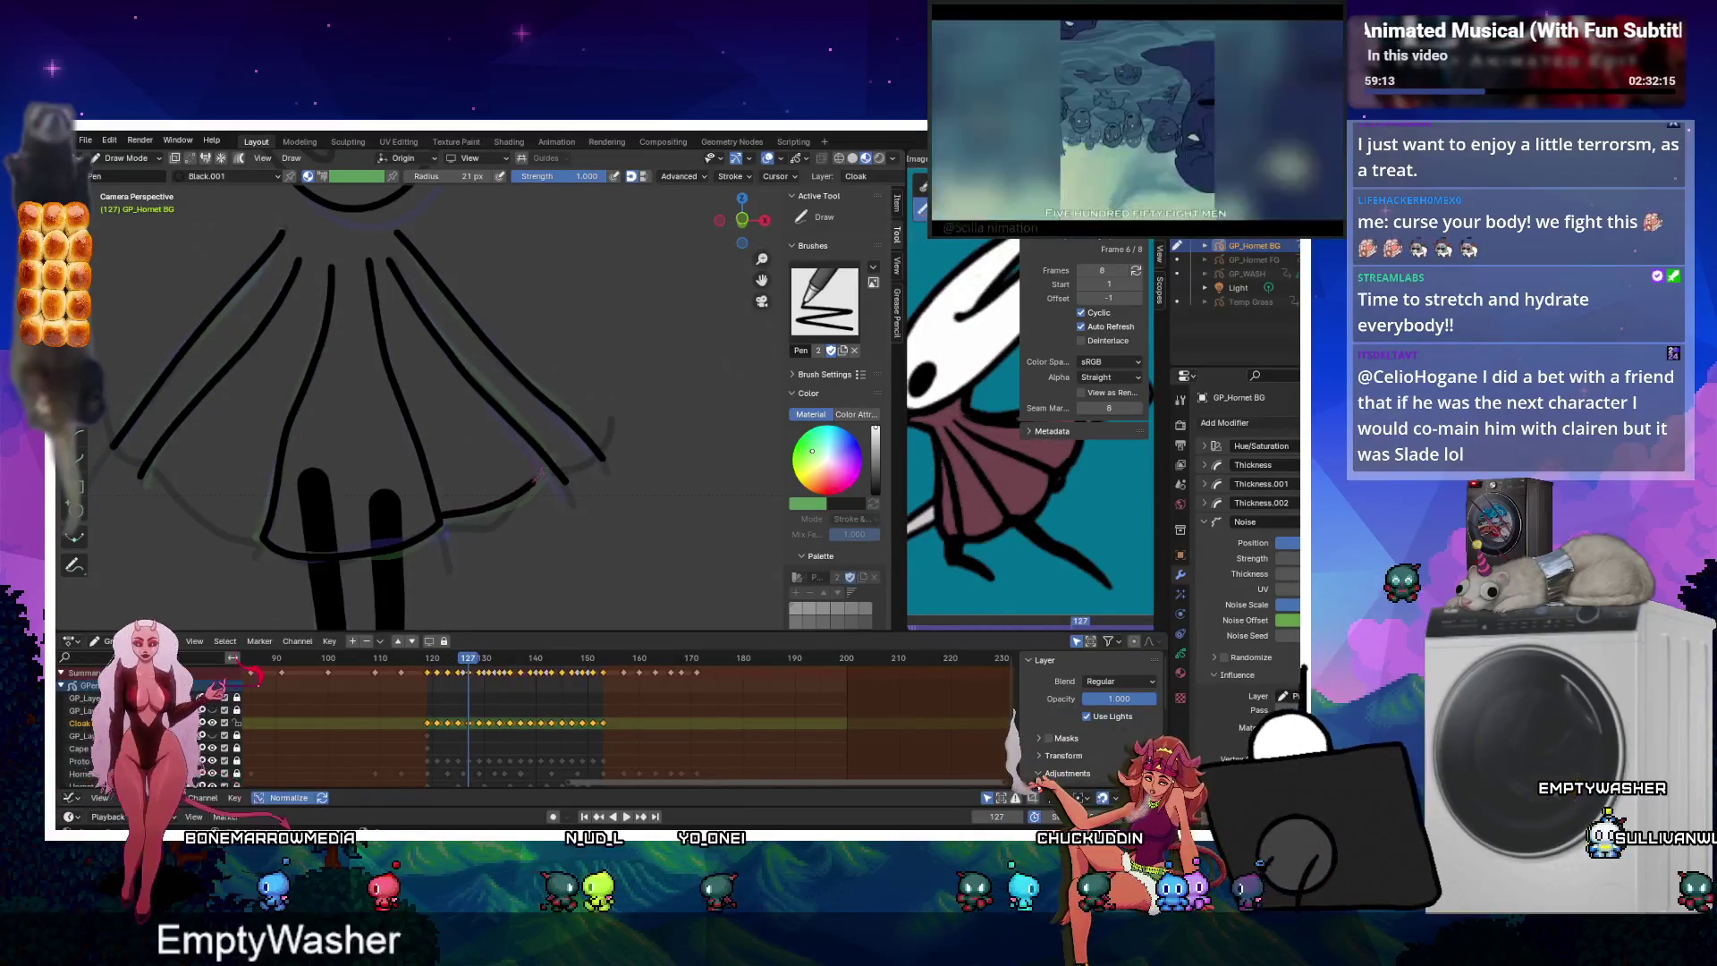
{"action": "key", "text": "Up"}
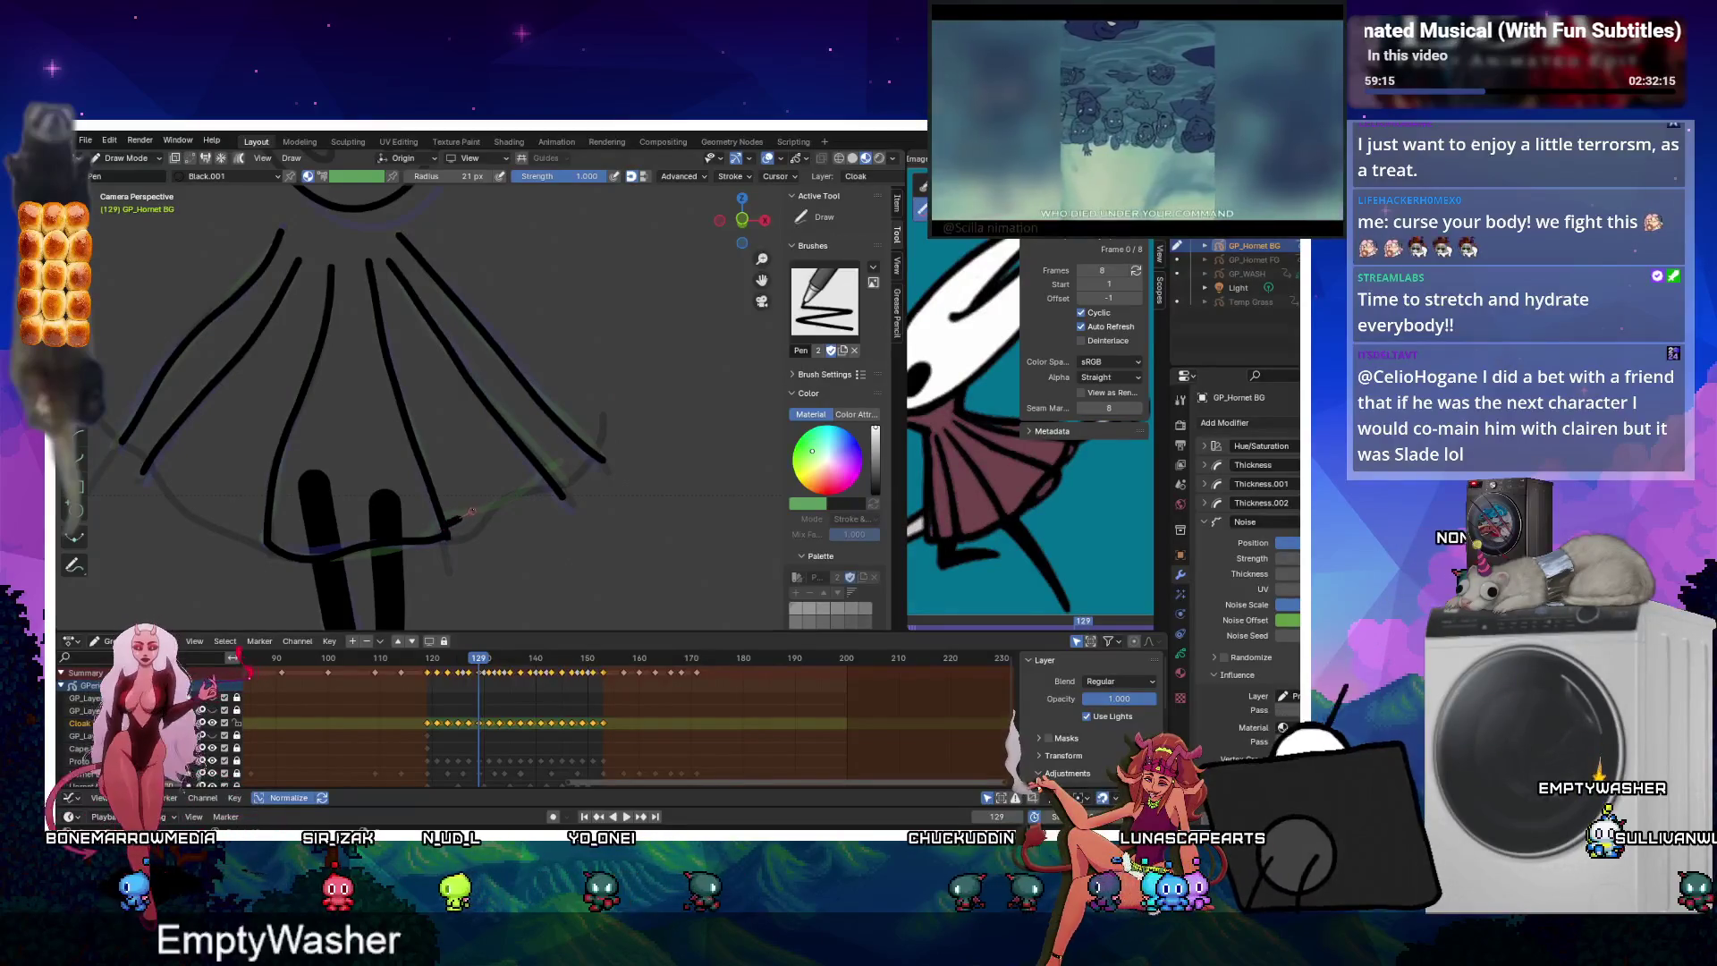
{"action": "left_click_drag", "start_coordinate": [472, 511], "coordinate": [523, 481]}
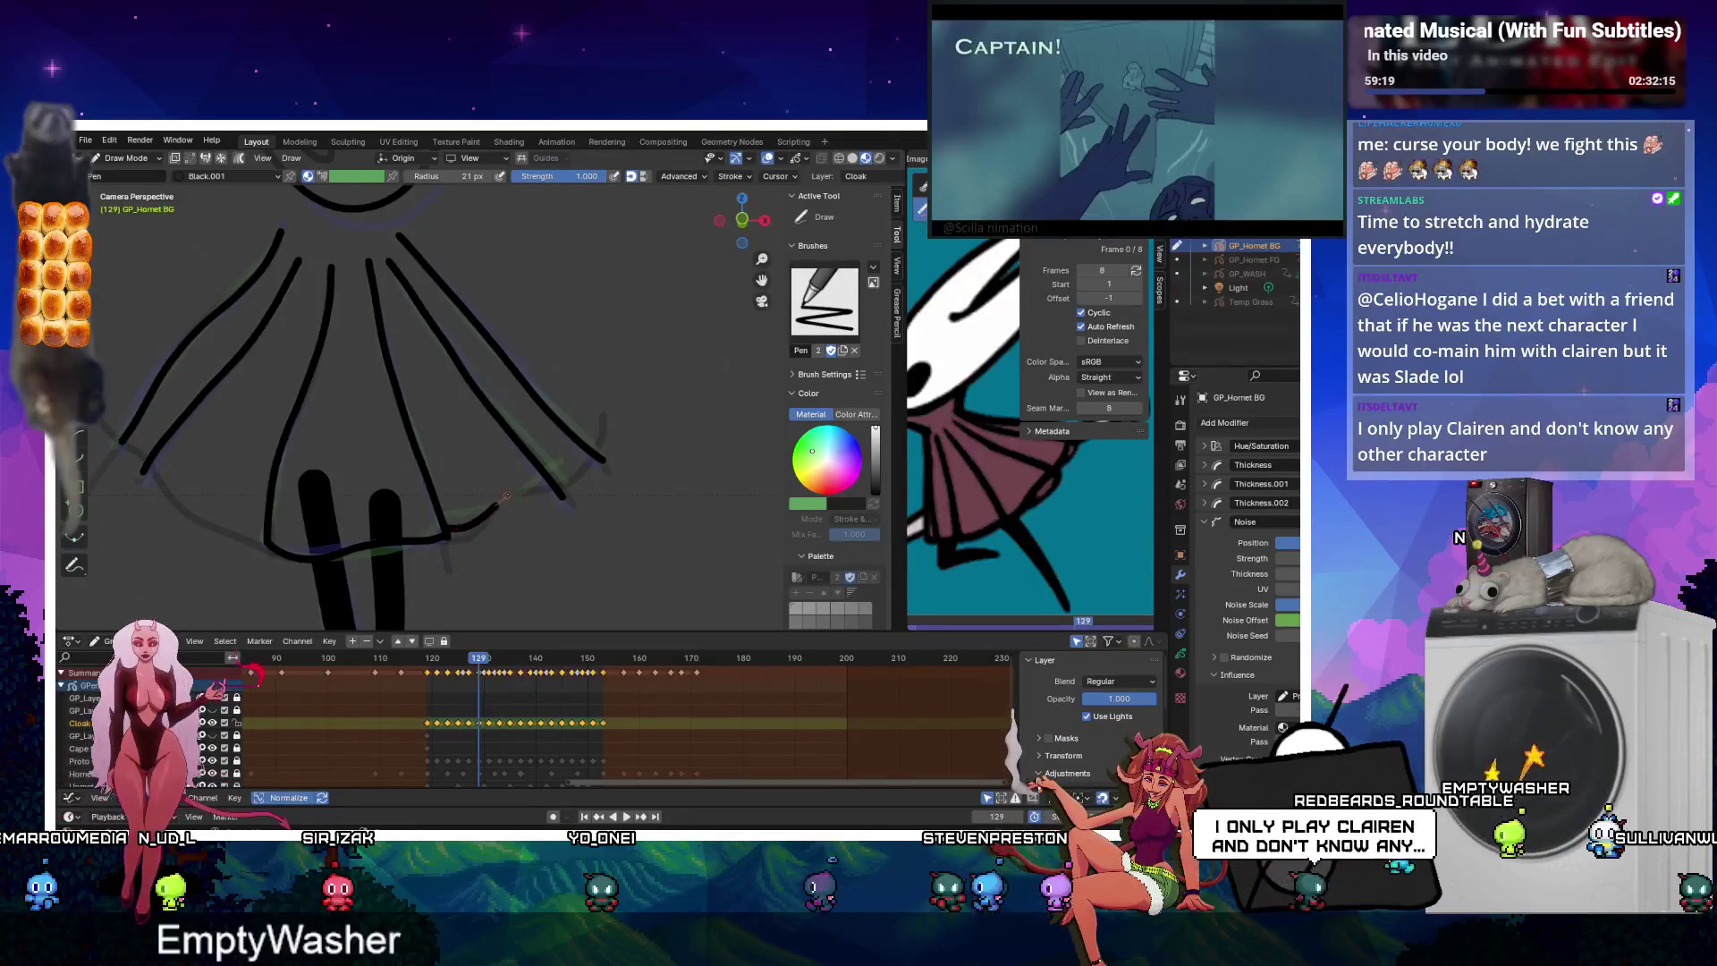
{"action": "key", "text": "Up"}
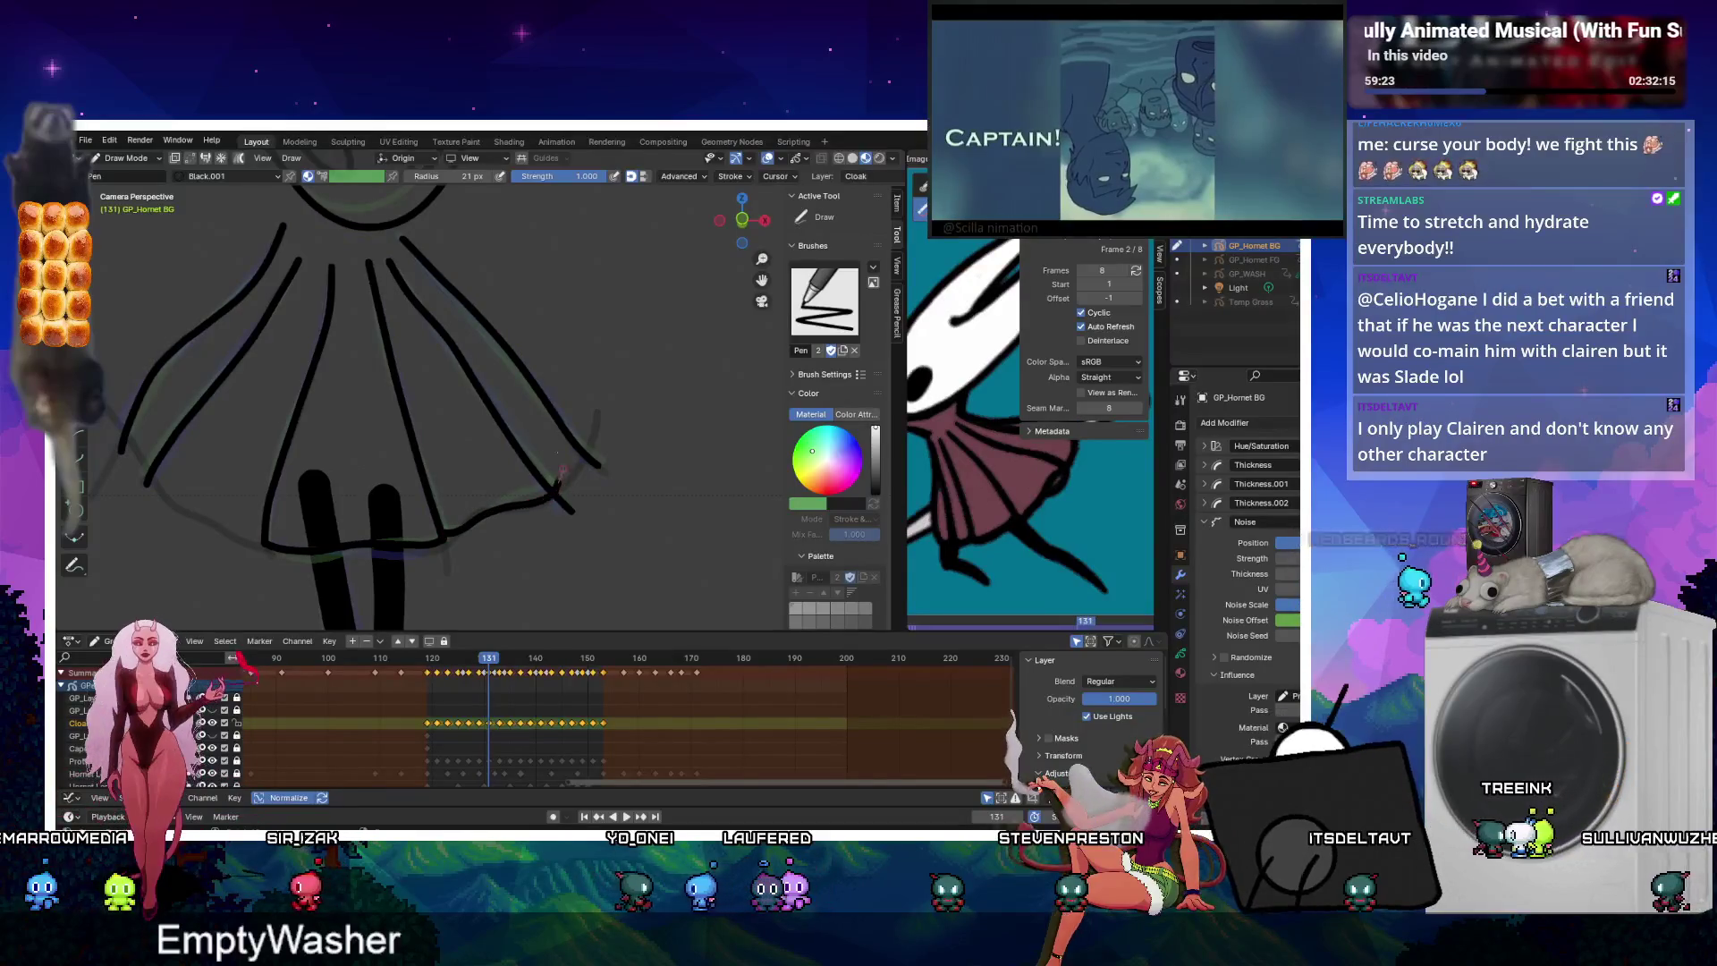
{"action": "key", "text": "Up"}
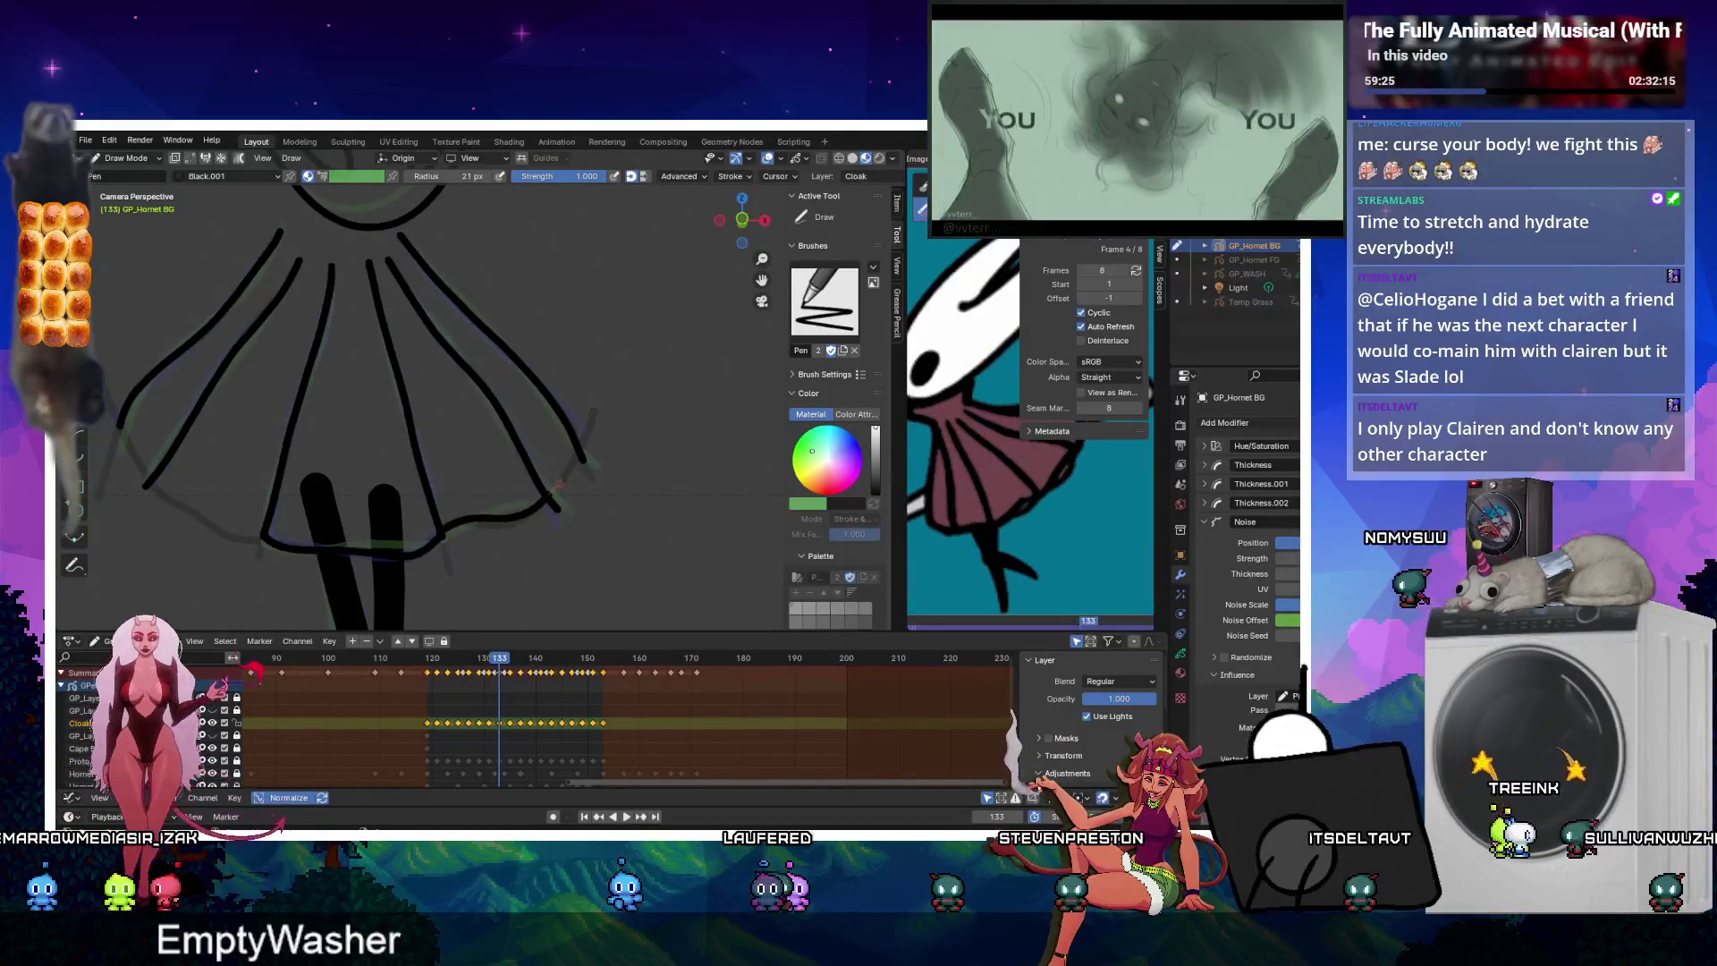
{"action": "key", "text": "Up"}
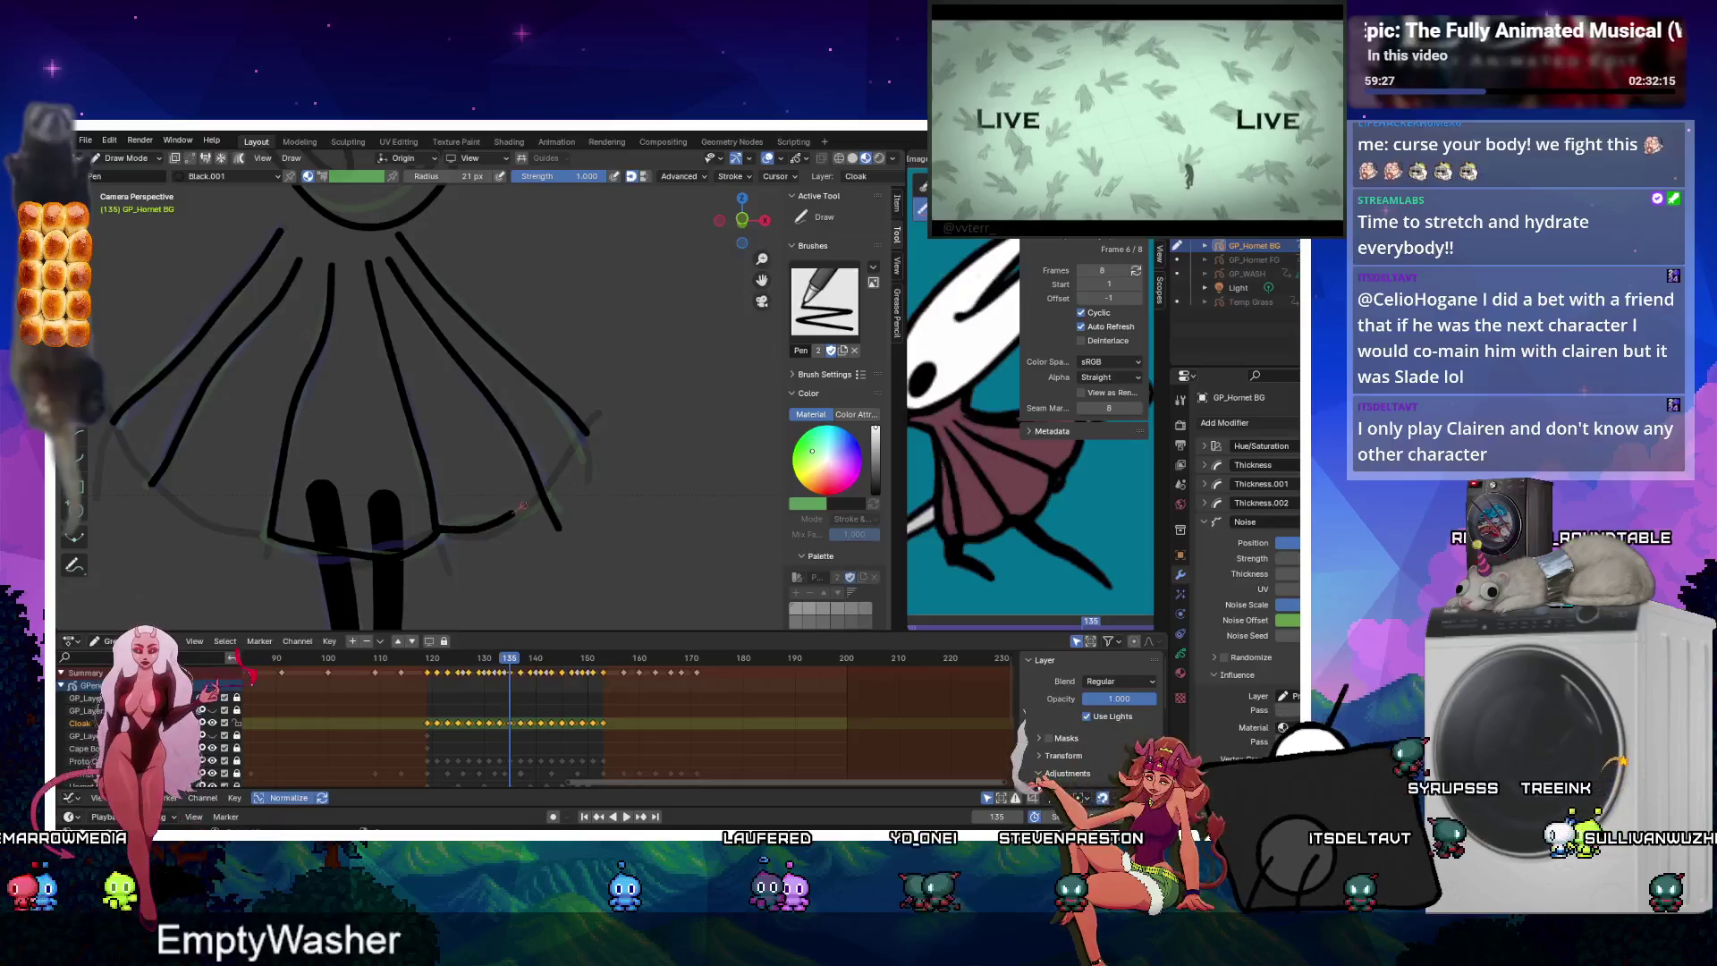
{"action": "key", "text": "Up"}
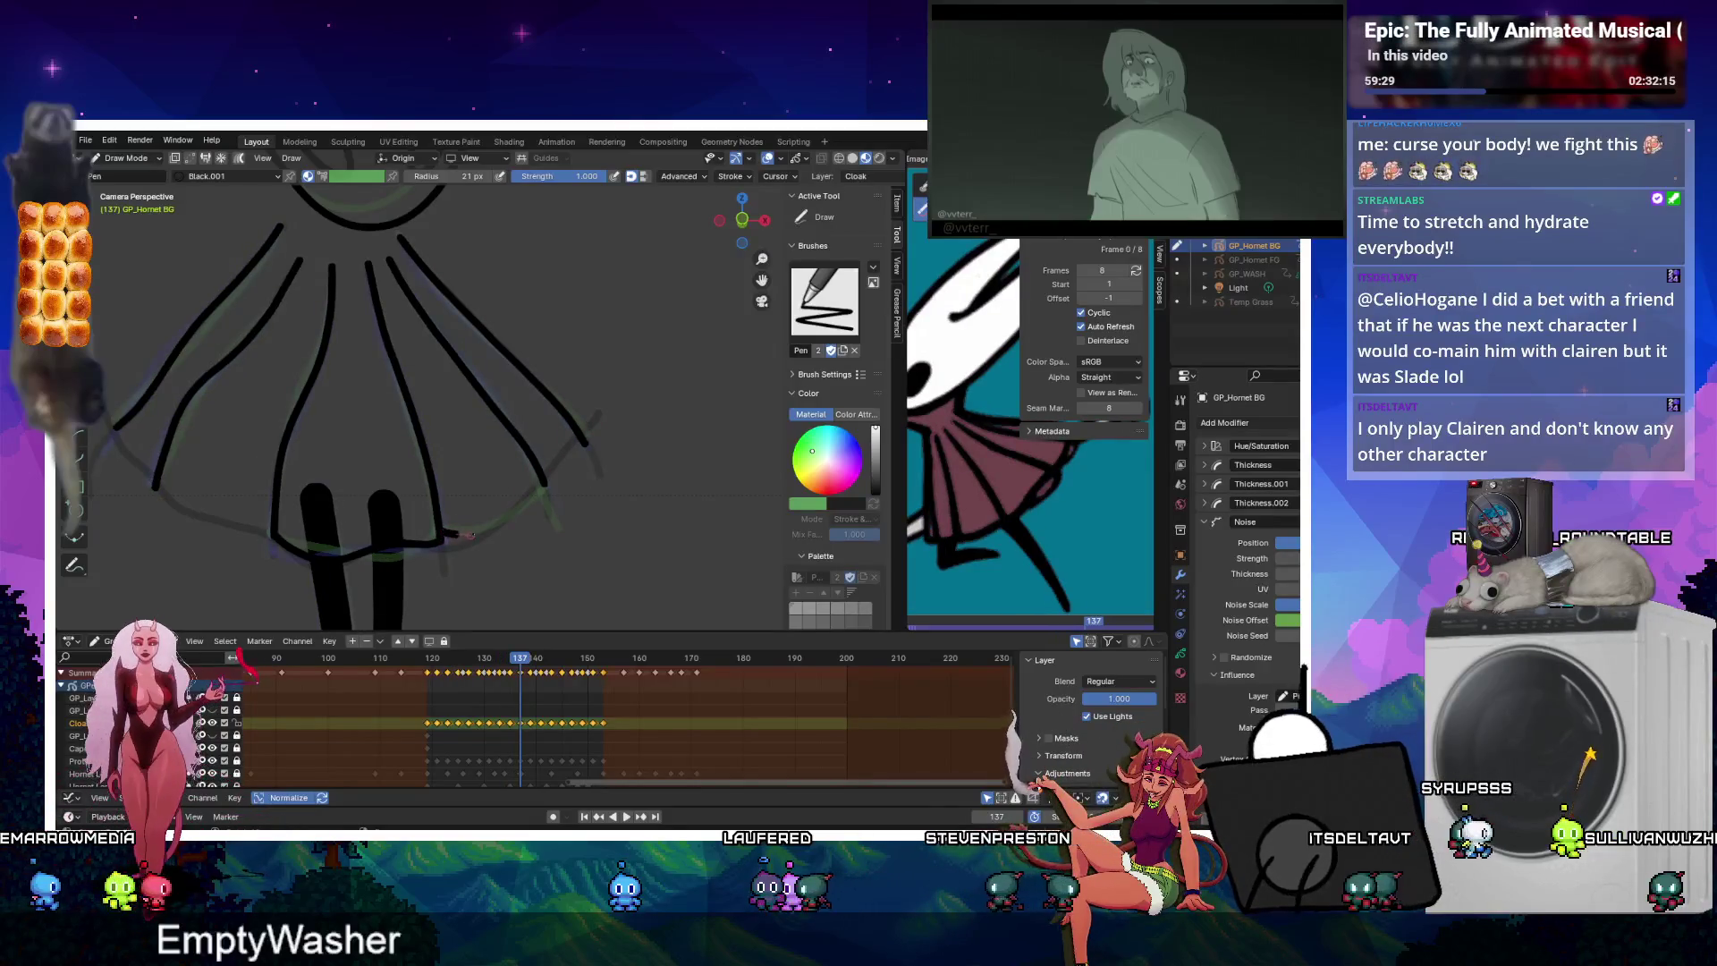
{"action": "left_click_drag", "start_coordinate": [440, 533], "coordinate": [543, 487]}
Step through keyframes 139–151, settle on 149, and play the animation to preview it.
{"action": "key", "text": "Up"}
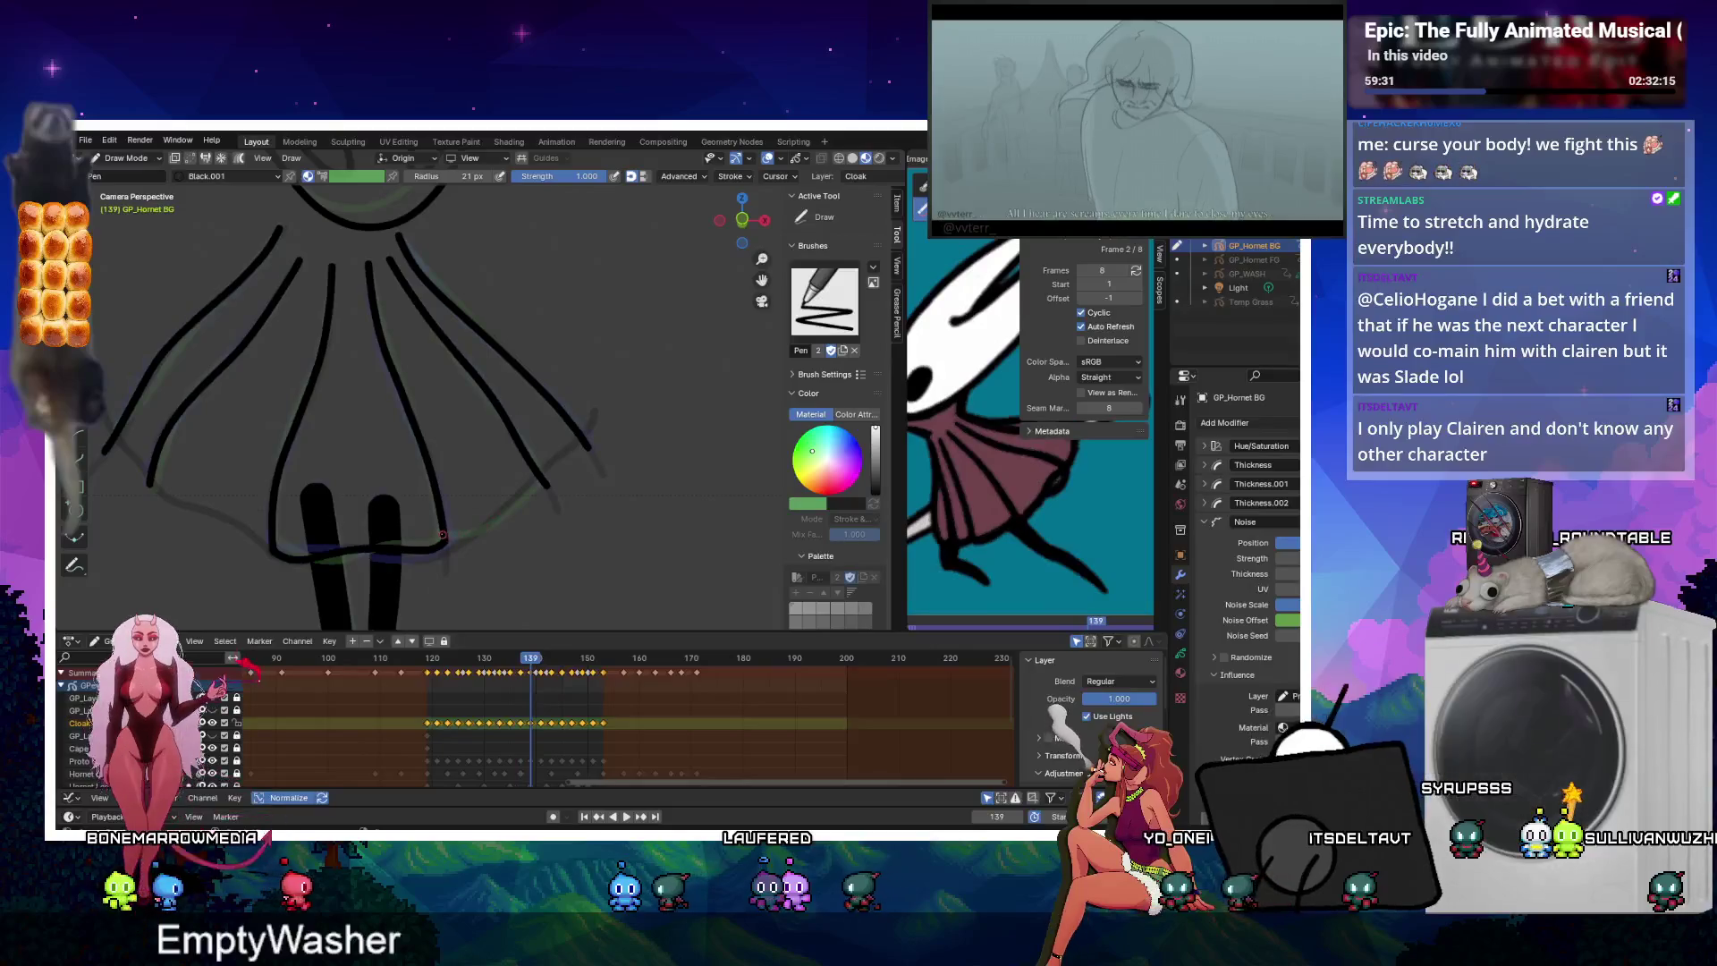
{"action": "key", "text": "Up"}
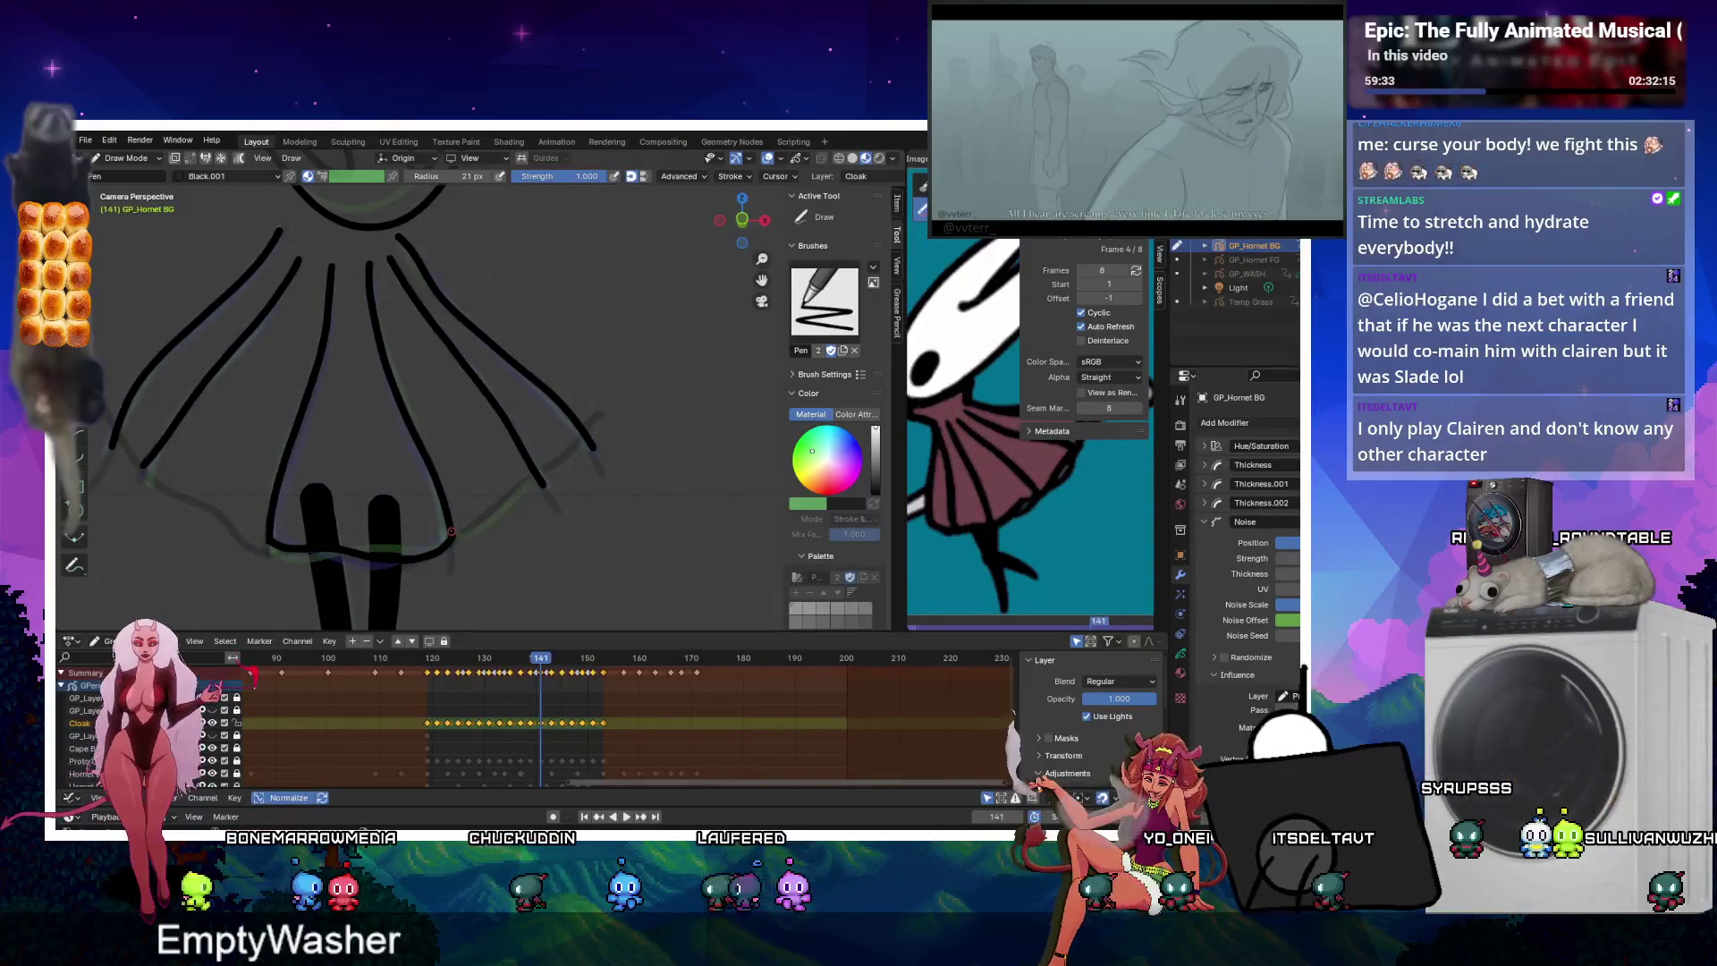
{"action": "key", "text": "Up"}
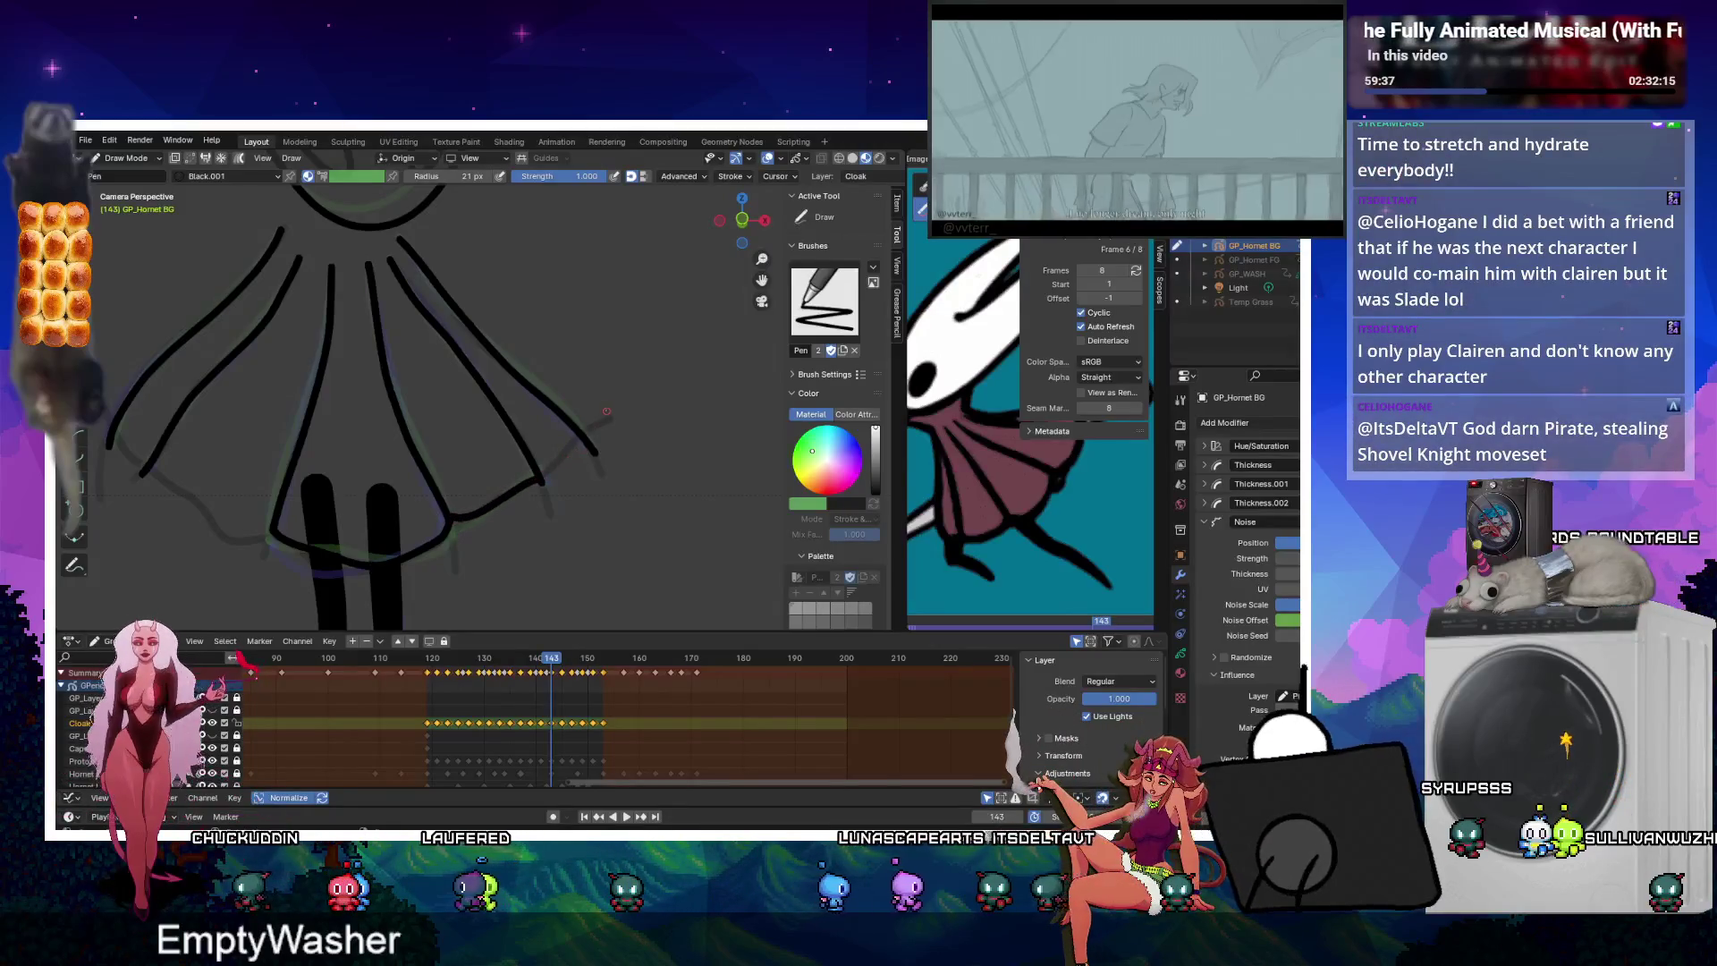
{"action": "key", "text": "Up"}
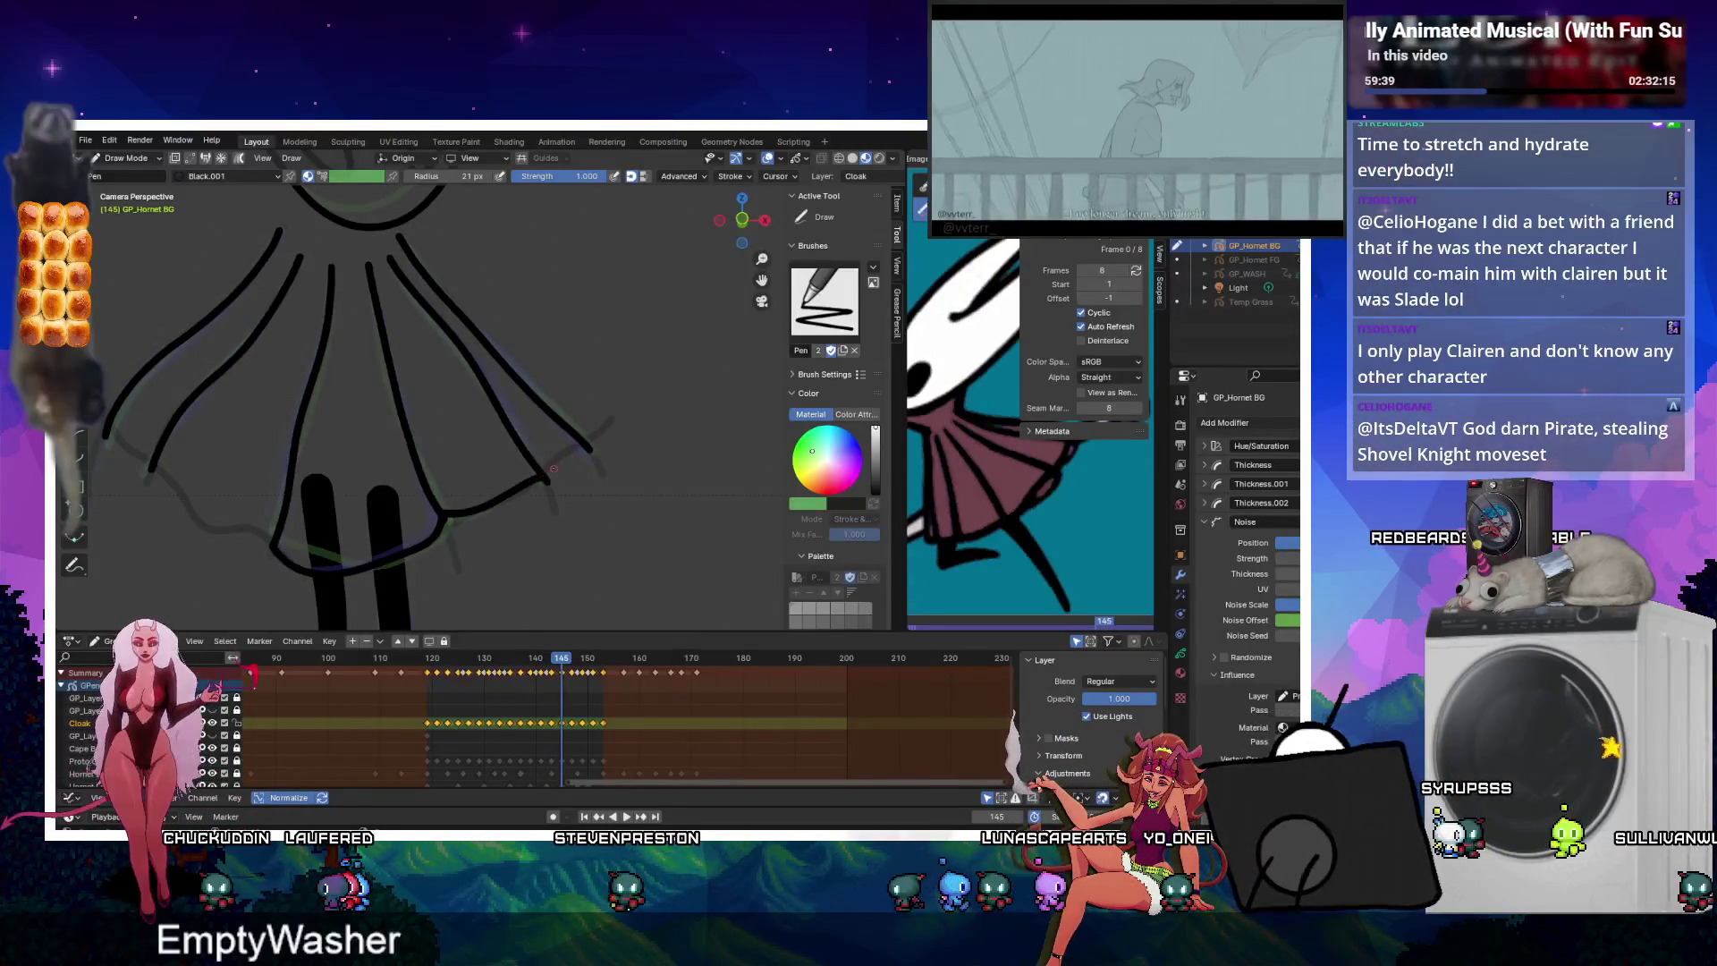
{"action": "key", "text": "Up"}
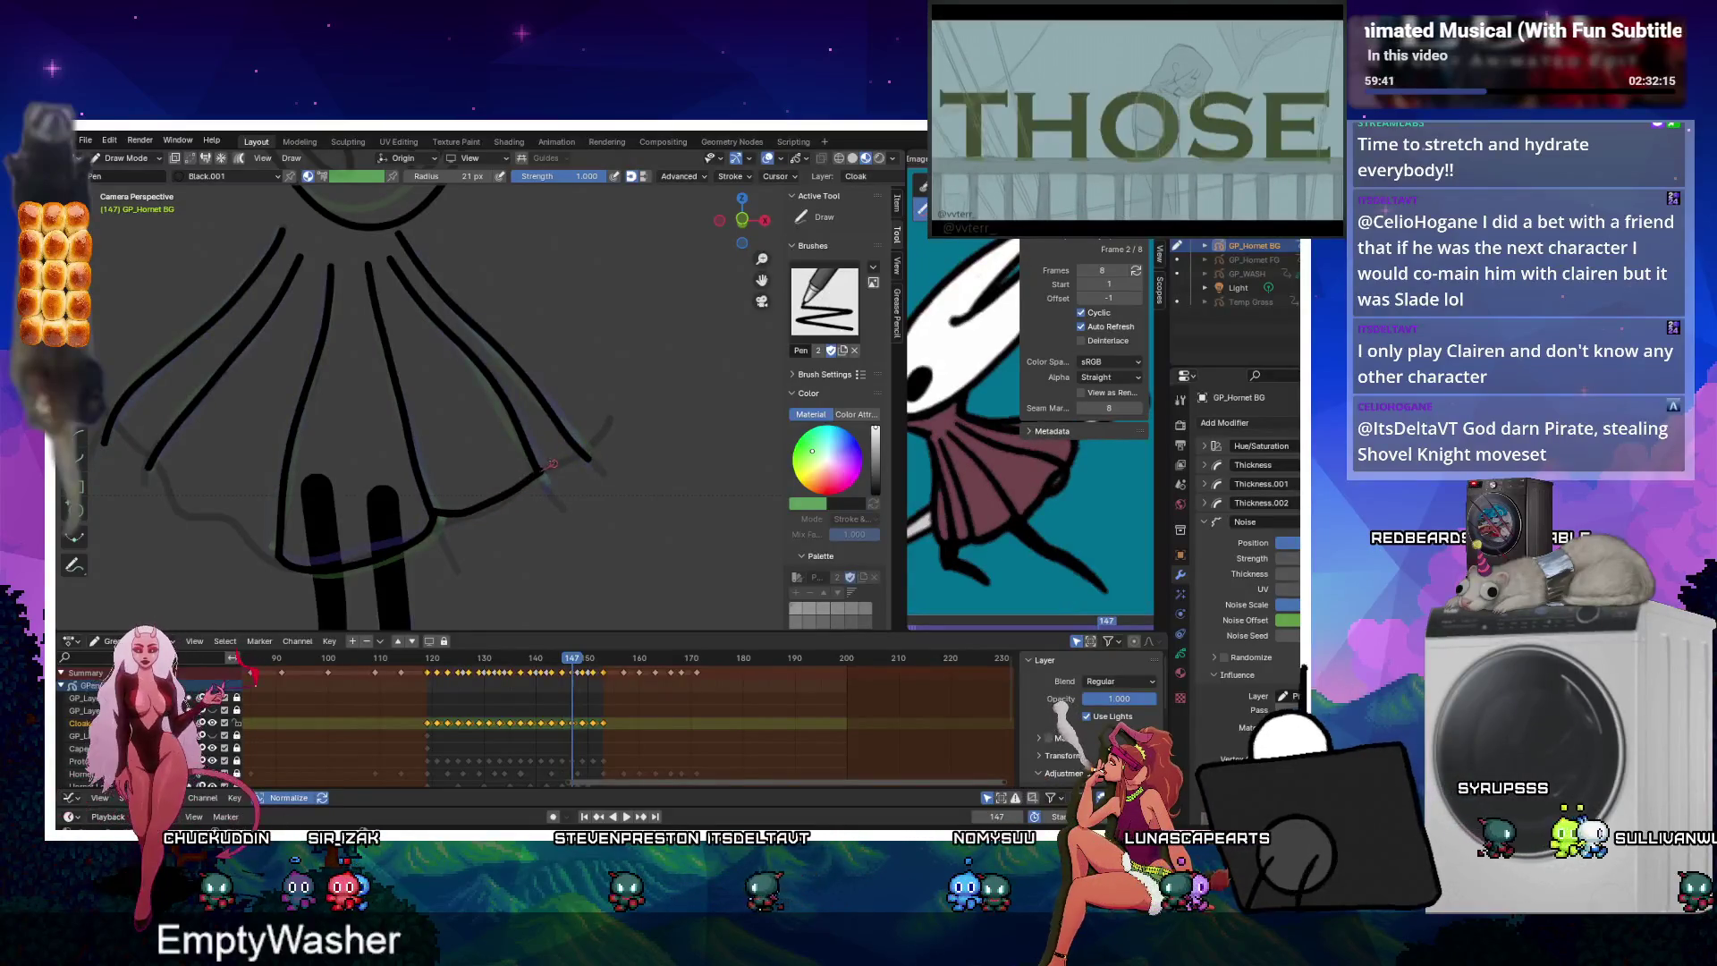
{"action": "key", "text": "Up"}
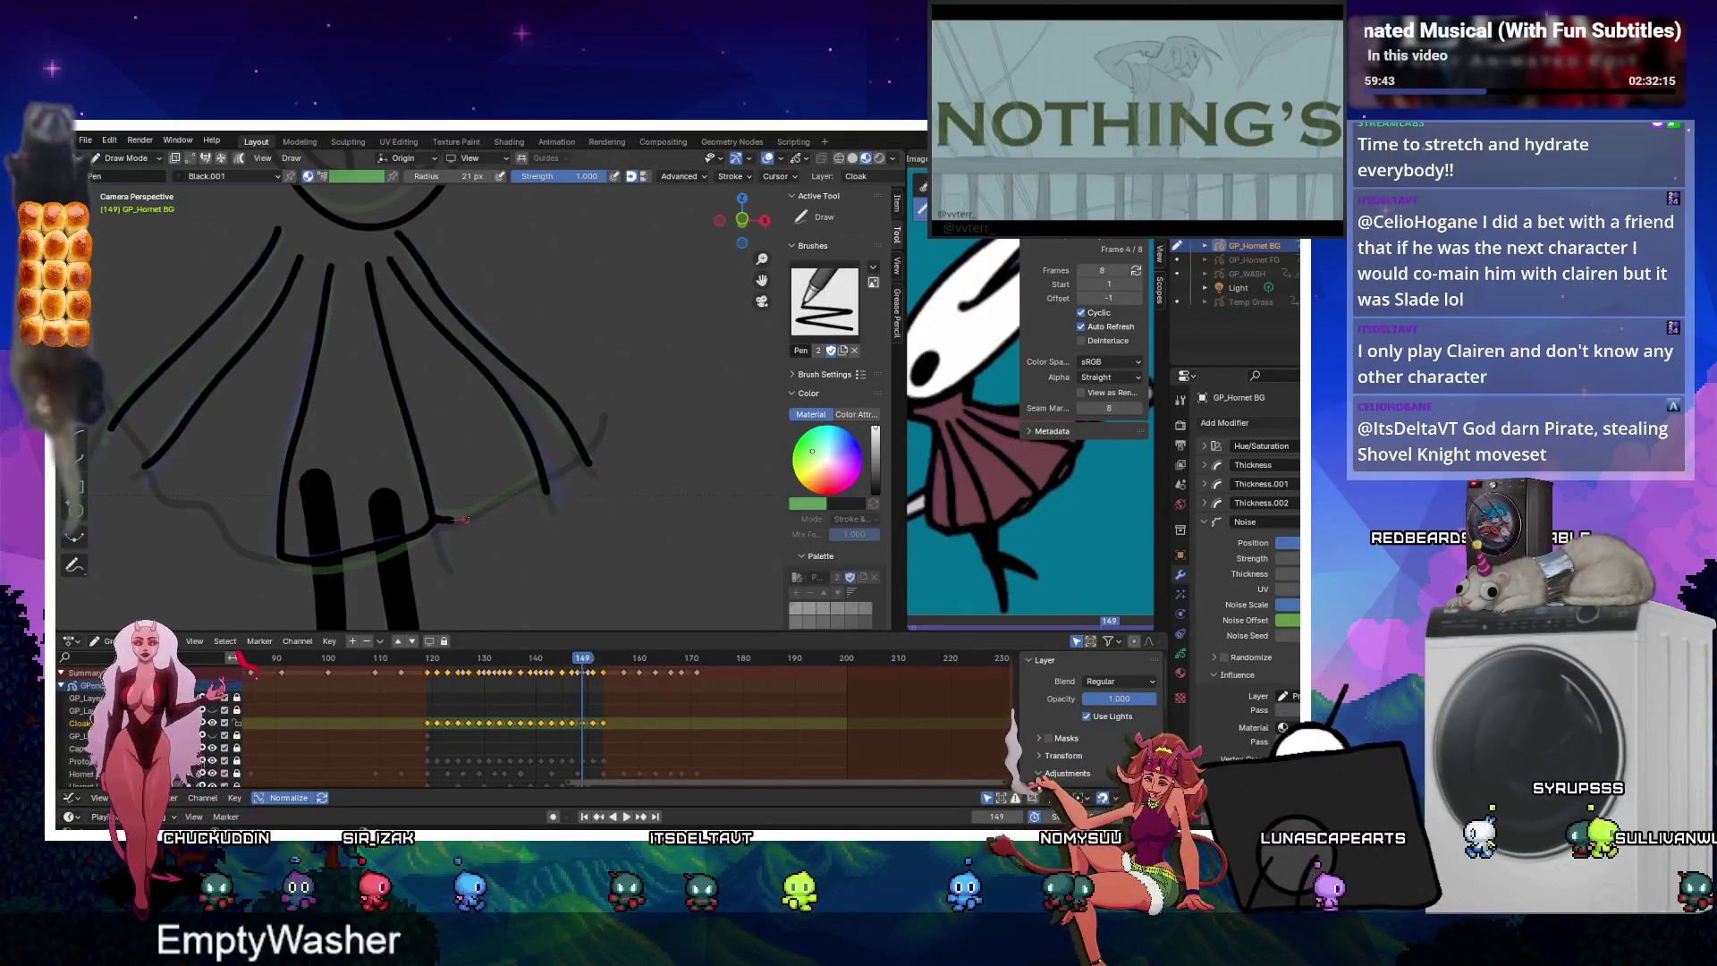
{"action": "key", "text": "Up"}
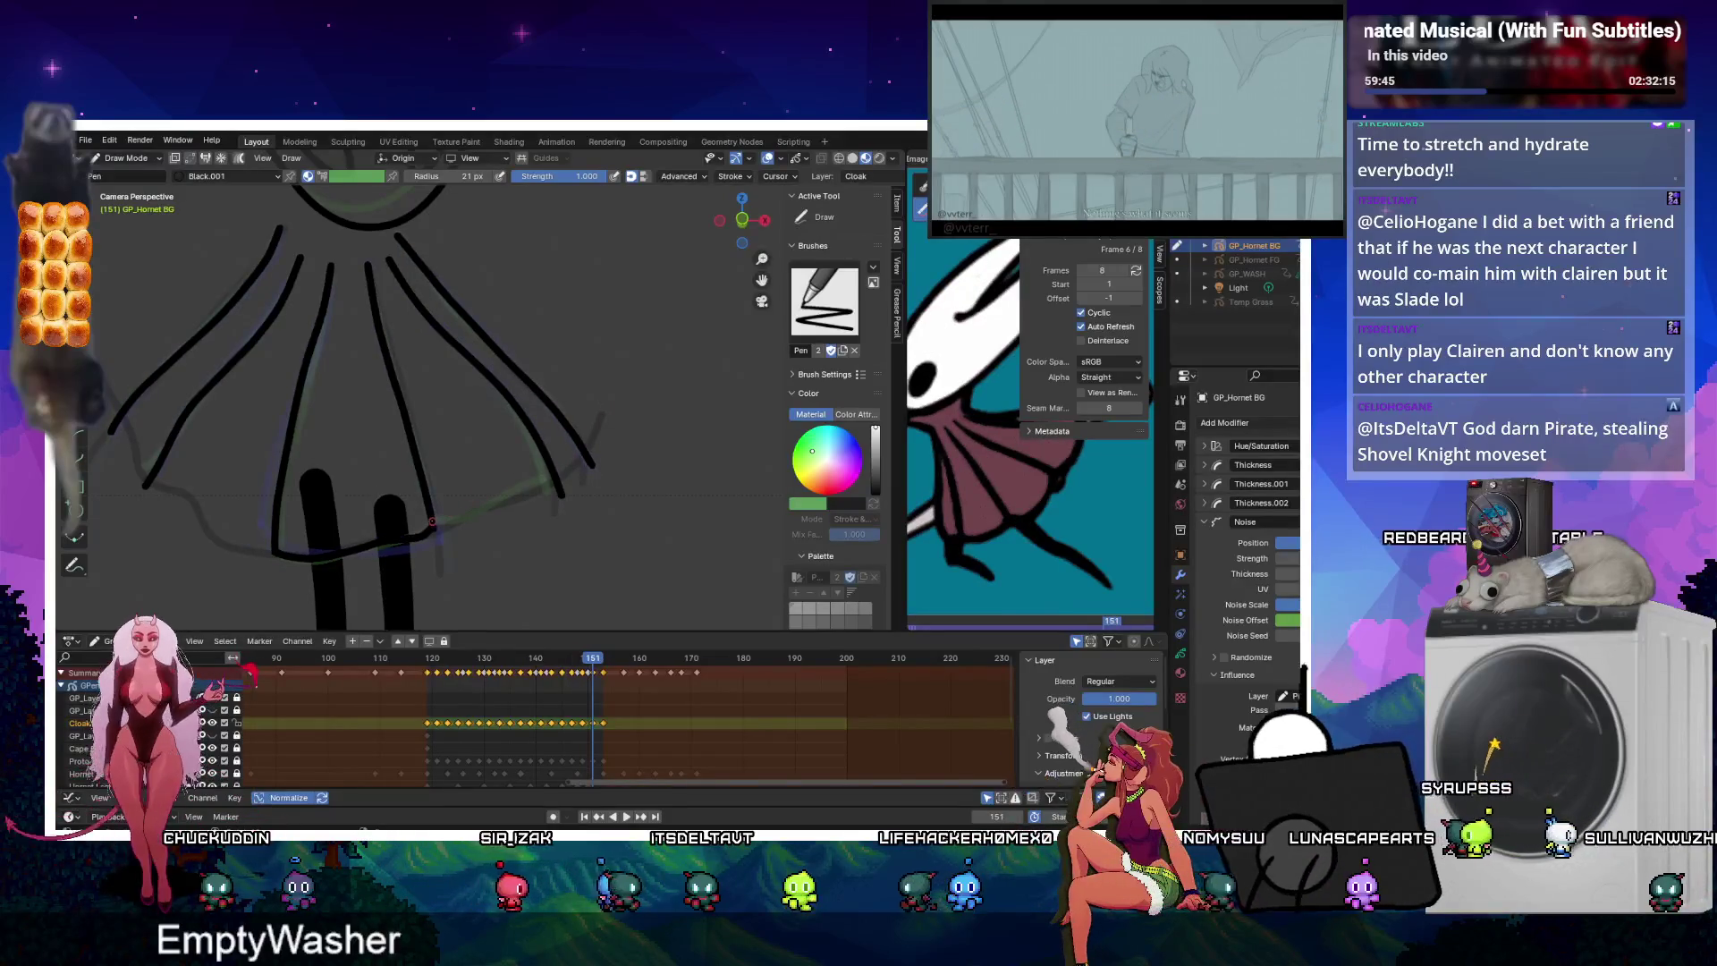
{"action": "key", "text": "Down"}
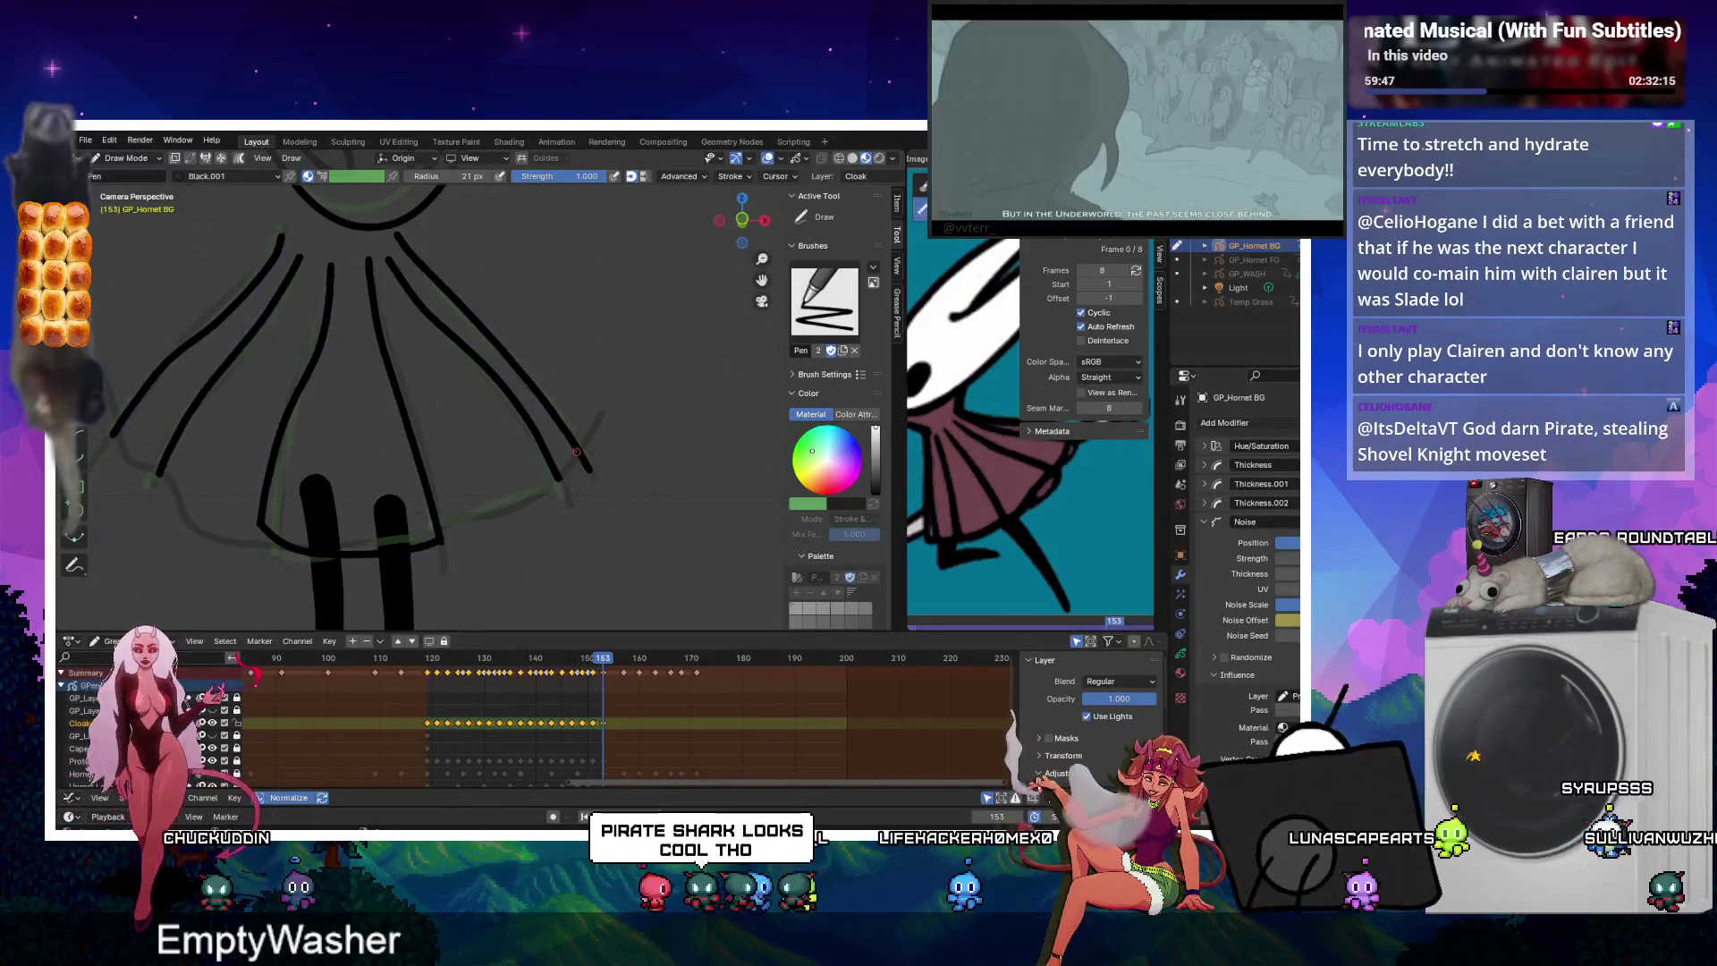
{"action": "key", "text": "Up"}
{"action": "key", "text": "Down"}
{"action": "key", "text": "Down"}
{"action": "key", "text": "Down"}
{"action": "key", "text": "Down"}
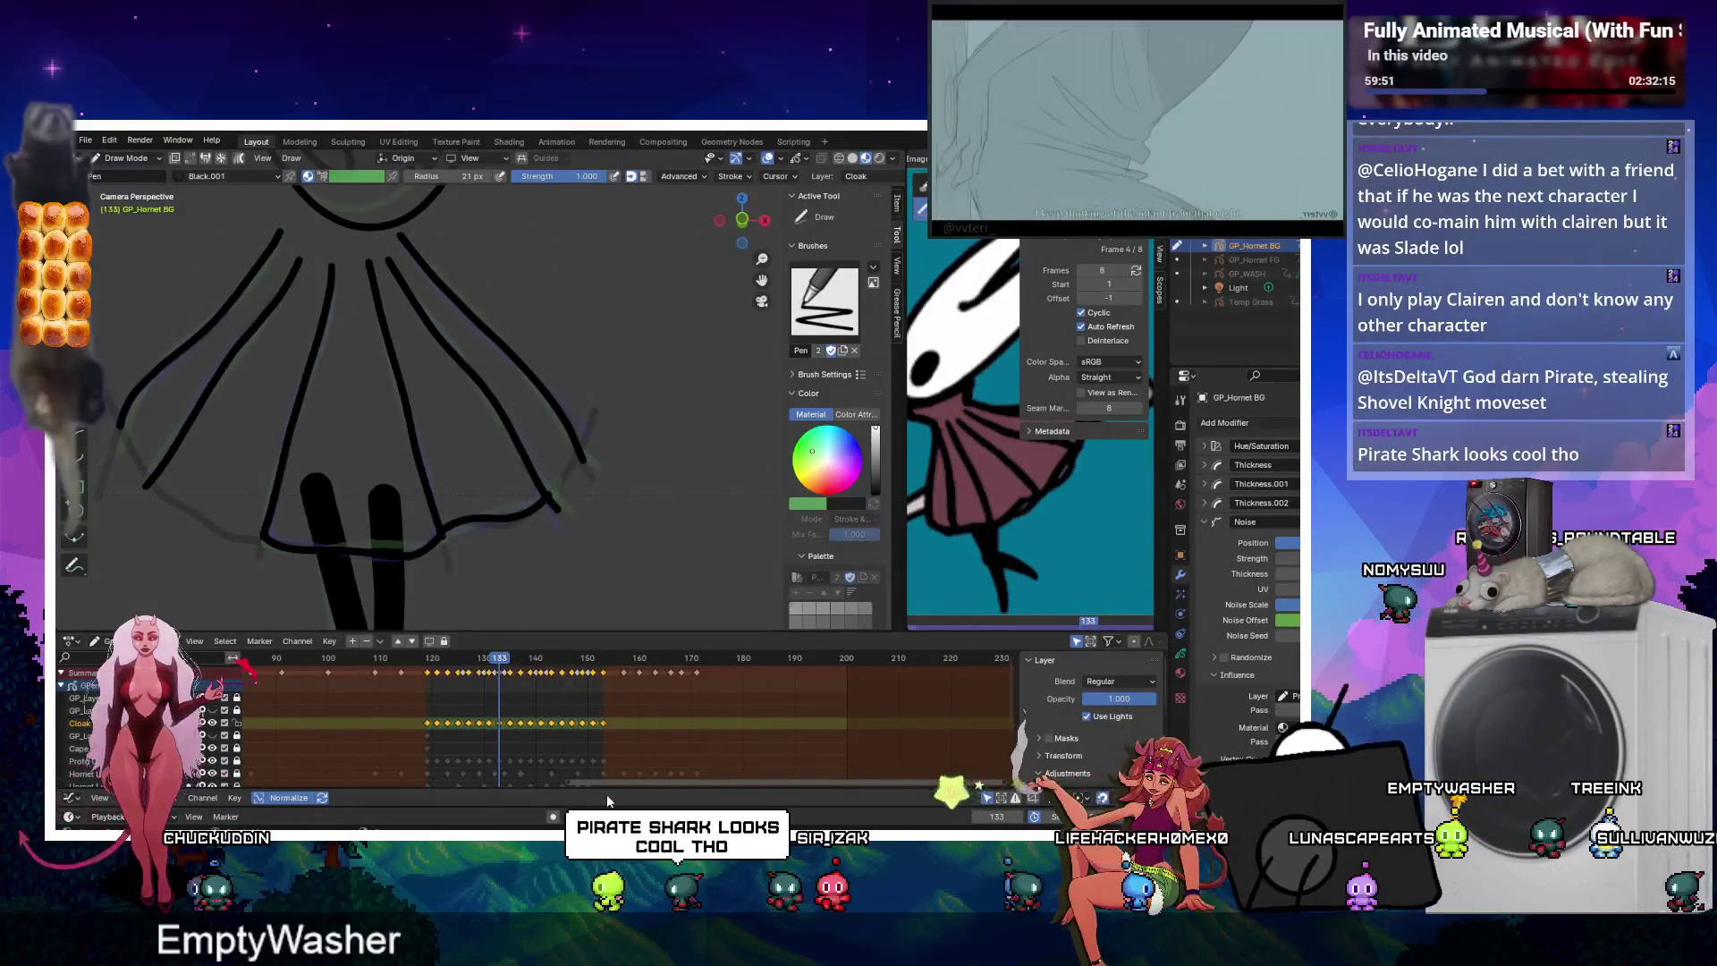
{"action": "key", "text": "space"}
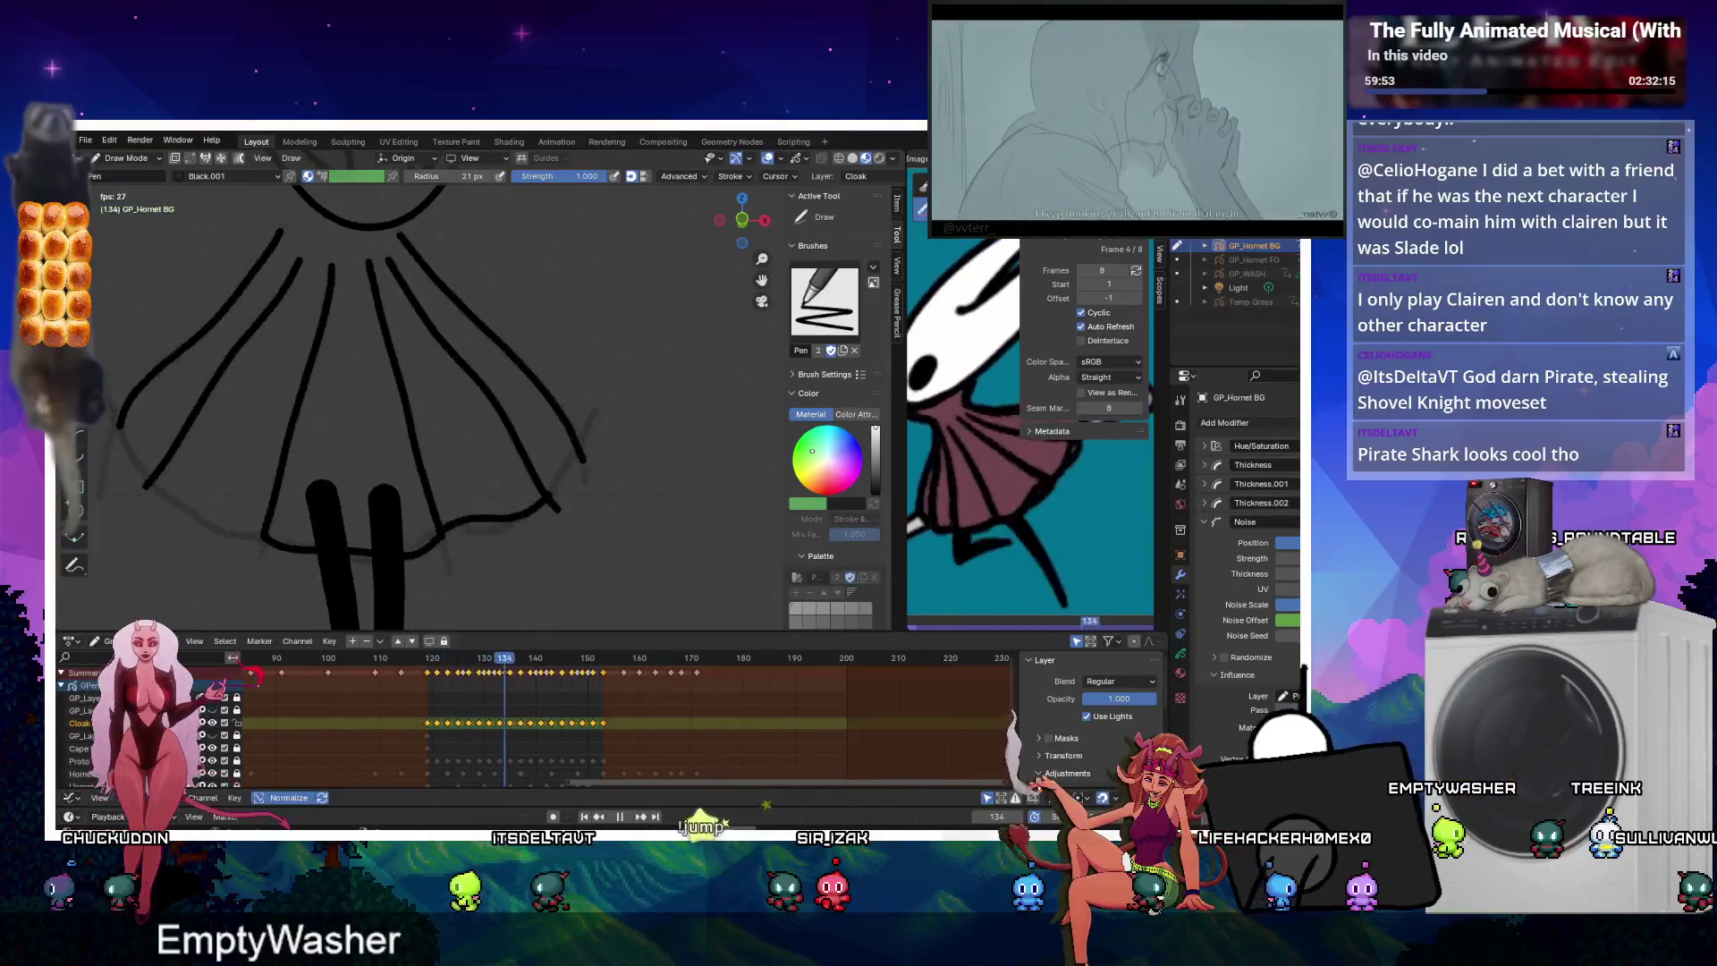
{"action": "key", "text": "space"}
Go back to frame 121 and trace the hem stroke along the onion-skin line.
{"action": "key", "text": "k"}
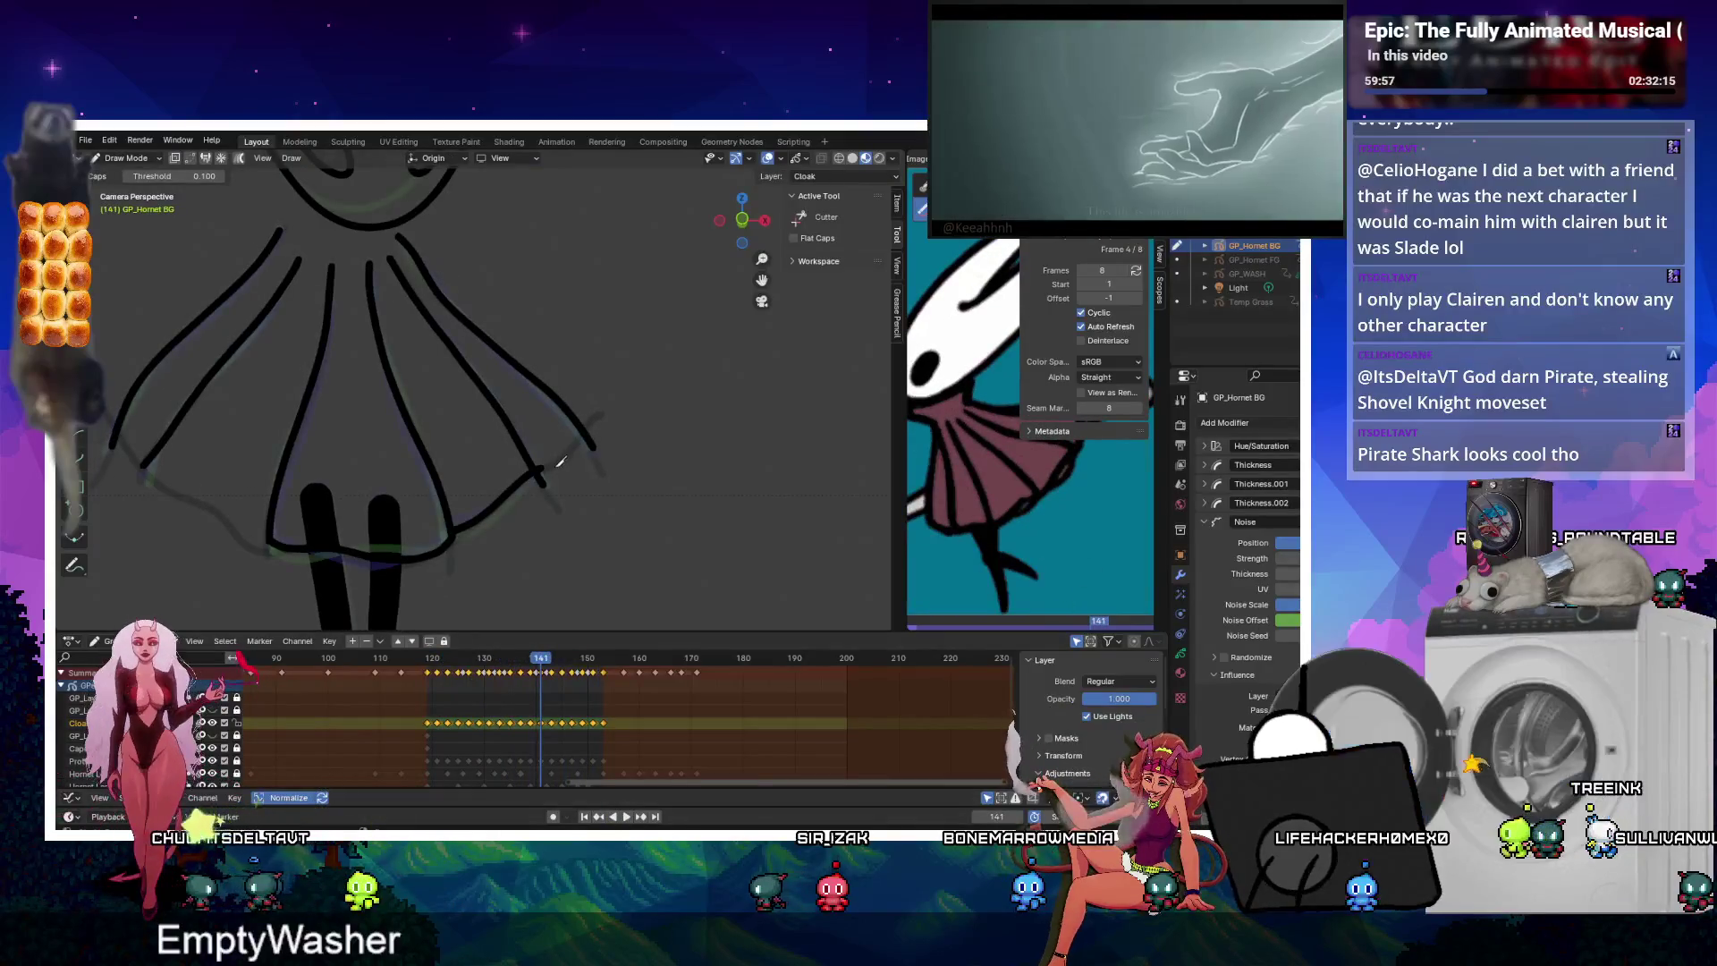
{"action": "key", "text": "Right"}
{"action": "key", "text": "Right"}
{"action": "key", "text": "Right"}
{"action": "key", "text": "Left"}
{"action": "key", "text": "Left"}
{"action": "key", "text": "Left"}
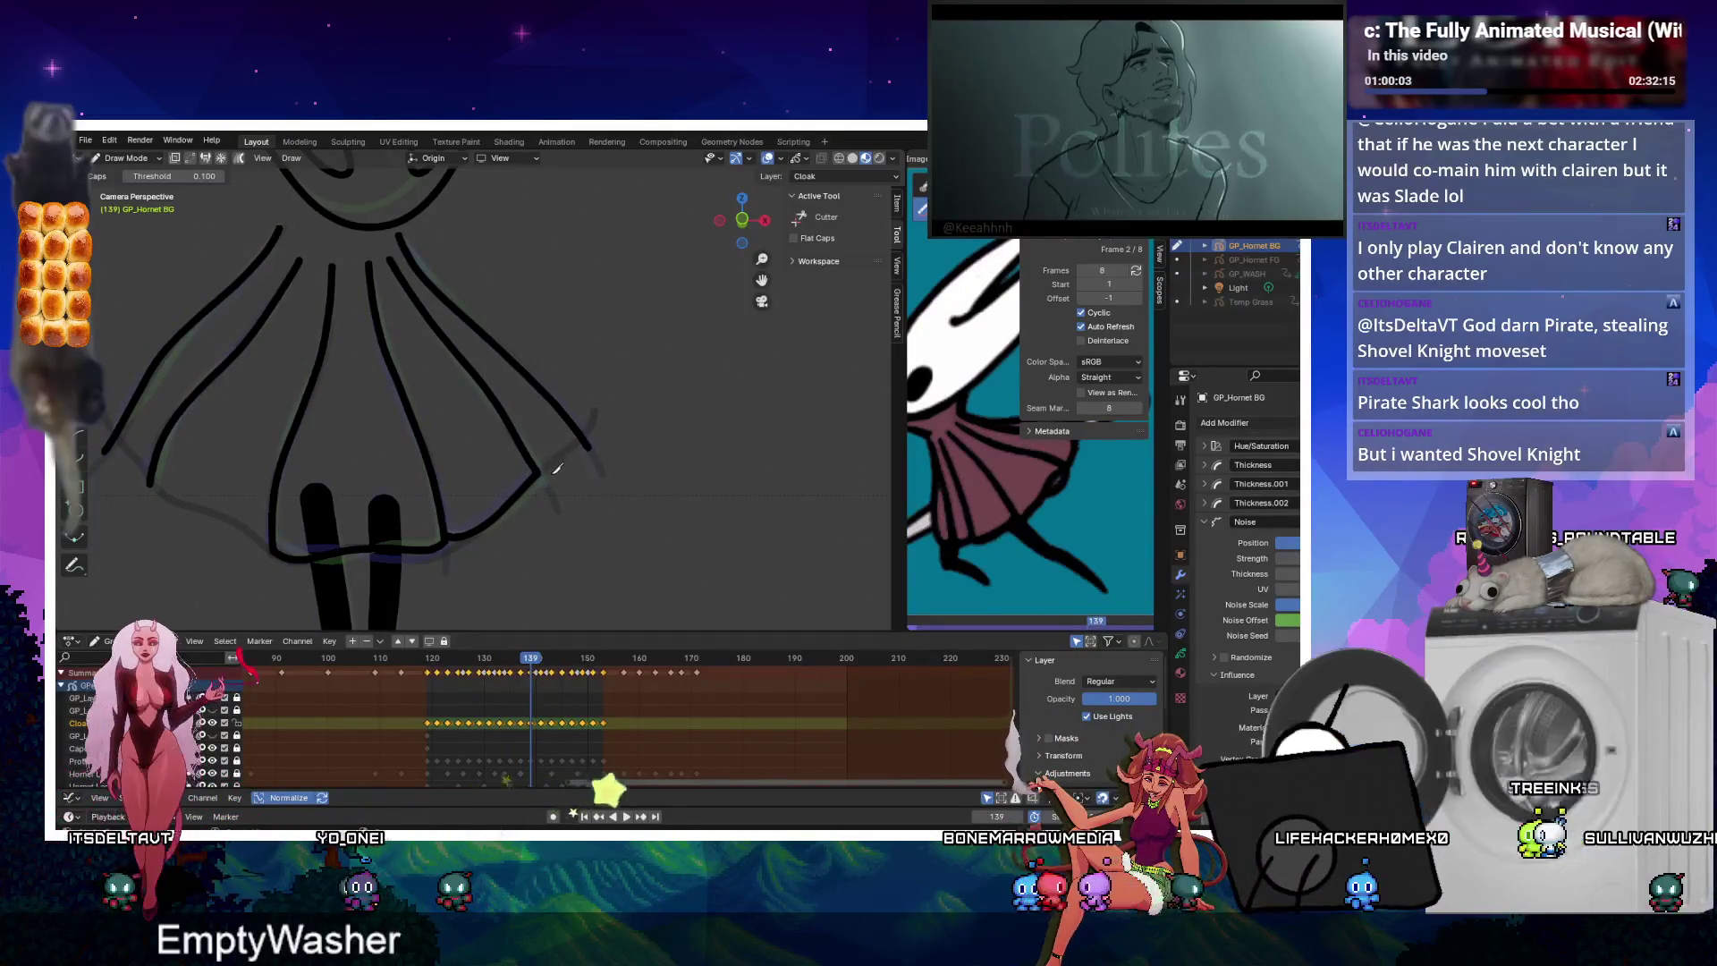
{"action": "key", "text": "Left"}
{"action": "key", "text": "Left"}
{"action": "key", "text": "Left"}
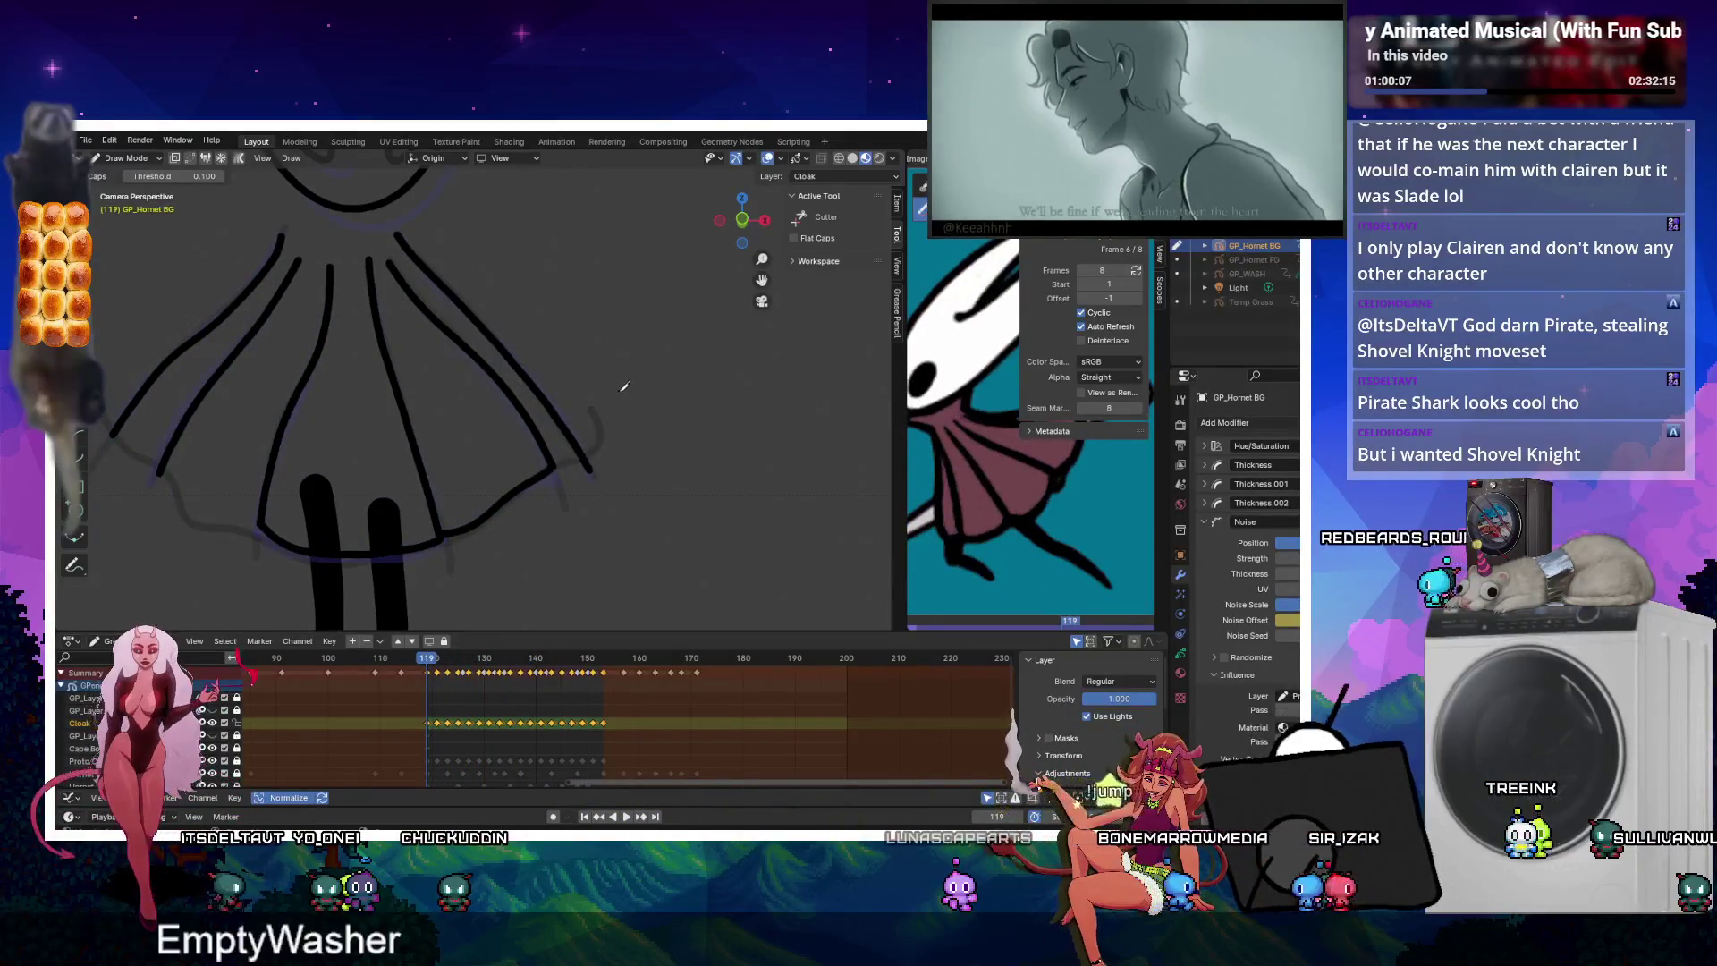
{"action": "key", "text": "Right"}
{"action": "key", "text": "Right"}
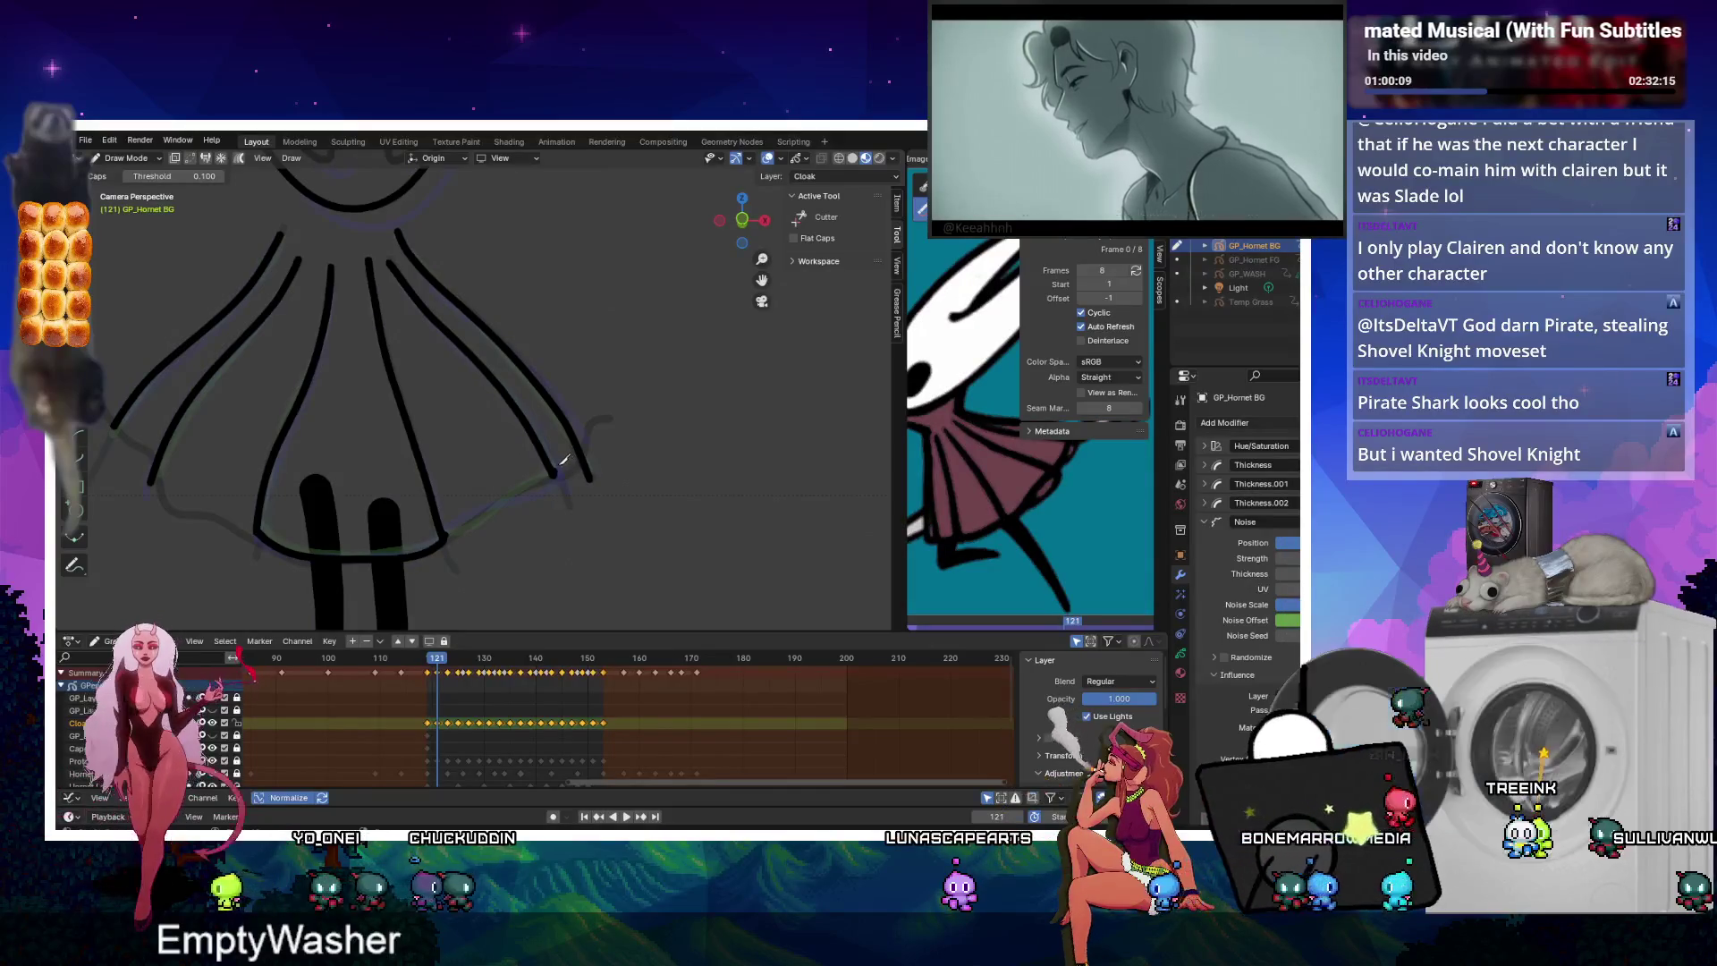
{"action": "left_click_drag", "start_coordinate": [442, 537], "coordinate": [555, 476]}
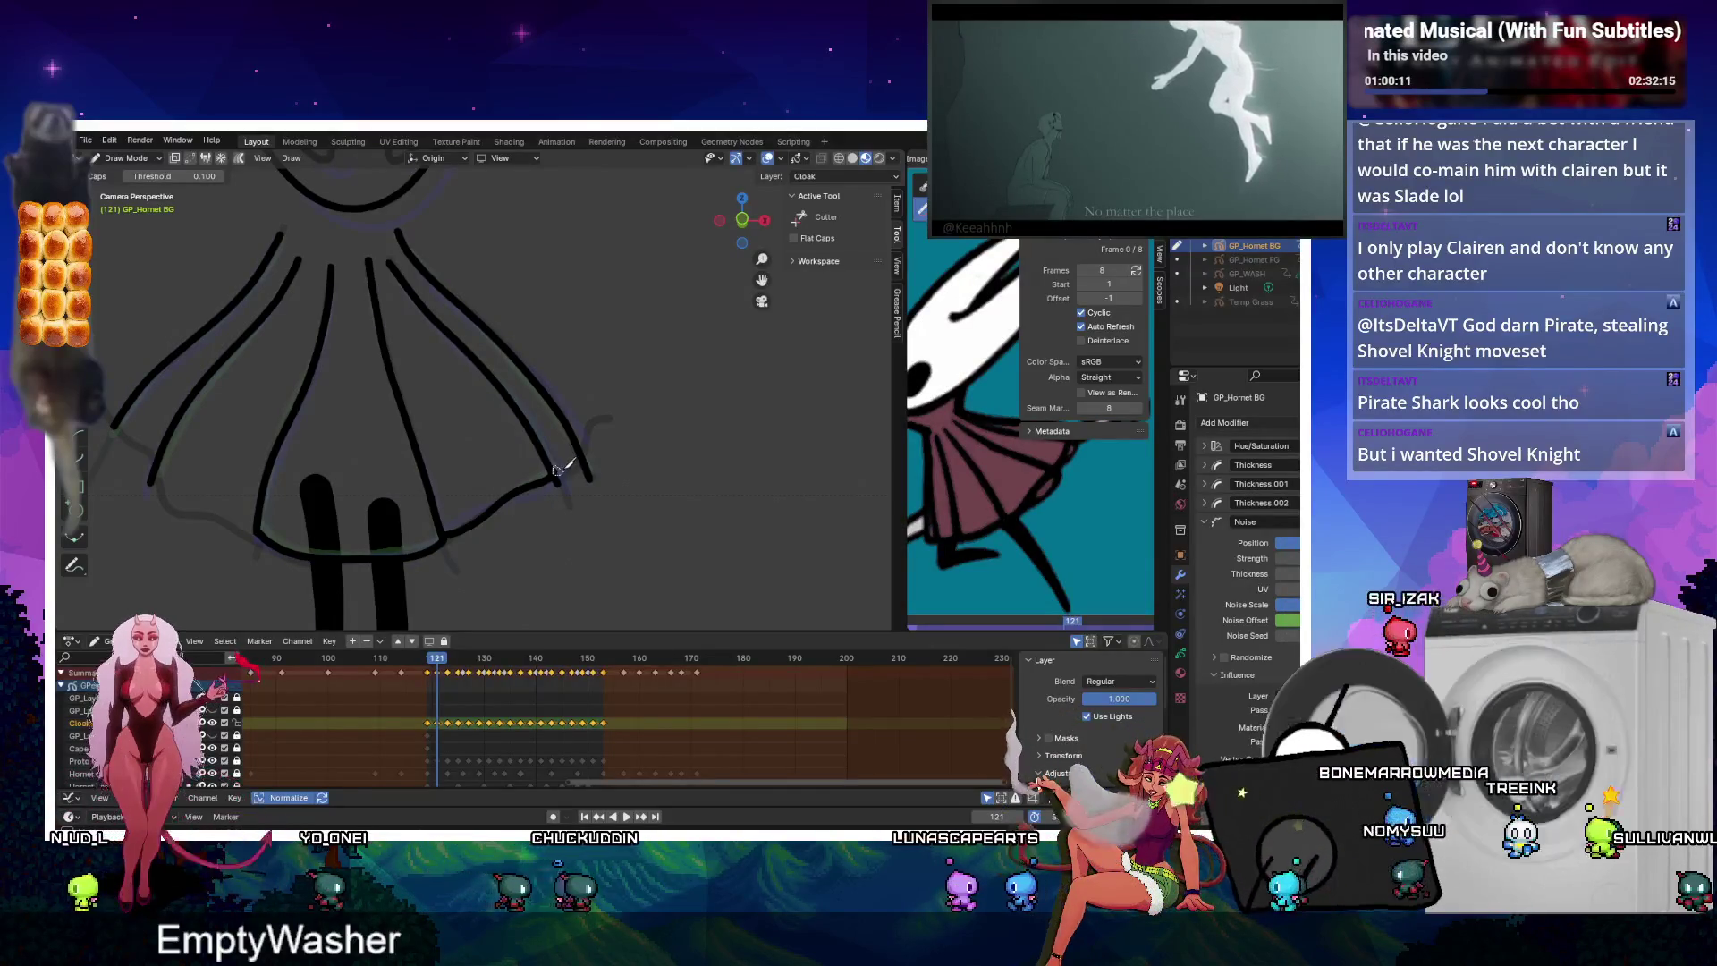
Review the cloak drawings from frame 123 to 139, then return to the animation's start.
{"action": "key", "text": "Right"}
{"action": "key", "text": "Right"}
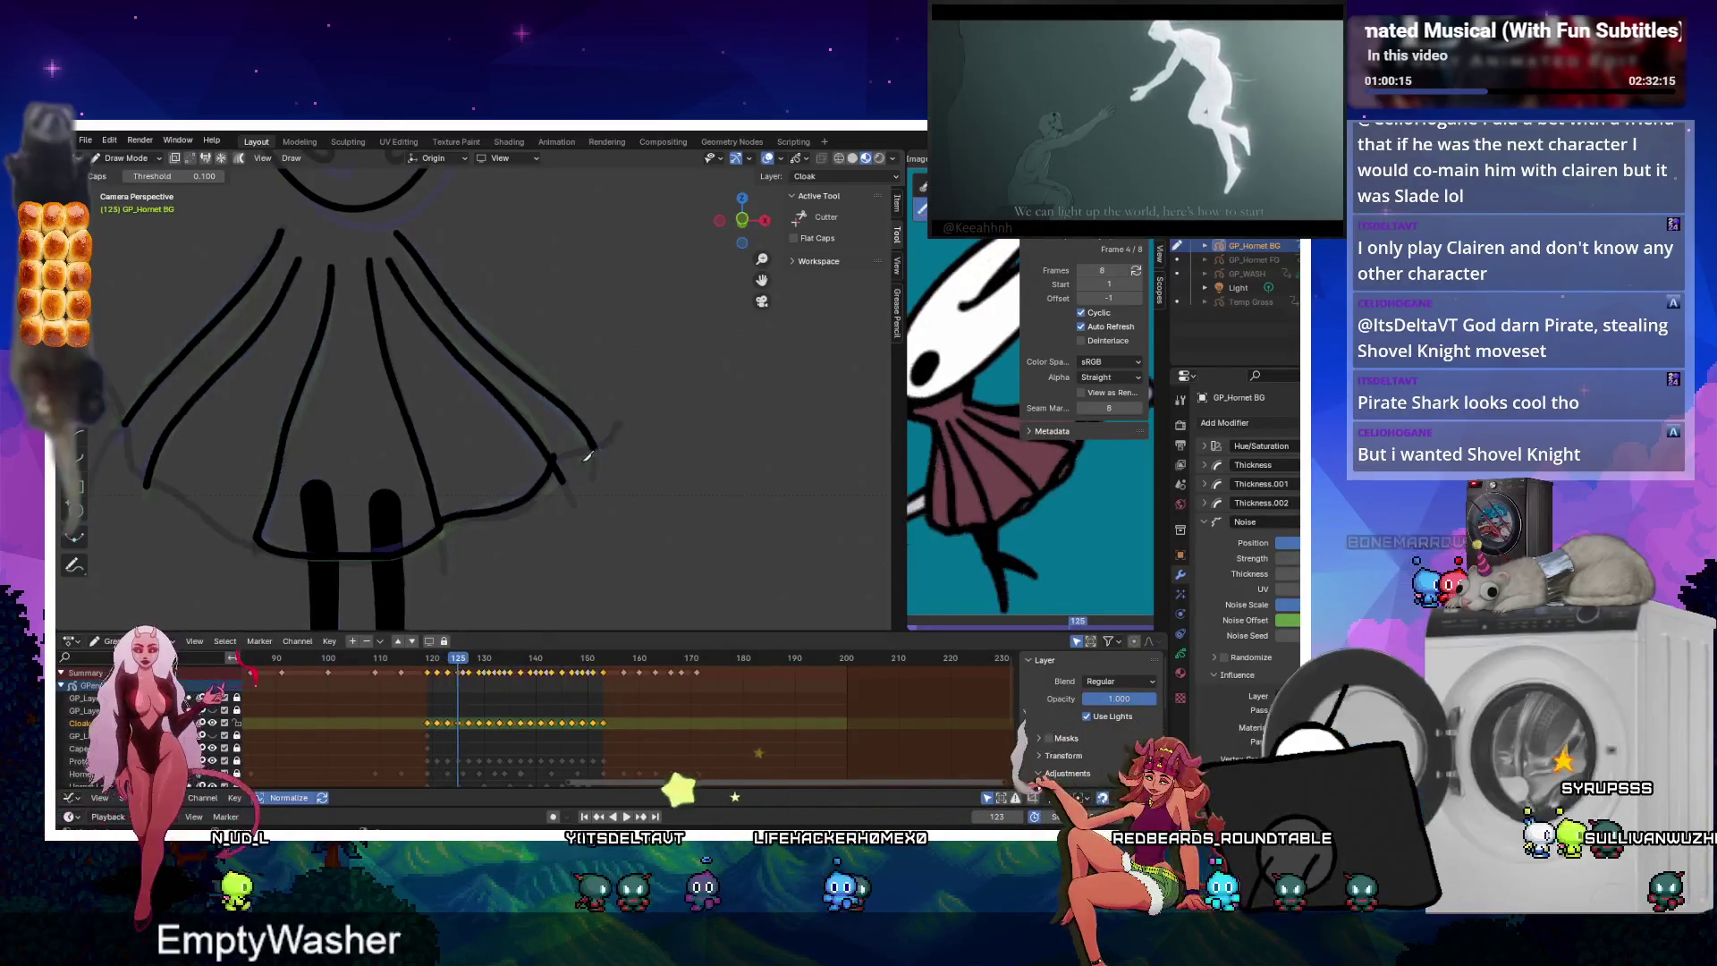
{"action": "key", "text": "Right"}
{"action": "key", "text": "Right"}
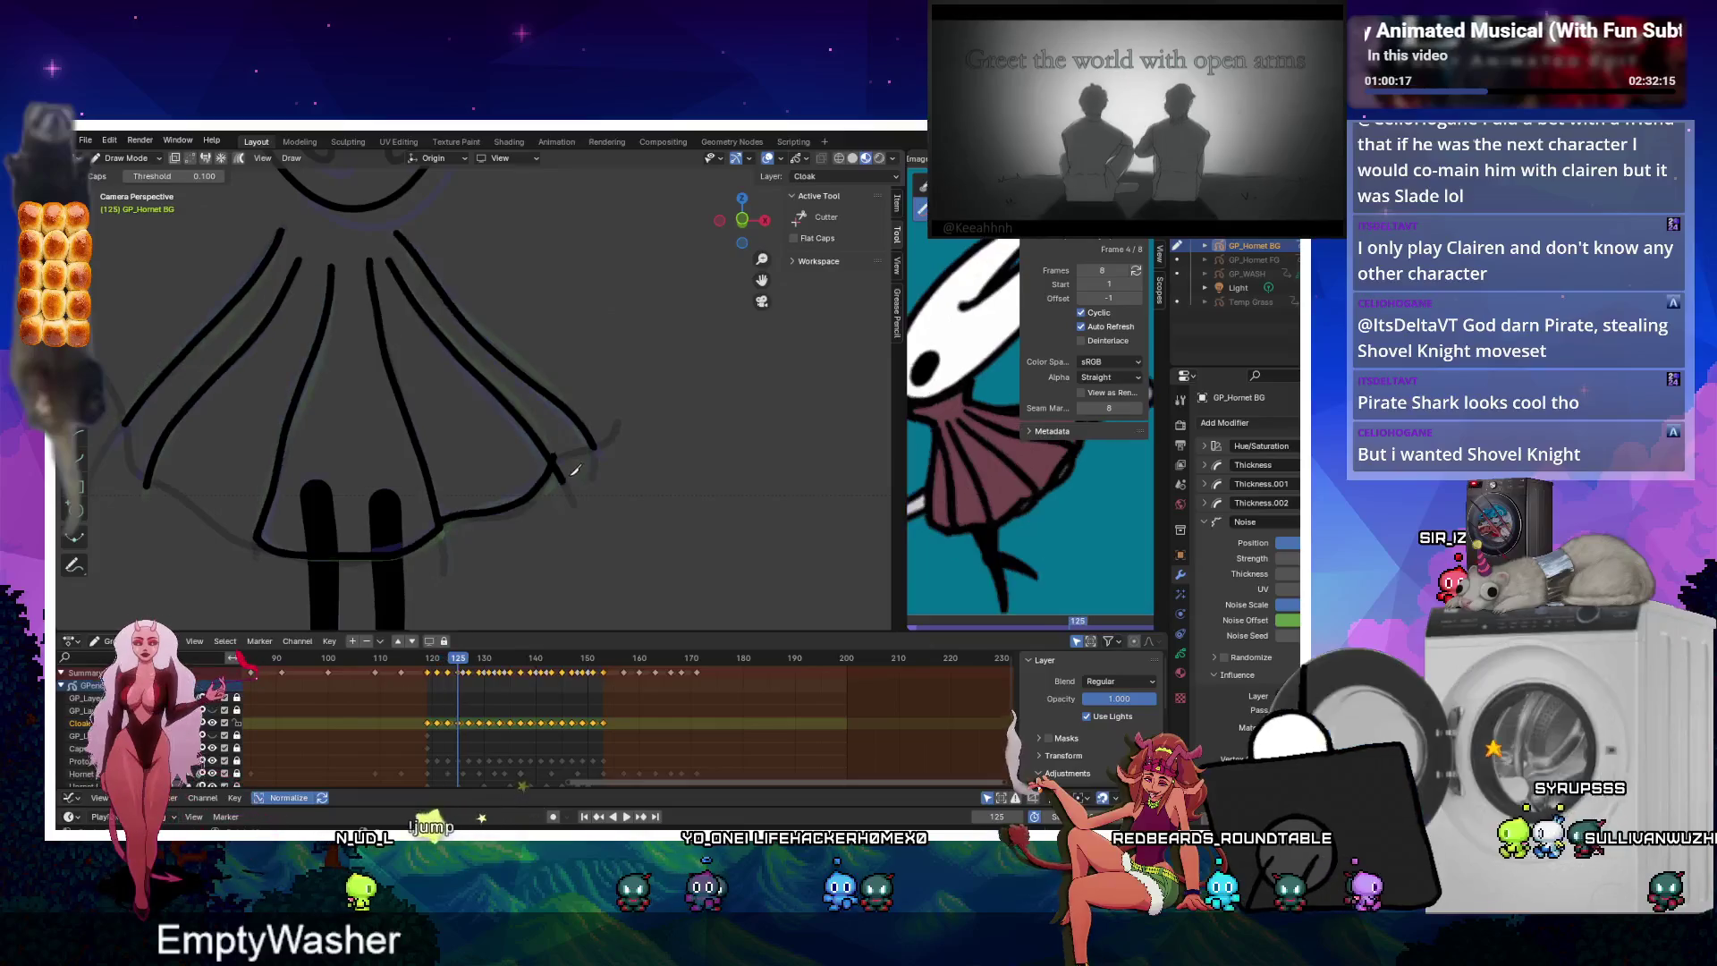
{"action": "key", "text": "Right"}
{"action": "key", "text": "Right"}
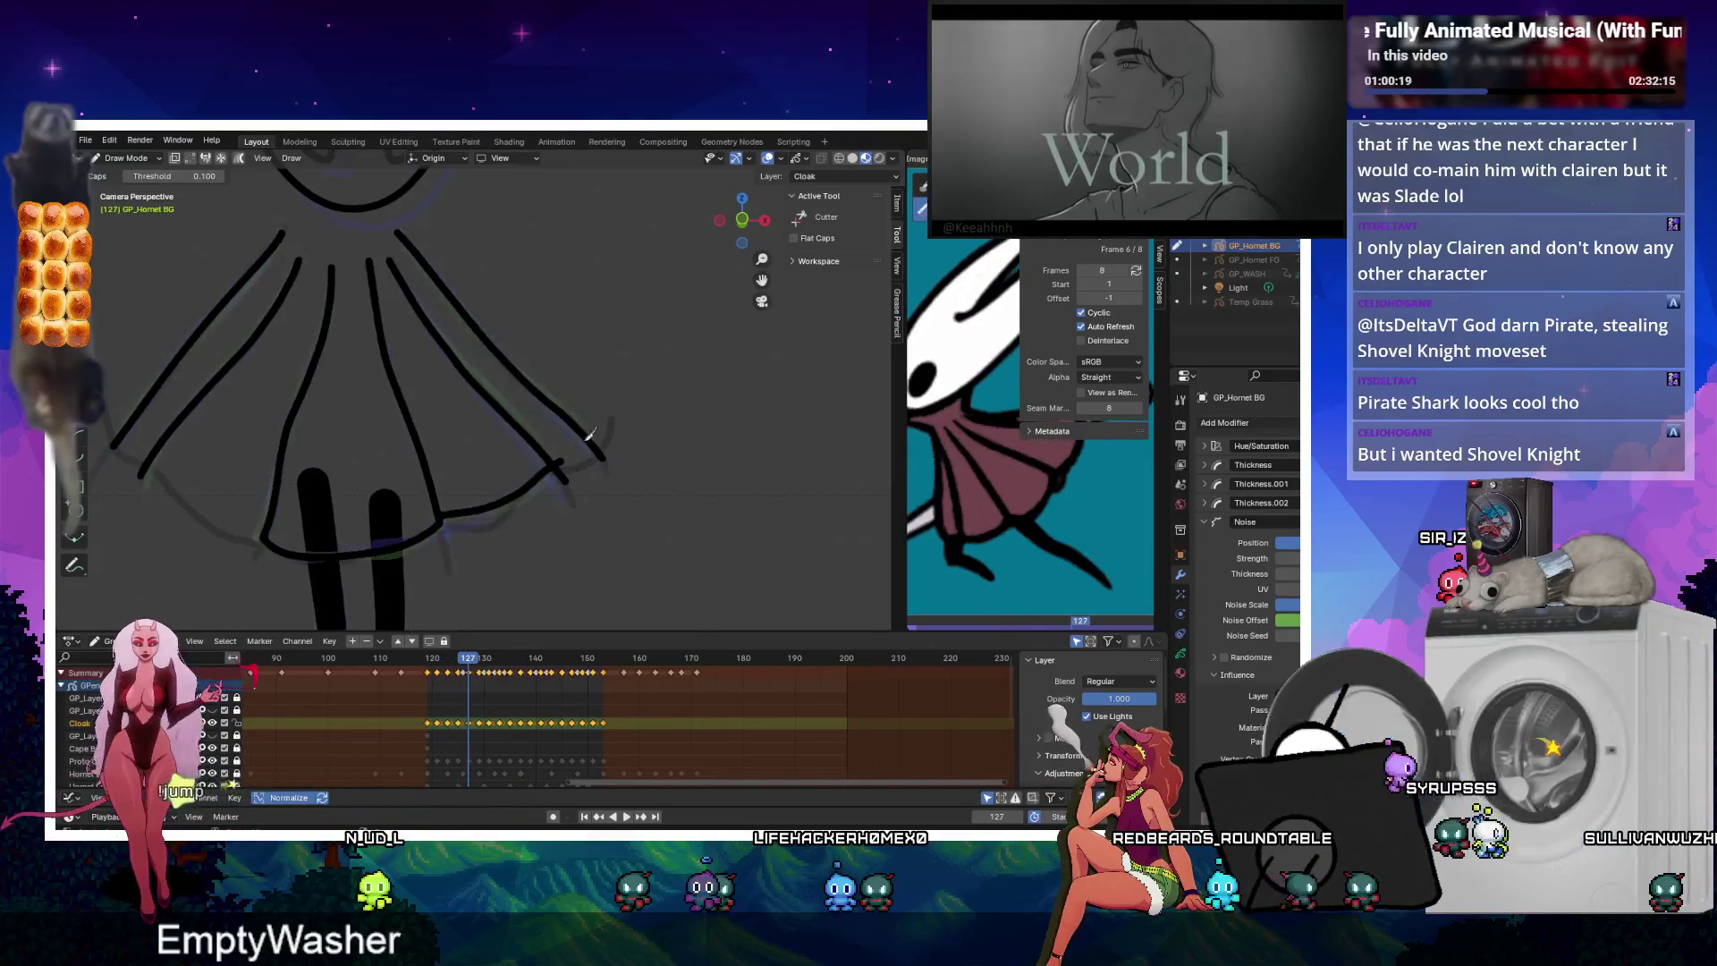
{"action": "key", "text": "Right"}
{"action": "key", "text": "Right"}
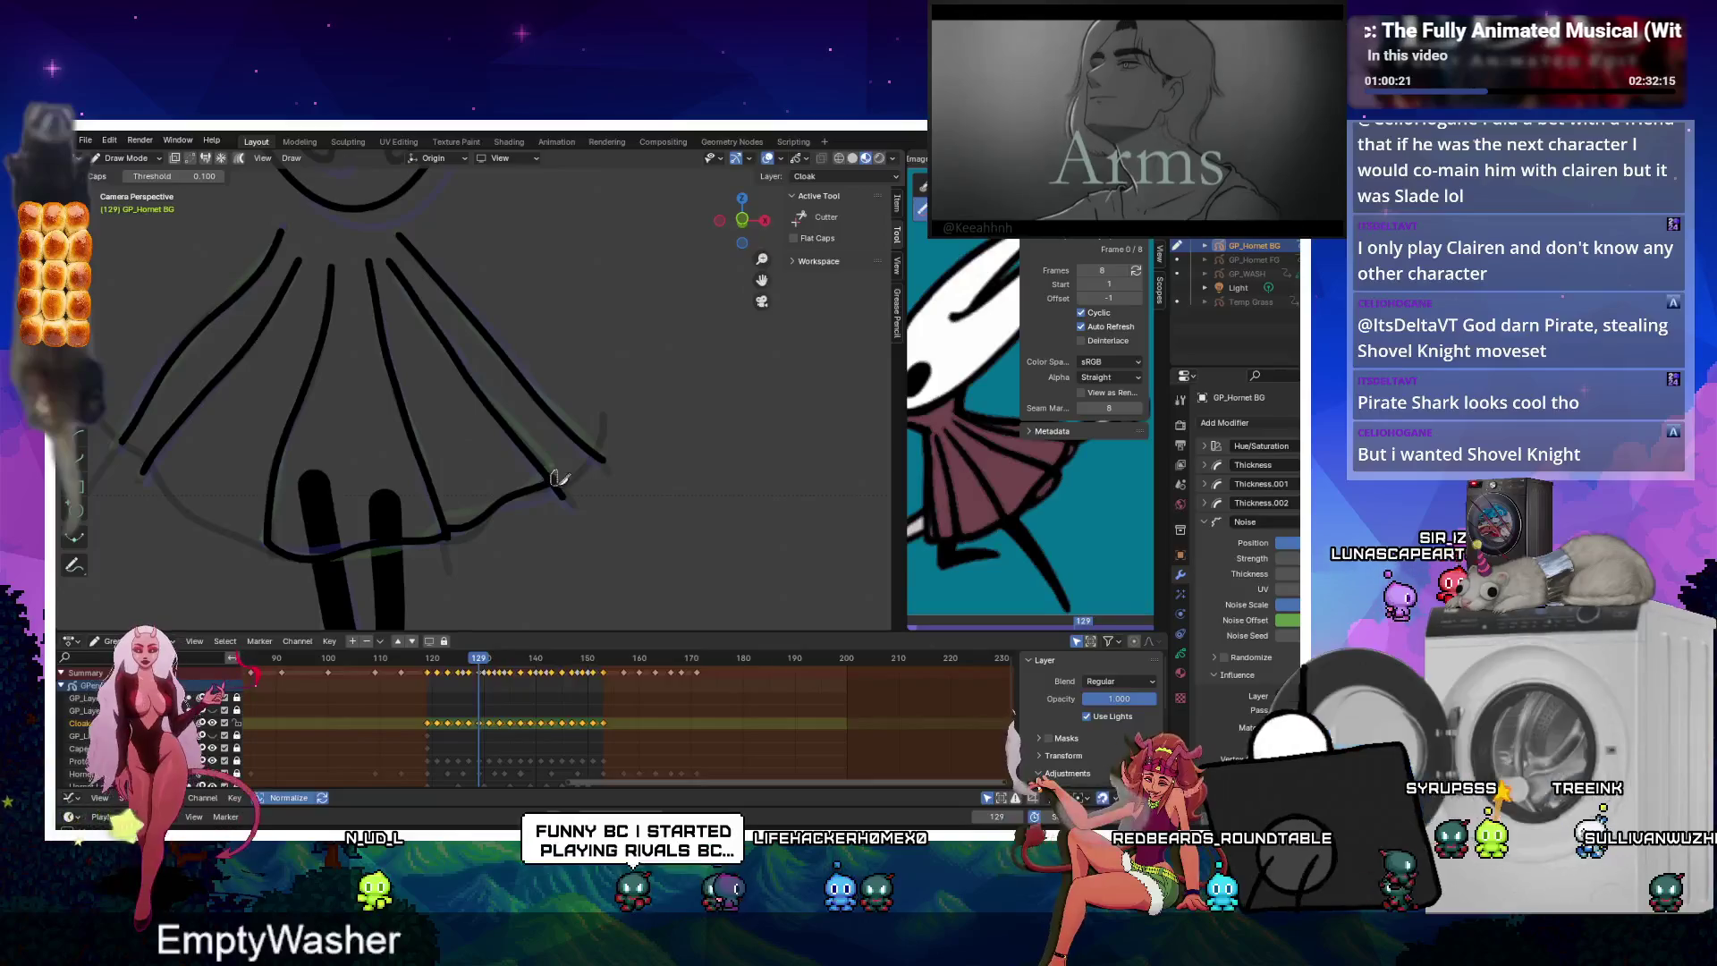
{"action": "key", "text": "Right"}
{"action": "key", "text": "Right"}
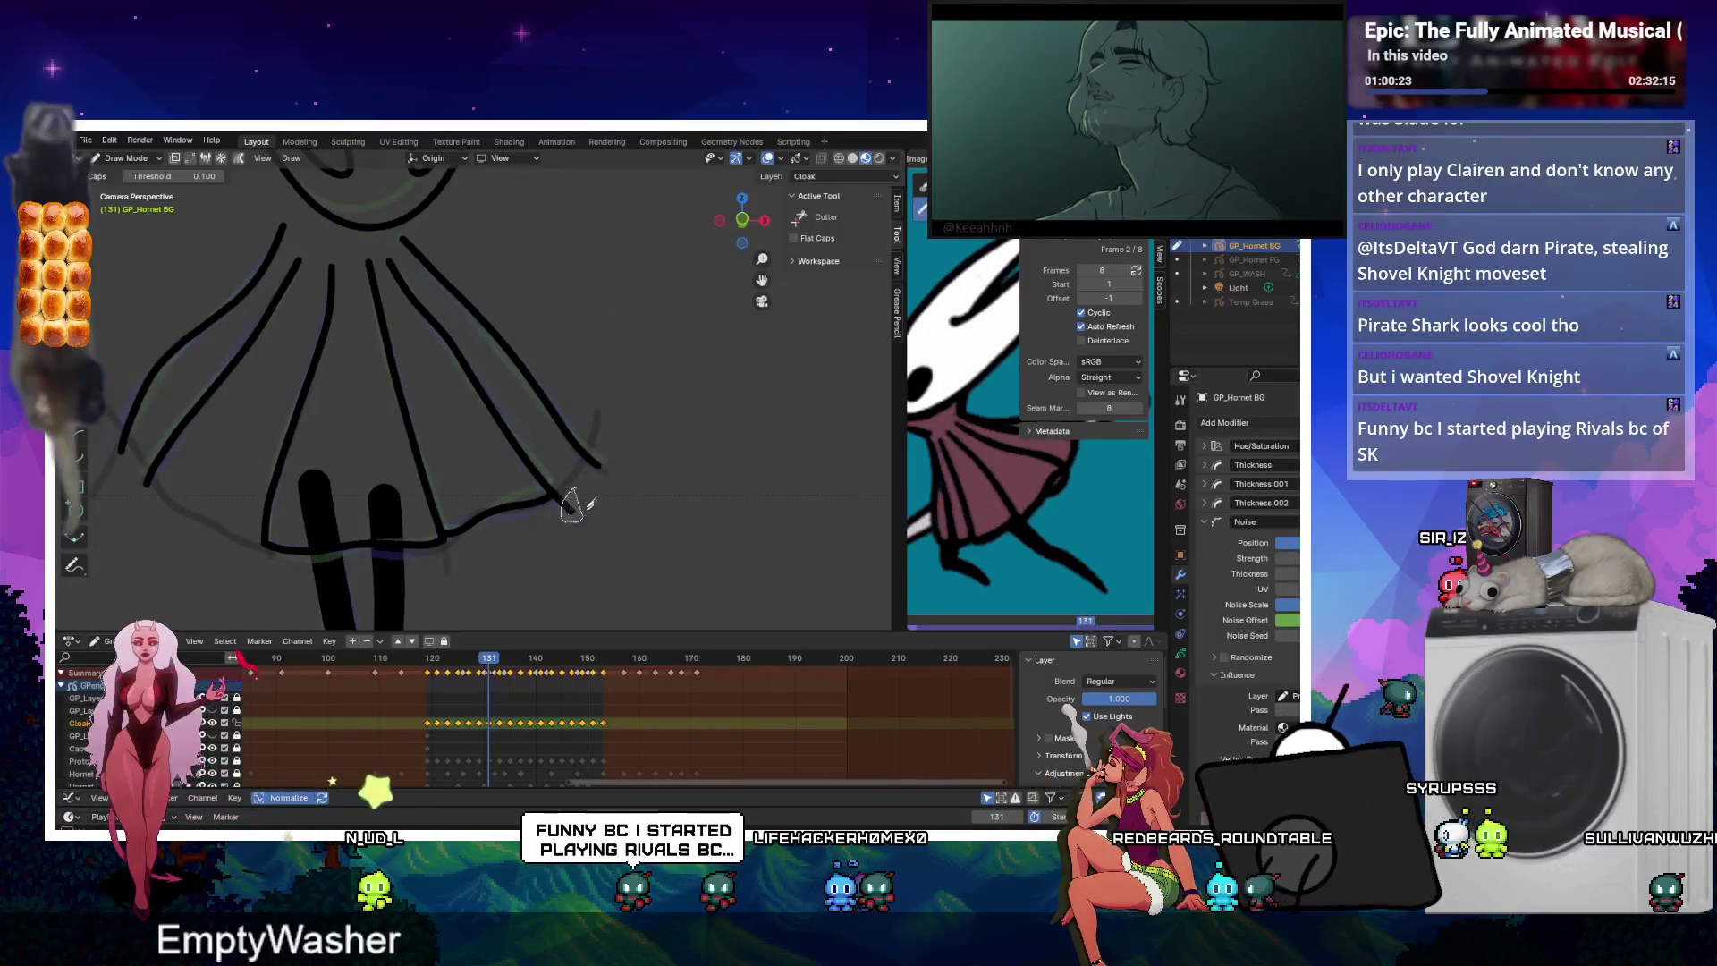
{"action": "key", "text": "Right"}
{"action": "key", "text": "Right"}
{"action": "key", "text": "Right"}
{"action": "key", "text": "Right"}
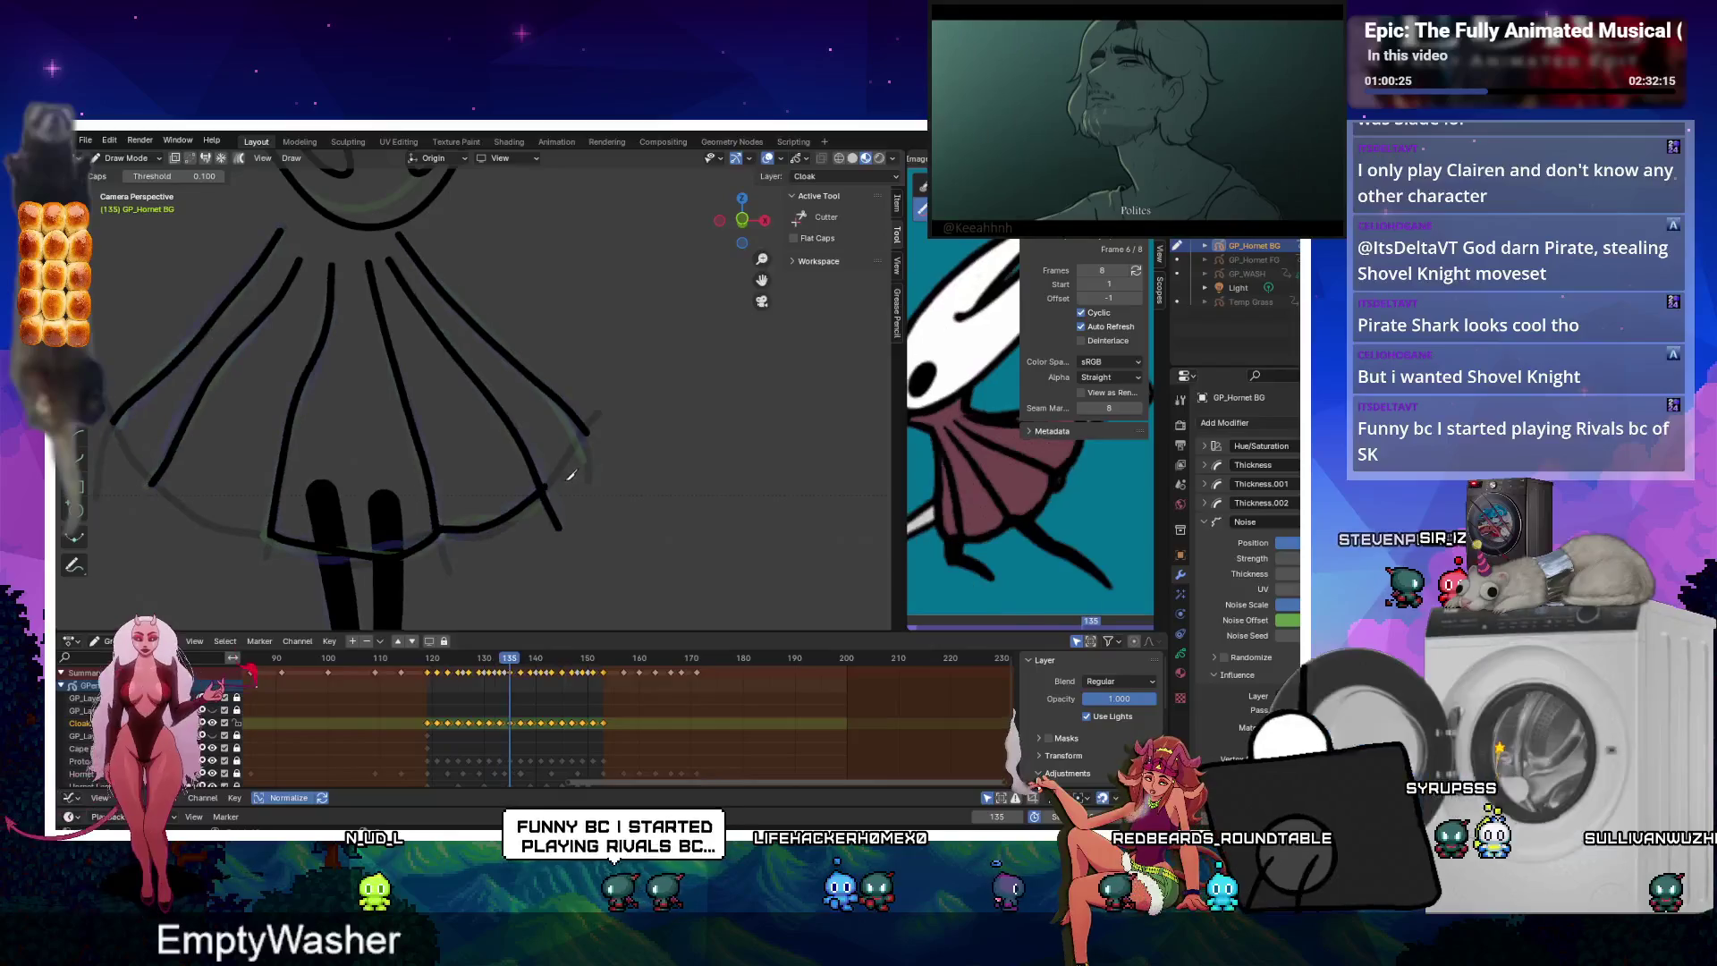
{"action": "key", "text": "Right"}
{"action": "key", "text": "Right"}
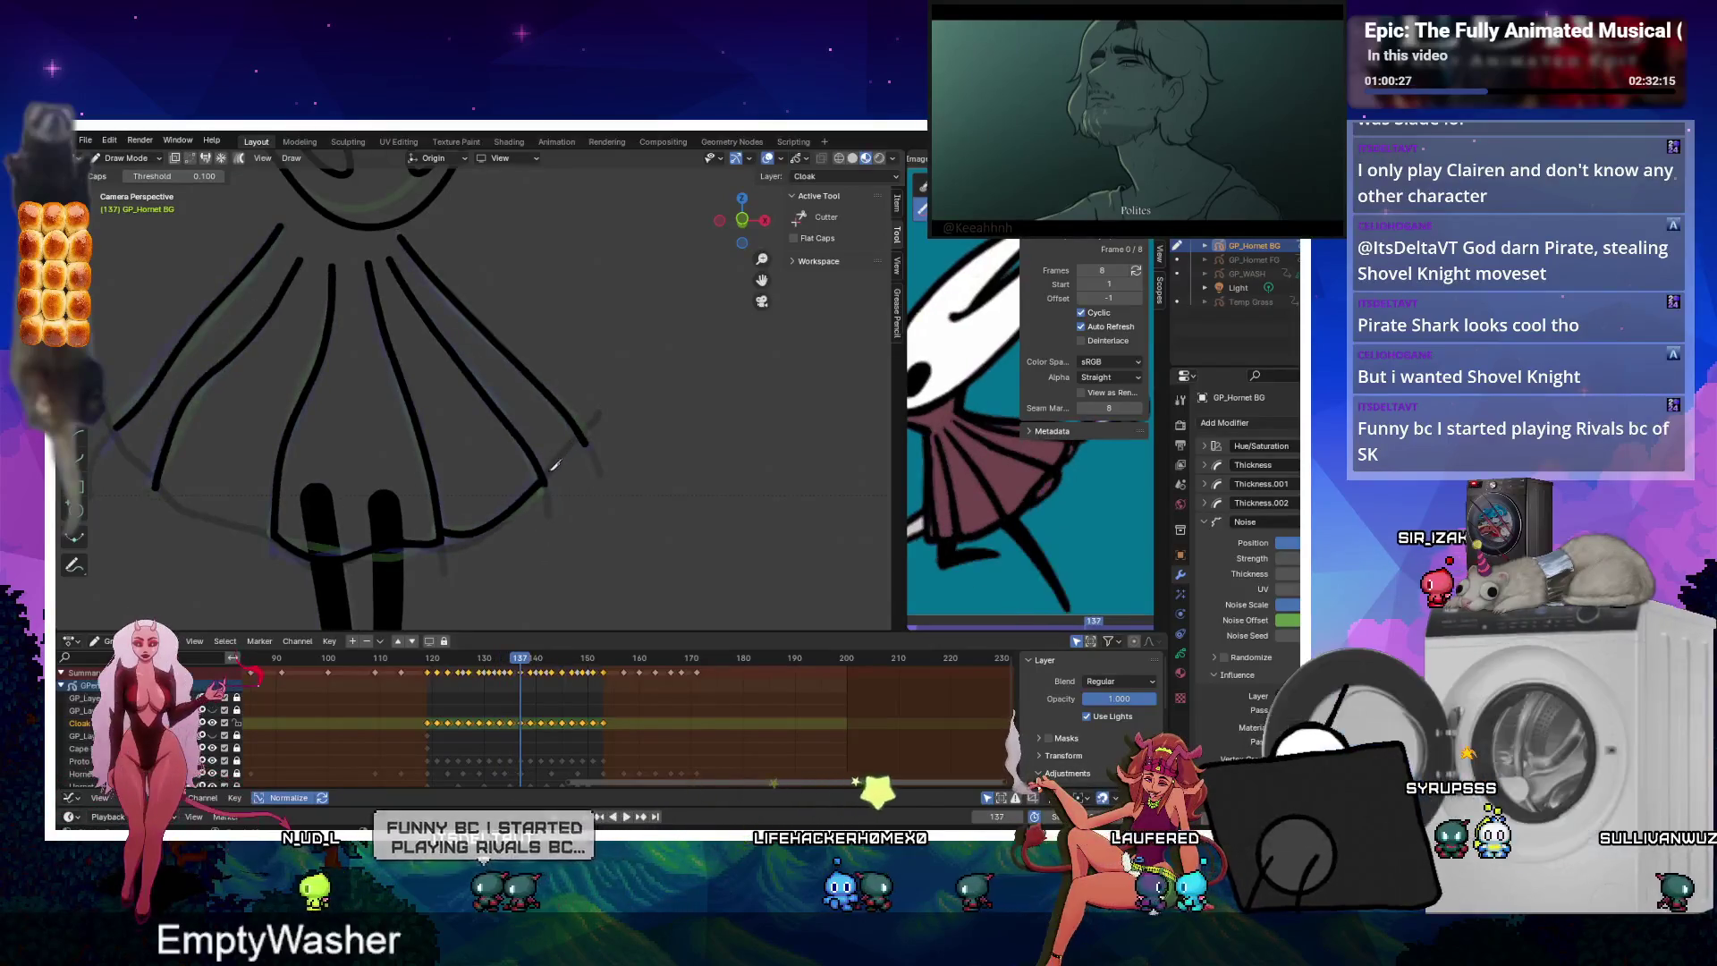
{"action": "key", "text": "Right"}
{"action": "key", "text": "Right"}
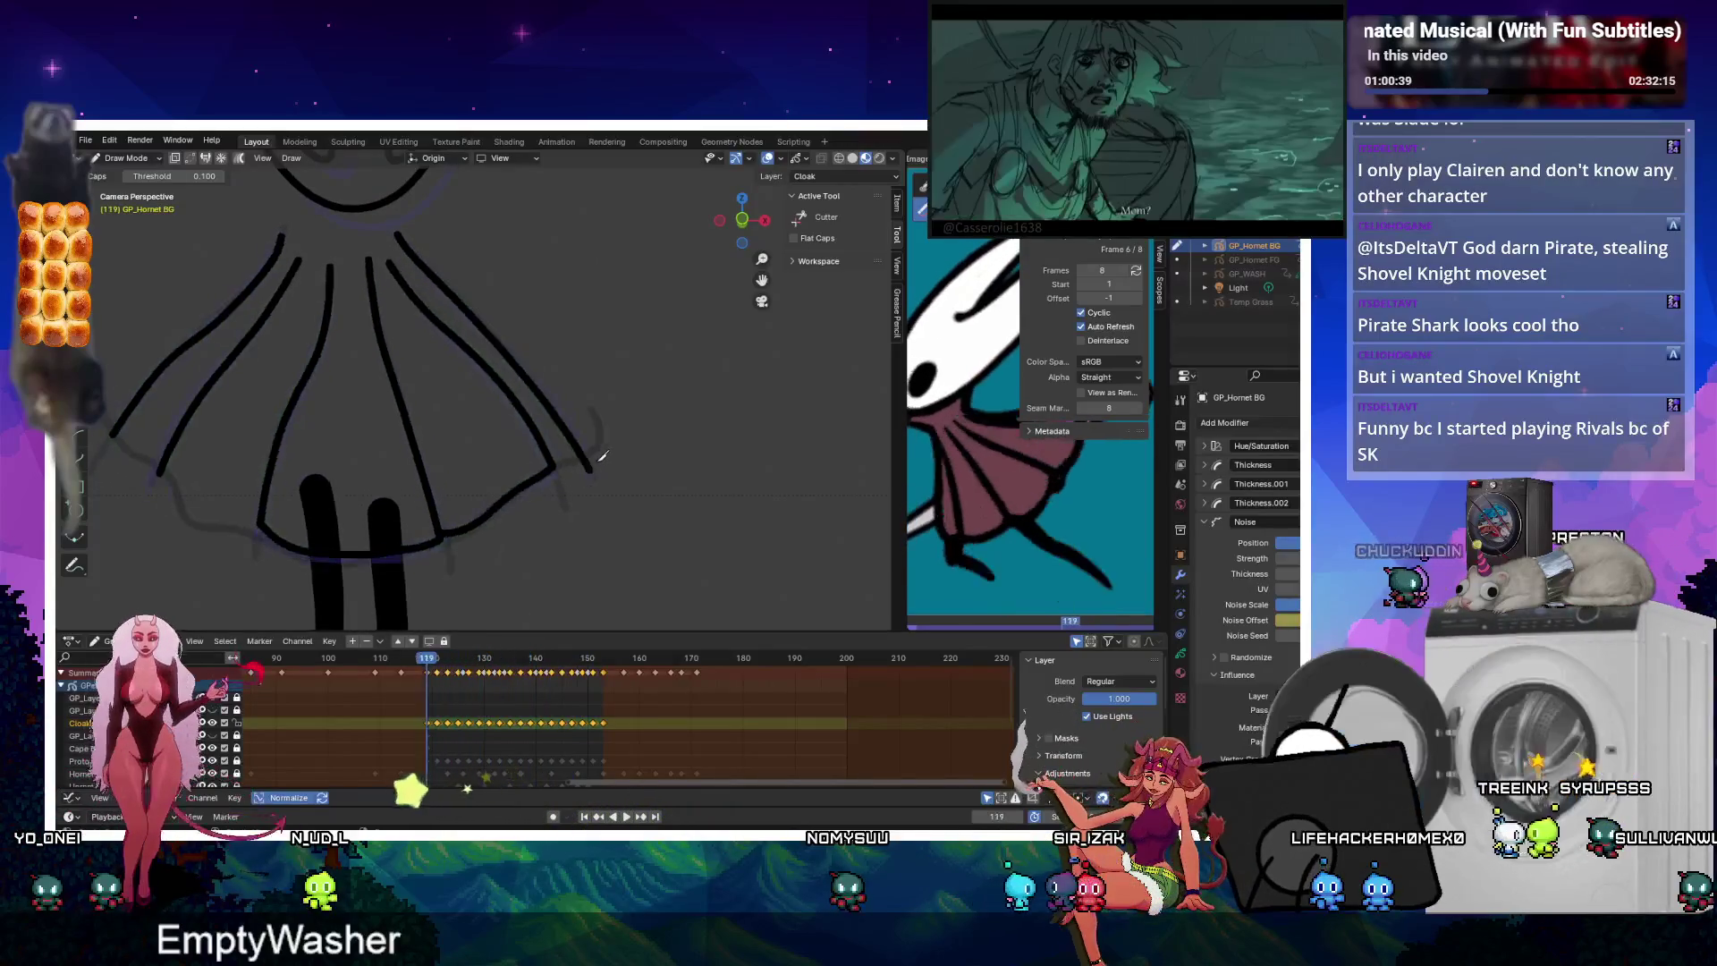
{"action": "key", "text": "shift+Left"}
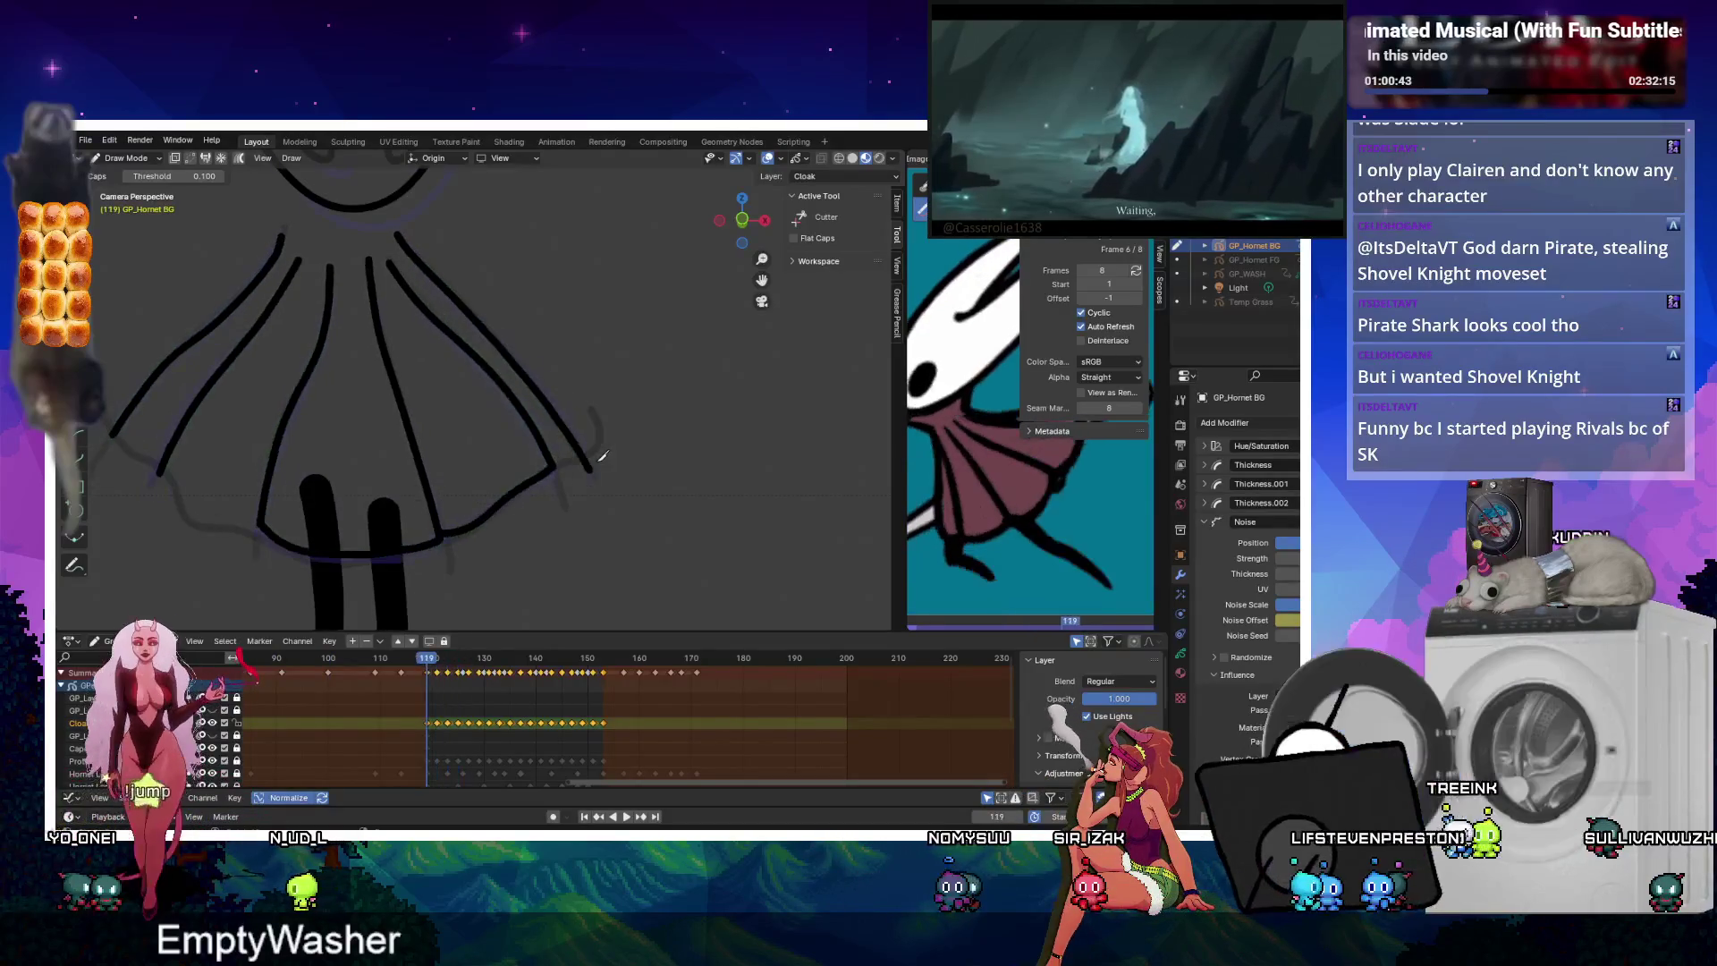
{"action": "left_click", "coordinate": [75, 224]}
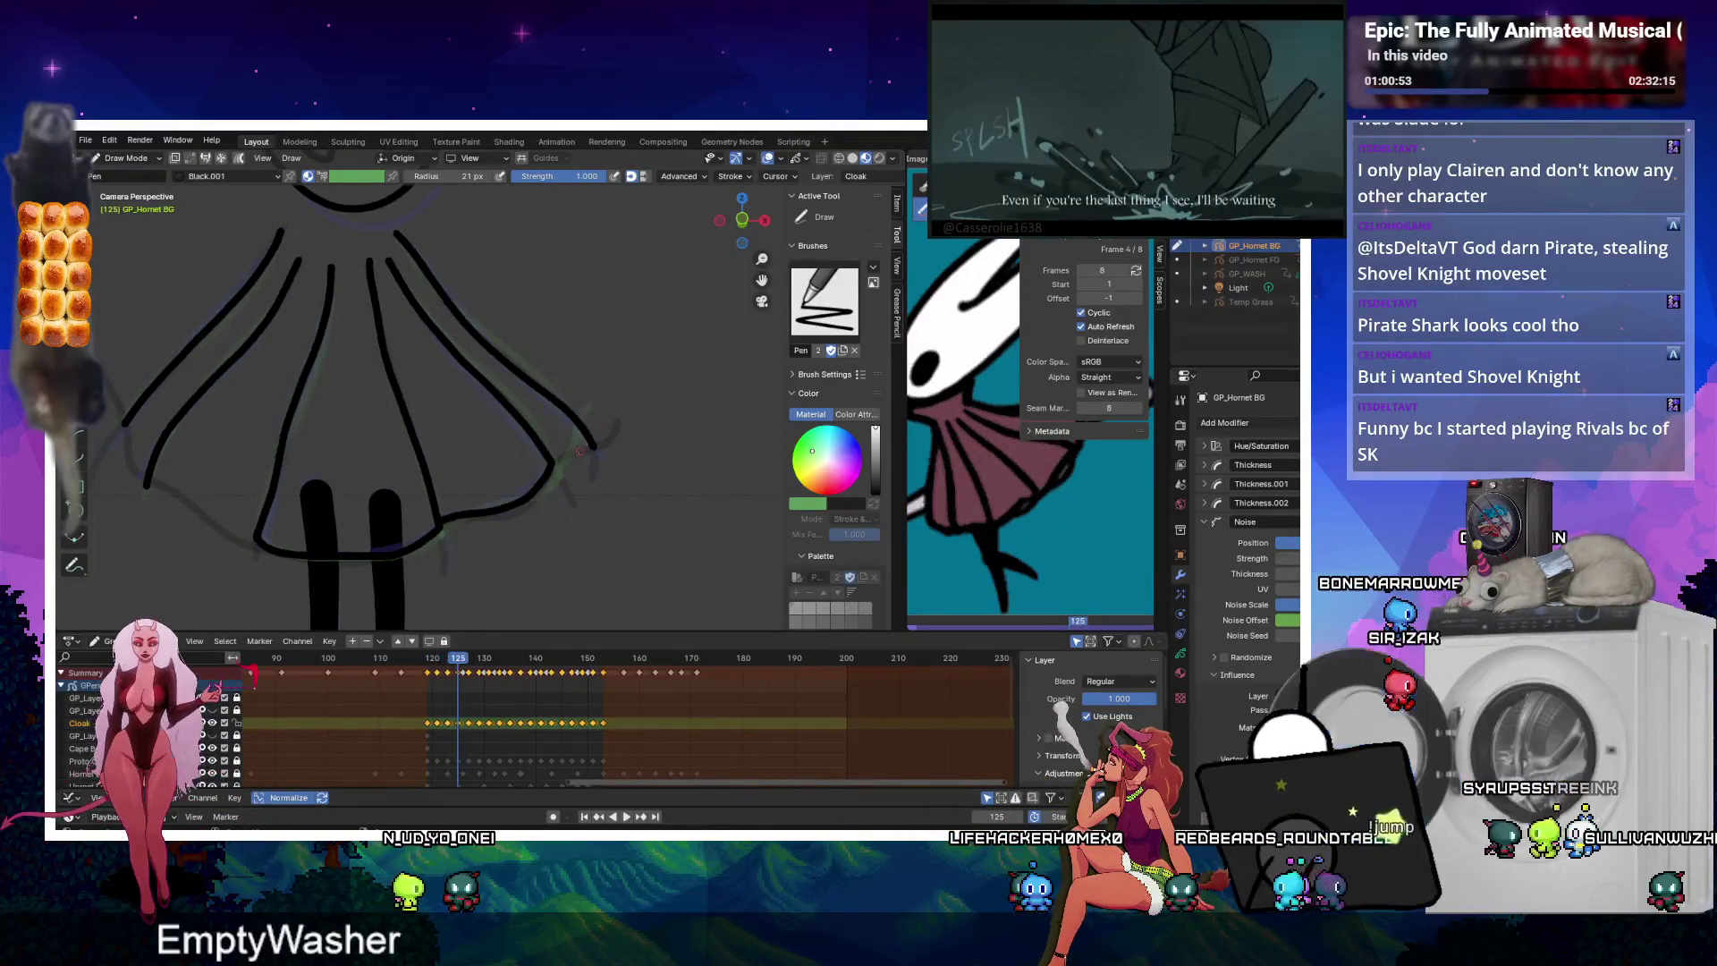
Draw a short stroke joining the cloak's bottom-right hem tip, then undo it.
{"action": "left_click_drag", "start_coordinate": [550, 454], "coordinate": [574, 450]}
{"action": "key", "text": "Up"}
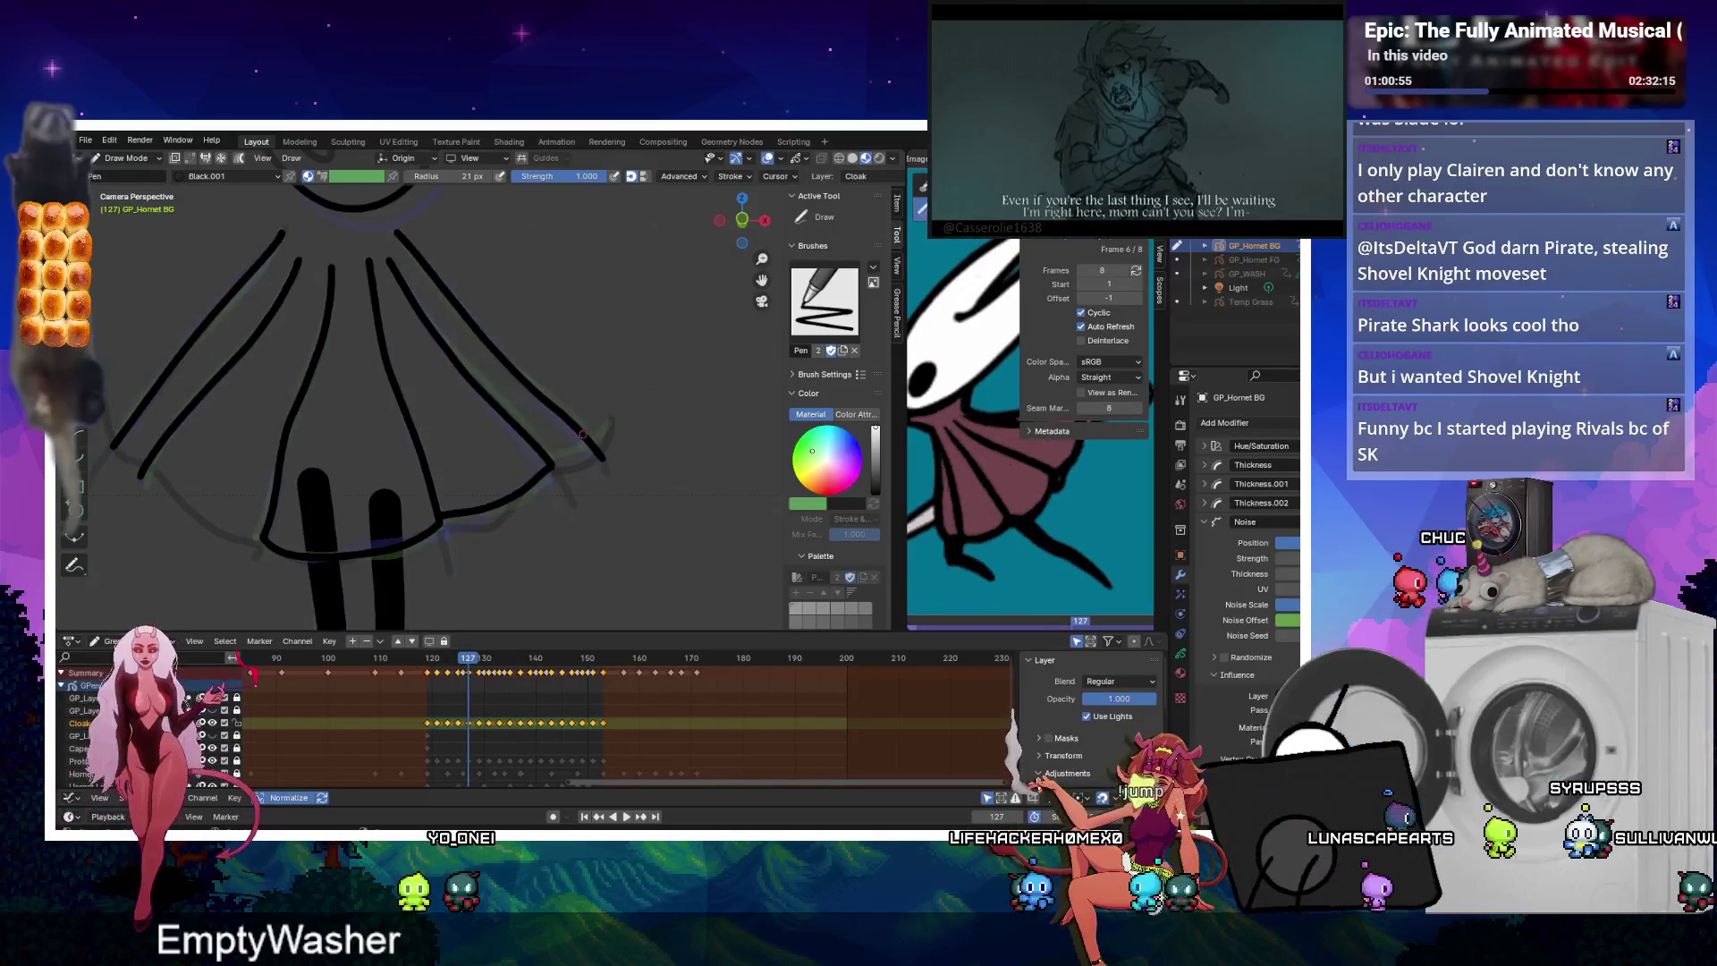
{"action": "key", "text": "ctrl+z"}
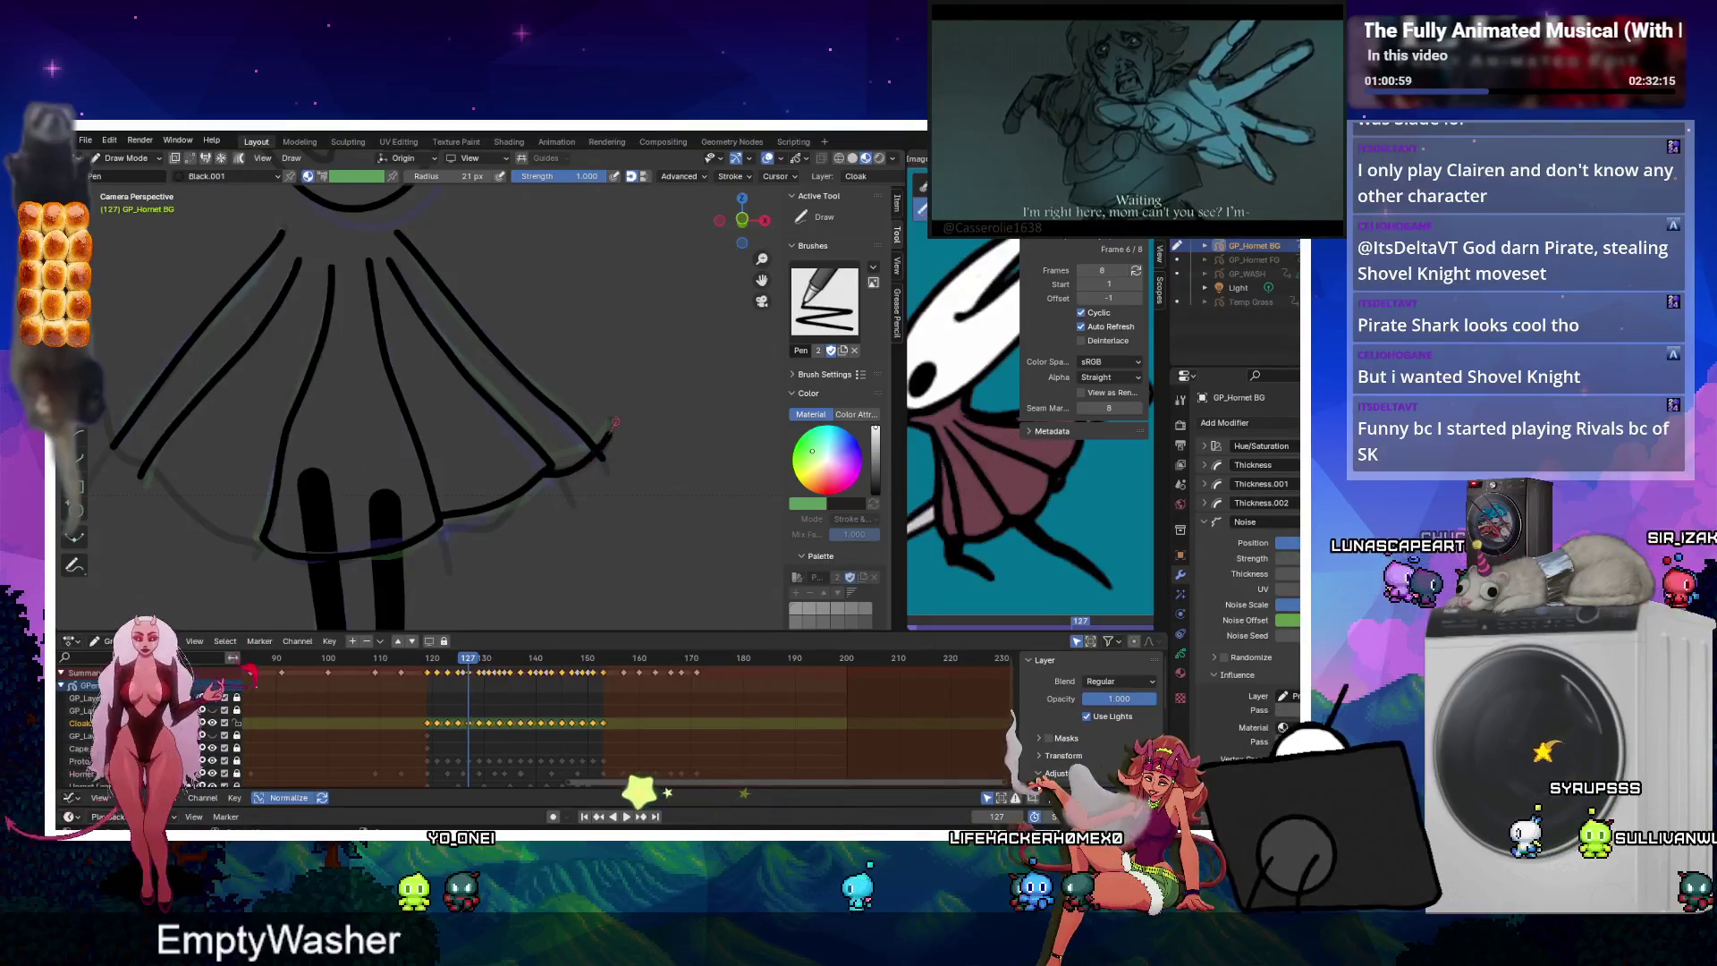
Step through the cloak keyframes from 127 up to frame 151.
{"action": "key", "text": "Up"}
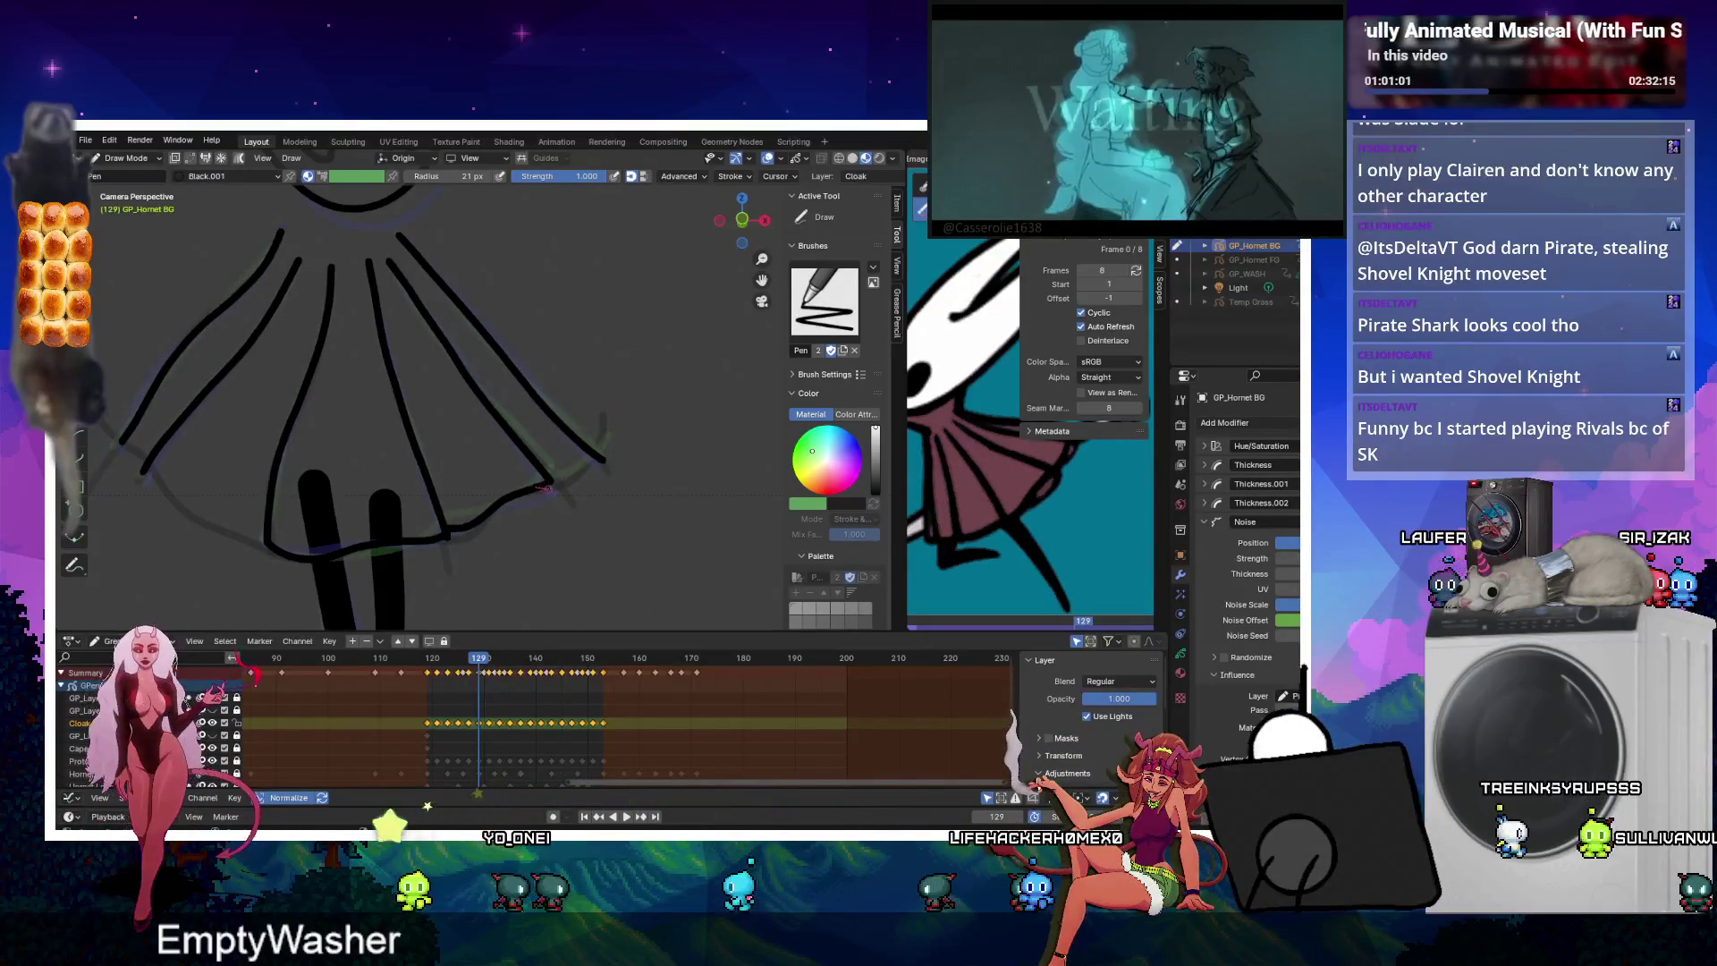
{"action": "key", "text": "Up"}
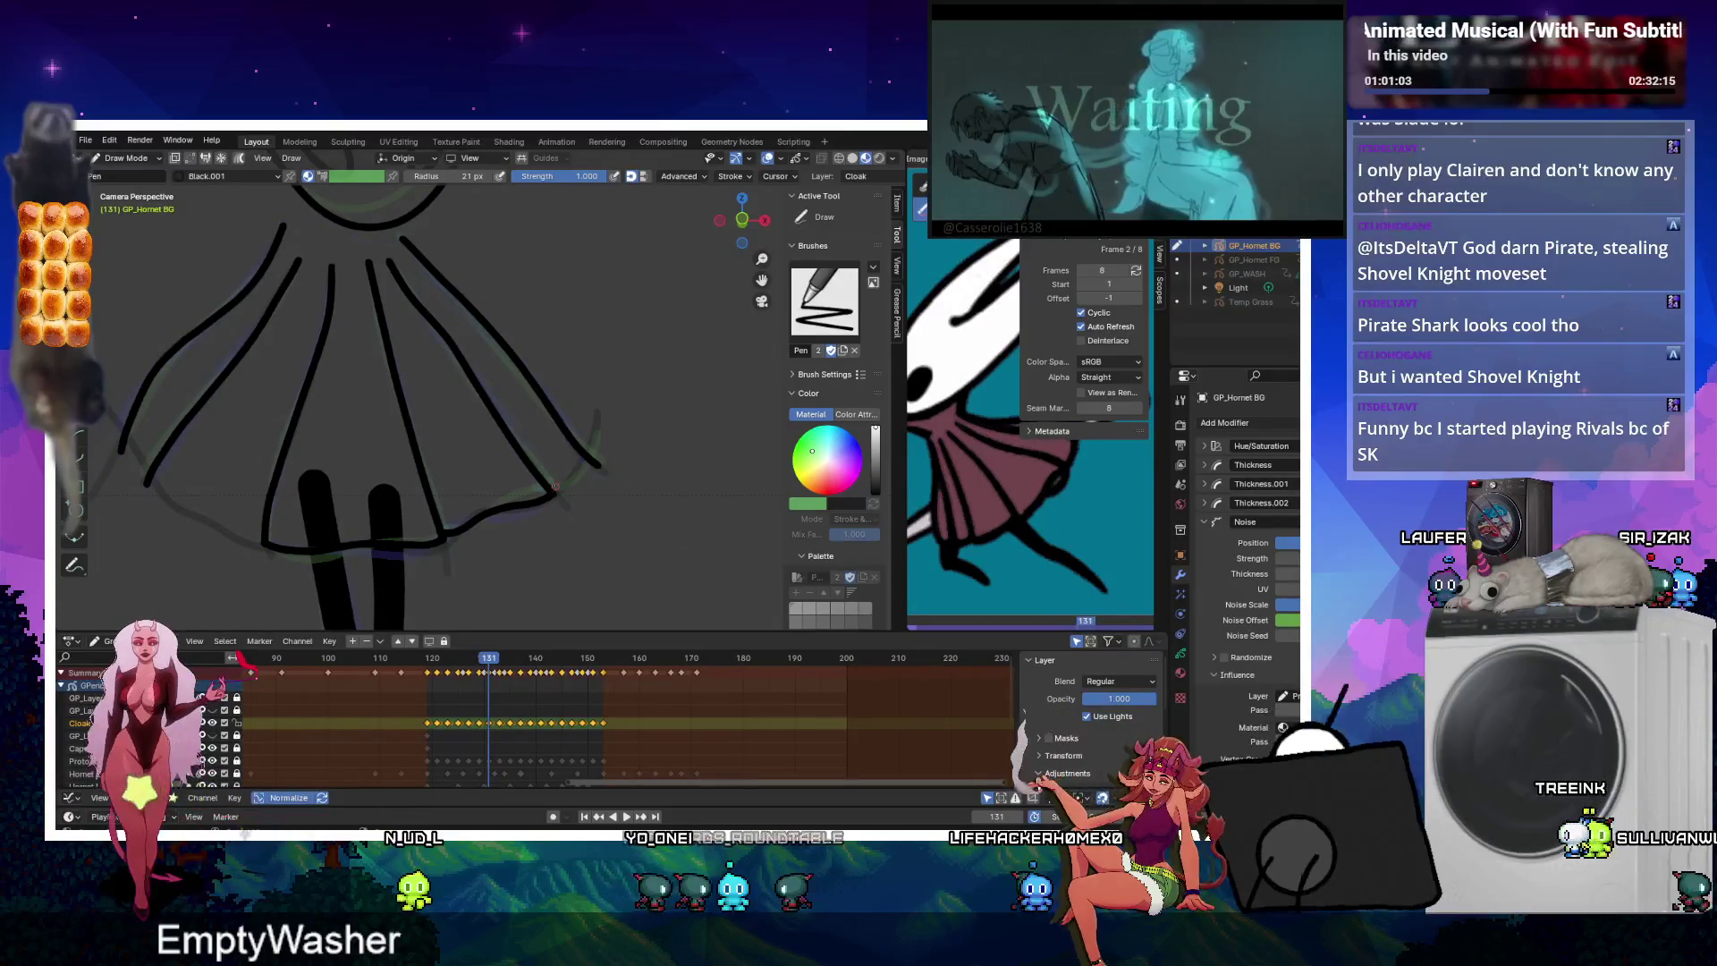
{"action": "key", "text": "Up"}
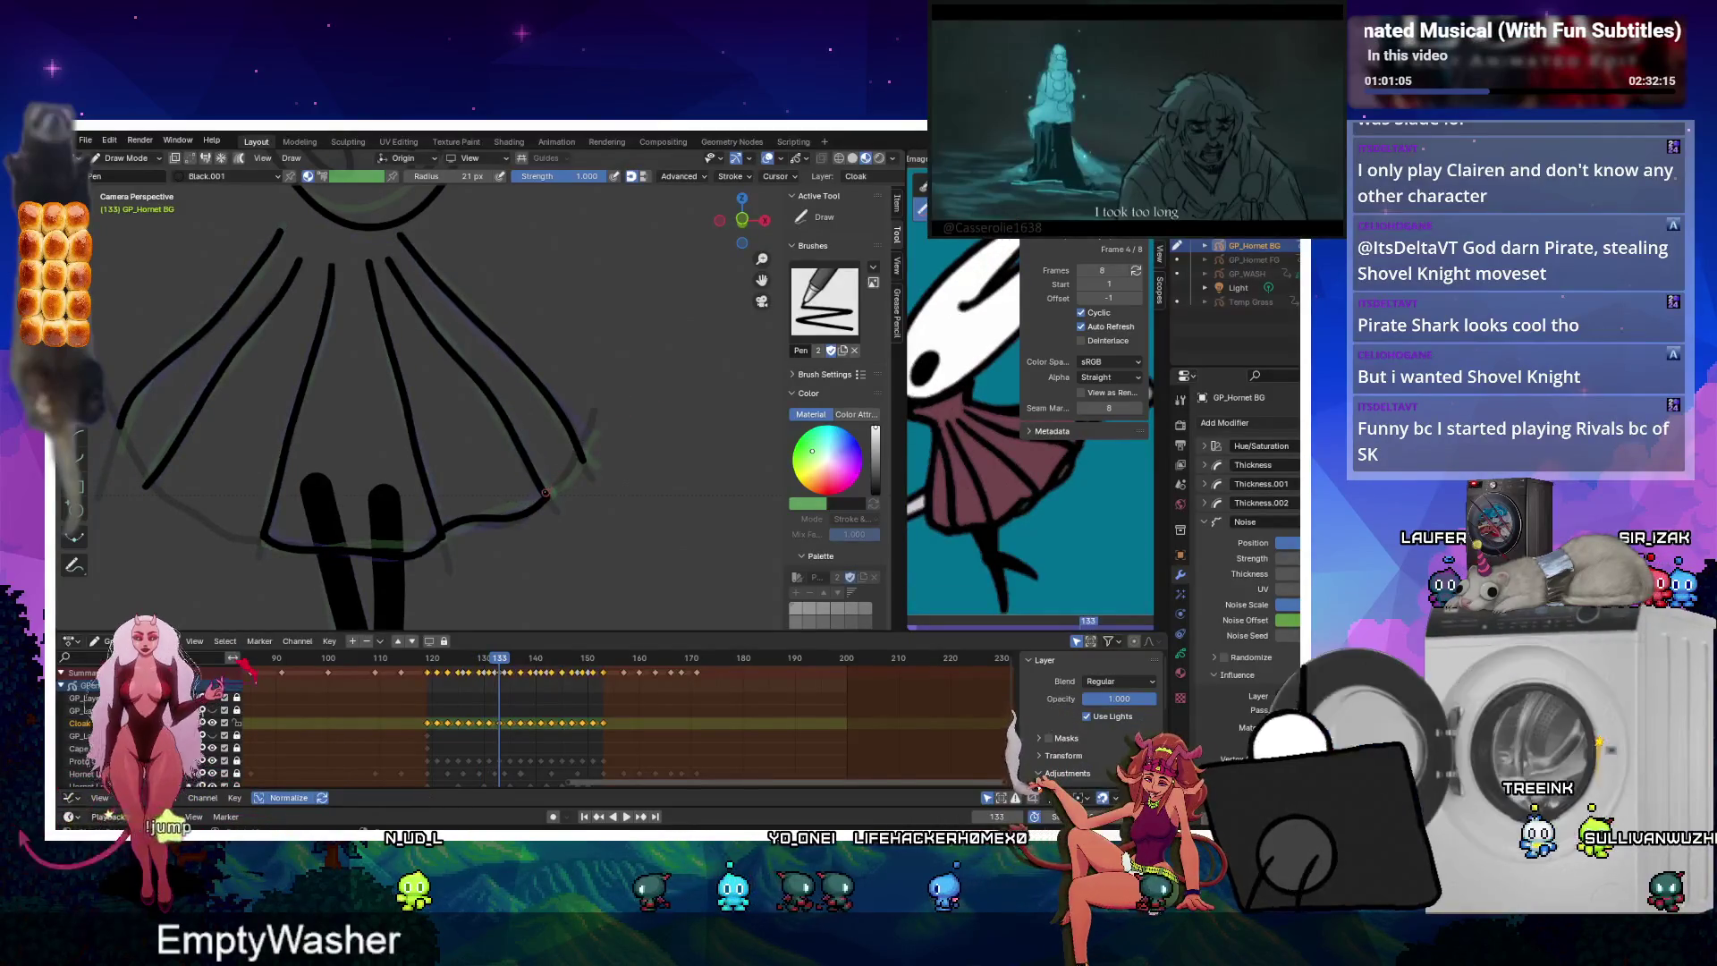
{"action": "key", "text": "Up"}
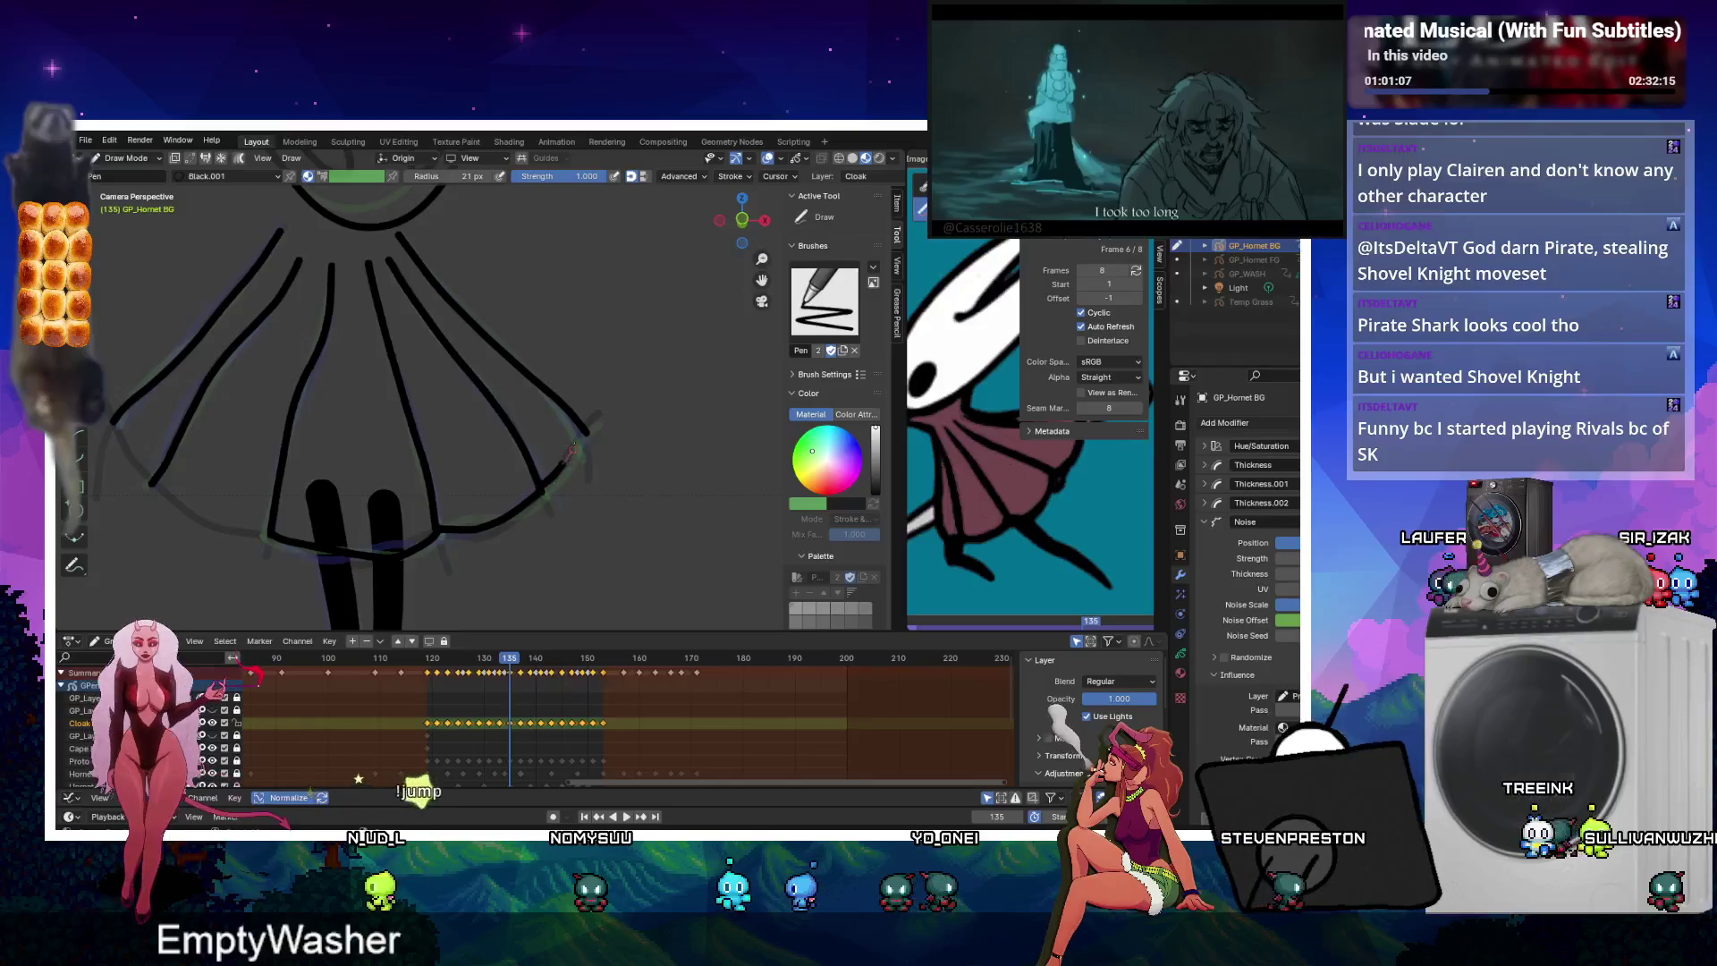
{"action": "key", "text": "Up"}
{"action": "key", "text": "Up"}
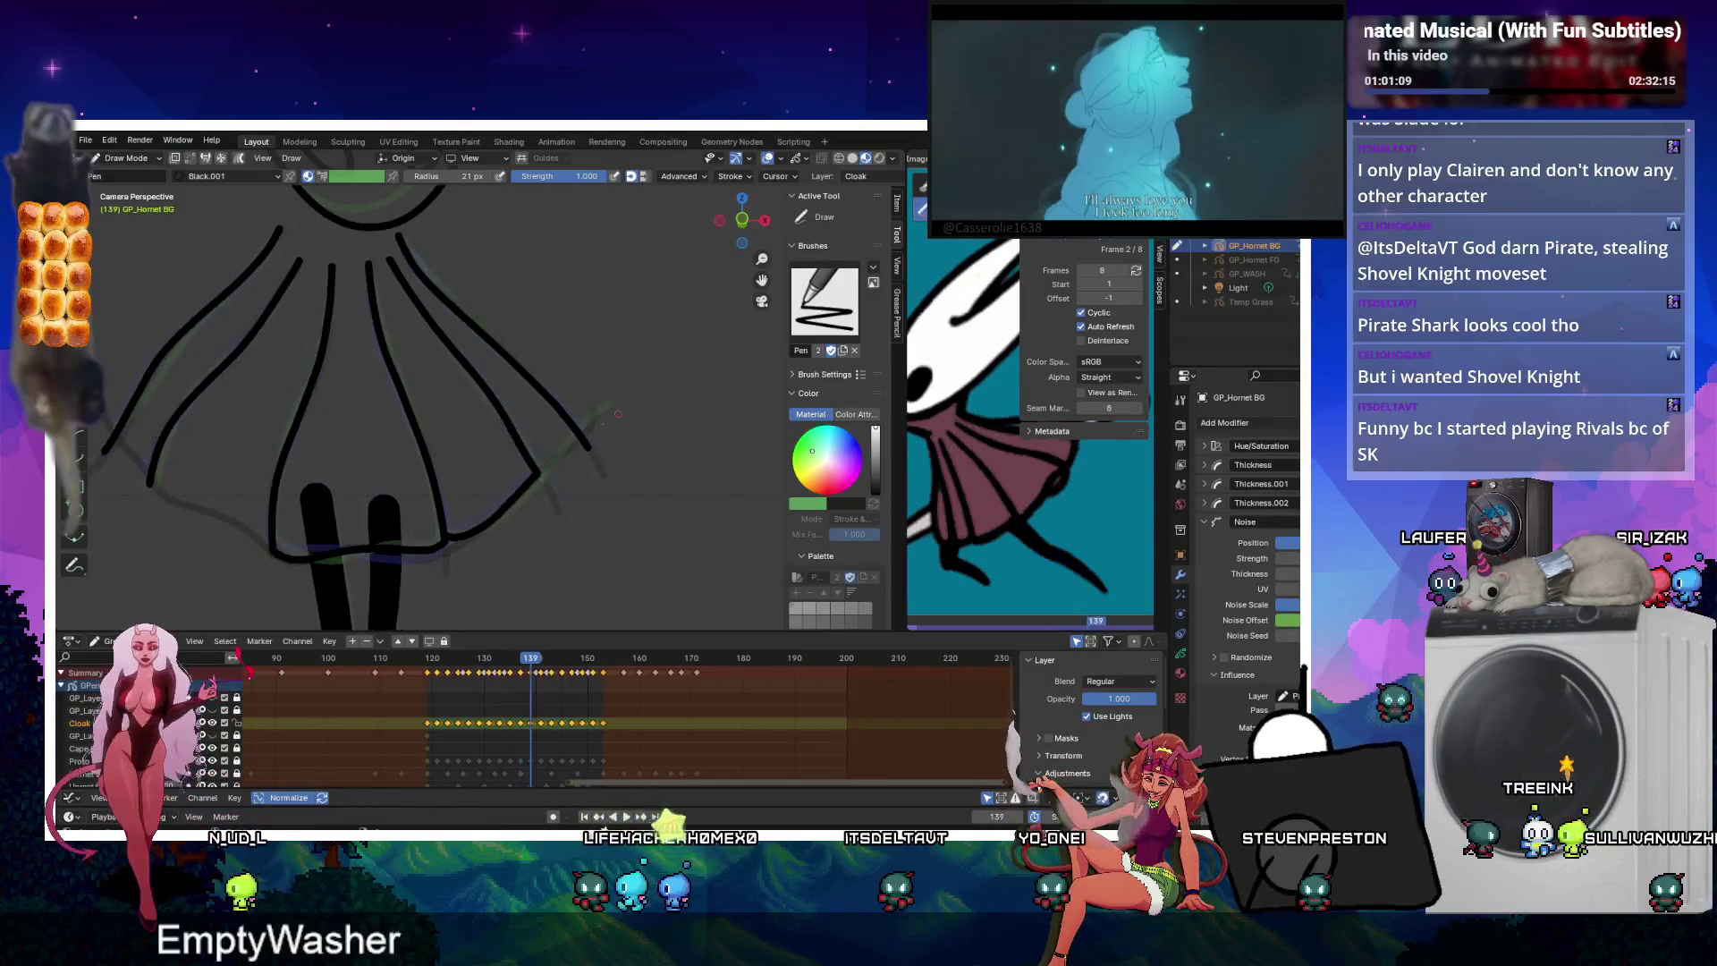
{"action": "key", "text": "Up"}
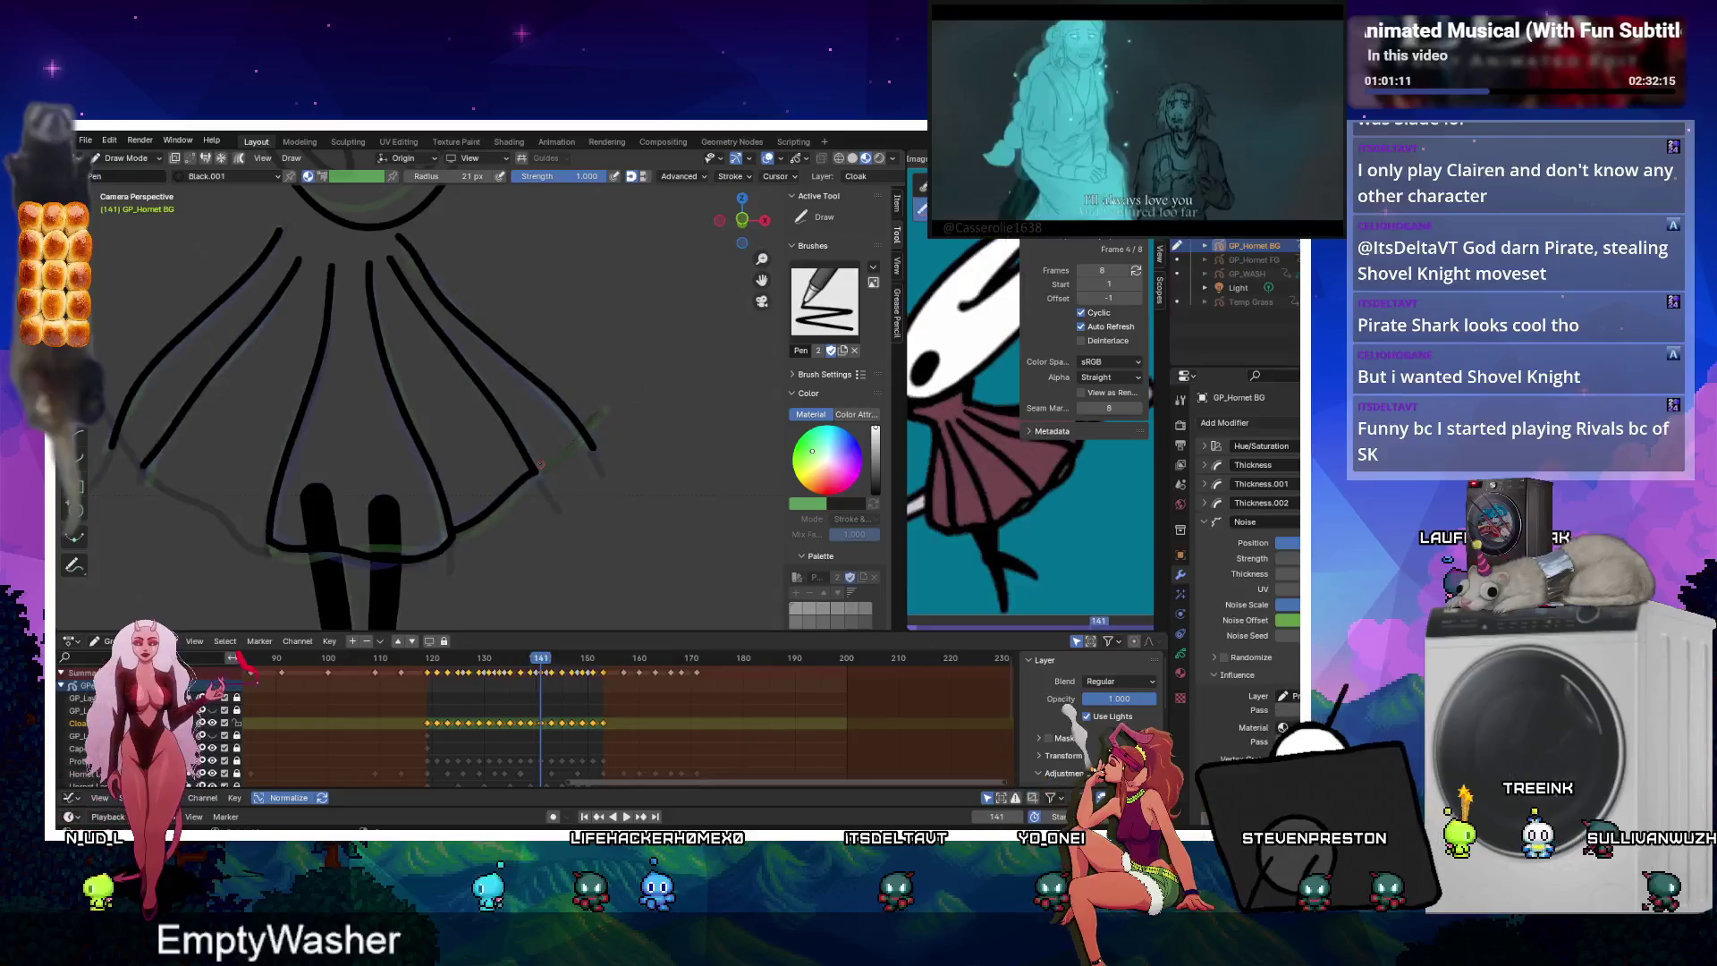
{"action": "key", "text": "Up"}
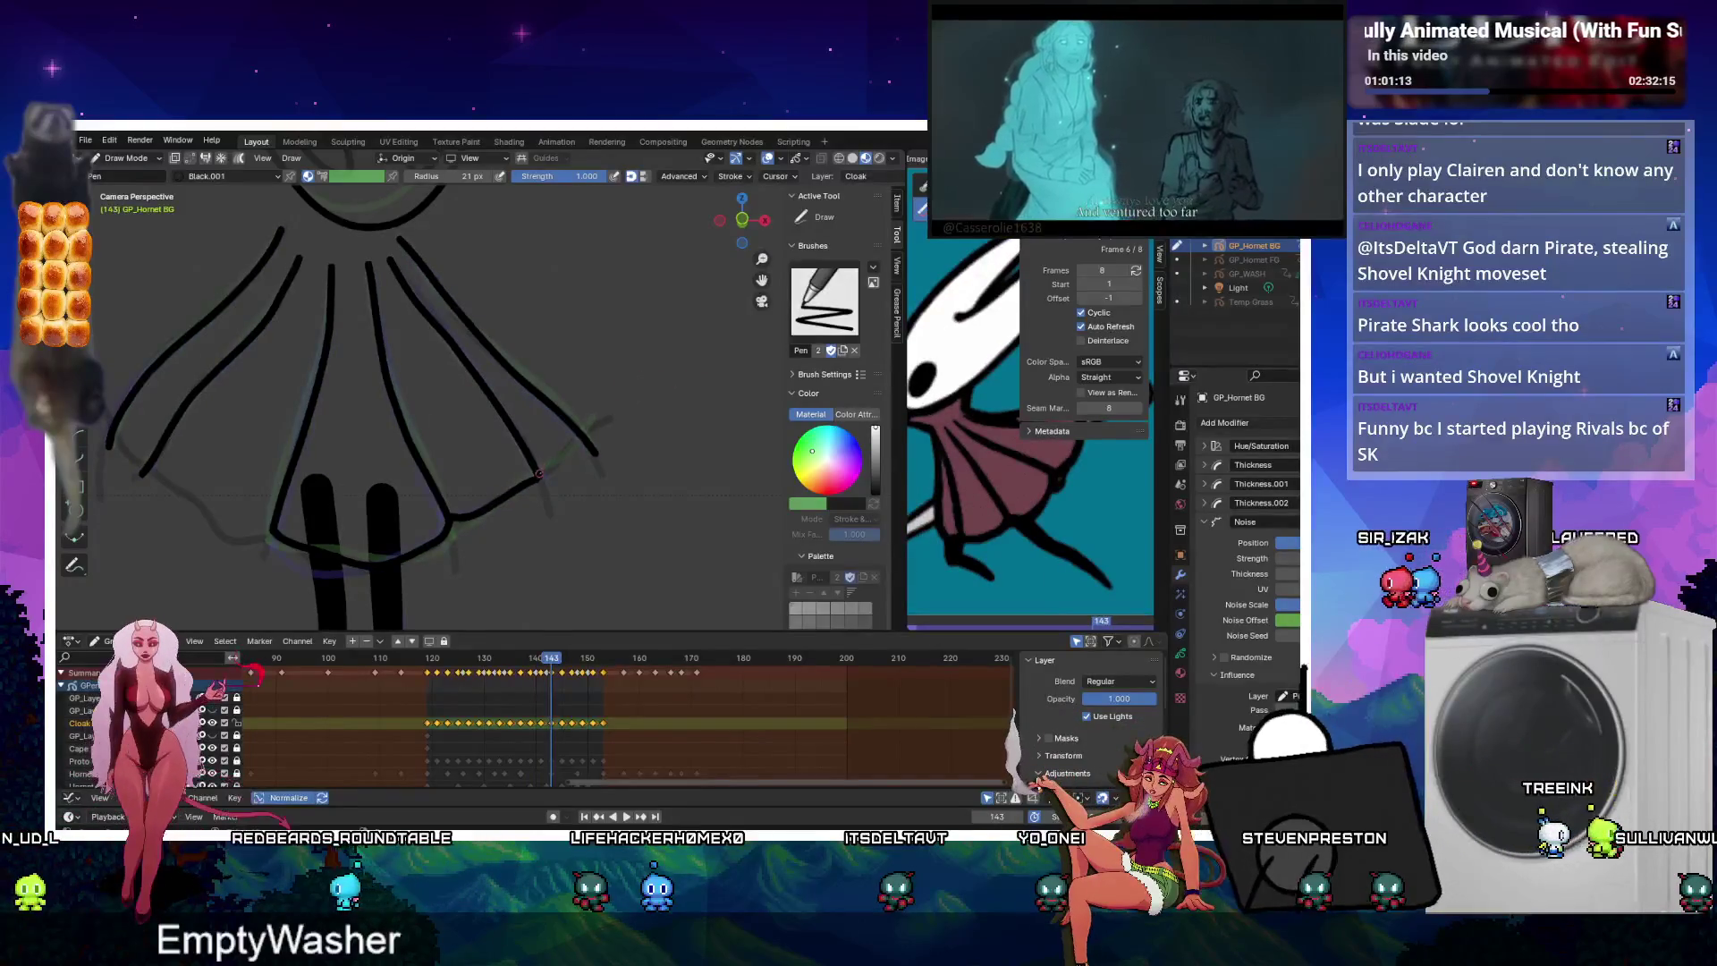
{"action": "key", "text": "Up"}
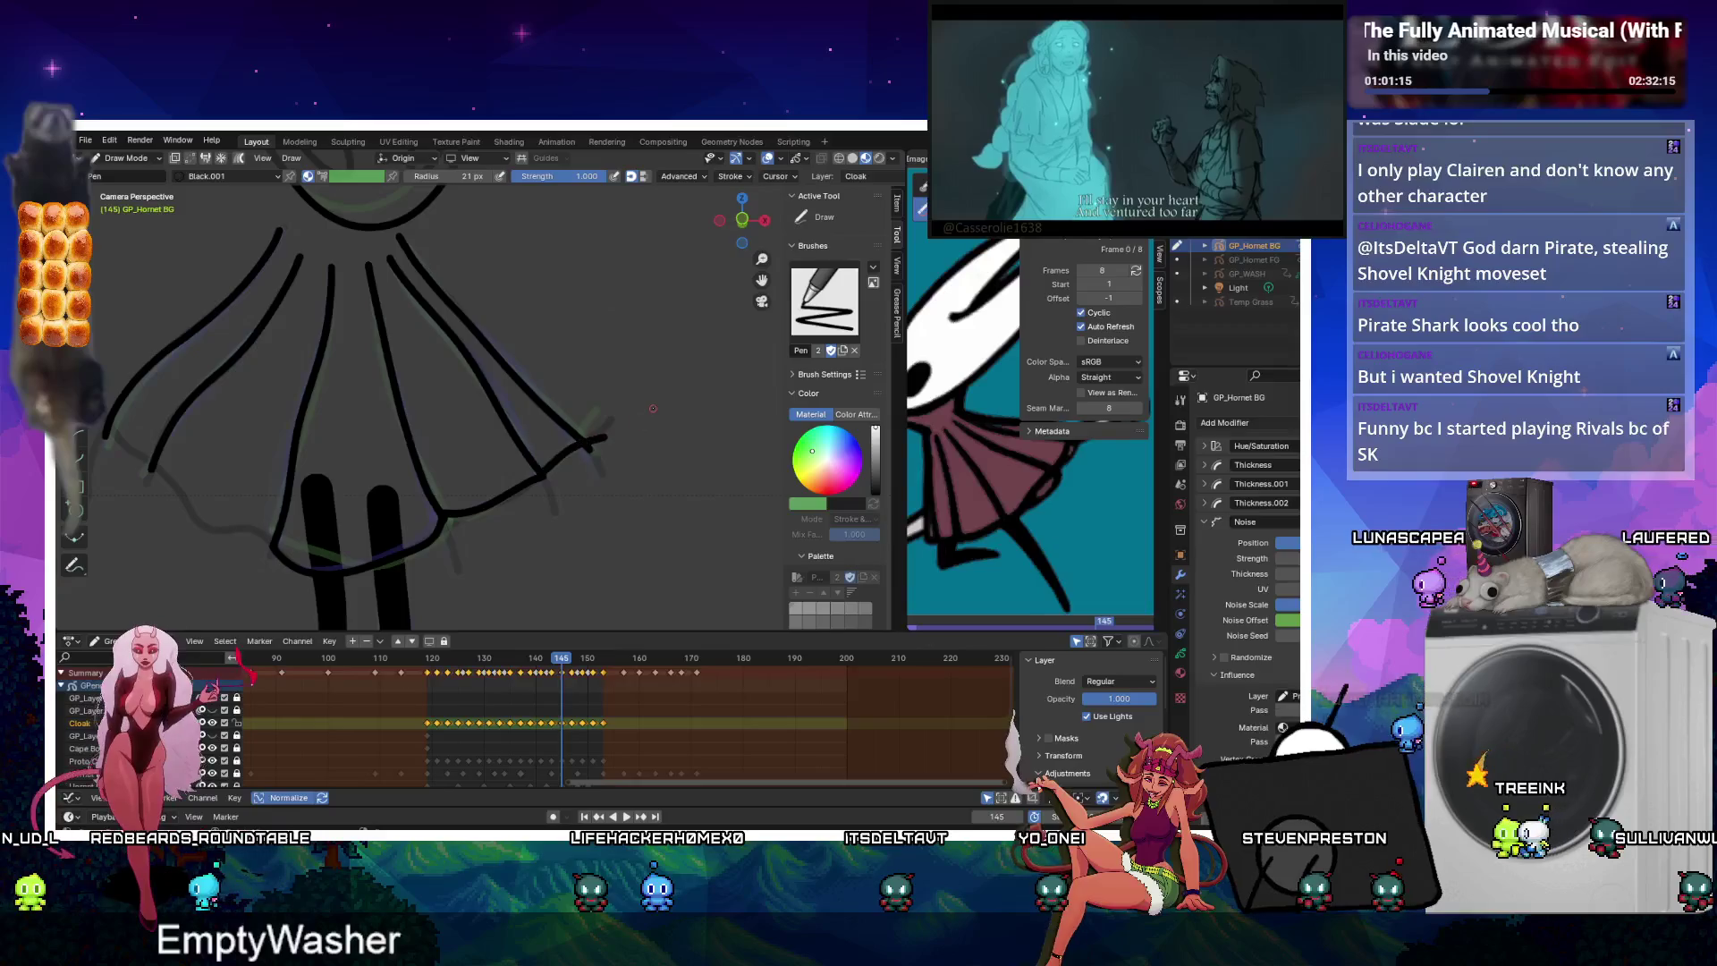
{"action": "key", "text": "Up"}
{"action": "key", "text": "Up"}
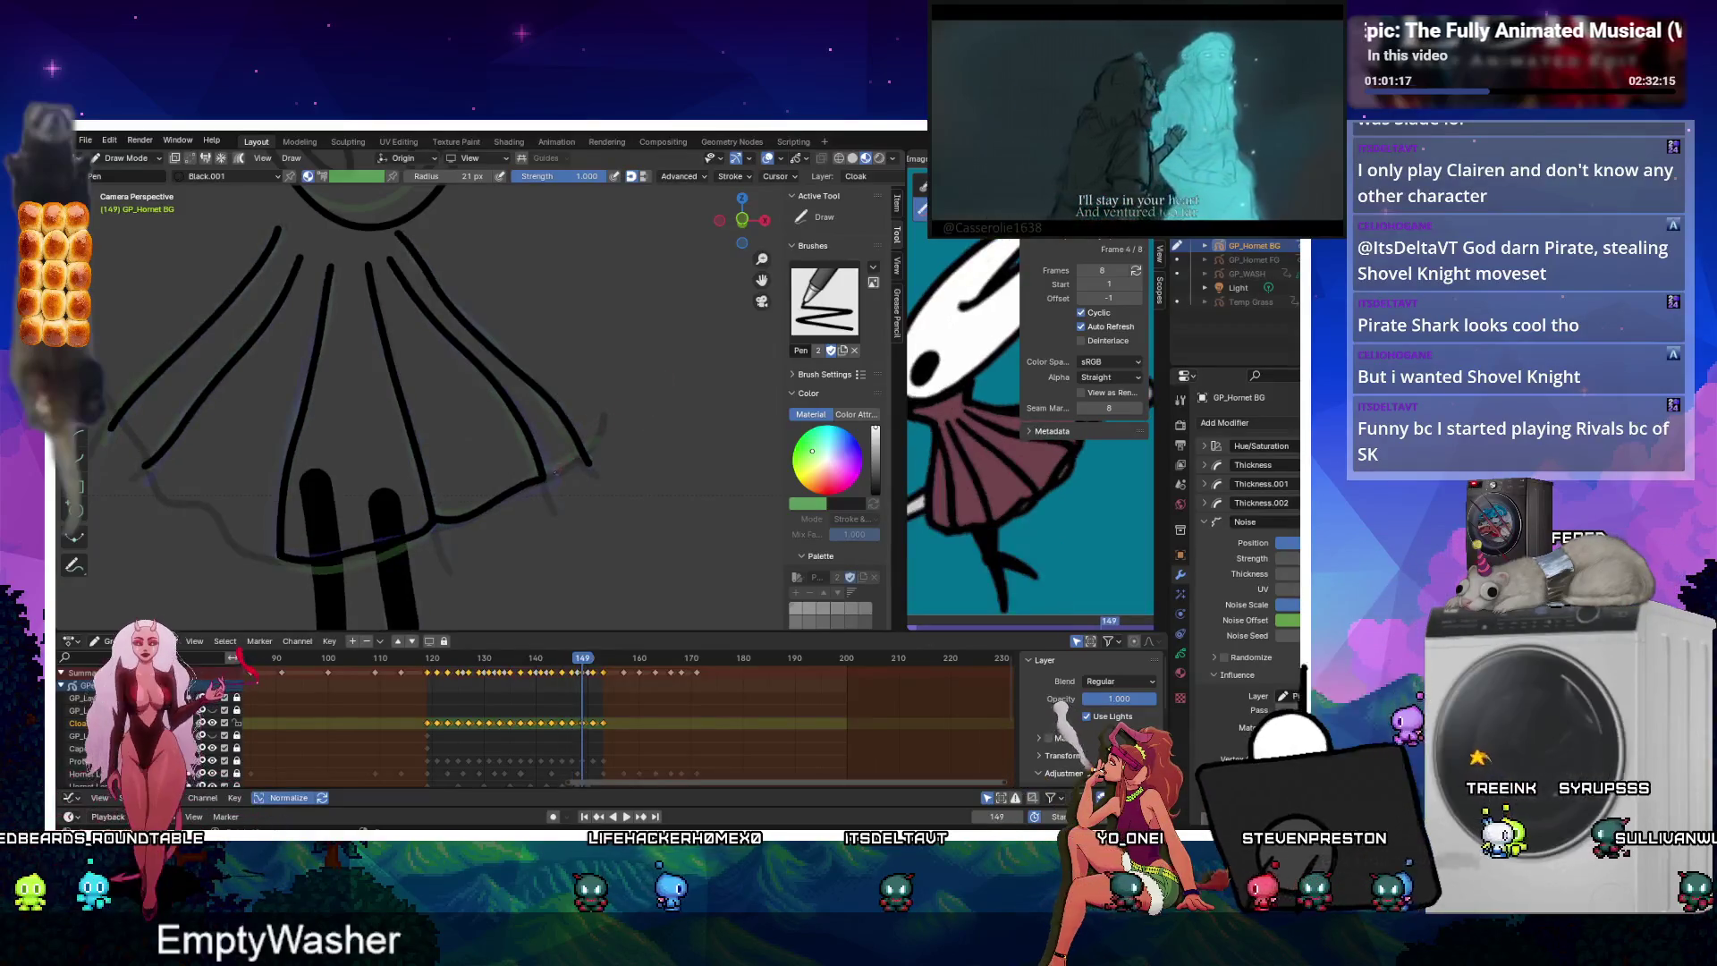
{"action": "key", "text": "Up"}
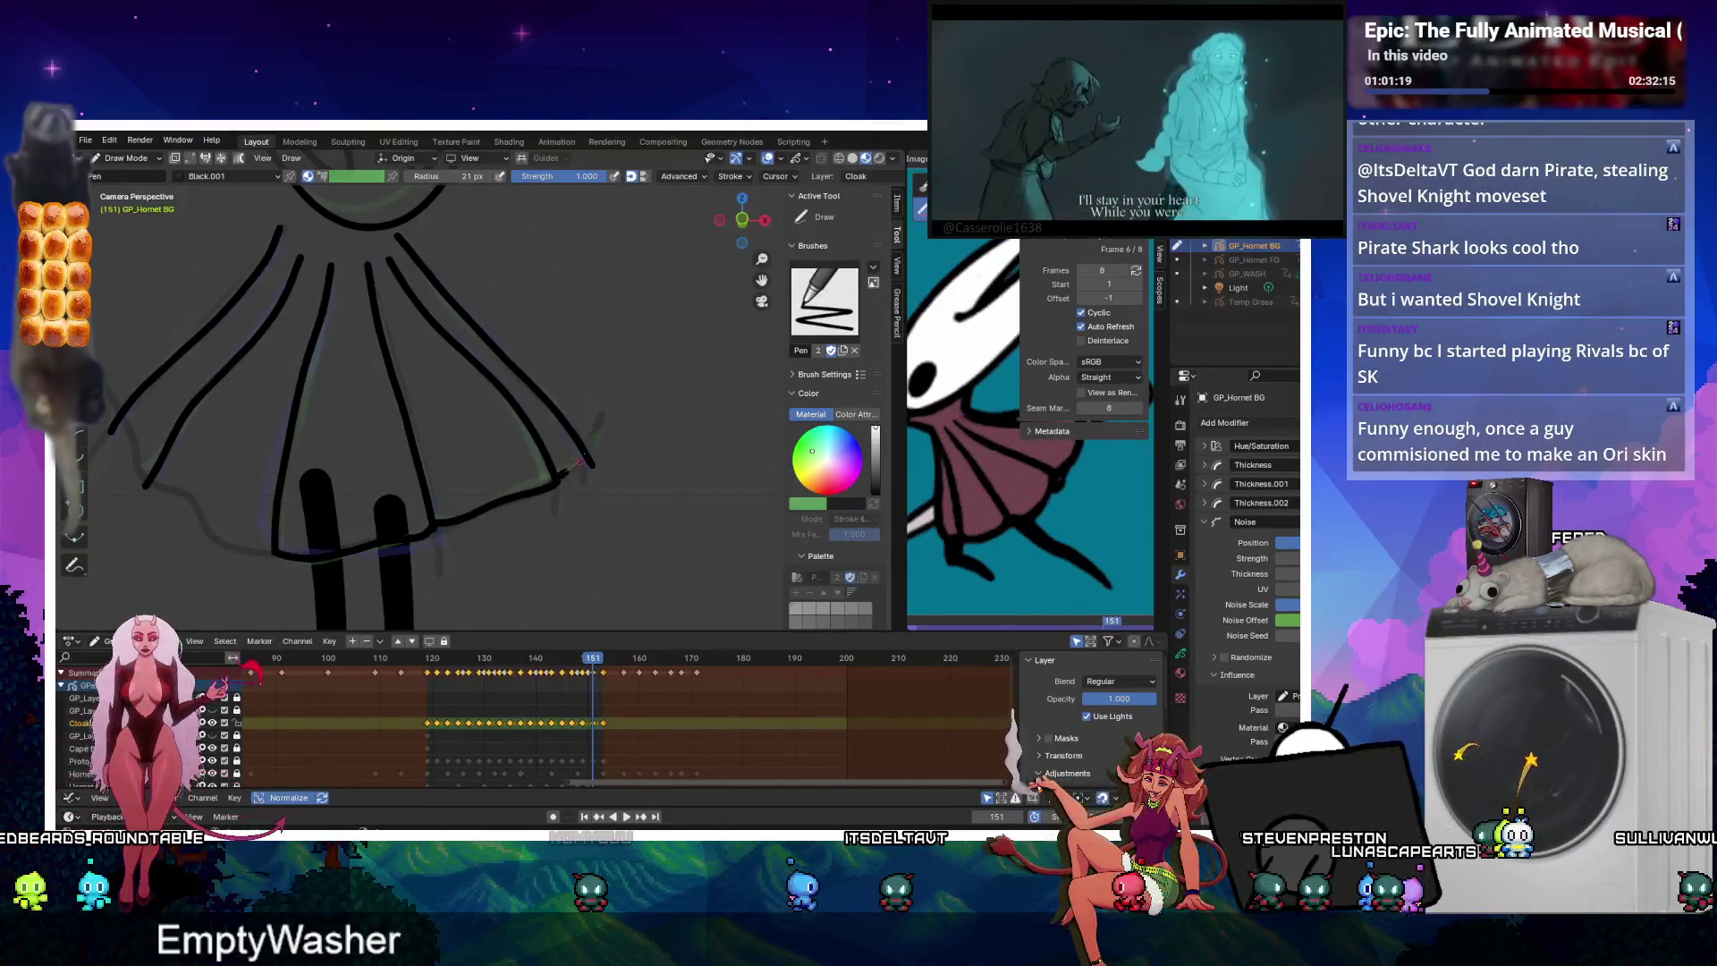
{"action": "key", "text": "Up"}
{"action": "key", "text": "Down"}
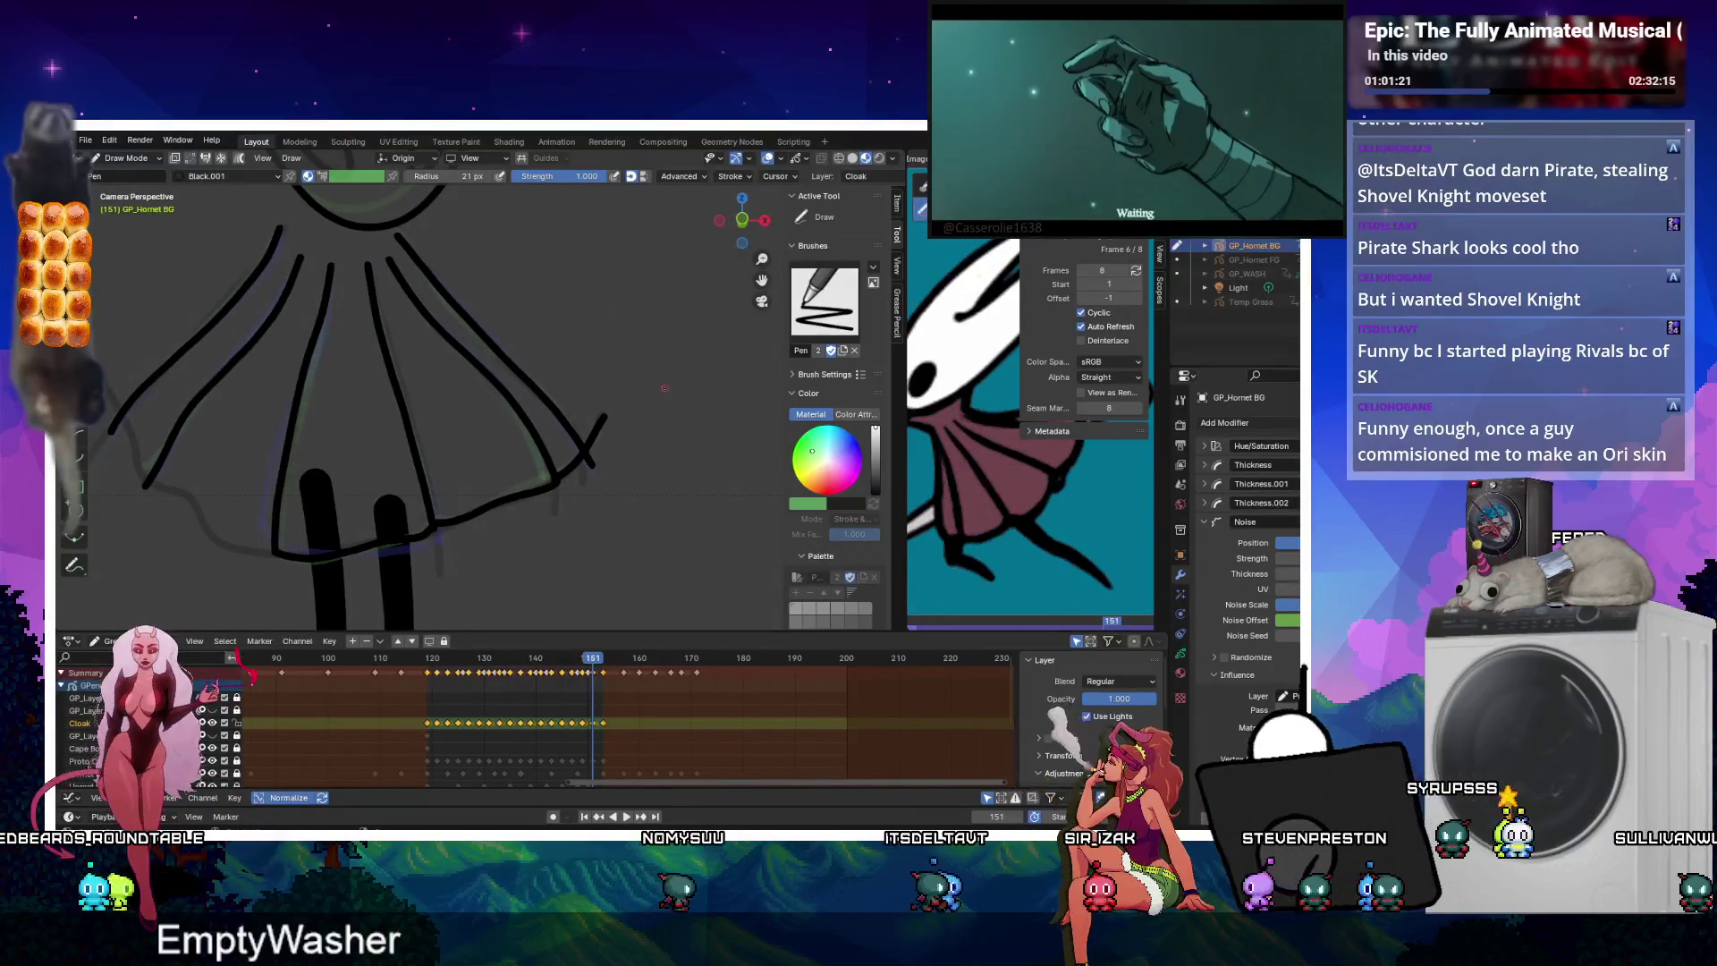
Step back to frame 139, undo the stray hem tip, and draw along the cloak's right side on 137.
{"action": "key", "text": "k"}
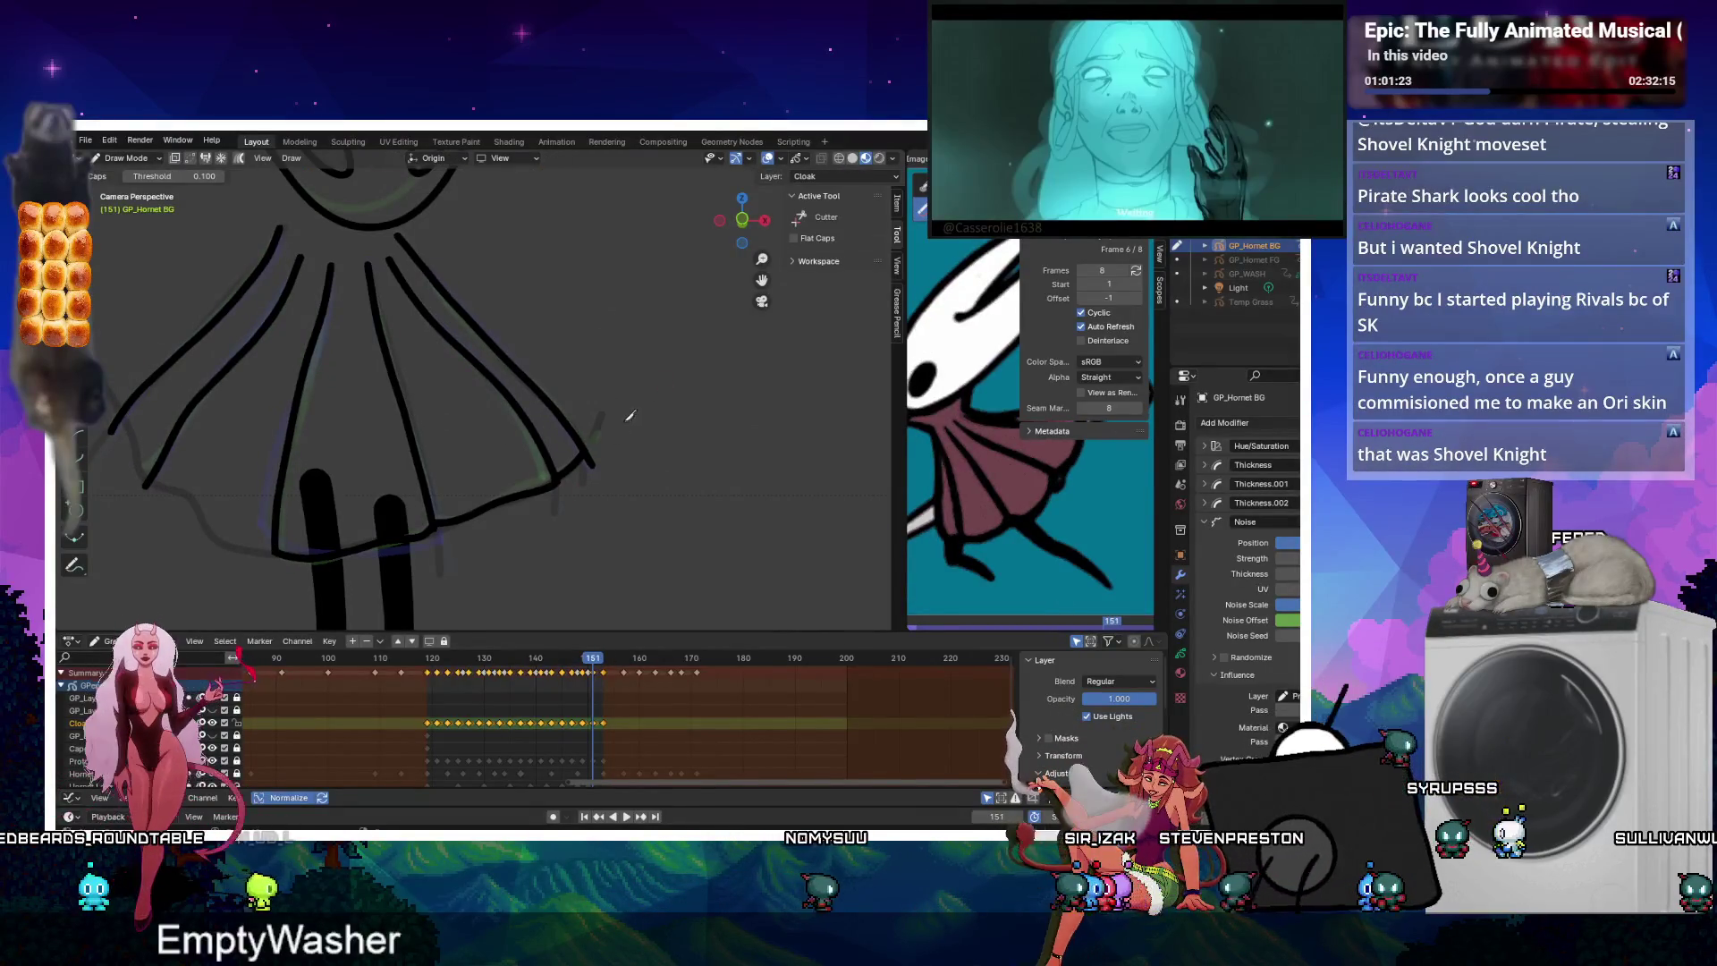
{"action": "key", "text": "Down"}
{"action": "key", "text": "Down"}
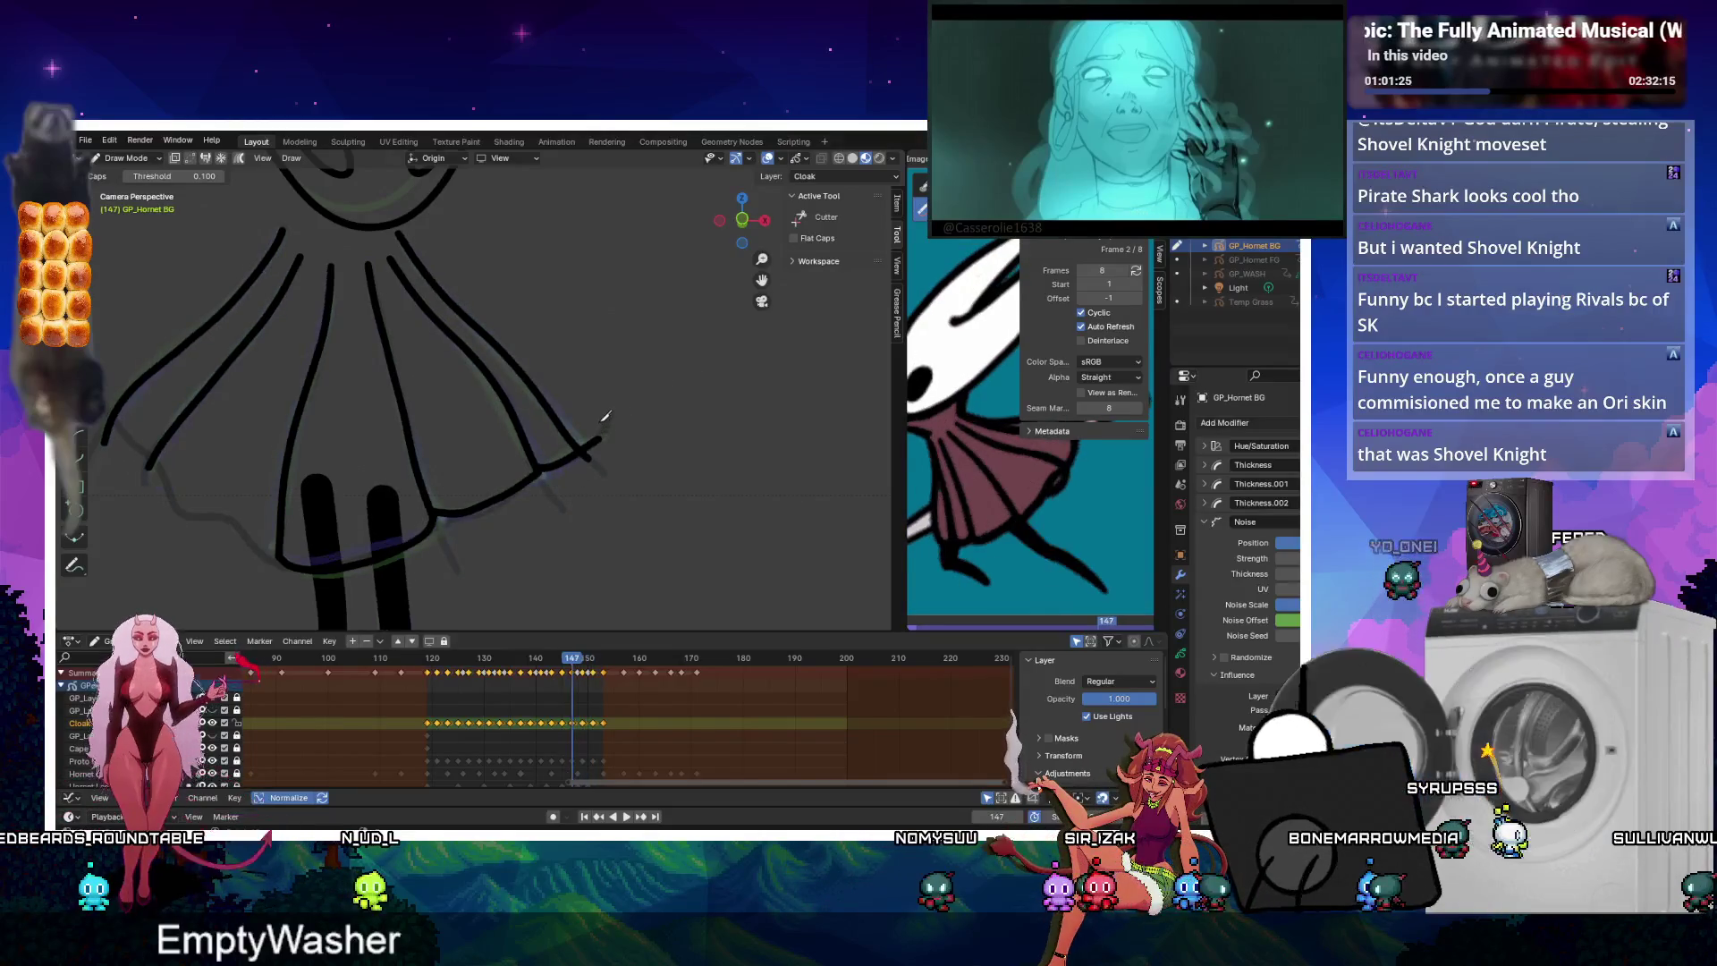
{"action": "key", "text": "Down"}
{"action": "key", "text": "Down"}
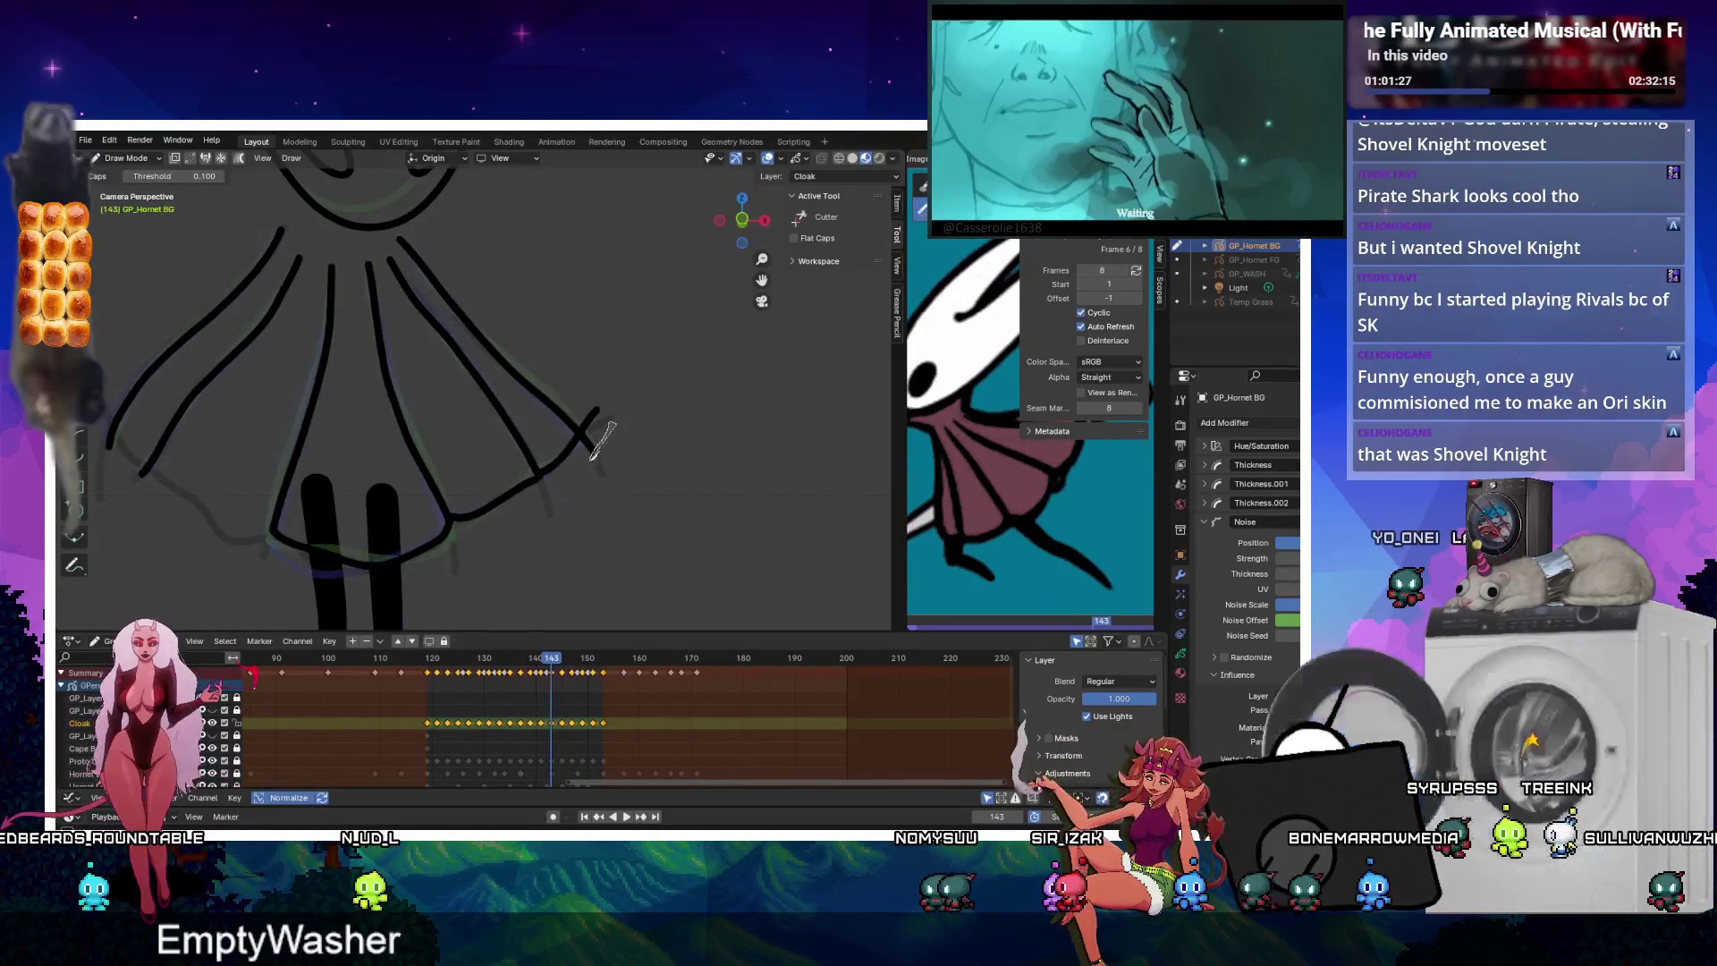
{"action": "key", "text": "Down"}
{"action": "key", "text": "Down"}
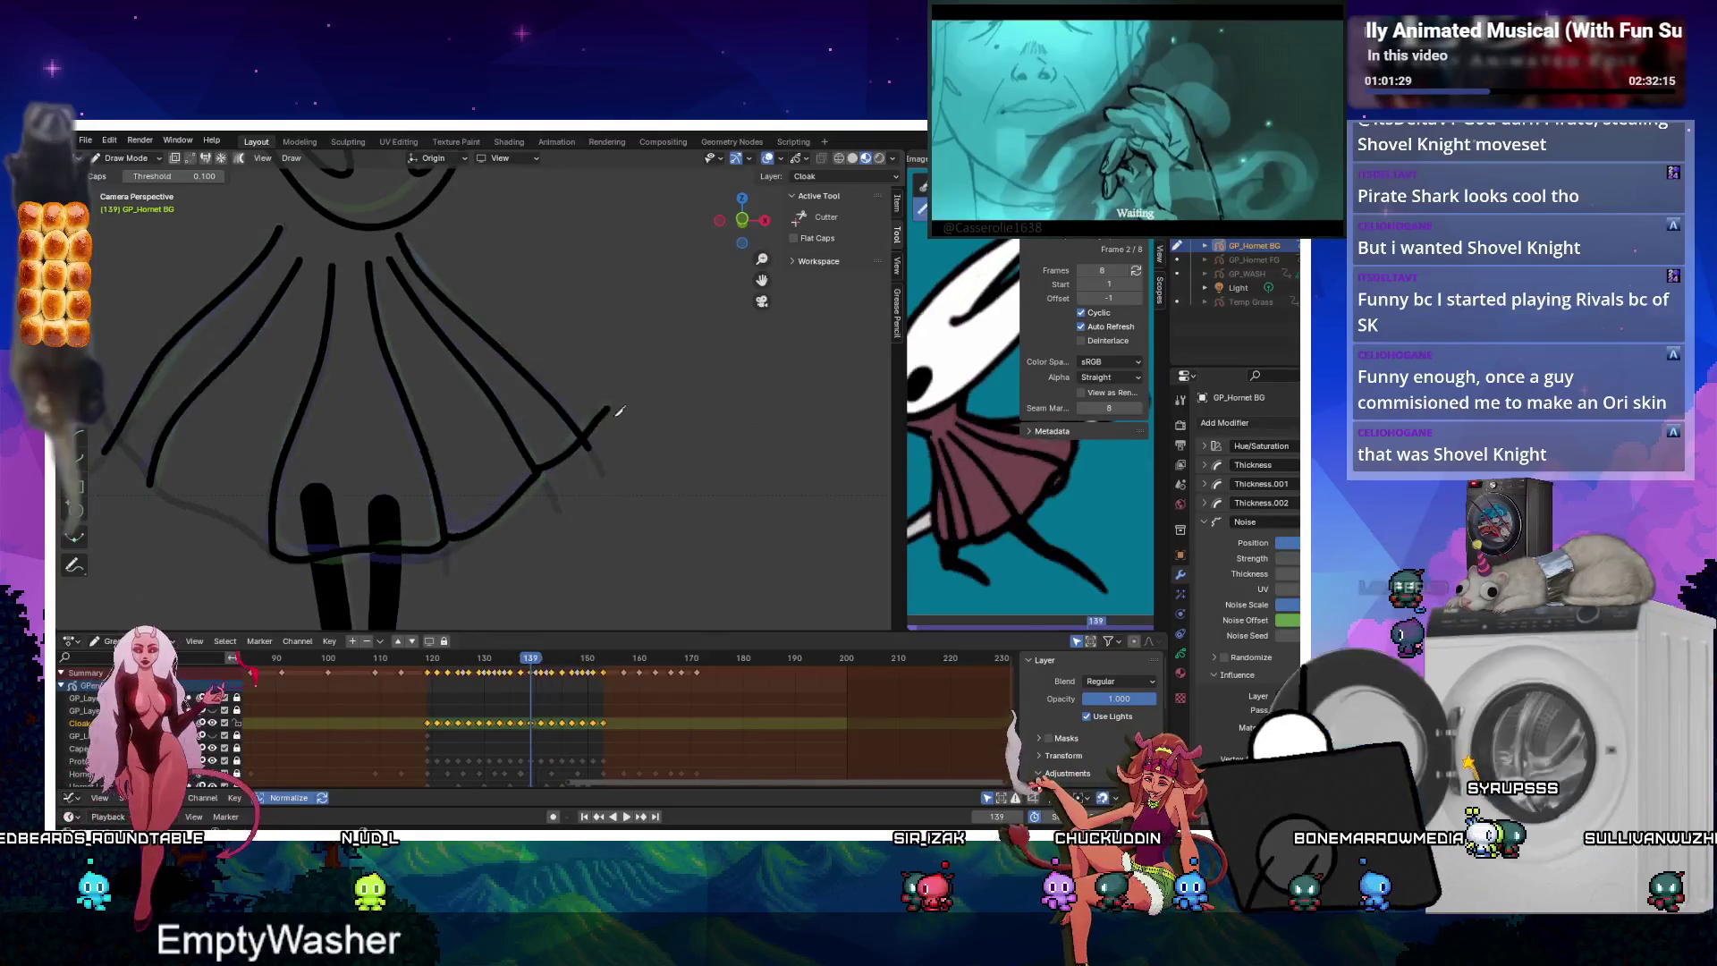
{"action": "key", "text": "ctrl+z"}
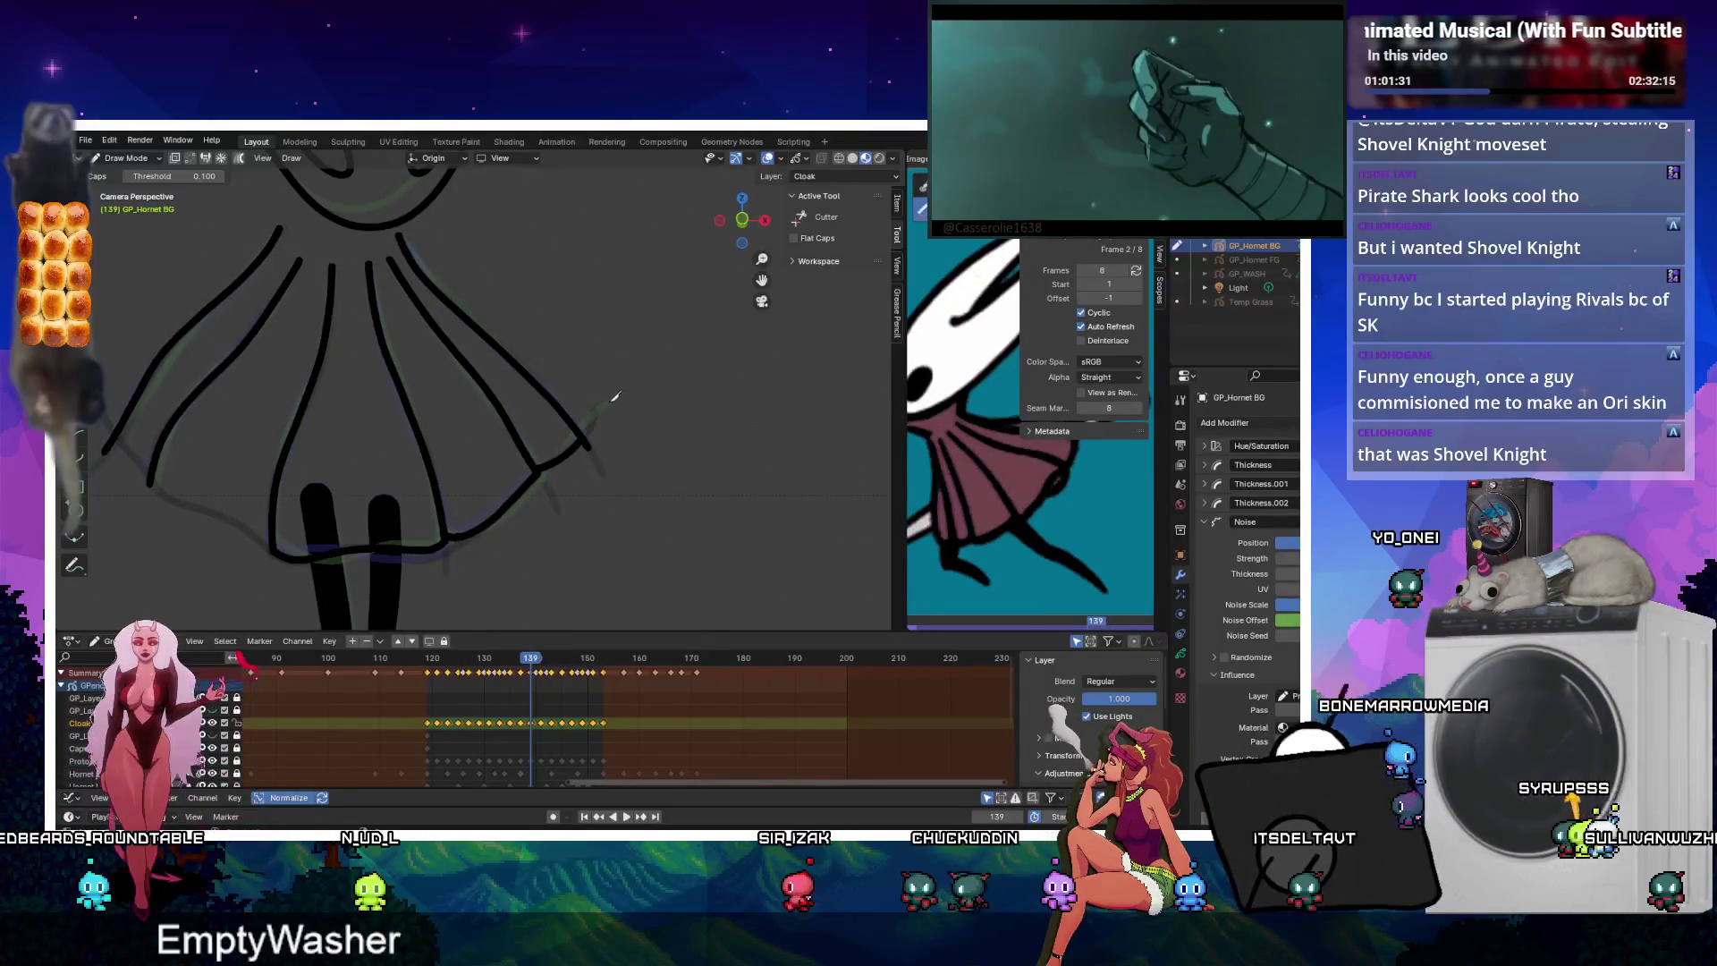
{"action": "key", "text": "Down"}
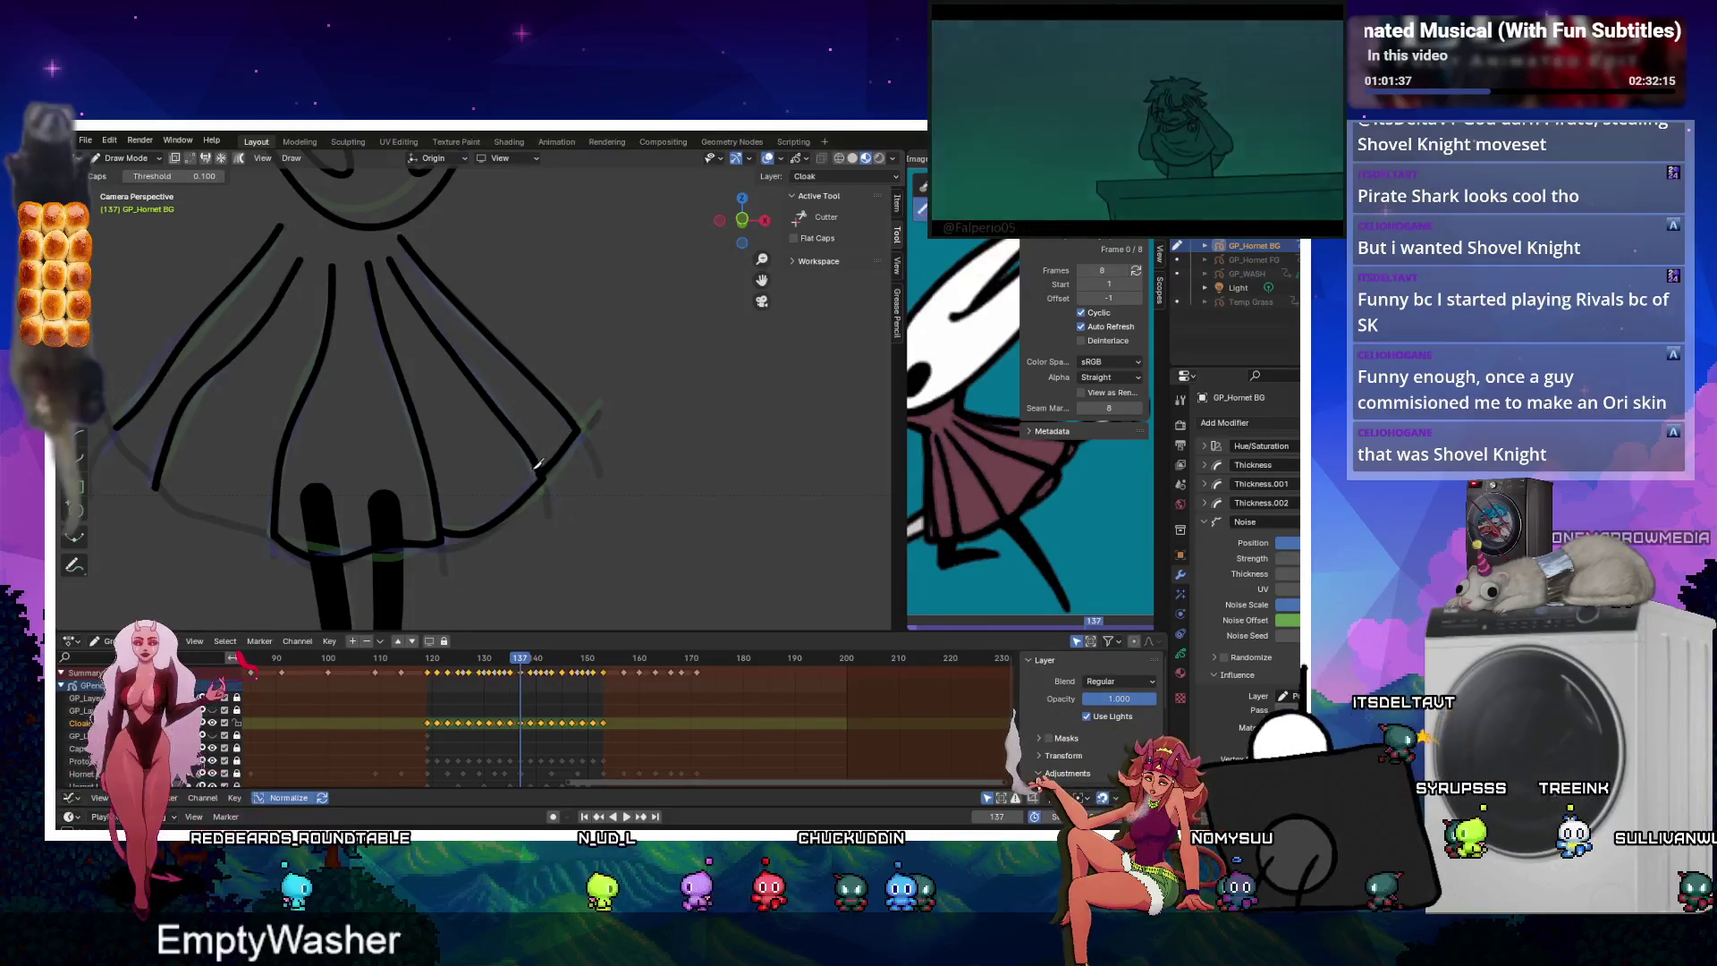
{"action": "left_click_drag", "start_coordinate": [389, 261], "coordinate": [536, 476]}
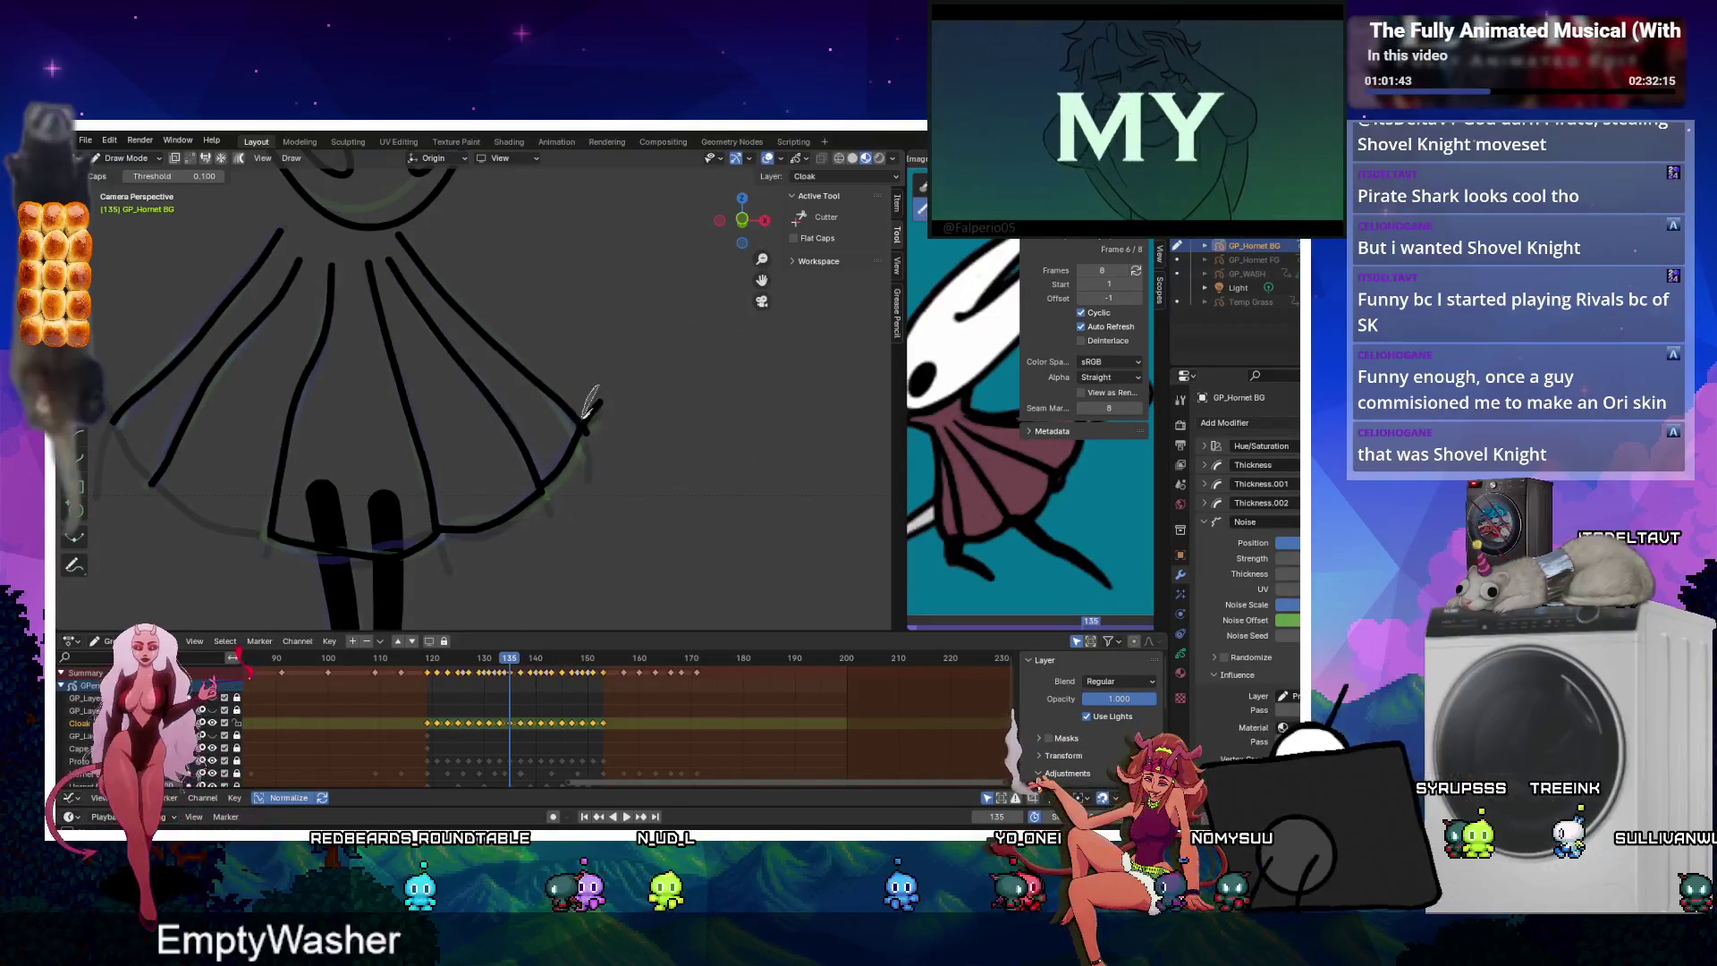
Trim the overshooting right hem tip on frame 135 and step back to frame 119.
{"action": "key", "text": "Left"}
{"action": "key", "text": "Left"}
{"action": "left_click_drag", "start_coordinate": [590, 440], "coordinate": [630, 391]}
{"action": "key", "text": "Left"}
{"action": "key", "text": "Left"}
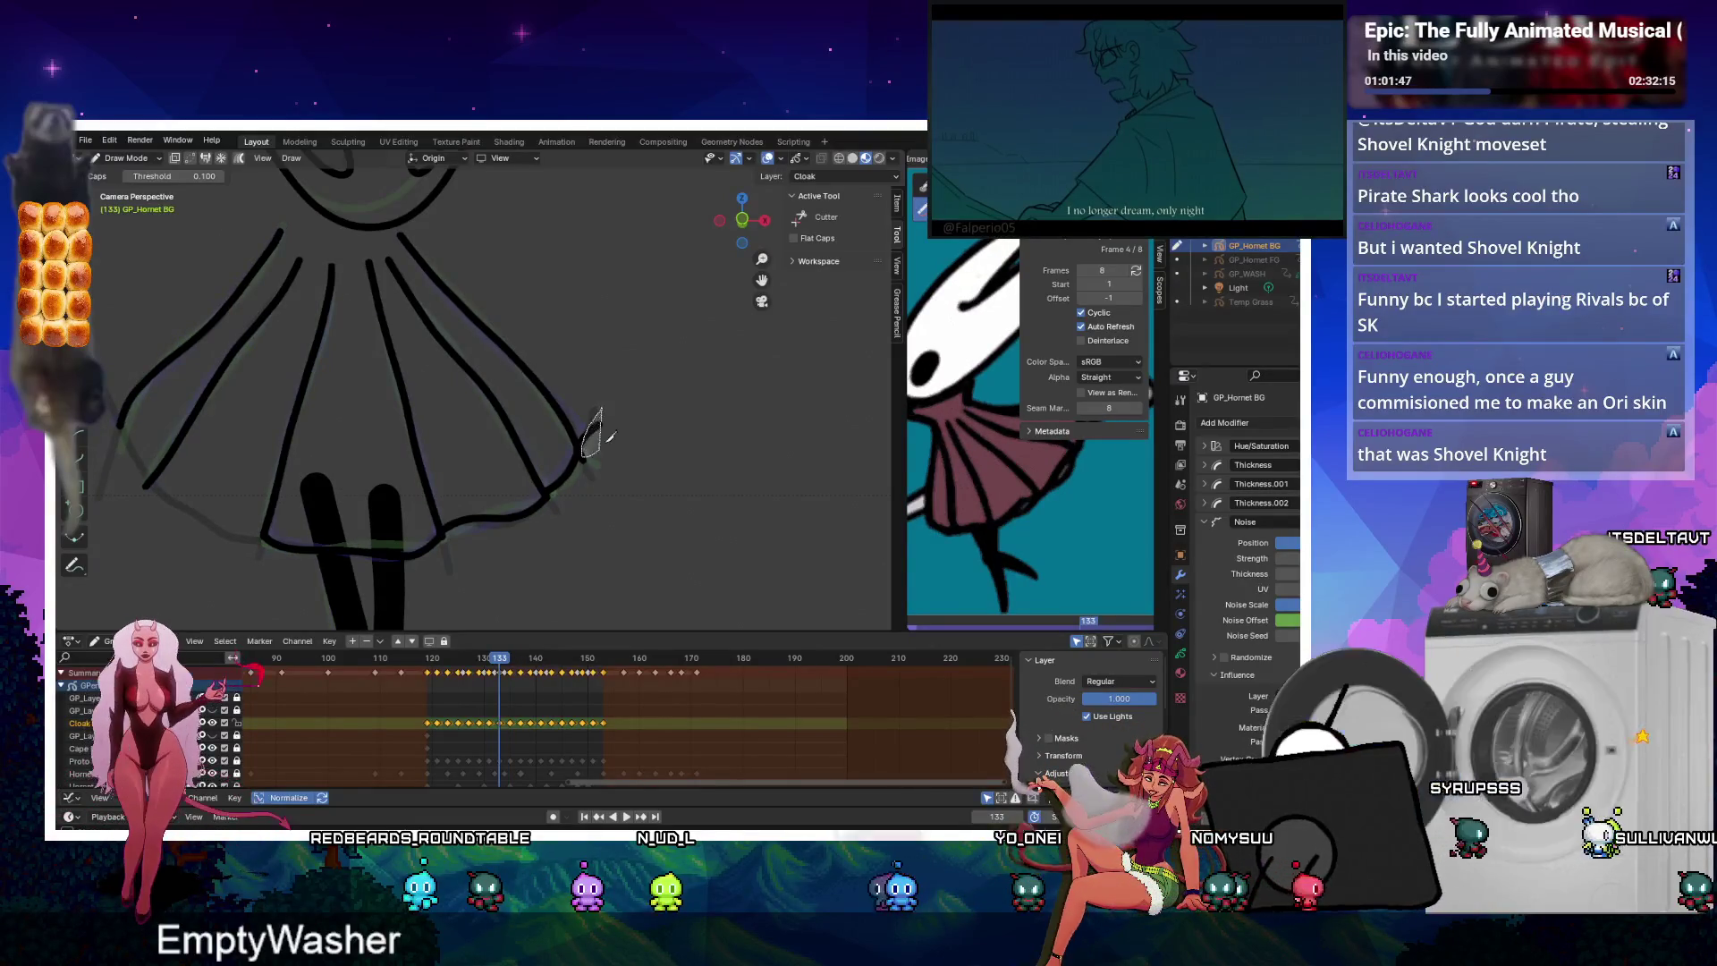
{"action": "key", "text": "Left"}
{"action": "key", "text": "Left"}
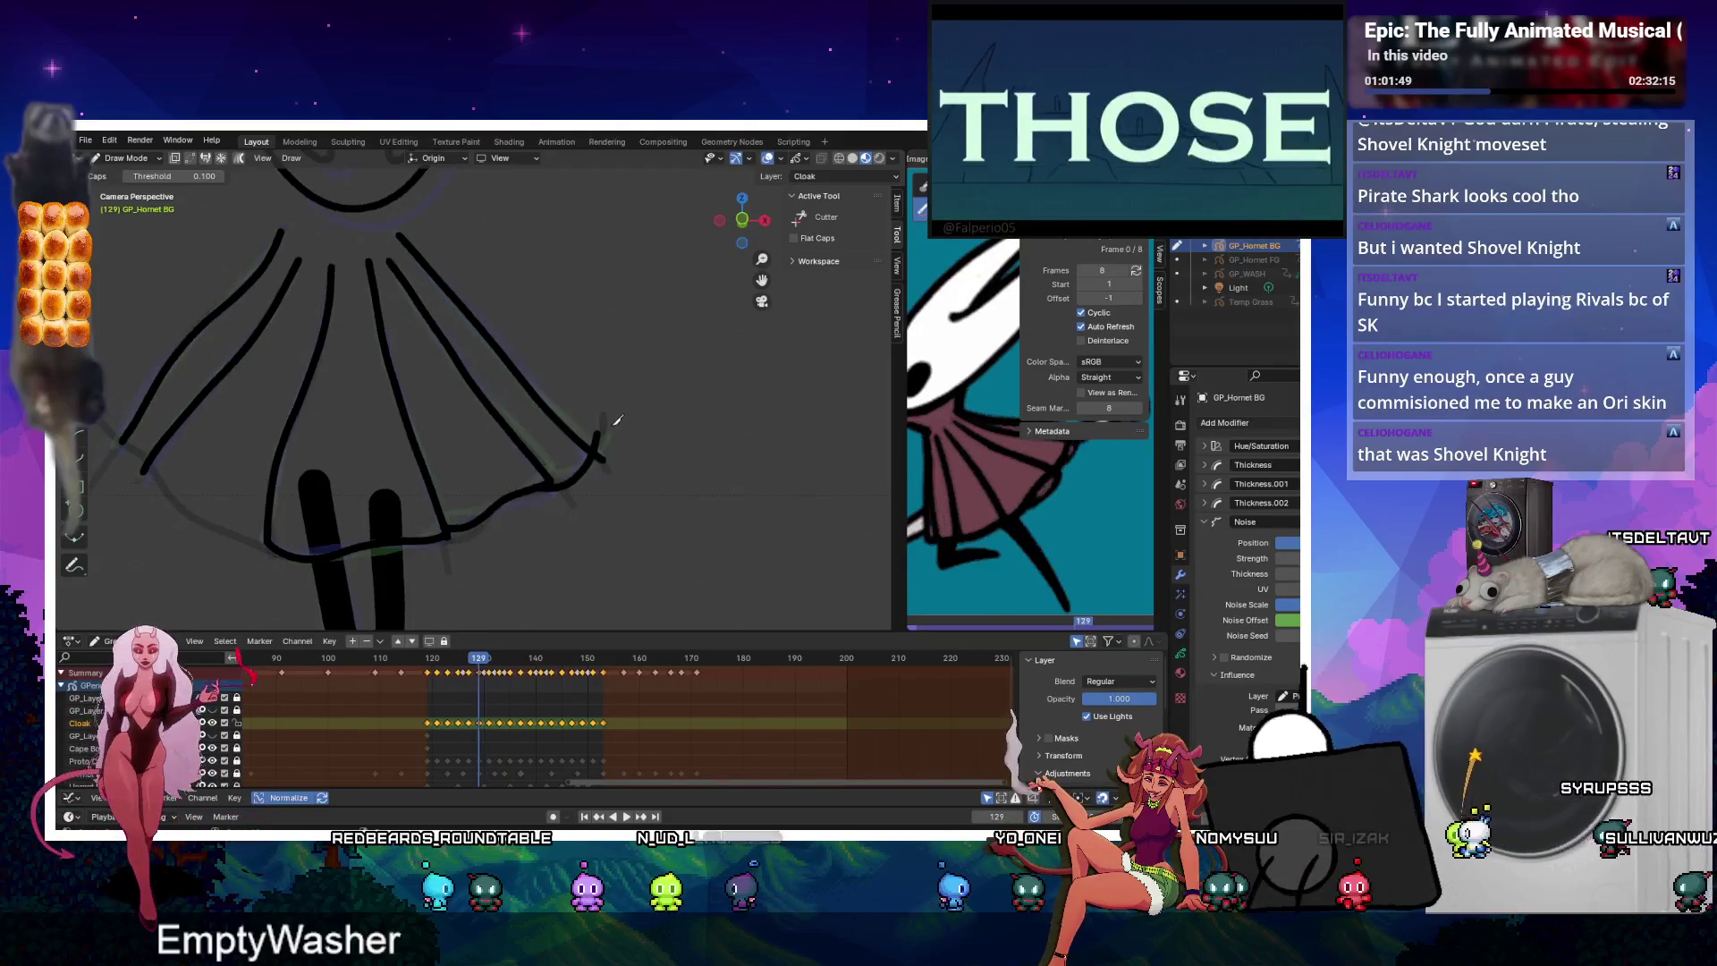
{"action": "key", "text": "Left"}
{"action": "key", "text": "Left"}
{"action": "key", "text": "Left"}
{"action": "key", "text": "Left"}
{"action": "key", "text": "Left"}
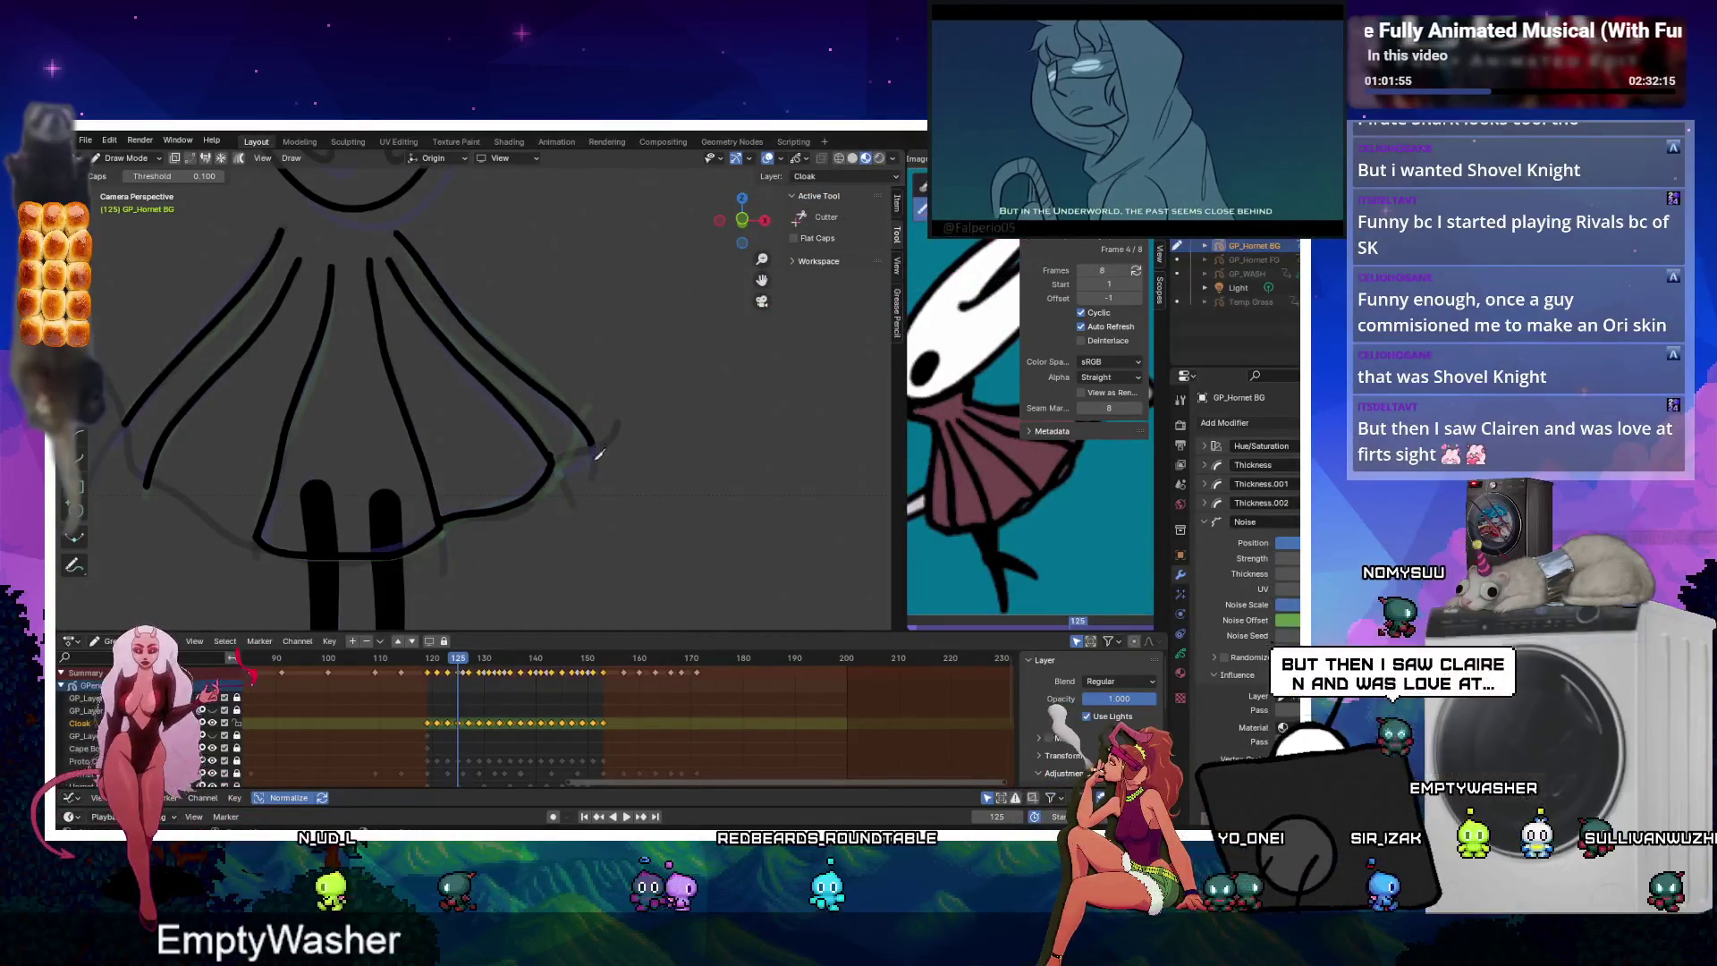
{"action": "key", "text": "Left"}
{"action": "key", "text": "Left"}
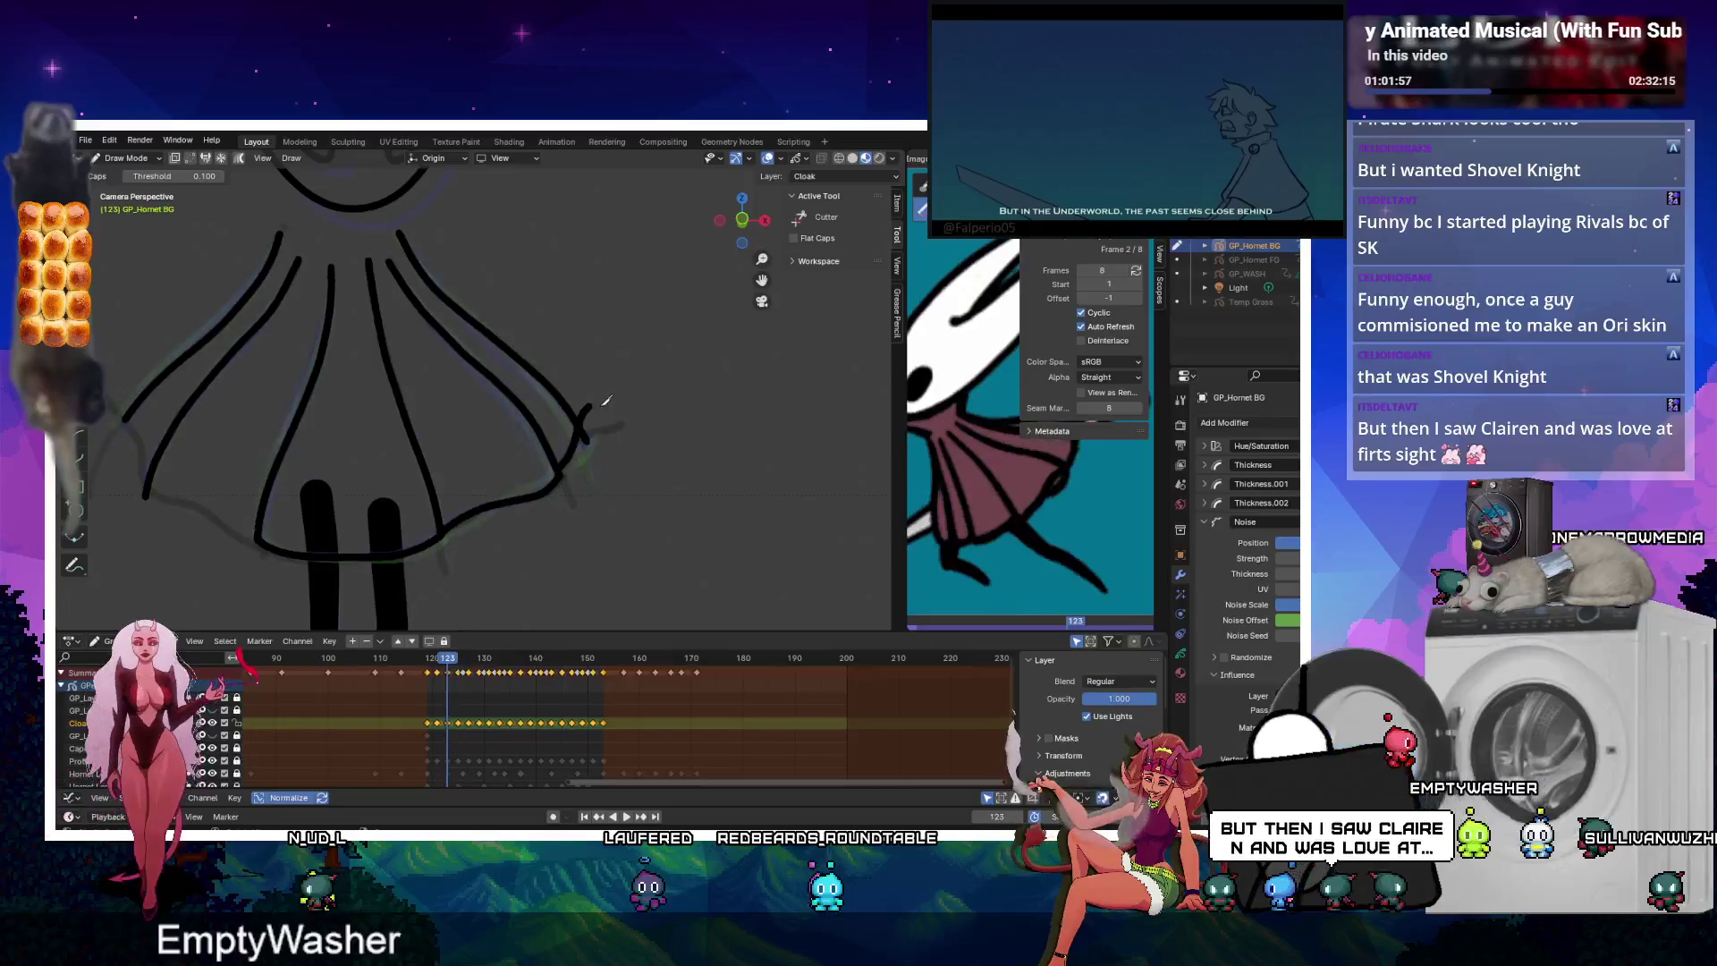
{"action": "key", "text": "Left"}
{"action": "key", "text": "Left"}
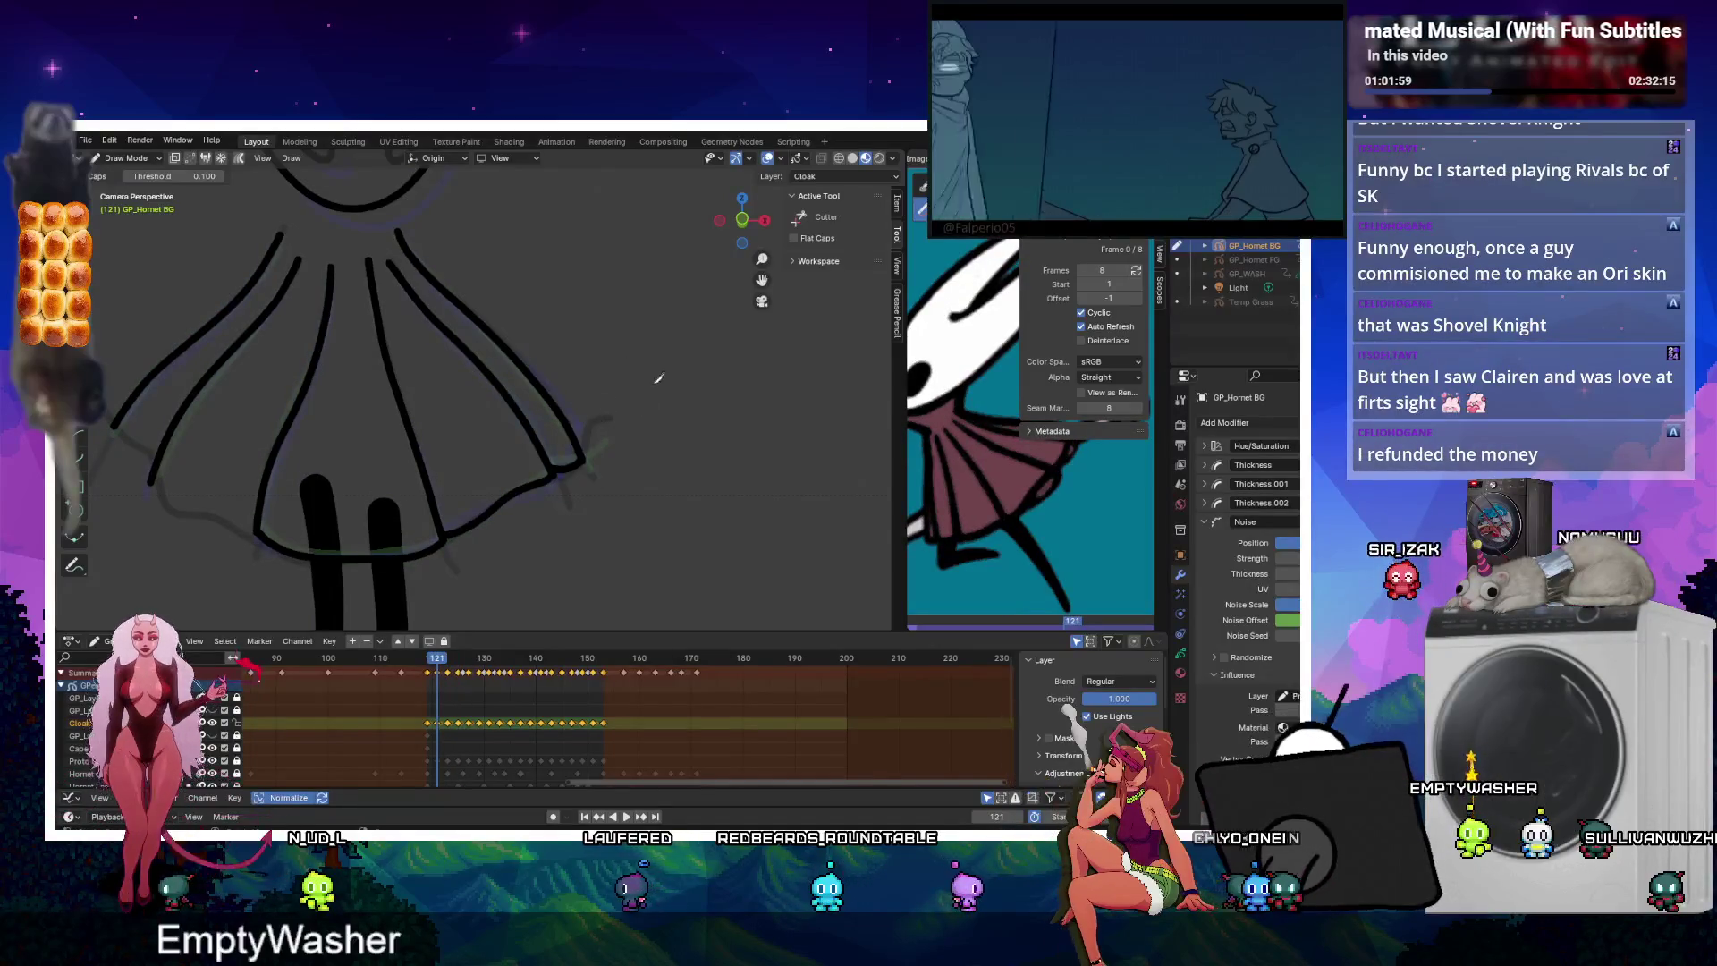
{"action": "key", "text": "Left"}
{"action": "key", "text": "Left"}
{"action": "key", "text": "Left"}
{"action": "key", "text": "Right"}
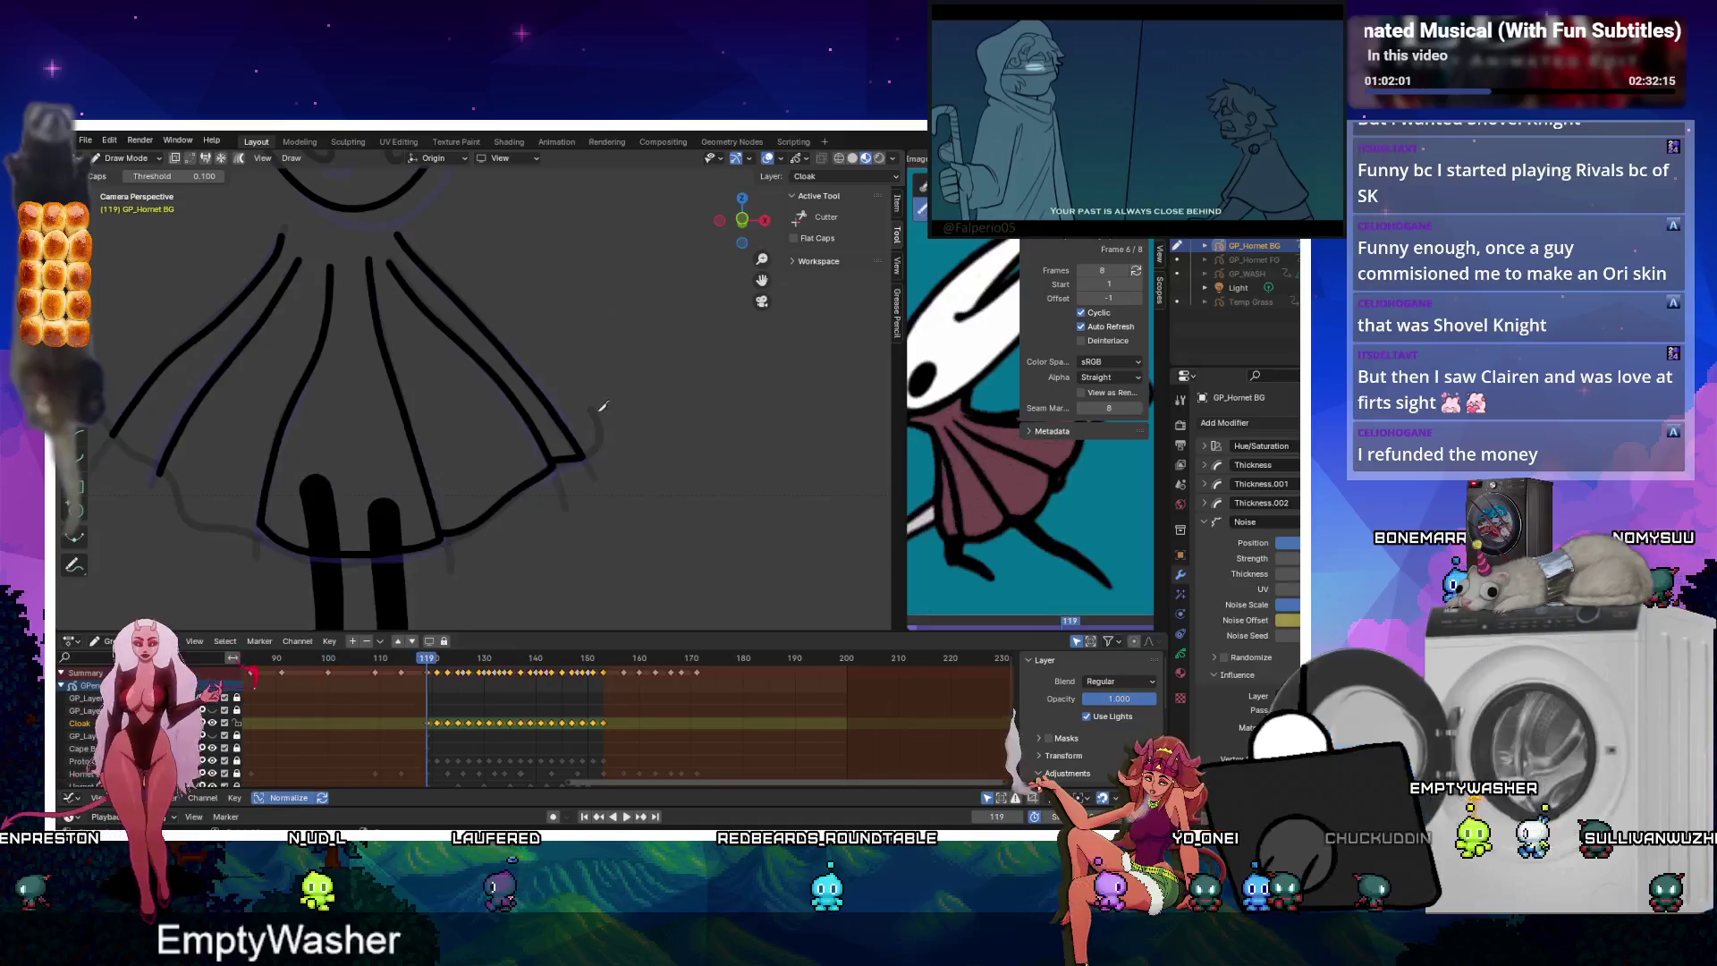
{"action": "key", "text": "d"}
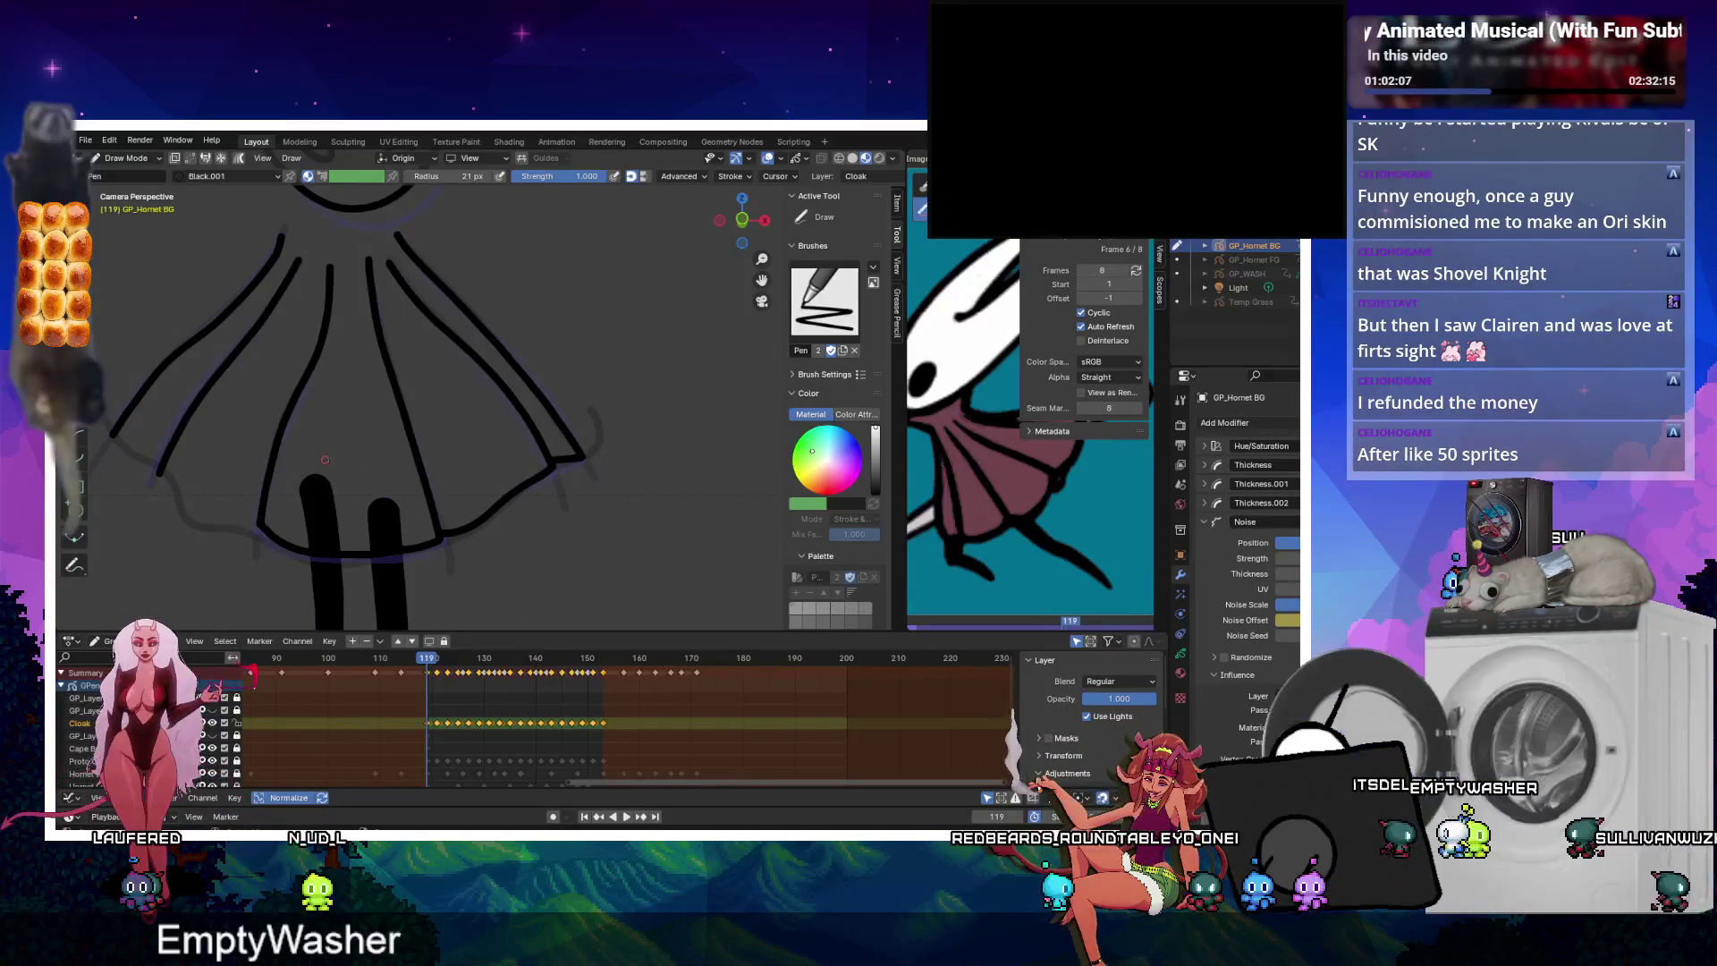
Join the cloak's lower-left edge to the bottom hem on the first keyframes through 123.
{"action": "middle_click_drag", "start_coordinate": [325, 460], "coordinate": [596, 442], "text": "shift"}
{"action": "left_click_drag", "start_coordinate": [443, 502], "coordinate": [467, 506]}
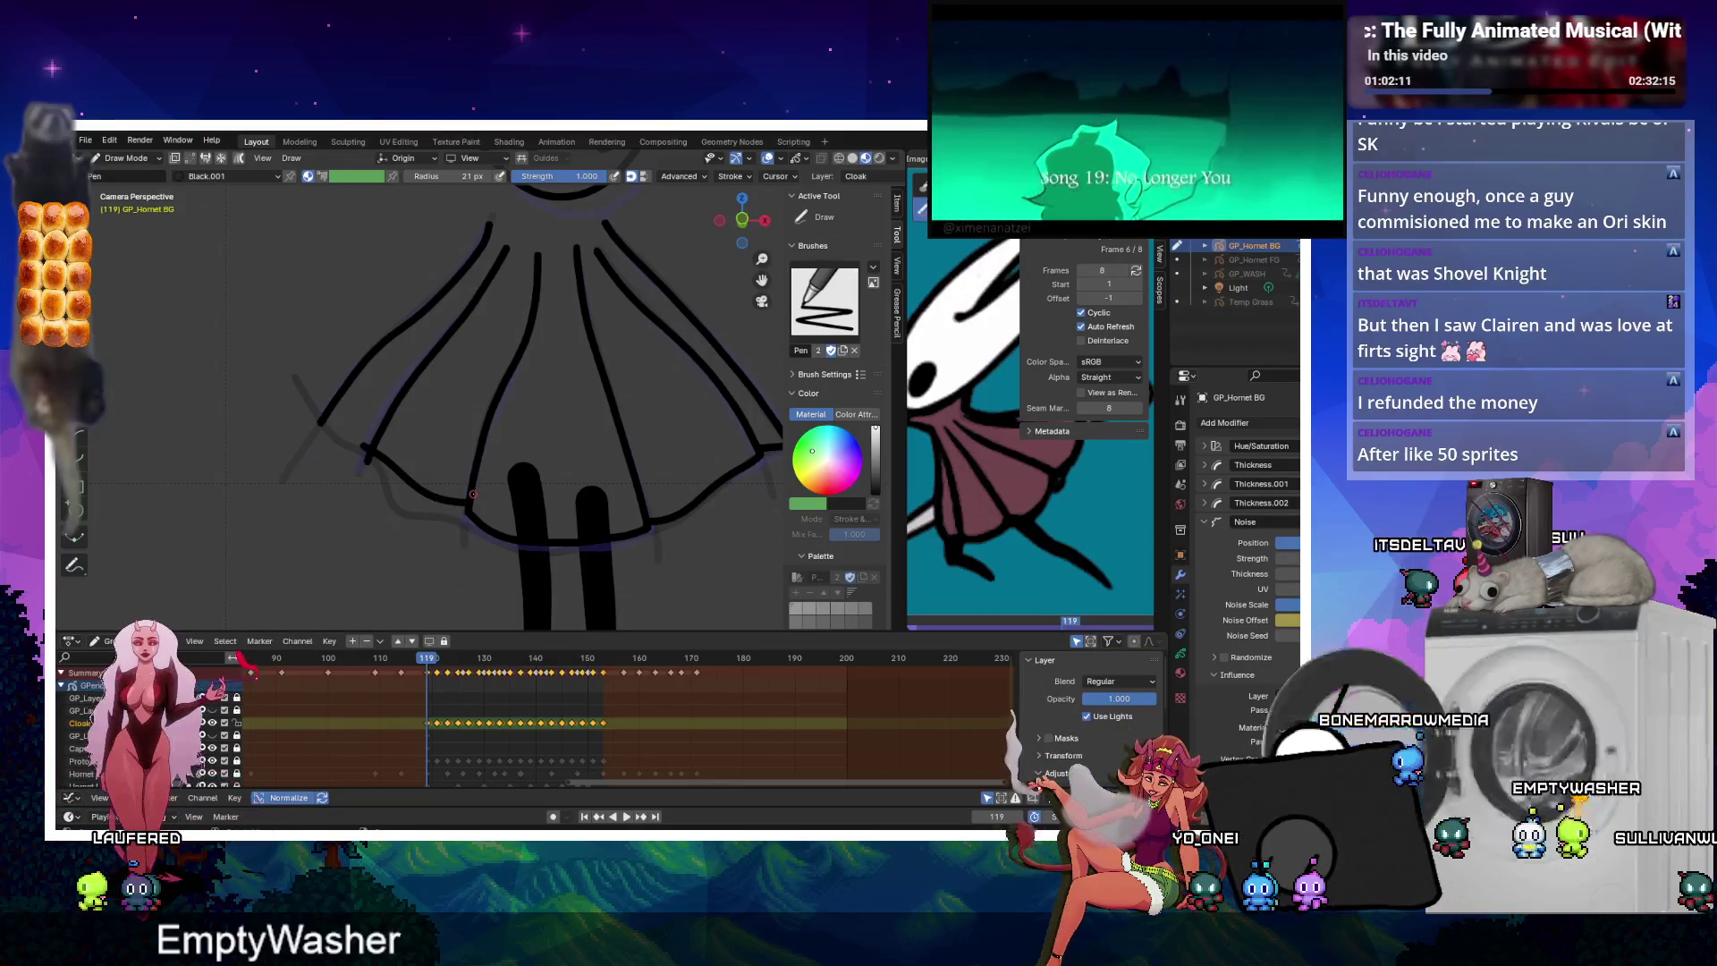
{"action": "key", "text": "Up"}
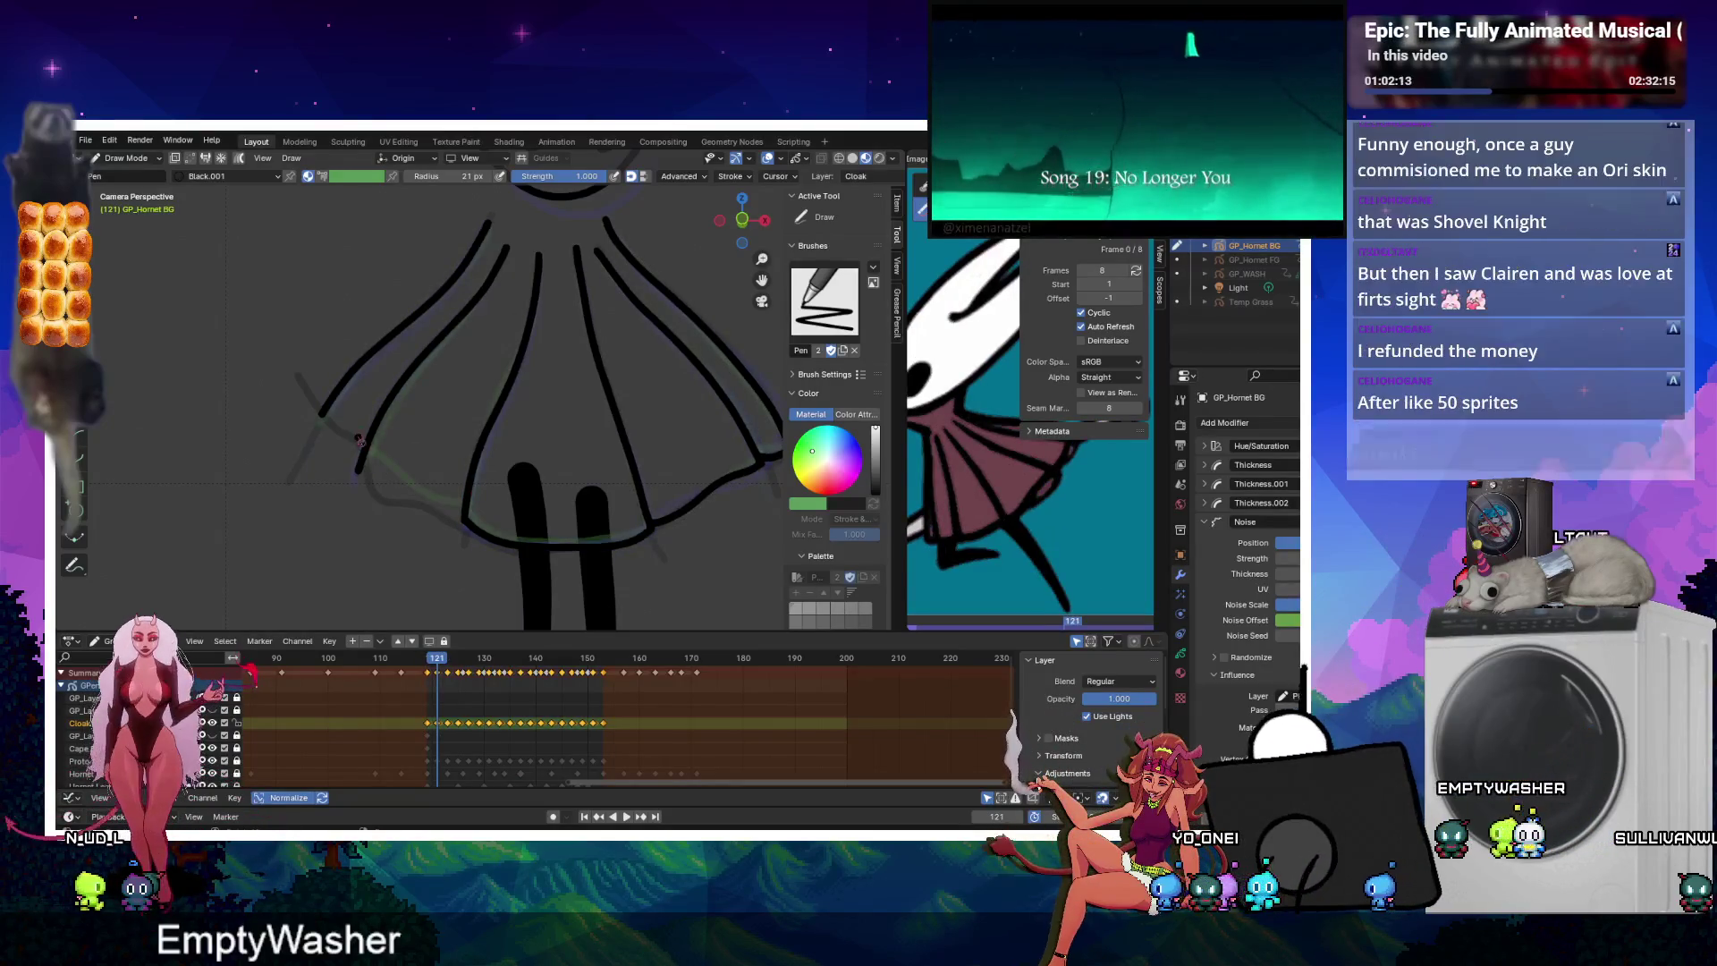
{"action": "left_click_drag", "start_coordinate": [357, 444], "coordinate": [395, 486]}
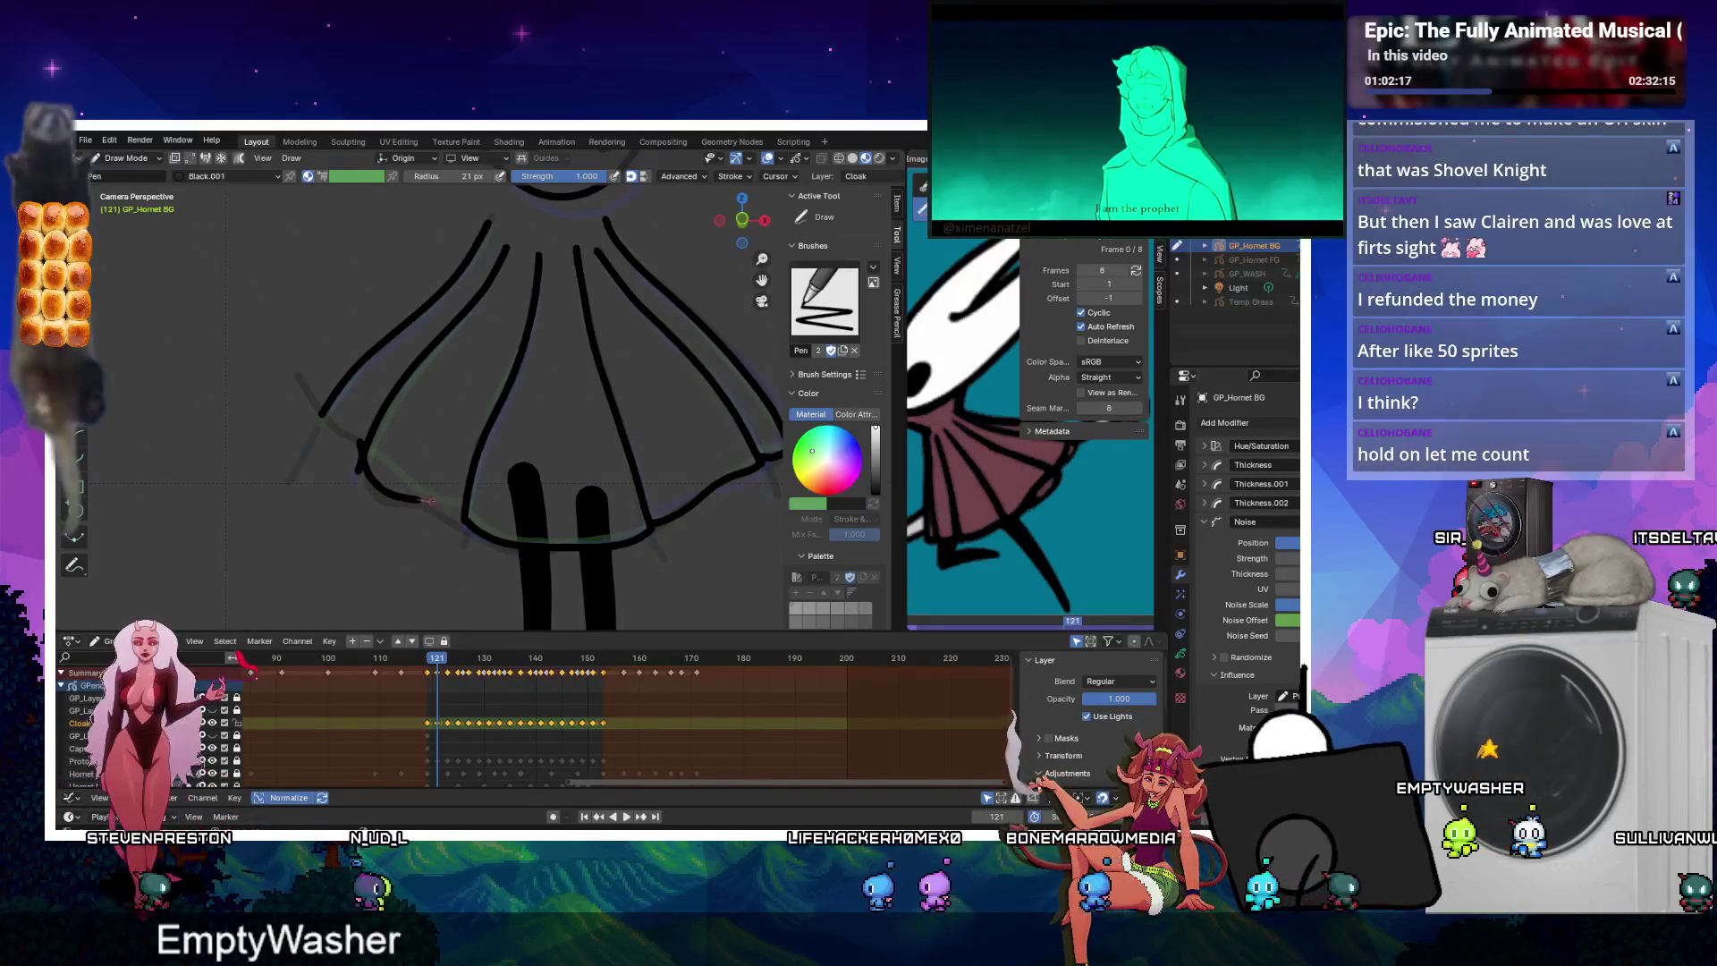
{"action": "key", "text": "Right"}
{"action": "key", "text": "Right"}
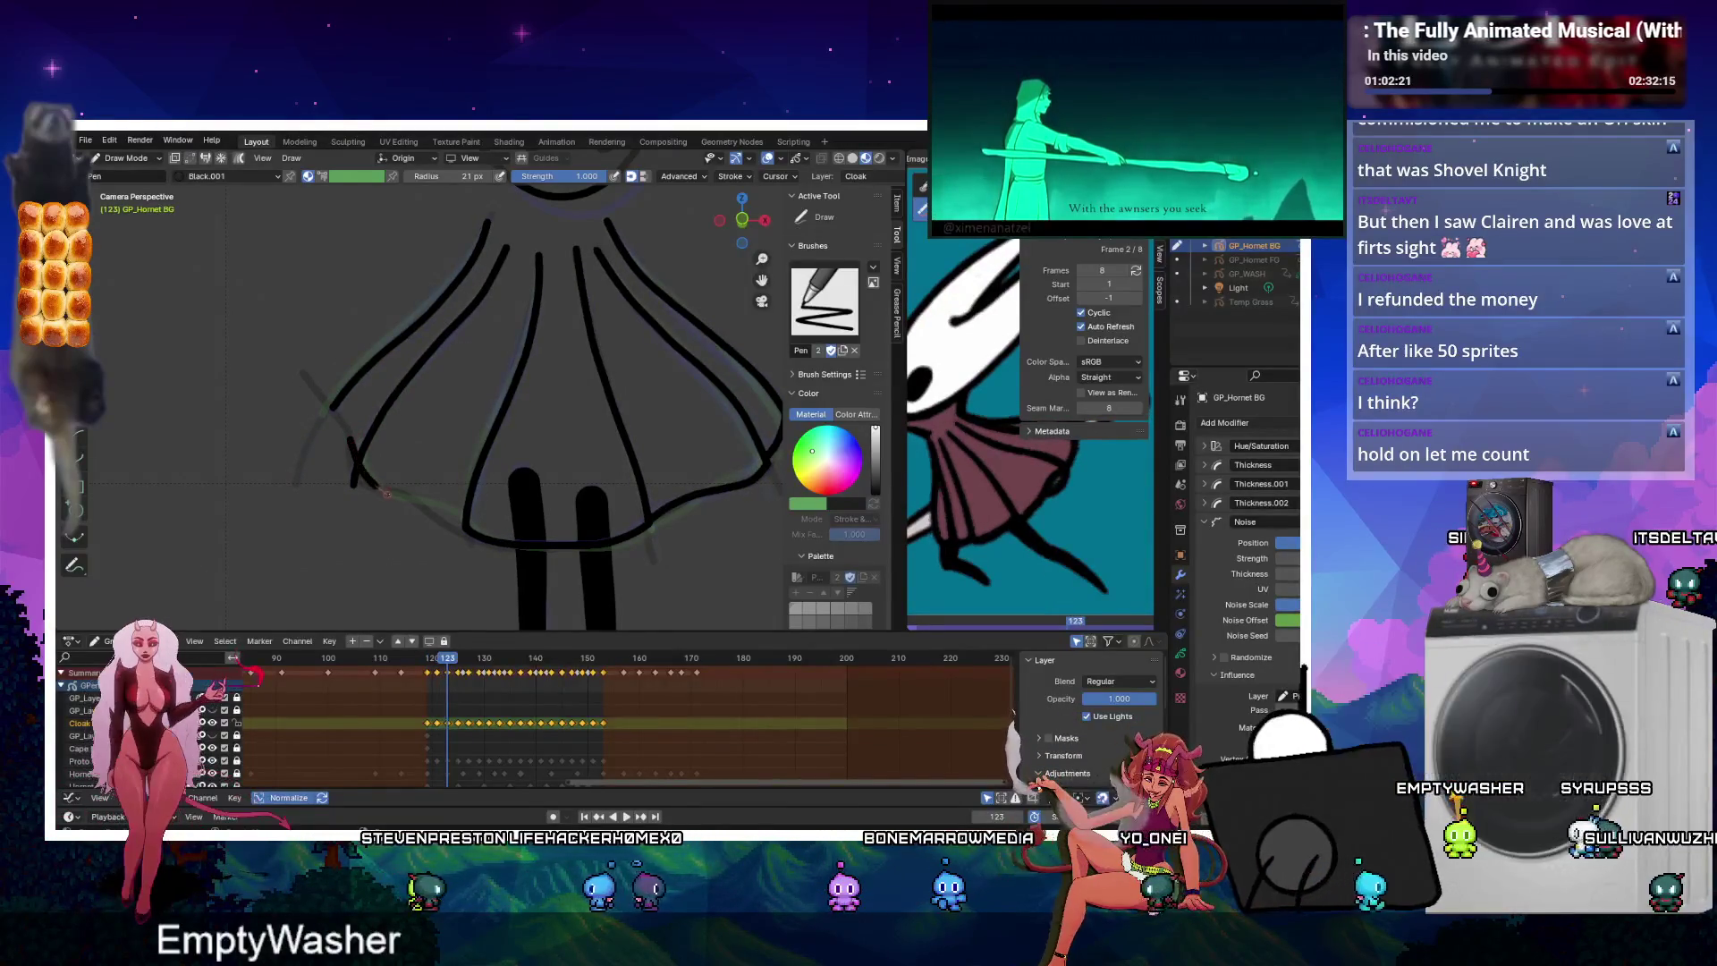
{"action": "left_click_drag", "start_coordinate": [356, 447], "coordinate": [442, 526]}
Step through frames 125–131 and draw the lower-left hem stroke on frame 131.
{"action": "key", "text": "Left"}
{"action": "key", "text": "Left"}
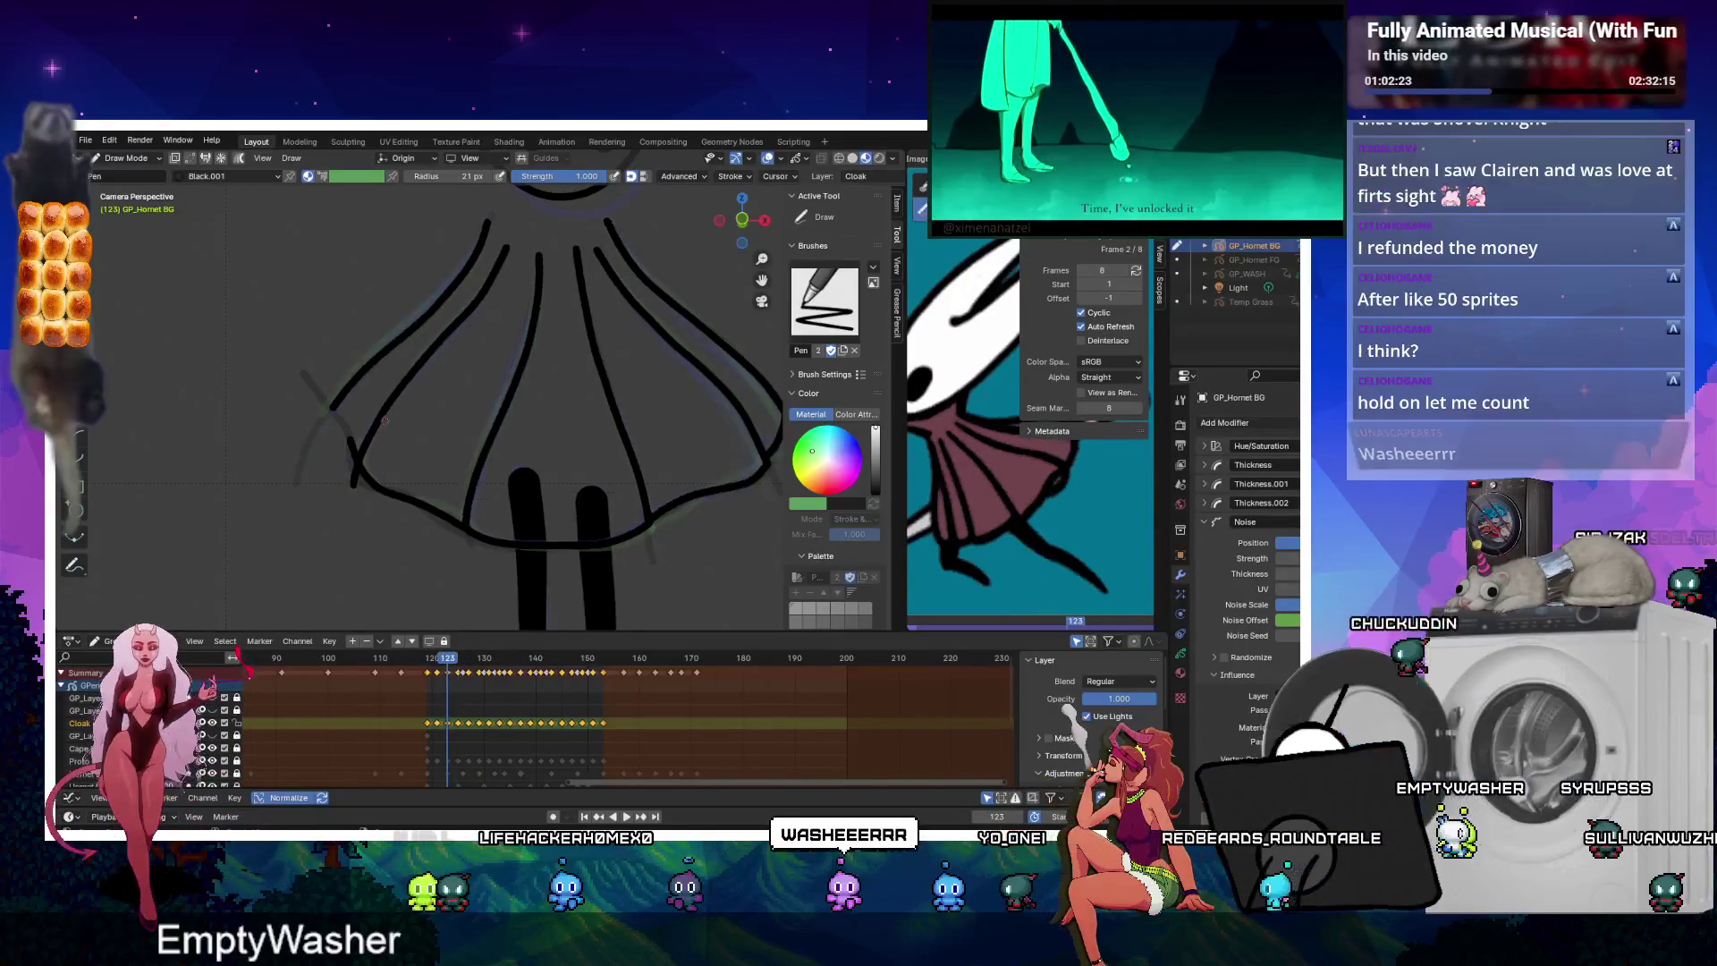
{"action": "key", "text": "Right"}
{"action": "key", "text": "Right"}
{"action": "key", "text": "Right"}
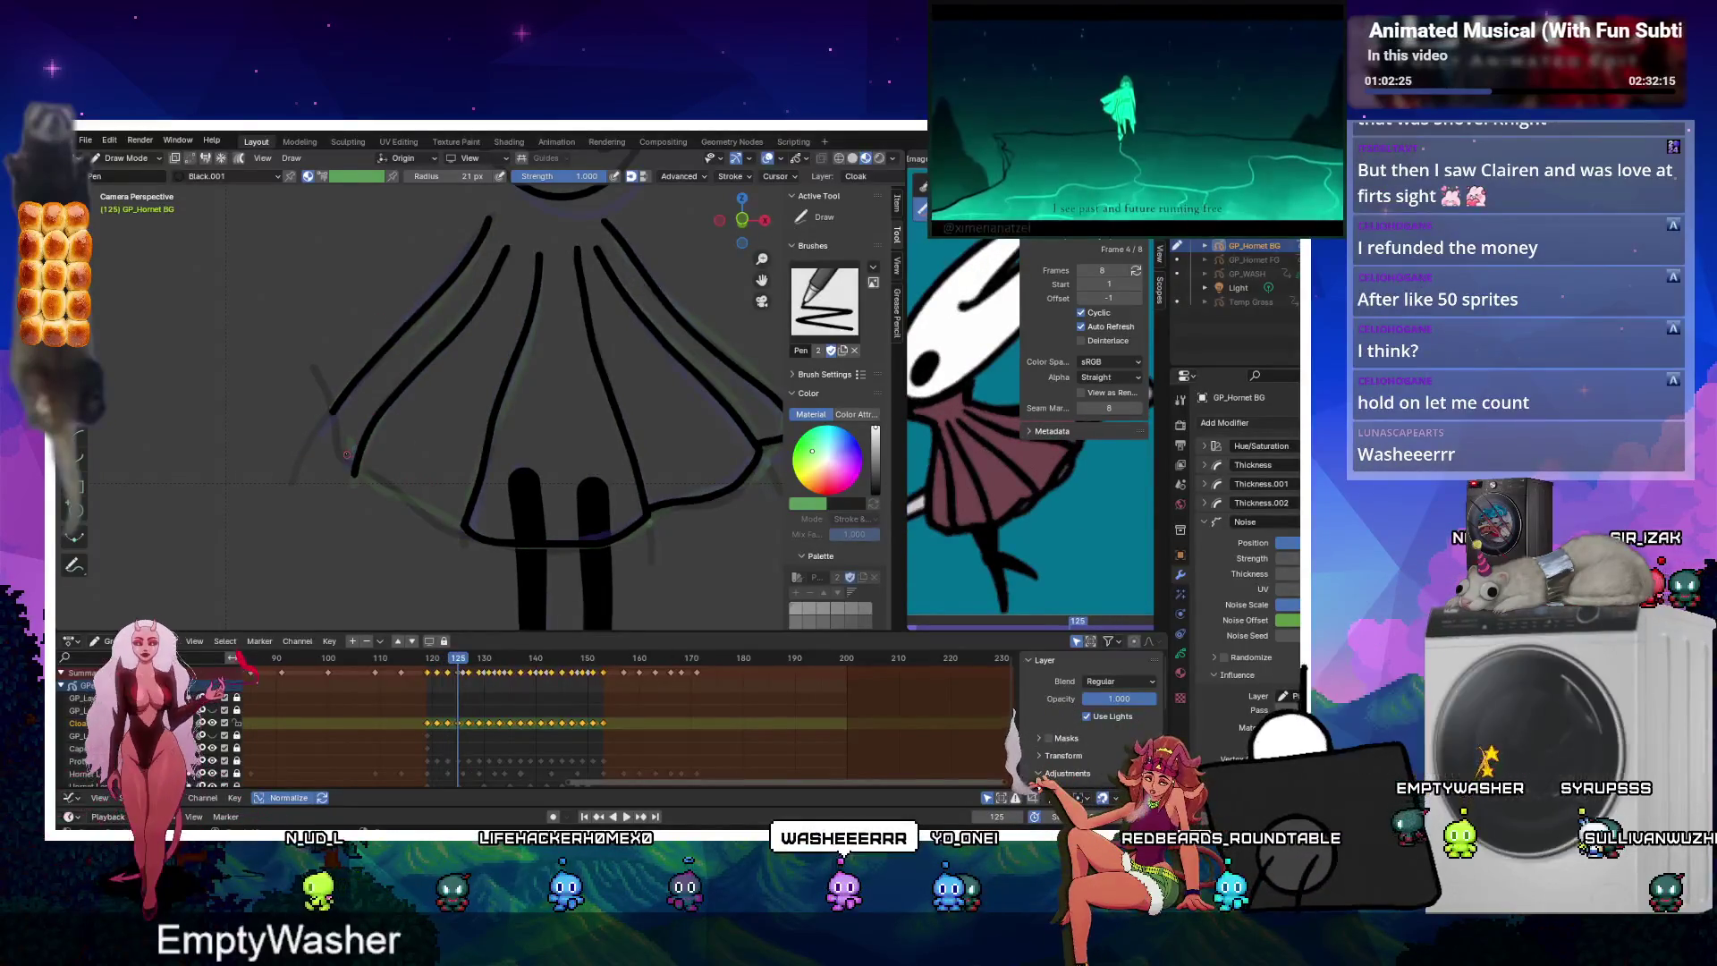
{"action": "key", "text": "Right"}
{"action": "key", "text": "Right"}
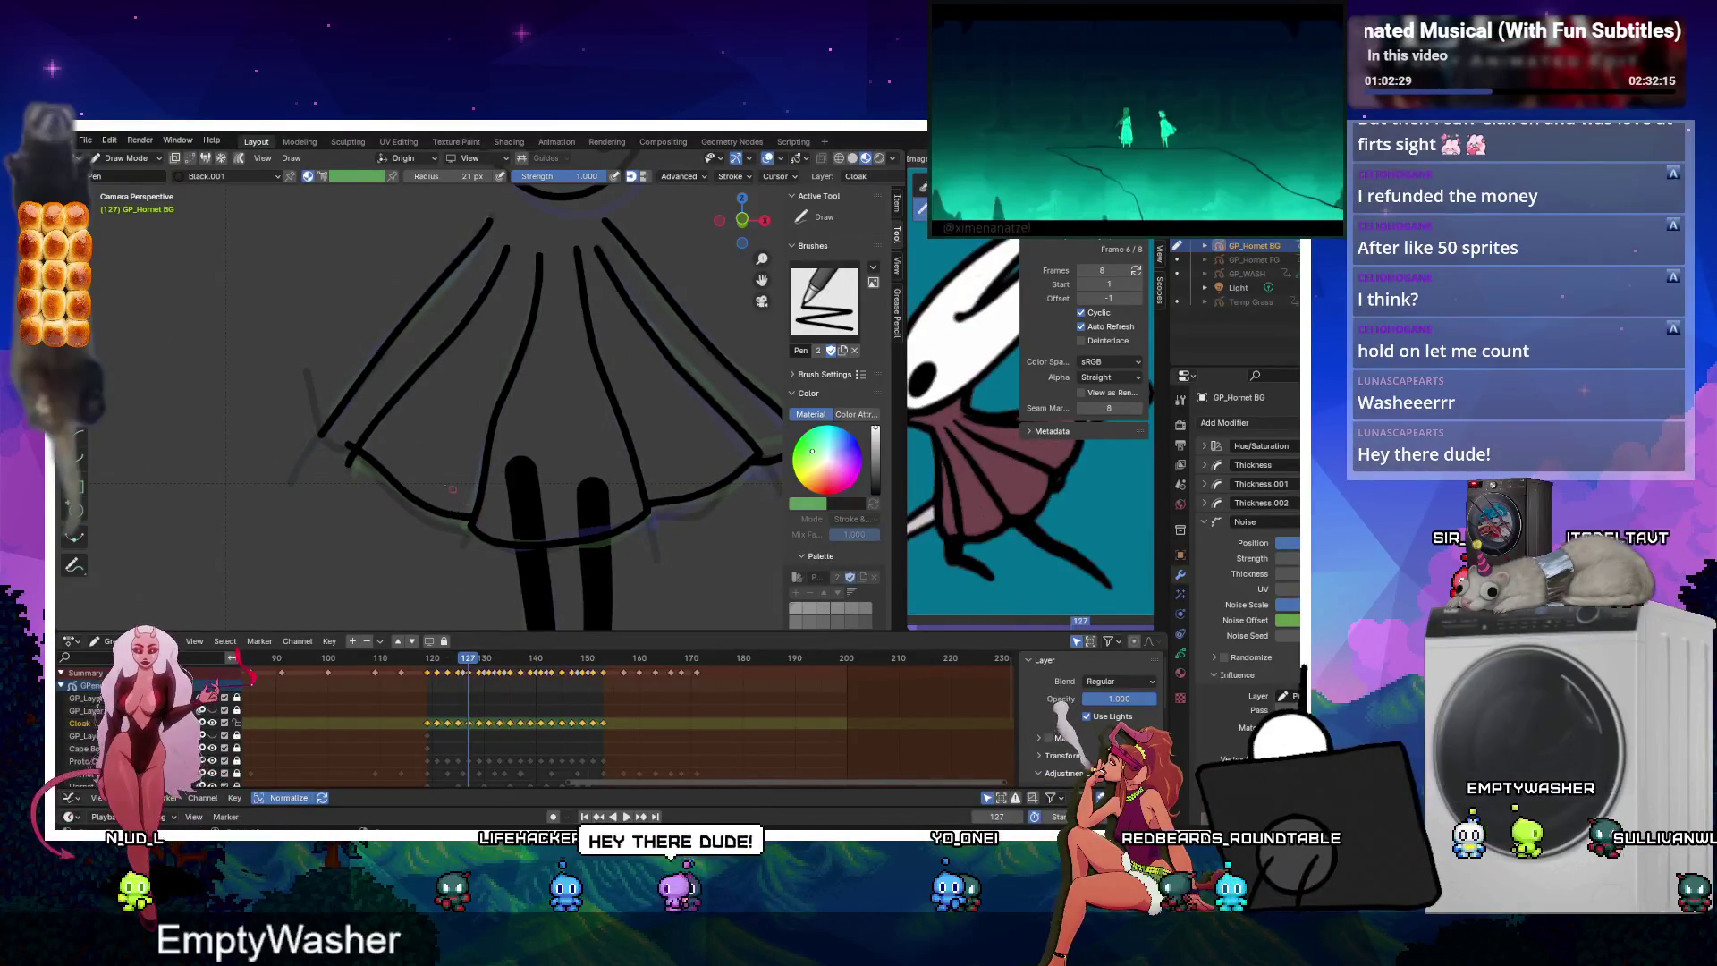
{"action": "key", "text": "Right"}
{"action": "key", "text": "Right"}
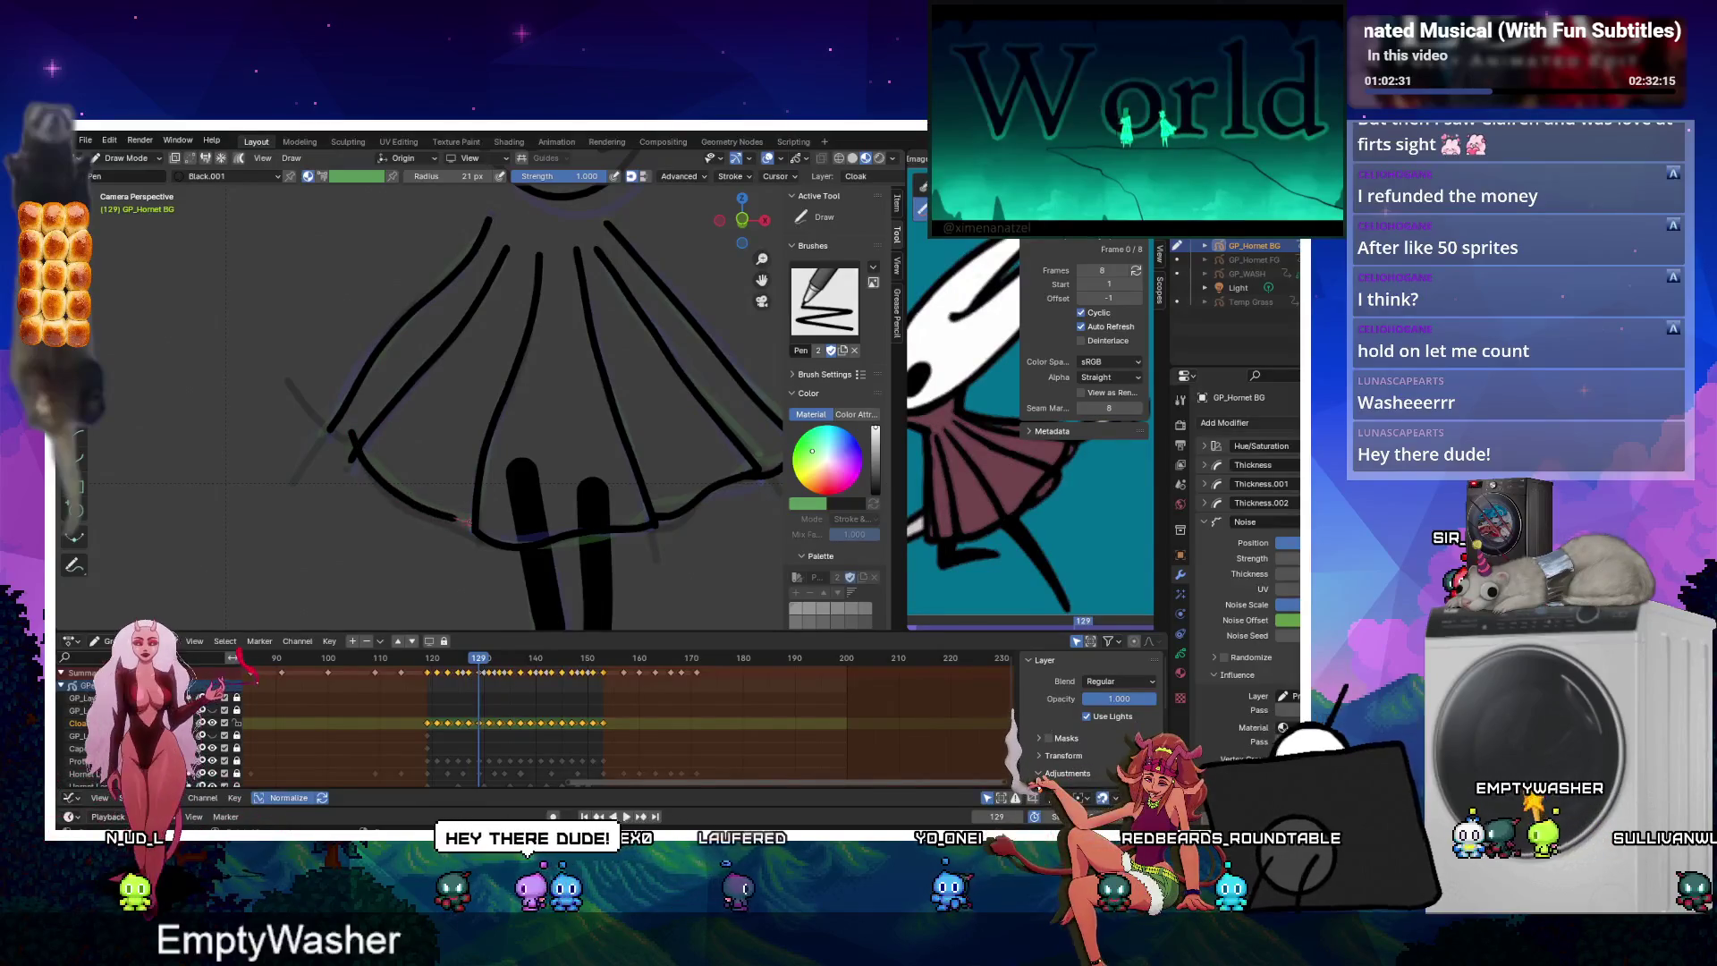
{"action": "key", "text": "Right"}
{"action": "key", "text": "Right"}
{"action": "left_click_drag", "start_coordinate": [351, 450], "coordinate": [479, 526]}
Add the lower-left hem stroke on frame 145, then advance to frame 151.
{"action": "key", "text": "Right"}
{"action": "key", "text": "Right"}
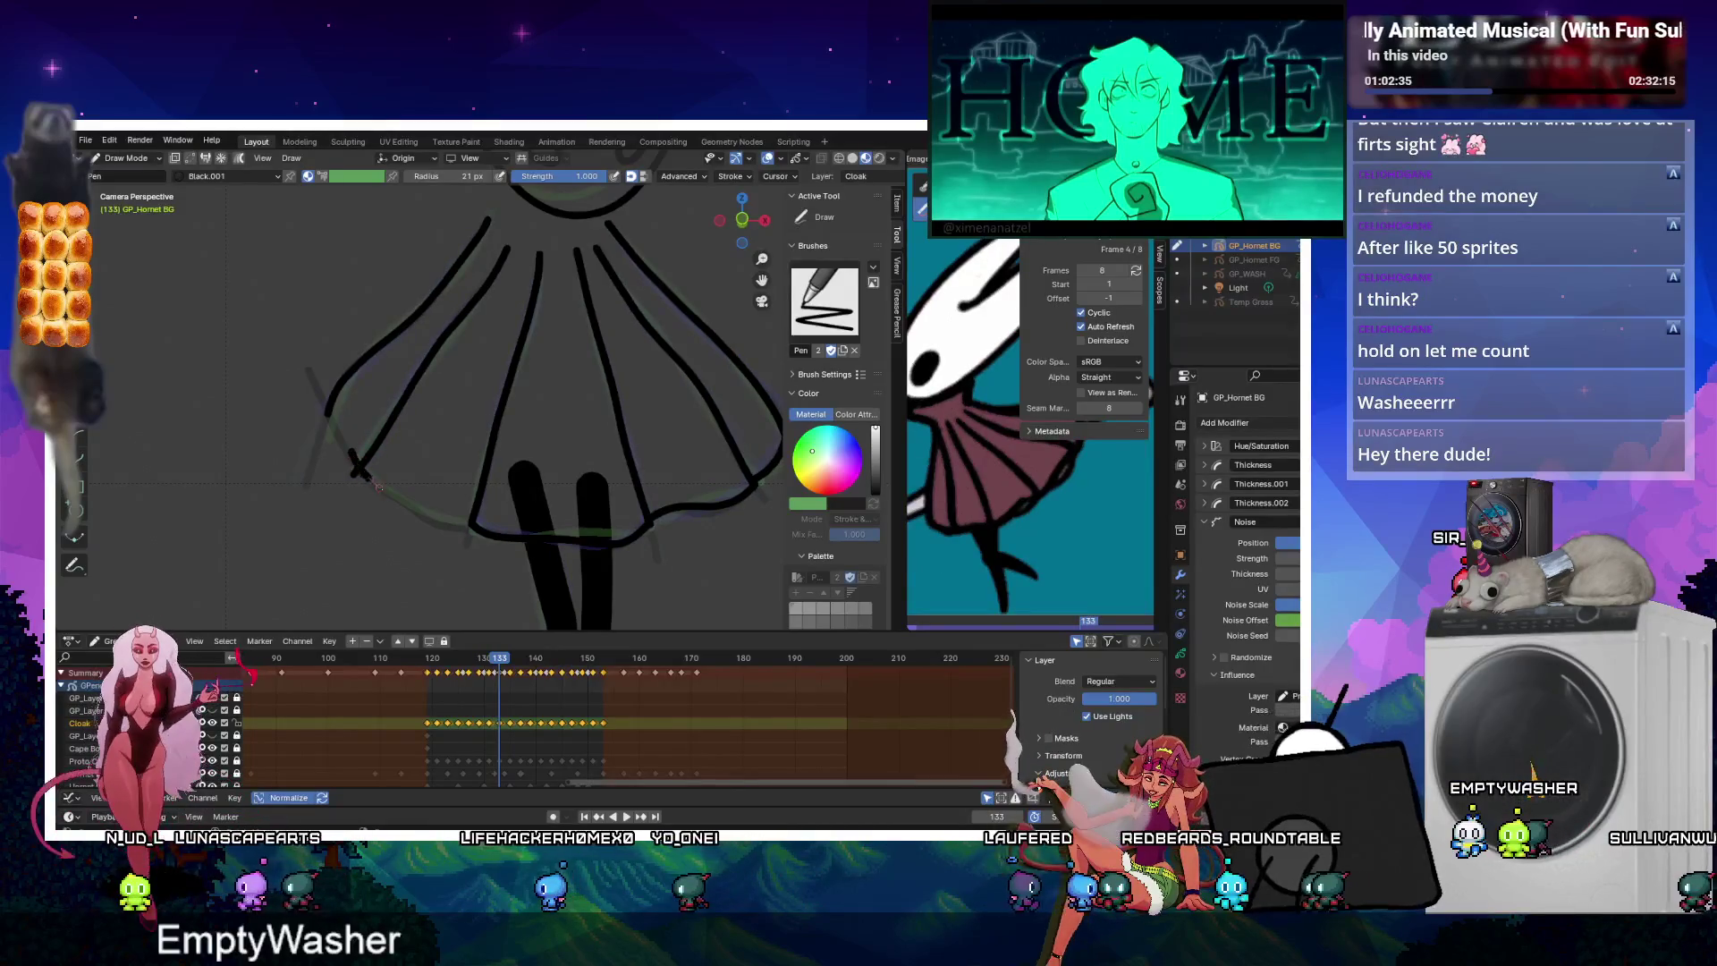
{"action": "key", "text": "Right"}
{"action": "key", "text": "Right"}
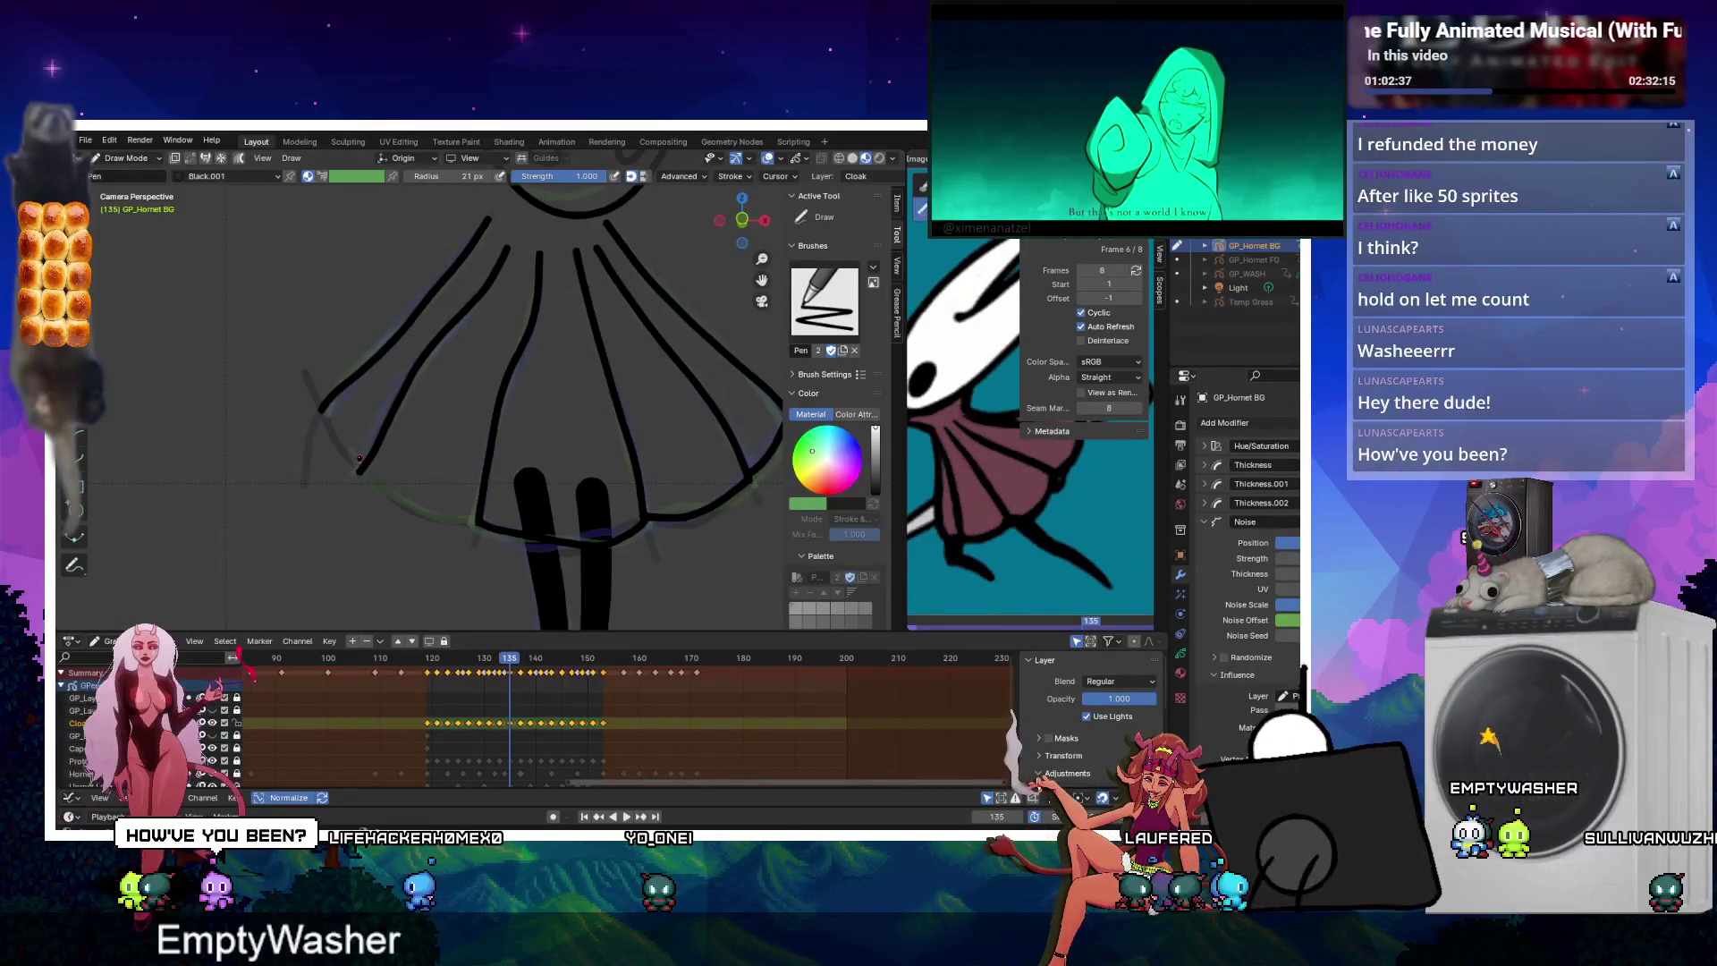
{"action": "key", "text": "Right"}
{"action": "key", "text": "Right"}
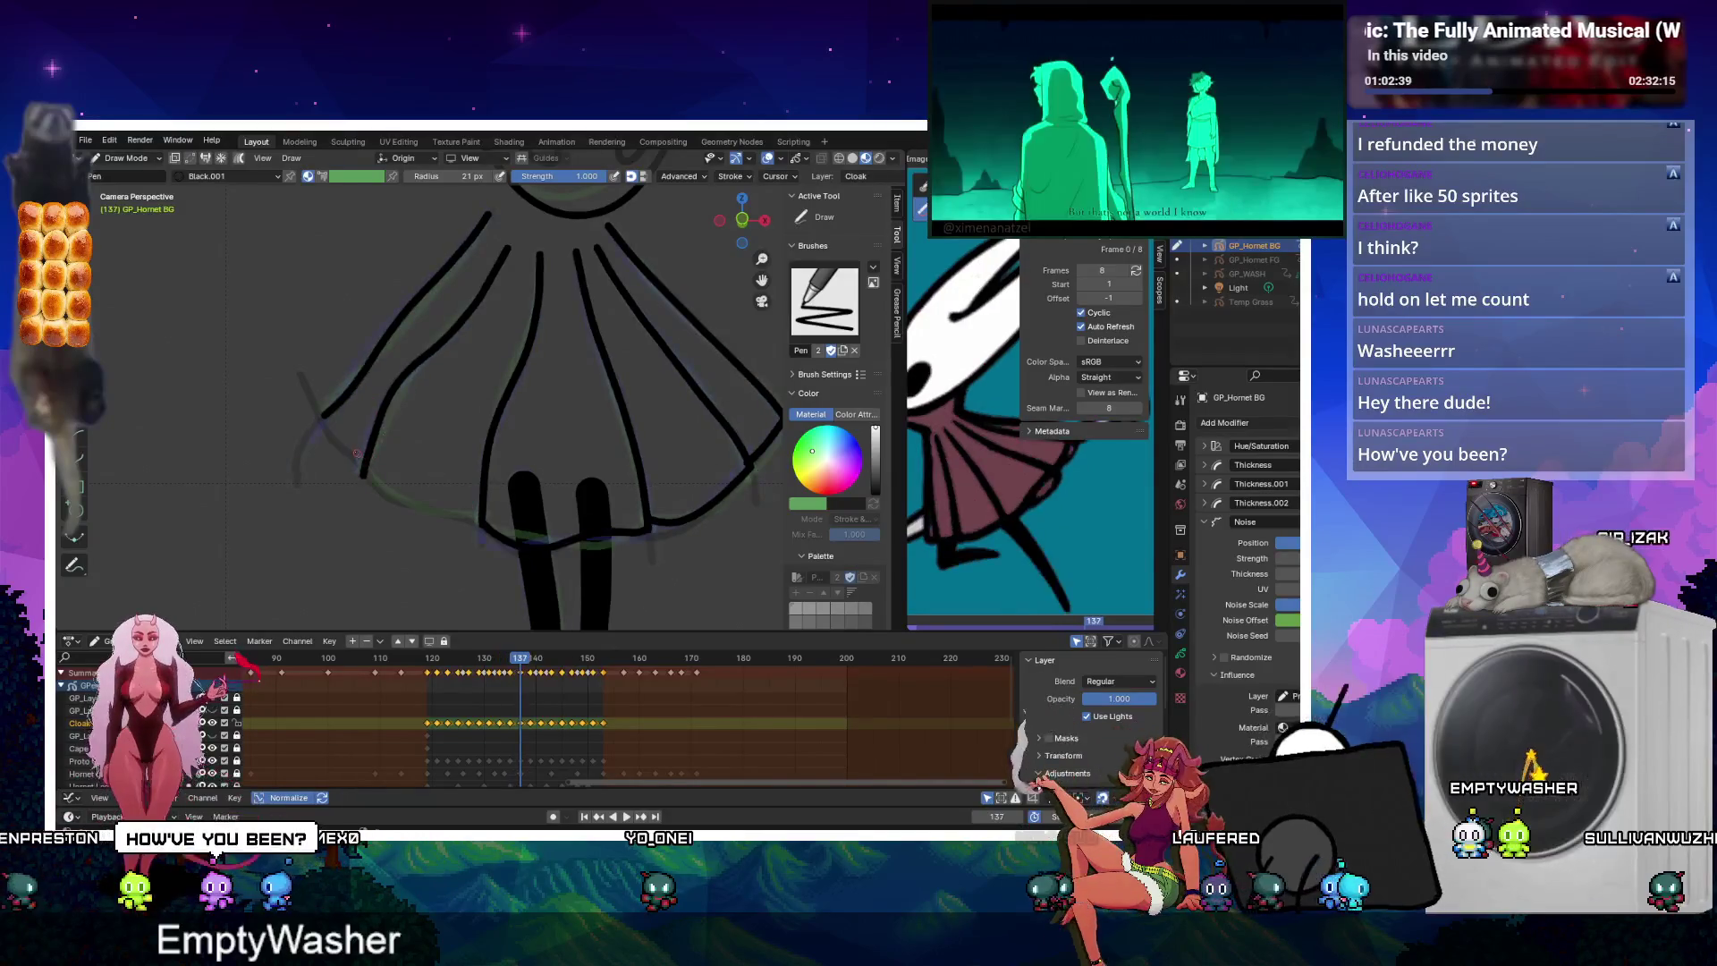
{"action": "key", "text": "Right"}
{"action": "key", "text": "Right"}
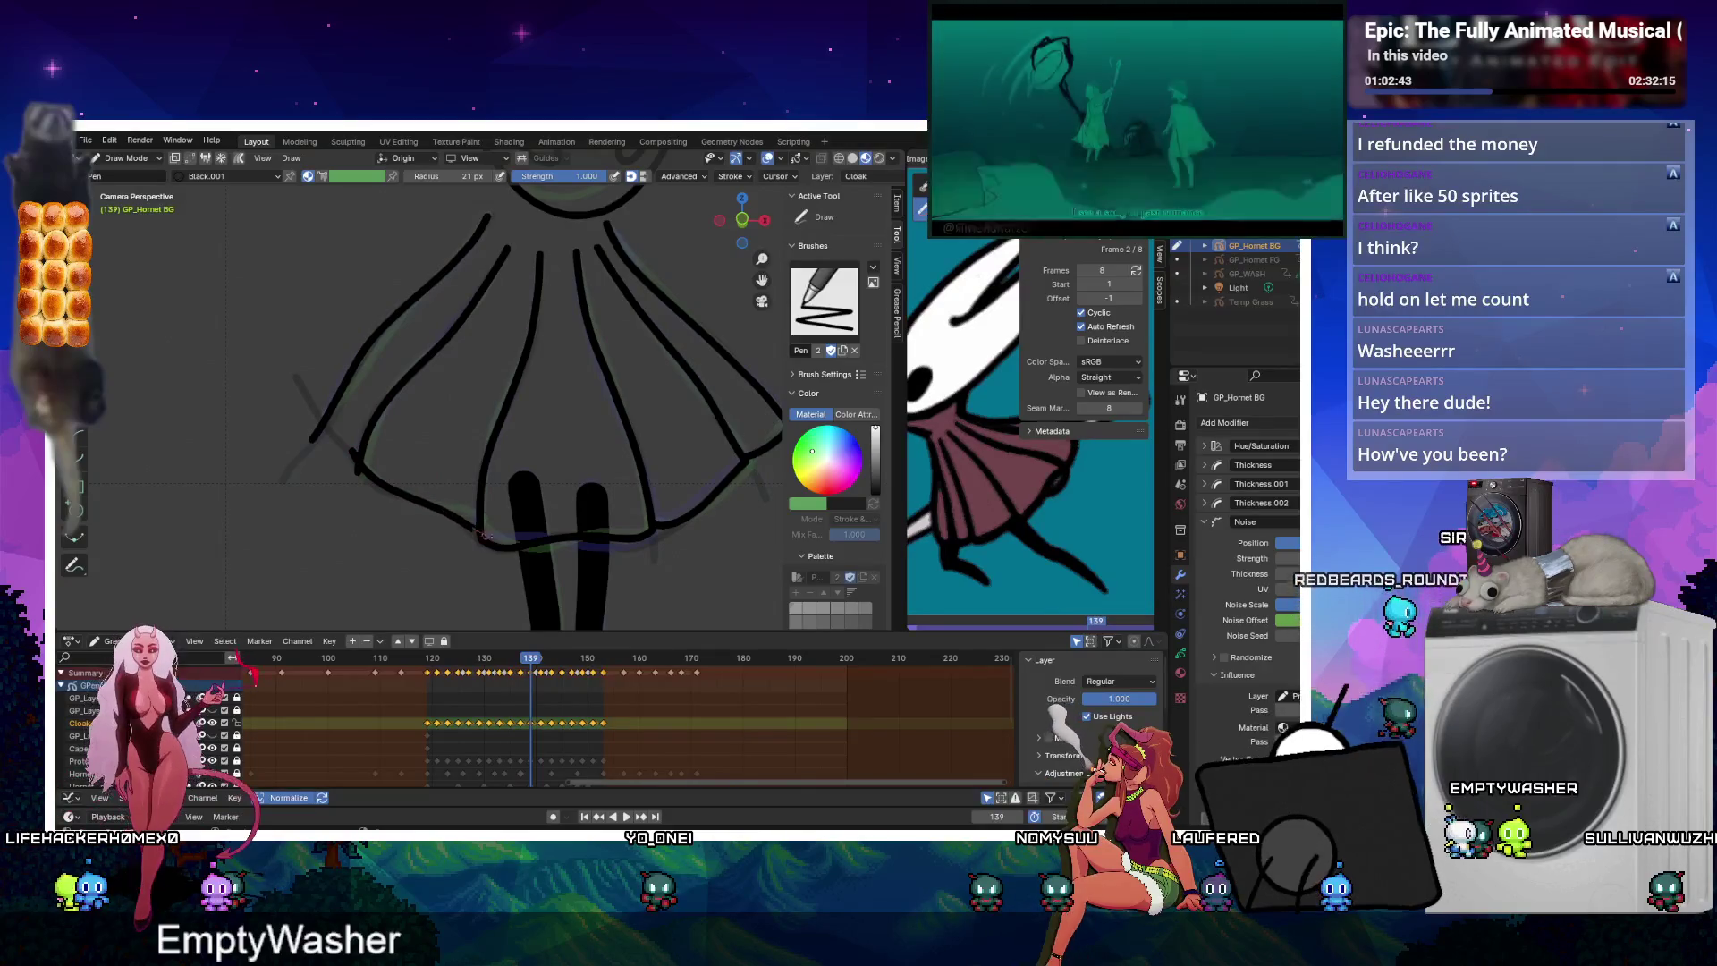
{"action": "key", "text": "Right"}
{"action": "key", "text": "Right"}
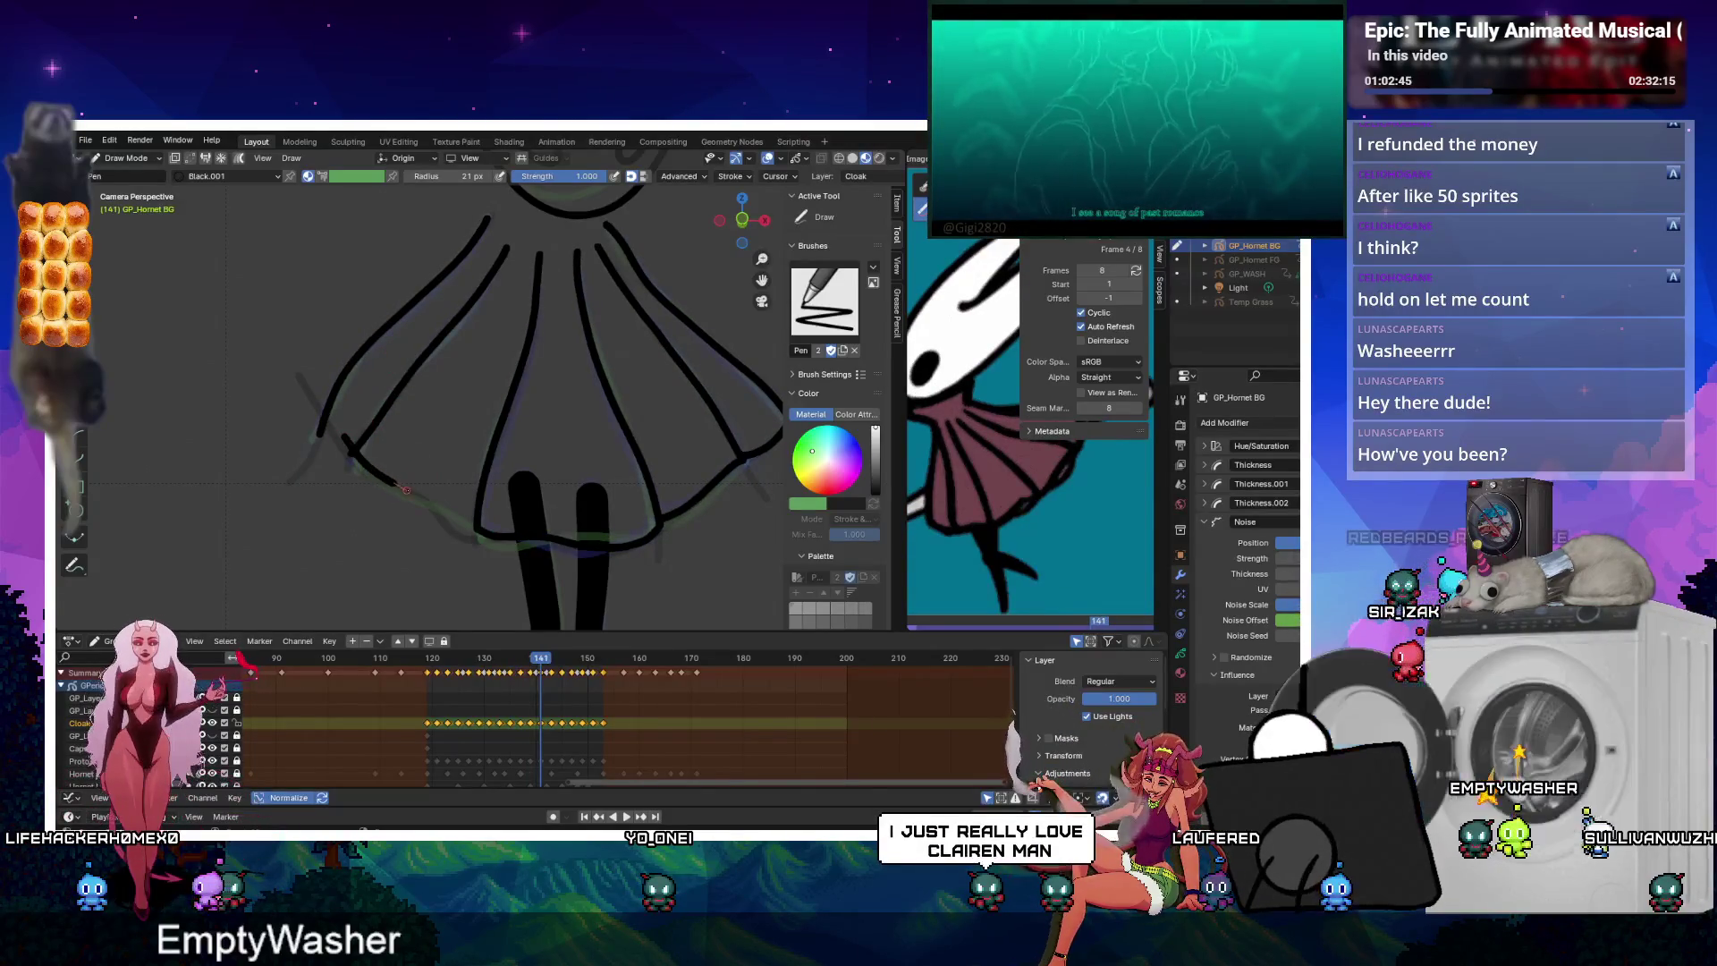
{"action": "key", "text": "Right"}
{"action": "key", "text": "Right"}
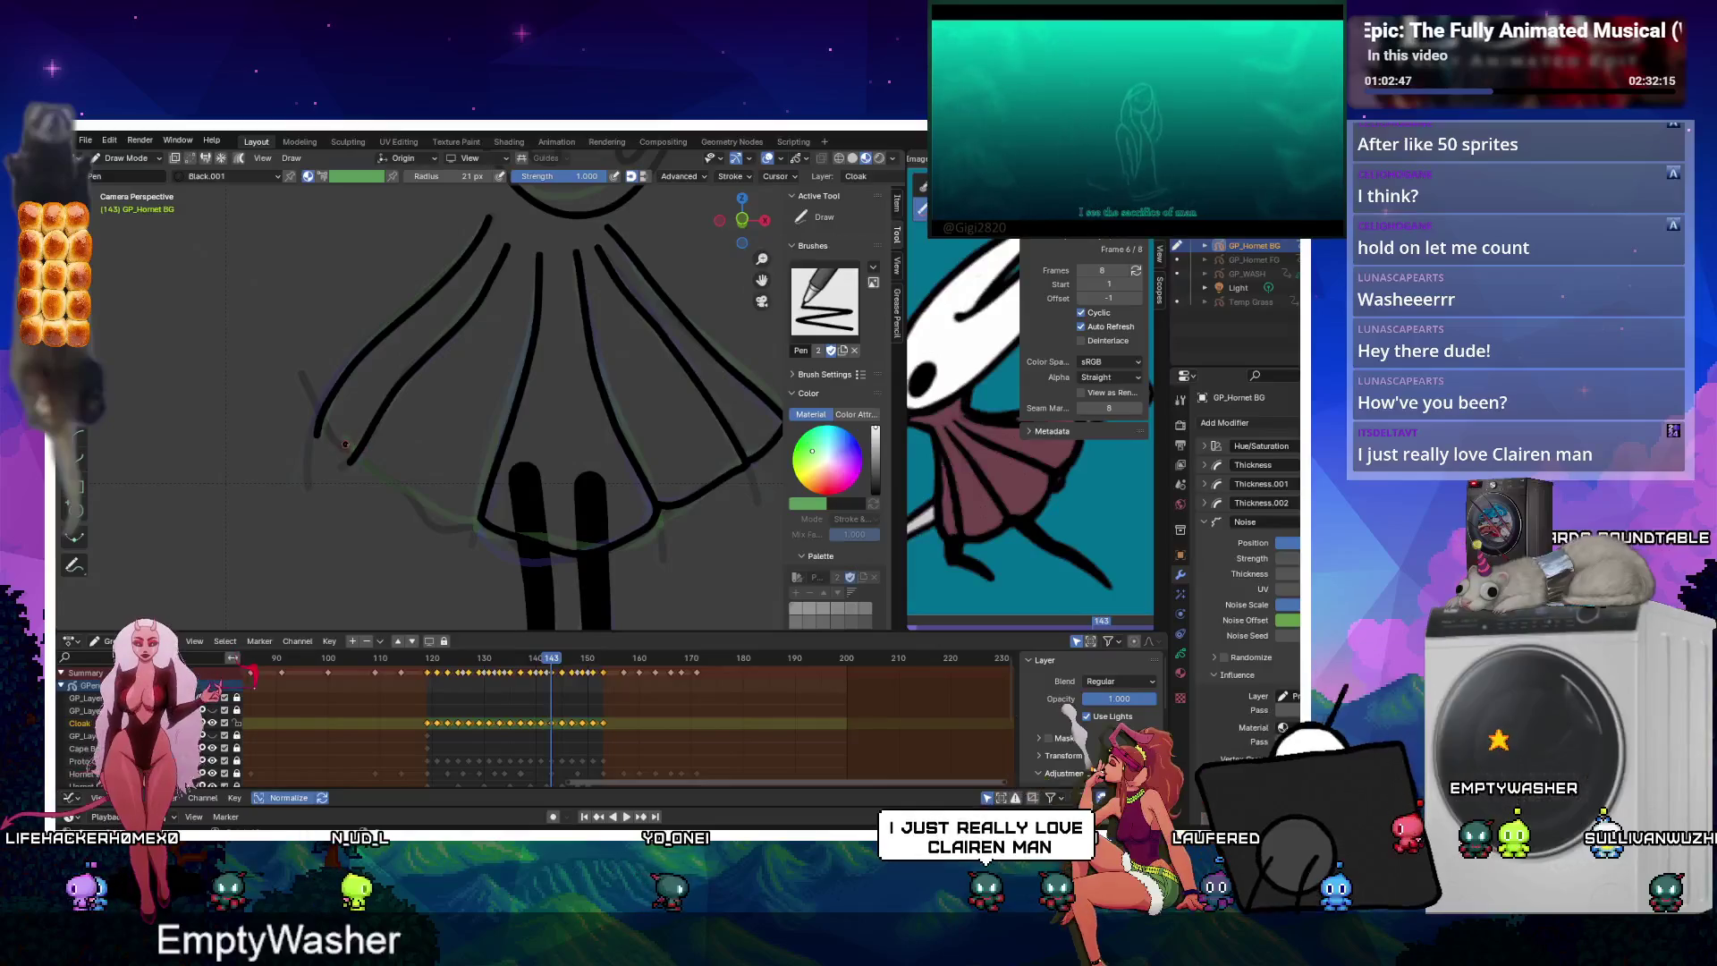
{"action": "key", "text": "Right"}
{"action": "key", "text": "Right"}
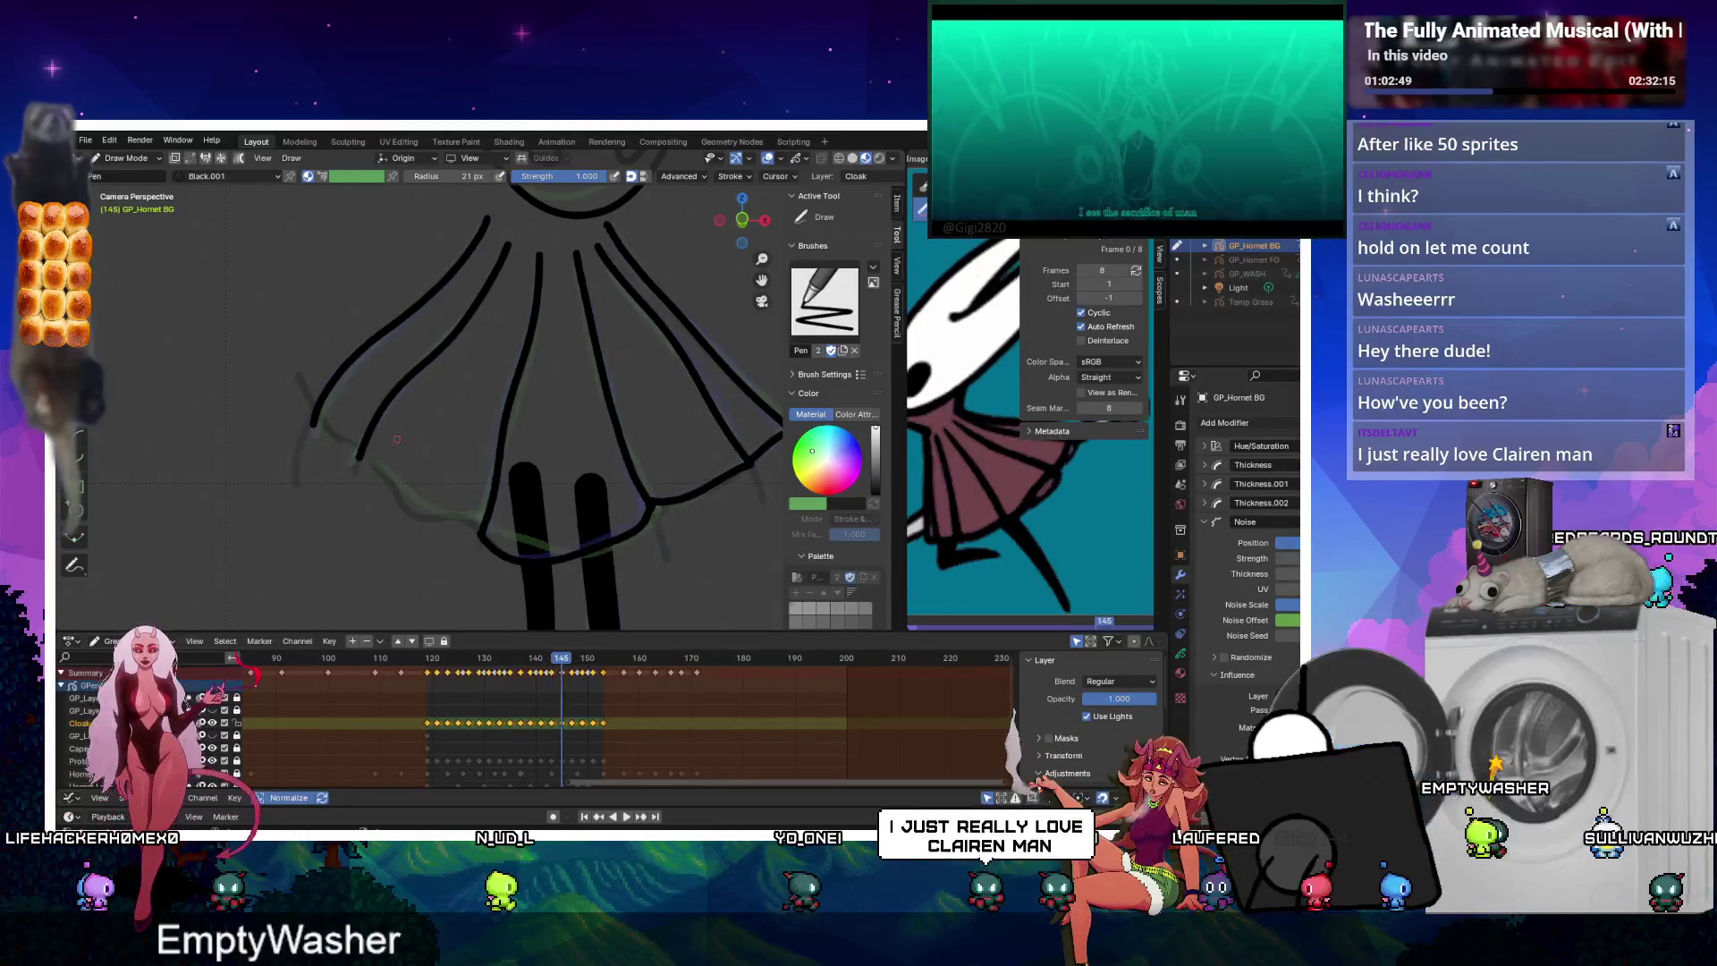
{"action": "left_click_drag", "start_coordinate": [347, 444], "coordinate": [488, 538]}
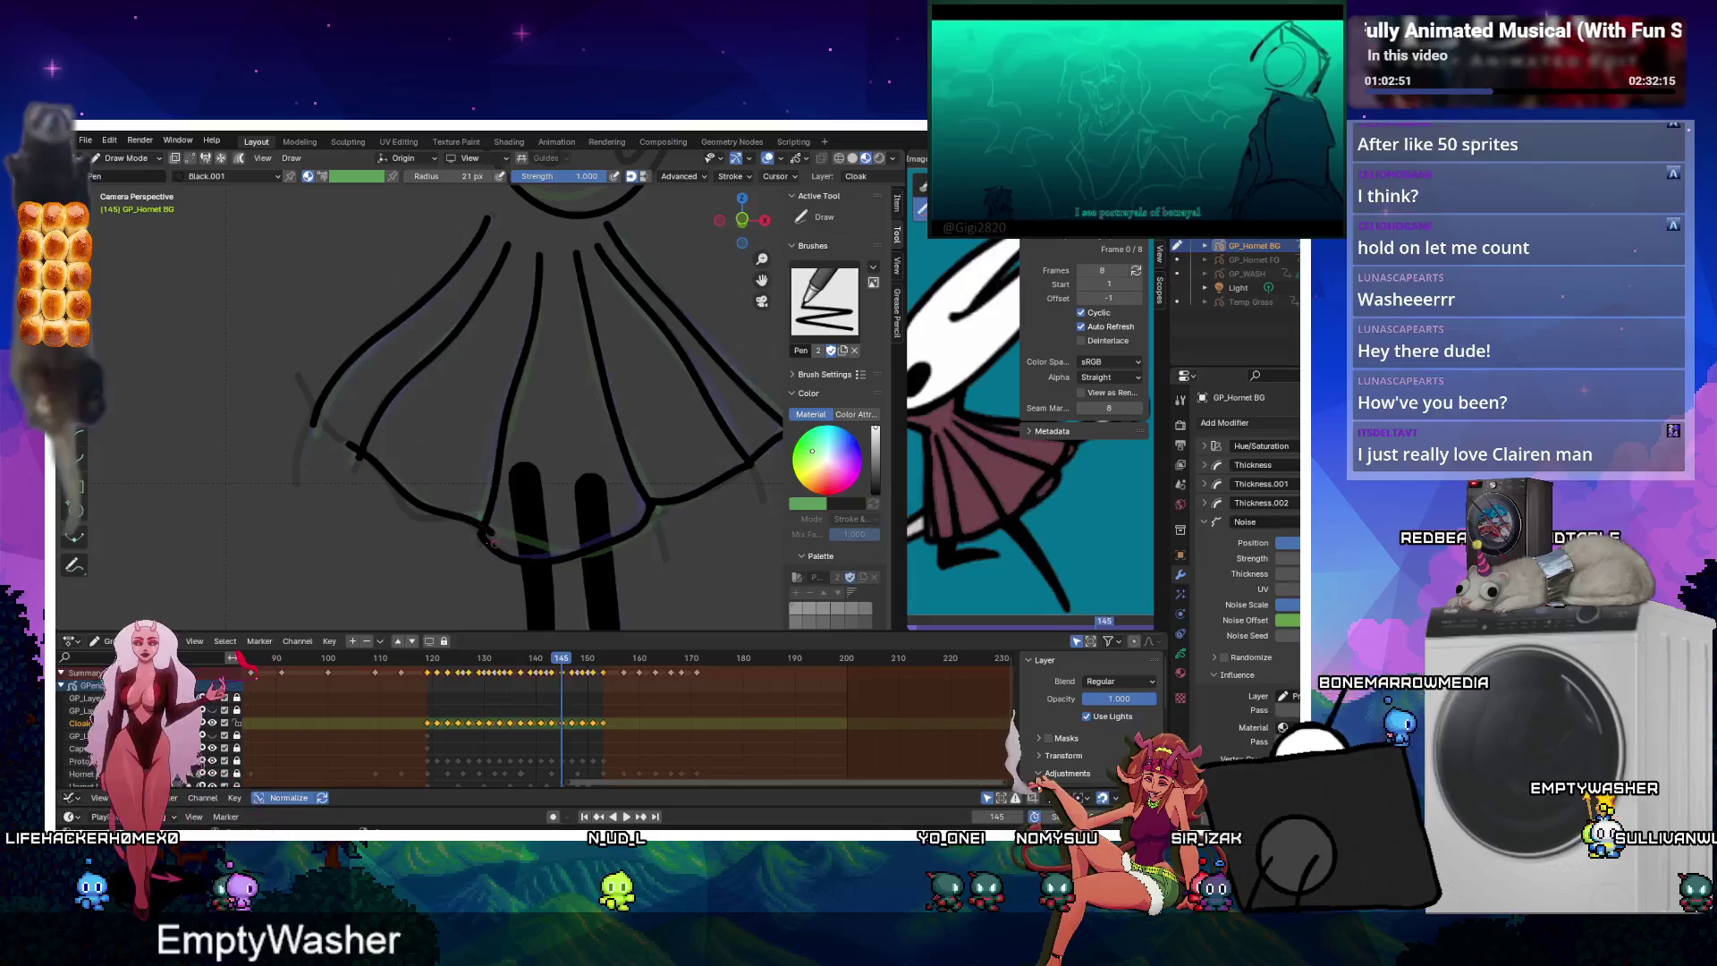
{"action": "key", "text": "Right"}
{"action": "key", "text": "Right"}
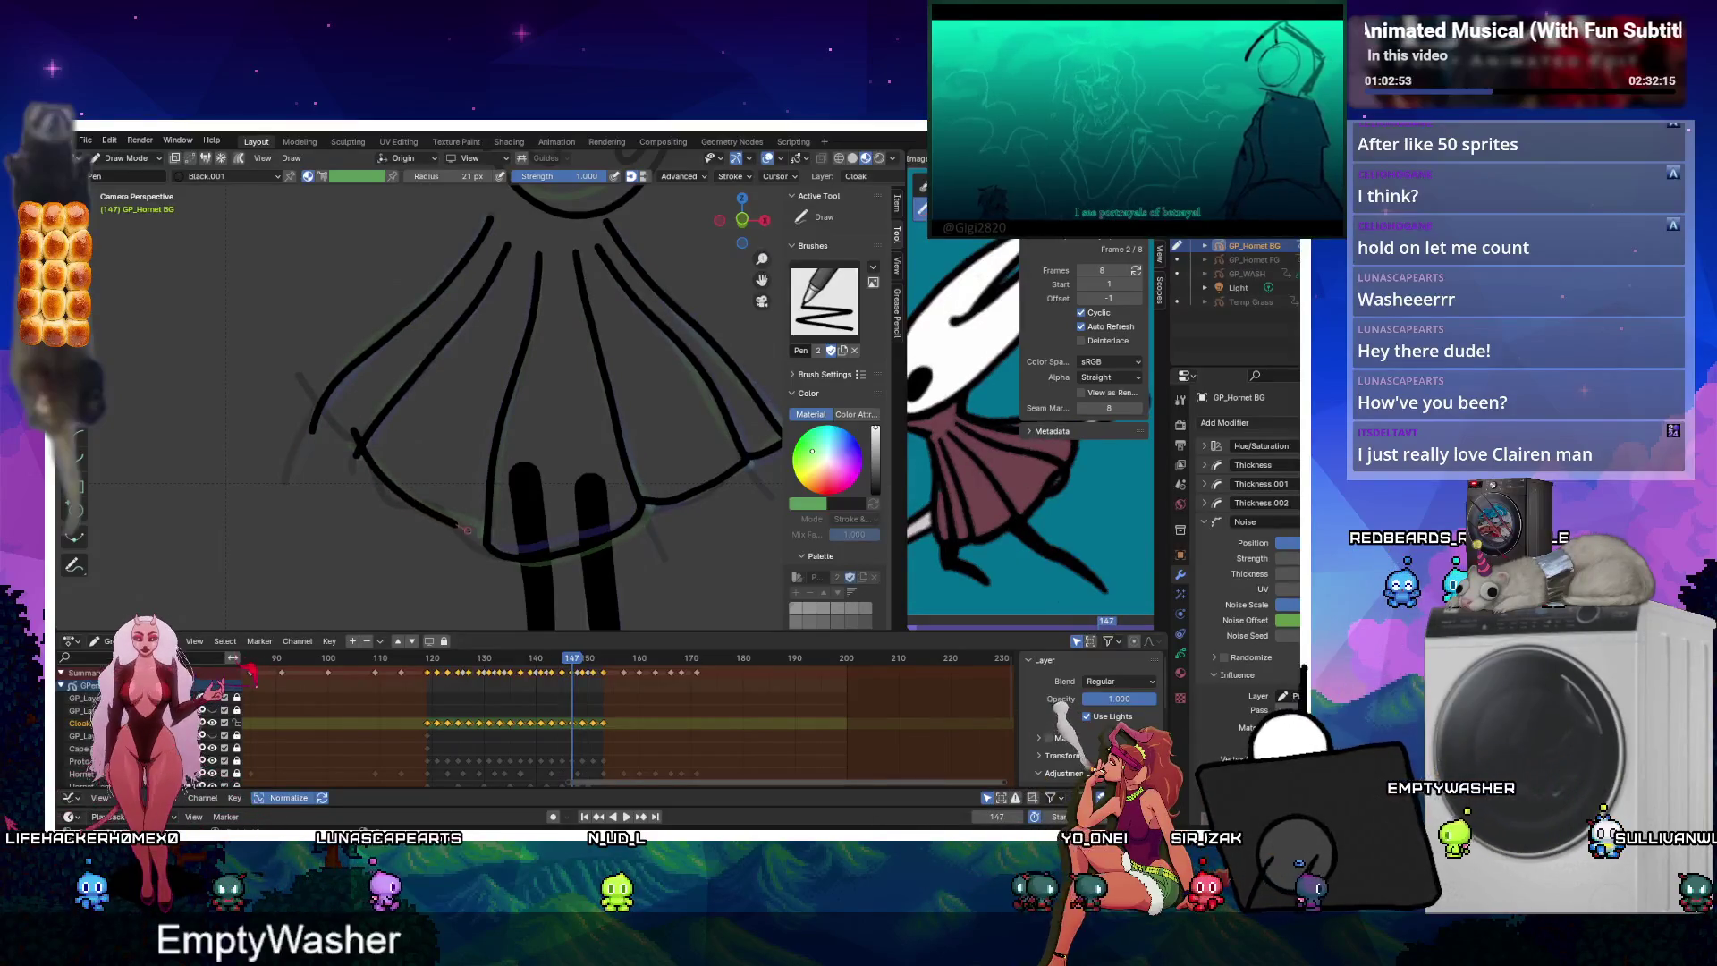
{"action": "key", "text": "Right"}
{"action": "key", "text": "Right"}
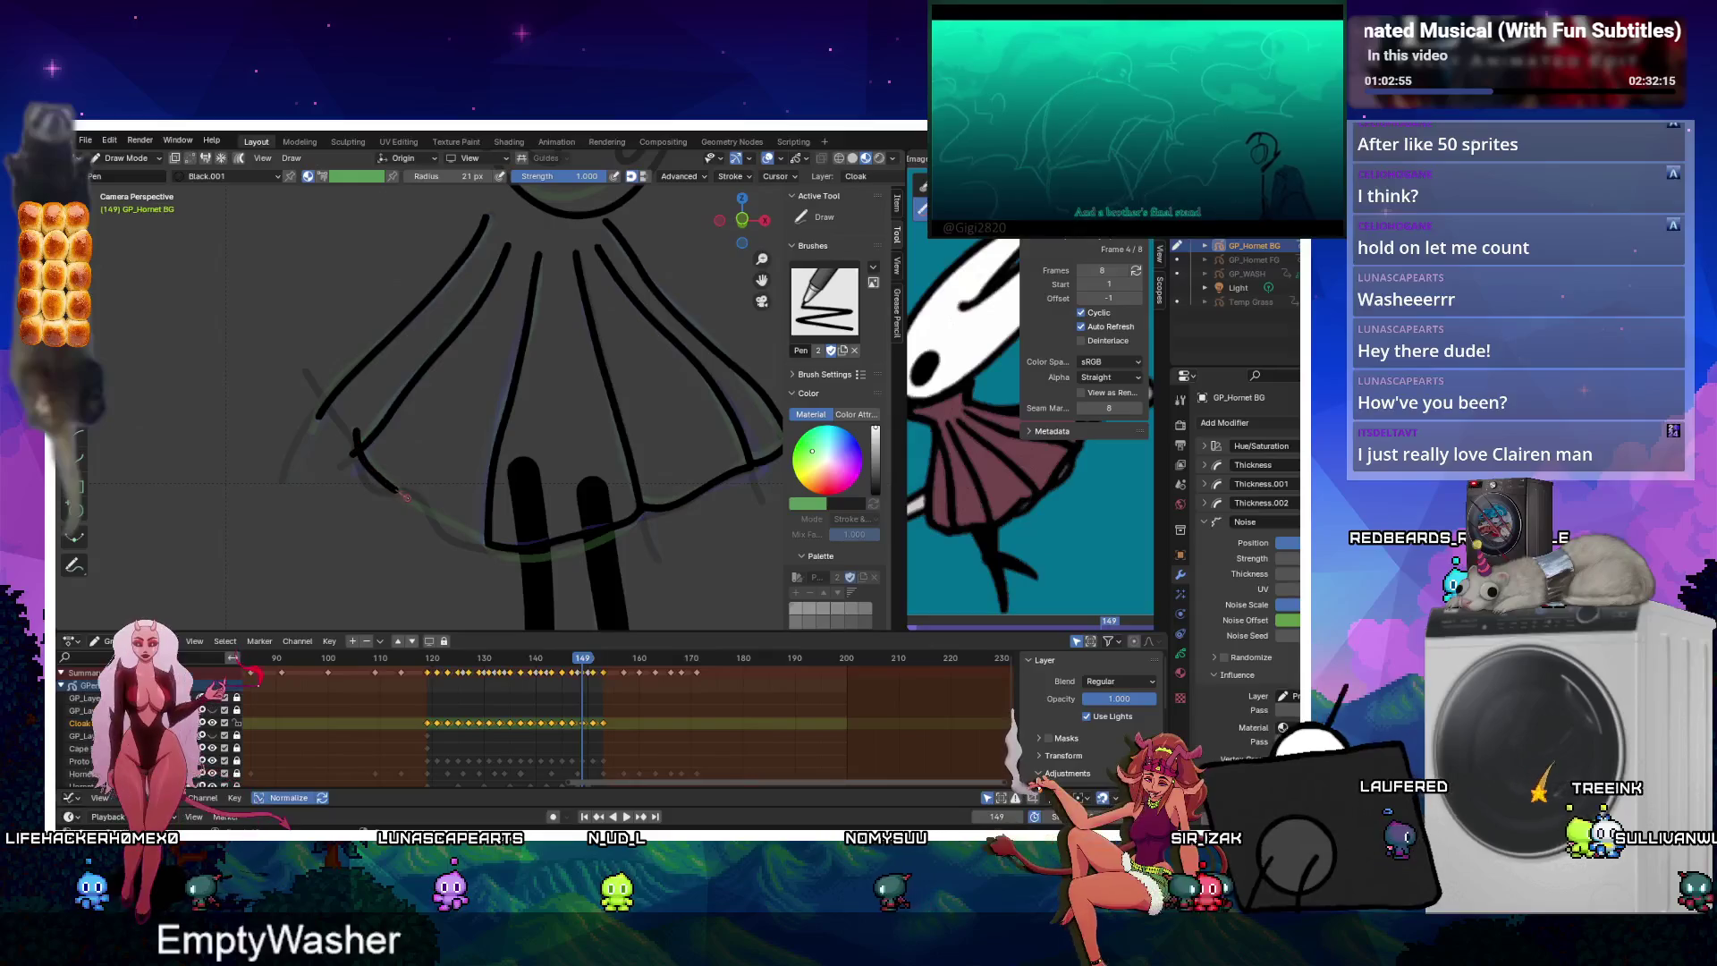
{"action": "key", "text": "Right"}
{"action": "key", "text": "Right"}
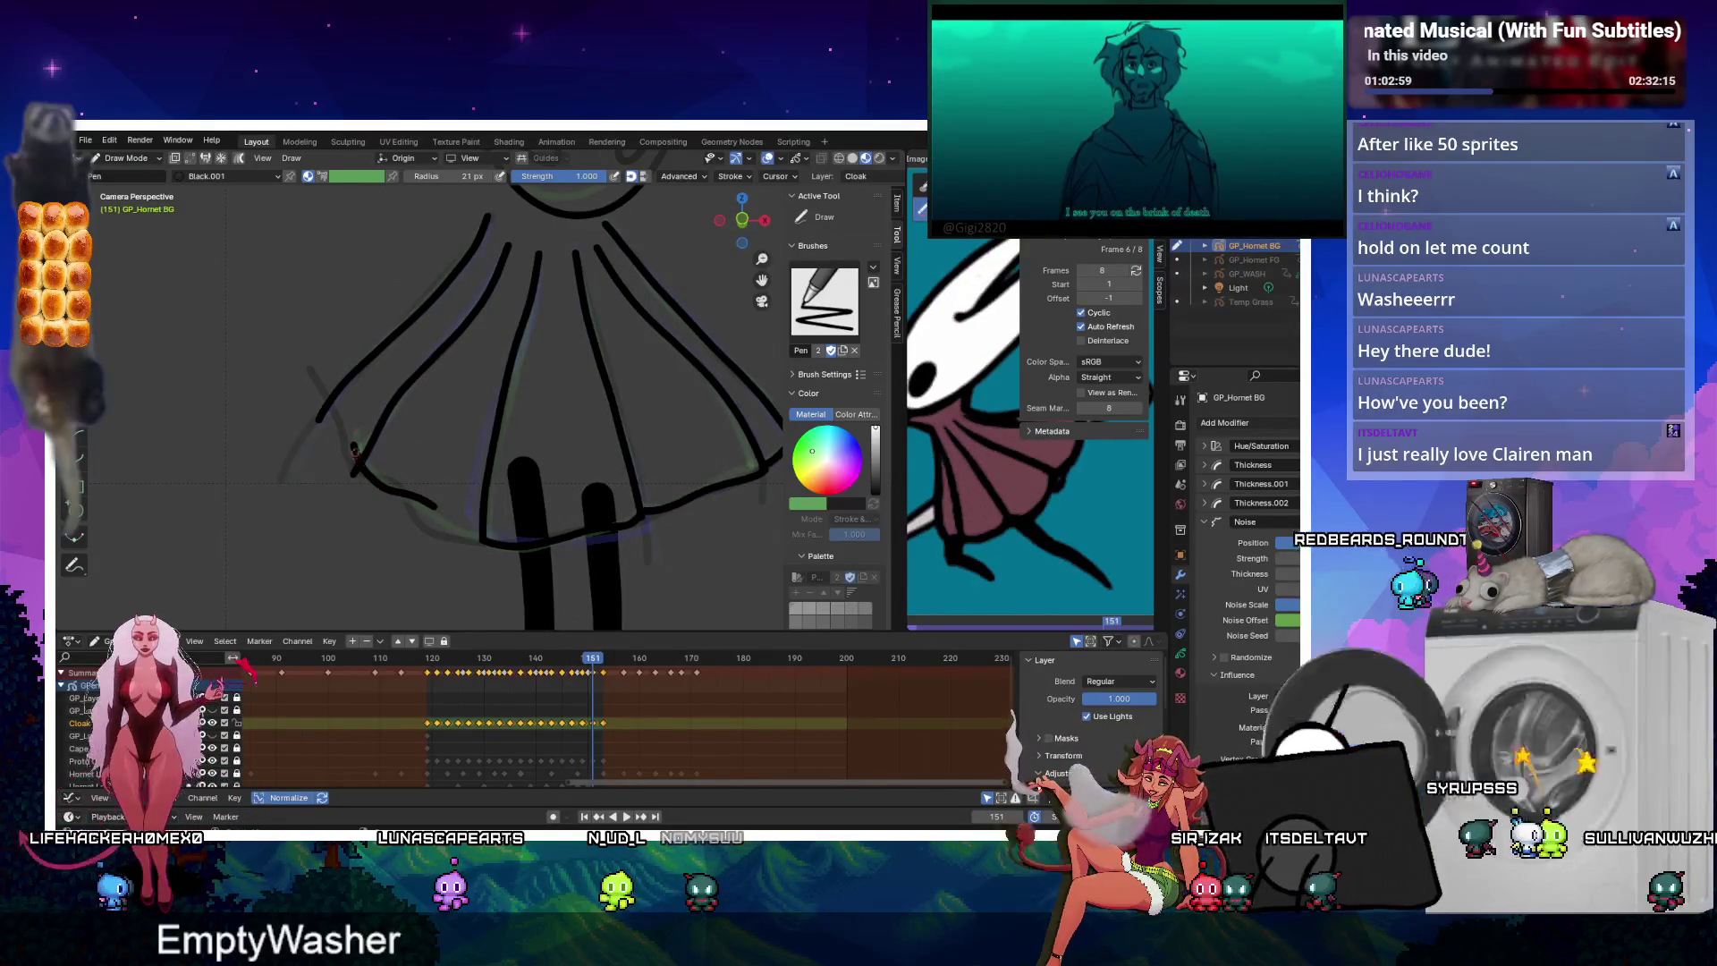
Redraw the lower-left hem on frame 151 down to the bottom edge, then preview playback.
{"action": "key", "text": "ctrl+z"}
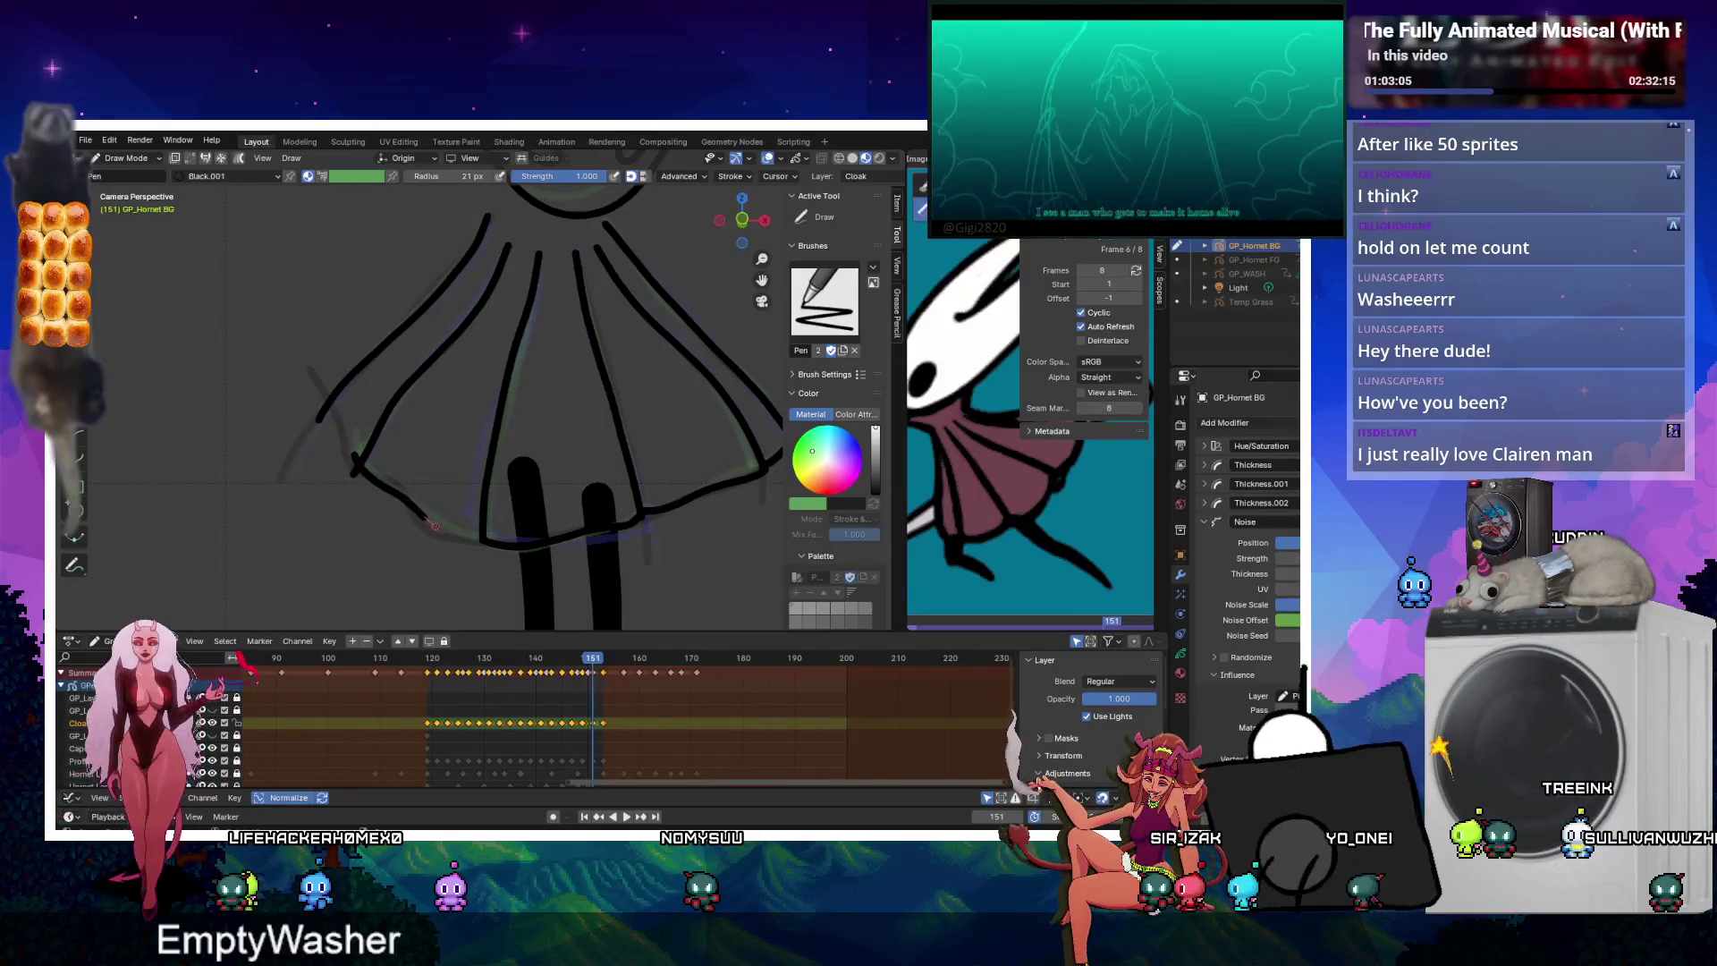
{"action": "left_click_drag", "start_coordinate": [408, 488], "coordinate": [433, 507]}
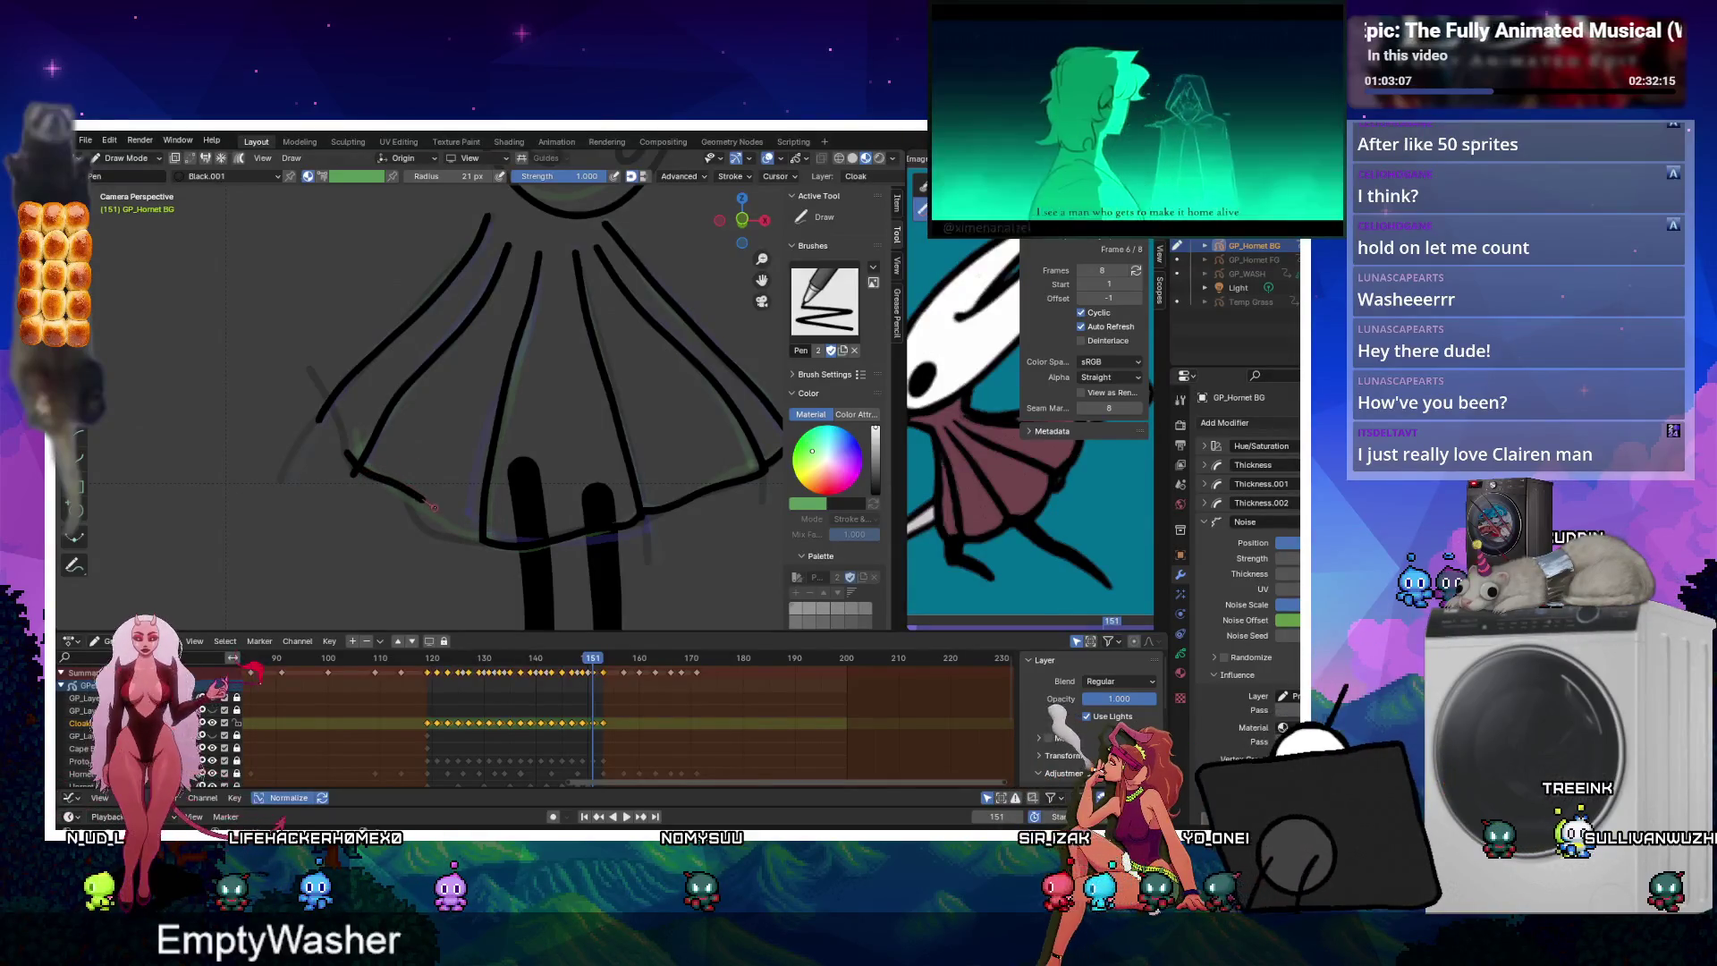
{"action": "key", "text": "ctrl+z"}
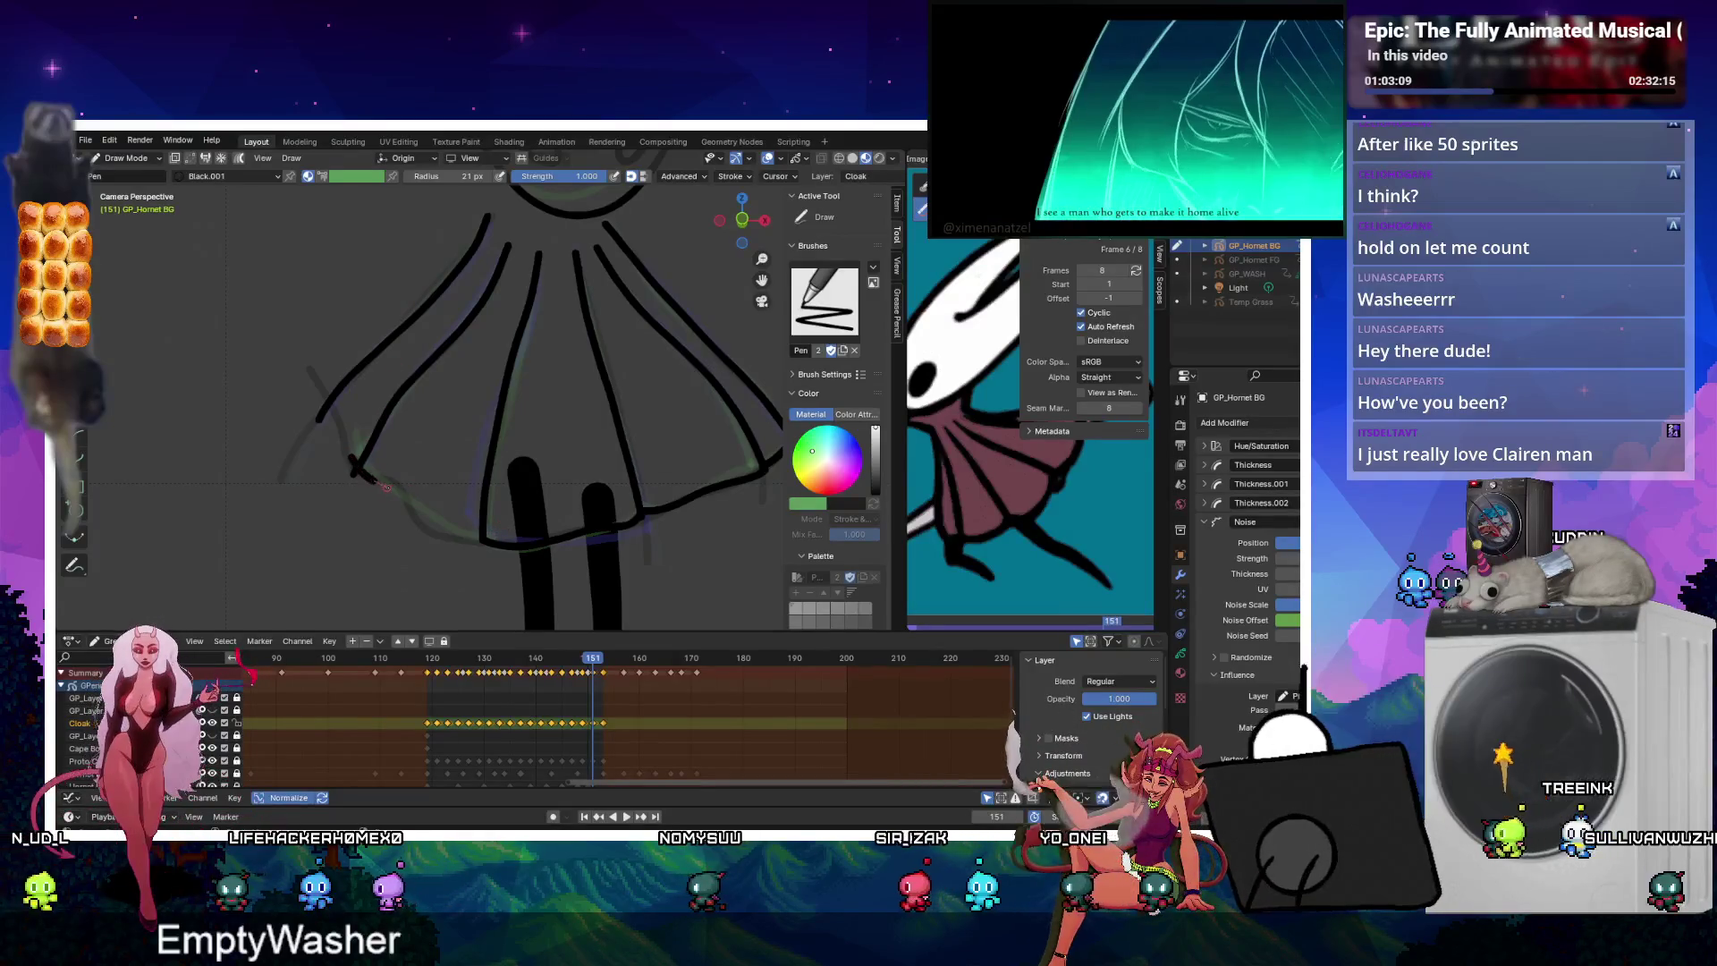
{"action": "left_click_drag", "start_coordinate": [358, 469], "coordinate": [496, 532]}
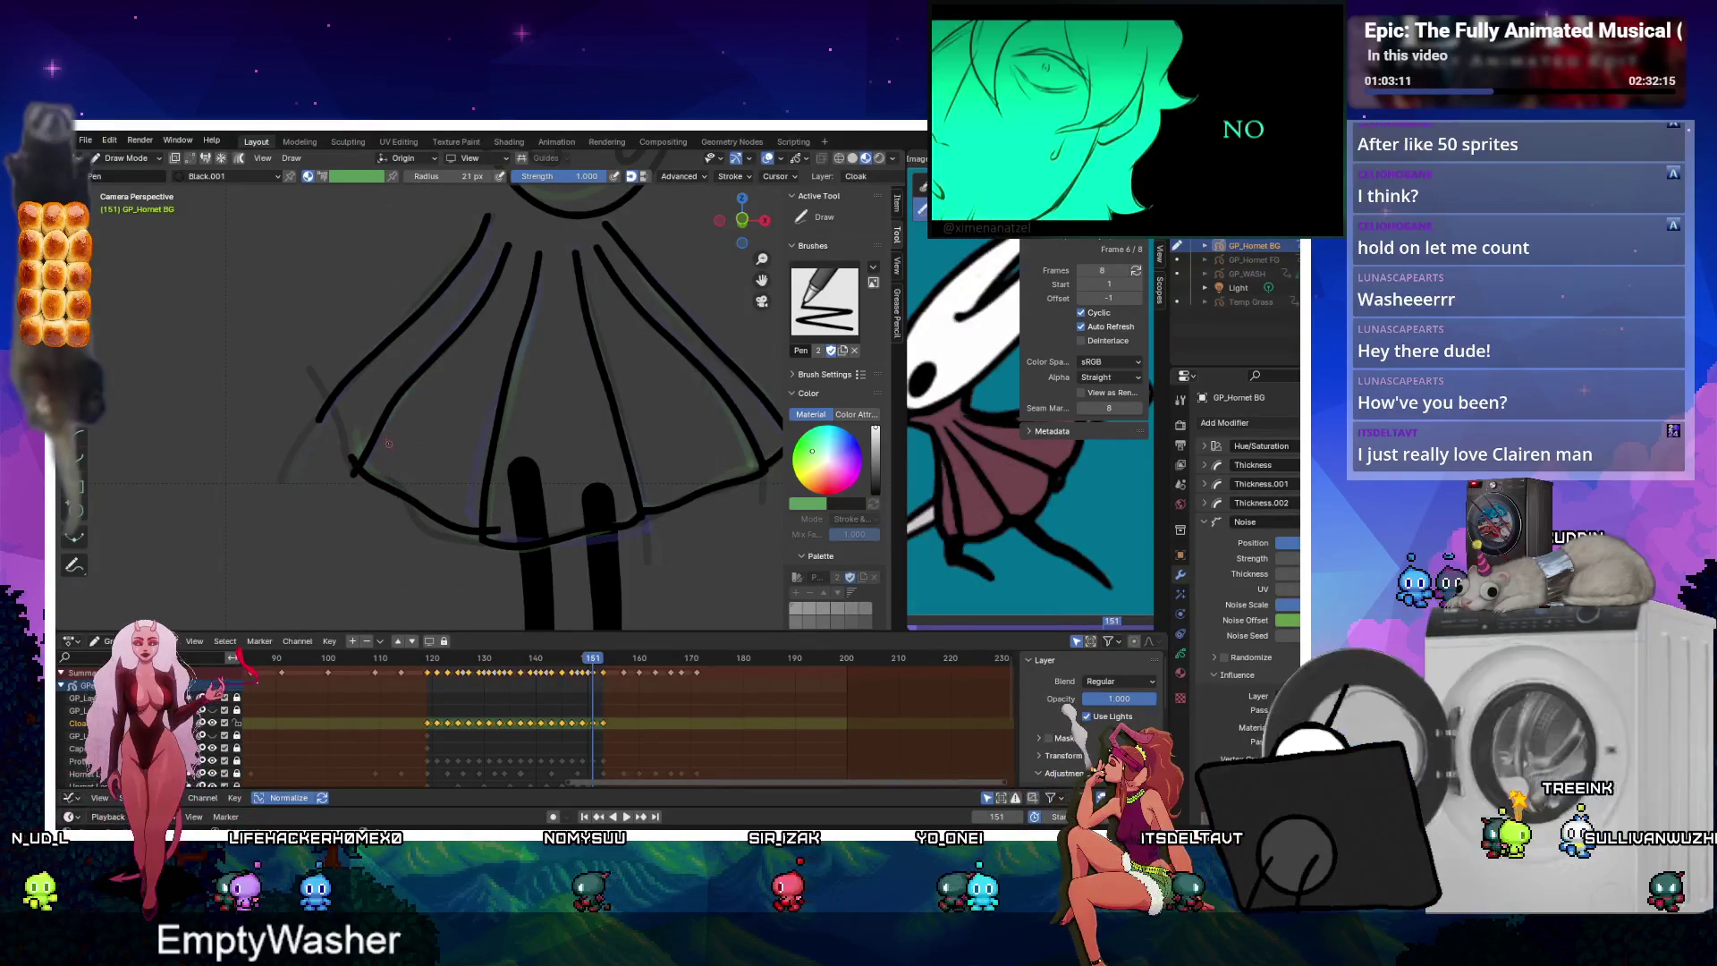
{"action": "key", "text": "Left"}
{"action": "key", "text": "Left"}
{"action": "key", "text": "Left"}
{"action": "key", "text": "space"}
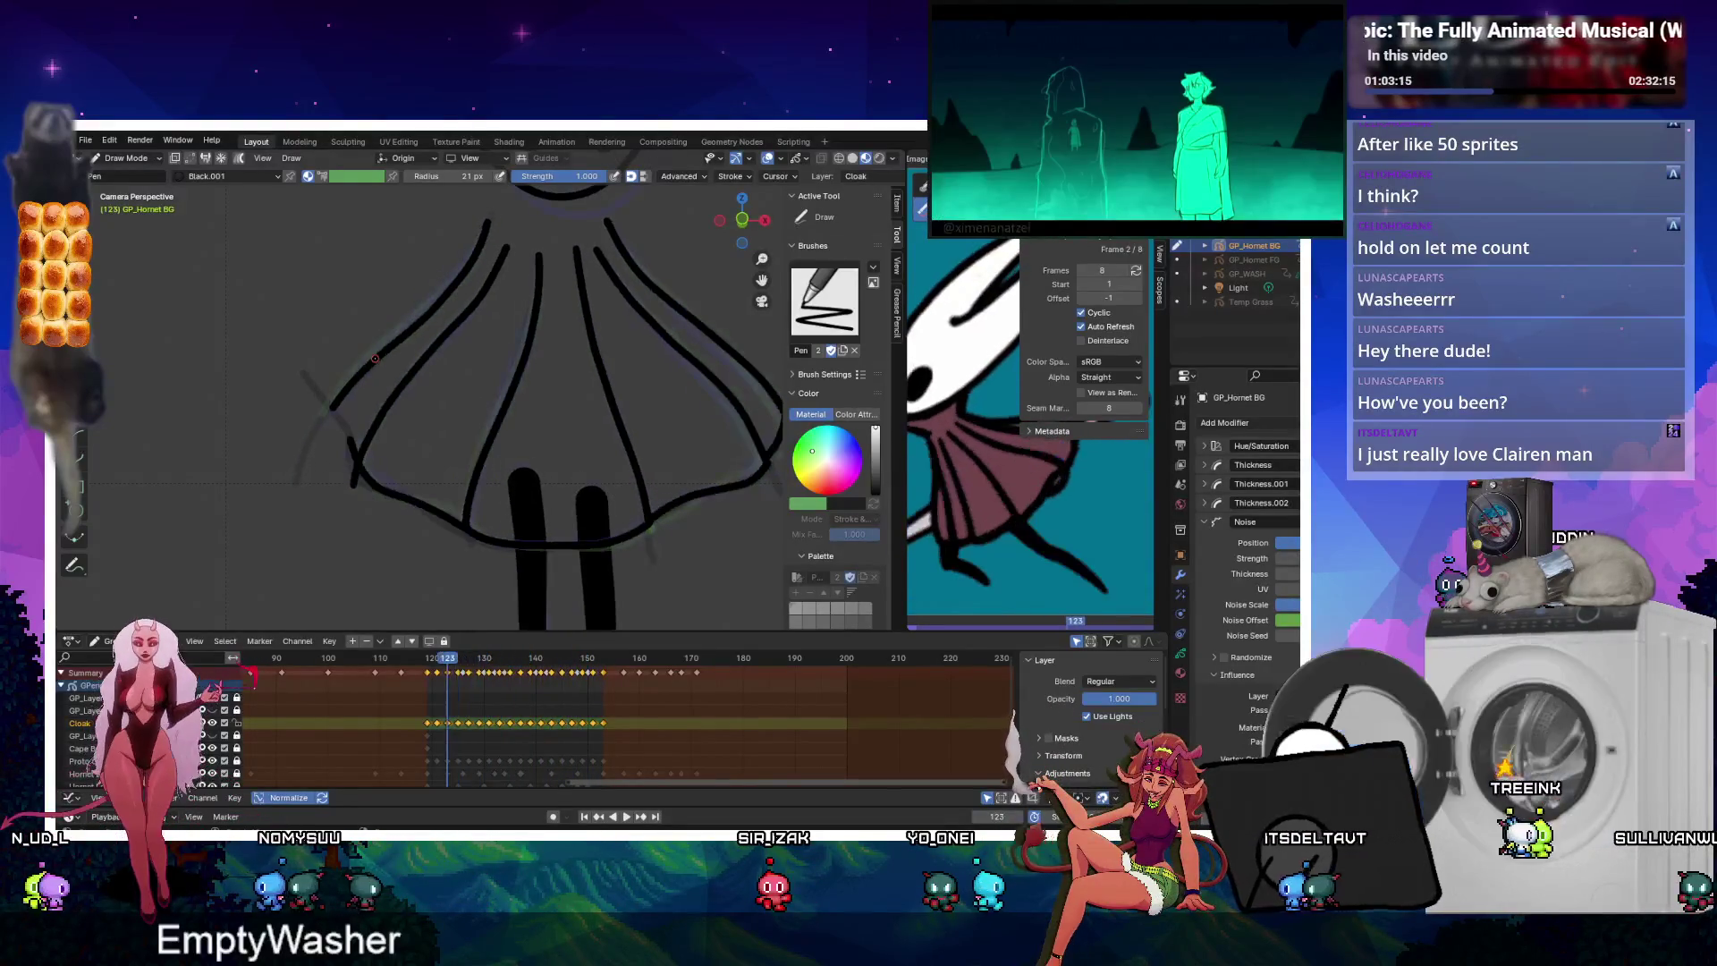
{"action": "key", "text": "space"}
Switch to the Cutter and review the cloak keyframes from 121 through 139.
{"action": "key", "text": "k"}
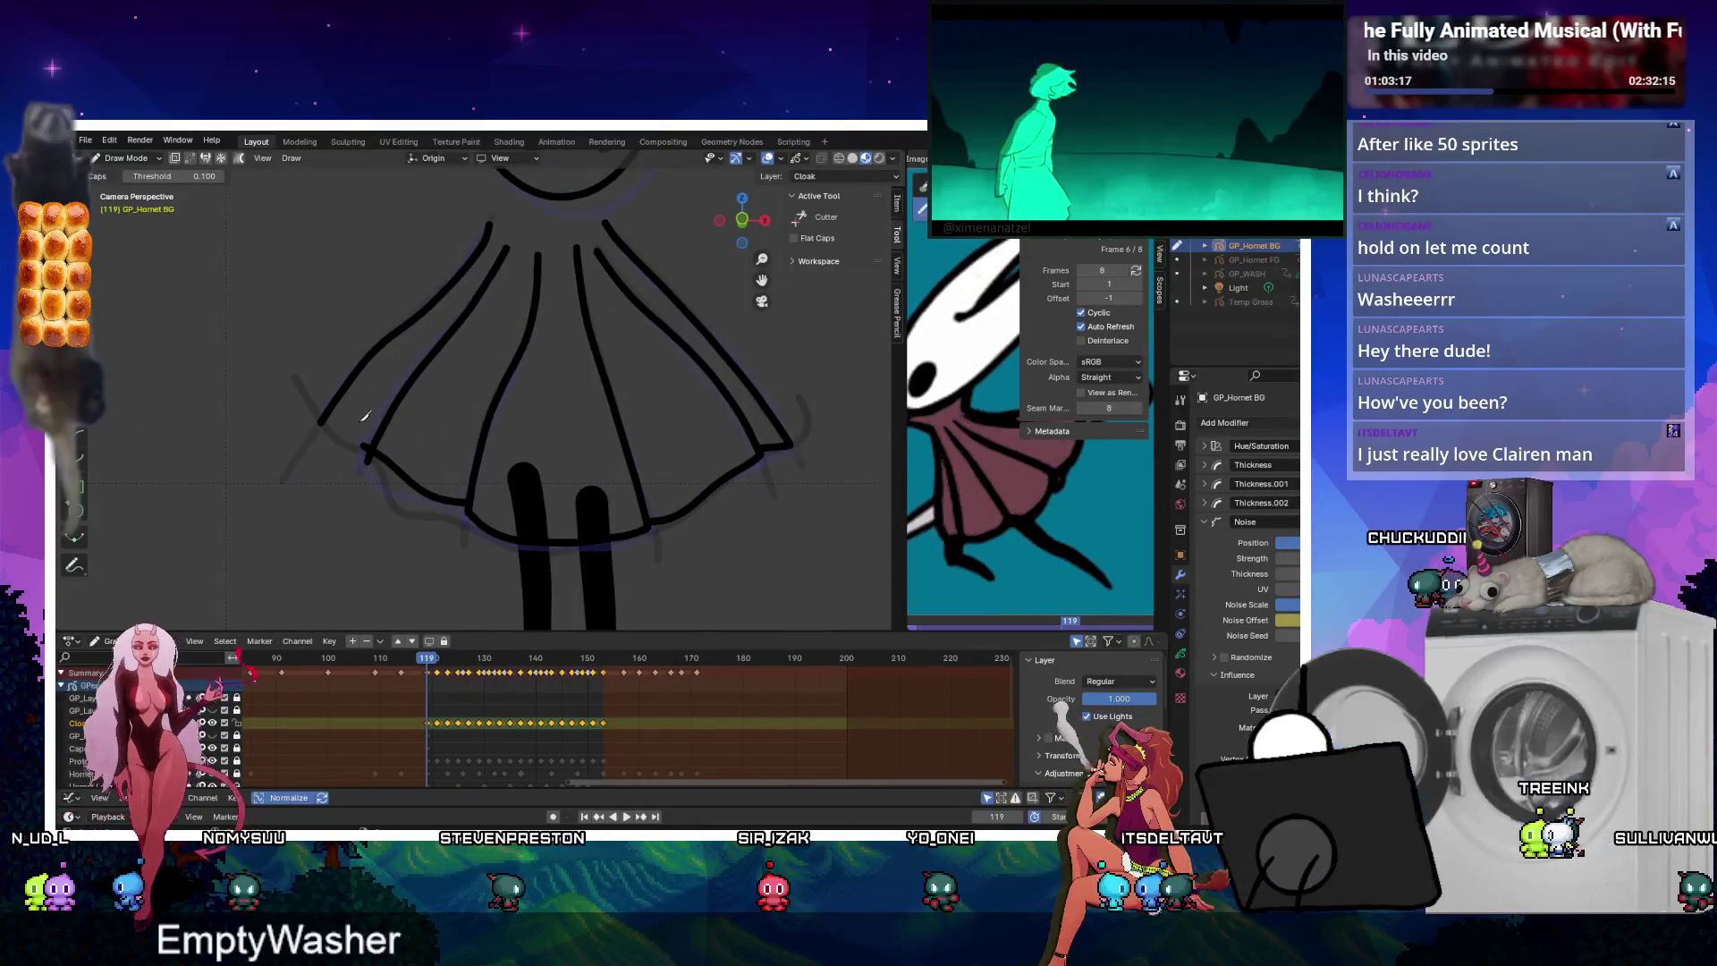
{"action": "key", "text": "Right"}
{"action": "key", "text": "Right"}
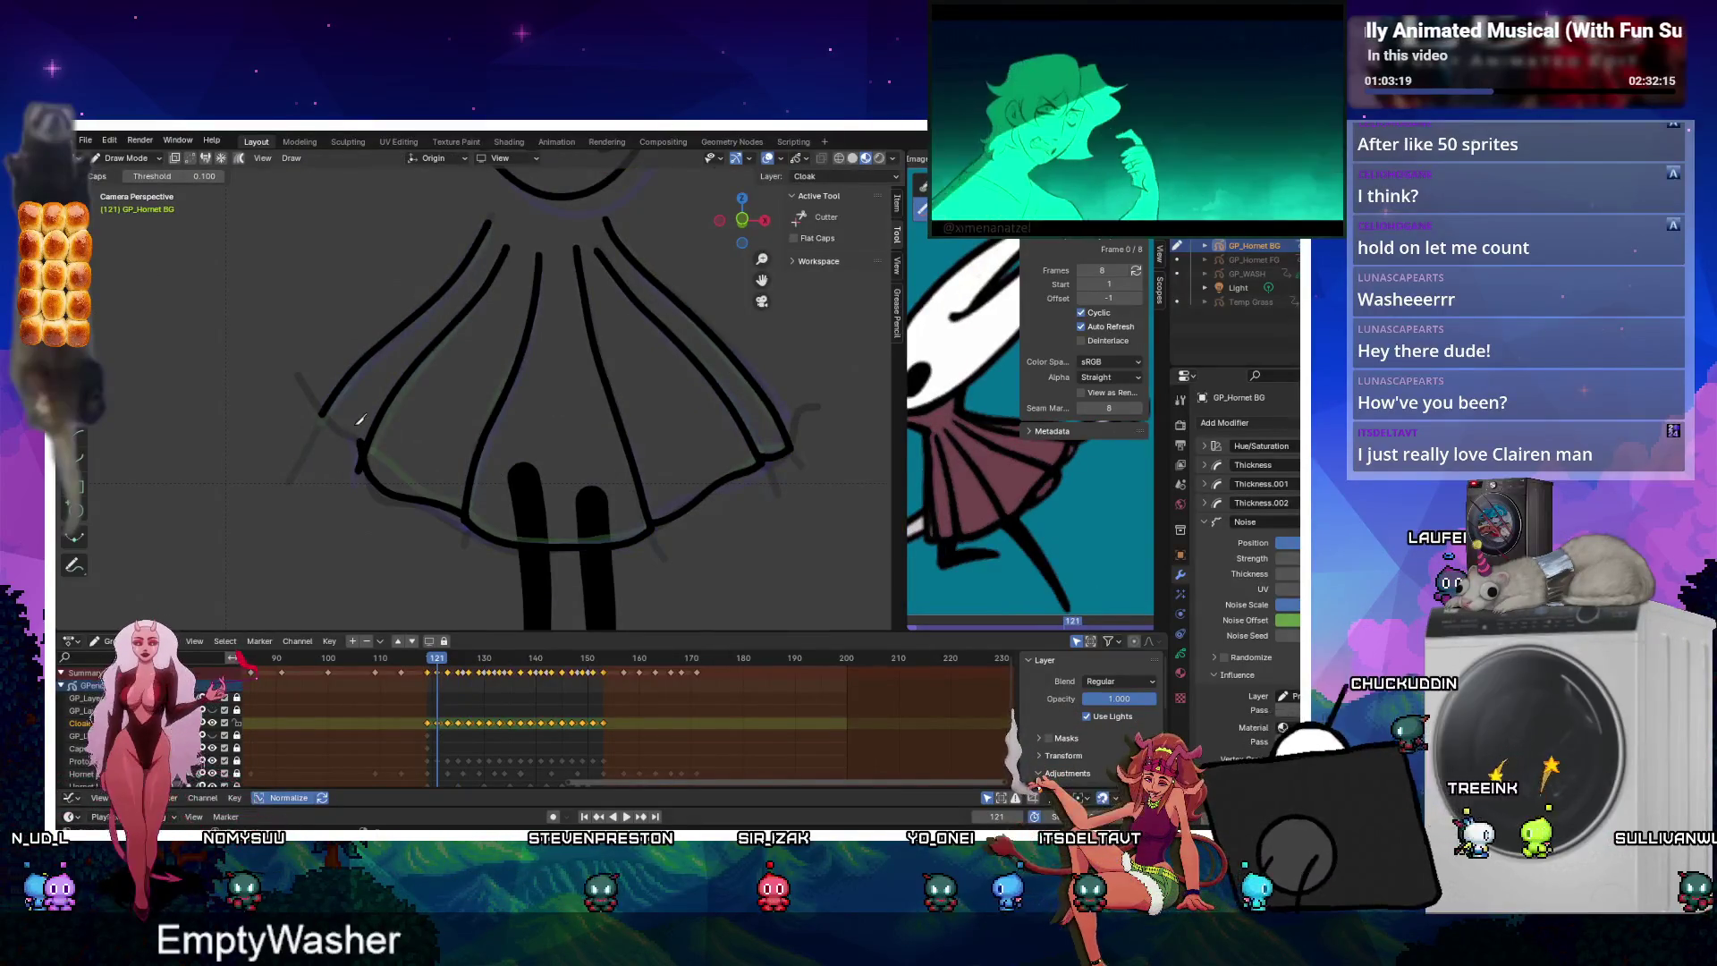
{"action": "key", "text": "Right"}
{"action": "key", "text": "Right"}
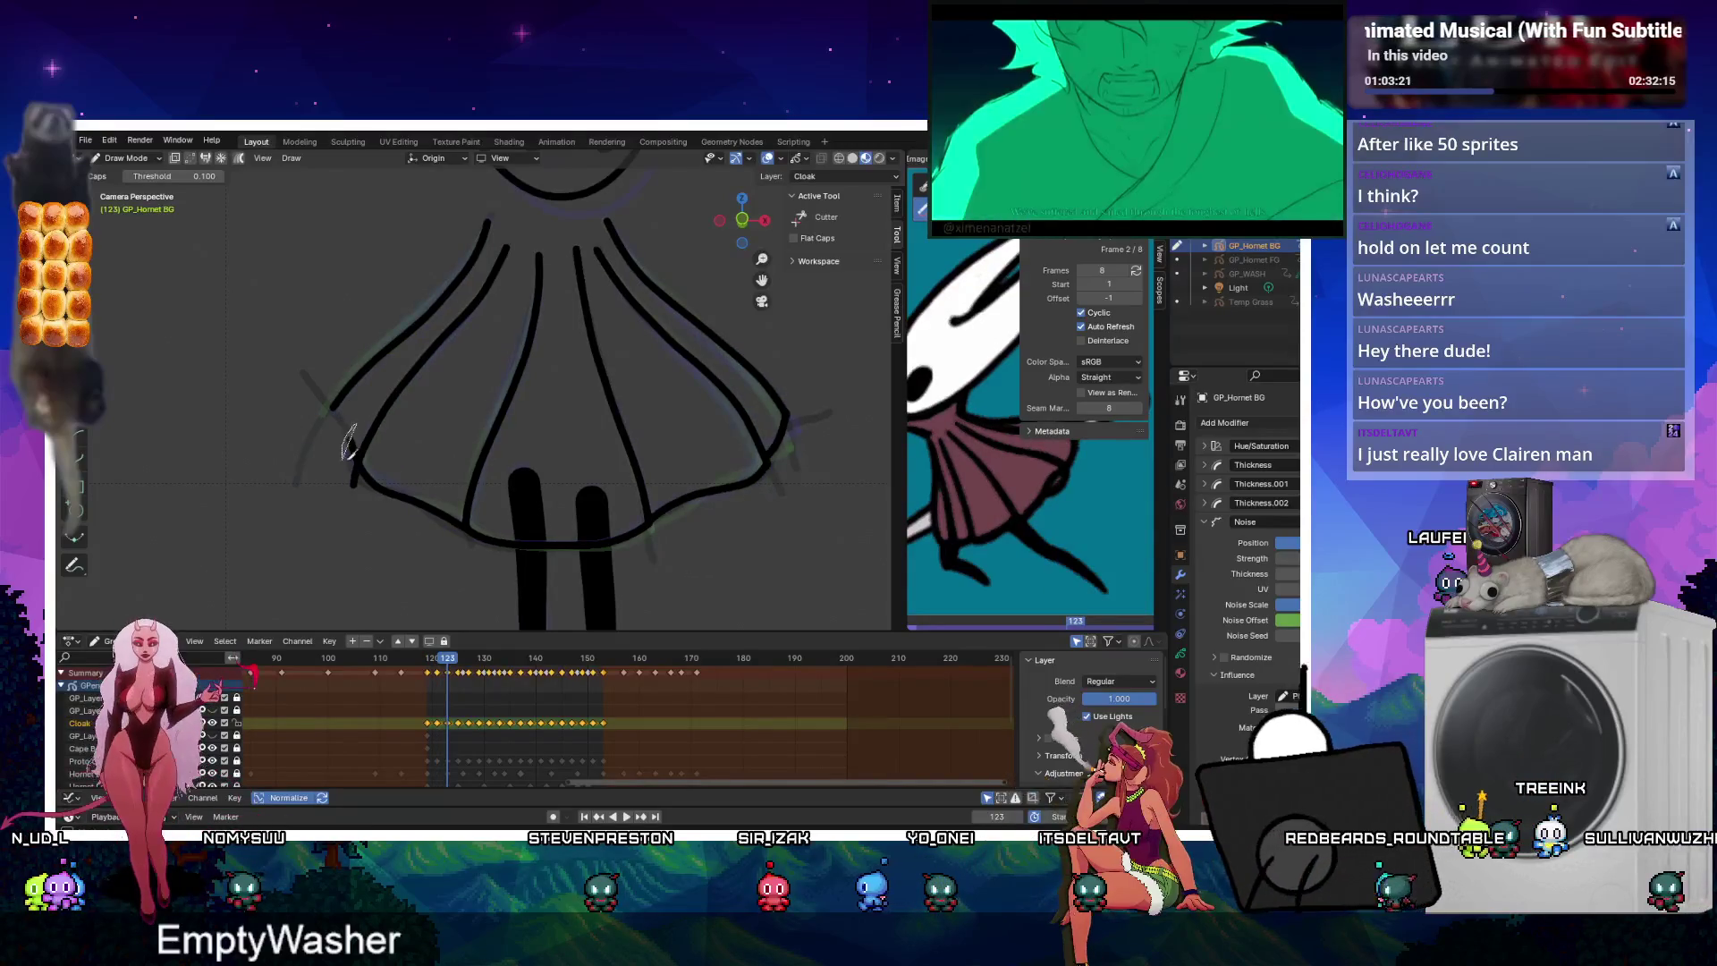
{"action": "key", "text": "Right"}
{"action": "key", "text": "Right"}
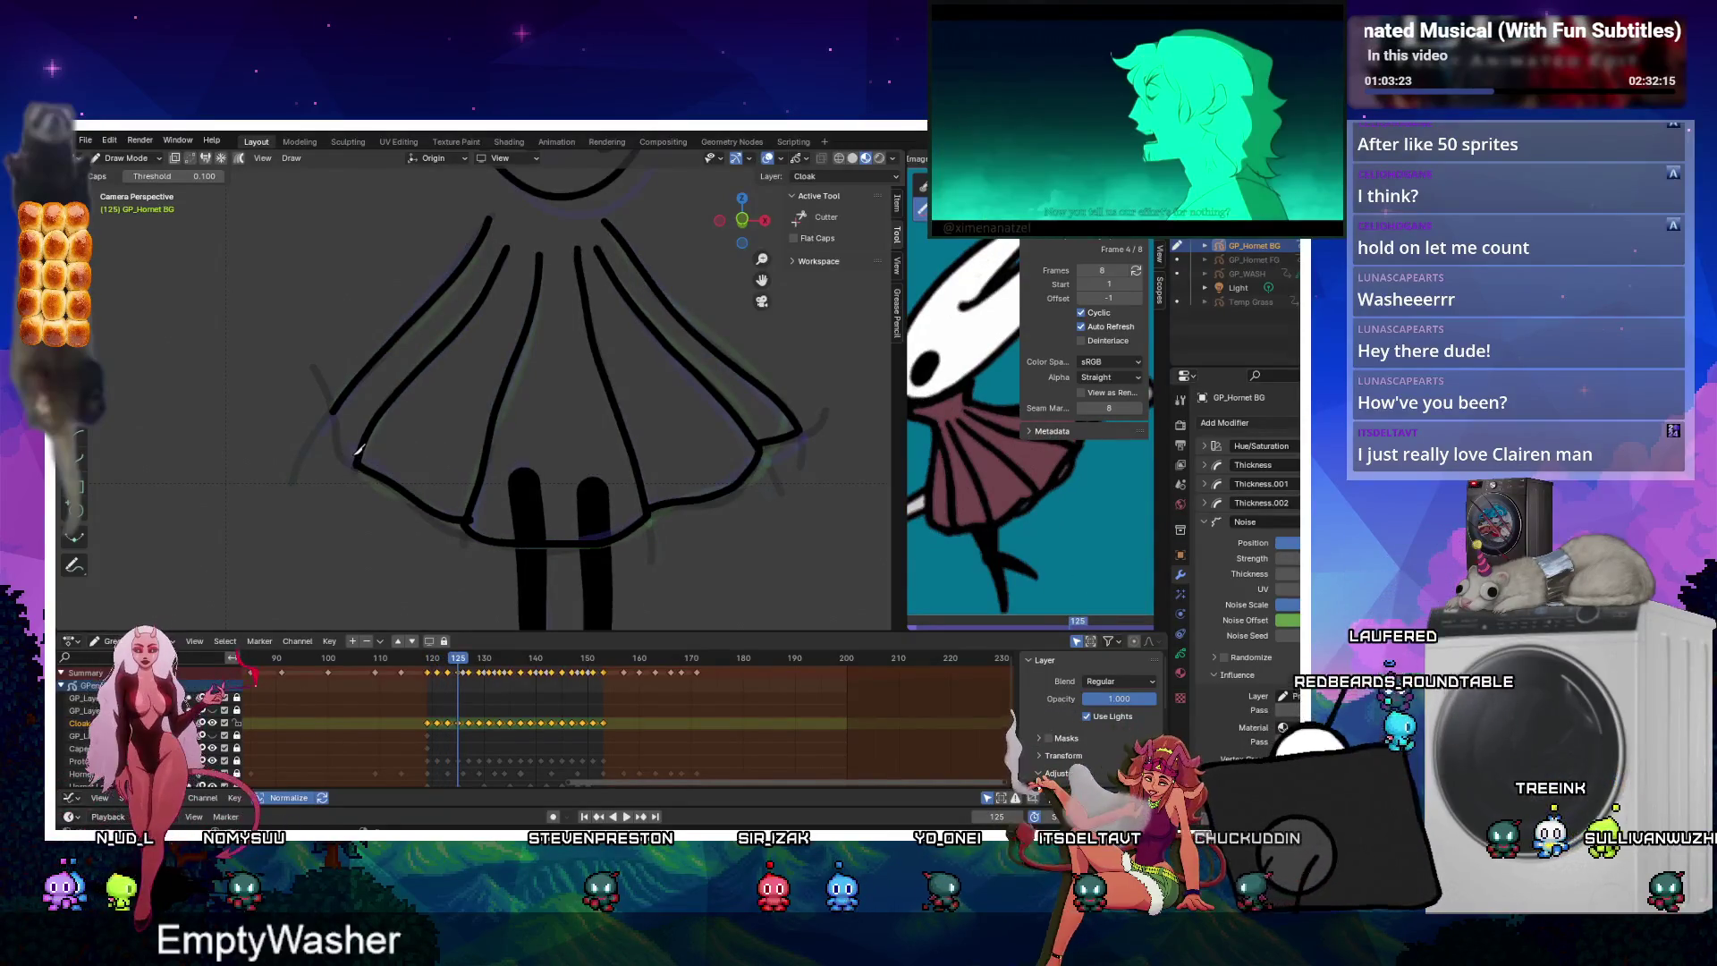
{"action": "key", "text": "Right"}
{"action": "key", "text": "Right"}
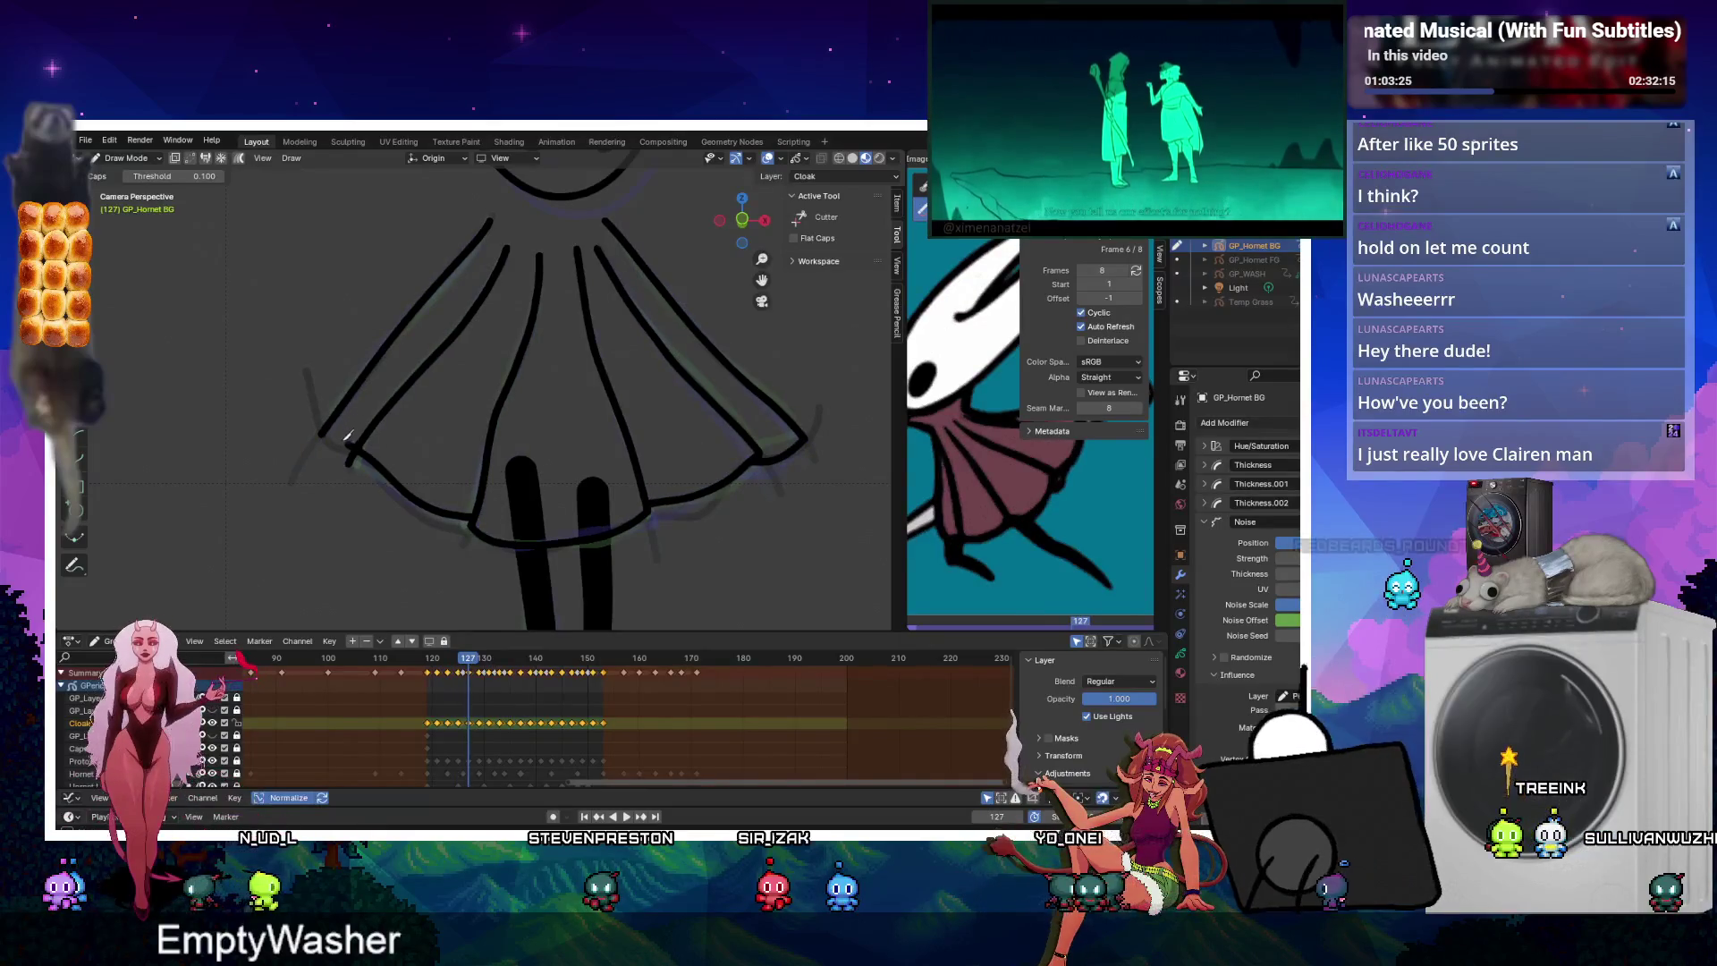
{"action": "key", "text": "Right"}
{"action": "key", "text": "Right"}
{"action": "key", "text": "Right"}
{"action": "key", "text": "Right"}
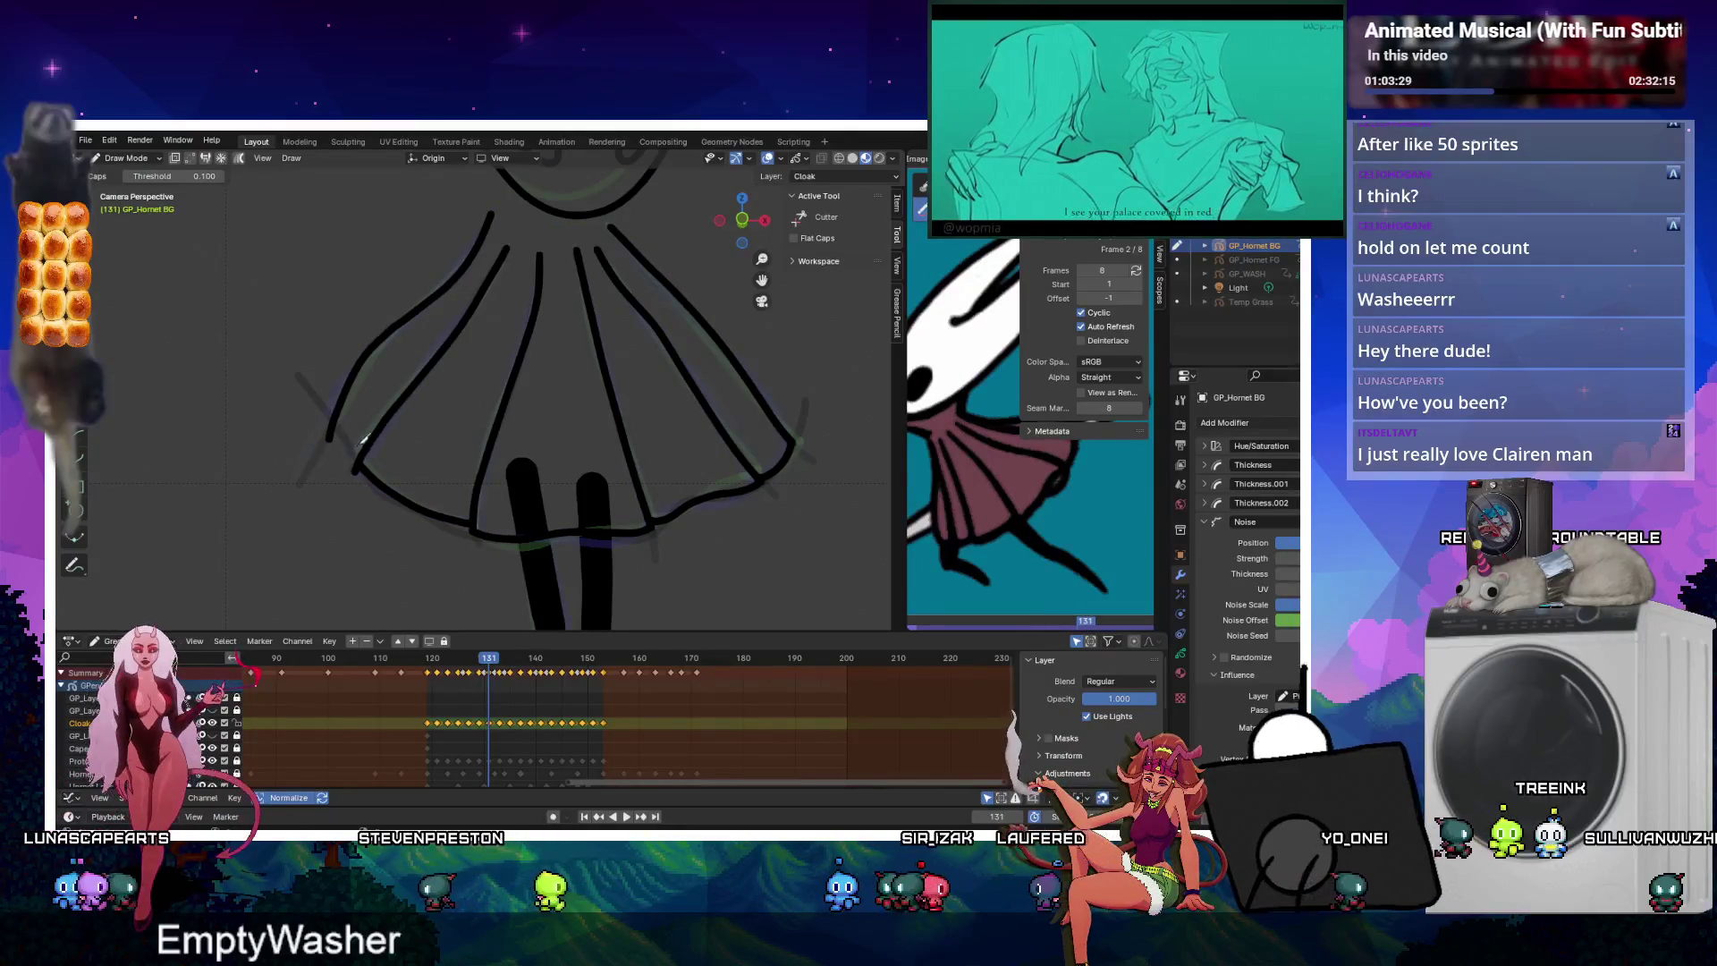
{"action": "key", "text": "Right"}
{"action": "key", "text": "Right"}
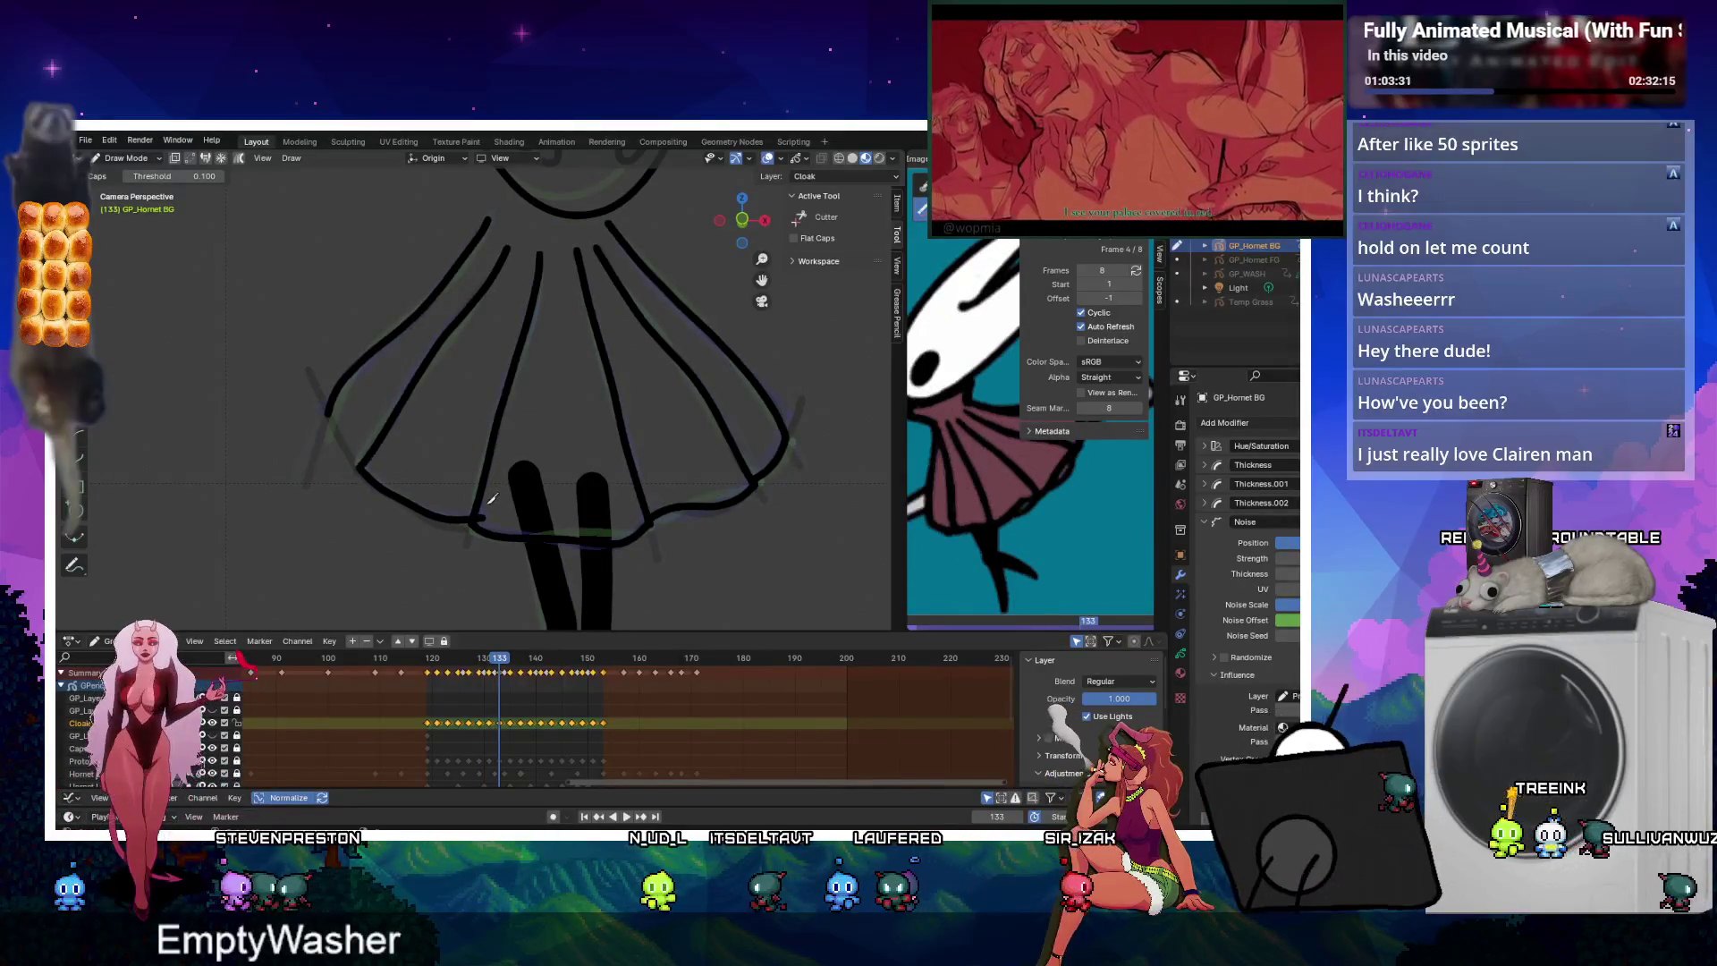
{"action": "key", "text": "Right"}
{"action": "key", "text": "Right"}
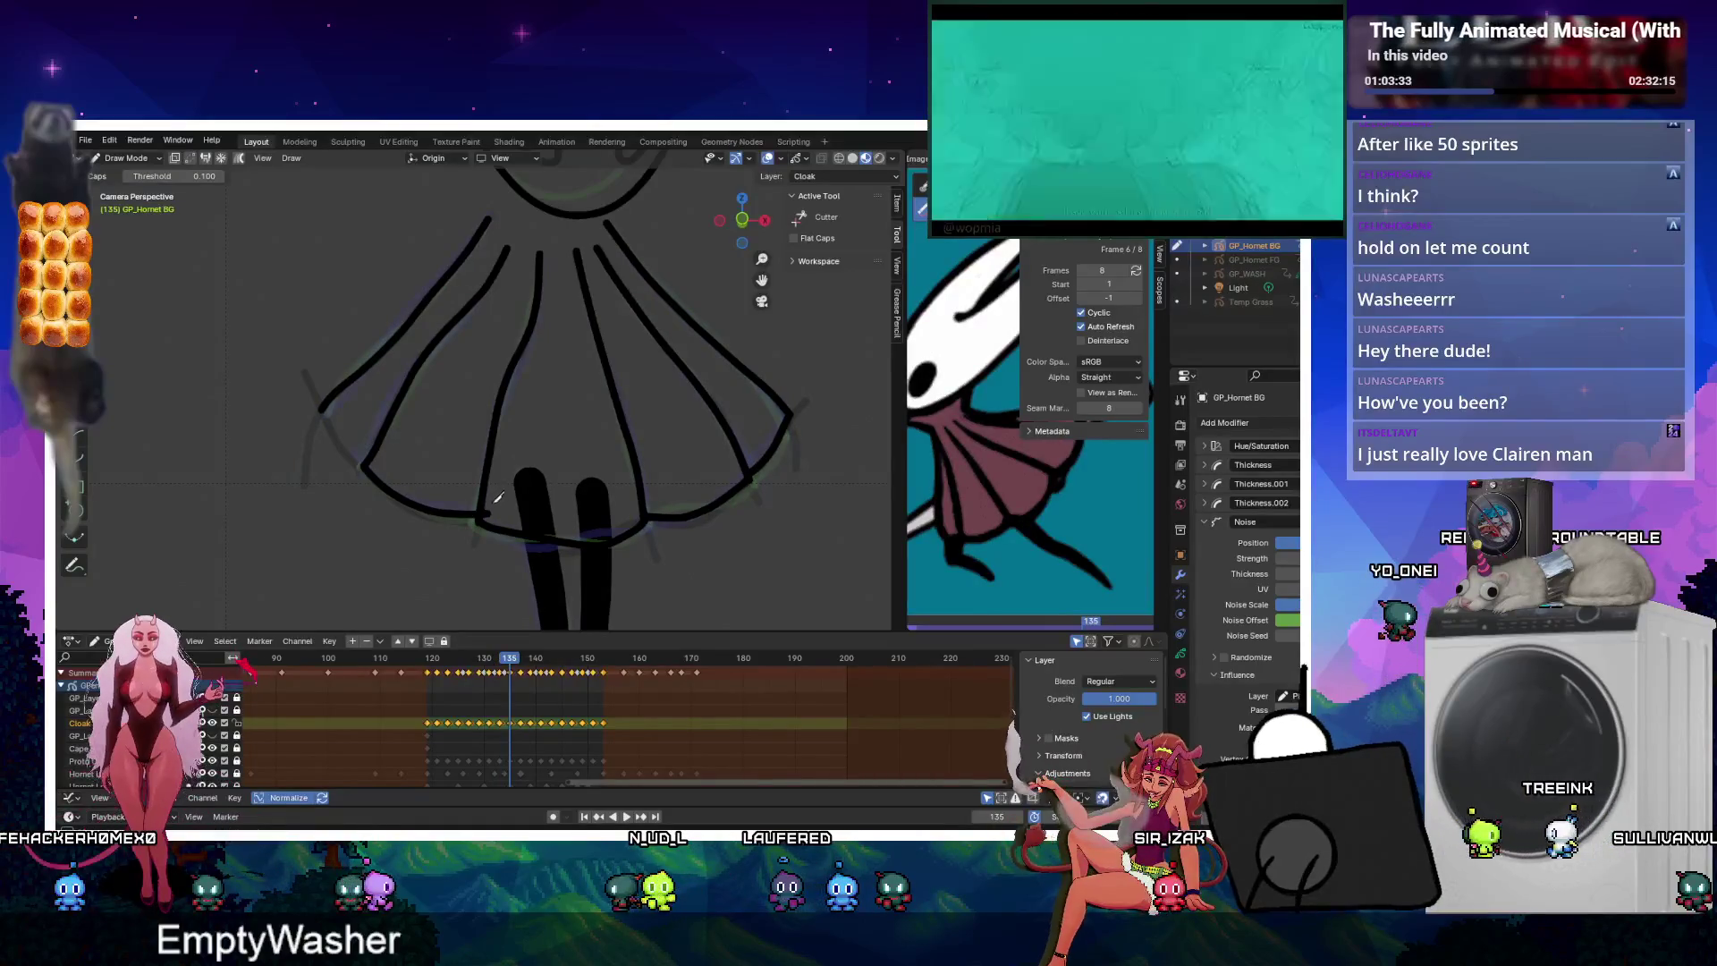
{"action": "key", "text": "Right"}
{"action": "key", "text": "Right"}
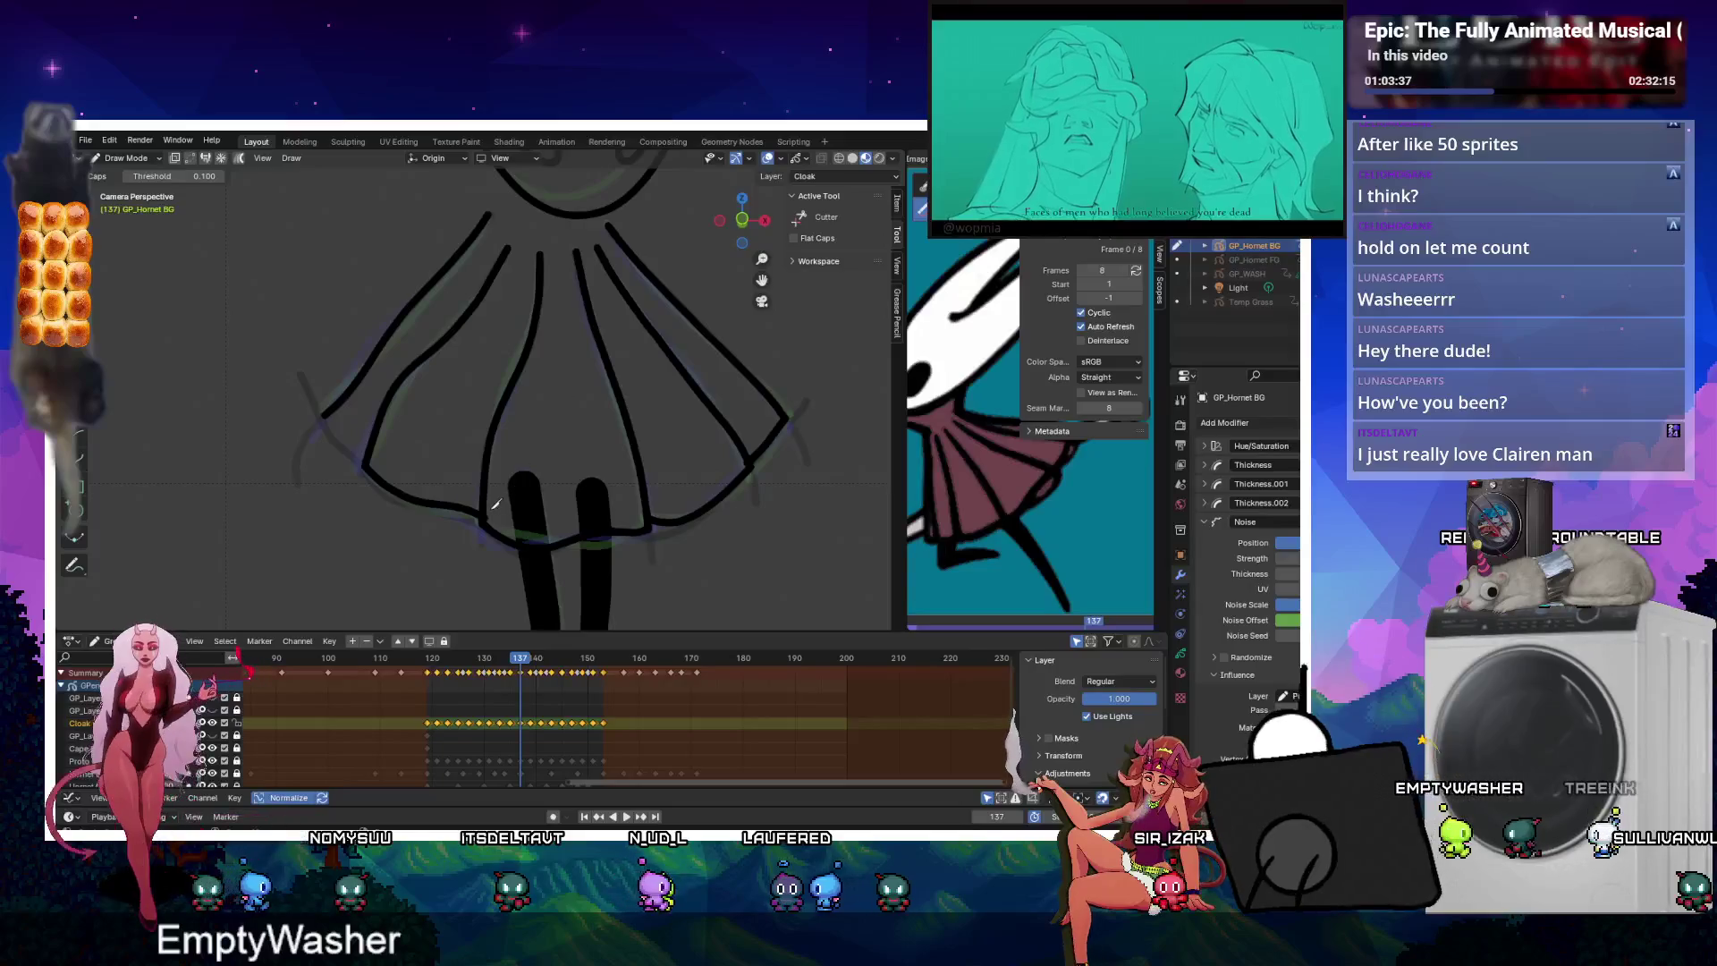
{"action": "key", "text": "Right"}
{"action": "key", "text": "Right"}
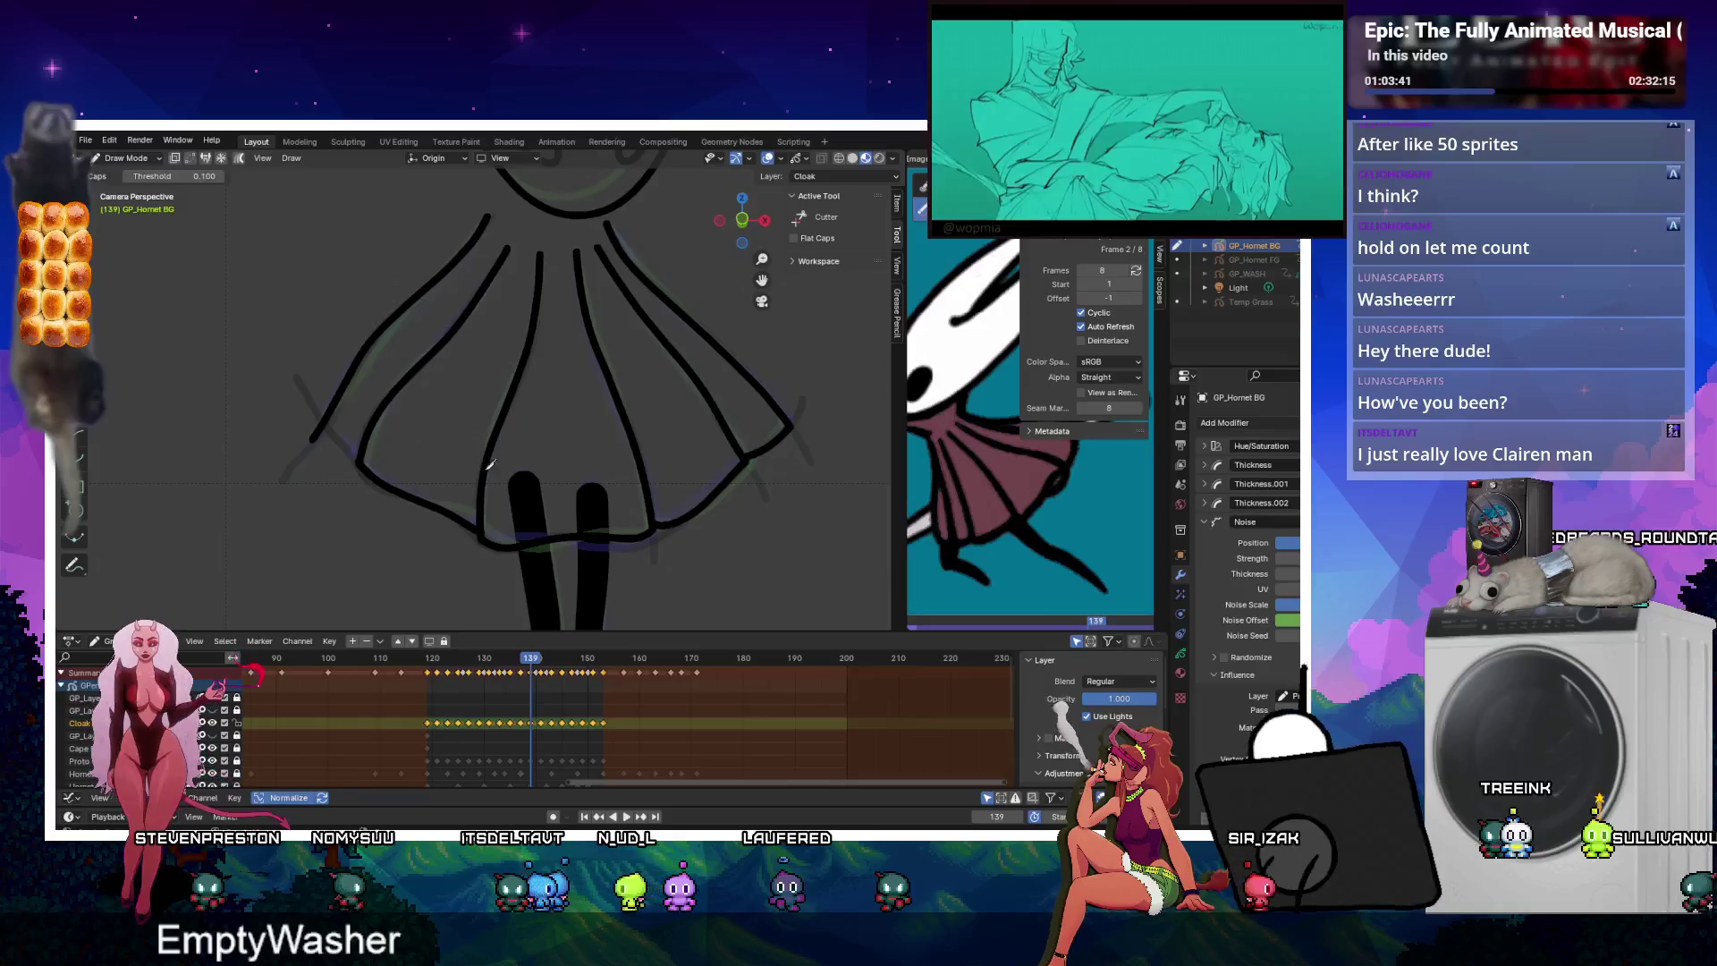
Check keyframes 141 through 151, then play the cloak animation.
{"action": "key", "text": "Right"}
{"action": "key", "text": "Right"}
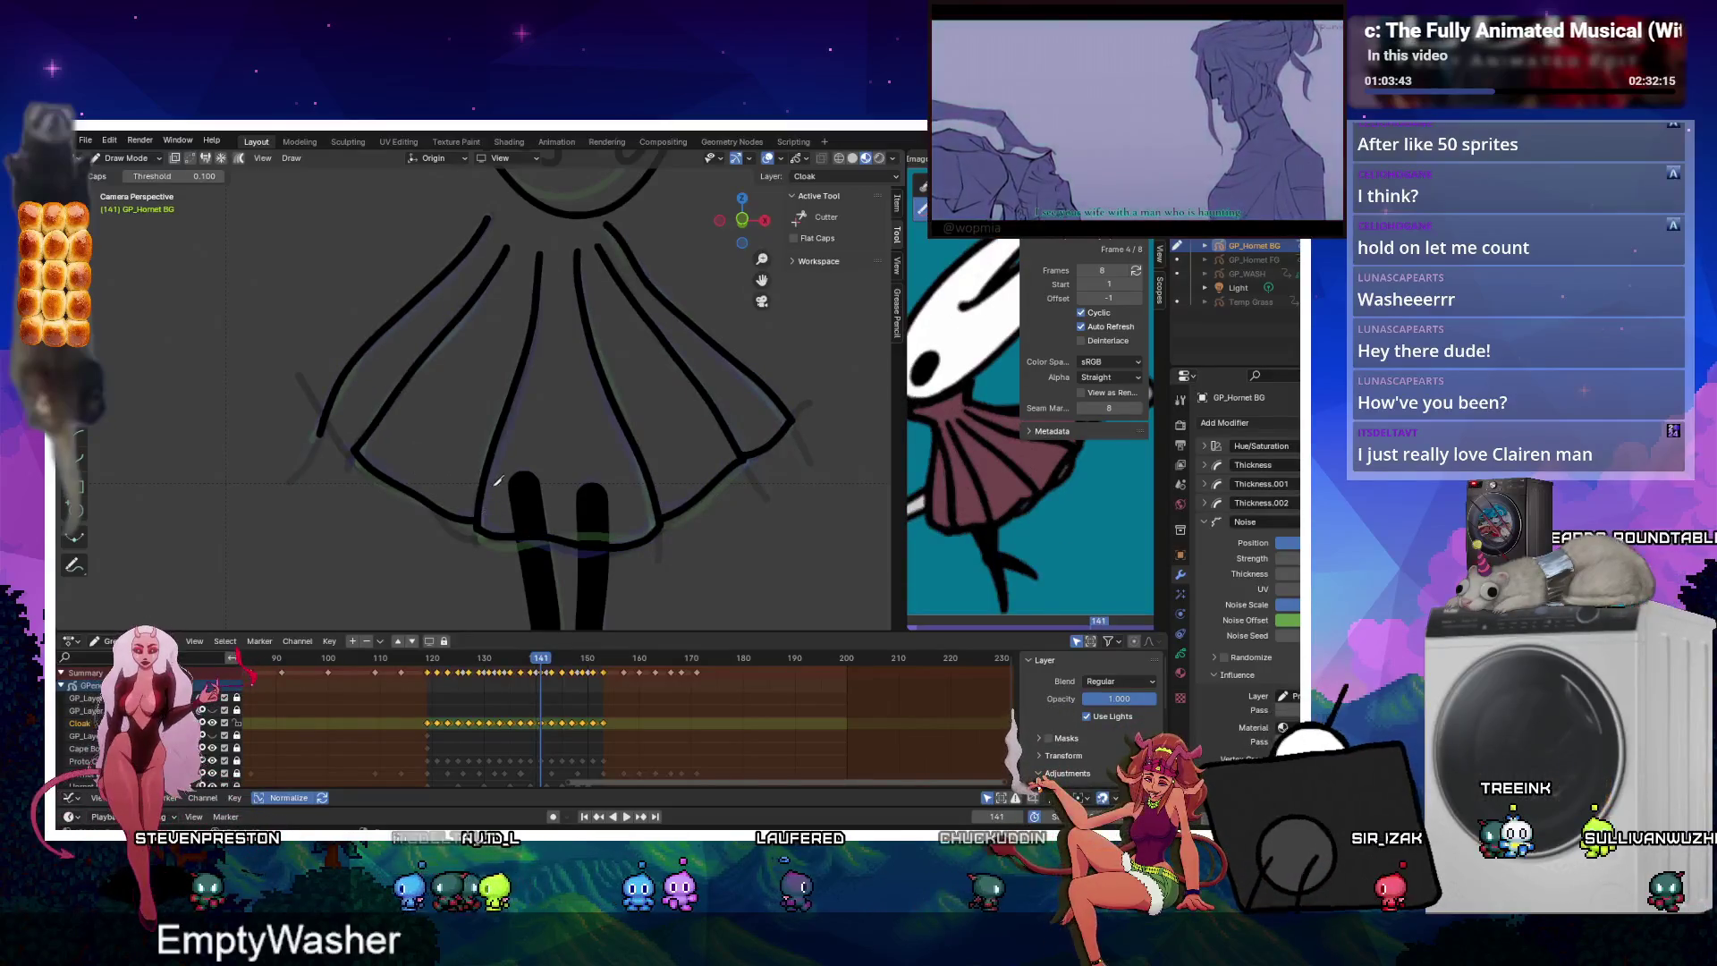
{"action": "key", "text": "Right"}
{"action": "key", "text": "Right"}
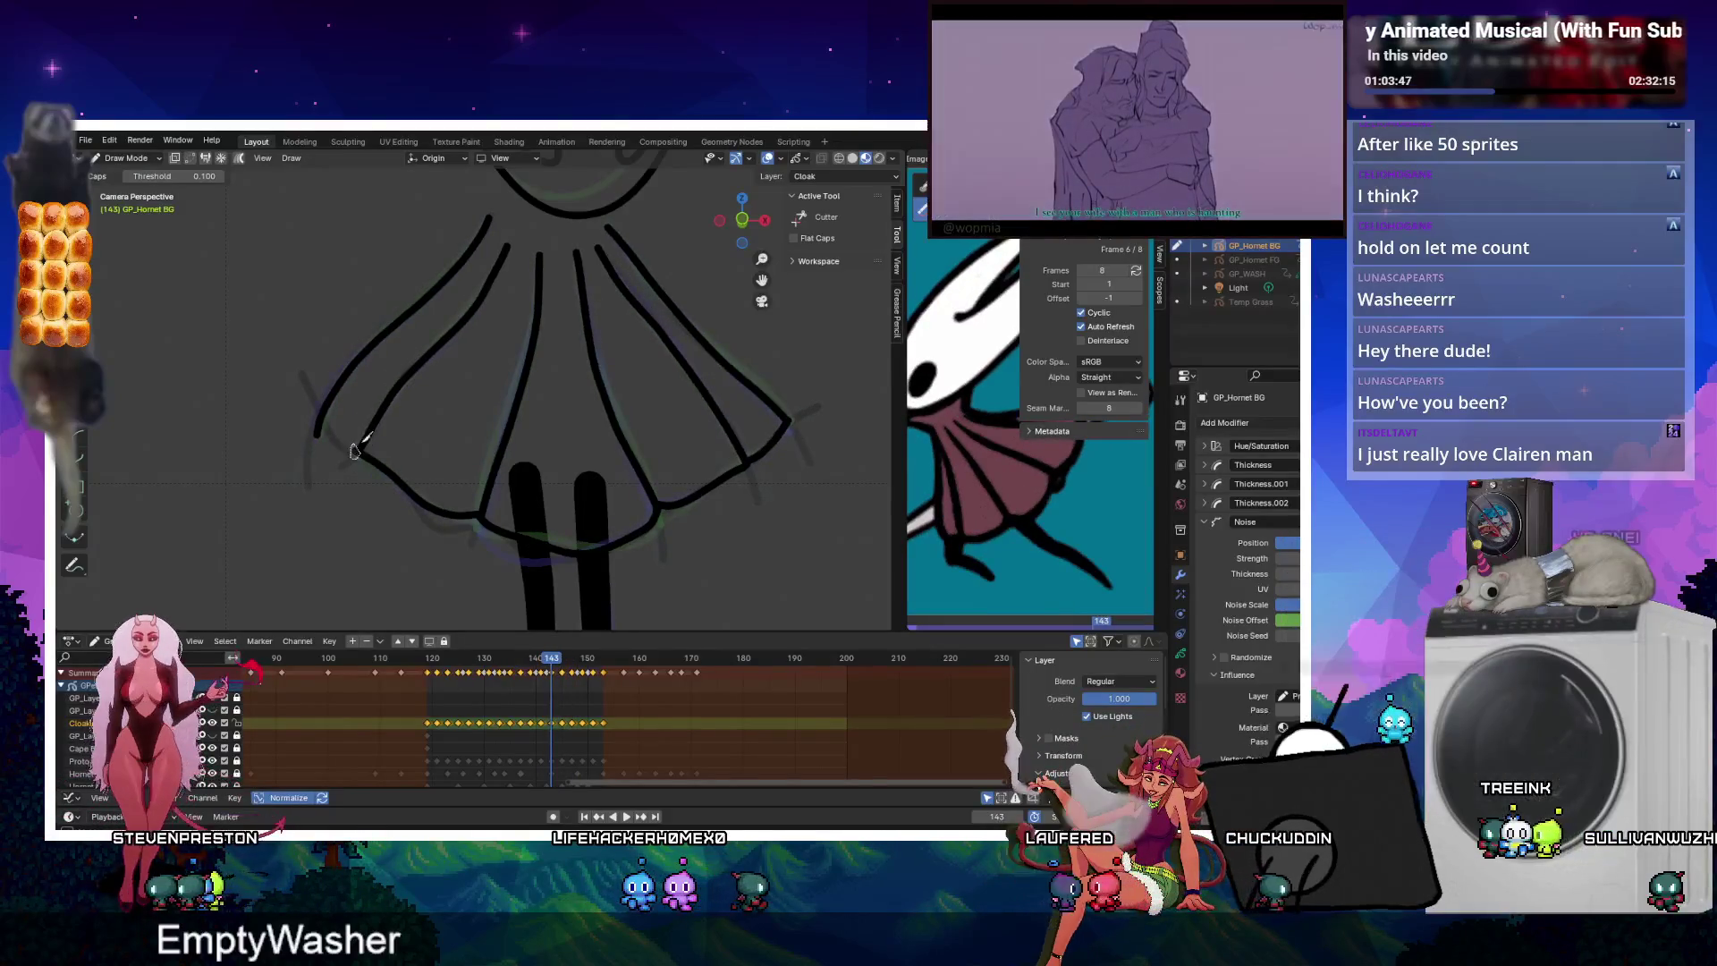
{"action": "key", "text": "Right"}
{"action": "key", "text": "Right"}
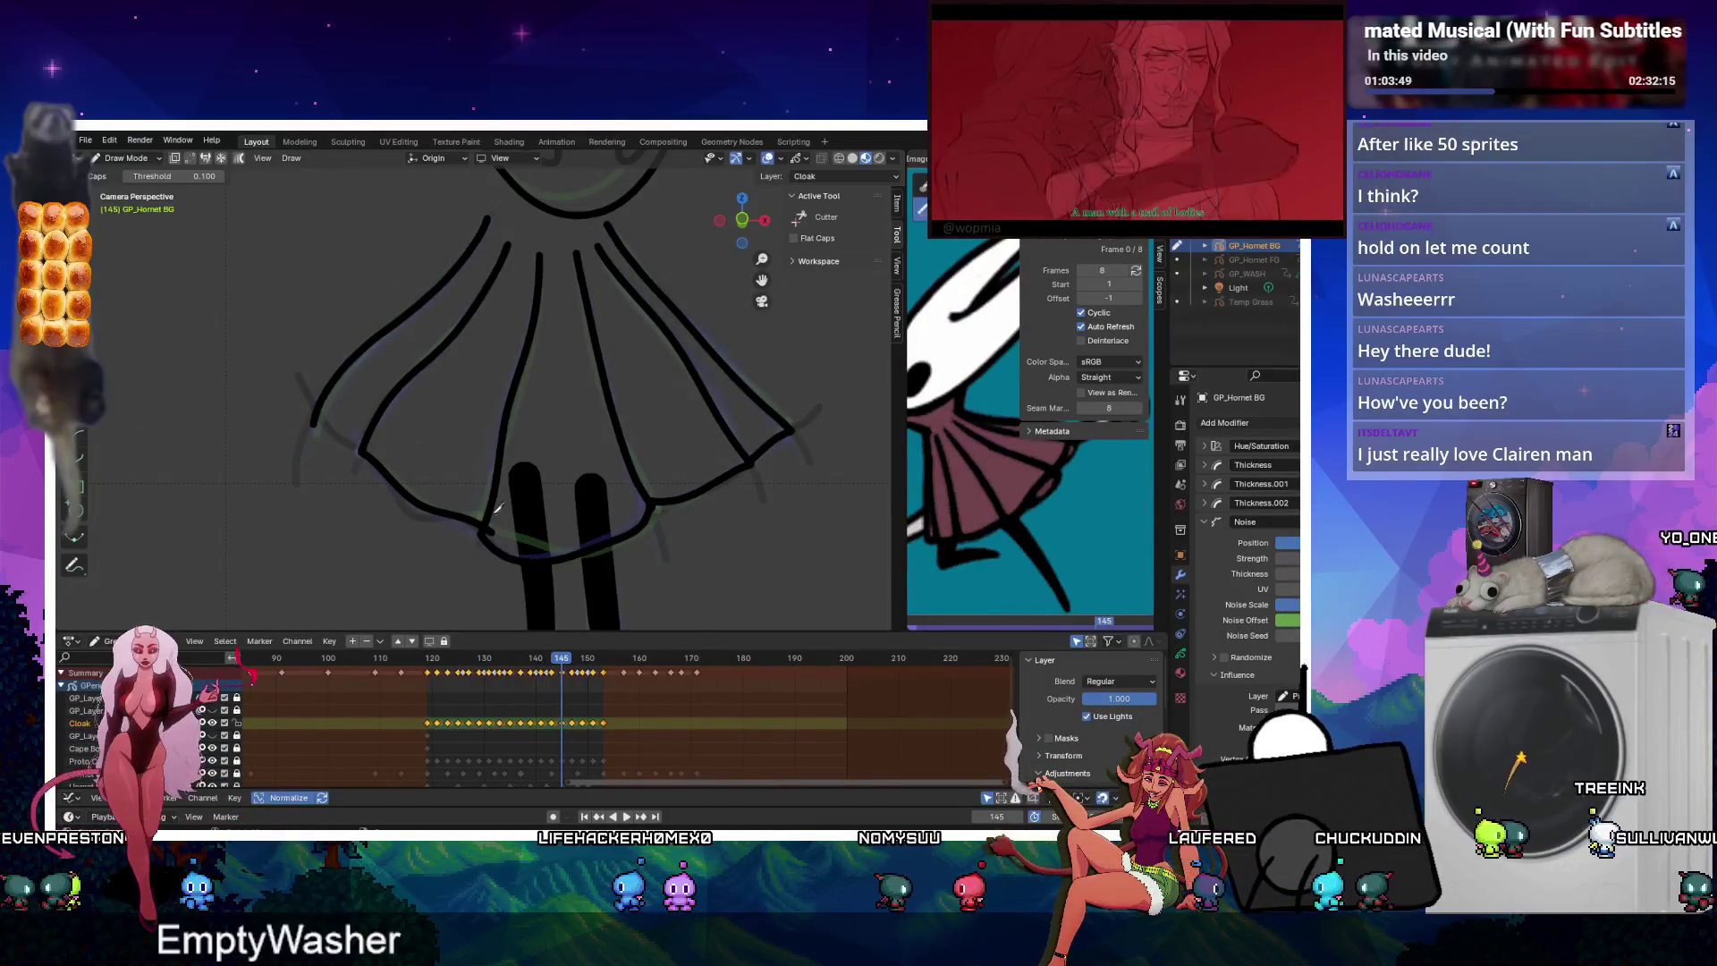
{"action": "key", "text": "Up"}
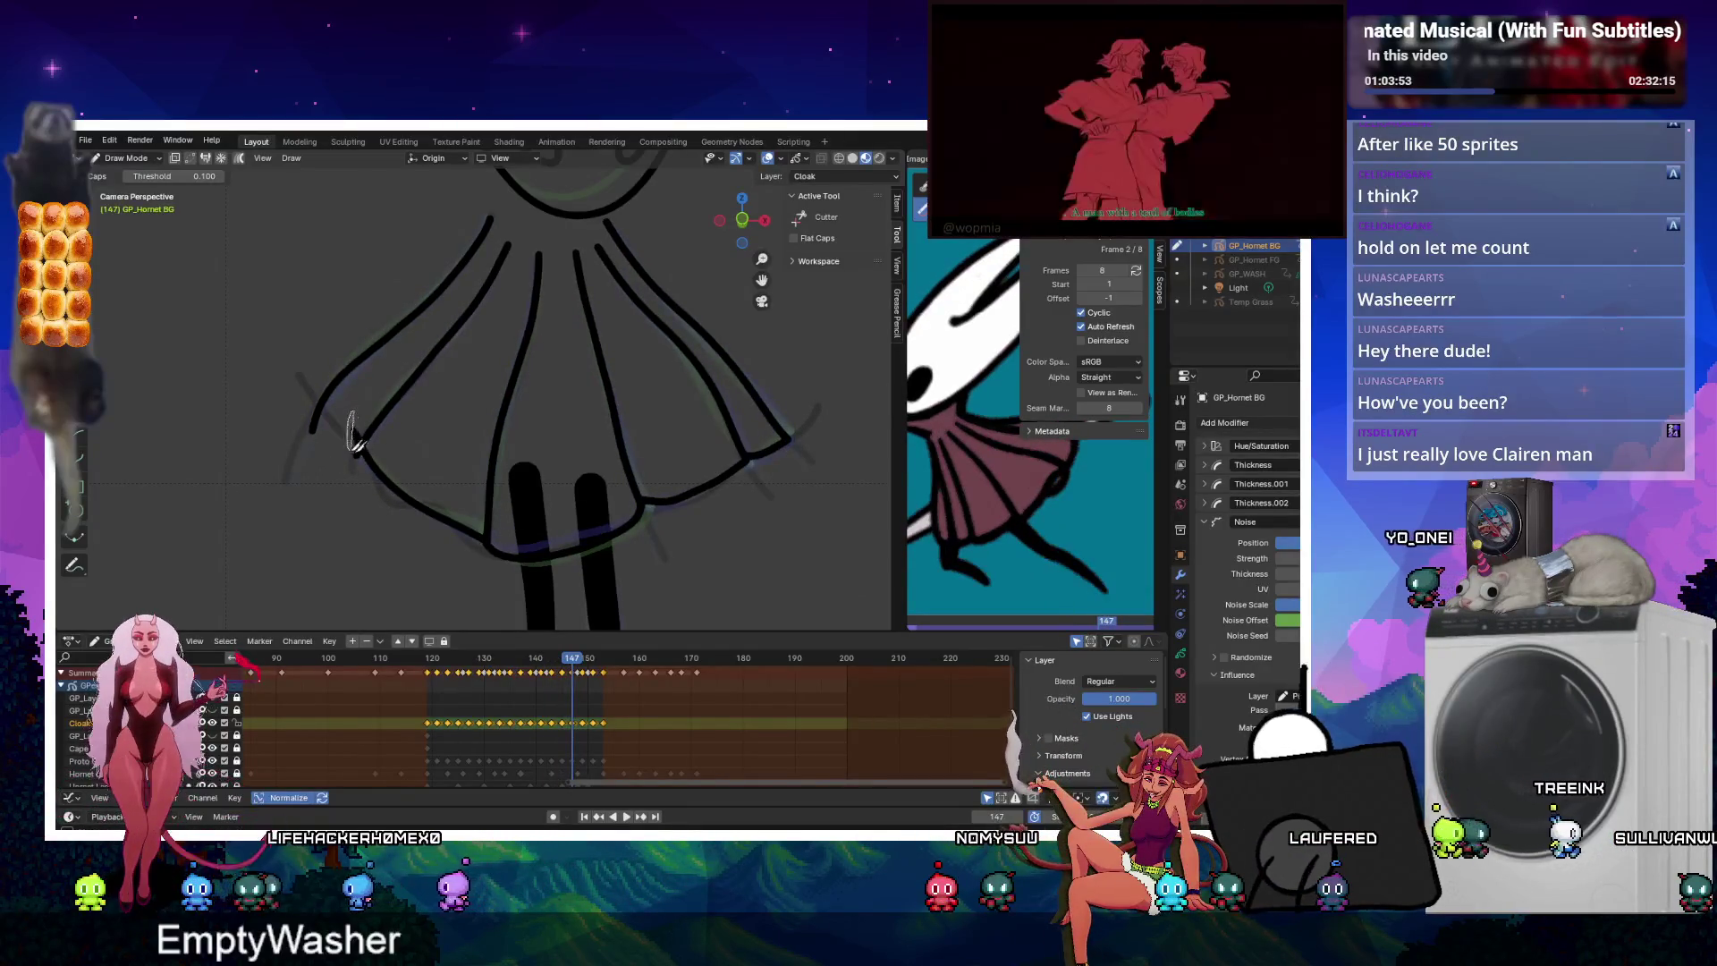
{"action": "key", "text": "Up"}
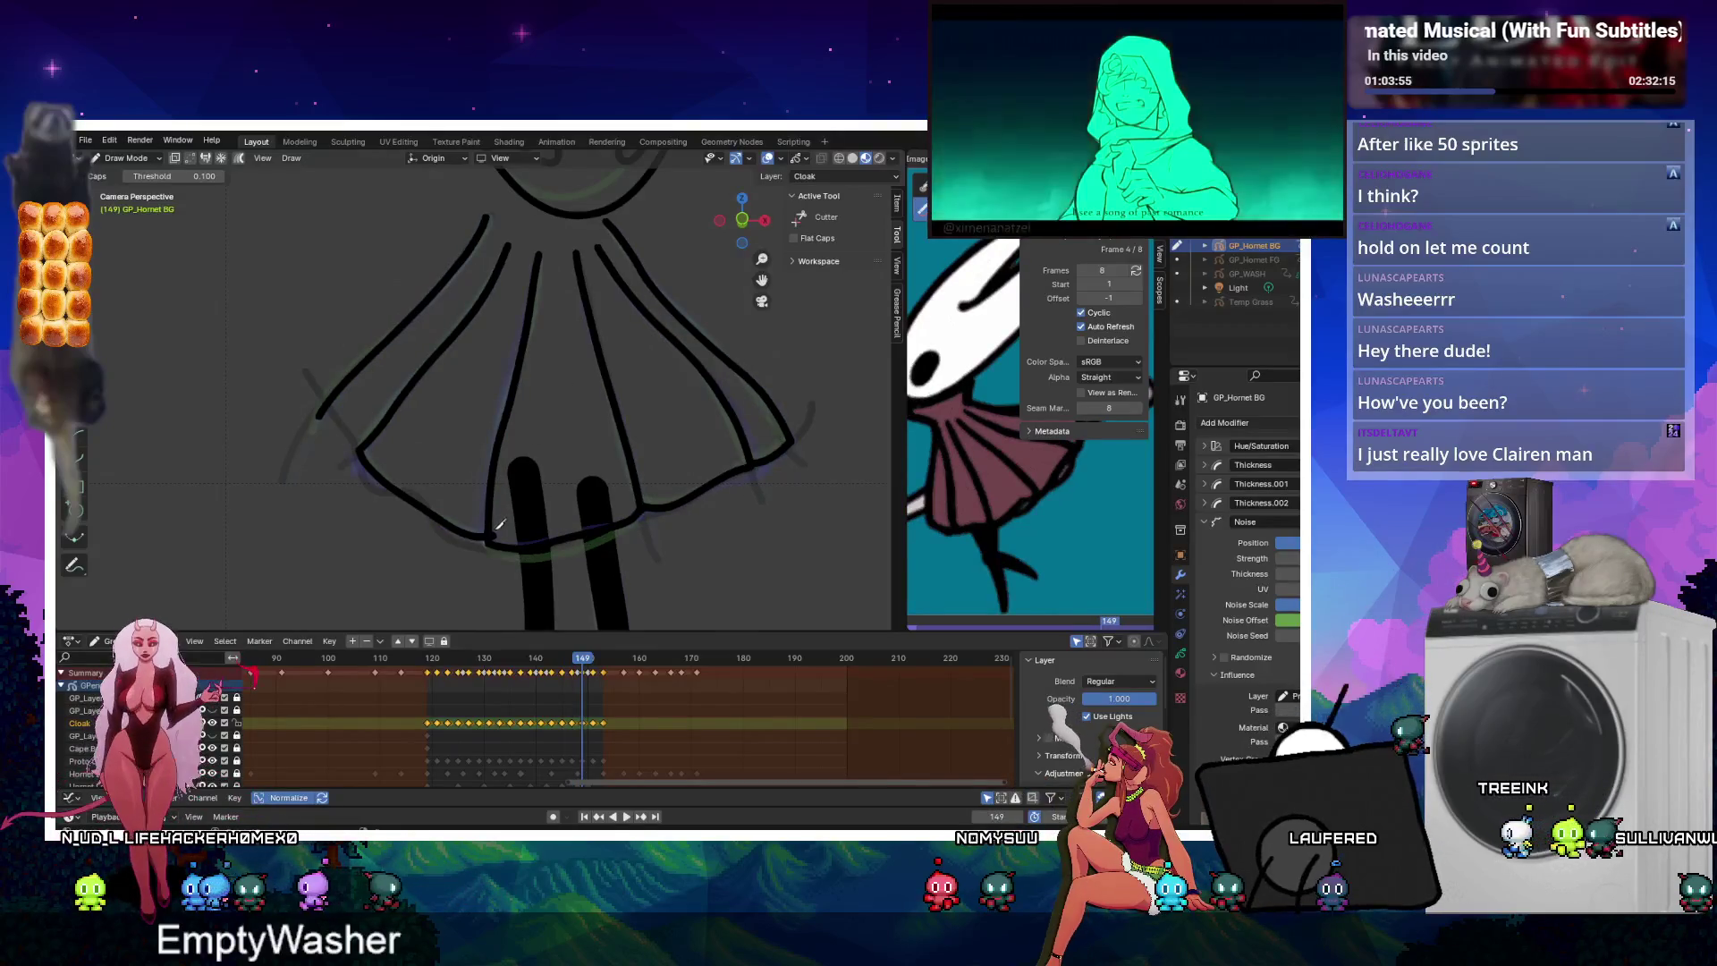
{"action": "key", "text": "Up"}
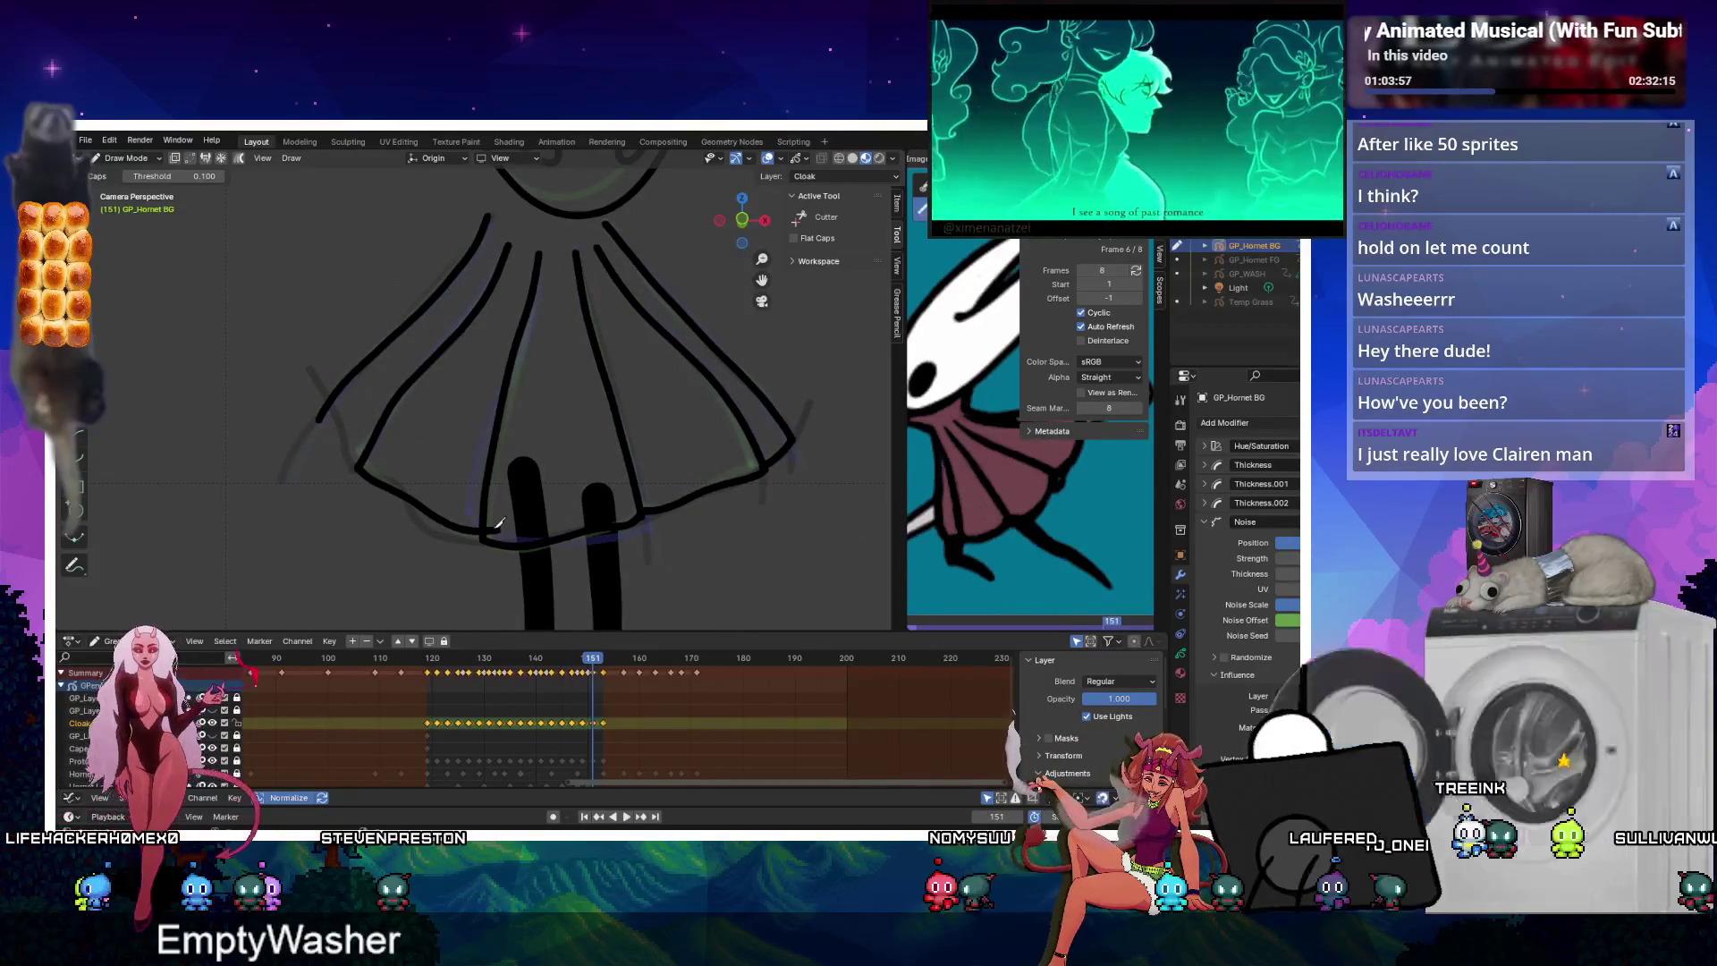
{"action": "key", "text": "Down"}
{"action": "key", "text": "Down"}
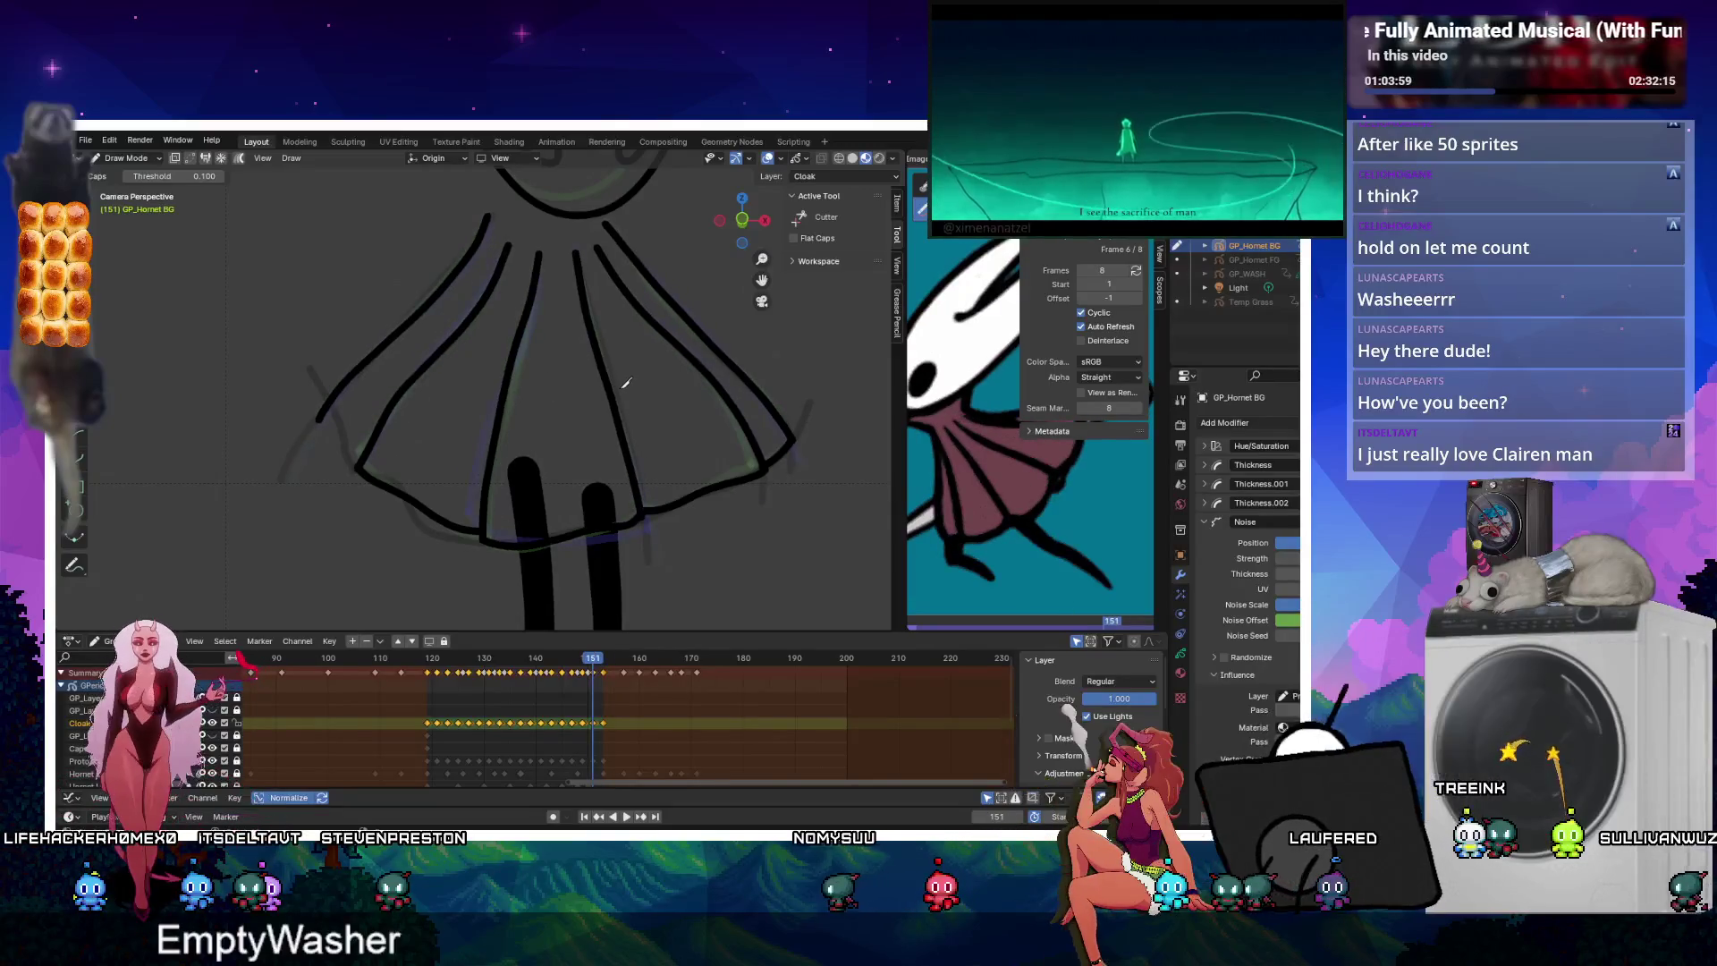
{"action": "key", "text": "Up"}
{"action": "key", "text": "space"}
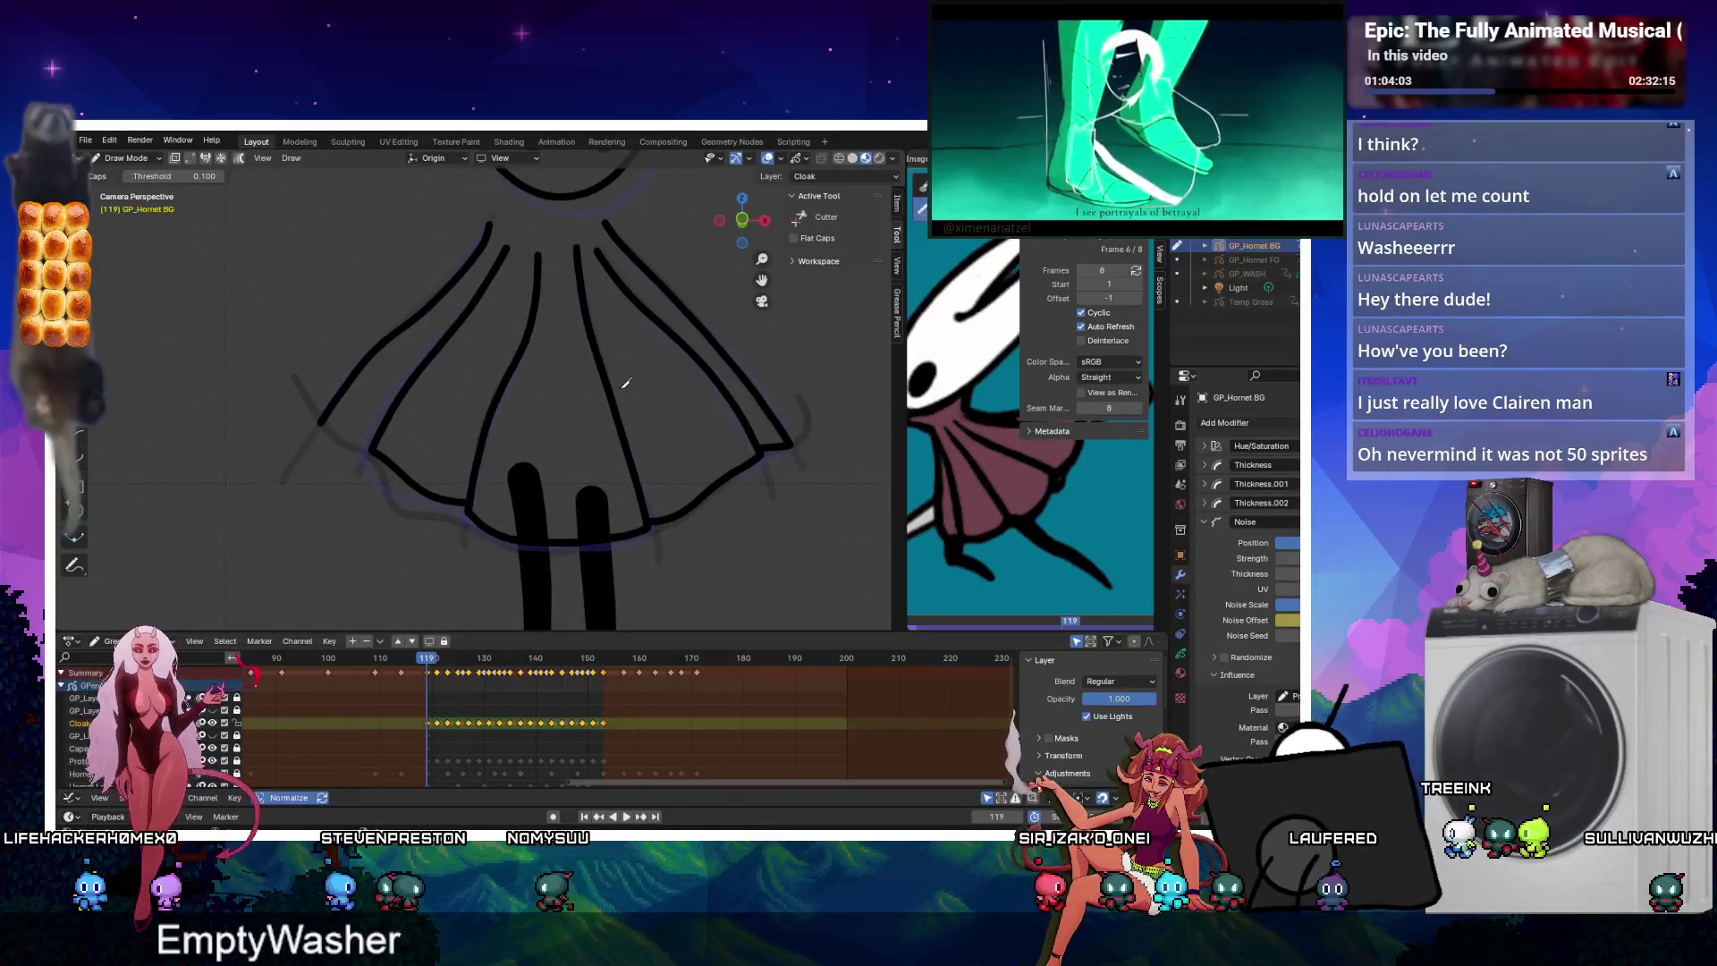
Step through cloak keyframes 121 to 131 and redraw the left-edge stroke as a diagonal line.
{"action": "key", "text": "d"}
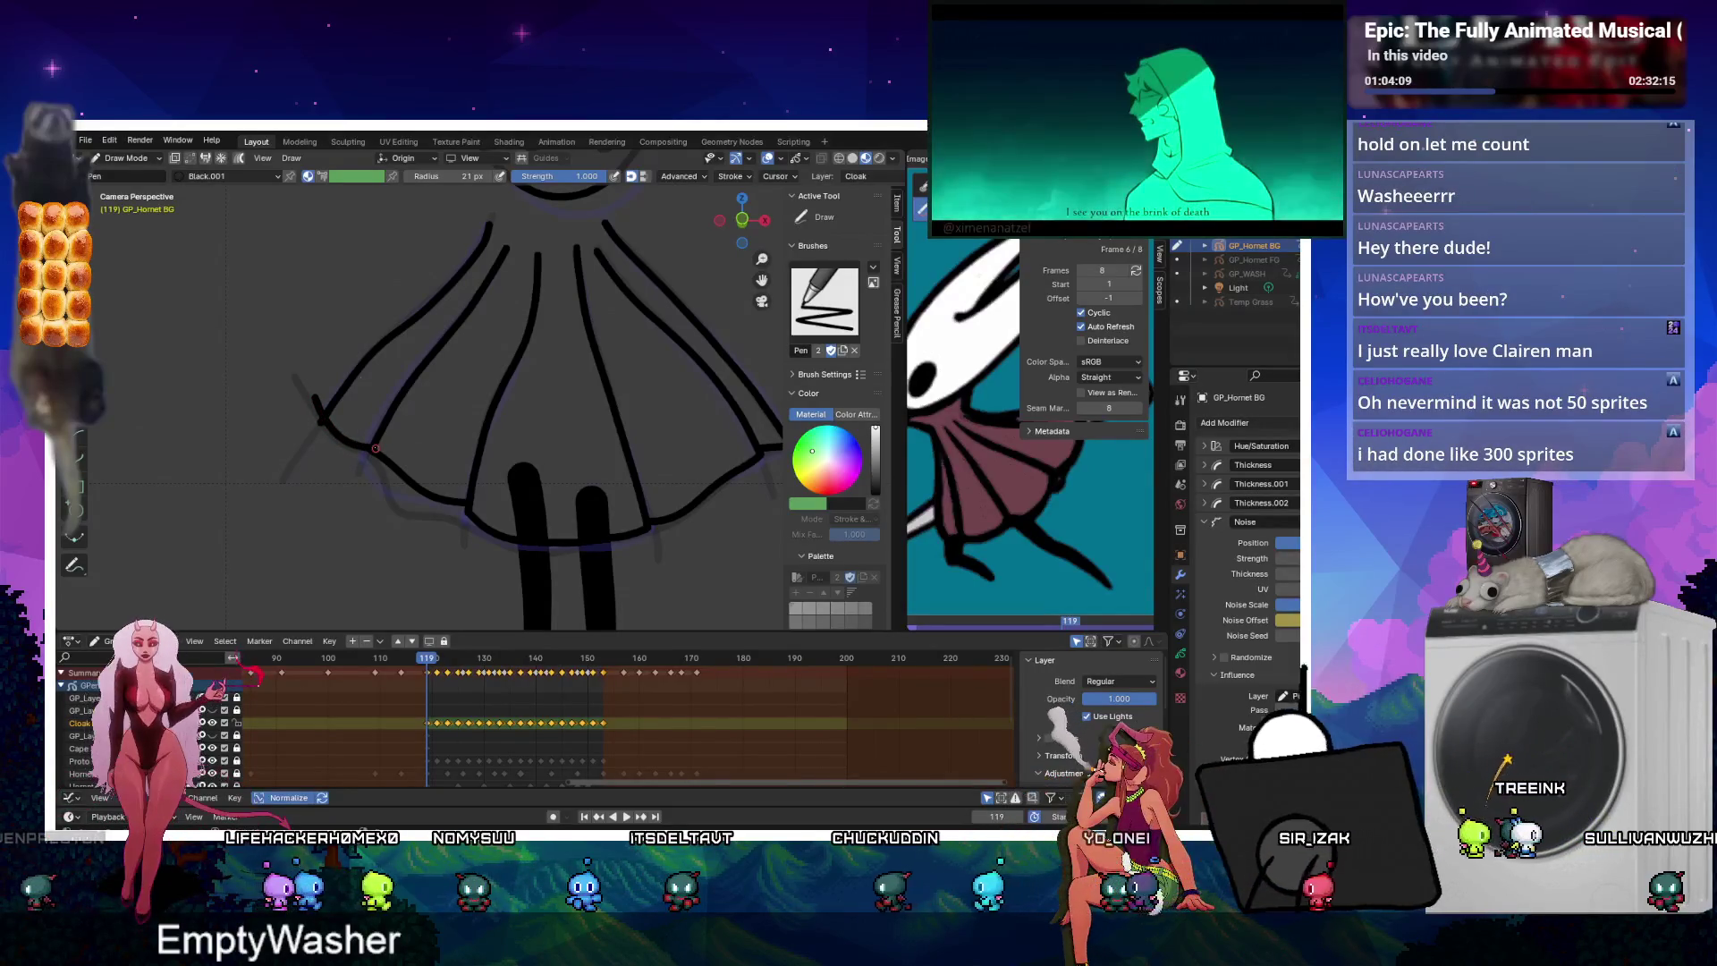
{"action": "key", "text": "Up"}
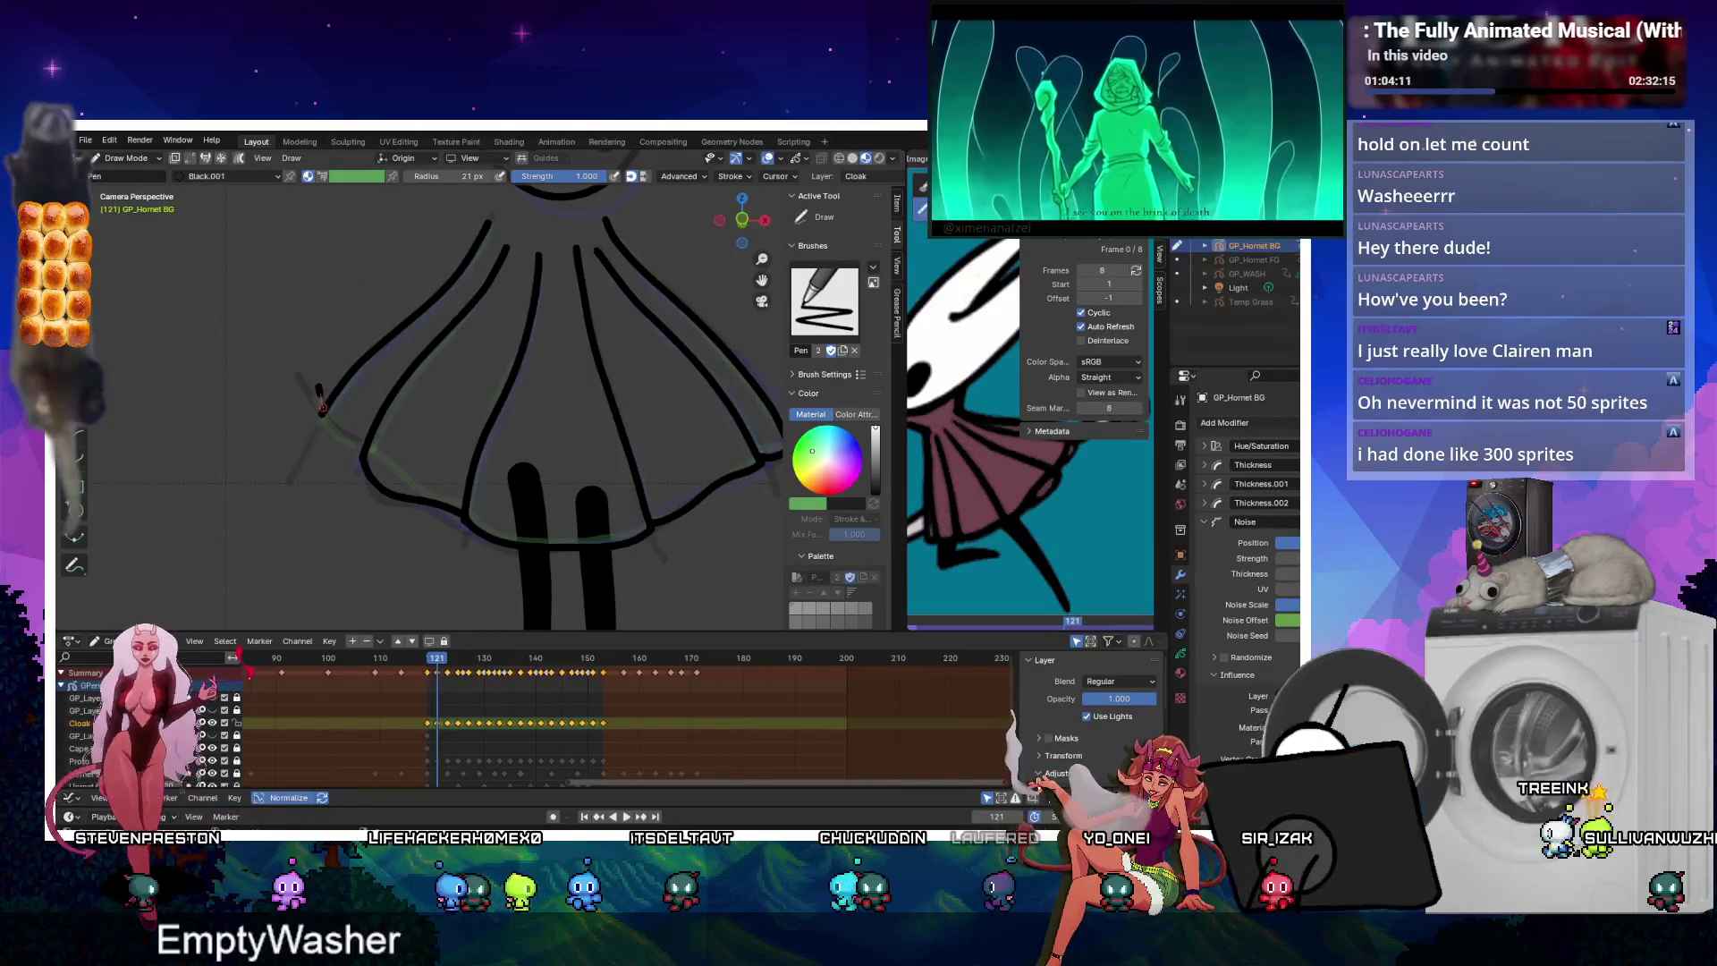
{"action": "key", "text": "Up"}
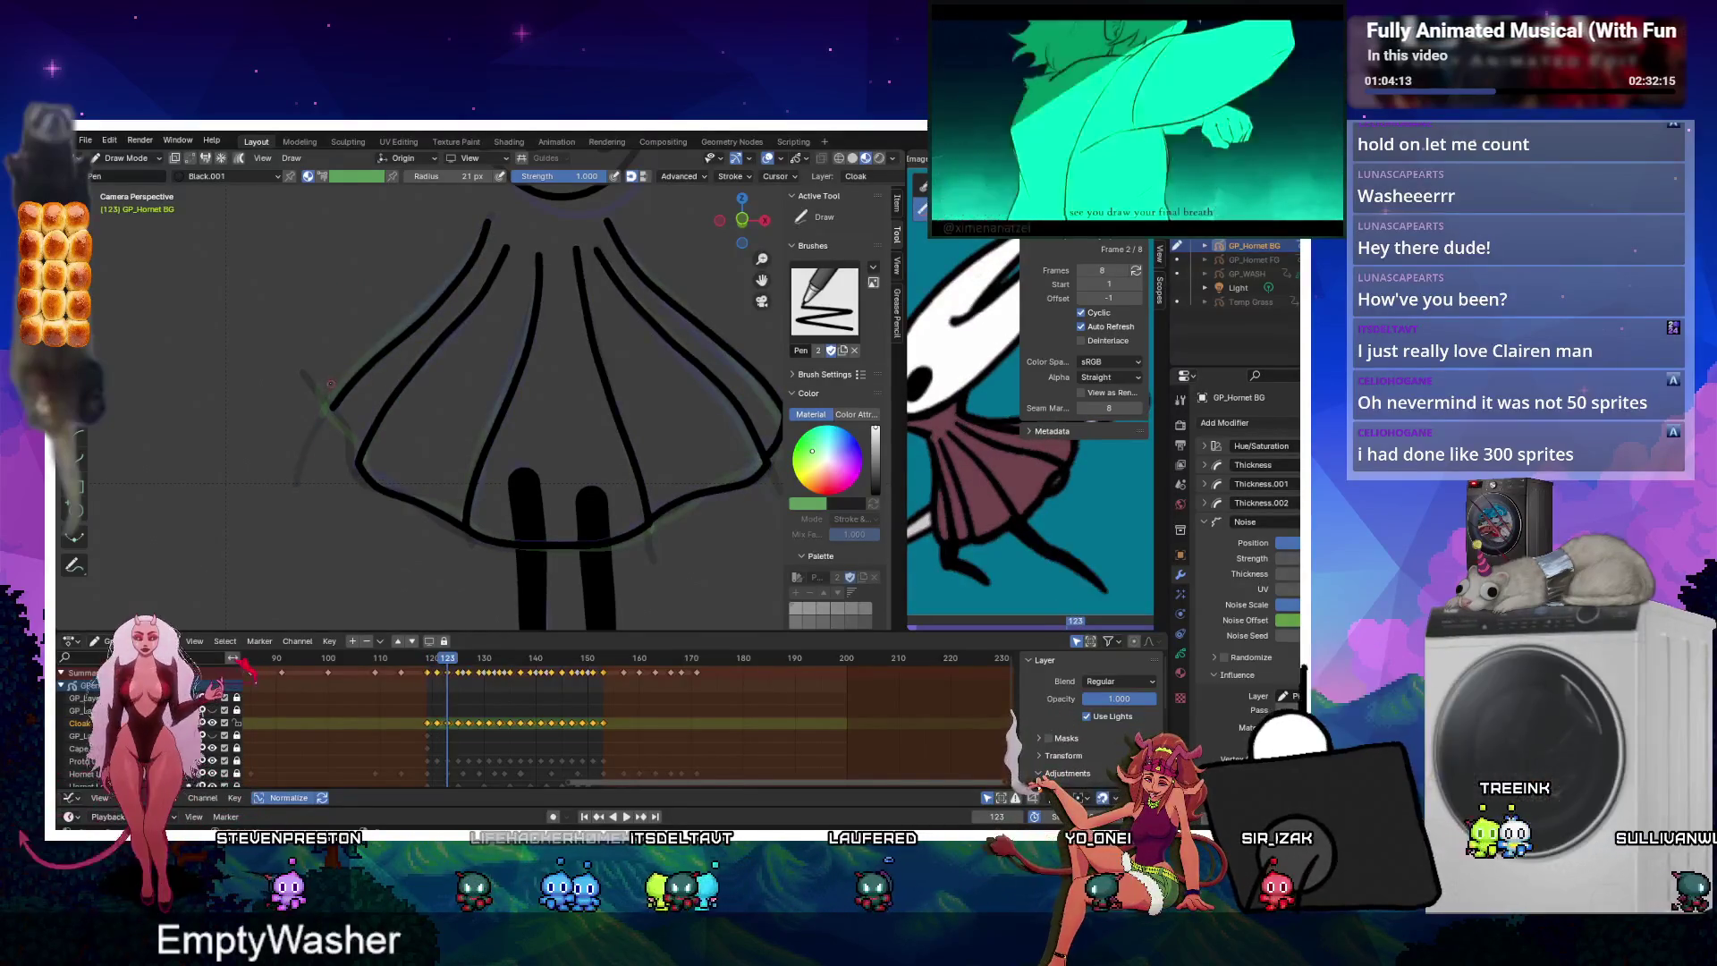
{"action": "key", "text": "Up"}
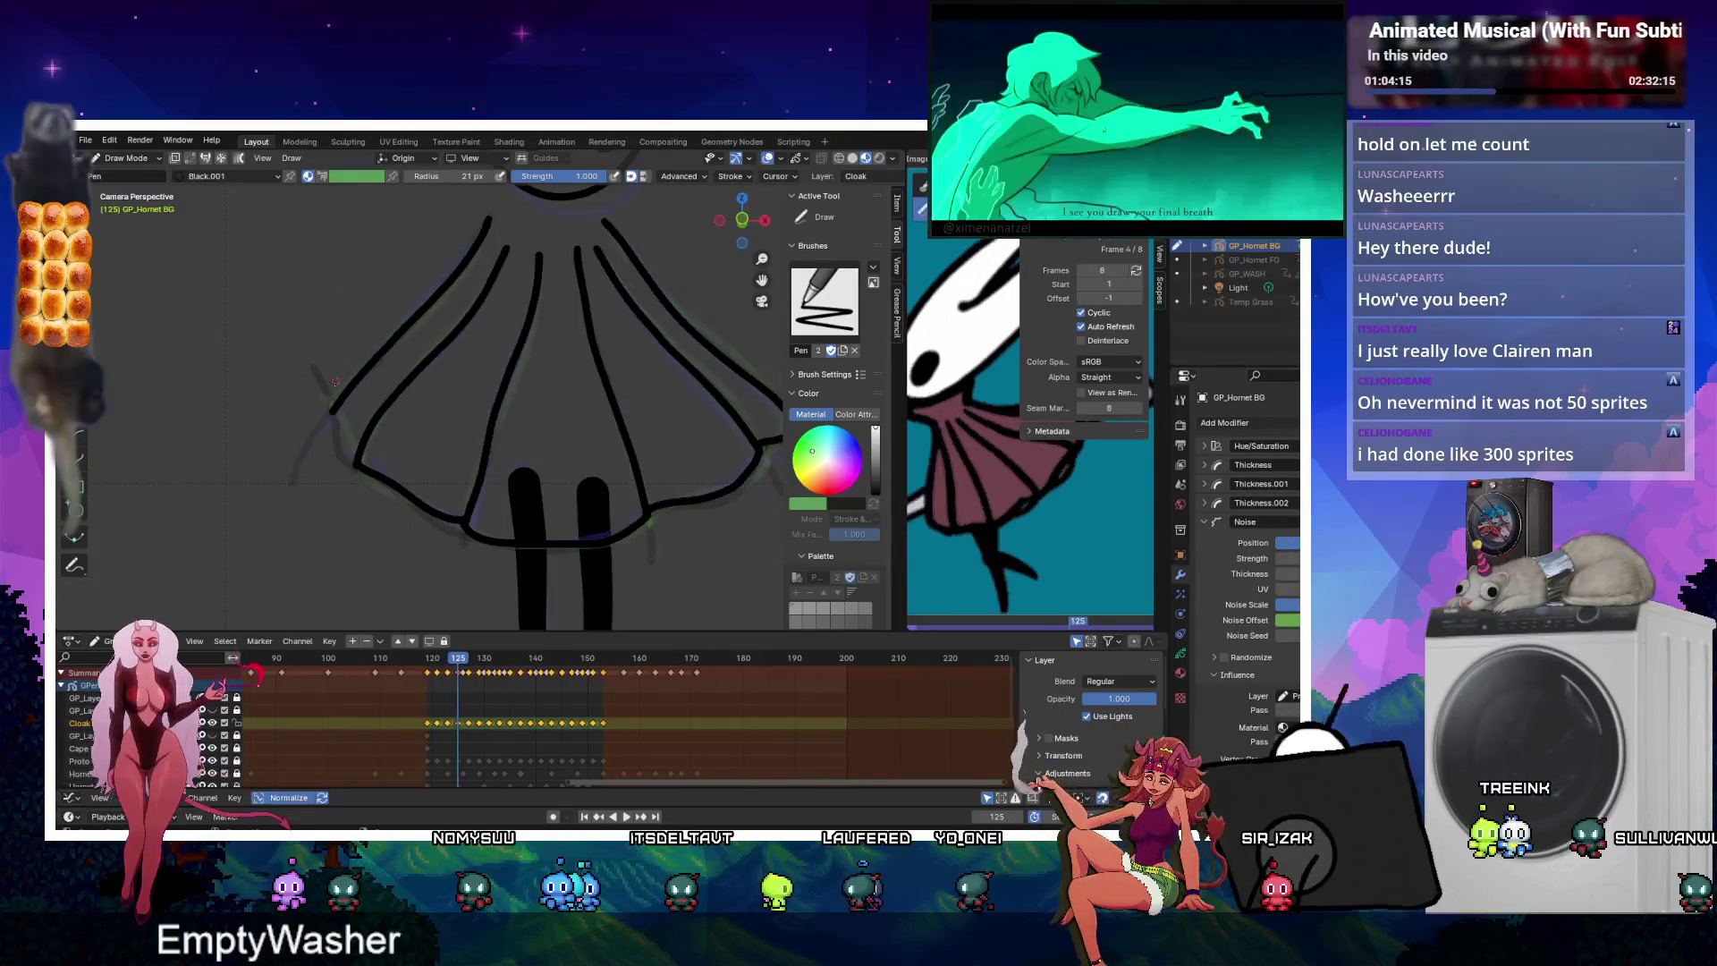
{"action": "key", "text": "Up"}
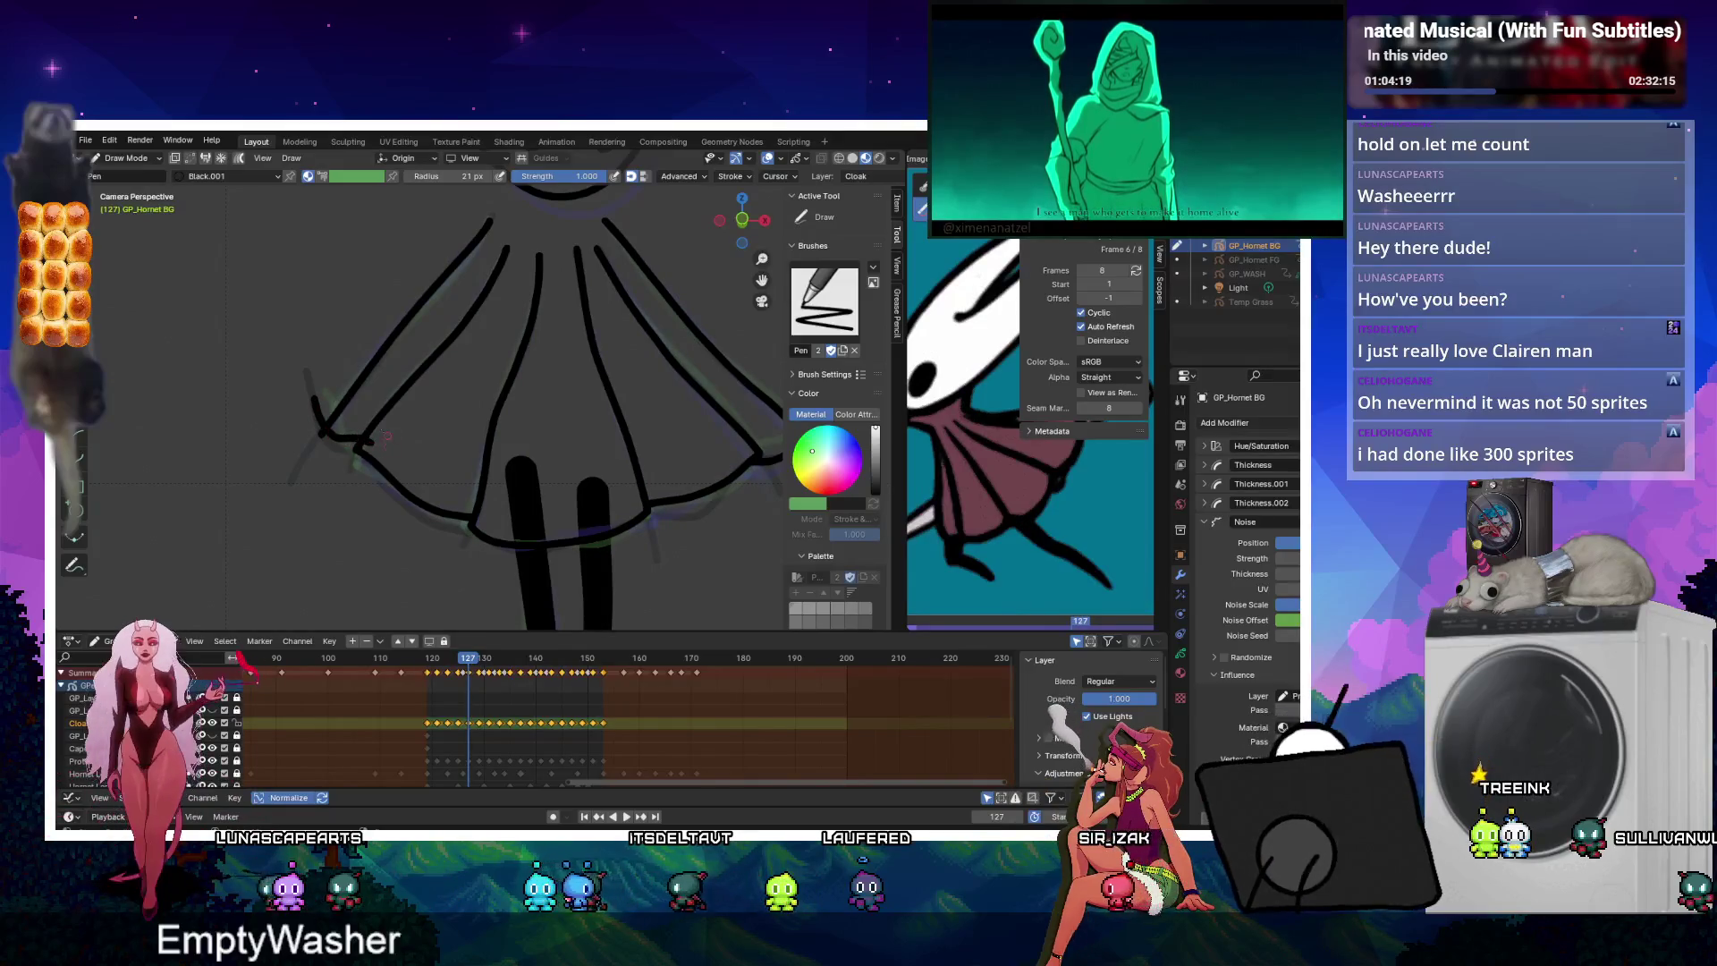
{"action": "key", "text": "Up"}
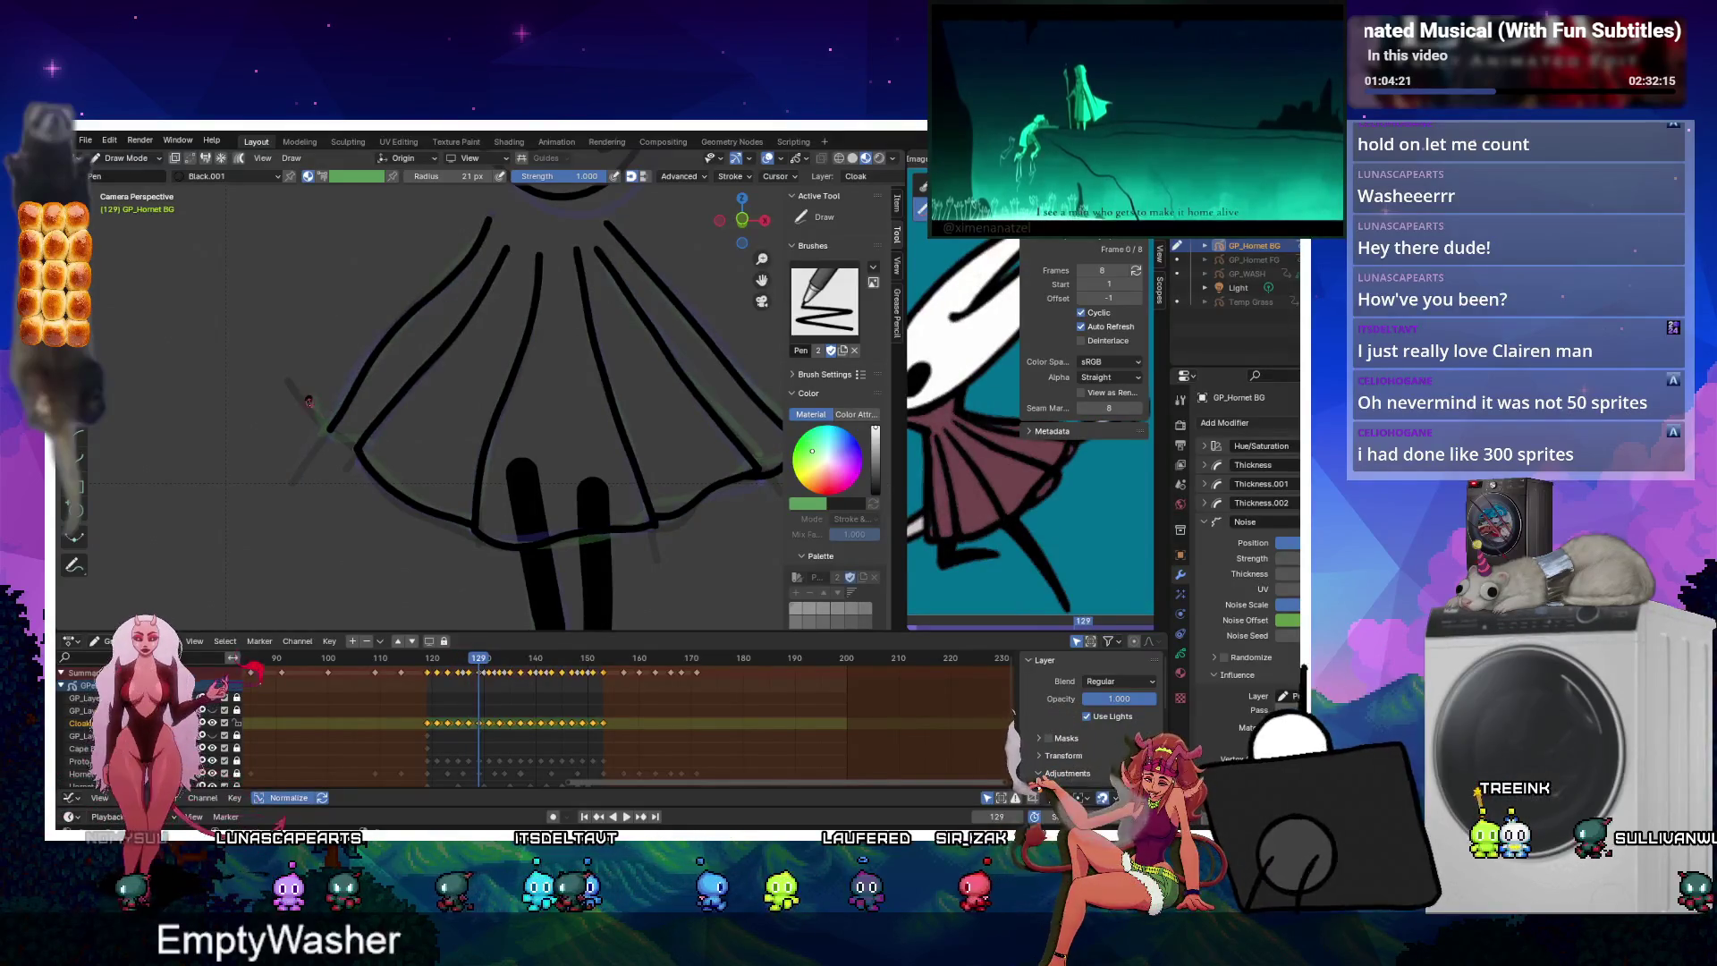
{"action": "key", "text": "Up"}
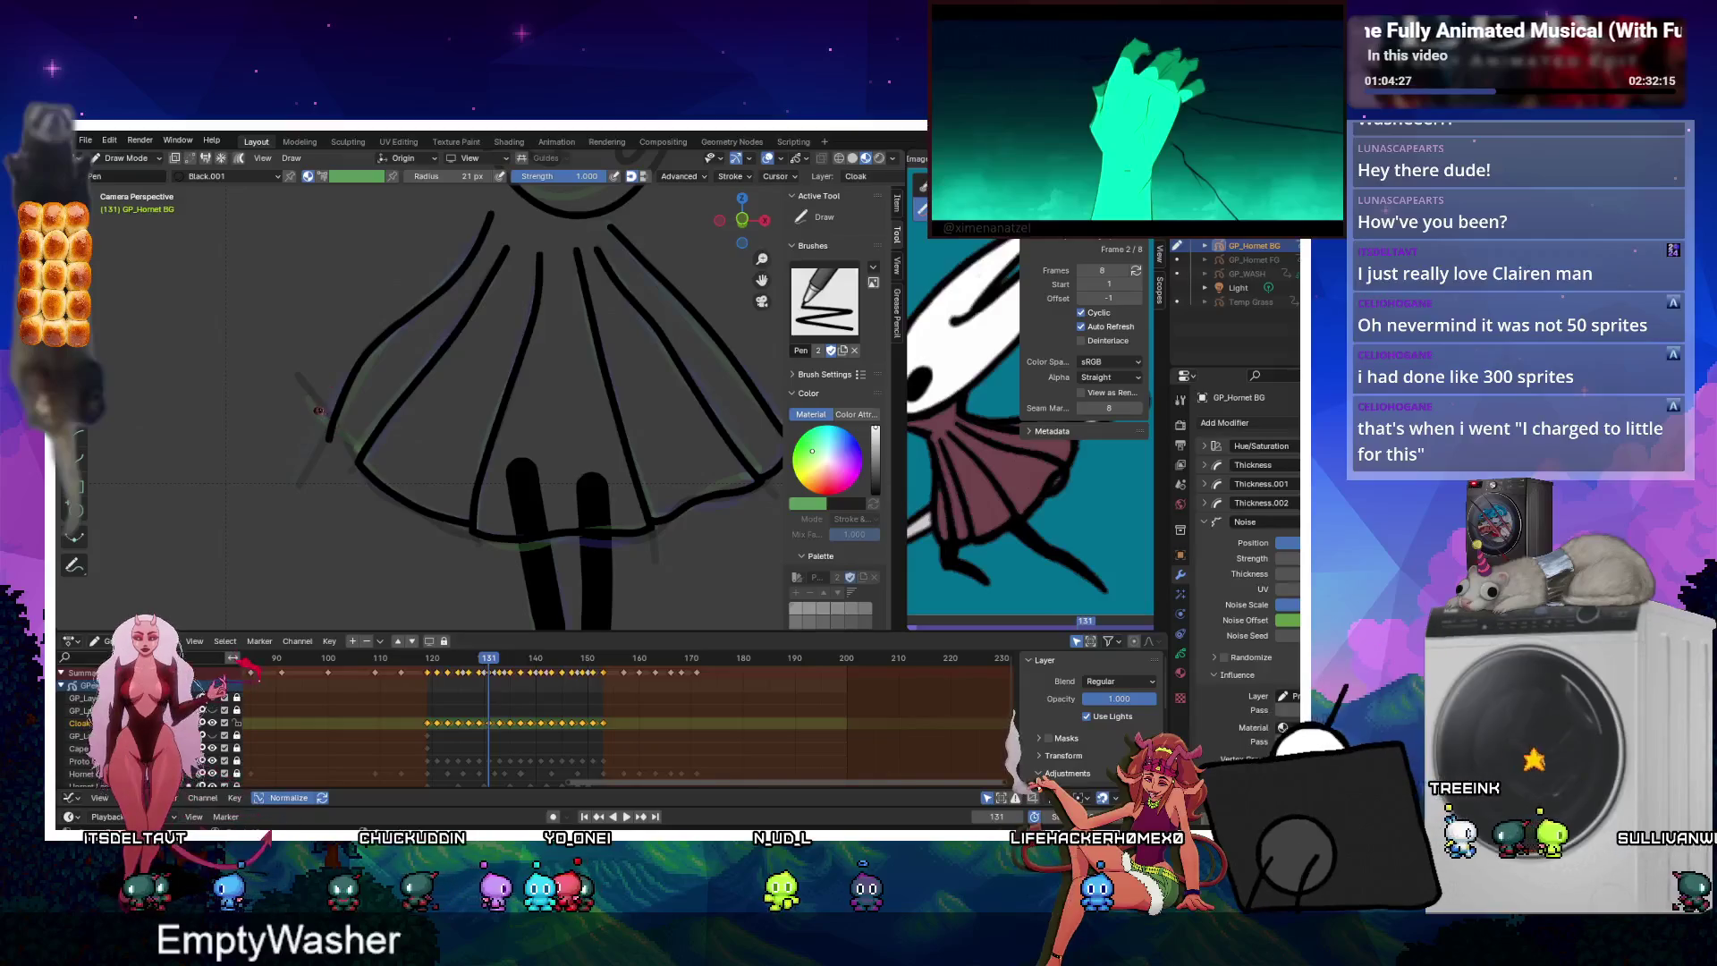
{"action": "left_click_drag", "start_coordinate": [314, 409], "coordinate": [362, 463]}
Advance through the cloak keyframes 133 to 141, flipping back once to compare drawings.
{"action": "key", "text": "Up"}
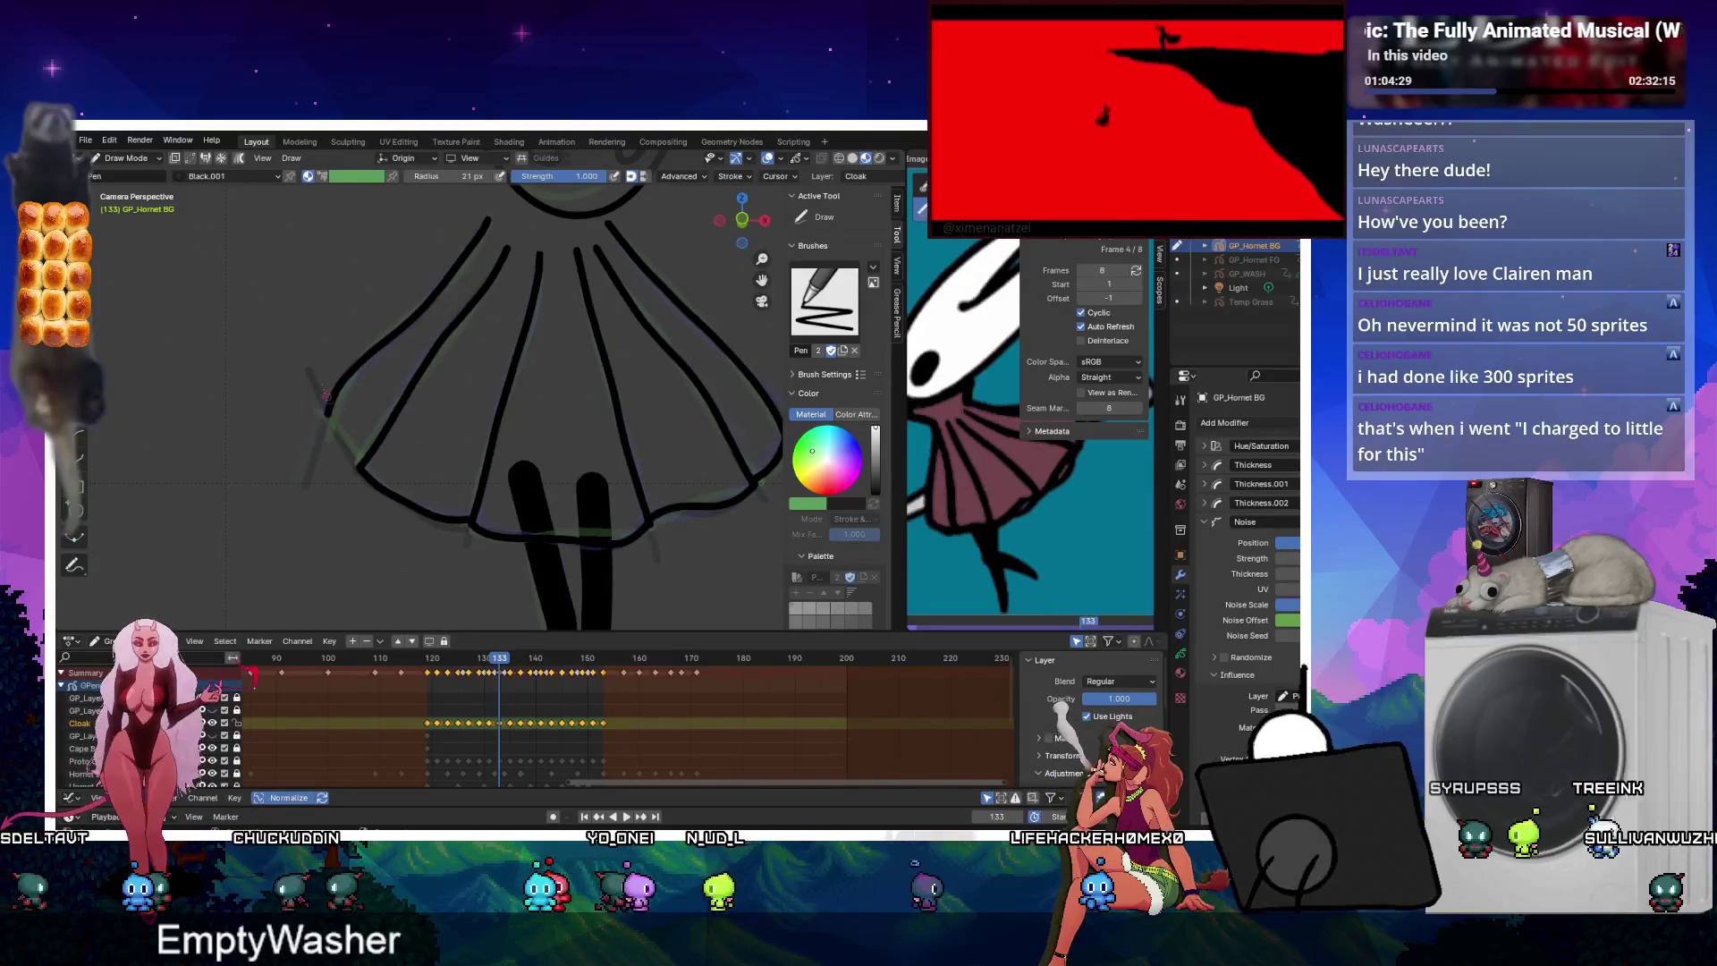
{"action": "key", "text": "Up"}
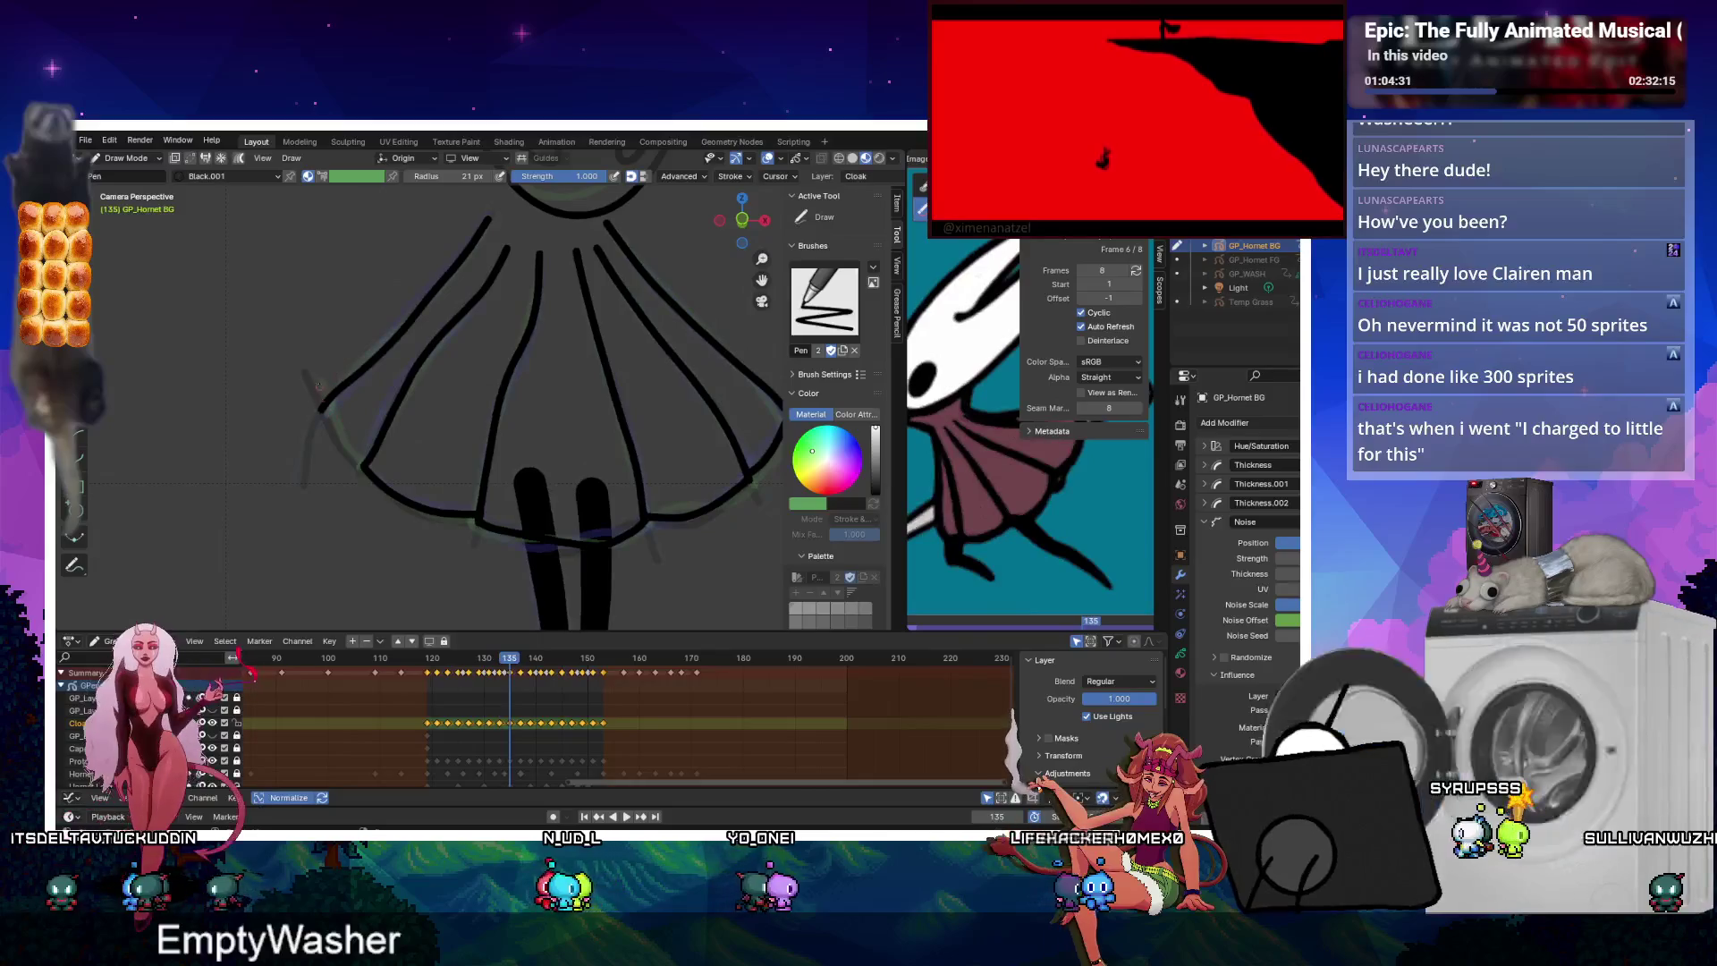
{"action": "key", "text": "Up"}
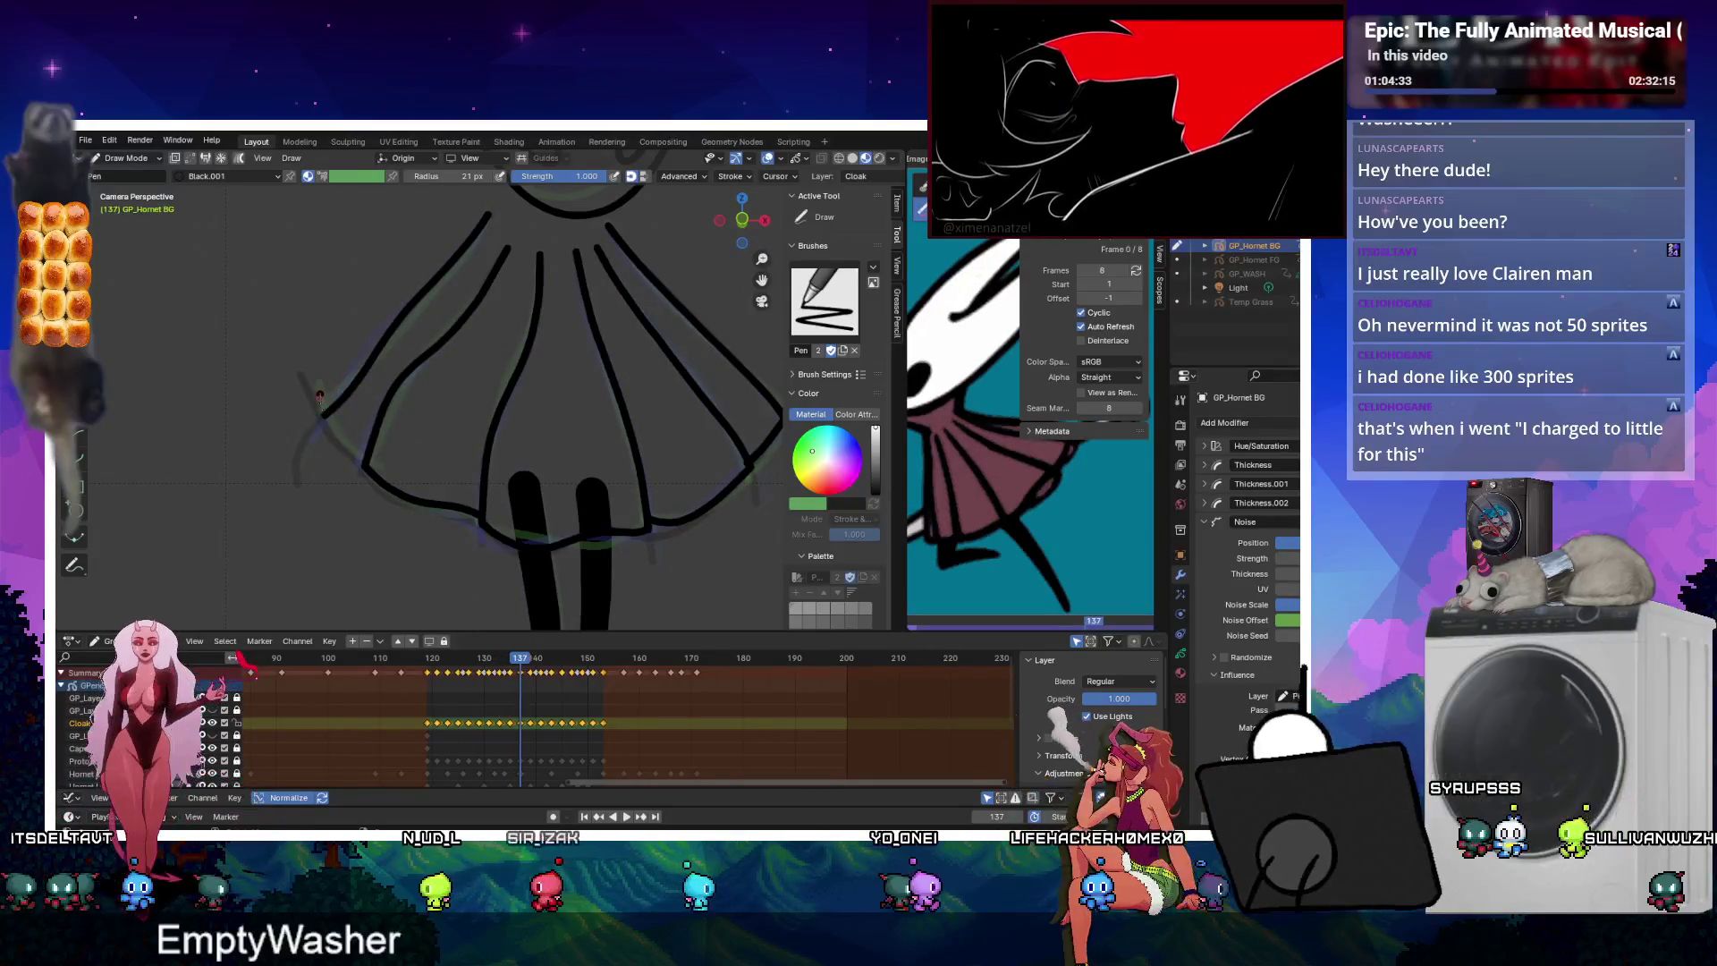
{"action": "key", "text": "Up"}
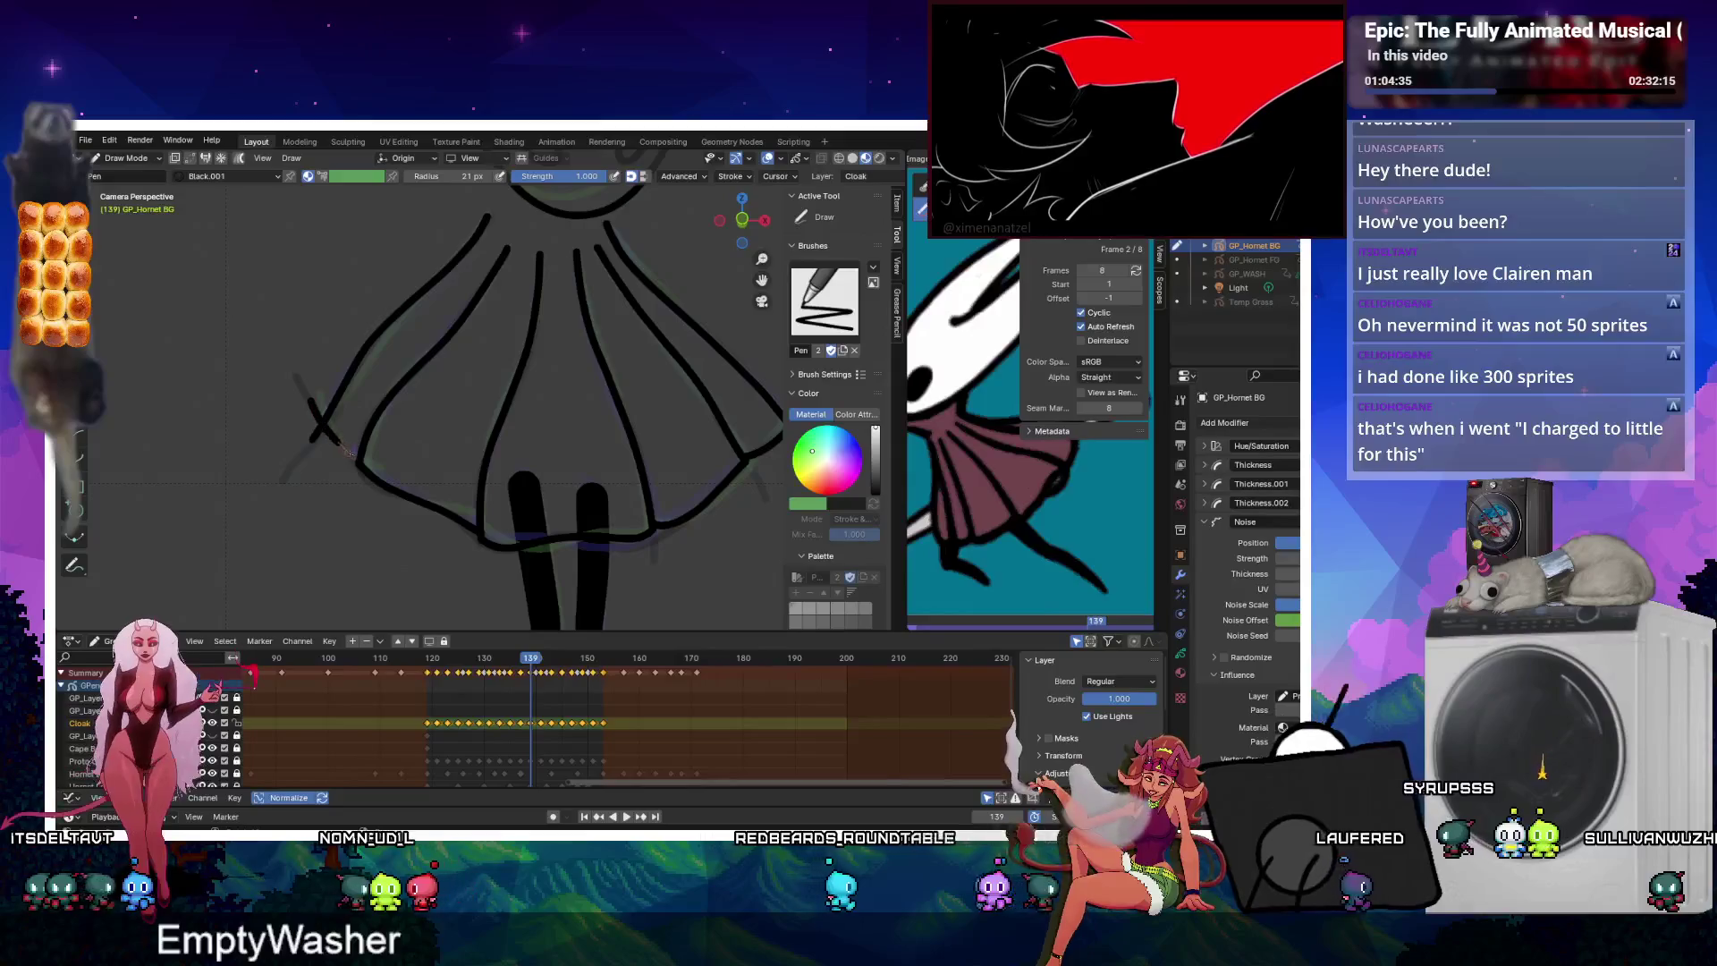
{"action": "key", "text": "Up"}
{"action": "key", "text": "Down"}
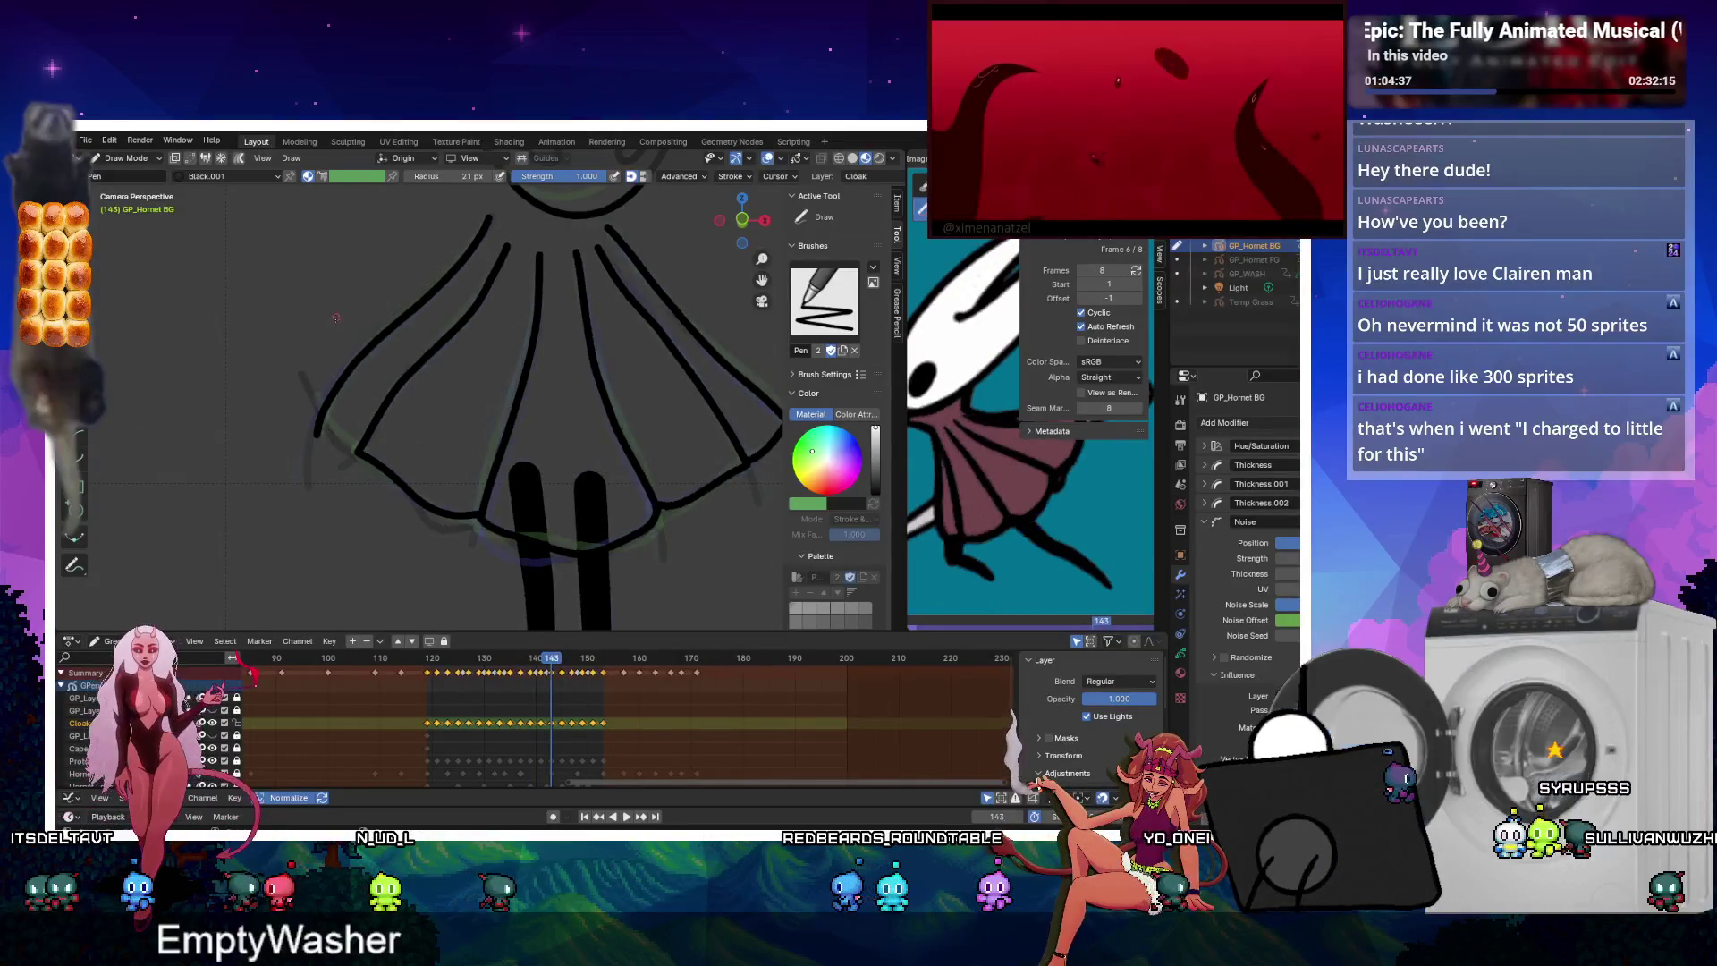
{"action": "key", "text": "Up"}
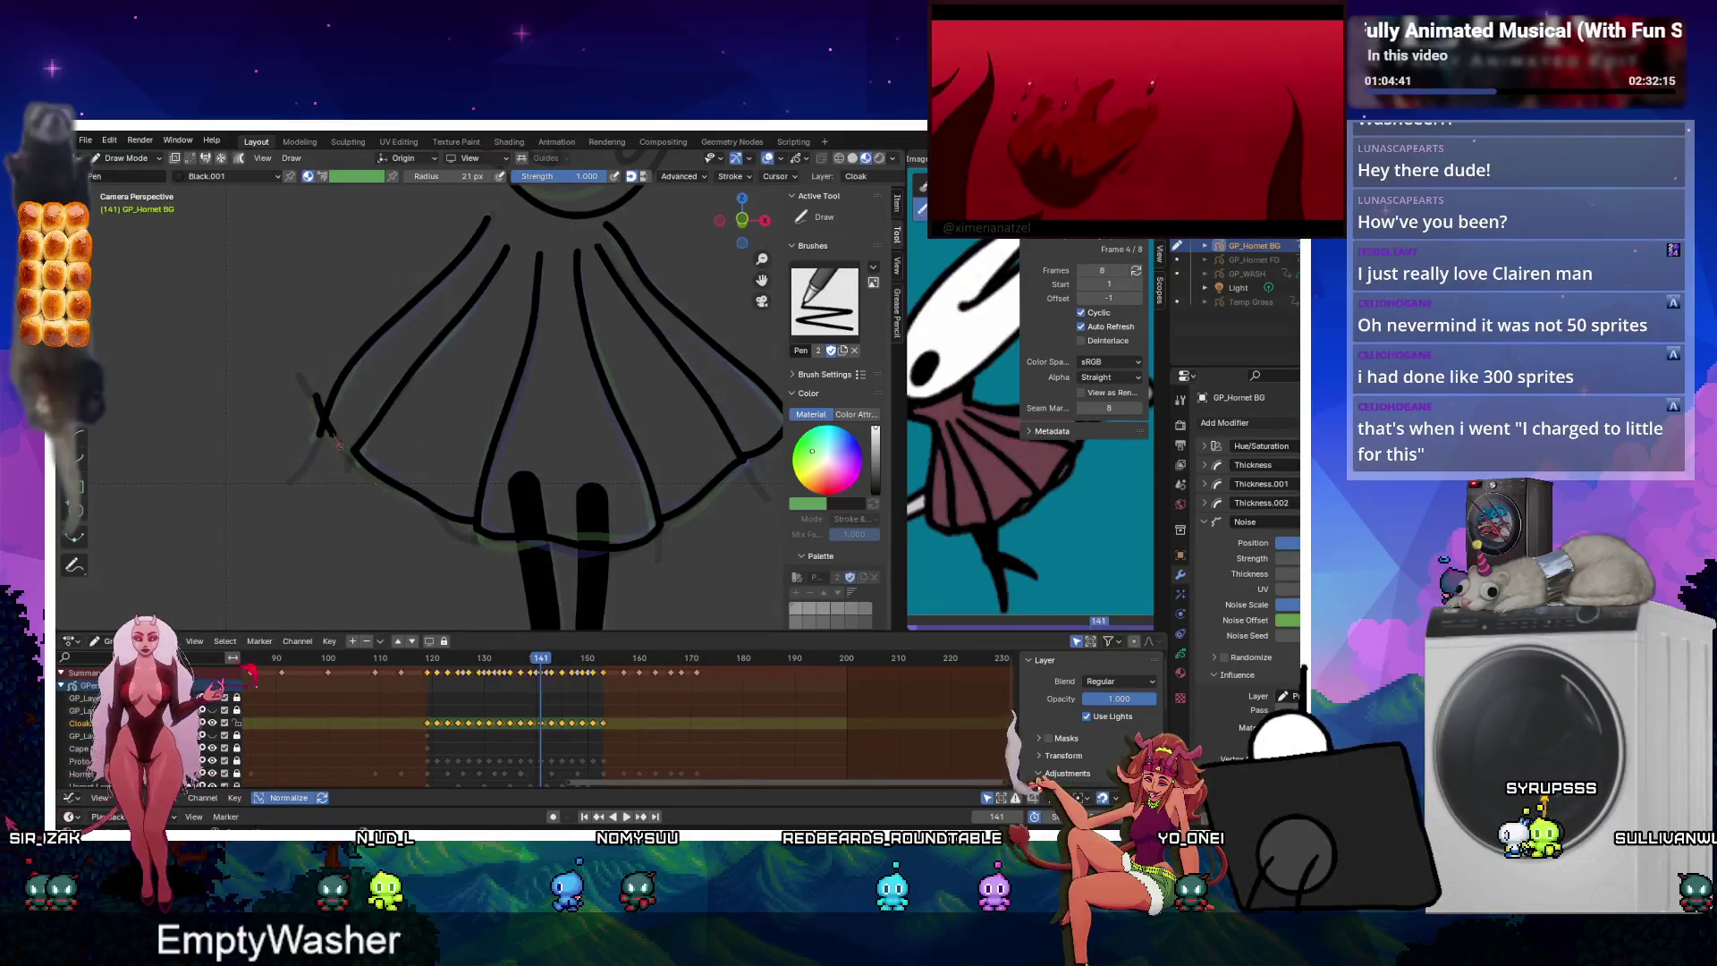
Continue through keyframes 143 to 151 and activate the Cutter tool for trimming stroke ends.
{"action": "key", "text": "Up"}
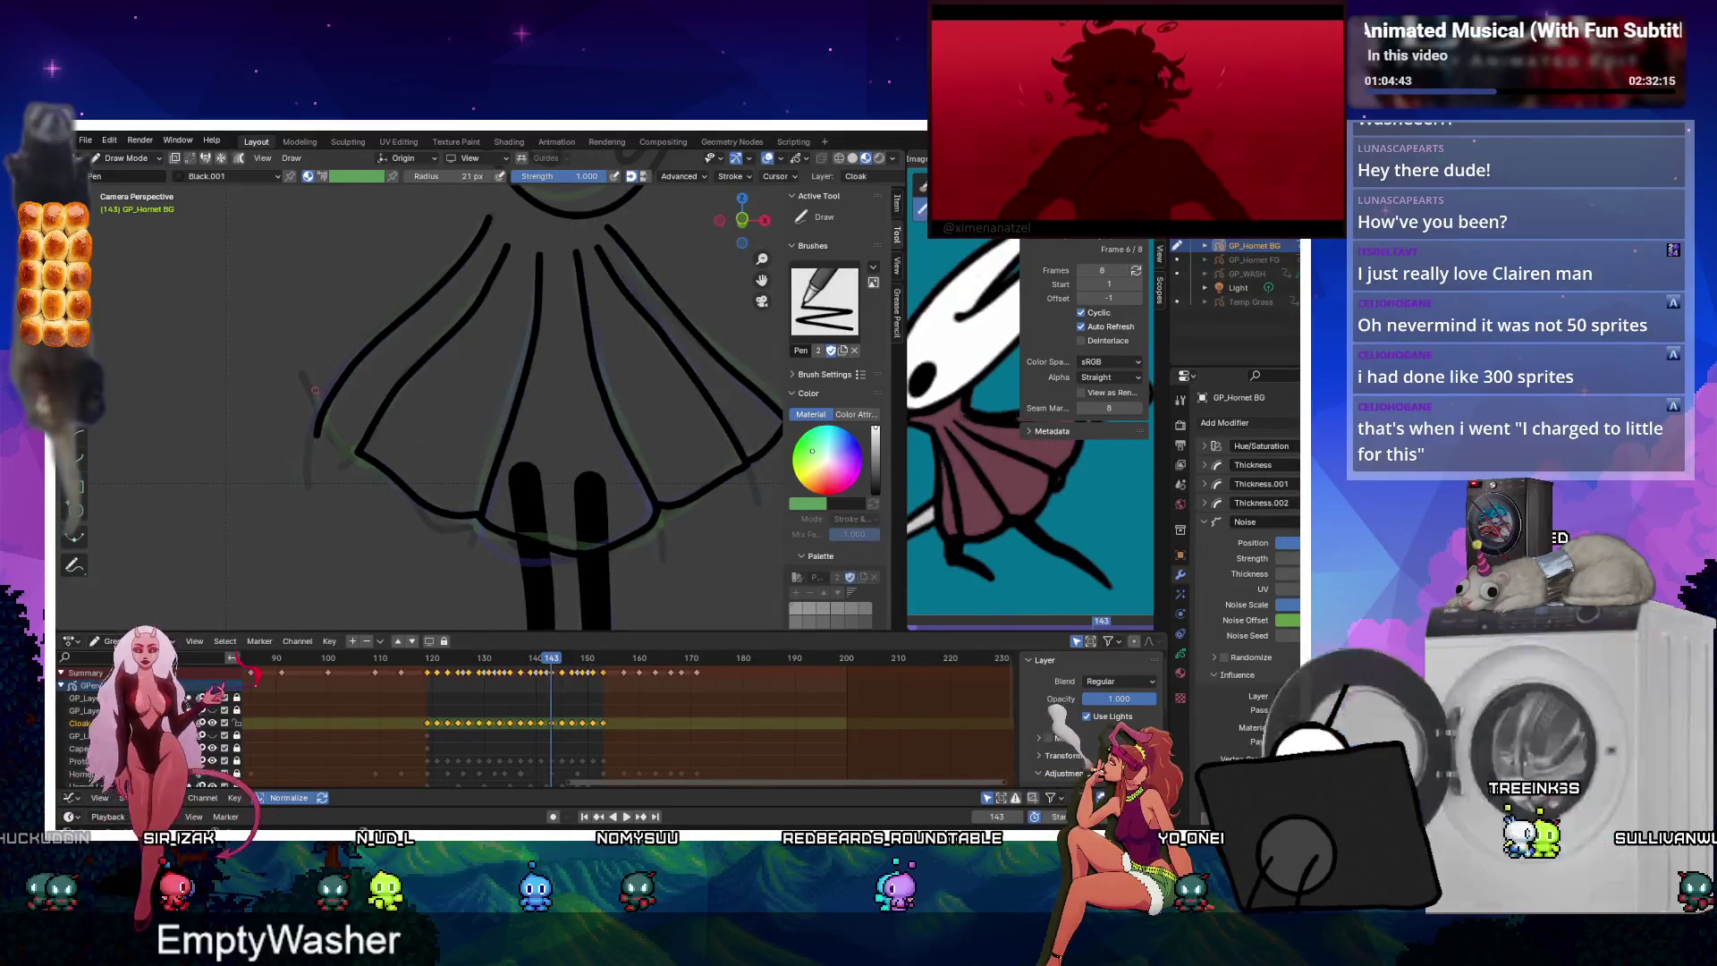
{"action": "key", "text": "Up"}
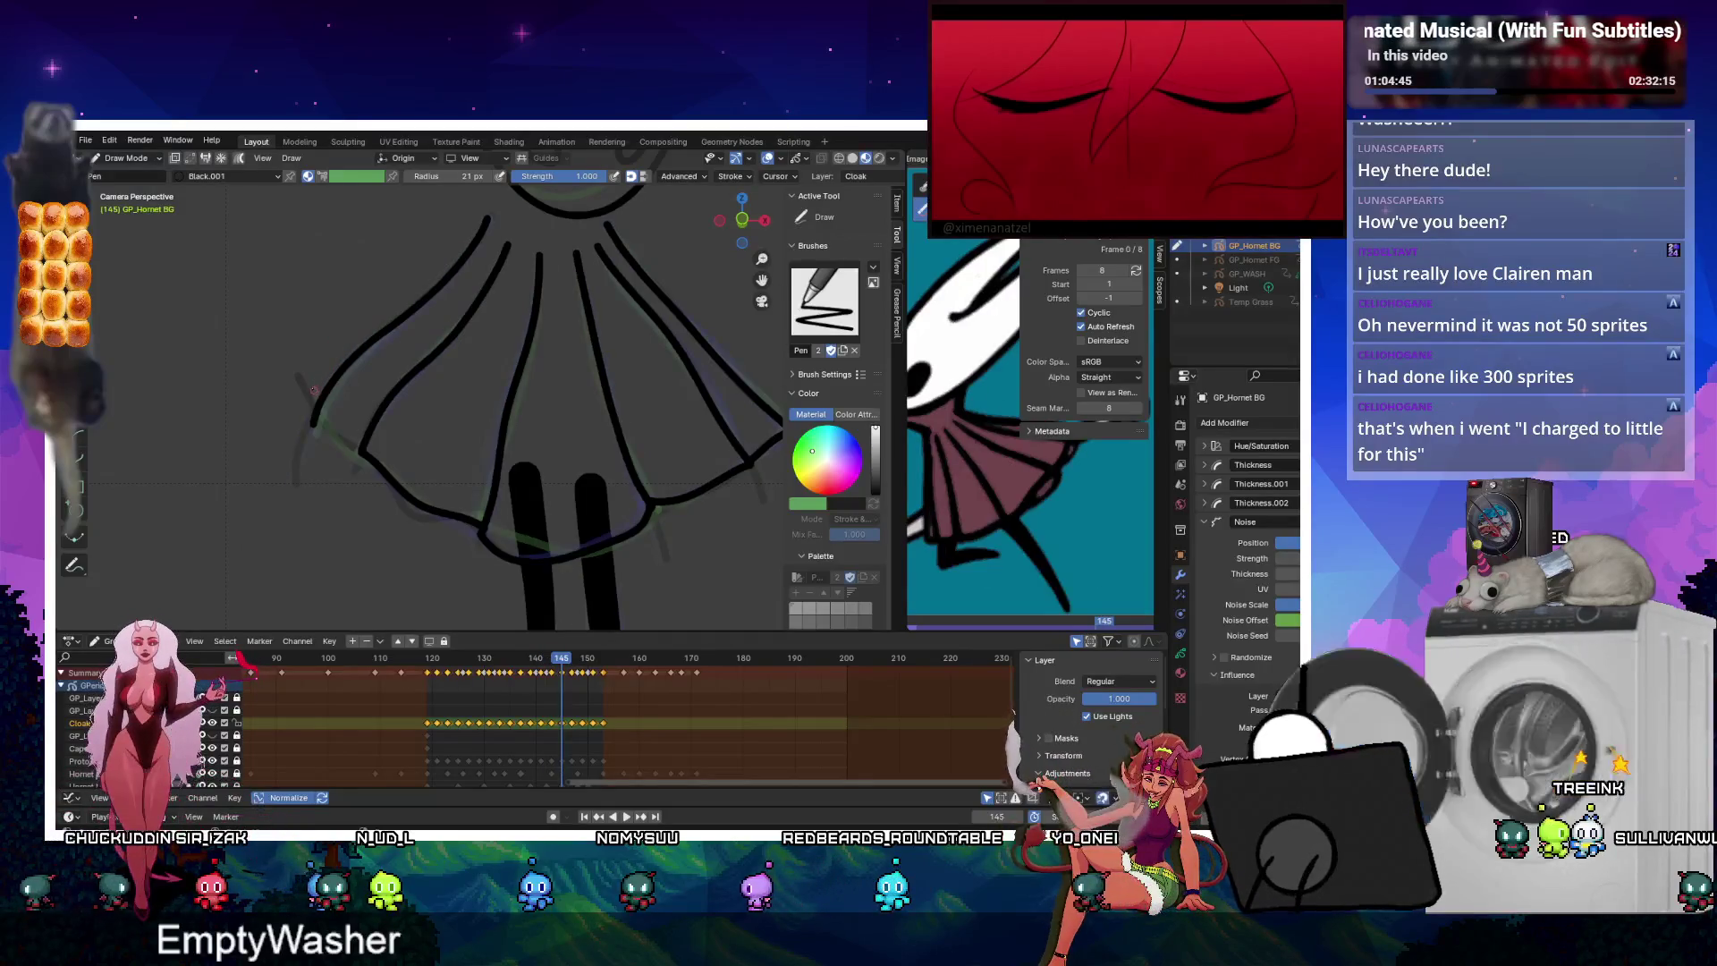
{"action": "key", "text": "Up"}
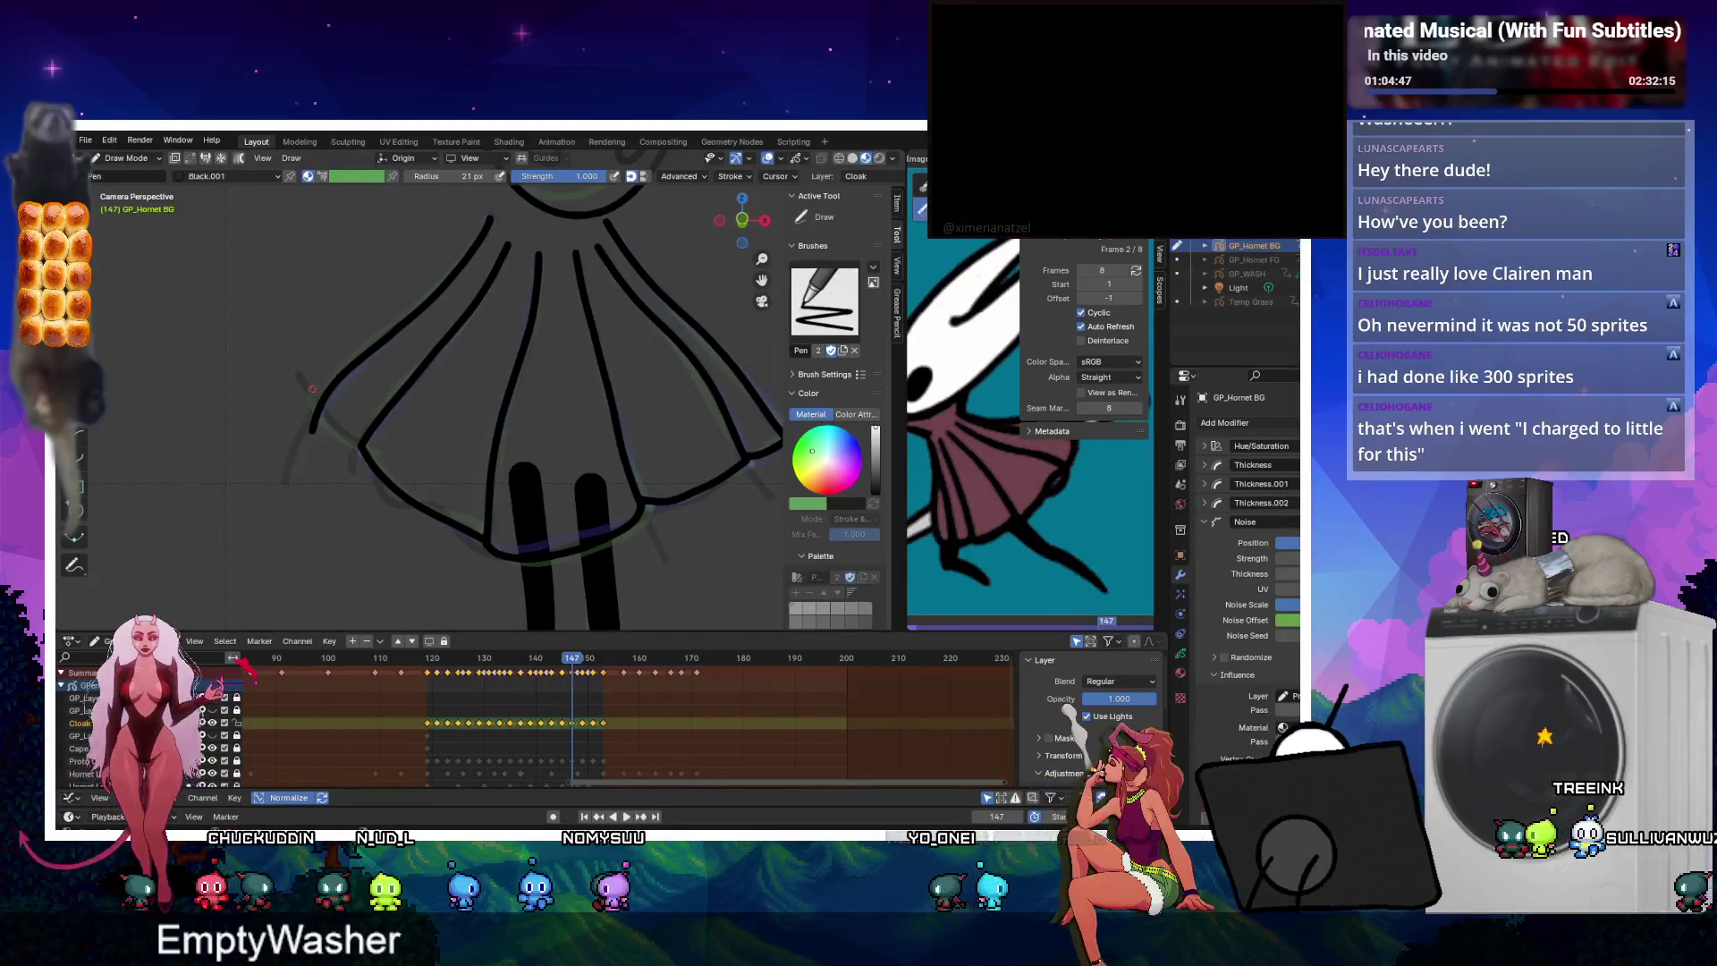
{"action": "key", "text": "Up"}
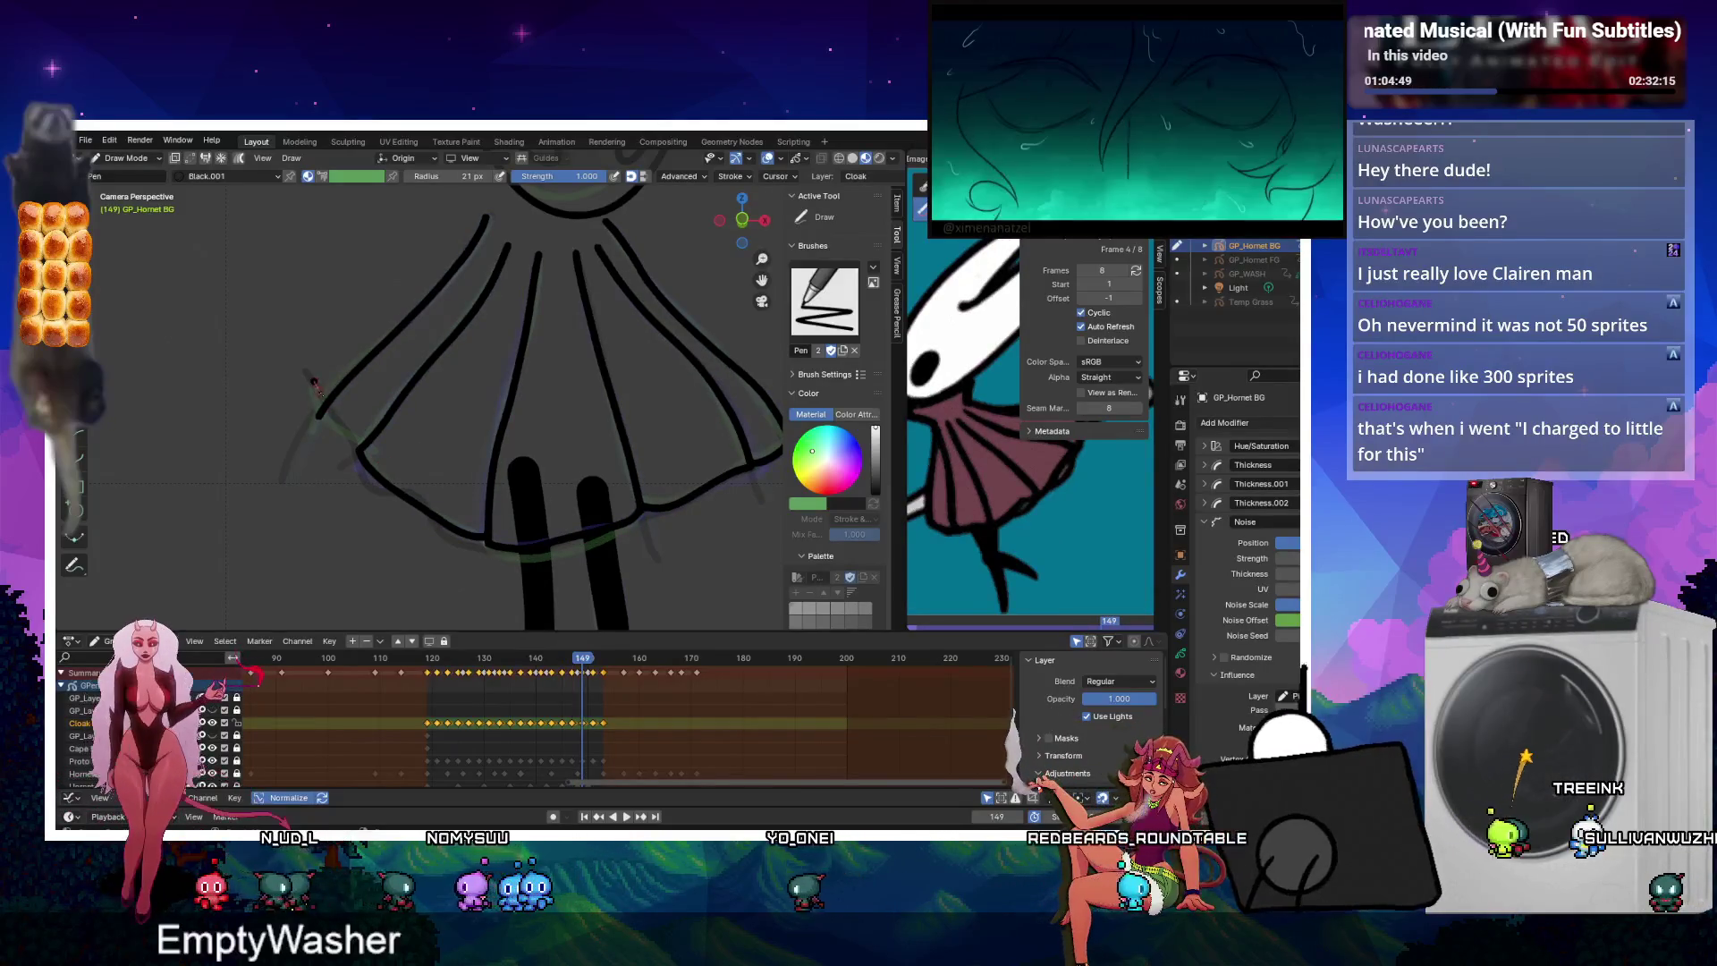
{"action": "key", "text": "Up"}
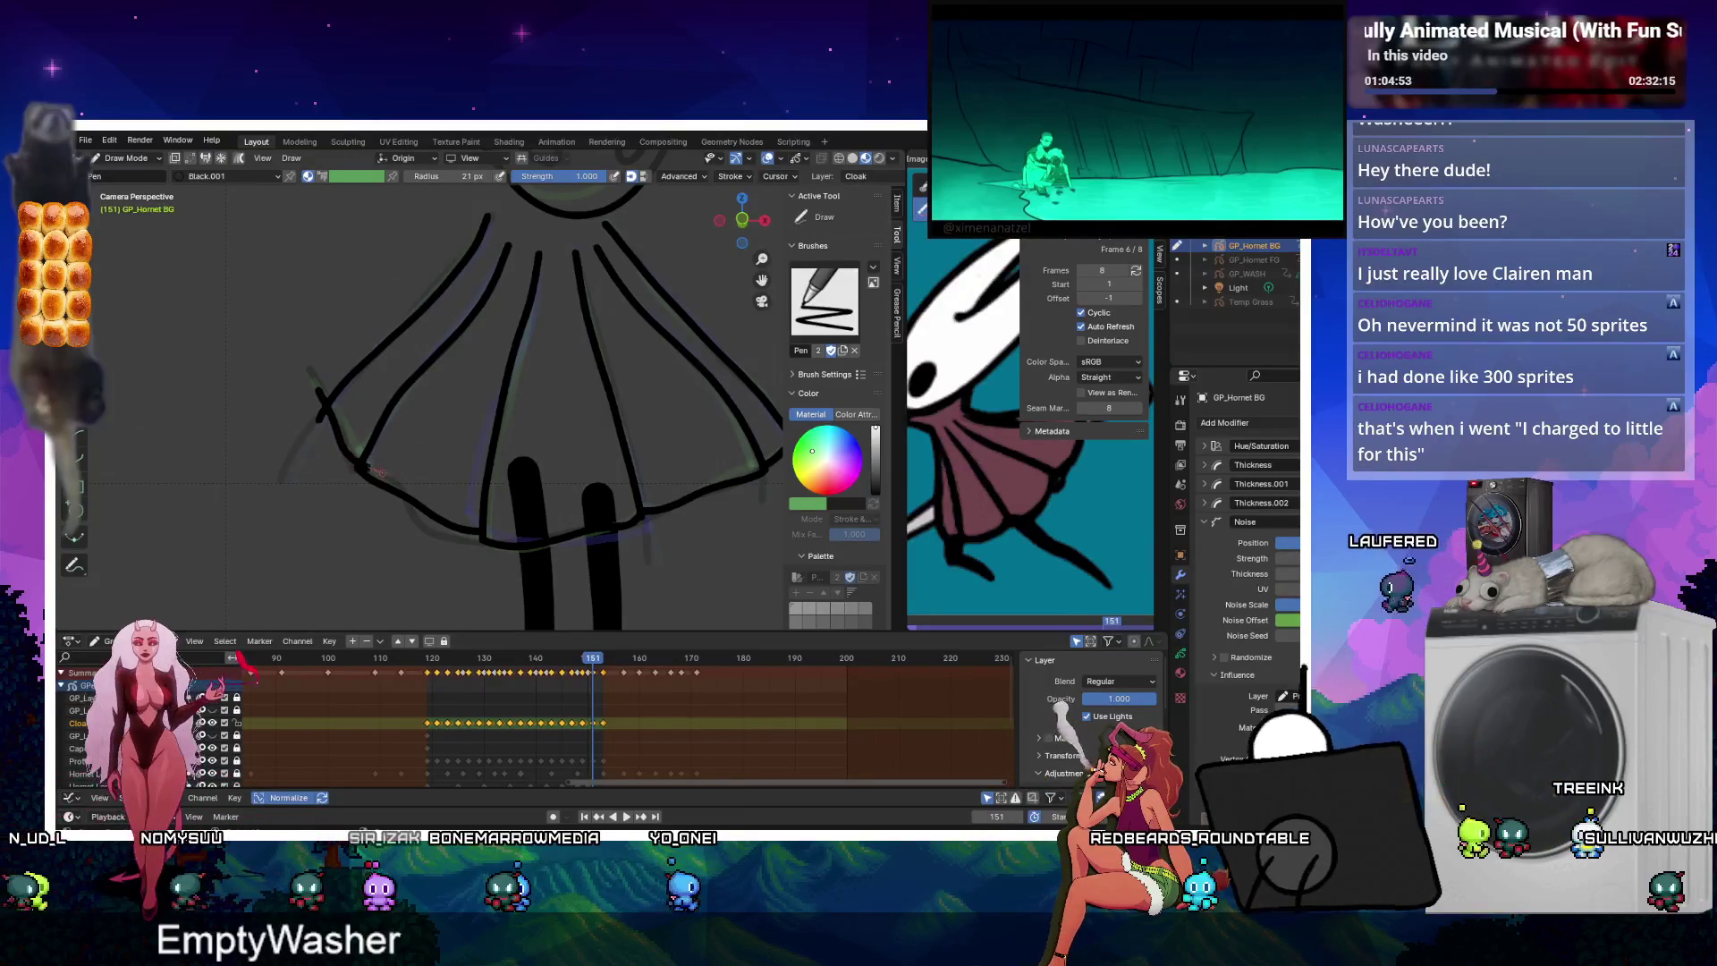
{"action": "key", "text": "k"}
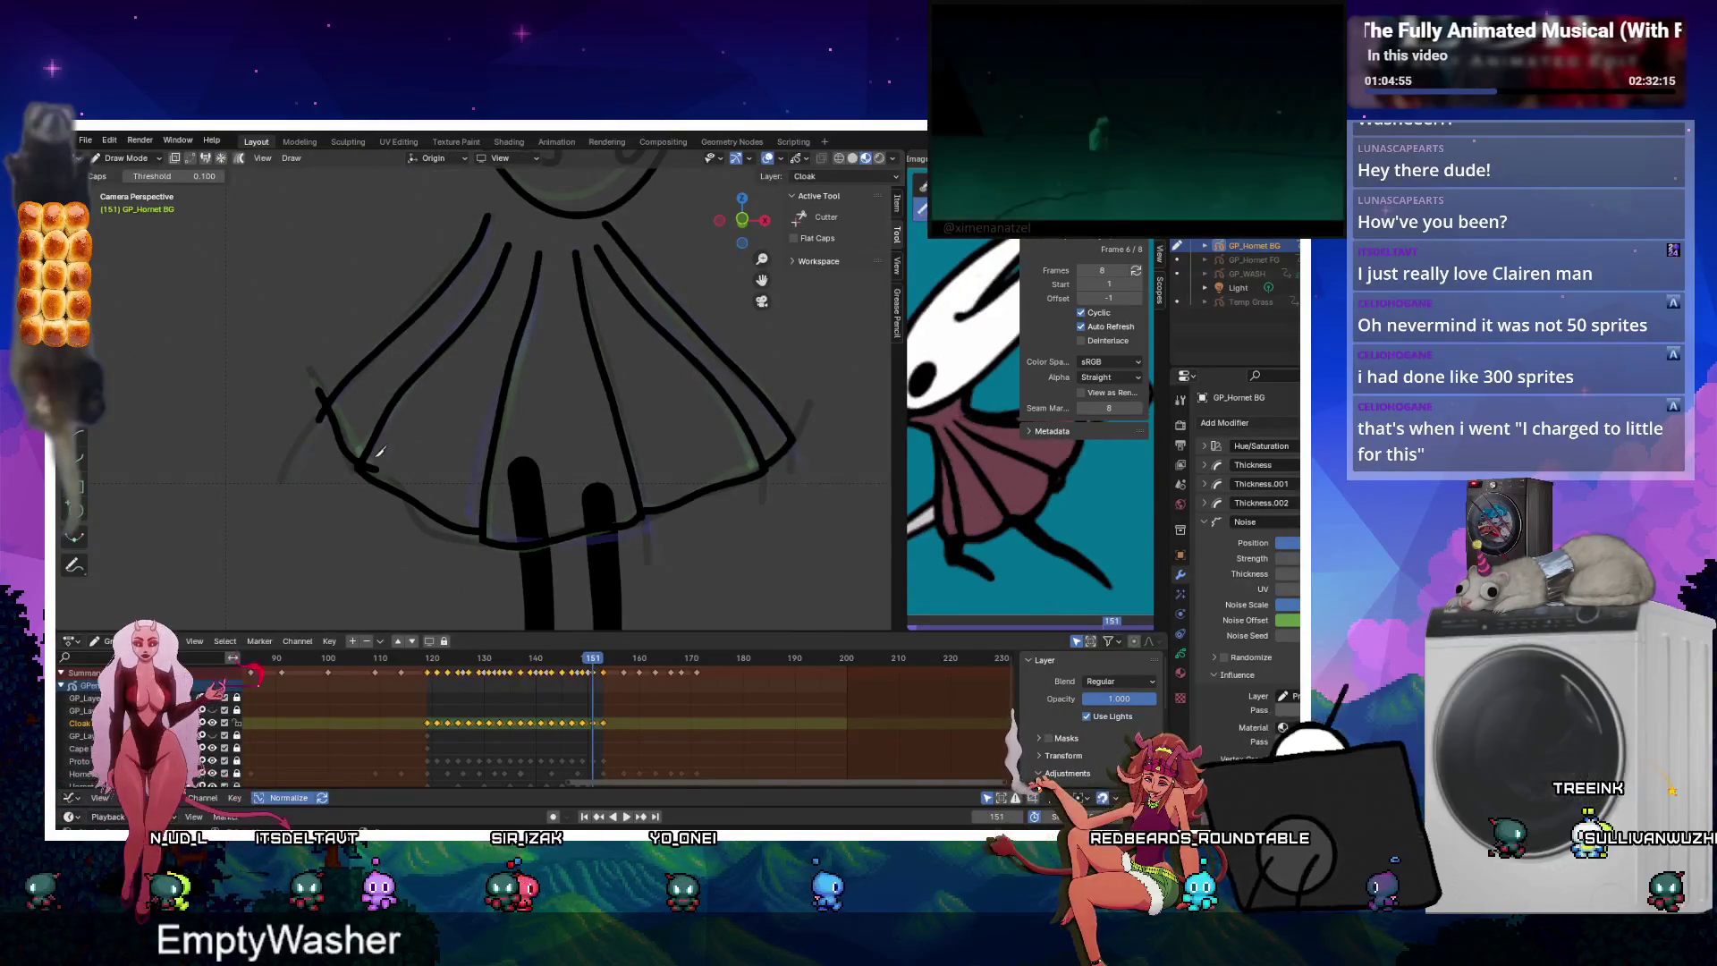
Step back through the cloak keyframes 149 to 135, checking each hem.
{"action": "key", "text": "Left"}
{"action": "key", "text": "Left"}
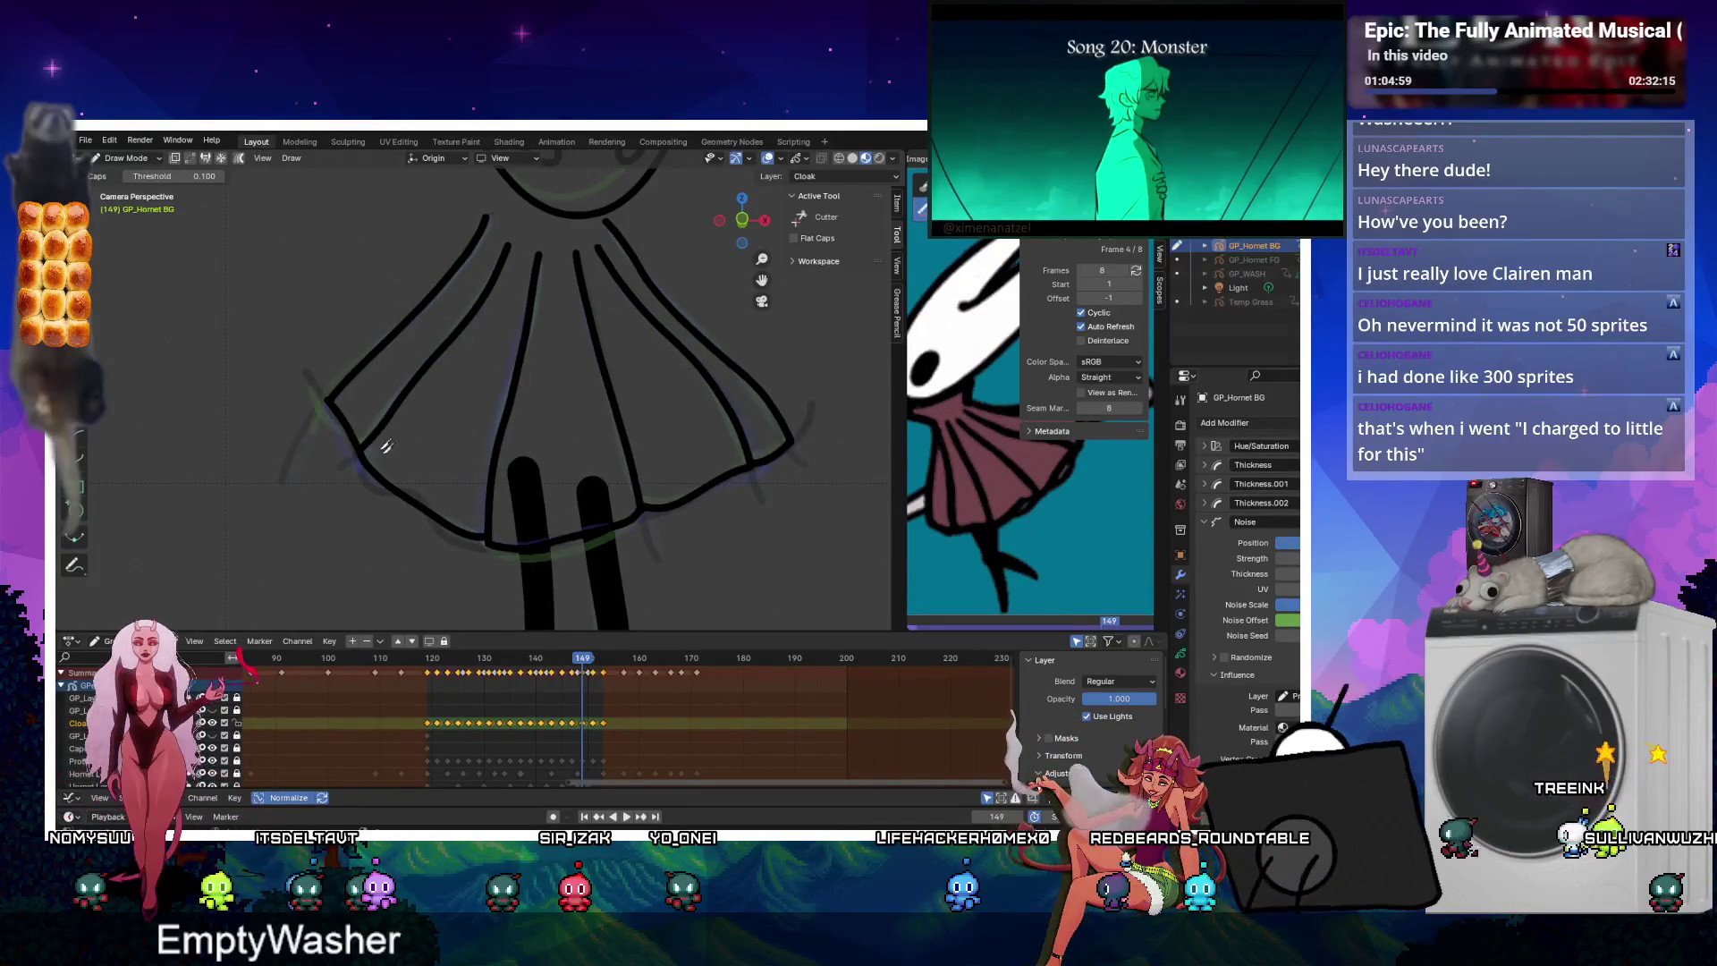
{"action": "key", "text": "Left"}
{"action": "key", "text": "Left"}
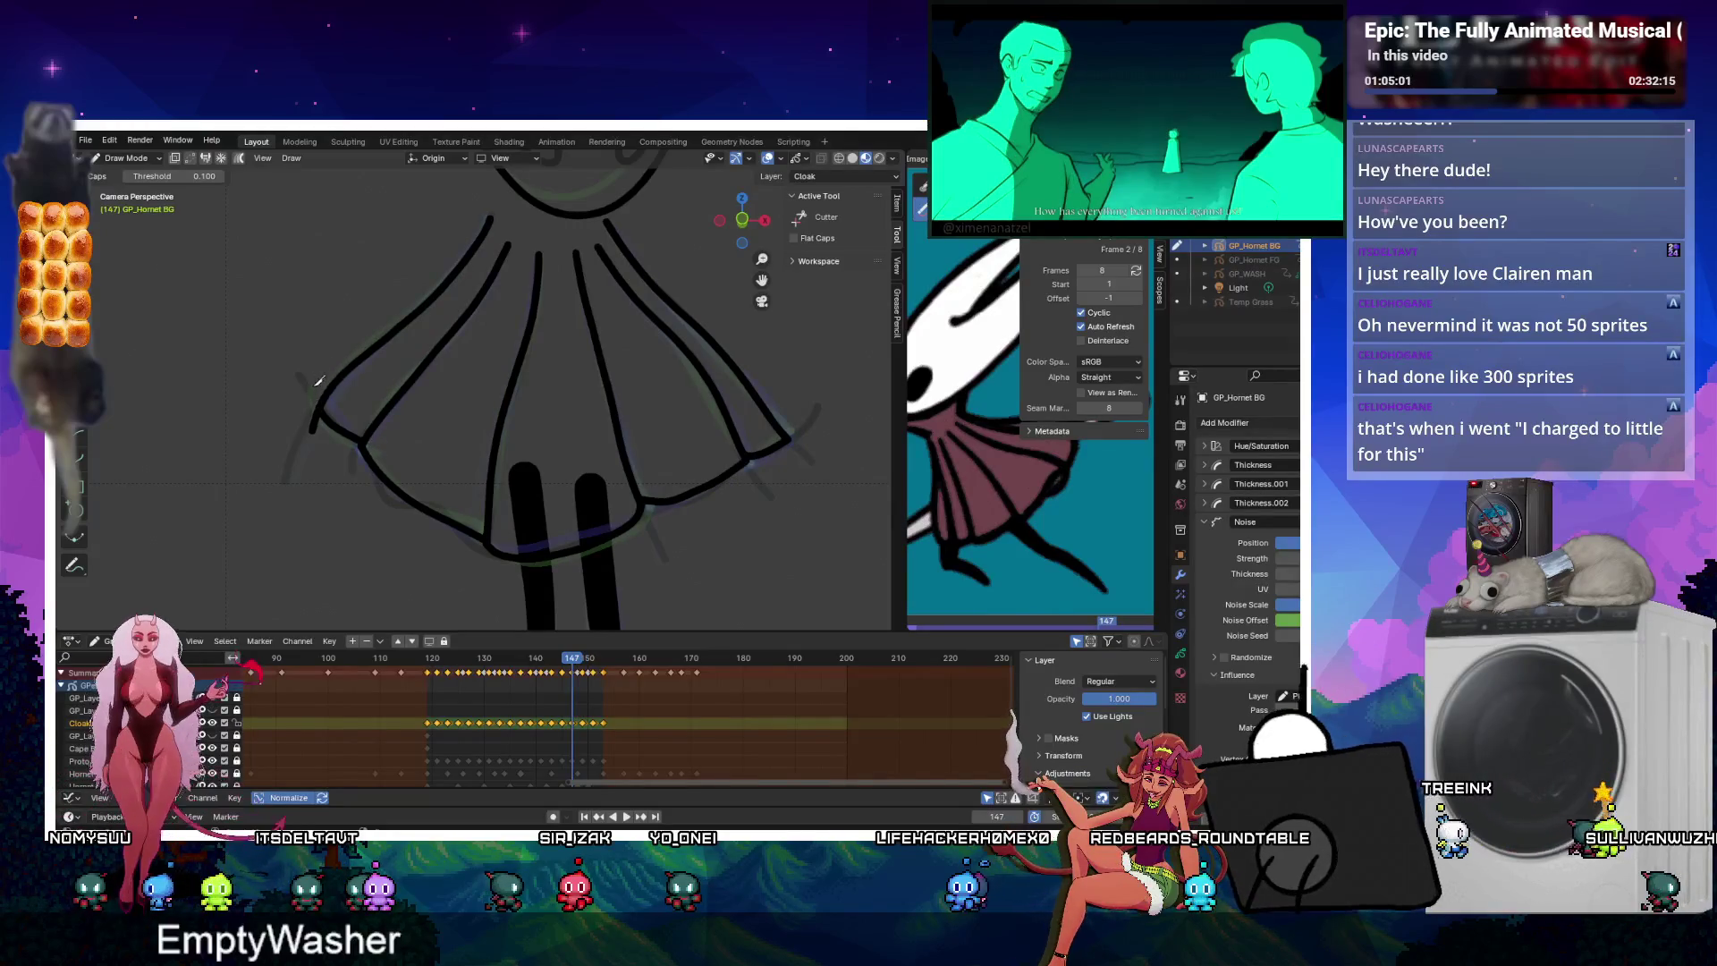
{"action": "key", "text": "Left"}
{"action": "key", "text": "Left"}
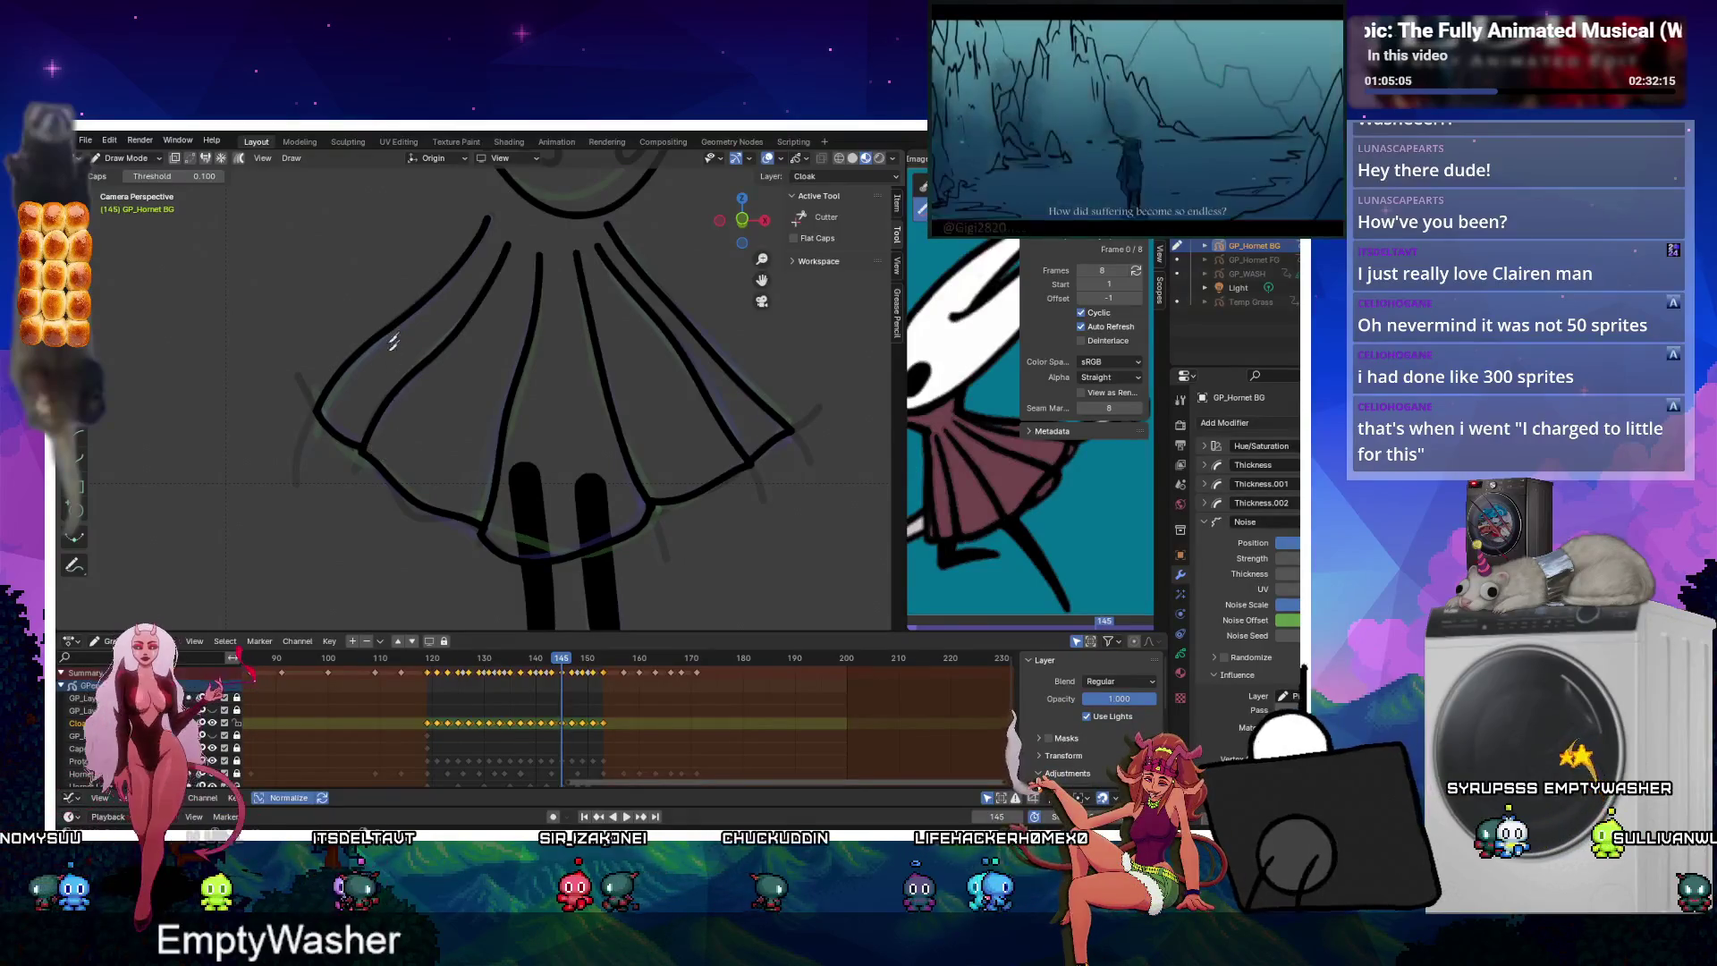
{"action": "key", "text": "Left"}
{"action": "key", "text": "Left"}
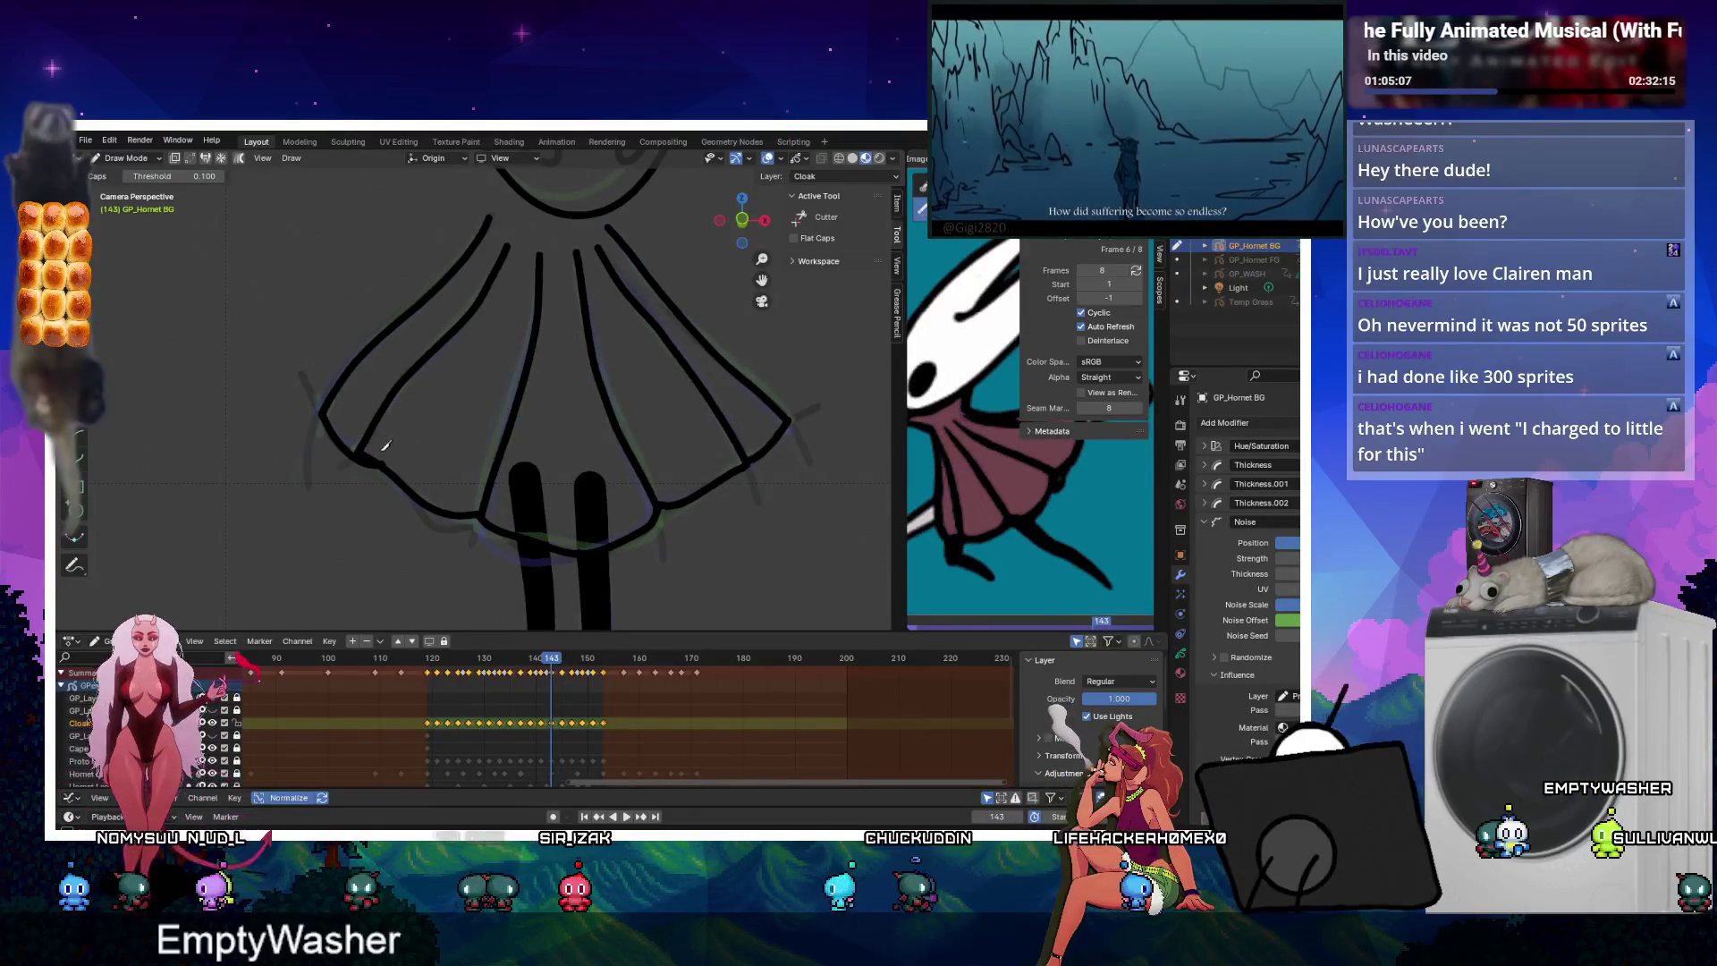
{"action": "key", "text": "Left"}
{"action": "key", "text": "Left"}
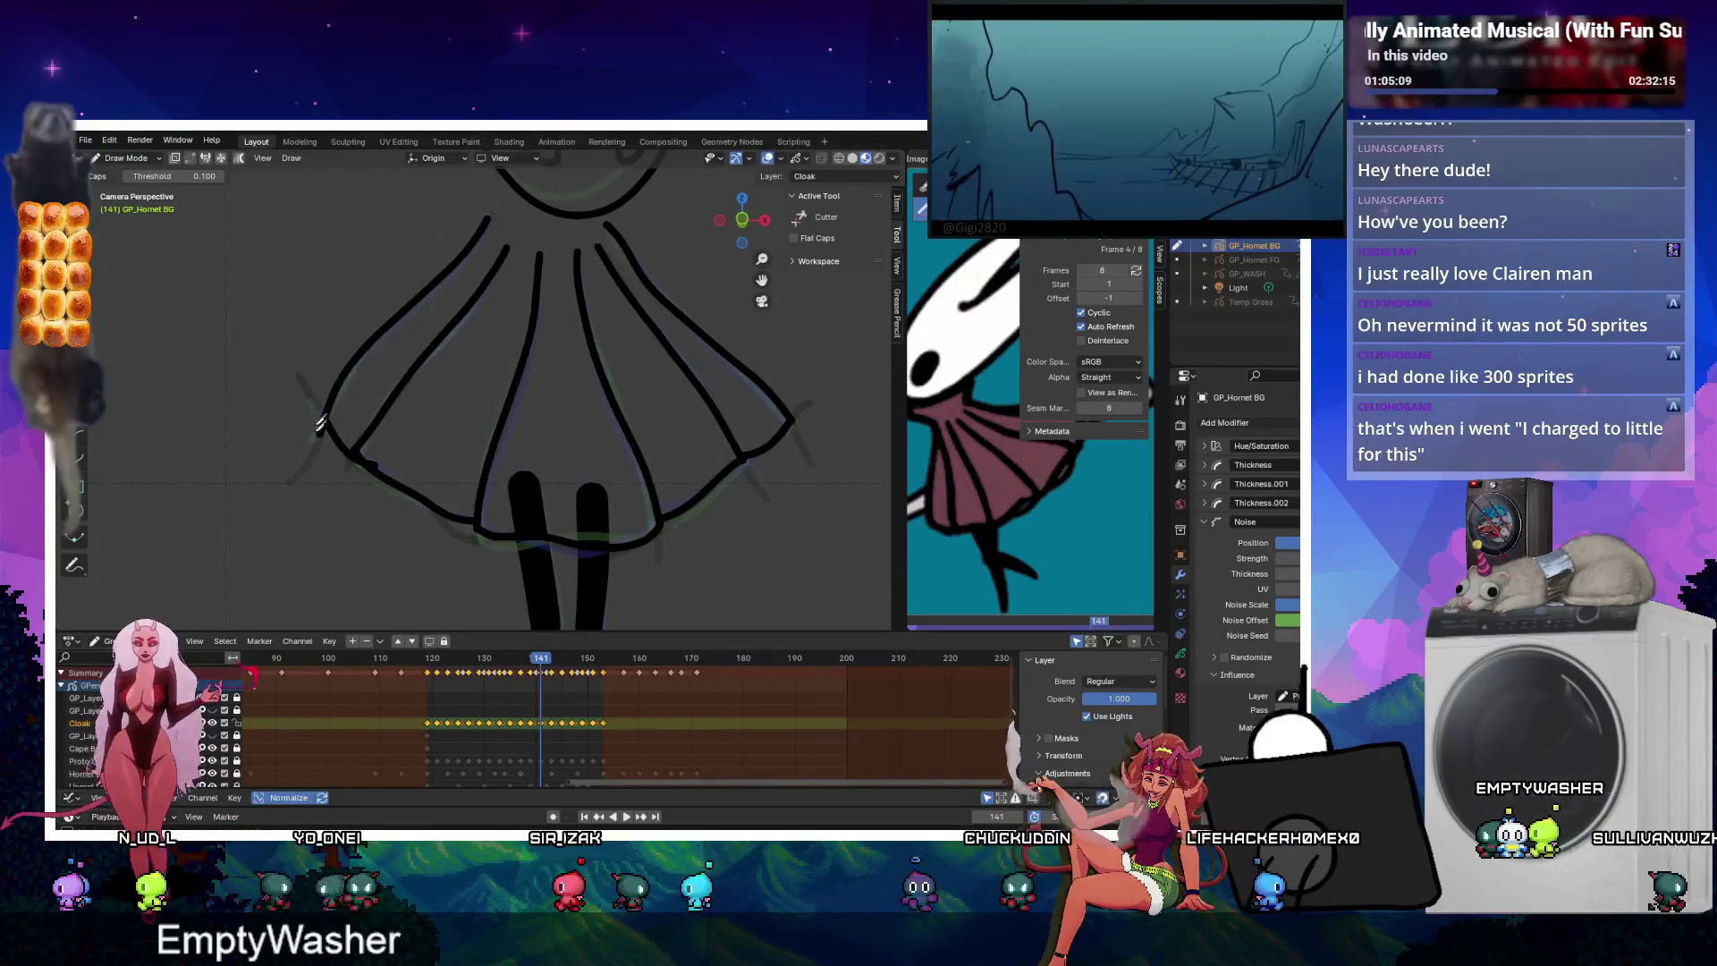
{"action": "key", "text": "Left"}
{"action": "key", "text": "Left"}
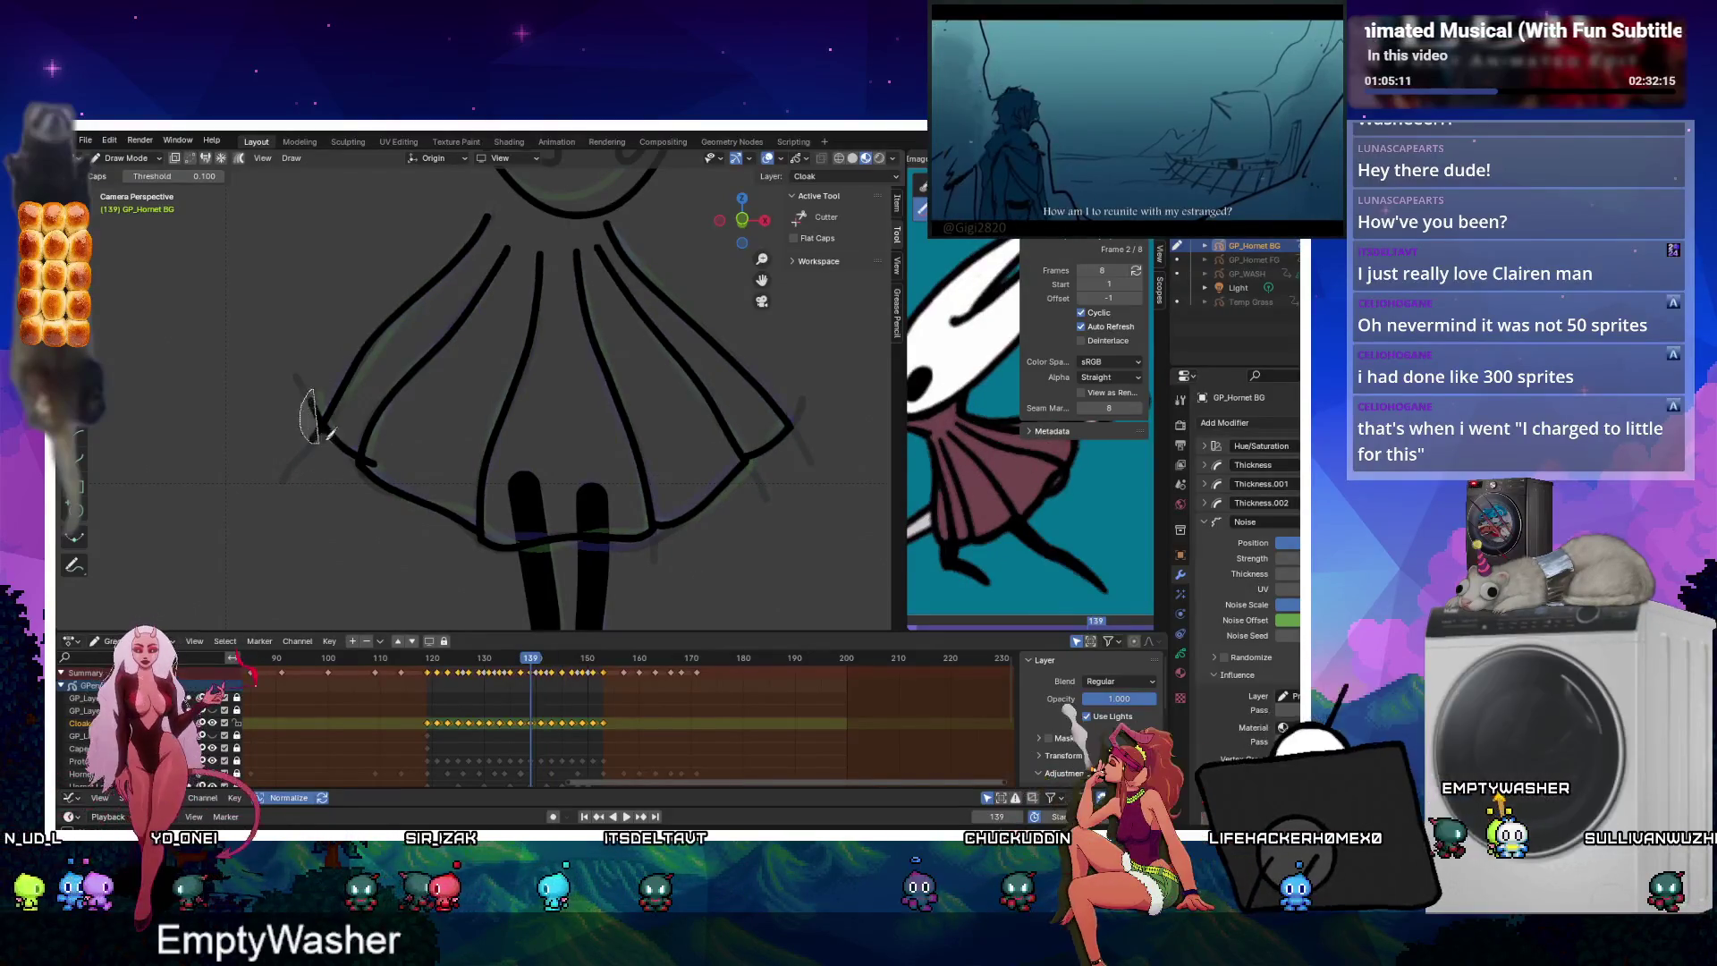
{"action": "key", "text": "Left"}
{"action": "key", "text": "Left"}
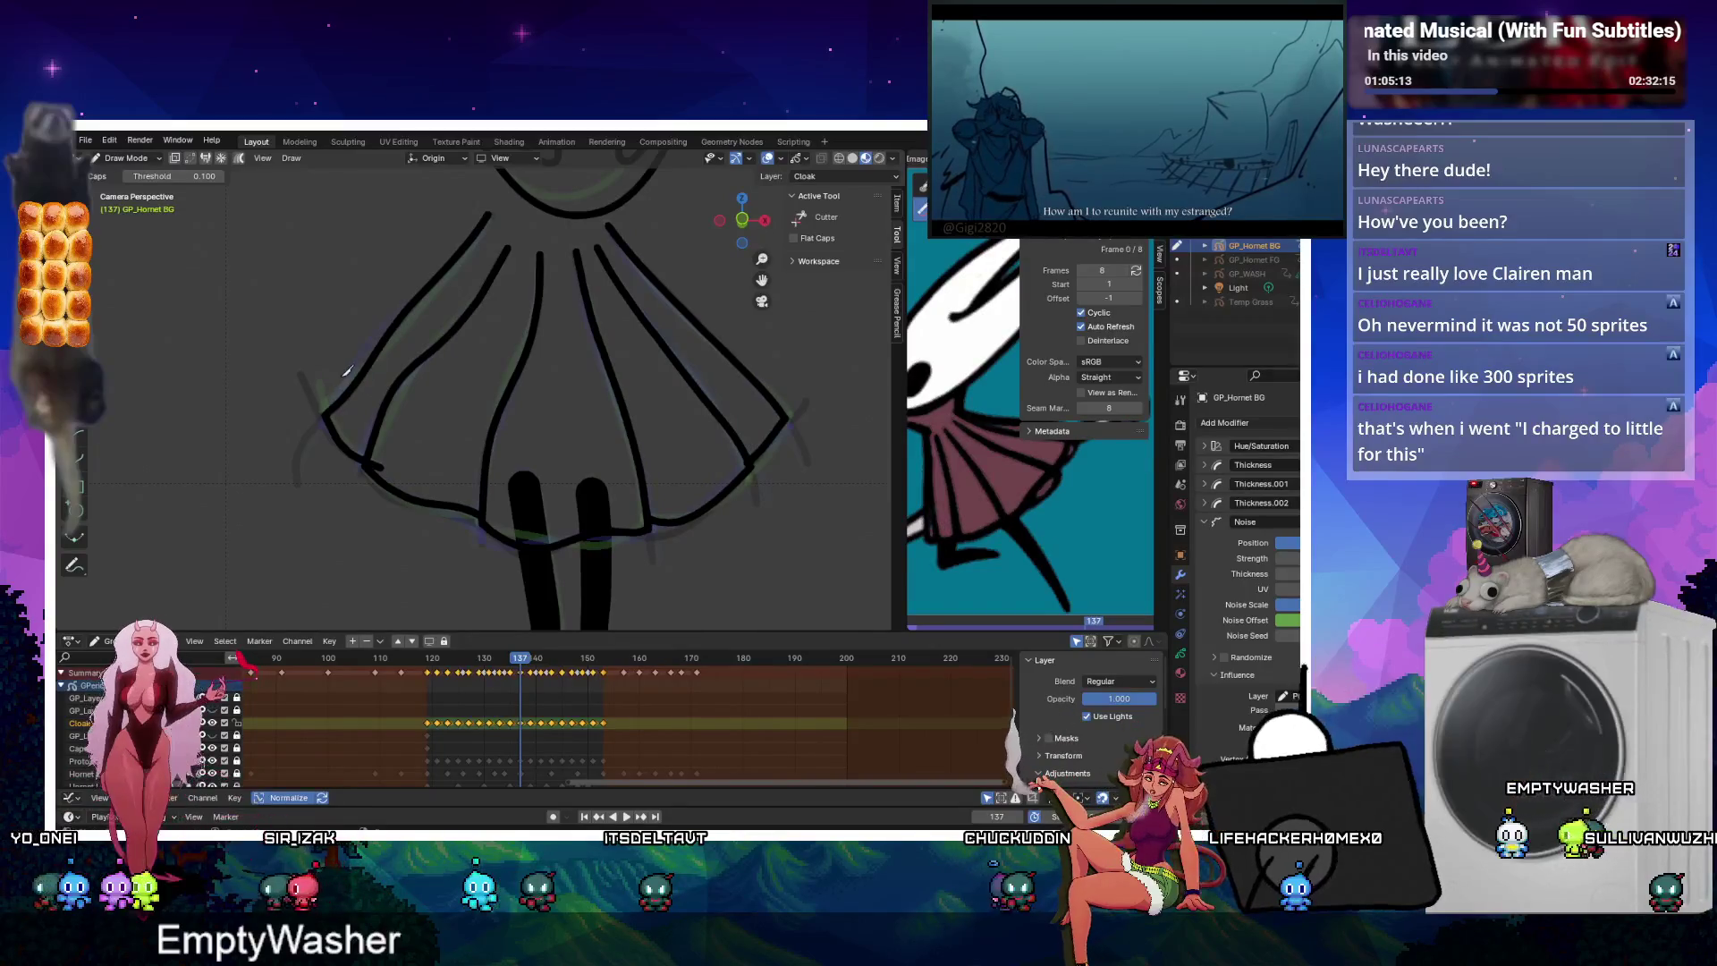
{"action": "key", "text": "Left"}
{"action": "key", "text": "Left"}
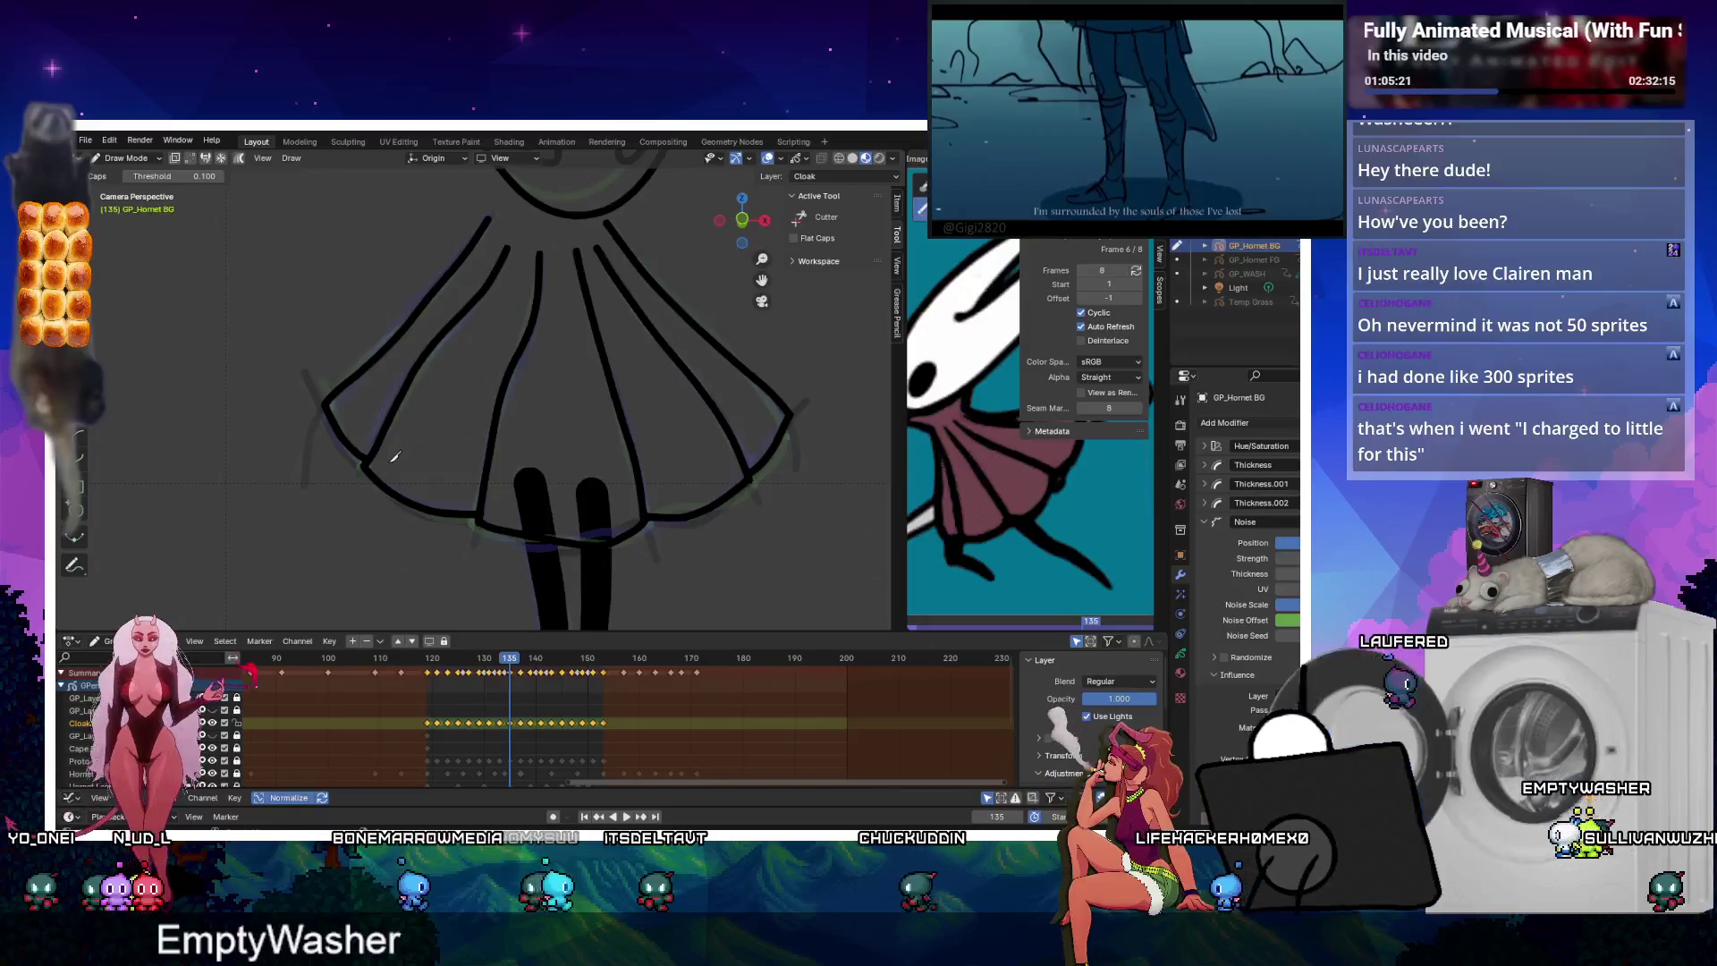
Continue back from keyframe 133 to 119 and switch the cloak into Edit Mode.
{"action": "key", "text": "Down"}
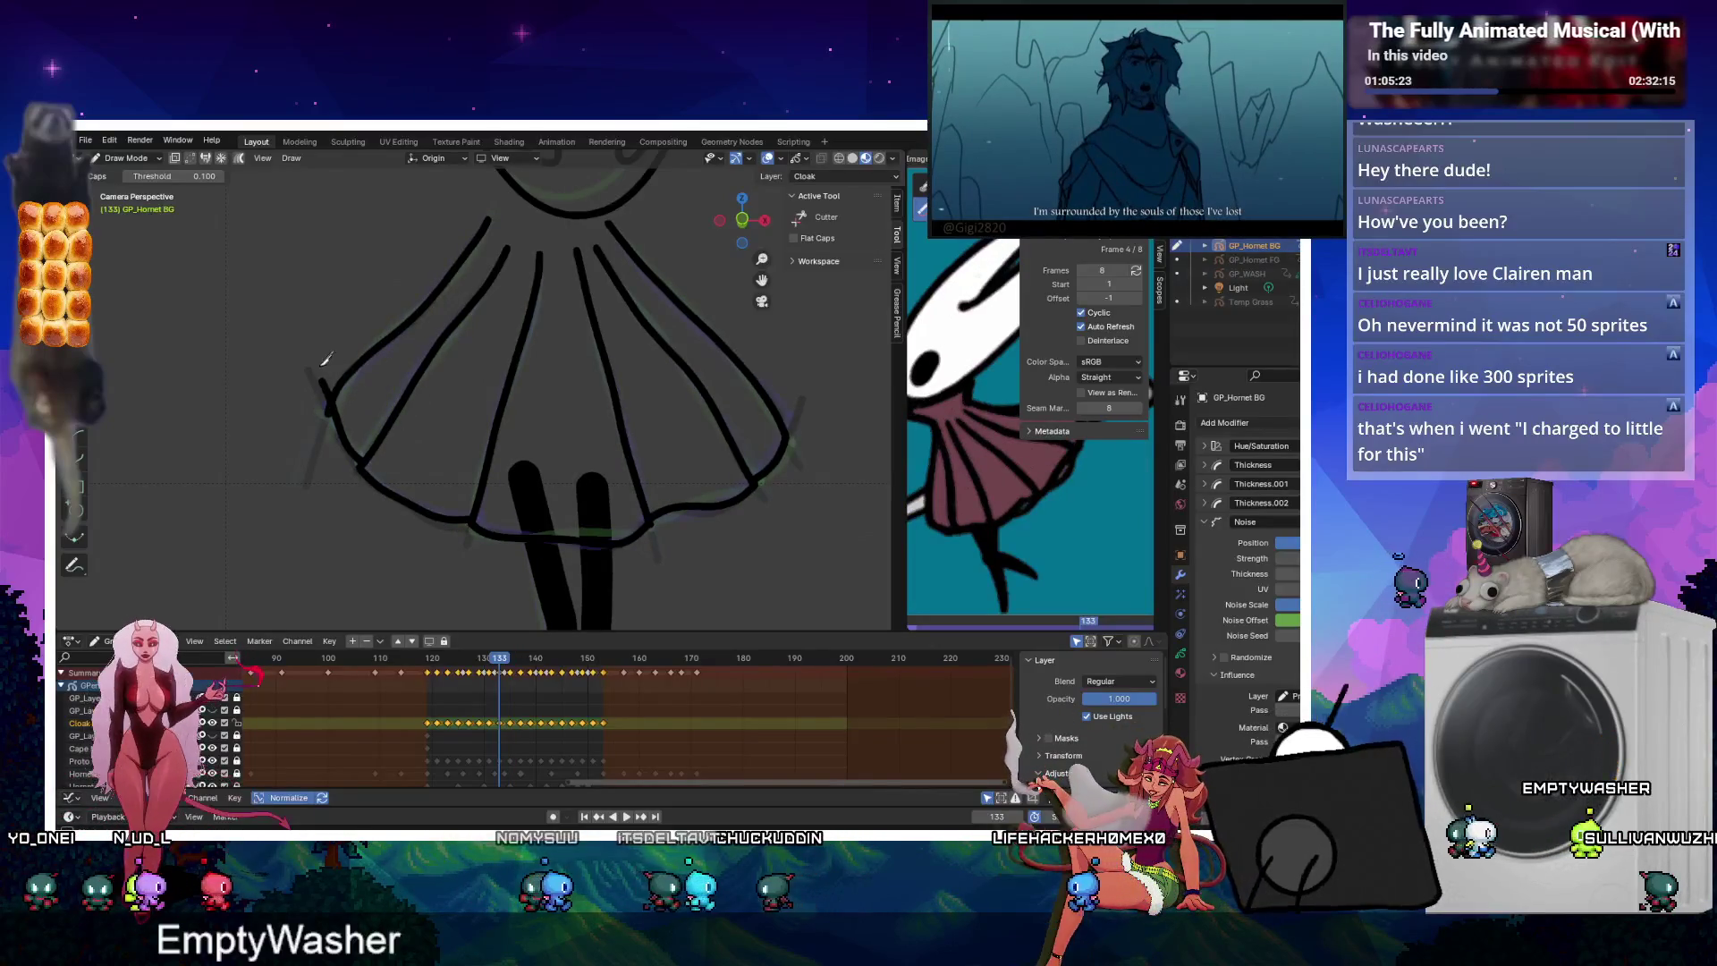
{"action": "key", "text": "Down"}
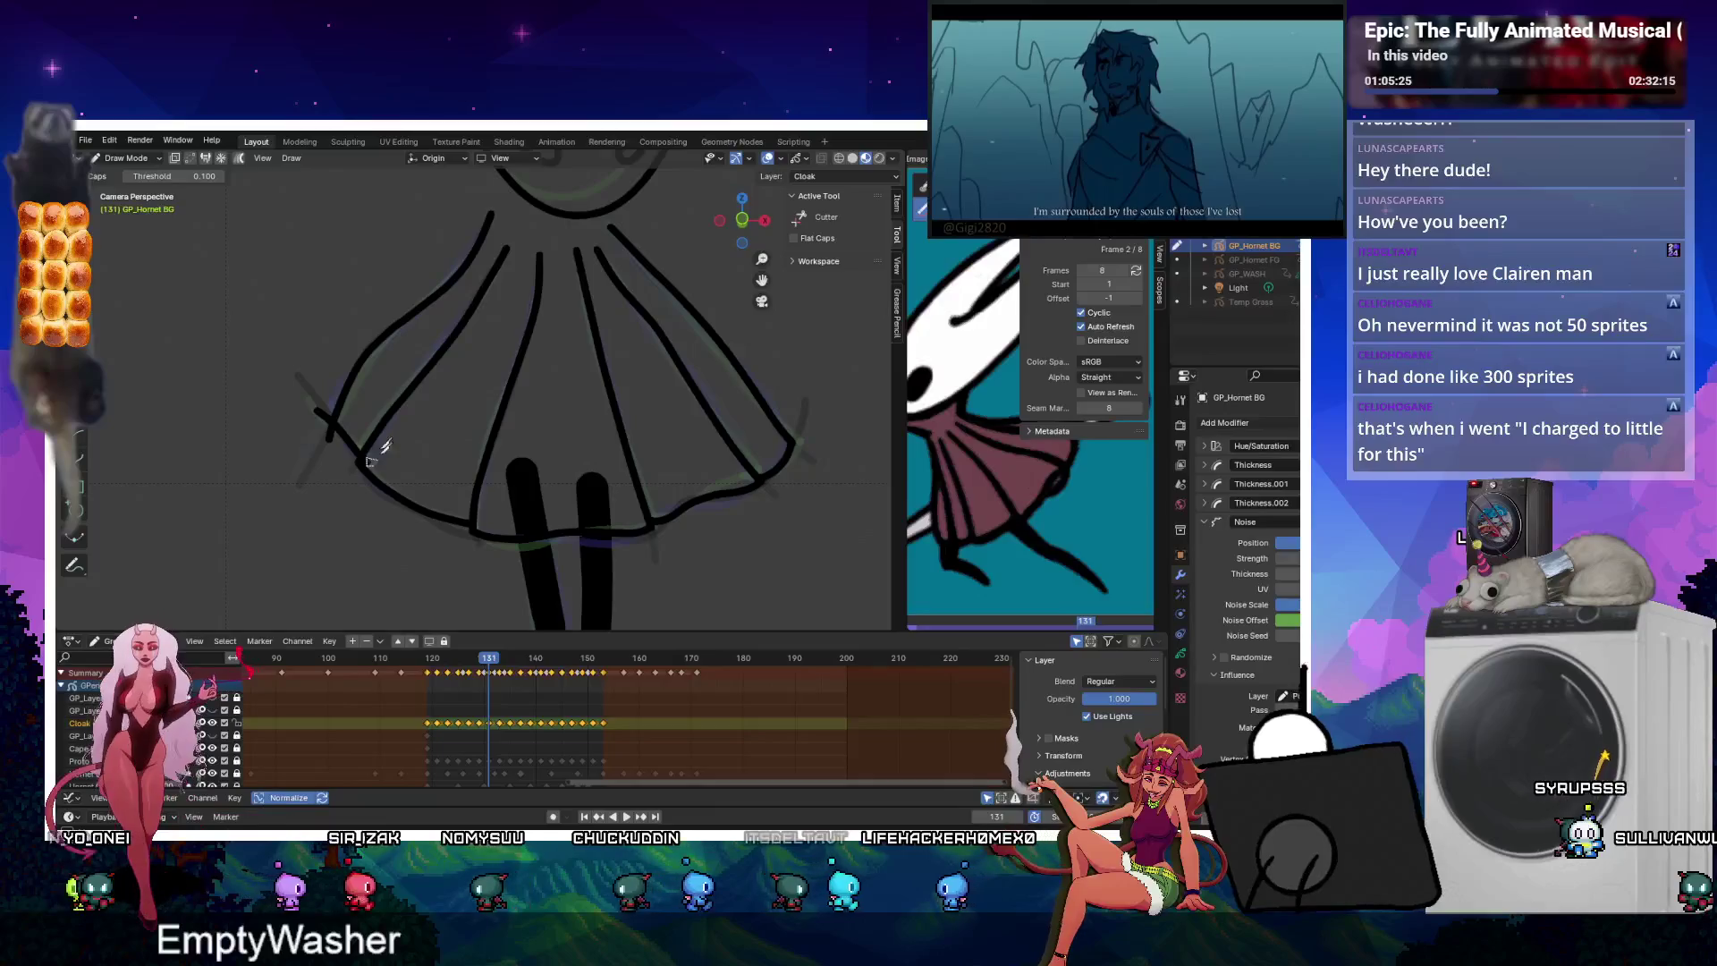
{"action": "key", "text": "Down"}
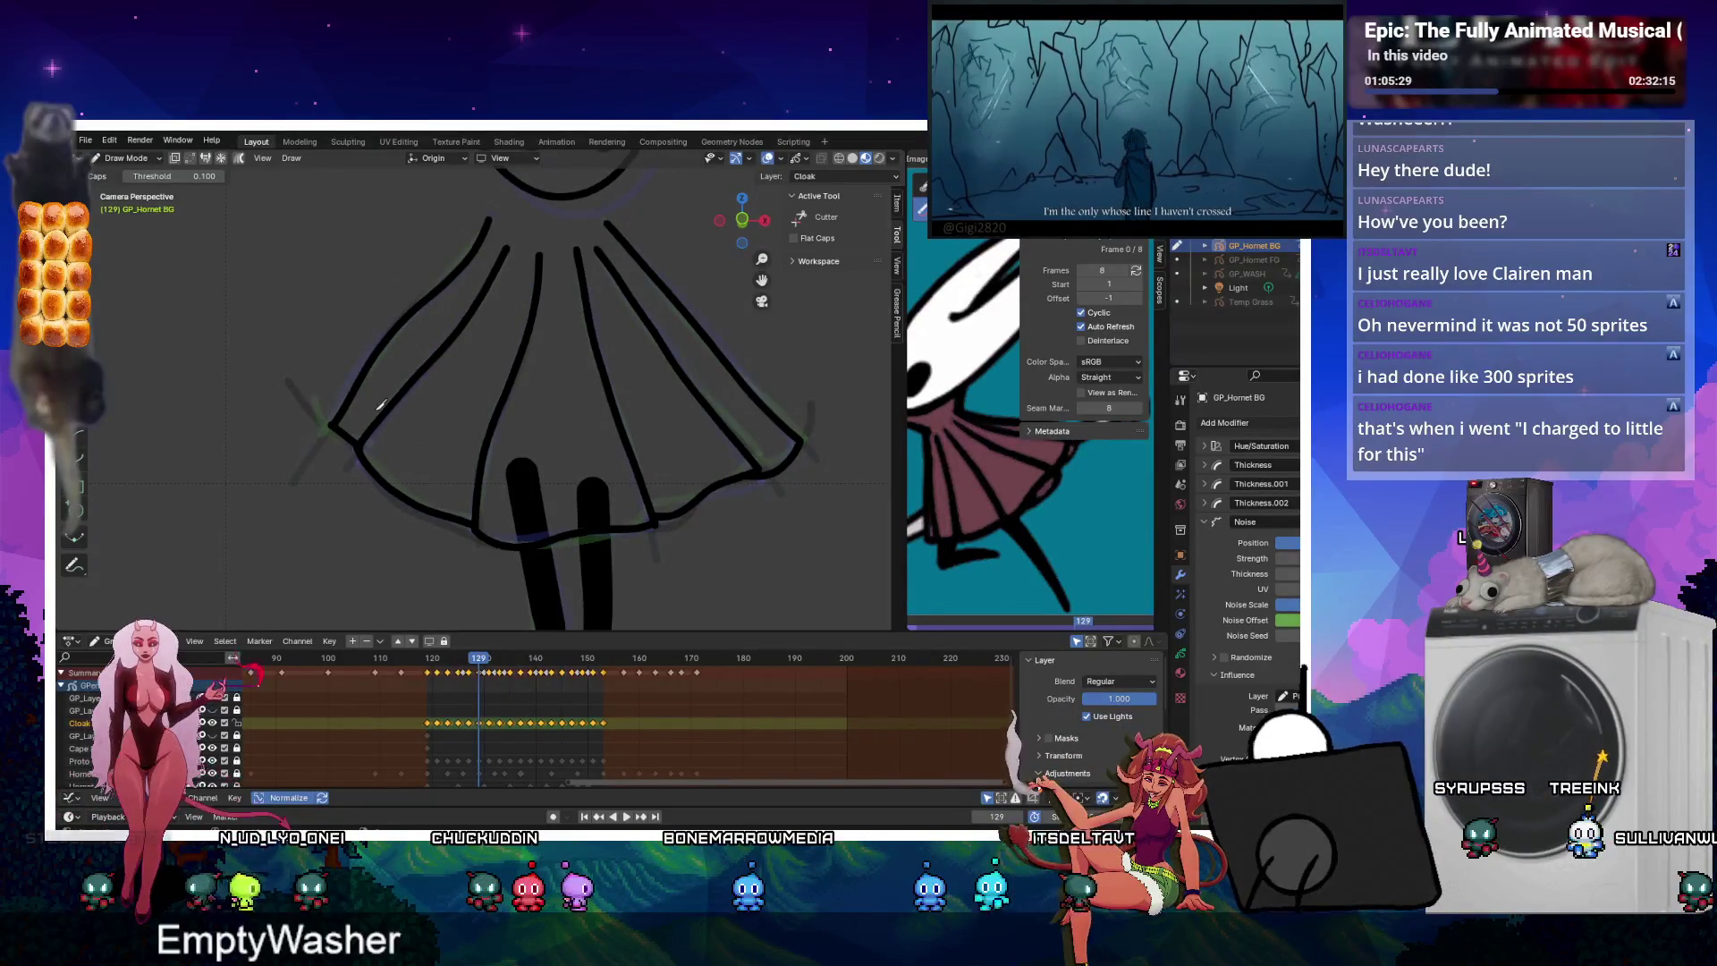
{"action": "key", "text": "Down"}
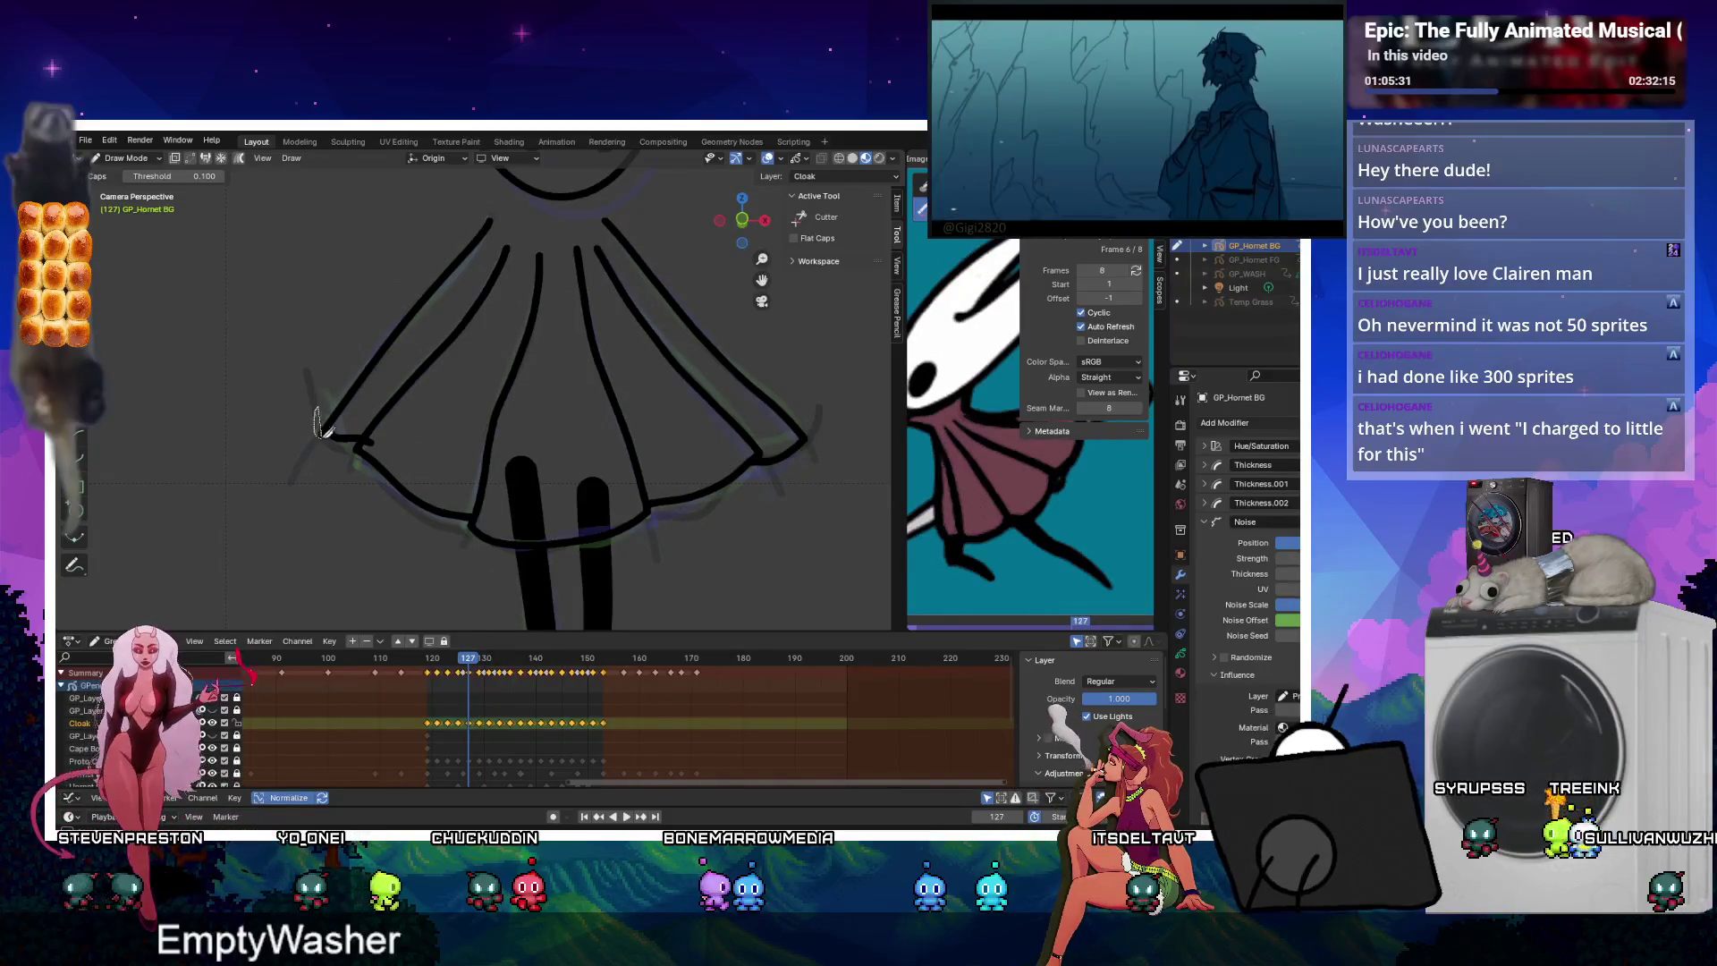
{"action": "key", "text": "Down"}
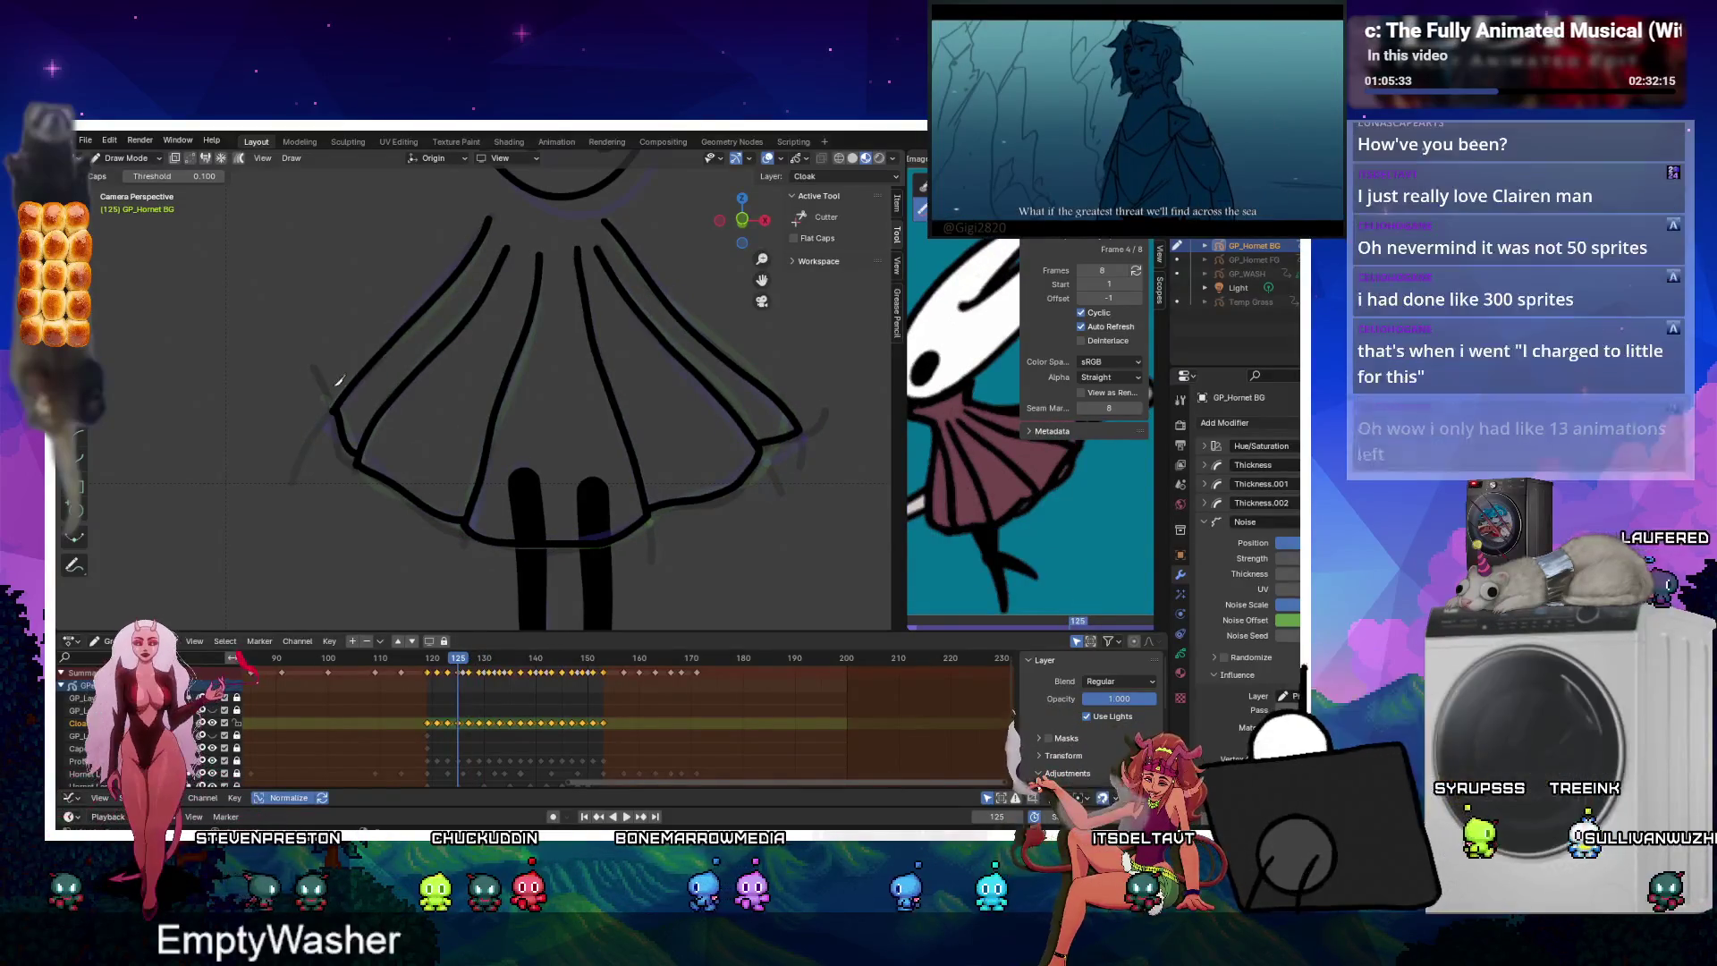
{"action": "key", "text": "Down"}
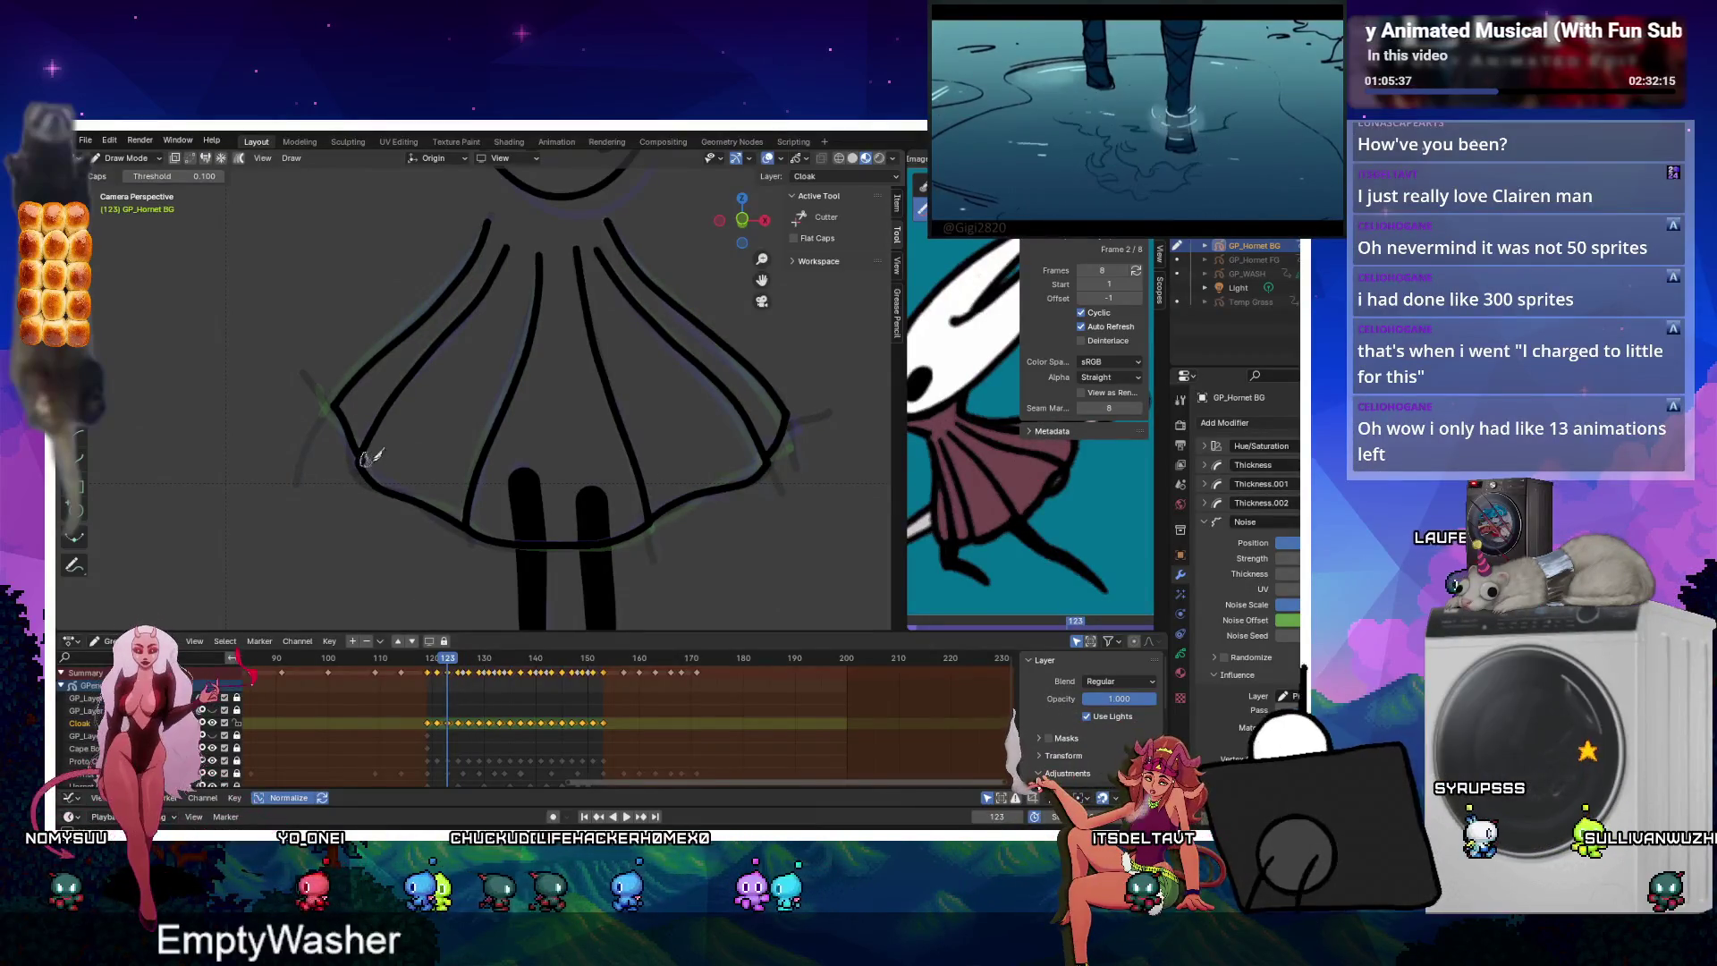
{"action": "key", "text": "Down"}
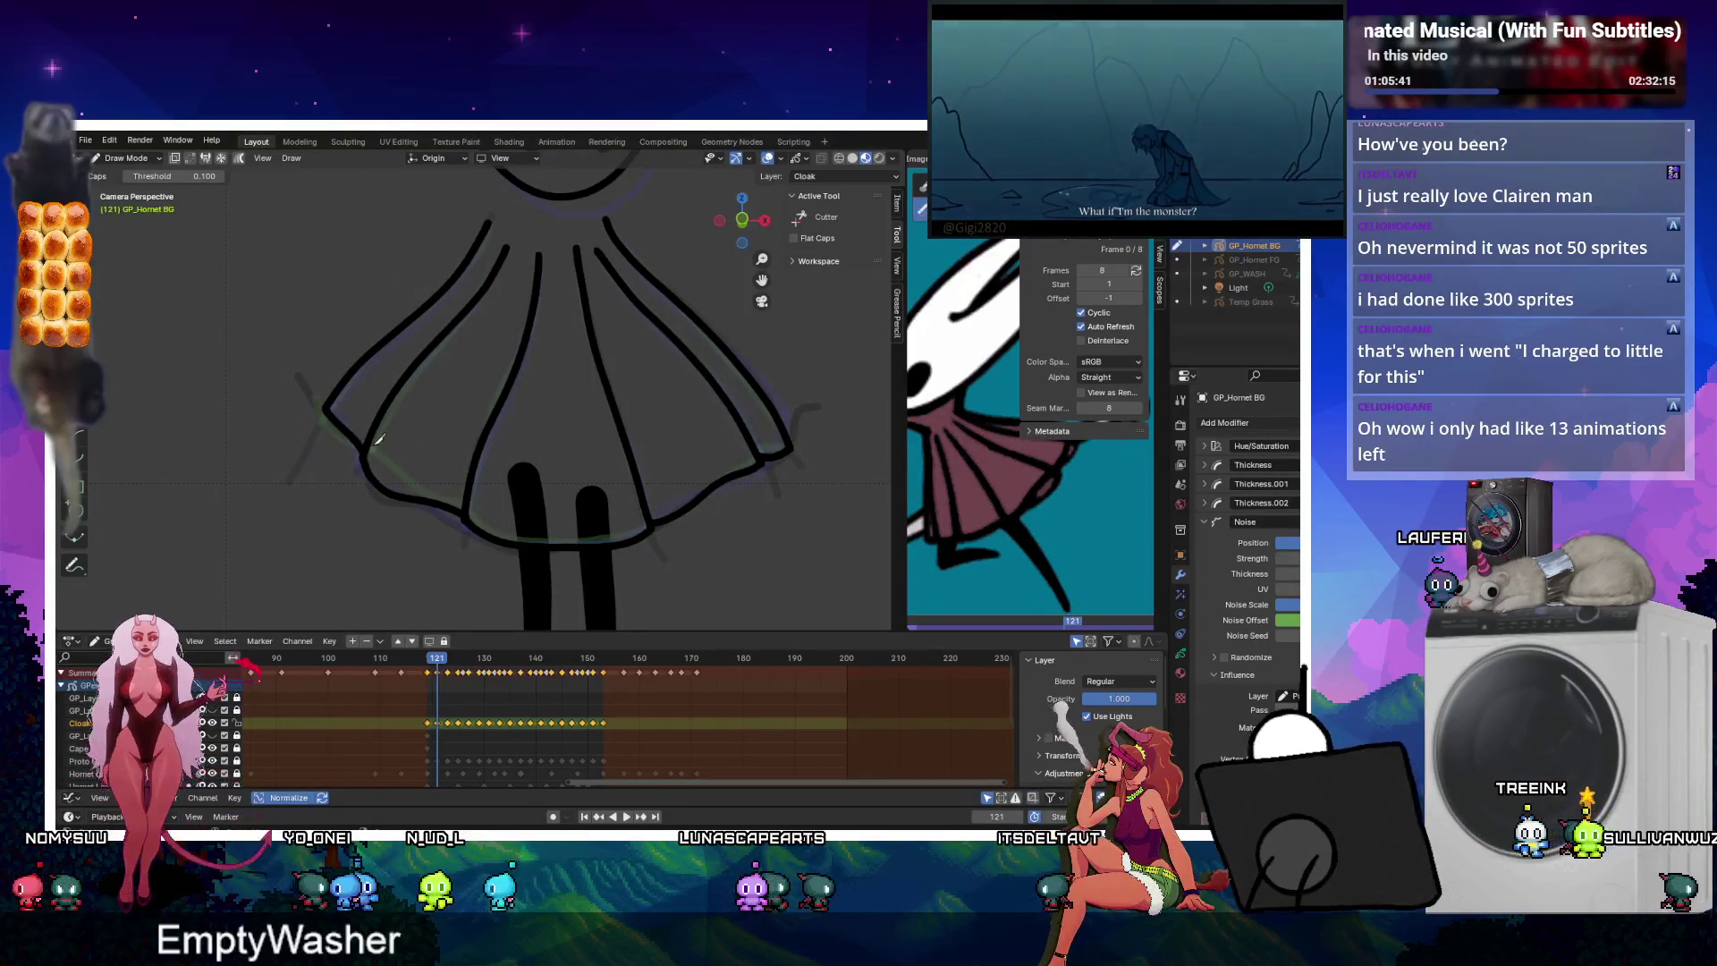
{"action": "key", "text": "Down"}
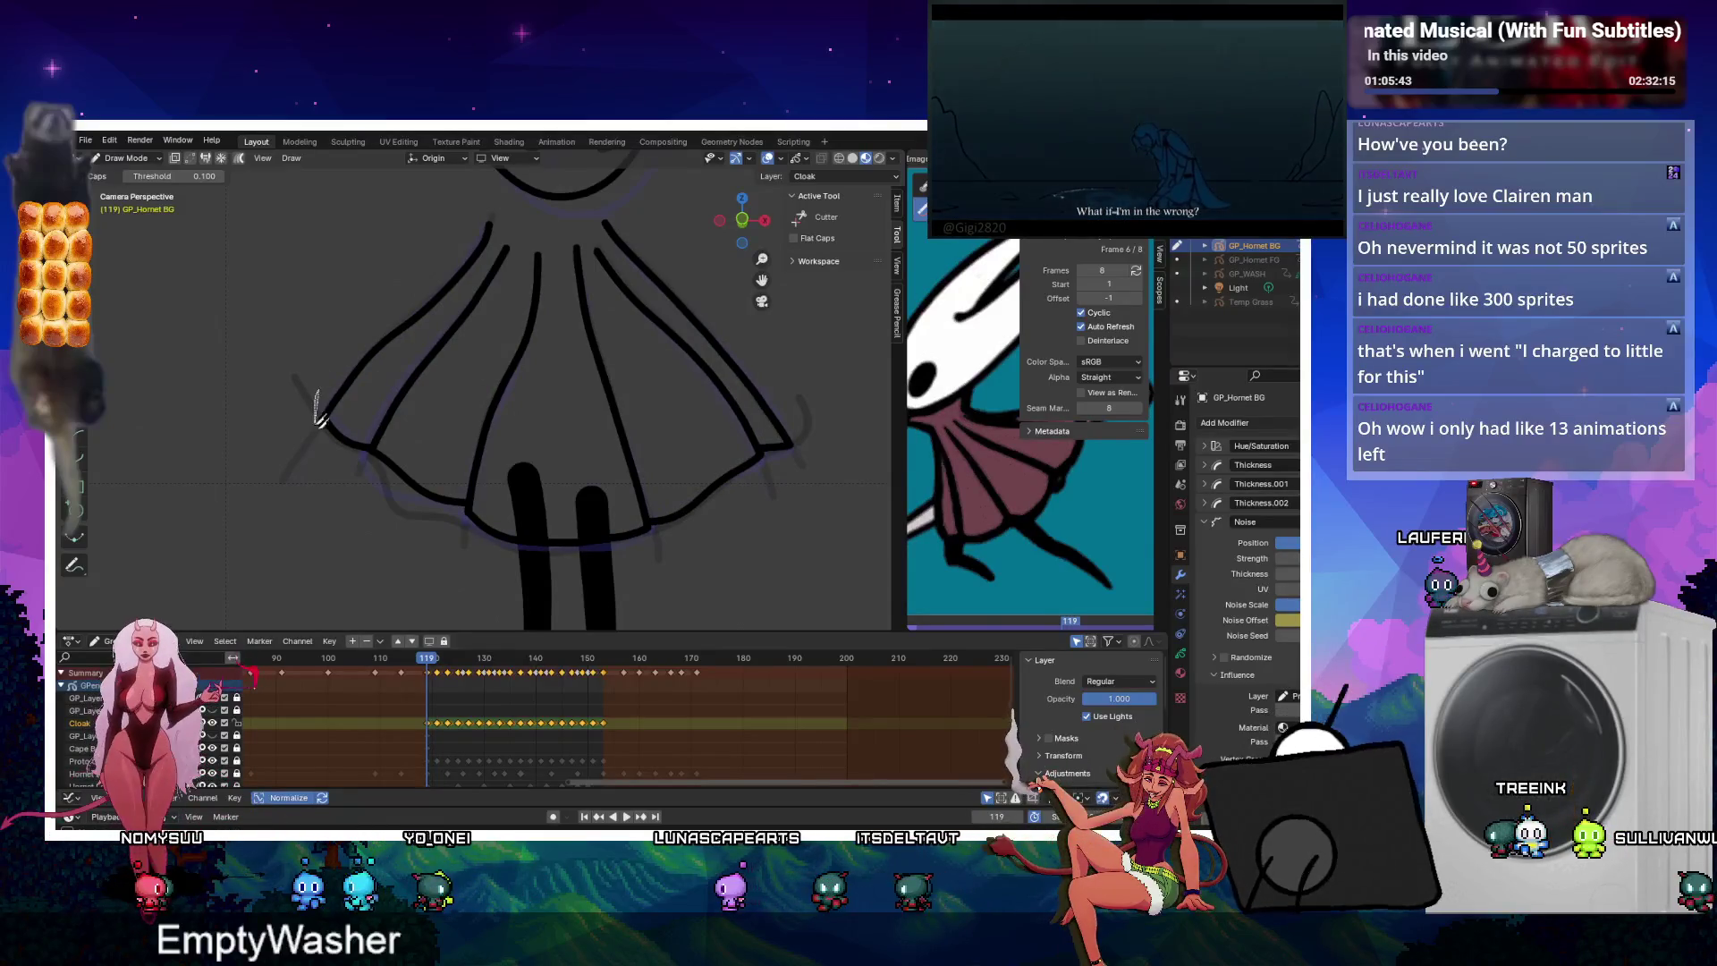
{"action": "key", "text": "Up"}
{"action": "key", "text": "Down"}
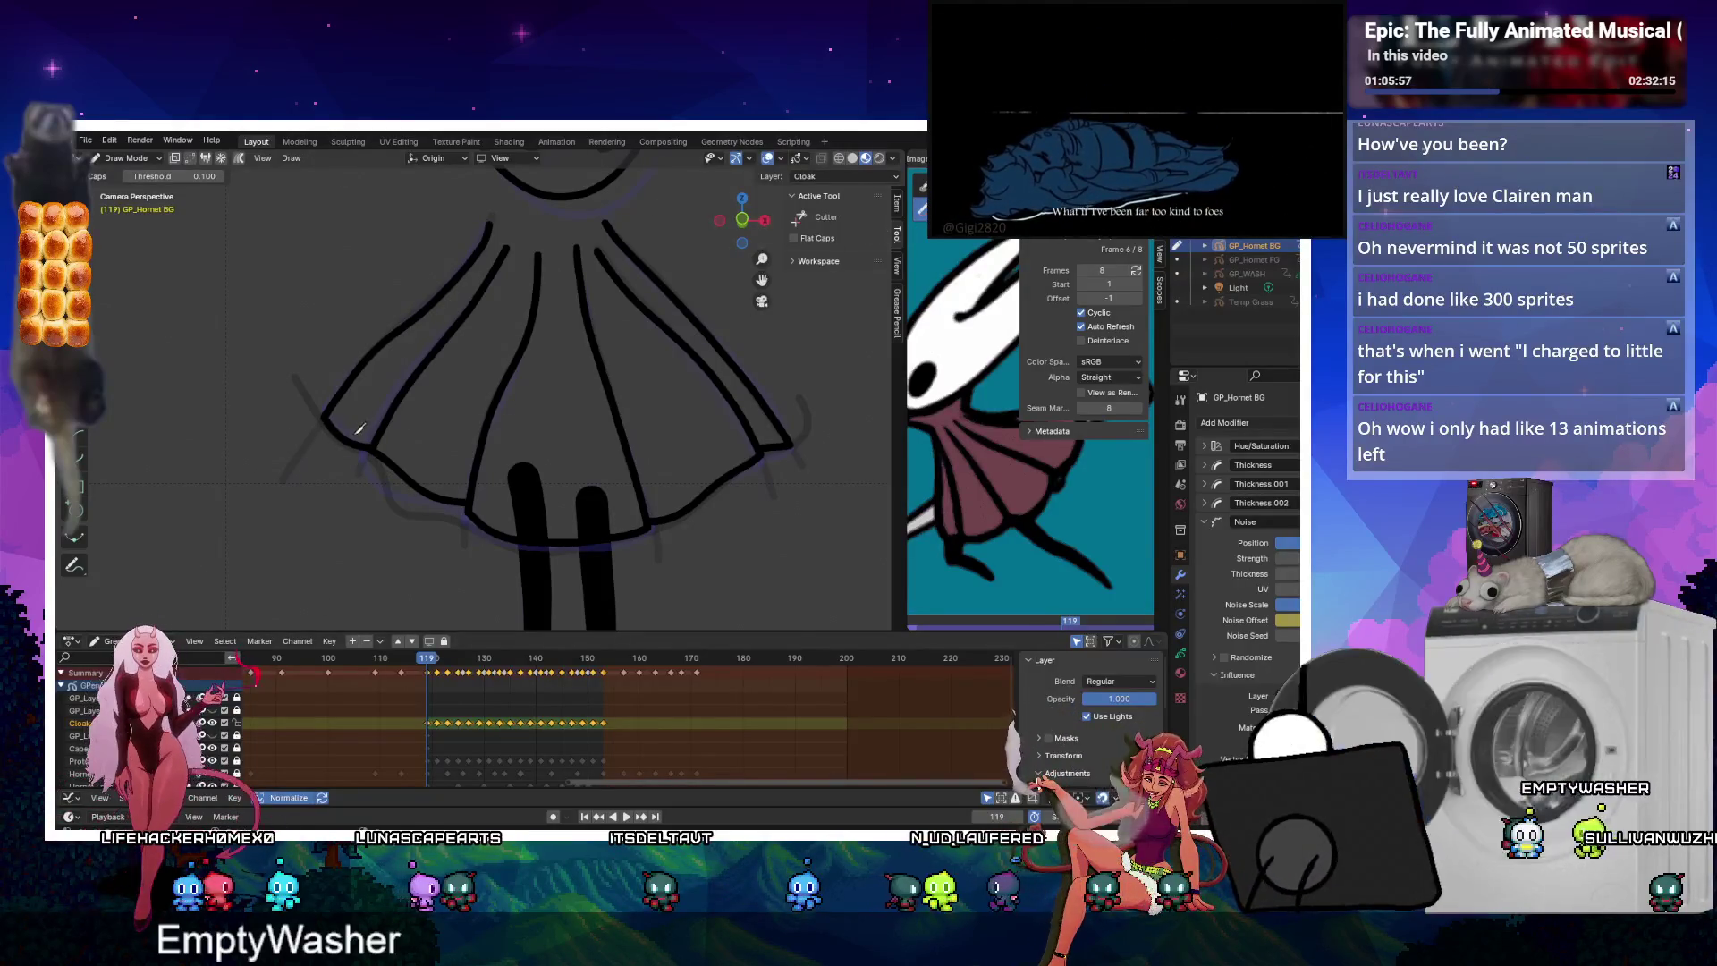
{"action": "key", "text": "ctrl+Tab"}
{"action": "left_click", "coordinate": [657, 403]}
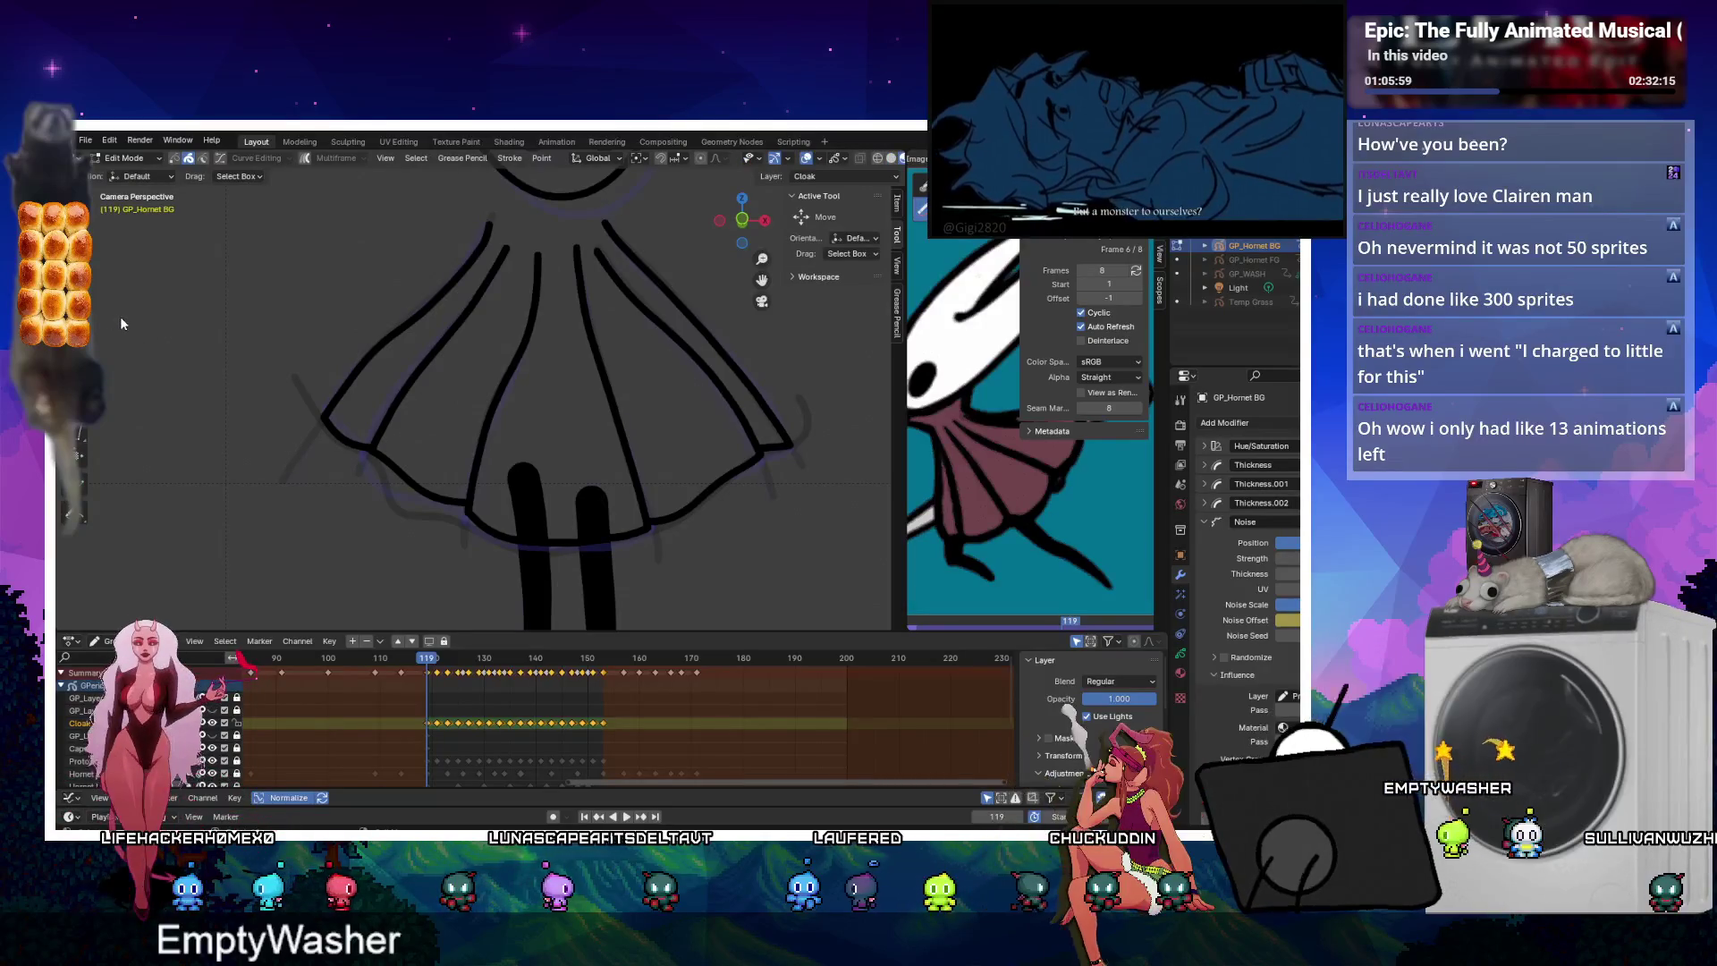
On frame 119, join the cloak's left and right hem corner strokes with Ctrl+J.
{"action": "left_click_drag", "start_coordinate": [313, 426], "coordinate": [351, 458]}
{"action": "left_click", "coordinate": [340, 452]}
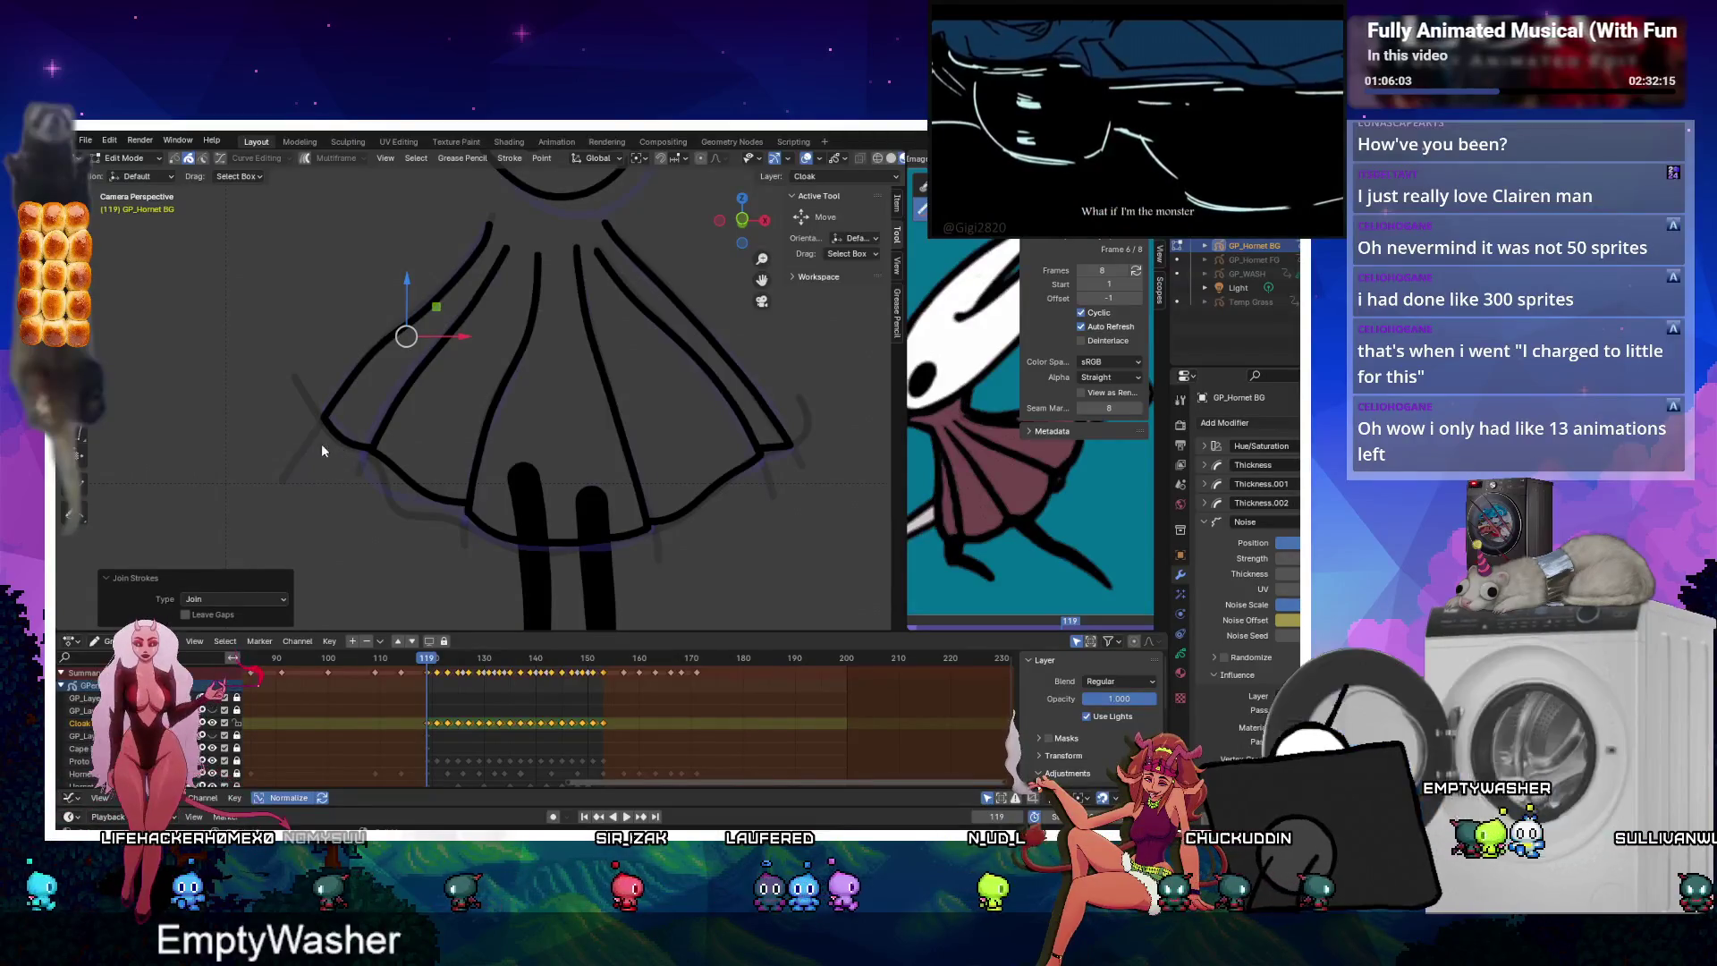
{"action": "key", "text": "g"}
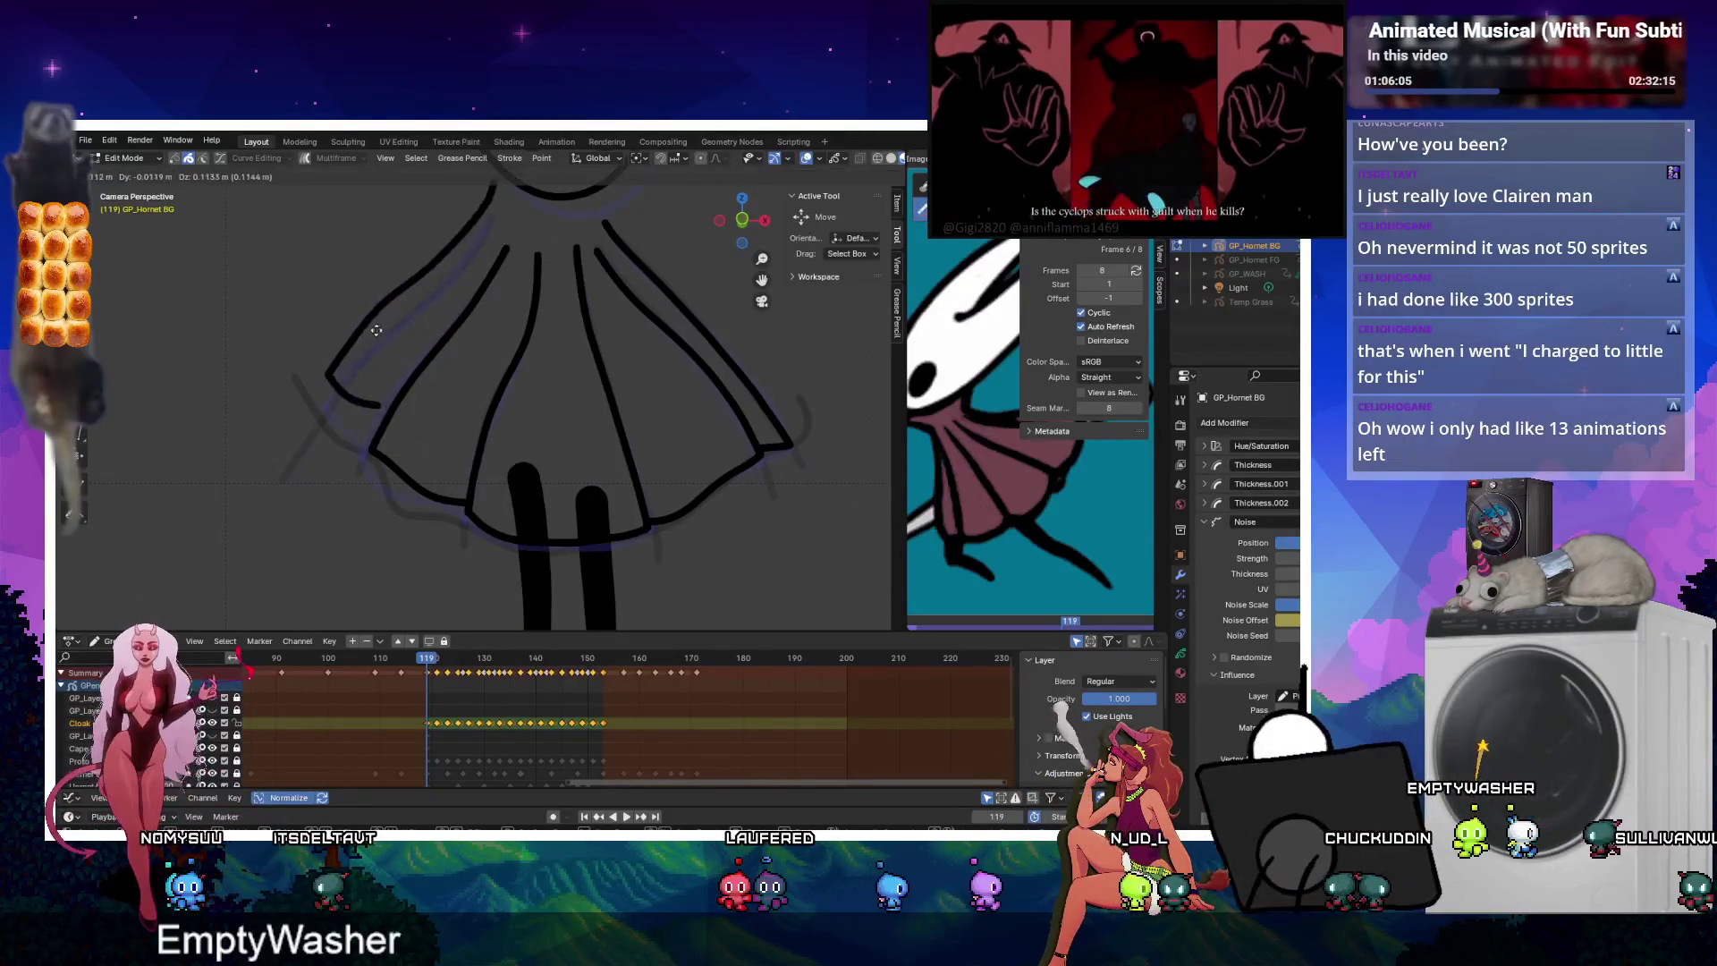
{"action": "right_click", "coordinate": [370, 310]}
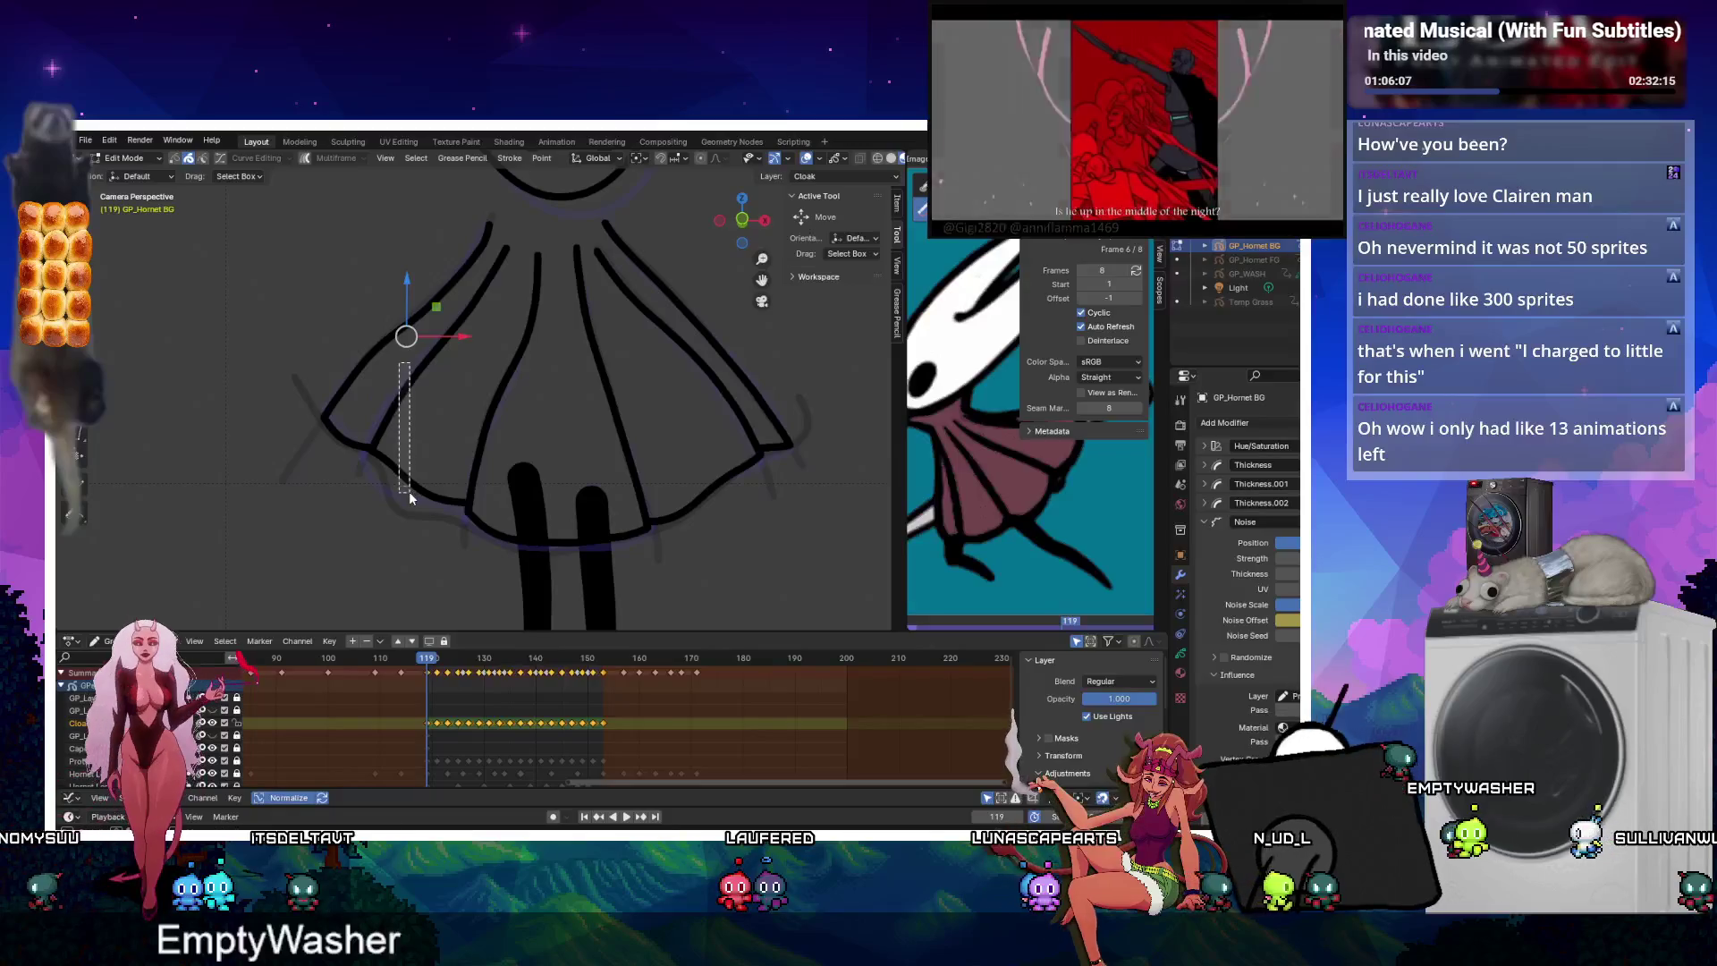
{"action": "key", "text": "ctrl+j"}
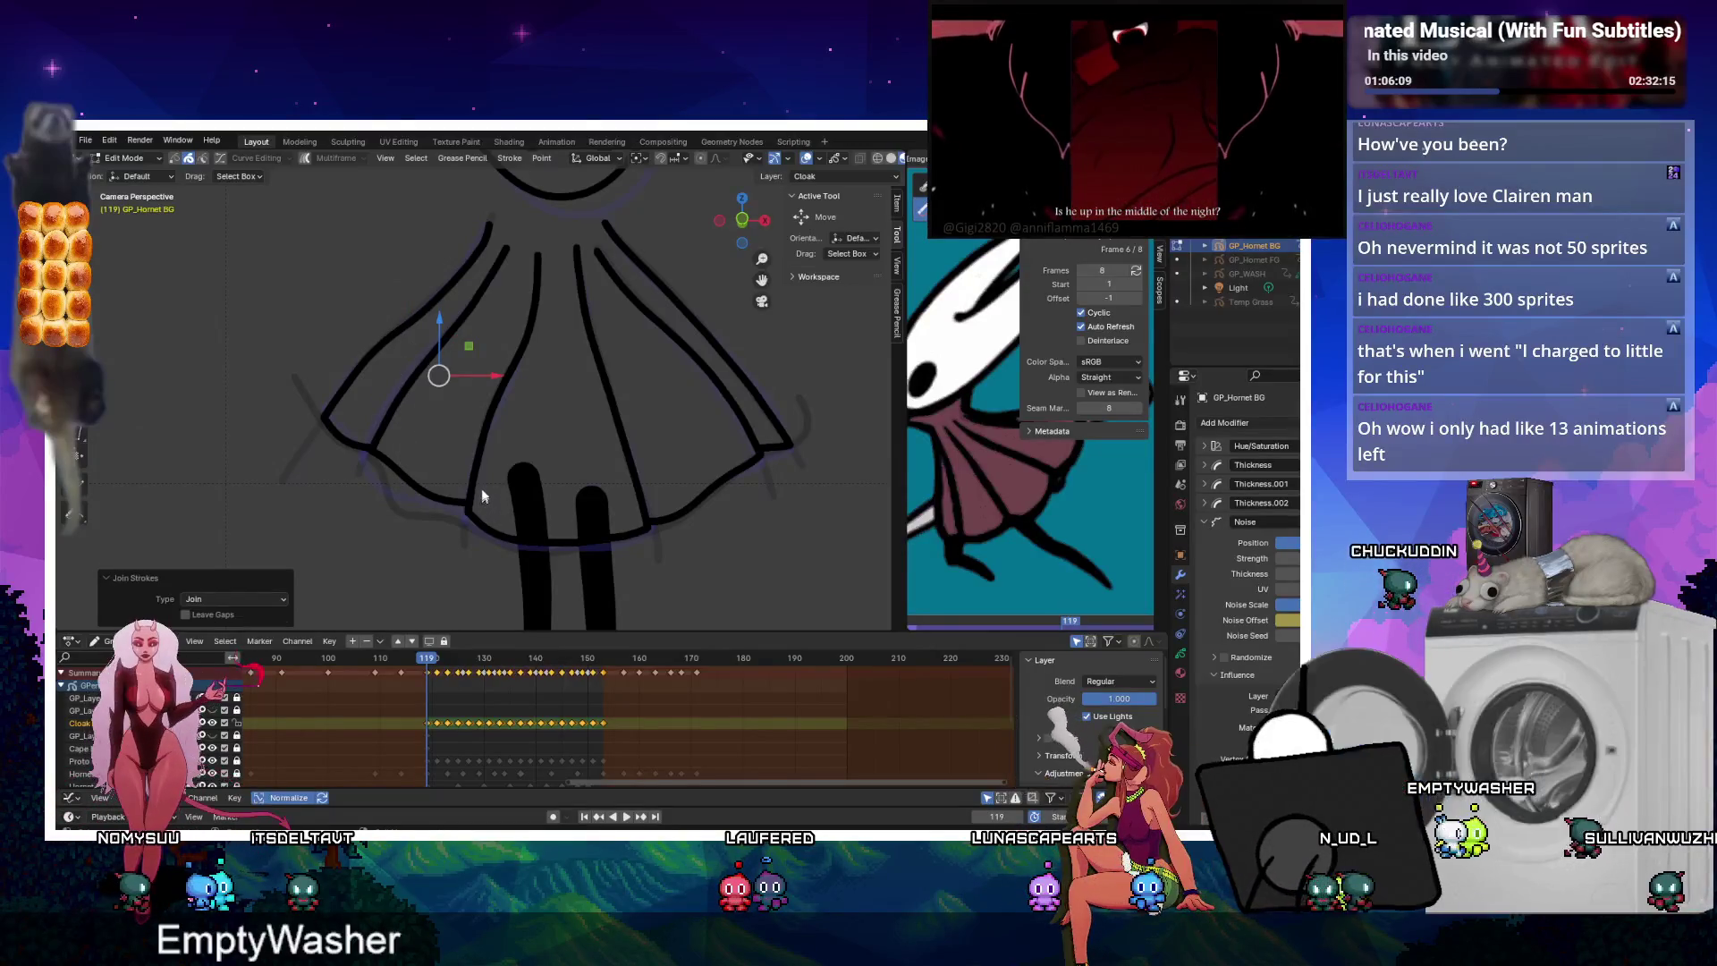
{"action": "mouse_move", "coordinate": [485, 400]}
{"action": "left_mouse_down"}
{"action": "mouse_move", "coordinate": [536, 518]}
{"action": "mouse_move", "coordinate": [581, 452]}
{"action": "left_mouse_up"}
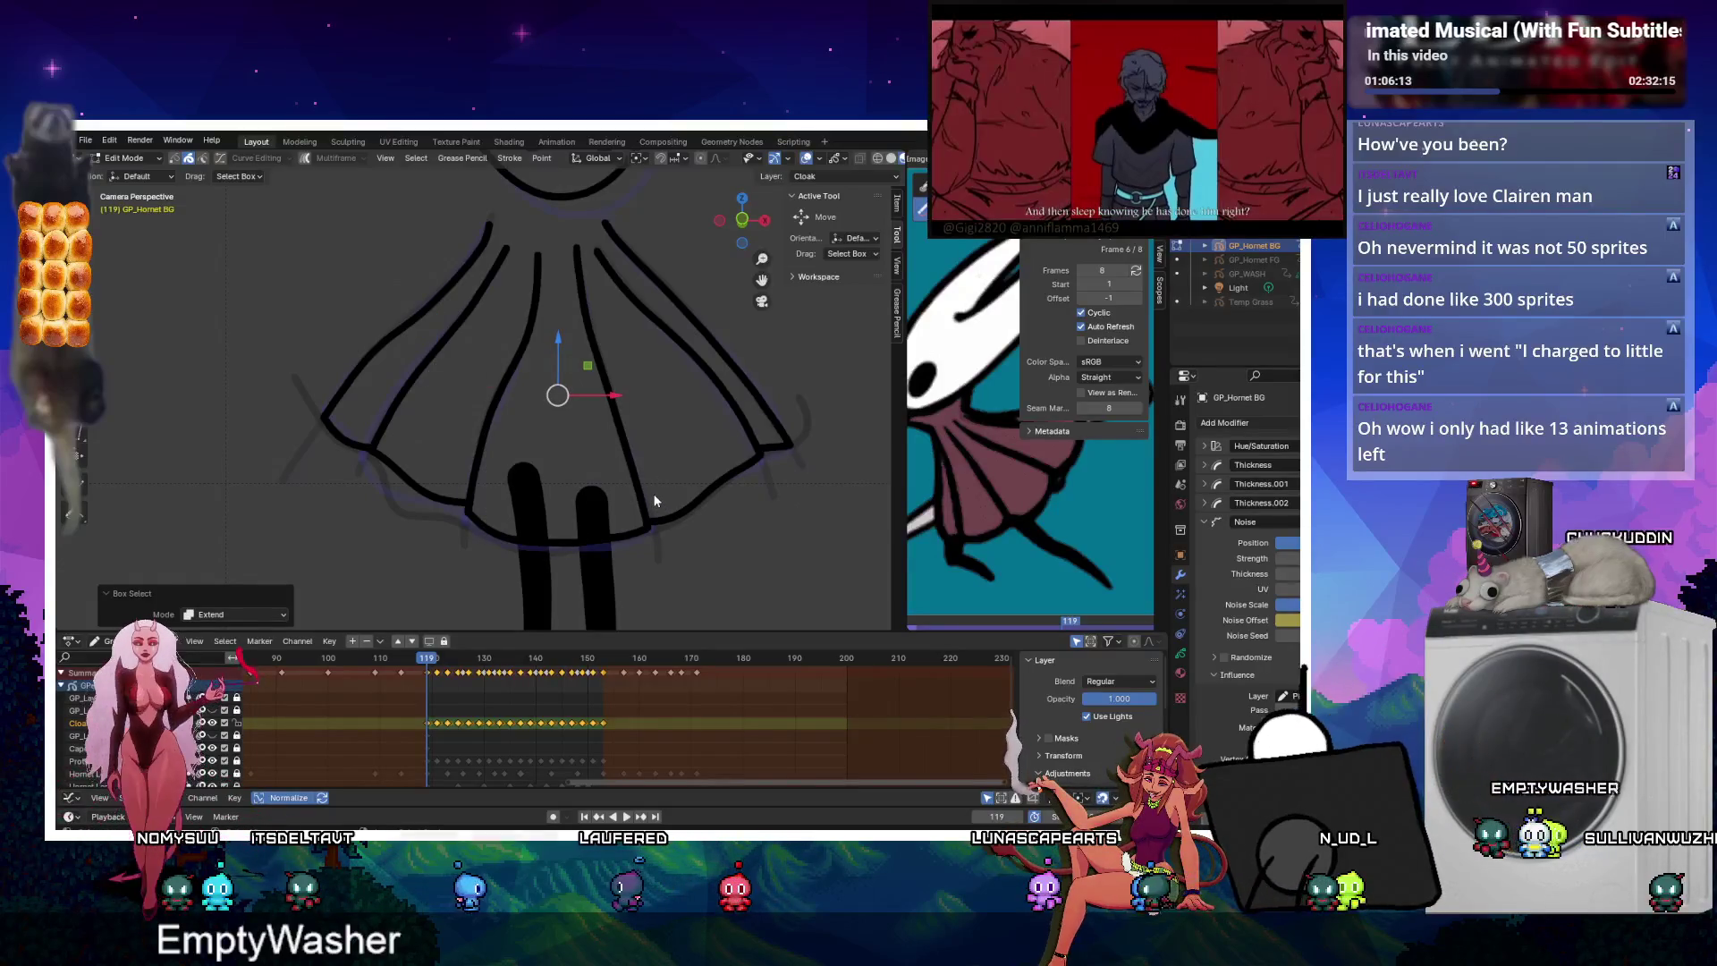
{"action": "key", "text": "ctrl+j"}
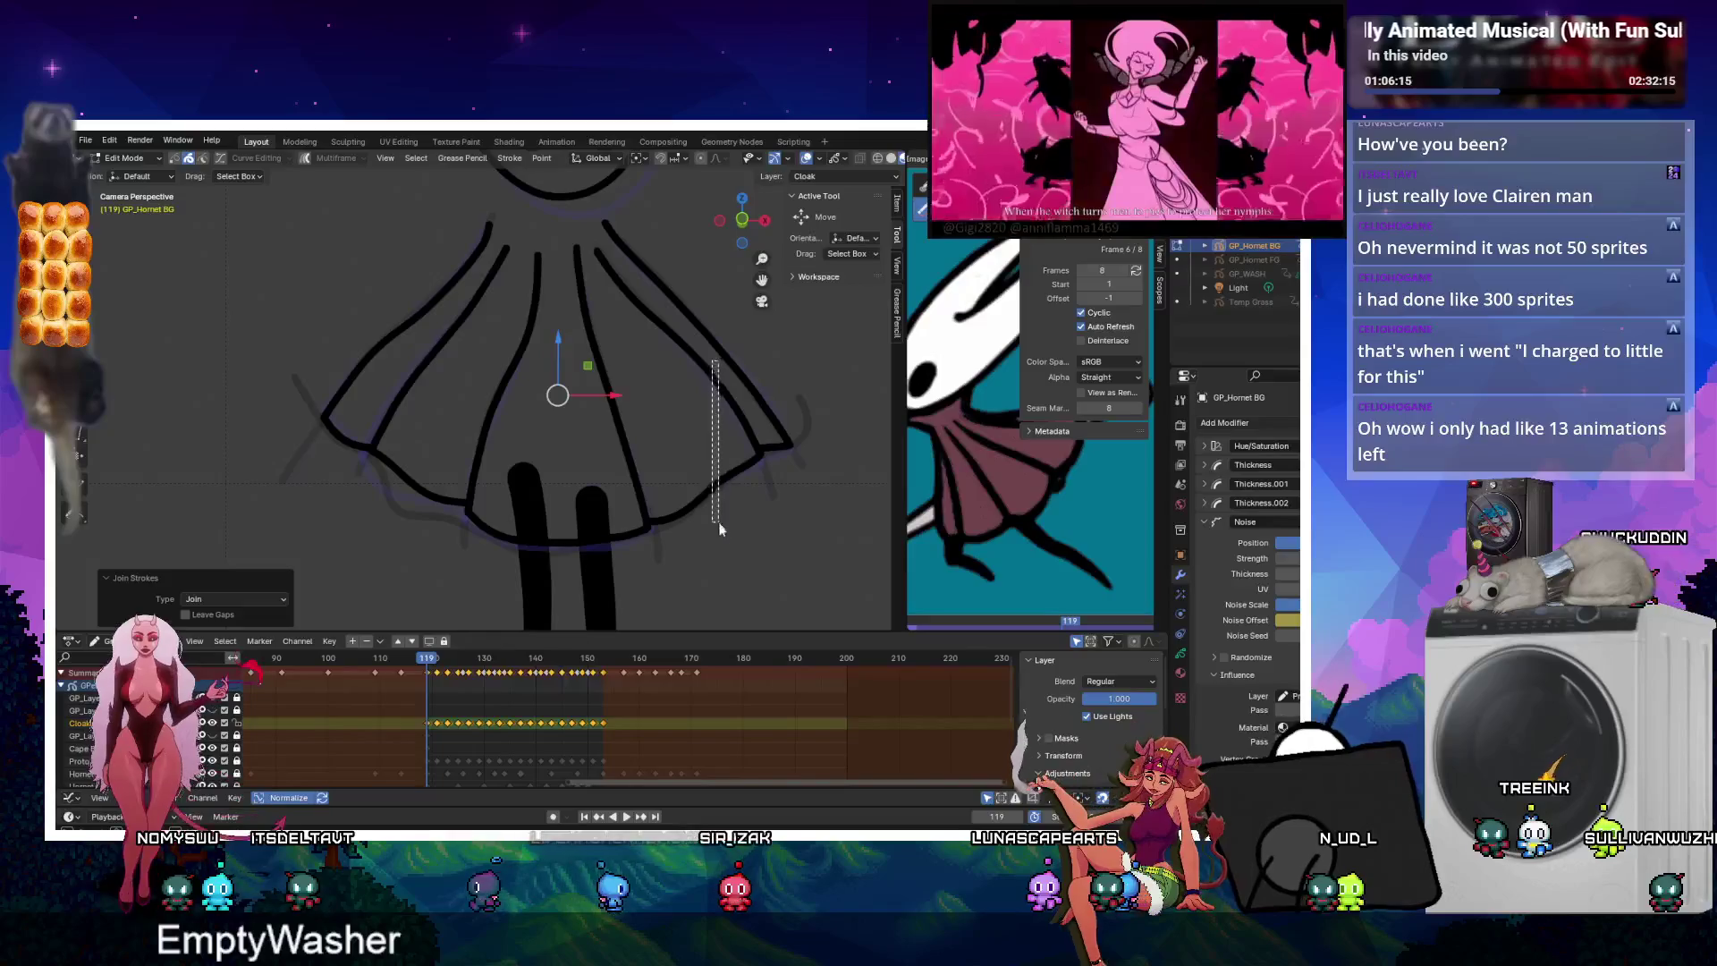
{"action": "left_click", "coordinate": [775, 410]}
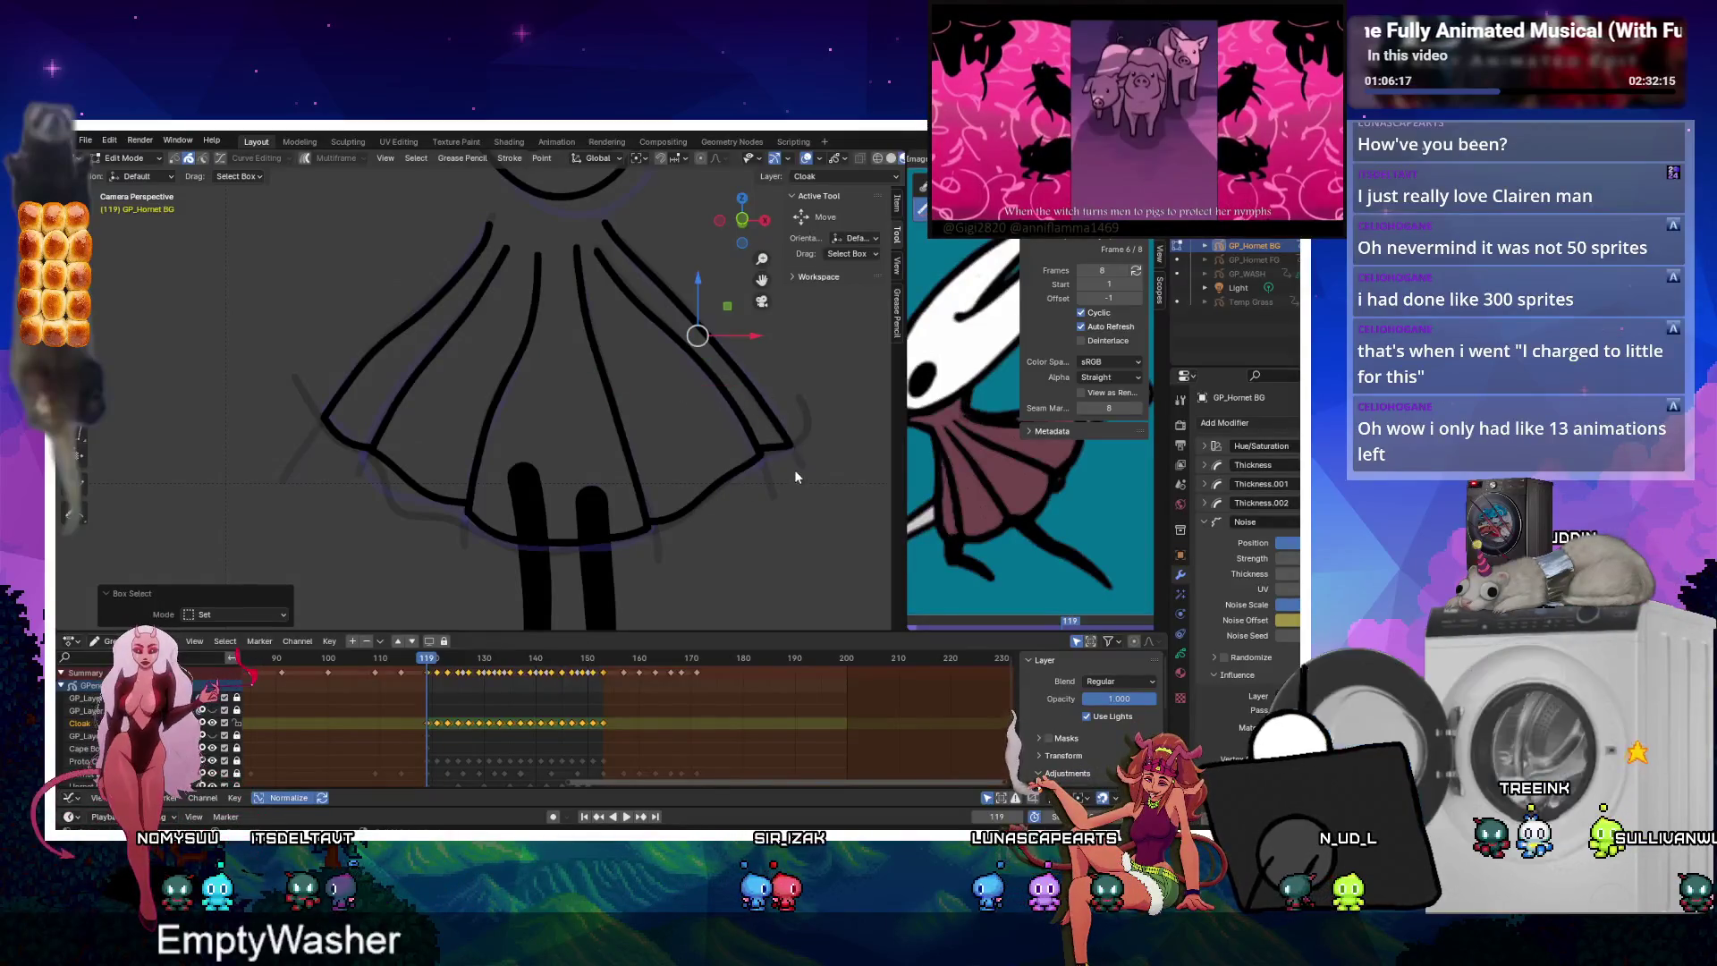
On frame 121, join the bottom-right hem corner strokes and select the left corner's stroke ends.
{"action": "key", "text": "Up"}
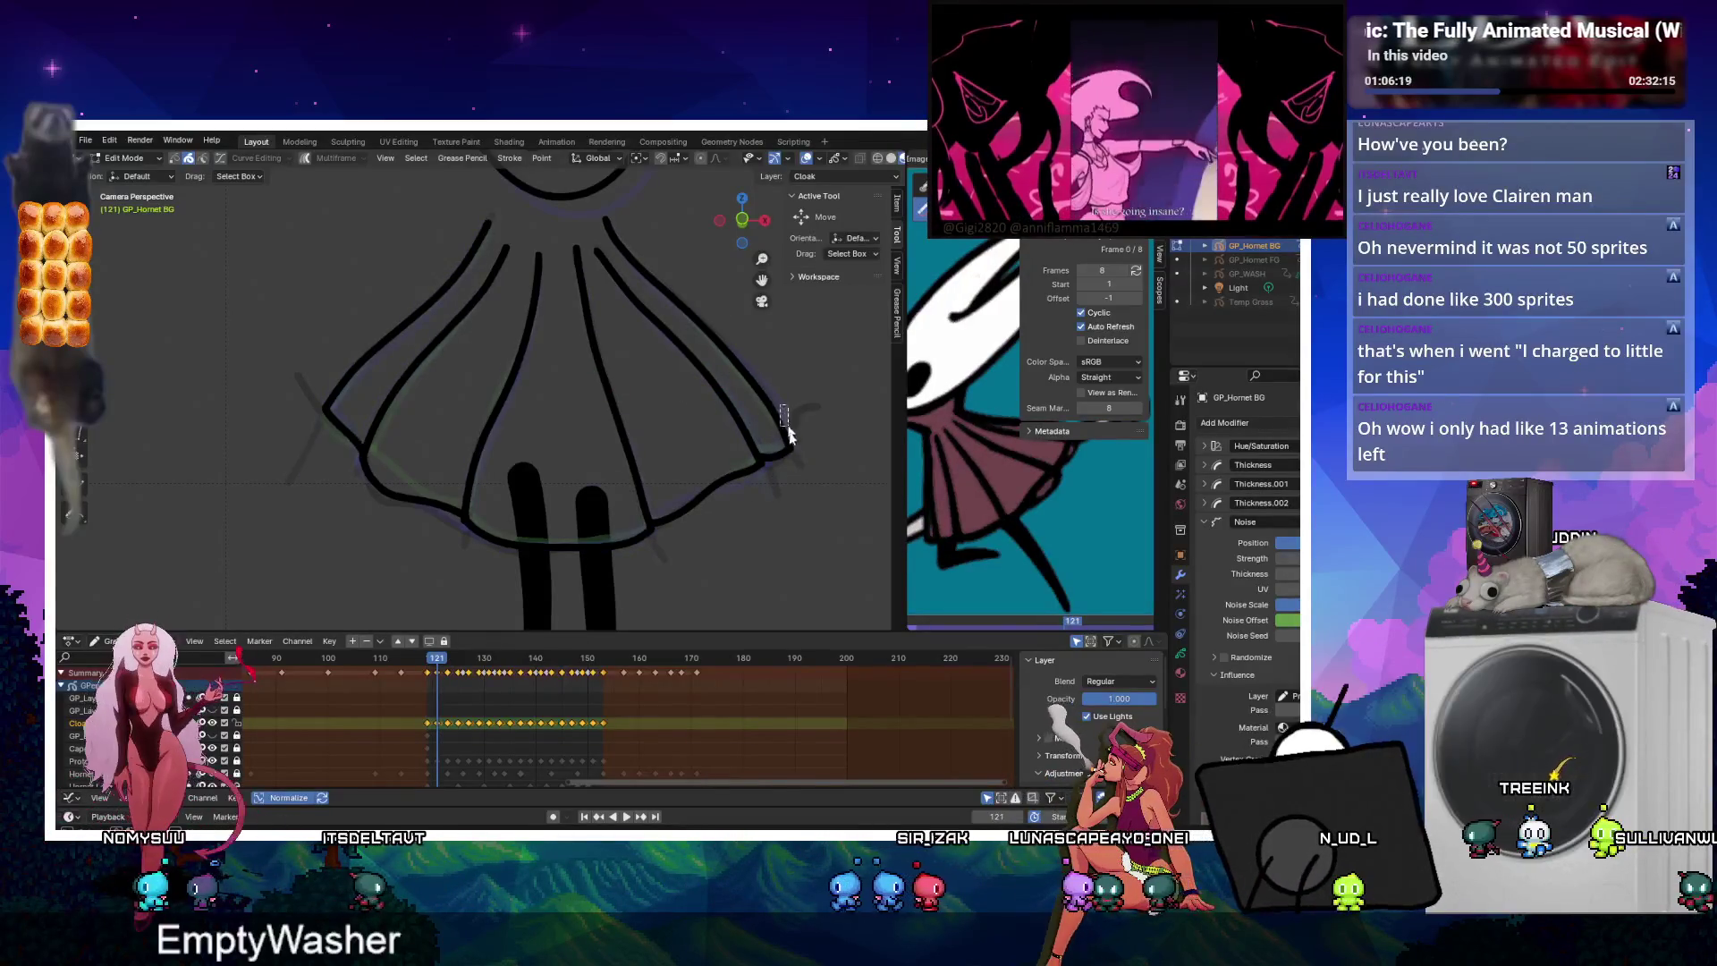
{"action": "left_click", "coordinate": [791, 444]}
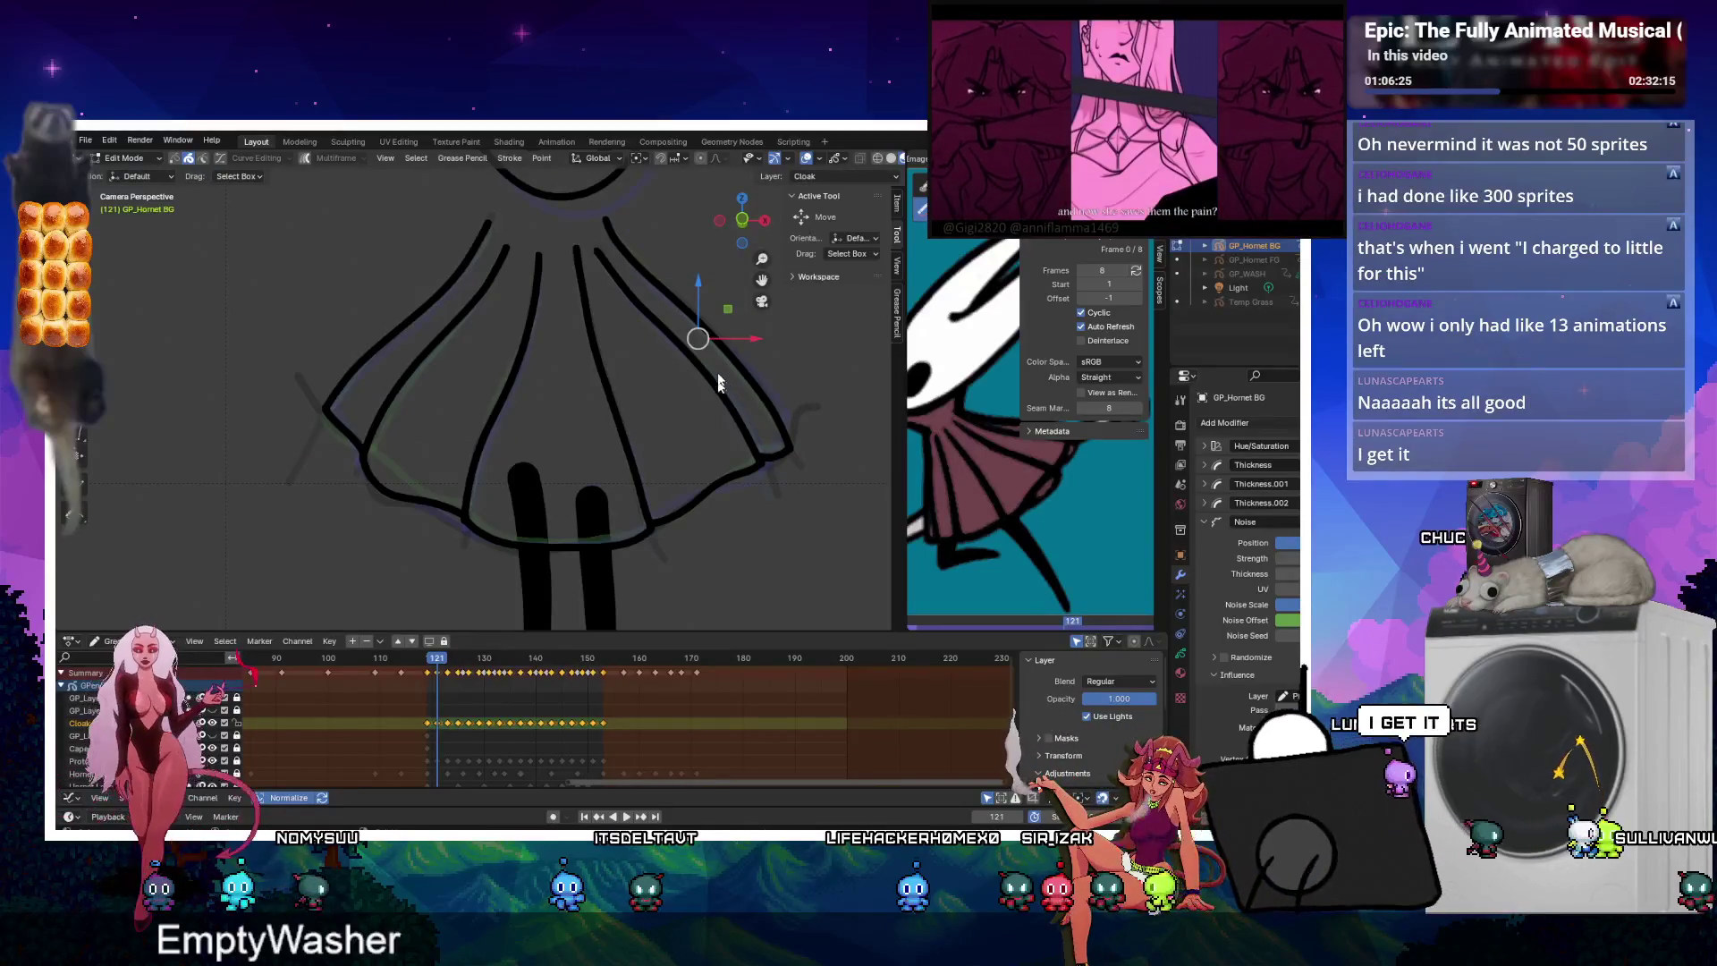
{"action": "left_click_drag", "start_coordinate": [700, 534], "coordinate": [695, 513]}
{"action": "key", "text": "ctrl+j"}
{"action": "left_click_drag", "start_coordinate": [294, 347], "coordinate": [341, 442]}
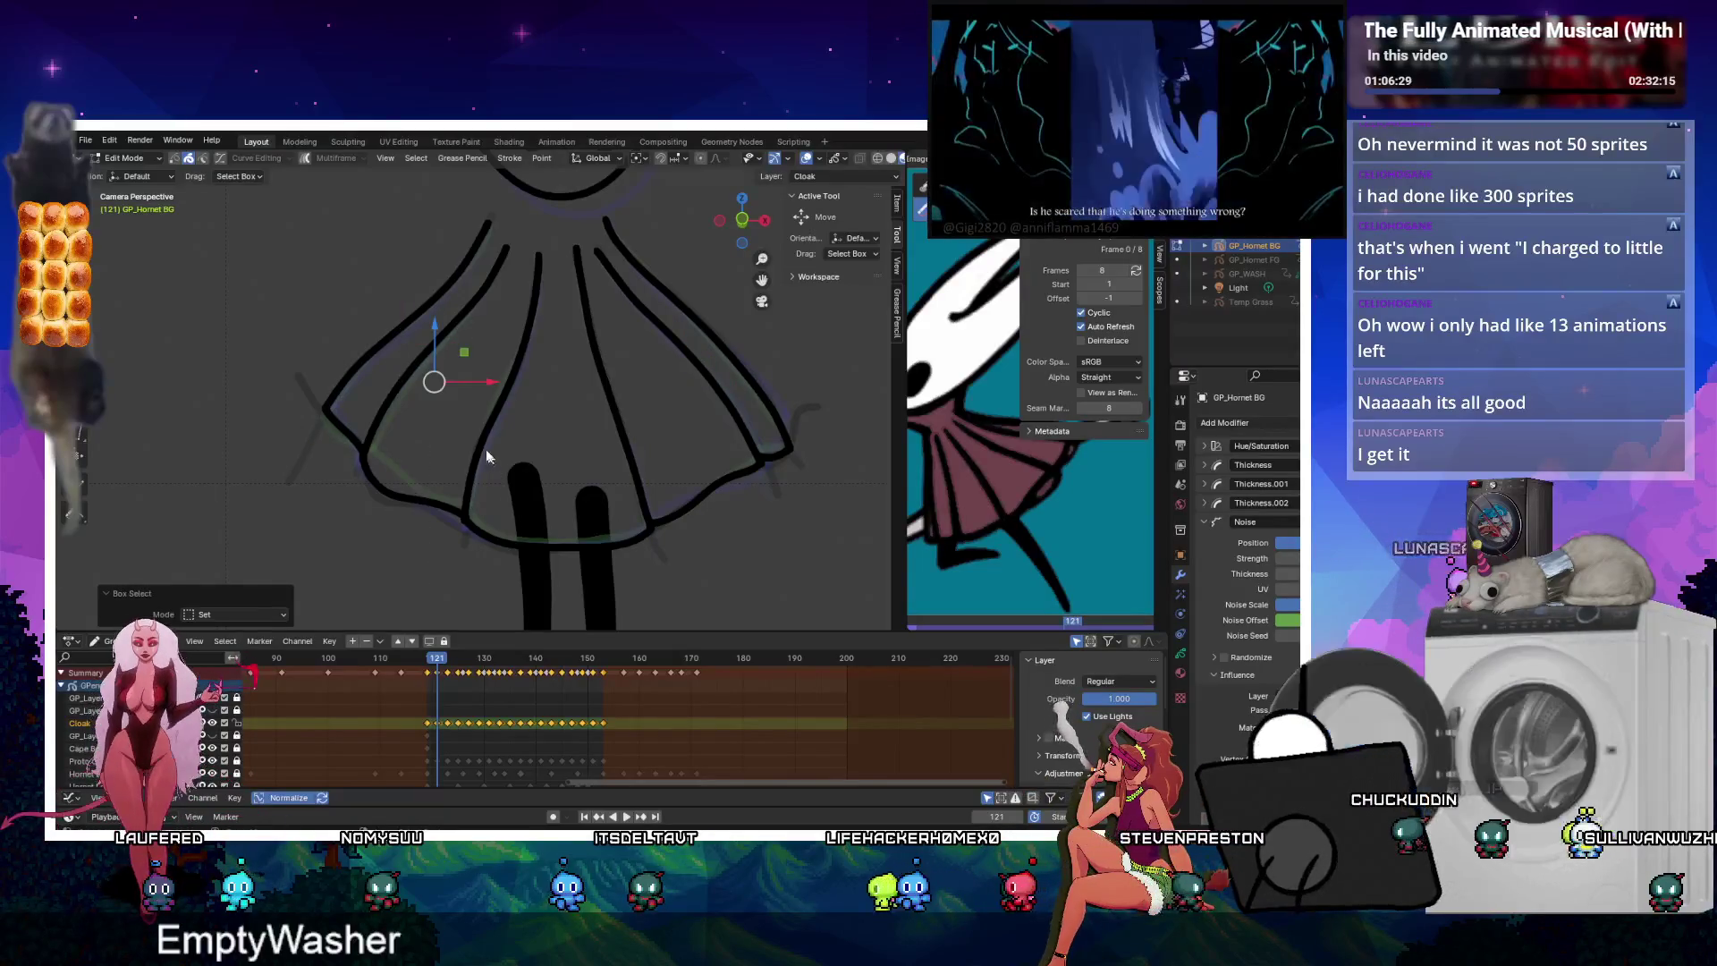
{"action": "key", "text": "Up"}
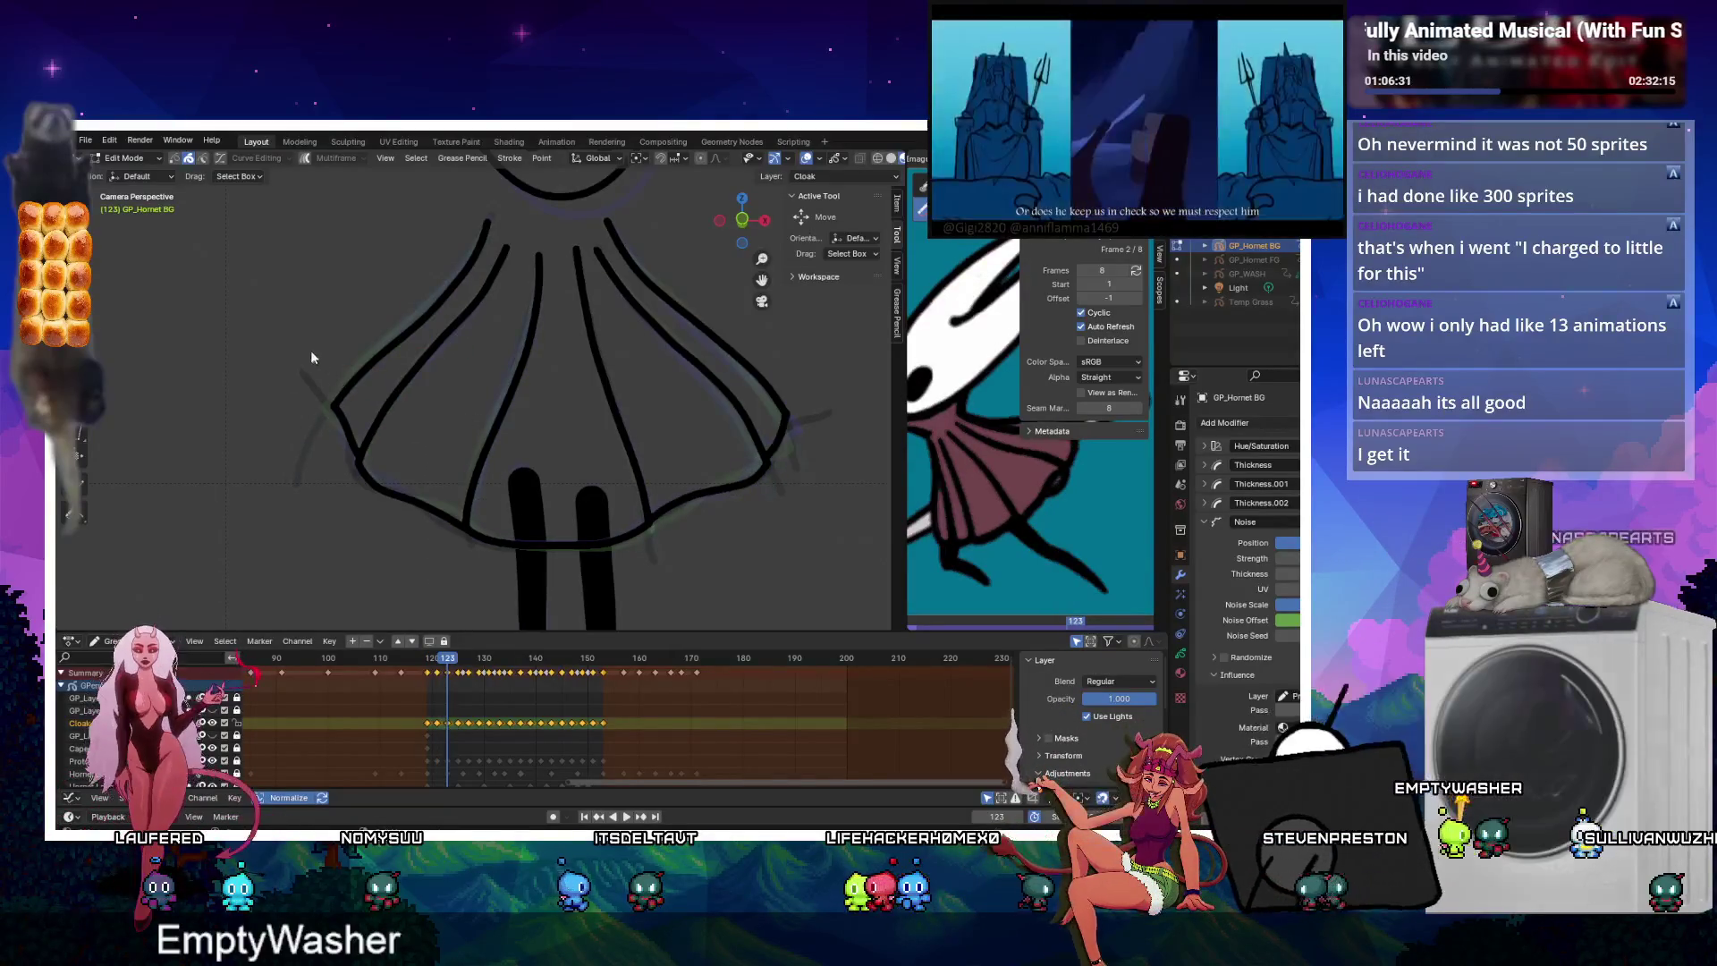
Join the left and right hem corner strokes on frames 123 and 125.
{"action": "left_click_drag", "start_coordinate": [347, 421], "coordinate": [347, 418]}
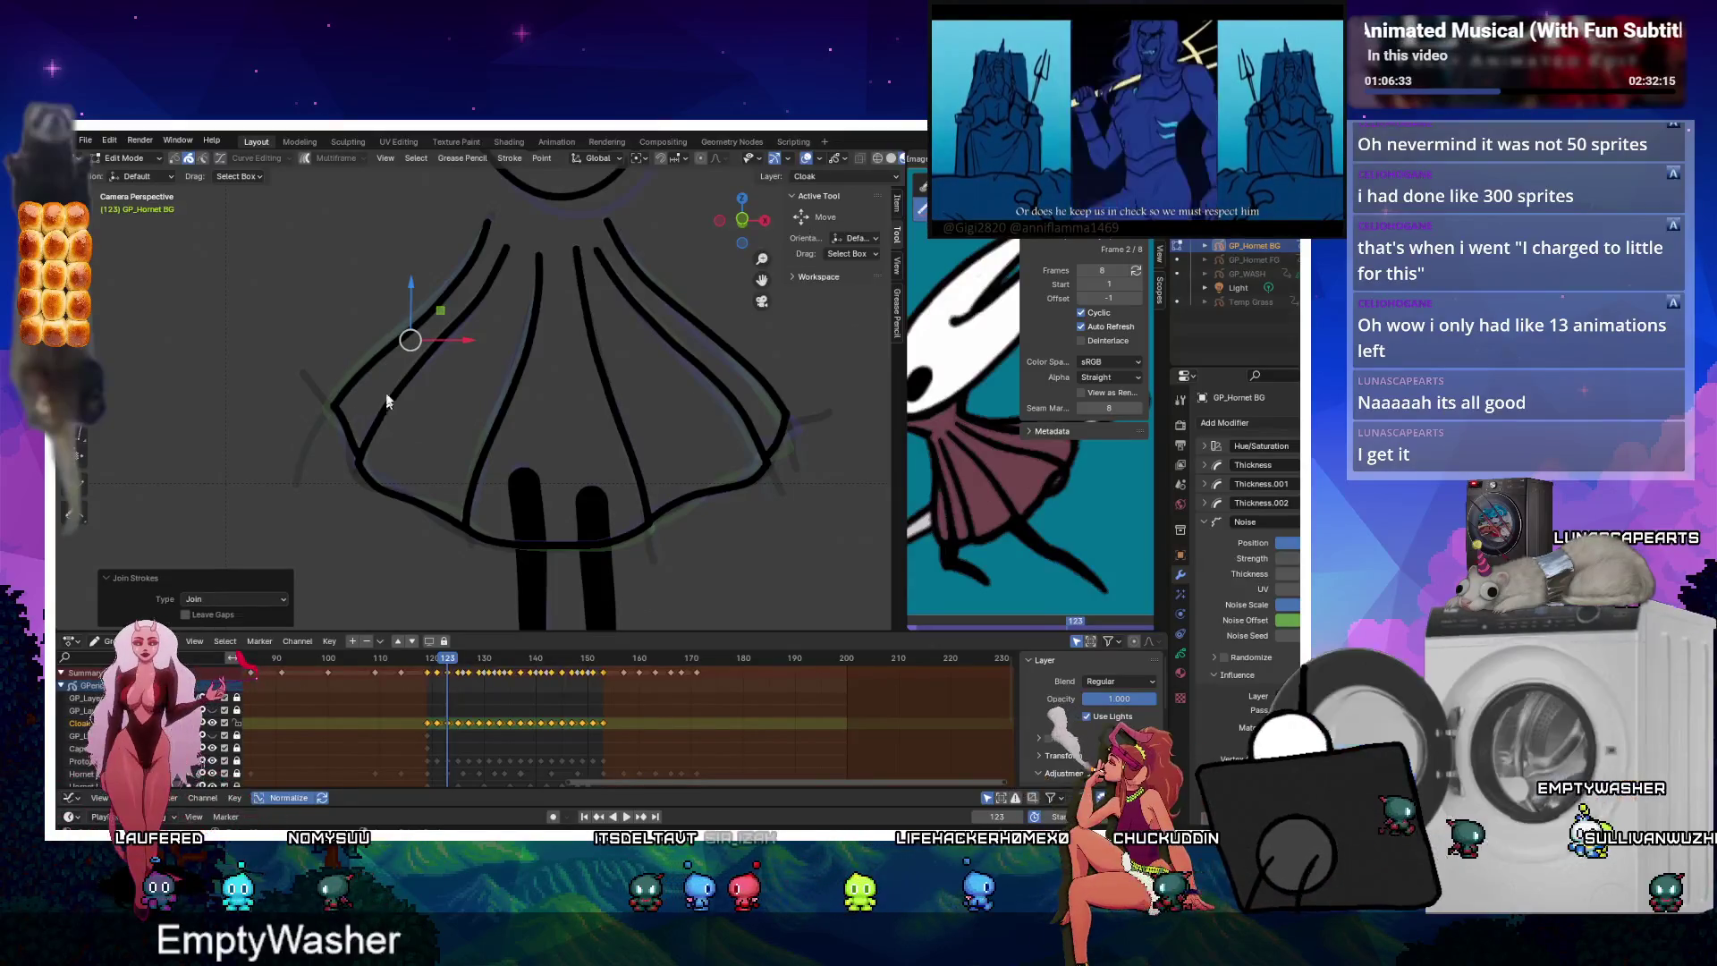
{"action": "key", "text": "ctrl+j"}
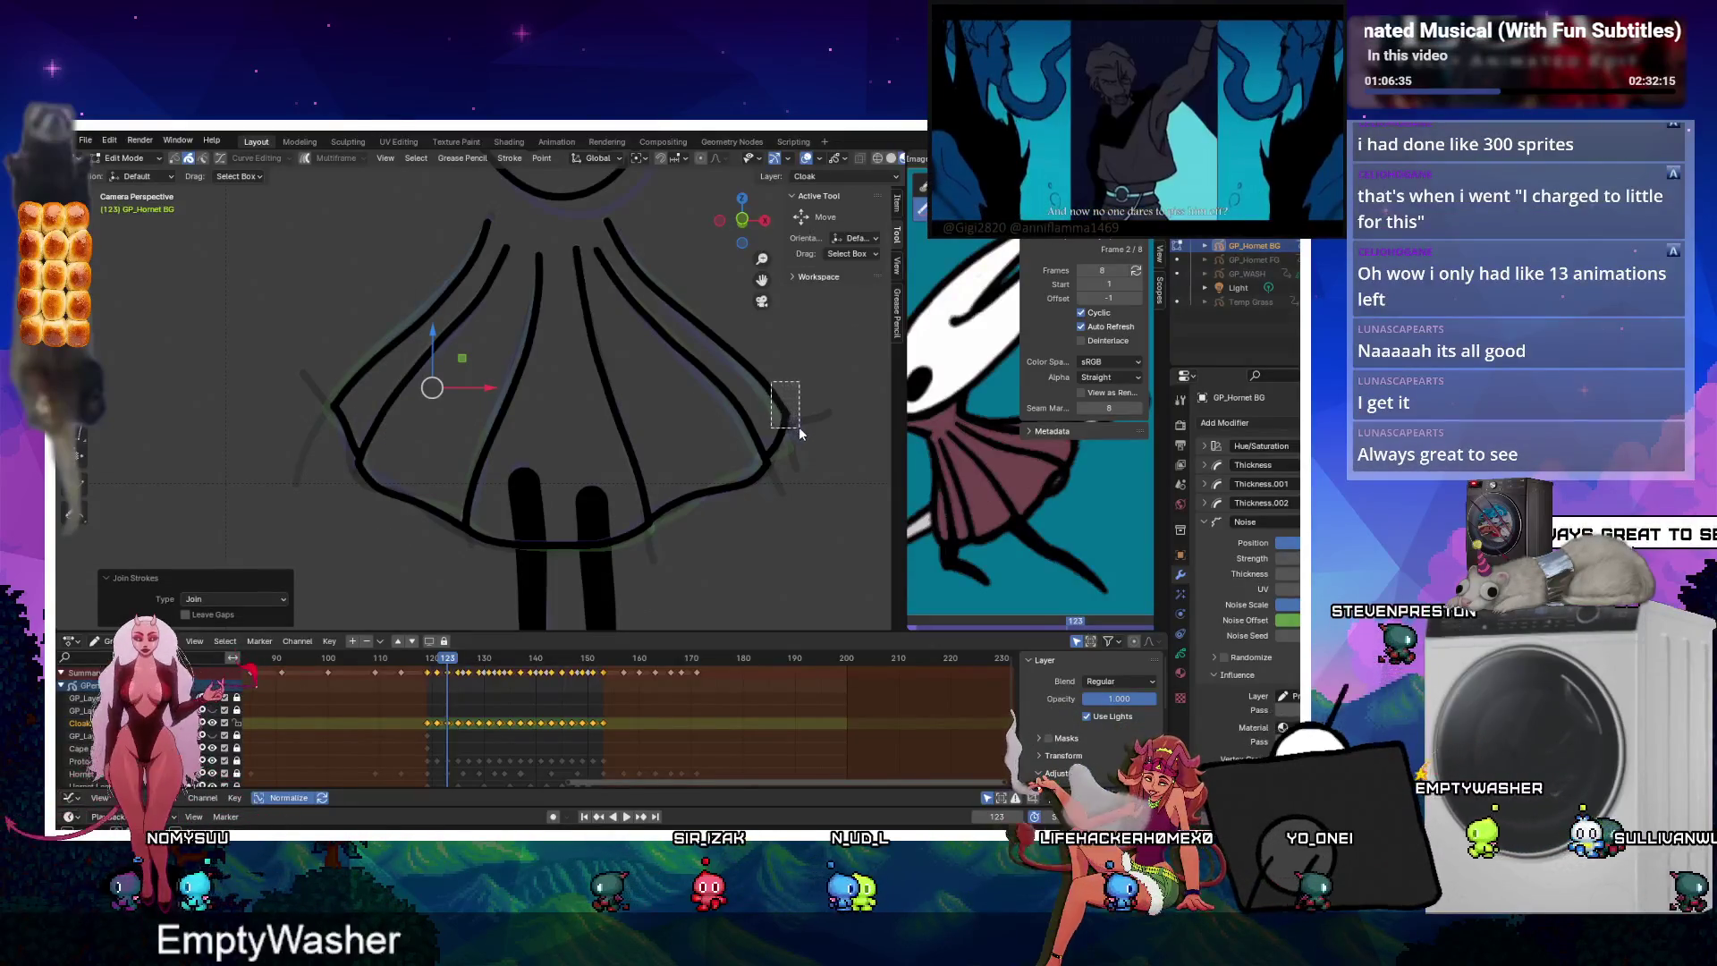
{"action": "left_click_drag", "start_coordinate": [793, 337], "coordinate": [705, 515]}
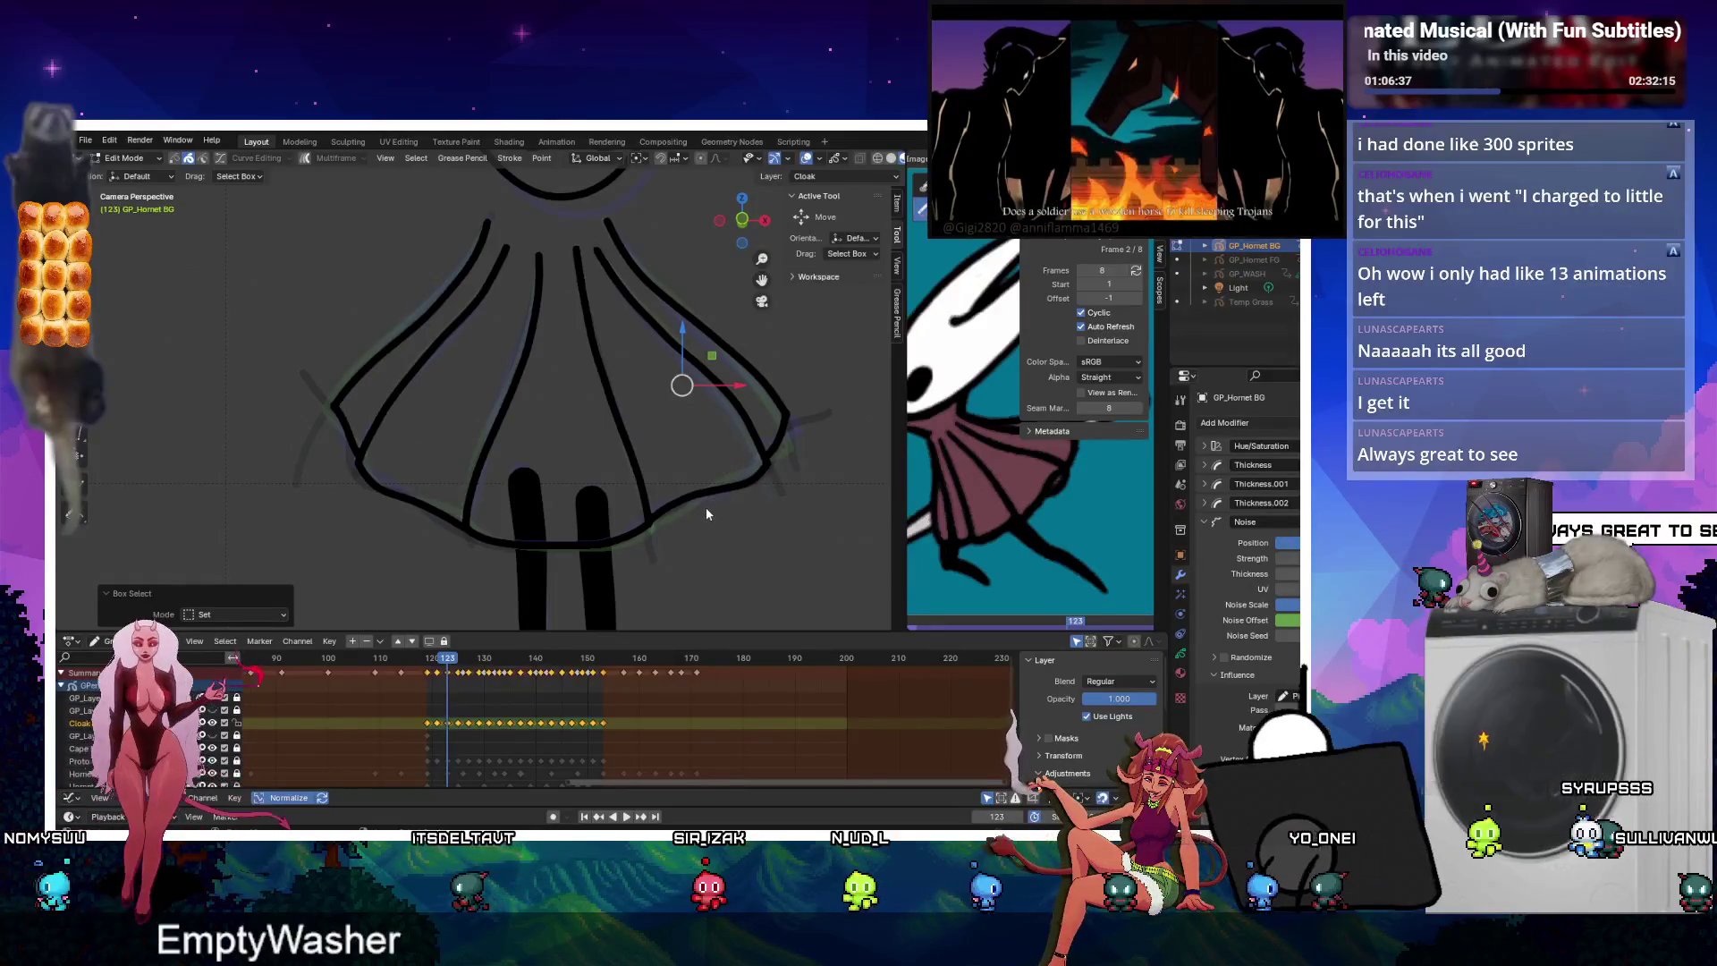
{"action": "key", "text": "ctrl+j"}
{"action": "key", "text": "space"}
{"action": "key", "text": "space"}
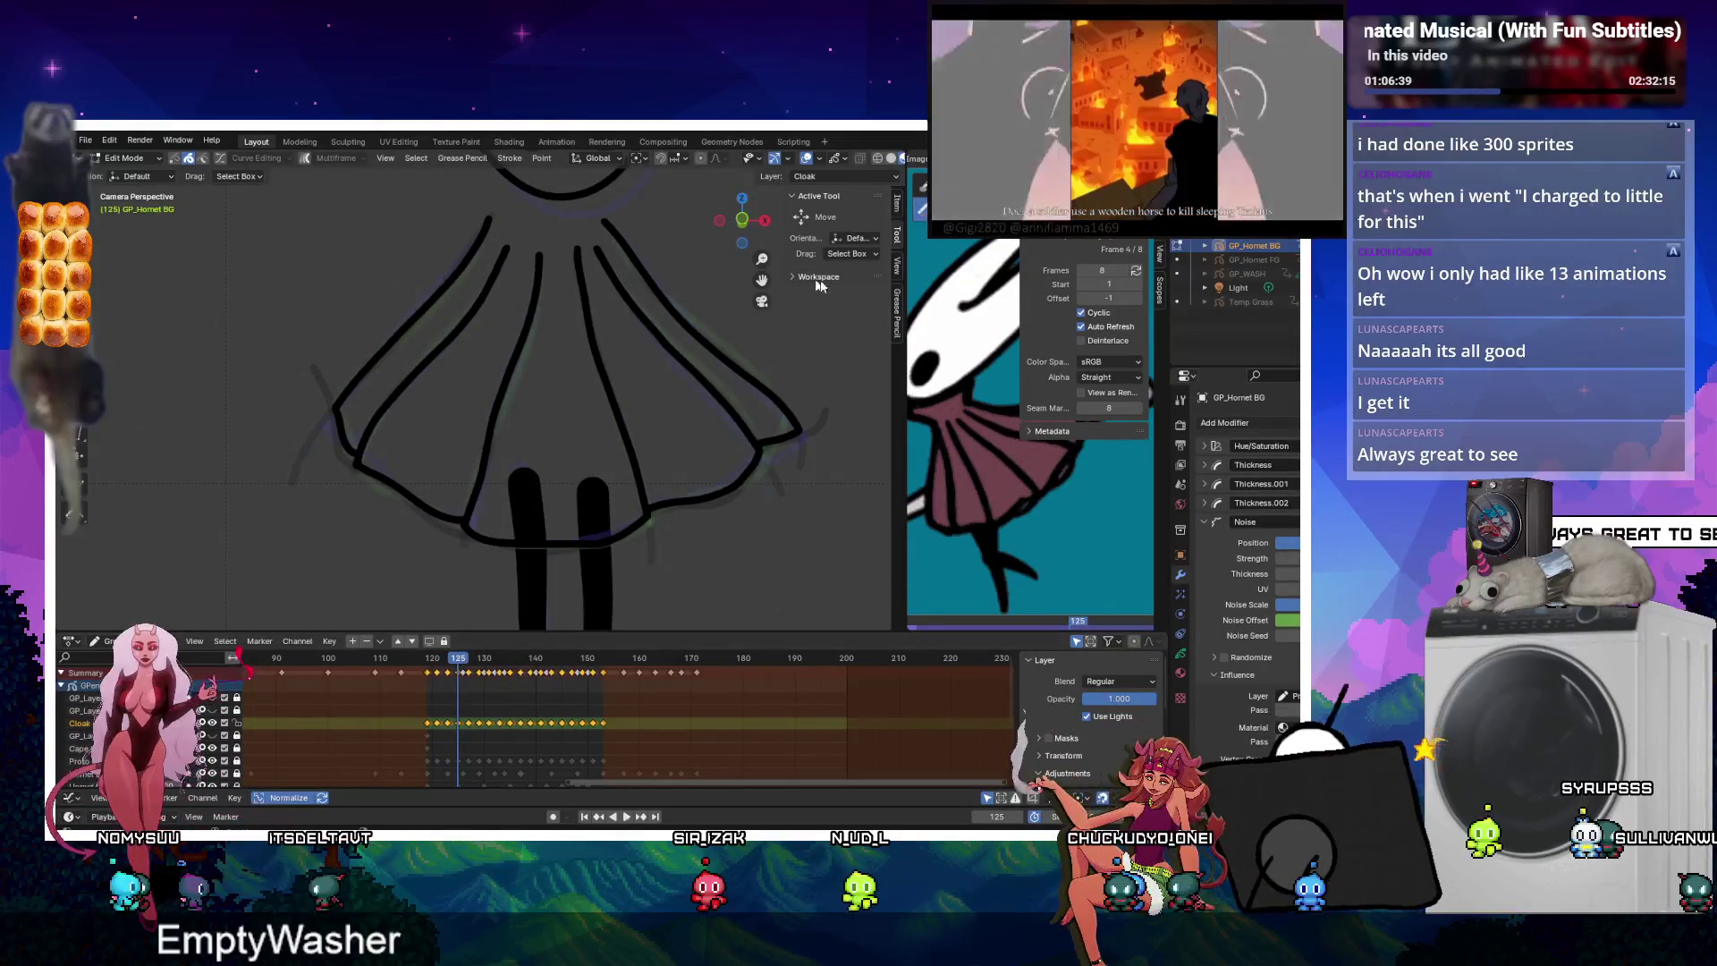
{"action": "left_click", "coordinate": [701, 330]}
{"action": "left_click_drag", "start_coordinate": [726, 396], "coordinate": [692, 529]}
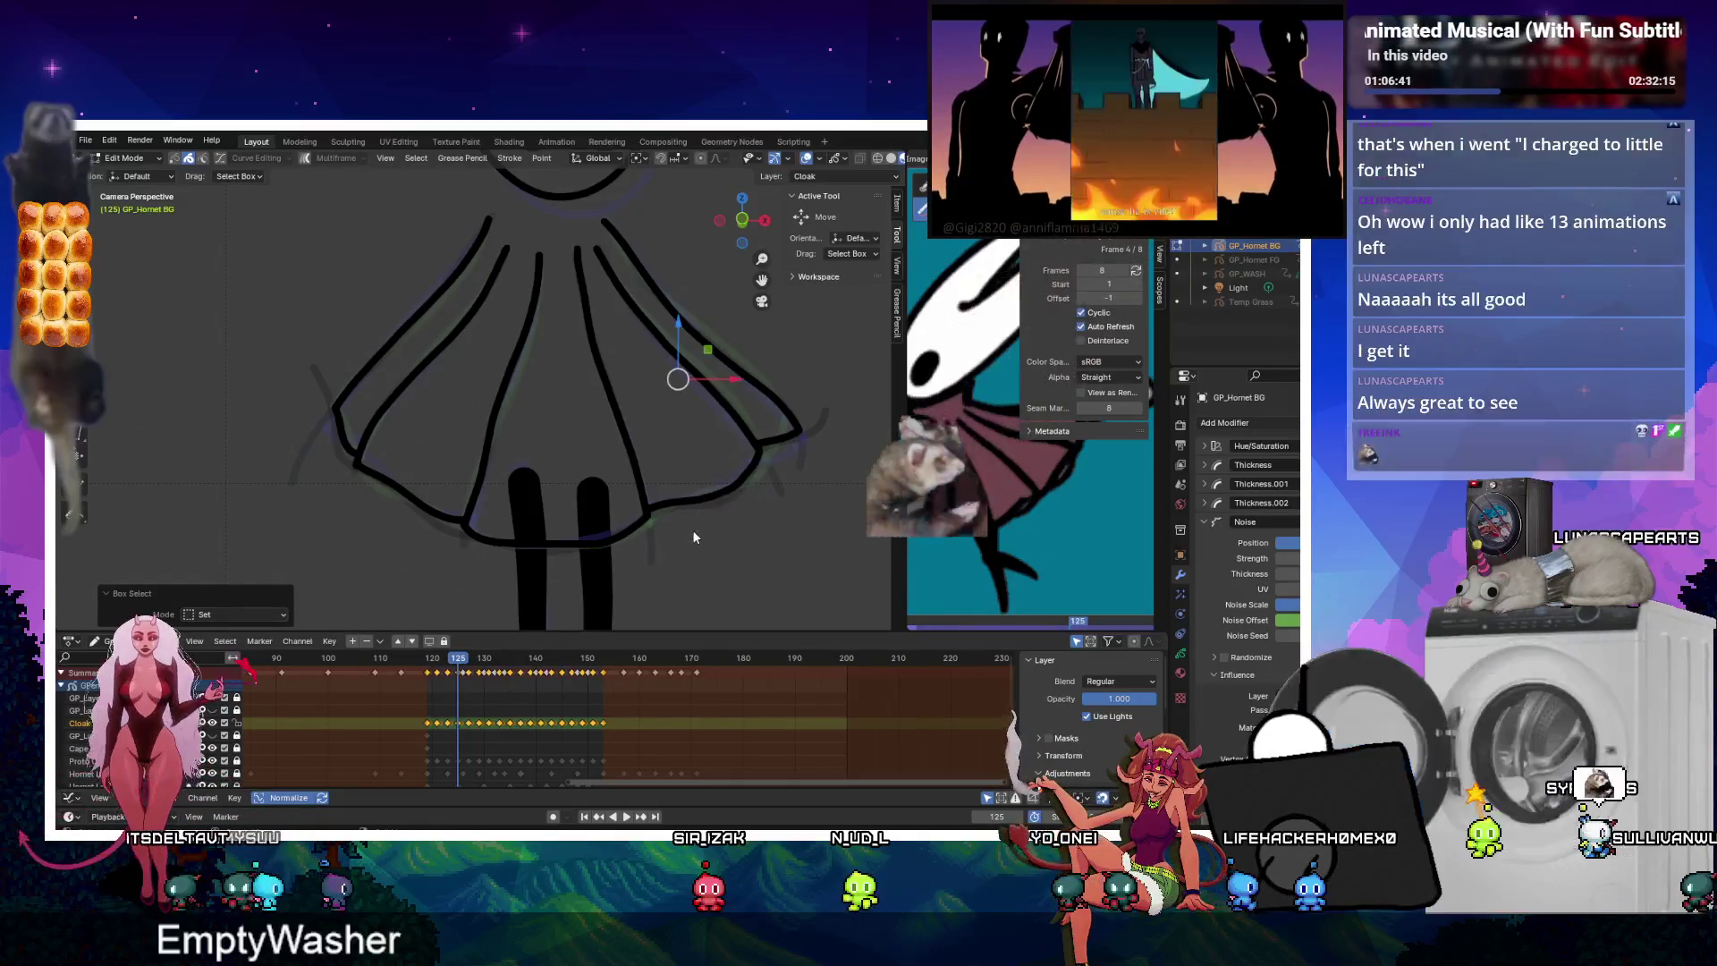
{"action": "left_click_drag", "start_coordinate": [322, 360], "coordinate": [365, 437]}
{"action": "left_click", "coordinate": [622, 405], "text": "shift"}
{"action": "key", "text": "ctrl+j"}
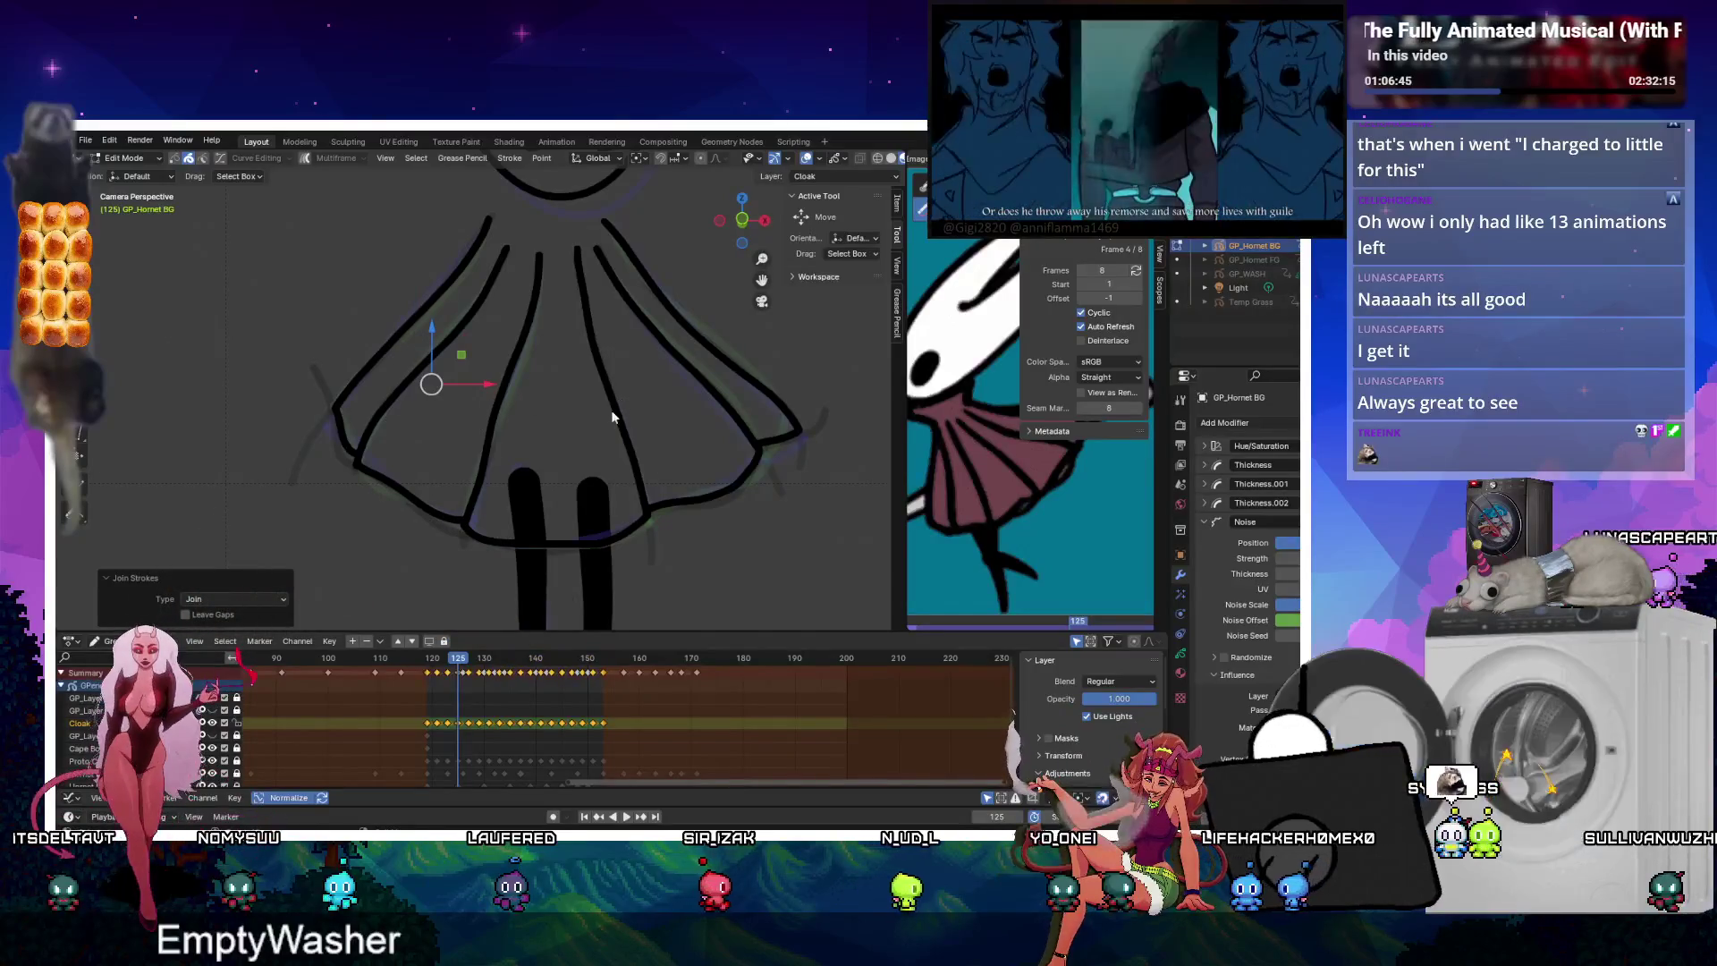
Join both hem corners on frame 127, then select the corner stroke ends on frame 129.
{"action": "key", "text": "Right"}
{"action": "key", "text": "Right"}
{"action": "left_click_drag", "start_coordinate": [313, 347], "coordinate": [332, 442]}
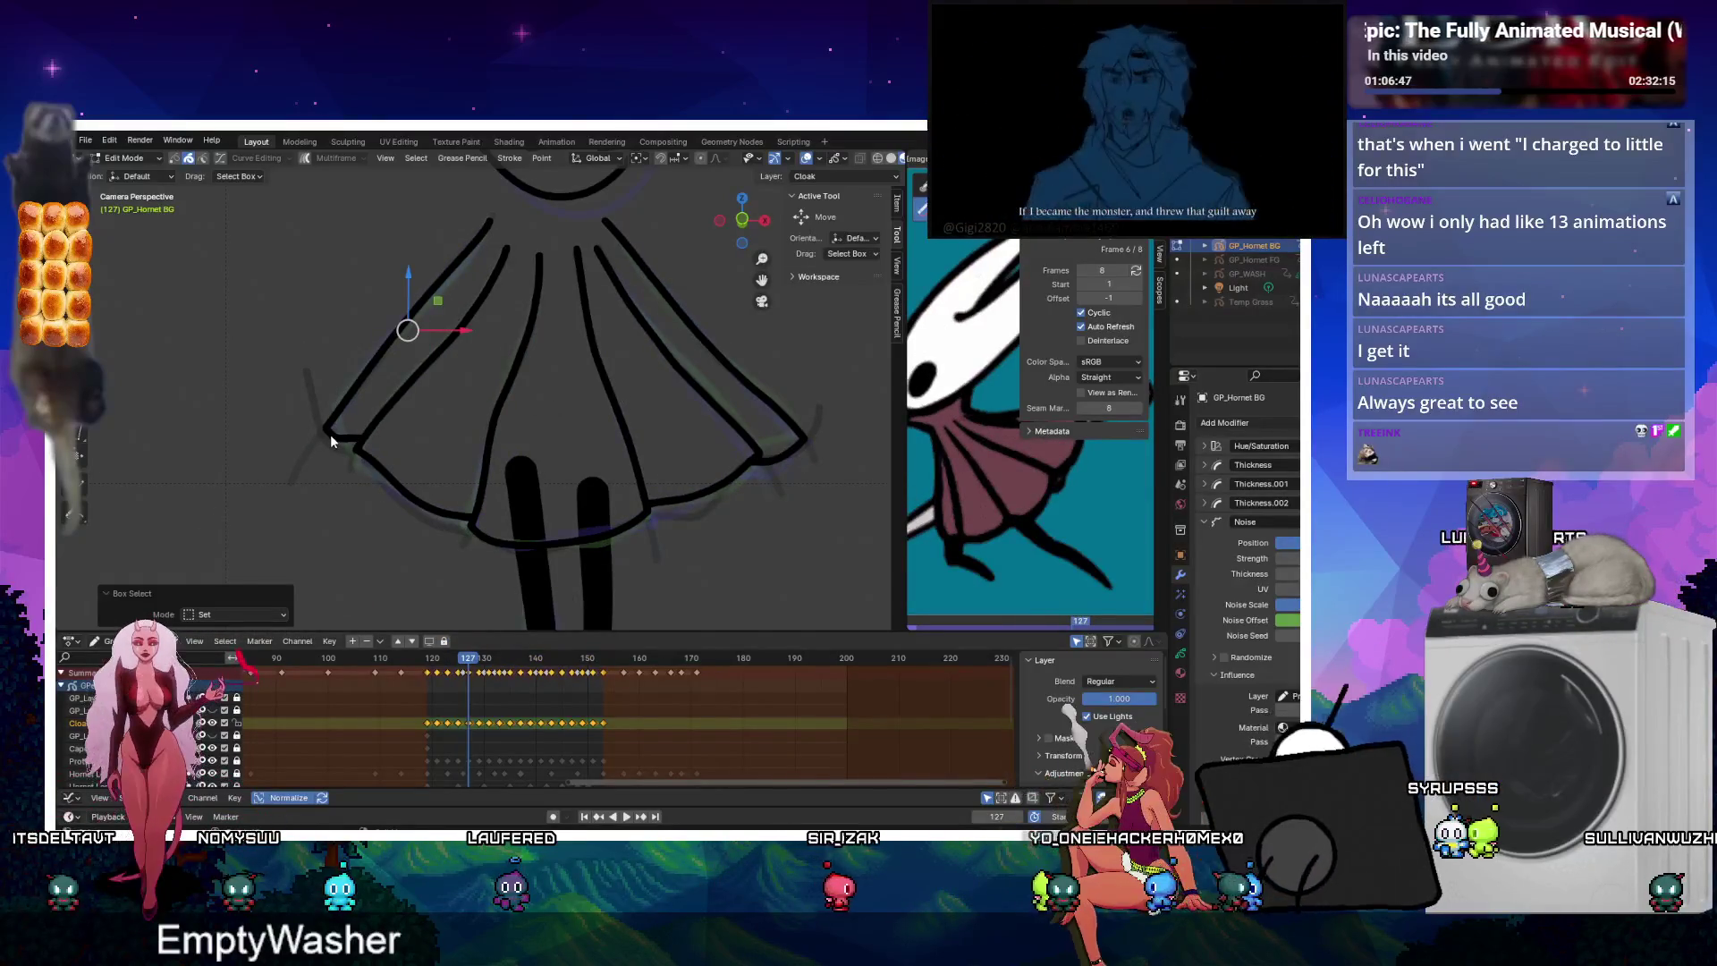
{"action": "left_click", "coordinate": [394, 367], "text": "shift"}
{"action": "key", "text": "ctrl+j"}
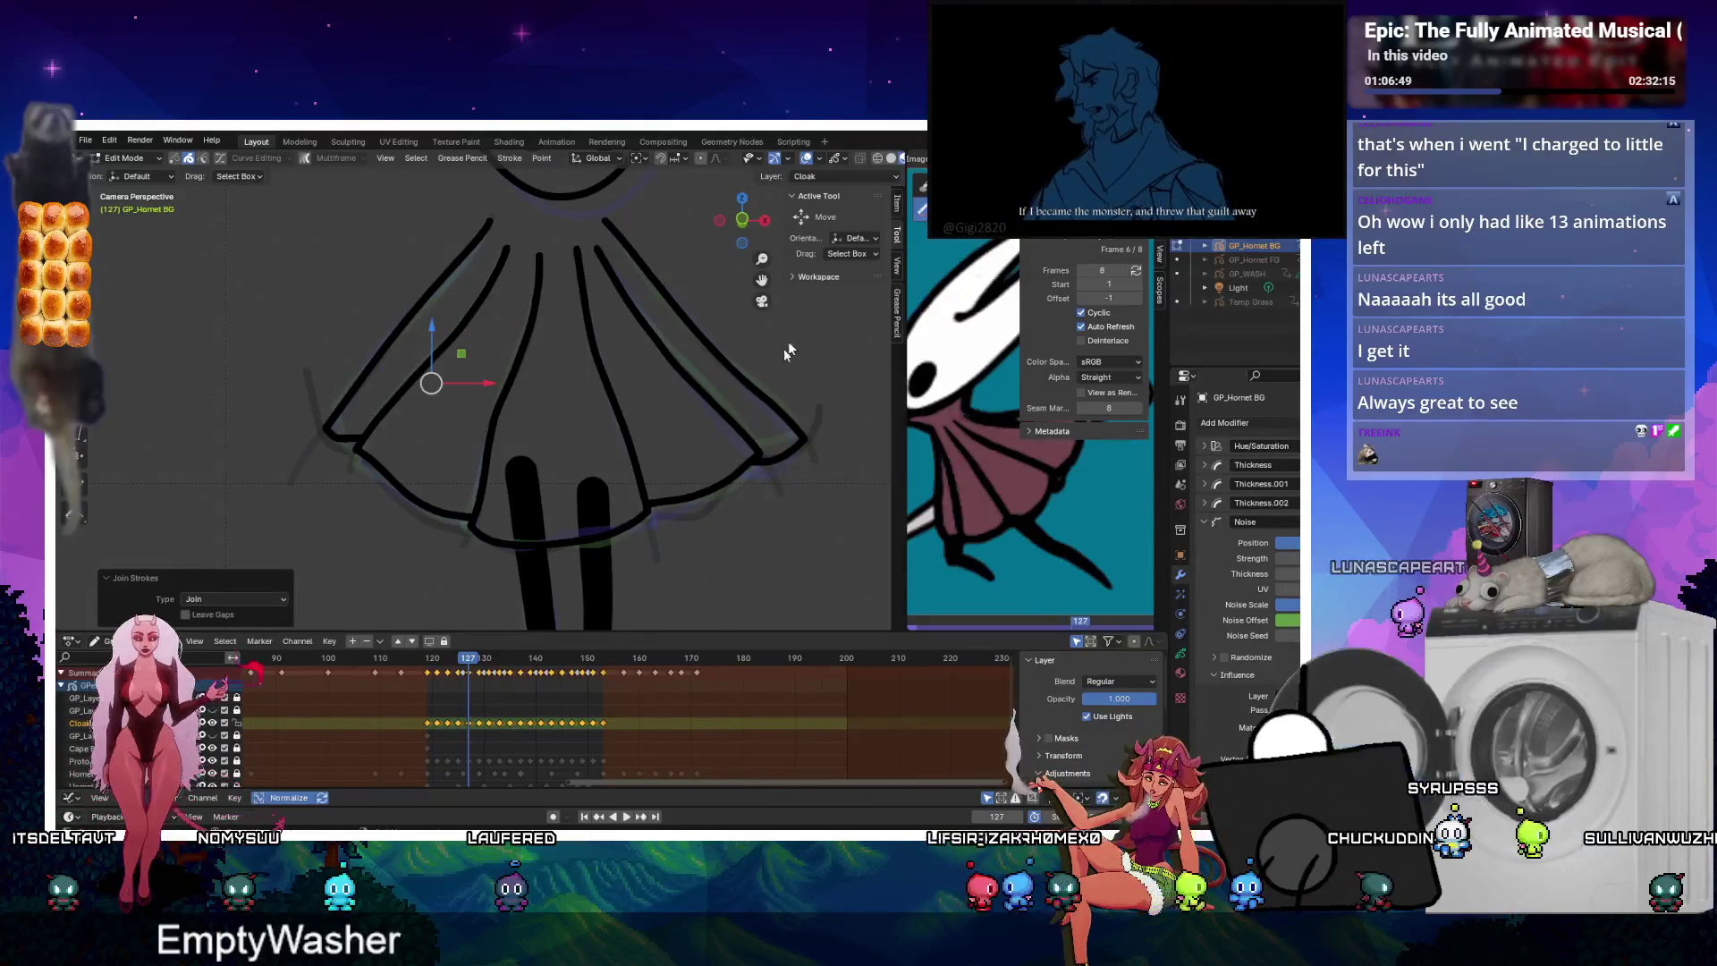
{"action": "left_click_drag", "start_coordinate": [784, 386], "coordinate": [798, 466]}
{"action": "key", "text": "ctrl+j"}
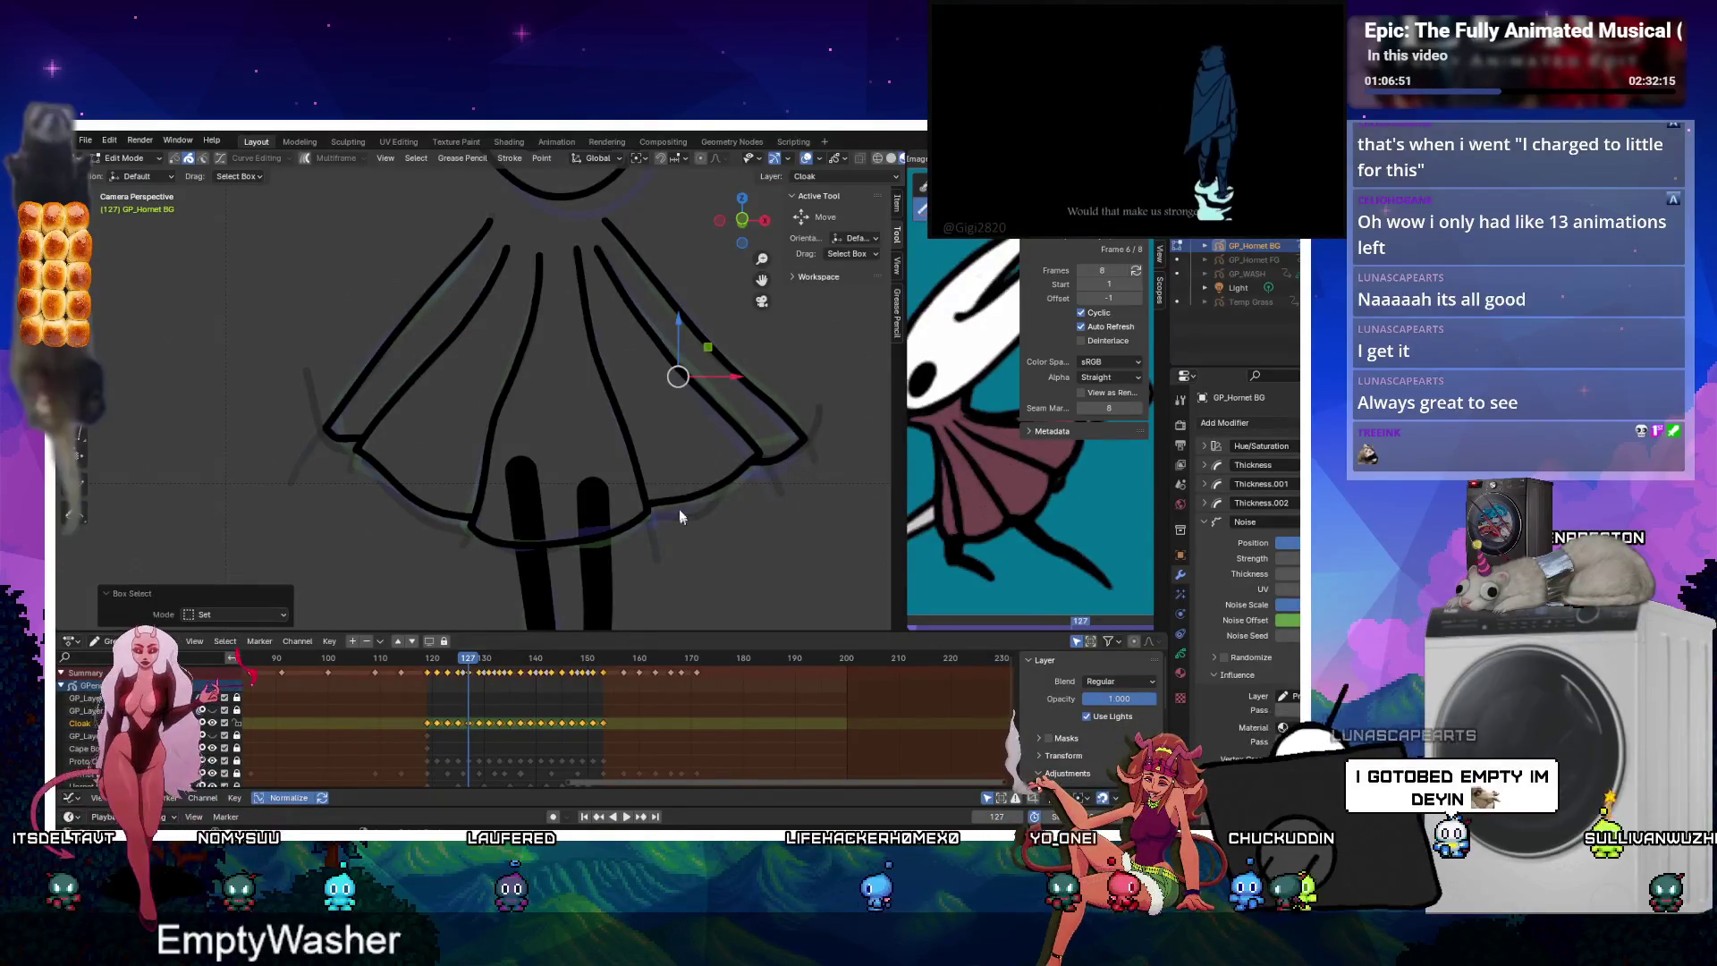
{"action": "left_click", "coordinate": [478, 675]}
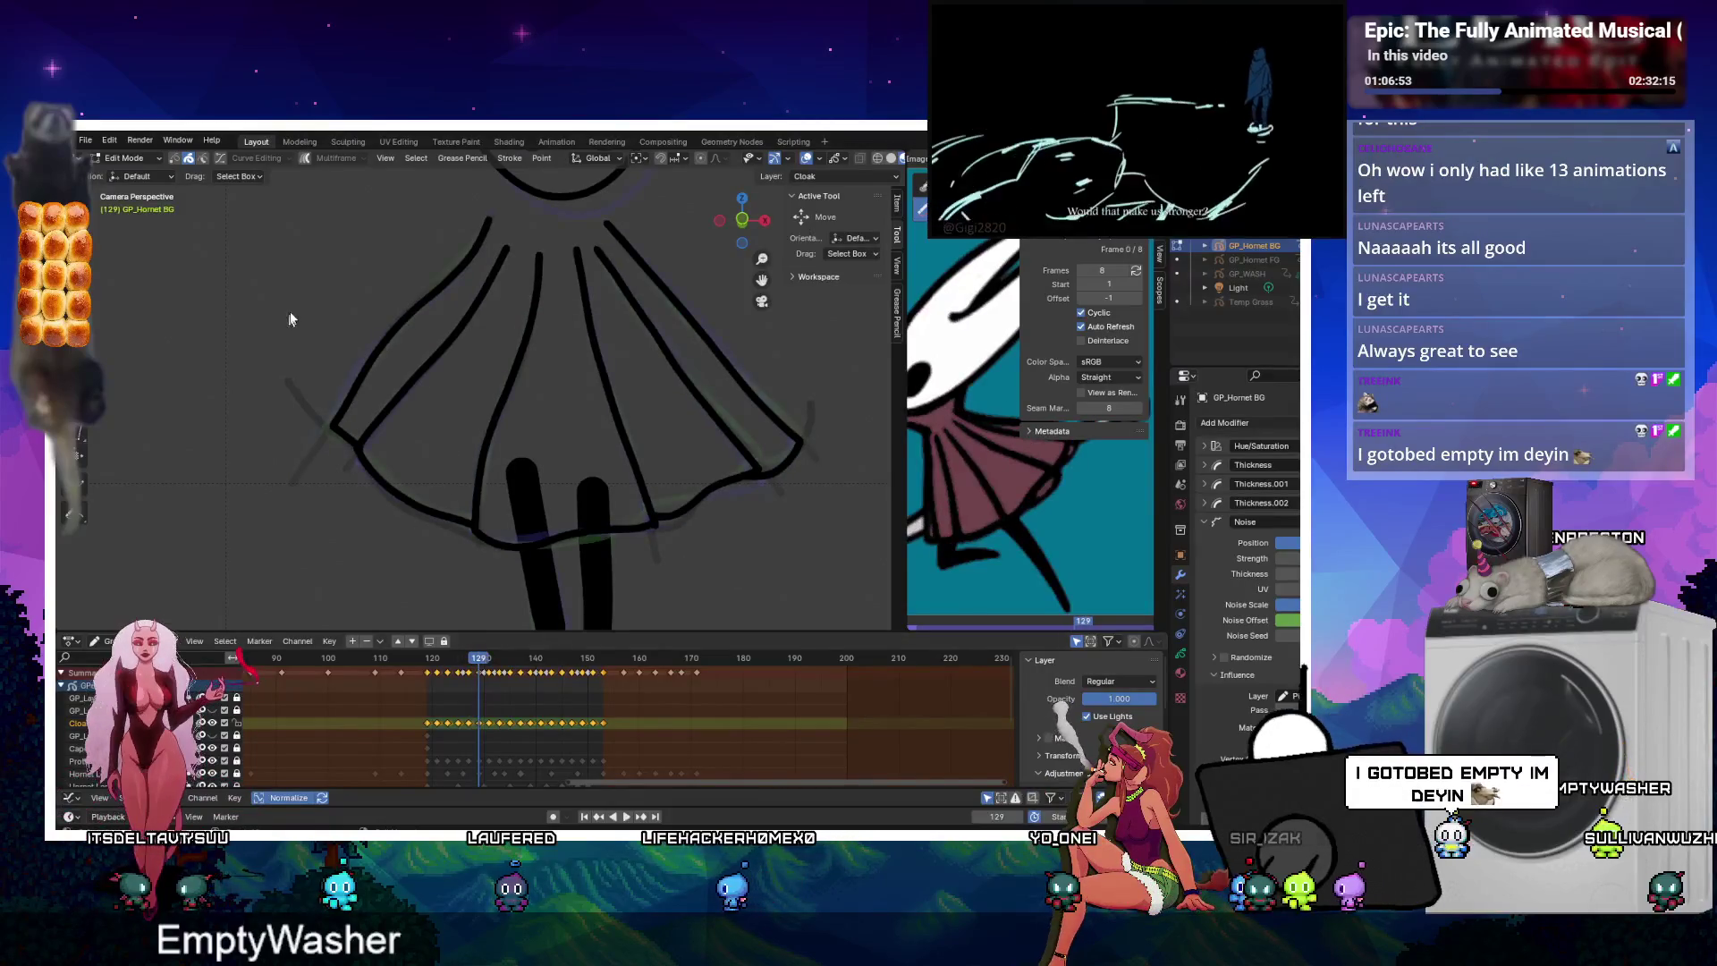
{"action": "left_click_drag", "start_coordinate": [427, 555], "coordinate": [428, 556]}
{"action": "left_click_drag", "start_coordinate": [786, 480], "coordinate": [713, 382]}
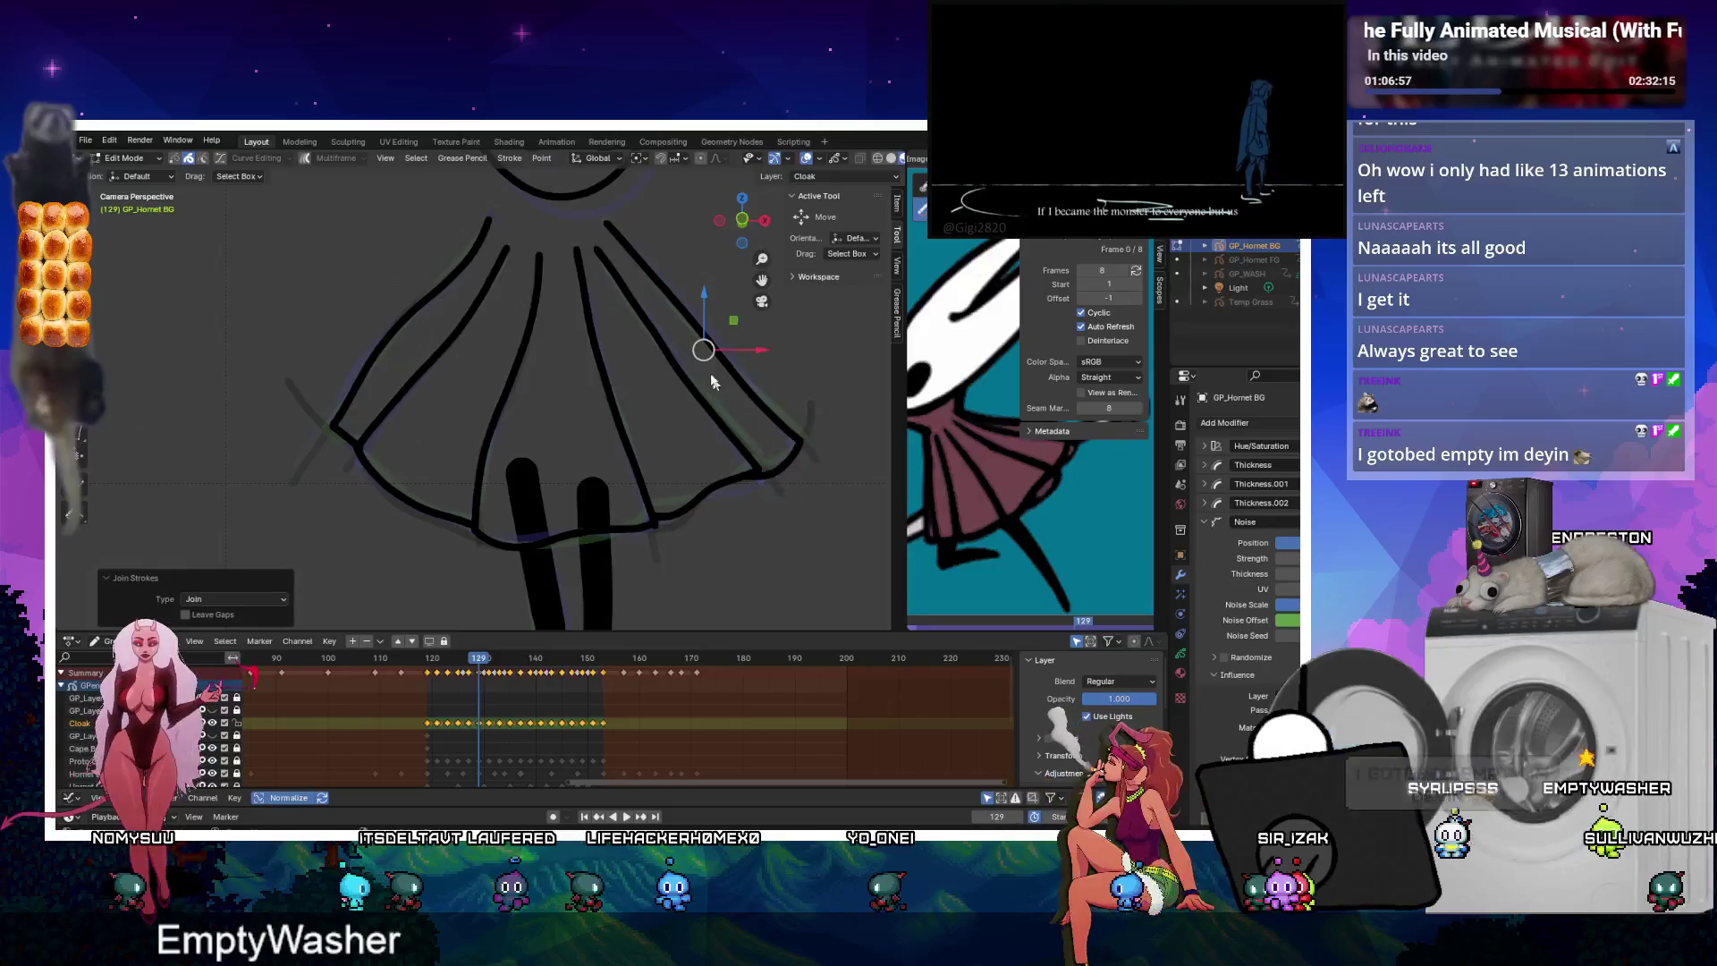
{"action": "left_click", "coordinate": [694, 432]}
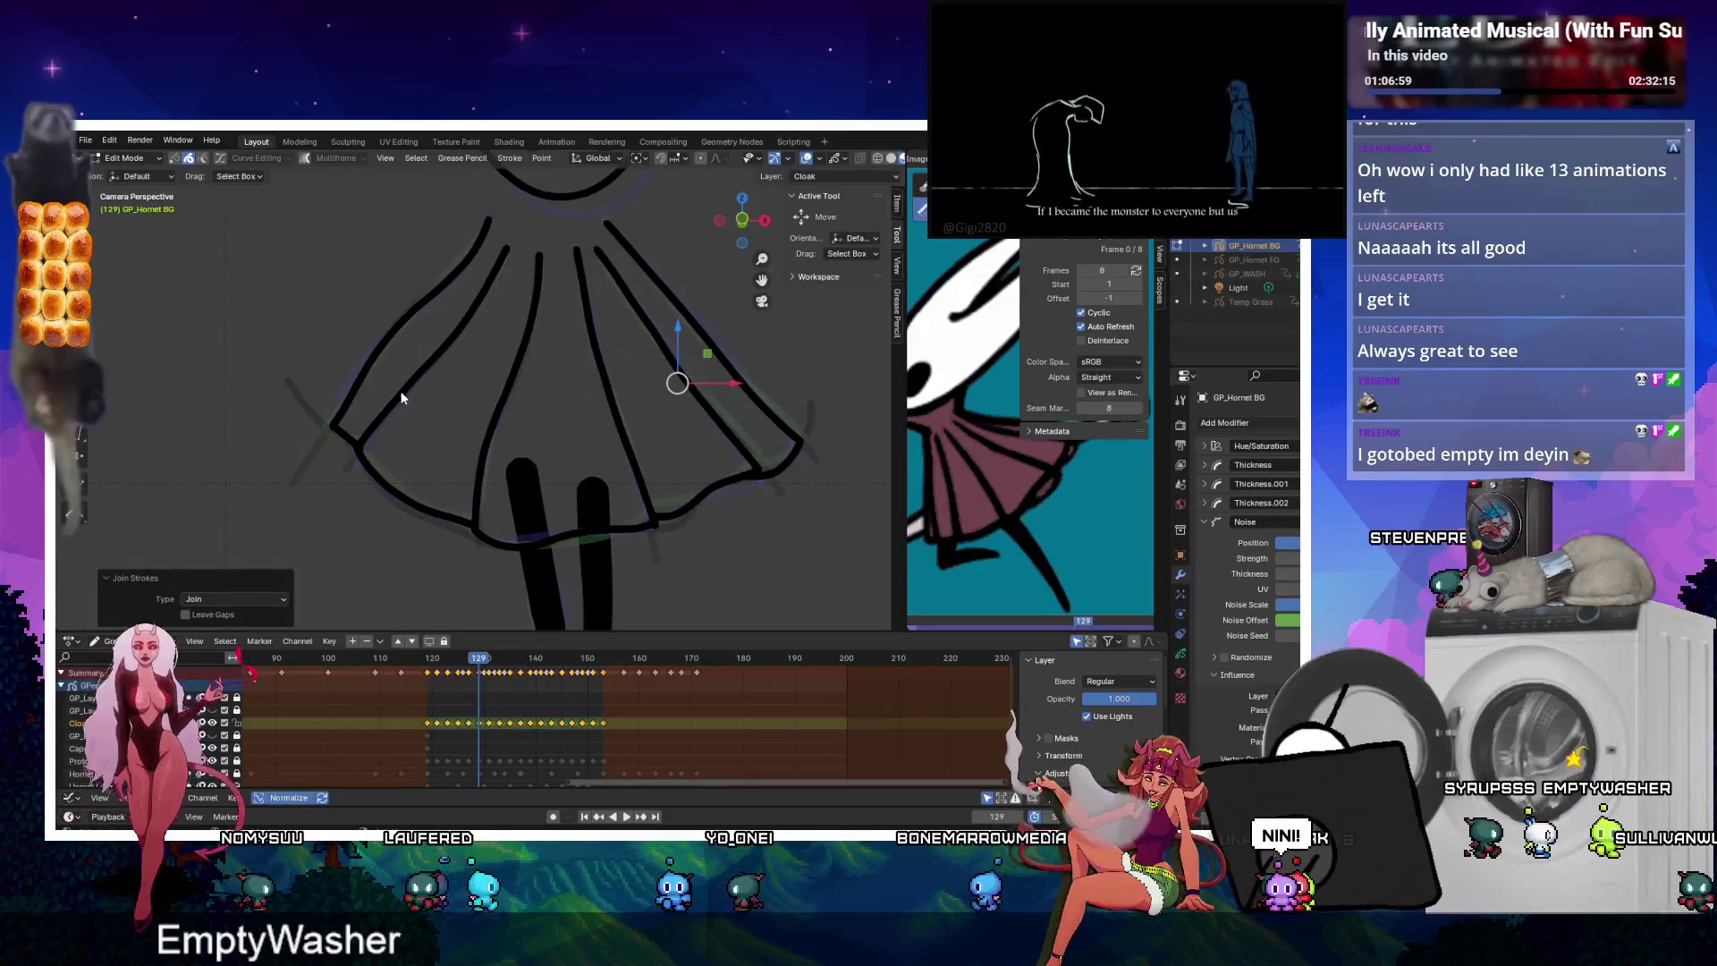
{"action": "left_click_drag", "start_coordinate": [299, 353], "coordinate": [356, 465]}
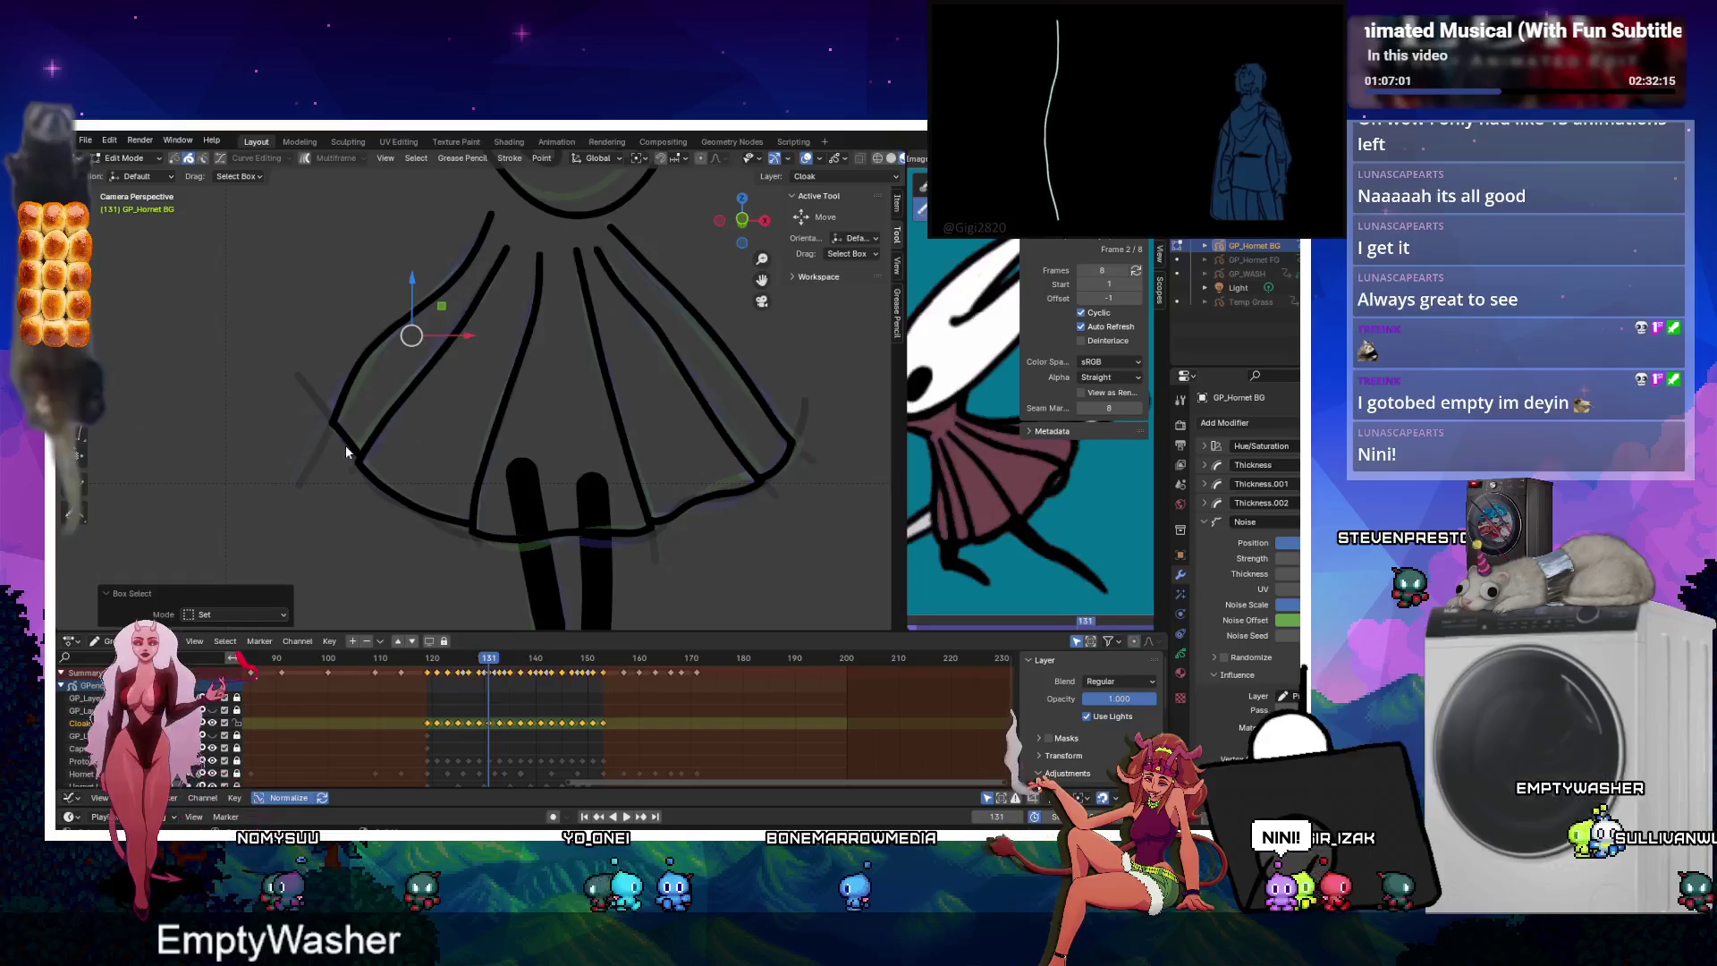
Join the lower-left and right hem corner strokes on the current cloak drawings.
{"action": "key", "text": "ctrl+j"}
{"action": "left_click_drag", "start_coordinate": [775, 464], "coordinate": [776, 464]}
{"action": "key", "text": "ctrl+j"}
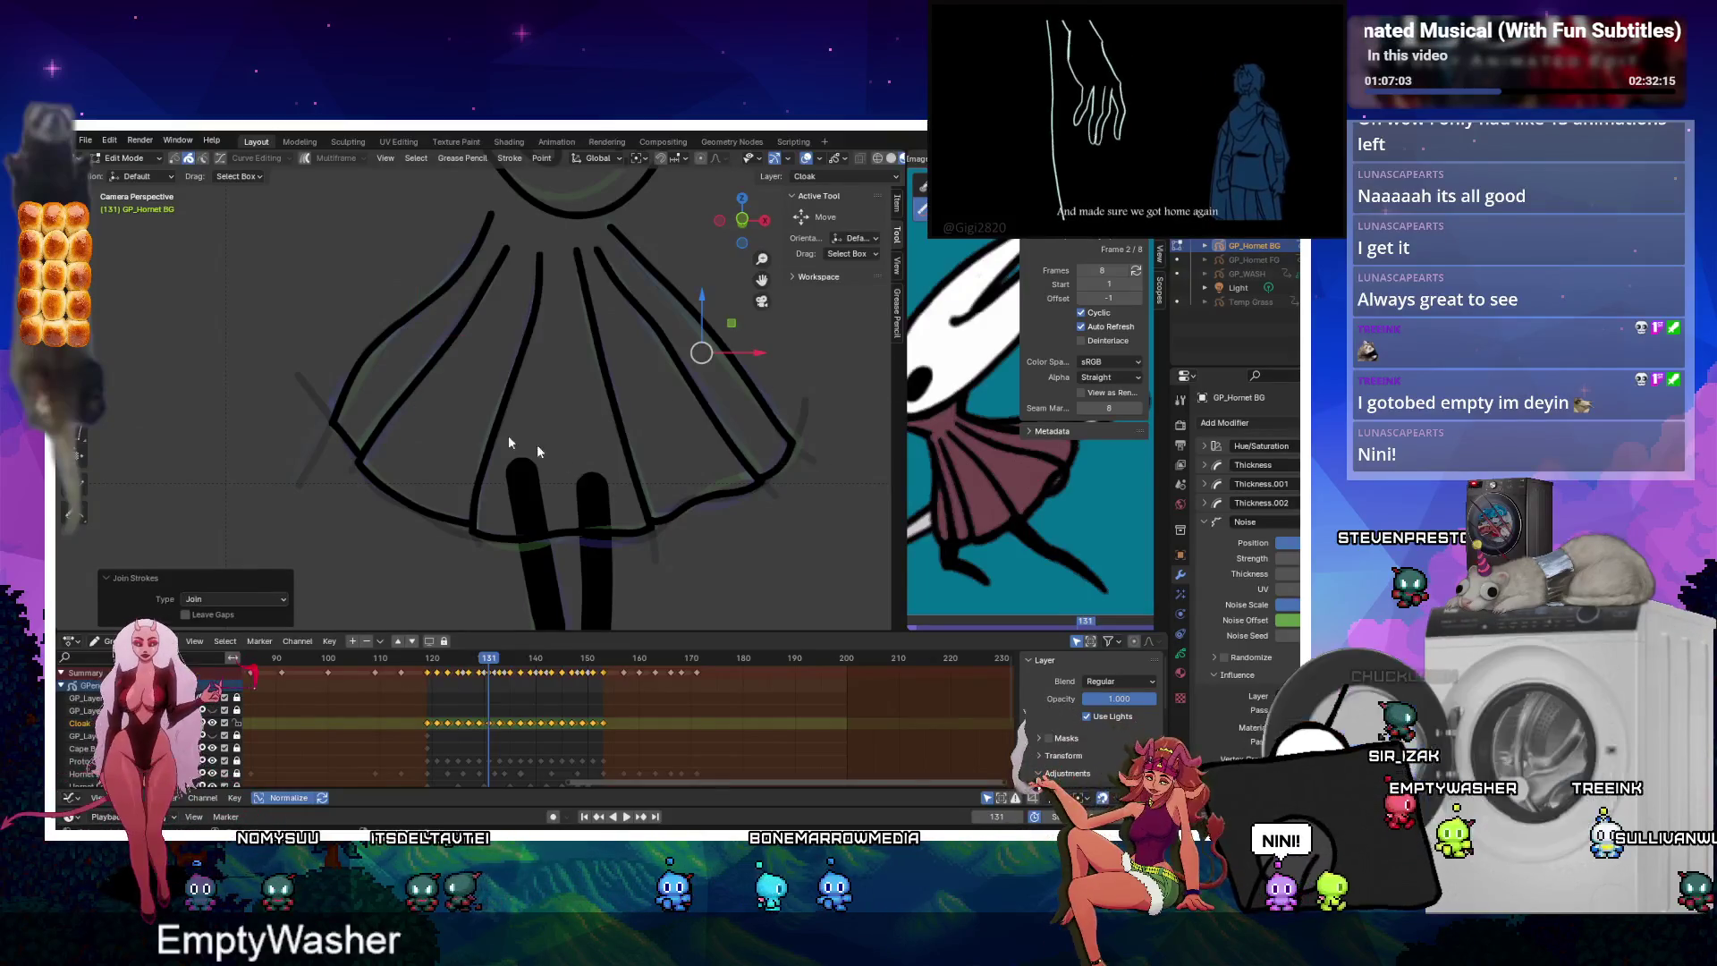
{"action": "left_click_drag", "start_coordinate": [420, 501], "coordinate": [418, 494]}
{"action": "key", "text": "ctrl+j"}
{"action": "left_click_drag", "start_coordinate": [716, 373], "coordinate": [684, 512]}
Join the open hem corners on the frame 133 and 135 cloak drawings.
{"action": "key", "text": "Right"}
{"action": "key", "text": "Right"}
{"action": "mouse_move", "coordinate": [309, 361]}
{"action": "left_mouse_down"}
{"action": "mouse_move", "coordinate": [352, 409]}
{"action": "mouse_move", "coordinate": [460, 439]}
{"action": "left_mouse_up"}
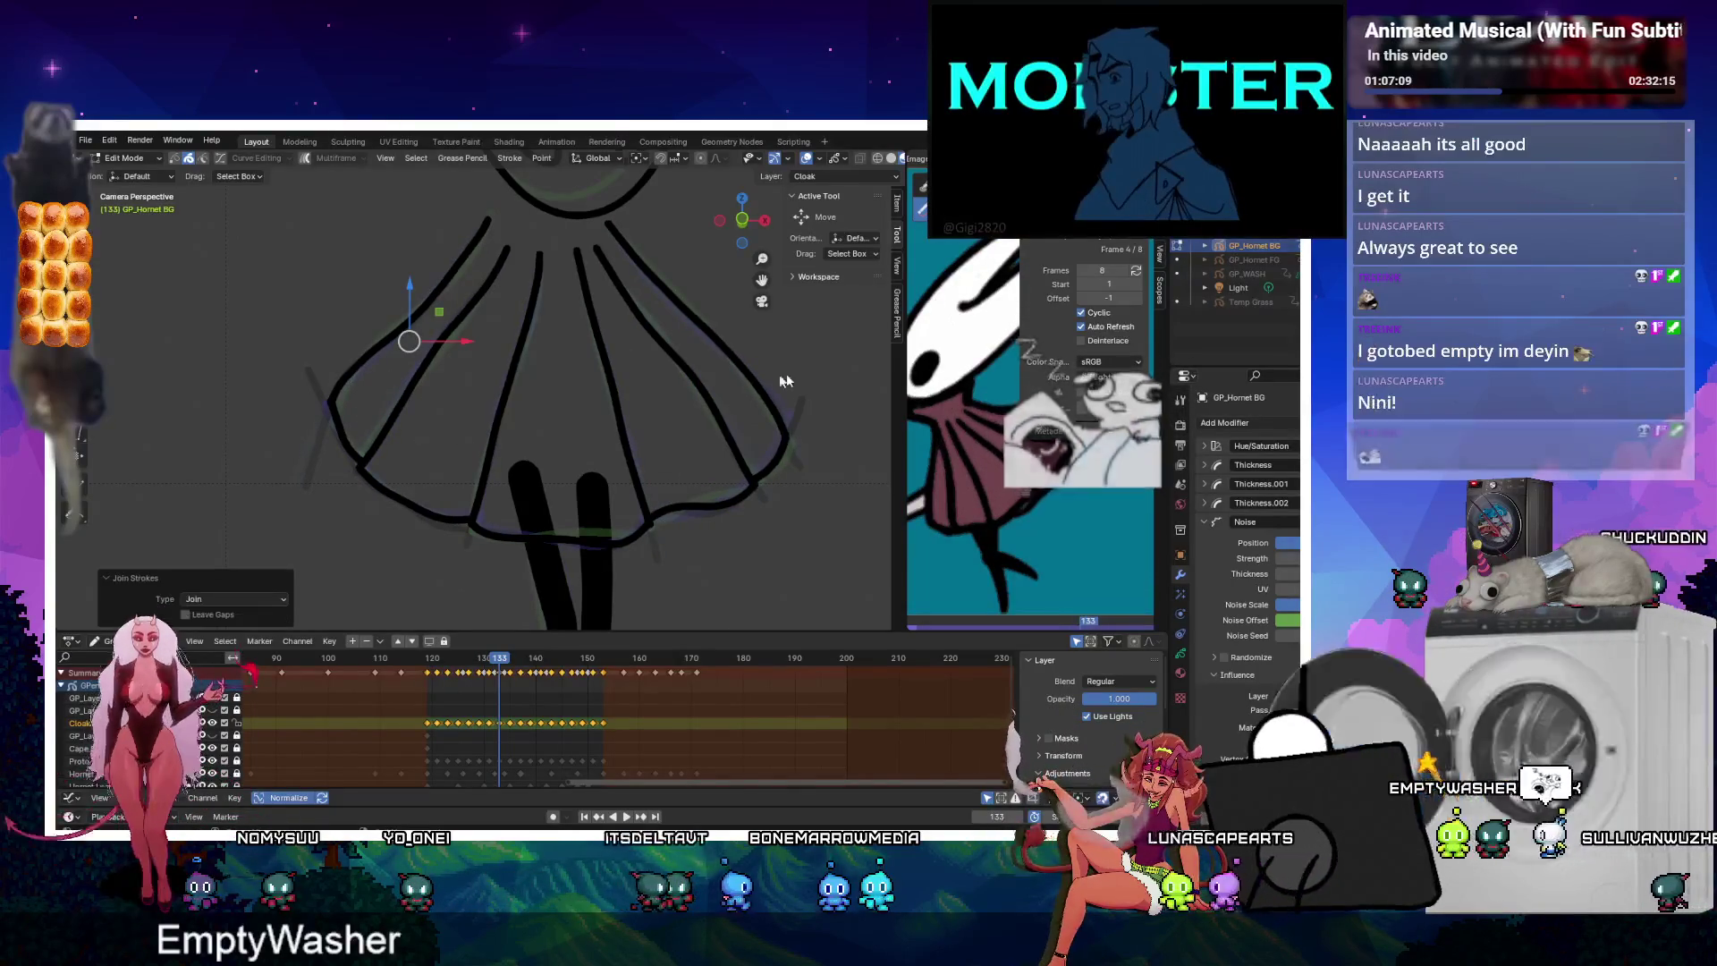
{"action": "left_click", "coordinate": [797, 469], "text": "shift"}
{"action": "key", "text": "ctrl+j"}
{"action": "left_click_drag", "start_coordinate": [685, 552], "coordinate": [685, 552]}
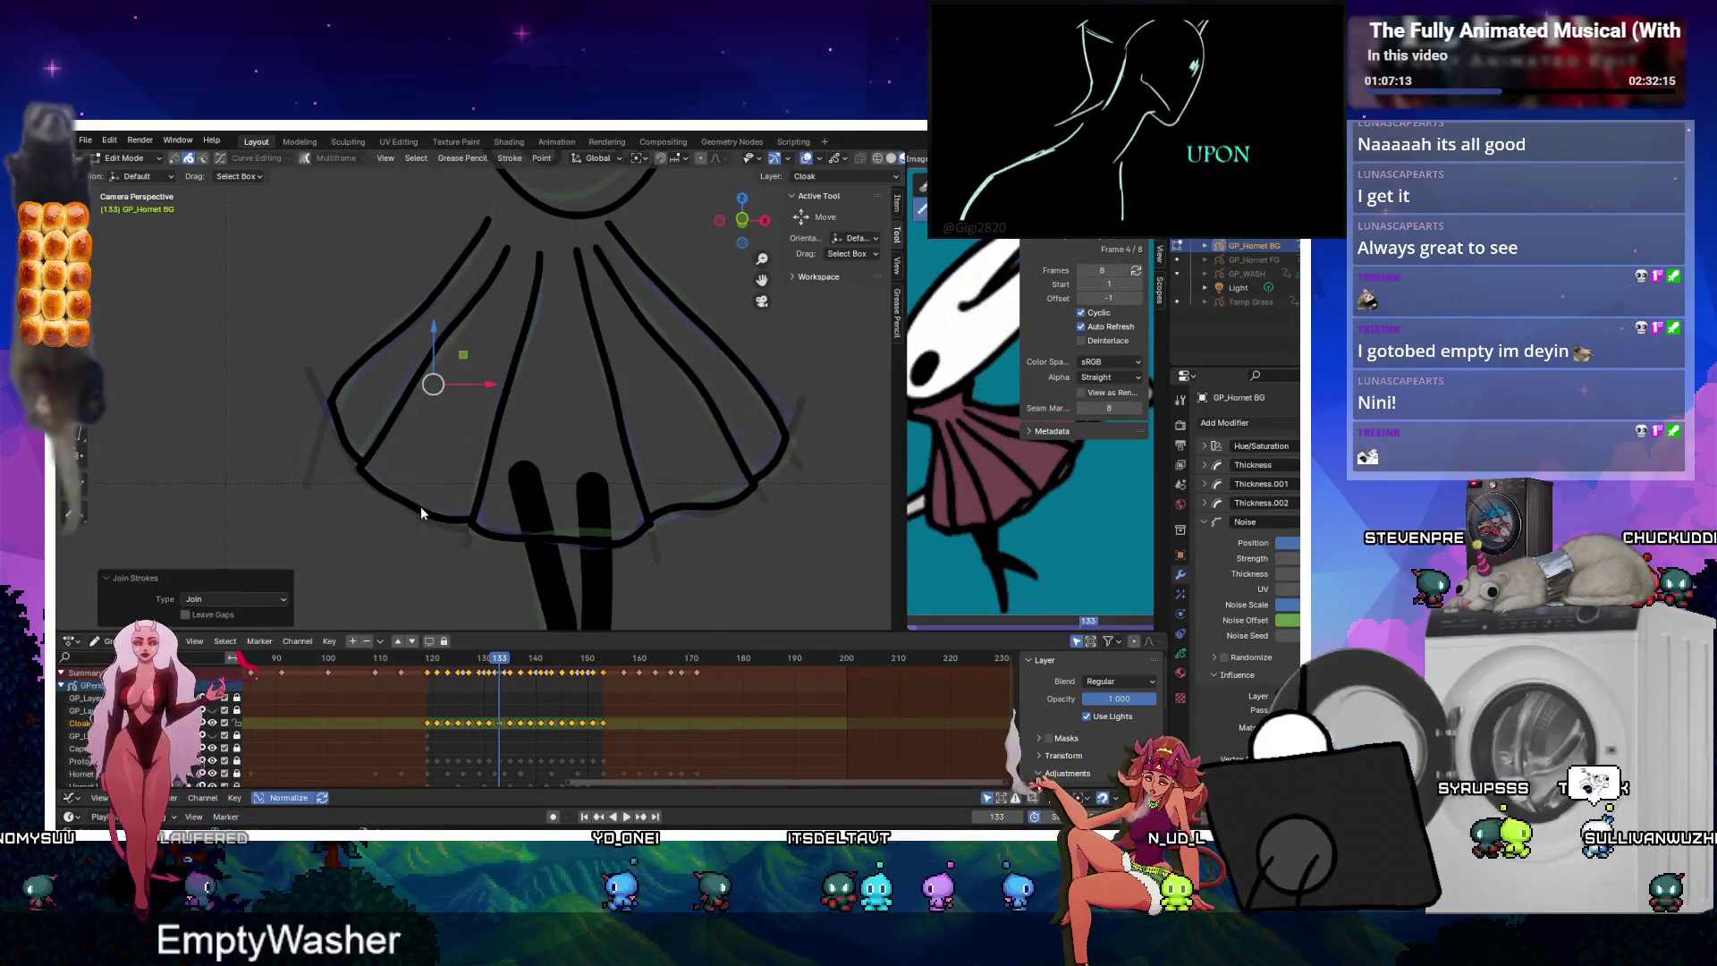
{"action": "key", "text": "Up"}
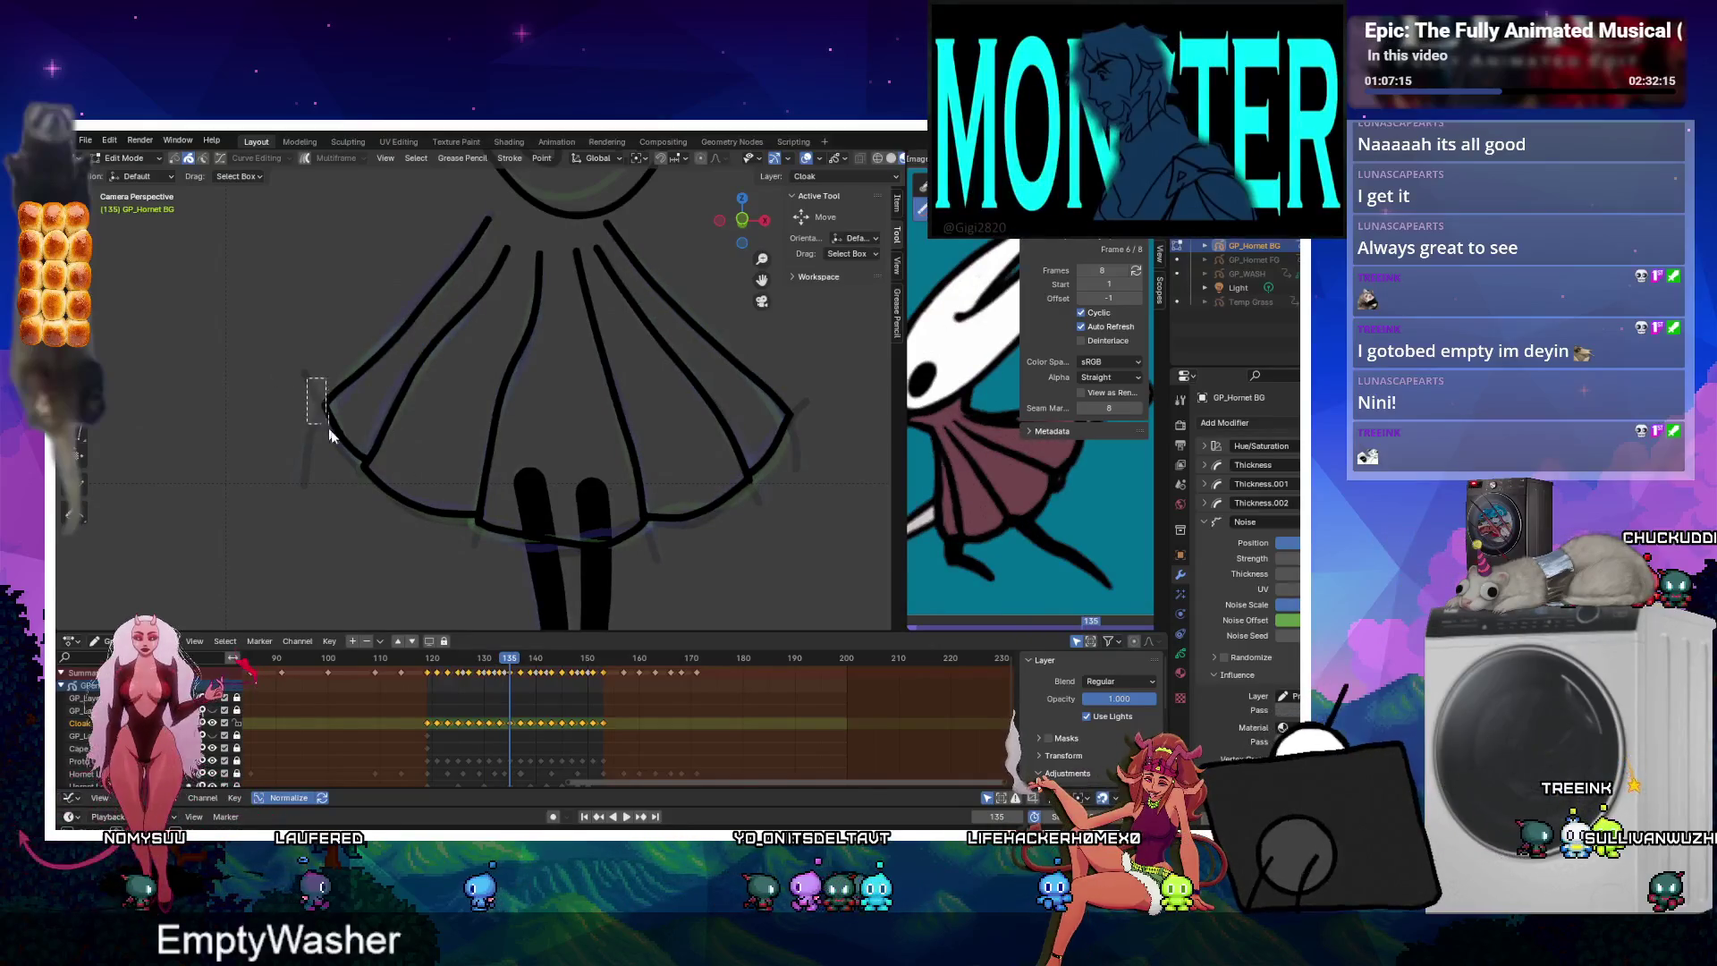
{"action": "left_click_drag", "start_coordinate": [330, 433], "coordinate": [338, 418]}
{"action": "key", "text": "ctrl+j"}
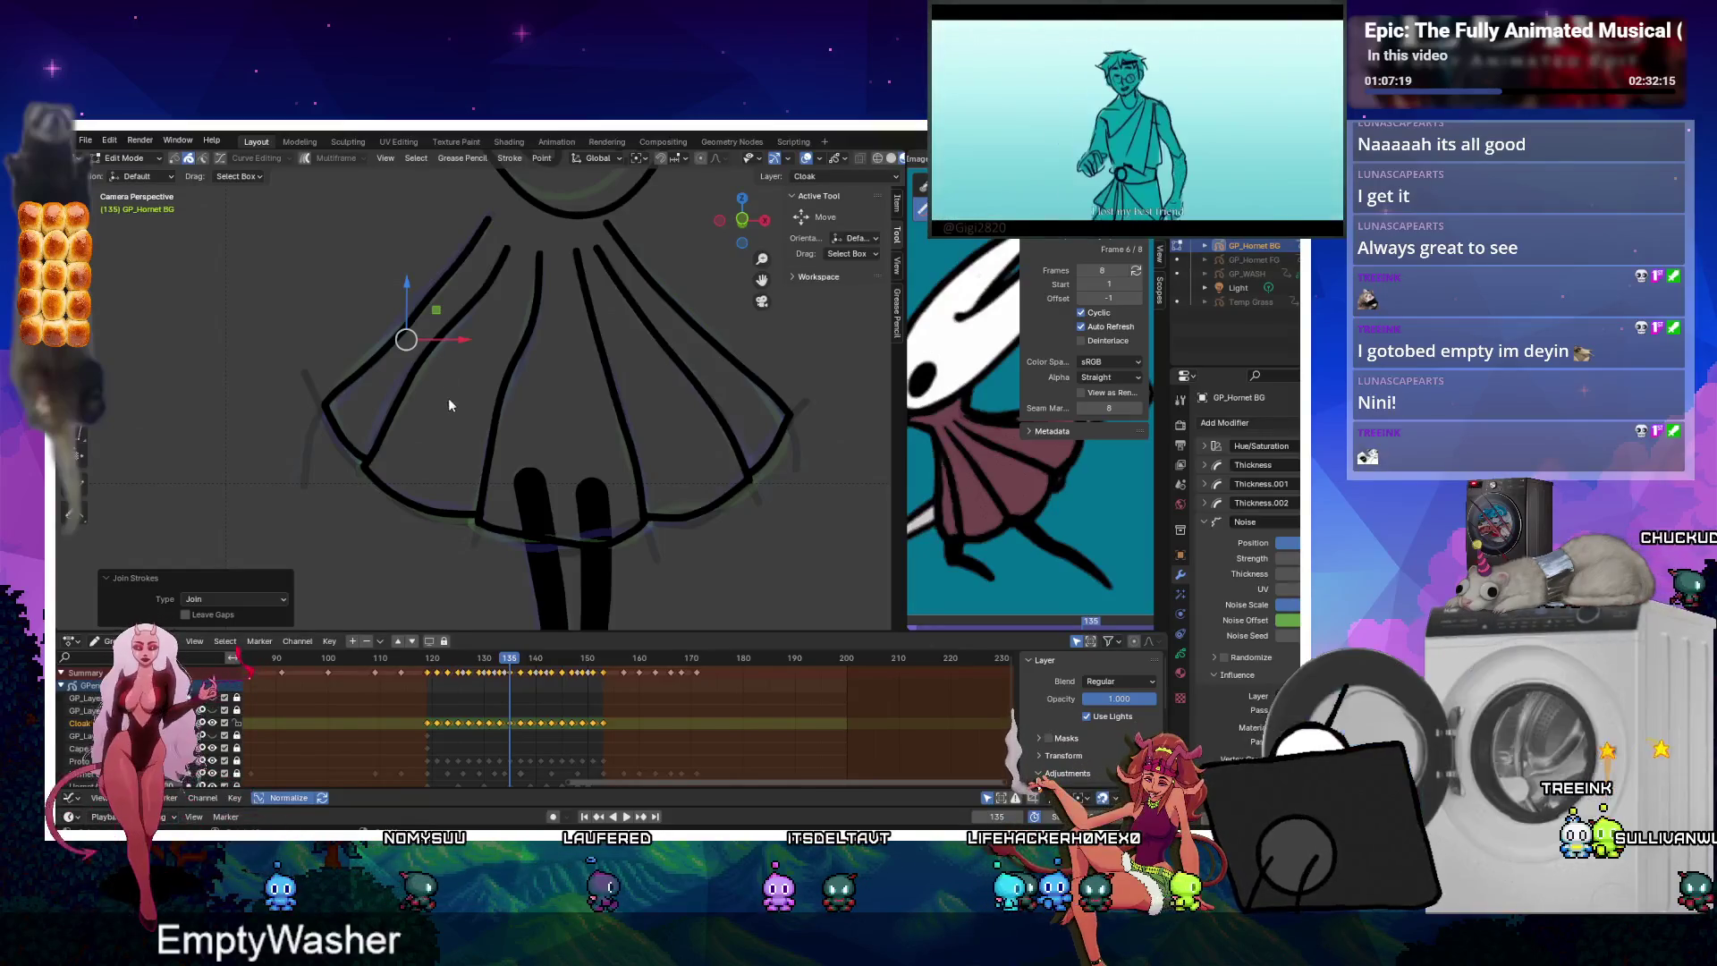
Back on frame 137, join the left corner's stray stroke end and select the right edge ends.
{"action": "left_click_drag", "start_coordinate": [400, 361], "coordinate": [414, 529]}
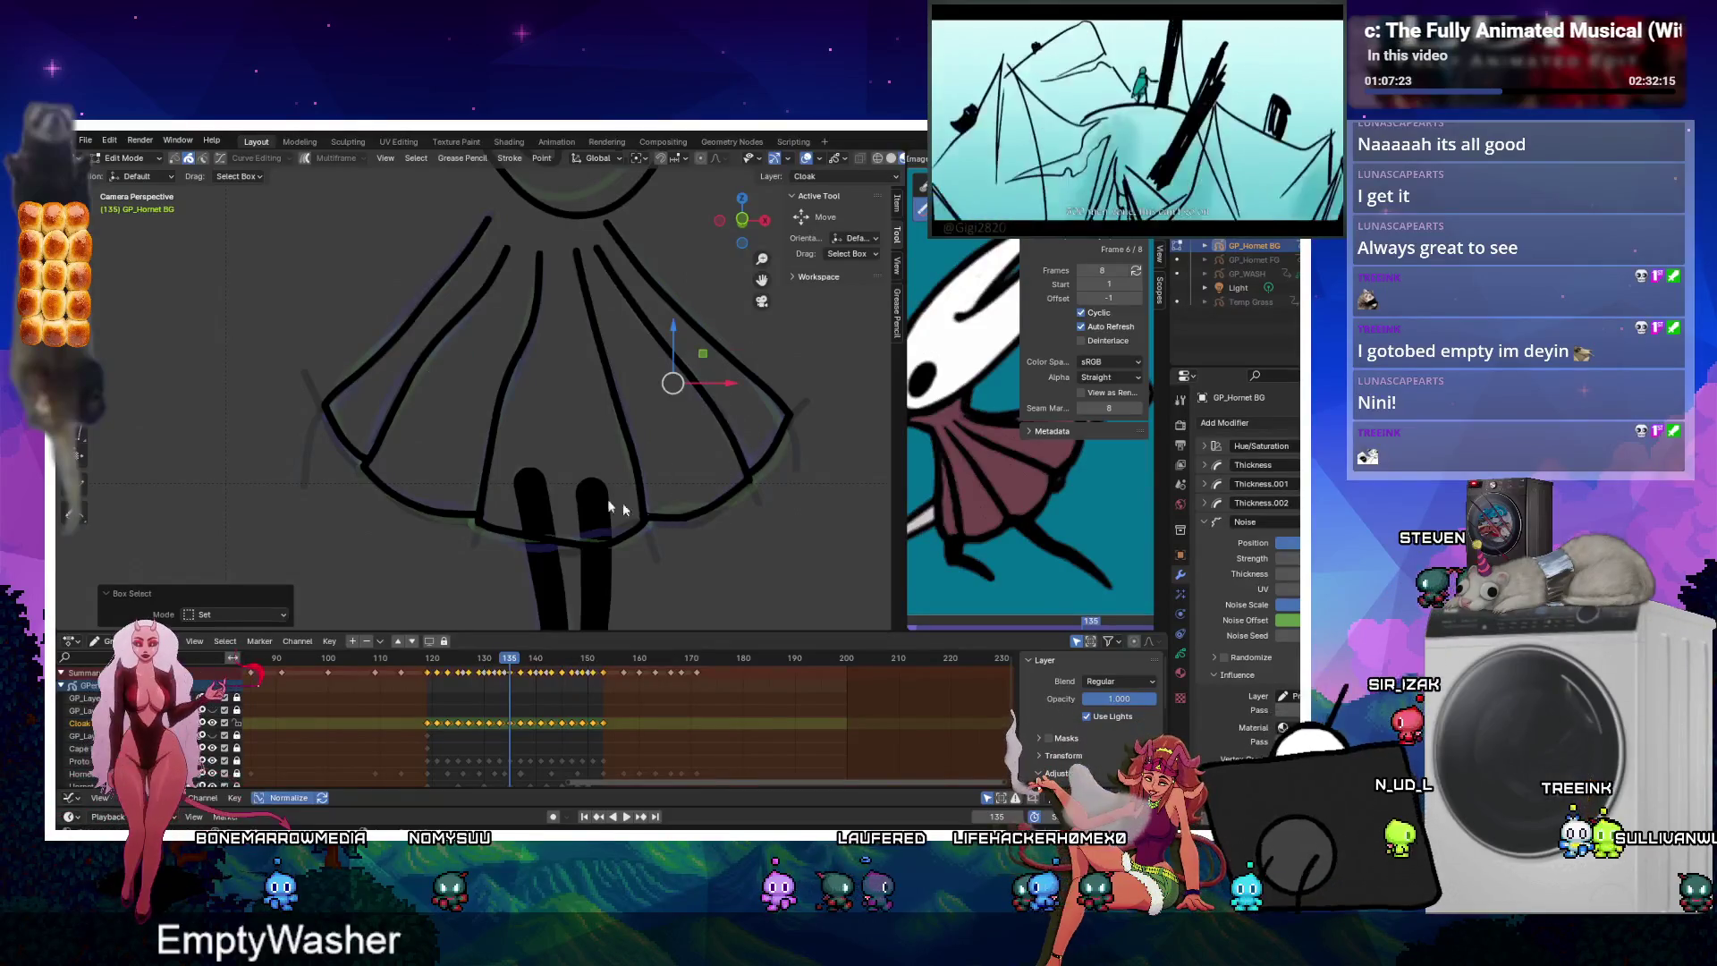
{"action": "key", "text": "space"}
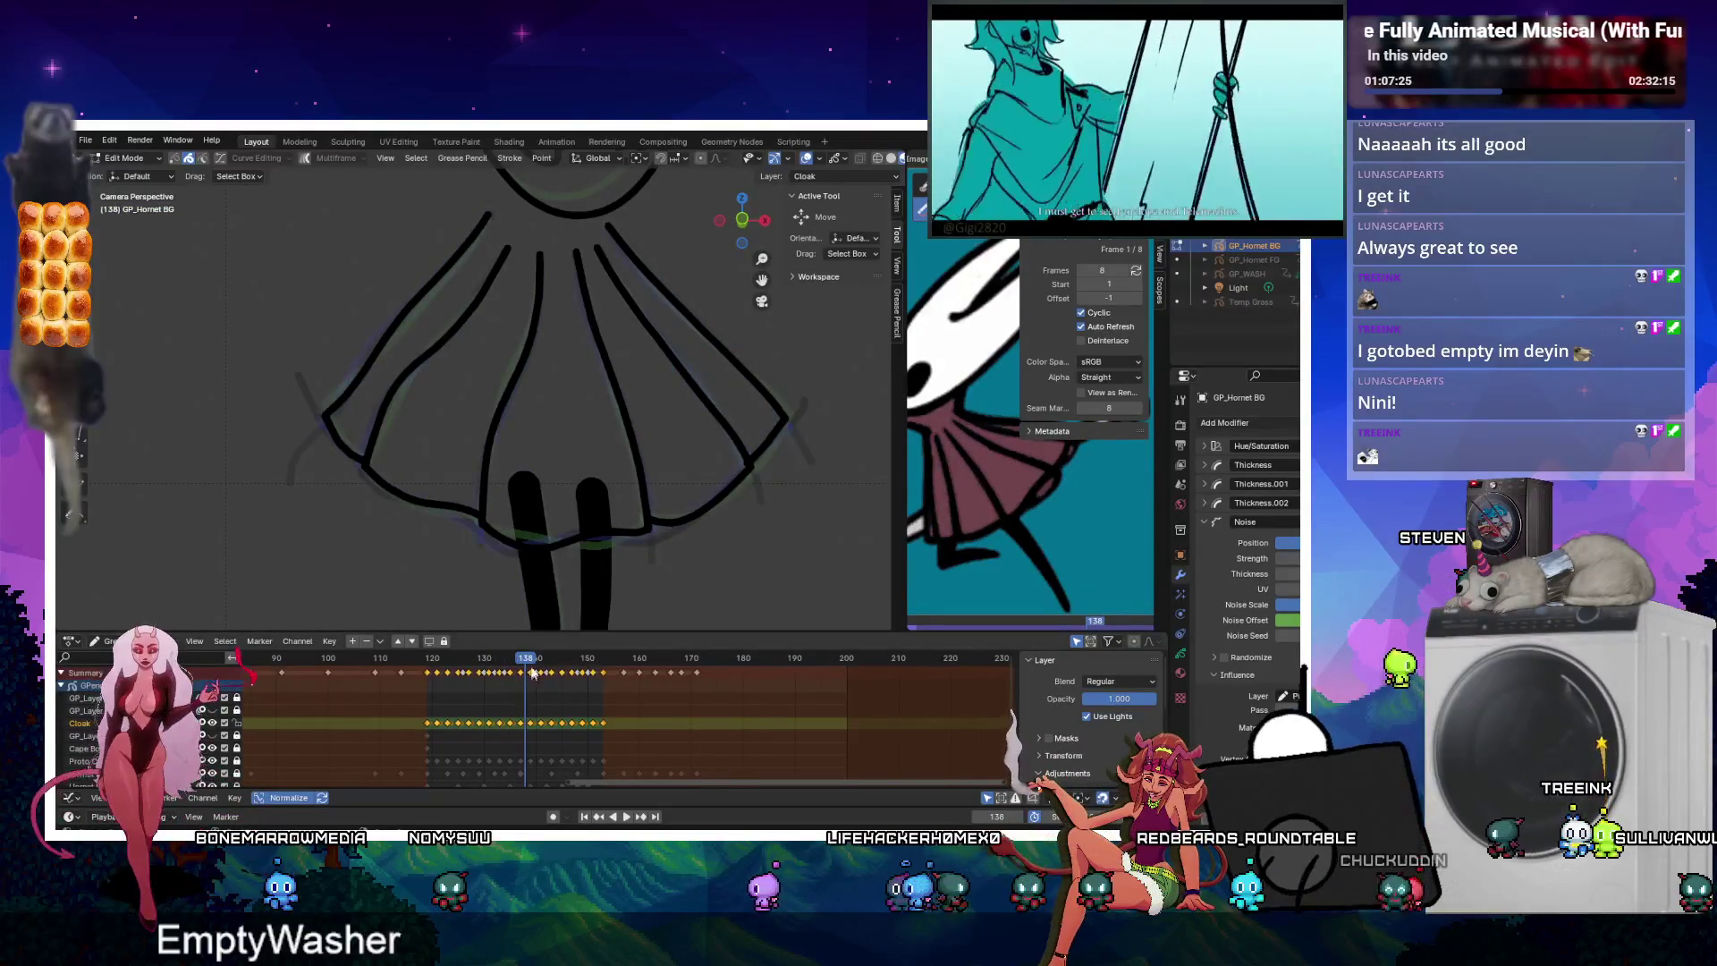
{"action": "key", "text": "Escape"}
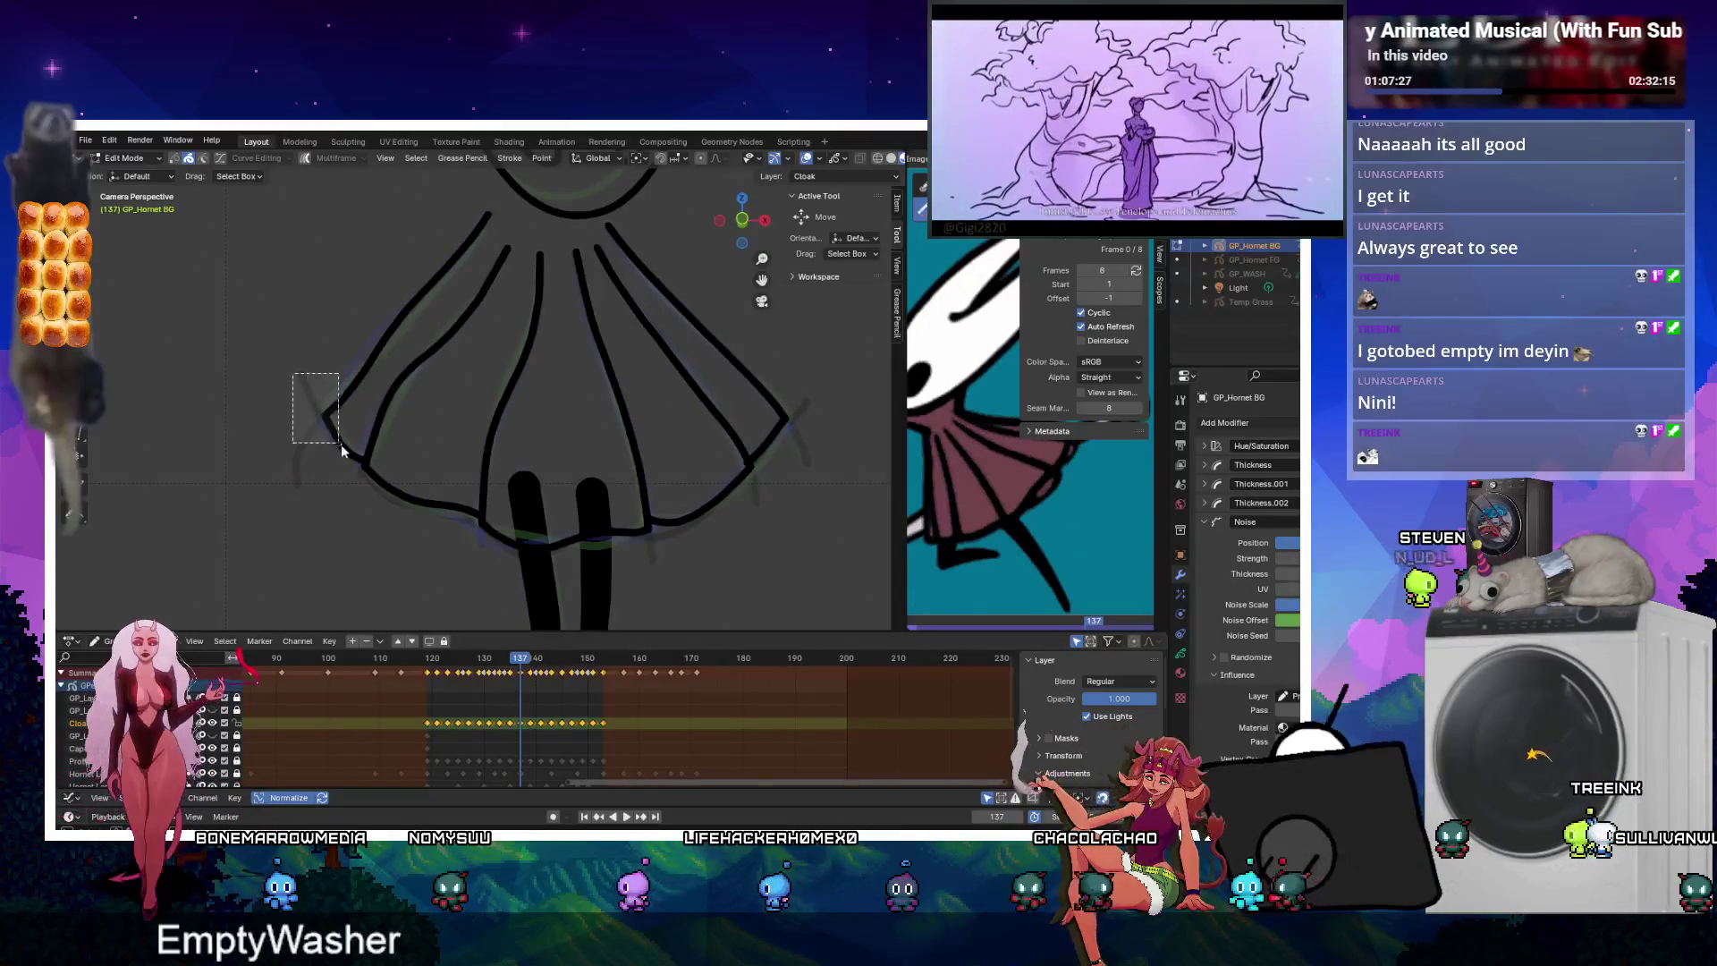
{"action": "left_click_drag", "start_coordinate": [341, 443], "coordinate": [341, 445], "text": "shift"}
{"action": "key", "text": "ctrl+j"}
{"action": "left_click_drag", "start_coordinate": [786, 375], "coordinate": [669, 543]}
{"action": "key", "text": "Up"}
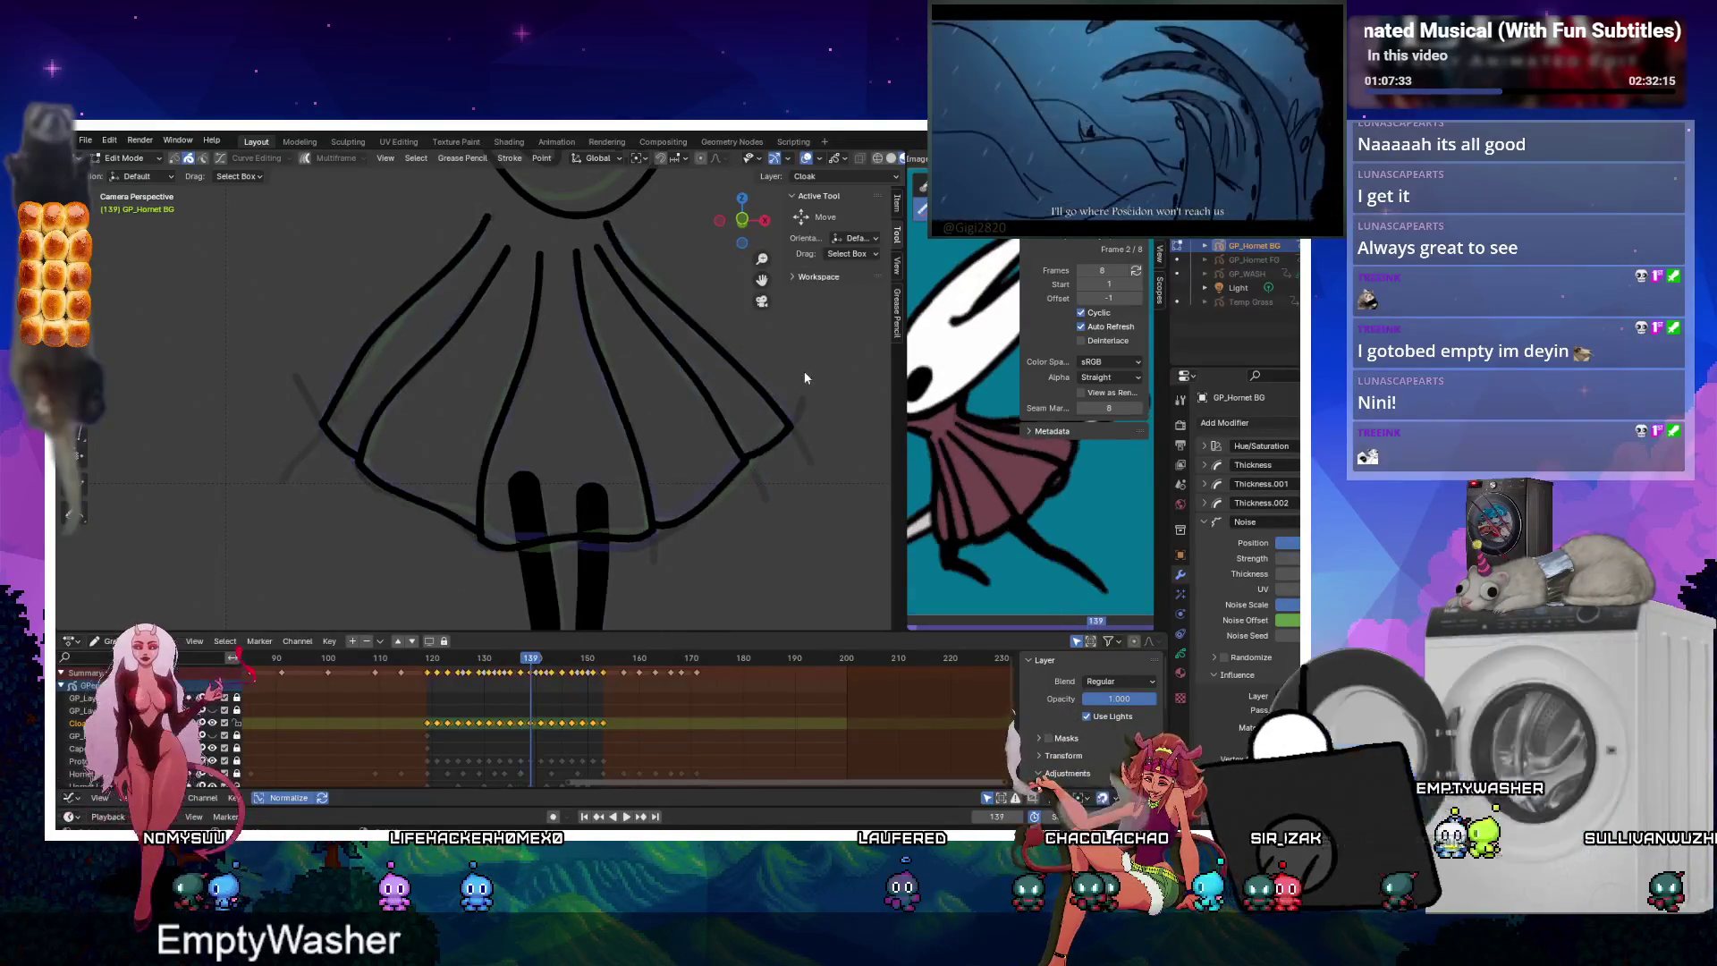
Join the hem corner stroke ends on frames 139 and 141.
{"action": "key", "text": "ctrl+j"}
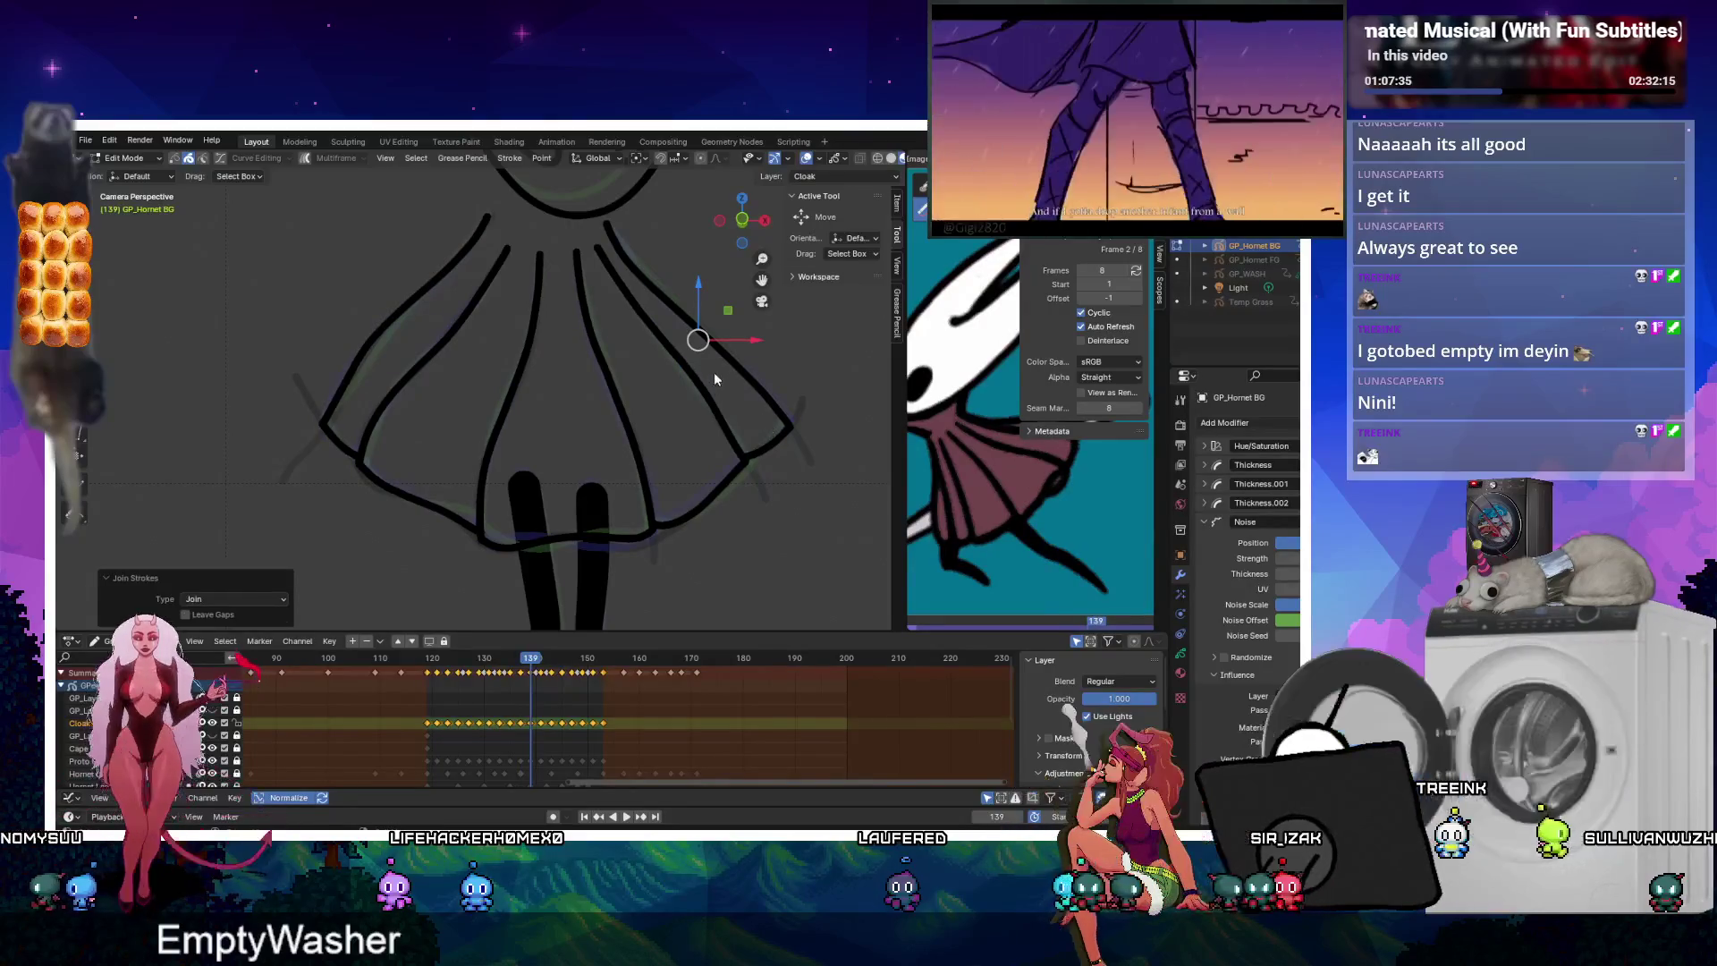
{"action": "left_click_drag", "start_coordinate": [714, 373], "coordinate": [699, 524]}
{"action": "left_click_drag", "start_coordinate": [306, 375], "coordinate": [347, 446]}
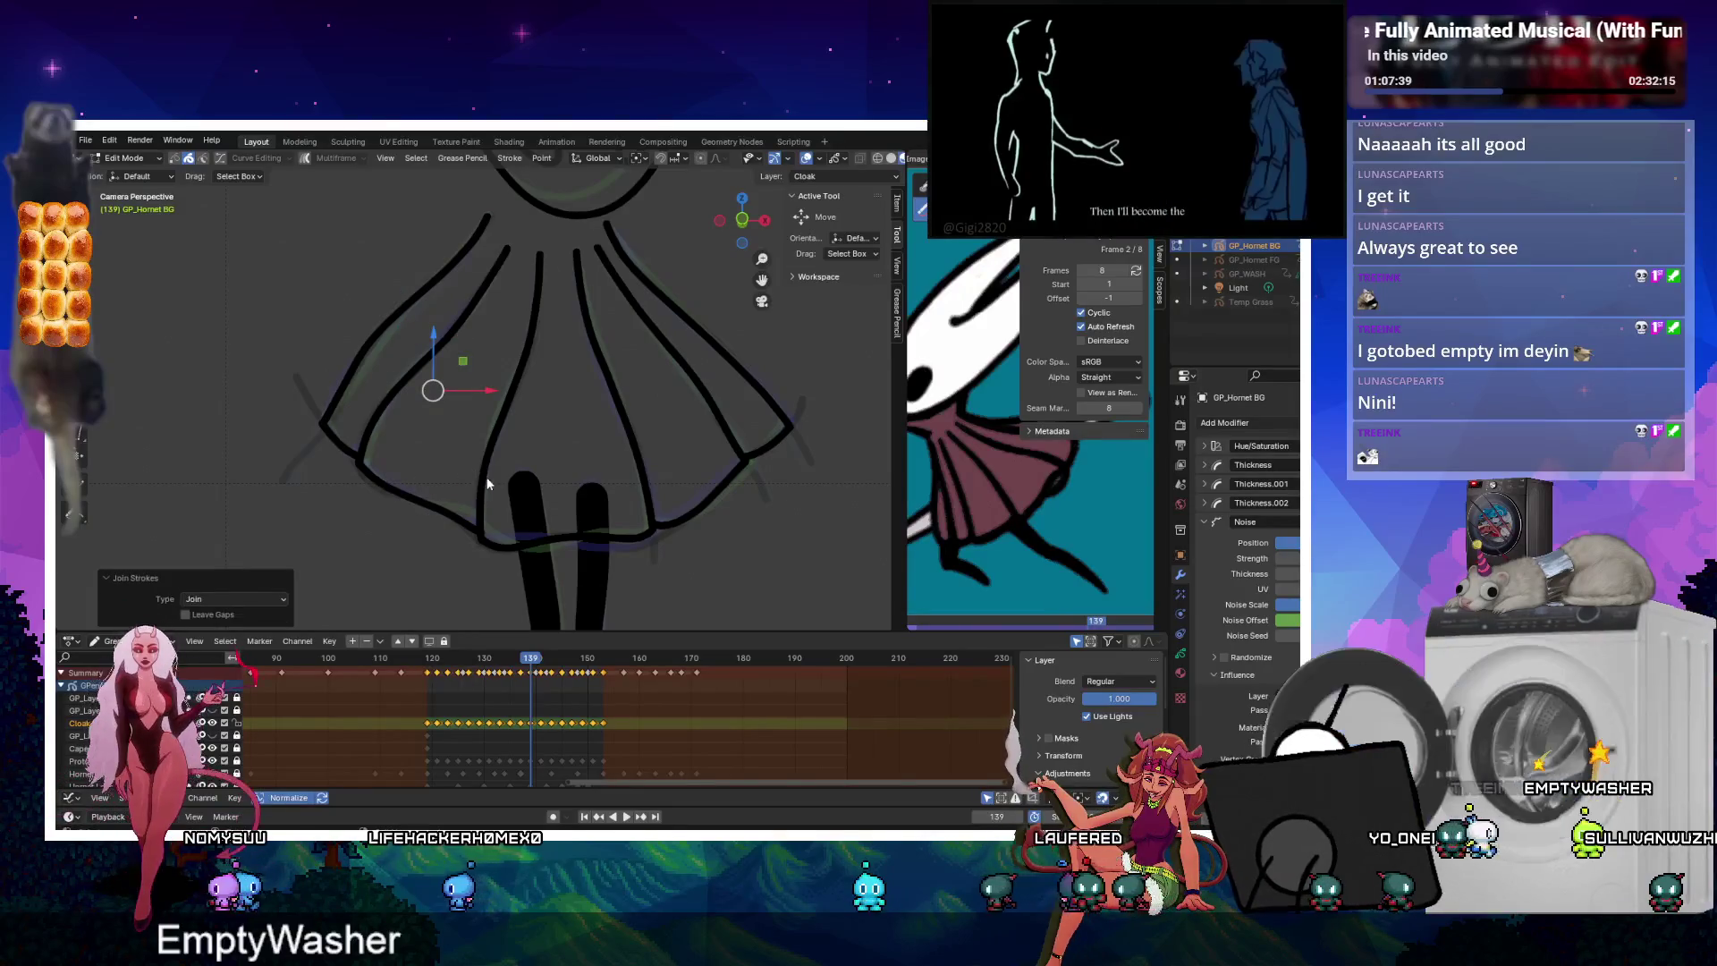
{"action": "key", "text": "Up"}
{"action": "left_click_drag", "start_coordinate": [289, 365], "coordinate": [345, 449]}
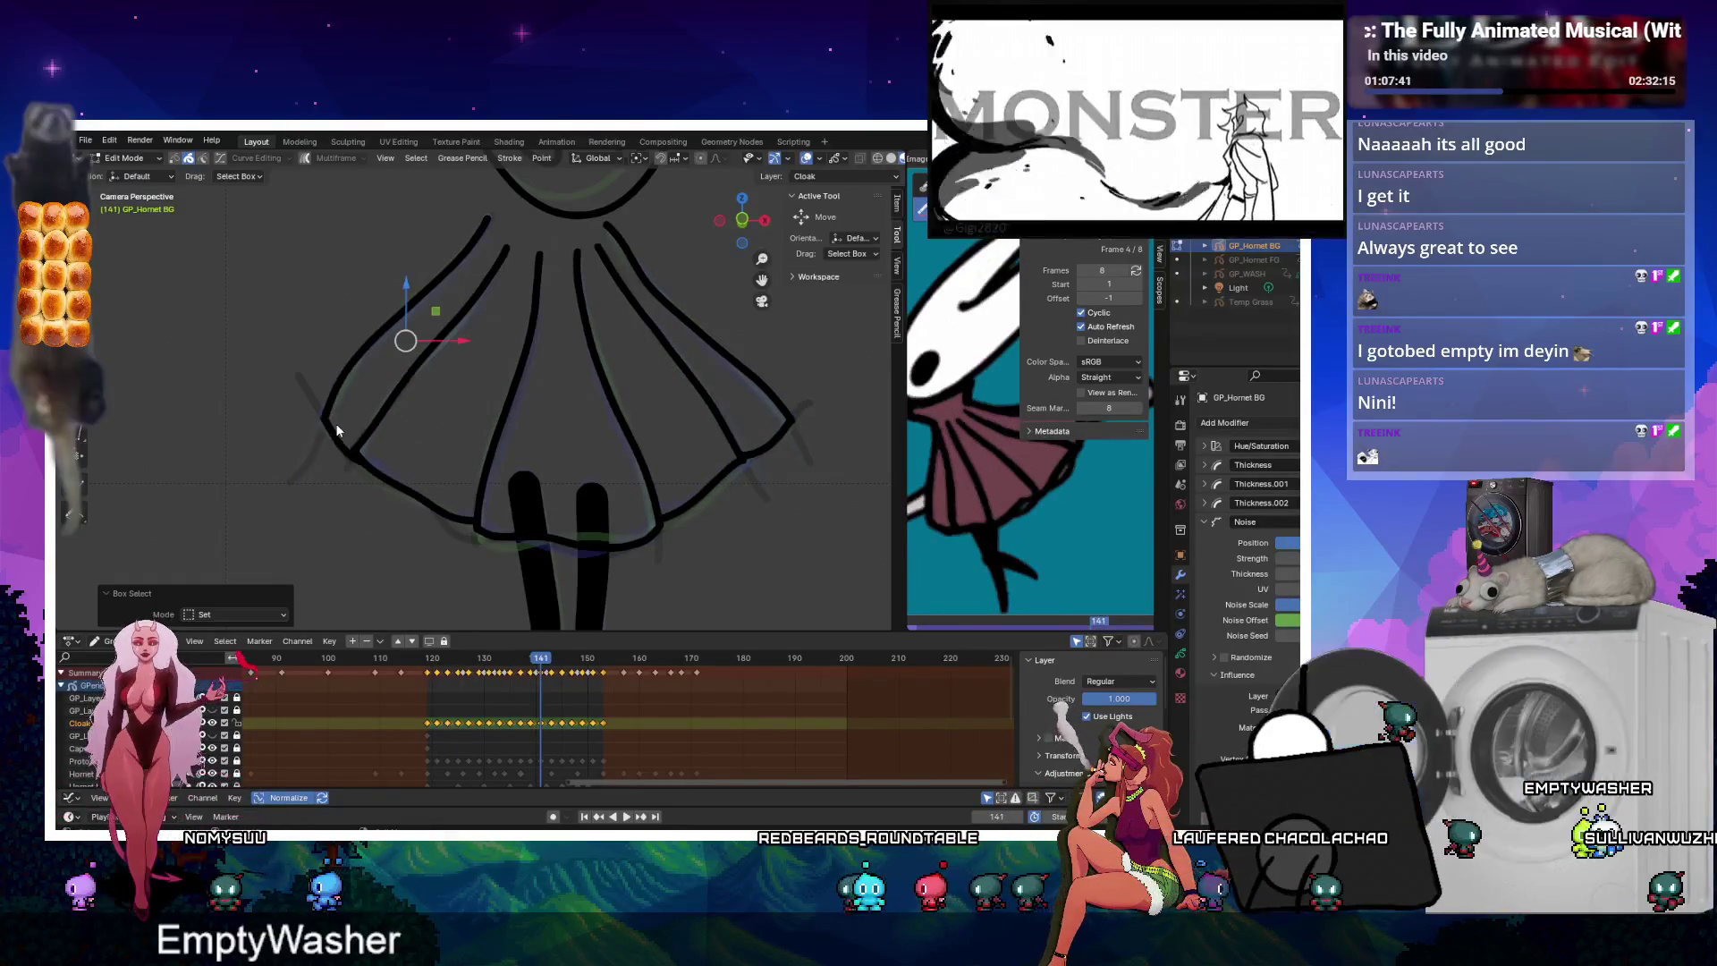
{"action": "key", "text": "ctrl+j"}
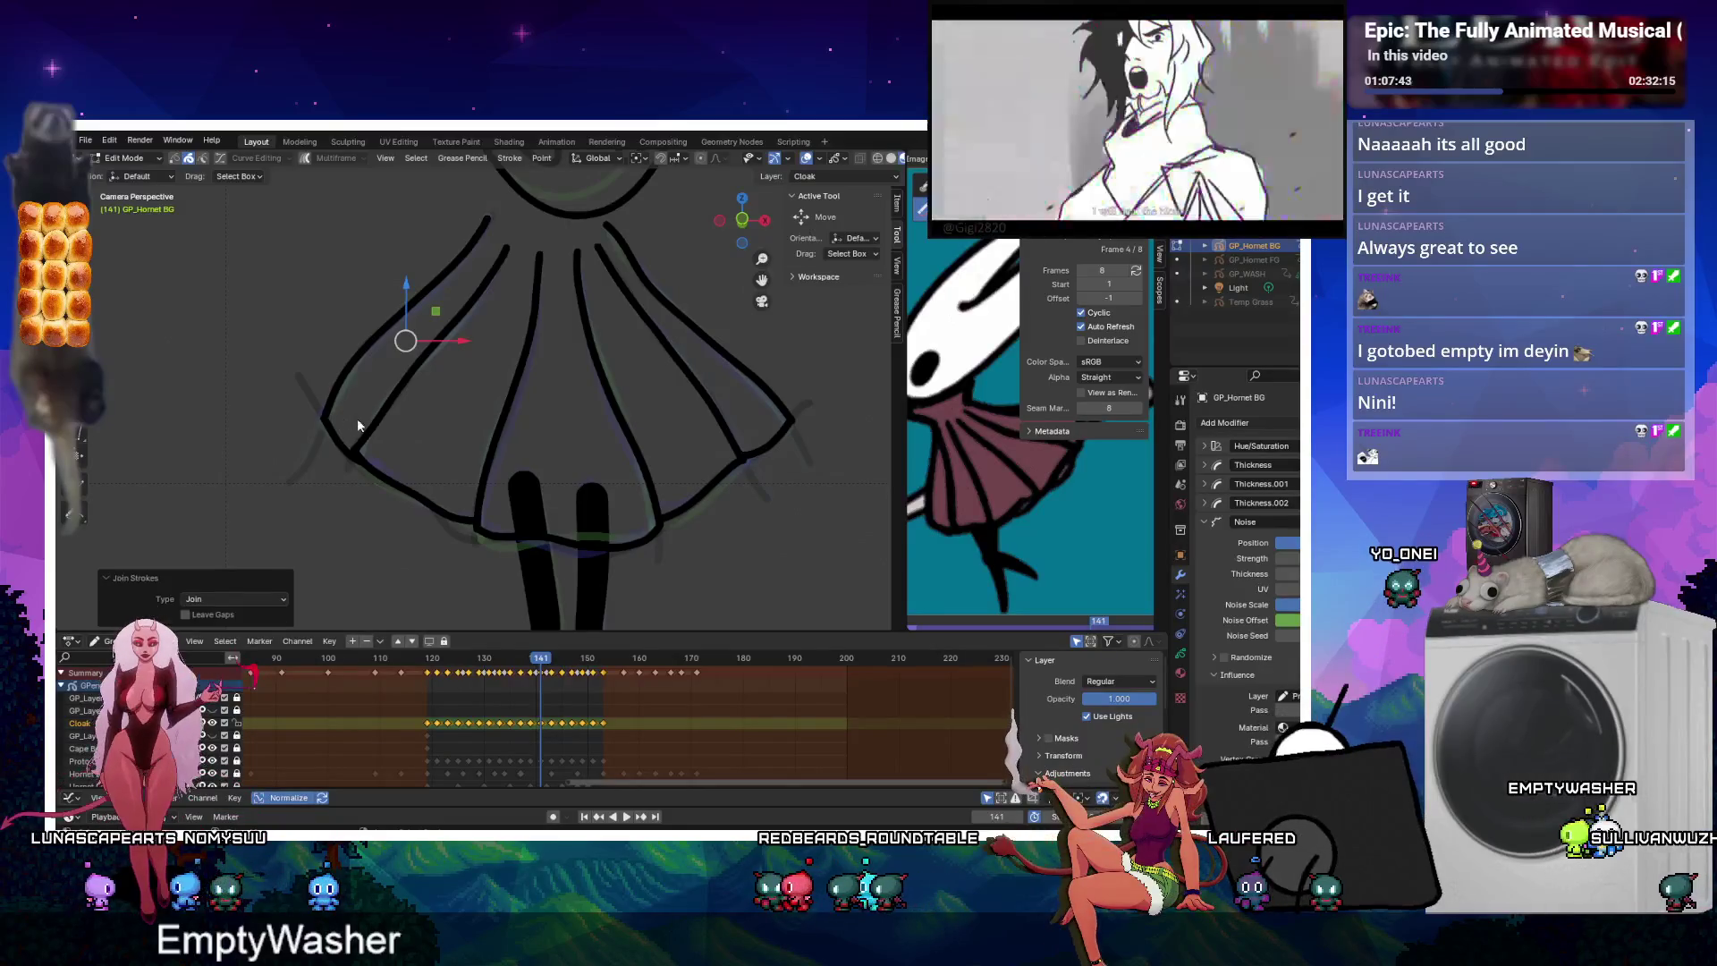
{"action": "left_click_drag", "start_coordinate": [840, 358], "coordinate": [676, 521]}
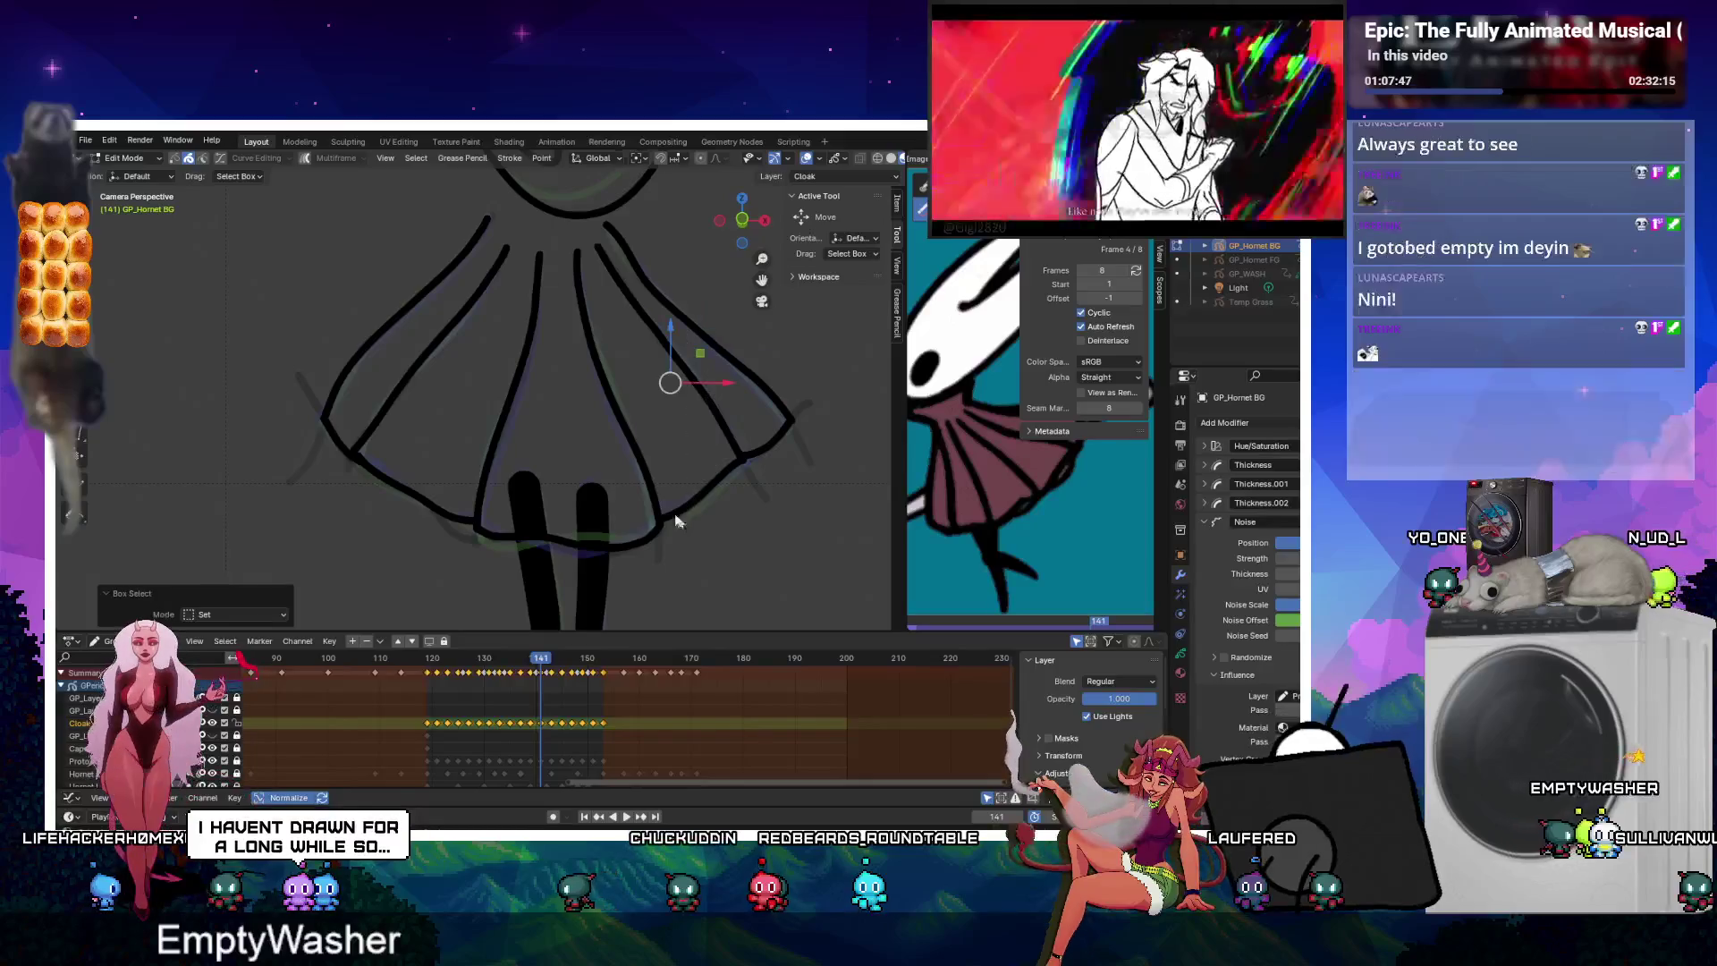
{"action": "key", "text": "Up"}
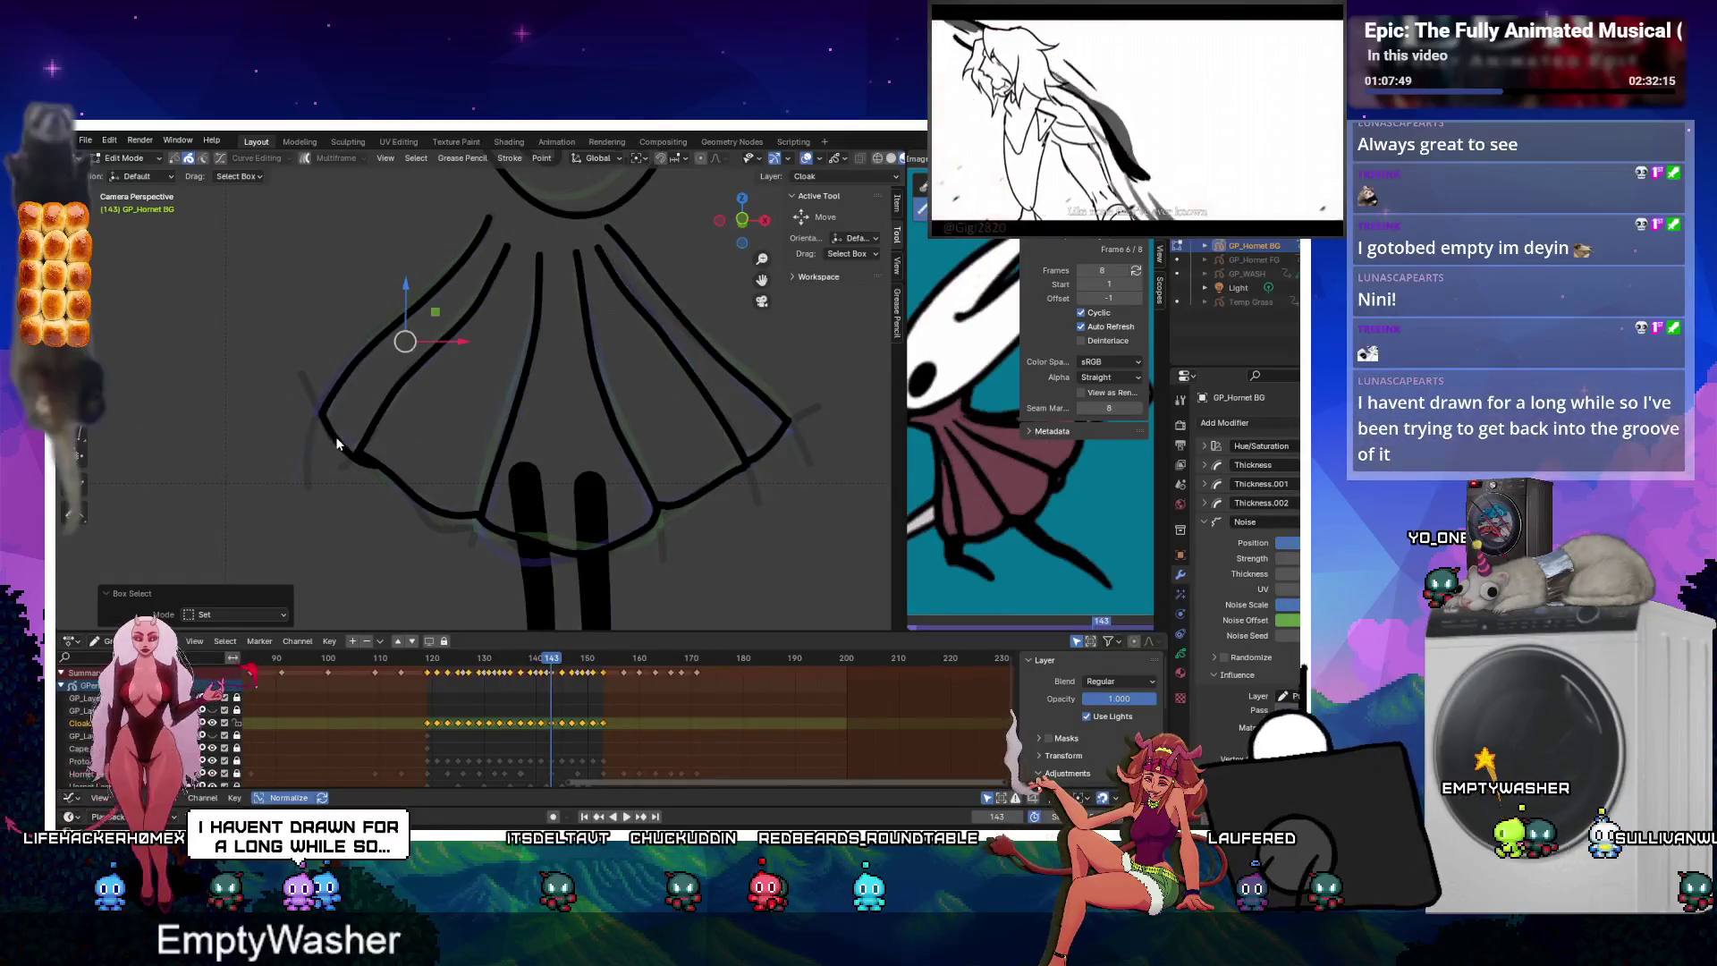
Join left and right hem corners on frames 143 and 145, playing back to check.
{"action": "key", "text": "ctrl+j"}
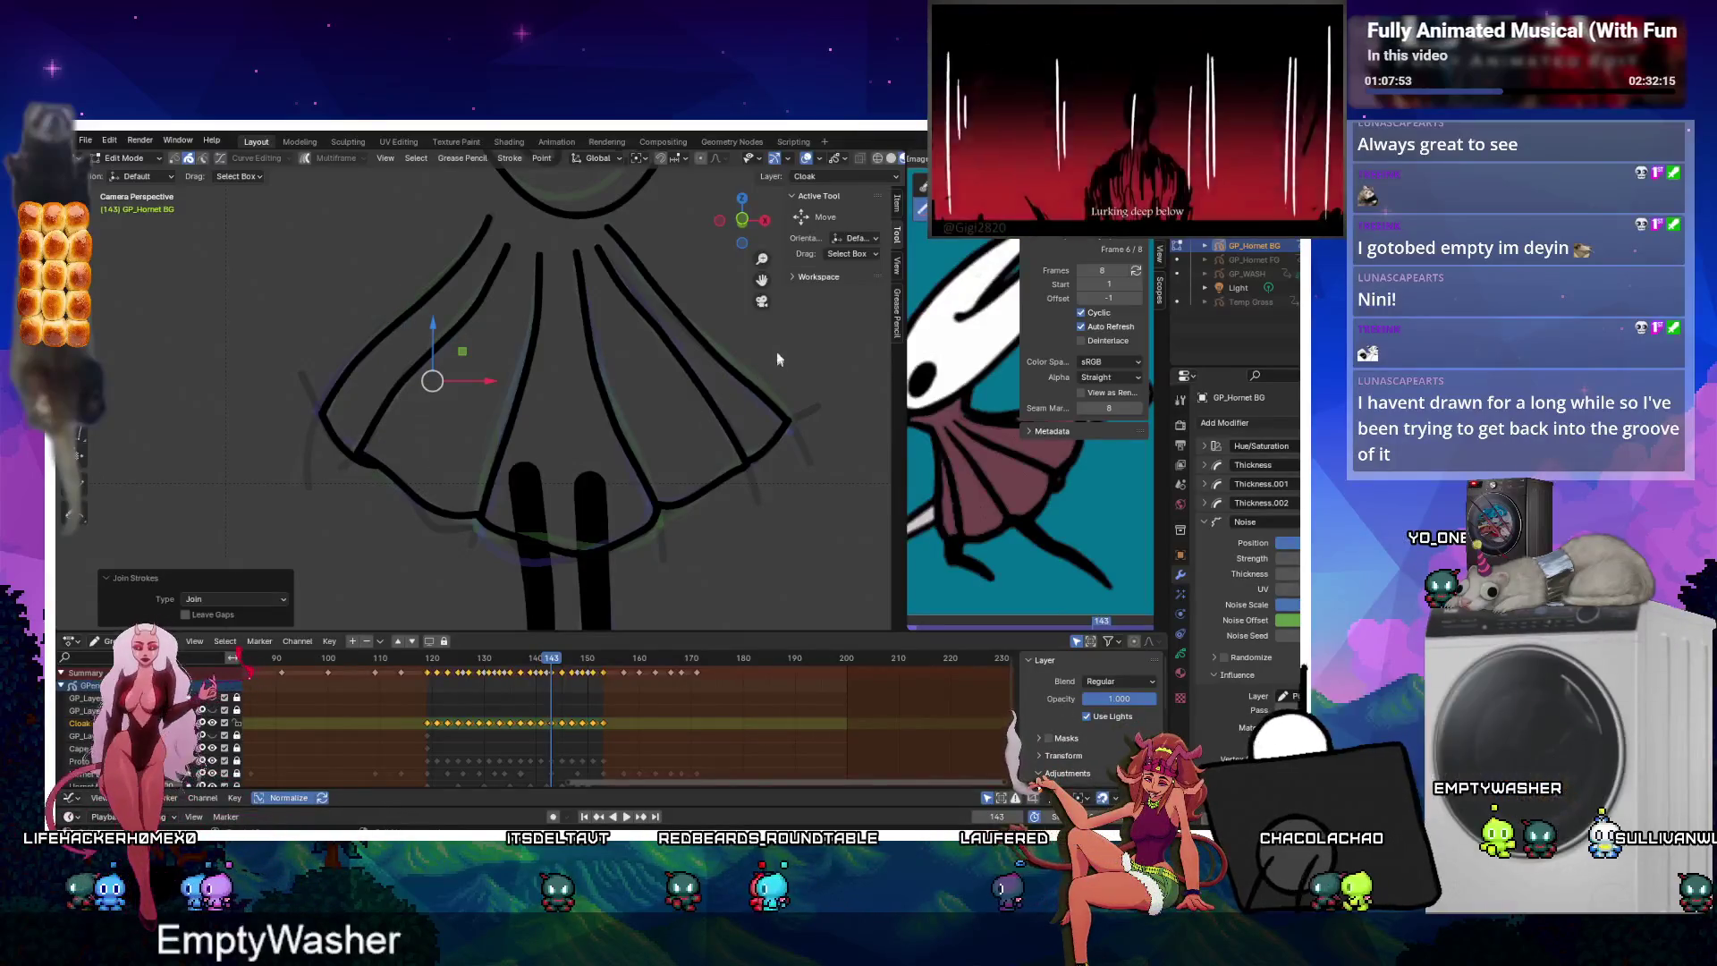
{"action": "left_click_drag", "start_coordinate": [712, 377], "coordinate": [679, 535]}
{"action": "key", "text": "ctrl+j"}
{"action": "key", "text": "space"}
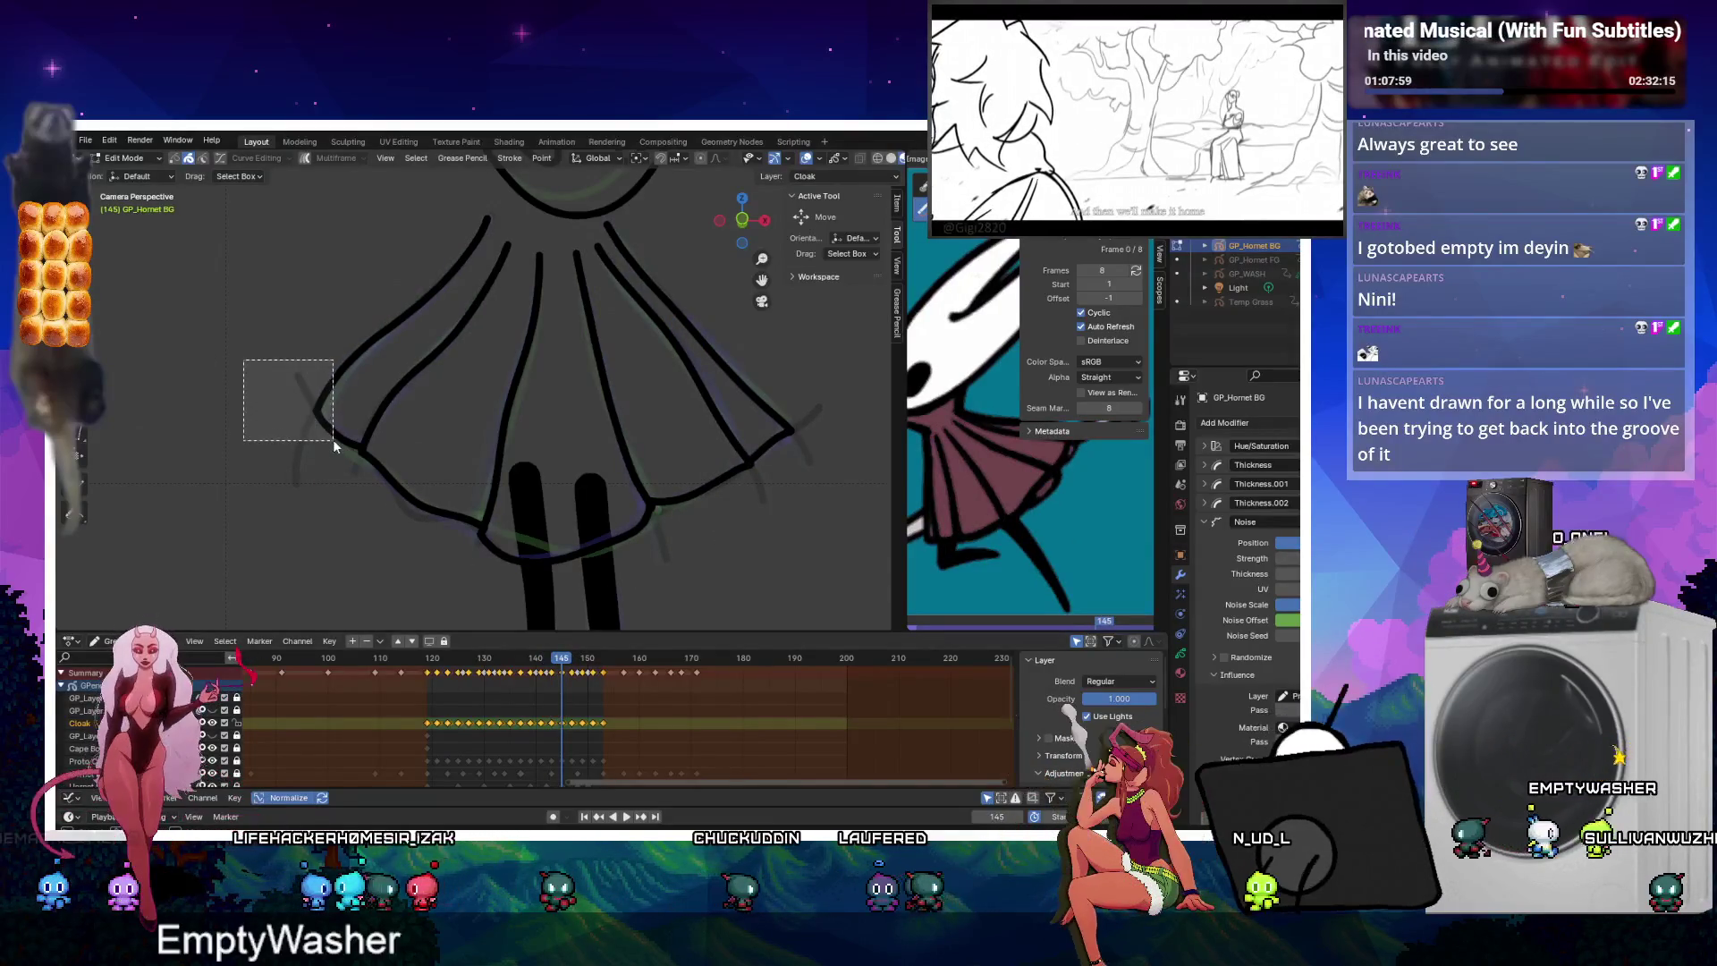
{"action": "left_click_drag", "start_coordinate": [332, 440], "coordinate": [334, 442]}
{"action": "key", "text": "ctrl+j"}
{"action": "key", "text": "ctrl+j"}
{"action": "left_click_drag", "start_coordinate": [383, 367], "coordinate": [429, 527]}
{"action": "left_click_drag", "start_coordinate": [723, 395], "coordinate": [665, 523]}
{"action": "key", "text": "ctrl+j"}
Join the left and right hem corner strokes on frame 147.
{"action": "left_click", "coordinate": [573, 666]}
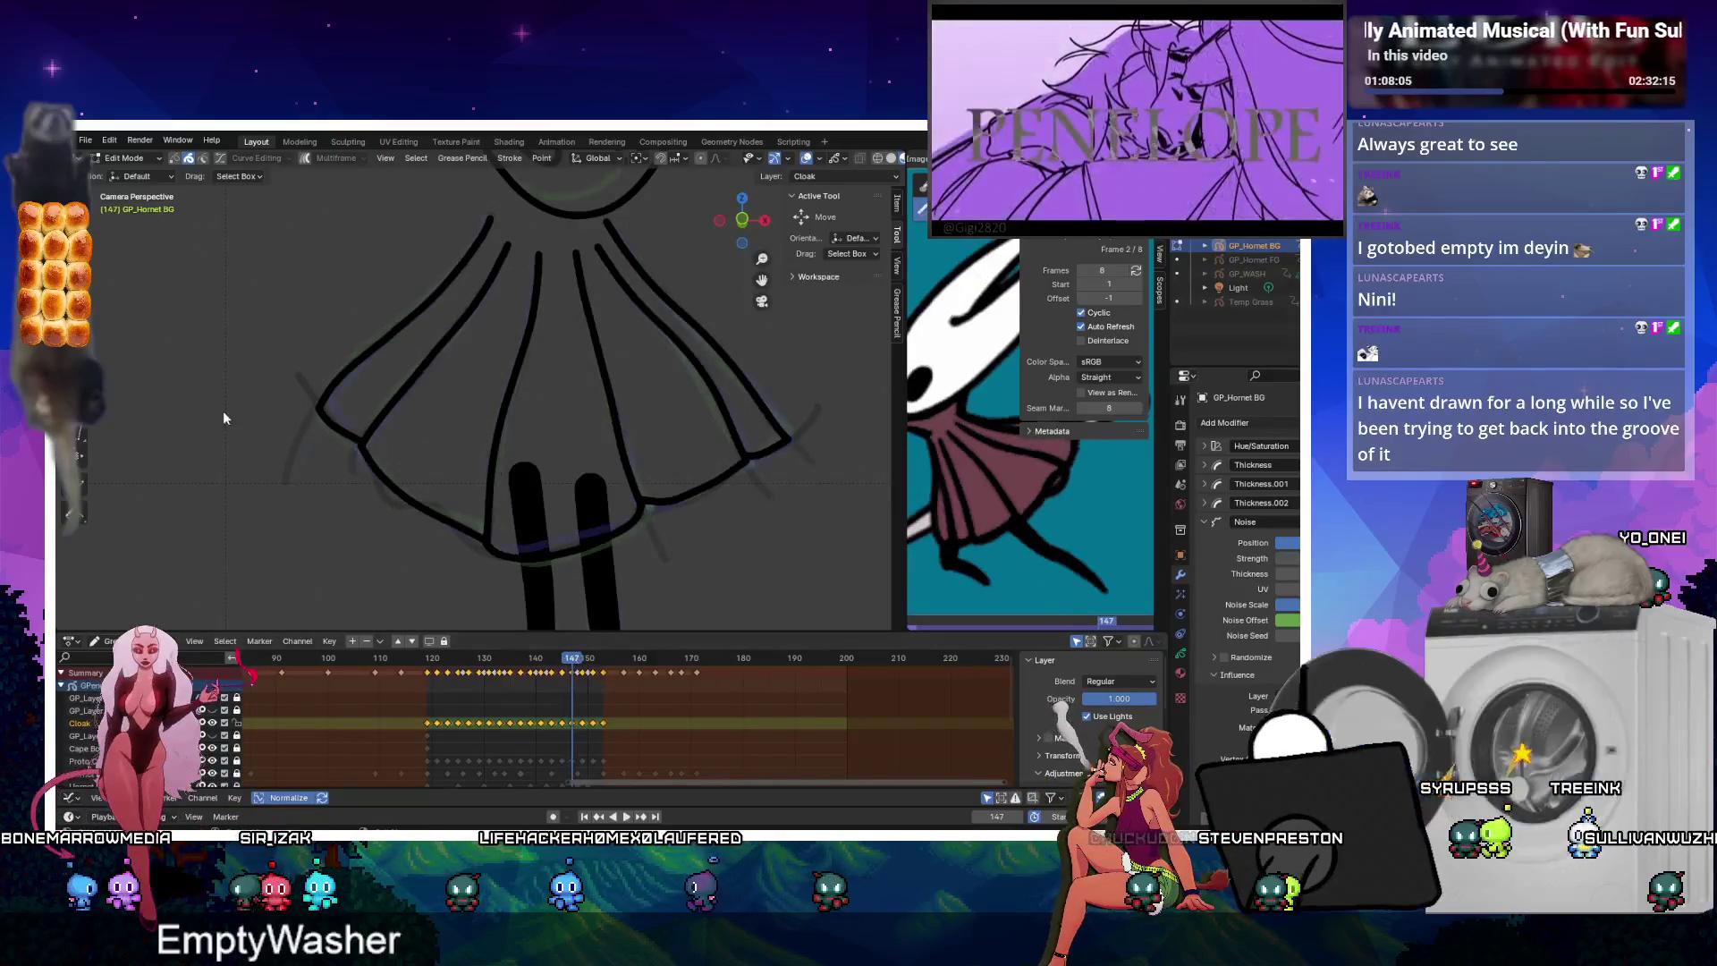
{"action": "left_click_drag", "start_coordinate": [259, 353], "coordinate": [330, 444]}
{"action": "left_click_drag", "start_coordinate": [825, 370], "coordinate": [782, 462]}
{"action": "key", "text": "ctrl+j"}
{"action": "left_click", "coordinate": [583, 662]}
{"action": "left_click", "coordinate": [575, 660]}
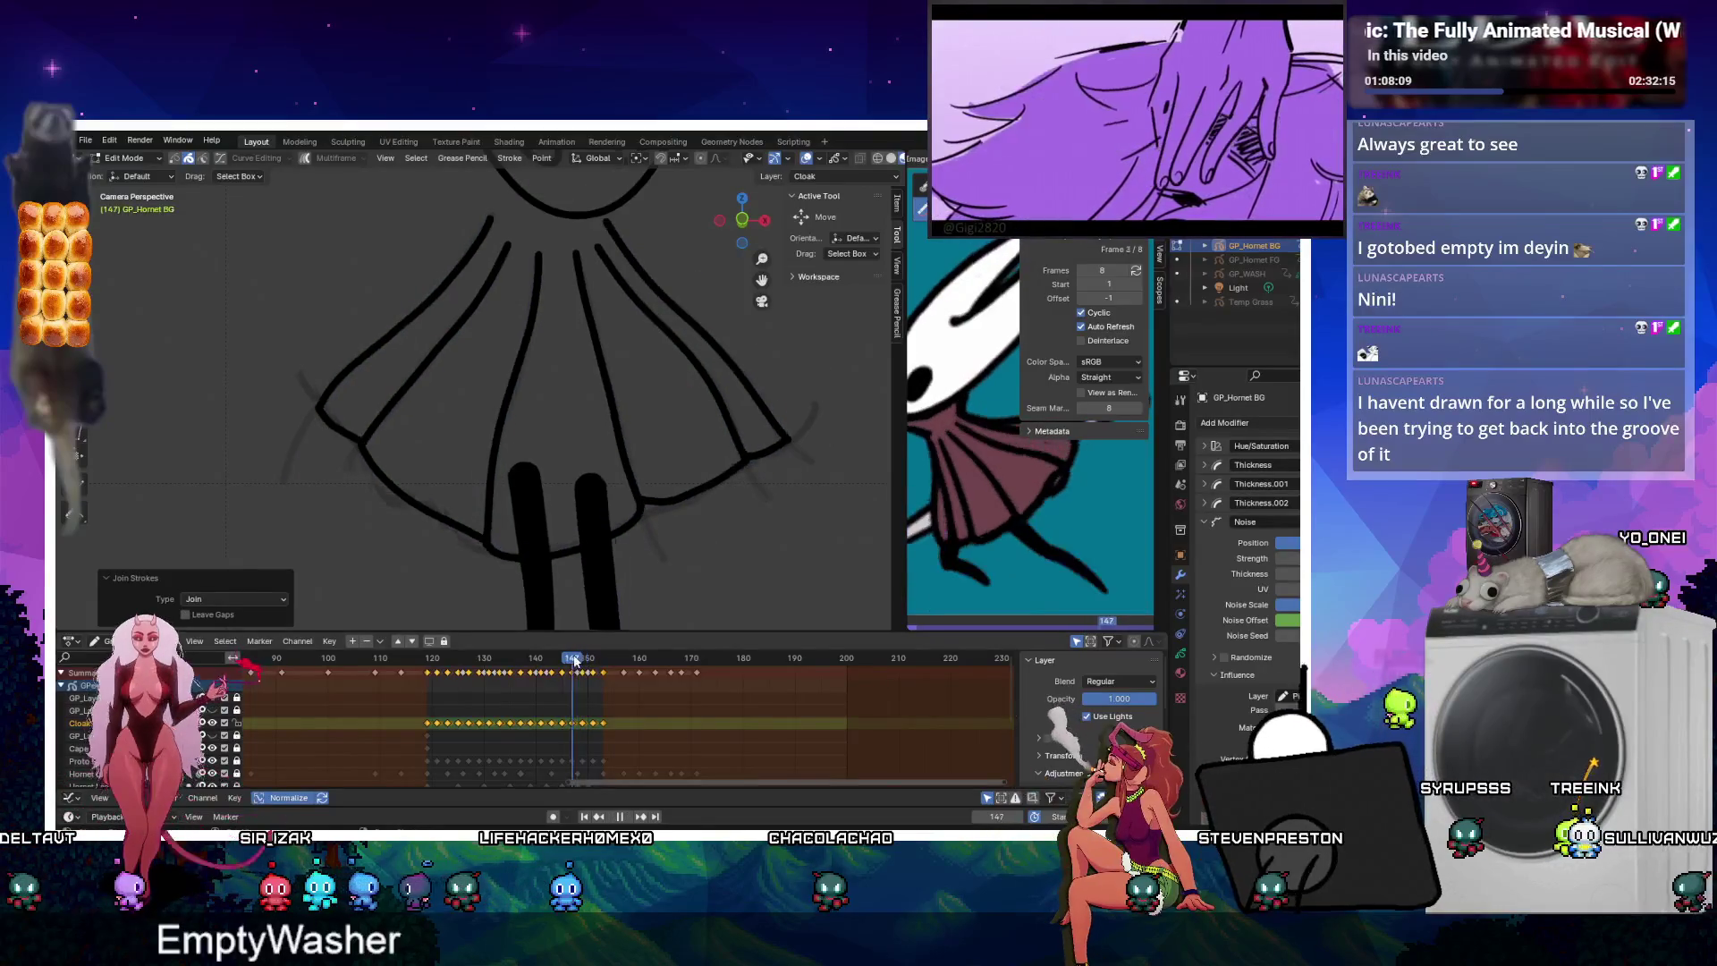
{"action": "left_click_drag", "start_coordinate": [442, 531], "coordinate": [443, 531]}
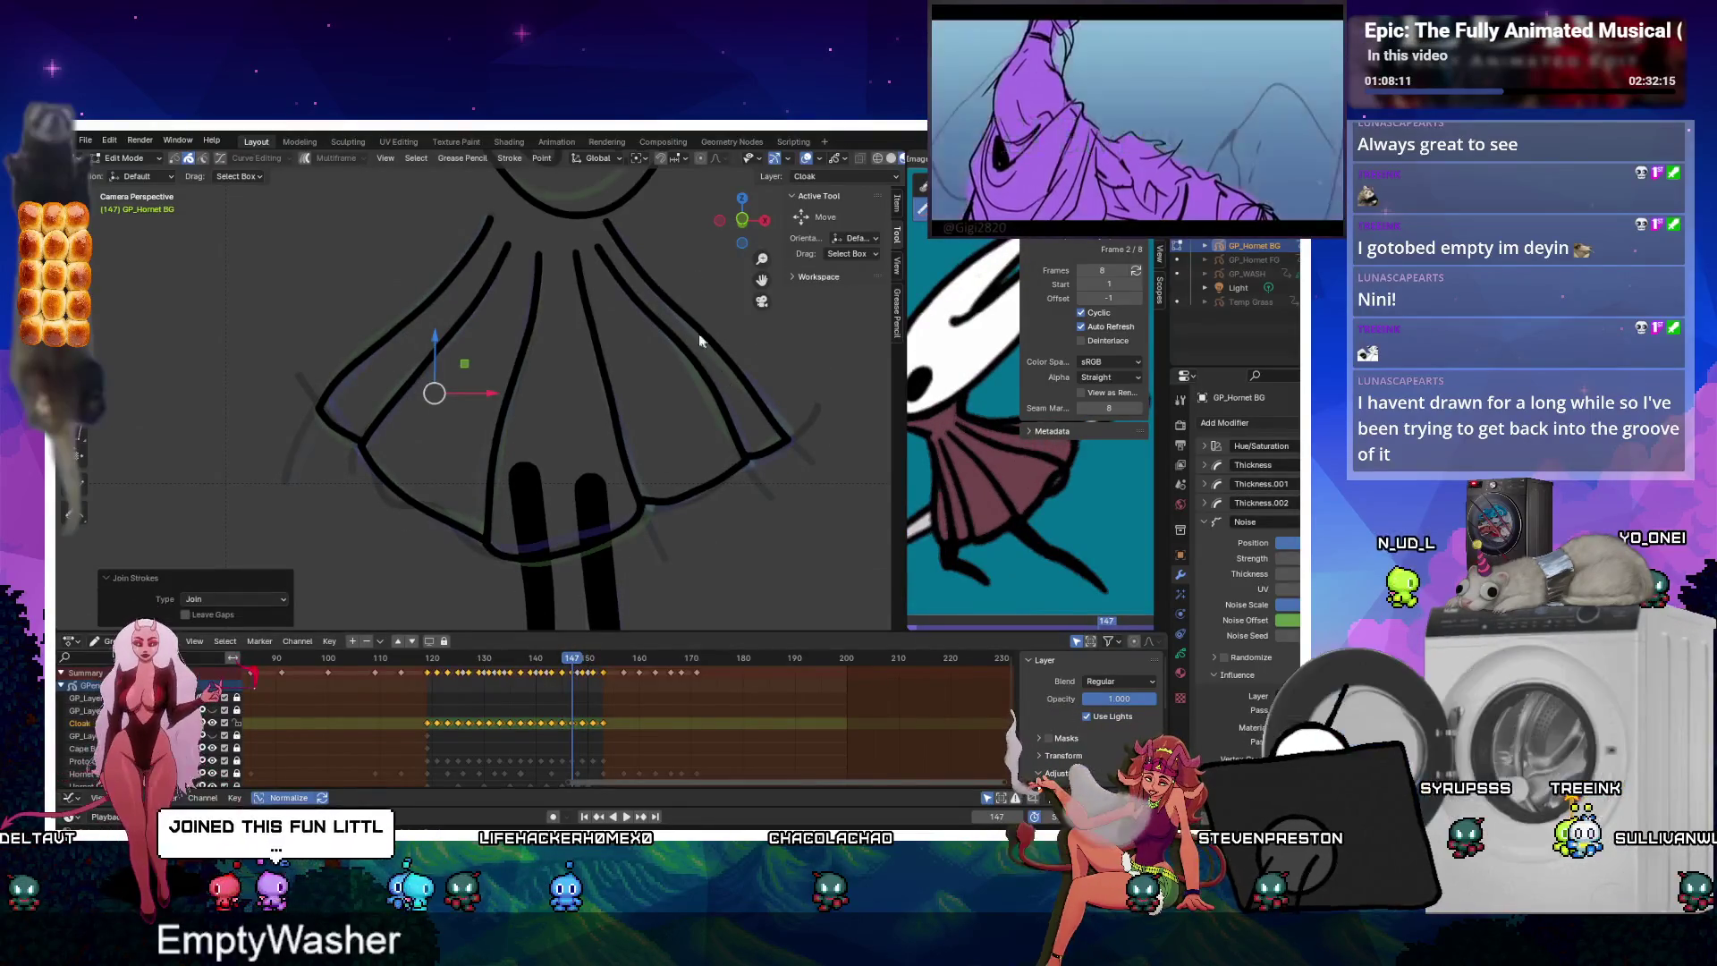
{"action": "key", "text": "ctrl+j"}
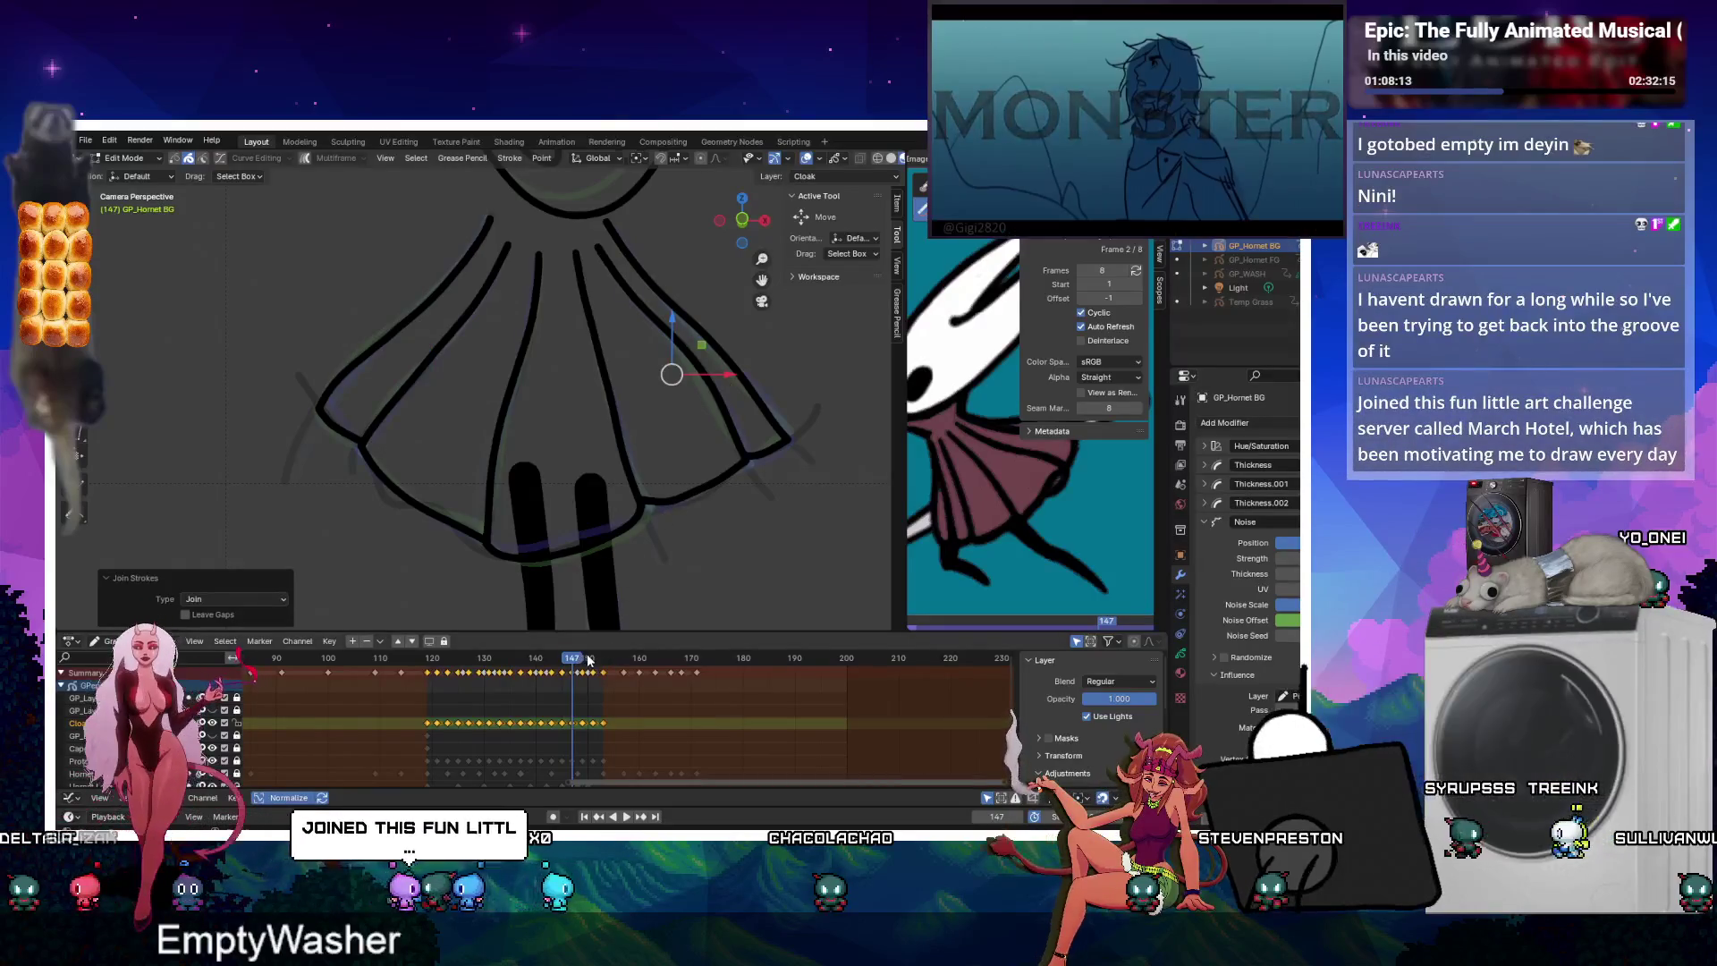
Select the left and right hem corner stroke ends on frame 149.
{"action": "left_click", "coordinate": [582, 660]}
{"action": "key", "text": "space"}
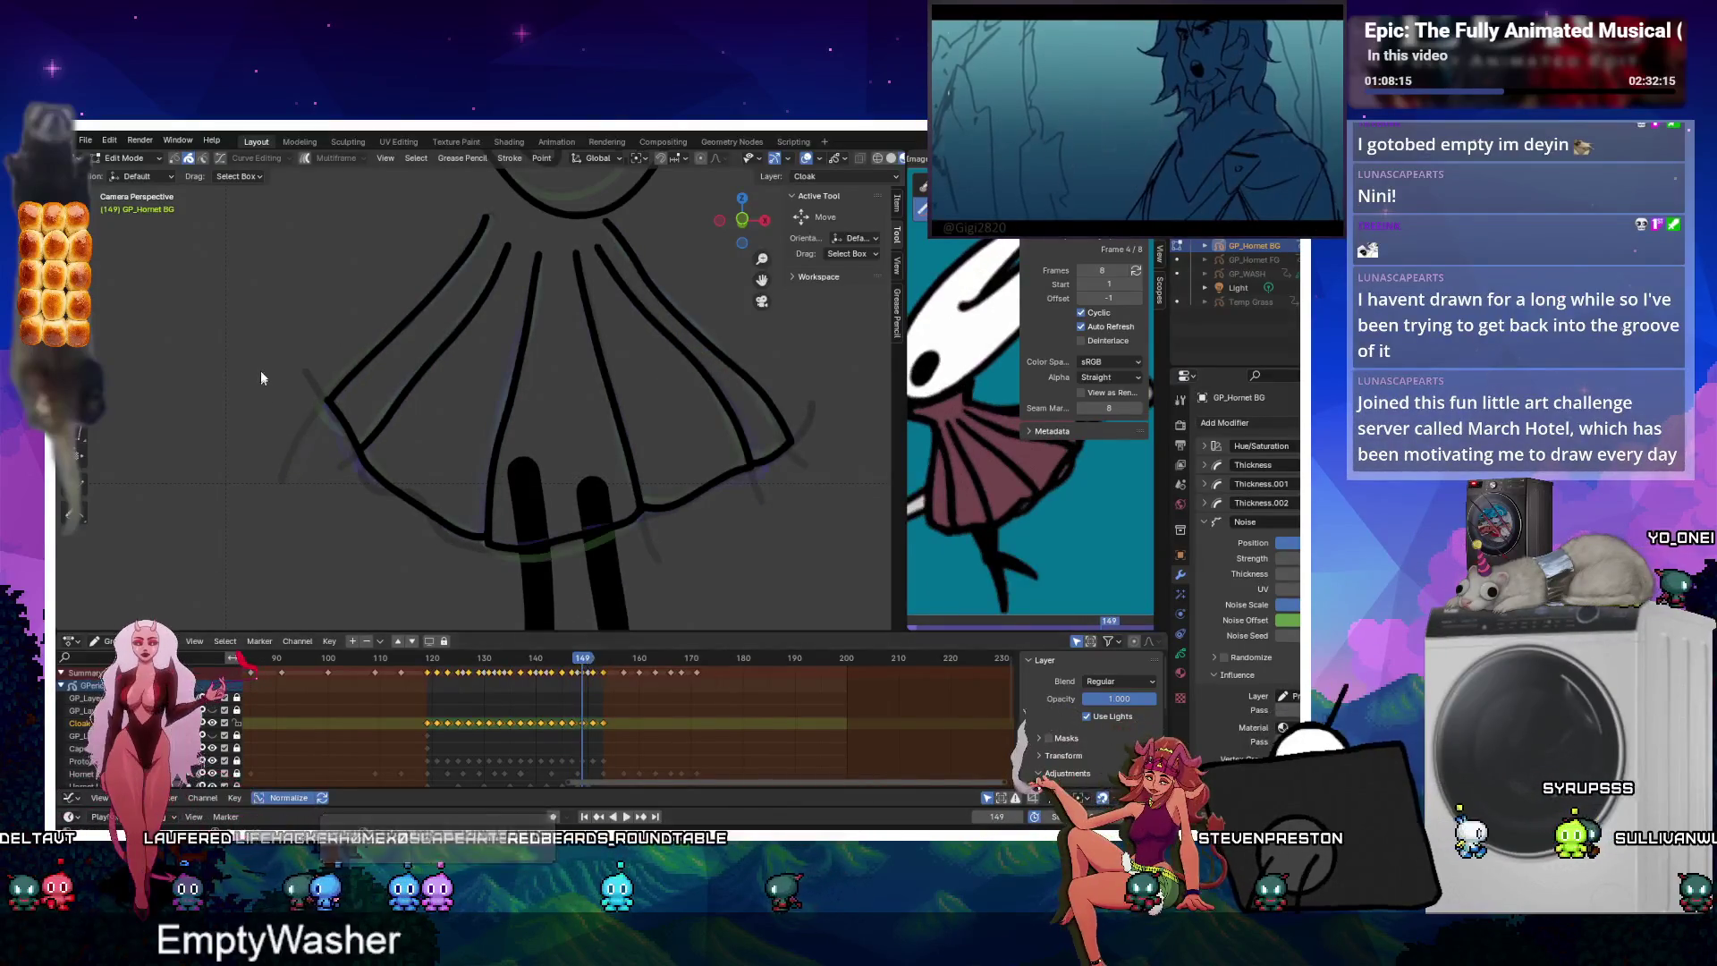
{"action": "left_click_drag", "start_coordinate": [349, 413], "coordinate": [350, 414]}
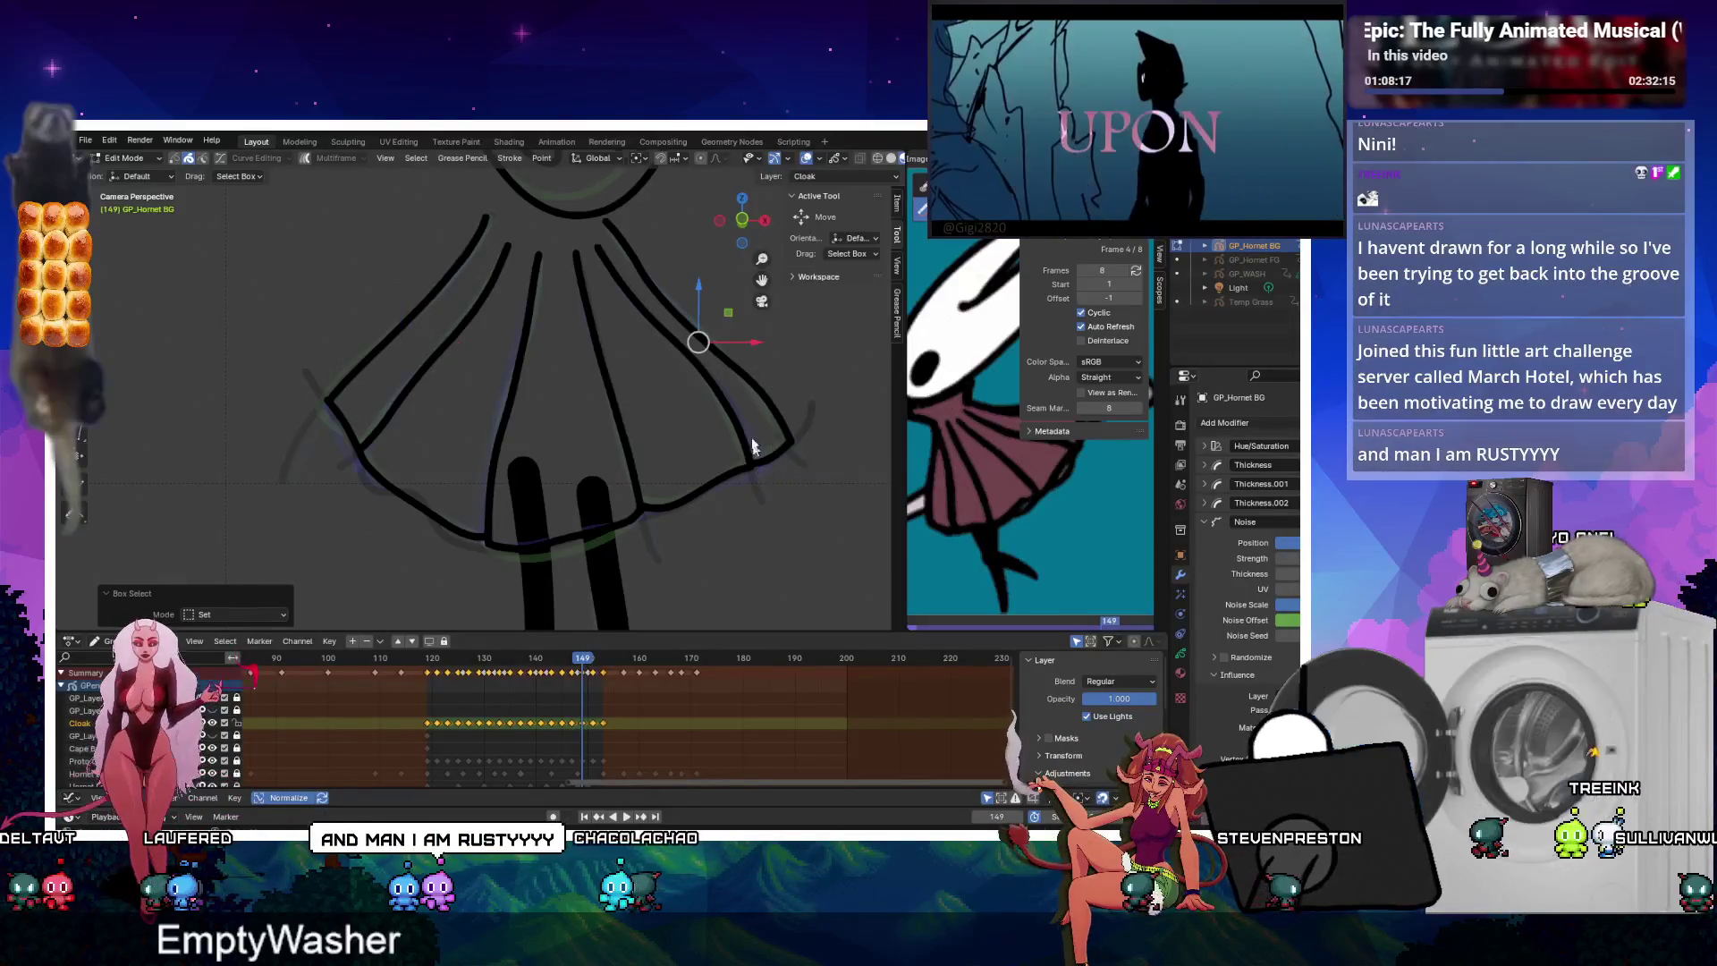
{"action": "left_click_drag", "start_coordinate": [711, 366], "coordinate": [679, 510]}
{"action": "left_click_drag", "start_coordinate": [435, 373], "coordinate": [372, 467]}
Join the hem corners on frame 151, then run Interpolate Sequence with Step 2, Linear.
{"action": "key", "text": "space"}
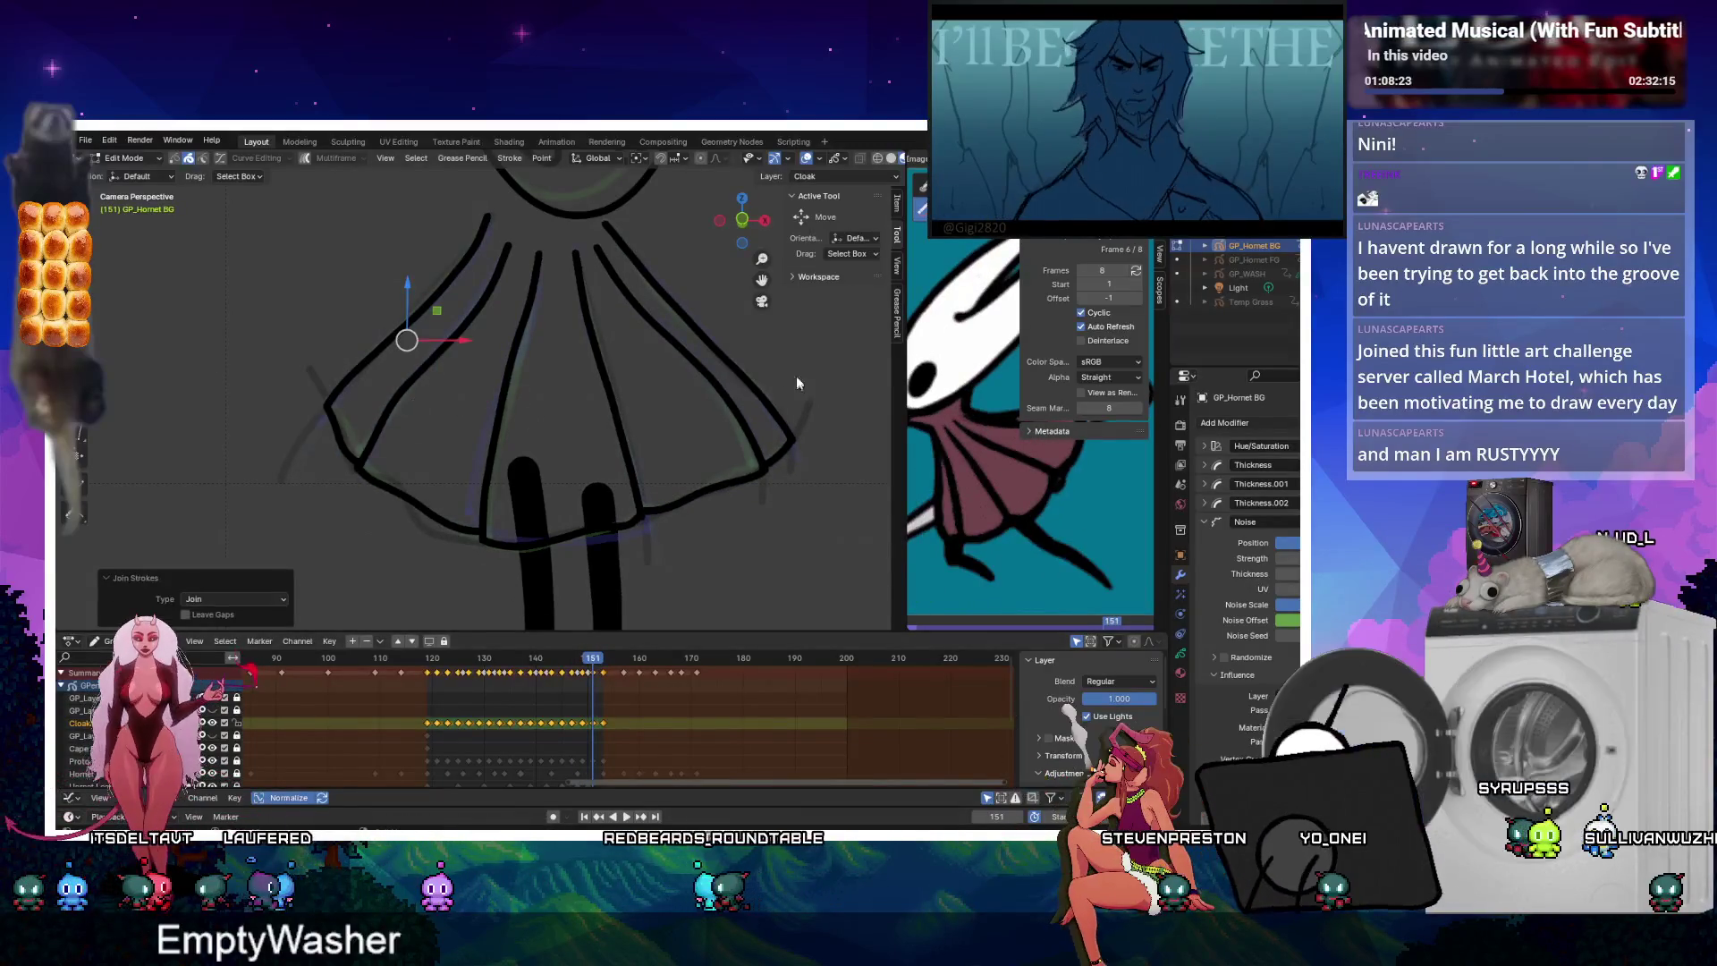
{"action": "key", "text": "ctrl+j"}
{"action": "left_click_drag", "start_coordinate": [436, 394], "coordinate": [385, 538]}
{"action": "left_click_drag", "start_coordinate": [732, 390], "coordinate": [680, 533]}
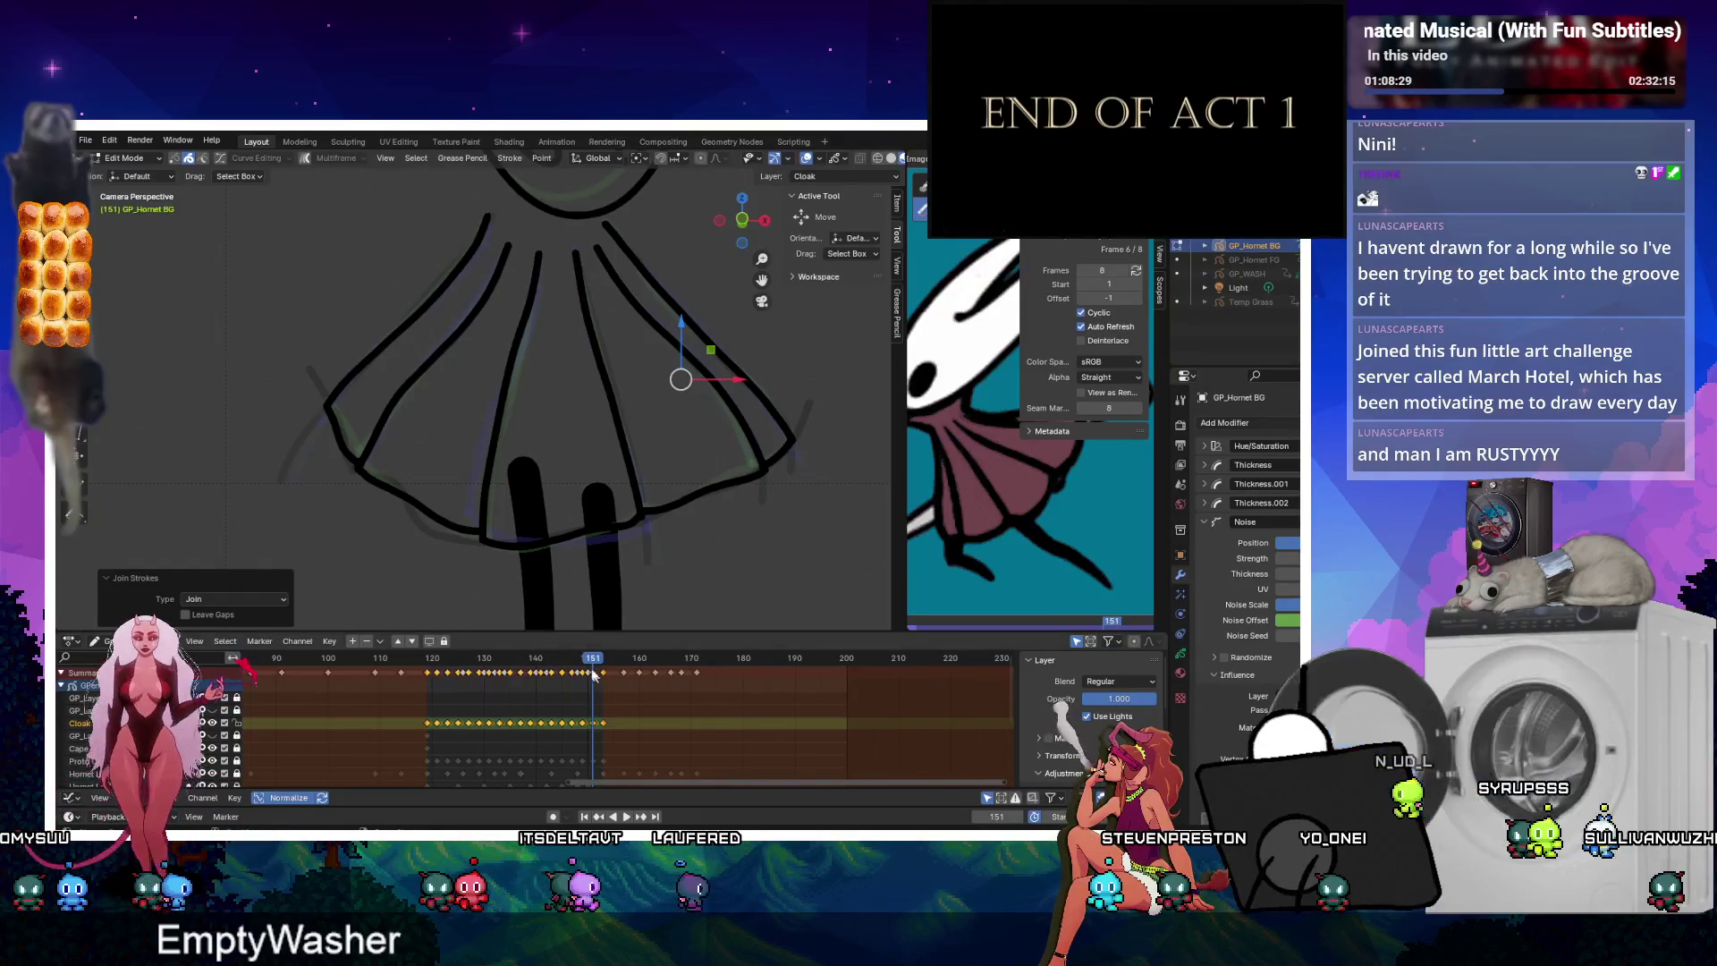
{"action": "key", "text": "Left"}
{"action": "key", "text": "ctrl+shift+e"}
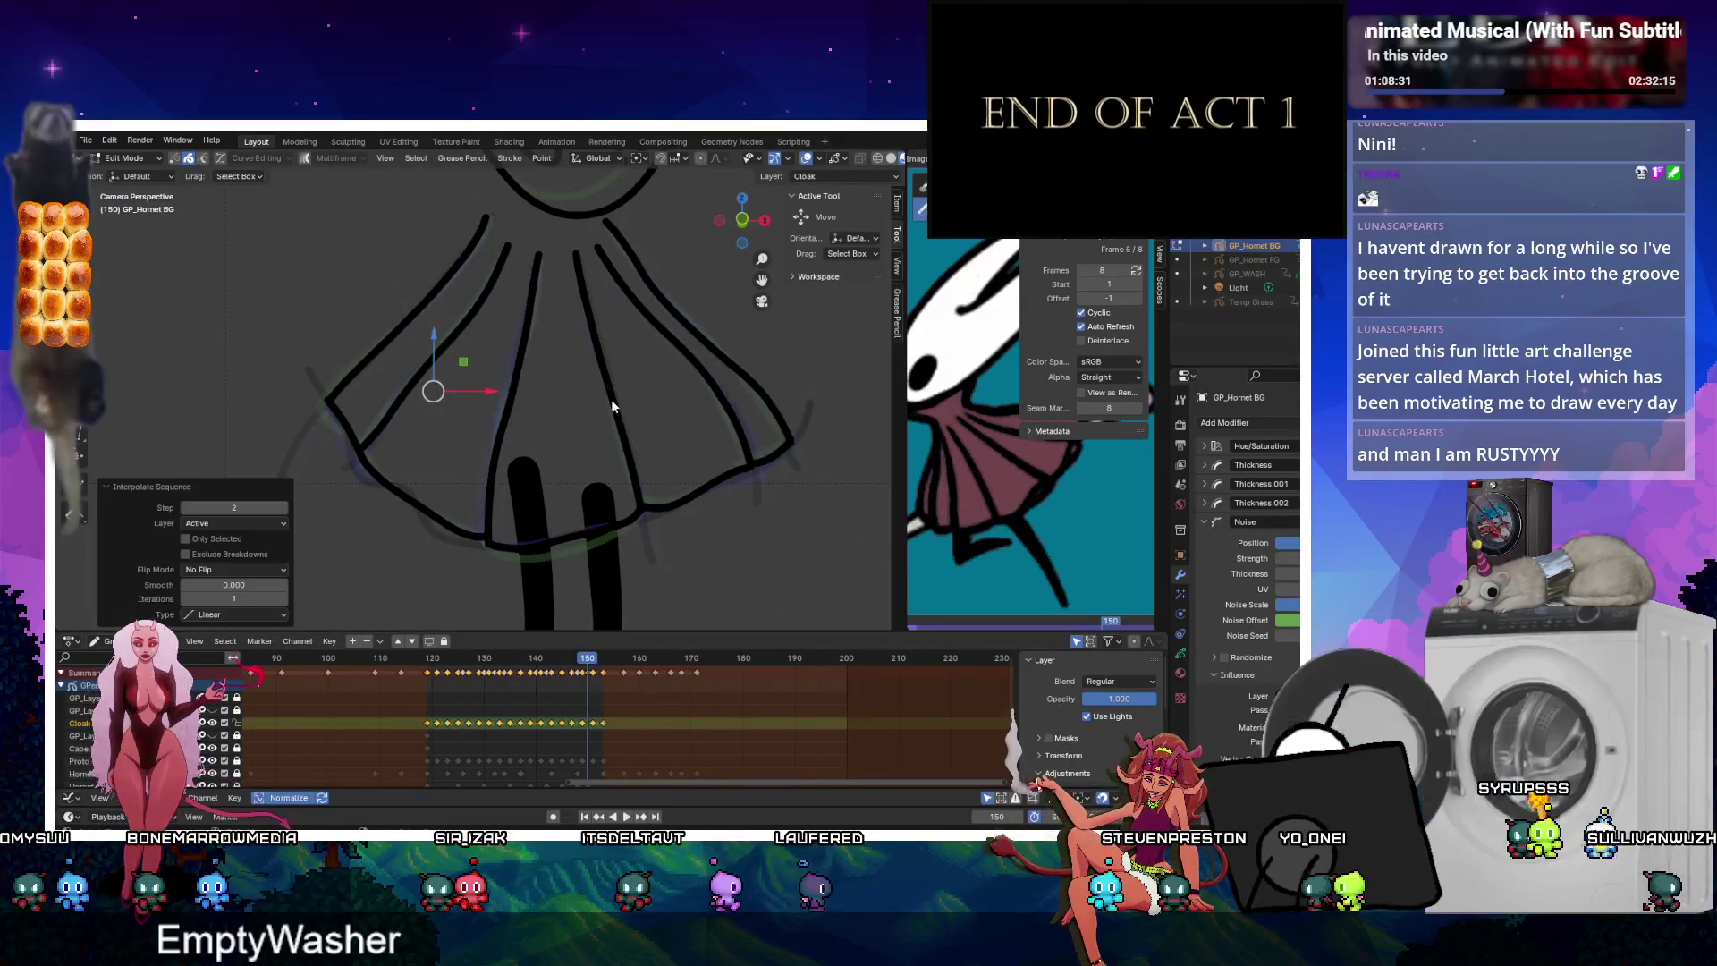
Interpolate the cloak on every frame (Step 1) and review in-betweens from frame 148 to 144.
{"action": "left_click", "coordinate": [185, 508]}
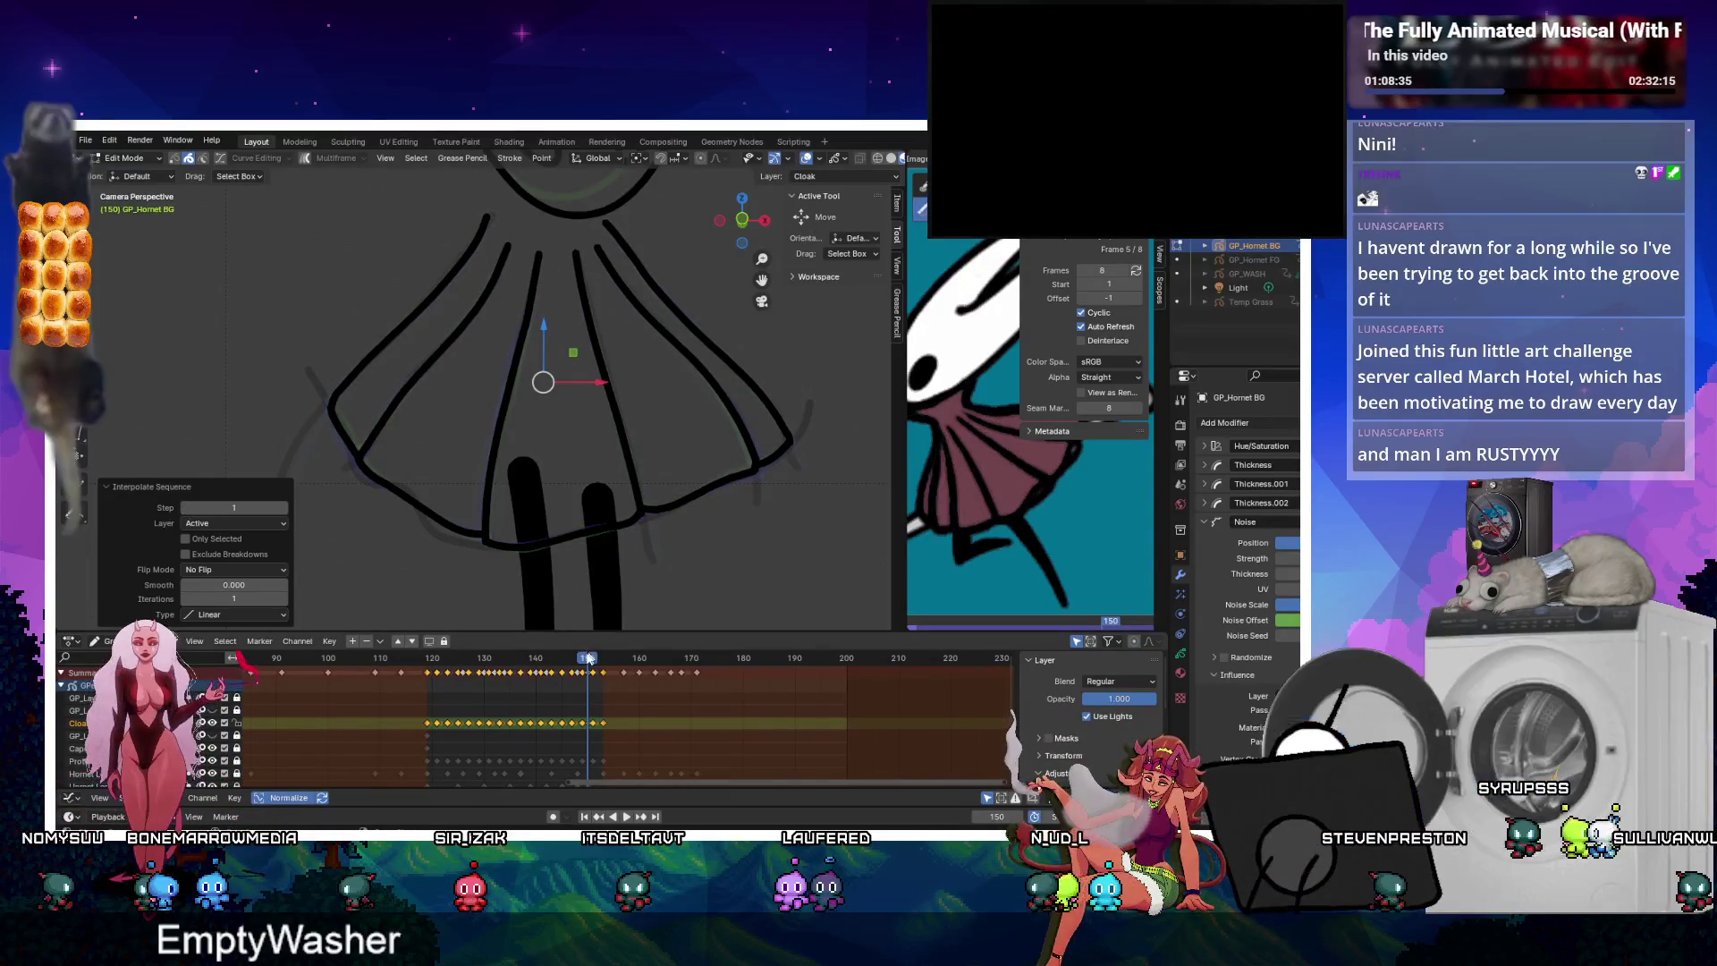
{"action": "key", "text": "Left"}
{"action": "key", "text": "Left"}
{"action": "key", "text": "ctrl+shift+e"}
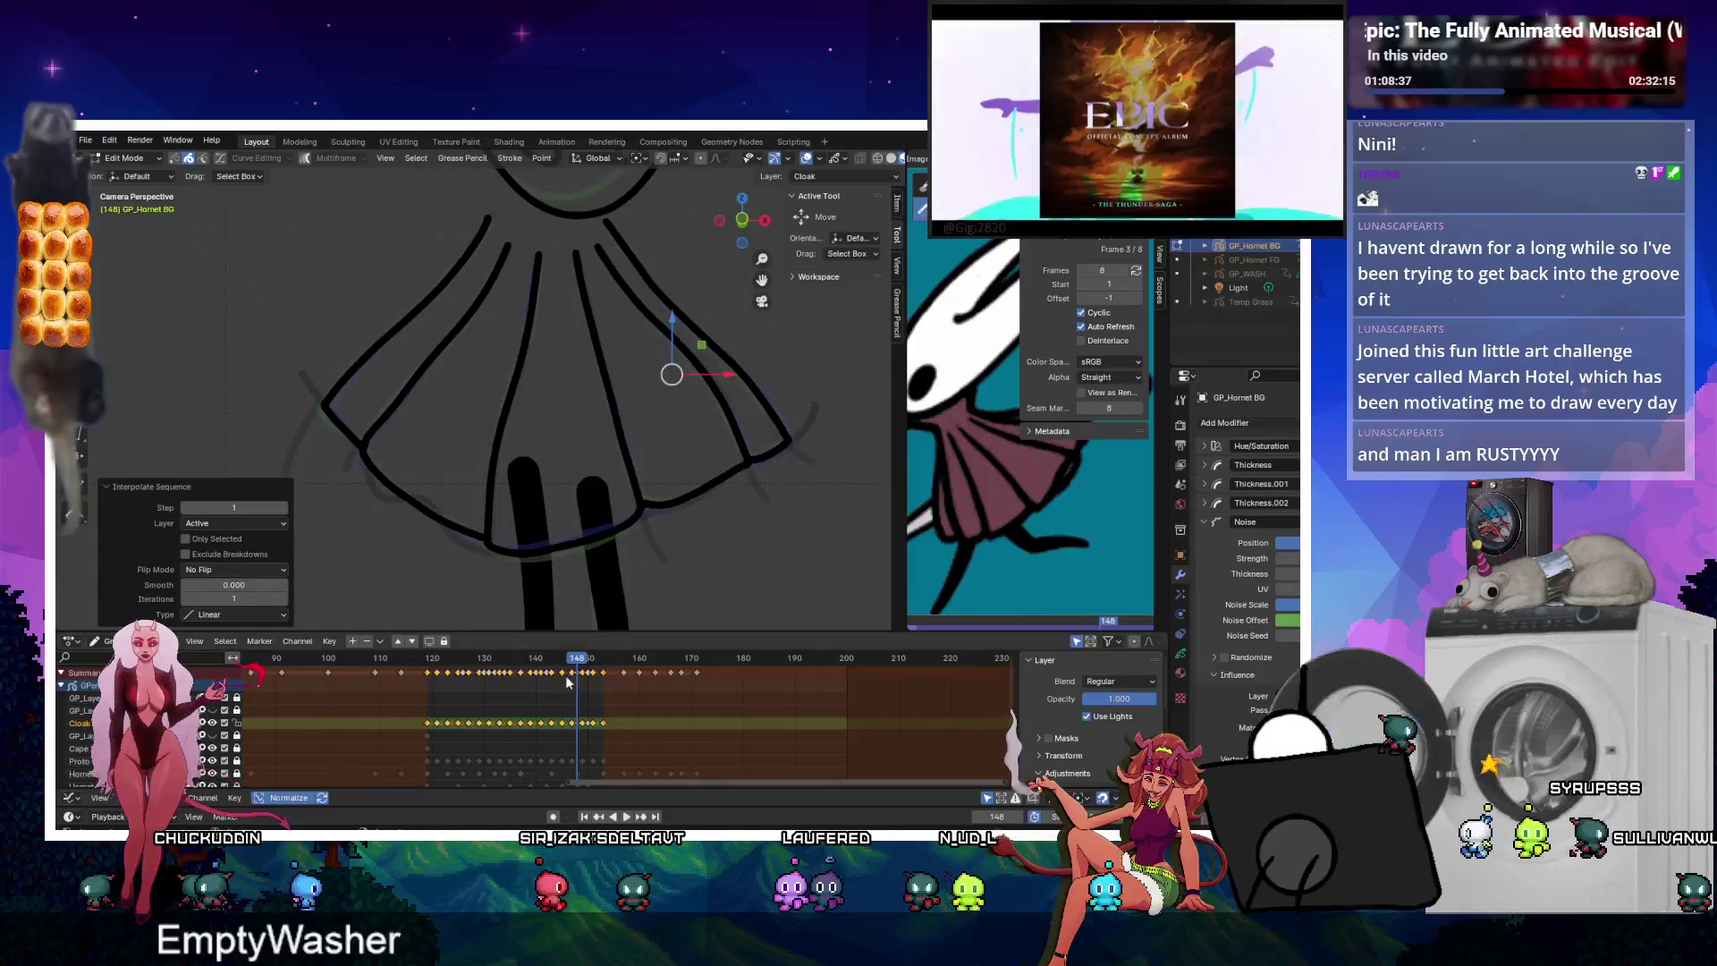
{"action": "left_click", "coordinate": [565, 657]}
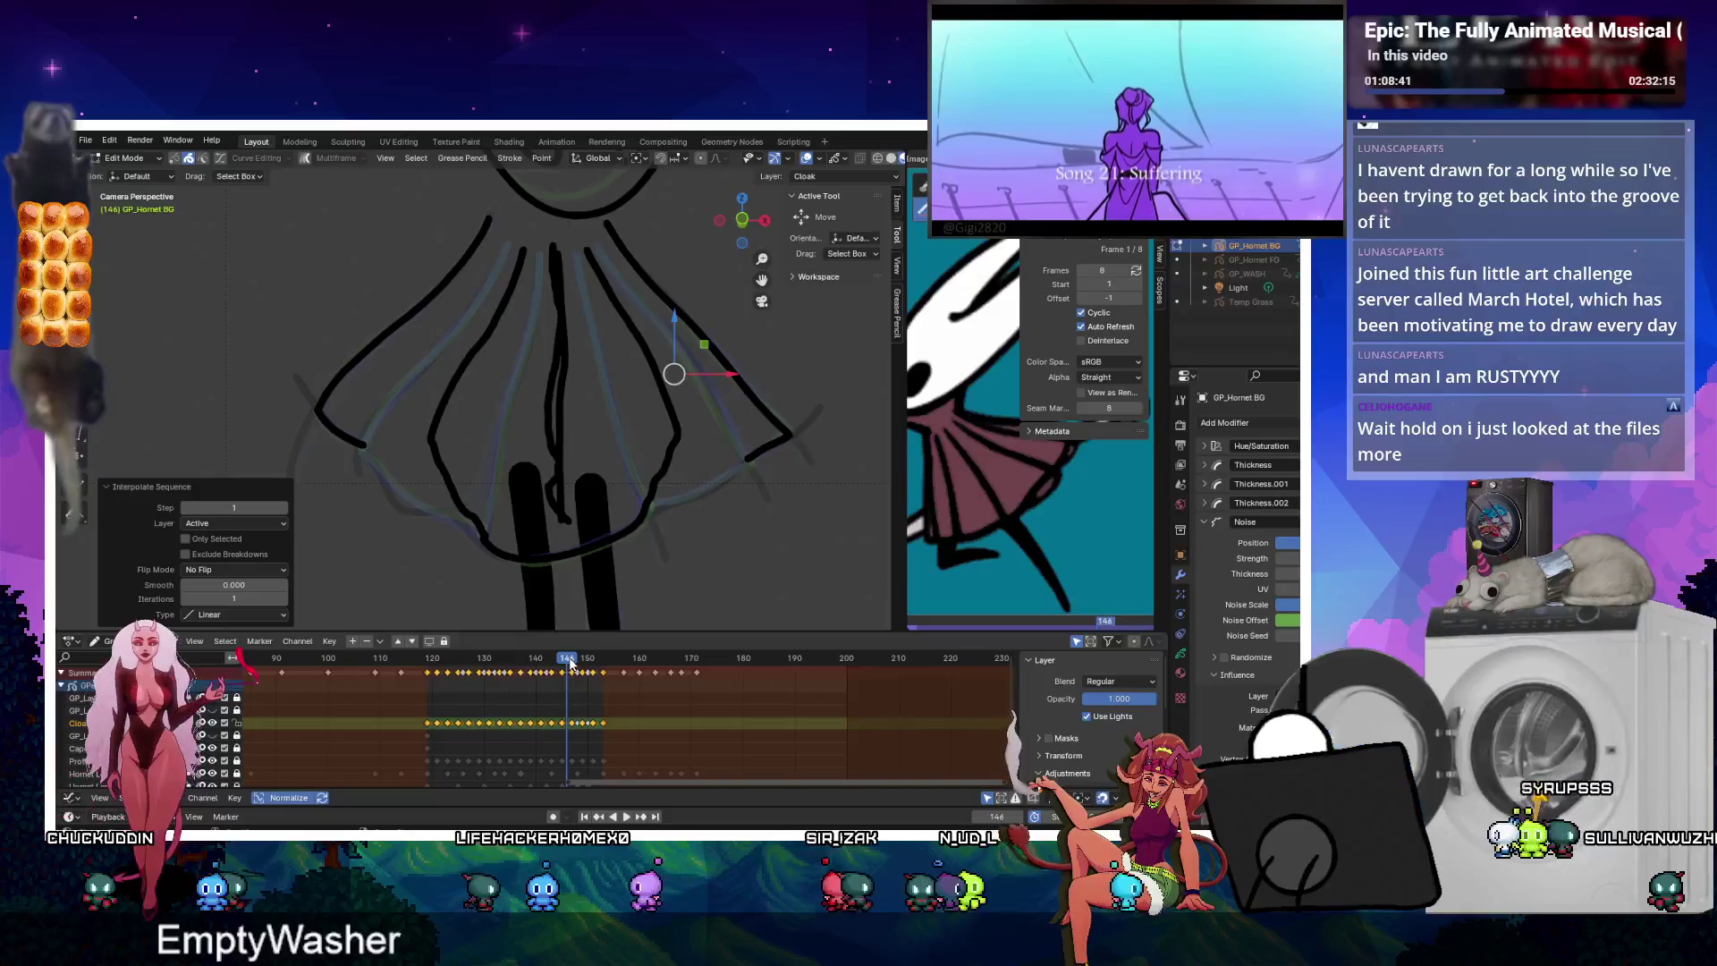
{"action": "key", "text": "ctrl+z"}
{"action": "key", "text": "ctrl+z"}
{"action": "left_click_drag", "start_coordinate": [566, 659], "coordinate": [558, 659]}
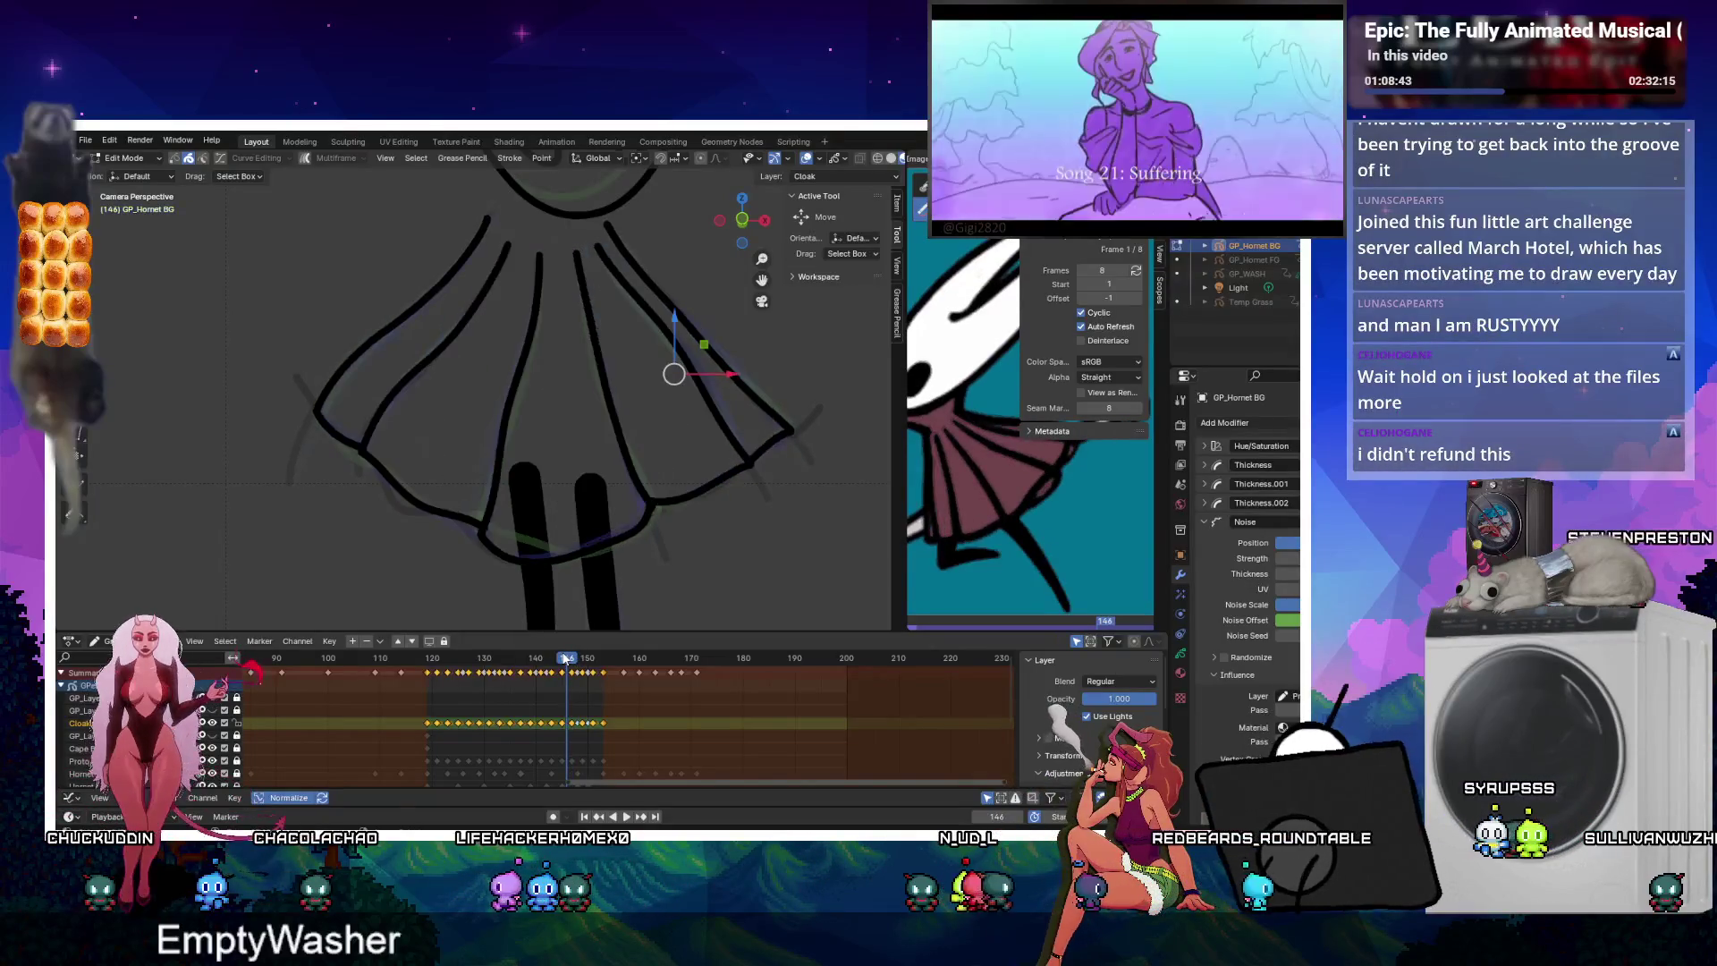
{"action": "key", "text": "space"}
{"action": "key", "text": "space"}
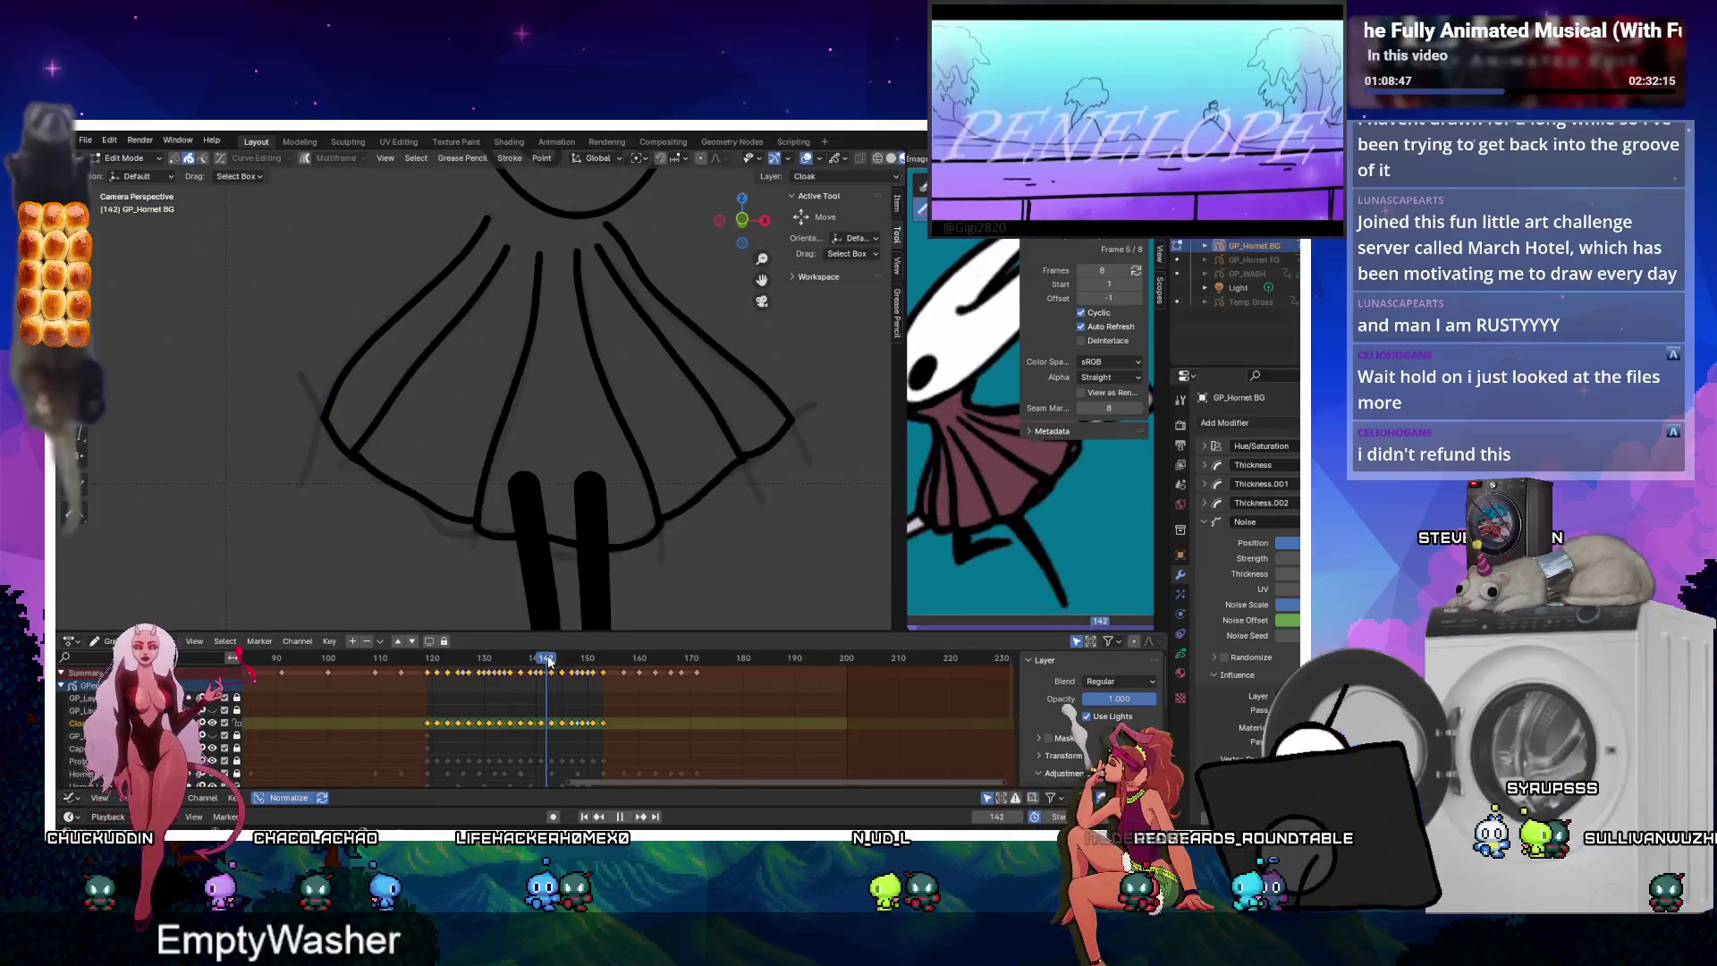
Regenerate the in-betweens and review cloak frames 141 down to 136.
{"action": "key", "text": "ctrl+shift+e"}
{"action": "left_click", "coordinate": [539, 662]}
{"action": "left_click_drag", "start_coordinate": [540, 666], "coordinate": [526, 661]}
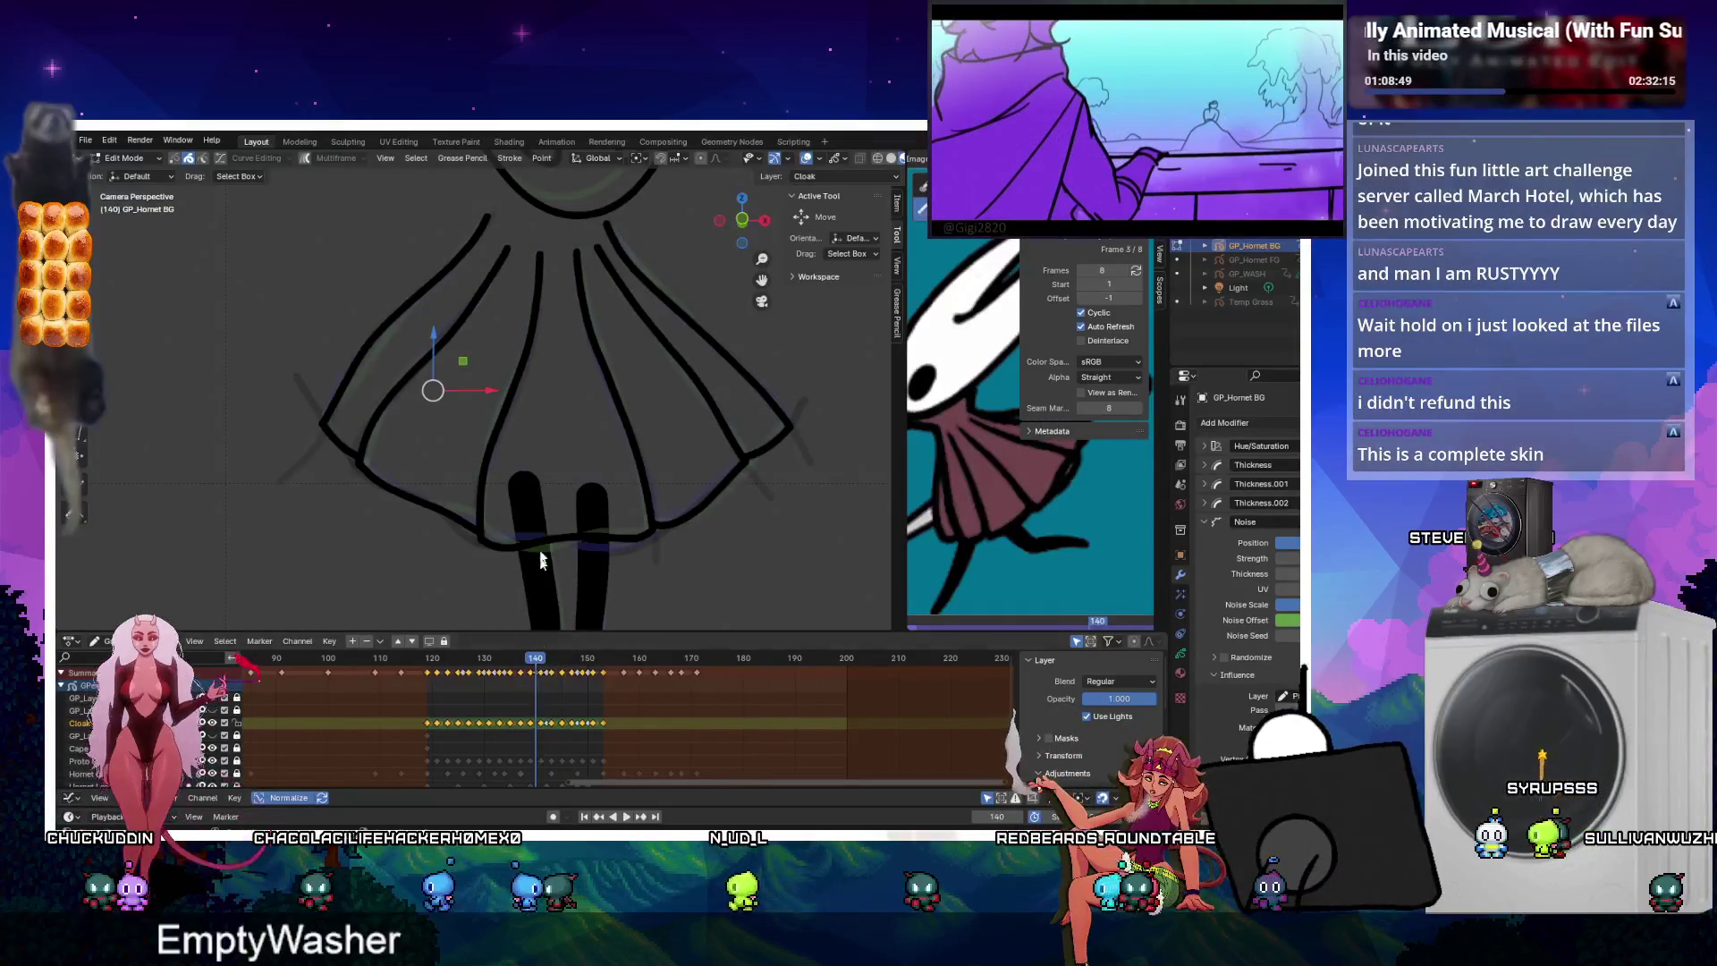
{"action": "key", "text": "space"}
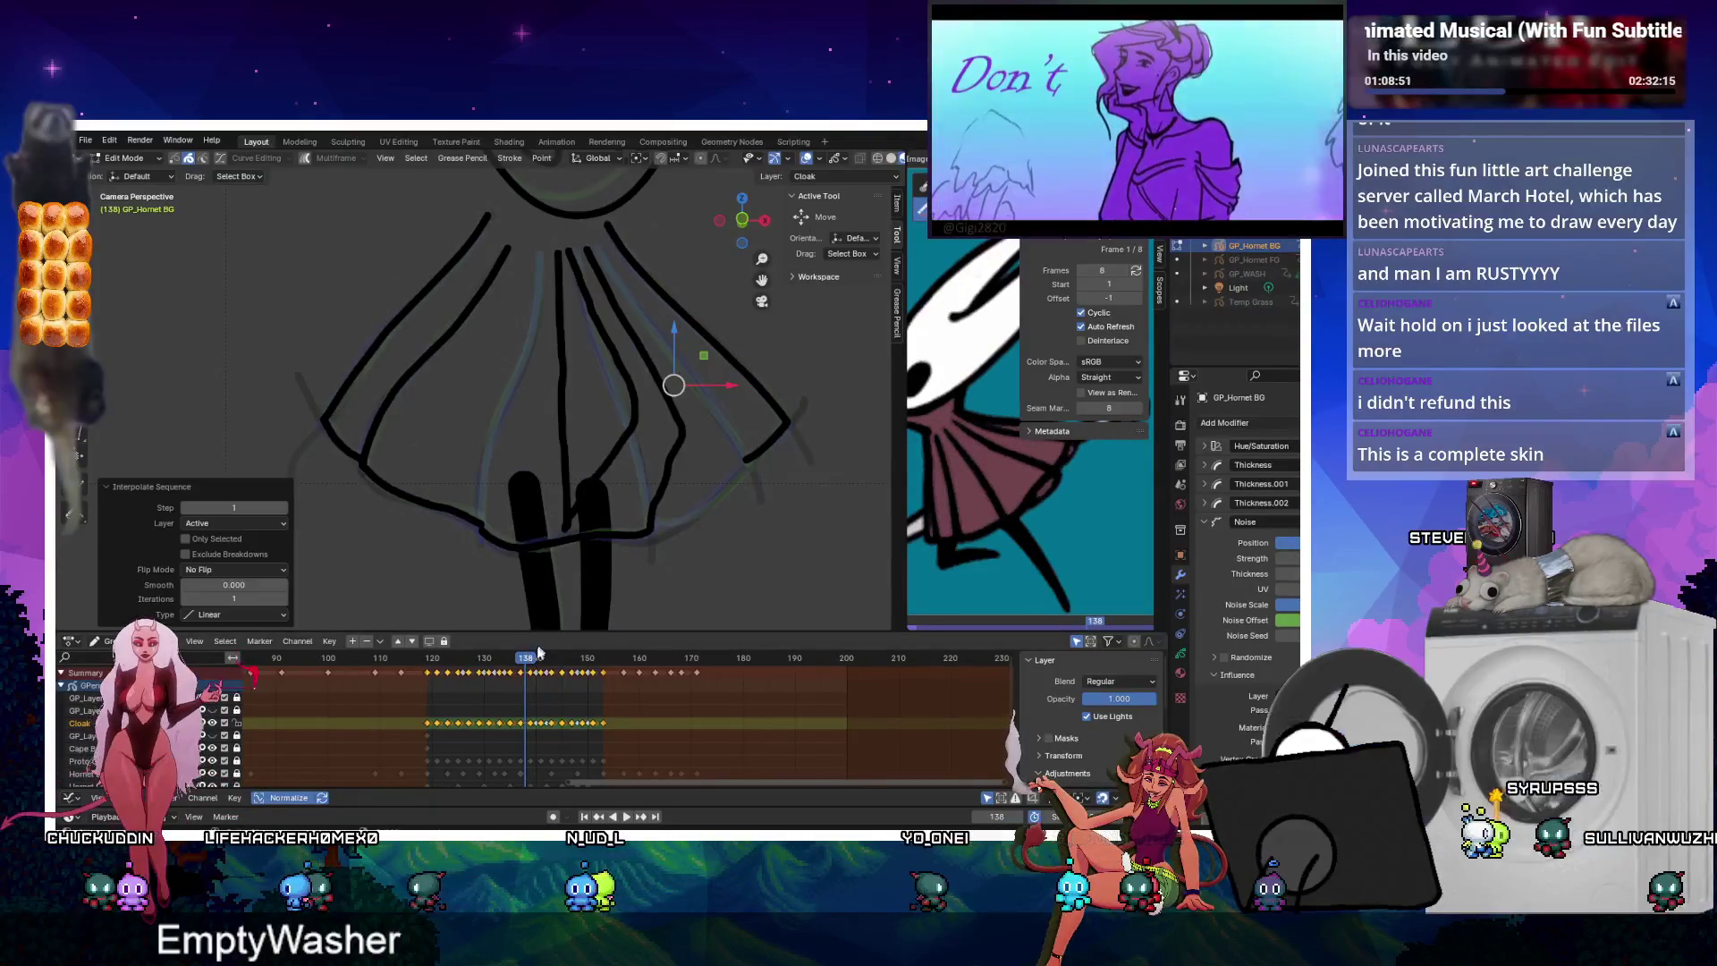
{"action": "left_click_drag", "start_coordinate": [535, 661], "coordinate": [519, 659]}
{"action": "key", "text": "space"}
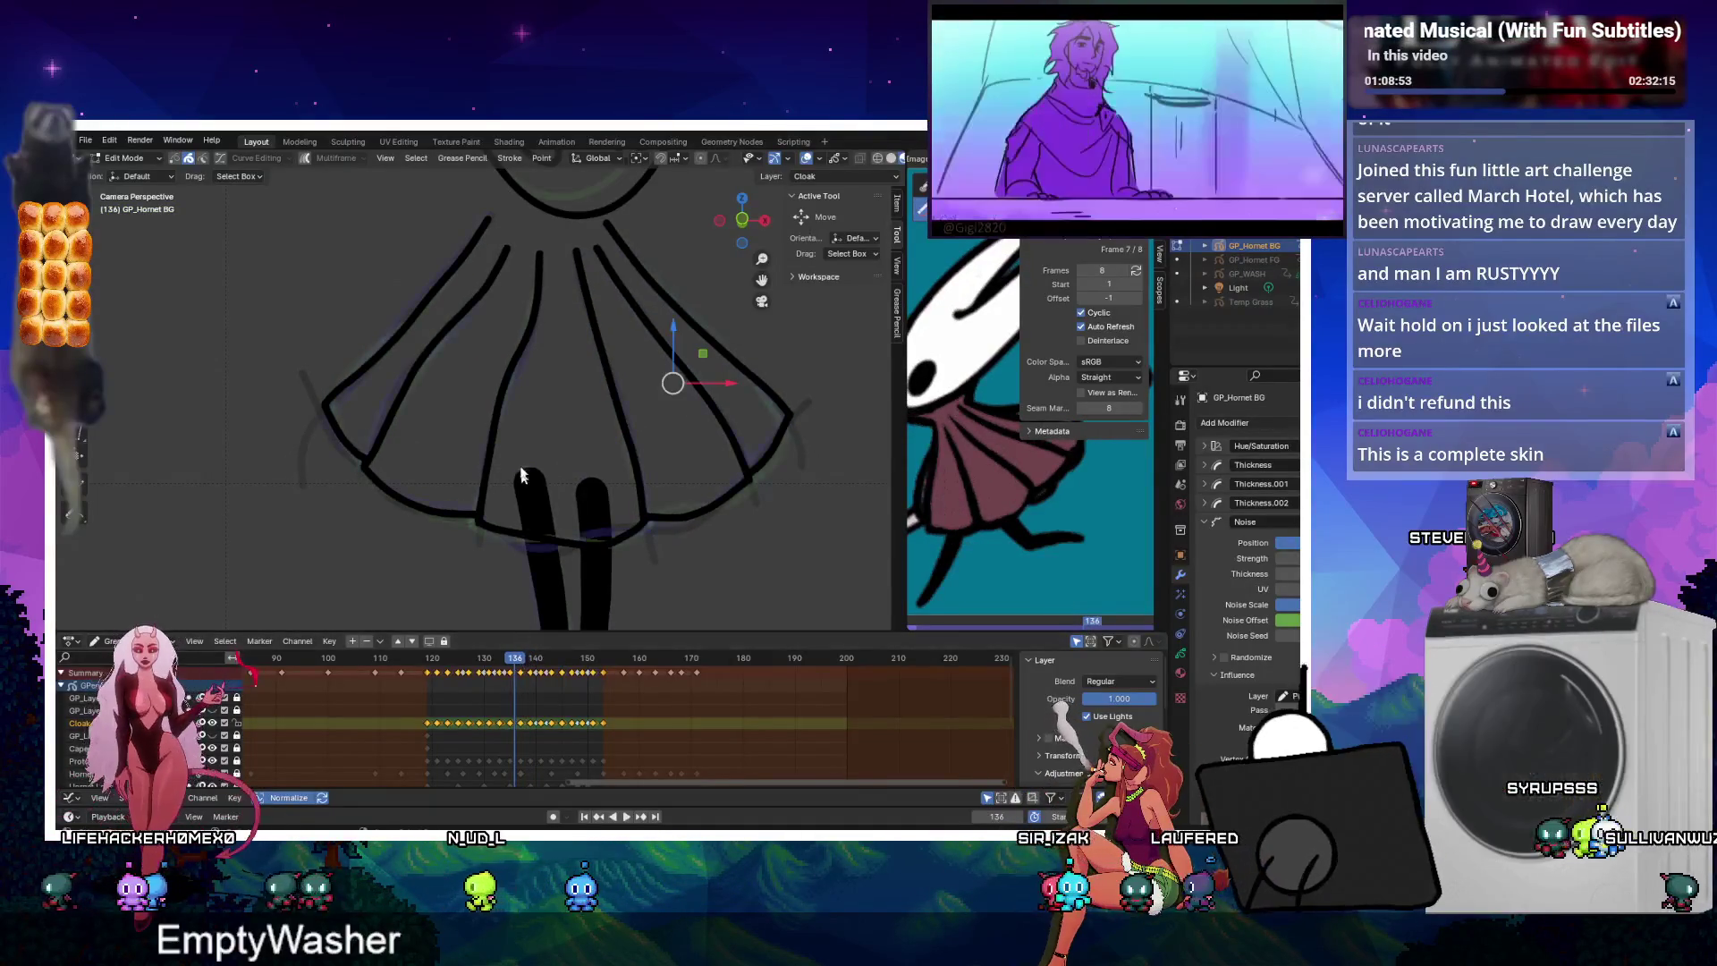
{"action": "key", "text": "ctrl+shift+e"}
Step back through the cloak in-betweens at frames 132, 130 and 127.
{"action": "key", "text": "Left"}
{"action": "key", "text": "Left"}
{"action": "key", "text": "ctrl+shift+e"}
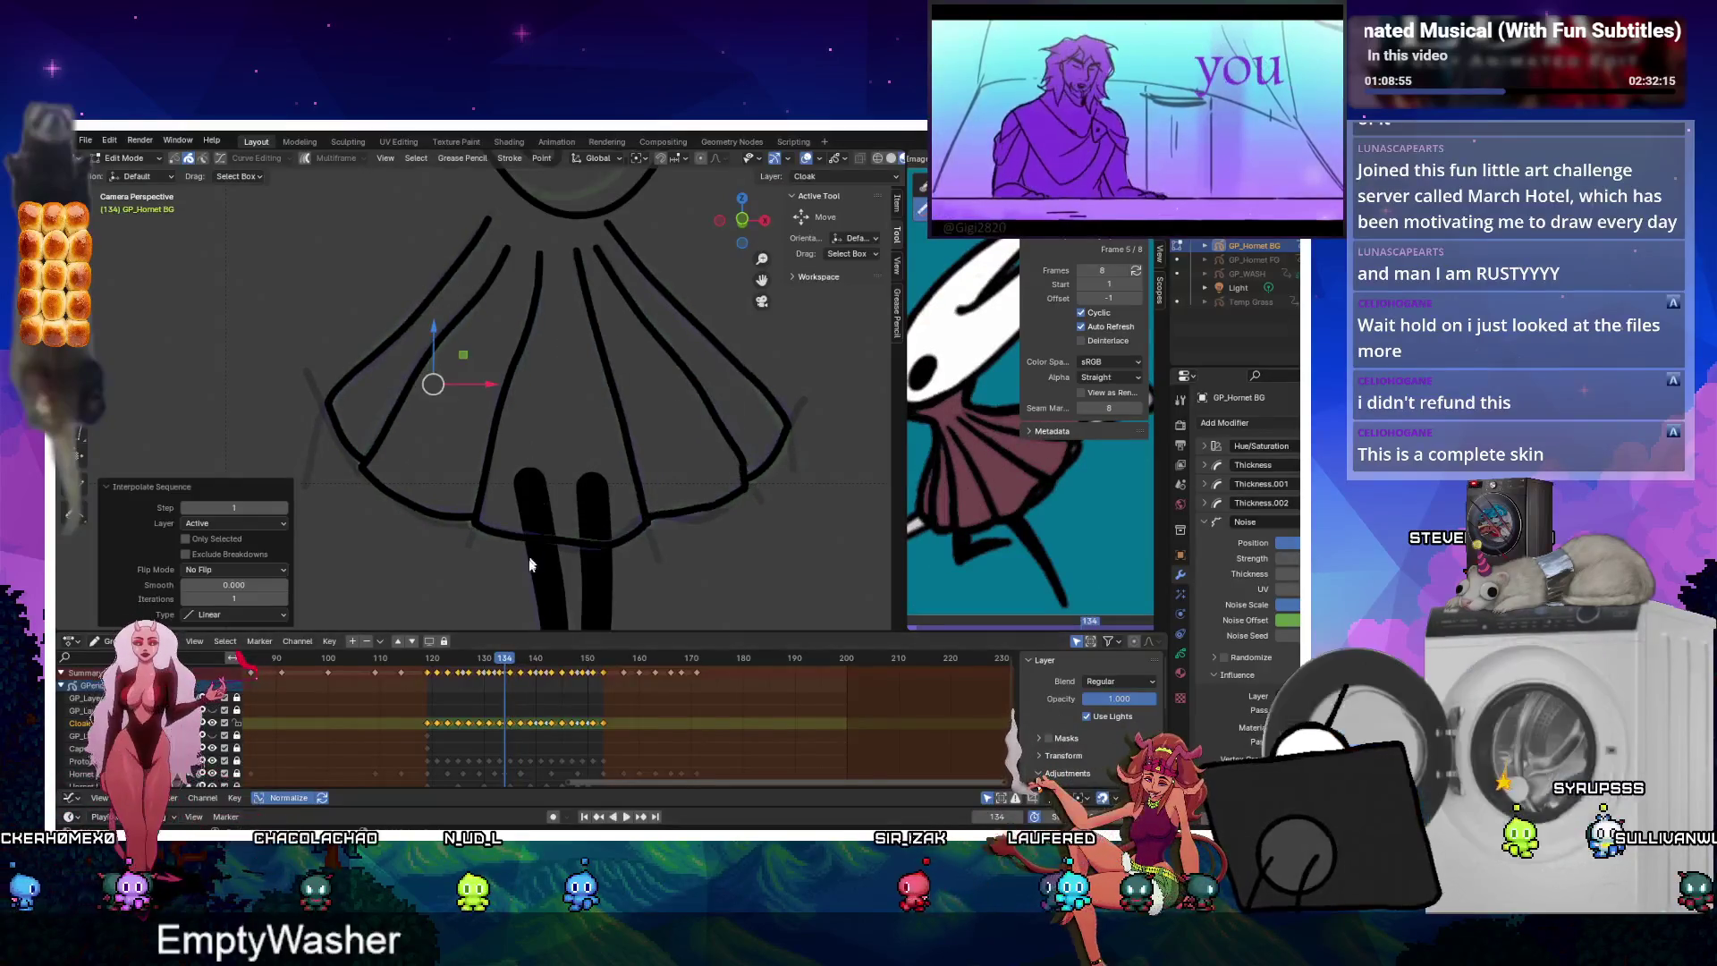
{"action": "left_click", "coordinate": [494, 657]}
{"action": "key", "text": "ctrl+shift+e"}
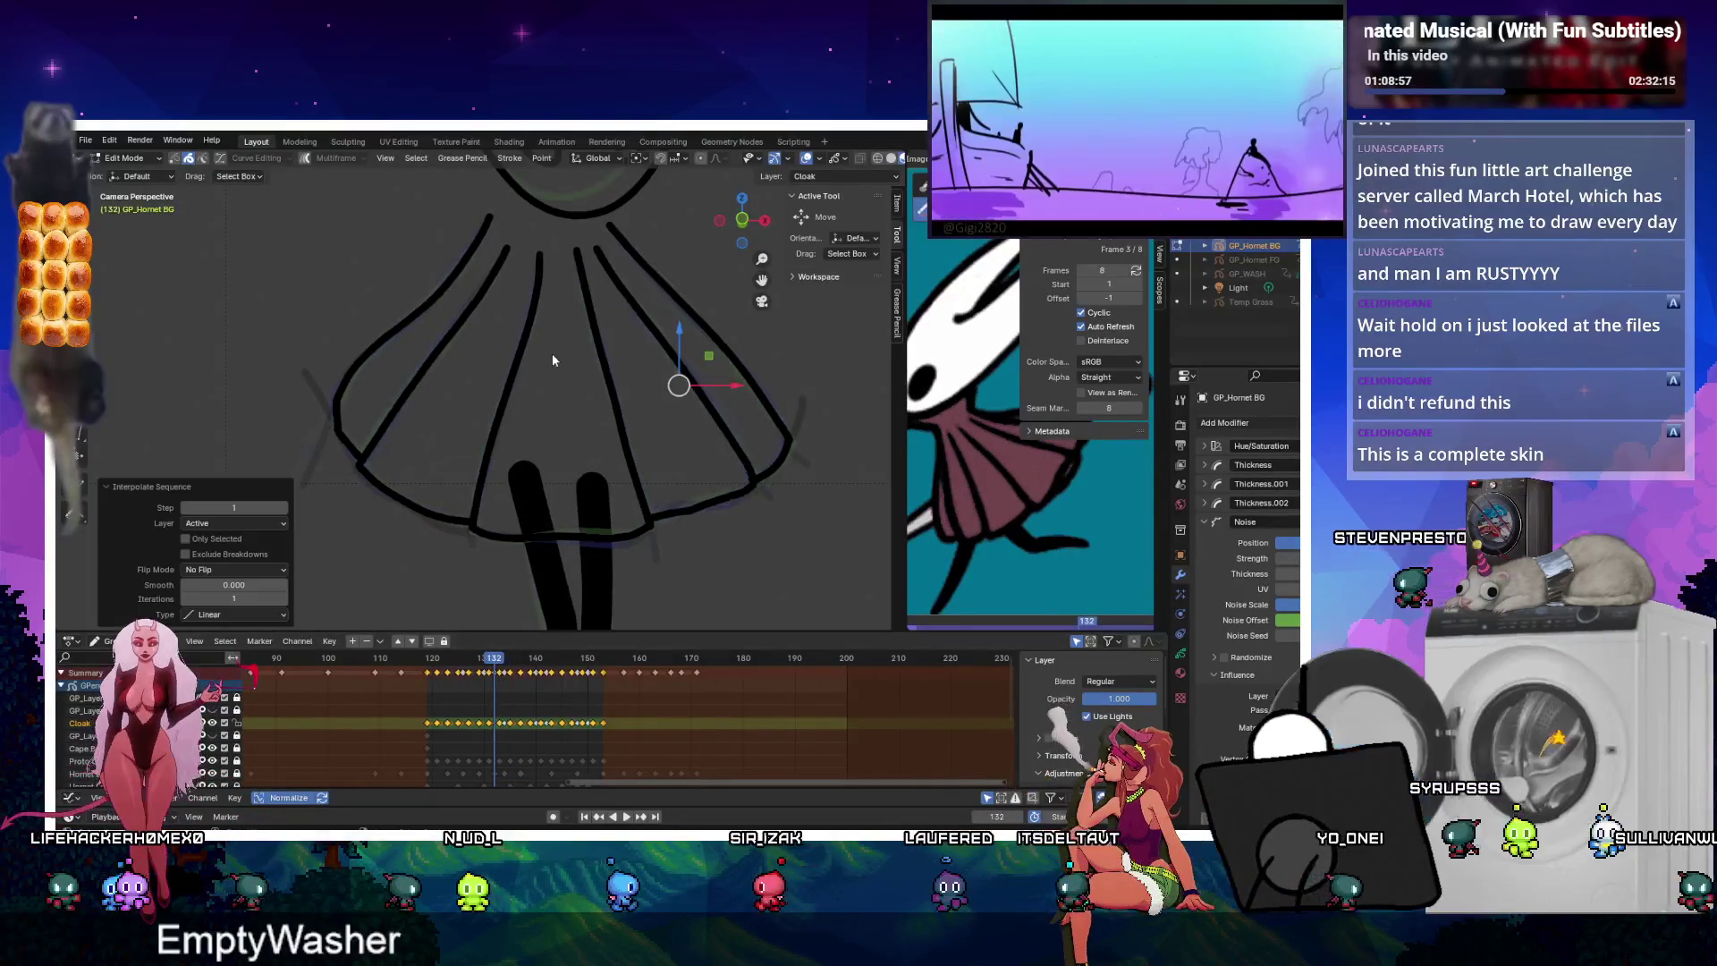
{"action": "left_click", "coordinate": [483, 662]}
{"action": "key", "text": "ctrl+shift+e"}
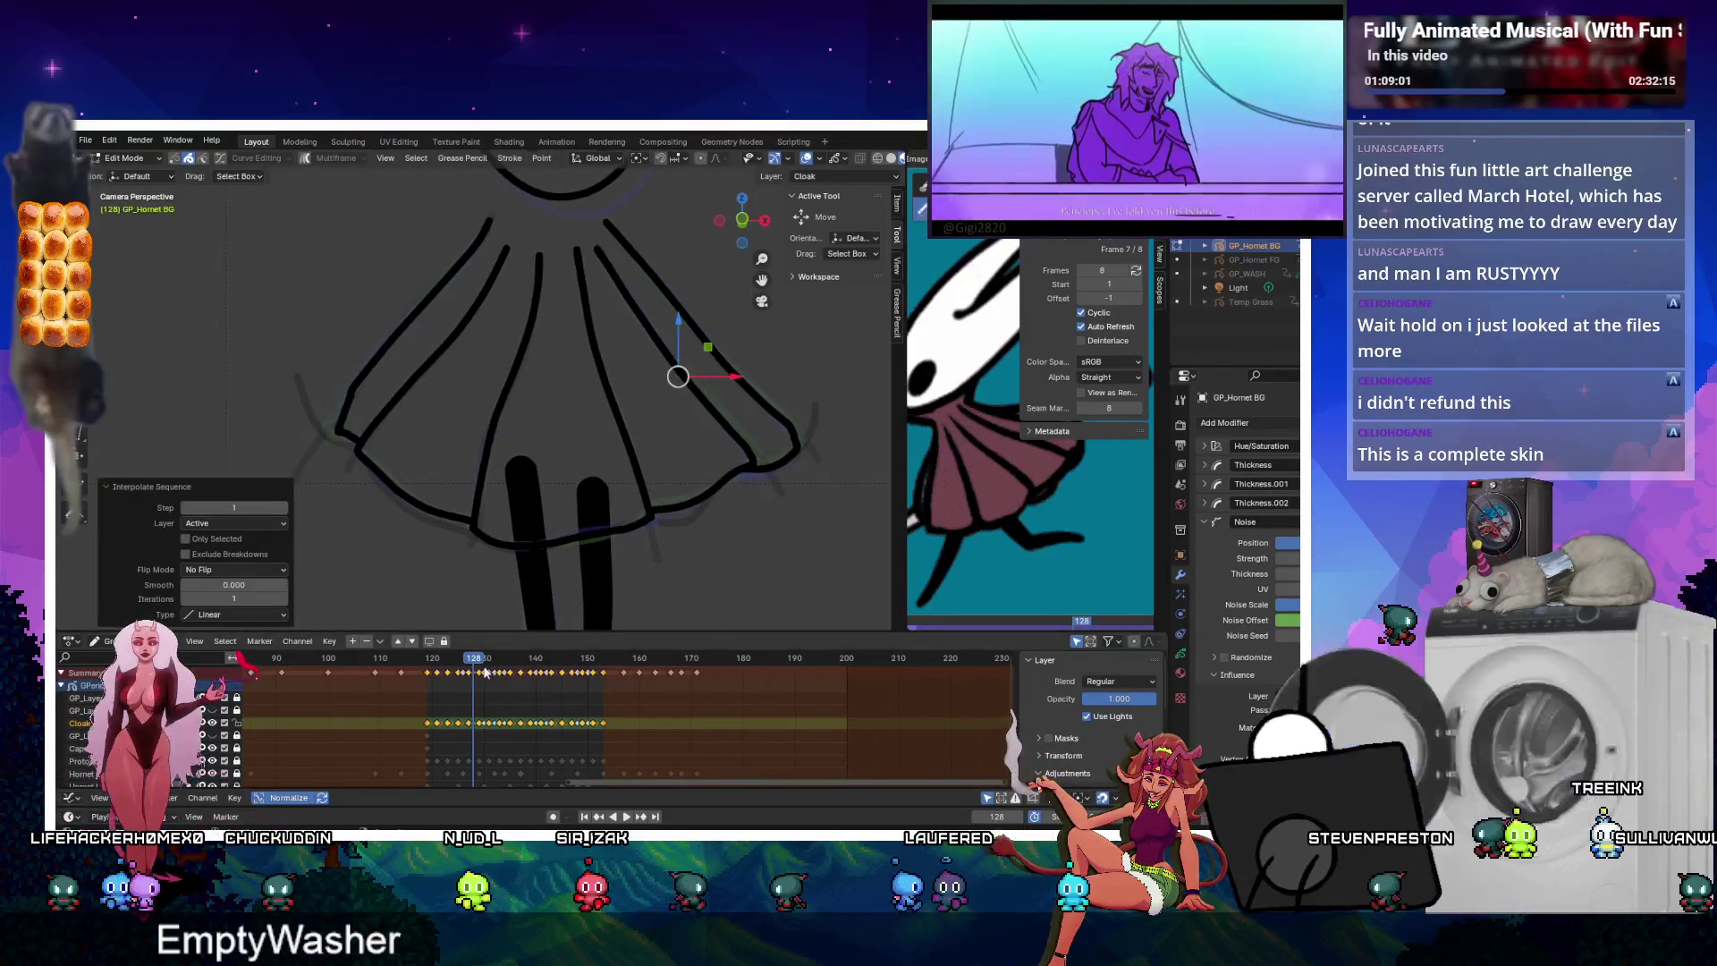
{"action": "left_click", "coordinate": [468, 662]}
Check the cloak at frames 124 and 122, return to frame 120, and play the animation.
{"action": "key", "text": "space"}
{"action": "key", "text": "ctrl+shift+e"}
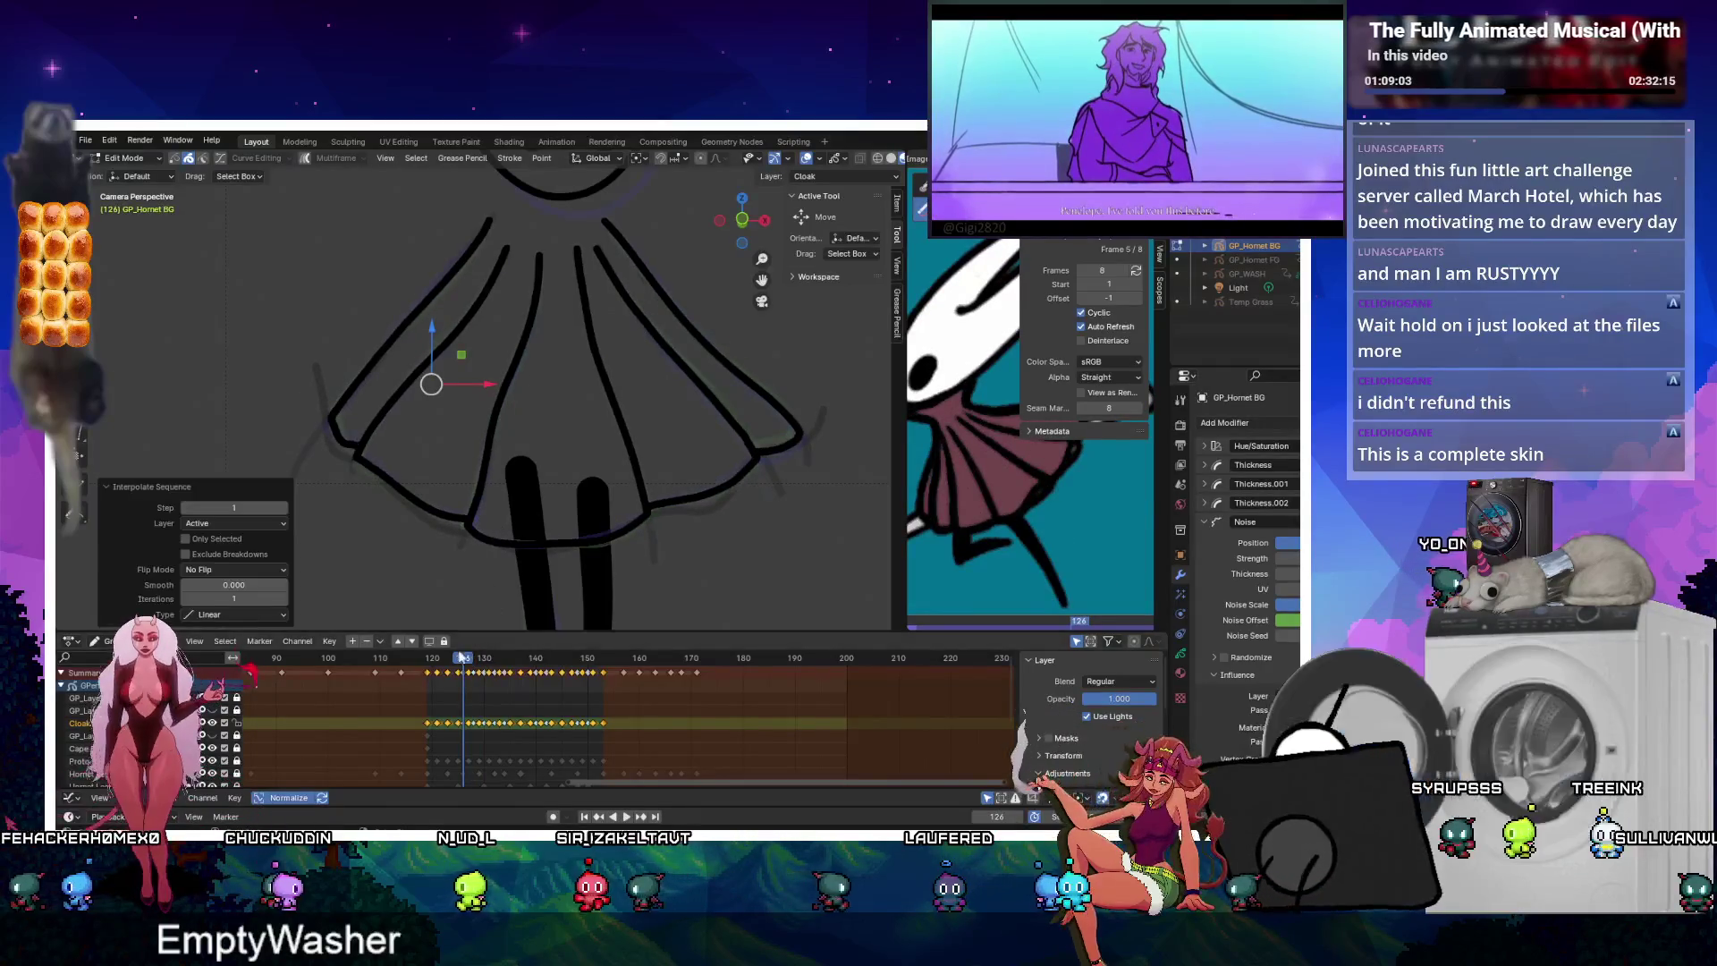
{"action": "left_click", "coordinate": [455, 659]}
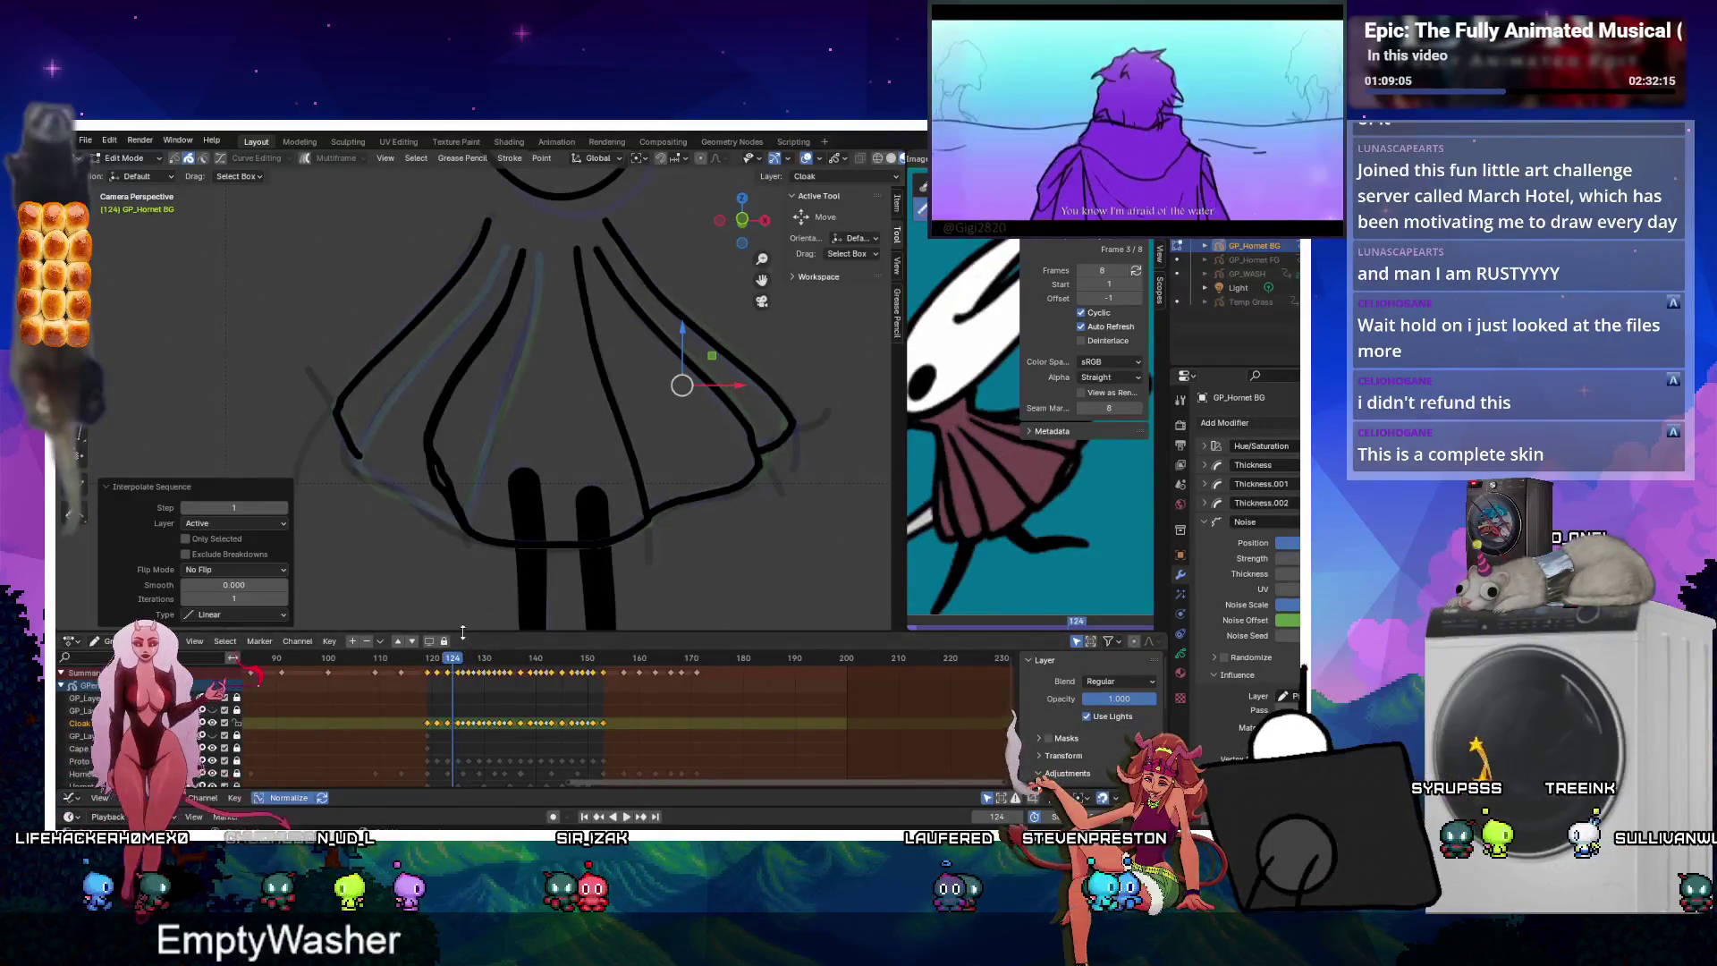
{"action": "left_click", "coordinate": [445, 661]}
{"action": "key", "text": "ctrl+shift+e"}
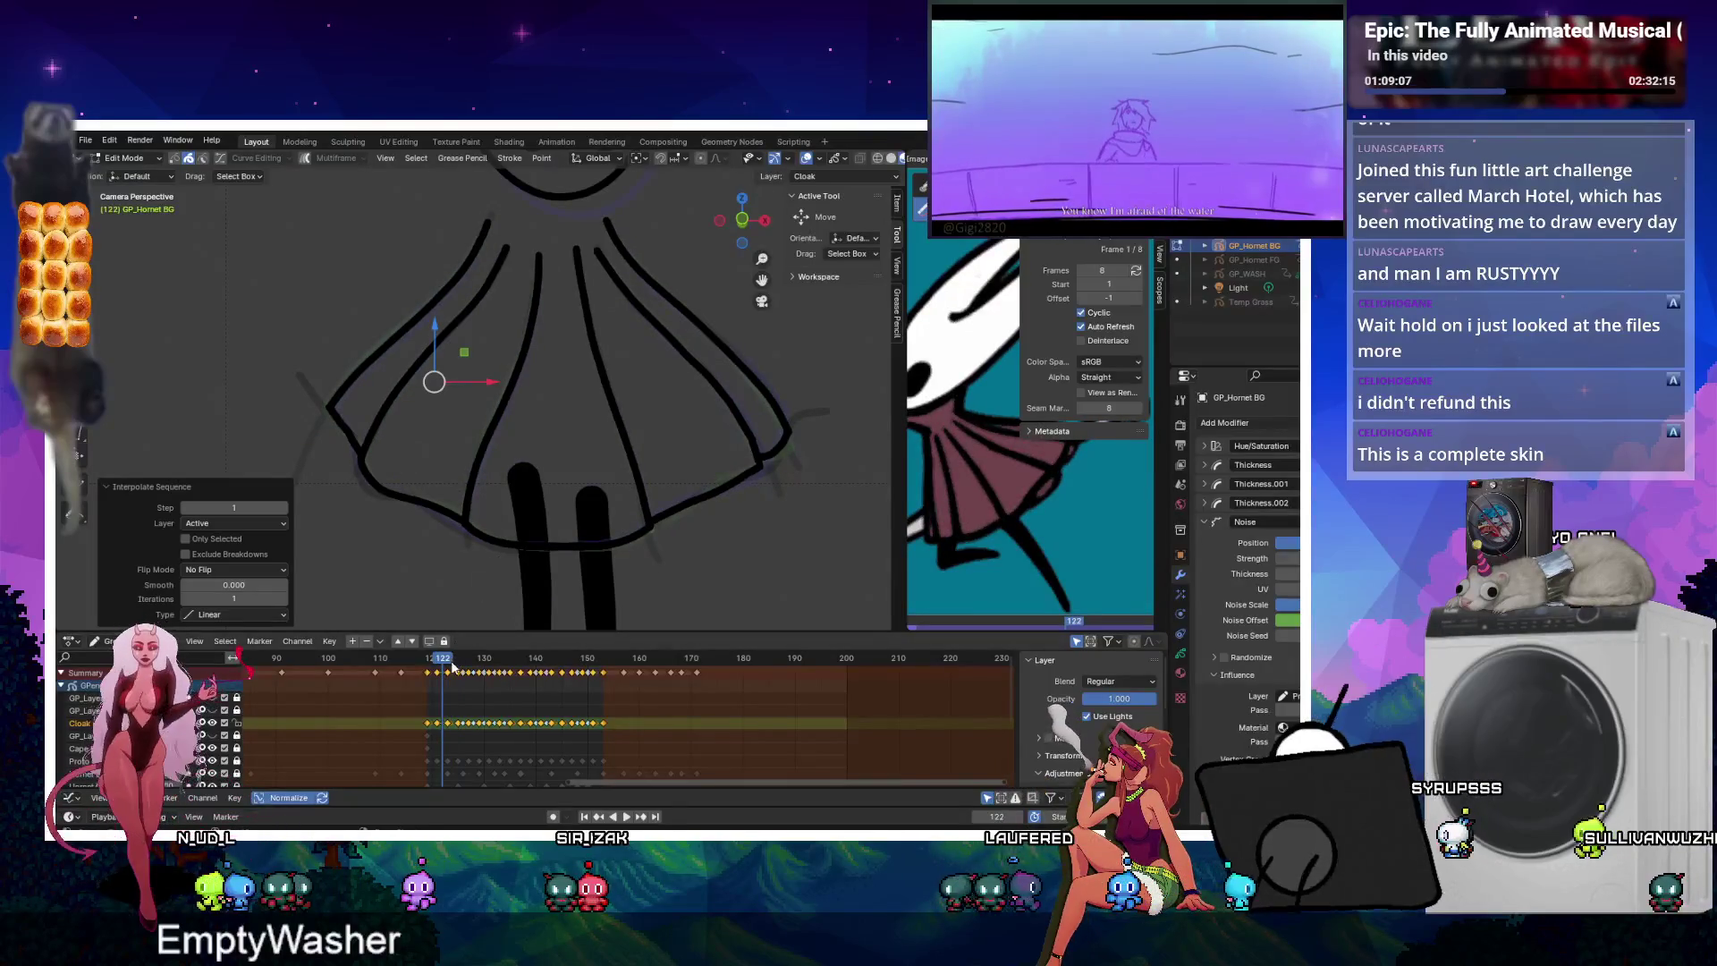
{"action": "left_click", "coordinate": [433, 661]}
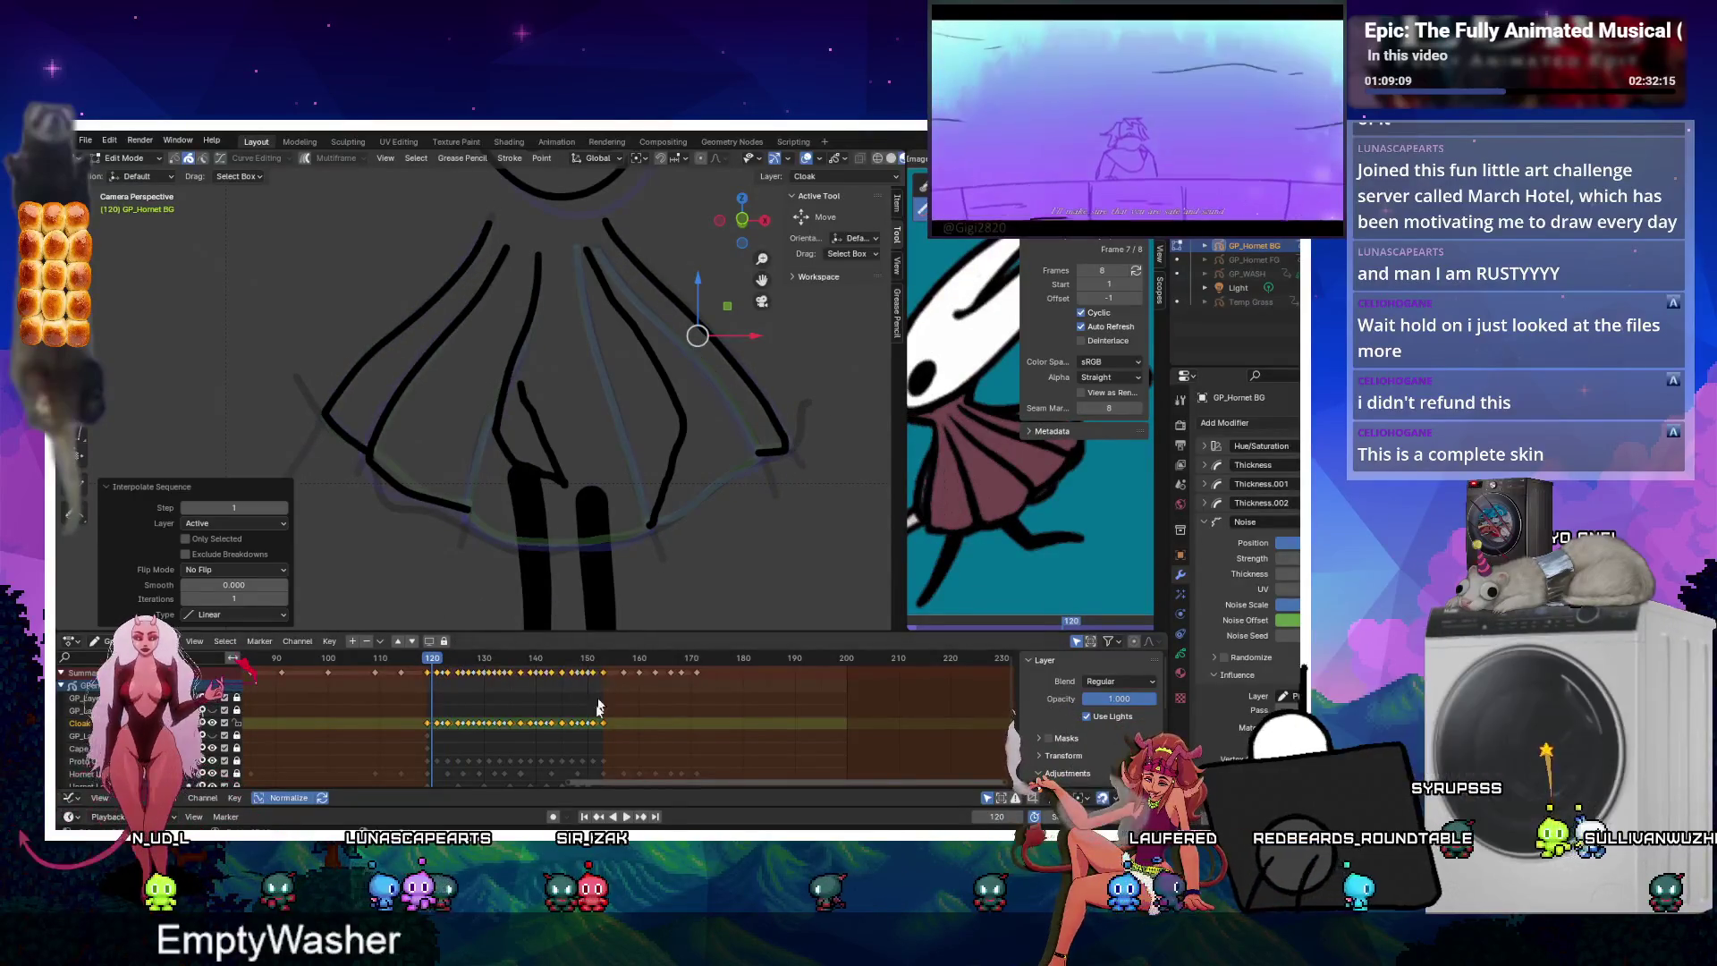
{"action": "left_click", "coordinate": [623, 819]}
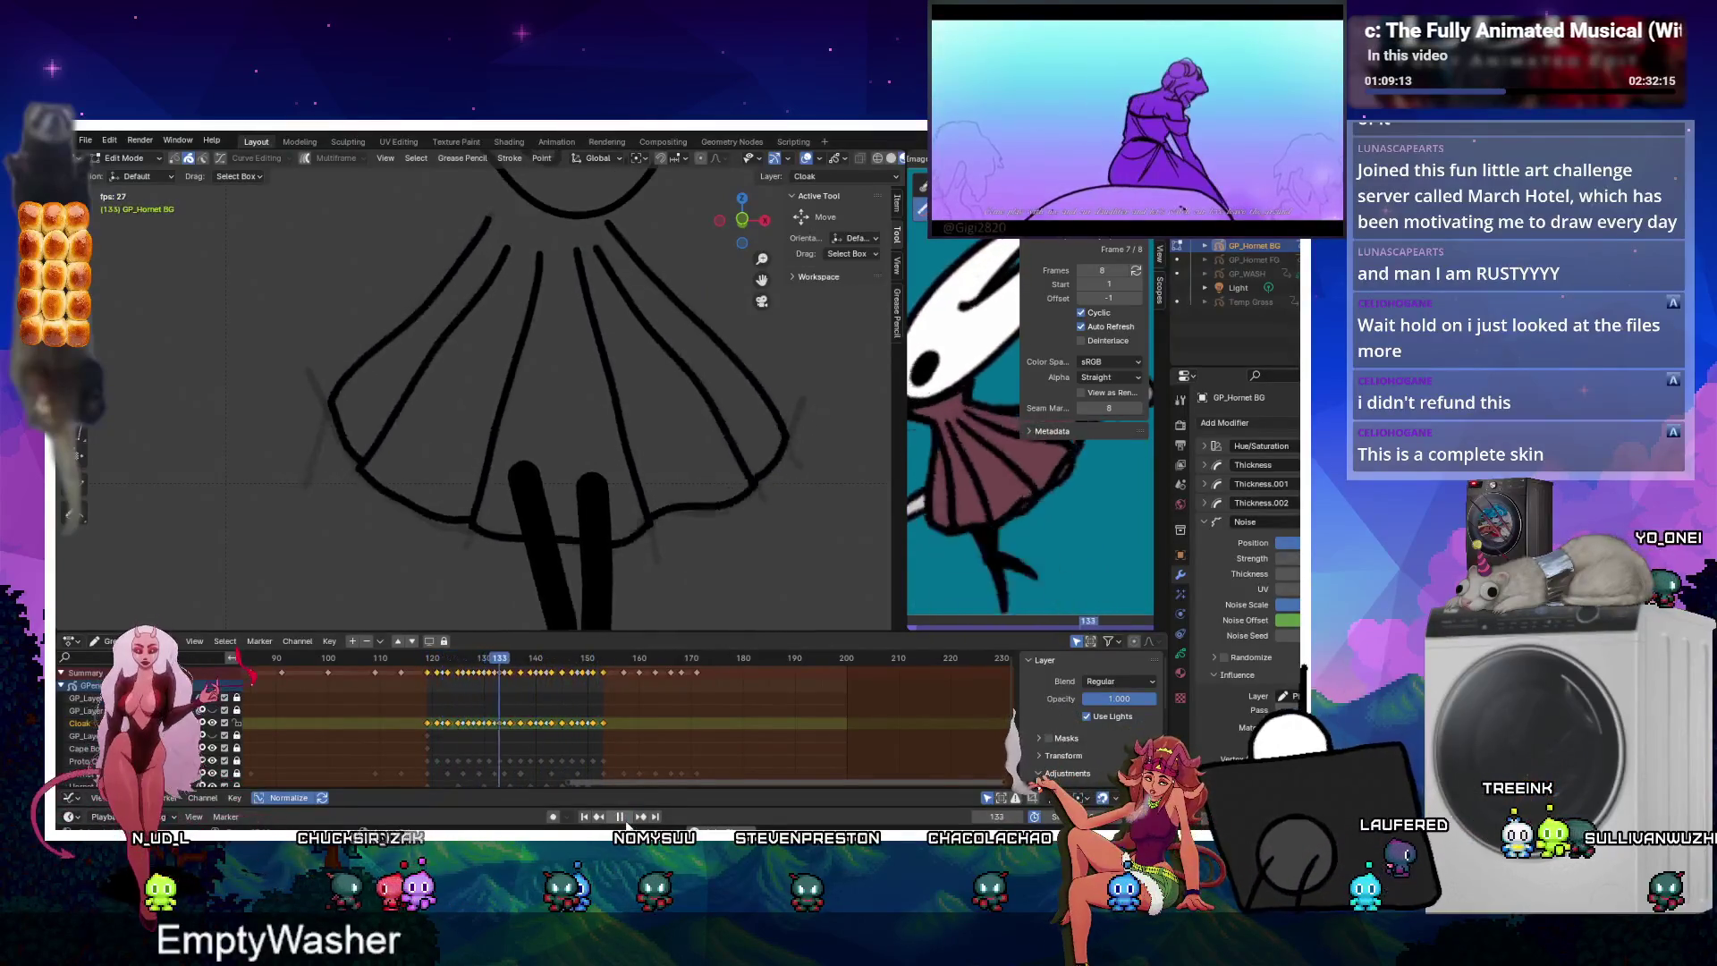
Watch the cloak loop while zooming out and back in on Hornet, then stop at frame 120.
{"action": "scroll", "coordinate": [563, 259], "scroll_direction": "down", "scroll_amount": 5}
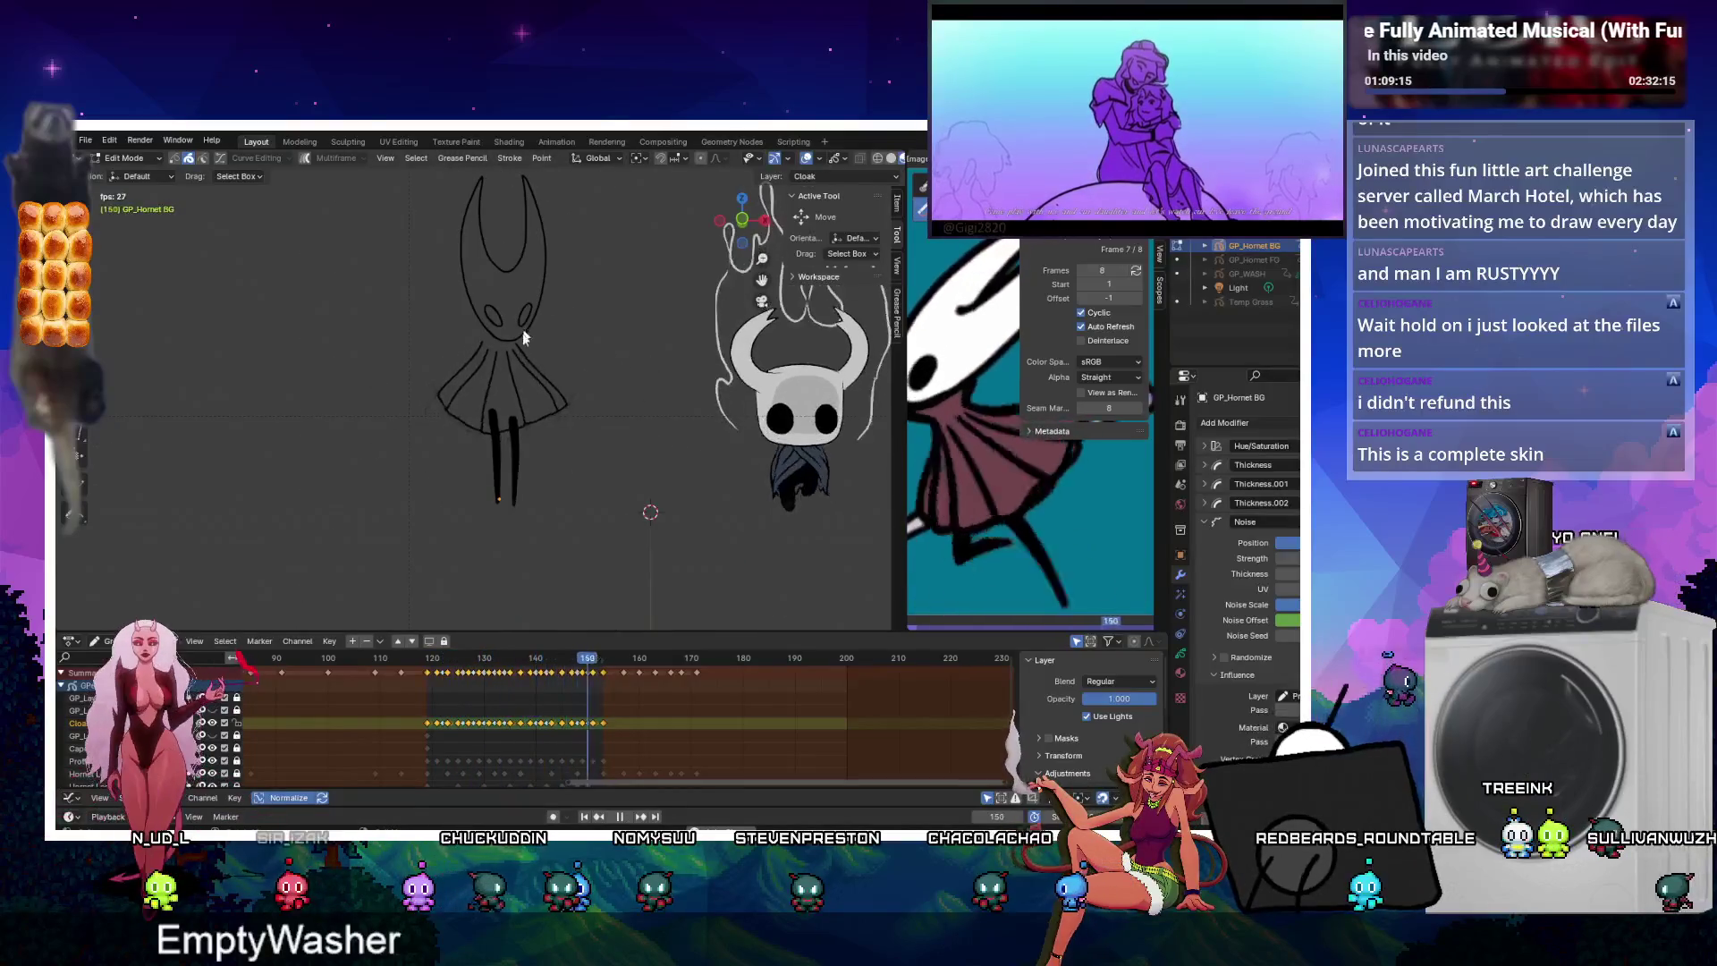
{"action": "left_click", "coordinate": [626, 817]}
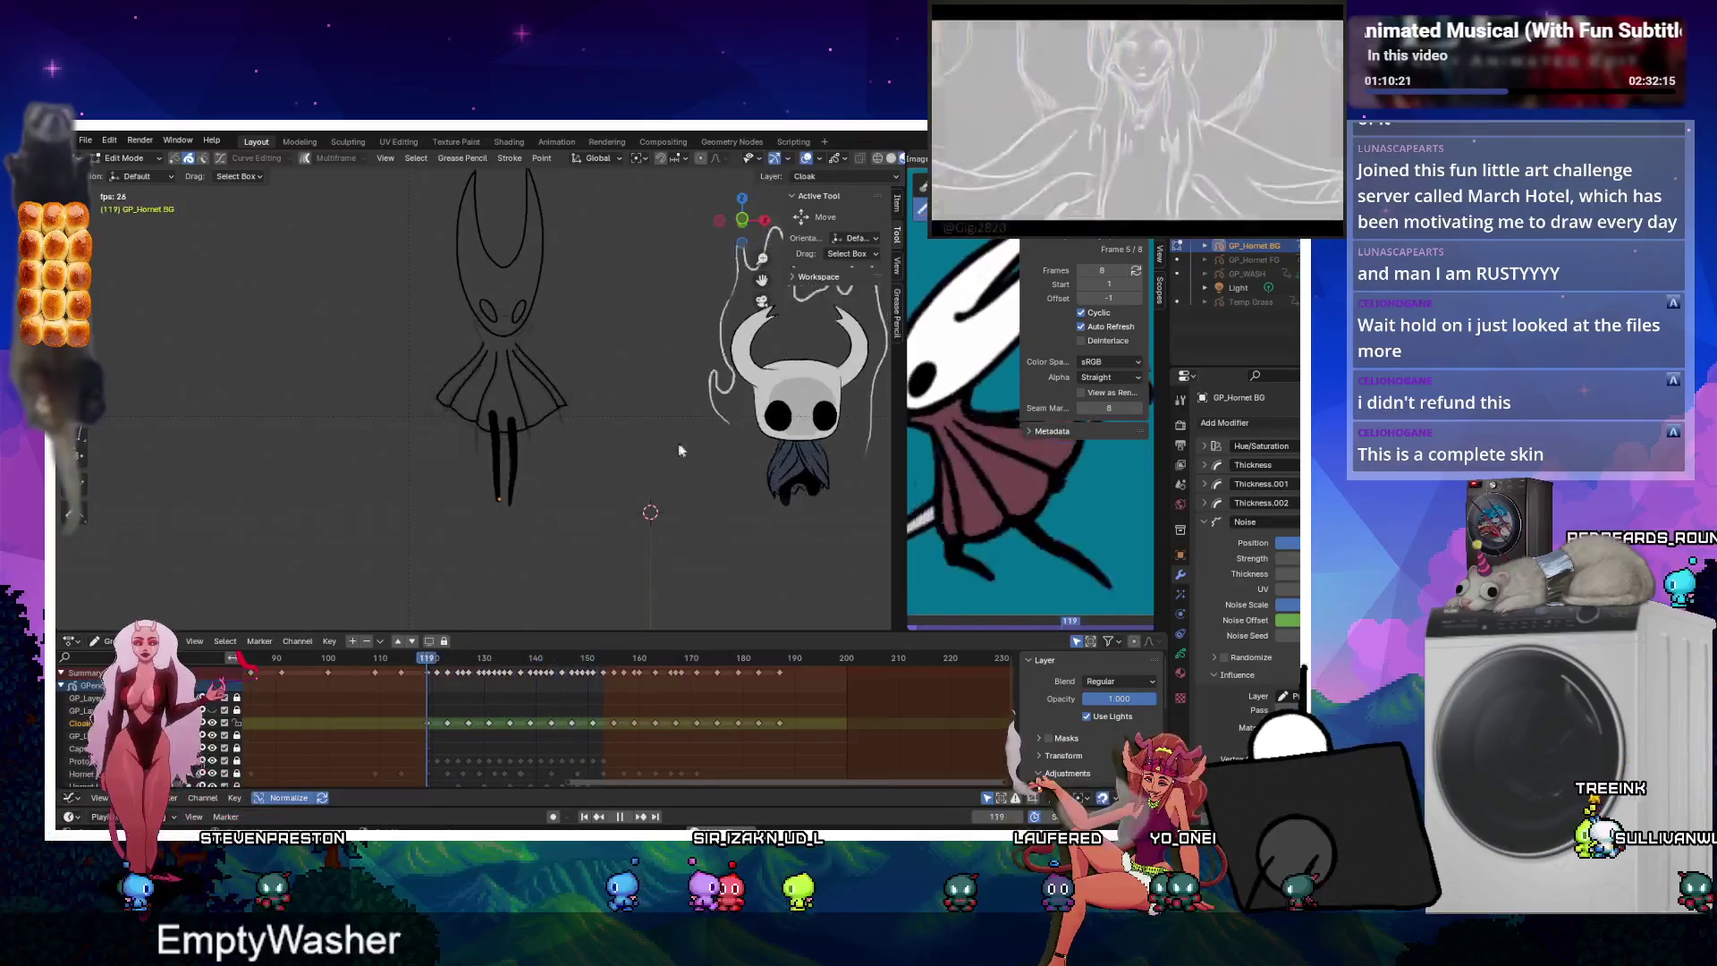
{"action": "scroll", "coordinate": [633, 469], "scroll_direction": "up", "scroll_amount": 5}
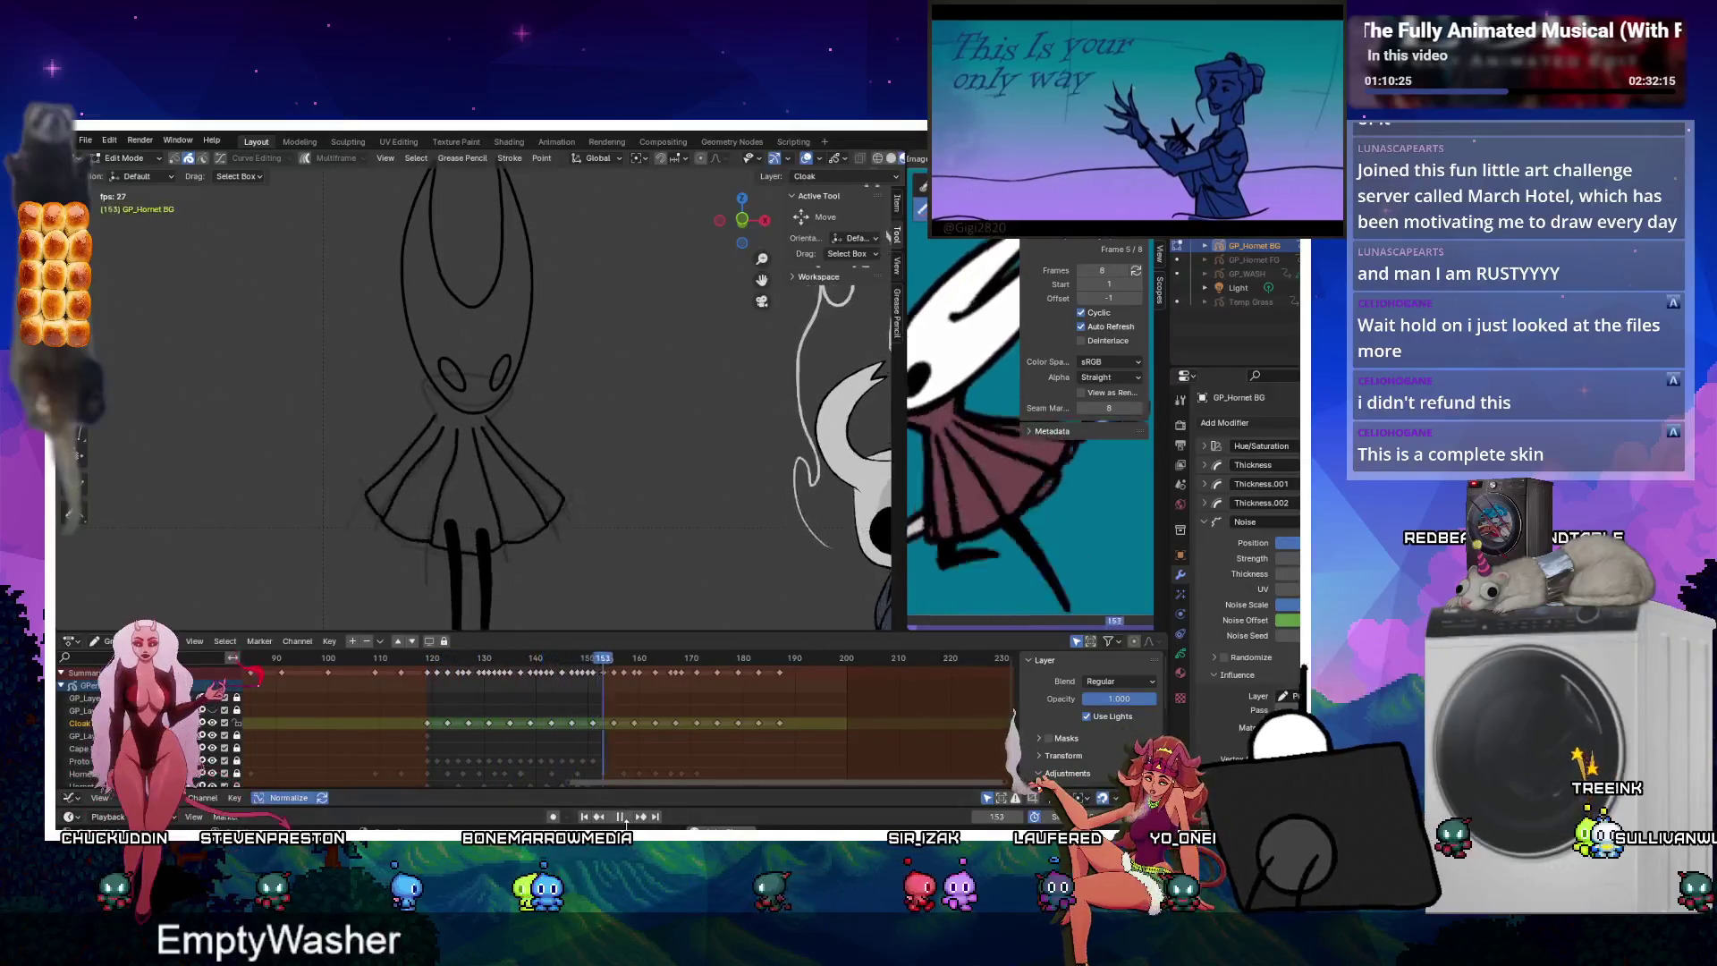
{"action": "left_click", "coordinate": [626, 817]}
{"action": "left_click", "coordinate": [429, 657]}
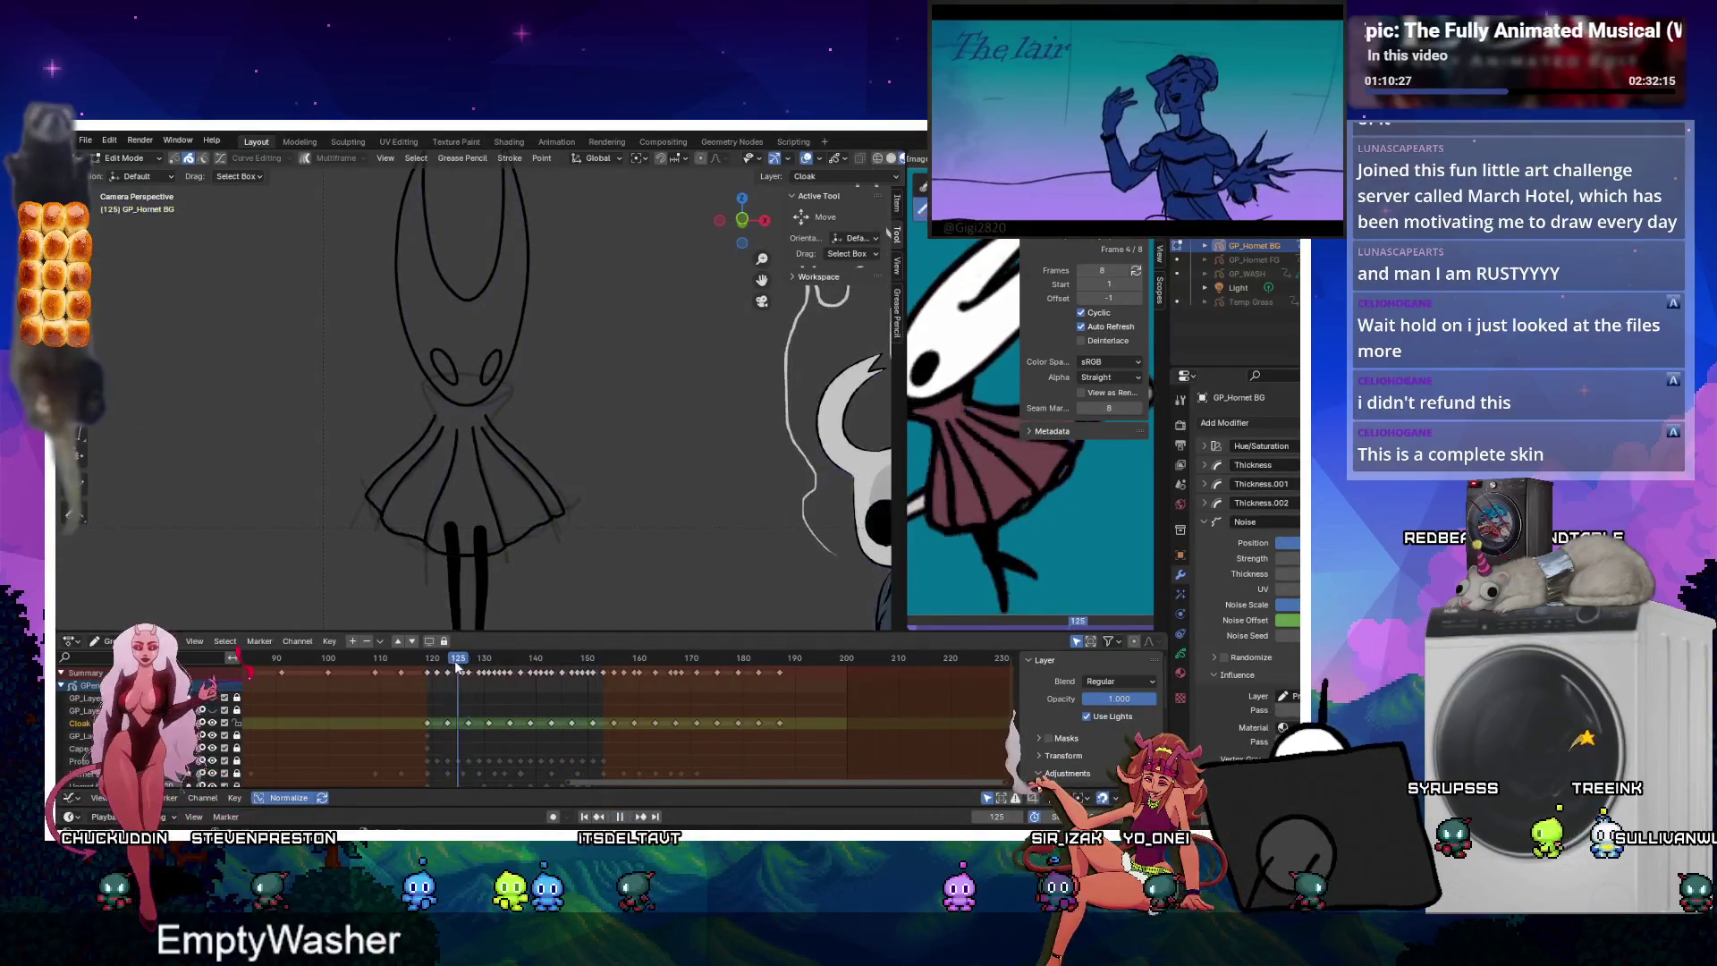
{"action": "scroll", "coordinate": [429, 715], "scroll_direction": "down", "scroll_amount": 2}
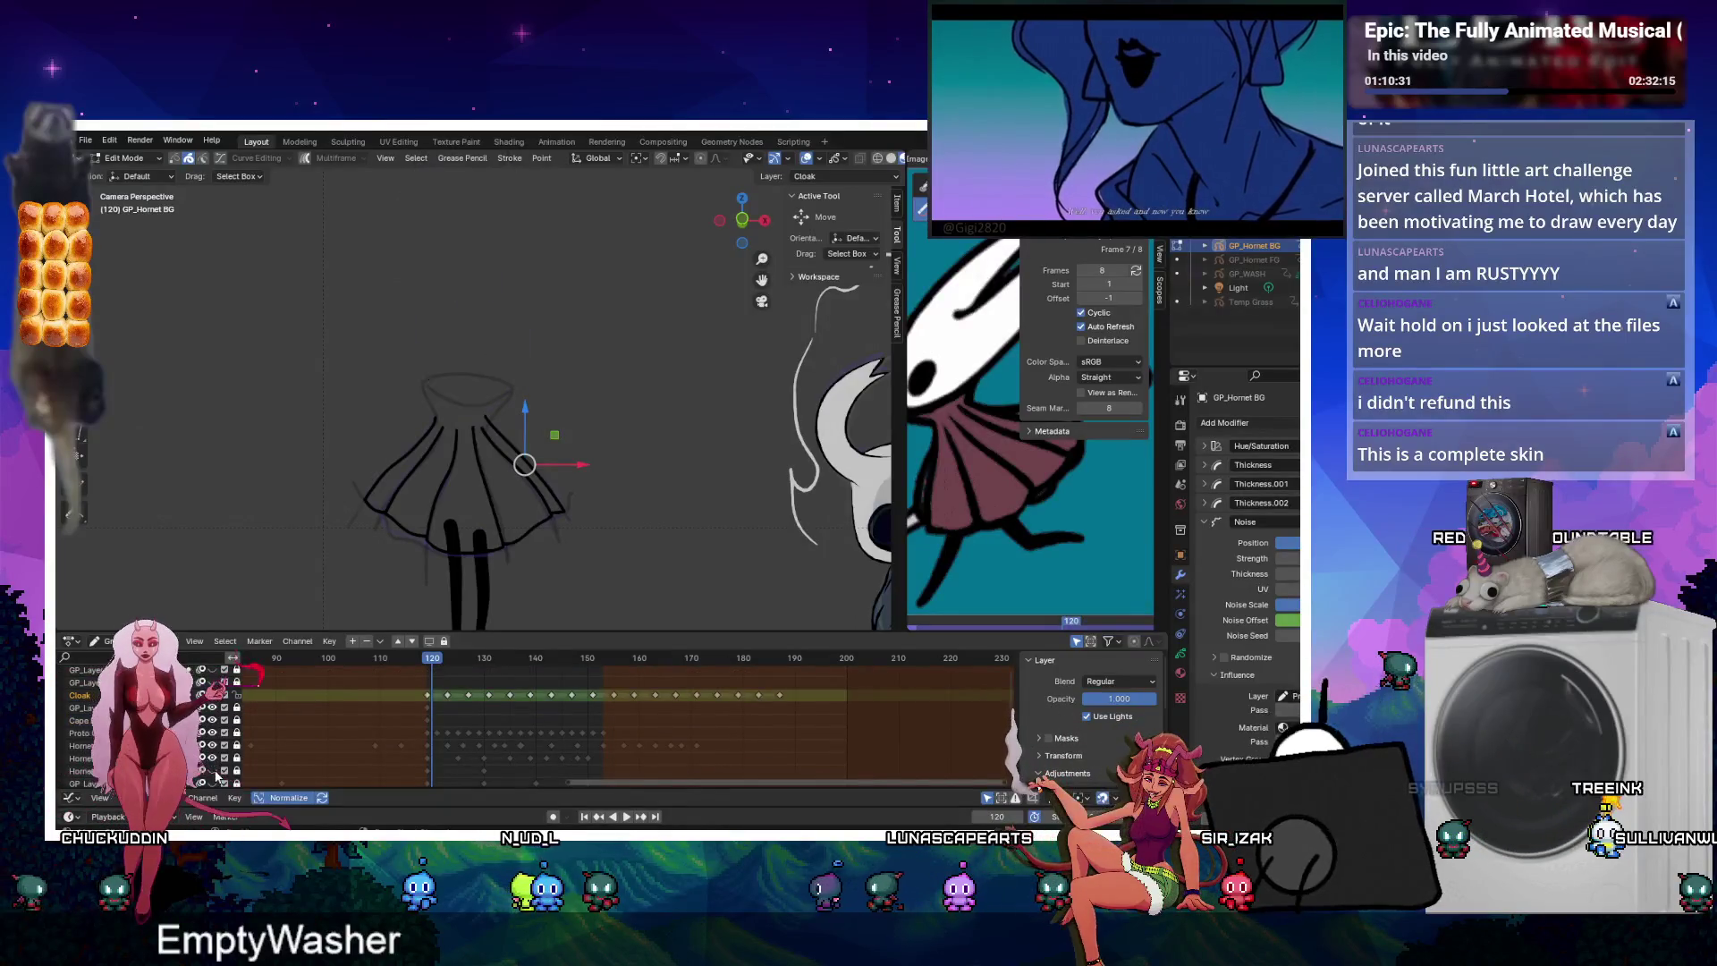
Interpolate Hornet Lines on twos (Step 2) with a Custom S-shaped ease-in/ease-out curve.
{"action": "left_click", "coordinate": [484, 771]}
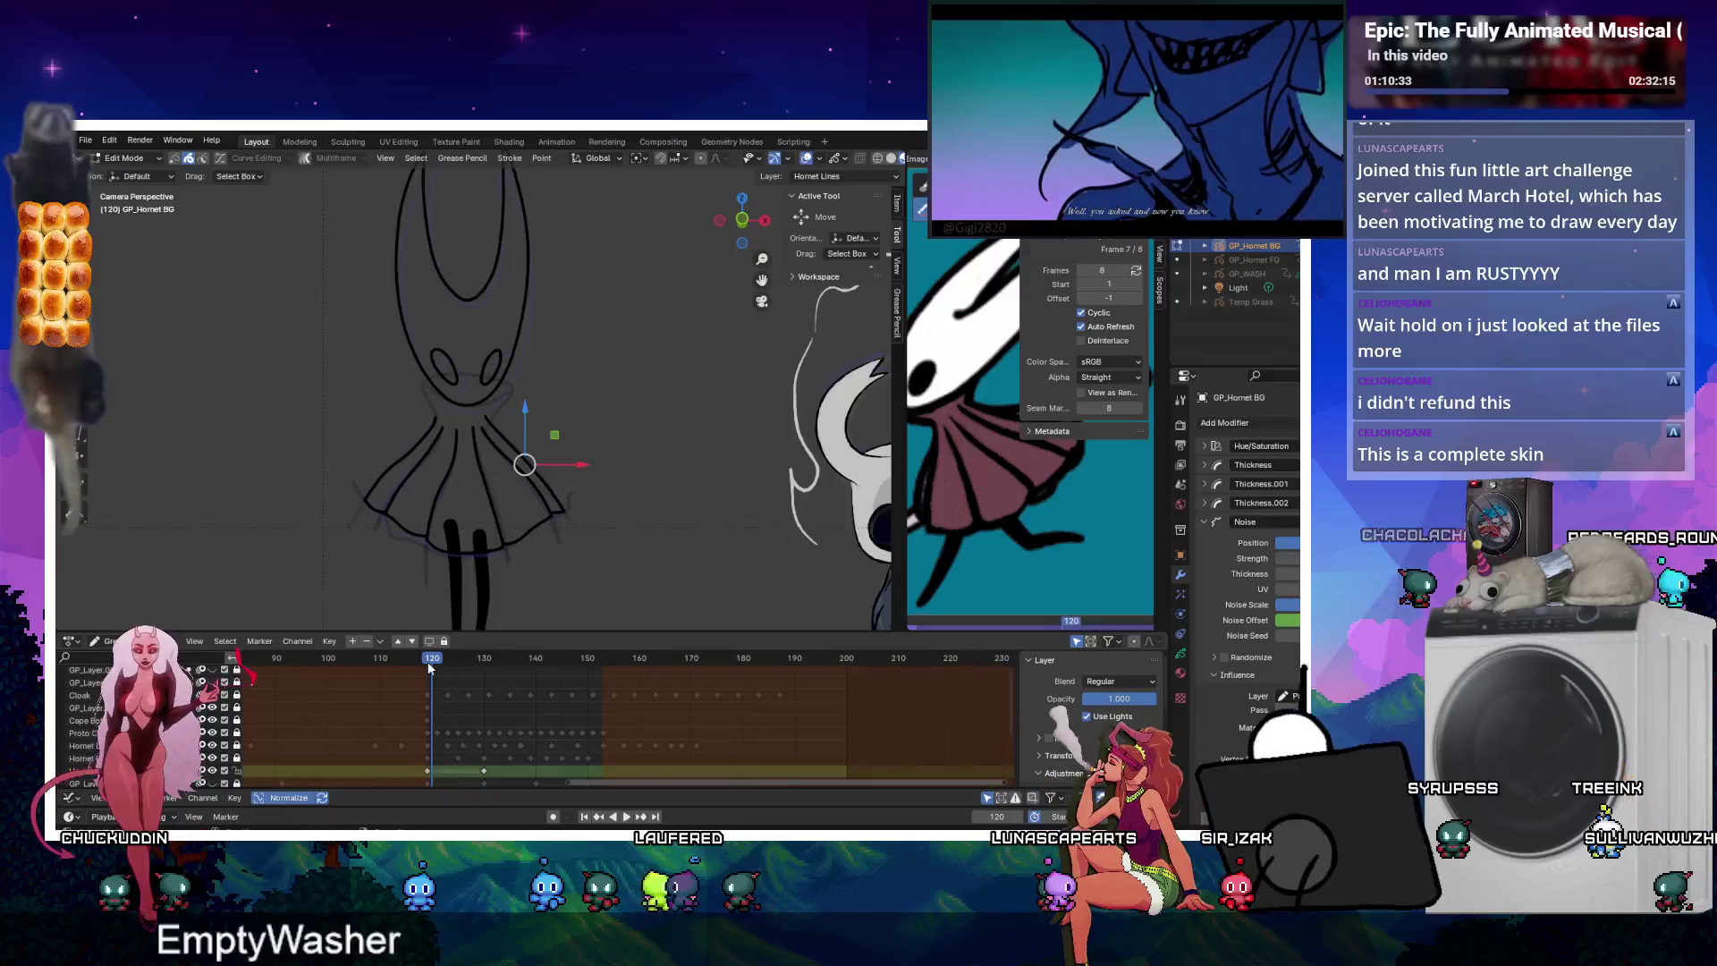
{"action": "key", "text": "space"}
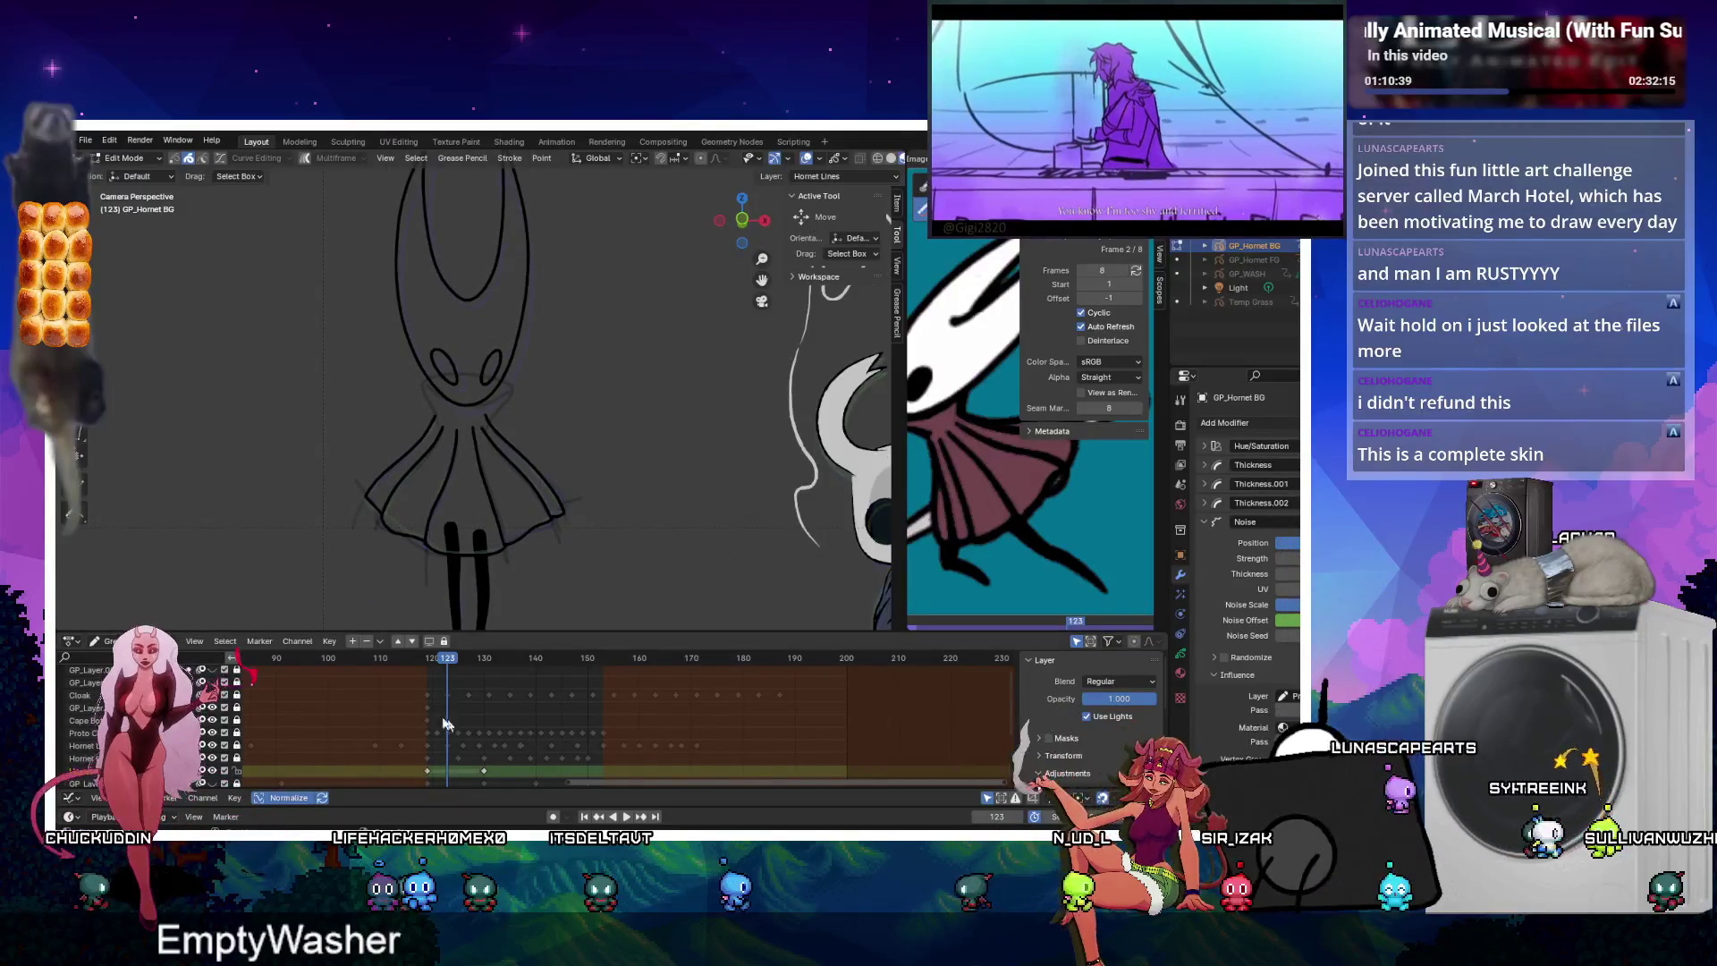
{"action": "key", "text": "ctrl+shift+e"}
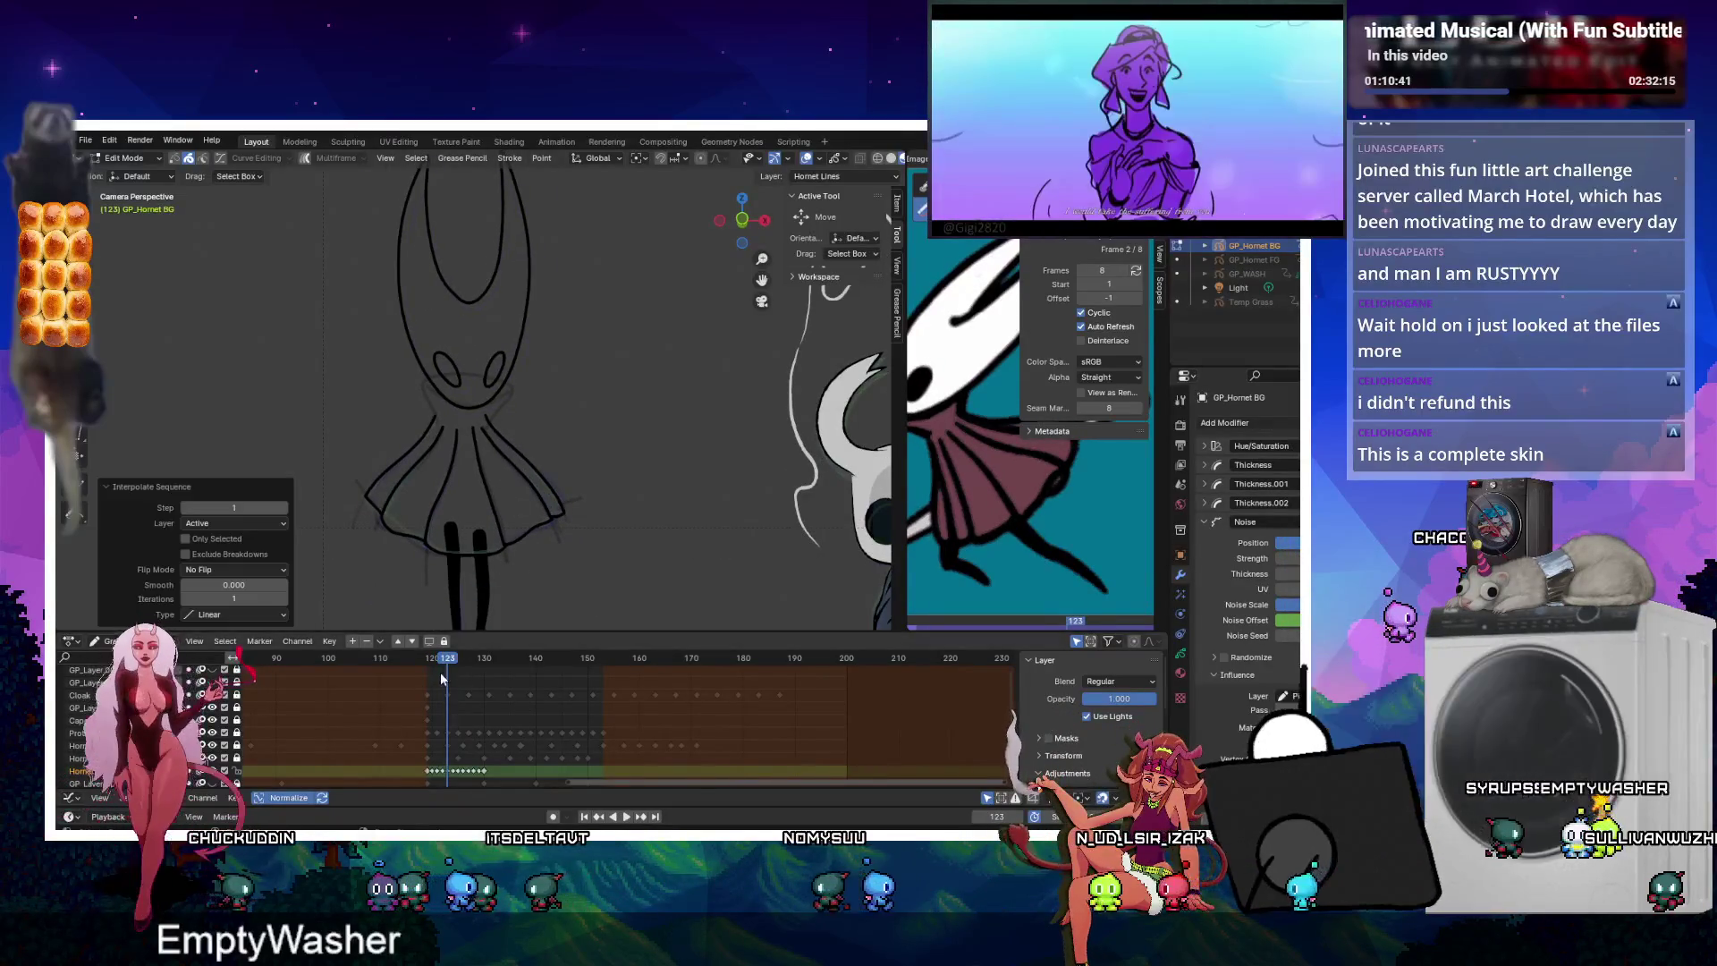
{"action": "left_click", "coordinate": [235, 614]}
{"action": "left_click", "coordinate": [224, 635]}
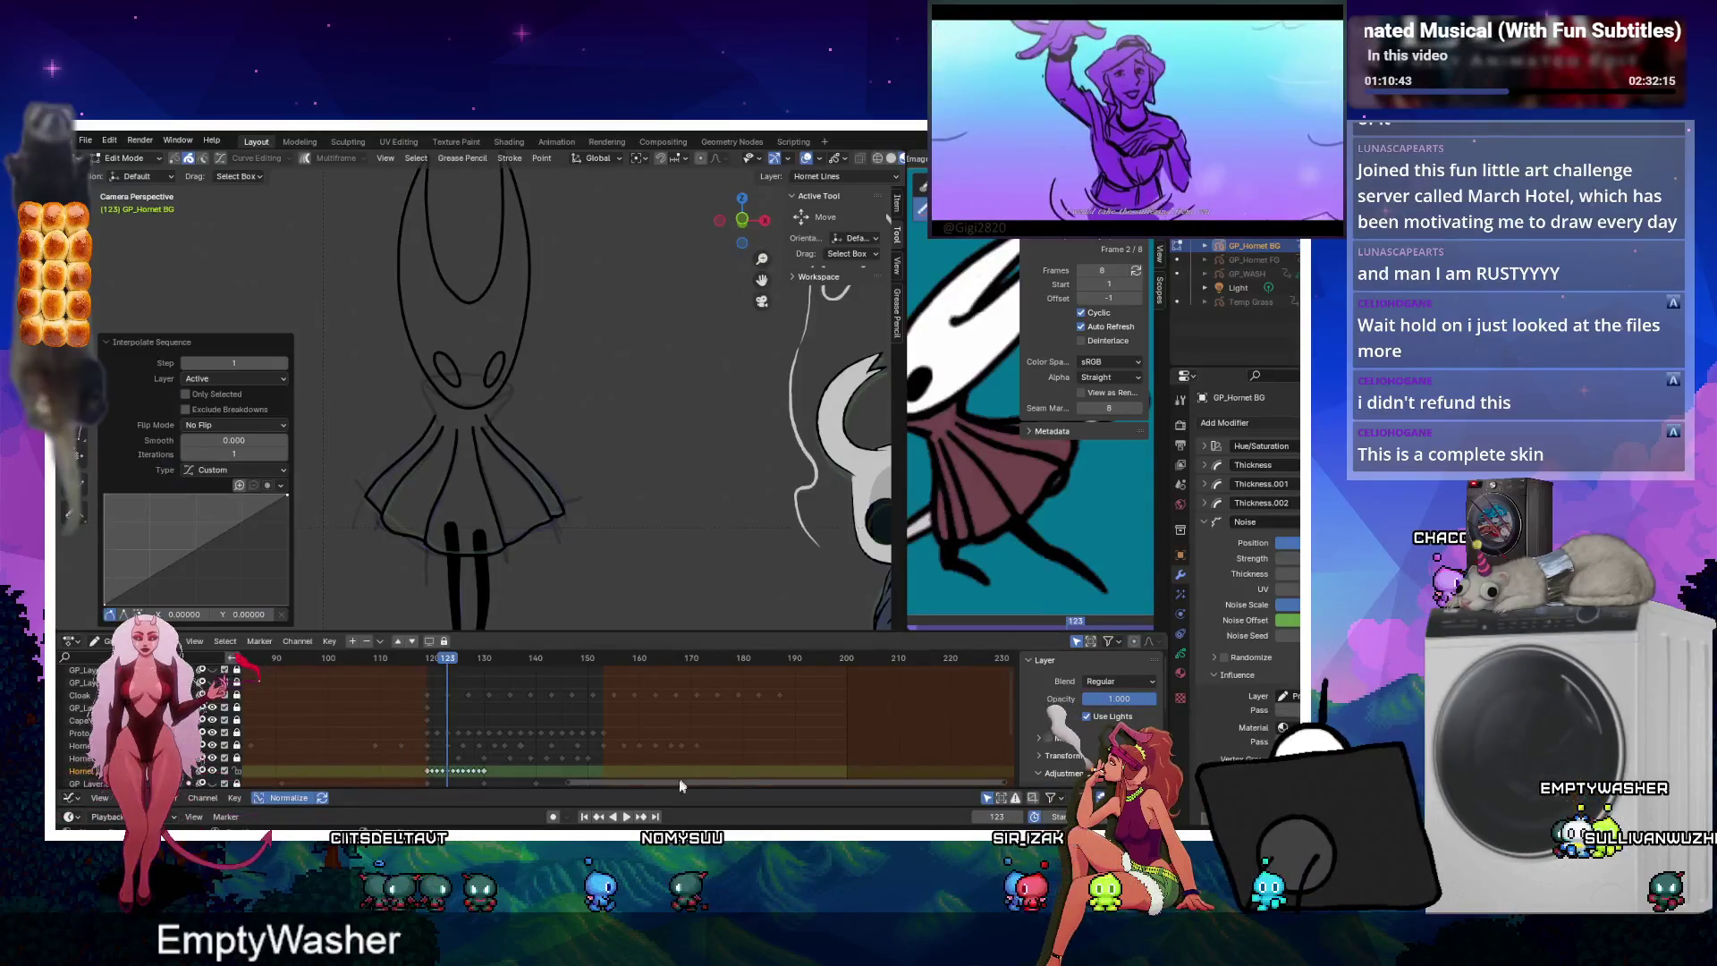
{"action": "left_click", "coordinate": [284, 363]}
{"action": "left_click", "coordinate": [152, 579]}
{"action": "left_click_drag", "start_coordinate": [152, 578], "coordinate": [169, 593]}
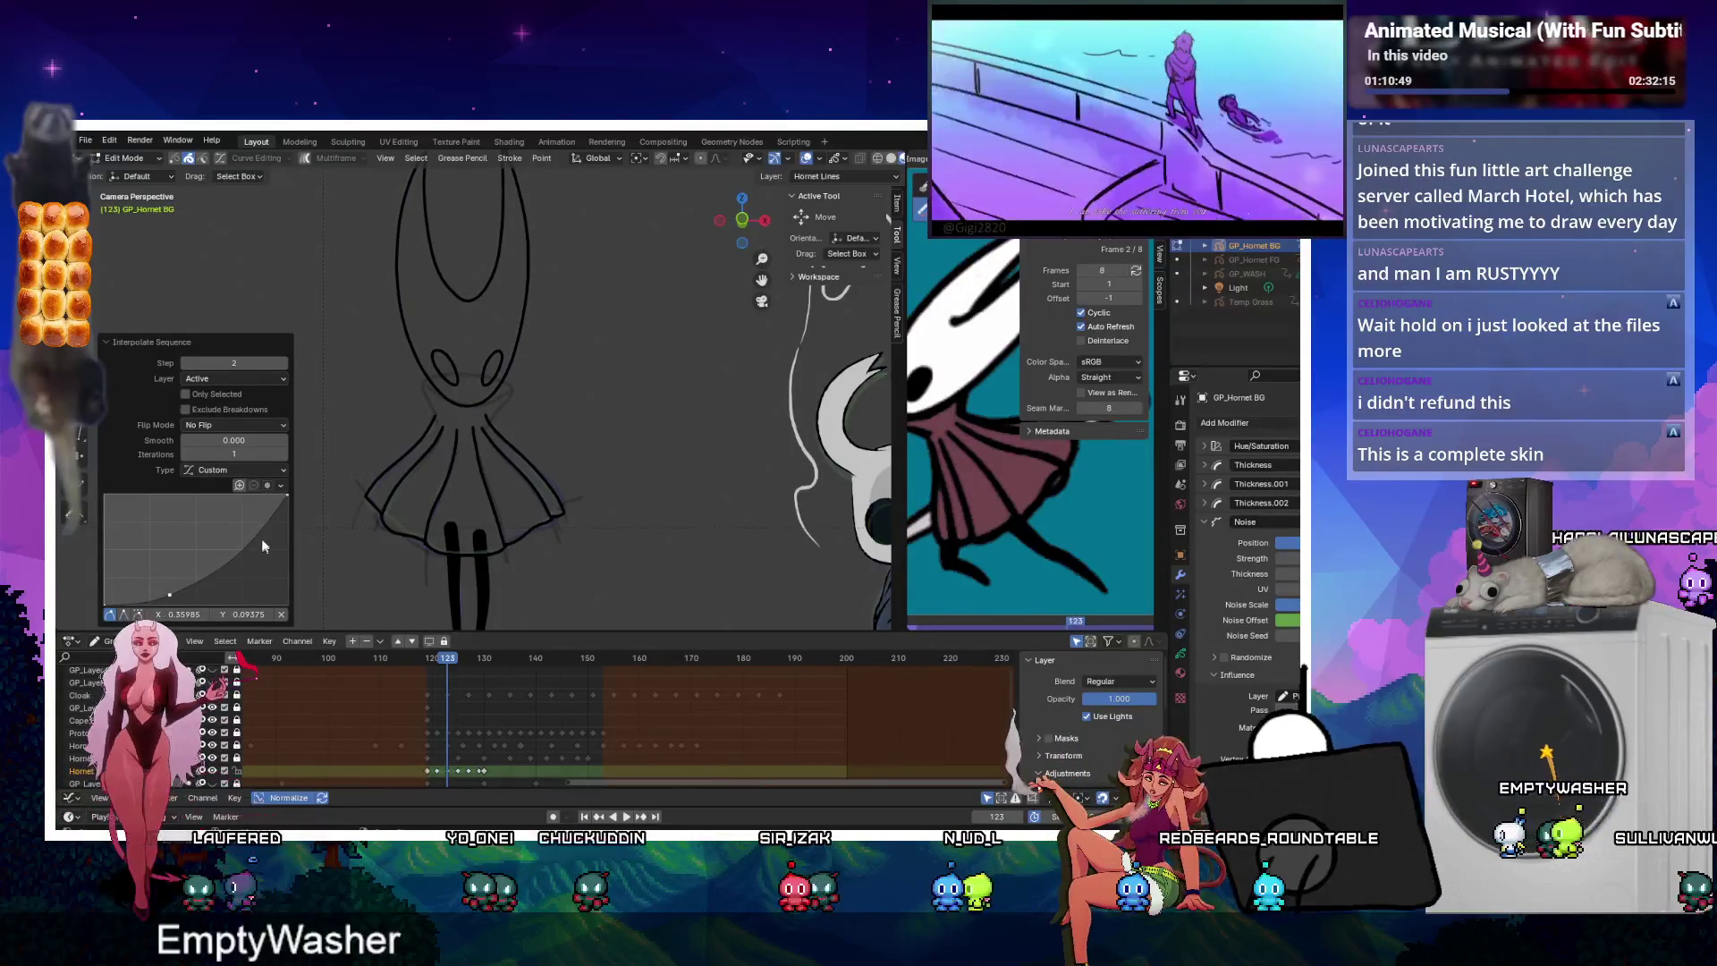
{"action": "left_click_drag", "start_coordinate": [260, 529], "coordinate": [258, 510]}
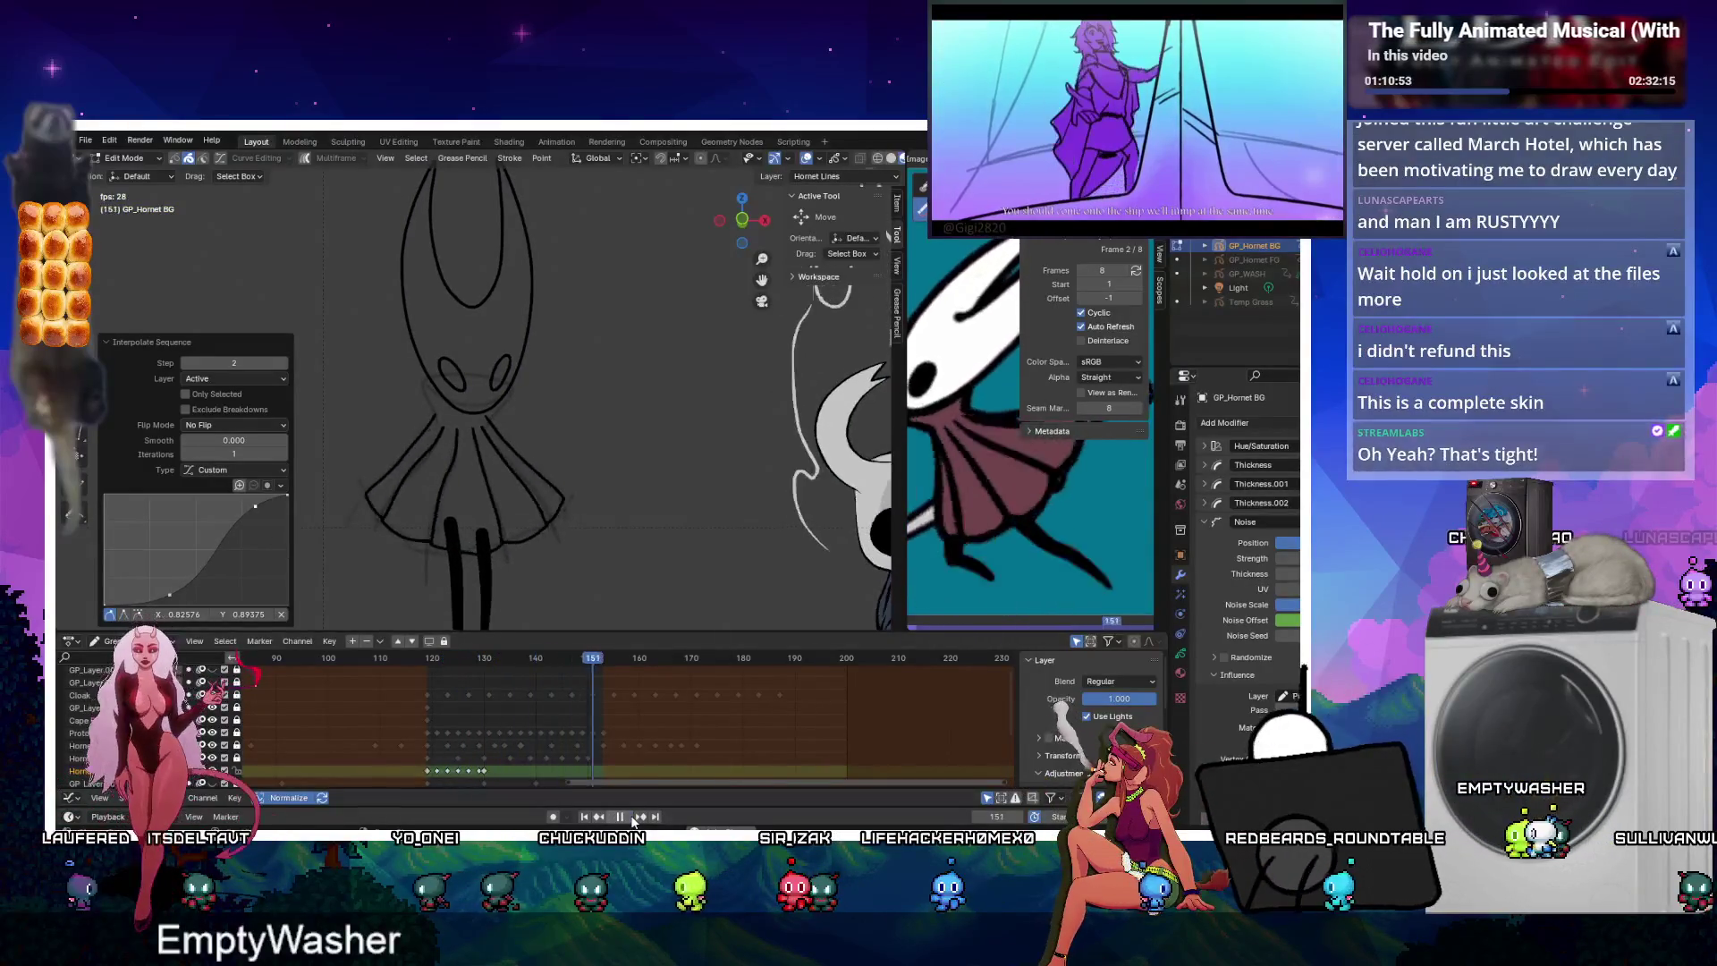
{"action": "left_click", "coordinate": [629, 816]}
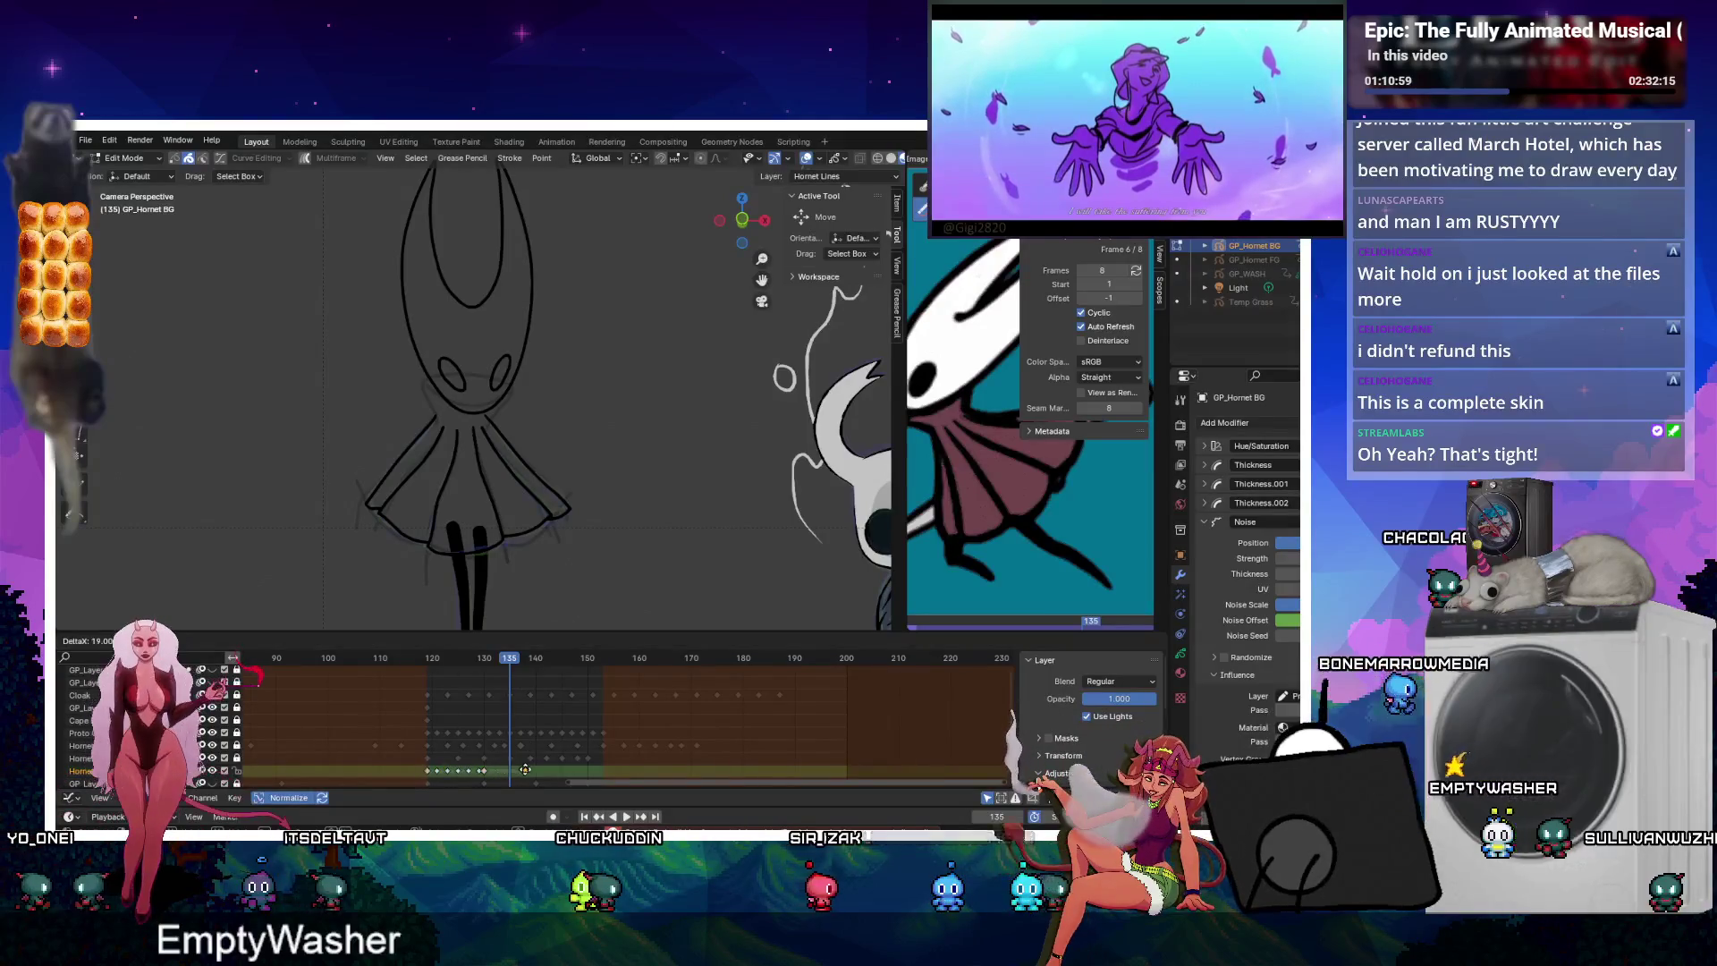
Duplicate the last Hornet Lines key and place the copy 22 frames later.
{"action": "key", "text": "ctrl+shift+e"}
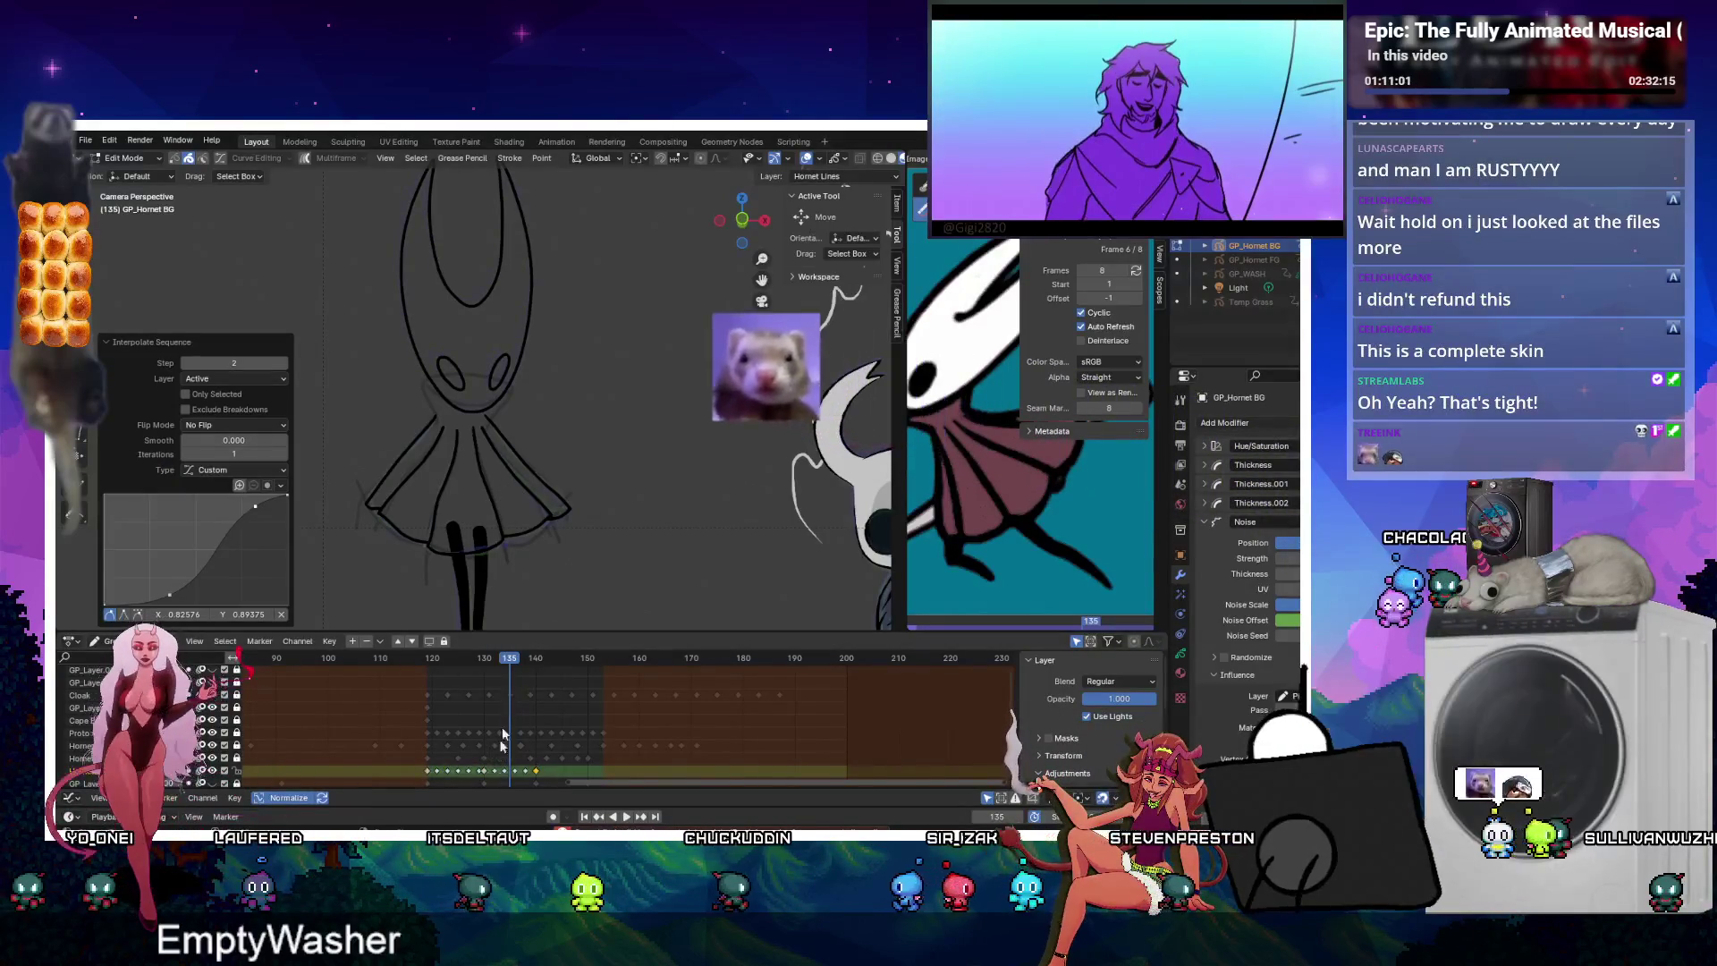
{"action": "left_click", "coordinate": [484, 770]}
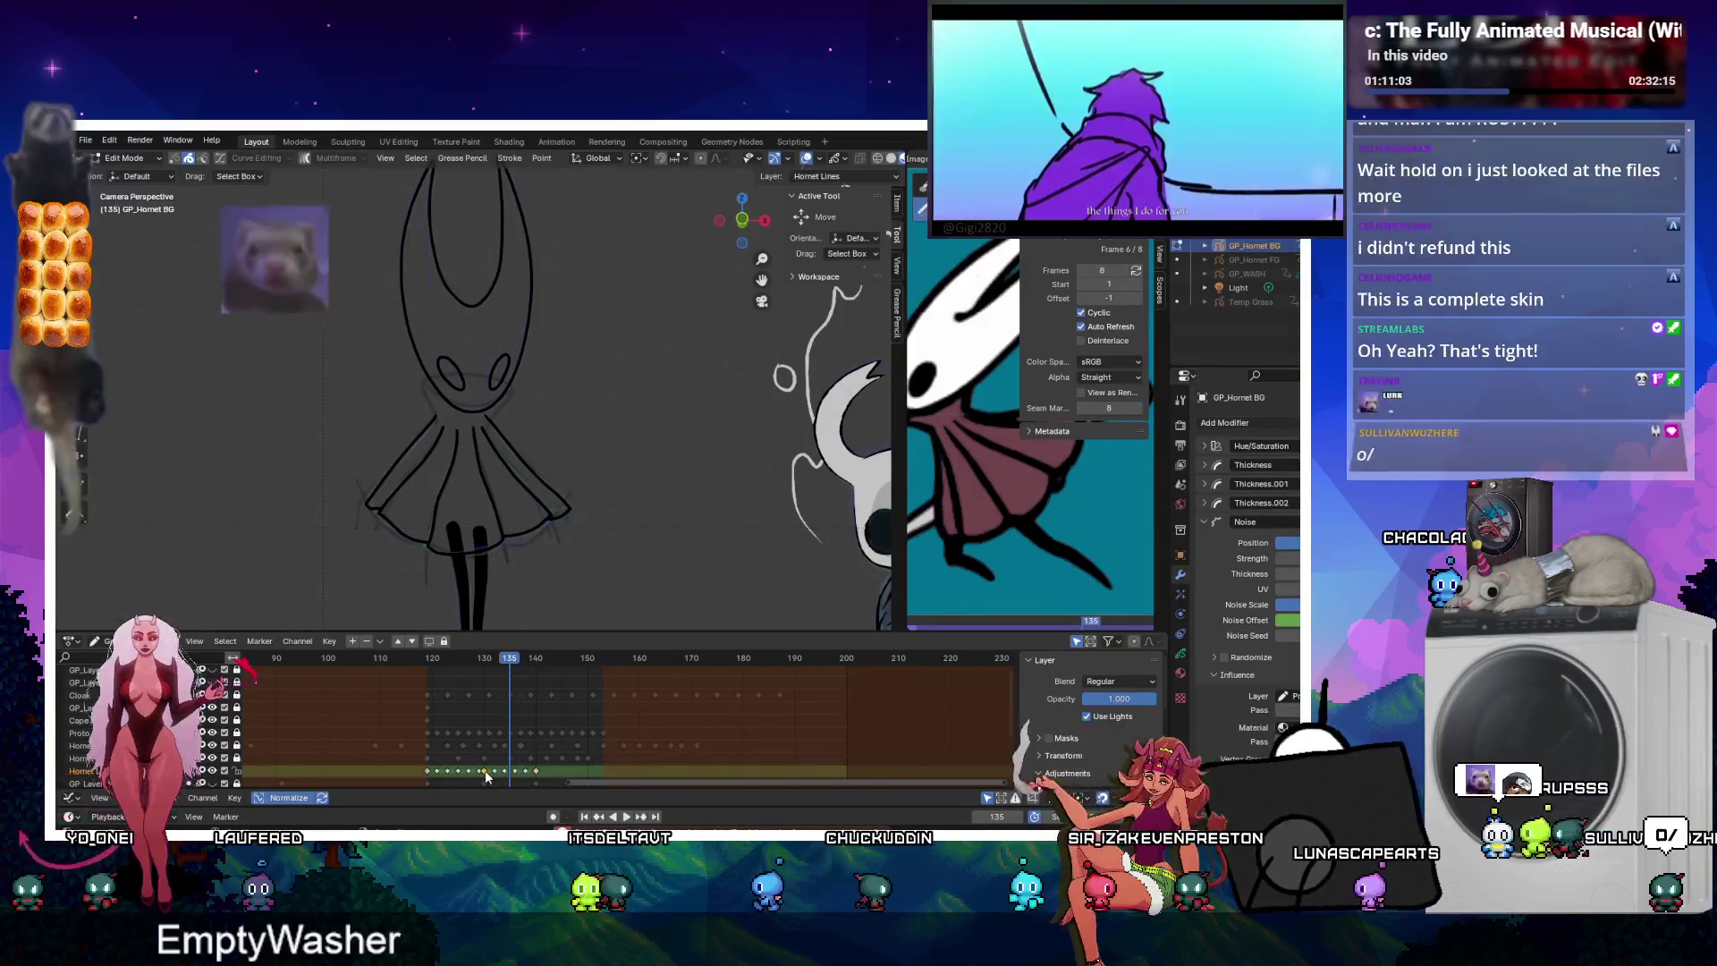
{"action": "key", "text": "g"}
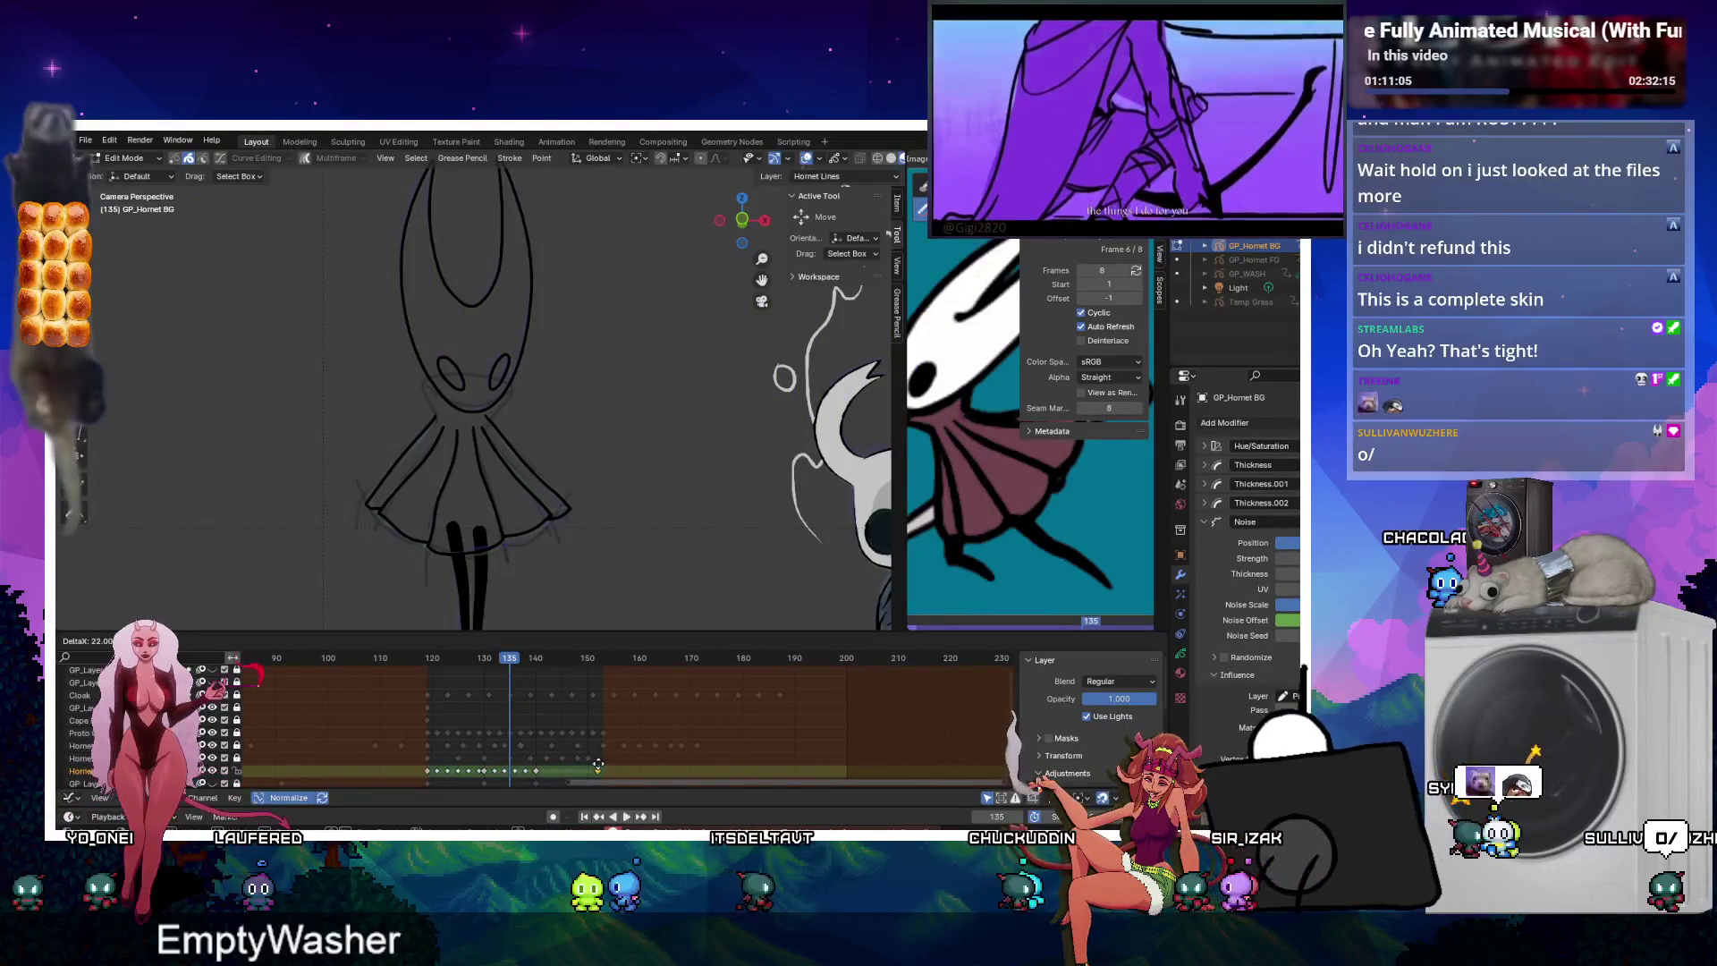
{"action": "left_click", "coordinate": [595, 762]}
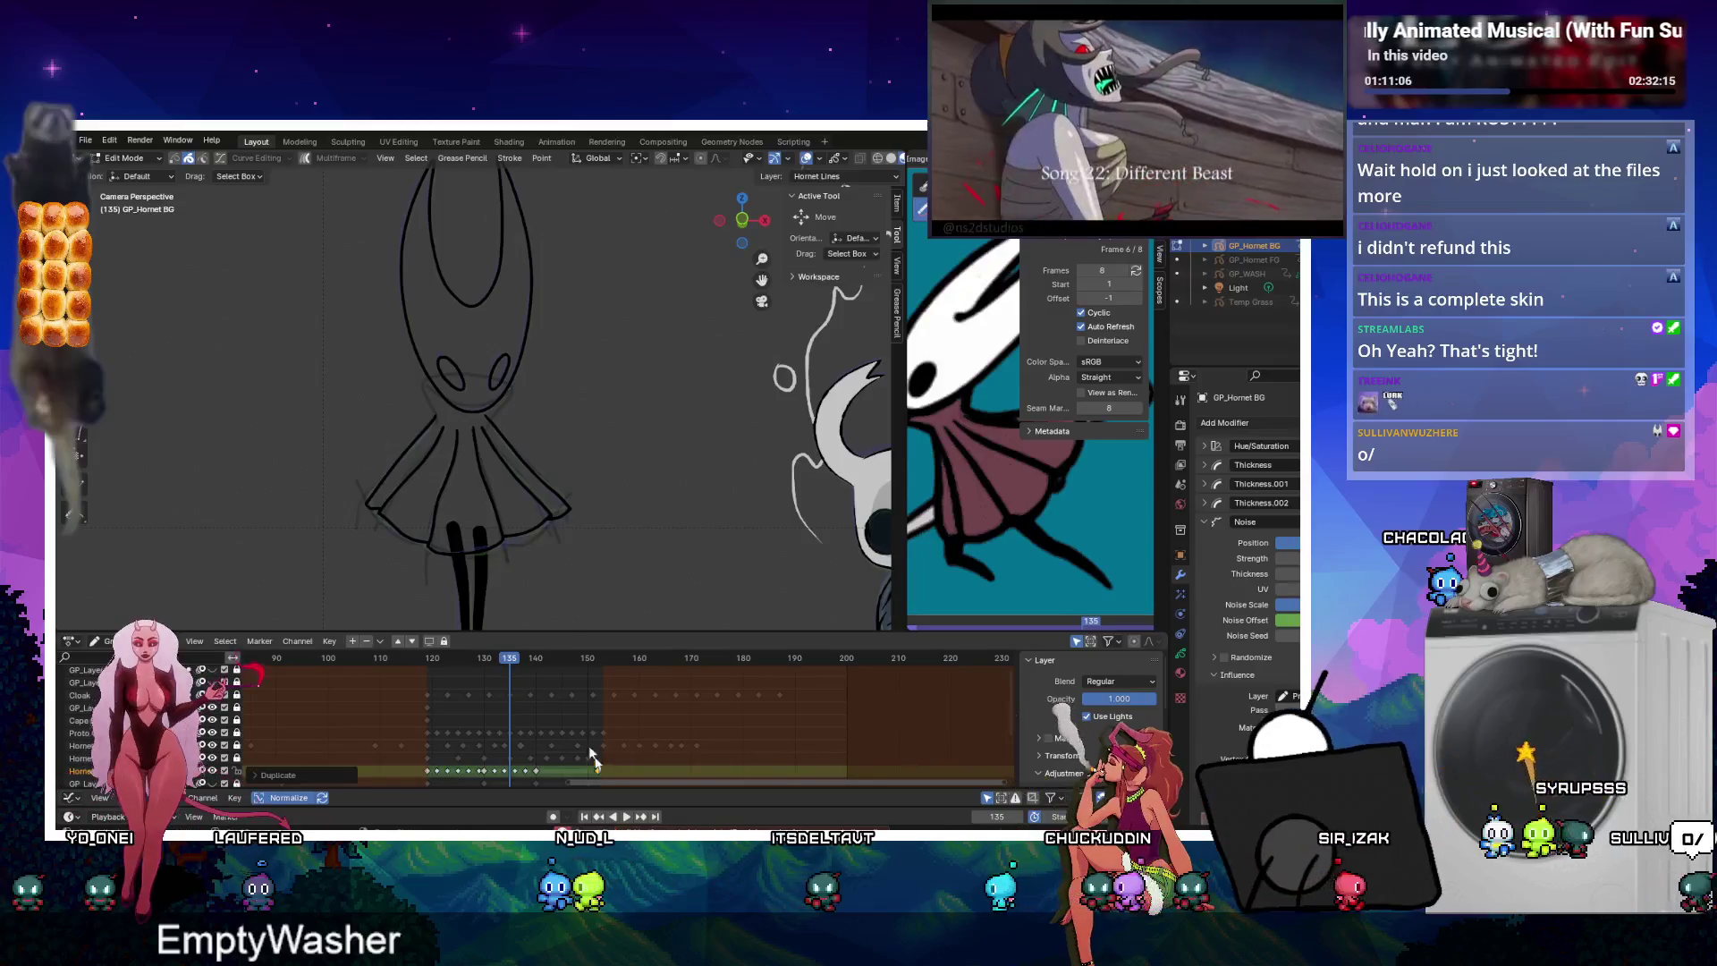
Interpolate eased in-betweens up to the new key from frame 142, then replay and stop at frame 120.
{"action": "left_click", "coordinate": [544, 681]}
{"action": "key", "text": "ctrl+shift+e"}
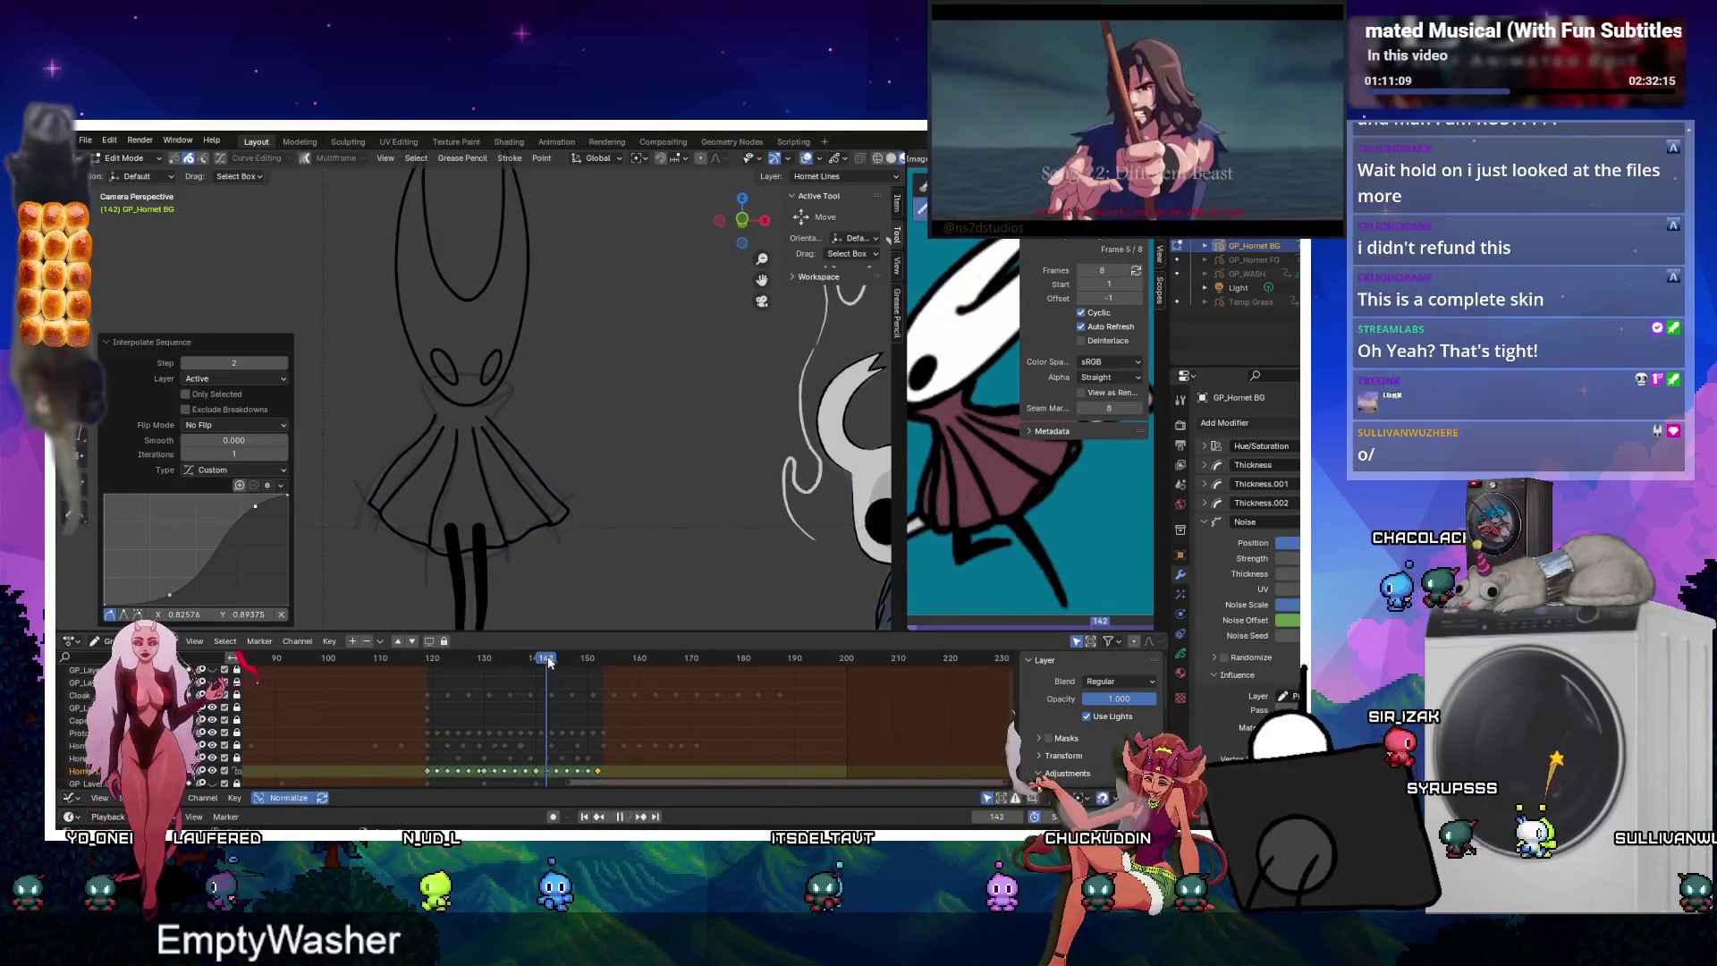
{"action": "key", "text": "space"}
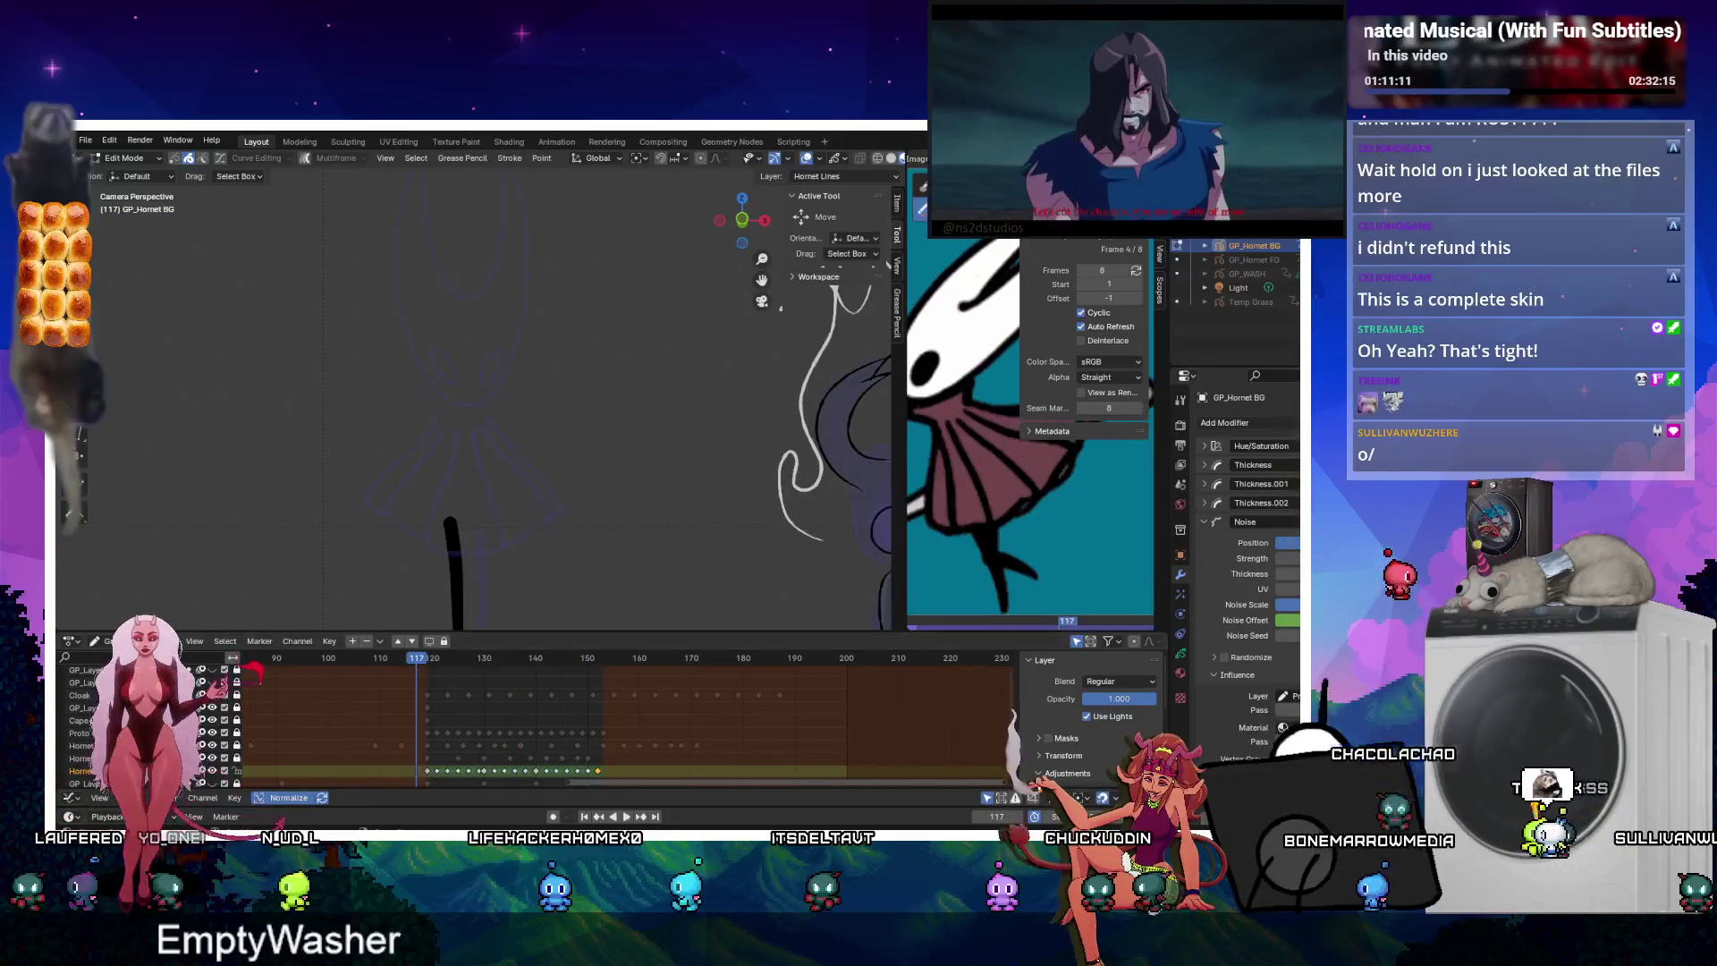
{"action": "left_click", "coordinate": [625, 816]}
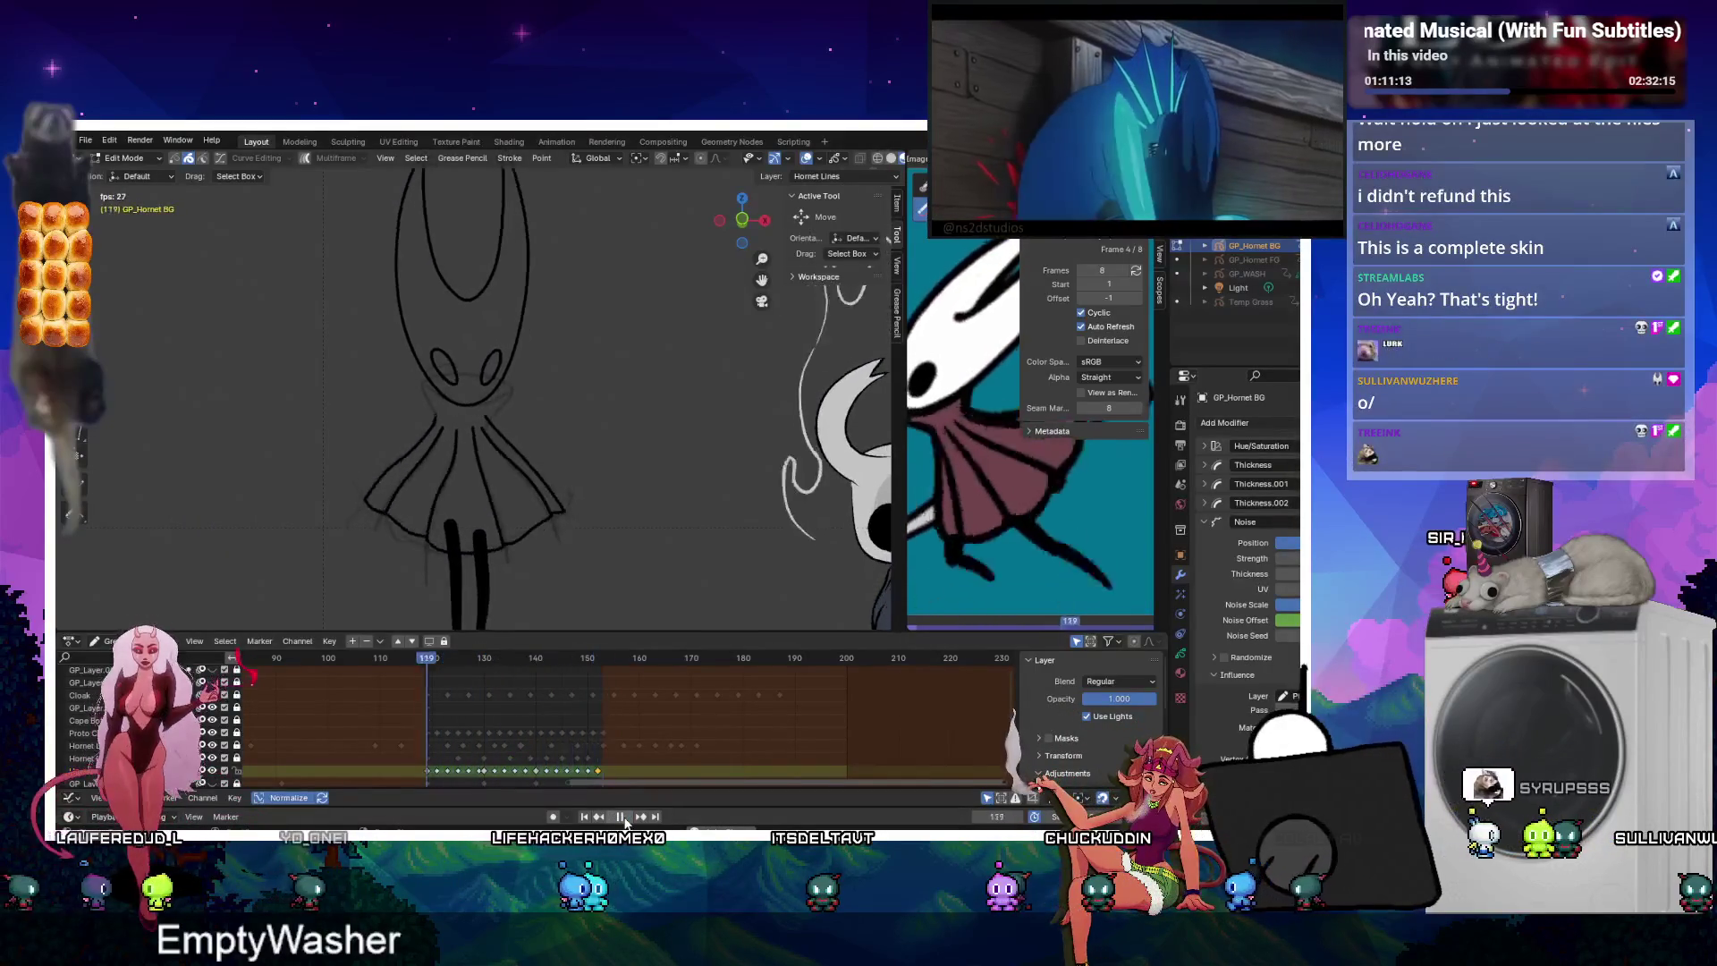
{"action": "left_click", "coordinate": [625, 817]}
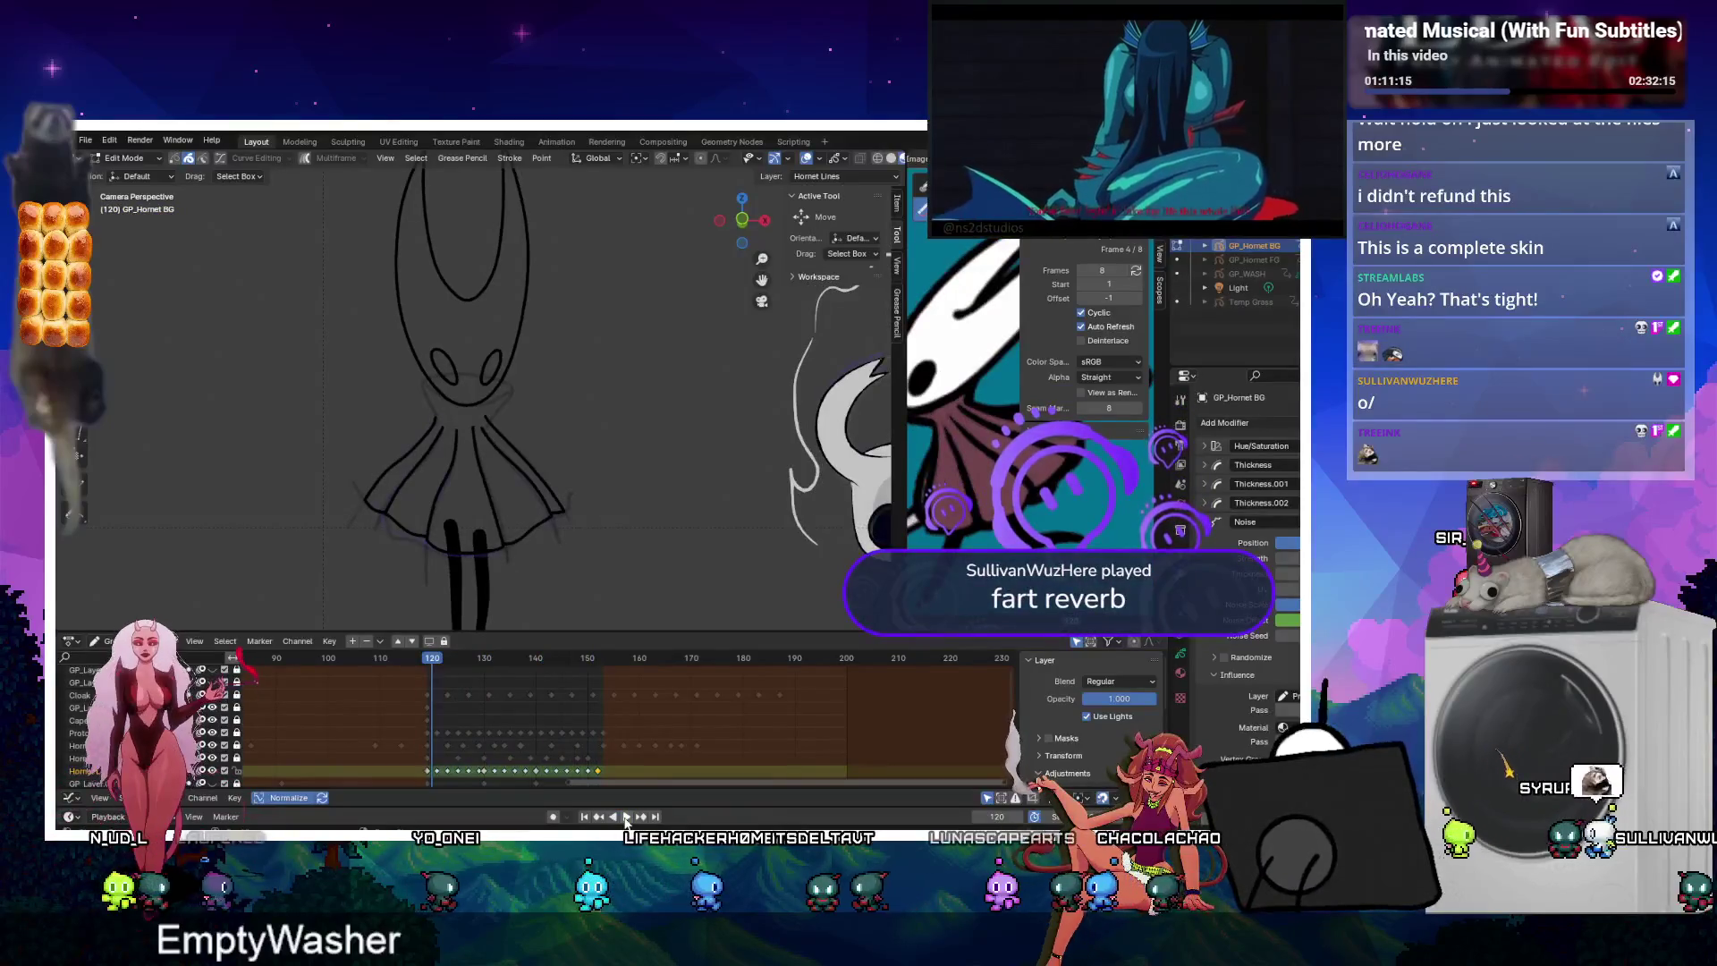
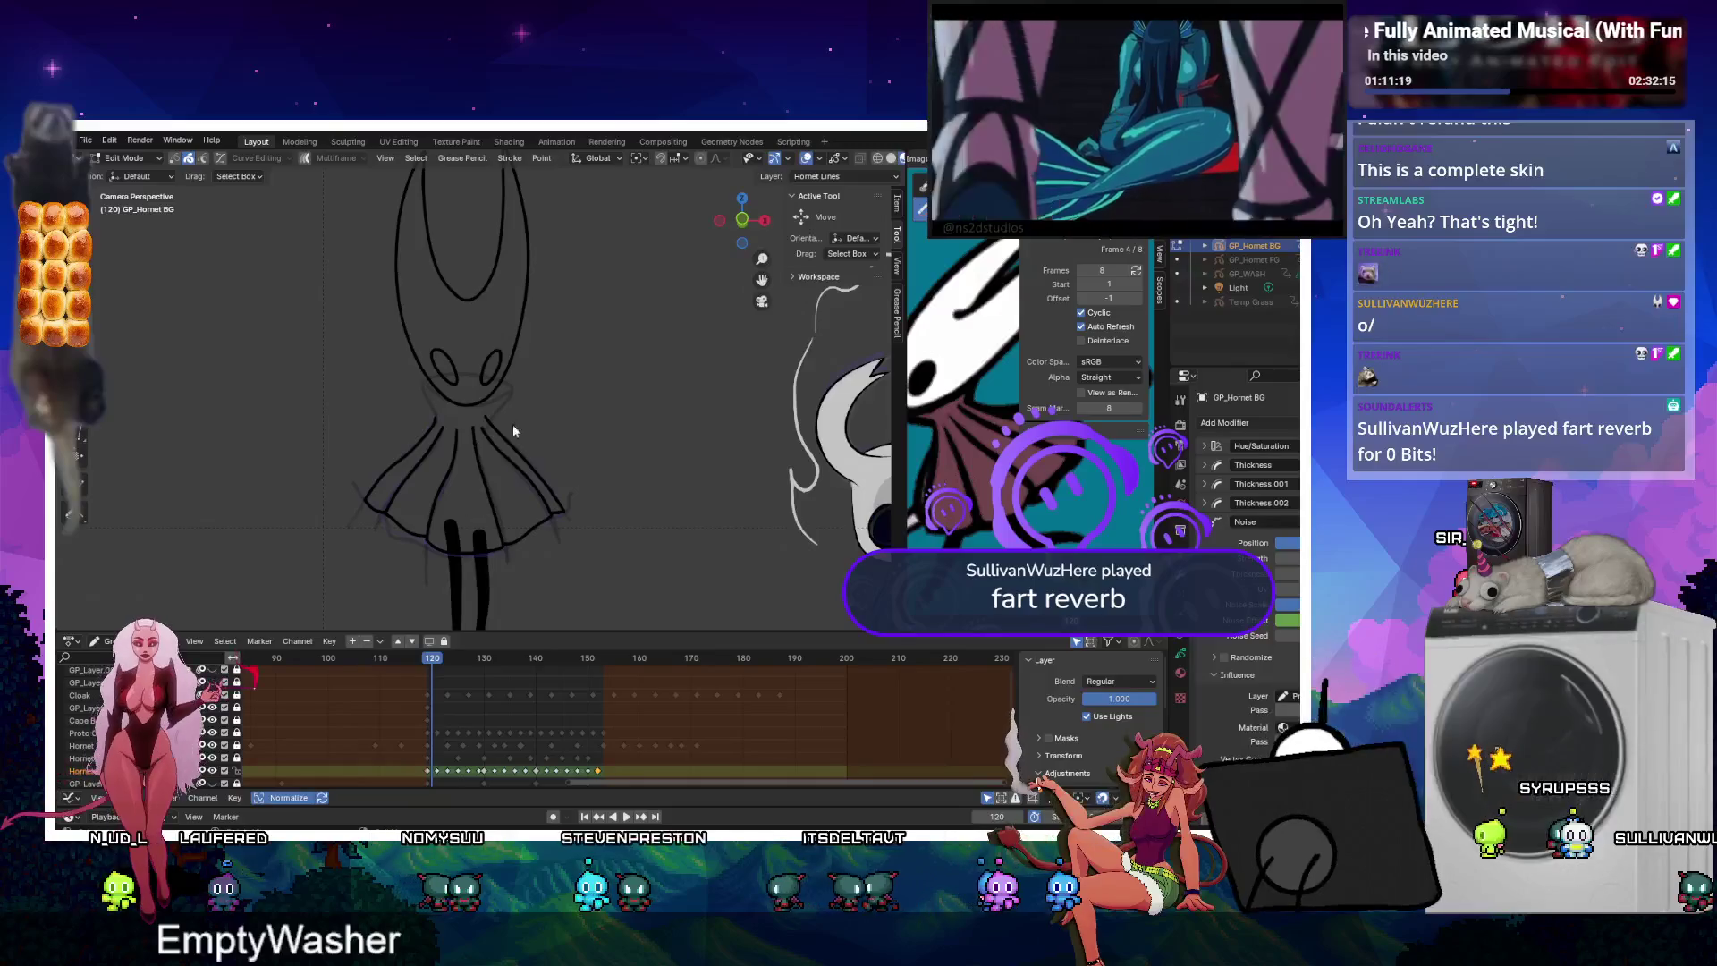
Preview the animation, undo the last keyframe edit, and scrub from frame 120 to 130.
{"action": "scroll", "coordinate": [513, 431], "scroll_direction": "down", "scroll_amount": 3}
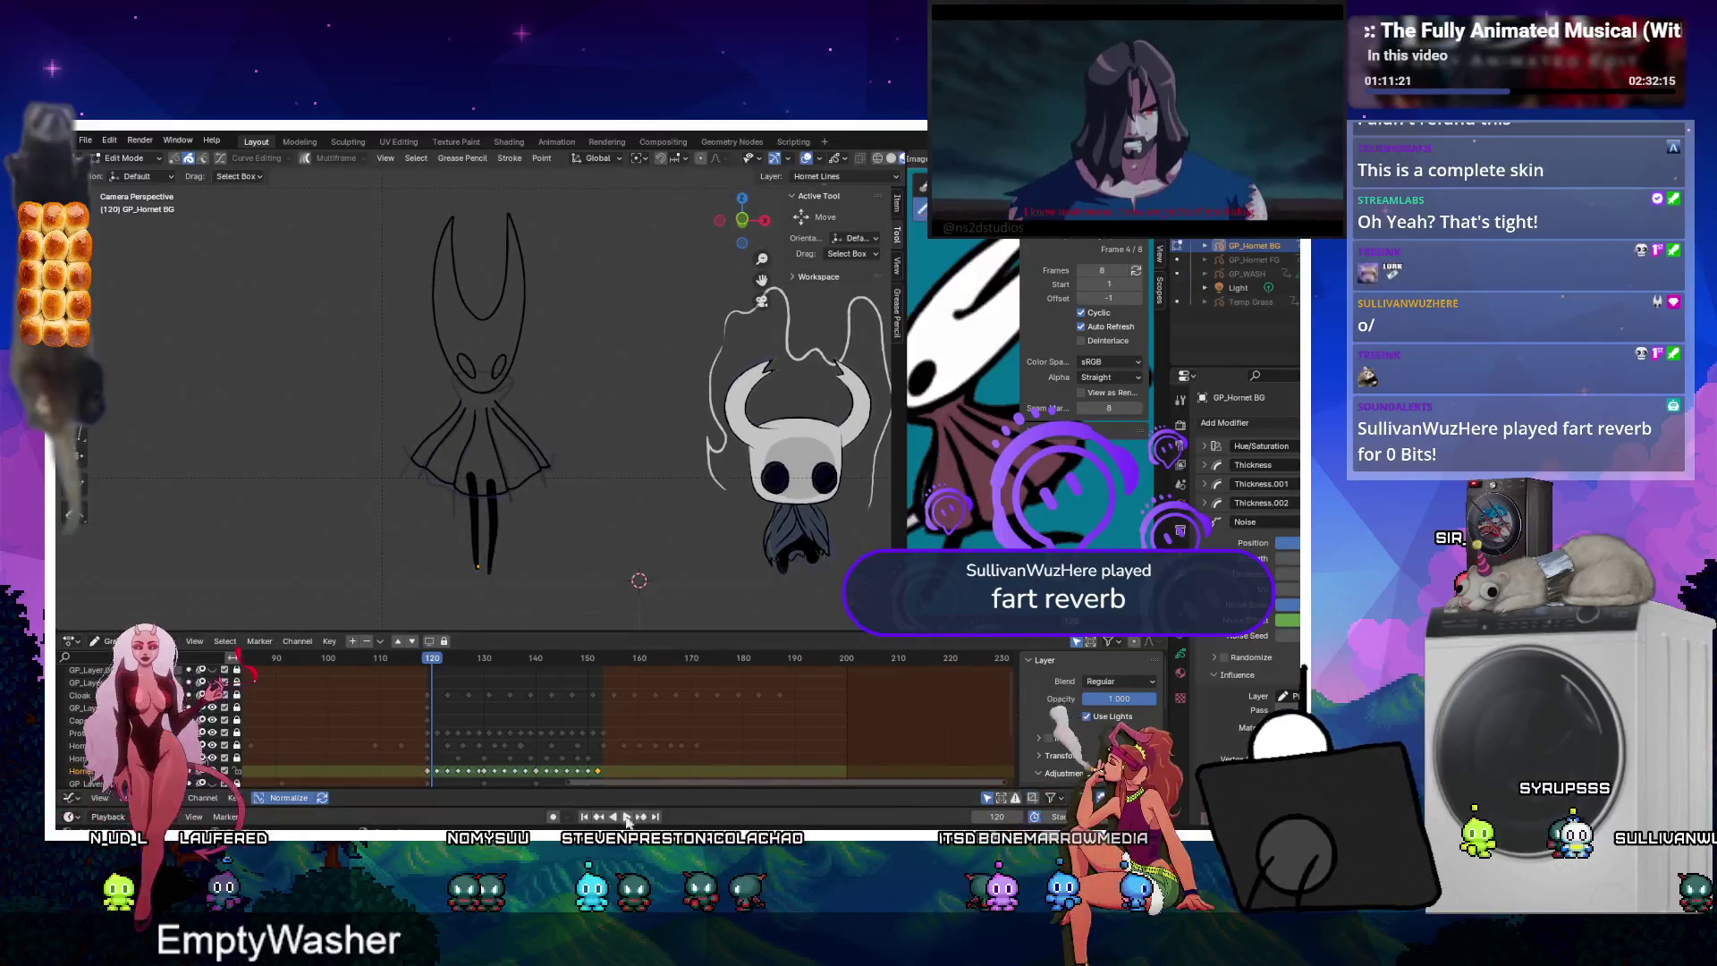
{"action": "left_click", "coordinate": [627, 817]}
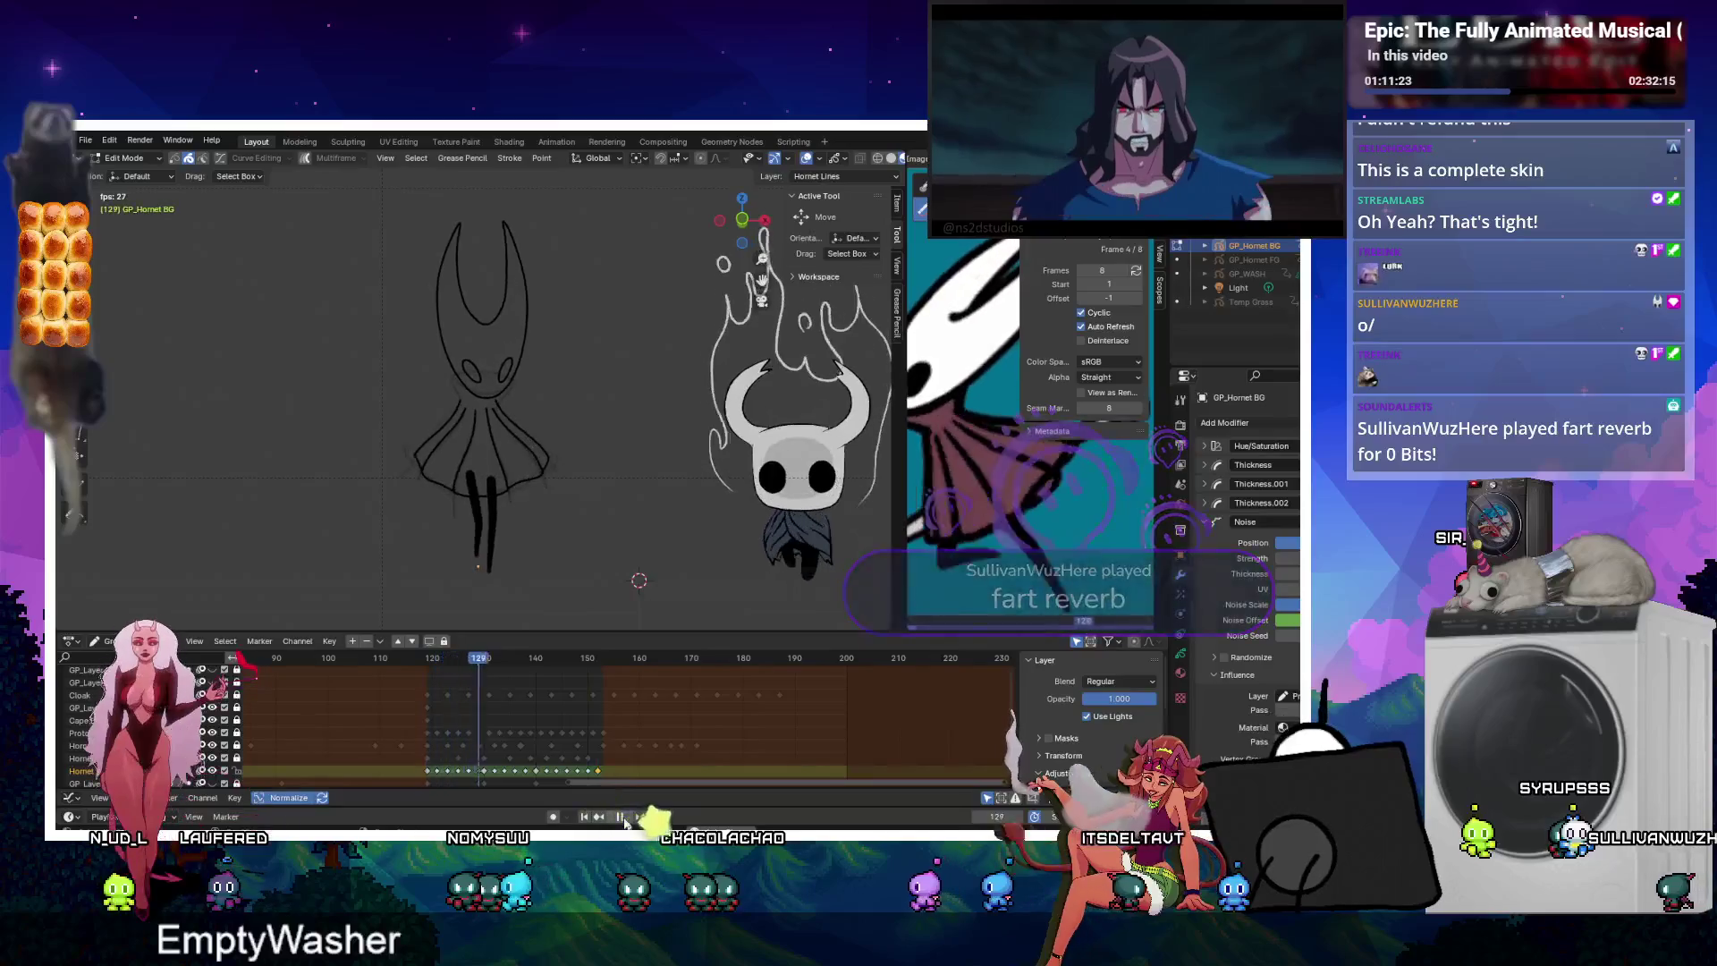
{"action": "left_click", "coordinate": [621, 817]}
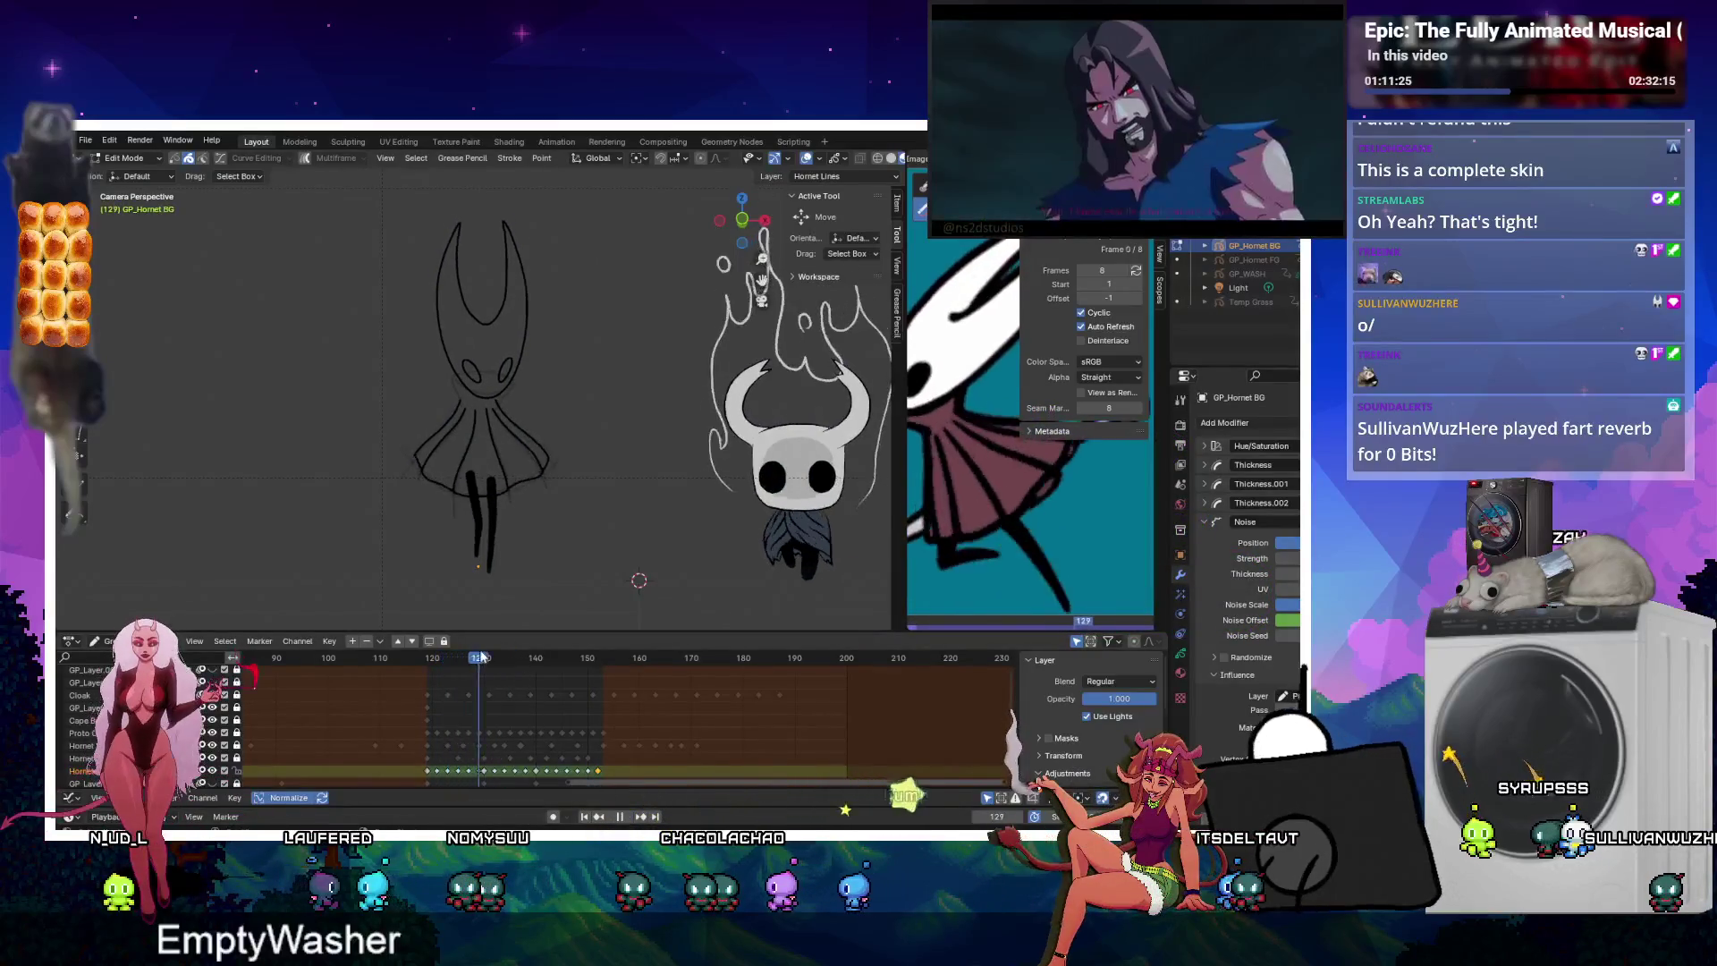
{"action": "key", "text": "space"}
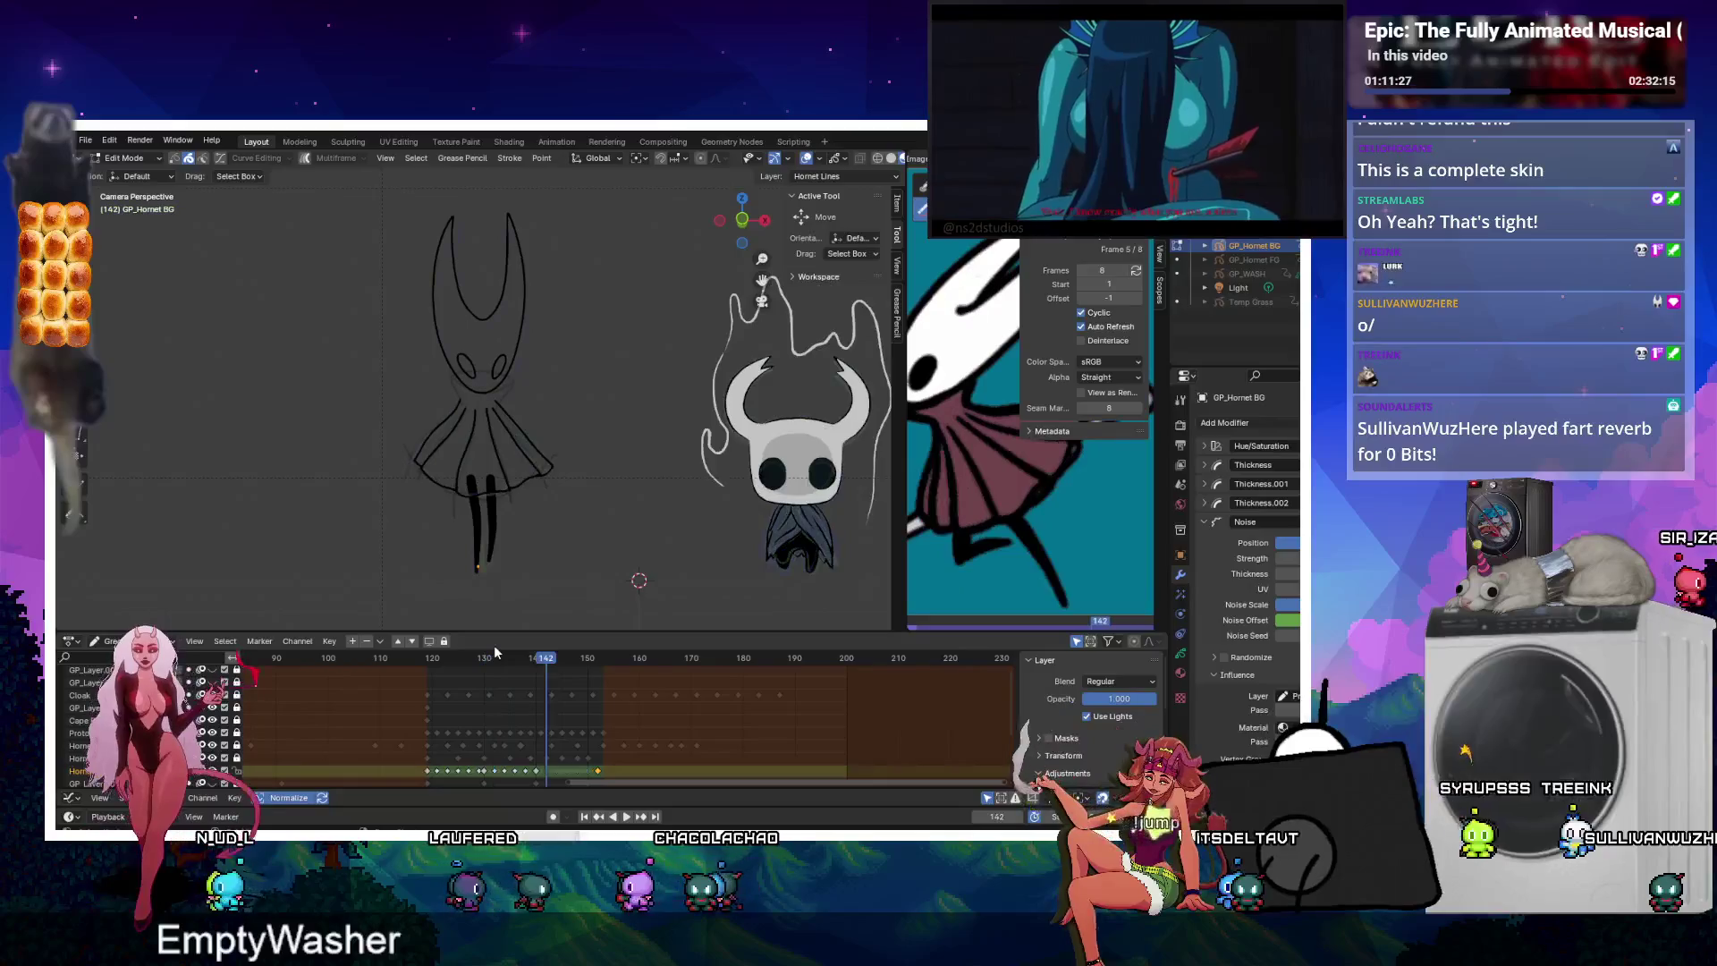
{"action": "key", "text": "Escape"}
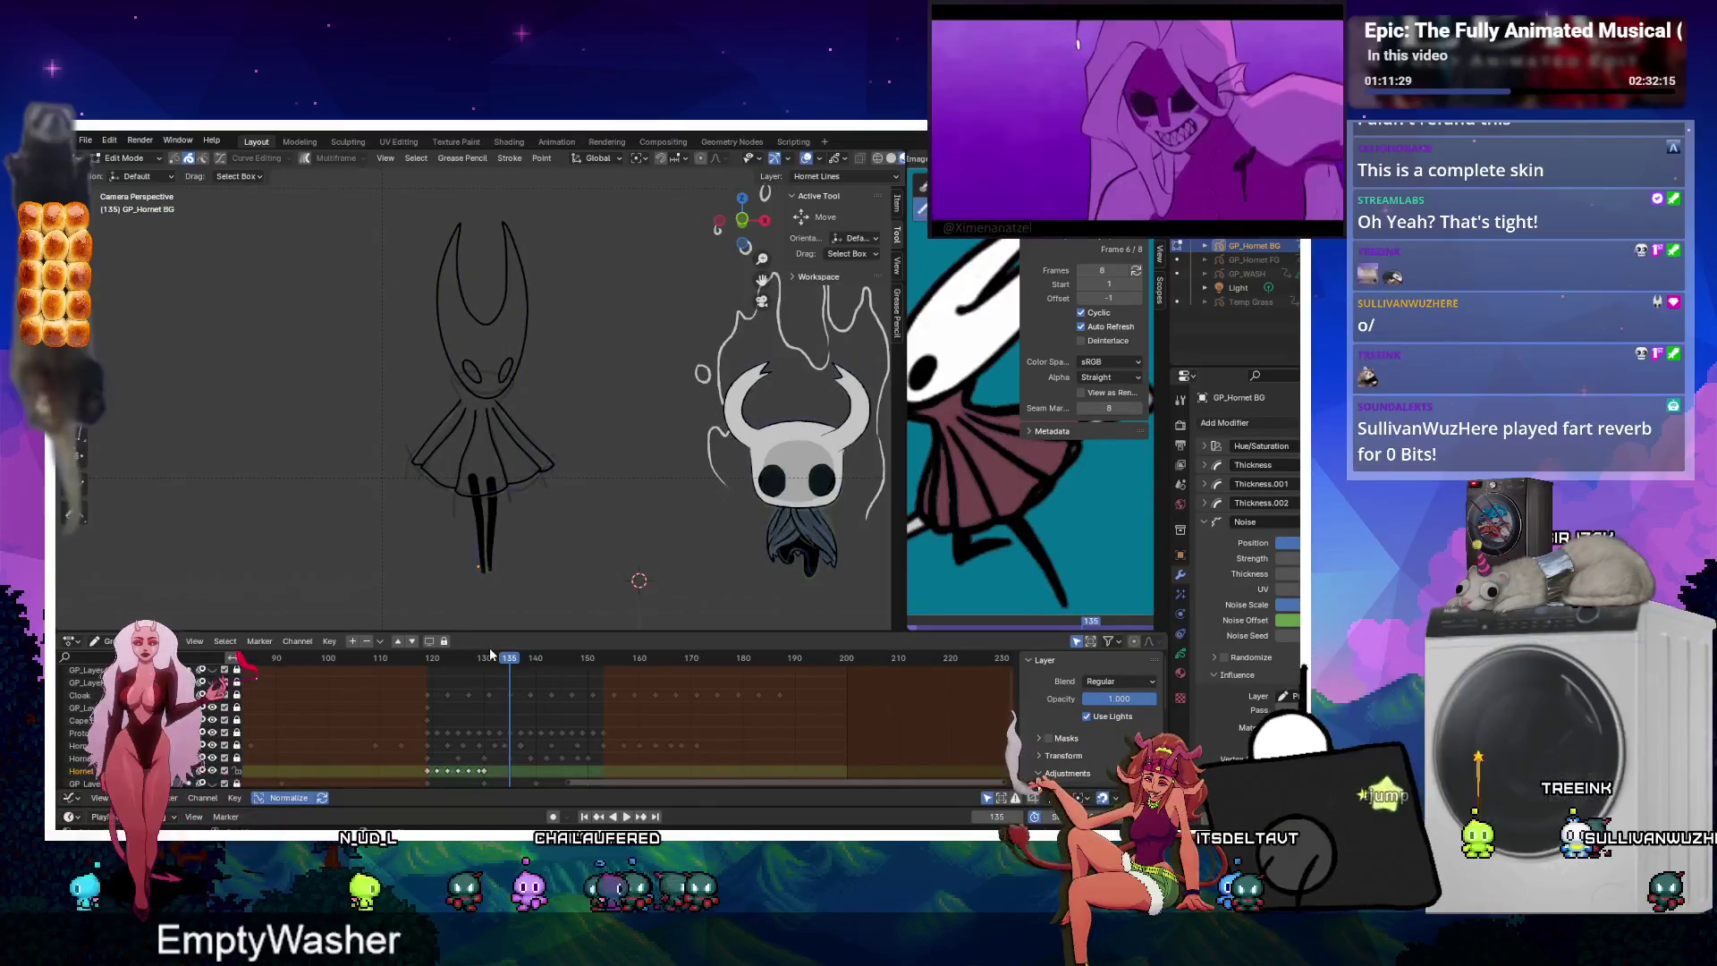
{"action": "key", "text": "ctrl+z"}
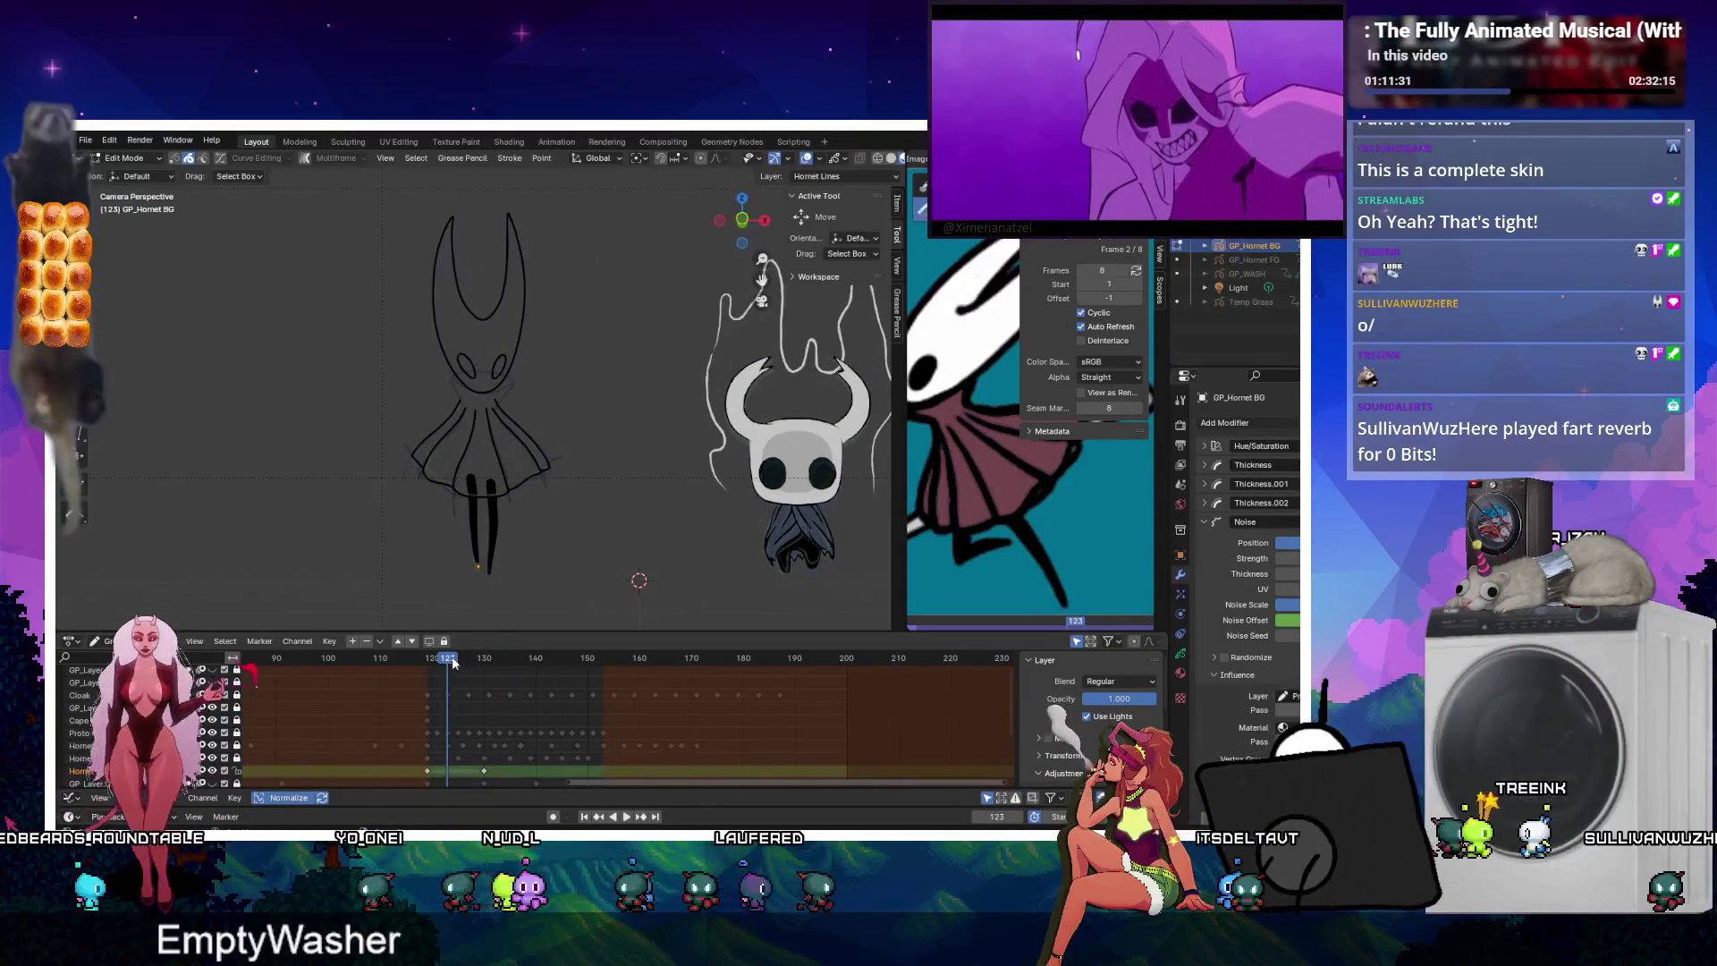
{"action": "left_click", "coordinate": [430, 660]}
{"action": "key", "text": "space"}
{"action": "left_click_drag", "start_coordinate": [430, 660], "coordinate": [483, 660]}
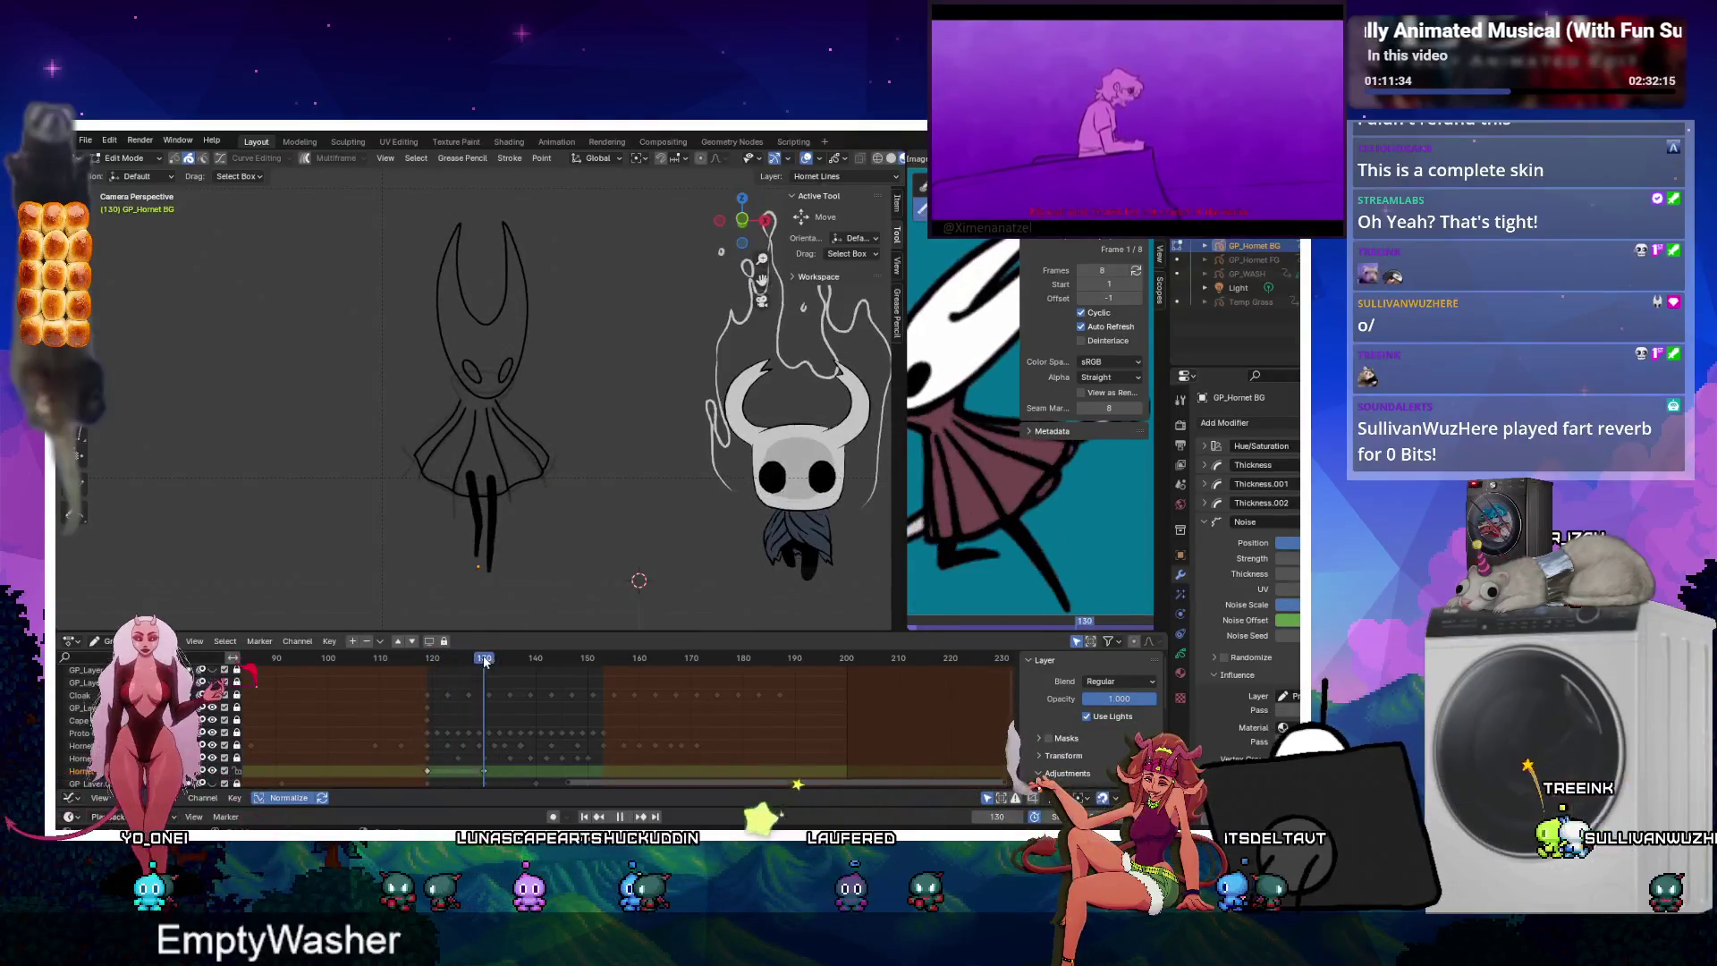
Shift the Hornet keys ten frames earlier and move the right key to about frame 130.
{"action": "key", "text": "g"}
{"action": "left_click", "coordinate": [429, 773]}
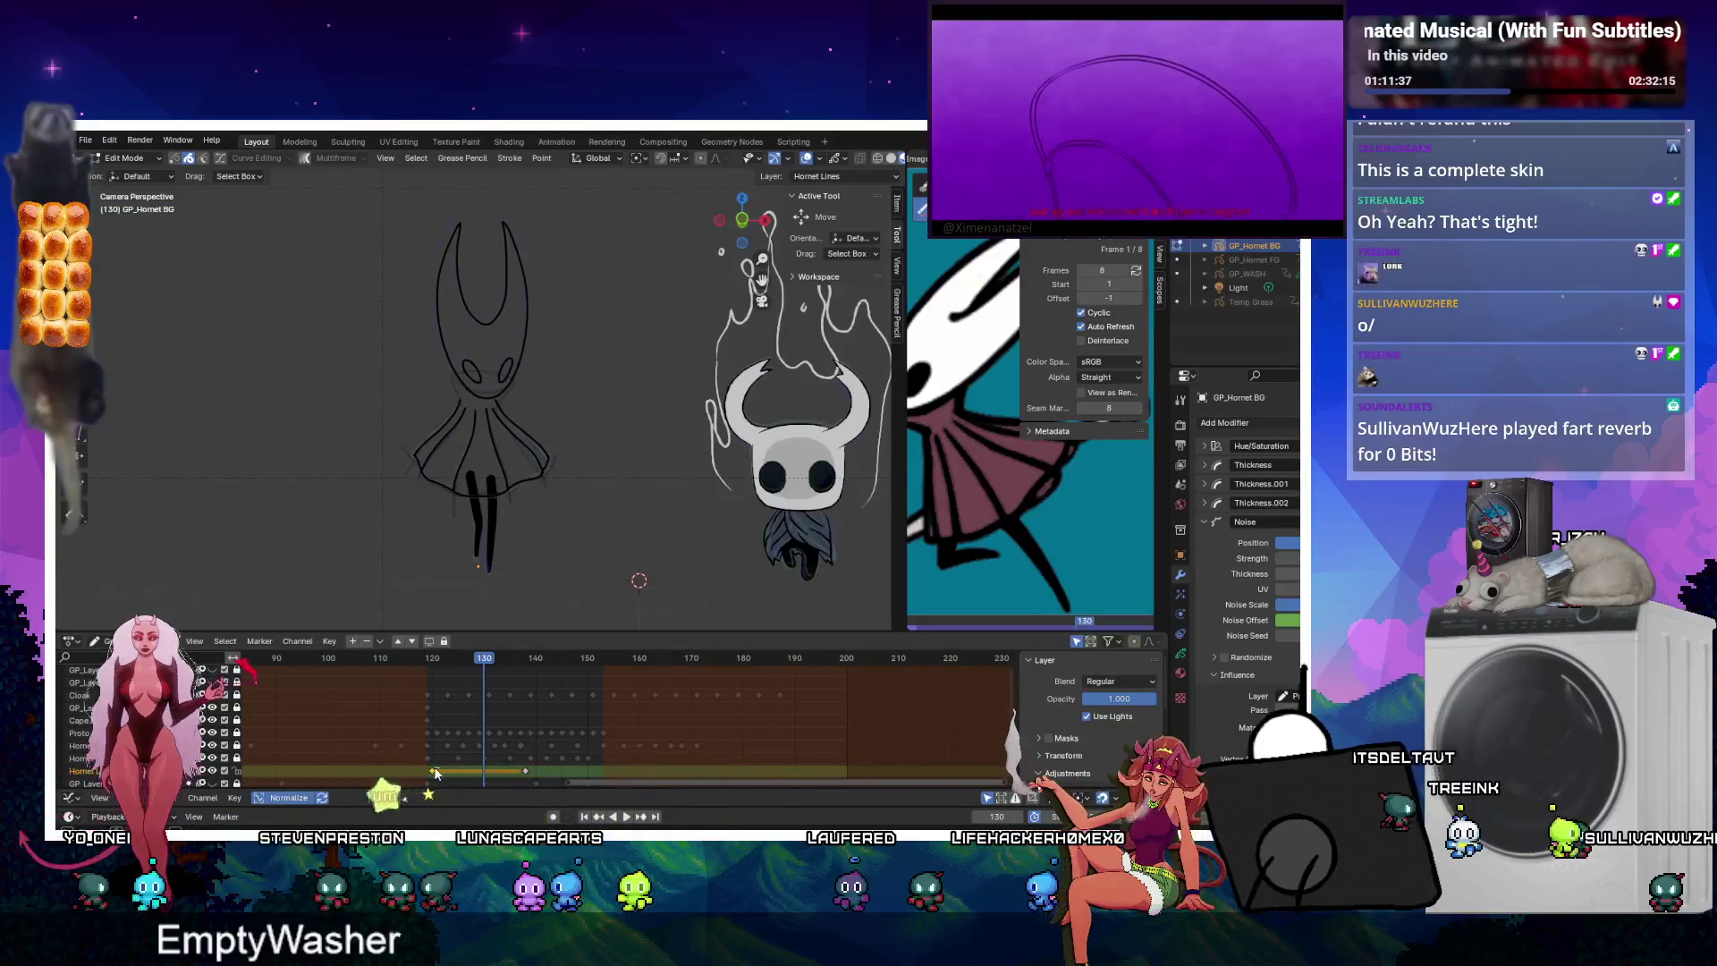
{"action": "mouse_move", "coordinate": [524, 771]}
{"action": "left_mouse_down"}
{"action": "mouse_move", "coordinate": [449, 776]}
{"action": "mouse_move", "coordinate": [484, 772]}
{"action": "left_mouse_up"}
{"action": "left_click", "coordinate": [603, 815]}
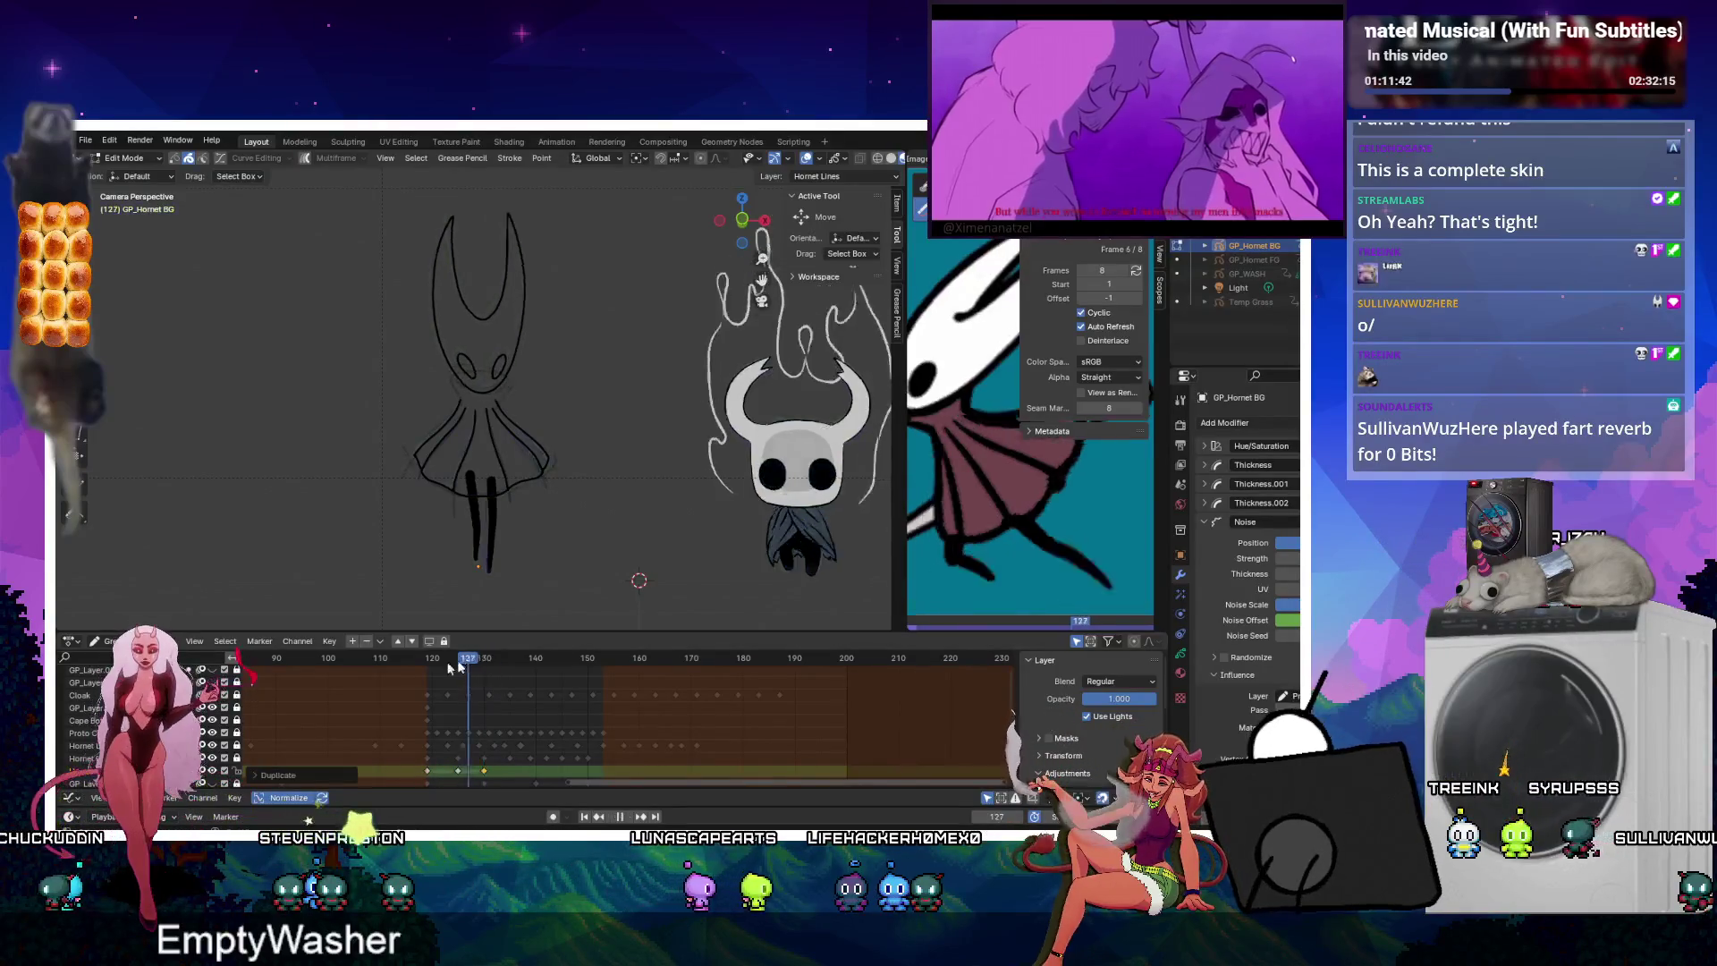
{"action": "left_click", "coordinate": [625, 816]}
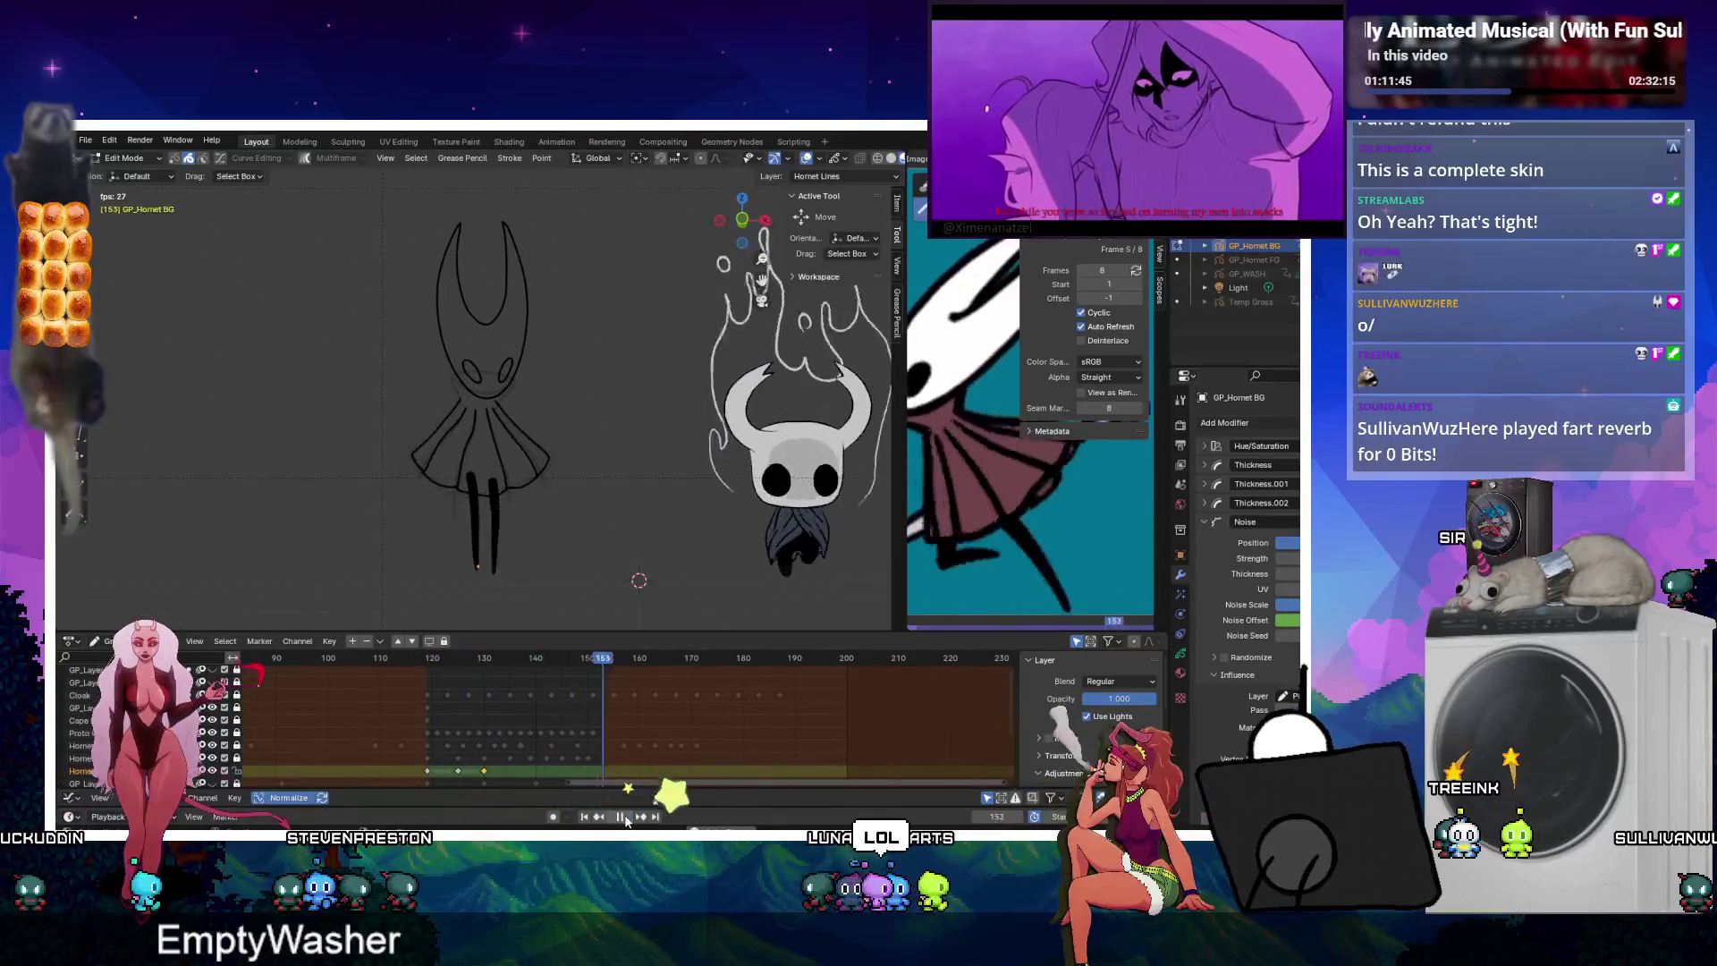
Duplicate the Hornet keyframe group 11 frames later and review the loop up to frame 151.
{"action": "key", "text": "shift+d"}
{"action": "left_click", "coordinate": [415, 771]}
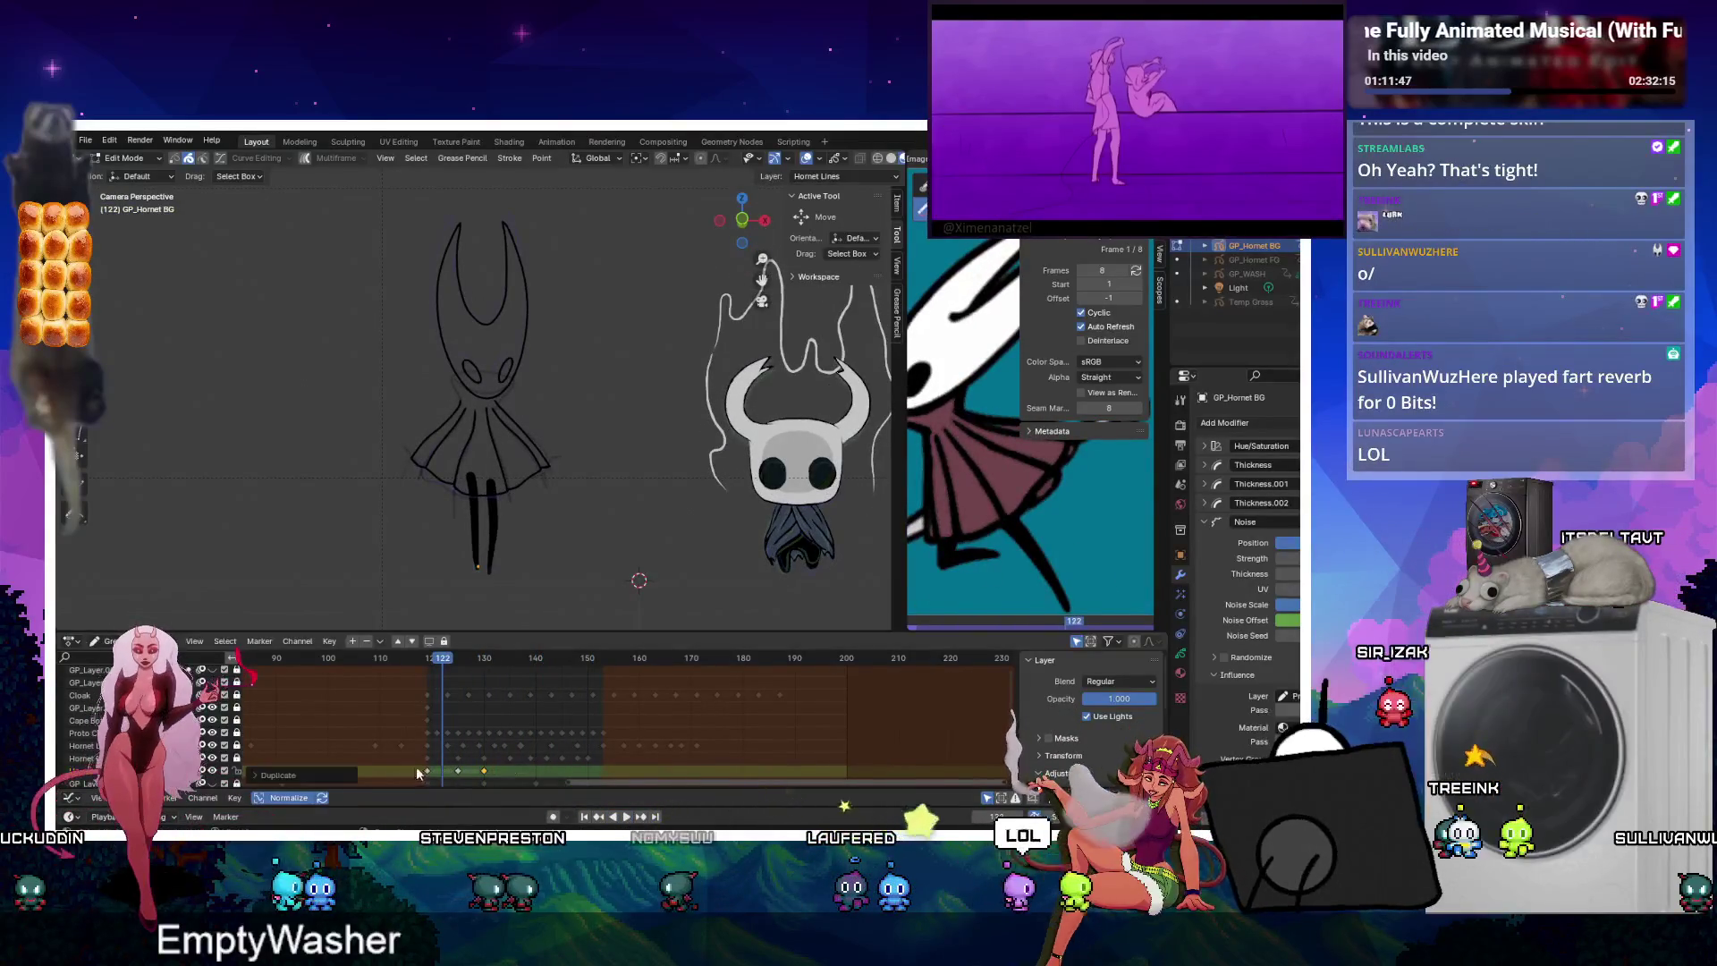
{"action": "left_click_drag", "start_coordinate": [510, 787], "coordinate": [511, 785]}
{"action": "key", "text": "shift+d"}
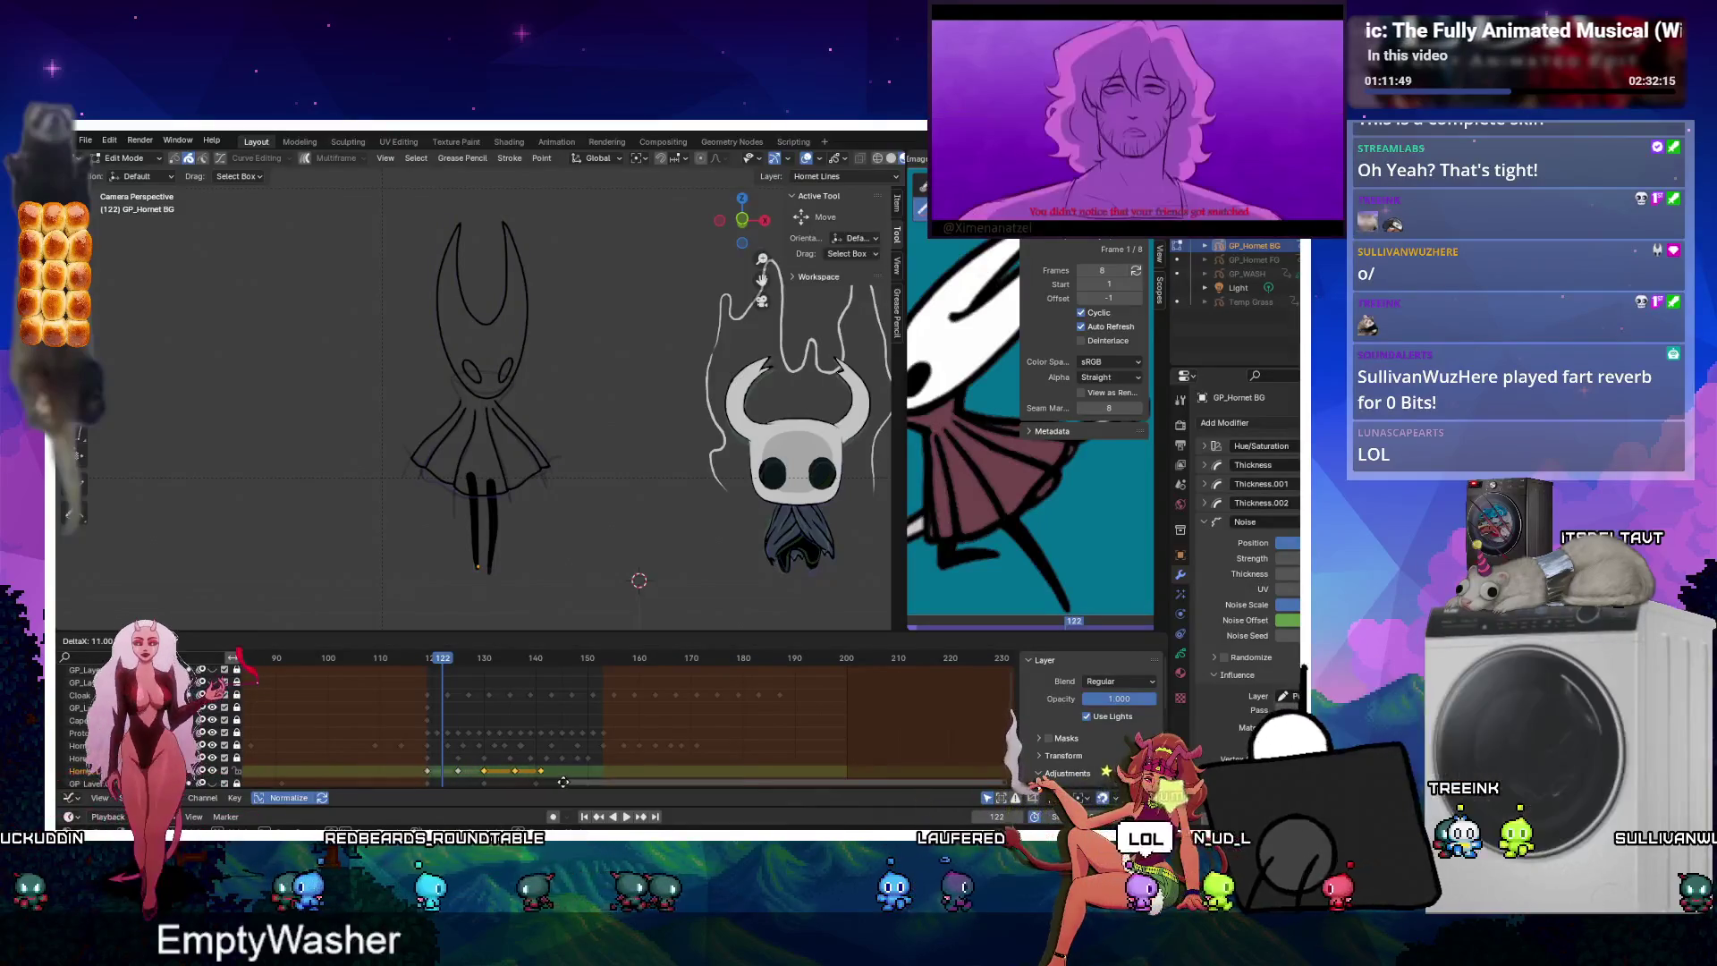
{"action": "left_click", "coordinate": [619, 782]}
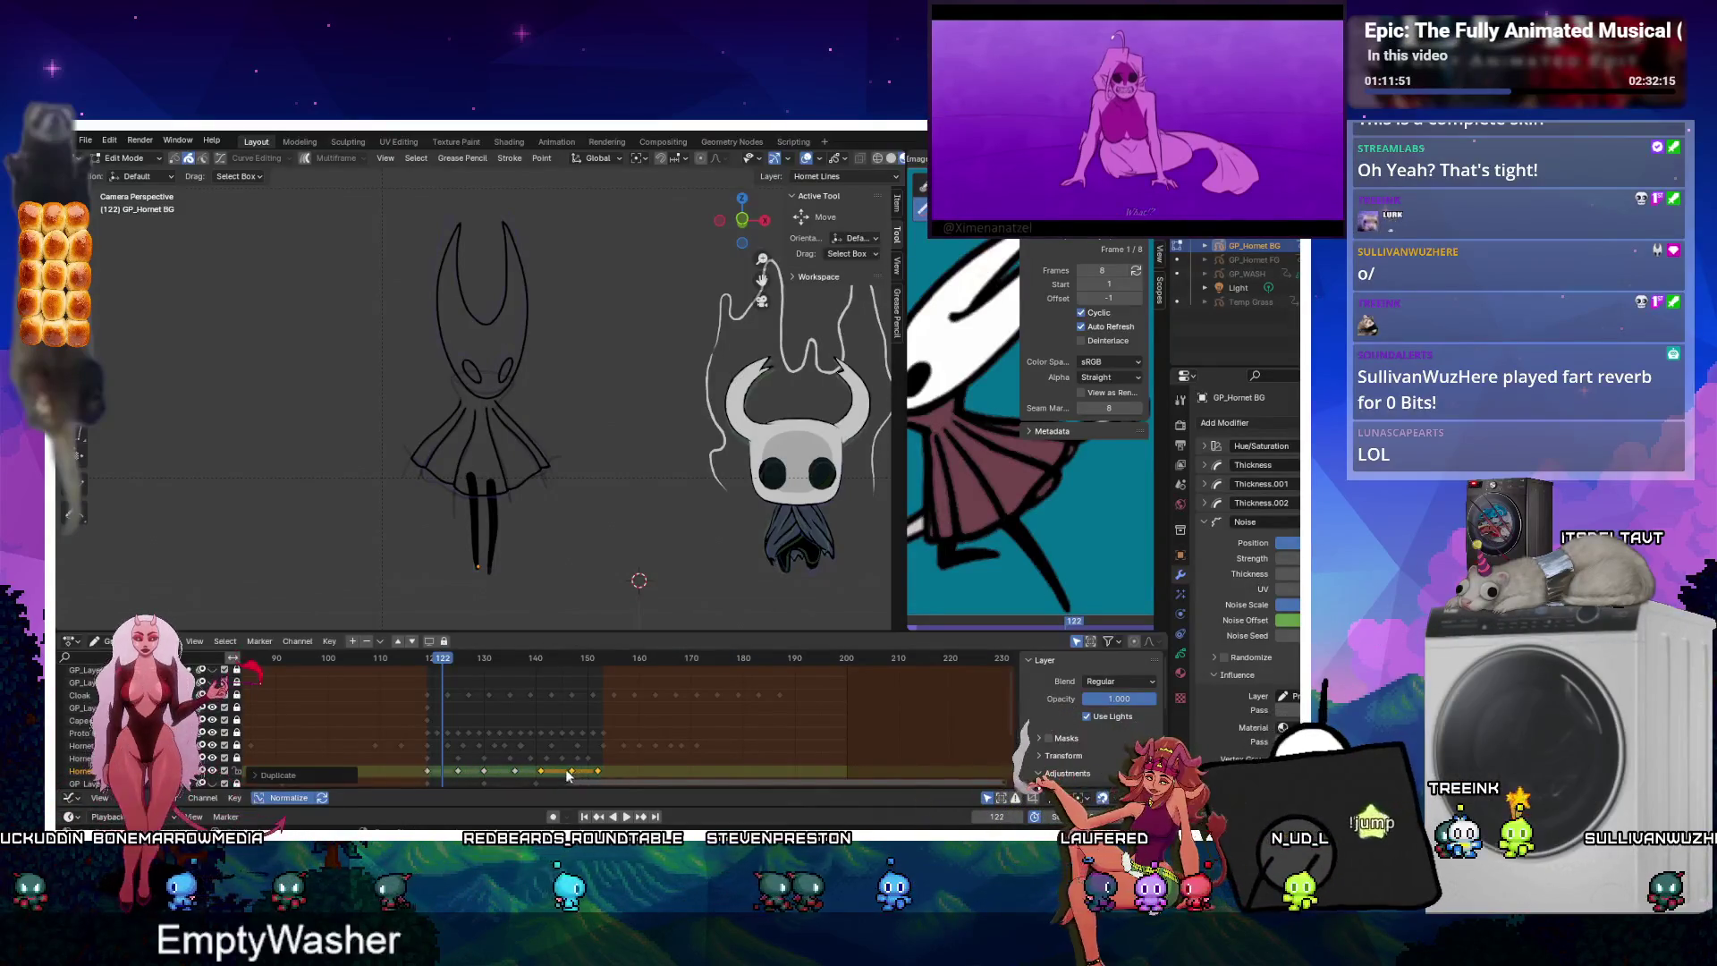
{"action": "left_click", "coordinate": [626, 817]}
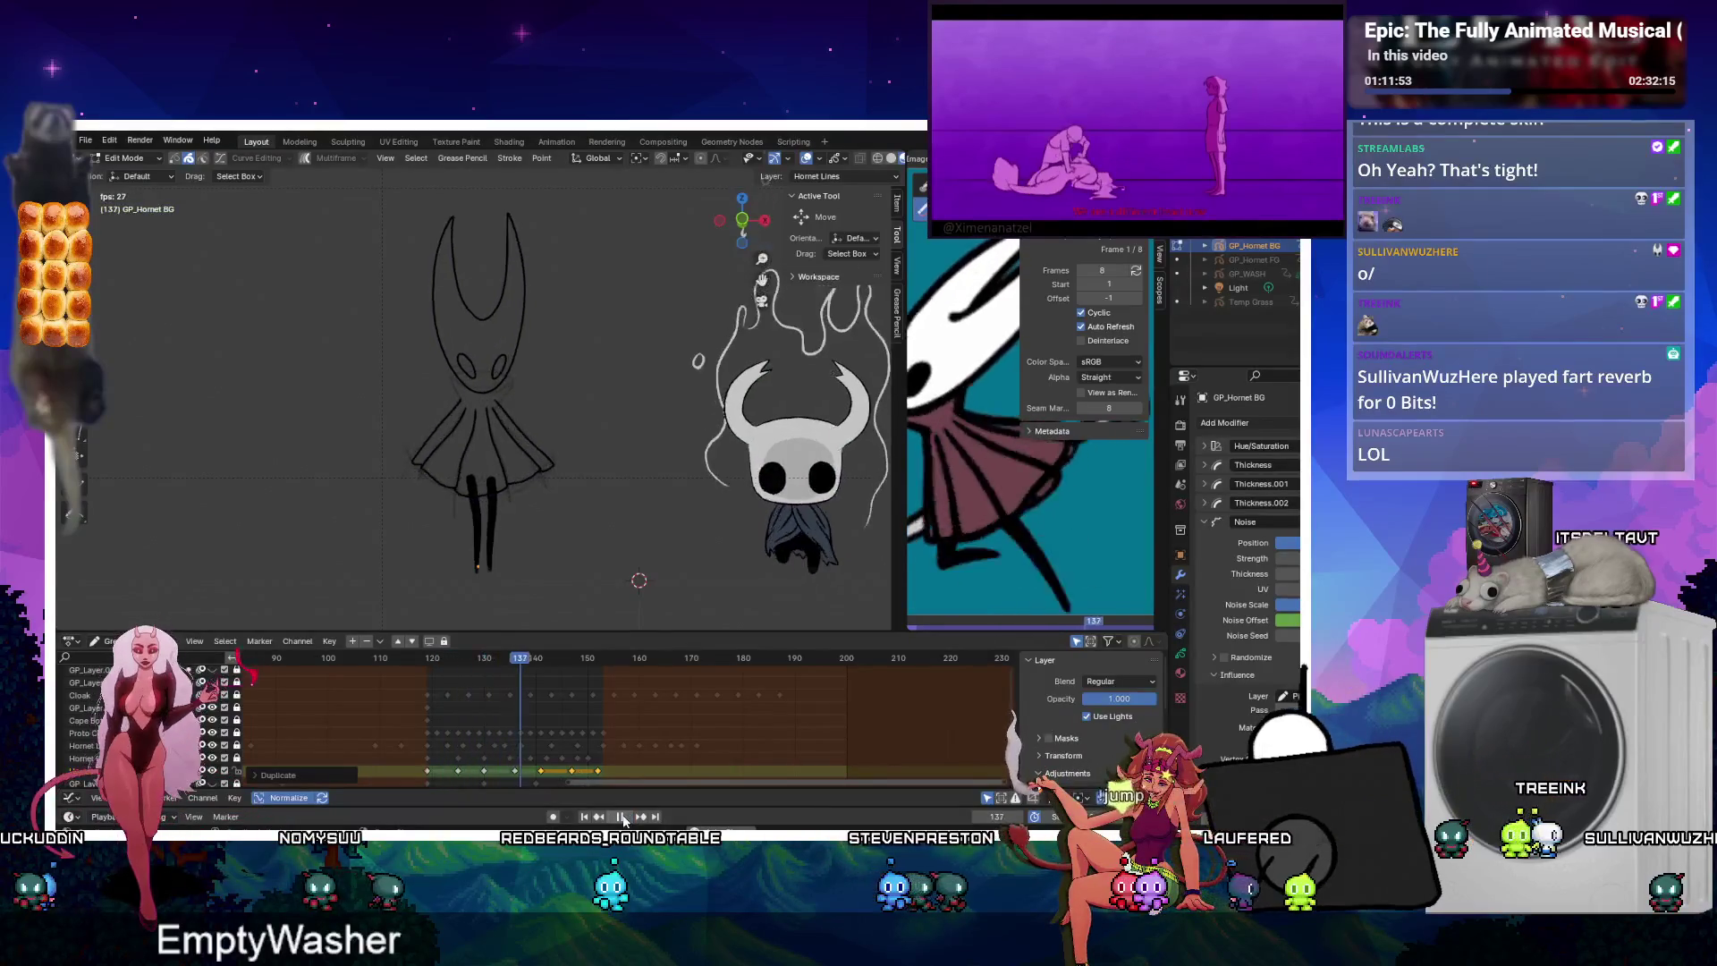
{"action": "left_click", "coordinate": [623, 816]}
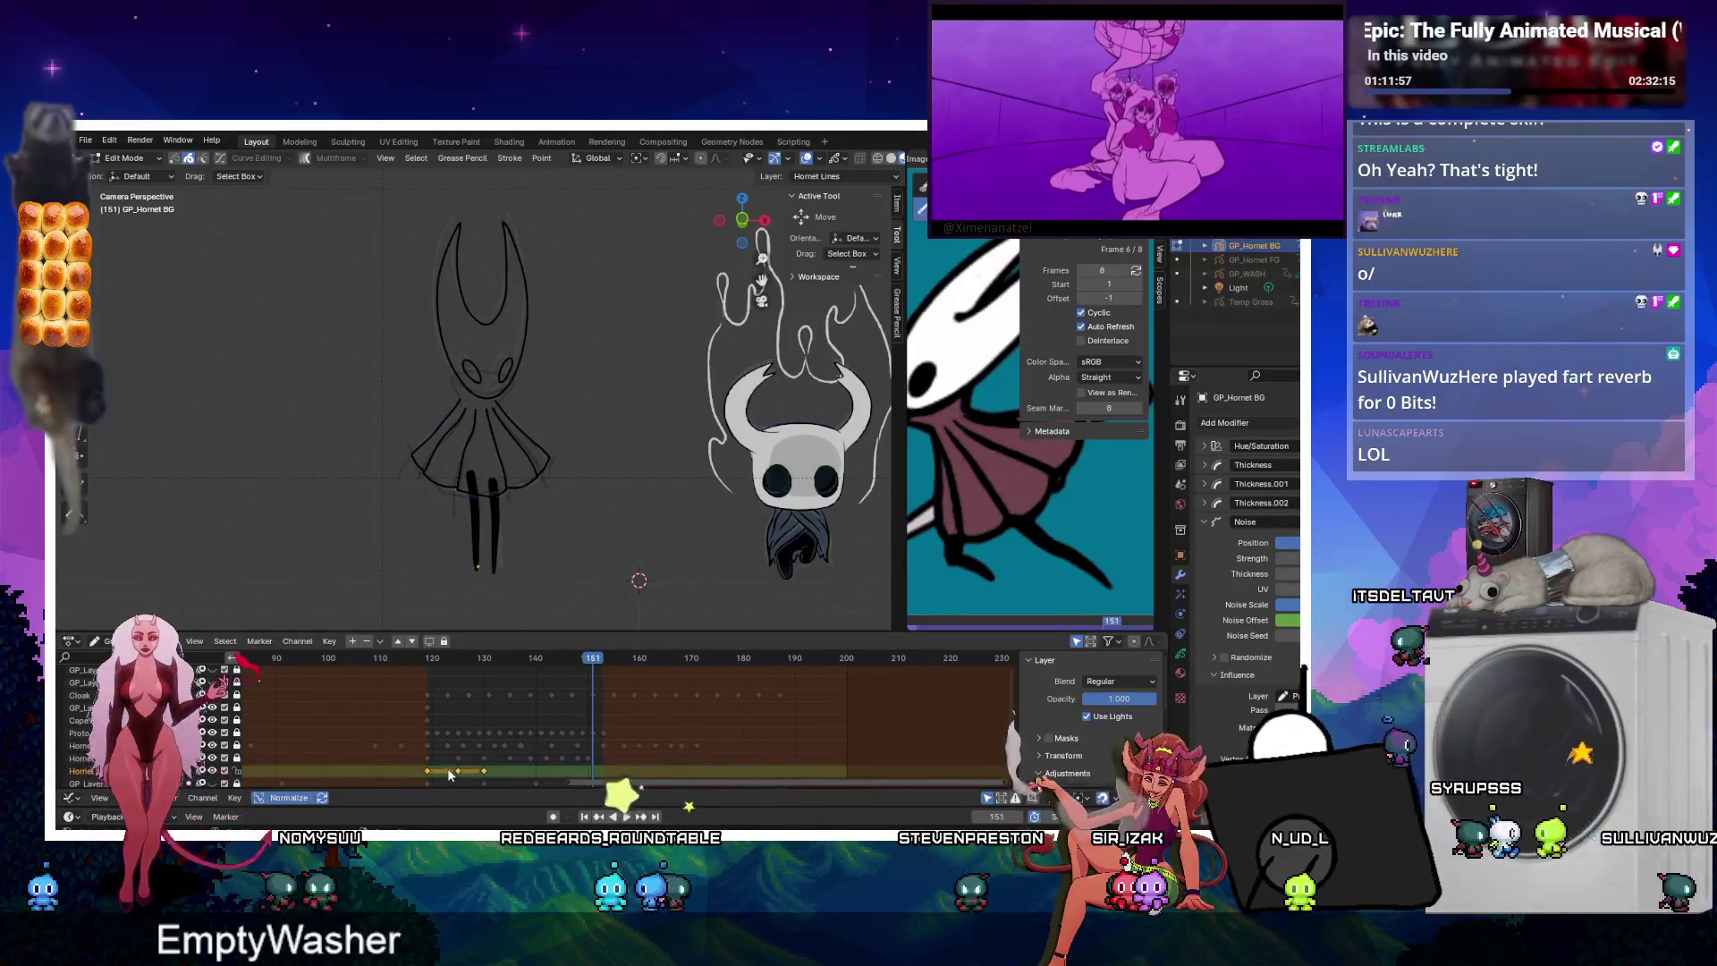
Reposition the keys near frames 121 and 119, then interpolate Hornet in-betweens and play them.
{"action": "key", "text": "g"}
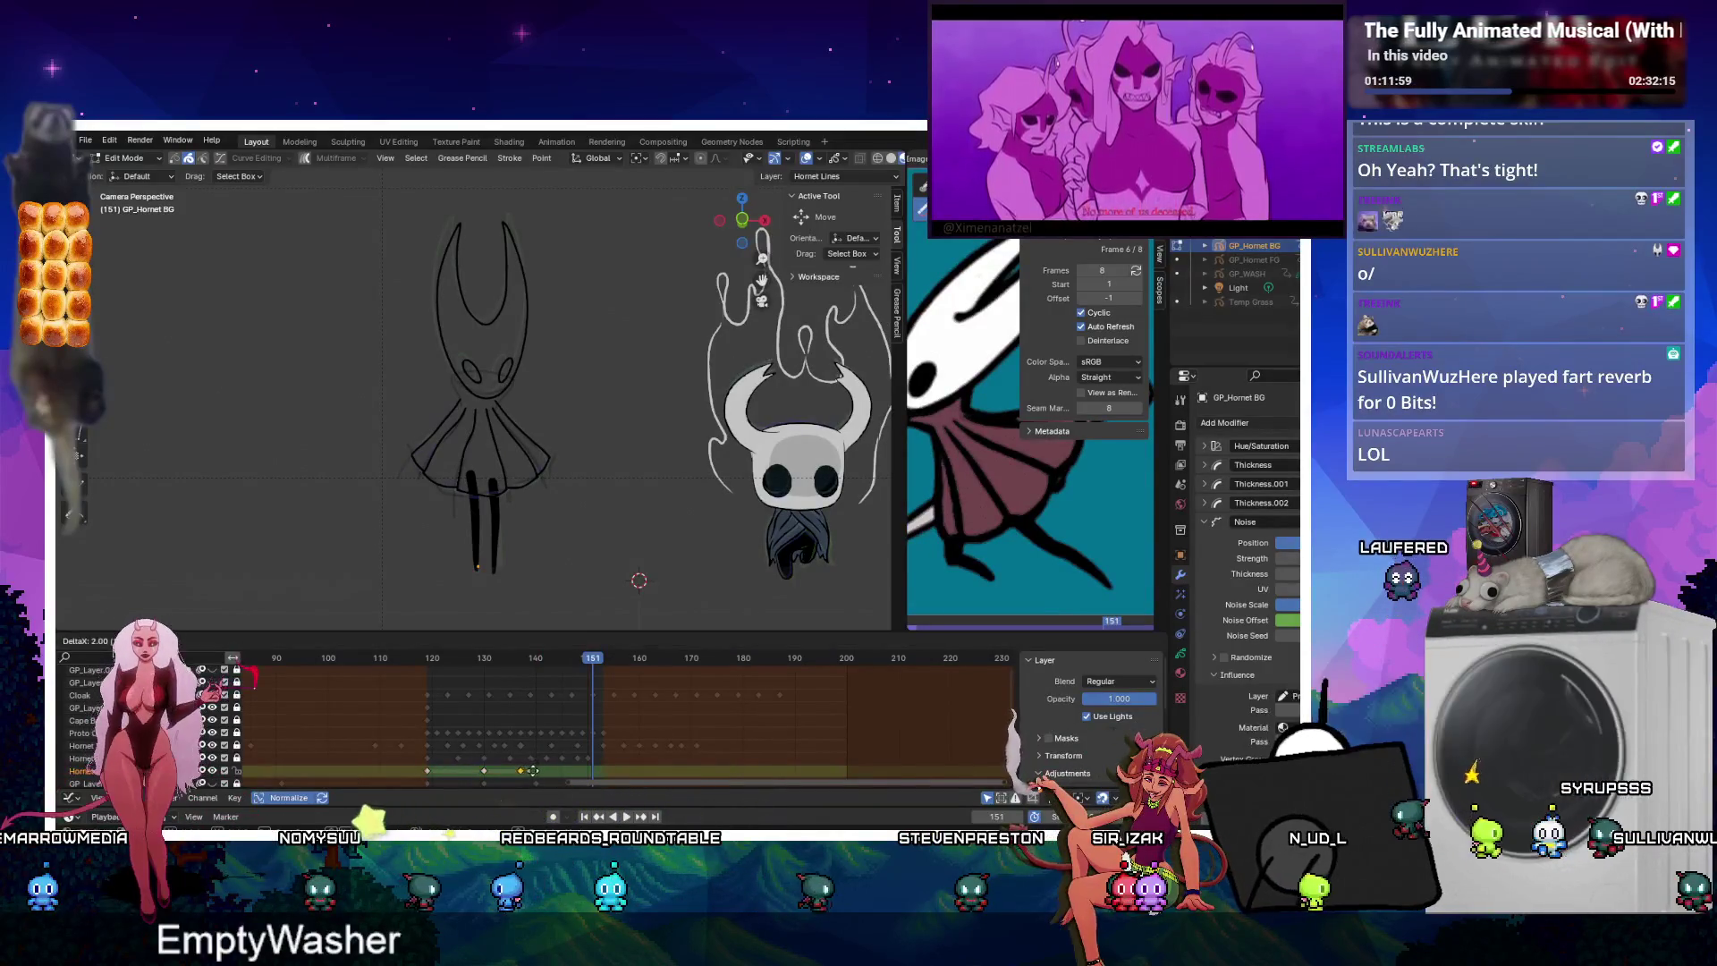
{"action": "left_click", "coordinate": [535, 771]}
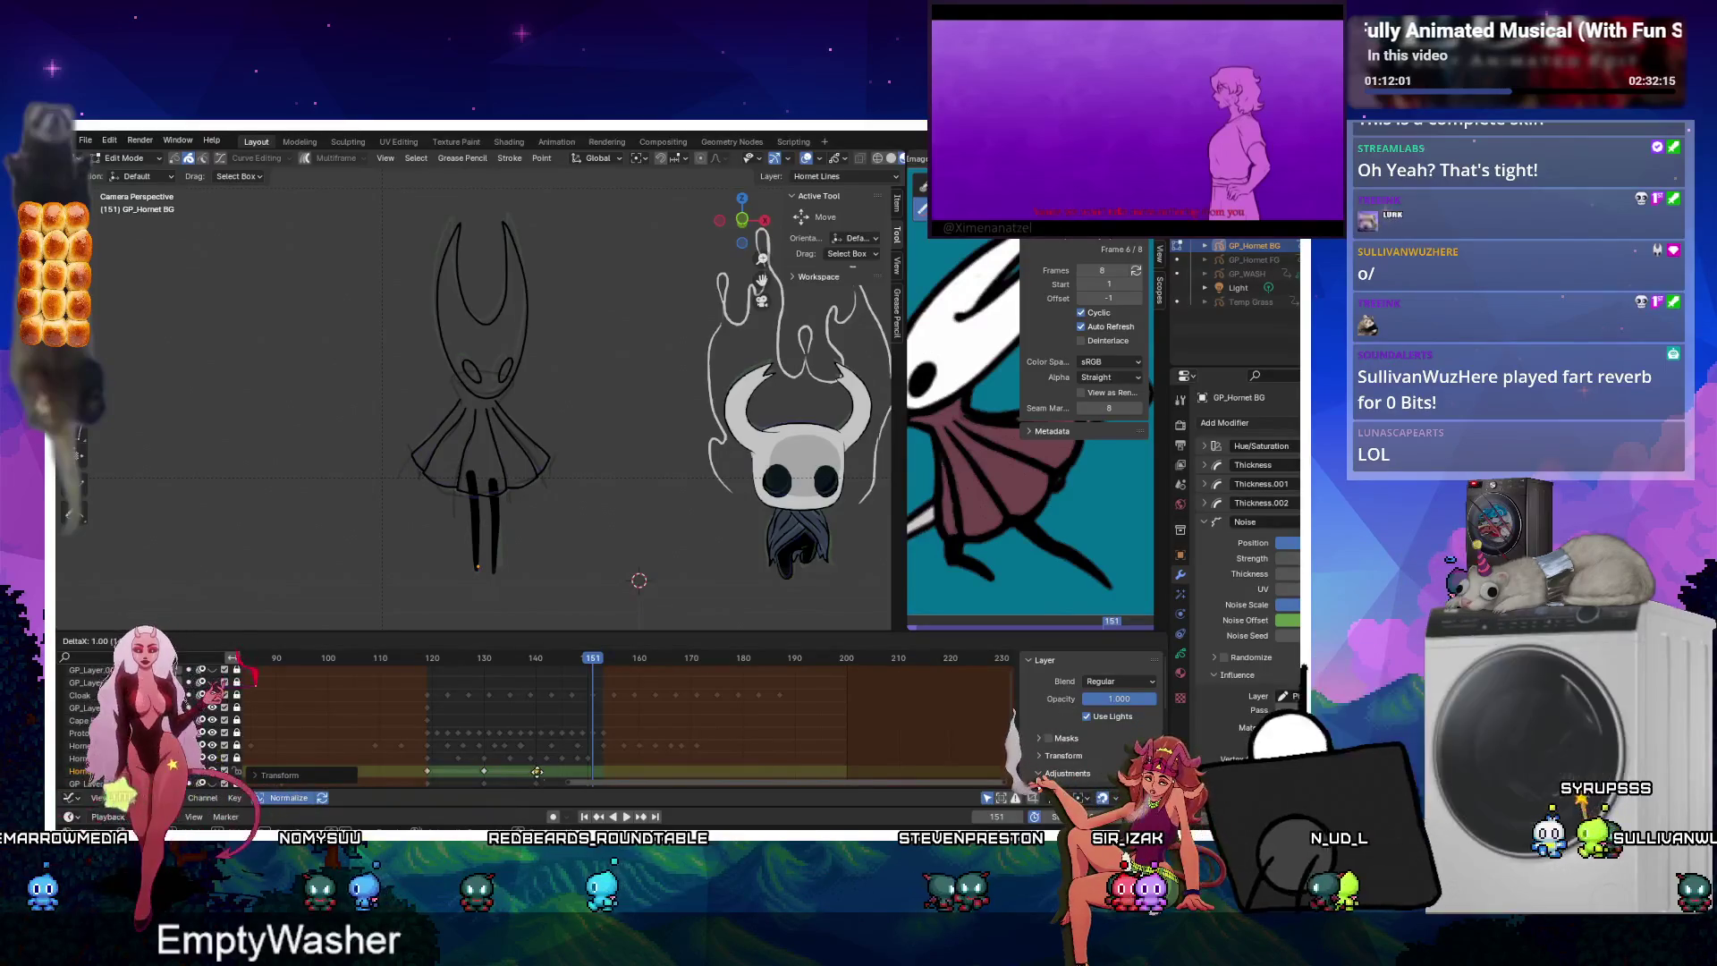
{"action": "left_click_drag", "start_coordinate": [466, 664], "coordinate": [438, 668]}
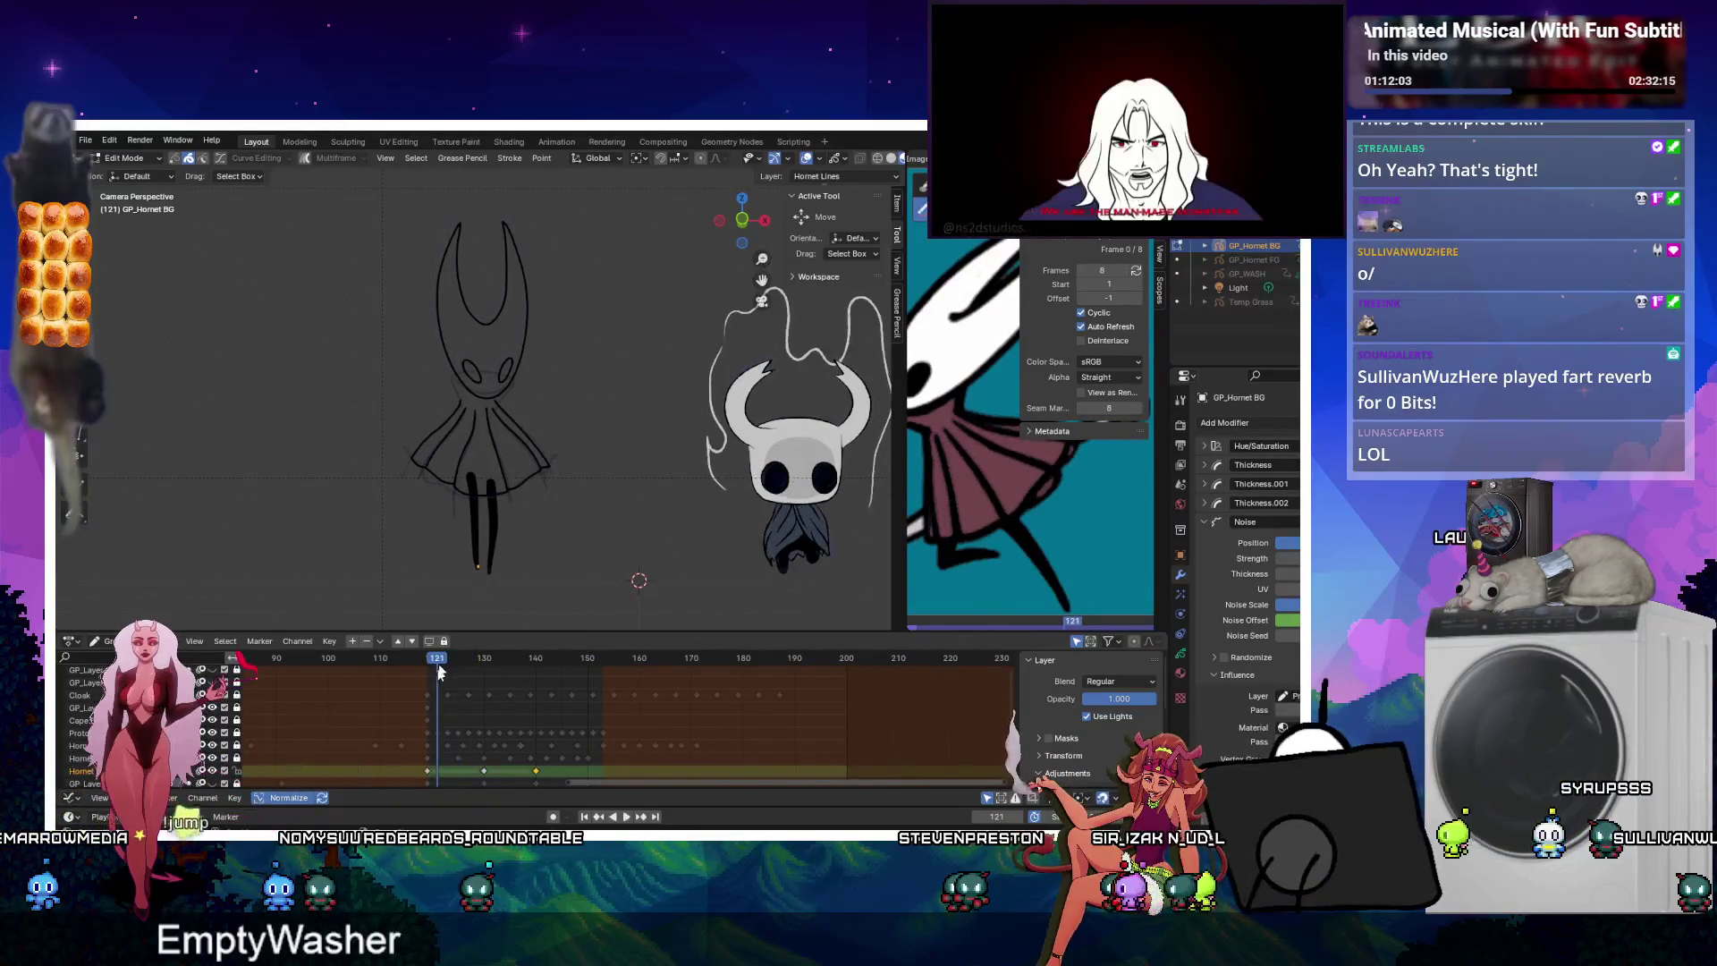
{"action": "left_click", "coordinate": [429, 771]}
{"action": "key", "text": "g"}
{"action": "left_click", "coordinate": [432, 766]}
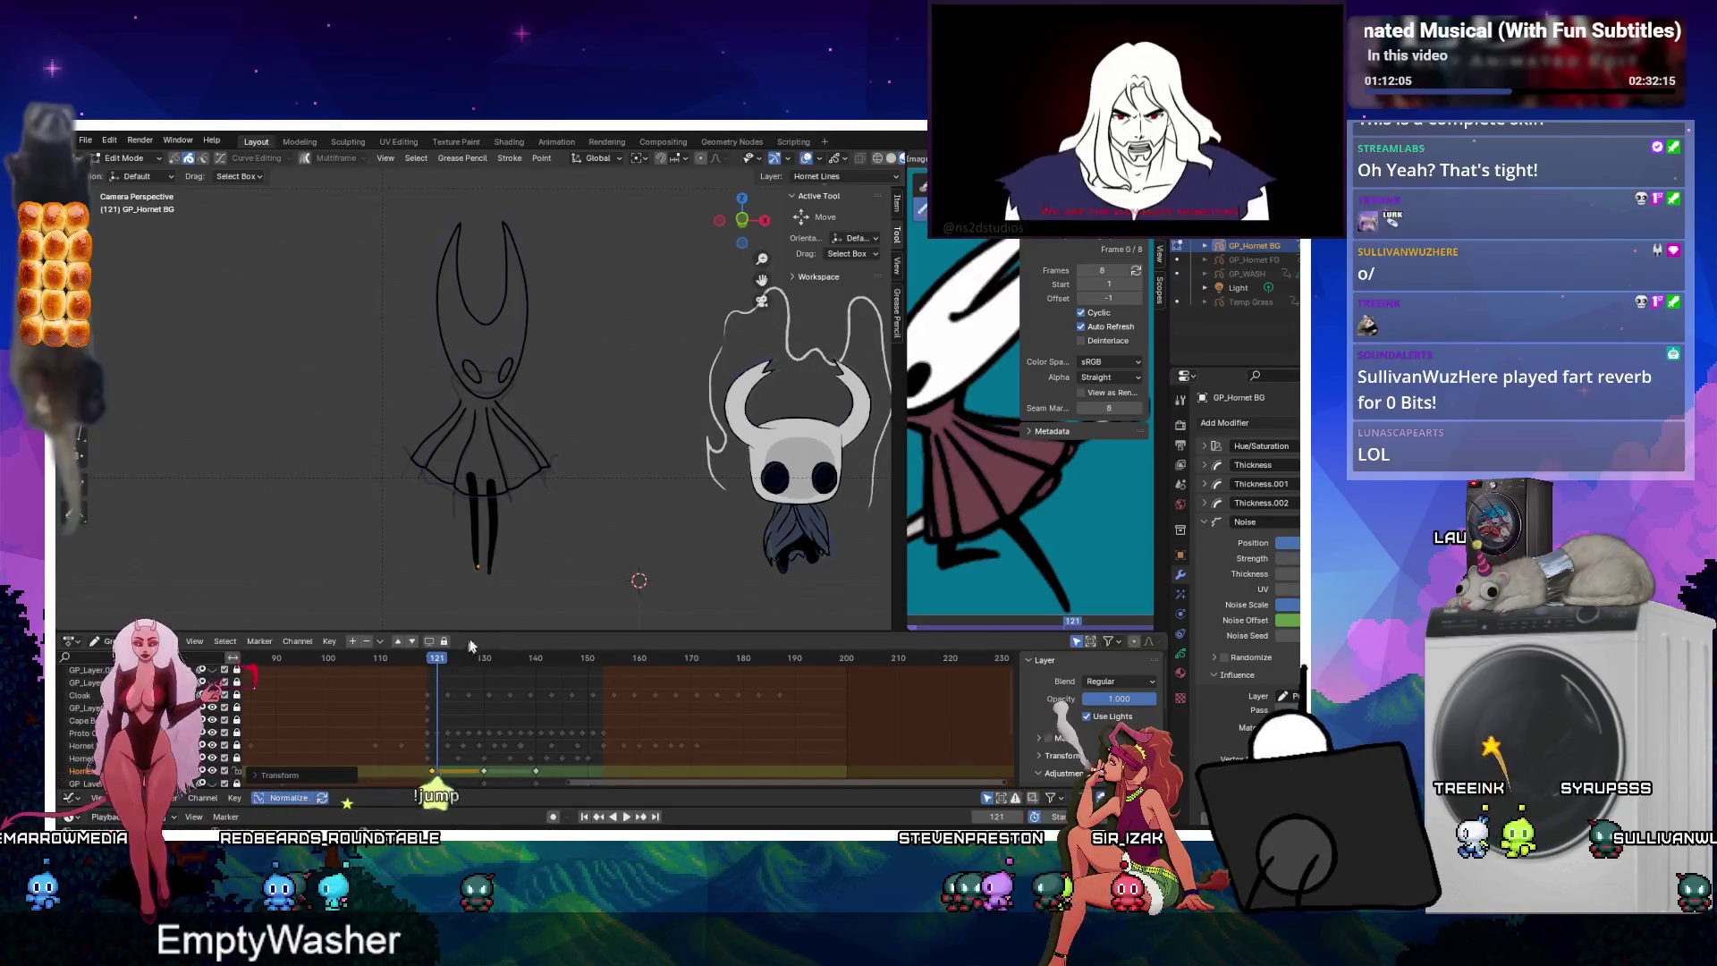
{"action": "key", "text": "ctrl+shift+e"}
{"action": "key", "text": "space"}
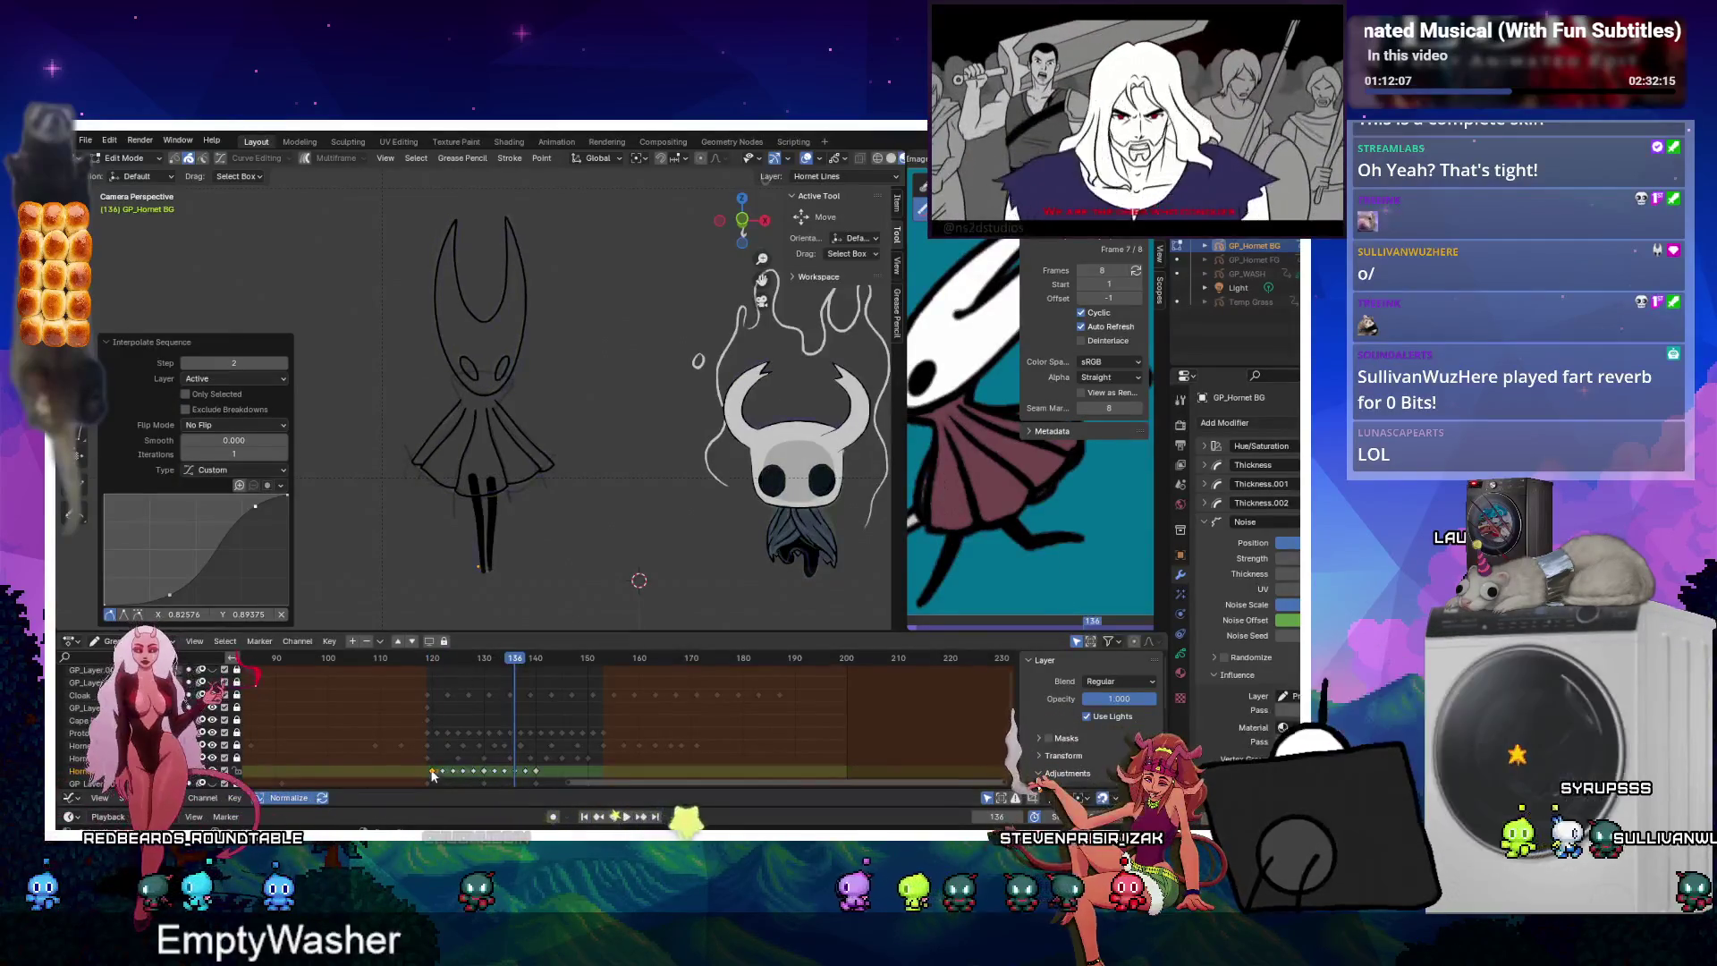
Duplicate the end key about 21 frames later and interpolate in-betweens up to it.
{"action": "key", "text": "space"}
{"action": "key", "text": "shift+d"}
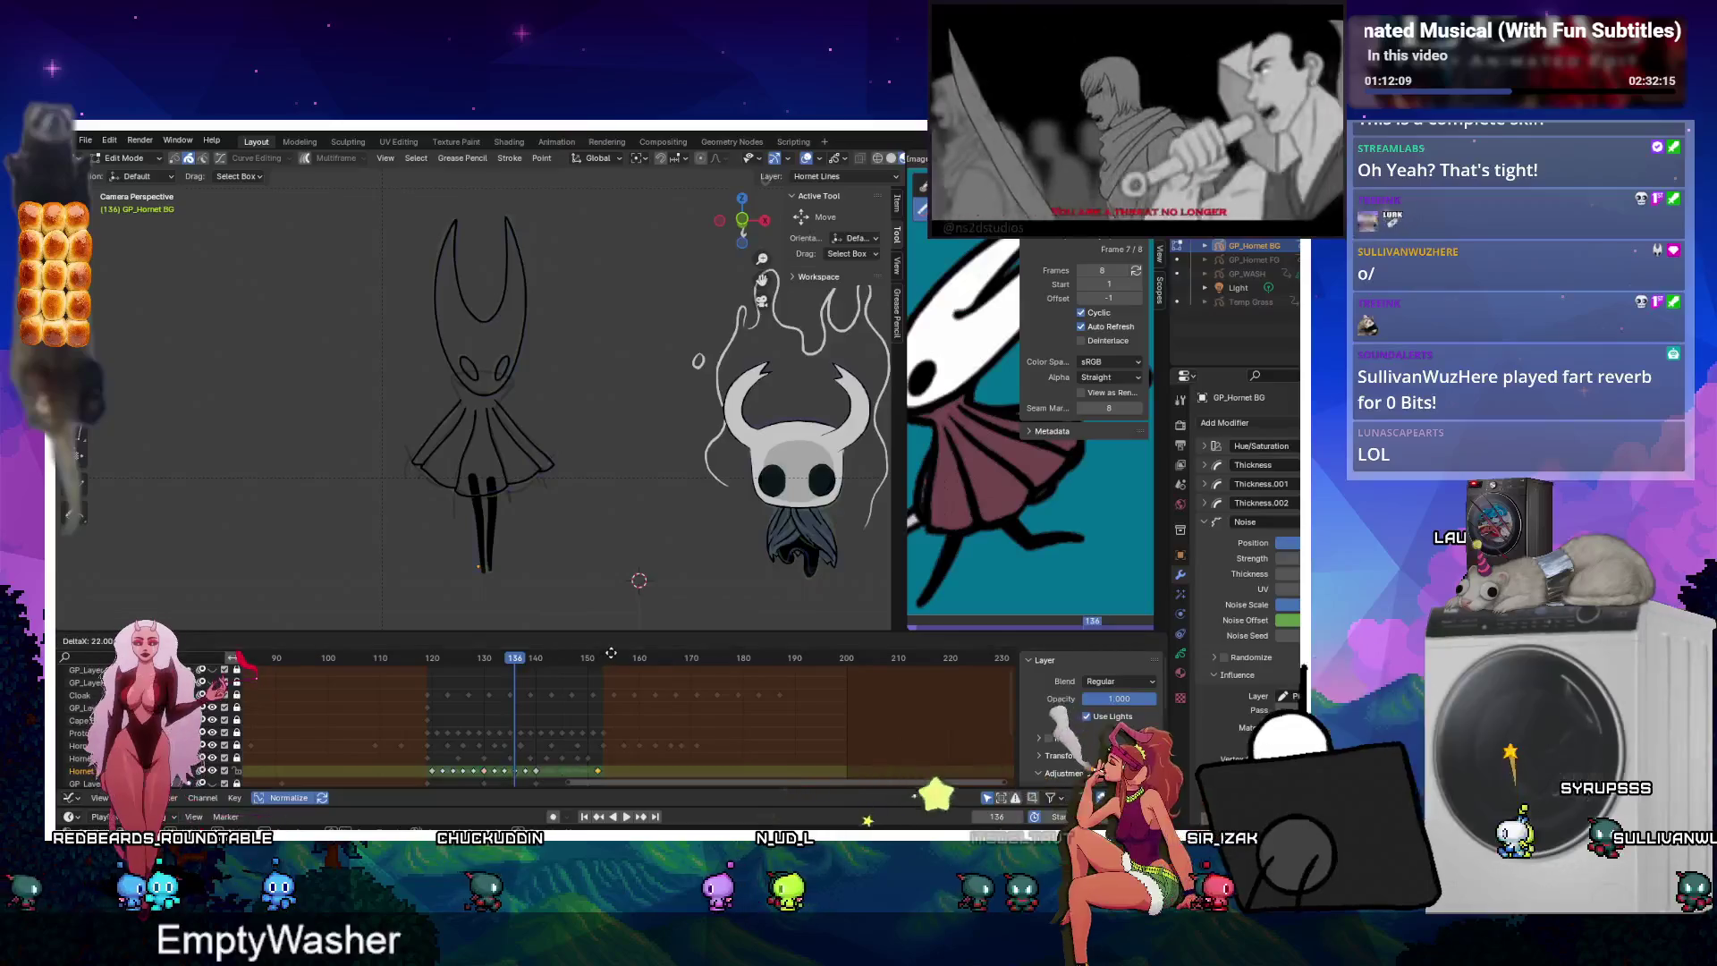
{"action": "left_click", "coordinate": [604, 653]}
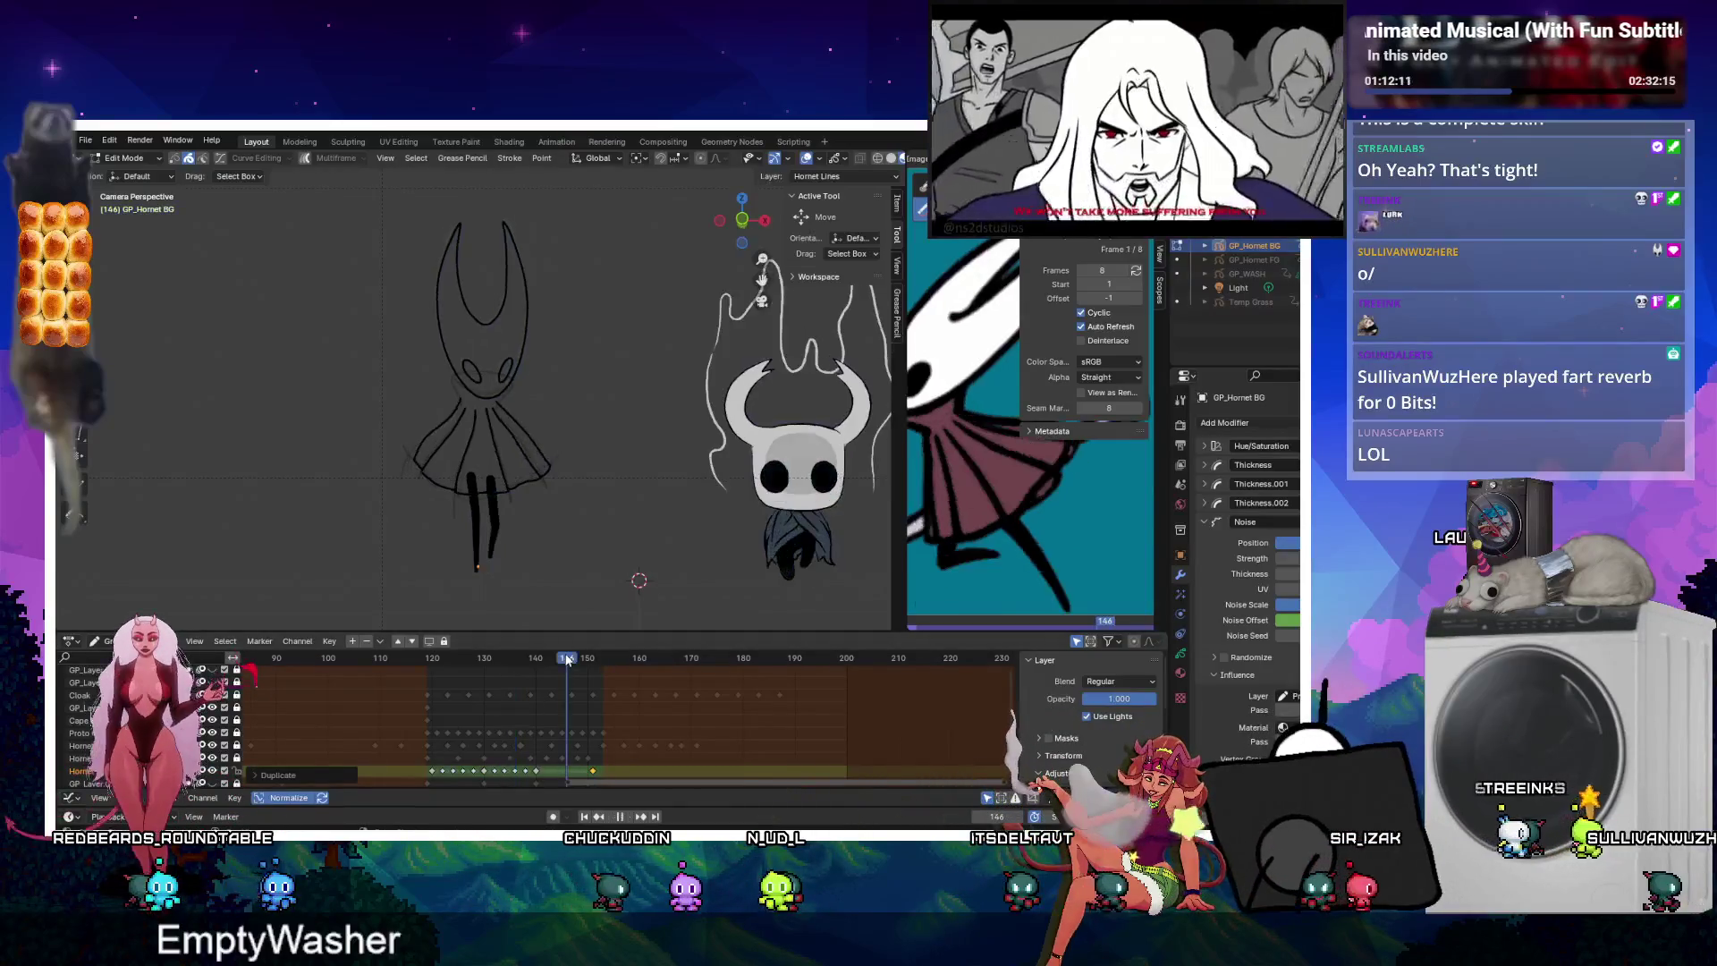
{"action": "key", "text": "ctrl+shift+e"}
{"action": "key", "text": "ctrl+z"}
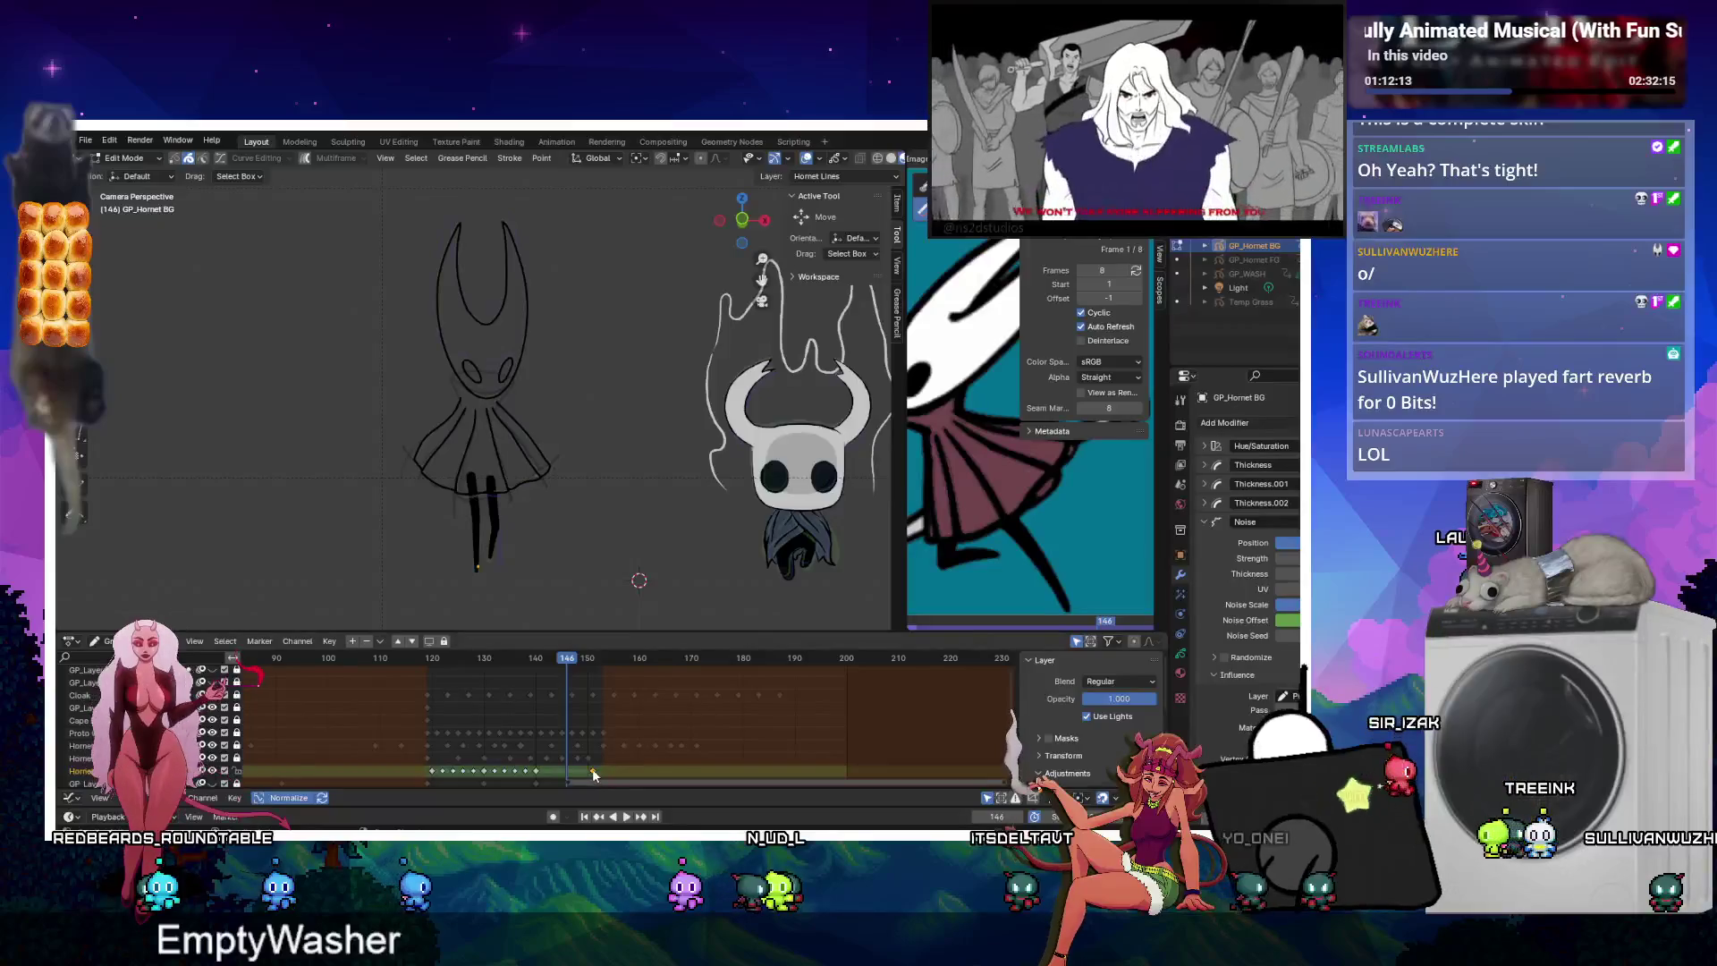
{"action": "key", "text": "ctrl+shift+e"}
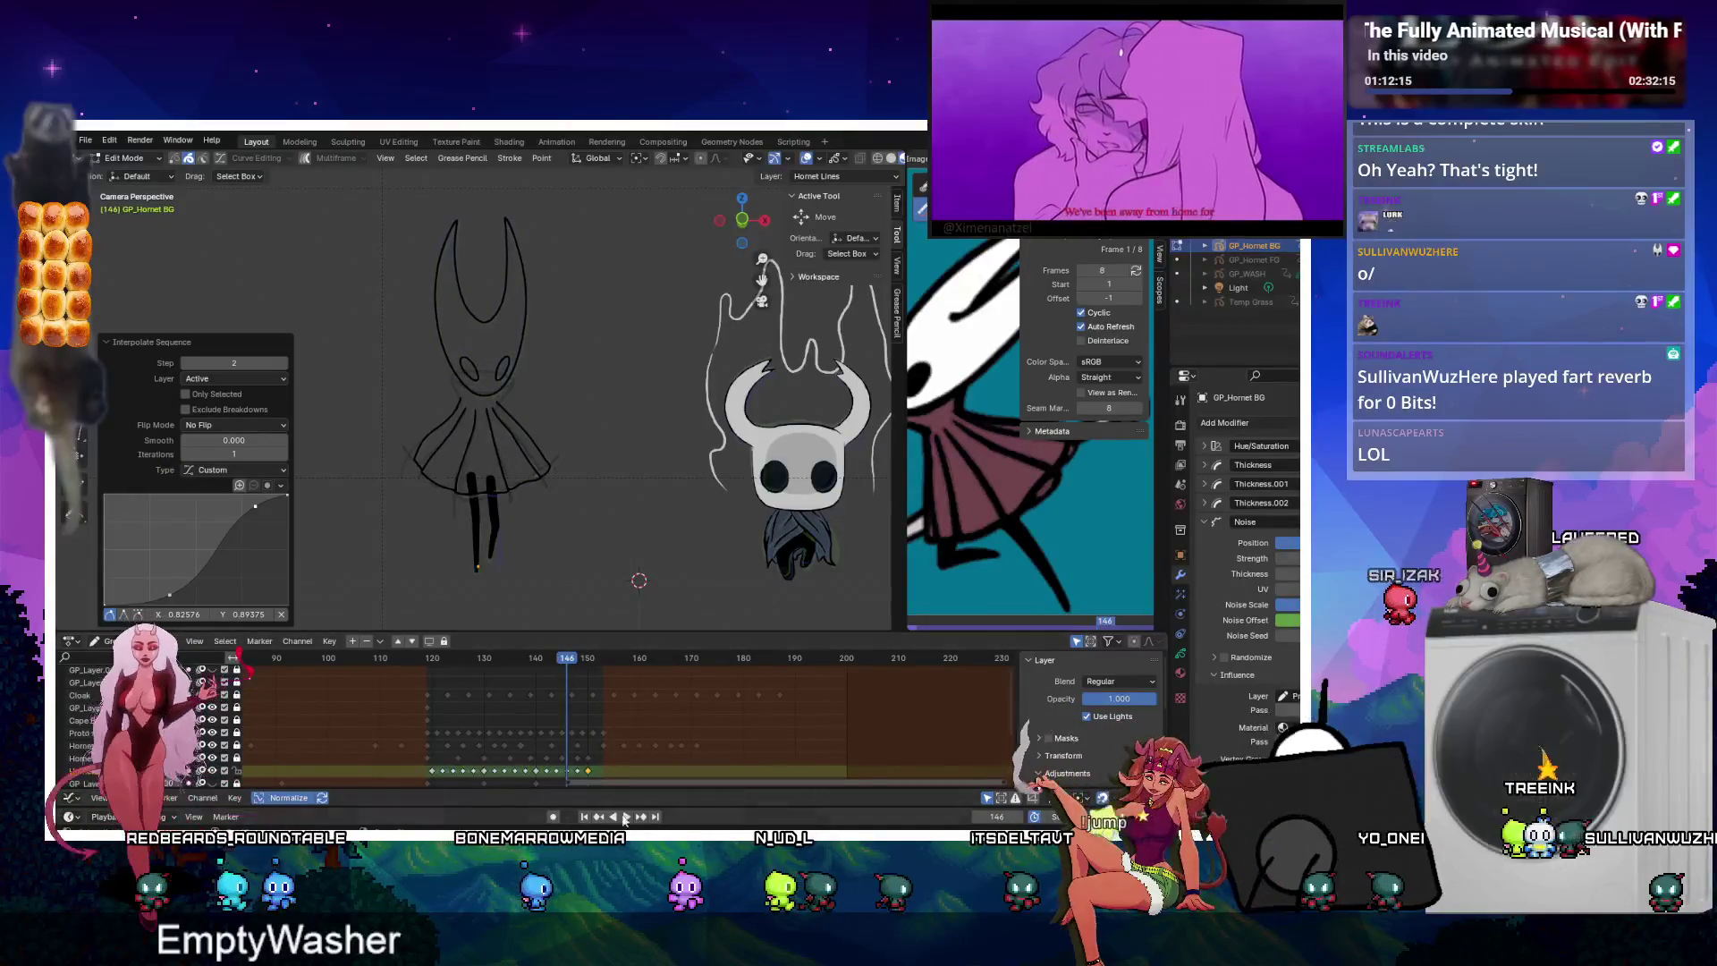
Play the interpolated loop through frame 151 and scrub back to frame 119.
{"action": "left_click", "coordinate": [625, 817]}
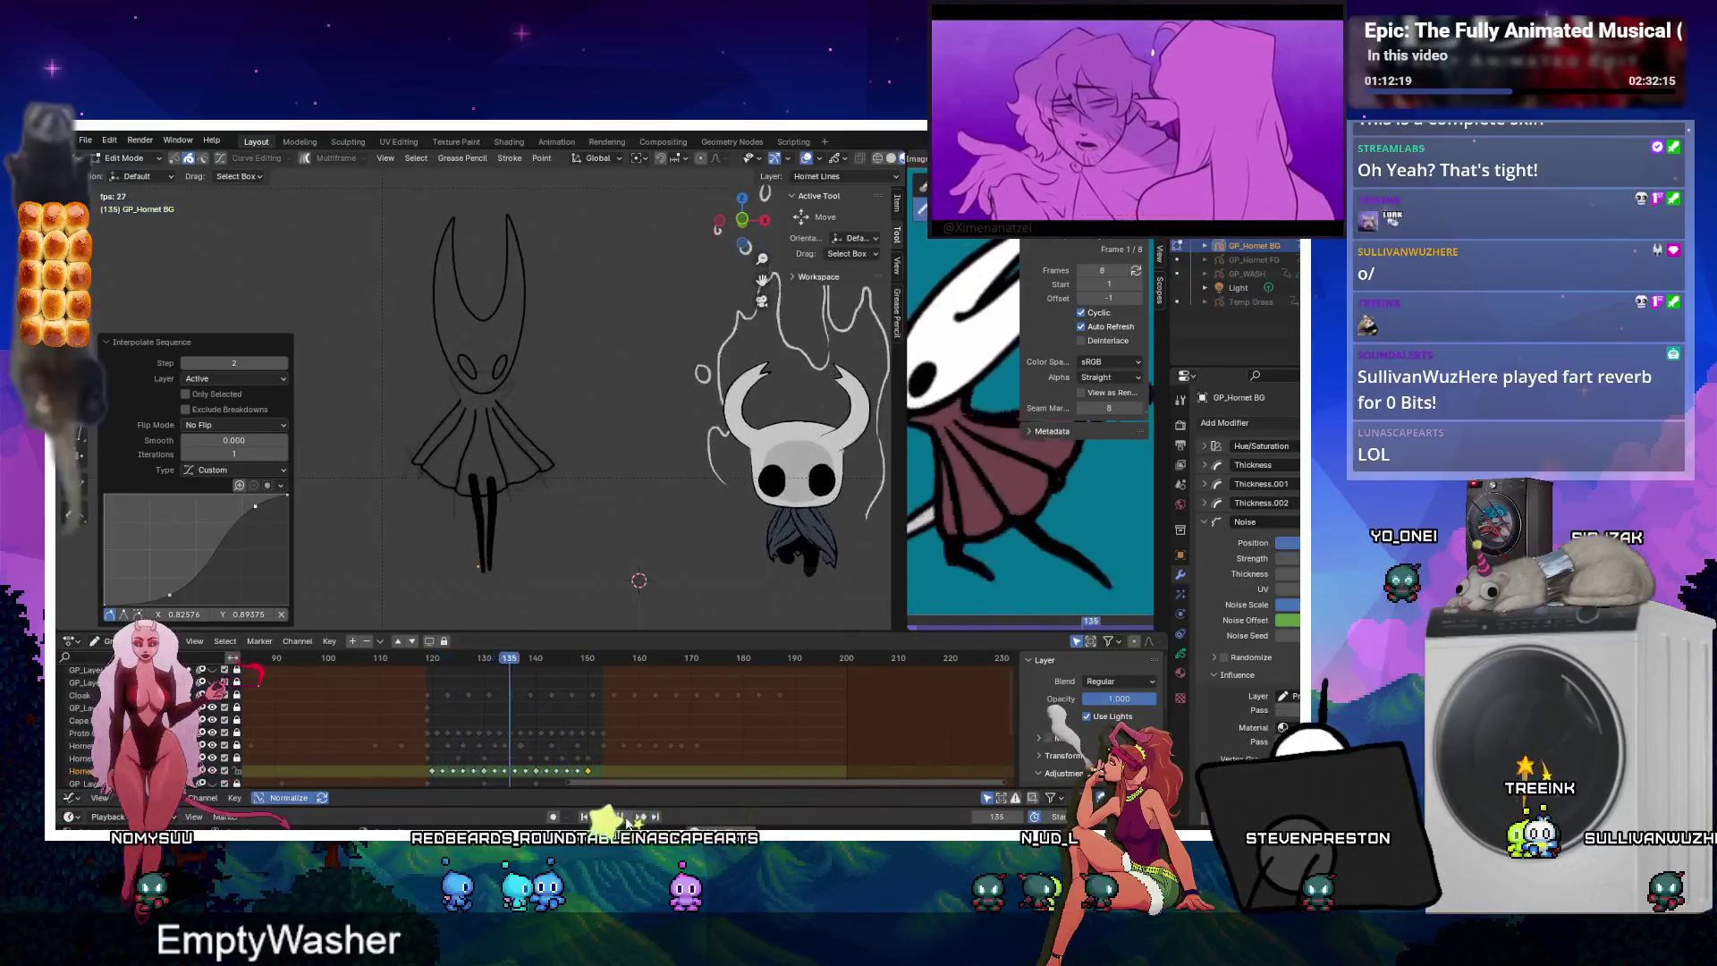
{"action": "left_click", "coordinate": [625, 818]}
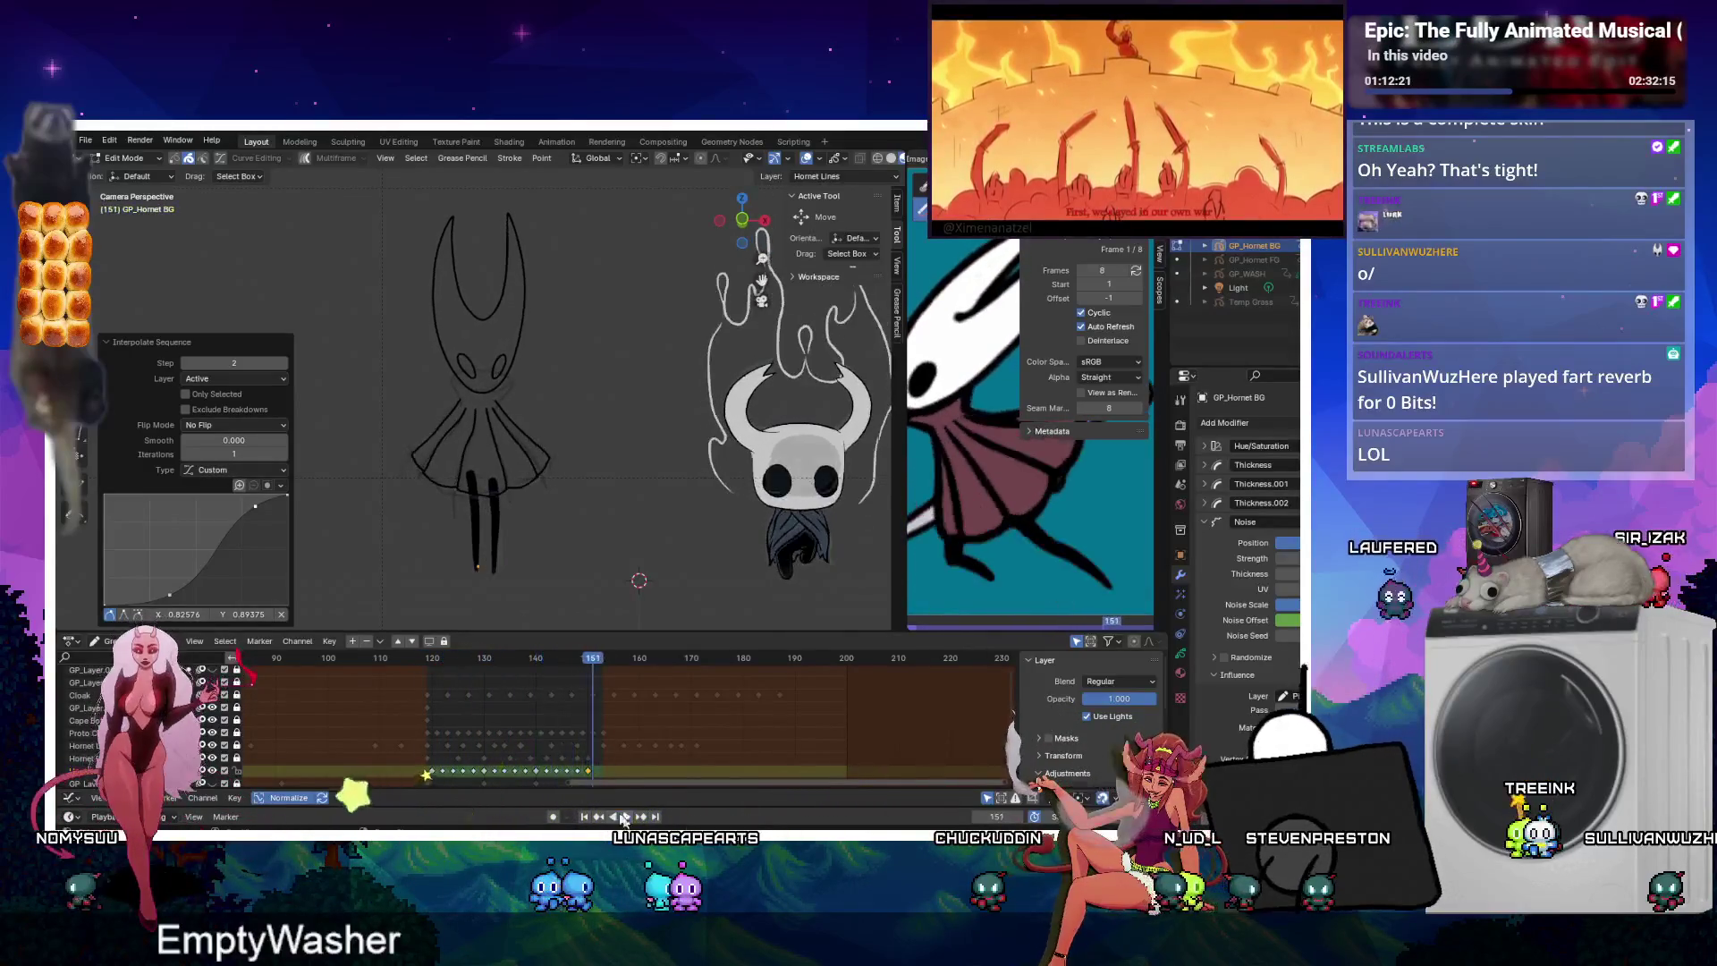
{"action": "key", "text": "space"}
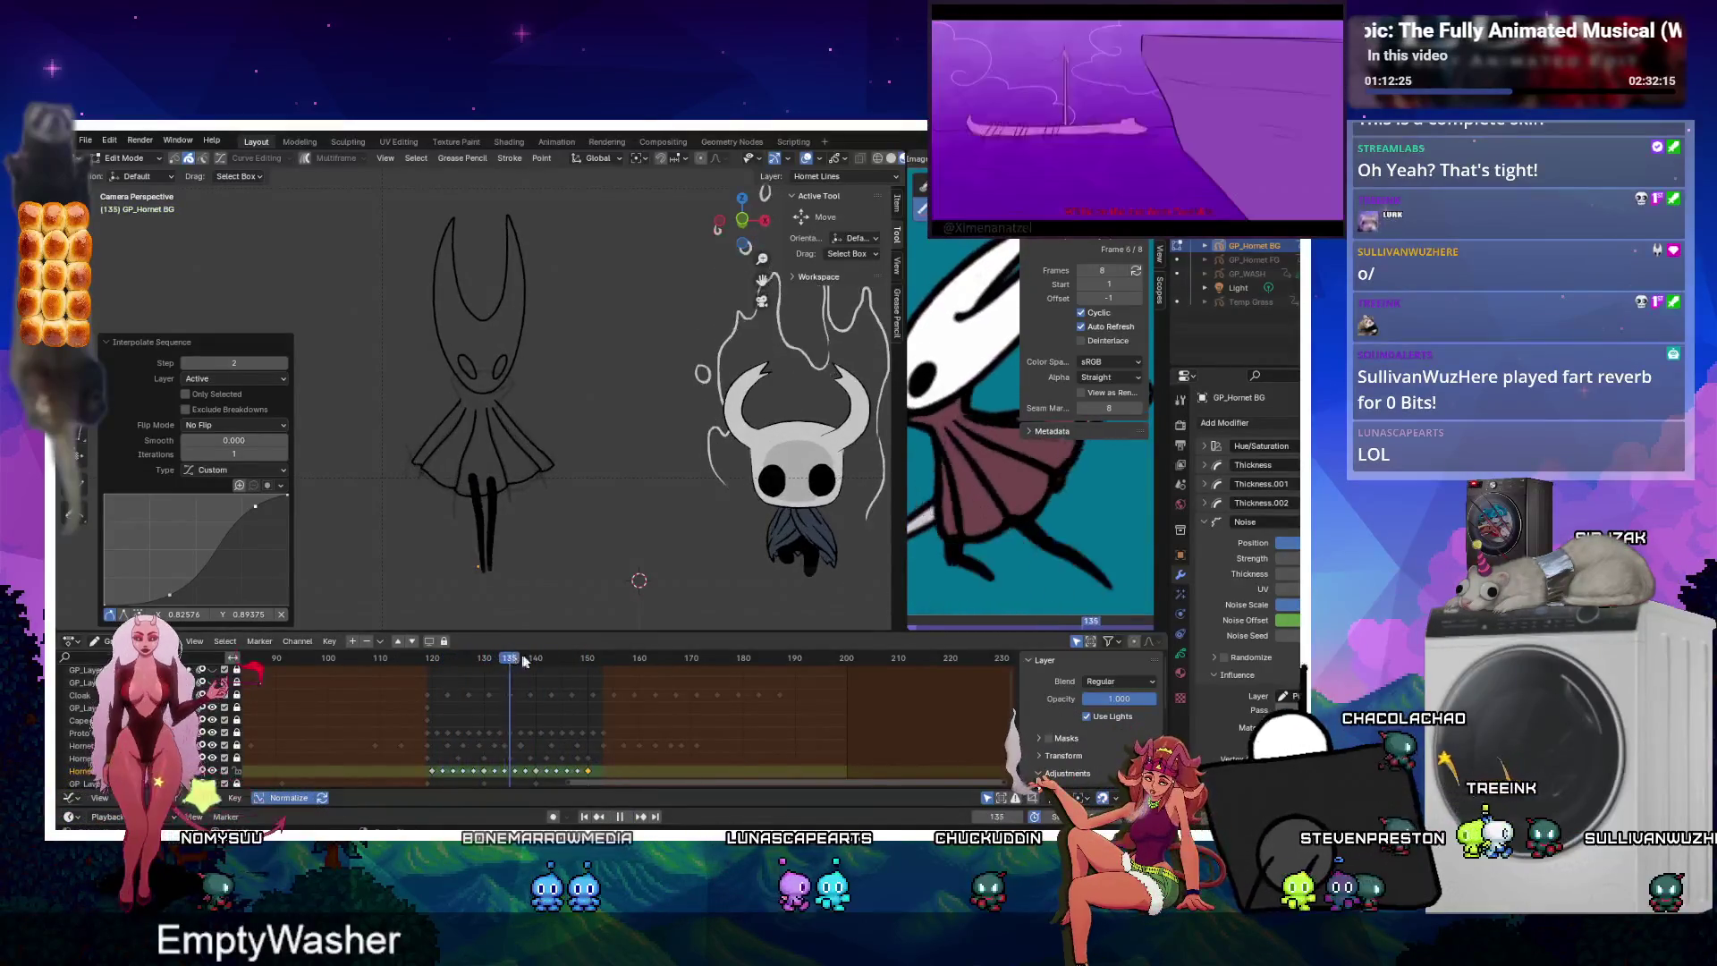
{"action": "left_click_drag", "start_coordinate": [518, 666], "coordinate": [427, 691]}
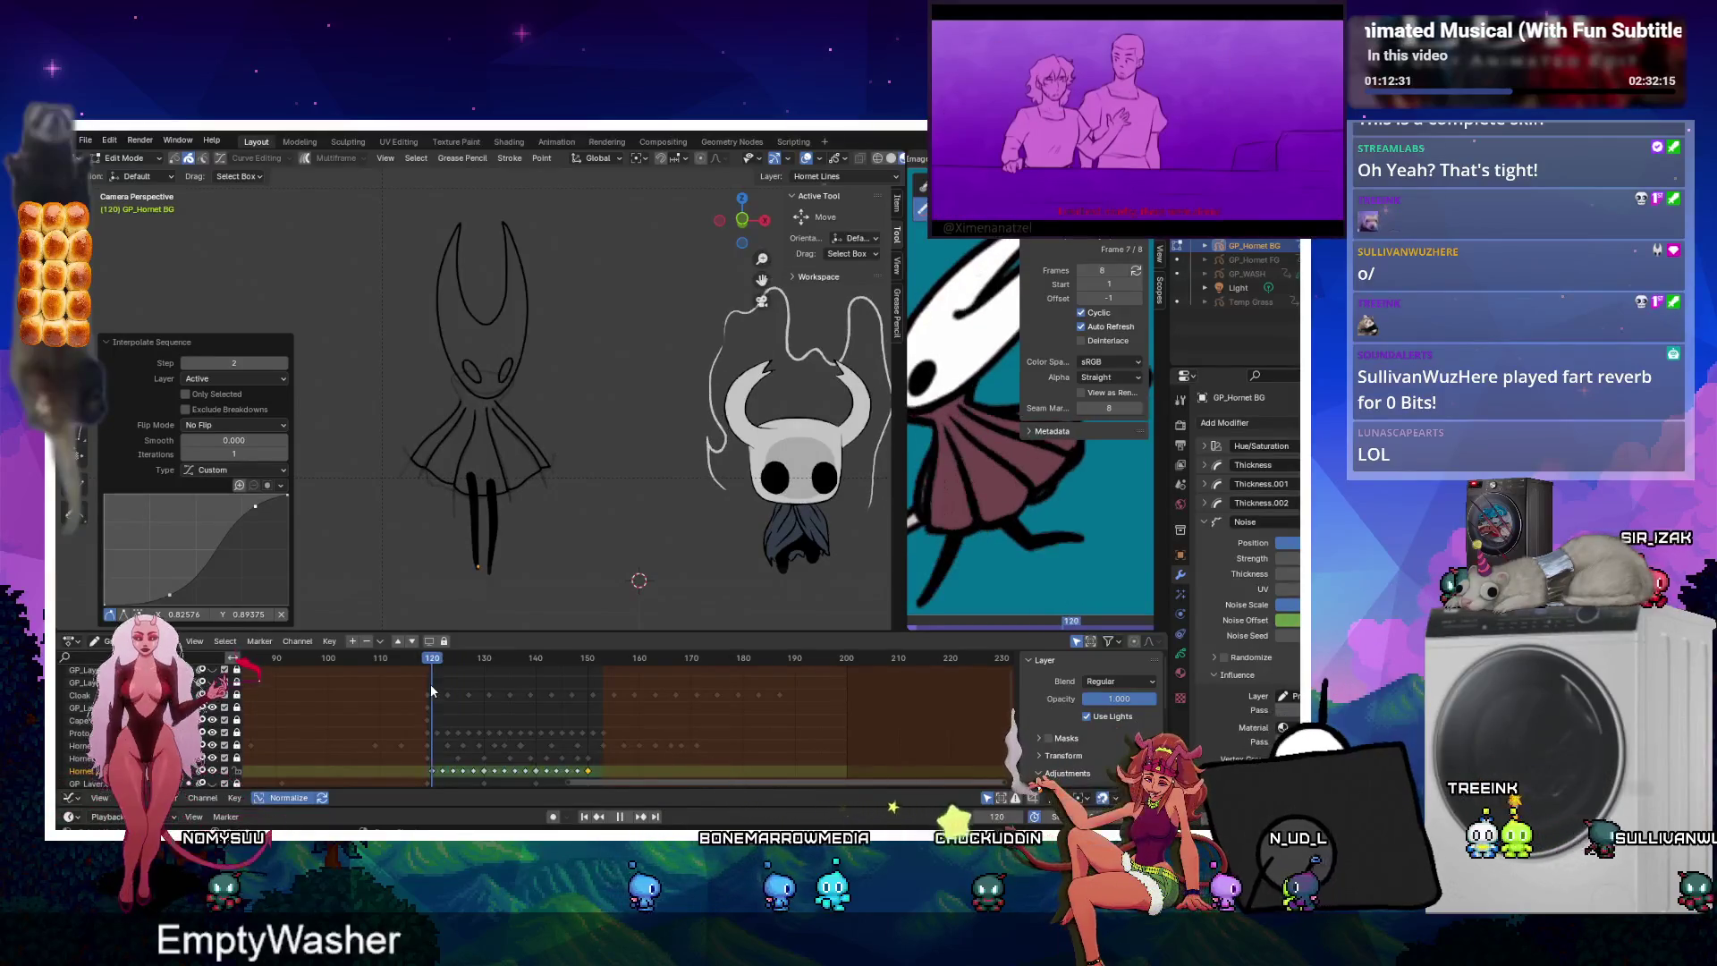
Play the Hornet animation and scrub frames 121 to 124 to check the timing.
{"action": "left_click", "coordinate": [445, 735]}
{"action": "key", "text": "space"}
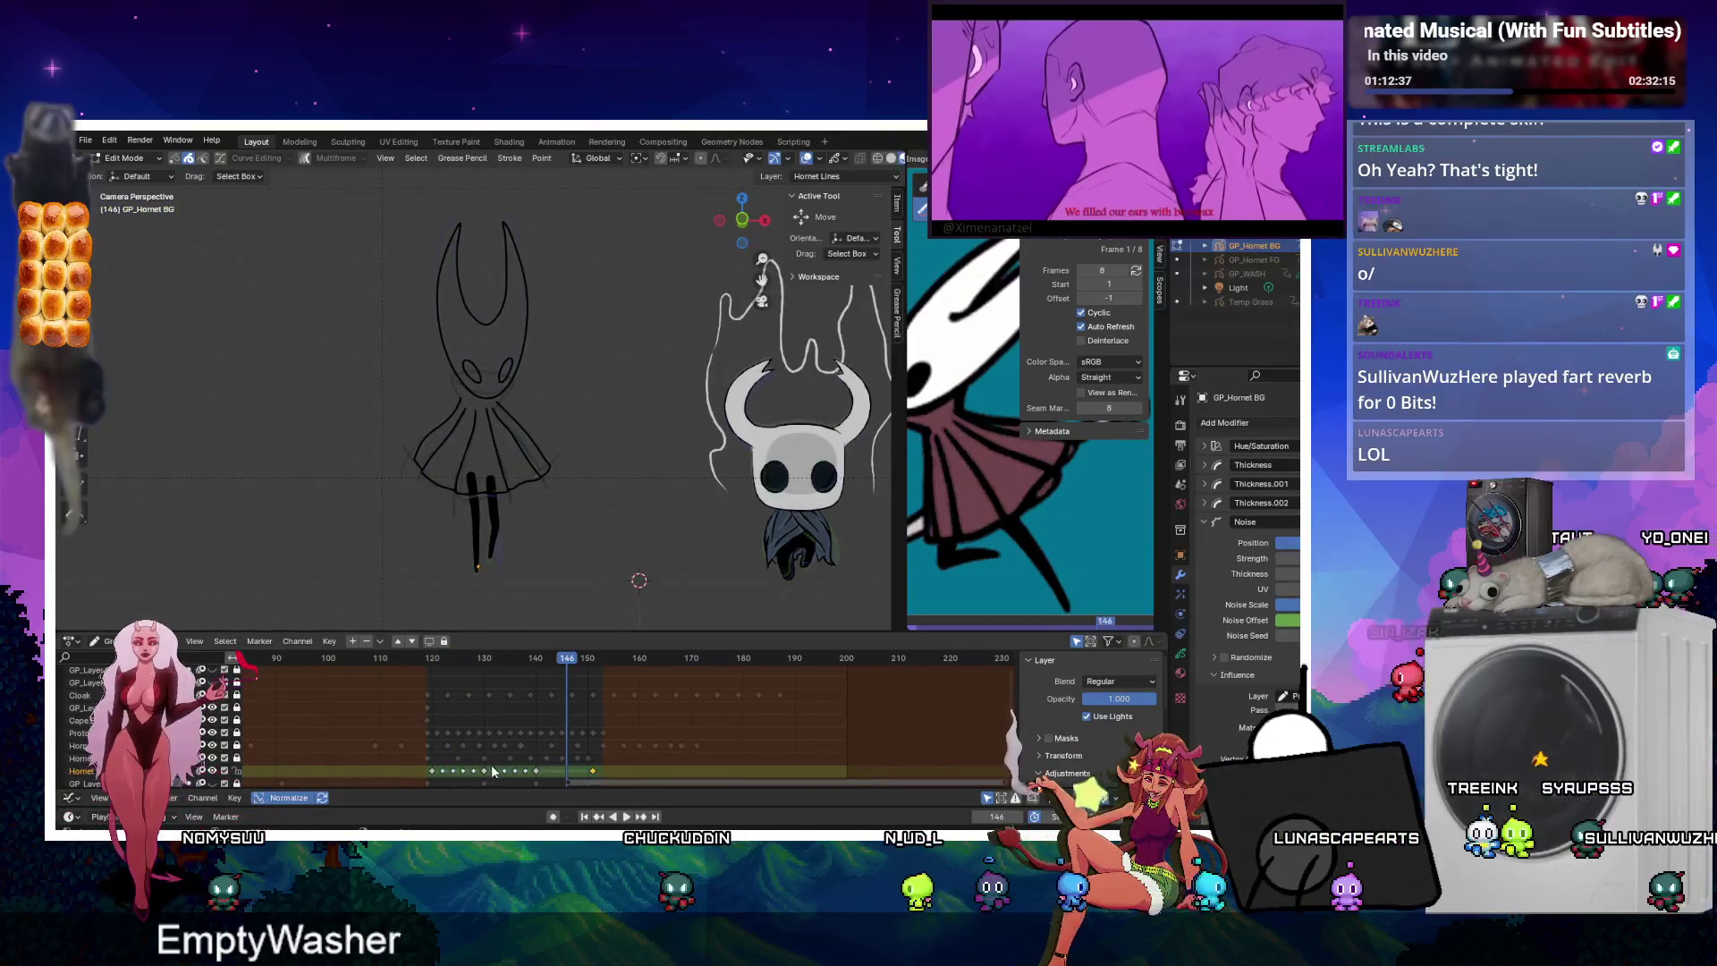
{"action": "key", "text": "space"}
{"action": "left_click", "coordinate": [433, 659]}
{"action": "left_click_drag", "start_coordinate": [433, 659], "coordinate": [506, 642]}
Move the Hornet key near frame 140 six frames earlier and the one near 131 four earlier.
{"action": "left_click", "coordinate": [533, 771]}
{"action": "key", "text": "g"}
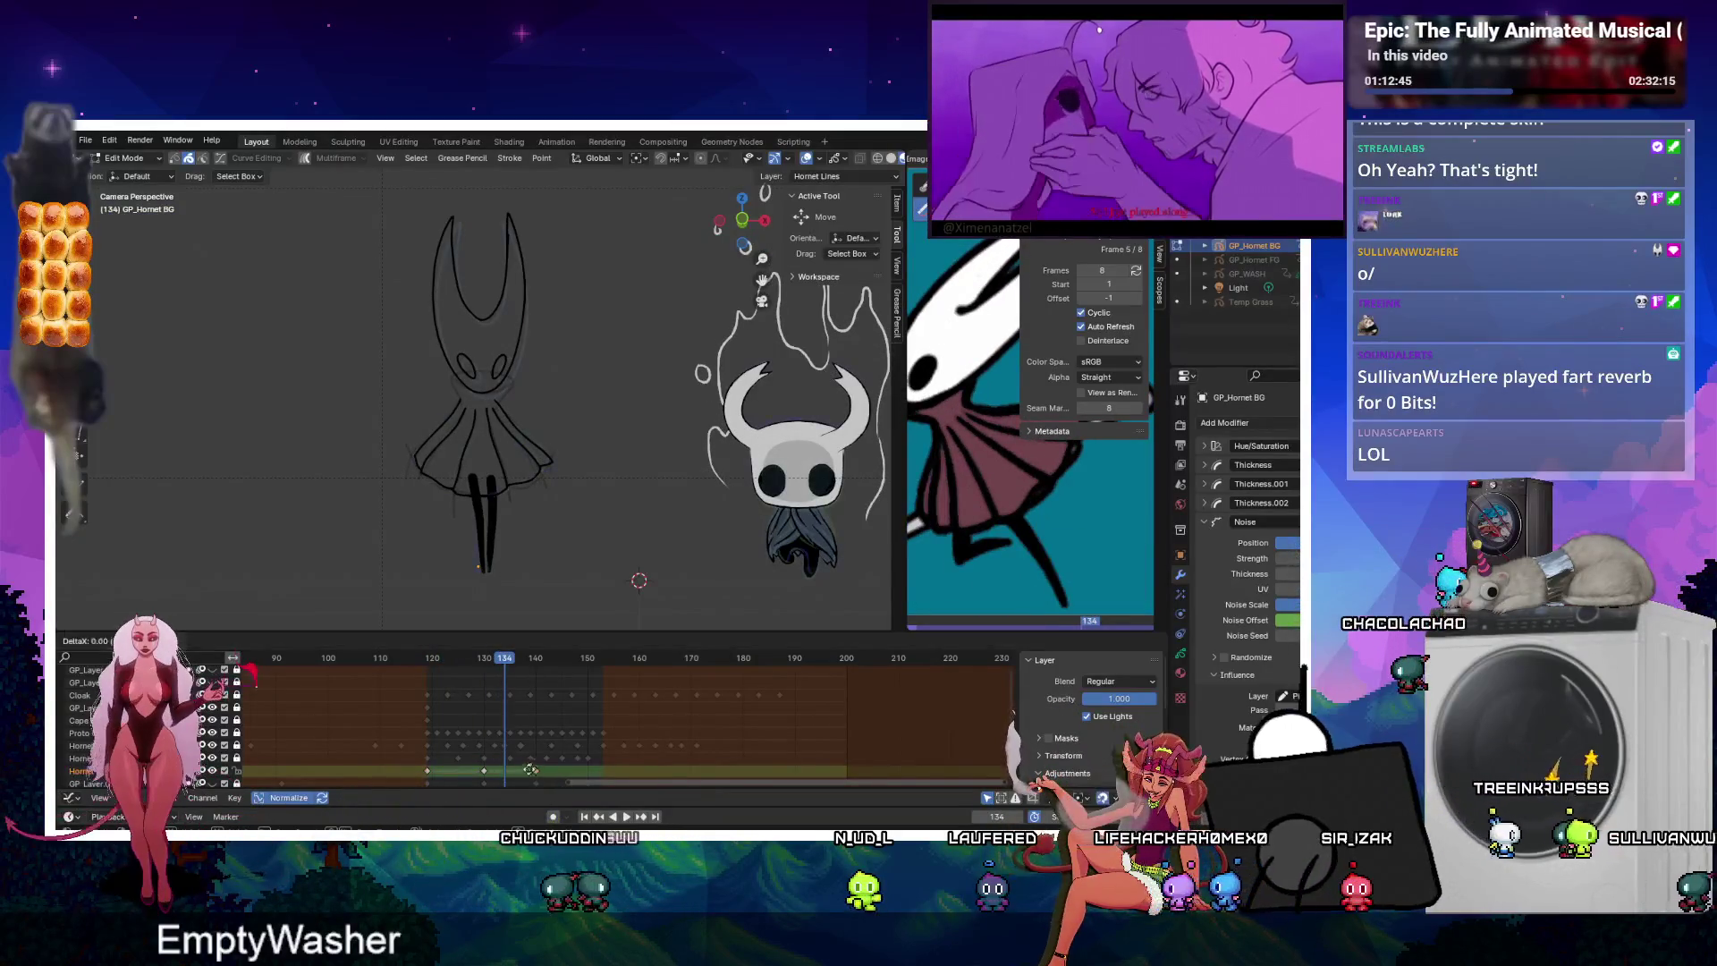
{"action": "left_click", "coordinate": [503, 772]}
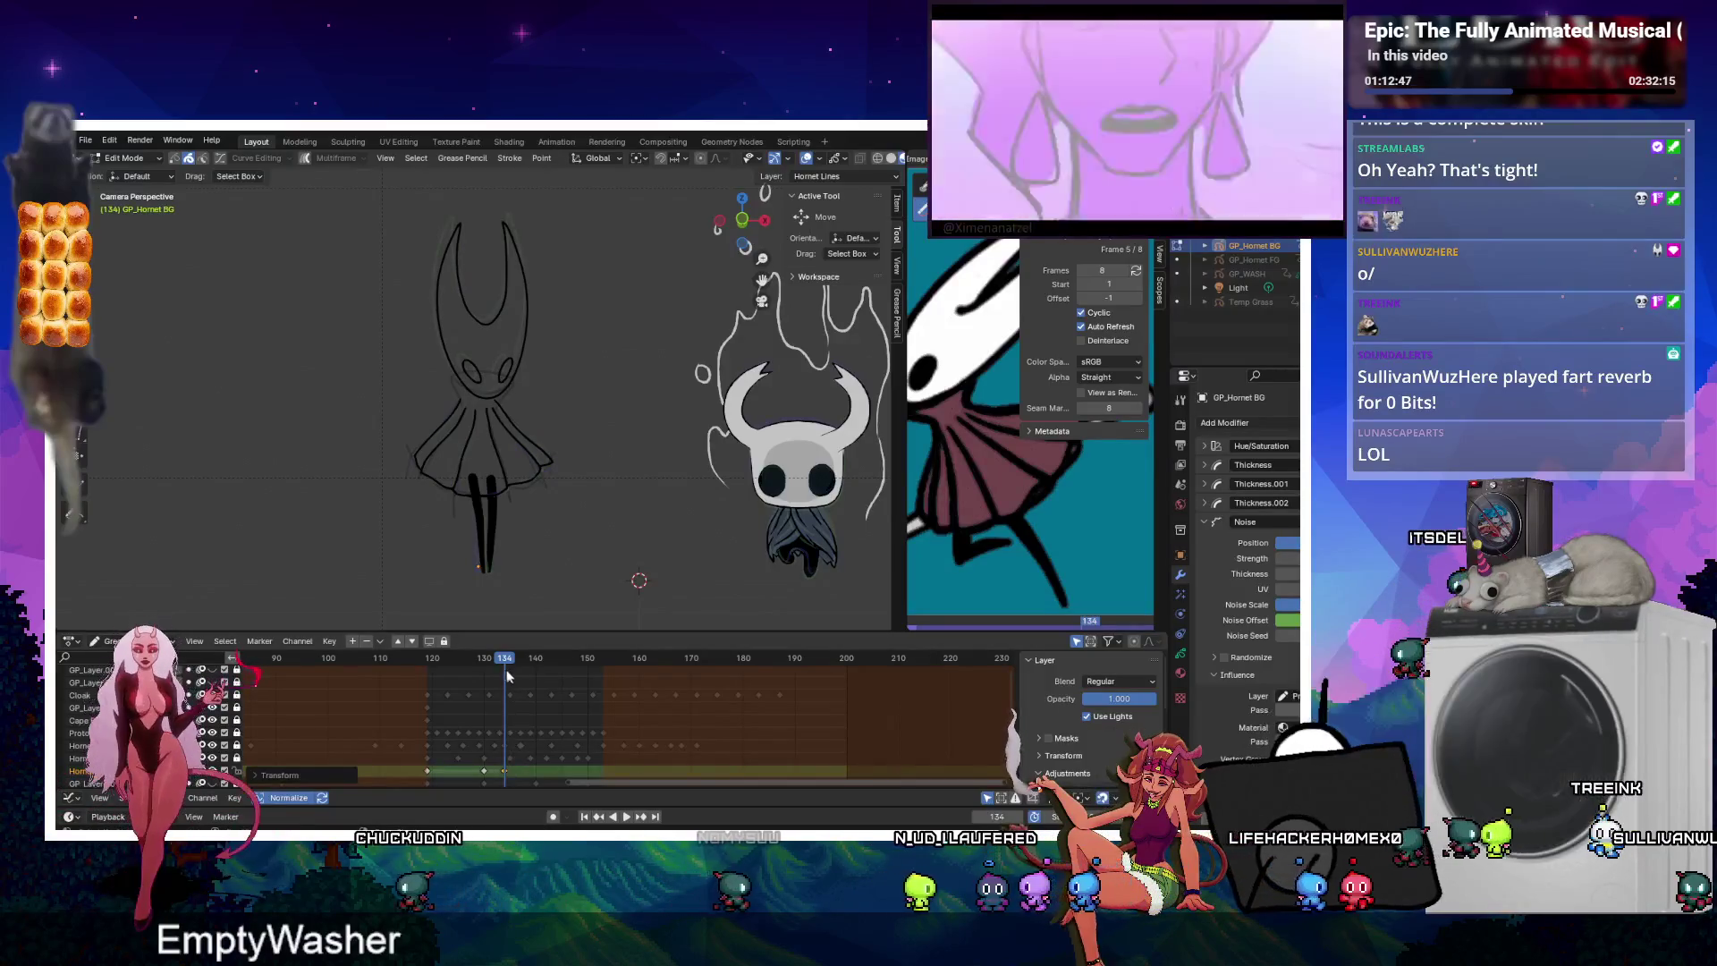
{"action": "left_click", "coordinate": [482, 772]}
{"action": "key", "text": "g"}
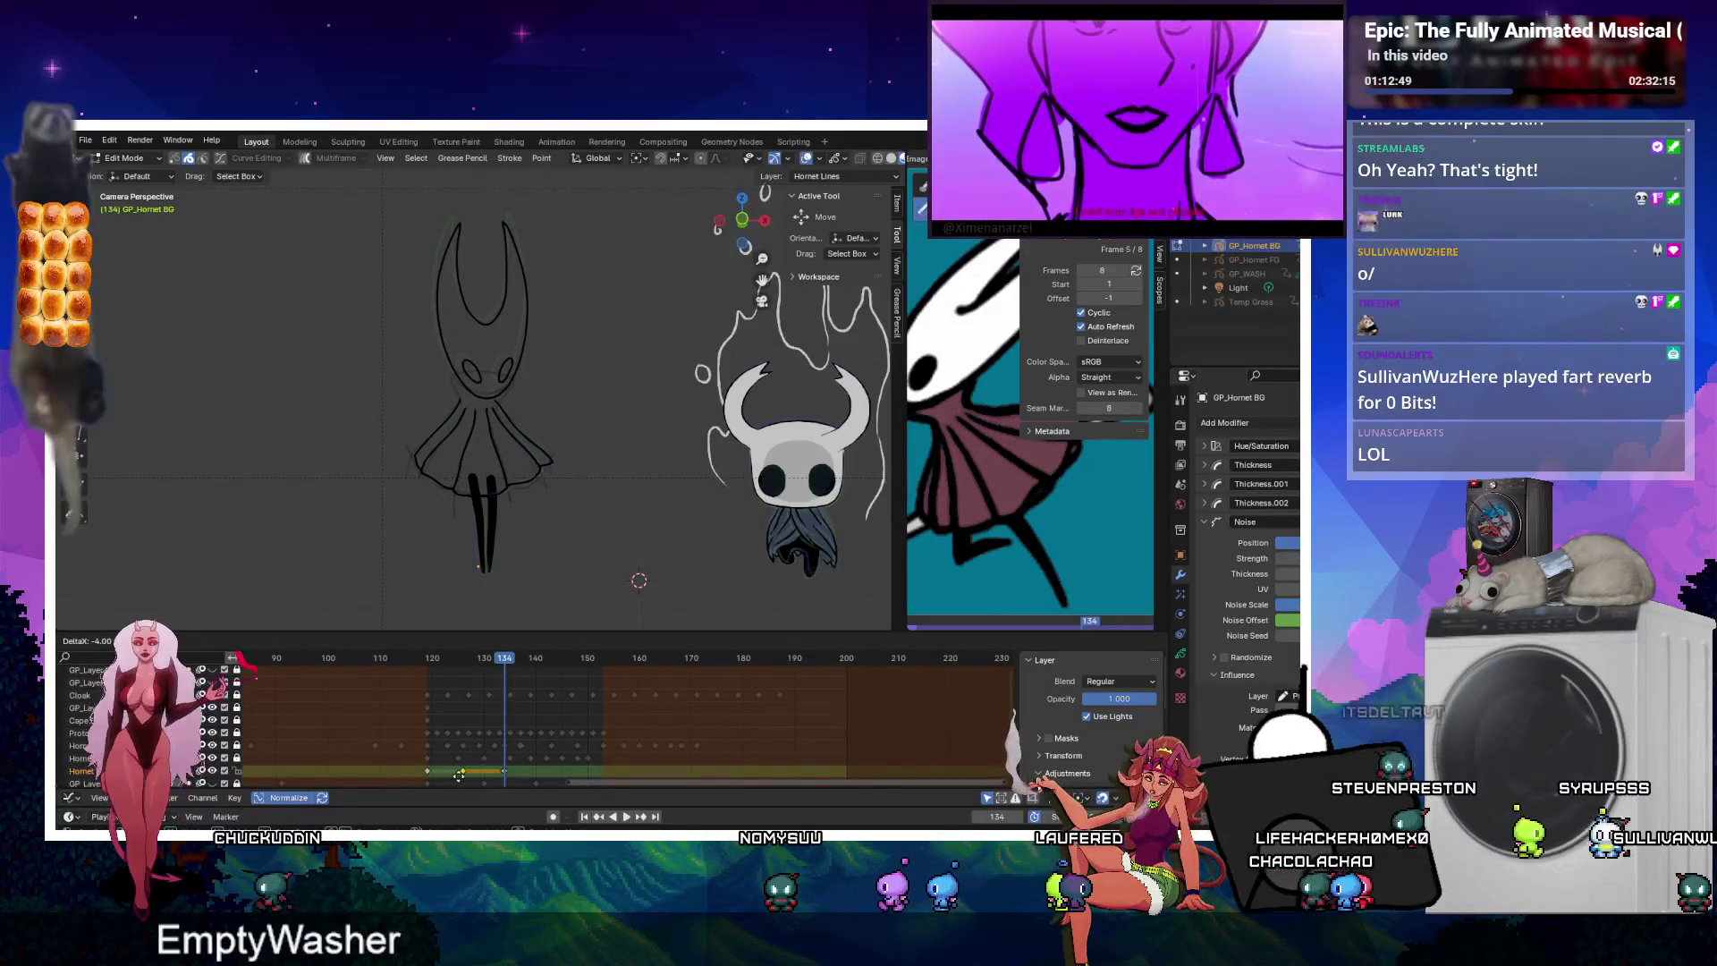
{"action": "left_click", "coordinate": [457, 775]}
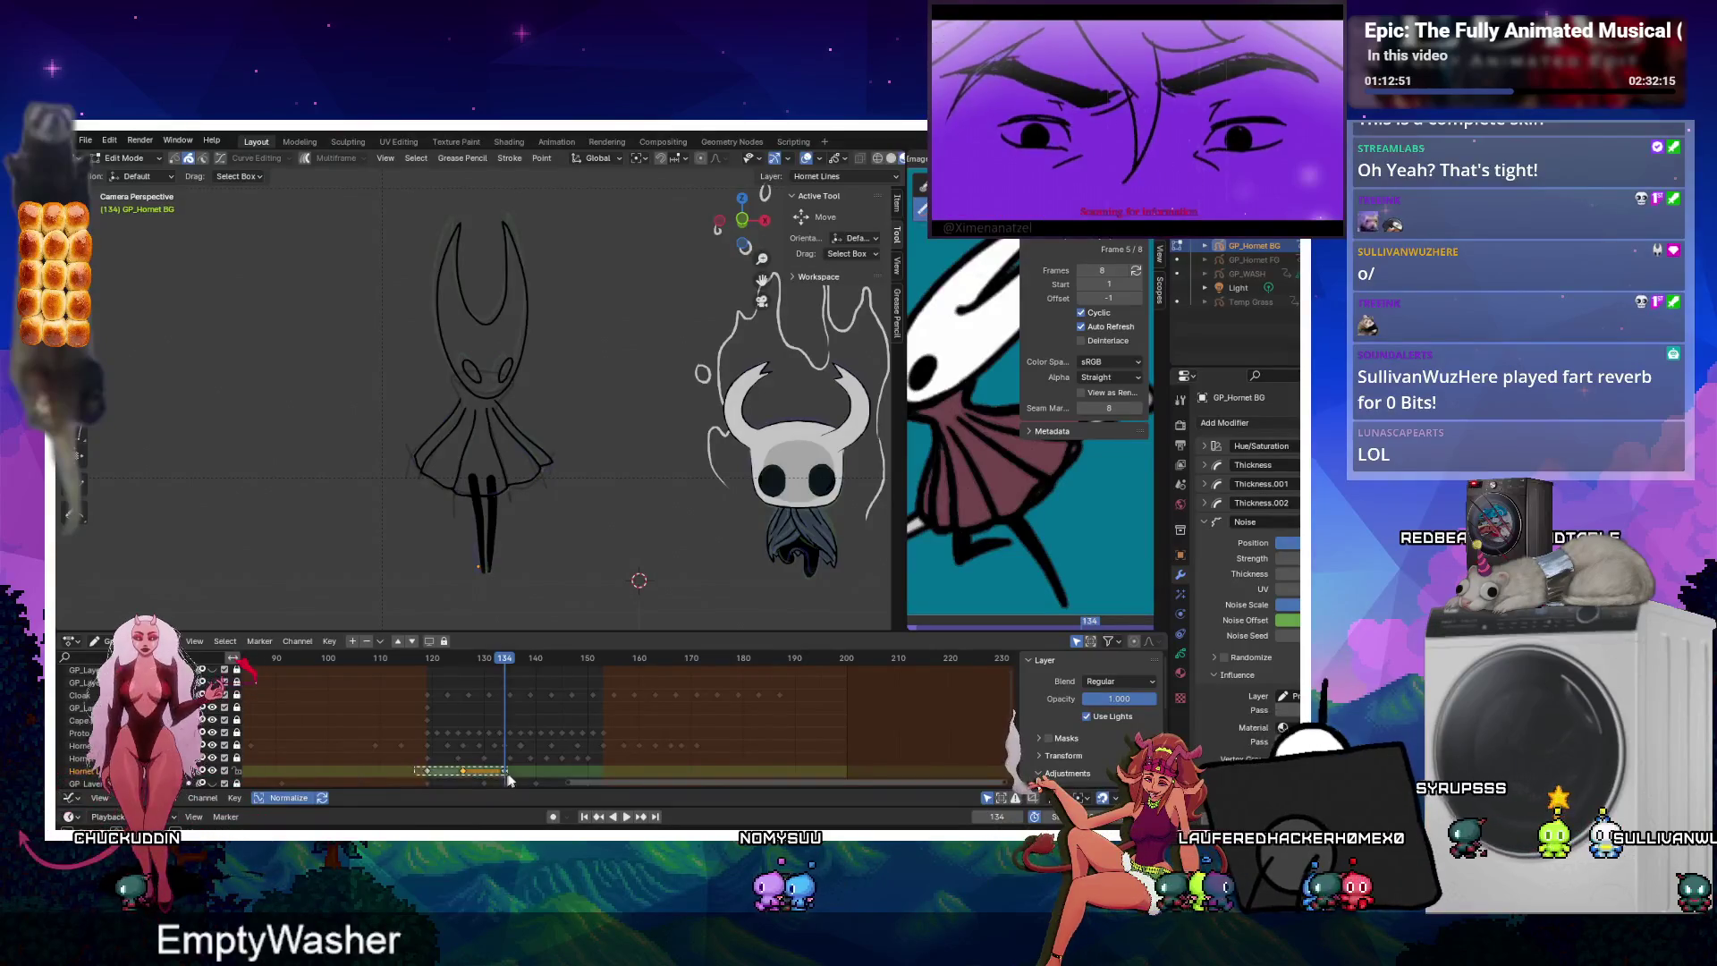
Duplicate the Hornet keys 16 frames later, then shift them one more frame later.
{"action": "key", "text": "shift+d"}
{"action": "left_click", "coordinate": [580, 782]}
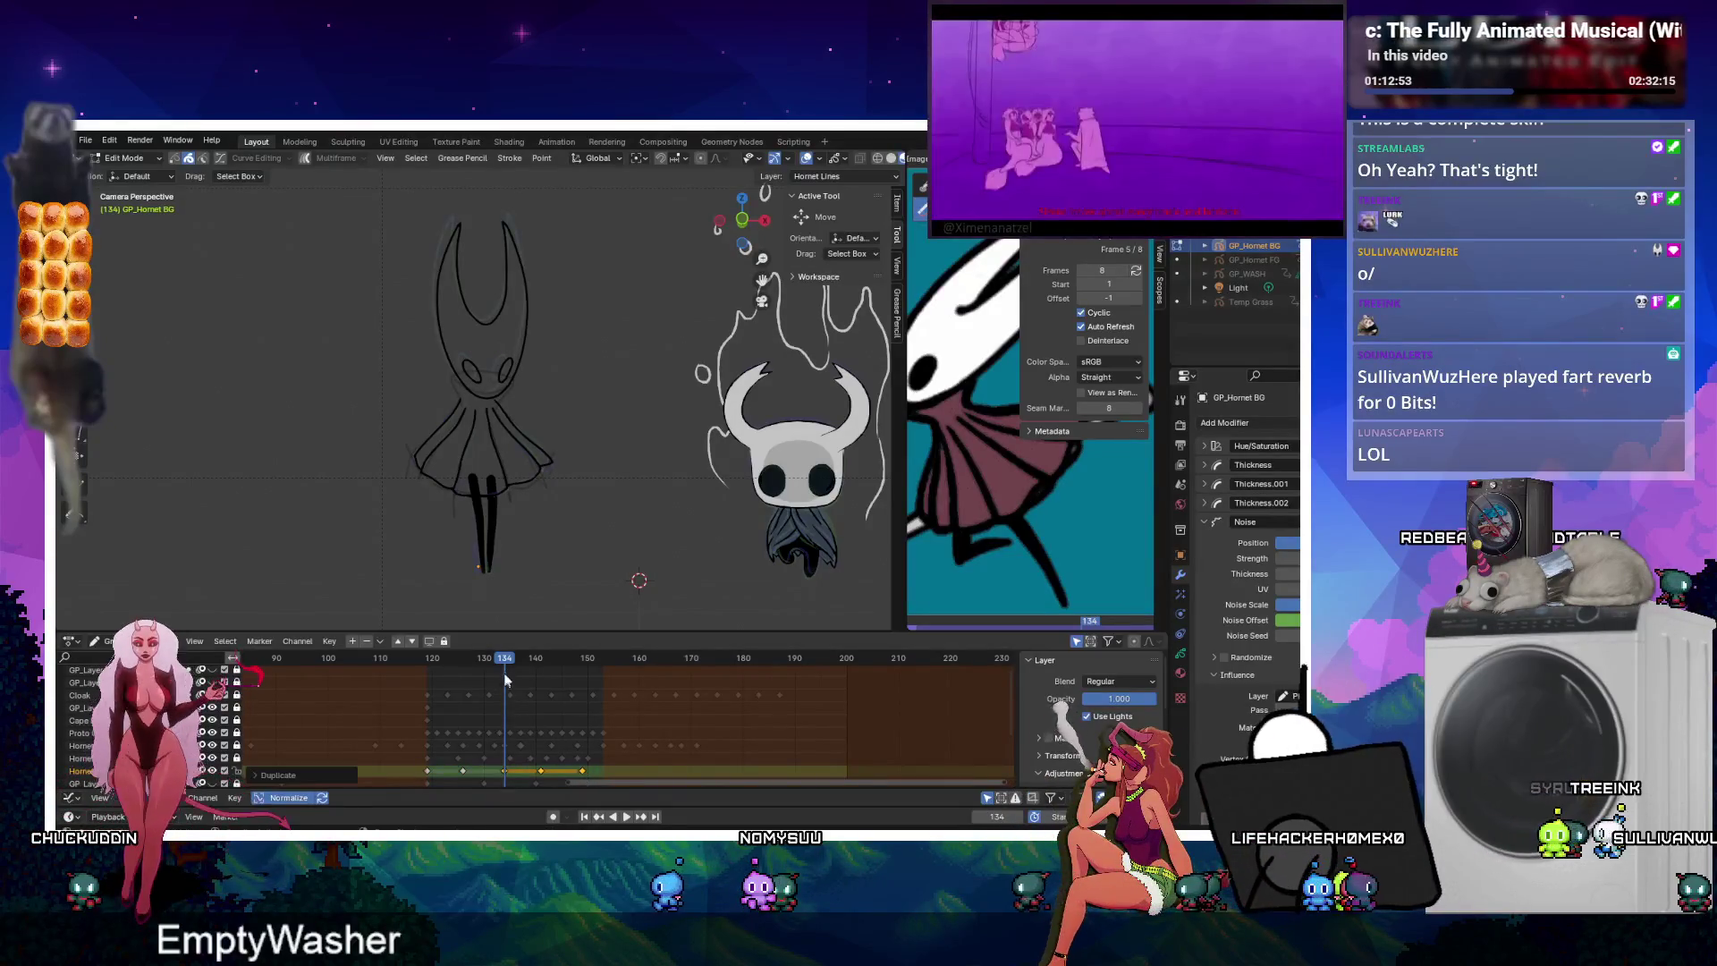
{"action": "mouse_move", "coordinate": [507, 662]}
{"action": "left_mouse_down"}
{"action": "mouse_move", "coordinate": [604, 650]}
{"action": "mouse_move", "coordinate": [588, 655]}
{"action": "left_mouse_up"}
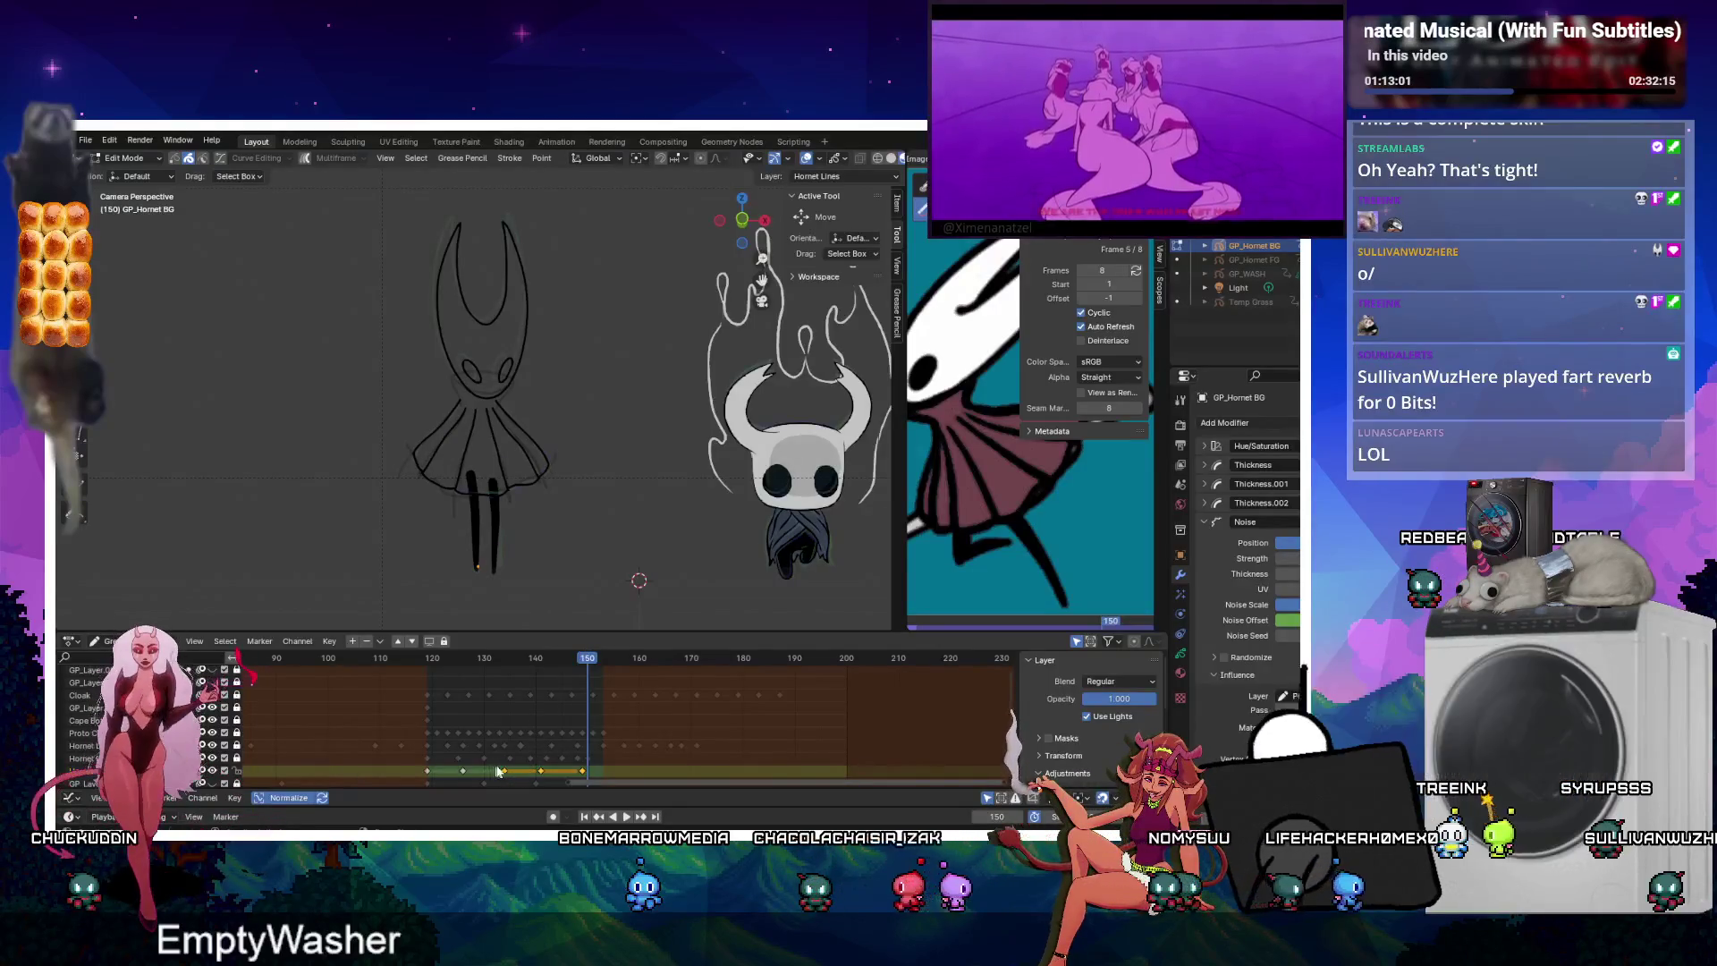
{"action": "key", "text": "g"}
{"action": "left_click", "coordinate": [609, 778]}
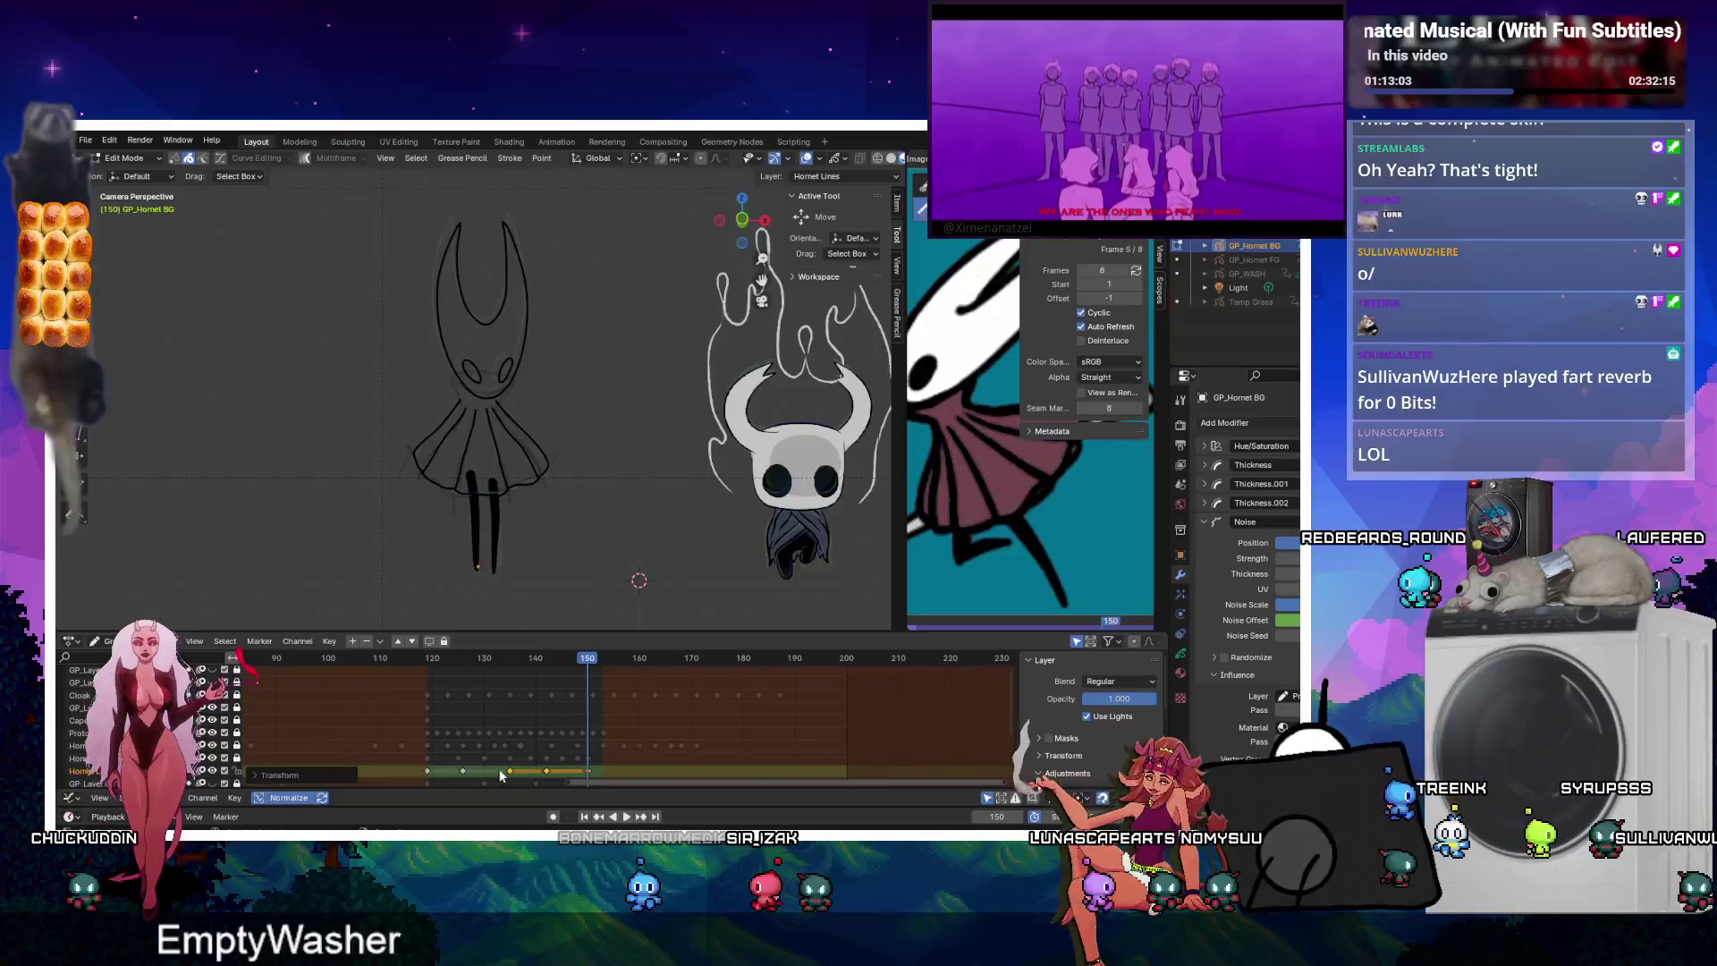
{"action": "left_click_drag", "start_coordinate": [485, 666], "coordinate": [426, 679]}
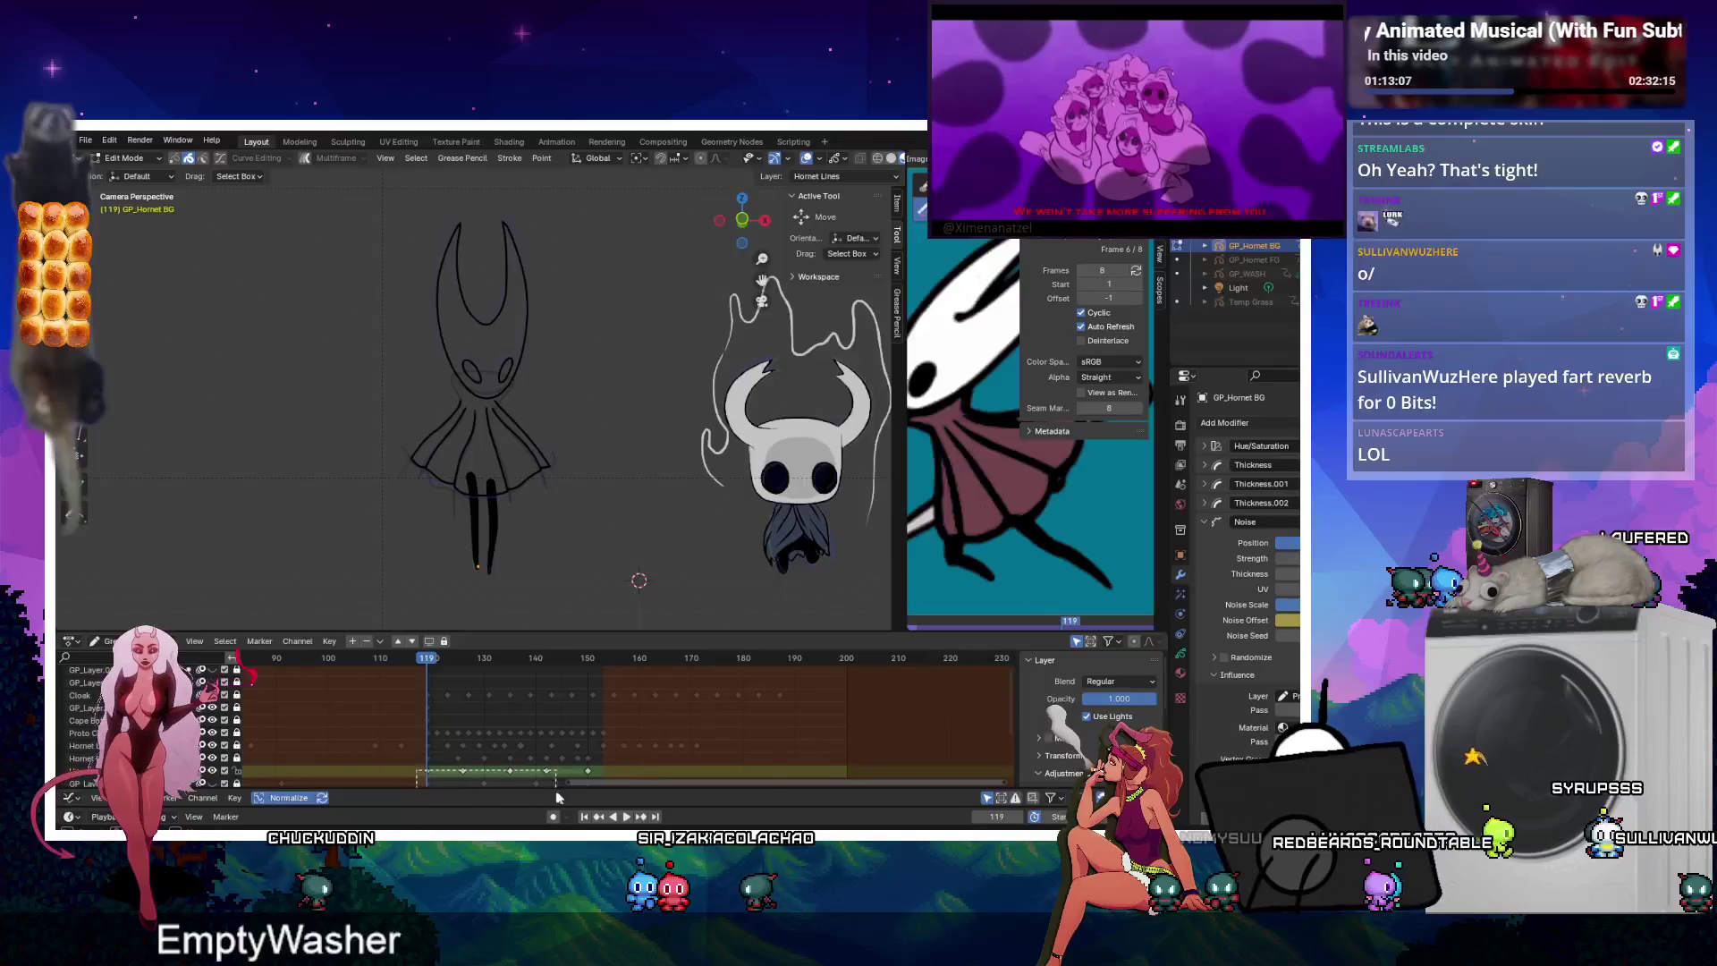
Duplicate the selected keys further along the timeline and preview the timing.
{"action": "key", "text": "shift+d"}
{"action": "left_click", "coordinate": [774, 777]}
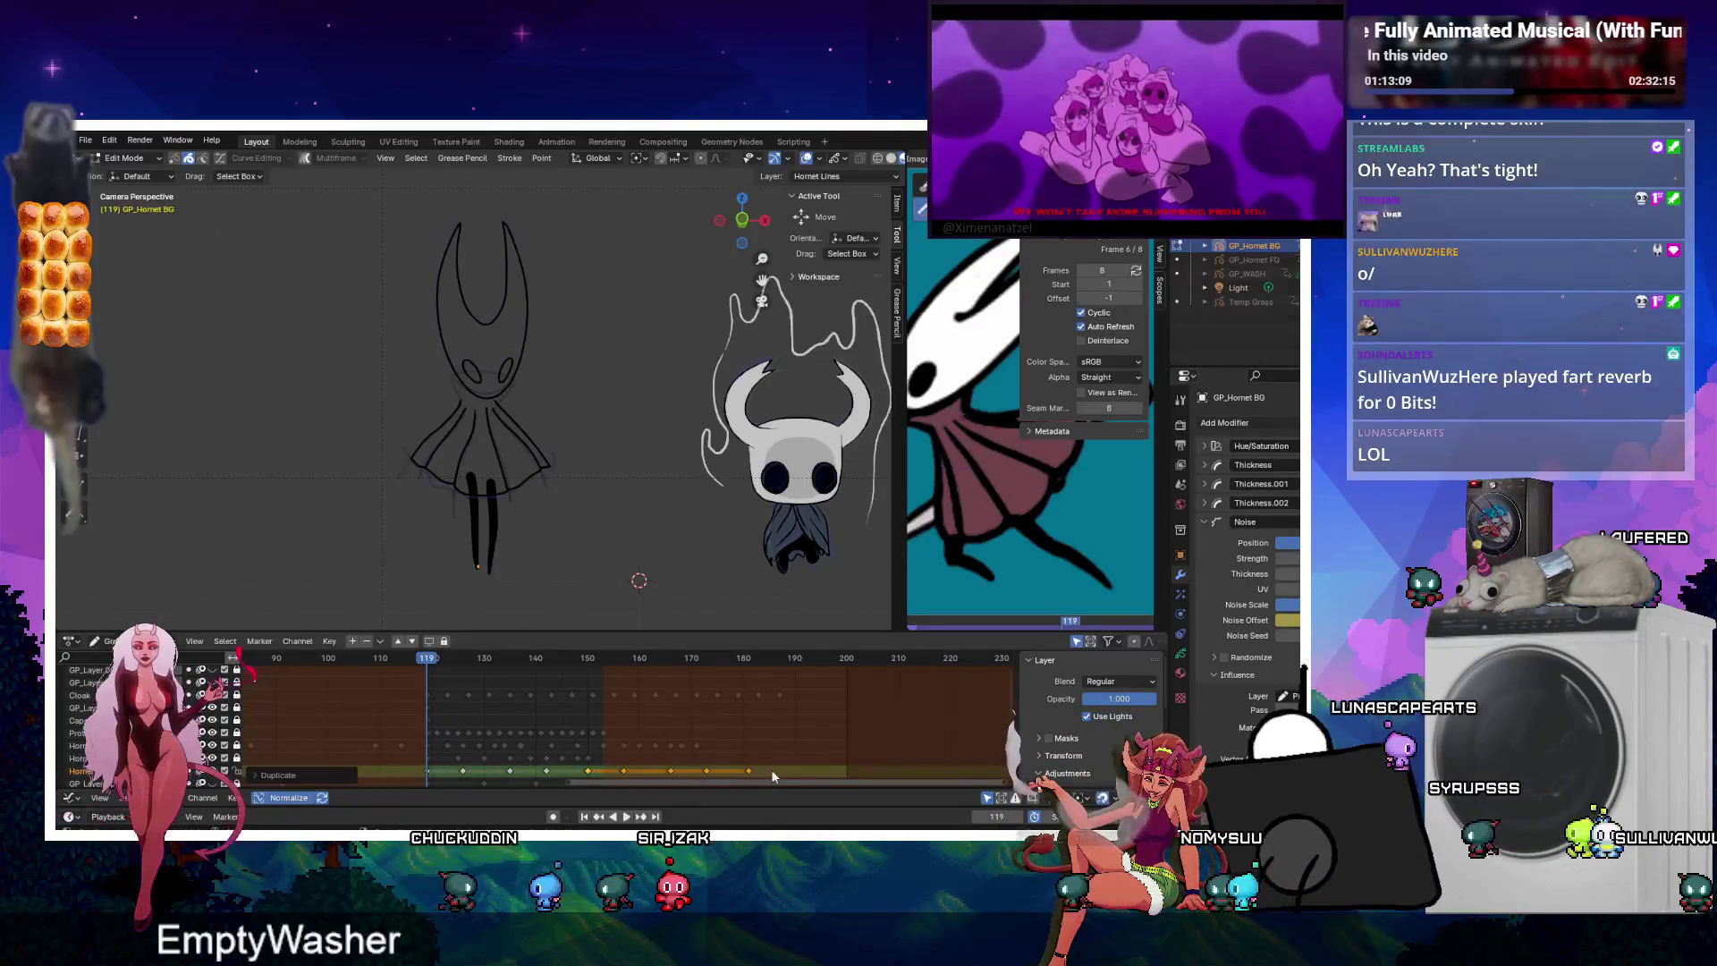
{"action": "left_click", "coordinate": [627, 818]}
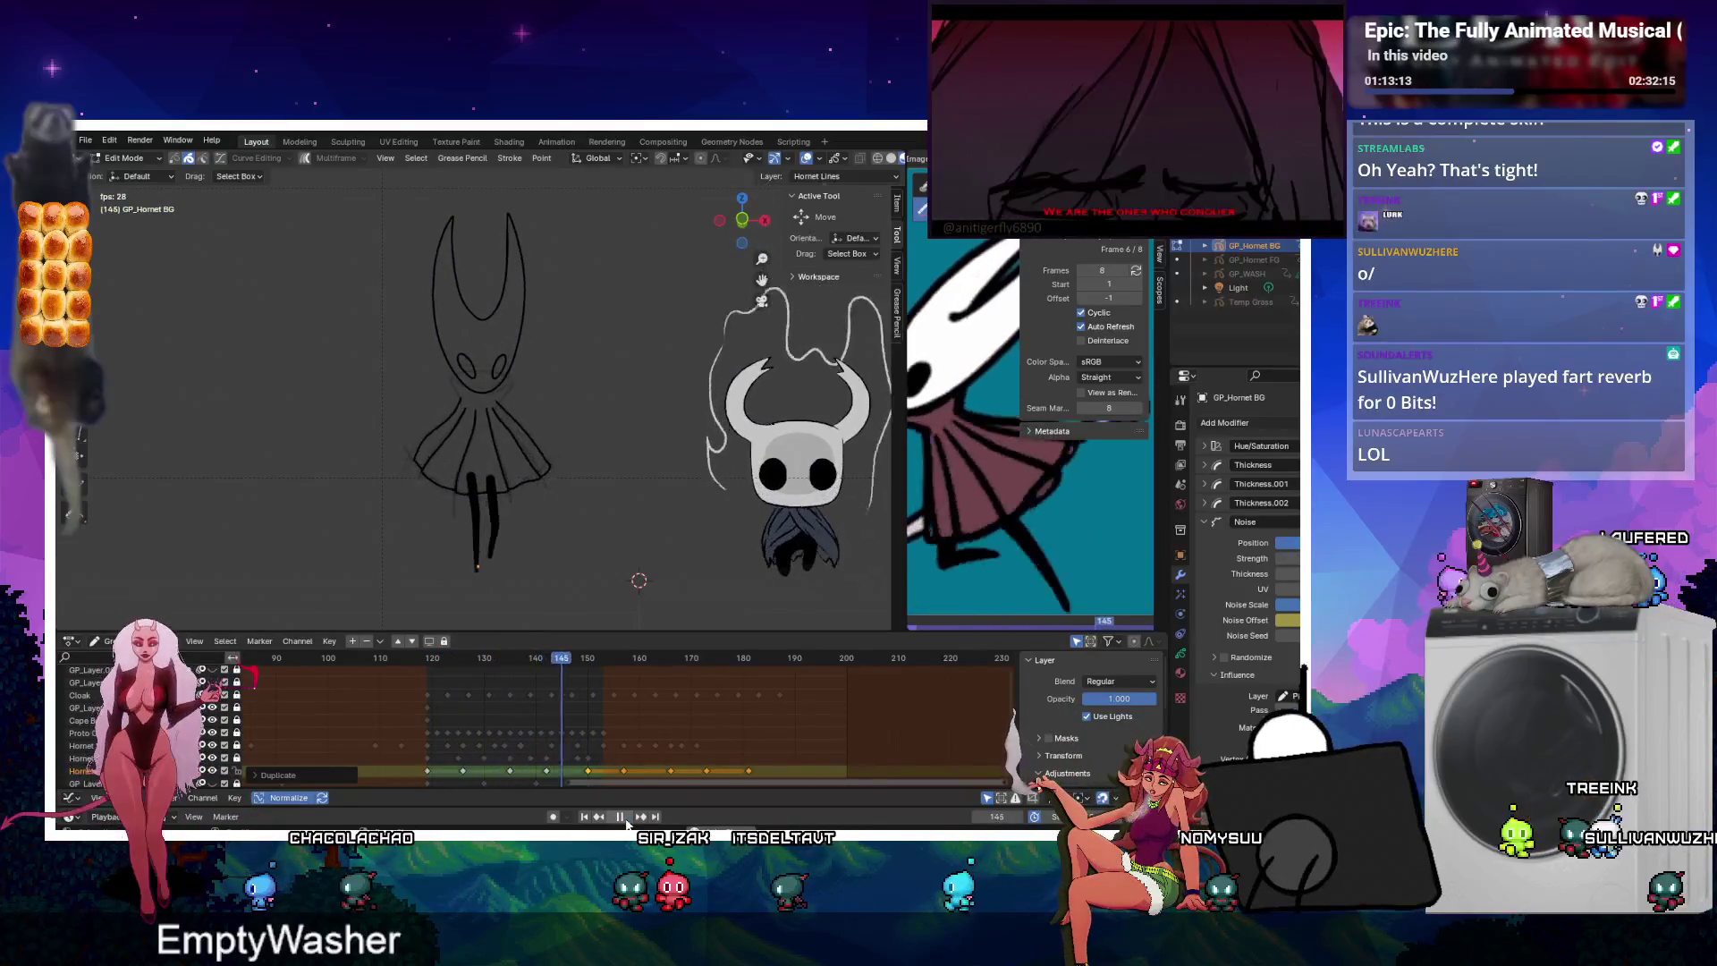
{"action": "left_click", "coordinate": [621, 818]}
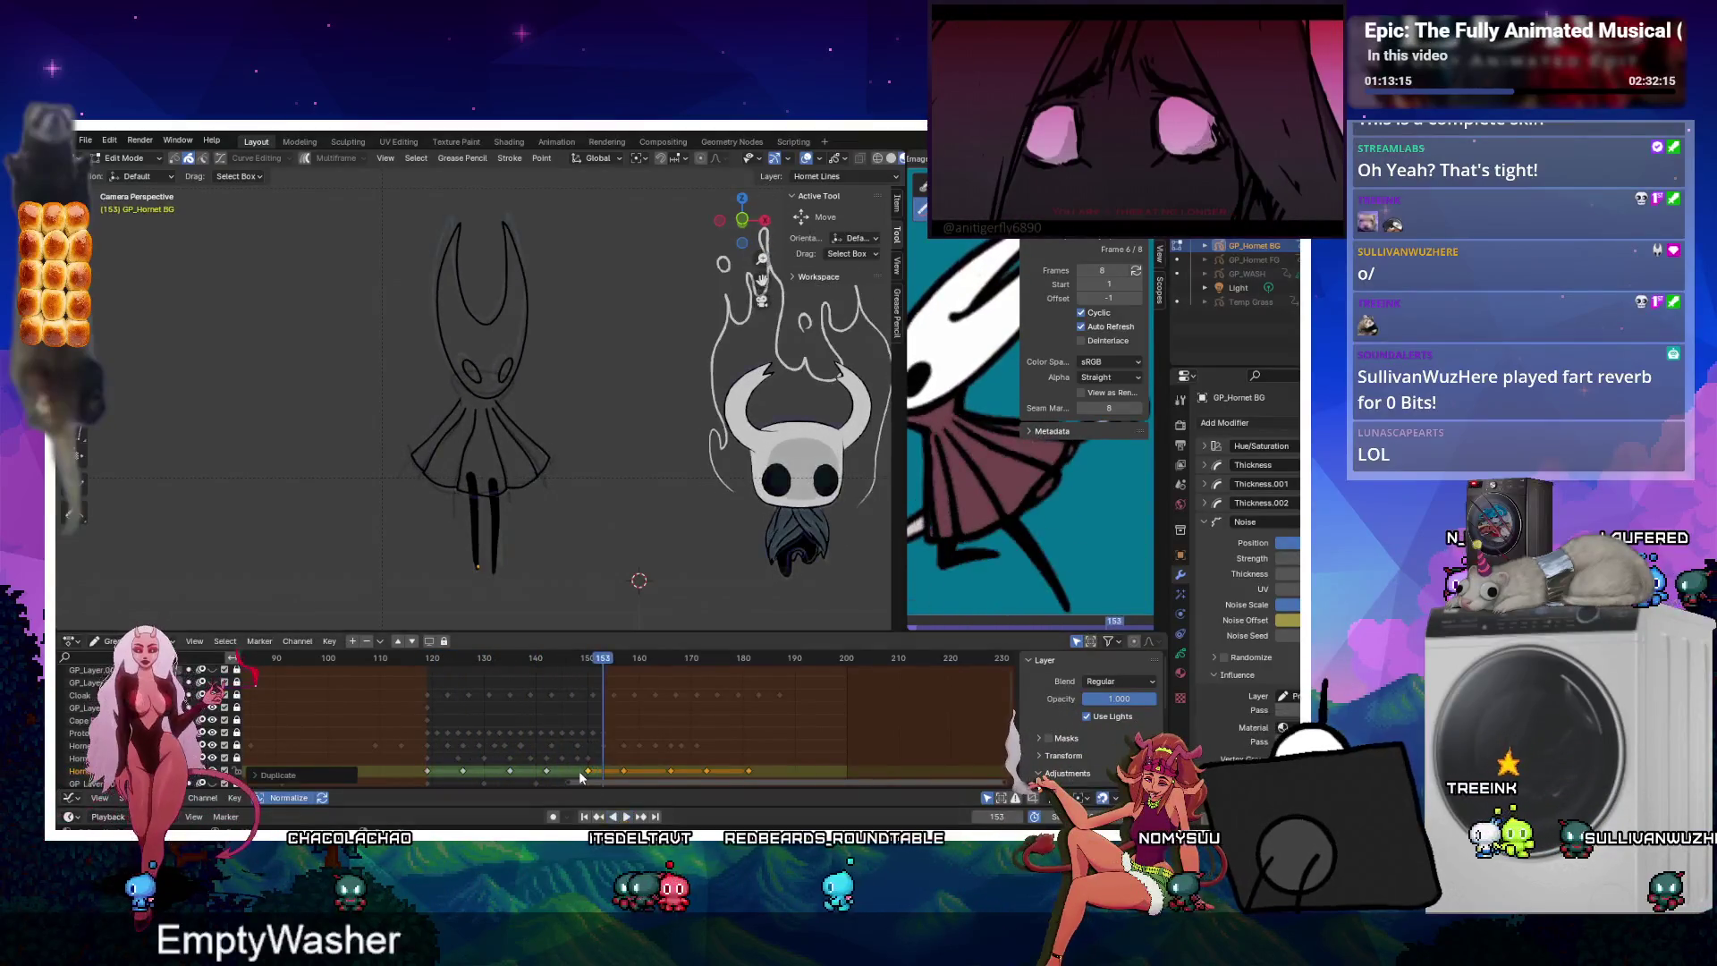
Move the later run of Hornet keys one frame earlier and interpolate in-betweens from frame 122.
{"action": "left_click", "coordinate": [507, 771]}
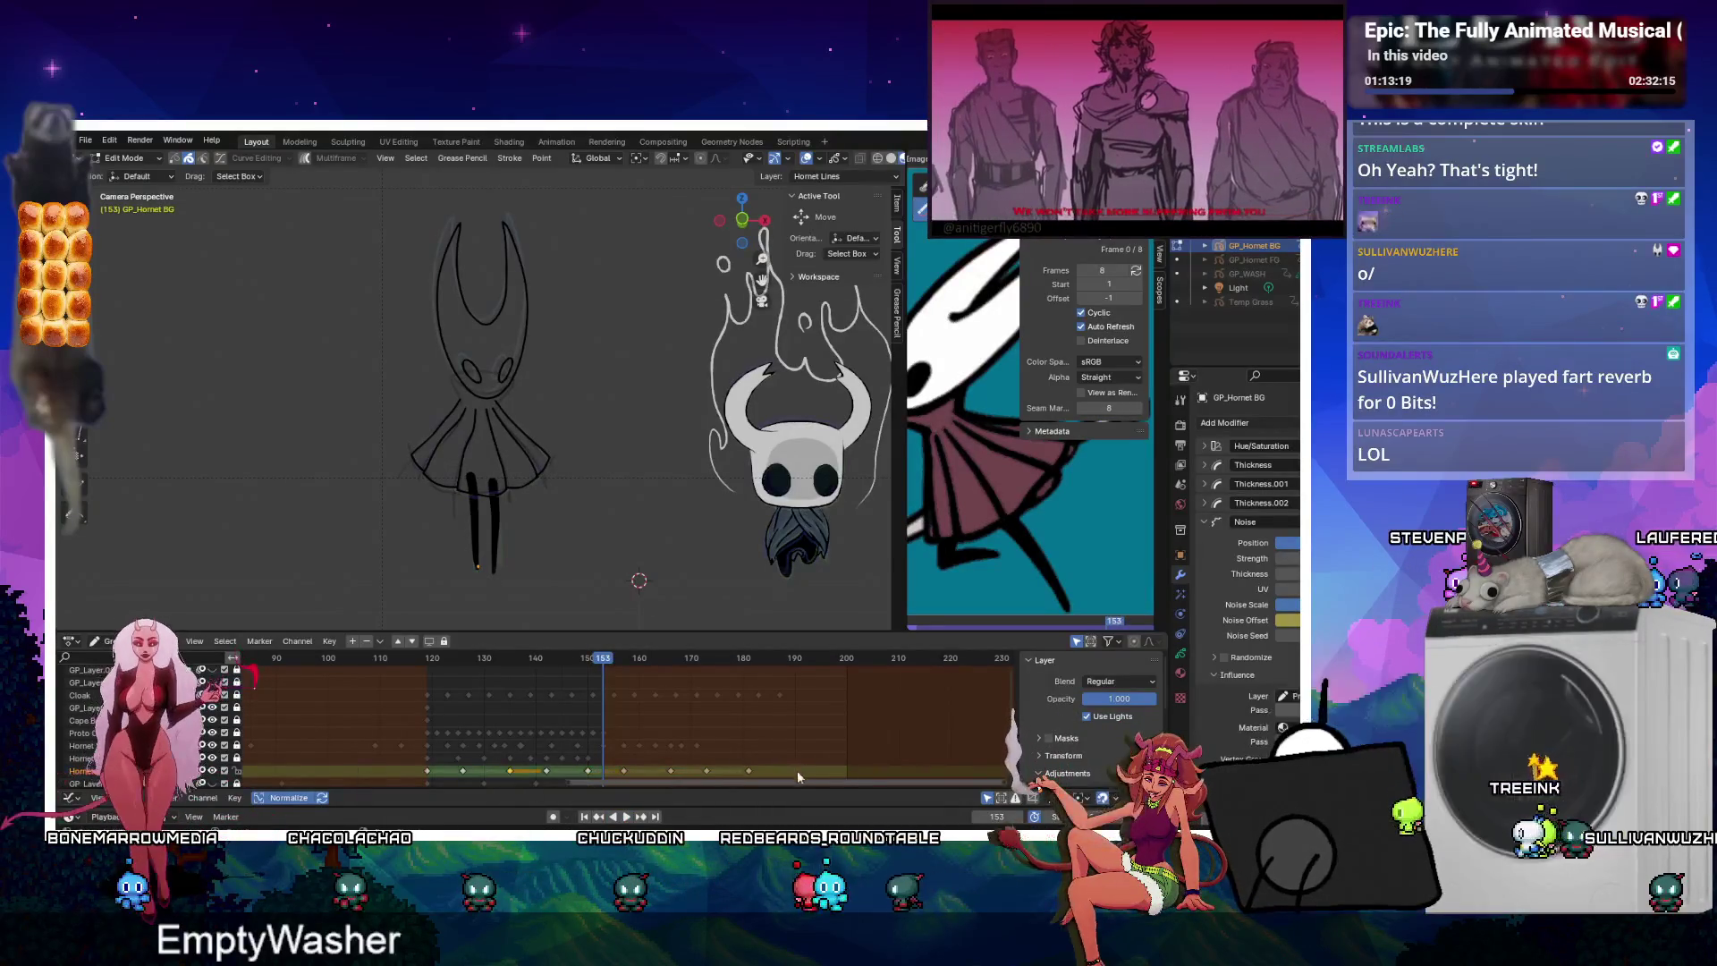
{"action": "left_click_drag", "start_coordinate": [781, 767], "coordinate": [511, 776]}
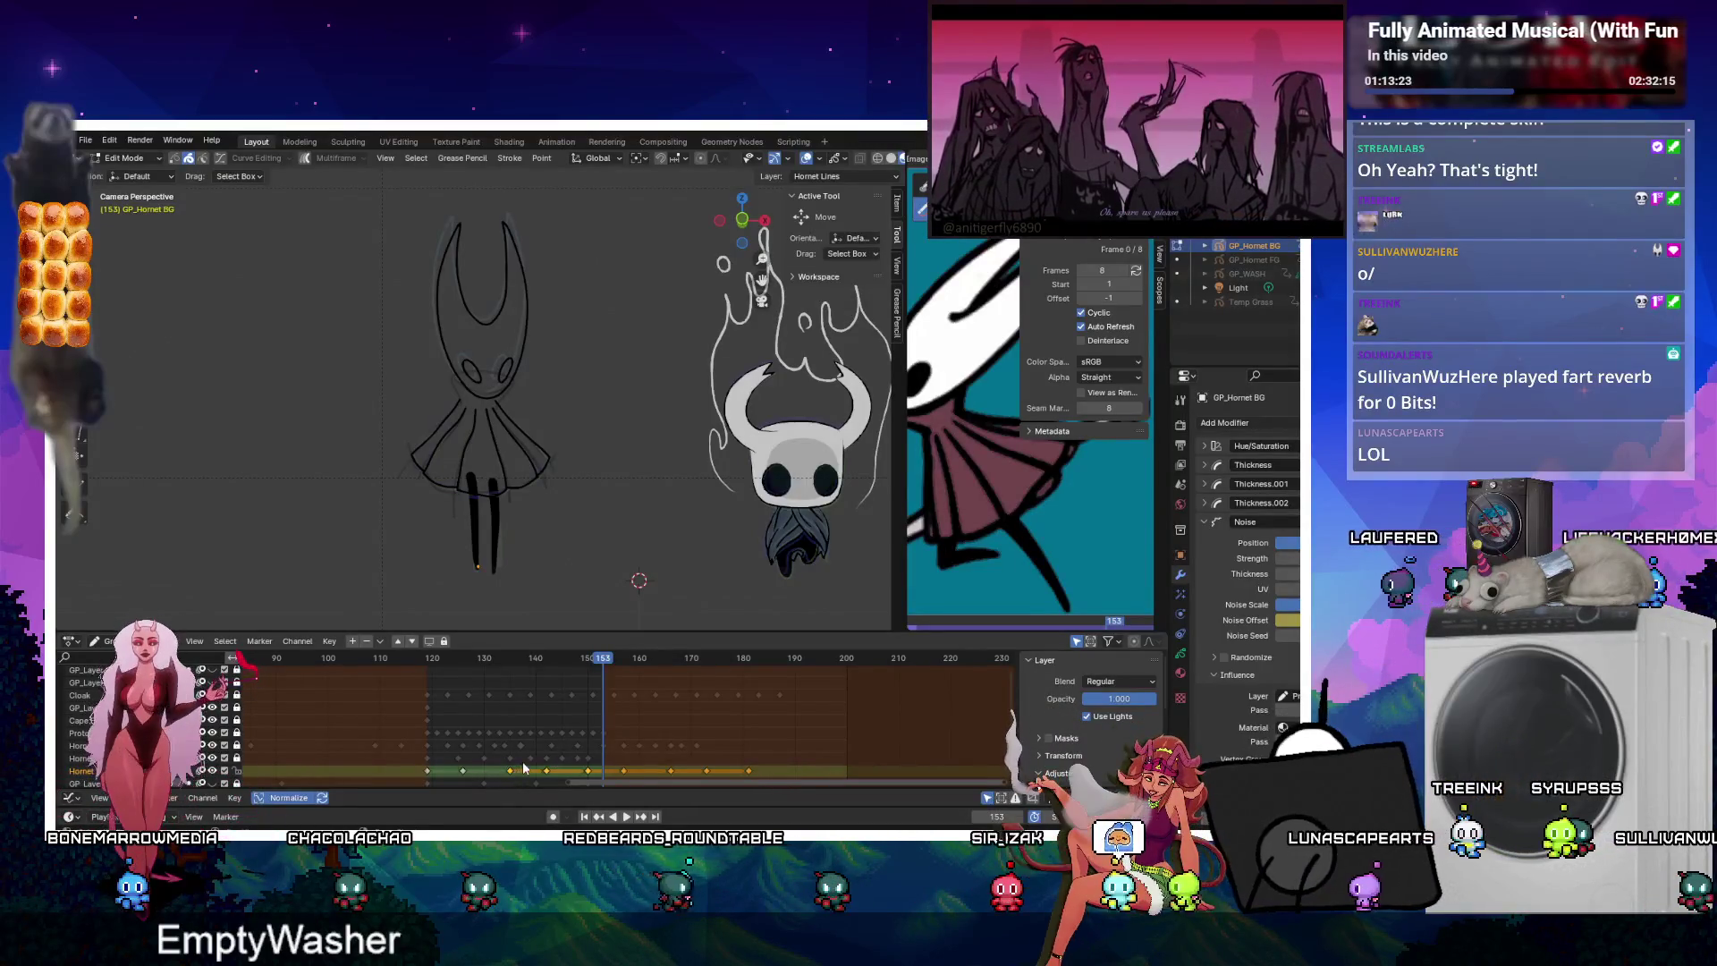
{"action": "key", "text": "g"}
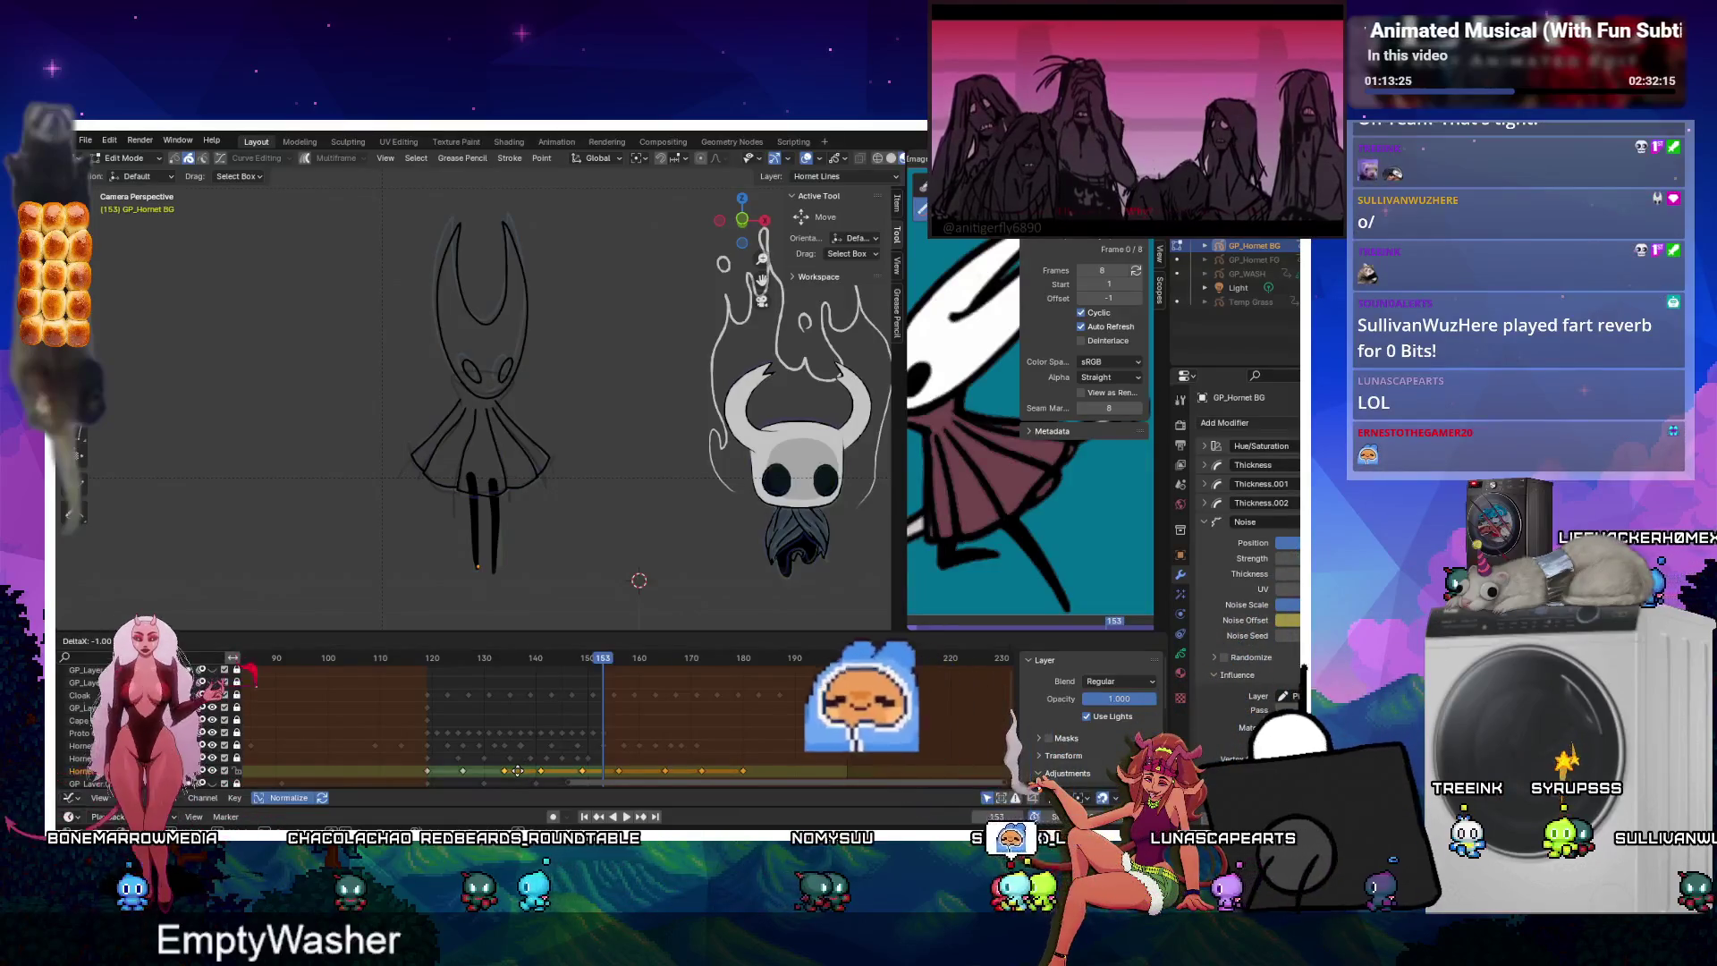
{"action": "left_click", "coordinate": [517, 771]}
{"action": "left_click", "coordinate": [441, 658]}
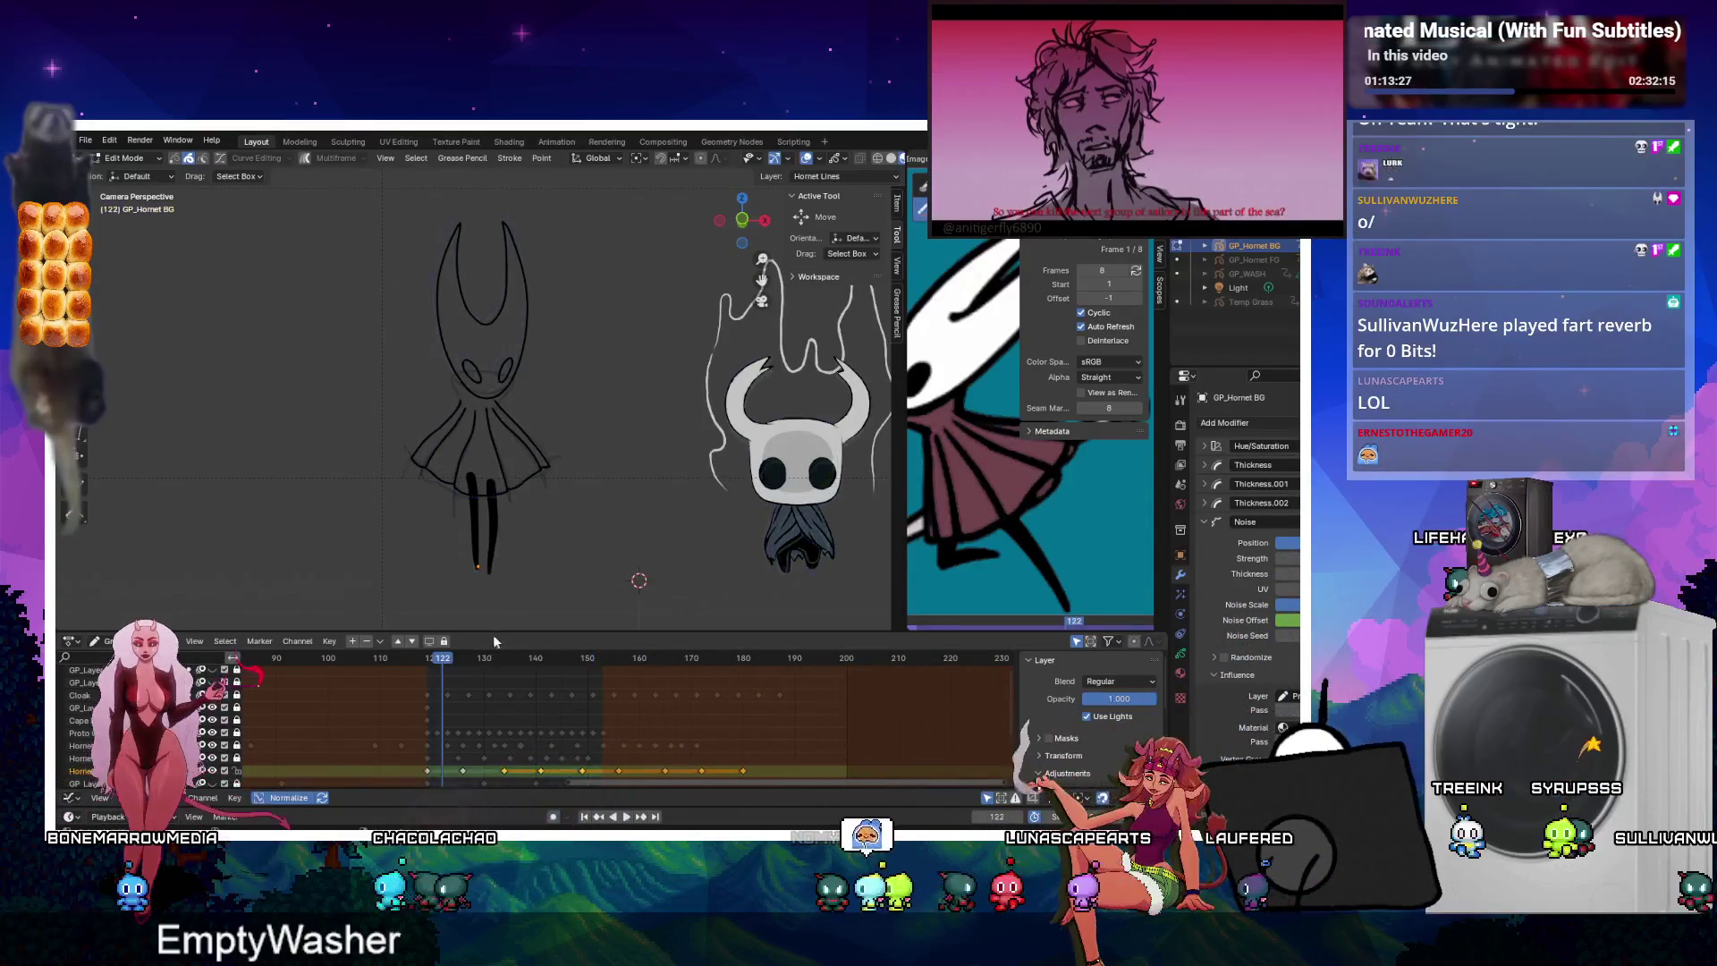
{"action": "key", "text": "ctrl+shift+e"}
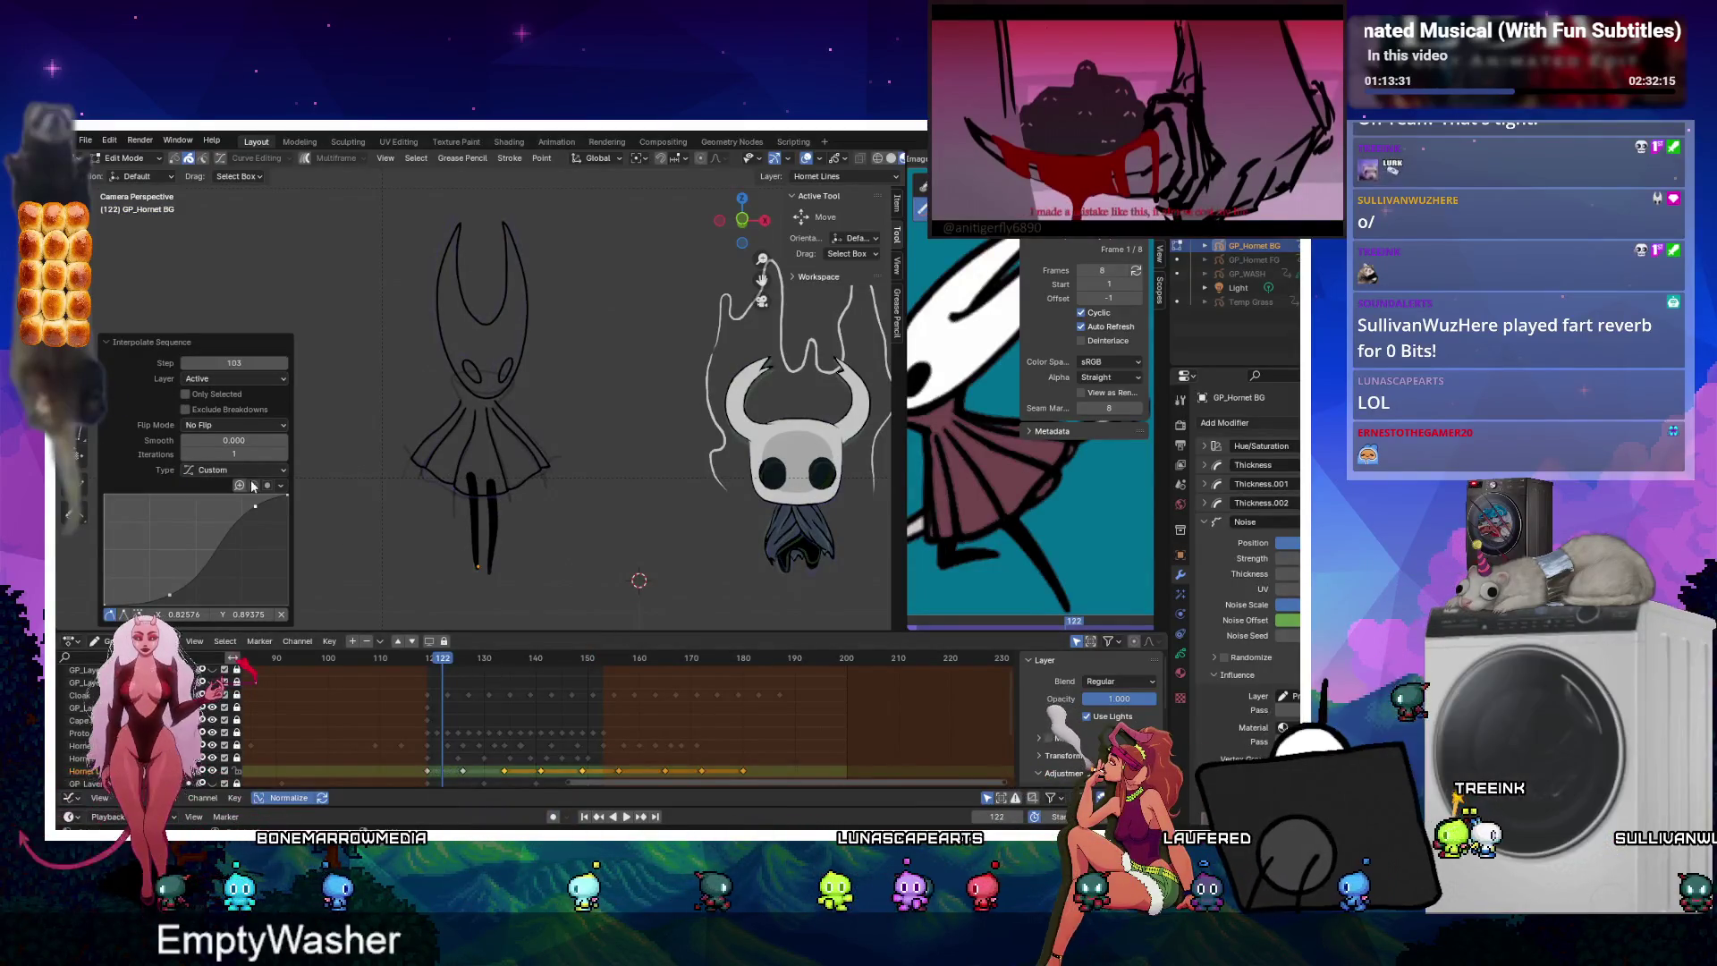
Set the Interpolate Sequence Step value to 4.
{"action": "left_click", "coordinate": [185, 363]}
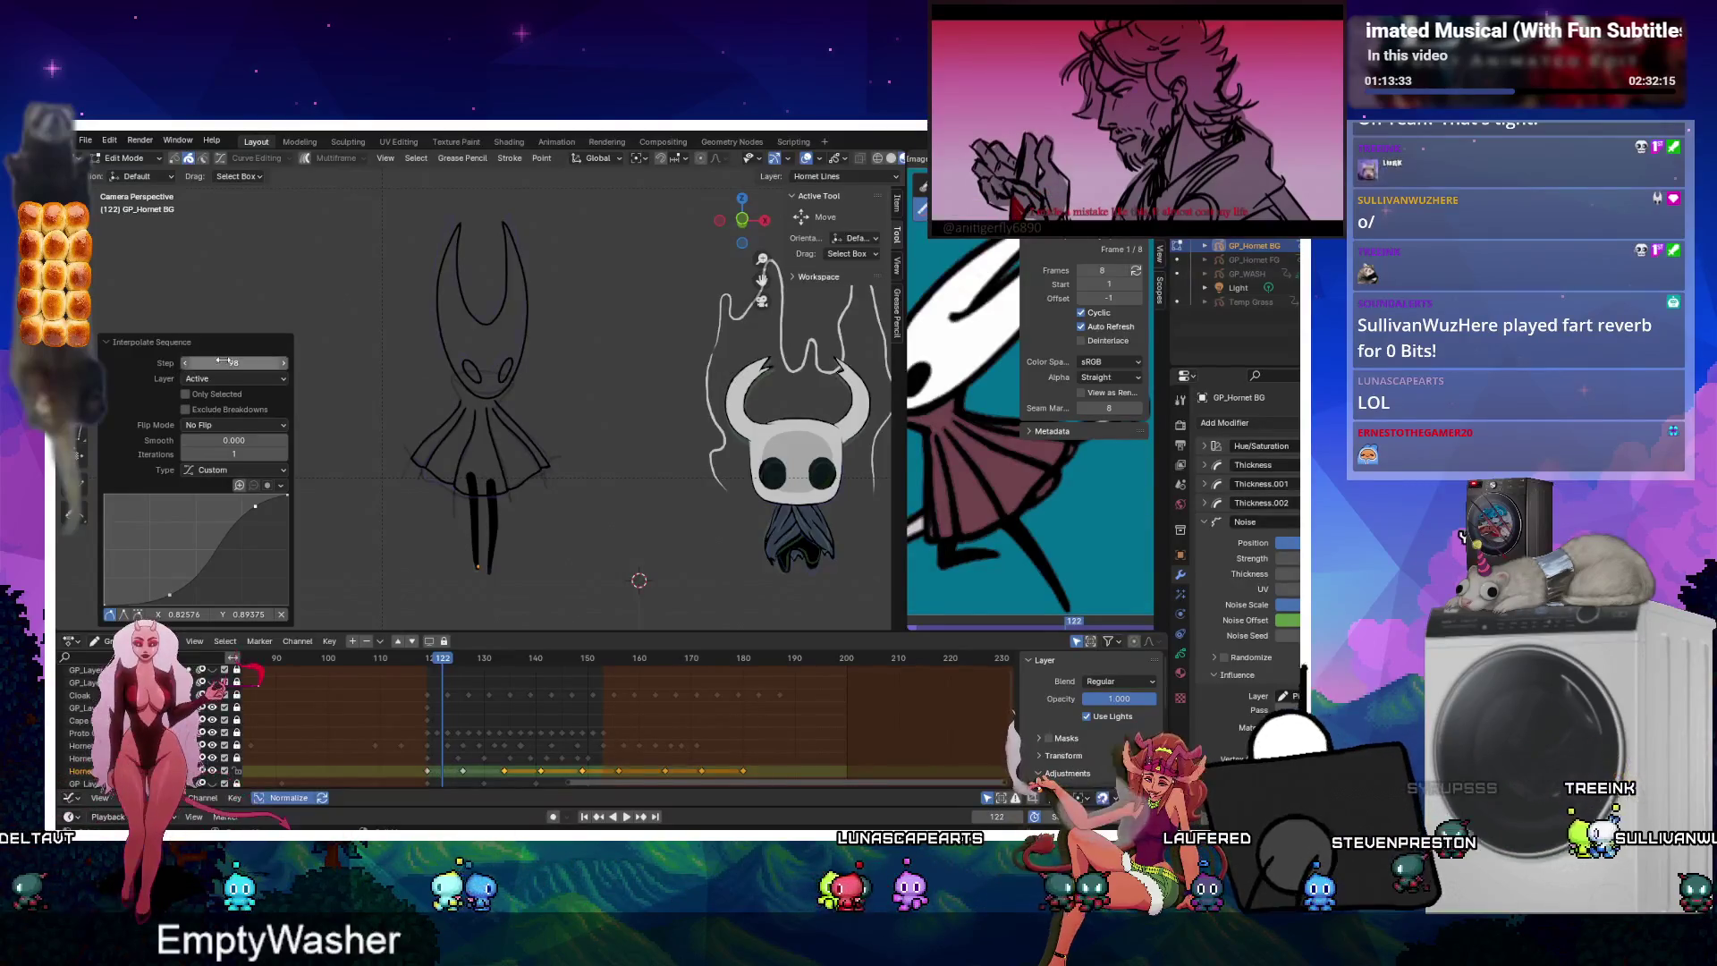
{"action": "type", "text": "98"}
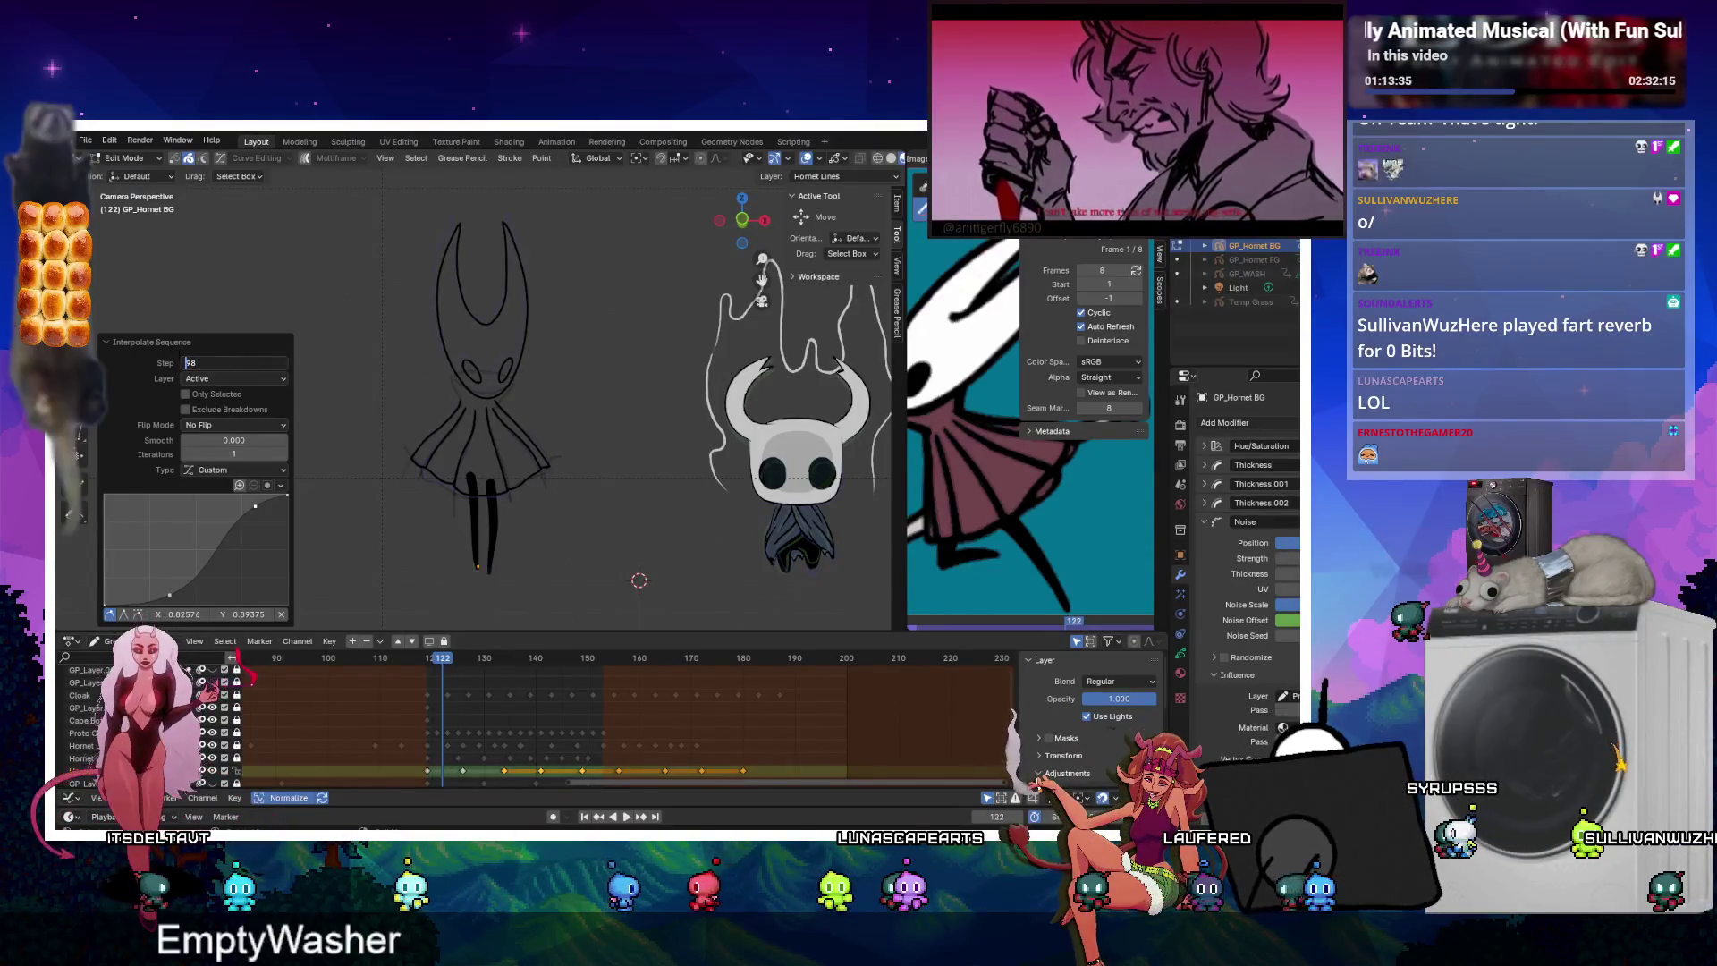
{"action": "key", "text": "BackSpace"}
{"action": "key", "text": "BackSpace"}
{"action": "type", "text": "1"}
{"action": "key", "text": "Return"}
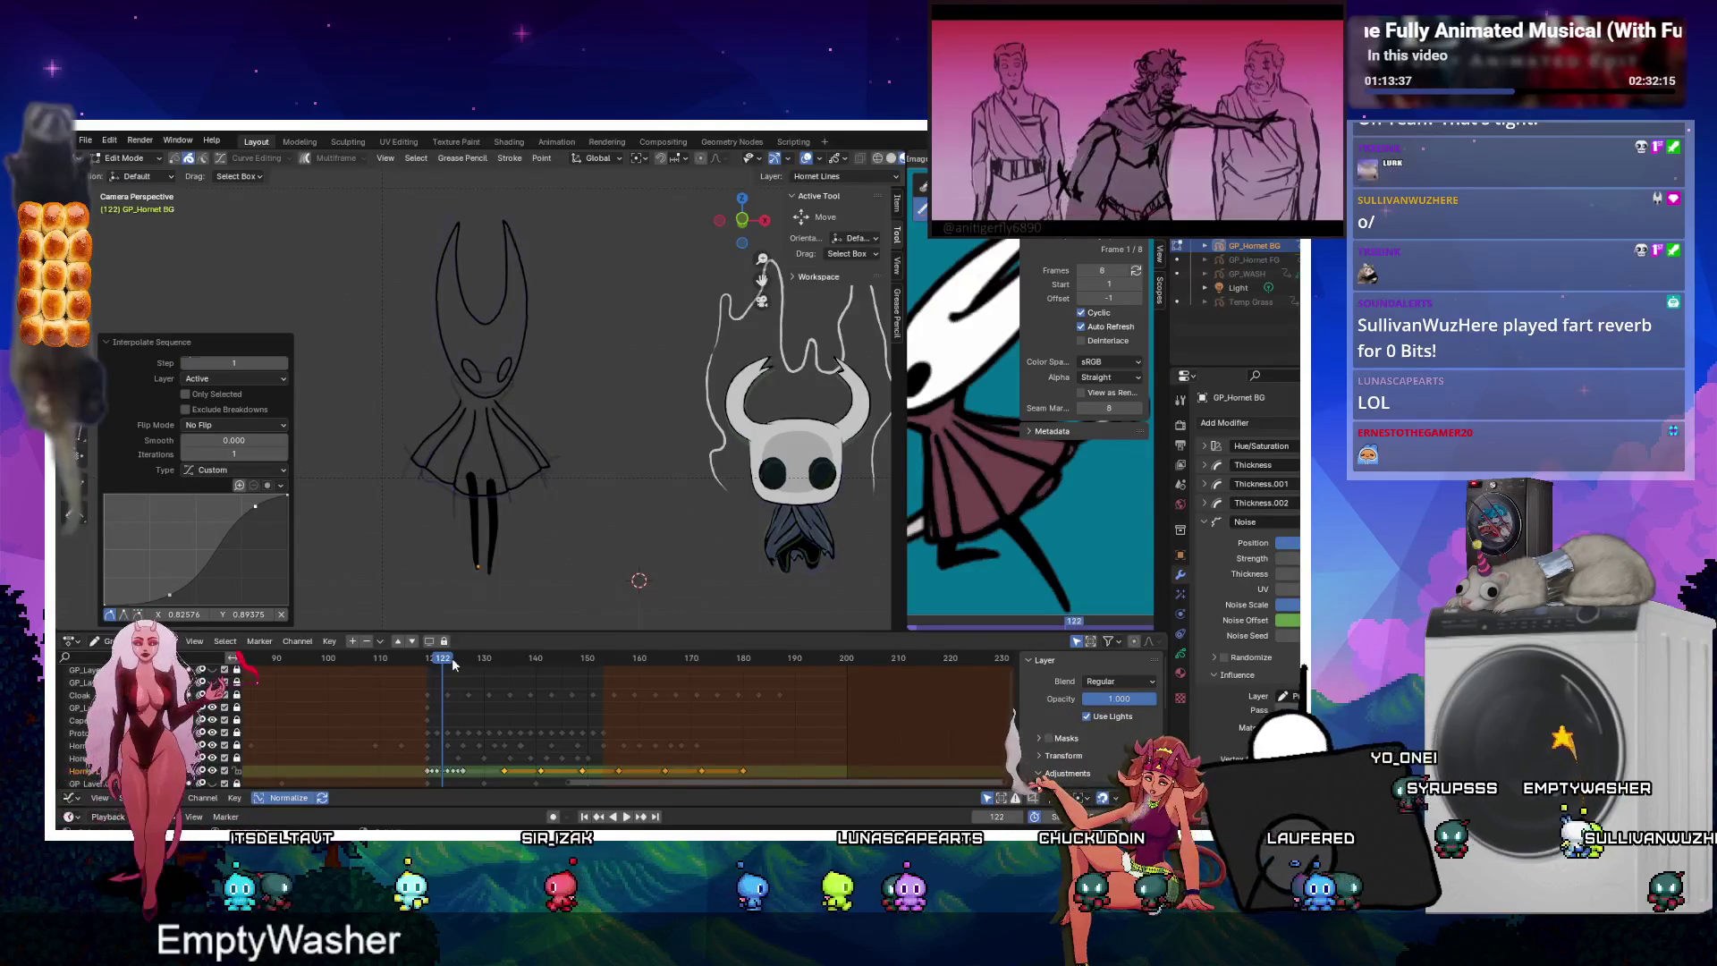
{"action": "left_click", "coordinate": [283, 364]}
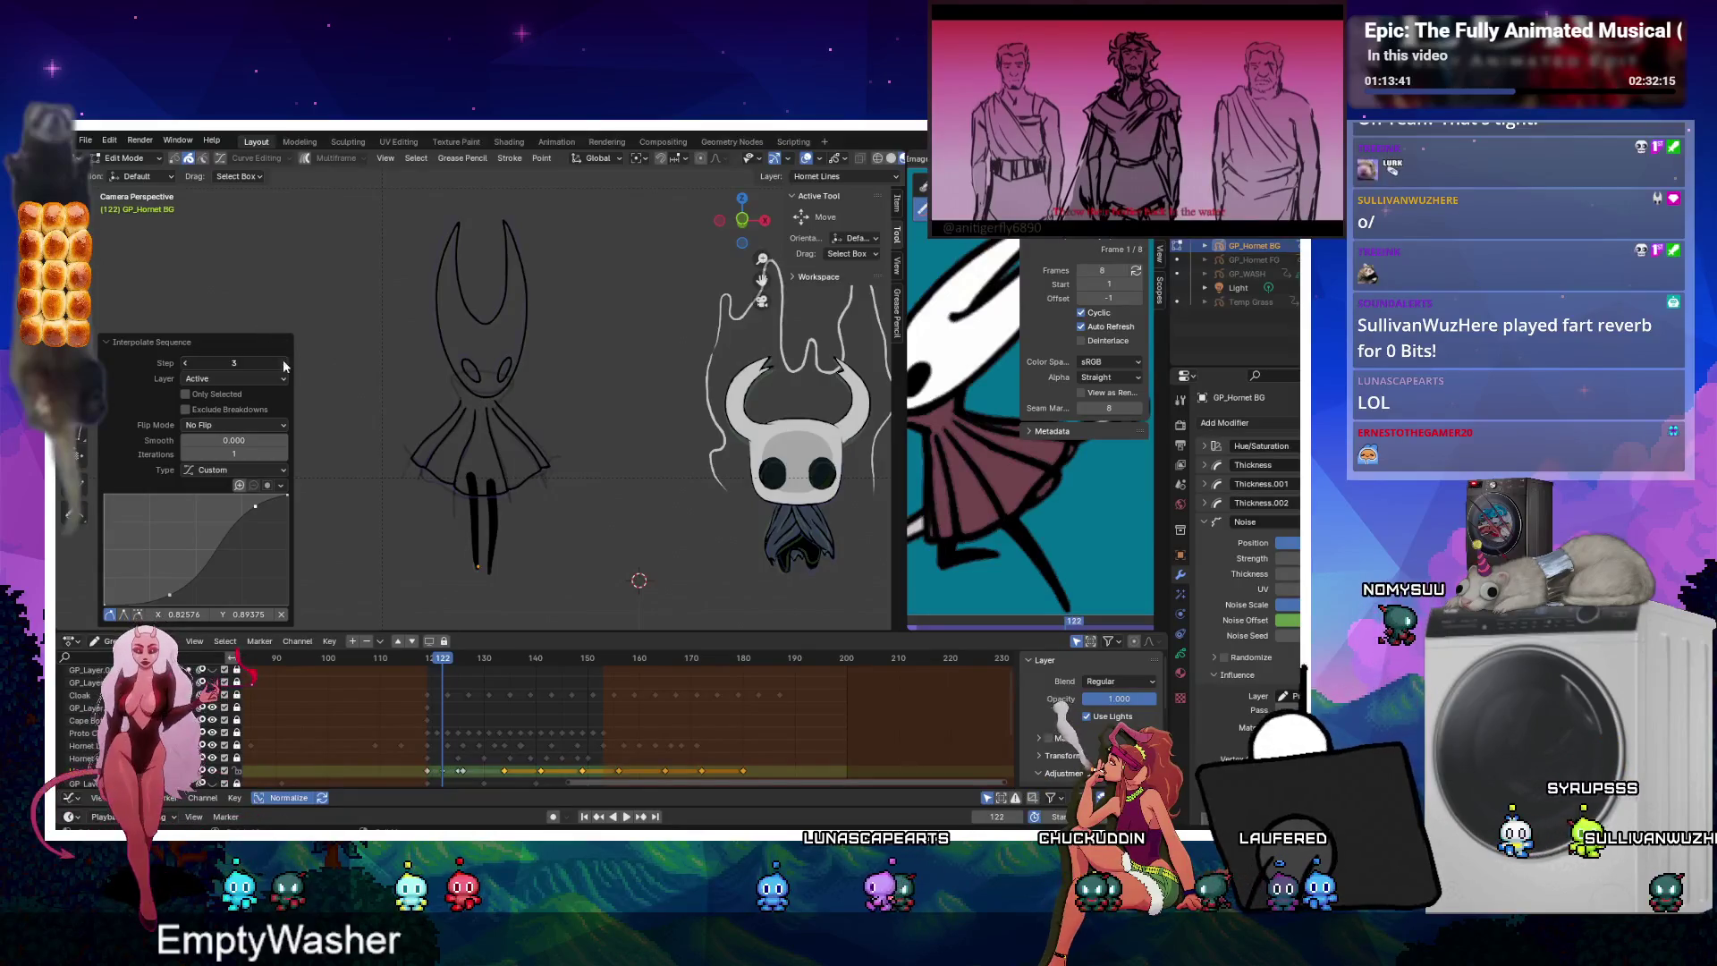
Check the in-betweens at frames 129, 139, 144 and 152, then play the motion.
{"action": "left_click", "coordinate": [479, 657]}
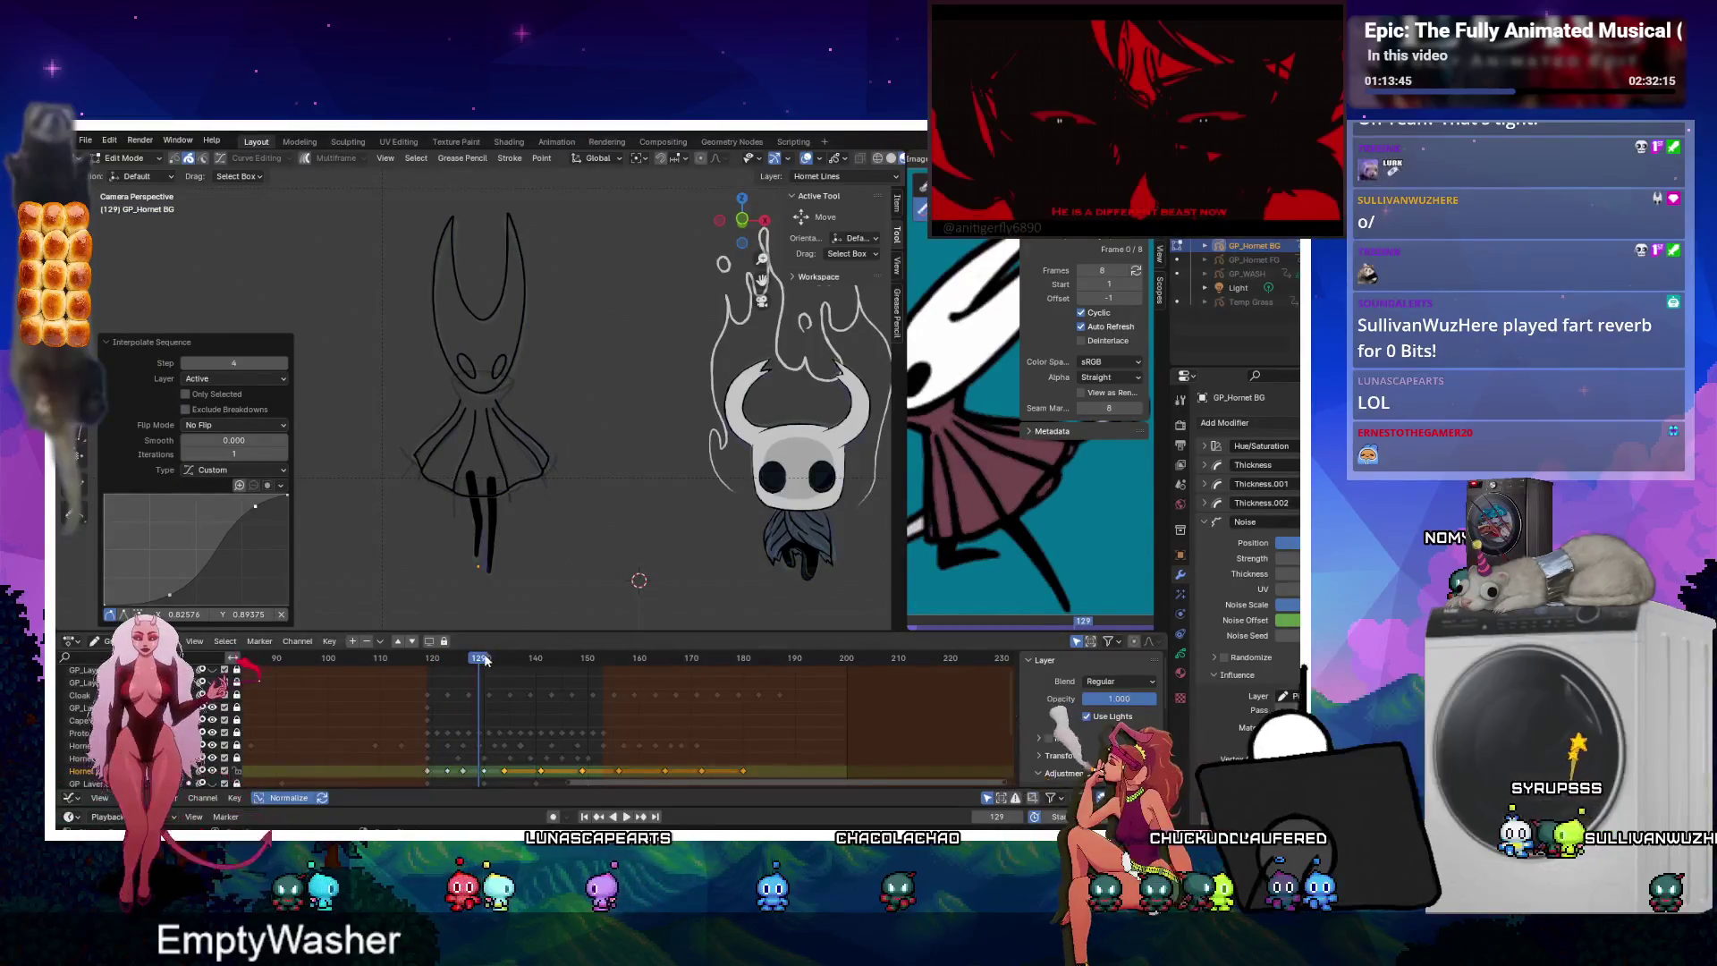
{"action": "left_click", "coordinate": [535, 657]}
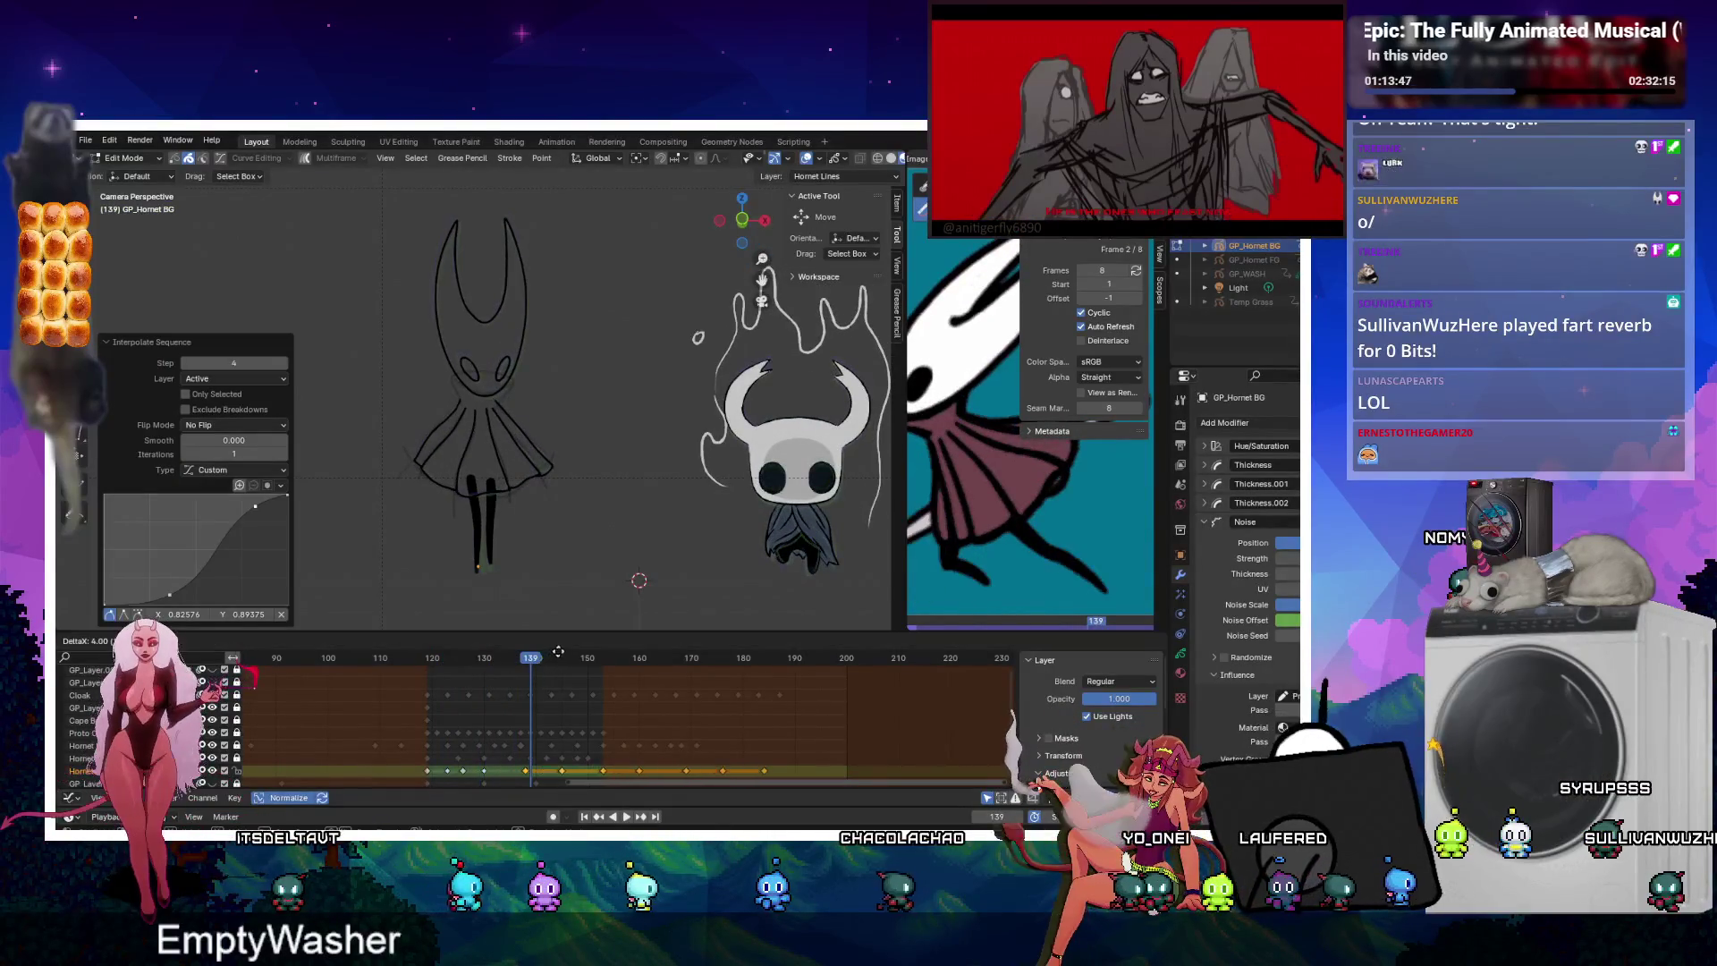
{"action": "left_click", "coordinate": [558, 652]}
{"action": "left_click", "coordinate": [557, 657]}
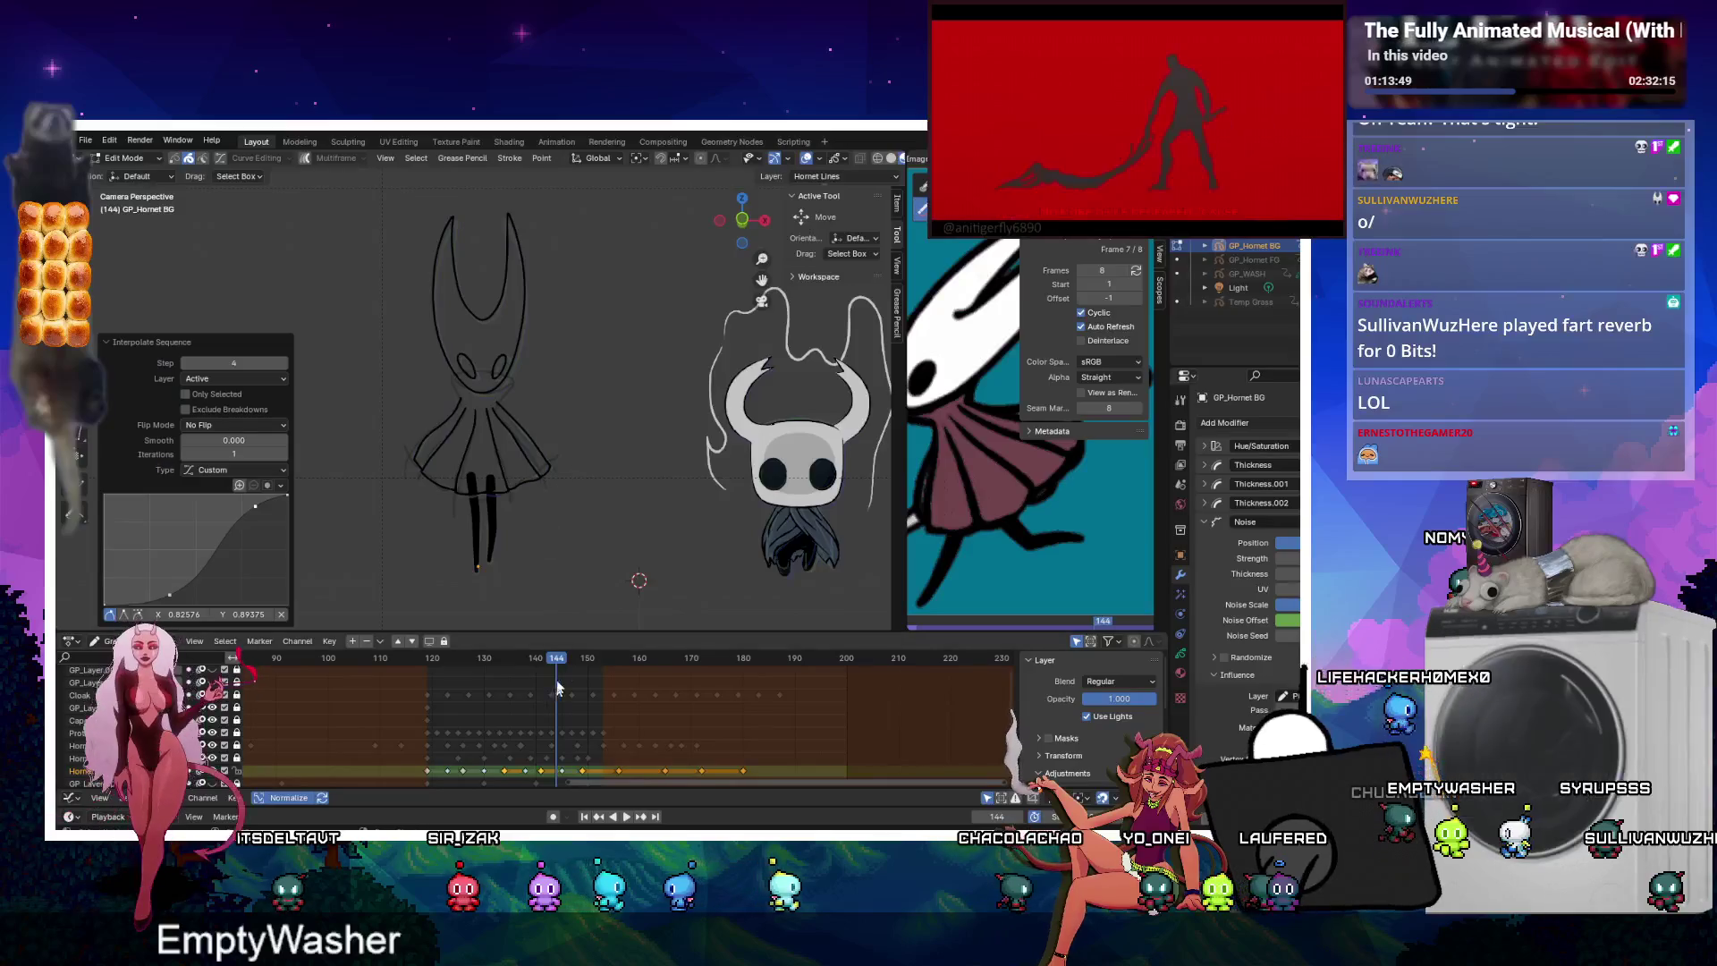
{"action": "left_click", "coordinate": [626, 816]}
{"action": "left_click", "coordinate": [629, 816]}
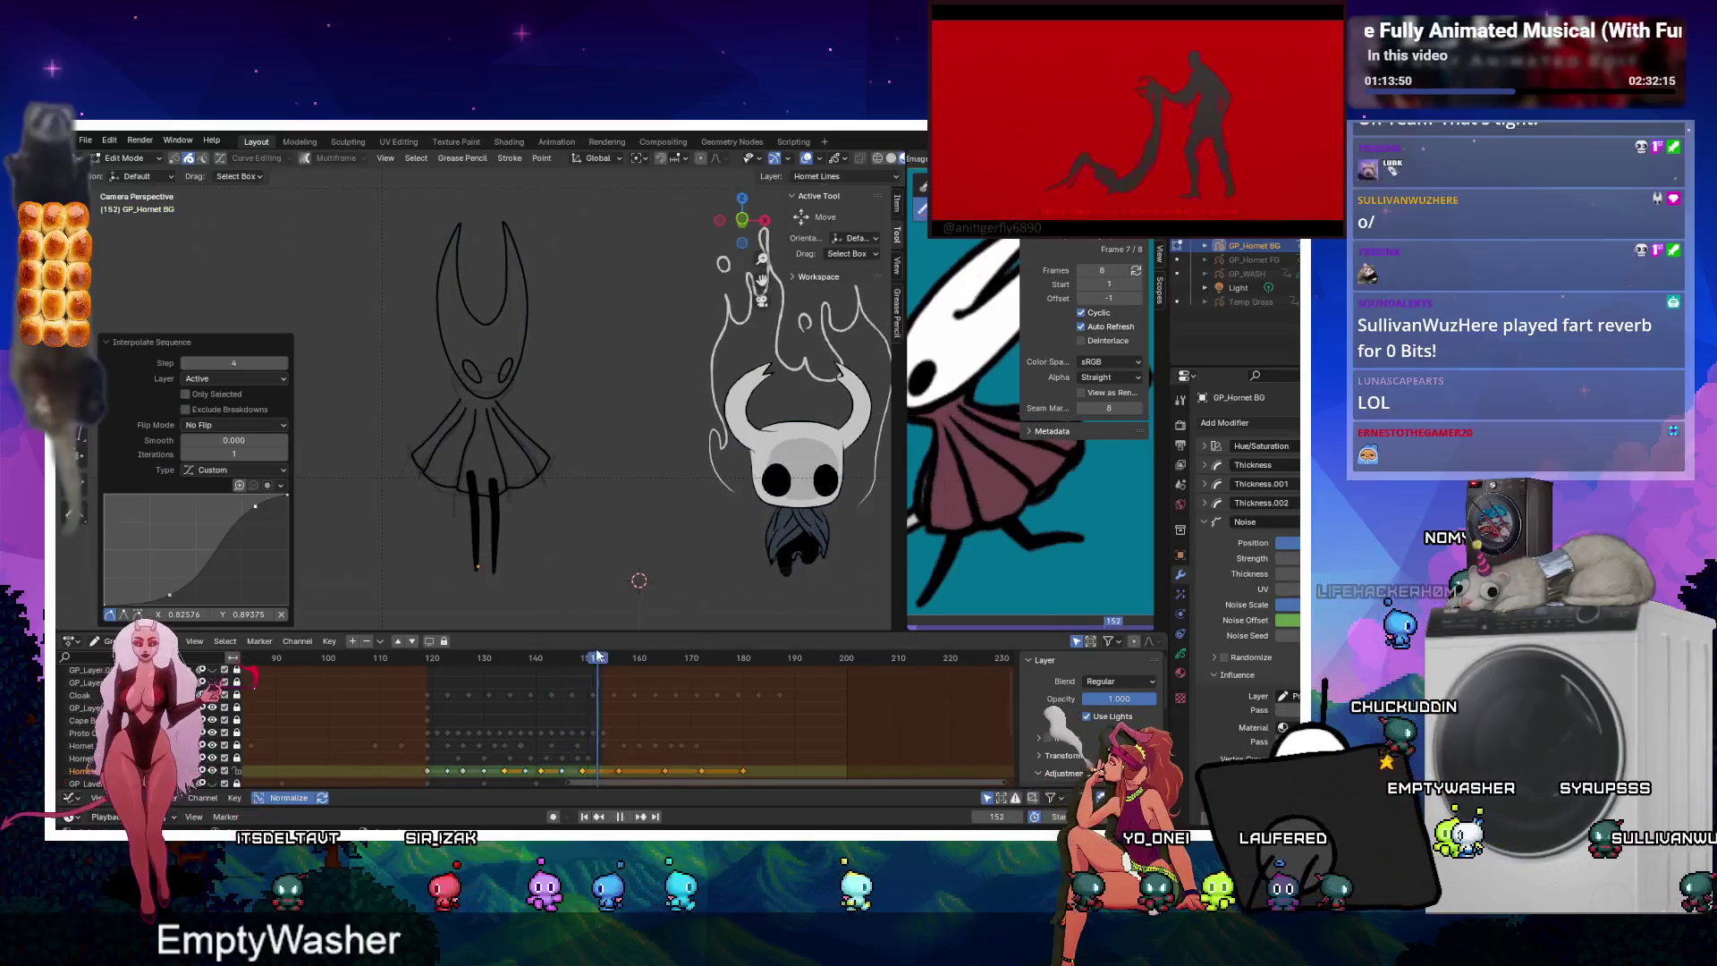
{"action": "left_click", "coordinate": [631, 816]}
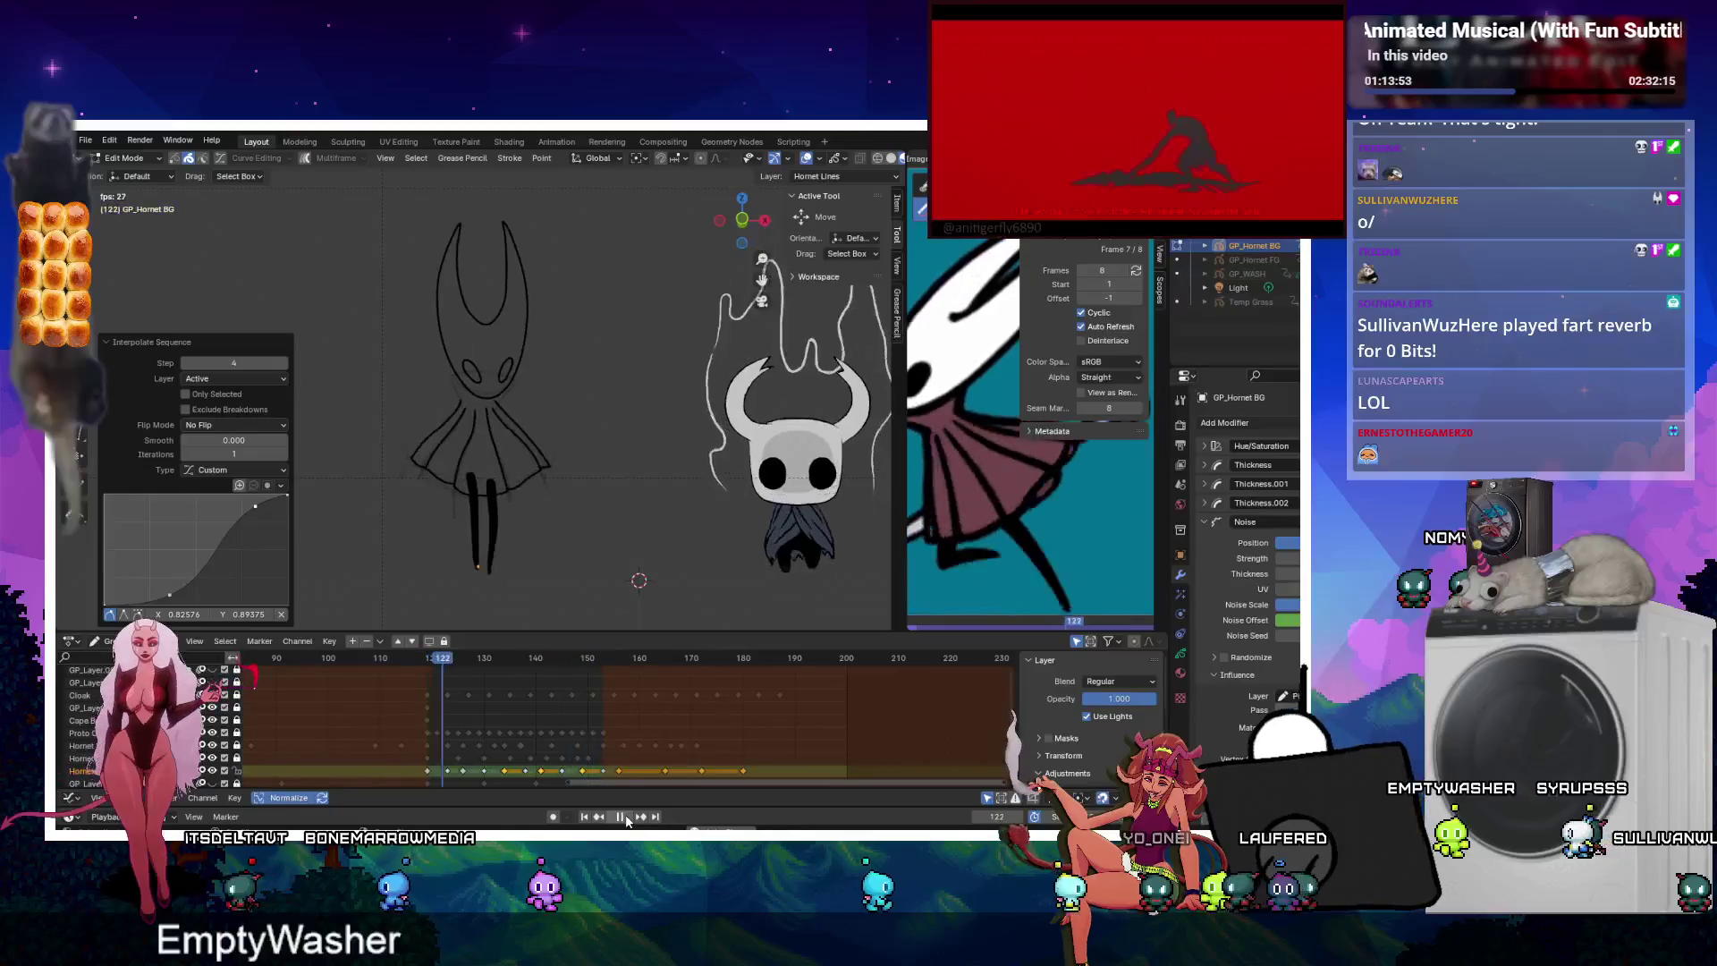
{"action": "left_click", "coordinate": [625, 817]}
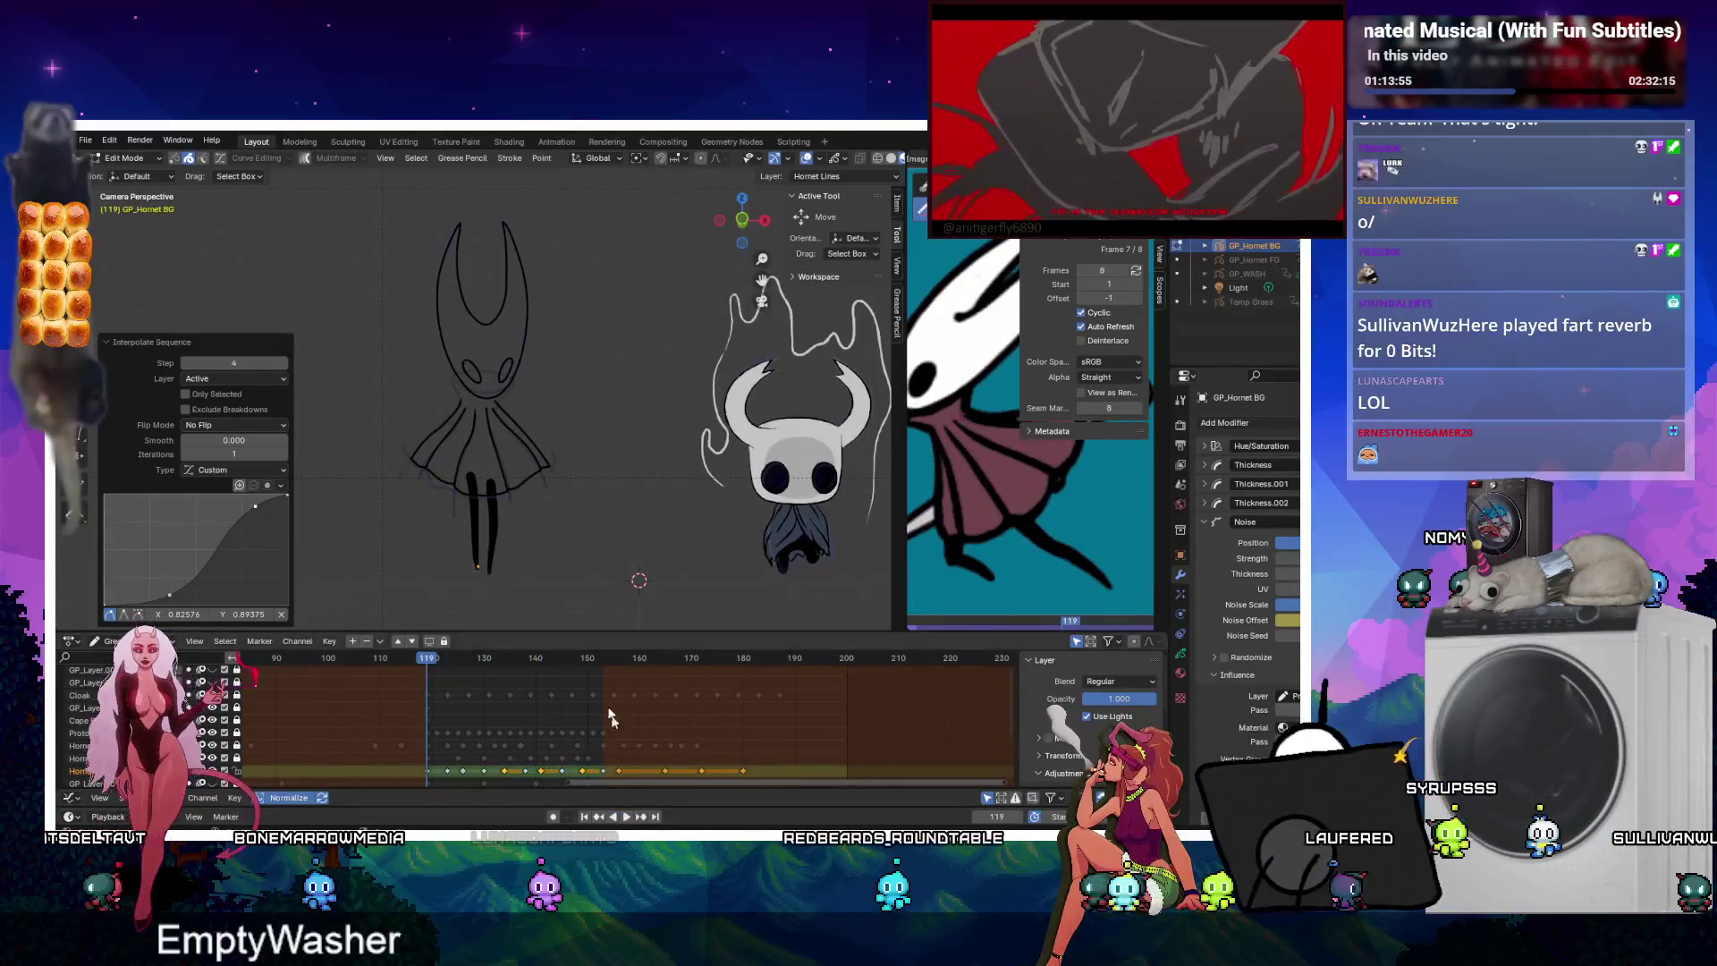
{"action": "left_click", "coordinate": [600, 780]}
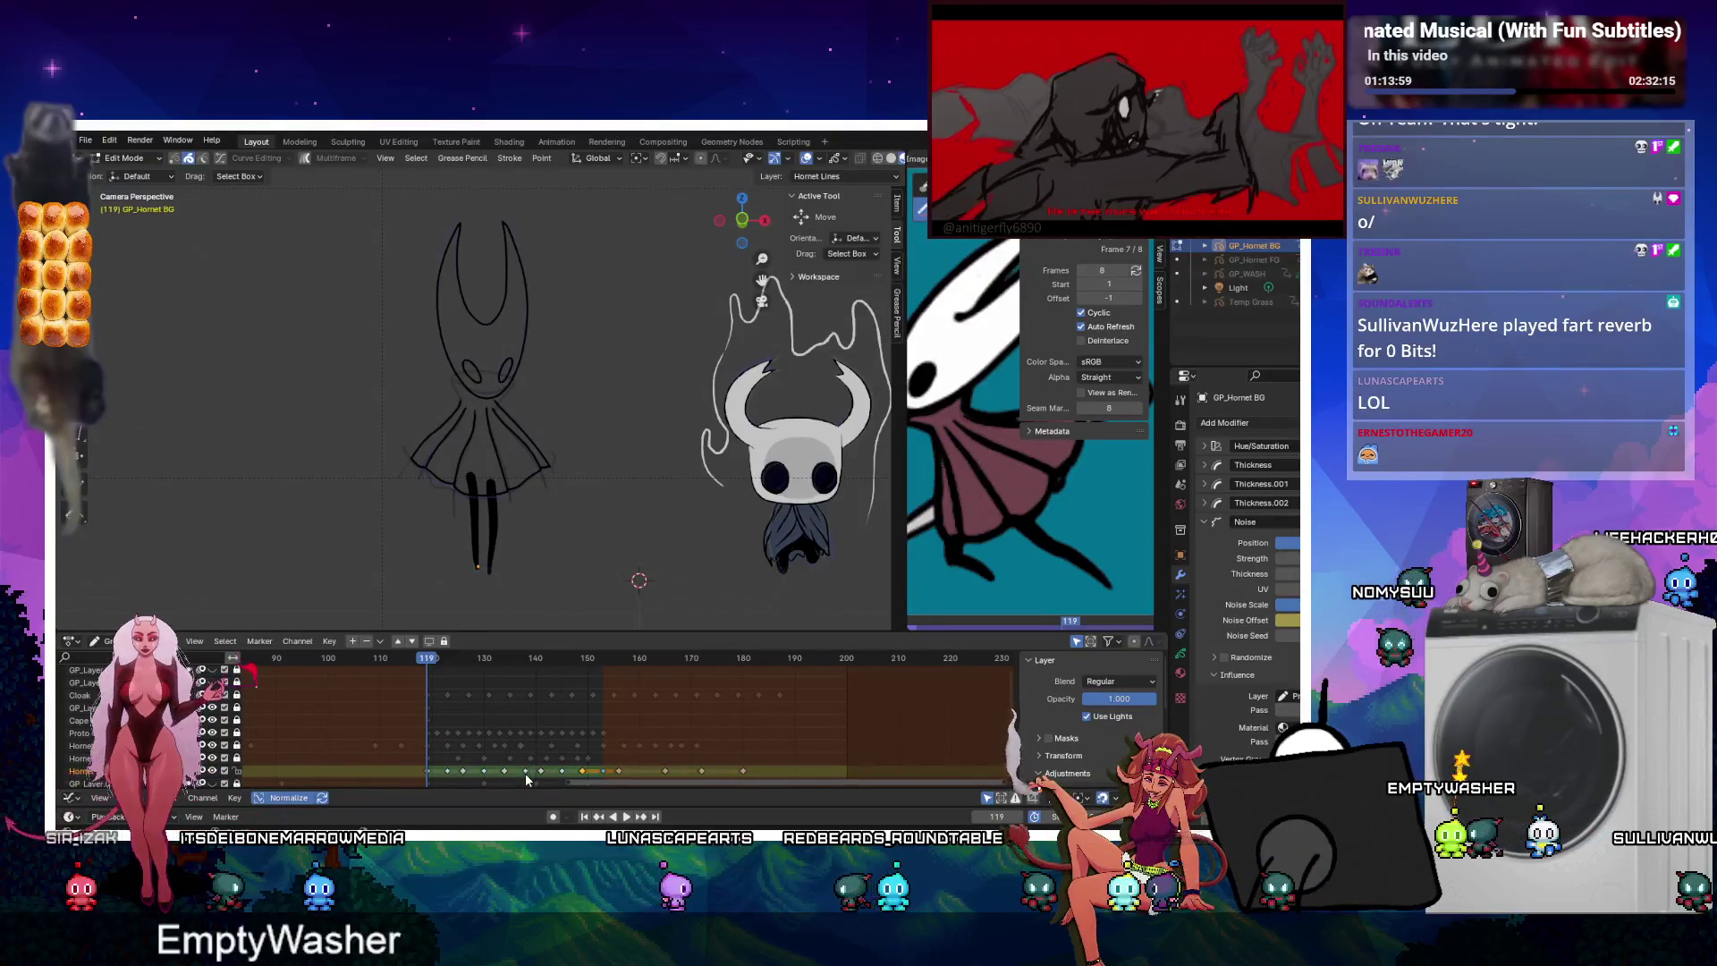
{"action": "left_click_drag", "start_coordinate": [535, 771], "coordinate": [606, 780]}
{"action": "left_click", "coordinate": [461, 772]}
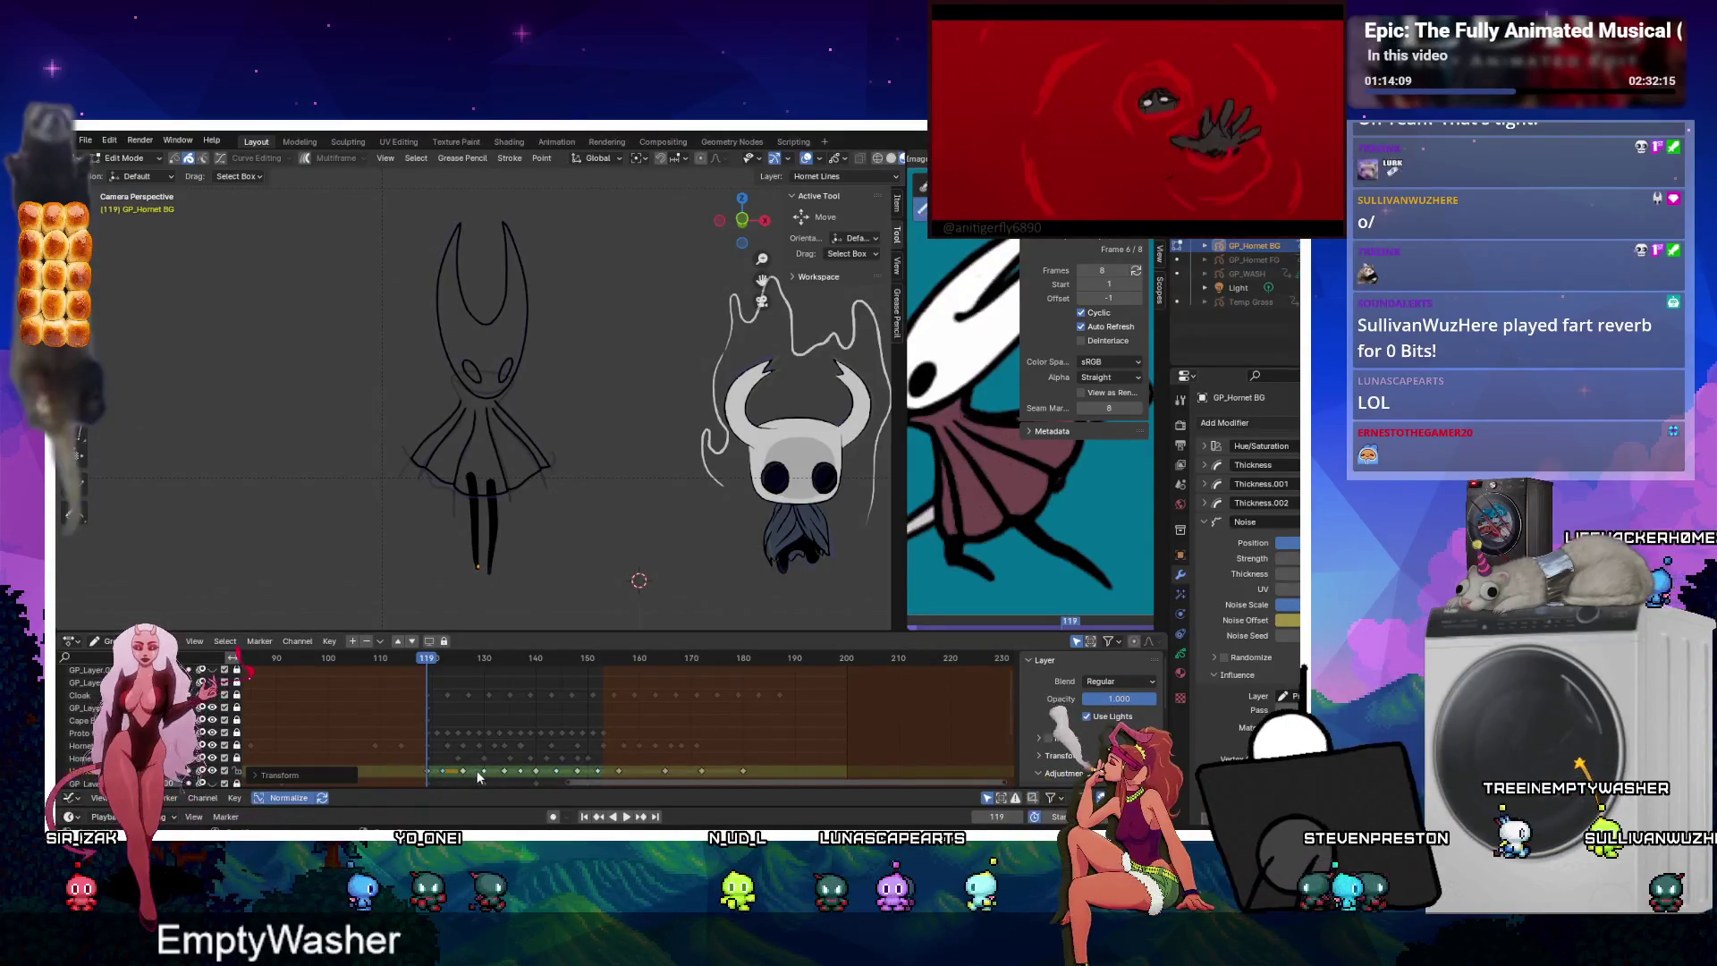
{"action": "left_click_drag", "start_coordinate": [484, 774], "coordinate": [479, 771]}
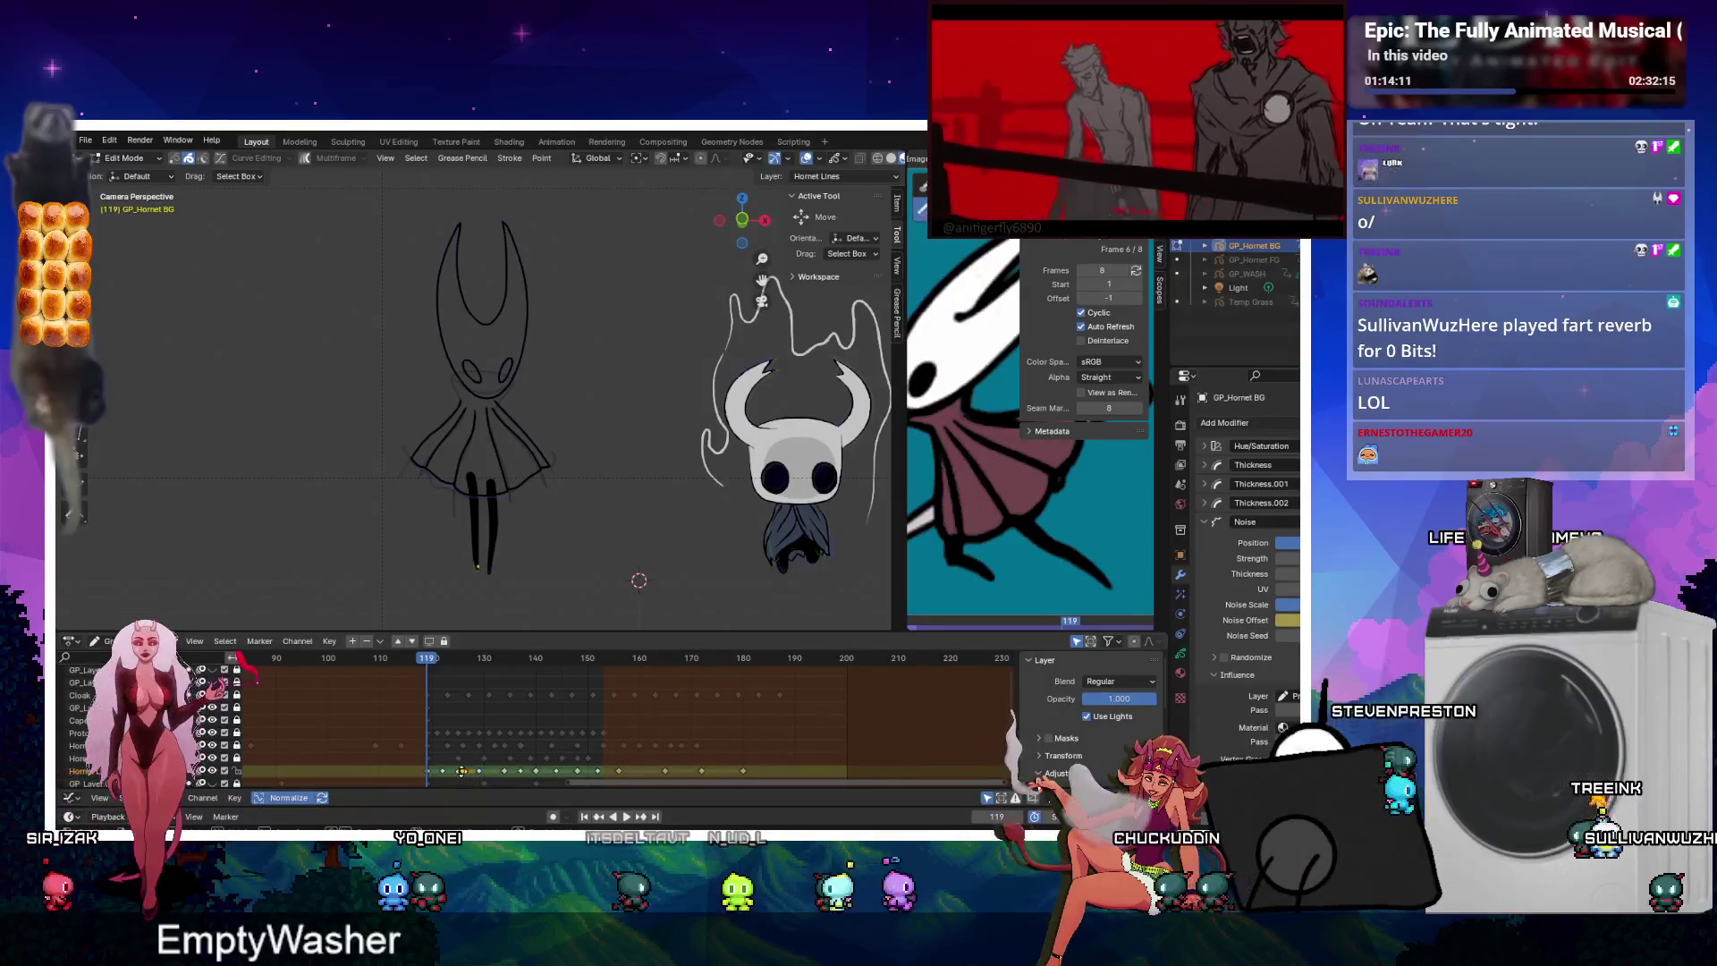
{"action": "left_click", "coordinate": [505, 772]}
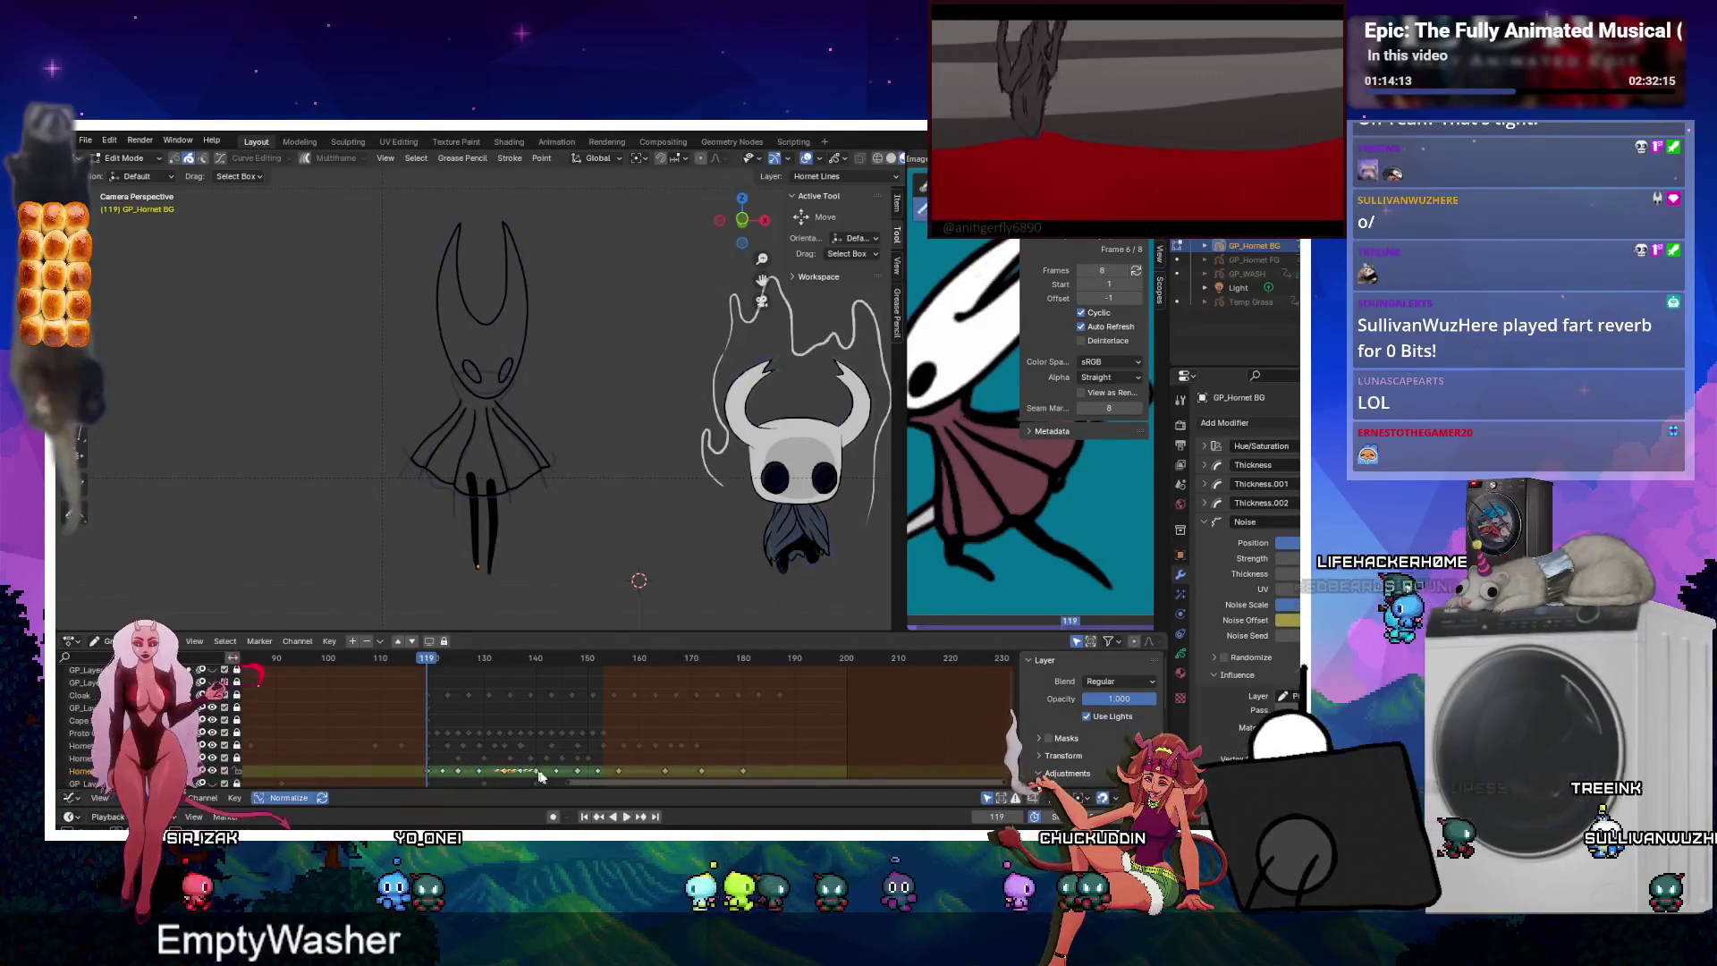
{"action": "key", "text": "g"}
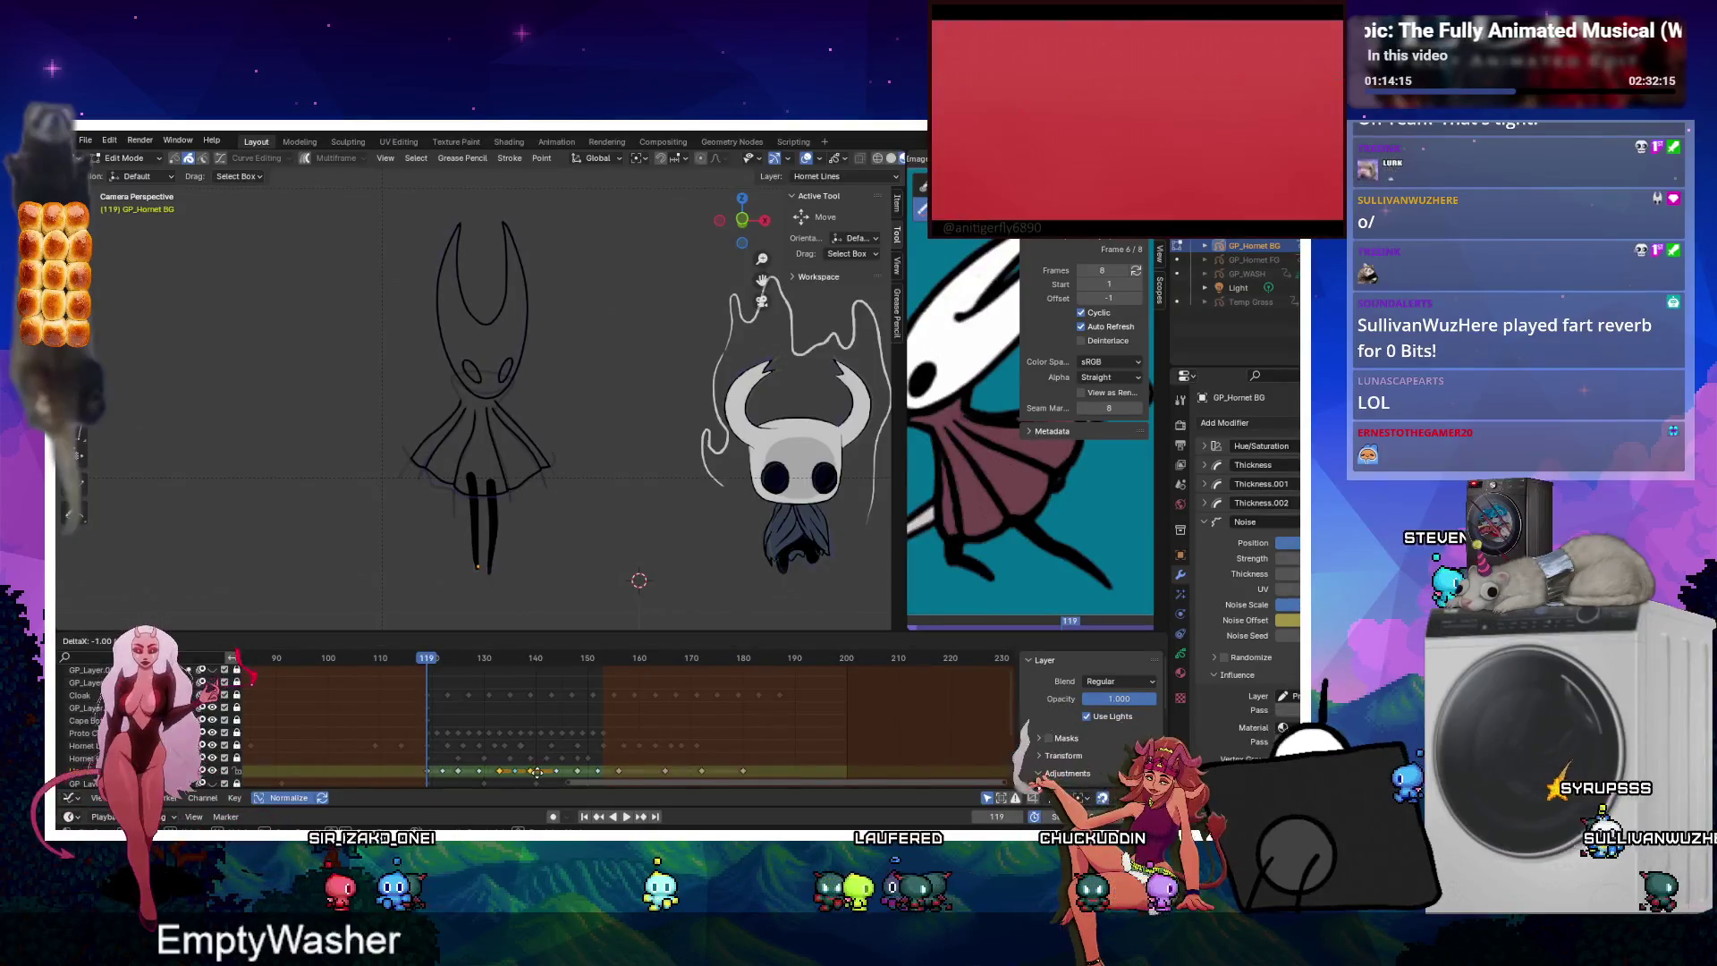
{"action": "left_click", "coordinate": [549, 772]}
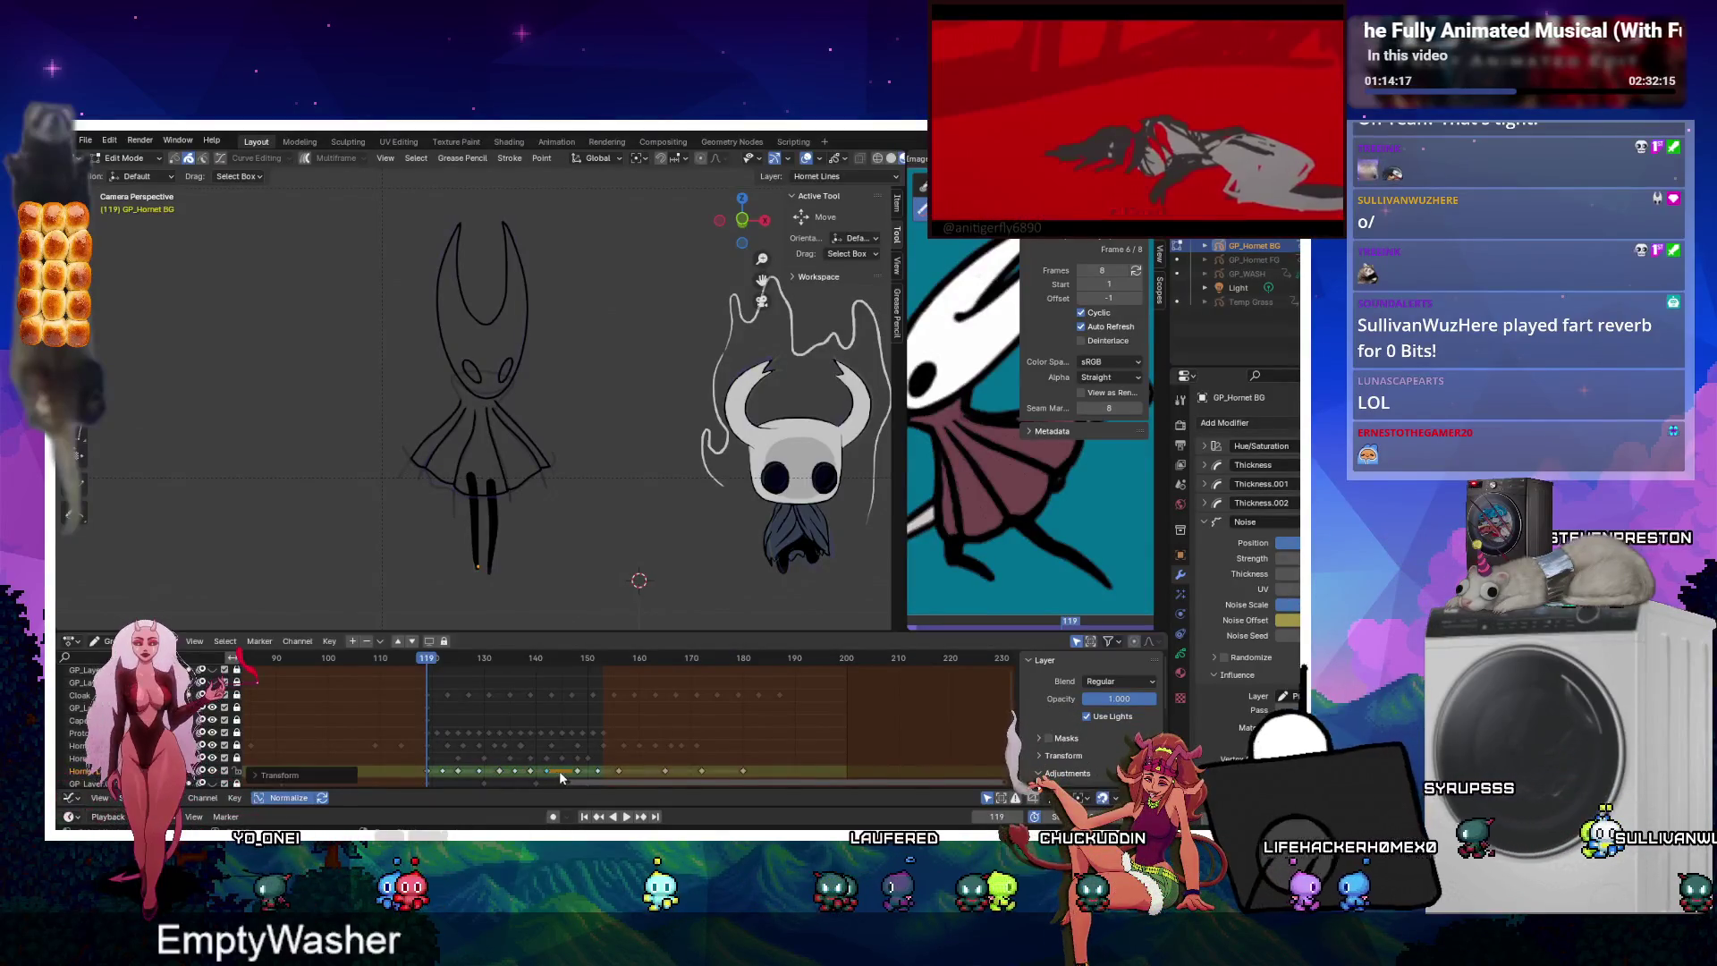
{"action": "left_click_drag", "start_coordinate": [576, 771], "coordinate": [572, 771]}
{"action": "left_click", "coordinate": [627, 817]}
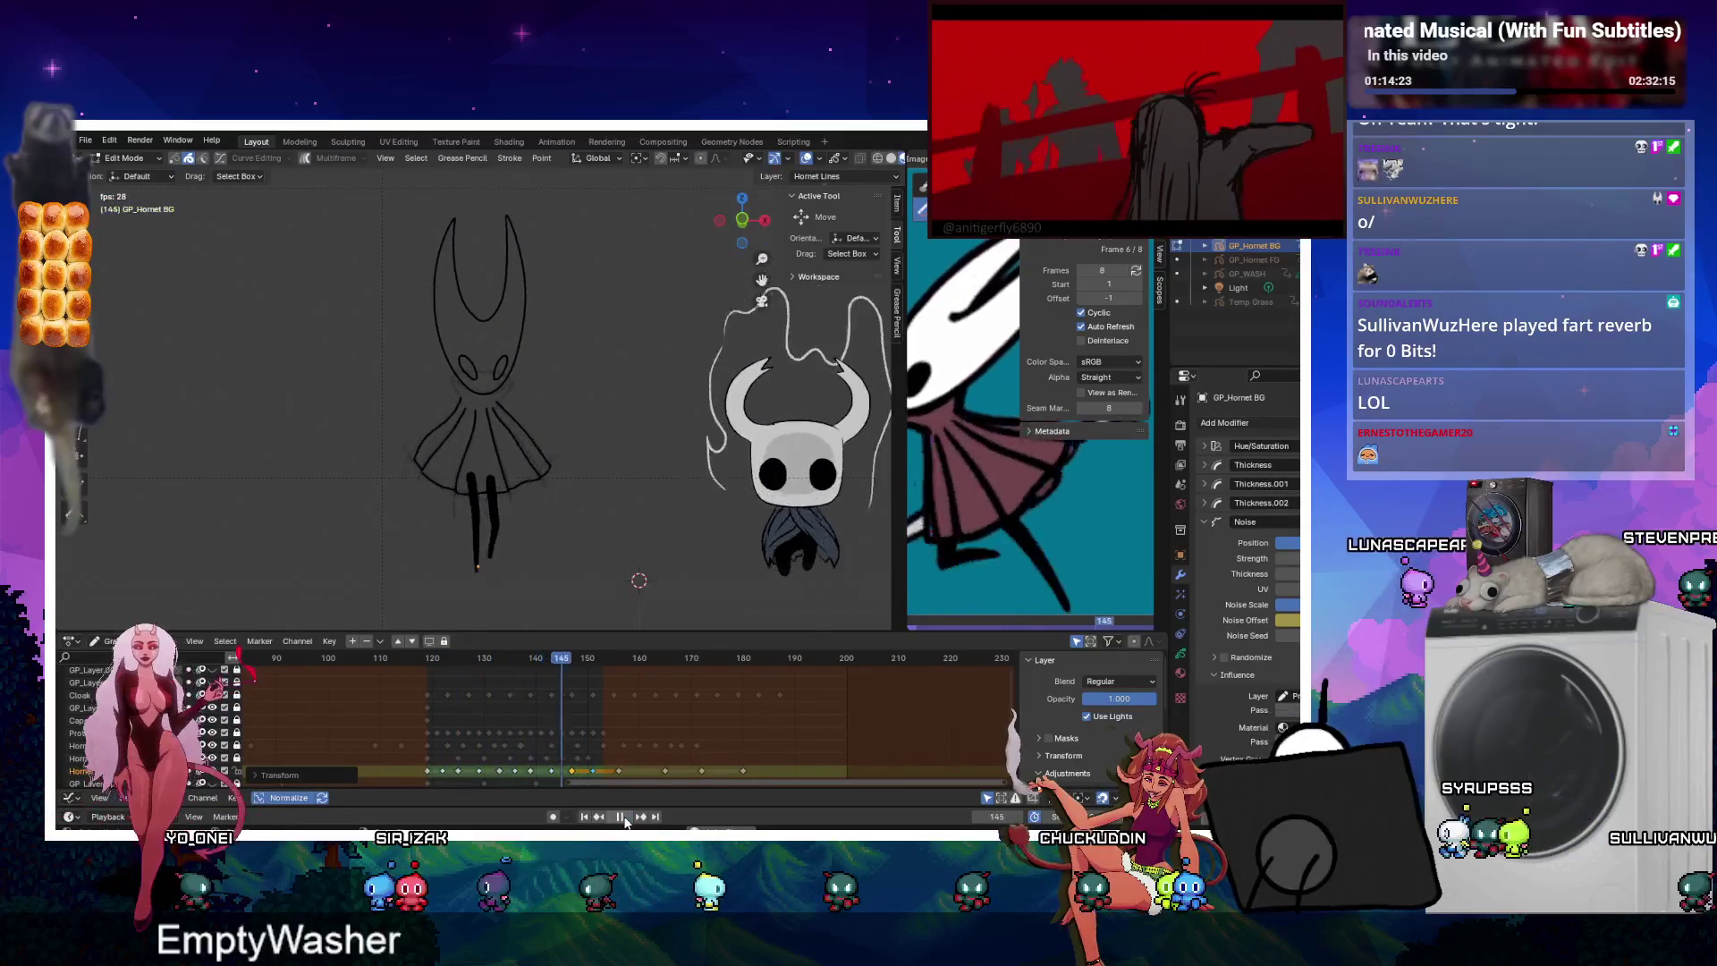
{"action": "left_click", "coordinate": [620, 817]}
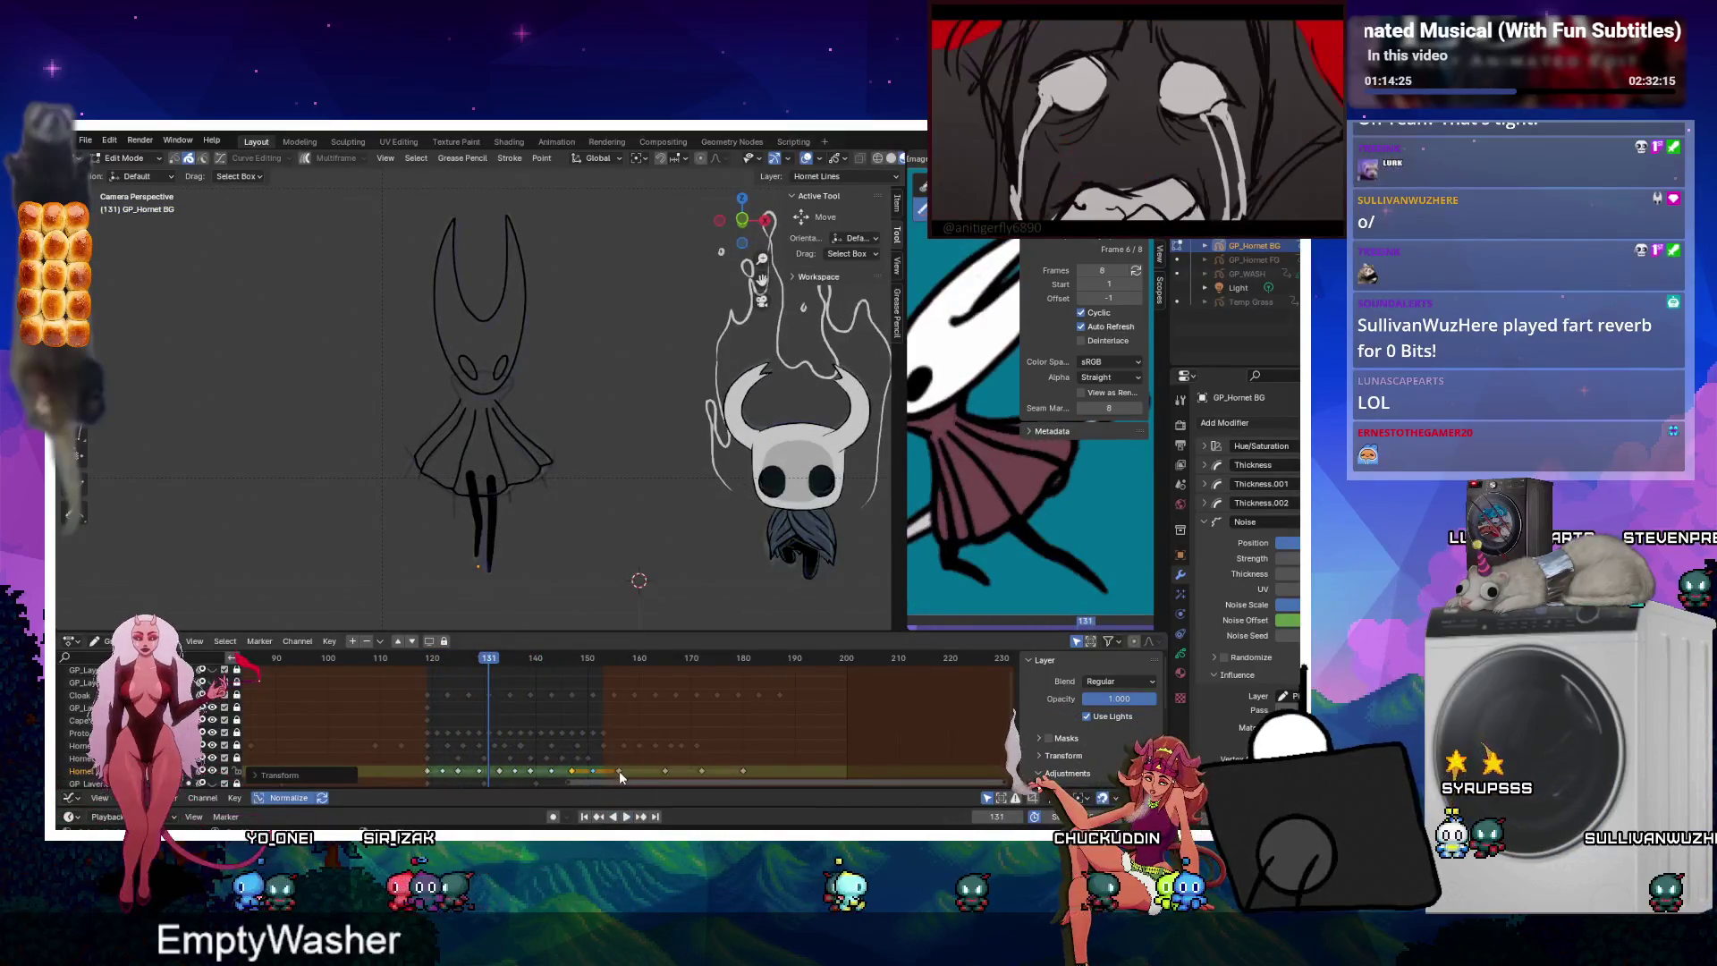
{"action": "left_click_drag", "start_coordinate": [591, 771], "coordinate": [587, 771]}
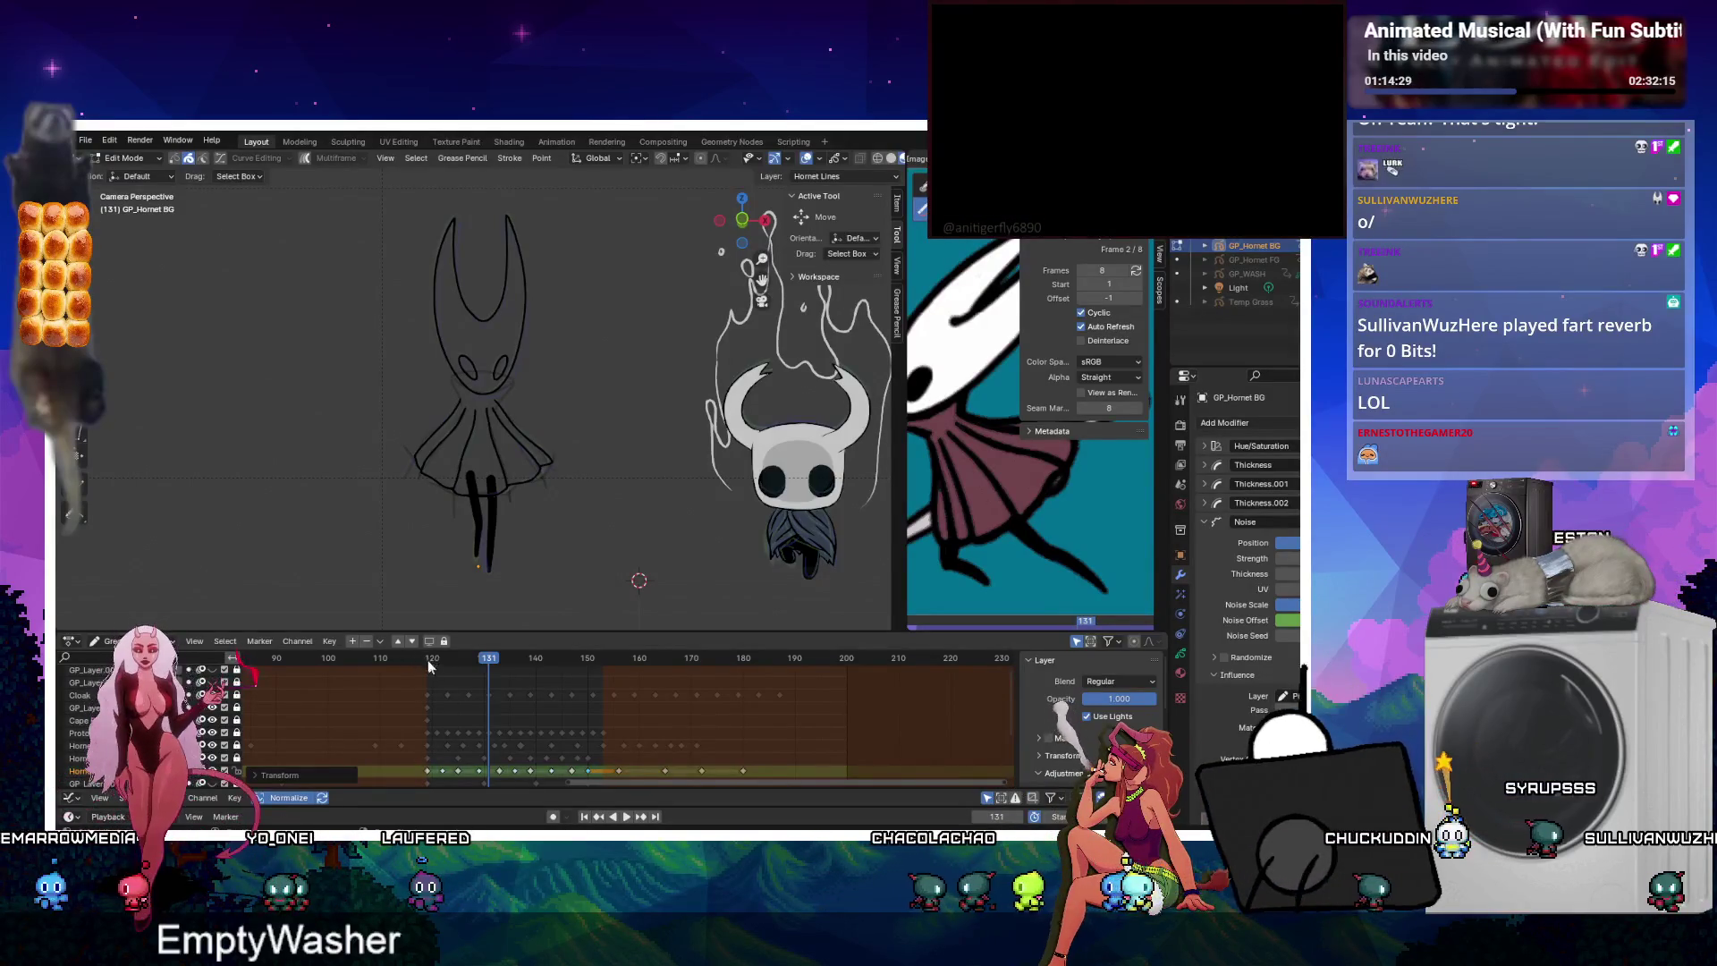
{"action": "key", "text": "space"}
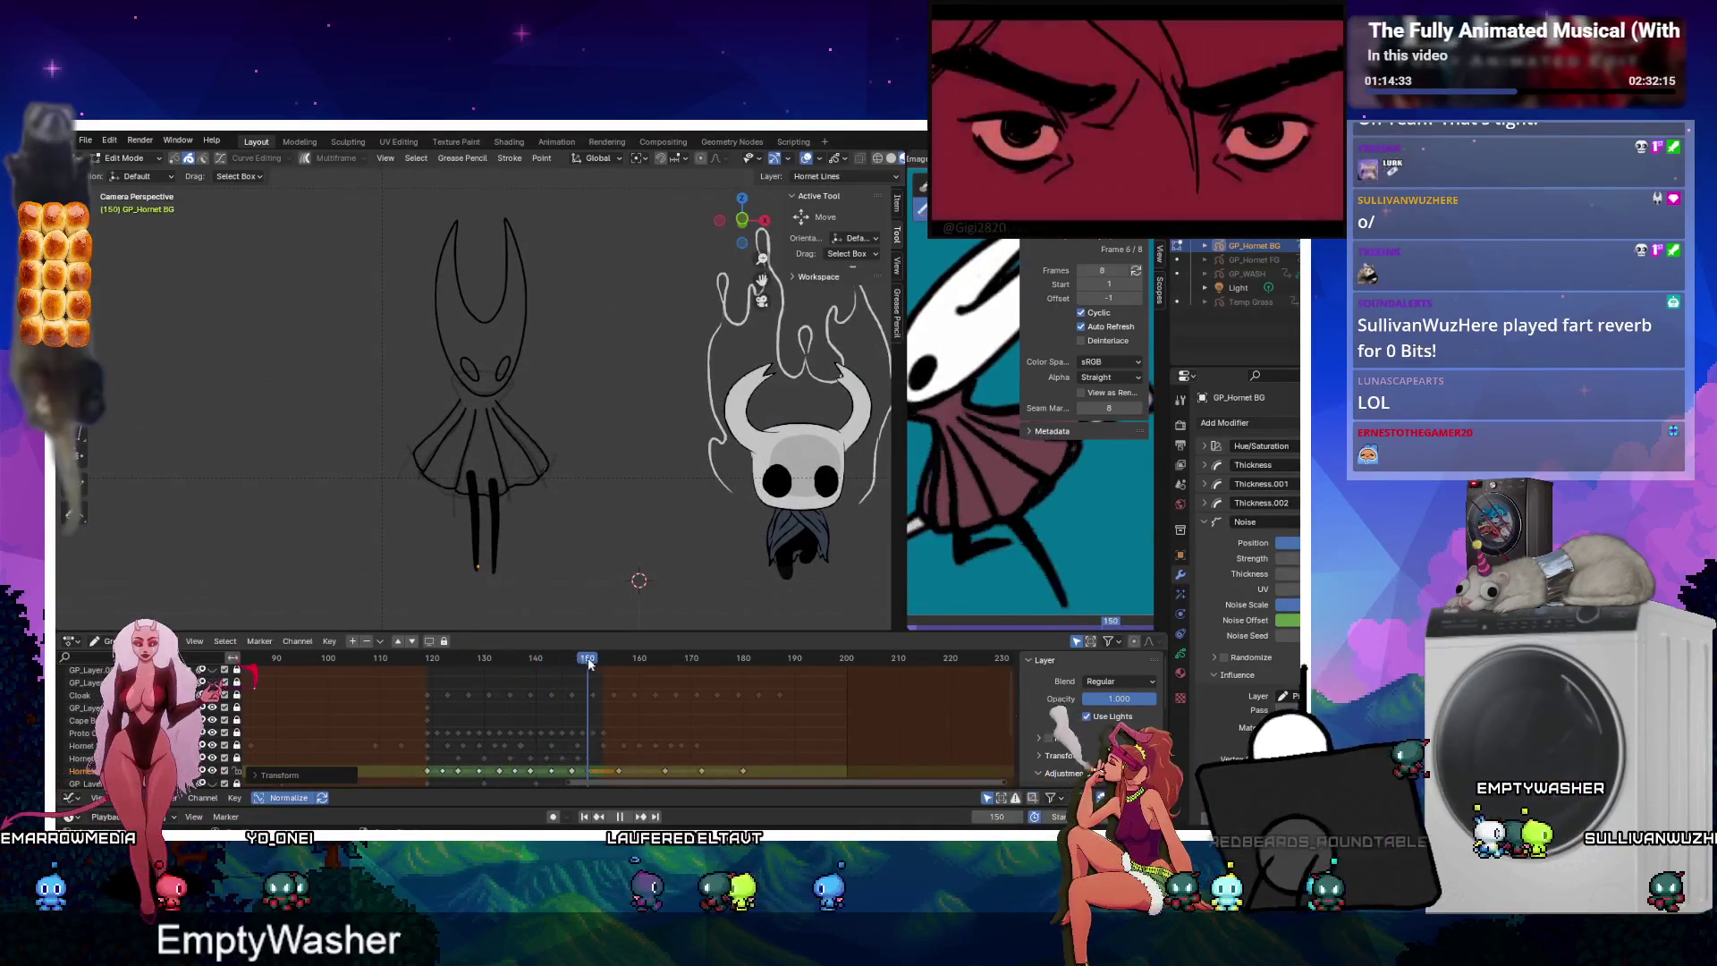
{"action": "left_click", "coordinate": [534, 663]}
{"action": "mouse_move", "coordinate": [534, 666]}
{"action": "left_mouse_down"}
{"action": "mouse_move", "coordinate": [593, 659]}
{"action": "mouse_move", "coordinate": [570, 661]}
{"action": "left_mouse_up"}
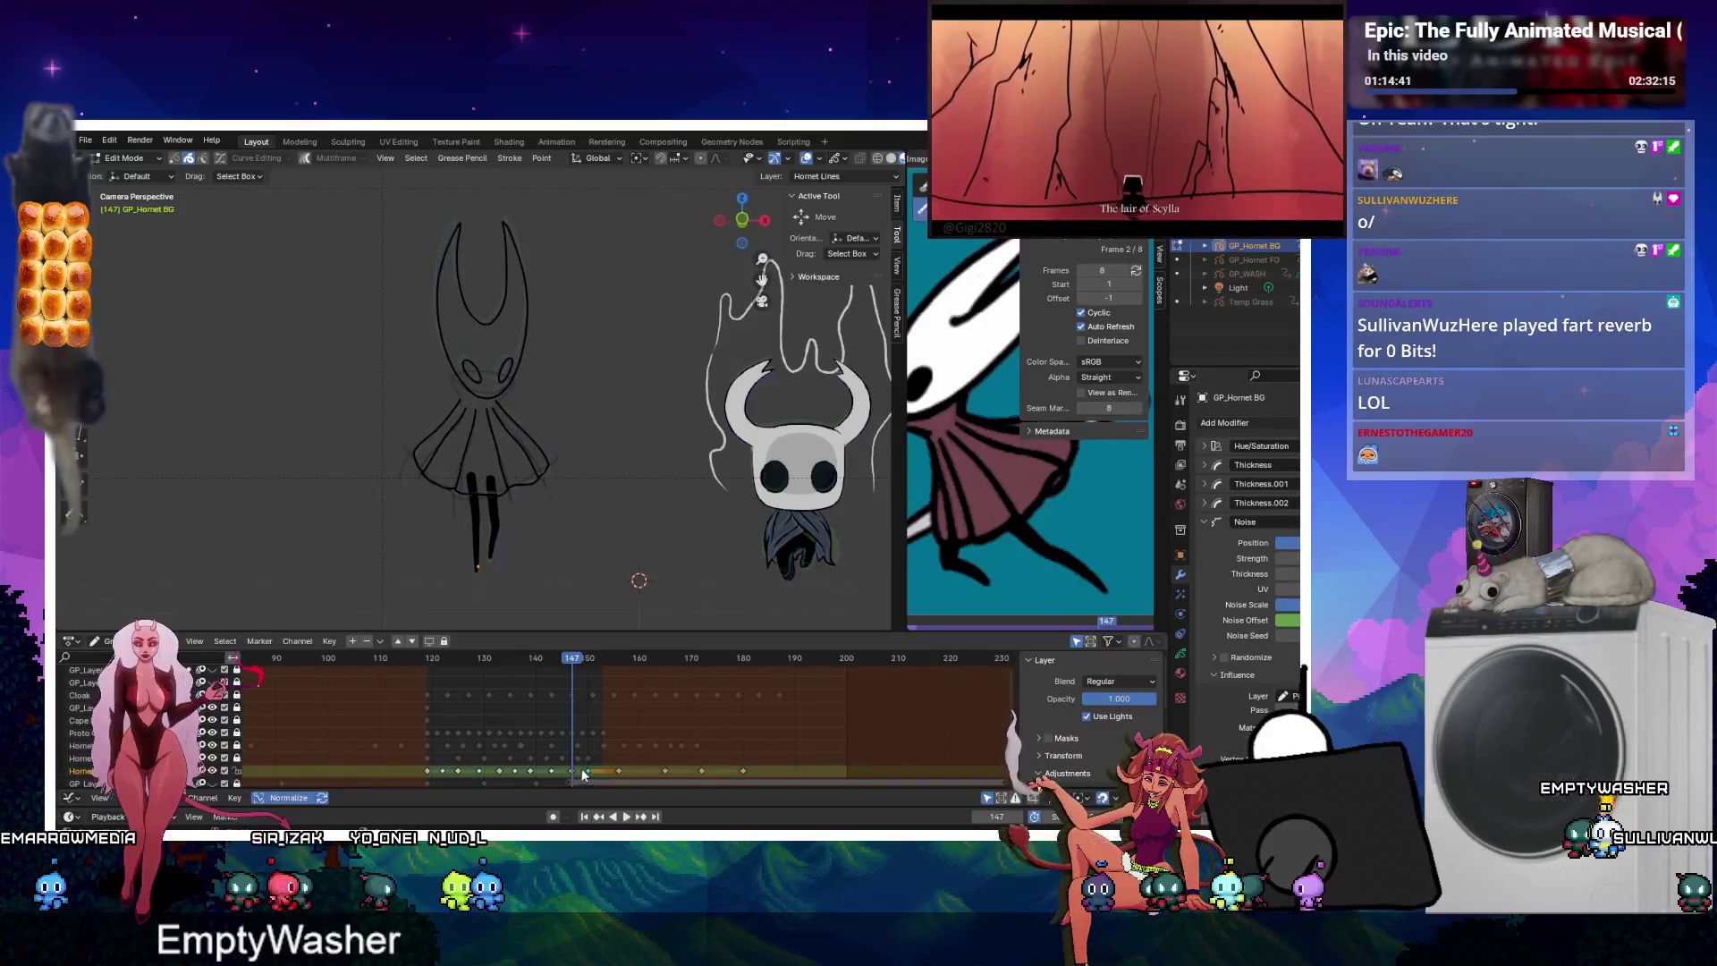
{"action": "key", "text": "space"}
{"action": "left_click", "coordinate": [389, 663]}
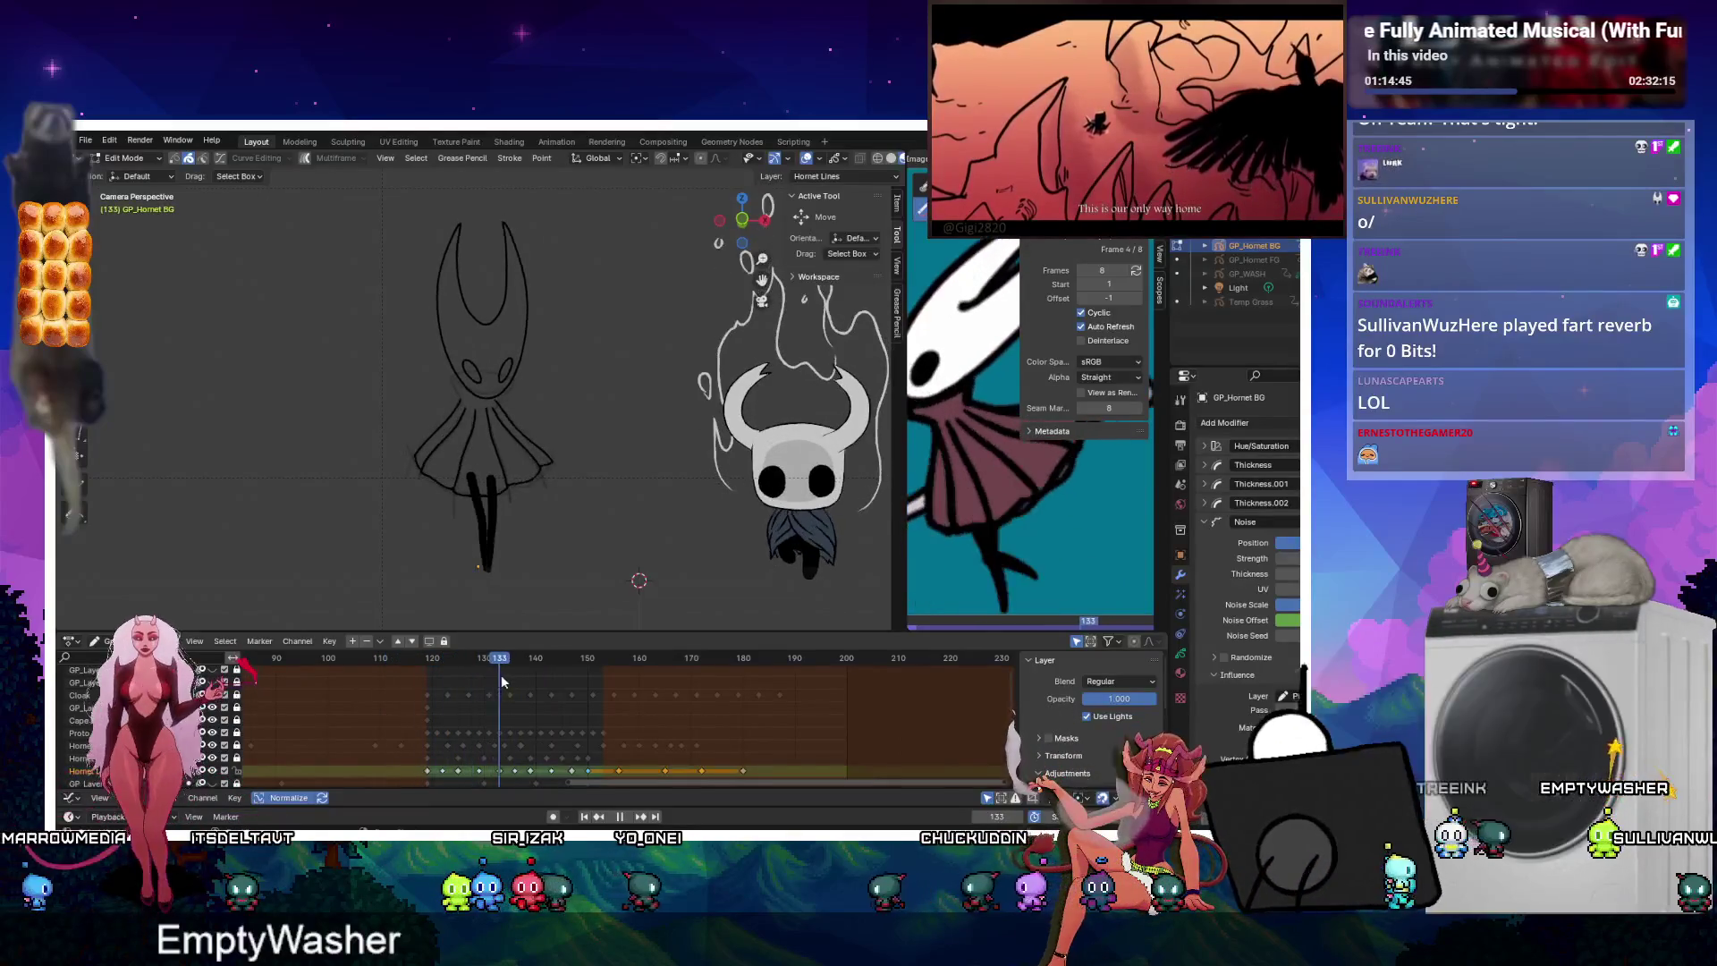
{"action": "left_click_drag", "start_coordinate": [523, 675], "coordinate": [563, 660]}
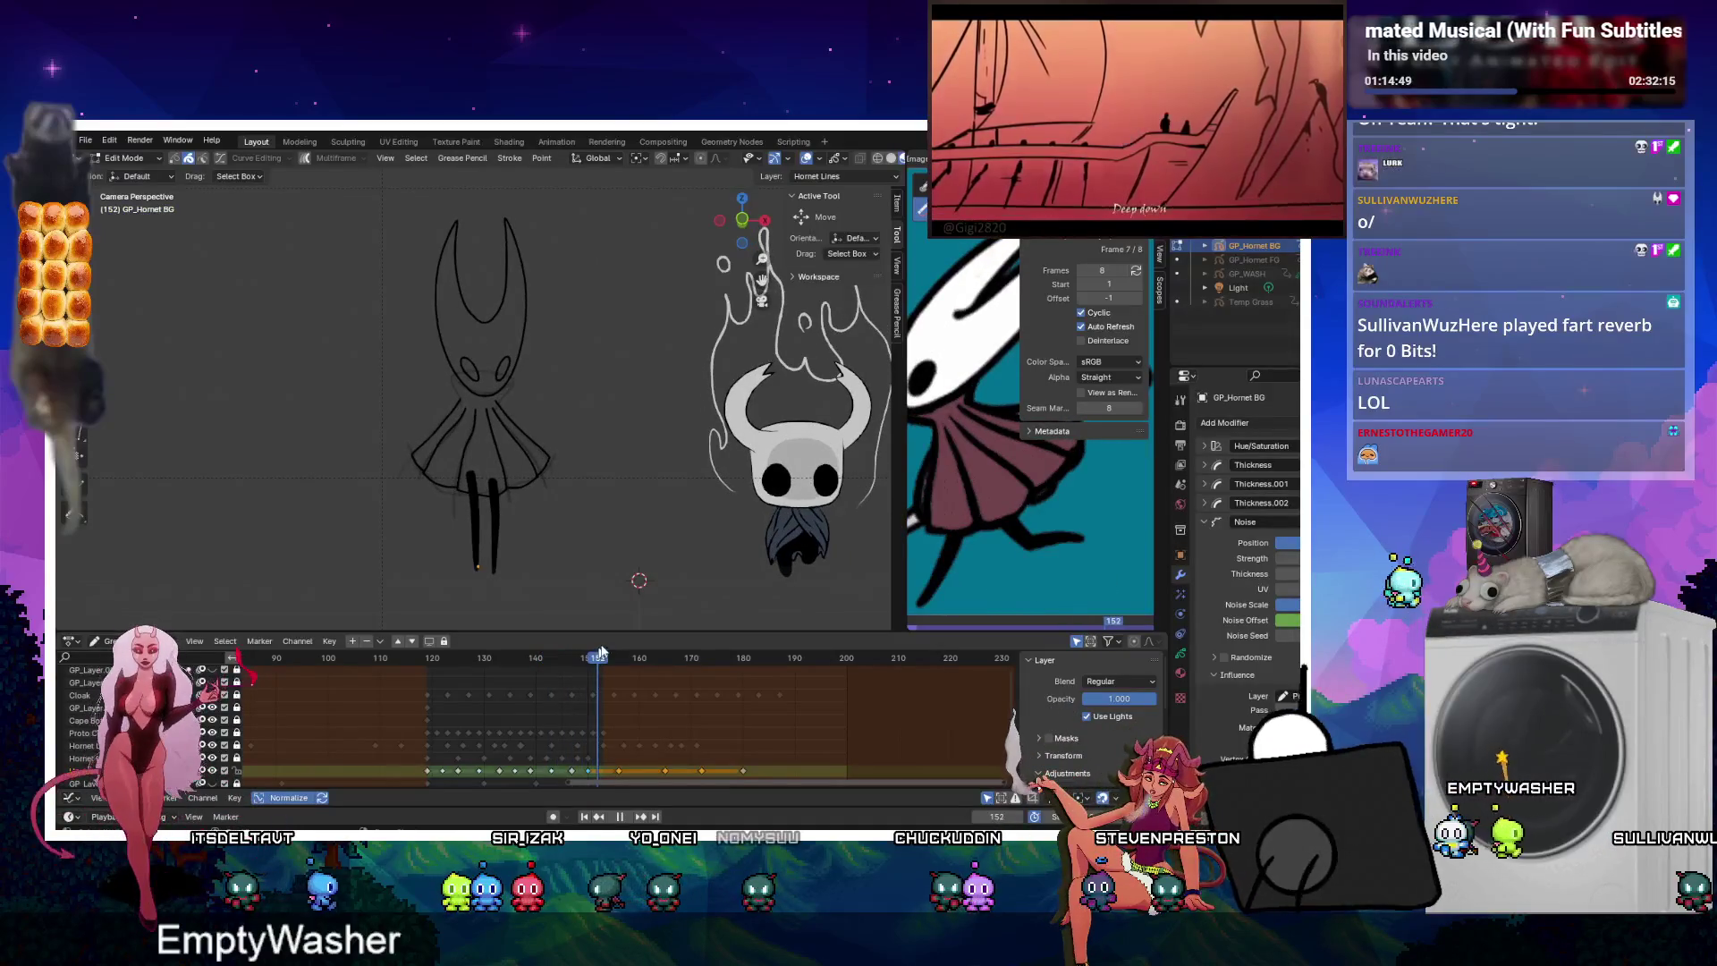
{"action": "mouse_move", "coordinate": [665, 642]}
{"action": "left_mouse_down"}
{"action": "mouse_move", "coordinate": [626, 658]}
{"action": "mouse_move", "coordinate": [456, 658]}
{"action": "mouse_move", "coordinate": [486, 634]}
{"action": "mouse_move", "coordinate": [376, 642]}
{"action": "left_mouse_up"}
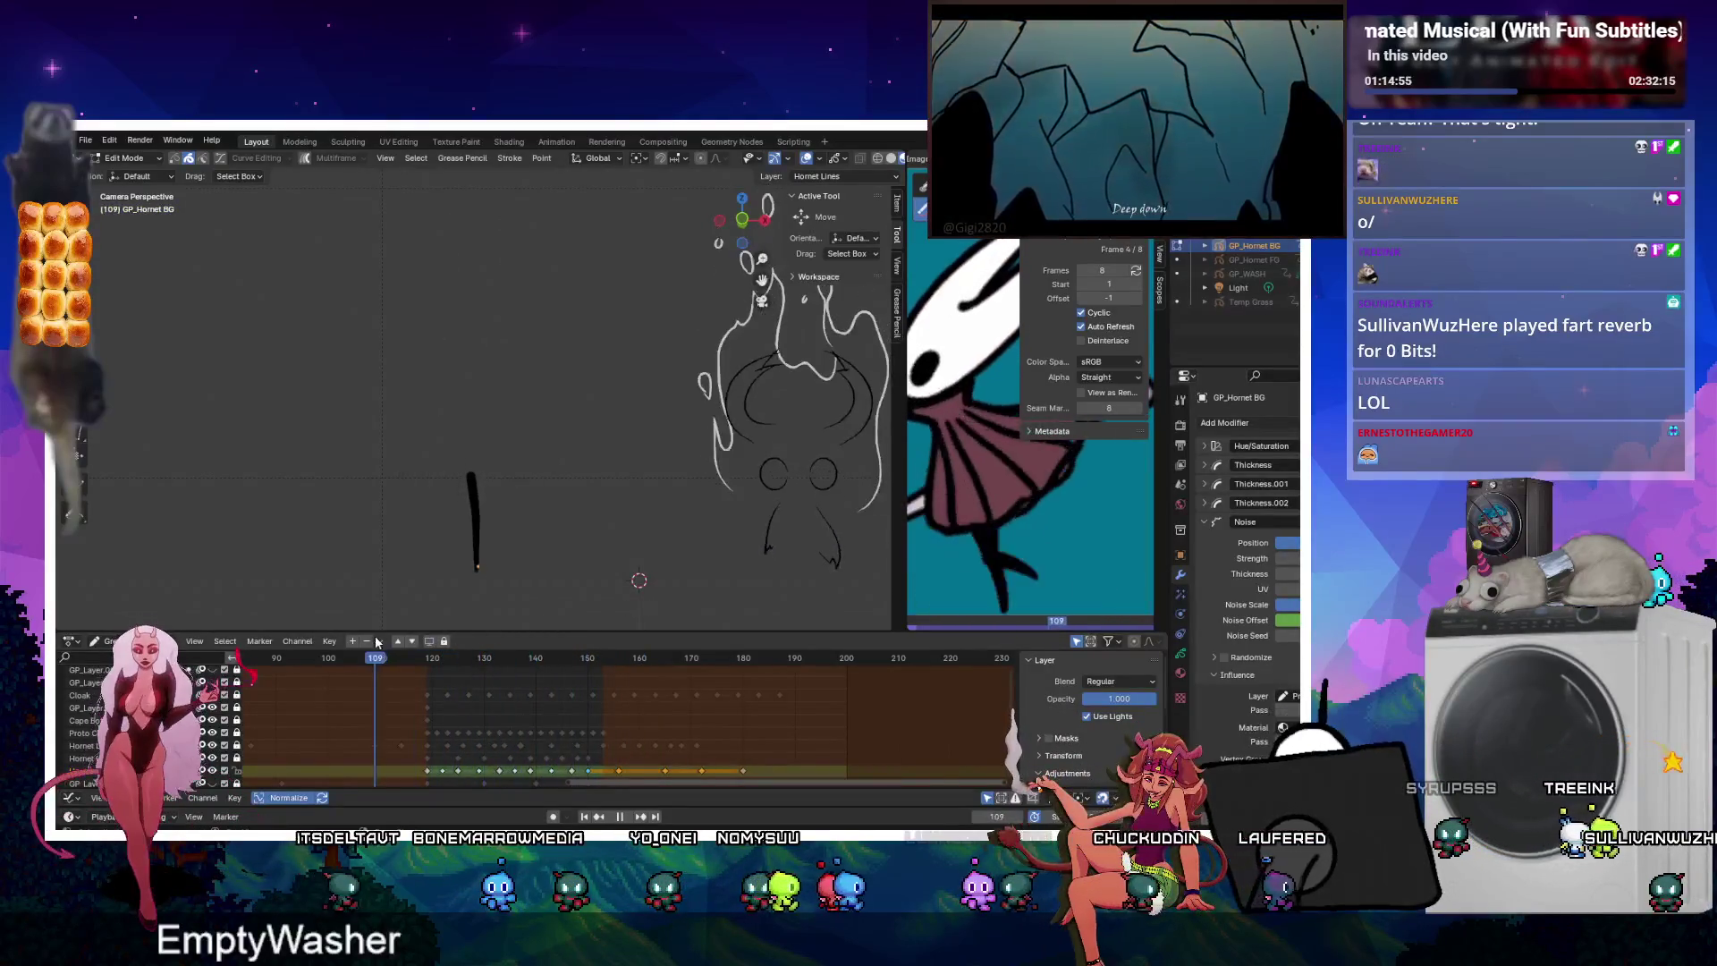
{"action": "key", "text": "space"}
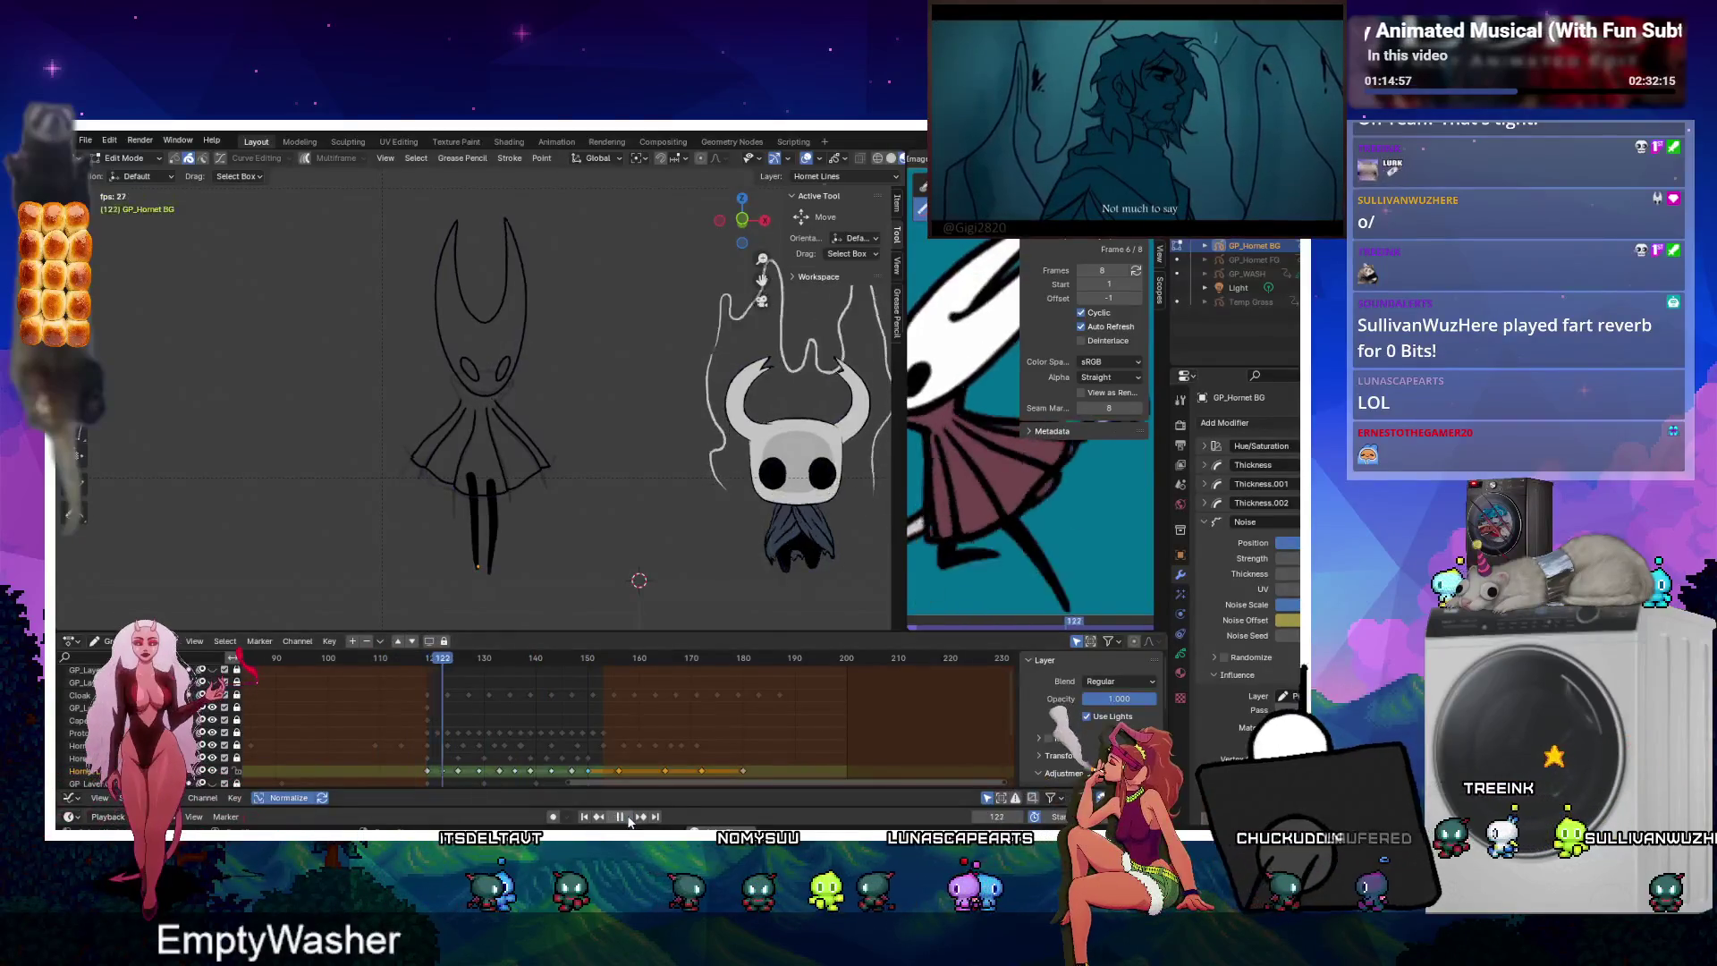
Play the Hornet animation to inspect the pose and stop at frame 118.
{"action": "left_click", "coordinate": [628, 819]}
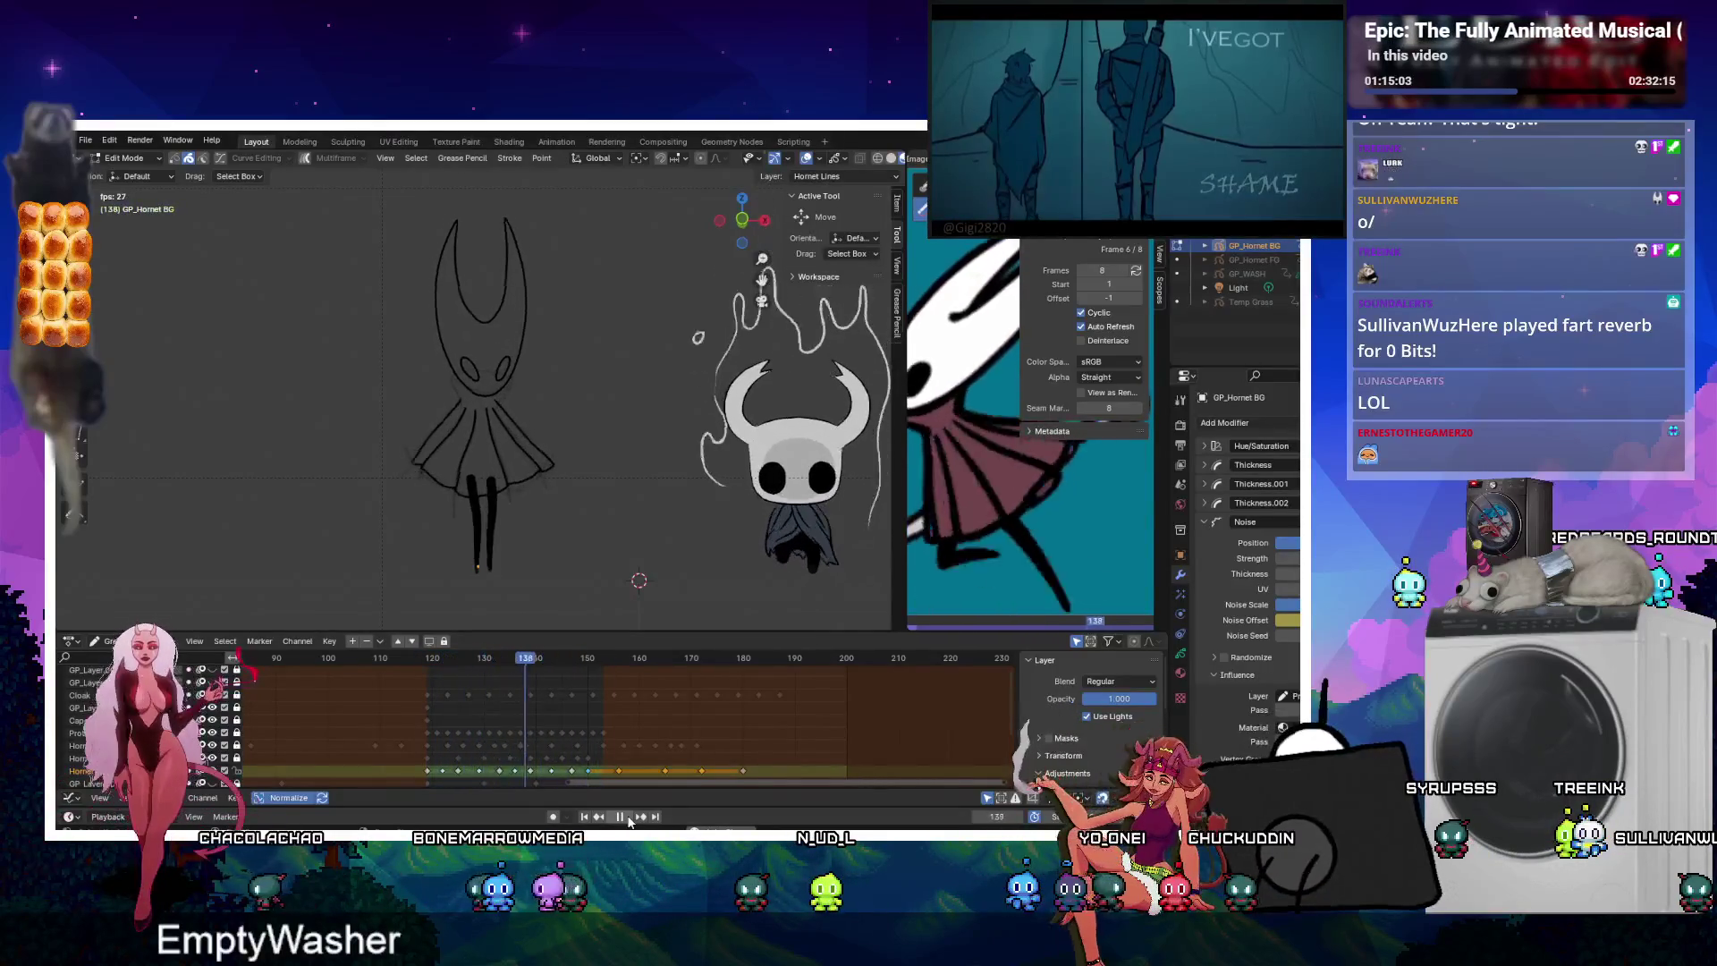
{"action": "left_click", "coordinate": [628, 818]}
{"action": "key", "text": "space"}
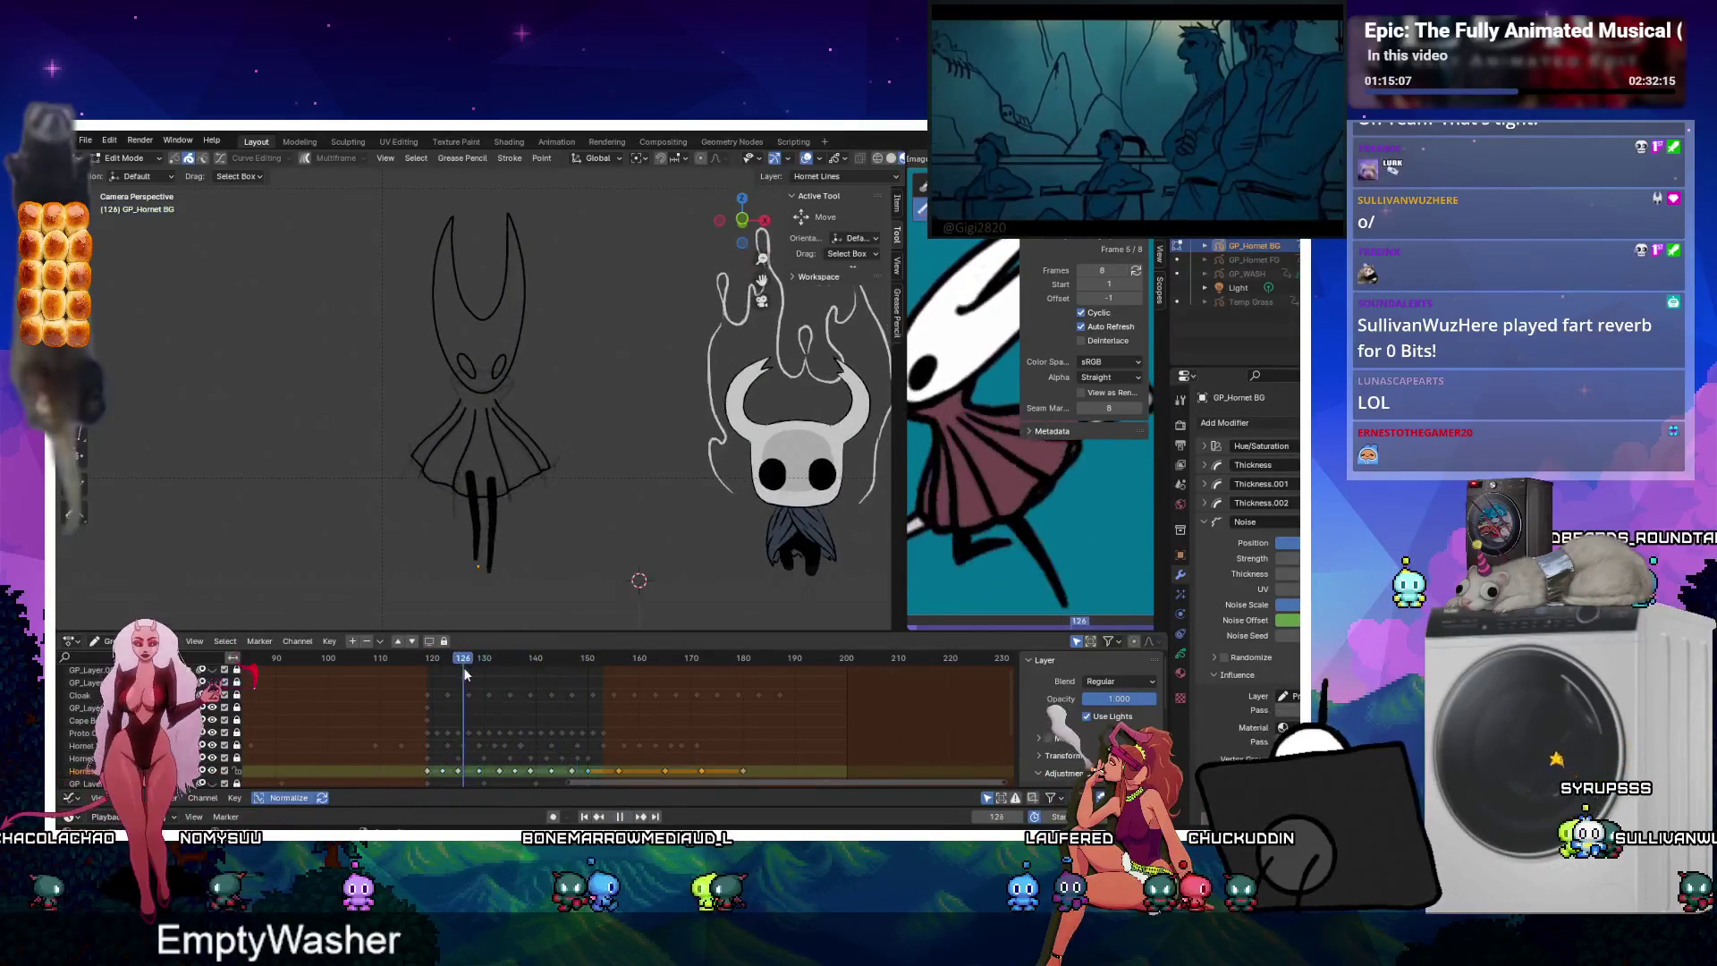
{"action": "left_click", "coordinate": [423, 677]}
{"action": "key", "text": "space"}
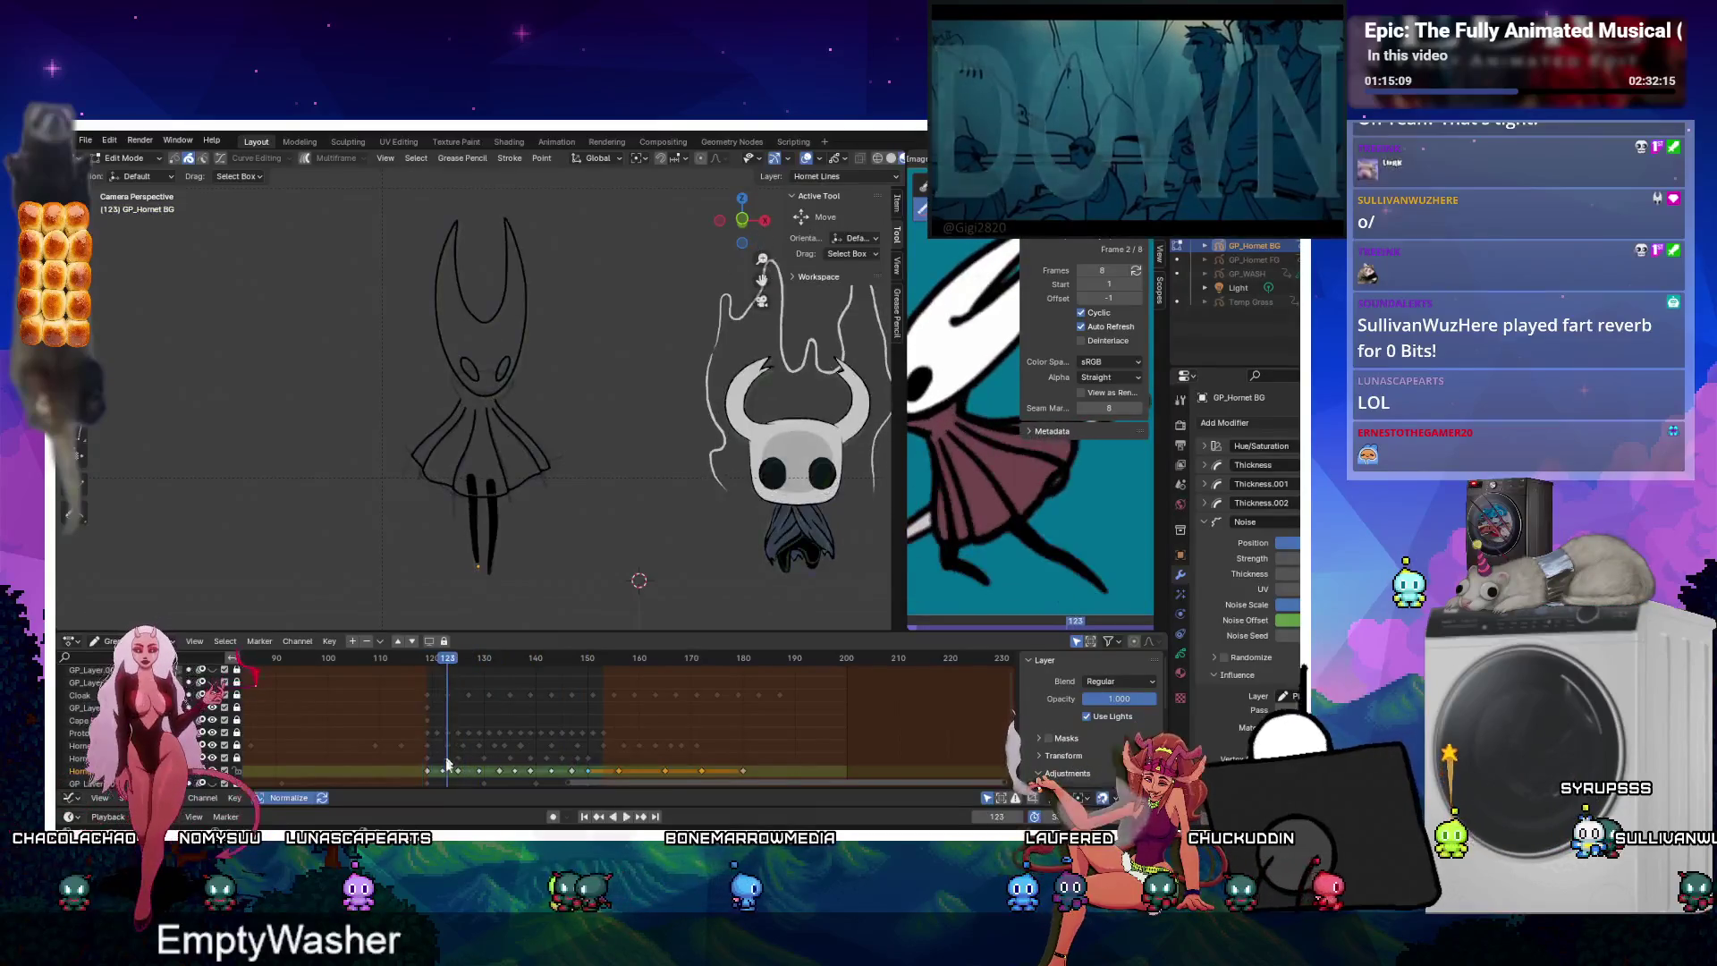
Delete one Hornet keyframe, drag two others to new frames, and interpolate in-betweens.
{"action": "key", "text": "x"}
{"action": "left_click", "coordinate": [444, 773]}
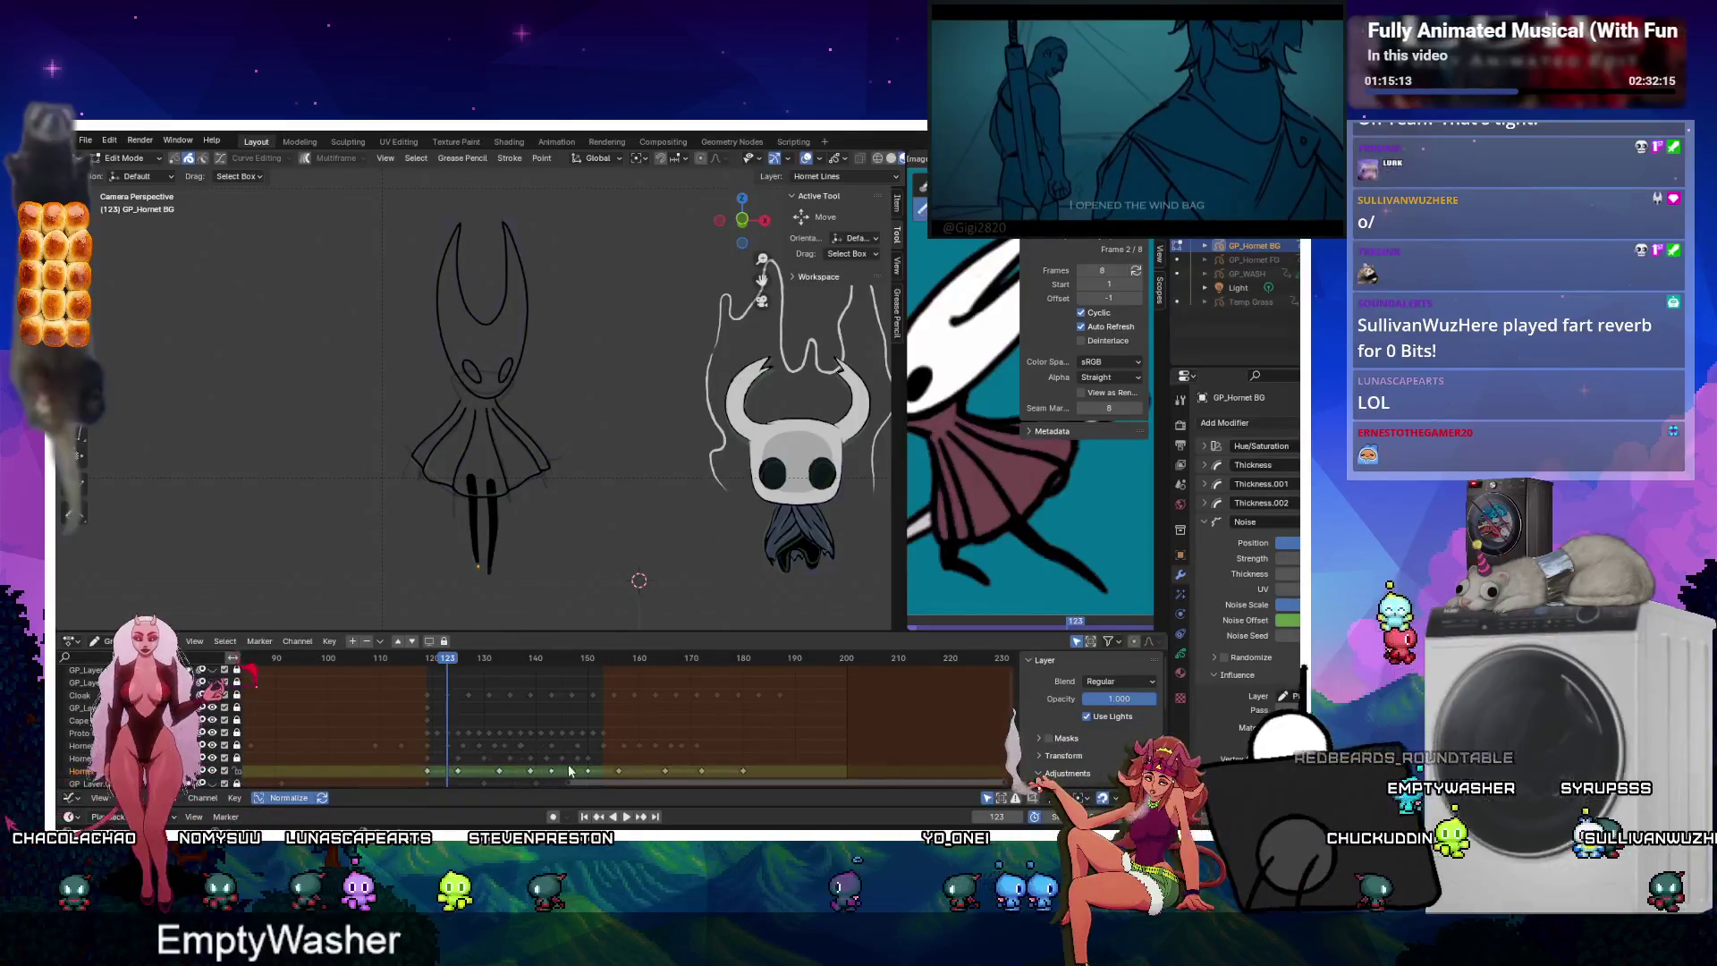
{"action": "left_click_drag", "start_coordinate": [551, 770], "coordinate": [603, 773]}
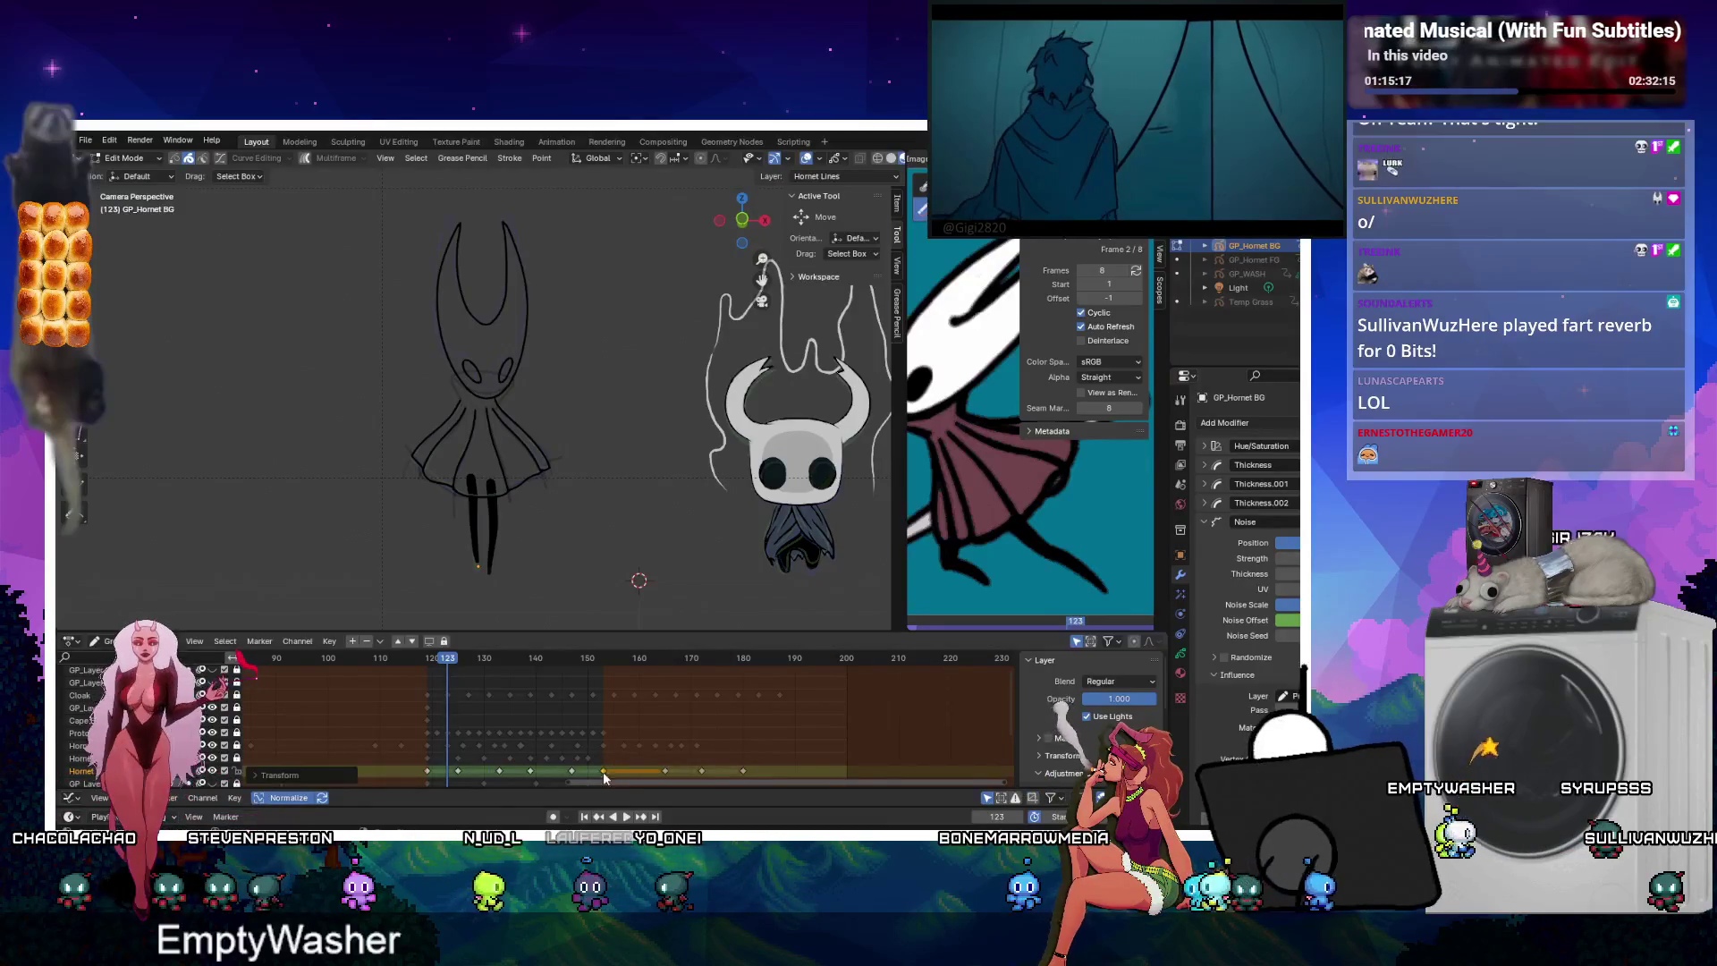
{"action": "left_click_drag", "start_coordinate": [499, 773], "coordinate": [565, 778]}
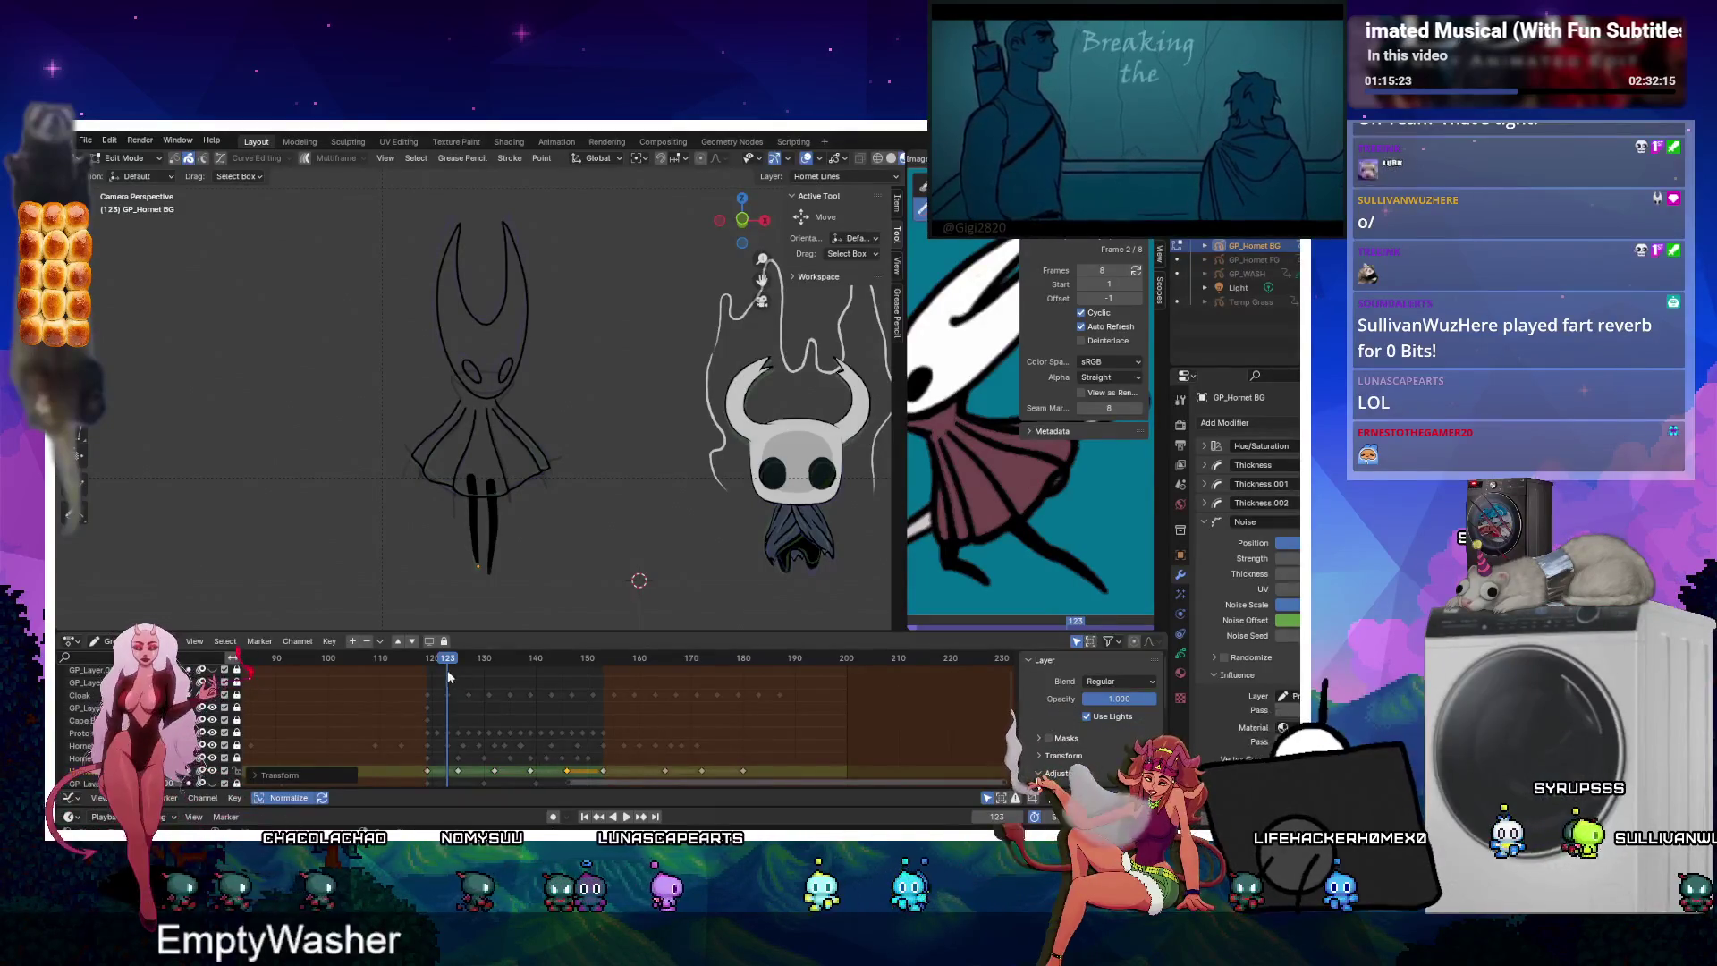
{"action": "left_click_drag", "start_coordinate": [439, 657], "coordinate": [576, 660]}
{"action": "key", "text": "ctrl+shift+e"}
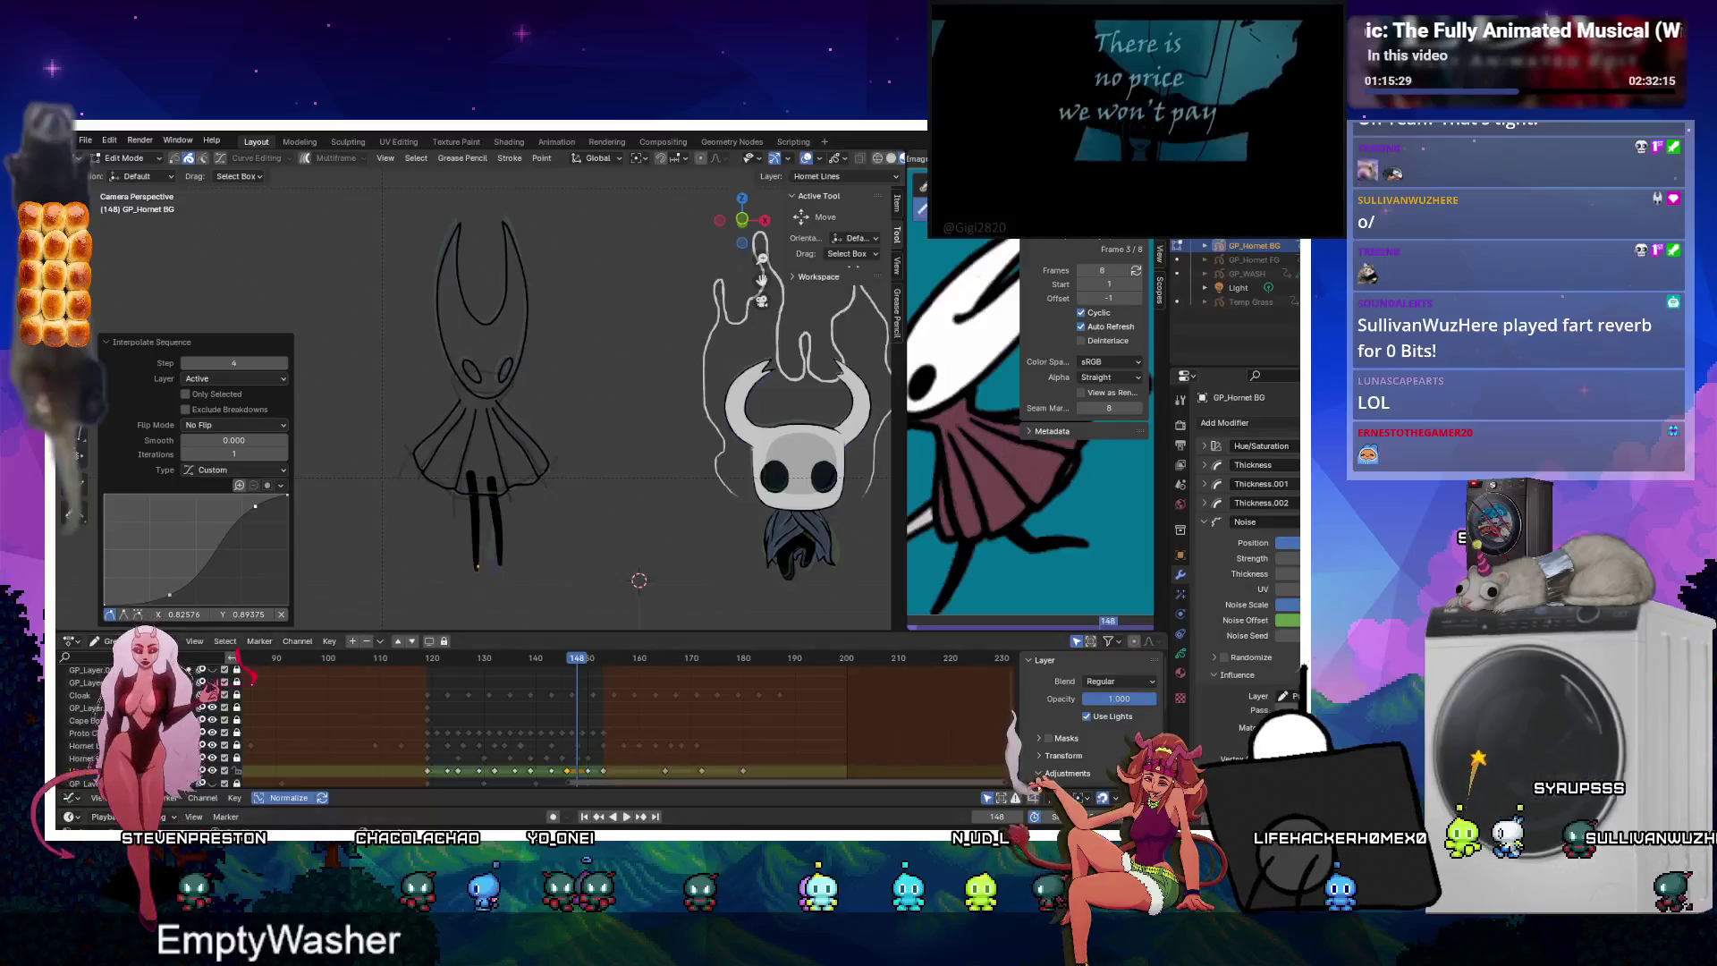
Play the retimed animation, stop at frame 146, and box-select the Hornet keys from there onward.
{"action": "left_click", "coordinate": [626, 818]}
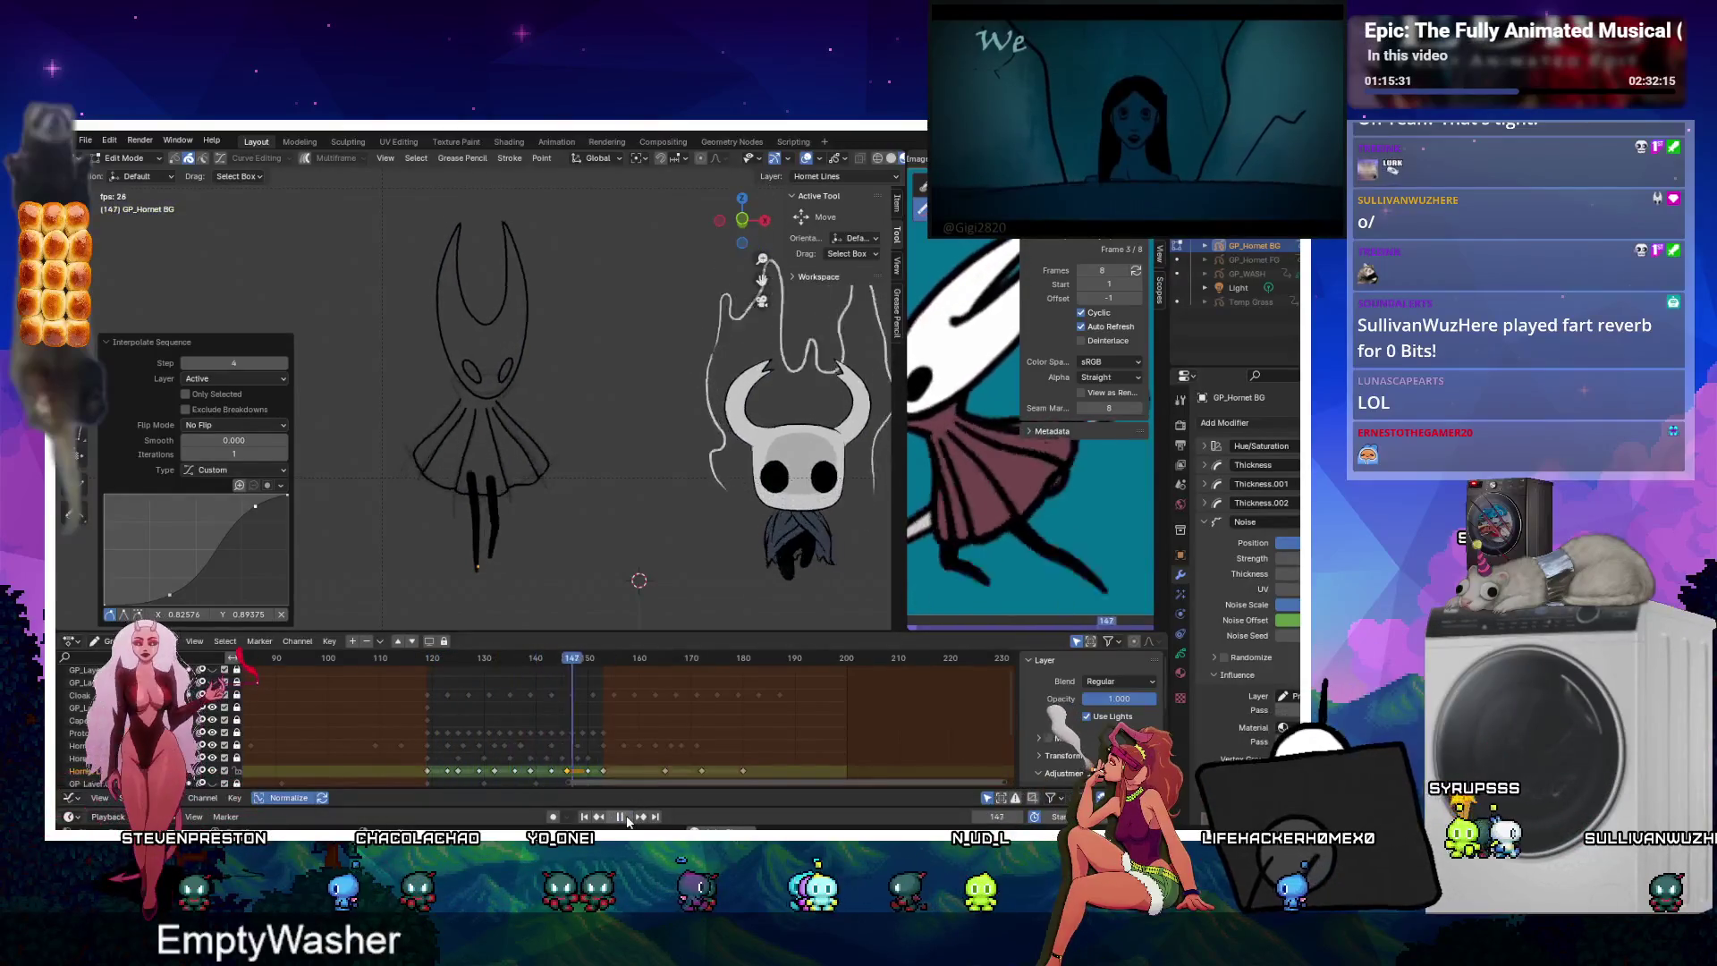
{"action": "left_click", "coordinate": [621, 816]}
{"action": "key", "text": "space"}
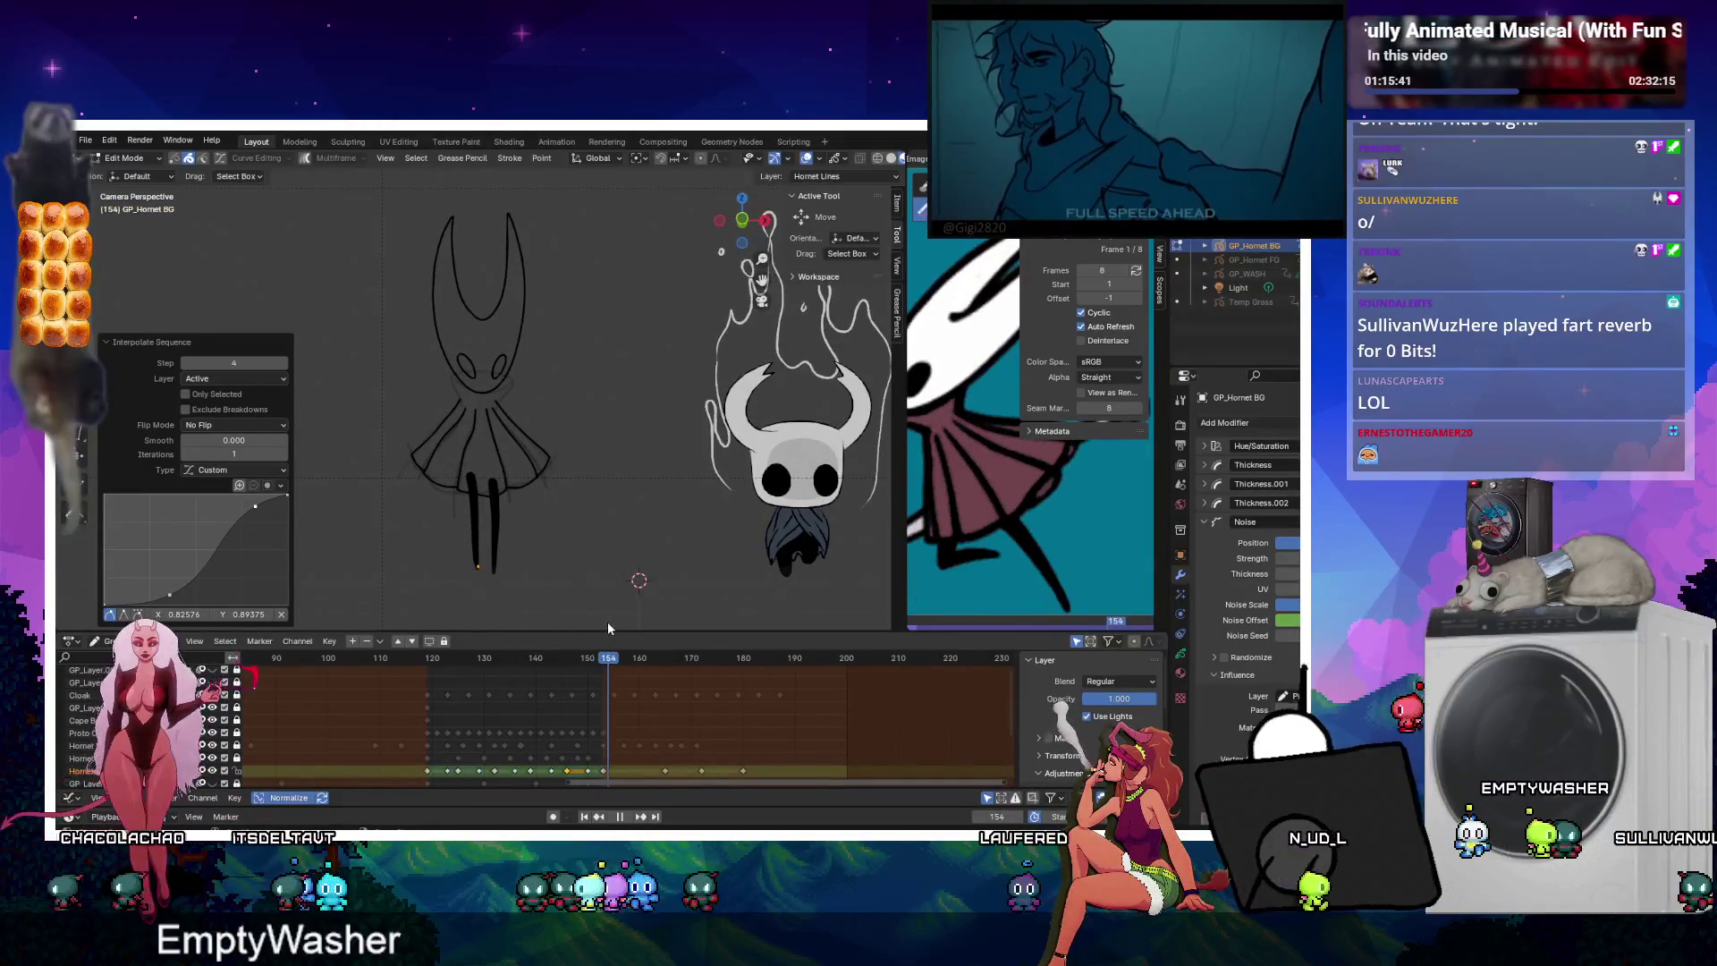
{"action": "key", "text": "space"}
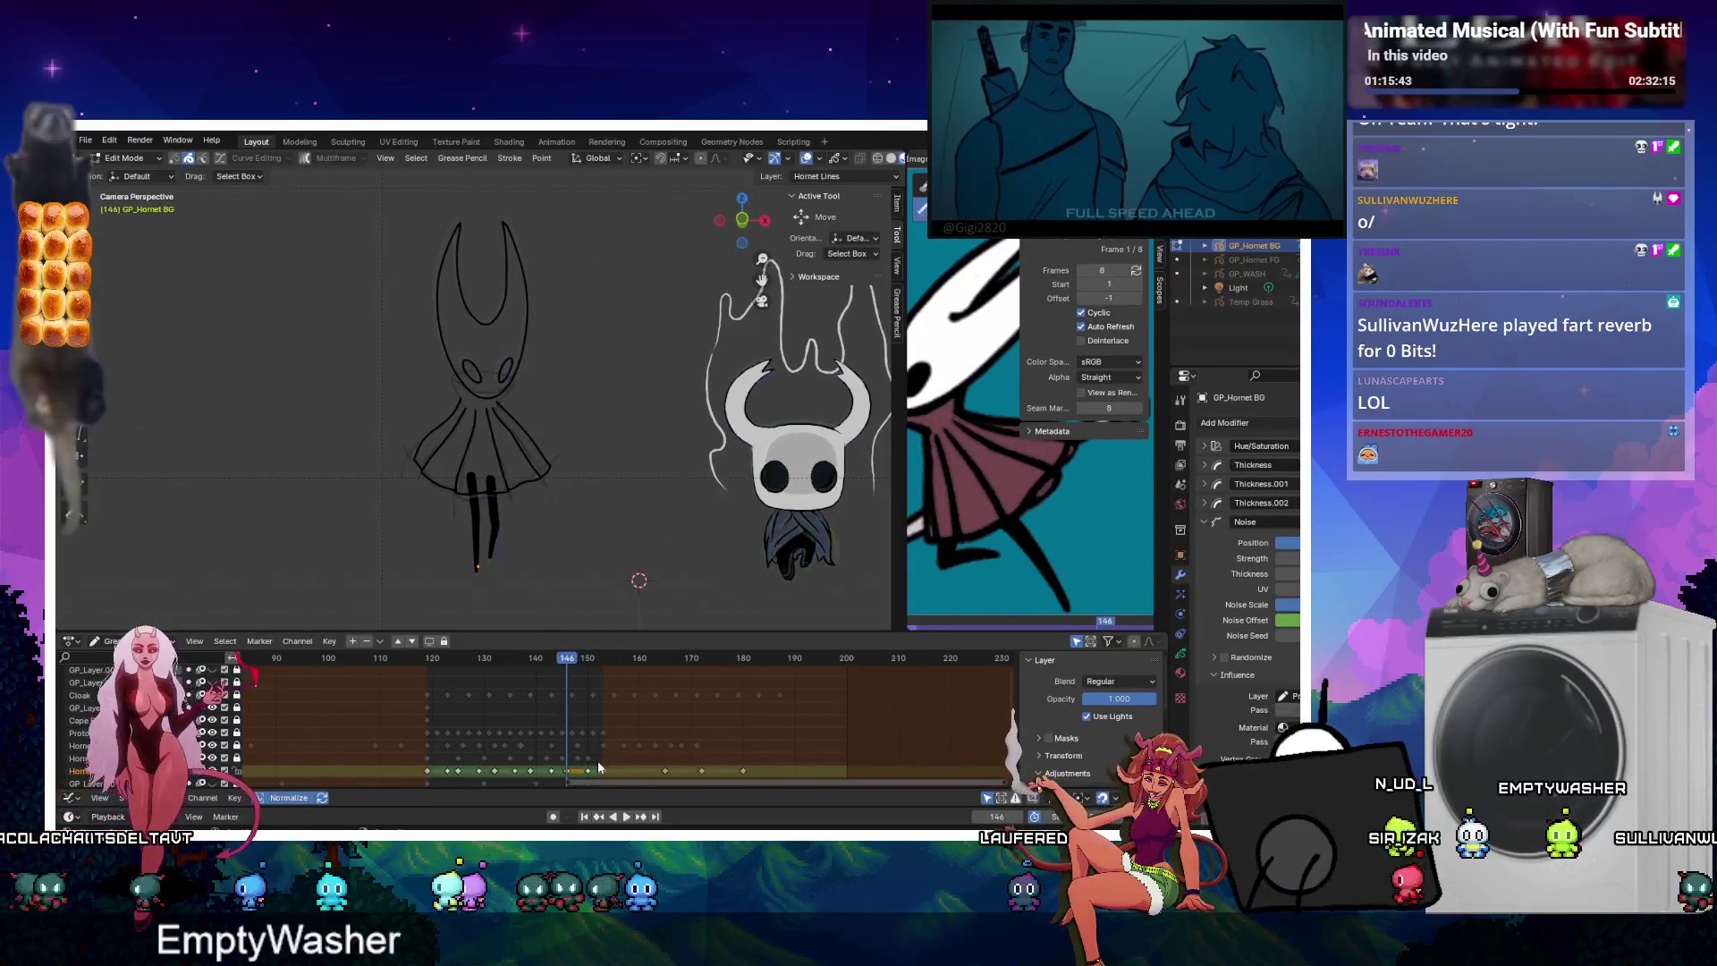
{"action": "left_click_drag", "start_coordinate": [569, 765], "coordinate": [769, 774]}
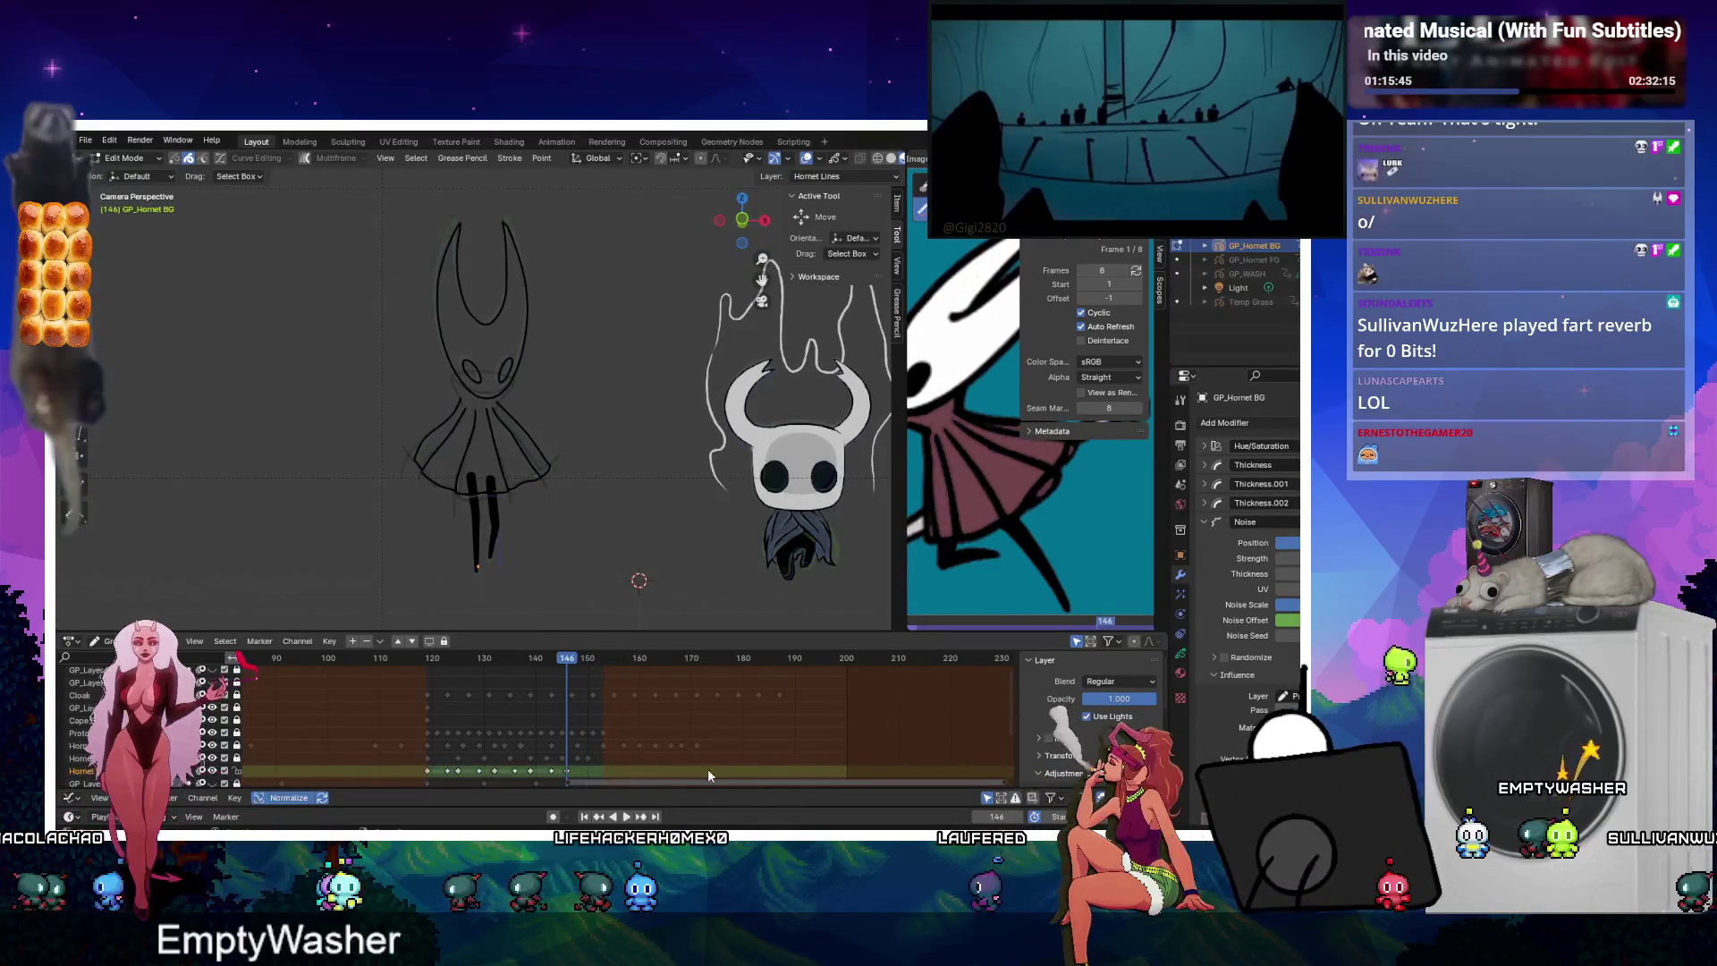
Move the selected keys later, then delete several Hornet keyframes.
{"action": "key", "text": "g"}
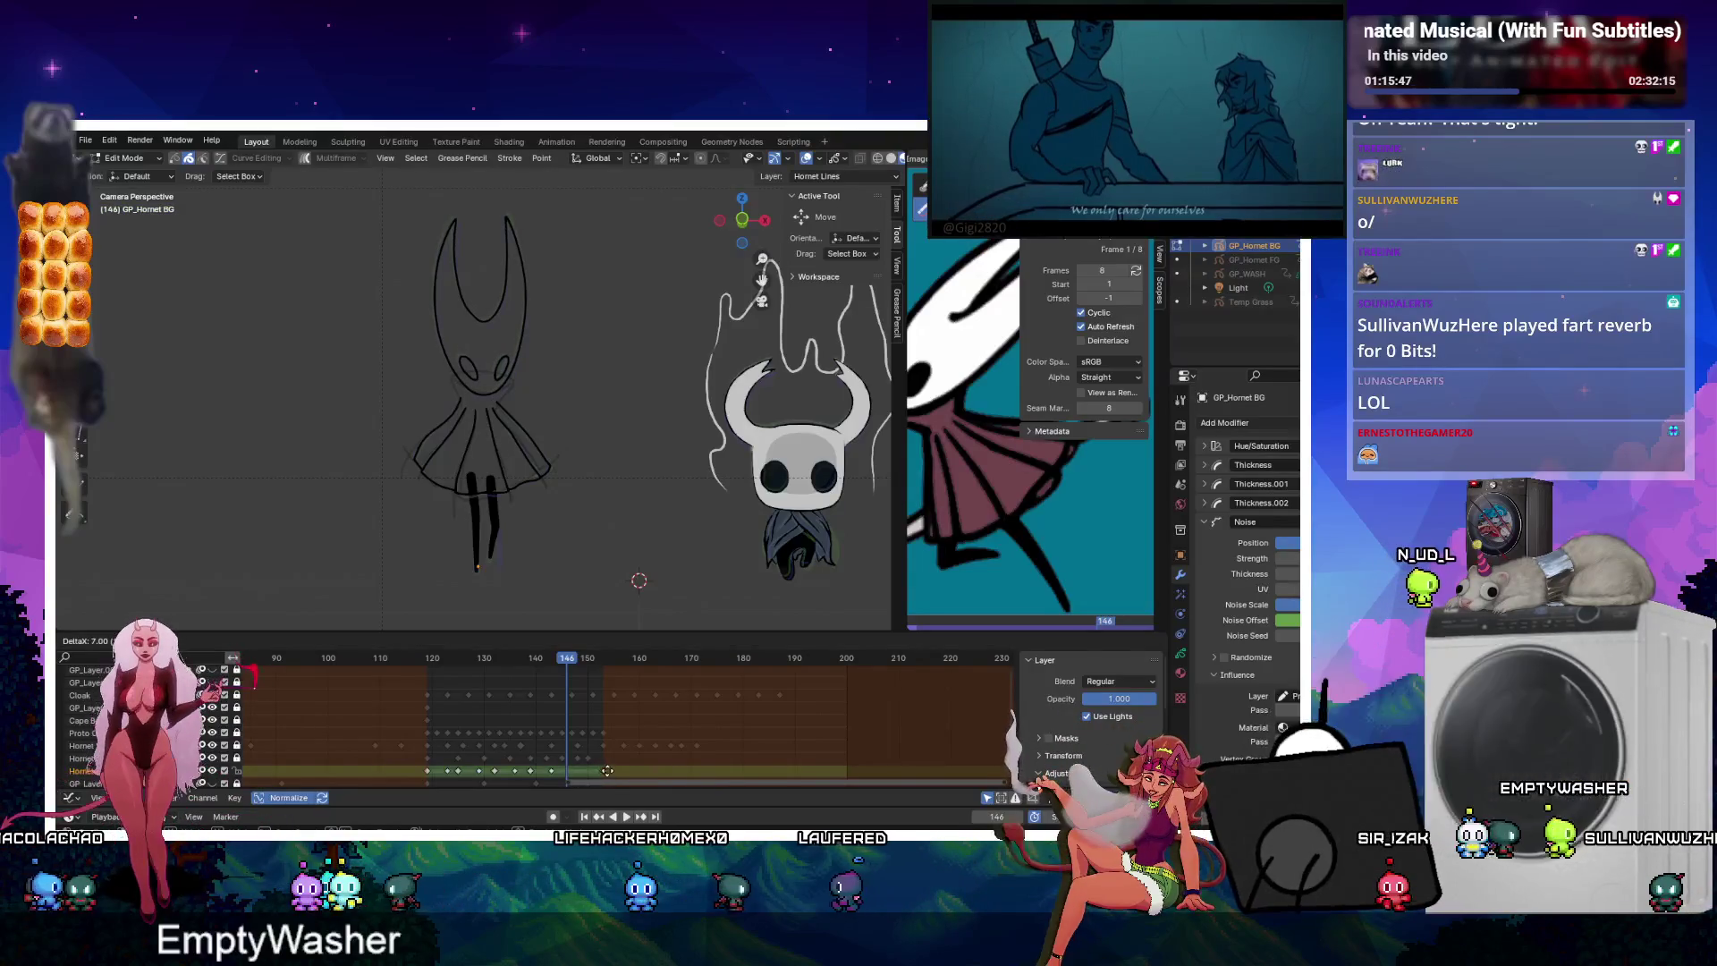
{"action": "left_click", "coordinate": [601, 771]}
{"action": "left_click", "coordinate": [552, 771]}
{"action": "key", "text": "x"}
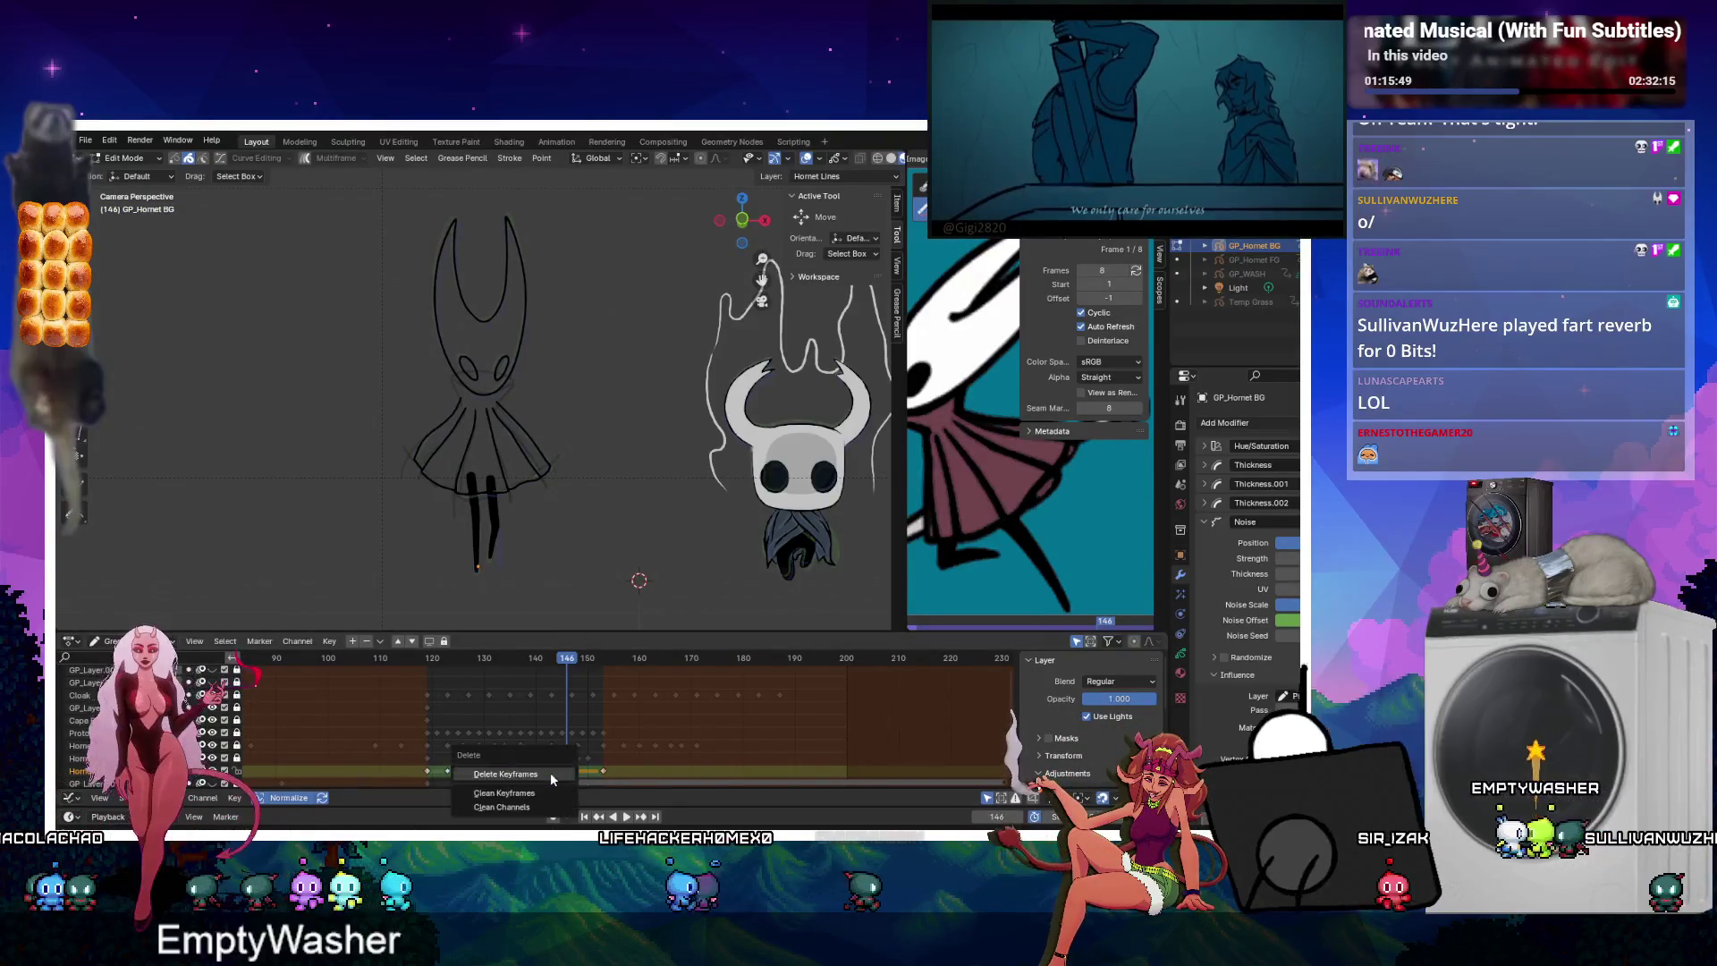
{"action": "left_click", "coordinate": [515, 781]}
{"action": "left_click", "coordinate": [514, 770]}
{"action": "key", "text": "x"}
{"action": "left_click", "coordinate": [483, 775]}
{"action": "key", "text": "x"}
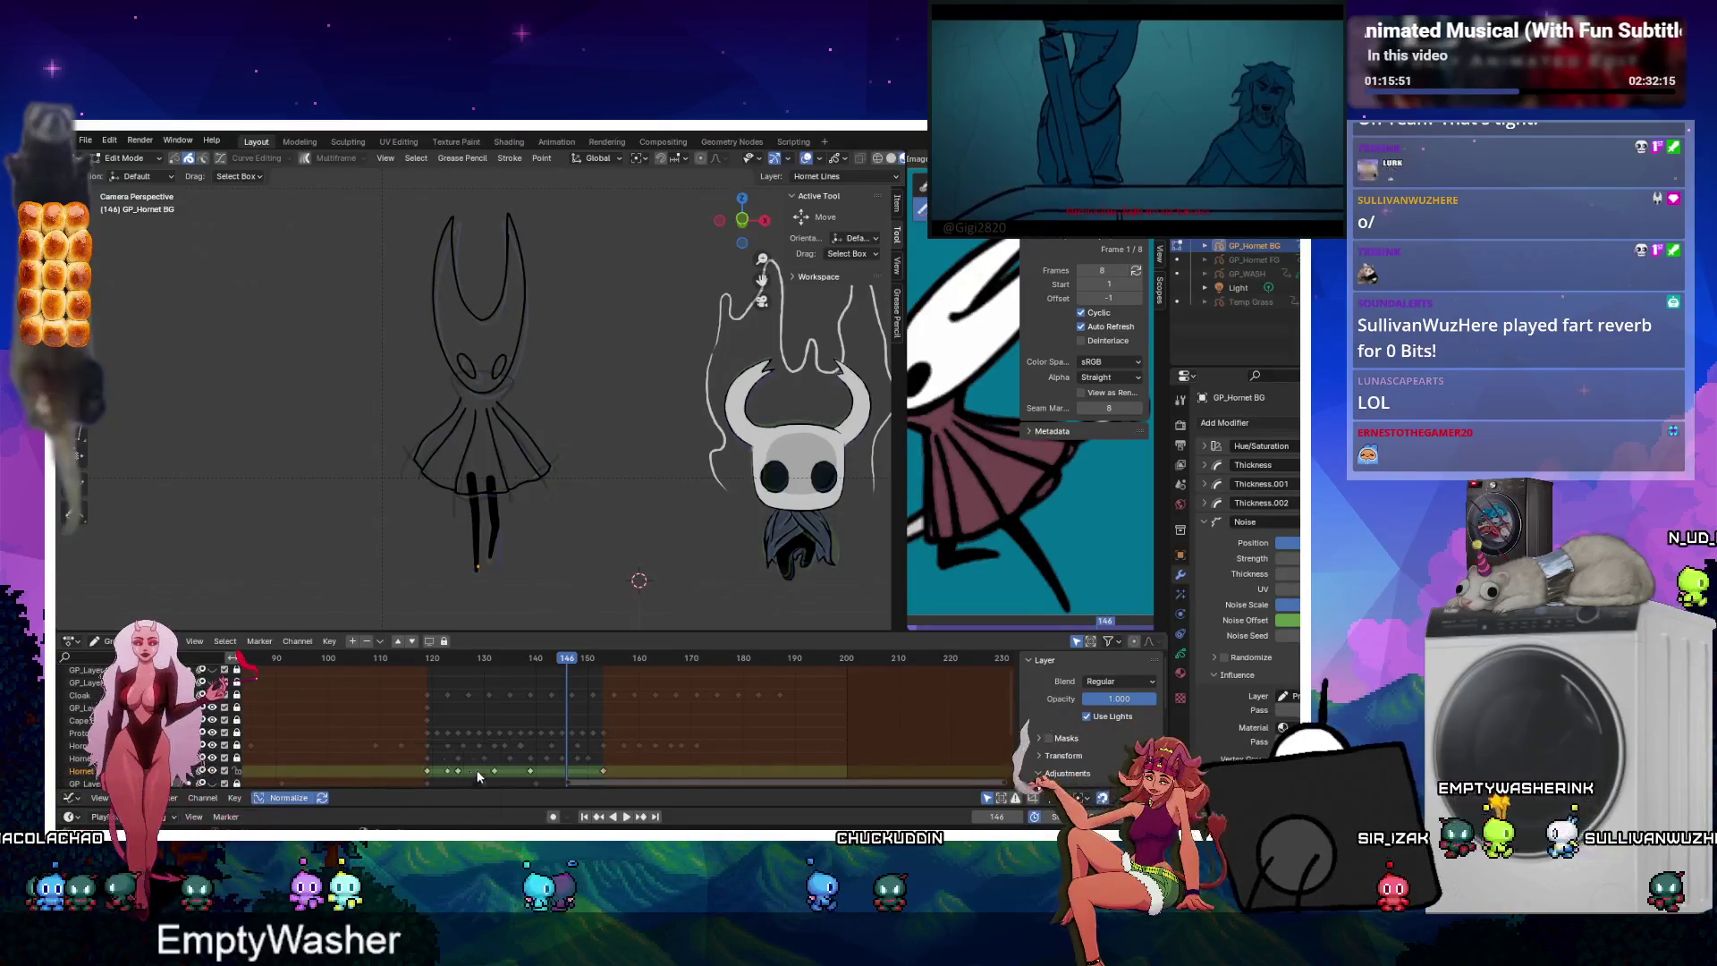
{"action": "left_click", "coordinate": [447, 771]}
{"action": "key", "text": "x"}
Shift a remaining key, nudge the first key later, and regenerate in-betweens from frame 124.
{"action": "left_click", "coordinate": [530, 771]}
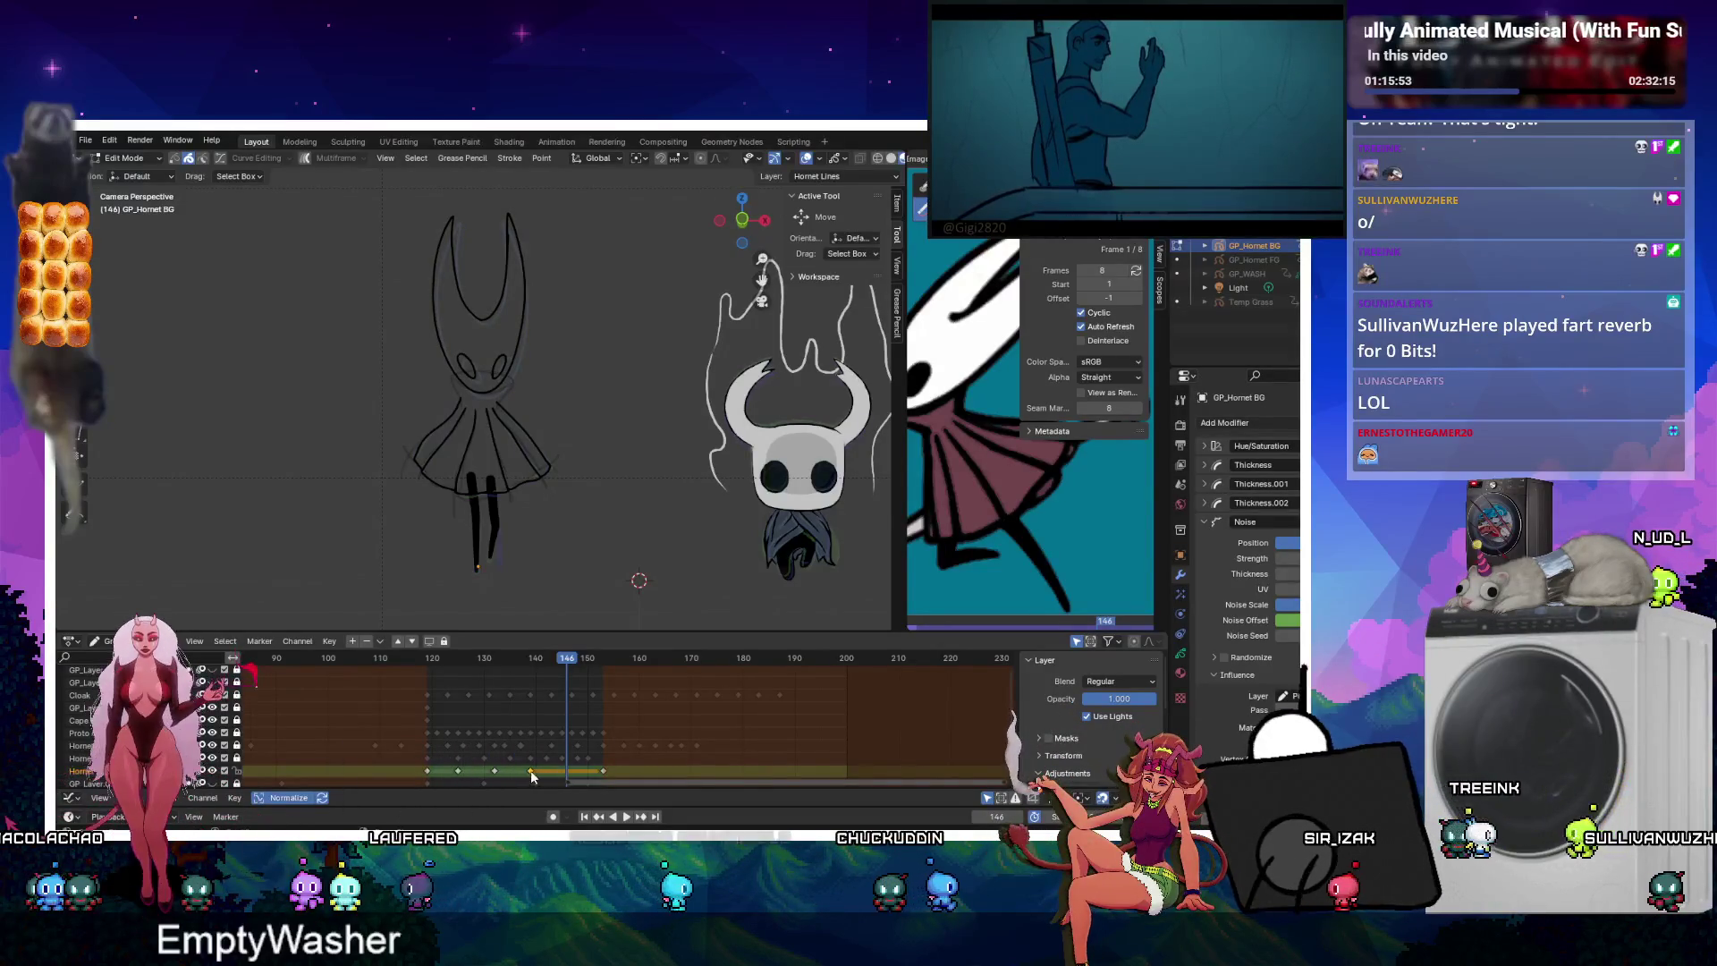
{"action": "key", "text": "g"}
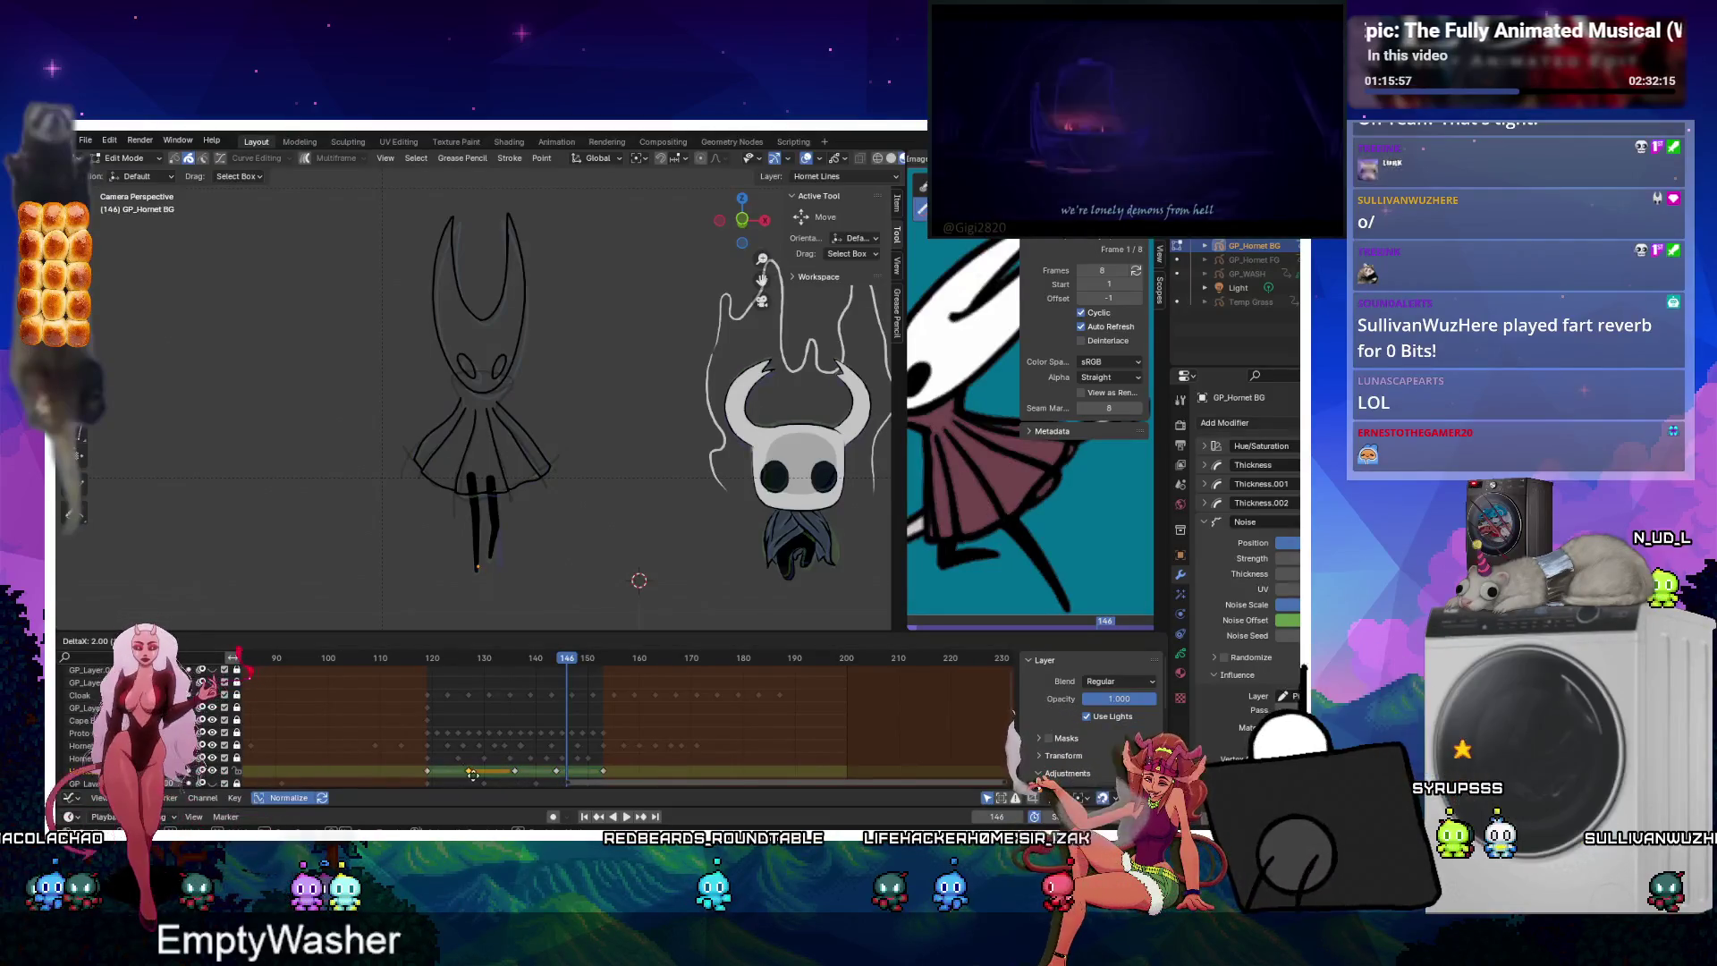
{"action": "left_click", "coordinate": [475, 773]}
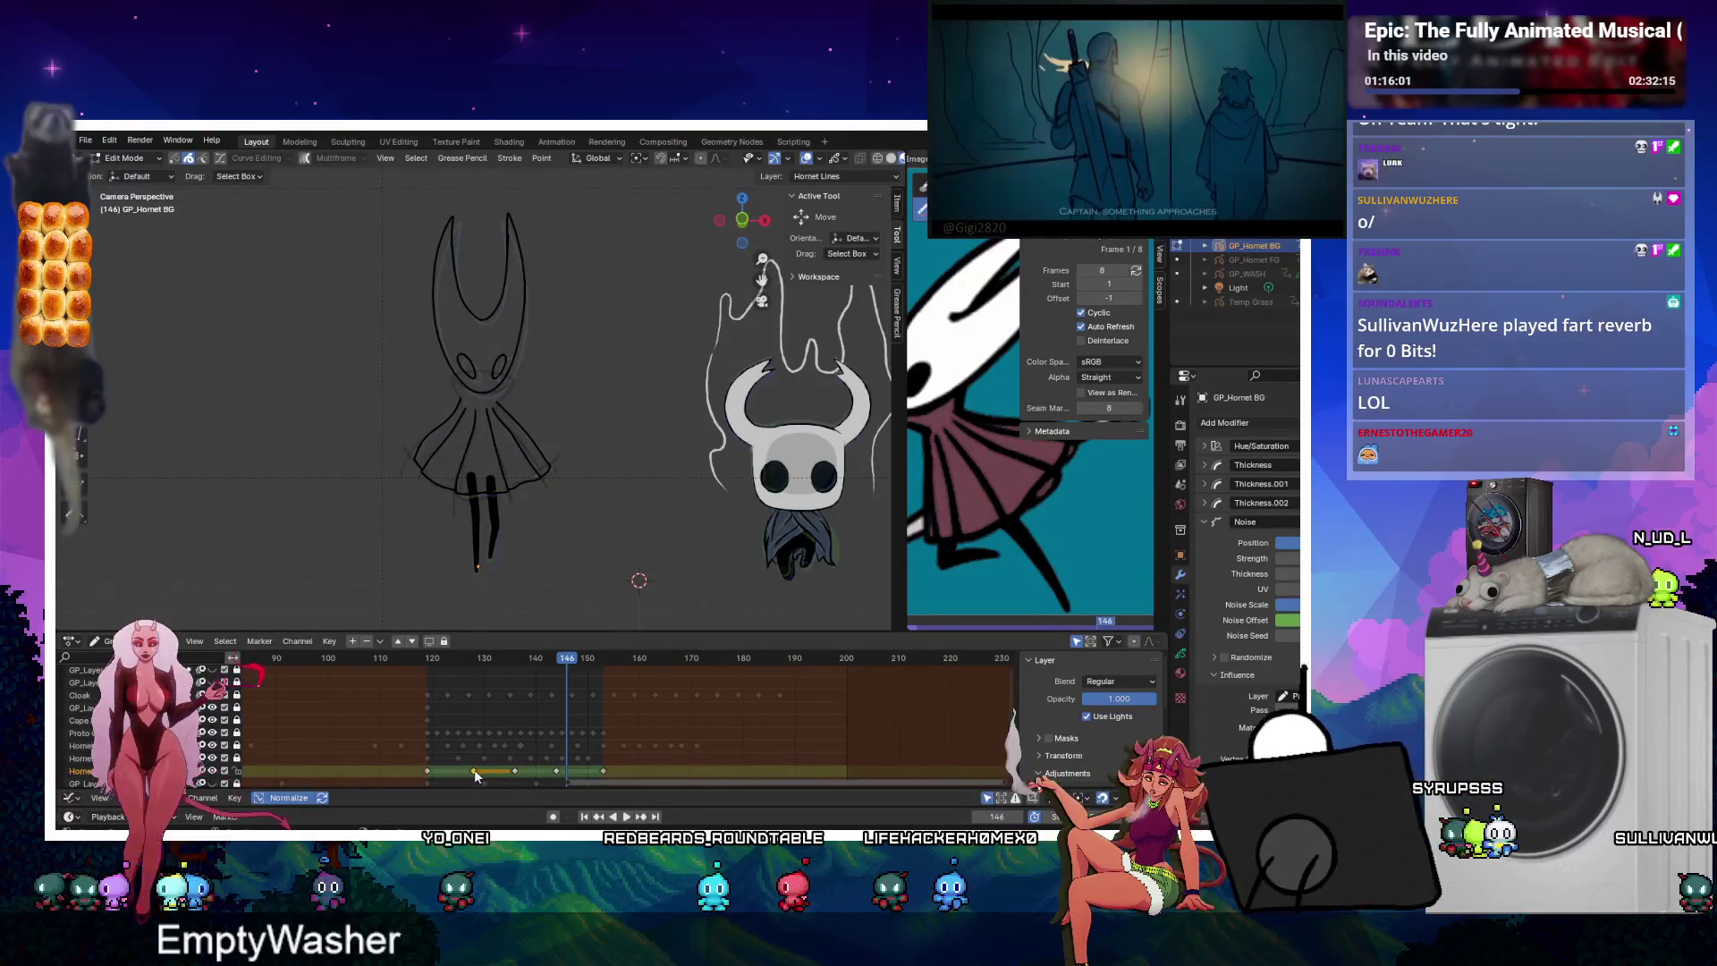
{"action": "left_click_drag", "start_coordinate": [425, 774], "coordinate": [431, 774]}
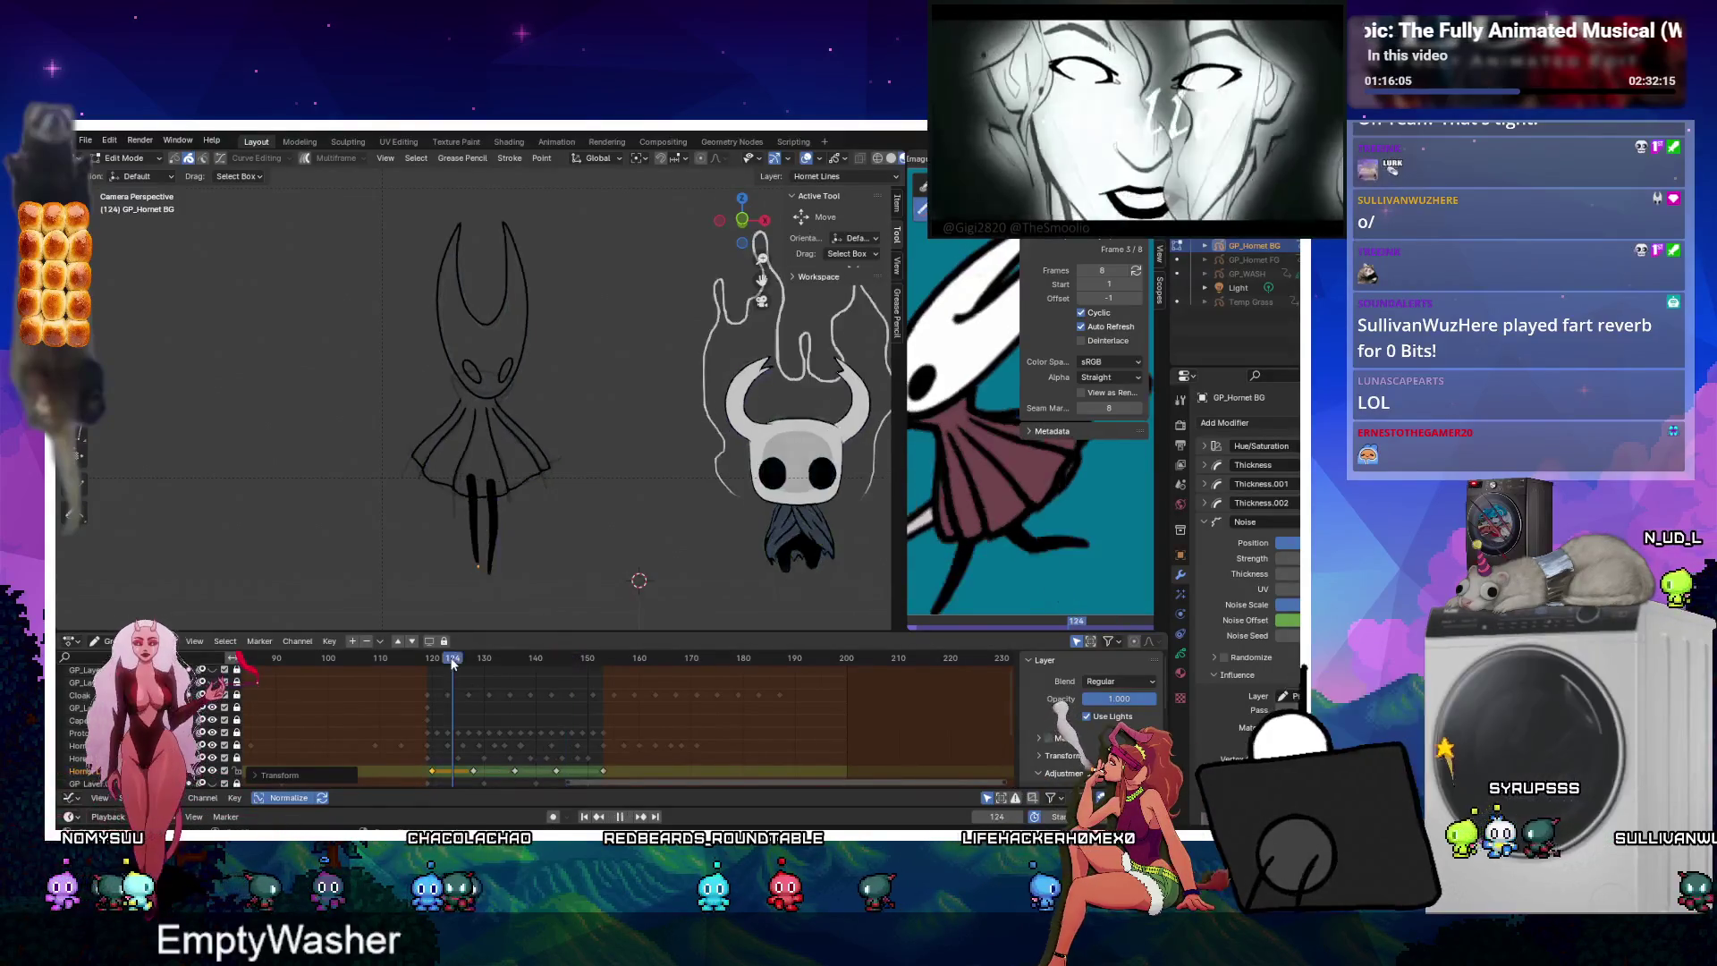
{"action": "left_click", "coordinate": [452, 658]}
{"action": "key", "text": "ctrl+shift+e"}
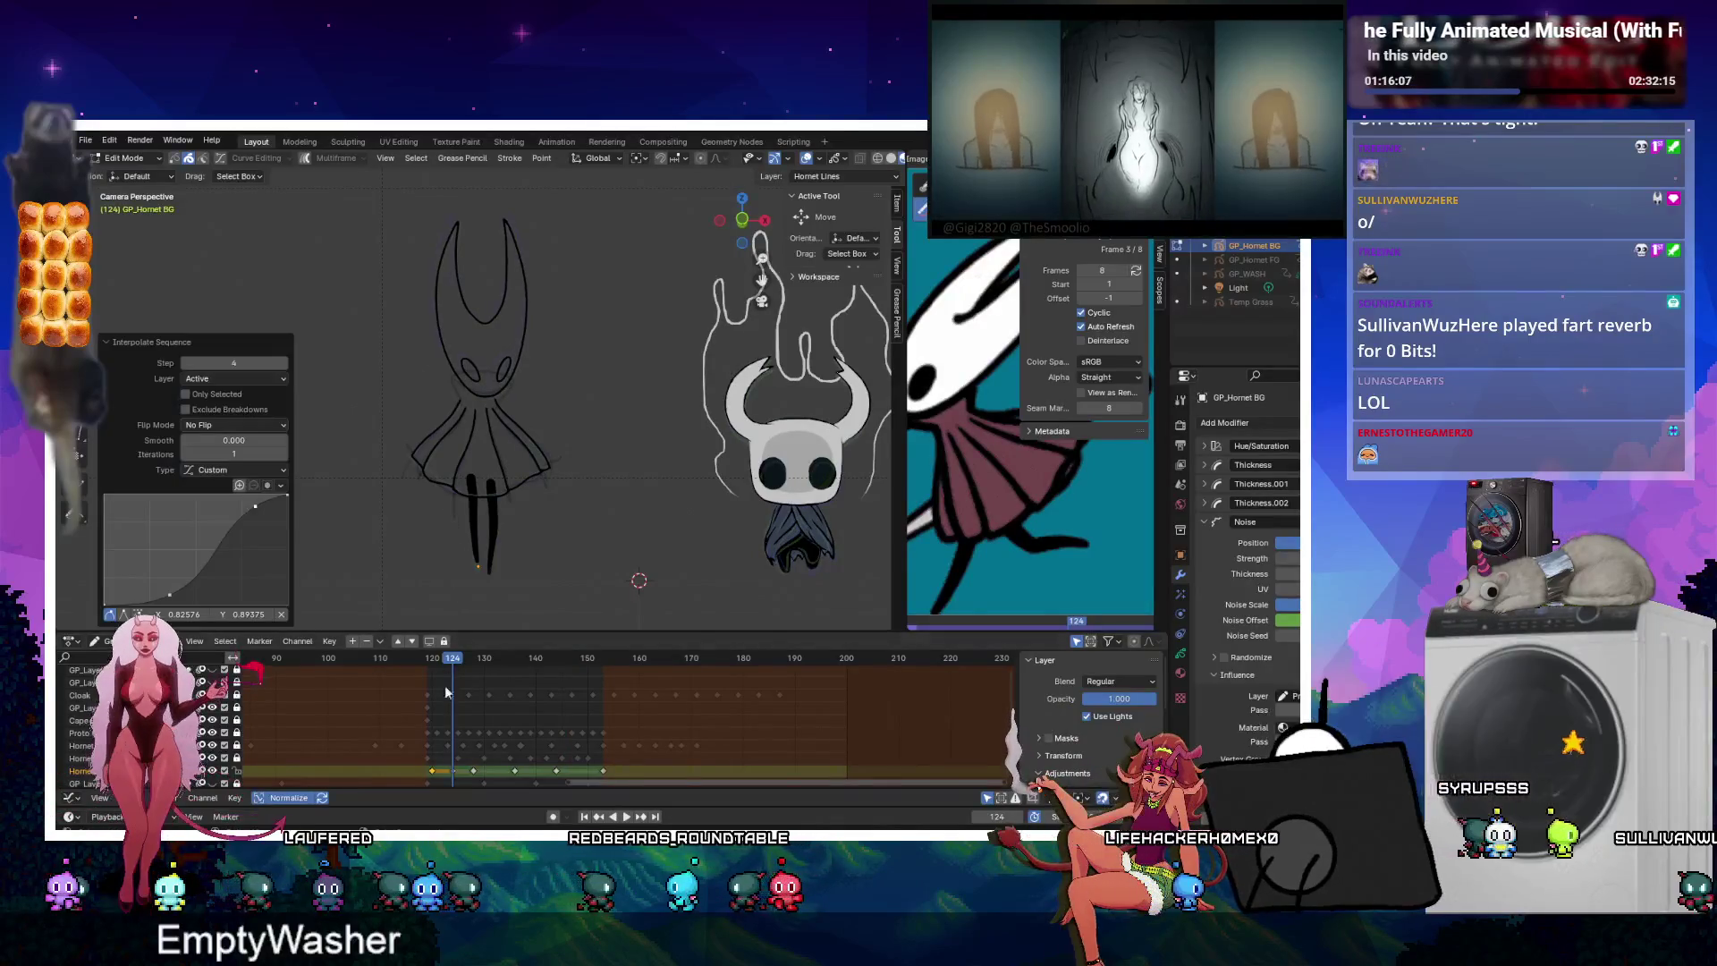
Confirm the interpolation, move the first Hornet key slightly earlier, and start playback.
{"action": "left_click", "coordinate": [494, 658]}
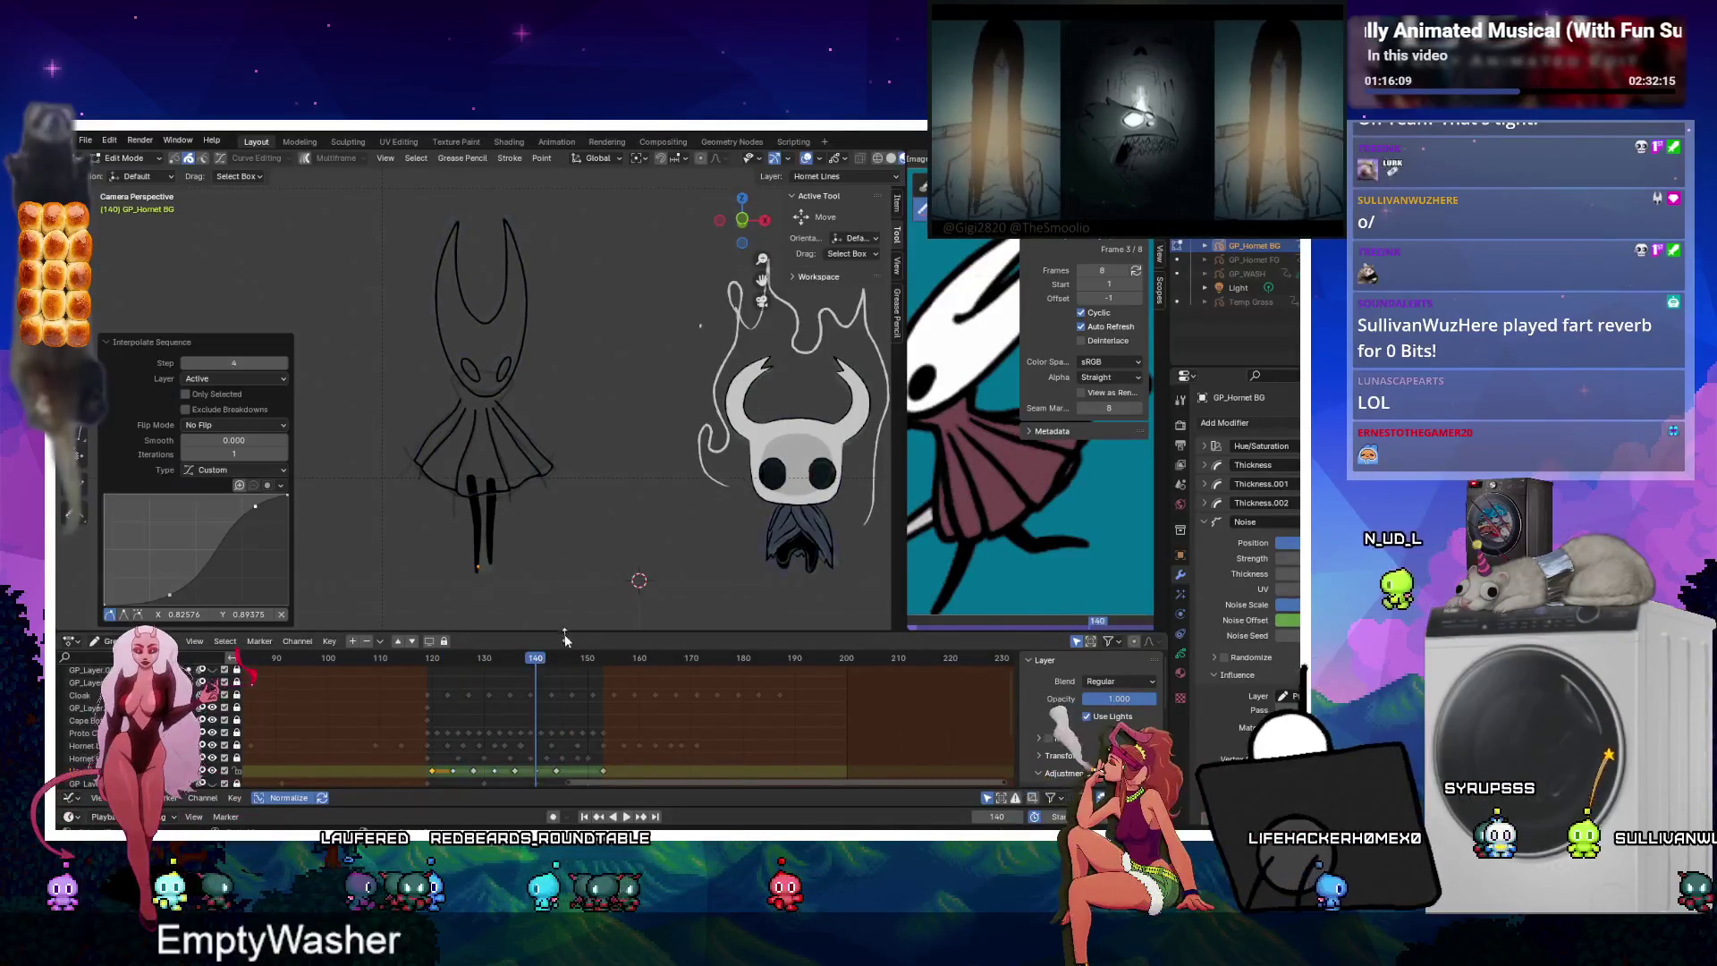
{"action": "left_click", "coordinate": [582, 659]}
{"action": "left_click_drag", "start_coordinate": [605, 774], "coordinate": [596, 774]}
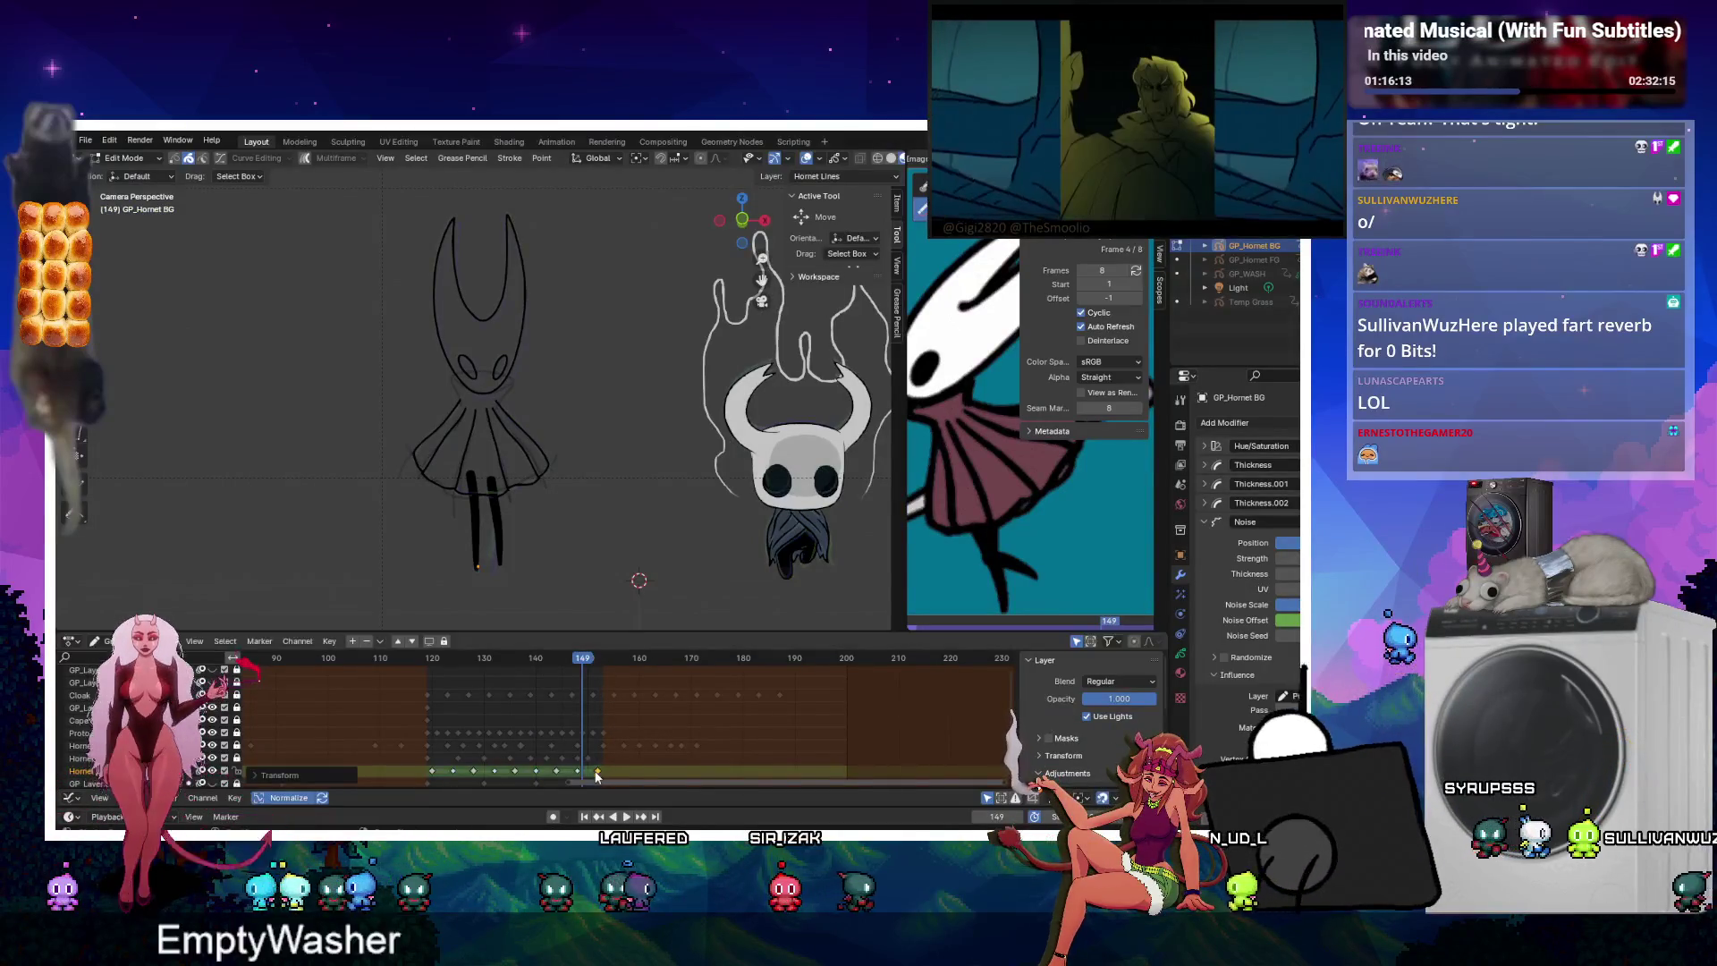
{"action": "right_click", "coordinate": [596, 776]}
{"action": "left_click_drag", "start_coordinate": [432, 774], "coordinate": [427, 773]}
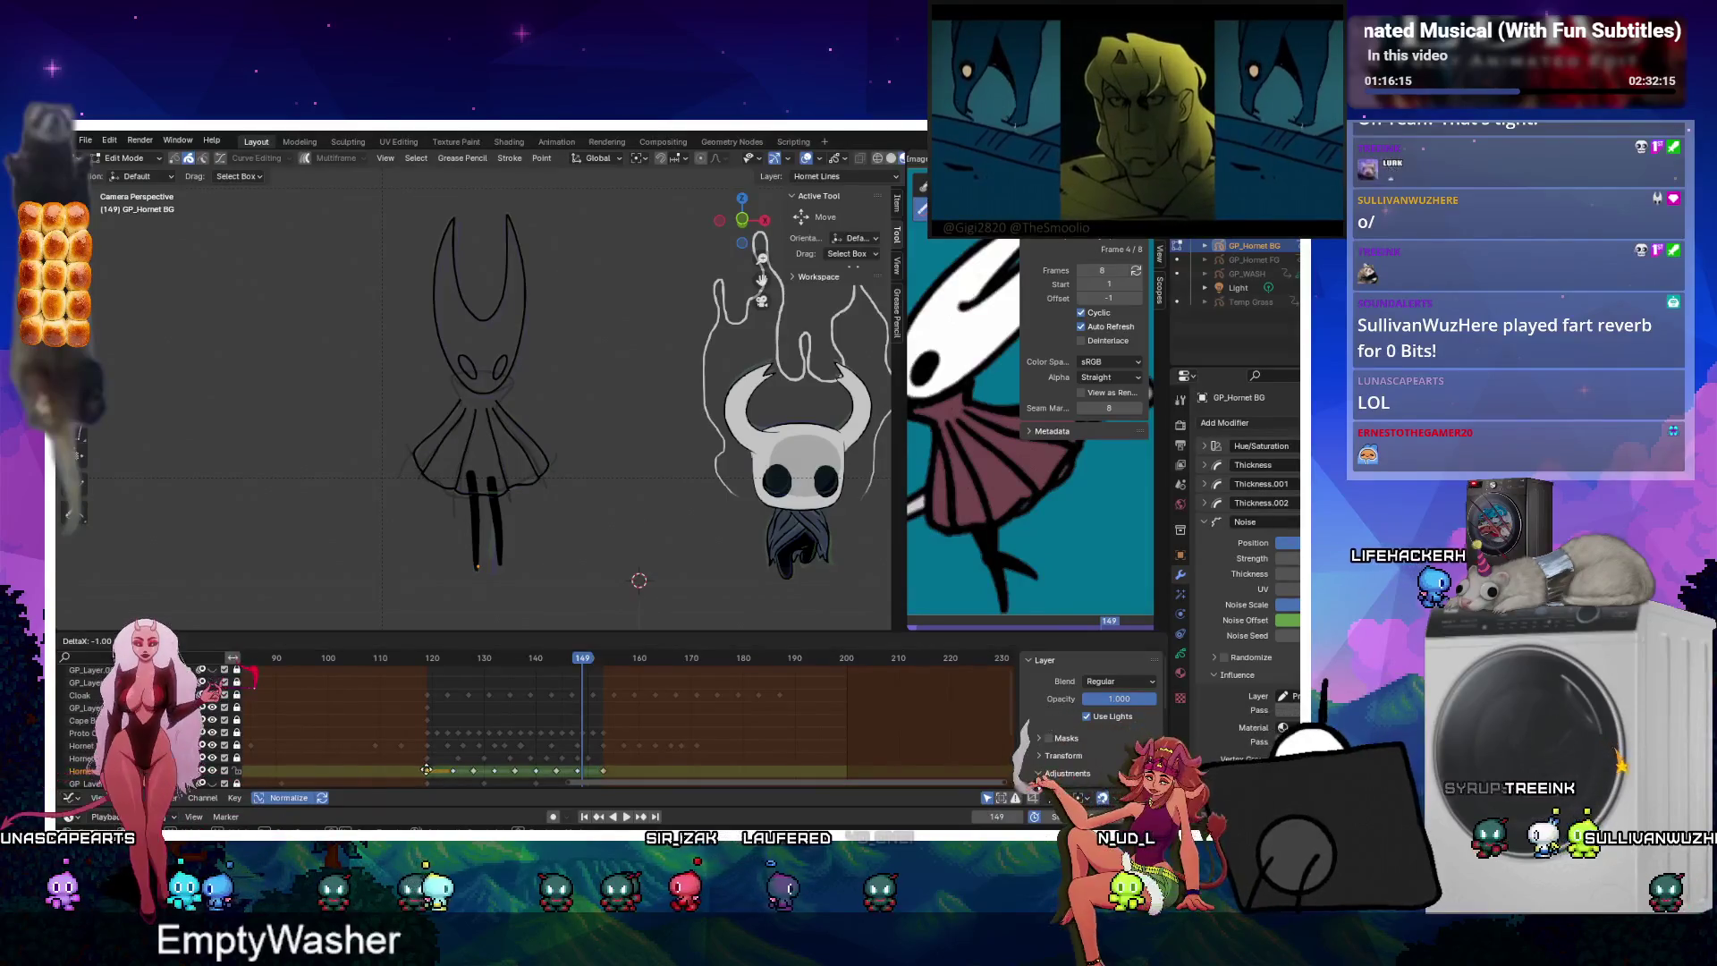
{"action": "left_click", "coordinate": [625, 817]}
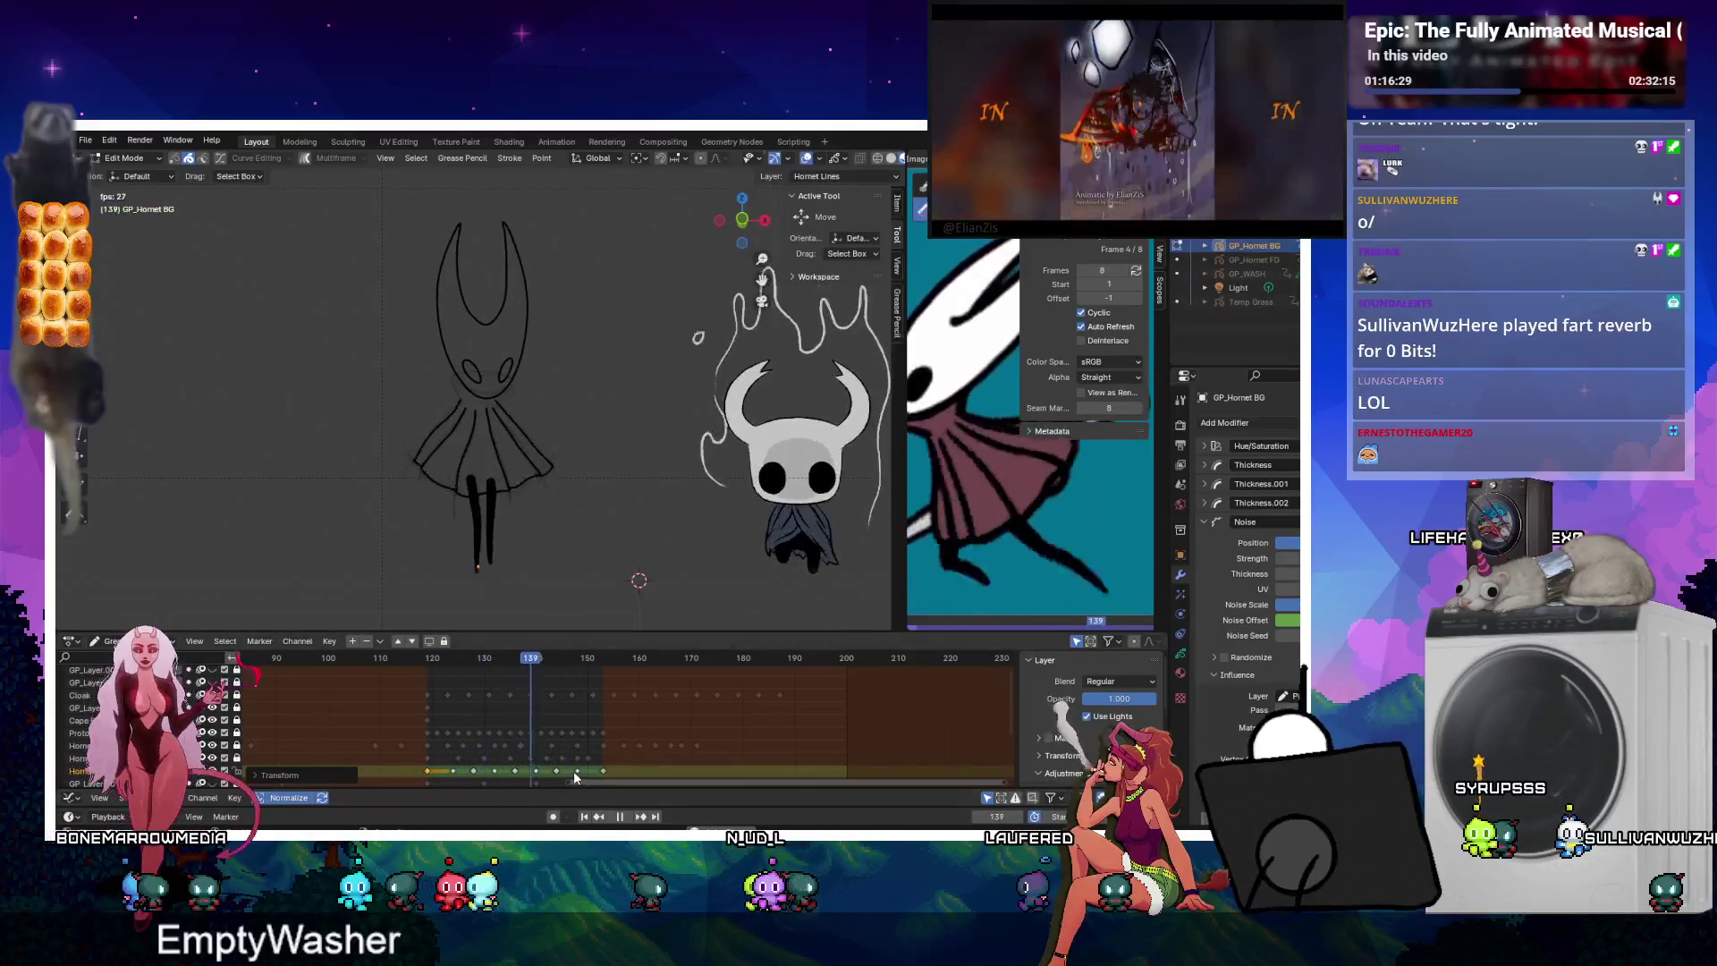
Adjust two later Hornet keyframes during playback and play the walk cycle again.
{"action": "left_click", "coordinate": [576, 771]}
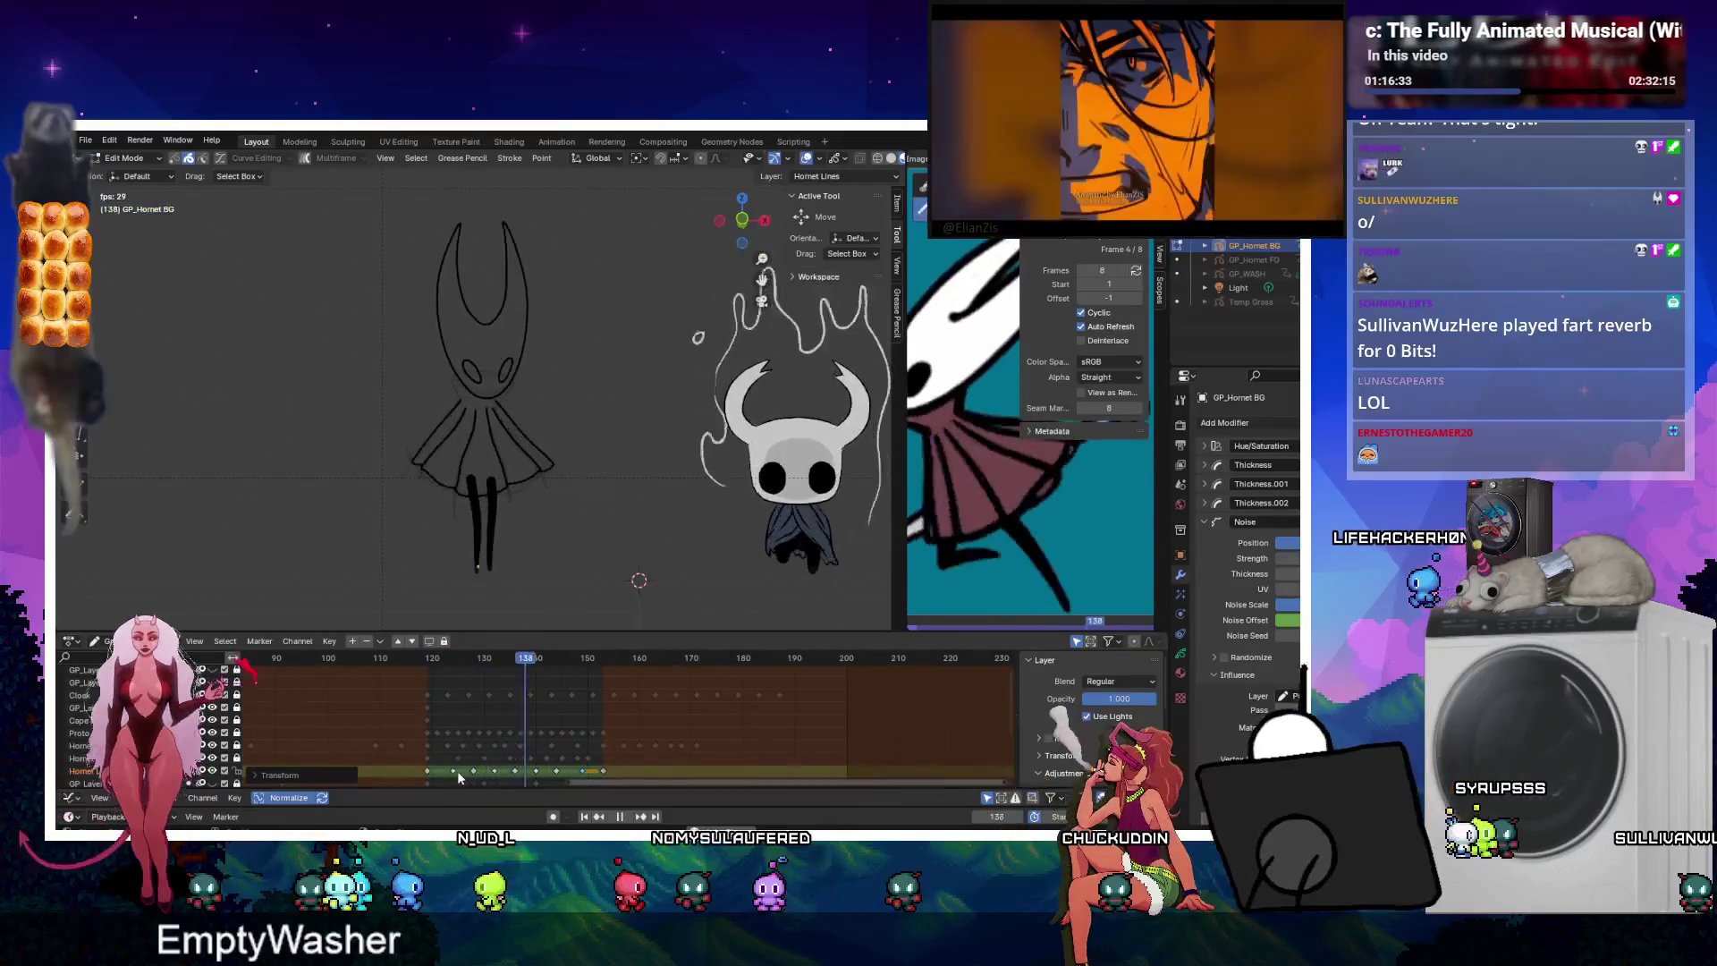
{"action": "left_click_drag", "start_coordinate": [453, 776], "coordinate": [468, 776]}
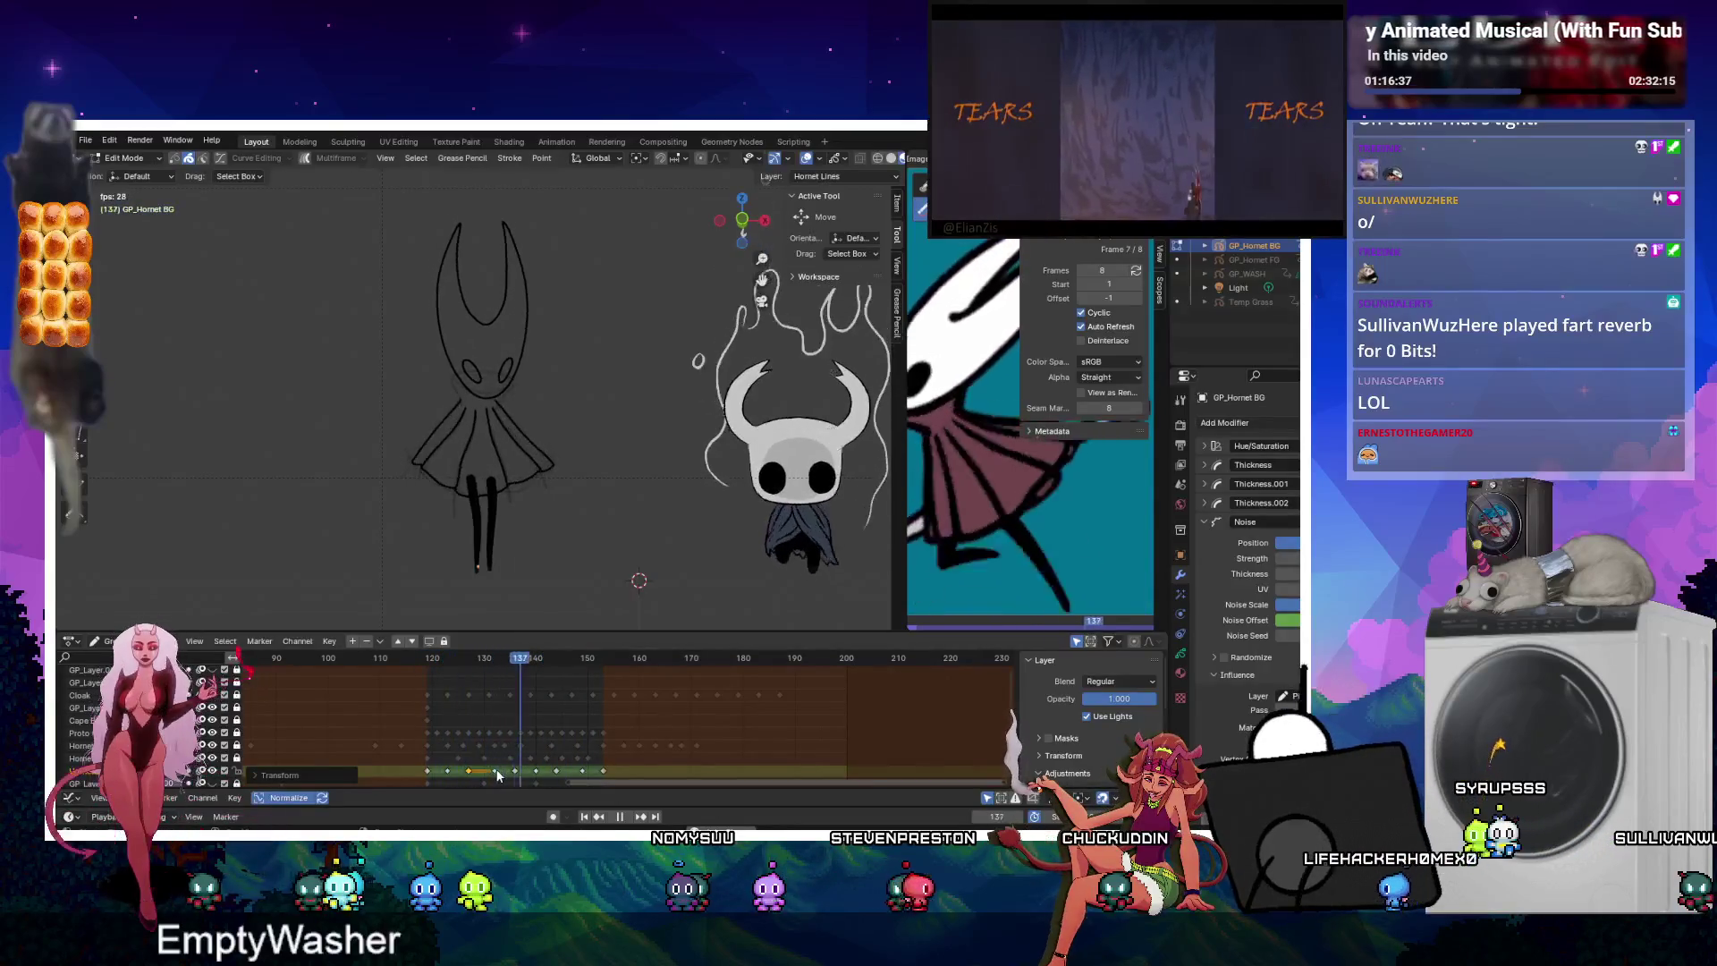
{"action": "left_click", "coordinate": [498, 774]}
{"action": "left_click_drag", "start_coordinate": [513, 770], "coordinate": [519, 774]}
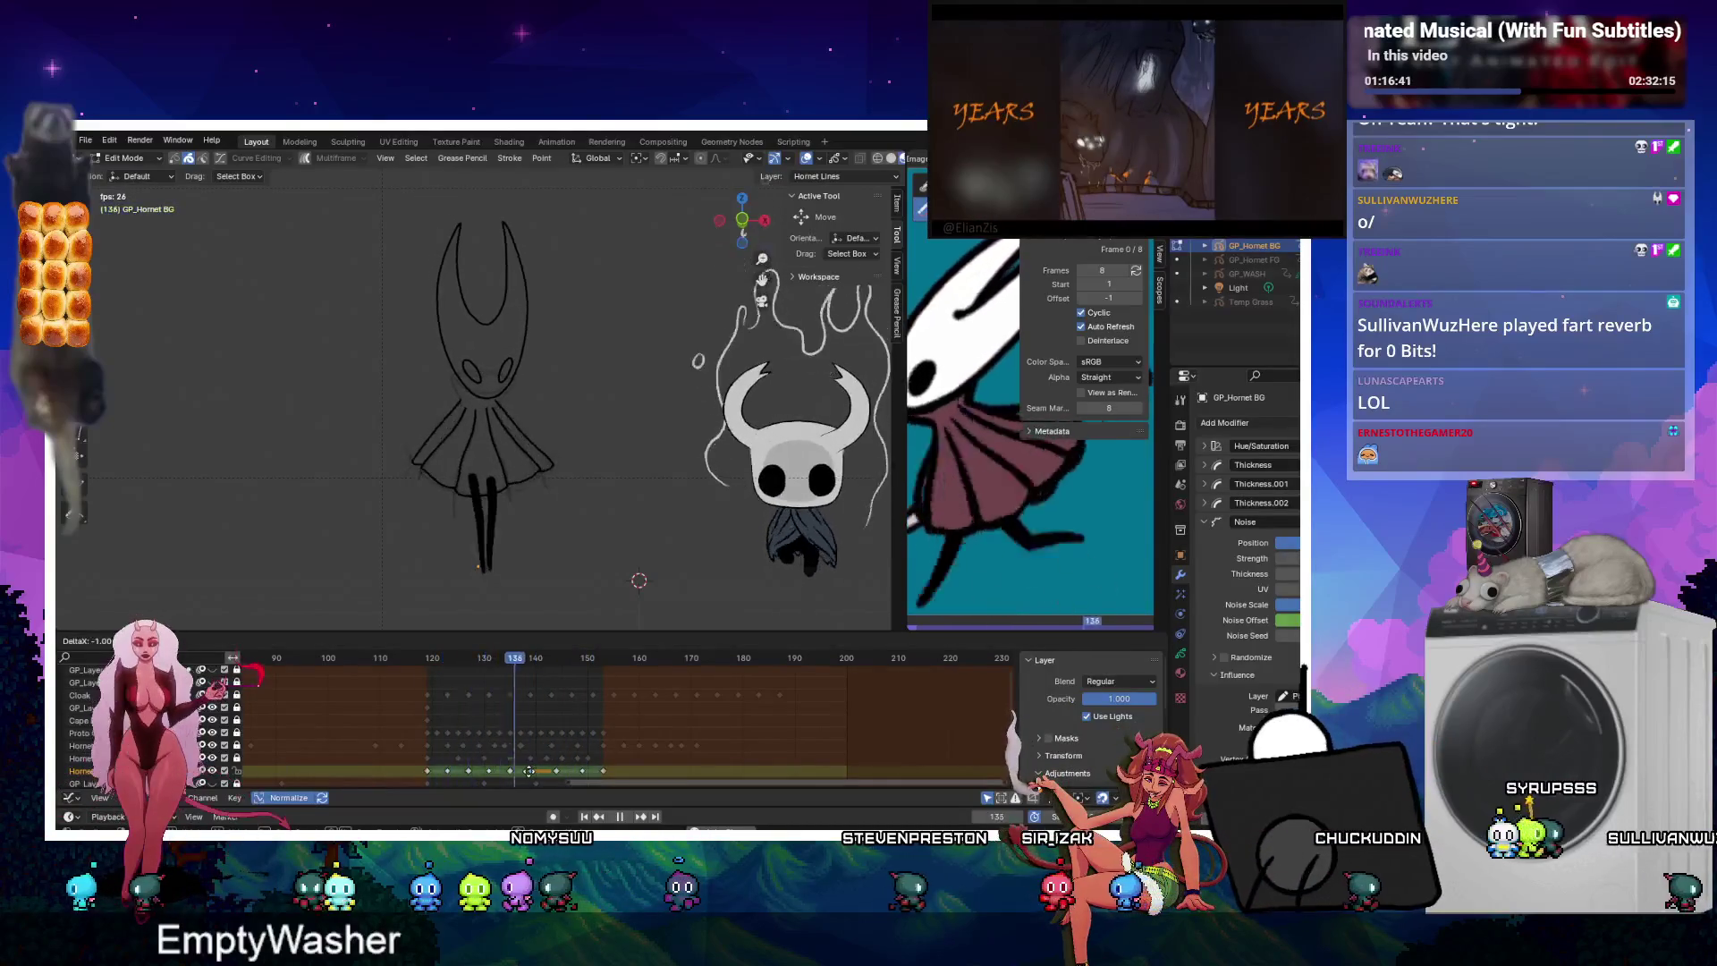
{"action": "left_click", "coordinate": [558, 771]}
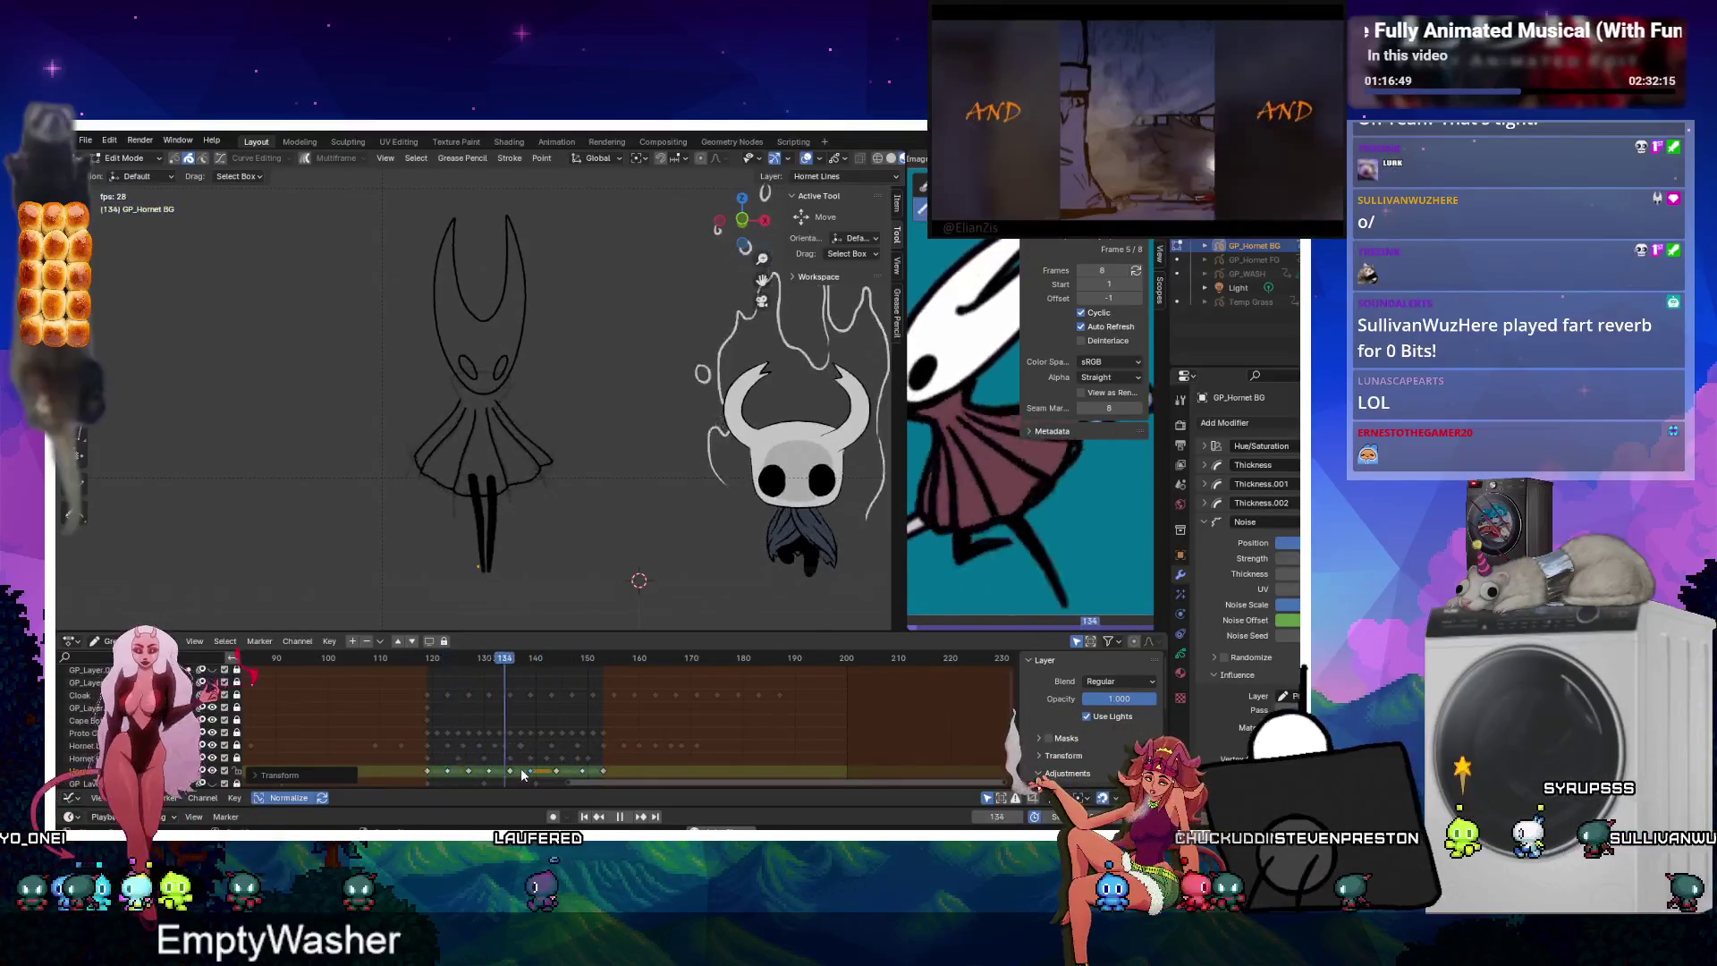
{"action": "key", "text": "Tab"}
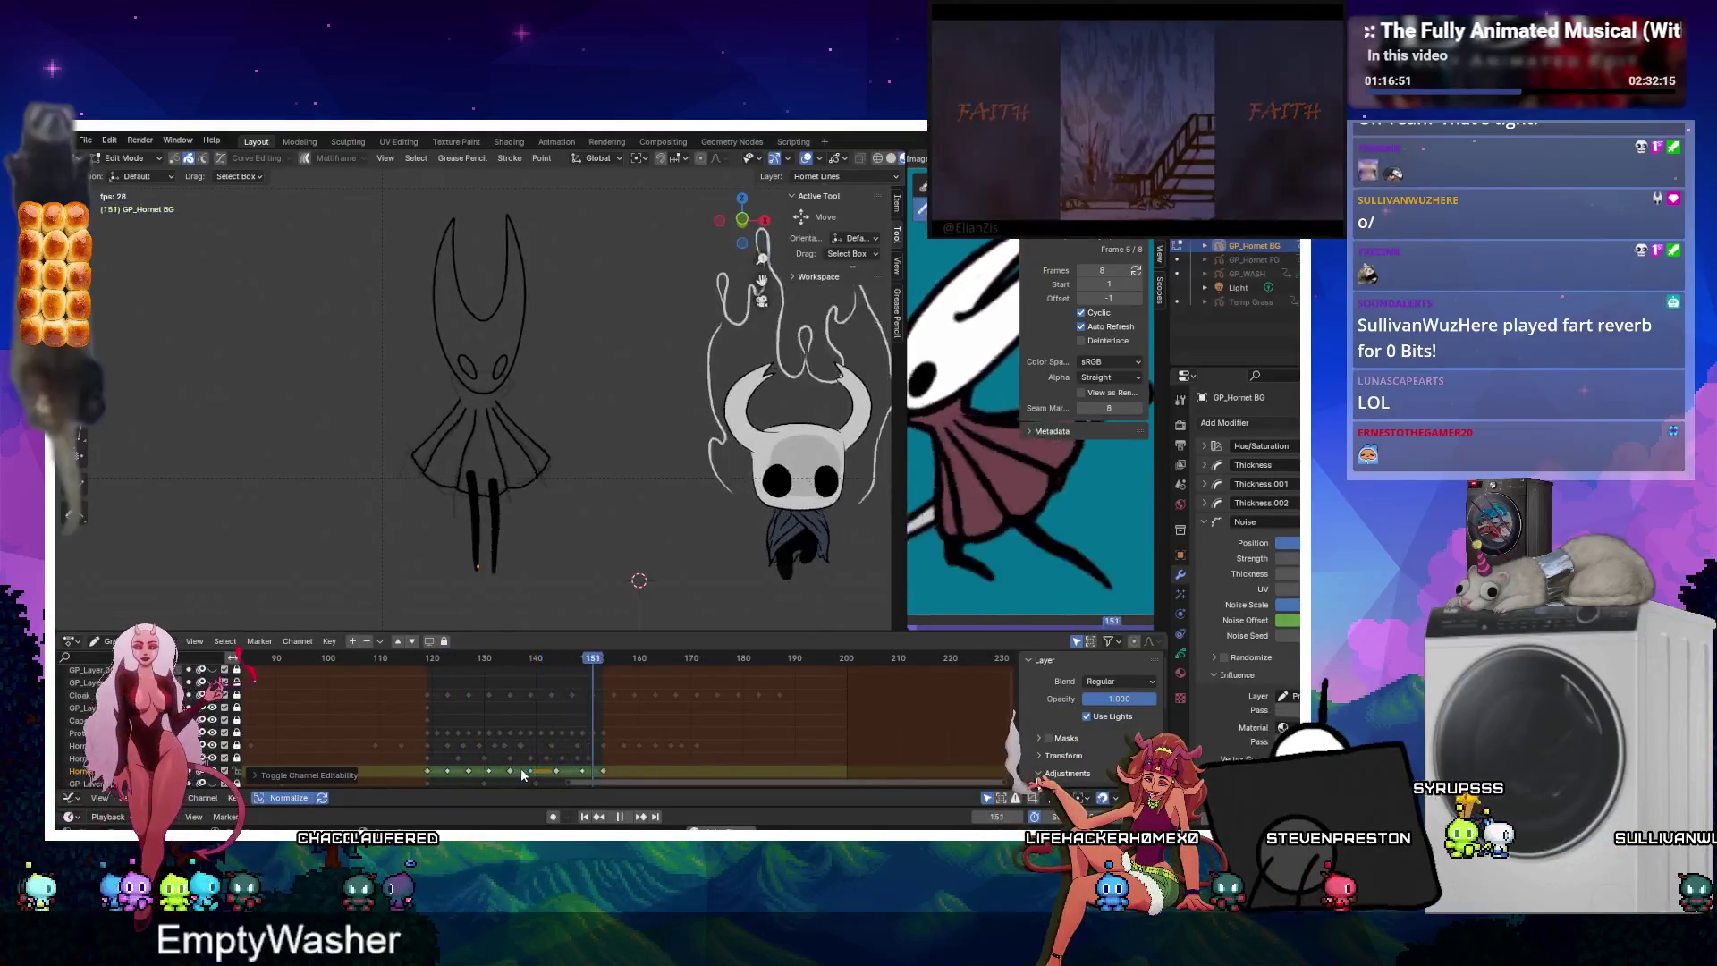
{"action": "left_click", "coordinate": [617, 815]}
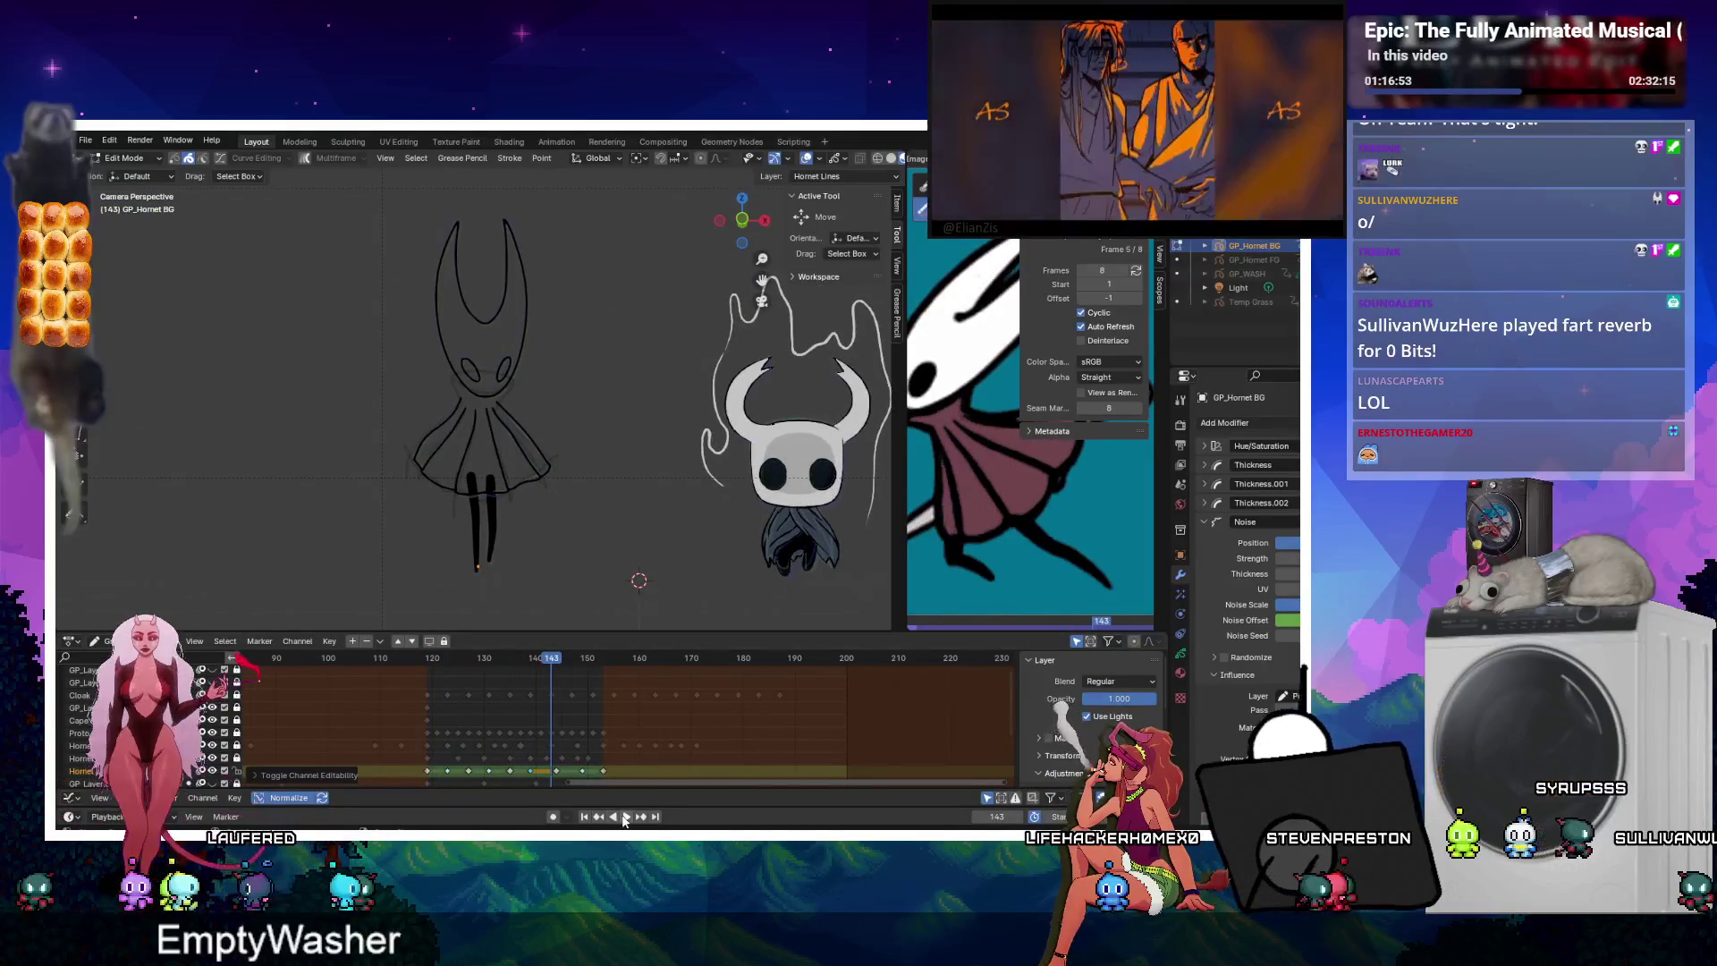
{"action": "left_click", "coordinate": [623, 816]}
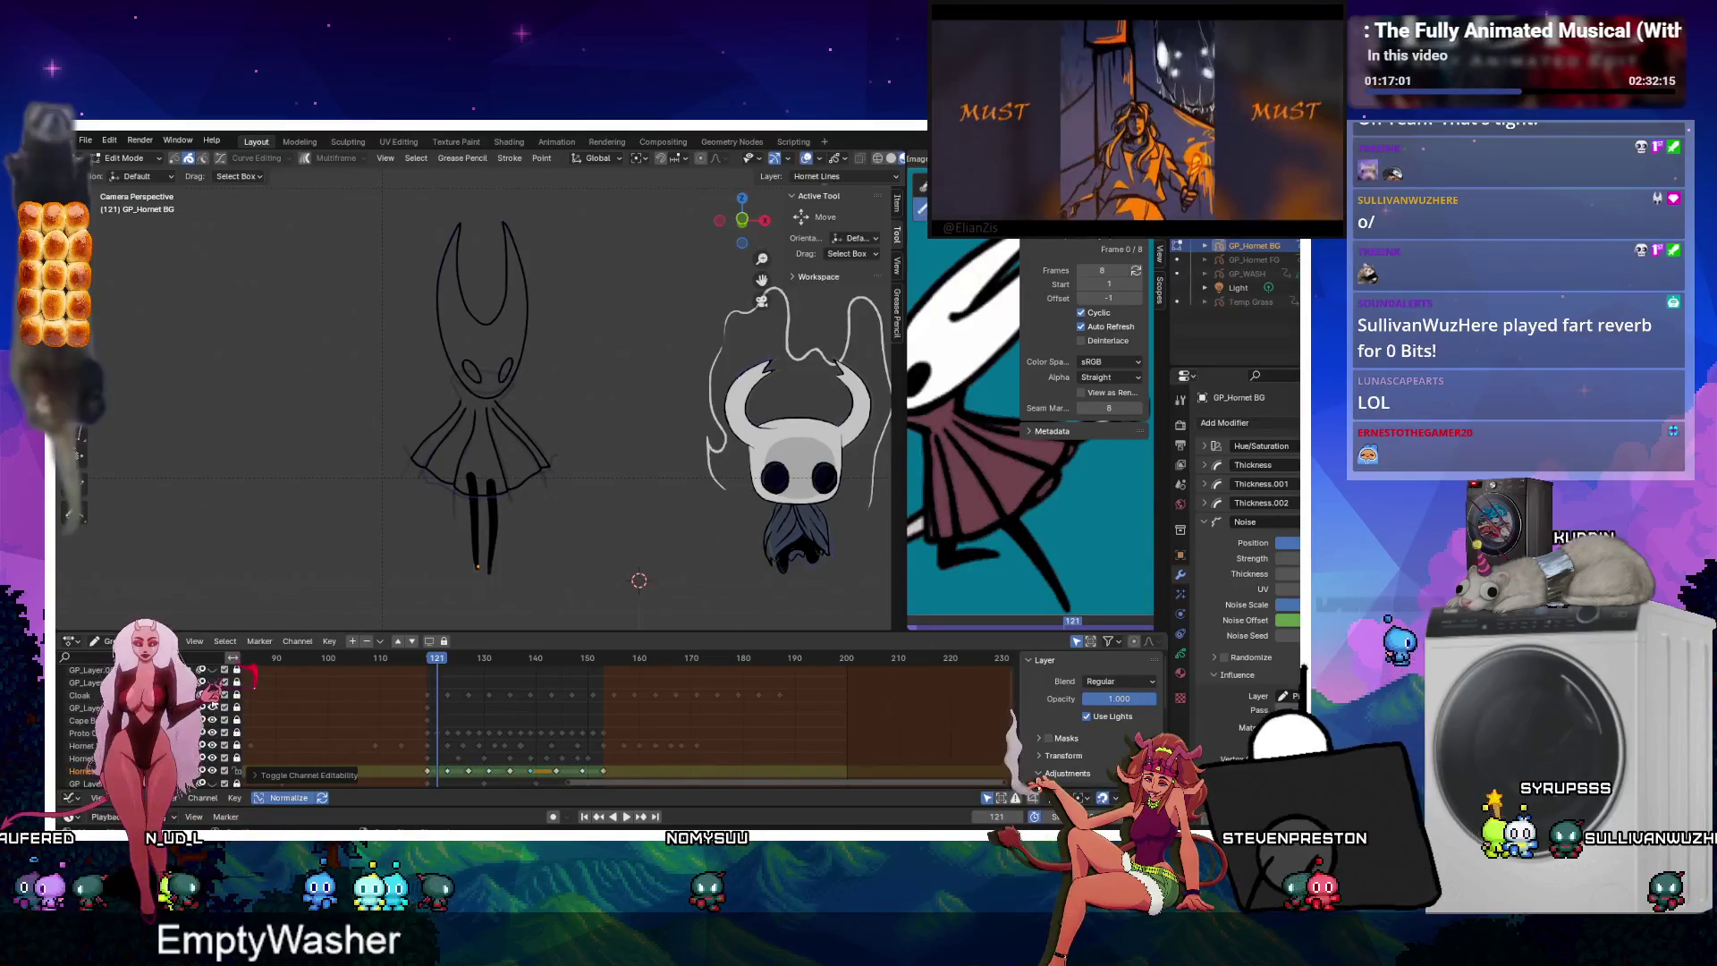
Stop at frame 119 and switch to Draw Mode with the Erase tool.
{"action": "left_click", "coordinate": [215, 709]}
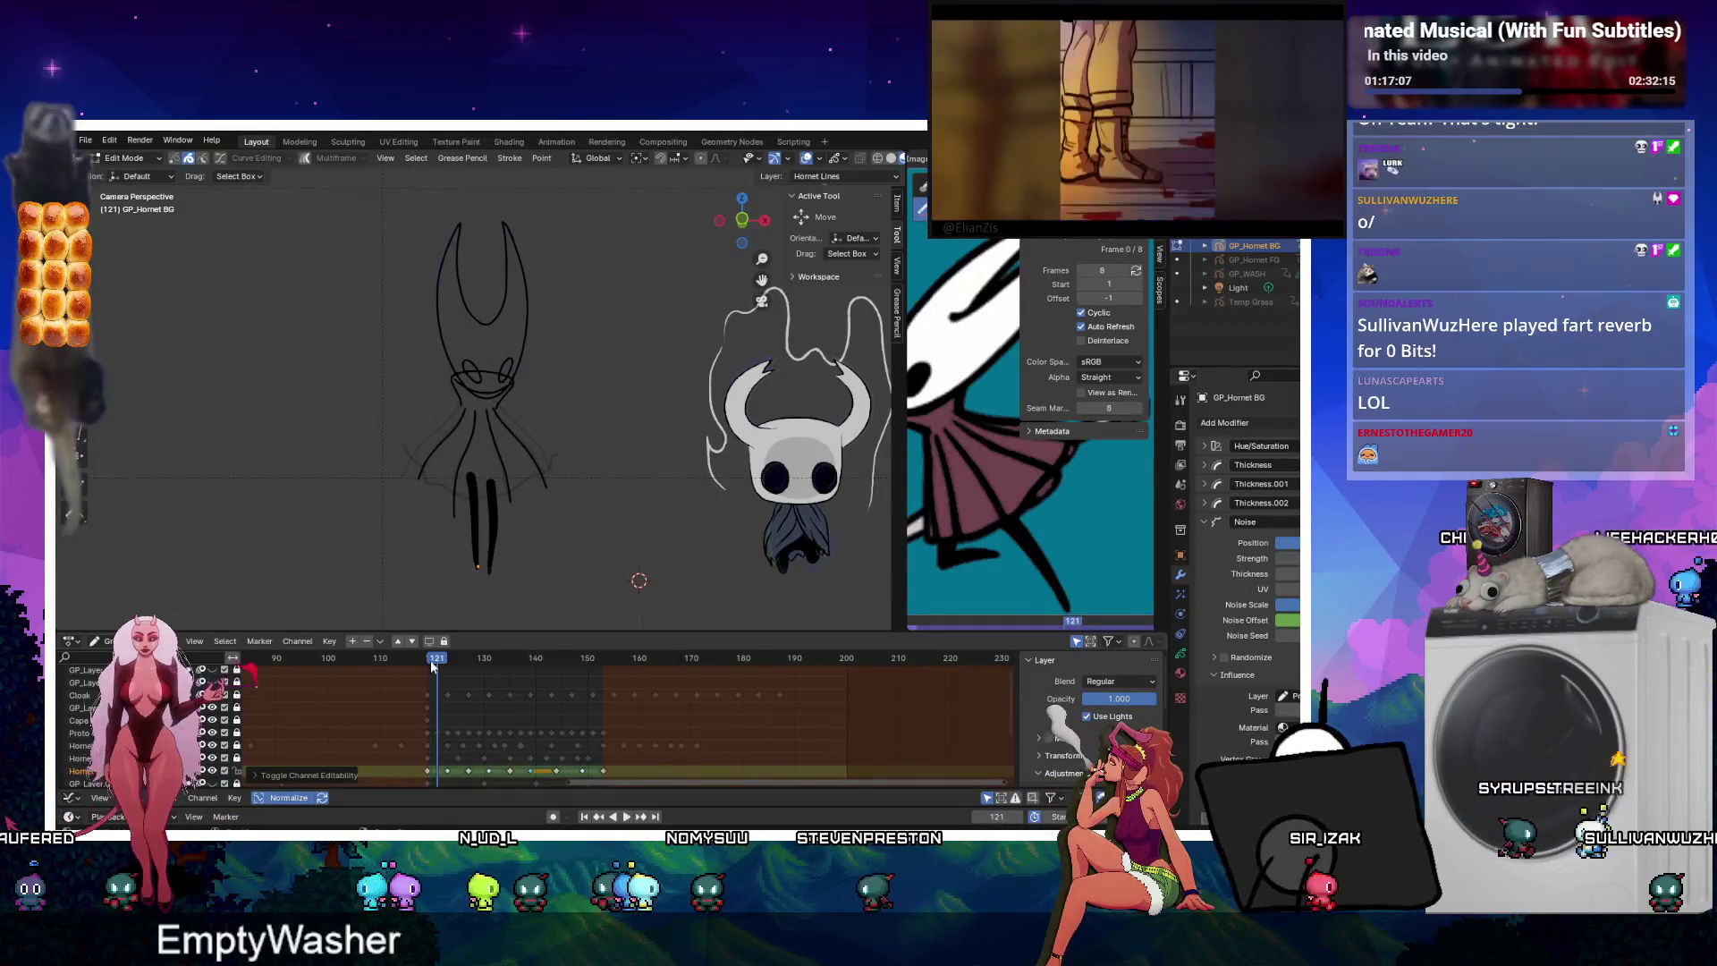
{"action": "key", "text": "Left"}
{"action": "key", "text": "Left"}
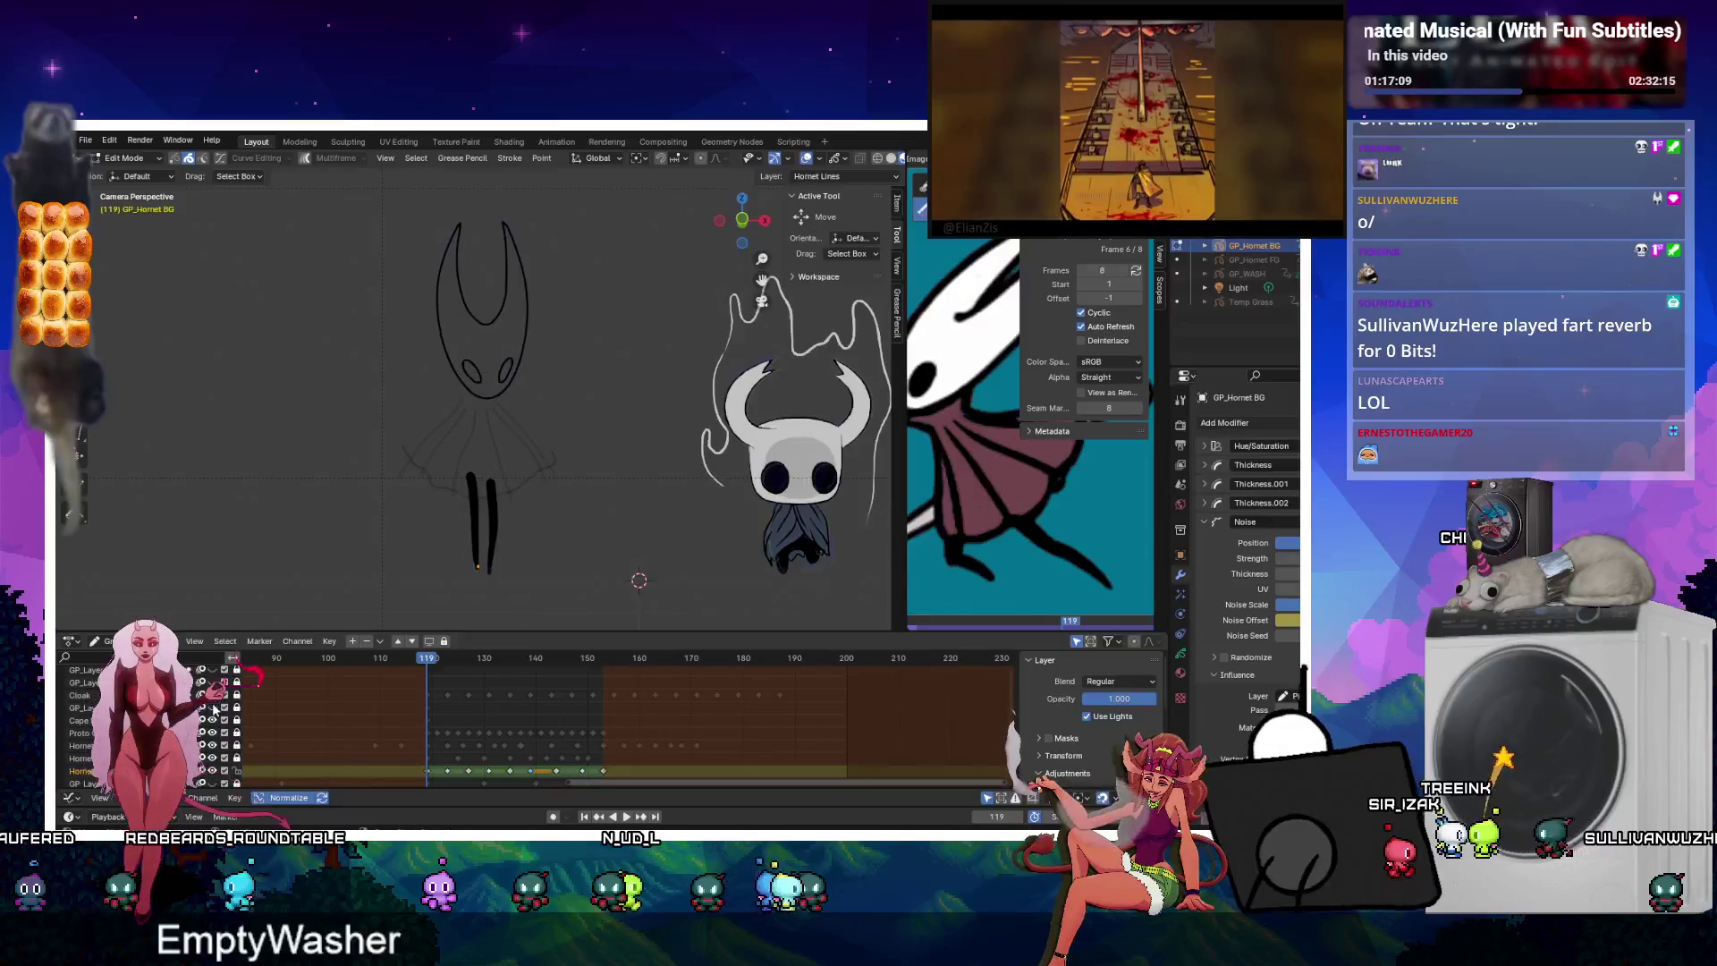
{"action": "key", "text": "Tab"}
{"action": "key", "text": "e"}
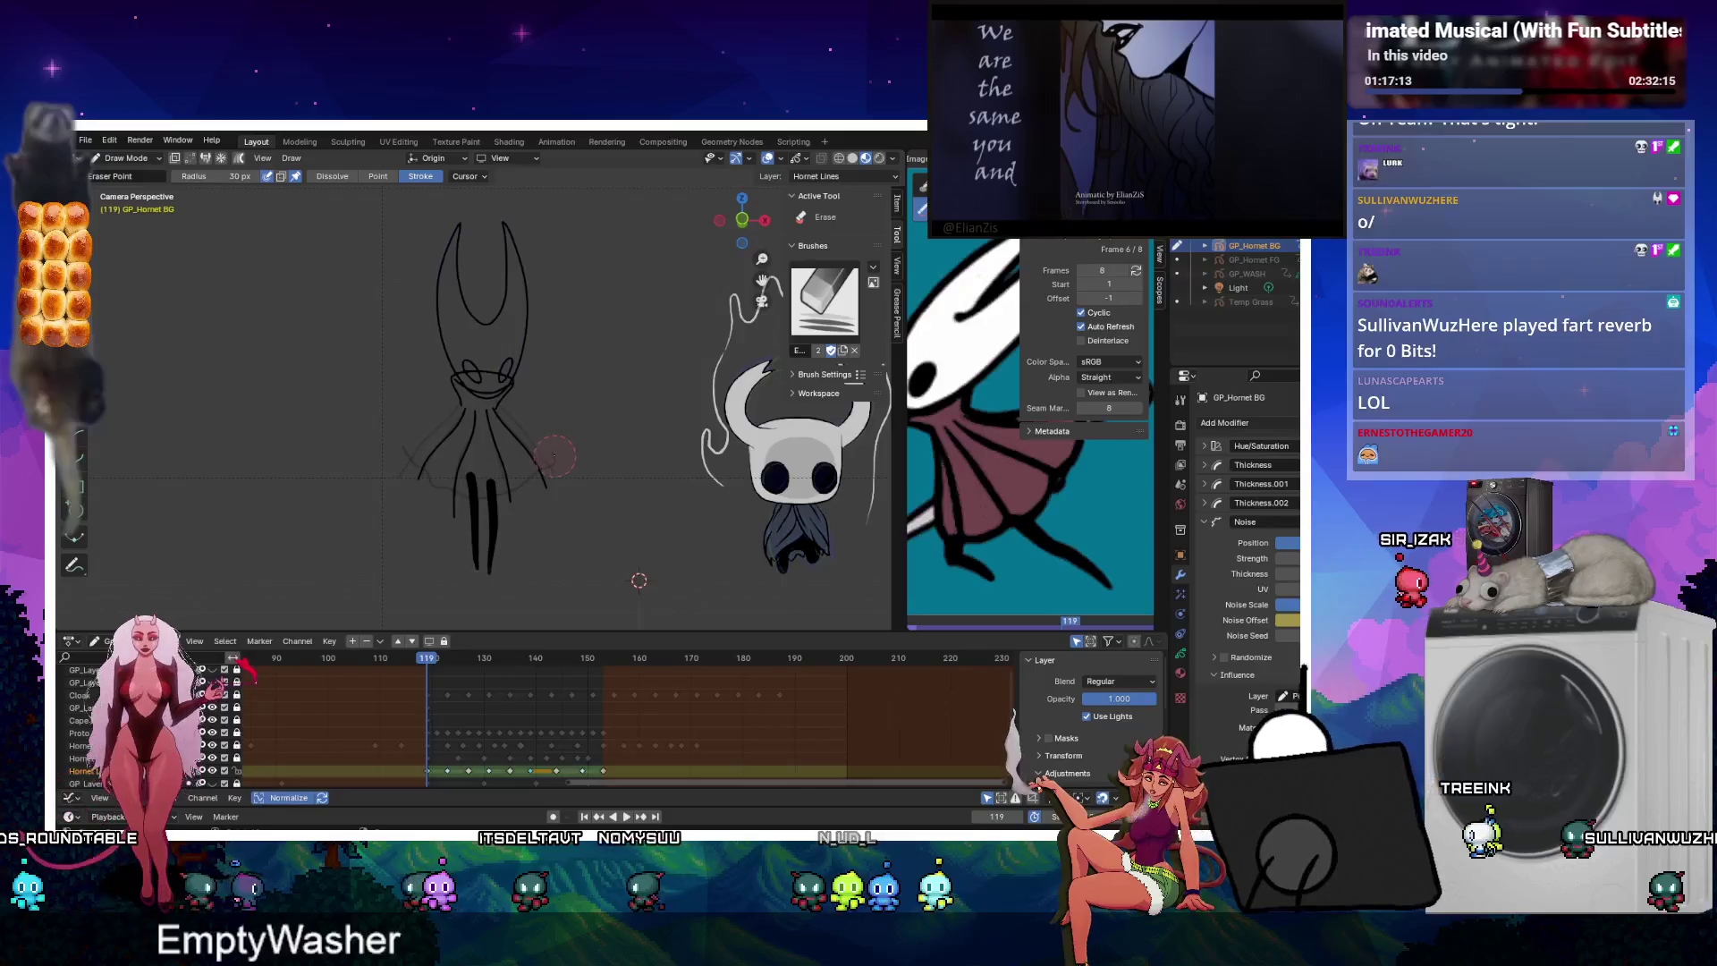
Move the Hornet Lines layer up three places so it sits above the Proto layer.
{"action": "left_click", "coordinate": [401, 720]}
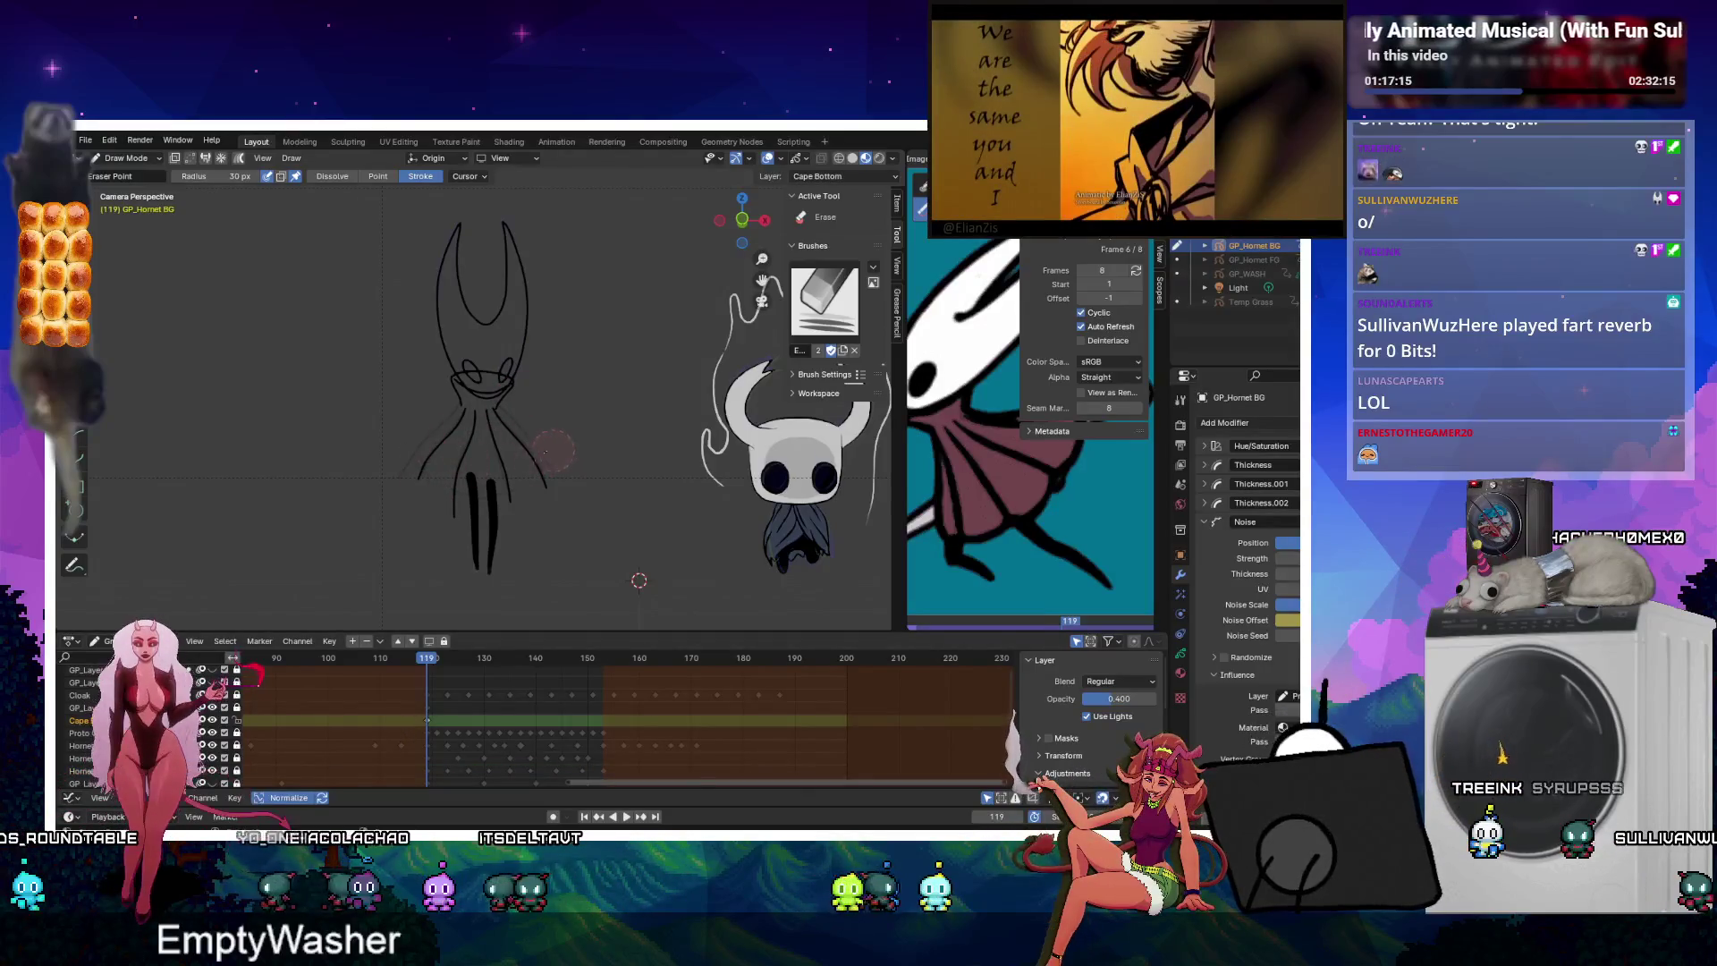
{"action": "left_click", "coordinate": [263, 708]}
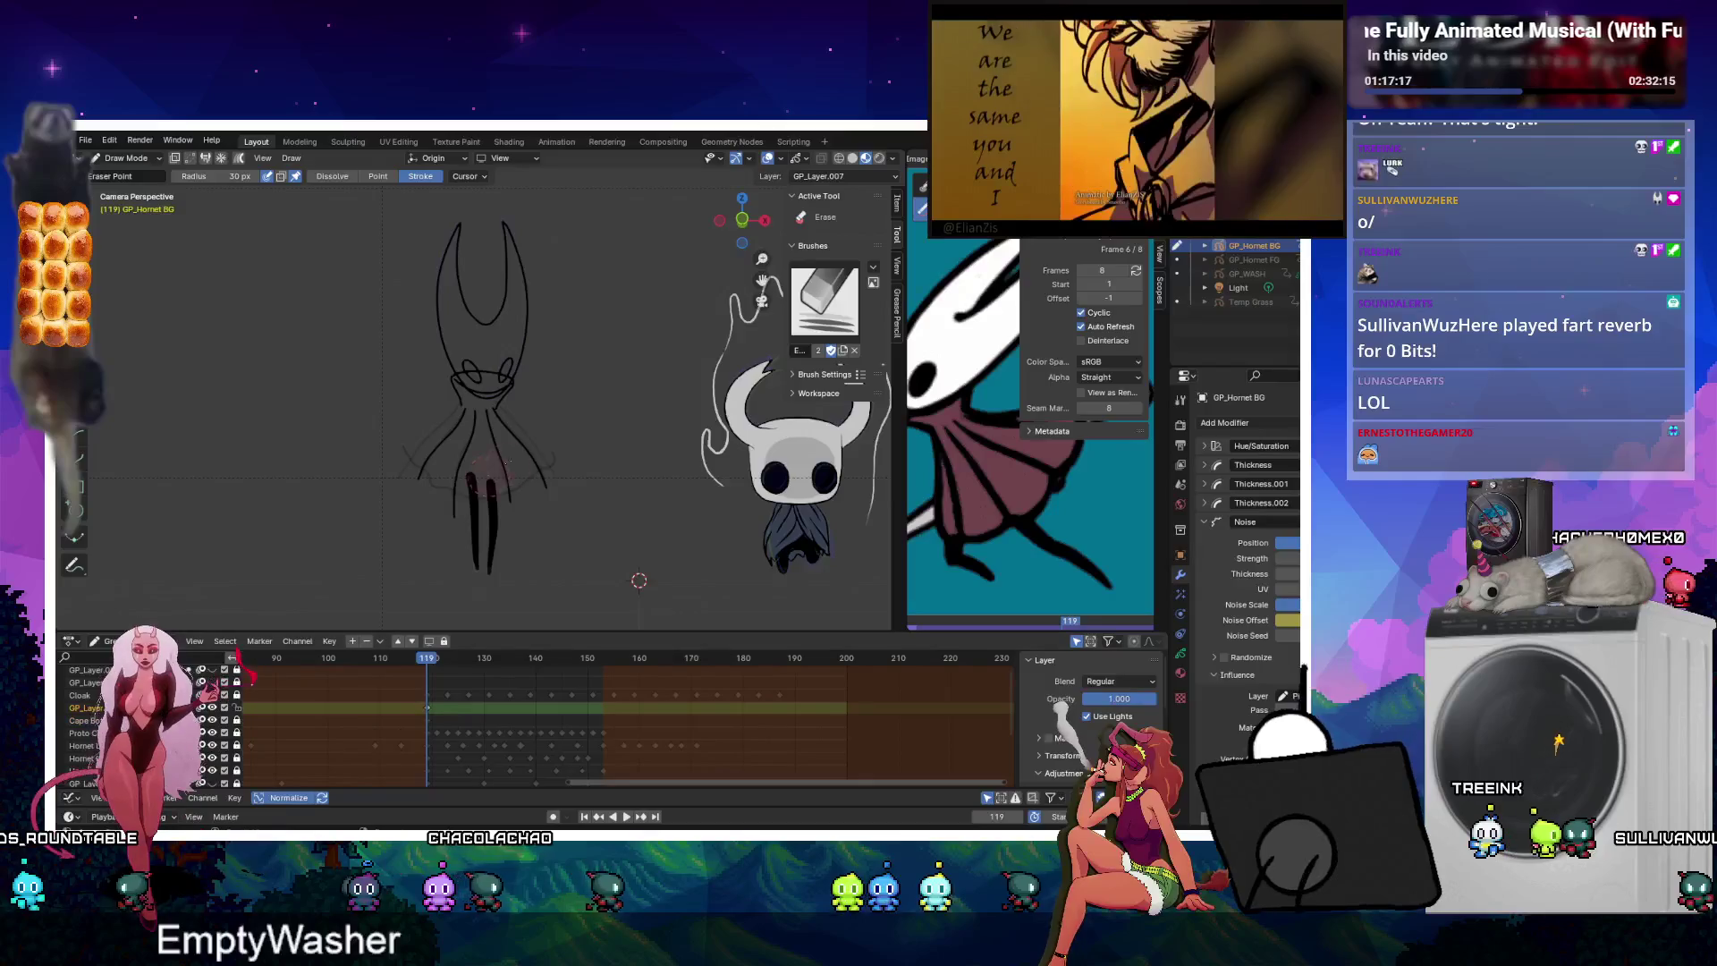
{"action": "scroll", "coordinate": [575, 509], "scroll_direction": "up", "scroll_amount": 2}
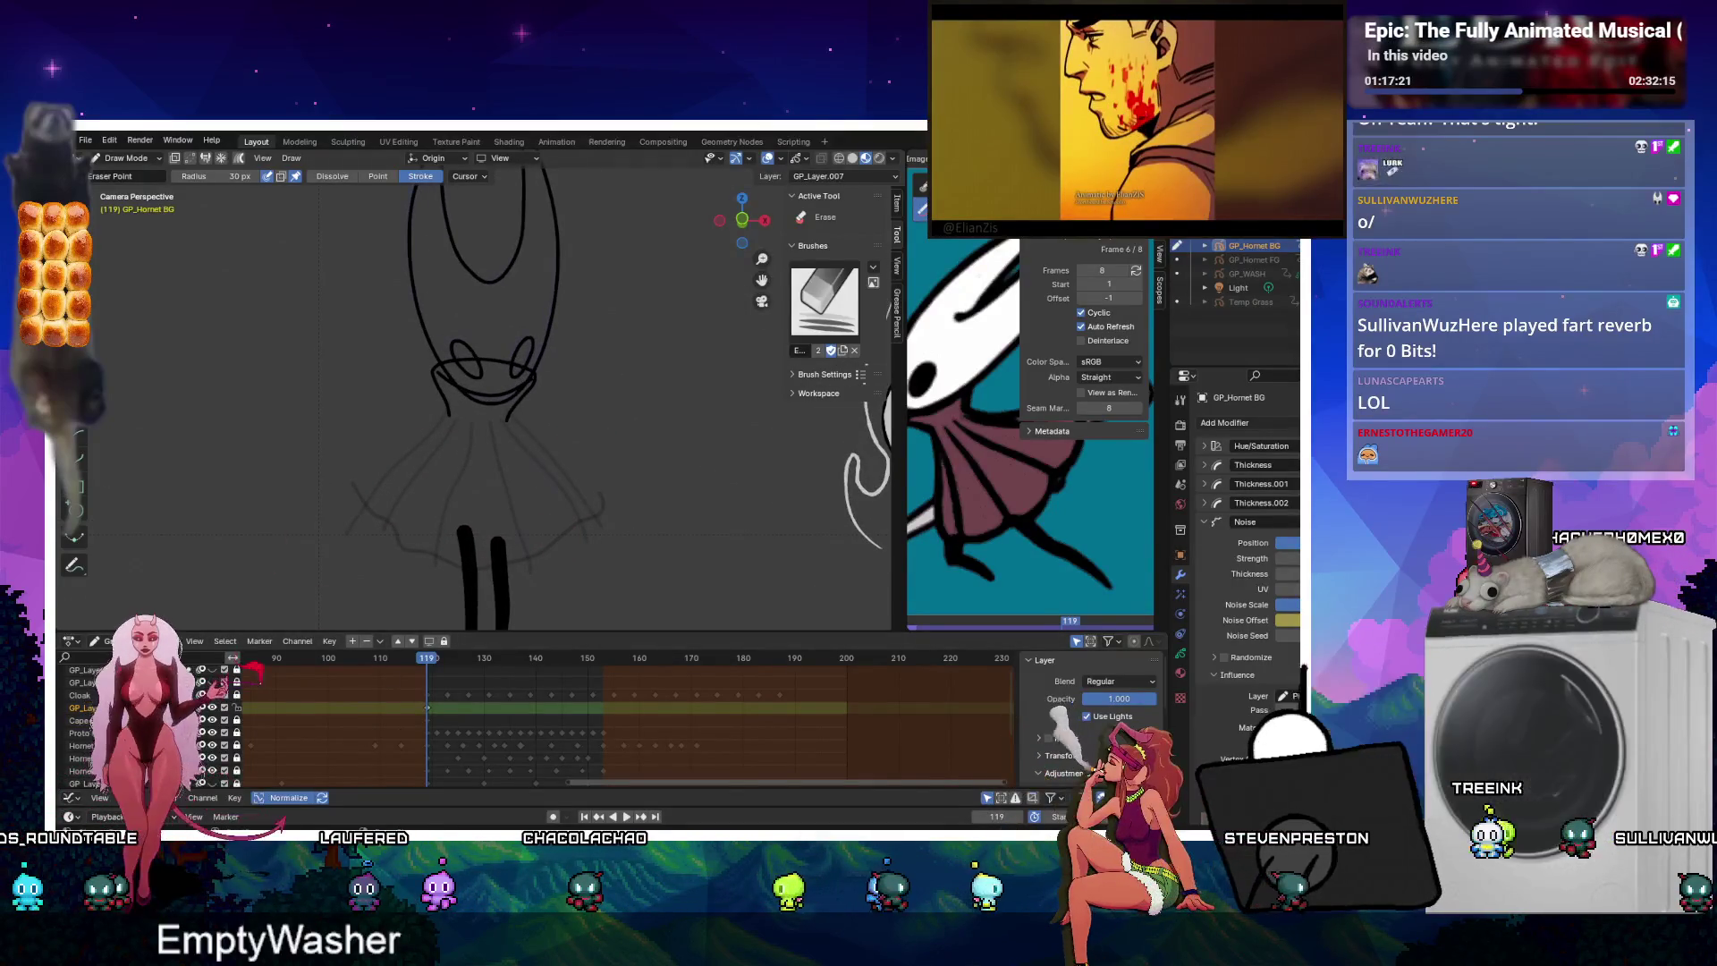
{"action": "left_click", "coordinate": [81, 770]}
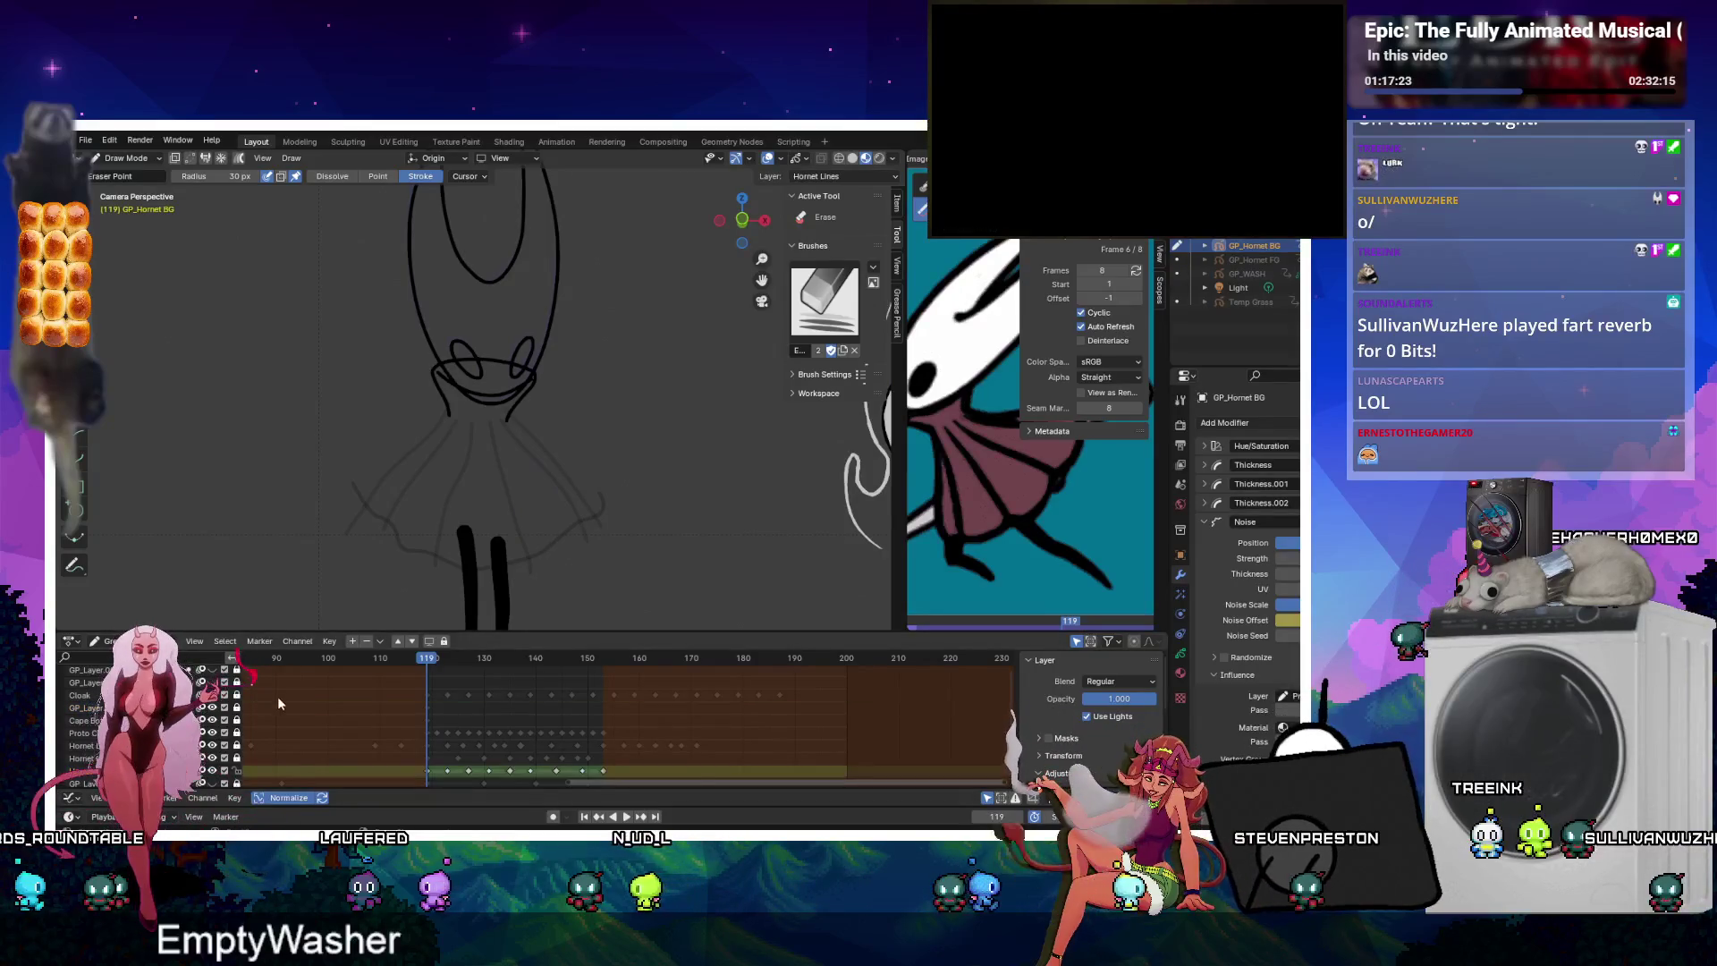
{"action": "left_click", "coordinate": [398, 641]}
{"action": "left_click", "coordinate": [397, 641]}
{"action": "left_click", "coordinate": [398, 641]}
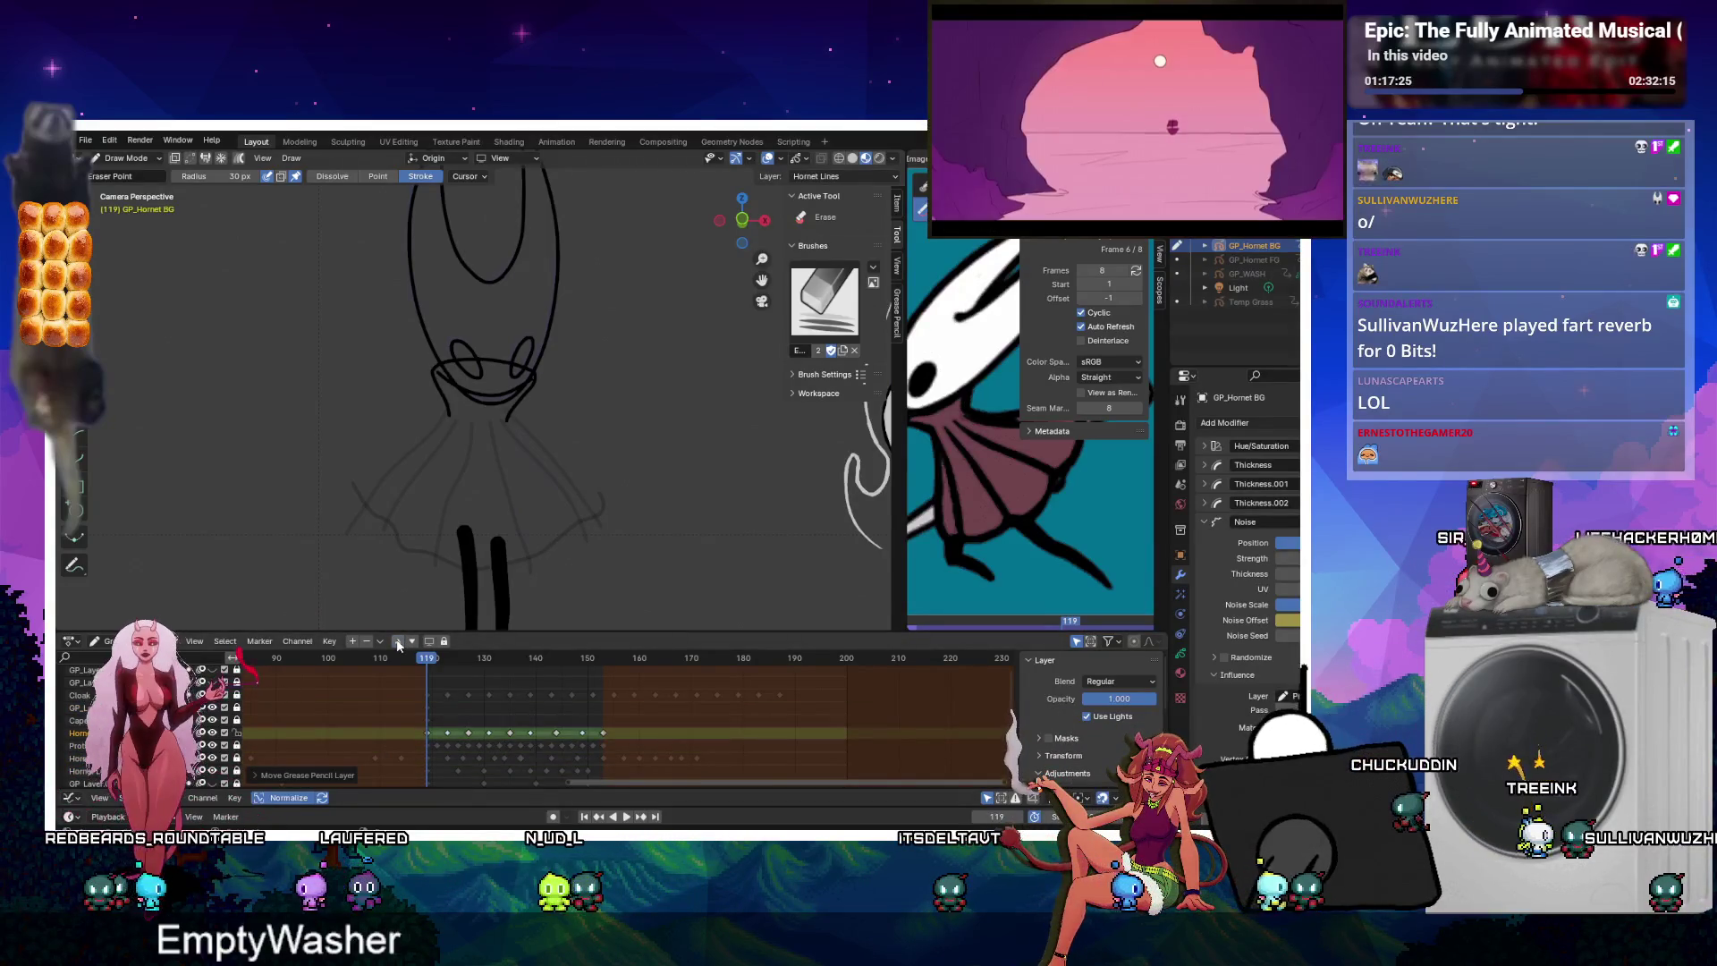
{"action": "left_click", "coordinate": [398, 641]}
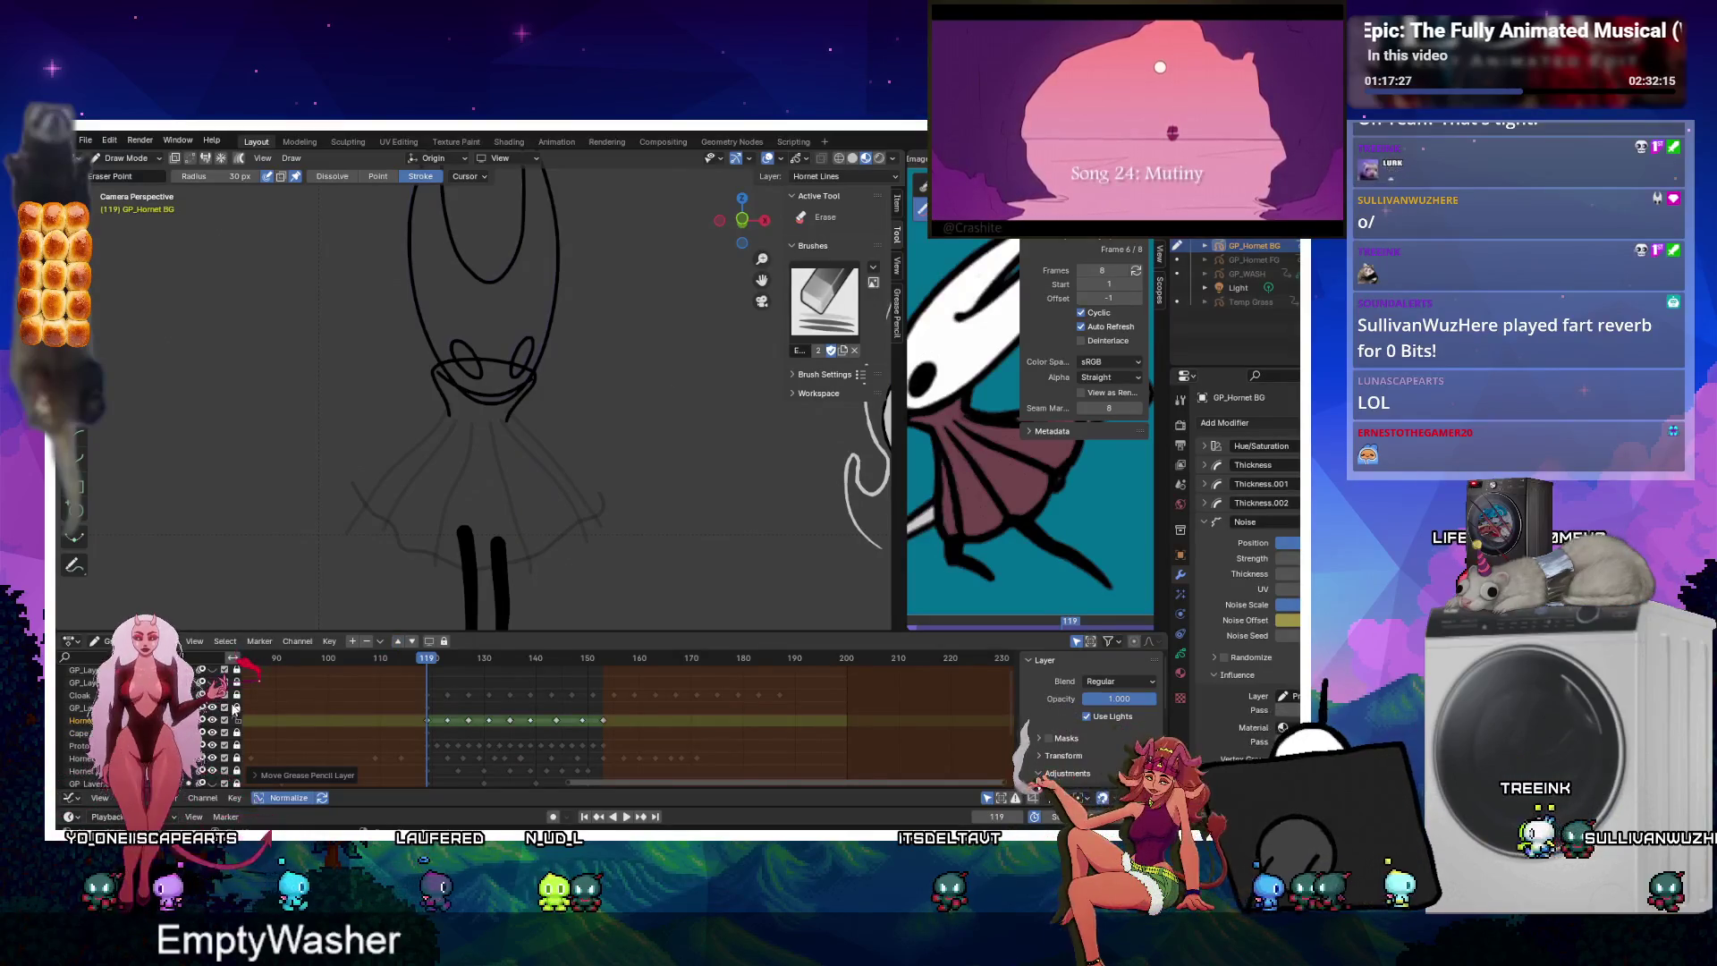
{"action": "left_click", "coordinate": [213, 707]}
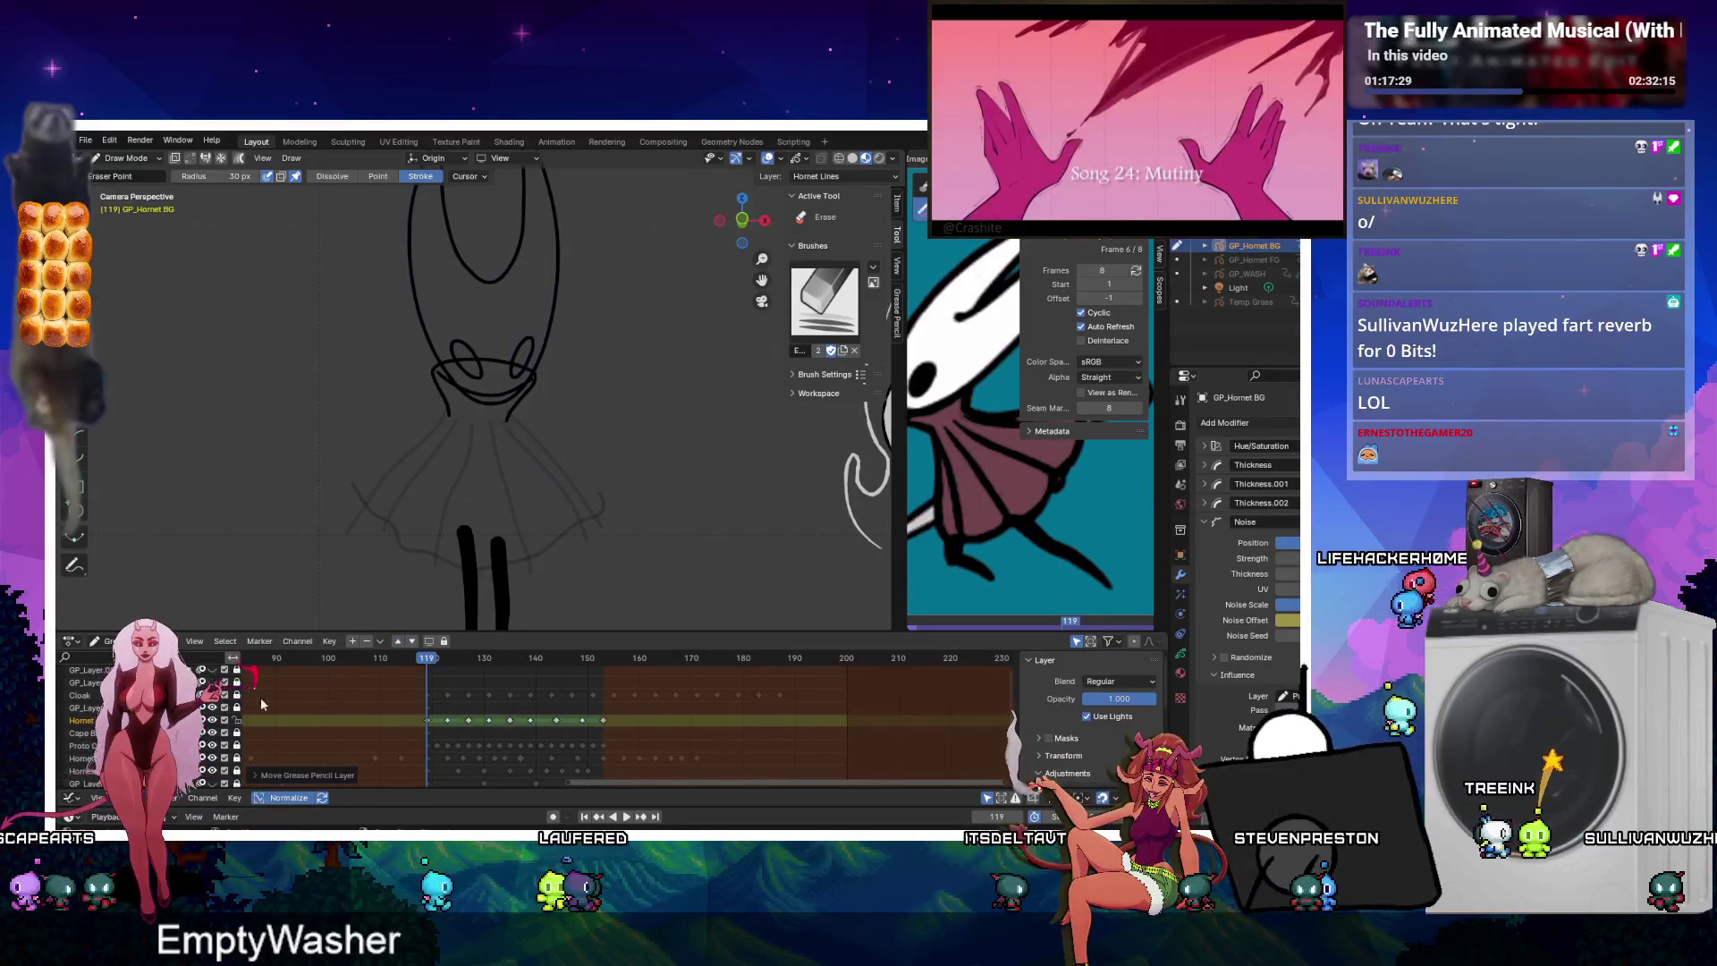
Go to frame 127 and put the Hornet drawing in Edit Mode.
{"action": "left_click_drag", "start_coordinate": [453, 663], "coordinate": [467, 666]}
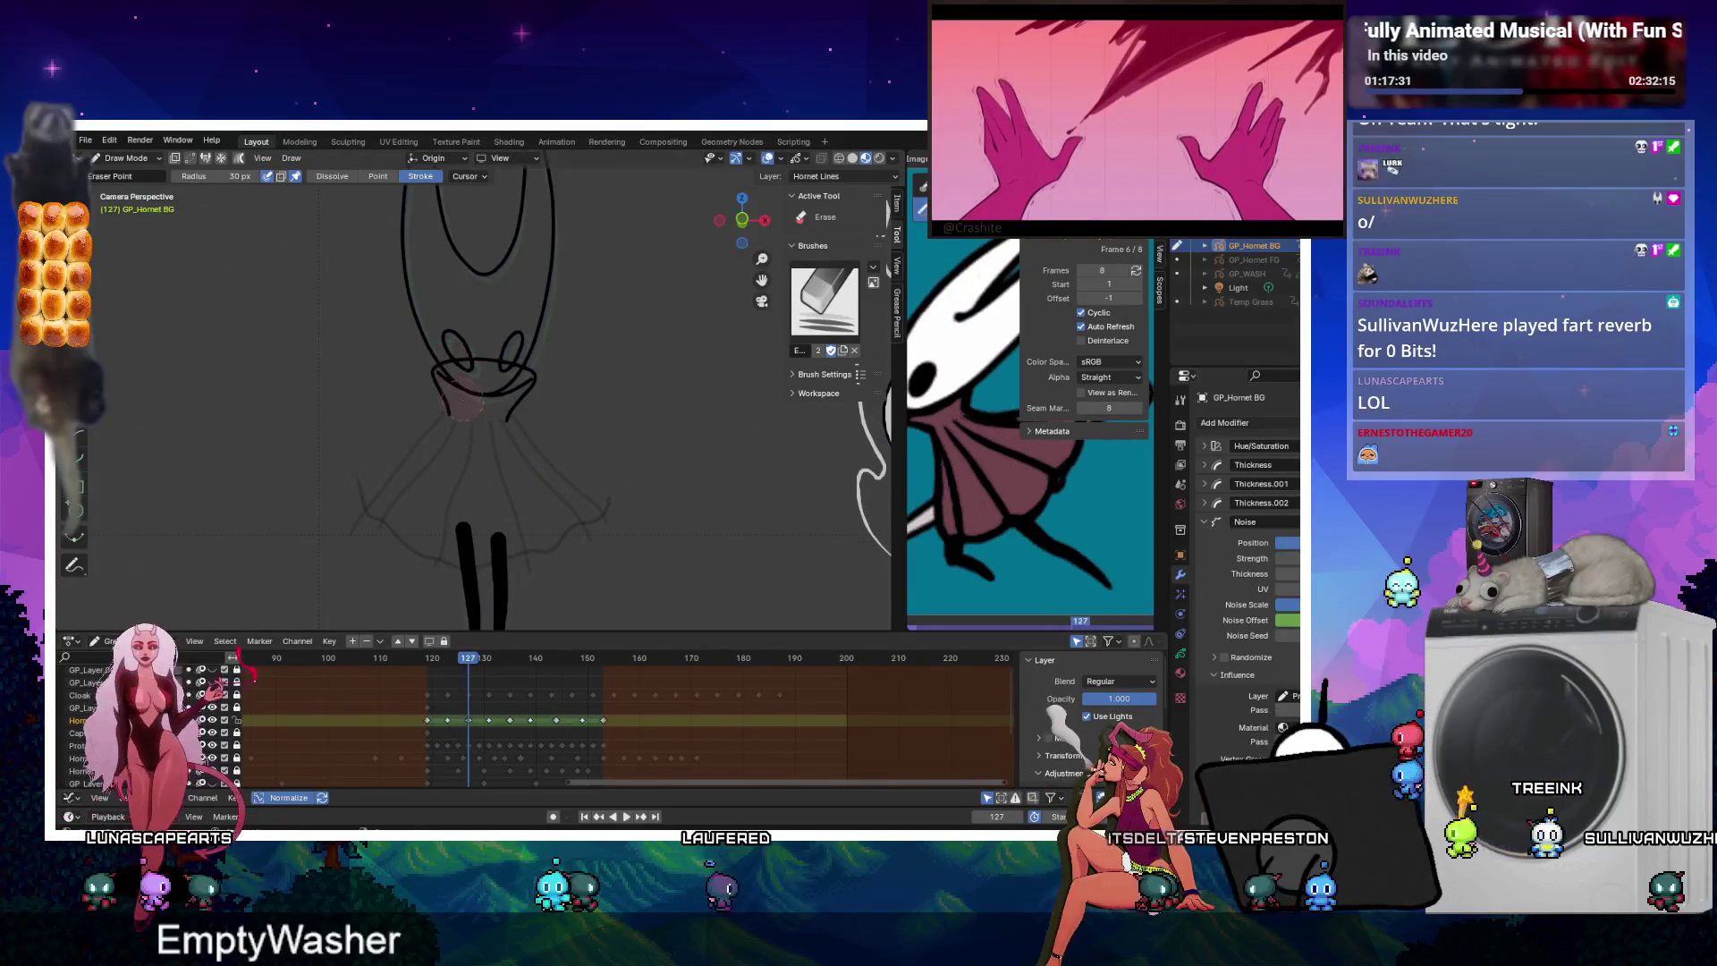
{"action": "key", "text": "ctrl+Tab"}
{"action": "left_click", "coordinate": [555, 372]}
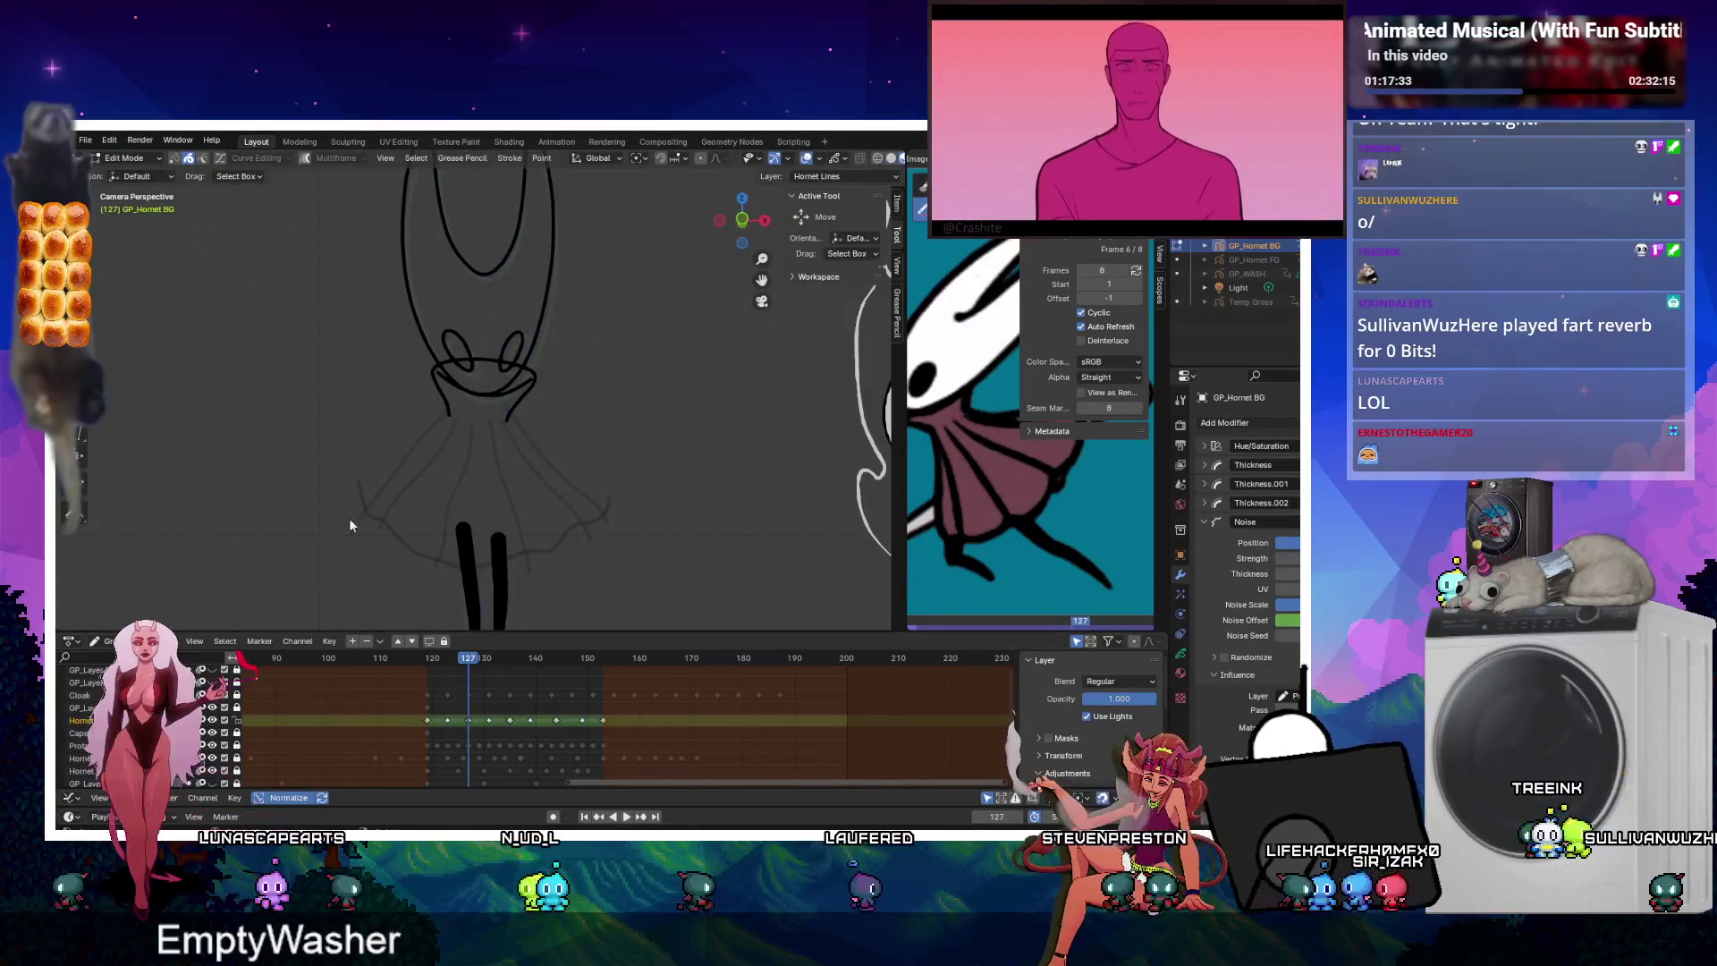
Make GP_Layer.007 active and switch the Hornet between Sculpt, Edit and Draw modes.
{"action": "key", "text": "ctrl+Tab"}
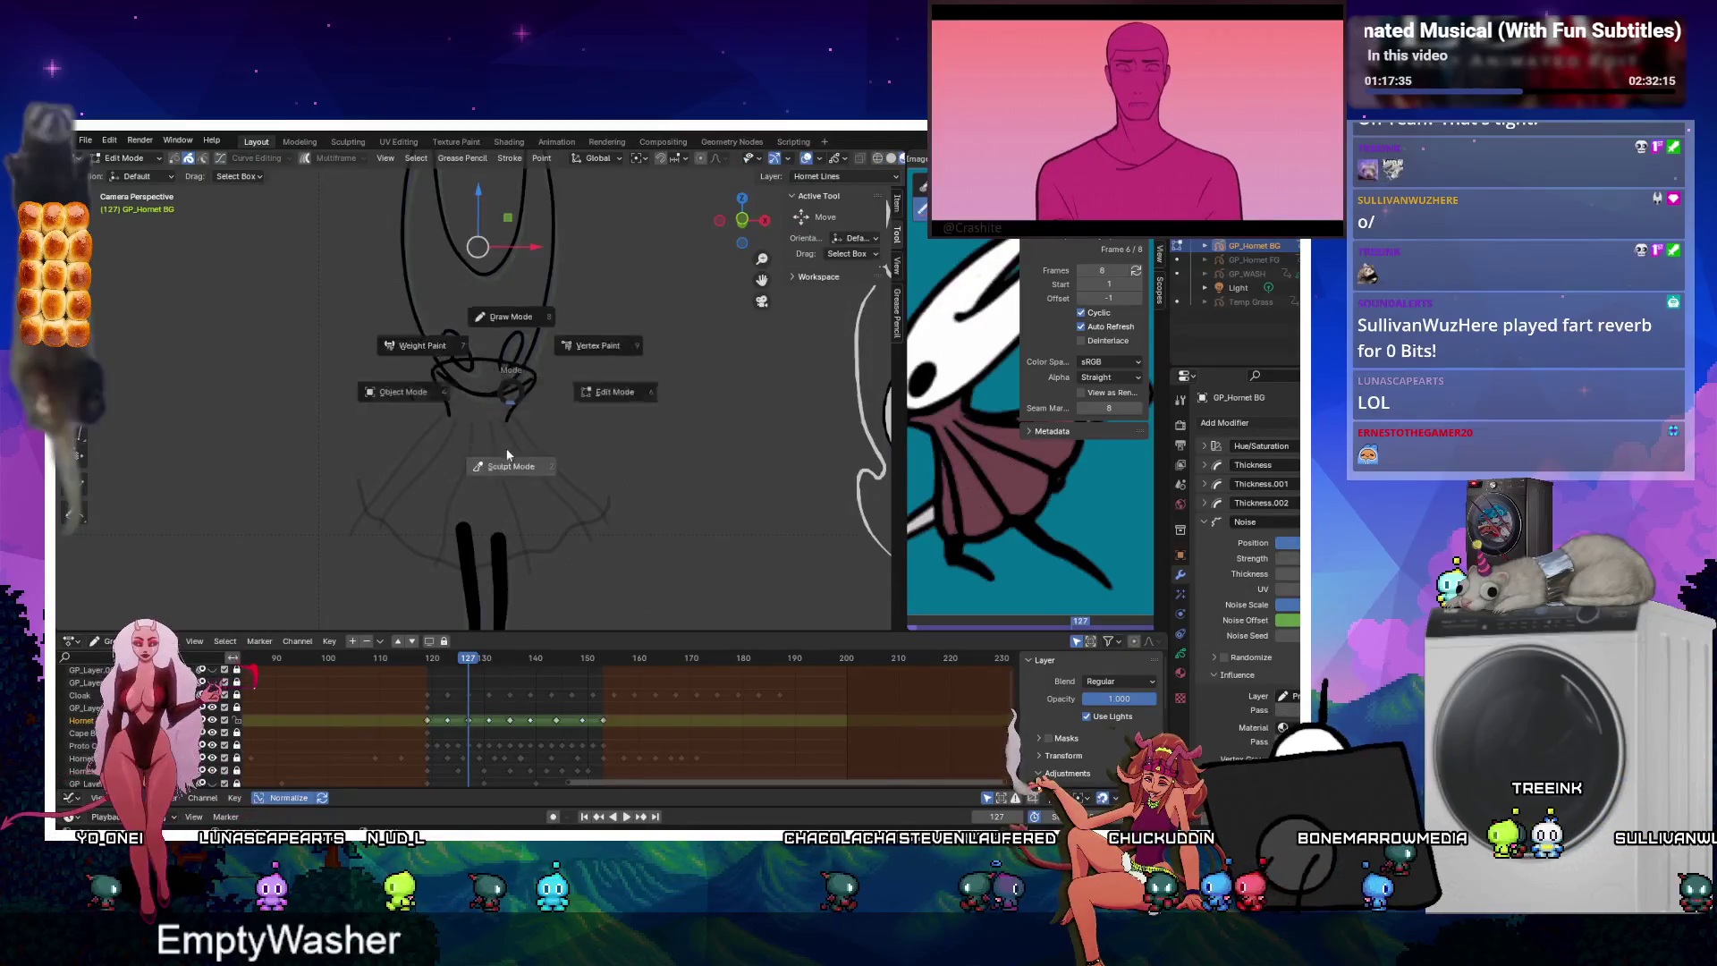
{"action": "left_click", "coordinate": [515, 410]}
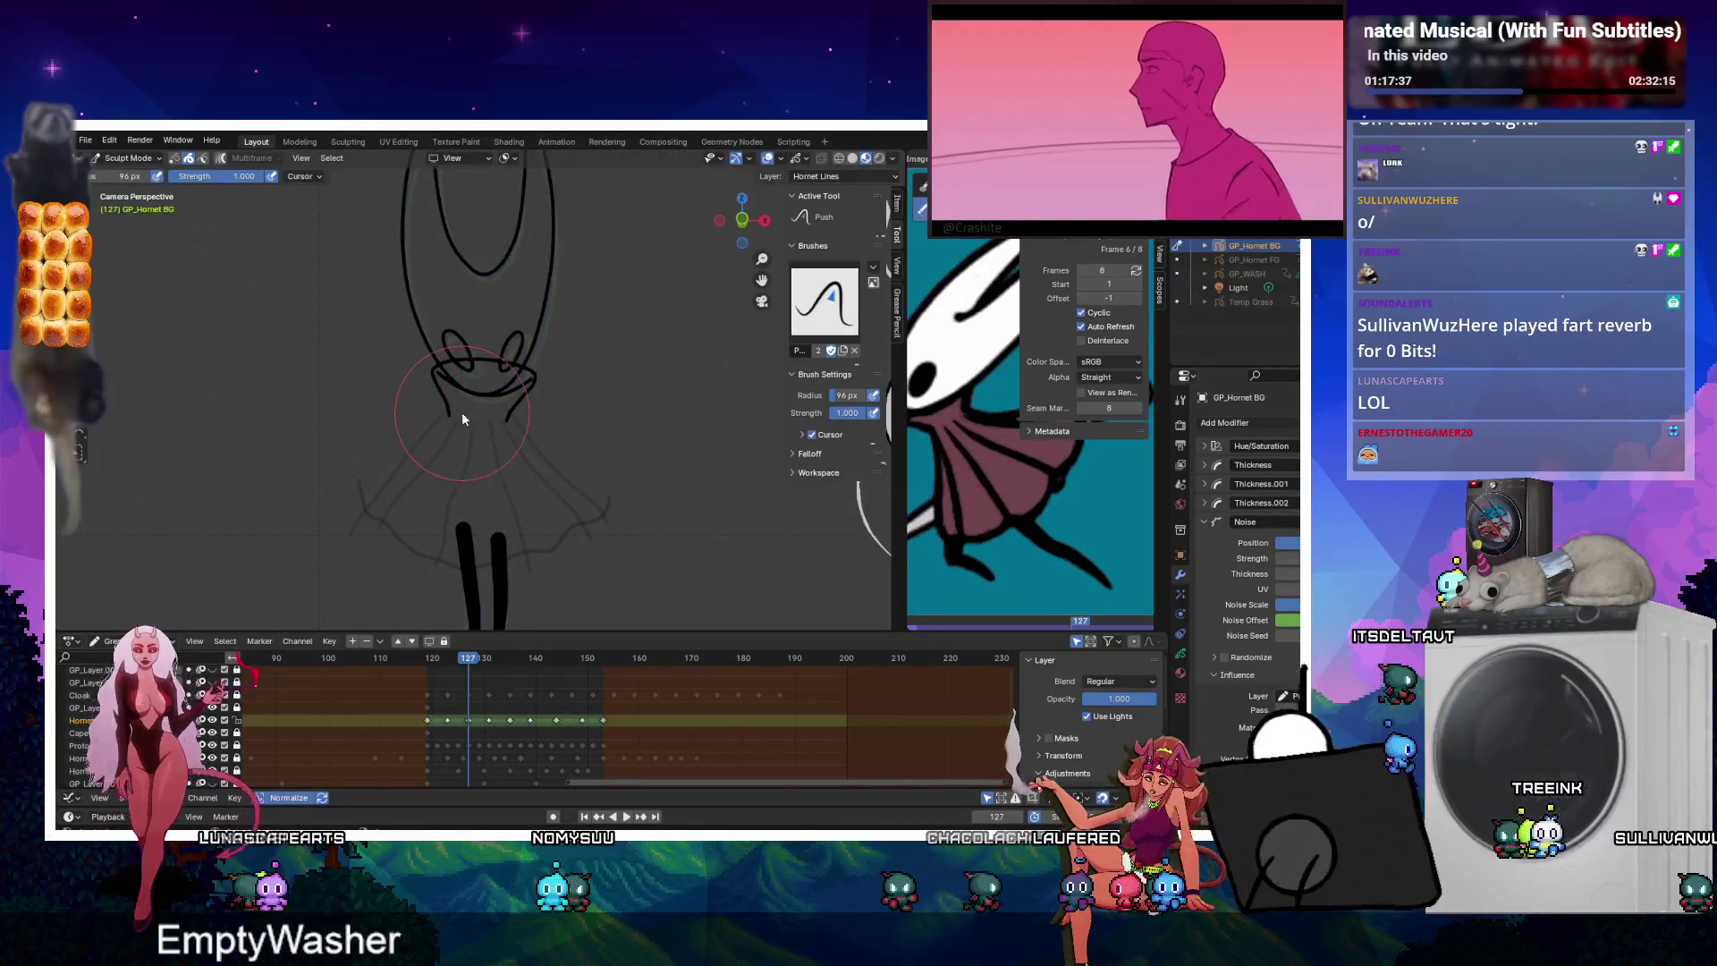
{"action": "key", "text": "Tab"}
{"action": "left_click", "coordinate": [80, 707]}
{"action": "key", "text": "ctrl+Tab"}
{"action": "left_click", "coordinate": [540, 368]}
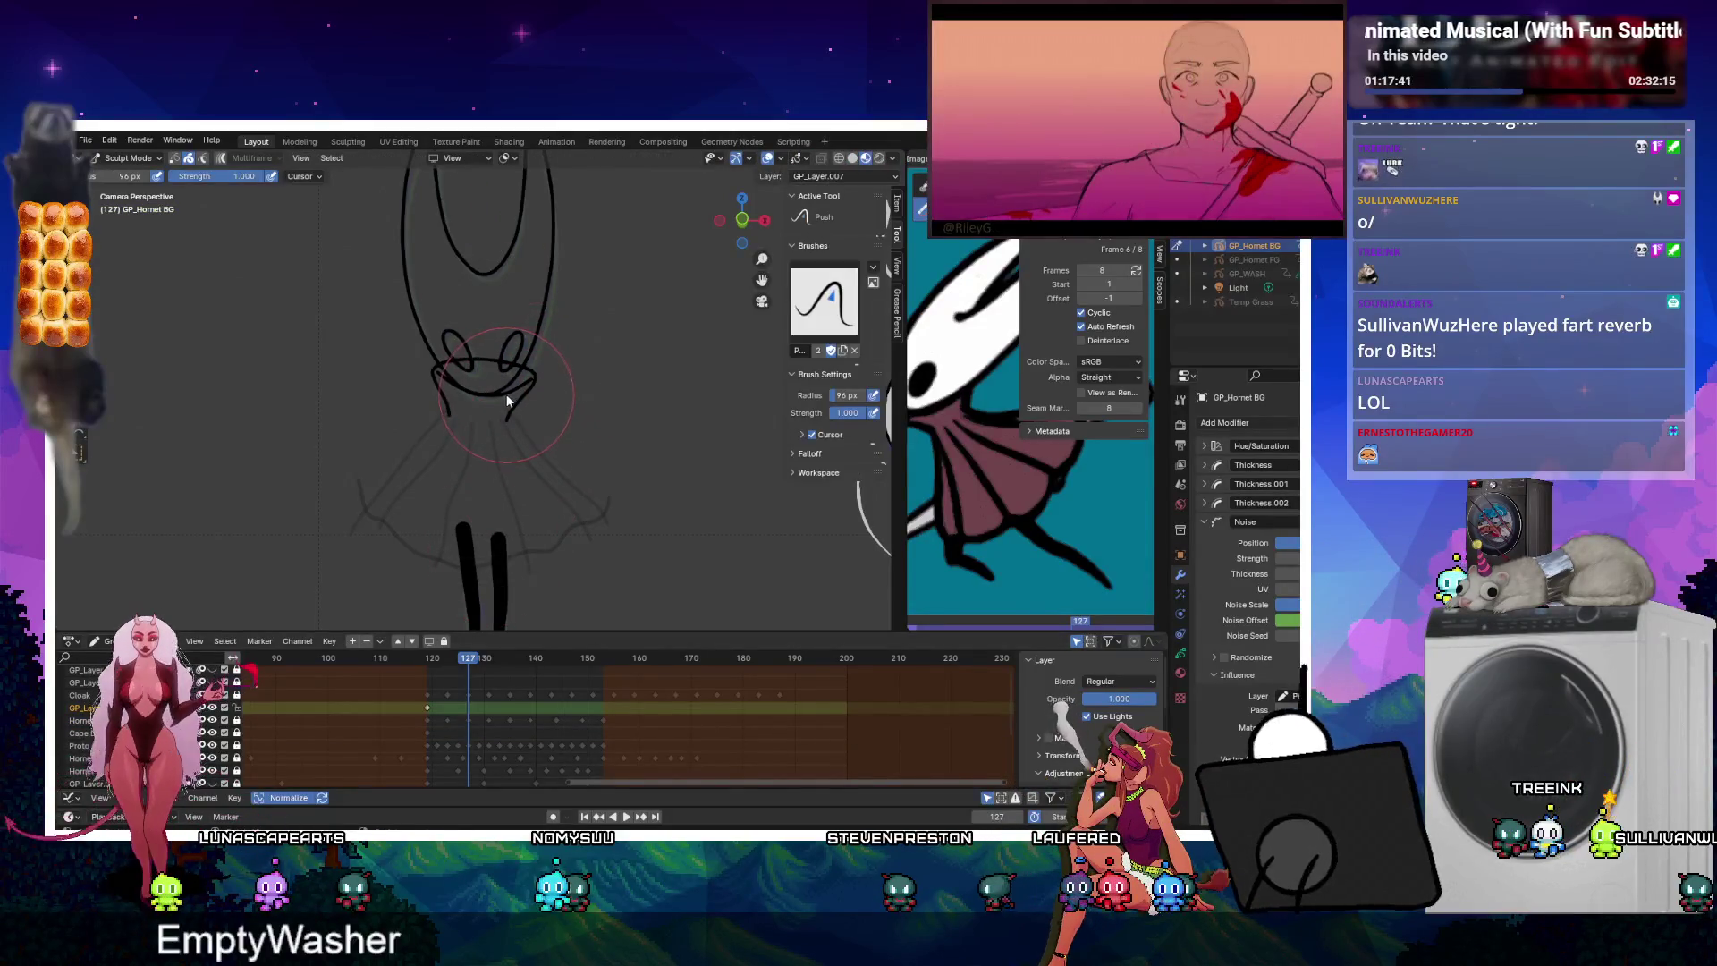
{"action": "key", "text": "Tab"}
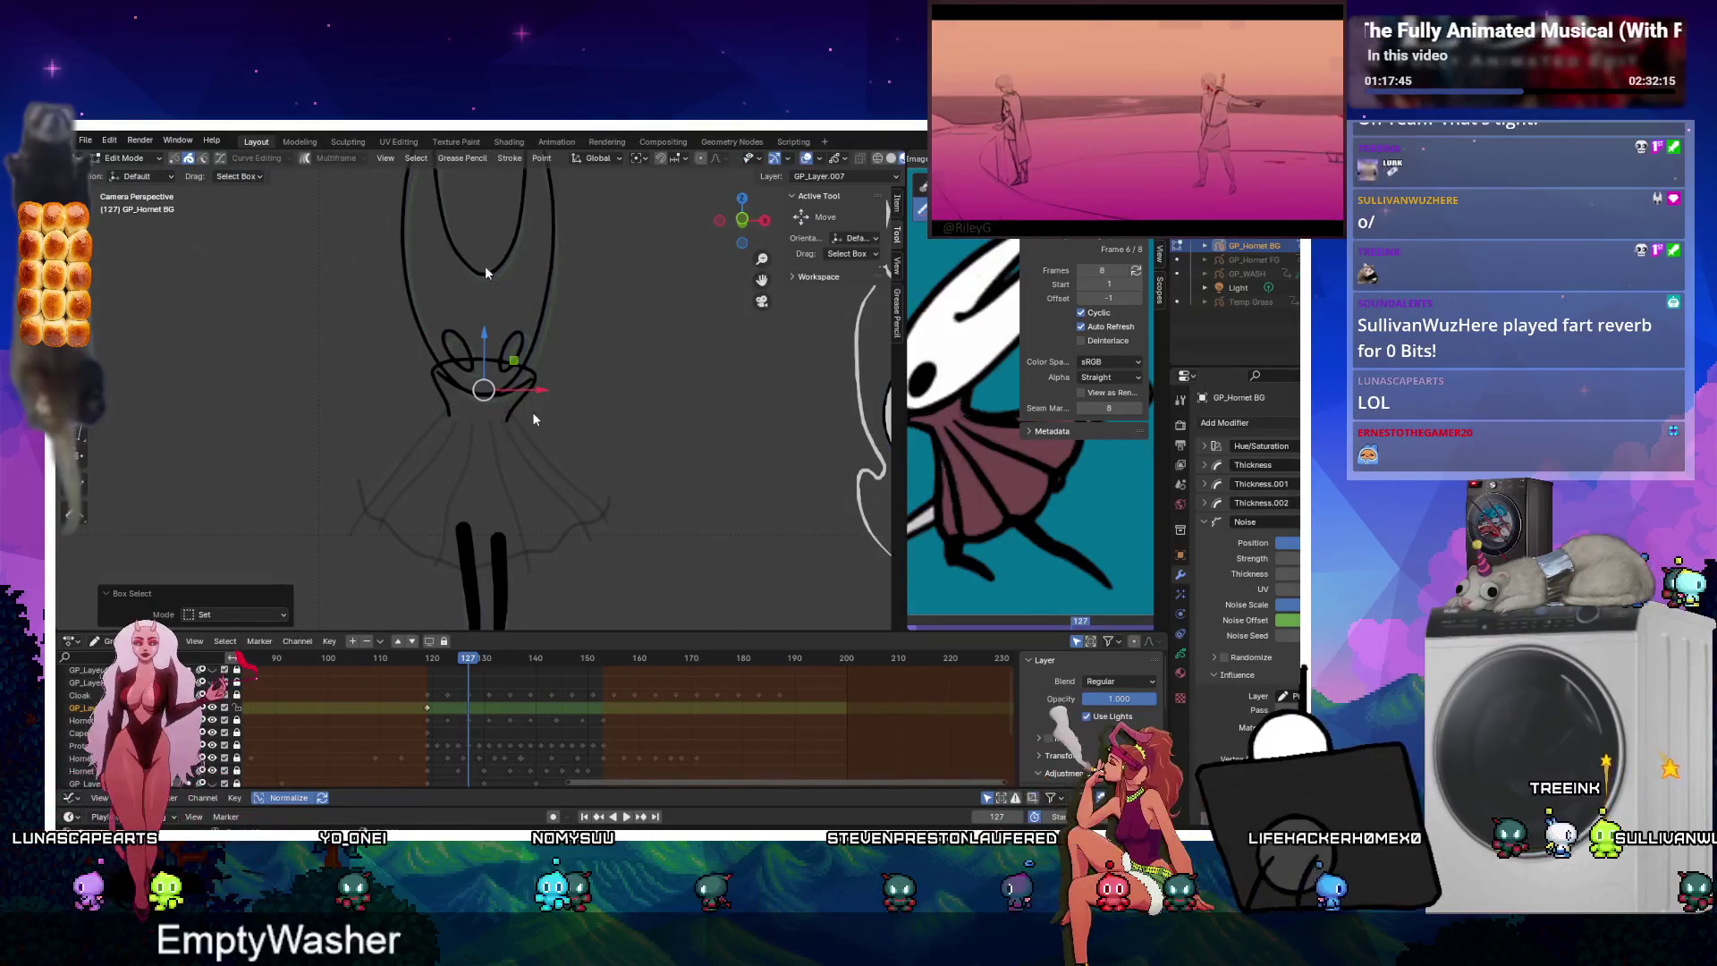
{"action": "key", "text": "Tab"}
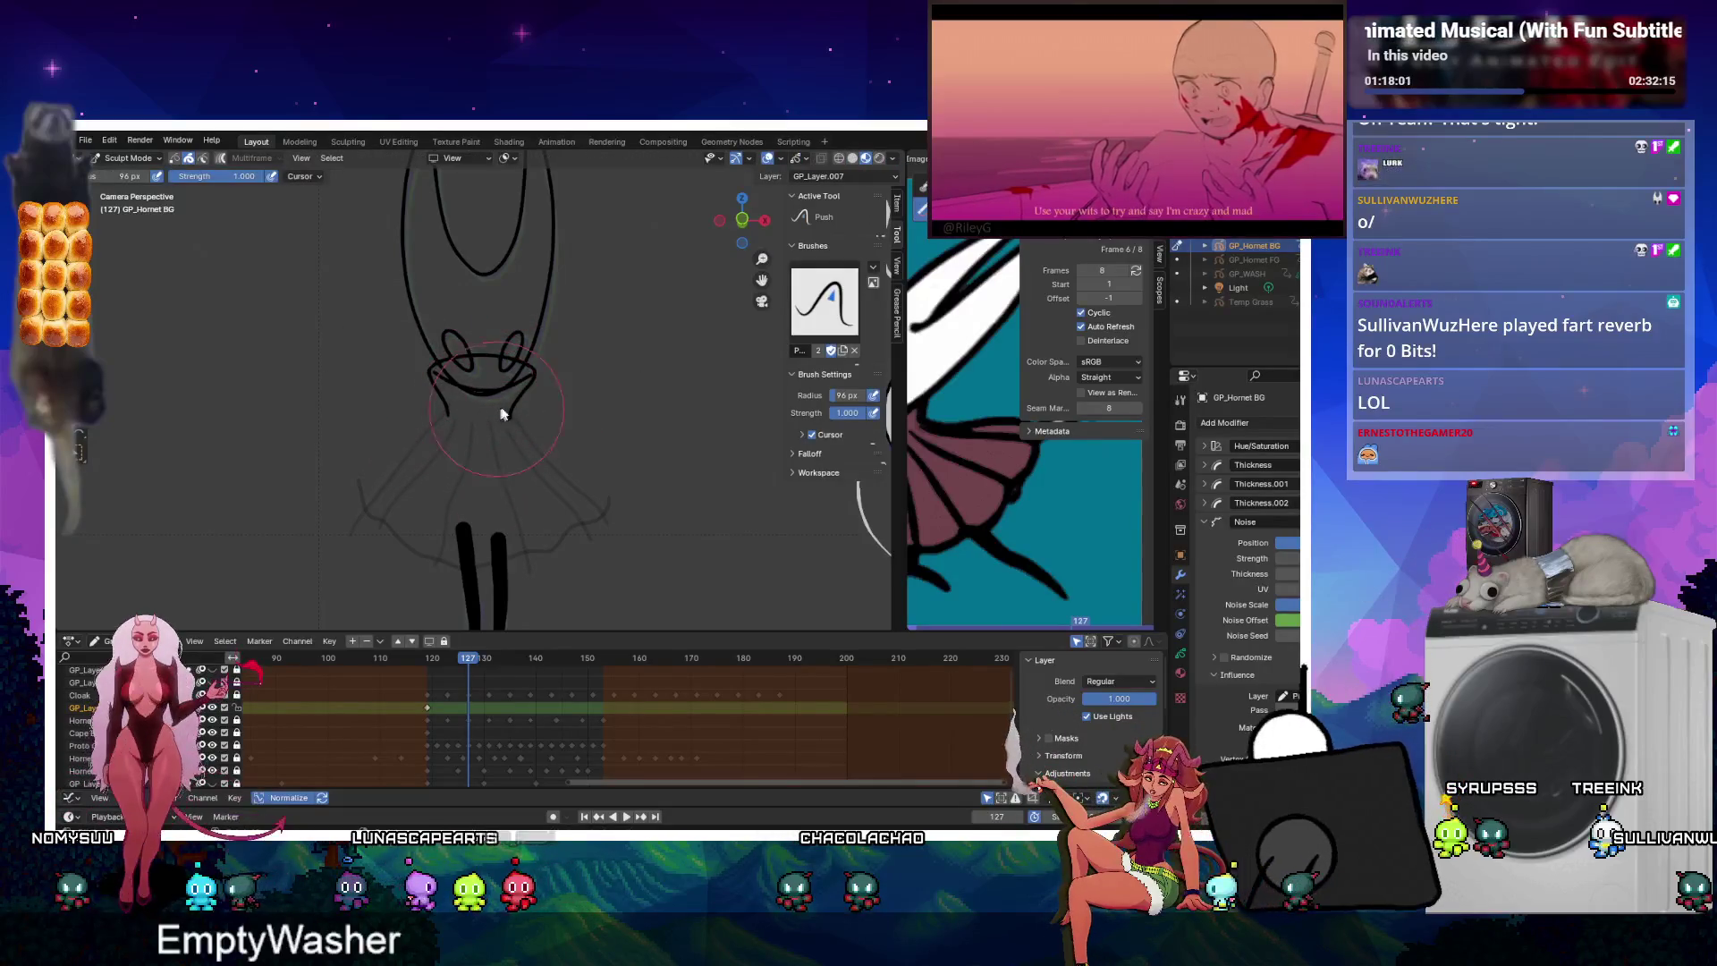
{"action": "key", "text": "ctrl+Tab"}
{"action": "left_click", "coordinate": [503, 335]}
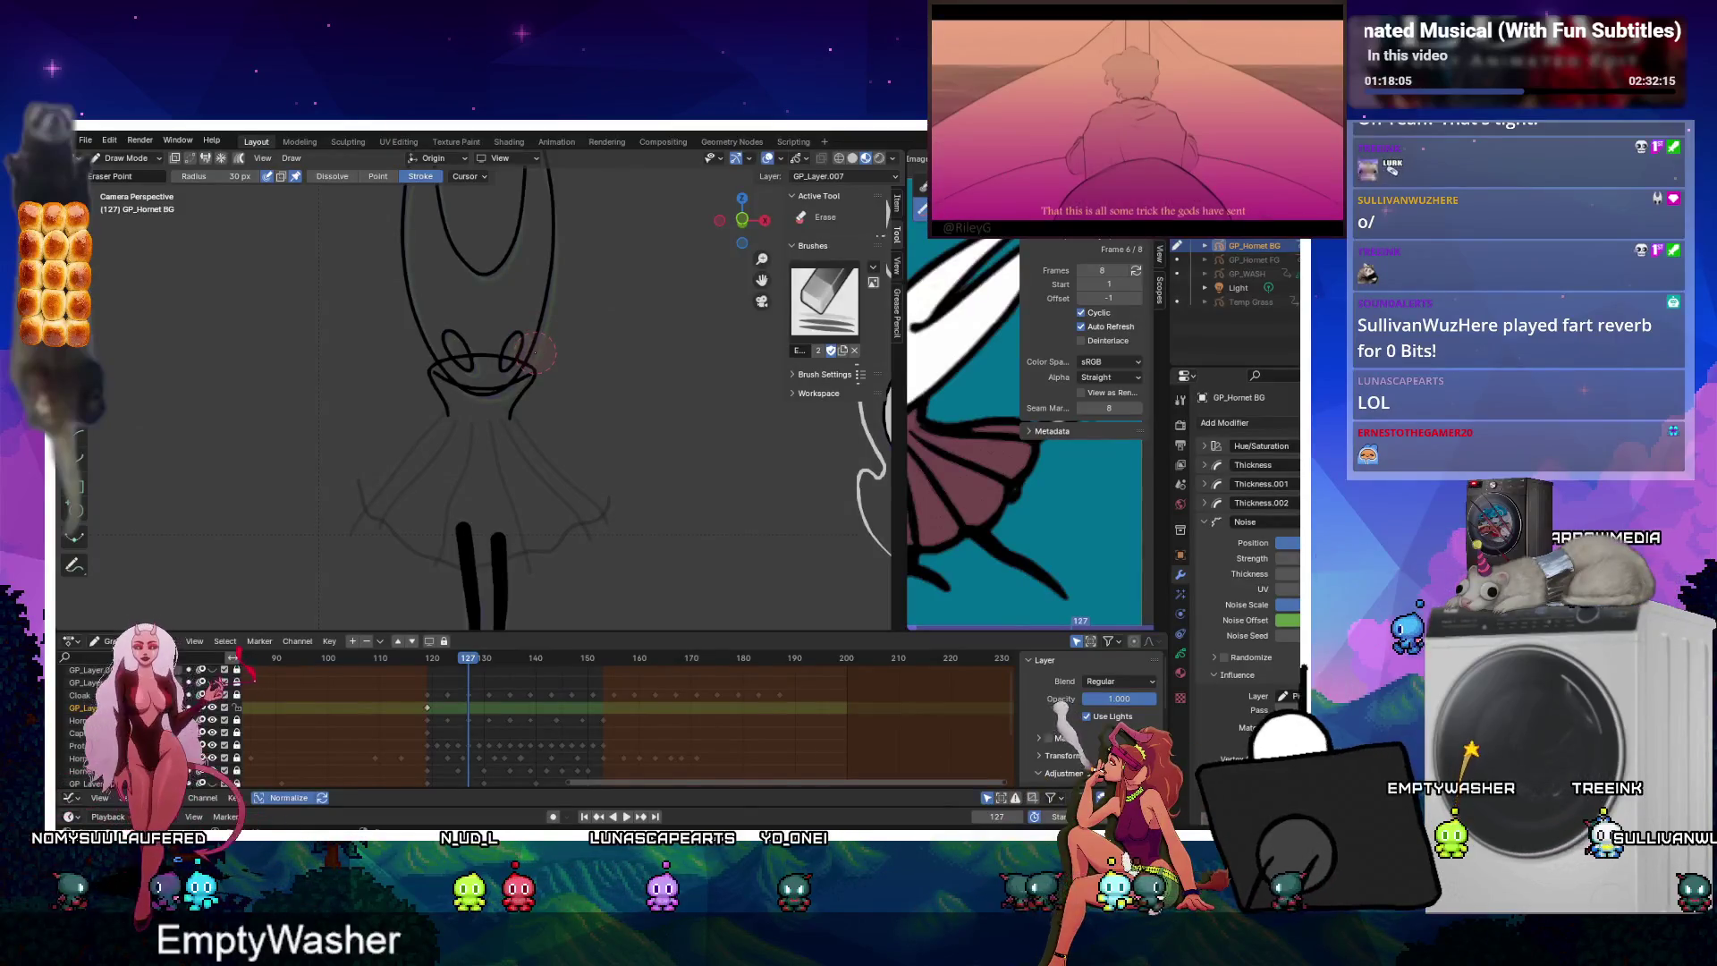
{"action": "key", "text": "Tab"}
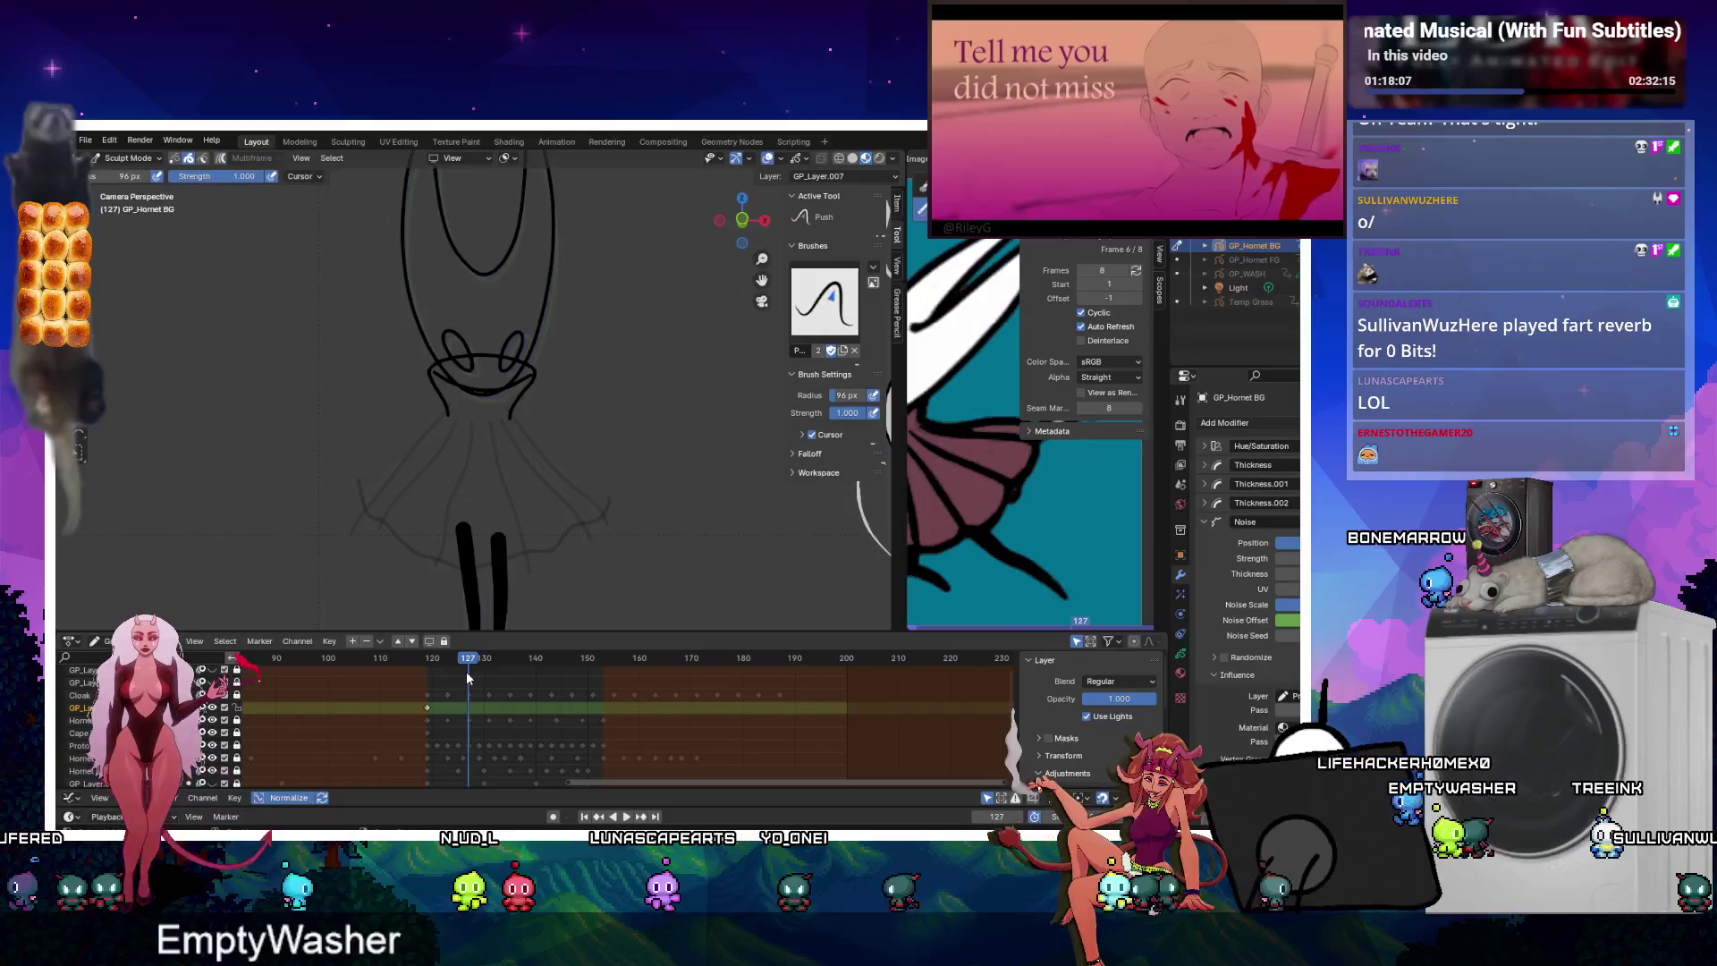
{"action": "key", "text": "ctrl+Tab"}
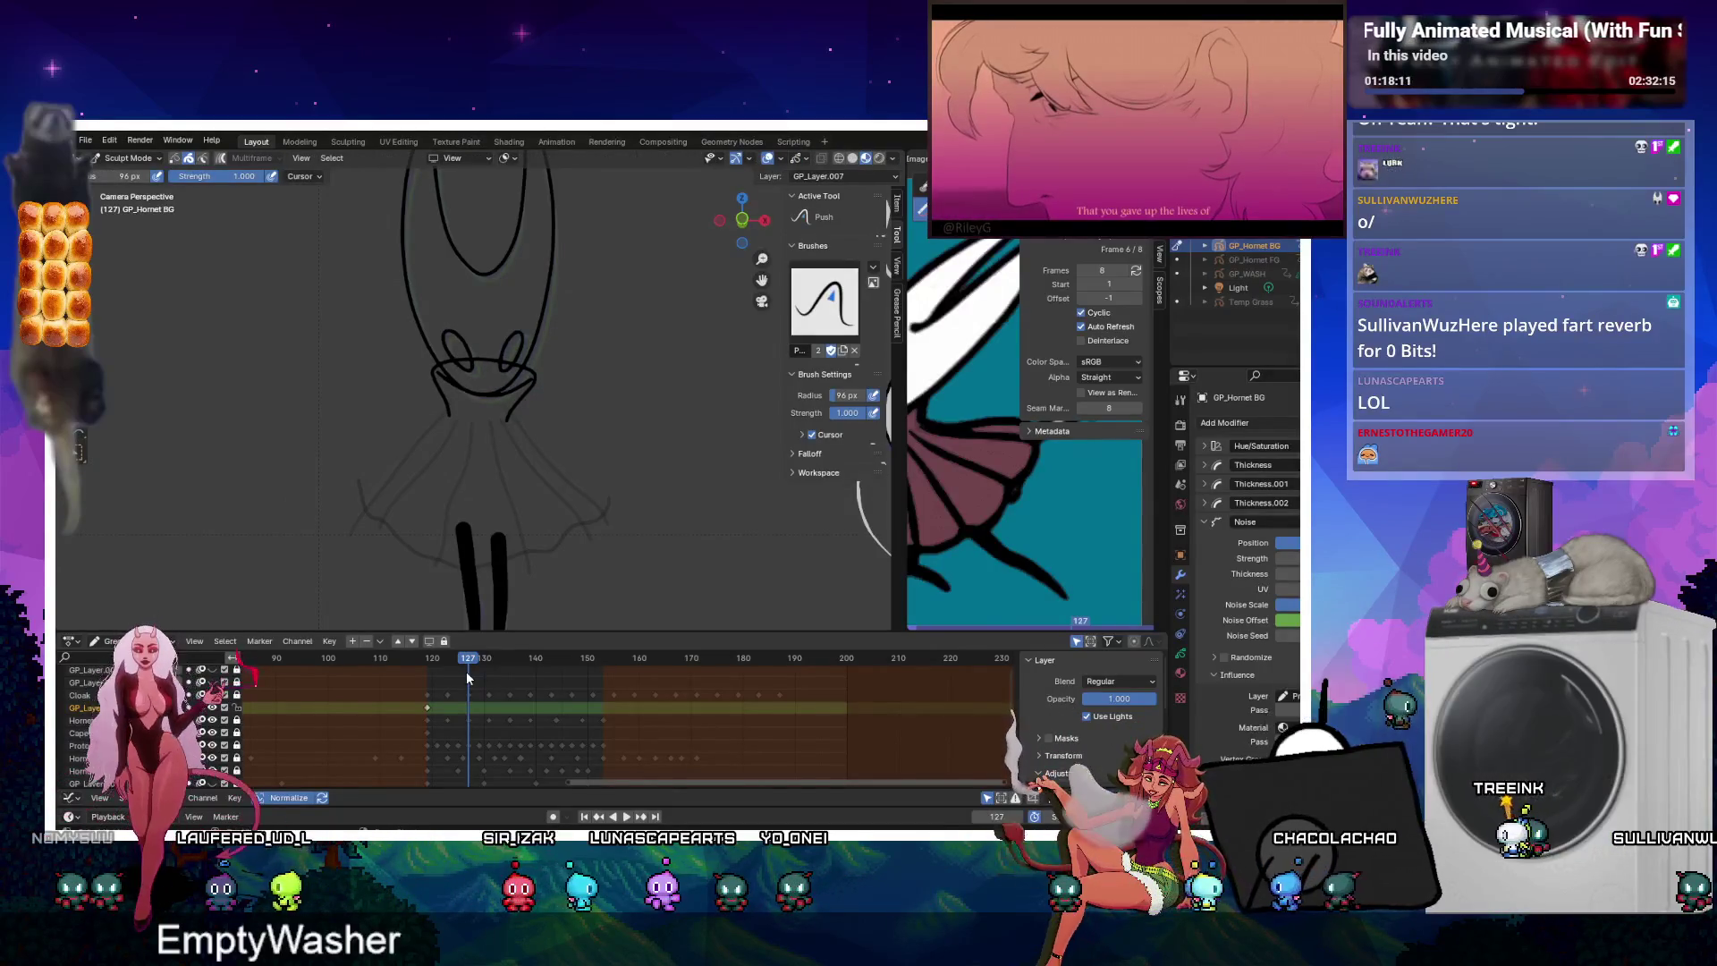
{"action": "key", "text": "Tab"}
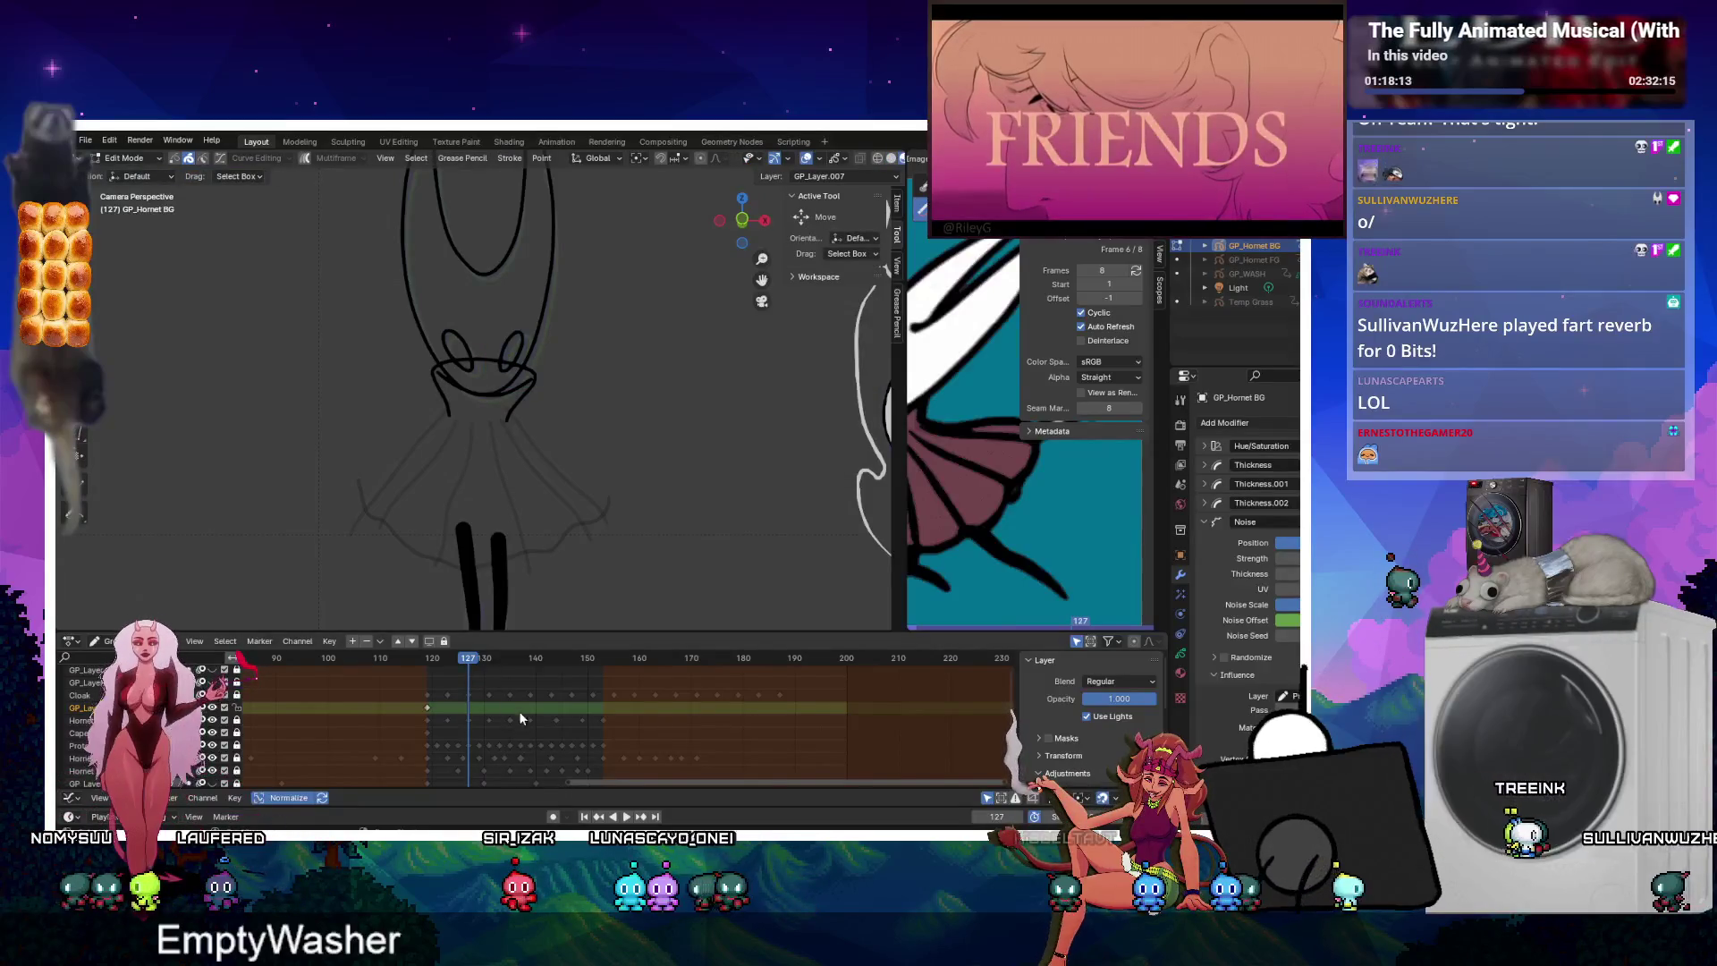
Enable auto-keying and reshape the Hornet's chin and collar strokes with the Push brush.
{"action": "left_click", "coordinate": [552, 816]}
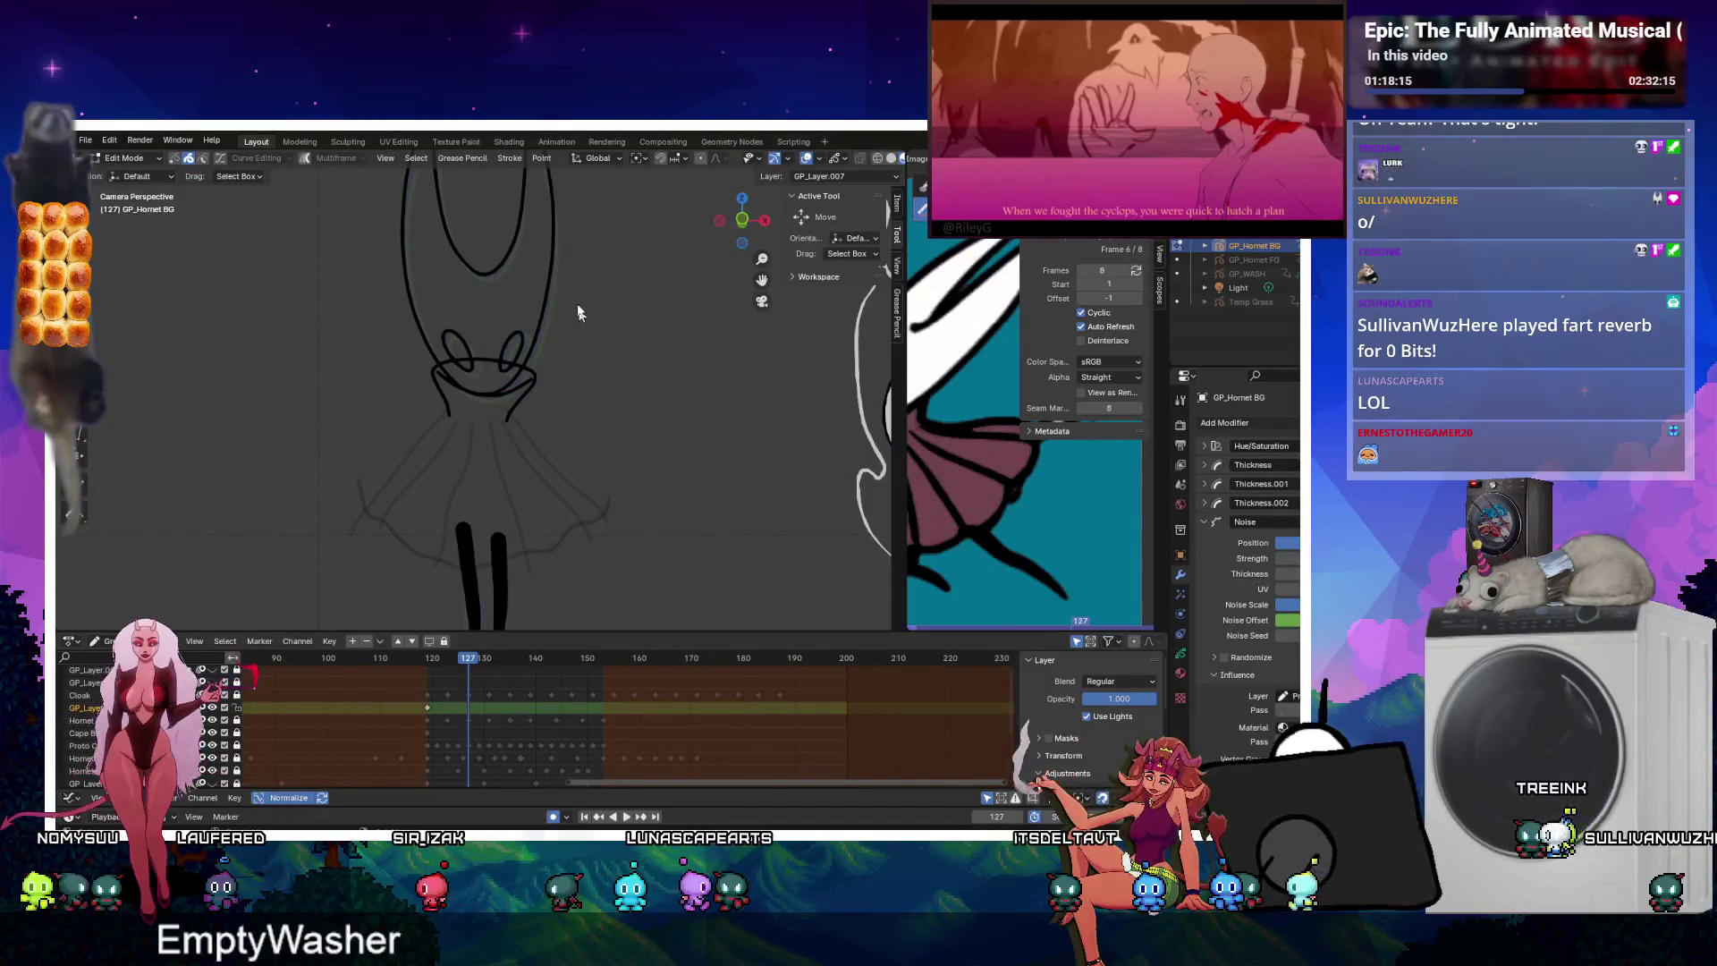
{"action": "key", "text": "Tab"}
{"action": "key", "text": "ctrl+Tab"}
{"action": "left_click_drag", "start_coordinate": [516, 402], "coordinate": [467, 408]}
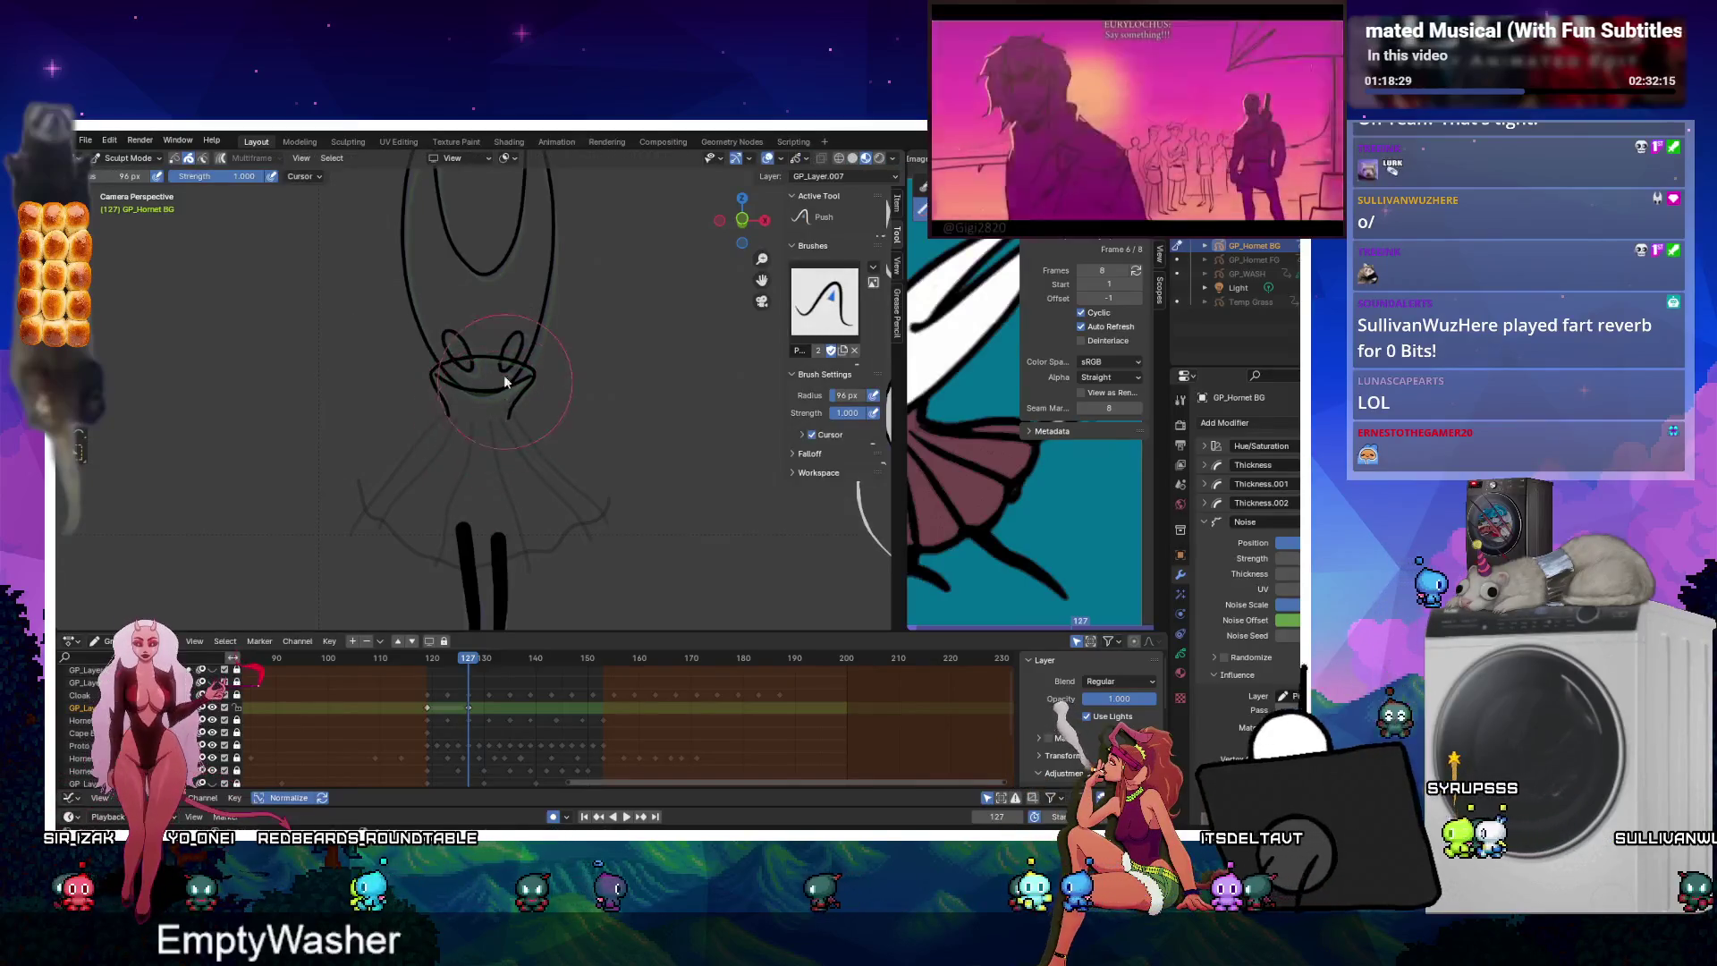
{"action": "key", "text": "ctrl+Tab"}
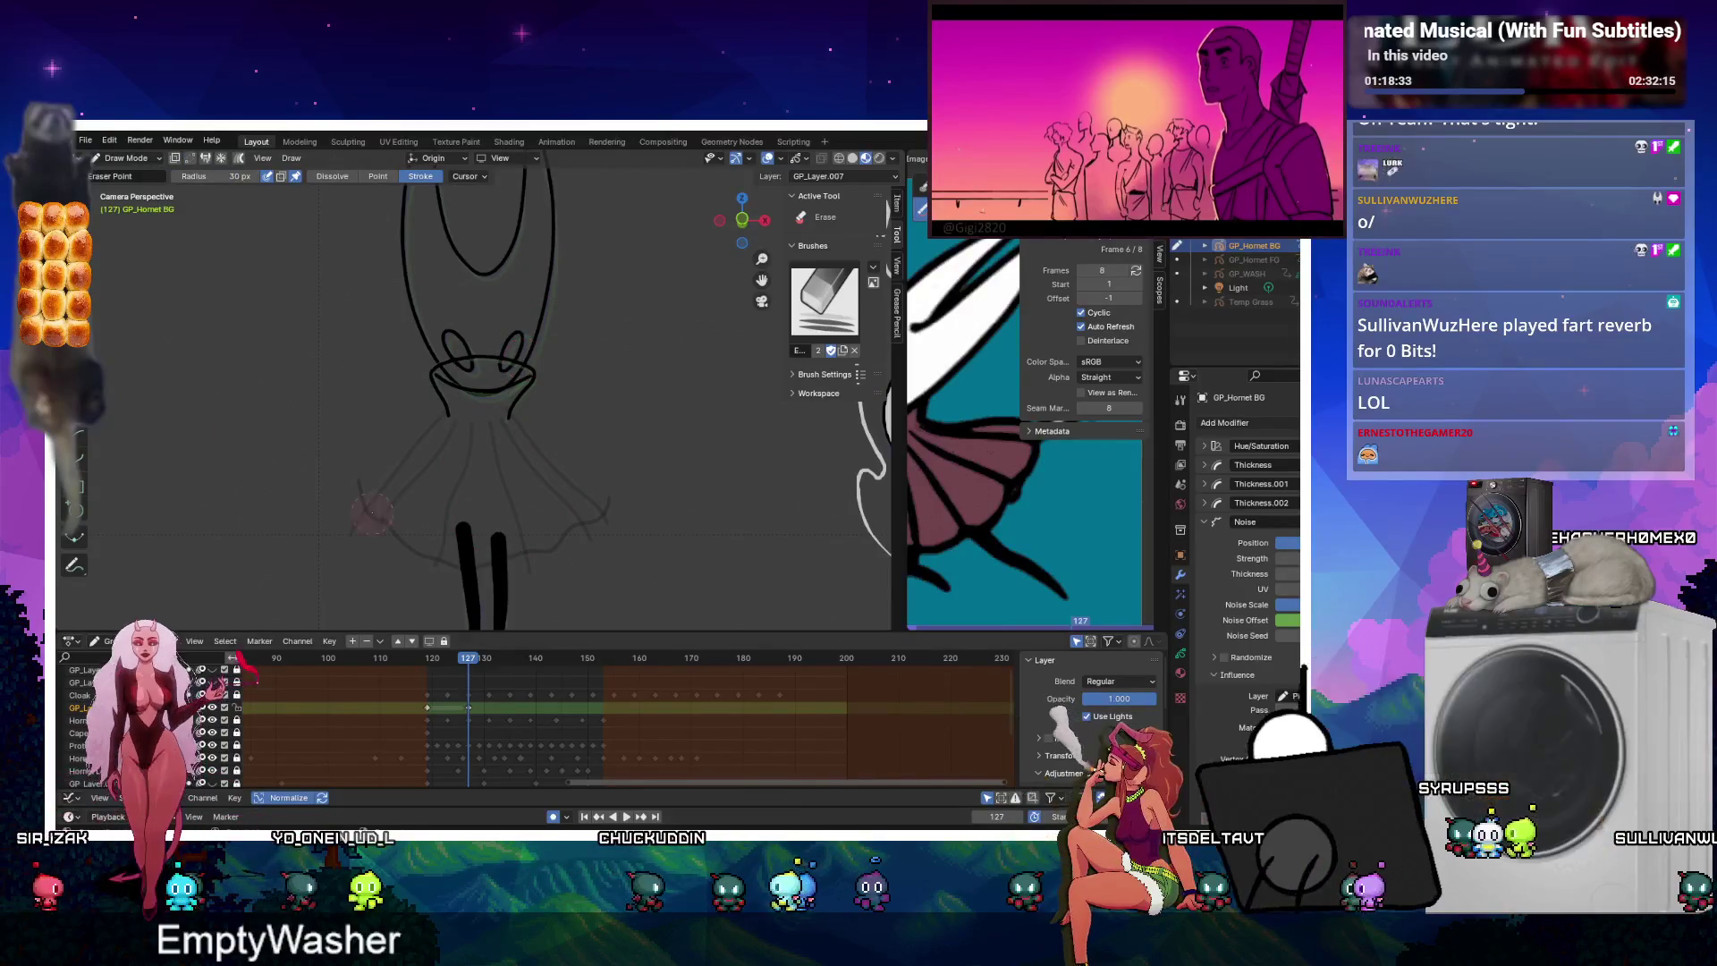
Duplicate the frame 119 and 127 keyframes further along the timeline and play it back.
{"action": "left_click", "coordinate": [427, 707]}
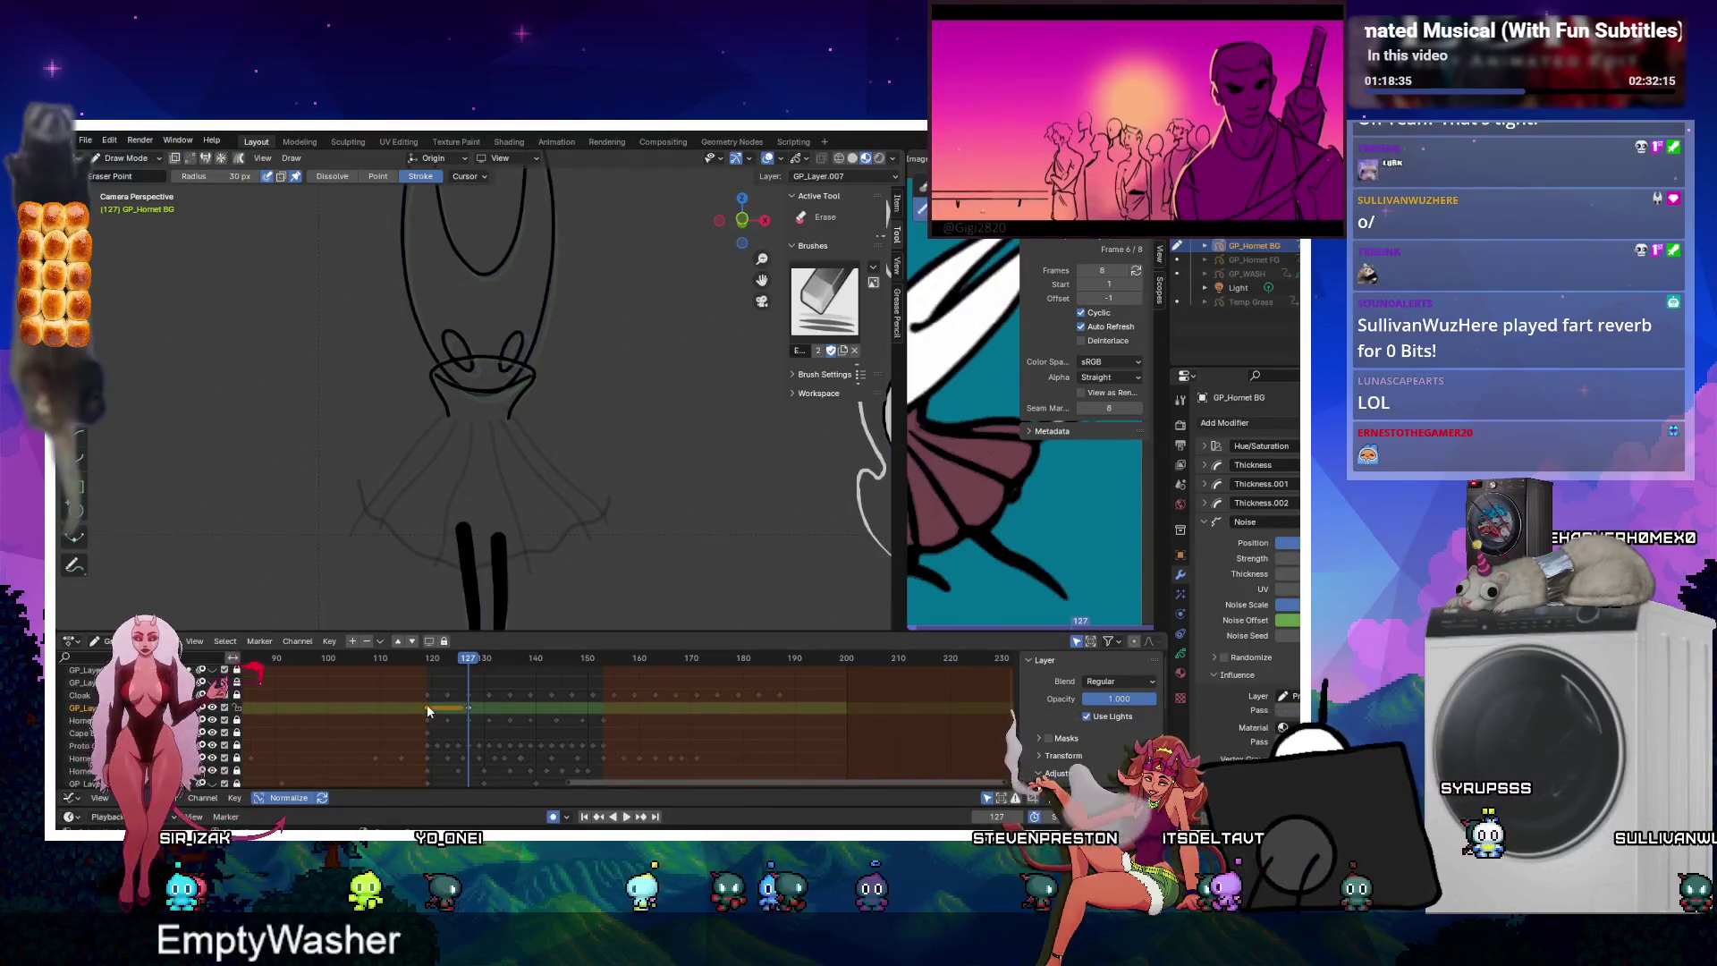
{"action": "key", "text": "shift+d"}
{"action": "left_click", "coordinate": [511, 718]}
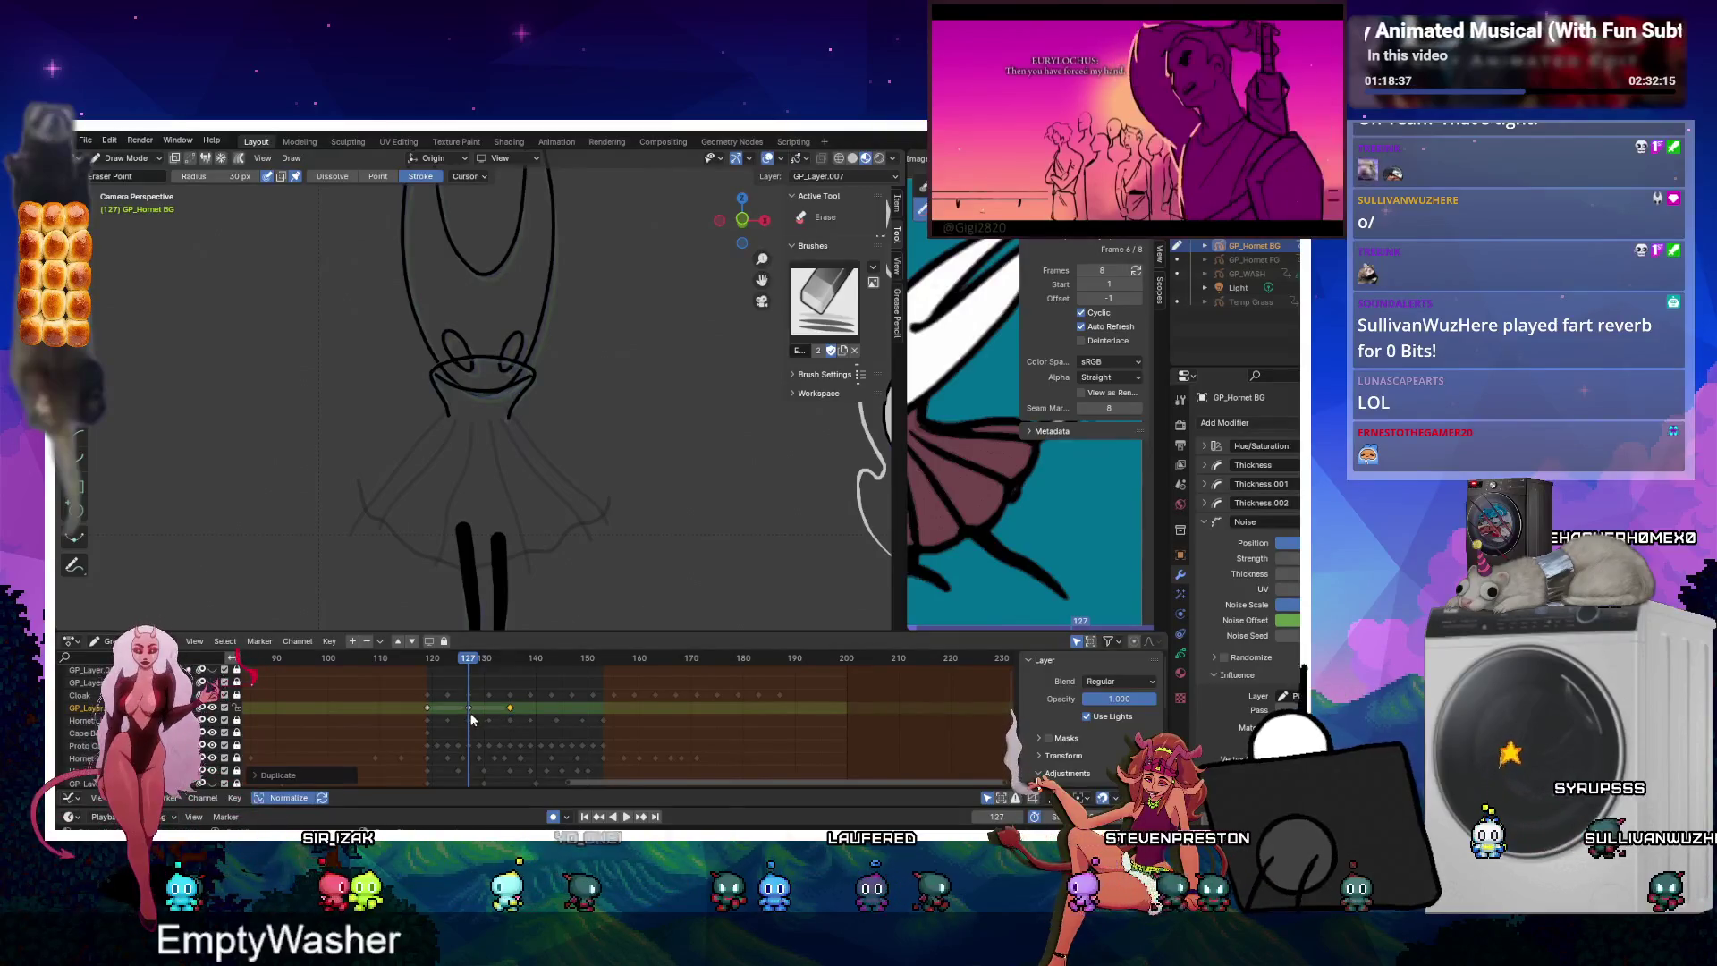
{"action": "key", "text": "shift+d"}
{"action": "left_click_drag", "start_coordinate": [484, 708], "coordinate": [513, 715]}
{"action": "left_click", "coordinate": [573, 708]}
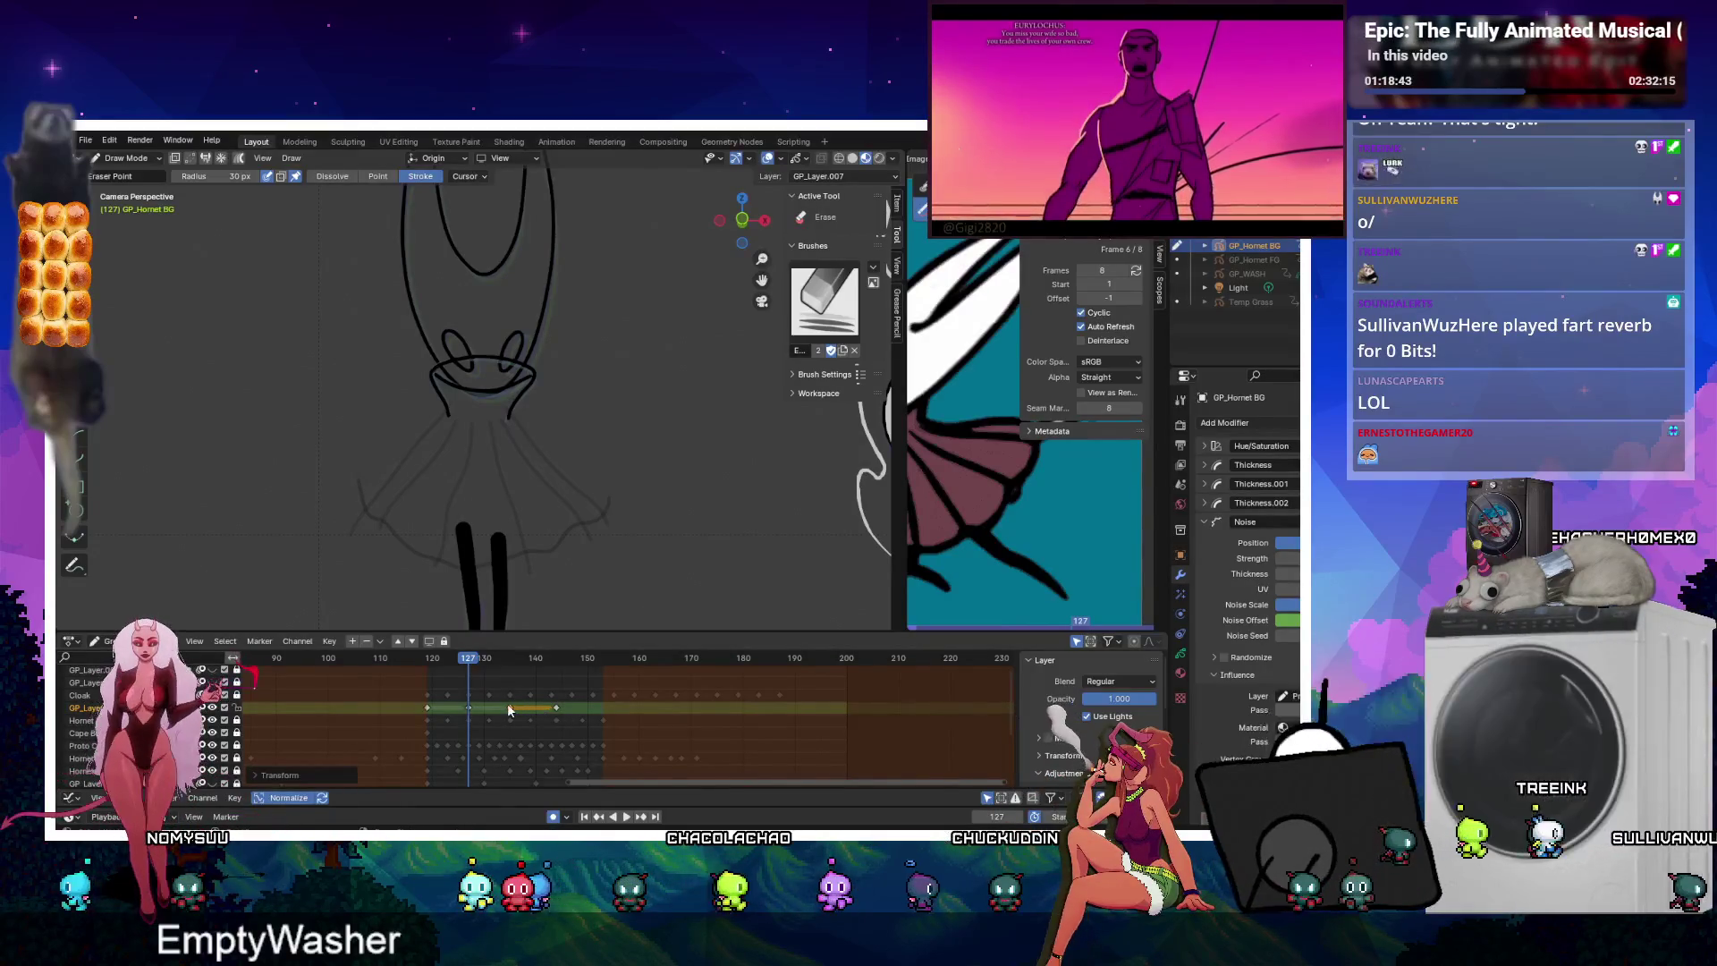
{"action": "key", "text": "shift+d"}
{"action": "left_click", "coordinate": [563, 713]}
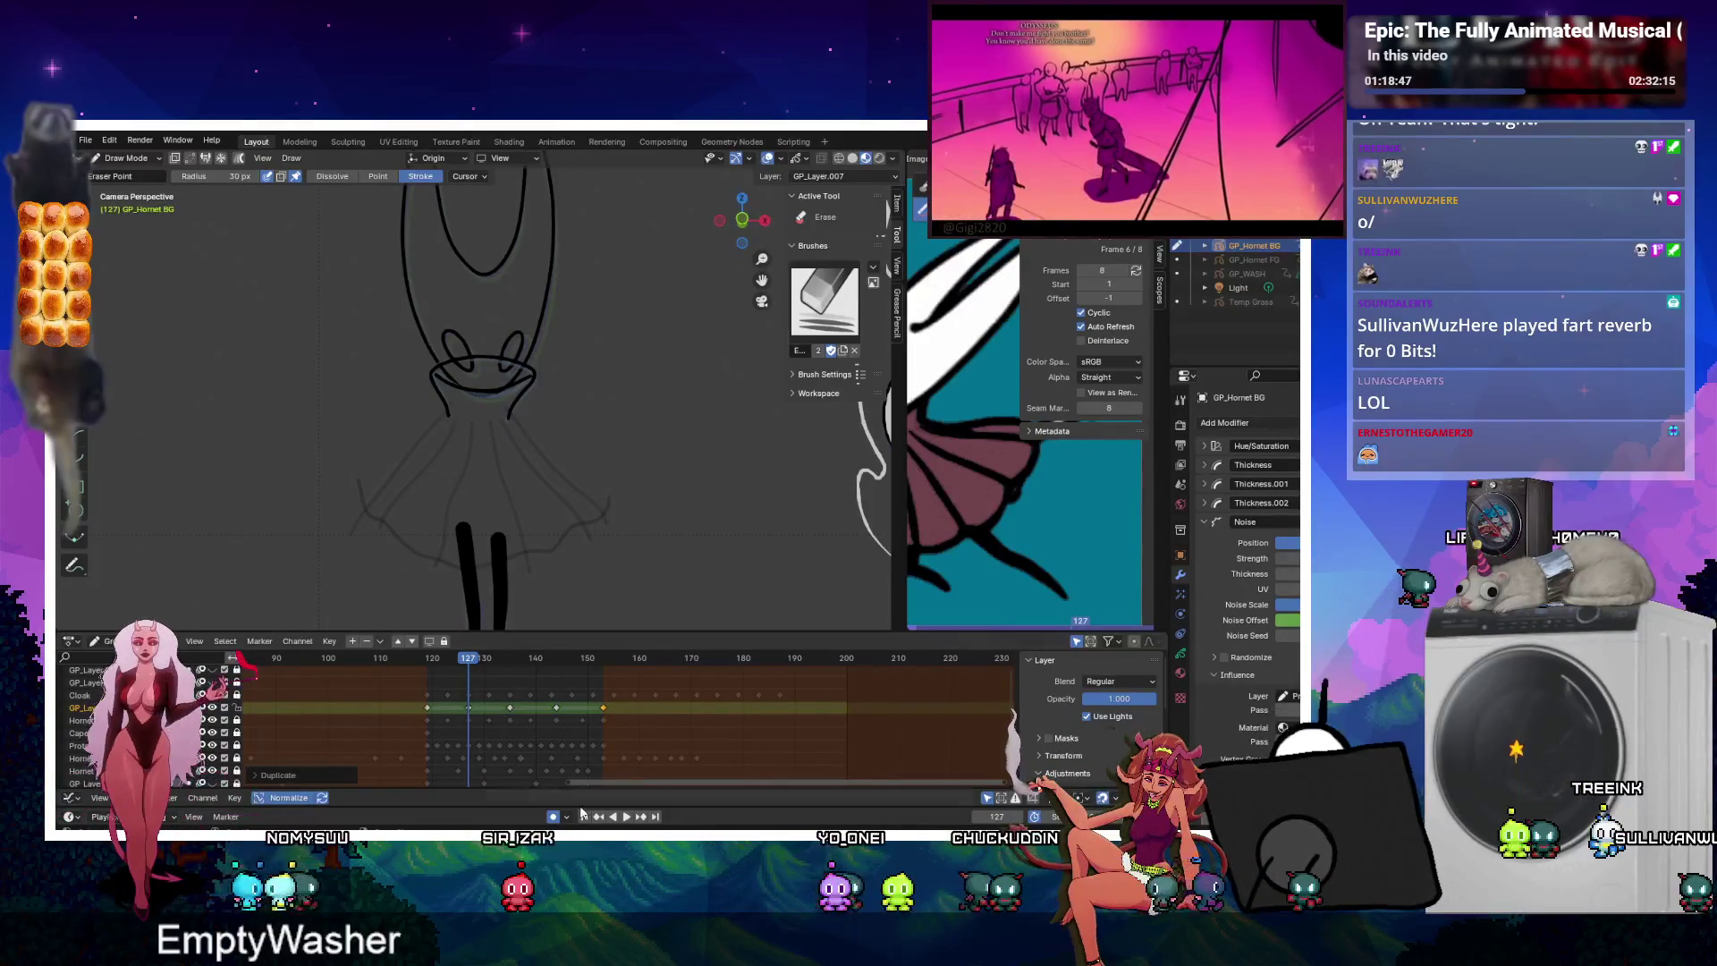
{"action": "left_click", "coordinate": [635, 818]}
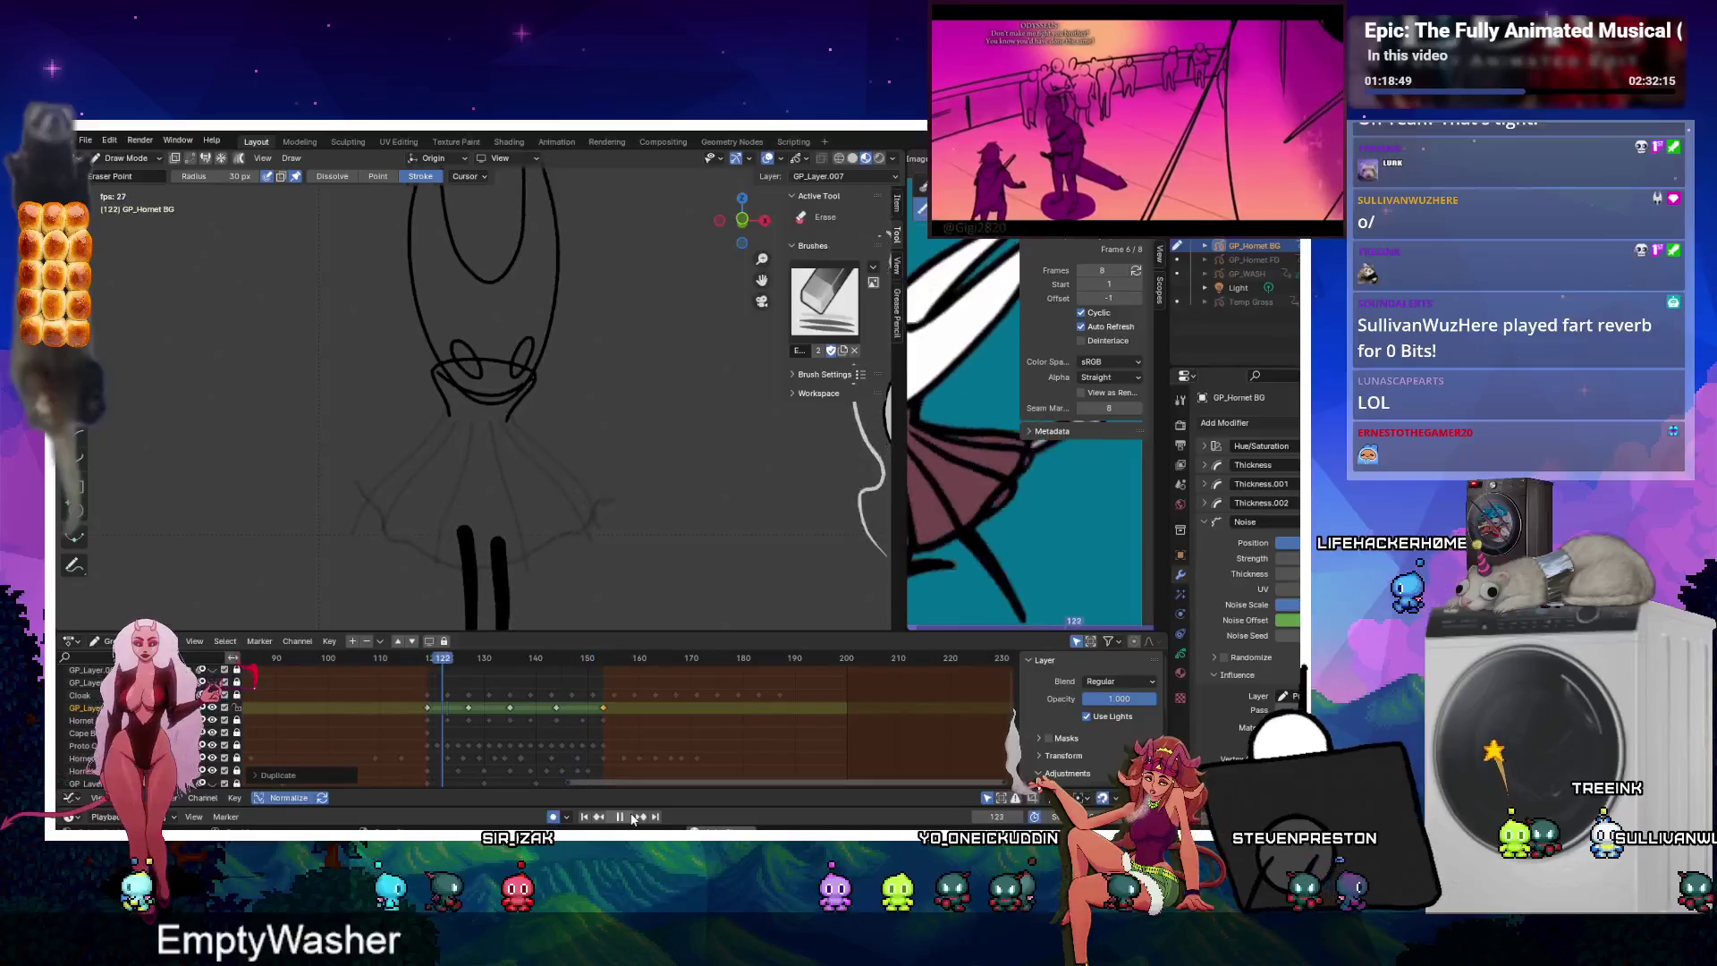
Interpolate in-between drawings across the keyframes and move the last keyframe onto frame 149.
{"action": "key", "text": "ctrl+shift+e"}
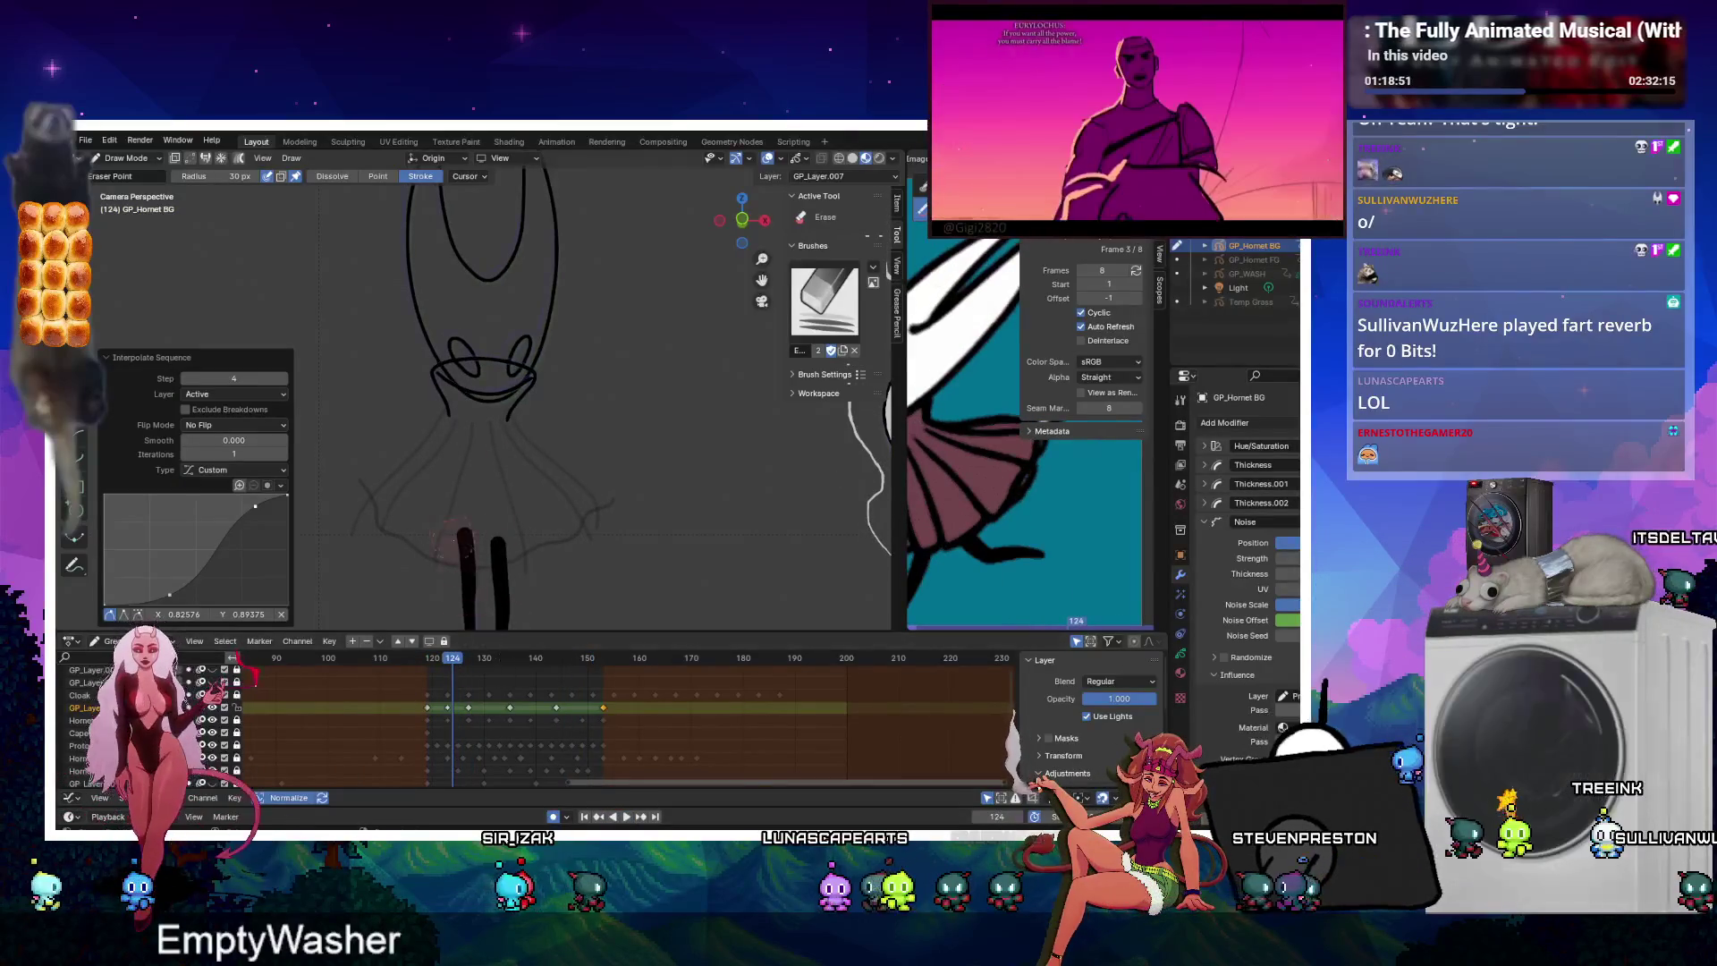
{"action": "key", "text": "Tab"}
{"action": "left_click", "coordinate": [494, 657]}
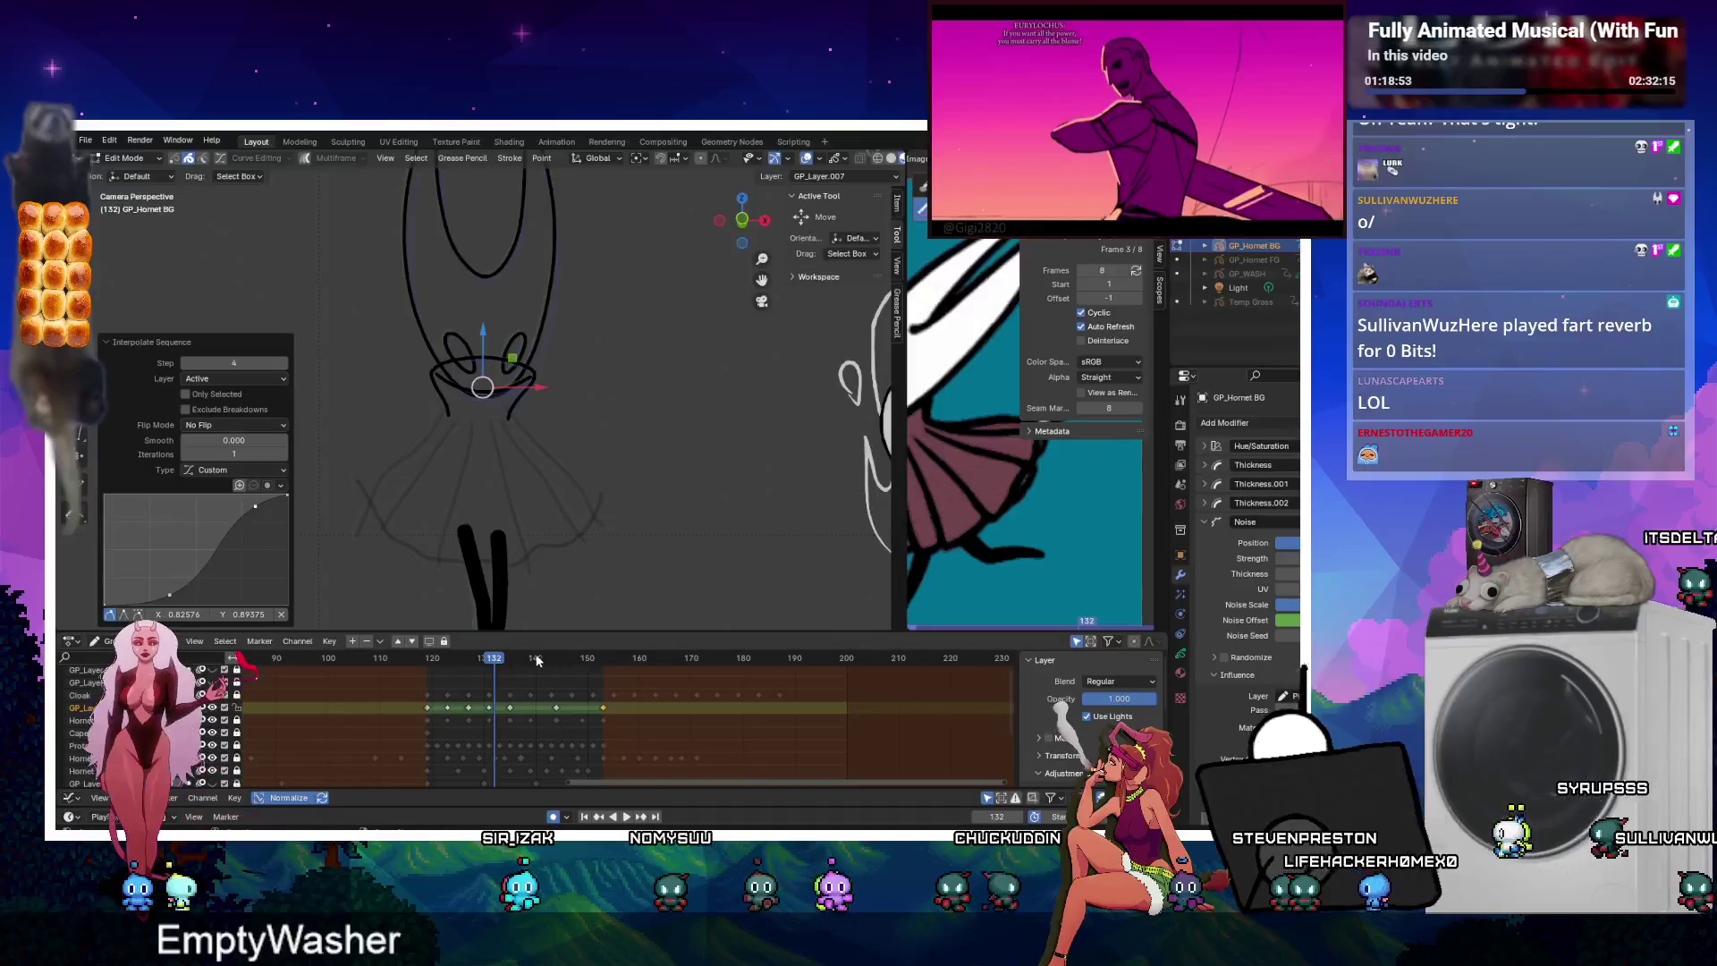
{"action": "left_click", "coordinate": [536, 658]}
{"action": "left_click", "coordinate": [551, 712]}
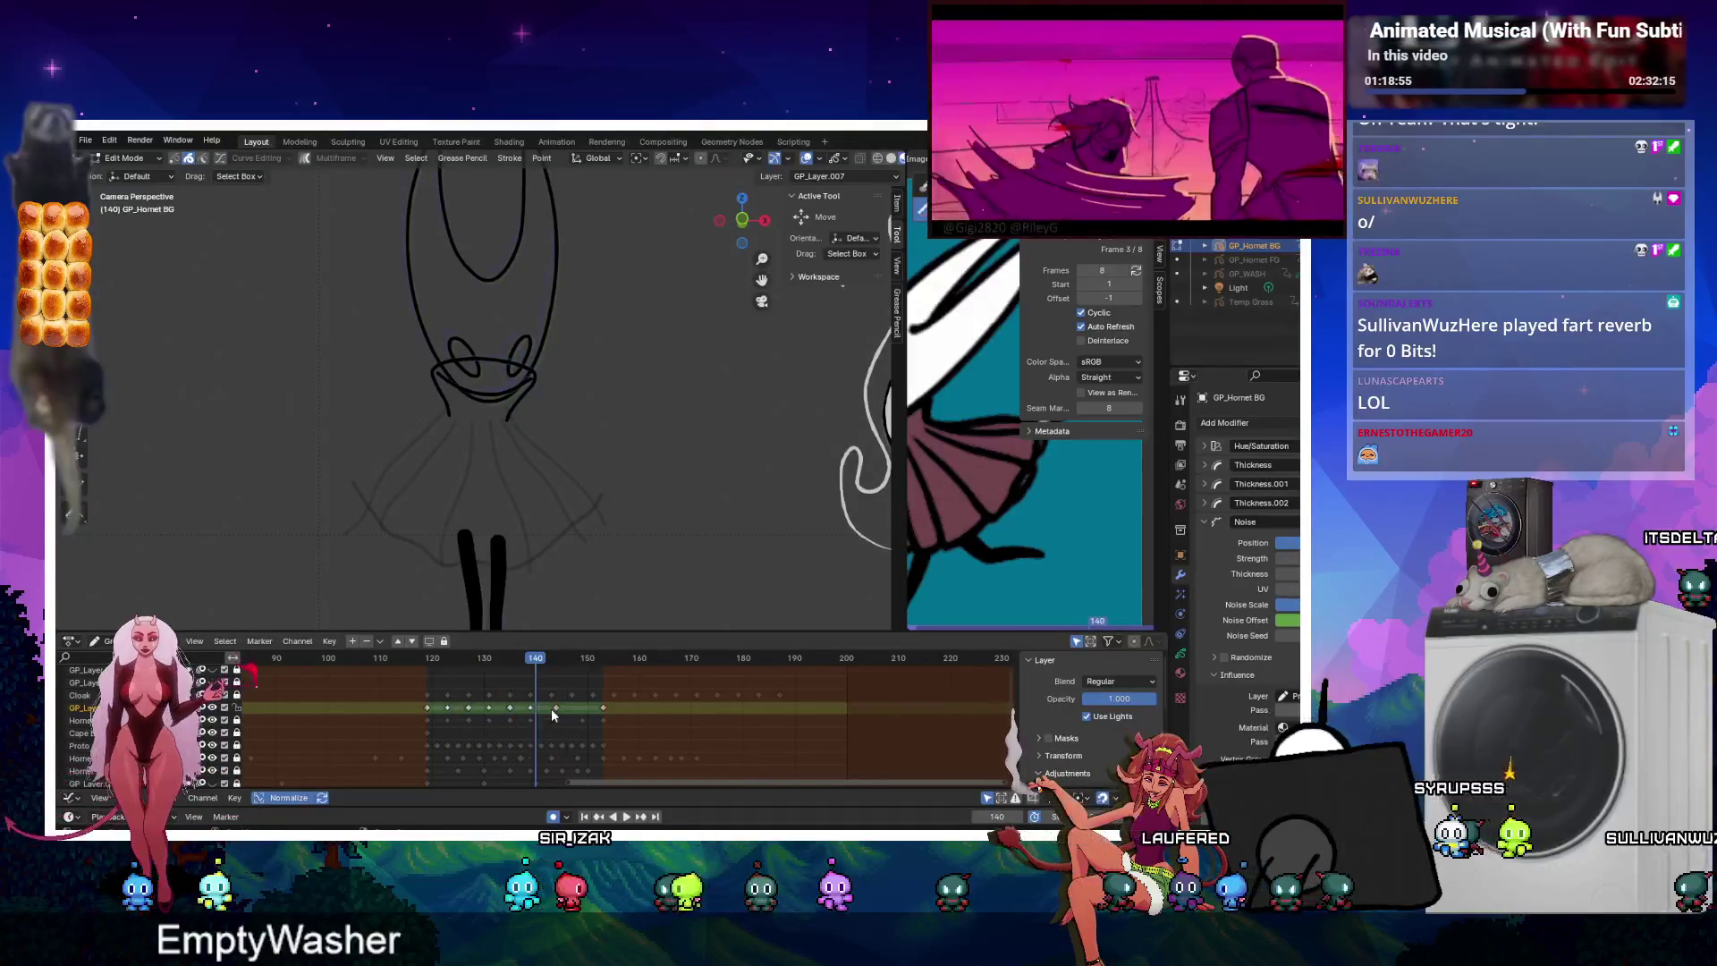
{"action": "left_click", "coordinate": [582, 675]}
{"action": "key", "text": "ctrl+shift+e"}
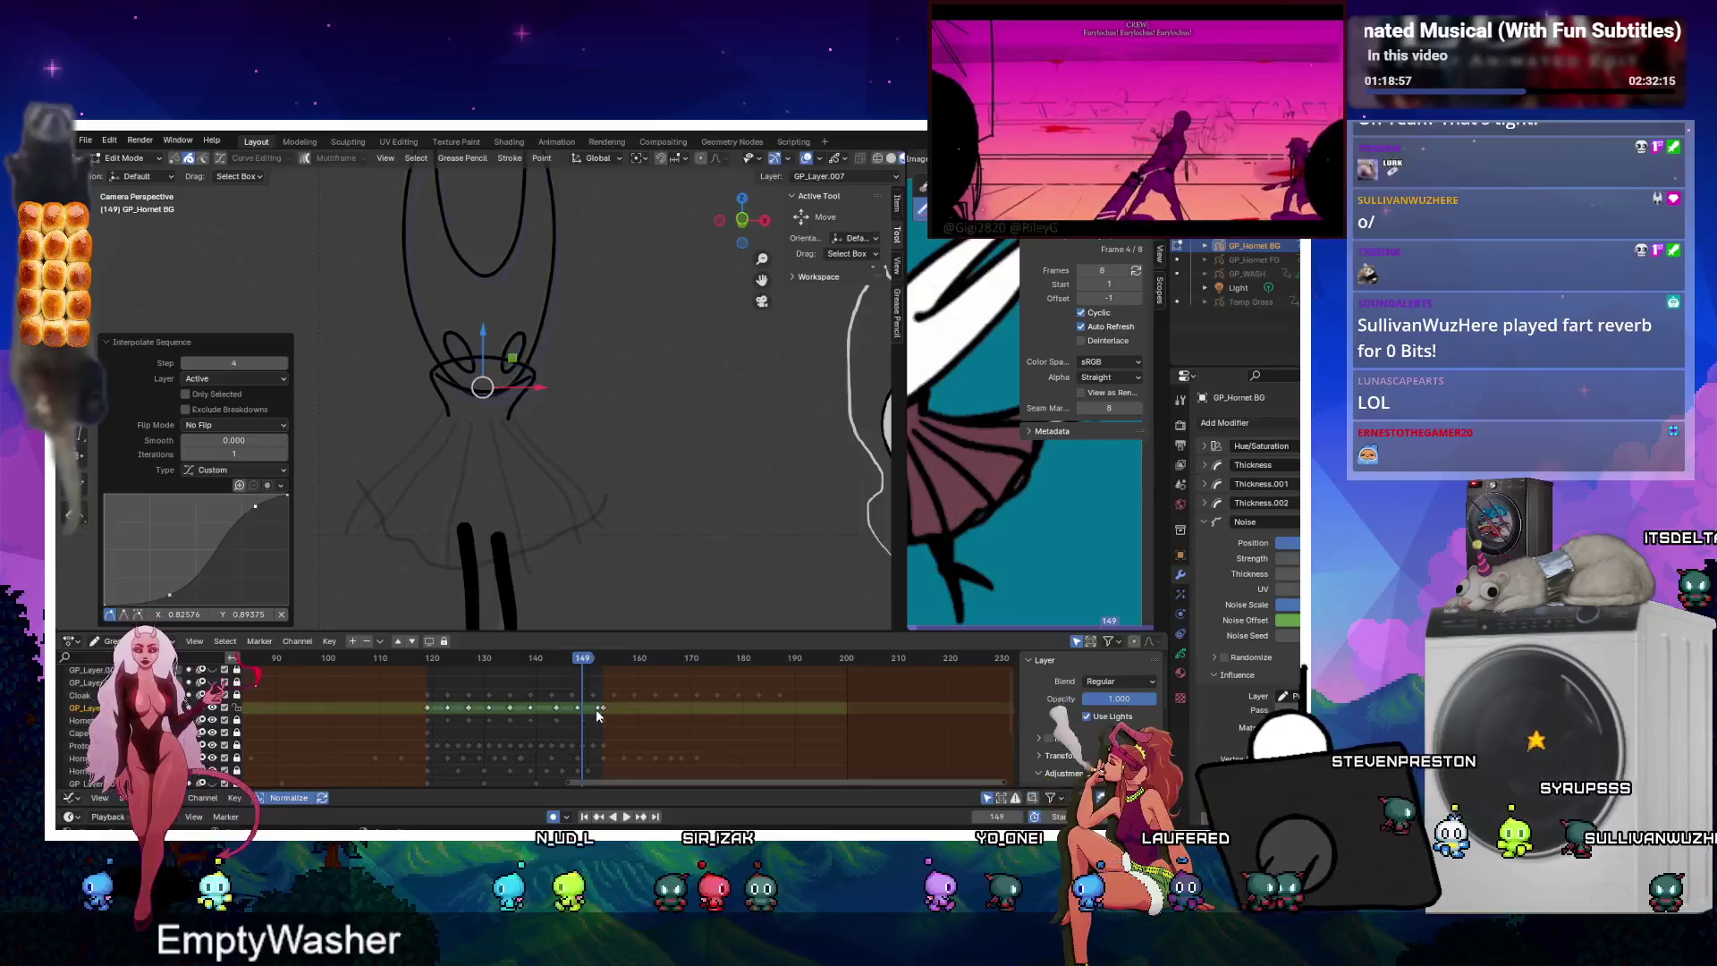
{"action": "left_click", "coordinate": [577, 711]}
{"action": "left_click_drag", "start_coordinate": [577, 711], "coordinate": [582, 711]}
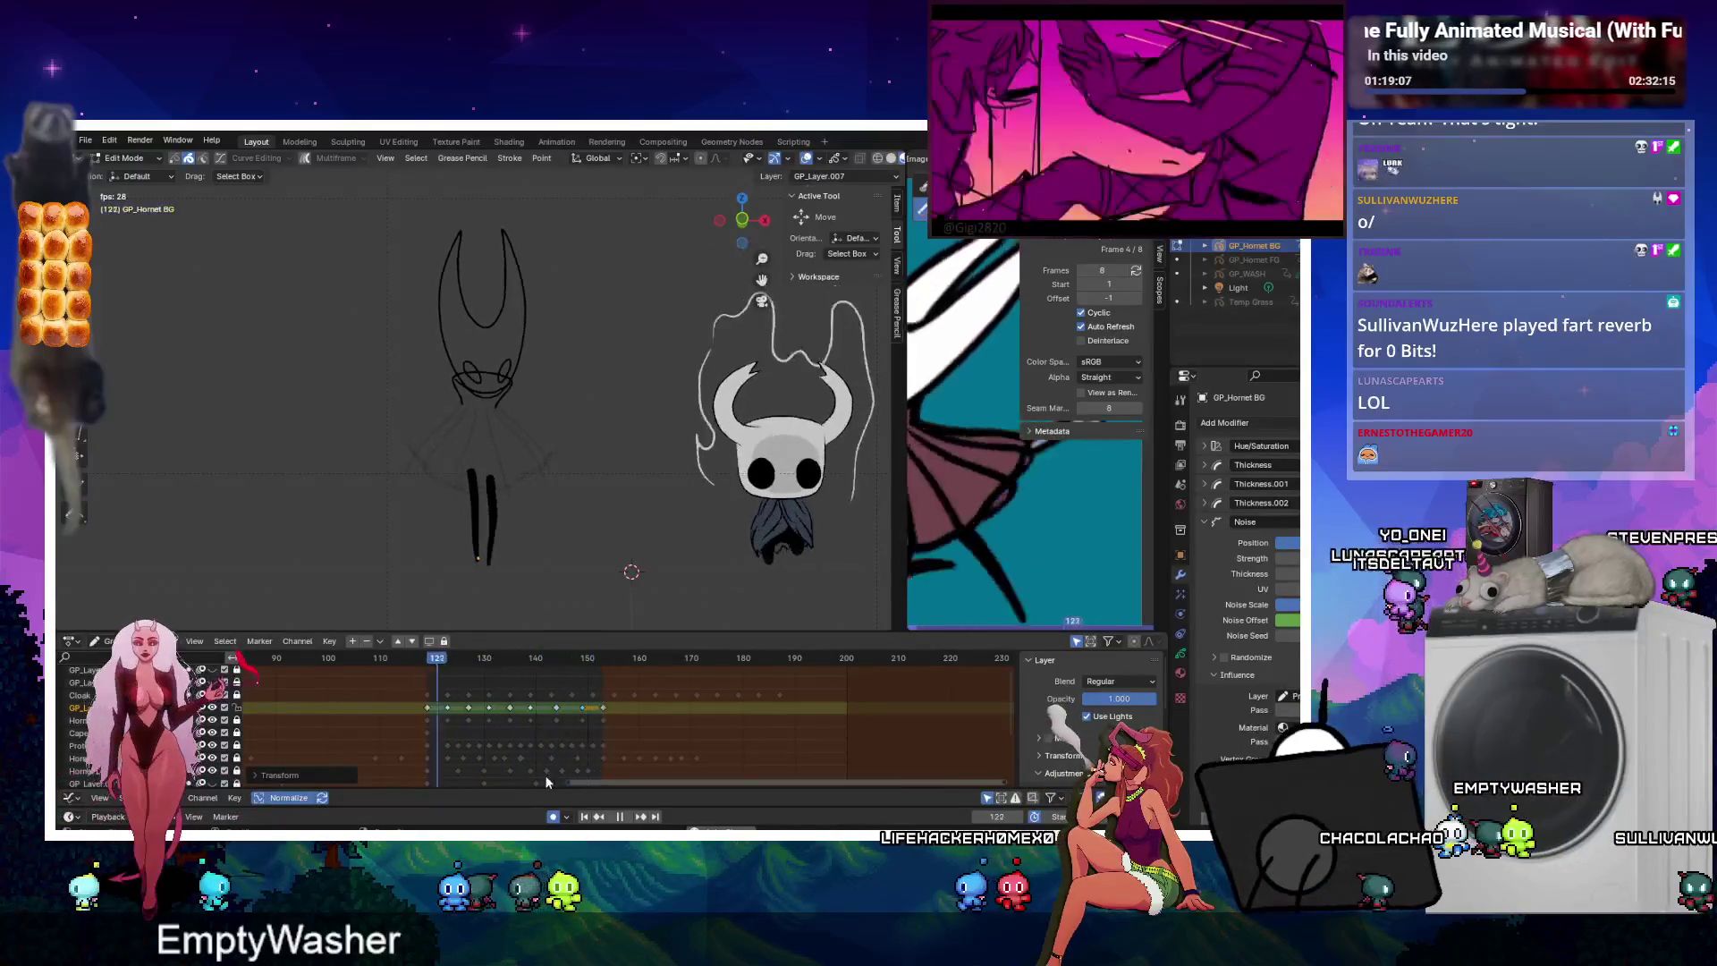
Make Hornet Lines active, shift its keyframe two frames earlier and change its keyframe type.
{"action": "key", "text": "Escape"}
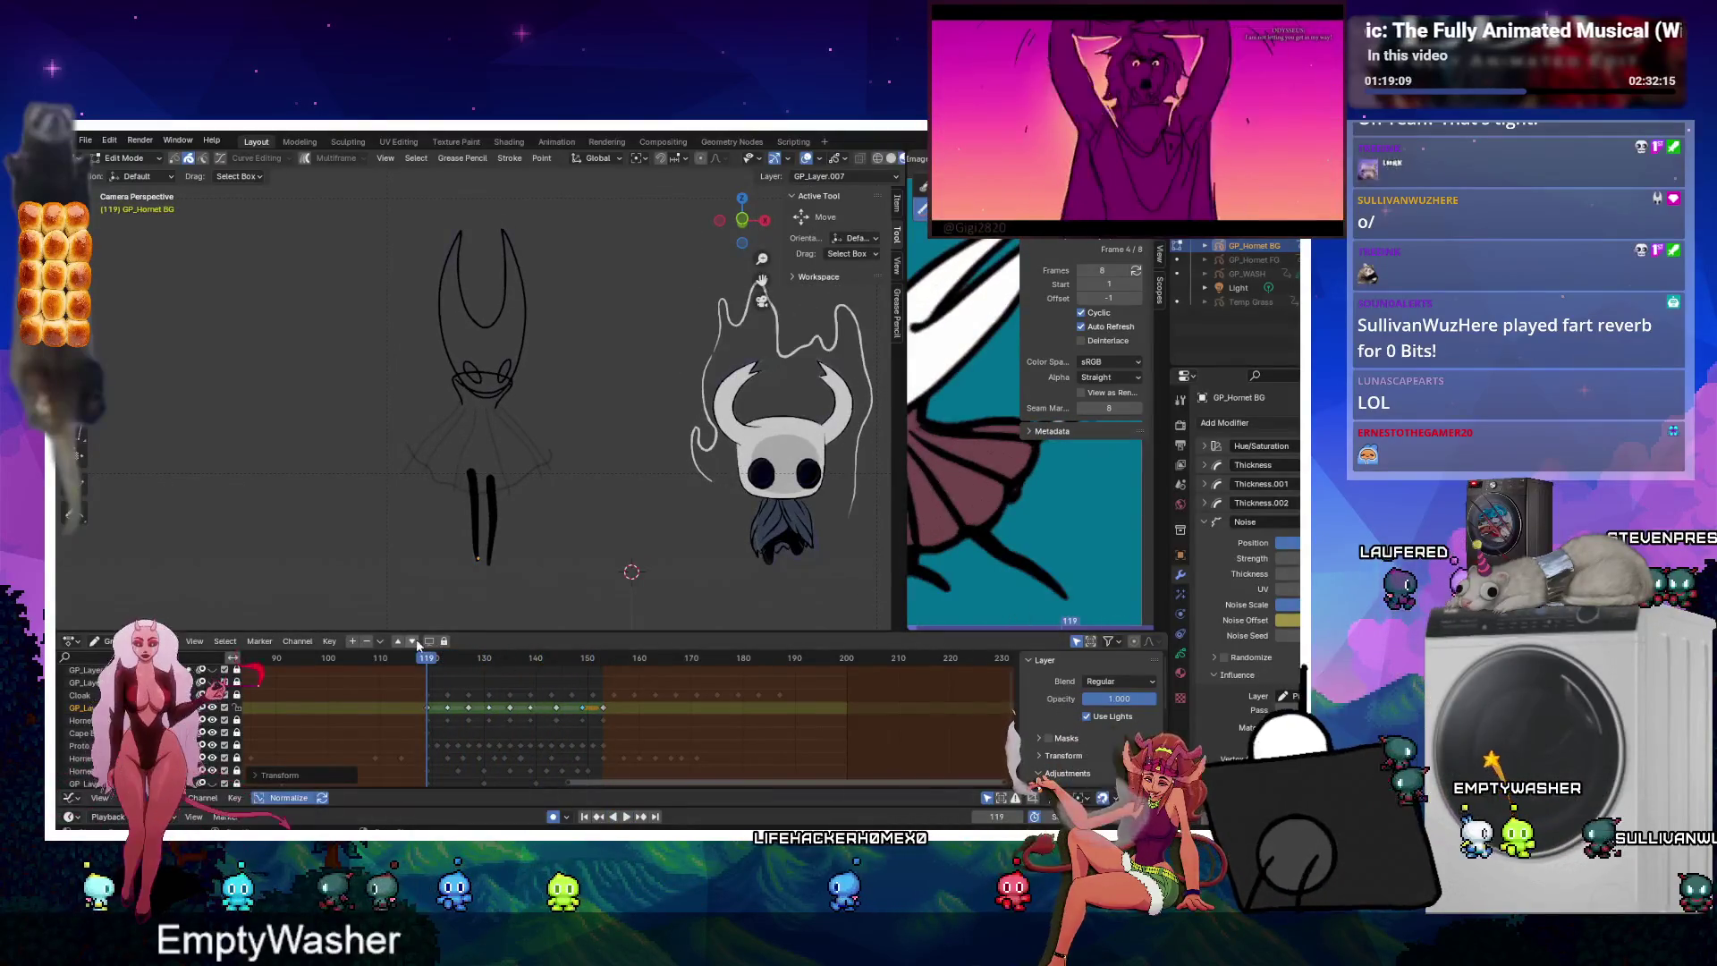
{"action": "left_click", "coordinate": [467, 721]}
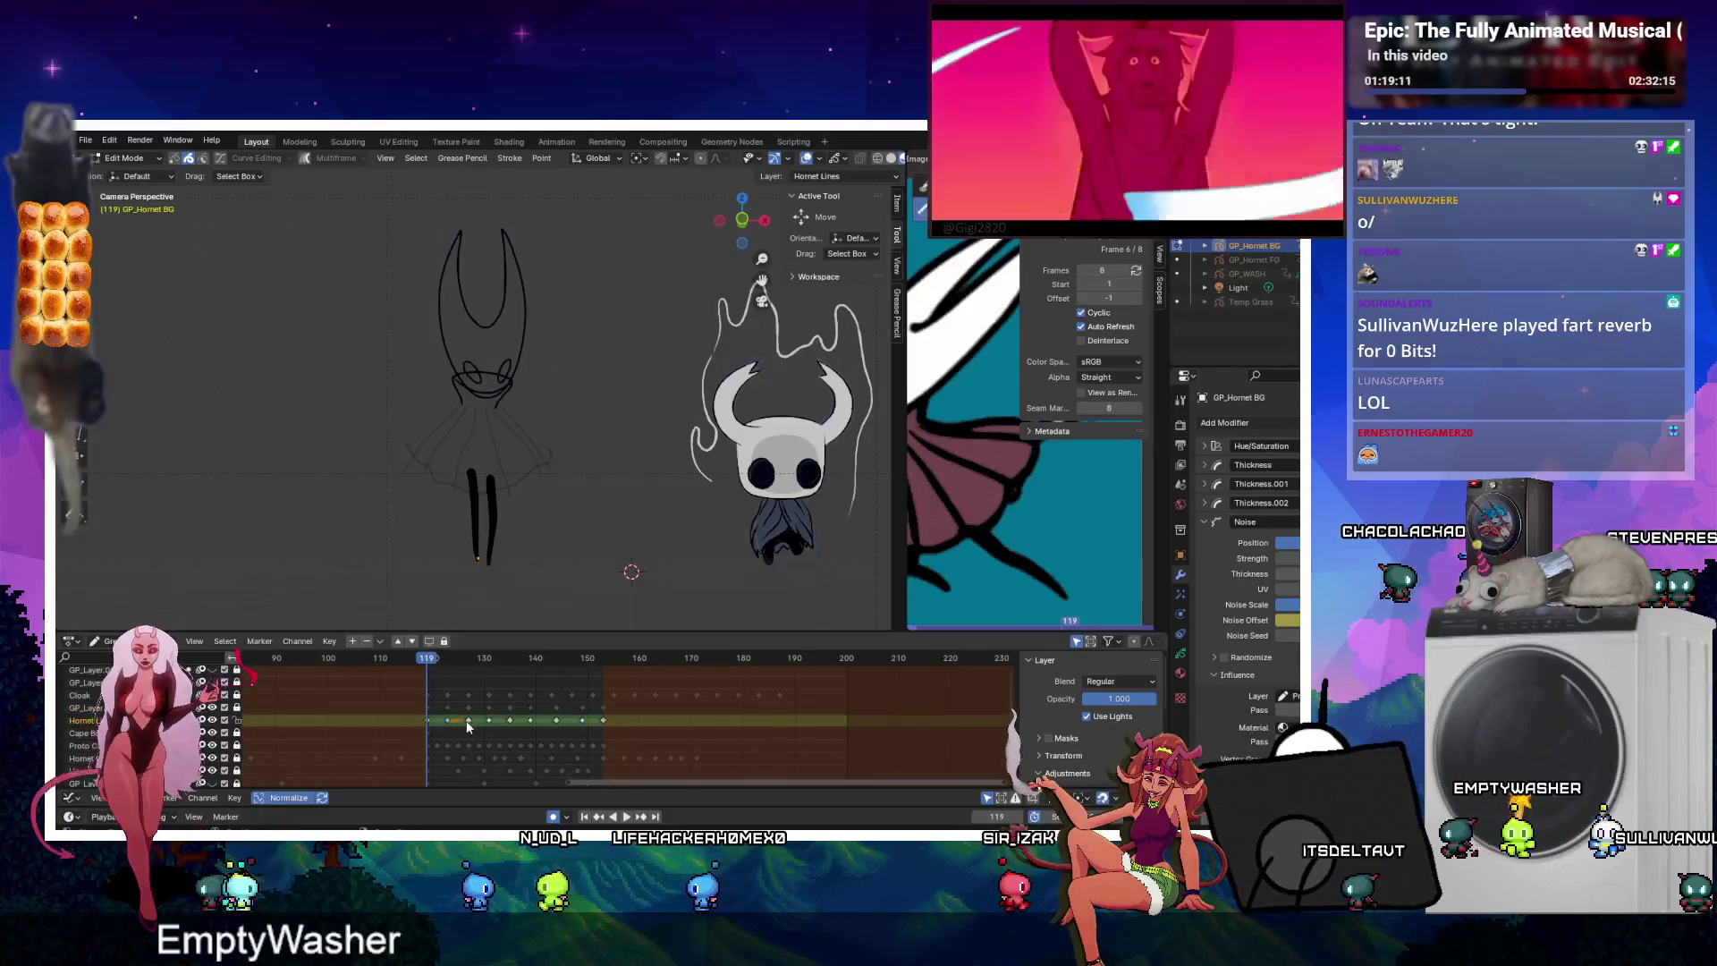
{"action": "key", "text": "space"}
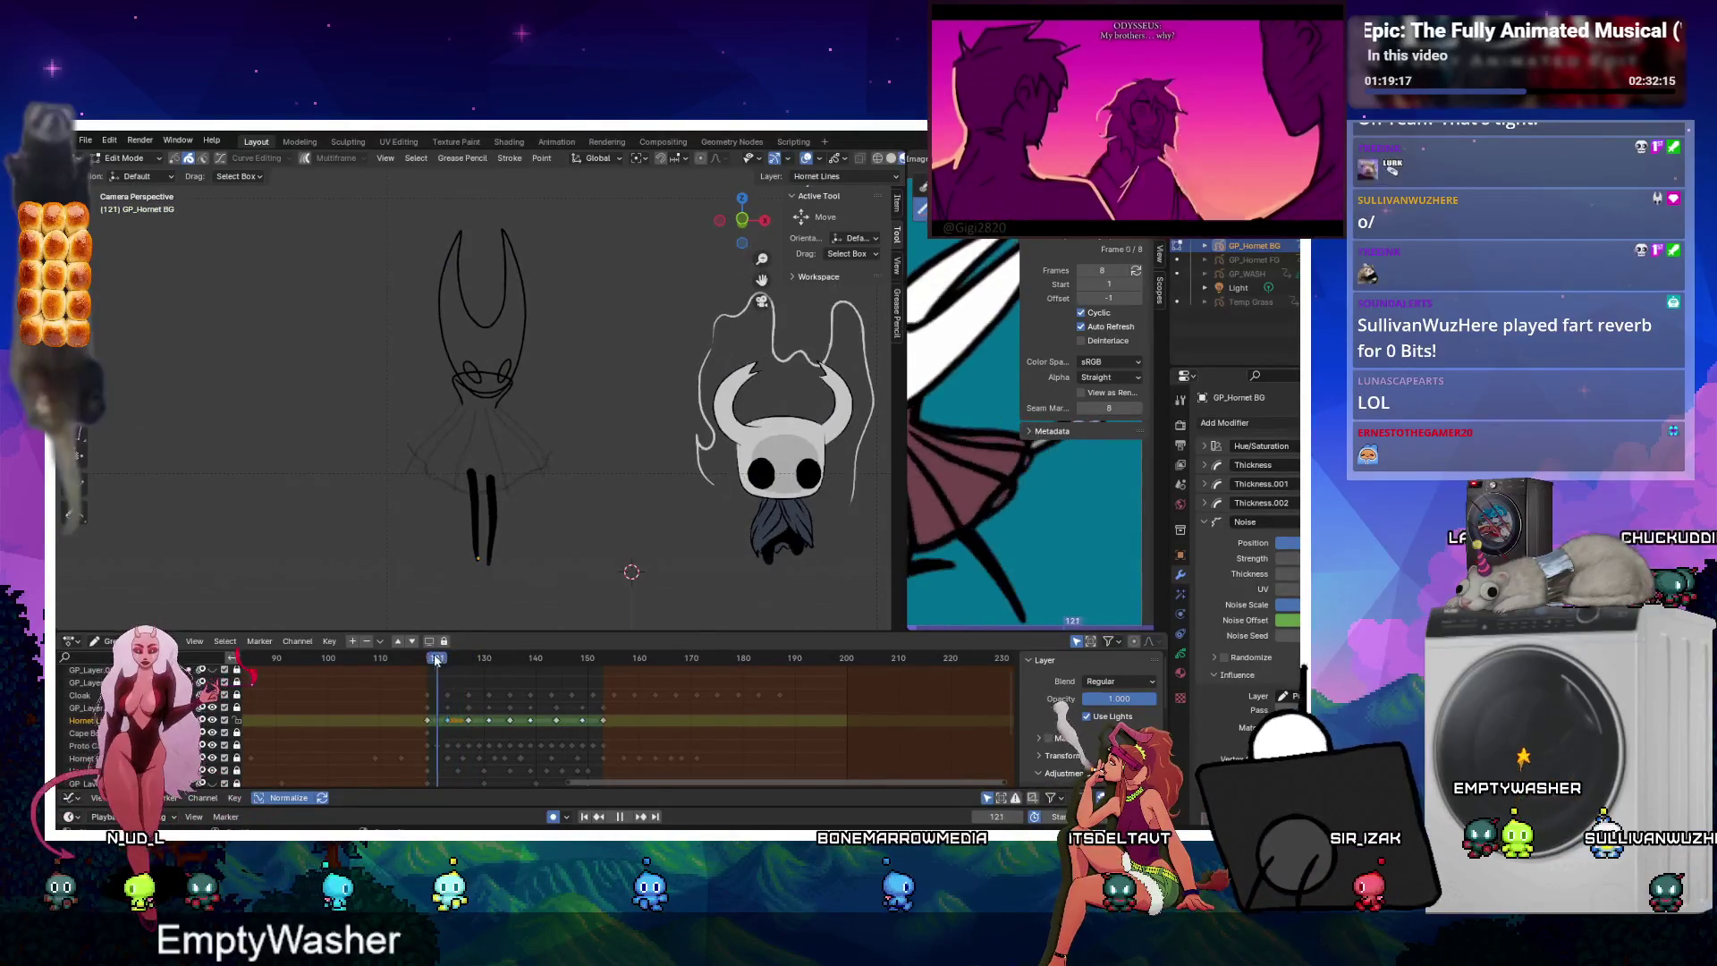
{"action": "left_click", "coordinate": [428, 660]}
{"action": "left_click_drag", "start_coordinate": [429, 660], "coordinate": [449, 660]}
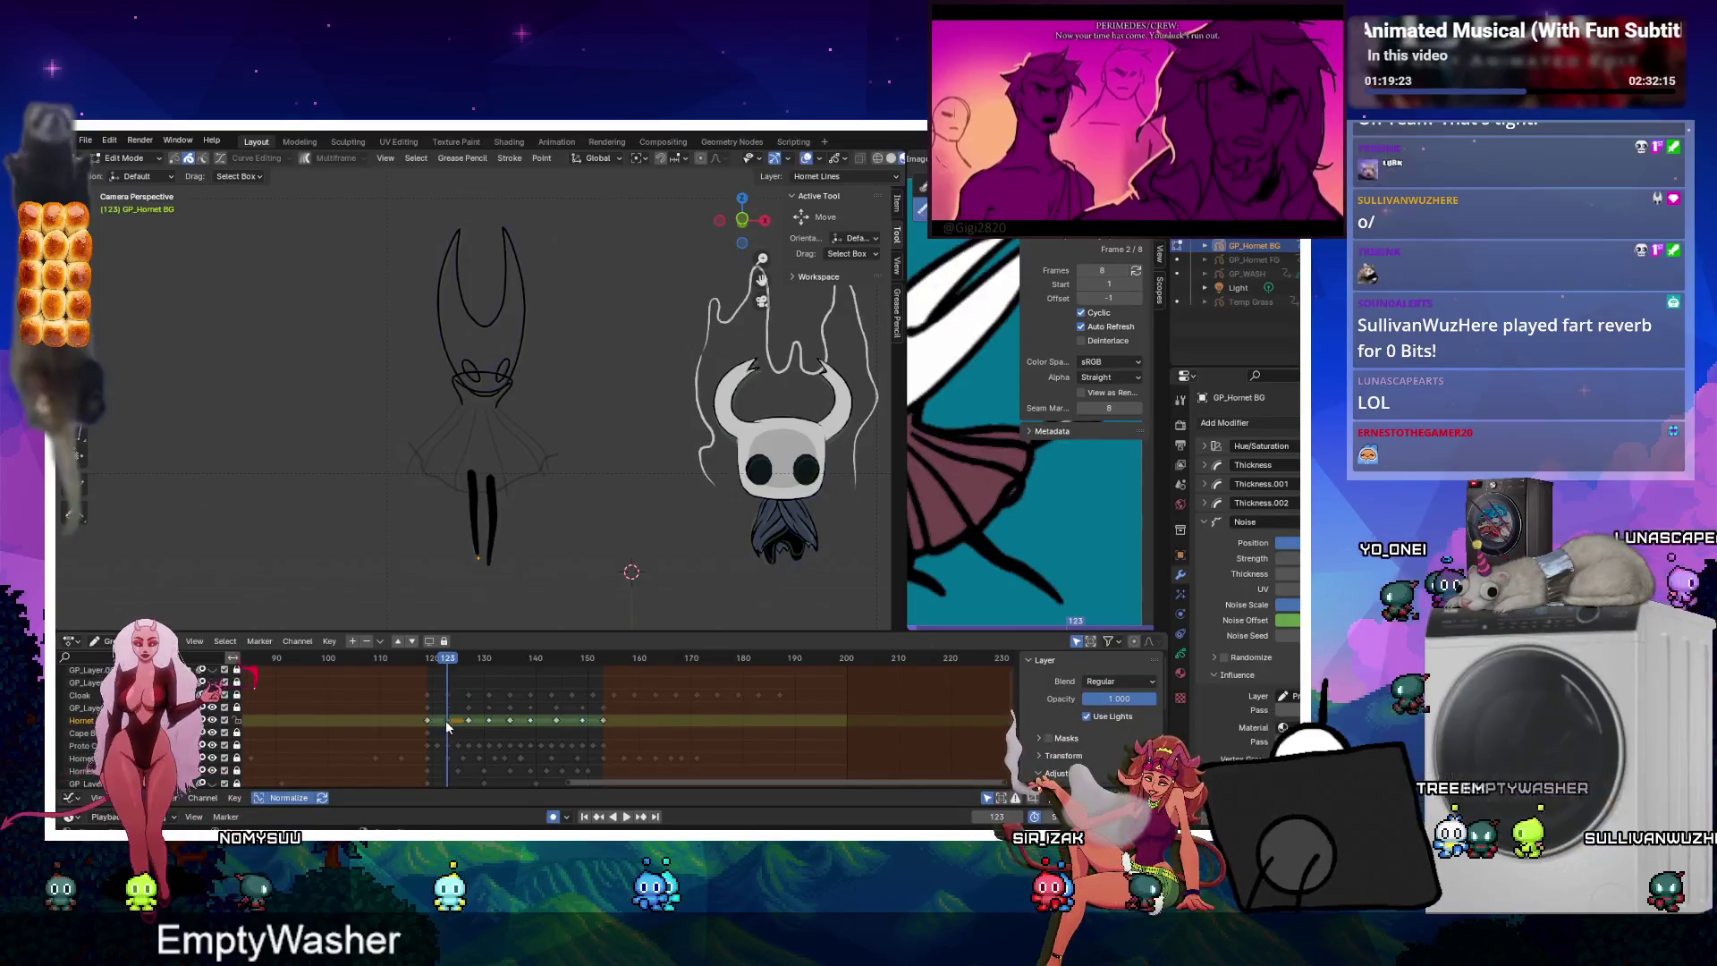
{"action": "left_click_drag", "start_coordinate": [448, 726], "coordinate": [427, 724]}
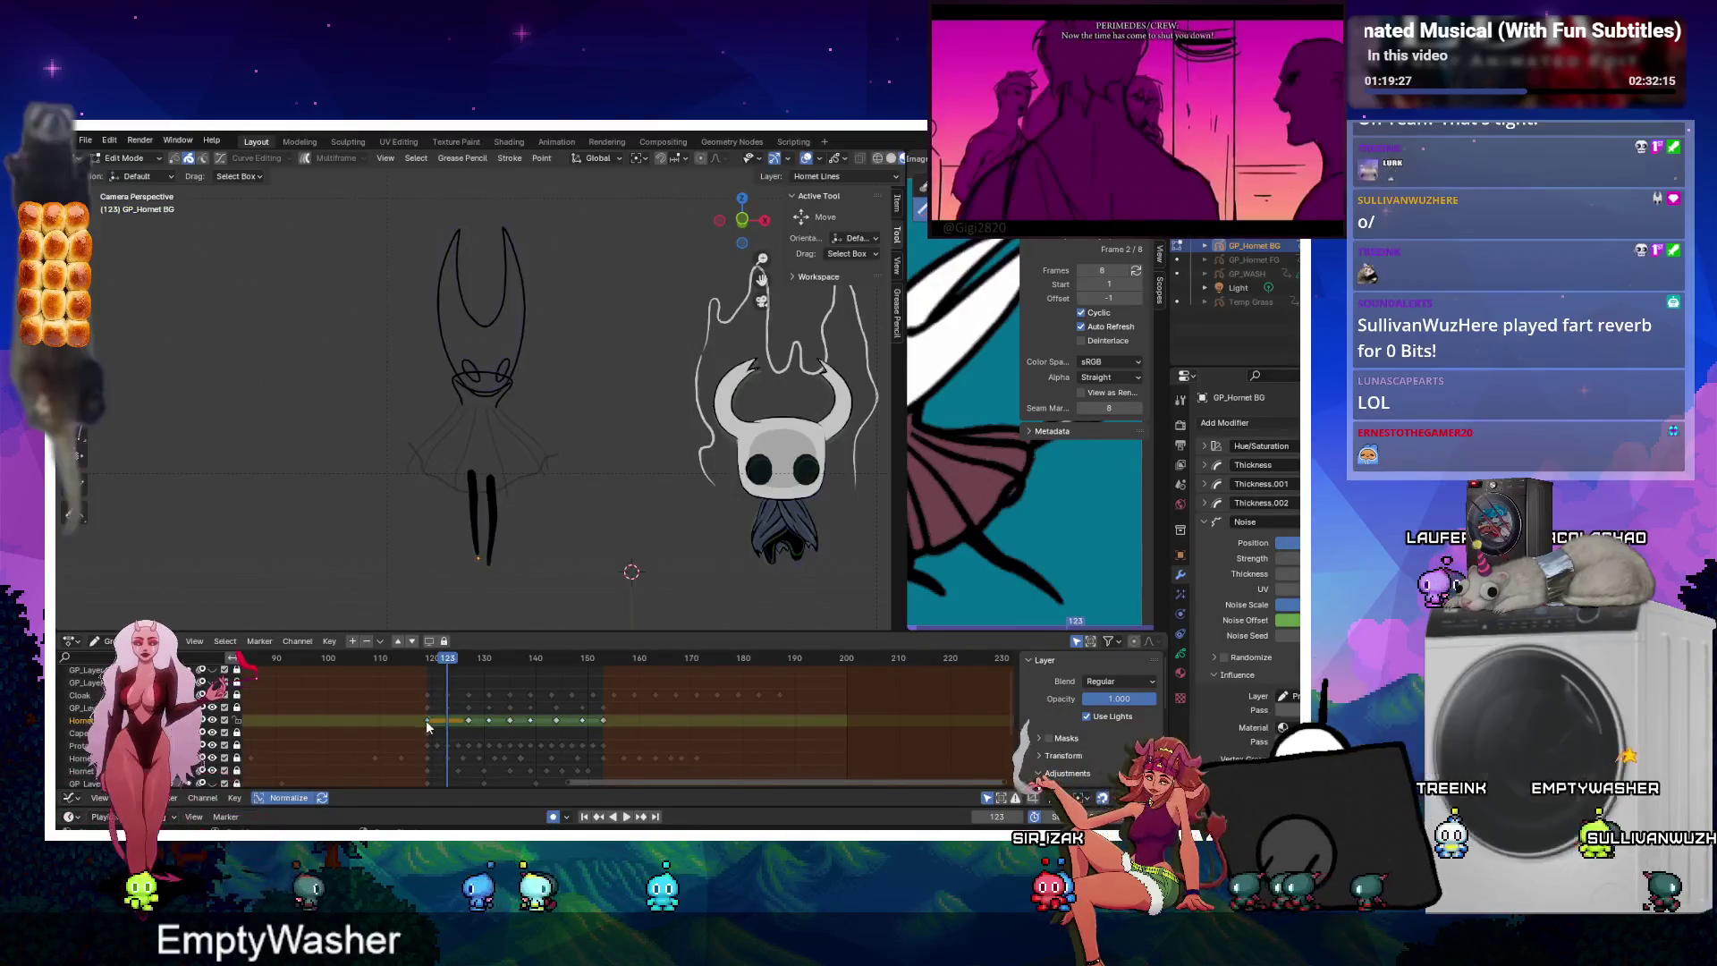
{"action": "right_click", "coordinate": [426, 720]}
{"action": "mouse_move", "coordinate": [410, 706]}
{"action": "left_click", "coordinate": [498, 712]}
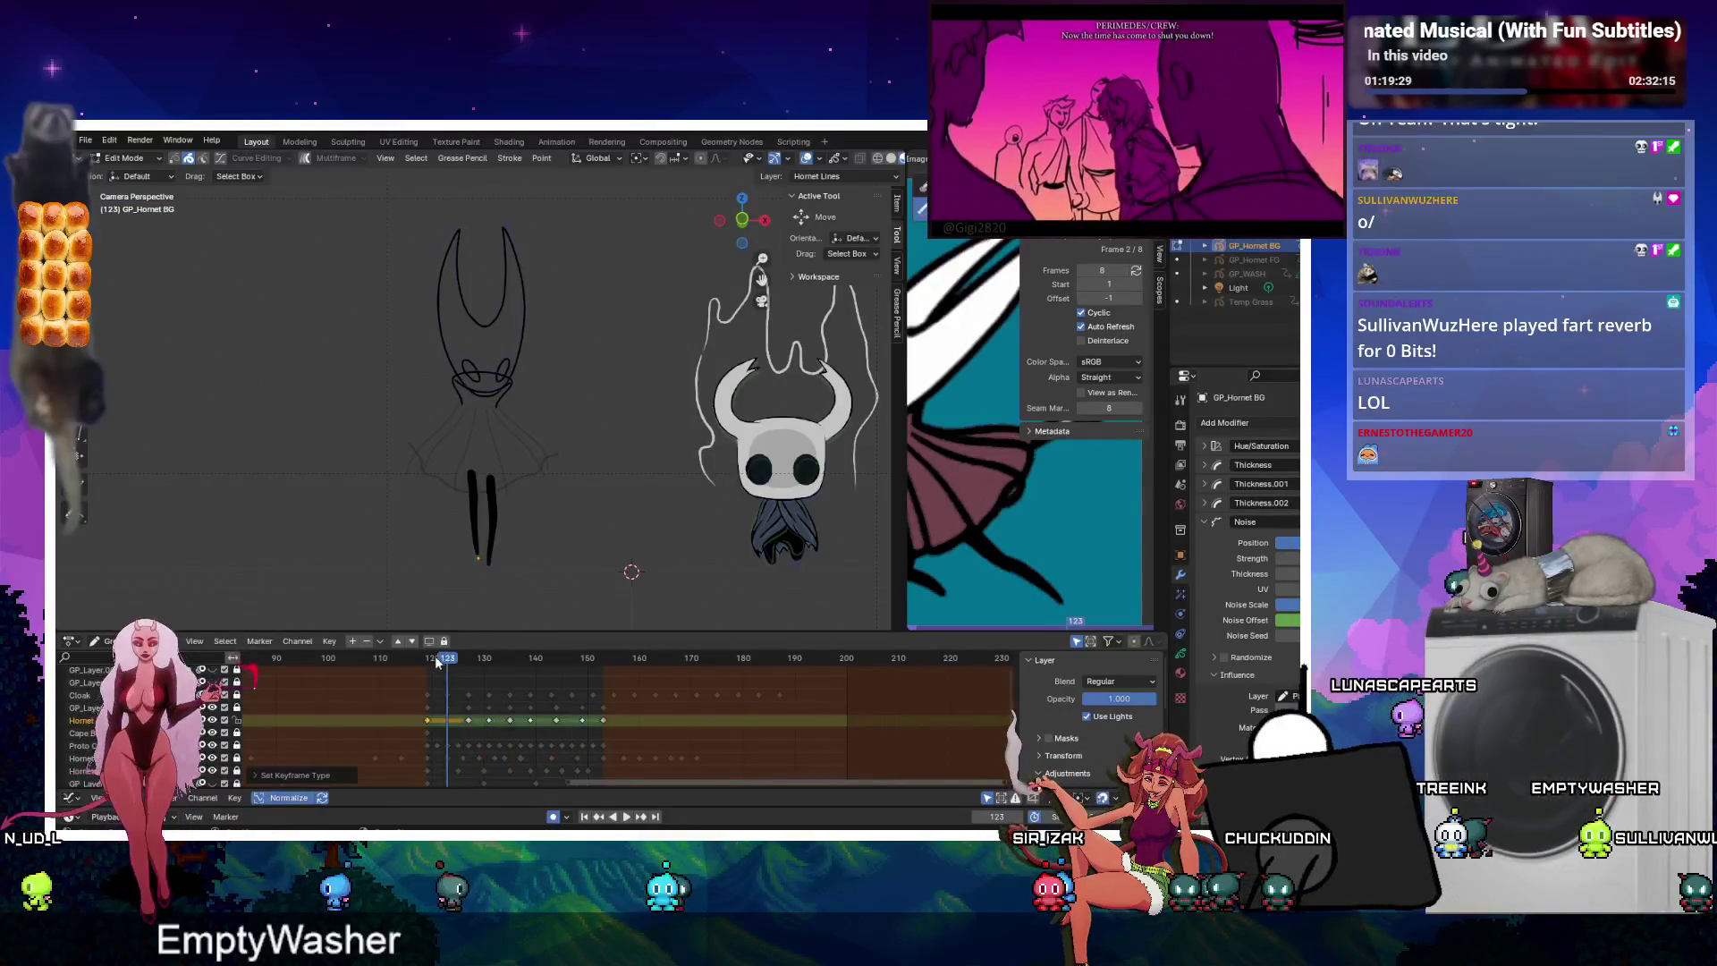
Interpolate Hornet Lines in-betweens up to frame 131 and delete its keys from 133 to 155.
{"action": "key", "text": "ctrl+shift+e"}
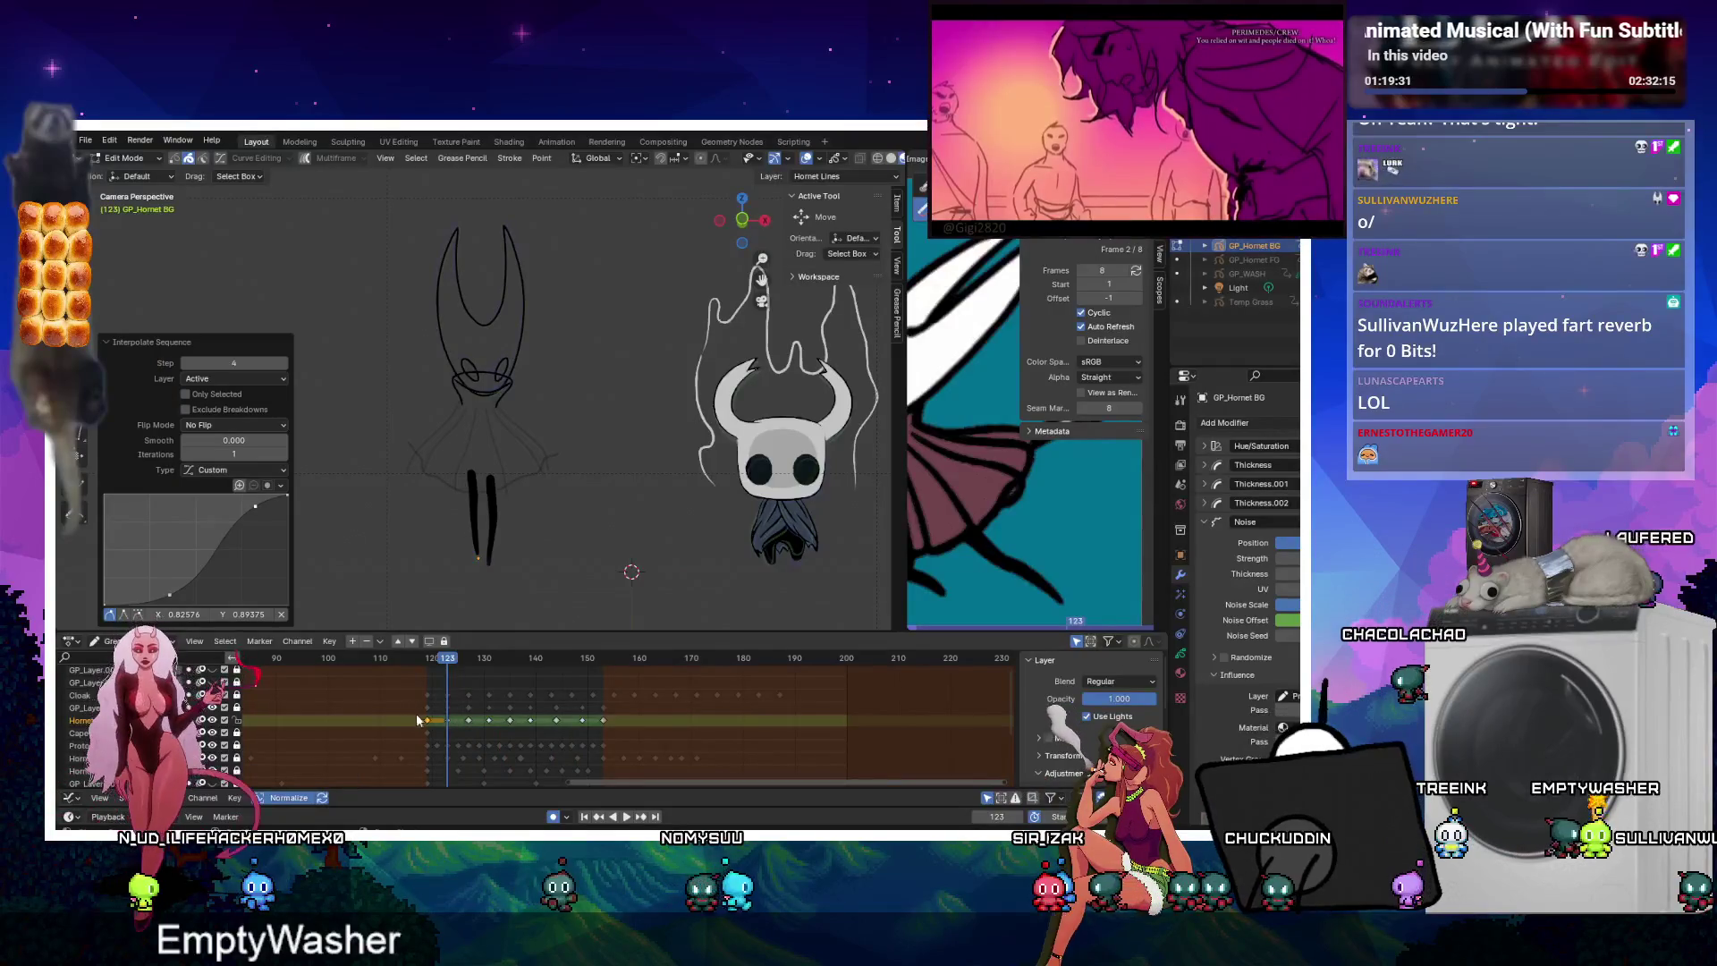
{"action": "left_click", "coordinate": [418, 716]}
{"action": "left_click_drag", "start_coordinate": [432, 726], "coordinate": [507, 728]}
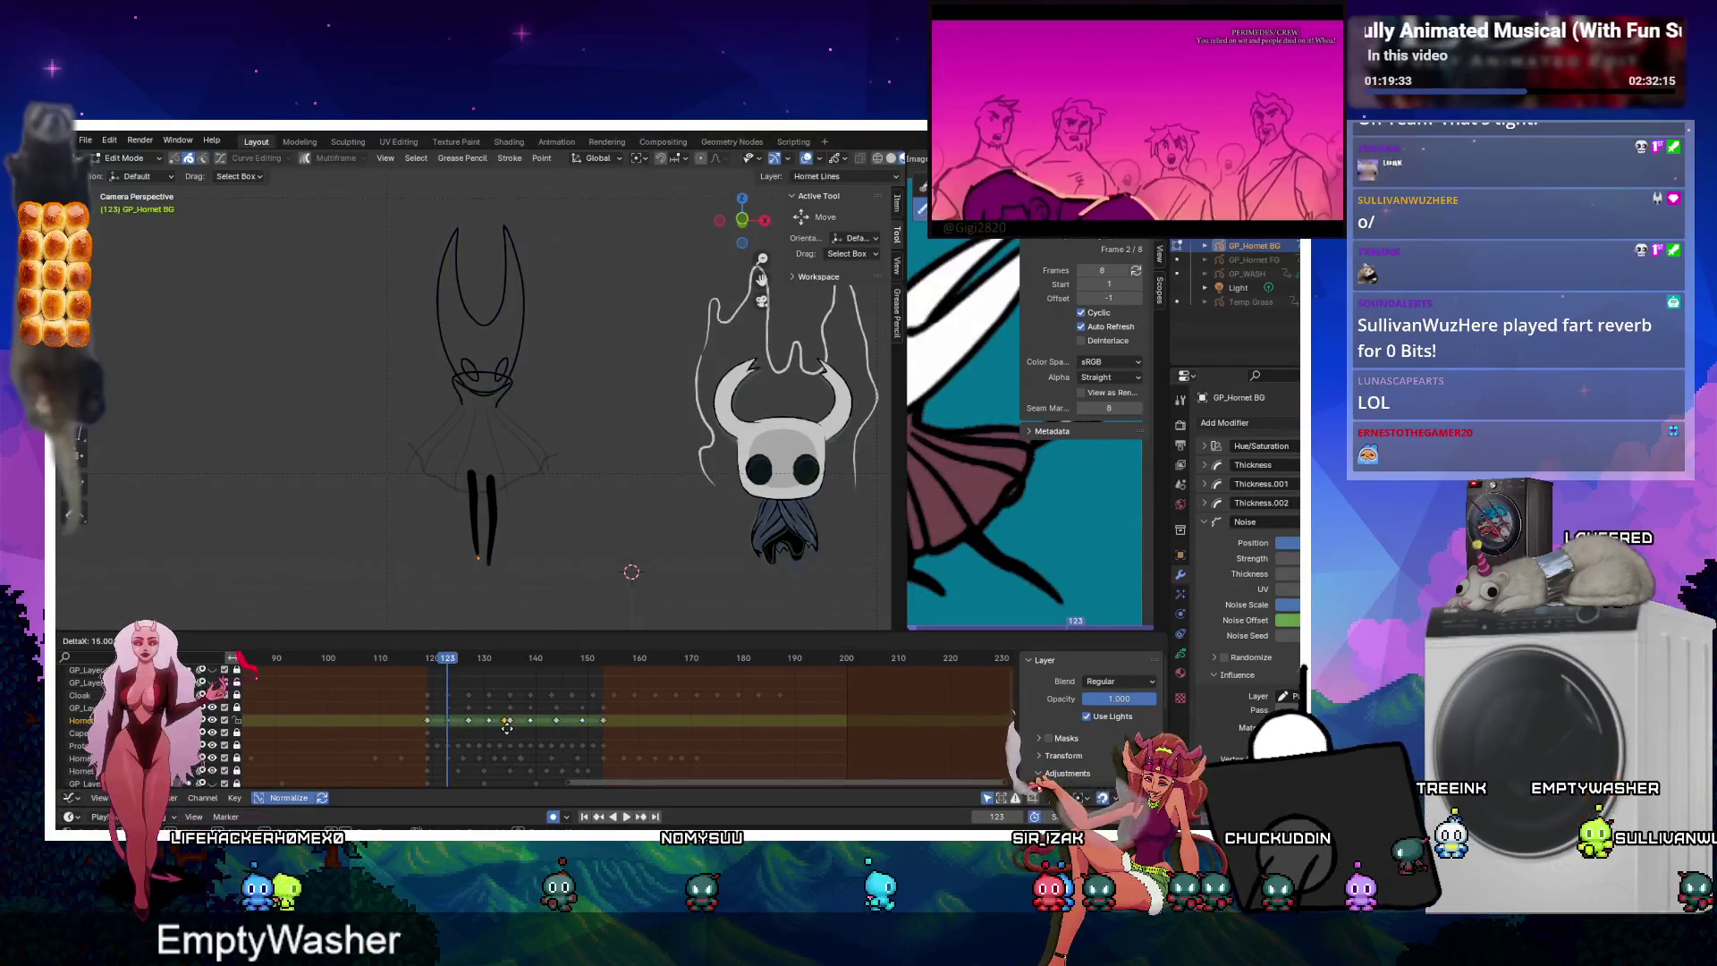
{"action": "left_click", "coordinate": [514, 733]}
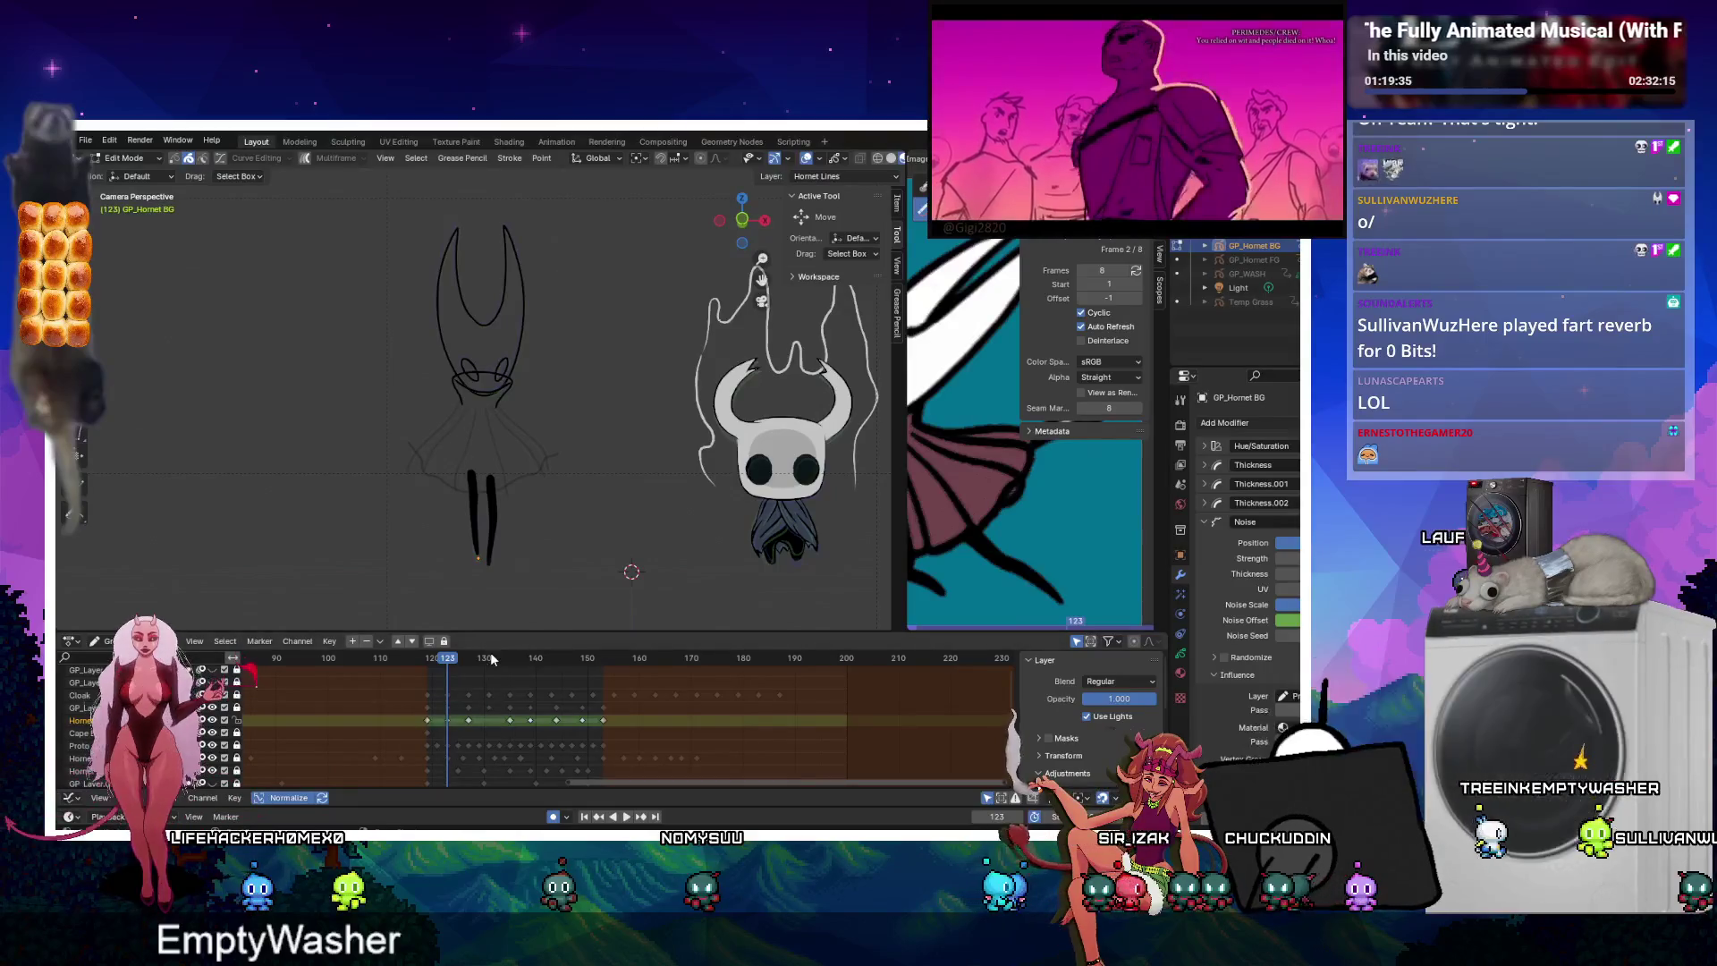
{"action": "left_click", "coordinate": [490, 658]}
{"action": "key", "text": "ctrl+shift+e"}
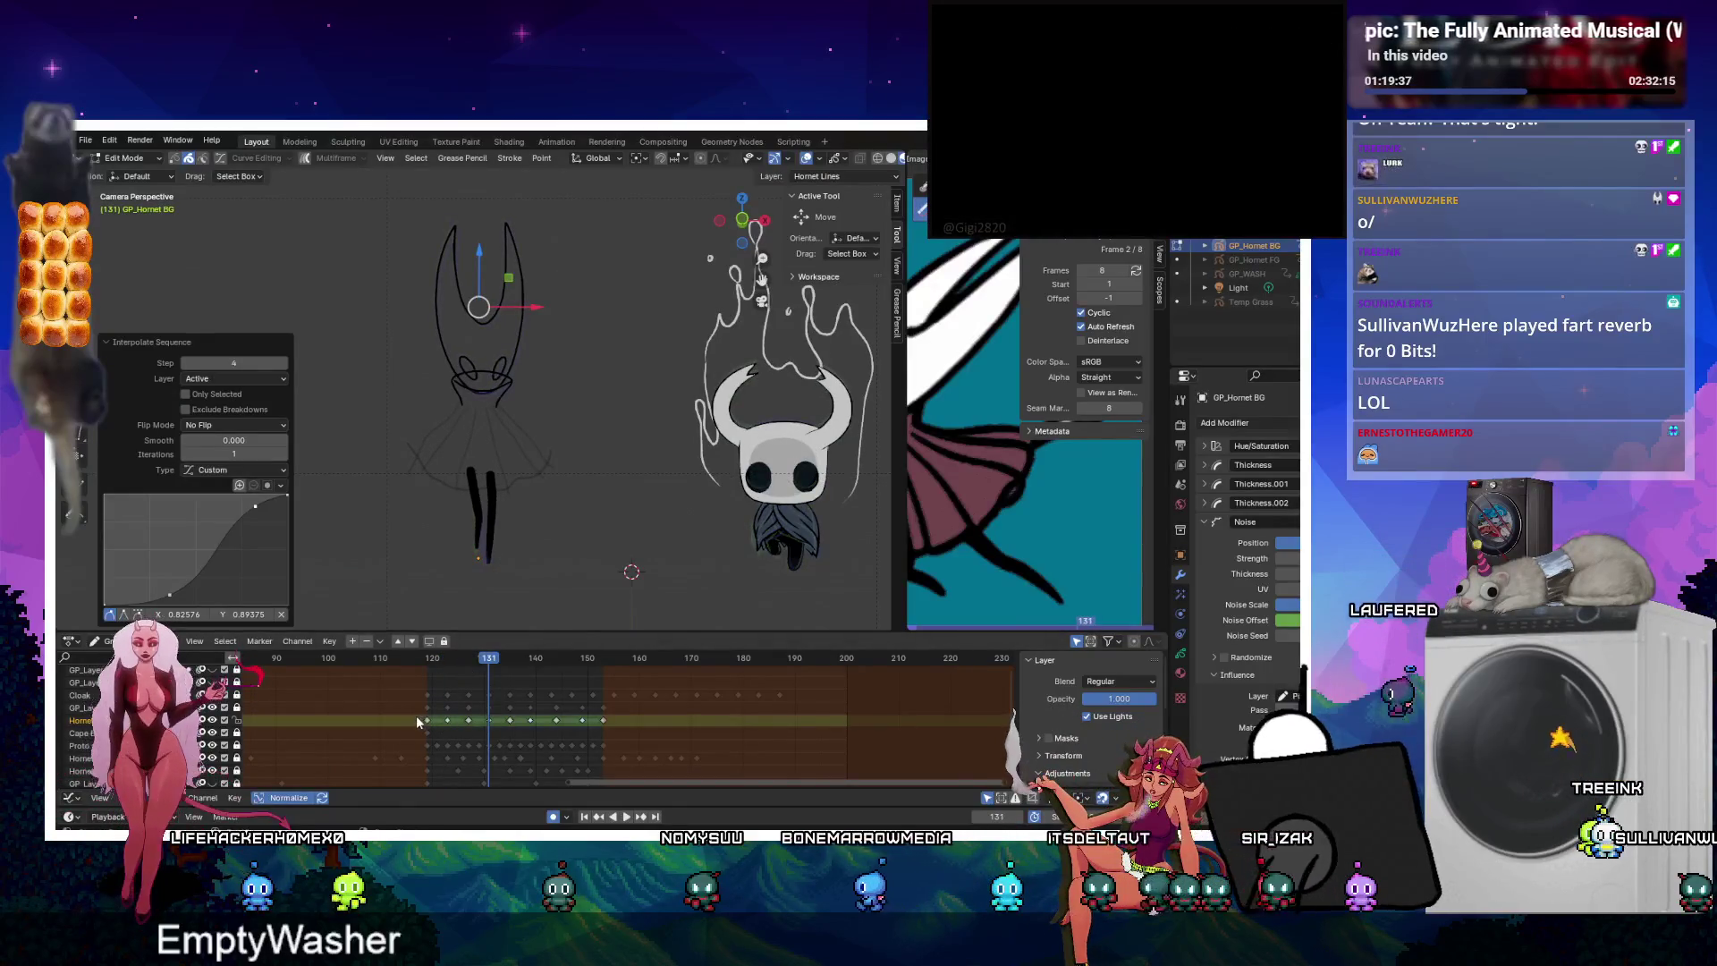
{"action": "left_click_drag", "start_coordinate": [417, 718], "coordinate": [494, 724]}
{"action": "mouse_move", "coordinate": [665, 714]}
{"action": "left_mouse_down"}
{"action": "mouse_move", "coordinate": [523, 726]}
{"action": "mouse_move", "coordinate": [559, 726]}
{"action": "left_mouse_up"}
{"action": "key", "text": "Delete"}
Place the duplicated Hornet keyframes and play the animation around frame 130 to check them.
{"action": "left_click", "coordinate": [555, 726]}
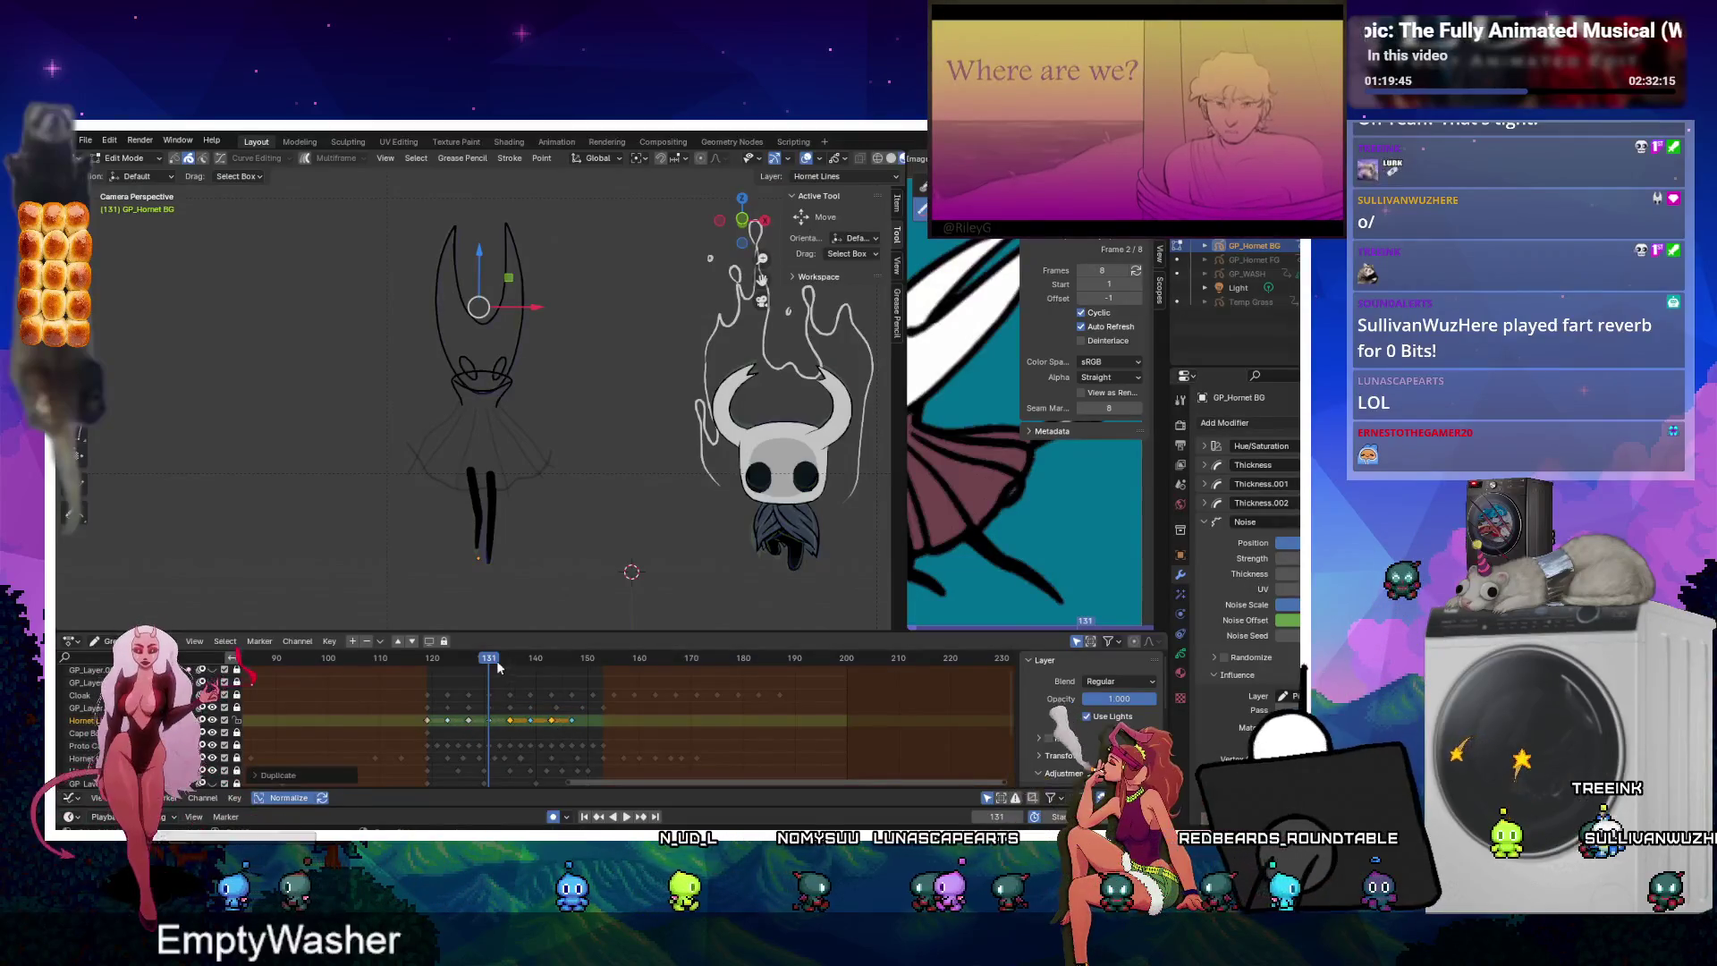
{"action": "left_click", "coordinate": [488, 659]}
{"action": "key", "text": "space"}
{"action": "mouse_move", "coordinate": [488, 662]}
{"action": "left_mouse_down"}
{"action": "mouse_move", "coordinate": [468, 668]}
{"action": "mouse_move", "coordinate": [590, 671]}
{"action": "mouse_move", "coordinate": [434, 680]}
{"action": "left_mouse_up"}
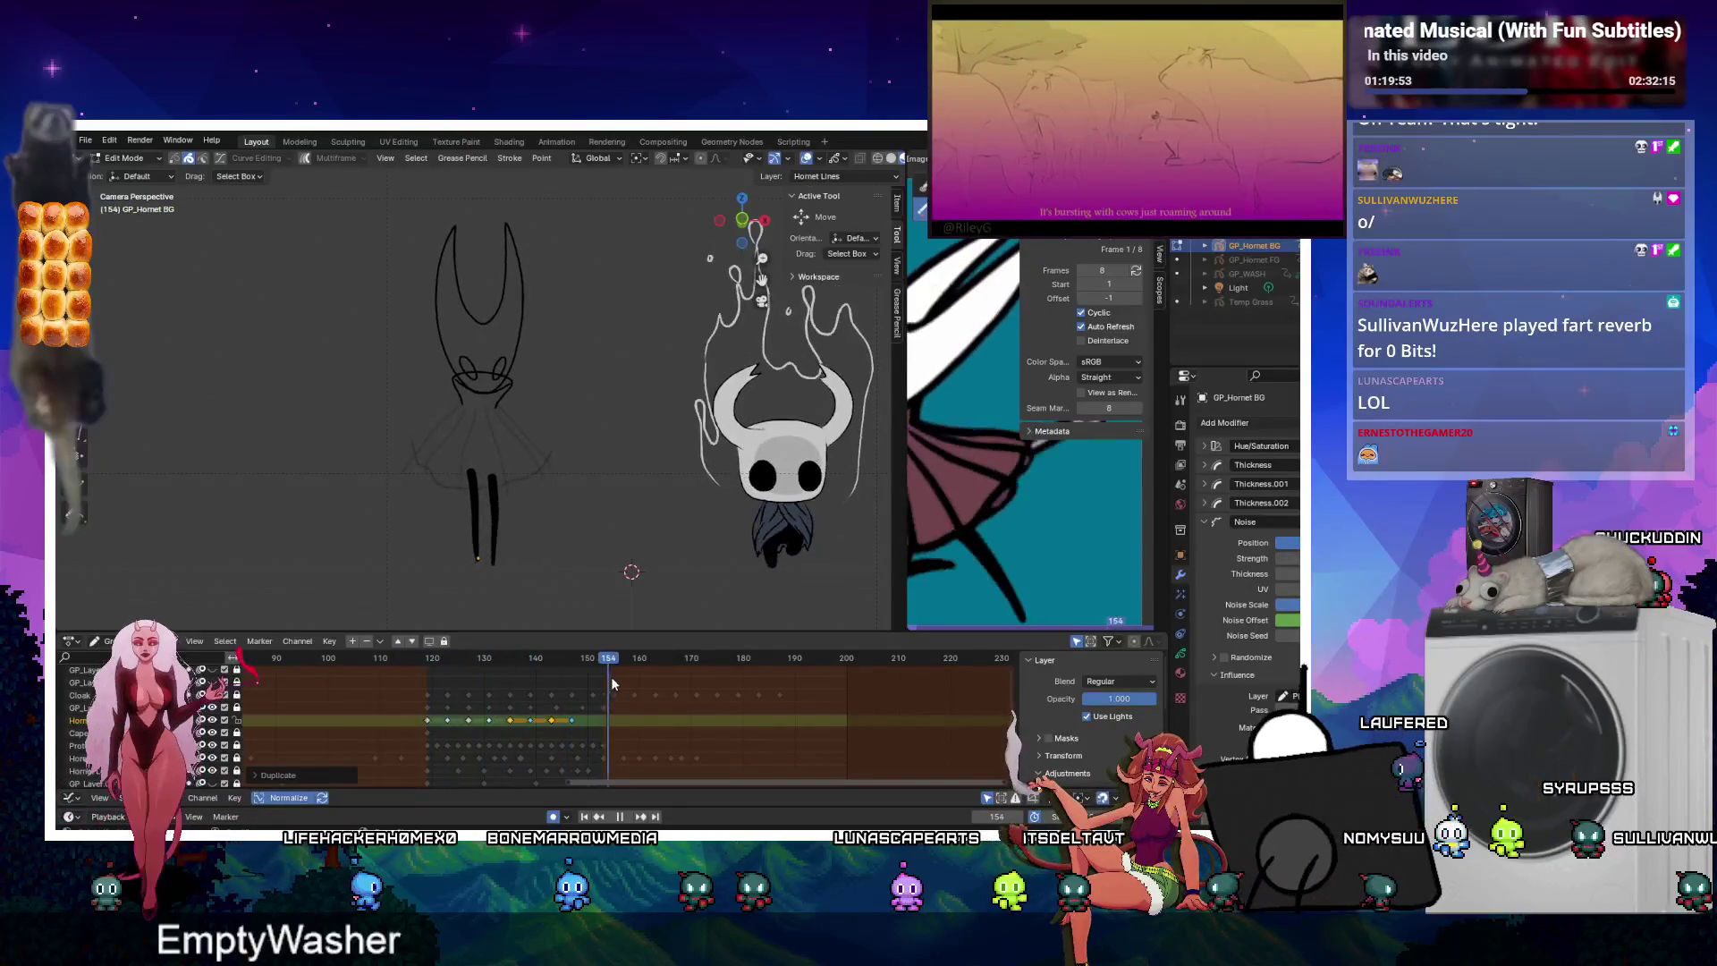
{"action": "key", "text": "space"}
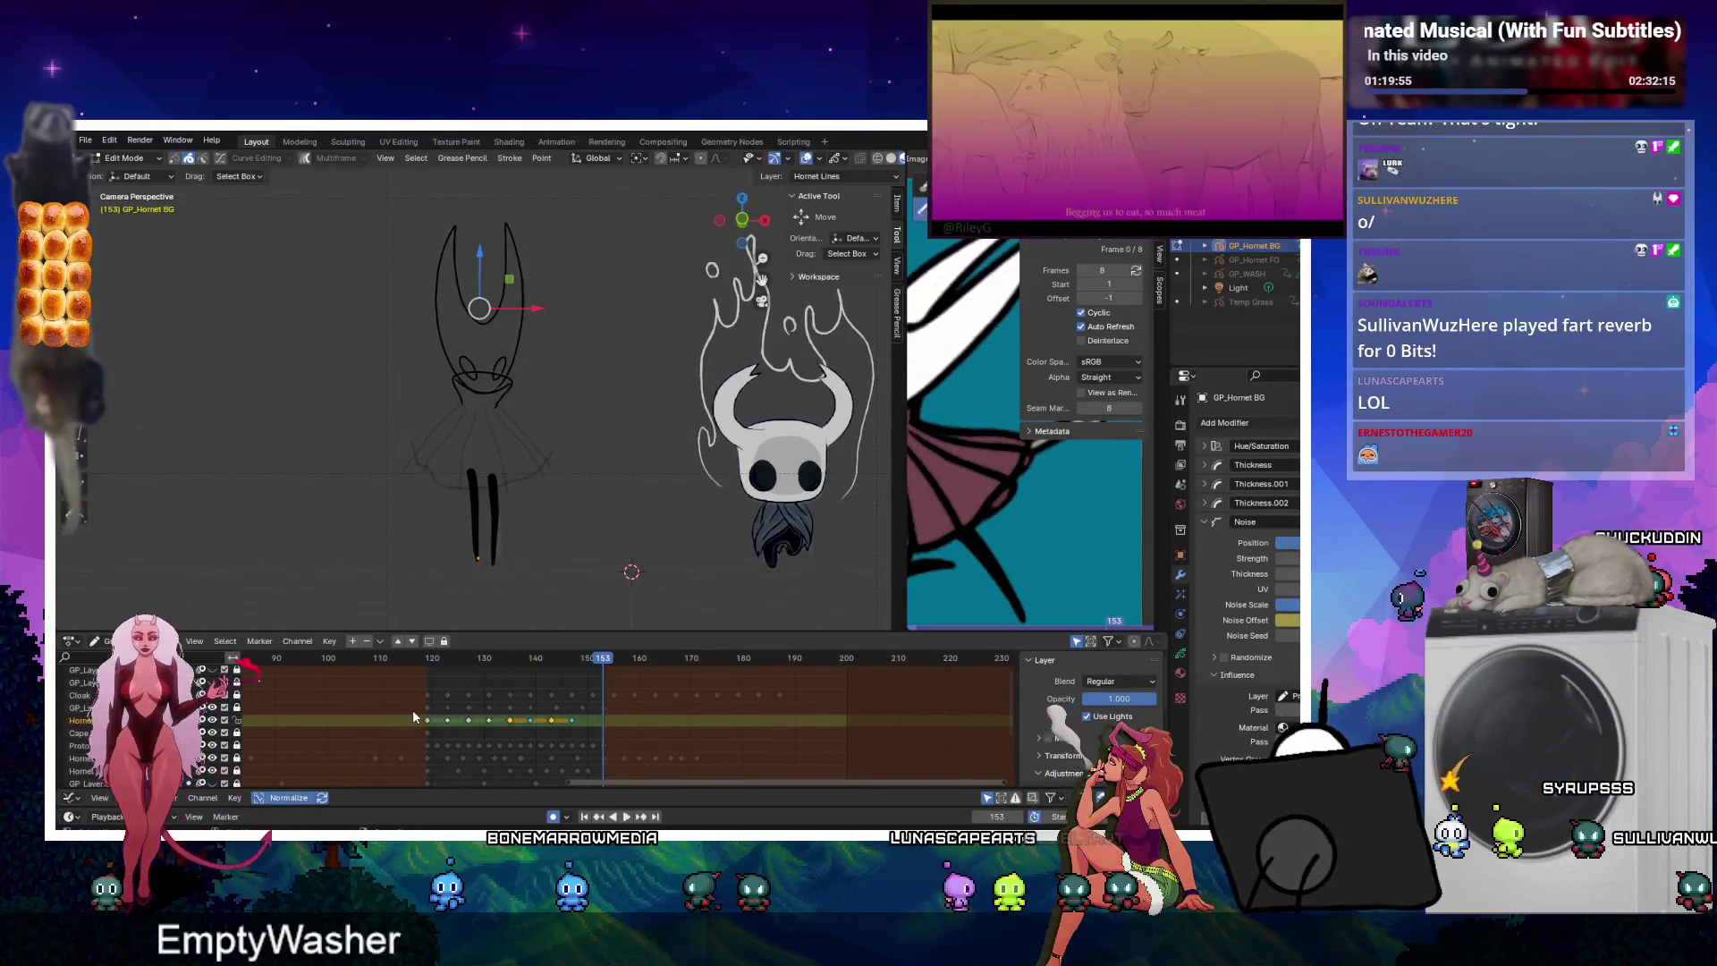
Shift the duplicated Hornet keys 8 frames later and replay the loop to review the timing.
{"action": "left_click_drag", "start_coordinate": [558, 725], "coordinate": [617, 732]}
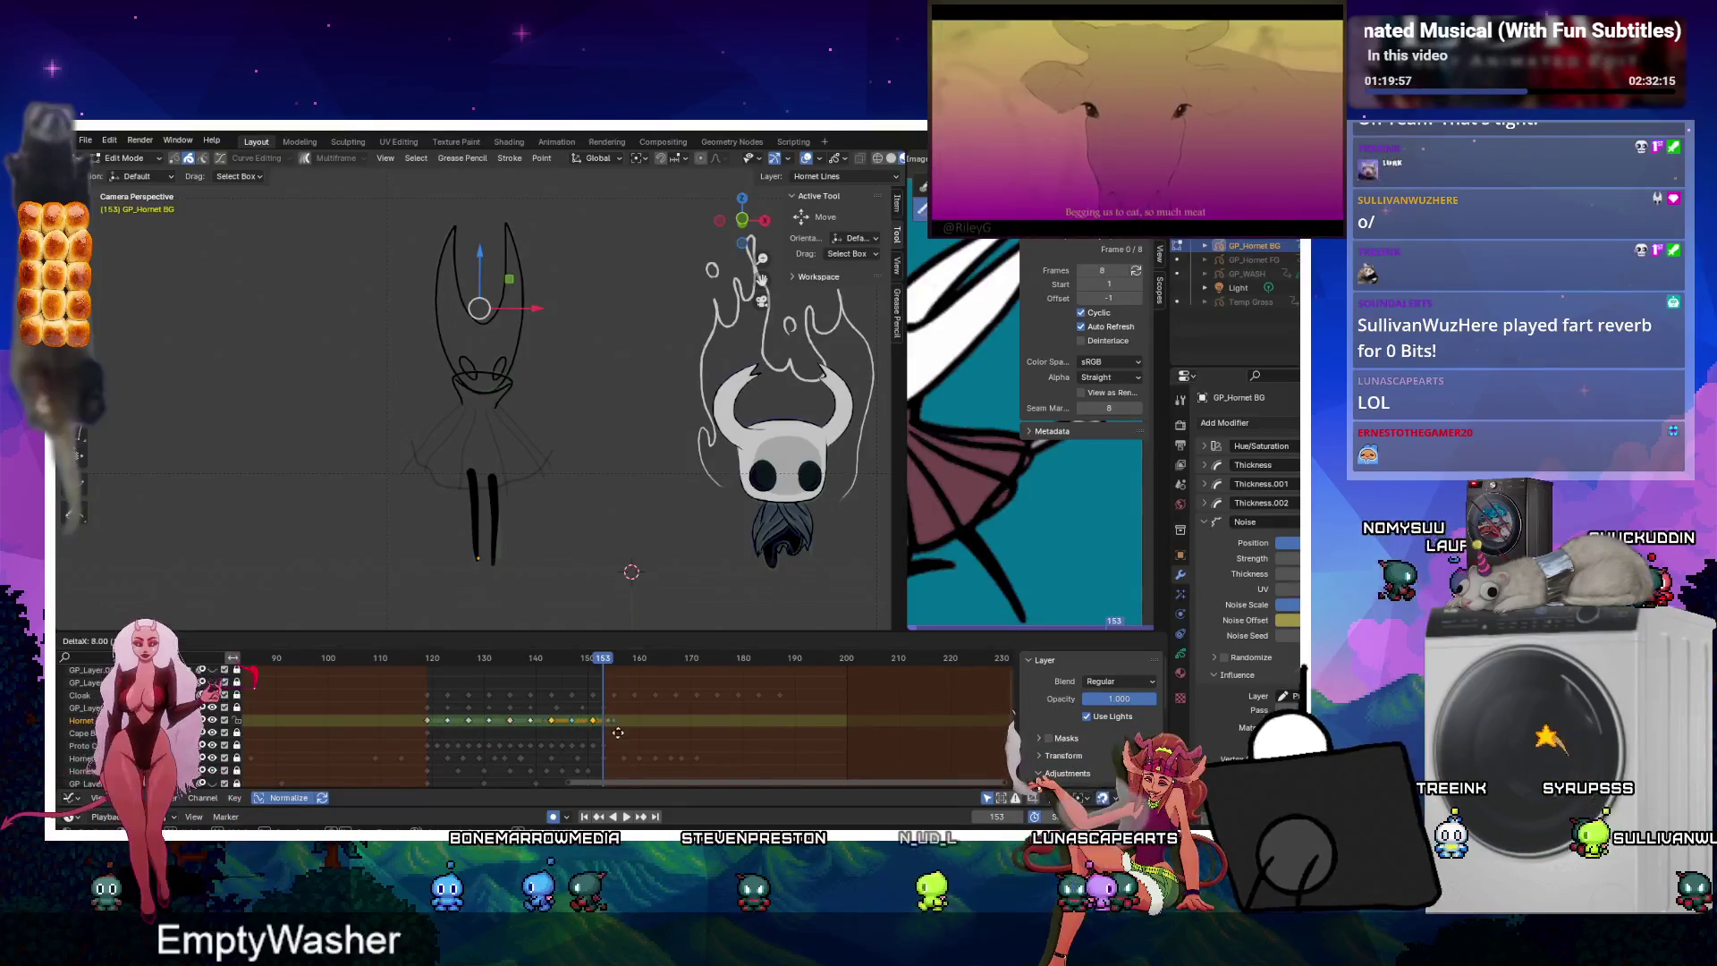
{"action": "left_click", "coordinate": [655, 726]}
{"action": "key", "text": "space"}
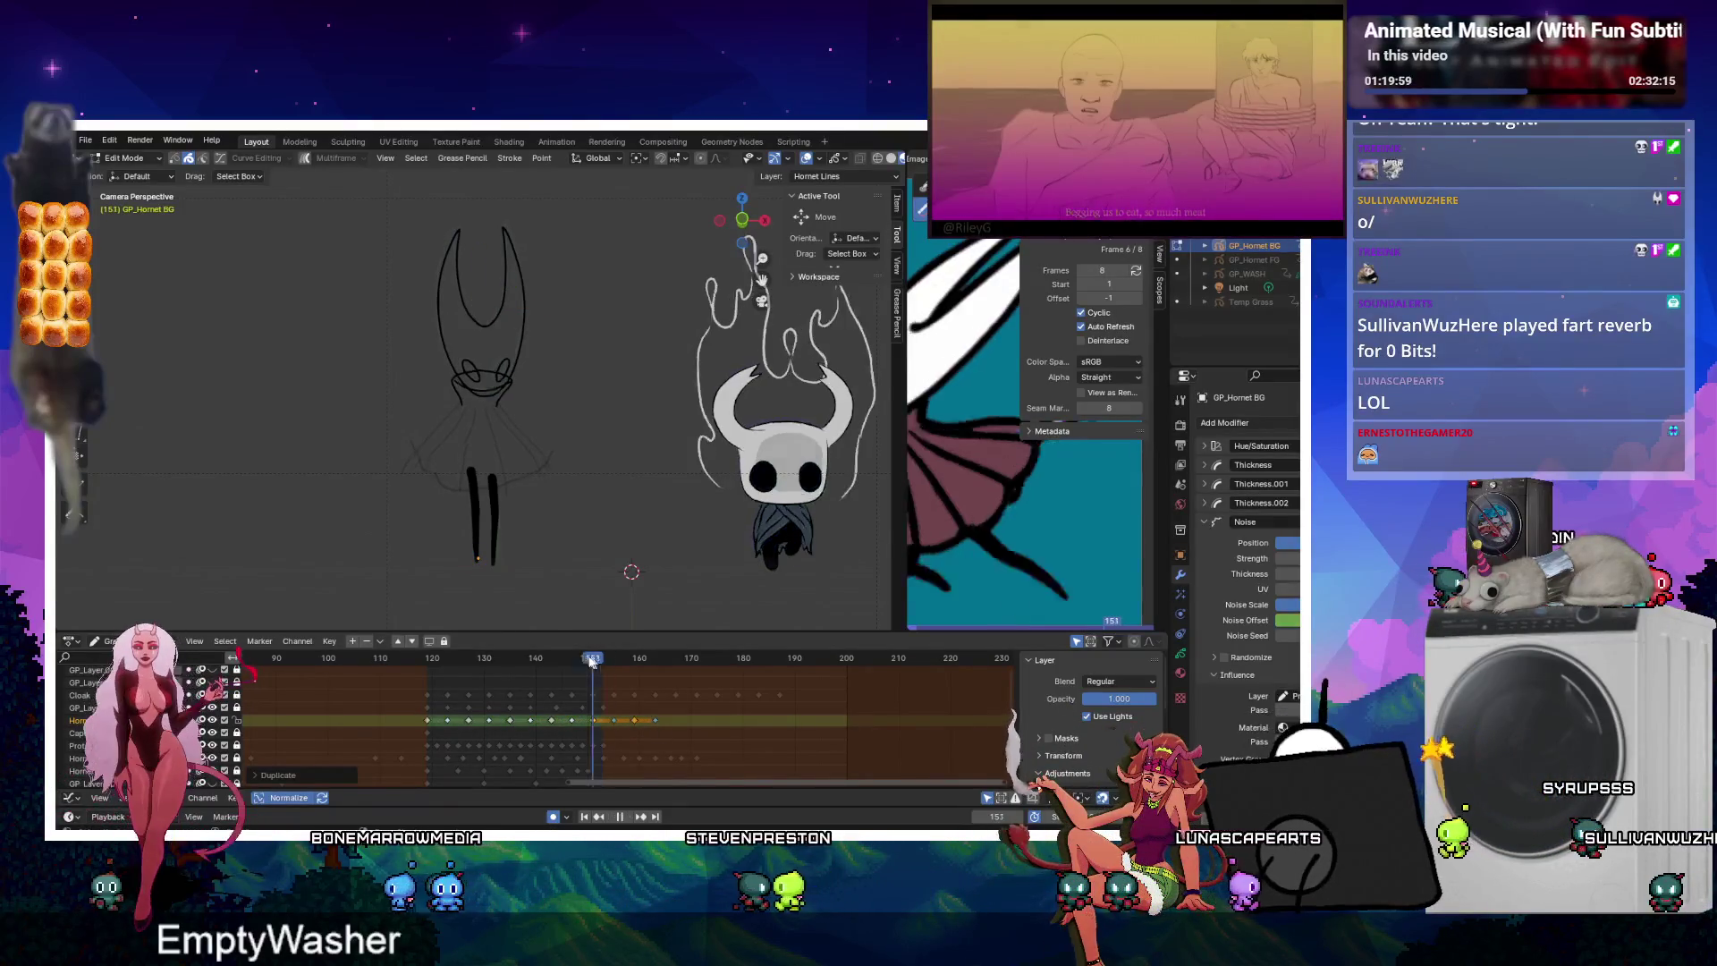
{"action": "left_click", "coordinate": [594, 659]}
{"action": "key", "text": "space"}
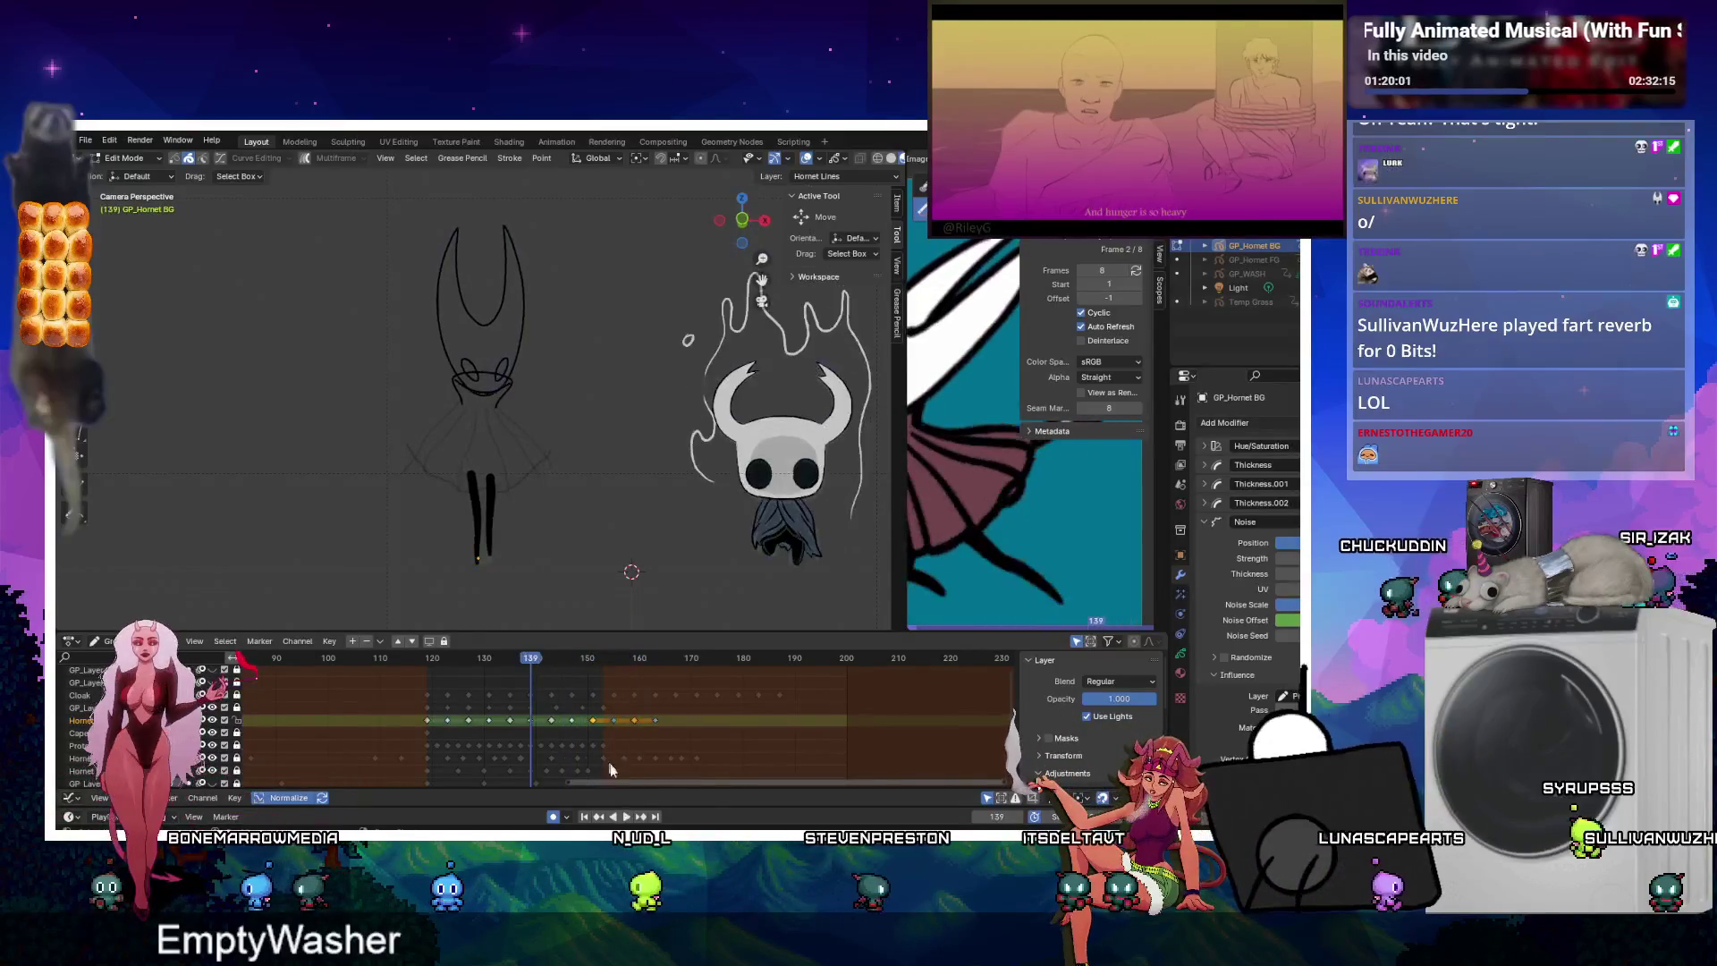
{"action": "left_click", "coordinate": [630, 816]}
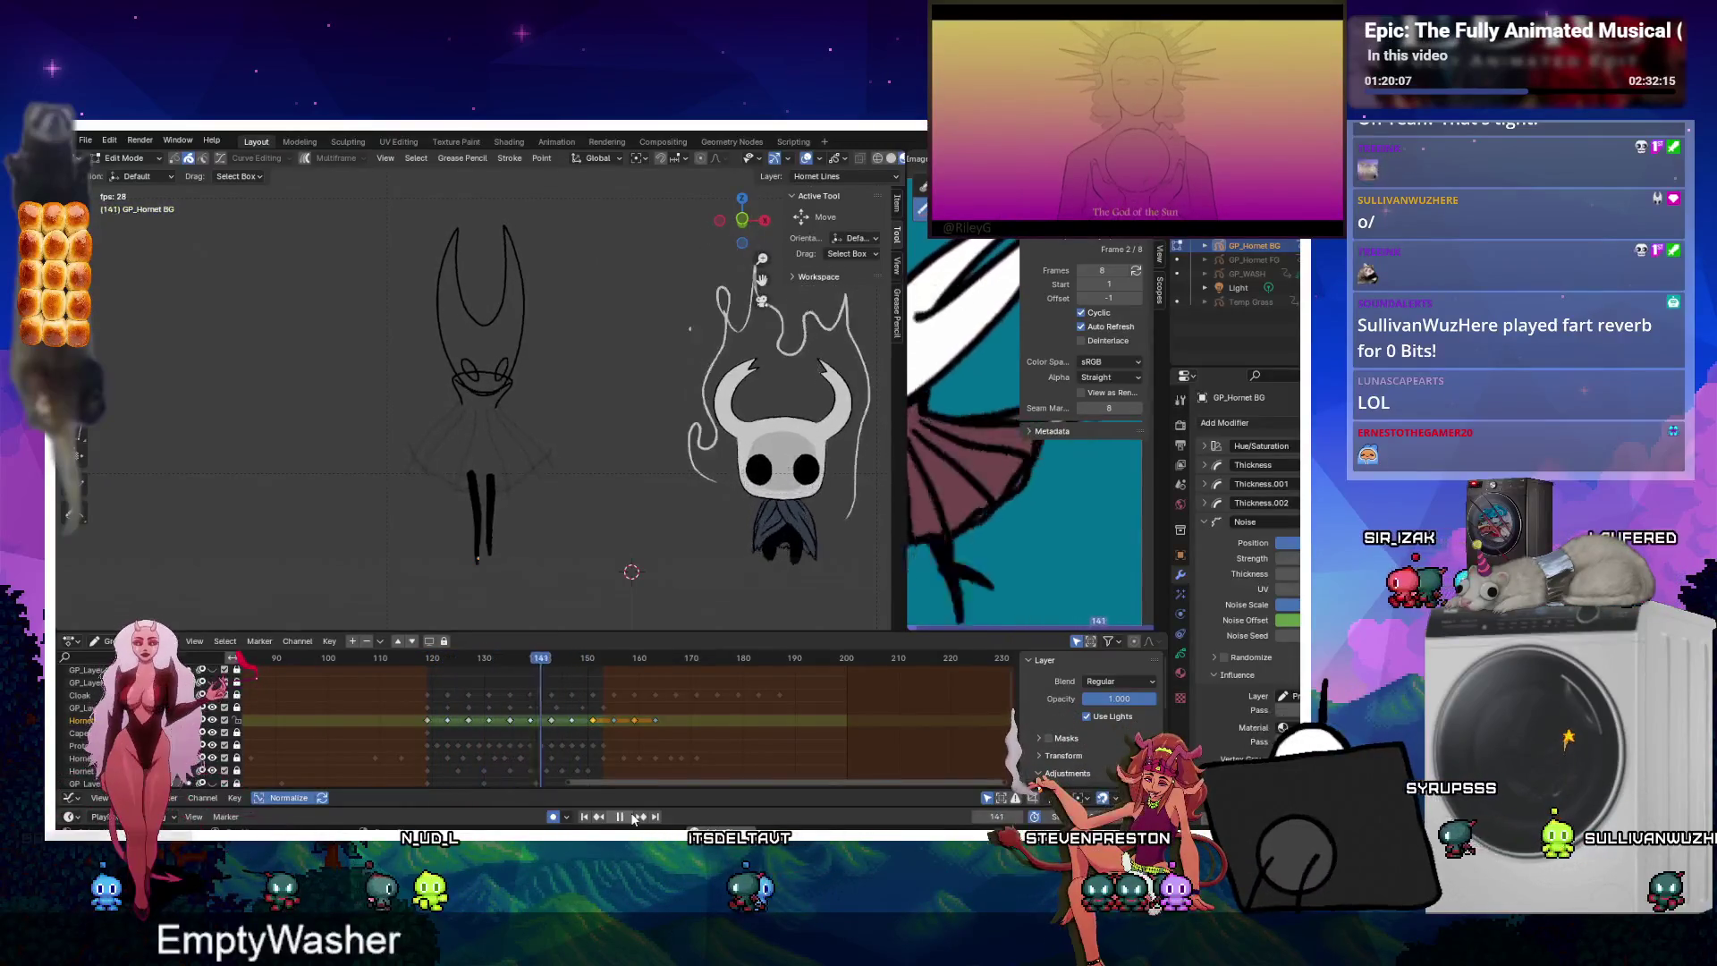
{"action": "left_click", "coordinate": [631, 816]}
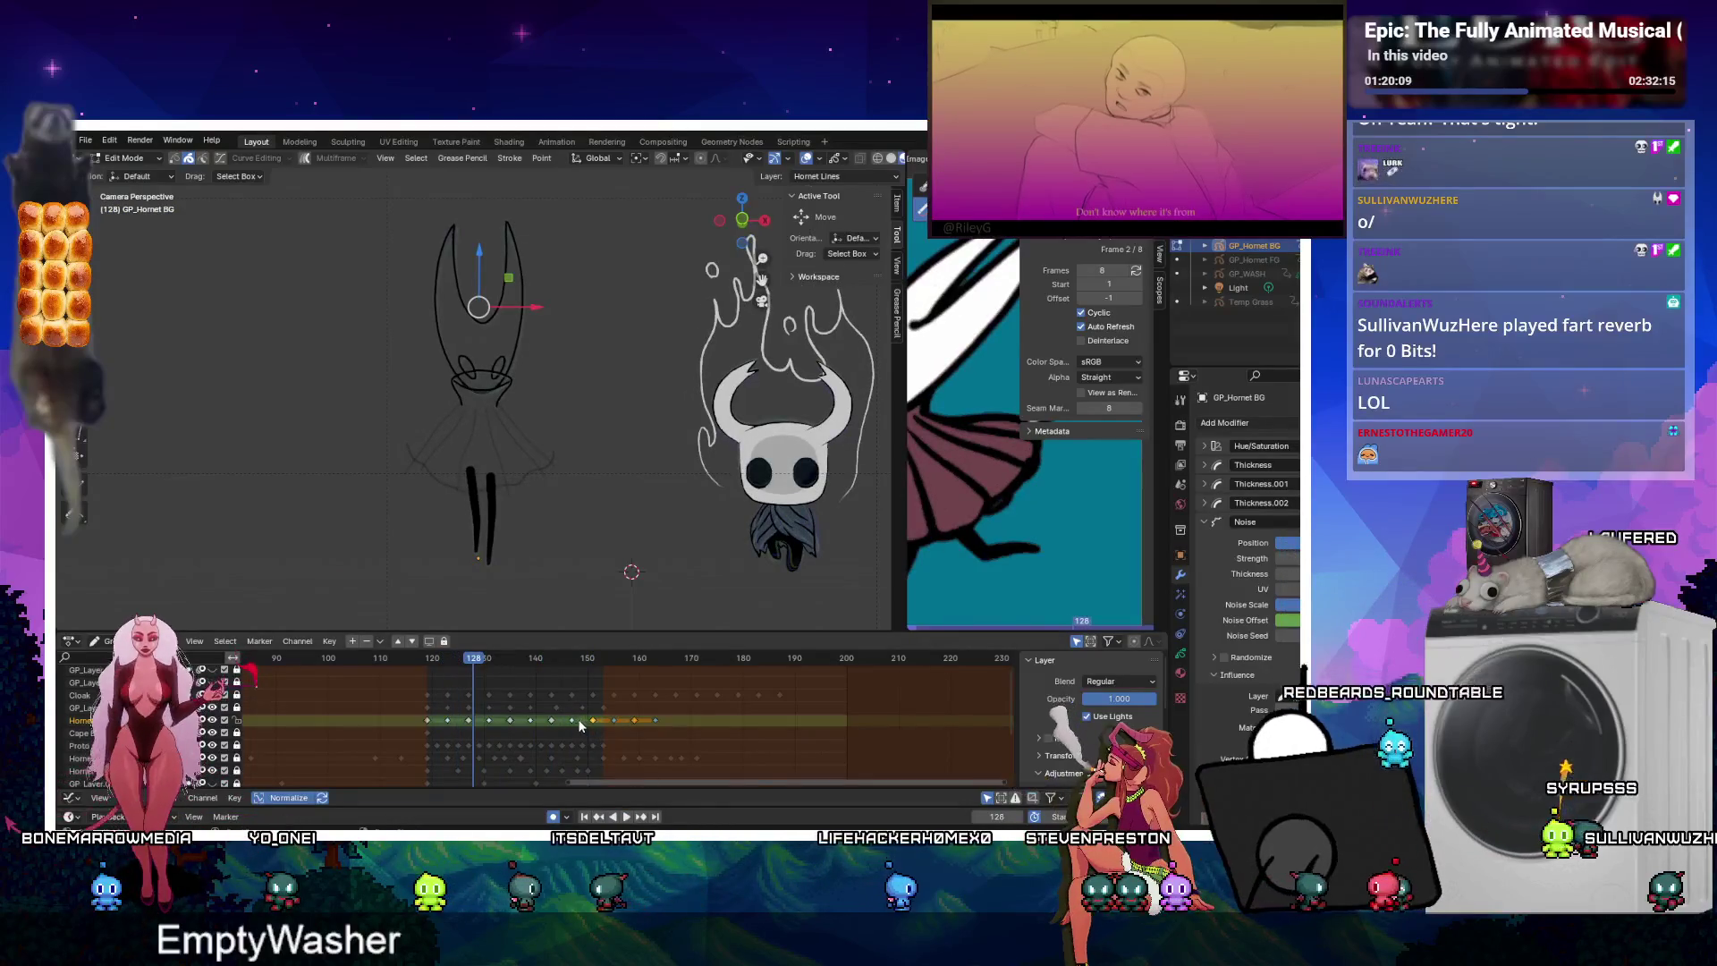
{"action": "mouse_move", "coordinate": [641, 732]}
{"action": "left_mouse_down"}
{"action": "mouse_move", "coordinate": [558, 724]}
{"action": "mouse_move", "coordinate": [590, 724]}
{"action": "left_mouse_up"}
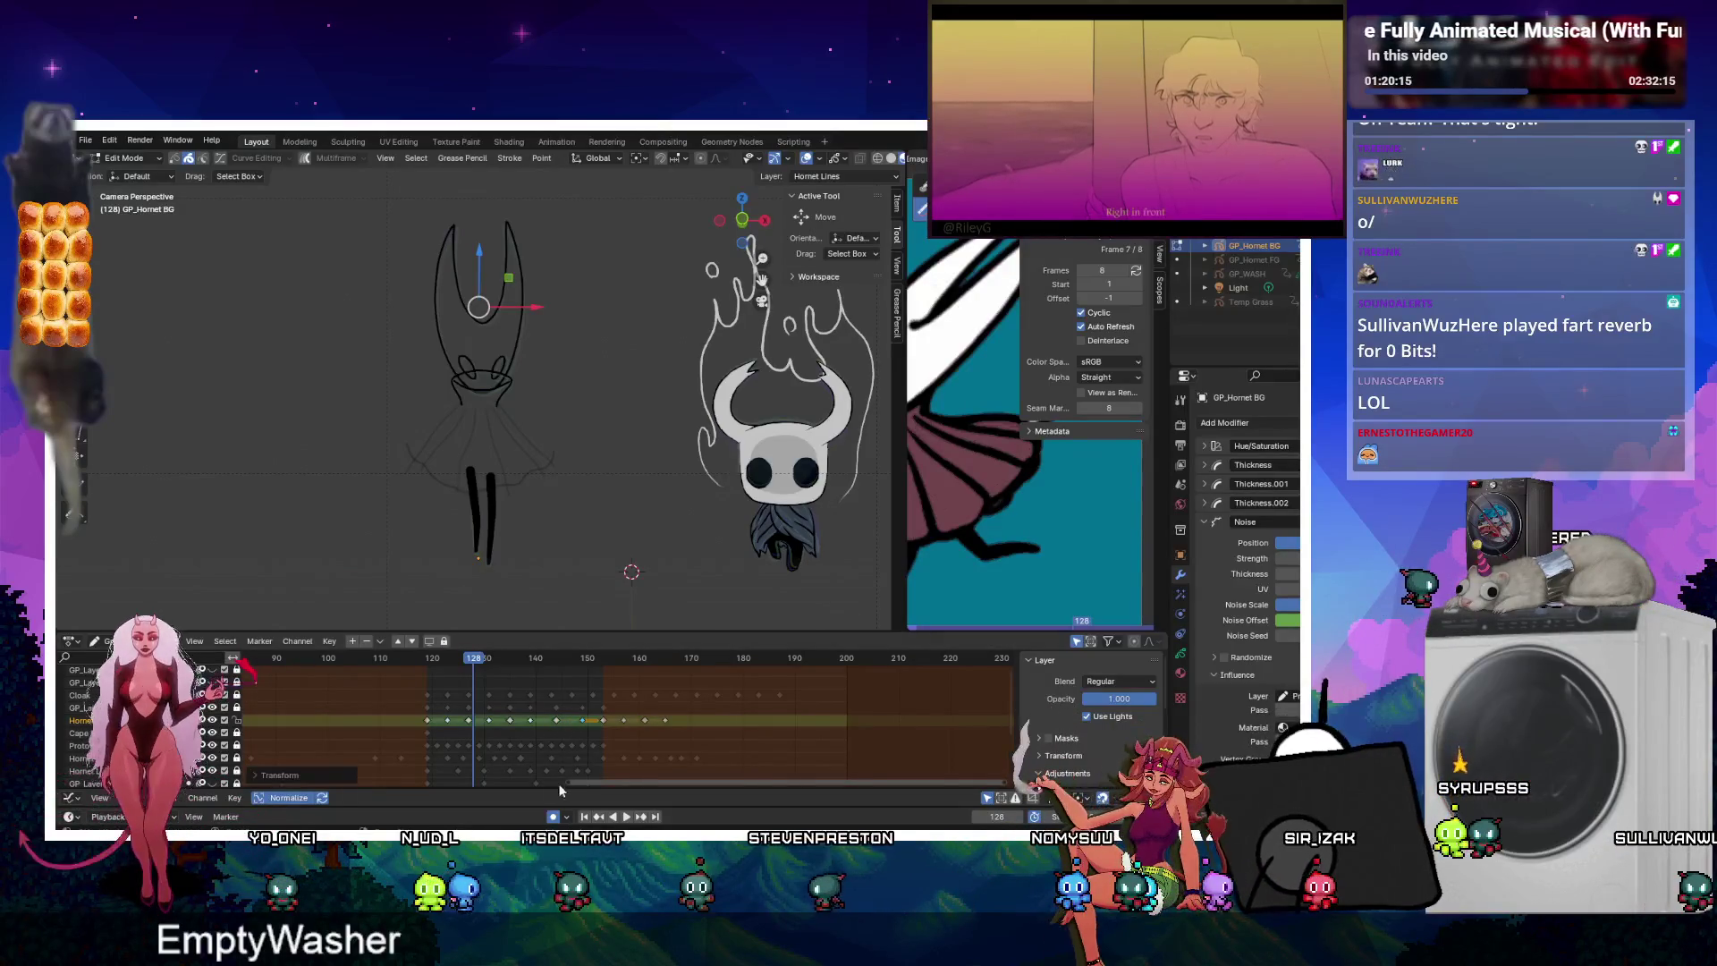
{"action": "left_click", "coordinate": [626, 817]}
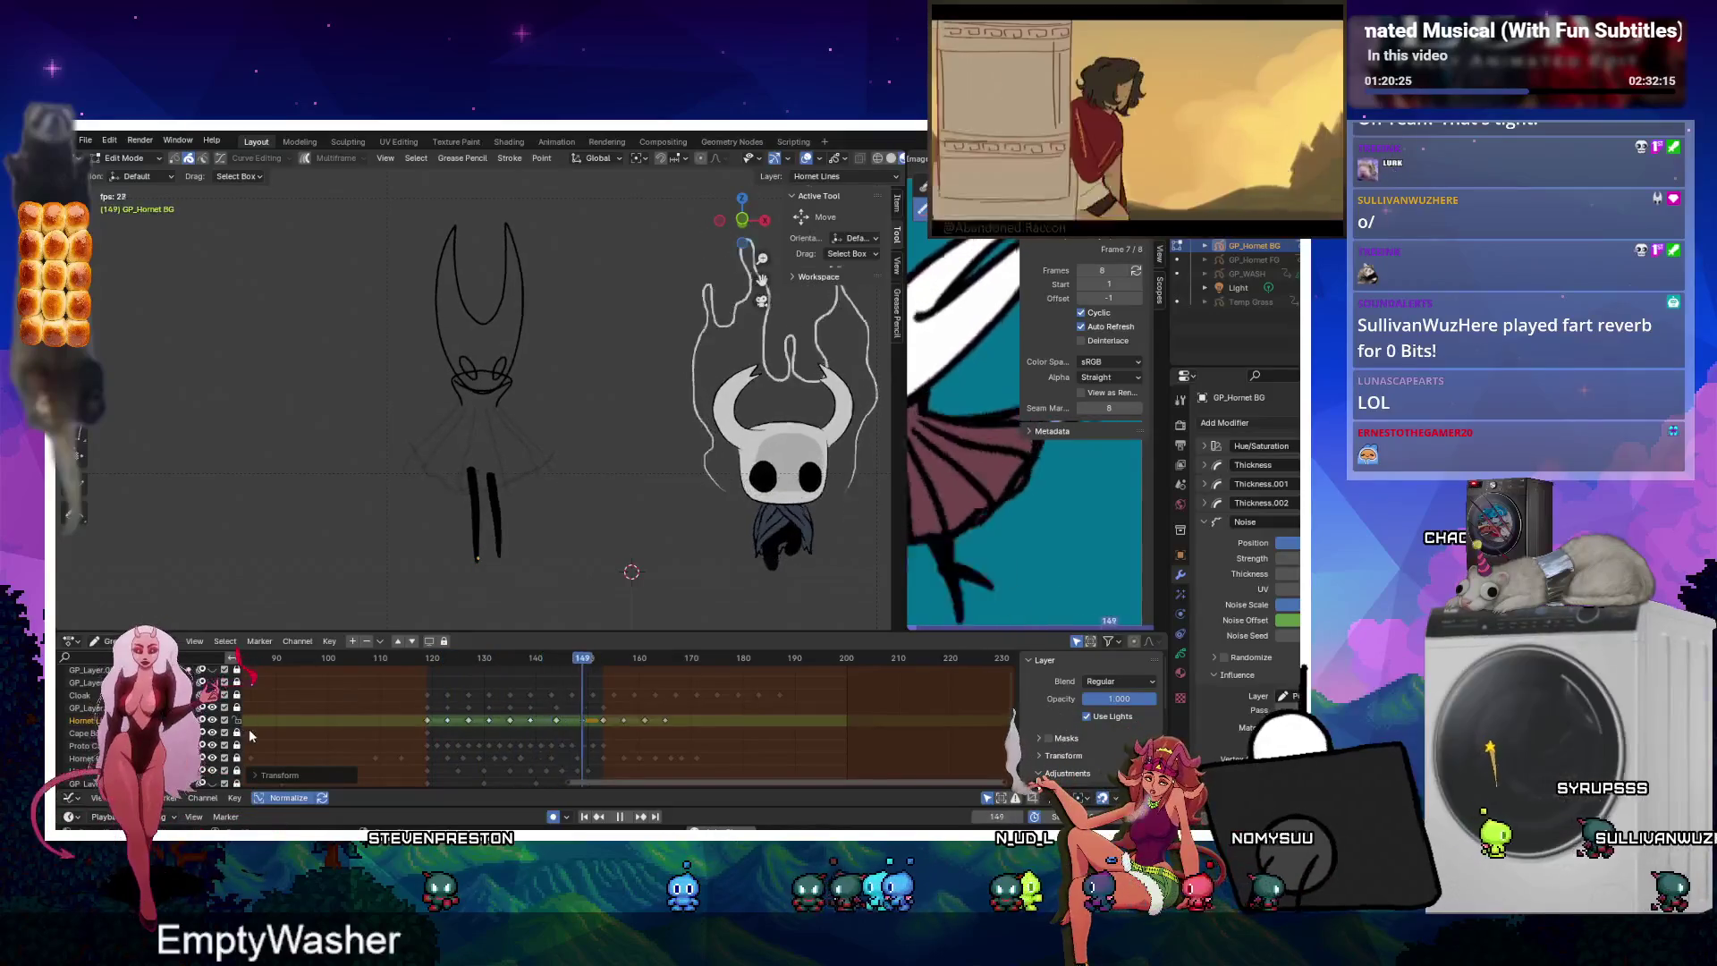
{"action": "scroll", "coordinate": [618, 329], "scroll_direction": "up", "scroll_amount": 3}
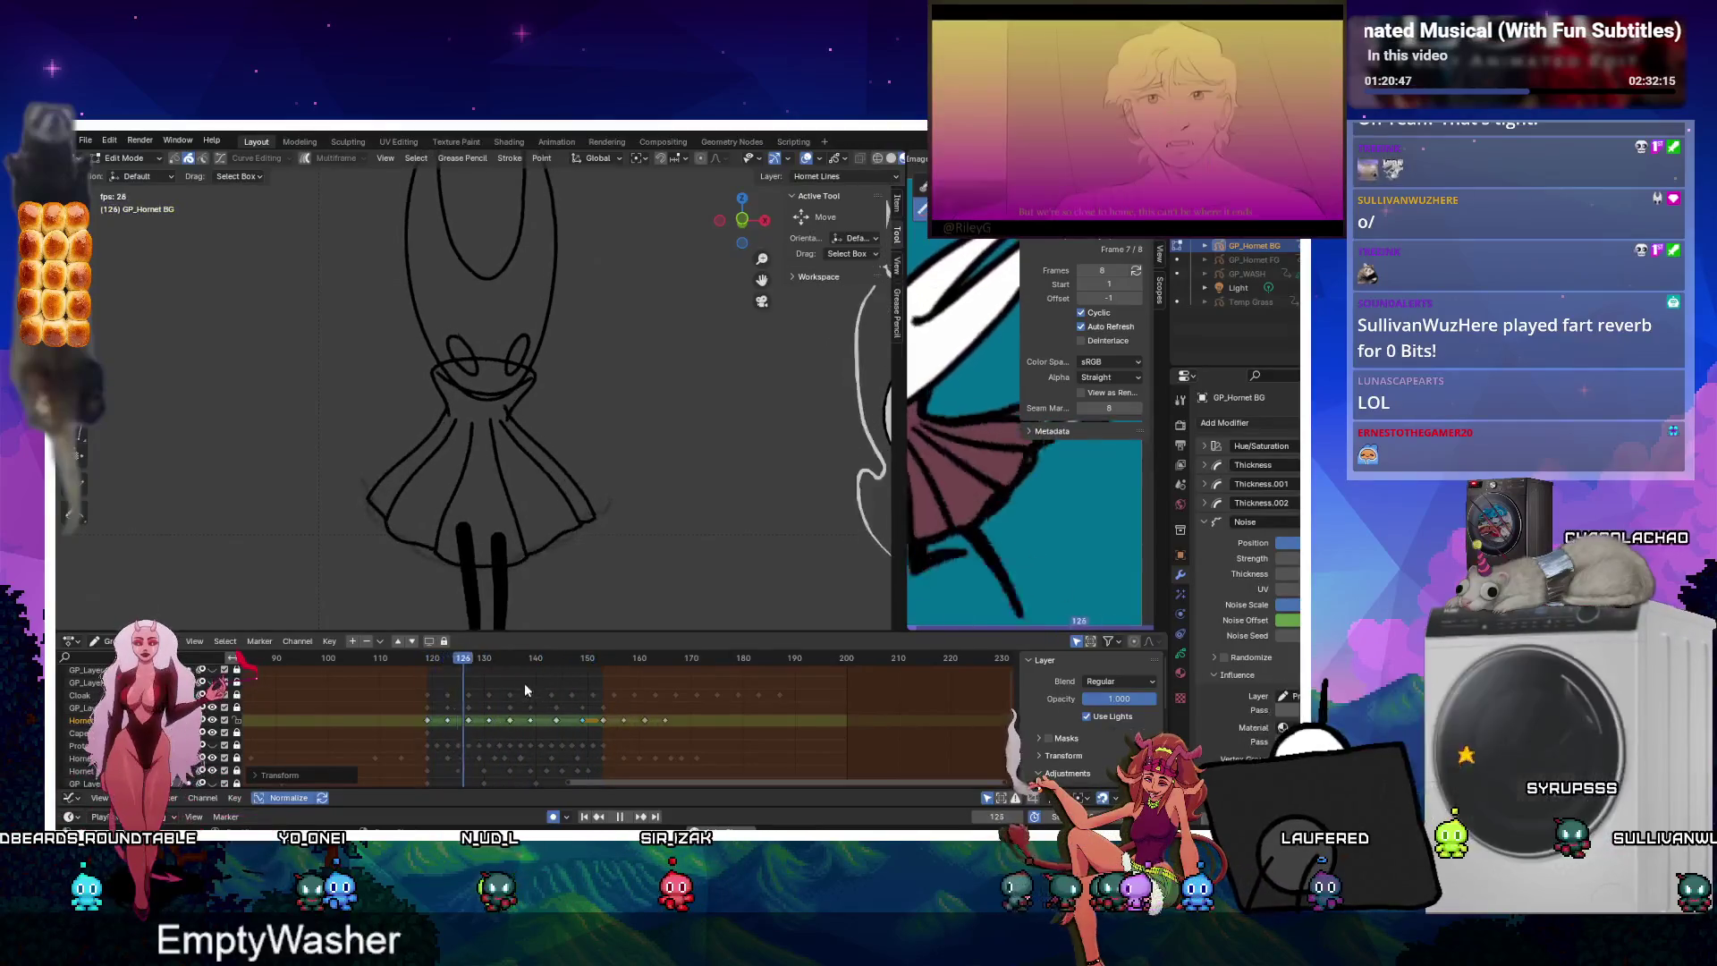
Move the GP_Layer.007 keyframes between frames 120 and 150 about 15 frames later.
{"action": "left_click_drag", "start_coordinate": [406, 713], "coordinate": [593, 727]}
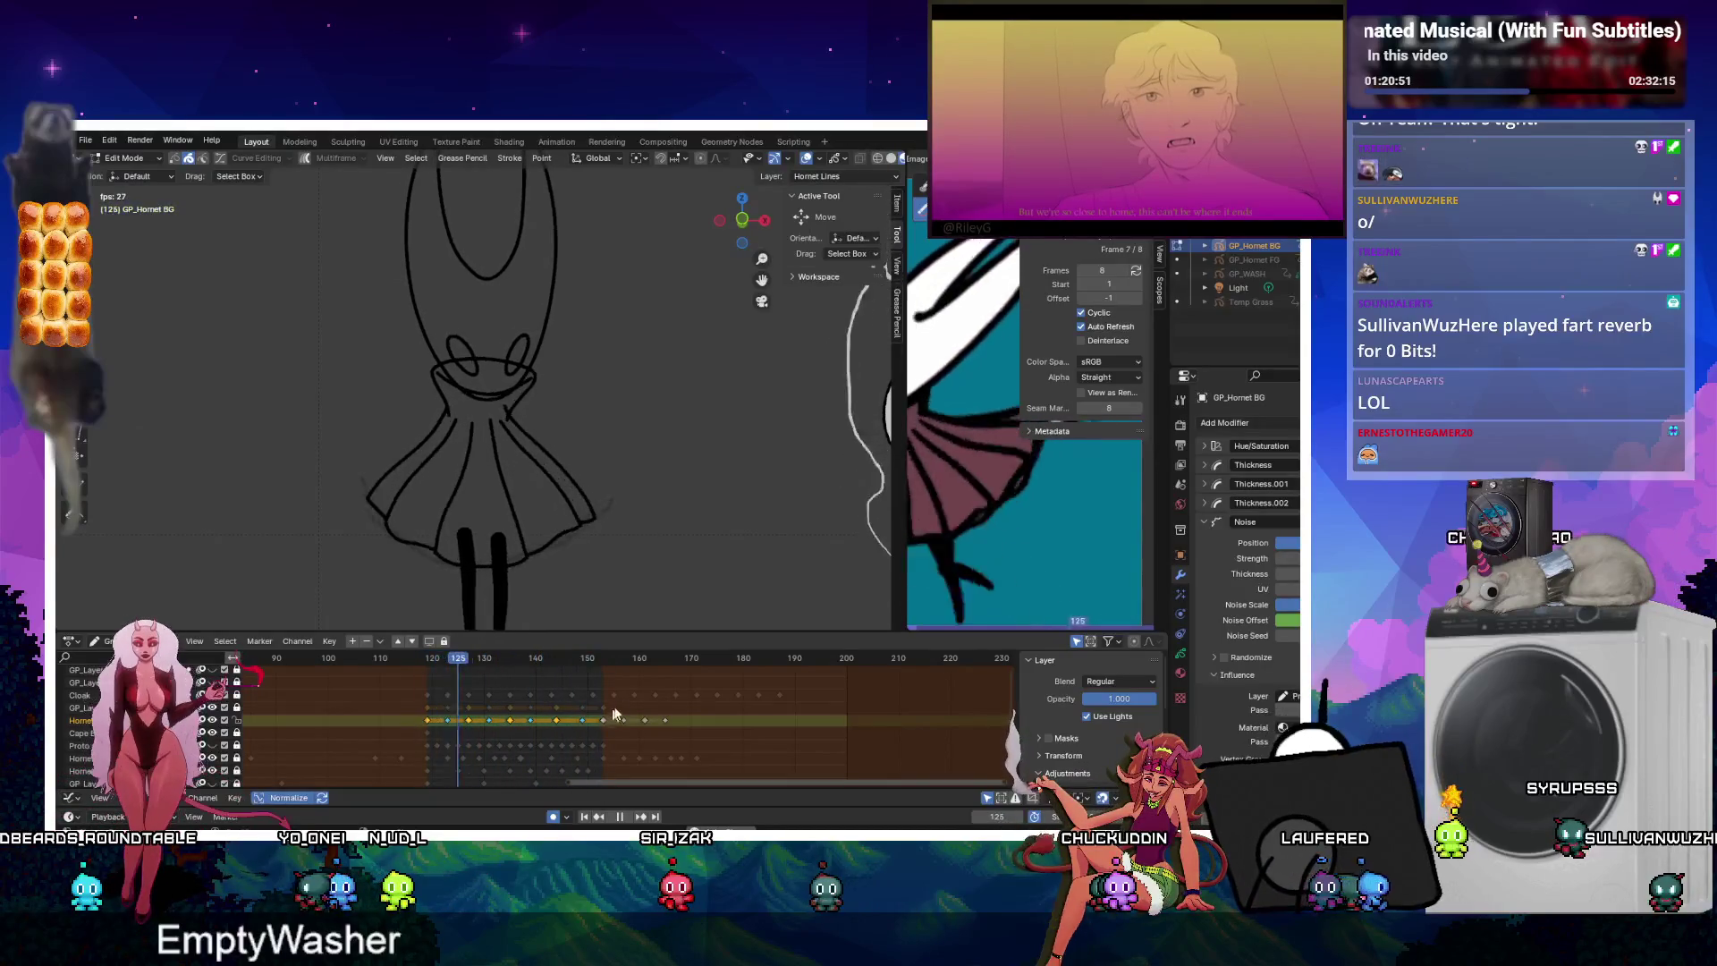
{"action": "left_click", "coordinate": [417, 708]}
{"action": "left_click_drag", "start_coordinate": [418, 708], "coordinate": [590, 713]}
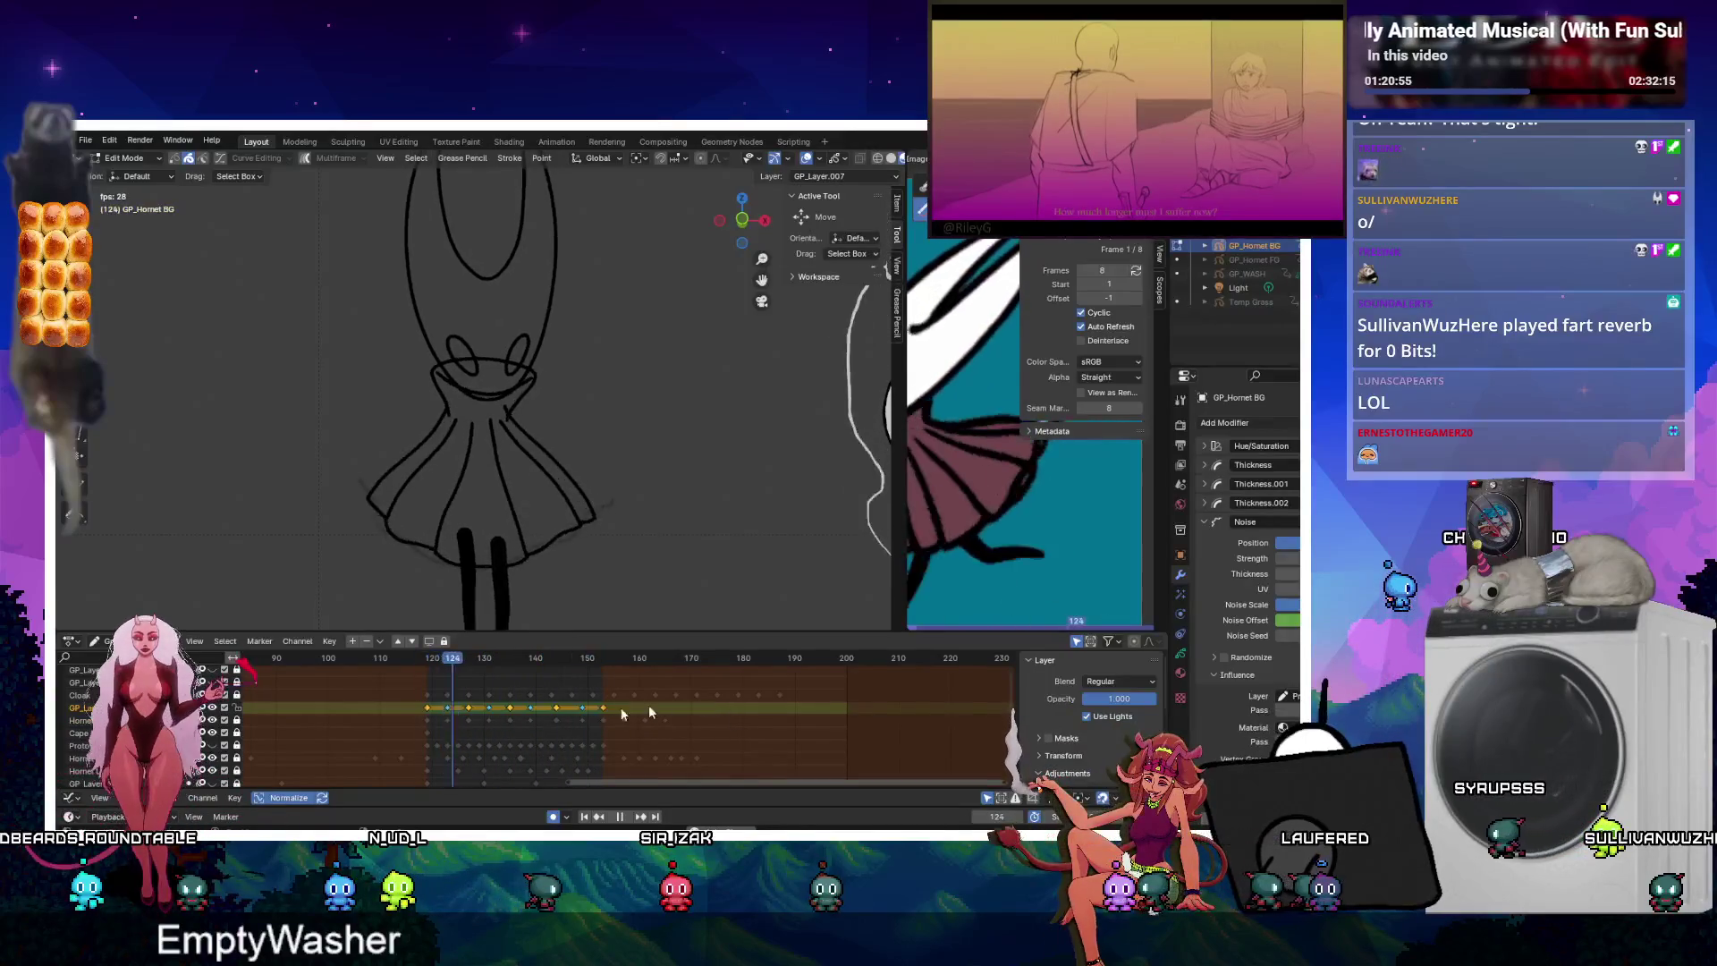
{"action": "key", "text": "g"}
{"action": "left_click", "coordinate": [765, 721]}
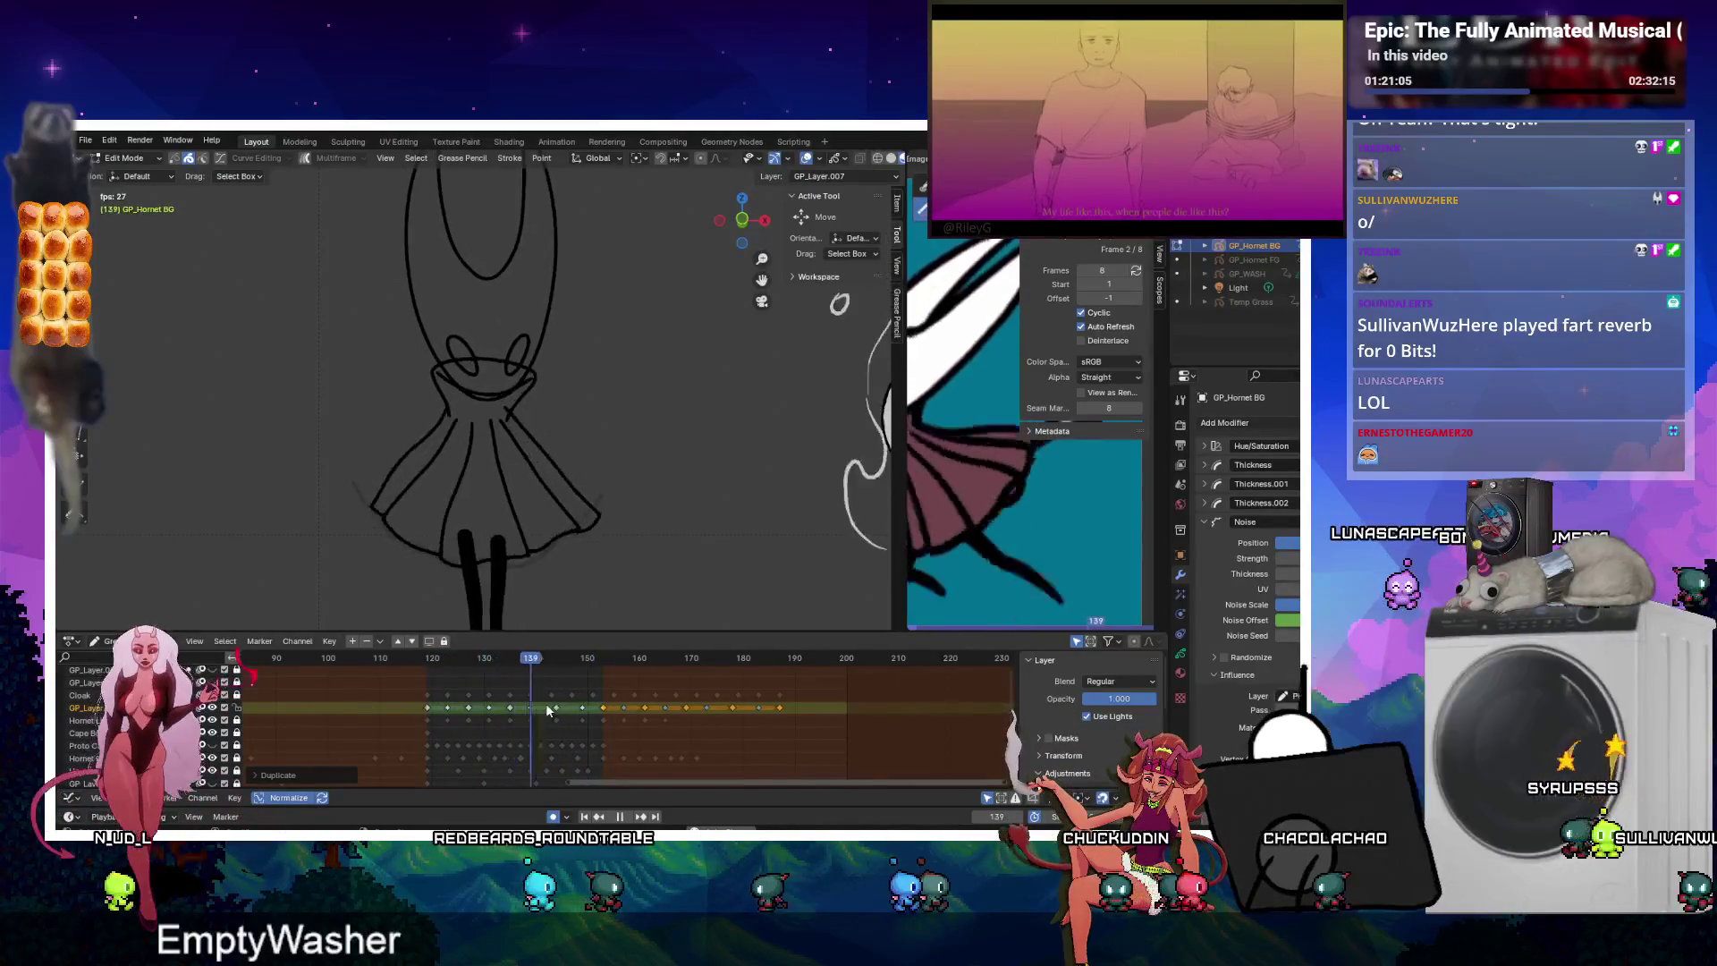
Move the keyframes from frame 142 onward in both layers one frame earlier.
{"action": "left_click_drag", "start_coordinate": [547, 704], "coordinate": [566, 723]}
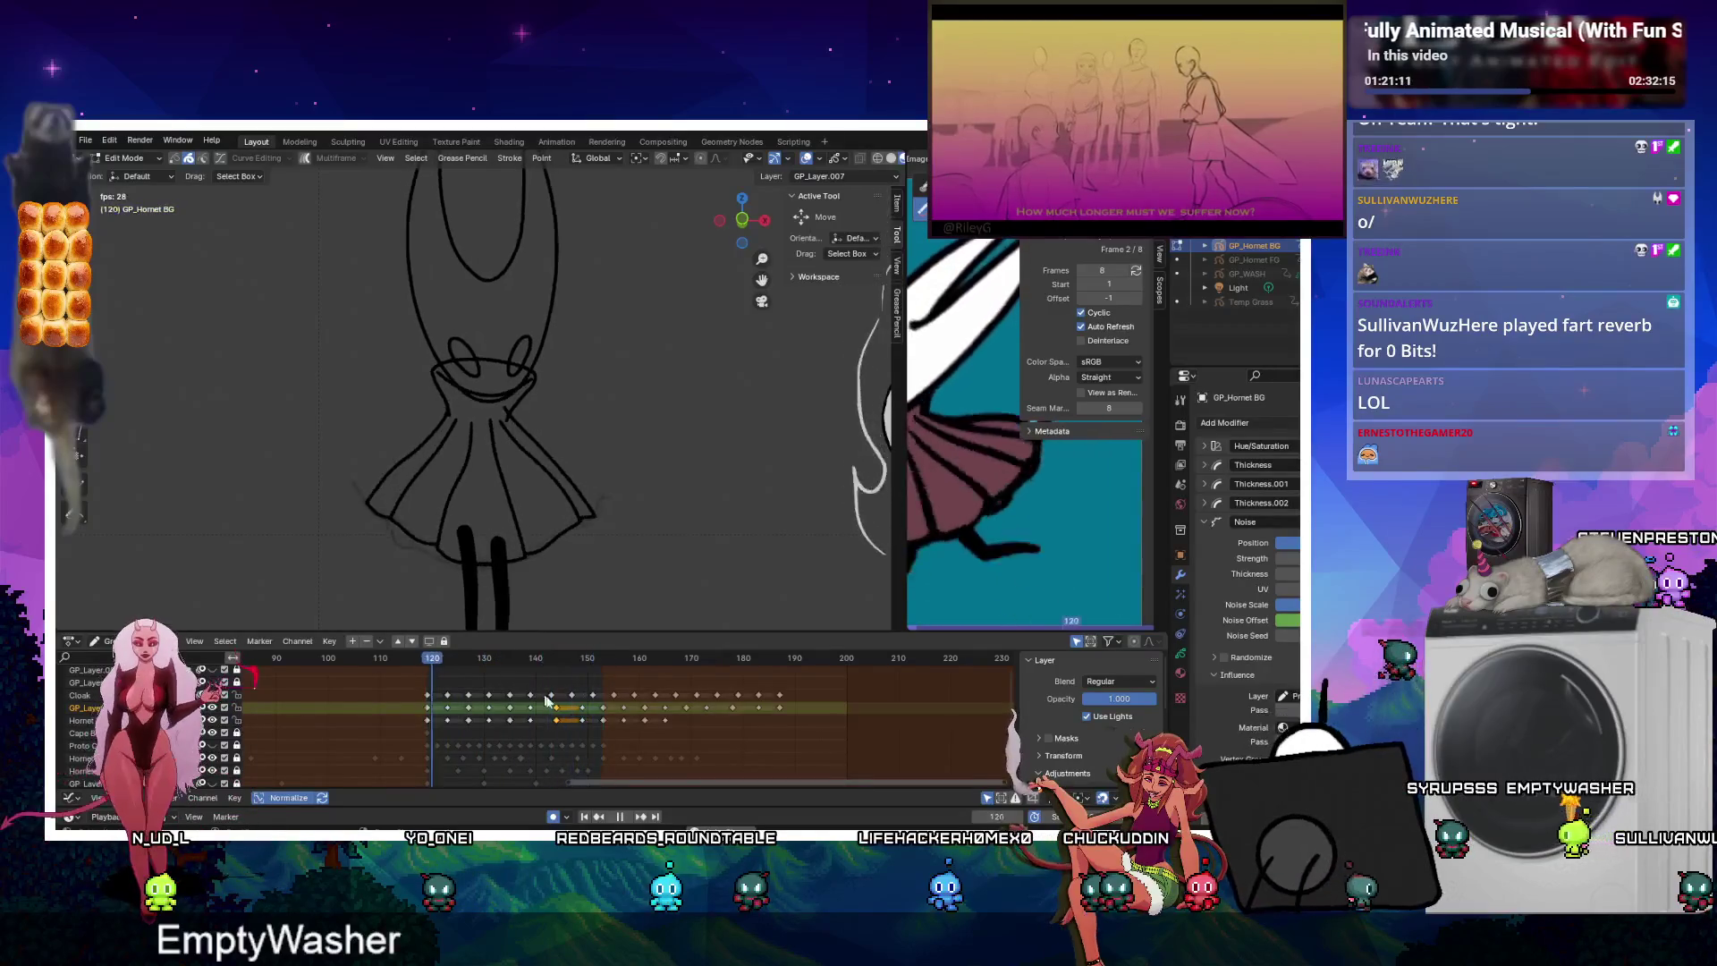
{"action": "left_click_drag", "start_coordinate": [549, 711], "coordinate": [811, 732]}
{"action": "key", "text": "g"}
{"action": "left_click", "coordinate": [788, 732]}
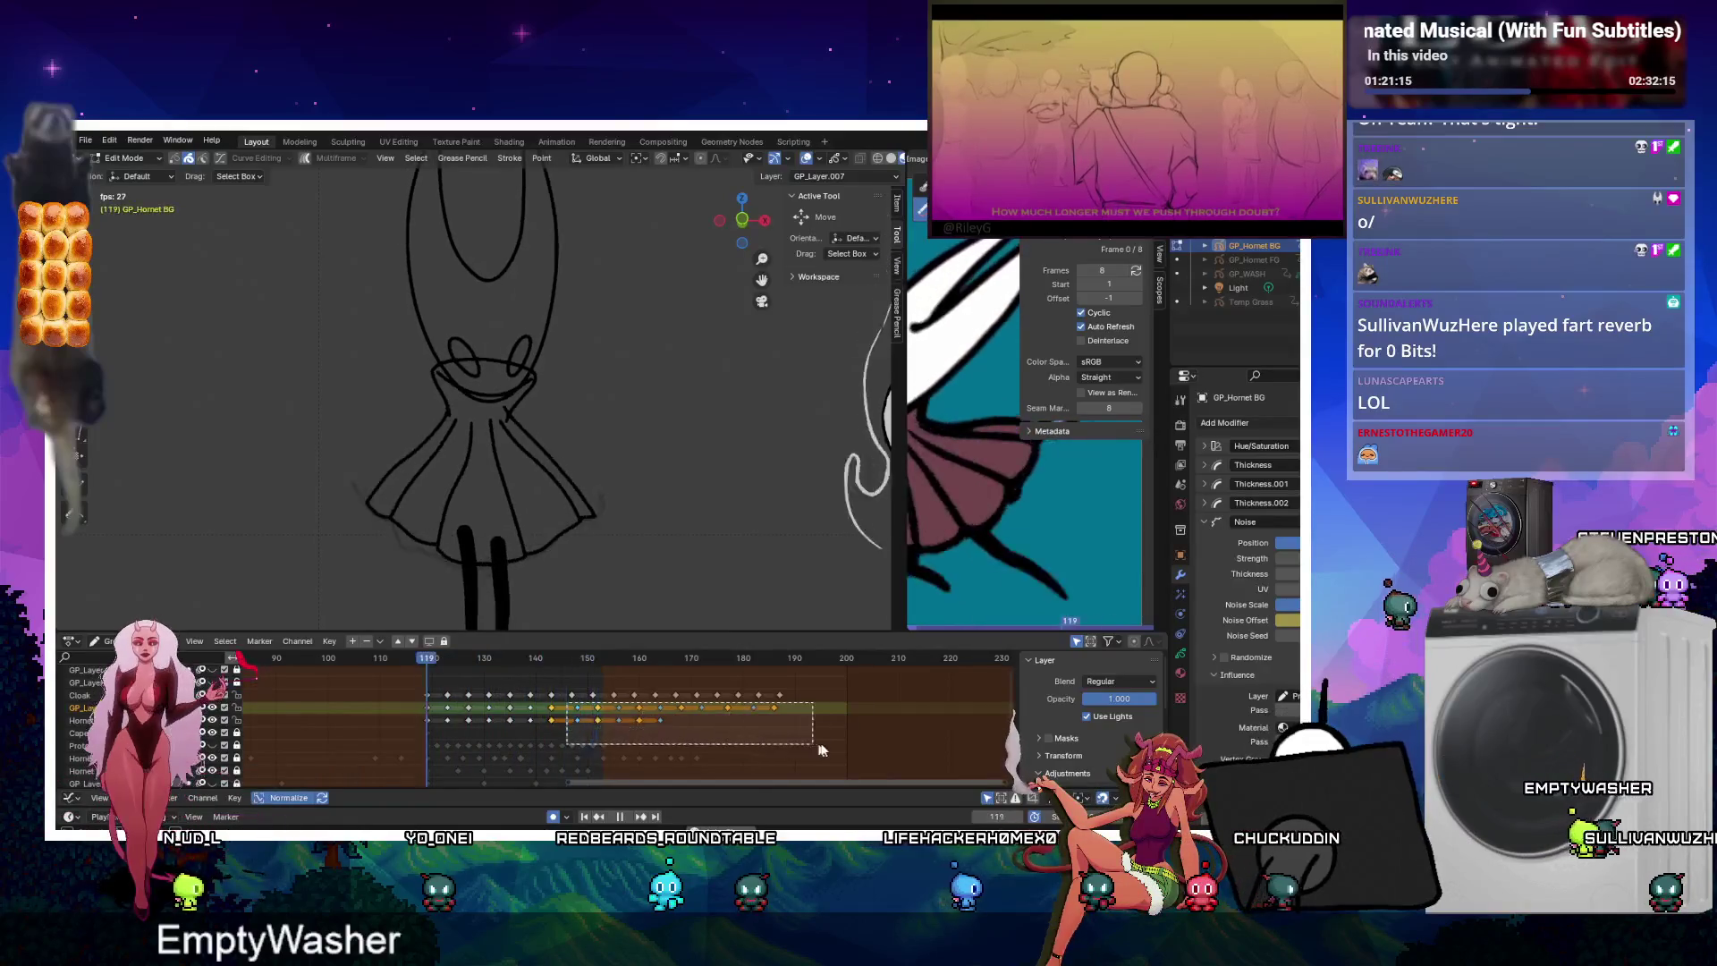
Scale all keyframes from frame 119 to spread their timing wider.
{"action": "left_click_drag", "start_coordinate": [583, 701], "coordinate": [818, 742]}
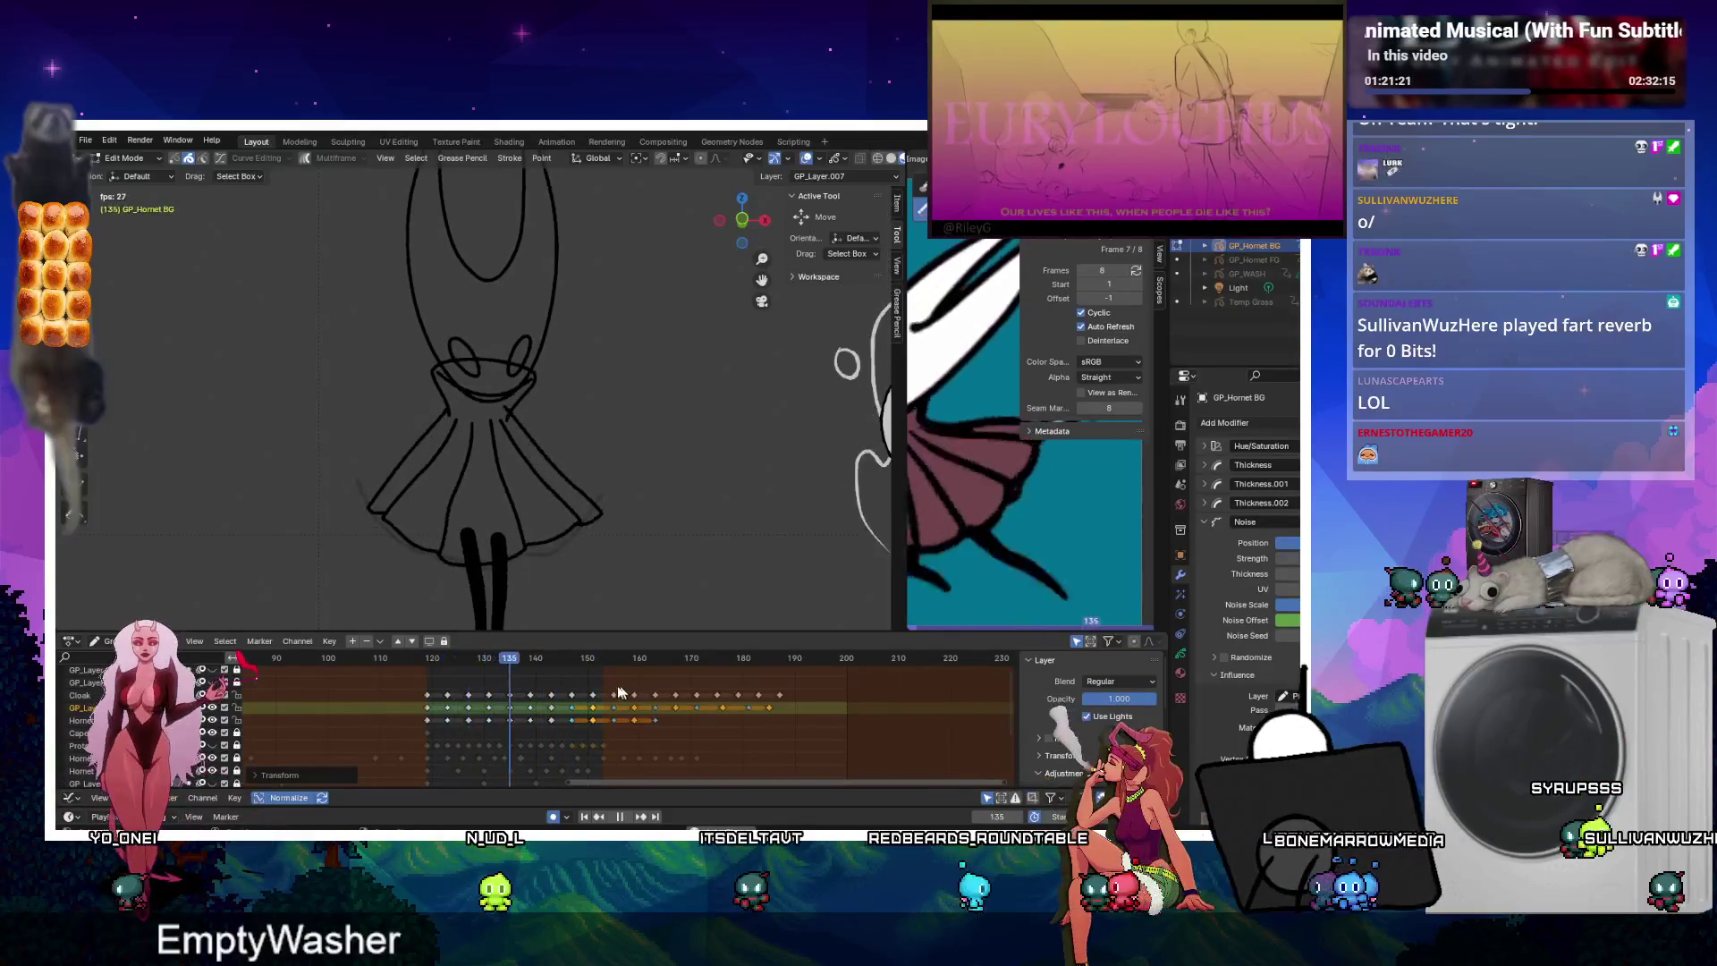
{"action": "key", "text": "a"}
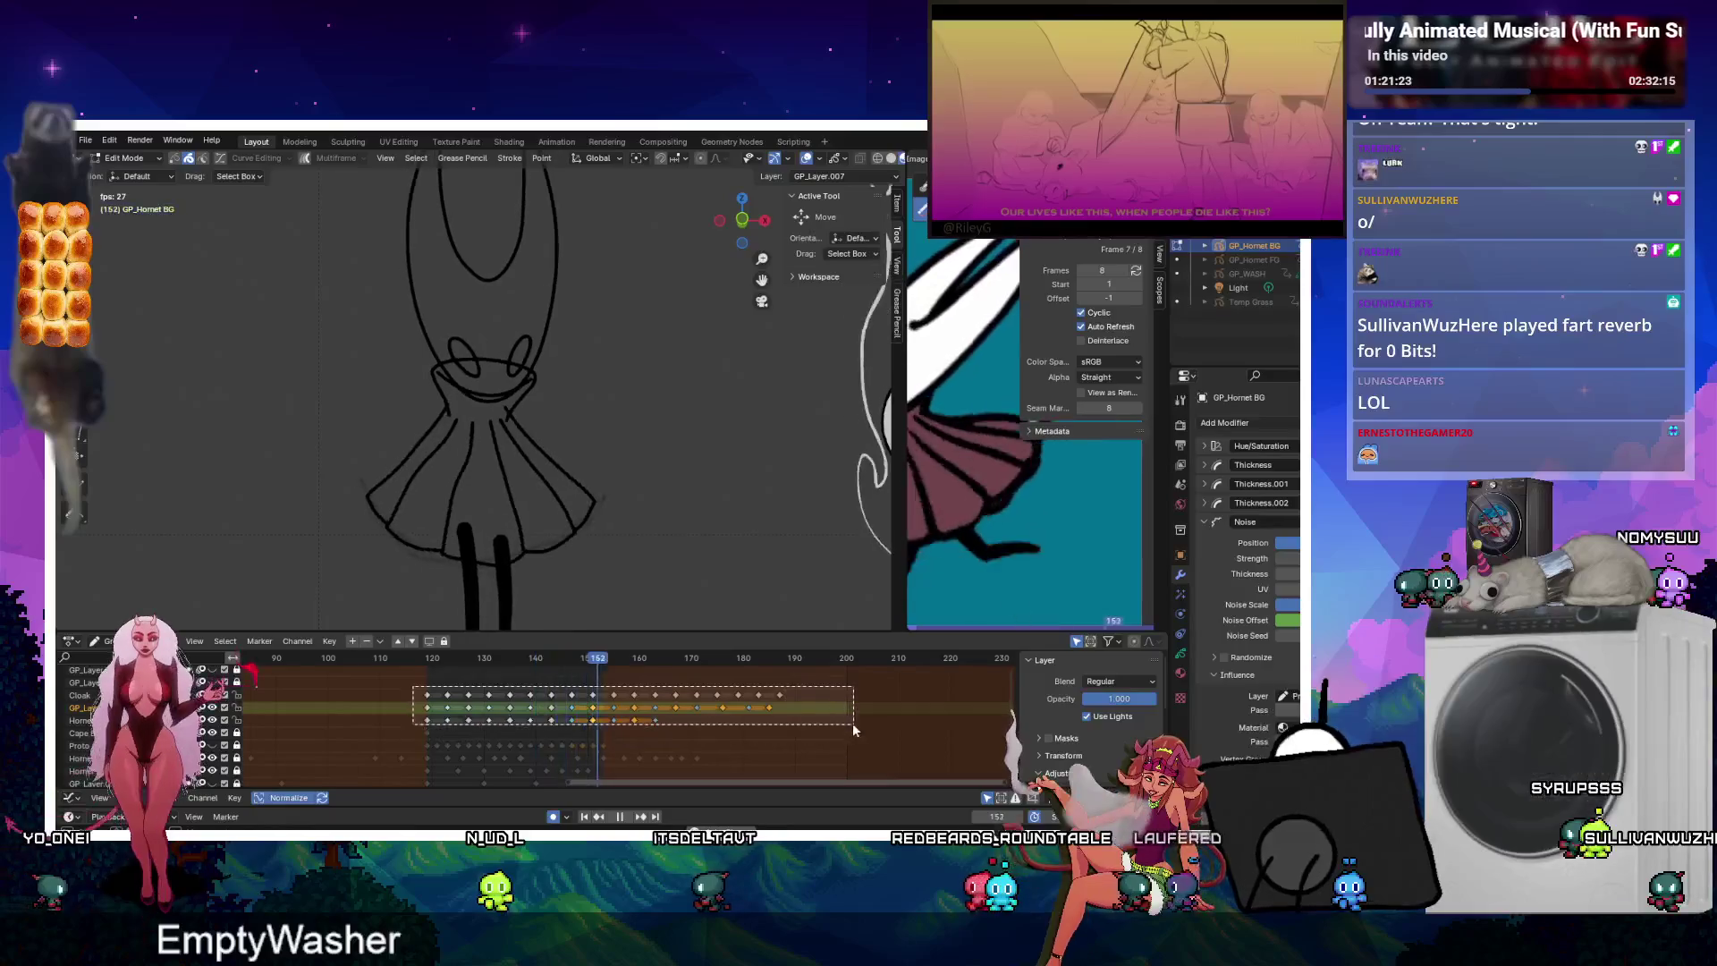
{"action": "key", "text": "s"}
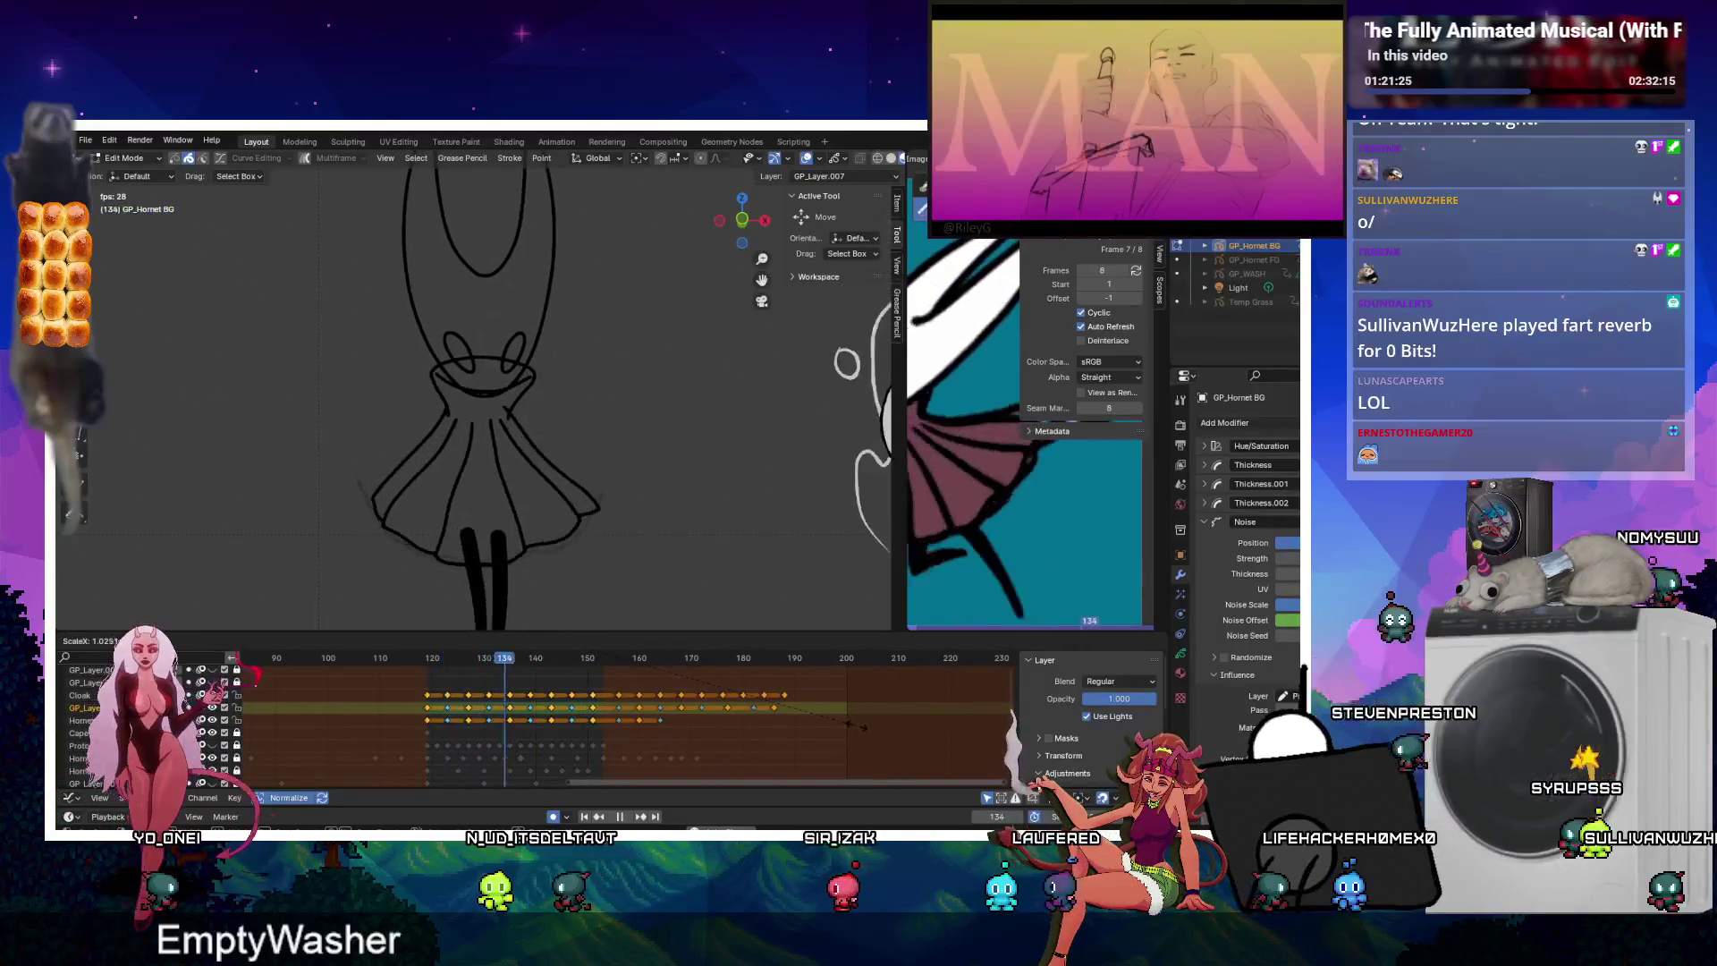
{"action": "key", "text": "Escape"}
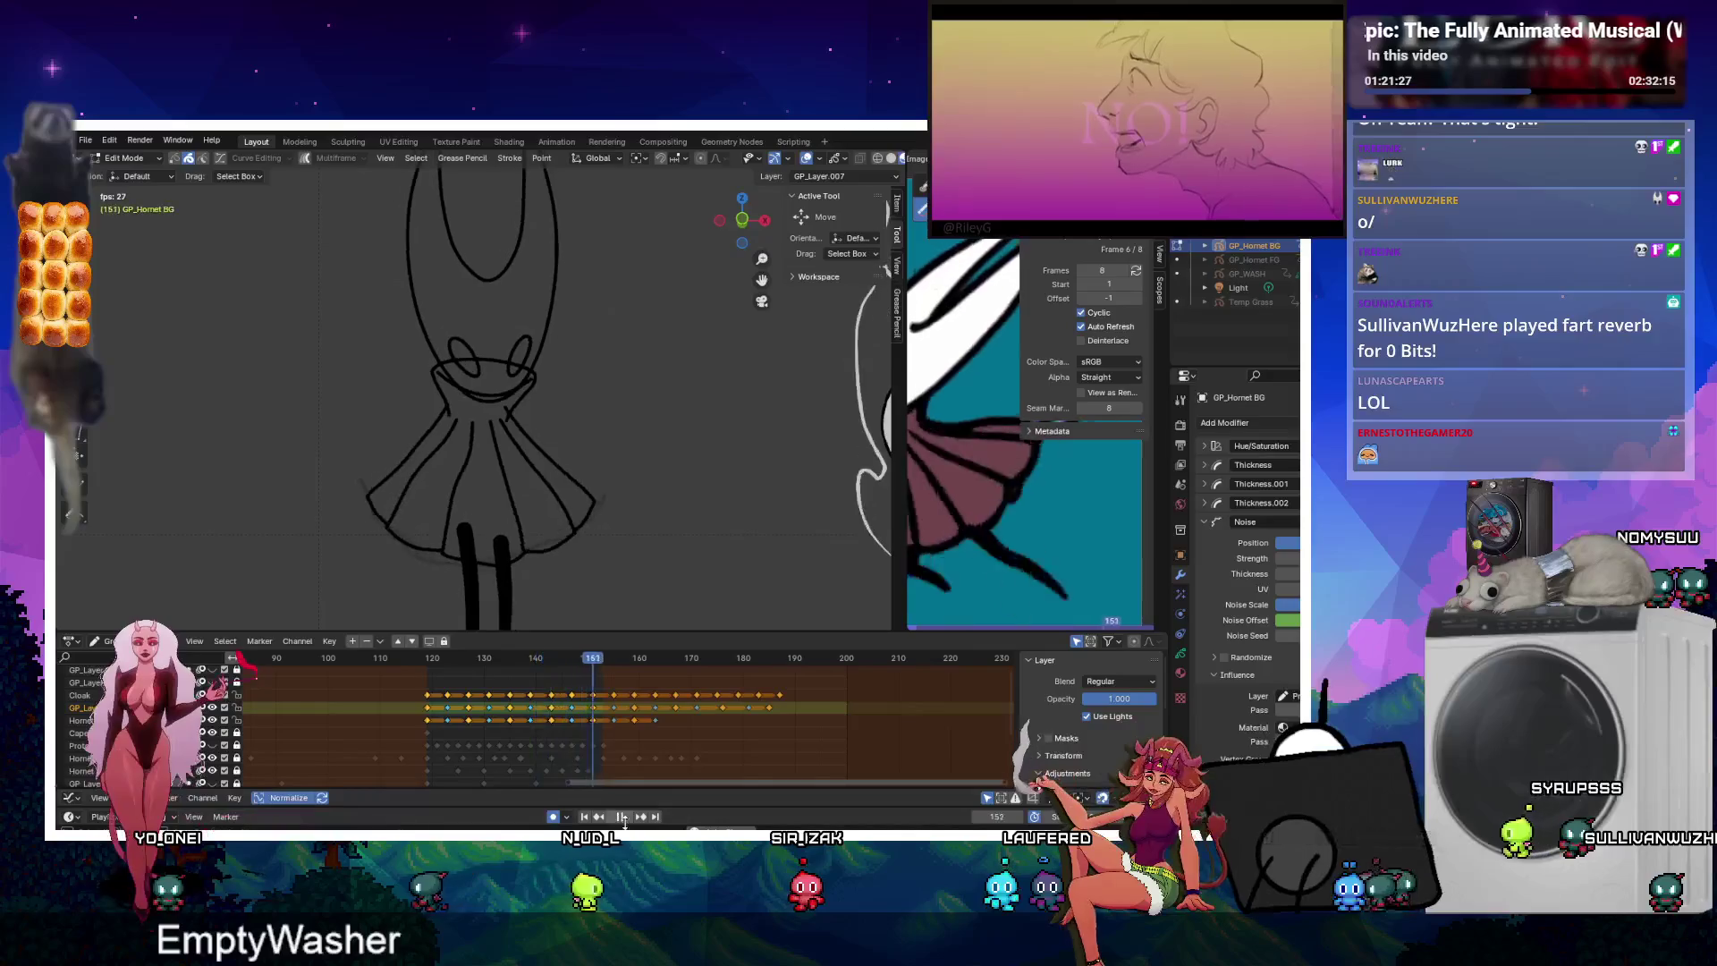
{"action": "key", "text": "space"}
{"action": "left_click", "coordinate": [429, 662]}
{"action": "key", "text": "s"}
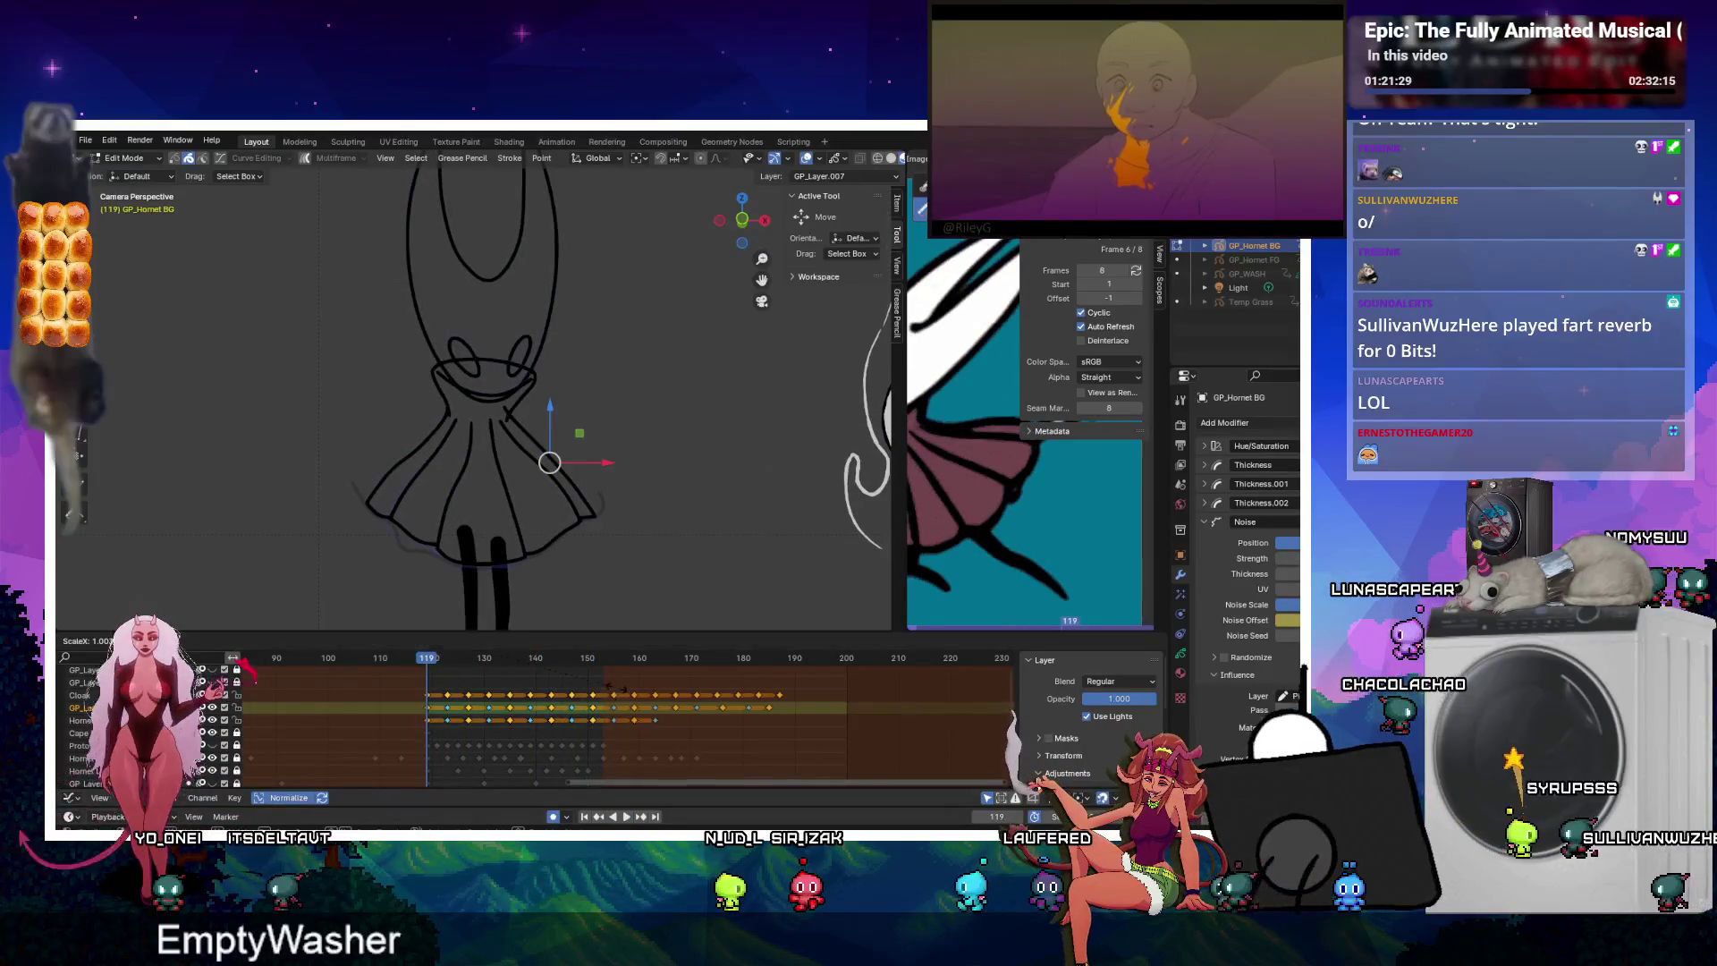
{"action": "left_click", "coordinate": [636, 811]}
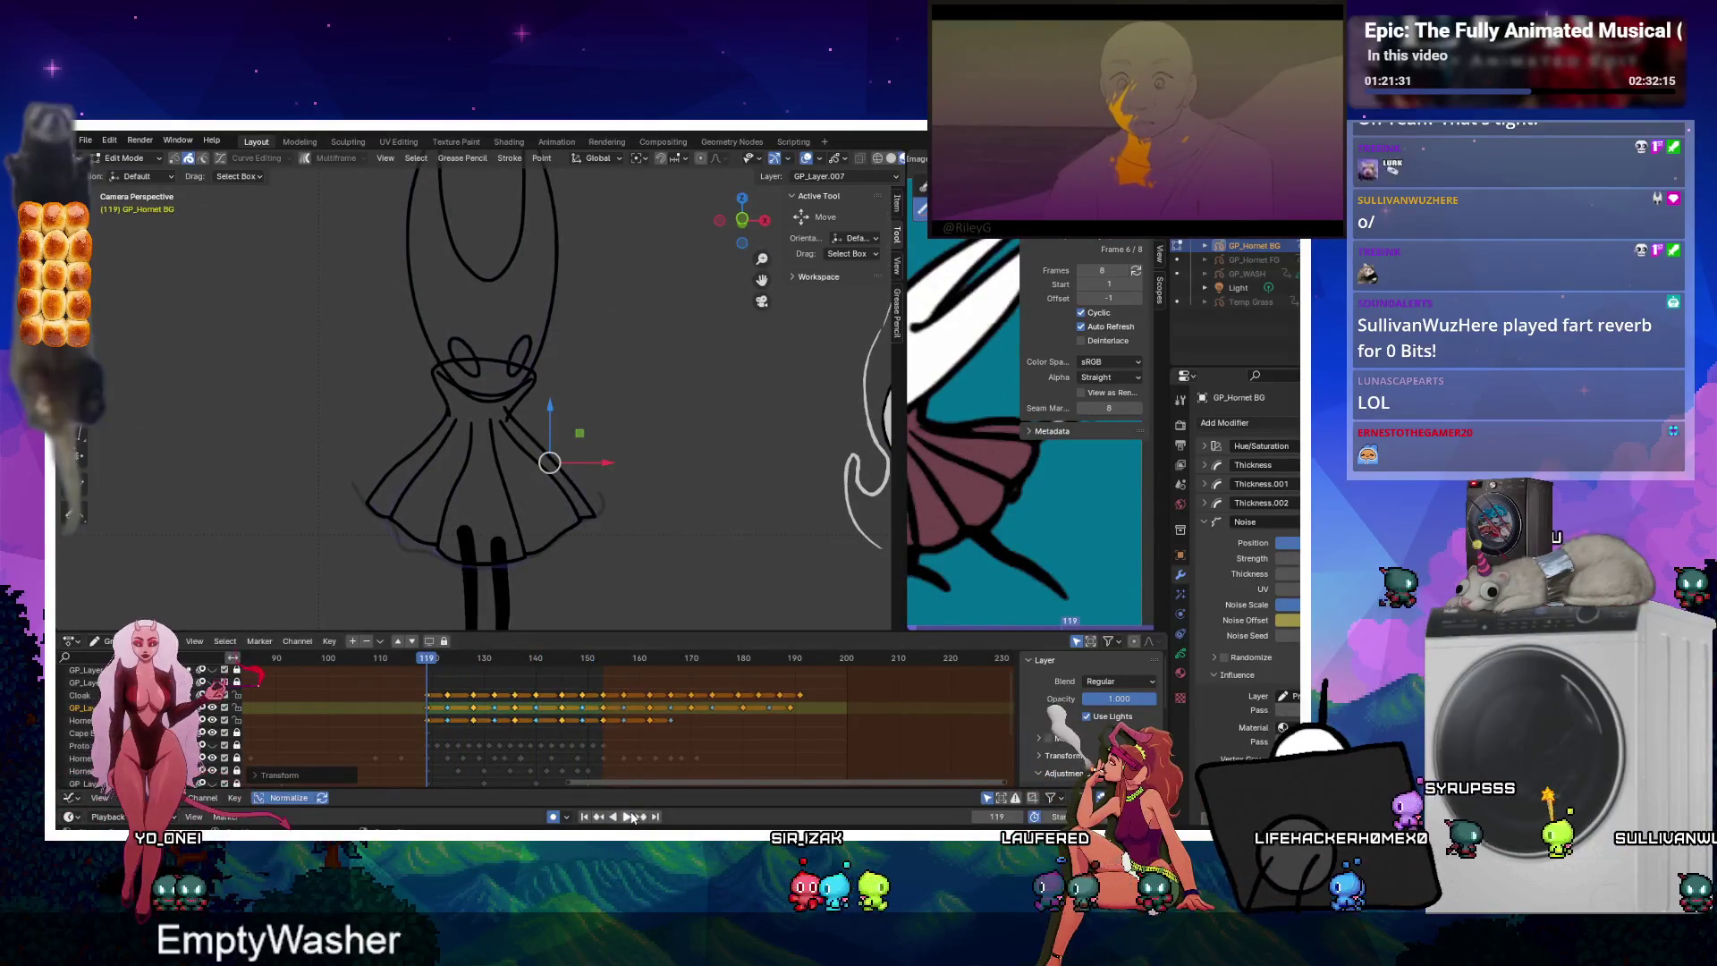
Check playback, then delete every keyframe after frame 150.
{"action": "left_click", "coordinate": [631, 816]}
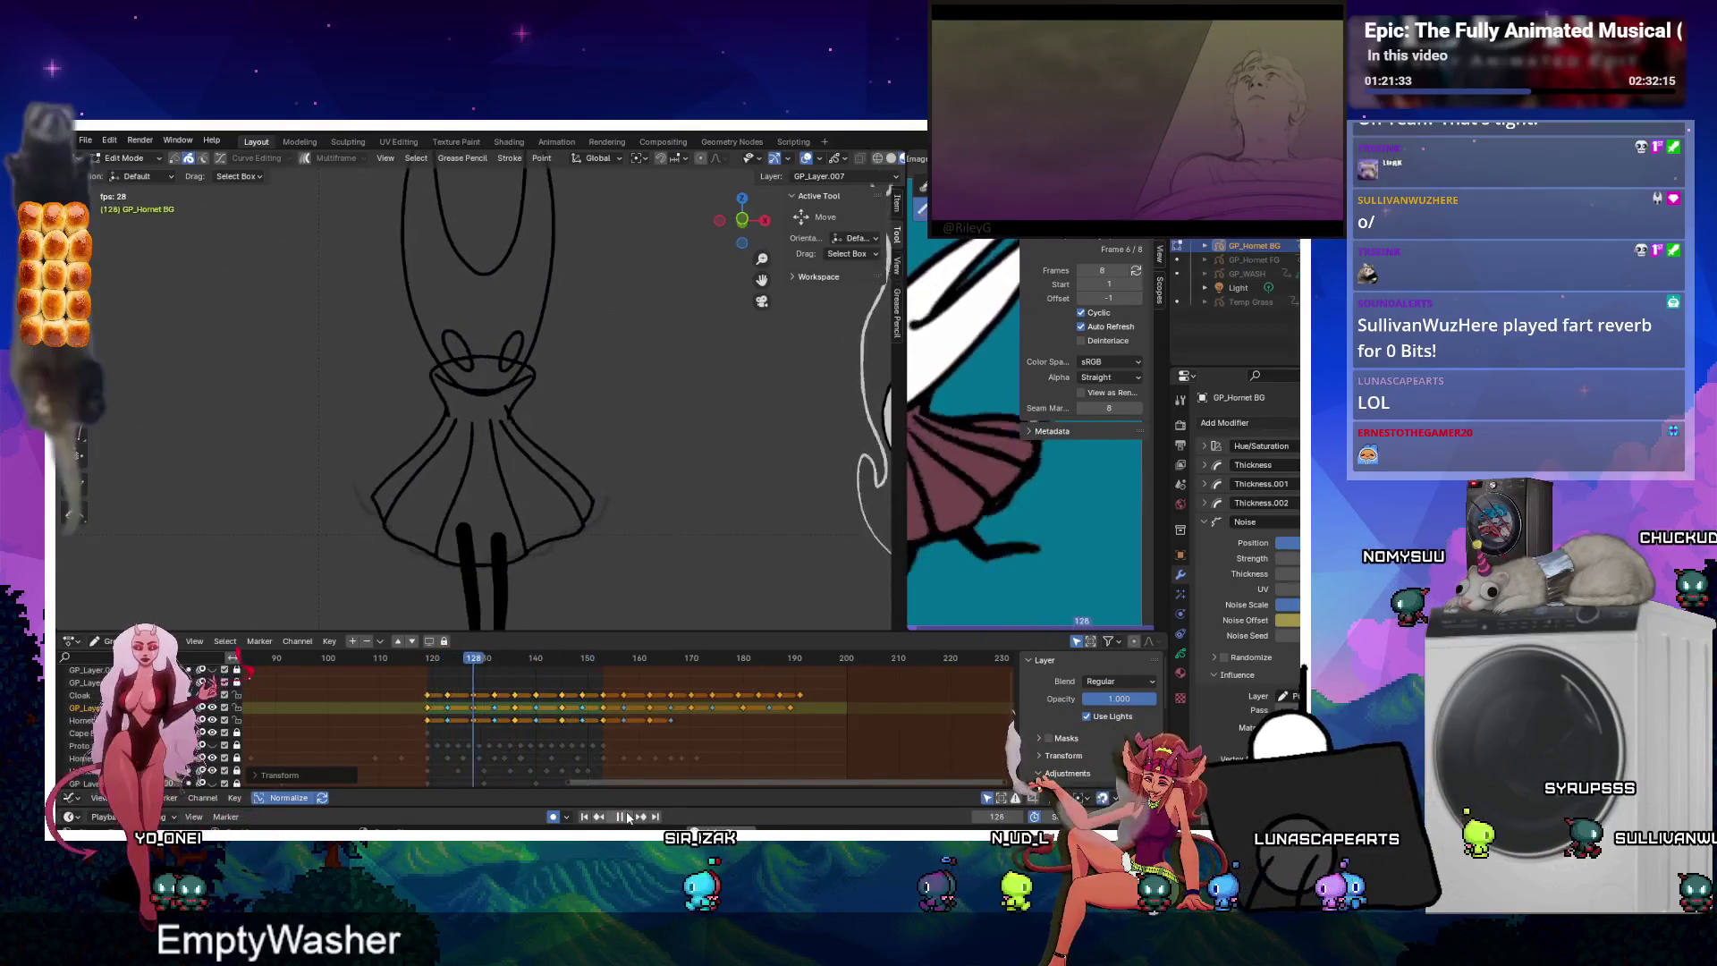
{"action": "left_click", "coordinate": [629, 816]}
{"action": "left_click_drag", "start_coordinate": [832, 683], "coordinate": [615, 745]}
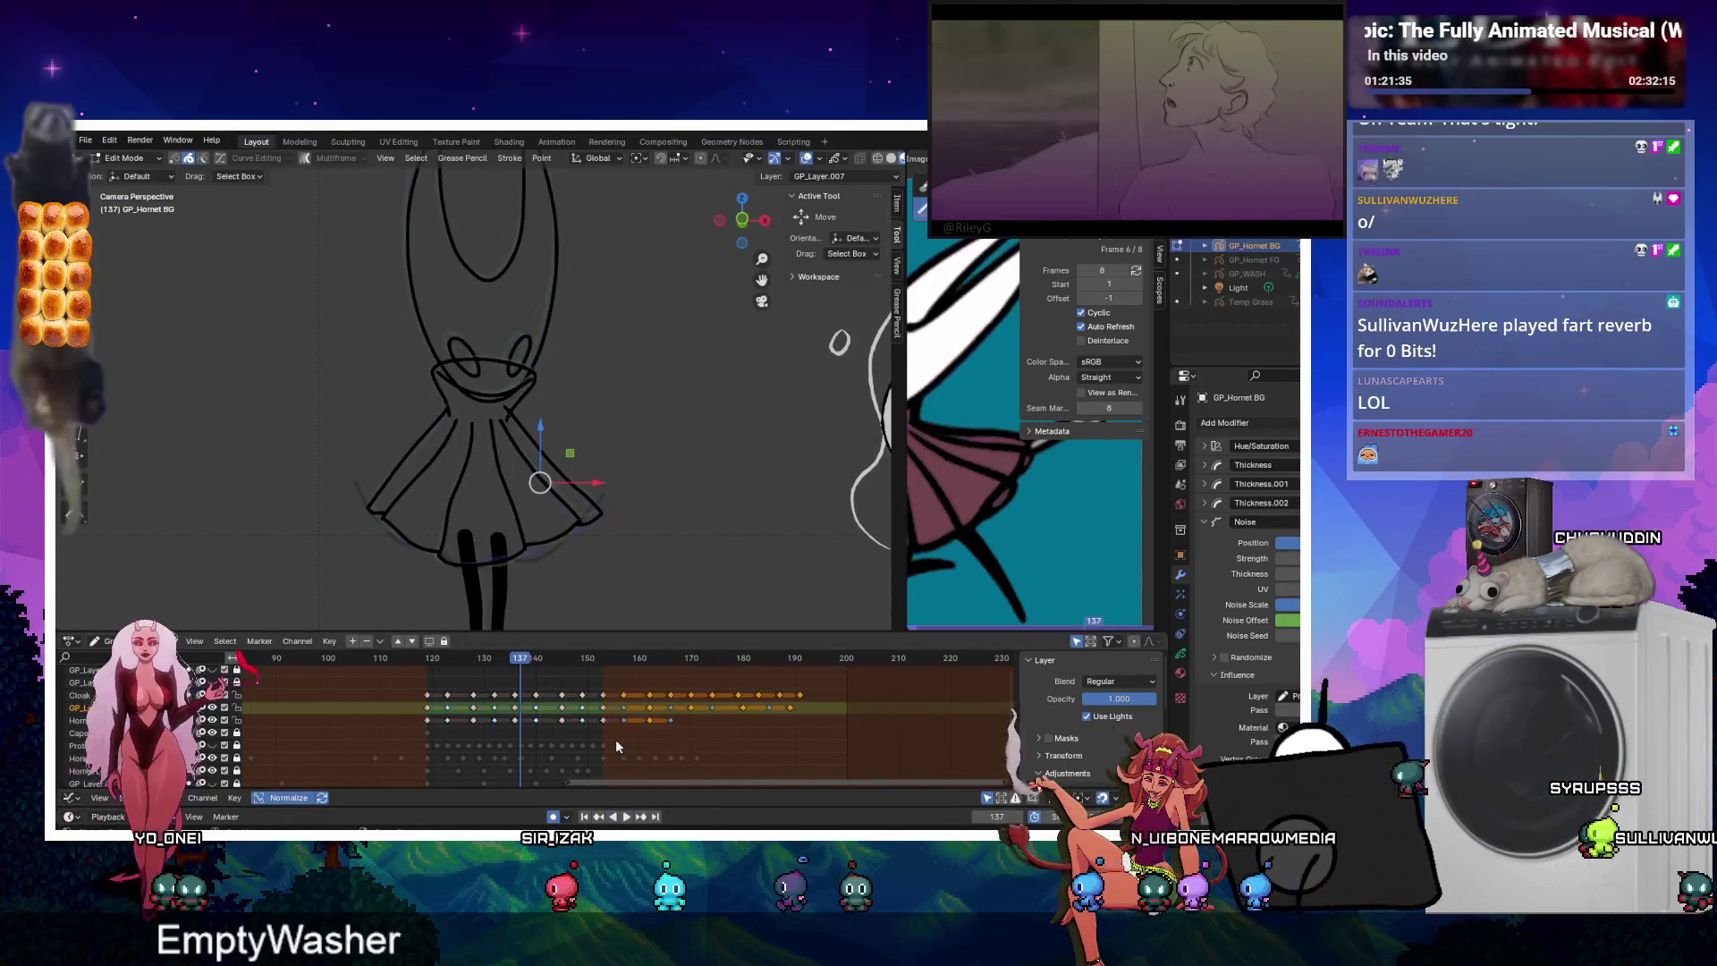
{"action": "key", "text": "Delete"}
{"action": "scroll", "coordinate": [481, 393], "scroll_direction": "down", "scroll_amount": 3}
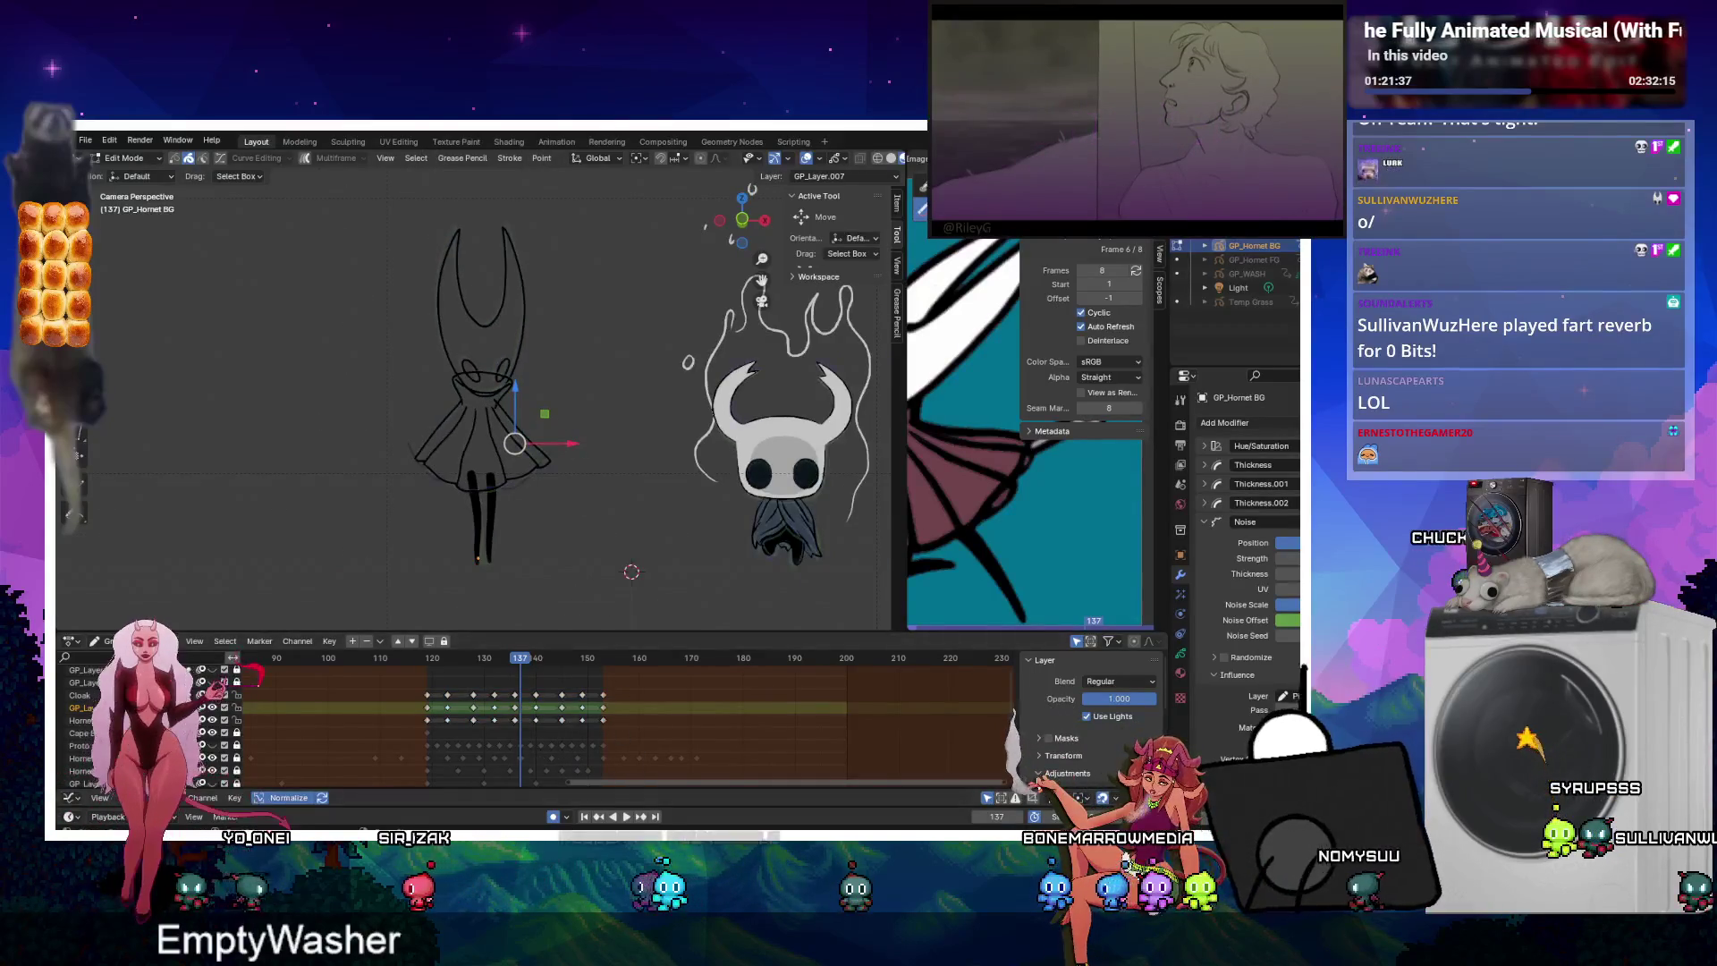
Stop playback and open Hornet_Idle.webp from Downloads in the Image Editor with Alt+O.
{"action": "left_click", "coordinate": [624, 817]}
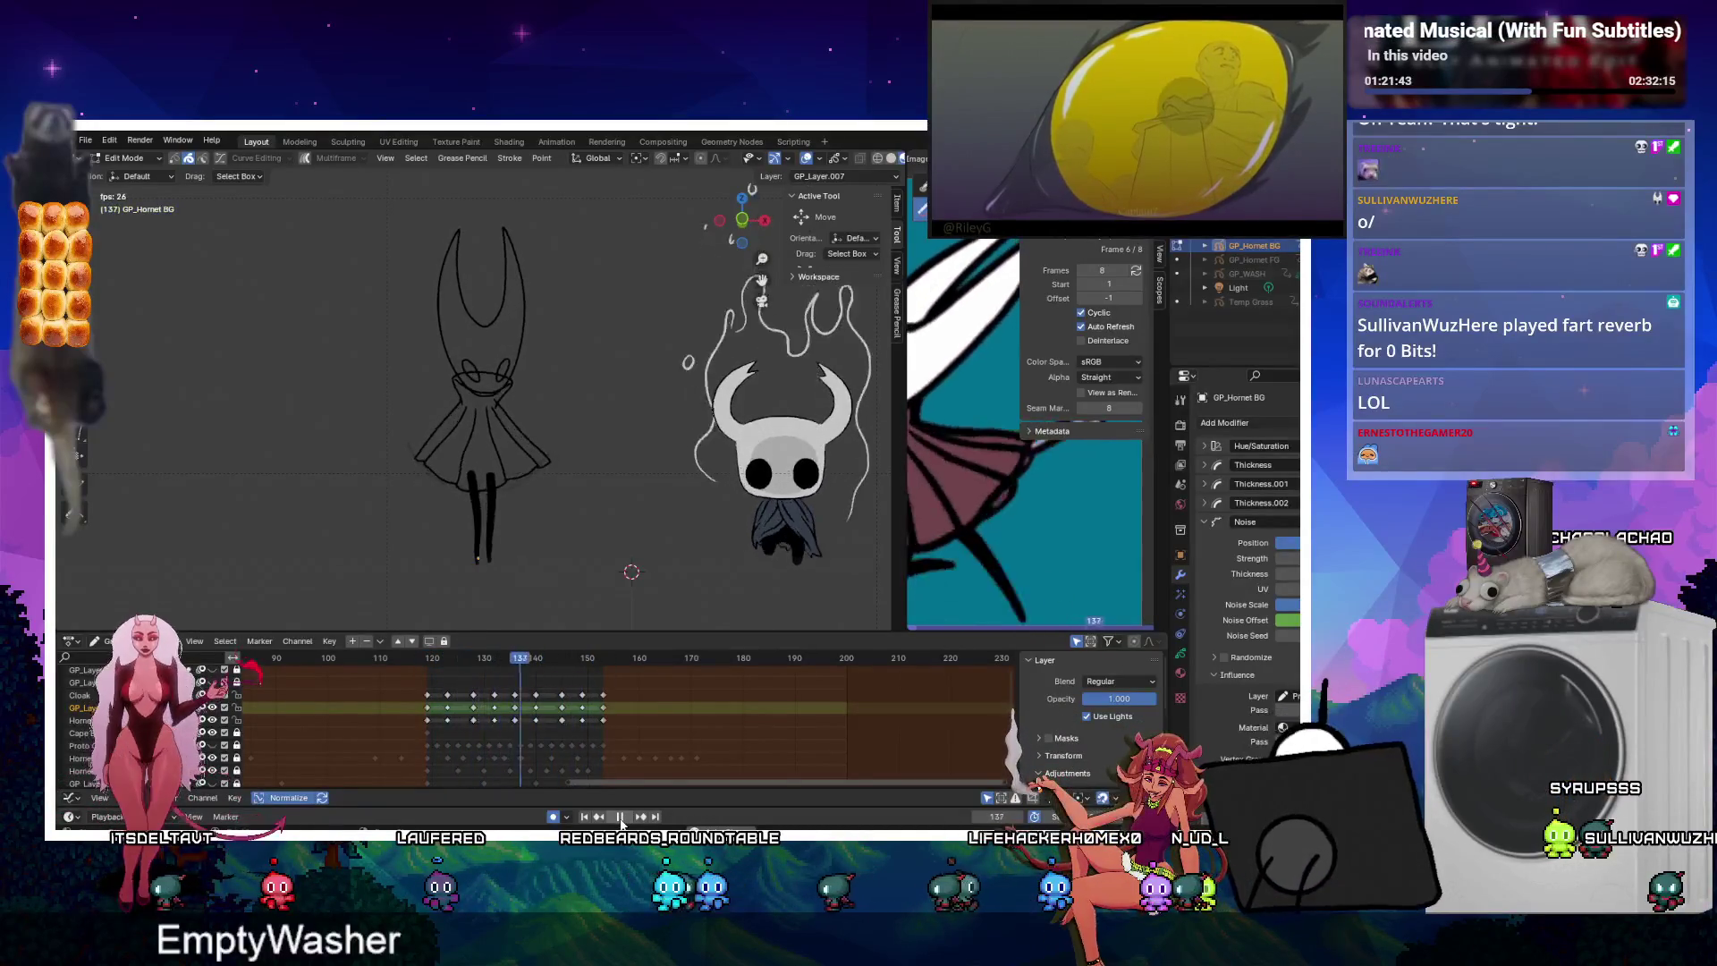
{"action": "left_click", "coordinate": [619, 816]}
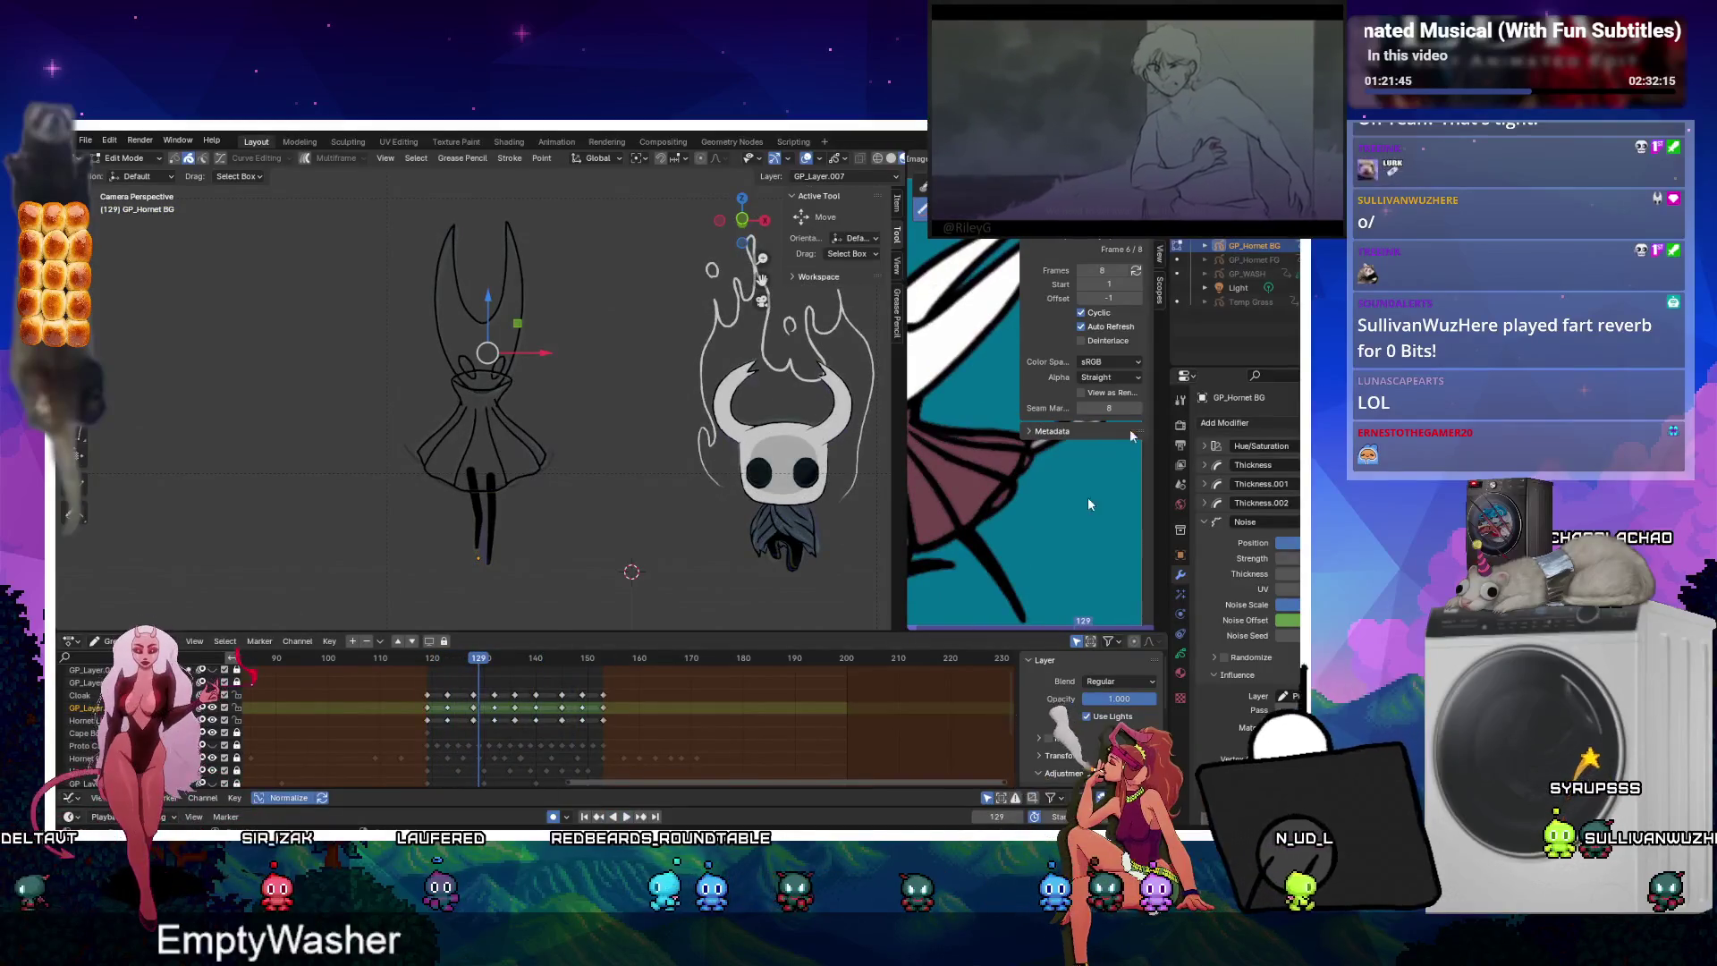
{"action": "key", "text": "alt+o"}
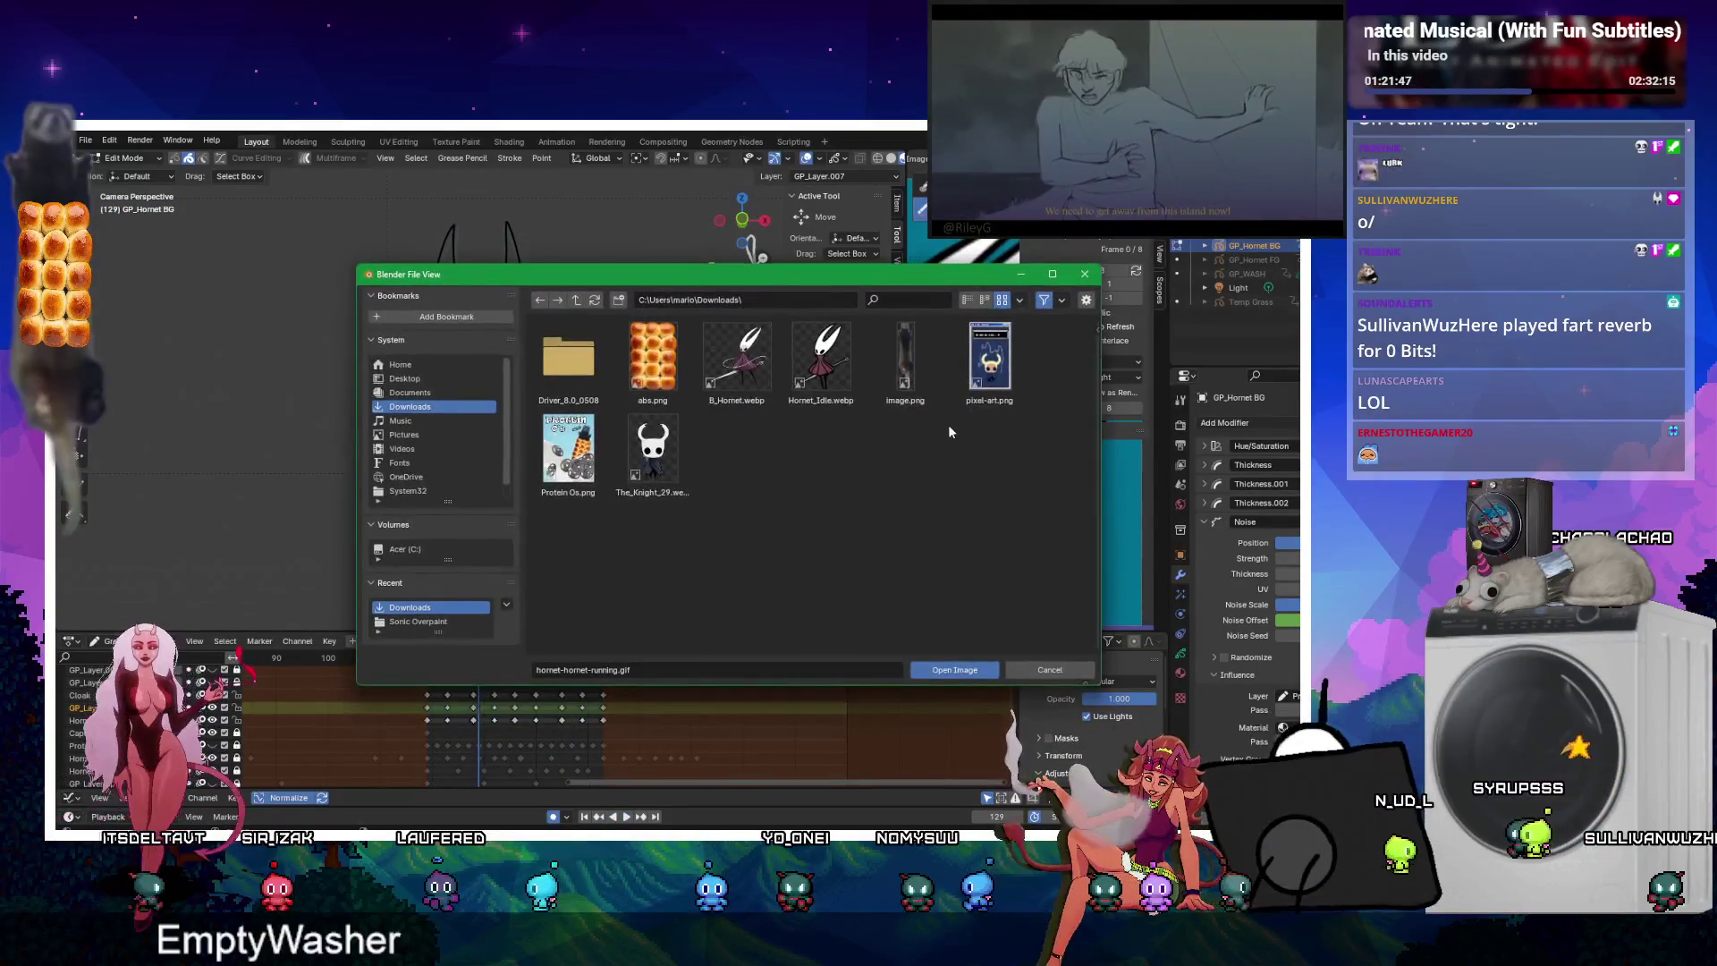
{"action": "double_click", "coordinate": [821, 362]}
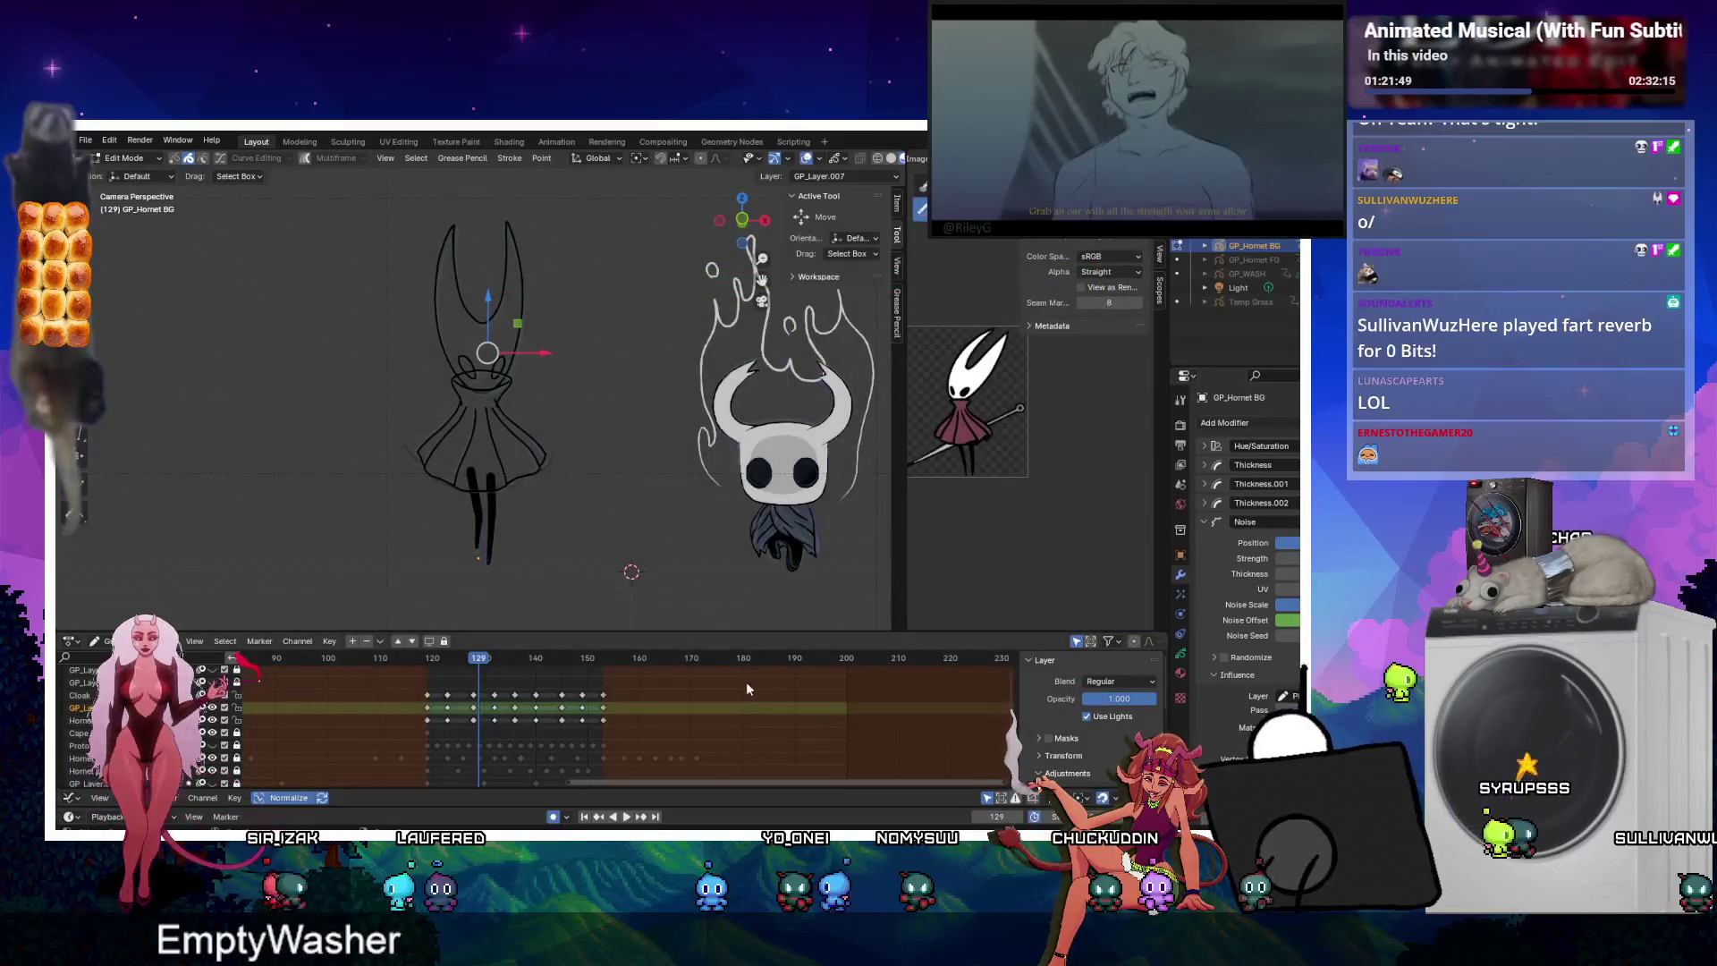
{"action": "left_click", "coordinate": [629, 818]}
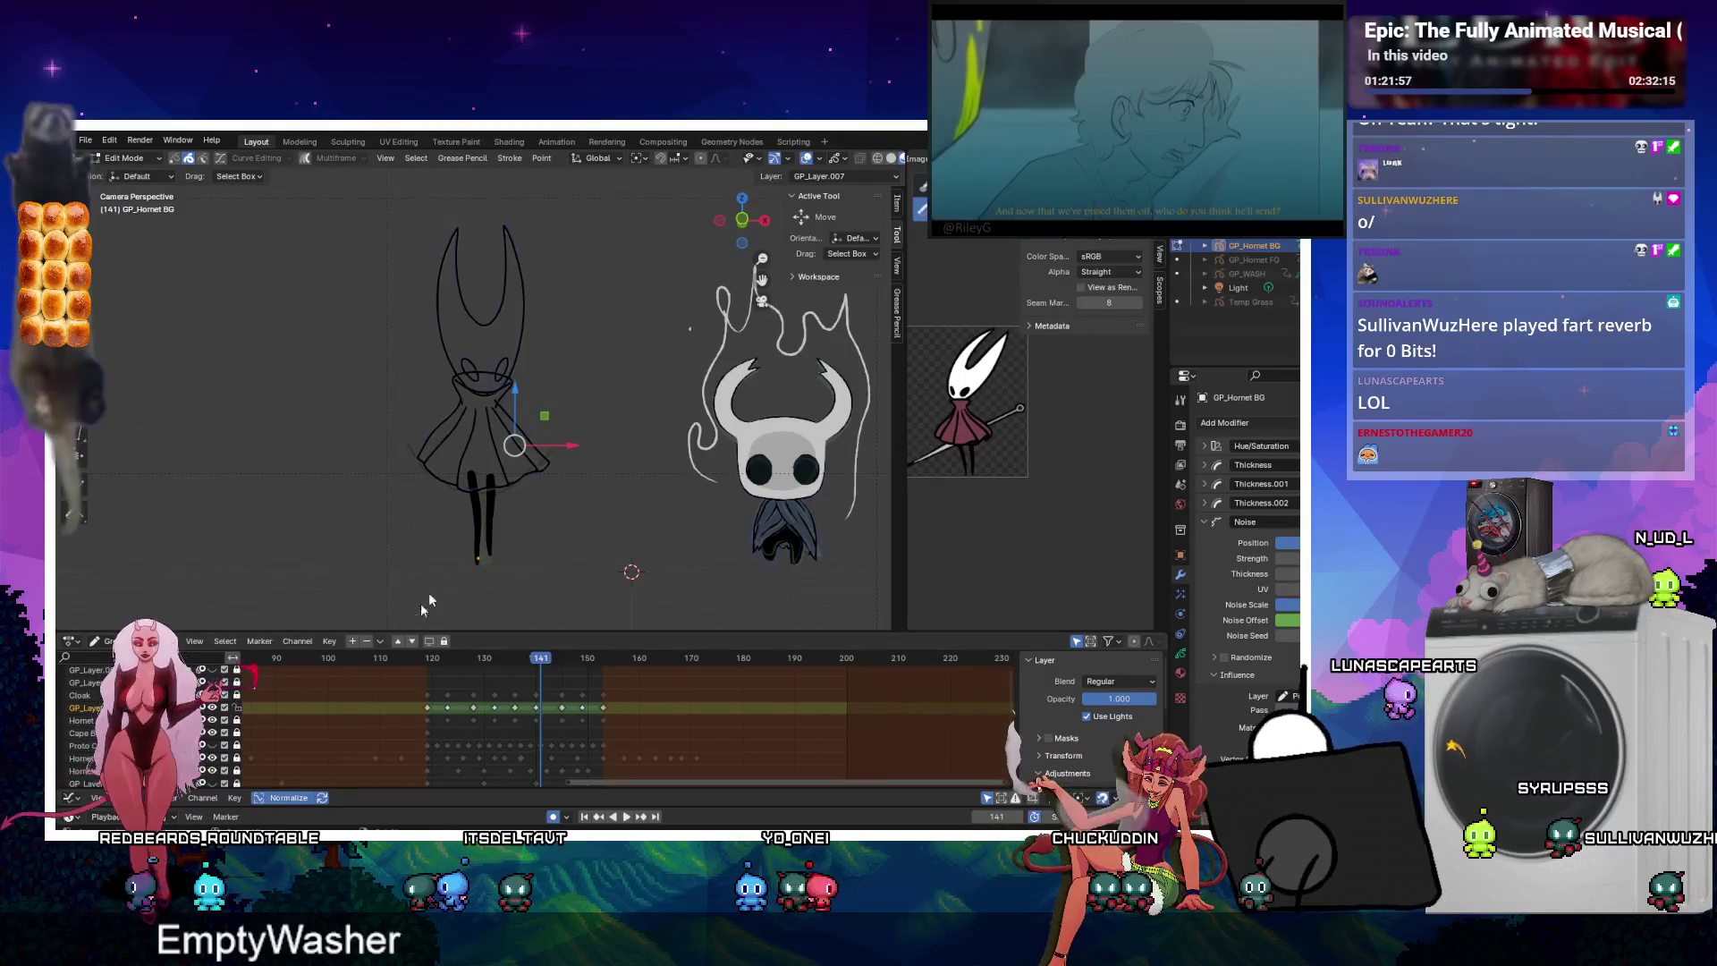
Merge the layer down into Hornet Lines and zoom in on Hornet's dress with the Cutter tool.
{"action": "right_click", "coordinate": [426, 604]}
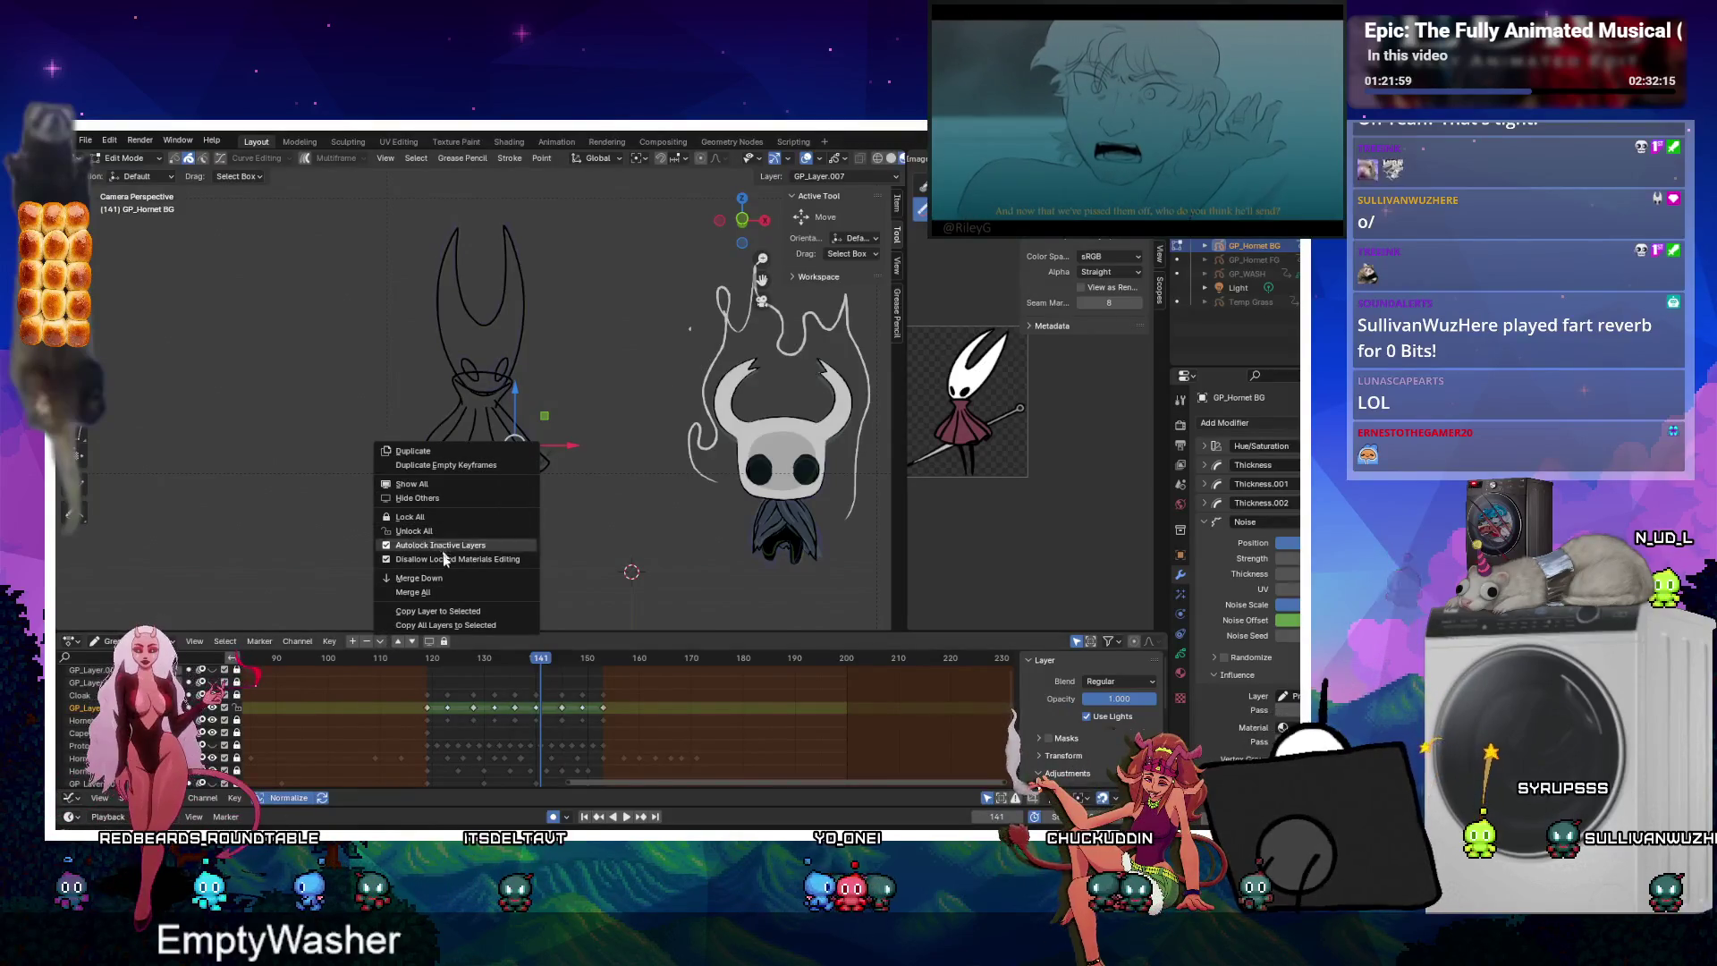
{"action": "left_click", "coordinate": [454, 577]}
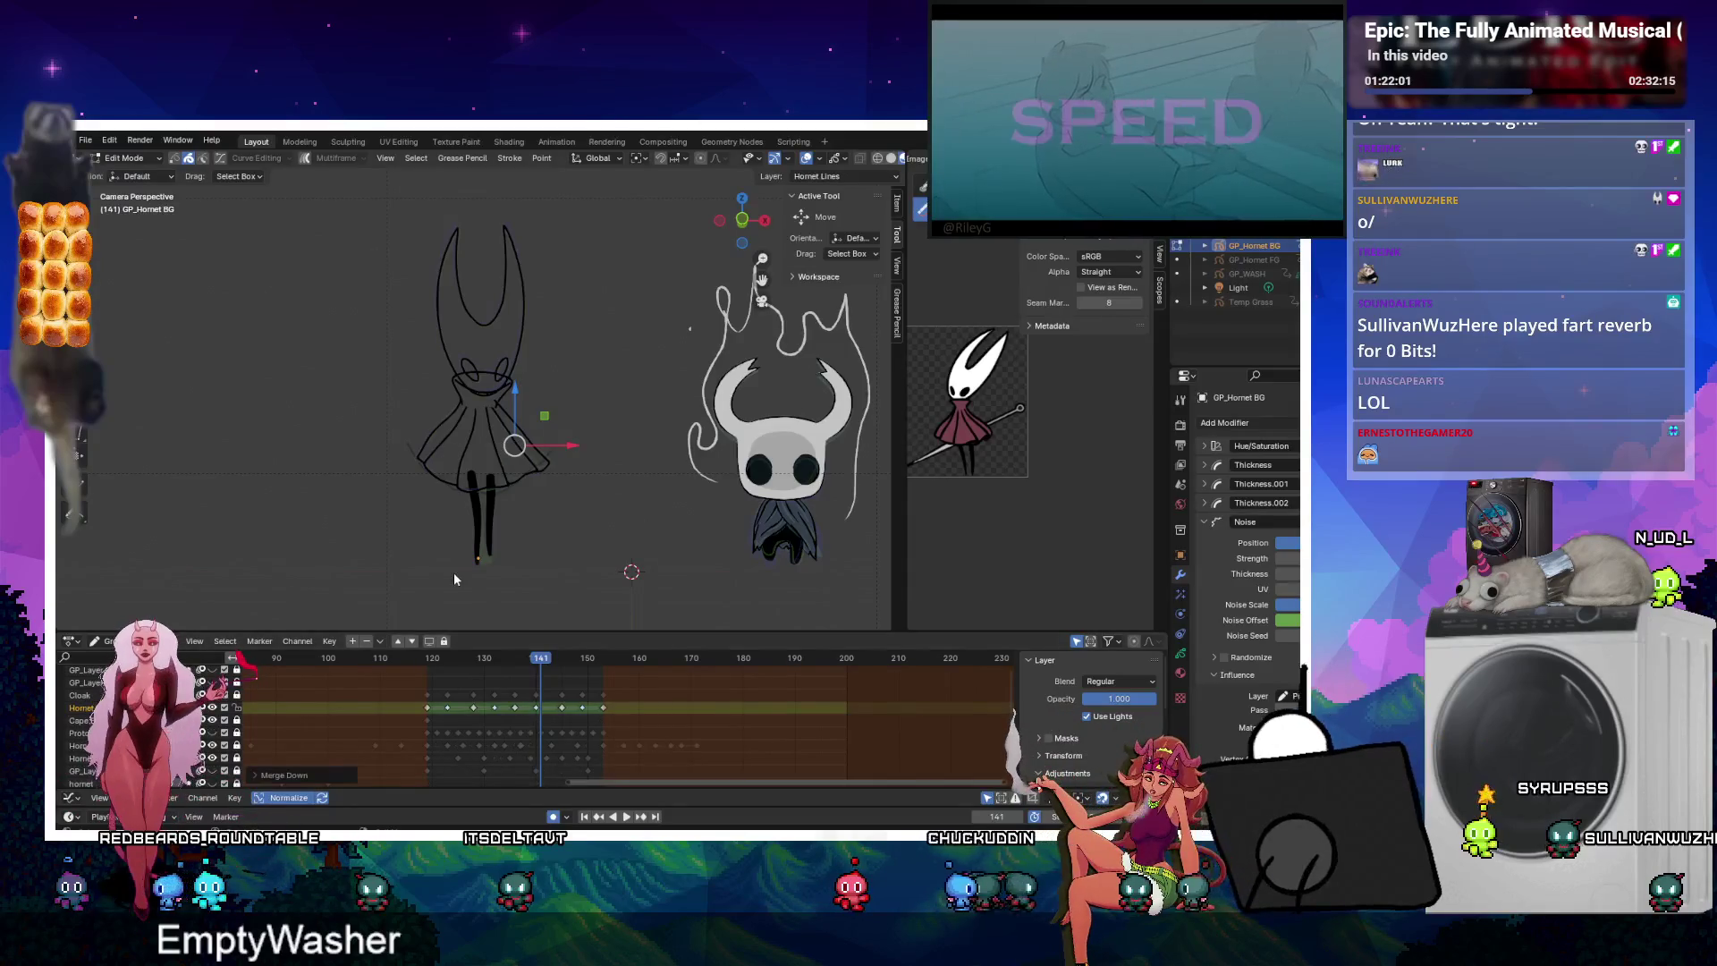
{"action": "scroll", "coordinate": [535, 415], "scroll_direction": "up", "scroll_amount": 5}
{"action": "key", "text": "Tab"}
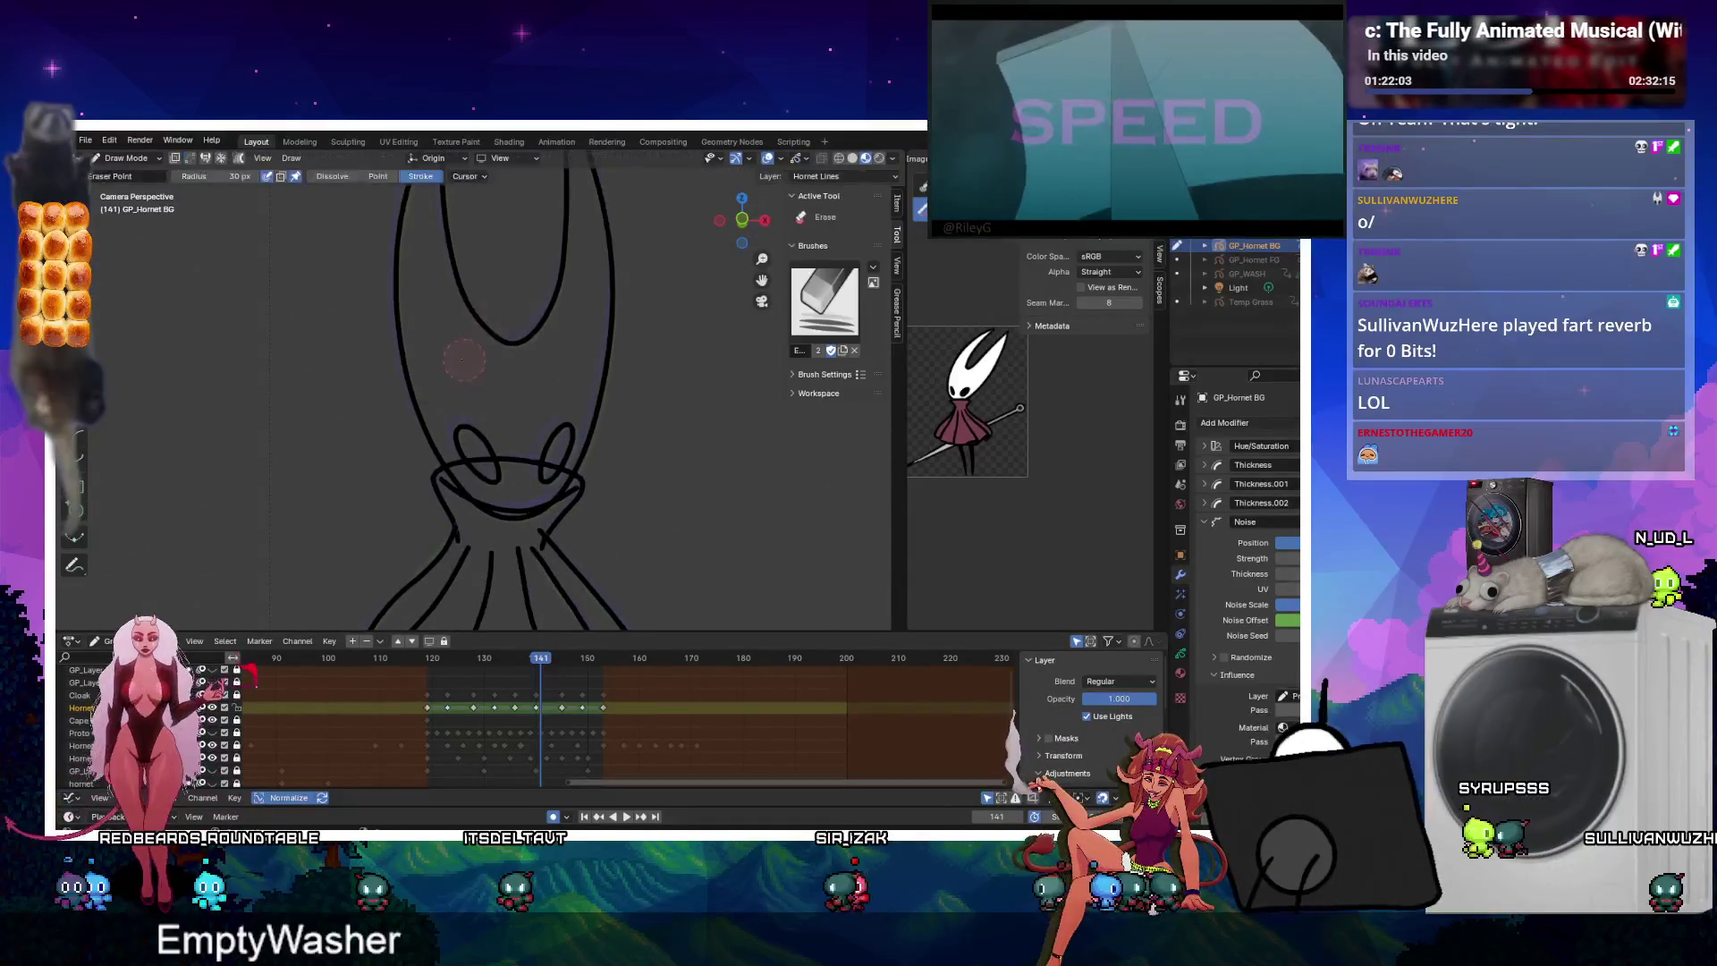
{"action": "middle_click_drag", "start_coordinate": [134, 582], "coordinate": [134, 313], "text": "shift"}
{"action": "key", "text": "k"}
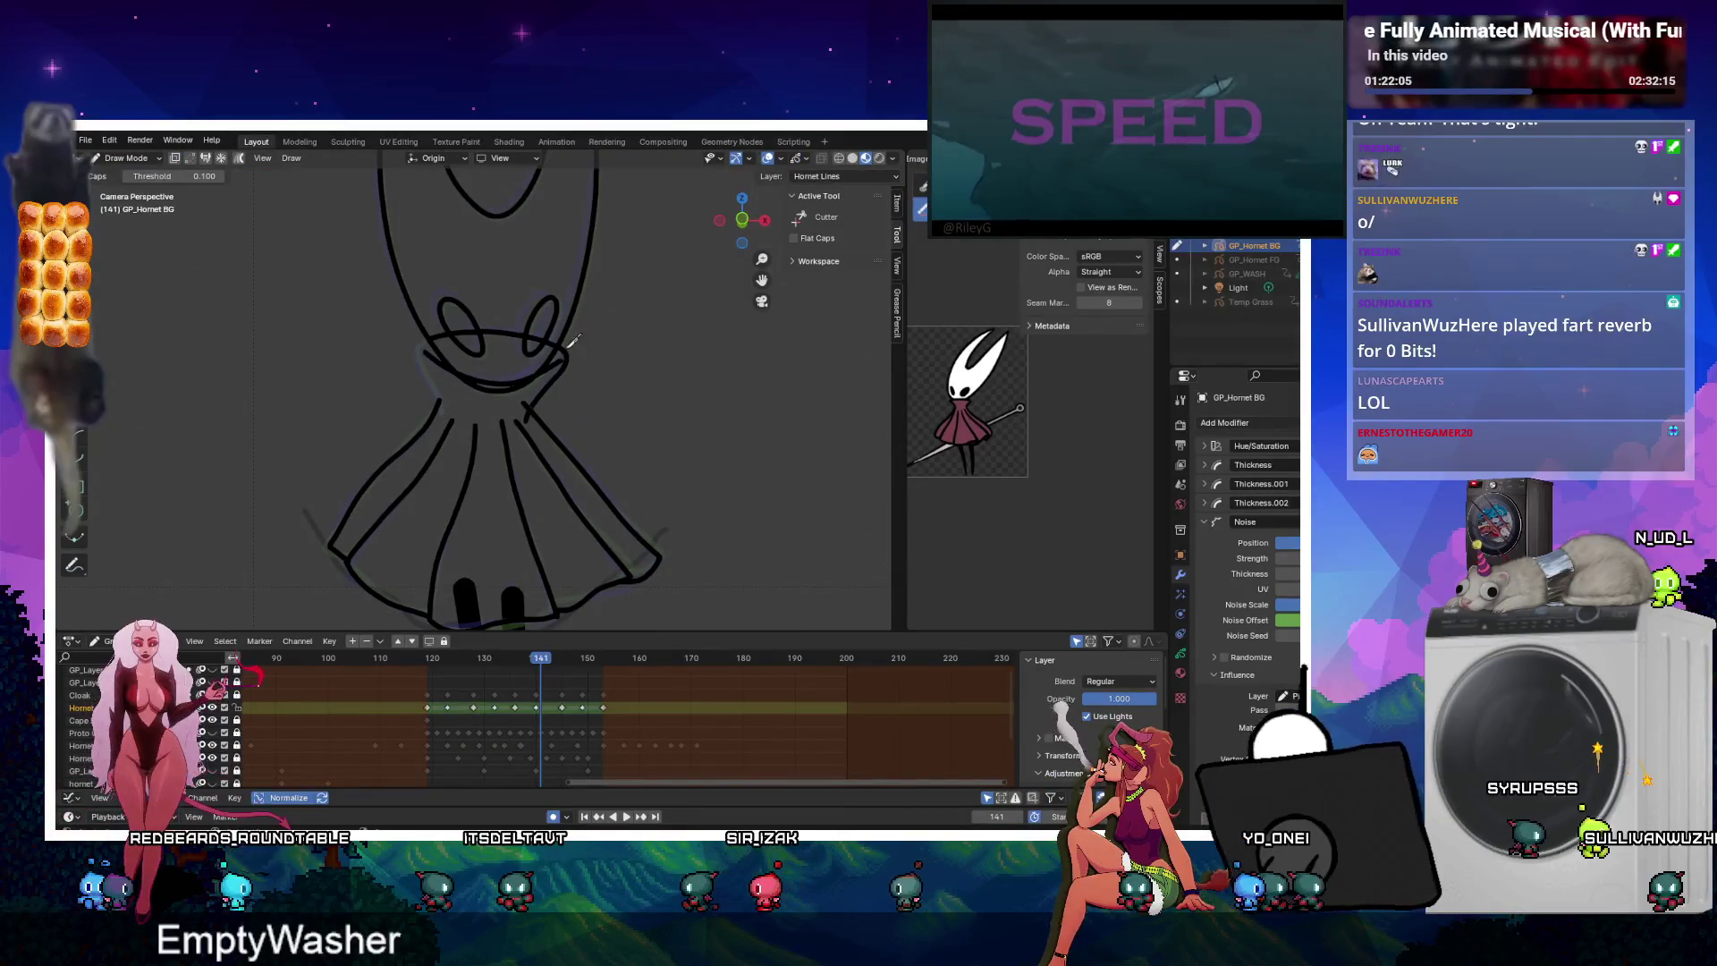
{"action": "key", "text": "Tab"}
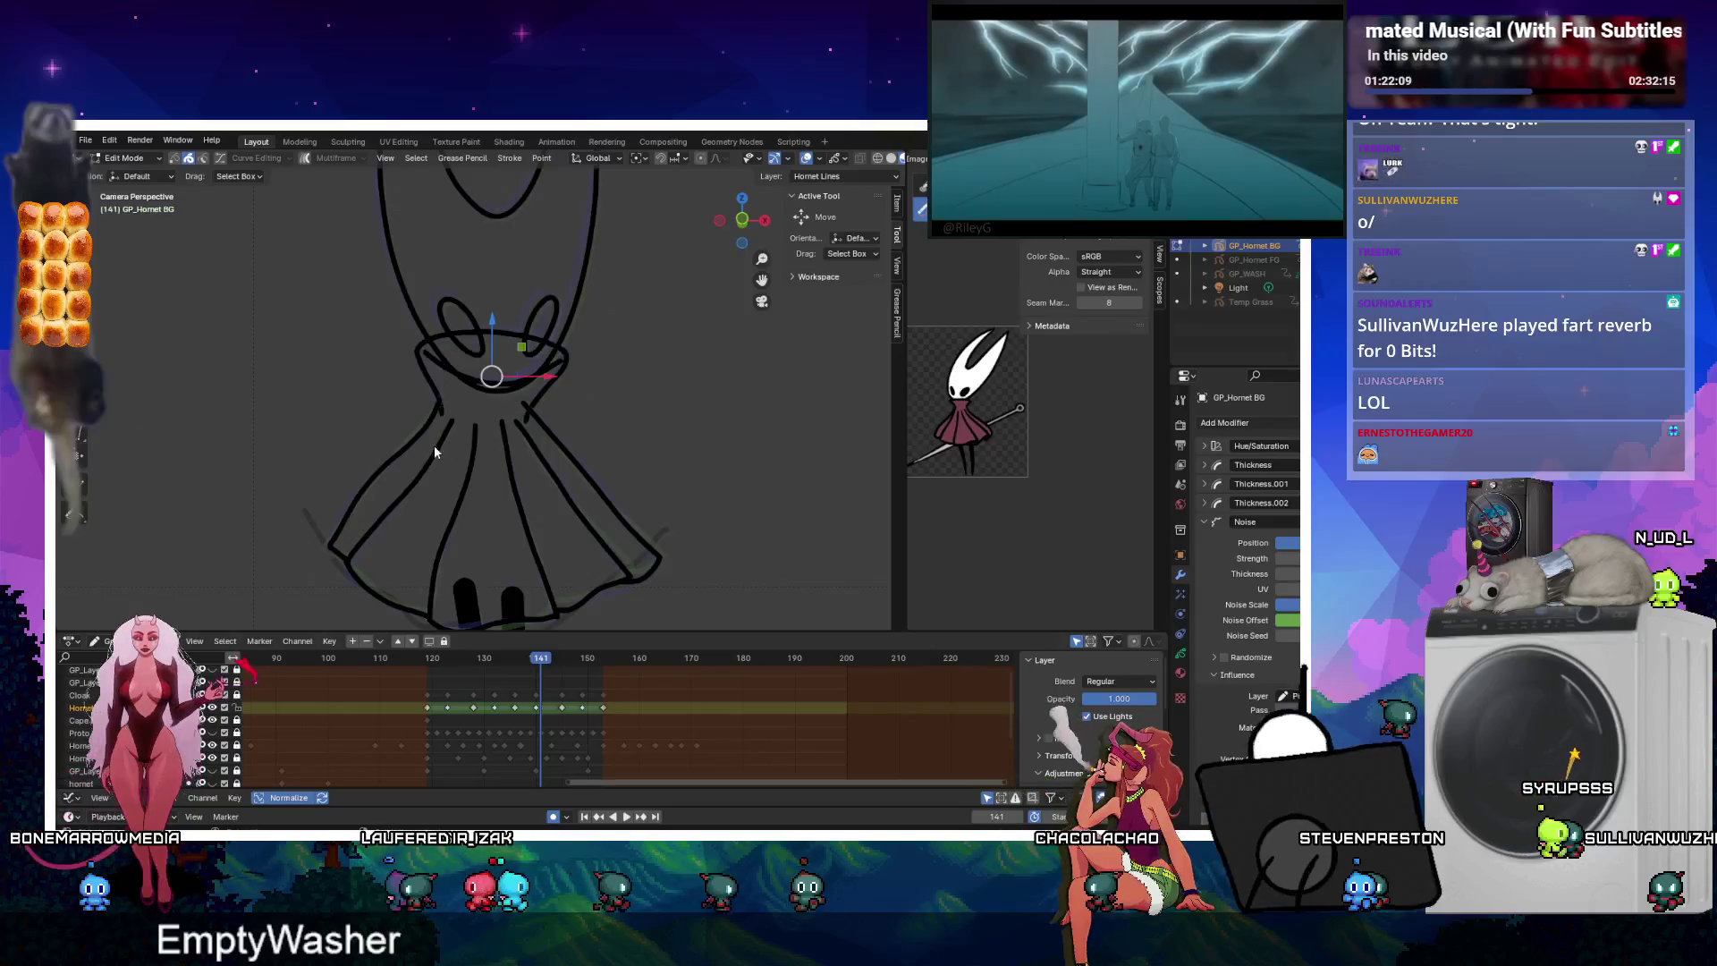
{"action": "left_click", "coordinate": [213, 708]}
{"action": "left_click", "coordinate": [213, 708]}
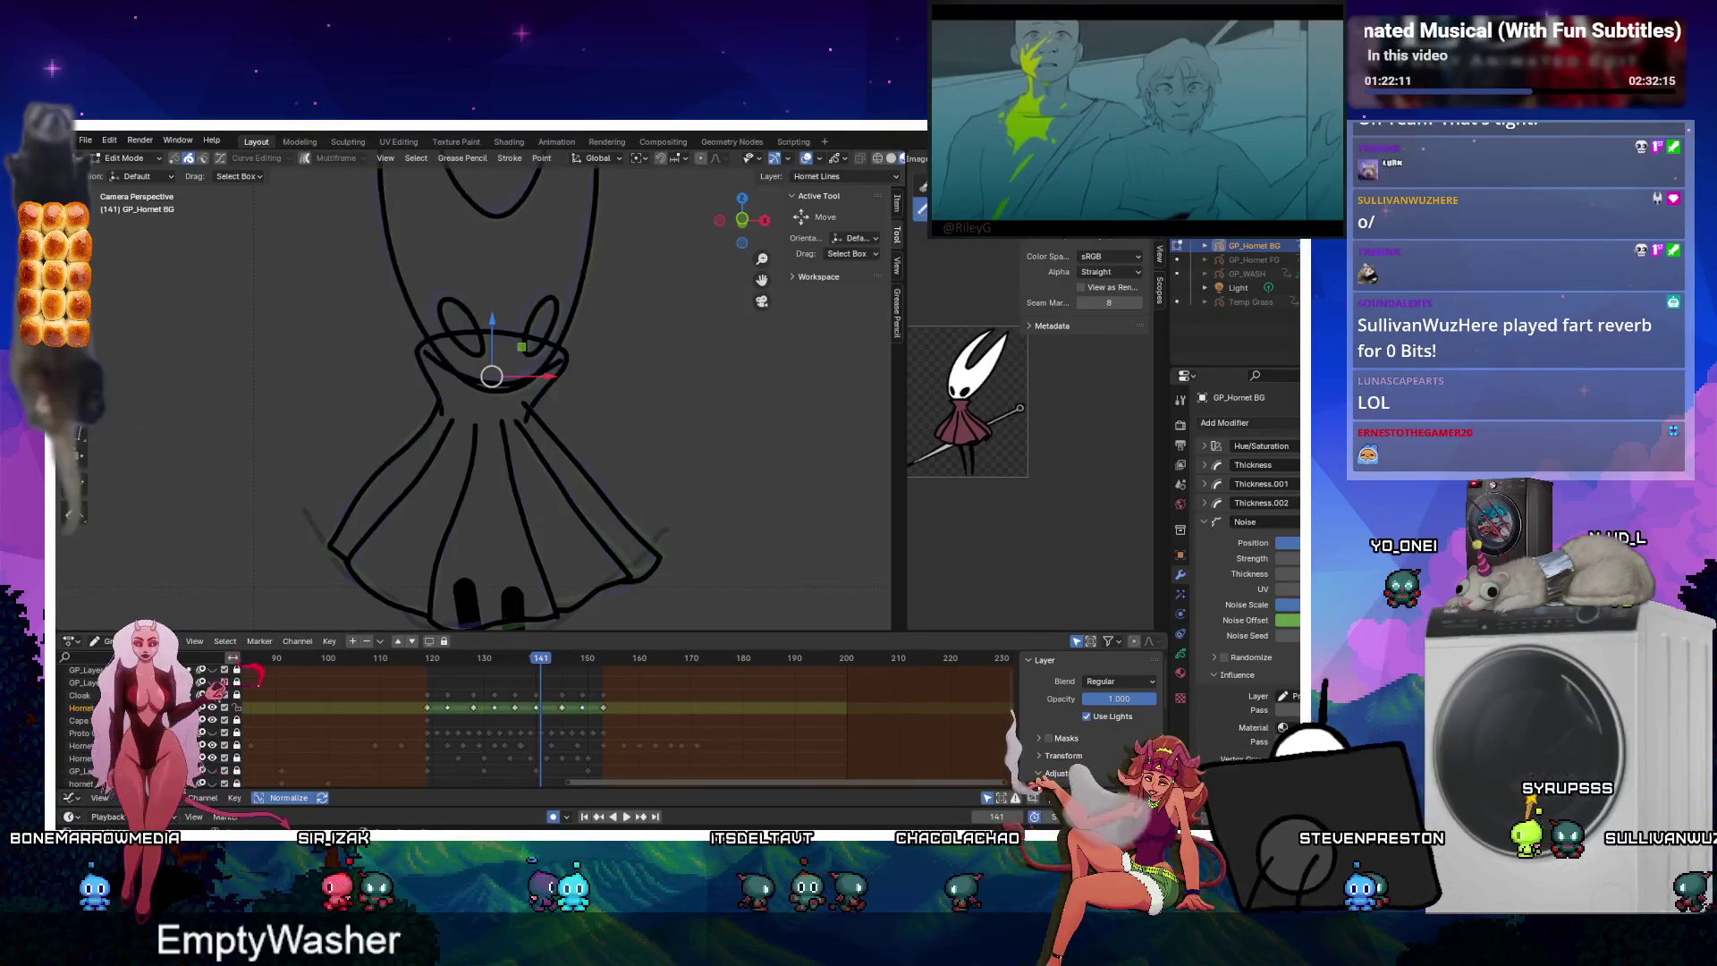
{"action": "key", "text": "Tab"}
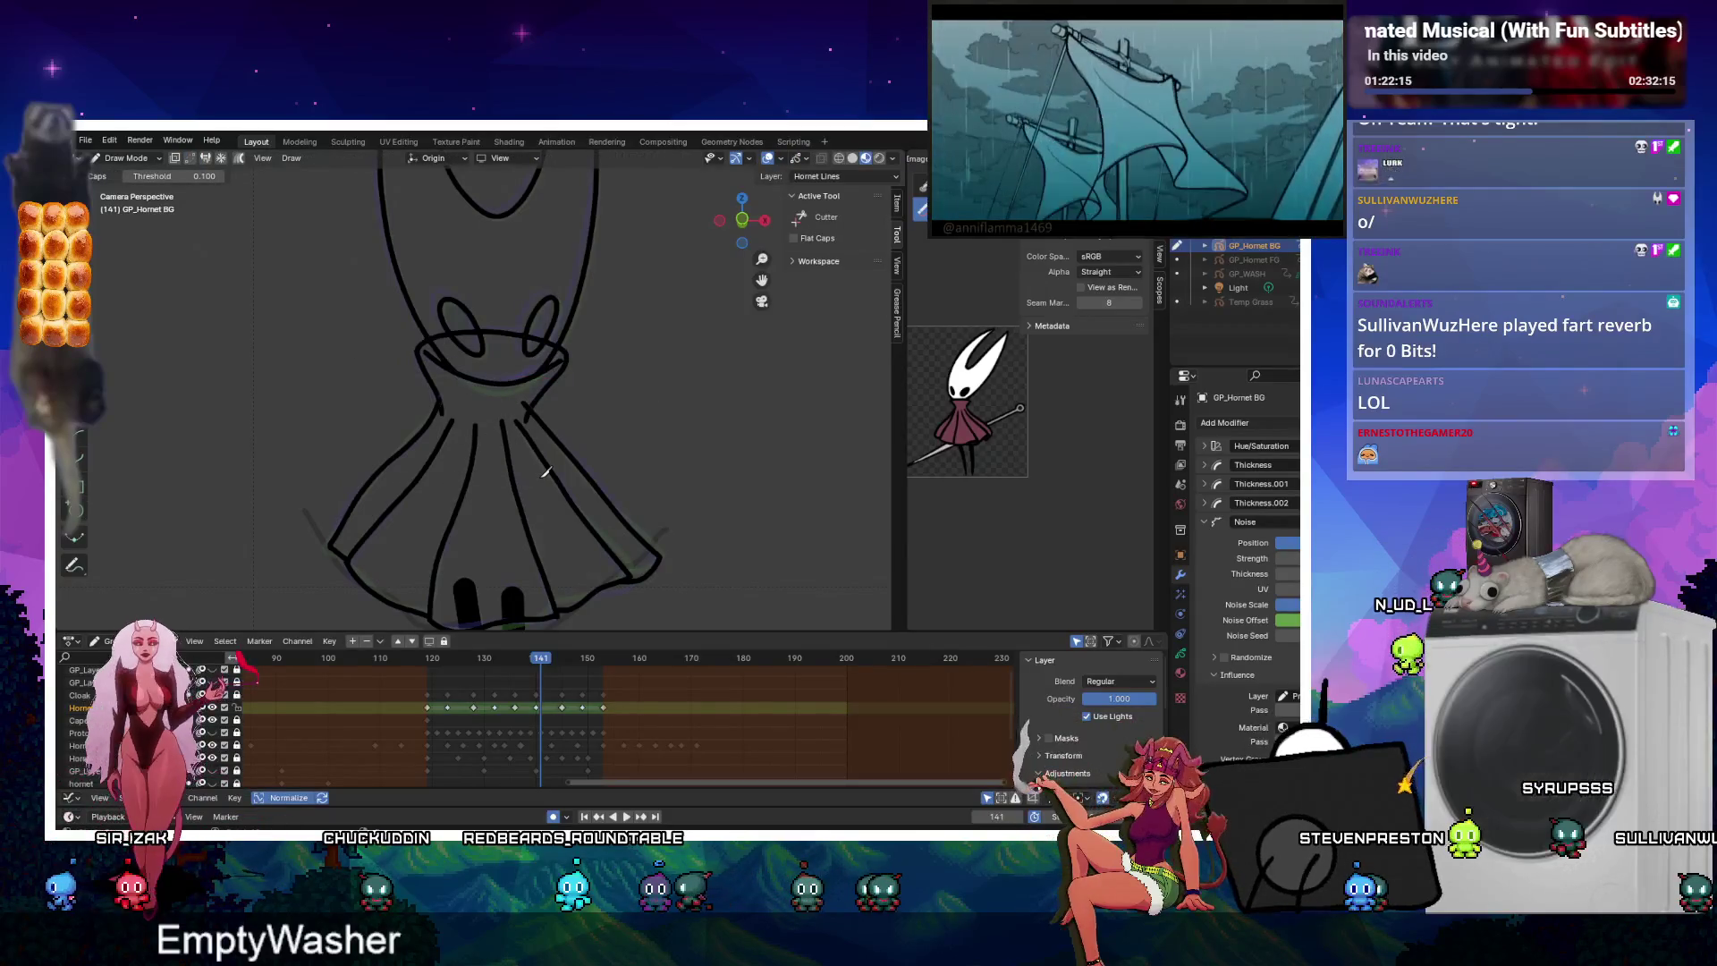
Merge the Cloak layer down into Hornet Lines and step through keyframes 145, 136 and 132.
{"action": "left_click", "coordinate": [433, 327]}
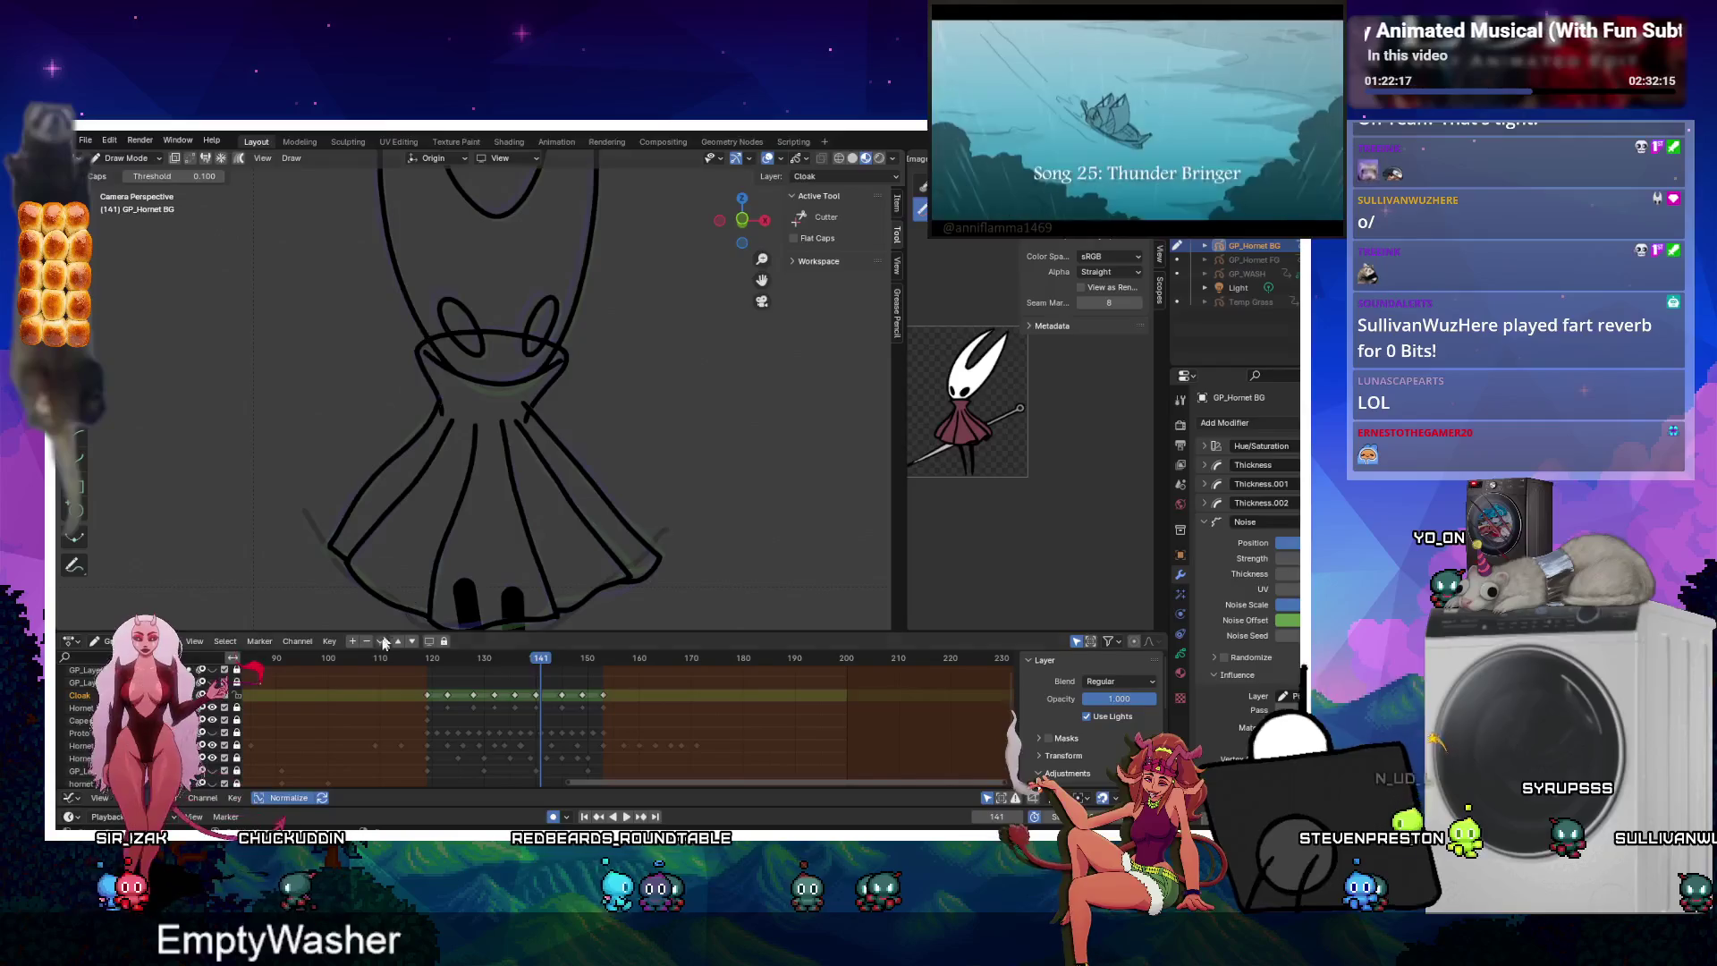
{"action": "left_click", "coordinate": [383, 641]}
{"action": "left_click", "coordinate": [465, 577]}
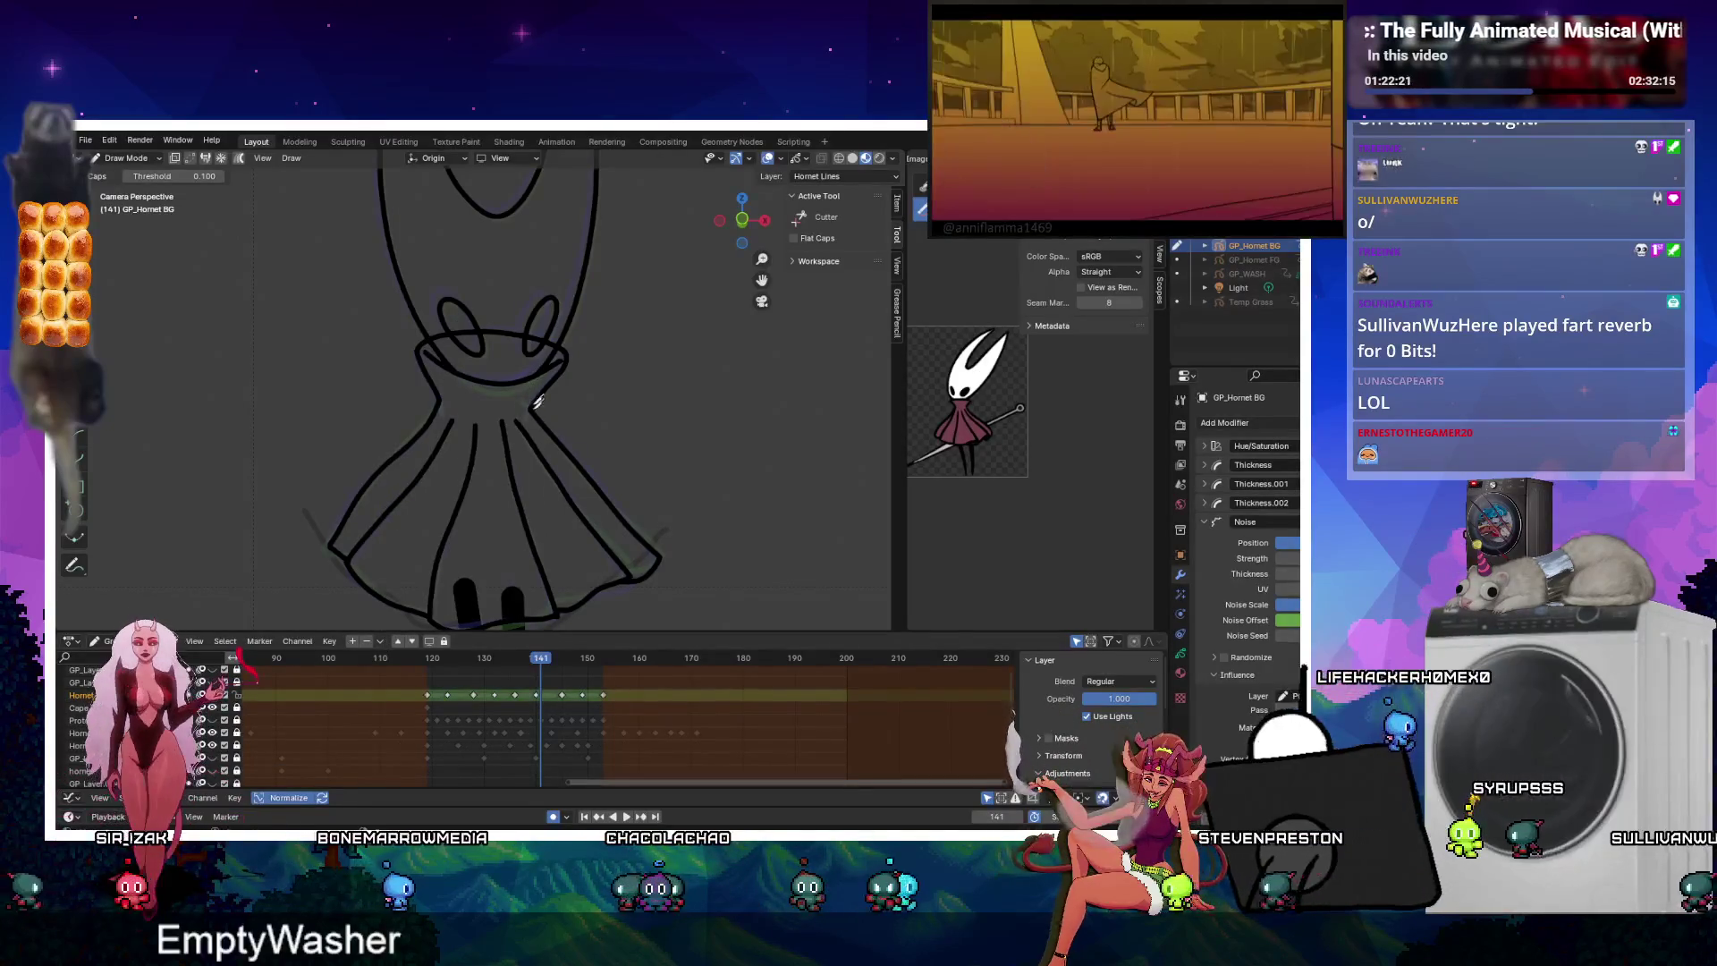
{"action": "key", "text": "Up"}
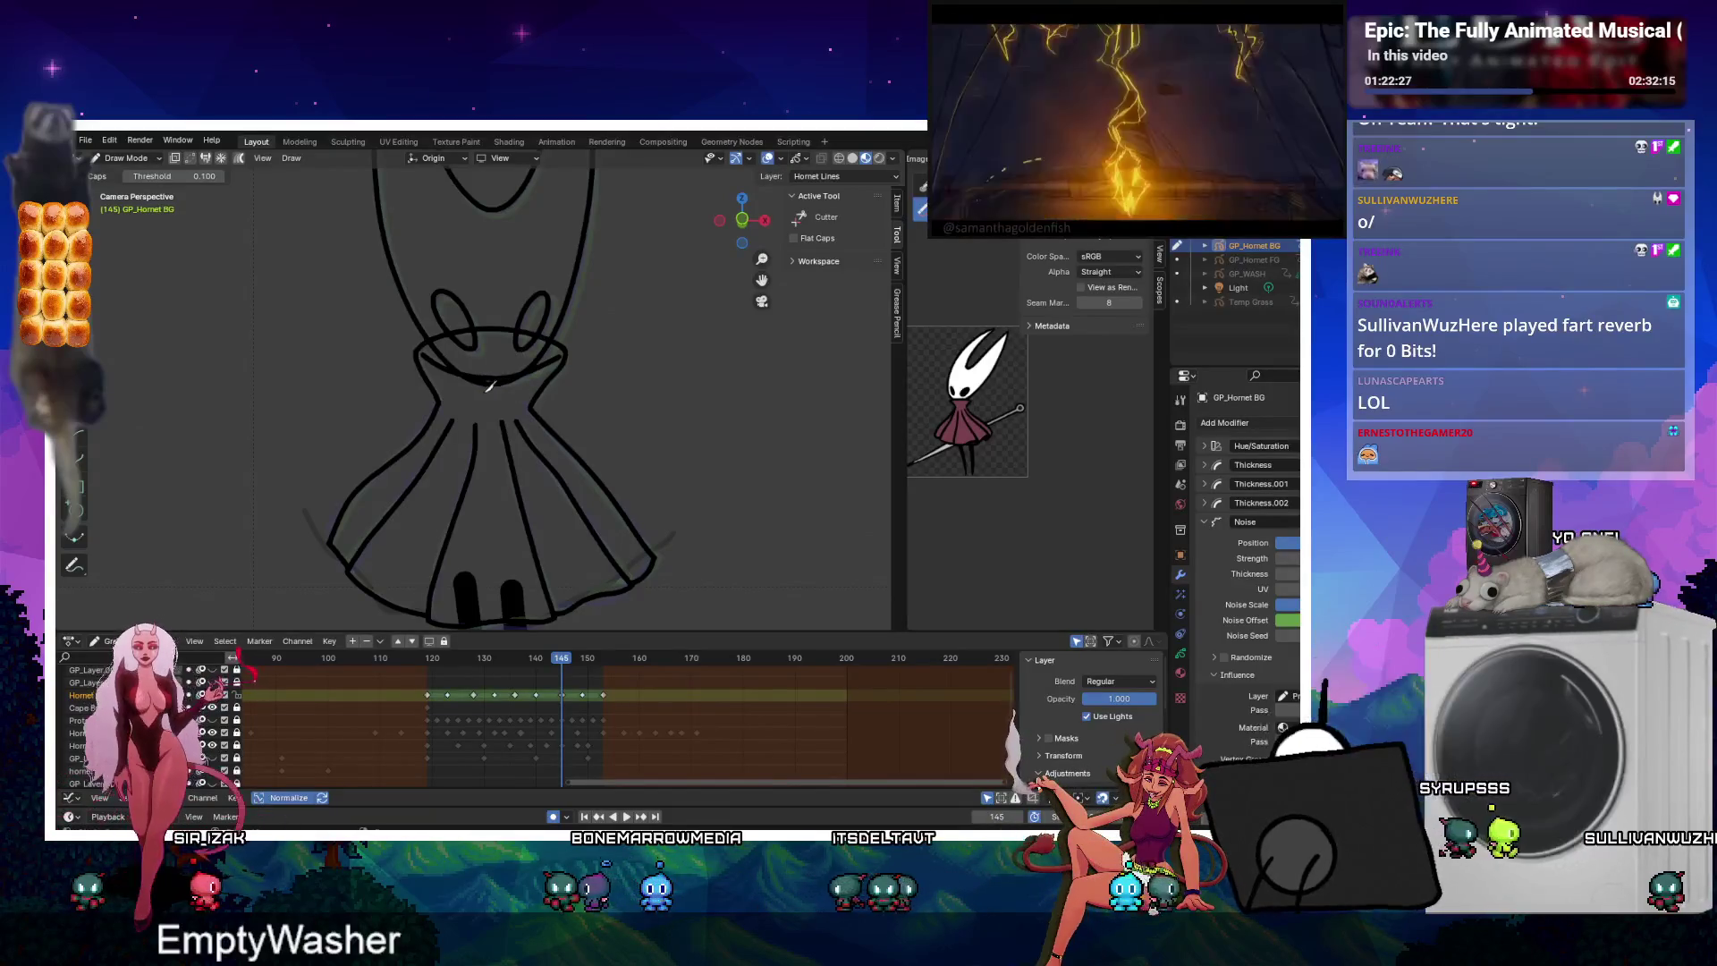
{"action": "key", "text": "Down"}
{"action": "key", "text": "Down"}
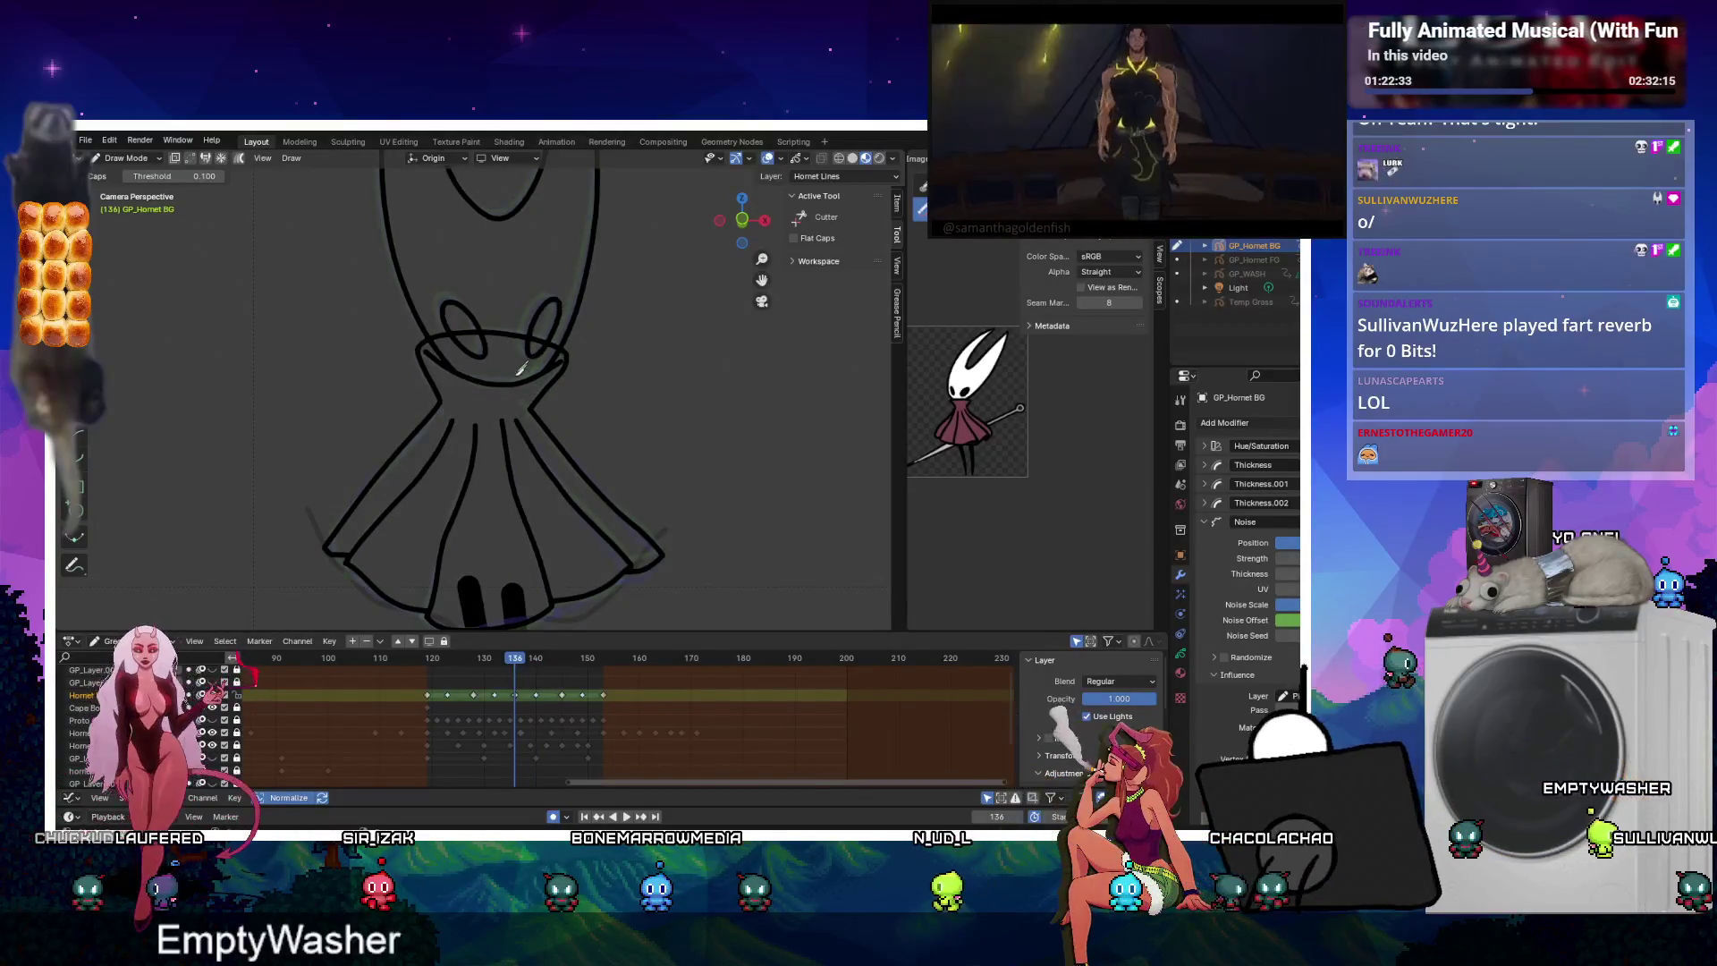
{"action": "key", "text": "Down"}
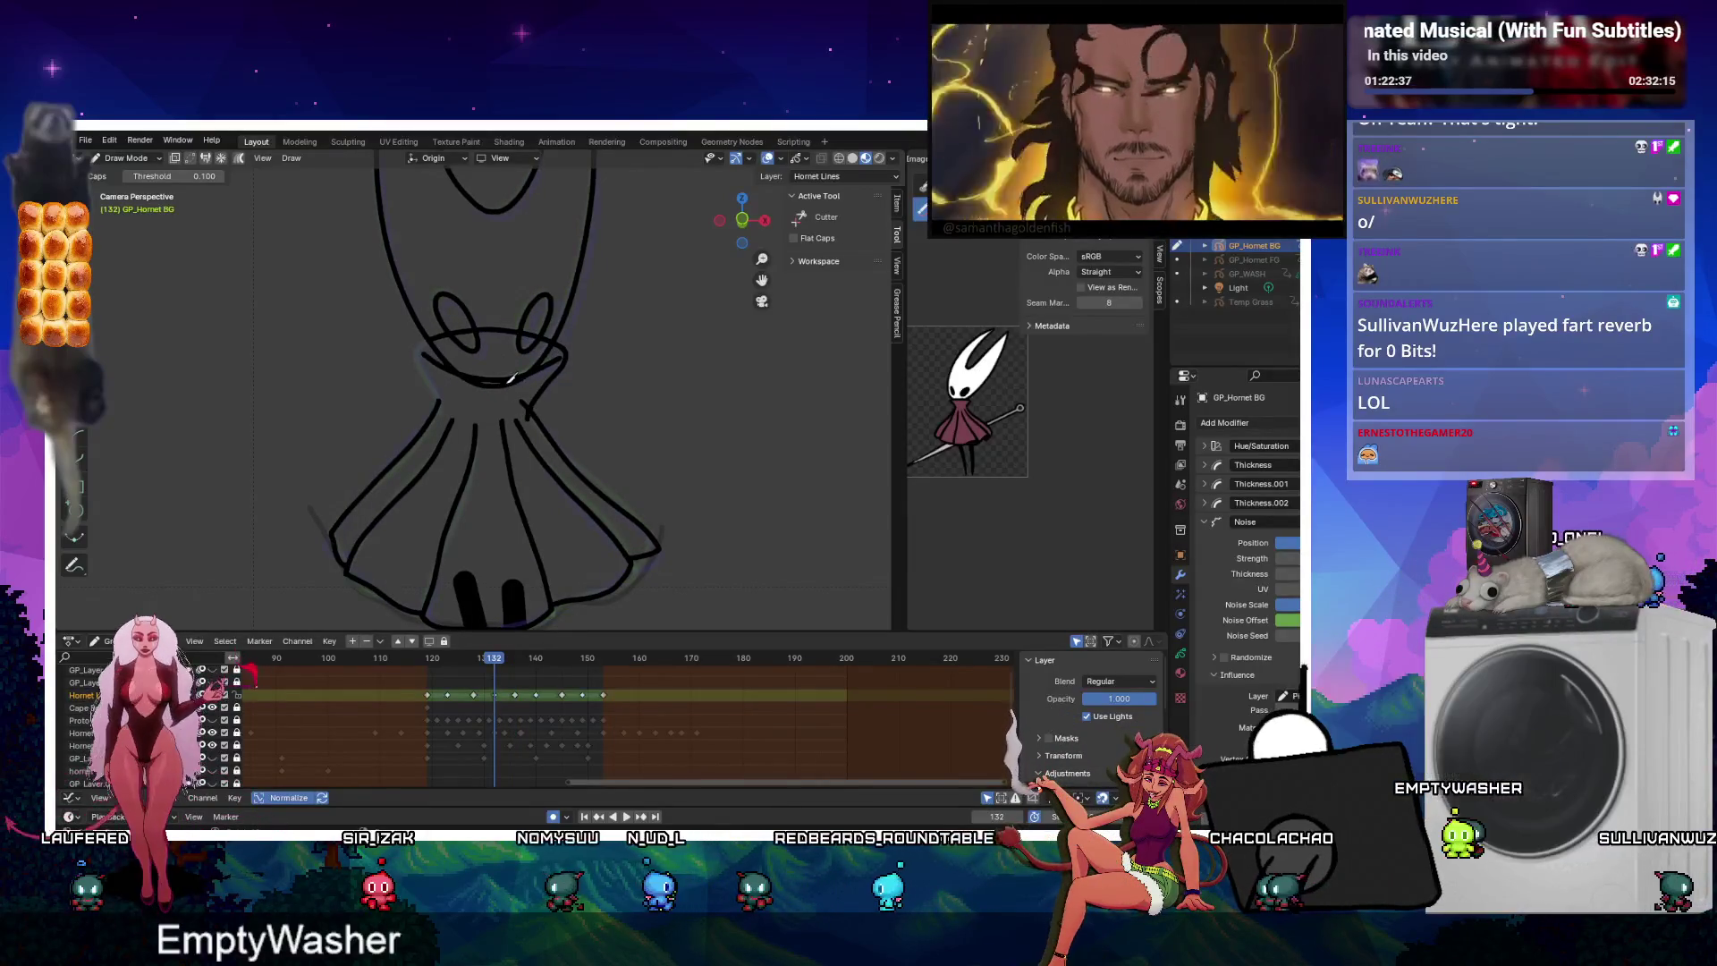
Retouch the collar's left edge, replay the keyframes from 119, and erase Hornet's left leg stroke.
{"action": "left_click_drag", "start_coordinate": [416, 349], "coordinate": [440, 383]}
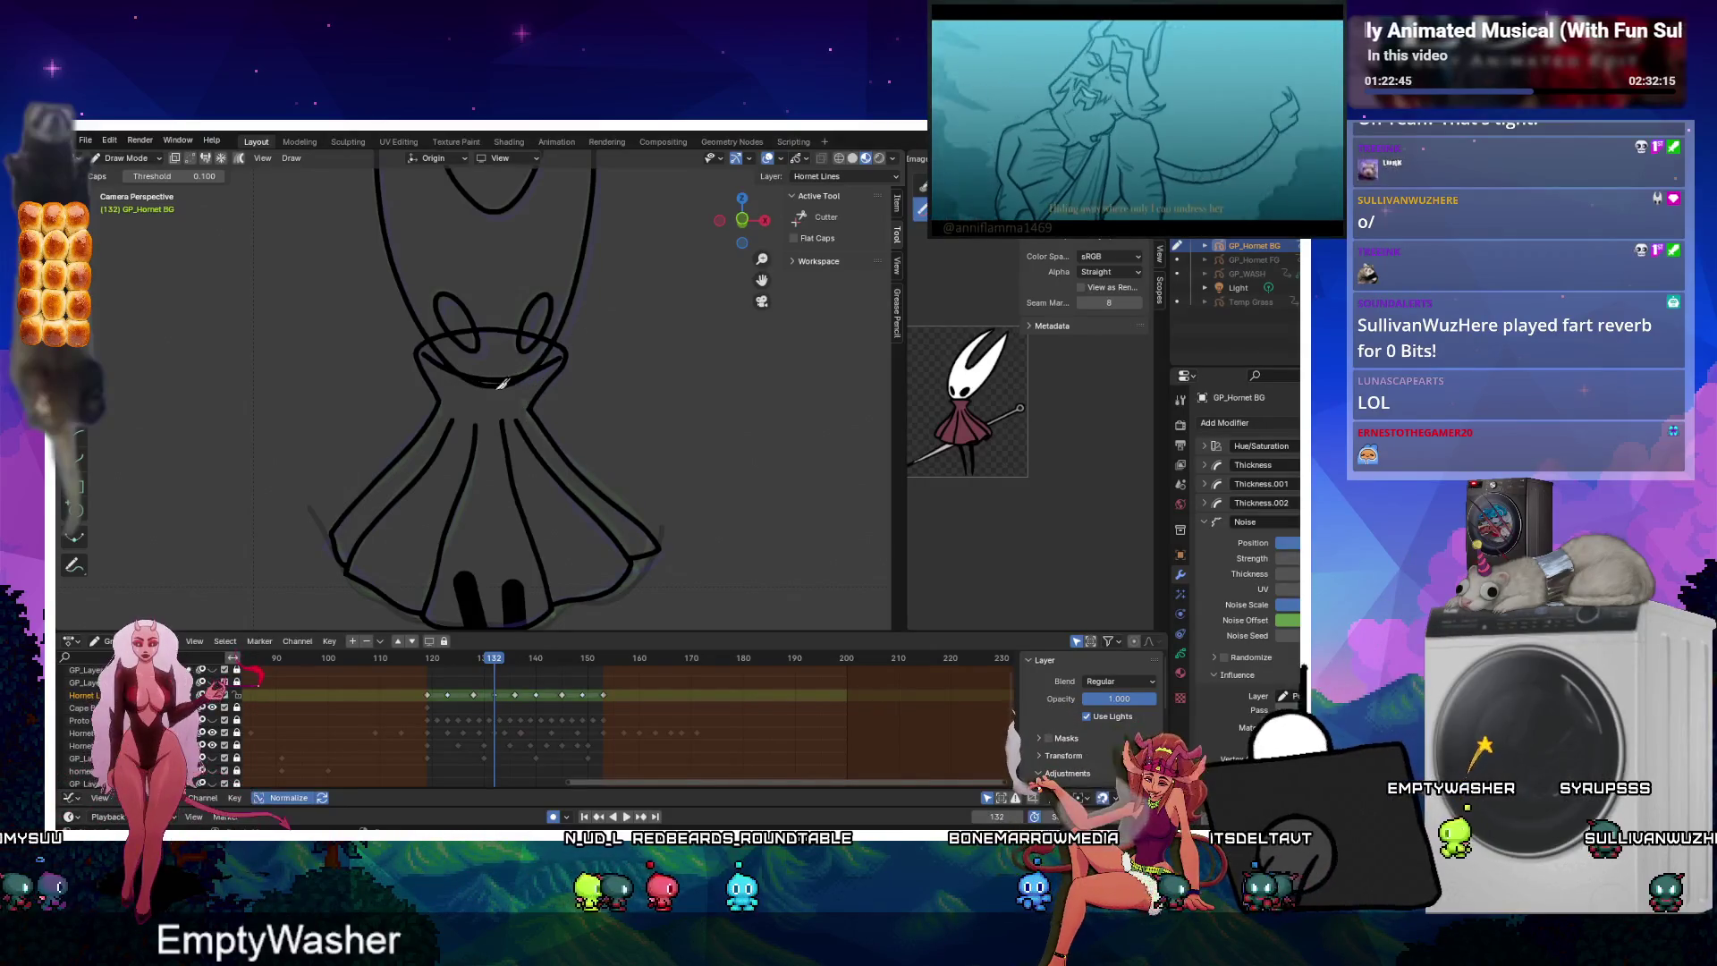
{"action": "key", "text": "space"}
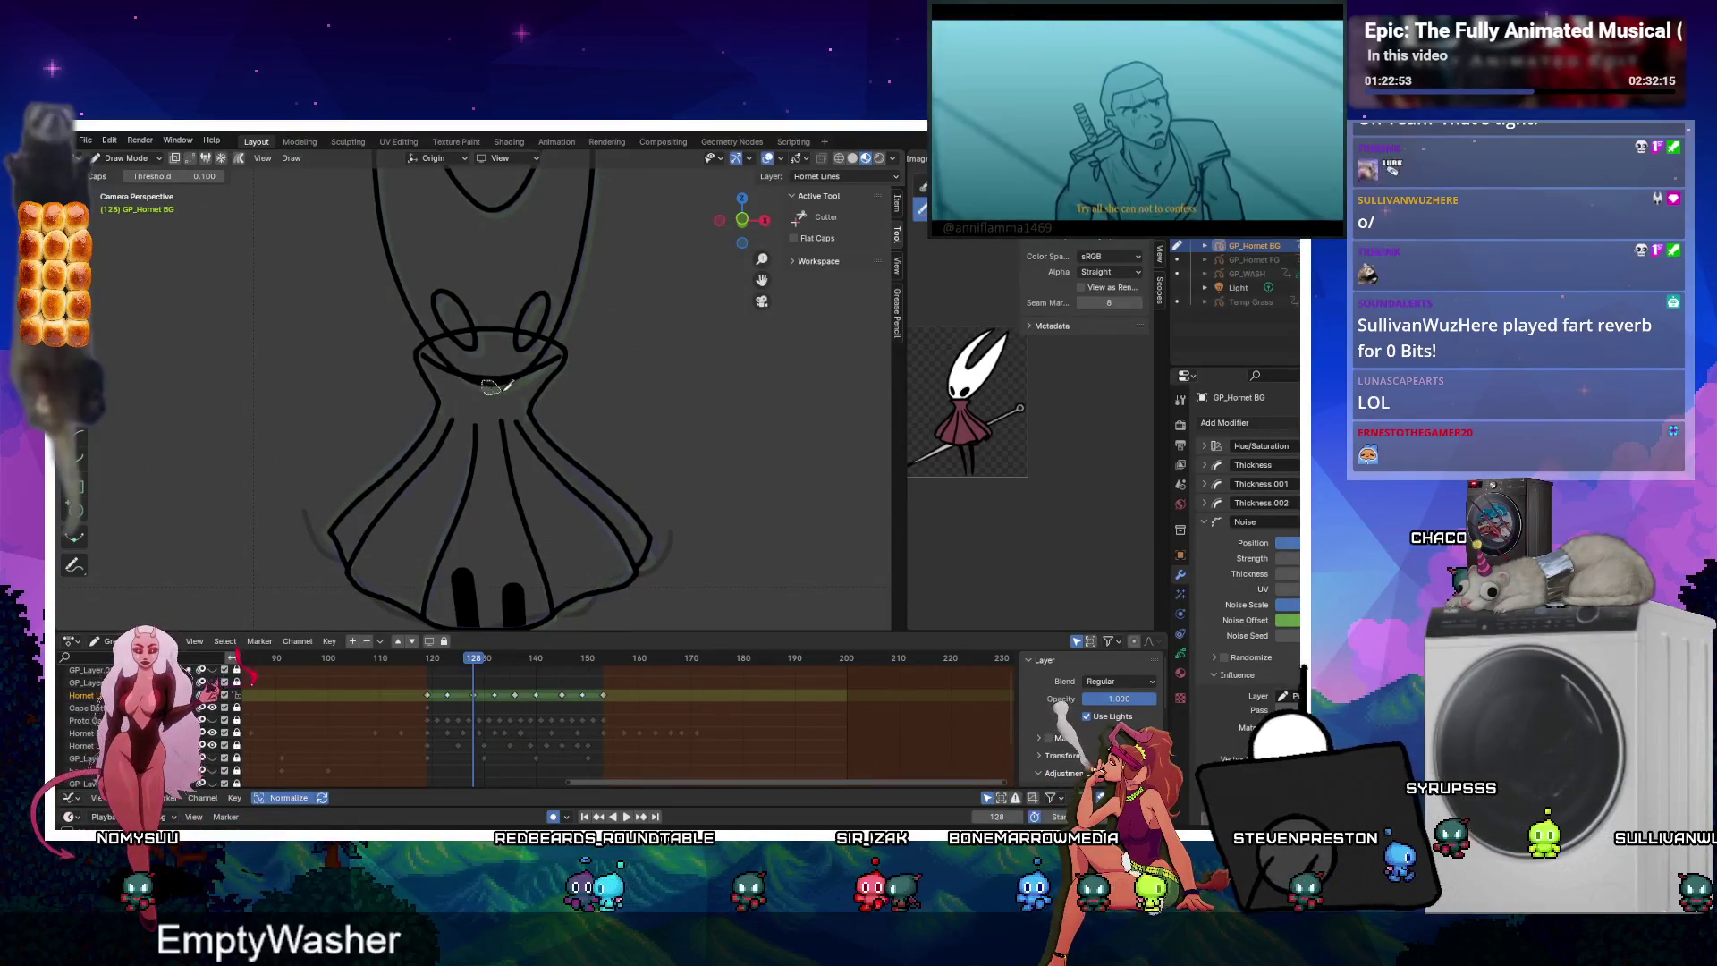
{"action": "key", "text": "Down"}
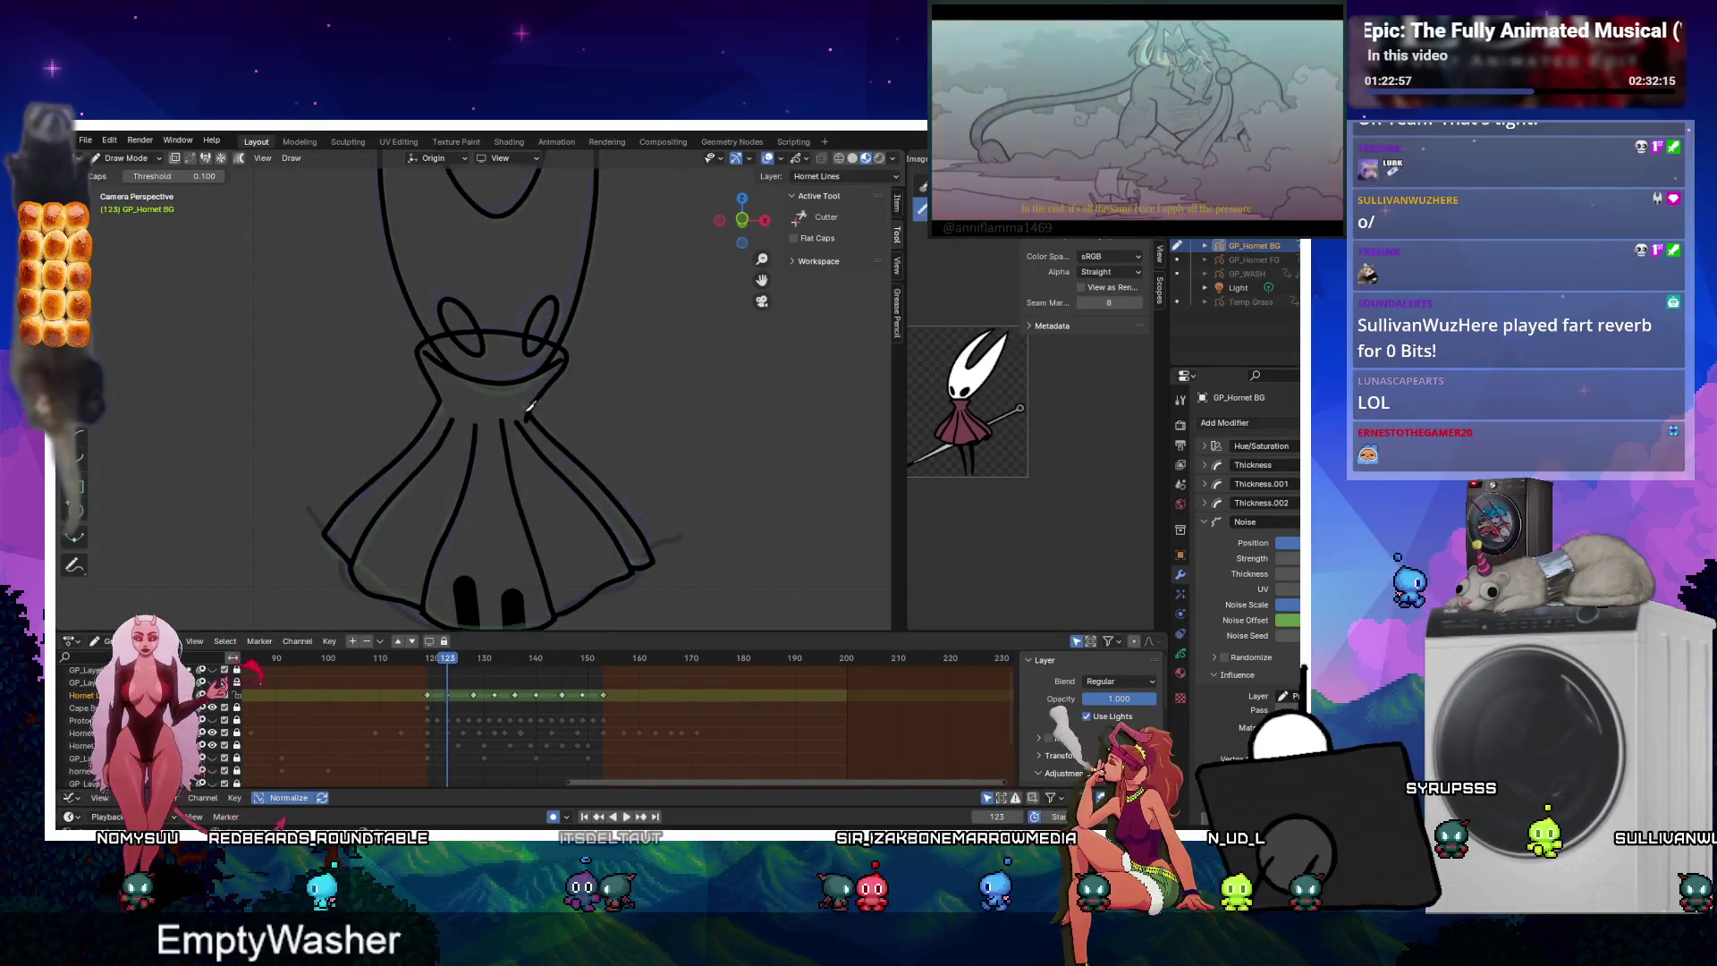
{"action": "key", "text": "Down"}
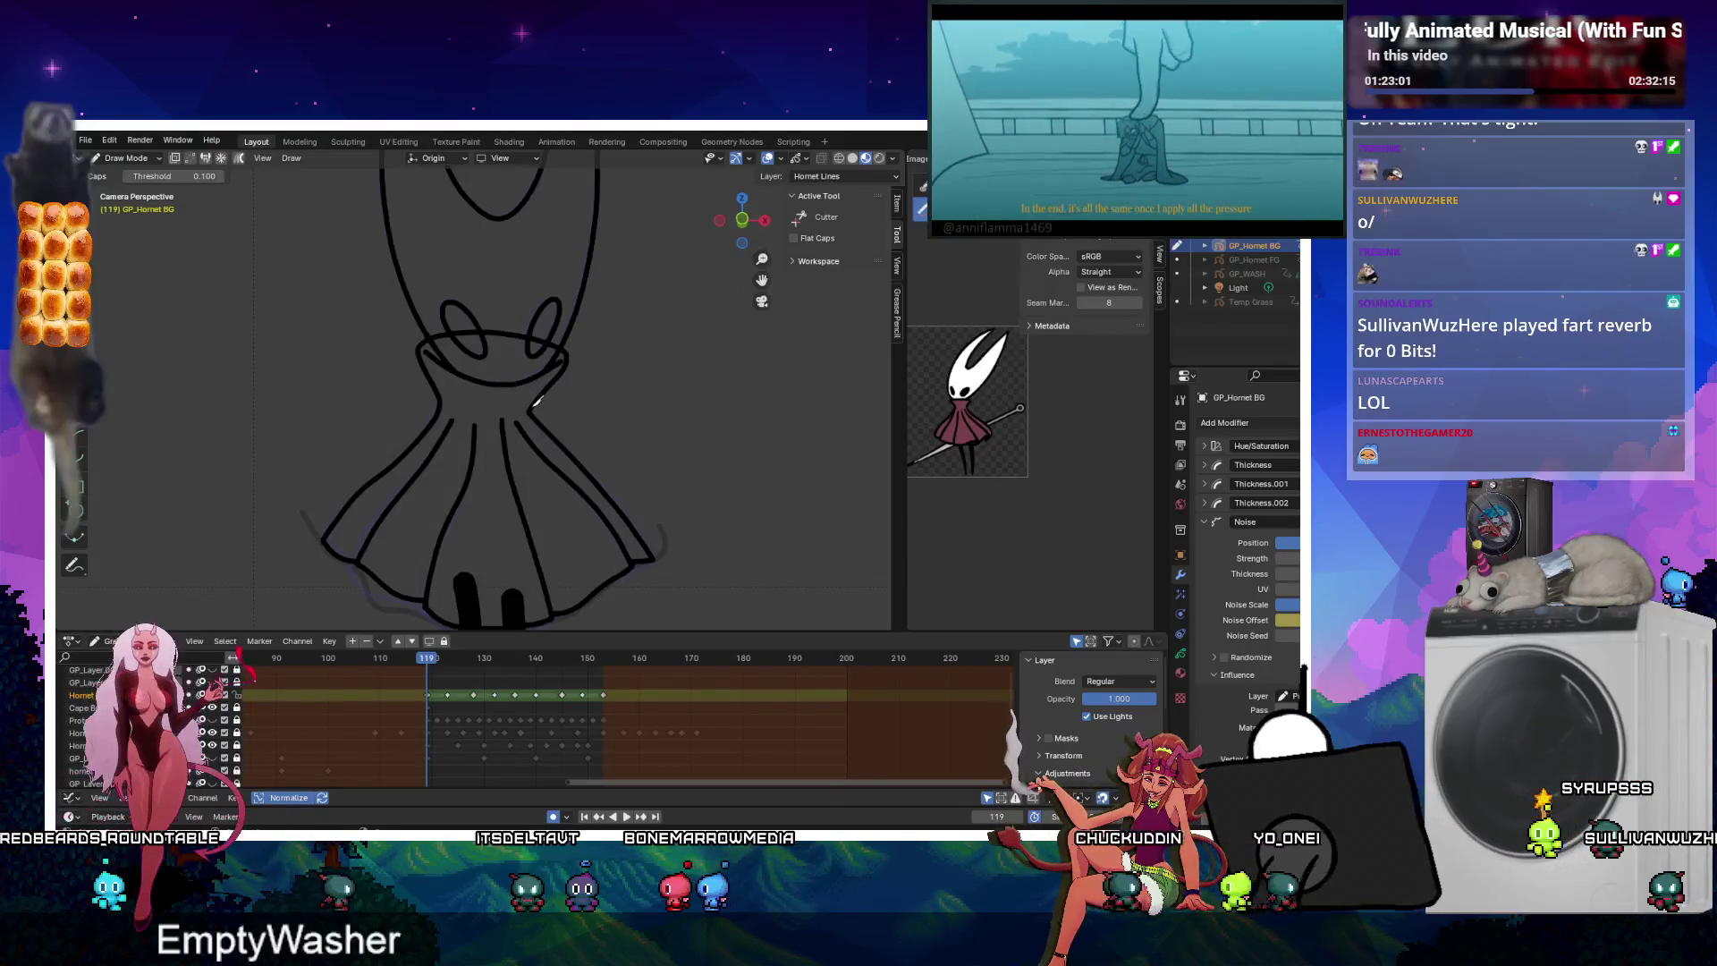
{"action": "key", "text": "space"}
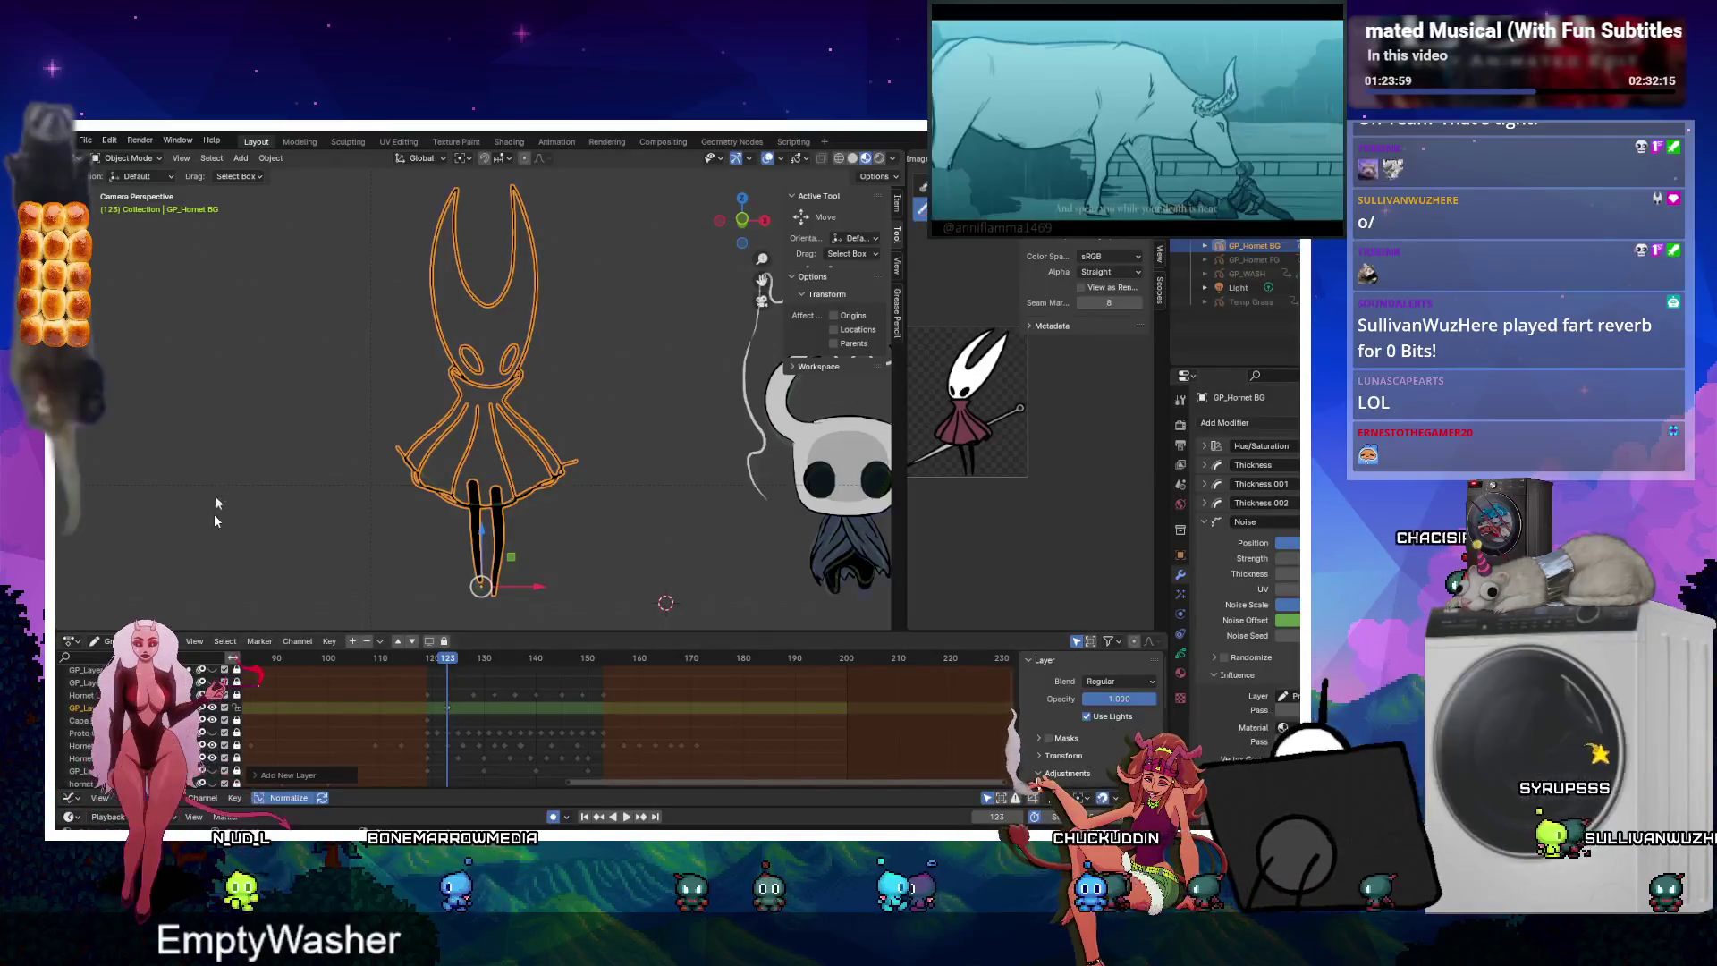
{"action": "key", "text": "ctrl+Tab"}
{"action": "left_click_drag", "start_coordinate": [473, 488], "coordinate": [476, 579]}
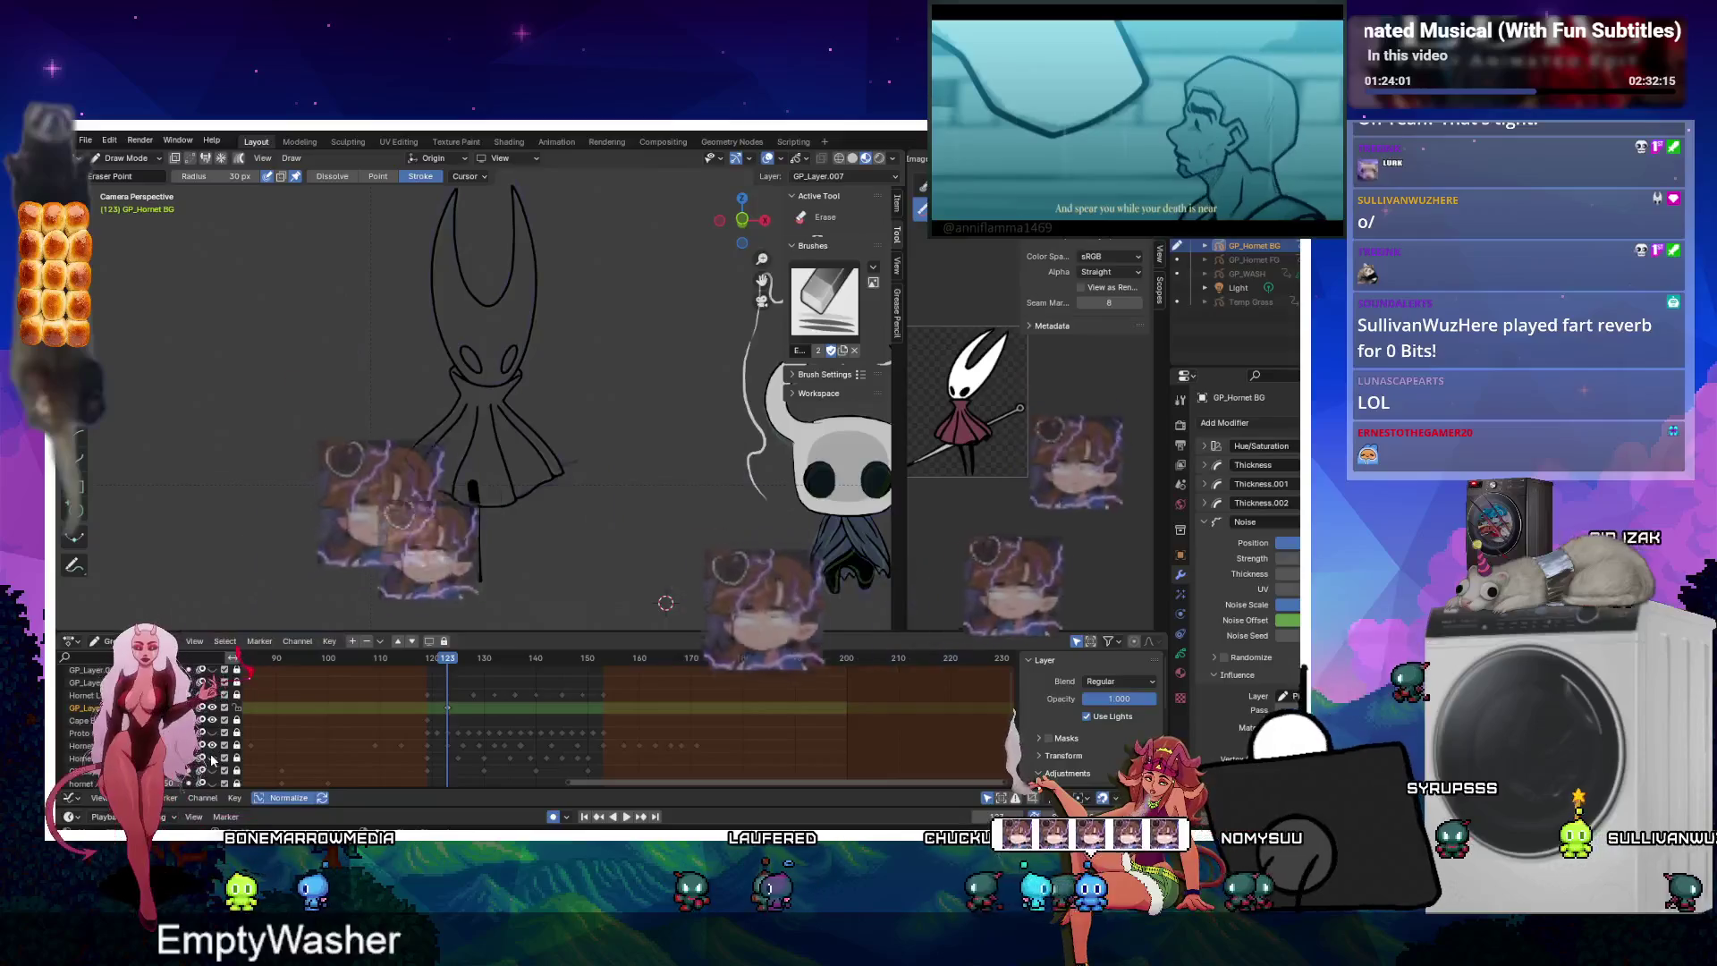
Restore the erased leg stroke and set the Fill tool to use Material.001.
{"action": "key", "text": "ctrl+z"}
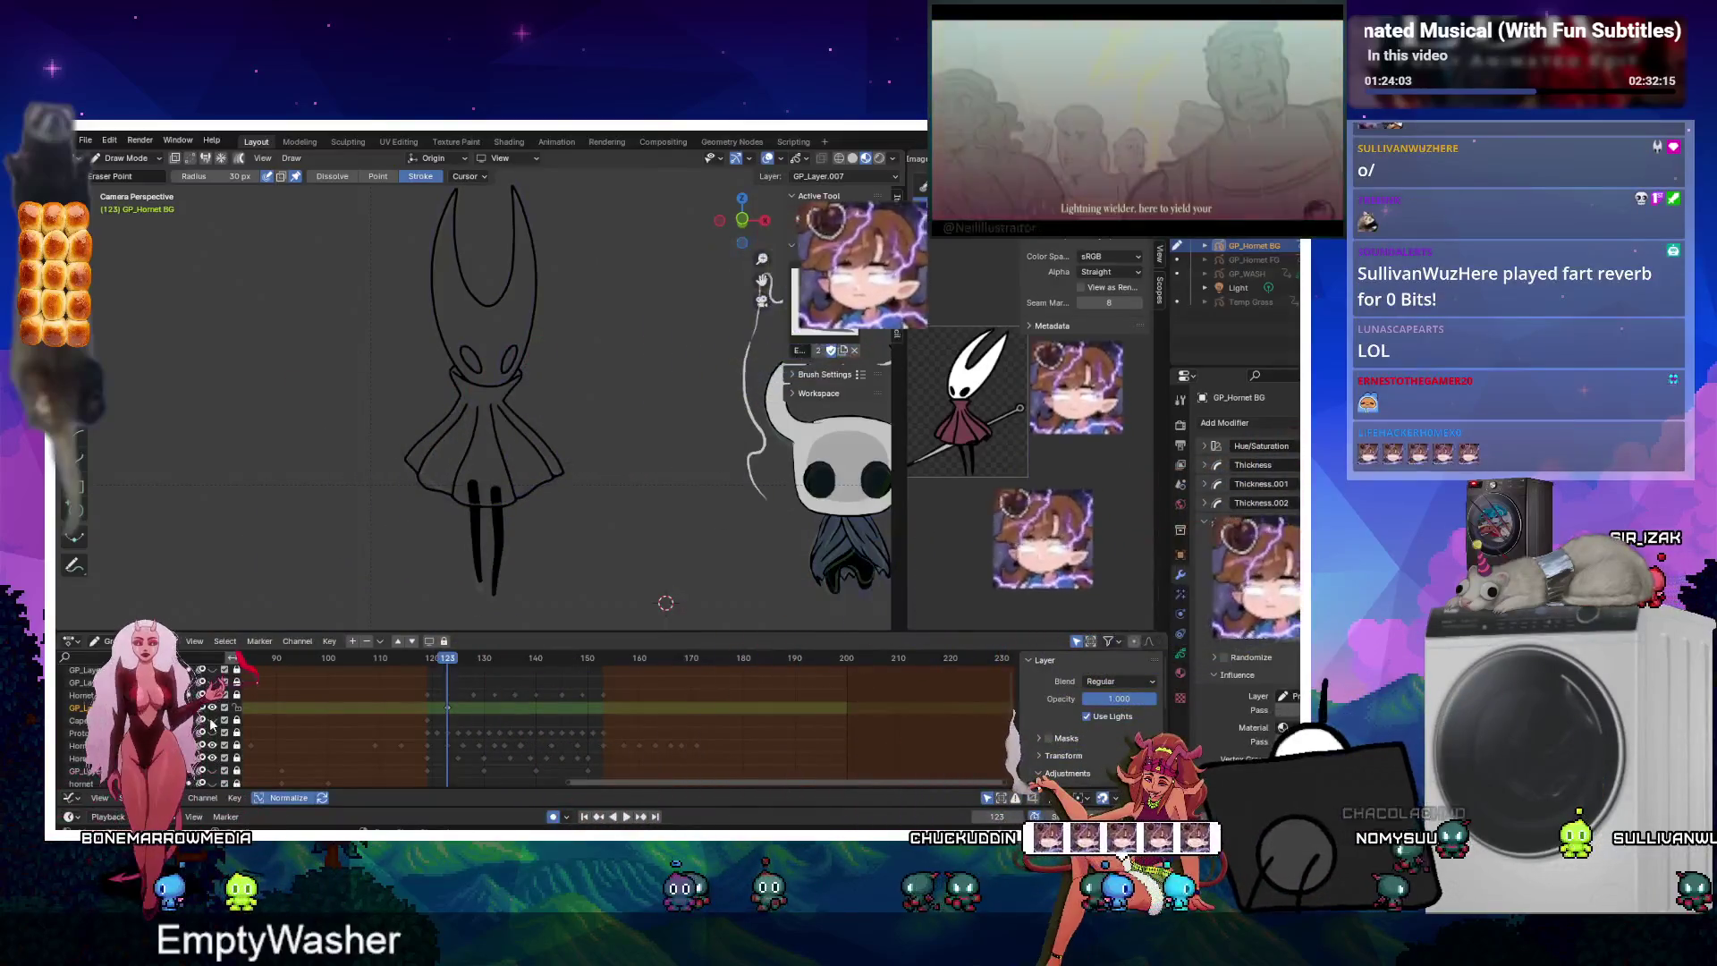
{"action": "left_click", "coordinate": [93, 251]}
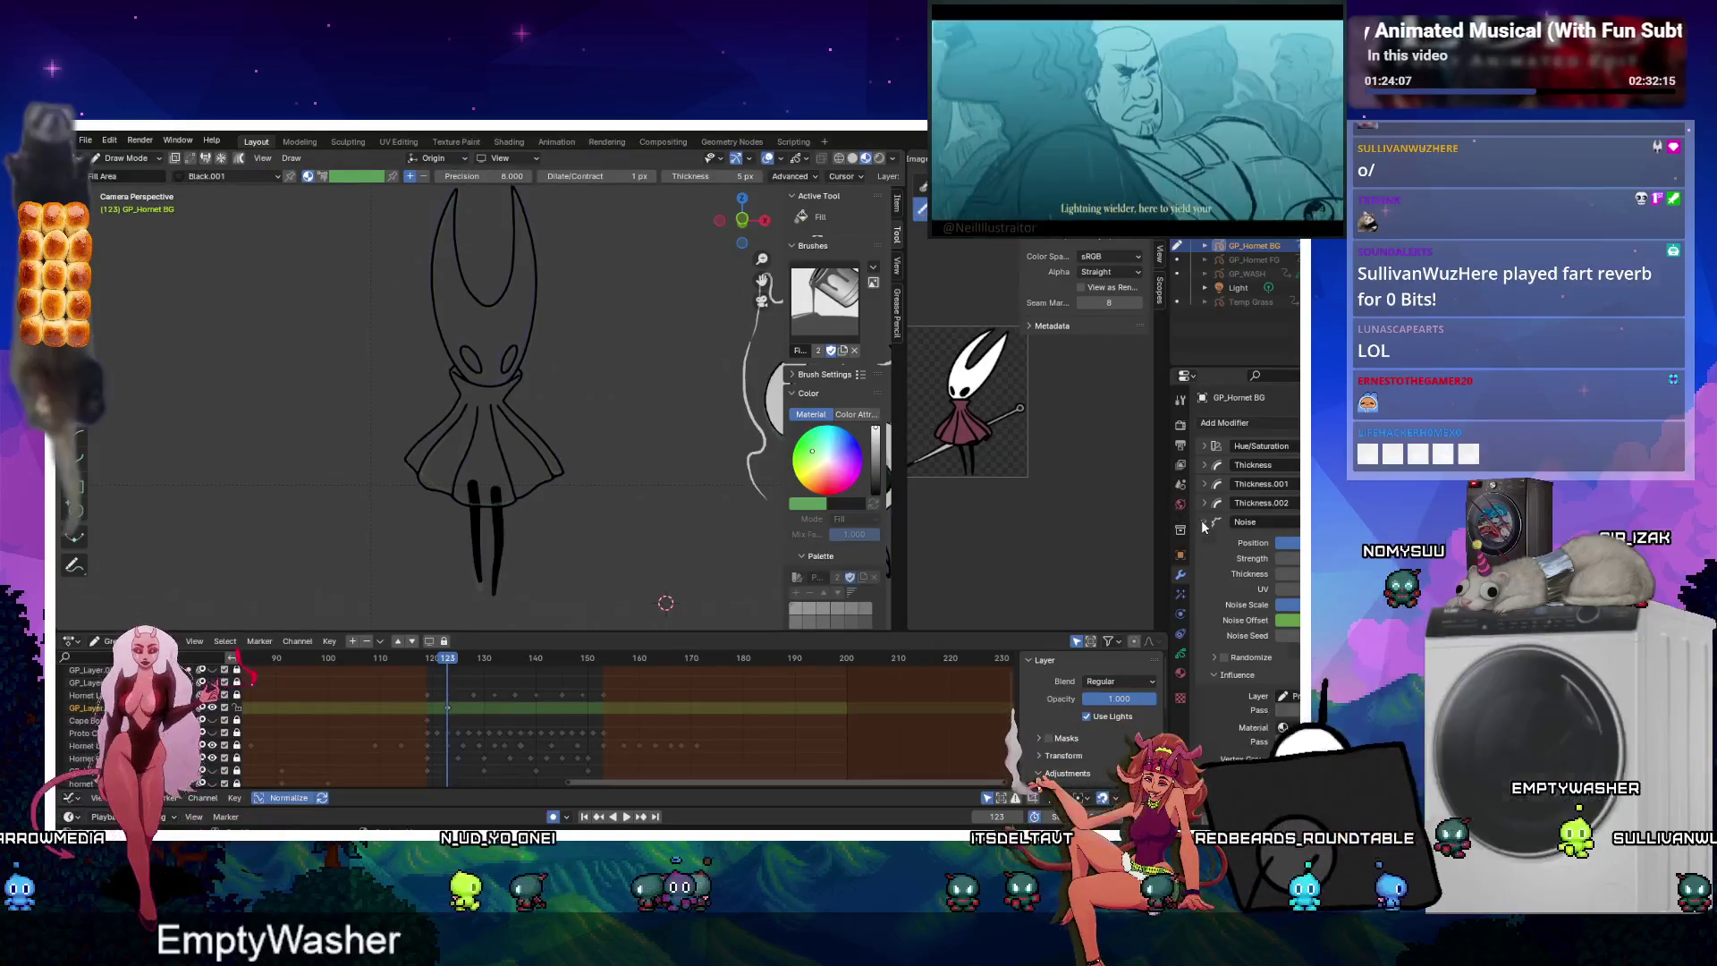
{"action": "left_click", "coordinate": [1203, 523]}
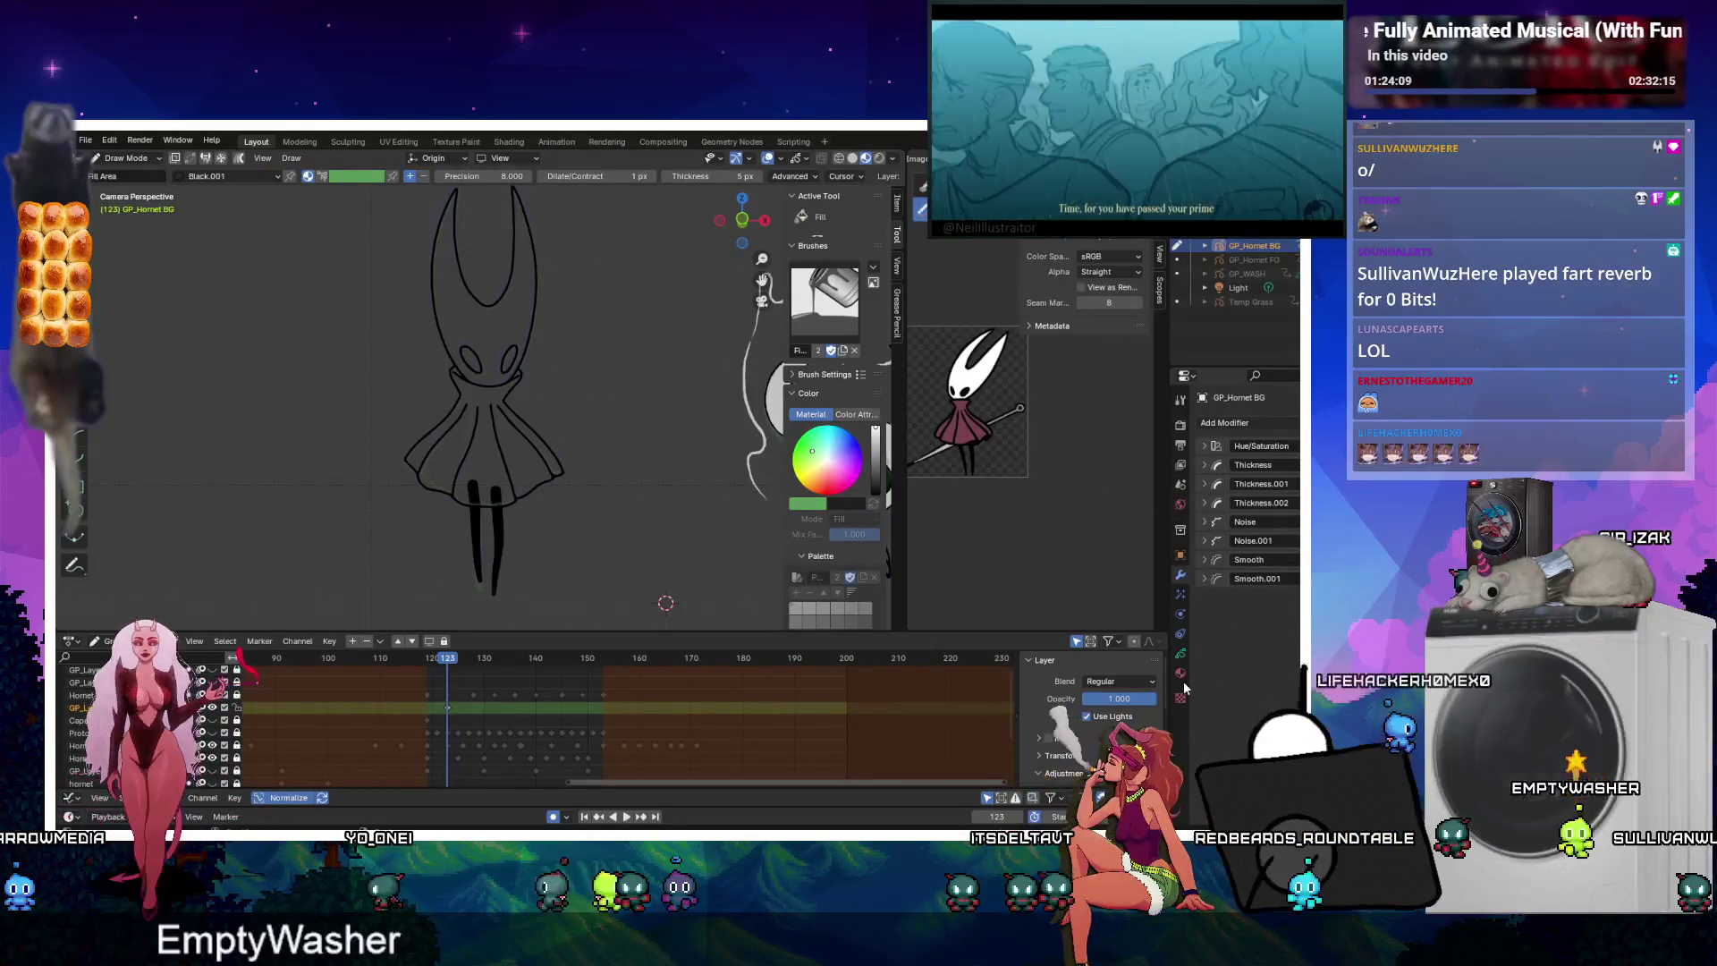
{"action": "left_click", "coordinate": [1180, 672]}
{"action": "left_click", "coordinate": [1239, 439]}
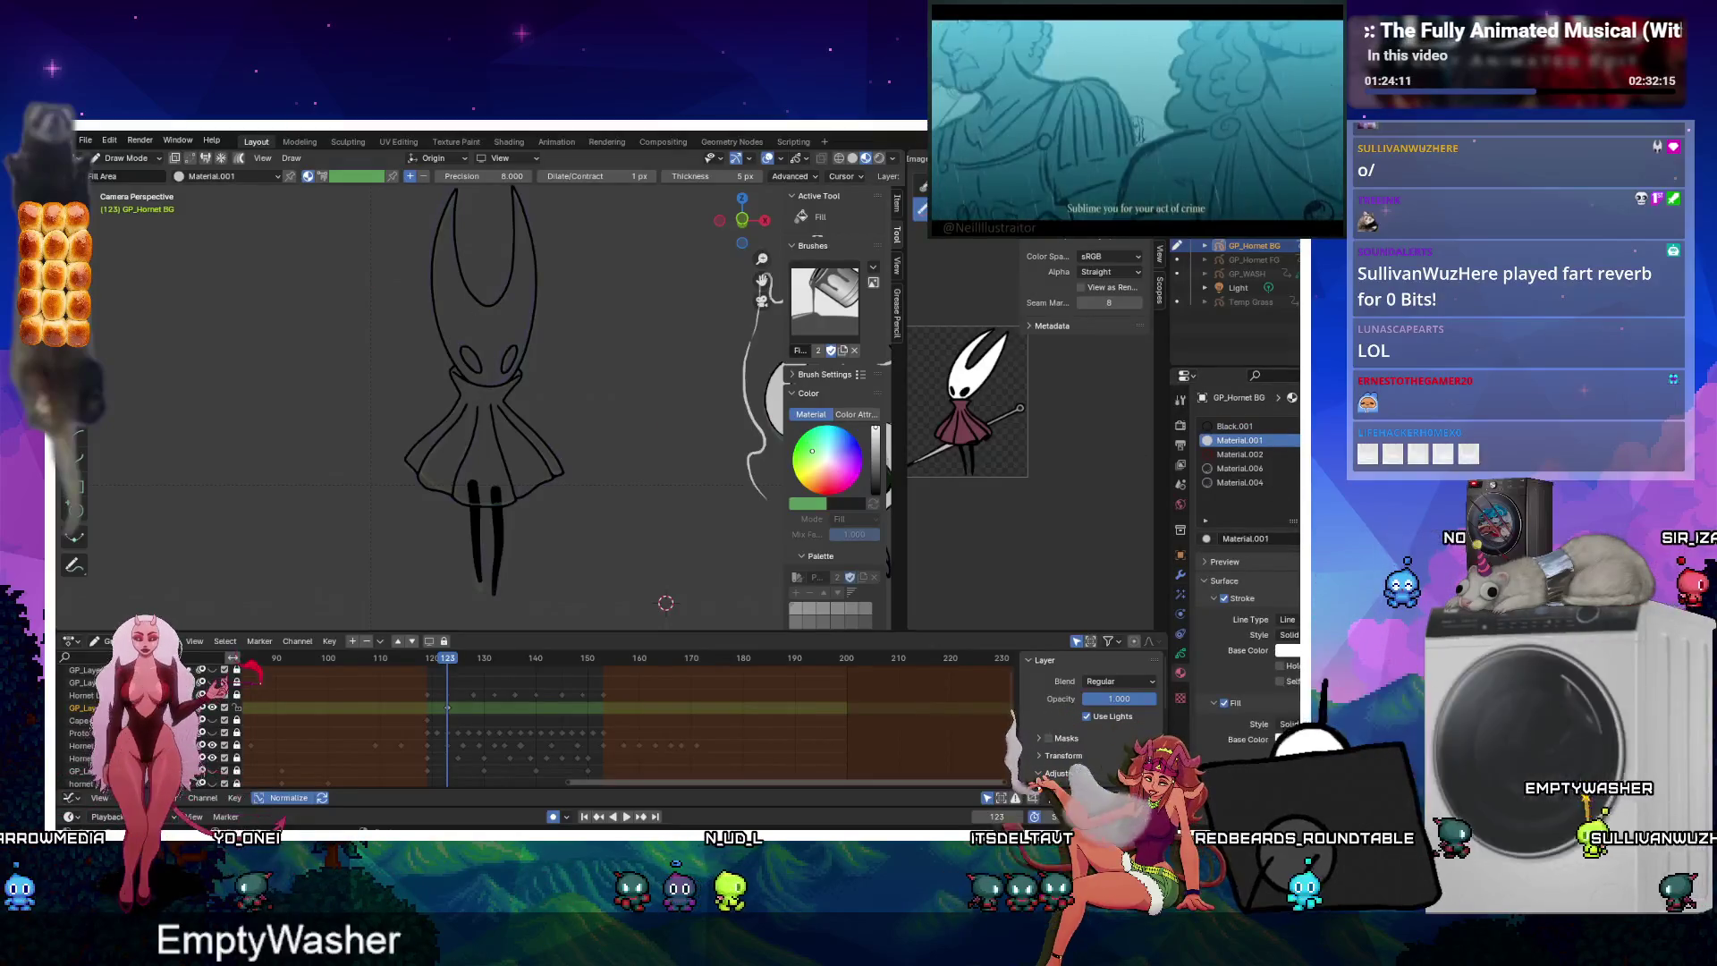
Fill Hornet's head white on keyframes 119, 123, 128, 131 and 136.
{"action": "left_click_drag", "start_coordinate": [442, 653], "coordinate": [426, 657]}
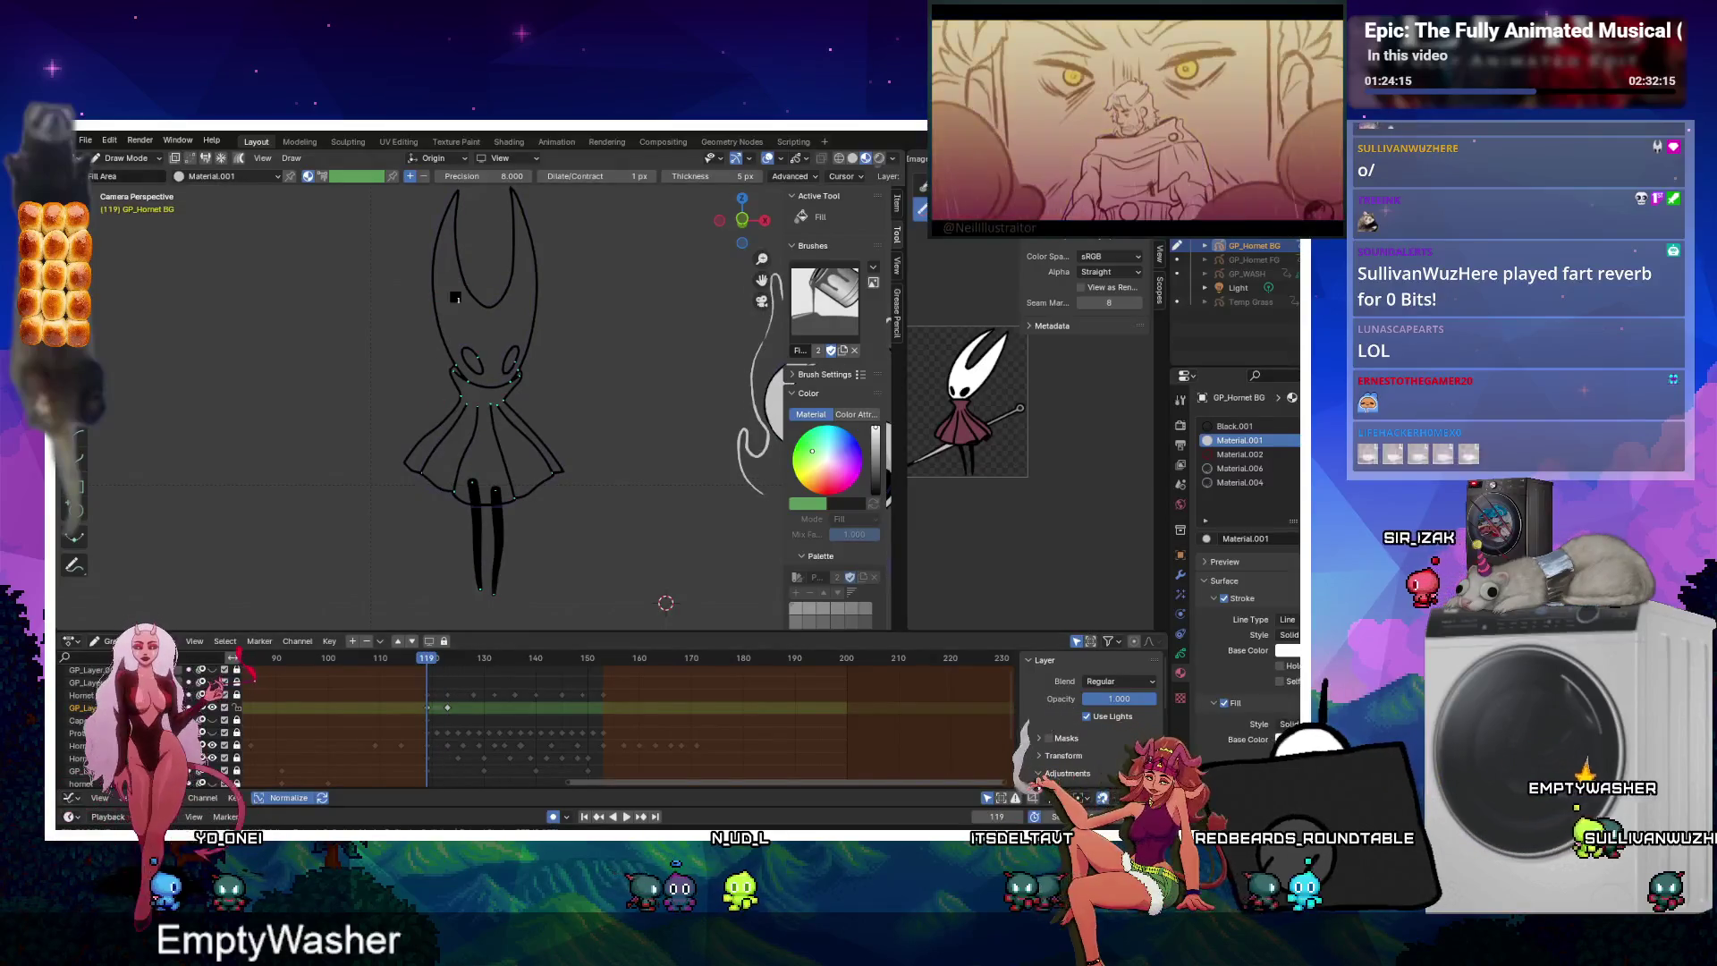
{"action": "left_click", "coordinate": [455, 298]}
{"action": "key", "text": "Up"}
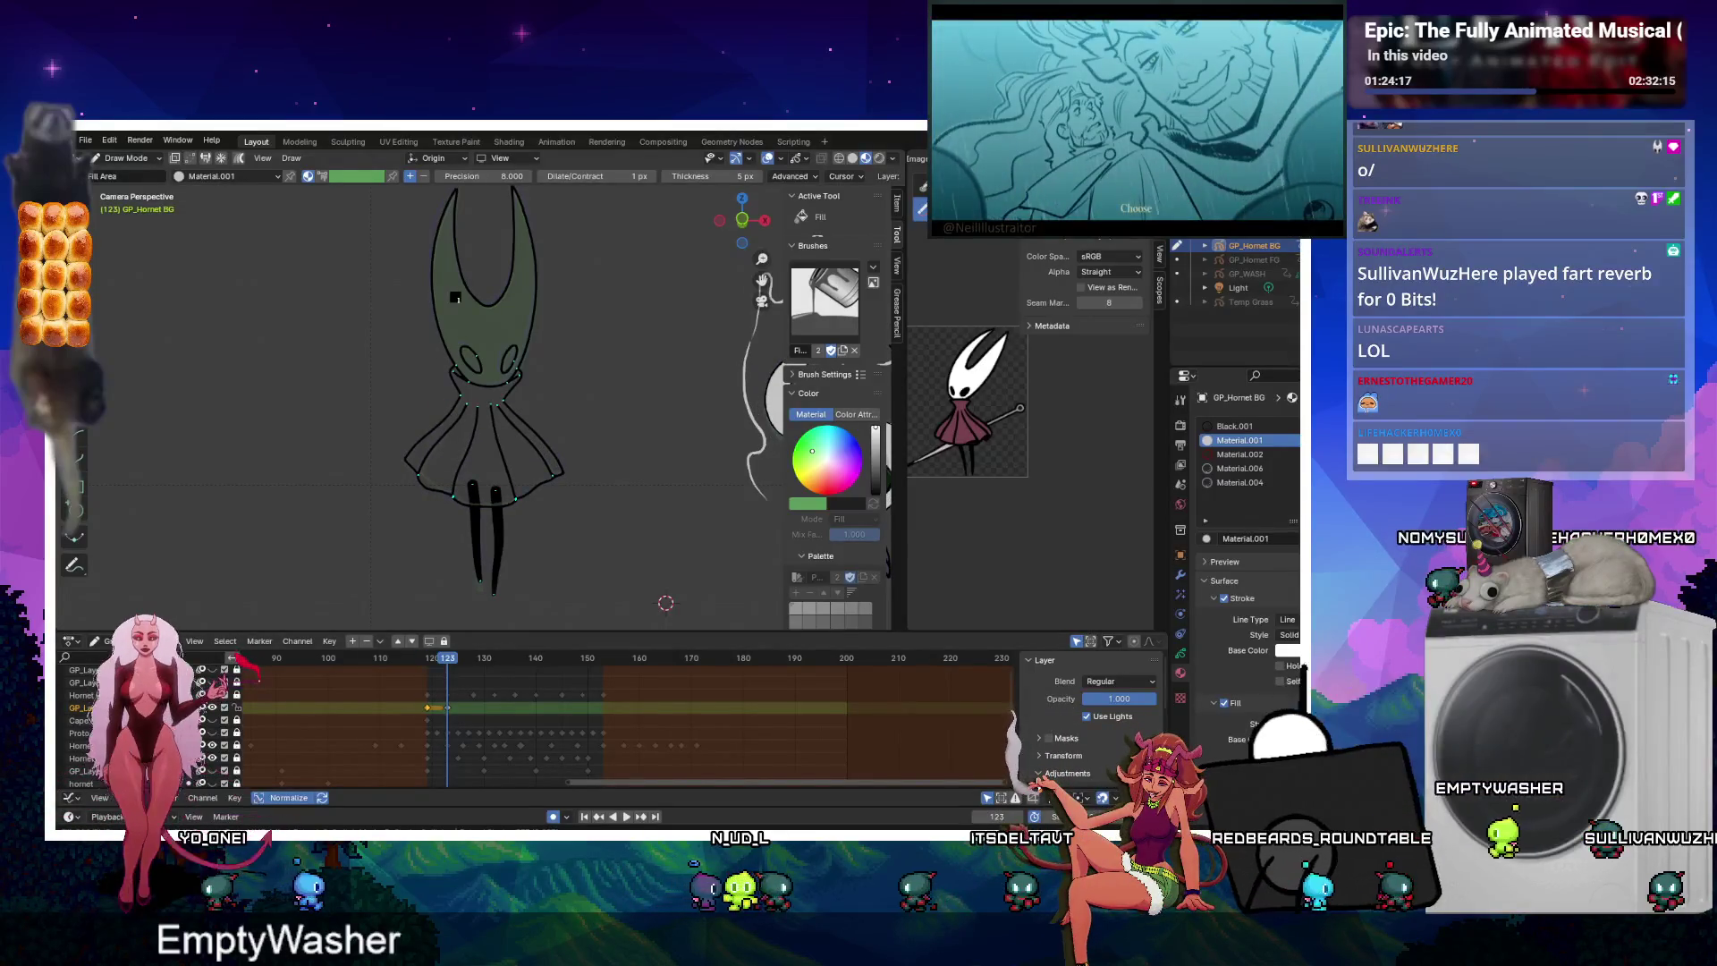
{"action": "left_click", "coordinate": [455, 298]}
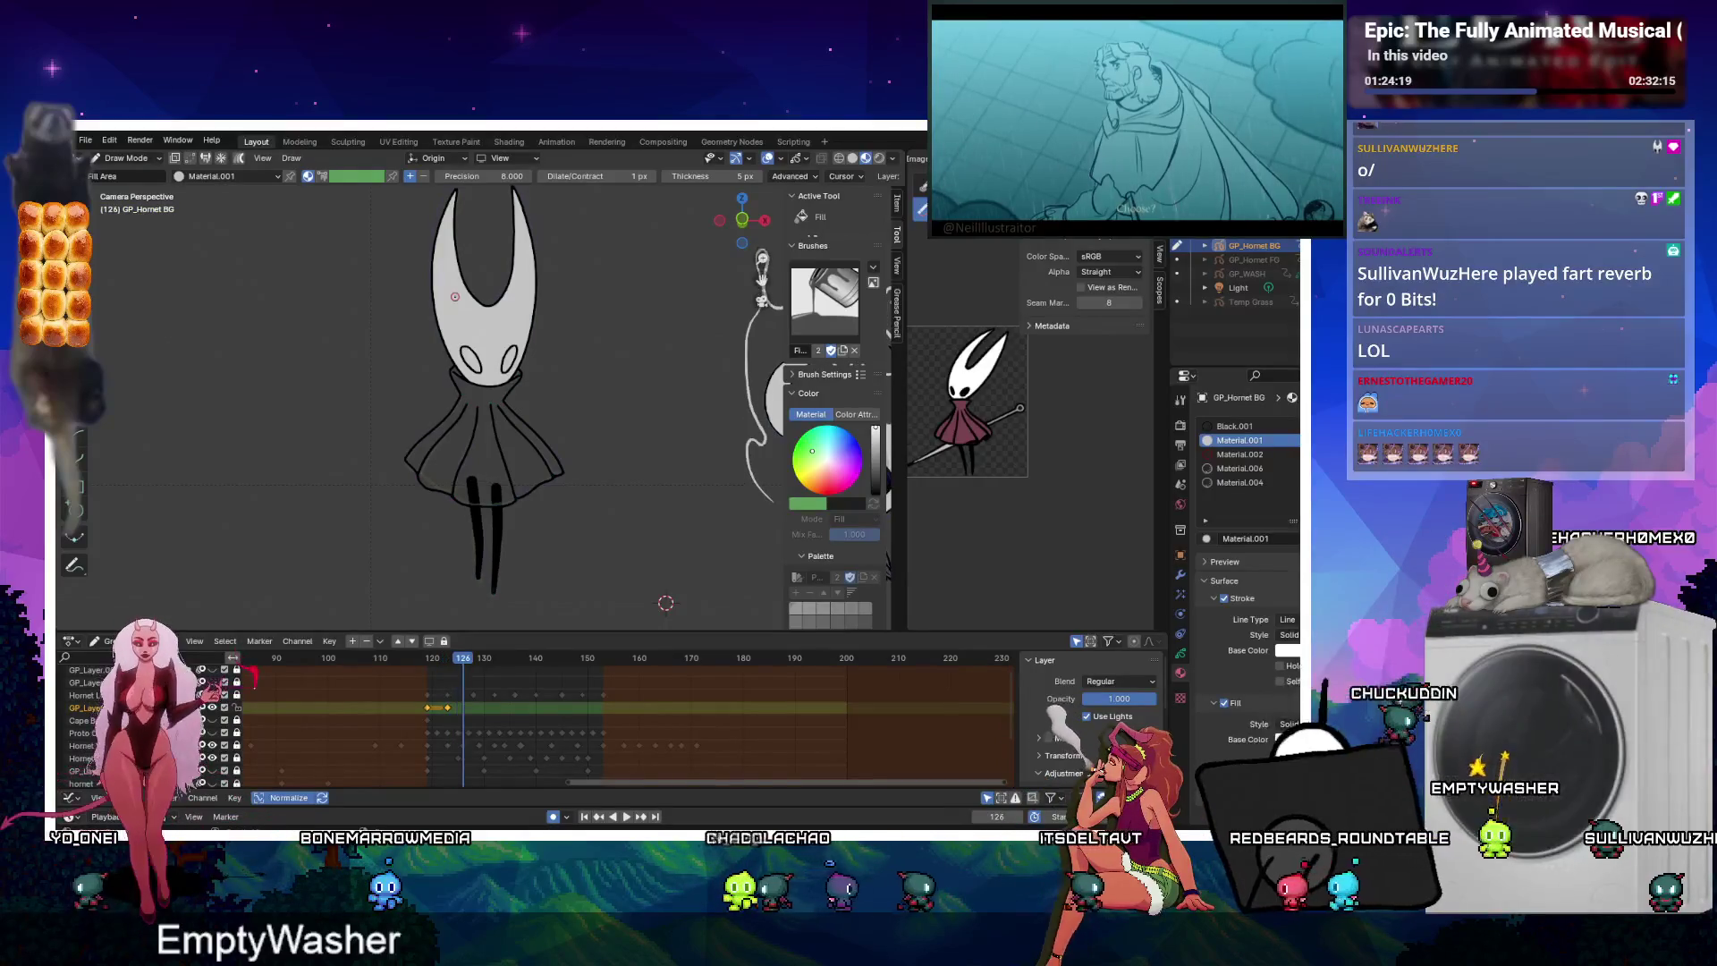
{"action": "key", "text": "Up"}
{"action": "left_click", "coordinate": [455, 298]}
{"action": "key", "text": "Up"}
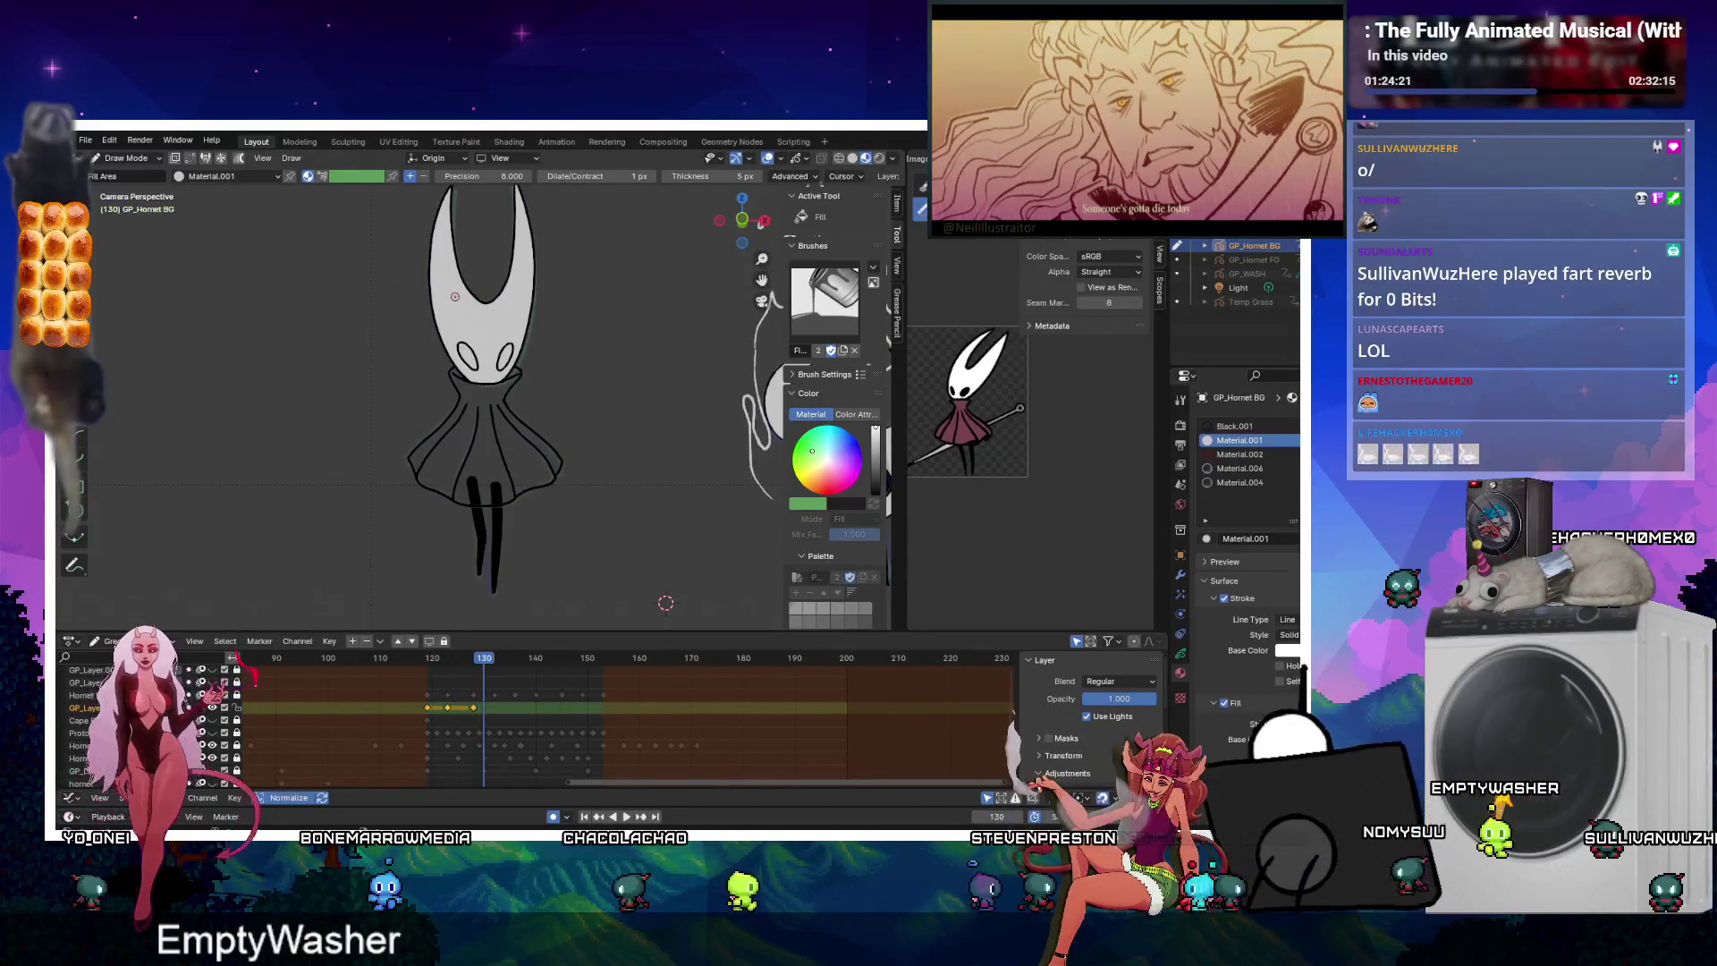
{"action": "left_click", "coordinate": [455, 298]}
{"action": "key", "text": "Up"}
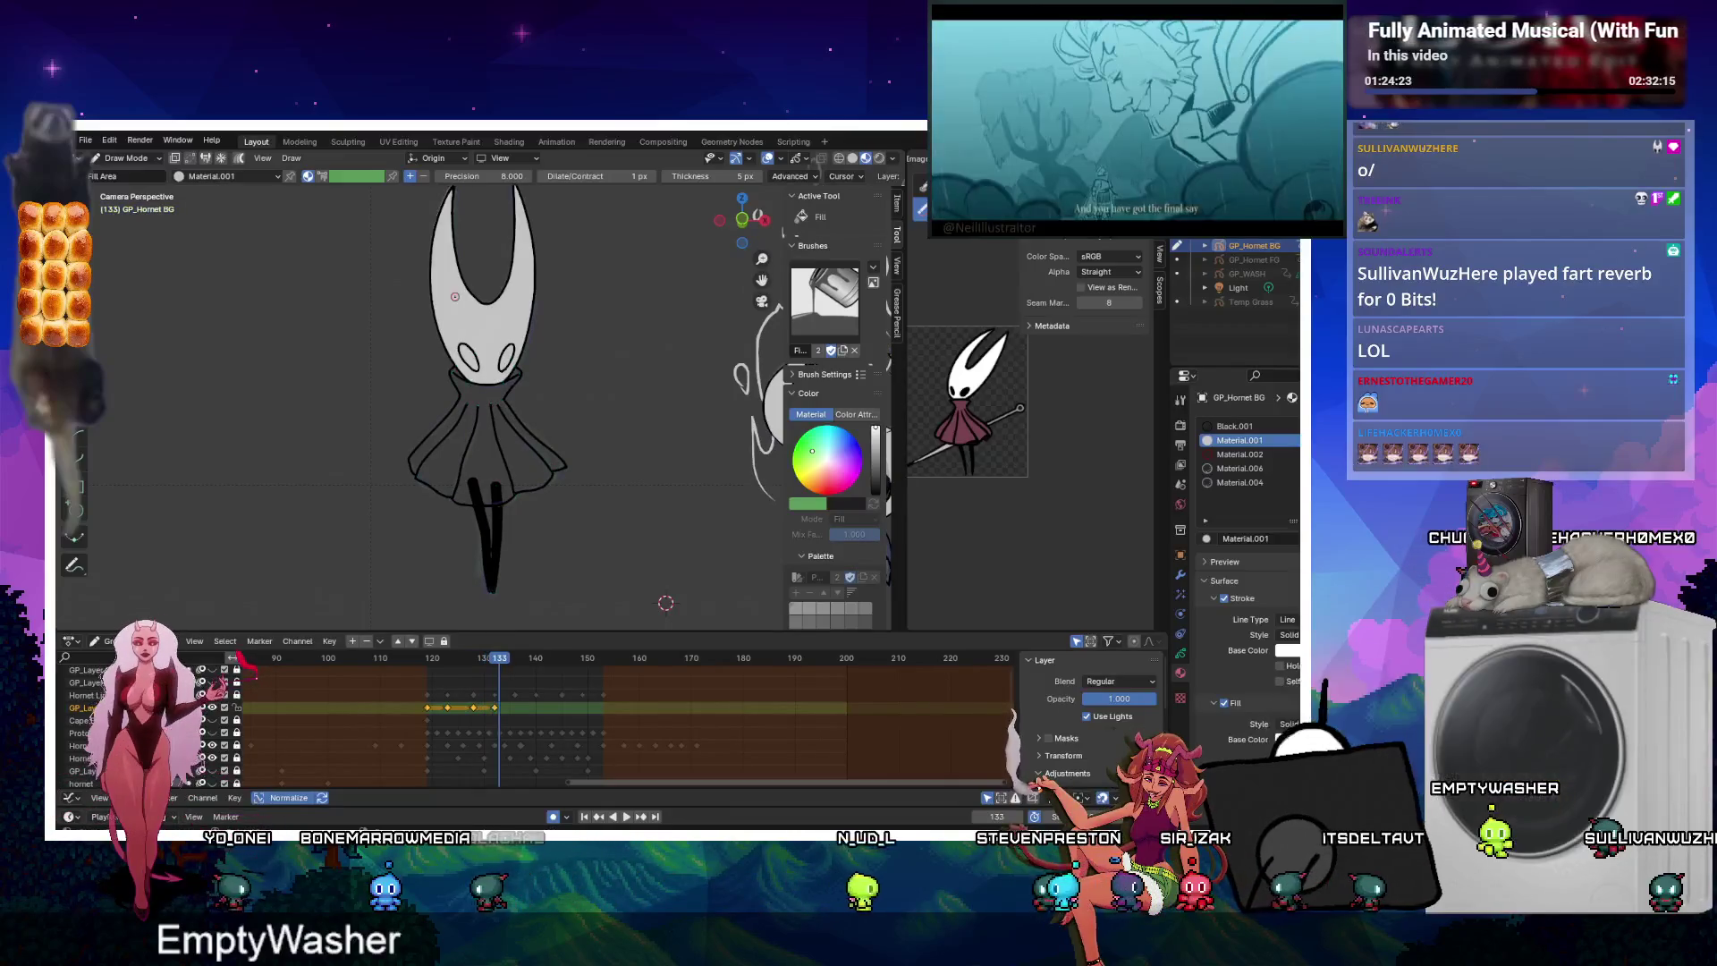
{"action": "key", "text": "Right"}
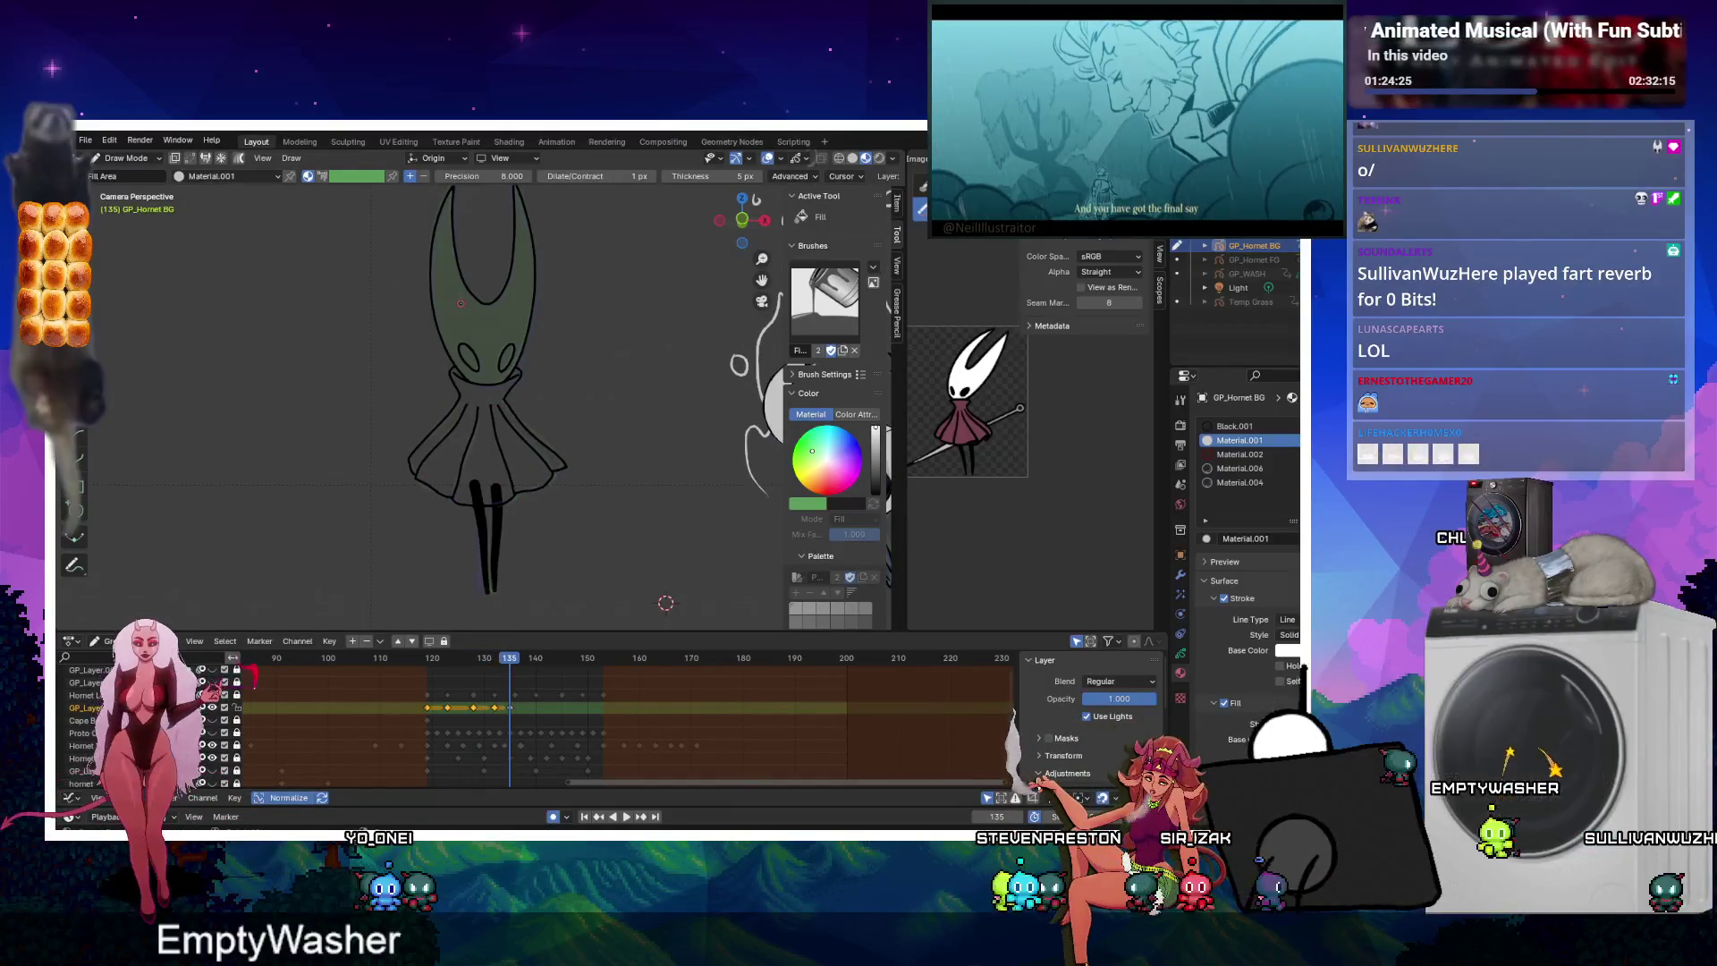
{"action": "key", "text": "Right"}
{"action": "left_click", "coordinate": [460, 303]}
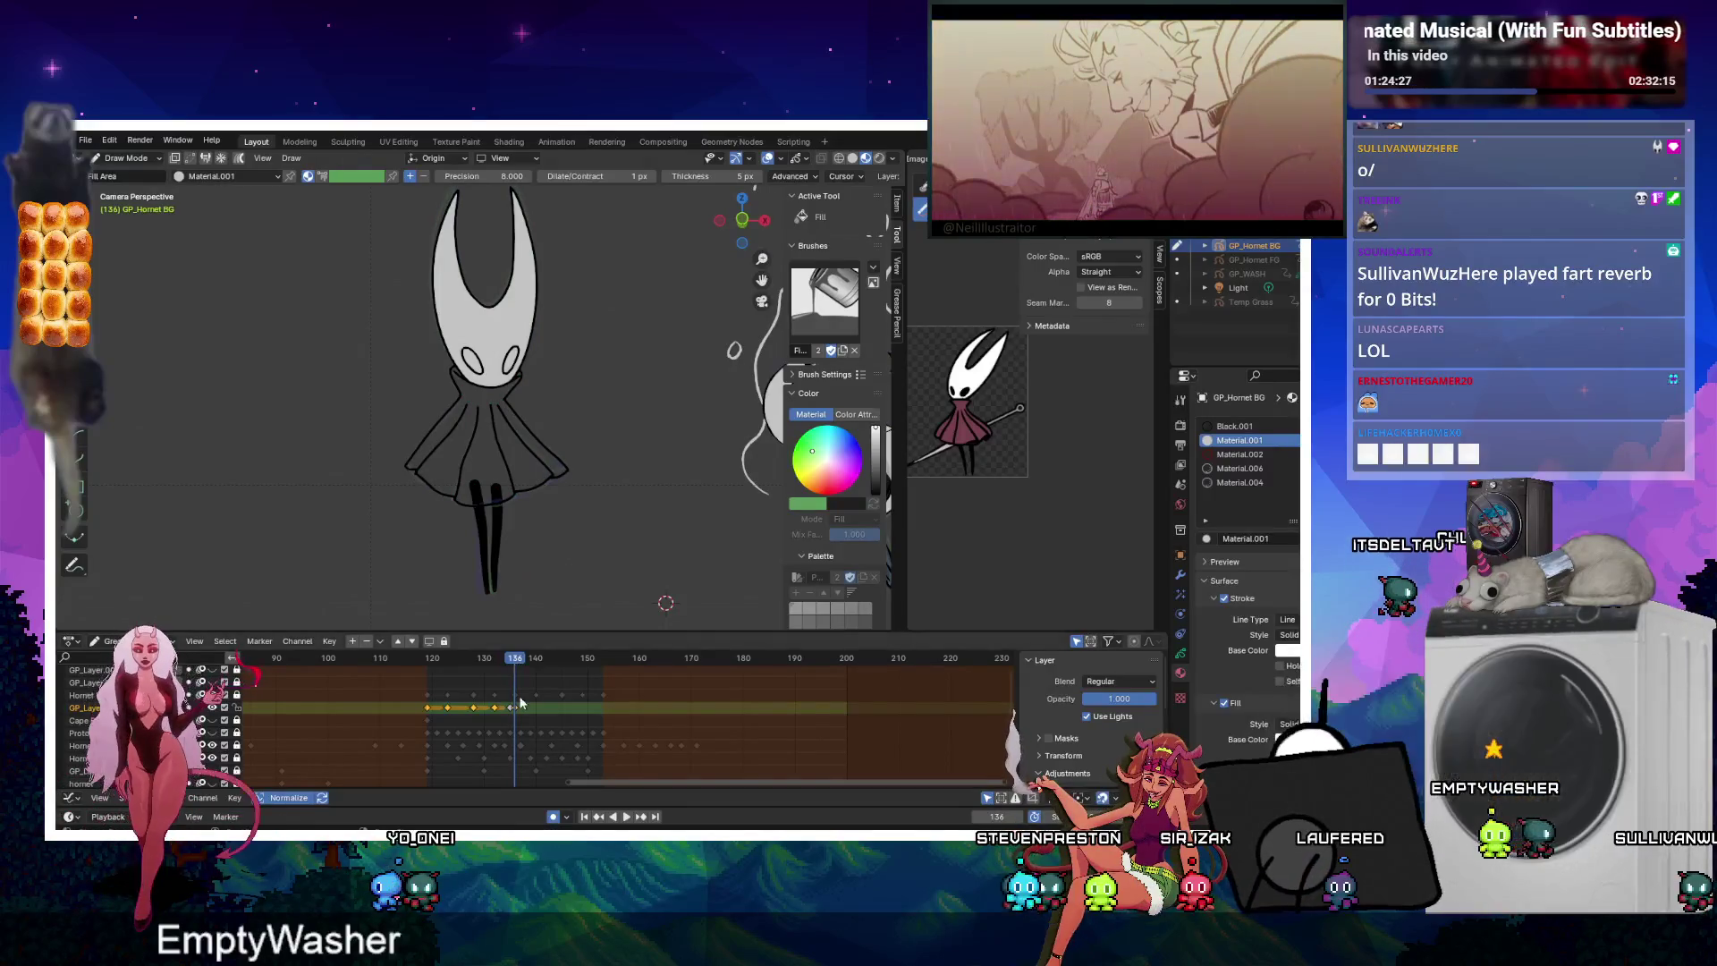
Deselect the layer's keyframes, step through frames 140, 145, 148 and 149, and add a material slot.
{"action": "left_click", "coordinate": [526, 685]}
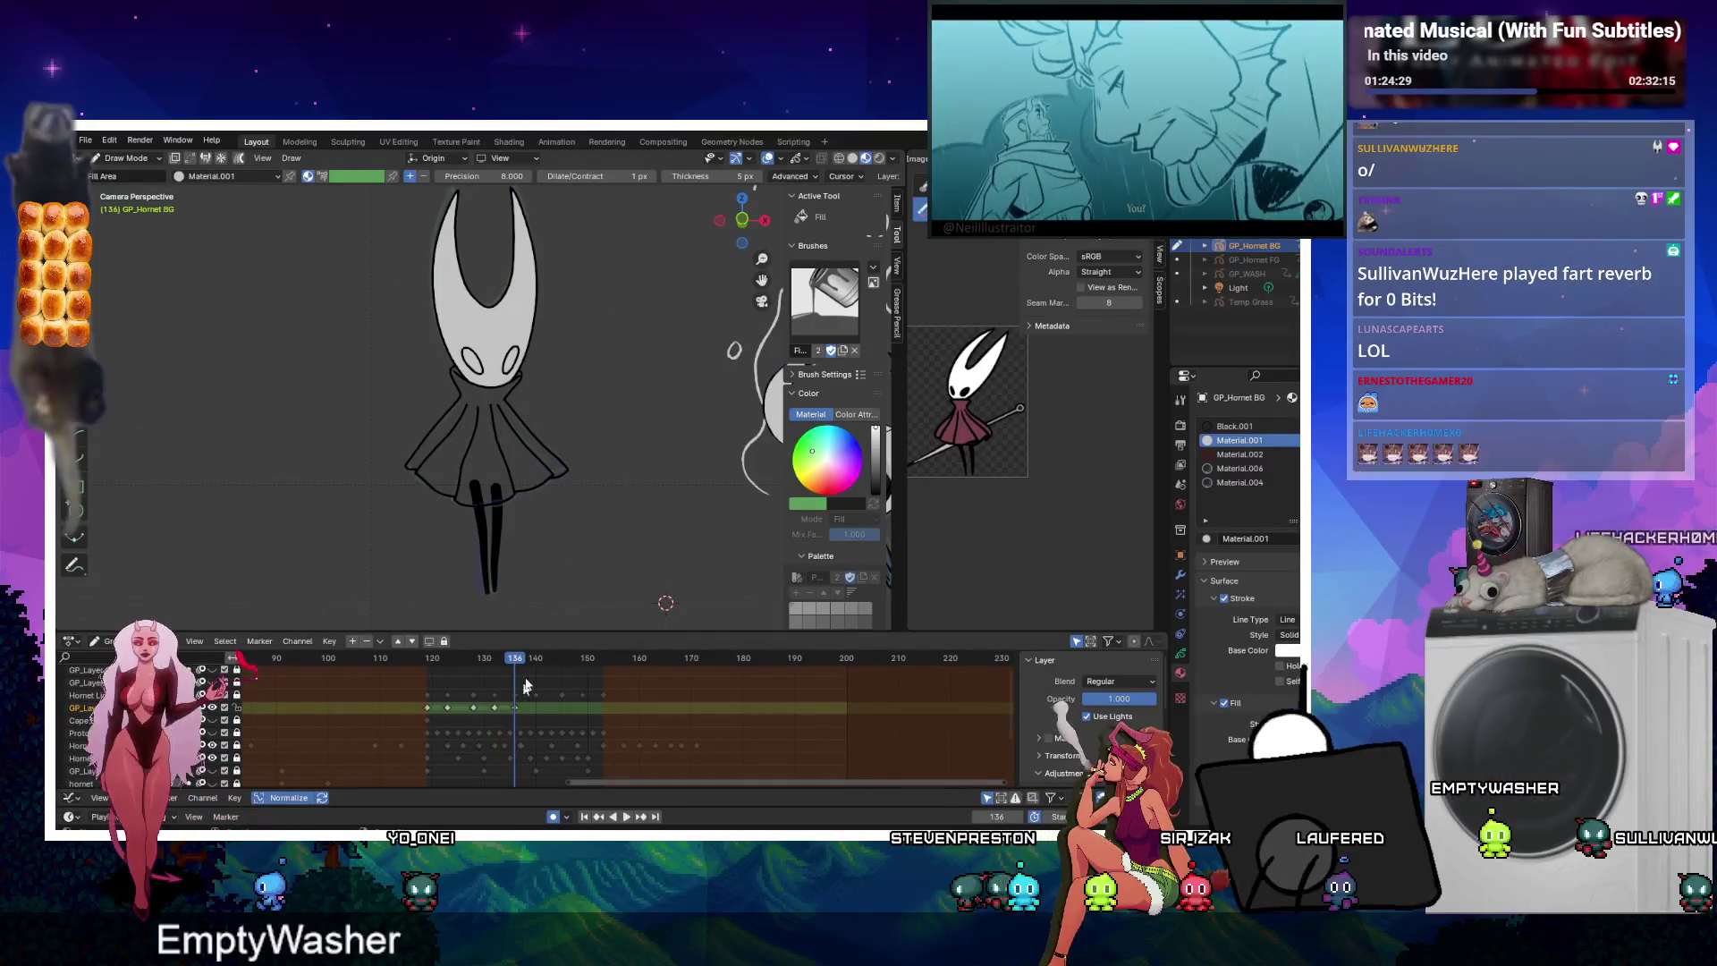
{"action": "key", "text": "Right"}
{"action": "key", "text": "Right"}
{"action": "key", "text": "Right"}
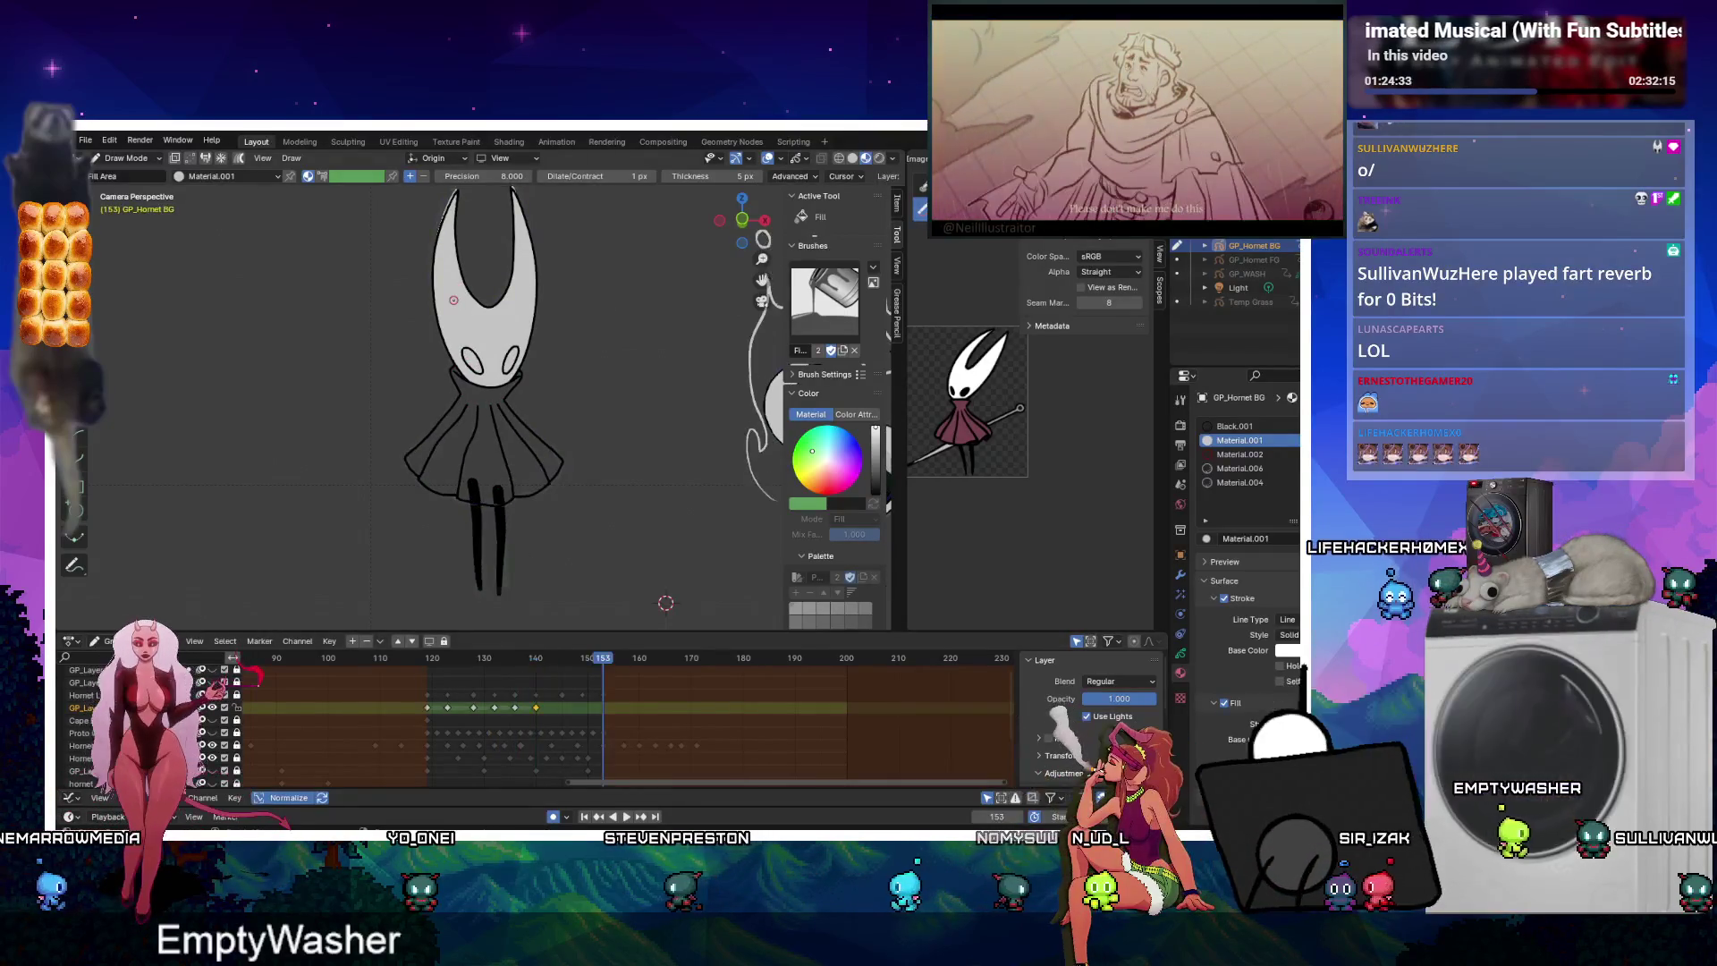
{"action": "key", "text": "Right"}
{"action": "key", "text": "Right"}
{"action": "key", "text": "Right"}
{"action": "key", "text": "Right"}
{"action": "key", "text": "Right"}
{"action": "key", "text": "Right"}
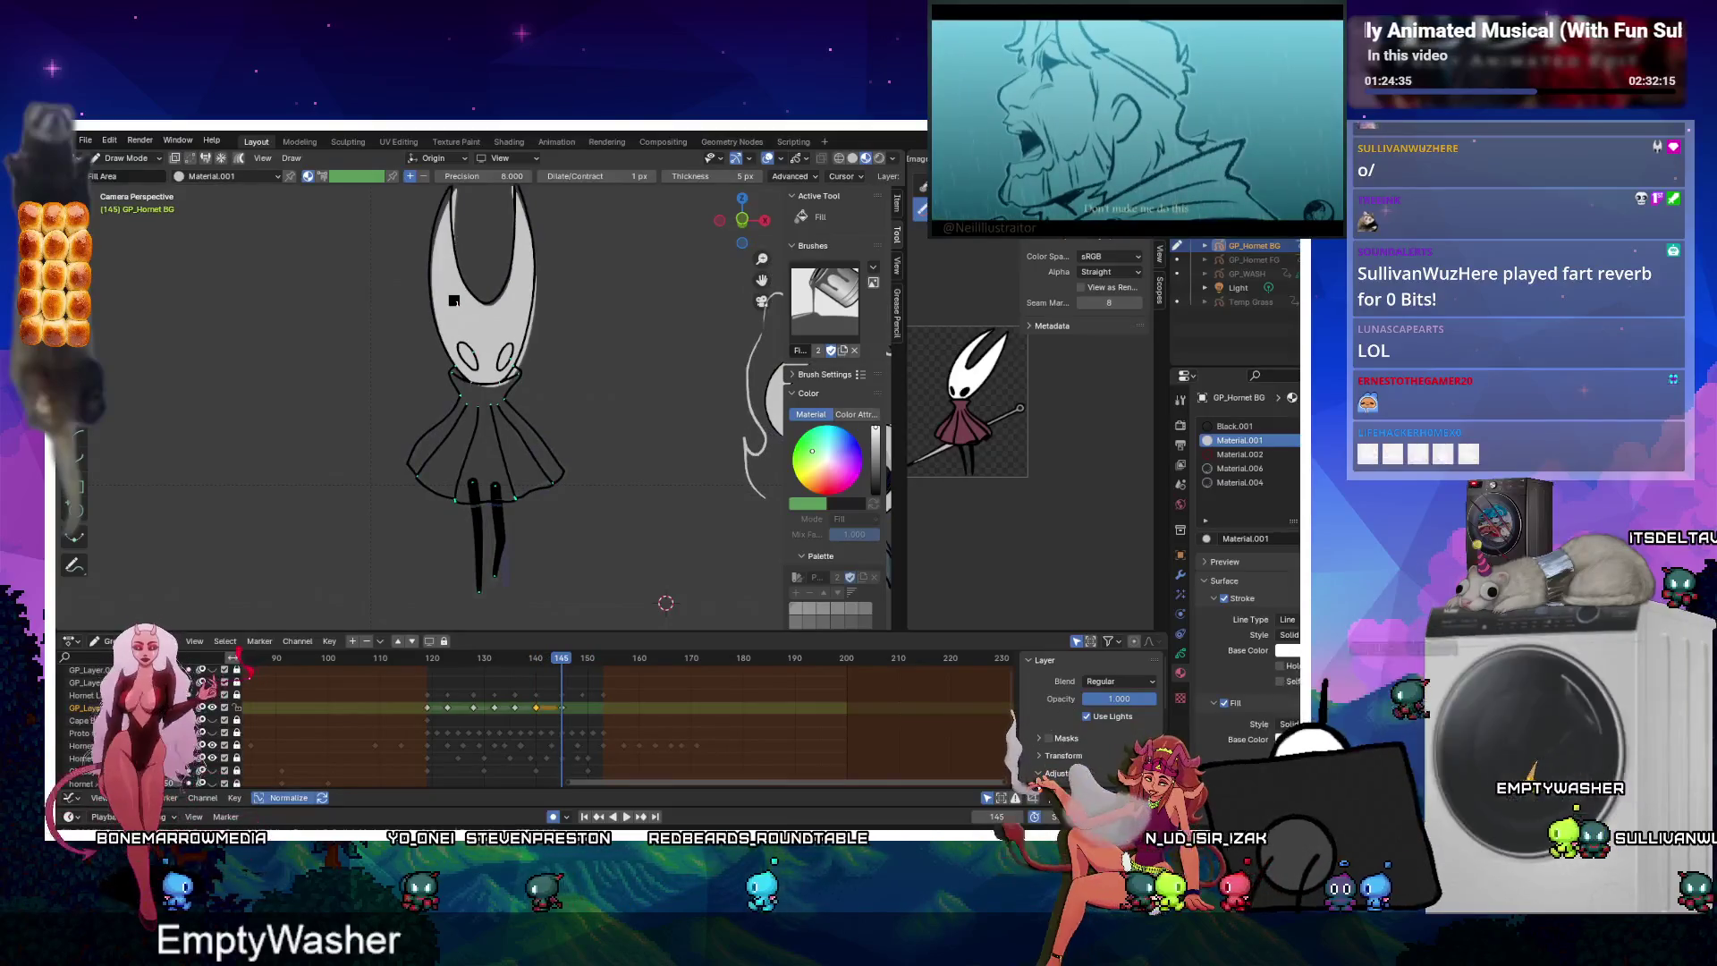
{"action": "key", "text": "Right"}
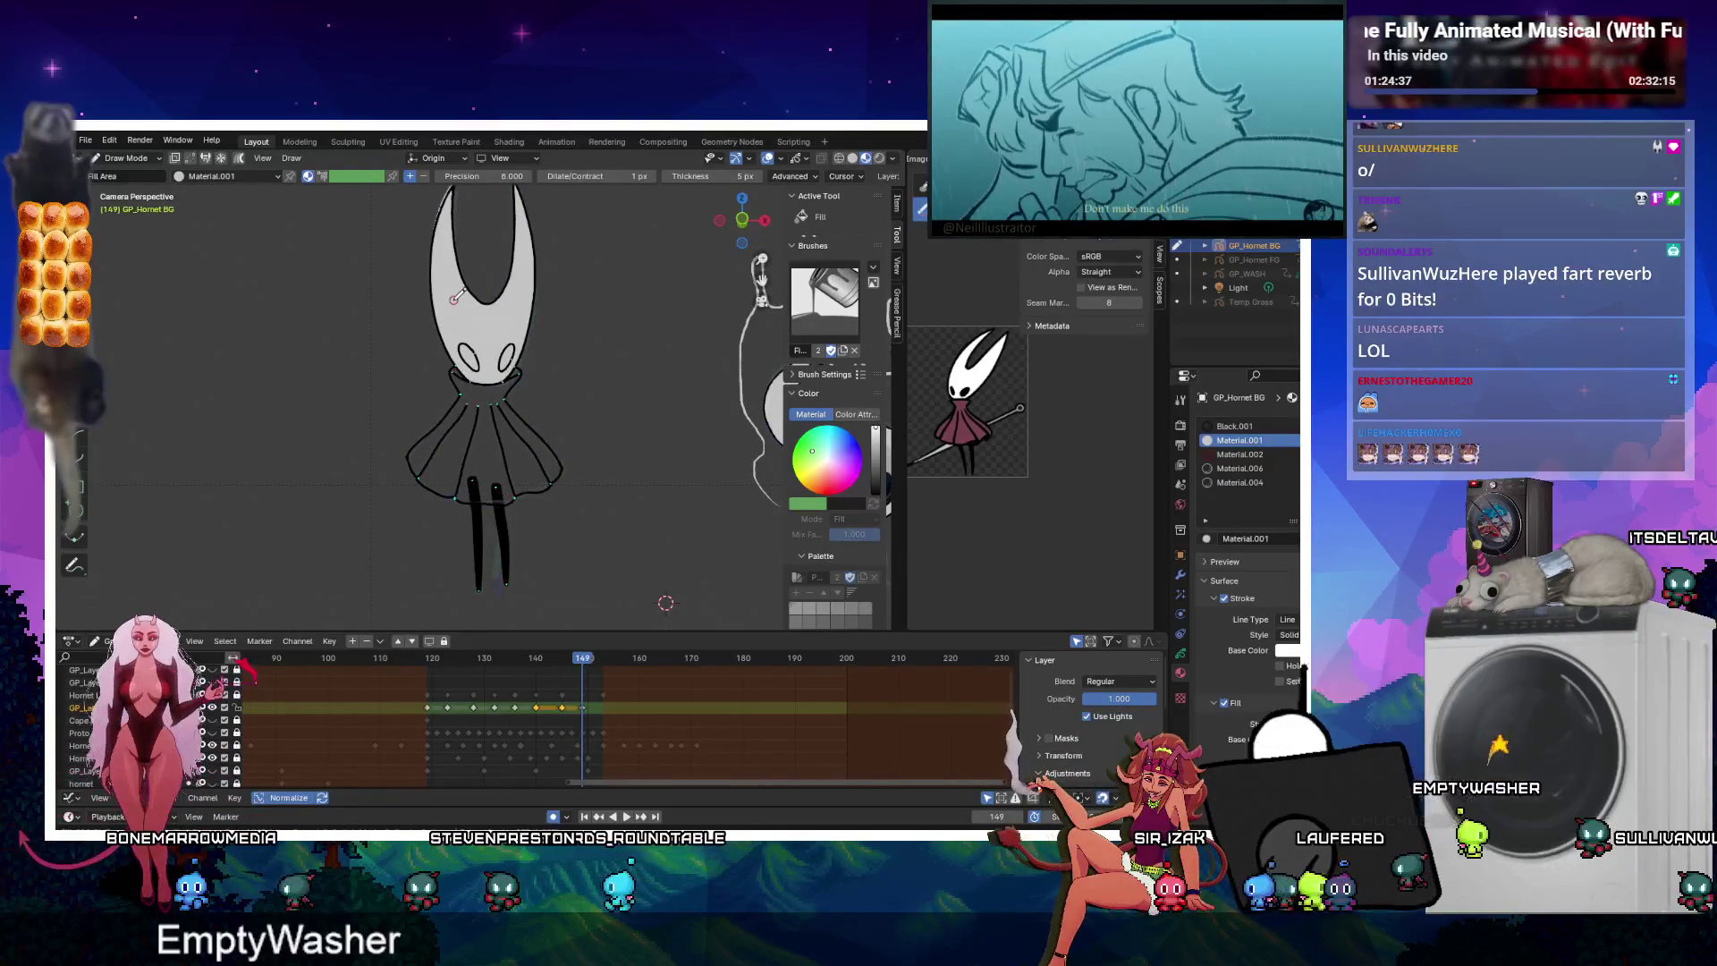
{"action": "key", "text": "Right"}
{"action": "key", "text": "Right"}
{"action": "key", "text": "Right"}
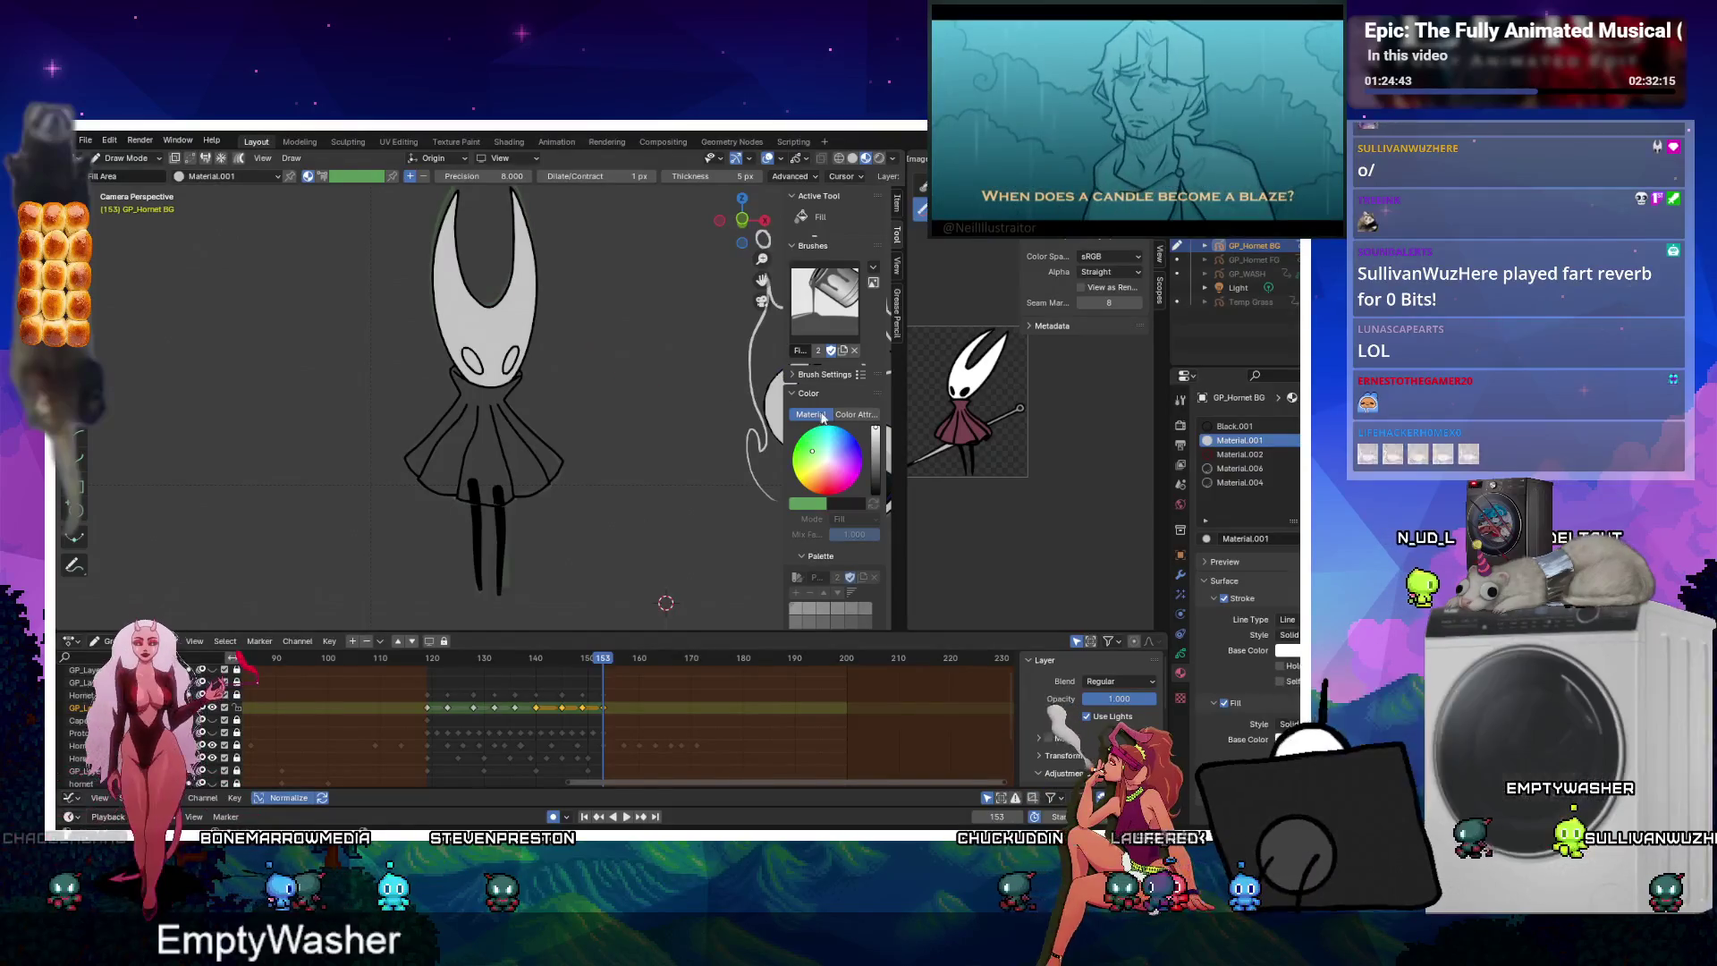
{"action": "left_click", "coordinate": [1293, 426]}
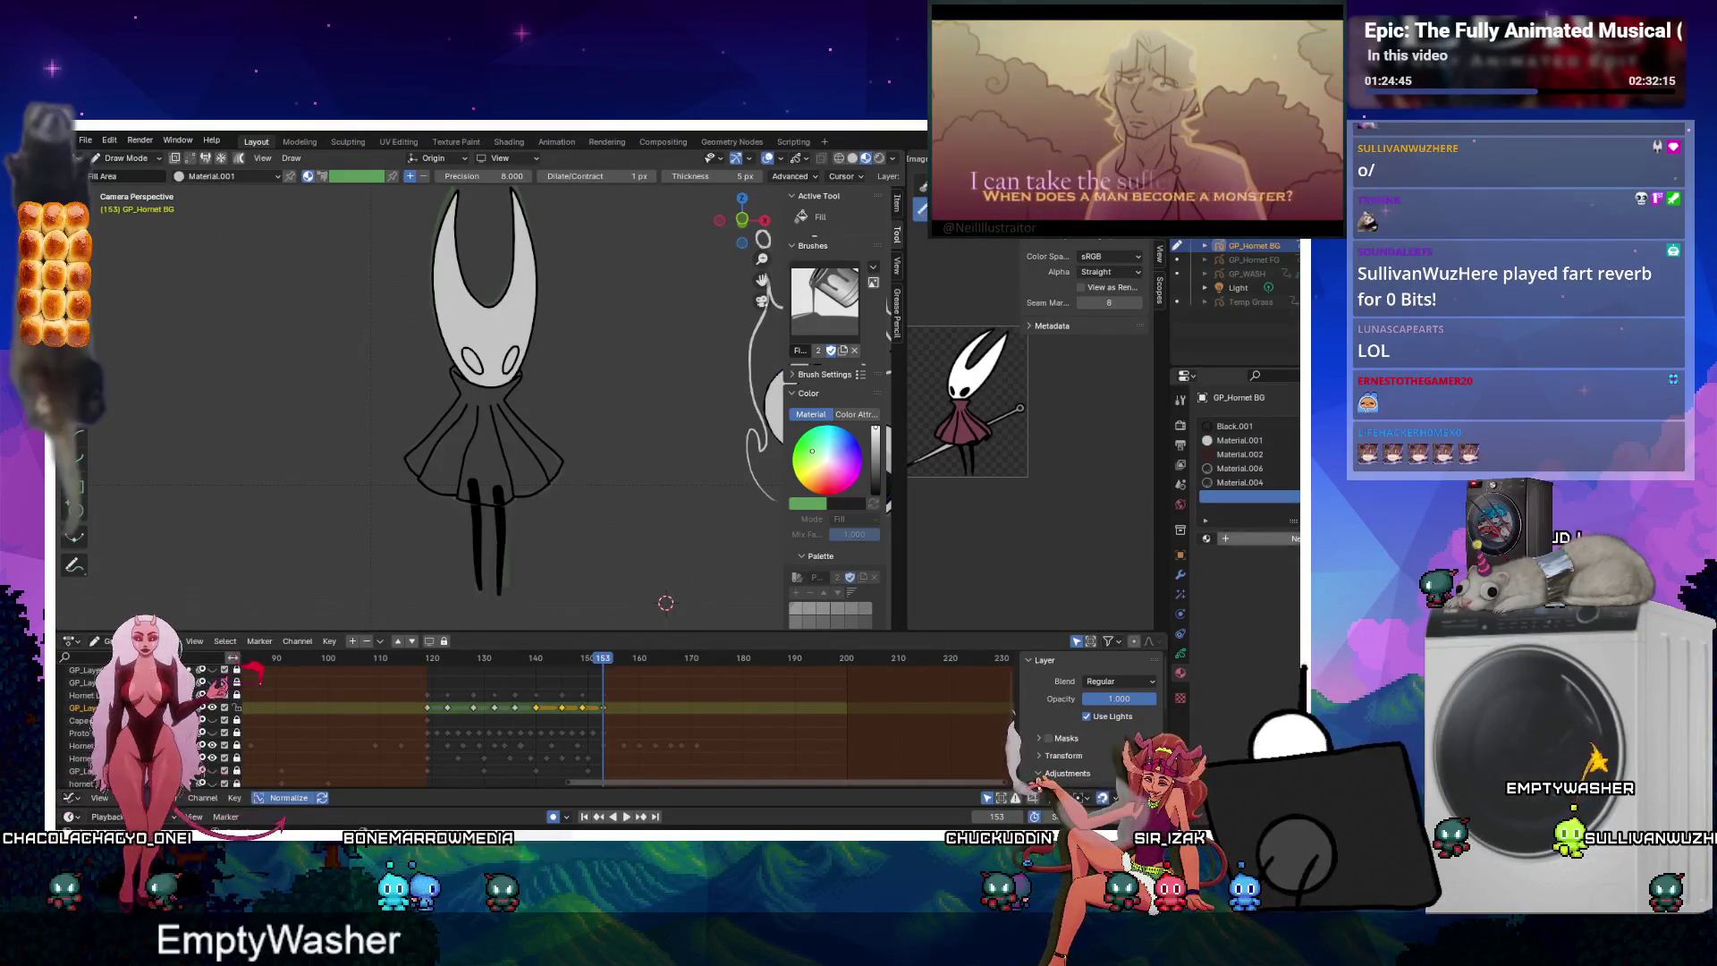
Create red Material.002 with Fill enabled and remove a misplaced skirt fill.
{"action": "left_click", "coordinate": [1252, 538]}
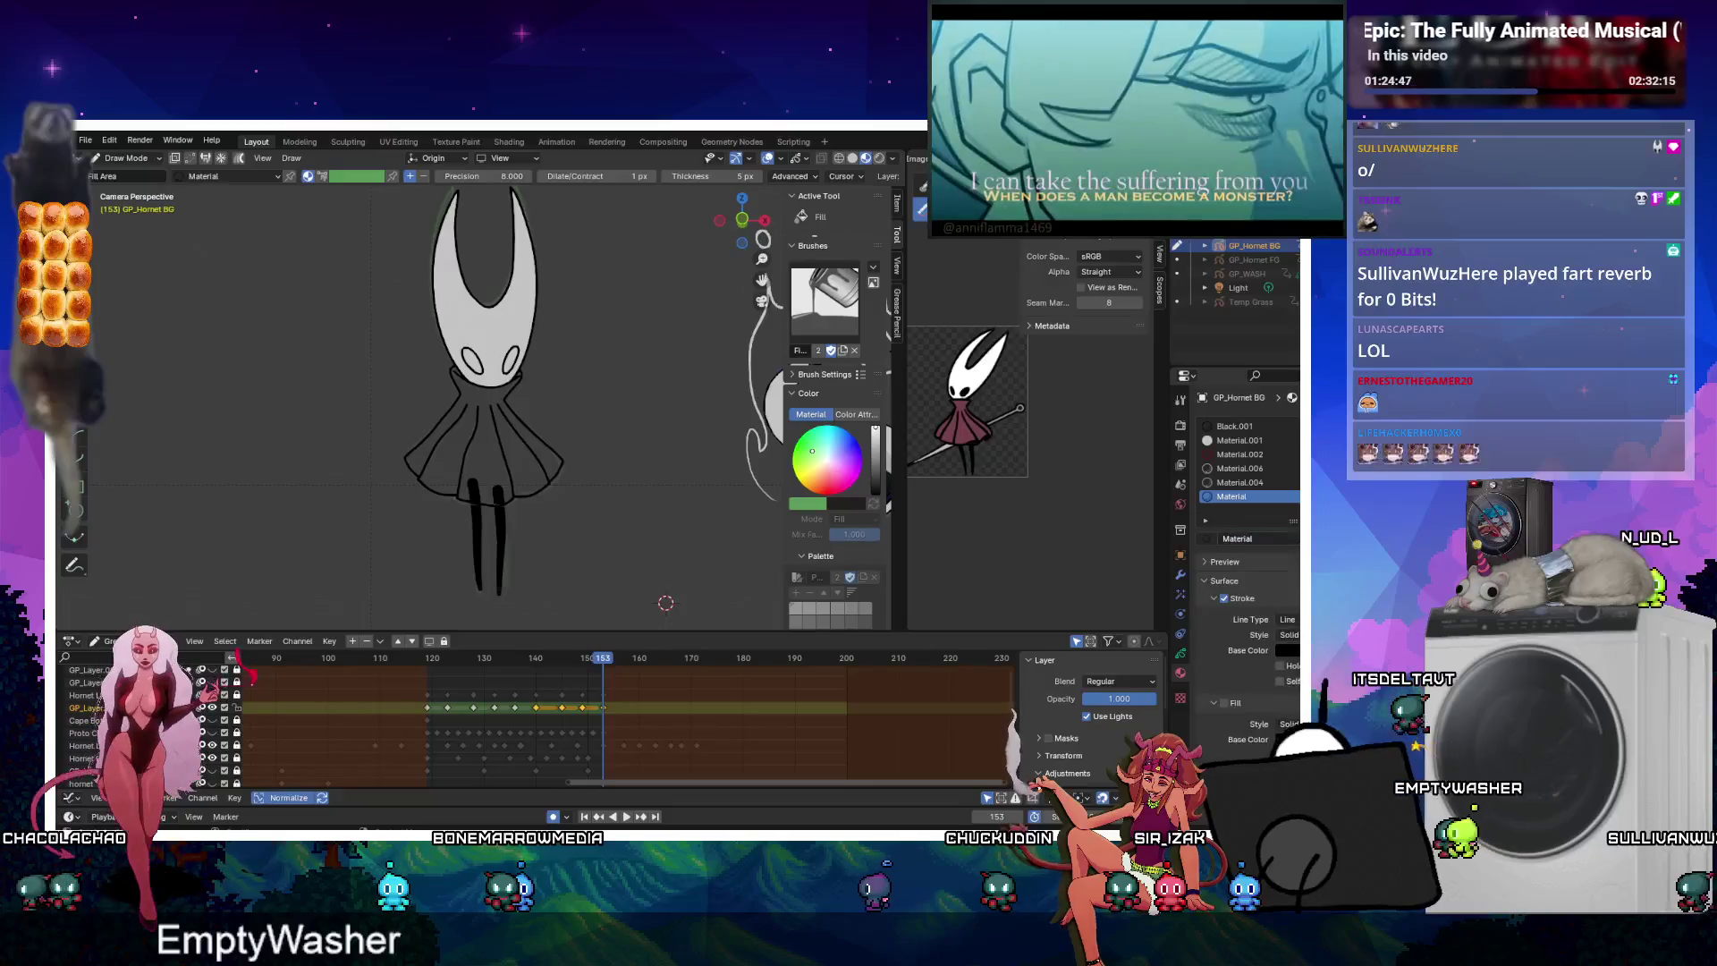
{"action": "left_click", "coordinate": [1236, 453]}
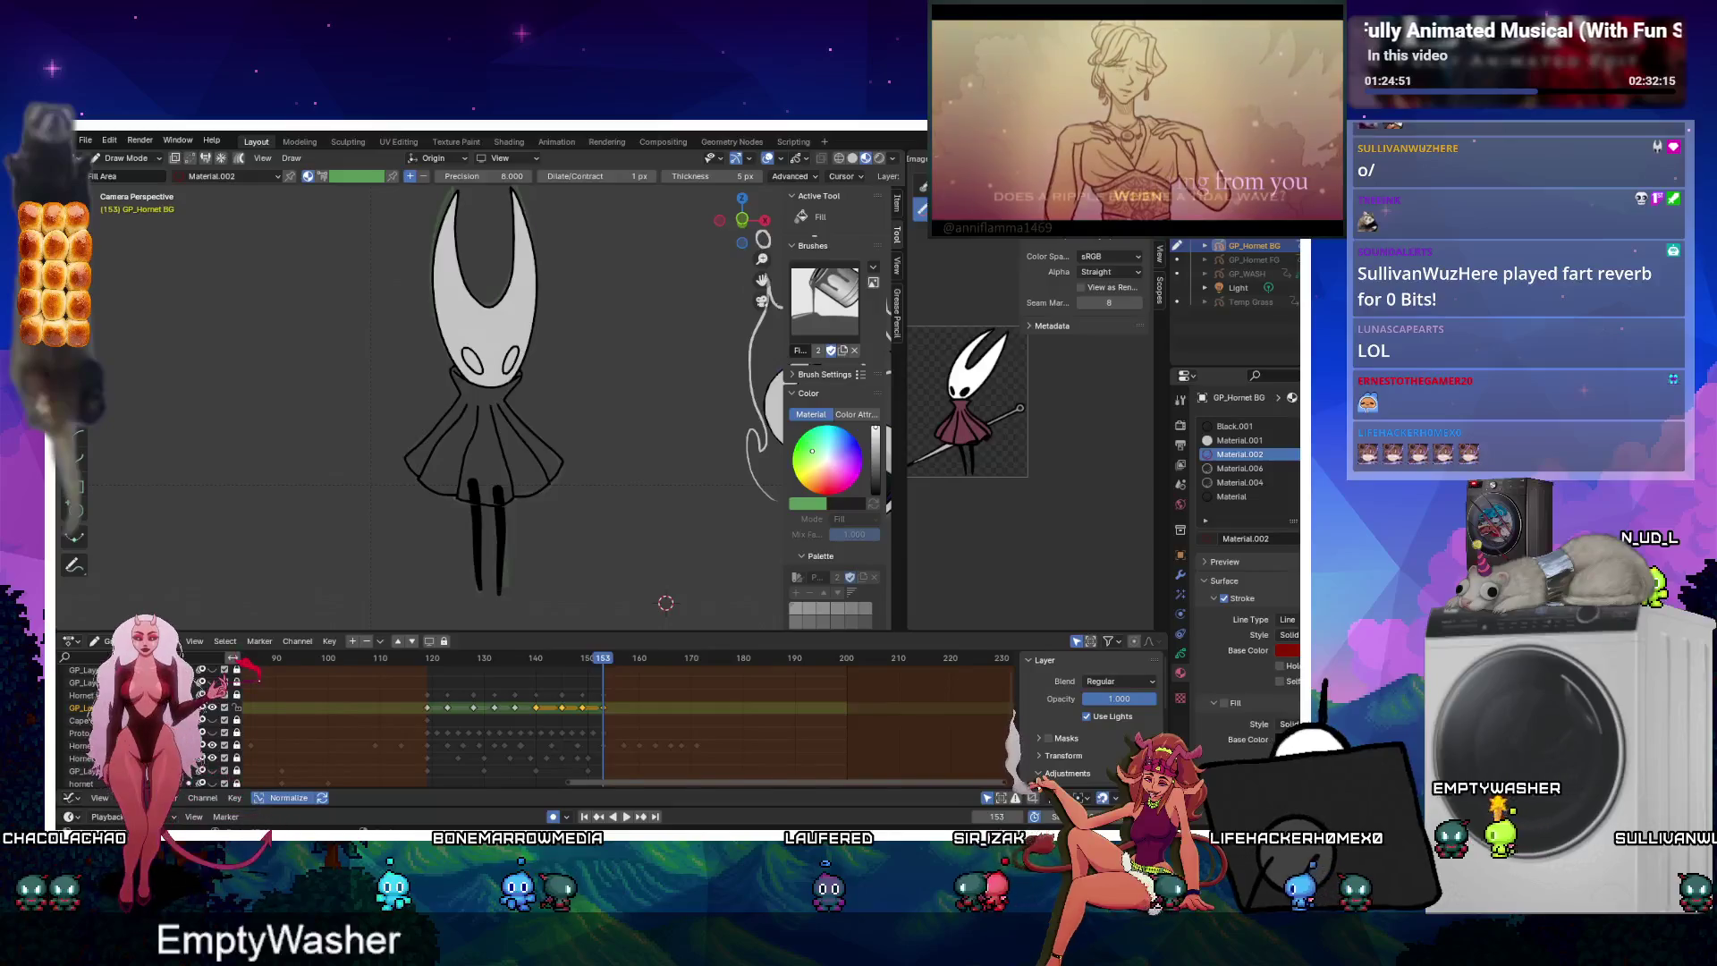
{"action": "left_click", "coordinate": [1223, 702]}
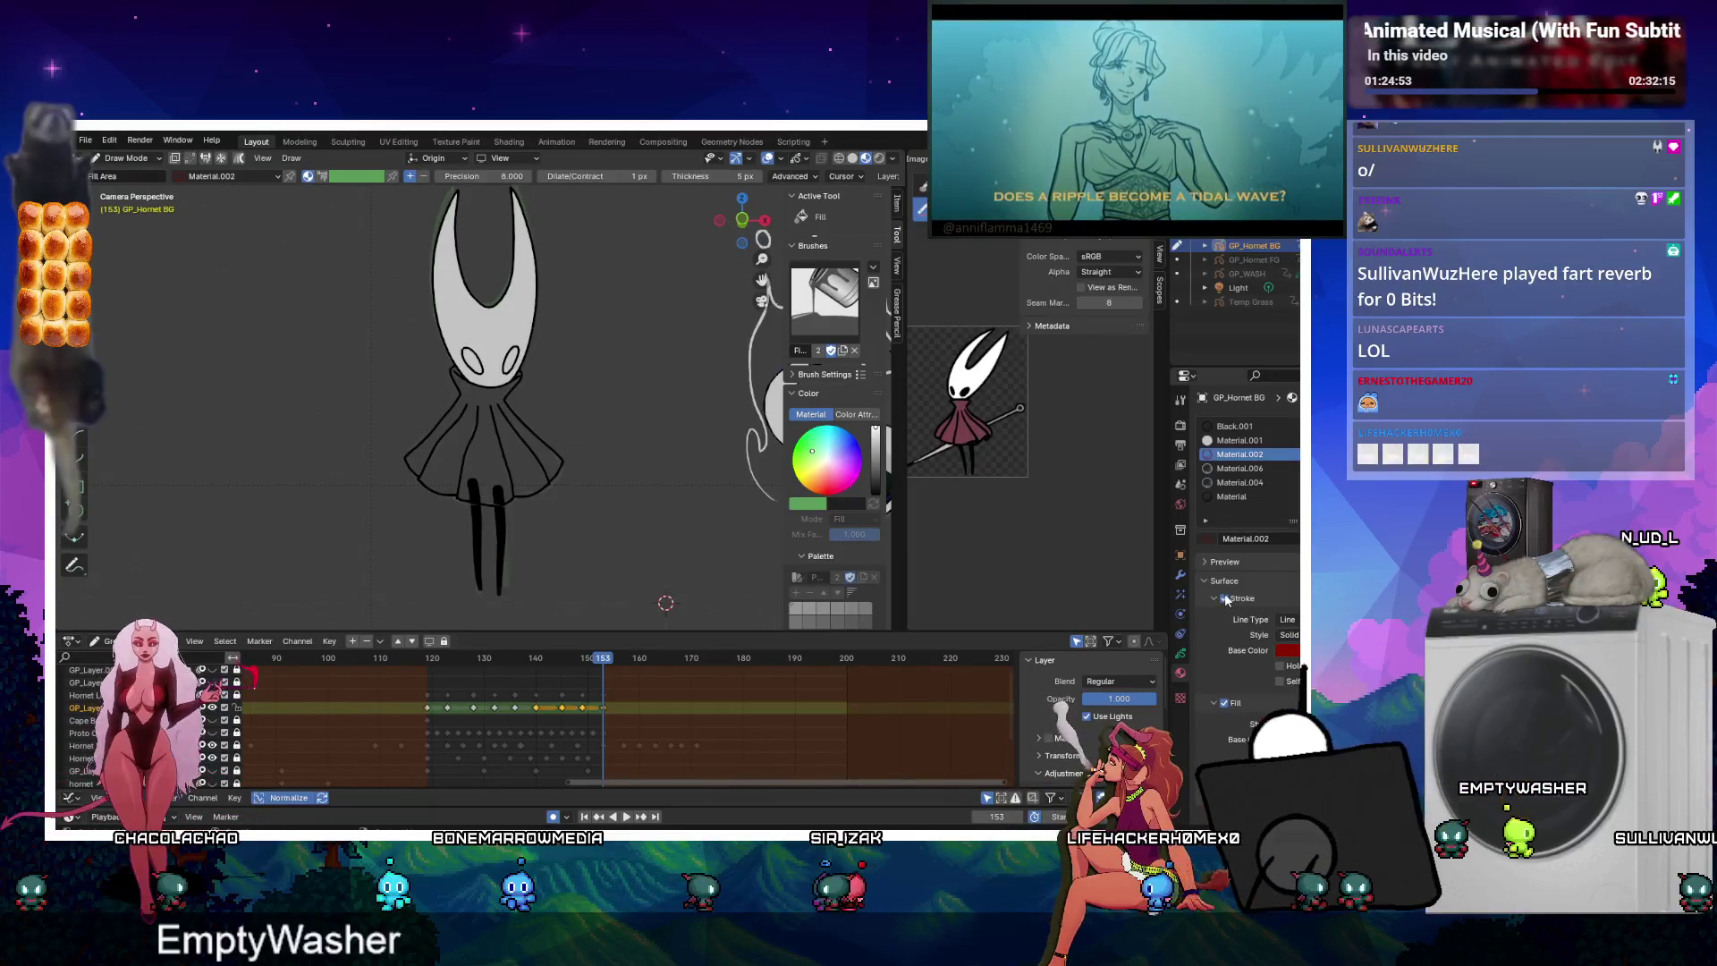
{"action": "left_click", "coordinate": [449, 421]}
{"action": "scroll", "coordinate": [456, 421], "scroll_direction": "up", "scroll_amount": 3}
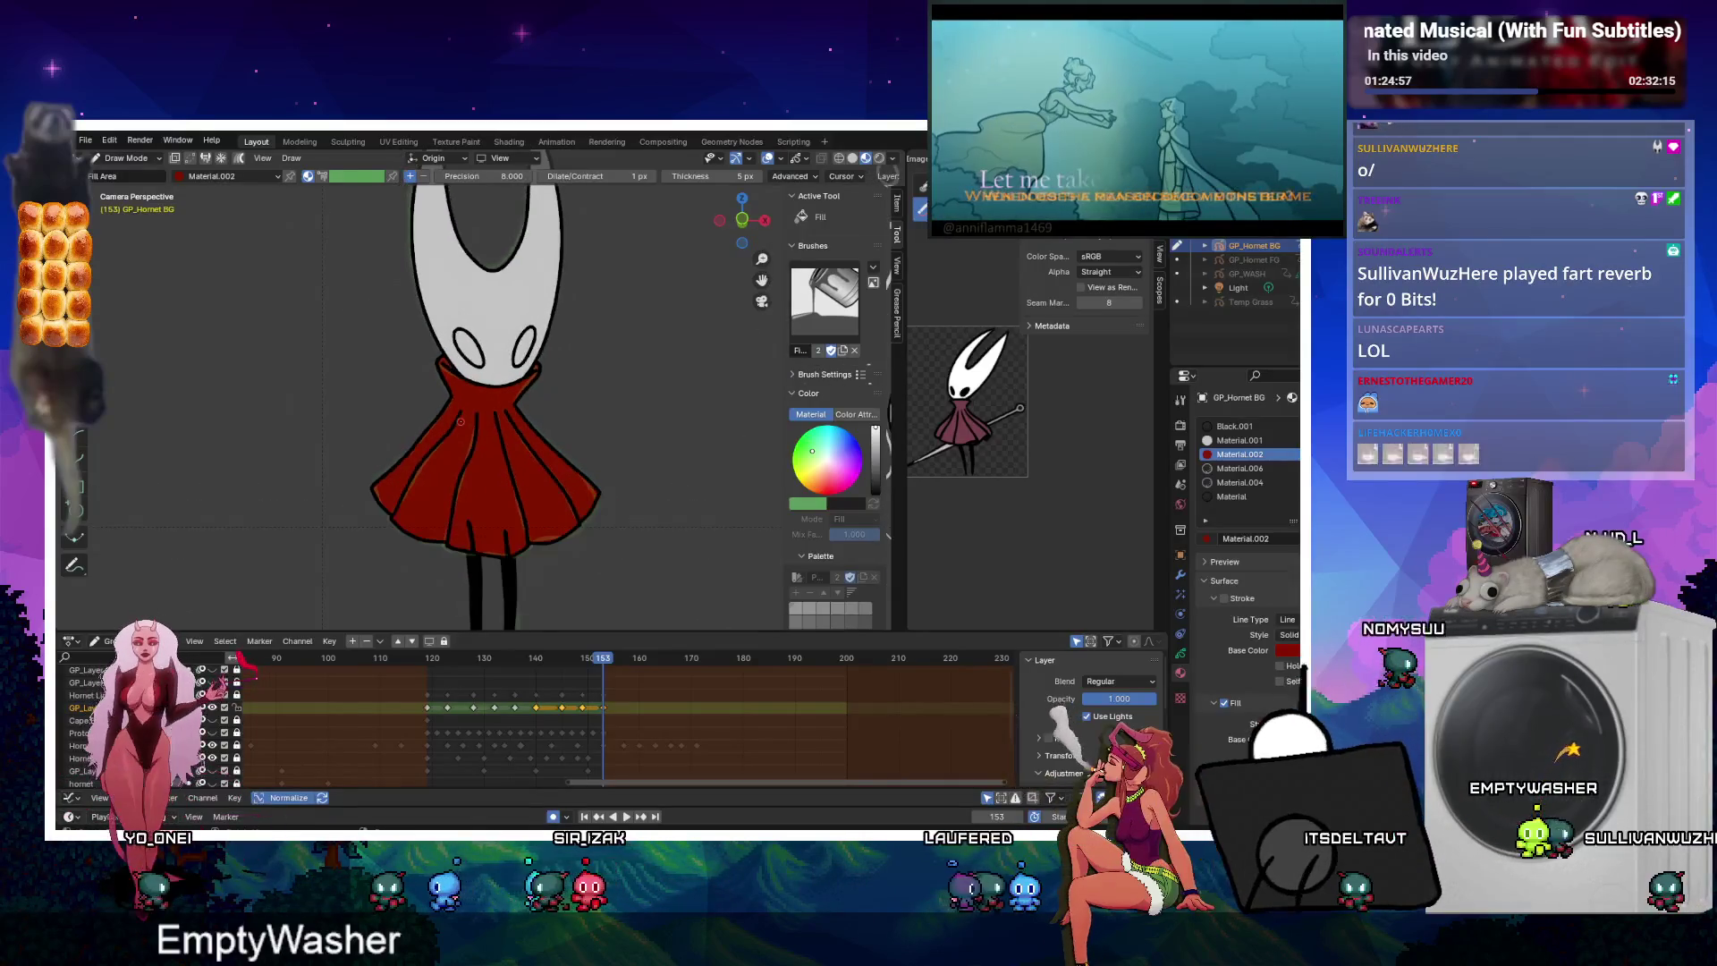
{"action": "left_click", "coordinate": [212, 707]}
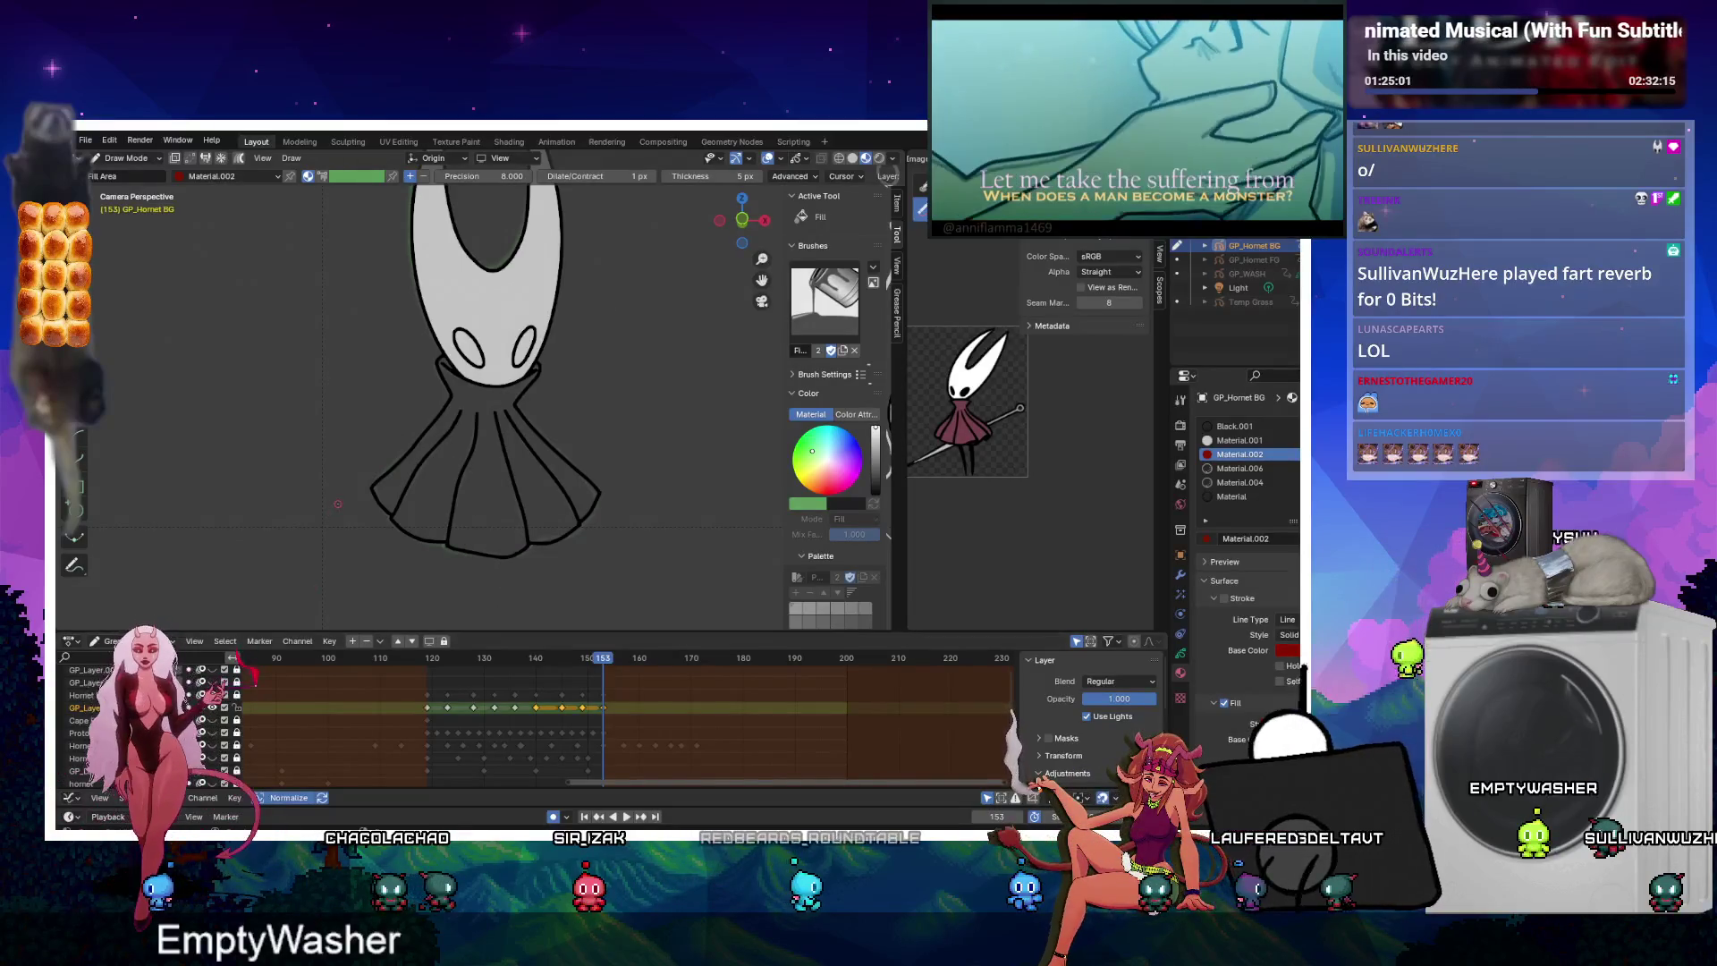
Fill Hornet's skirt red on keyframes 153, 145, 140 and 136.
{"action": "left_click", "coordinate": [432, 493]}
{"action": "key", "text": "Down"}
{"action": "key", "text": "Down"}
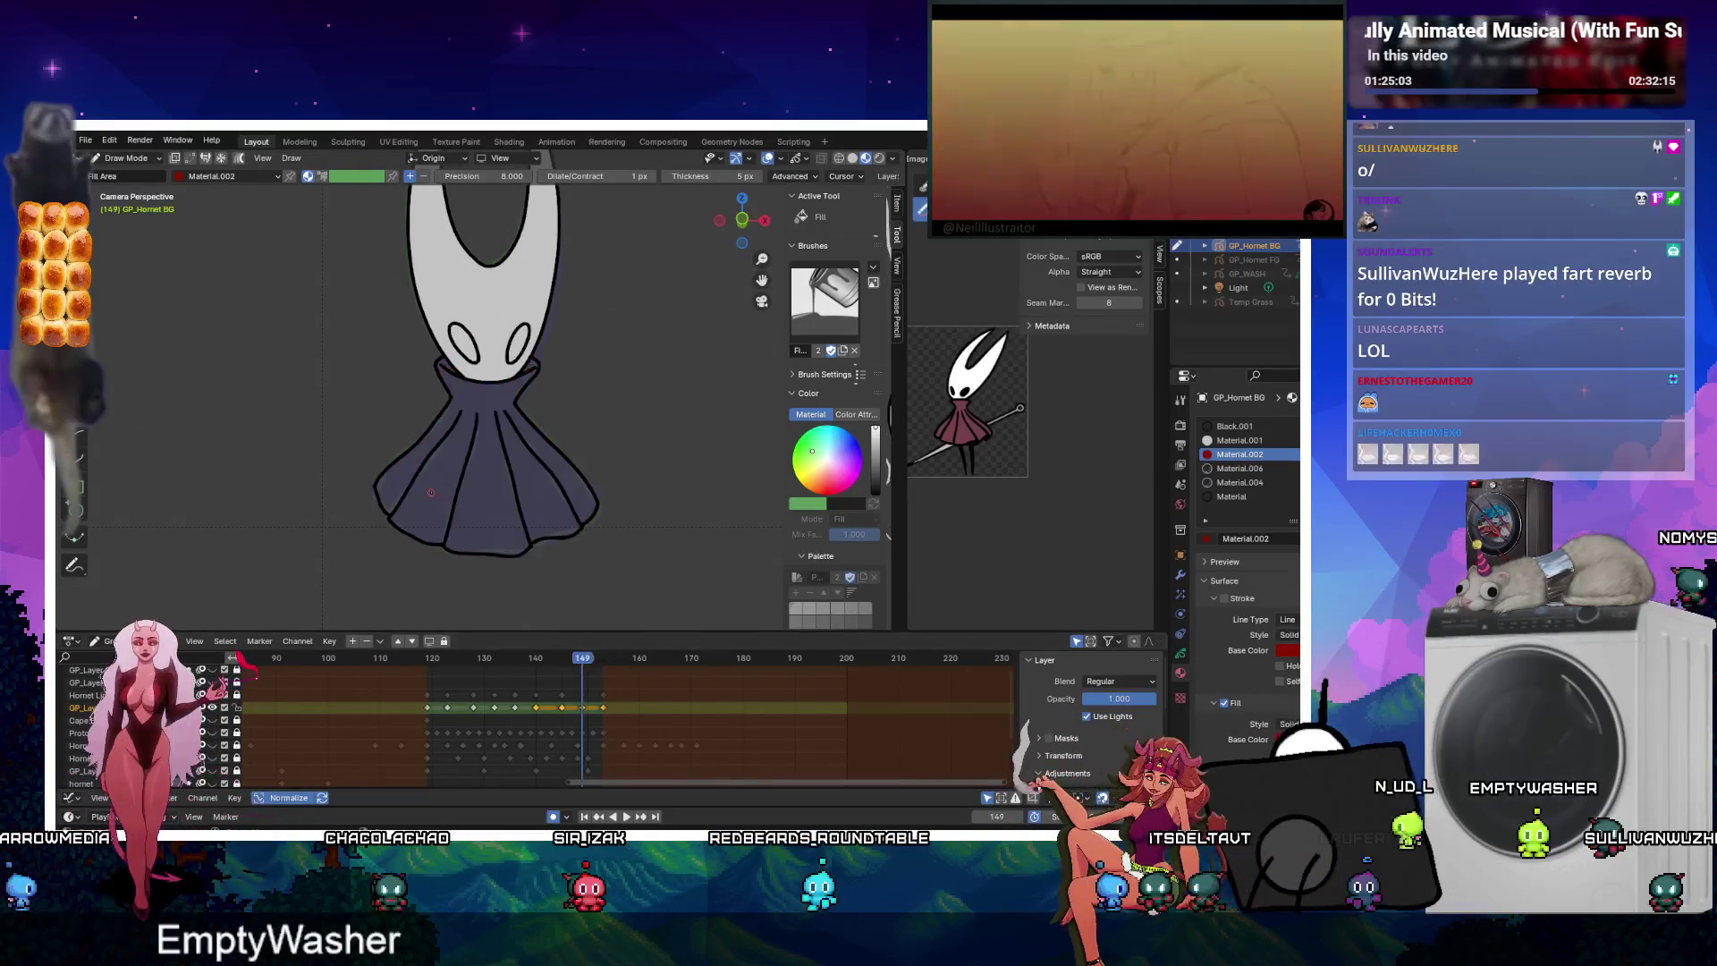
{"action": "left_click", "coordinate": [431, 493]}
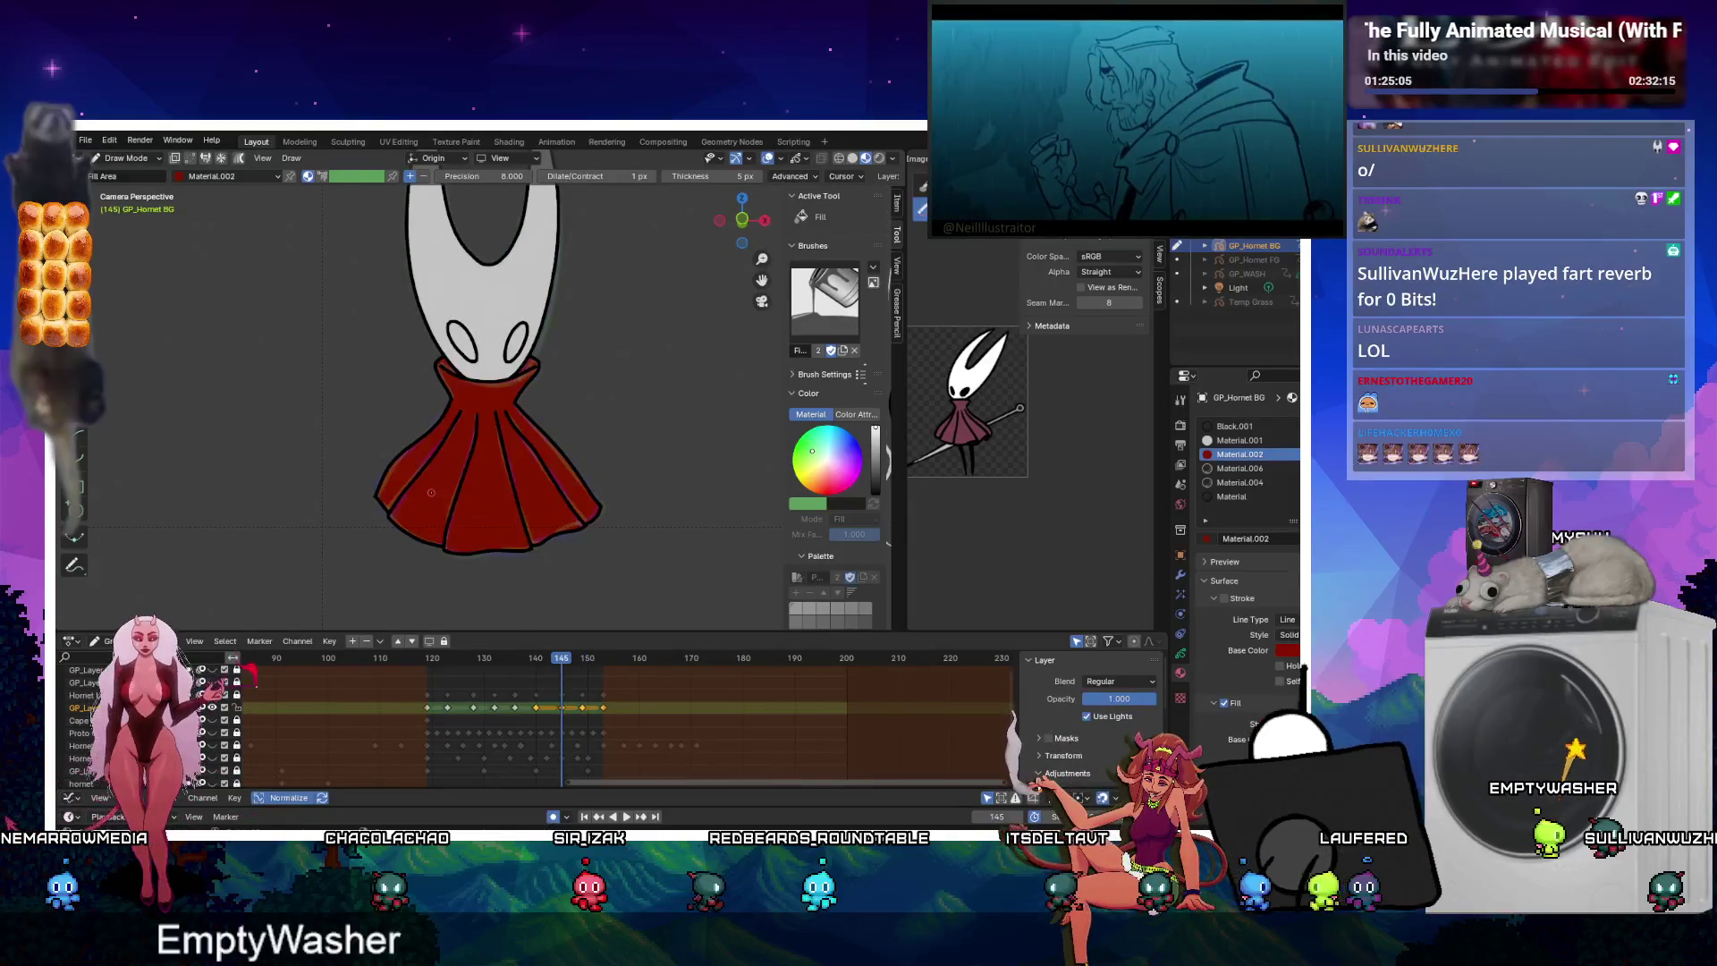
{"action": "key", "text": "Down"}
{"action": "left_click", "coordinate": [431, 493]}
{"action": "key", "text": "Down"}
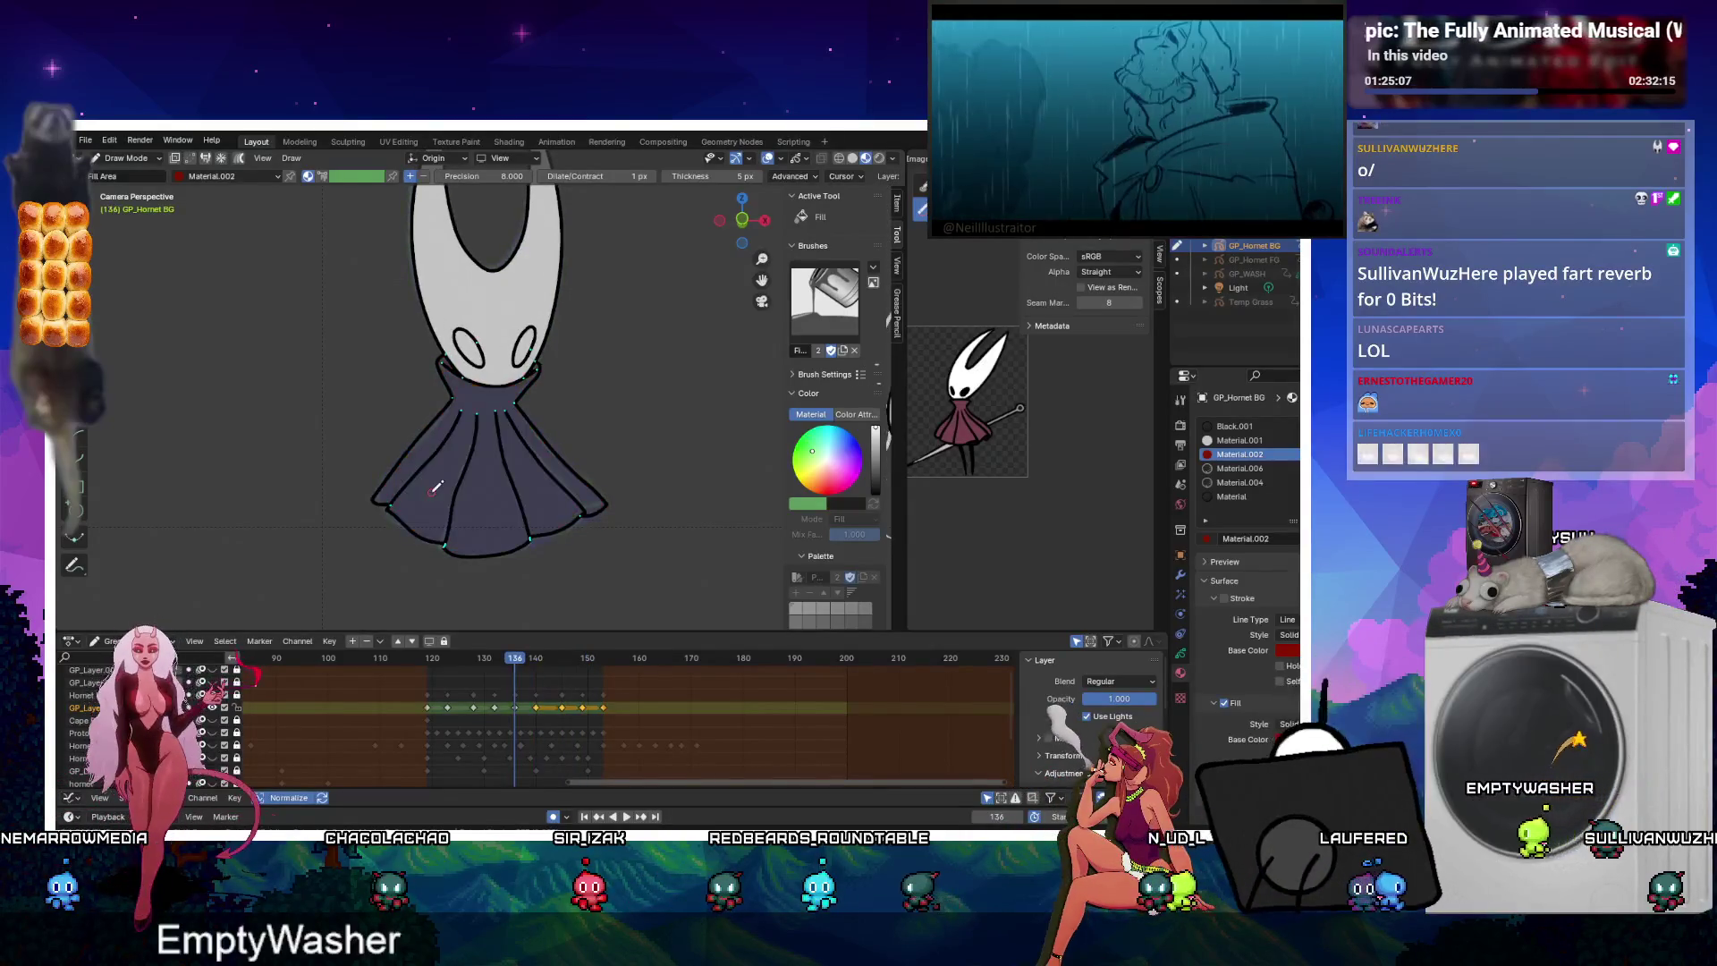
{"action": "left_click", "coordinate": [431, 493]}
{"action": "key", "text": "Down"}
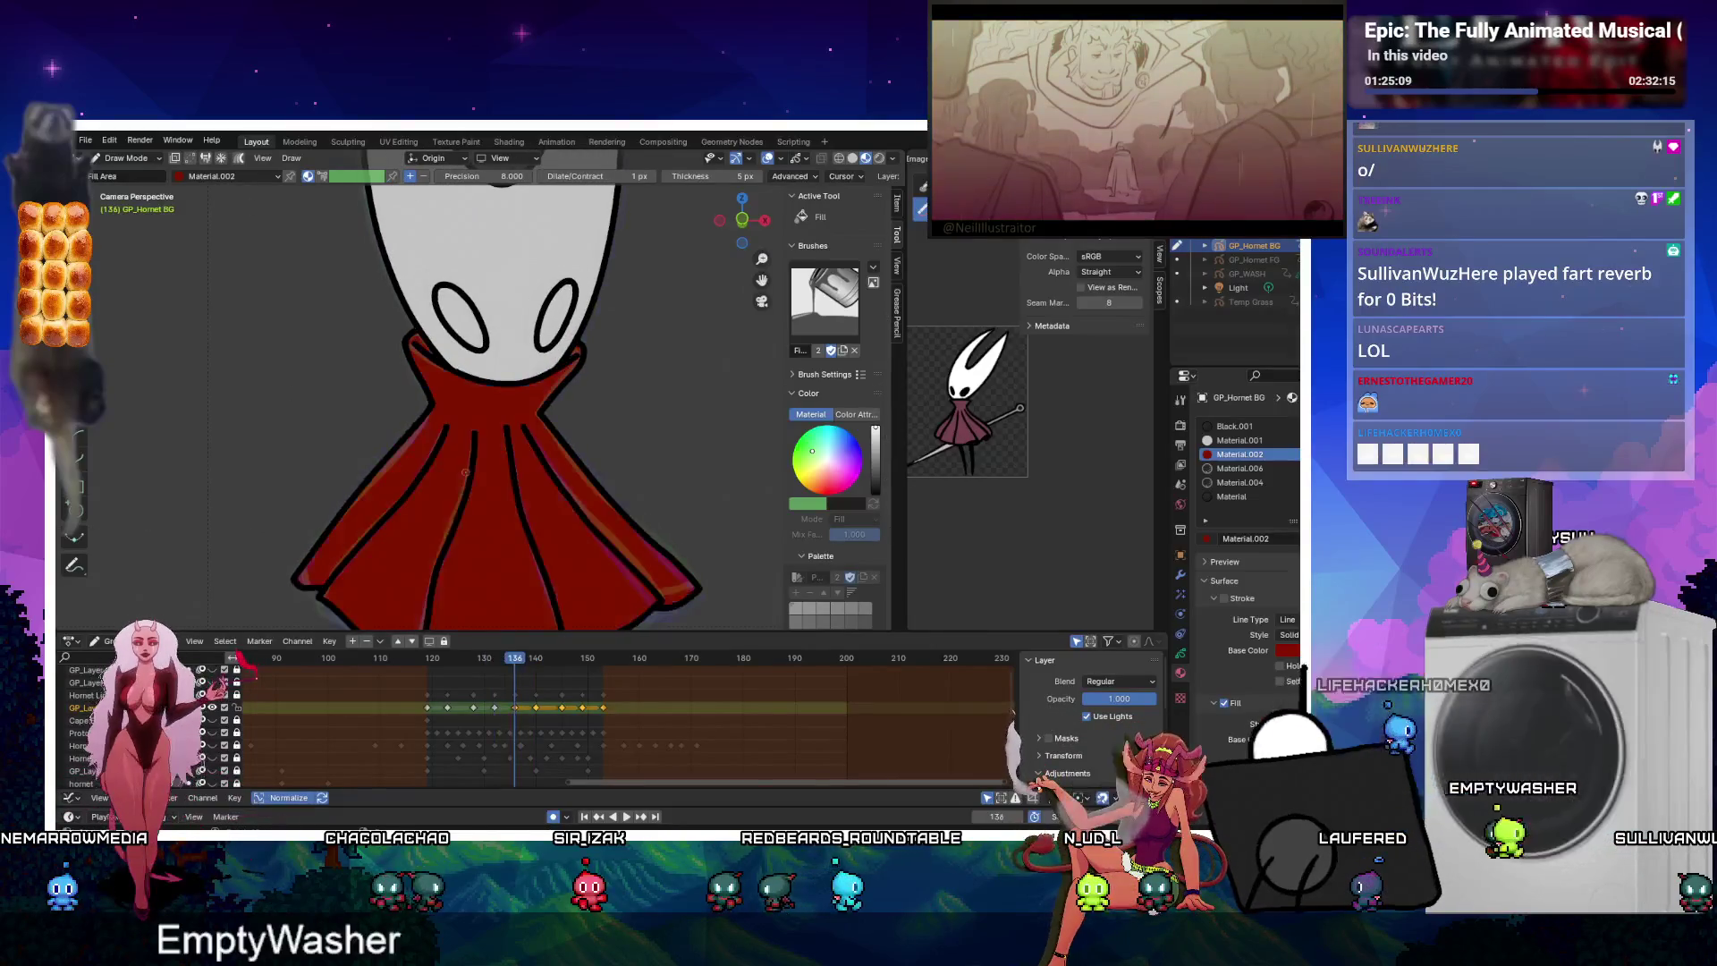
Fill the skirt red on keyframes 128 and 119, undoing a stray fill on 132.
{"action": "left_click", "coordinate": [451, 487]}
{"action": "key", "text": "ctrl+z"}
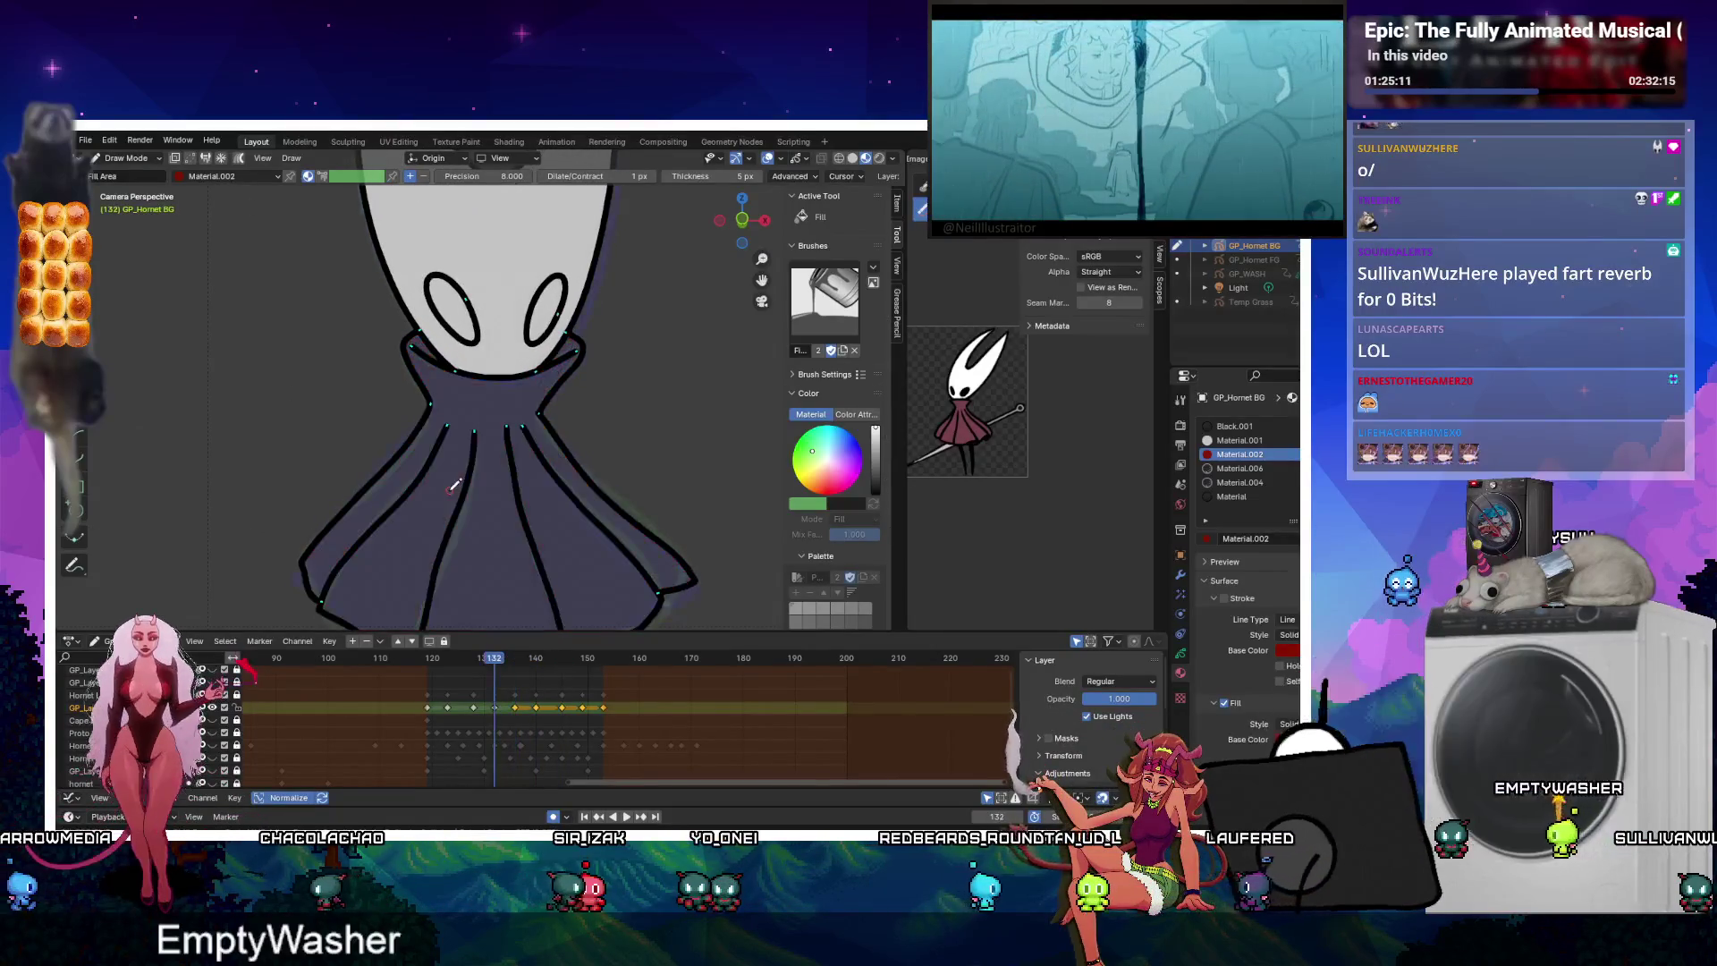
{"action": "key", "text": "Down"}
{"action": "left_click", "coordinate": [449, 491]}
{"action": "key", "text": "Down"}
{"action": "key", "text": "Down"}
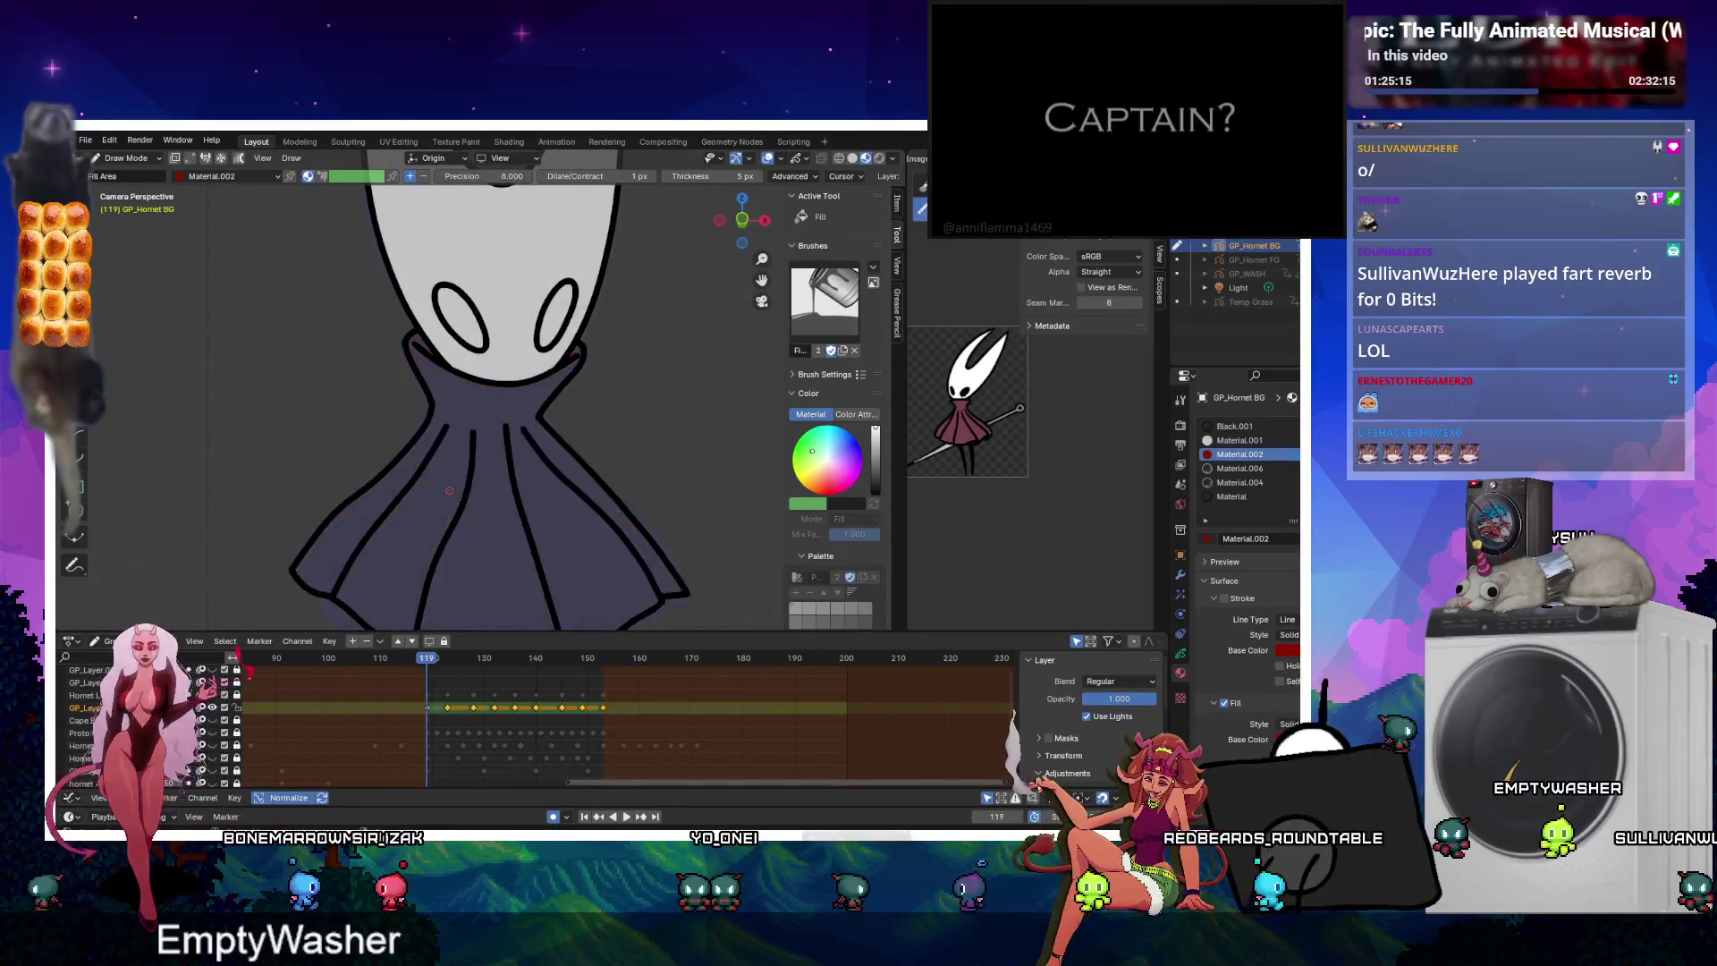
{"action": "left_click", "coordinate": [449, 490]}
{"action": "key", "text": "Down"}
{"action": "key", "text": "Down"}
{"action": "key", "text": "Down"}
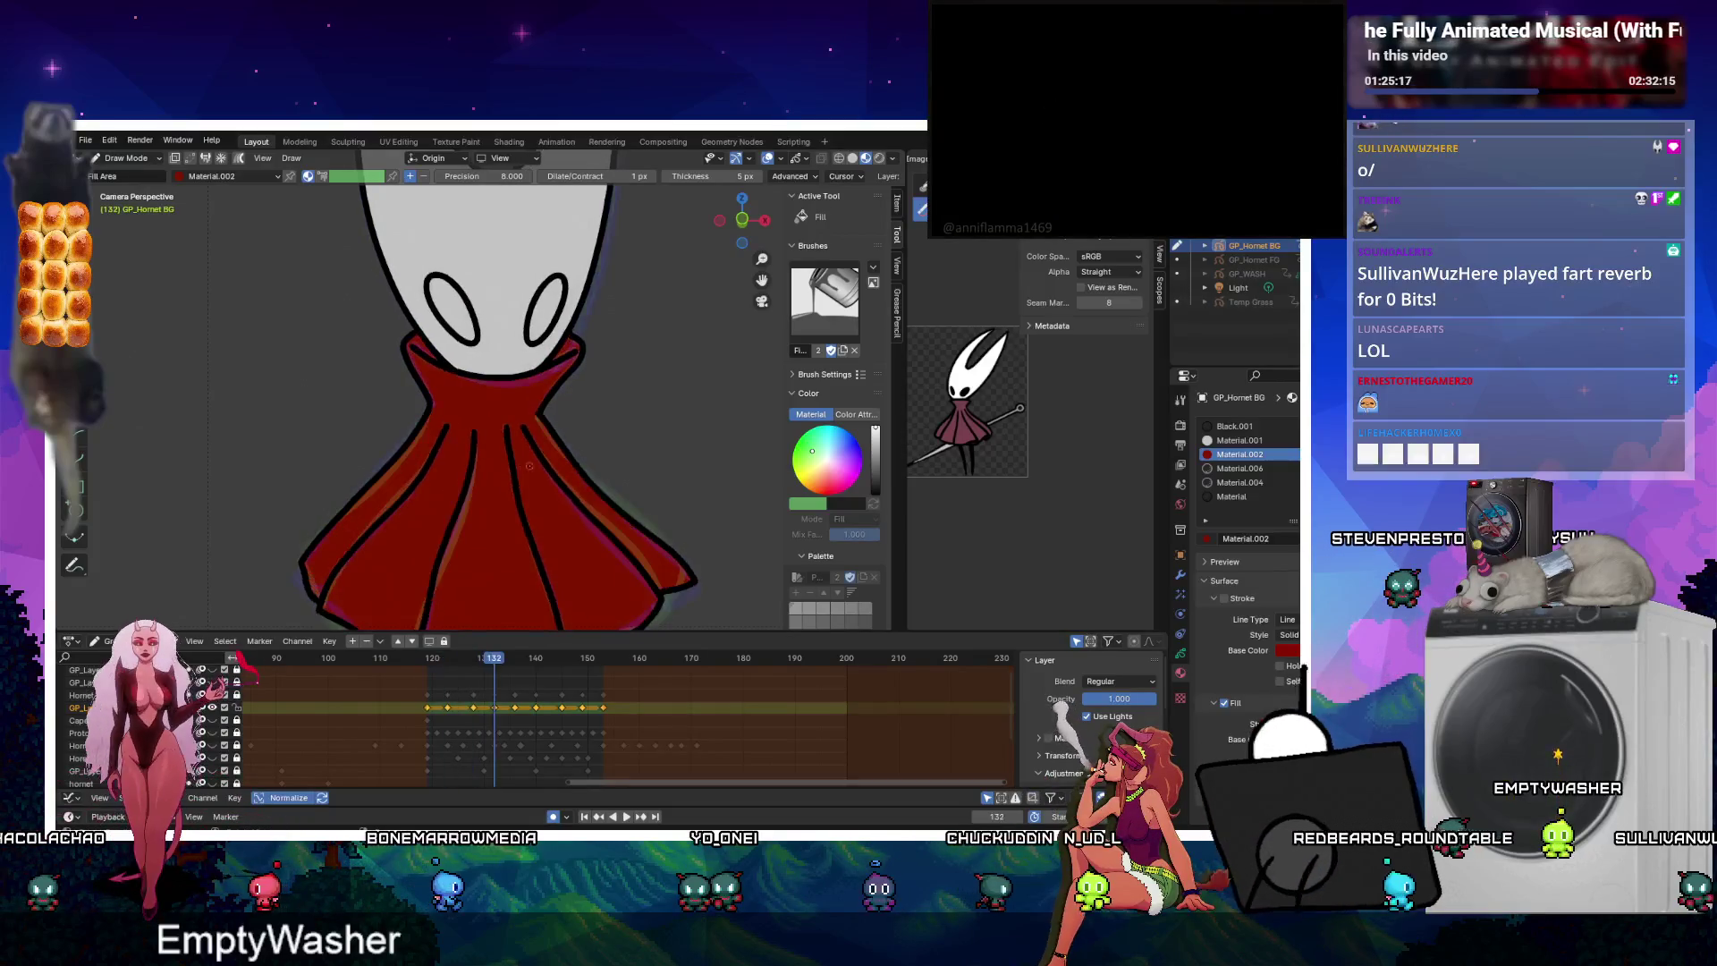
{"action": "key", "text": "Up"}
{"action": "key", "text": "Up"}
{"action": "key", "text": "Up"}
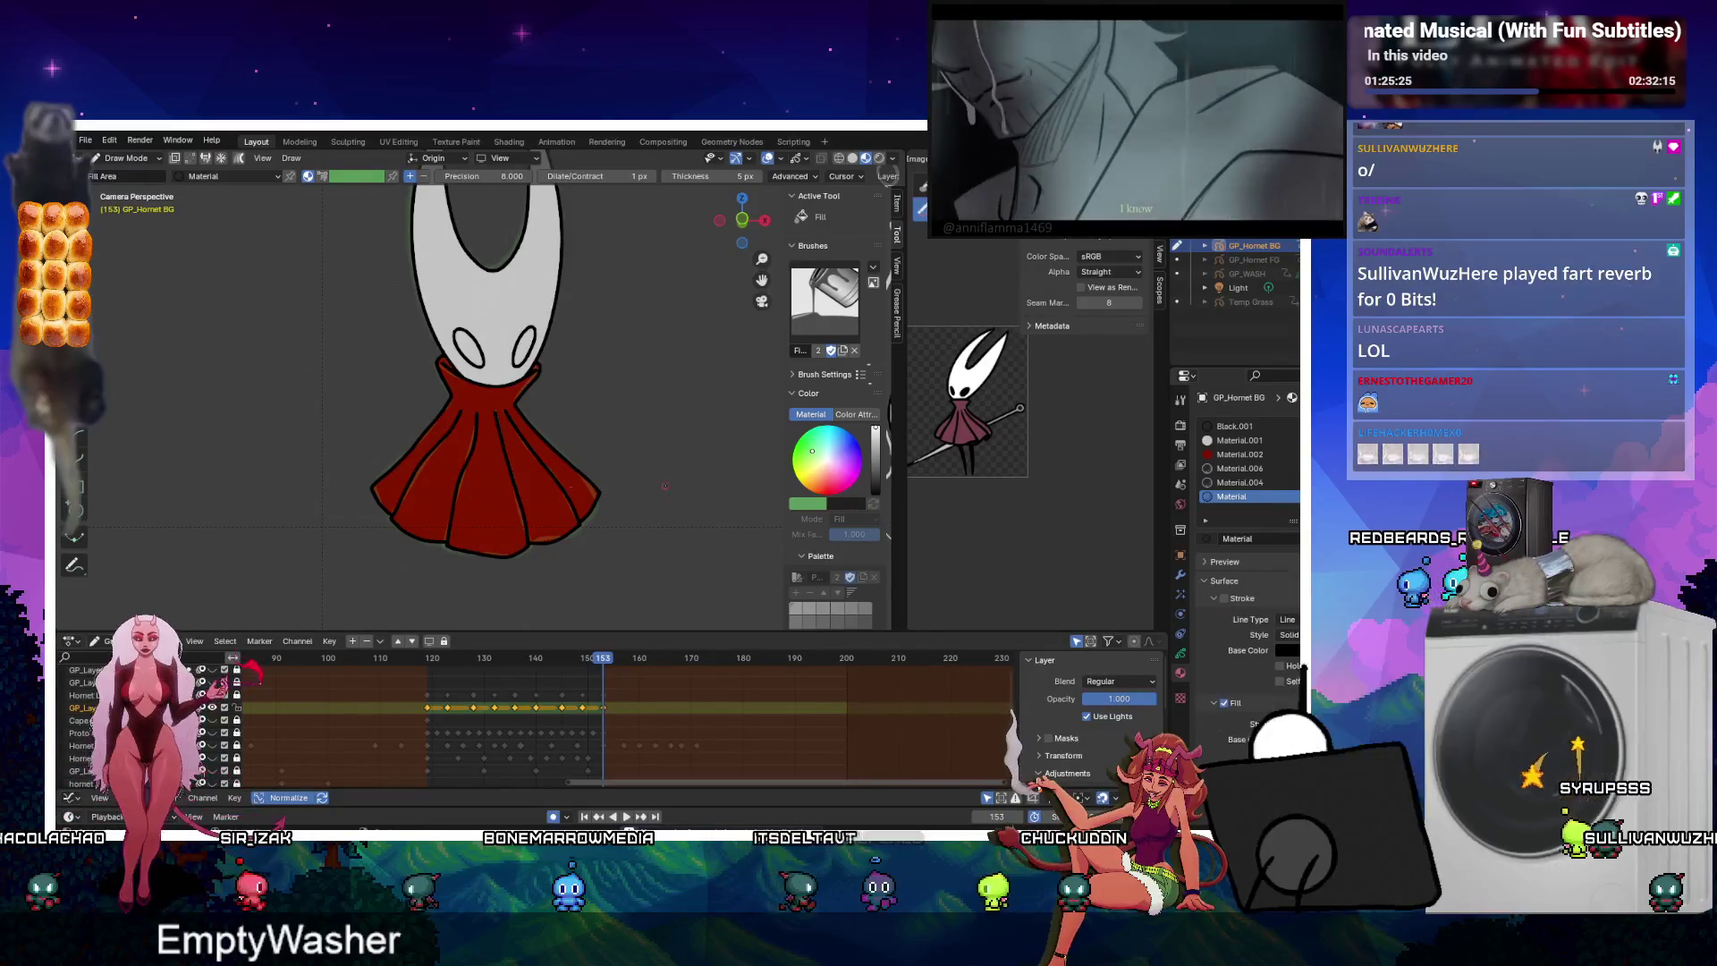
Step back three keyframes in Hornet's animation, zoom out to both figures, and return to Object Mode.
{"action": "scroll", "coordinate": [489, 369], "scroll_direction": "up", "scroll_amount": 2}
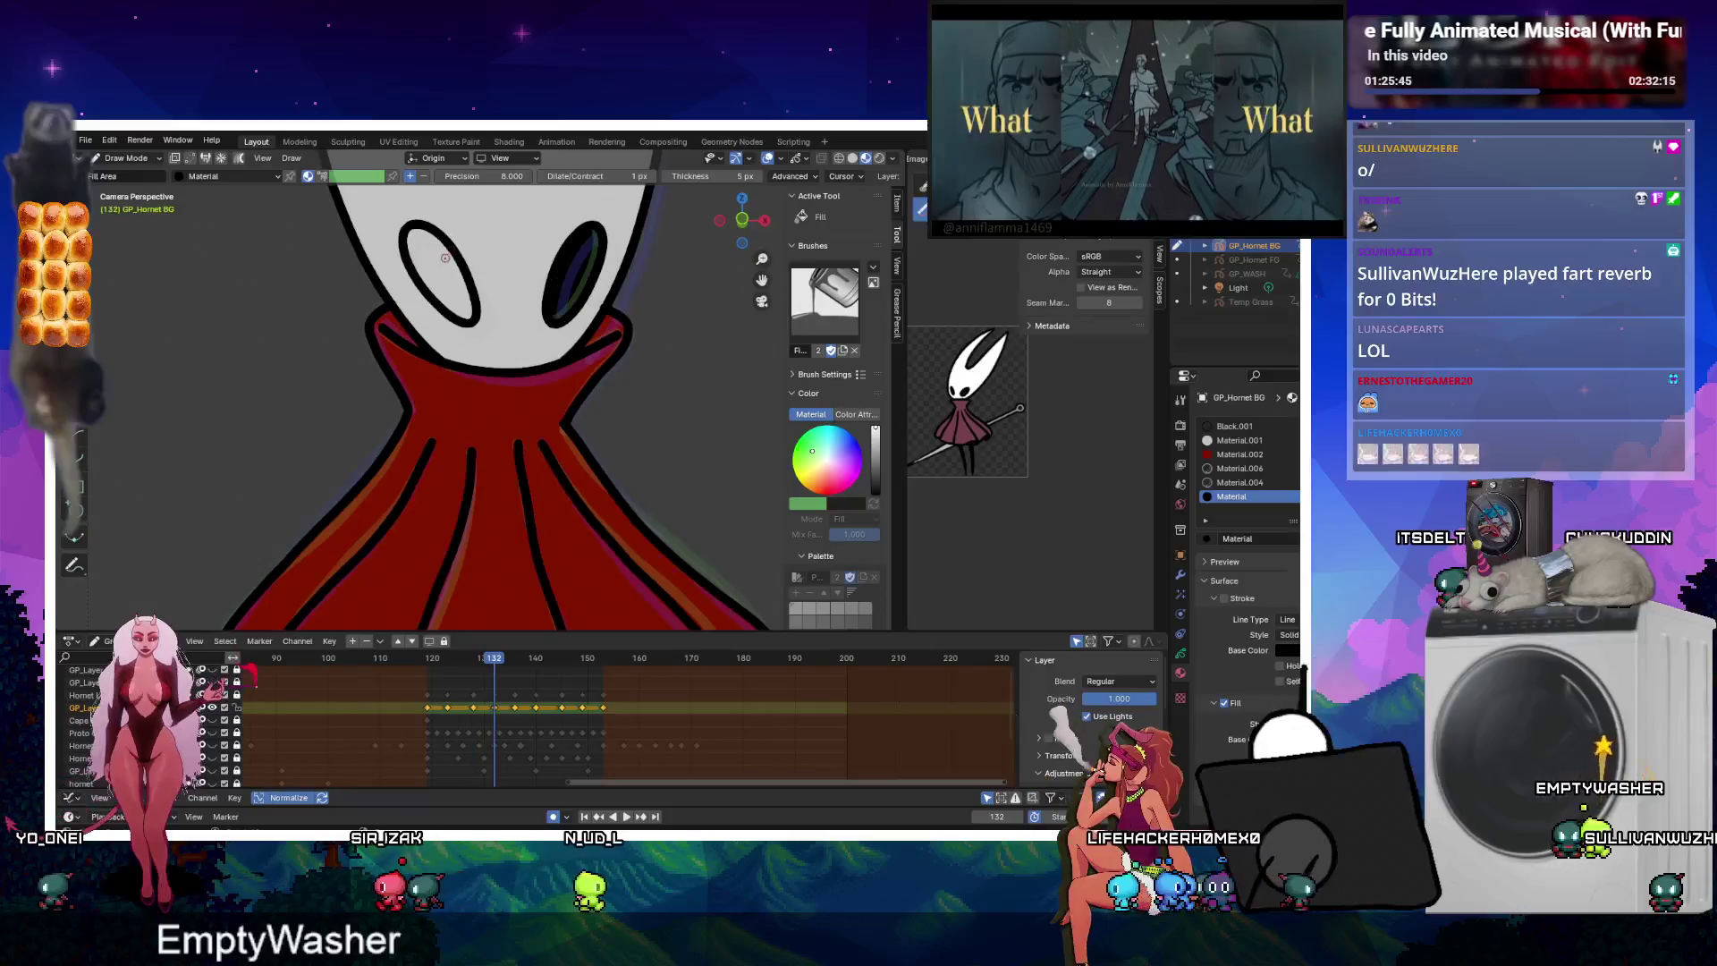
{"action": "key", "text": "Down"}
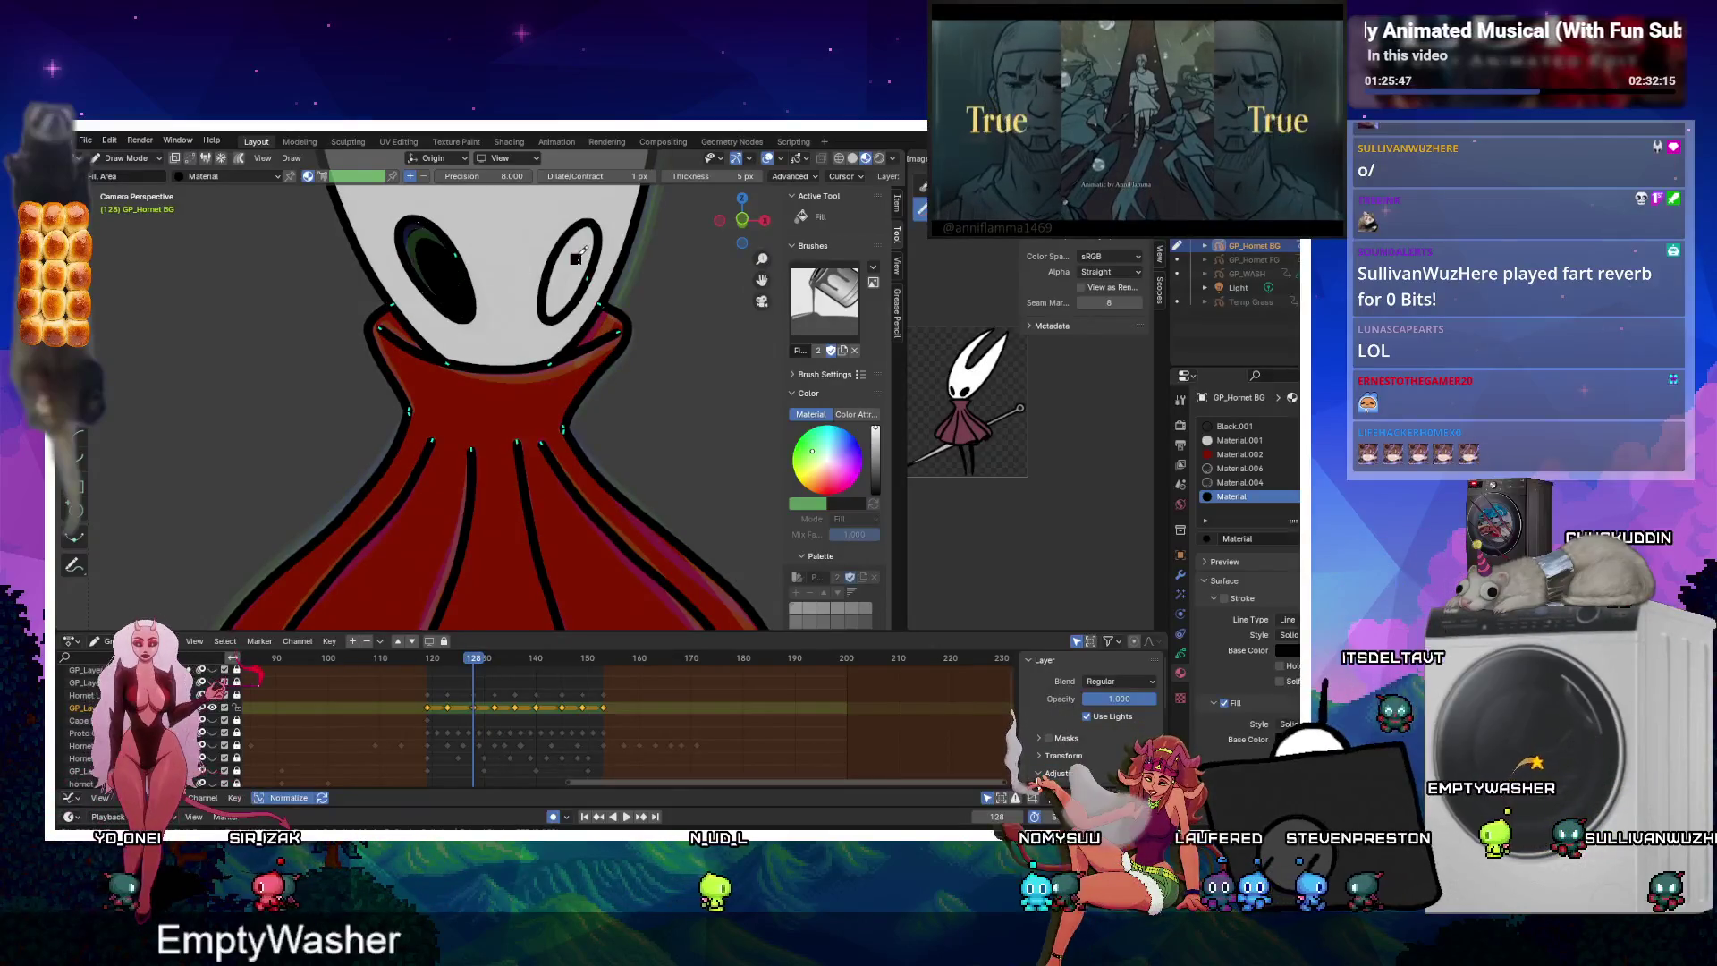
{"action": "key", "text": "Down"}
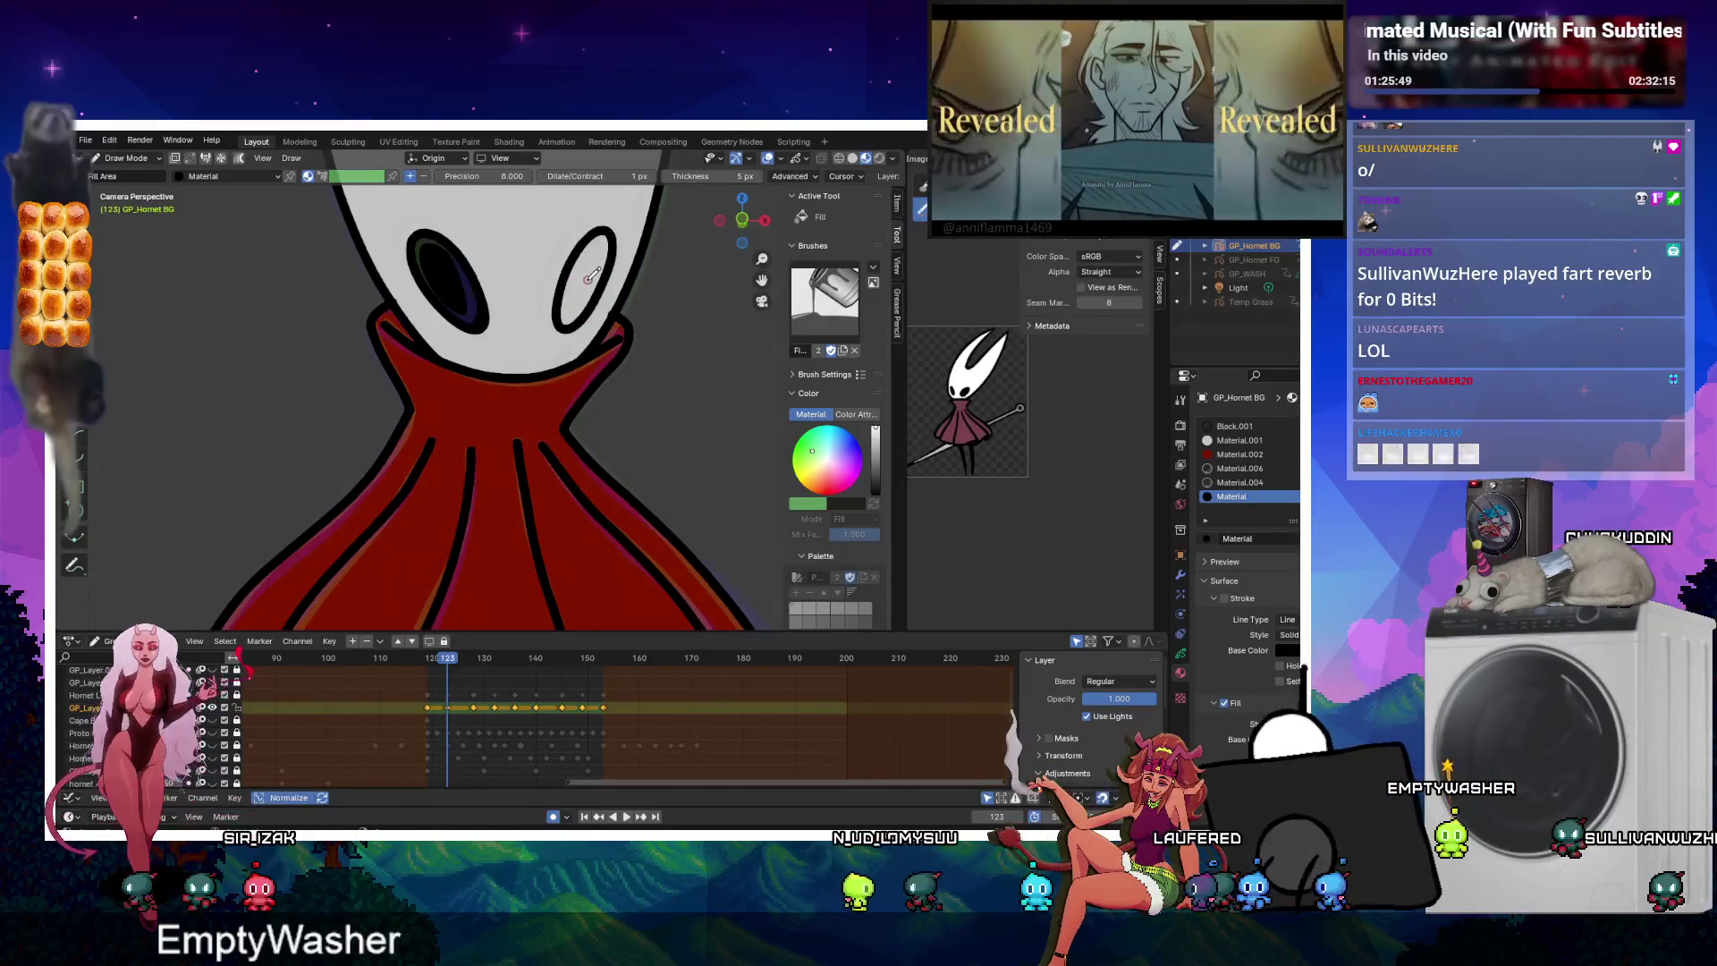
{"action": "key", "text": "Down"}
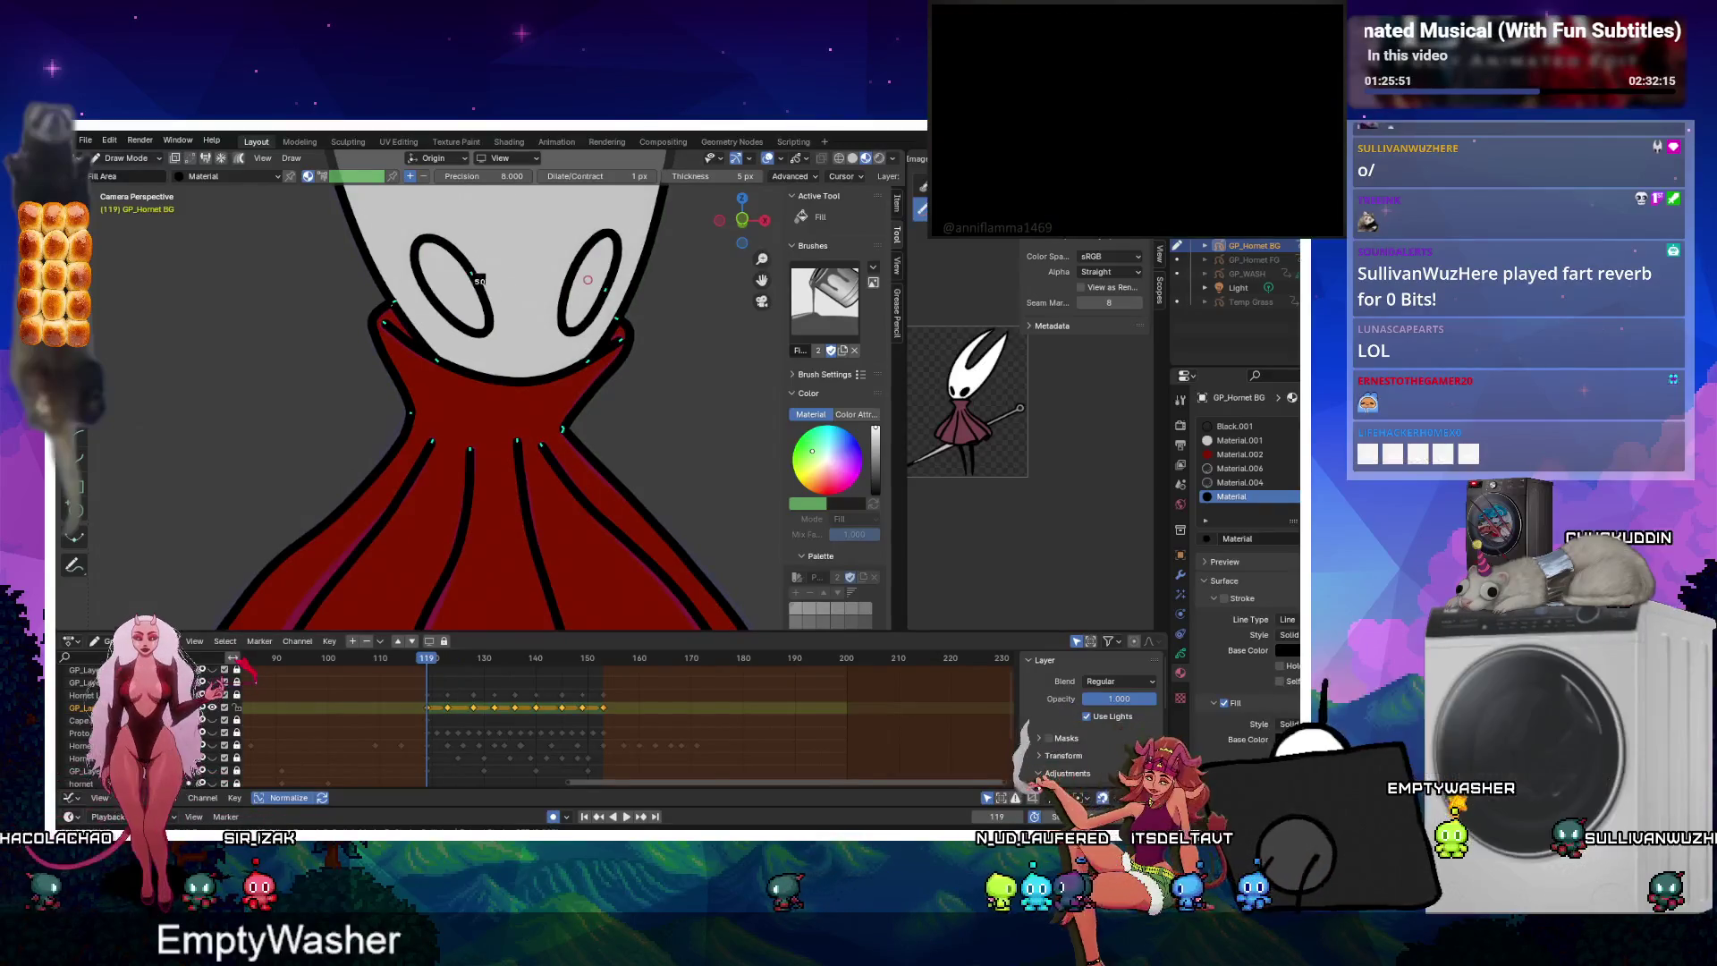
{"action": "scroll", "coordinate": [511, 307], "scroll_direction": "down", "scroll_amount": 6}
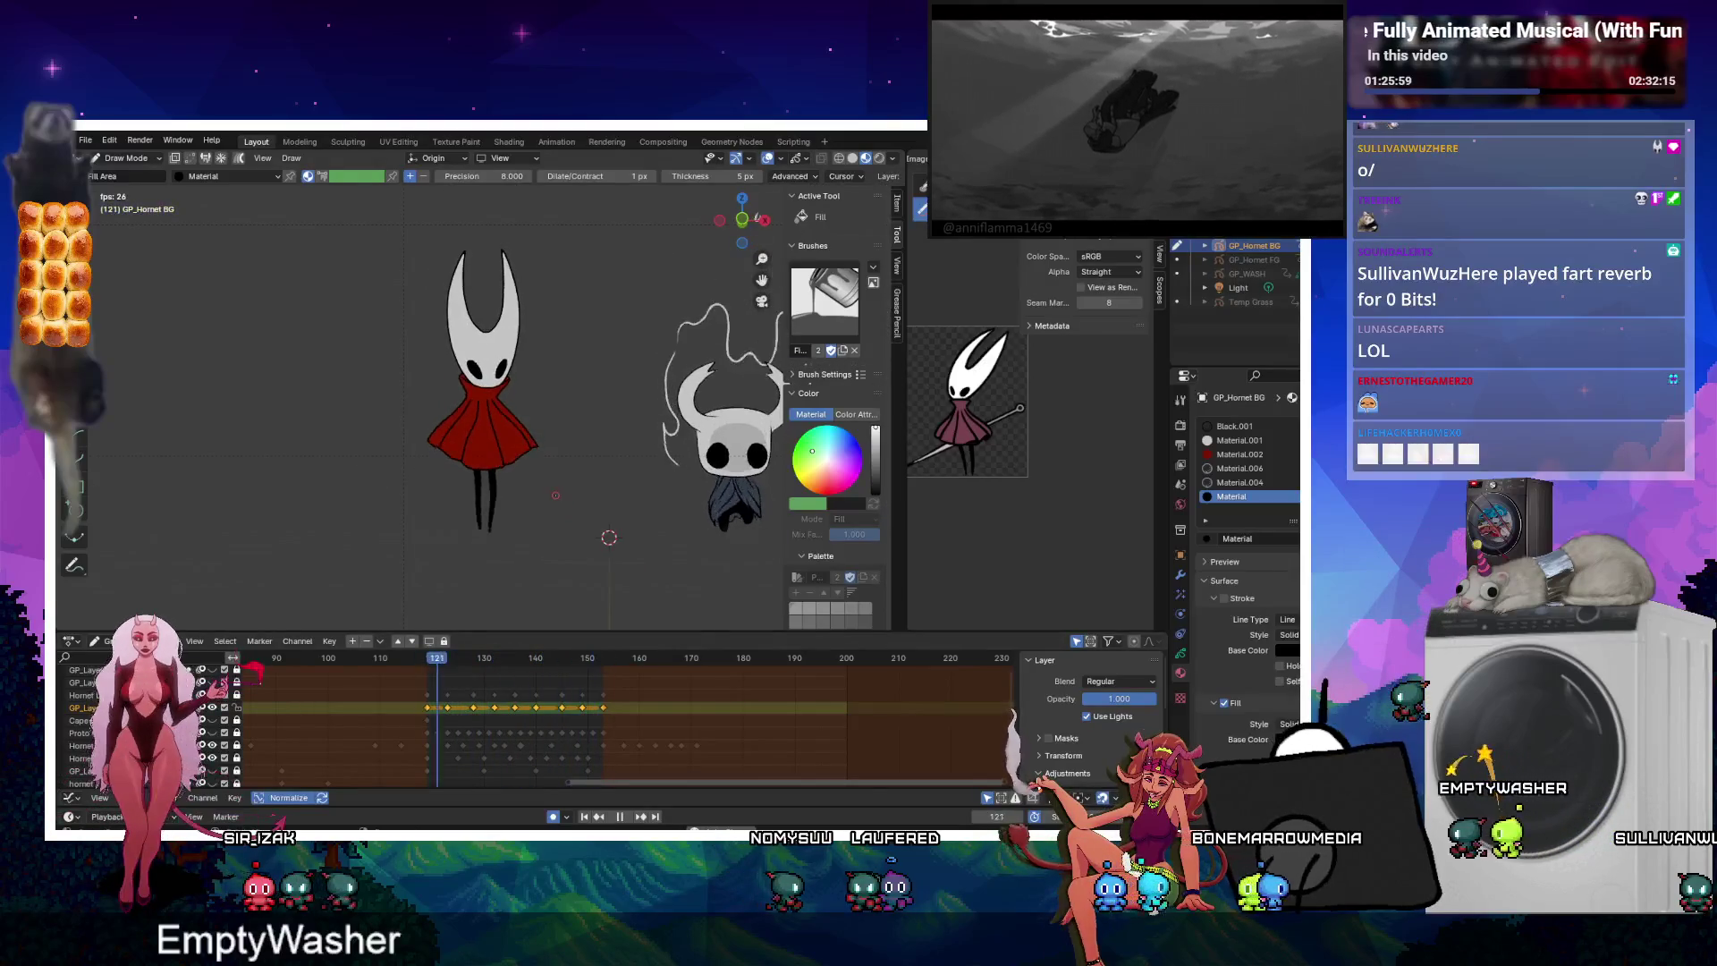
{"action": "key", "text": "ctrl+Tab"}
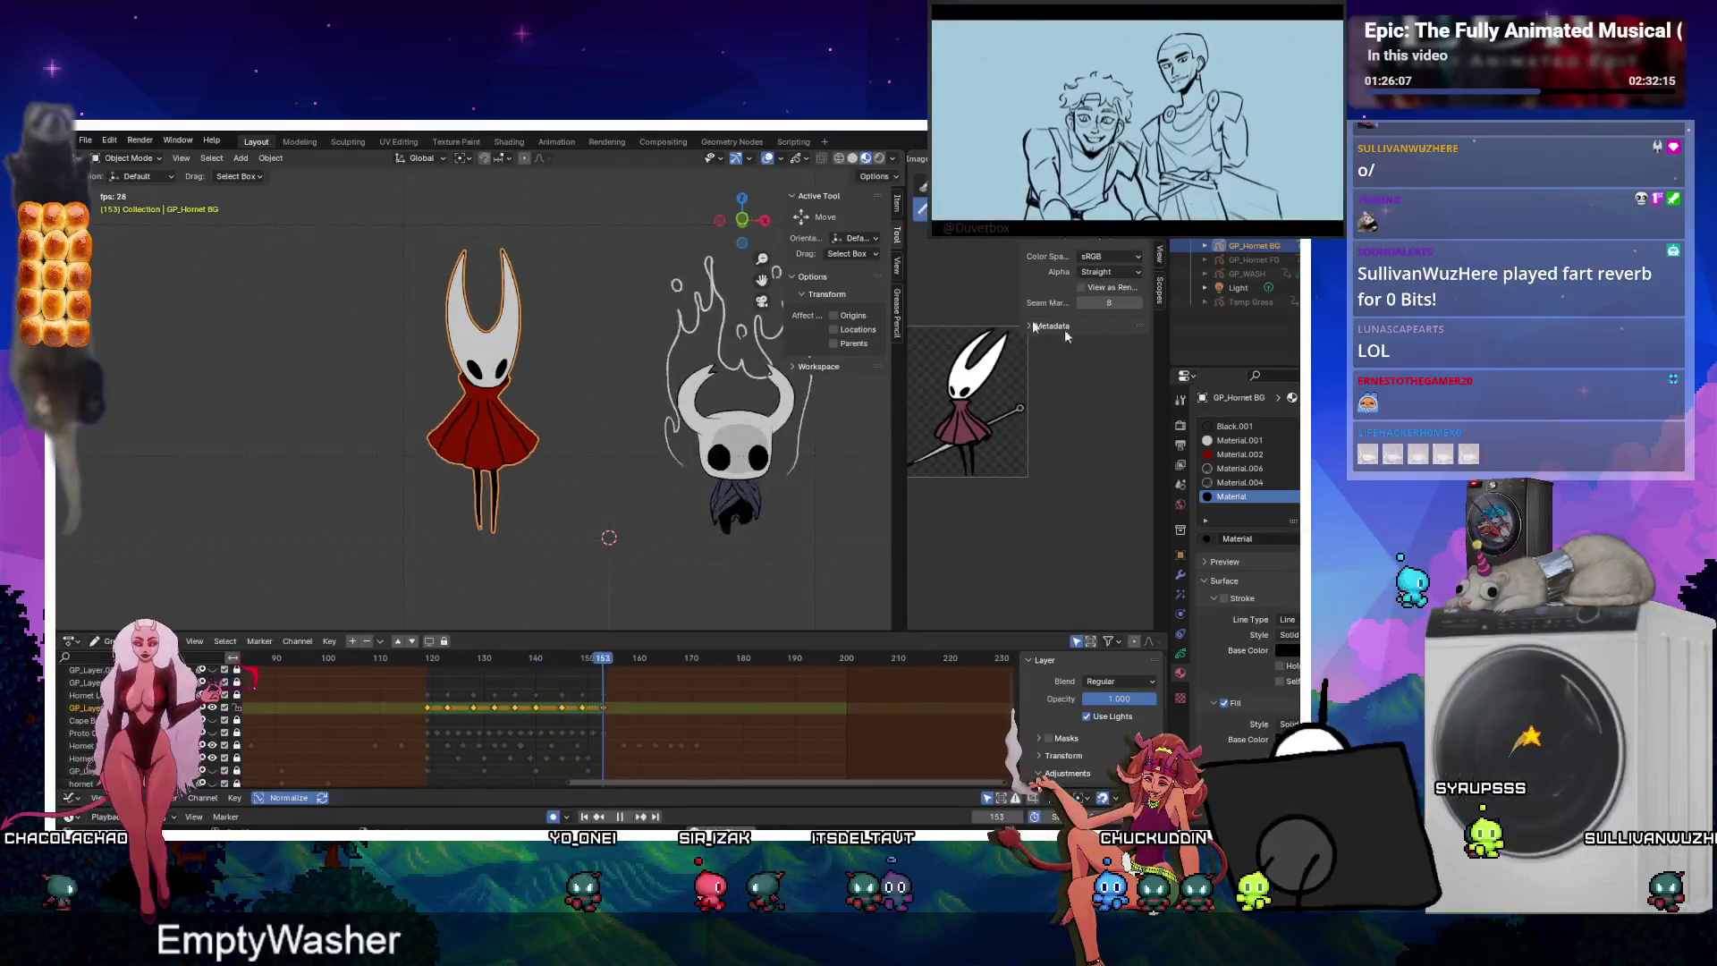
Switch to rendered shading and compare Hornet's visual effects with the ghost knight's.
{"action": "left_click", "coordinate": [881, 159]}
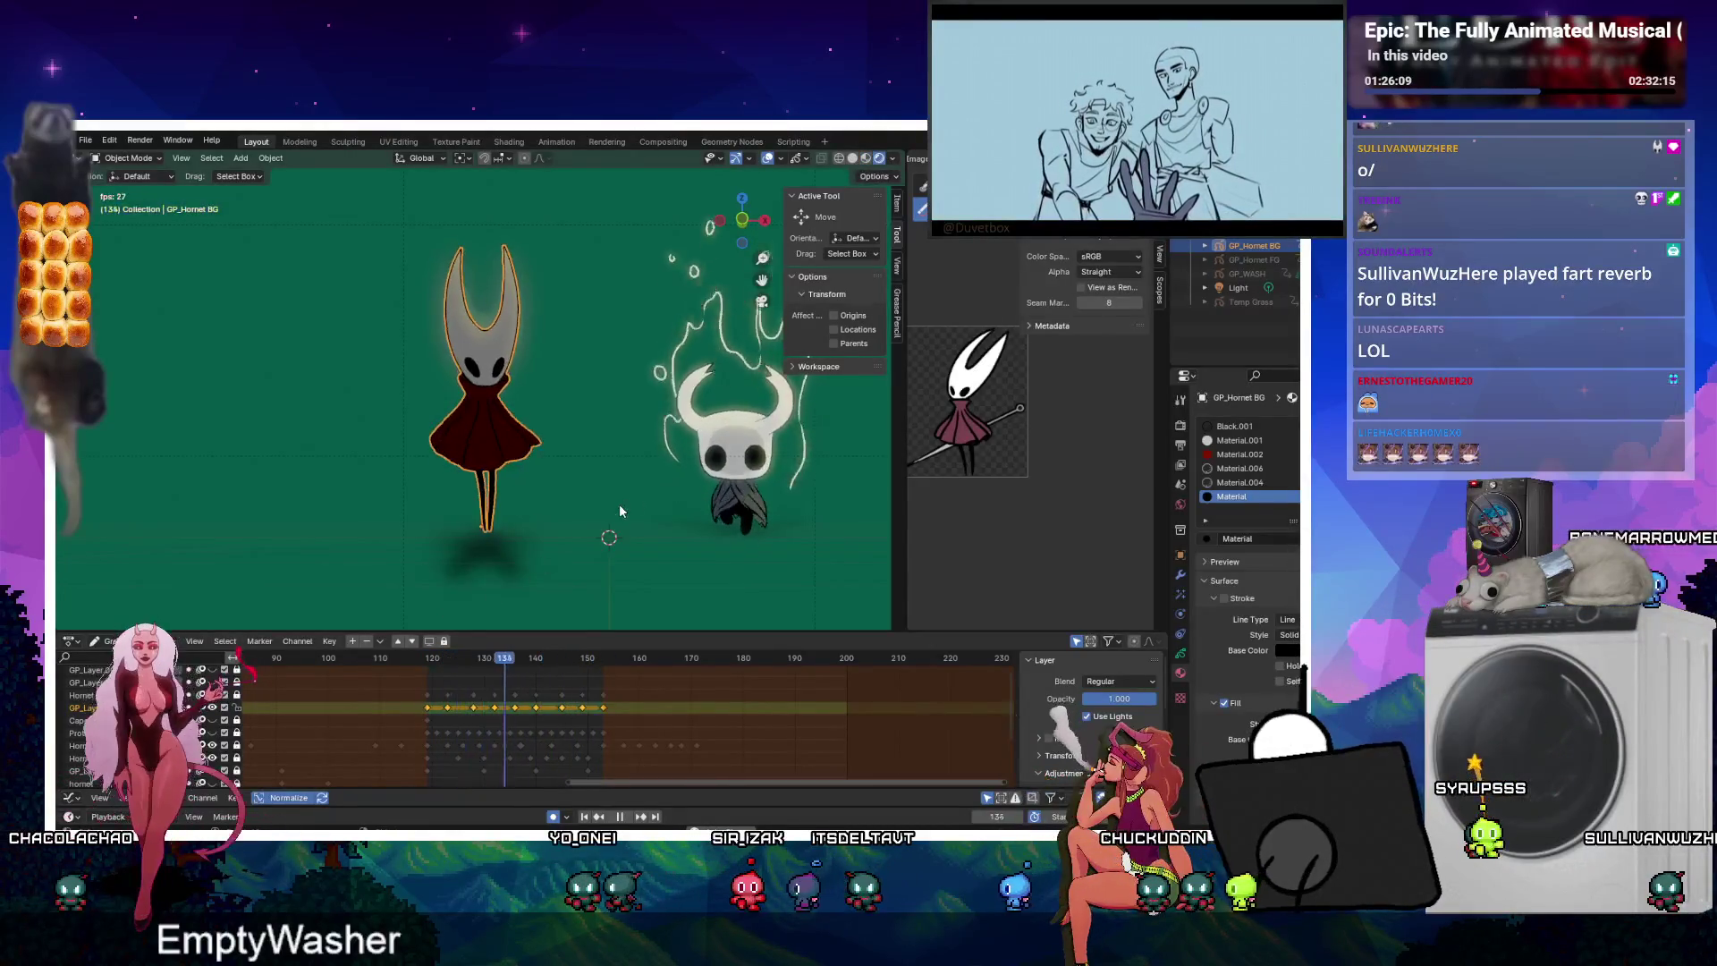
{"action": "left_click", "coordinate": [806, 436]}
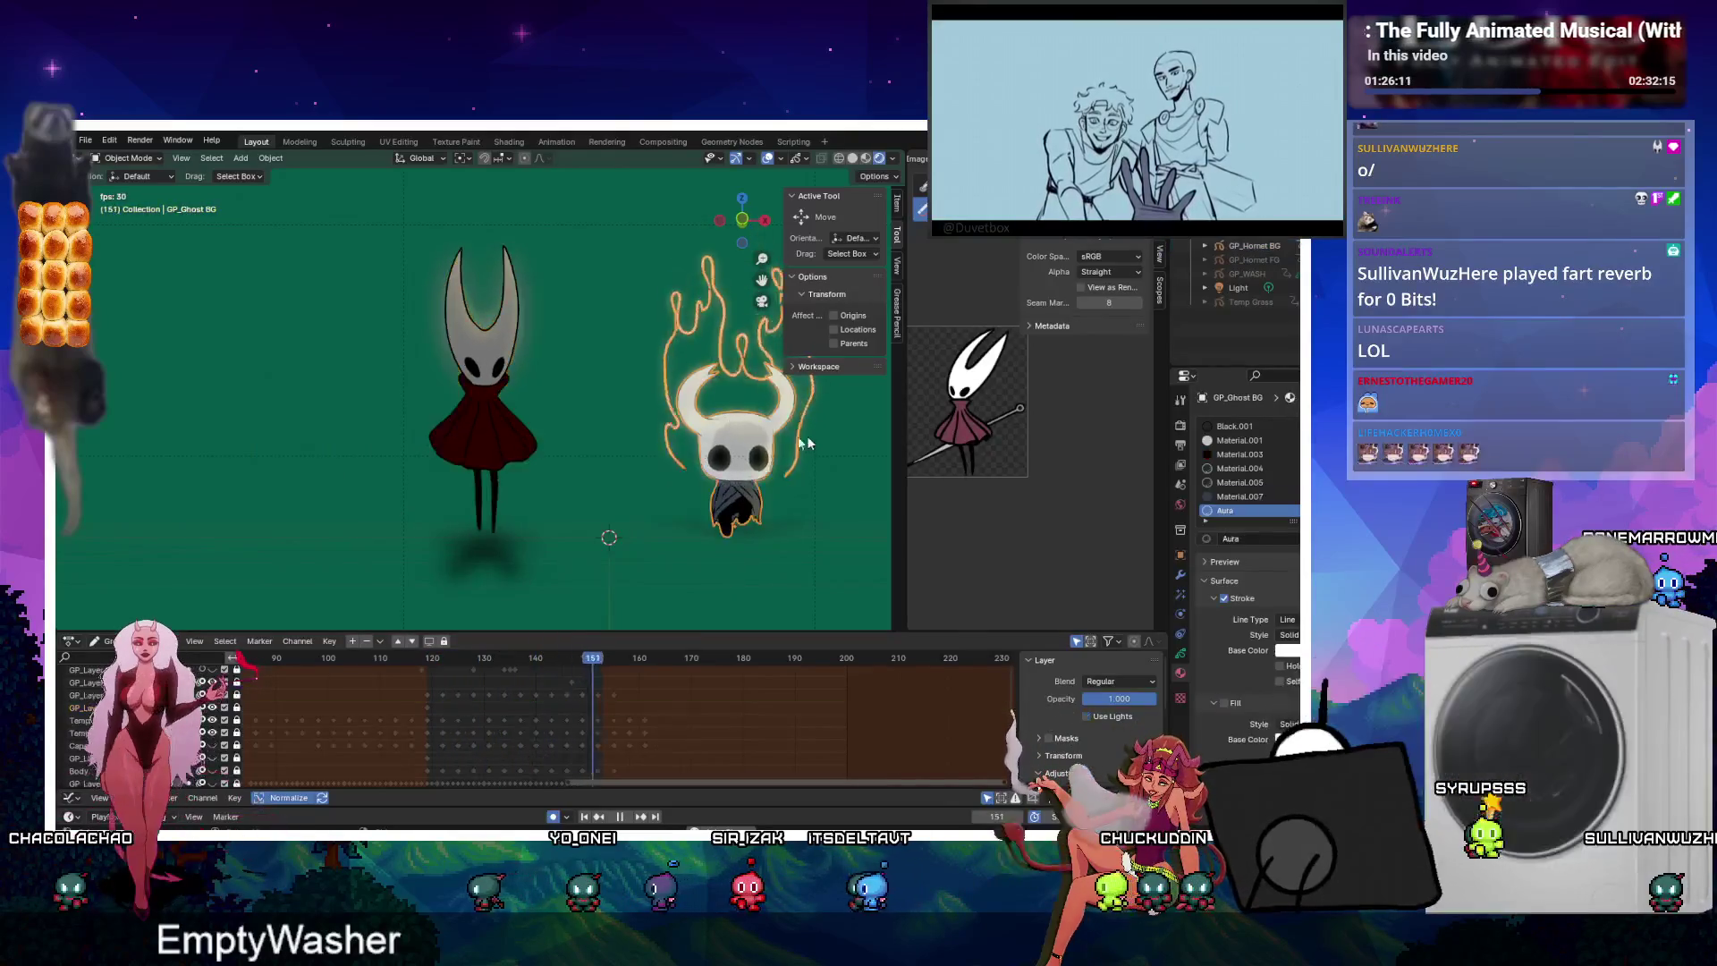
{"action": "left_click", "coordinate": [490, 340]}
{"action": "left_click", "coordinate": [1181, 593]}
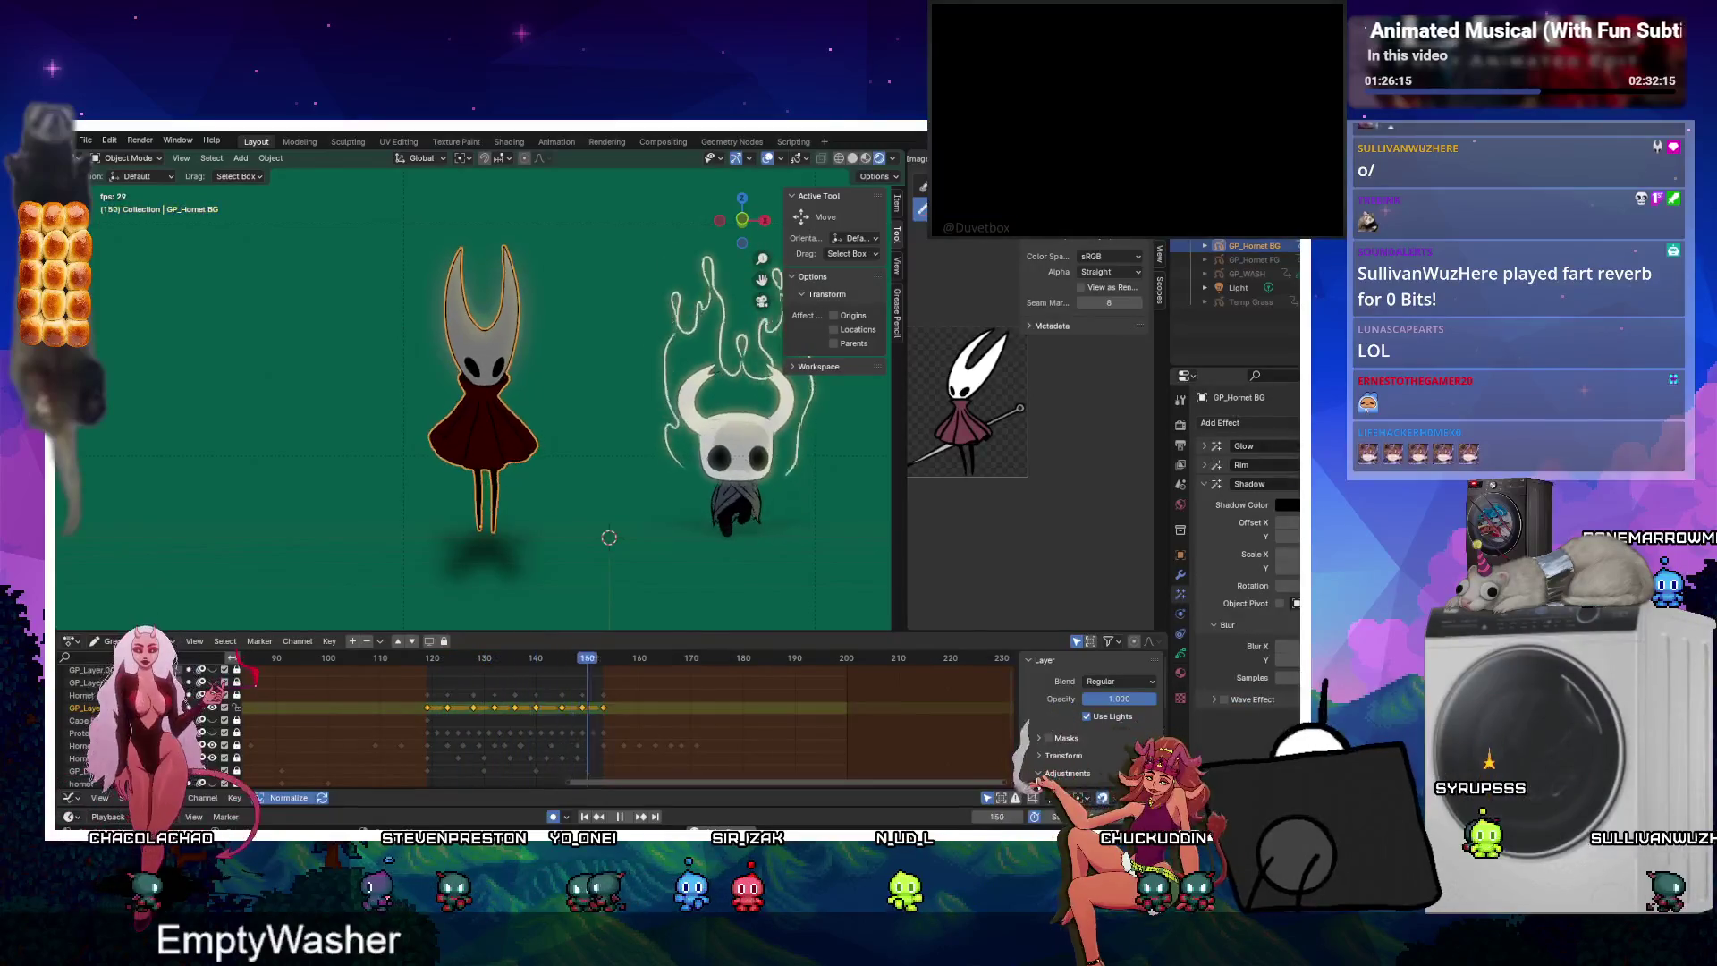
{"action": "left_click", "coordinate": [839, 438]}
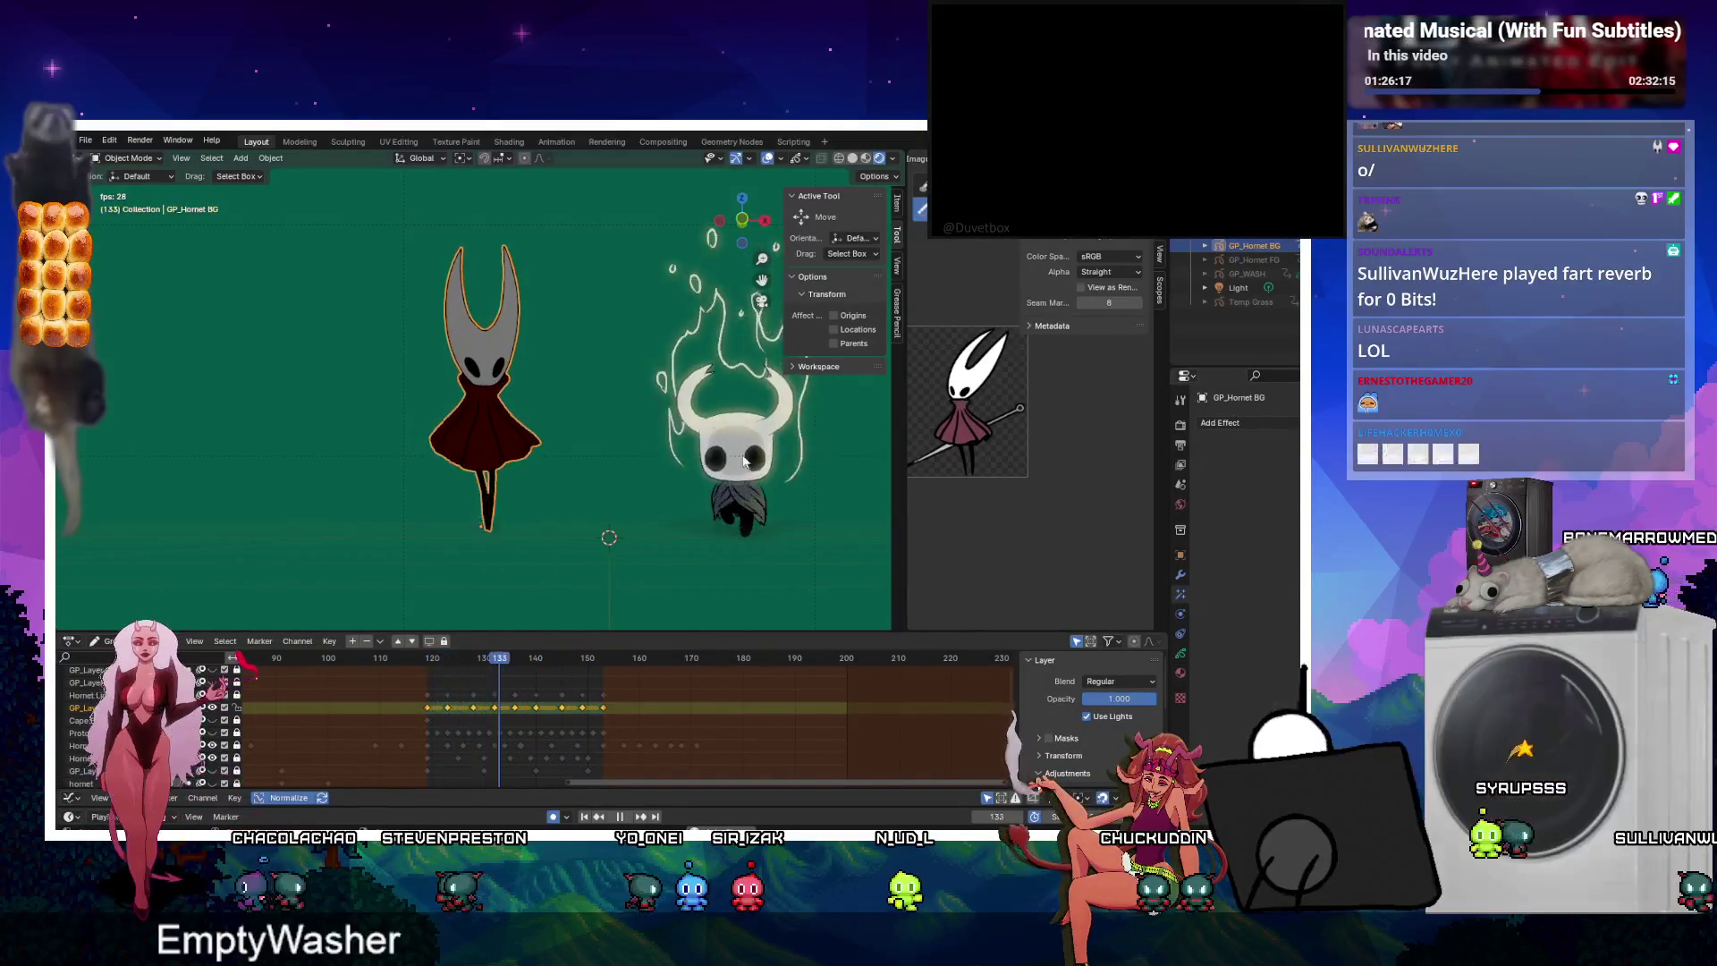
{"action": "left_click", "coordinate": [532, 425]}
{"action": "left_click", "coordinate": [759, 422]}
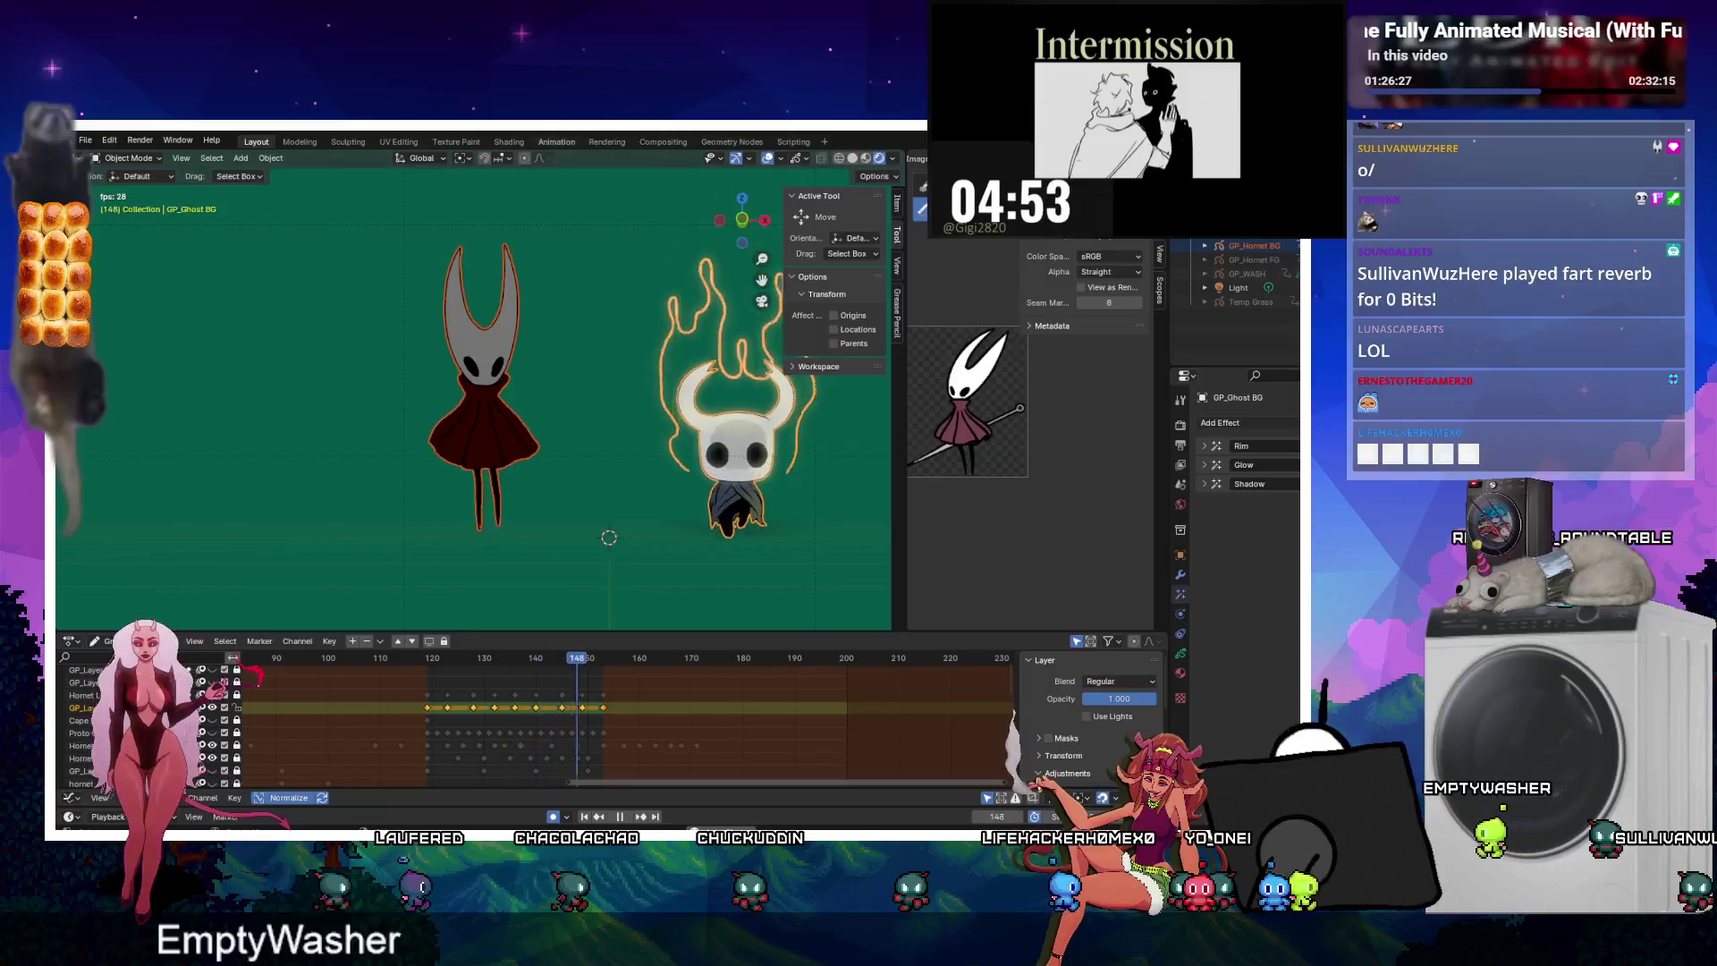
Compare the knight's Rim with Hornet's, then adjust the vertical offset of Hornet's Rim effect.
{"action": "left_click", "coordinate": [468, 439]}
{"action": "left_click", "coordinate": [426, 405]}
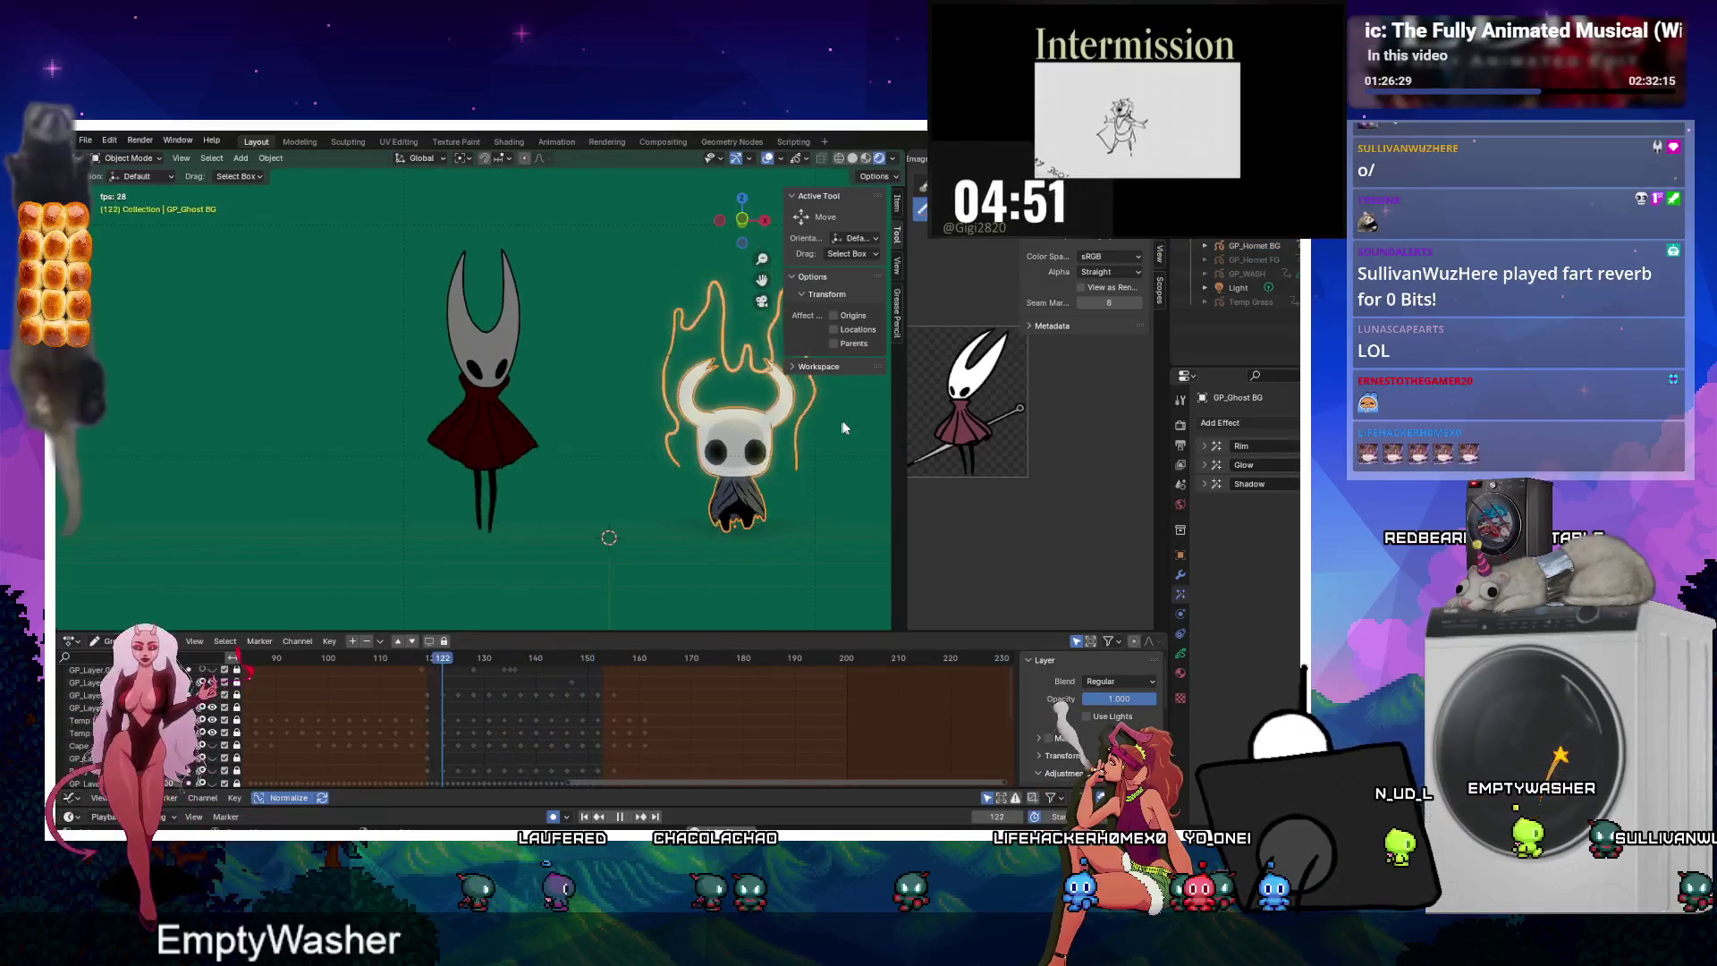
{"action": "left_click", "coordinate": [472, 416]}
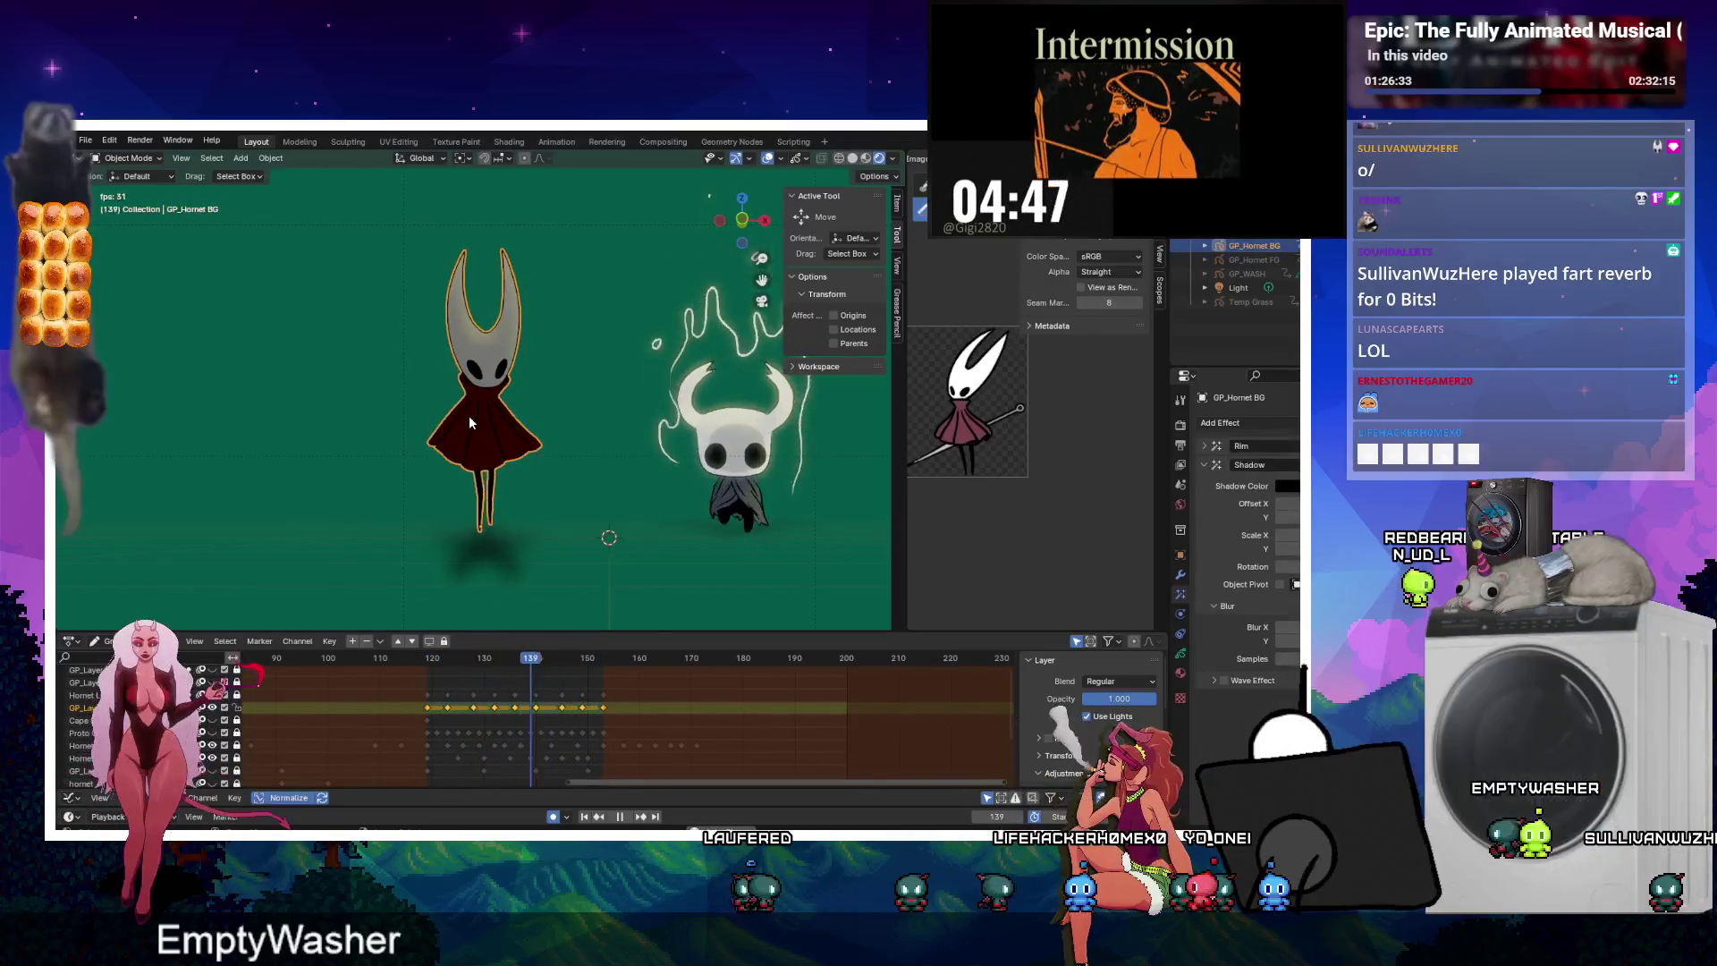
{"action": "left_click", "coordinate": [709, 438]}
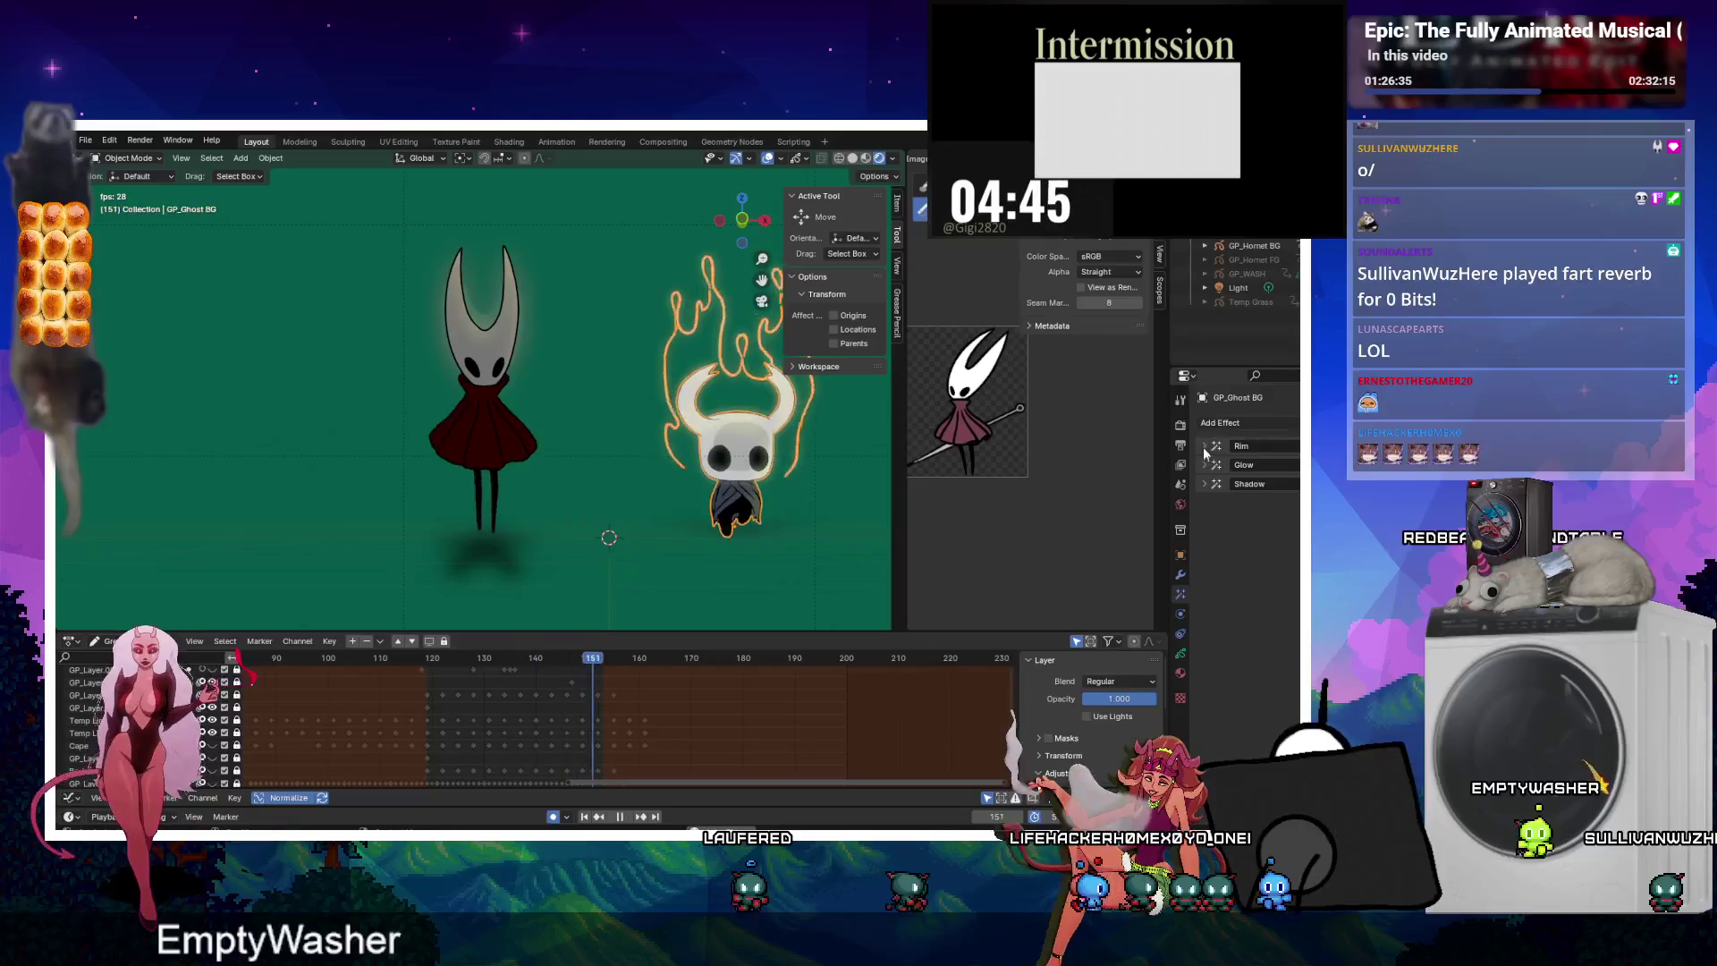
{"action": "left_click", "coordinate": [485, 432]}
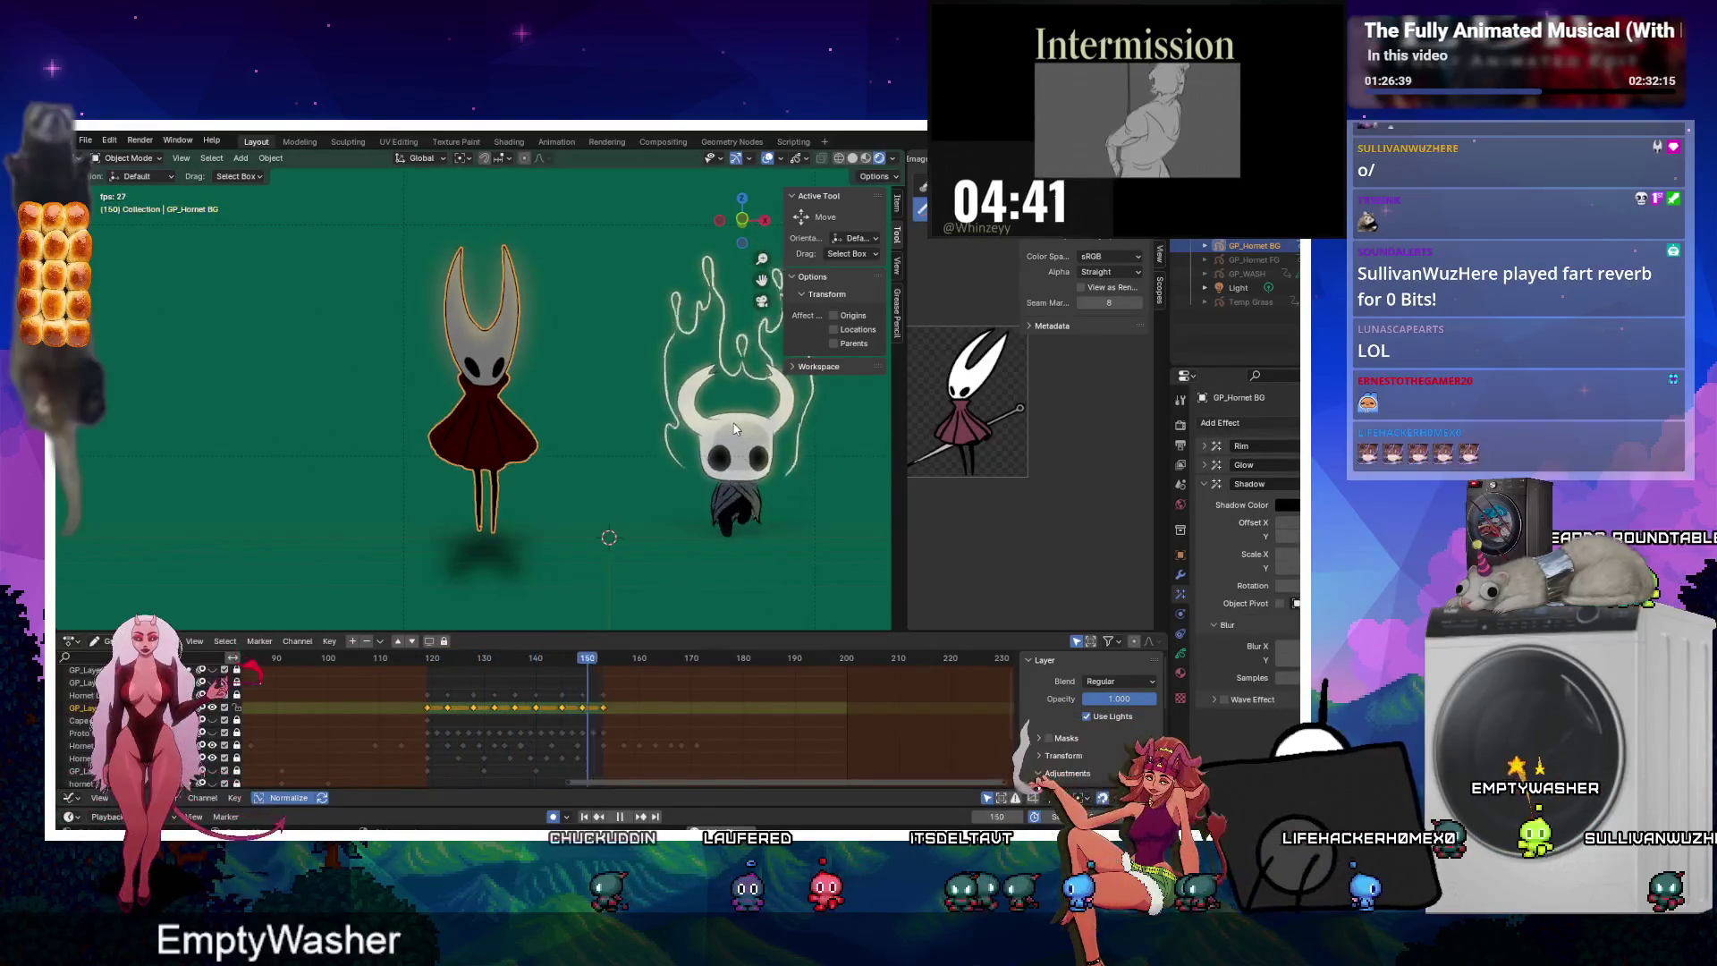
{"action": "left_click", "coordinate": [709, 438]}
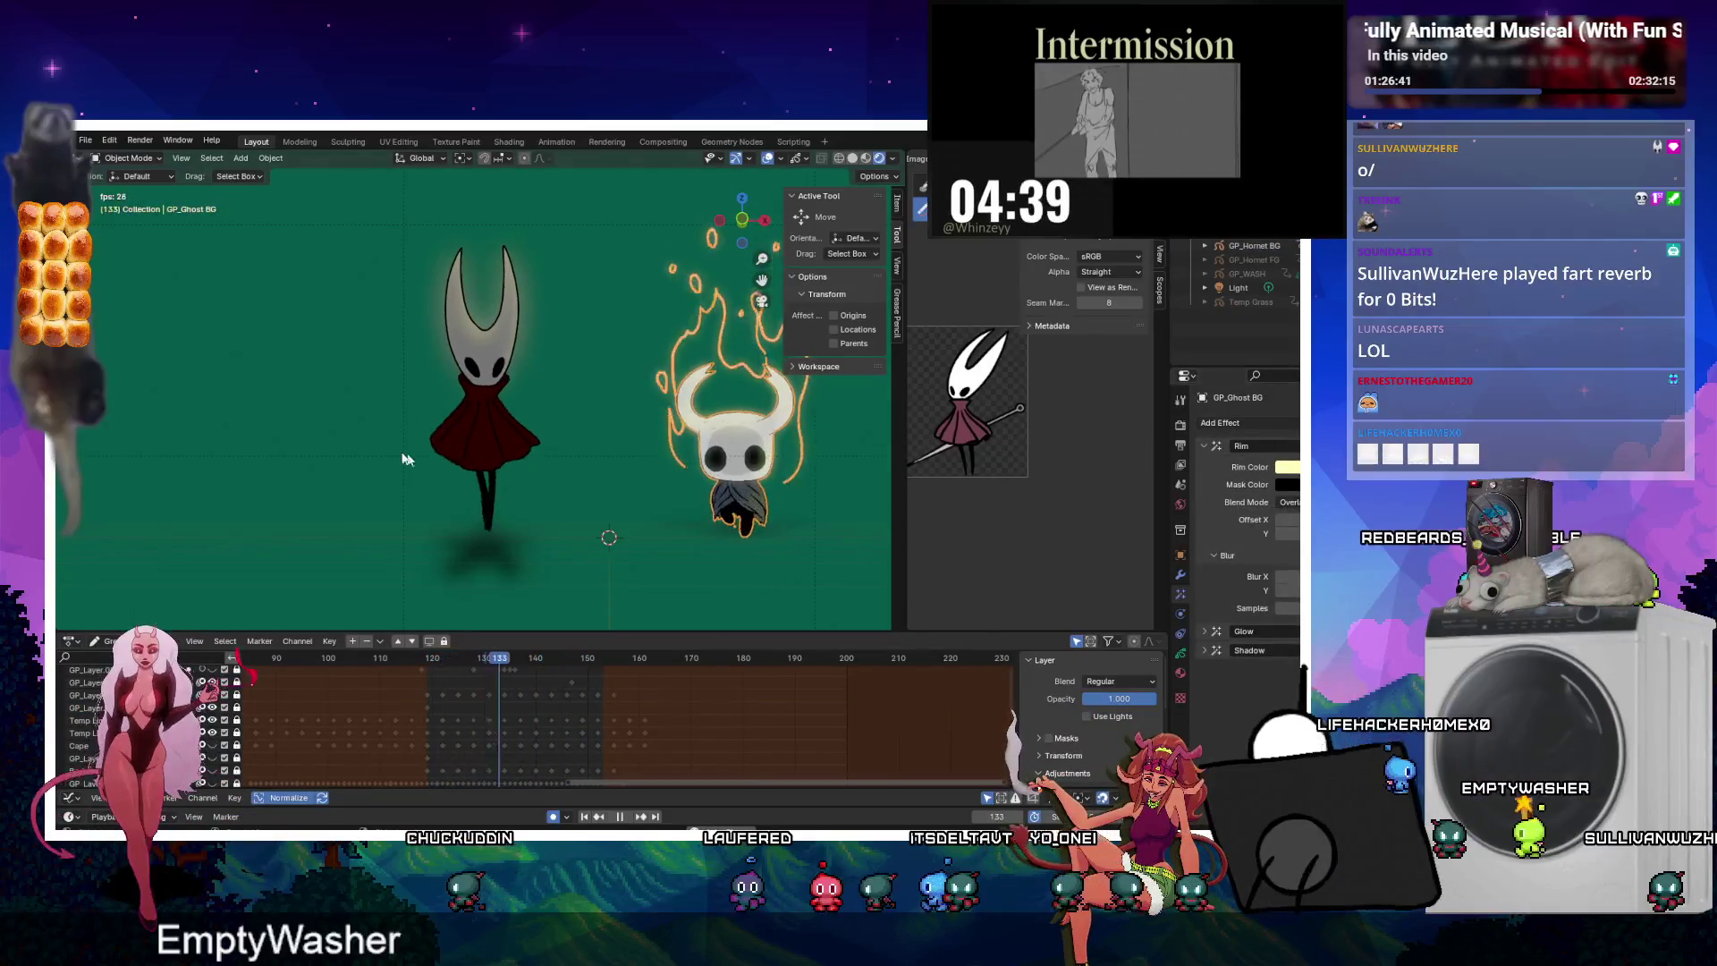
{"action": "left_click", "coordinate": [483, 429]}
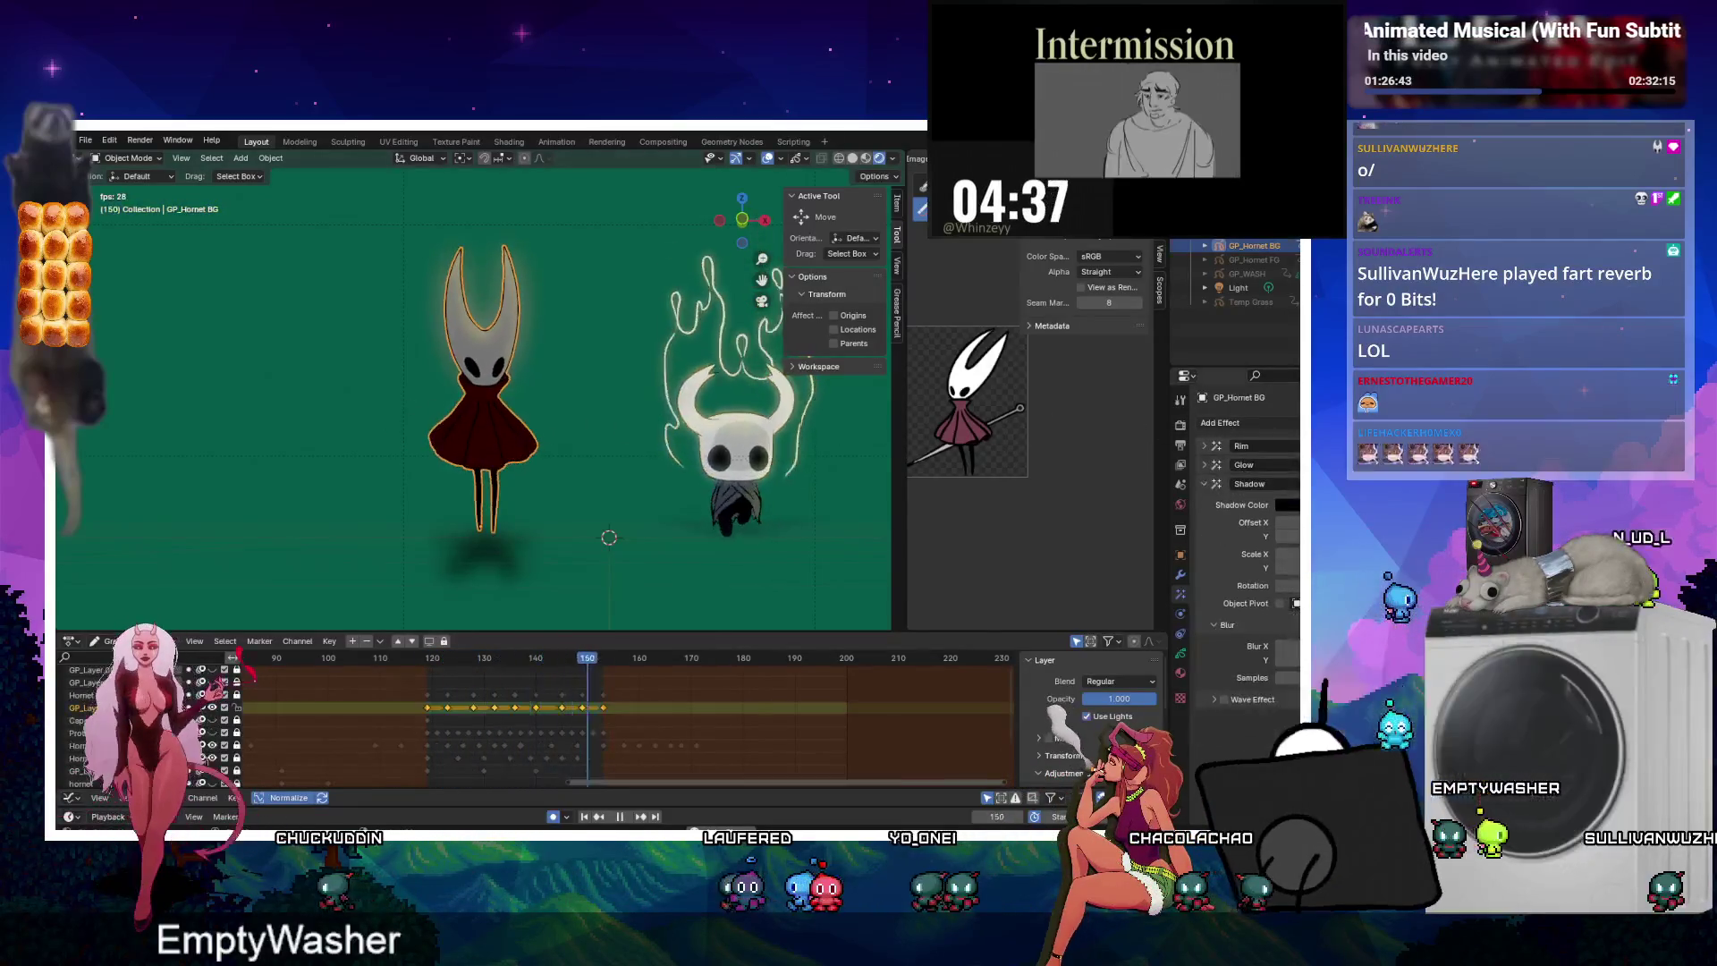
{"action": "left_click", "coordinate": [1204, 484]}
{"action": "left_click", "coordinate": [1207, 445]}
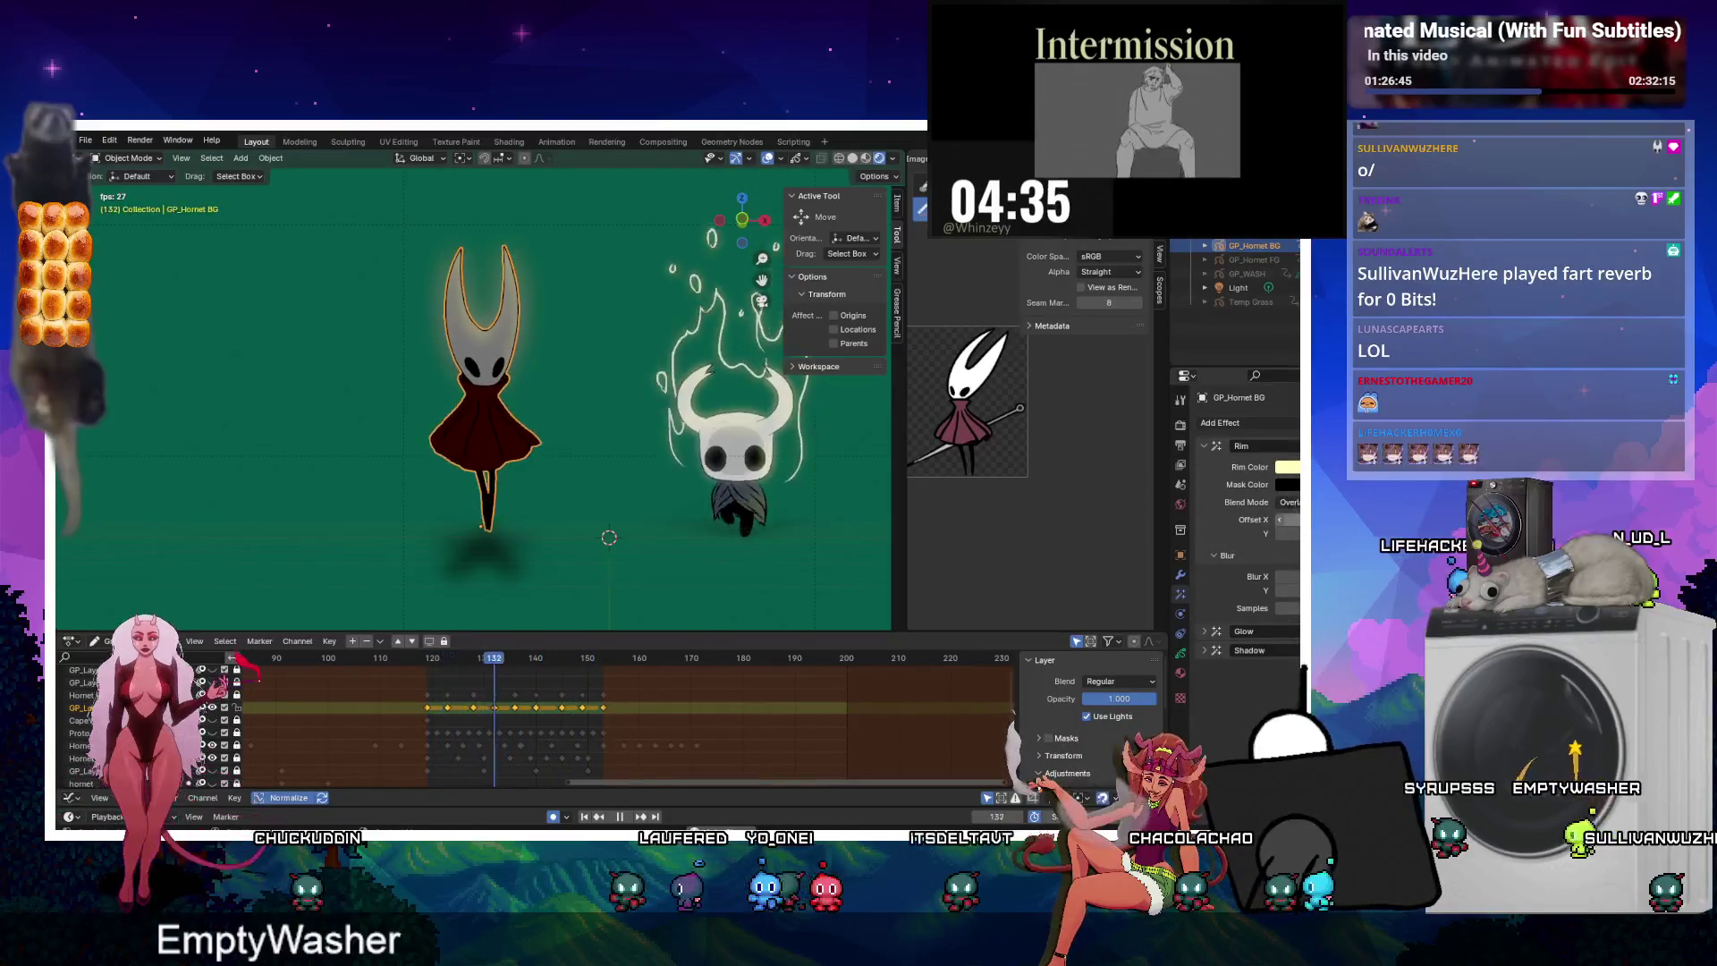
{"action": "left_click", "coordinate": [1287, 533]}
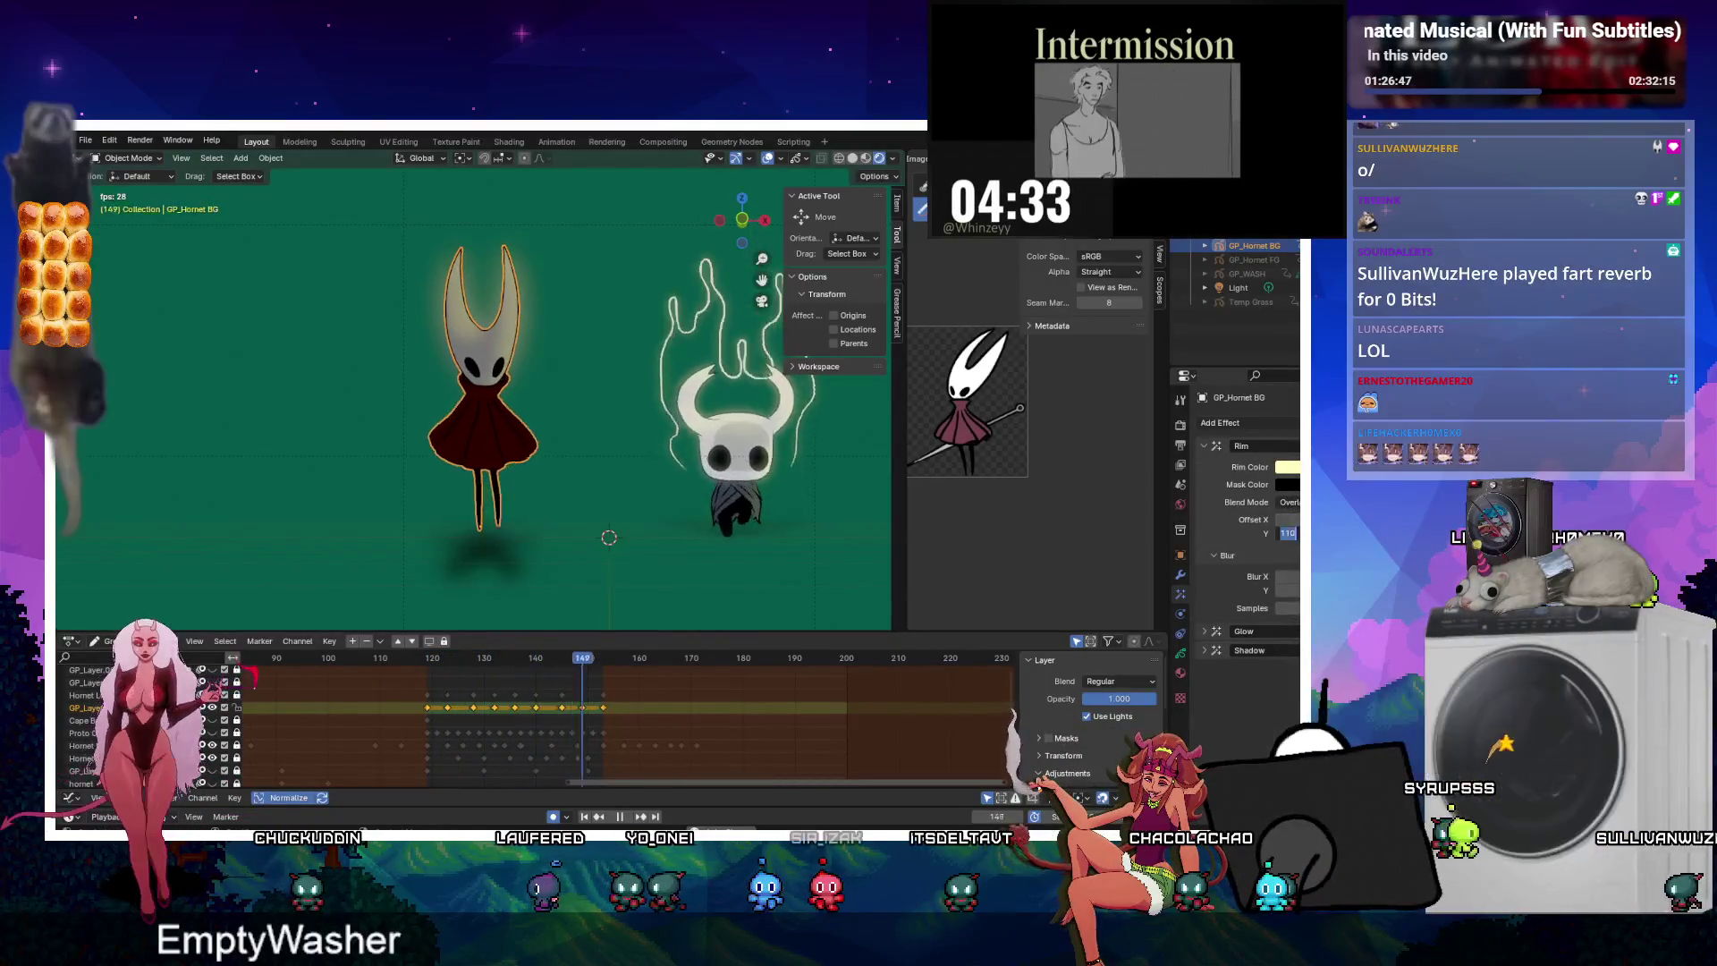
{"action": "key", "text": "Return"}
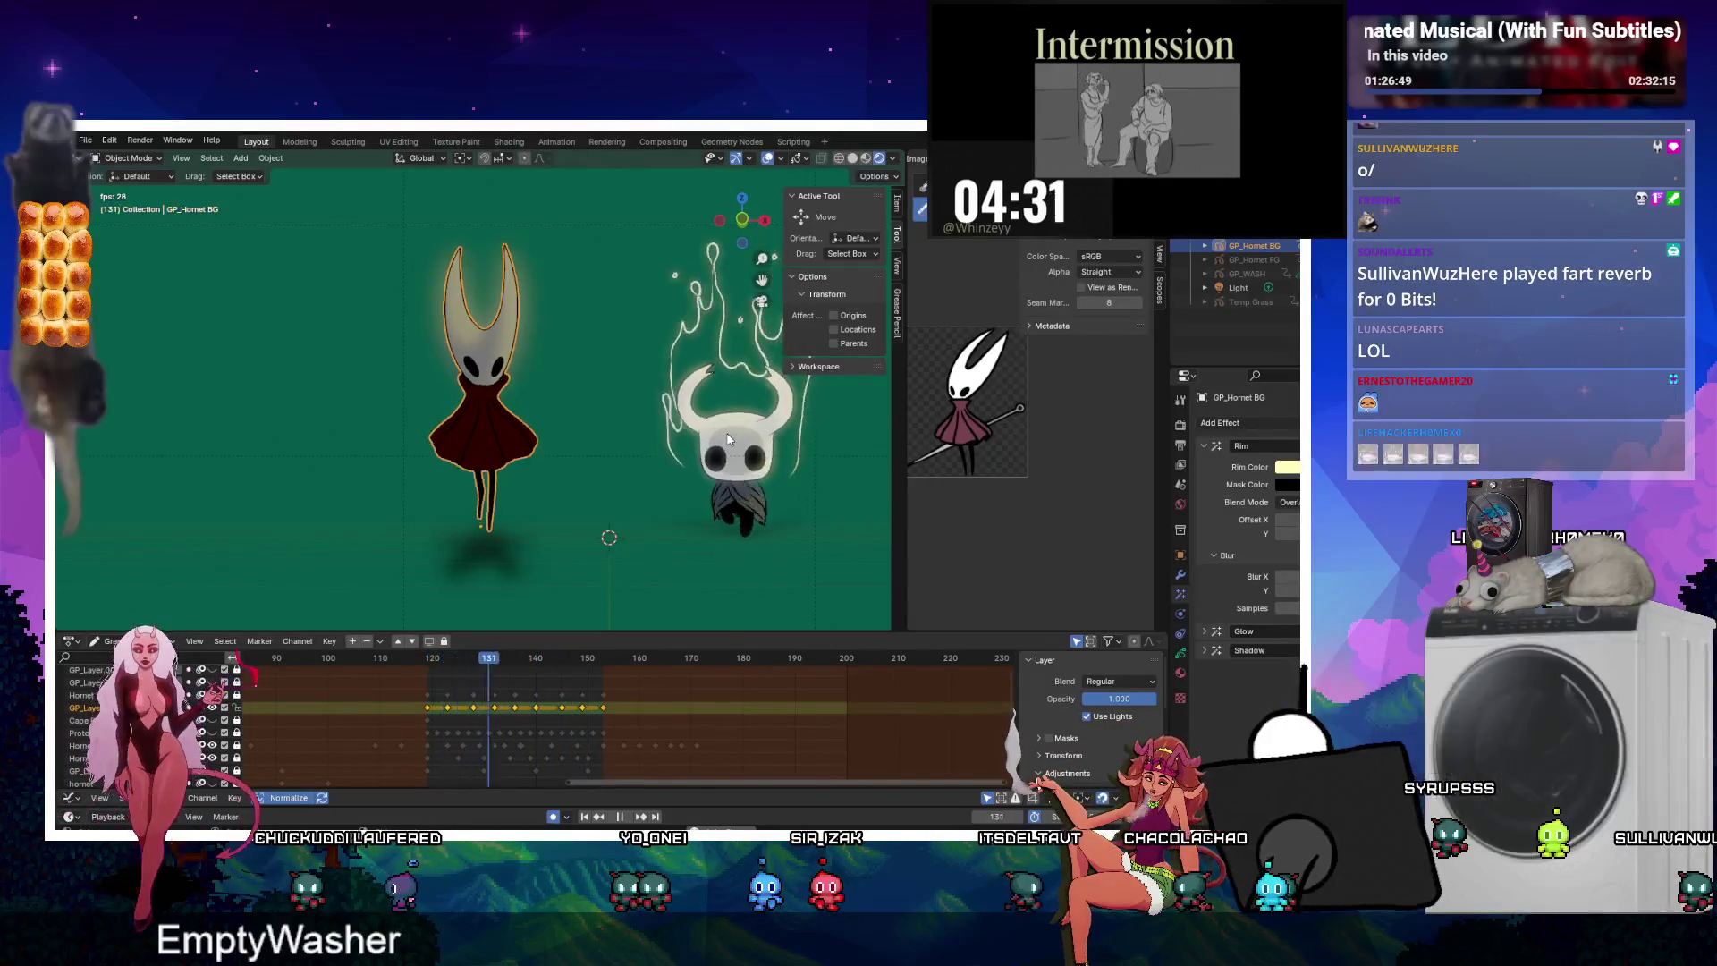
Expand the Glow effect settings on both the ghost knight and Hornet.
{"action": "left_click", "coordinate": [728, 439]}
{"action": "left_click", "coordinate": [490, 426]}
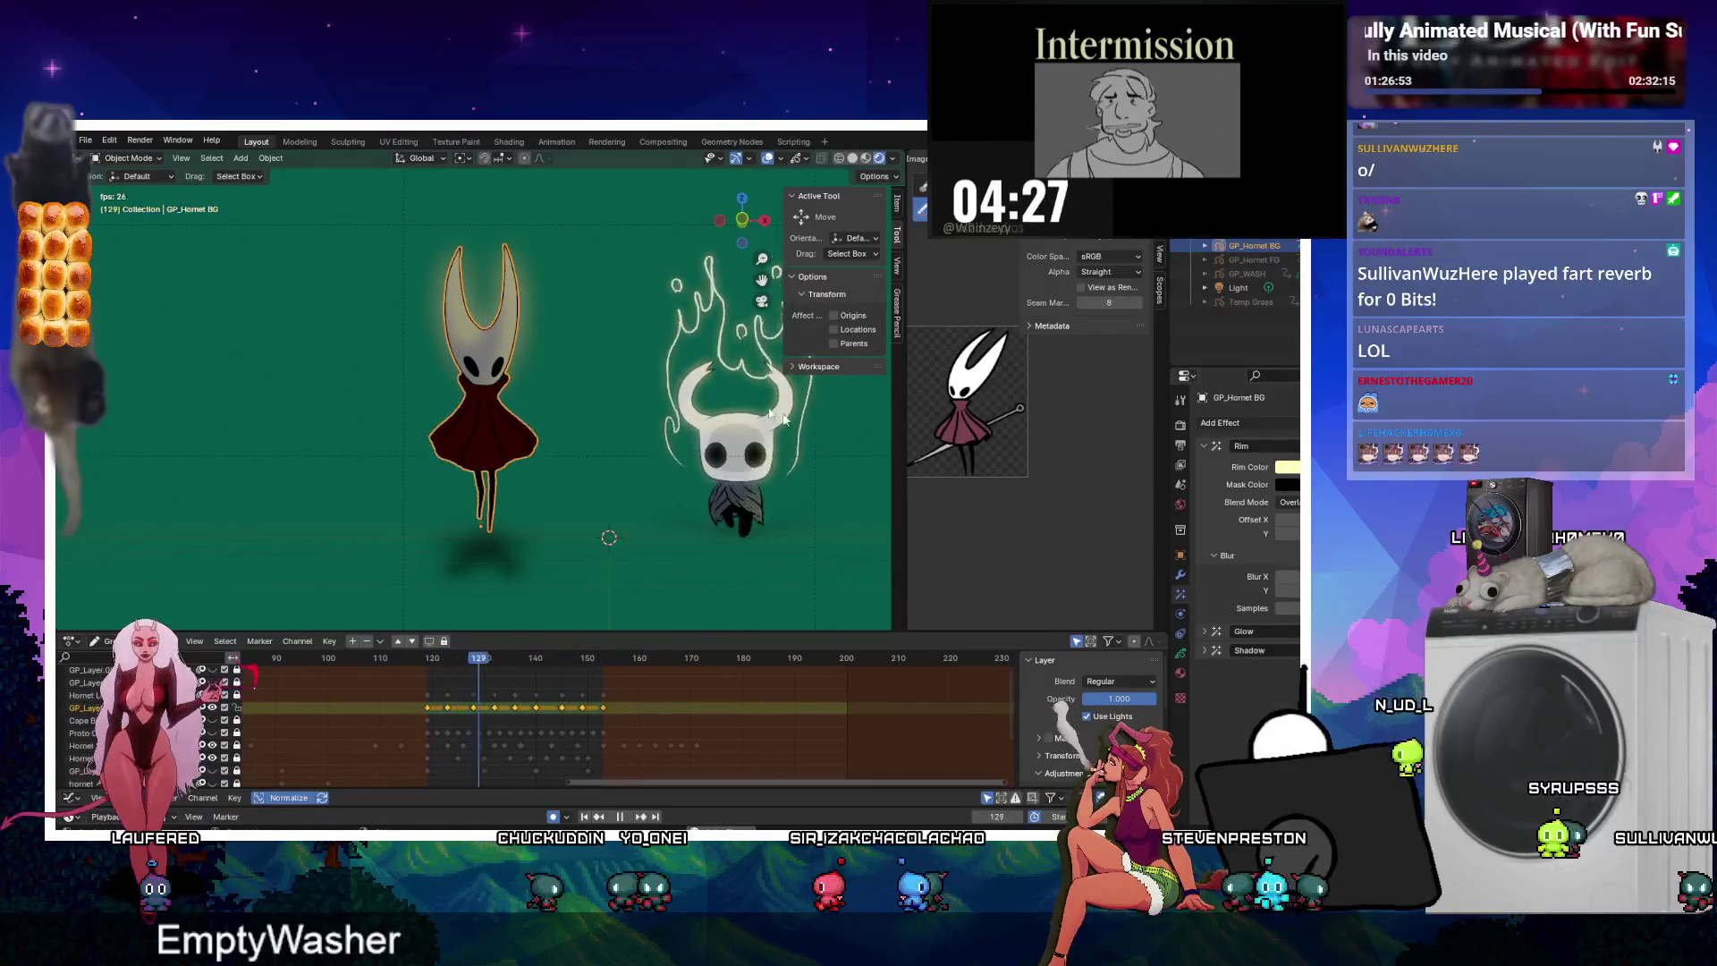
{"action": "left_click", "coordinate": [767, 439]}
{"action": "left_click", "coordinate": [497, 410]}
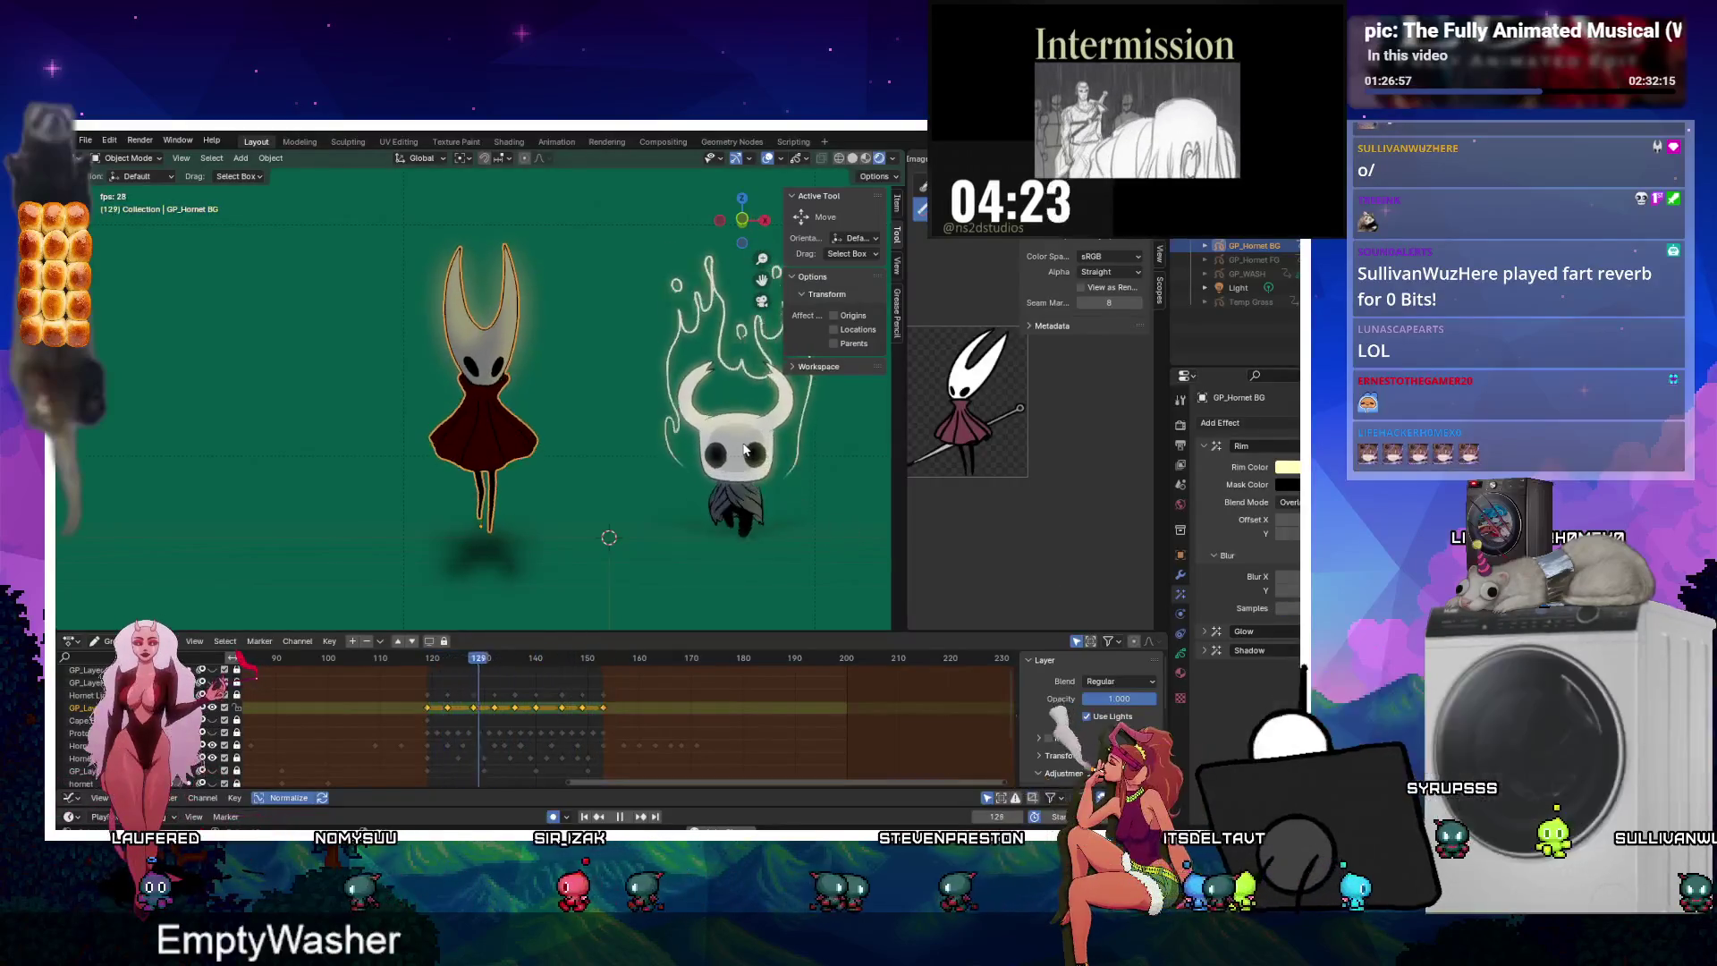
{"action": "key", "text": "ctrl+z"}
{"action": "left_click", "coordinate": [1205, 447]}
{"action": "left_click", "coordinate": [1209, 466]}
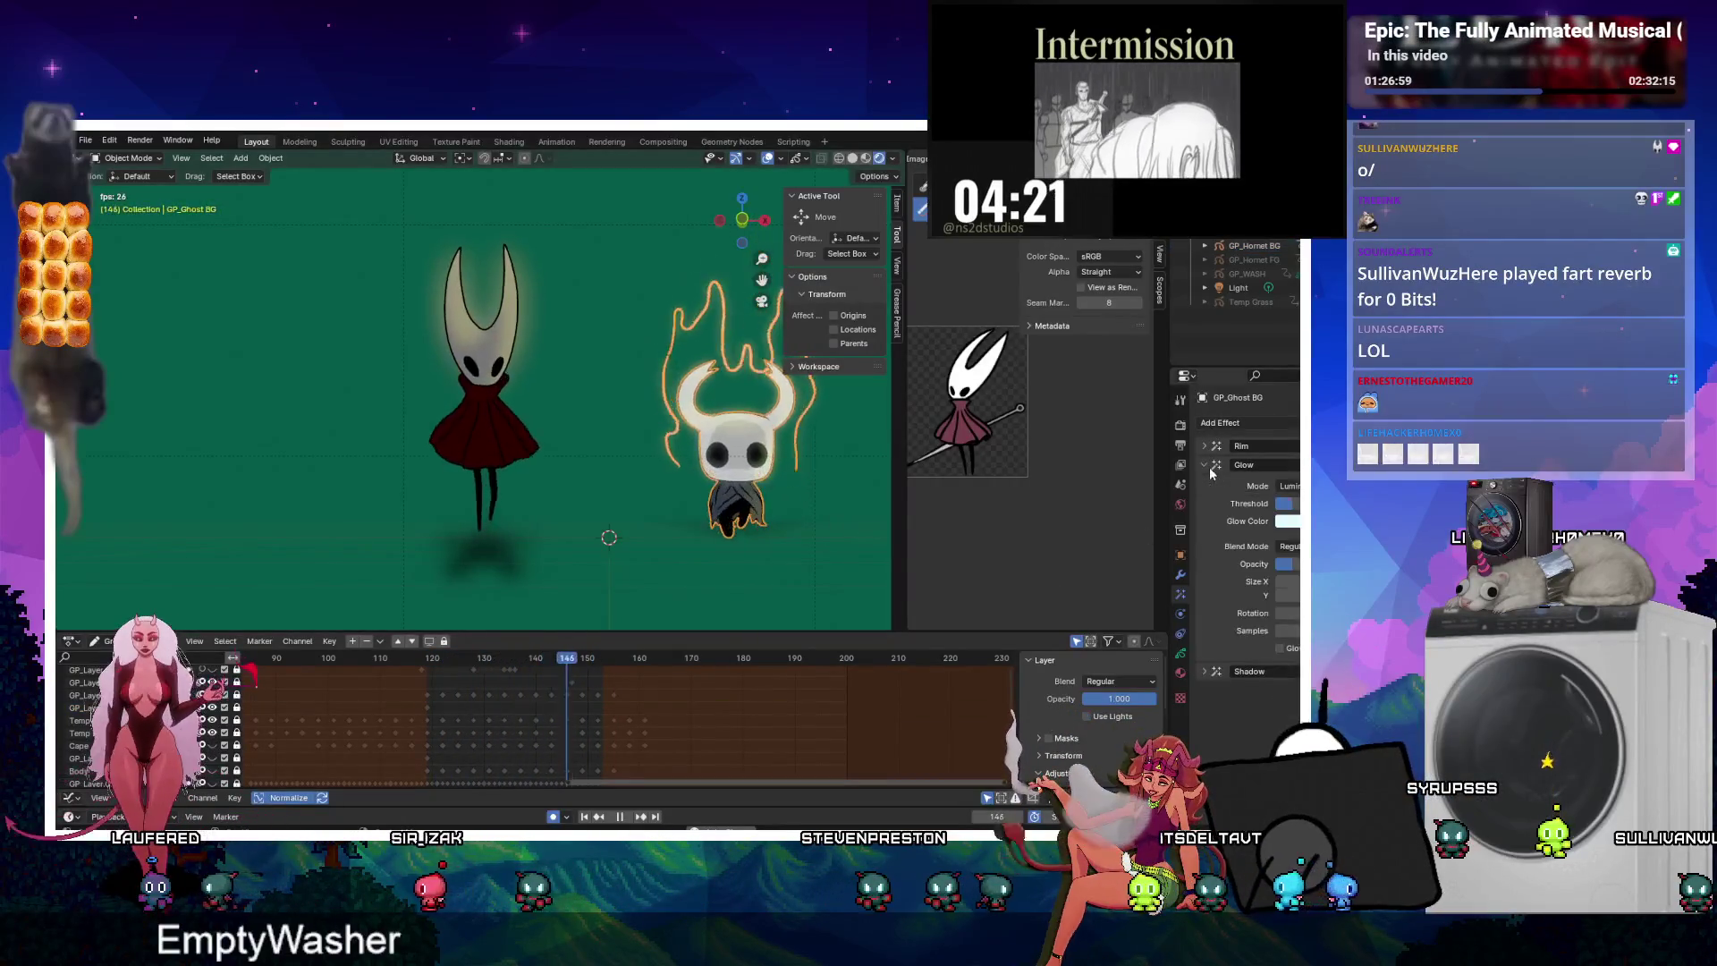
{"action": "left_click", "coordinate": [491, 420]}
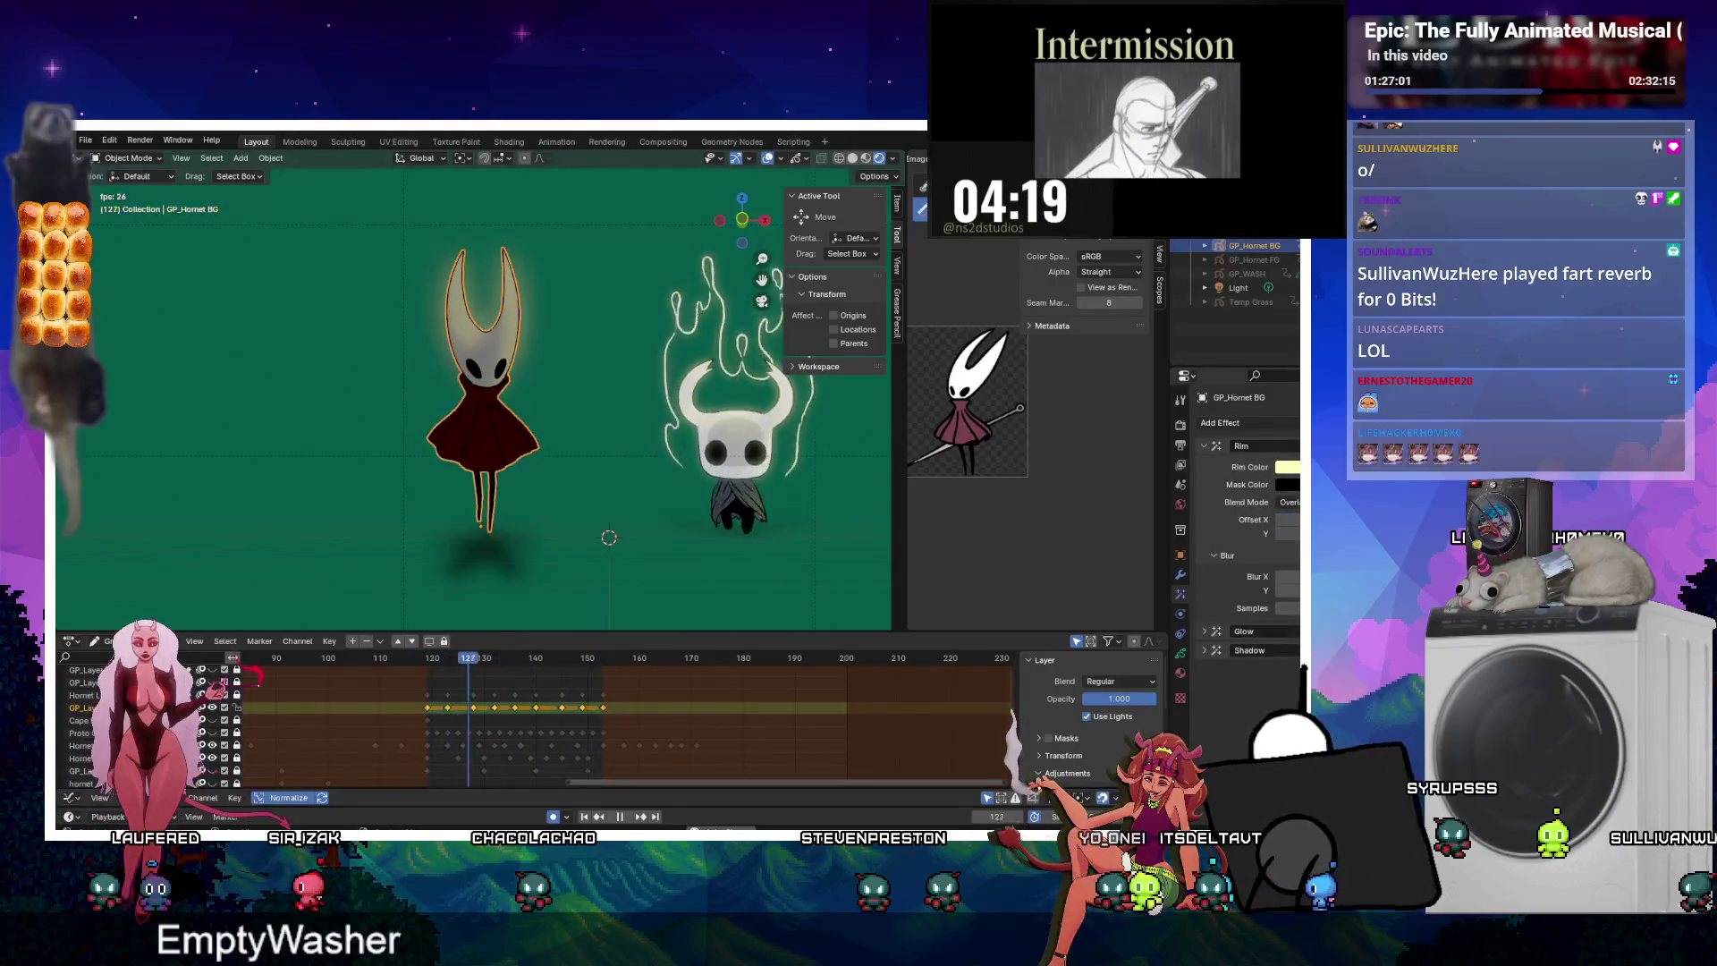
{"action": "left_click", "coordinate": [1206, 448]}
{"action": "left_click", "coordinate": [1207, 466]}
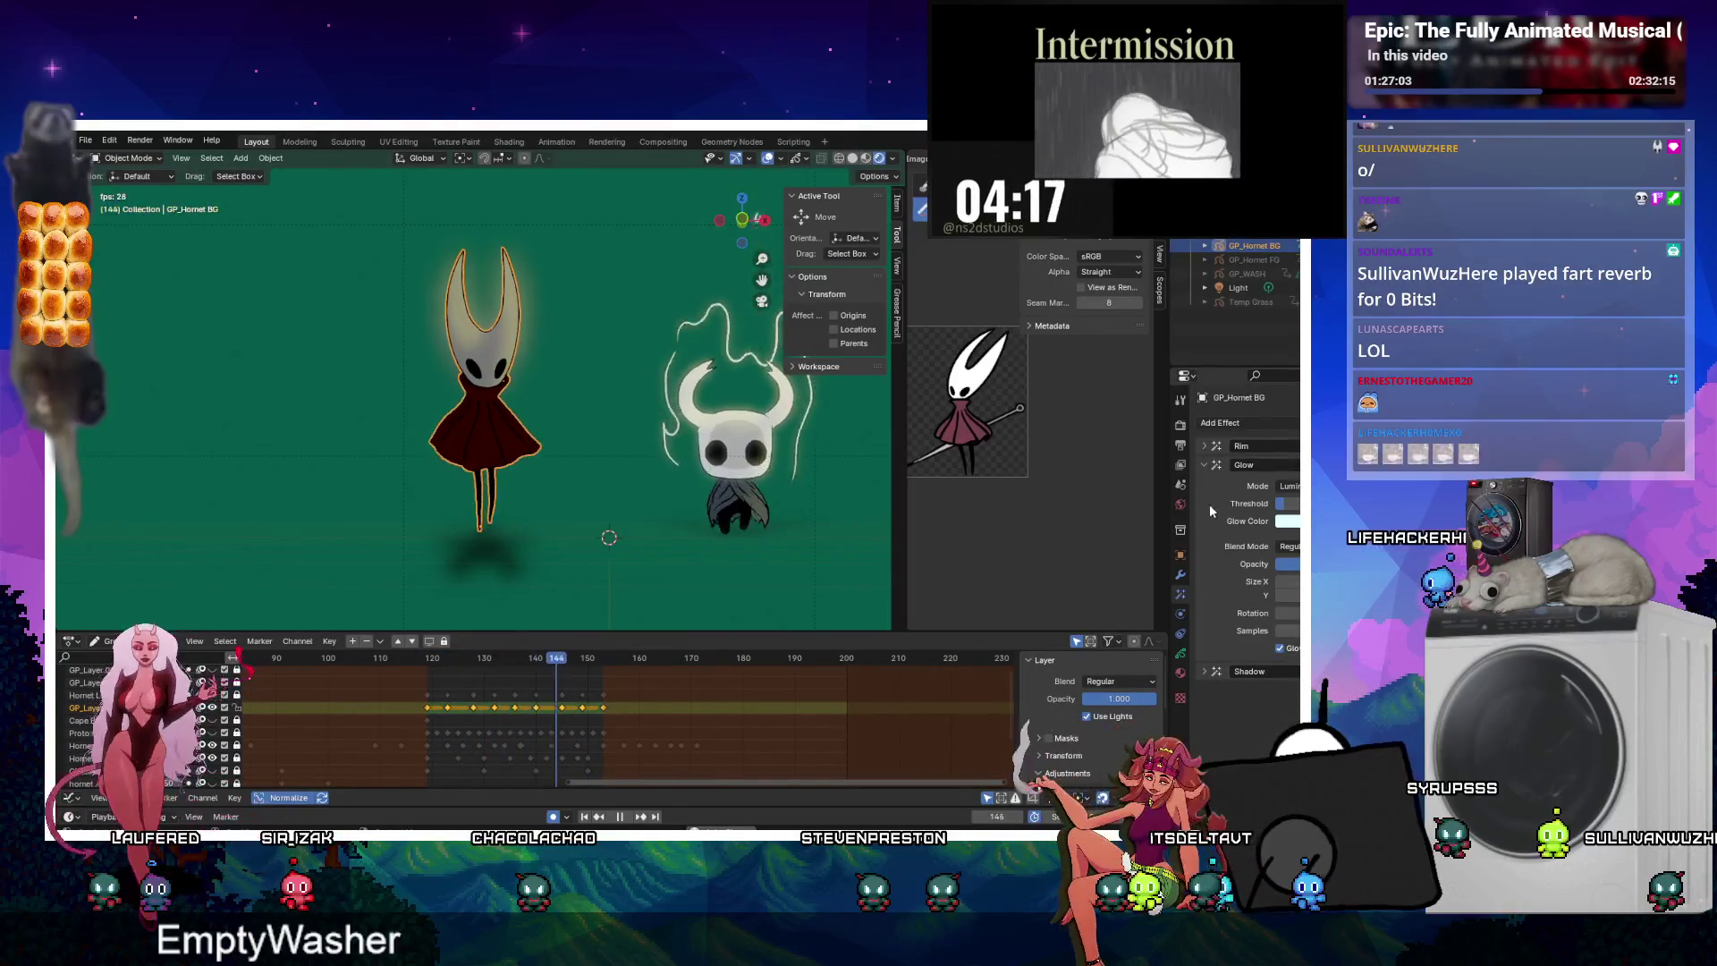
Set Hornet's Glow opacity to 0.176, compare with the knight, and collapse the Glow panel.
{"action": "left_click", "coordinate": [747, 438]}
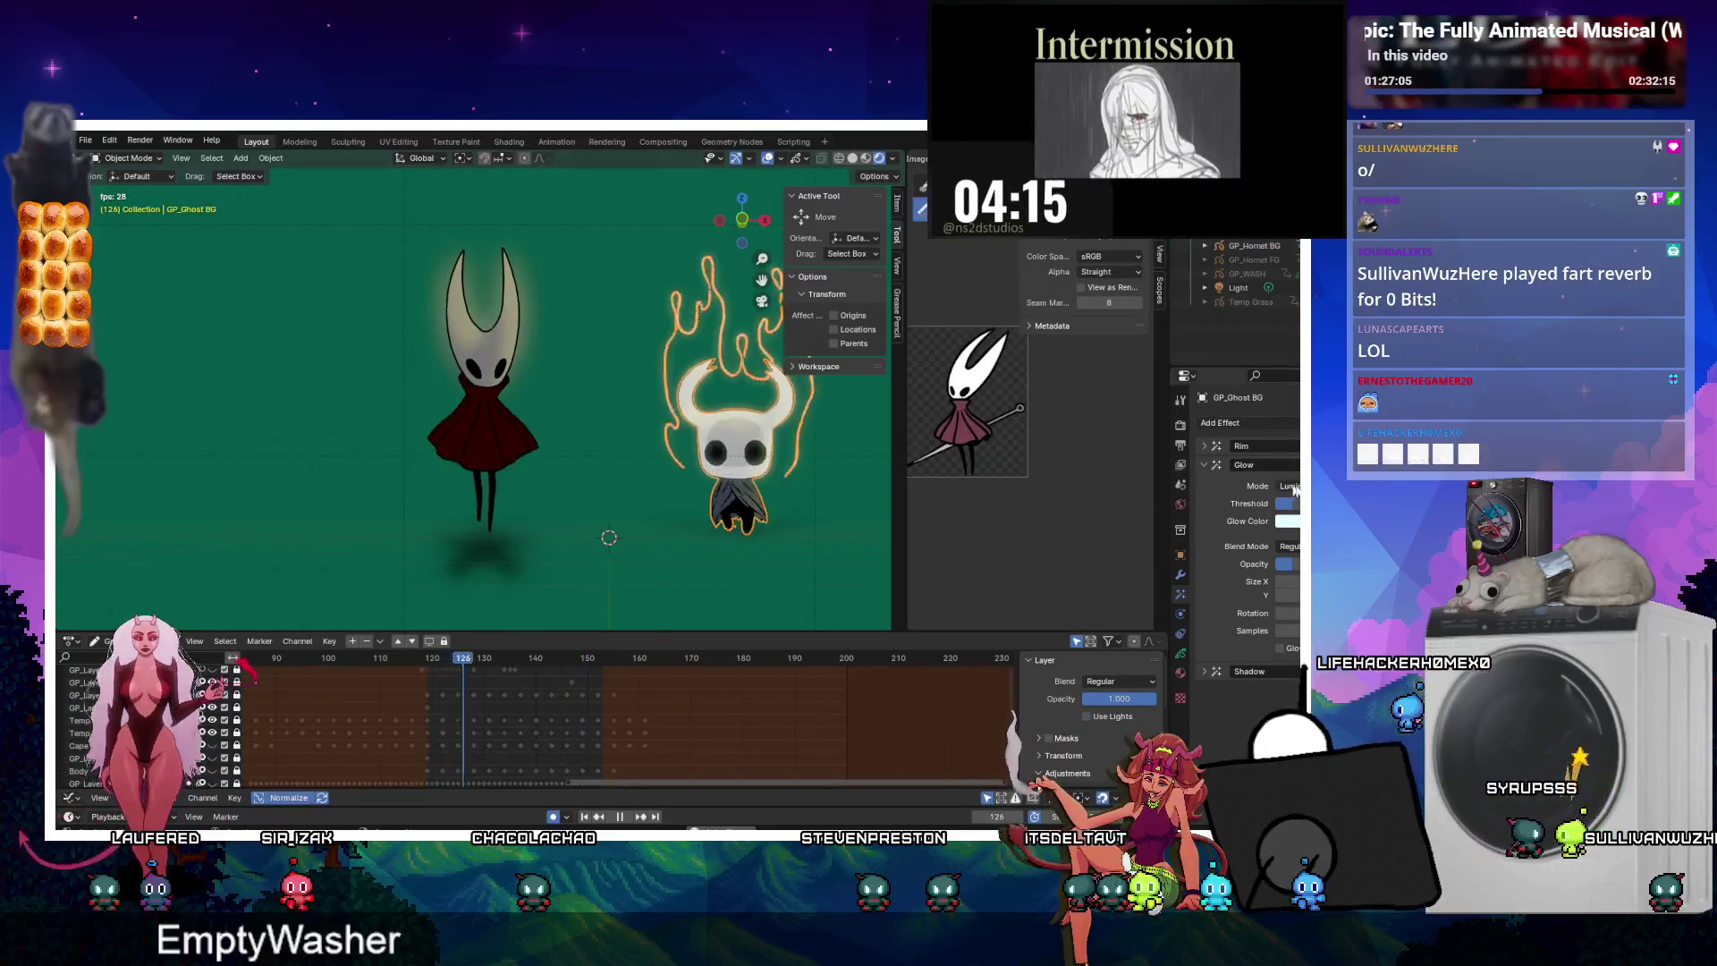
{"action": "left_click", "coordinate": [486, 421]}
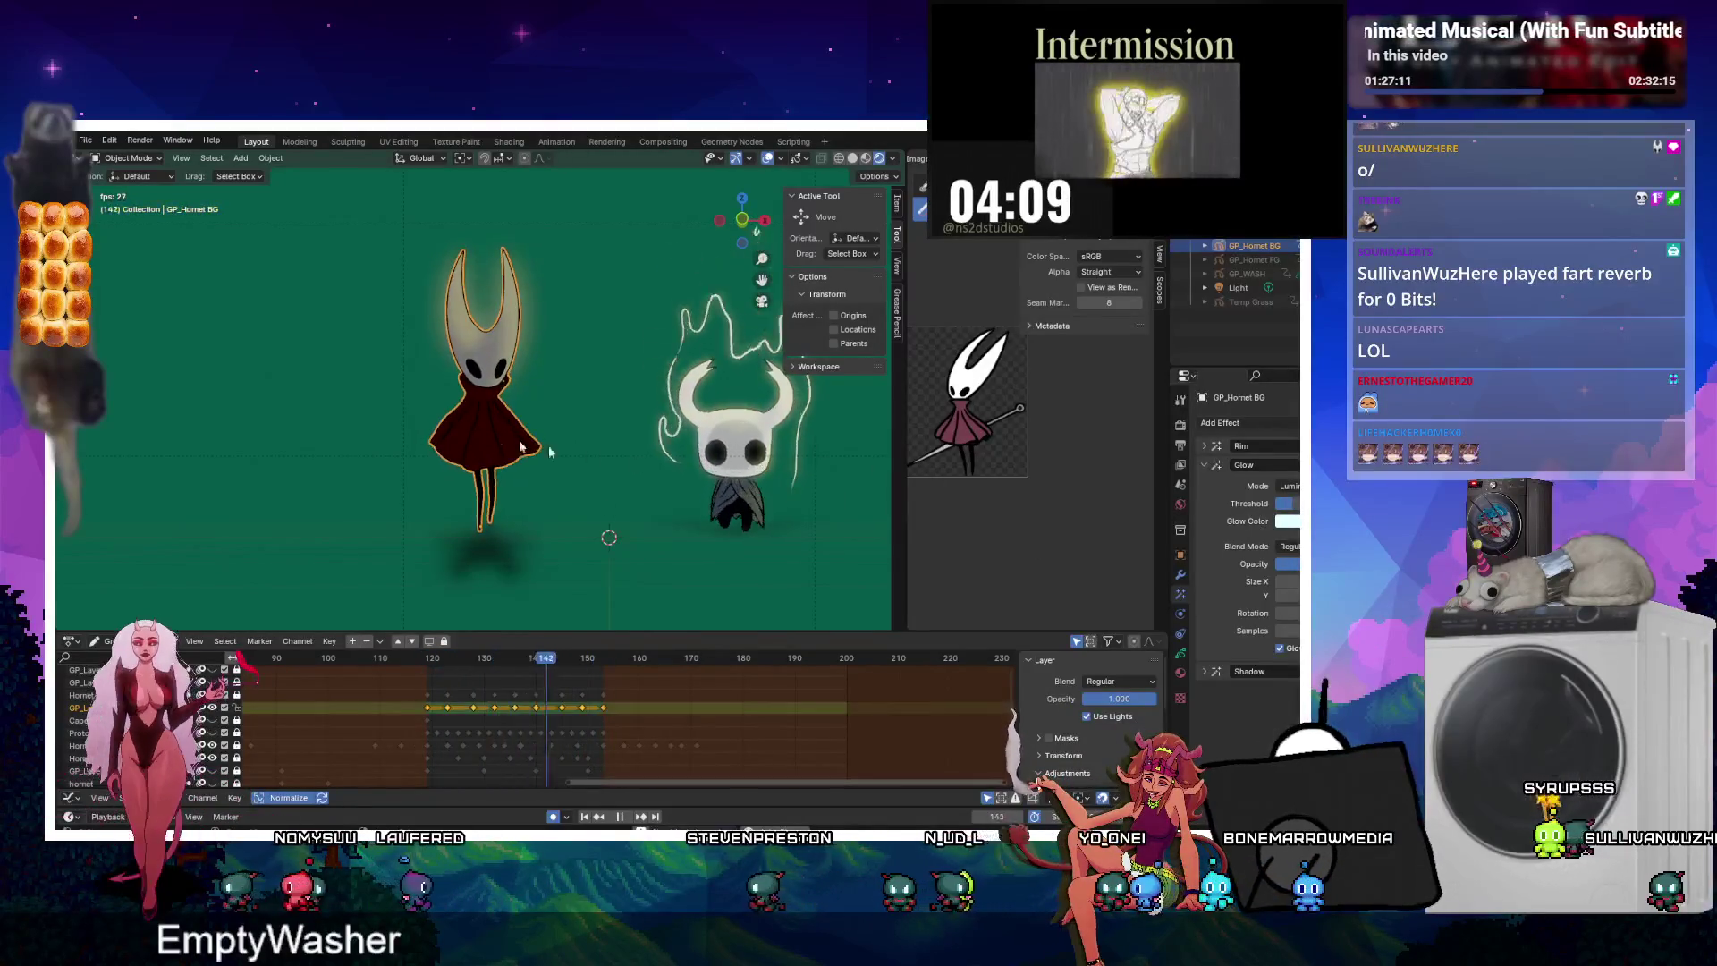
{"action": "left_click", "coordinate": [728, 439]}
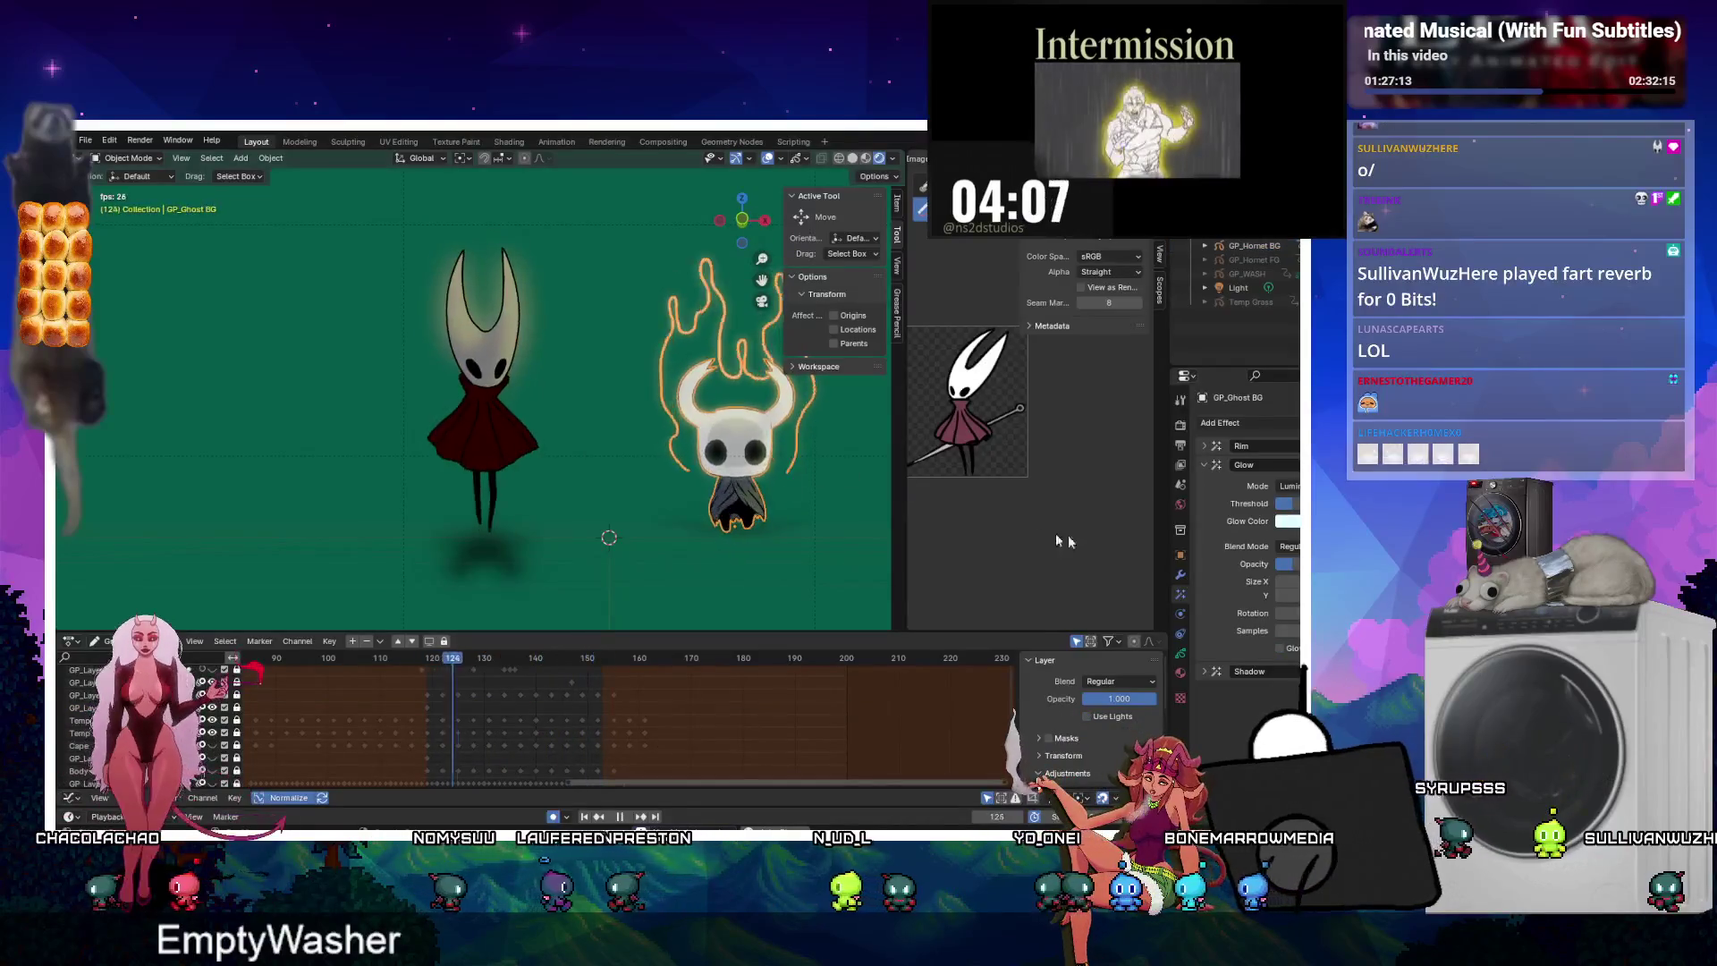
{"action": "left_click", "coordinate": [481, 382]}
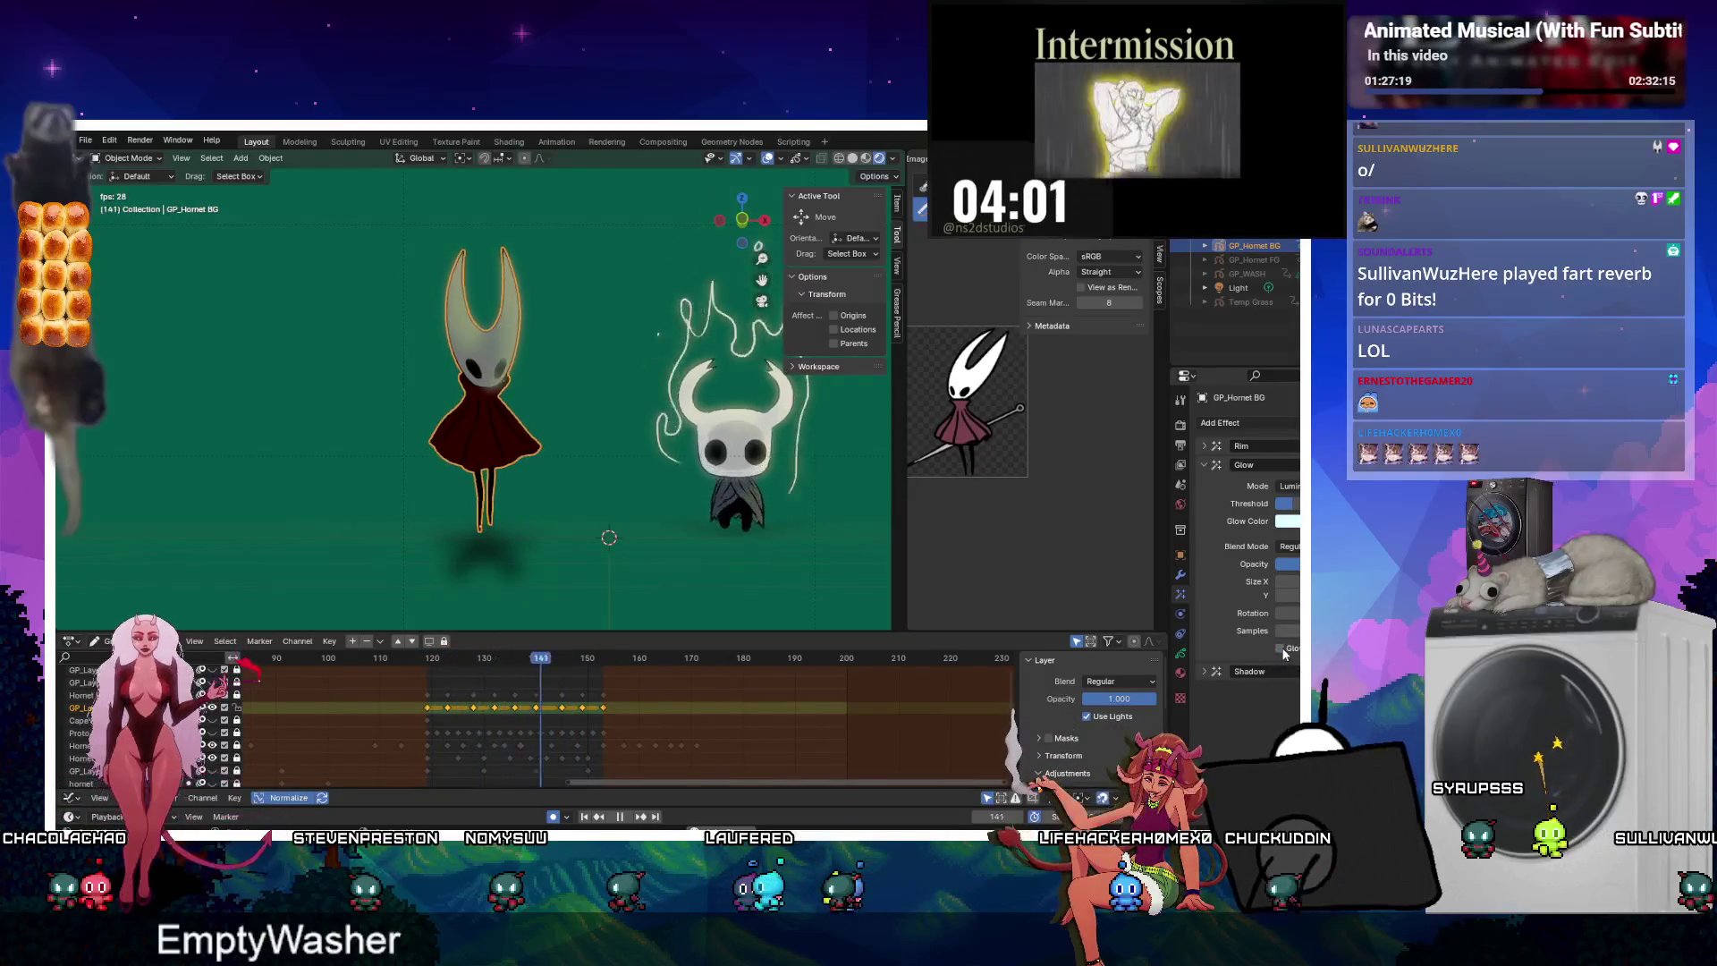
{"action": "left_click", "coordinate": [771, 426]}
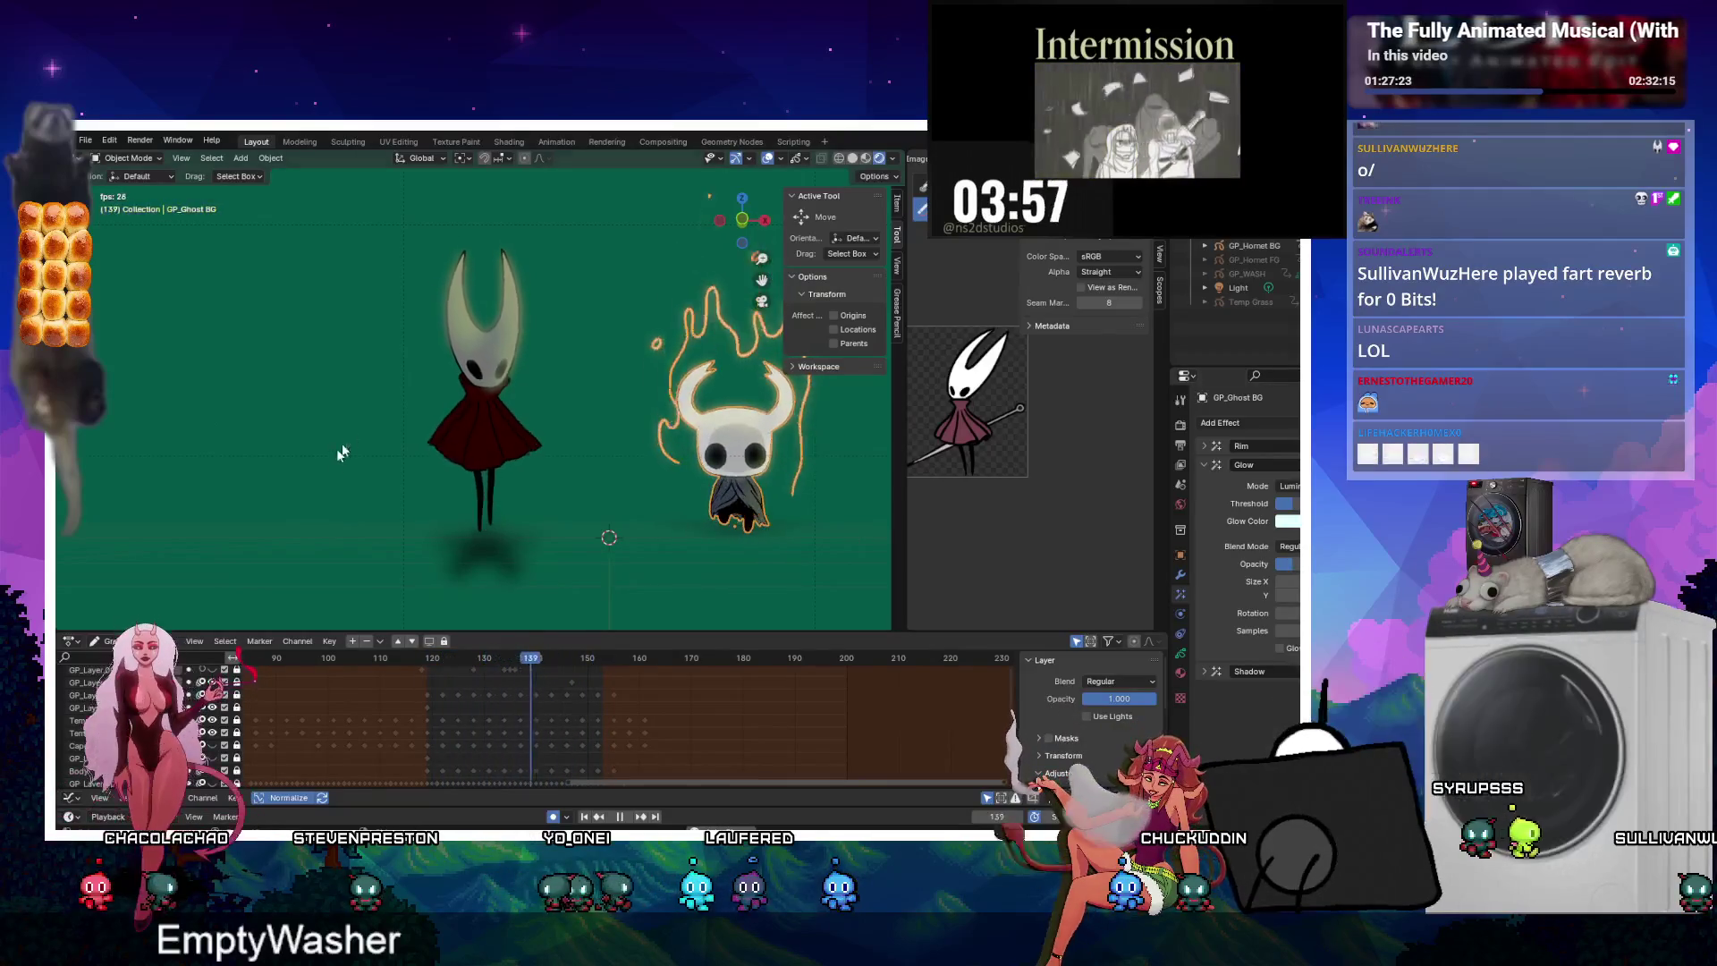
{"action": "left_click", "coordinate": [480, 431]}
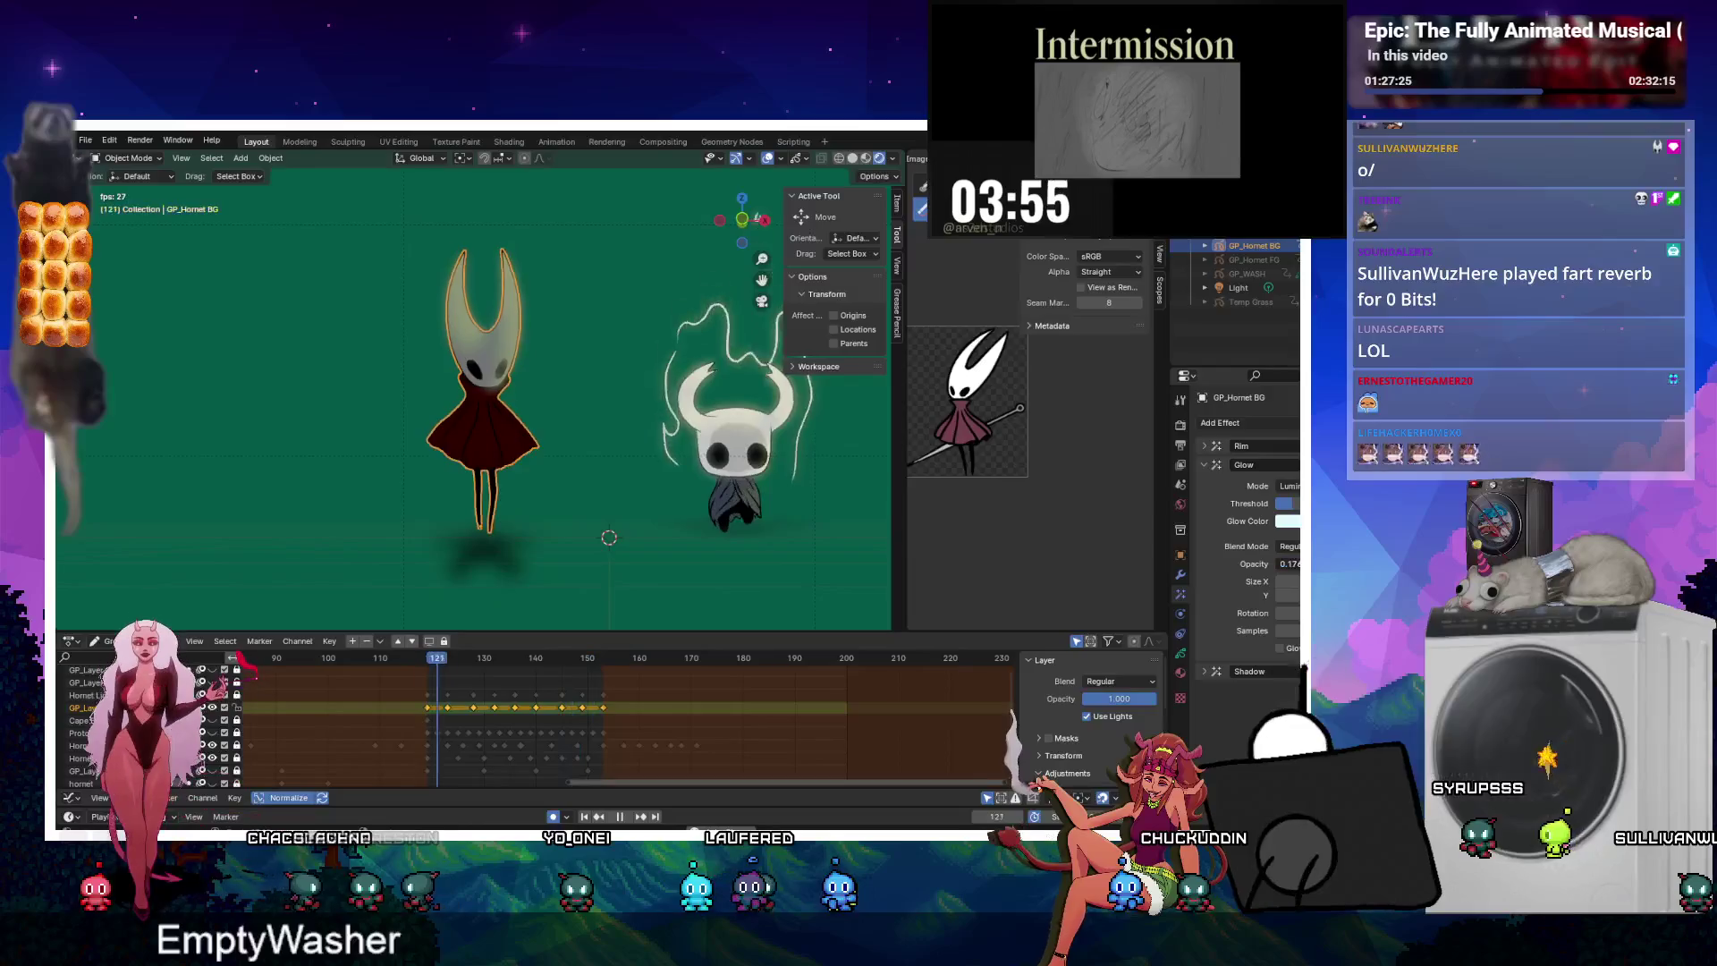
{"action": "key", "text": "Return"}
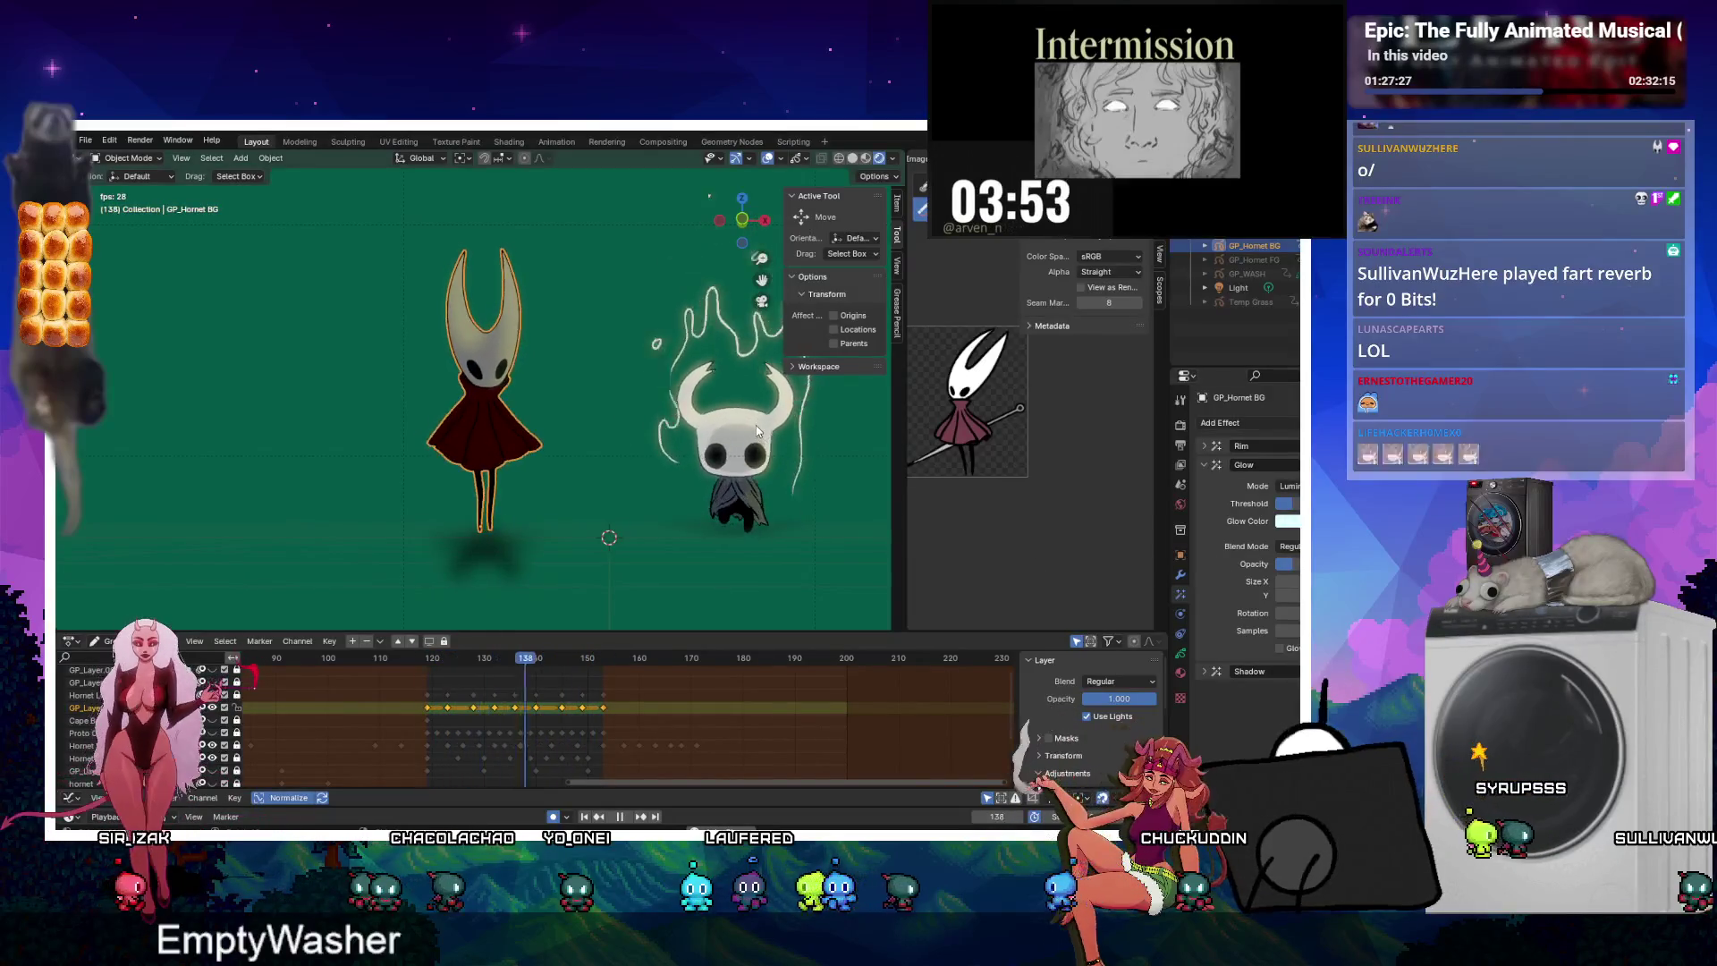
{"action": "left_click", "coordinate": [754, 428]}
{"action": "left_click", "coordinate": [480, 431]}
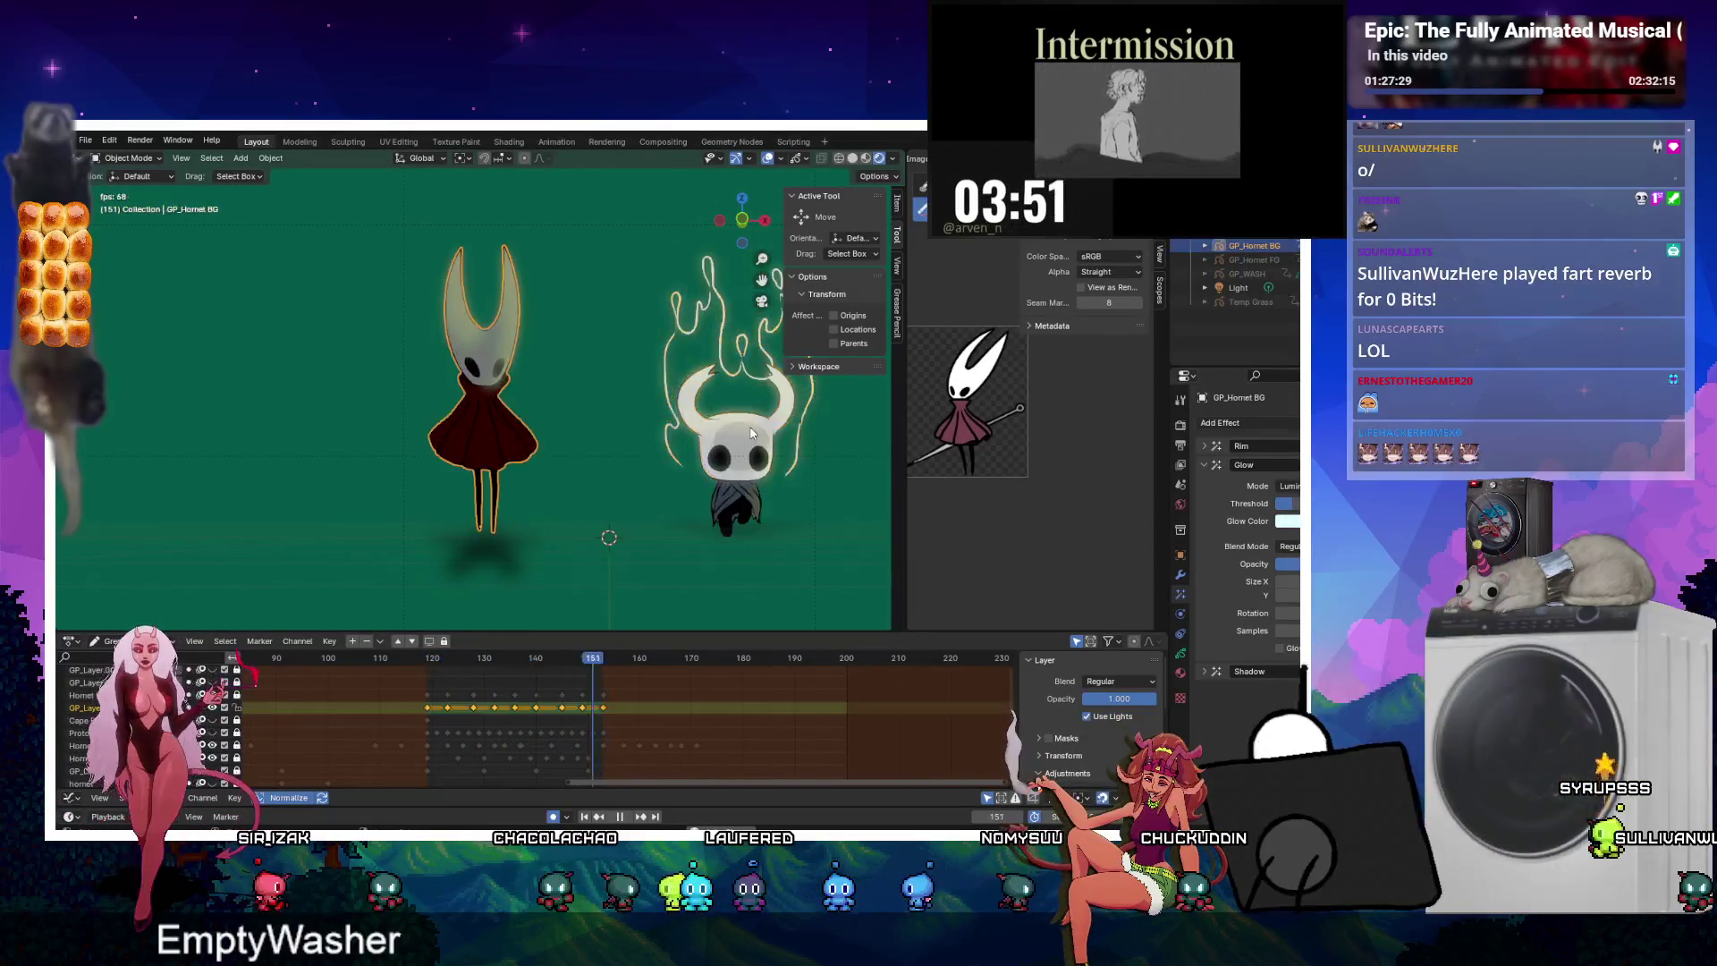
{"action": "left_click", "coordinate": [751, 433]}
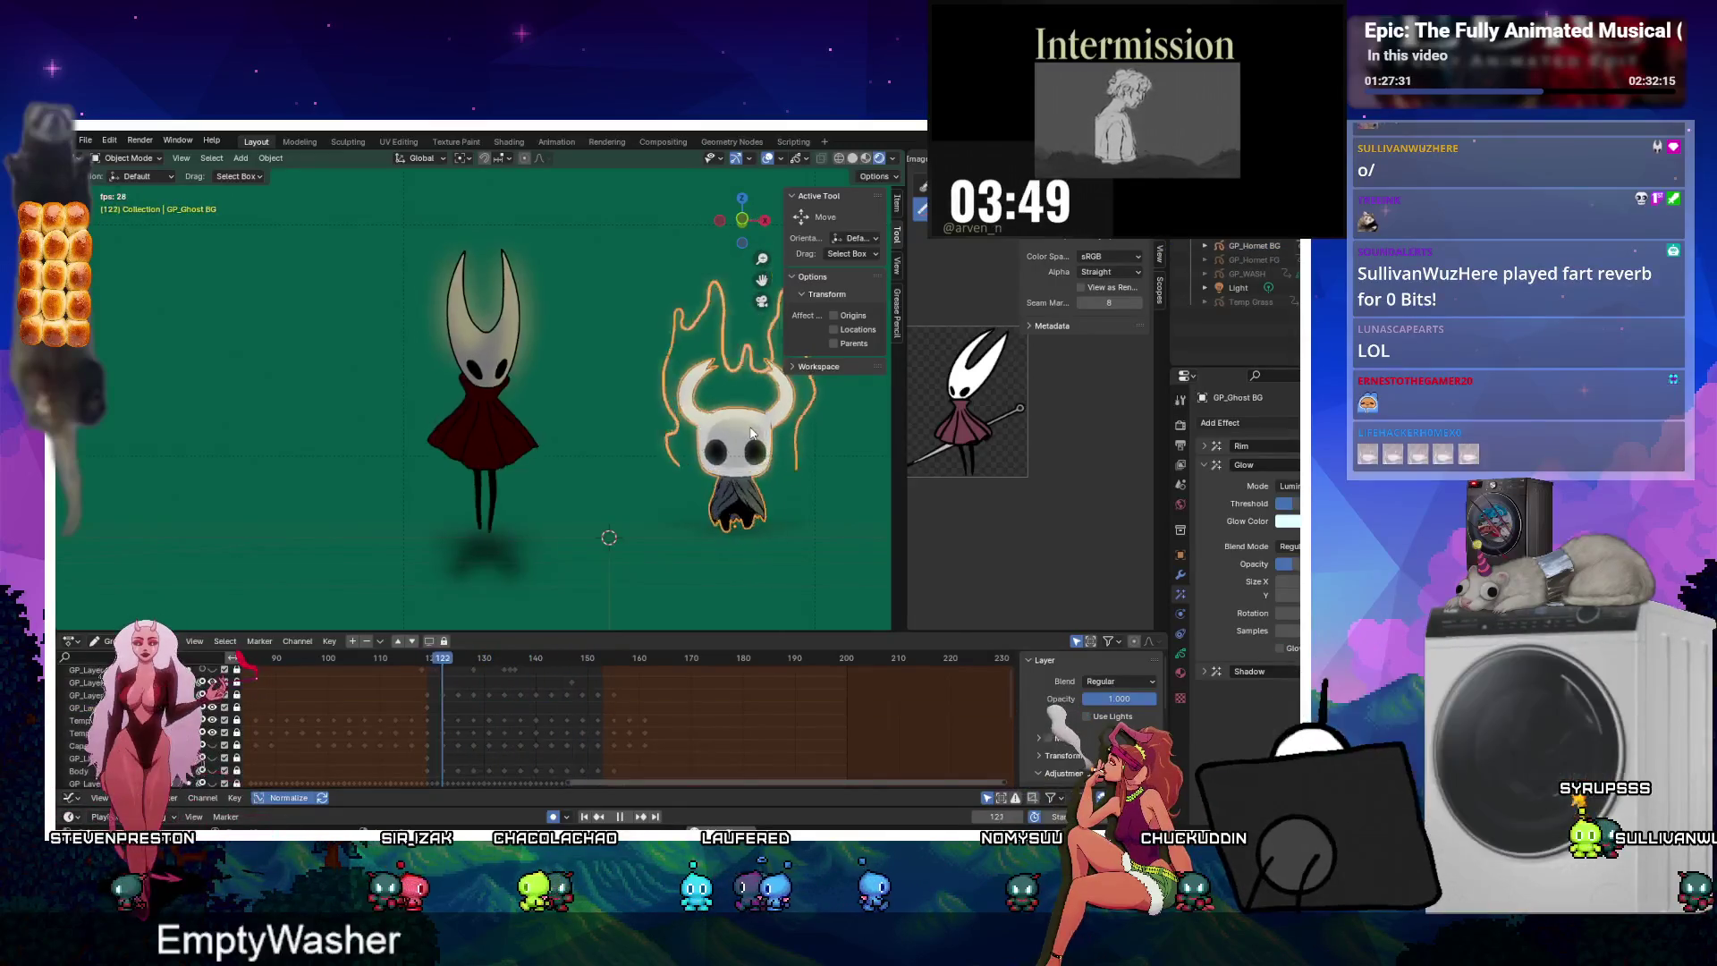
{"action": "left_click", "coordinate": [751, 432]}
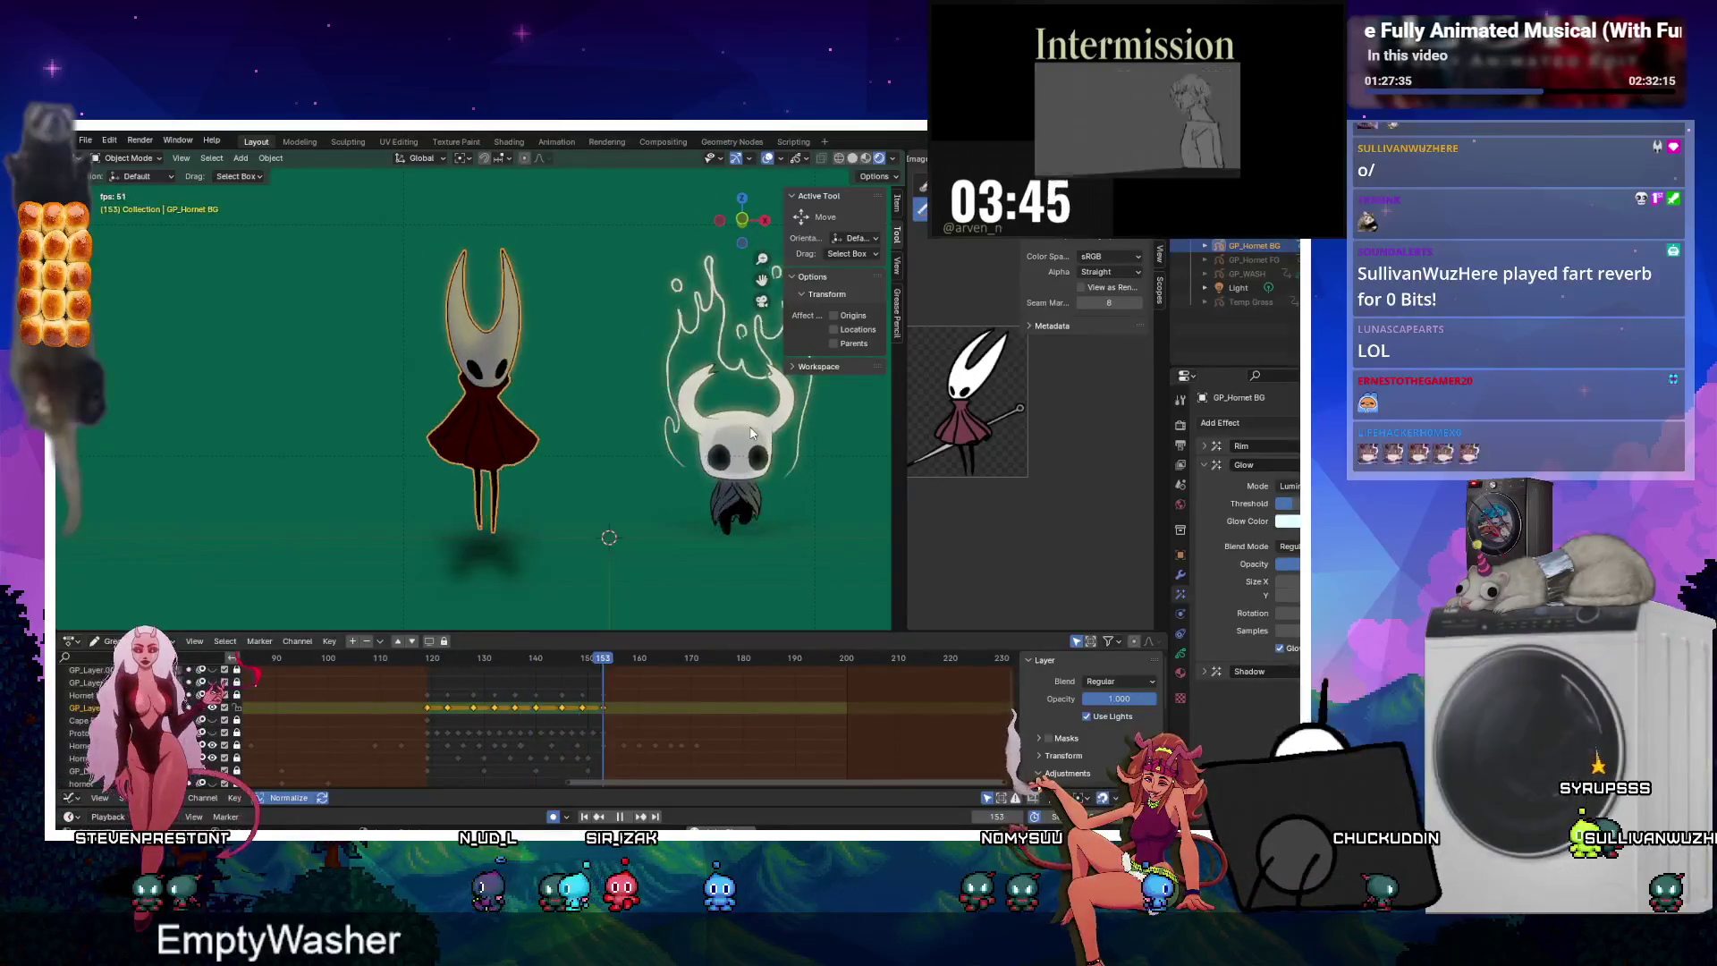
{"action": "left_click", "coordinate": [751, 432]}
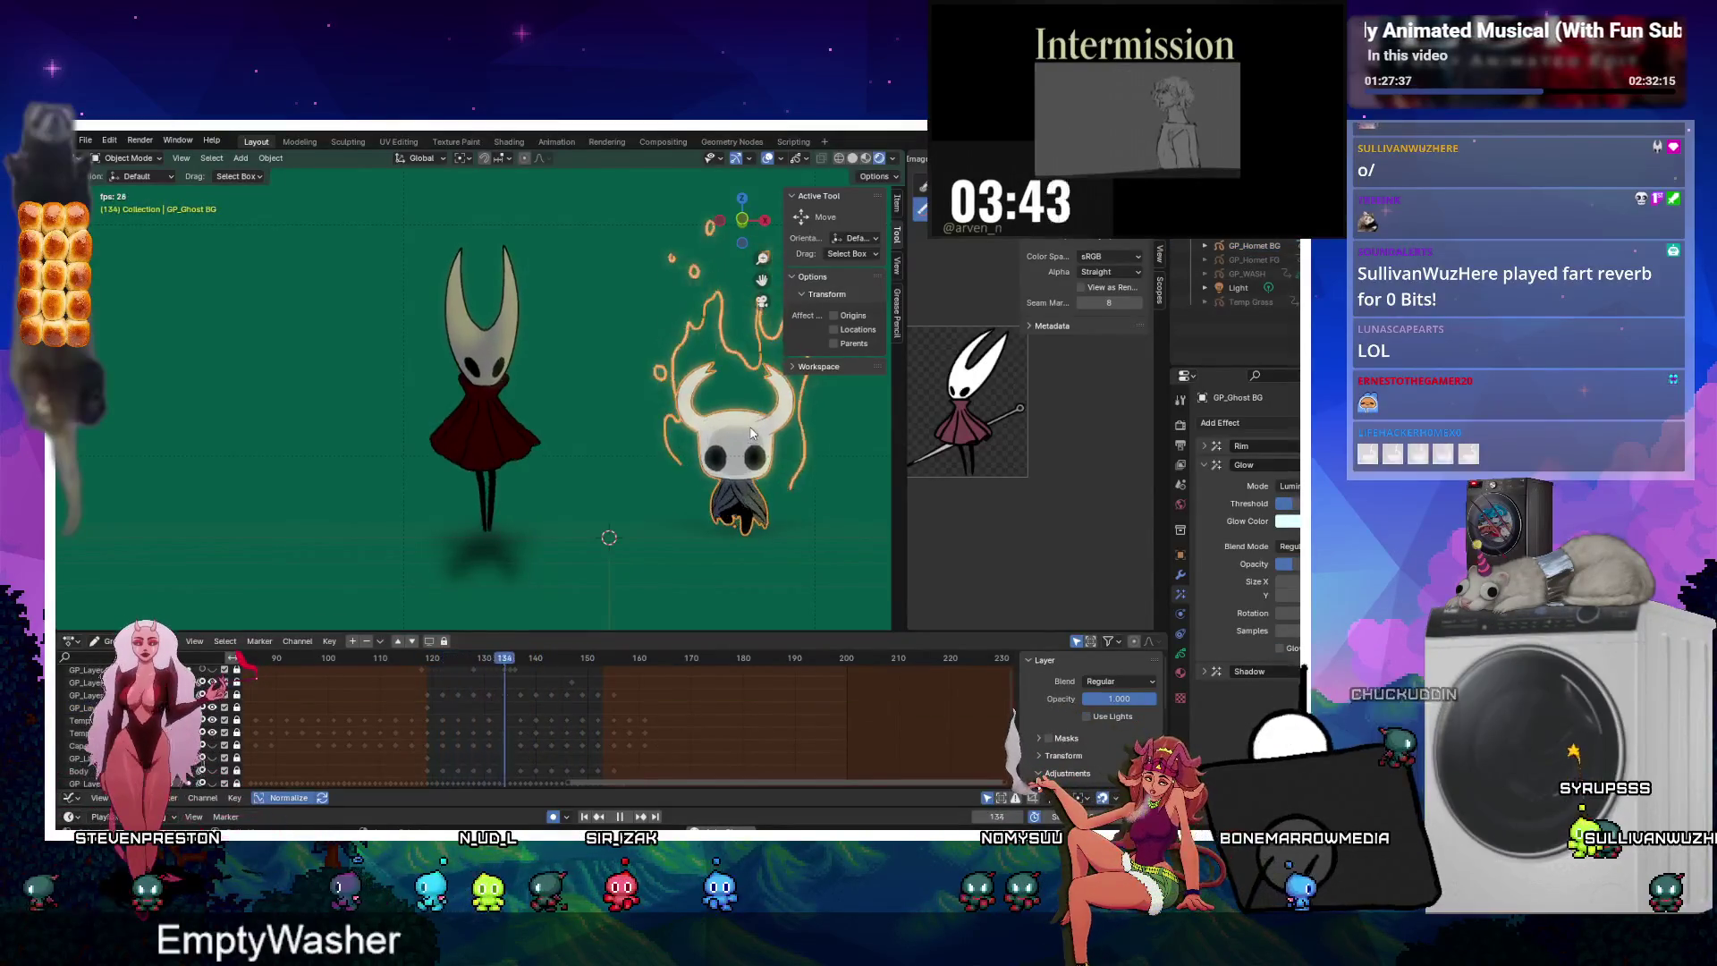
{"action": "left_click", "coordinate": [490, 427]}
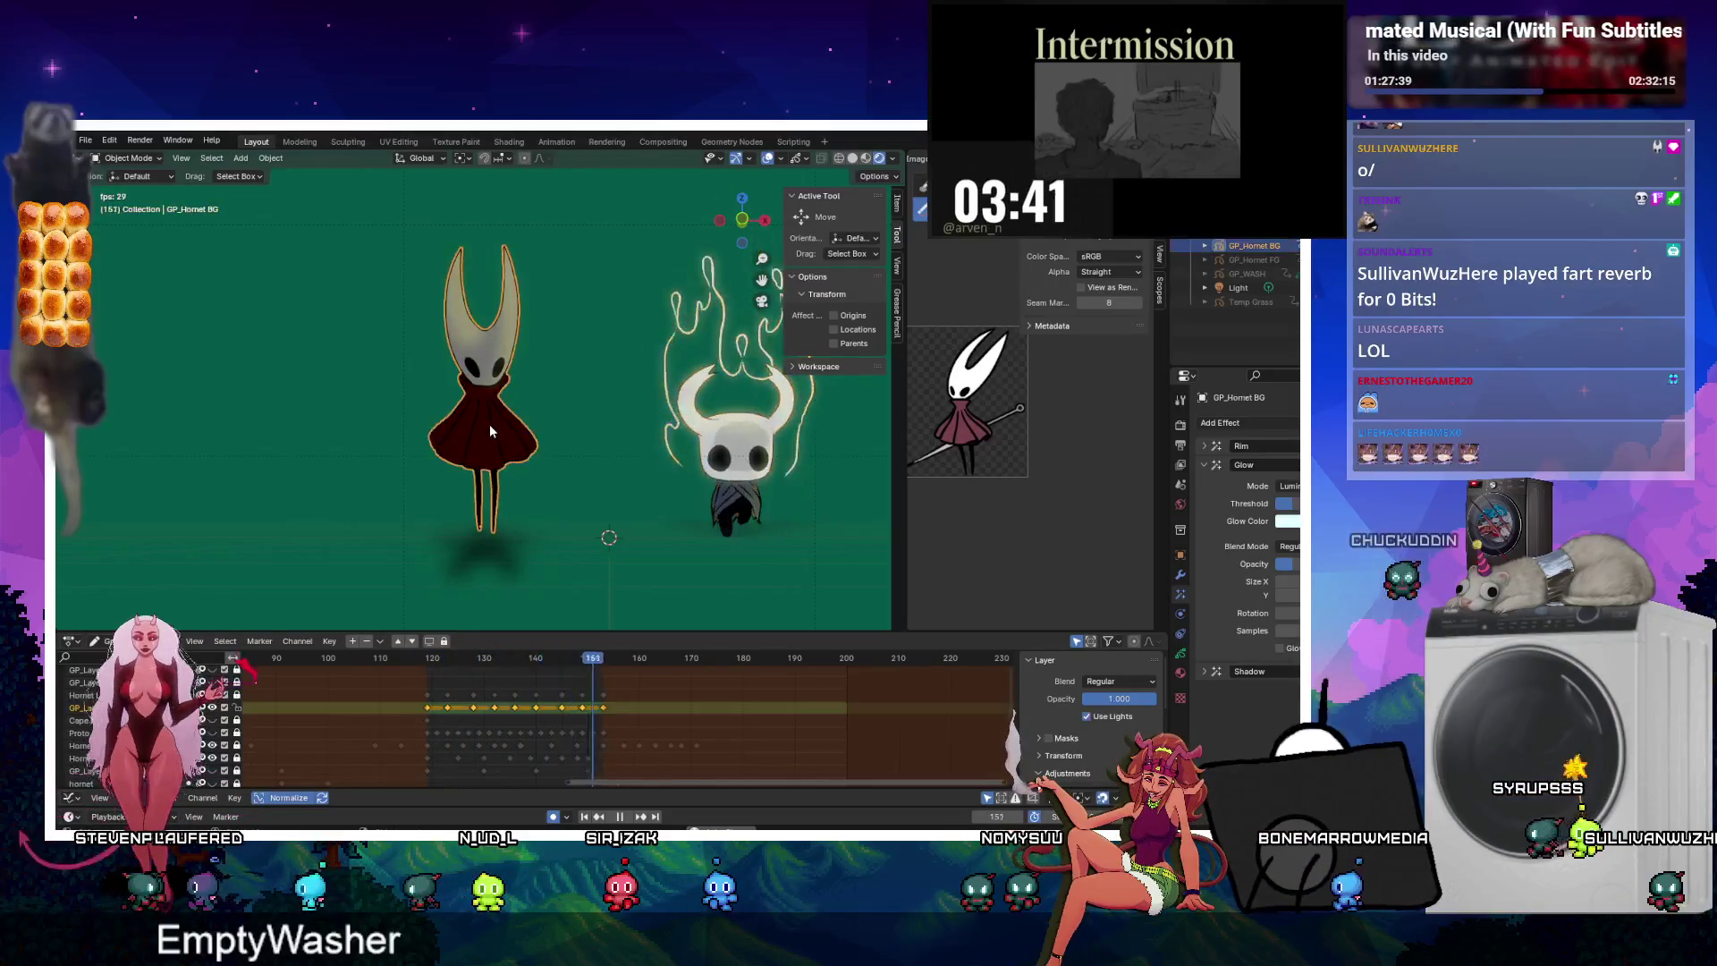
{"action": "left_click", "coordinate": [1204, 465]}
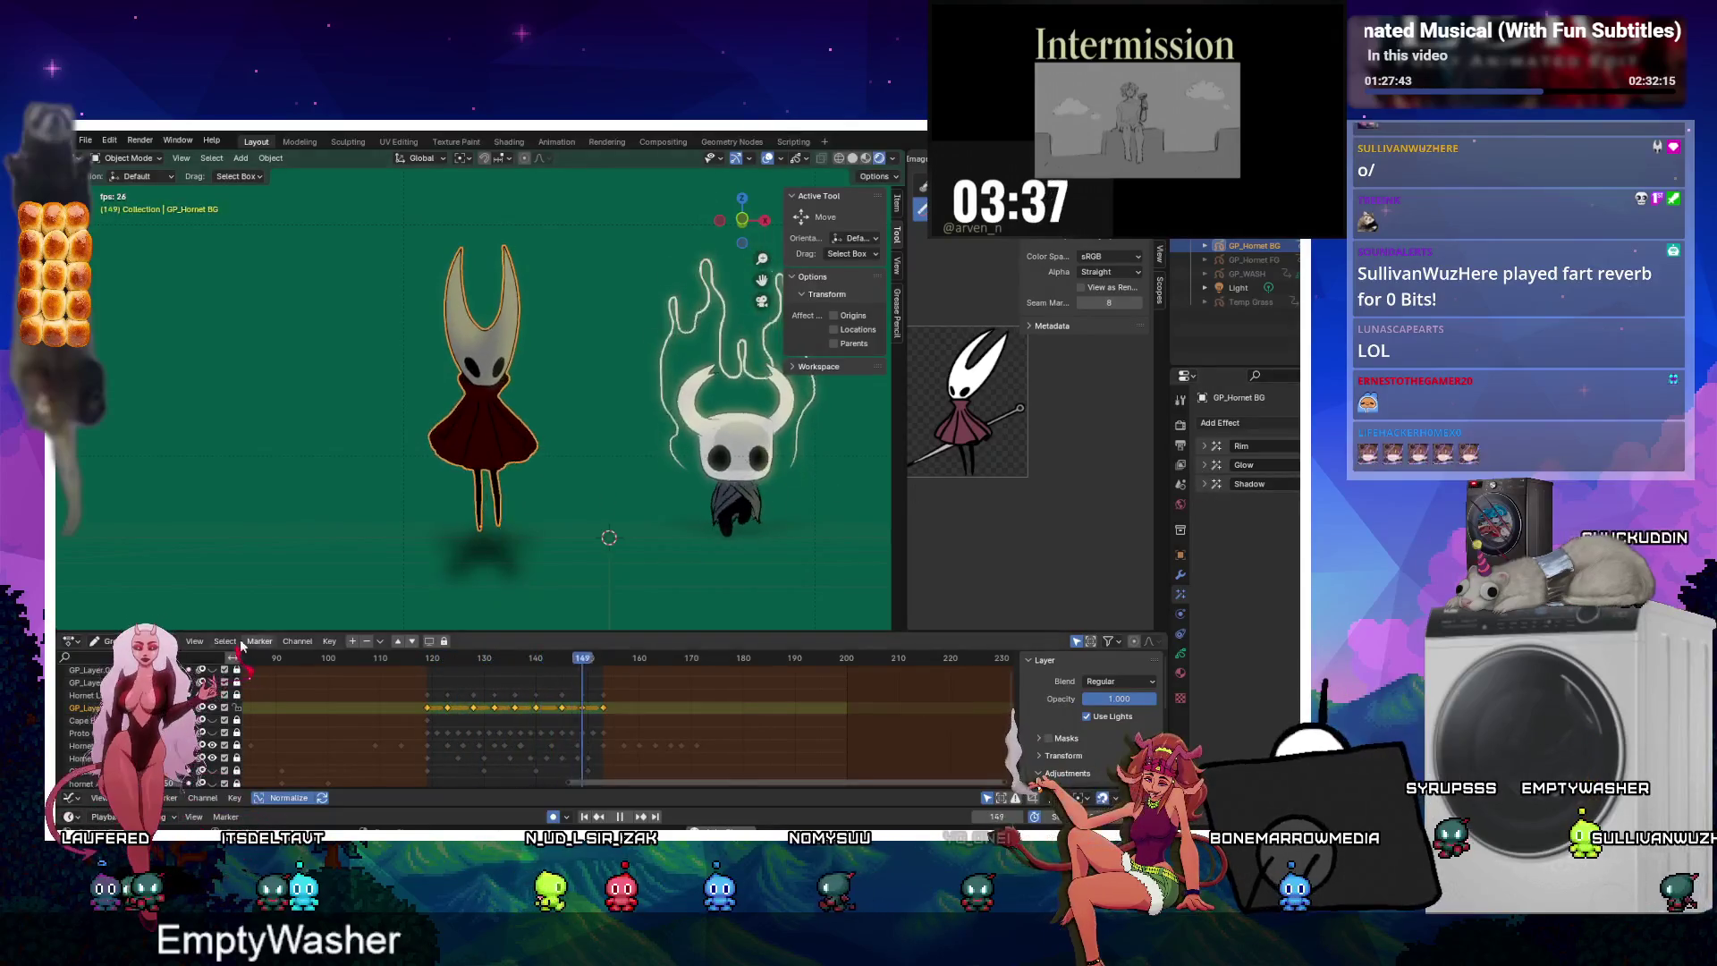
Expand the ghost knight's Shadow effect settings and compare them with Hornet's.
{"action": "left_click", "coordinate": [1205, 465]}
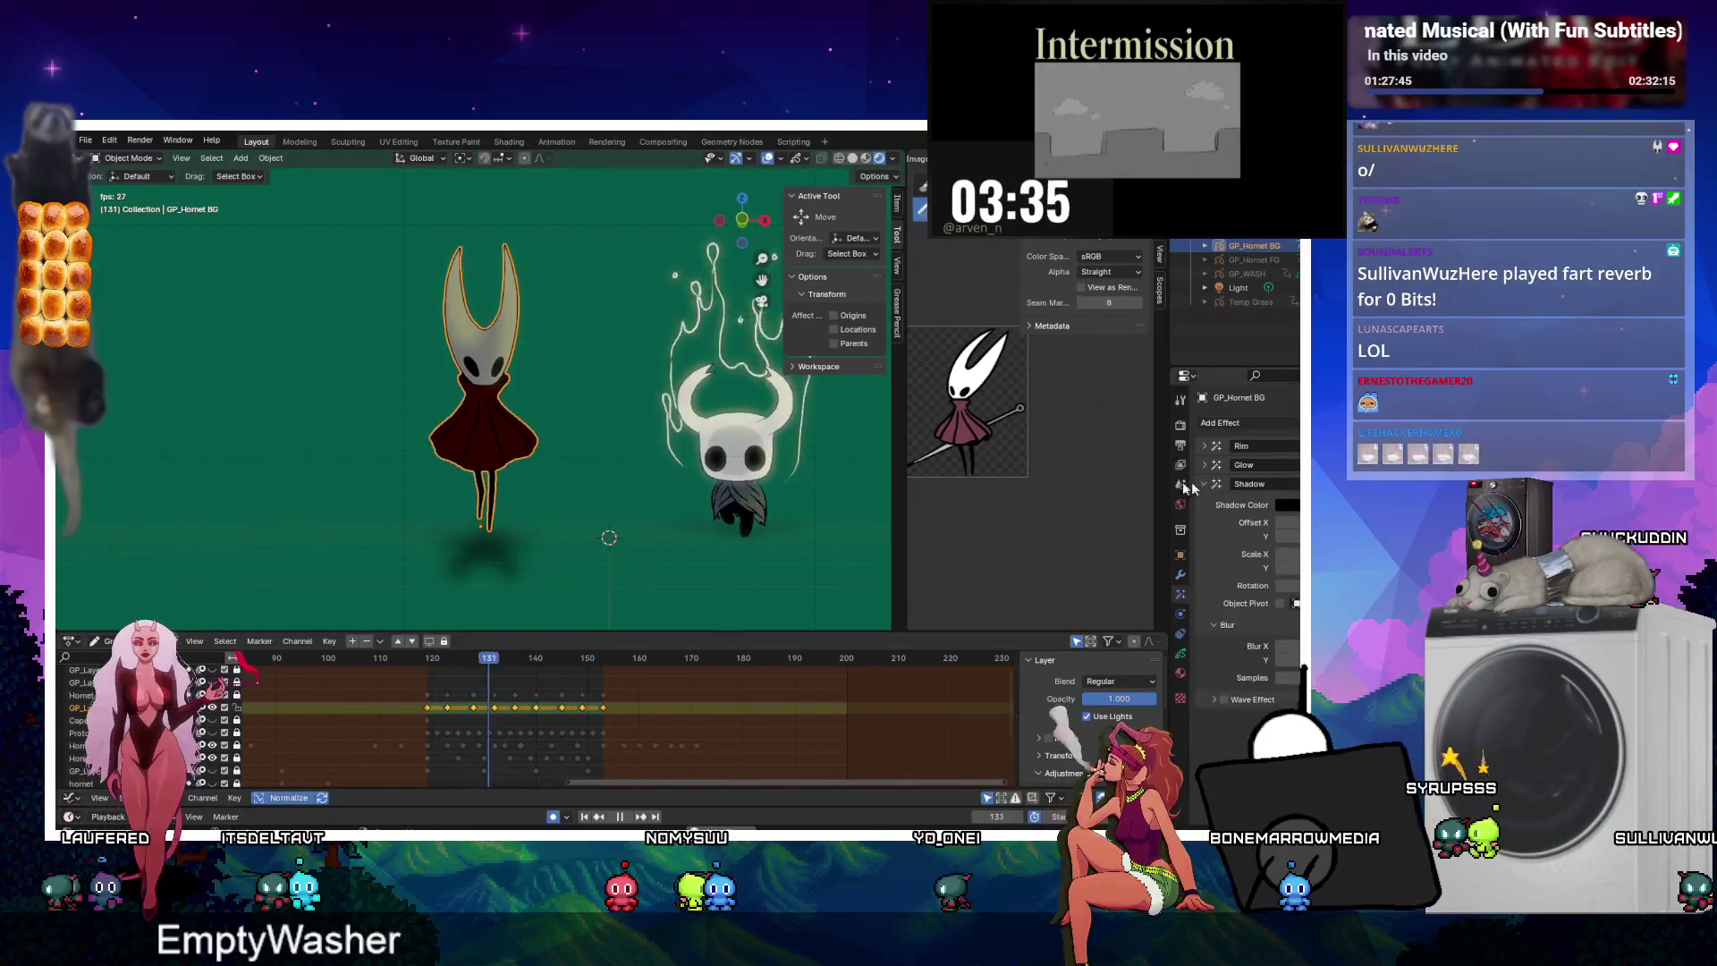
{"action": "left_click", "coordinate": [797, 426]}
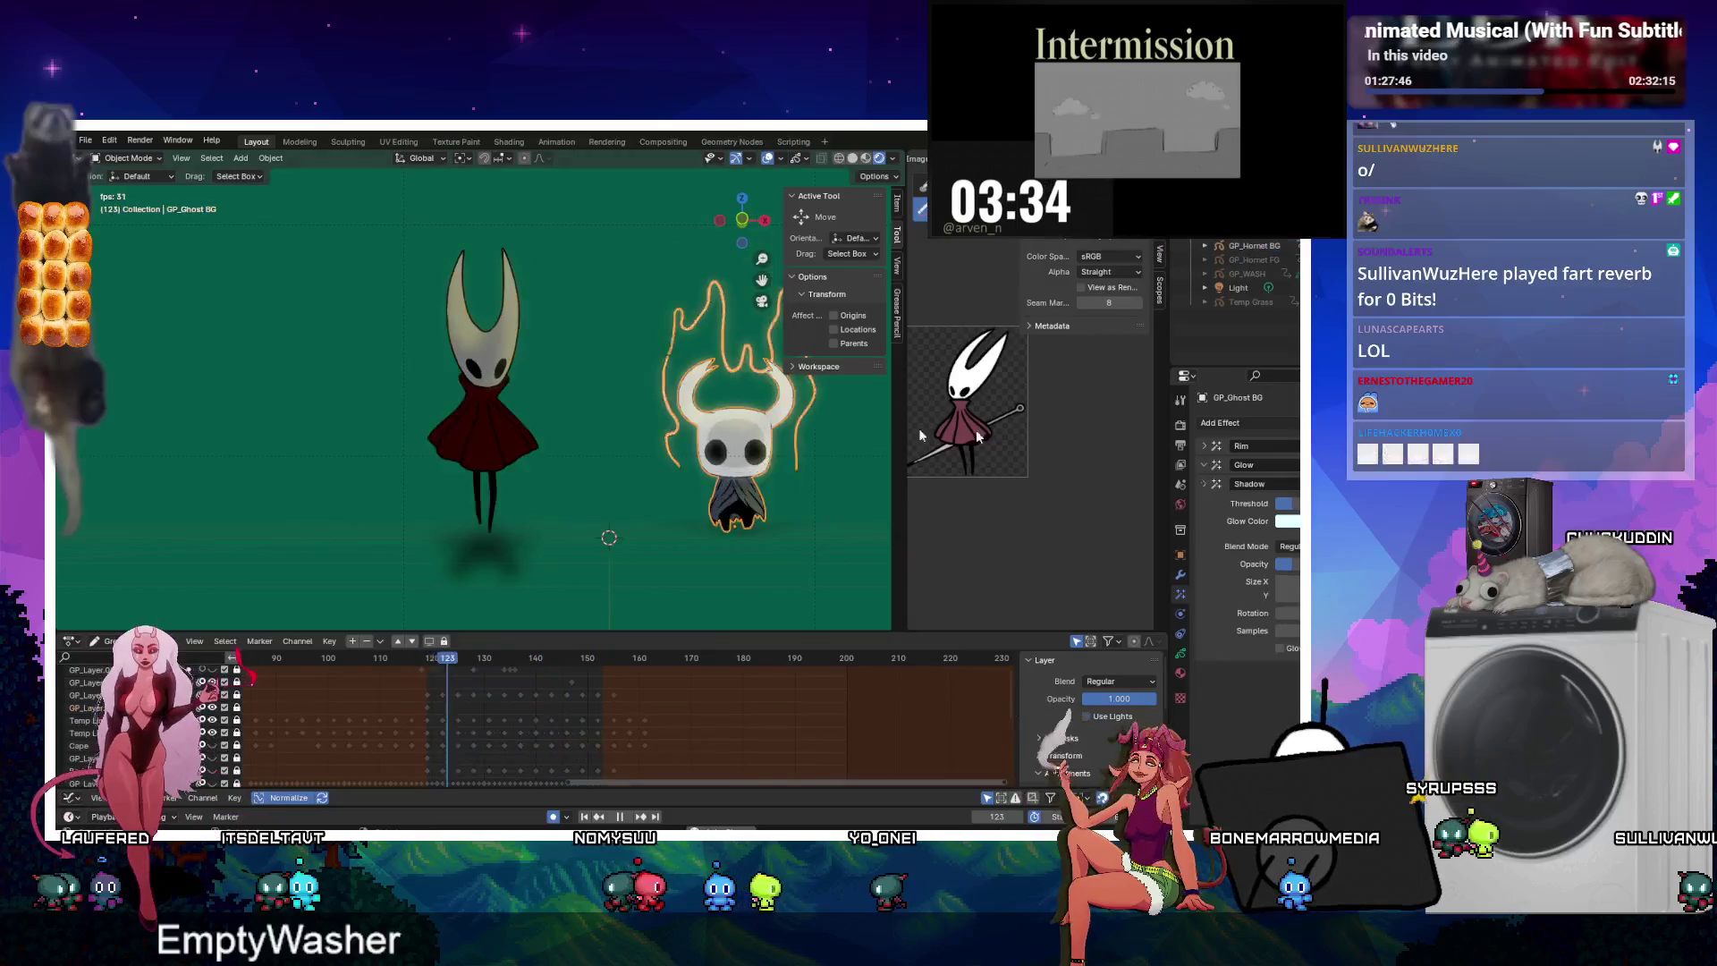
{"action": "left_click", "coordinate": [1204, 465]}
{"action": "left_click", "coordinate": [1205, 483]}
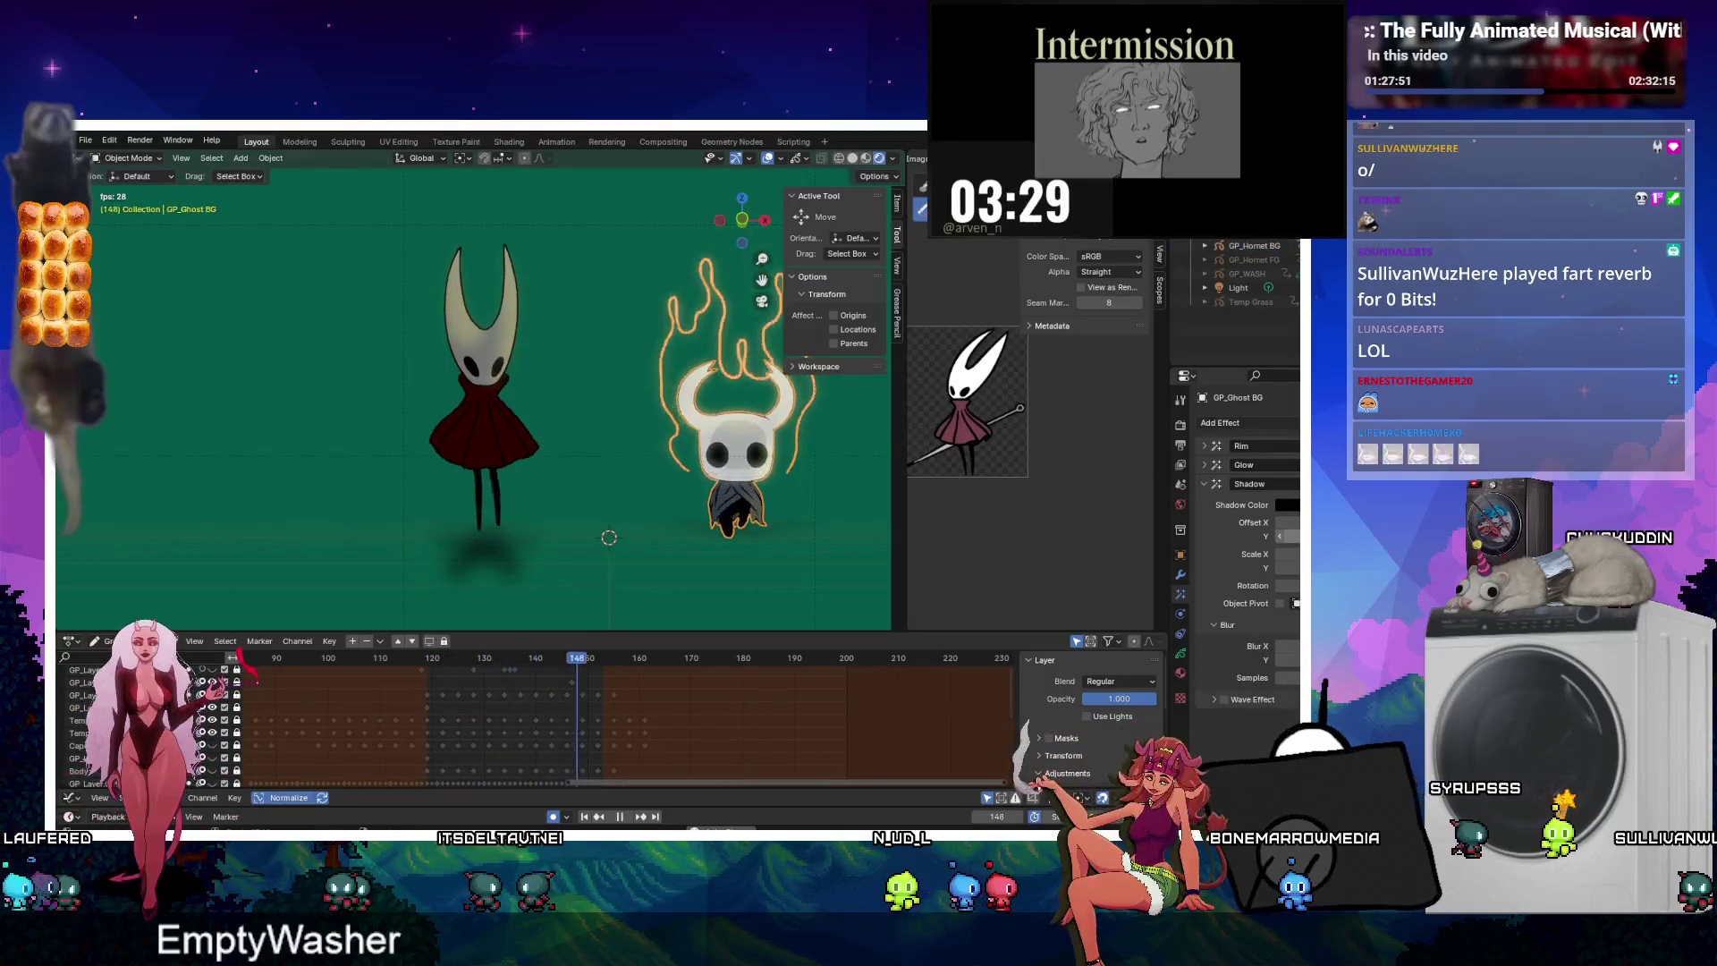
{"action": "left_click", "coordinate": [1254, 245]}
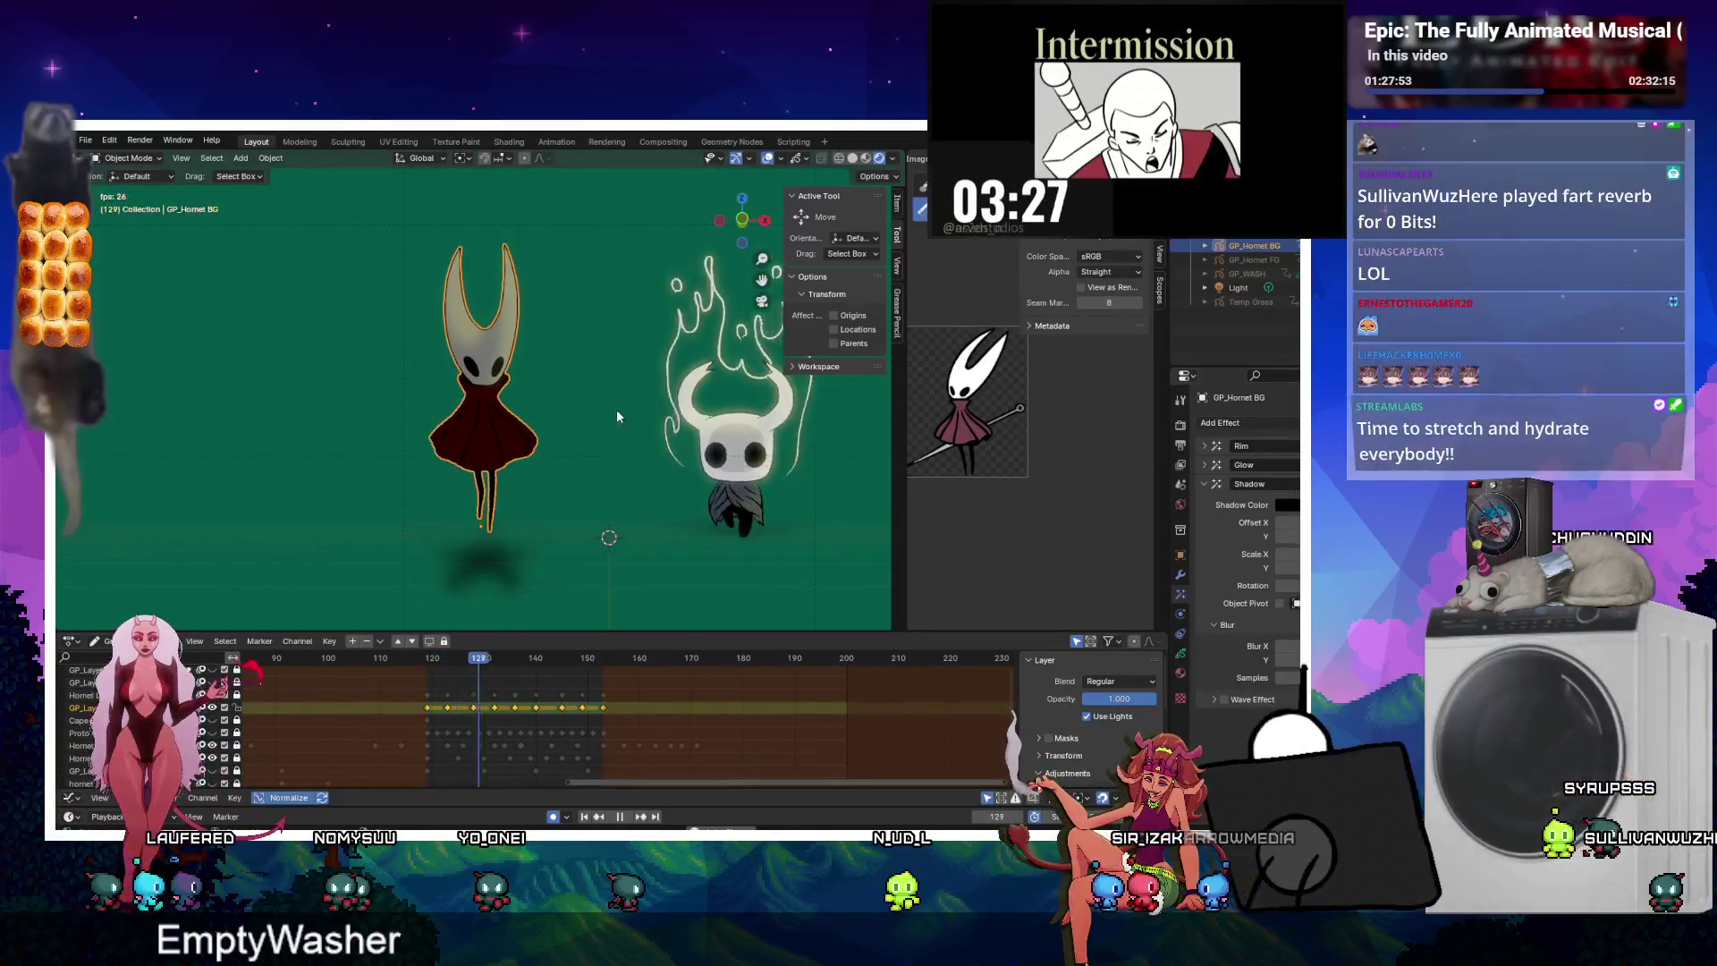
{"action": "left_click", "coordinate": [733, 429]}
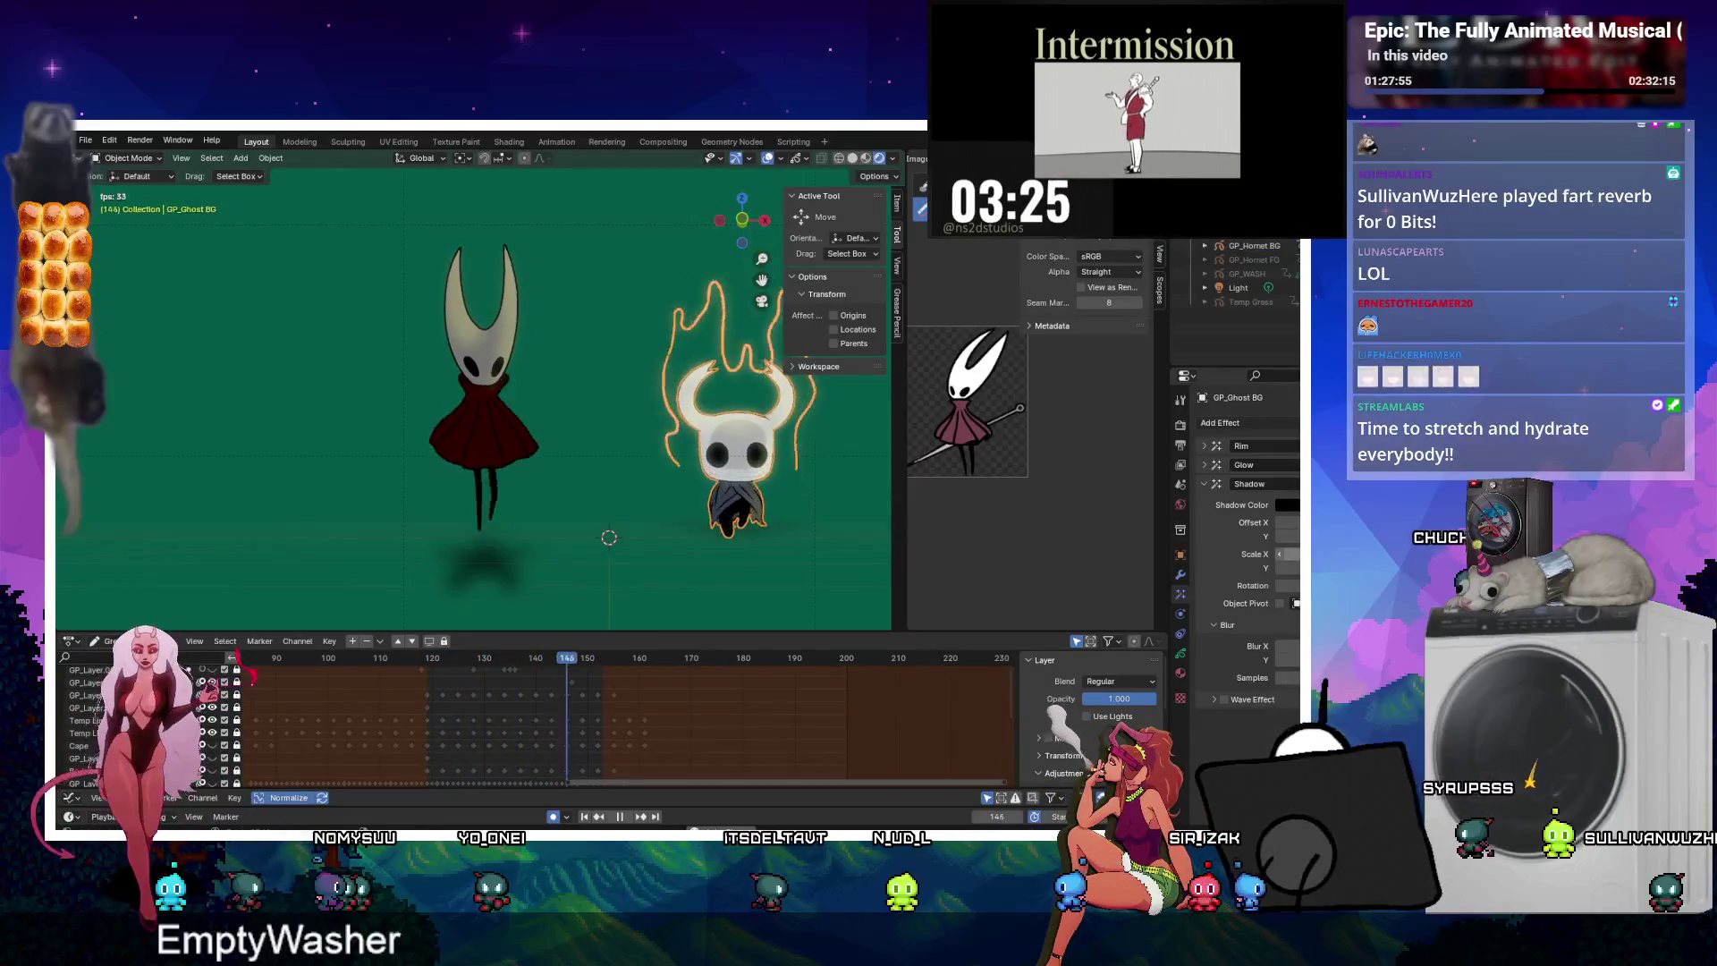
{"action": "left_click", "coordinate": [483, 420]}
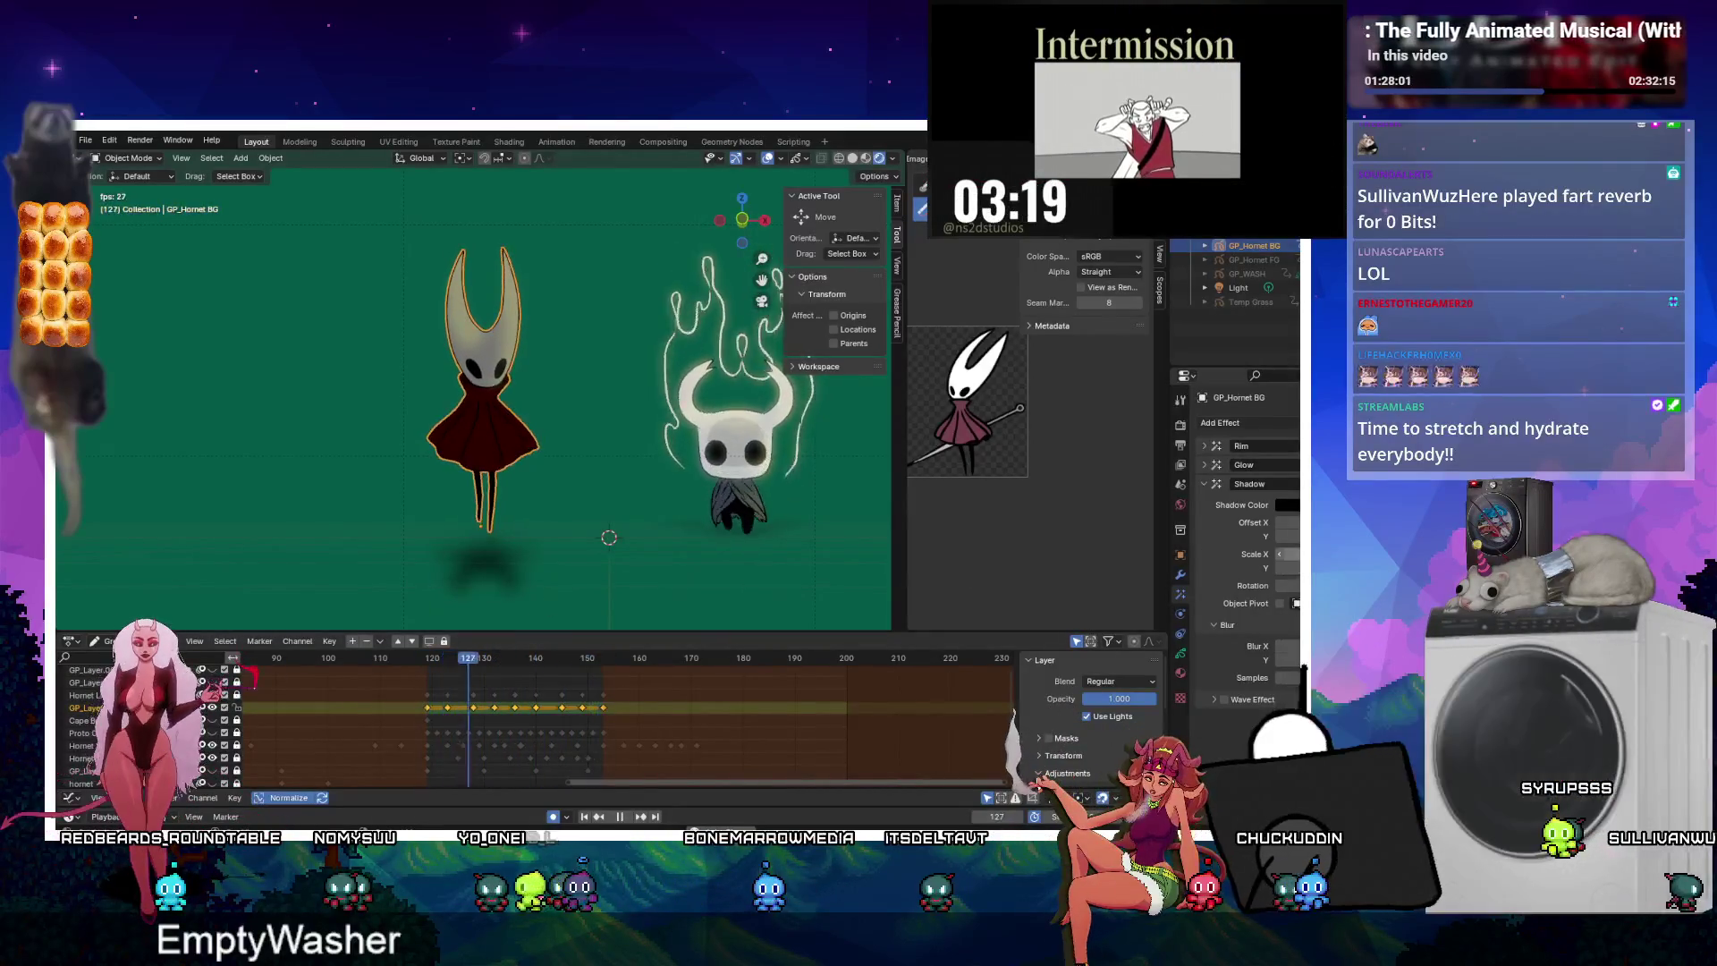
Alternate between the knight and Hornet, collapse the Shadow panel, and show Hornet's modifiers.
{"action": "left_click", "coordinate": [426, 429]}
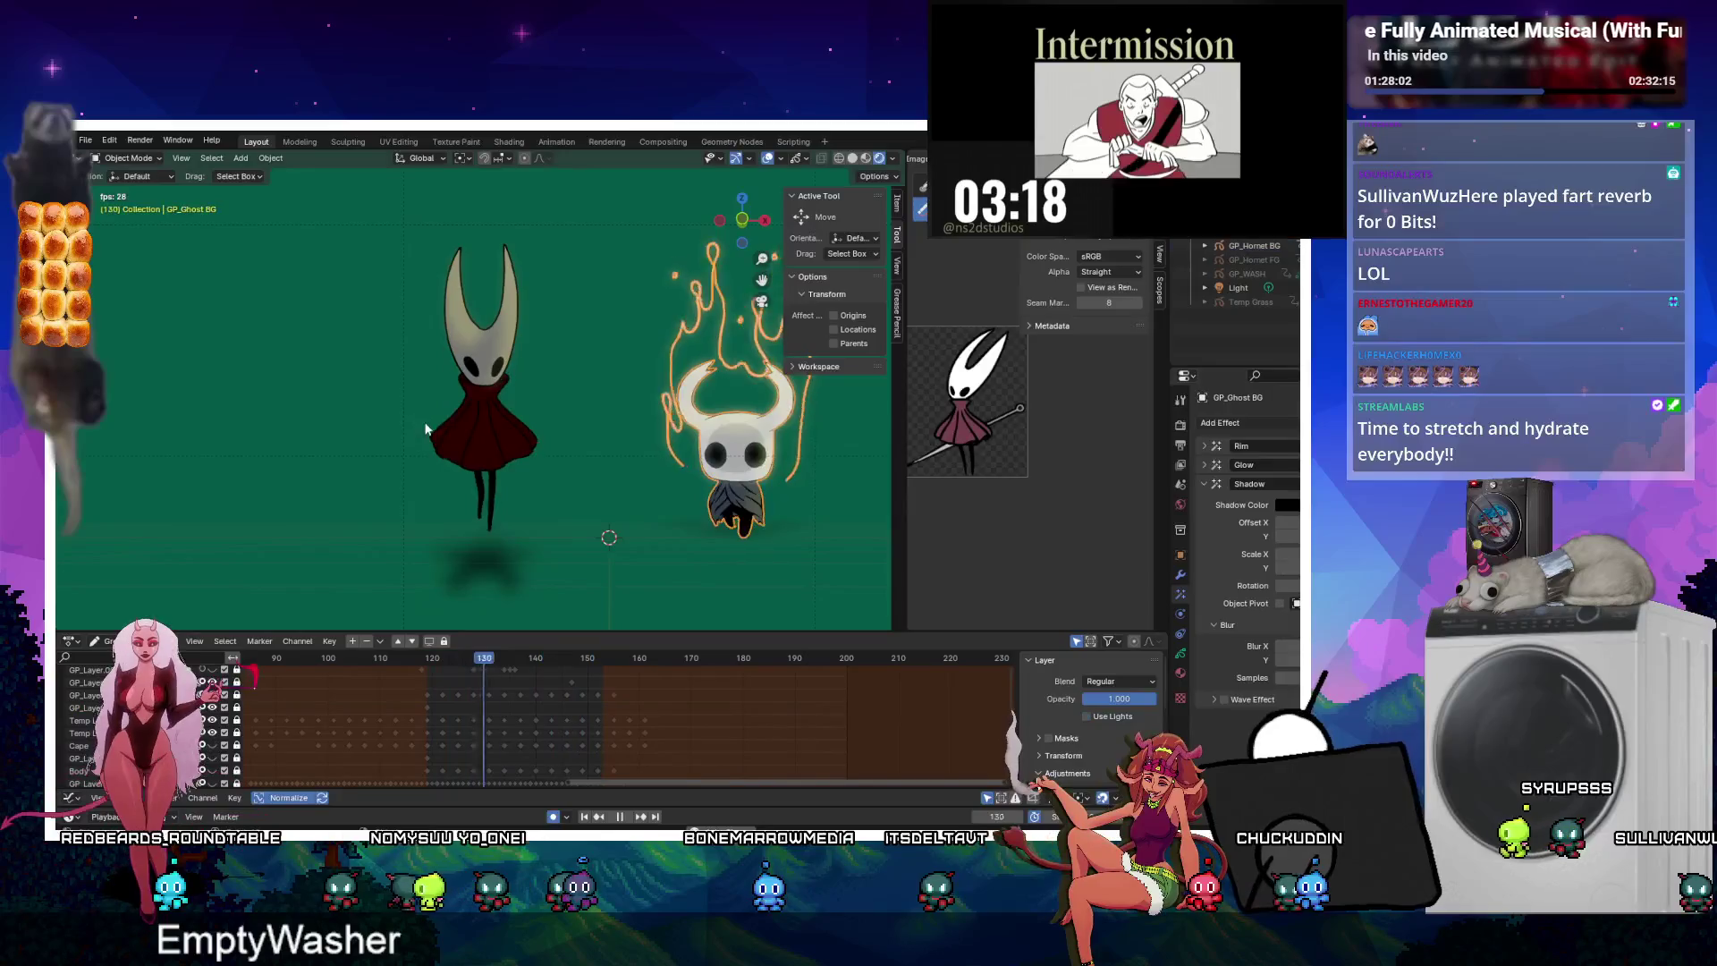
{"action": "left_click", "coordinate": [479, 427]}
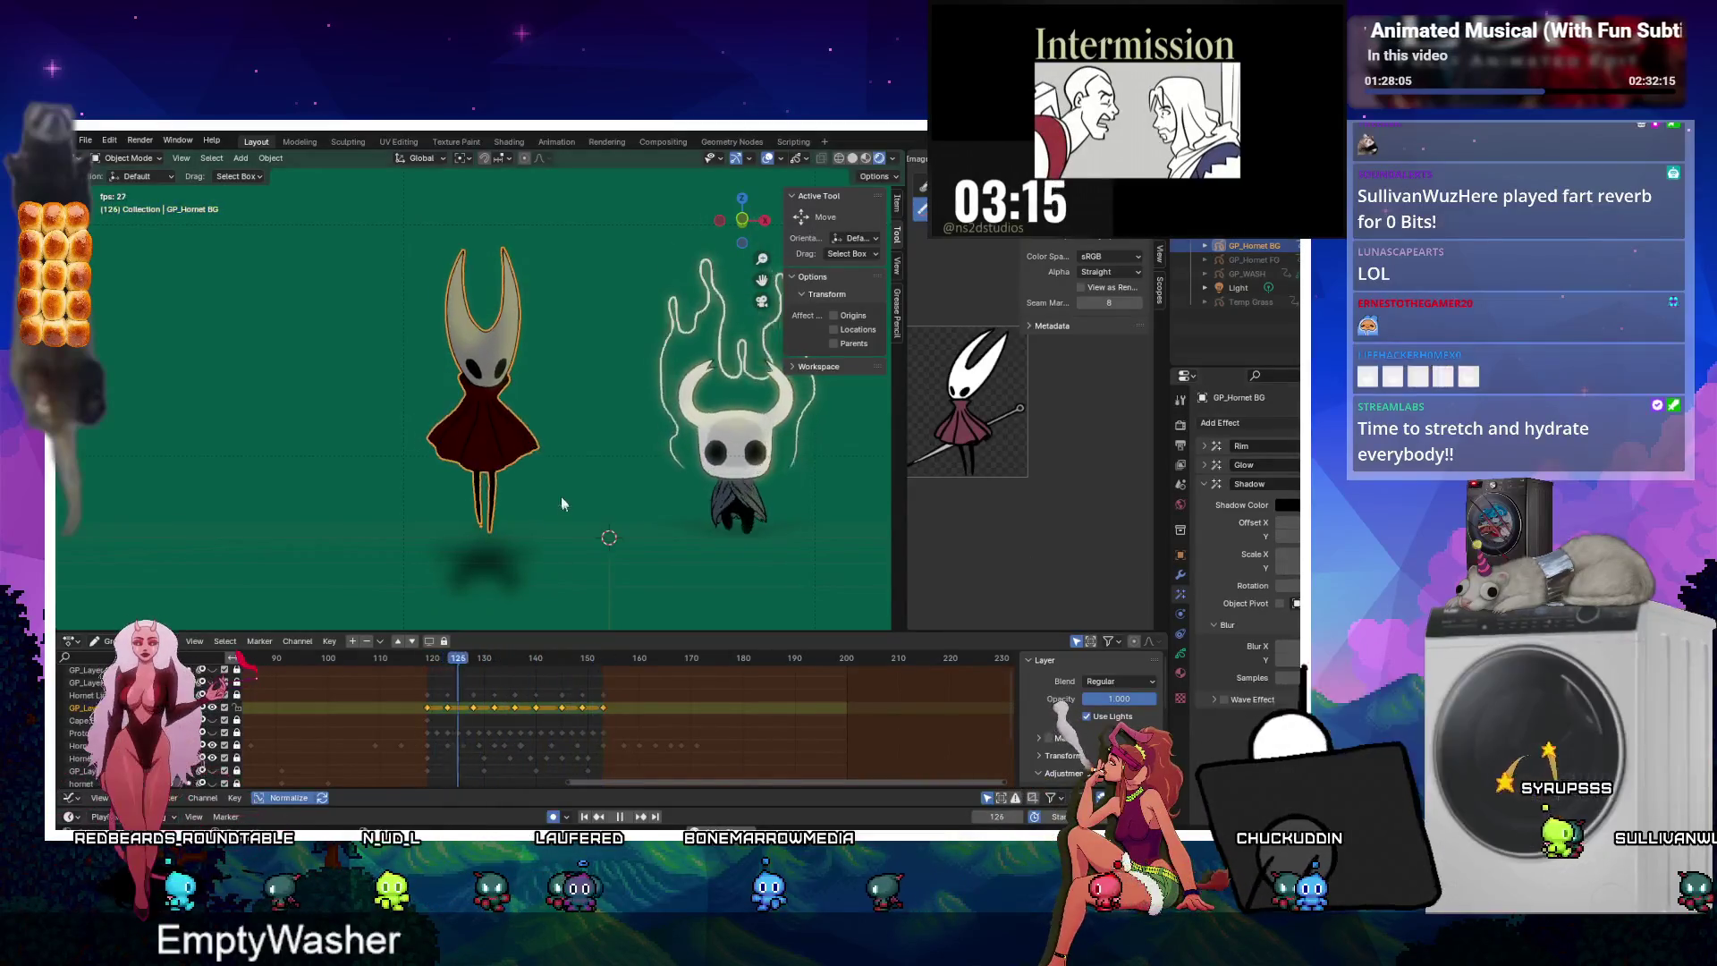
{"action": "left_click", "coordinate": [802, 461]}
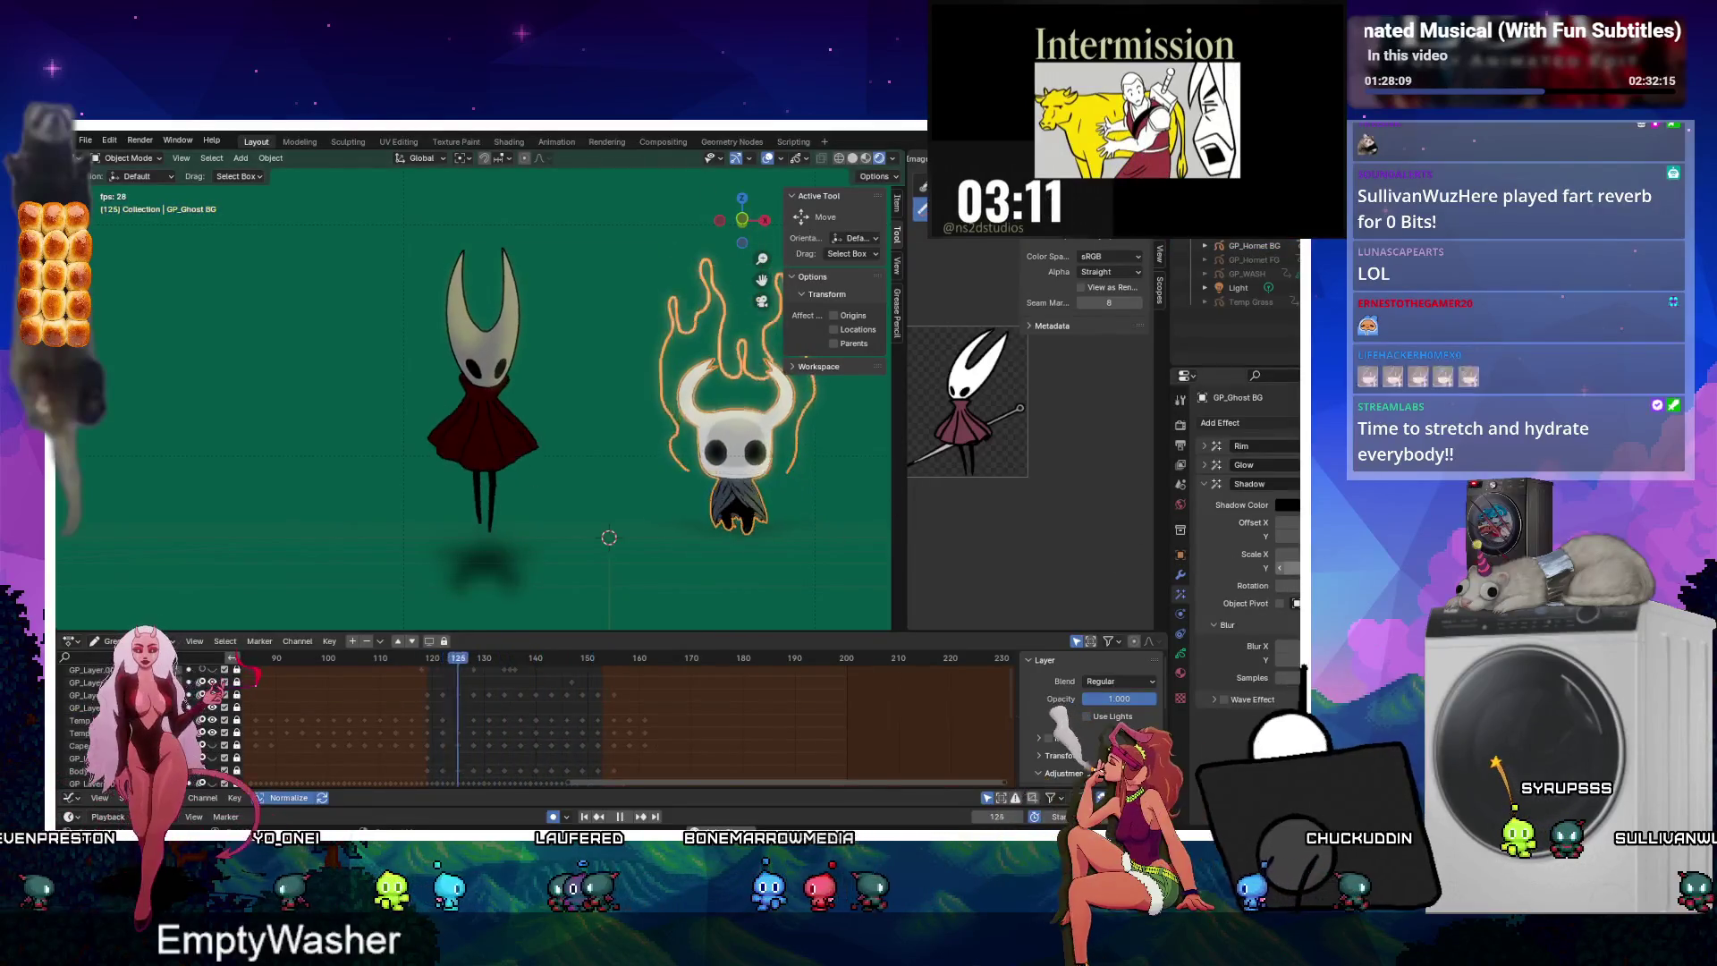
{"action": "left_click", "coordinate": [474, 432]}
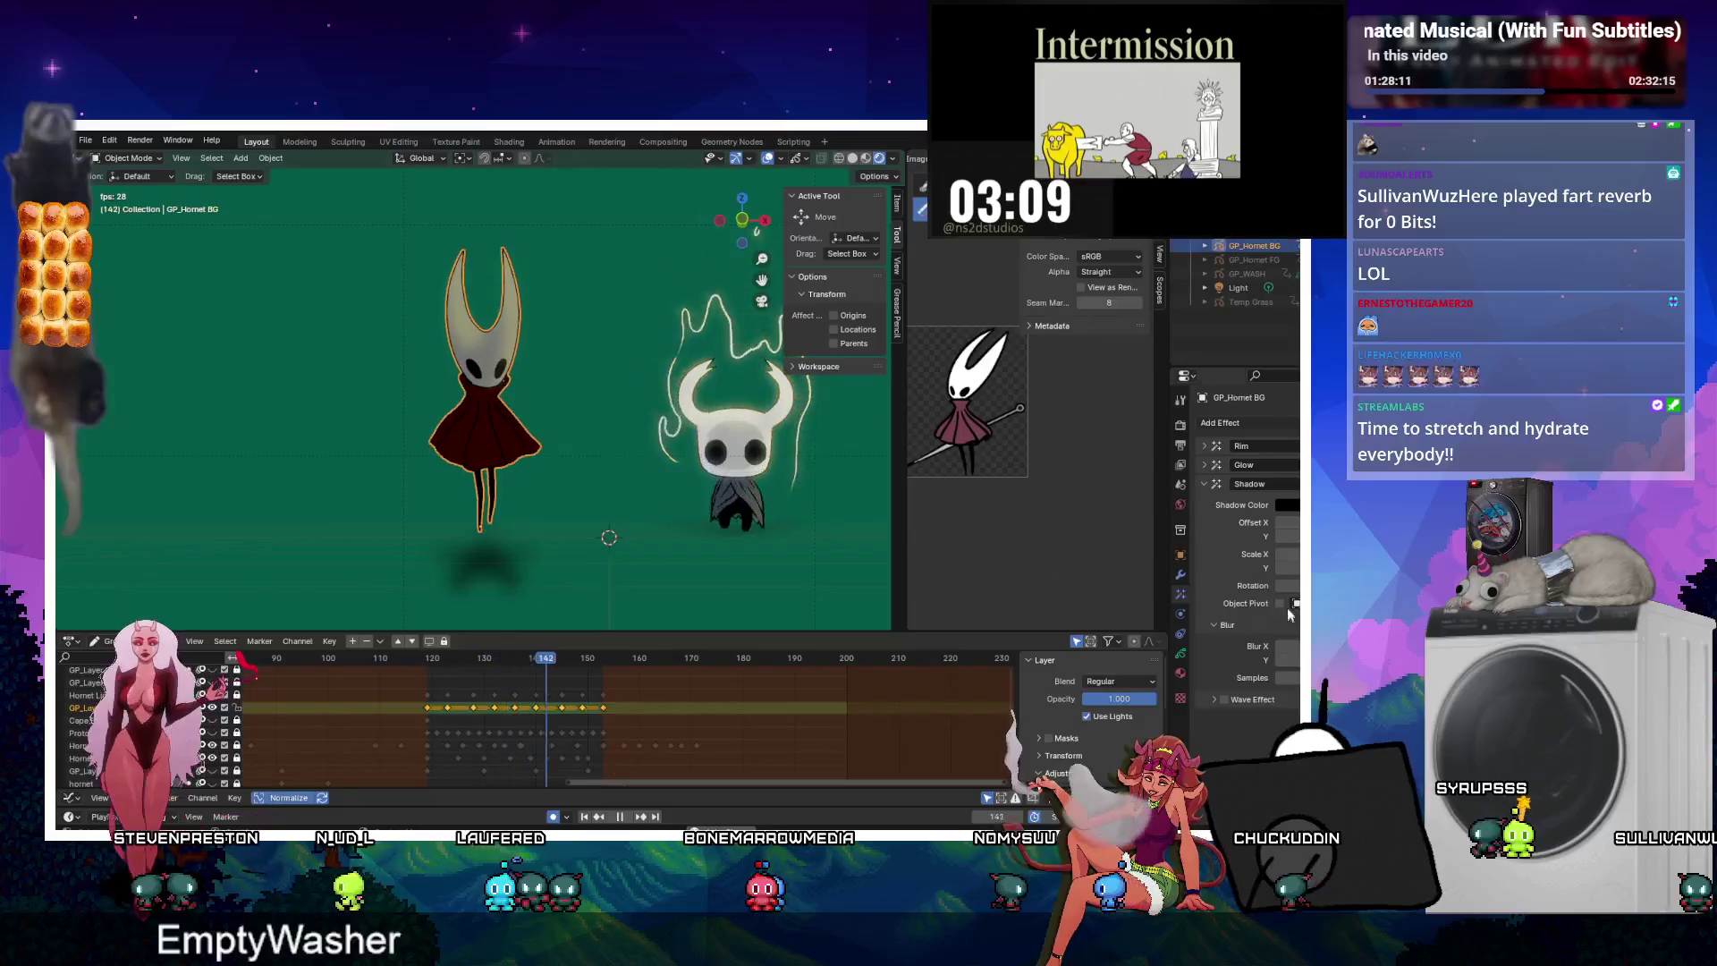
{"action": "left_click", "coordinate": [731, 418]}
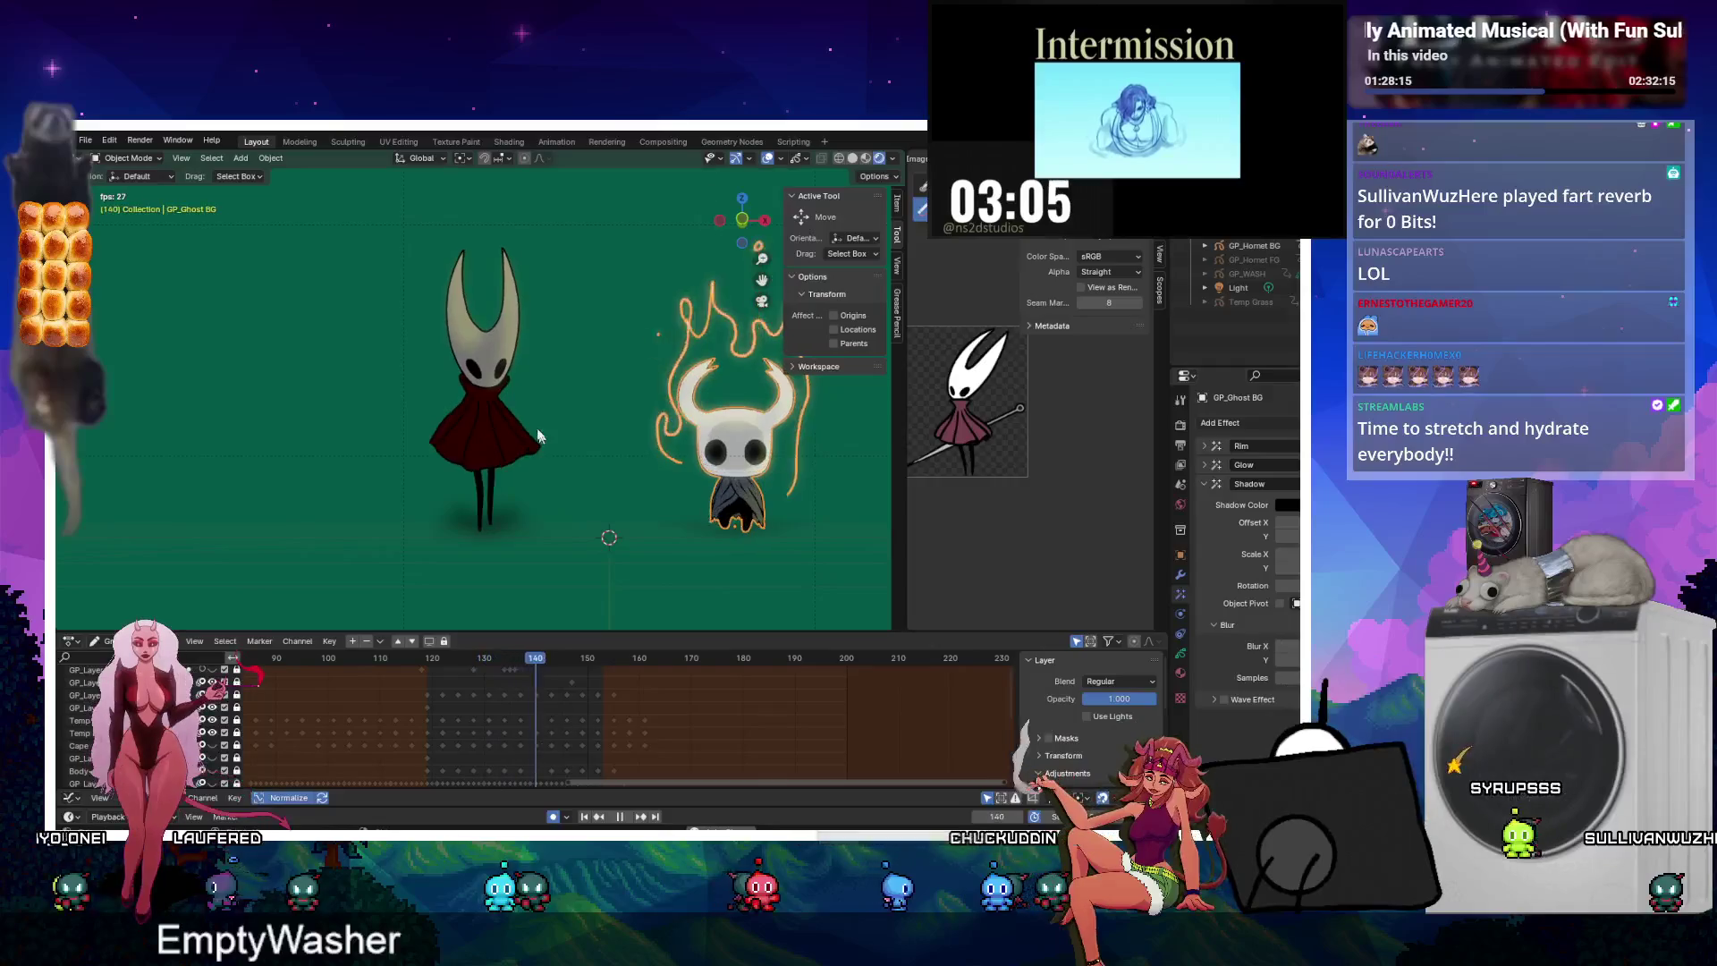
{"action": "left_click", "coordinate": [475, 419]}
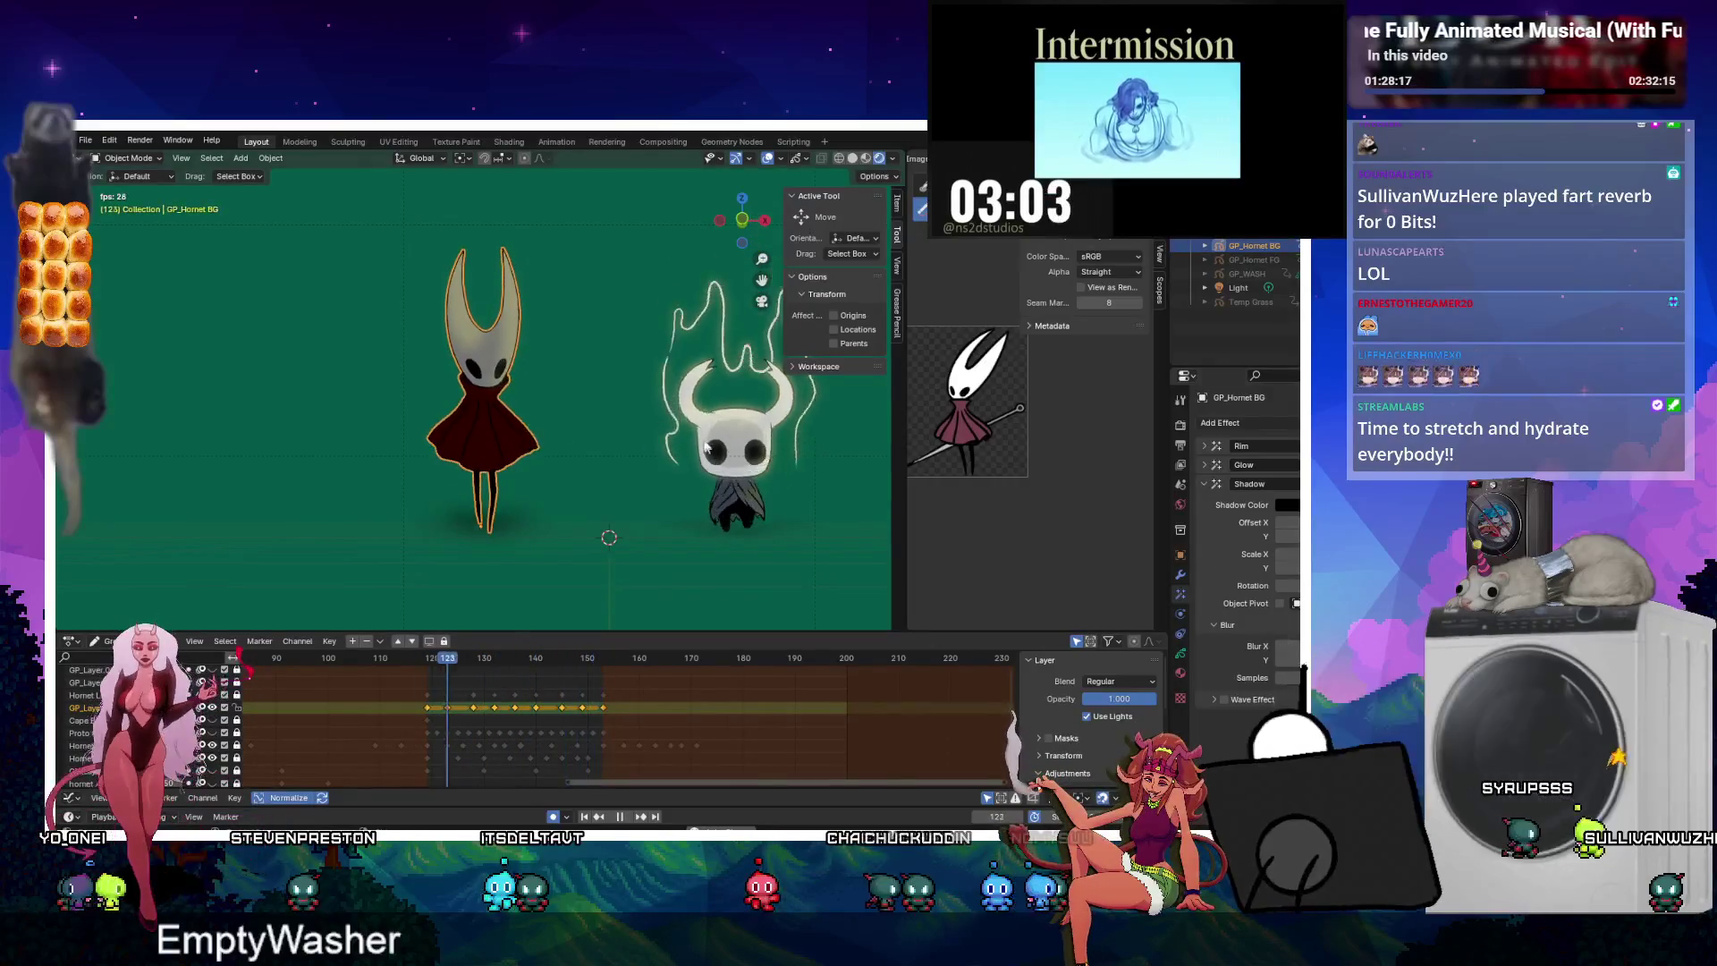
{"action": "left_click", "coordinate": [732, 418]}
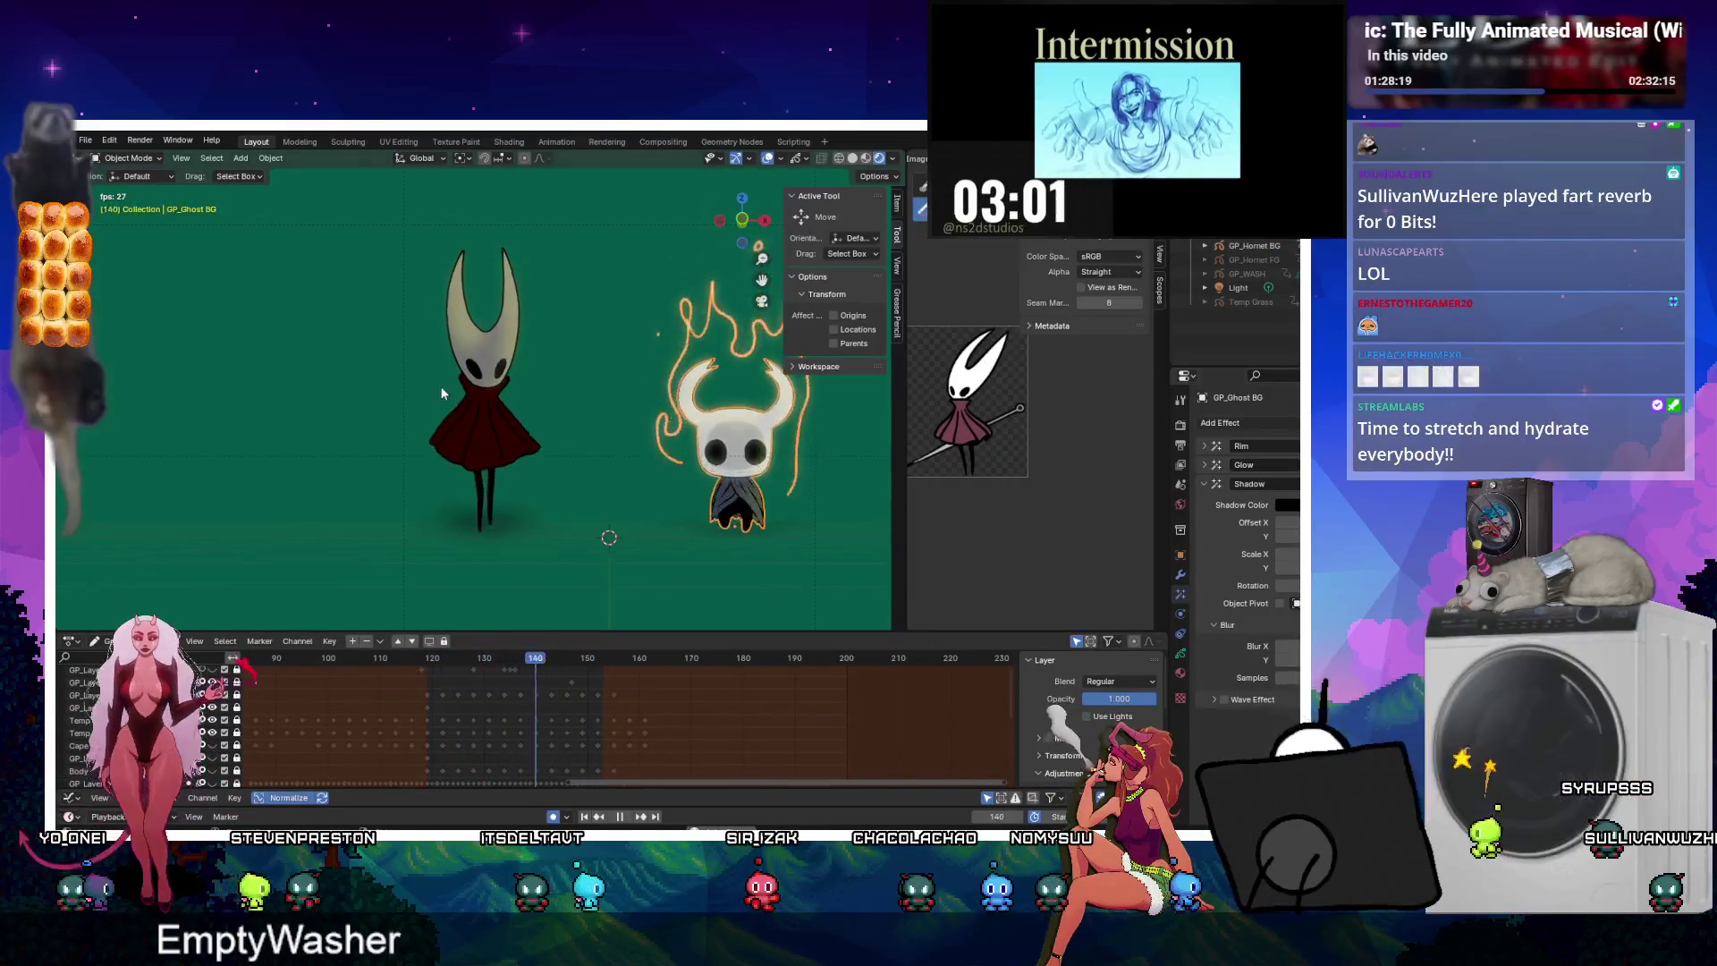
{"action": "left_click", "coordinate": [475, 419]}
{"action": "left_click", "coordinate": [731, 418]}
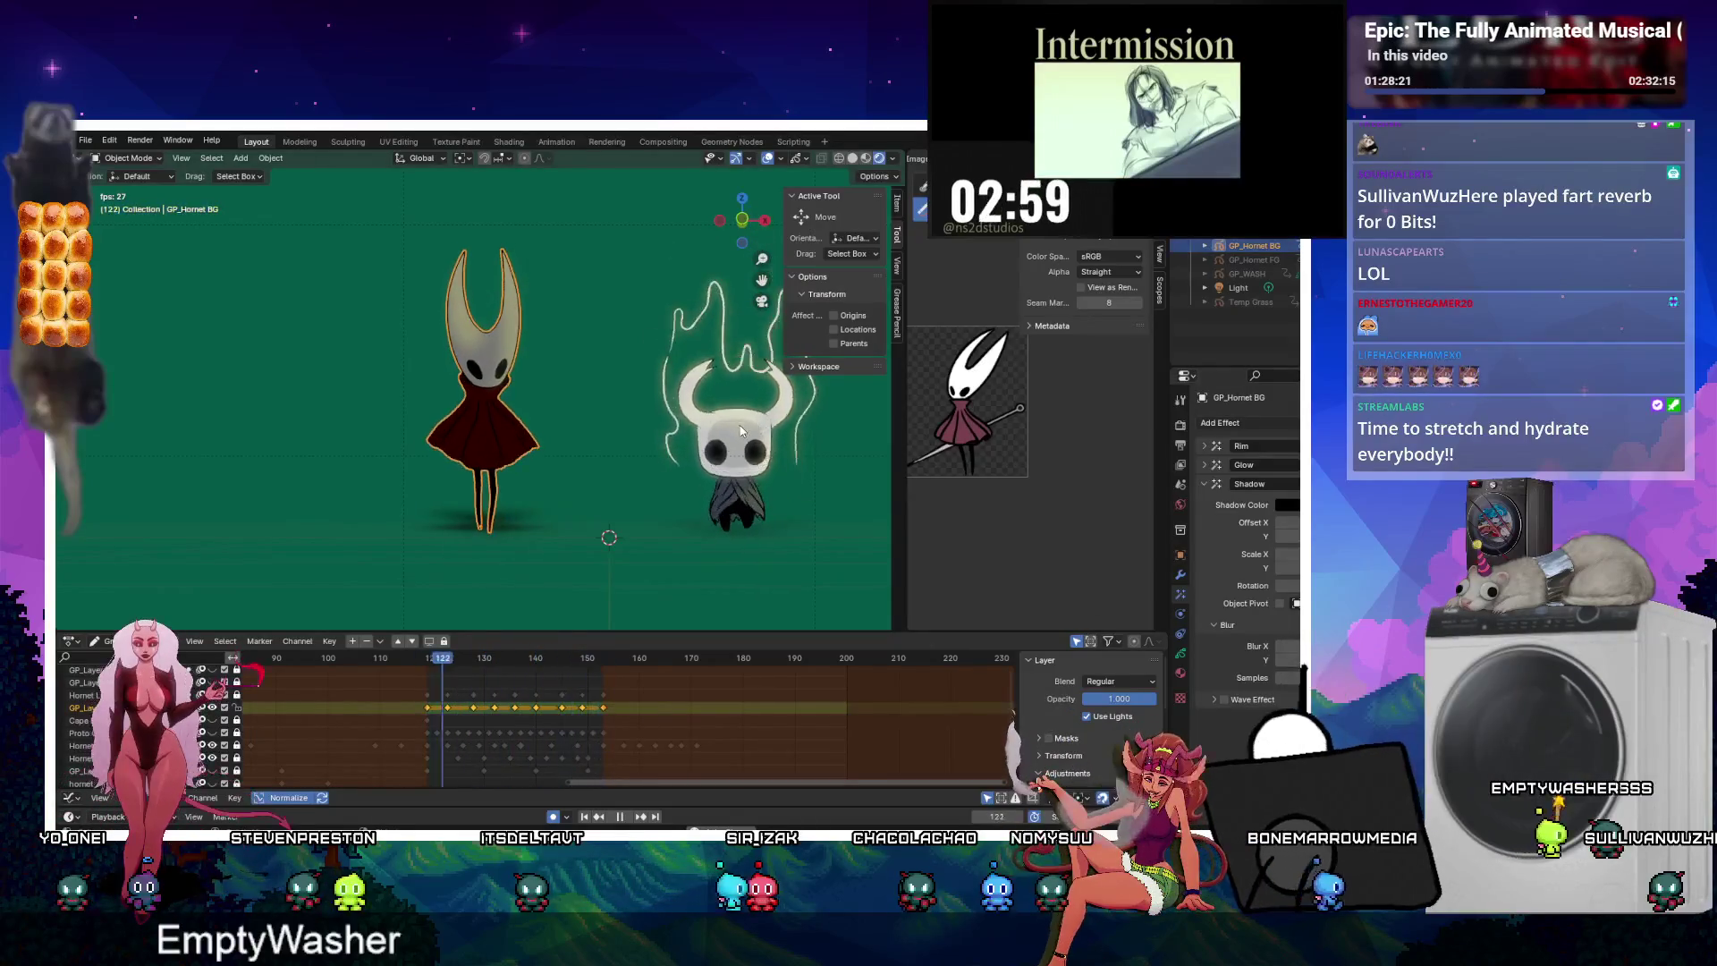
{"action": "left_click", "coordinate": [479, 422]}
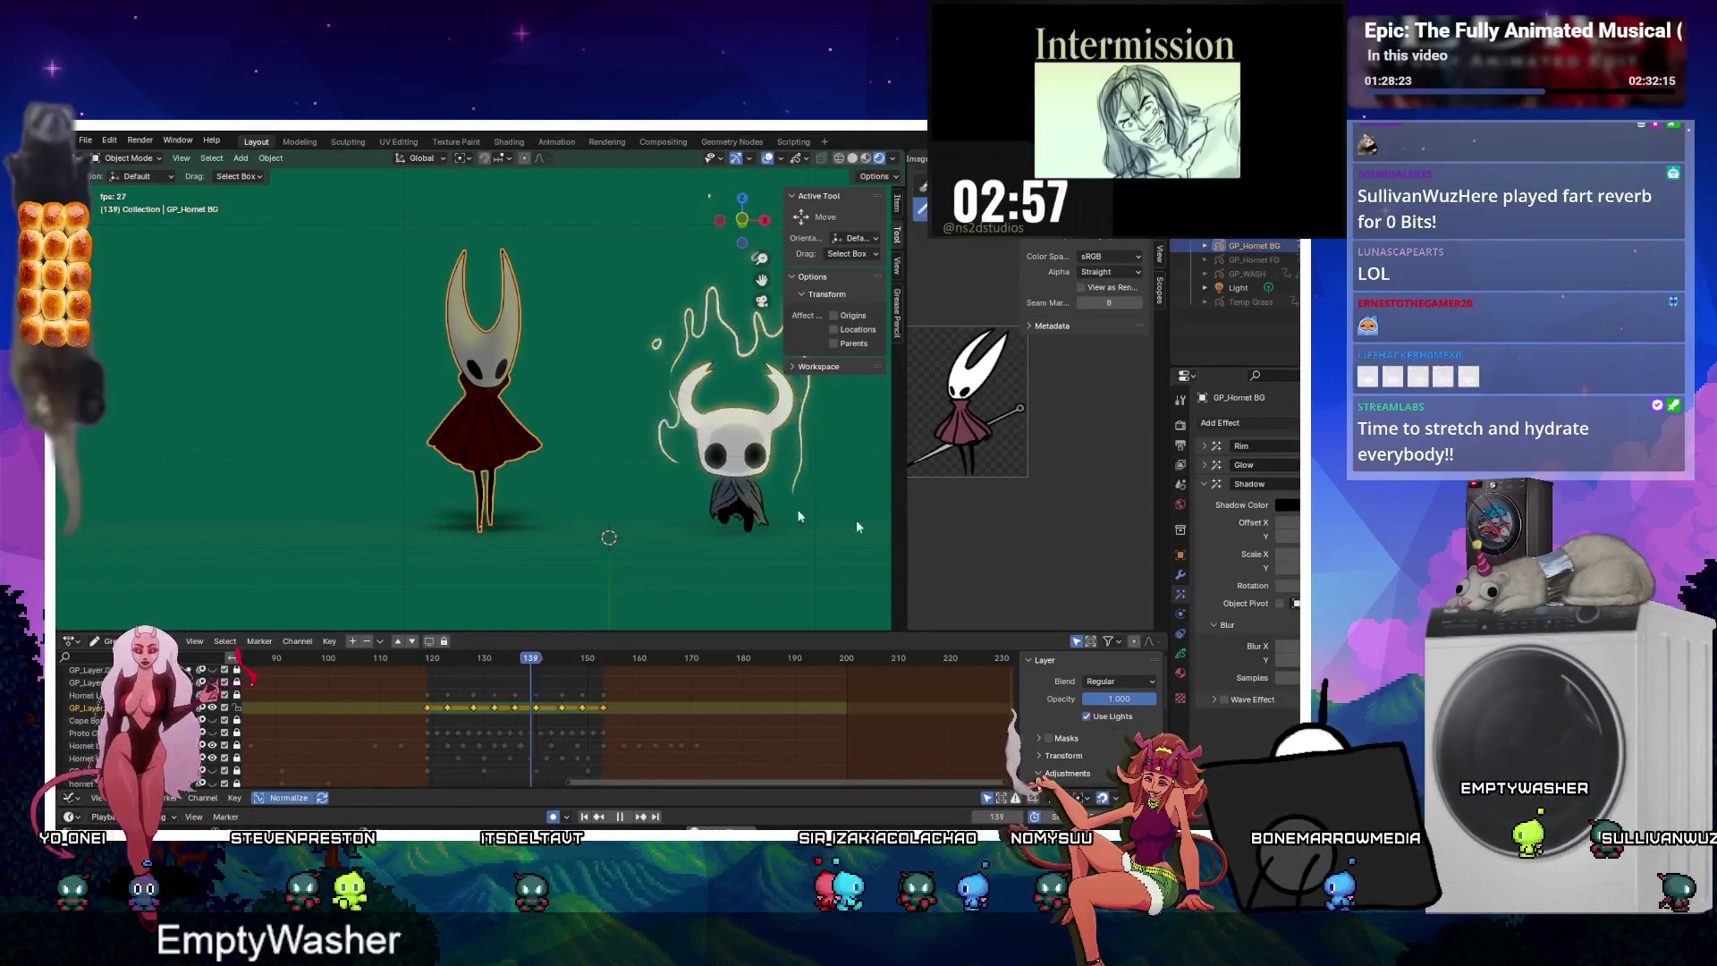
{"action": "left_click", "coordinate": [1203, 481]}
{"action": "left_click", "coordinate": [1181, 574]}
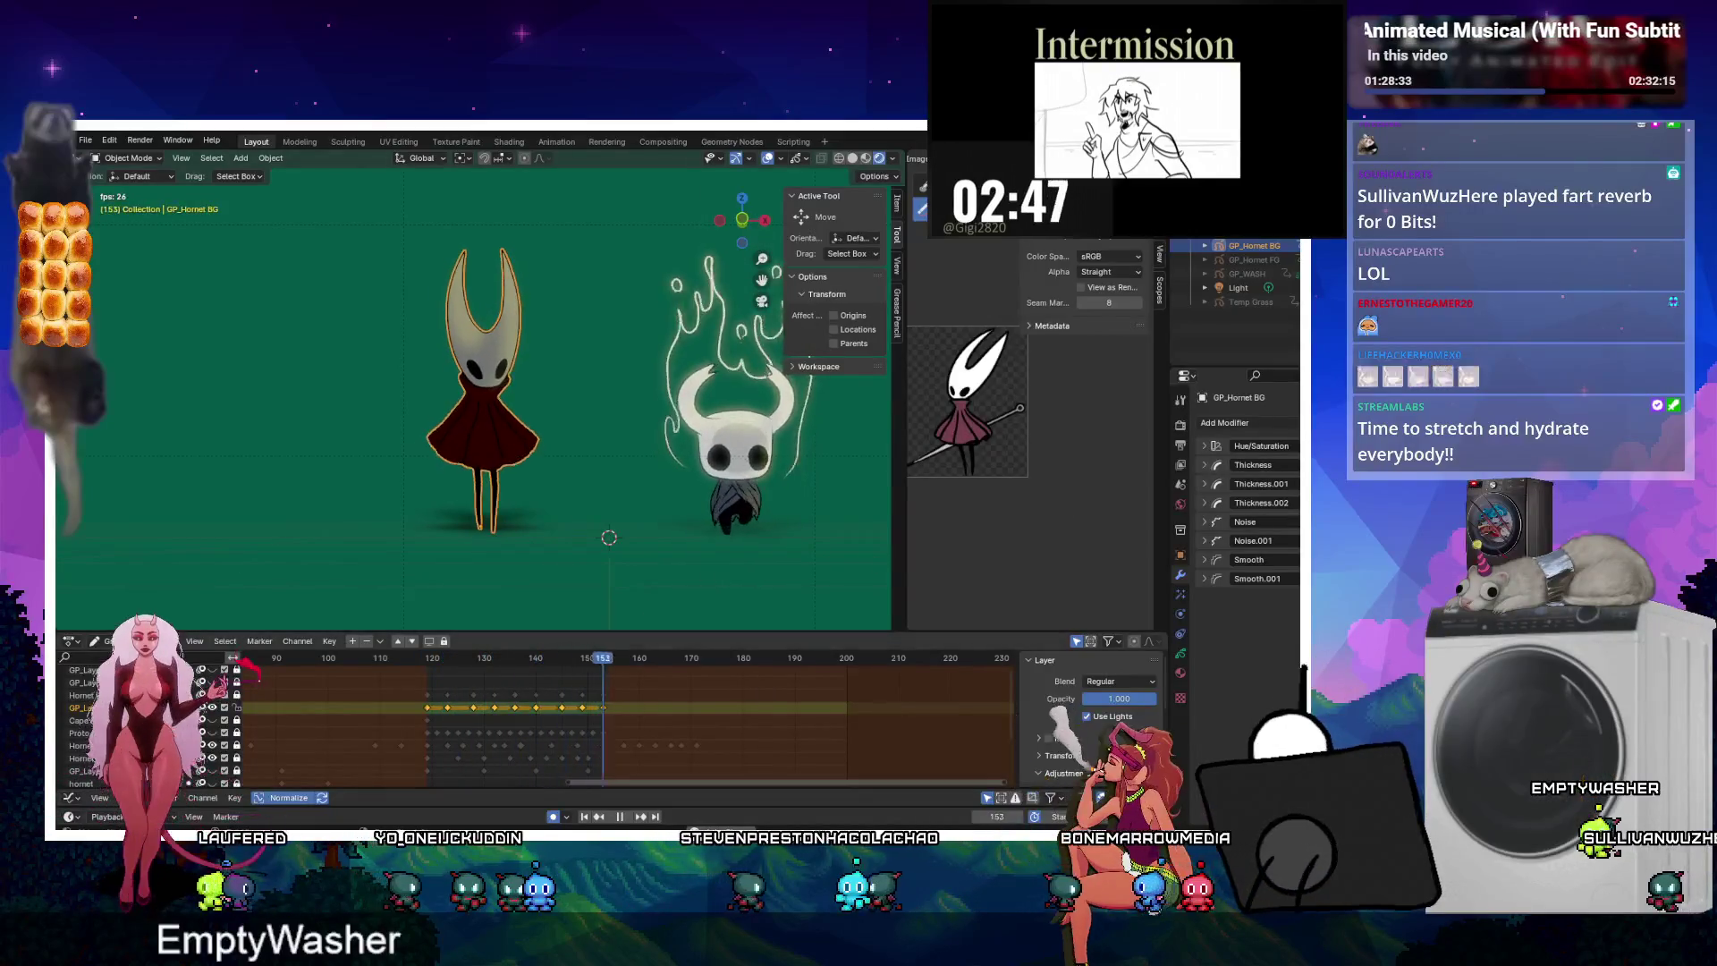
Disable Use Lights on Hornet's GP_Layer.007 and select the Hornet Lines layer.
{"action": "left_click", "coordinate": [1179, 654]}
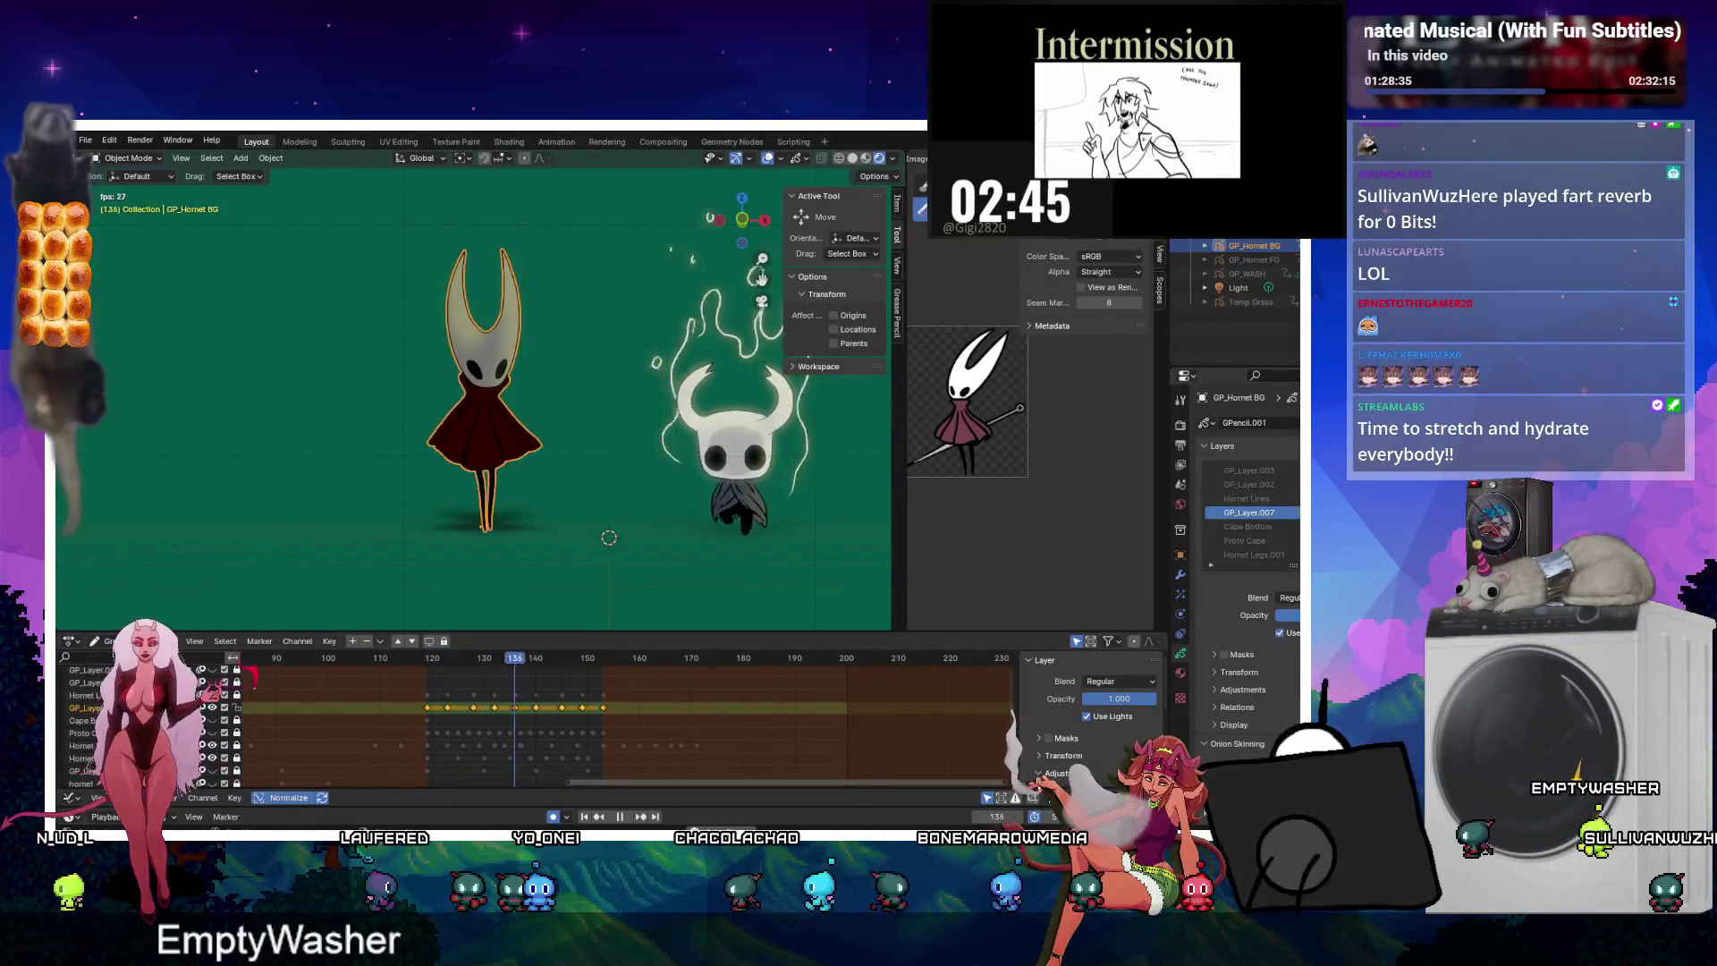
{"action": "left_click", "coordinate": [1086, 716]}
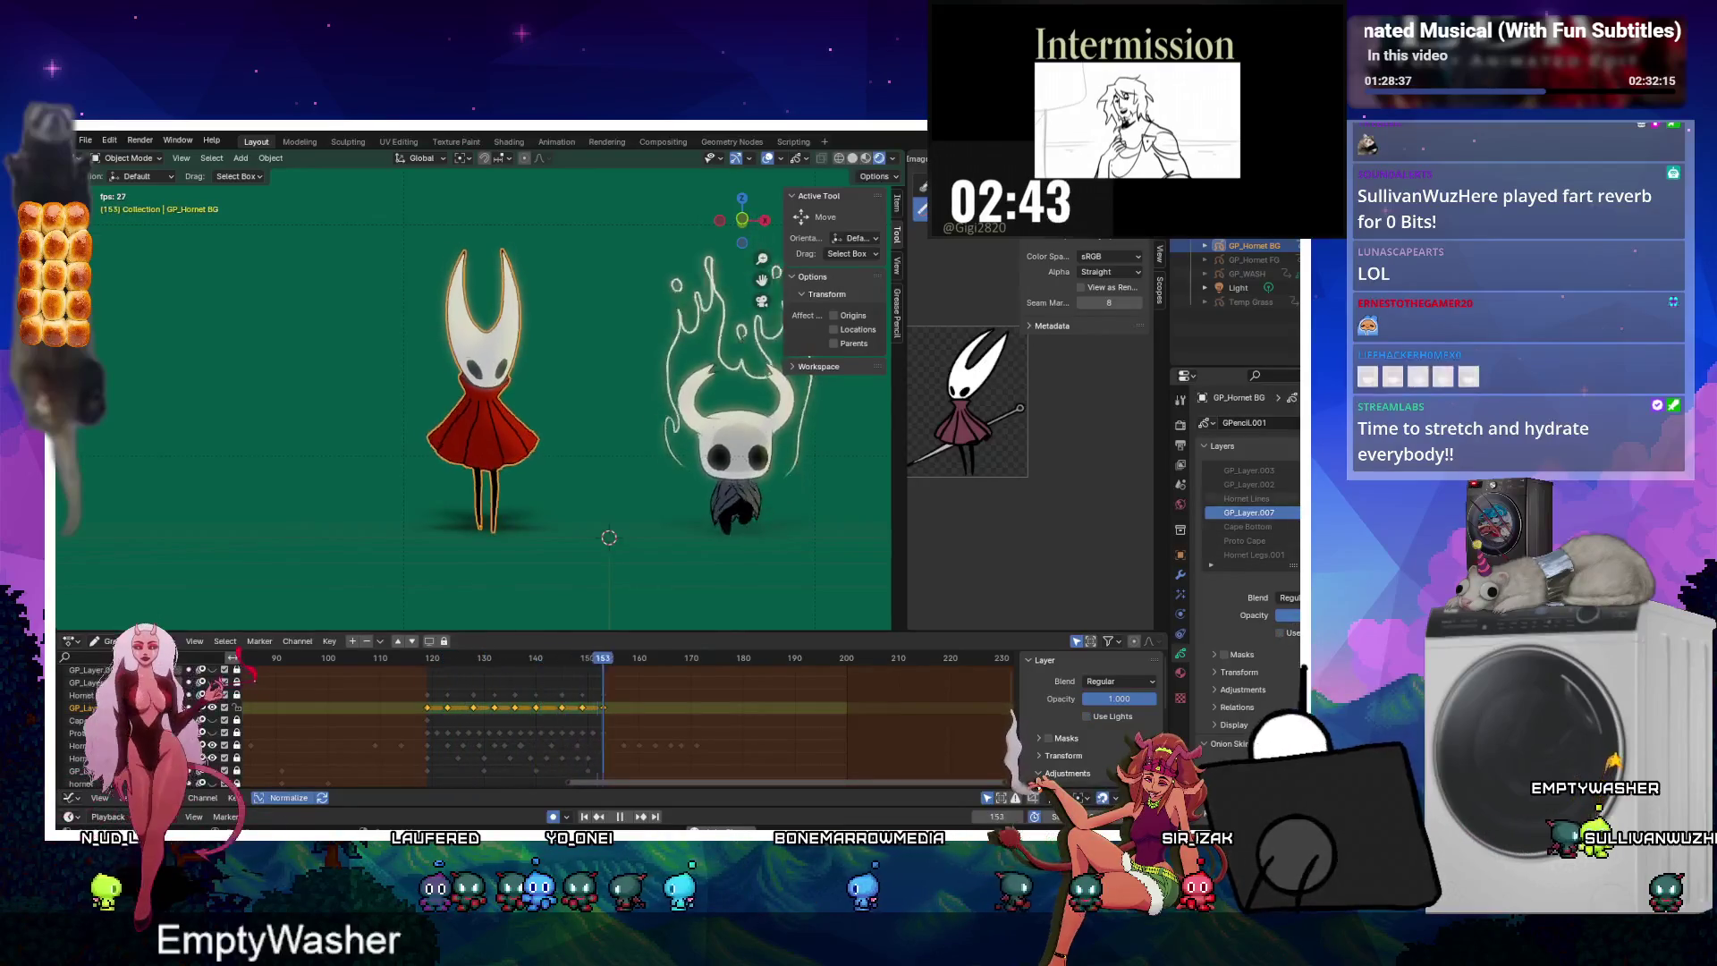
{"action": "left_click", "coordinate": [1253, 499]}
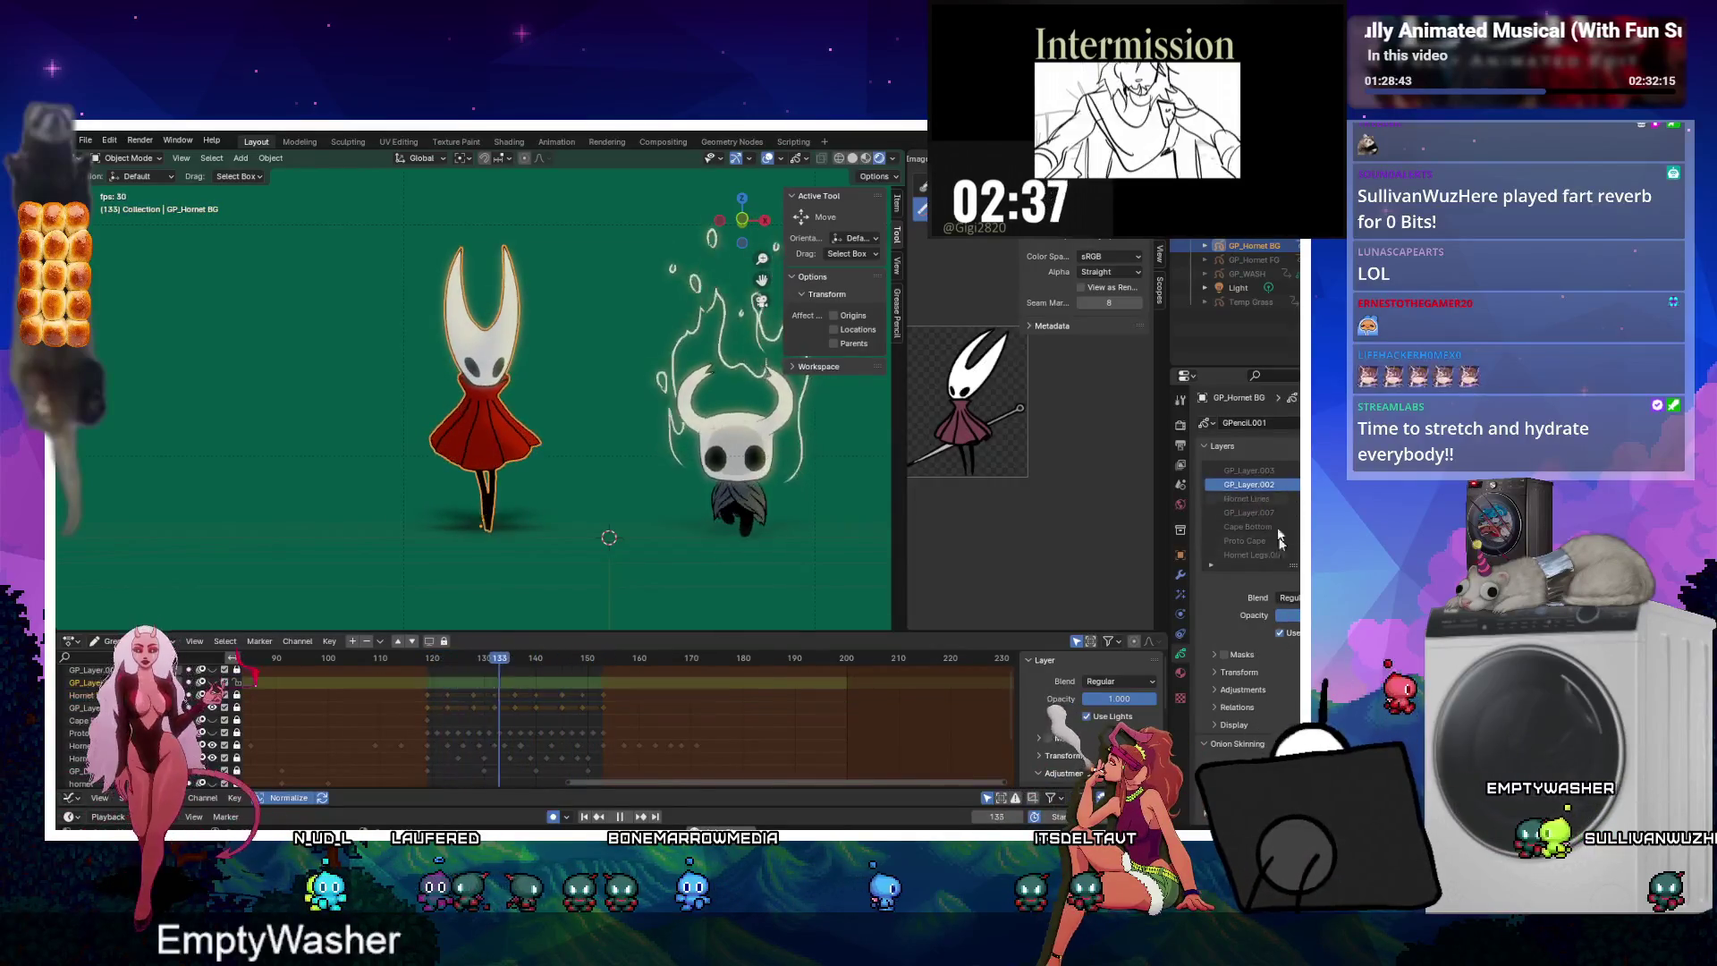
Review opacities of GP_Layer.003, Cape Bottom (0.400), GP_Layer.007 and Proto Cape, then deselect Hornet.
{"action": "left_click", "coordinate": [1250, 470]}
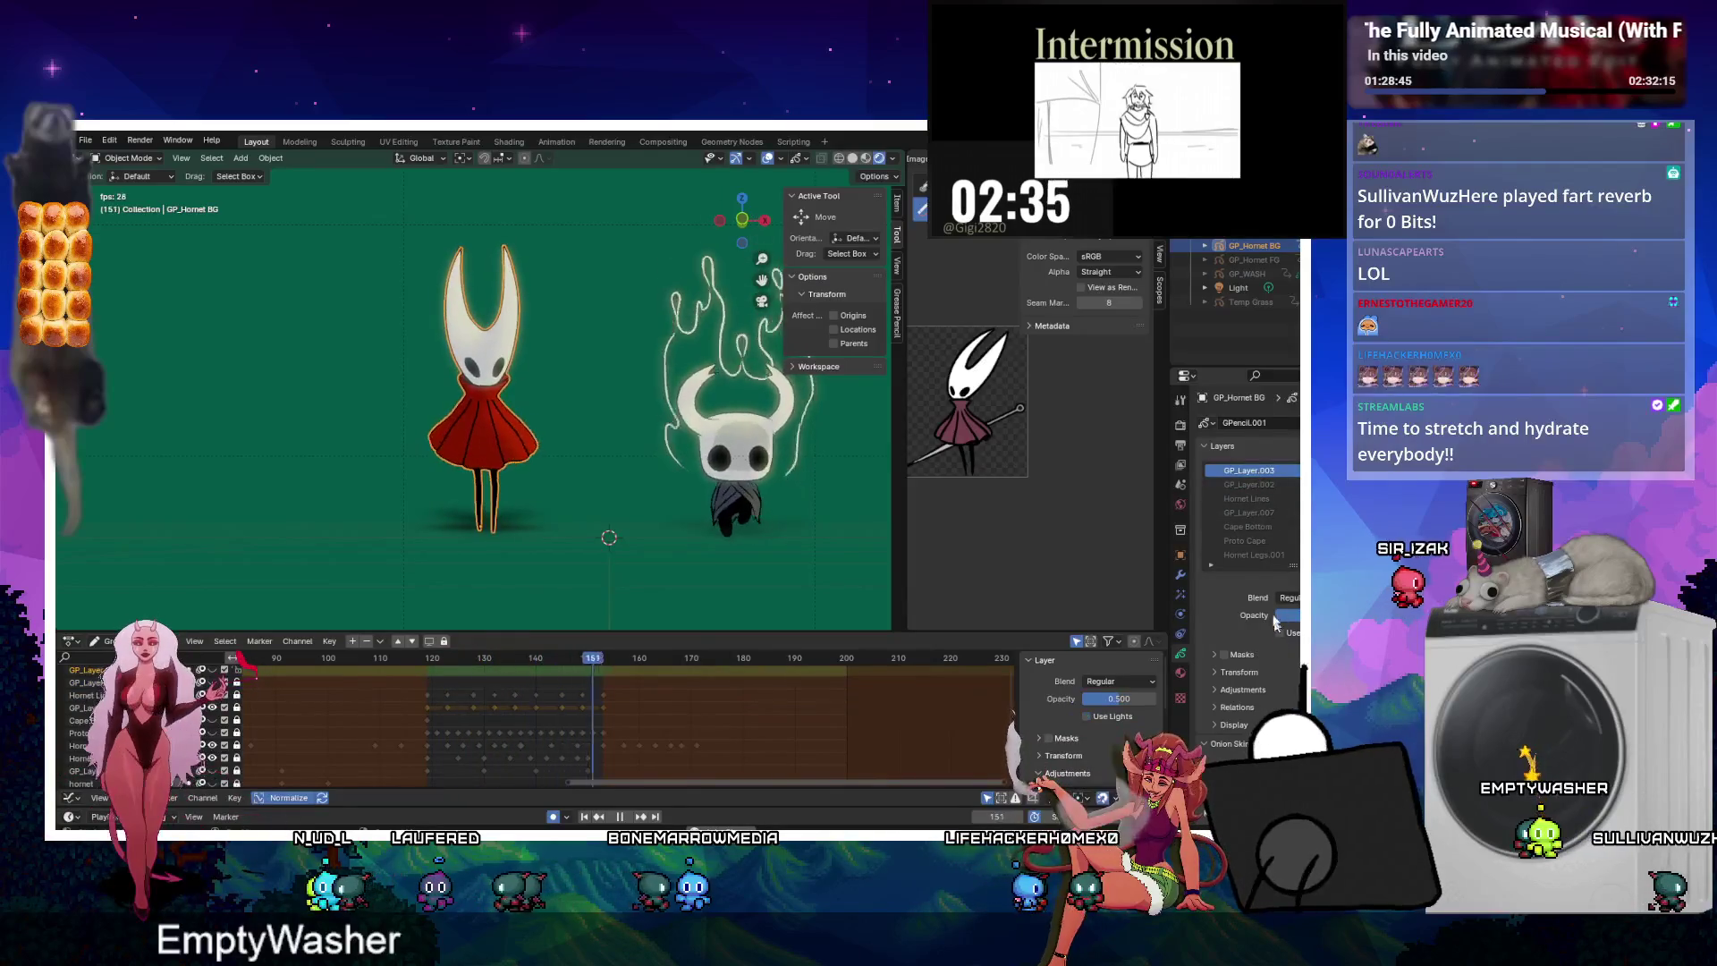
{"action": "left_click", "coordinate": [1250, 526]}
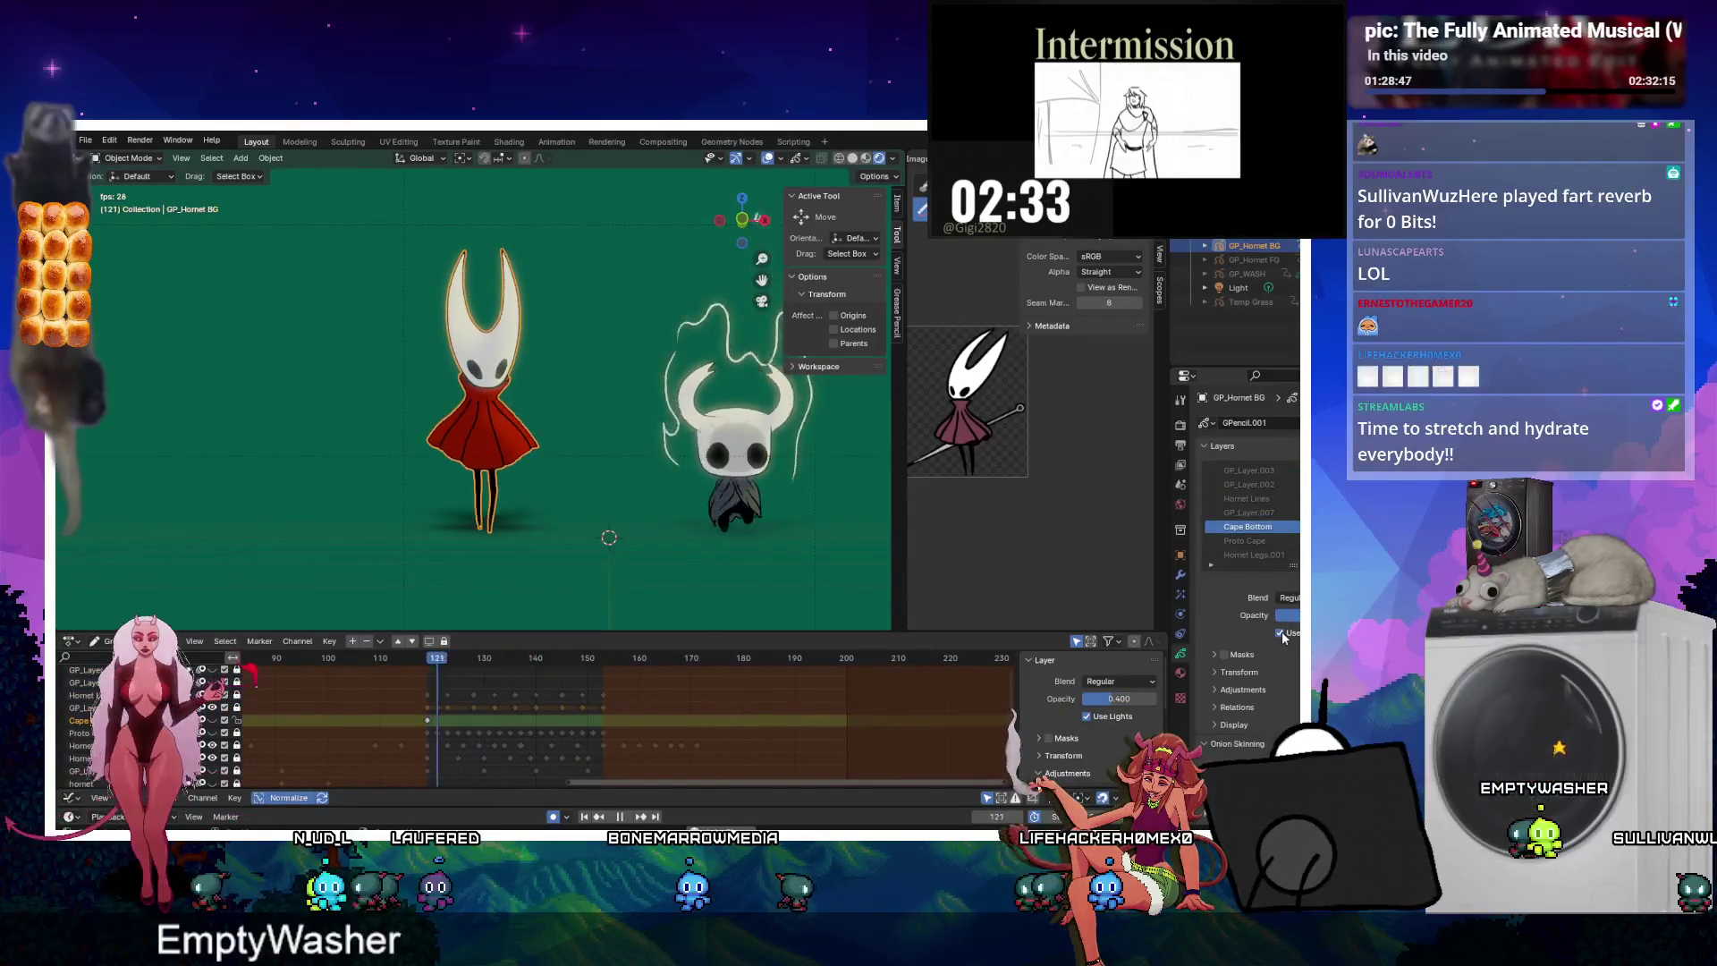
{"action": "left_click", "coordinate": [1244, 514]}
{"action": "left_click", "coordinate": [1243, 528]}
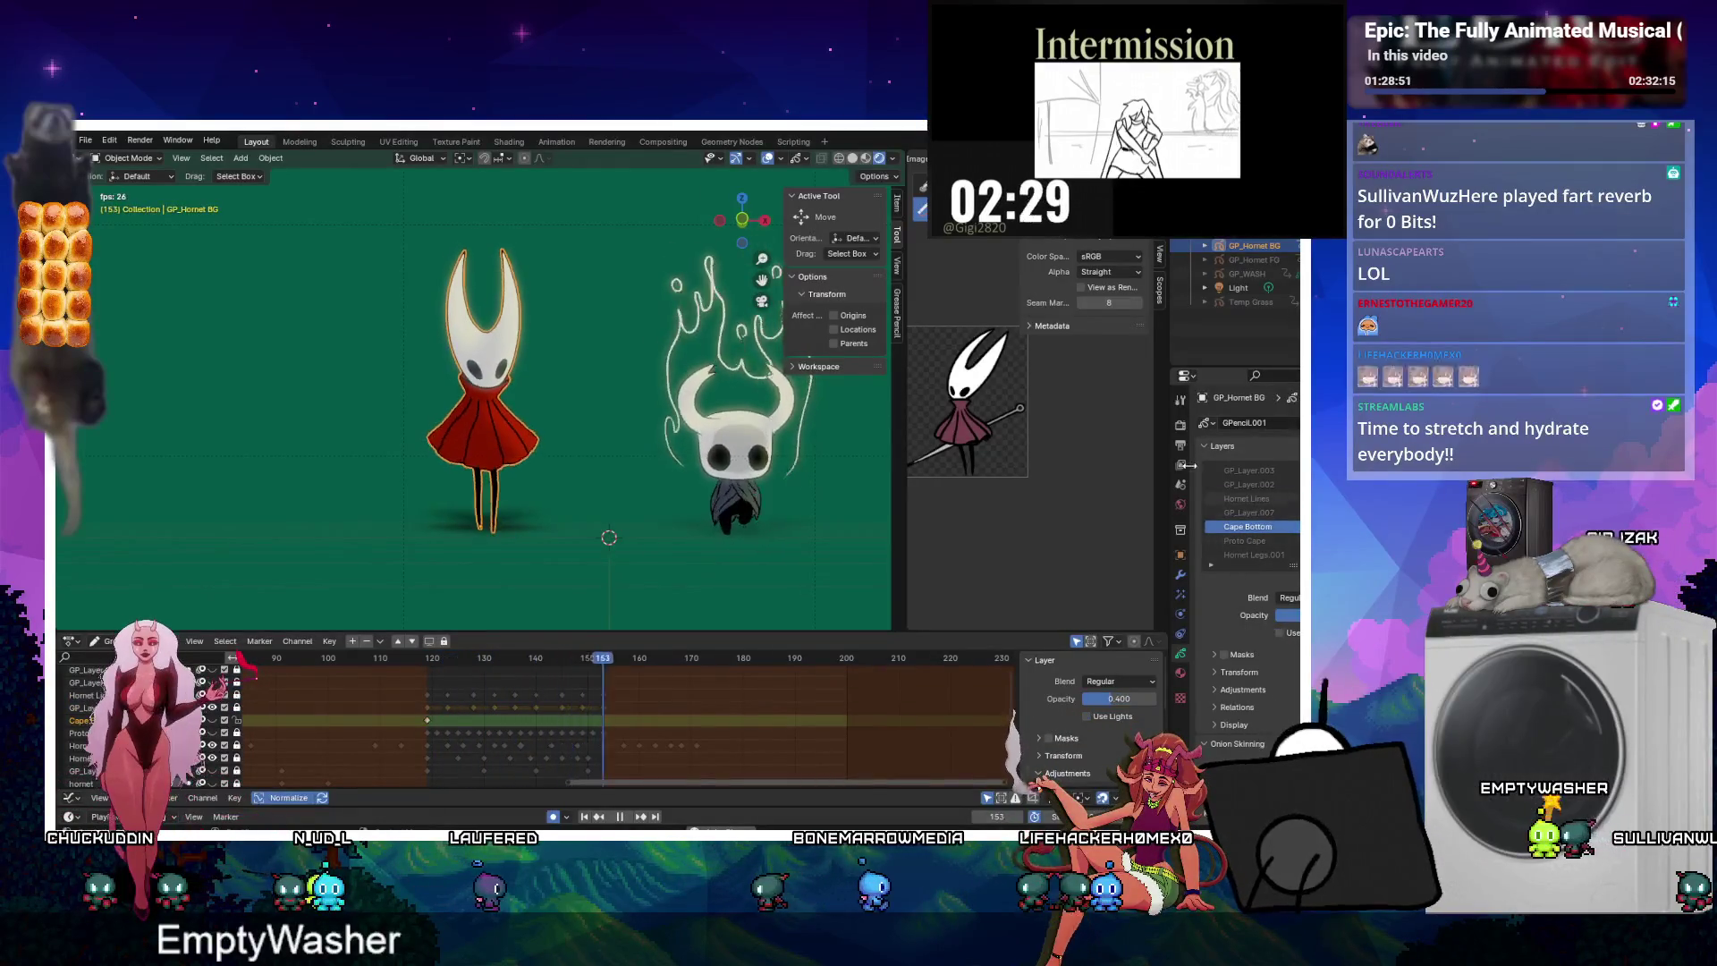
{"action": "left_click", "coordinate": [1245, 540]}
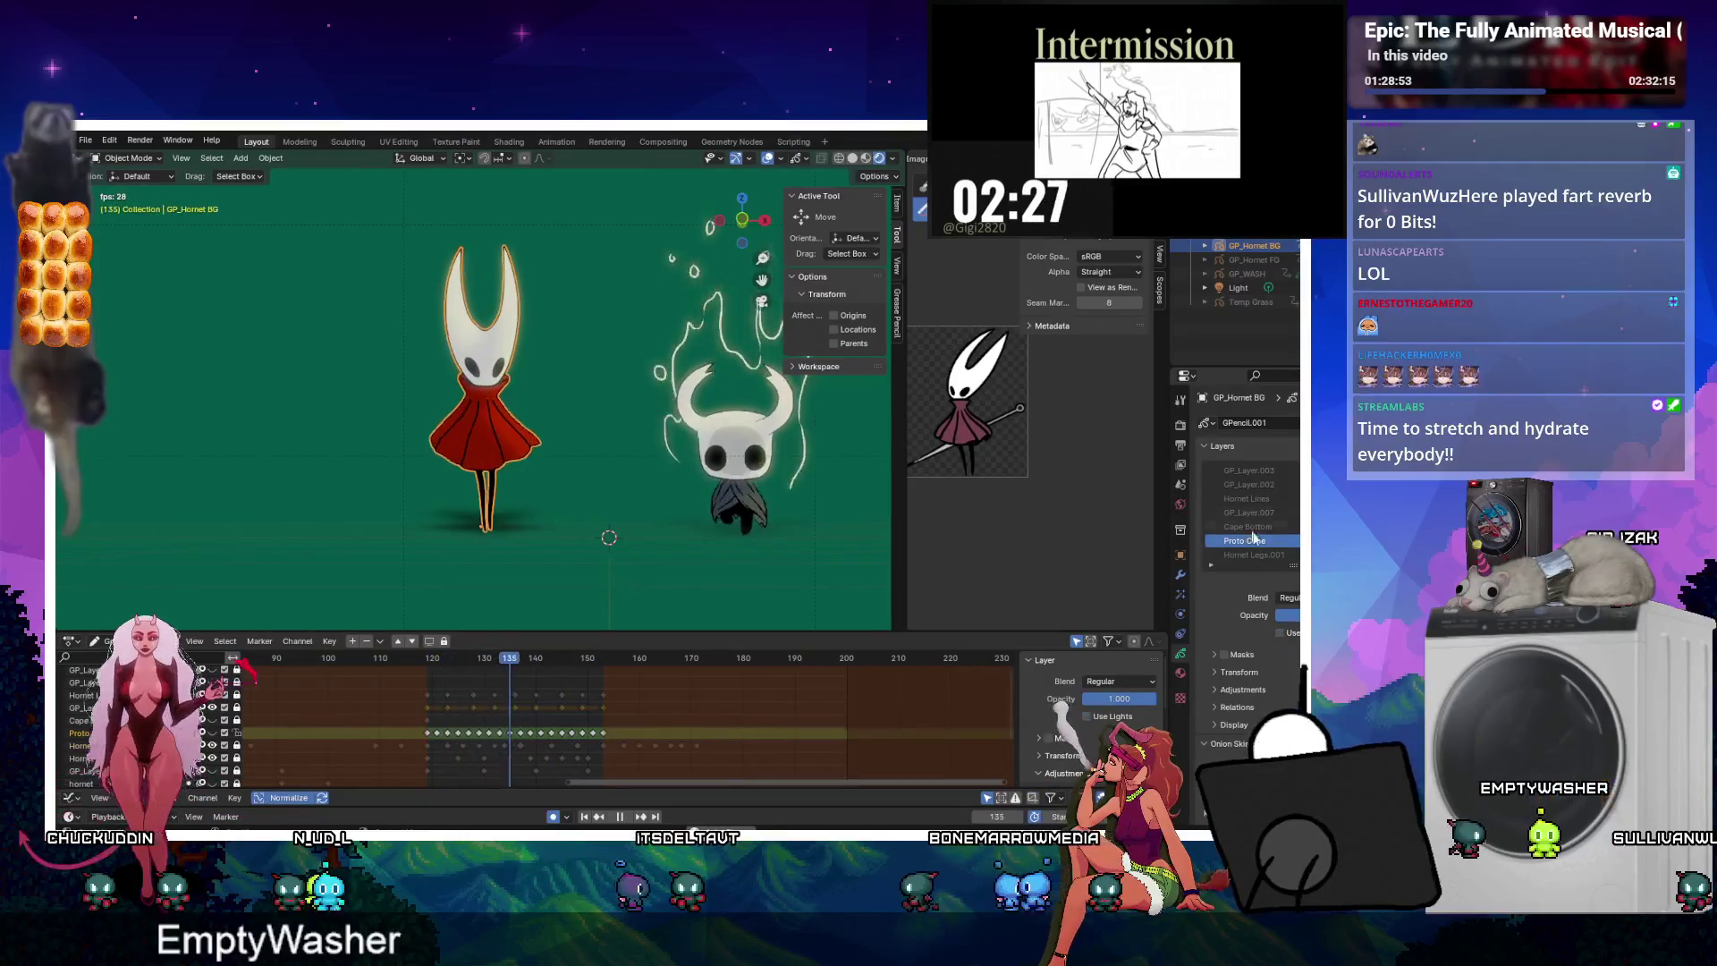
{"action": "scroll", "coordinate": [1252, 536], "scroll_direction": "down", "scroll_amount": 2, "text": "ctrl"}
{"action": "scroll", "coordinate": [1252, 537], "scroll_direction": "down", "scroll_amount": 1, "text": "ctrl"}
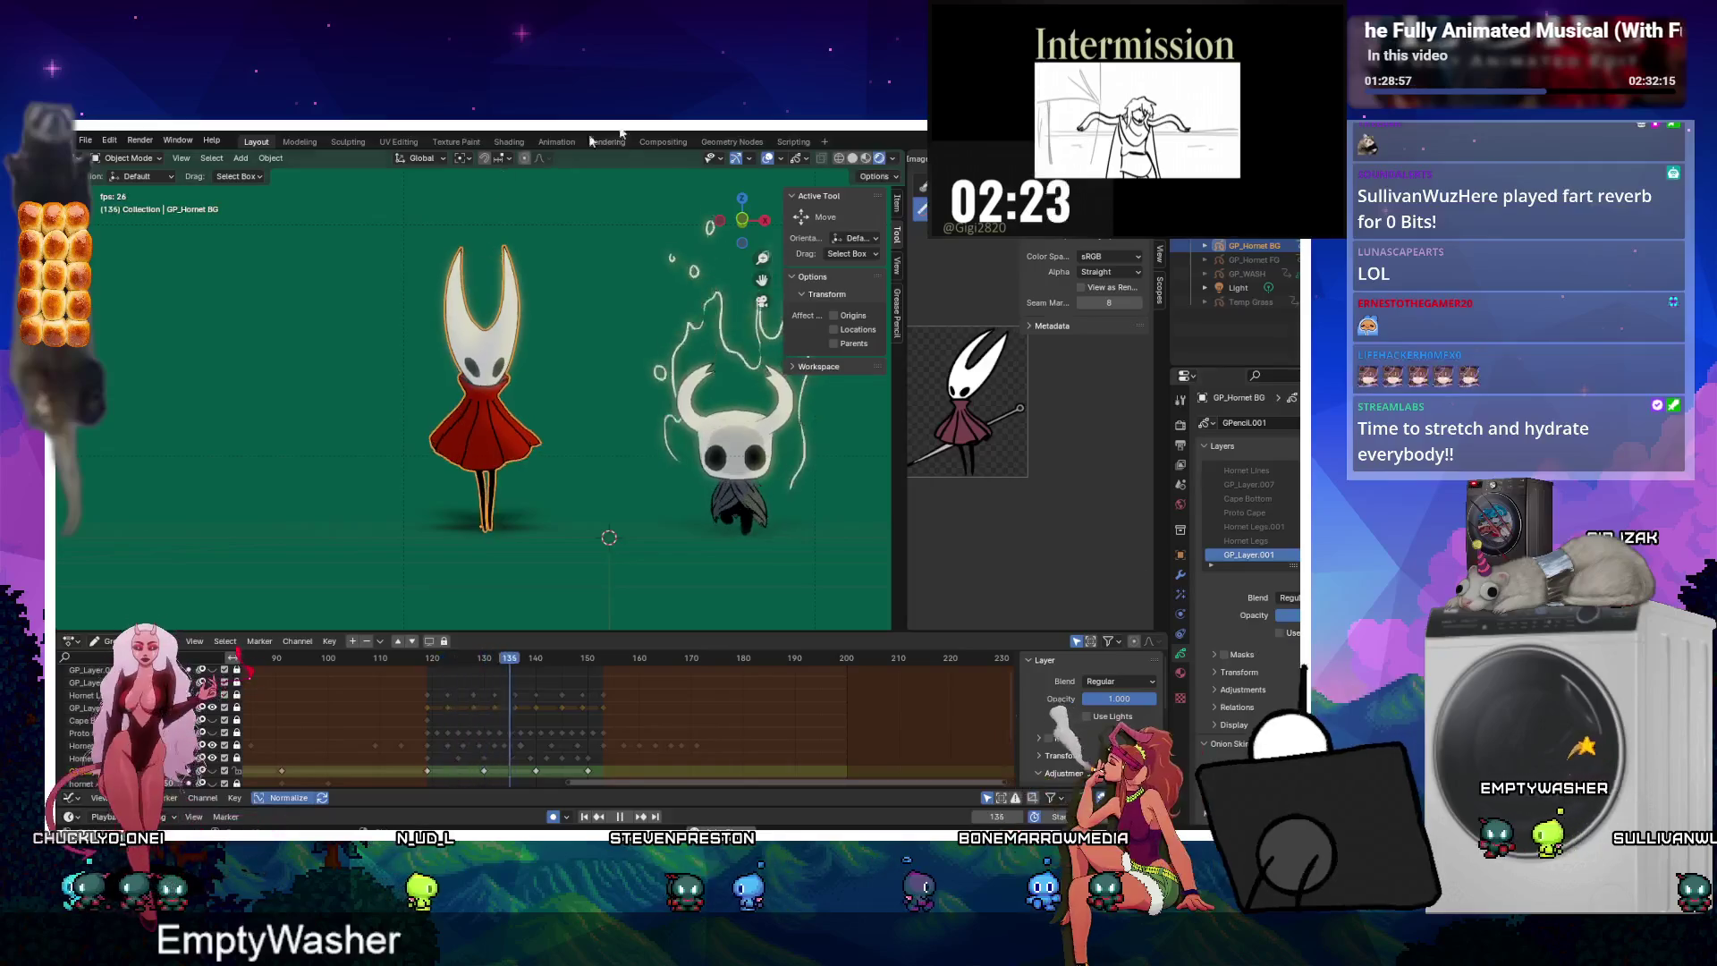
{"action": "left_click", "coordinate": [592, 252]}
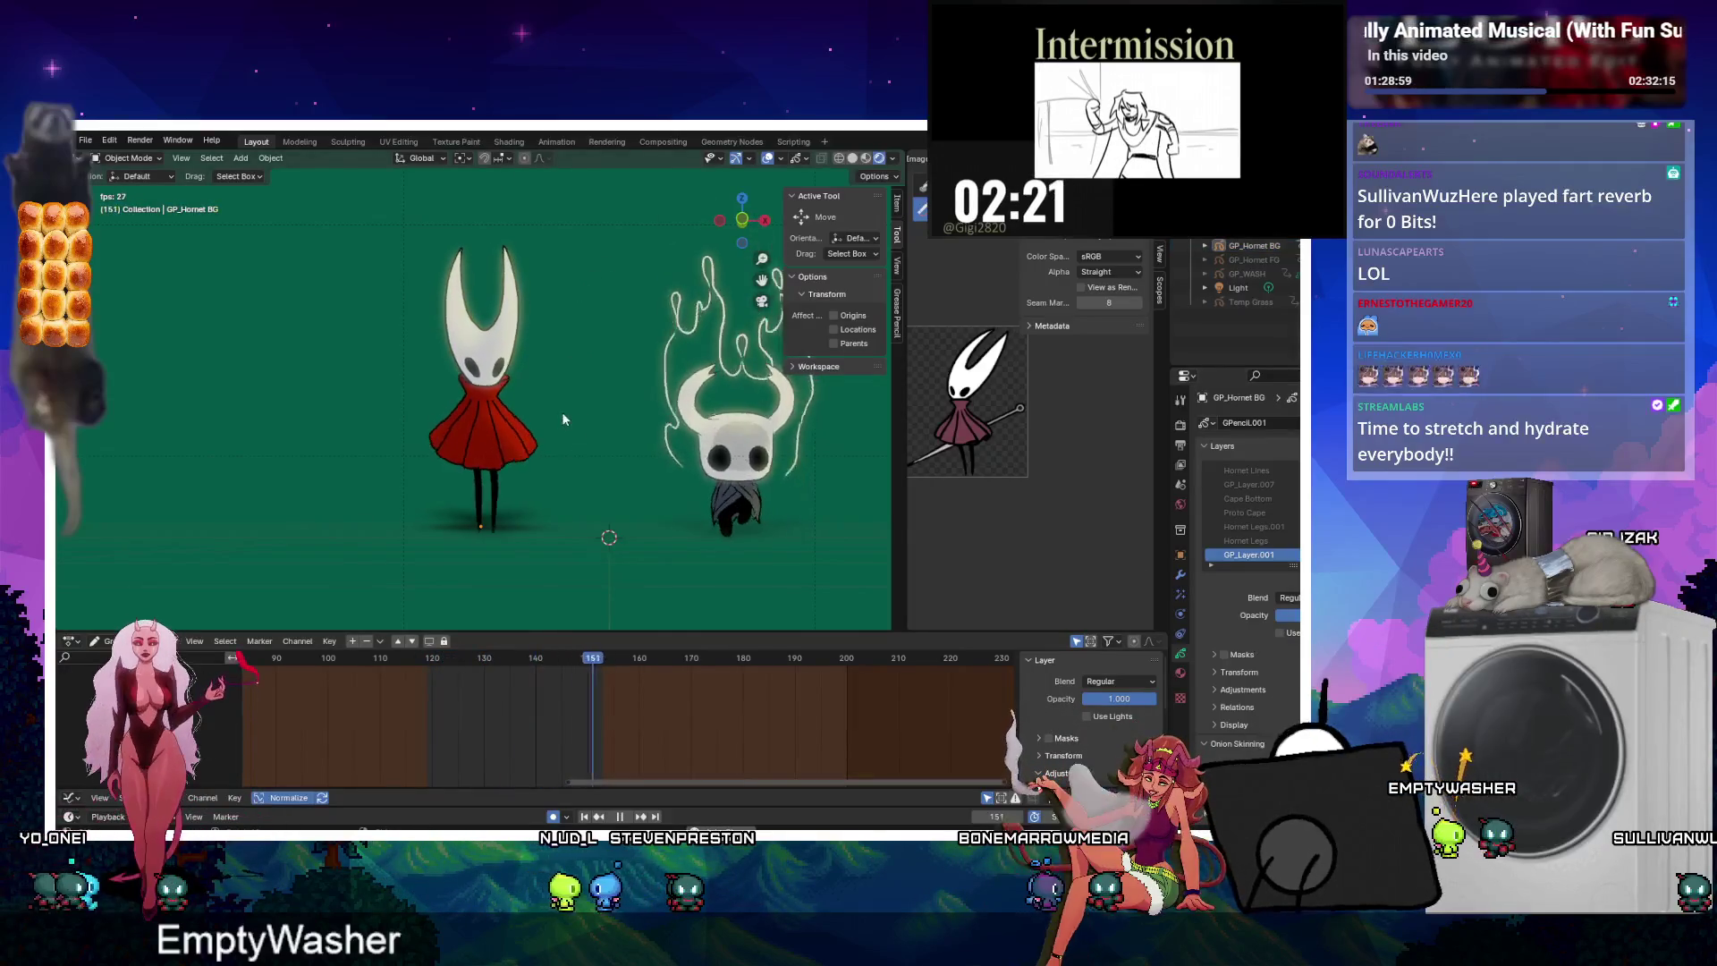
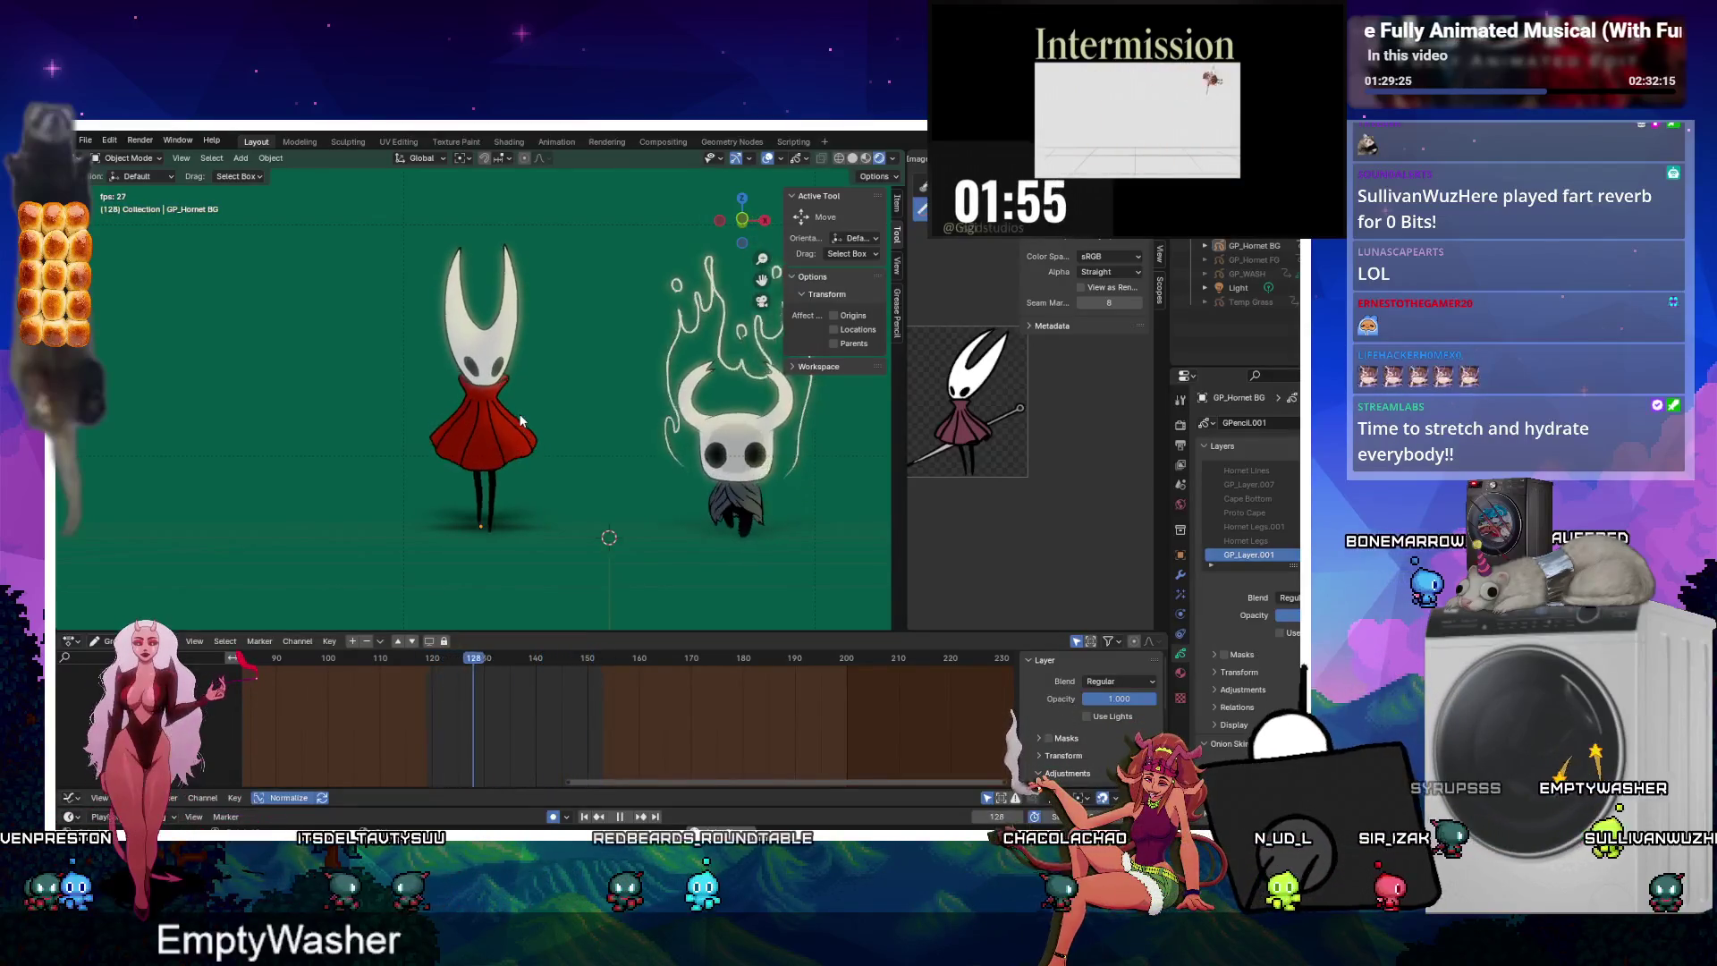
Stop playback, select Hornet in Edit Mode, and select a range of her keyframes.
{"action": "left_click", "coordinate": [620, 816]}
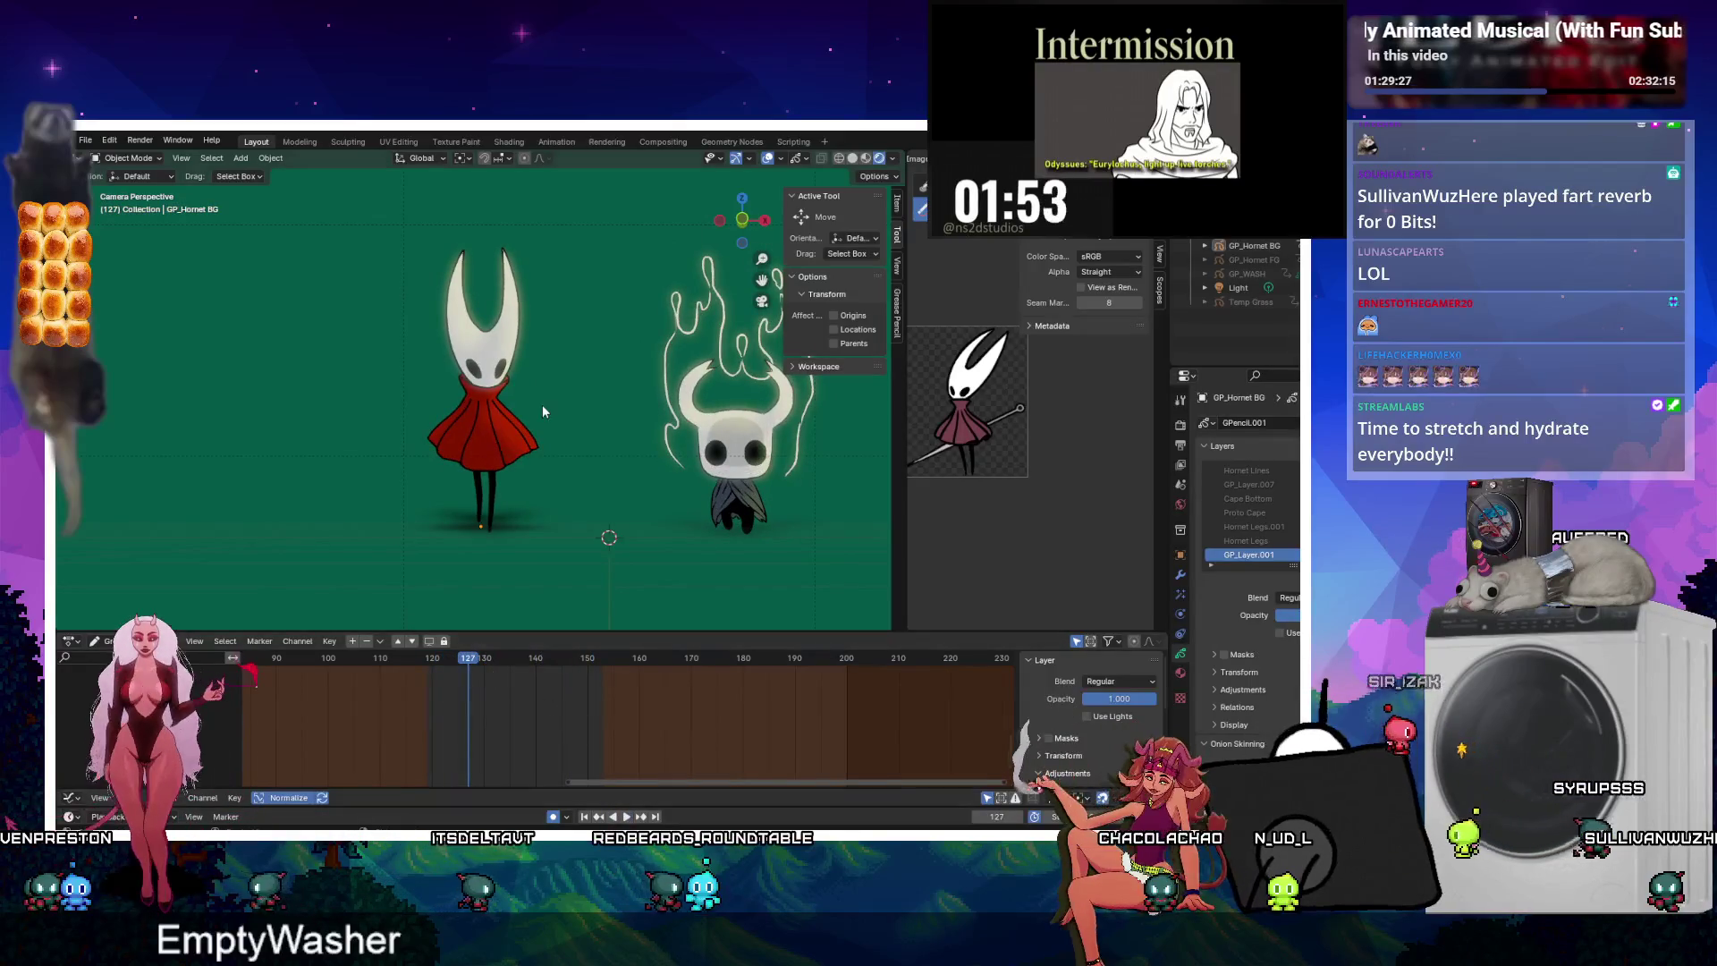
{"action": "left_click", "coordinate": [508, 421]}
{"action": "key", "text": "Tab"}
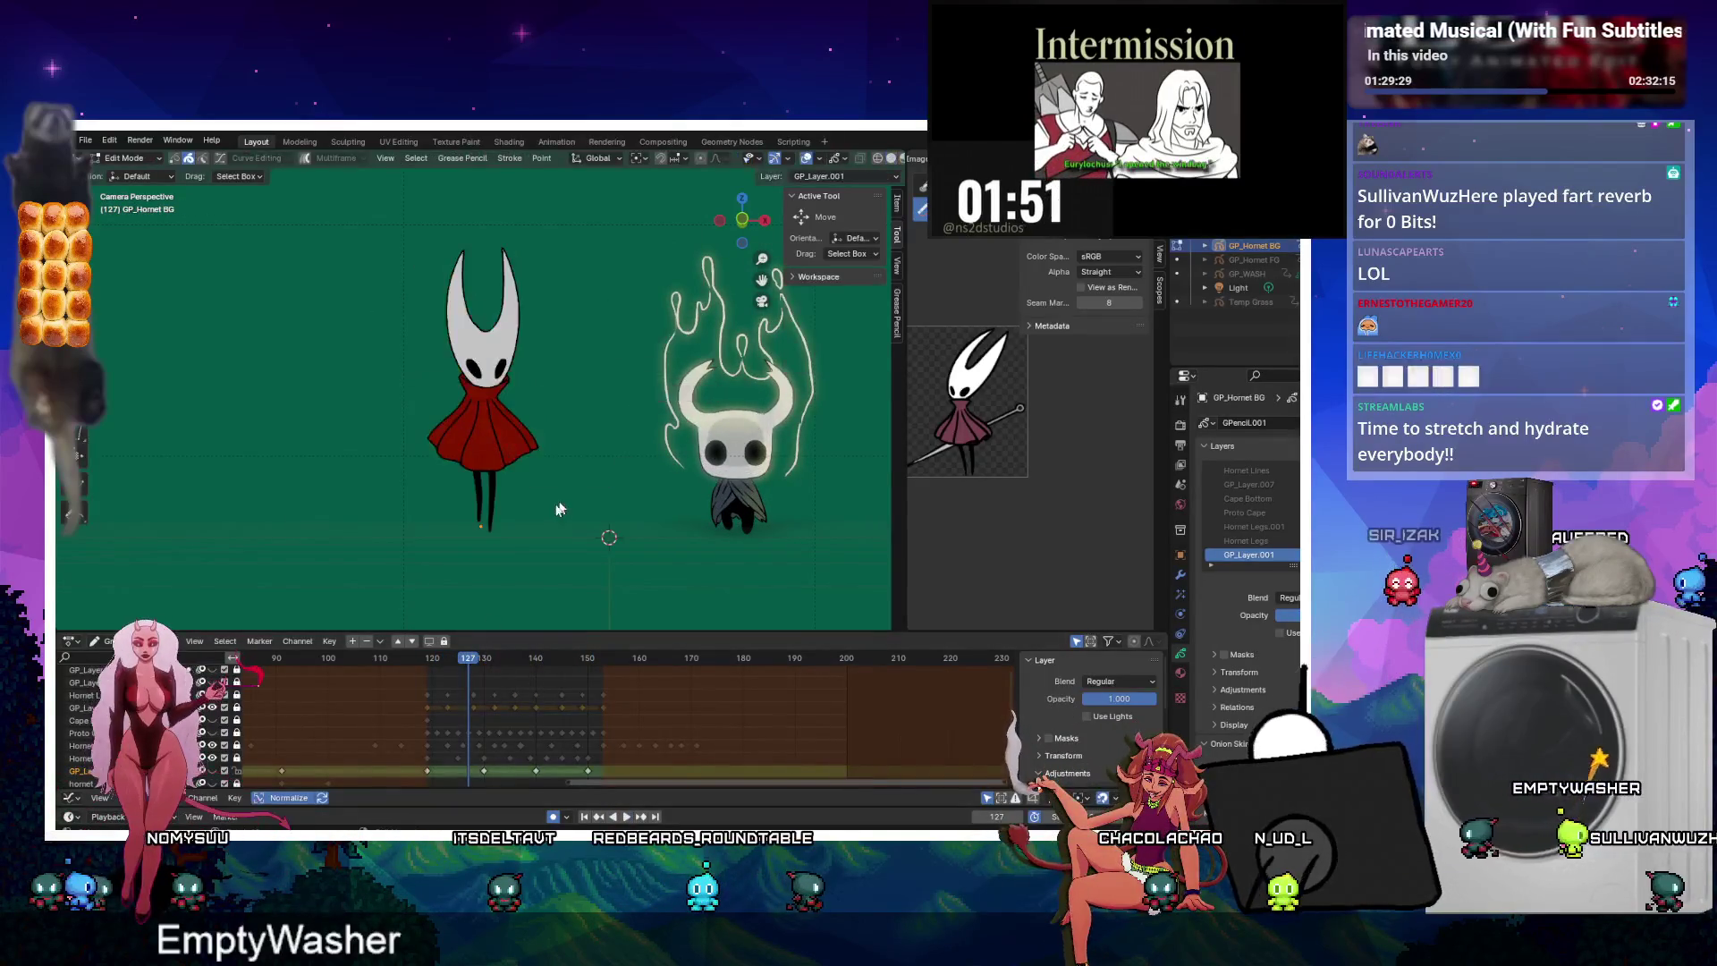
{"action": "scroll", "coordinate": [431, 425], "scroll_direction": "up", "scroll_amount": 4}
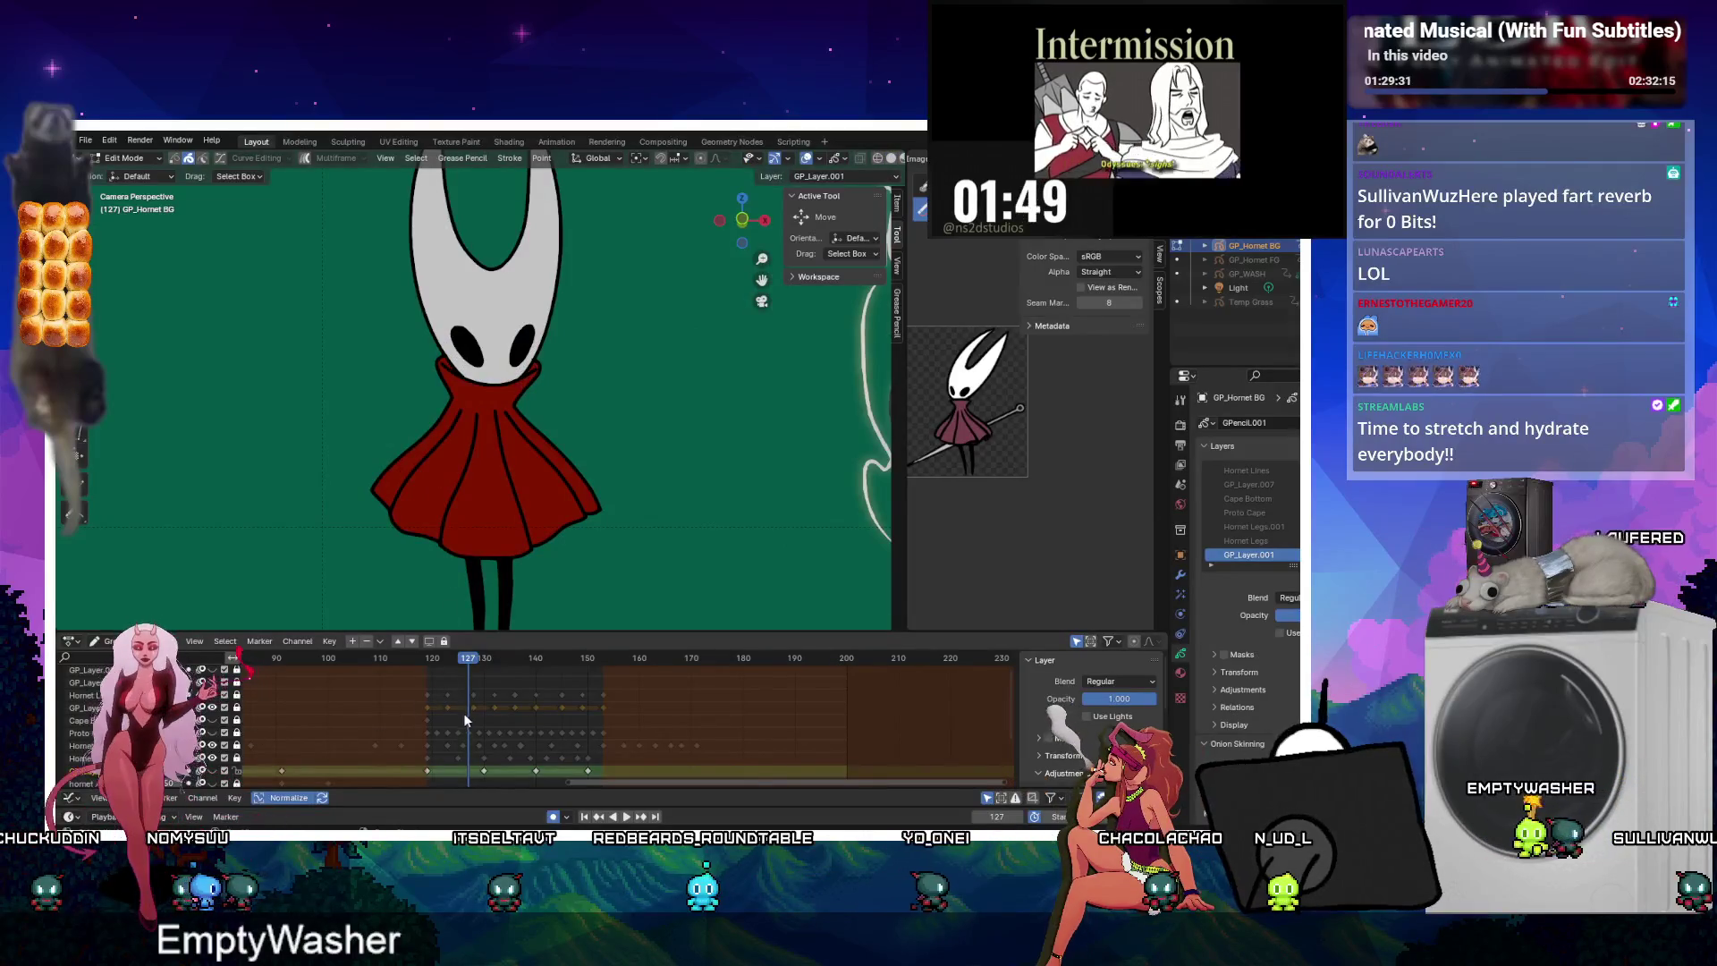
{"action": "left_click_drag", "start_coordinate": [438, 705], "coordinate": [641, 714]}
Make Hornet Lines the active layer, enable Multiframe, and box-select the skirt strokes.
{"action": "left_click", "coordinate": [211, 708]}
{"action": "left_click", "coordinate": [212, 707]}
{"action": "left_click", "coordinate": [211, 694]}
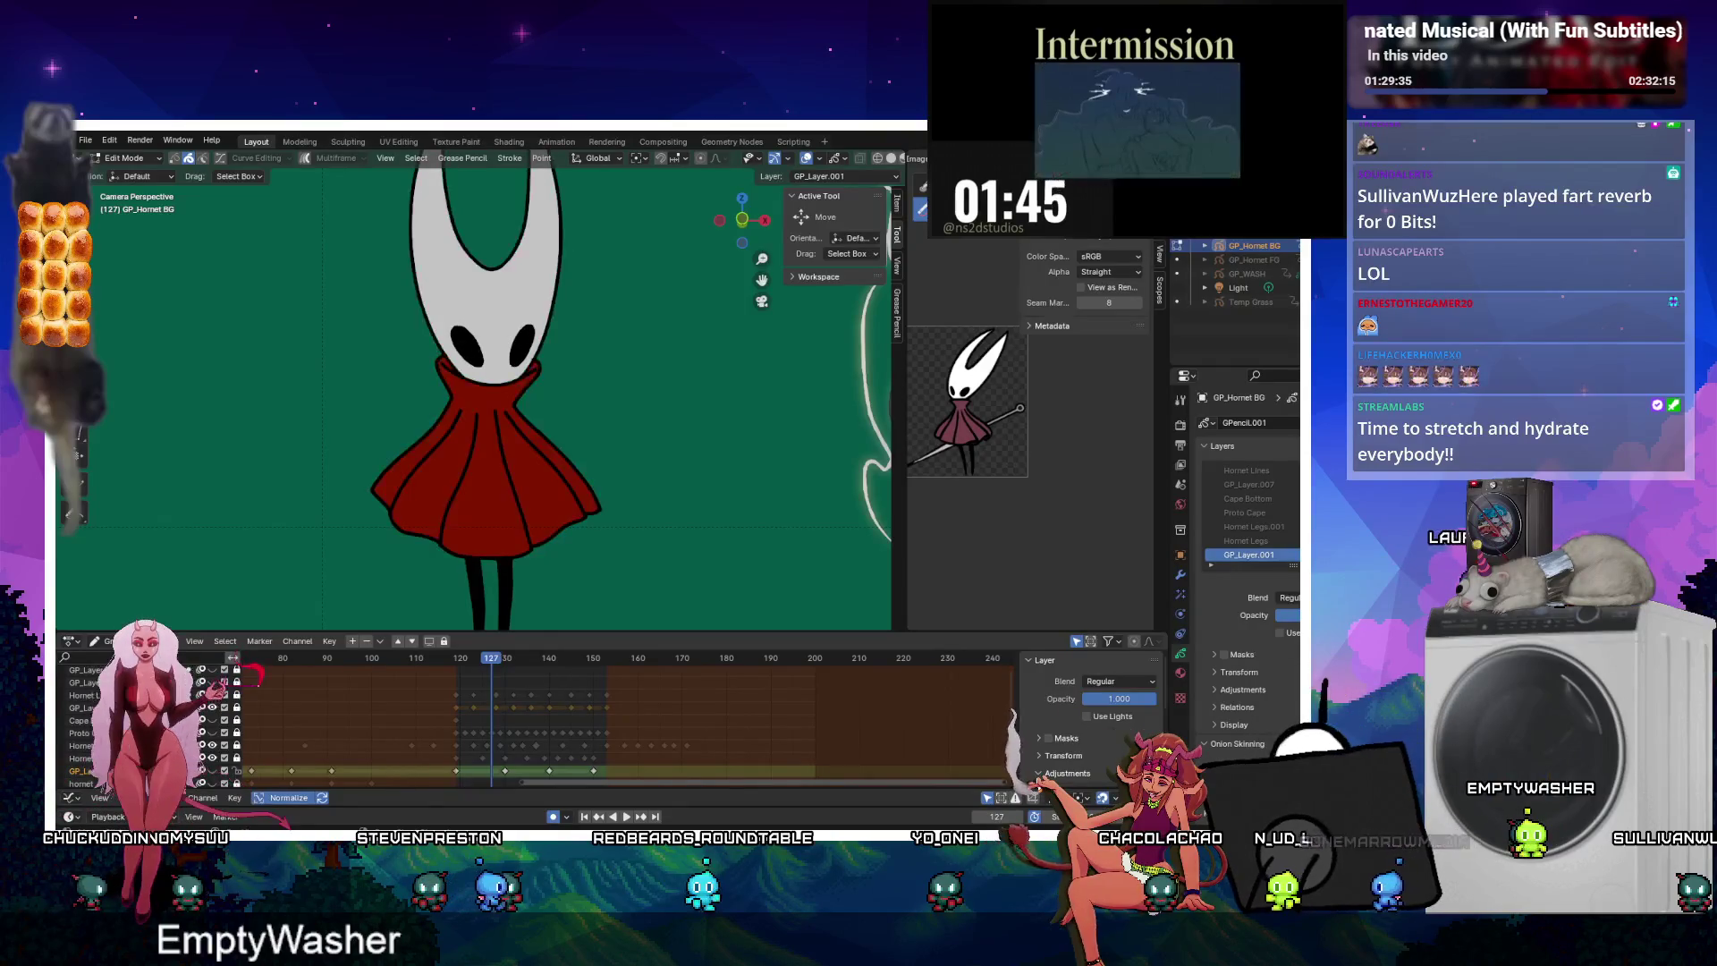
{"action": "left_click", "coordinate": [85, 695]}
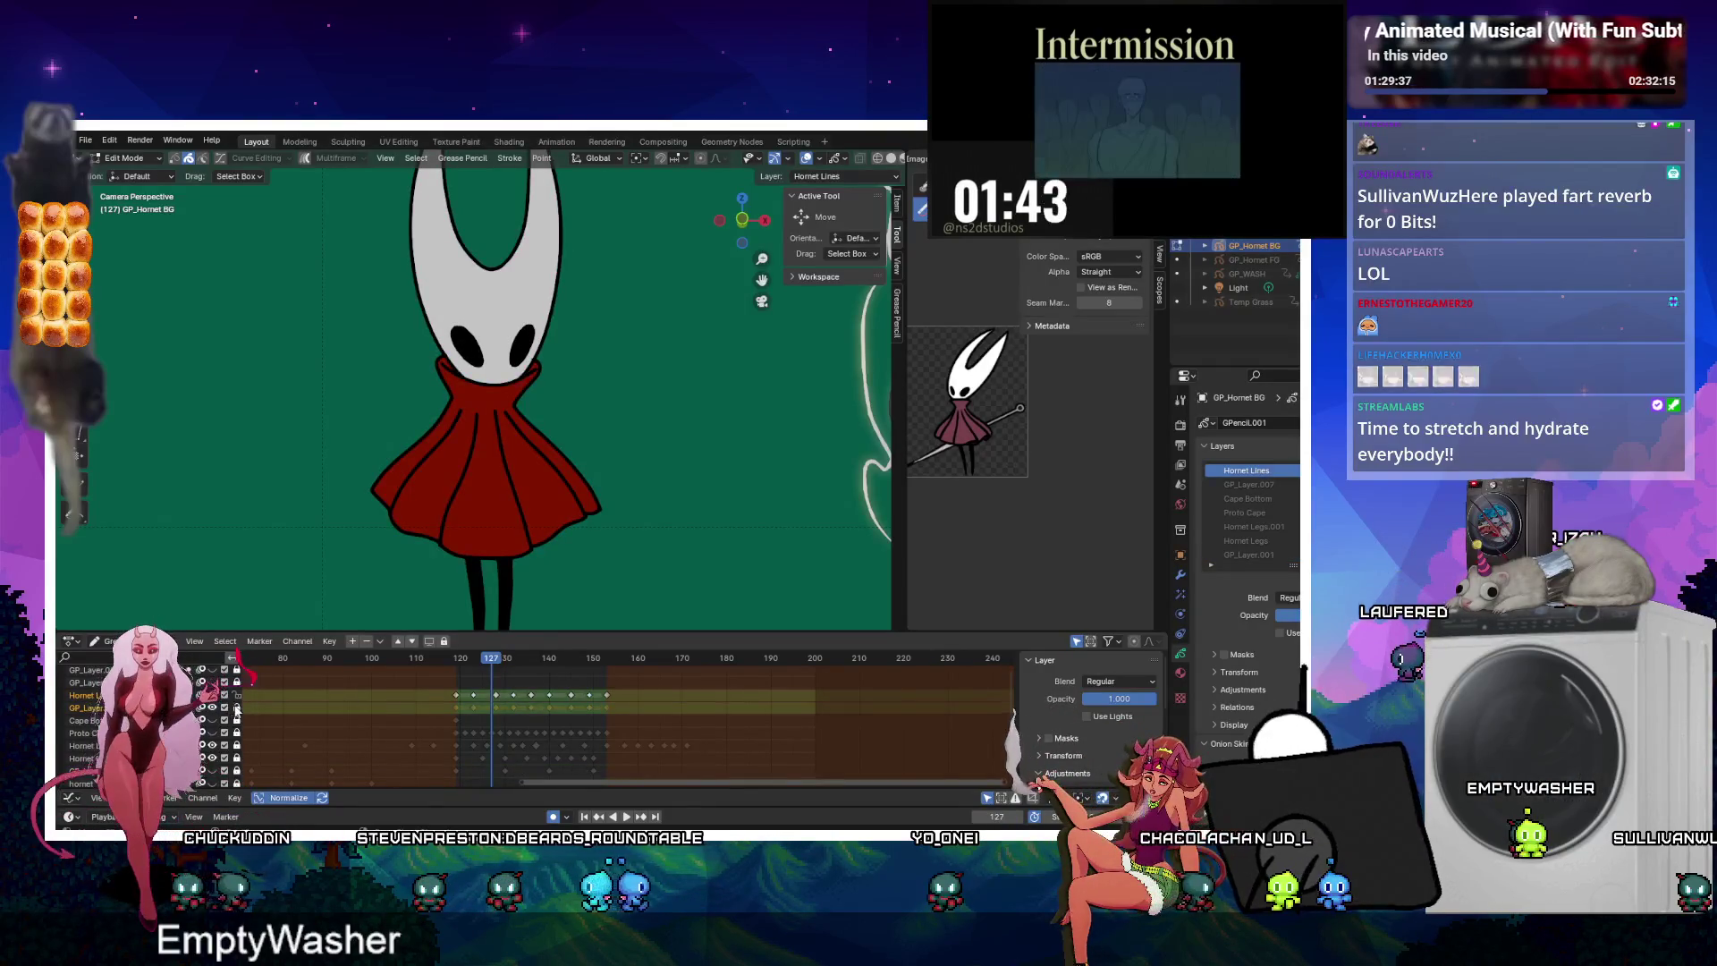
{"action": "left_click", "coordinate": [305, 157]}
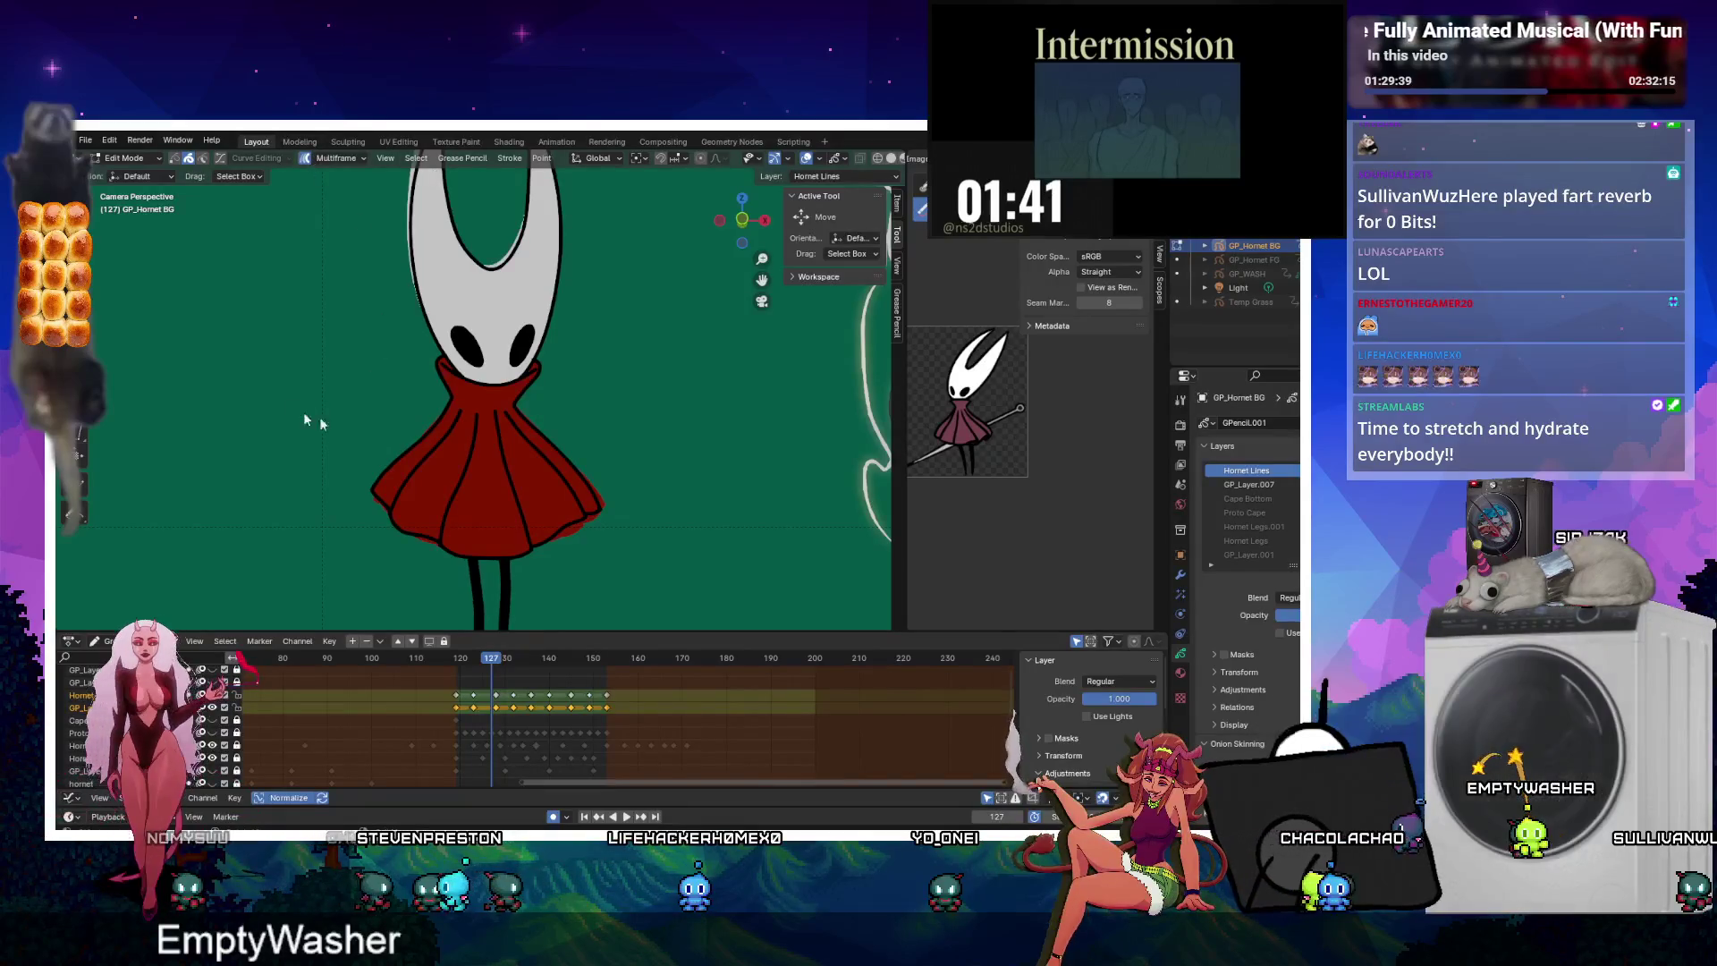
{"action": "left_click_drag", "start_coordinate": [344, 434], "coordinate": [781, 547]}
Check the strokes in Sculpt Mode, return to Edit Mode, and select Hornet Lines keyframes near frames 115–126.
{"action": "key", "text": "ctrl+Tab"}
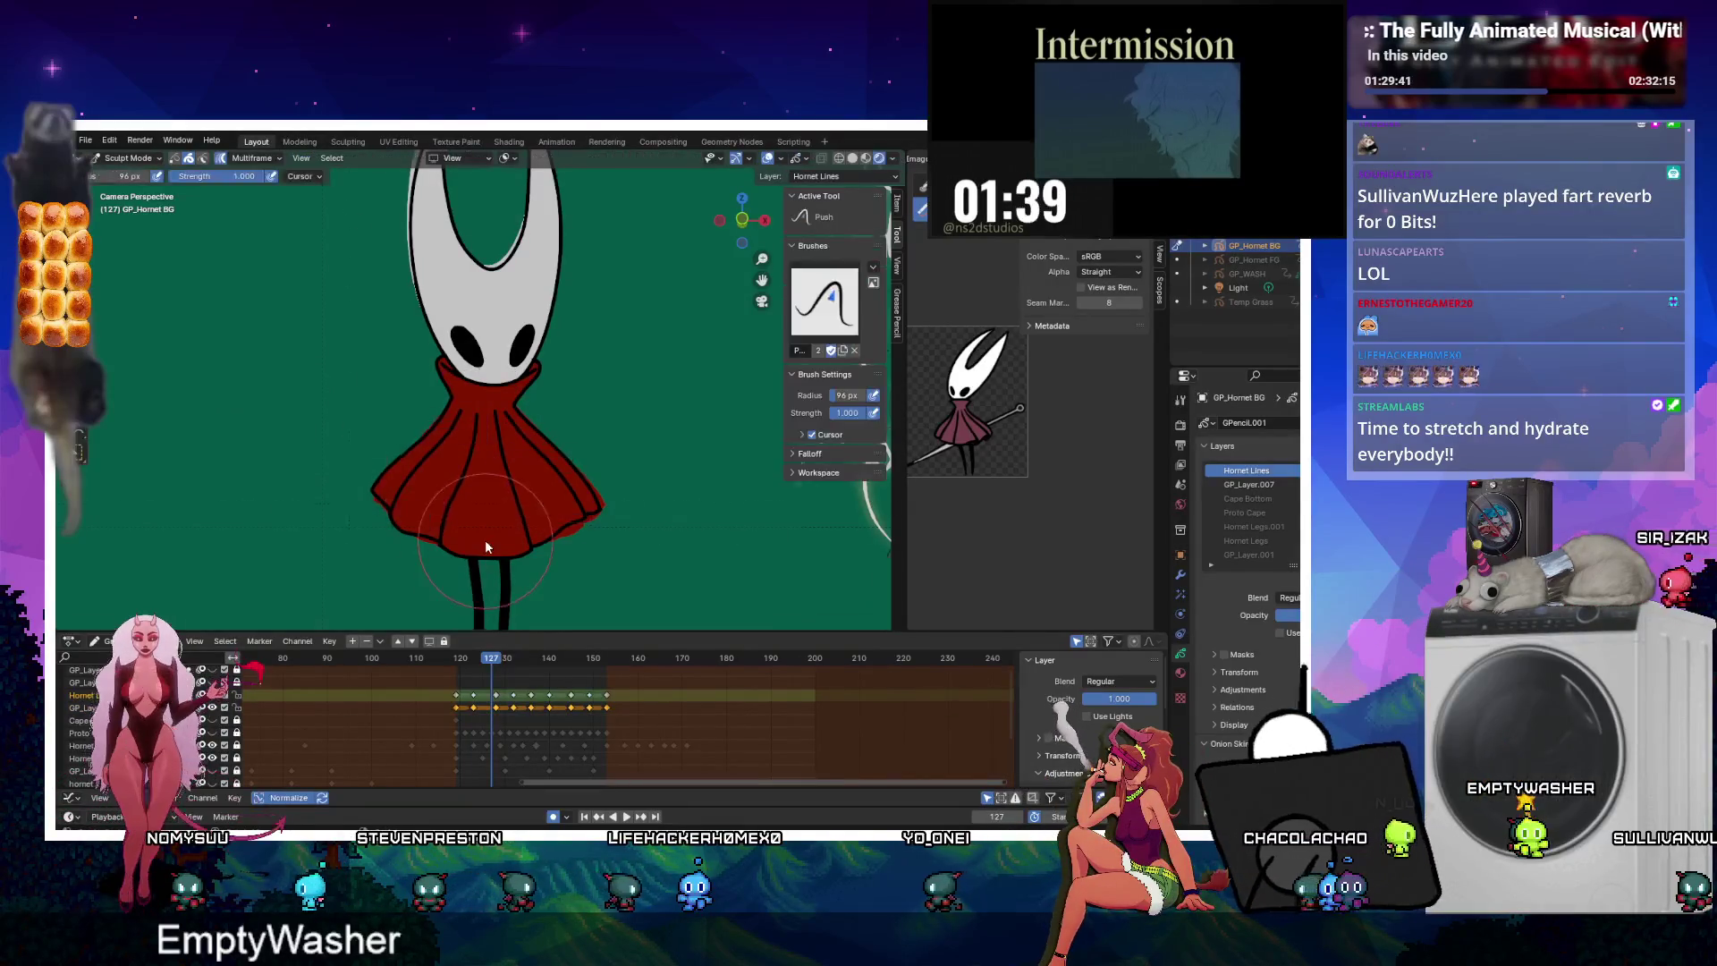
{"action": "scroll", "coordinate": [462, 479], "scroll_direction": "down", "scroll_amount": 2}
{"action": "scroll", "coordinate": [462, 485], "scroll_direction": "down", "scroll_amount": 1}
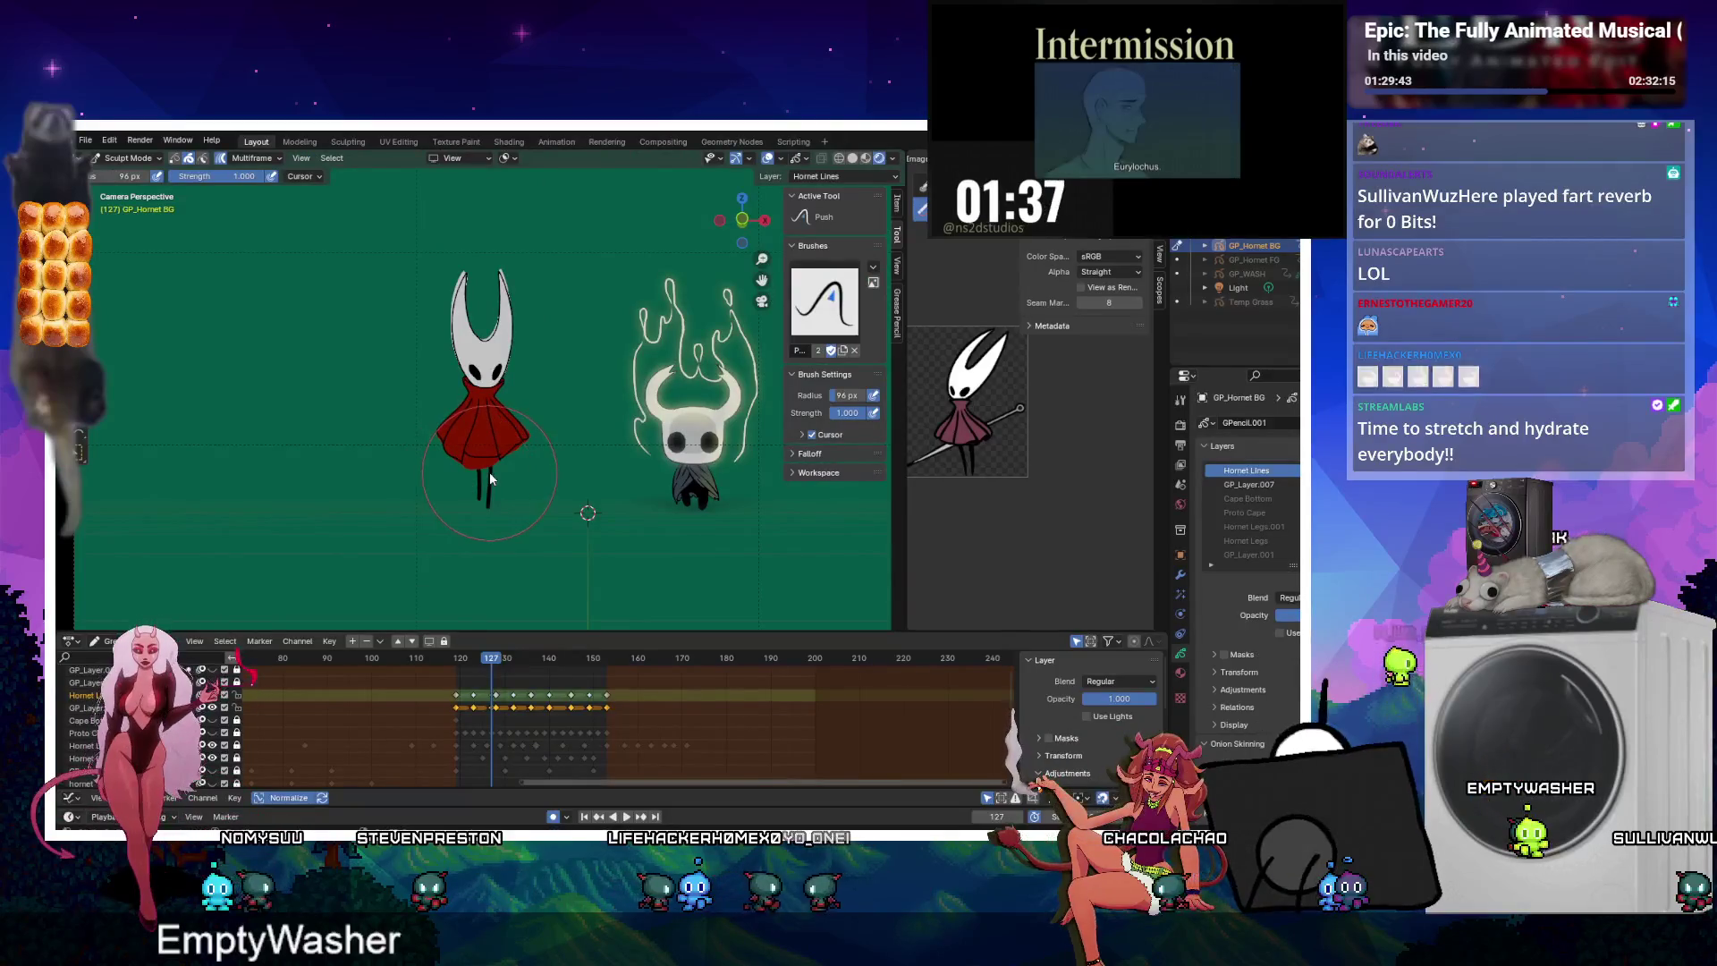
{"action": "key", "text": "Tab"}
{"action": "scroll", "coordinate": [491, 453], "scroll_direction": "up", "scroll_amount": 3}
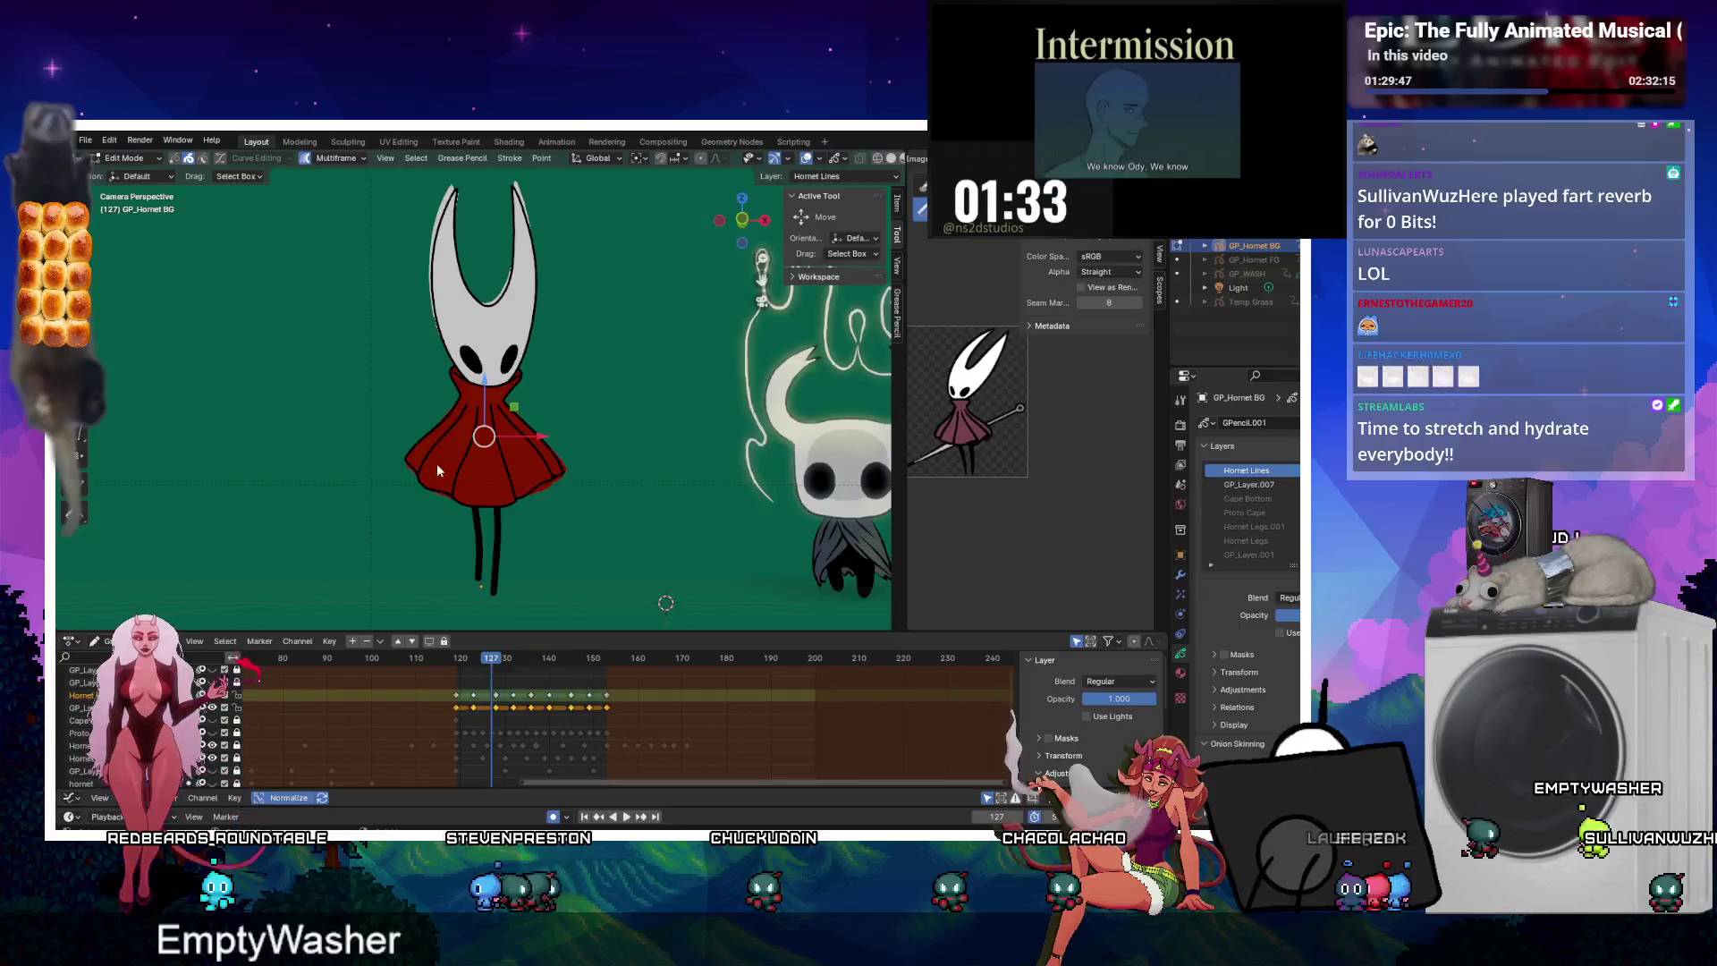
{"action": "left_click_drag", "start_coordinate": [522, 473], "coordinate": [522, 473]}
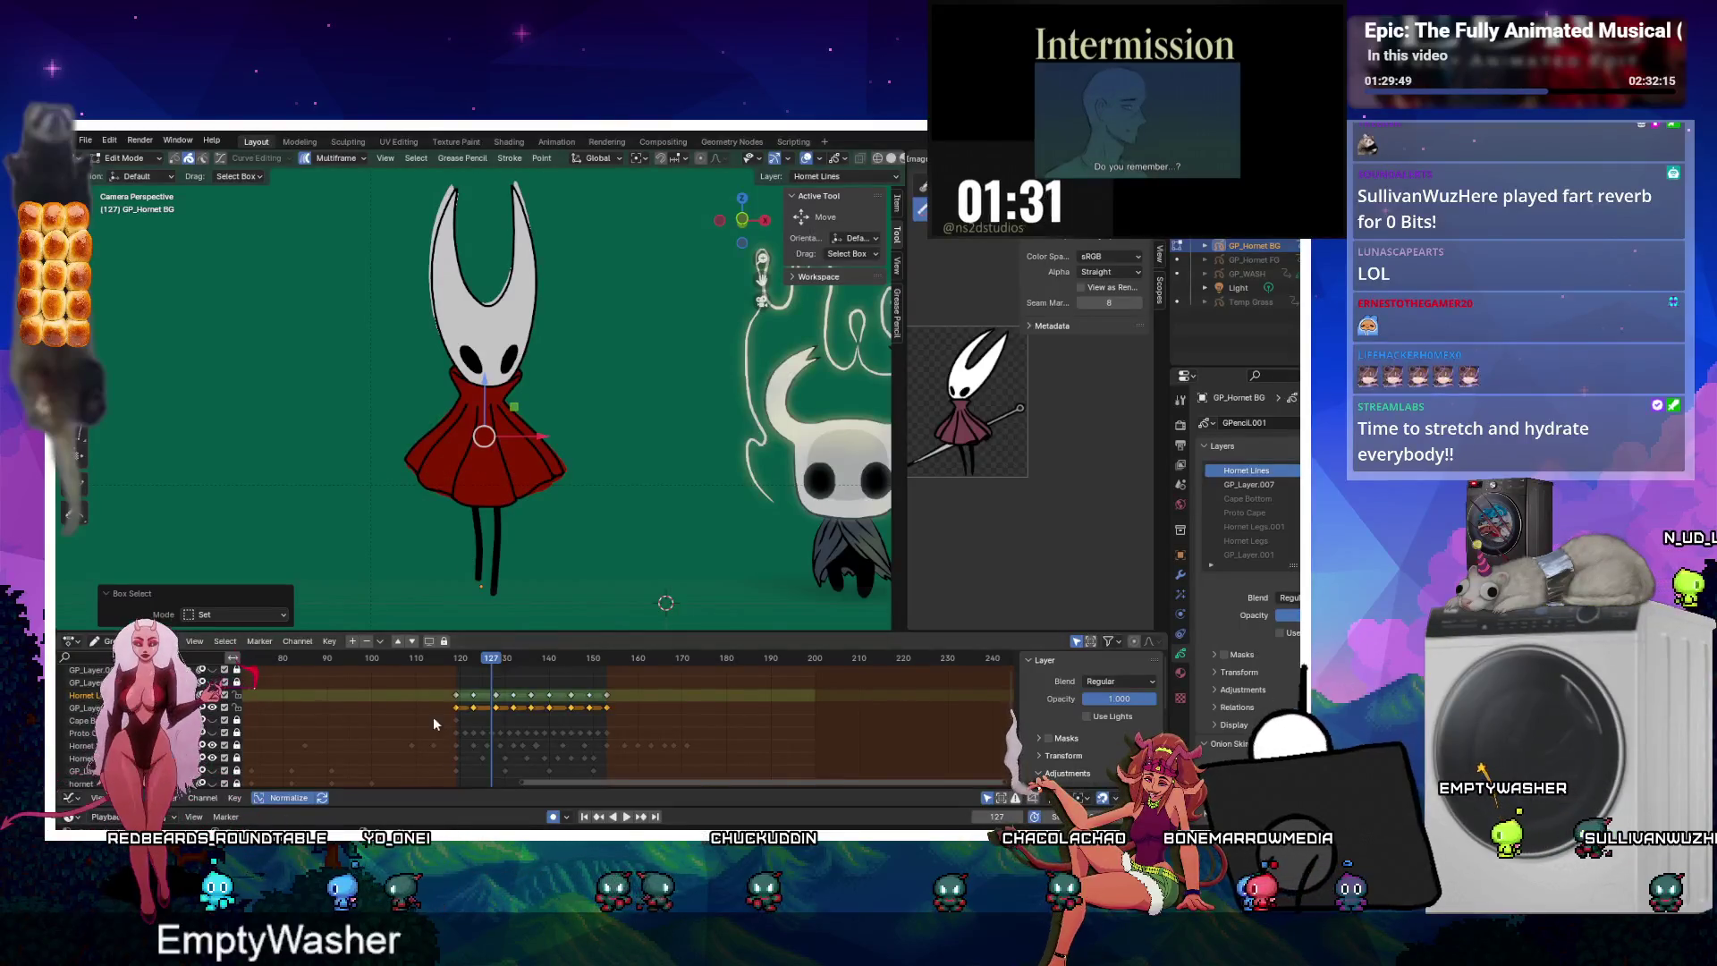
{"action": "left_click_drag", "start_coordinate": [427, 689], "coordinate": [516, 704]}
{"action": "left_click_drag", "start_coordinate": [668, 695], "coordinate": [668, 695]}
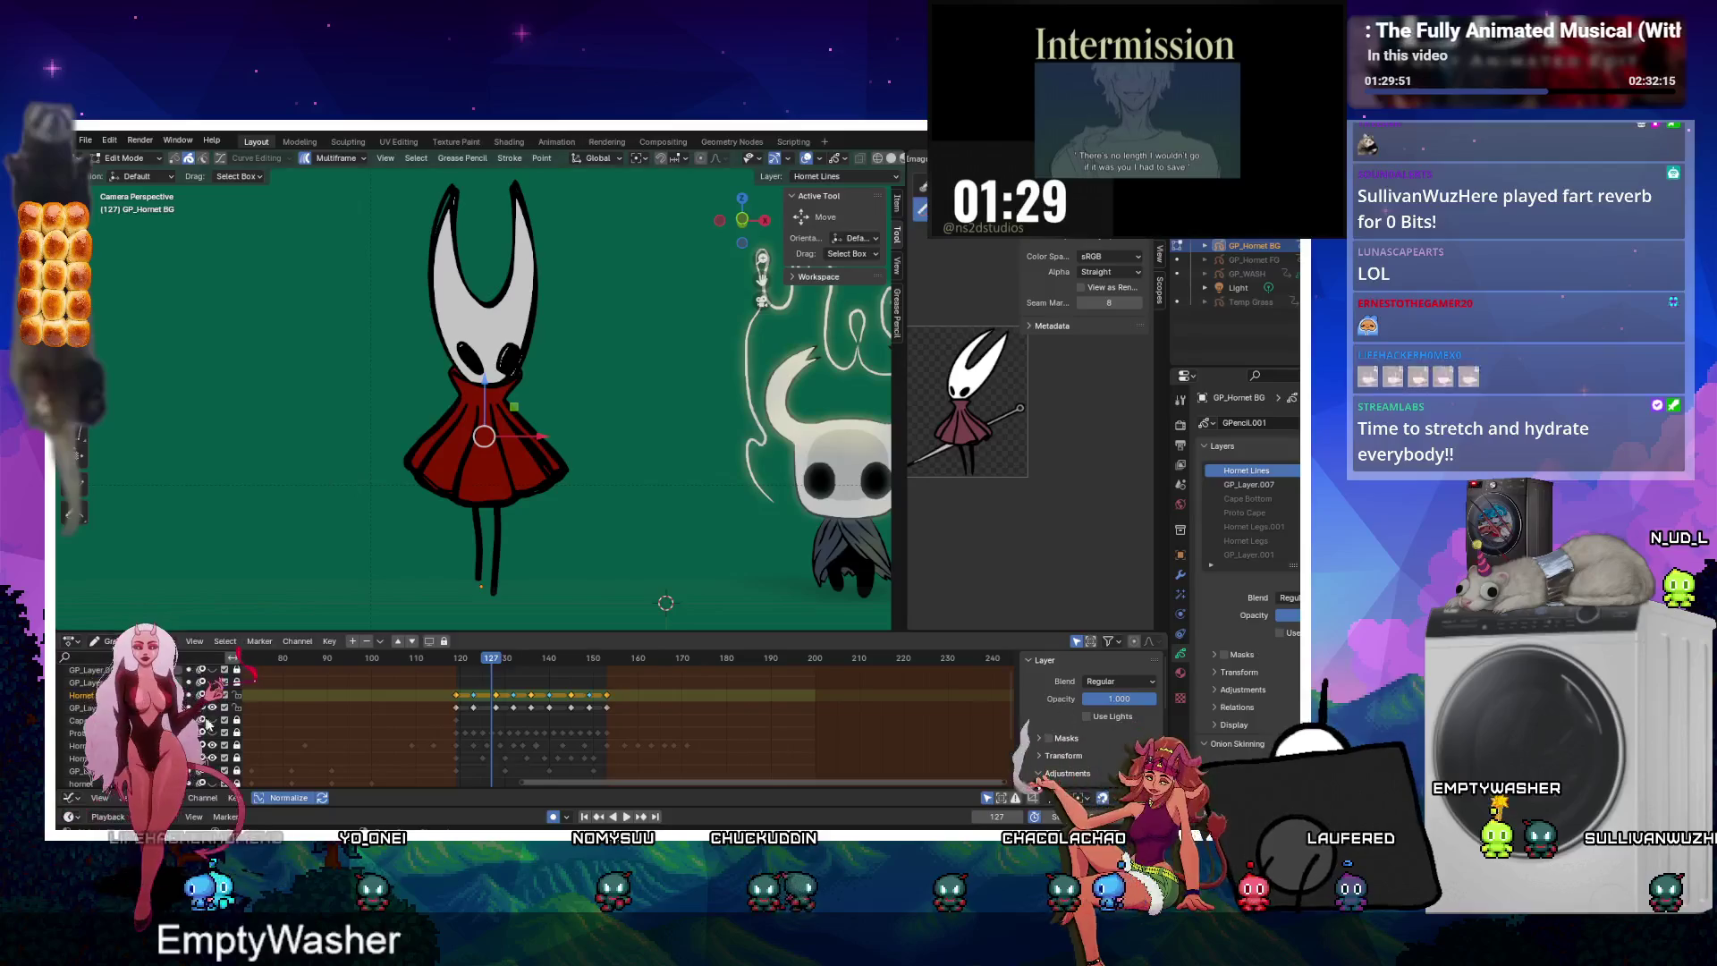
{"action": "scroll", "coordinate": [422, 482], "scroll_direction": "up", "scroll_amount": 4}
Join the skirt strokes in three successive groups with Ctrl+J, then play back to check.
{"action": "left_click_drag", "start_coordinate": [442, 497], "coordinate": [533, 515]}
{"action": "middle_click_drag", "start_coordinate": [495, 575], "coordinate": [495, 435], "text": "shift"}
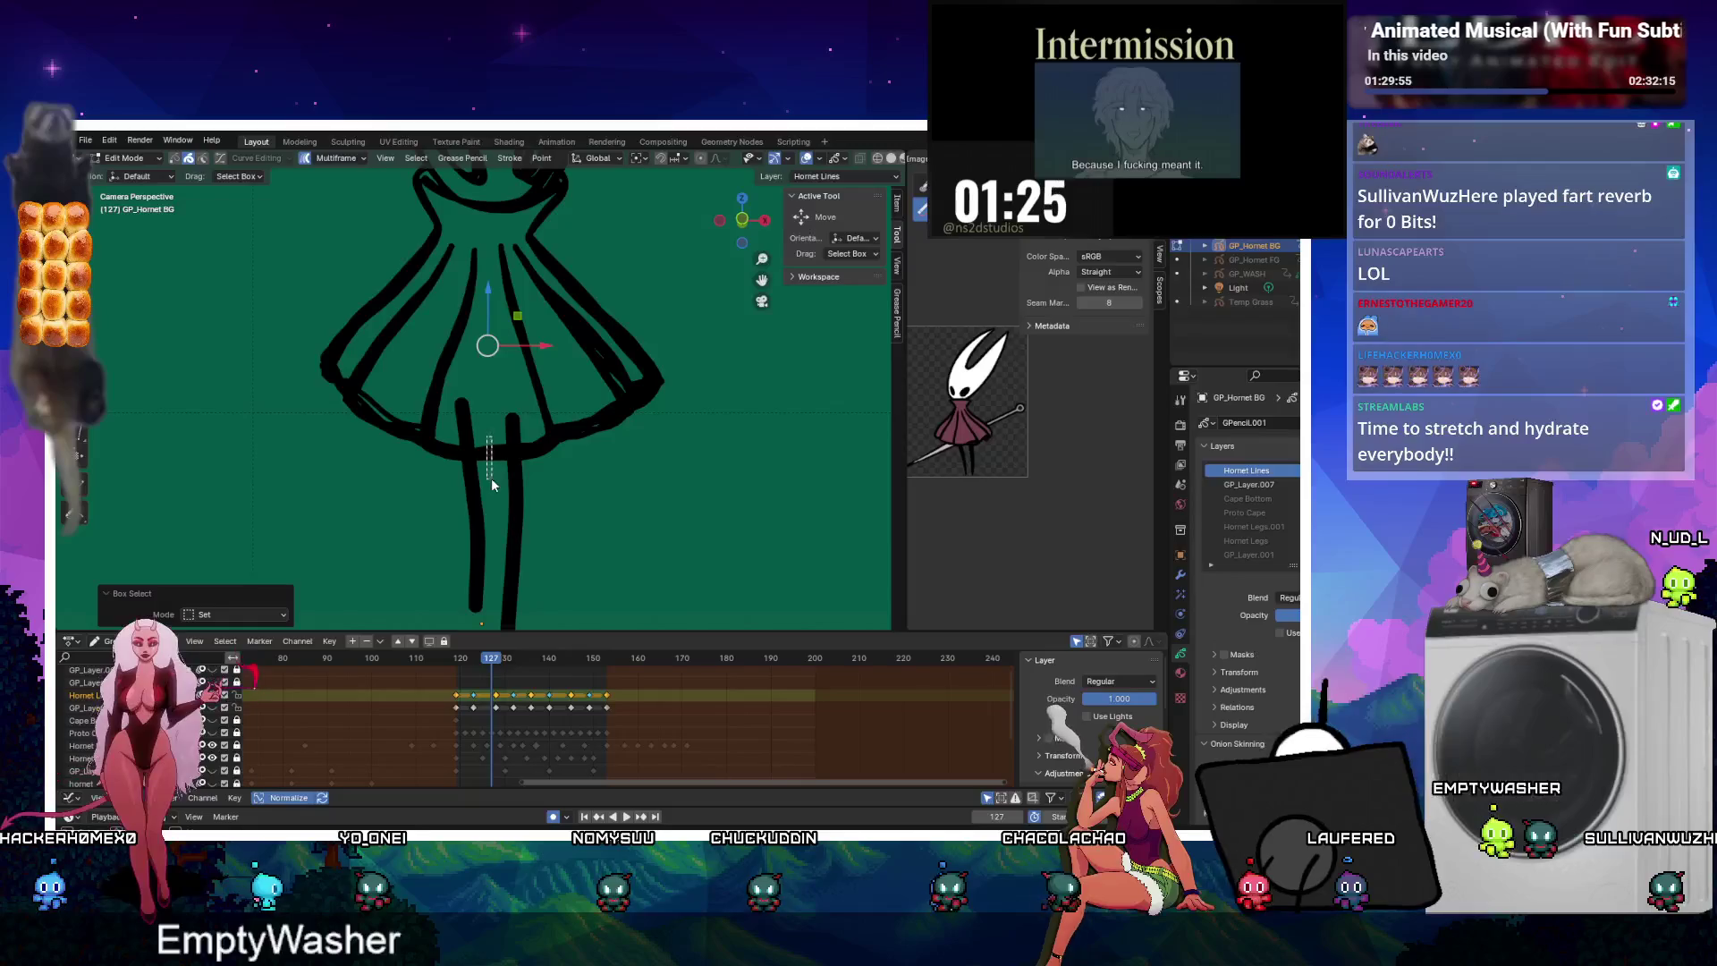
{"action": "left_click_drag", "start_coordinate": [491, 479], "coordinate": [492, 479], "text": "shift"}
{"action": "key", "text": "ctrl+j"}
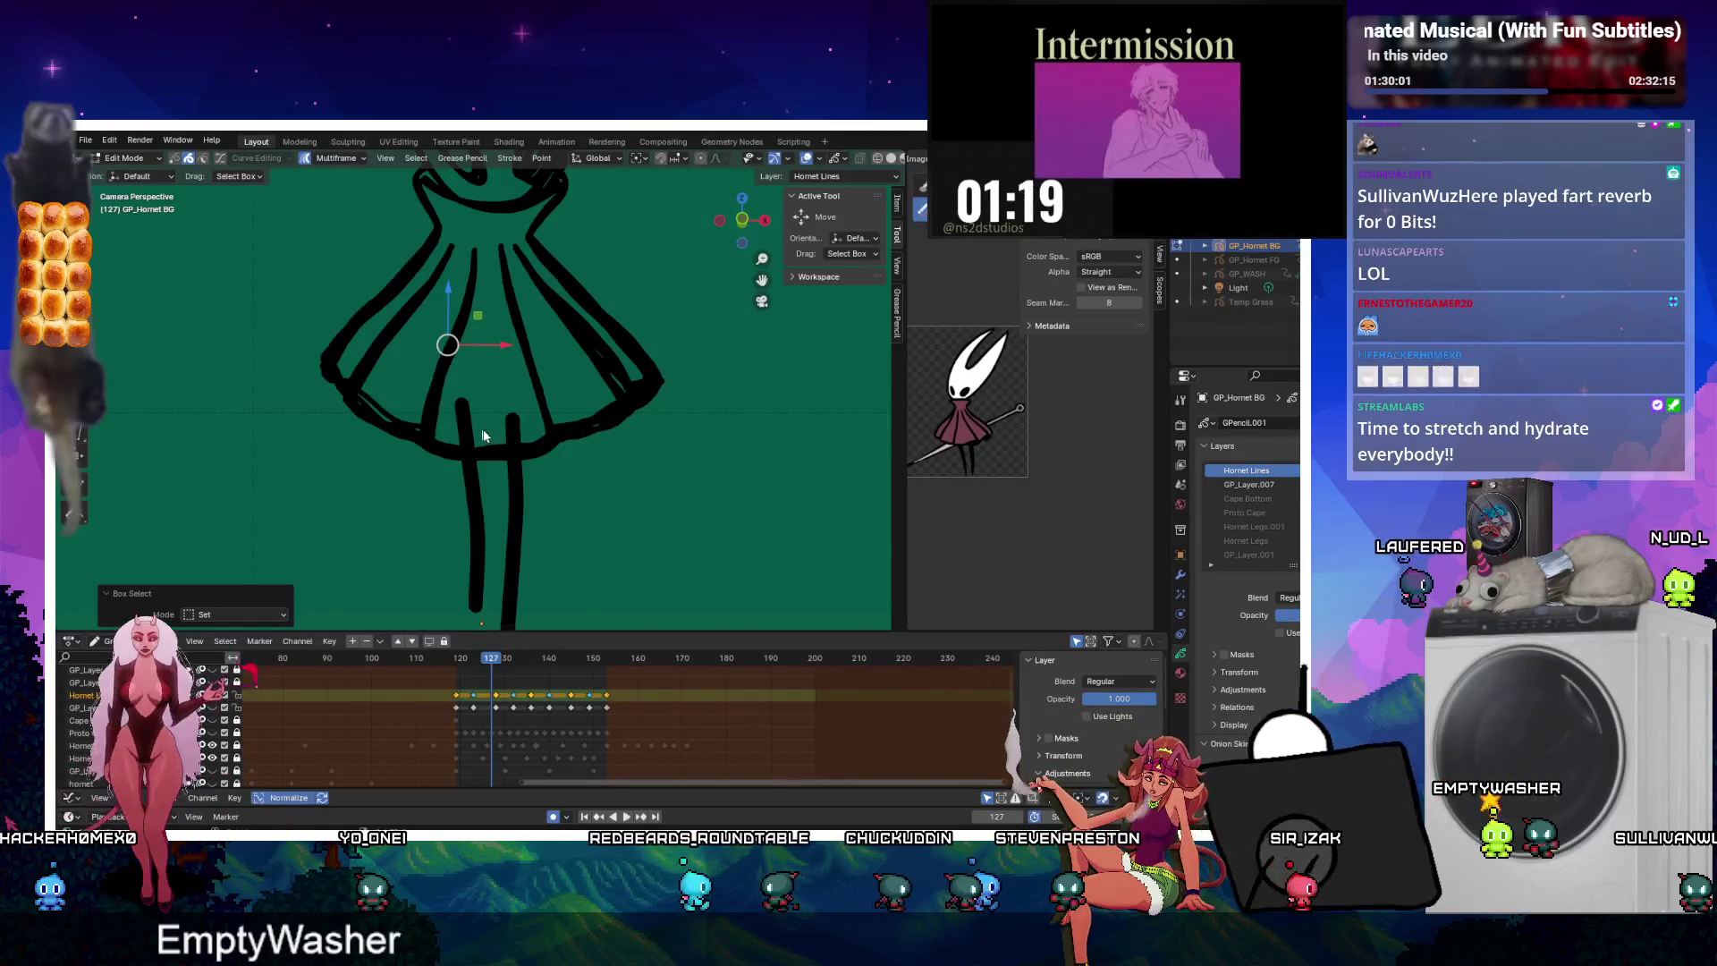
{"action": "left_click_drag", "start_coordinate": [483, 436], "coordinate": [495, 467], "text": "shift"}
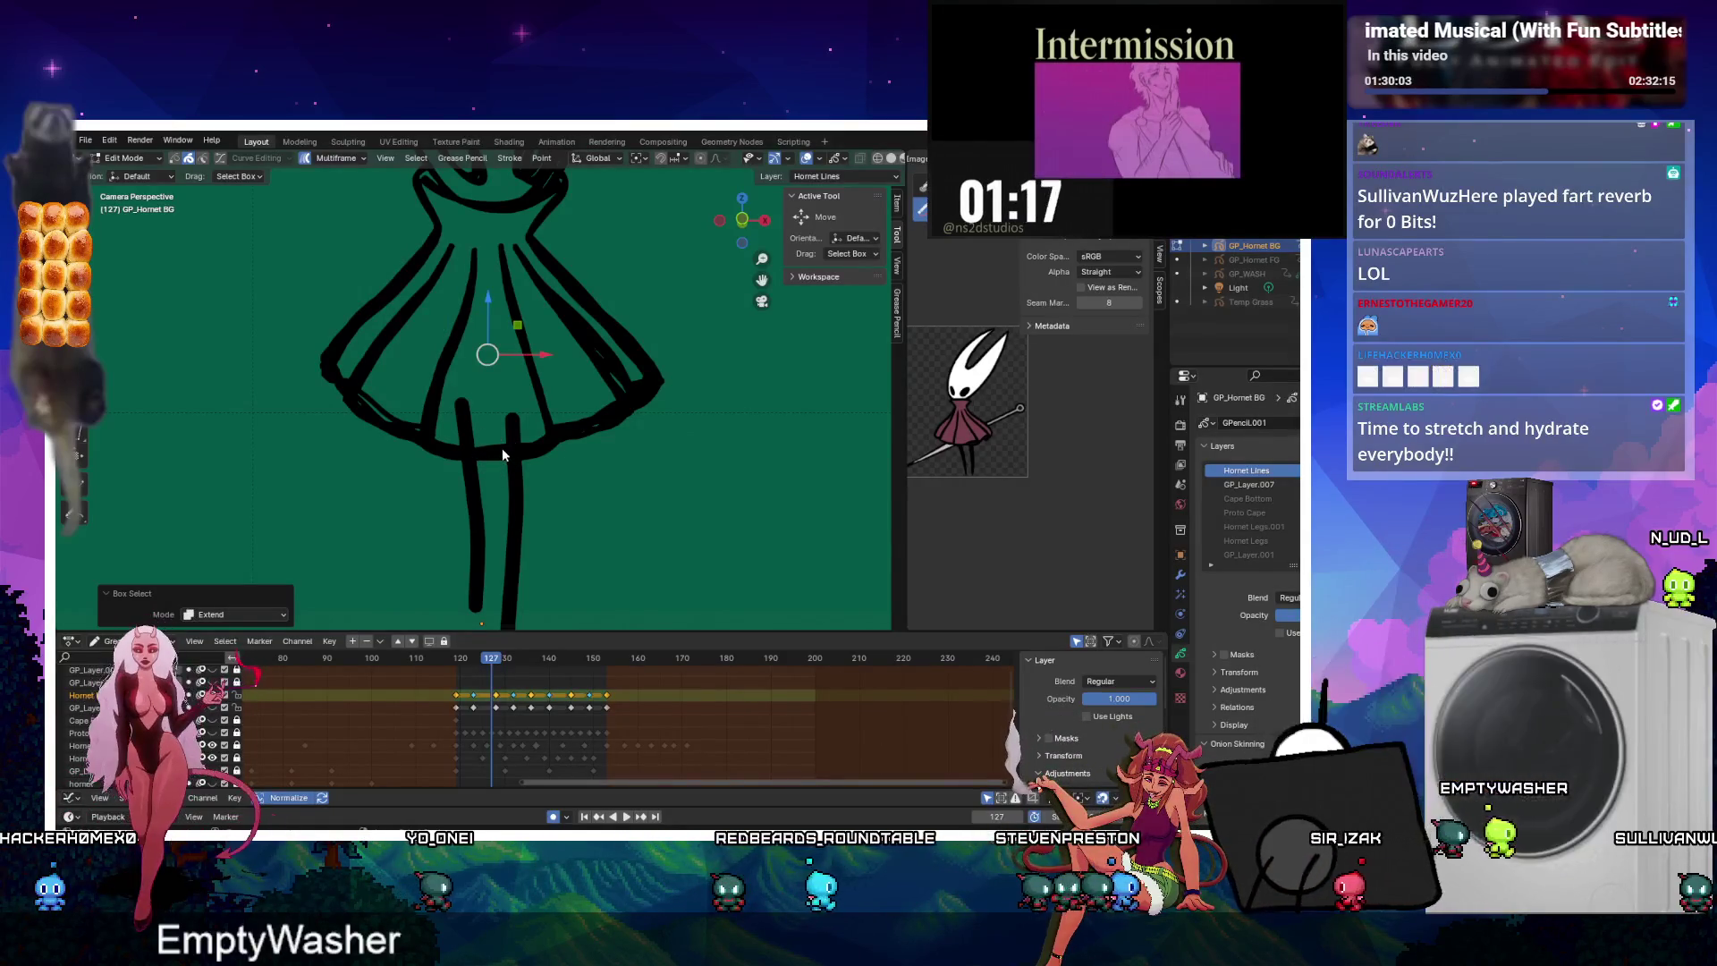
{"action": "key", "text": "ctrl+j"}
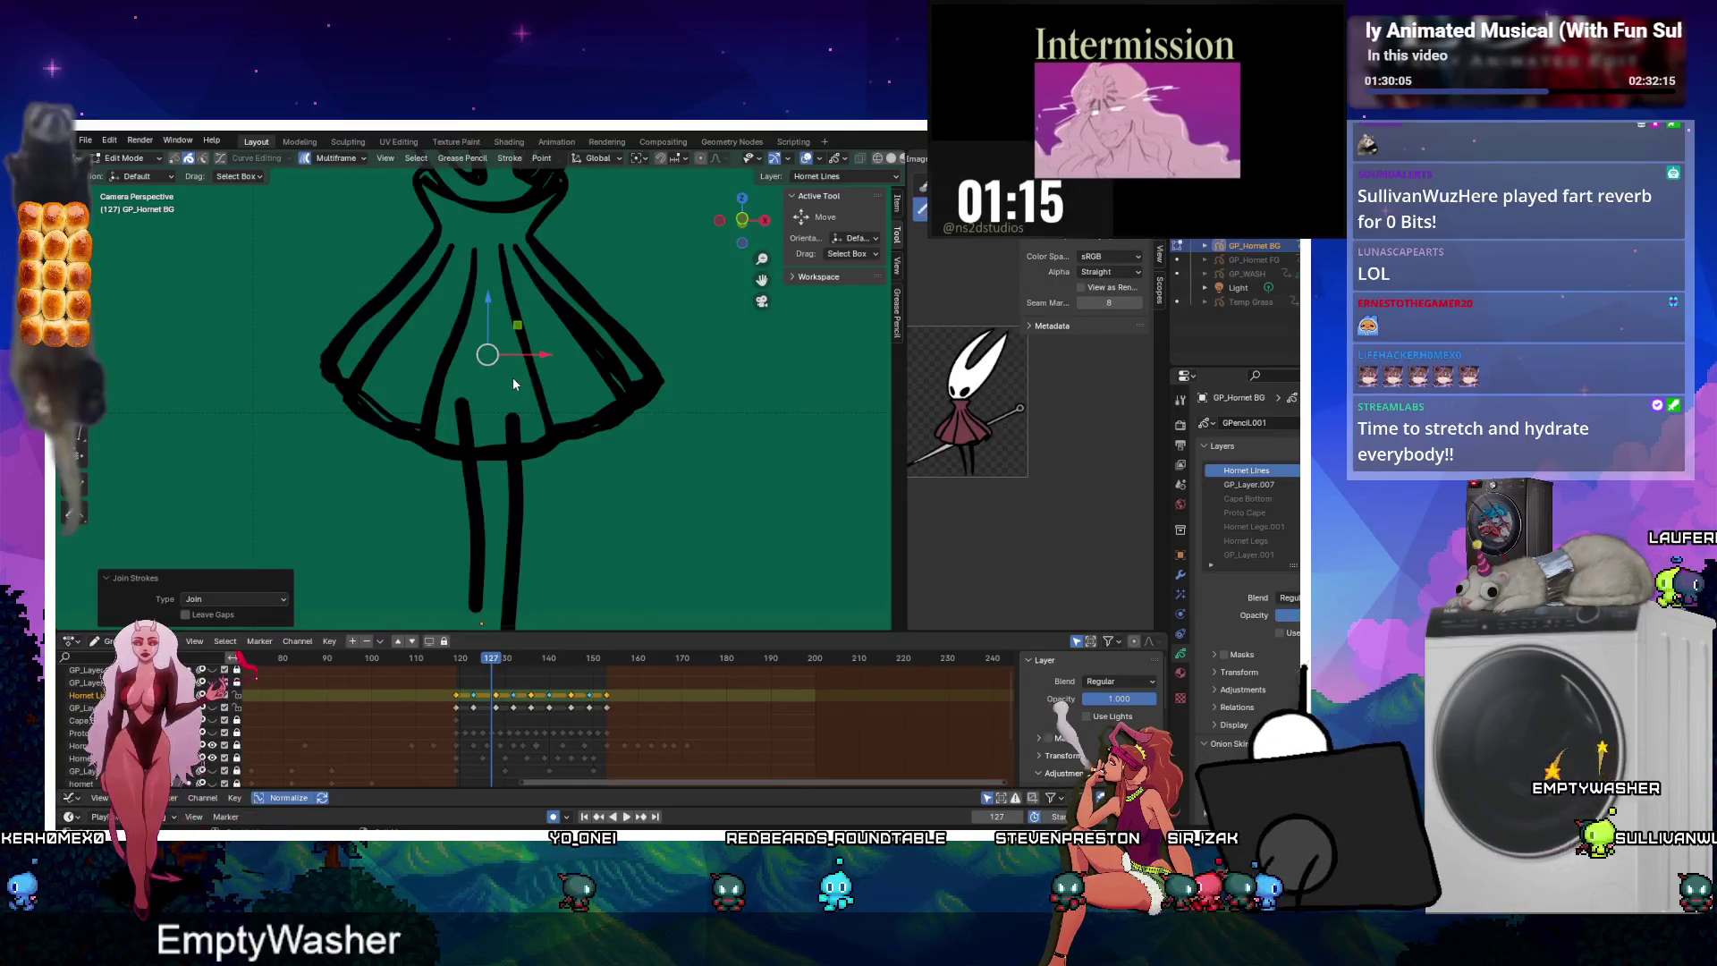
{"action": "left_click_drag", "start_coordinate": [513, 377], "coordinate": [545, 395], "text": "shift"}
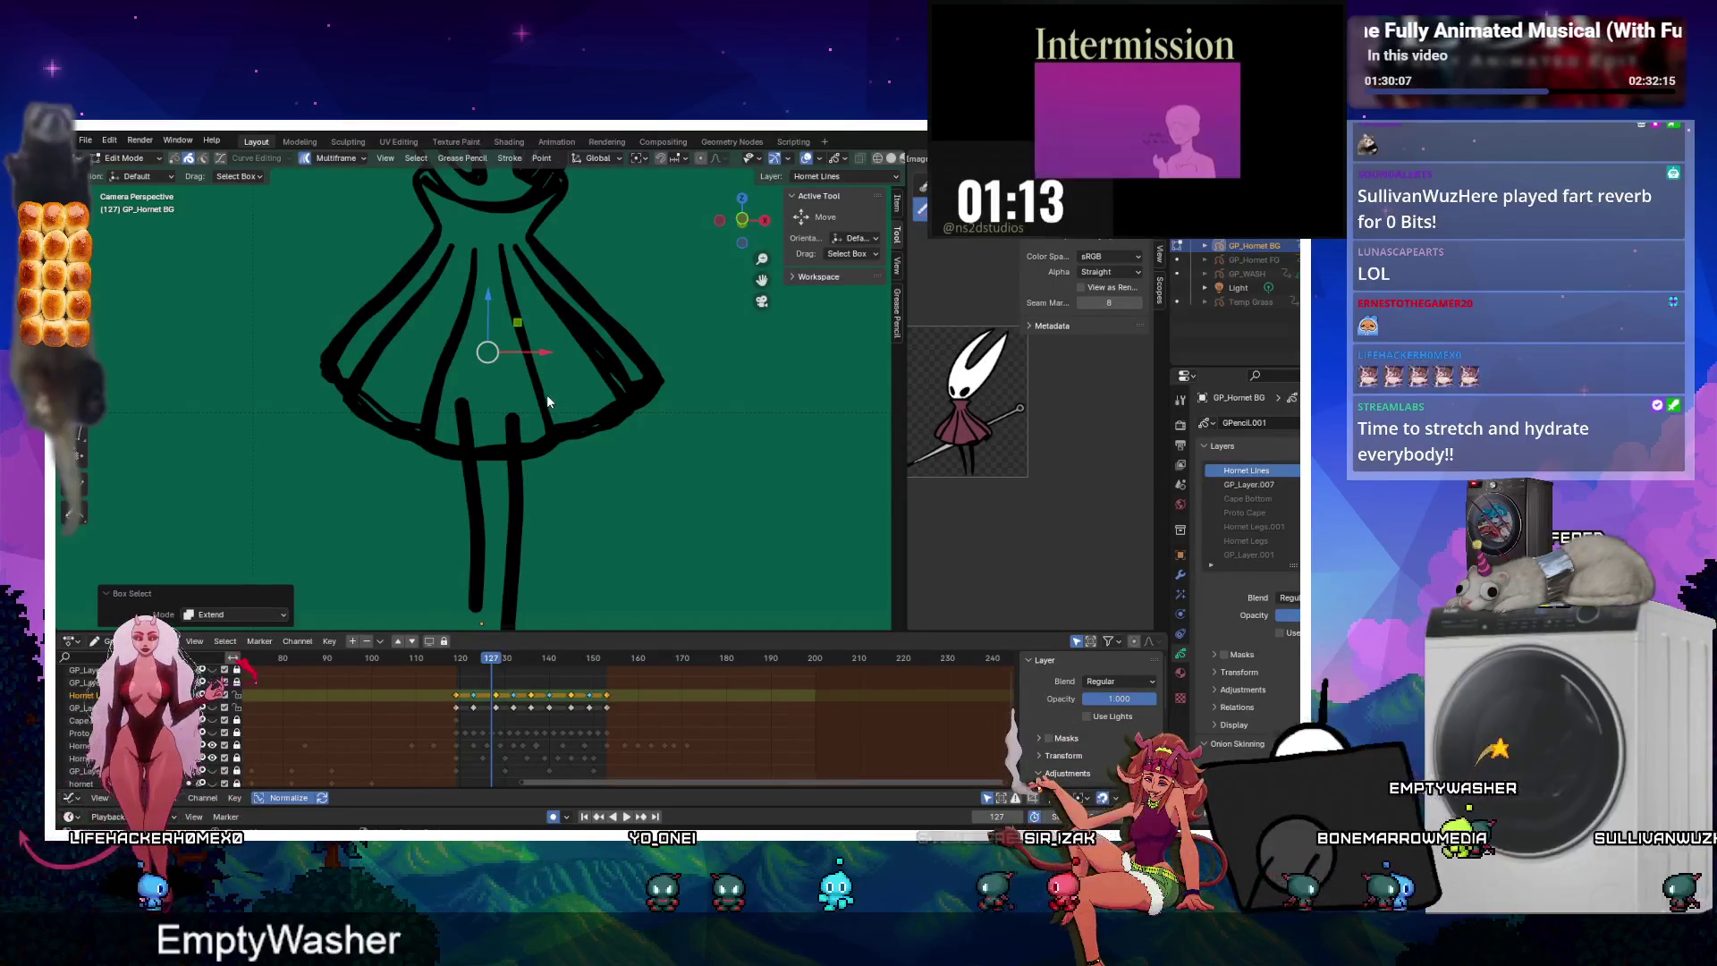
{"action": "key", "text": "ctrl+j"}
{"action": "key", "text": "space"}
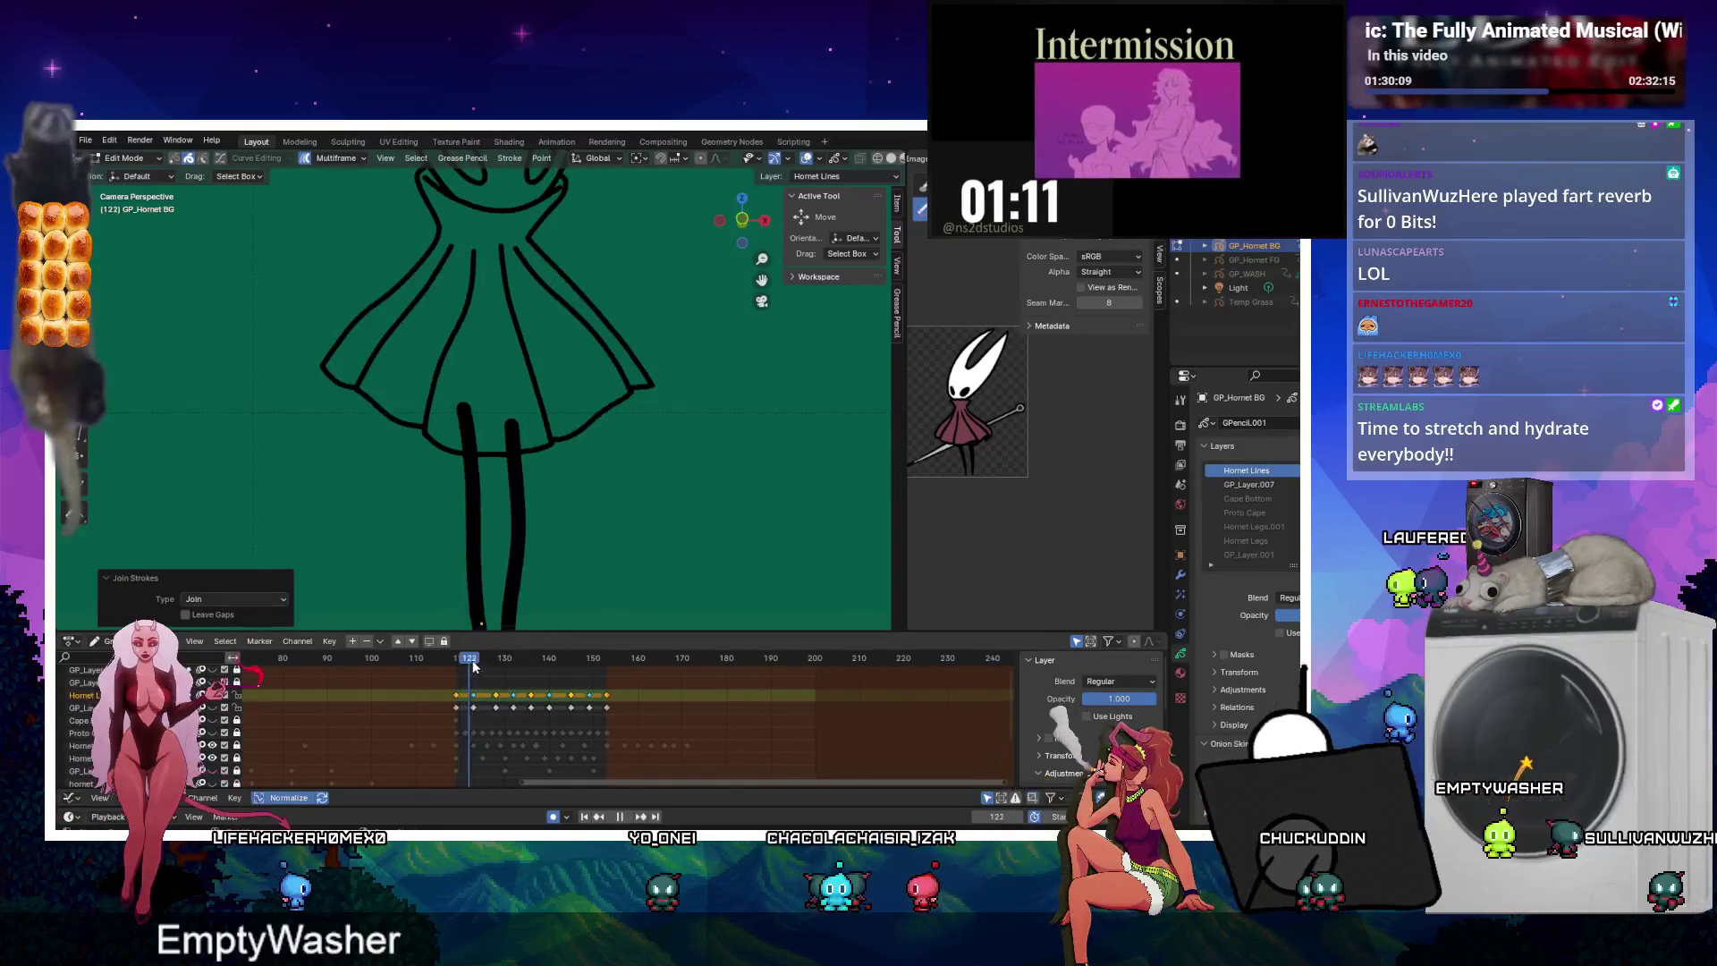
Replay the animation, stop at frame 131, and undo the last change.
{"action": "key", "text": "Escape"}
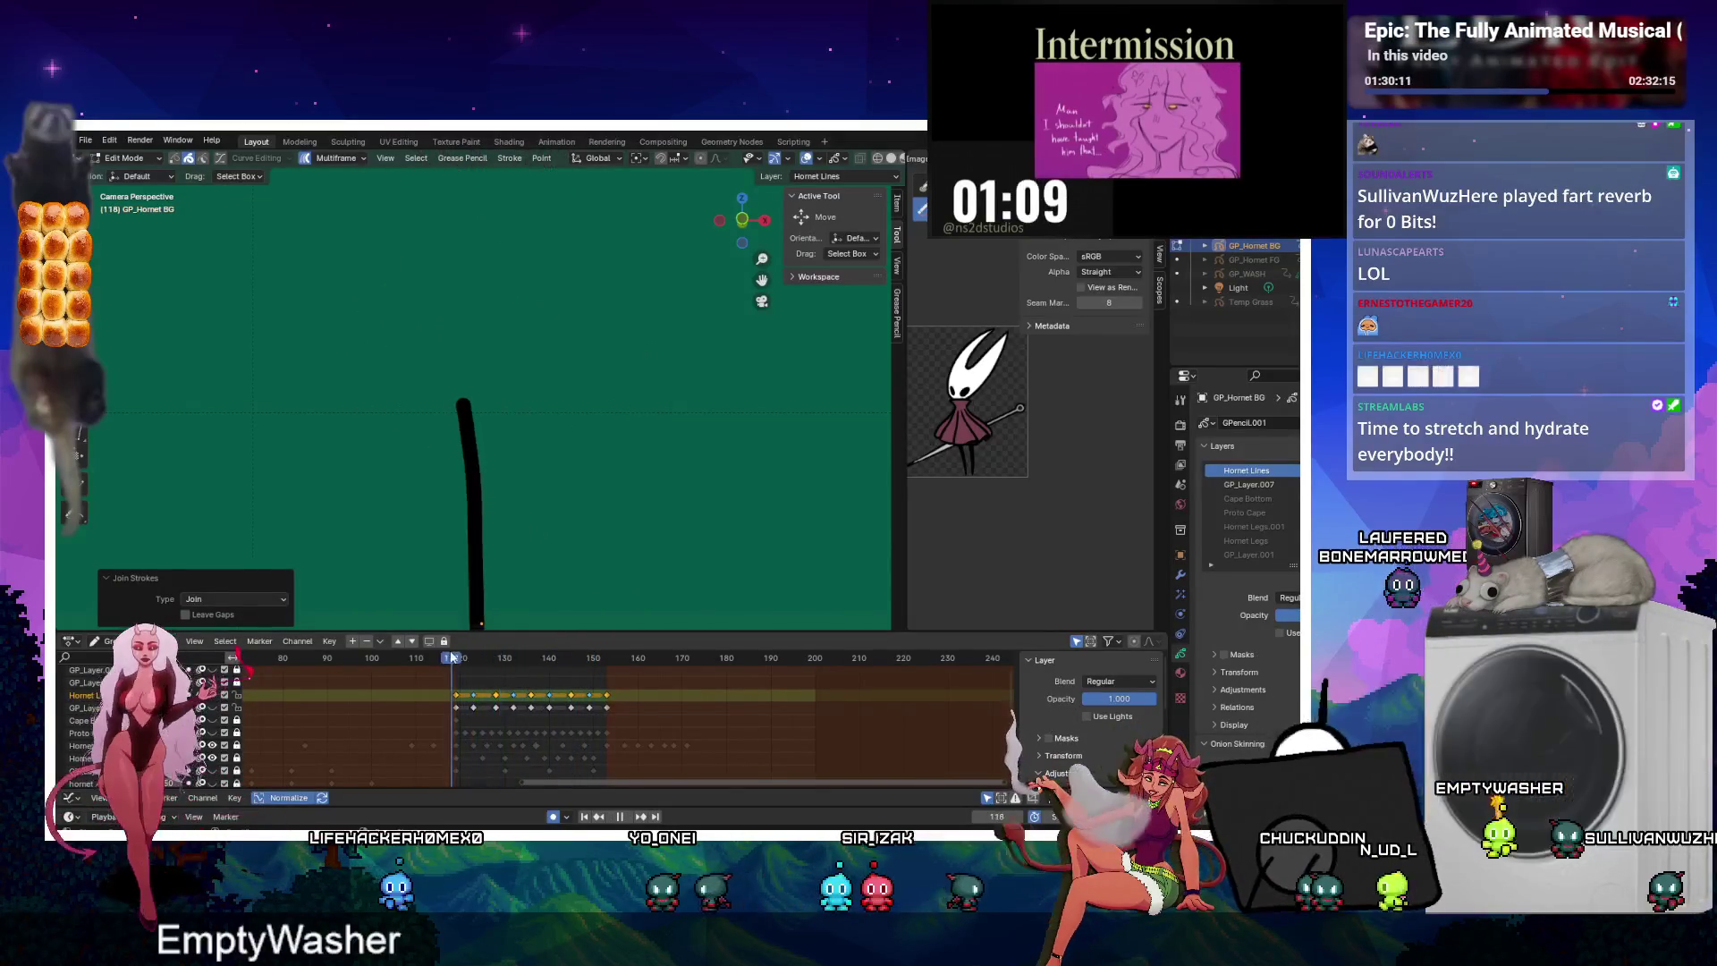
{"action": "key", "text": "space"}
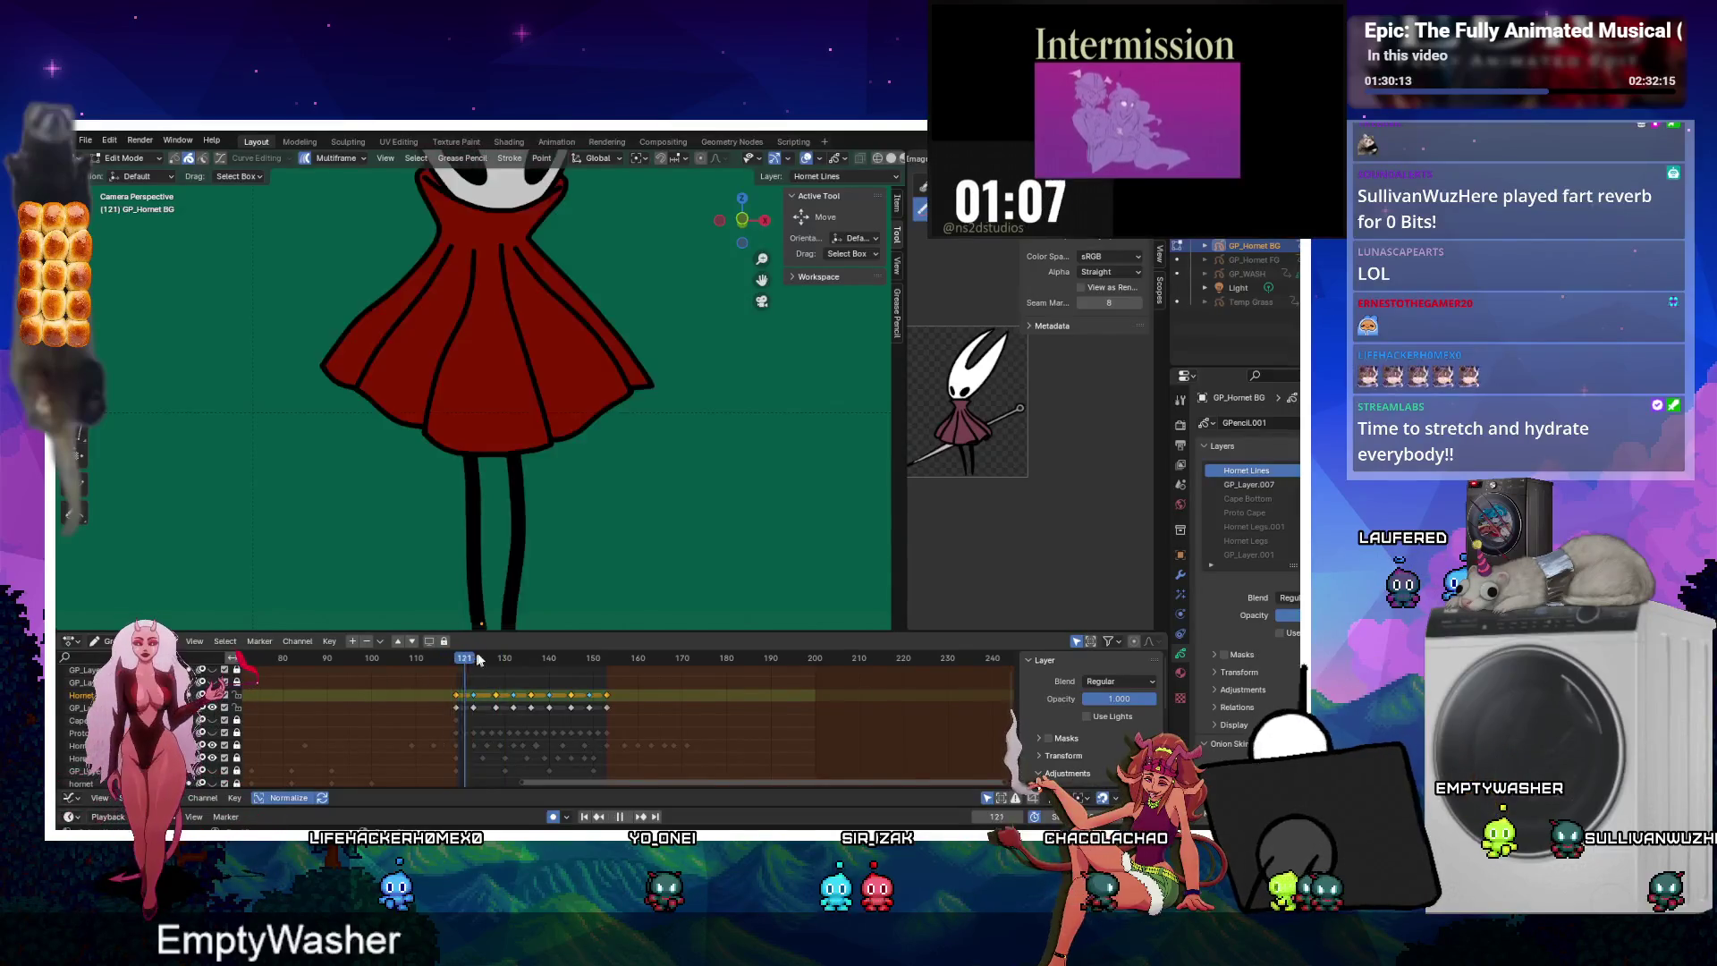
{"action": "key", "text": "space"}
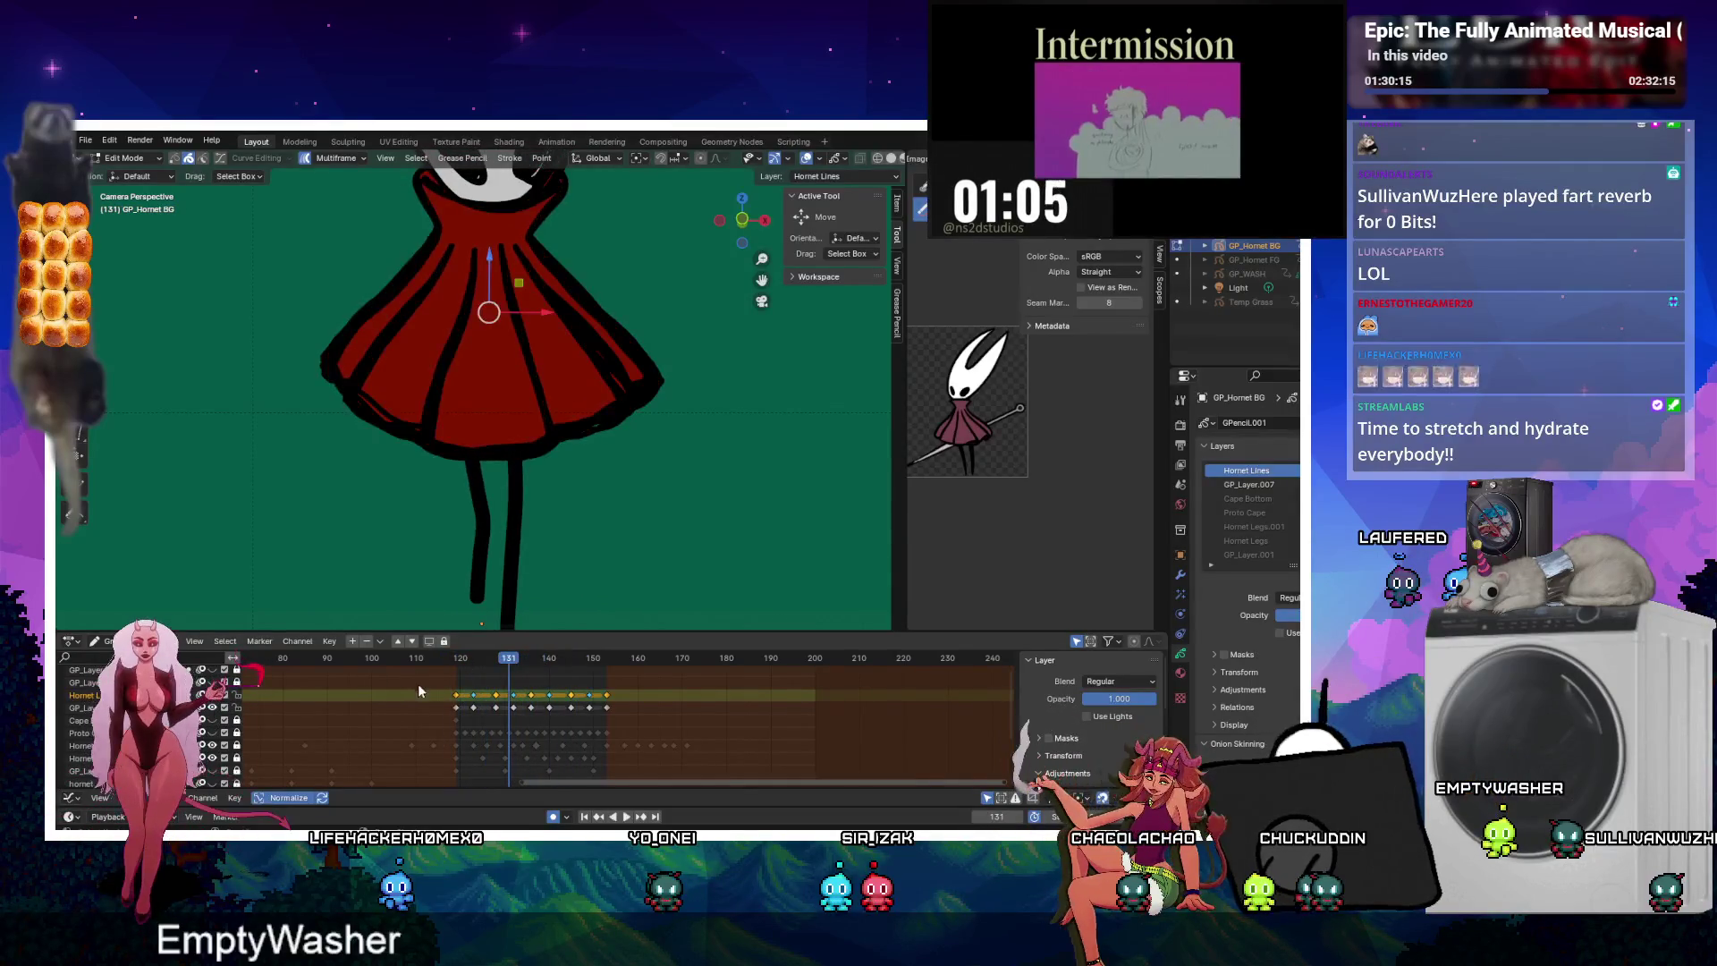
{"action": "key", "text": "ctrl+z"}
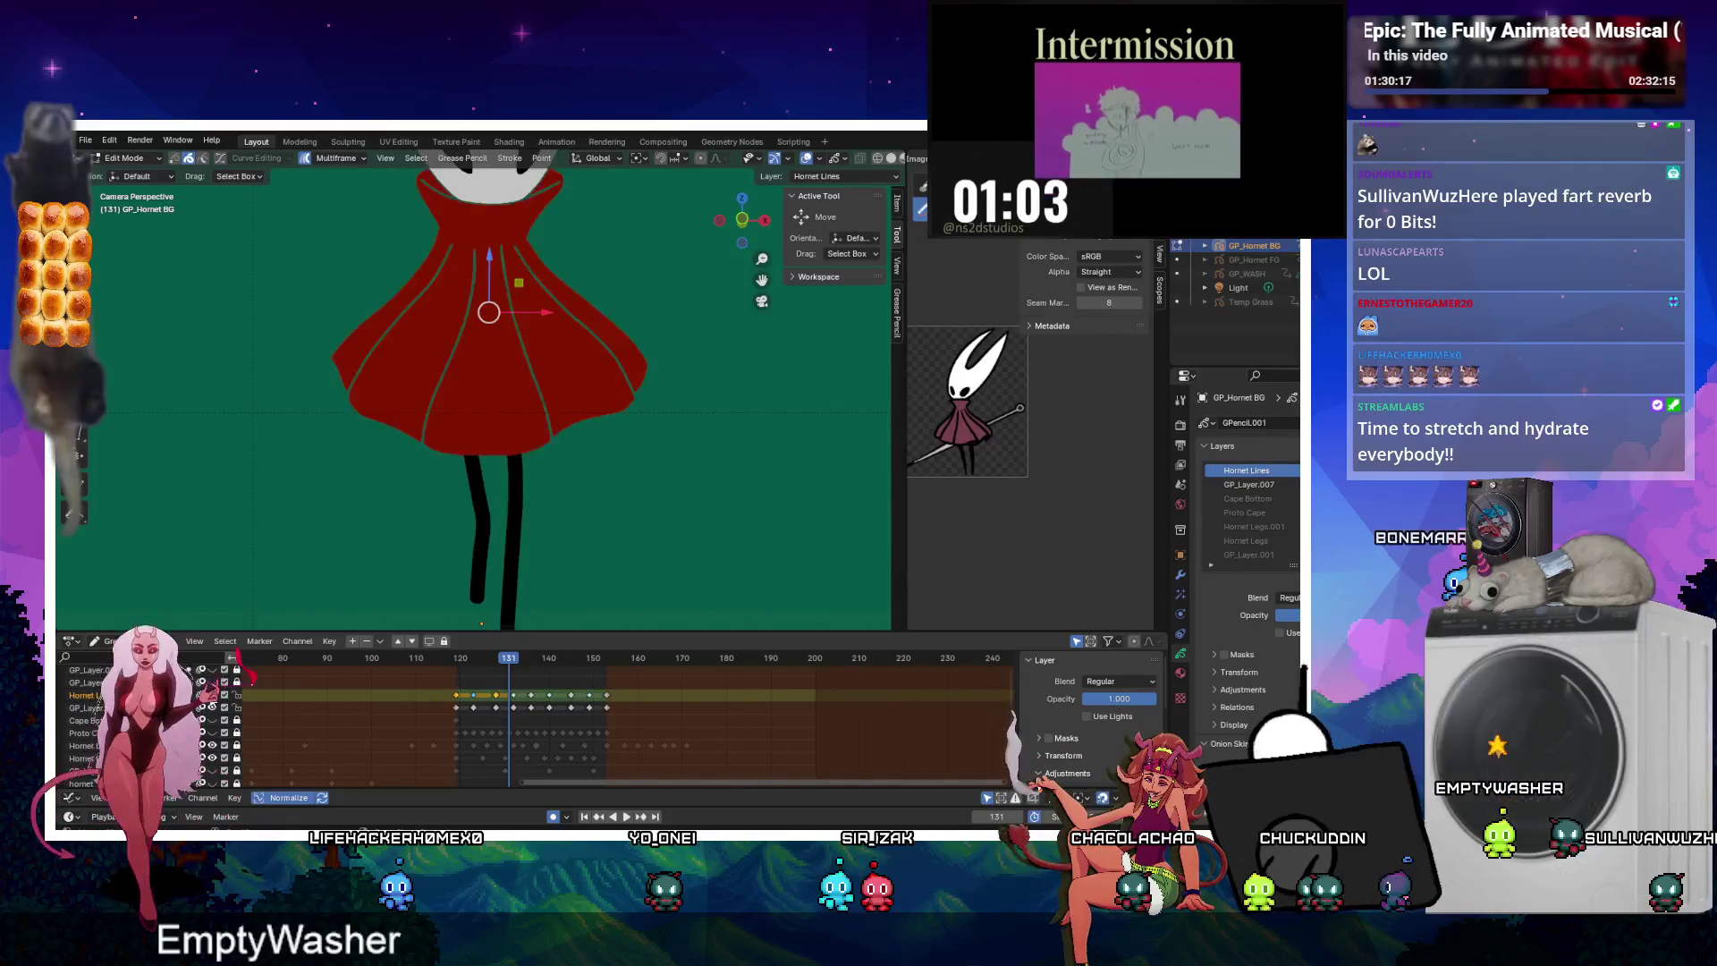
Select the cloak strokes, reshape them in Sculpt Mode, then hide the fills.
{"action": "left_click_drag", "start_coordinate": [677, 723], "coordinate": [675, 721]}
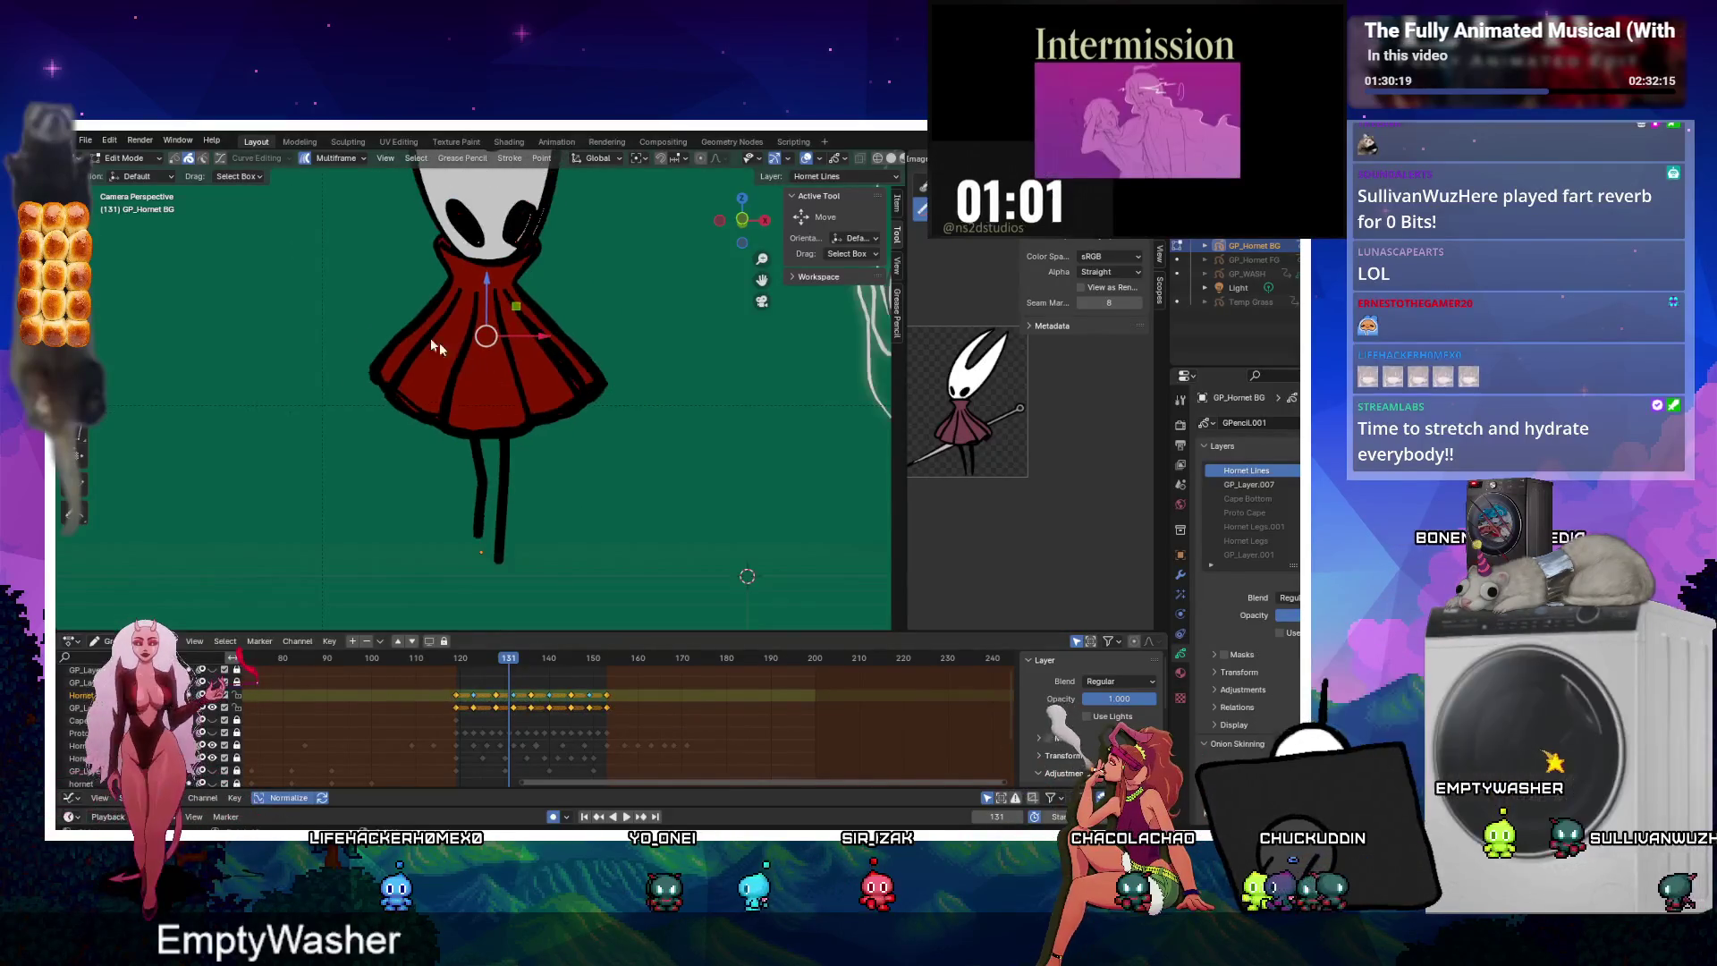
{"action": "left_click_drag", "start_coordinate": [633, 361], "coordinate": [637, 365]}
{"action": "key", "text": "ctrl+Tab"}
{"action": "scroll", "coordinate": [458, 426], "scroll_direction": "down", "scroll_amount": 2}
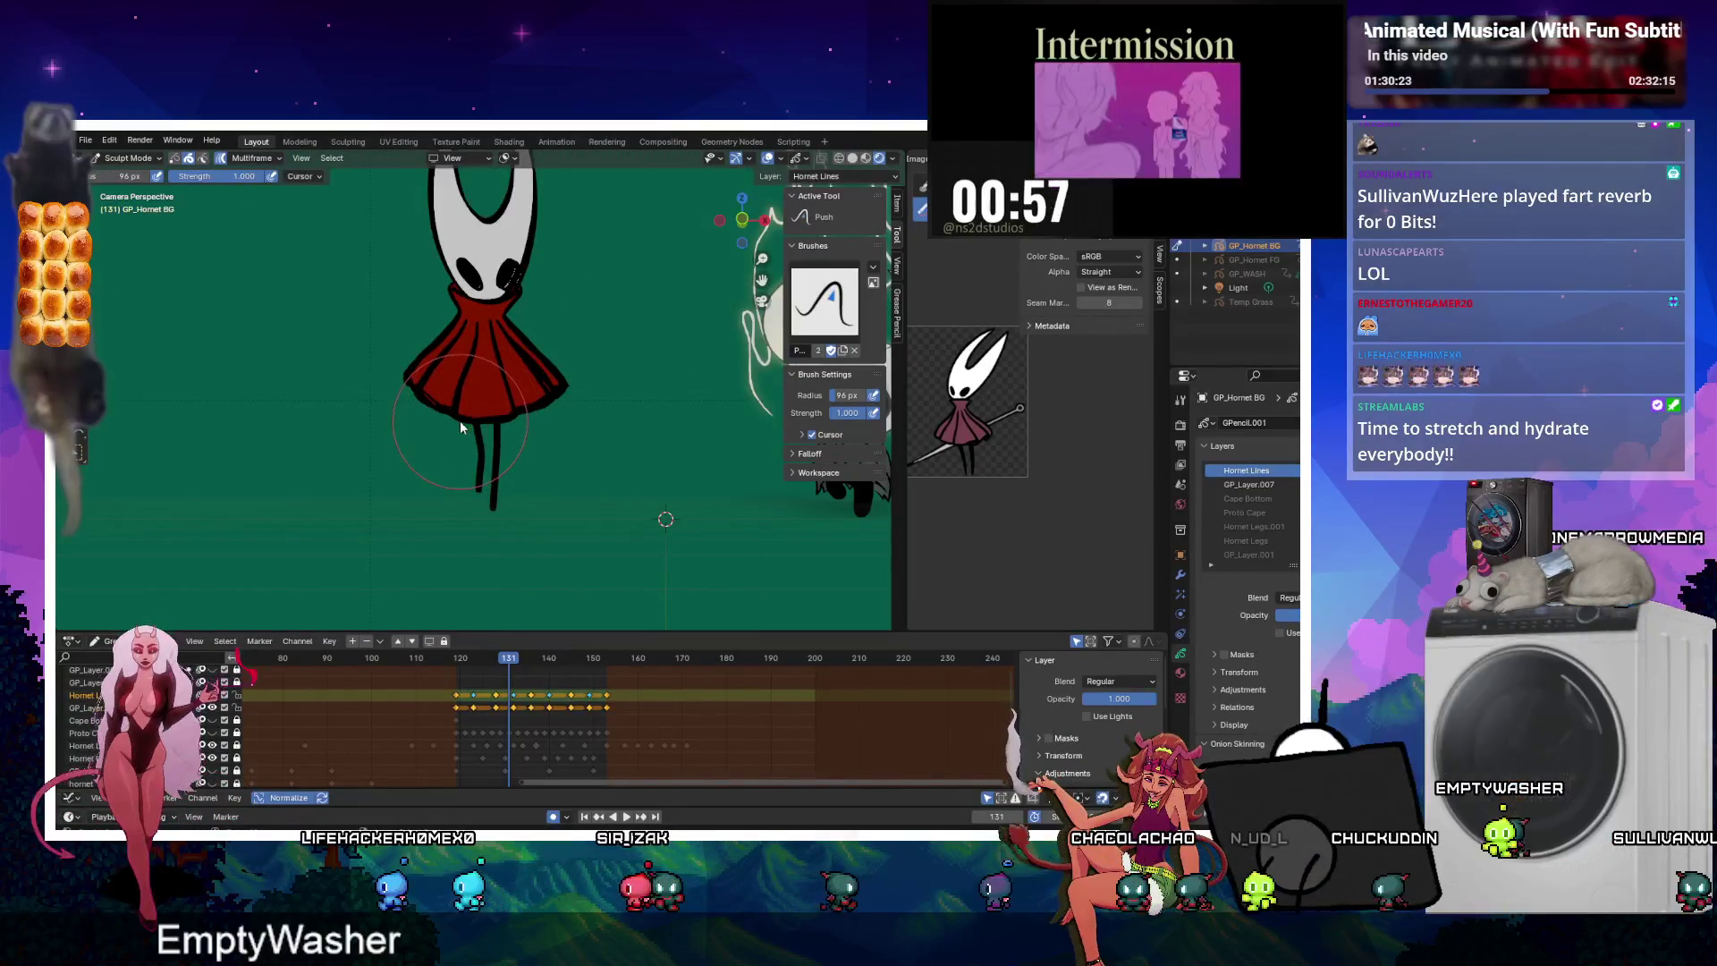
{"action": "key", "text": "Tab"}
{"action": "left_click", "coordinate": [219, 713]}
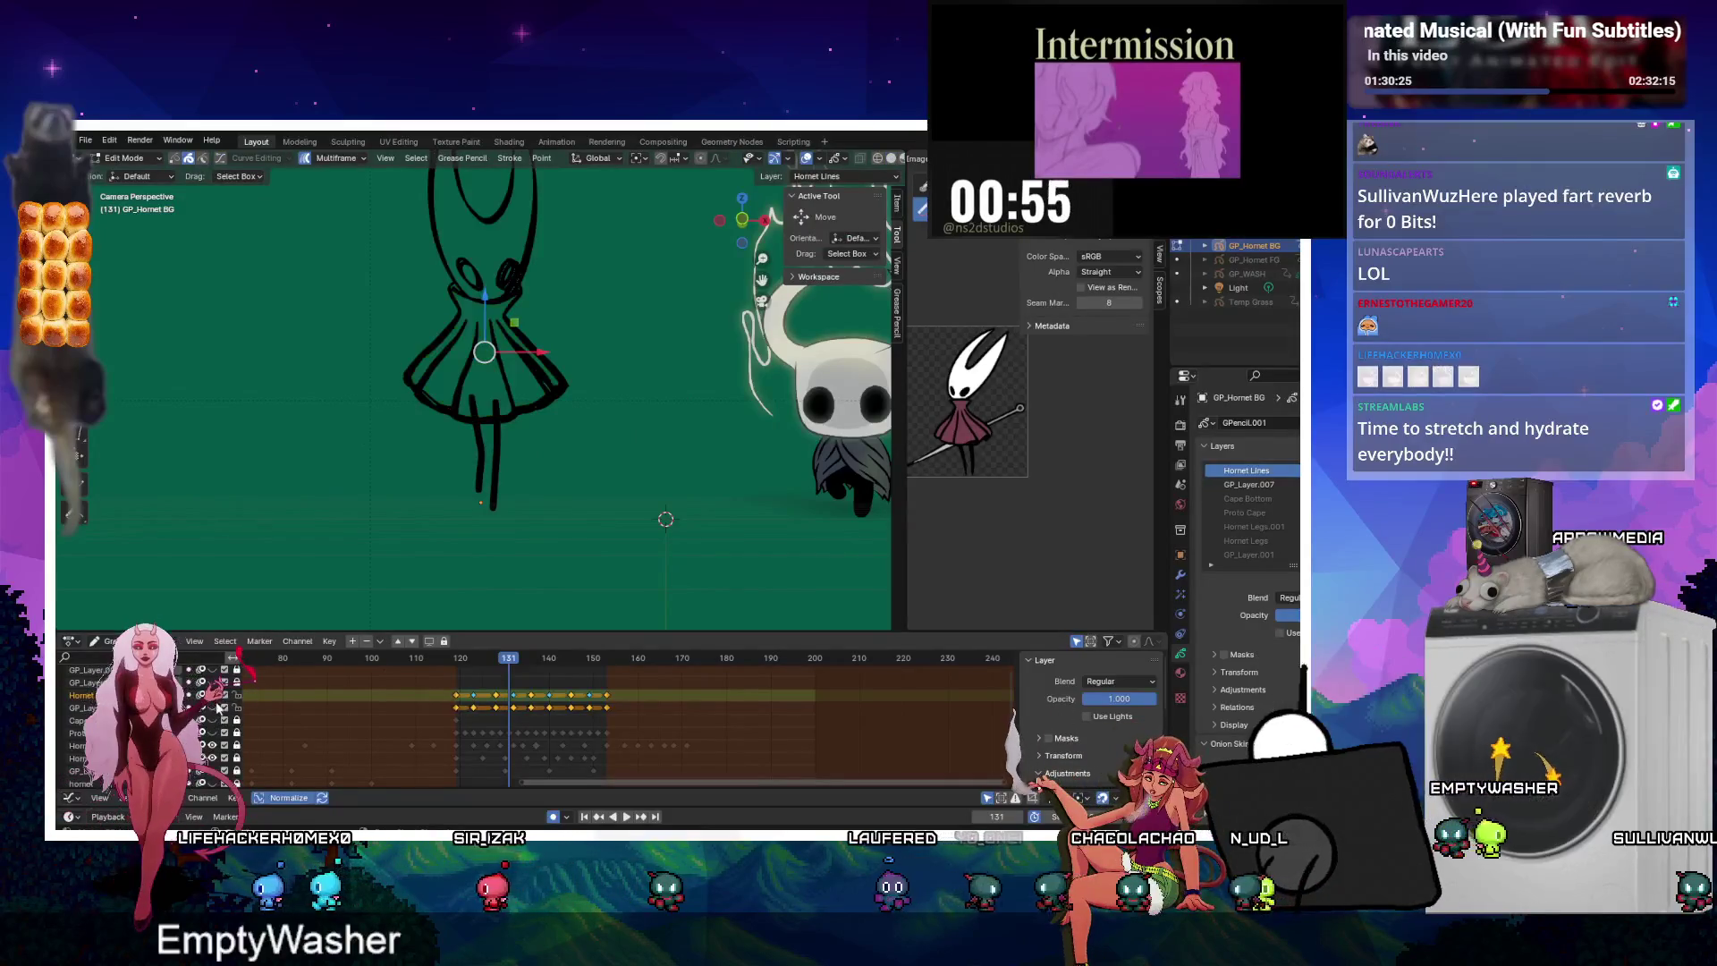
Select the skirt strokes and those between the legs, stepping back to inspect frame 124.
{"action": "scroll", "coordinate": [504, 273], "scroll_direction": "up", "scroll_amount": 3}
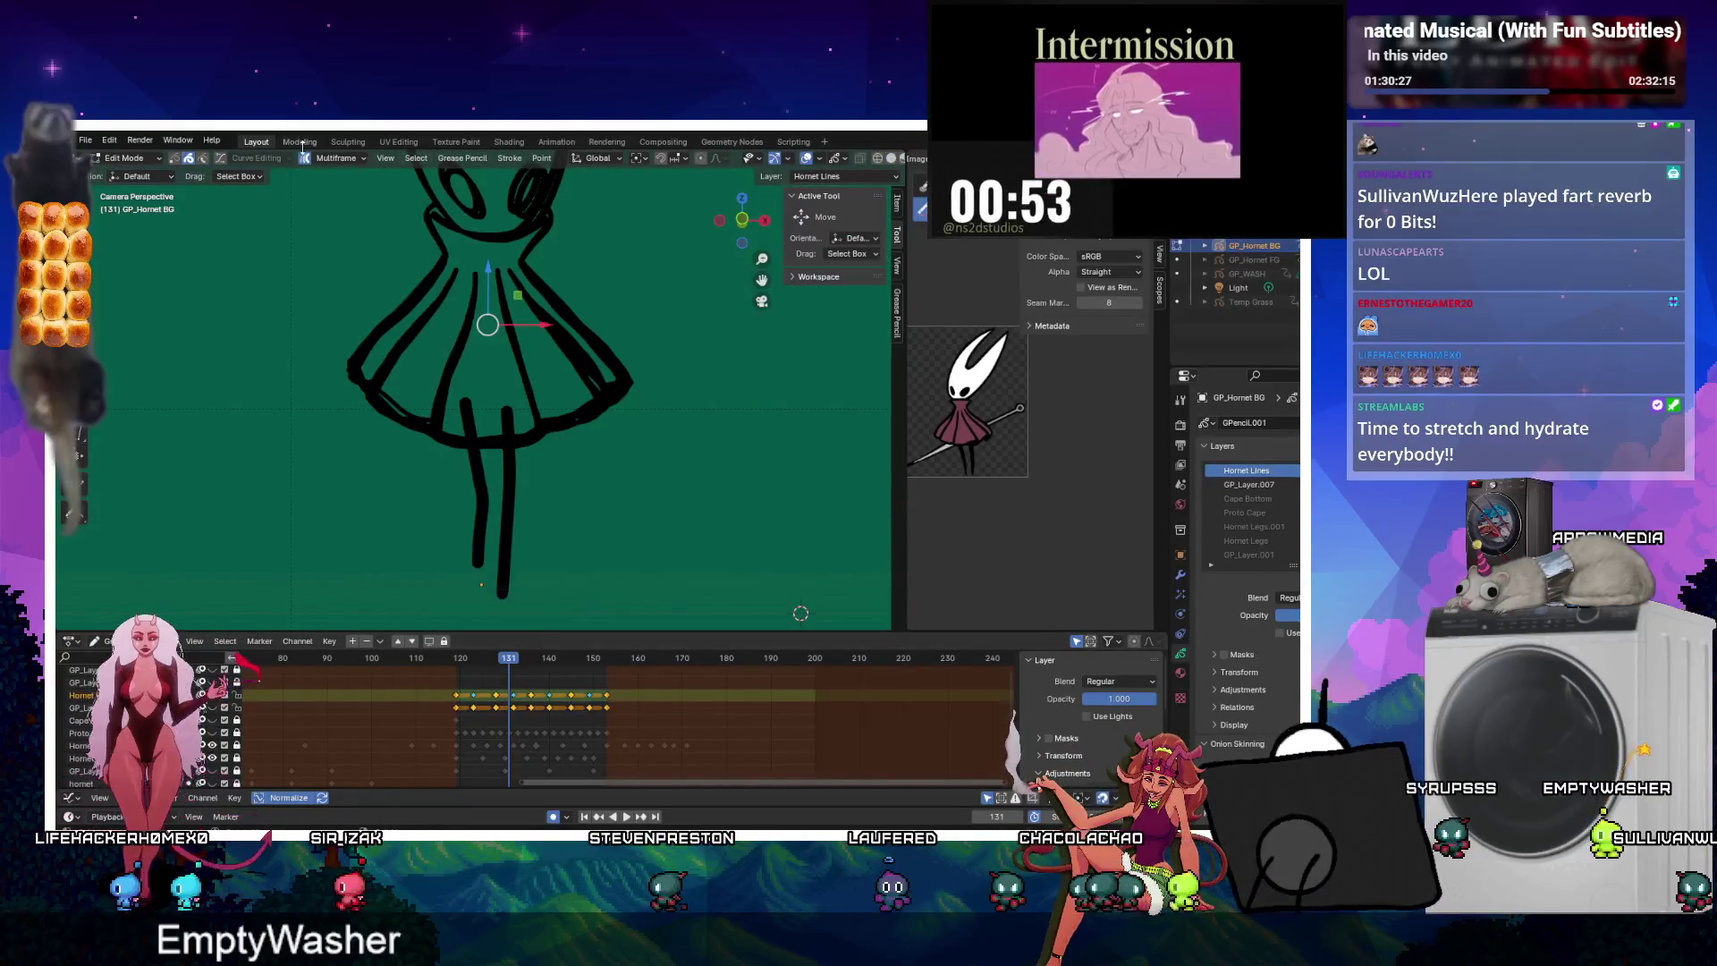
{"action": "scroll", "coordinate": [480, 425], "scroll_direction": "up", "scroll_amount": 4}
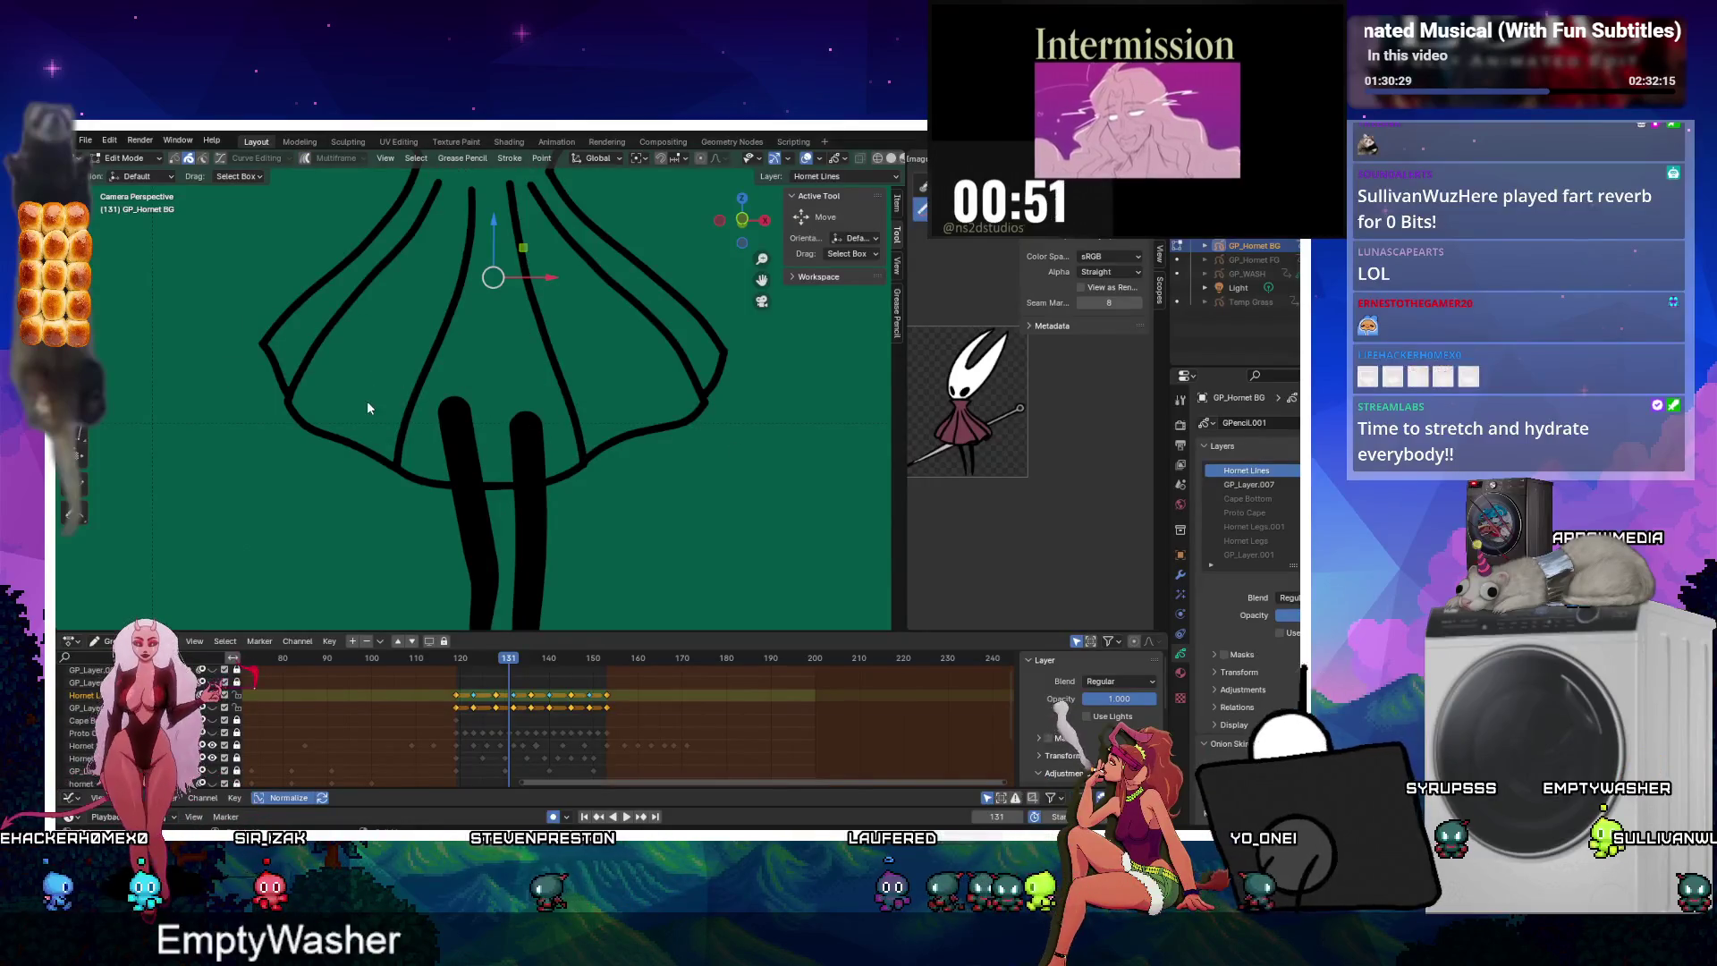
{"action": "left_click_drag", "start_coordinate": [234, 490], "coordinate": [367, 356]}
{"action": "key", "text": "Down"}
{"action": "key", "text": "Down"}
{"action": "key", "text": "Down"}
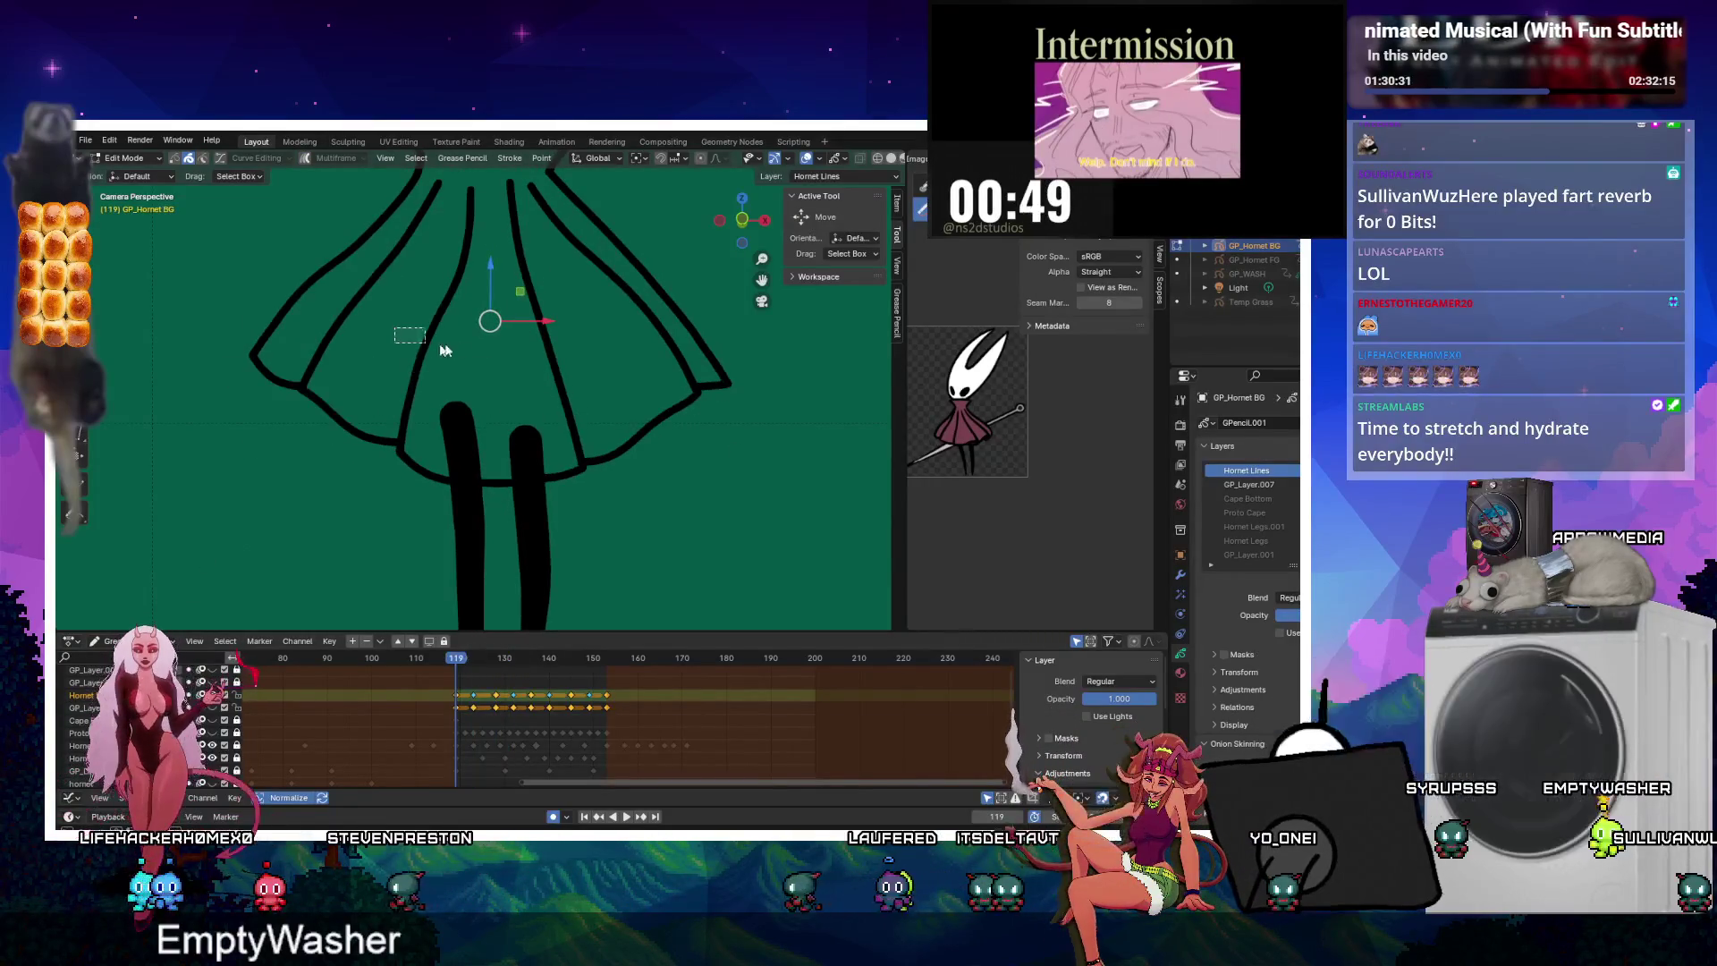
{"action": "left_click_drag", "start_coordinate": [493, 464], "coordinate": [512, 512]}
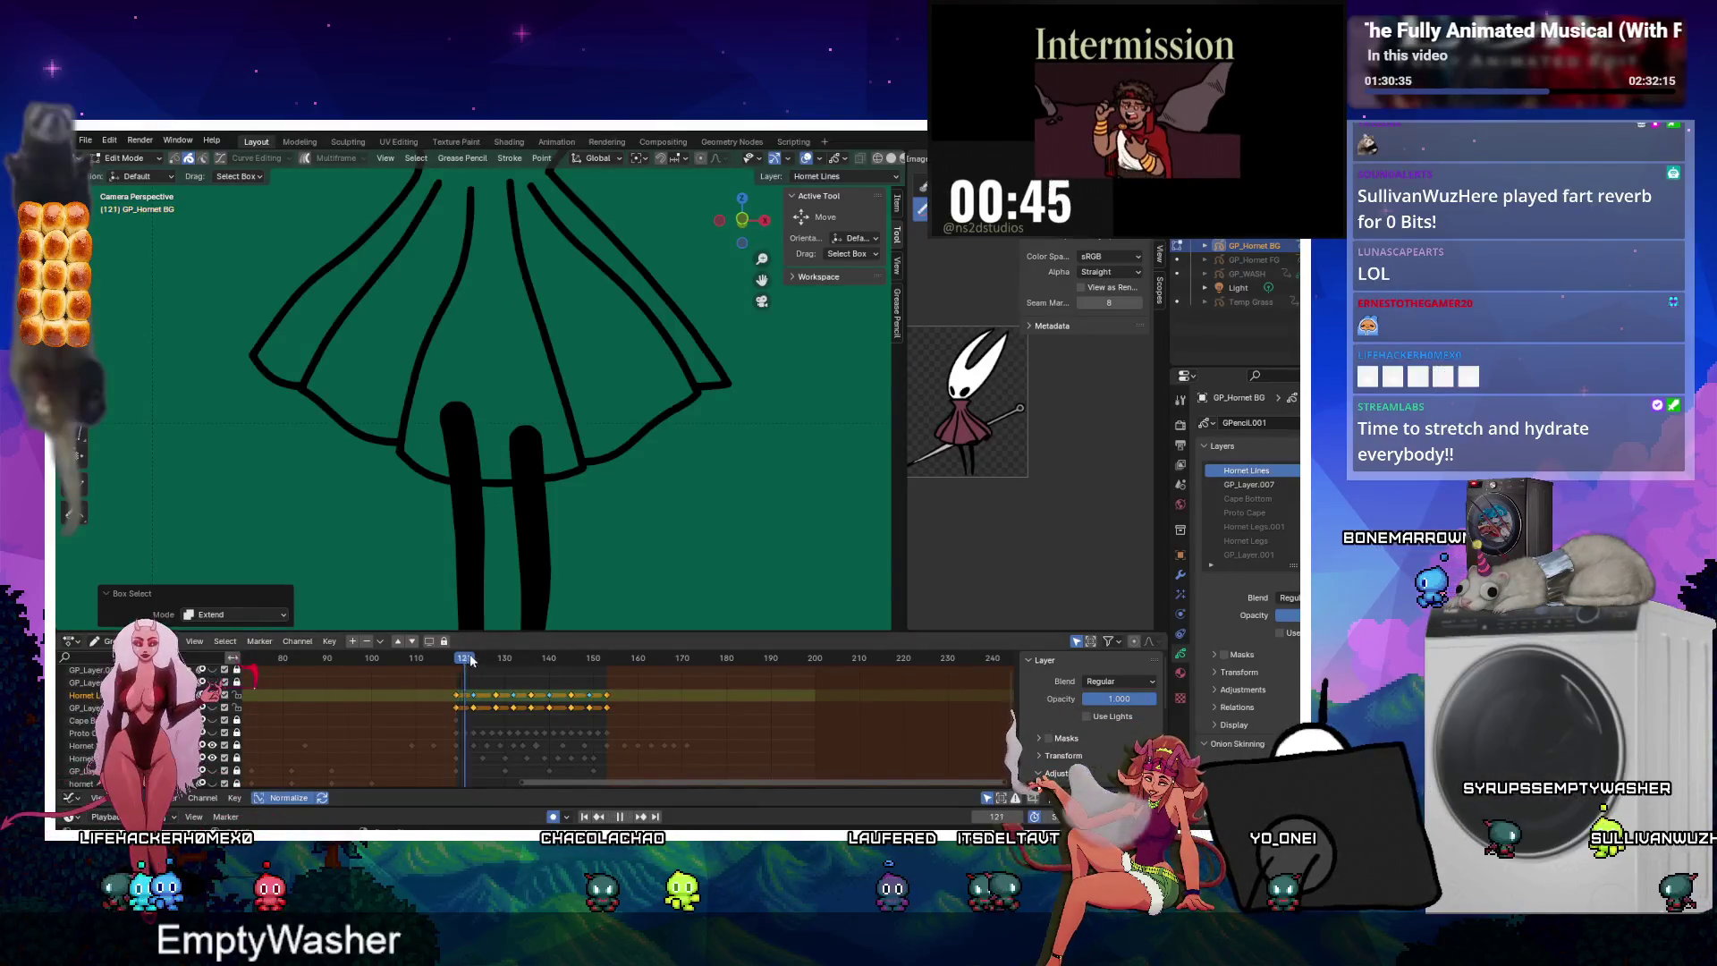
{"action": "left_click_drag", "start_coordinate": [471, 660], "coordinate": [478, 659]}
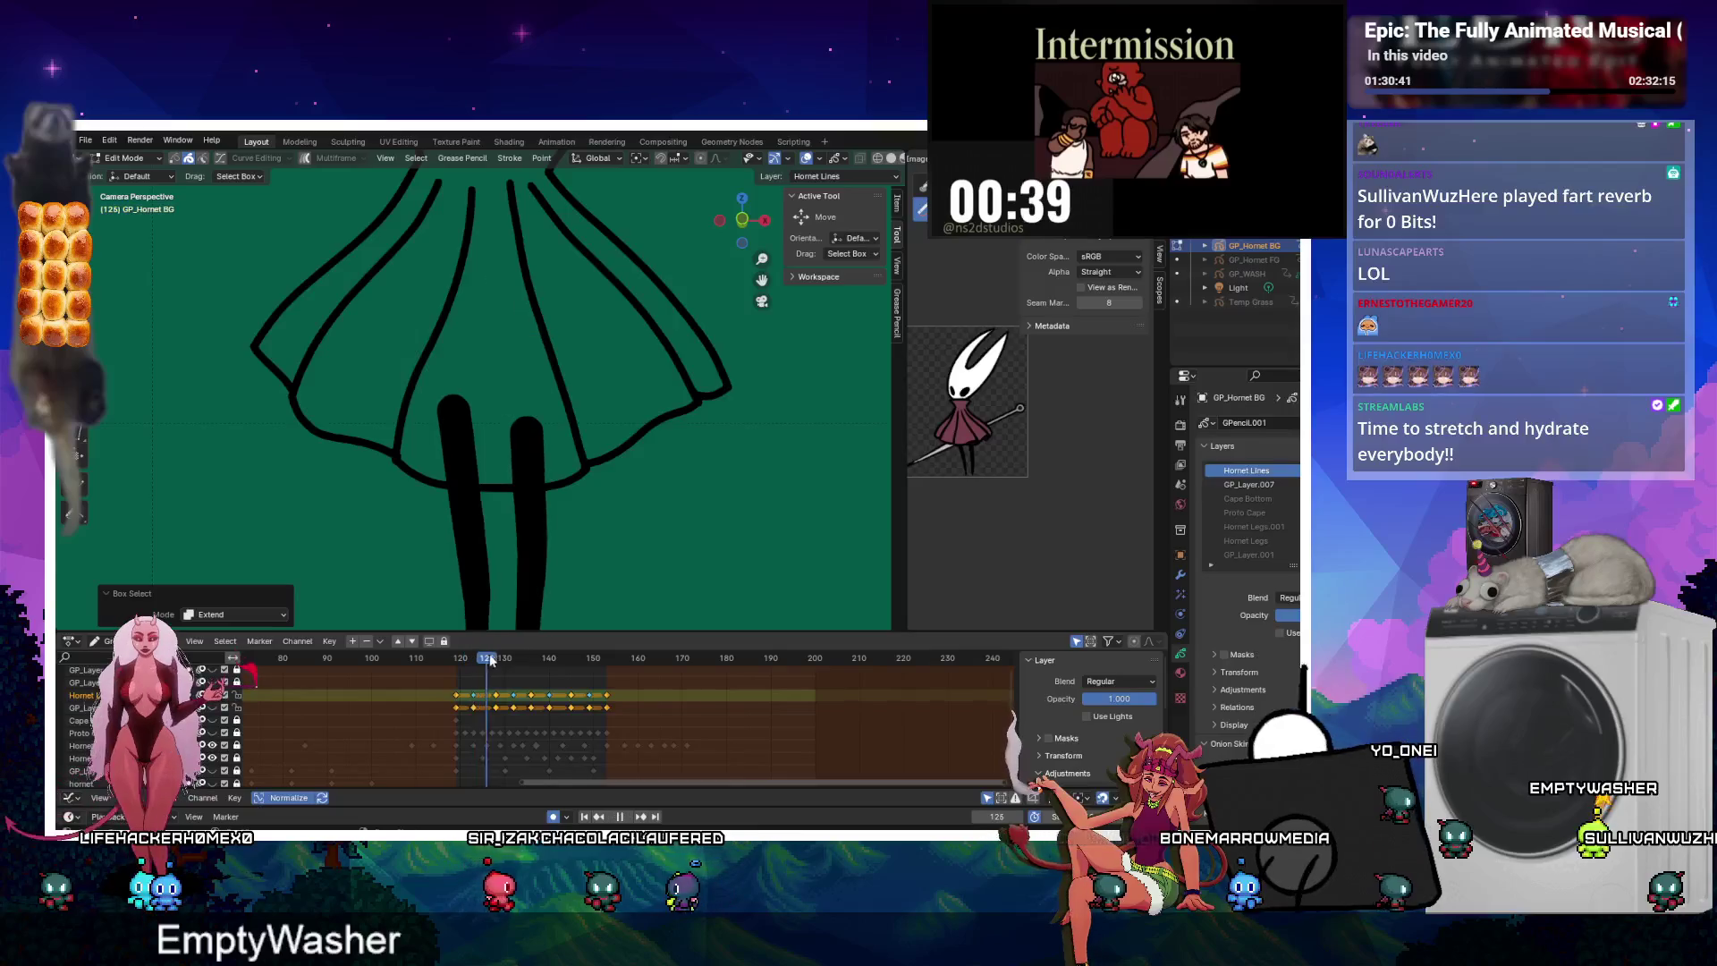
Join the skirt strokes on frame 128 and the following frame, then go to frame 135.
{"action": "key", "text": "Up"}
{"action": "left_click_drag", "start_coordinate": [597, 396], "coordinate": [597, 396]}
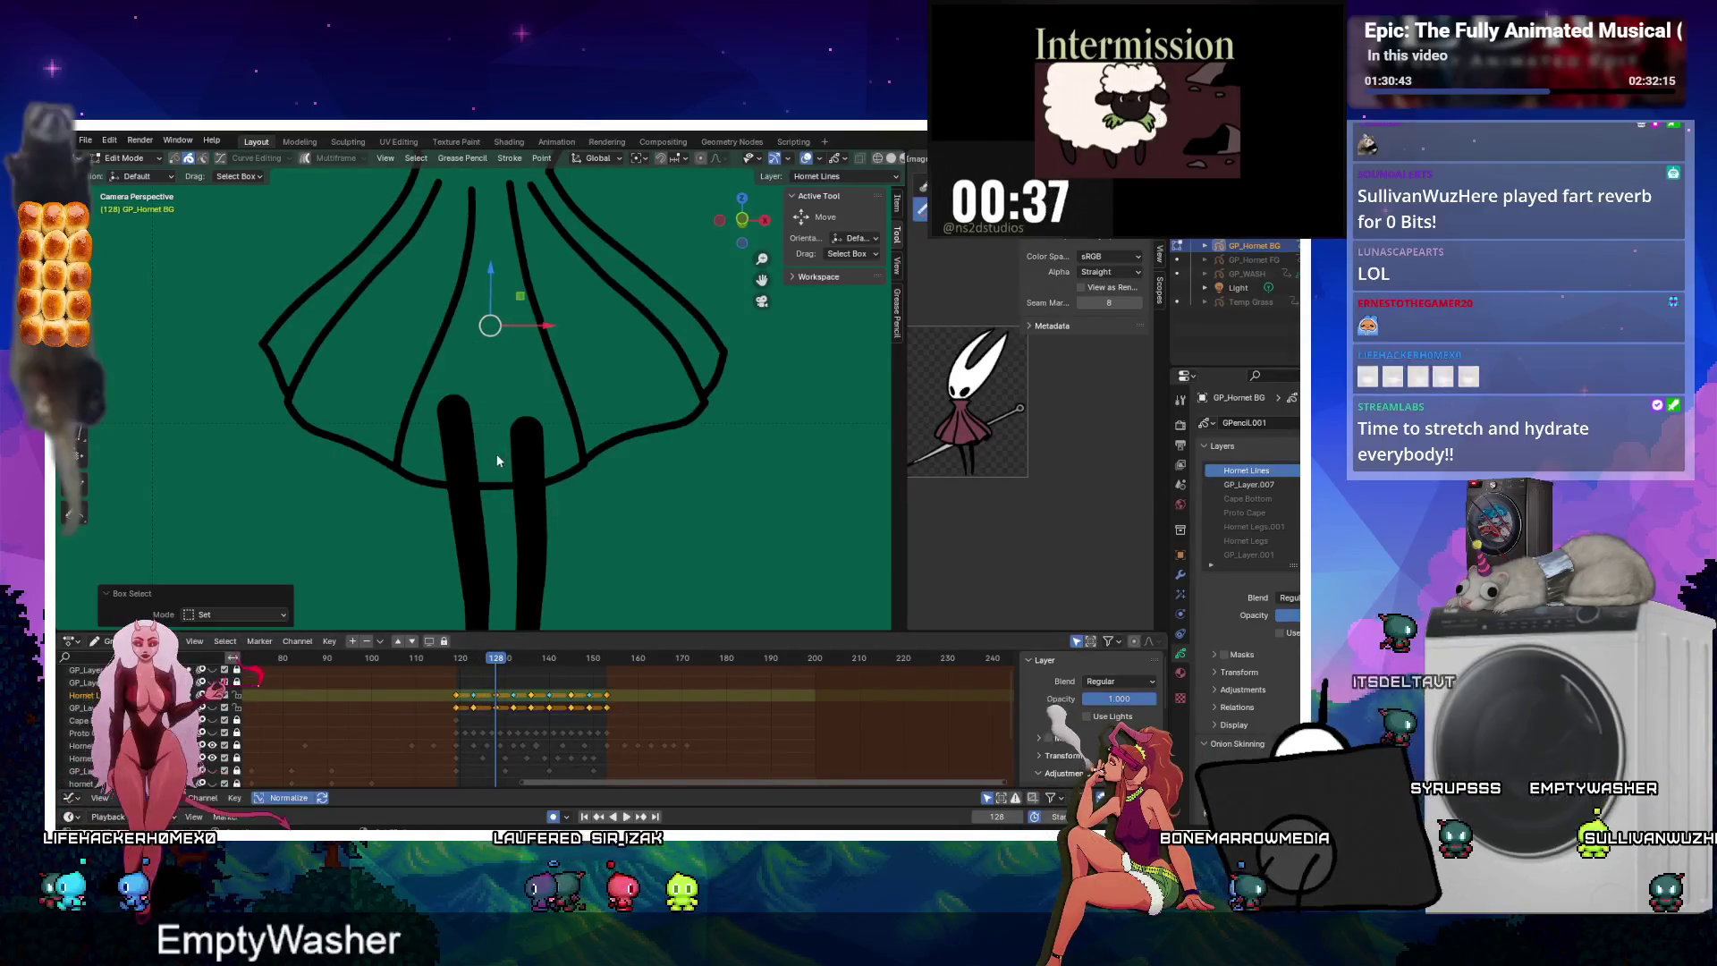
{"action": "key", "text": "ctrl+j"}
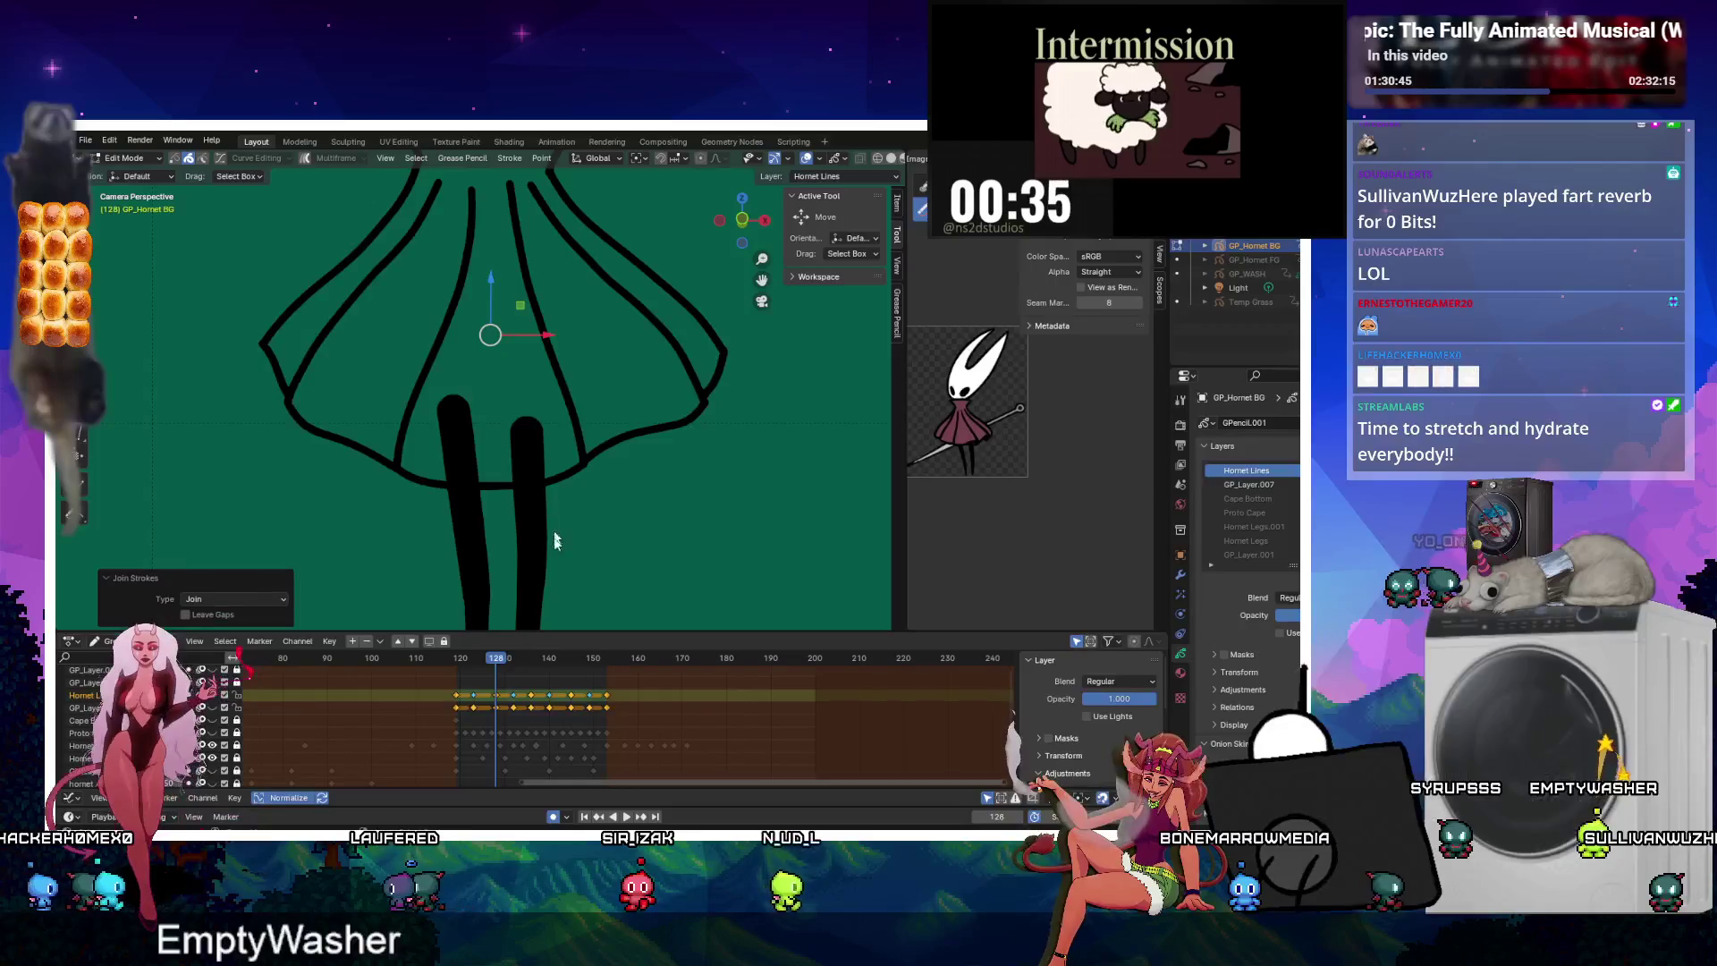
{"action": "key", "text": "space"}
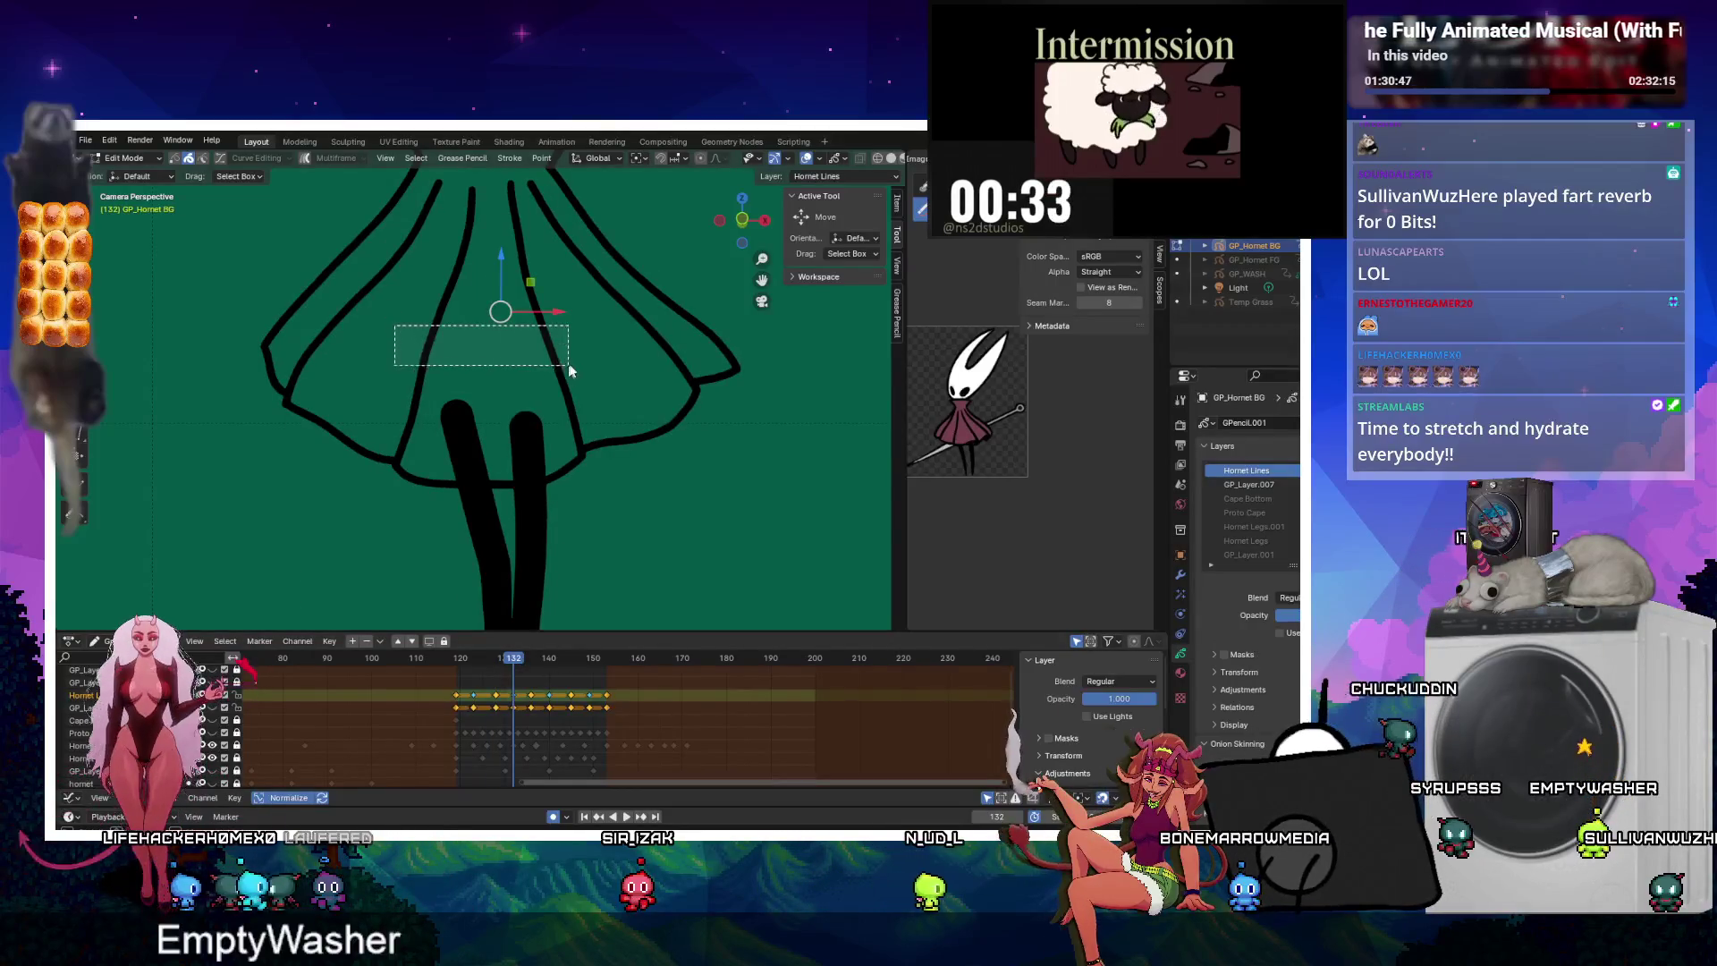
{"action": "left_click_drag", "start_coordinate": [570, 369], "coordinate": [569, 366]}
{"action": "left_click_drag", "start_coordinate": [457, 468], "coordinate": [493, 500]}
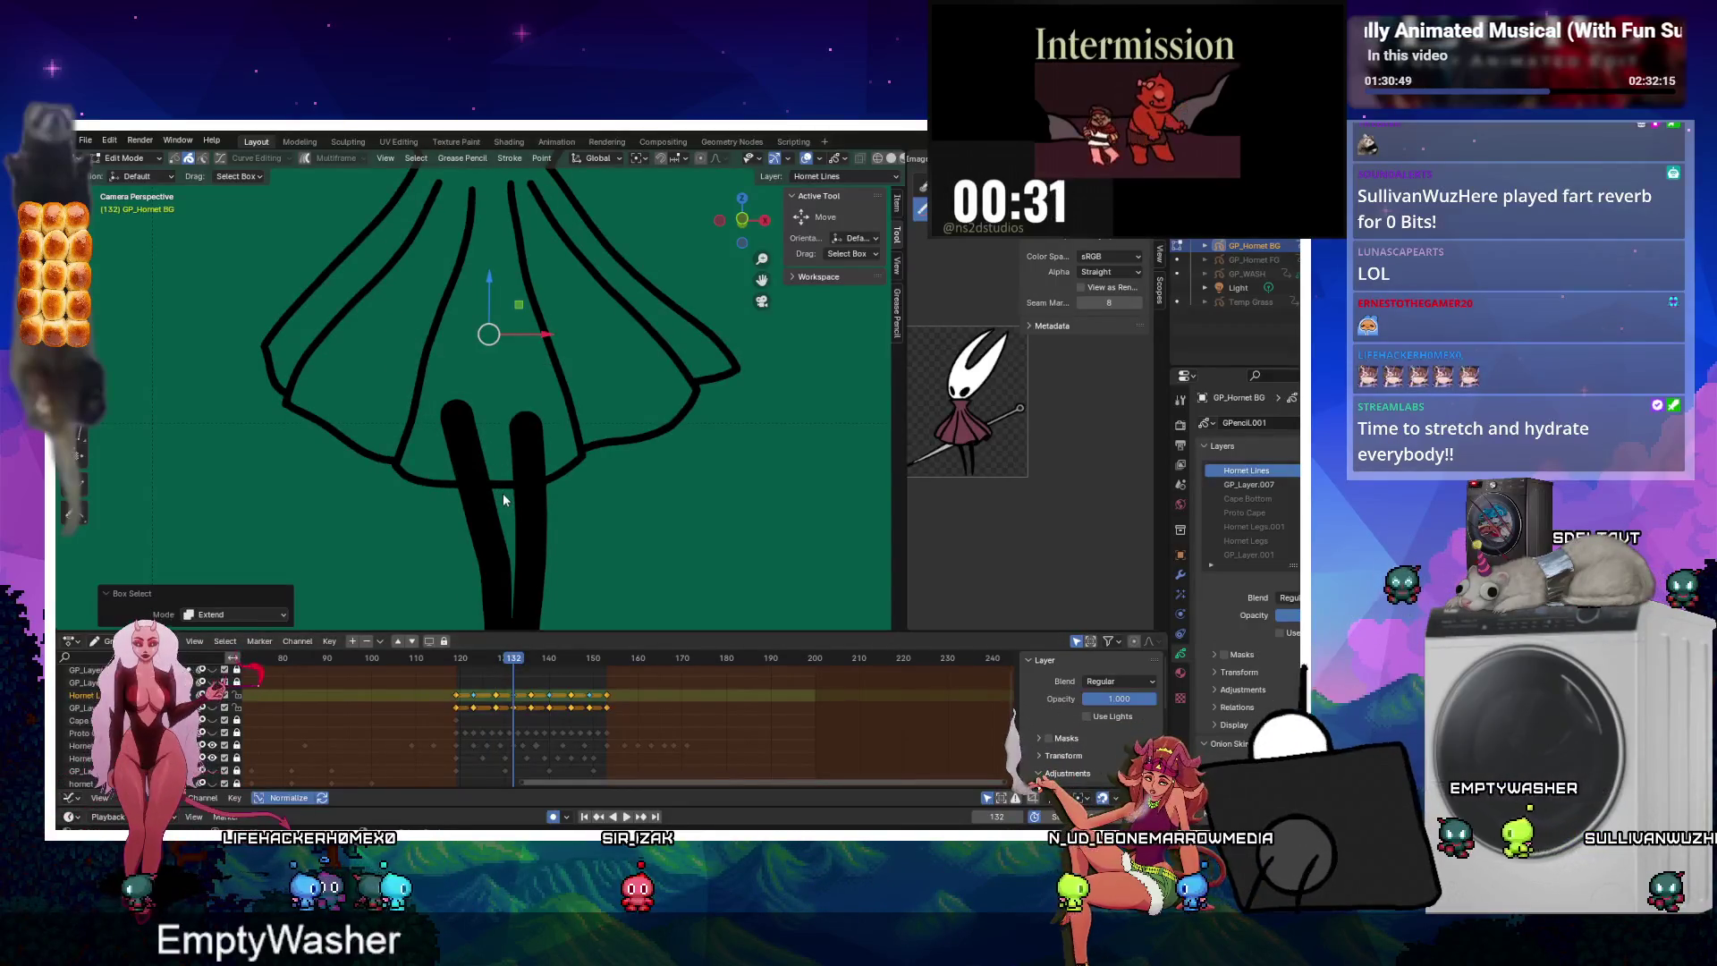
{"action": "key", "text": "ctrl+j"}
{"action": "left_click", "coordinate": [528, 660]}
{"action": "key", "text": "space"}
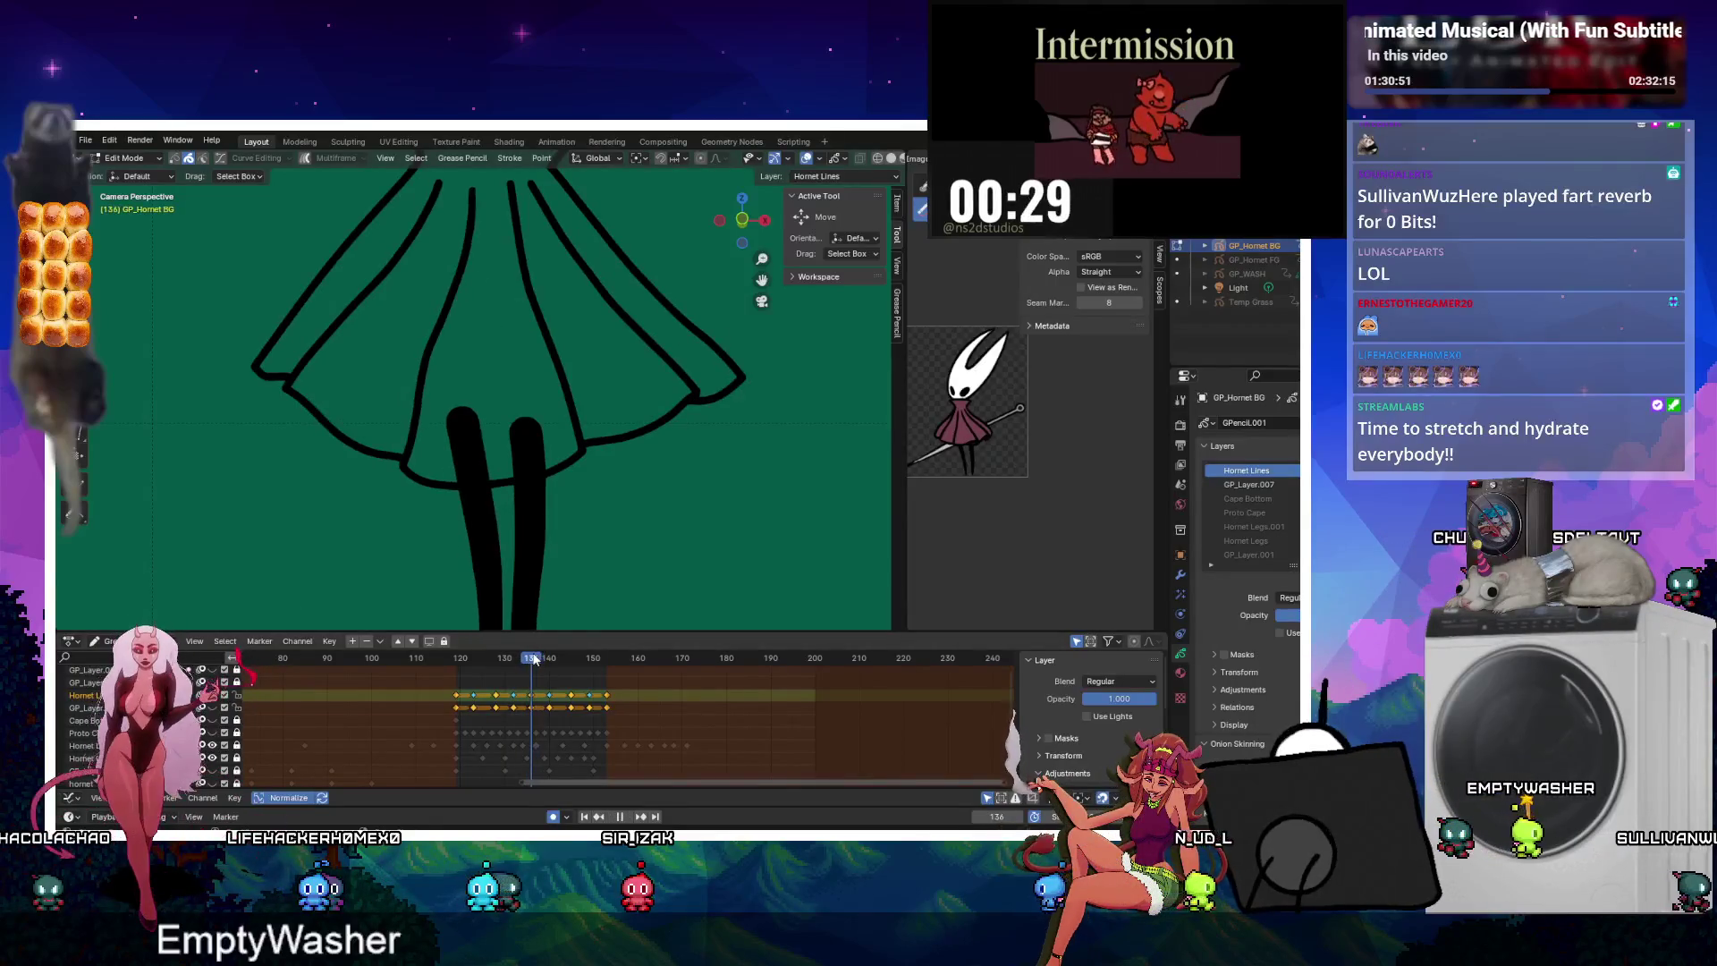
Join the skirt strokes on frames 135 and 140.
{"action": "left_click_drag", "start_coordinate": [472, 466], "coordinate": [520, 508], "text": "shift"}
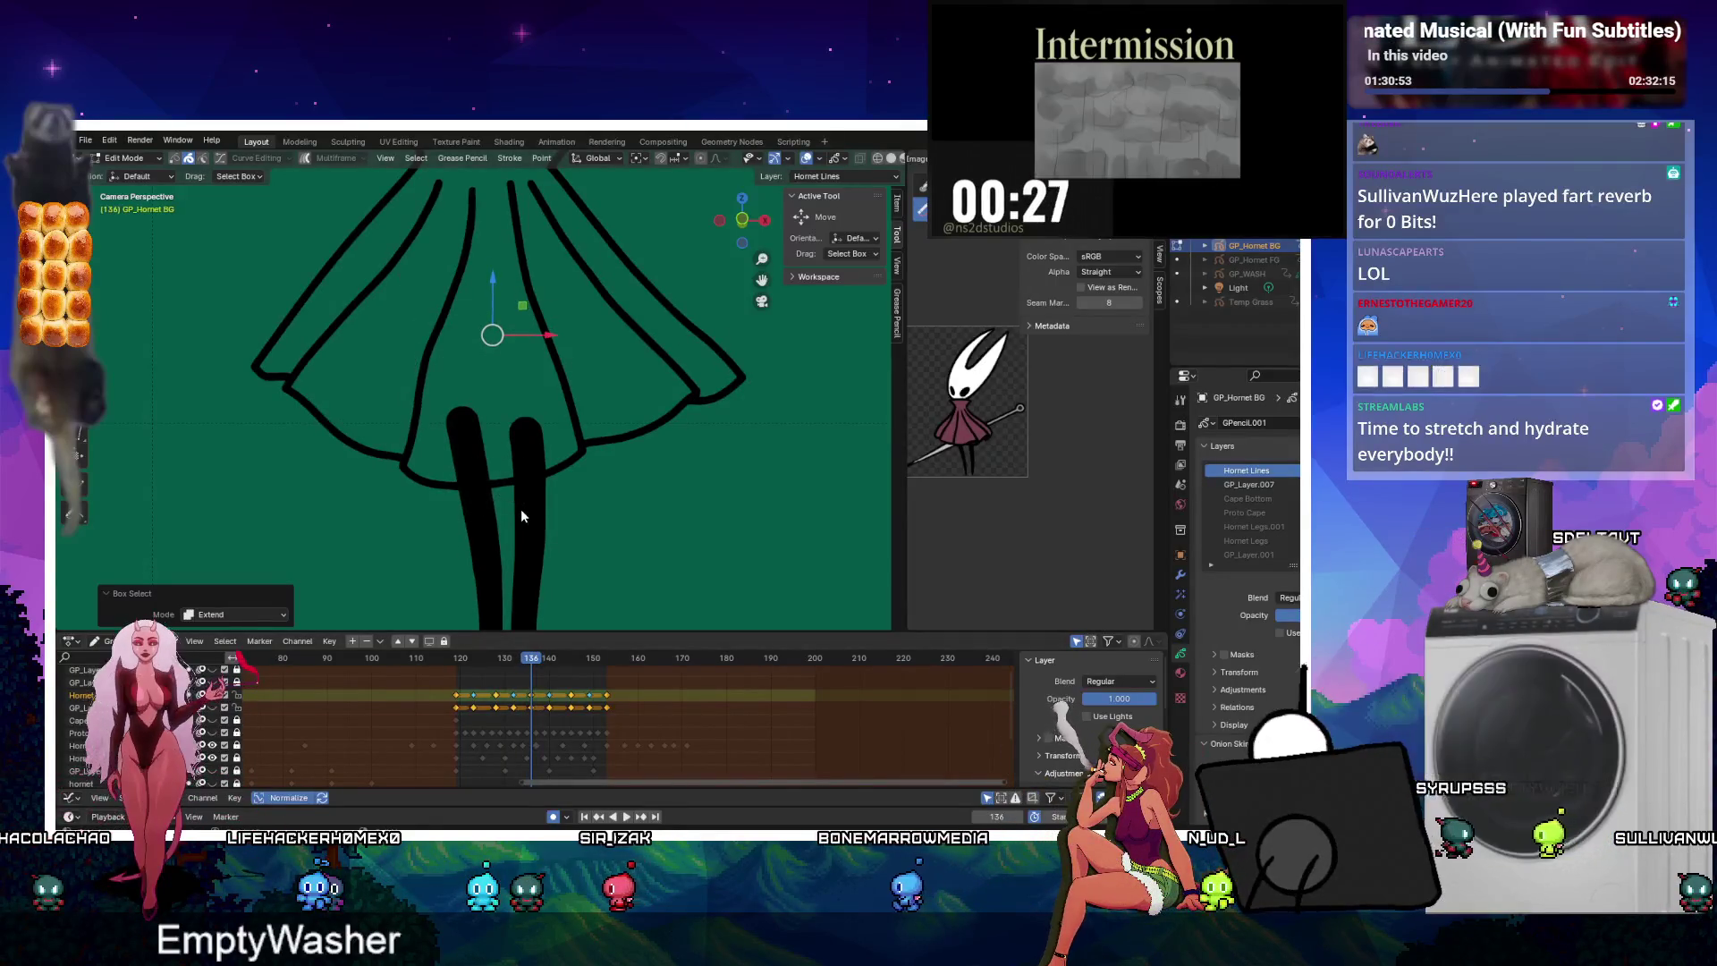
{"action": "key", "text": "ctrl+j"}
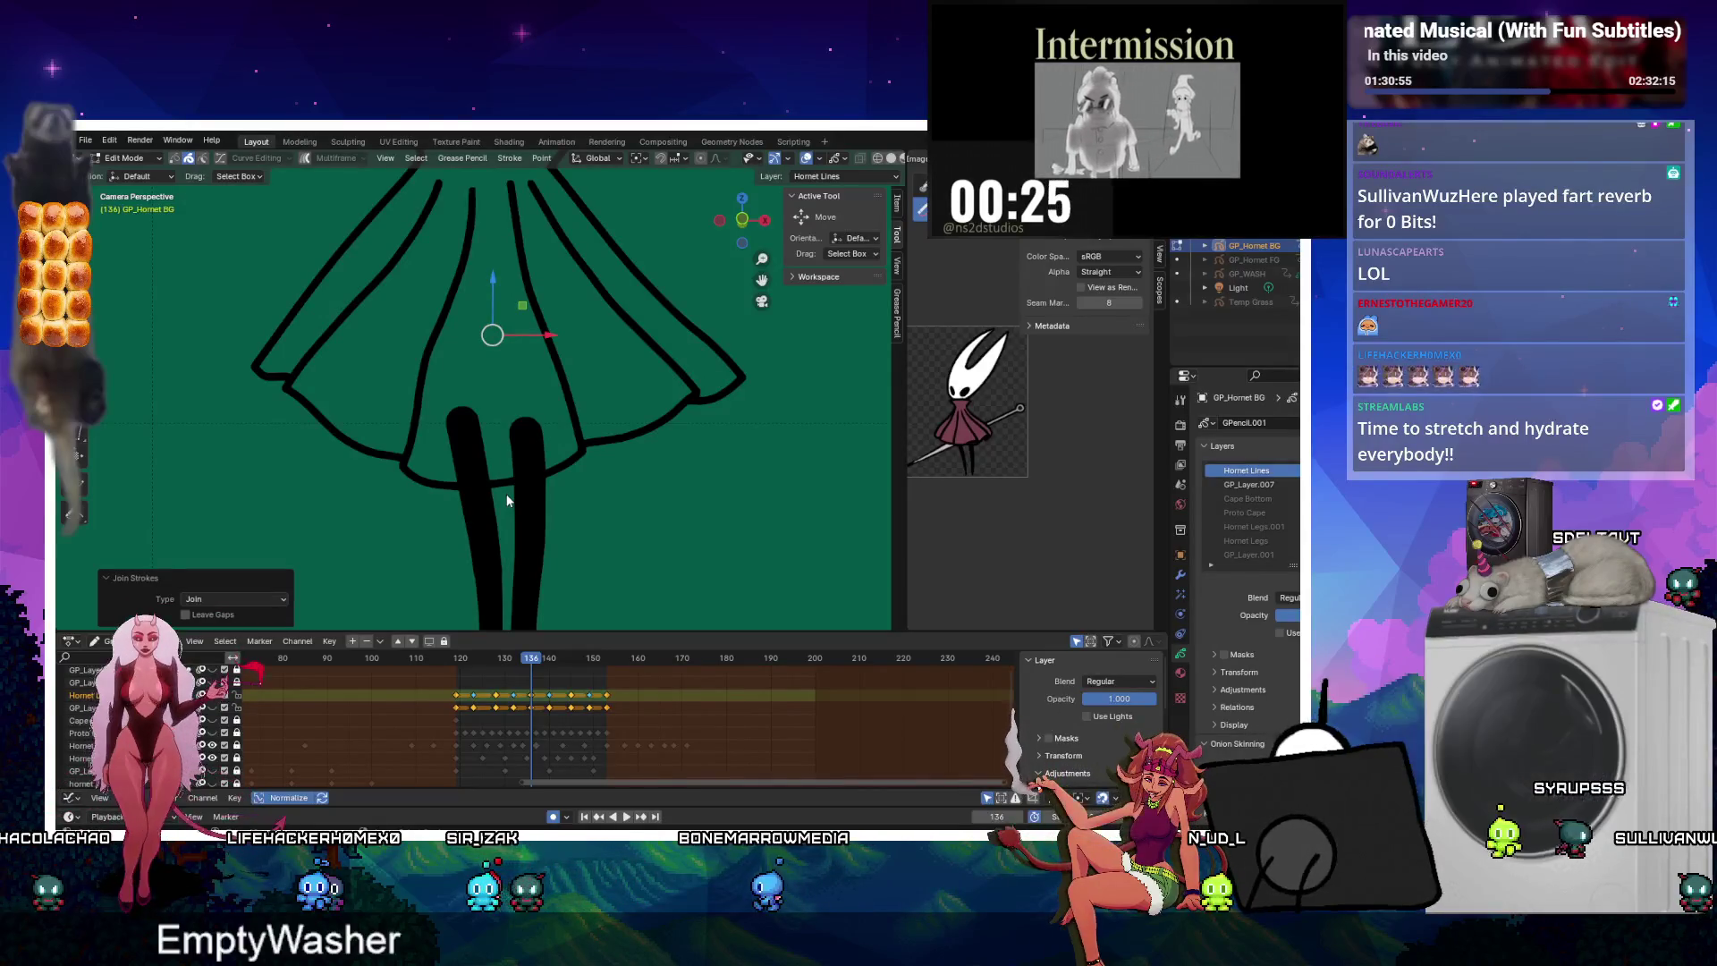
{"action": "left_click", "coordinate": [547, 660]}
{"action": "key", "text": "space"}
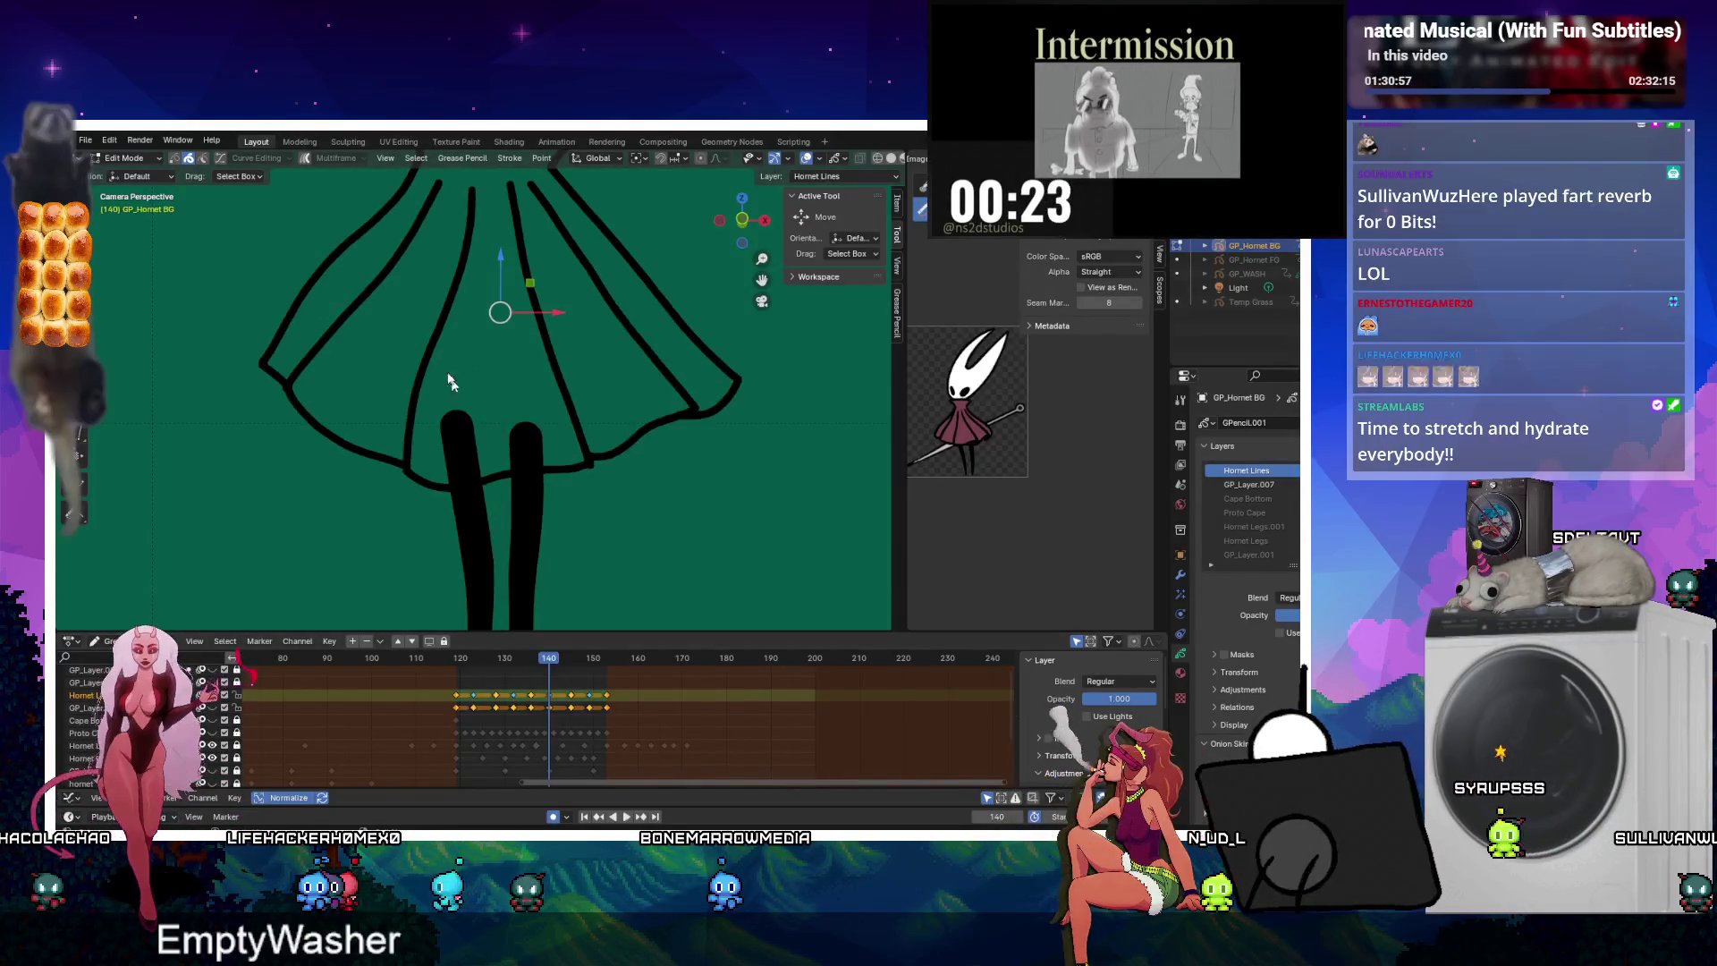
{"action": "left_click_drag", "start_coordinate": [517, 383], "coordinate": [519, 386]}
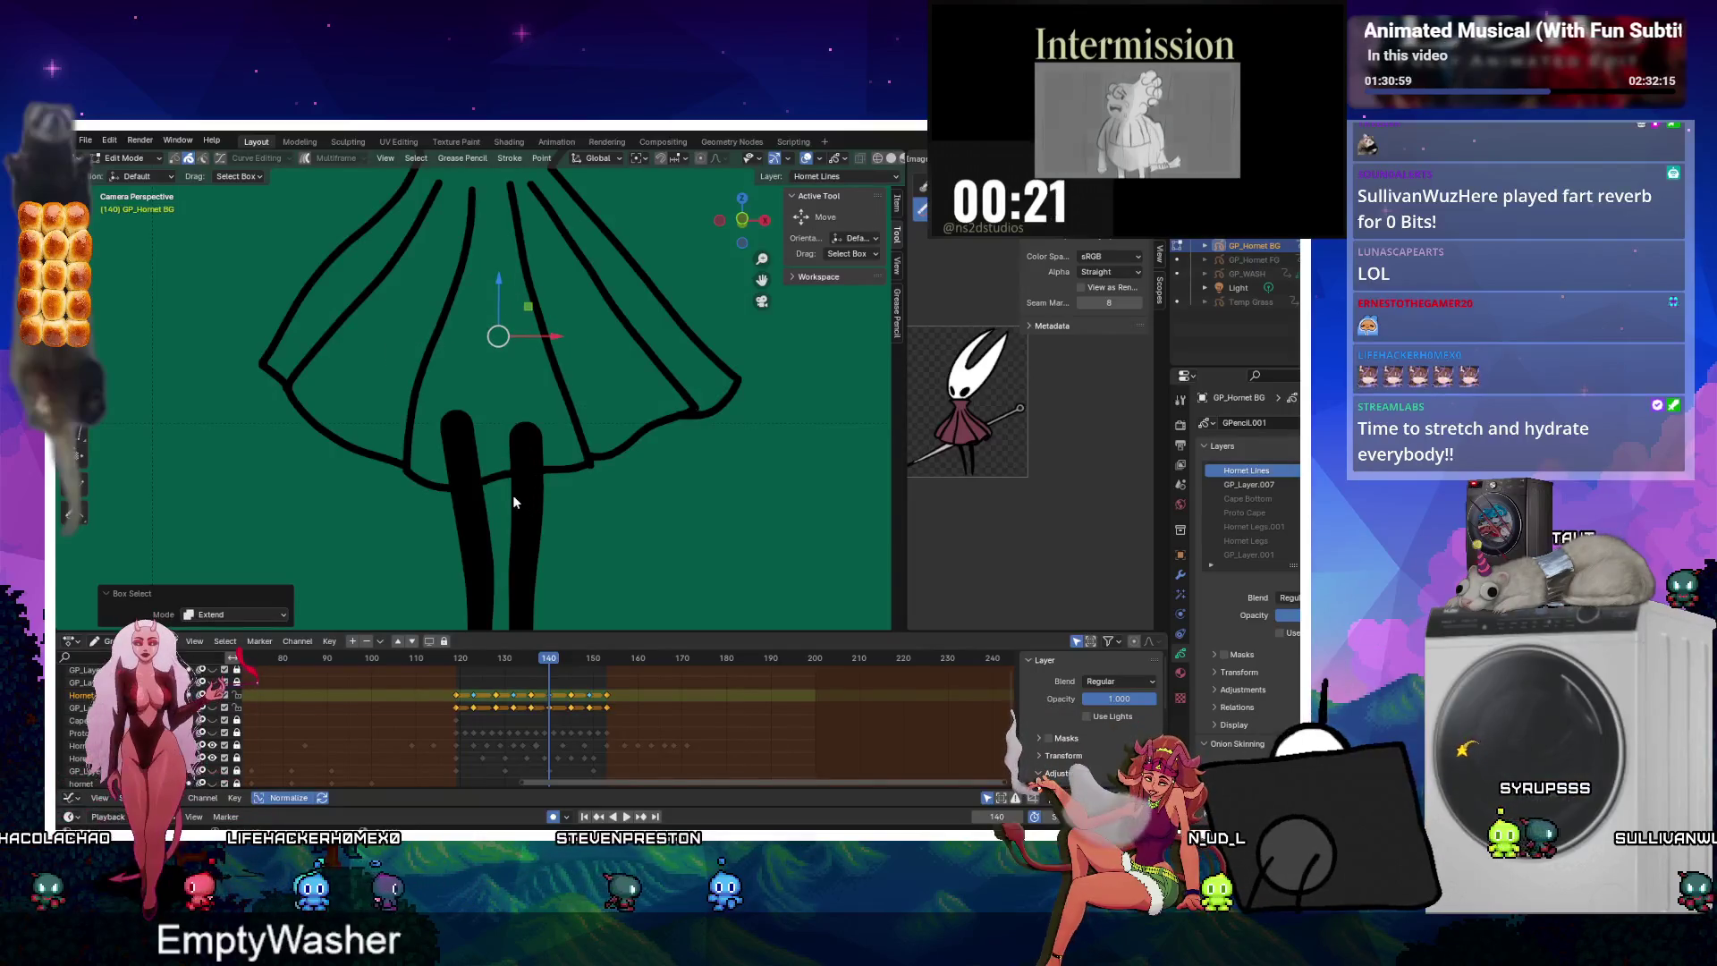
{"action": "key", "text": "ctrl+j"}
Join the skirt strokes on frames 145, 149 and 153.
{"action": "left_click", "coordinate": [571, 658]}
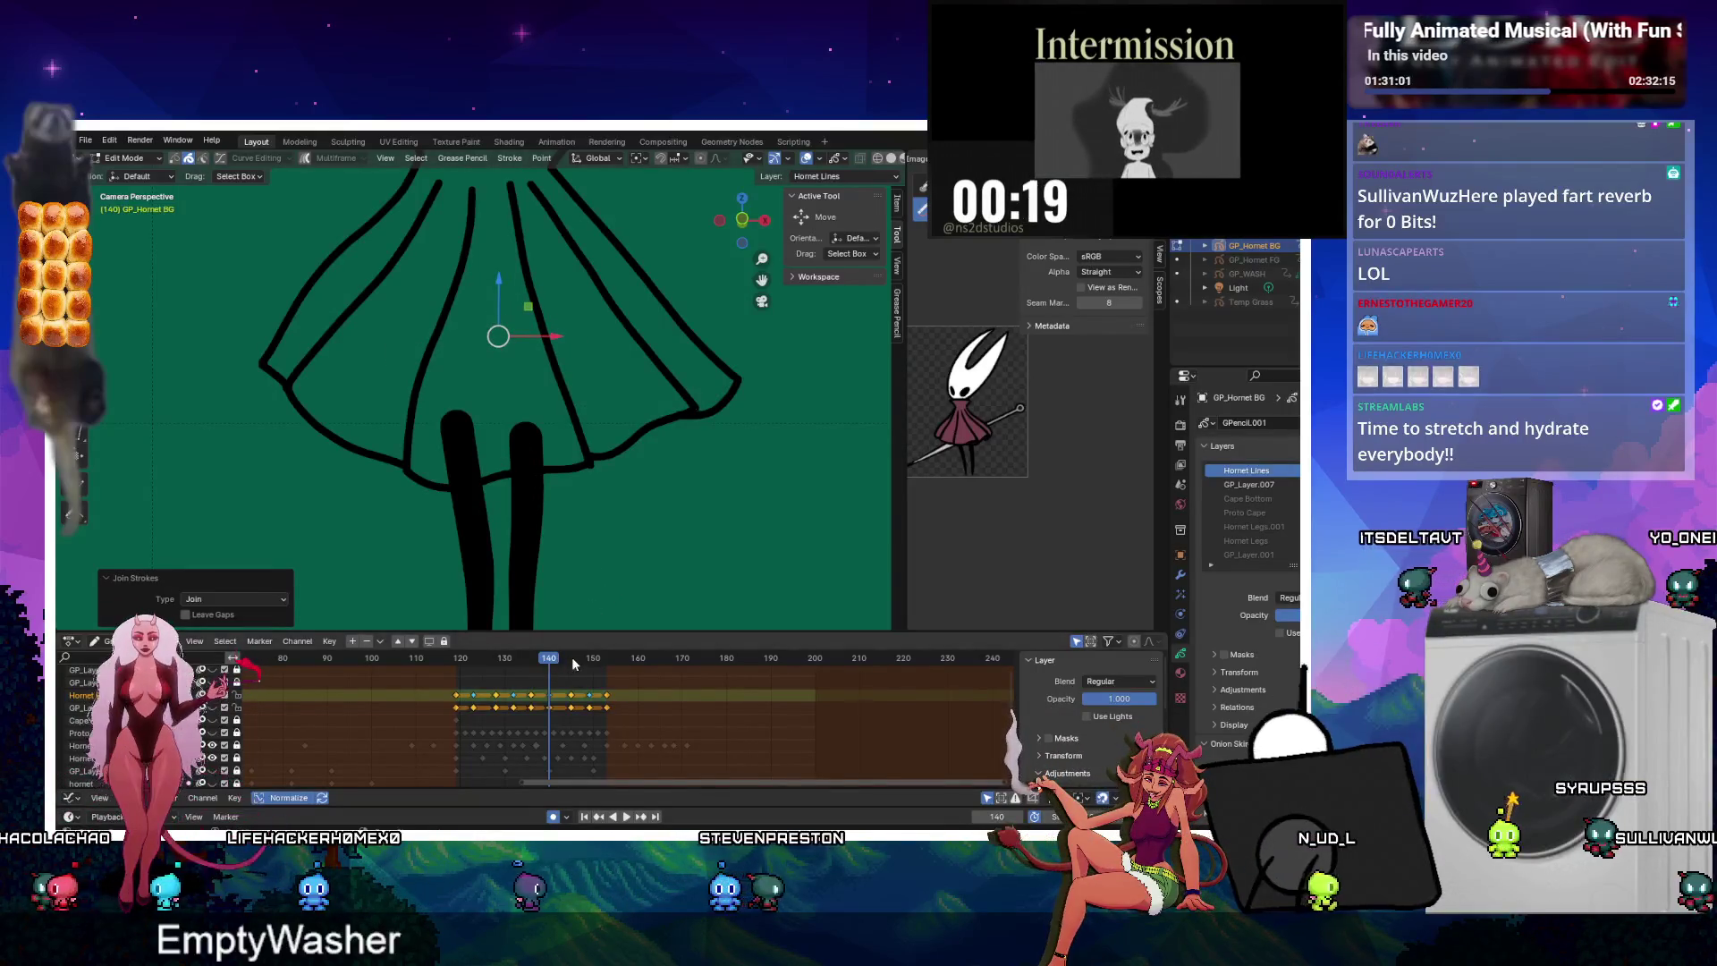
{"action": "left_click_drag", "start_coordinate": [411, 312], "coordinate": [561, 389]}
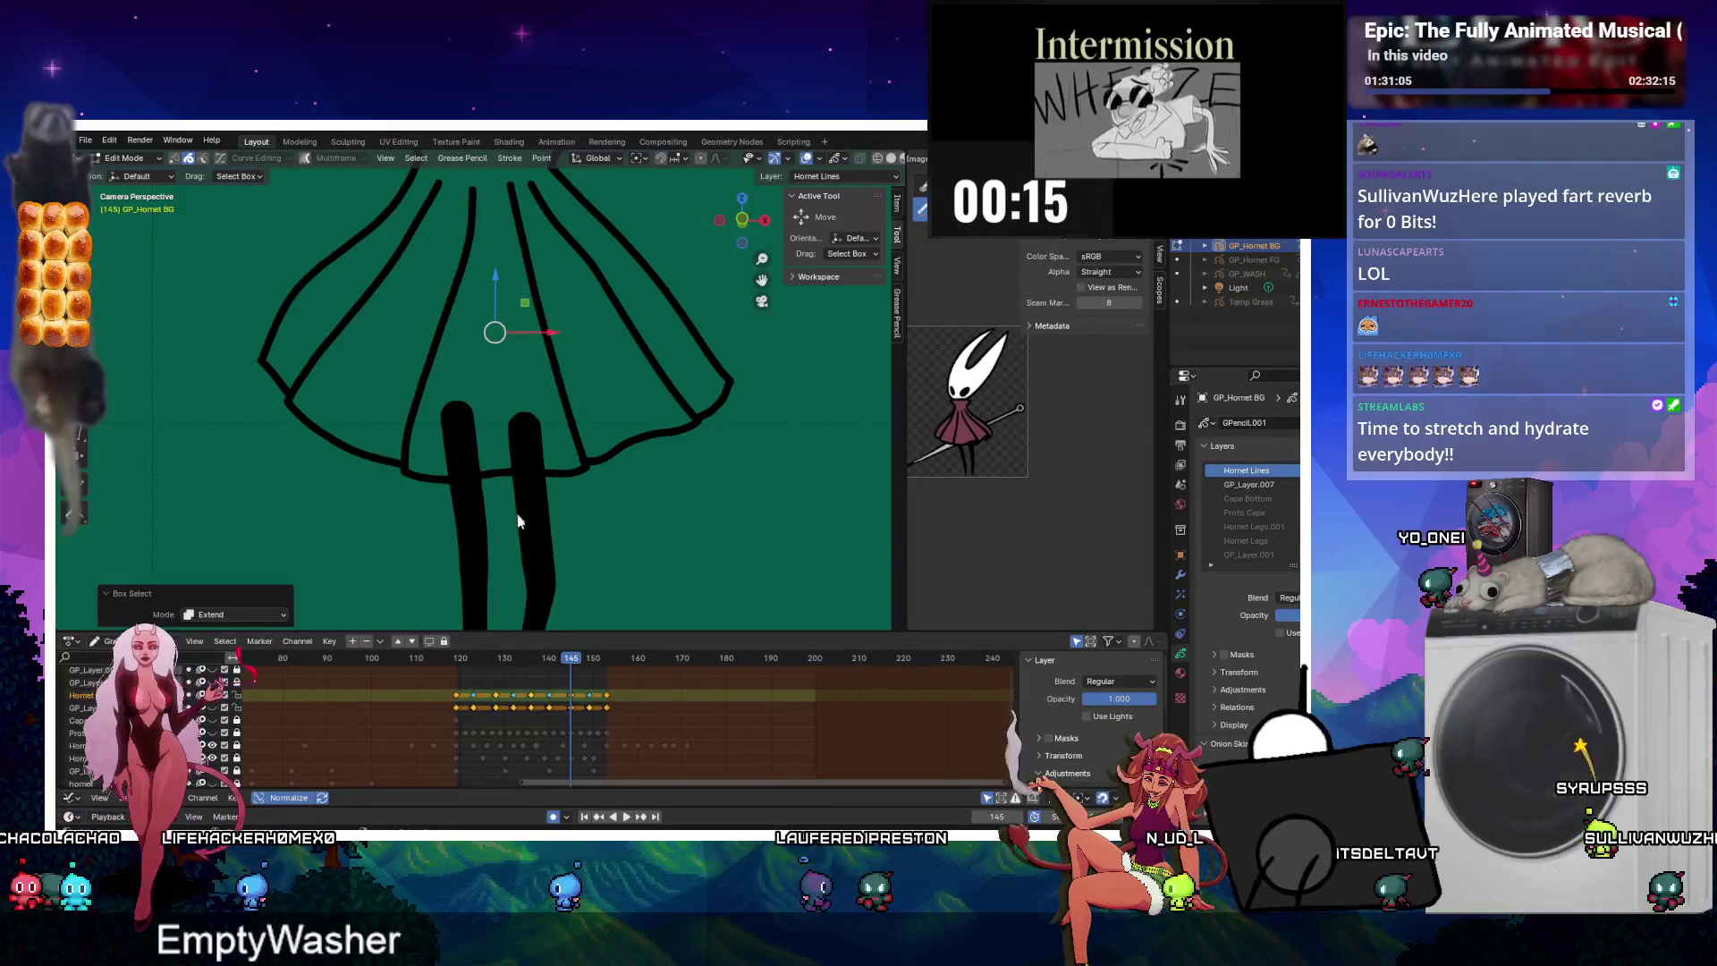
{"action": "key", "text": "ctrl+j"}
{"action": "left_click", "coordinate": [590, 663]}
{"action": "key", "text": "space"}
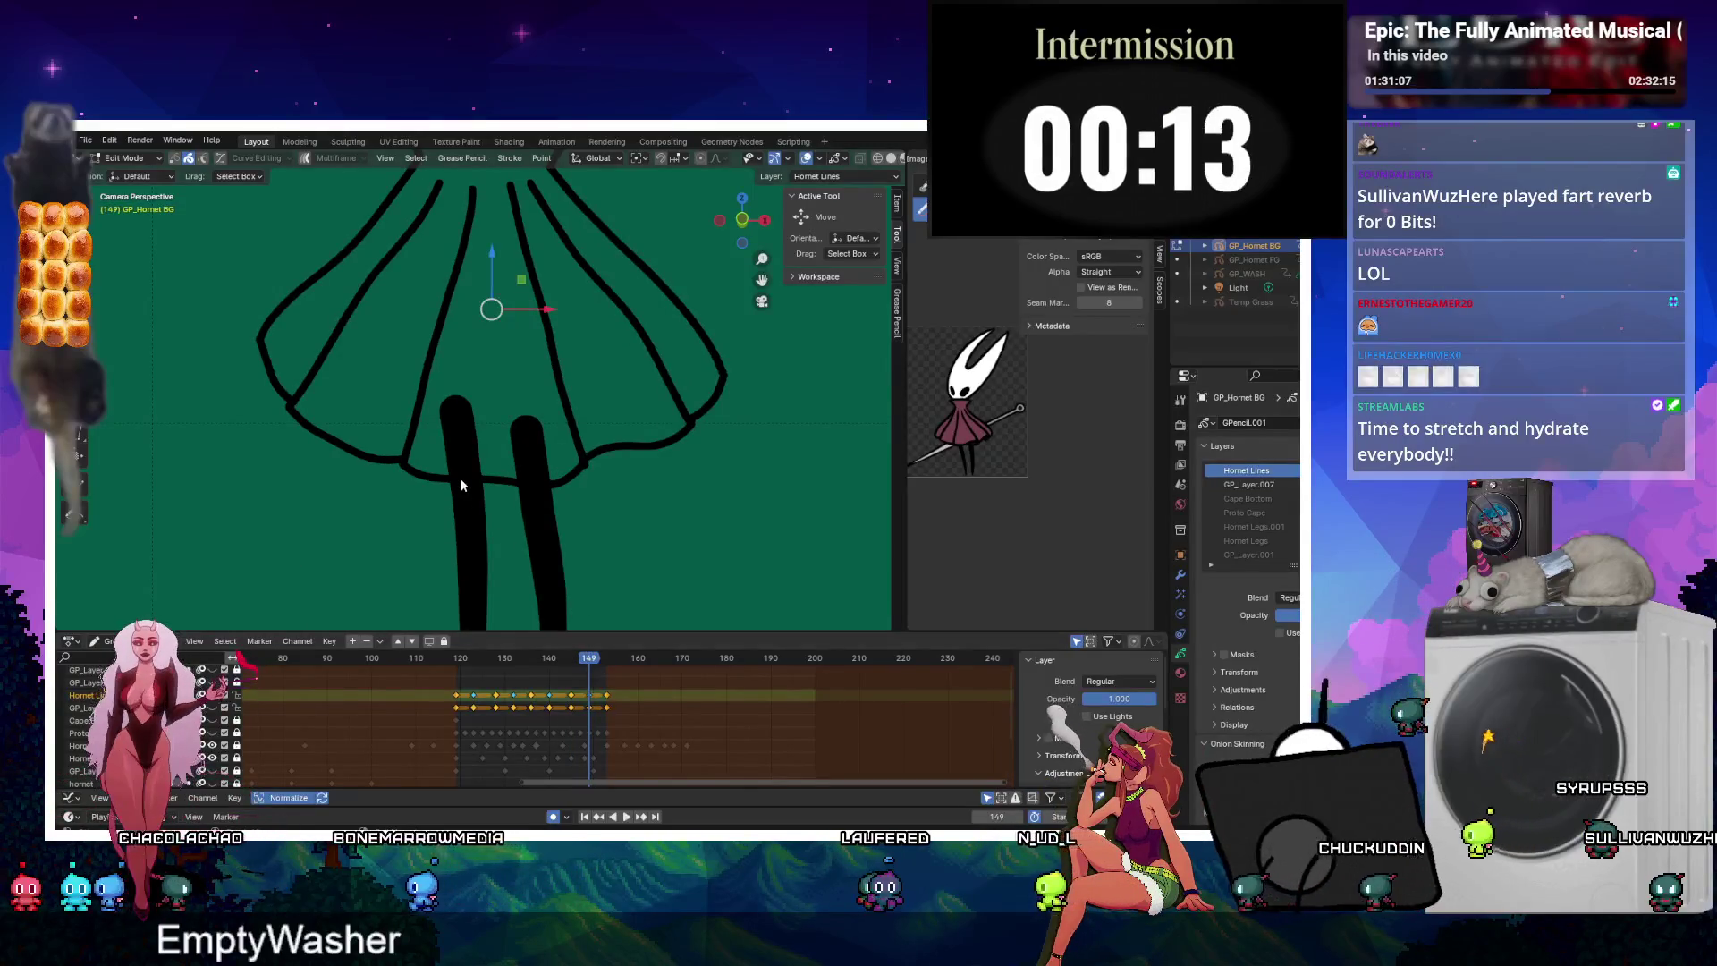
{"action": "left_click_drag", "start_coordinate": [372, 343], "coordinate": [535, 433]}
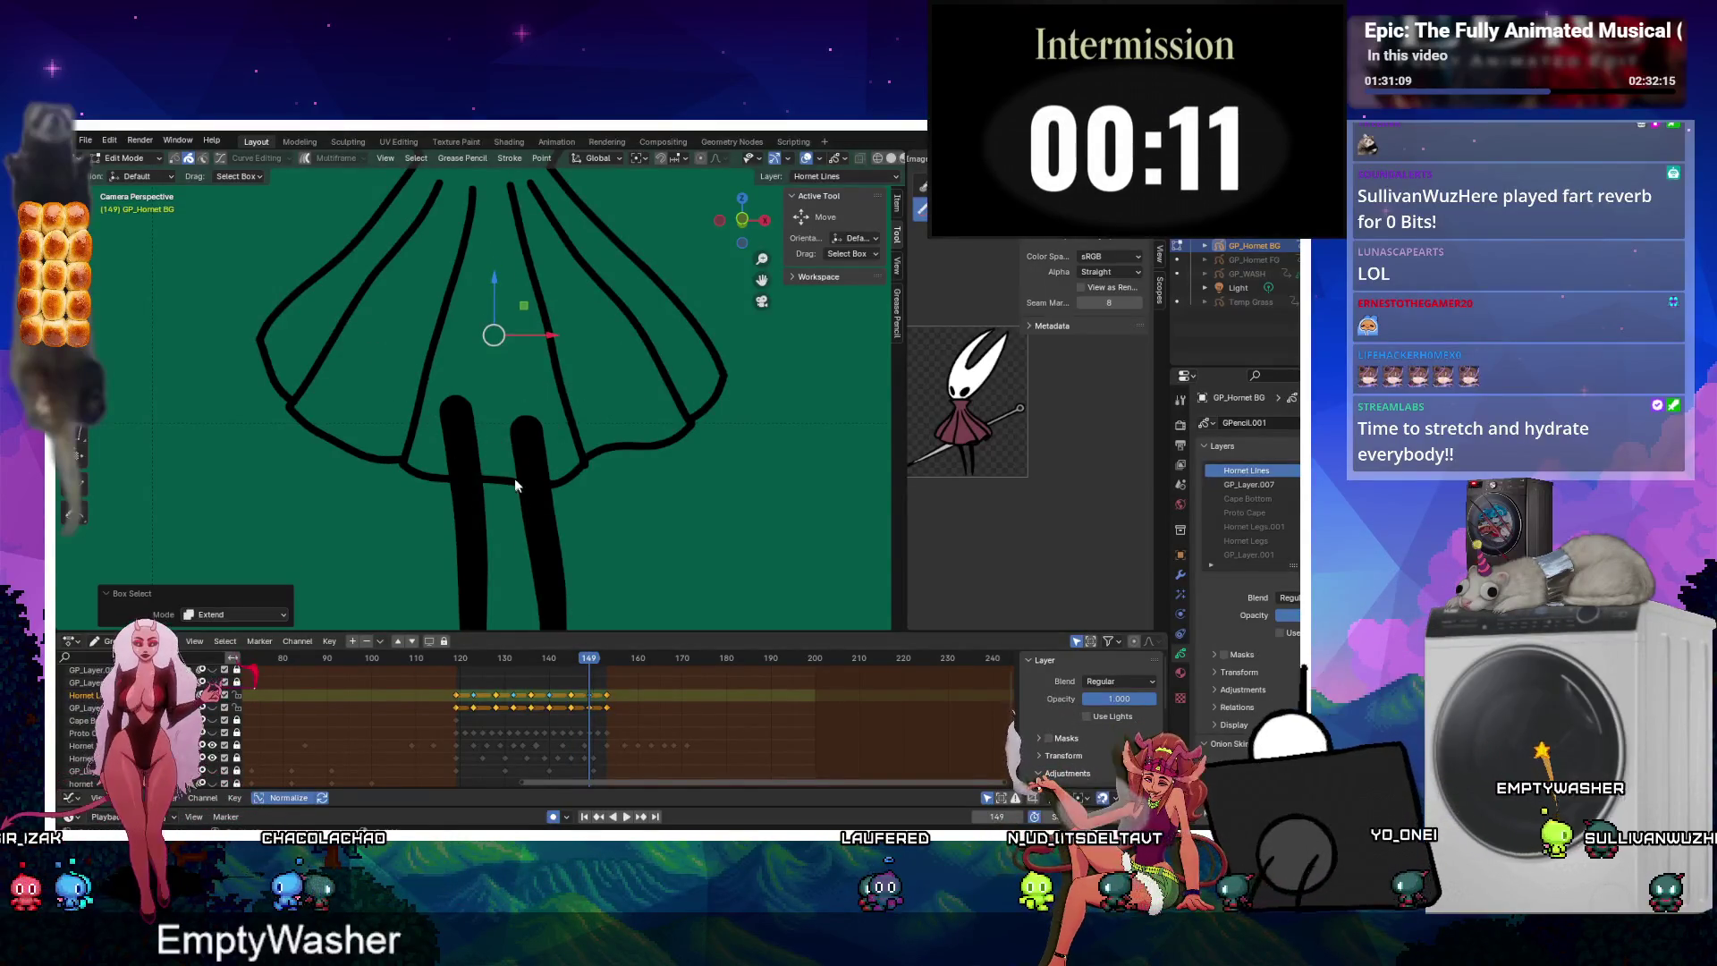
{"action": "mouse_move", "coordinate": [400, 340]}
{"action": "left_mouse_down"}
{"action": "mouse_move", "coordinate": [486, 370]}
{"action": "mouse_move", "coordinate": [498, 496]}
{"action": "left_mouse_up"}
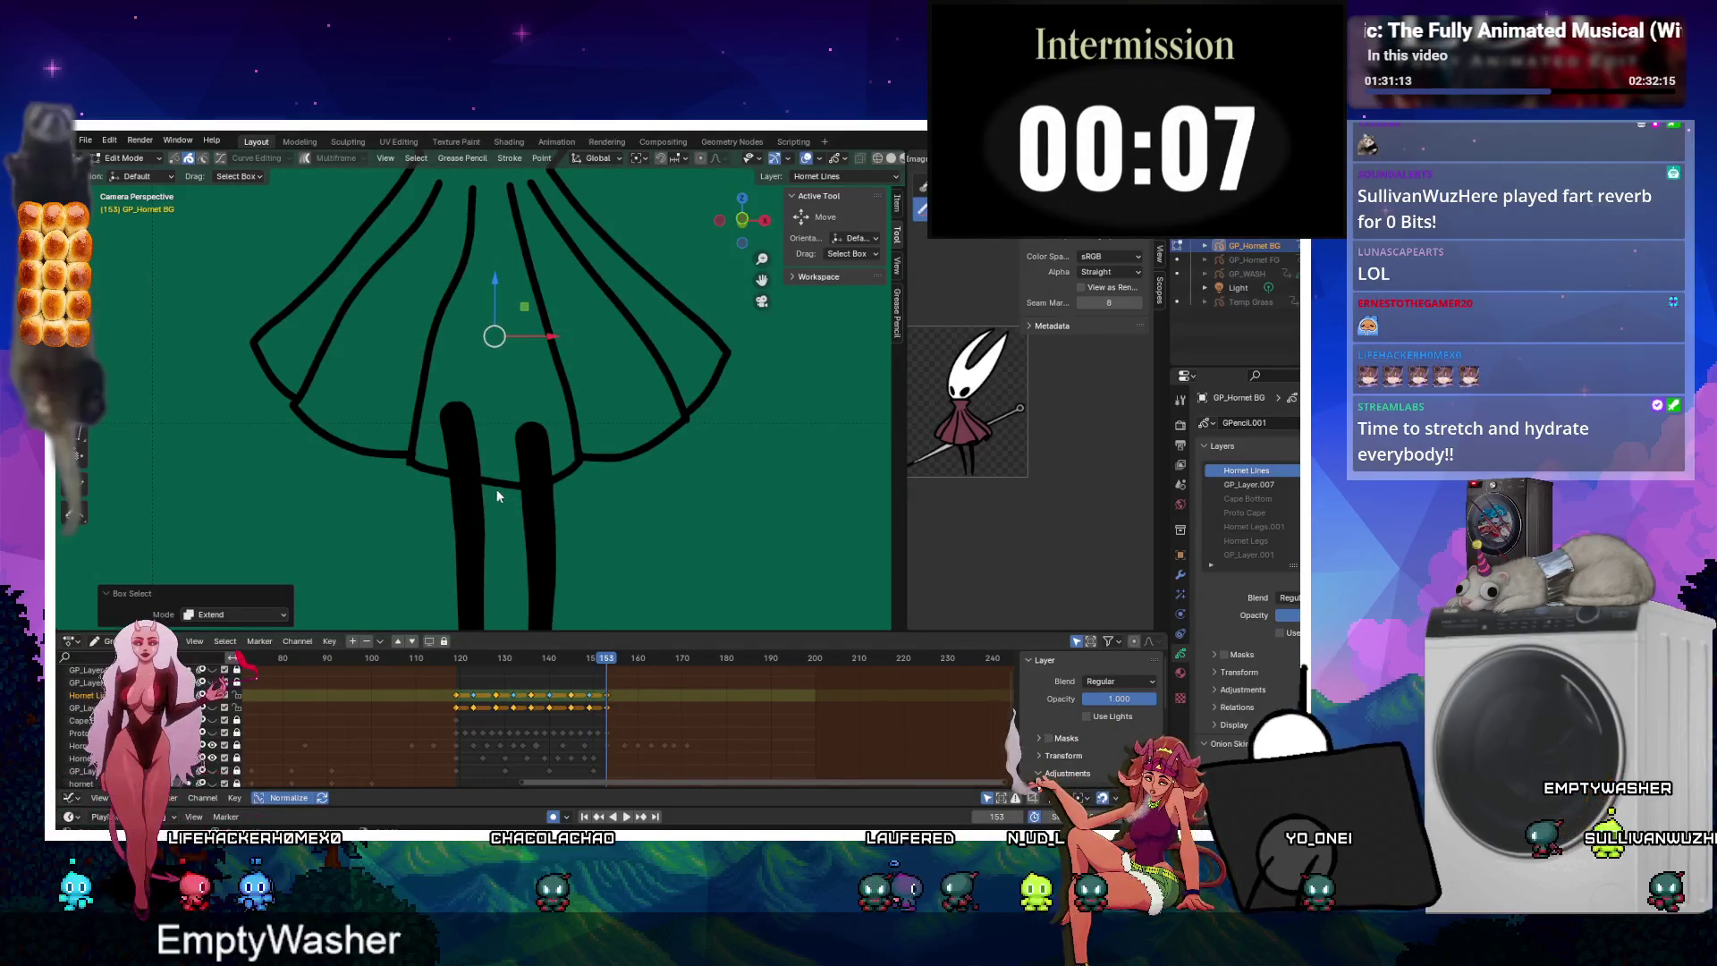
{"action": "key", "text": "ctrl+j"}
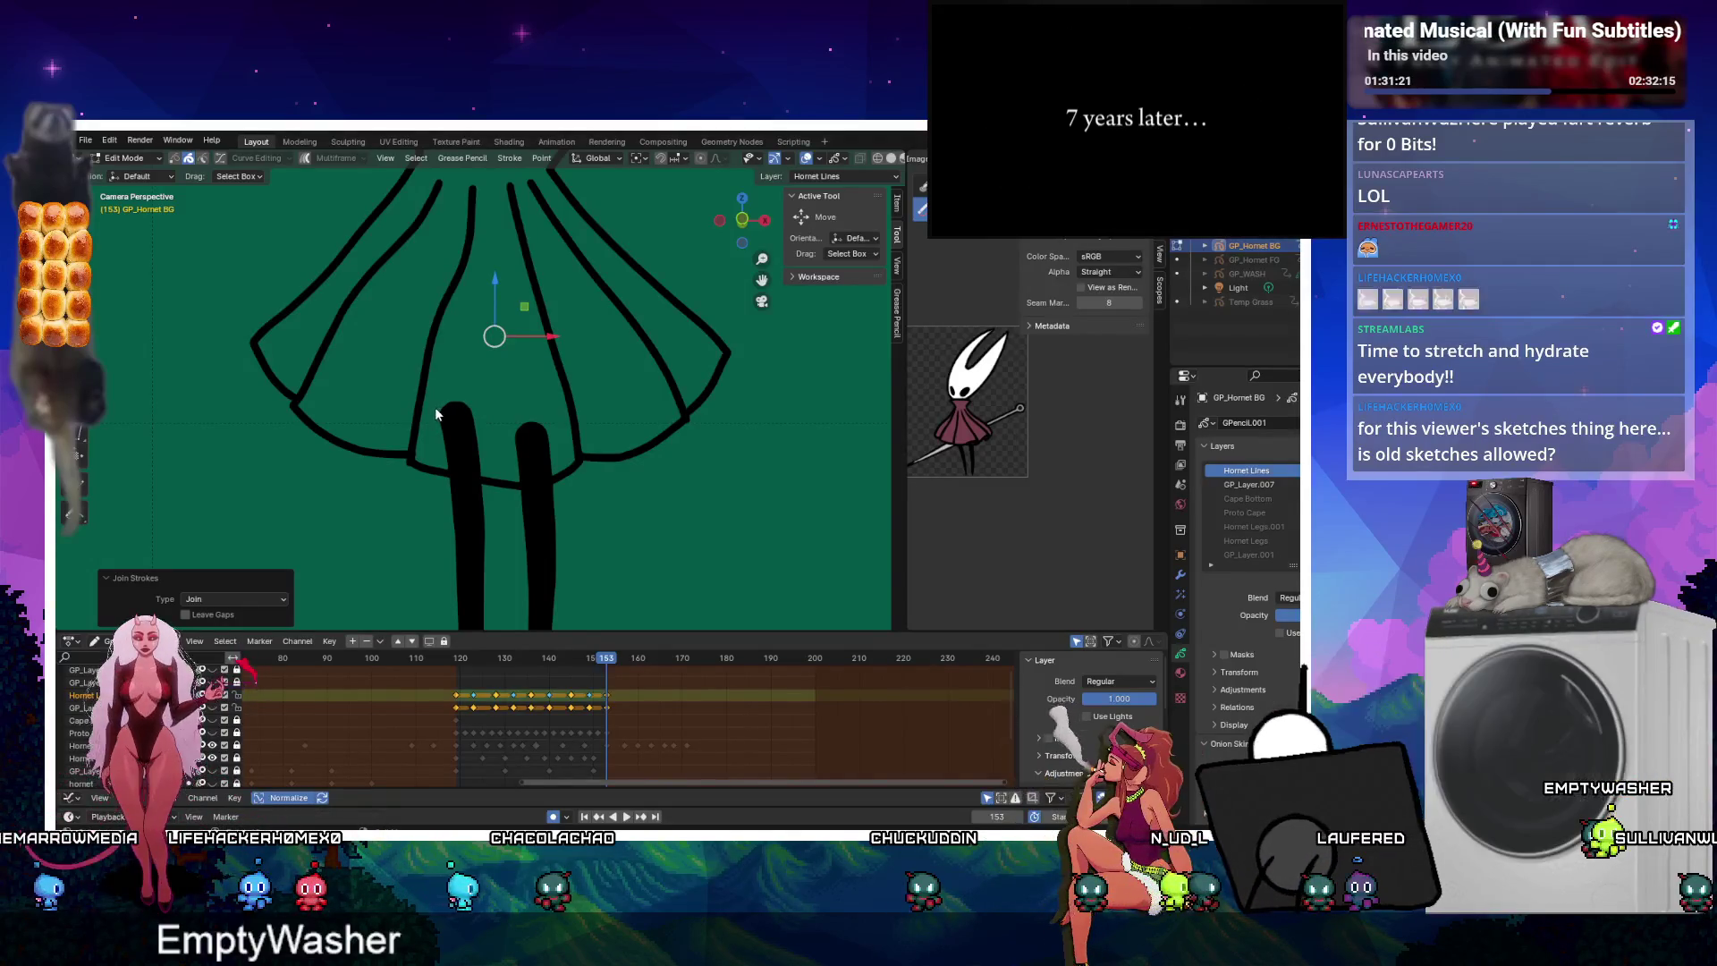
{"action": "key", "text": "ctrl+z"}
With Multiframe on for all keyframes, push the red skirt's left edge lower and wider, then play back.
{"action": "scroll", "coordinate": [435, 393], "scroll_direction": "down", "scroll_amount": 5}
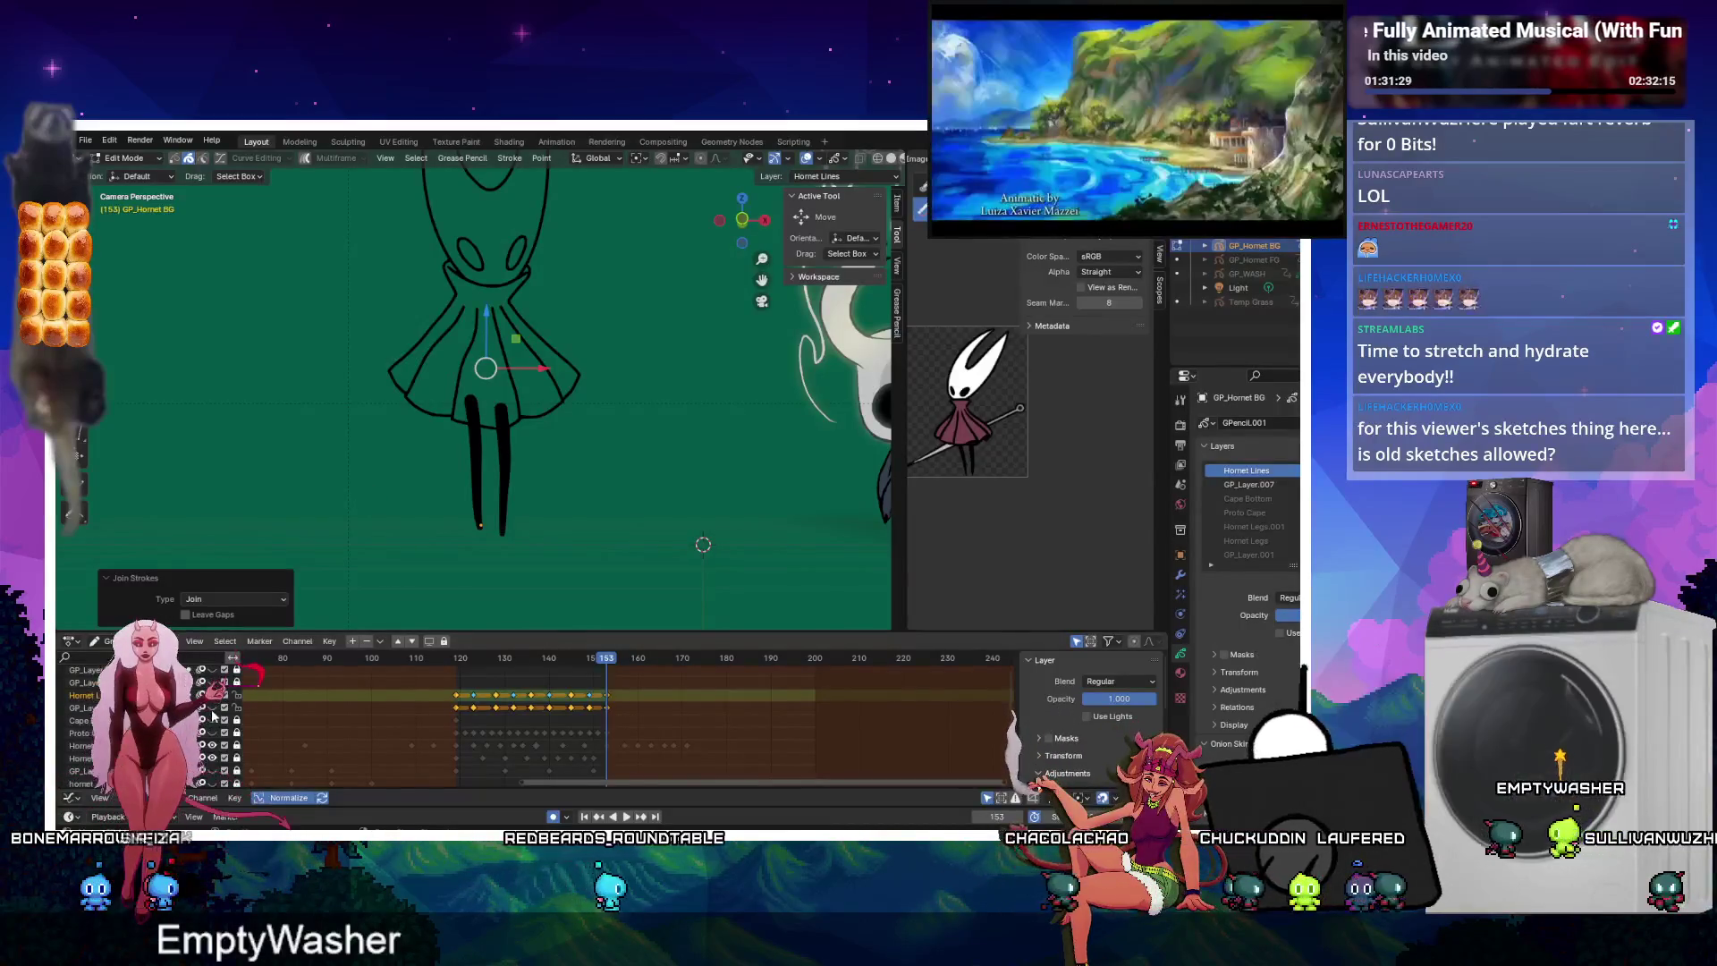
{"action": "left_click_drag", "start_coordinate": [360, 373], "coordinate": [882, 458]}
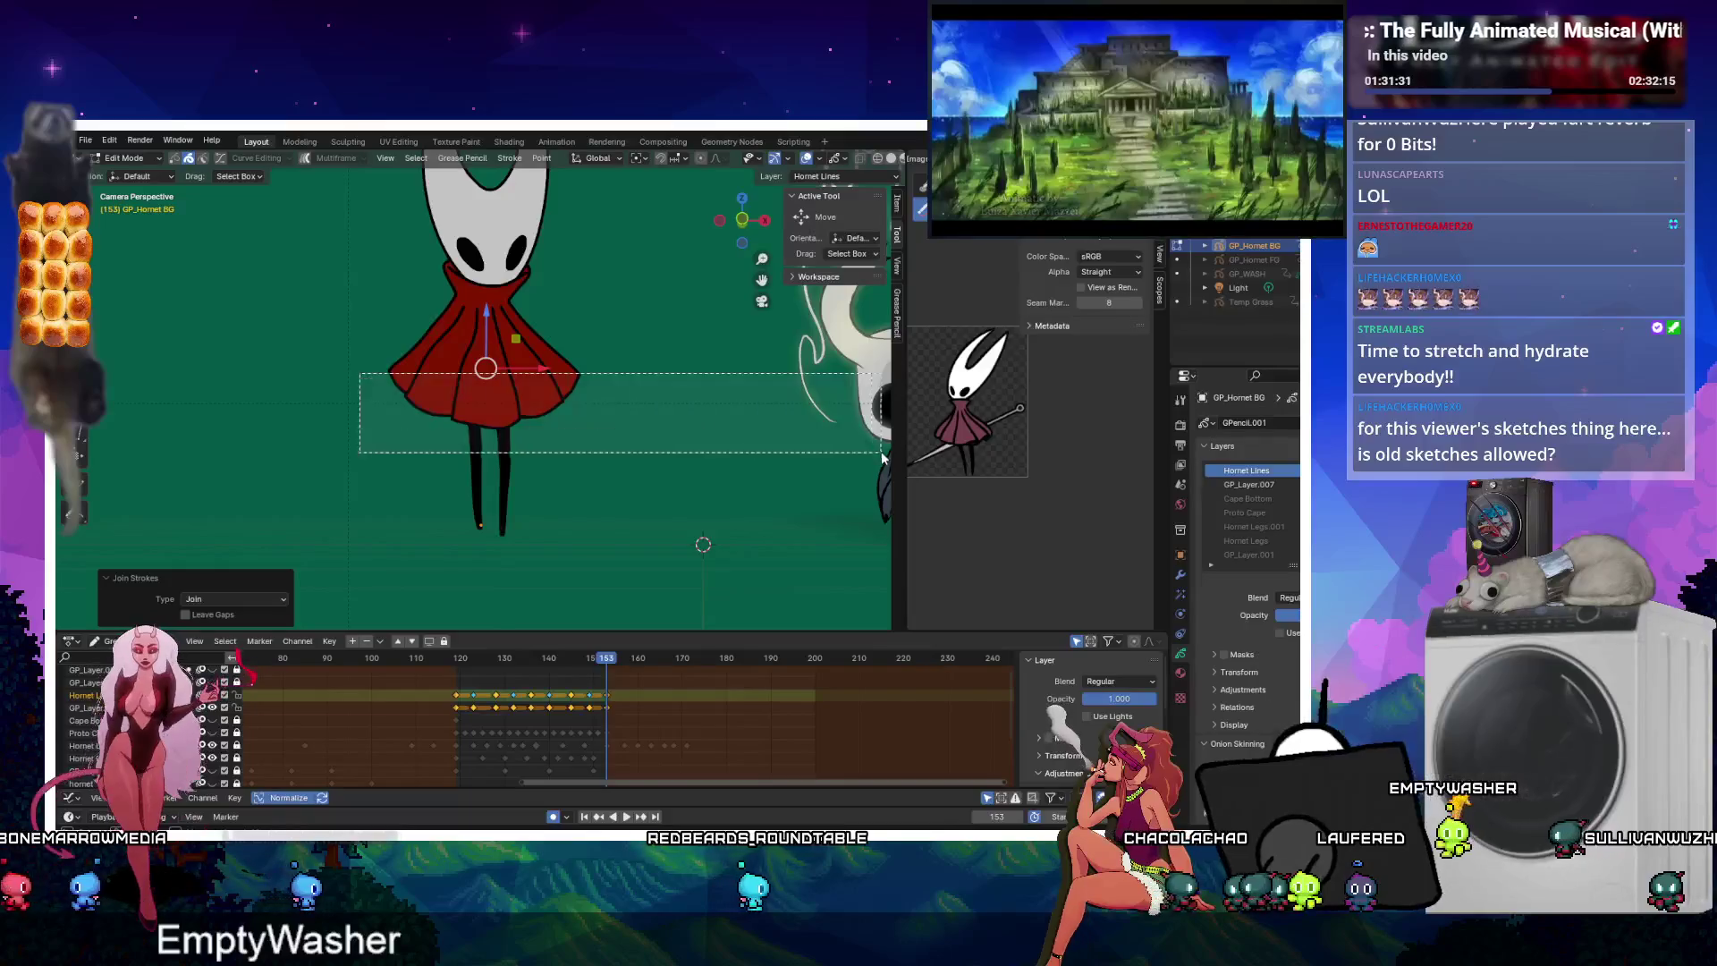
{"action": "key", "text": "ctrl+Tab"}
{"action": "scroll", "coordinate": [443, 479], "scroll_direction": "down", "scroll_amount": 1}
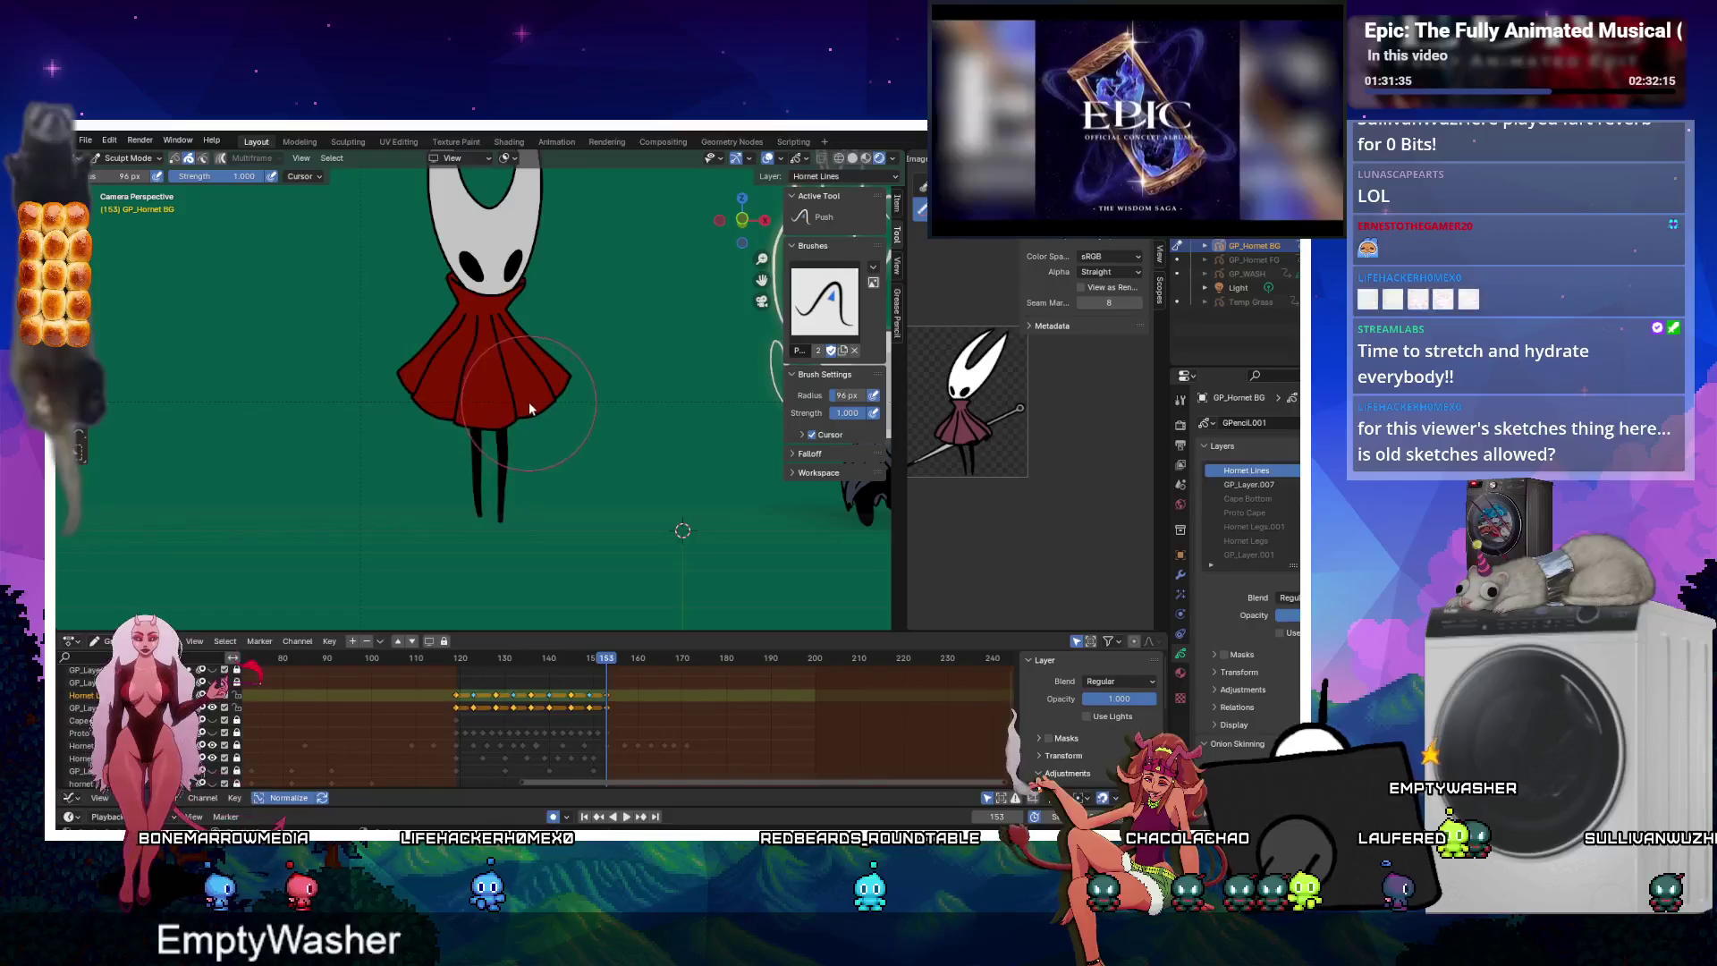
{"action": "key", "text": "Tab"}
{"action": "left_click", "coordinate": [221, 159]}
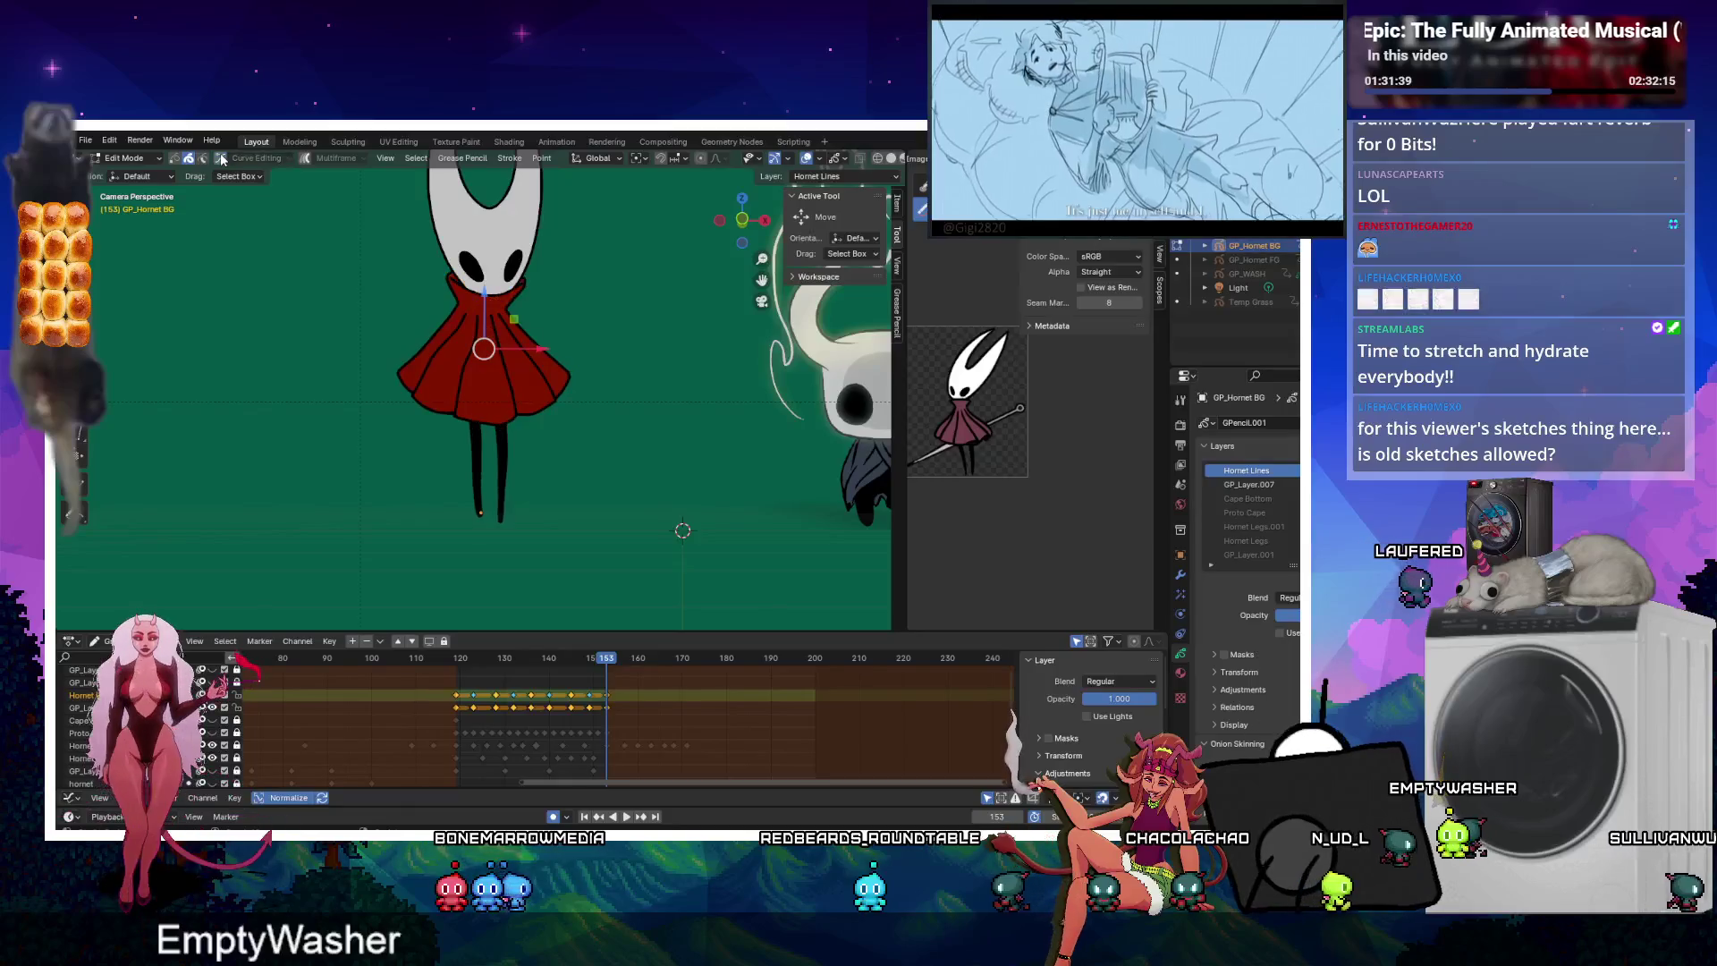
{"action": "left_click", "coordinate": [318, 158]}
{"action": "left_click_drag", "start_coordinate": [357, 338], "coordinate": [617, 434]}
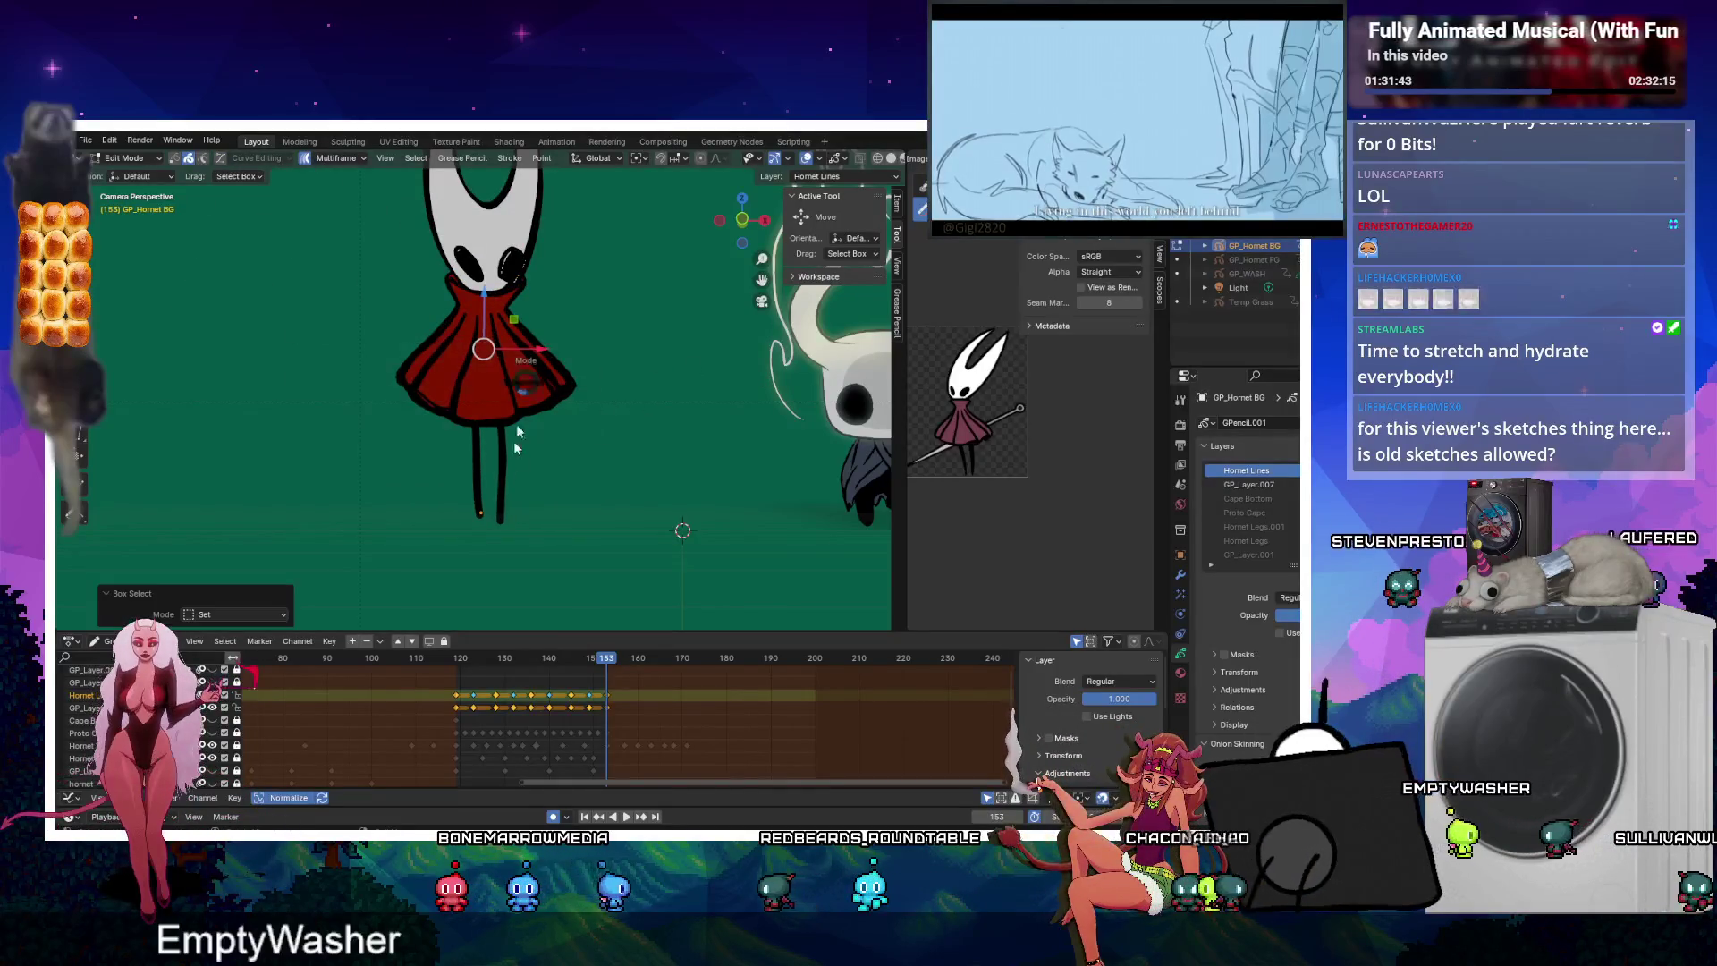
{"action": "key", "text": "Tab"}
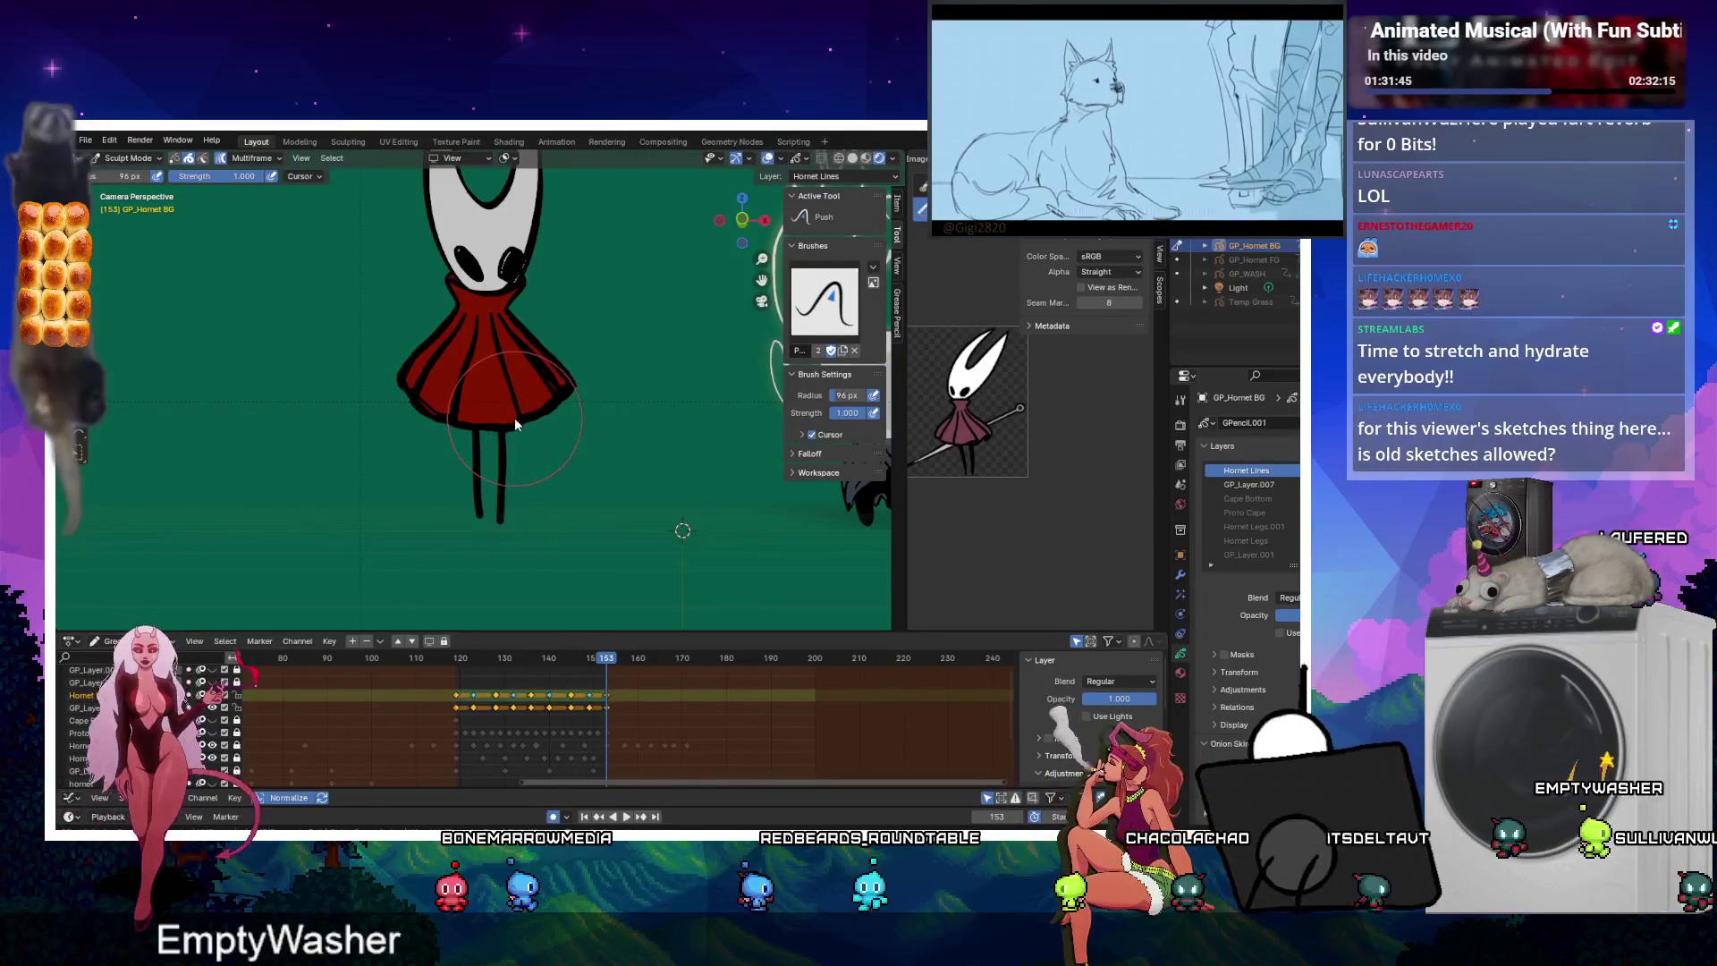
{"action": "left_click_drag", "start_coordinate": [410, 367], "coordinate": [404, 376]}
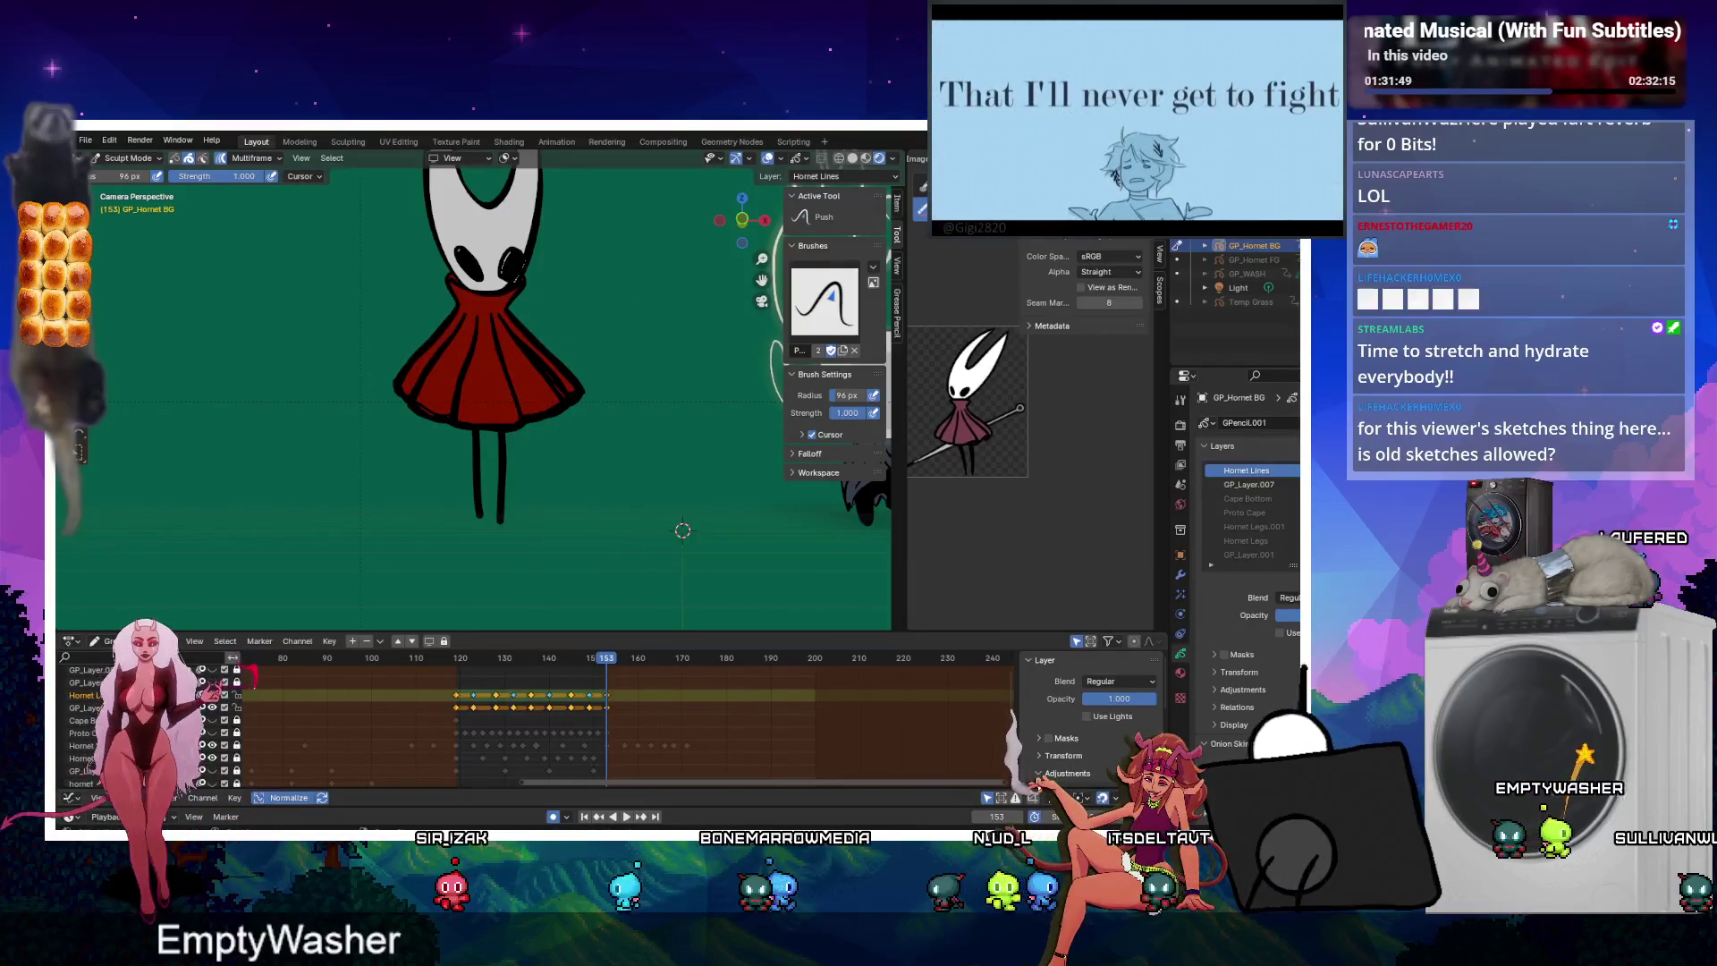
{"action": "key", "text": "space"}
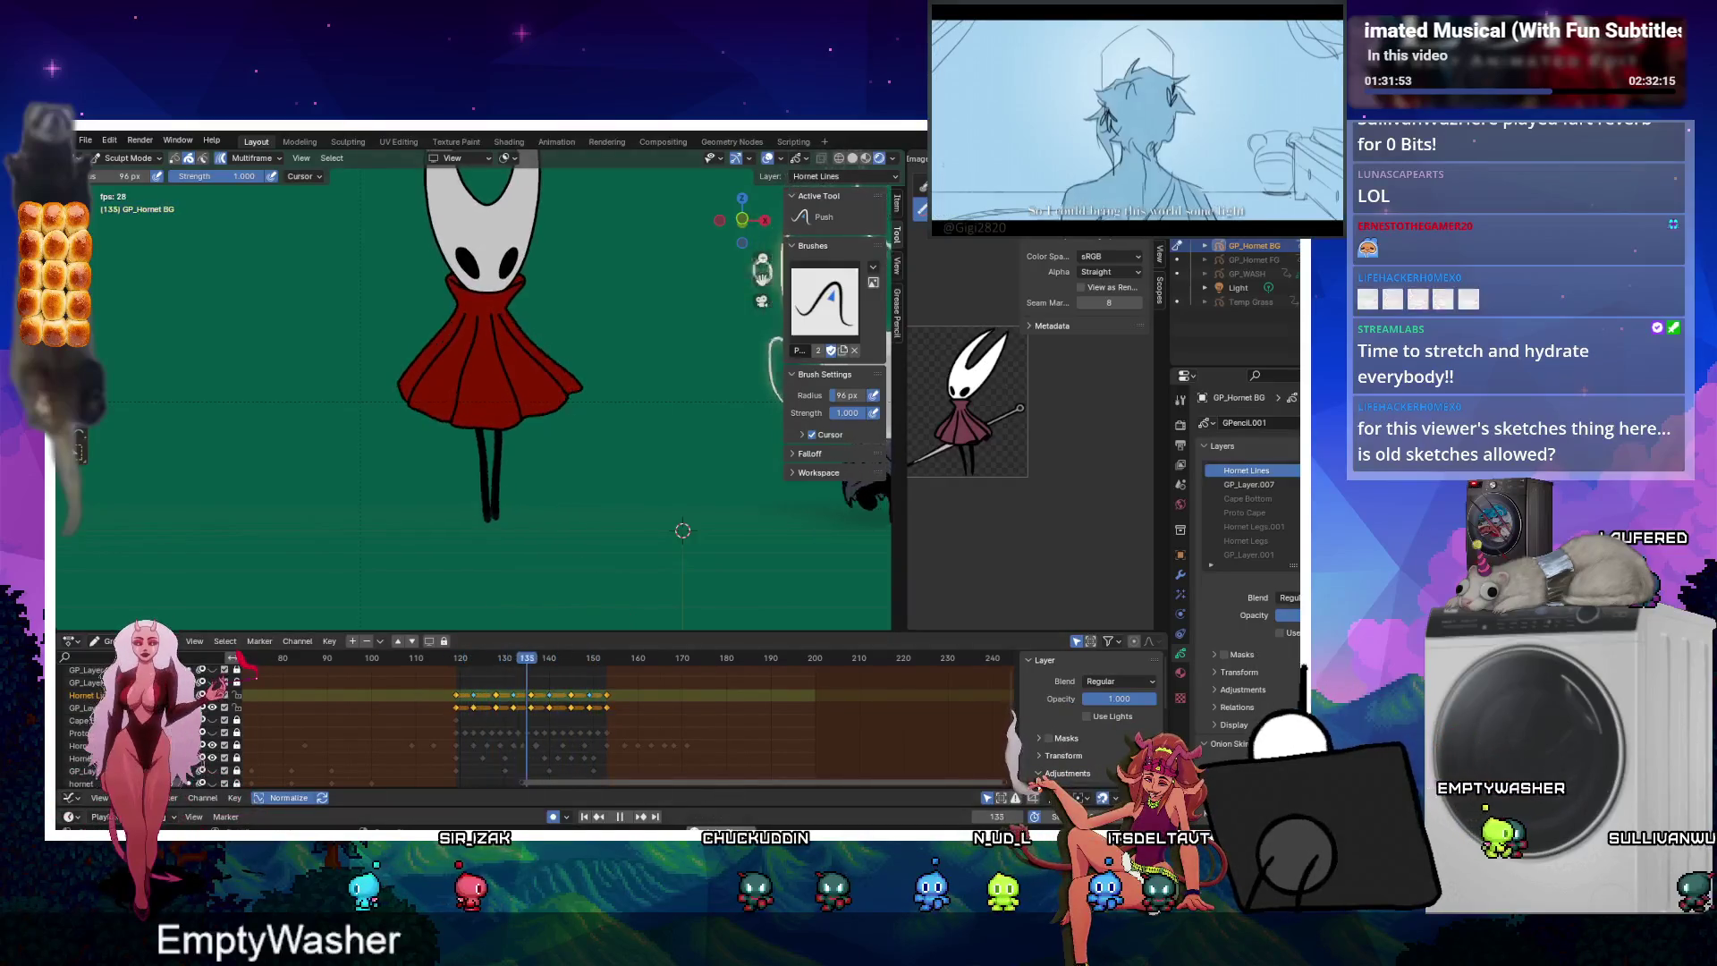
Turn off Multiframe editing and review the animation between frames 119 and 153.
{"action": "key", "text": "space"}
{"action": "left_click_drag", "start_coordinate": [464, 660], "coordinate": [607, 656]}
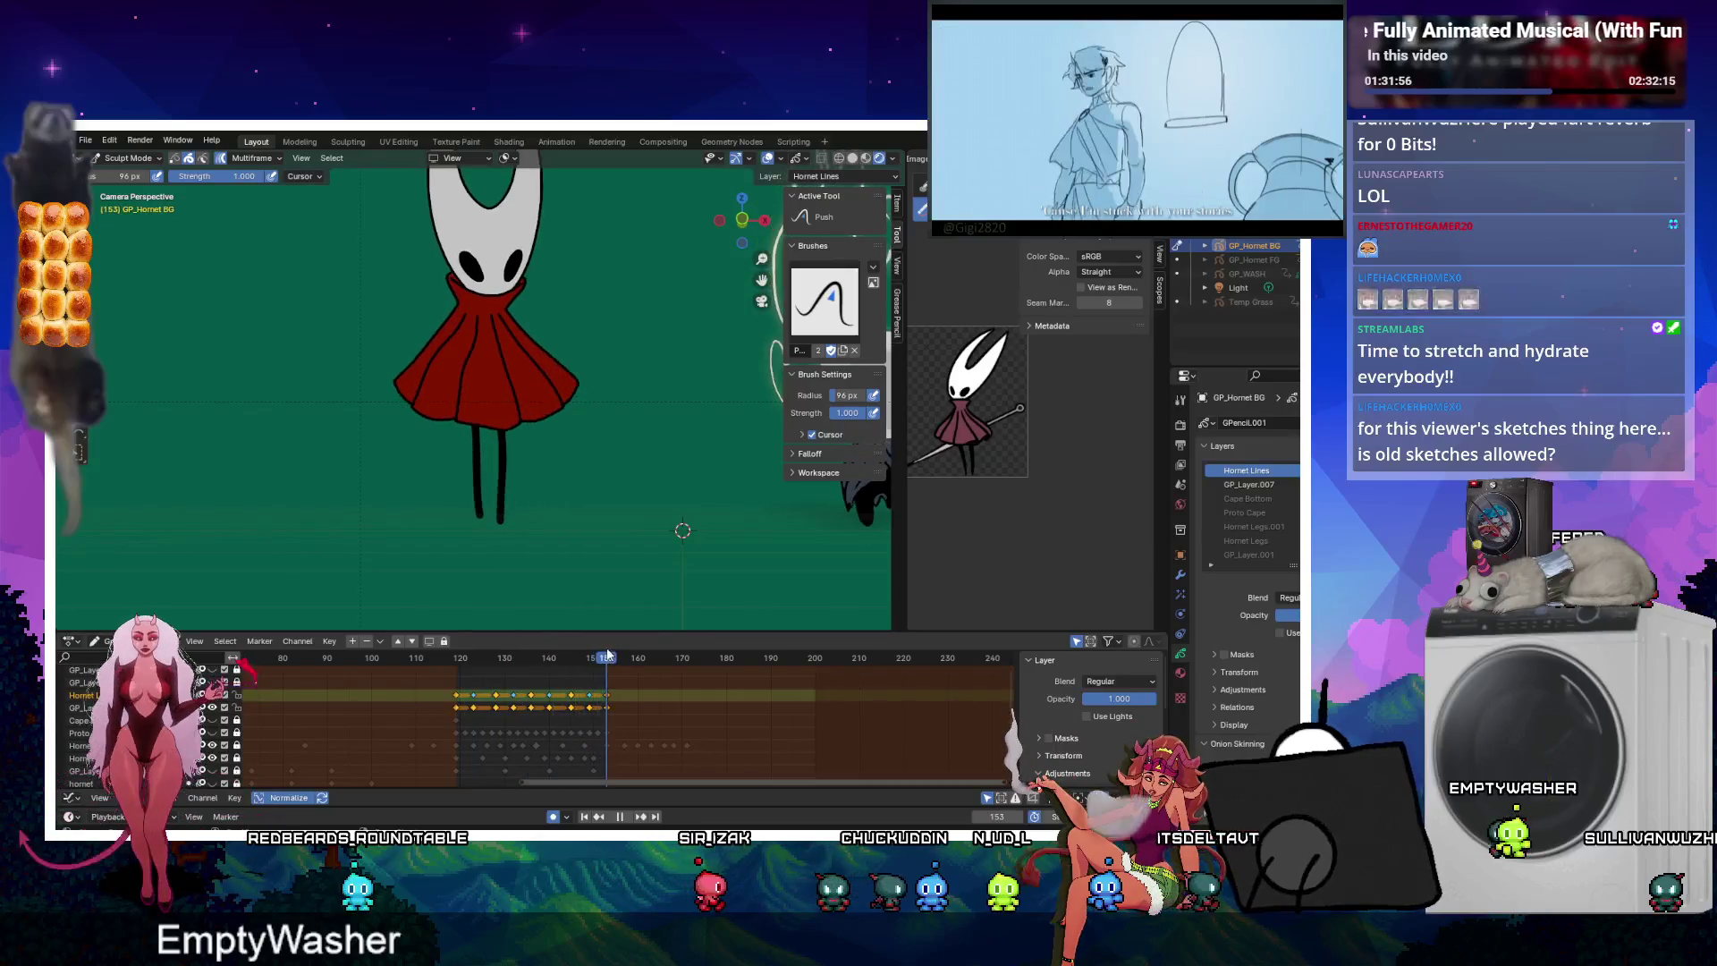
{"action": "left_click", "coordinate": [455, 659]}
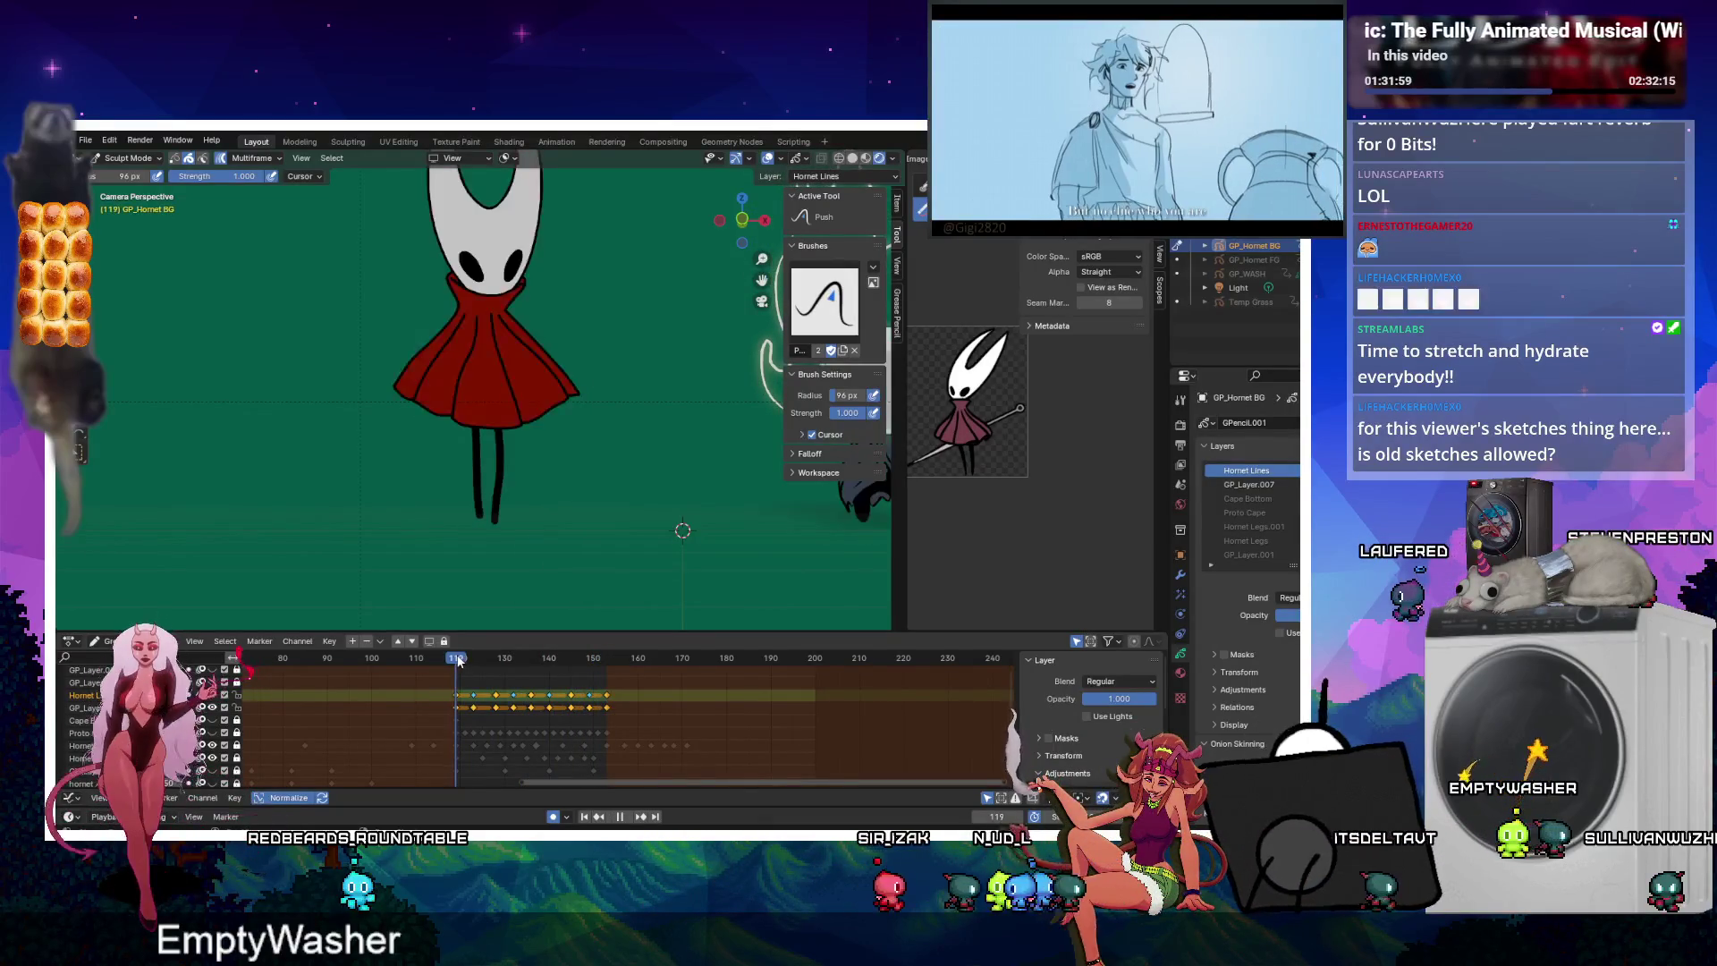
{"action": "left_click", "coordinate": [224, 158]}
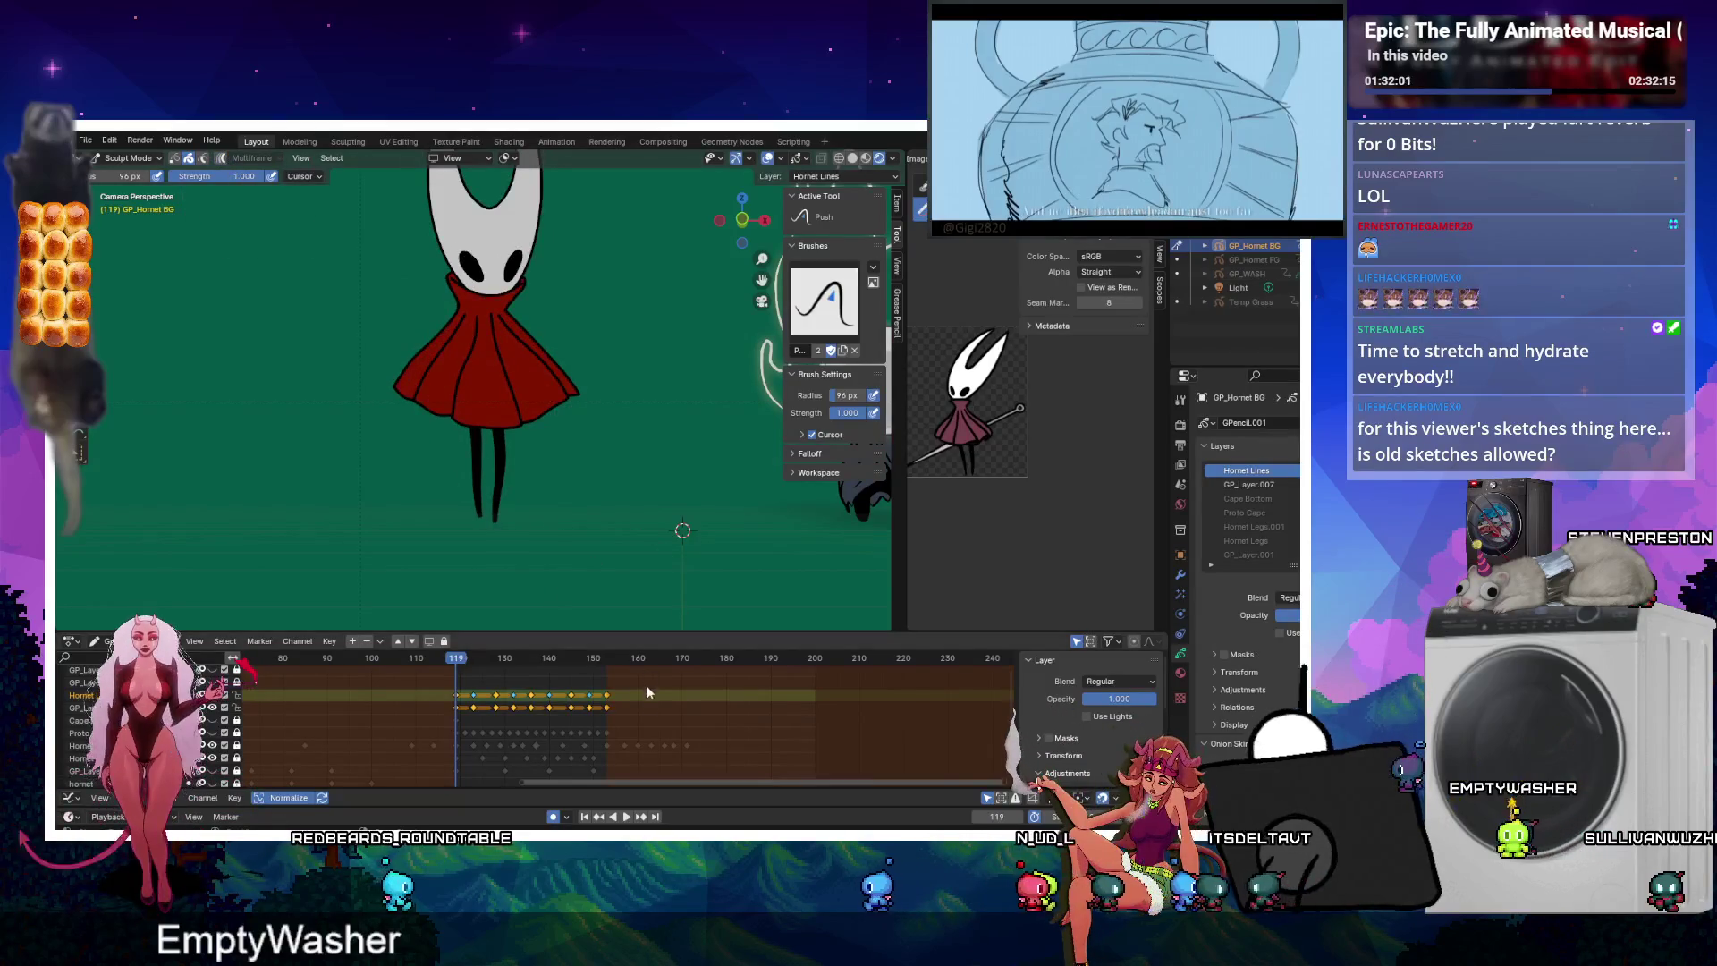
{"action": "left_click", "coordinate": [606, 660]}
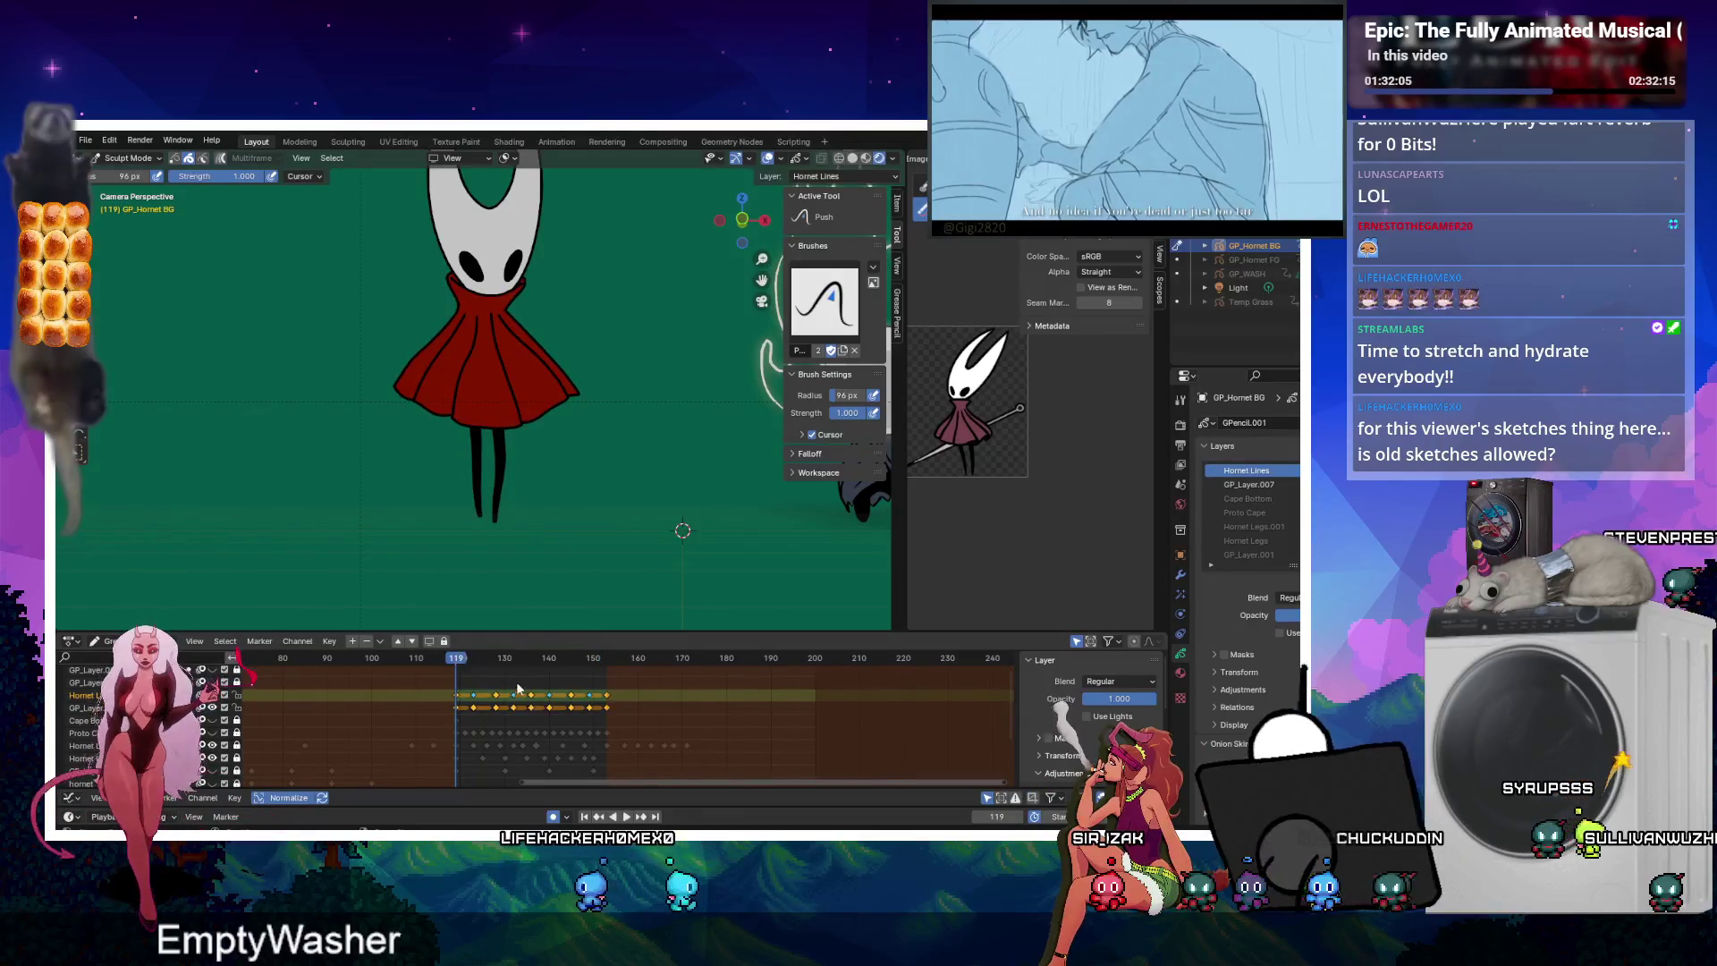
{"action": "left_click", "coordinate": [453, 660]}
{"action": "middle_click_drag", "start_coordinate": [552, 718], "coordinate": [527, 710]}
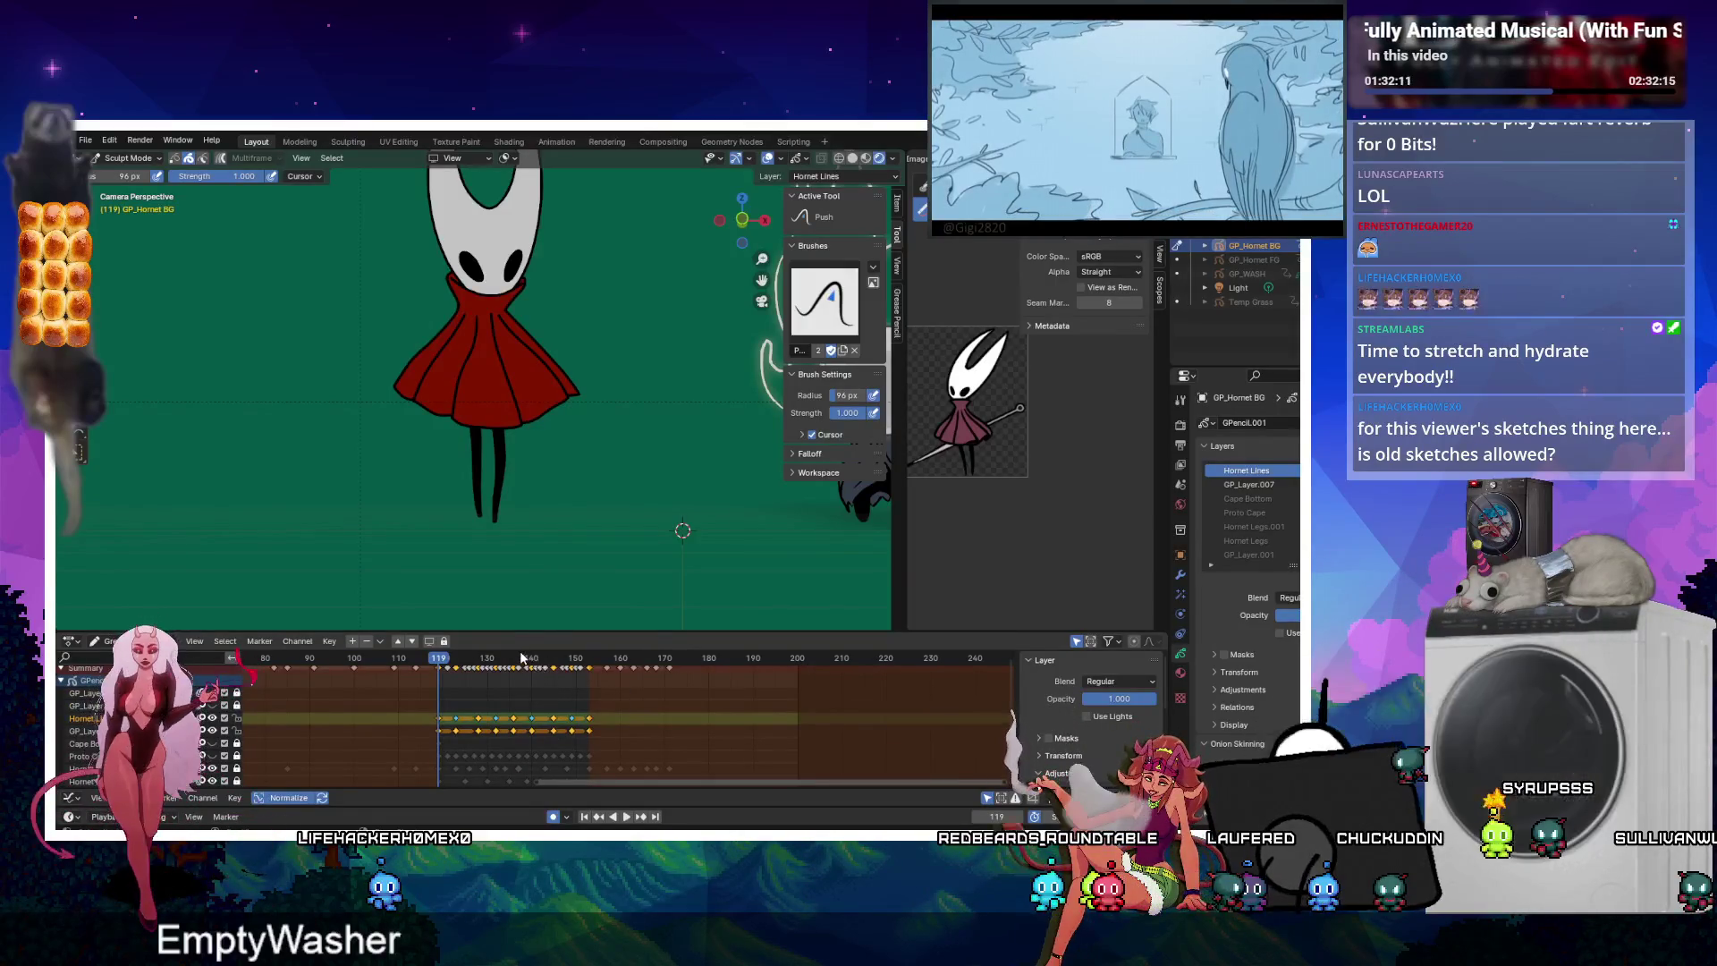
{"action": "key", "text": "space"}
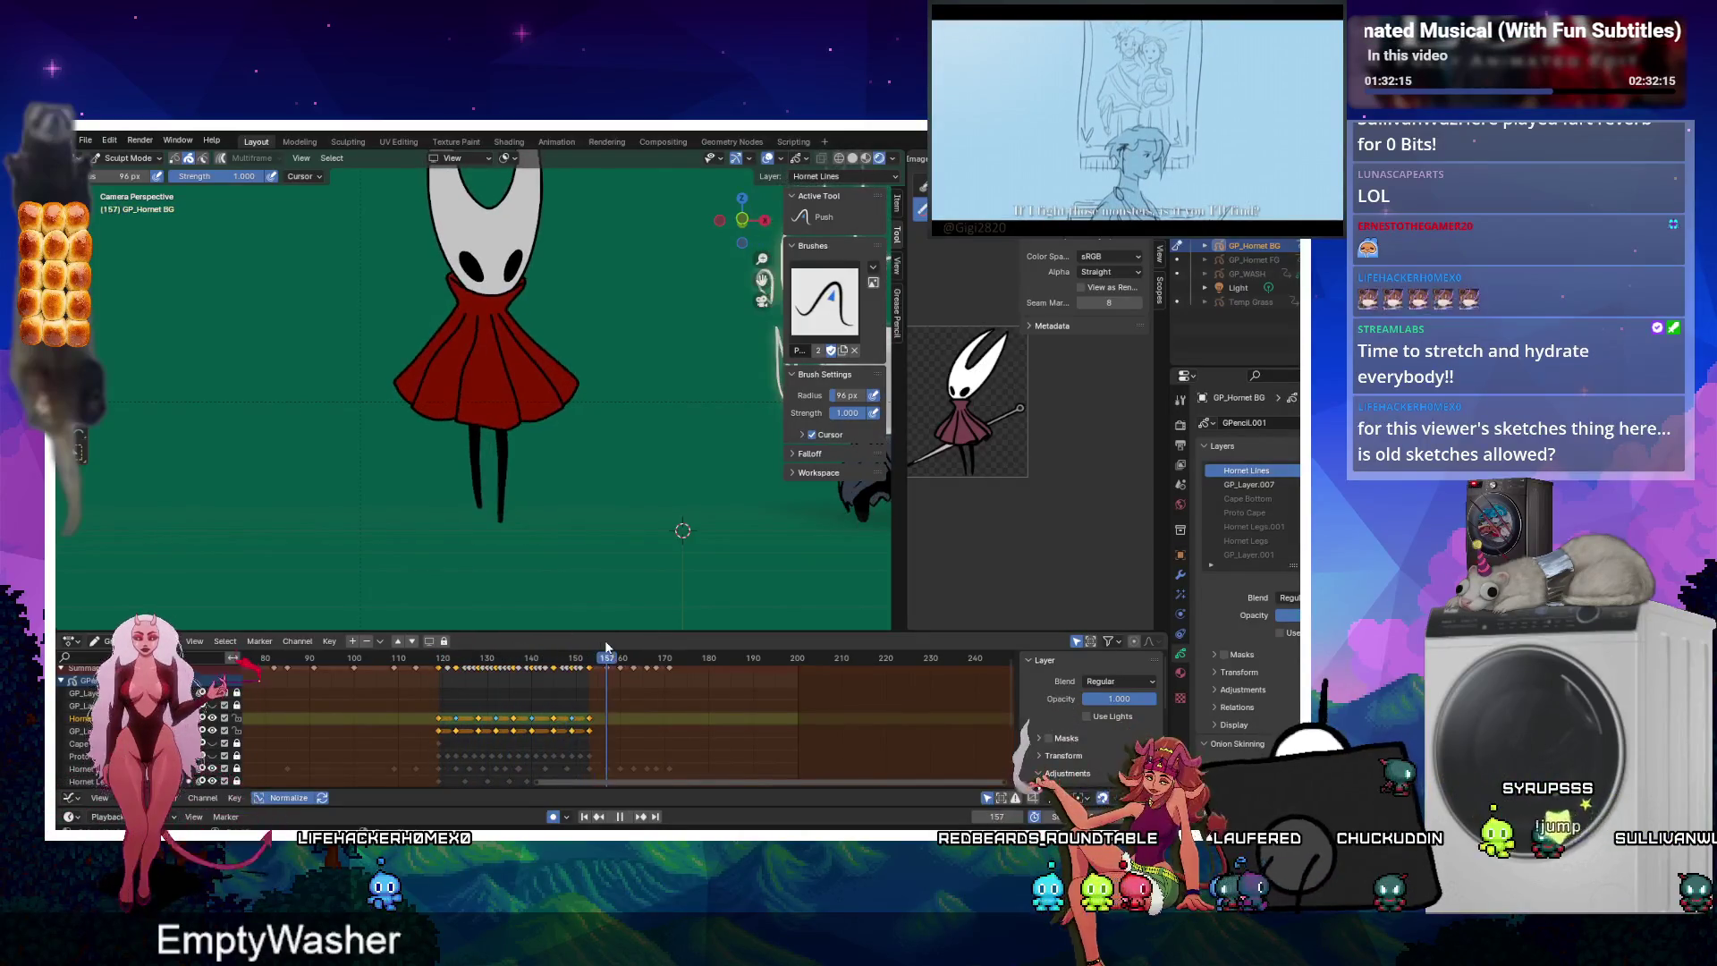
{"action": "key", "text": "space"}
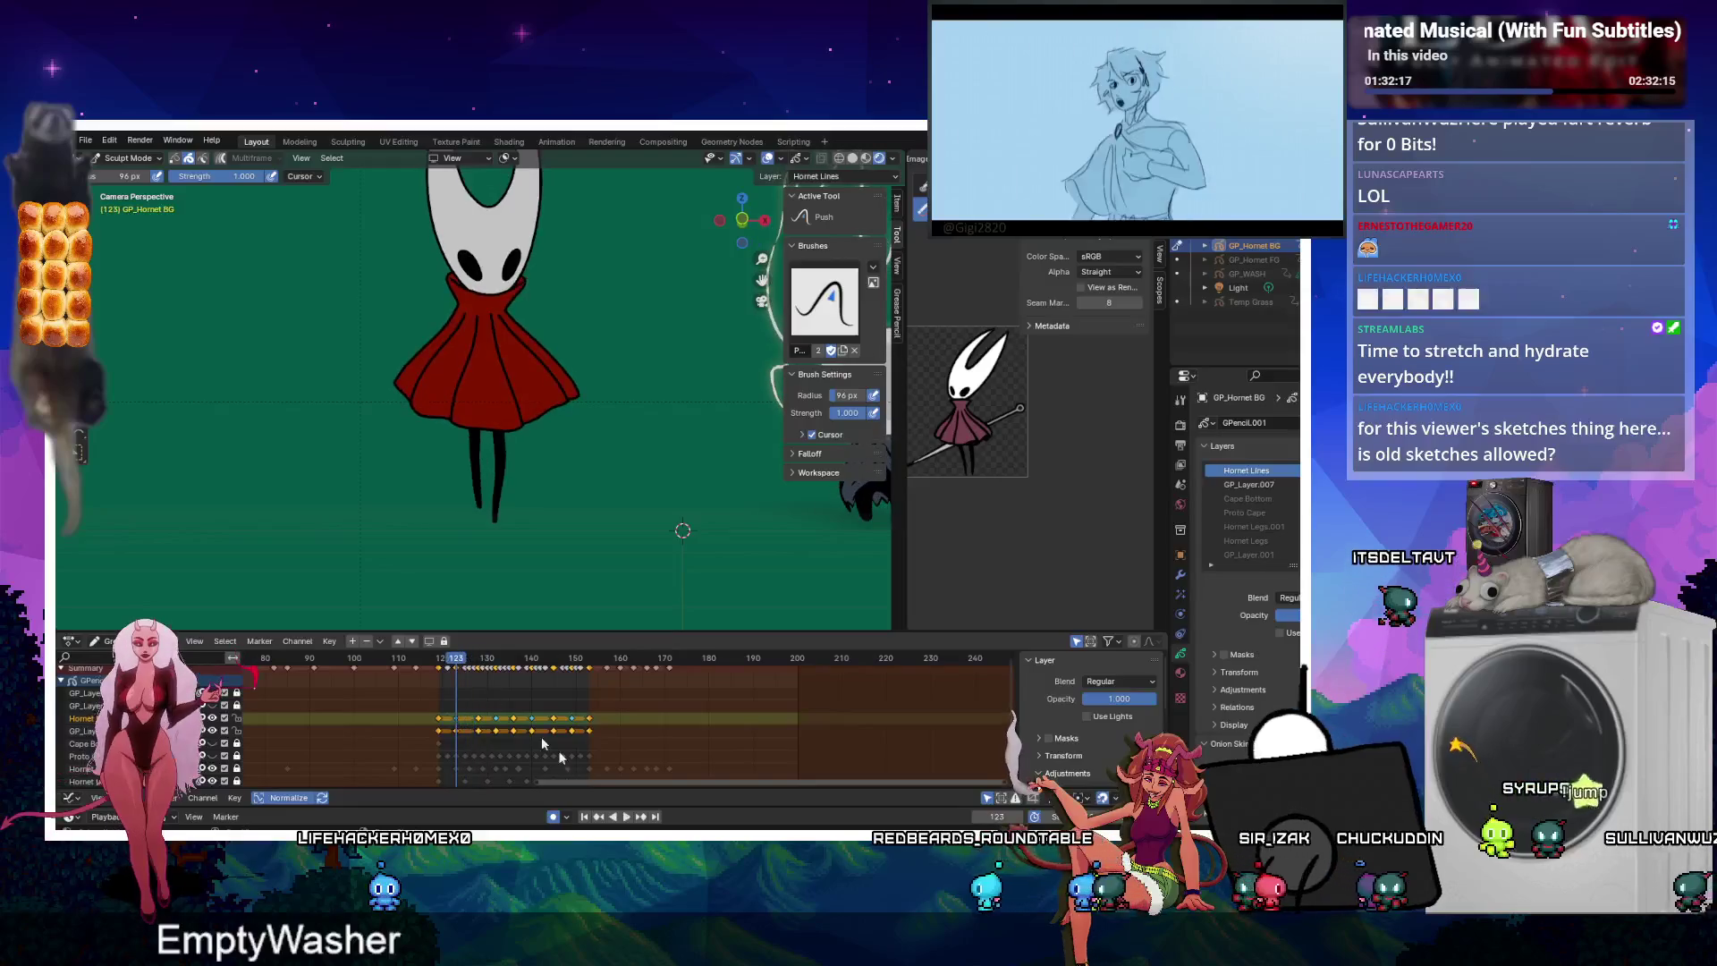
{"action": "left_click", "coordinate": [626, 817]}
{"action": "left_click", "coordinate": [625, 817]}
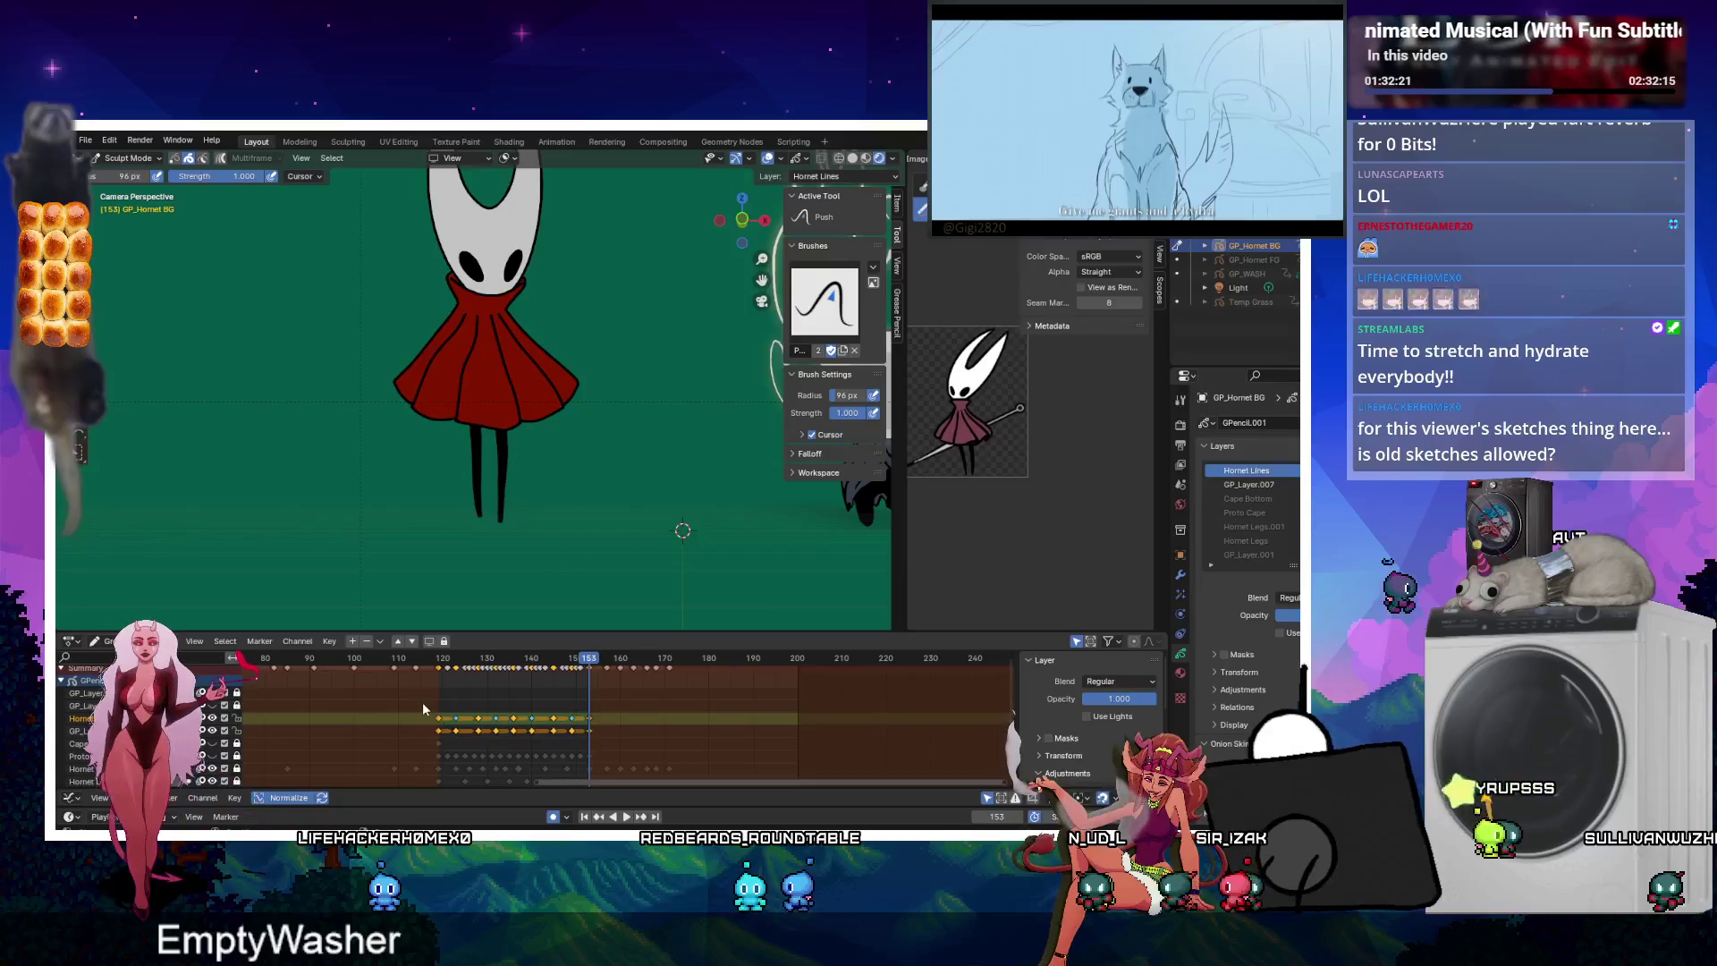
Duplicate the selected range of Hornet keyframes further along and play back to frame 149.
{"action": "mouse_move", "coordinate": [424, 709]}
{"action": "left_mouse_down"}
{"action": "mouse_move", "coordinate": [445, 738]}
{"action": "mouse_move", "coordinate": [580, 725]}
{"action": "left_mouse_up"}
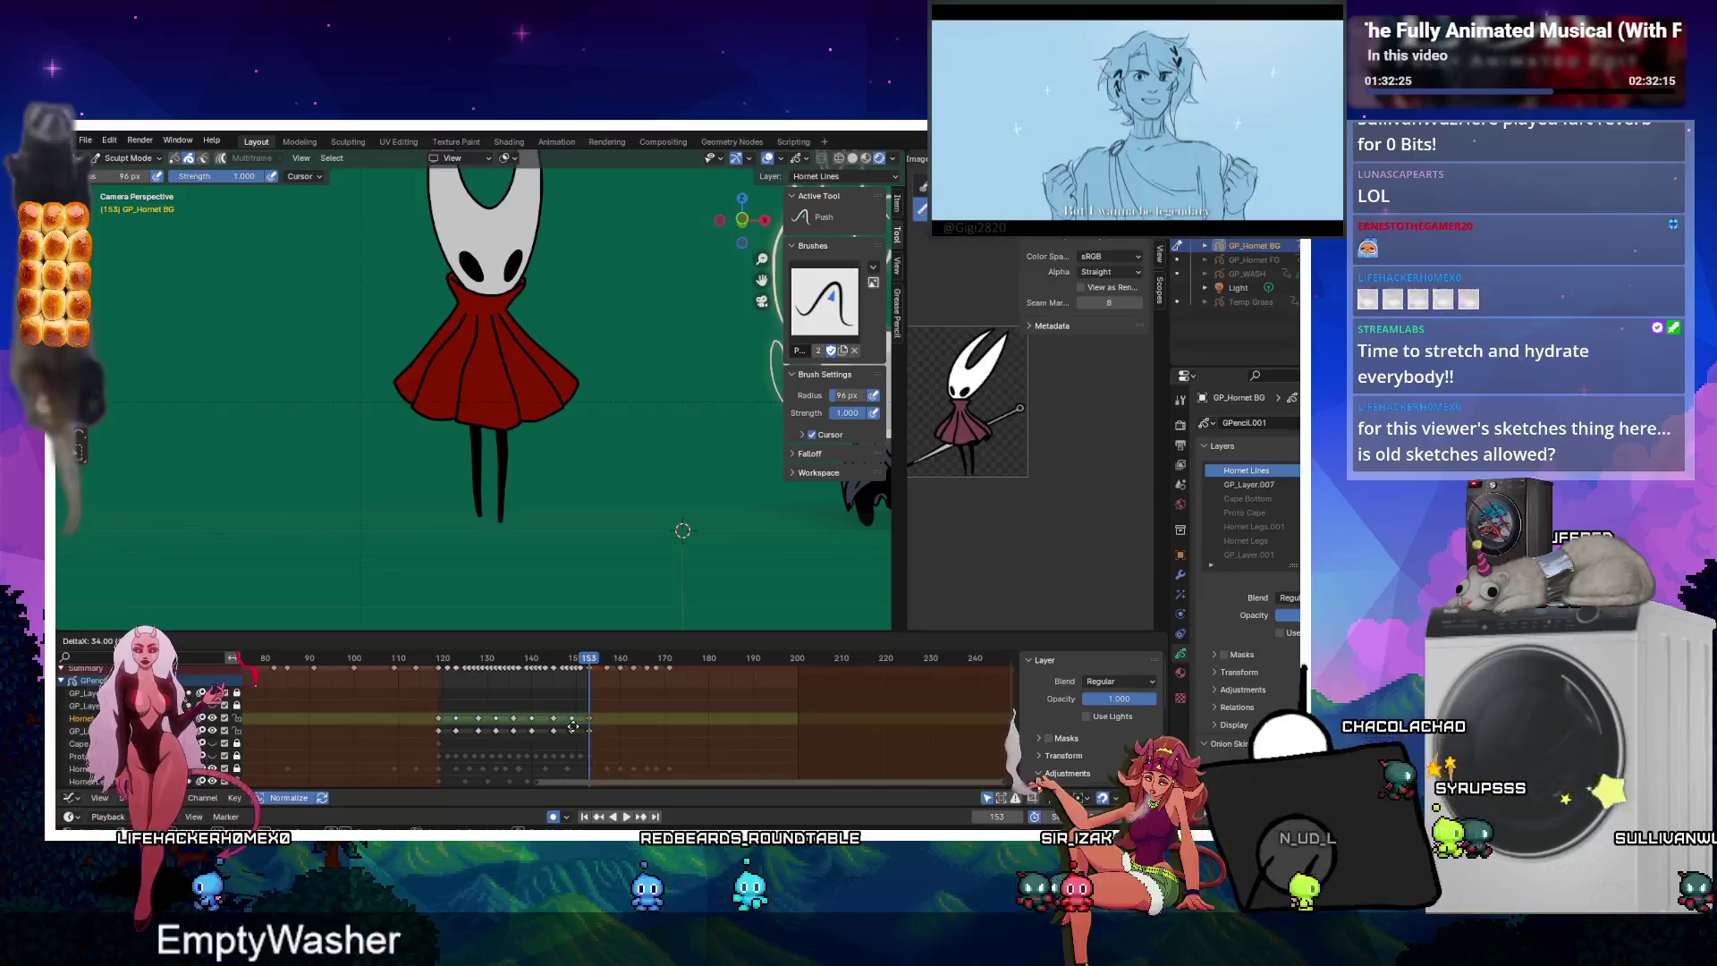
{"action": "left_click", "coordinate": [573, 727]}
{"action": "key", "text": "space"}
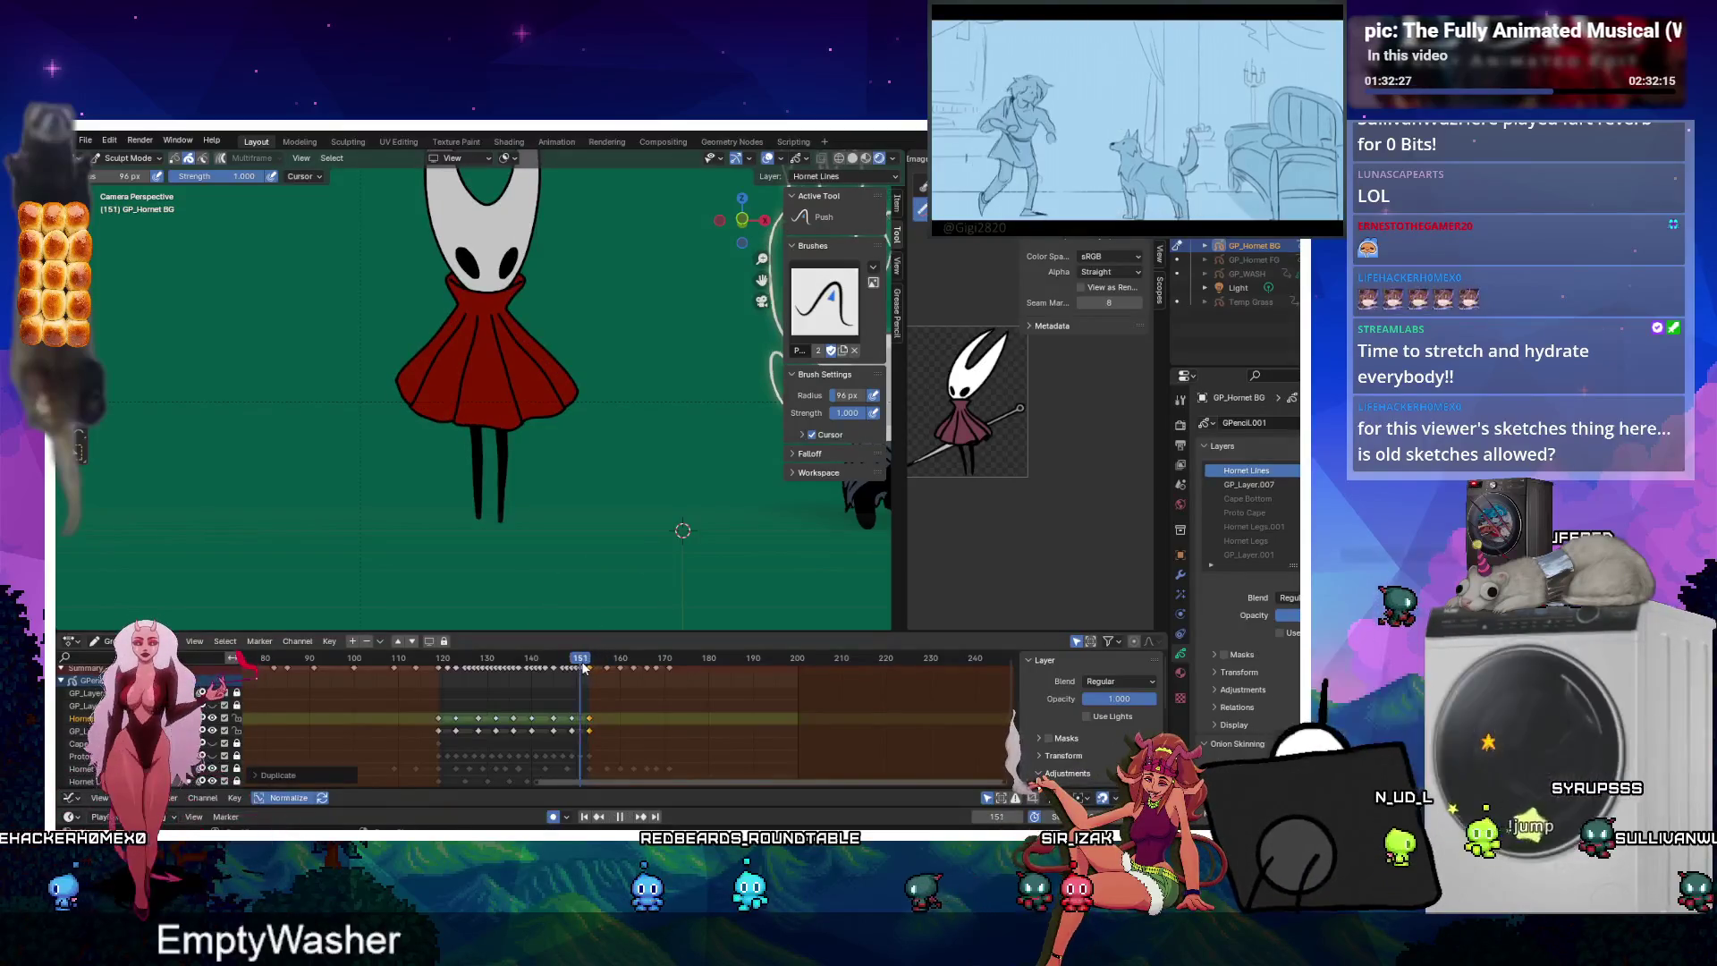
{"action": "key", "text": "Escape"}
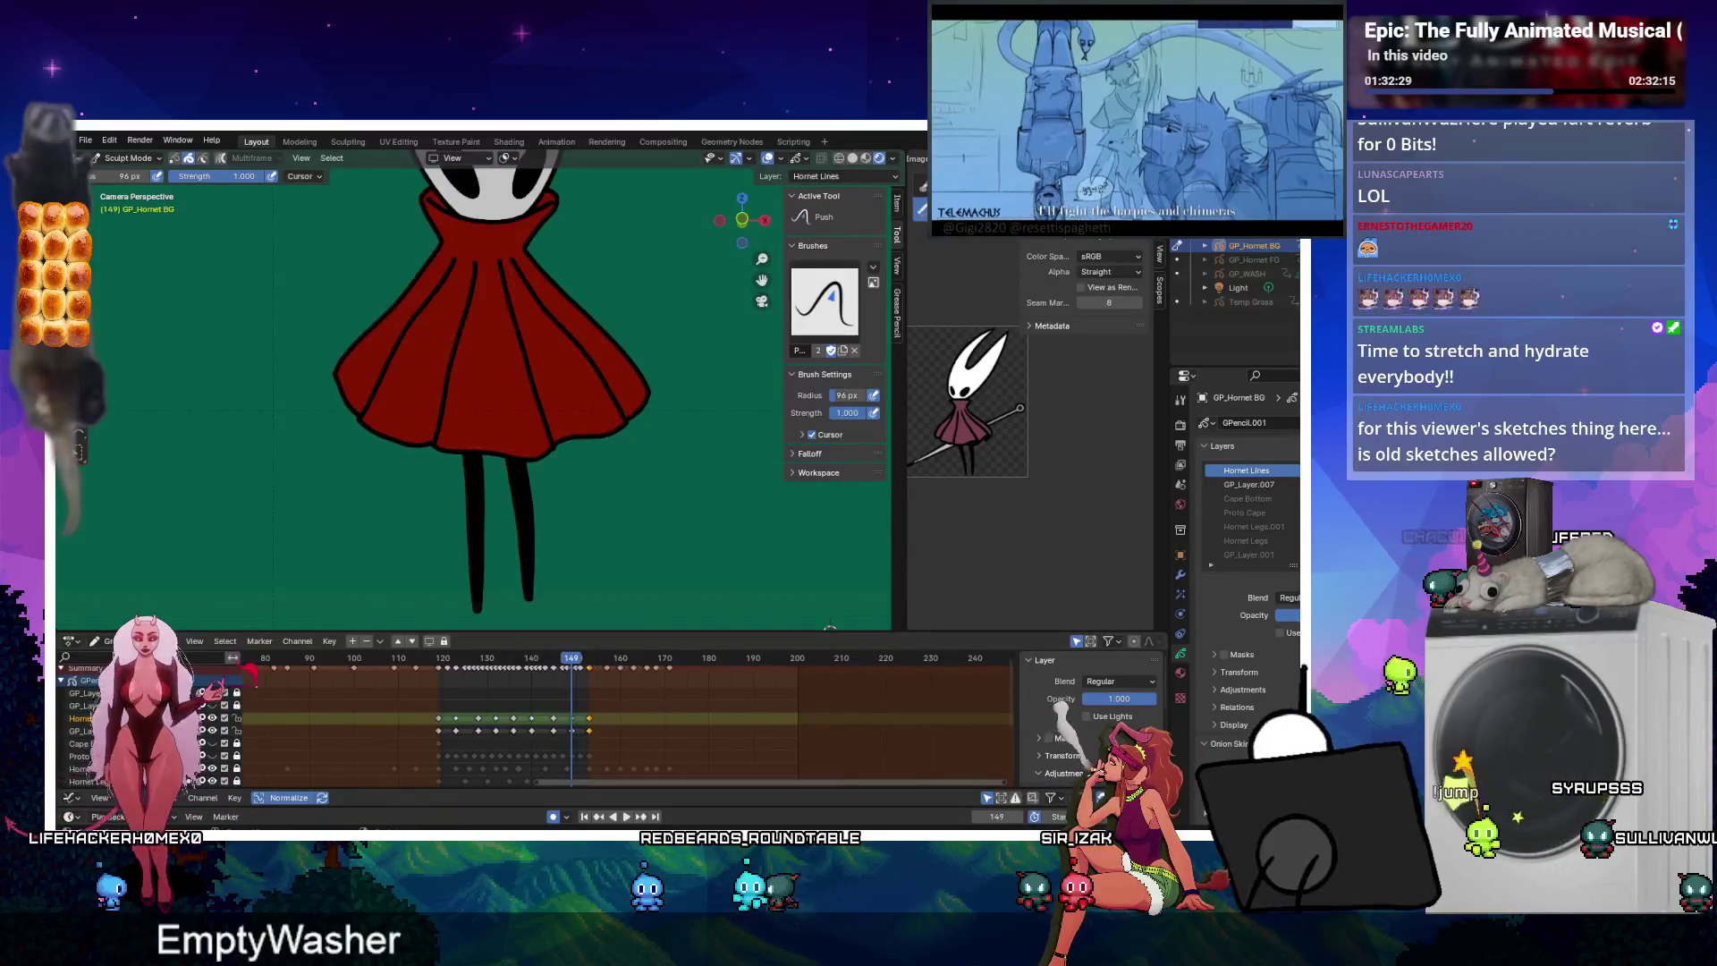
Hide the red cloak fill, switch to plain grey shading, and enter Draw Mode.
{"action": "left_click", "coordinate": [229, 158]}
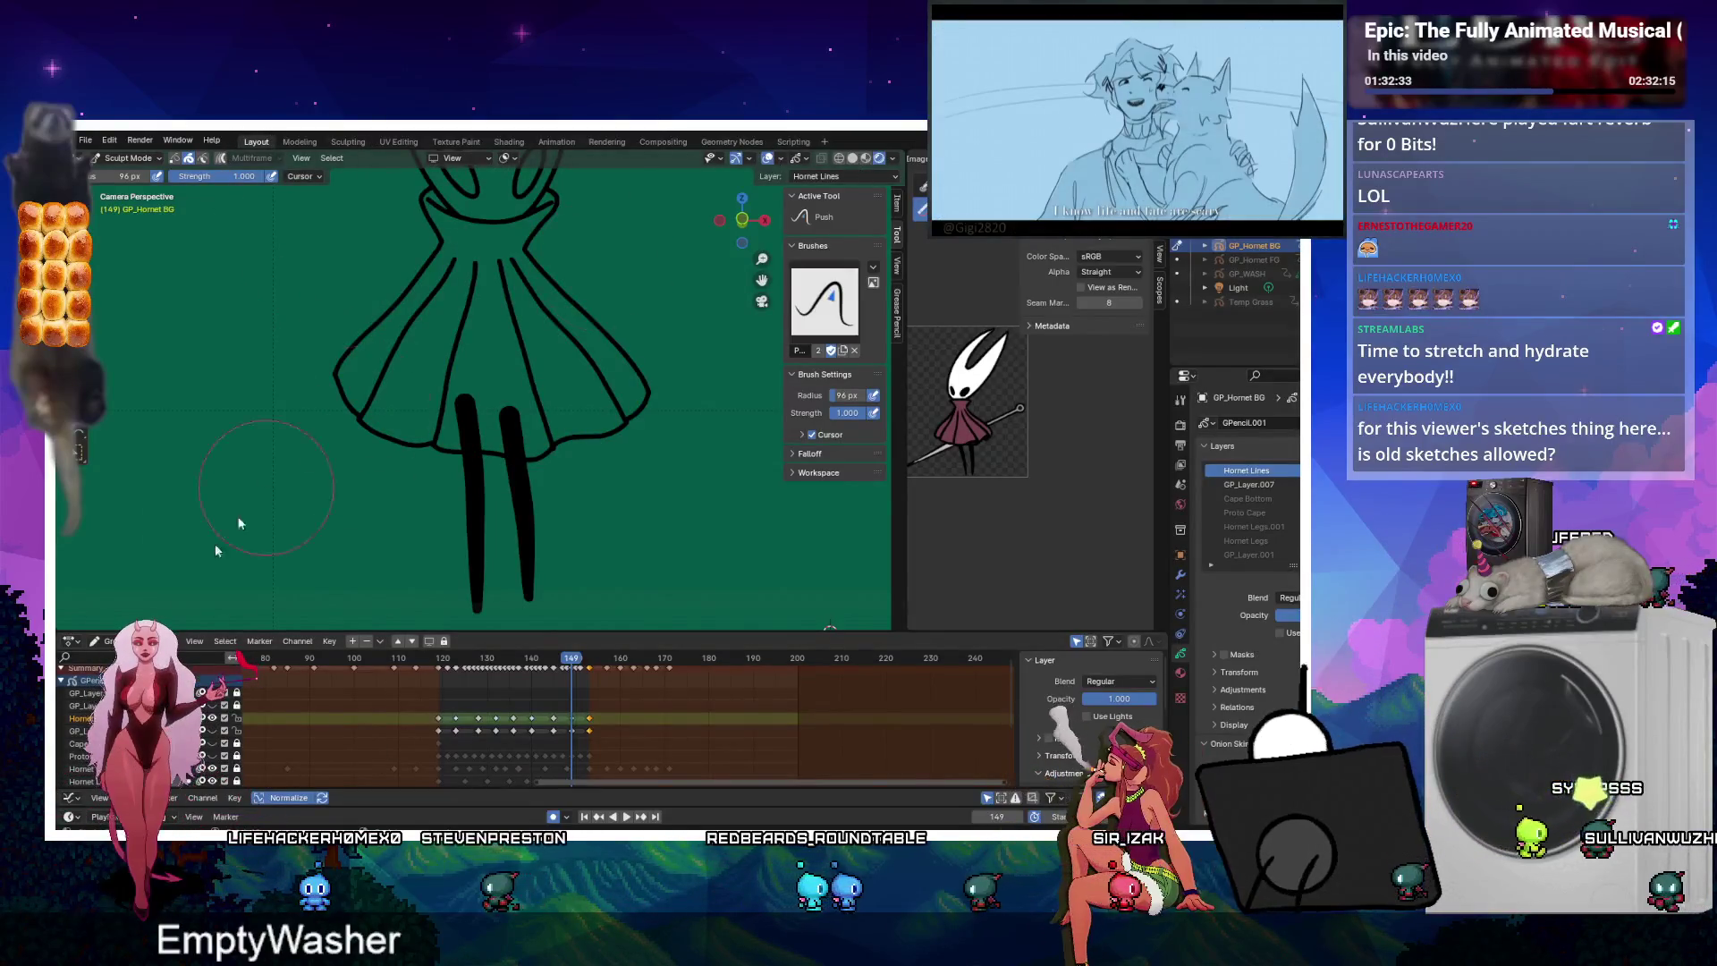
{"action": "left_click", "coordinate": [868, 161]}
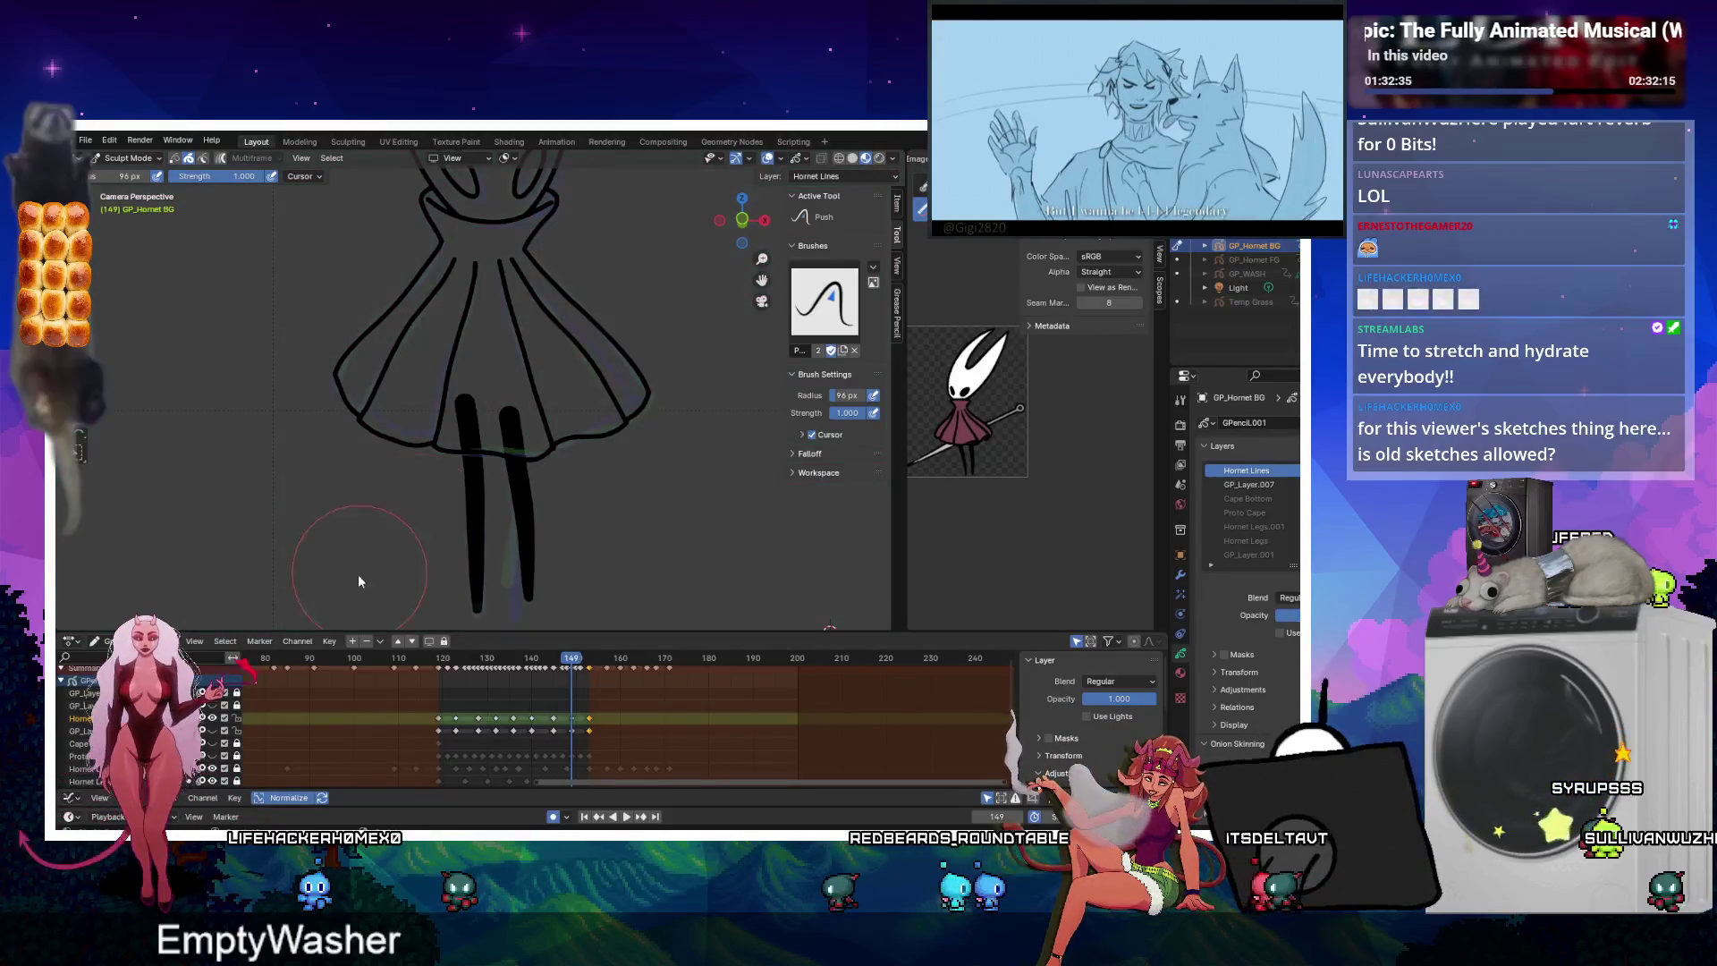
{"action": "scroll", "coordinate": [463, 537], "scroll_direction": "up", "scroll_amount": 2}
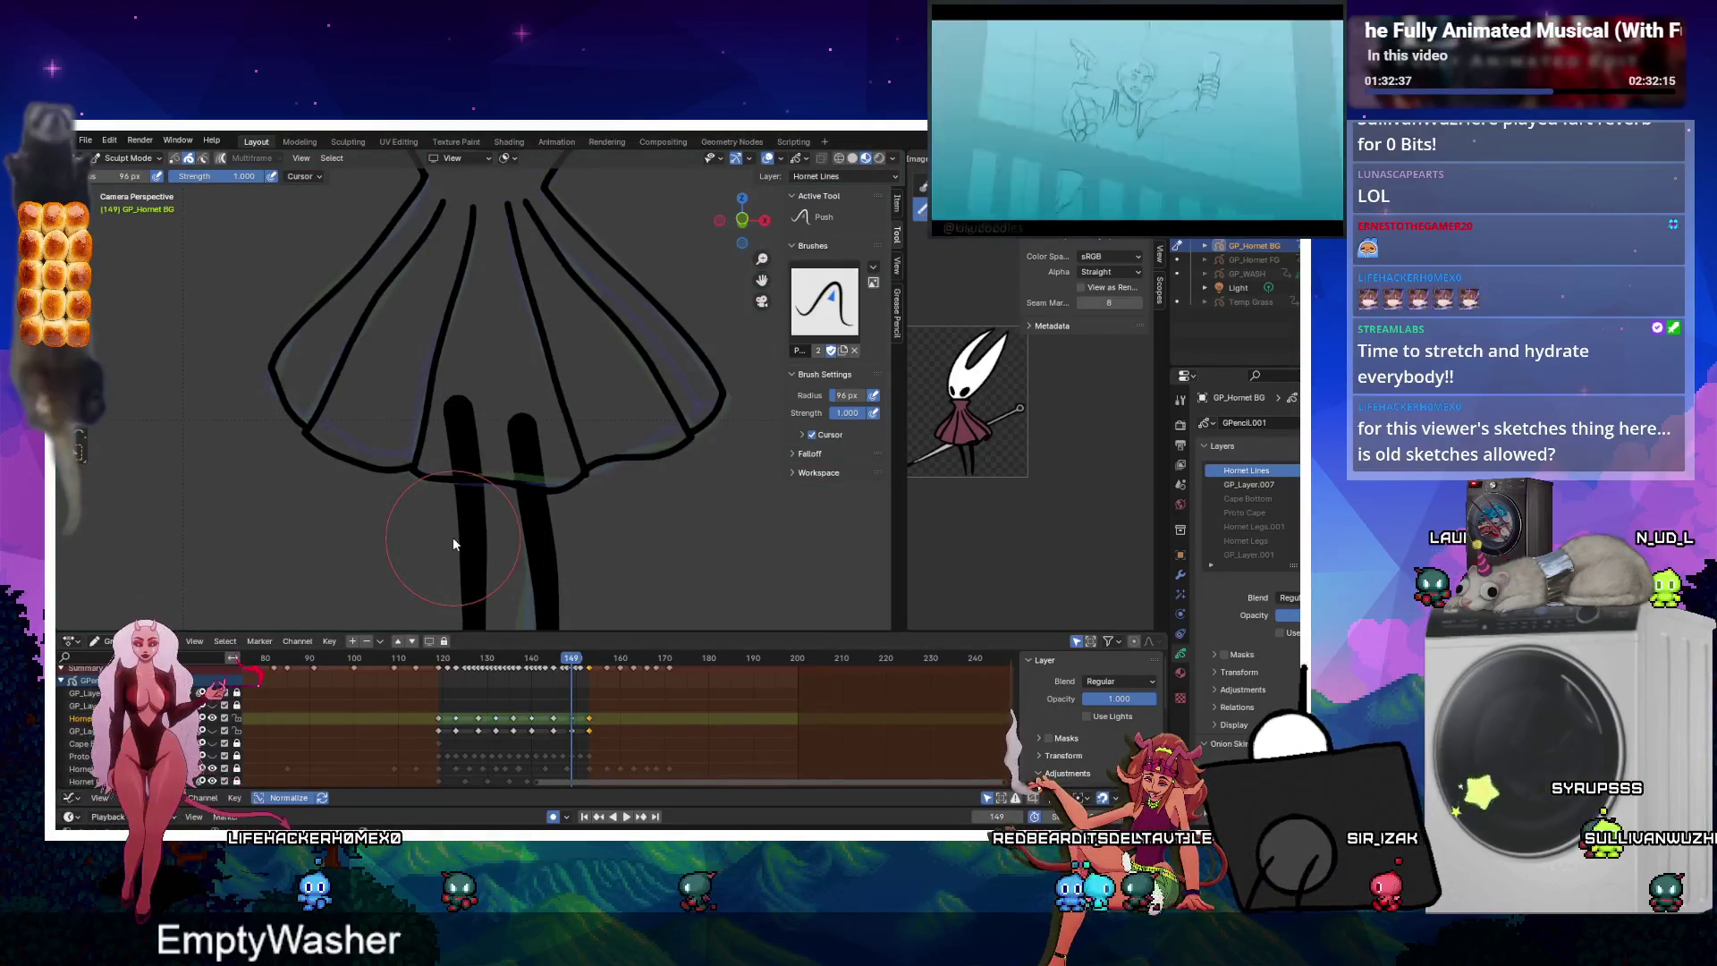
{"action": "key", "text": "ctrl+Tab"}
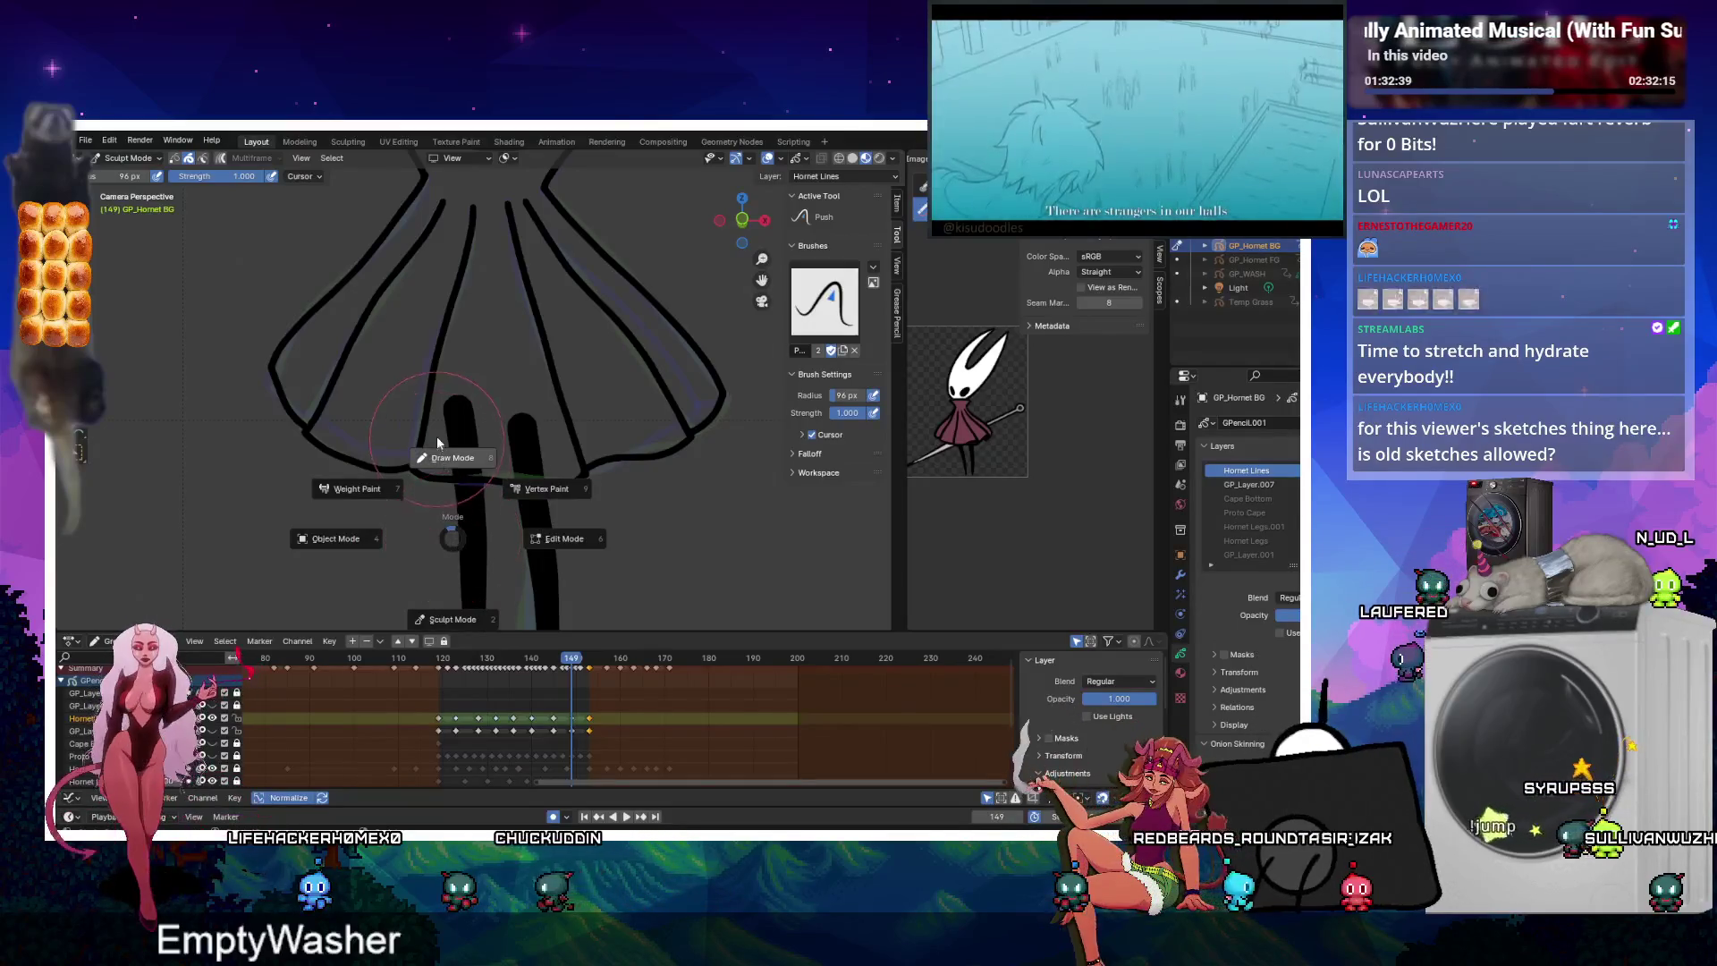
{"action": "left_click", "coordinate": [456, 461]}
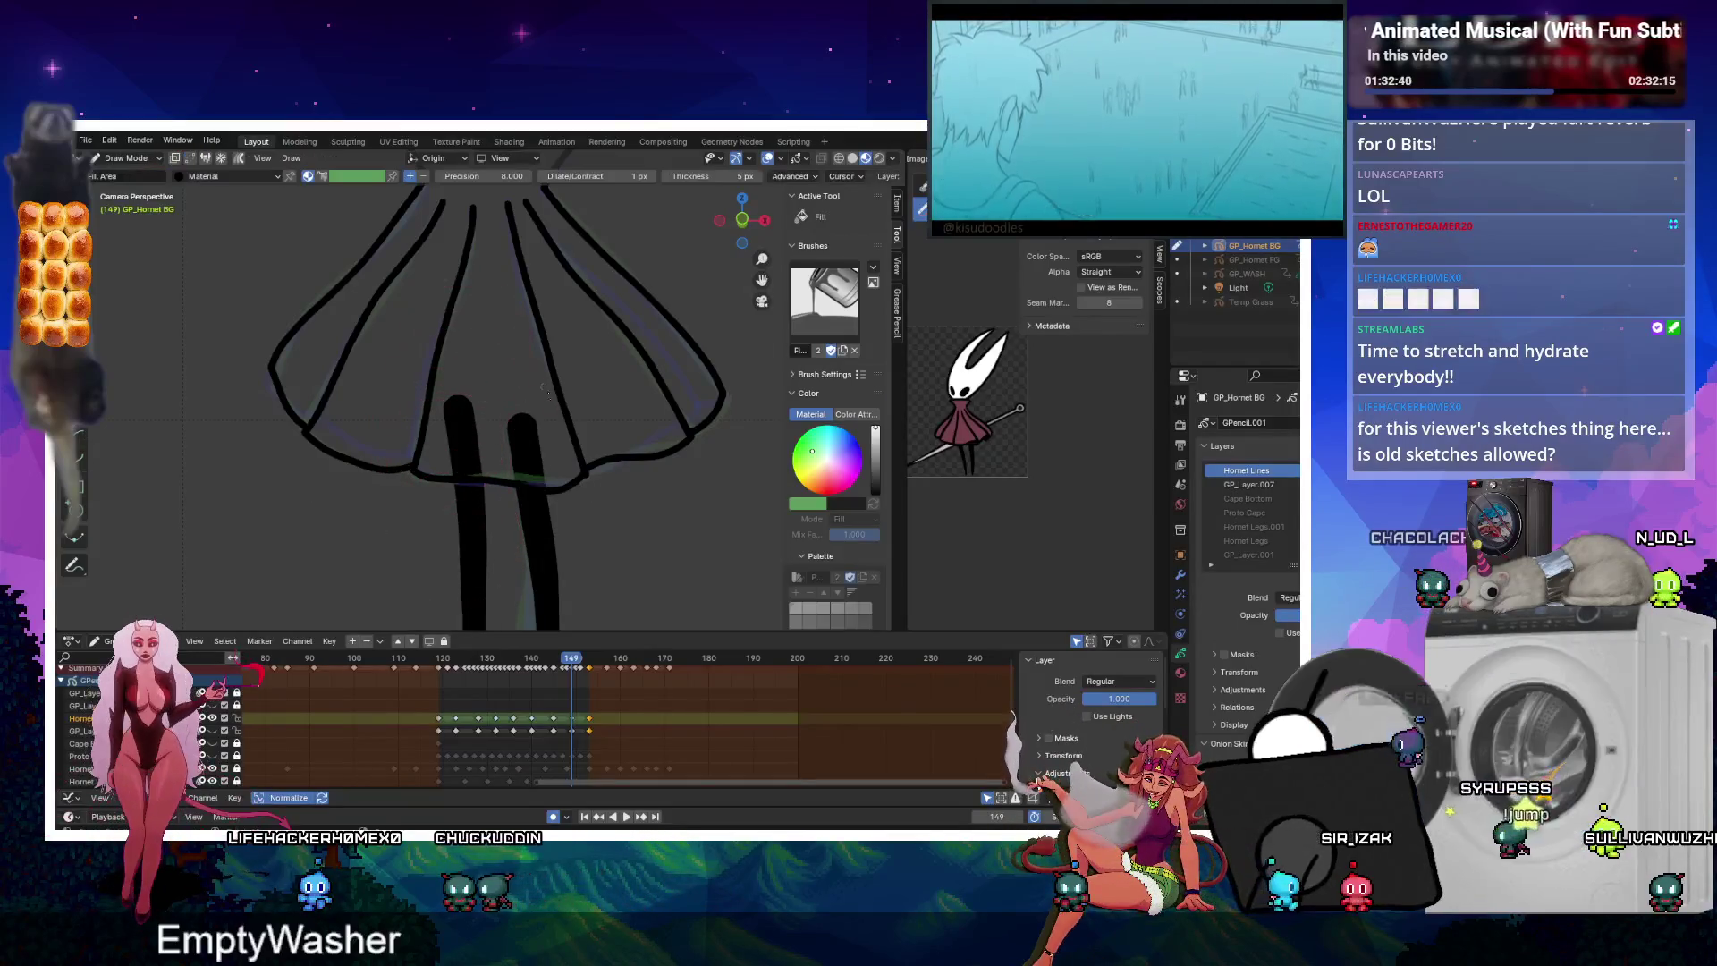
Replace the keyframe at frame 149 with a freshly inserted keyframe.
{"action": "right_click", "coordinate": [573, 719]}
{"action": "left_click", "coordinate": [552, 762]}
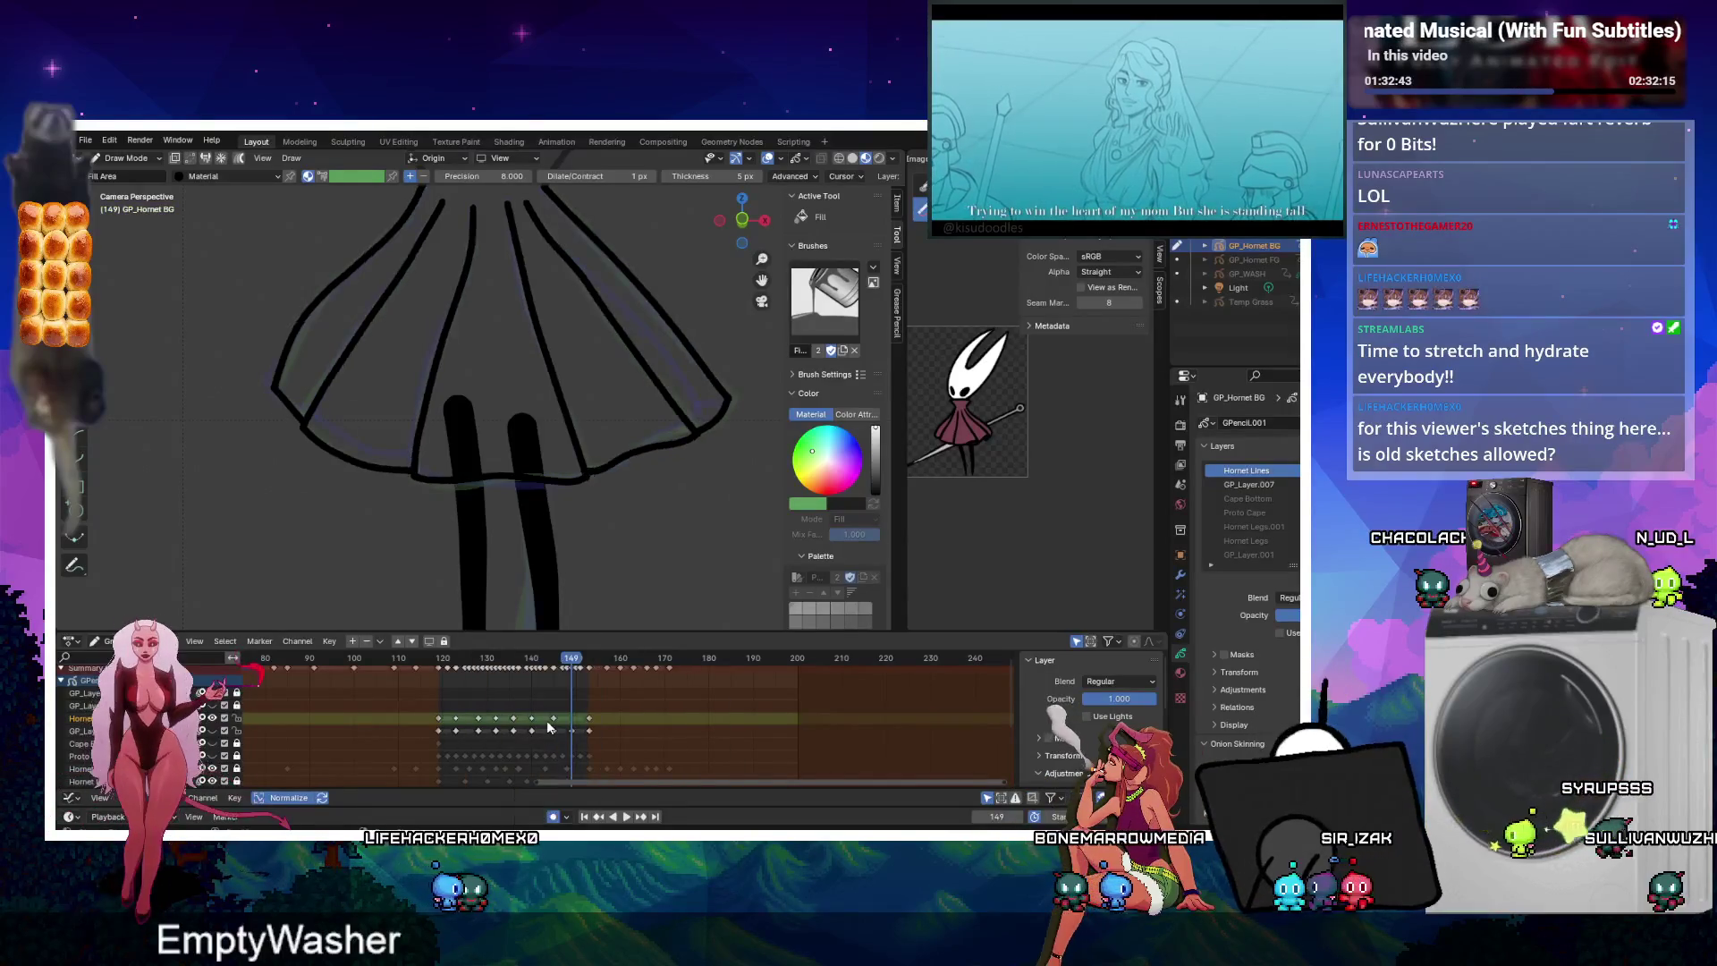
{"action": "right_click", "coordinate": [572, 718]}
{"action": "left_click", "coordinate": [556, 685]}
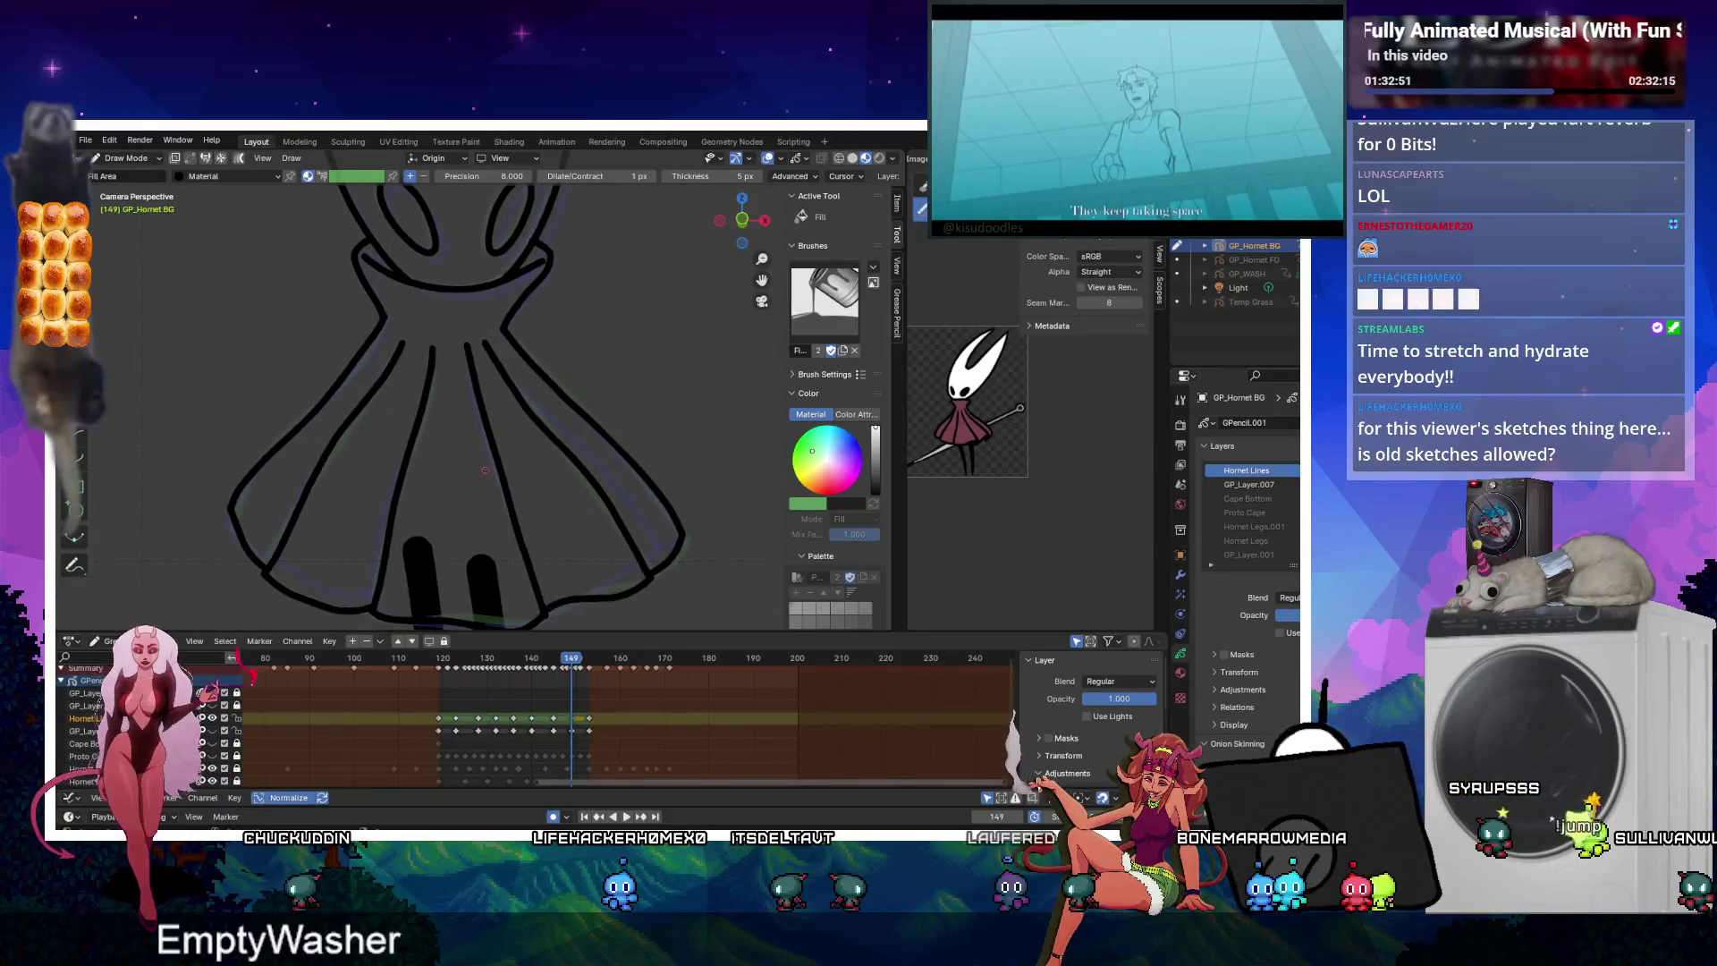
Erase the old cloak outline and redraw the cloak's left edge with the Black.001 material.
{"action": "key", "text": "e"}
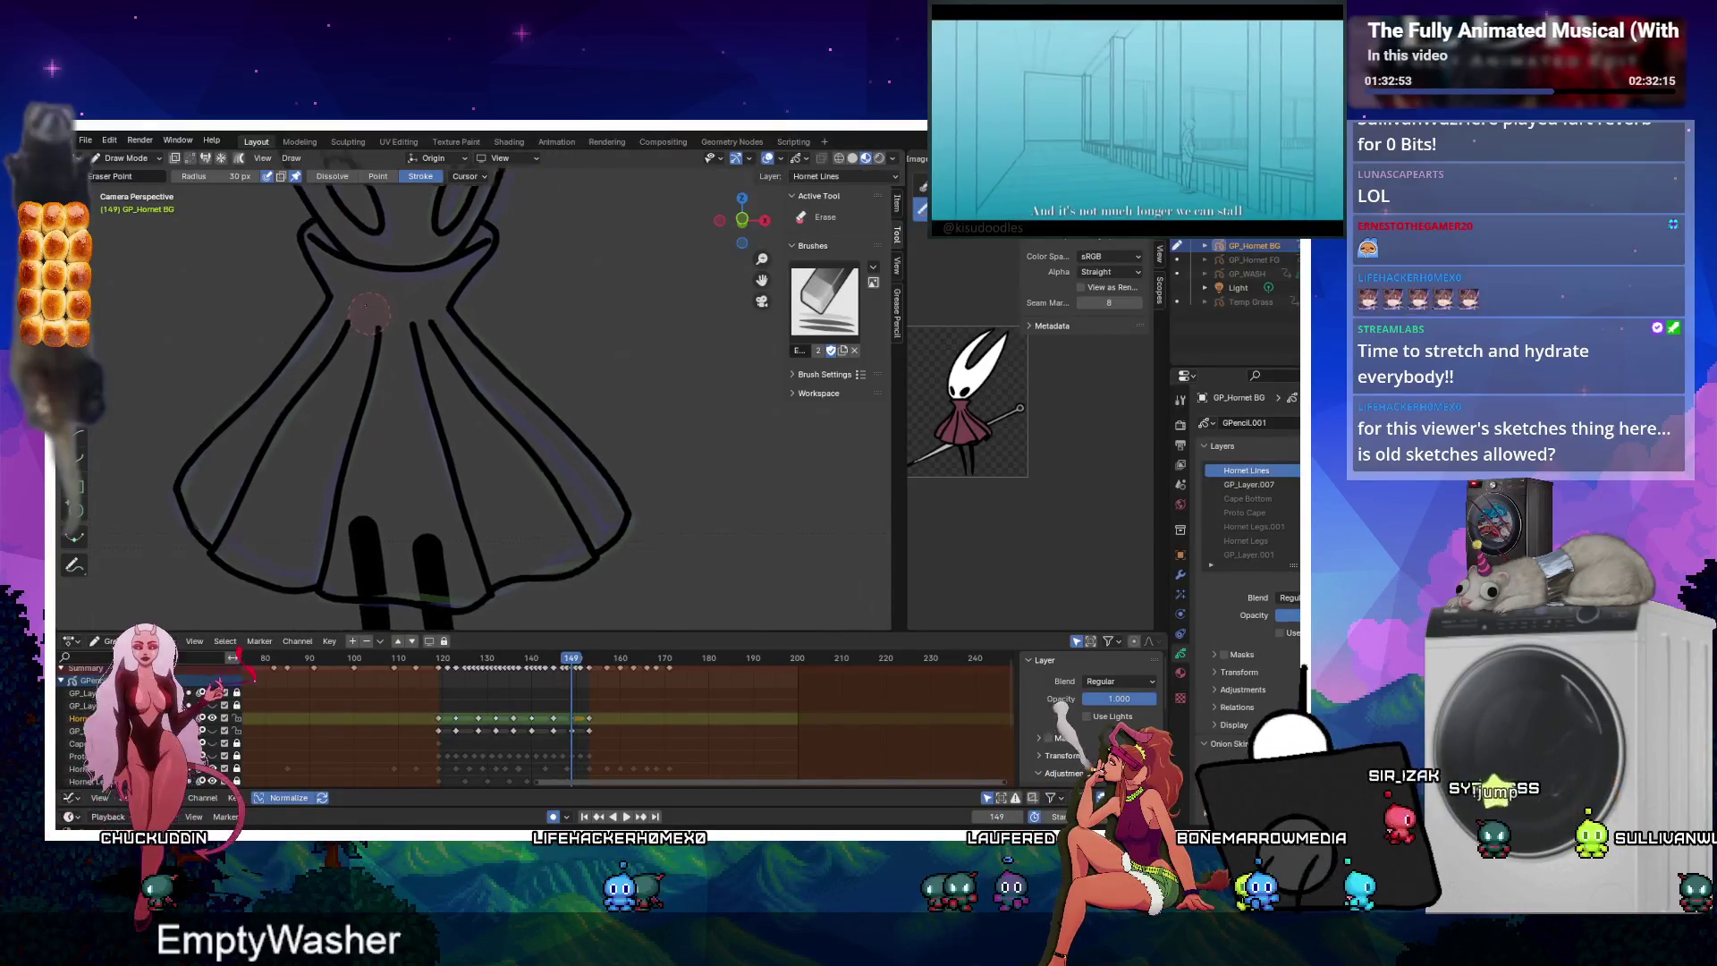
{"action": "left_click_drag", "start_coordinate": [177, 415], "coordinate": [478, 413]}
{"action": "key", "text": "d"}
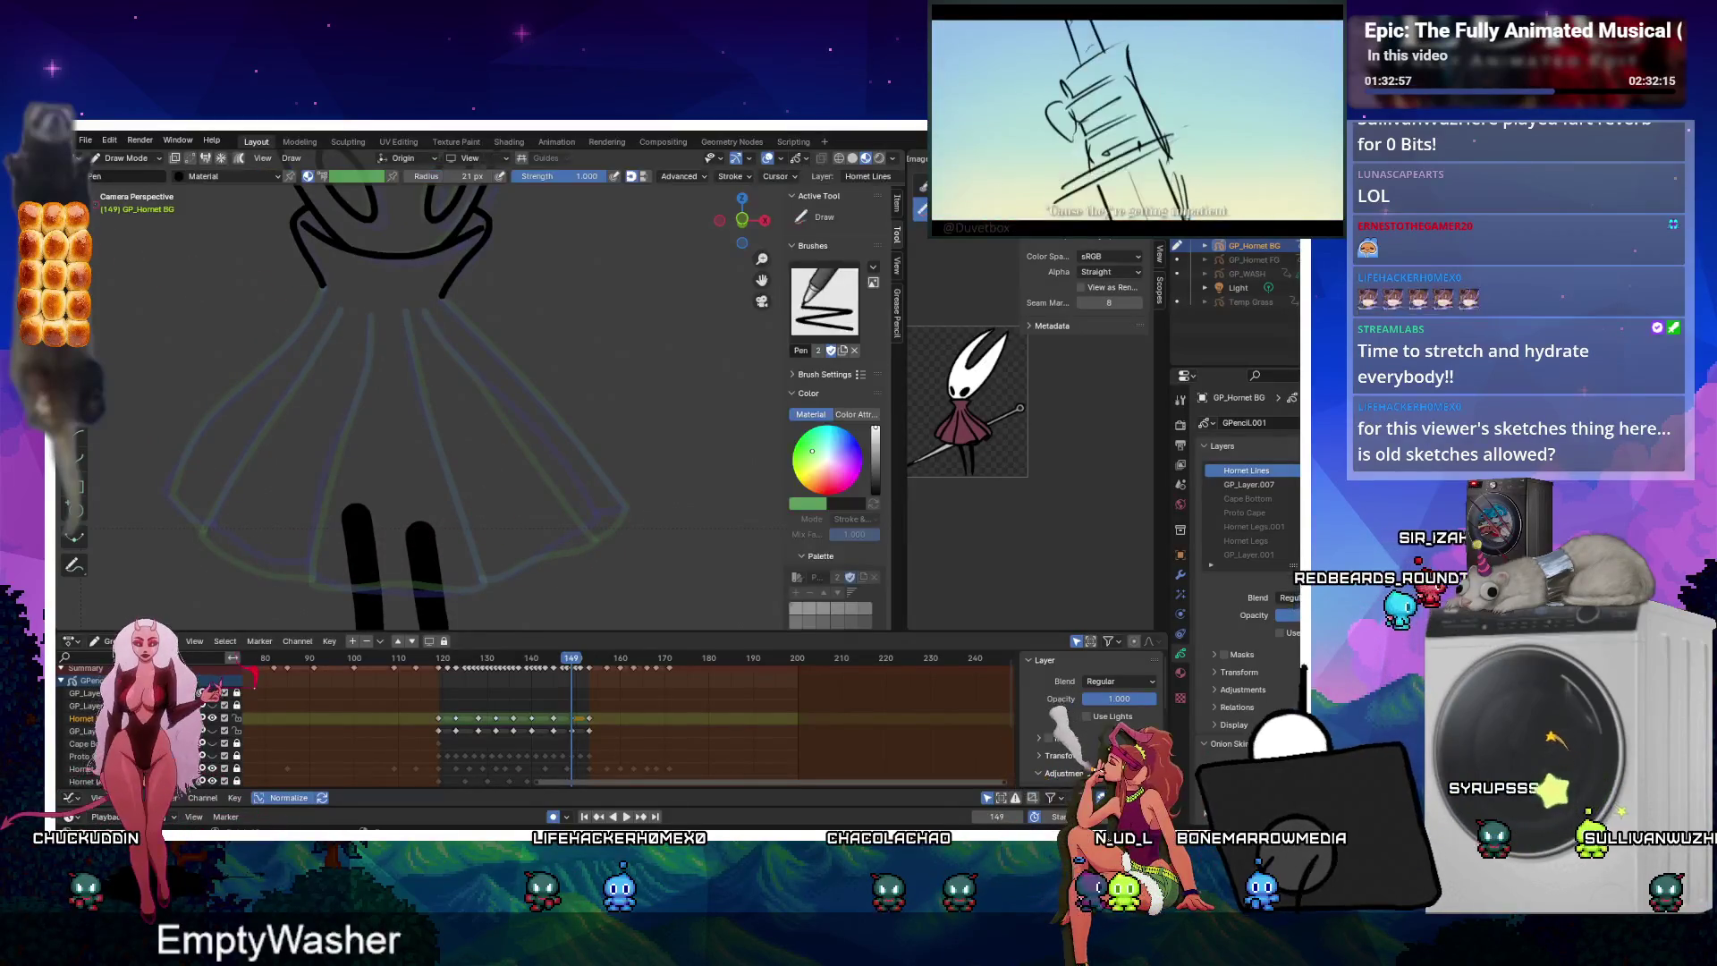
{"action": "left_click_drag", "start_coordinate": [322, 288], "coordinate": [287, 349]}
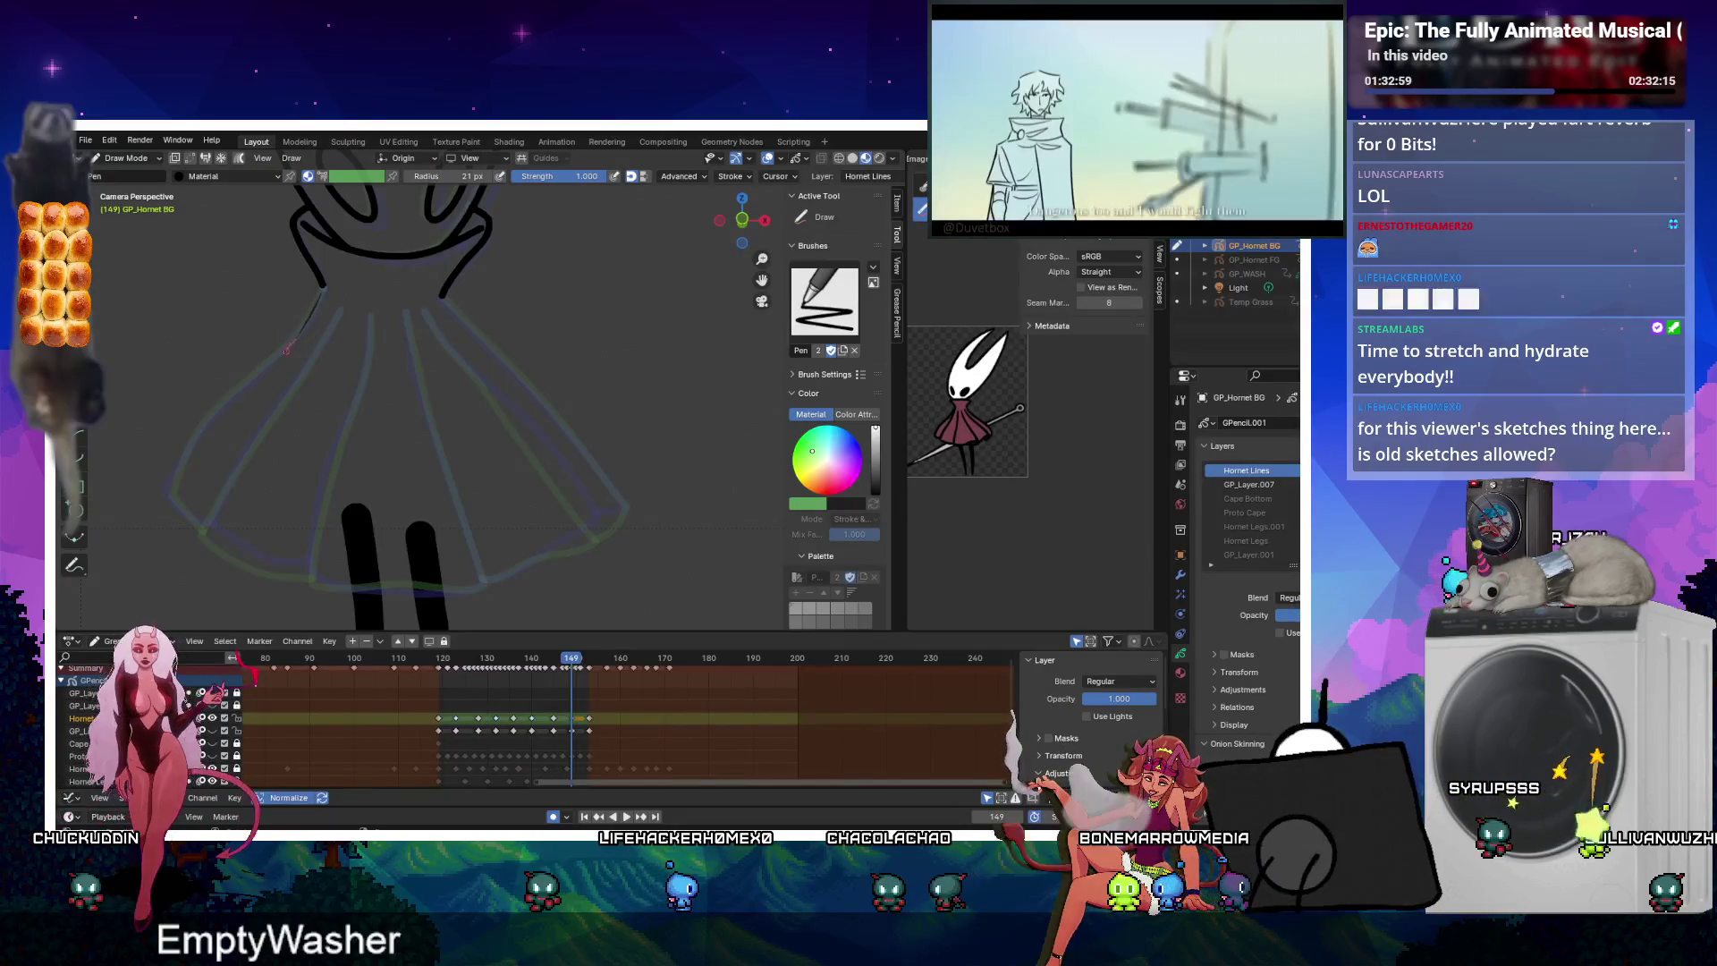
{"action": "left_click", "coordinate": [1180, 672]}
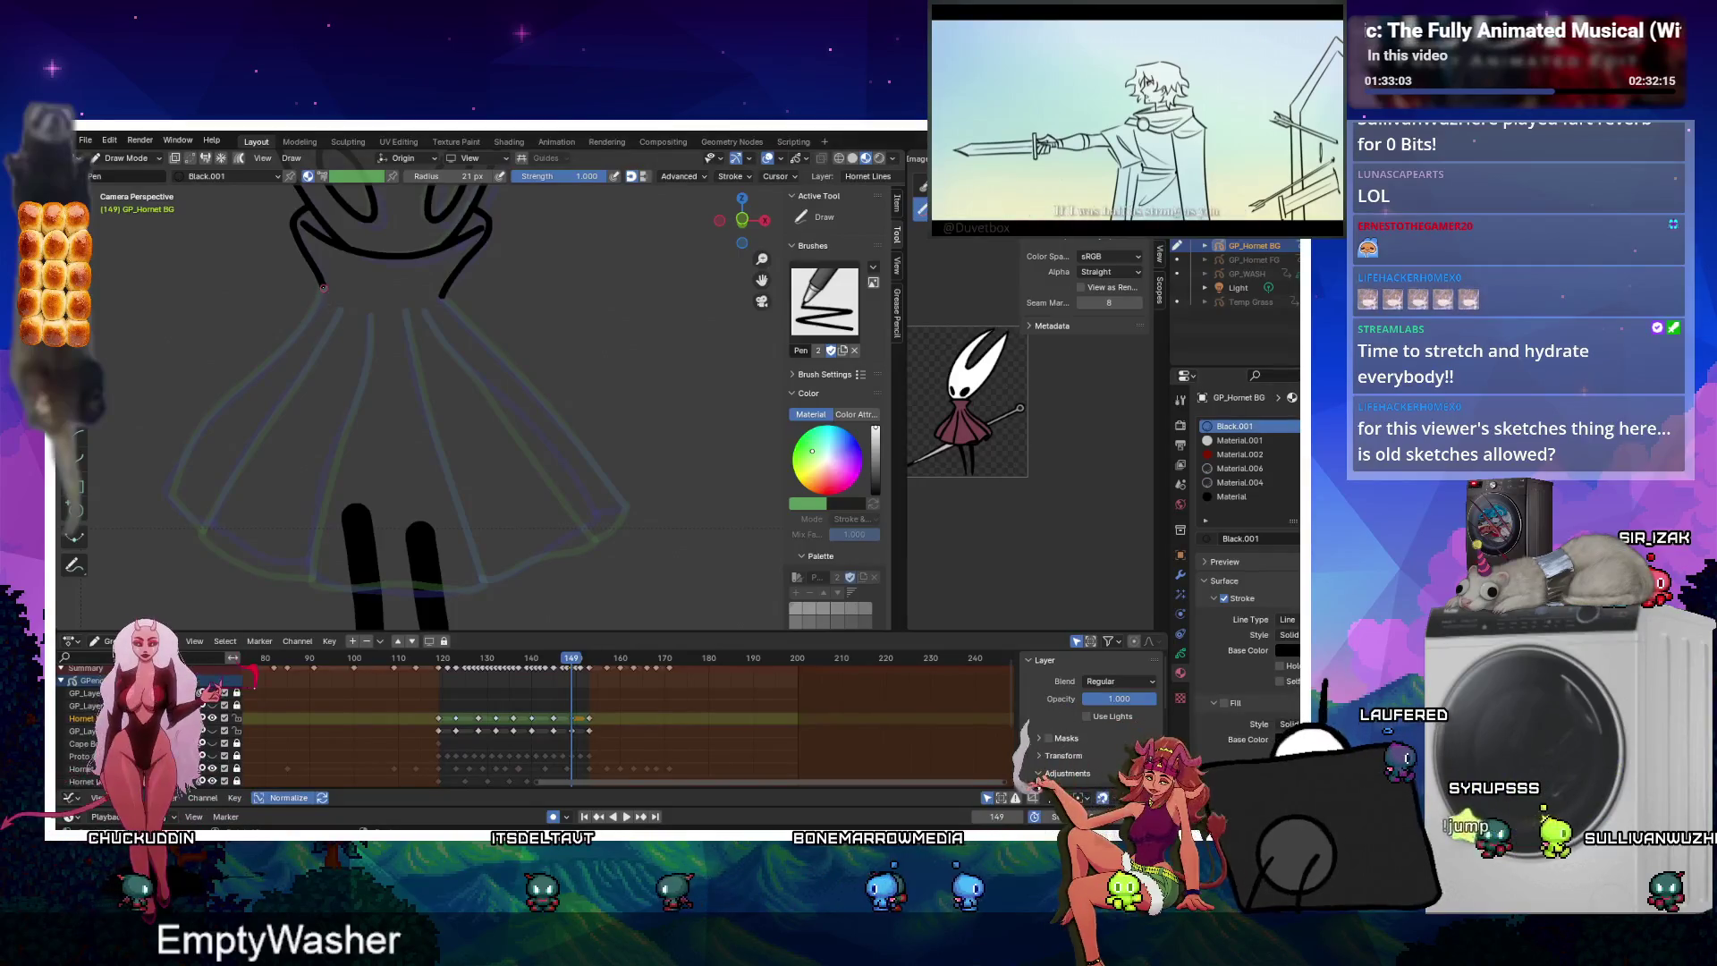
{"action": "left_click_drag", "start_coordinate": [292, 340], "coordinate": [265, 368]}
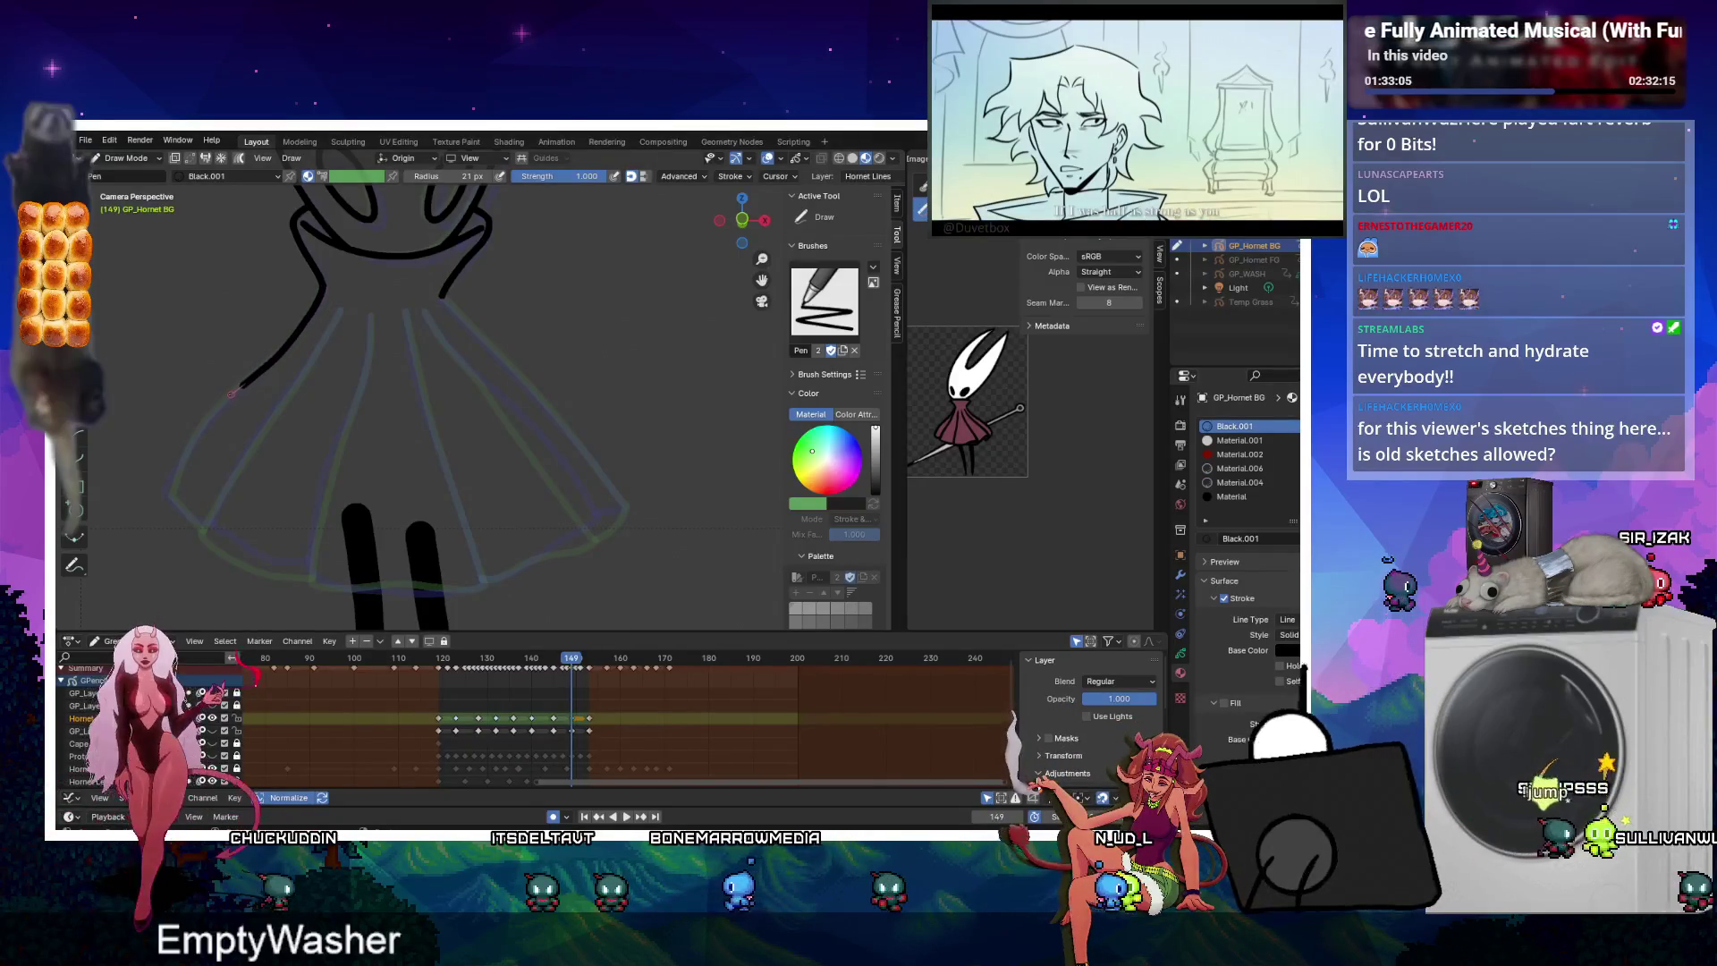
{"action": "mouse_move", "coordinate": [182, 462]}
{"action": "left_mouse_down"}
{"action": "mouse_move", "coordinate": [161, 506]}
{"action": "mouse_move", "coordinate": [172, 495]}
{"action": "mouse_move", "coordinate": [215, 532]}
{"action": "left_mouse_up"}
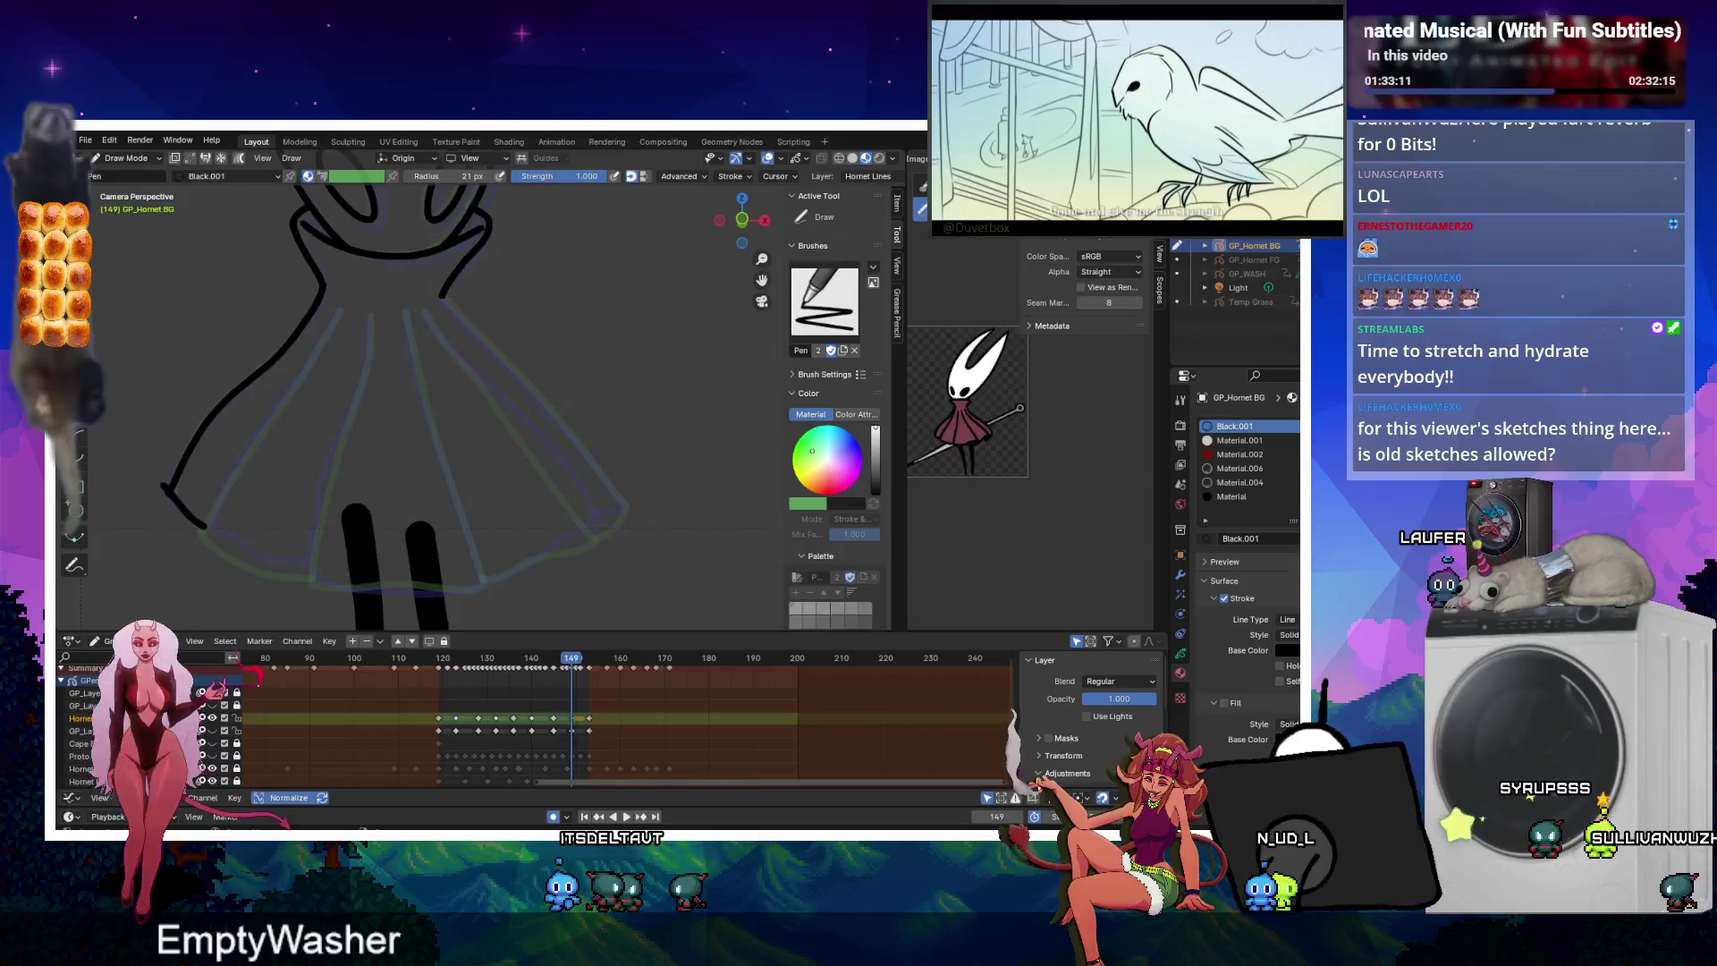
Extend the left cloak edge toward the hem and draw two vertical fold lines.
{"action": "key", "text": "shift+k"}
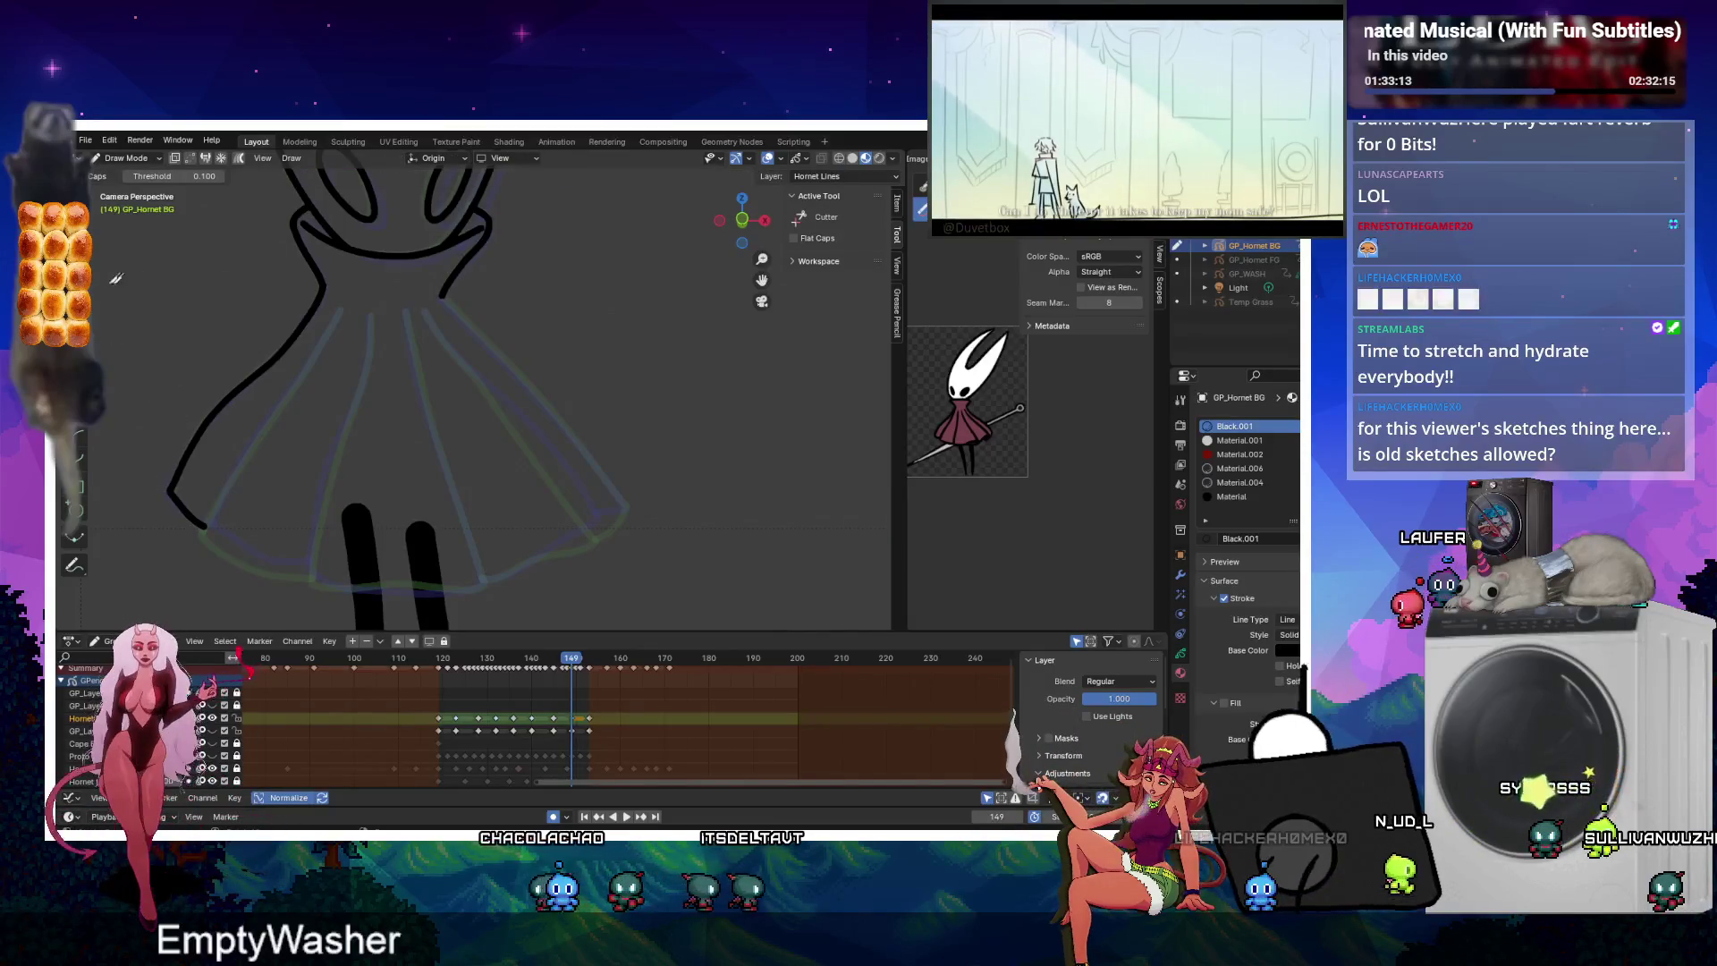
{"action": "key", "text": "d"}
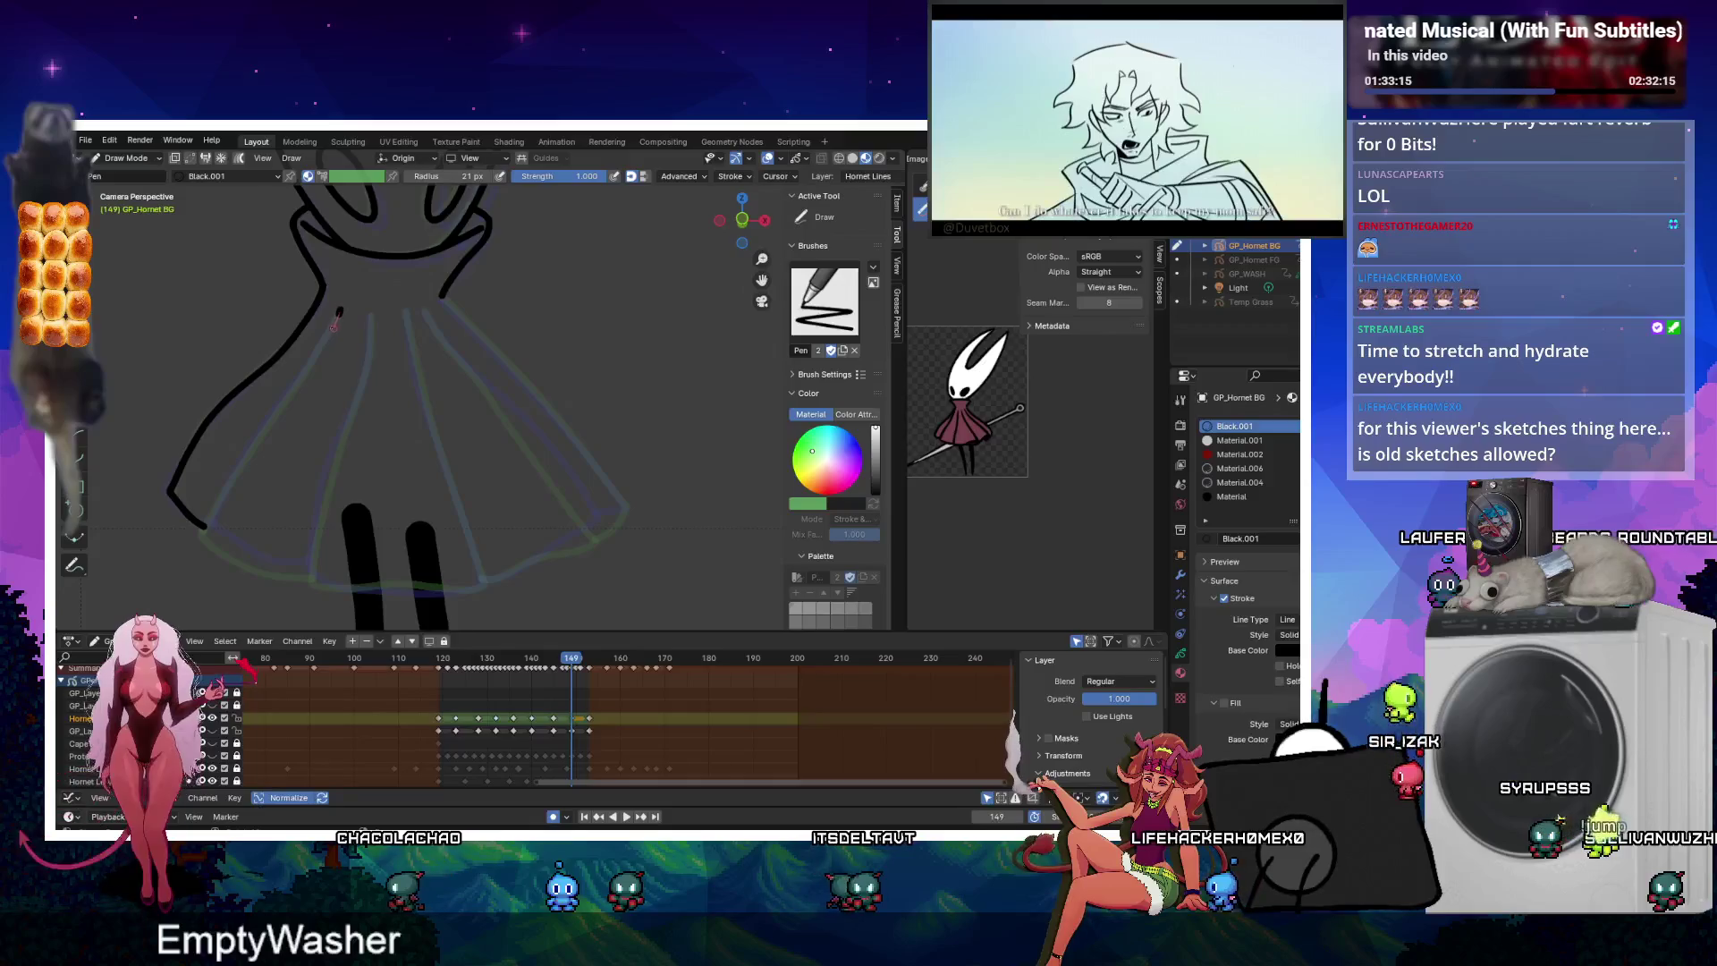
{"action": "left_click_drag", "start_coordinate": [319, 348], "coordinate": [202, 531]}
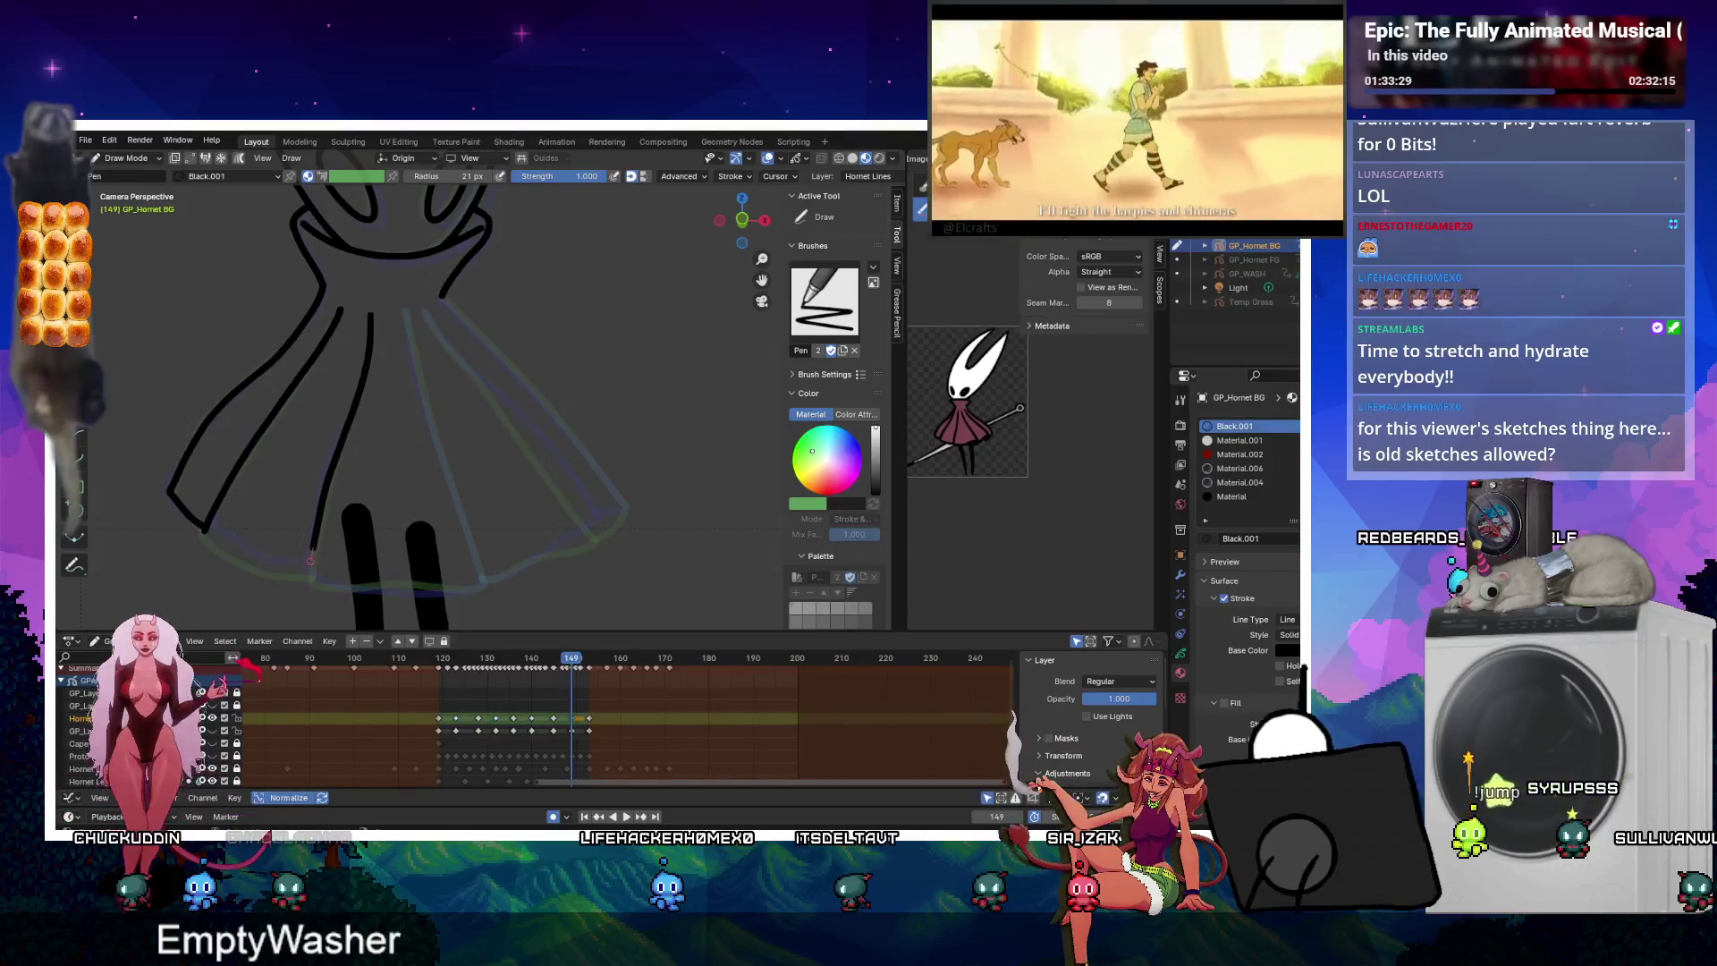
{"action": "middle_click_drag", "start_coordinate": [301, 577], "coordinate": [359, 255], "text": "shift"}
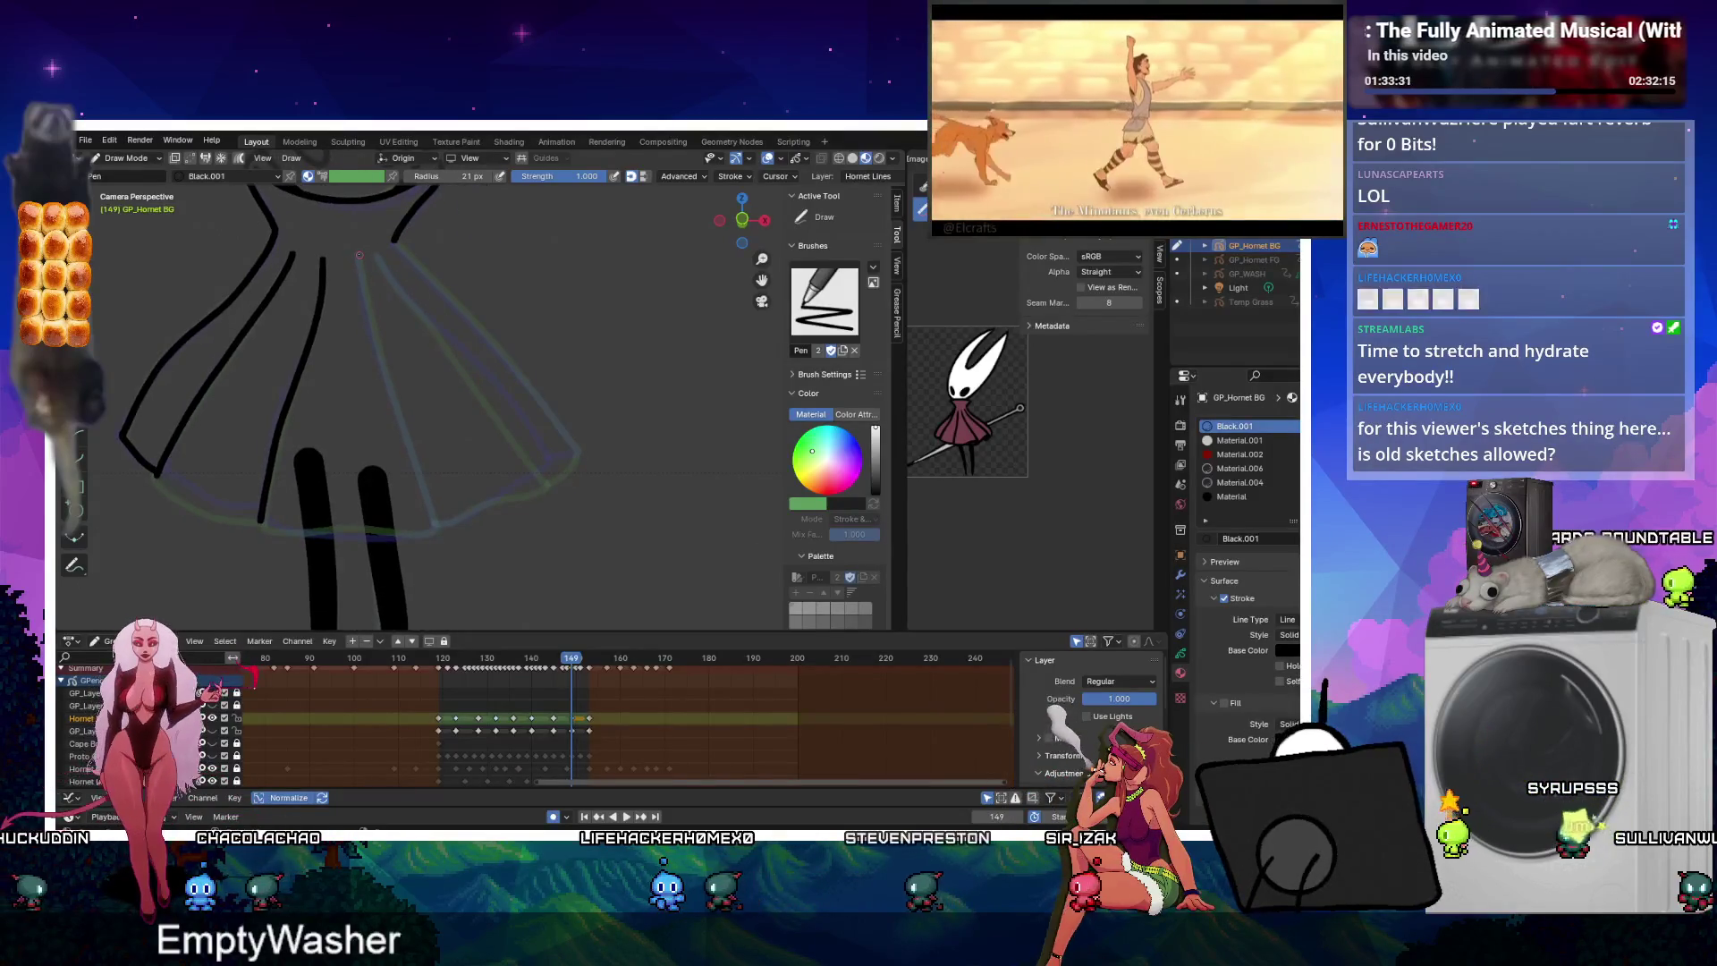
{"action": "left_click_drag", "start_coordinate": [363, 296], "coordinate": [369, 326]}
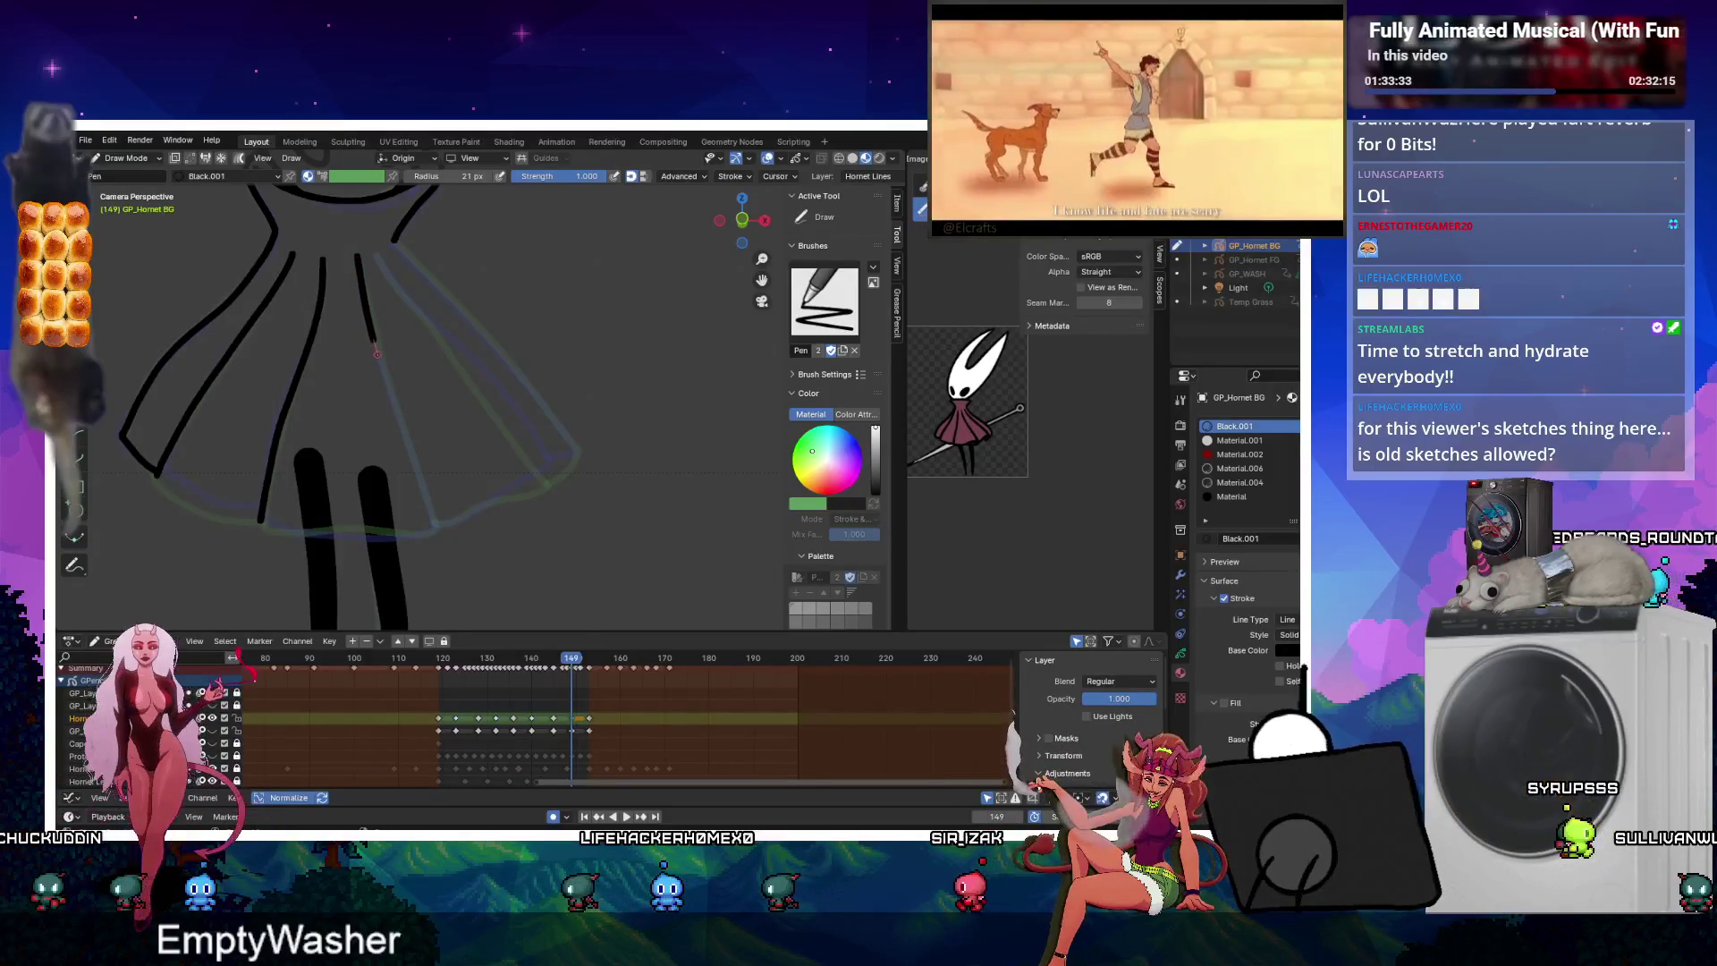
{"action": "left_click_drag", "start_coordinate": [410, 459], "coordinate": [427, 502]}
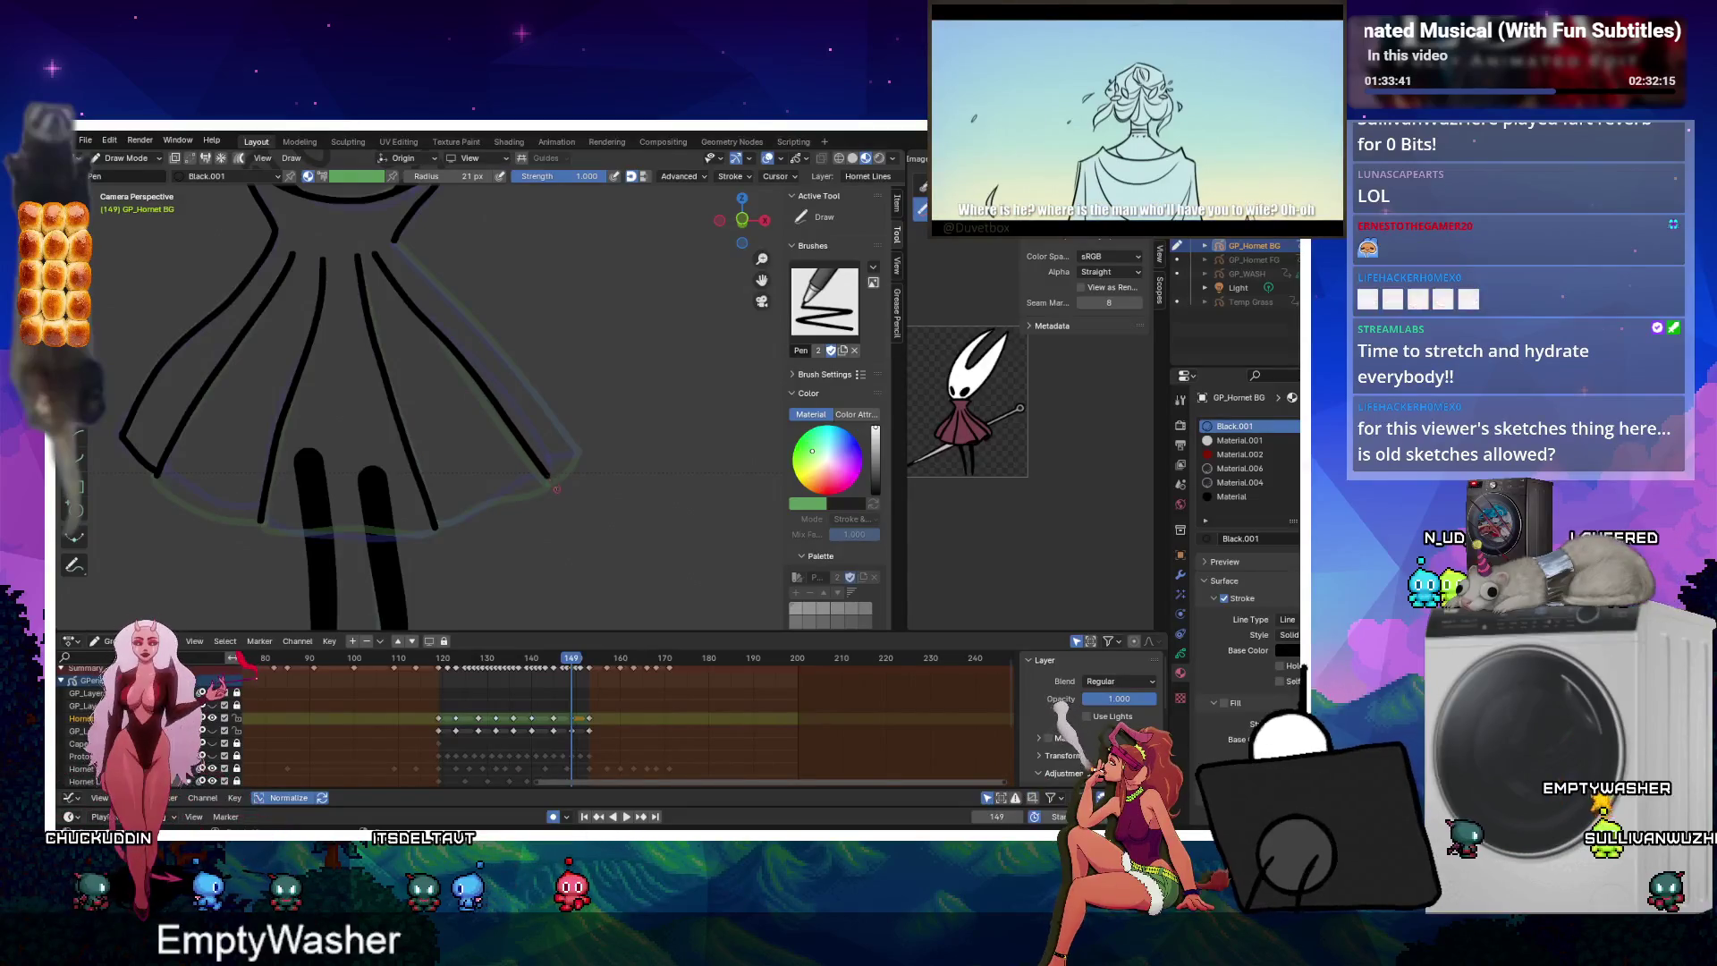
Draw the cloak's right edge down the side and continue the lower-left hem.
{"action": "key", "text": "ctrl+Tab"}
{"action": "left_click", "coordinate": [494, 411]}
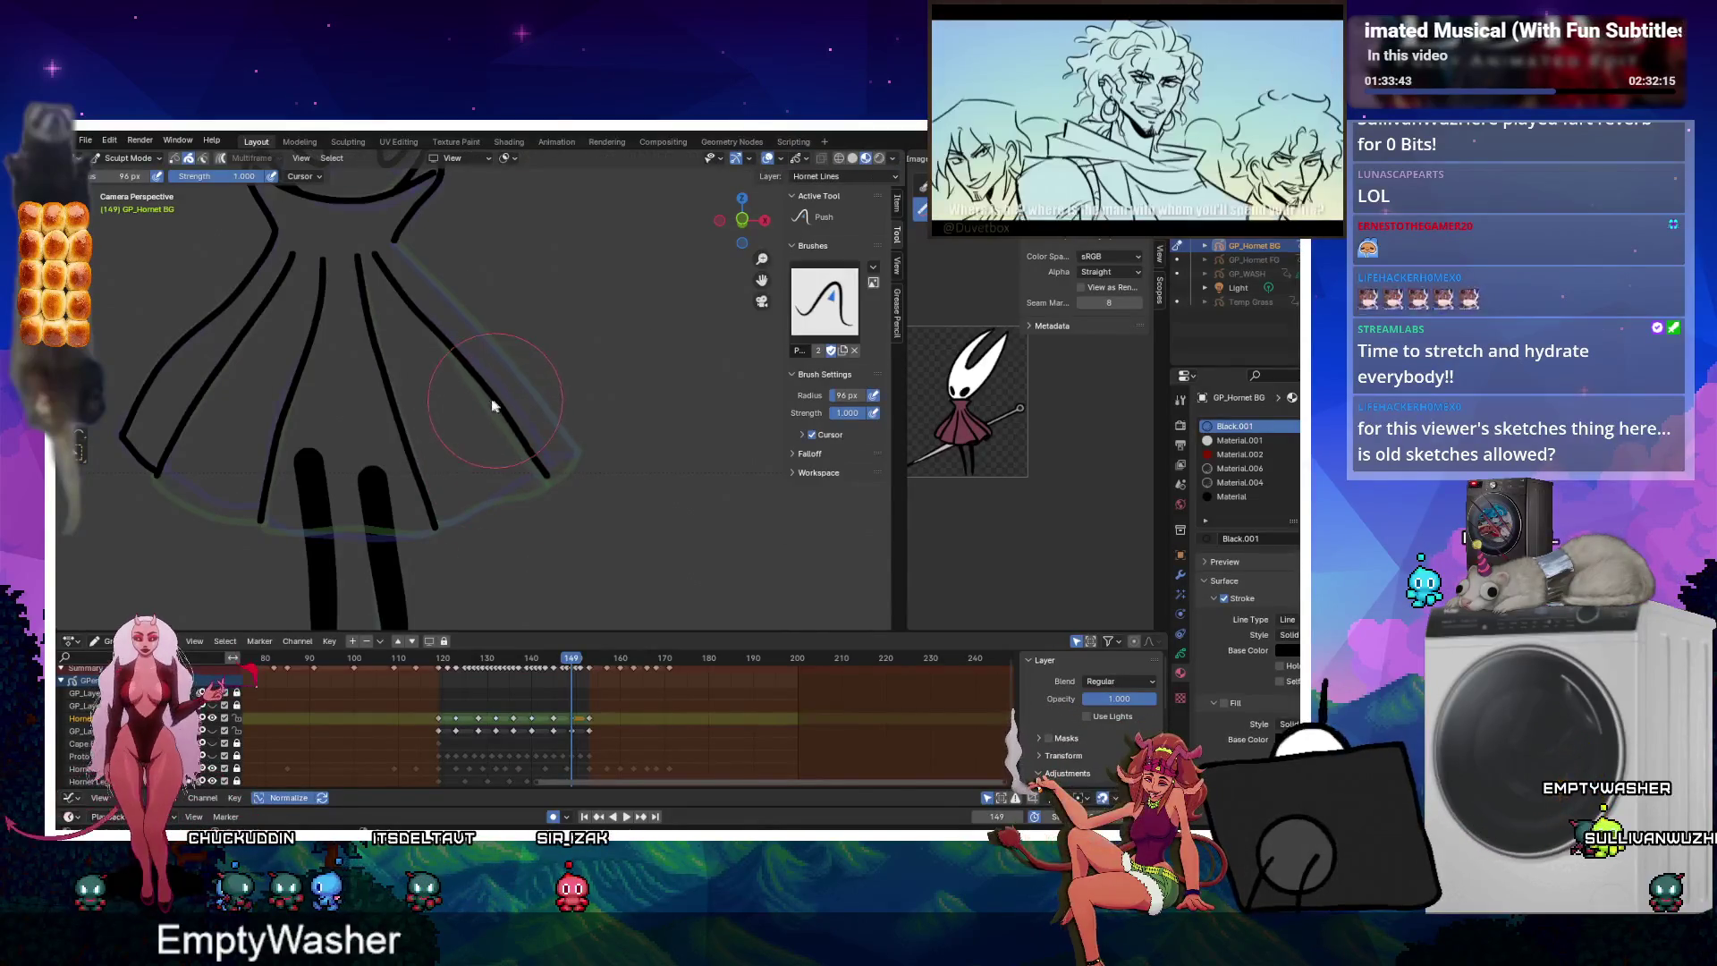
{"action": "key", "text": "ctrl+Tab"}
{"action": "left_click", "coordinate": [529, 287]}
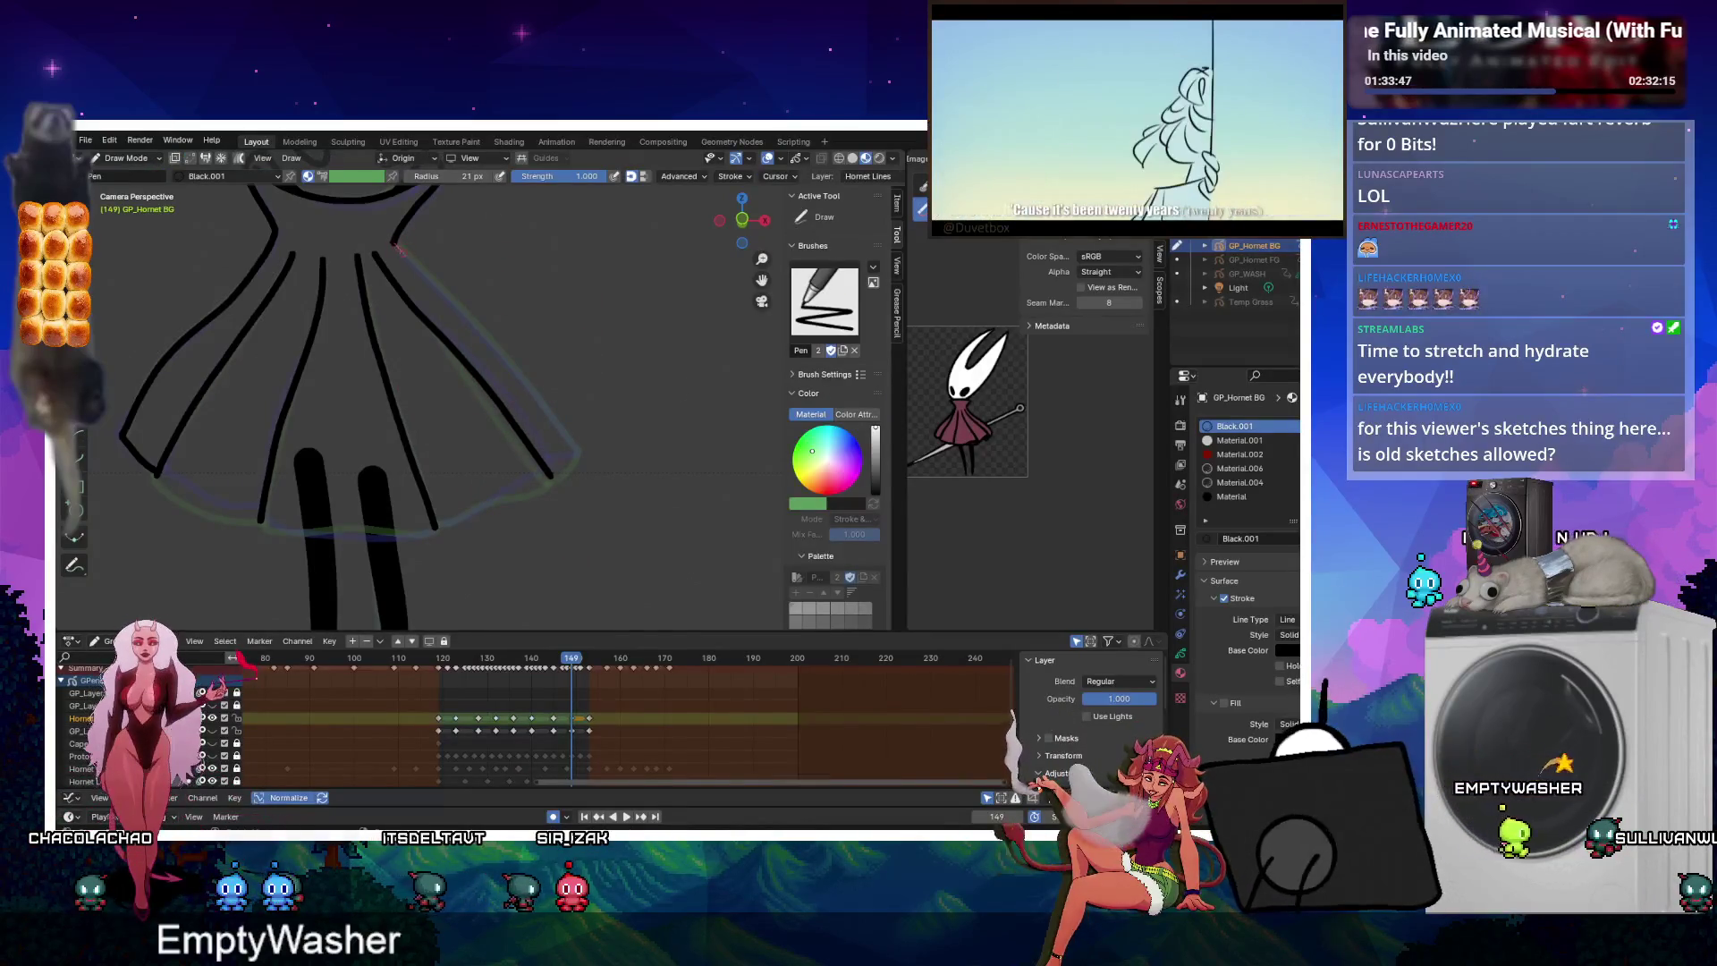
{"action": "left_click_drag", "start_coordinate": [399, 248], "coordinate": [483, 327]}
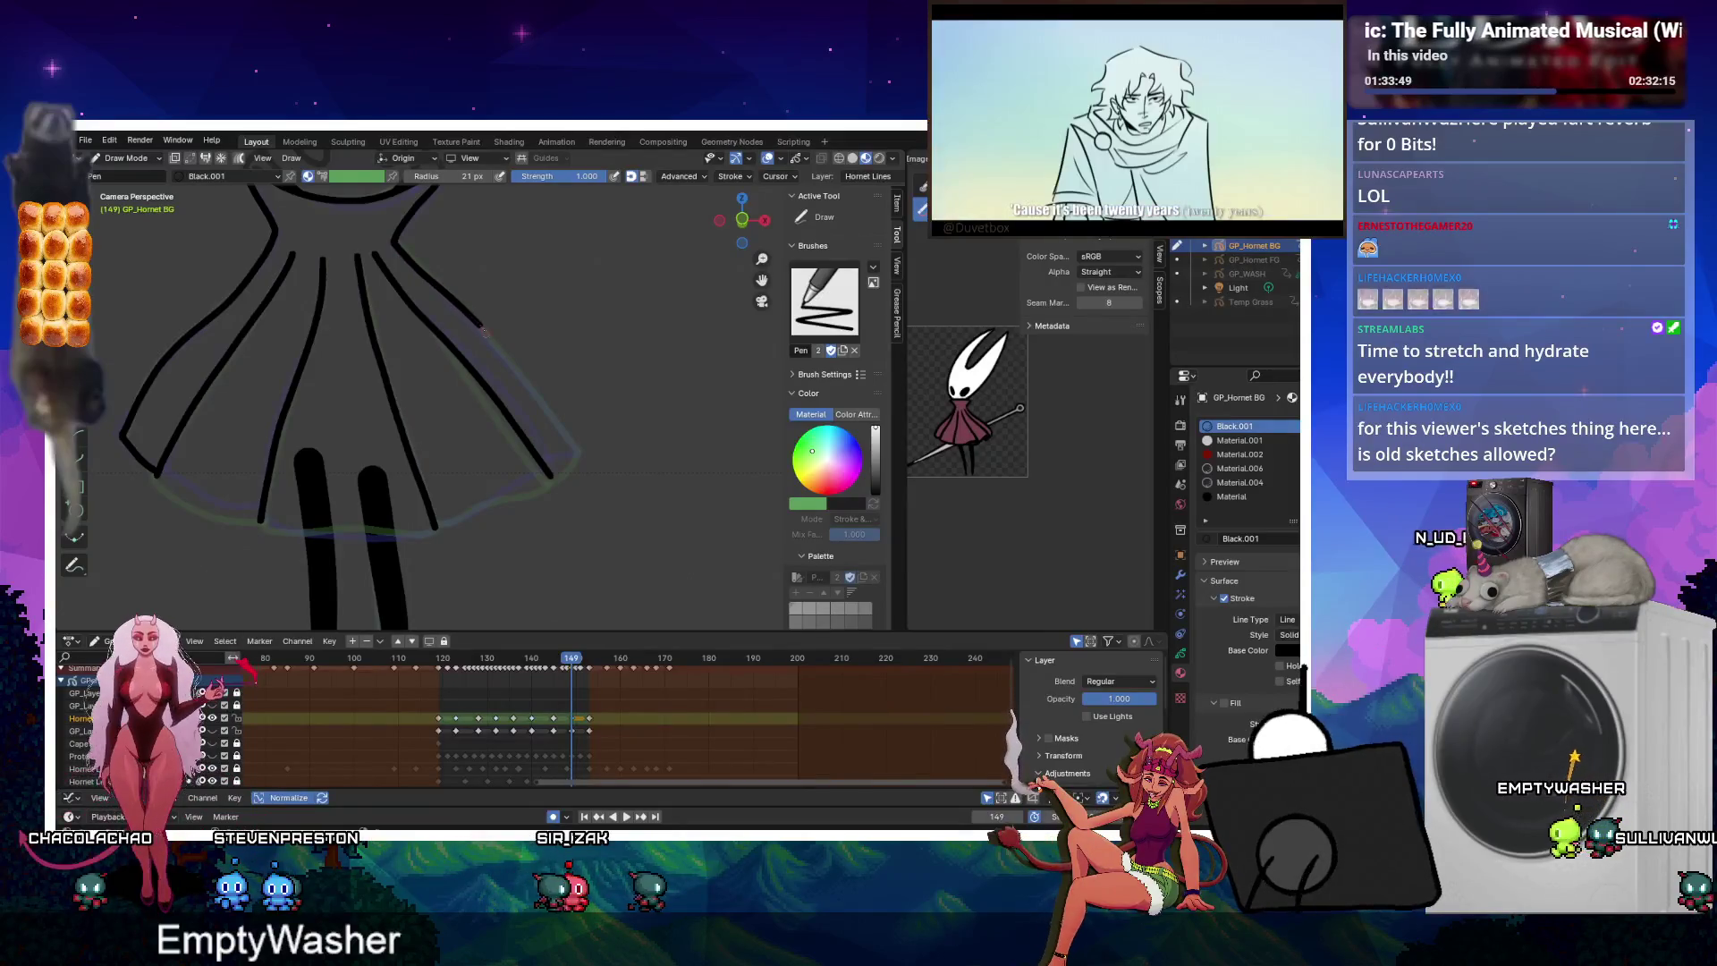
{"action": "left_click_drag", "start_coordinate": [438, 287], "coordinate": [580, 456]}
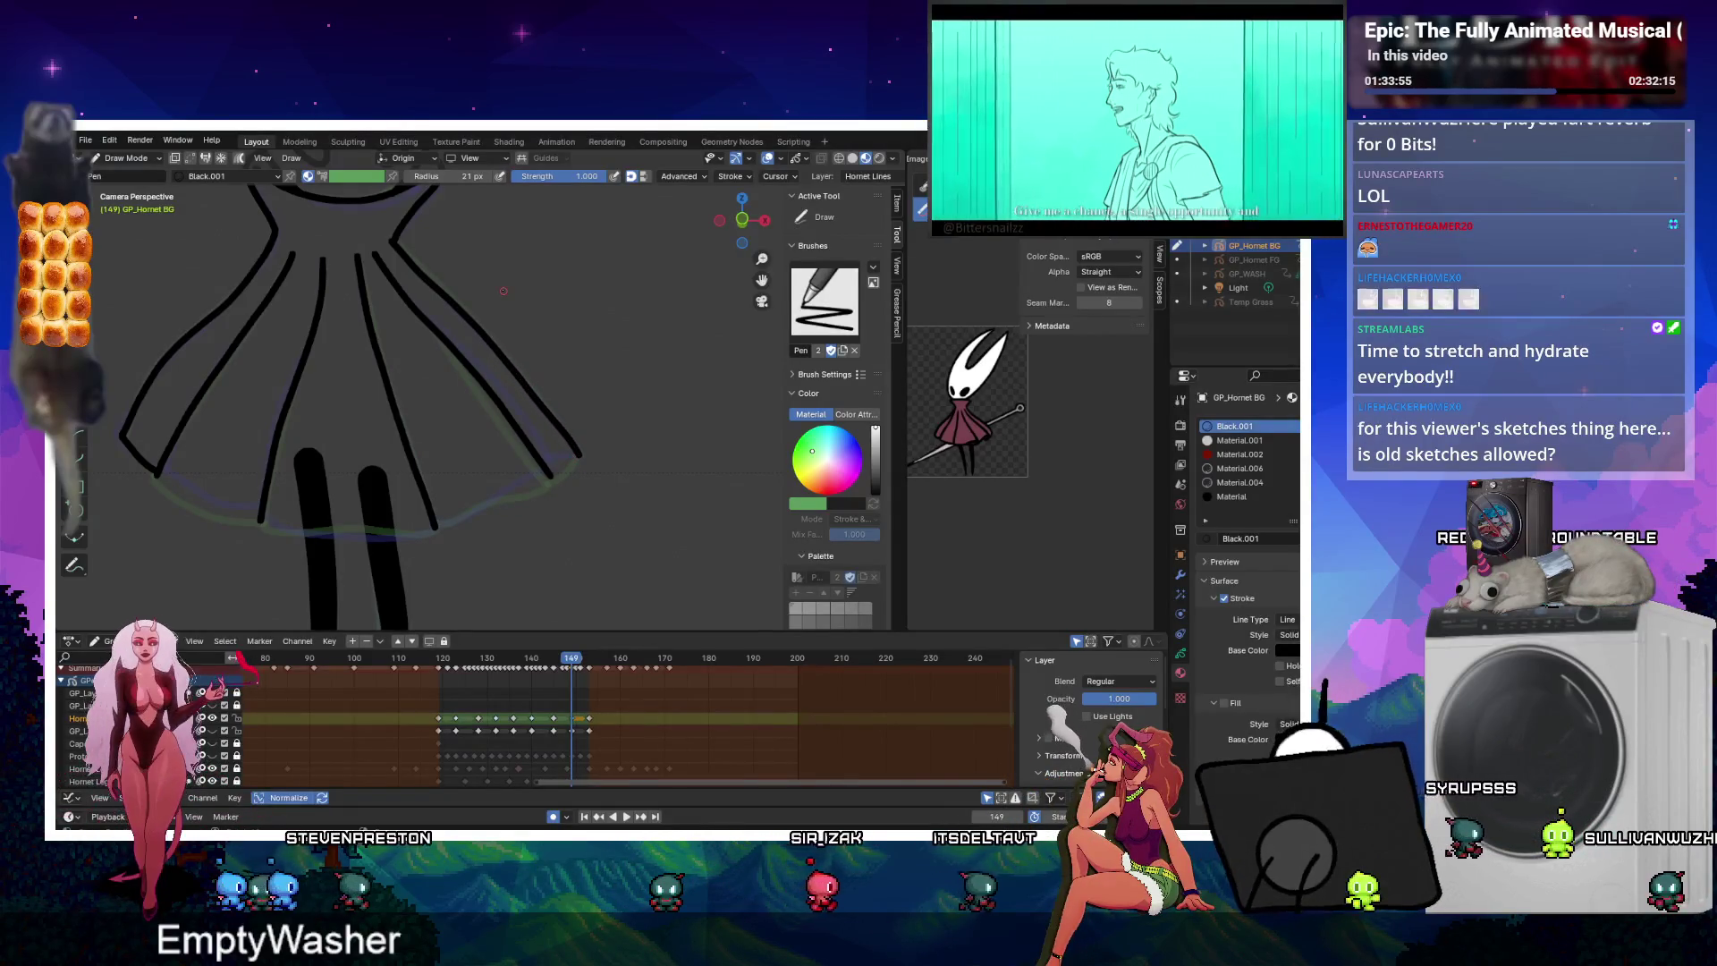
{"action": "left_click_drag", "start_coordinate": [159, 474], "coordinate": [261, 519]}
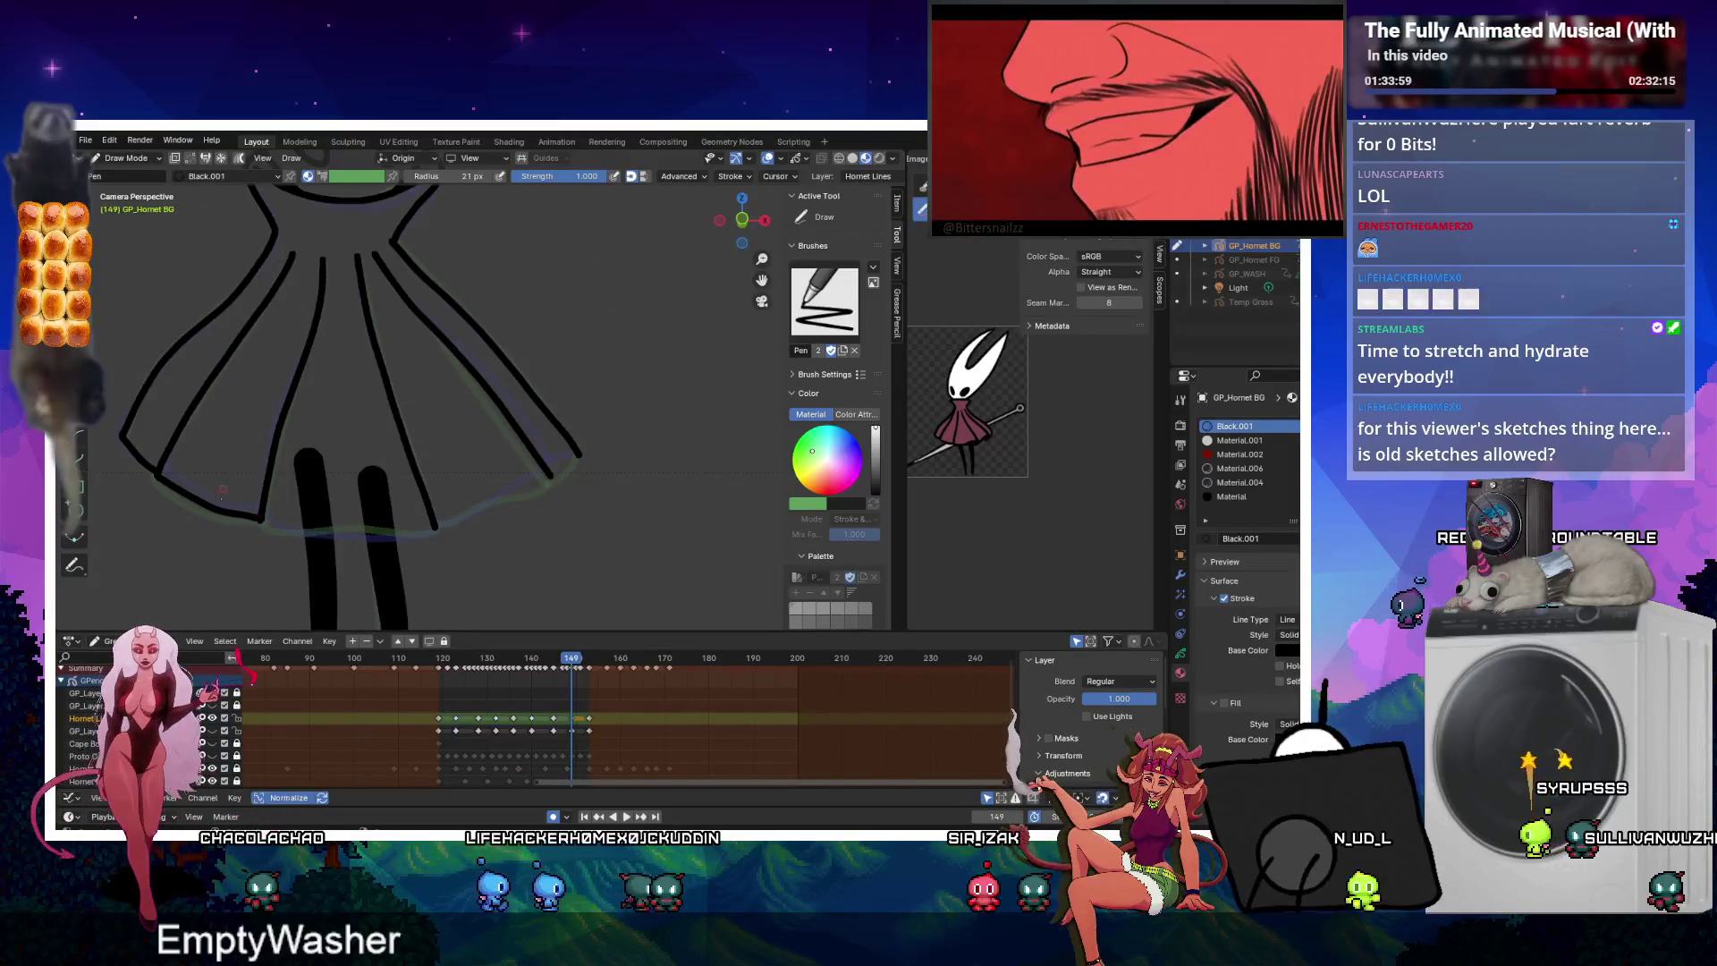
Draw the hem line across the bottom and up to the skirt's right corner.
{"action": "key", "text": "ctrl+Tab"}
{"action": "left_click", "coordinate": [257, 540]}
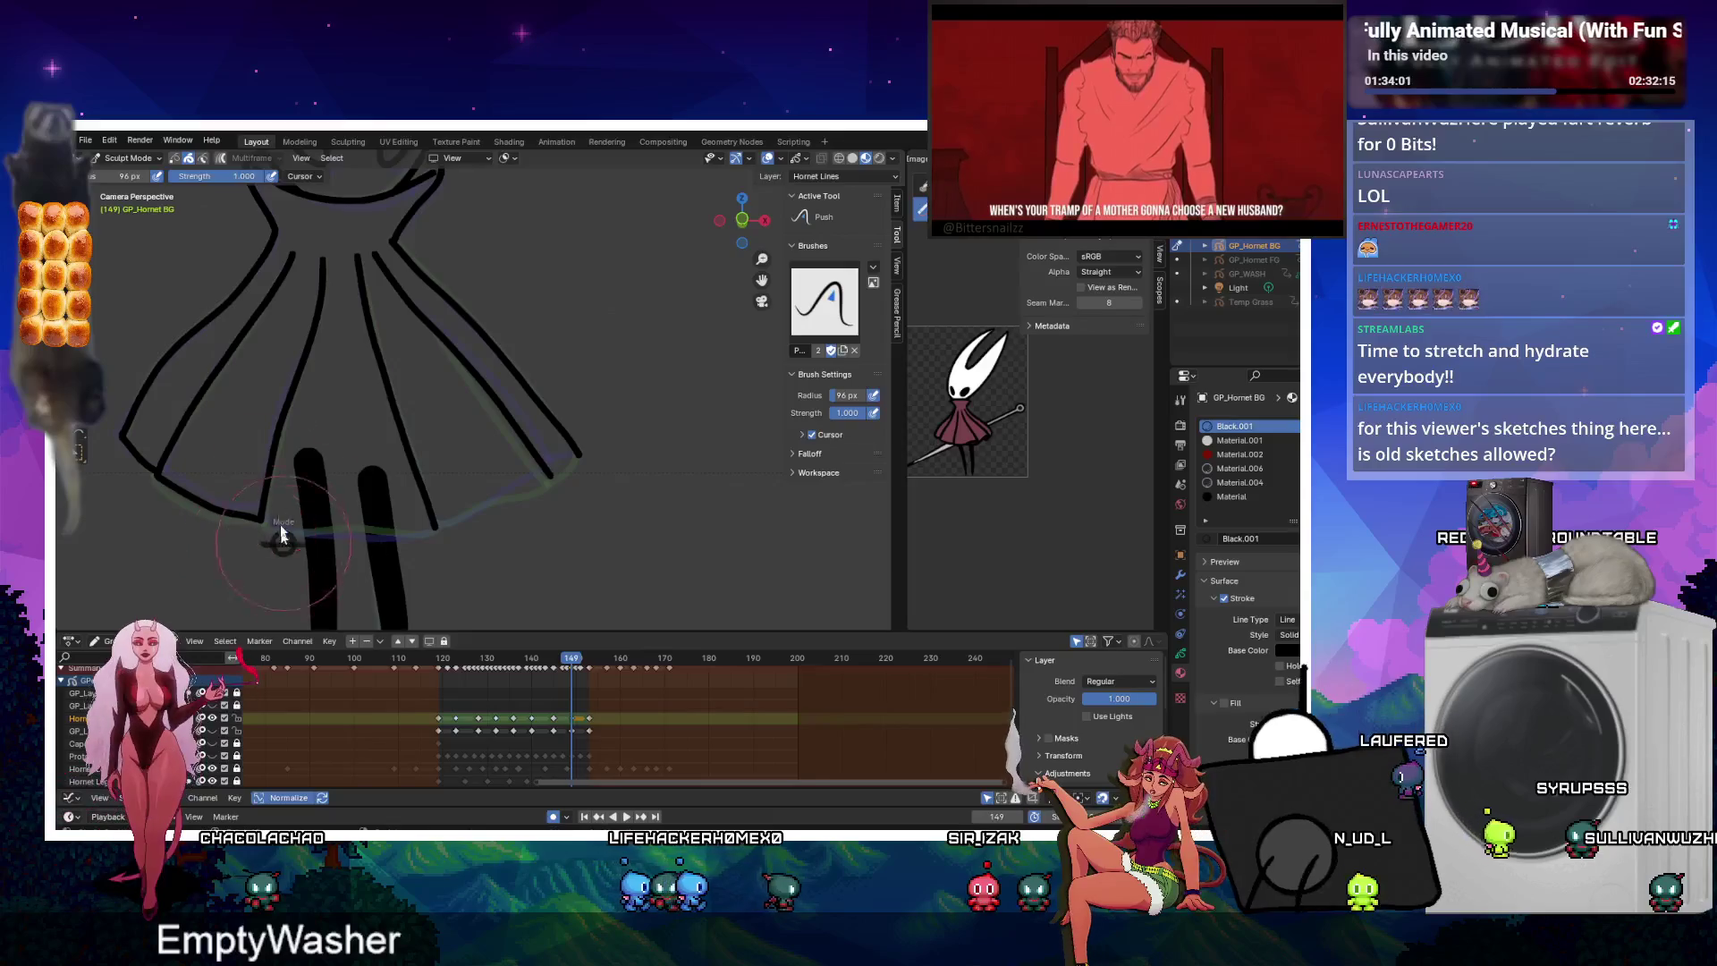
{"action": "left_click", "coordinate": [317, 528]}
{"action": "left_click_drag", "start_coordinate": [264, 521], "coordinate": [418, 534]}
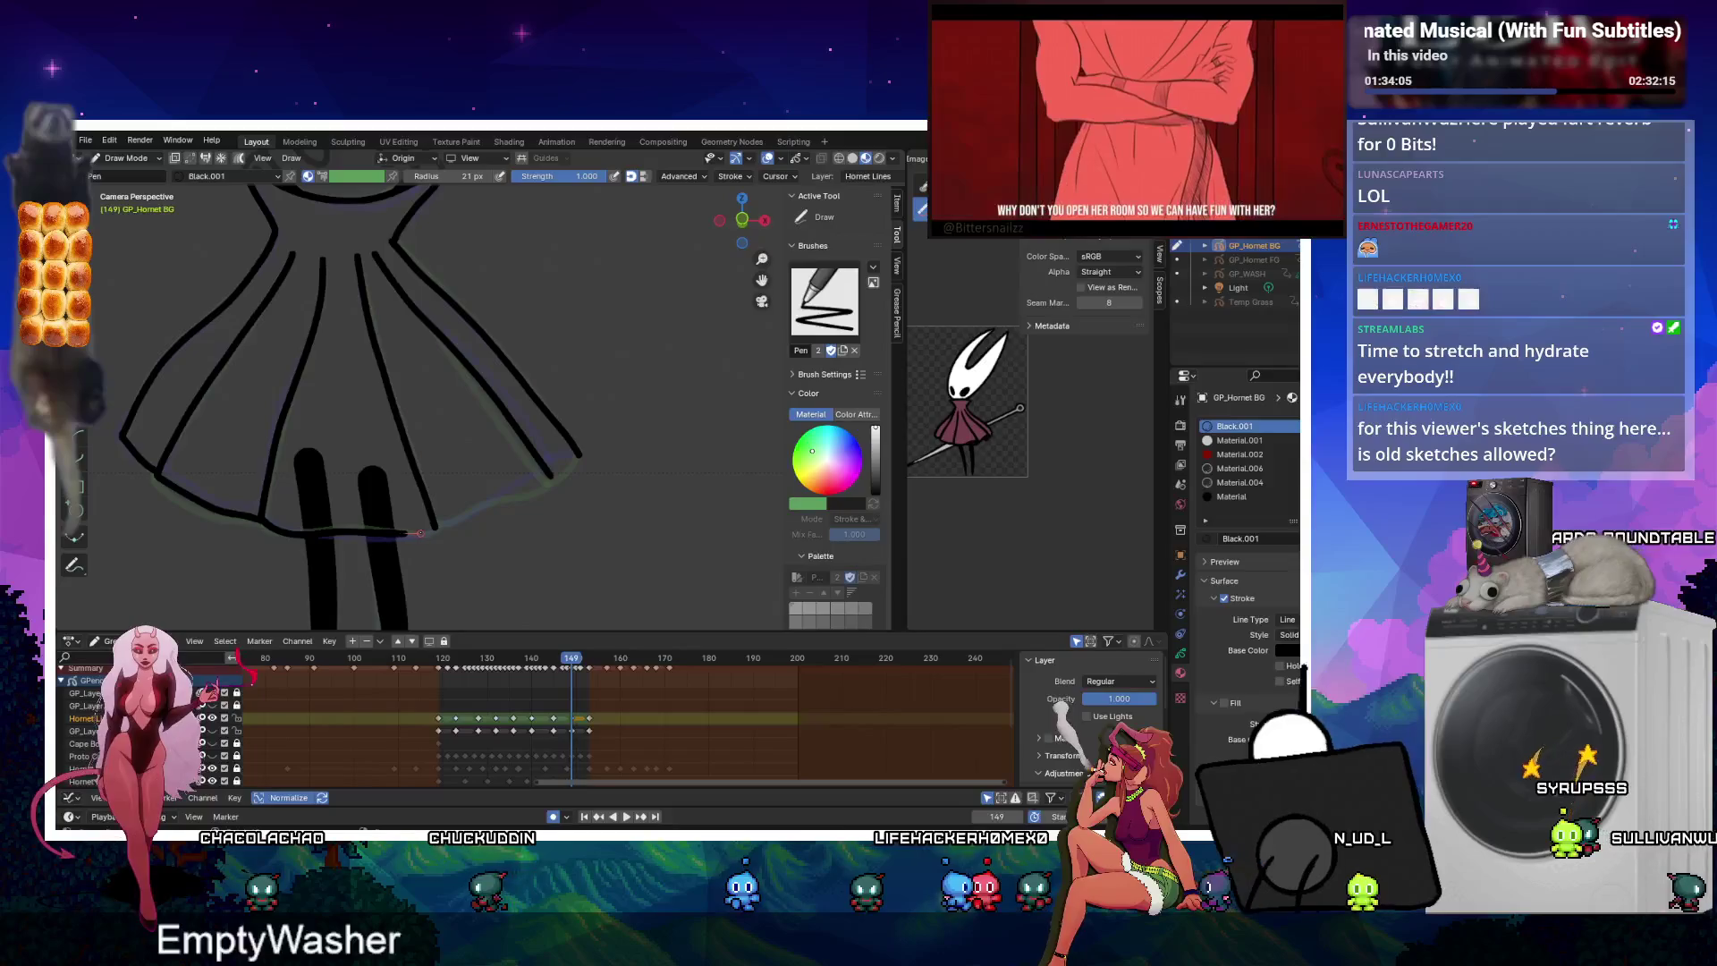
{"action": "key", "text": "ctrl+Tab"}
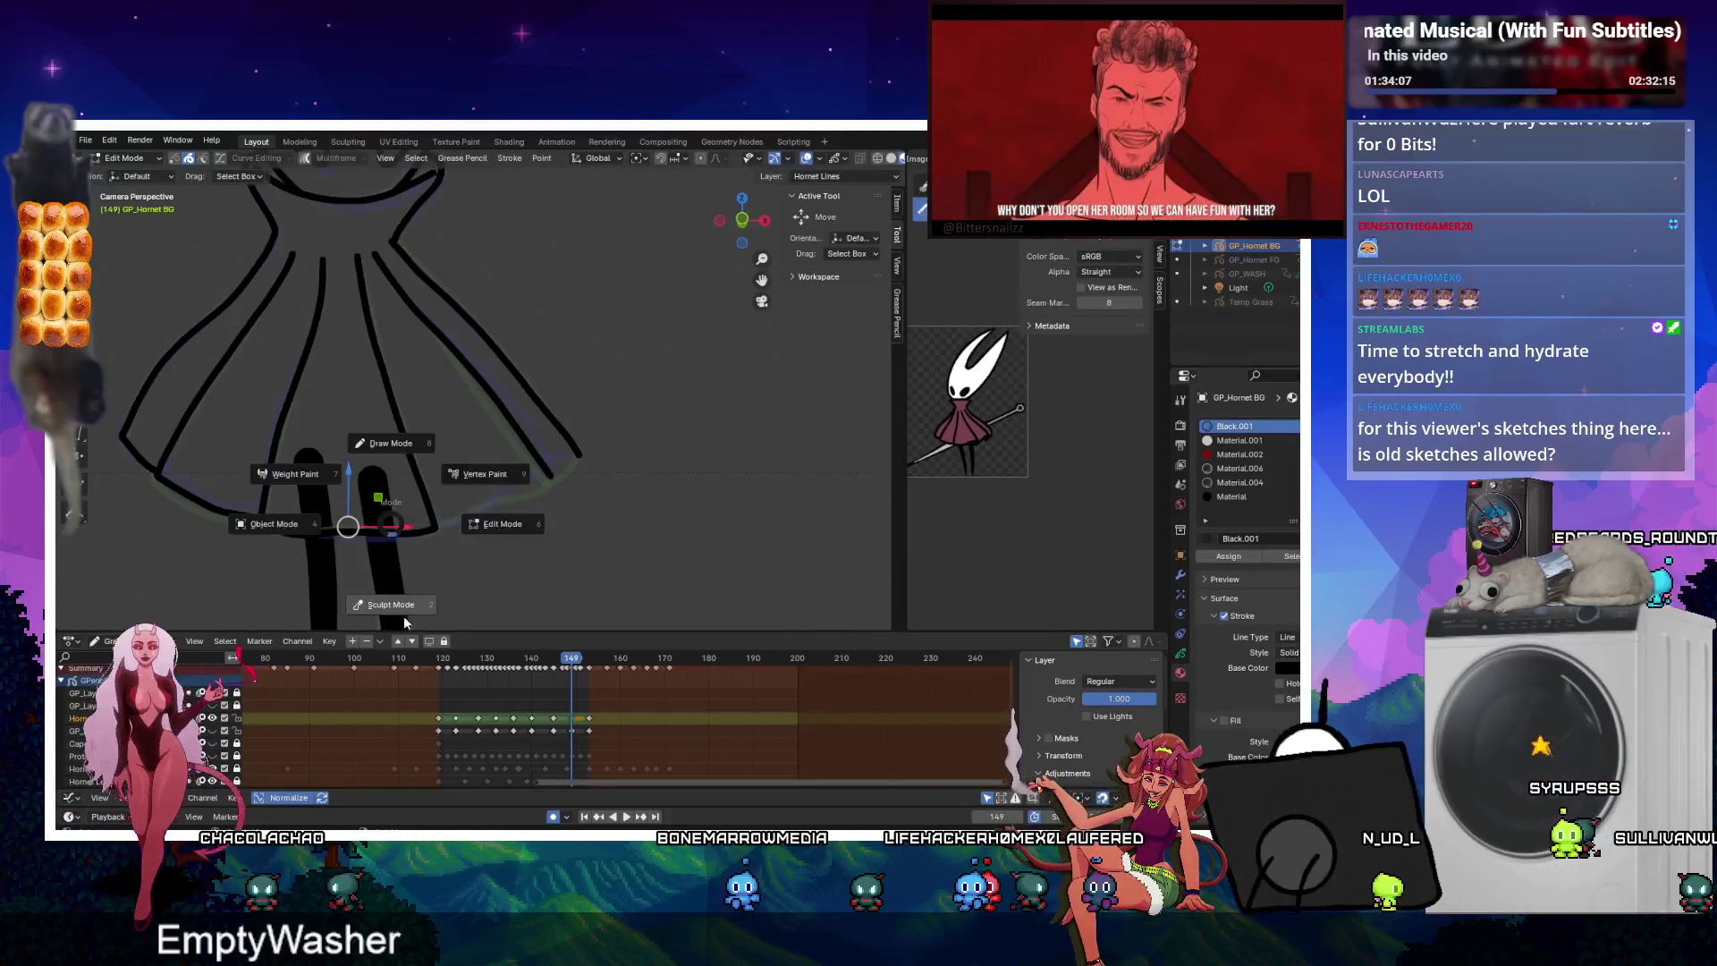
{"action": "left_click", "coordinate": [389, 557]}
{"action": "key", "text": "ctrl+Tab"}
{"action": "left_click", "coordinate": [459, 493]}
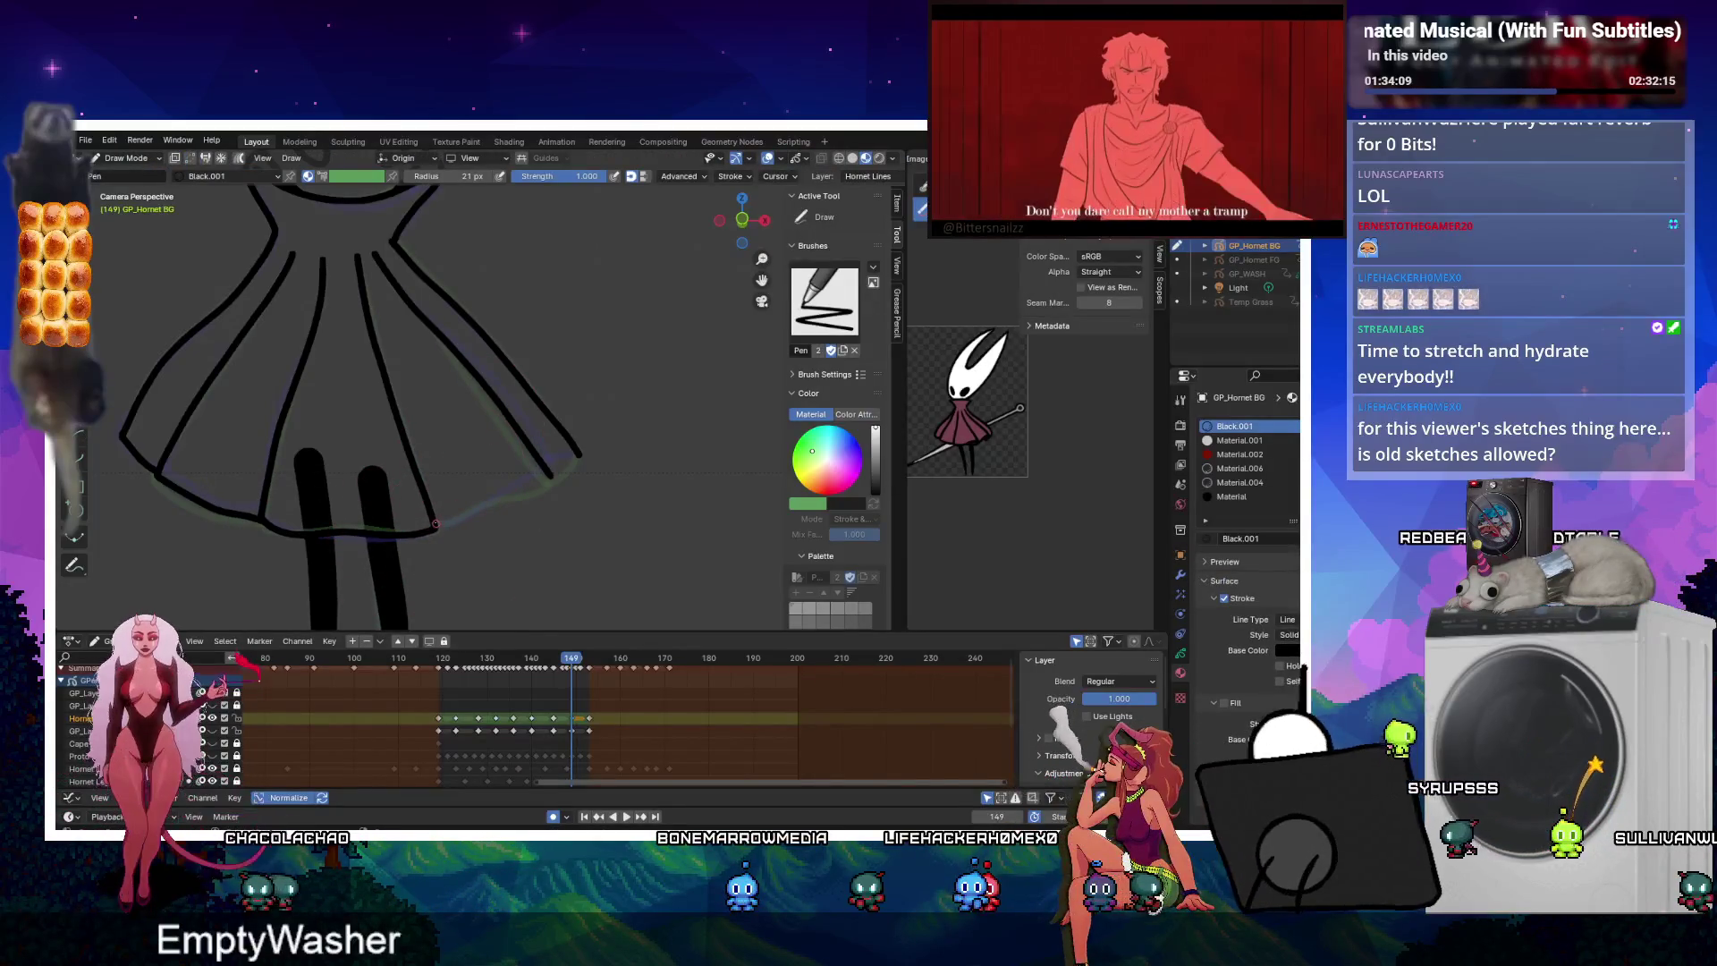
{"action": "left_click_drag", "start_coordinate": [439, 525], "coordinate": [555, 472]}
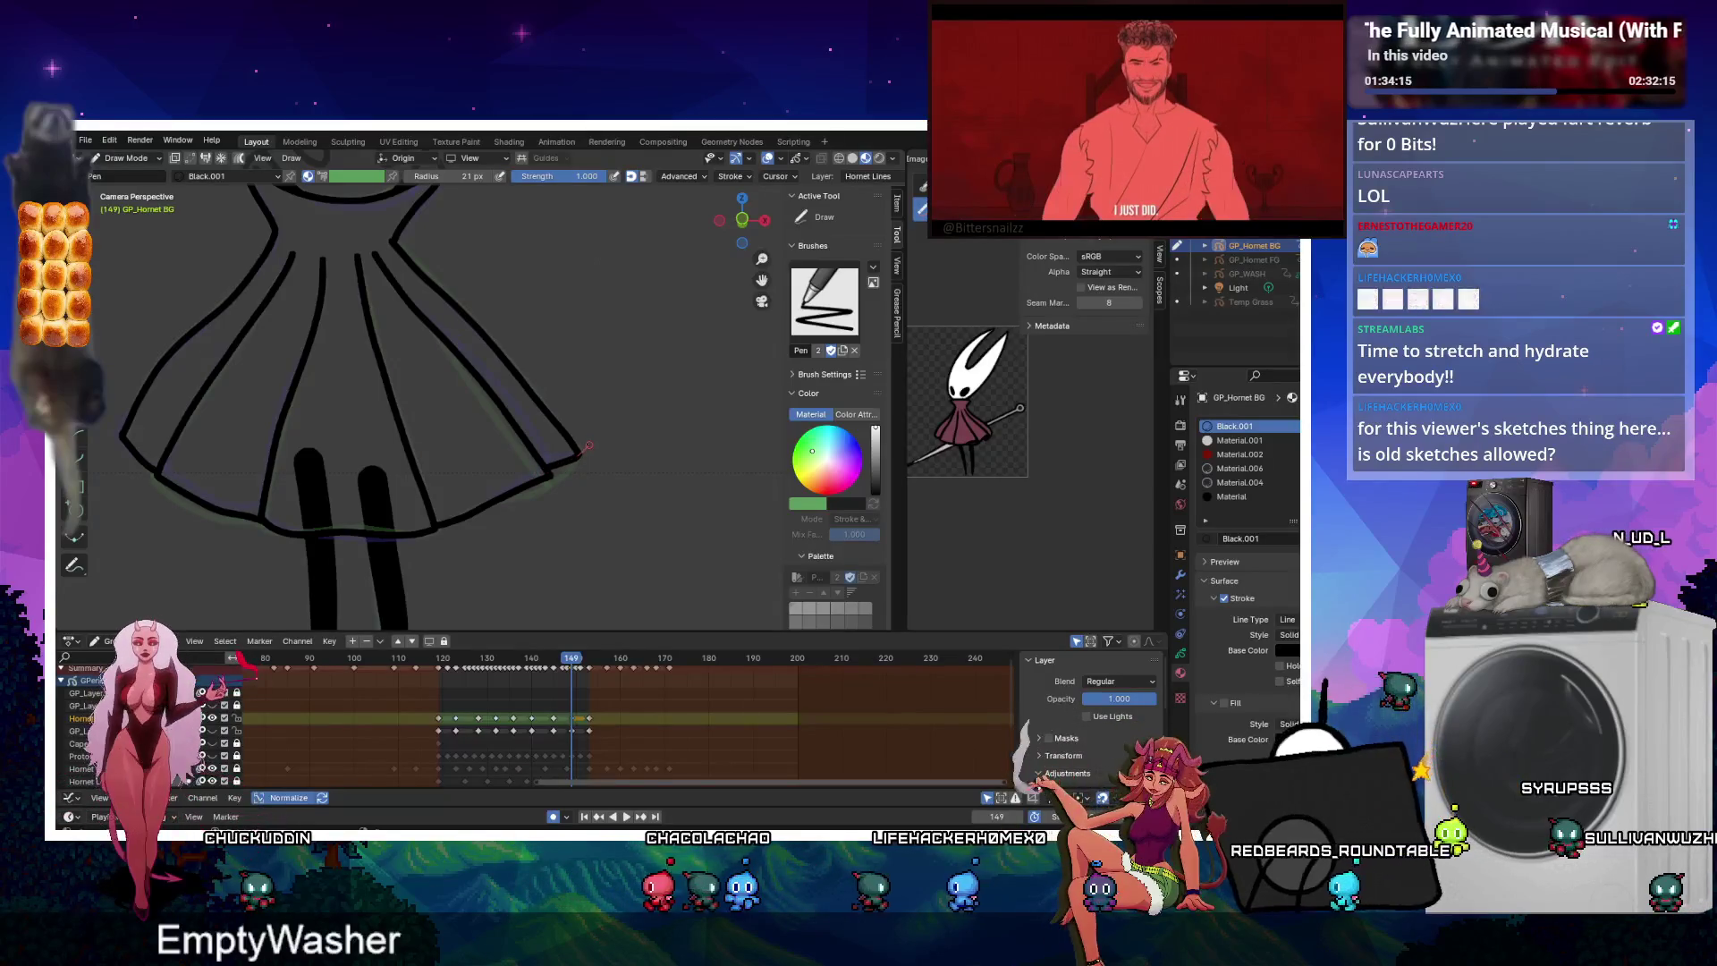
{"action": "key", "text": "Tab"}
On frame 153, join the selected skirt strokes and the lower-skirt outline strokes.
{"action": "right_click", "coordinate": [125, 456]}
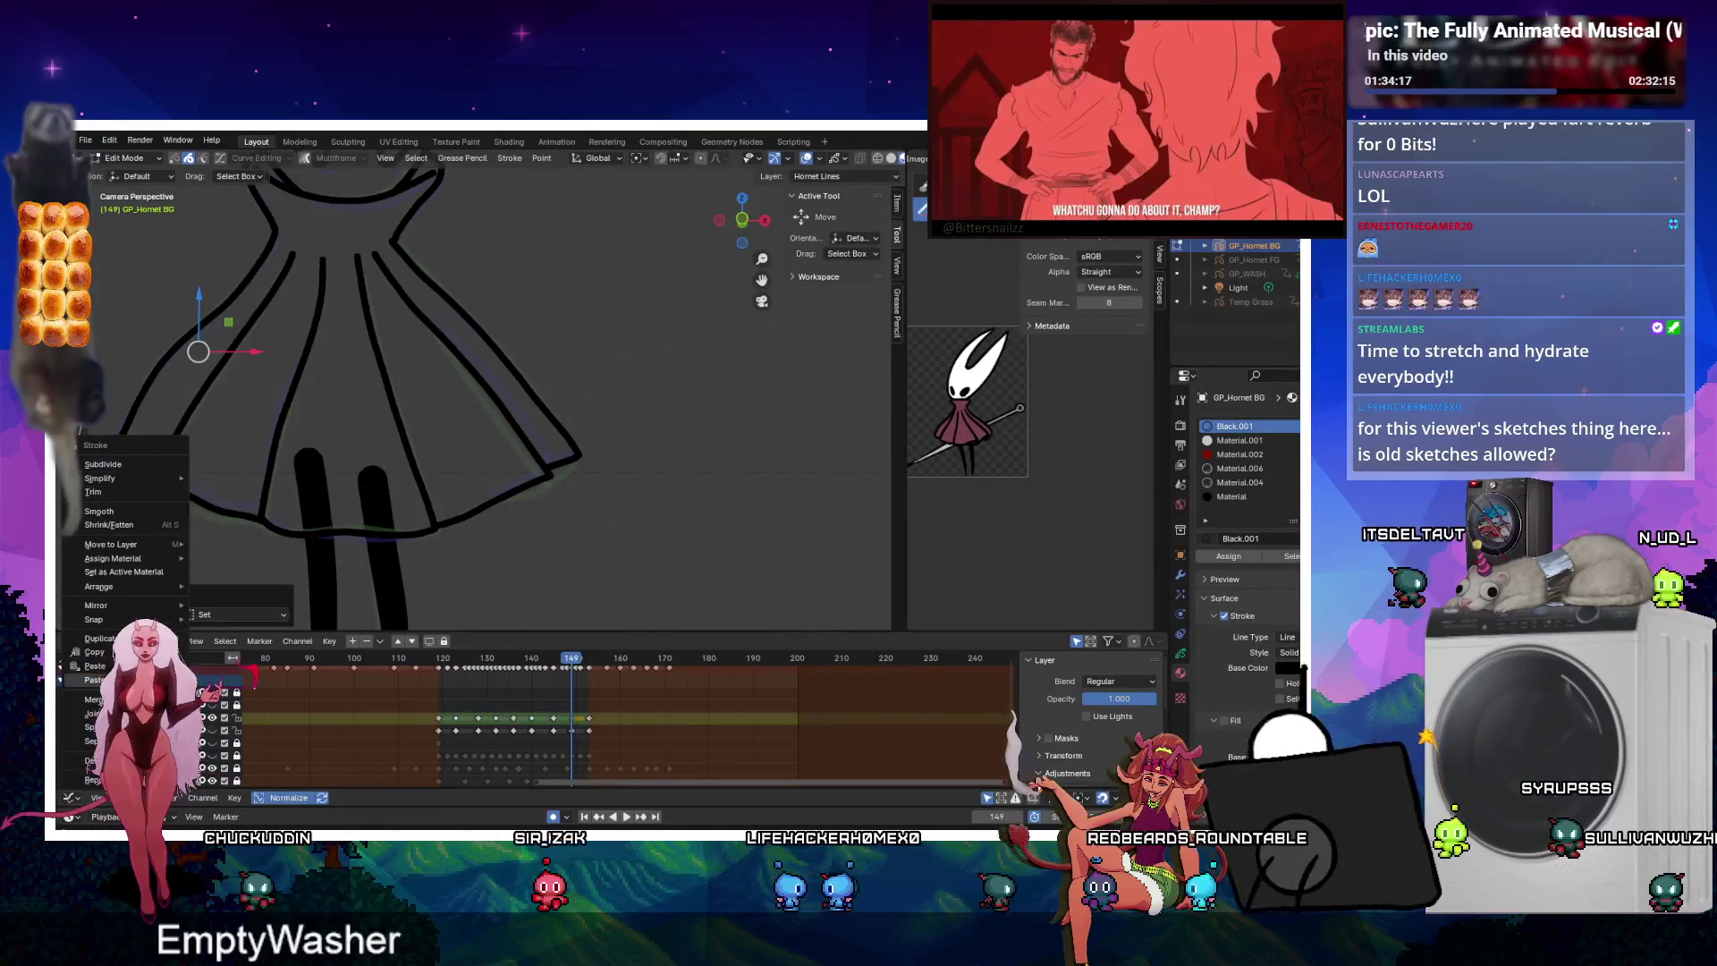
{"action": "left_click", "coordinate": [224, 713]}
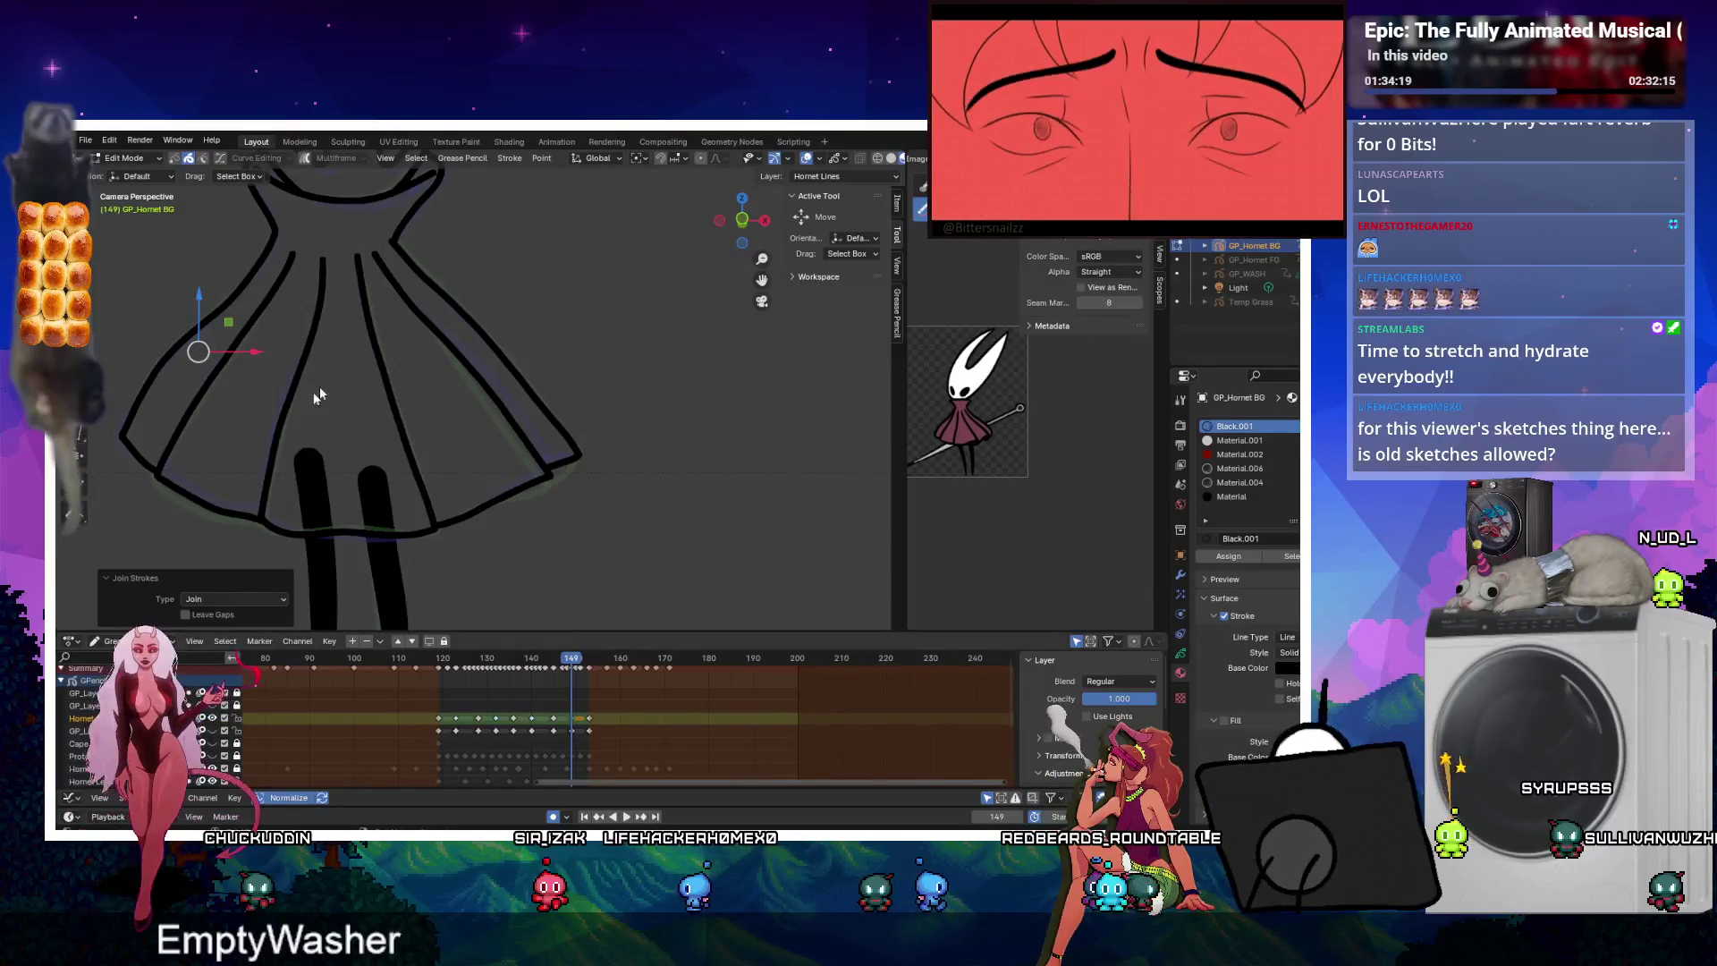
{"action": "right_click", "coordinate": [206, 508]}
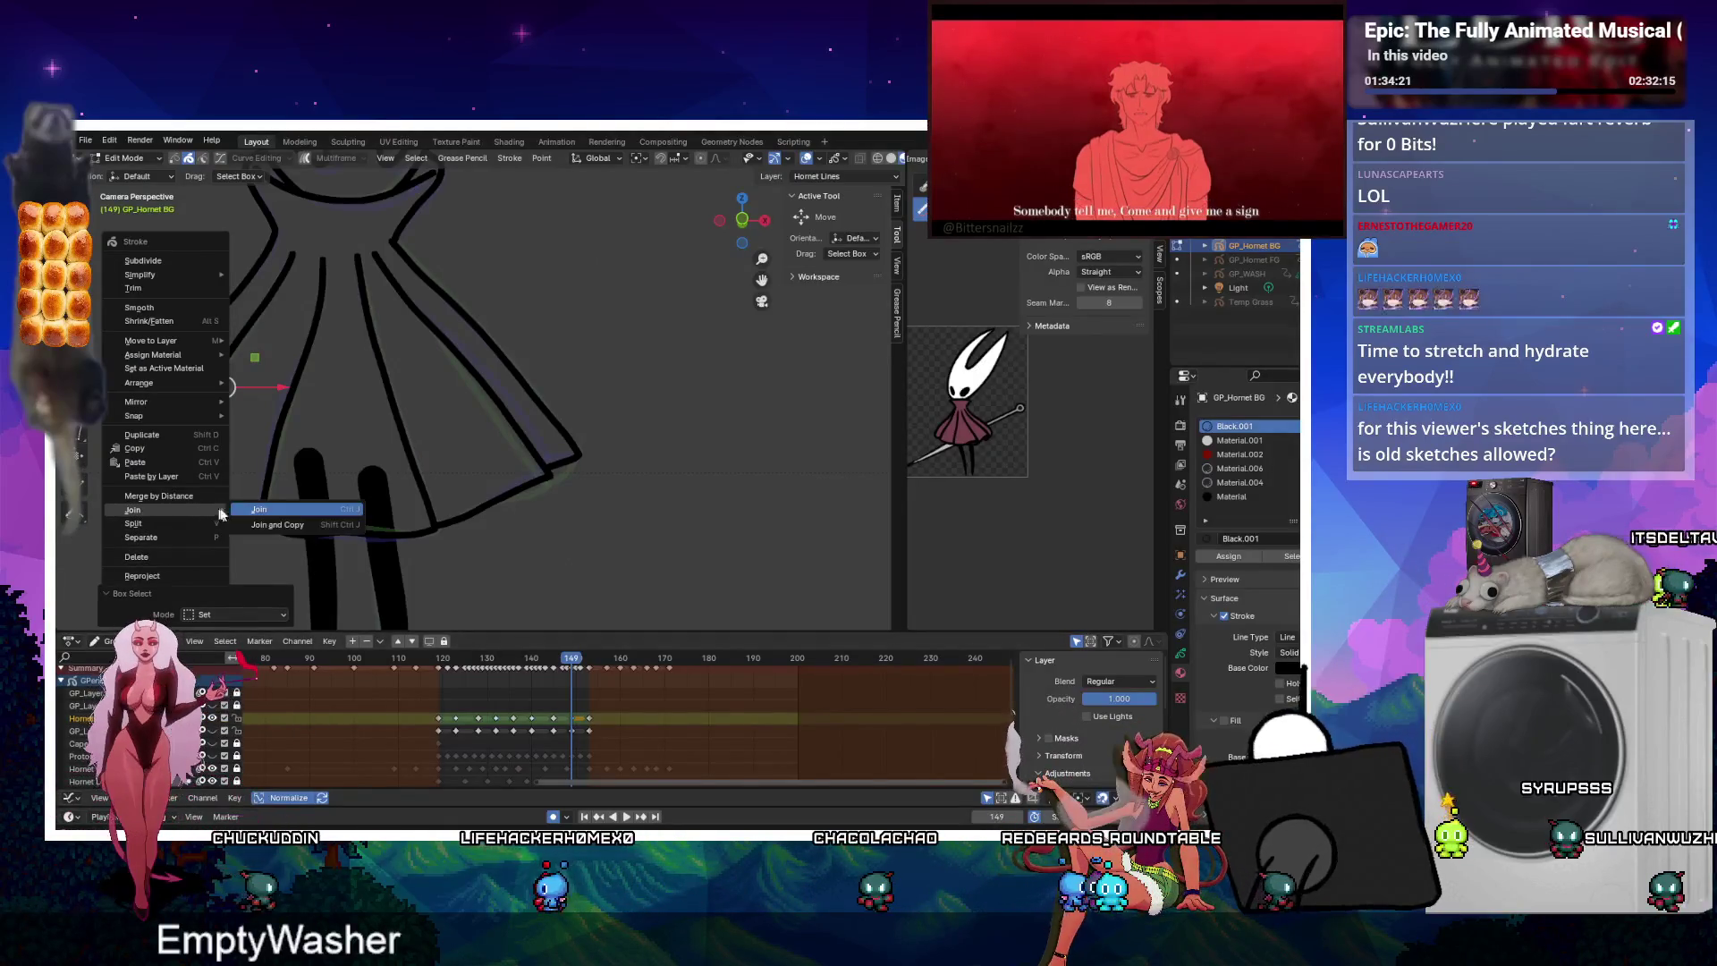
{"action": "left_click", "coordinate": [268, 512]}
{"action": "mouse_move", "coordinate": [255, 441]}
{"action": "left_mouse_down"}
{"action": "mouse_move", "coordinate": [362, 517]}
{"action": "mouse_move", "coordinate": [362, 472]}
{"action": "left_mouse_up"}
{"action": "left_click", "coordinate": [336, 500], "text": "shift"}
{"action": "right_click", "coordinate": [383, 547]}
{"action": "mouse_move", "coordinate": [384, 553]}
{"action": "left_click", "coordinate": [448, 548]}
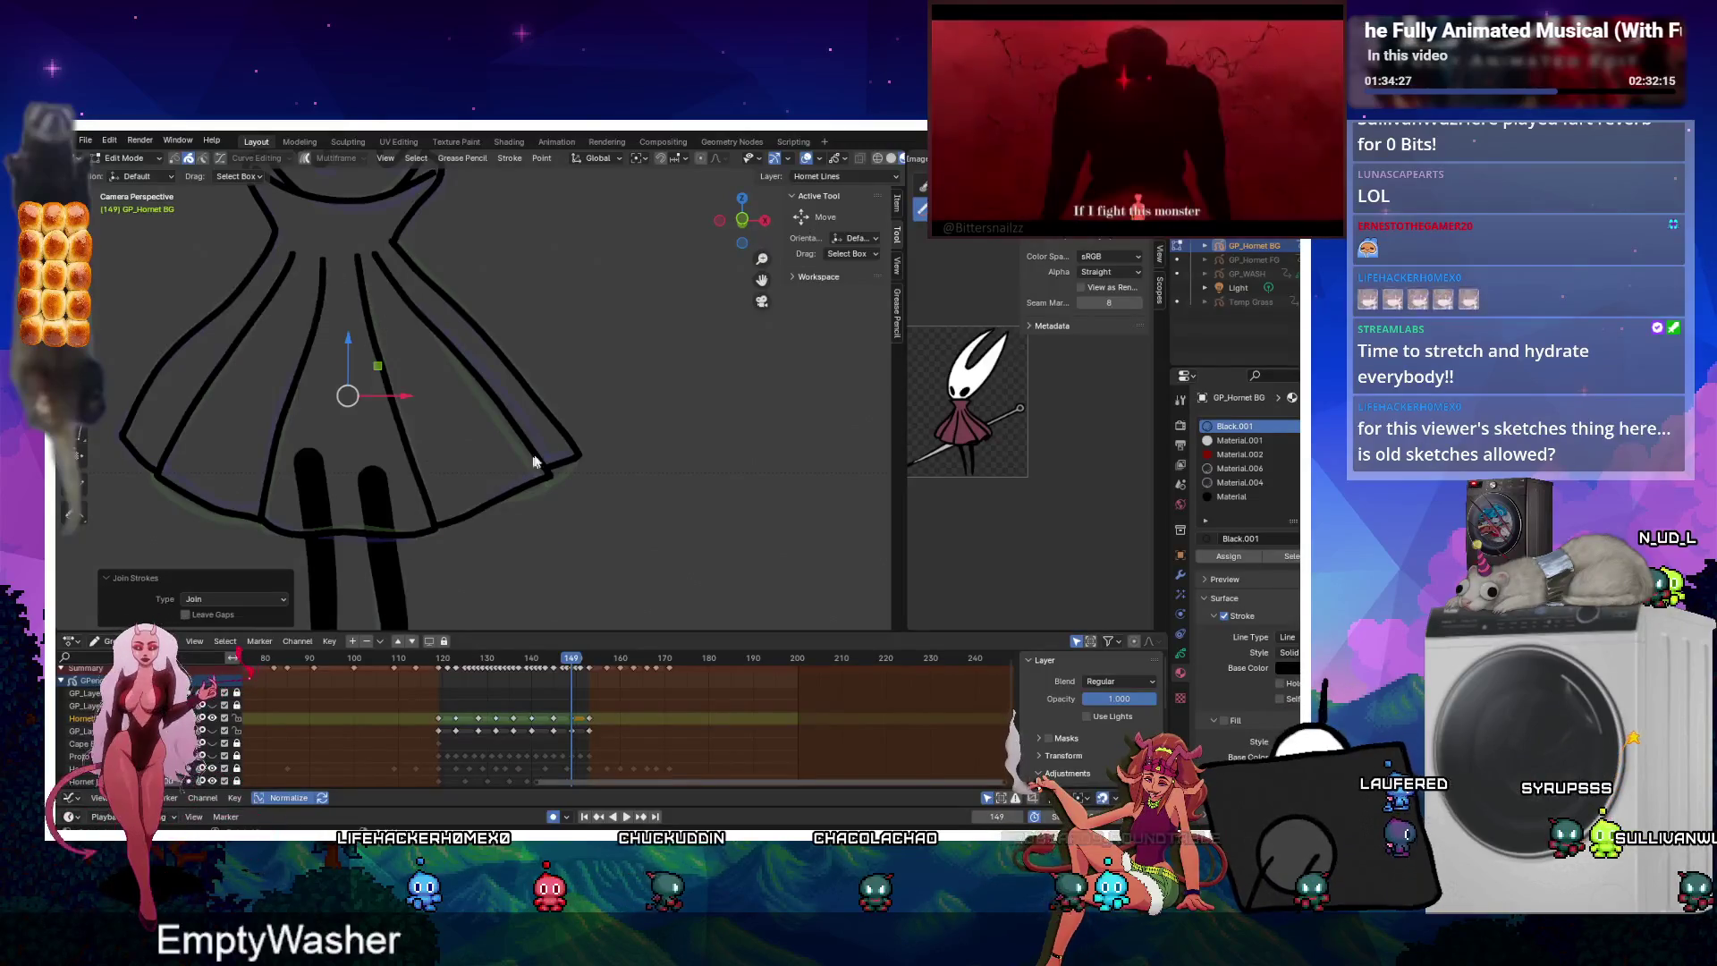
Join the remaining skirt stroke groups along the sides, top and waist.
{"action": "left_click_drag", "start_coordinate": [515, 421], "coordinate": [508, 507]}
{"action": "right_click", "coordinate": [508, 507]}
{"action": "mouse_move", "coordinate": [508, 508]}
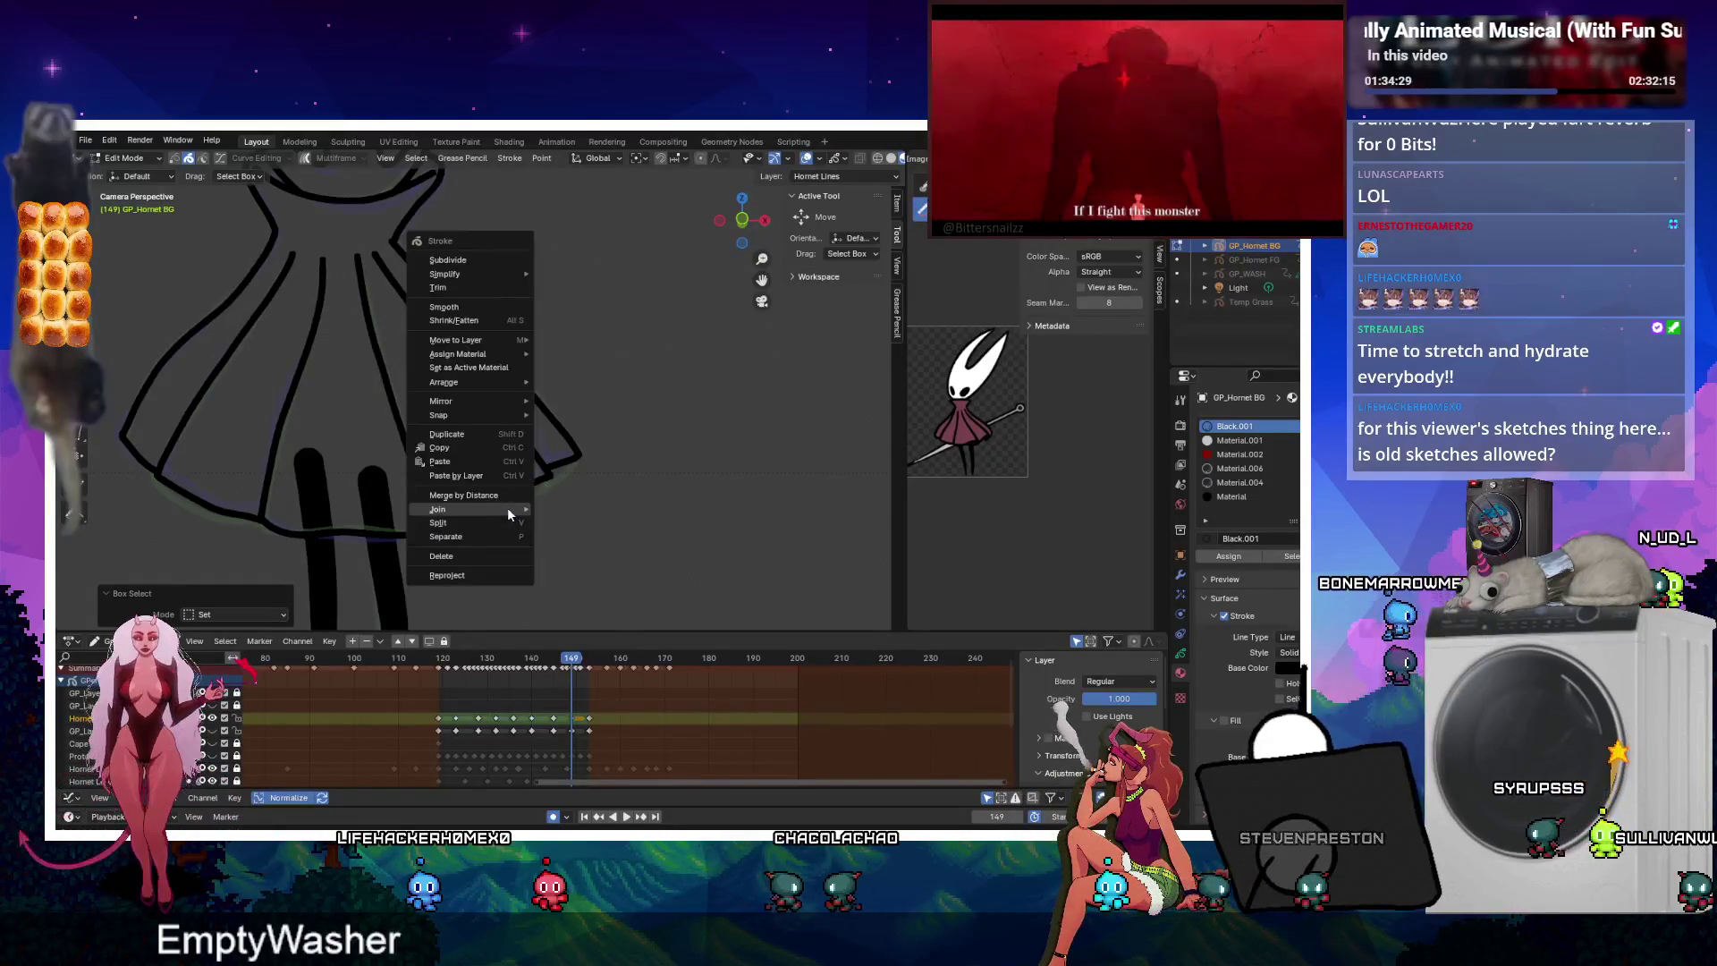
{"action": "left_click", "coordinate": [560, 508]}
{"action": "left_click_drag", "start_coordinate": [518, 421], "coordinate": [572, 487]}
{"action": "right_click", "coordinate": [581, 489]}
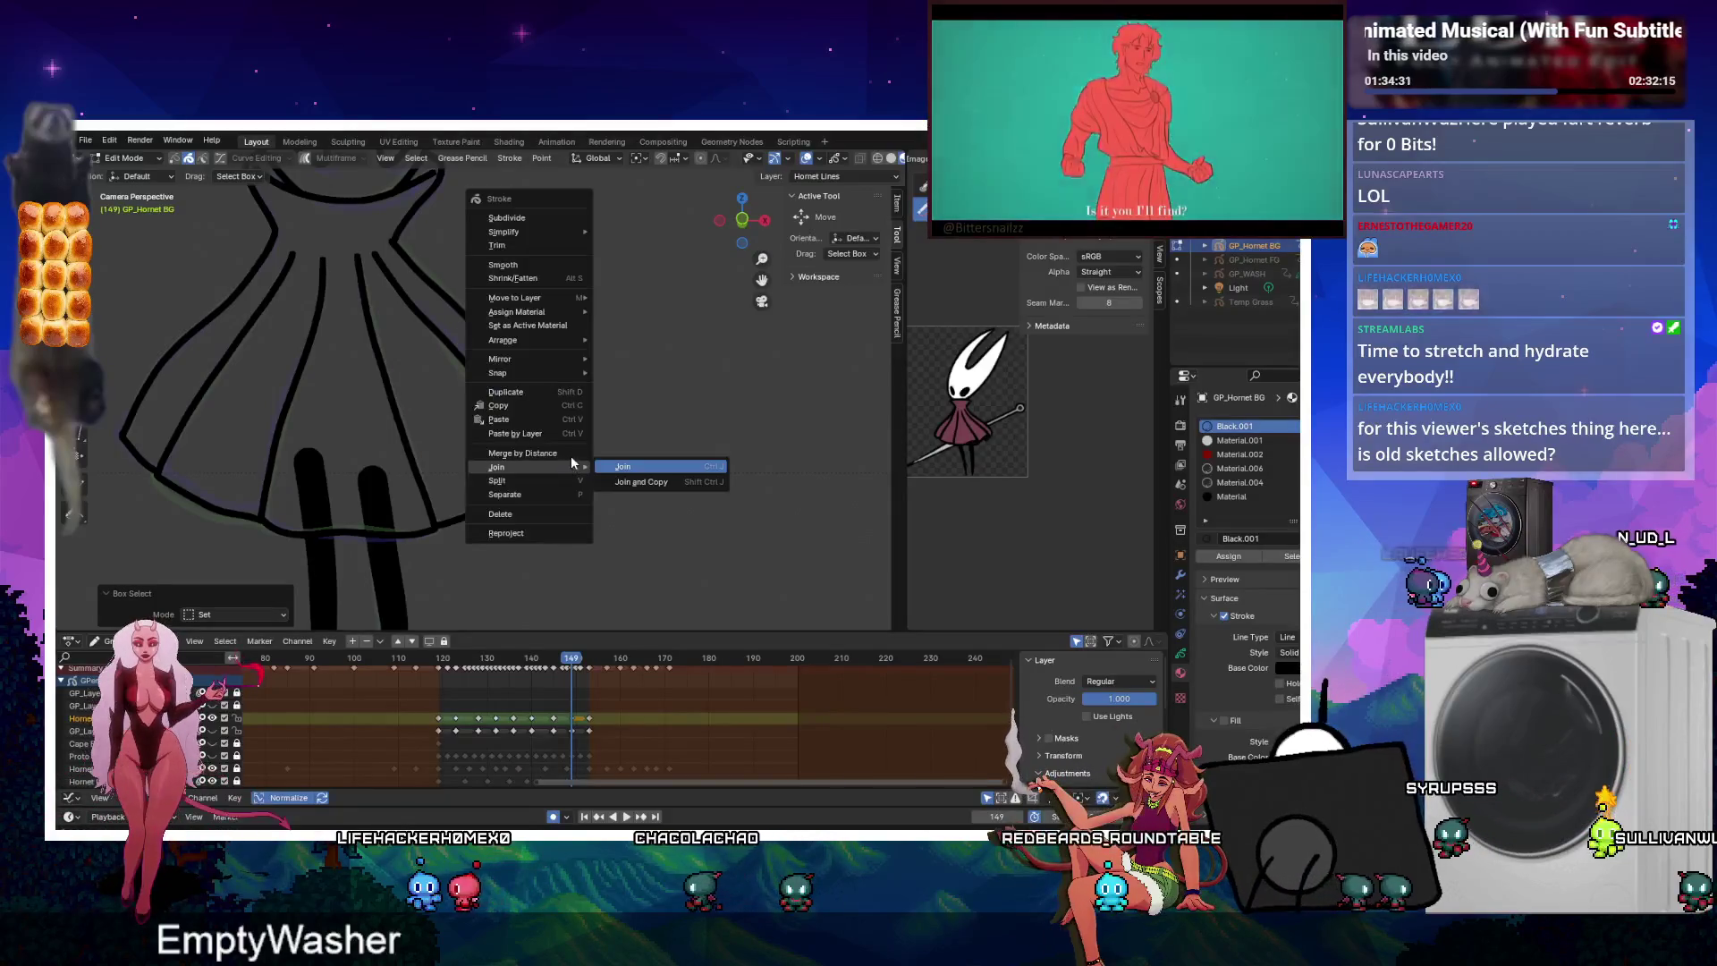
{"action": "left_click", "coordinate": [630, 488]}
{"action": "left_click_drag", "start_coordinate": [251, 232], "coordinate": [283, 233]}
{"action": "right_click", "coordinate": [283, 232]}
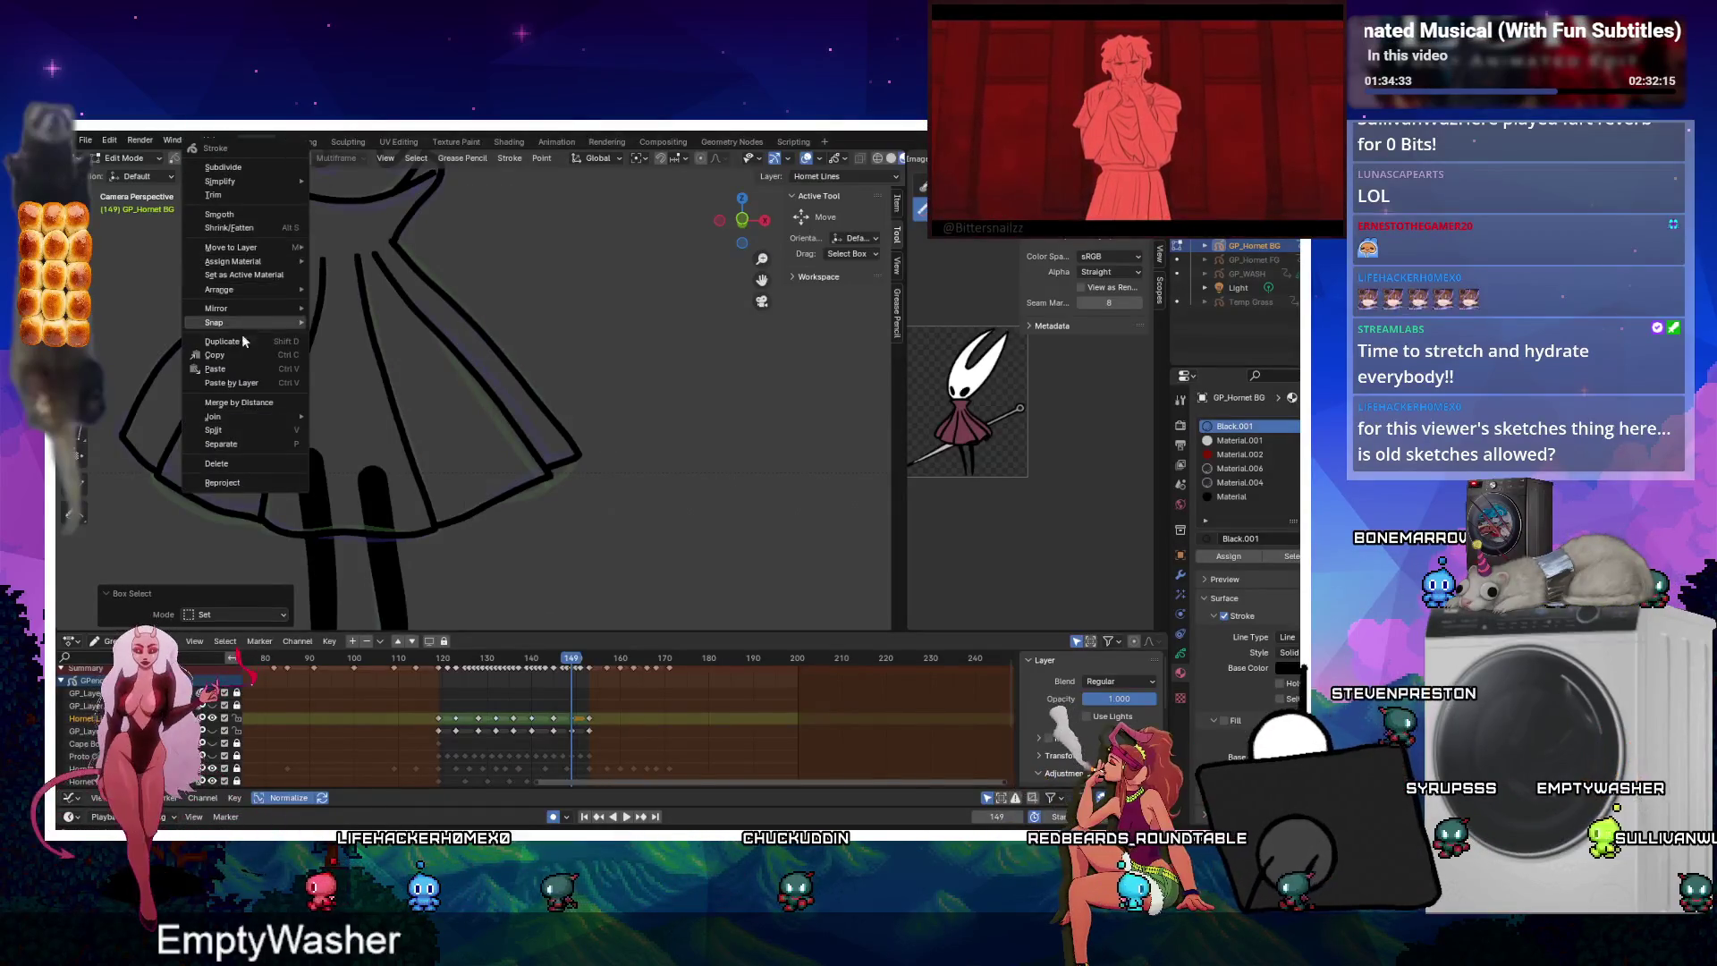
{"action": "left_click_drag", "start_coordinate": [340, 397], "coordinate": [411, 269]}
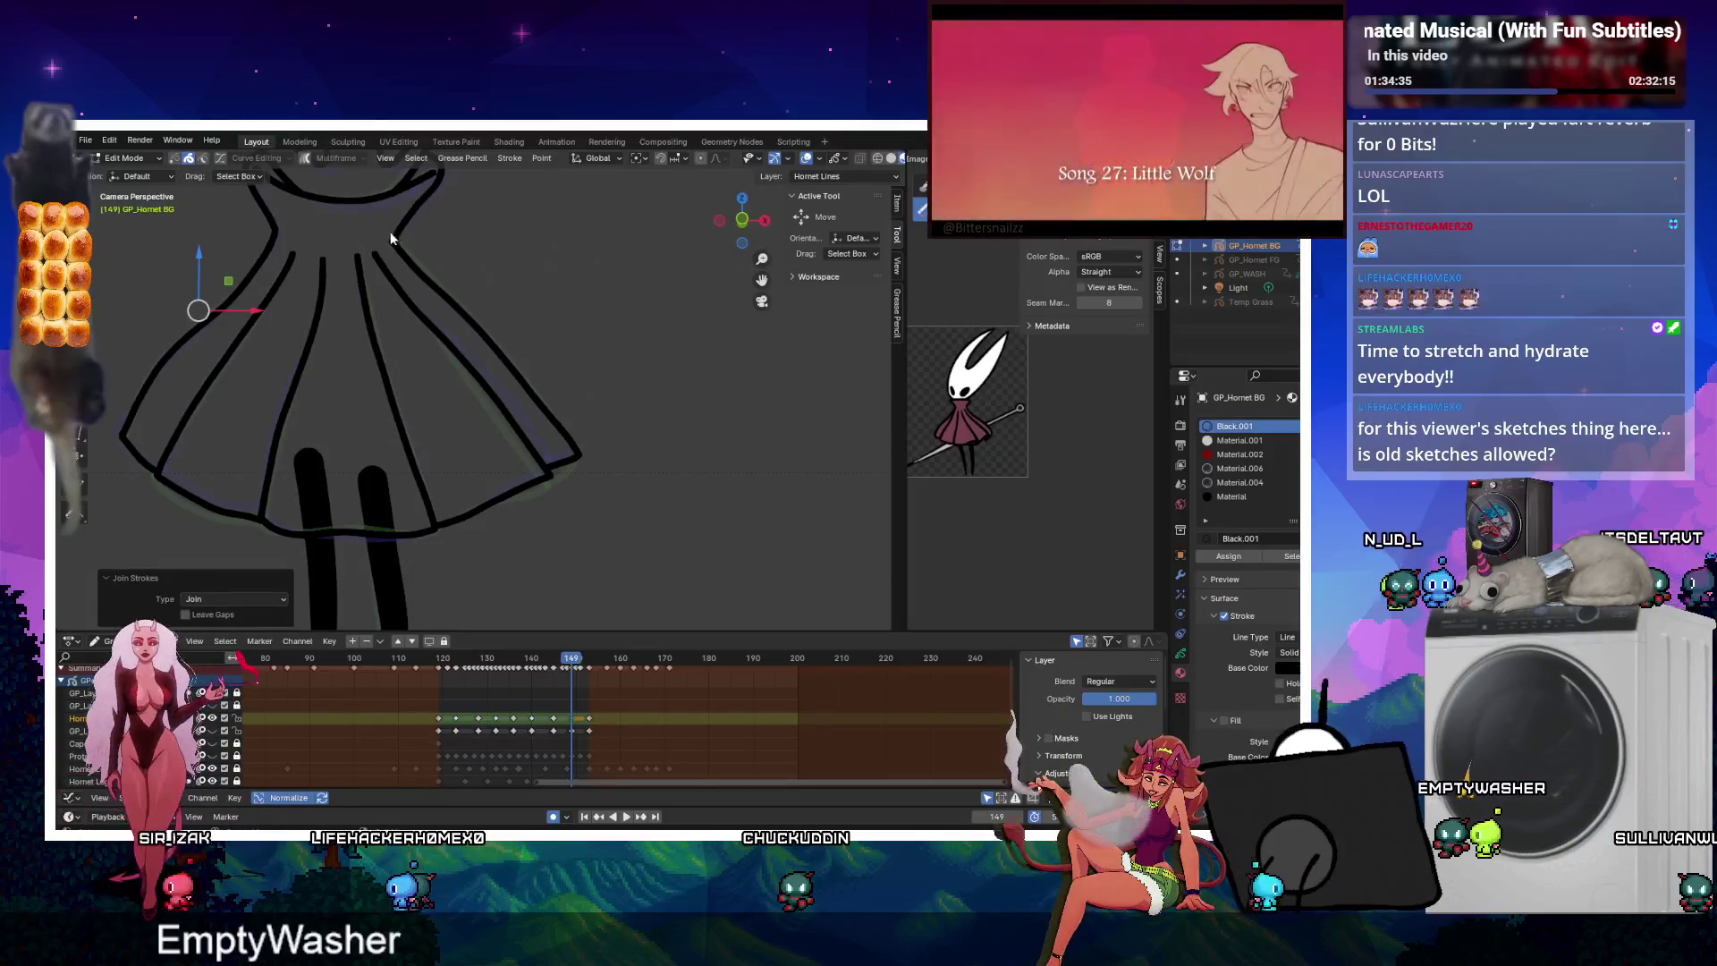
{"action": "right_click", "coordinate": [411, 268]}
{"action": "mouse_move", "coordinate": [376, 416]}
{"action": "left_click", "coordinate": [451, 408]}
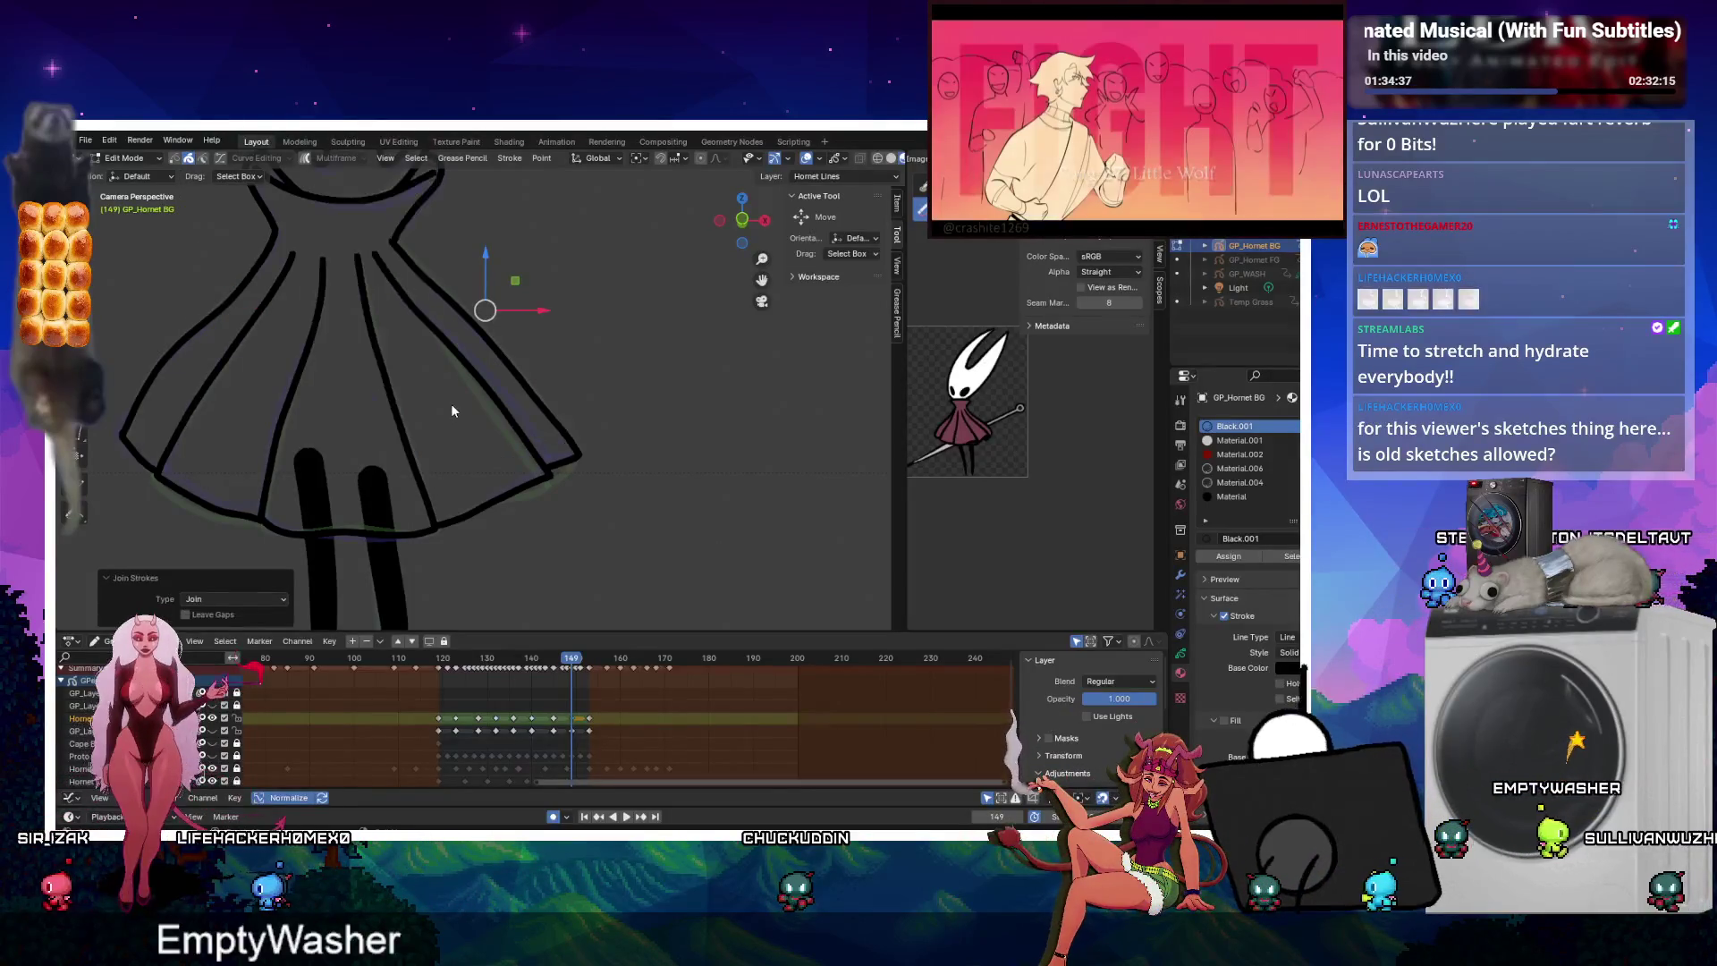
Back in Edit Mode, join the broken left dress line on frame 145.
{"action": "key", "text": "ctrl+Tab"}
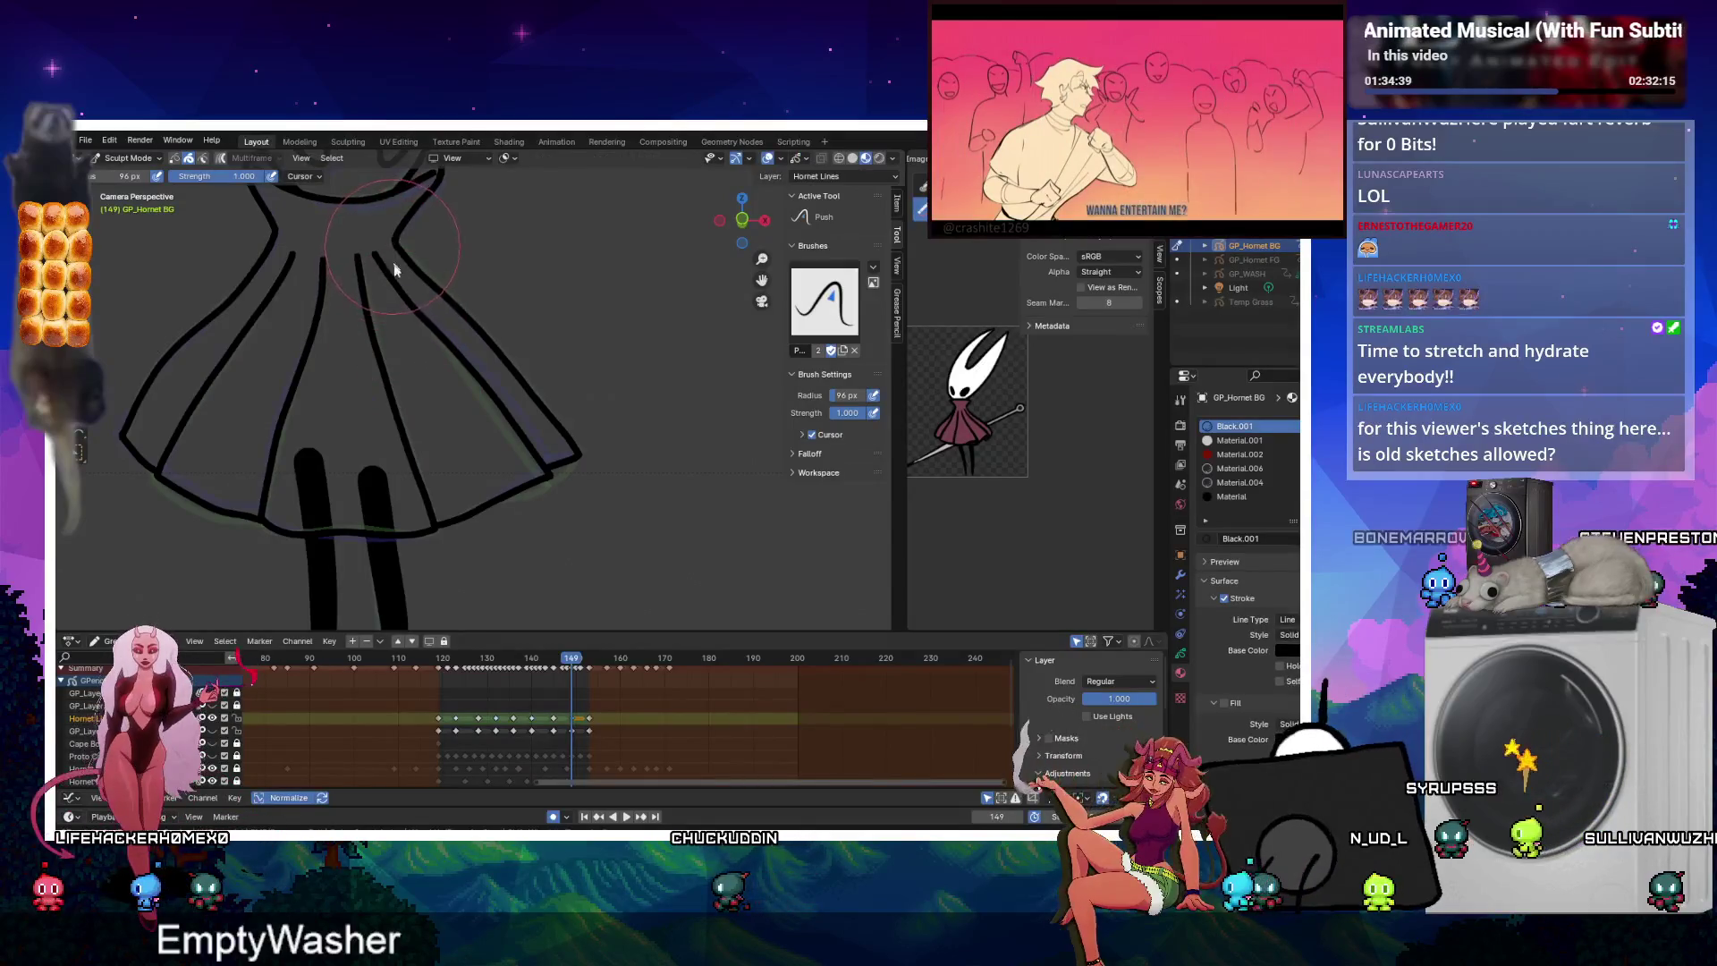
{"action": "key", "text": "Up"}
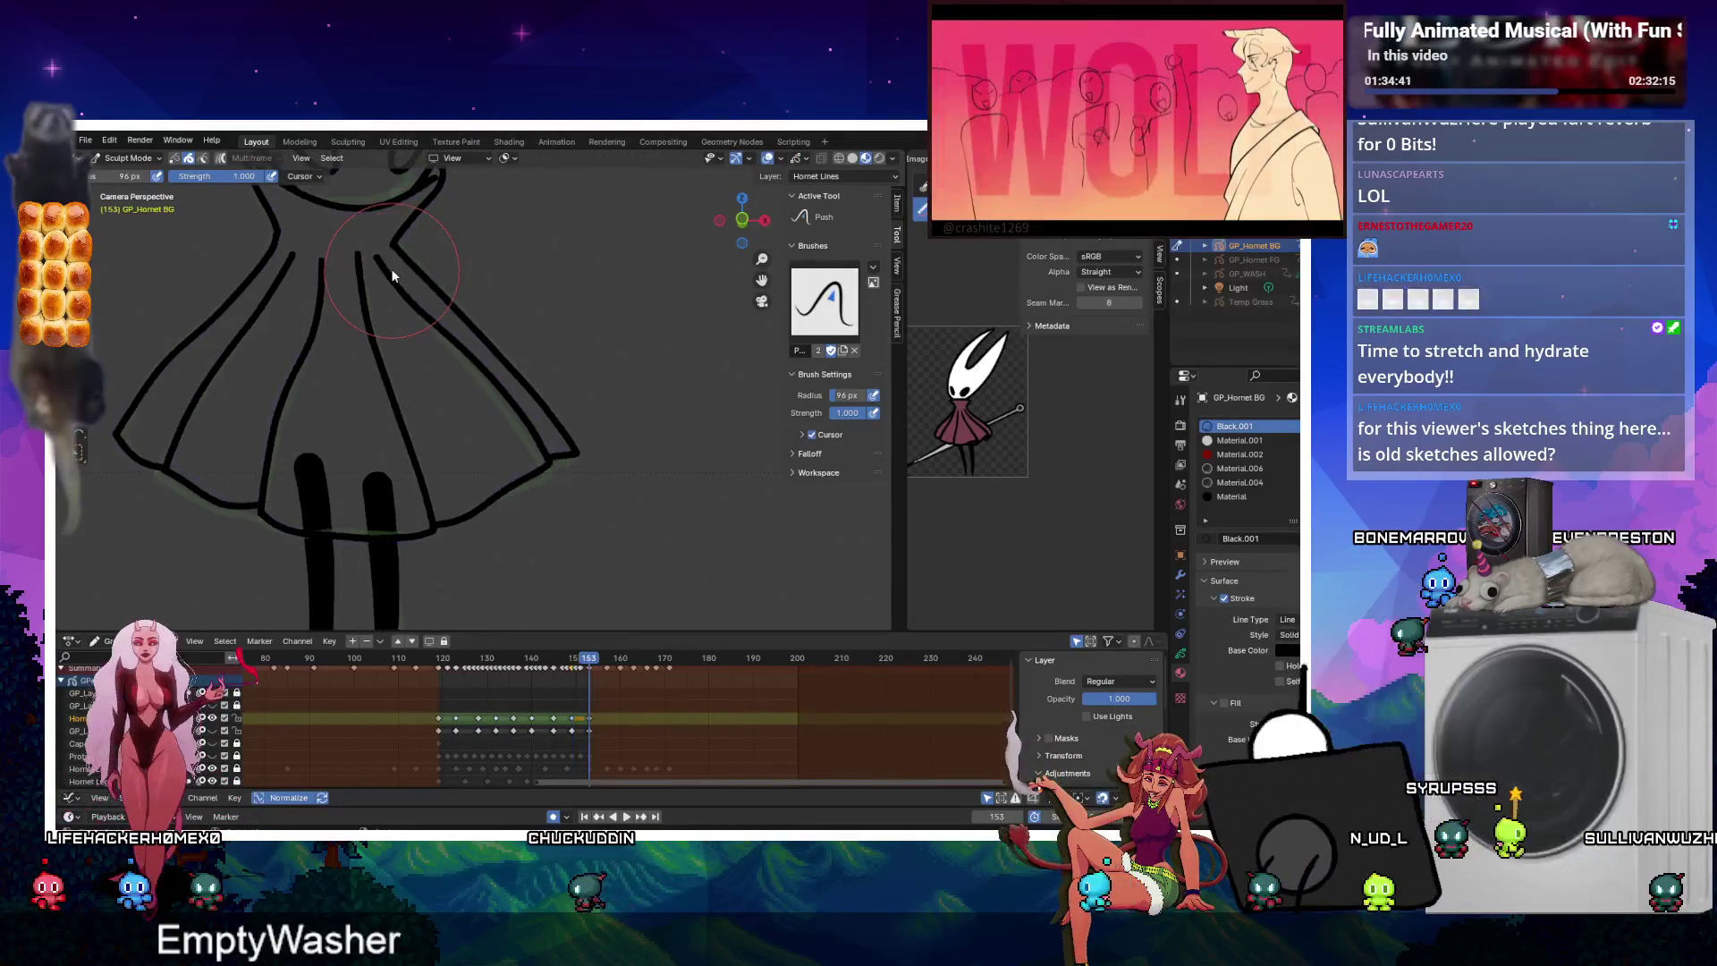
{"action": "key", "text": "ctrl+Tab"}
{"action": "left_click", "coordinate": [666, 384]}
{"action": "left_click_drag", "start_coordinate": [382, 236], "coordinate": [405, 247]}
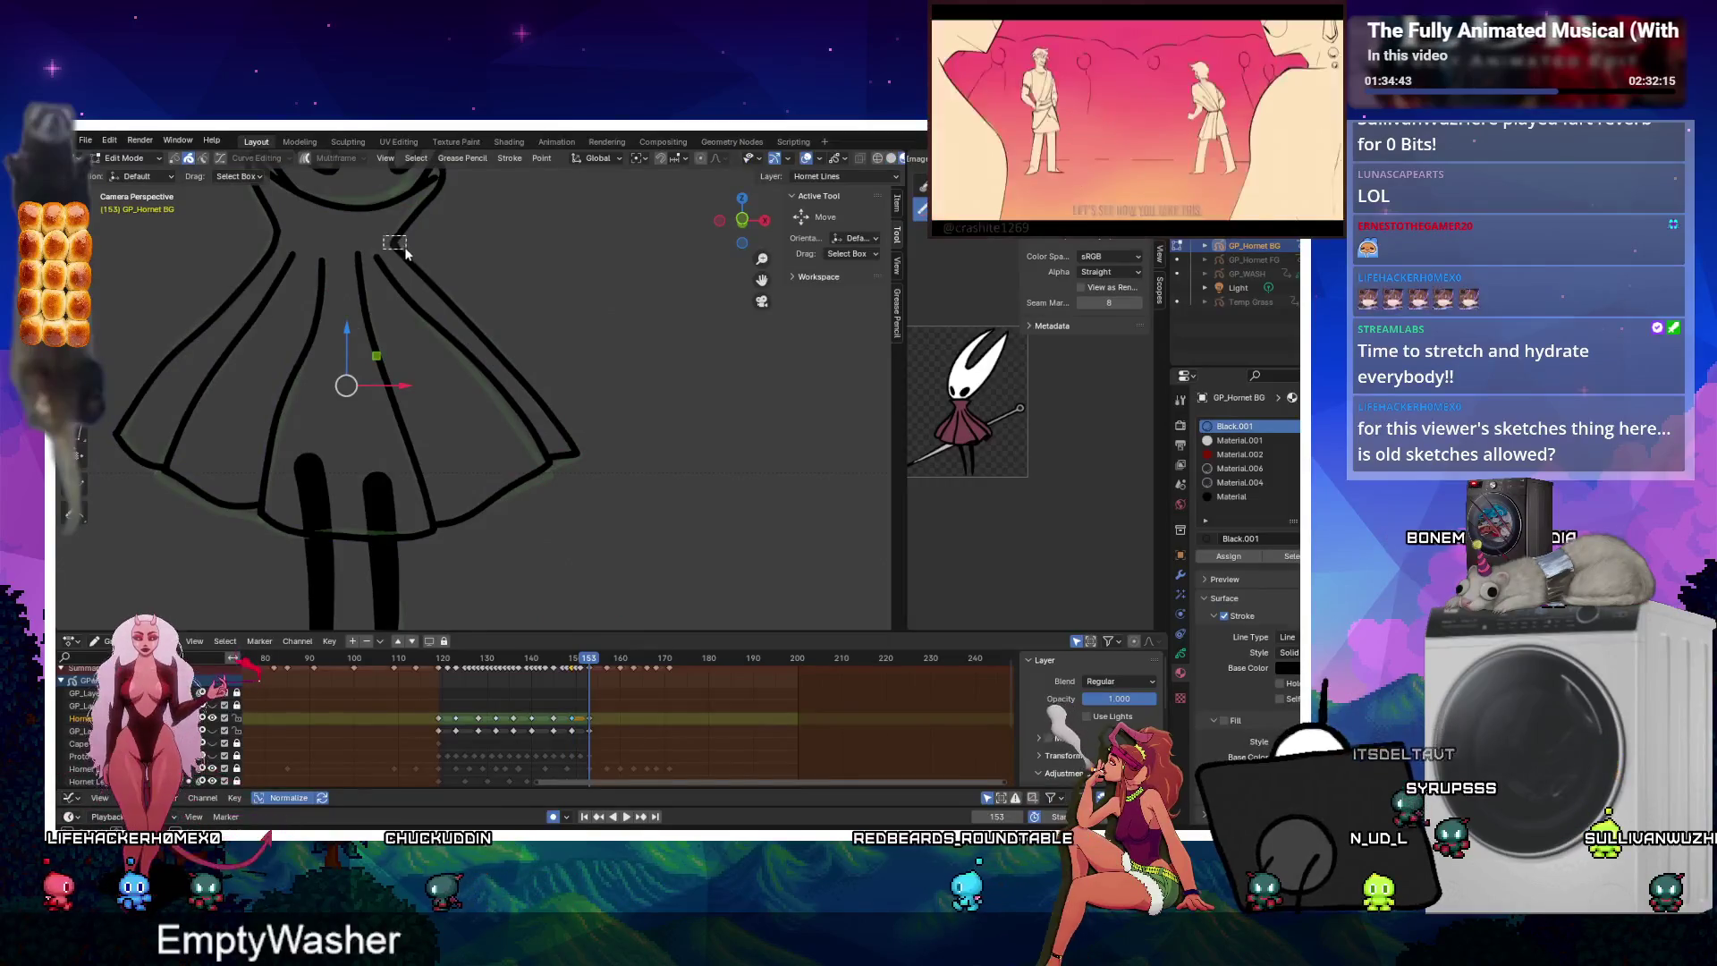
{"action": "left_click", "coordinate": [298, 240]}
{"action": "left_click", "coordinate": [553, 657]}
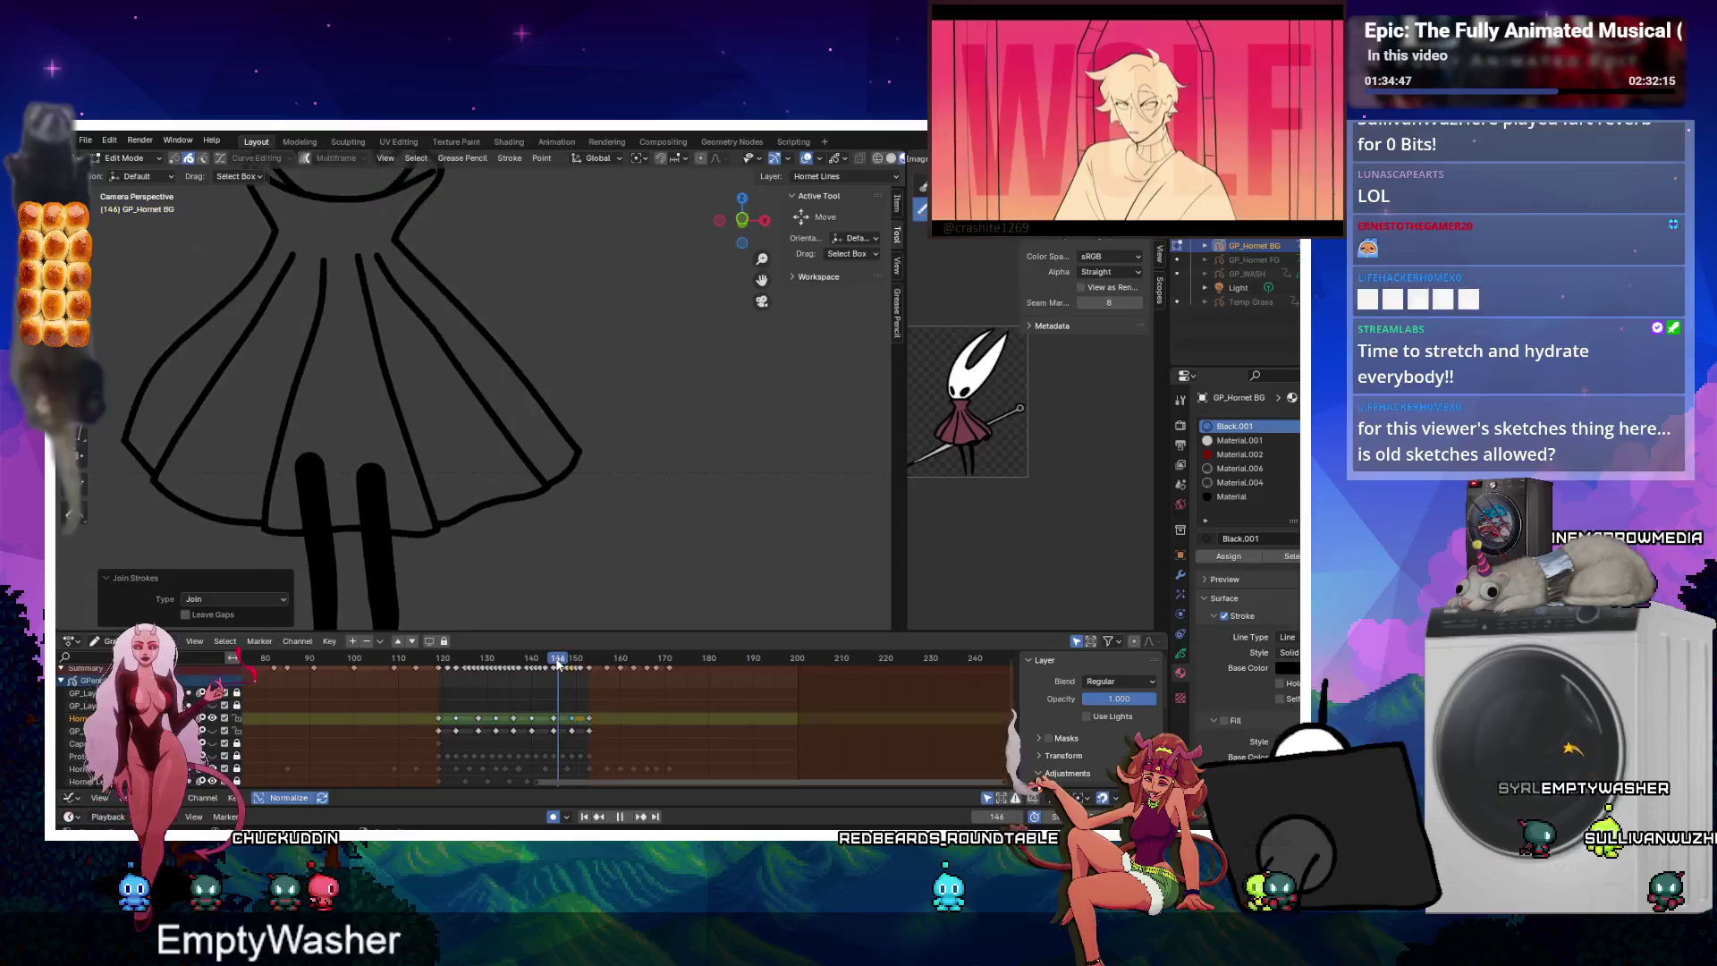
{"action": "left_click", "coordinate": [286, 245], "text": "shift"}
{"action": "key", "text": "ctrl+j"}
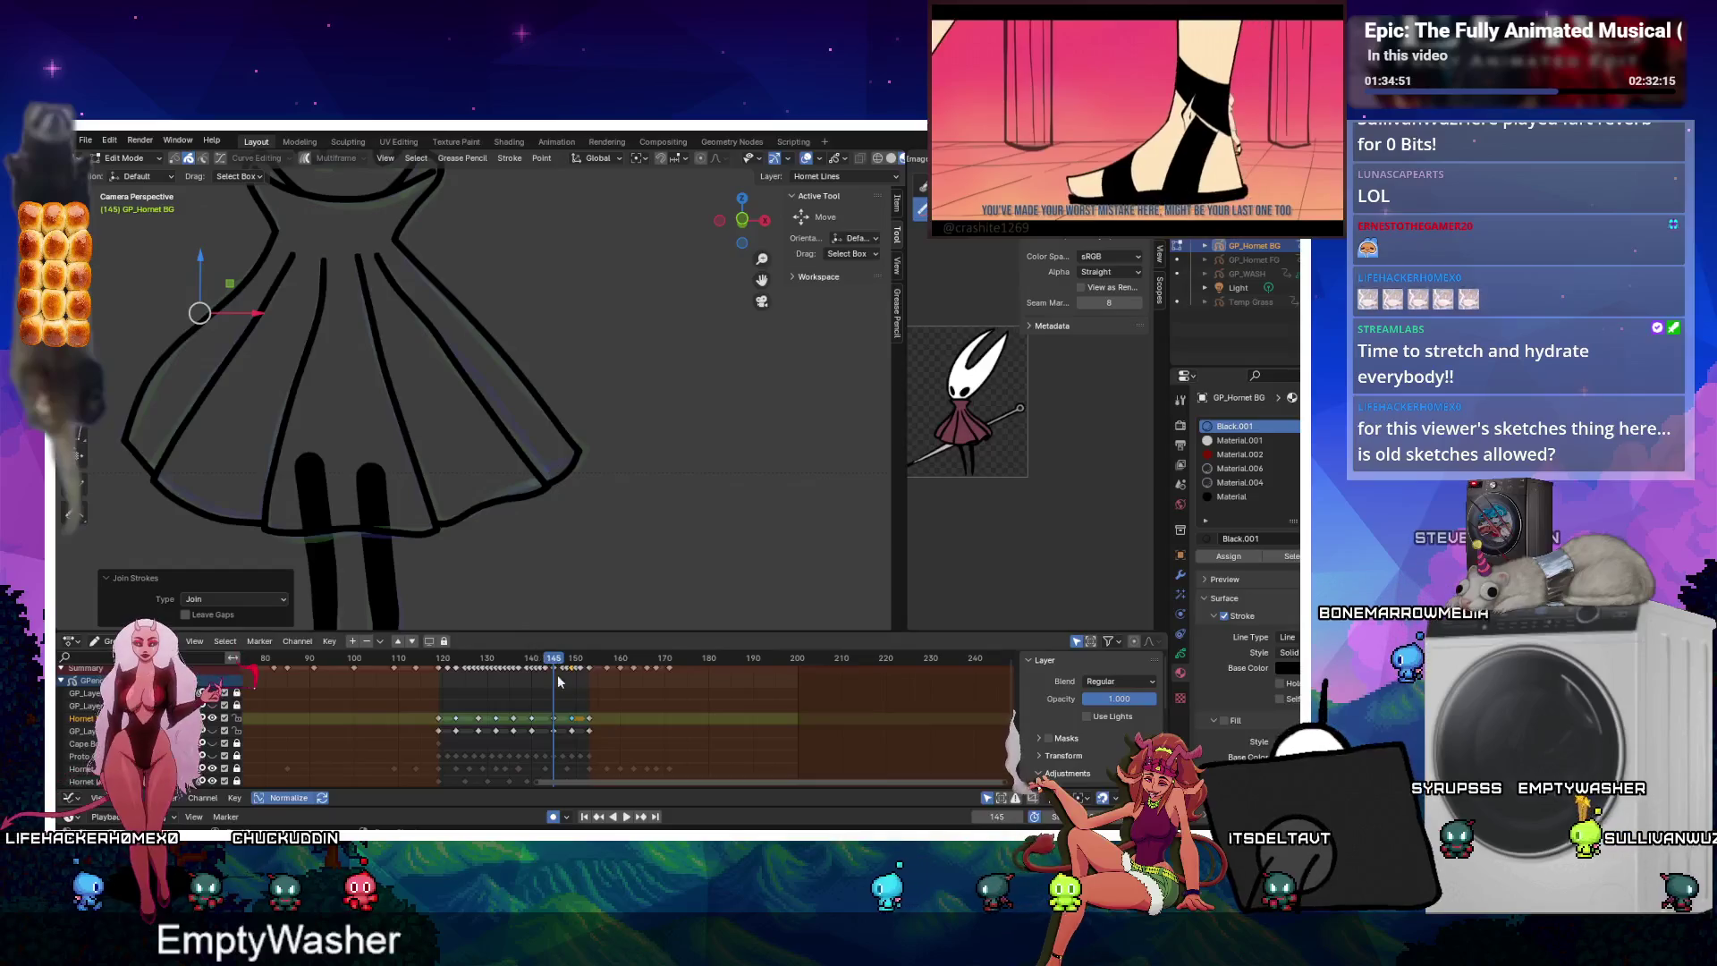
Join the right dress stroke on frame 140.
{"action": "key", "text": "space"}
{"action": "left_click", "coordinate": [527, 663]}
{"action": "left_click_drag", "start_coordinate": [530, 664], "coordinate": [531, 663]}
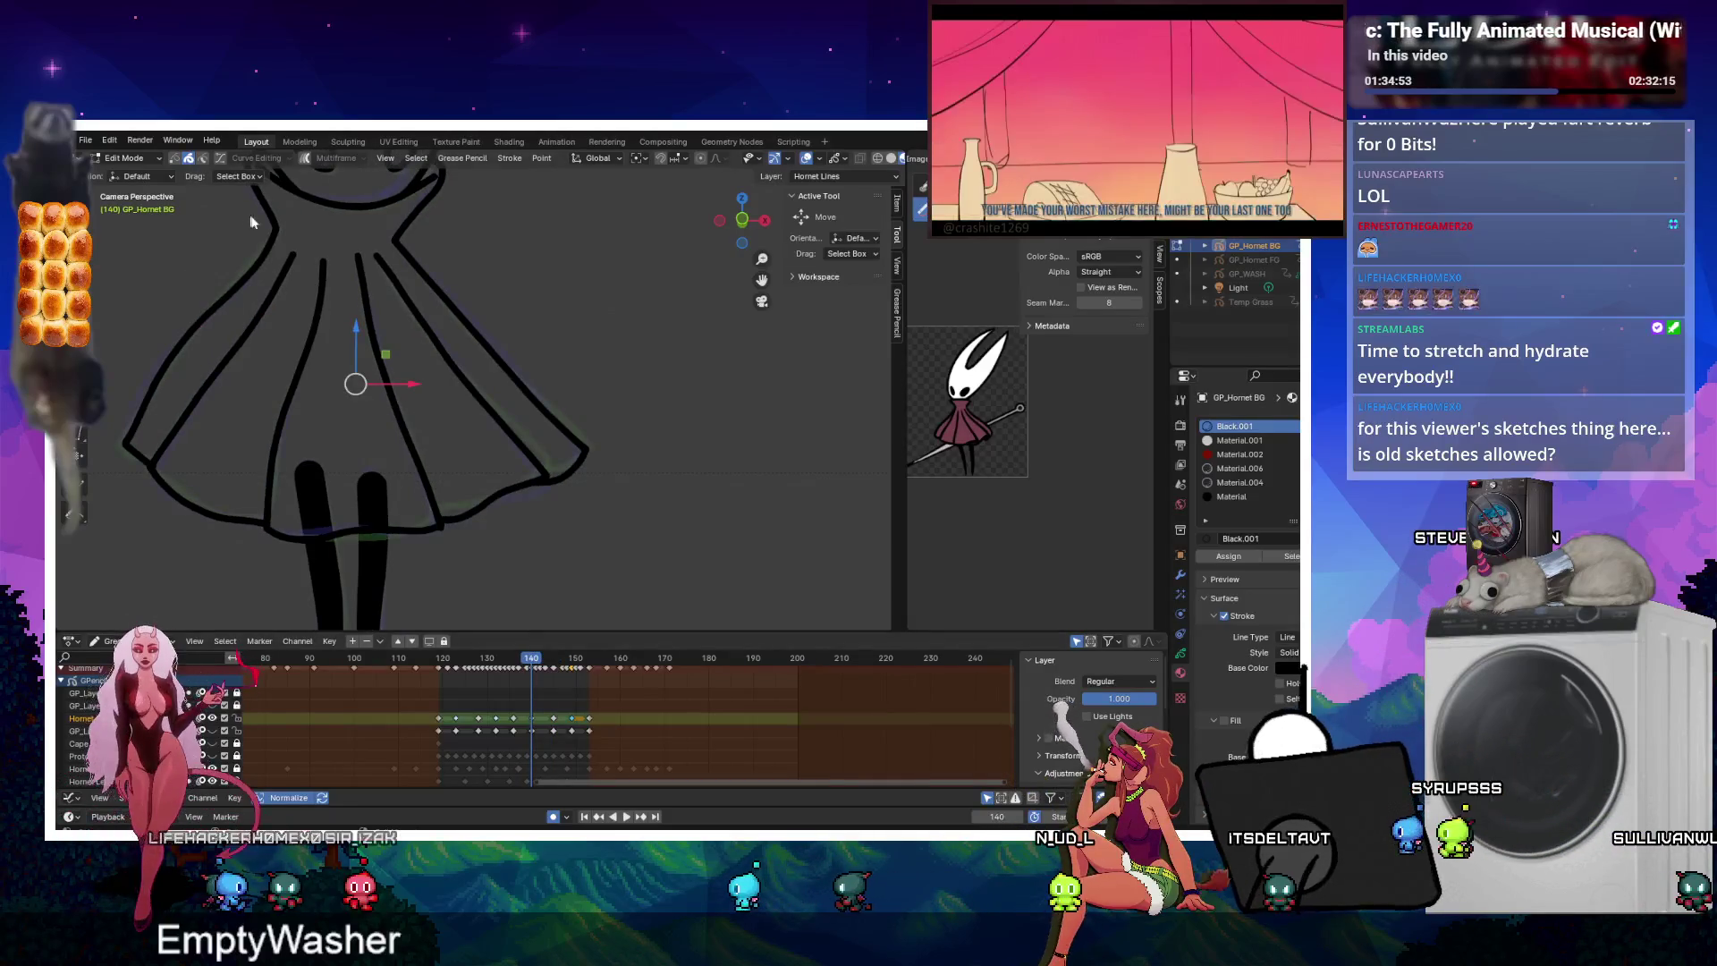
{"action": "left_click", "coordinate": [413, 249]}
{"action": "key", "text": "ctrl+j"}
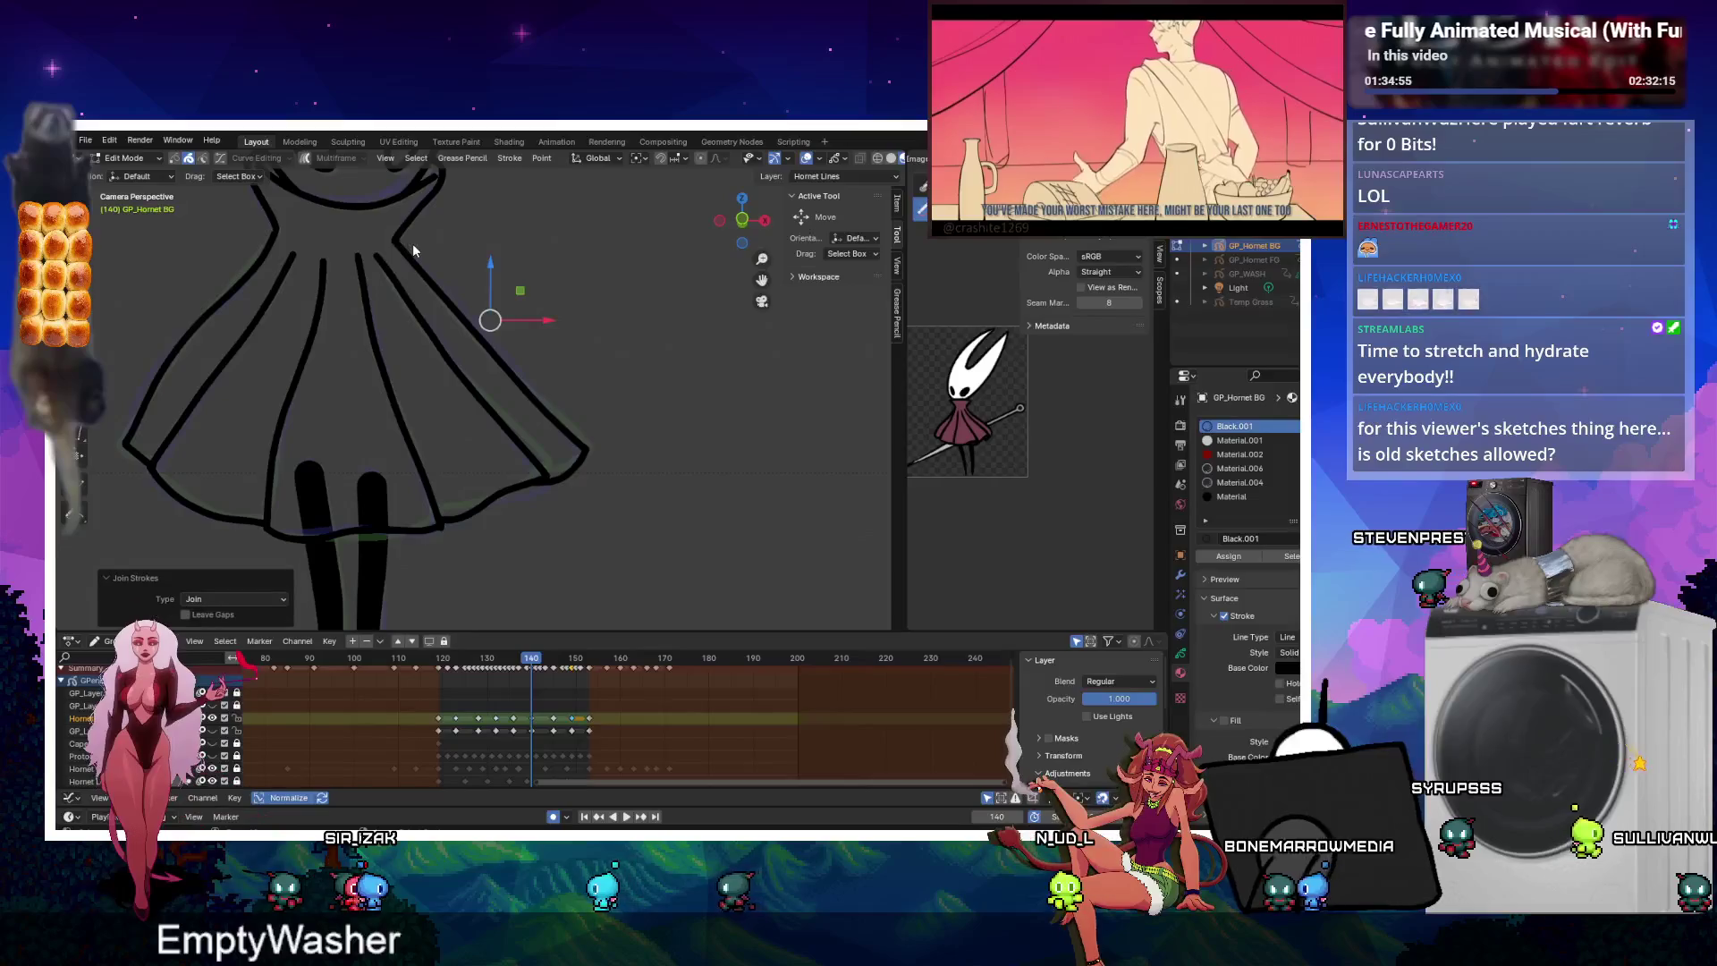
Join the right dress strokes on frames 136 and 132.
{"action": "left_click", "coordinate": [514, 662]}
{"action": "key", "text": "space"}
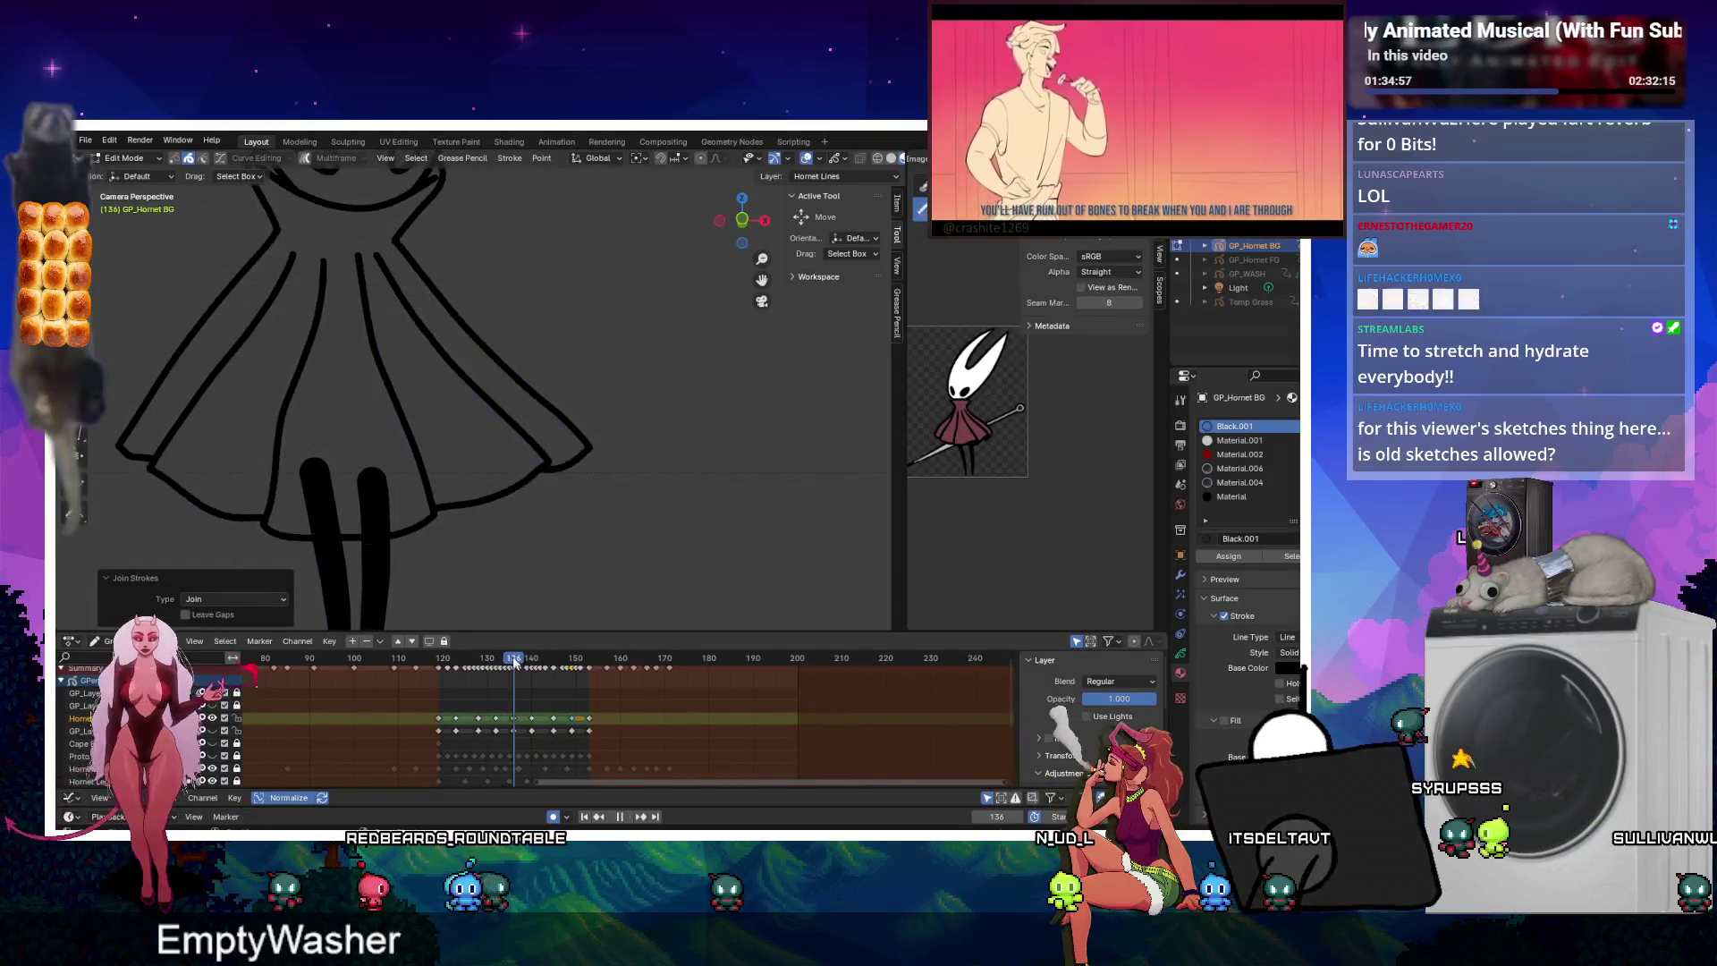
{"action": "key", "text": "space"}
{"action": "left_click", "coordinate": [410, 249]}
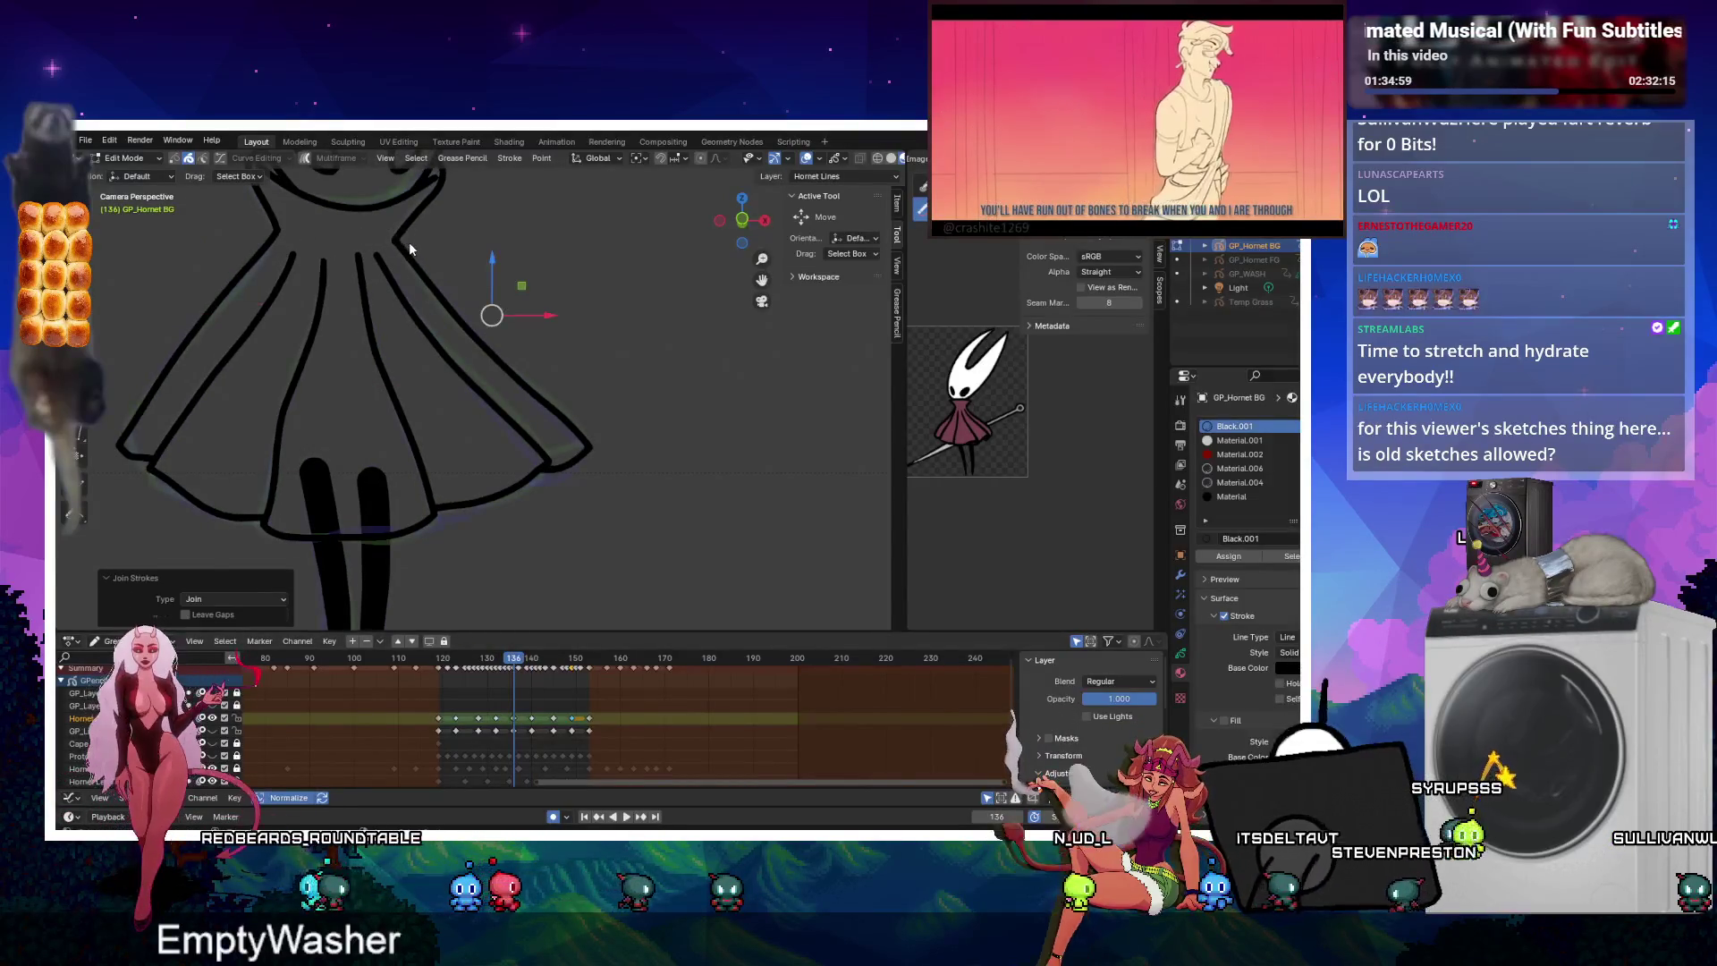
{"action": "left_click", "coordinate": [497, 661]}
{"action": "key", "text": "space"}
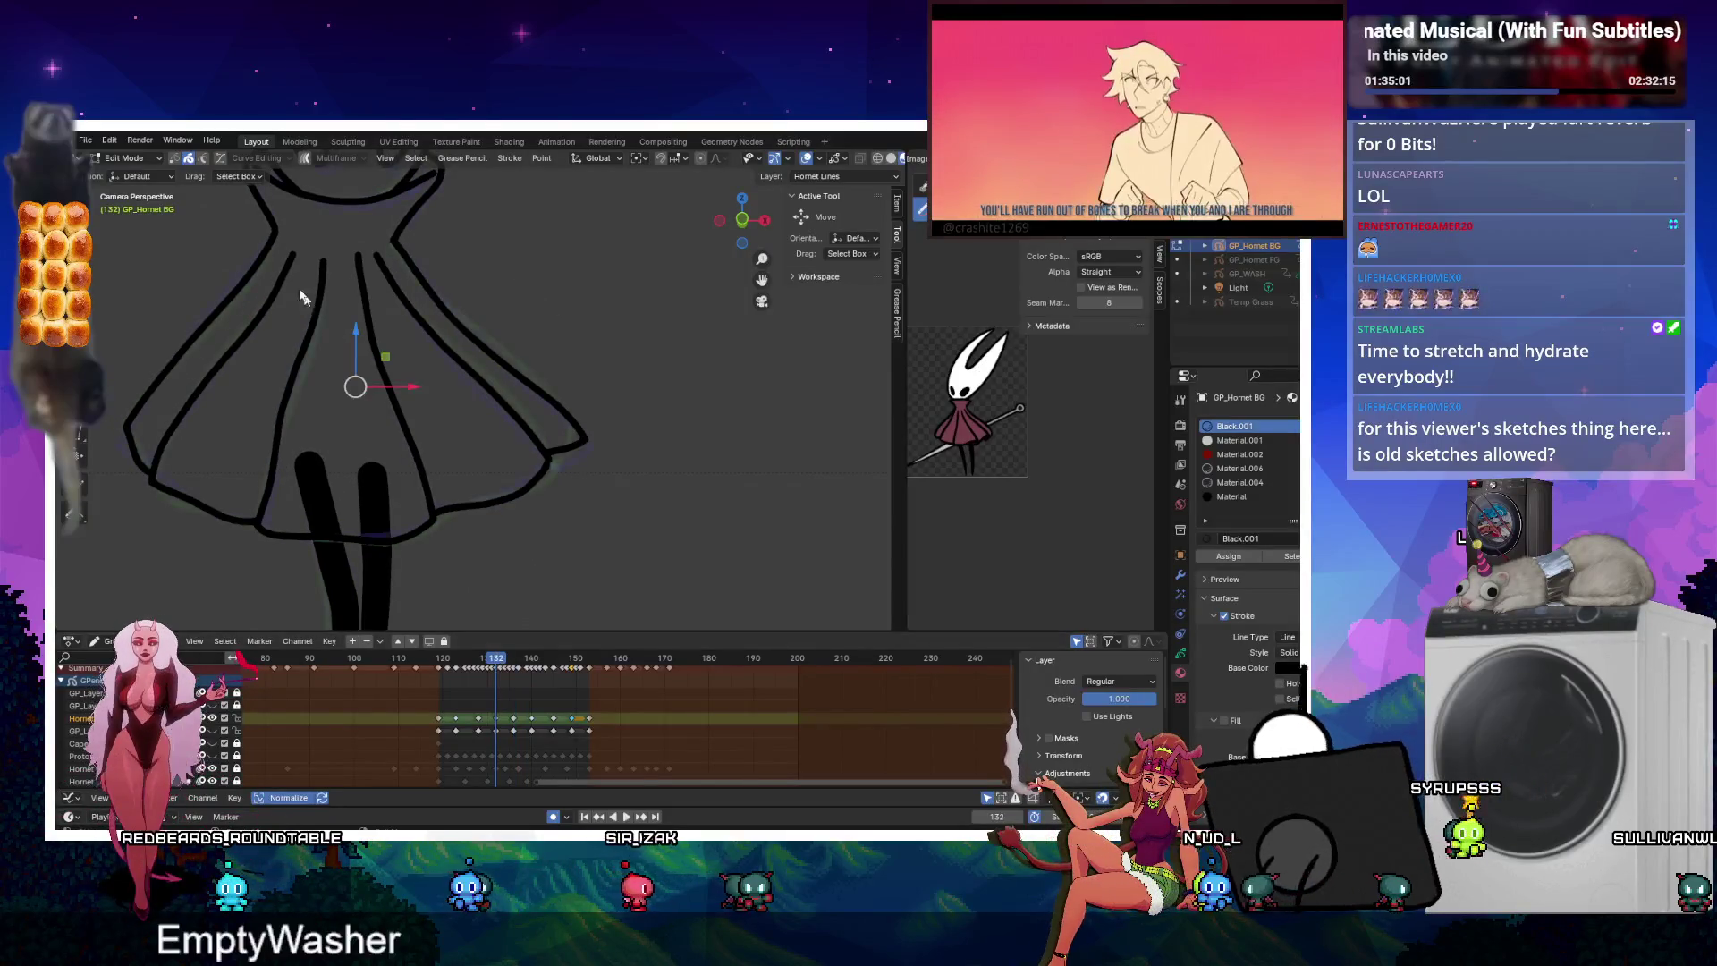
{"action": "key", "text": "ctrl+j"}
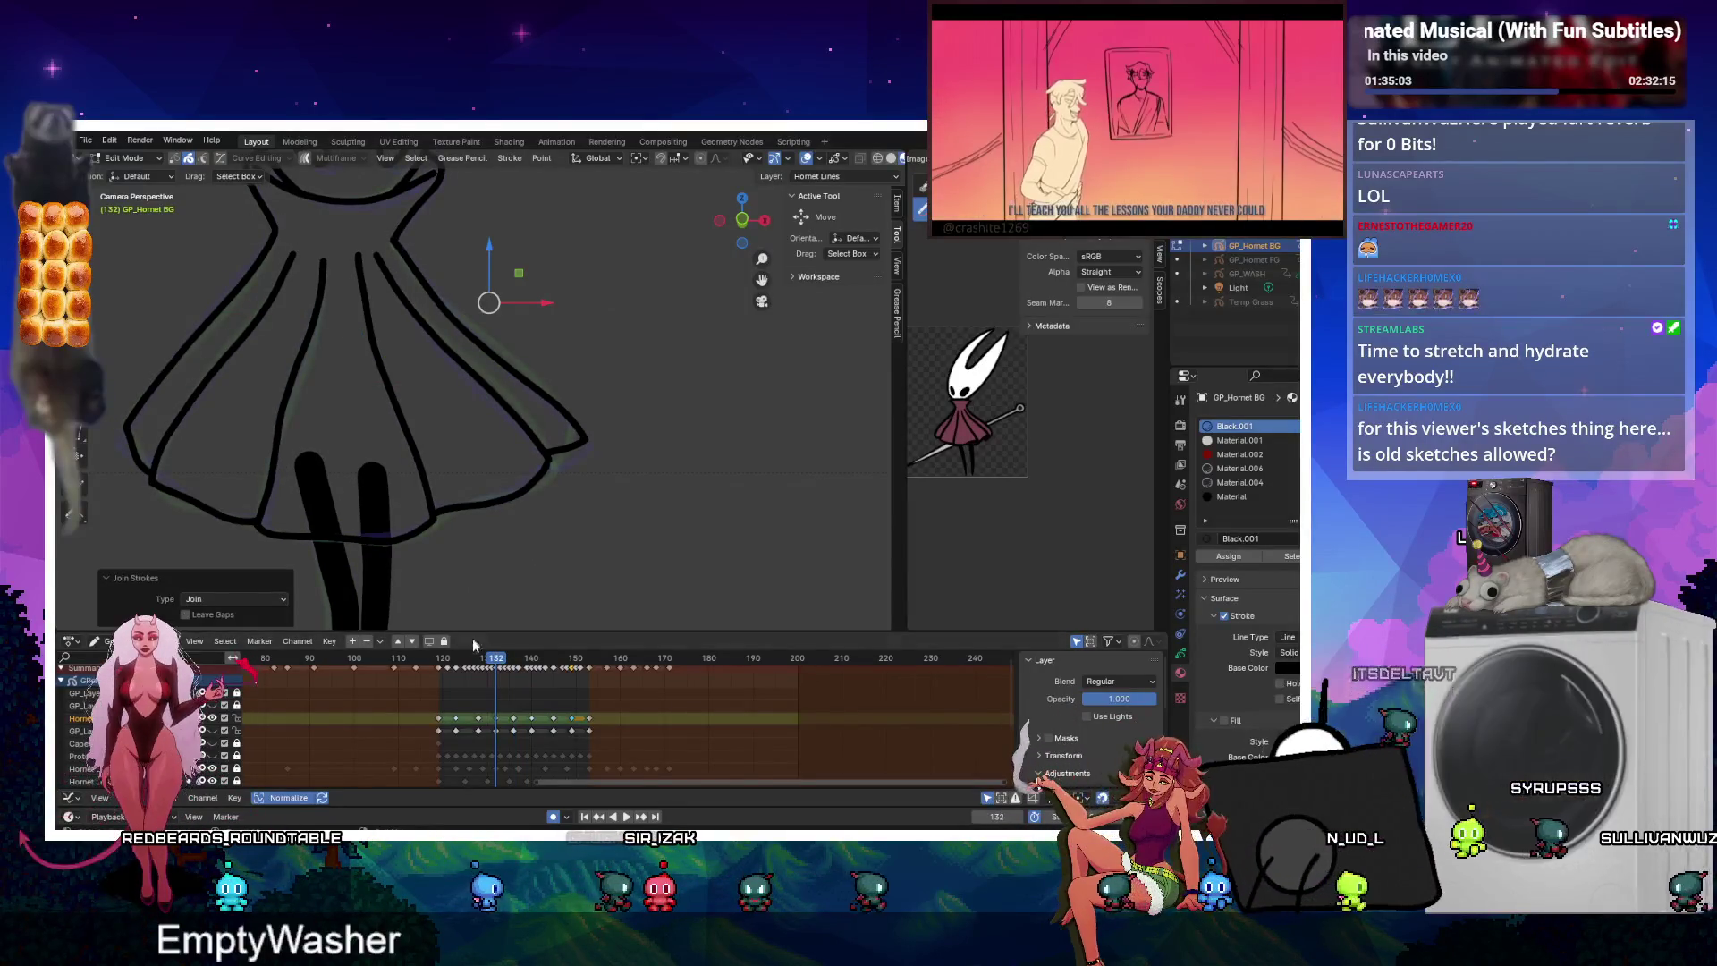
Join the left dress strokes on frames 128 and 123, then select the right stroke on frame 120.
{"action": "left_click", "coordinate": [480, 662]}
{"action": "key", "text": "space"}
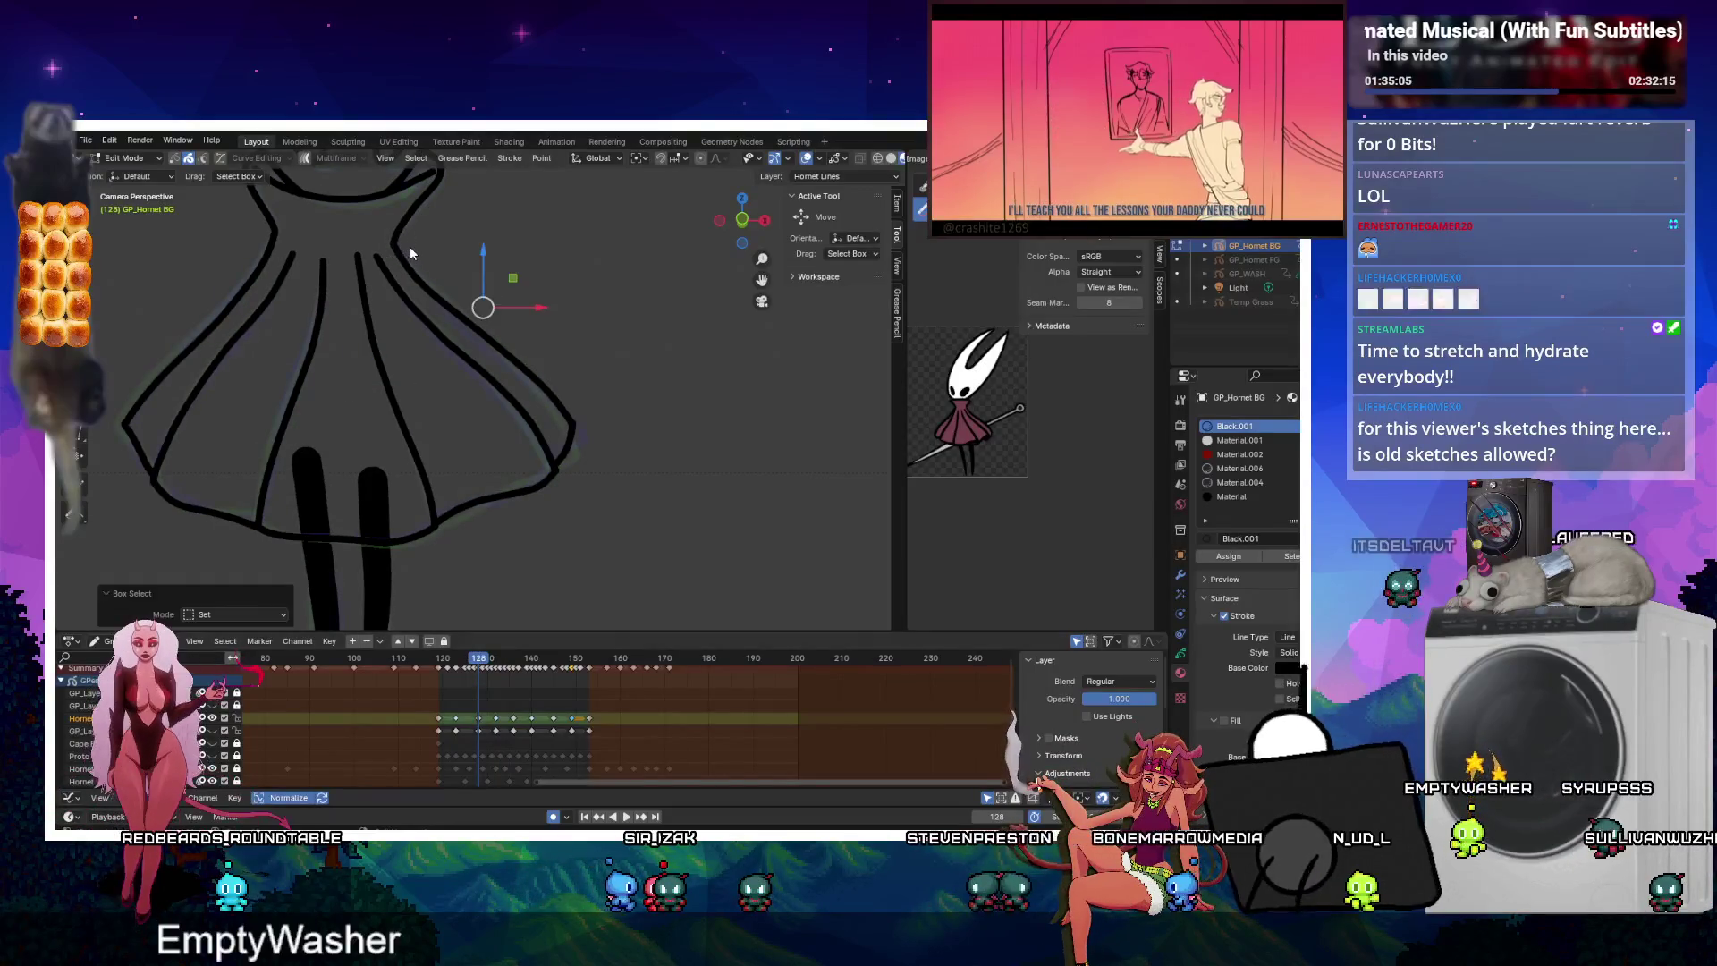
{"action": "left_click", "coordinate": [291, 236]}
{"action": "key", "text": "ctrl+j"}
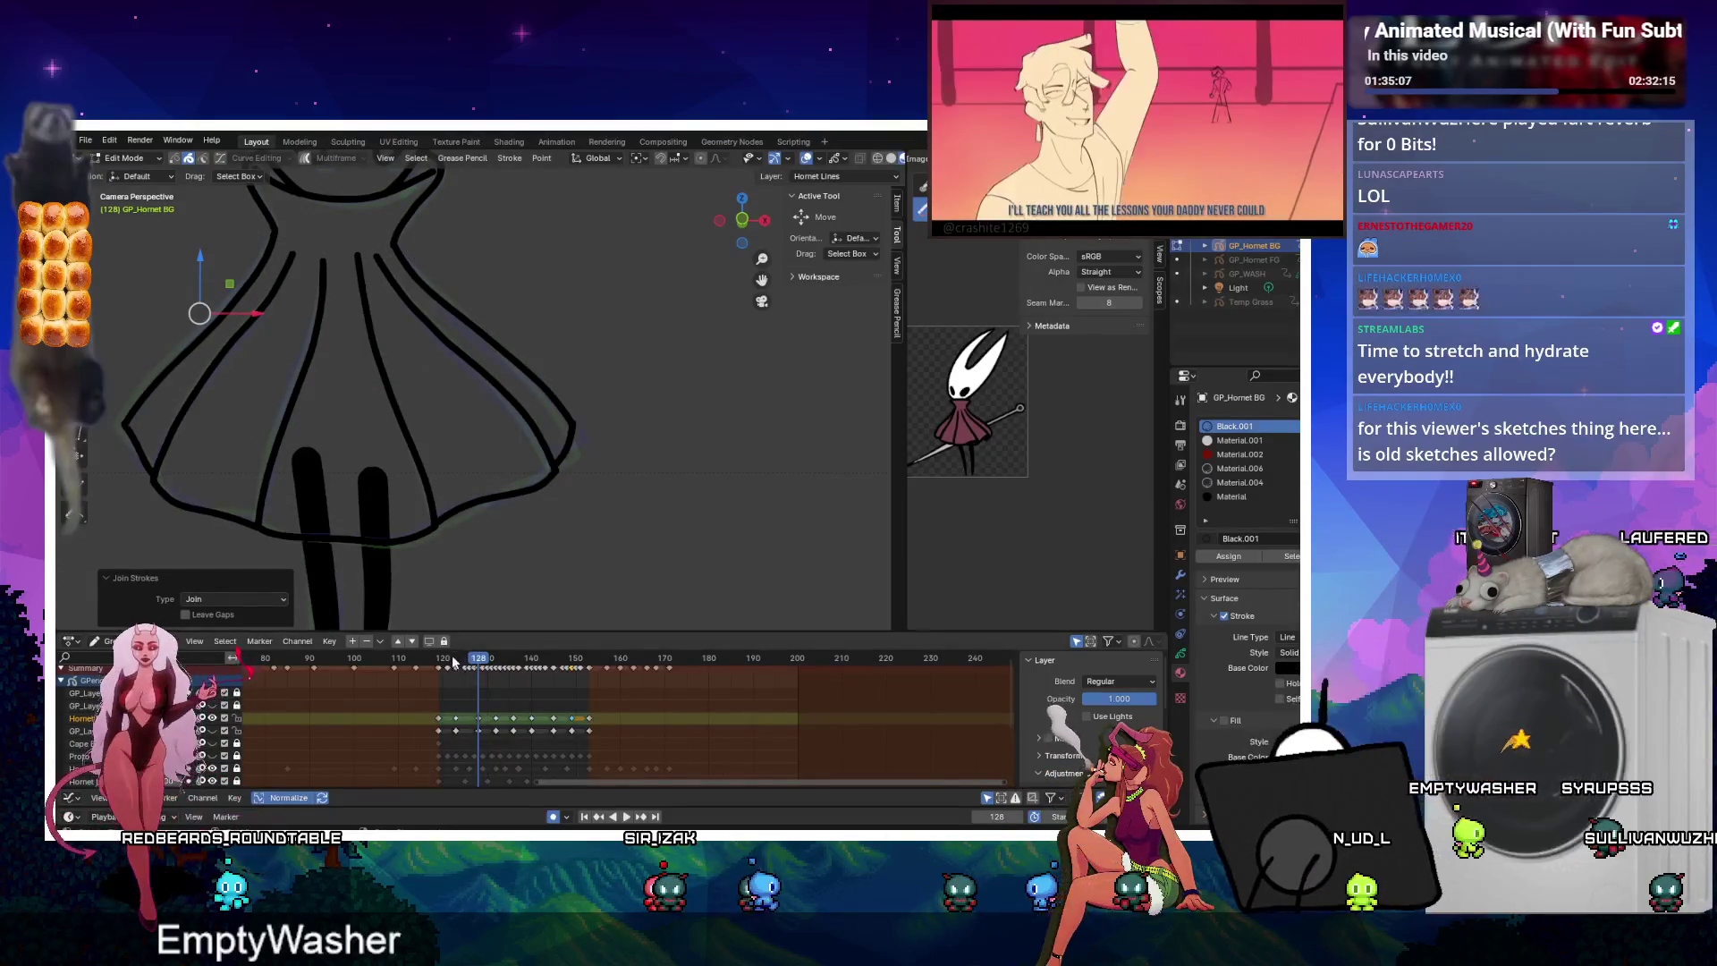
{"action": "left_click", "coordinate": [454, 661]}
{"action": "left_click", "coordinate": [269, 231]}
{"action": "key", "text": "ctrl+j"}
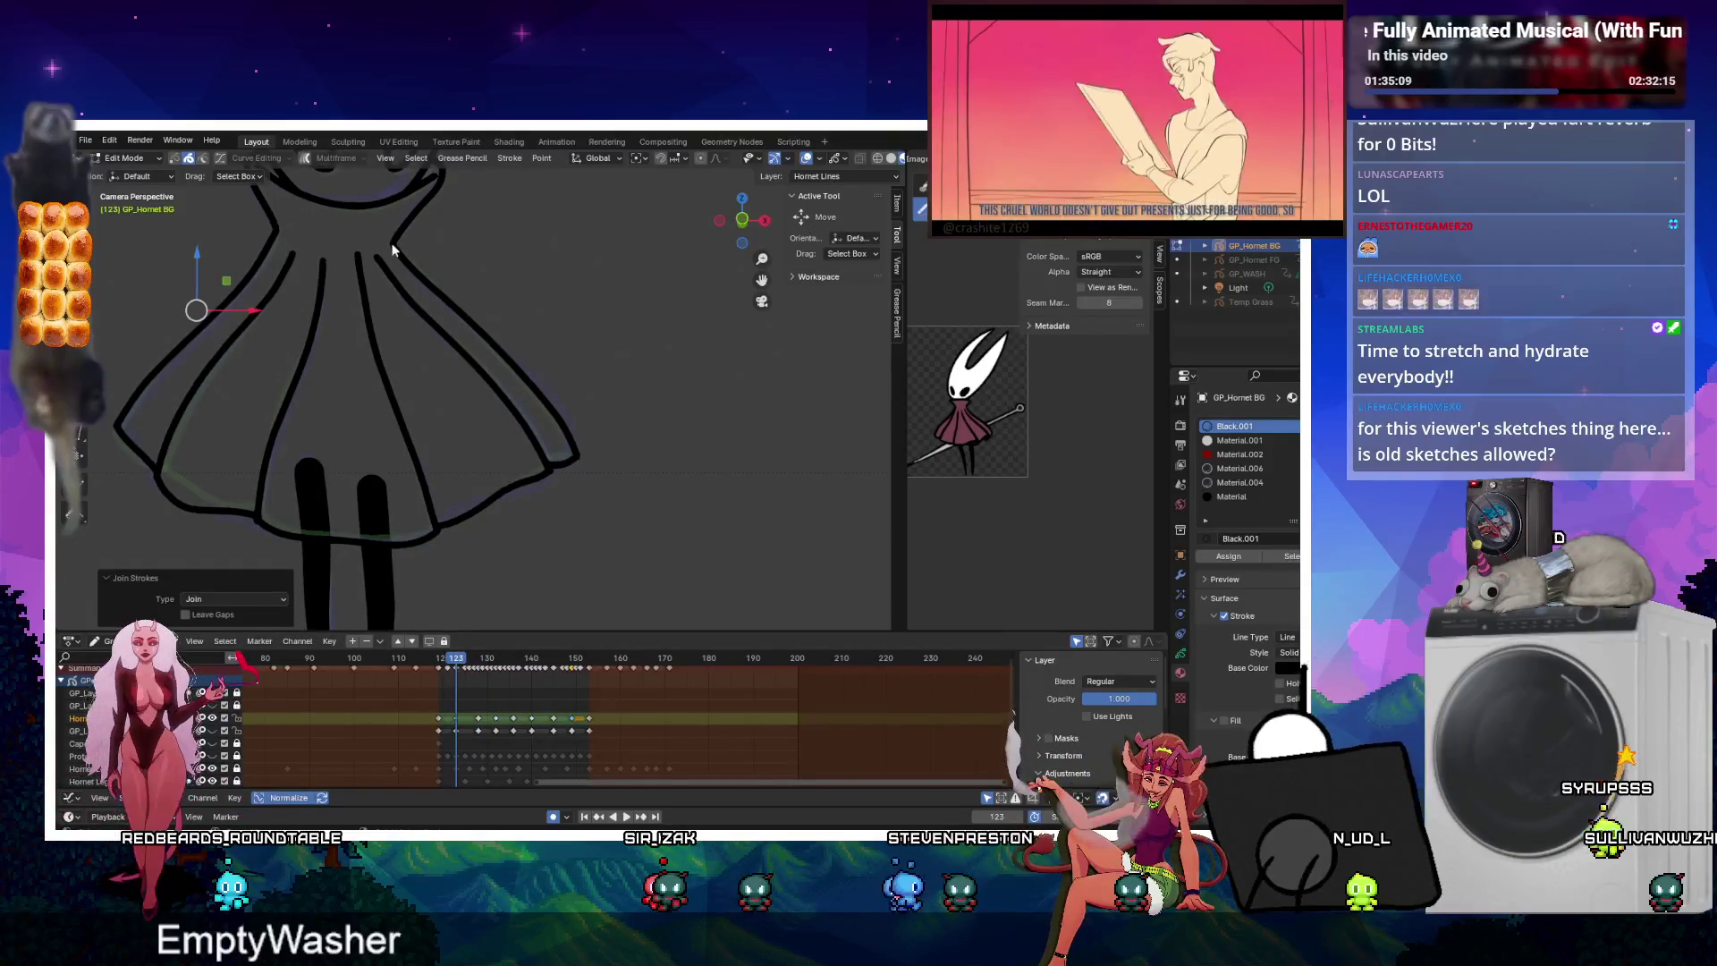
{"action": "left_click", "coordinate": [442, 659]}
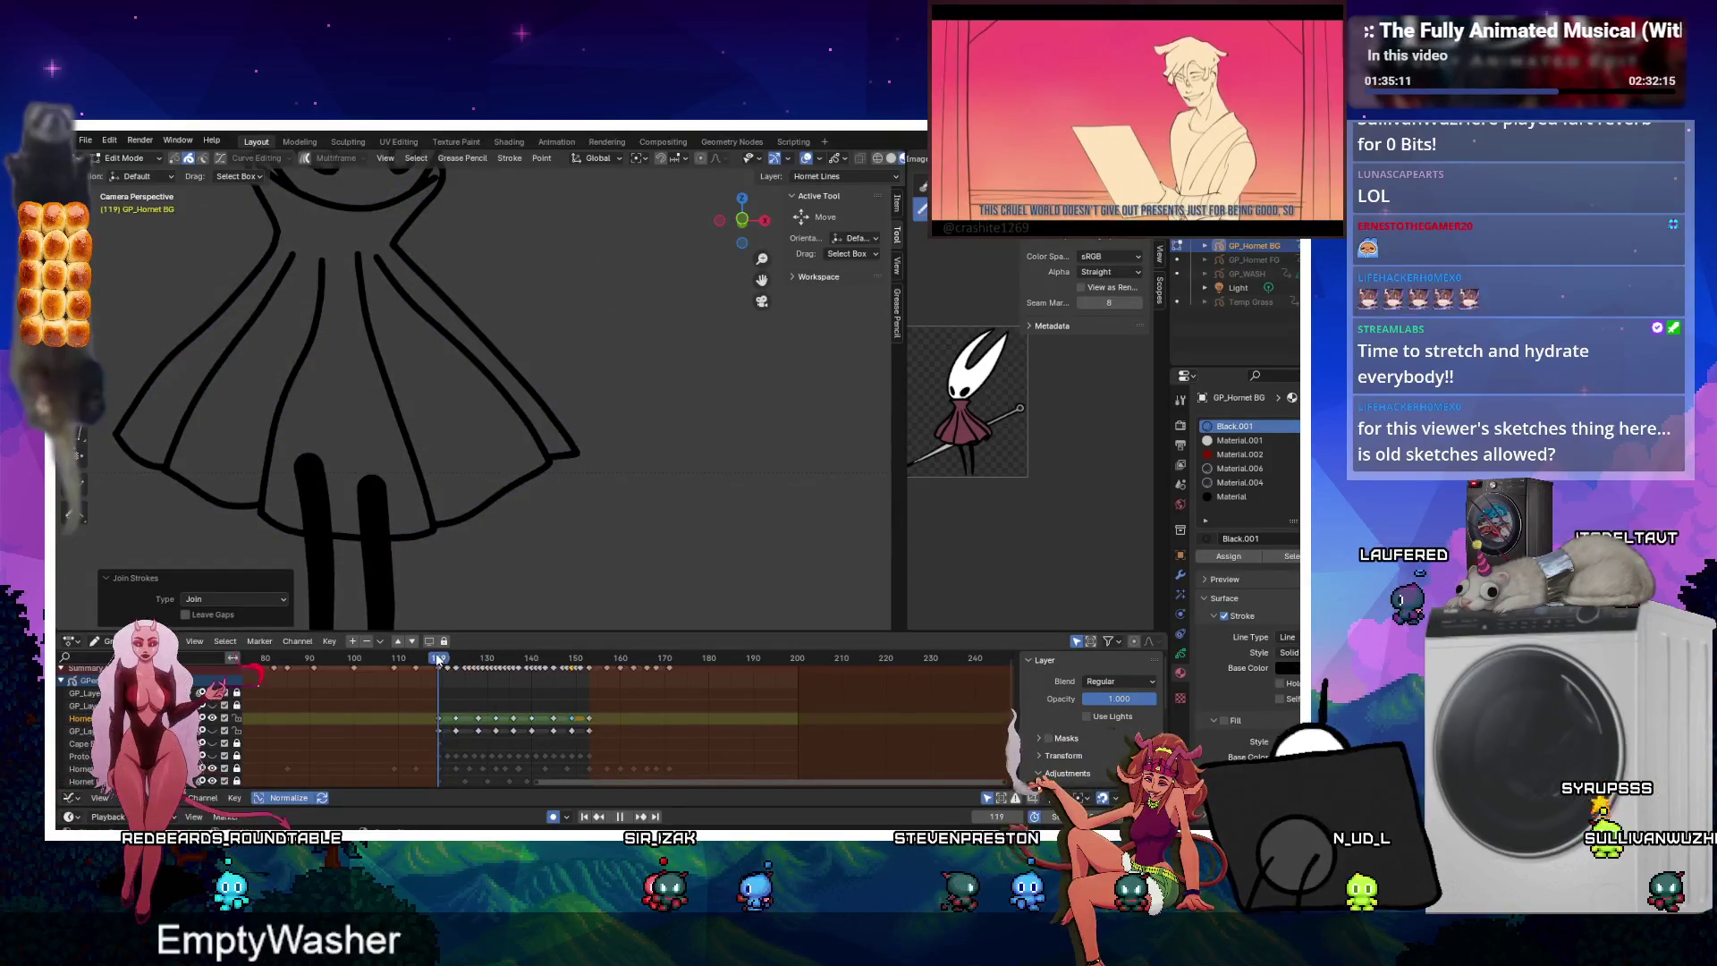
{"action": "left_click", "coordinate": [405, 249]}
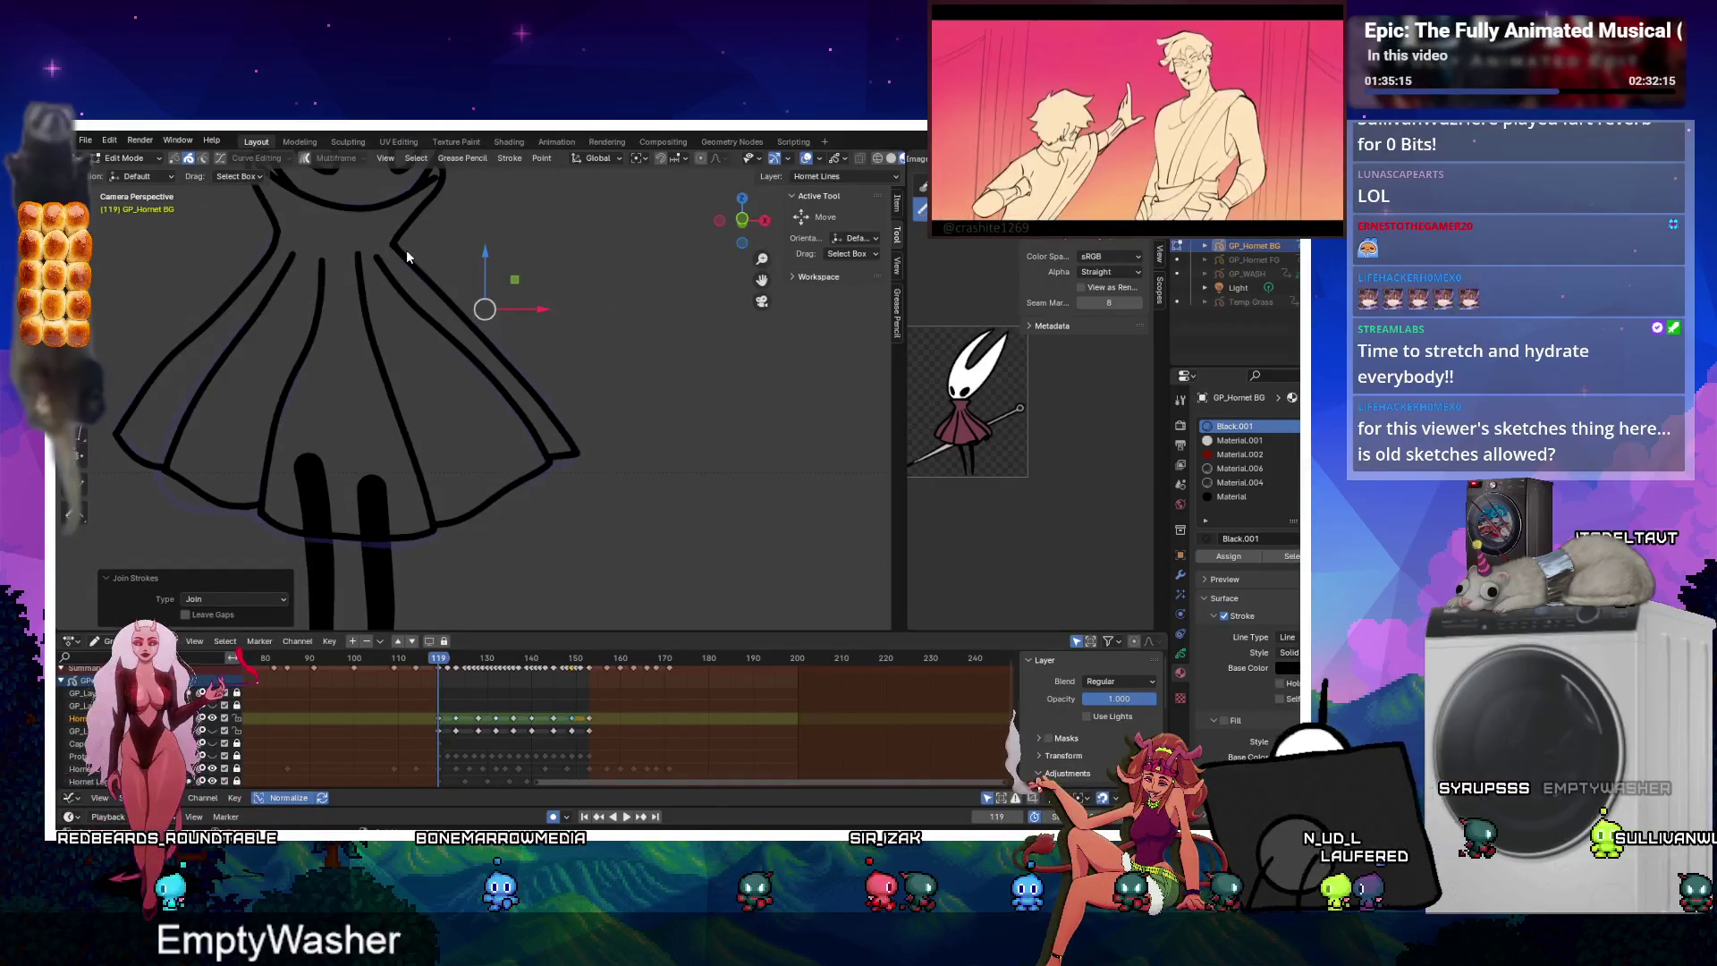
{"action": "key", "text": "ctrl+Tab"}
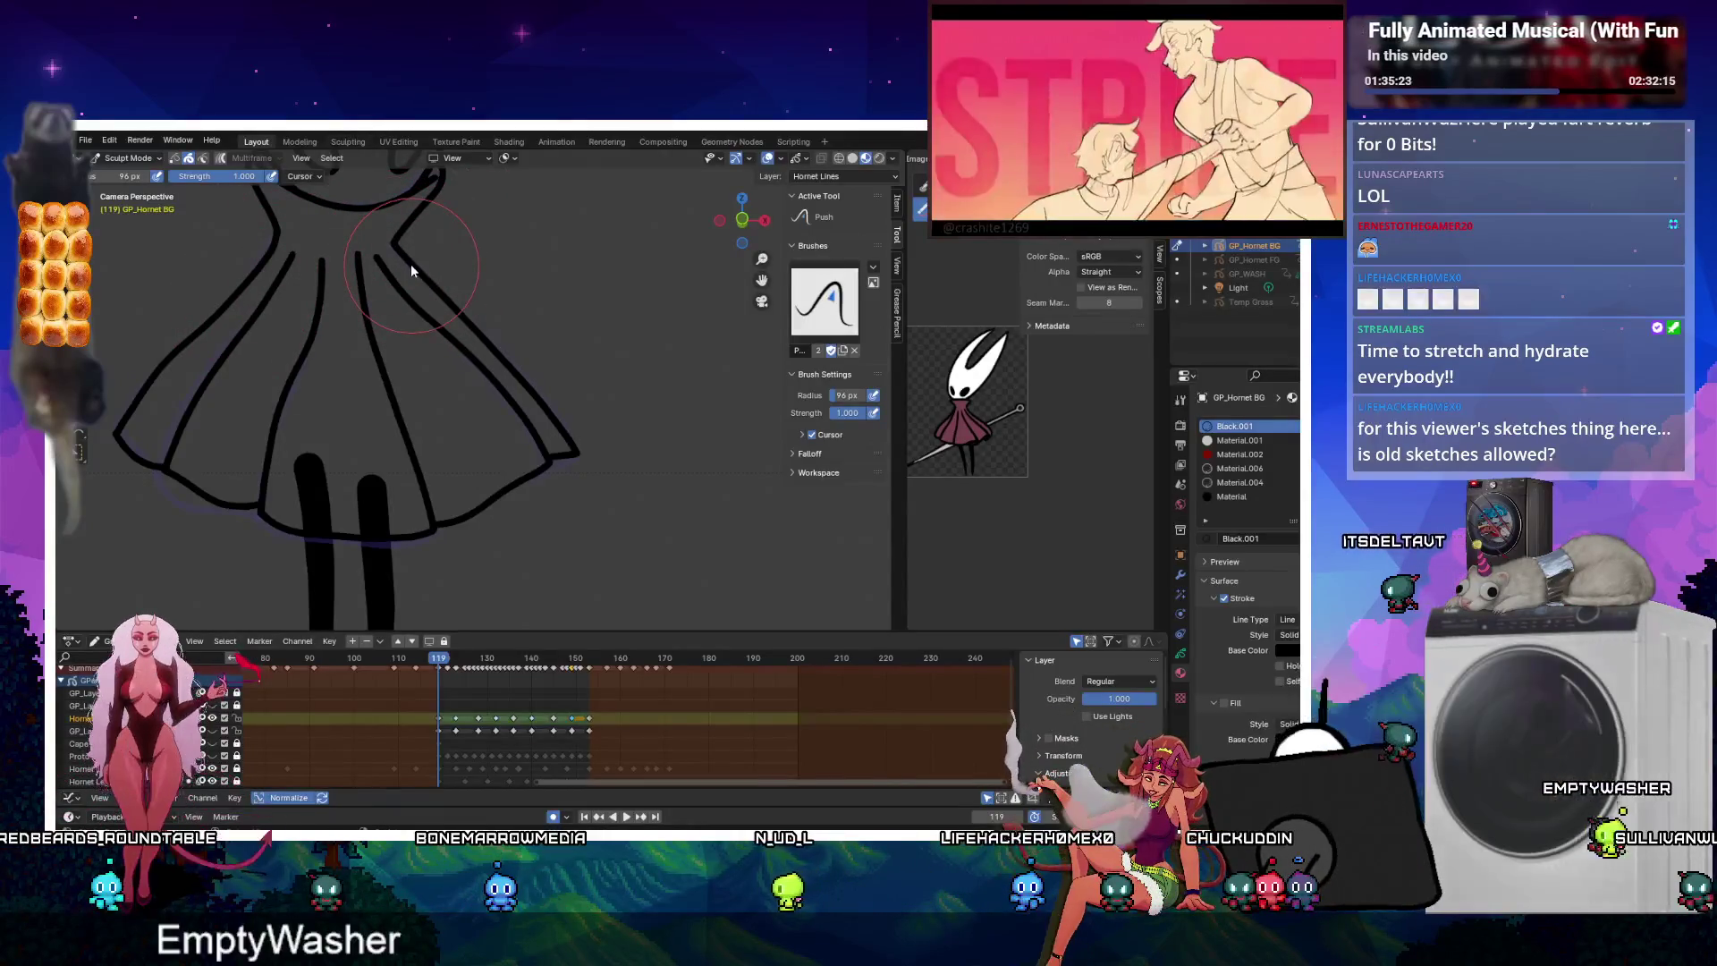
Jump to the next keyframe and play back the dress animation, stopping at frame 150.
{"action": "key", "text": "Up"}
{"action": "key", "text": "Up"}
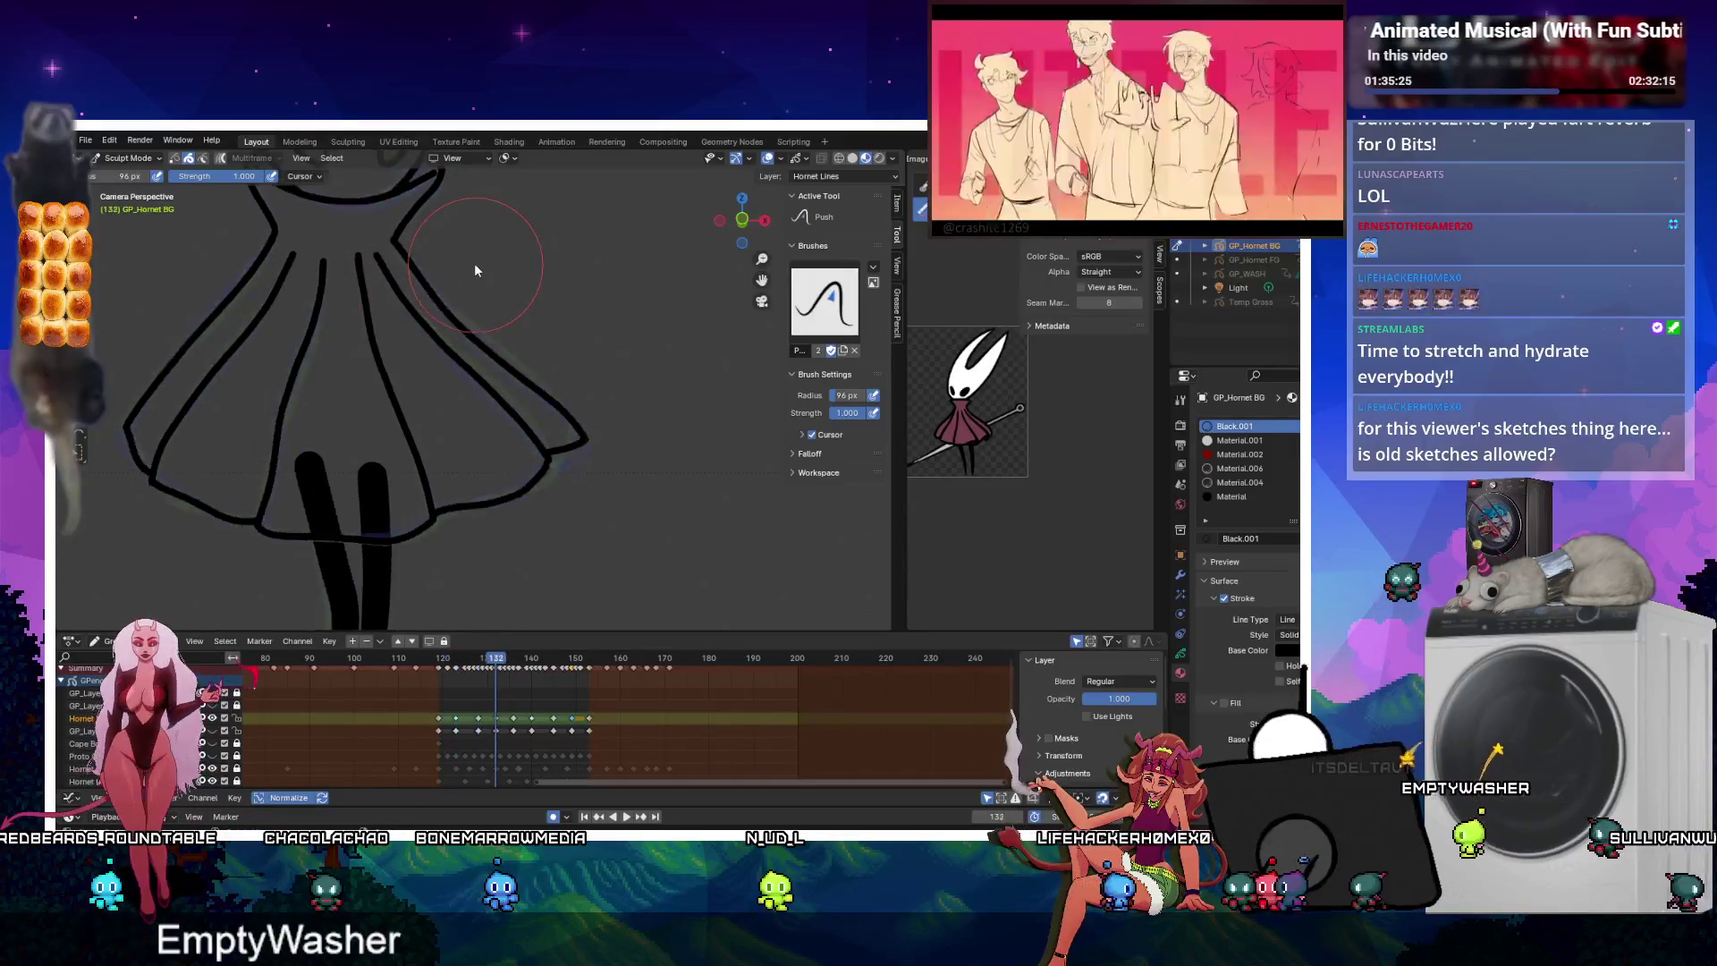
{"action": "left_click", "coordinate": [625, 816]}
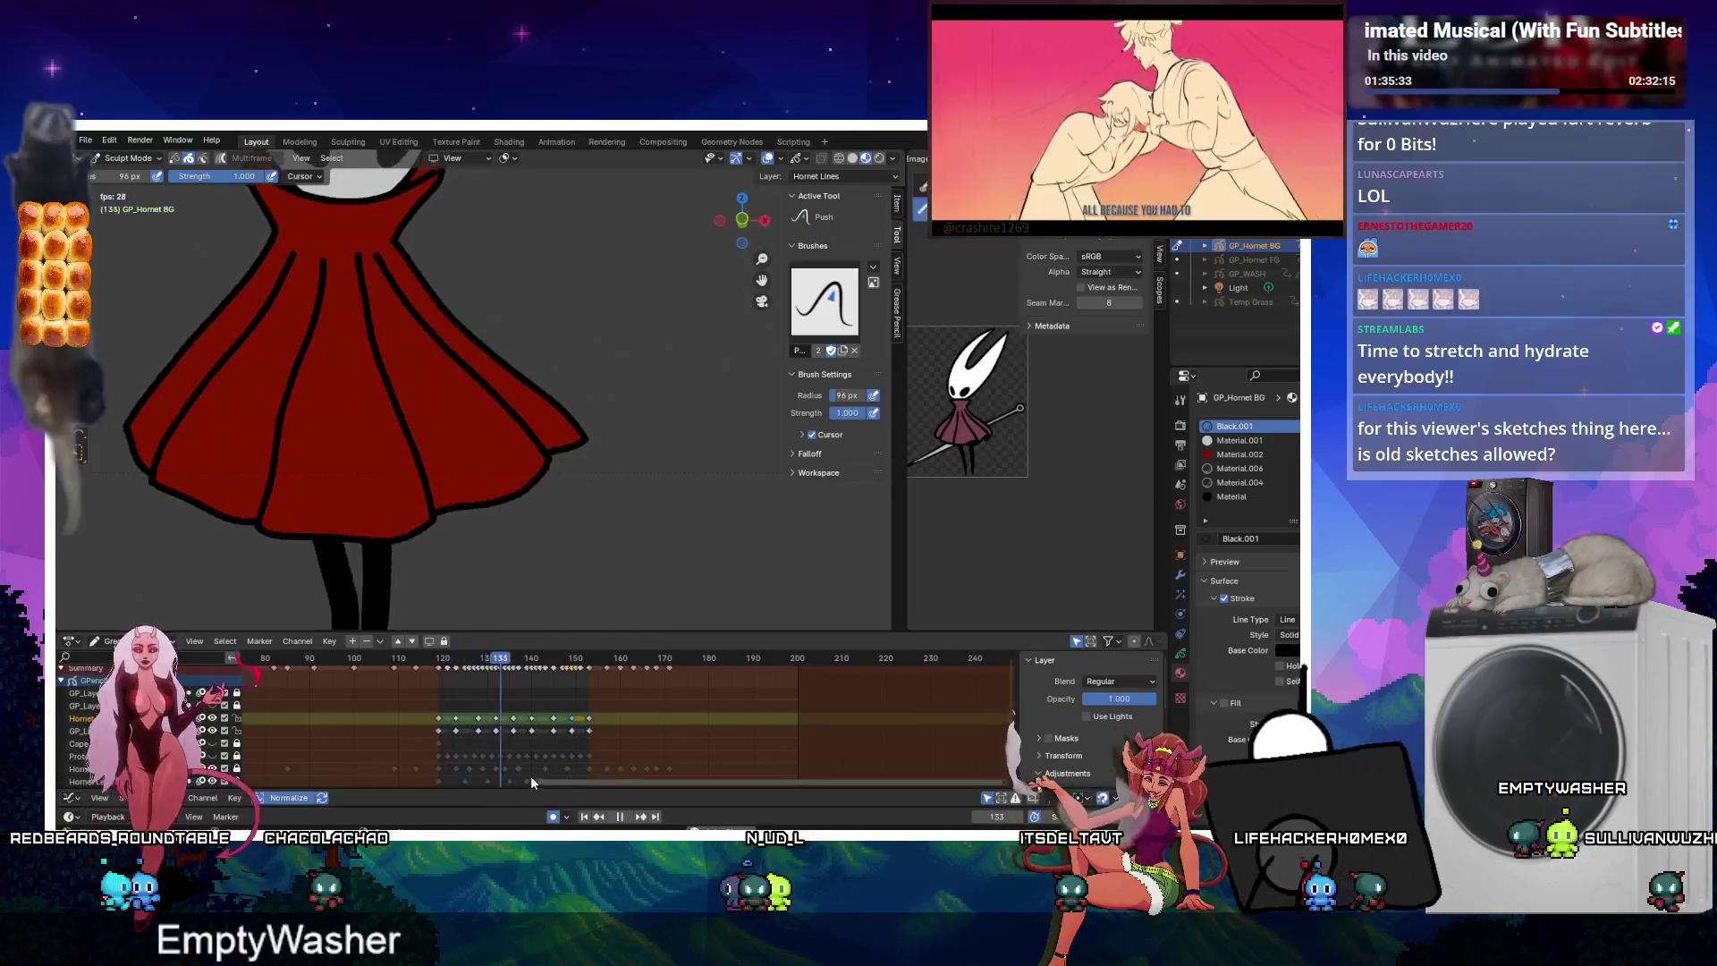
{"action": "key", "text": "space"}
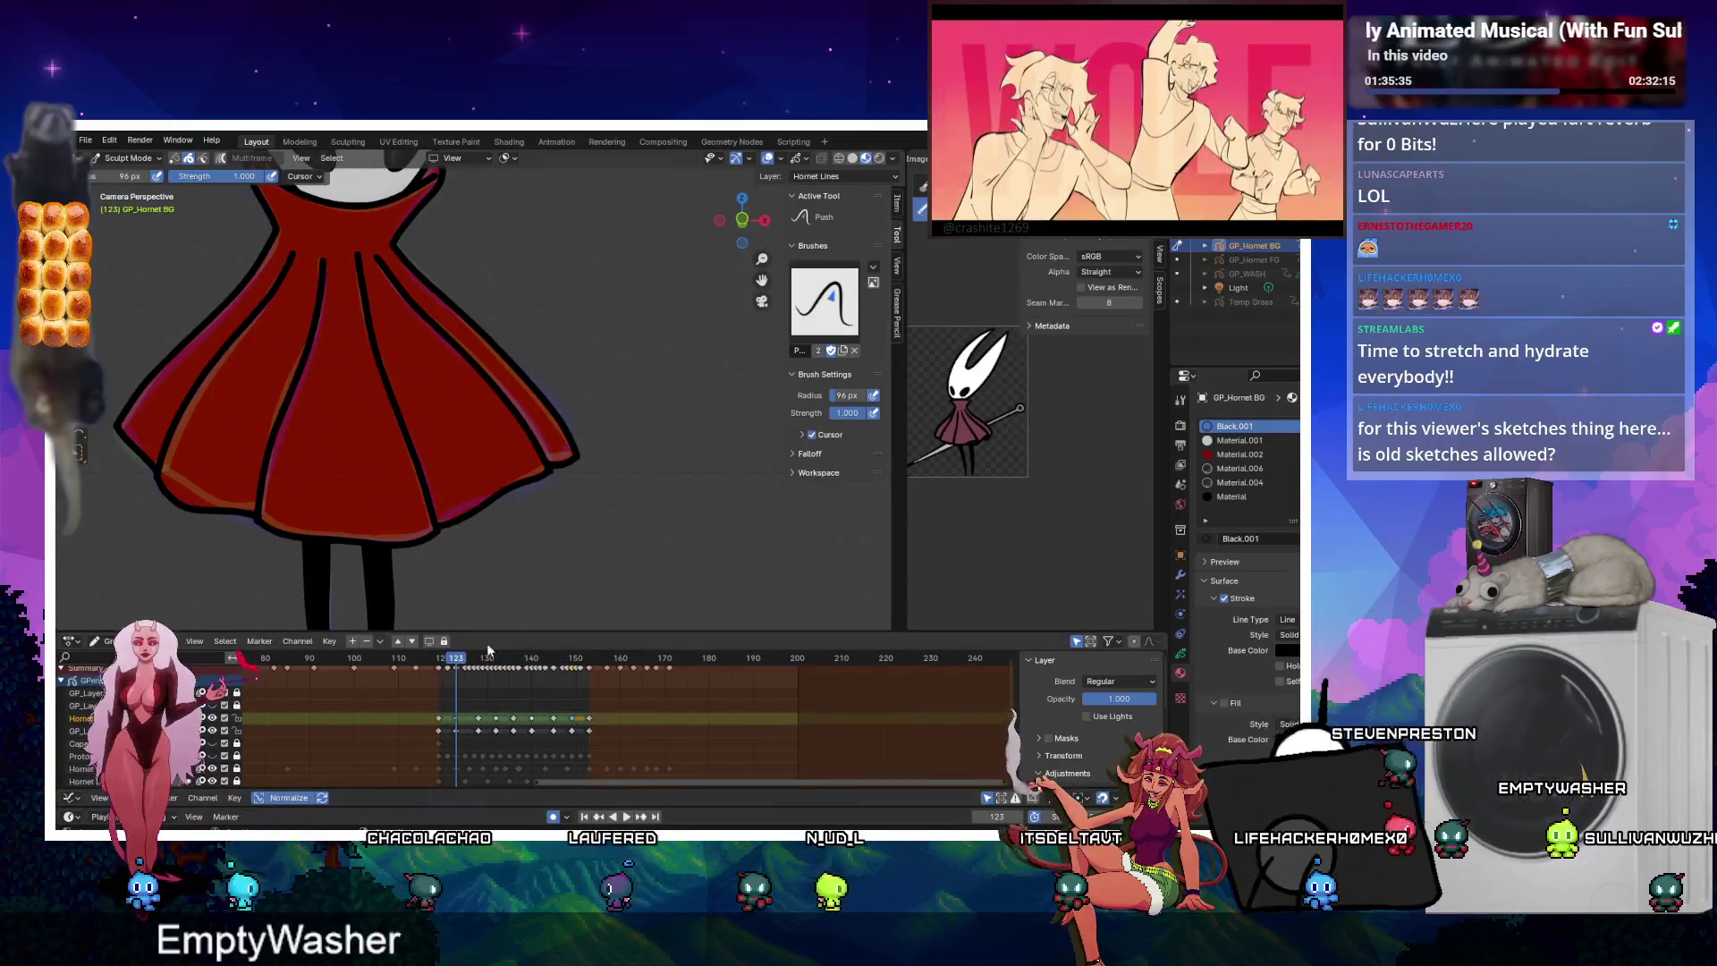
{"action": "key", "text": "space"}
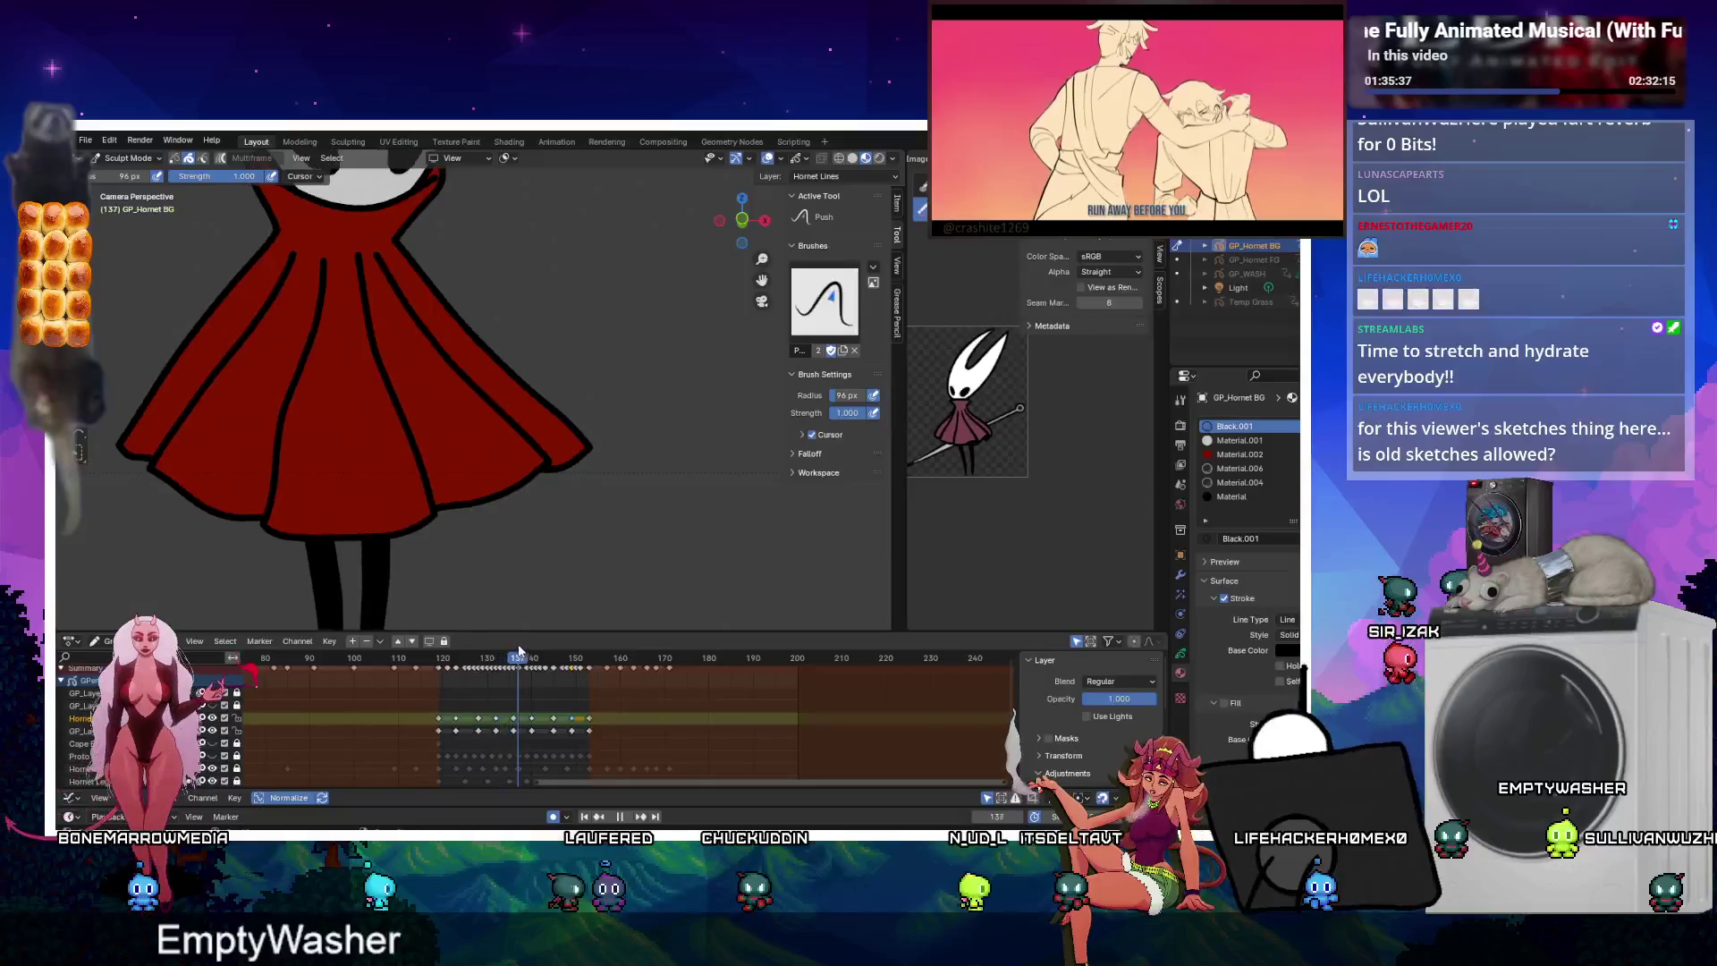
{"action": "key", "text": "space"}
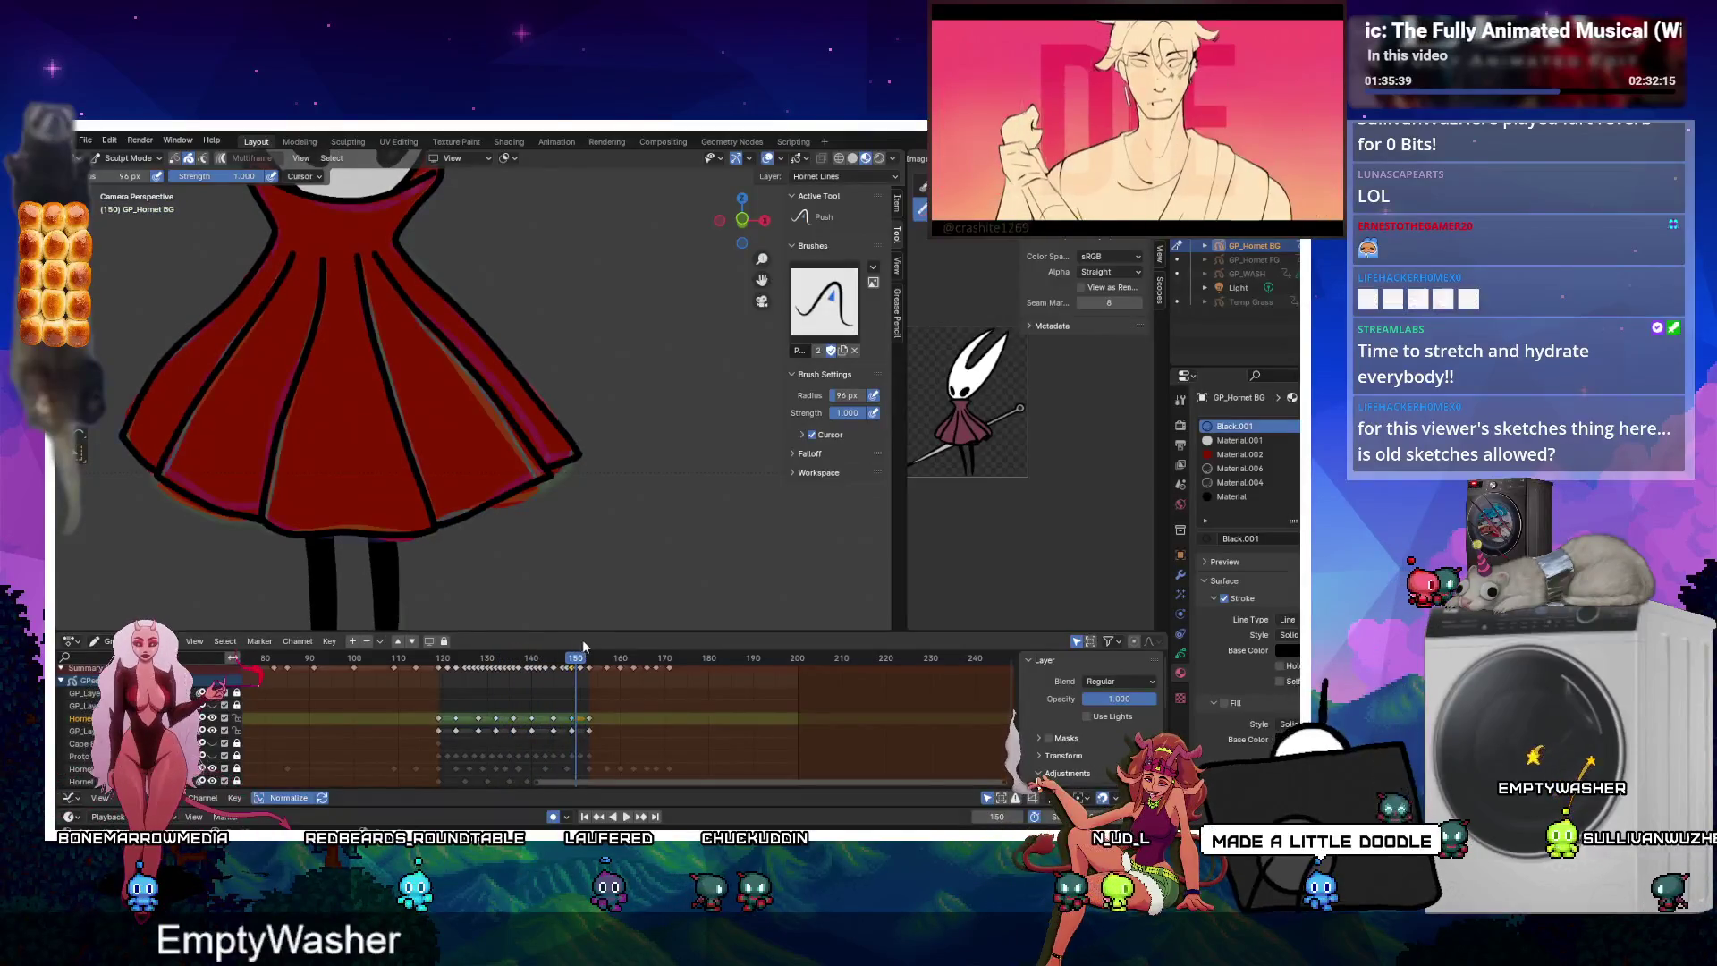
Switch to Draw Mode with the Erase tool active on frame 149.
{"action": "key", "text": "ctrl+Tab"}
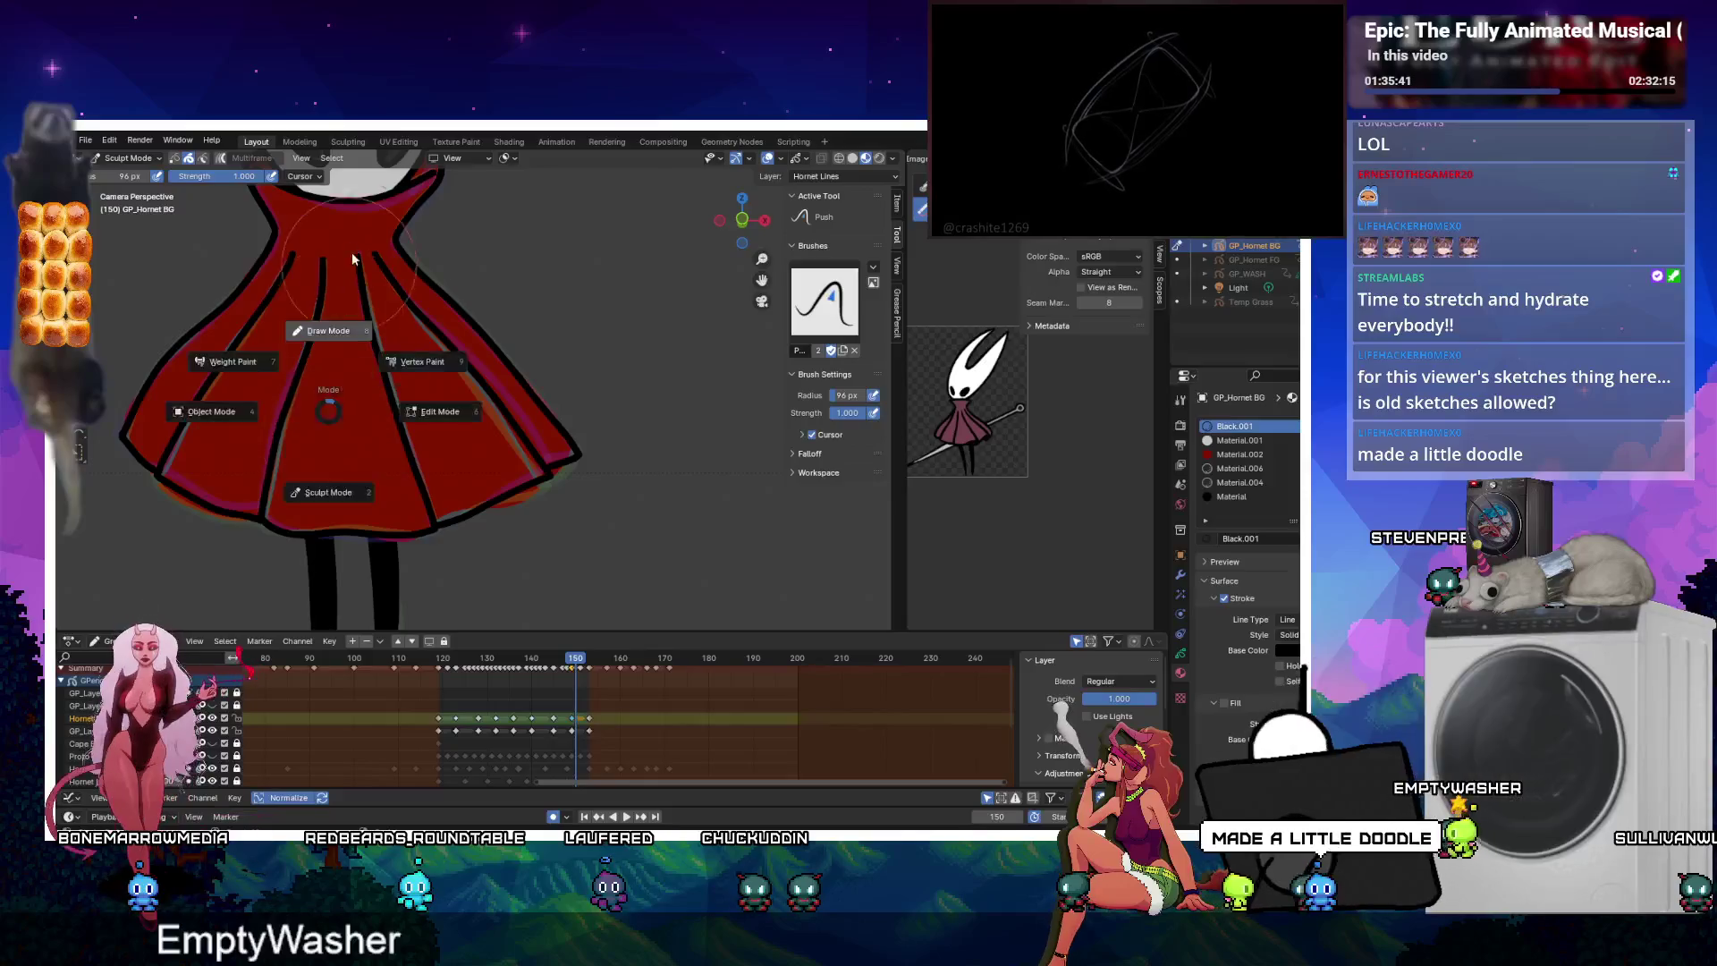
{"action": "left_click", "coordinate": [353, 259]}
{"action": "key", "text": "e"}
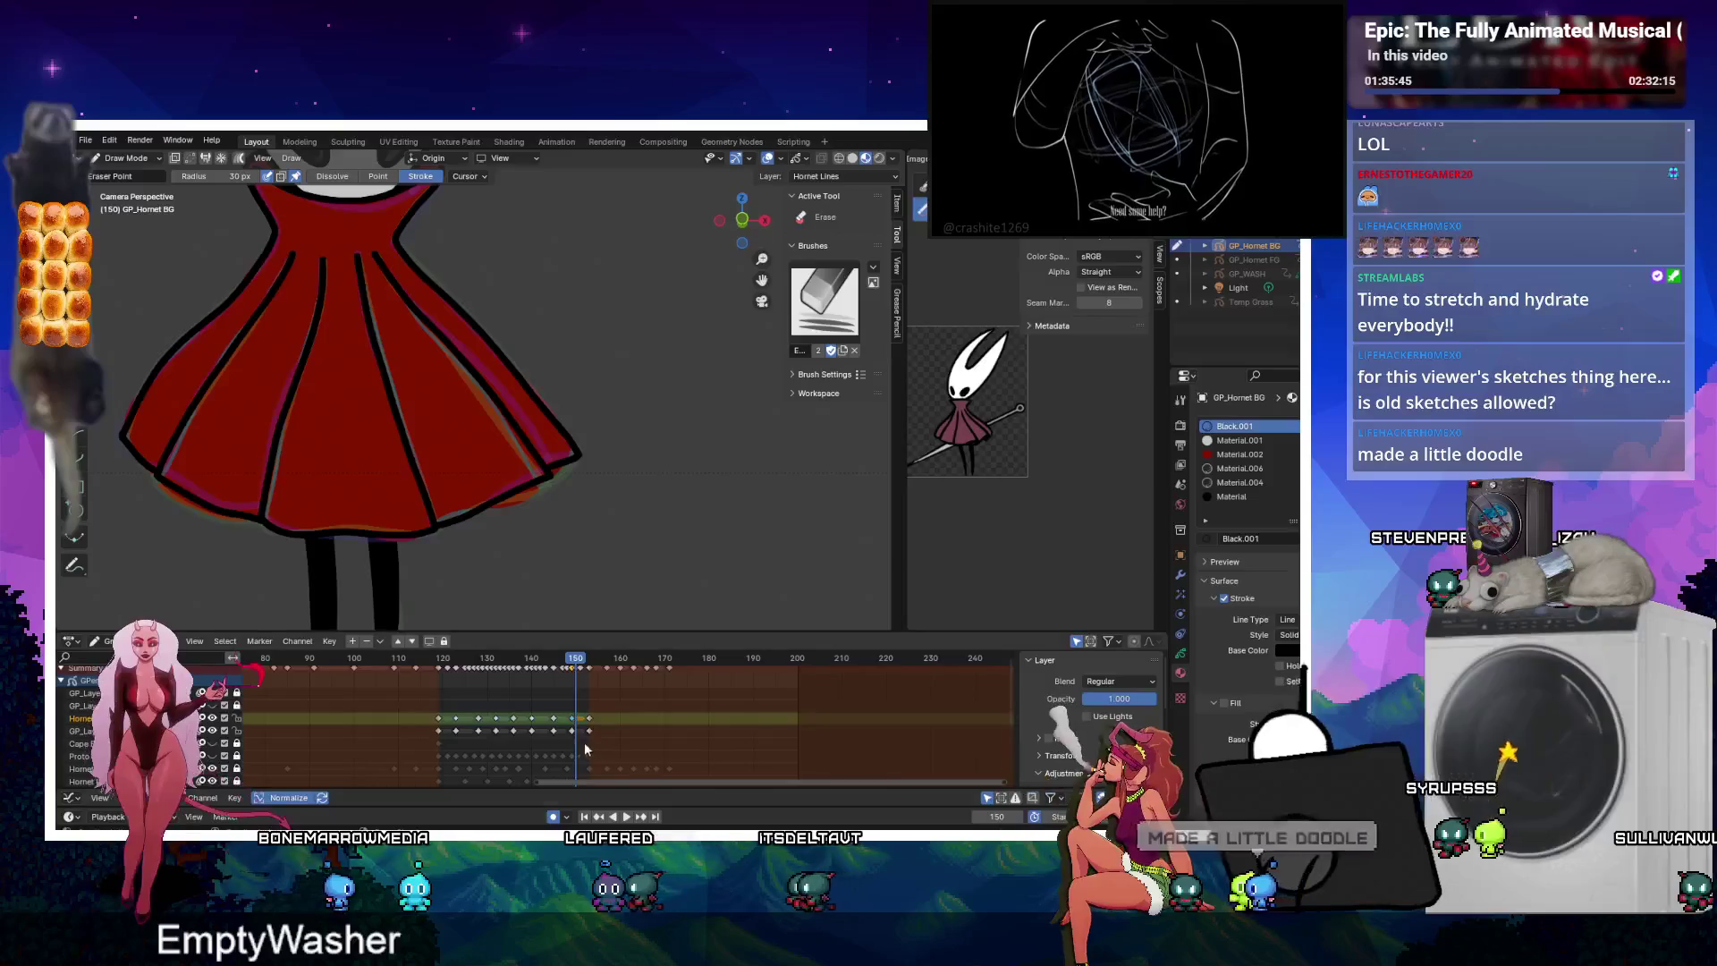
{"action": "key", "text": "Left"}
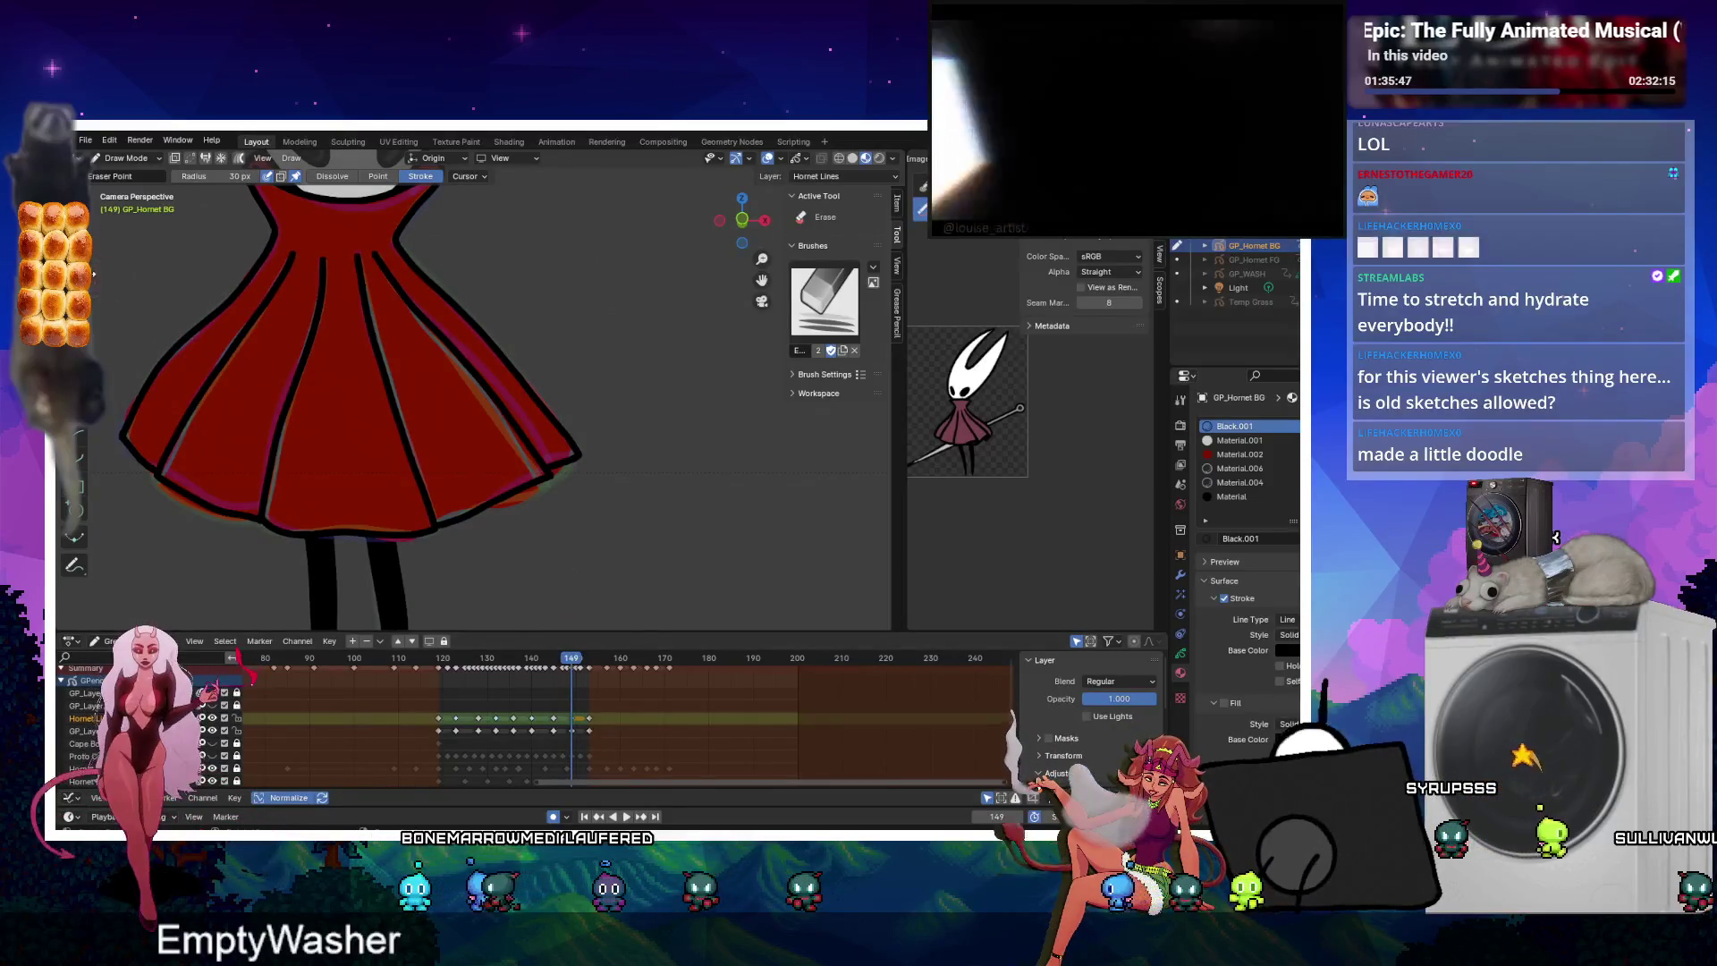
On GP_Layer.007, erase the old dress fill and refill it with red Material.002.
{"action": "left_click", "coordinate": [83, 730]}
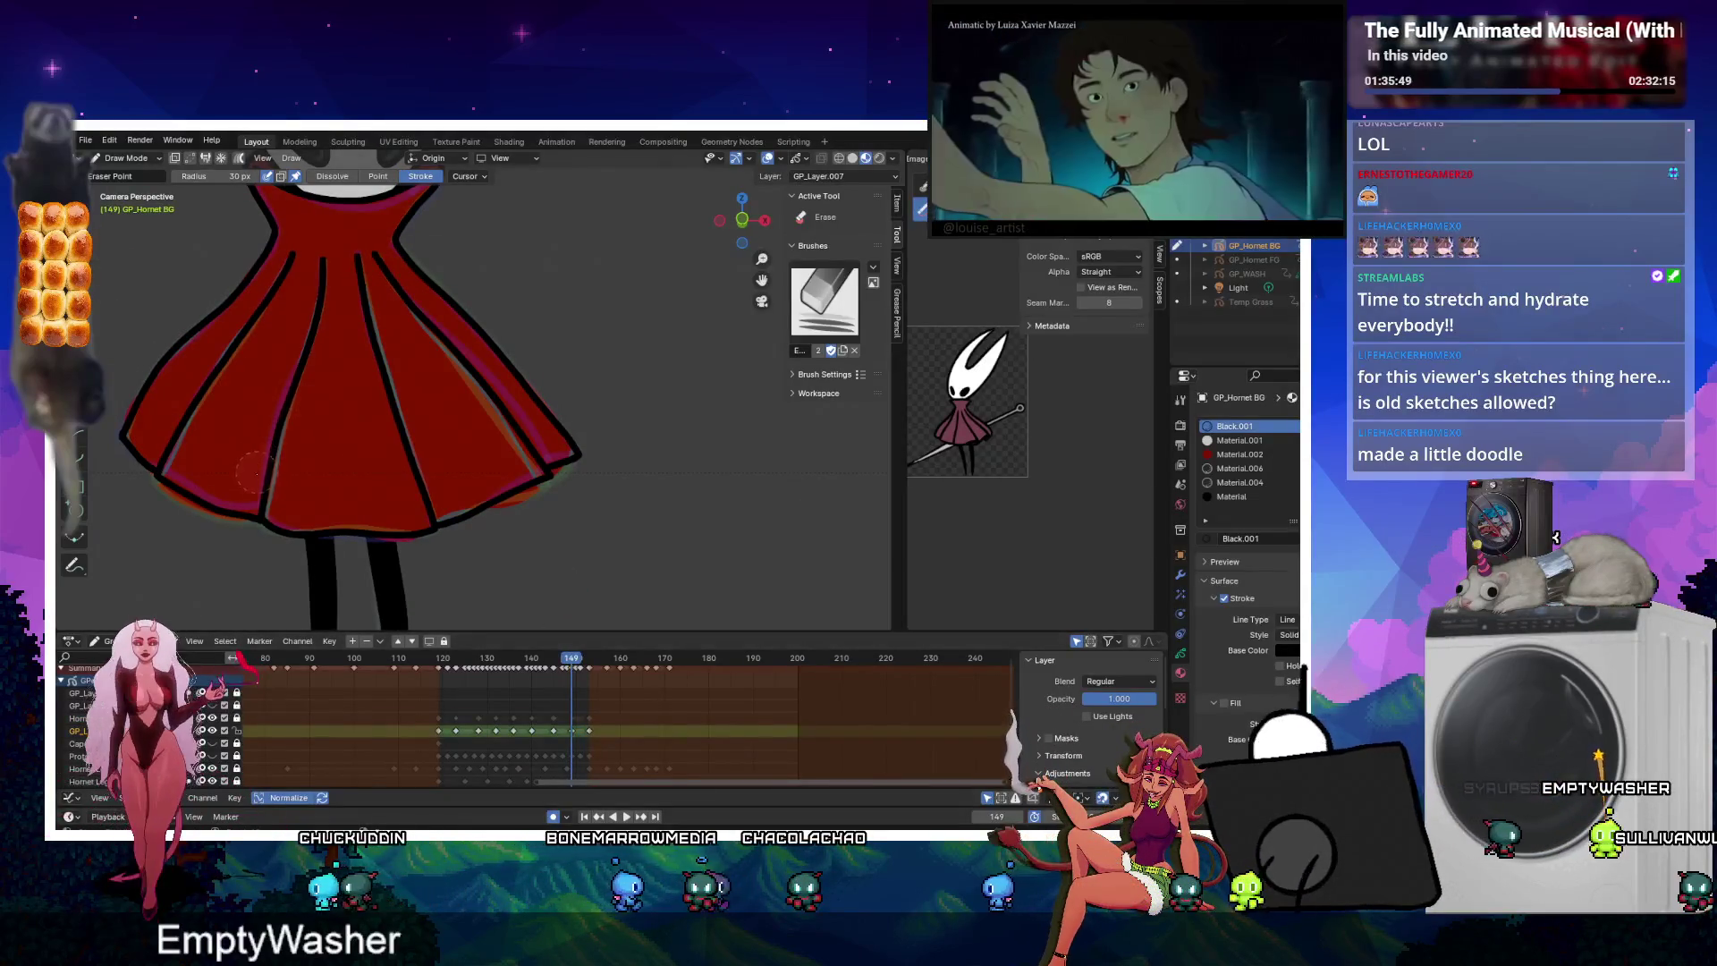
{"action": "left_click", "coordinate": [256, 473]}
{"action": "left_click", "coordinate": [89, 266]}
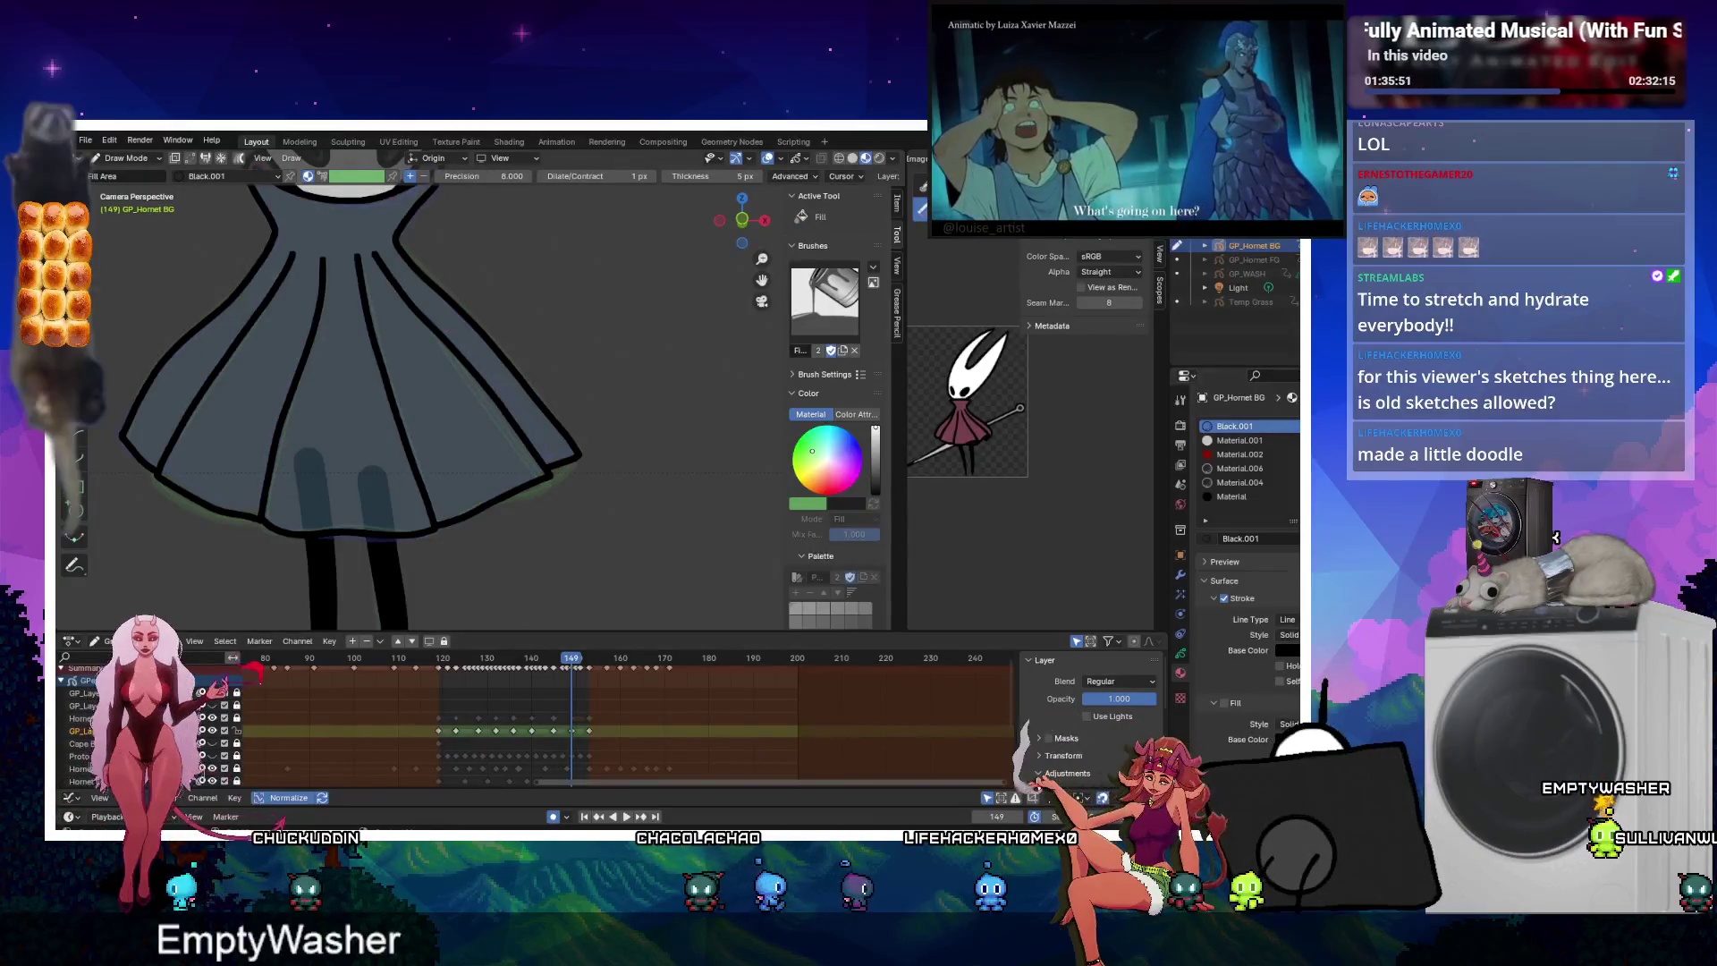
{"action": "left_click", "coordinate": [1239, 454]}
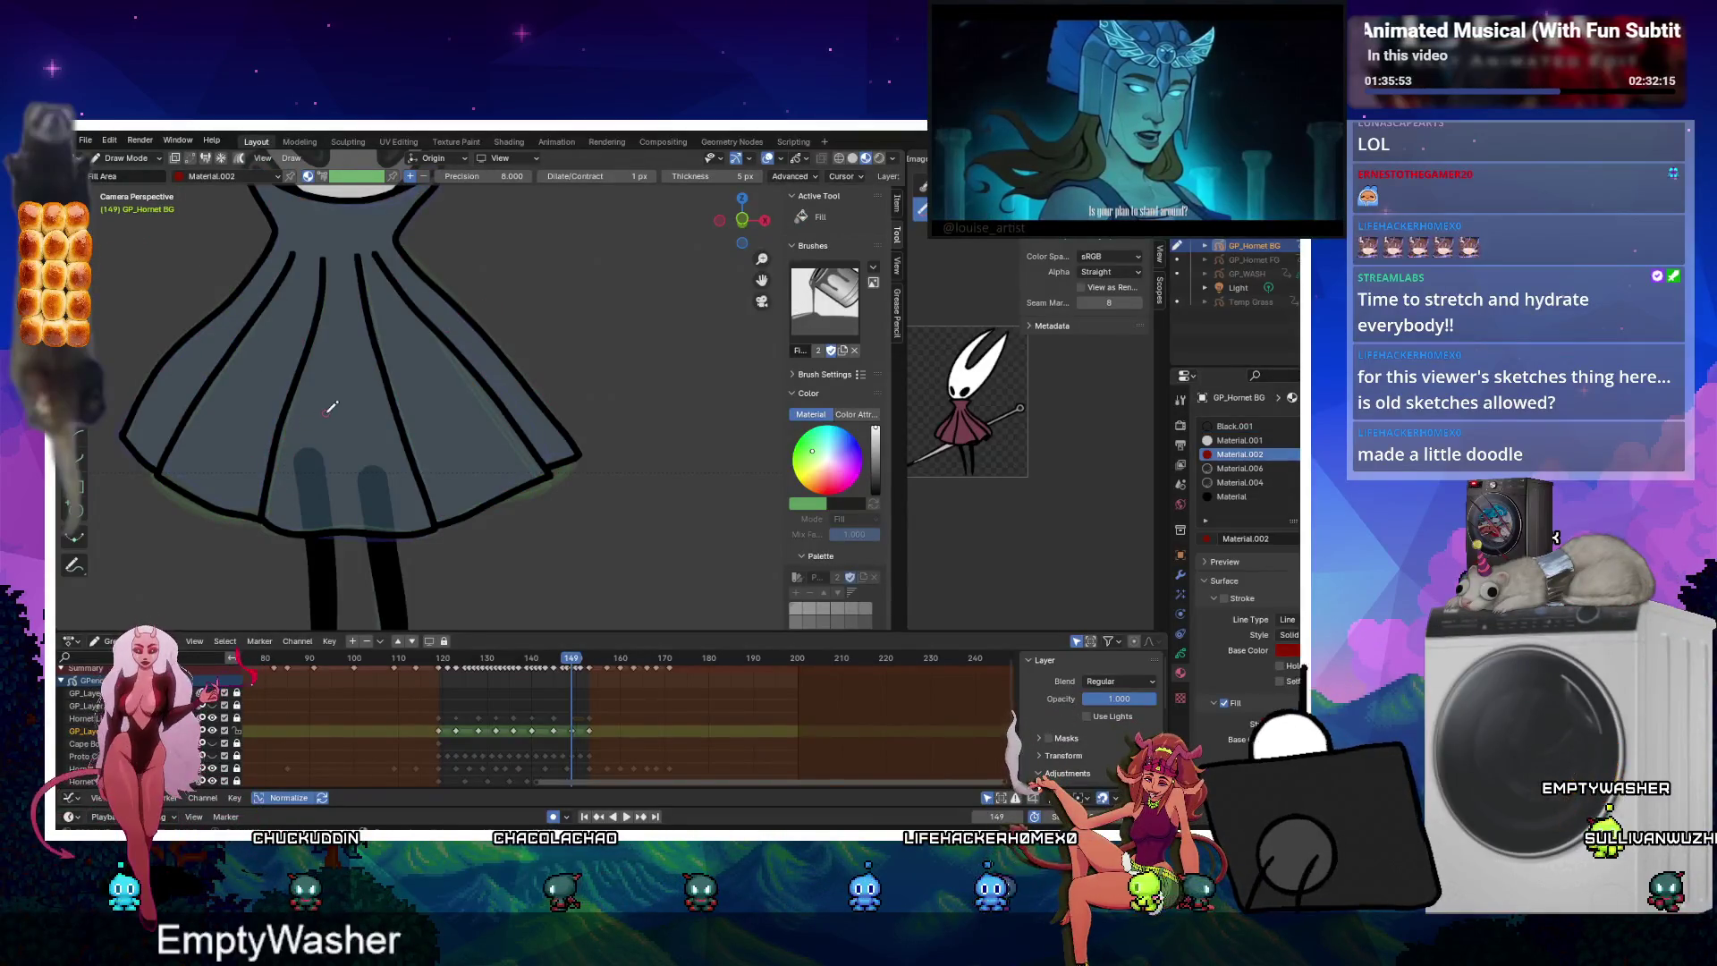
{"action": "left_click", "coordinate": [385, 340]}
{"action": "scroll", "coordinate": [684, 622], "scroll_direction": "down", "scroll_amount": 3}
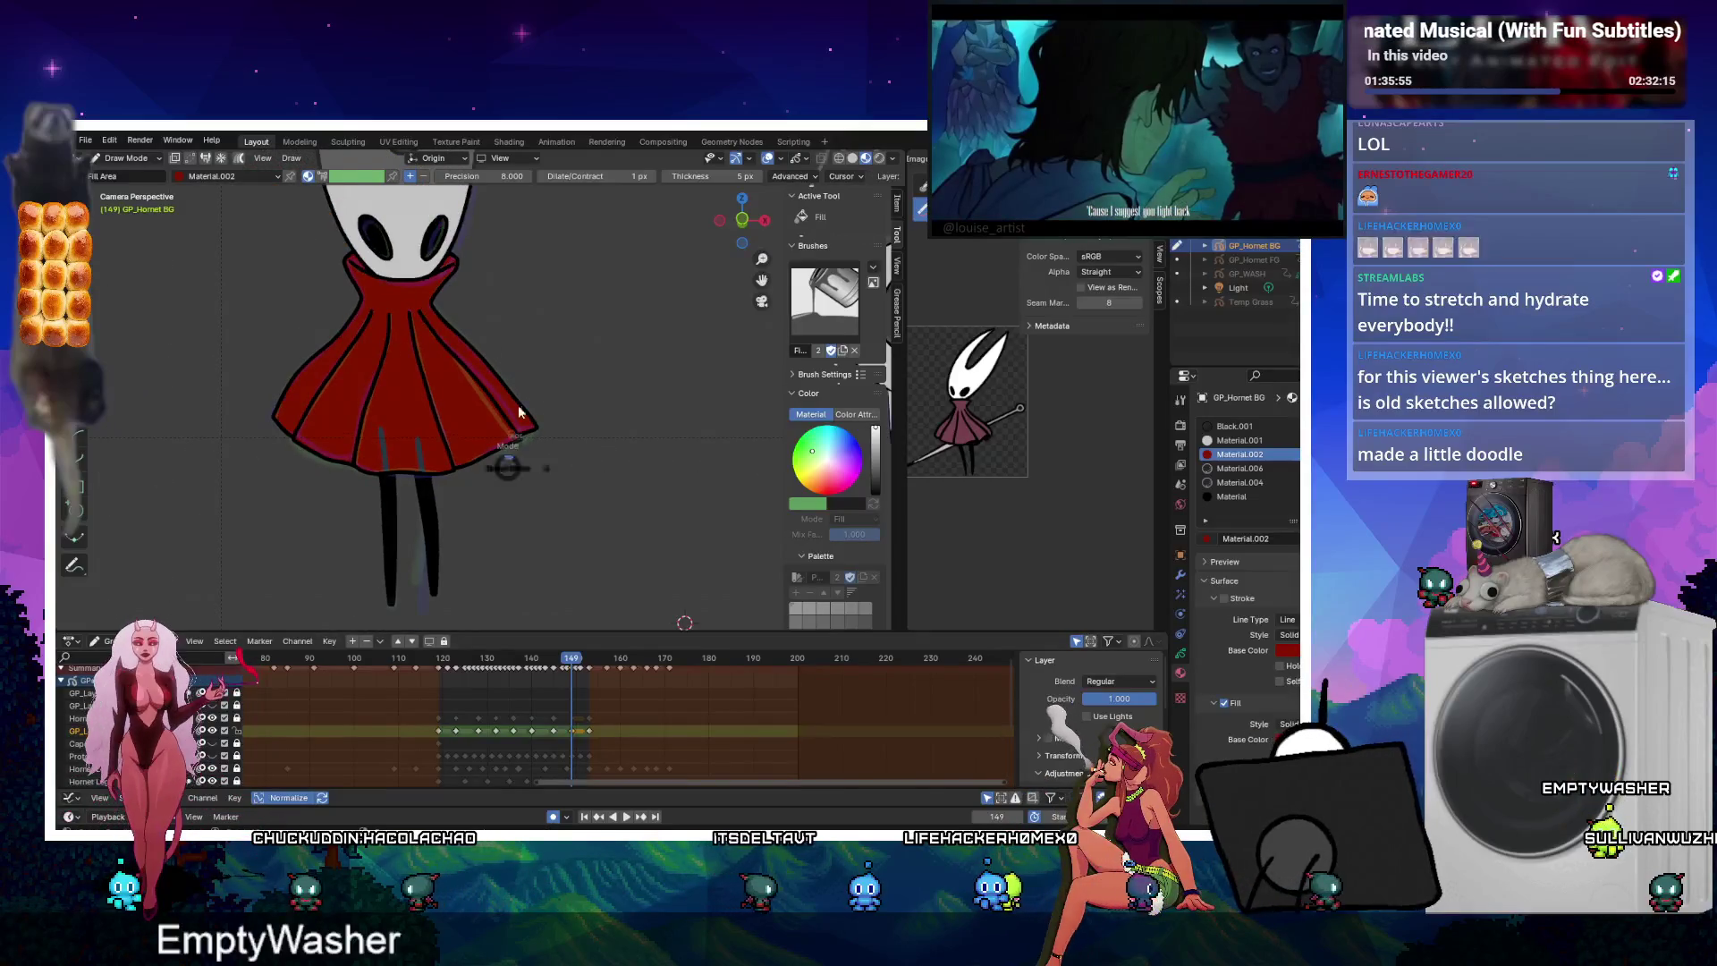
{"action": "key", "text": "ctrl+z"}
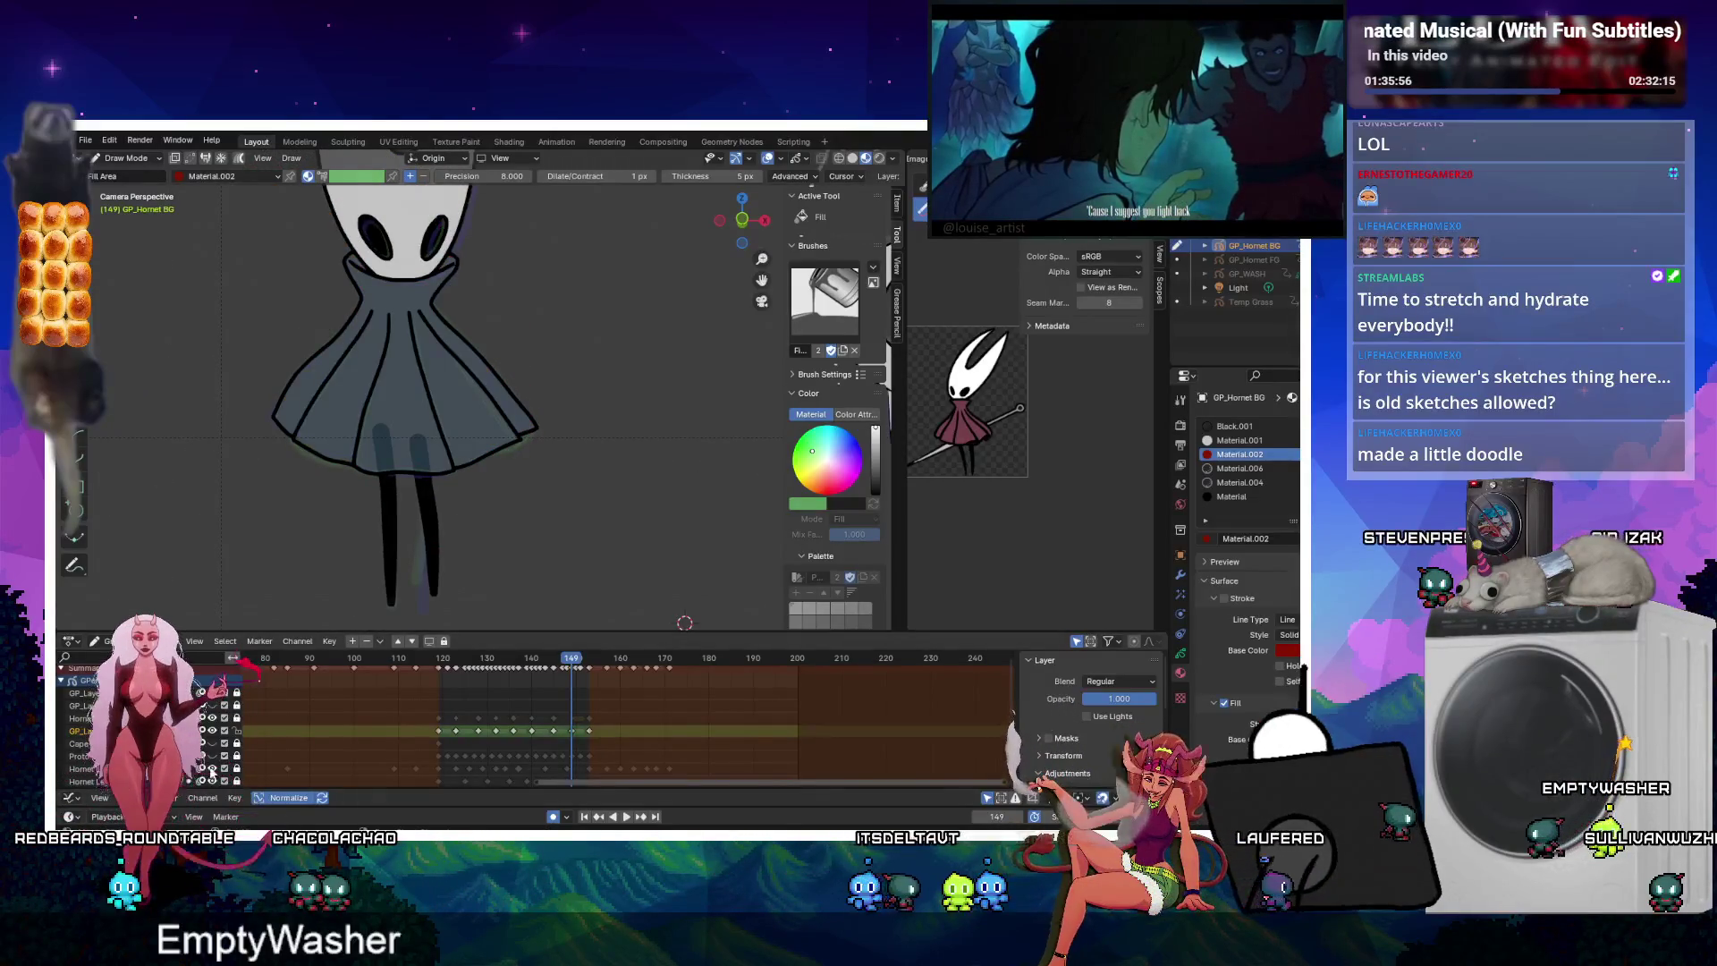
{"action": "left_click", "coordinate": [404, 378]}
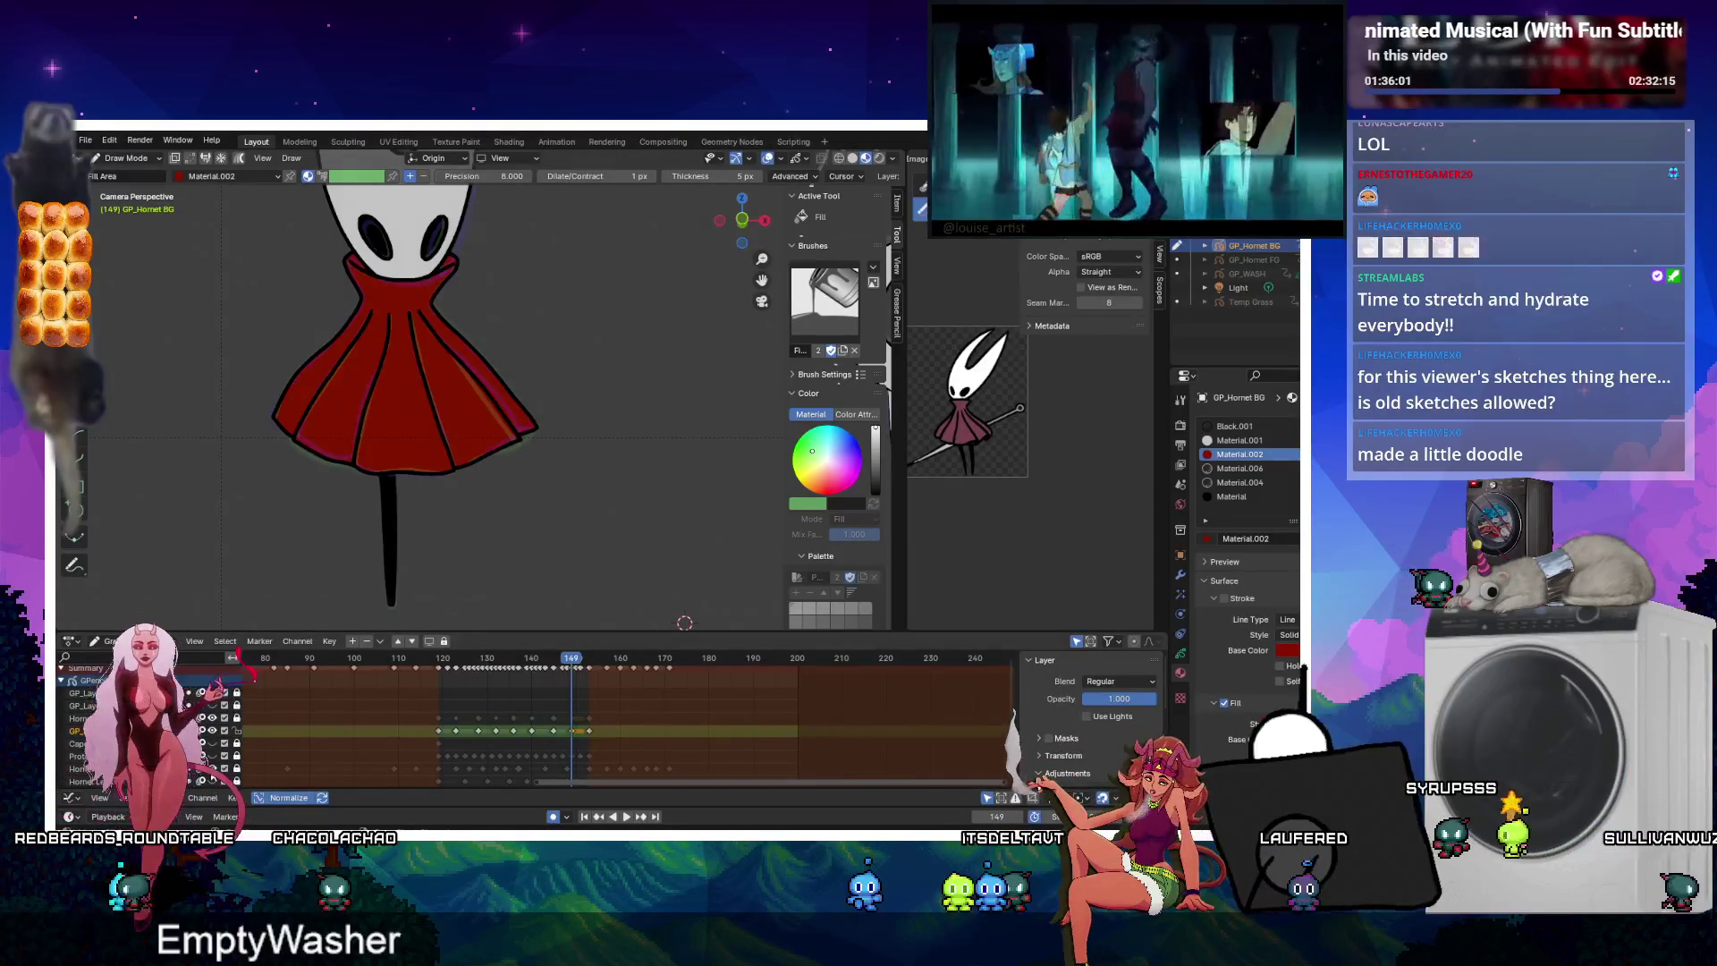
Play the animation back, panning the dope sheet to show more layers.
{"action": "left_click", "coordinate": [620, 818]}
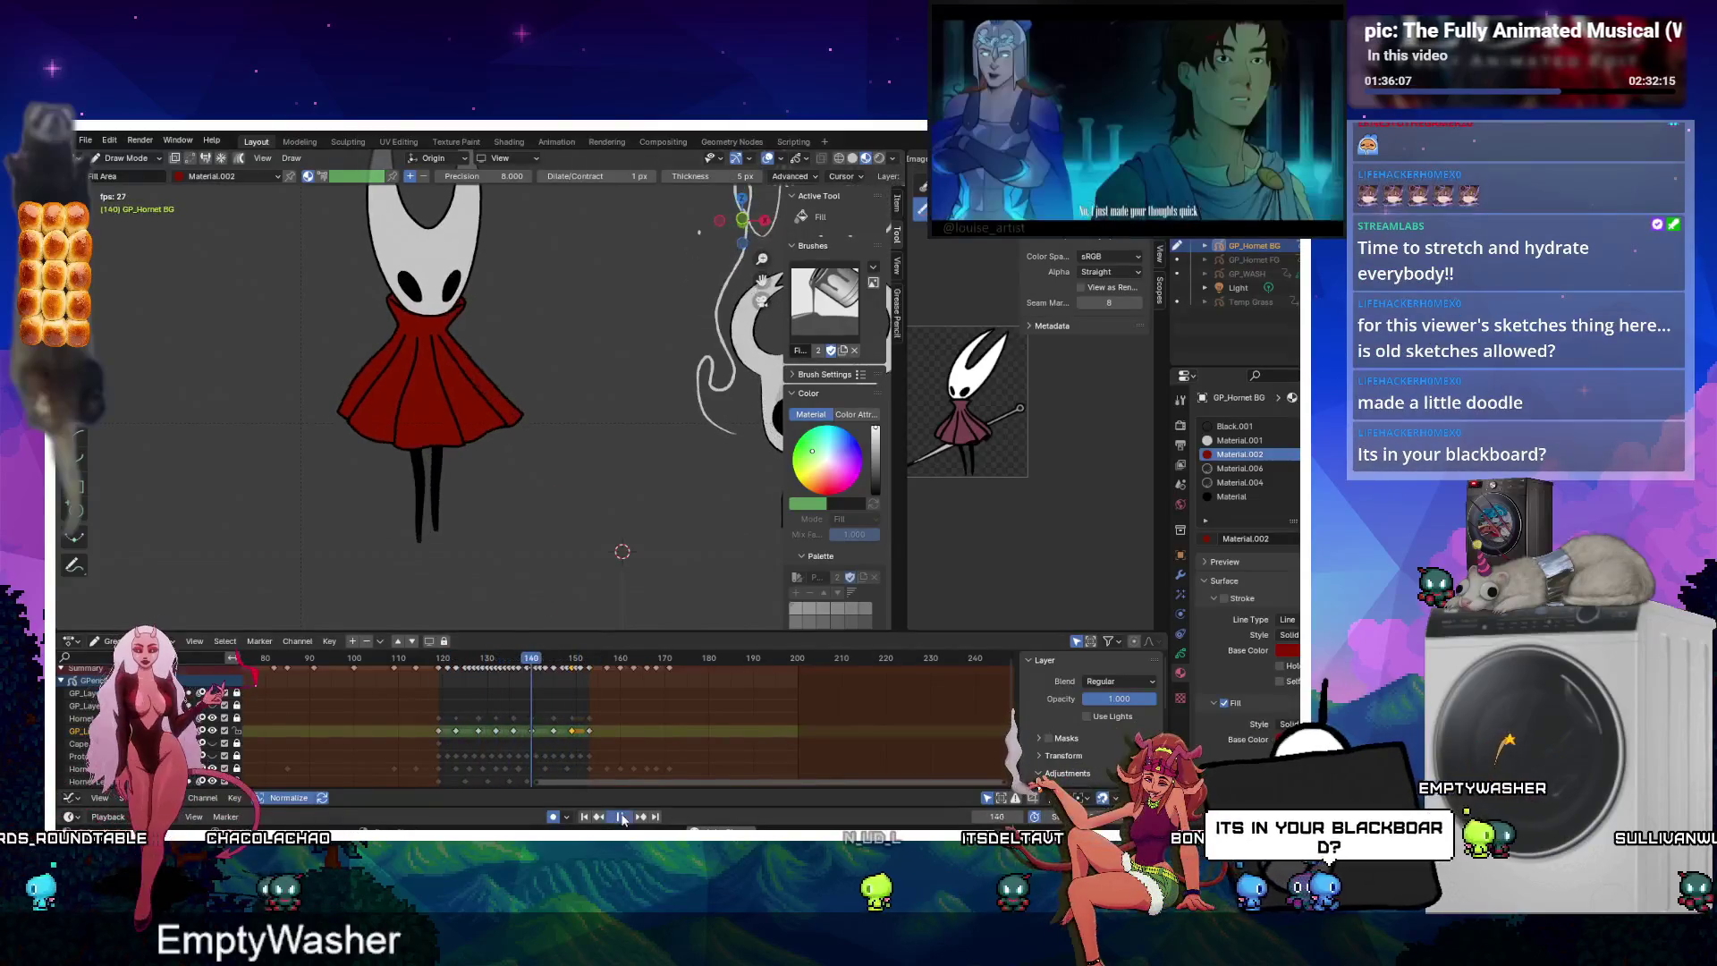
{"action": "middle_click_drag", "start_coordinate": [496, 704], "coordinate": [500, 674]}
{"action": "key", "text": "space"}
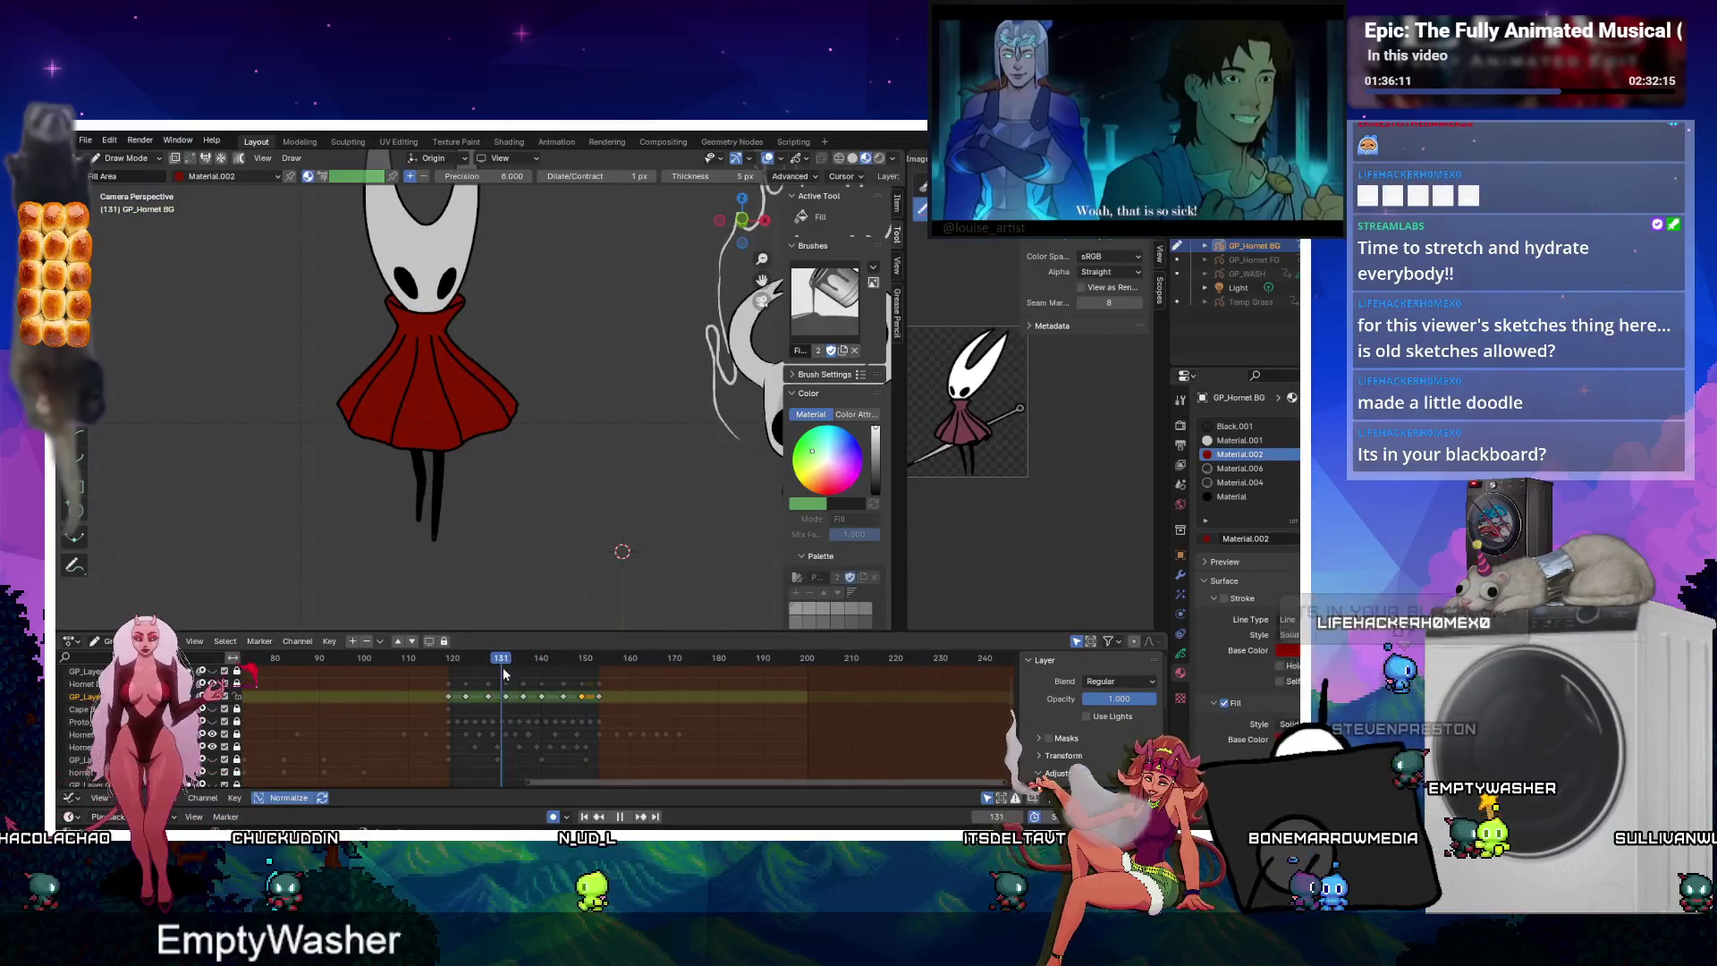
{"action": "scroll", "coordinate": [484, 735], "scroll_direction": "up", "scroll_amount": 3}
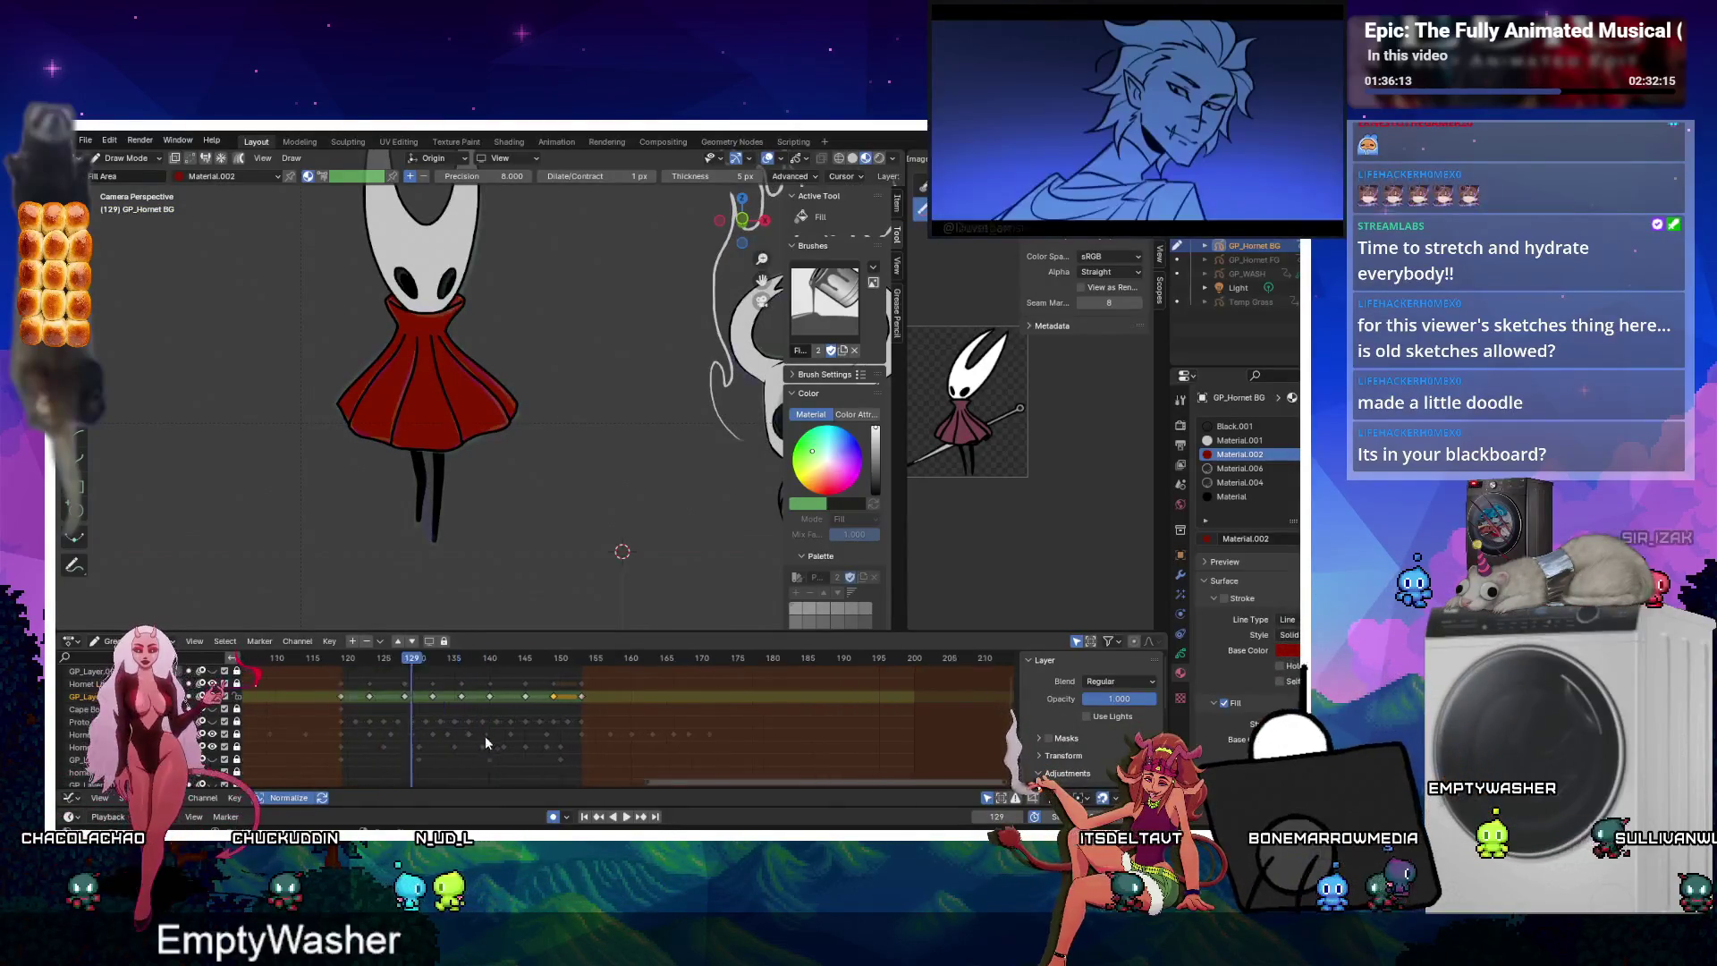
Shift the selected Hornet keyframes one frame earlier and replay from frame 126 to check.
{"action": "left_click", "coordinate": [371, 662]}
{"action": "mouse_move", "coordinate": [370, 661]}
{"action": "left_mouse_down"}
{"action": "mouse_move", "coordinate": [401, 655]}
{"action": "mouse_move", "coordinate": [382, 659]}
{"action": "left_mouse_up"}
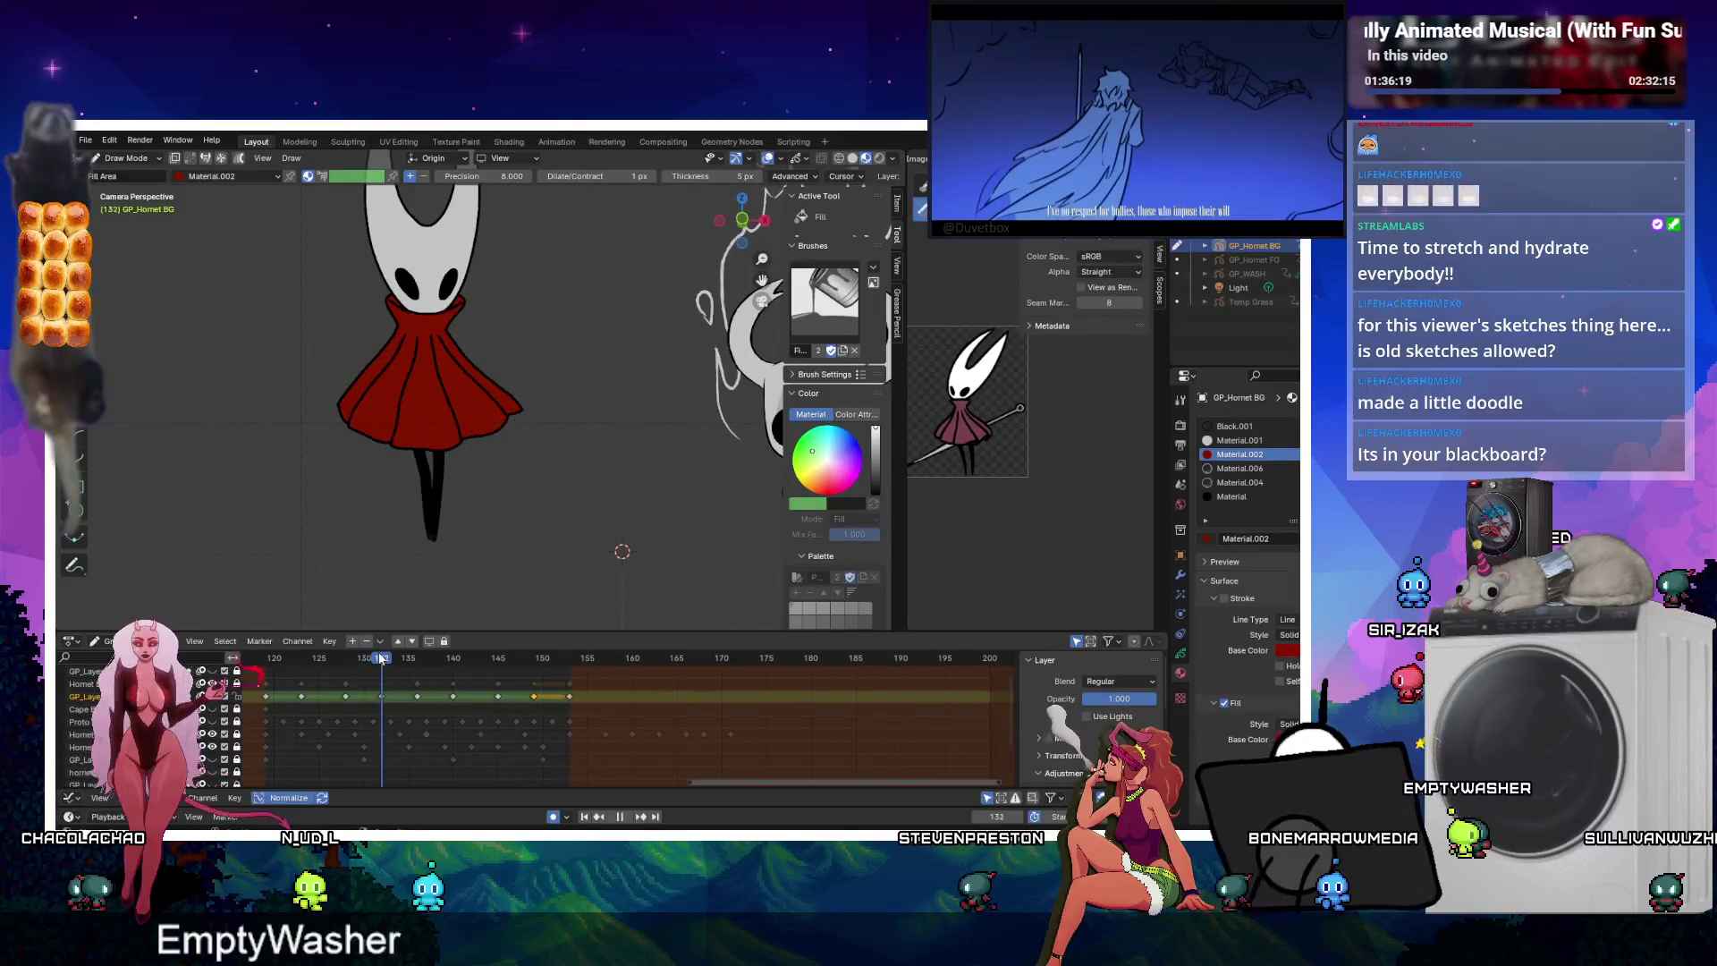
{"action": "left_click_drag", "start_coordinate": [384, 735], "coordinate": [375, 735]}
{"action": "left_click", "coordinate": [376, 735]}
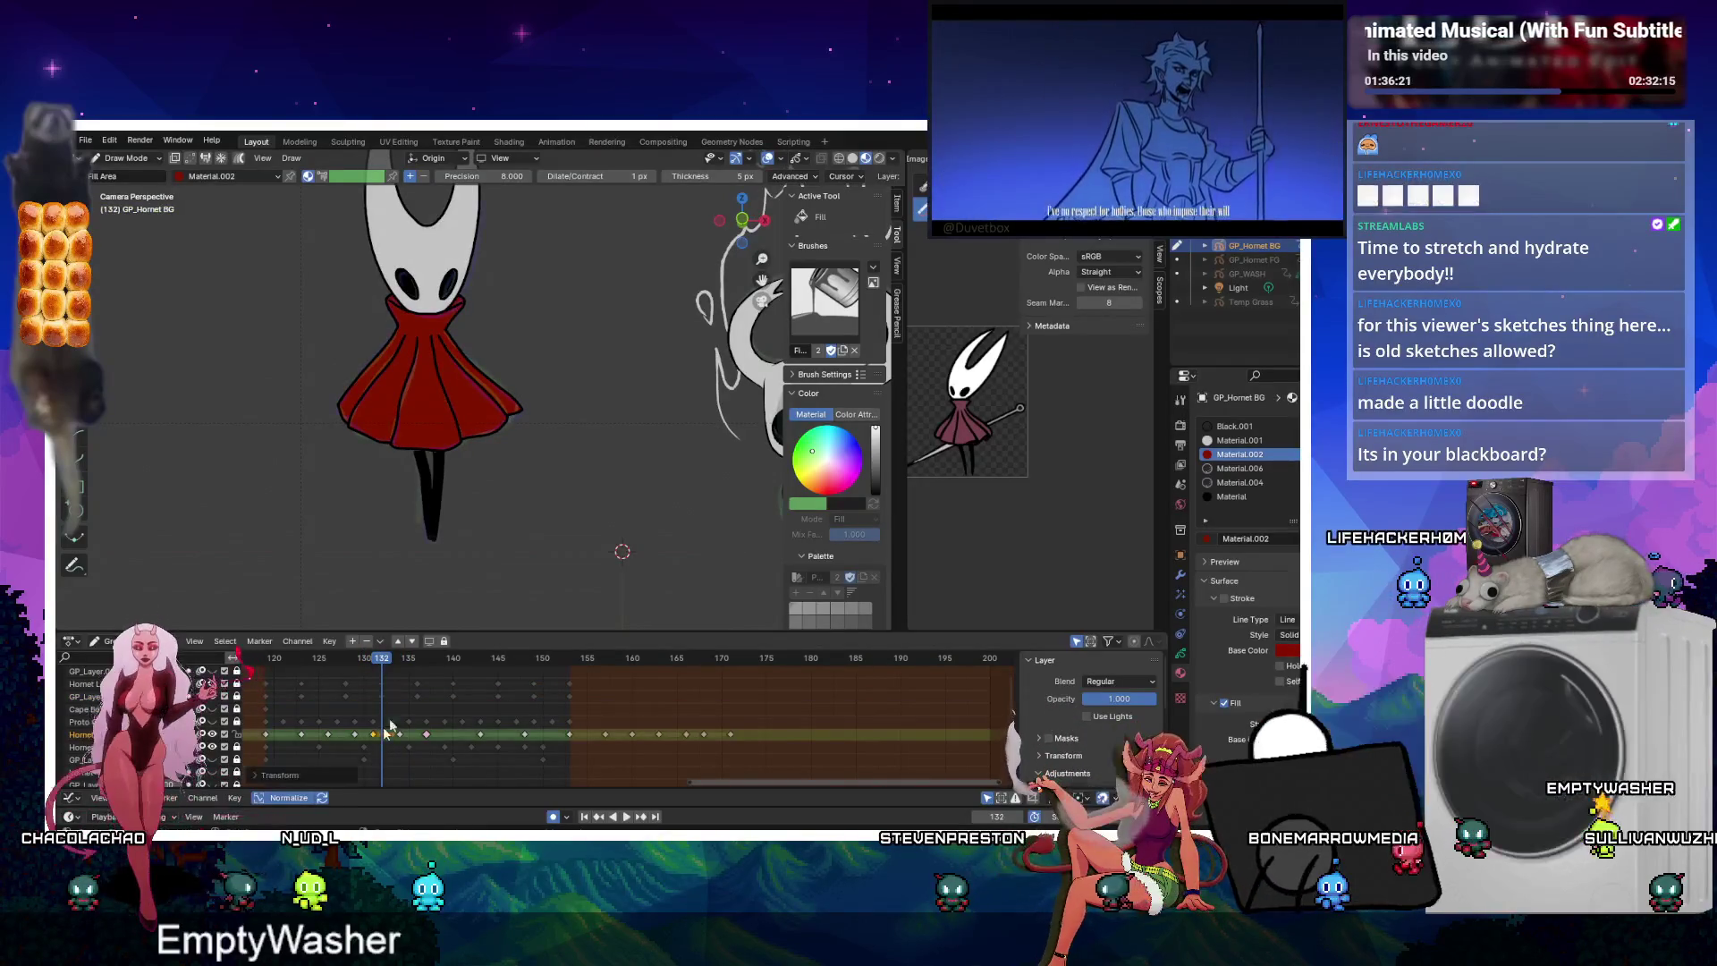
{"action": "left_click", "coordinate": [328, 659]}
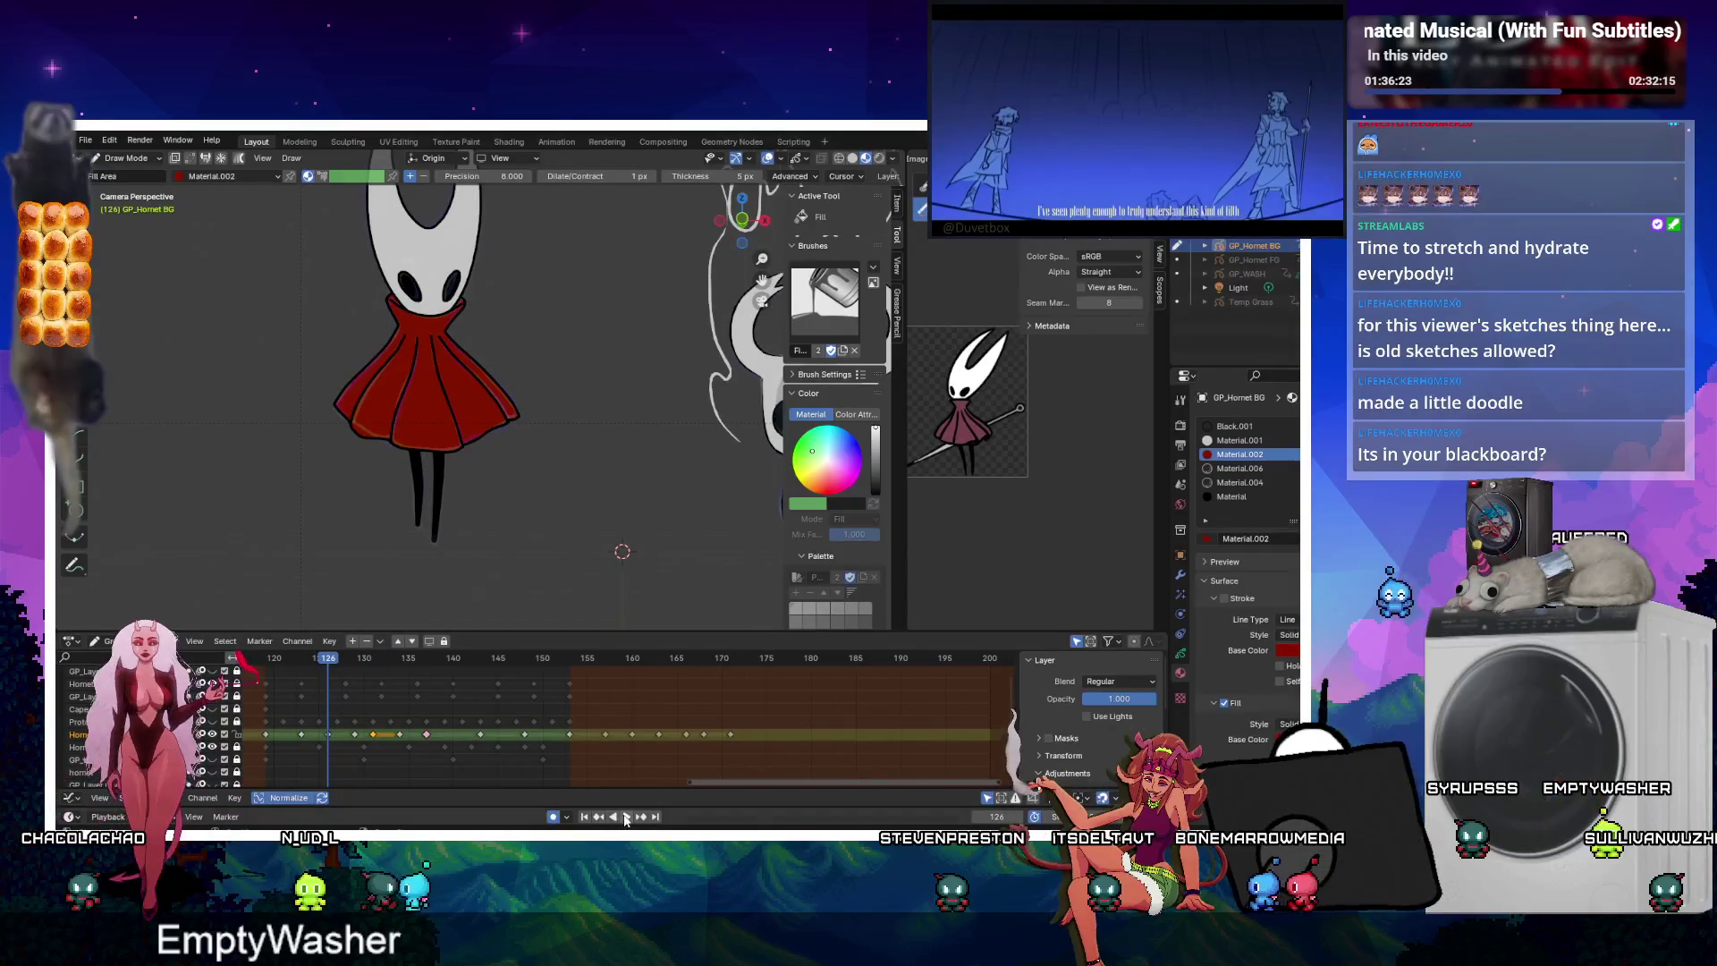
{"action": "left_click", "coordinate": [625, 818]}
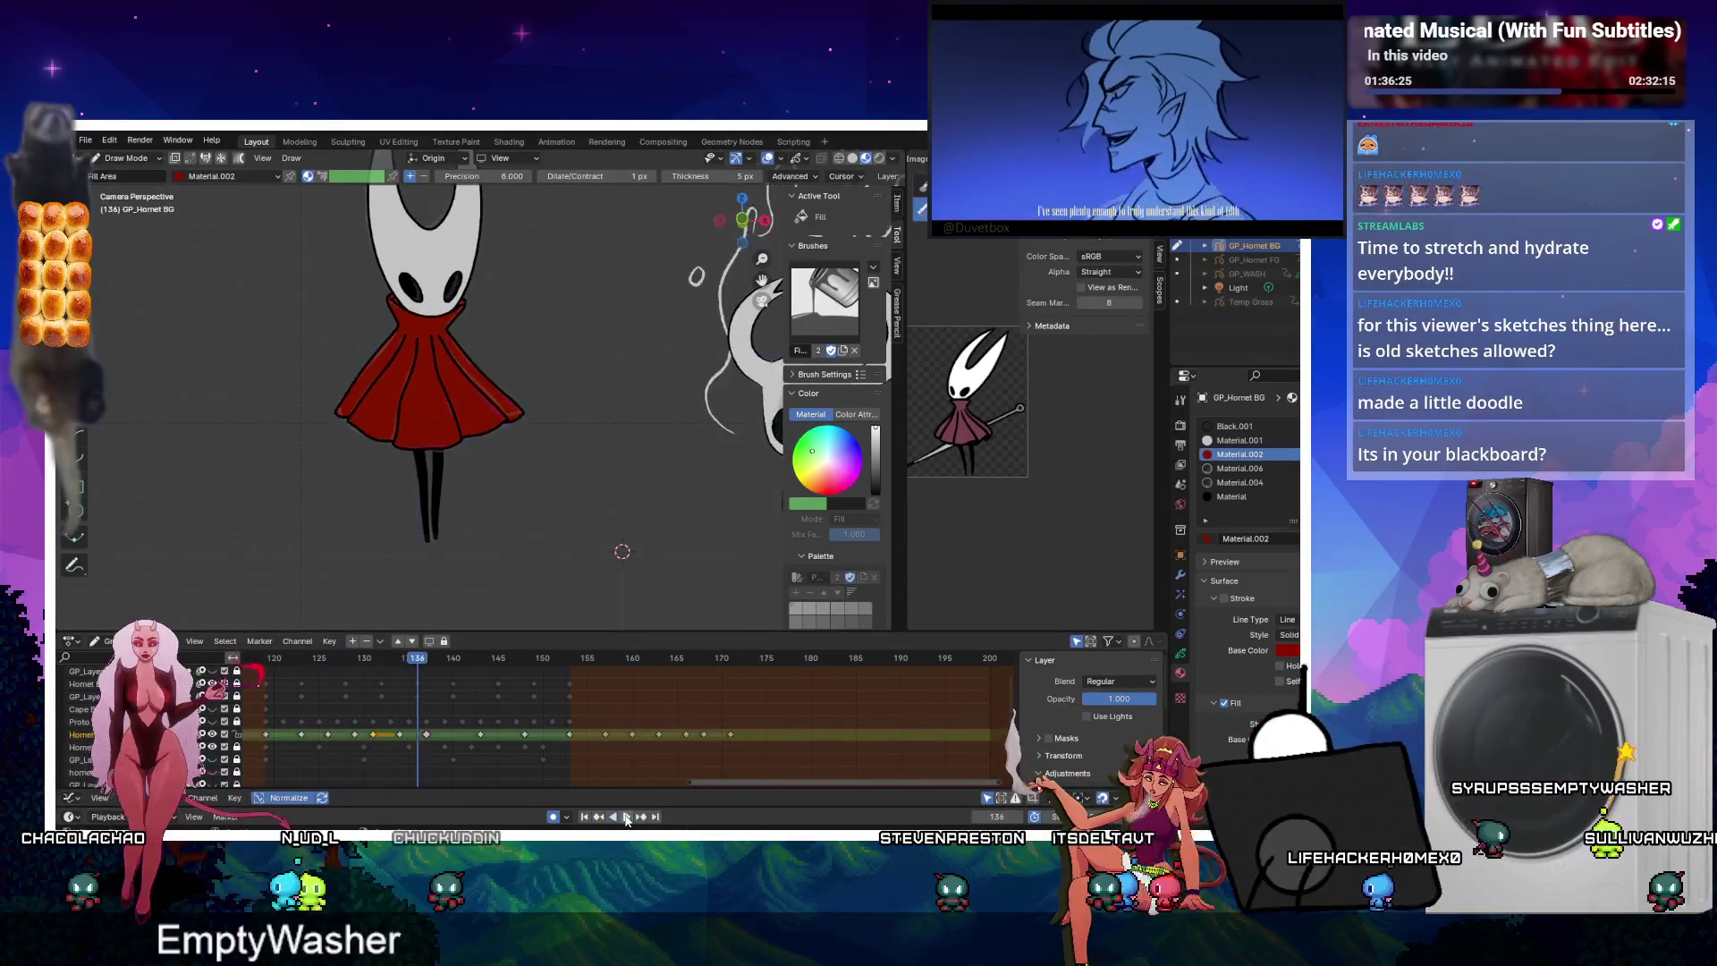
{"action": "key", "text": "space"}
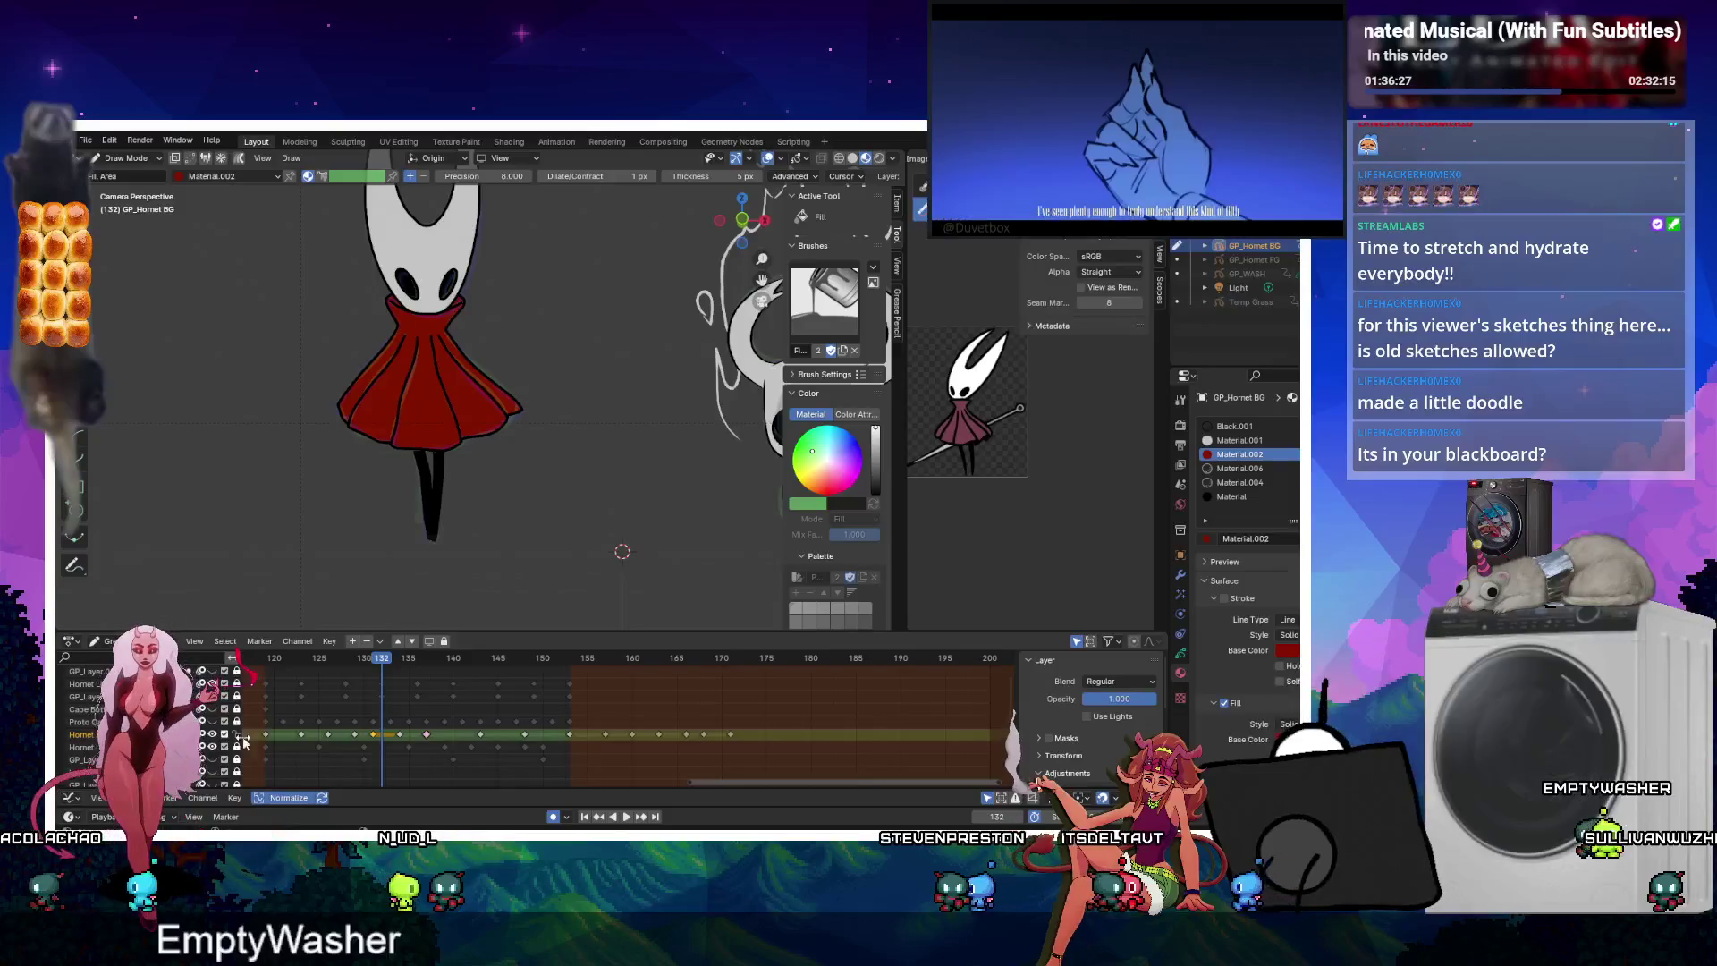
Nudge the keyframe on the next Hornet row slightly earlier and replay to check timing.
{"action": "left_click_drag", "start_coordinate": [373, 735], "coordinate": [381, 735]}
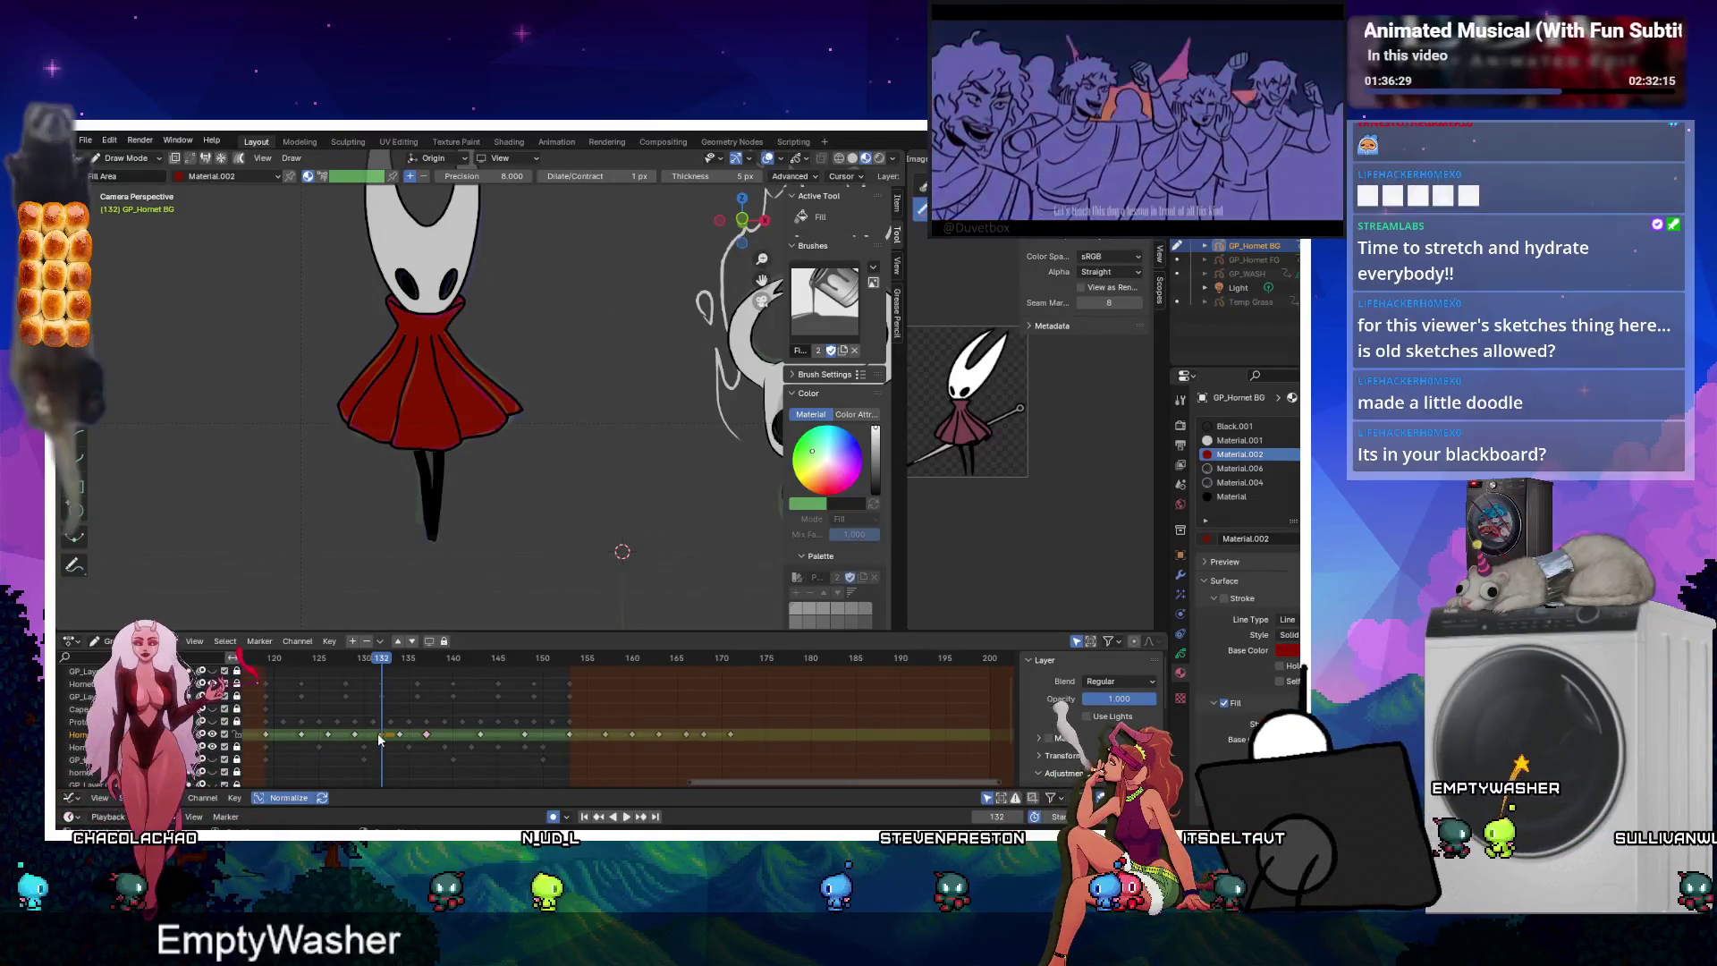
{"action": "key", "text": "g"}
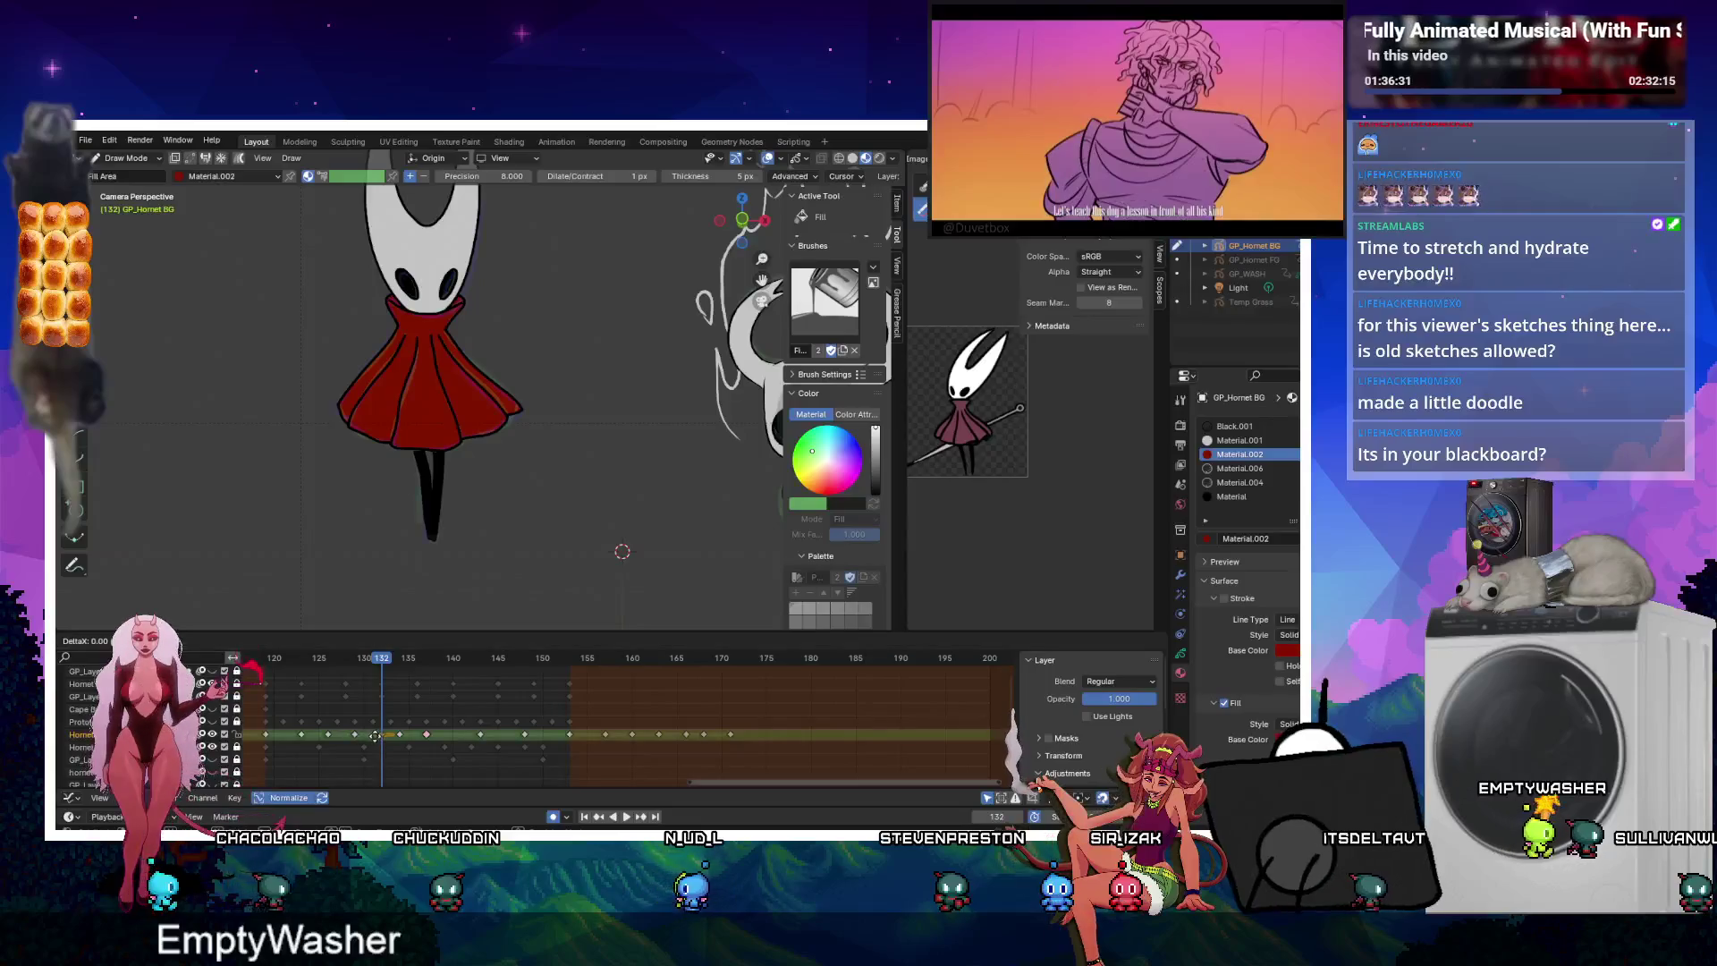
{"action": "key", "text": "Escape"}
{"action": "left_click", "coordinate": [525, 746]}
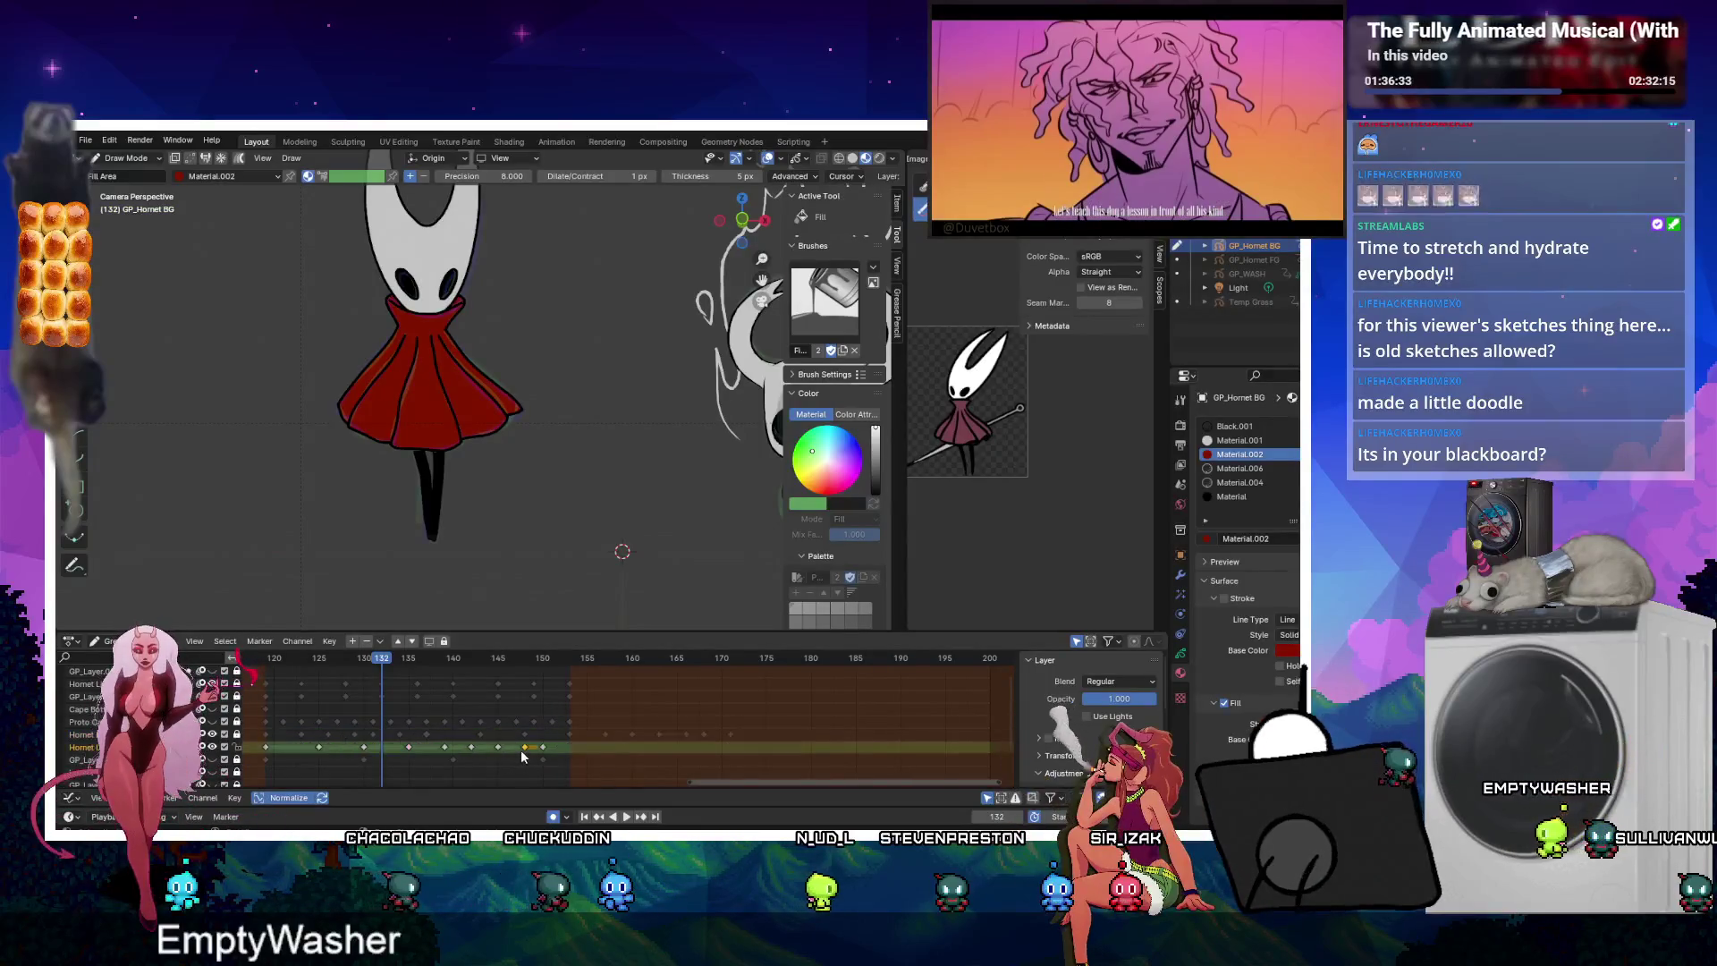
{"action": "left_click_drag", "start_coordinate": [524, 747], "coordinate": [515, 748]}
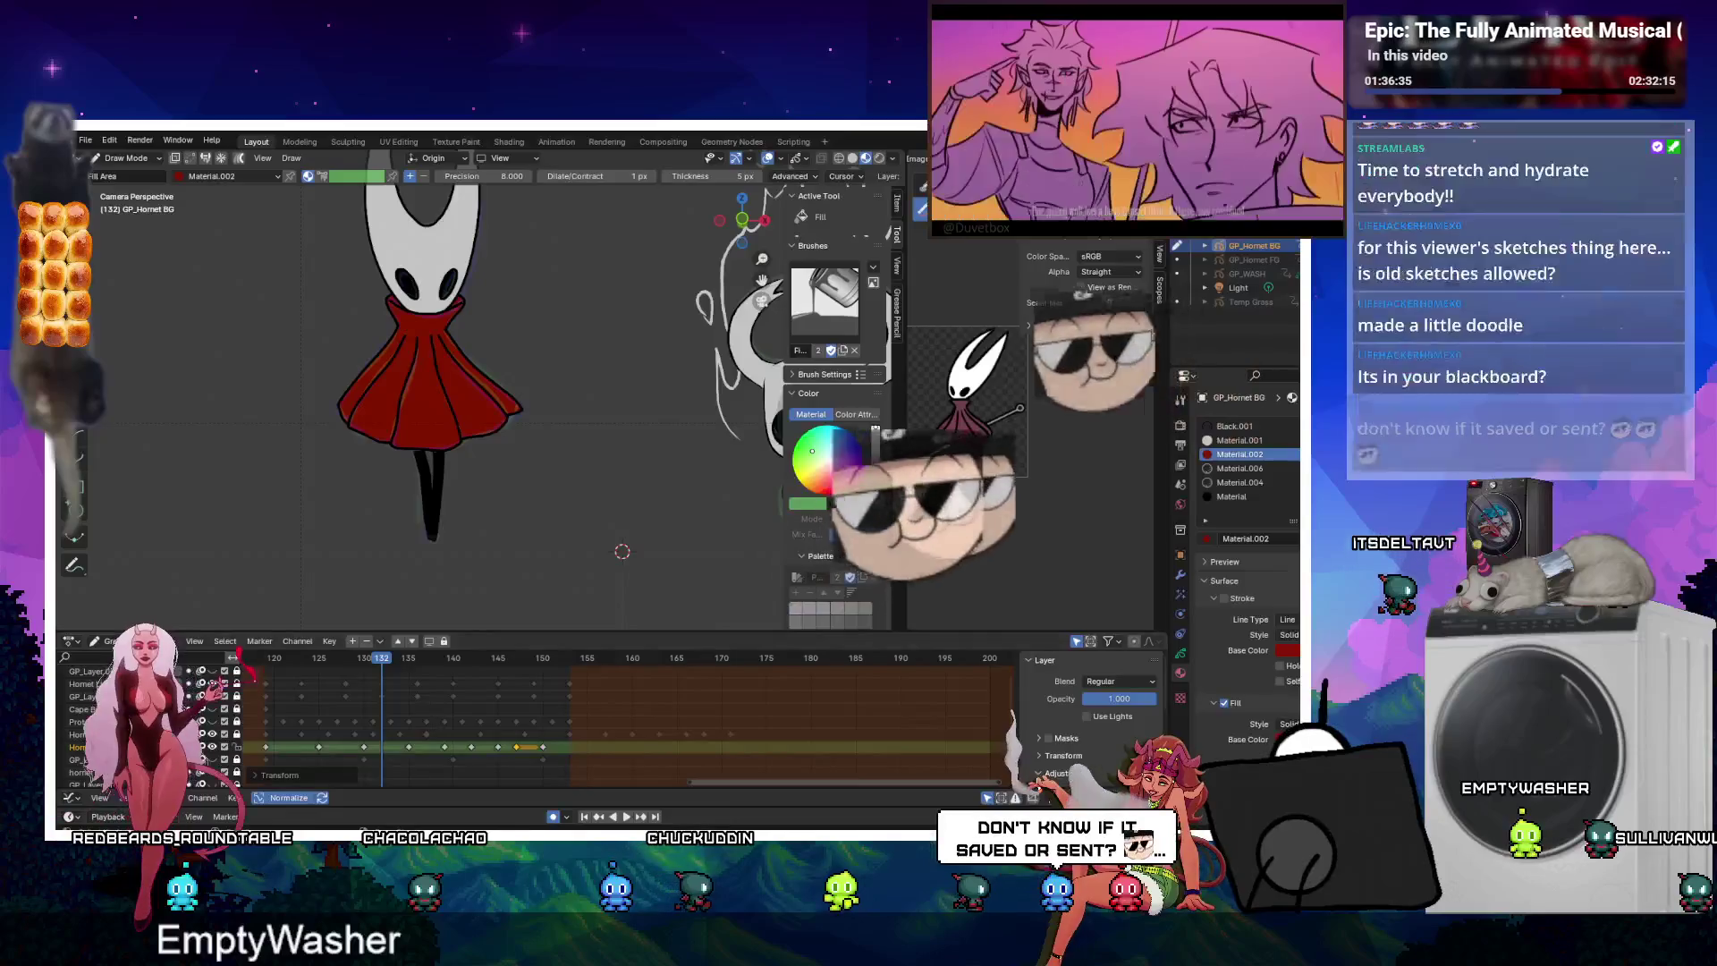
{"action": "left_click", "coordinate": [625, 816]}
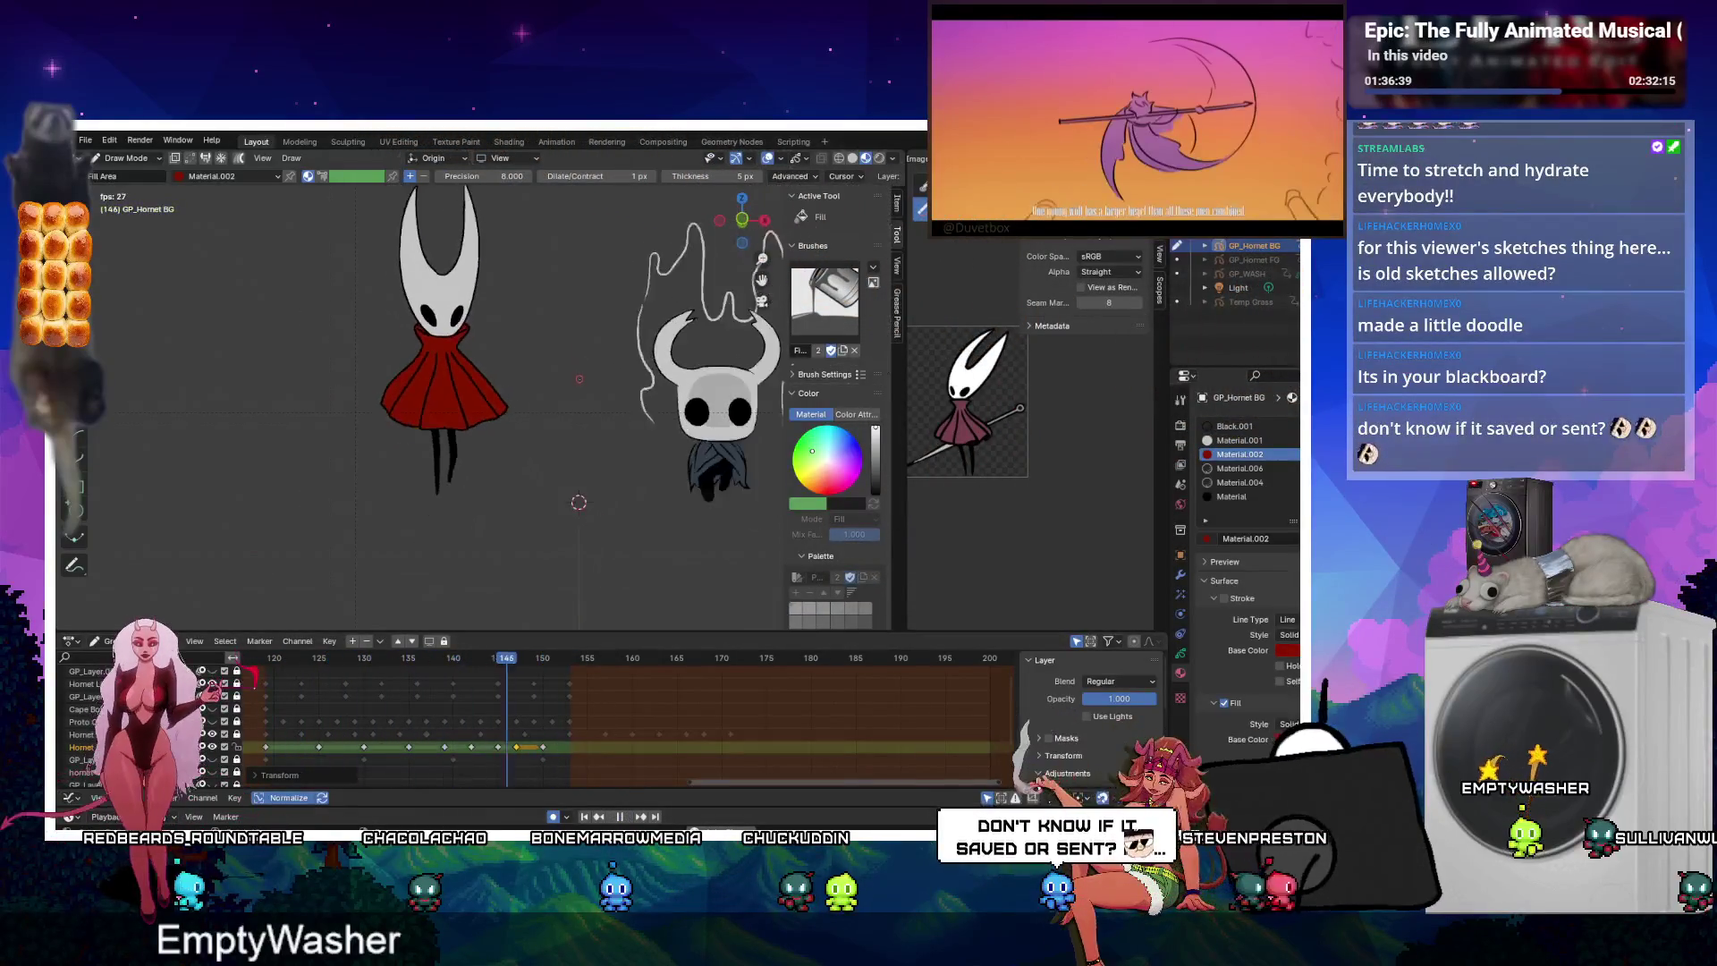
{"action": "key", "text": "ctrl+Tab"}
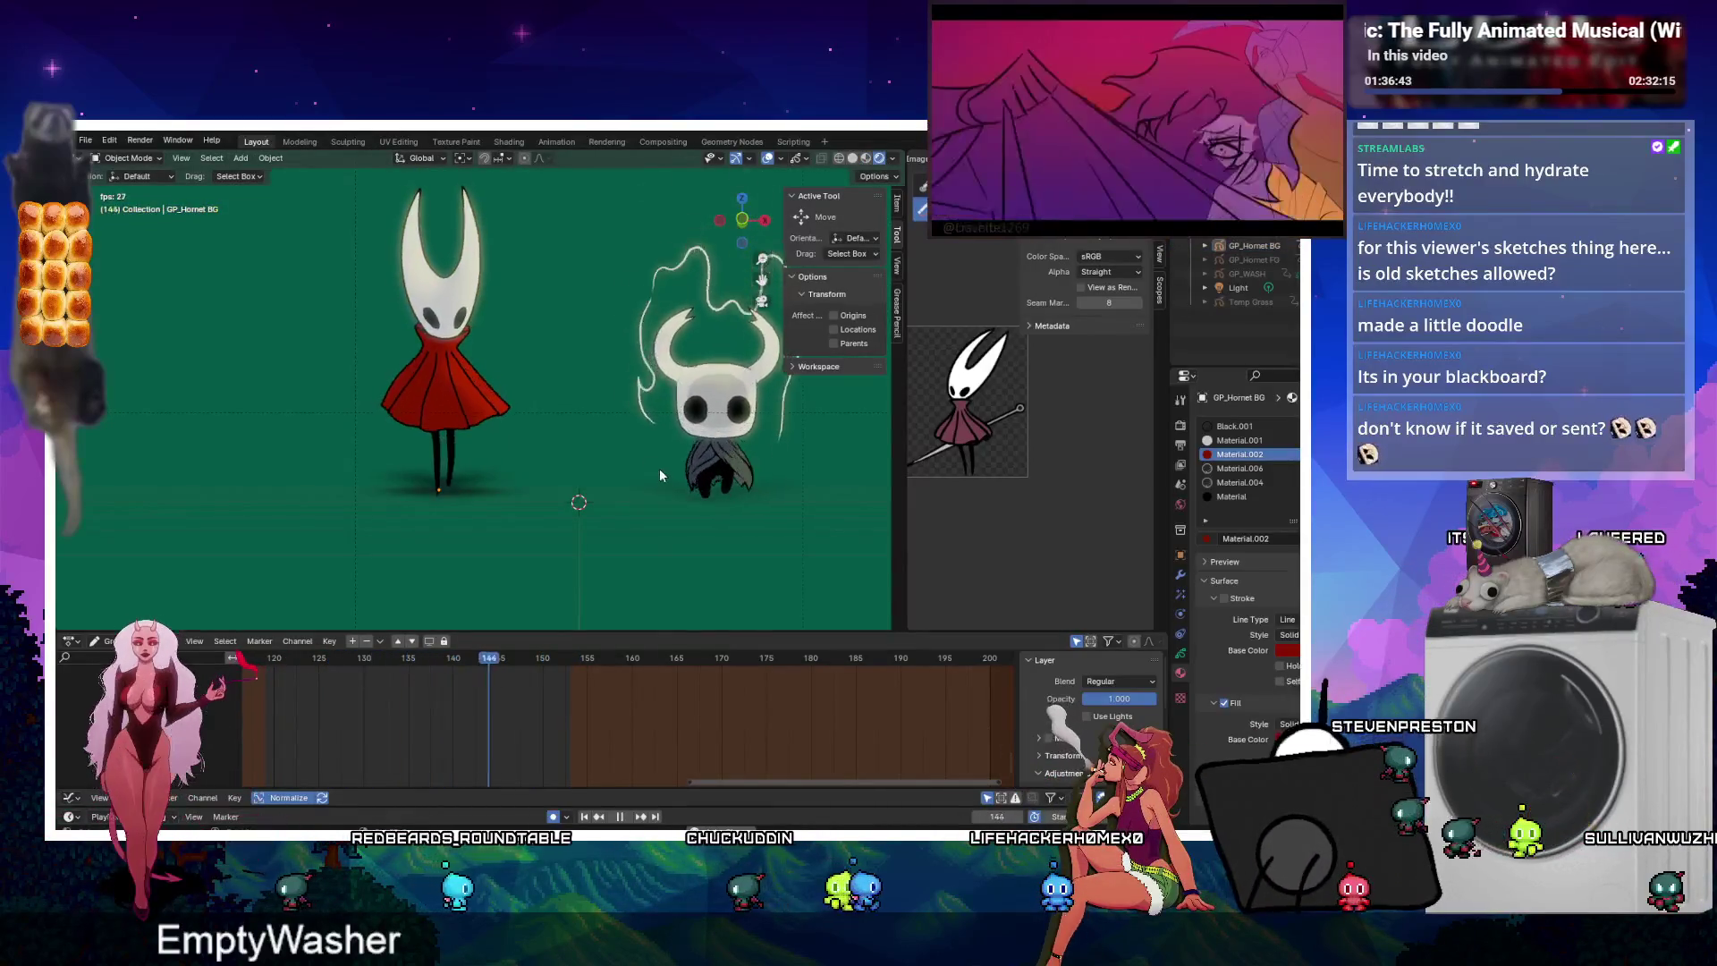
Stop playback at frame 148, moving Hornet 0.53 m right and the ghost 0.57 m left.
{"action": "left_click", "coordinate": [410, 436]}
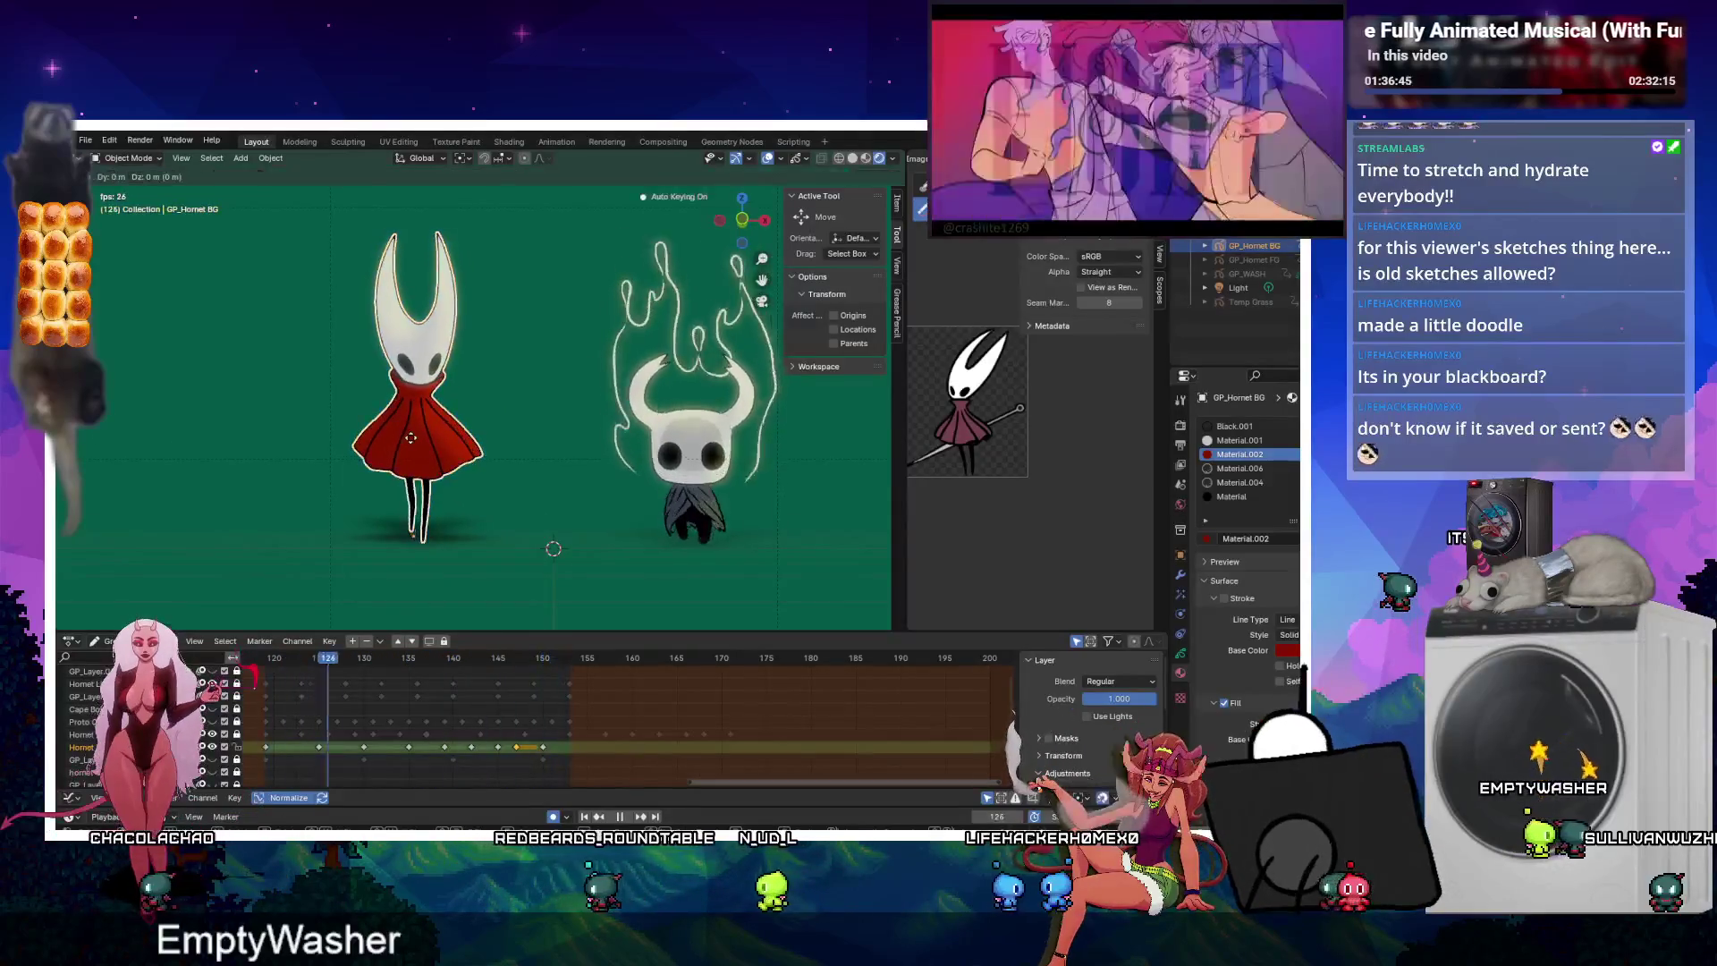
{"action": "left_click", "coordinate": [621, 817]}
{"action": "left_click_drag", "start_coordinate": [402, 429], "coordinate": [455, 430]}
{"action": "left_click_drag", "start_coordinate": [705, 449], "coordinate": [648, 447]}
Inspect Hornet's and the ghost's modifier stacks, then return to the camera view.
{"action": "left_click", "coordinate": [523, 436]}
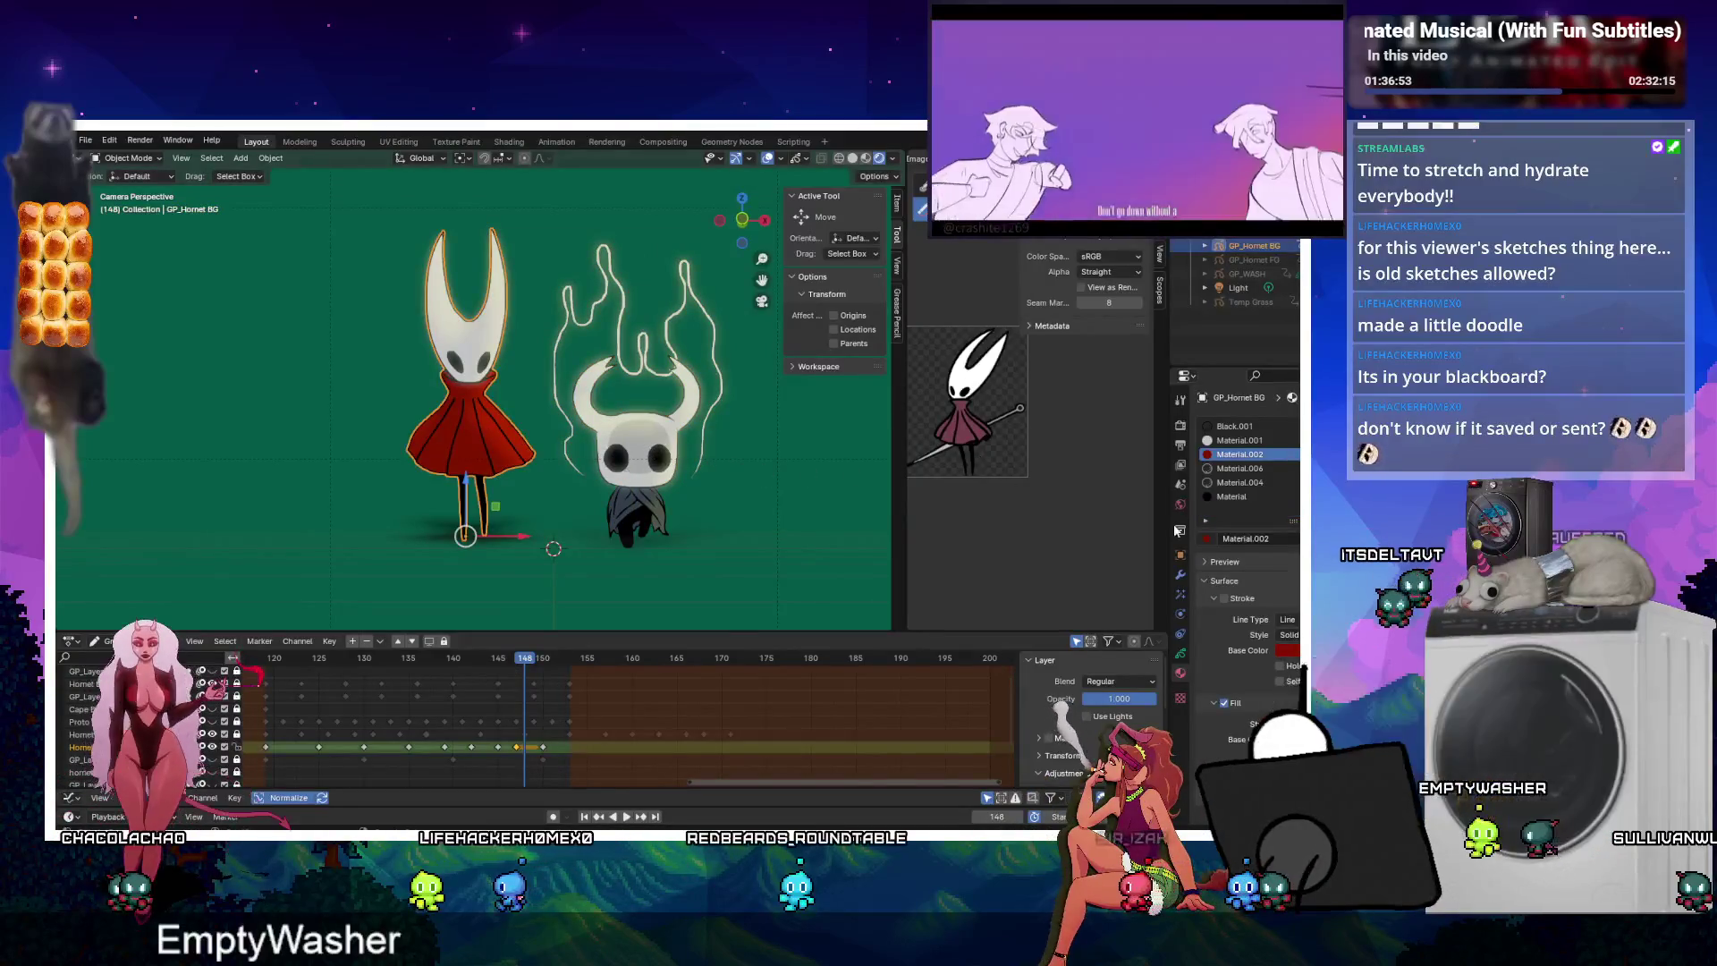
{"action": "left_click", "coordinate": [1182, 575]}
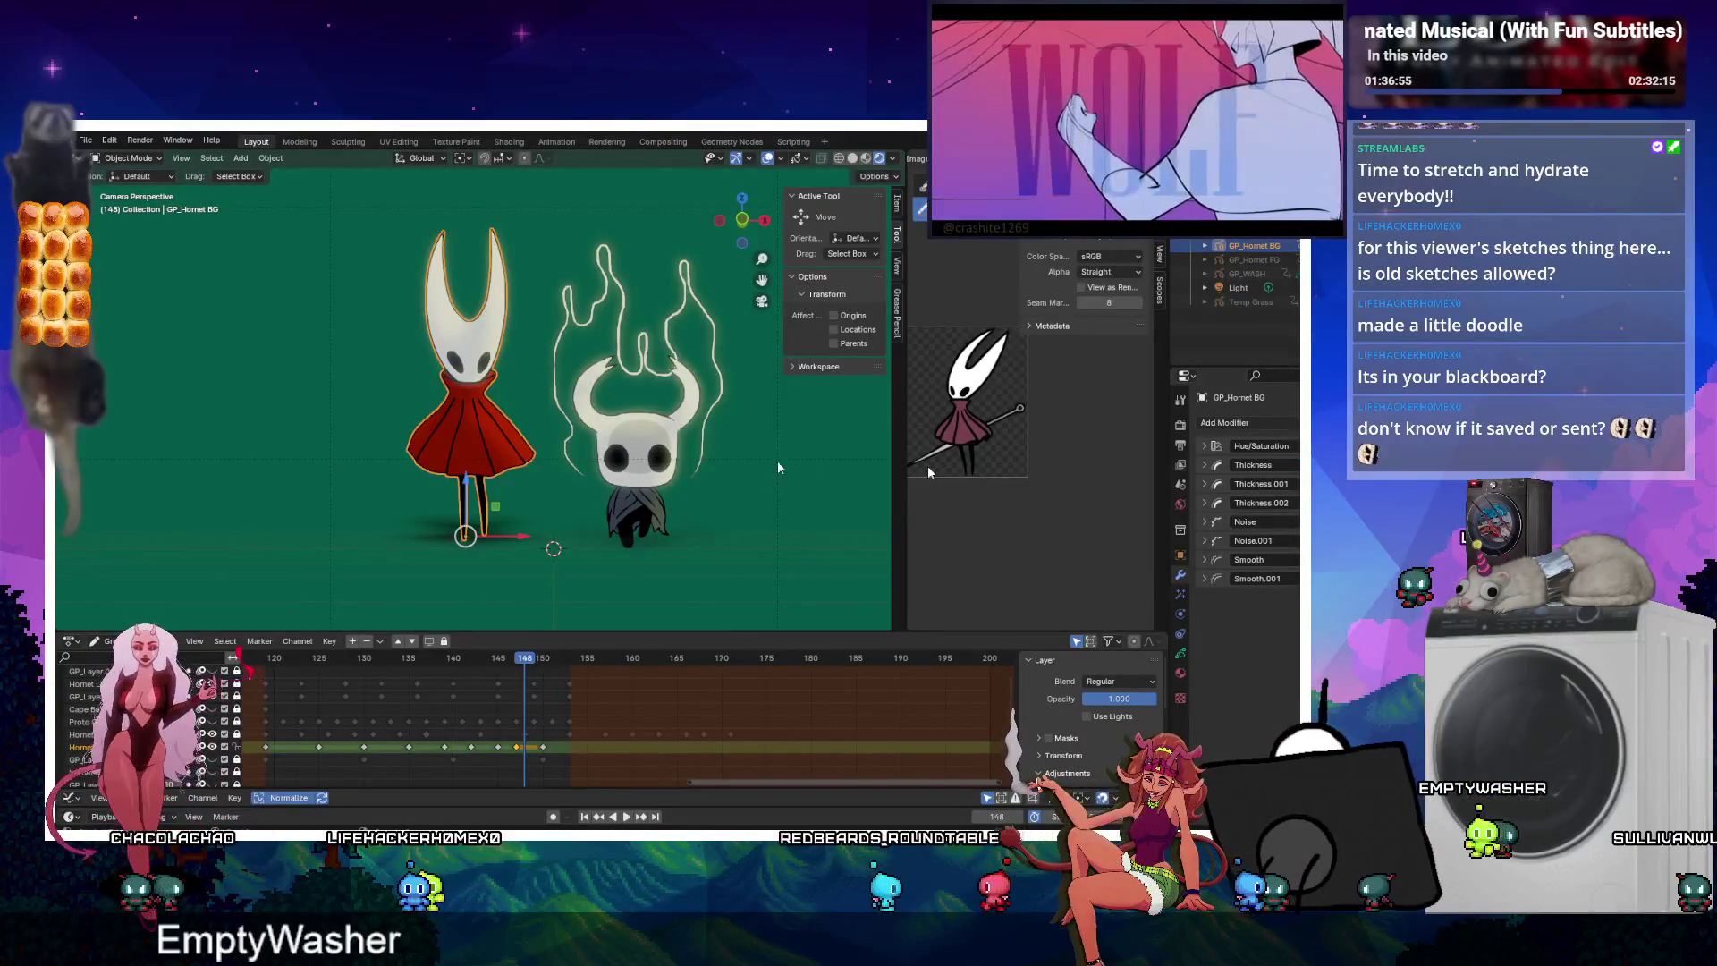
{"action": "left_click", "coordinate": [640, 431]}
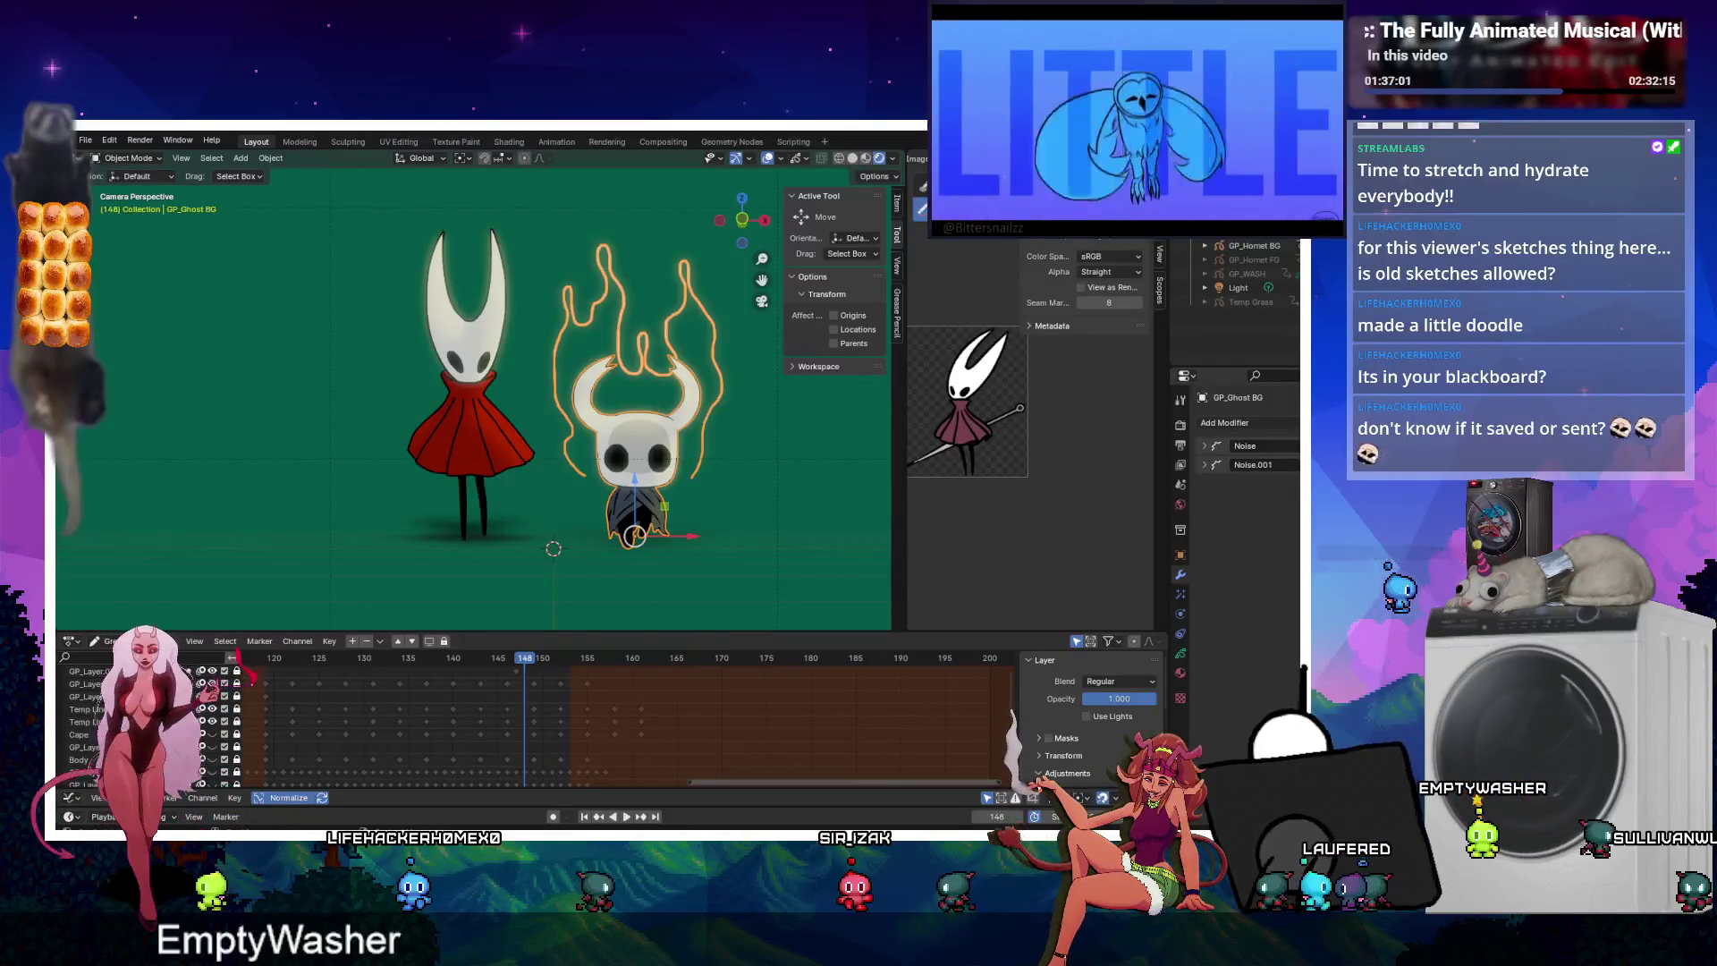
{"action": "middle_click_drag", "start_coordinate": [840, 574], "coordinate": [400, 342]}
{"action": "key", "text": "KP_0"}
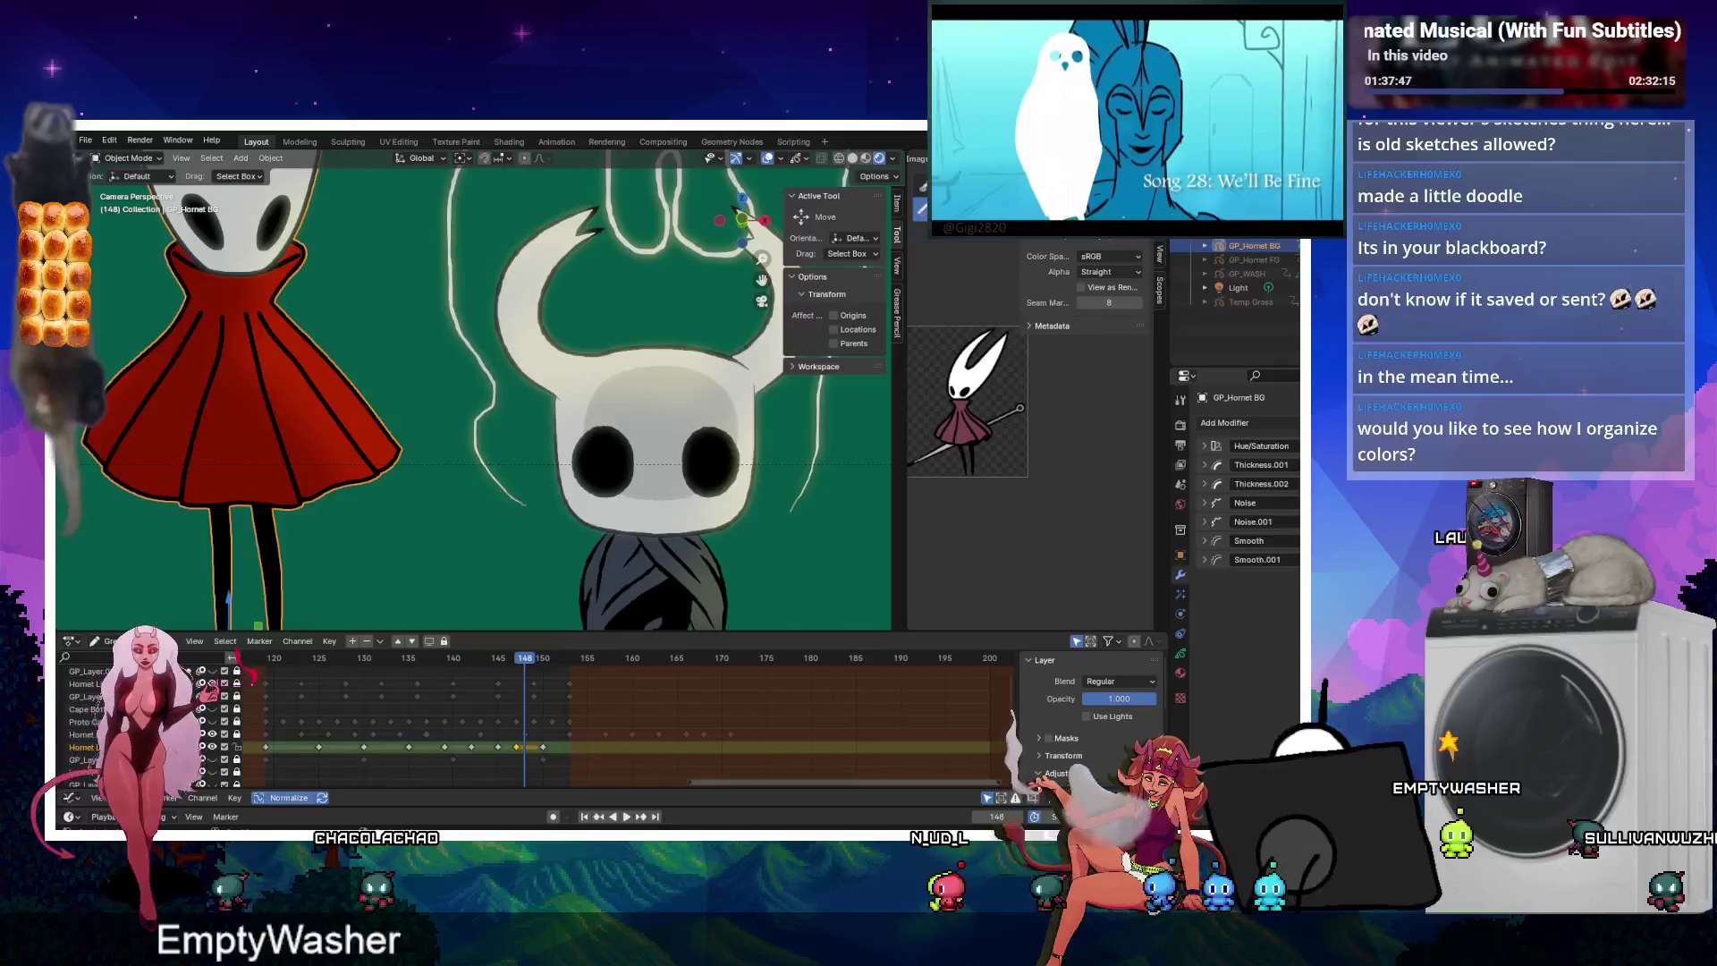
{"action": "left_click", "coordinate": [1204, 483]}
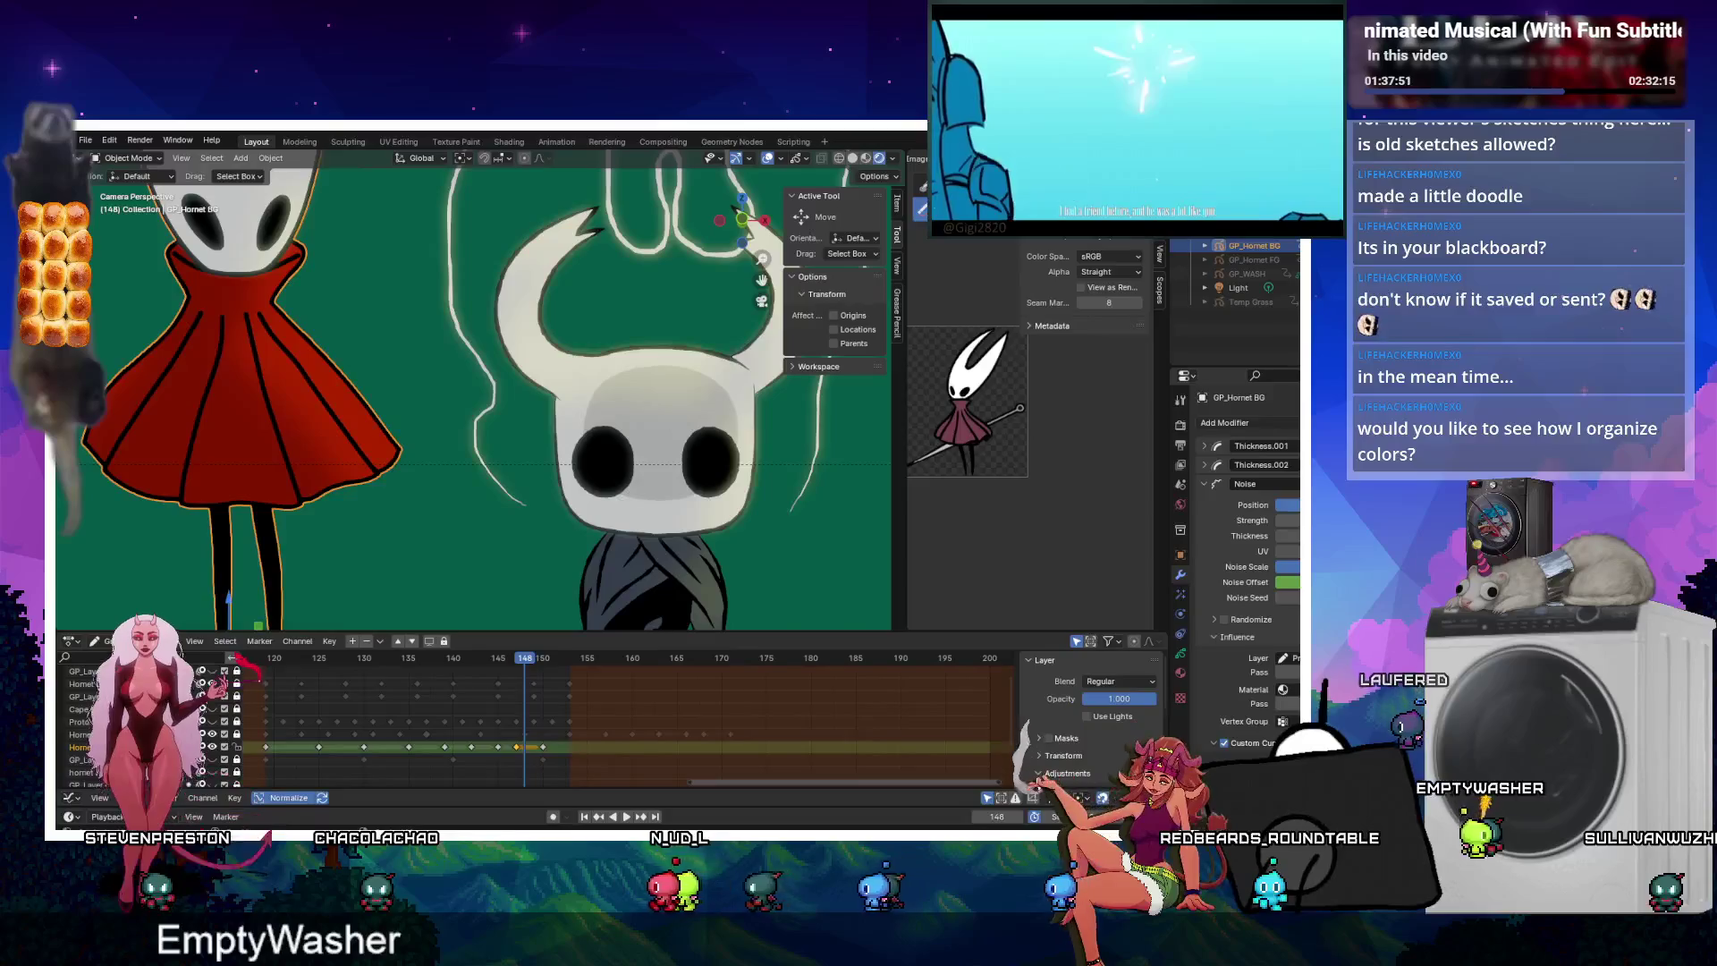
{"action": "left_click", "coordinate": [1204, 483]}
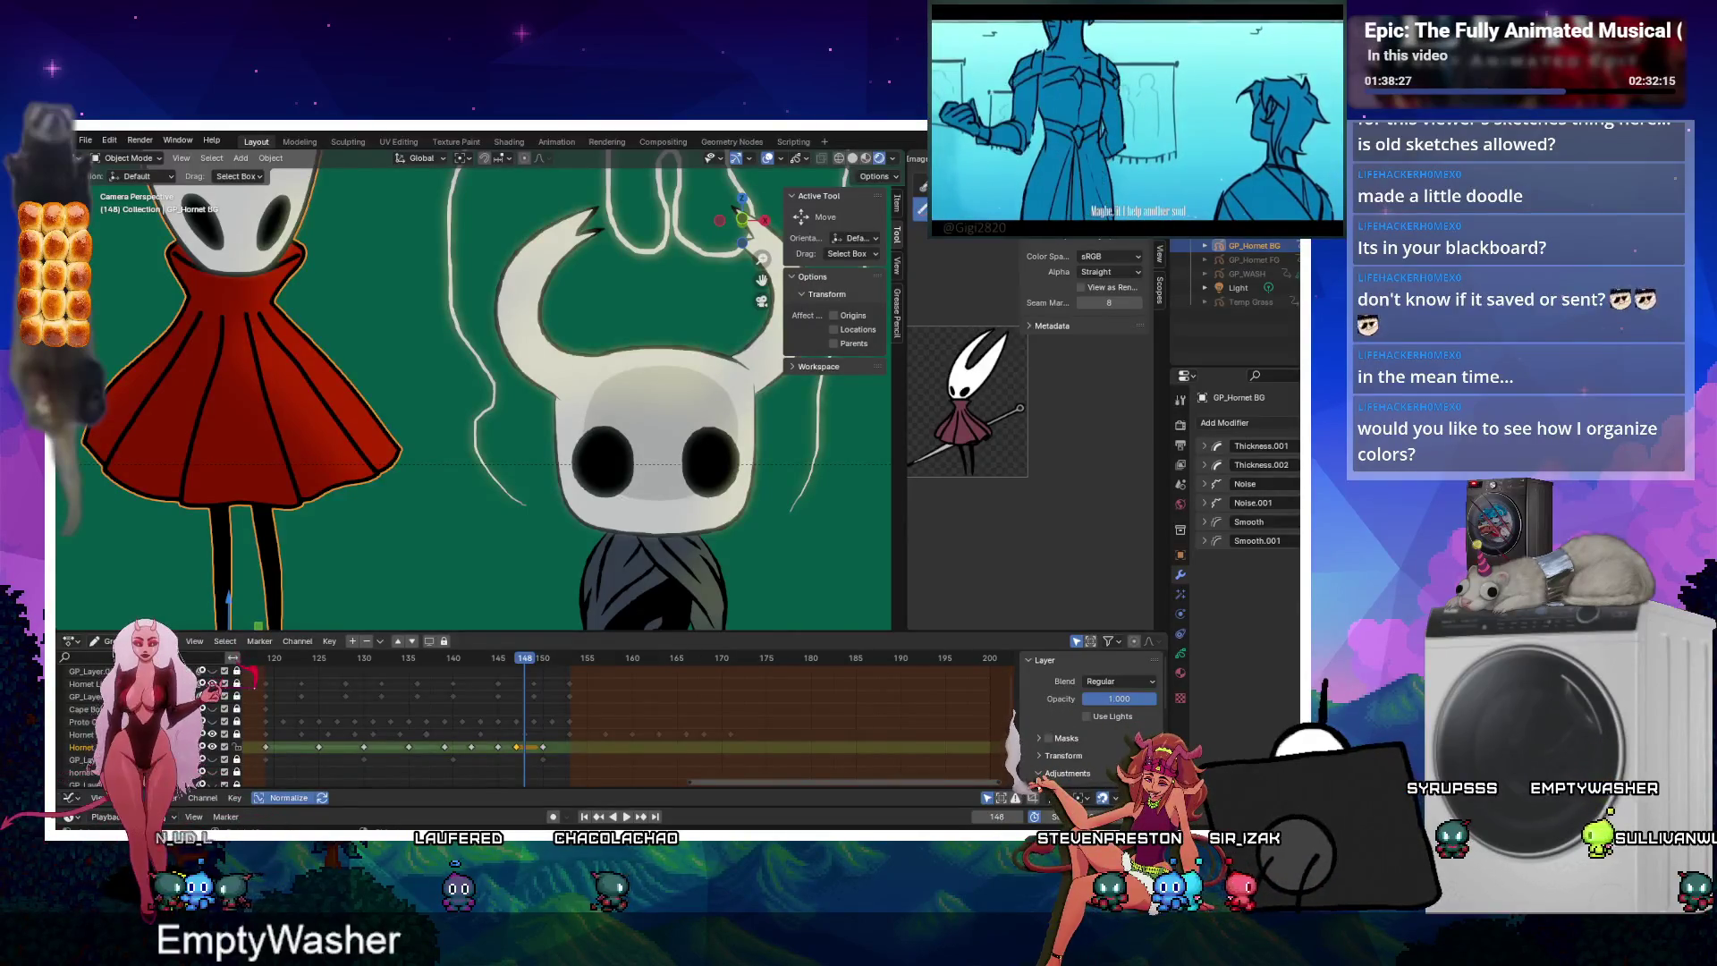
{"action": "key", "text": "alt+Tab"}
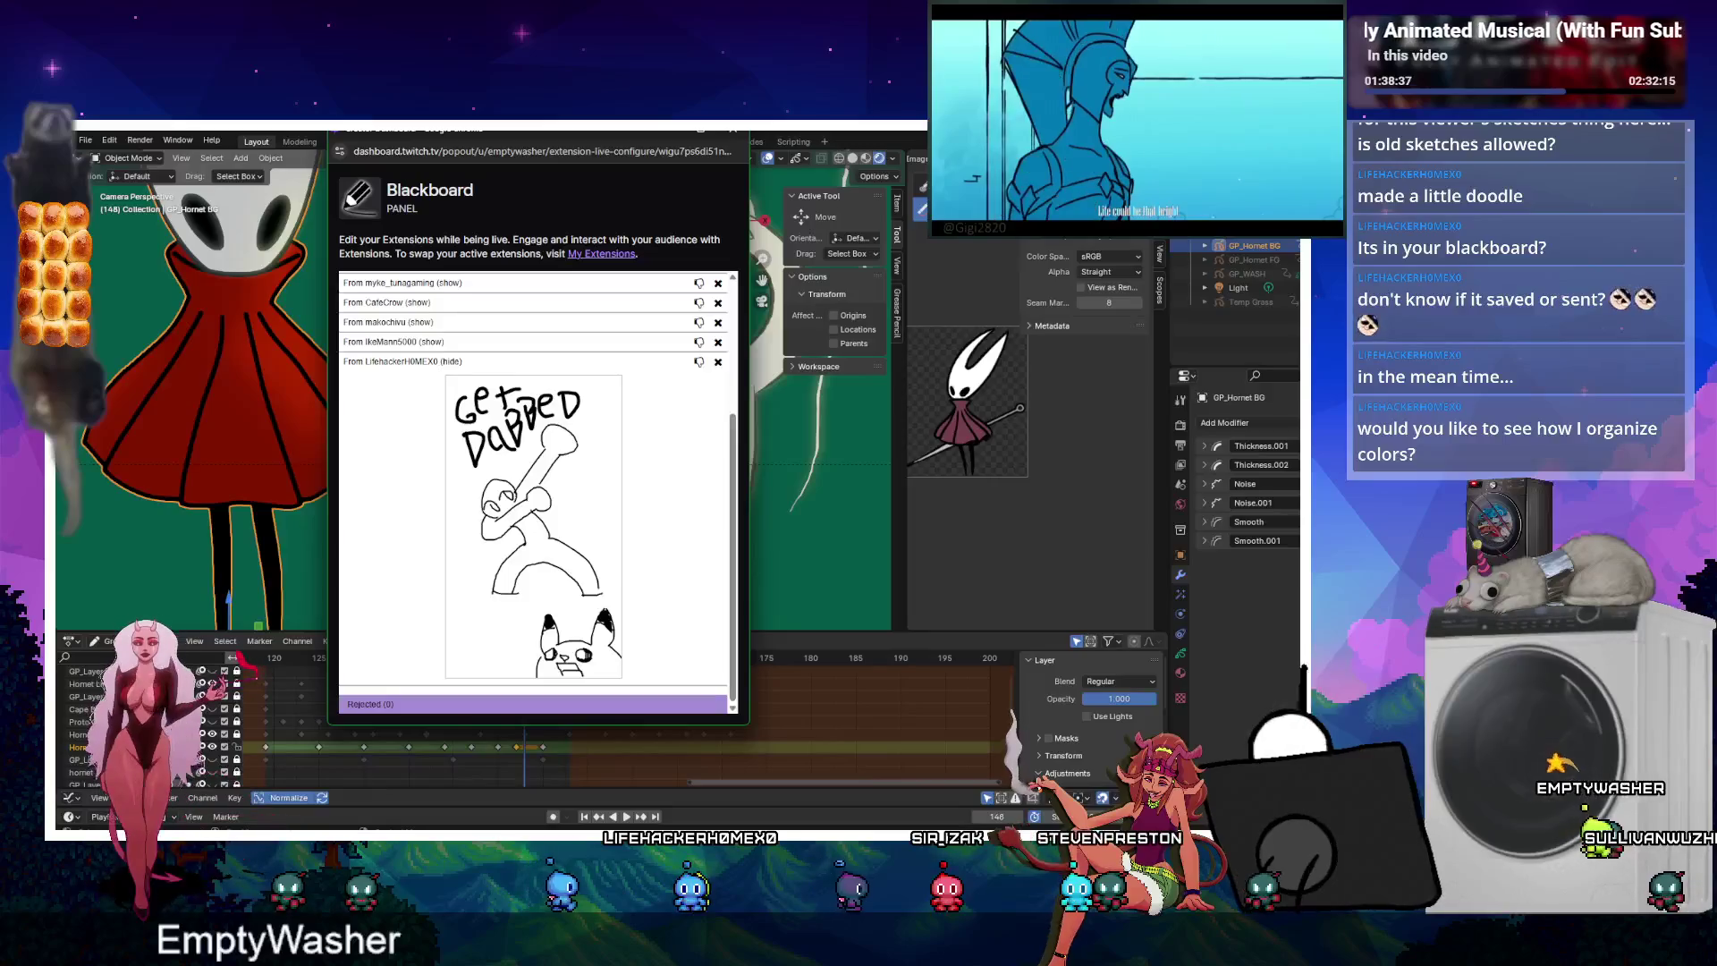
{"action": "left_click", "coordinate": [668, 132]}
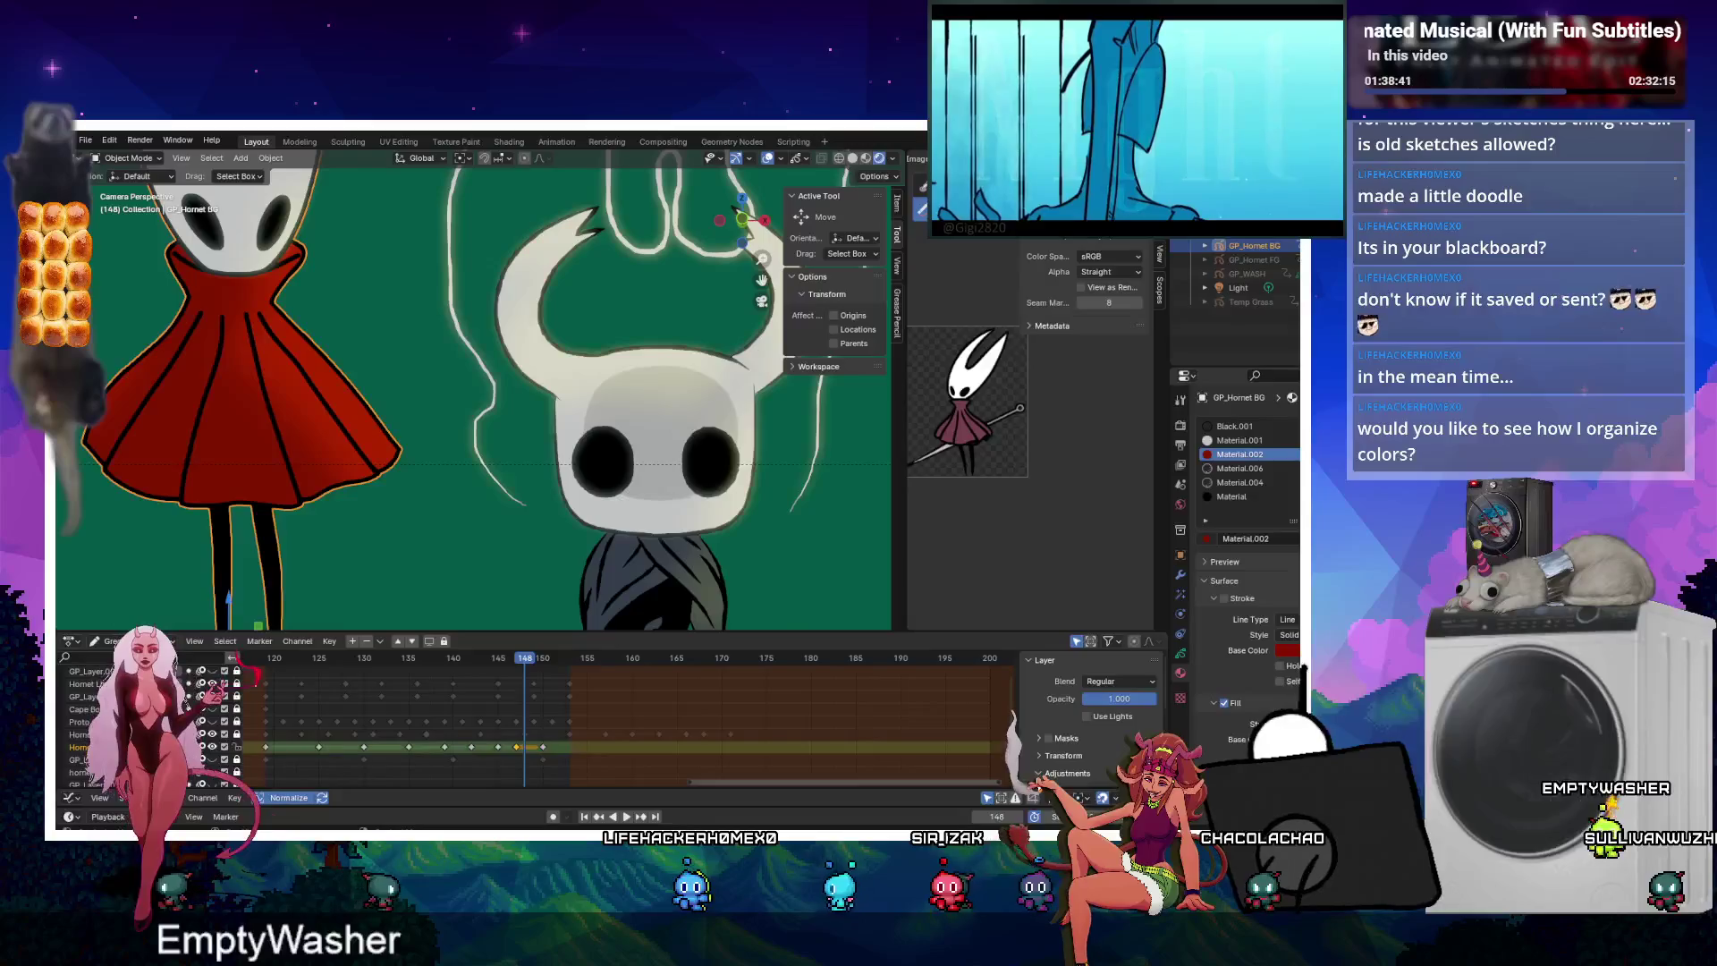
Zoom the view out and back in, then start playback from the Alt+A menu.
{"action": "scroll", "coordinate": [422, 438], "scroll_direction": "down", "scroll_amount": 3}
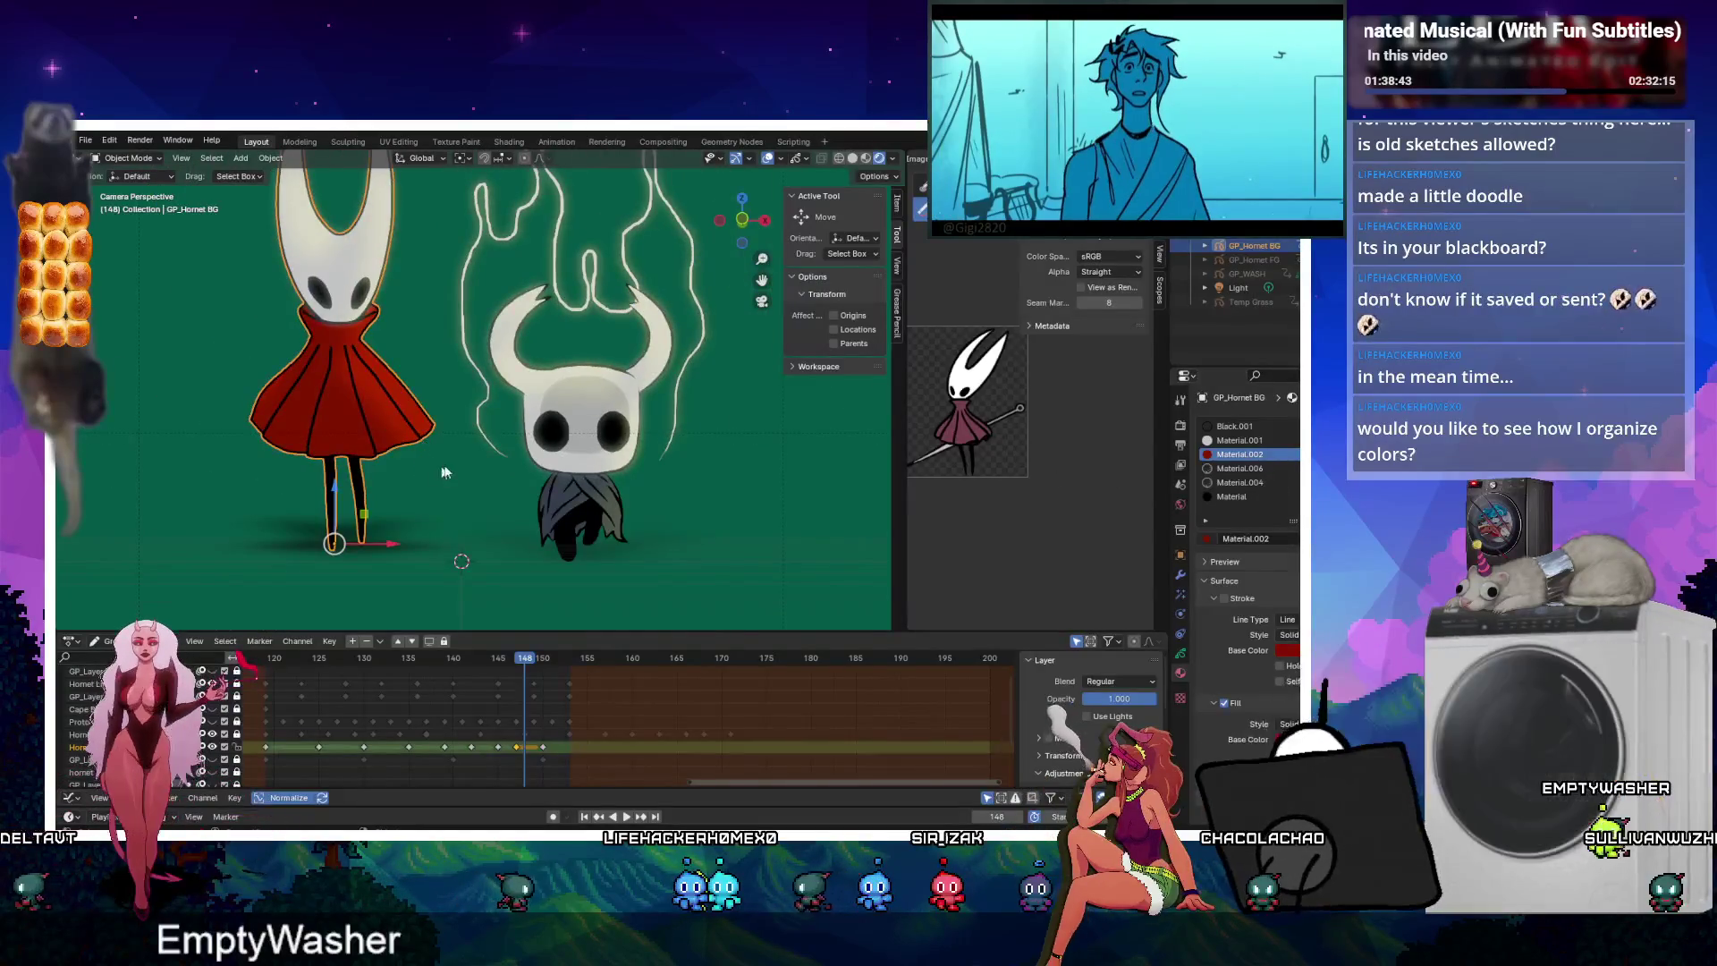
{"action": "scroll", "coordinate": [438, 351], "scroll_direction": "down", "scroll_amount": 2}
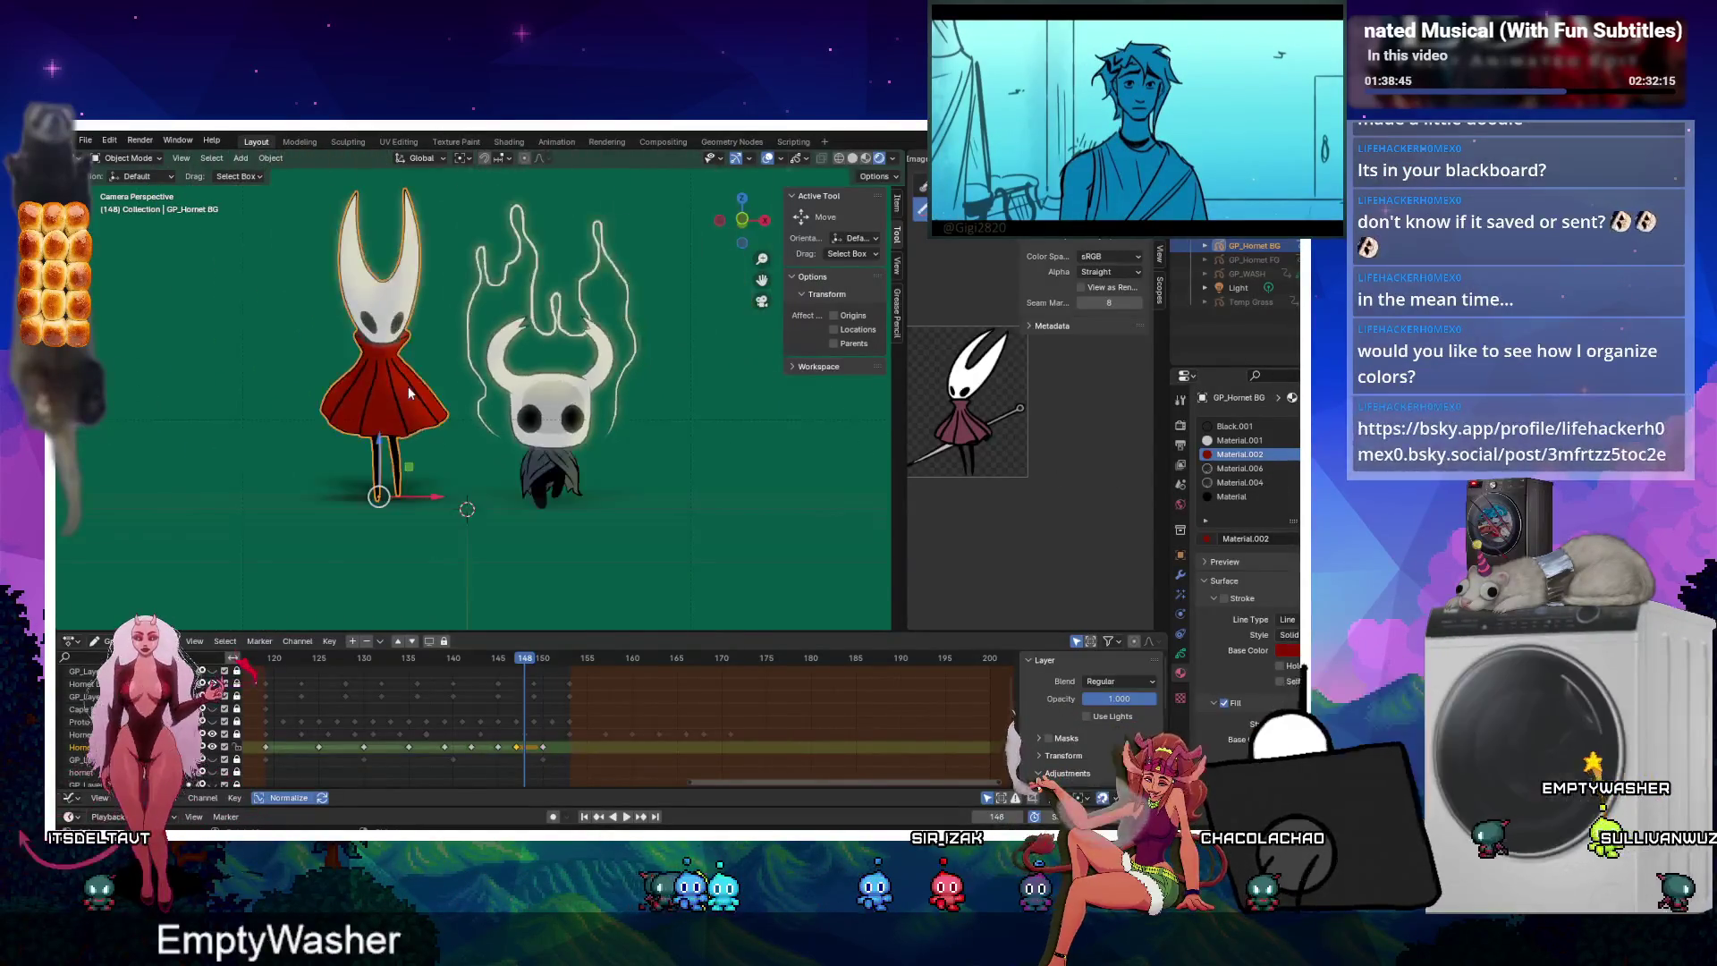
{"action": "scroll", "coordinate": [433, 409], "scroll_direction": "down", "scroll_amount": 2}
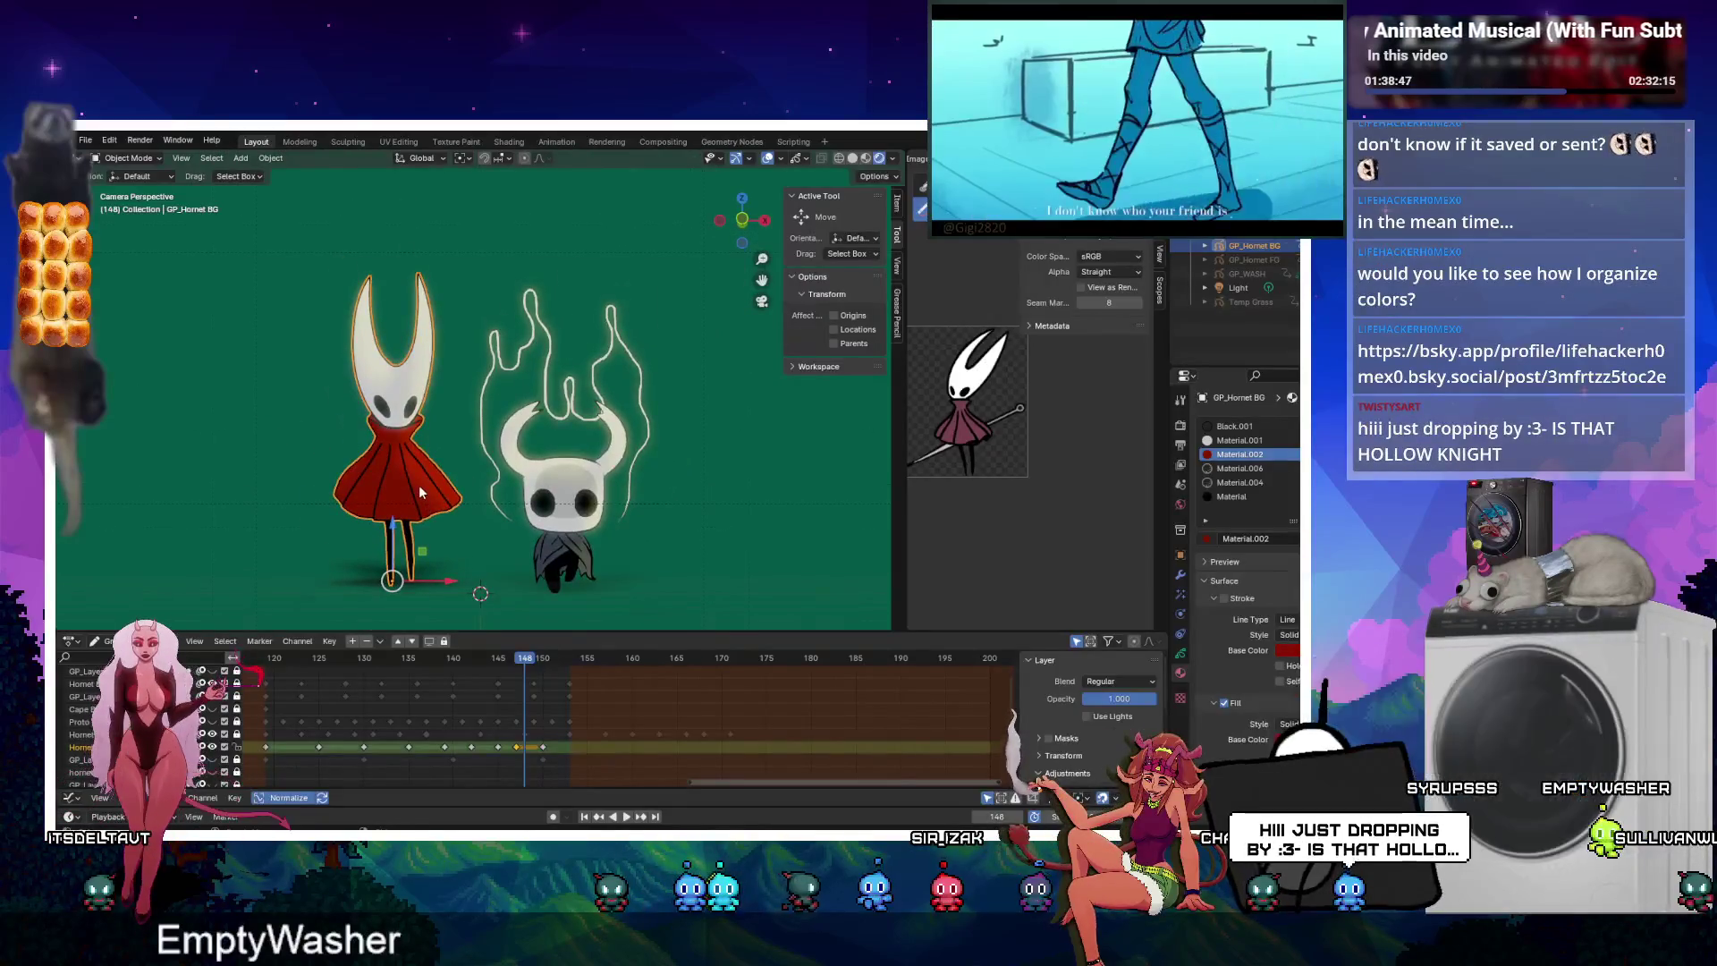
{"action": "scroll", "coordinate": [418, 484], "scroll_direction": "up", "scroll_amount": 2}
{"action": "scroll", "coordinate": [410, 391], "scroll_direction": "up", "scroll_amount": 3}
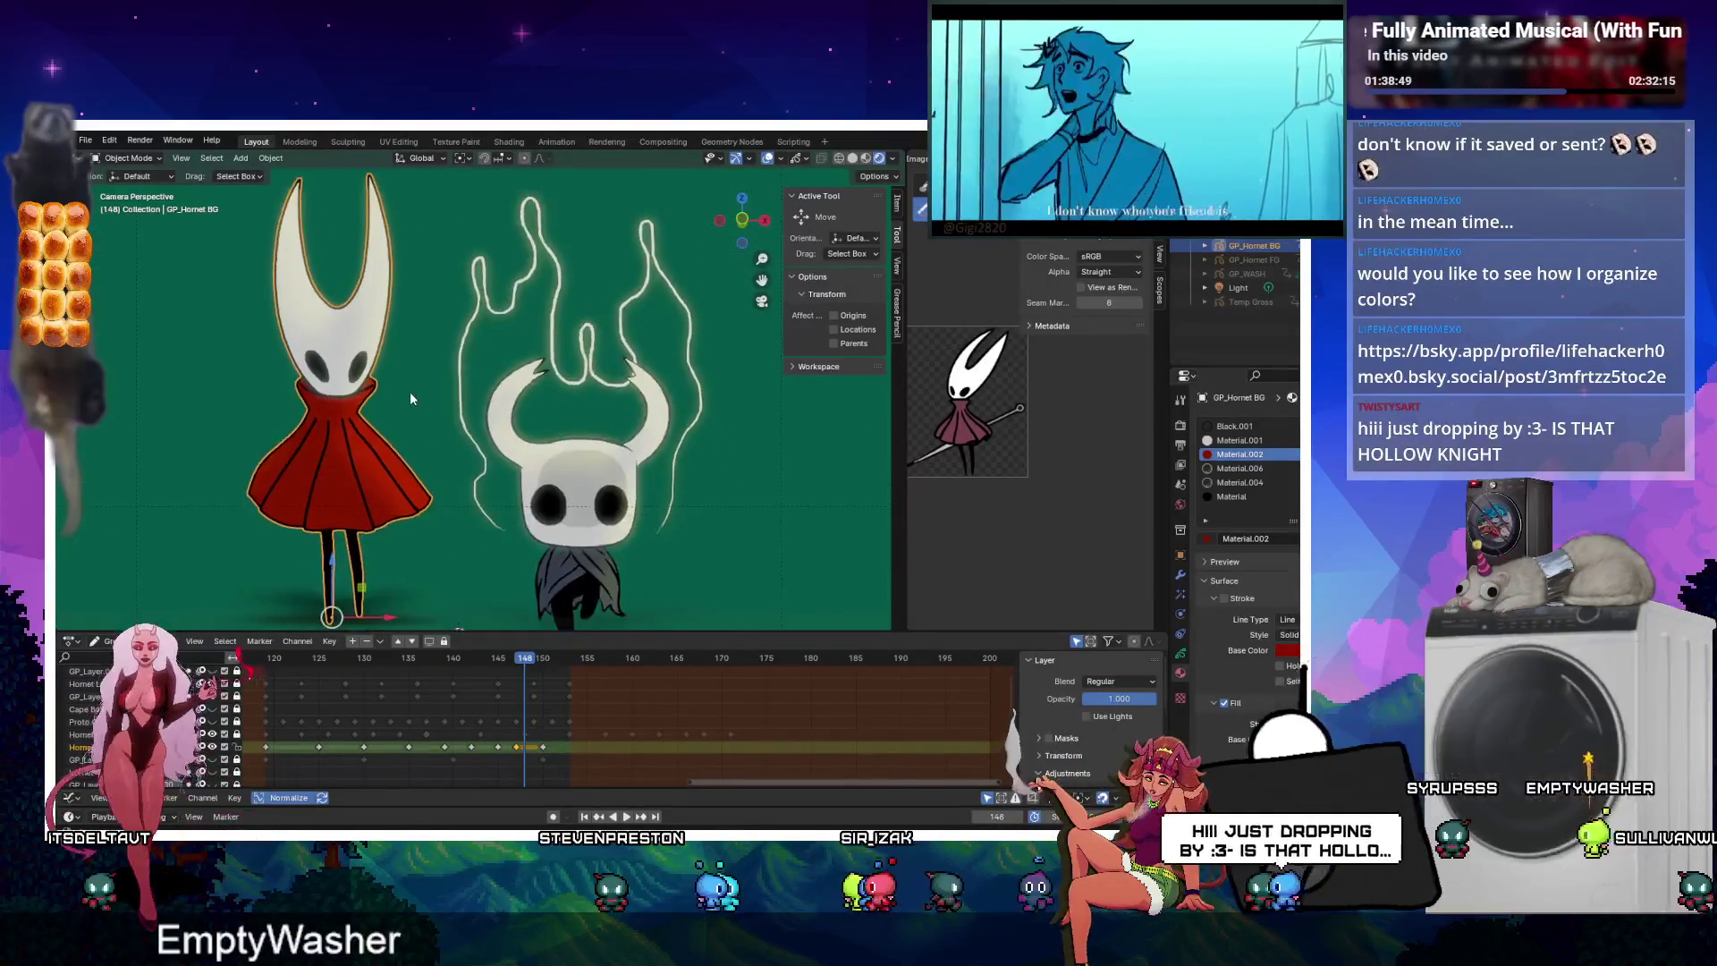
{"action": "key", "text": "alt+a"}
{"action": "left_click", "coordinate": [476, 246]}
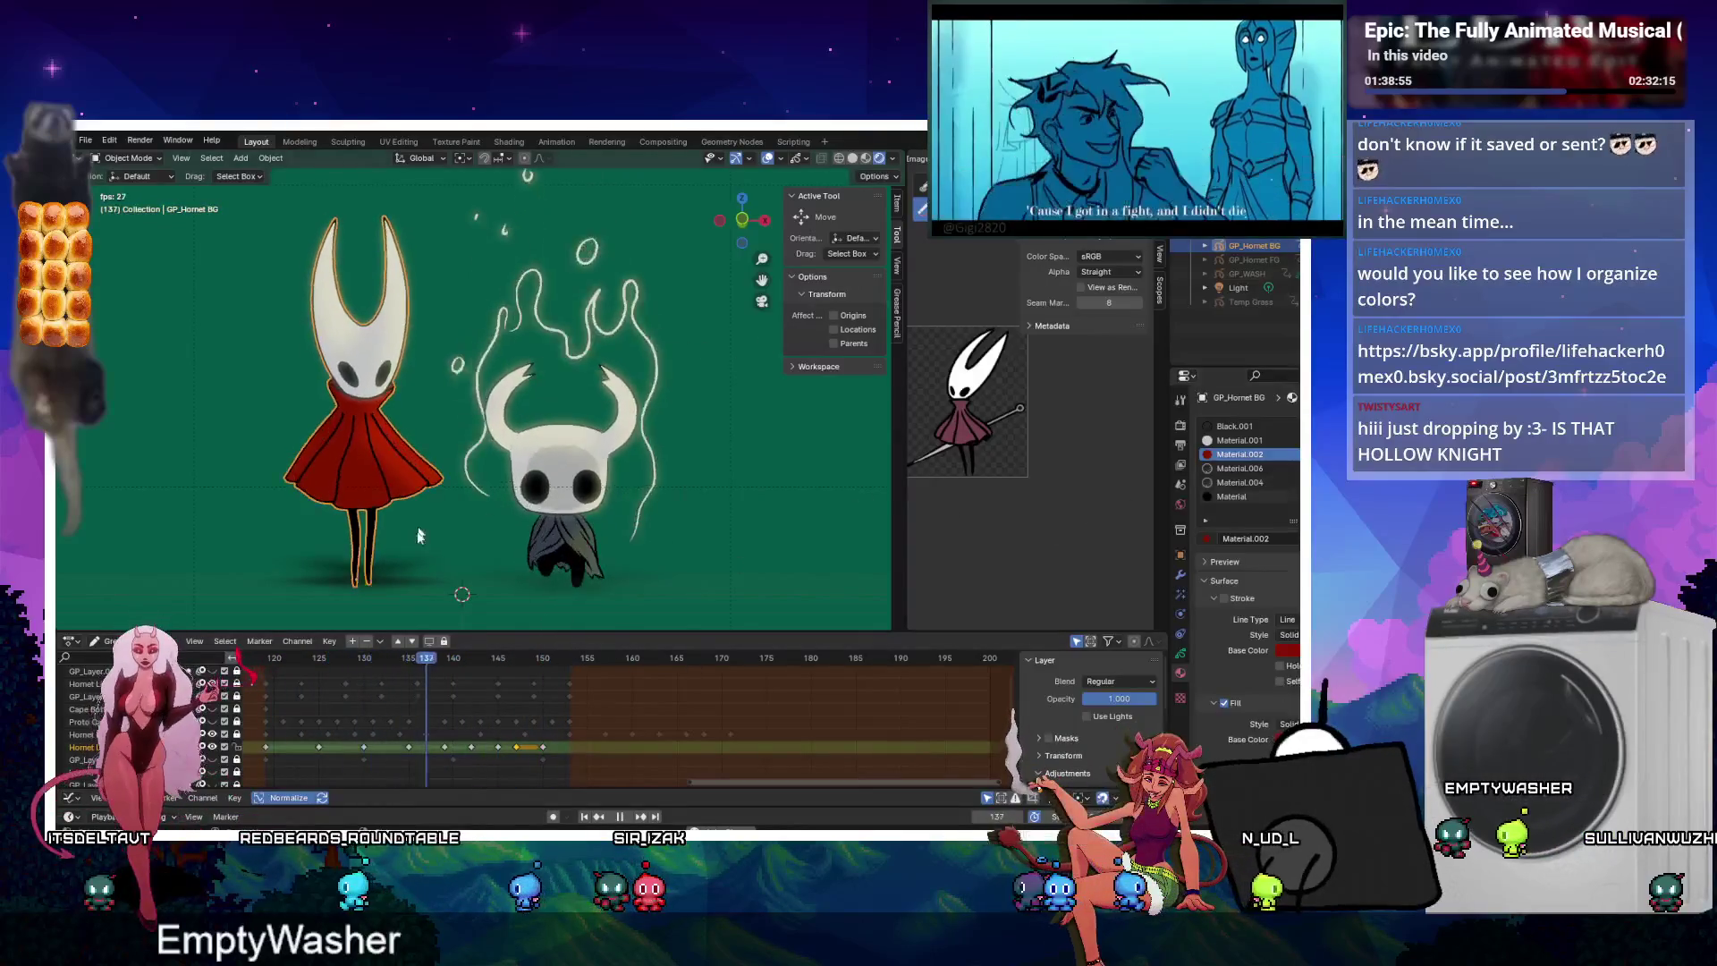
Show Hornet's shader effects with Shadow expanded, comparing the ghost object's effects.
{"action": "left_click", "coordinate": [1180, 594]}
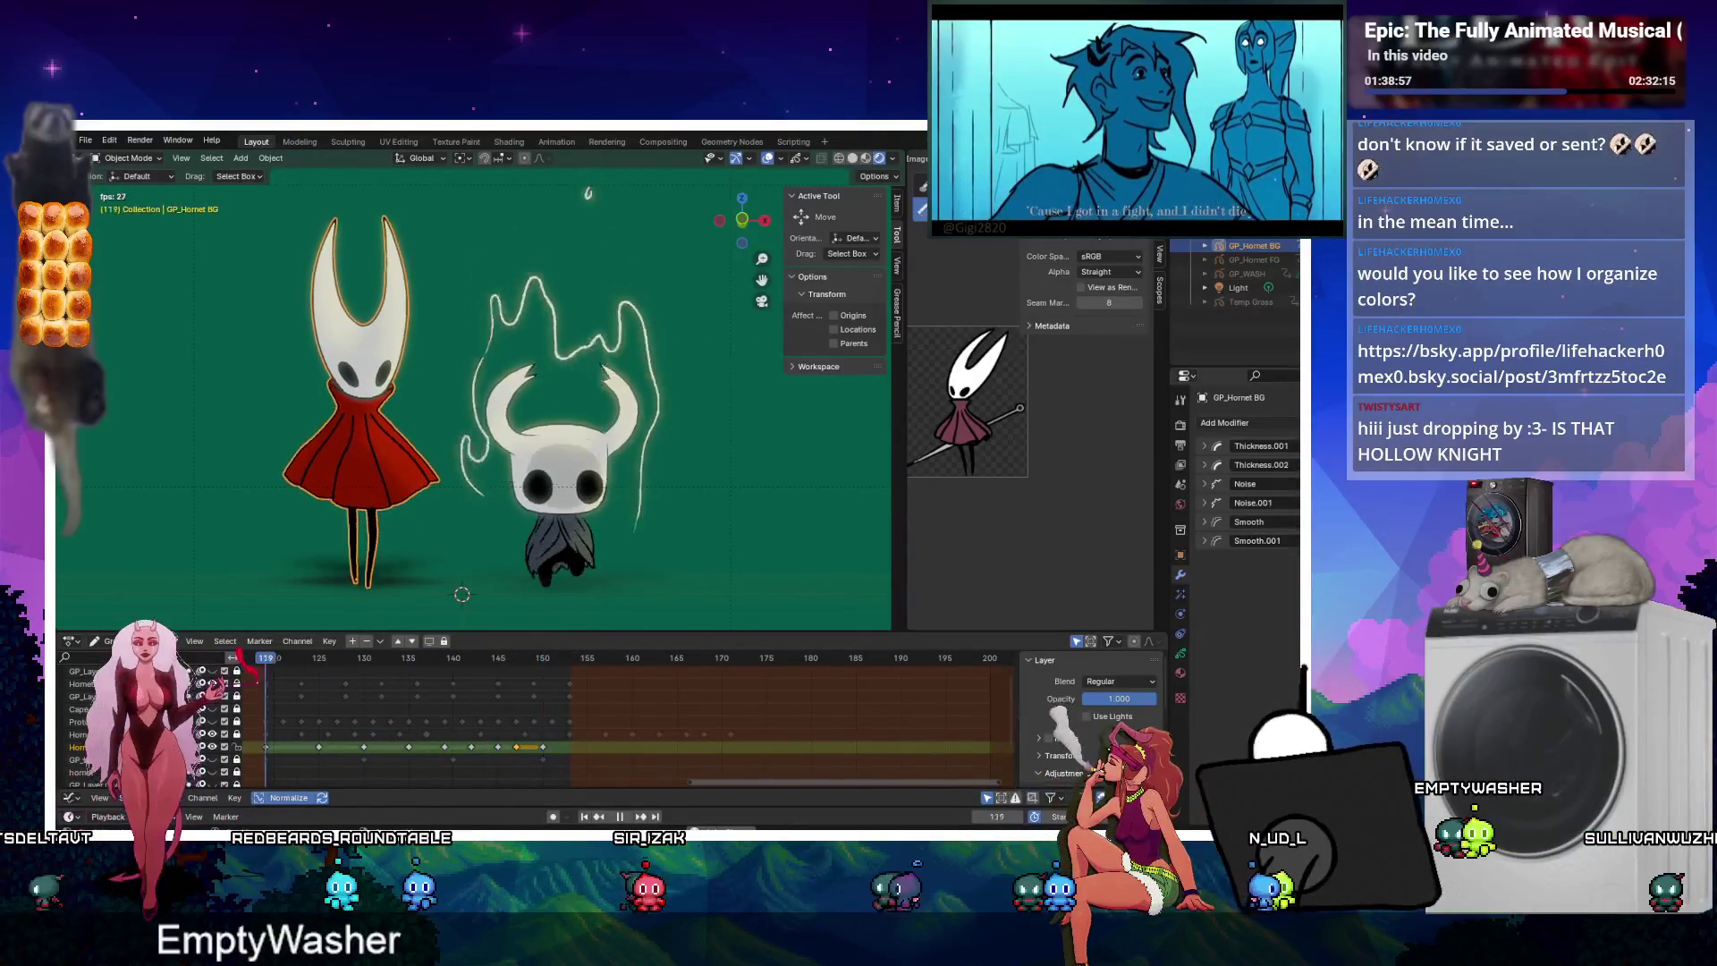
{"action": "left_click", "coordinate": [1203, 484]}
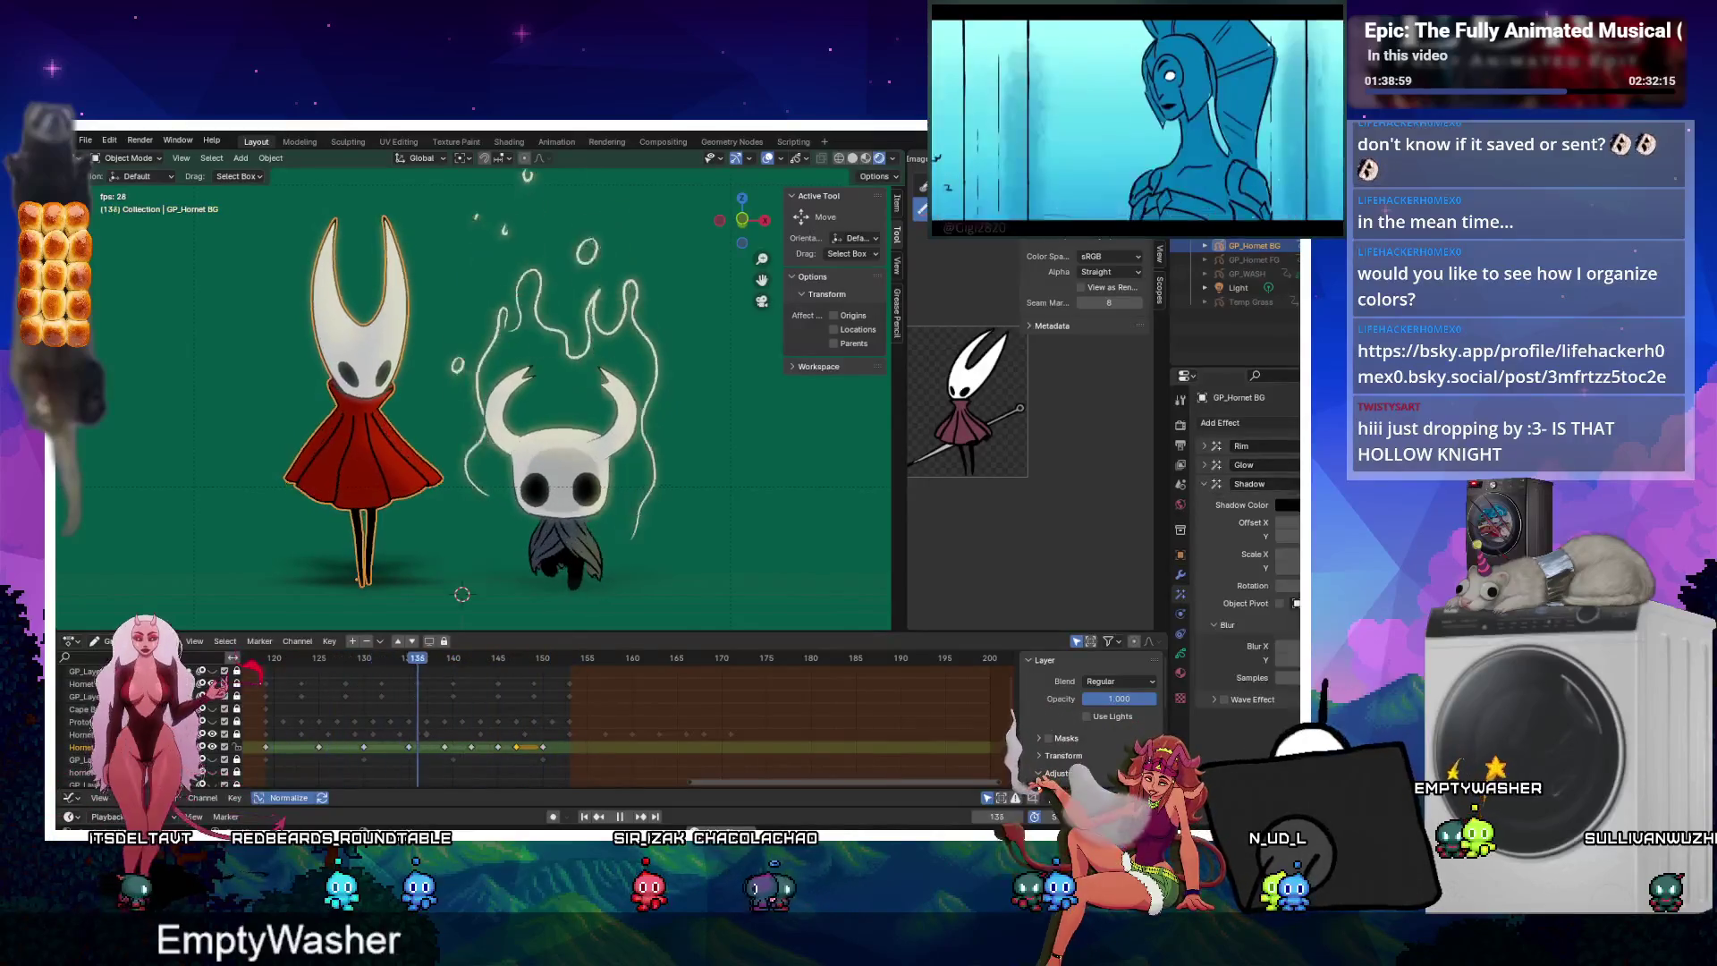
{"action": "left_click", "coordinate": [576, 477]}
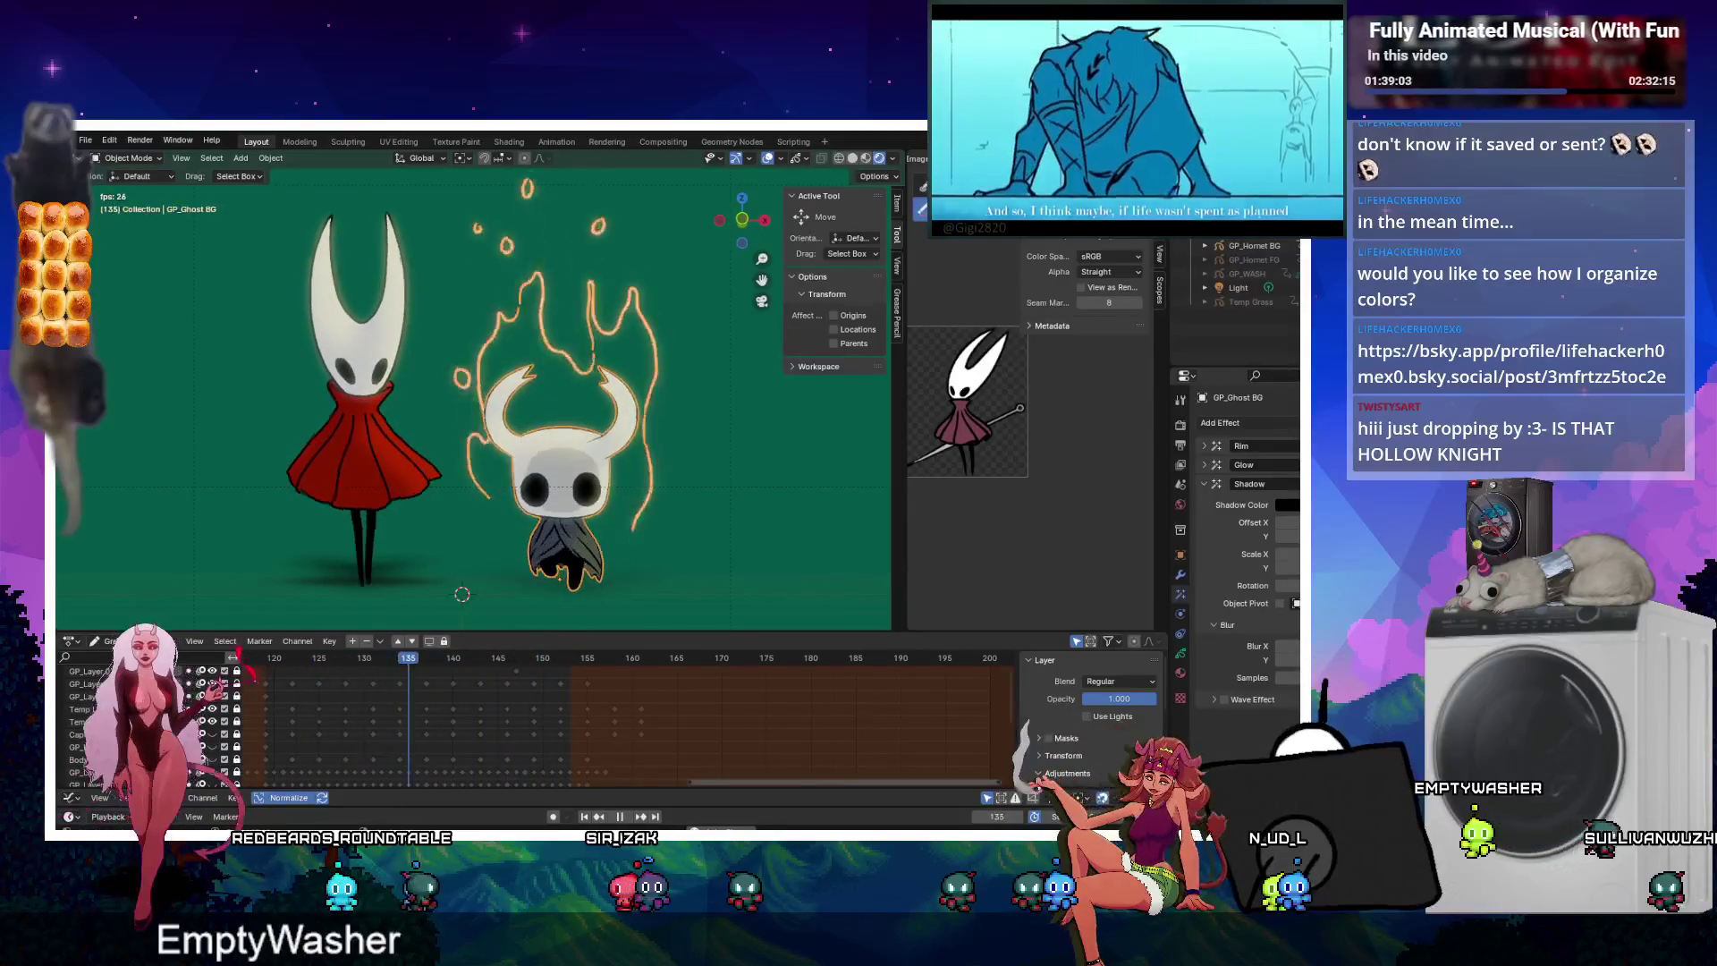
{"action": "left_click", "coordinate": [381, 473]}
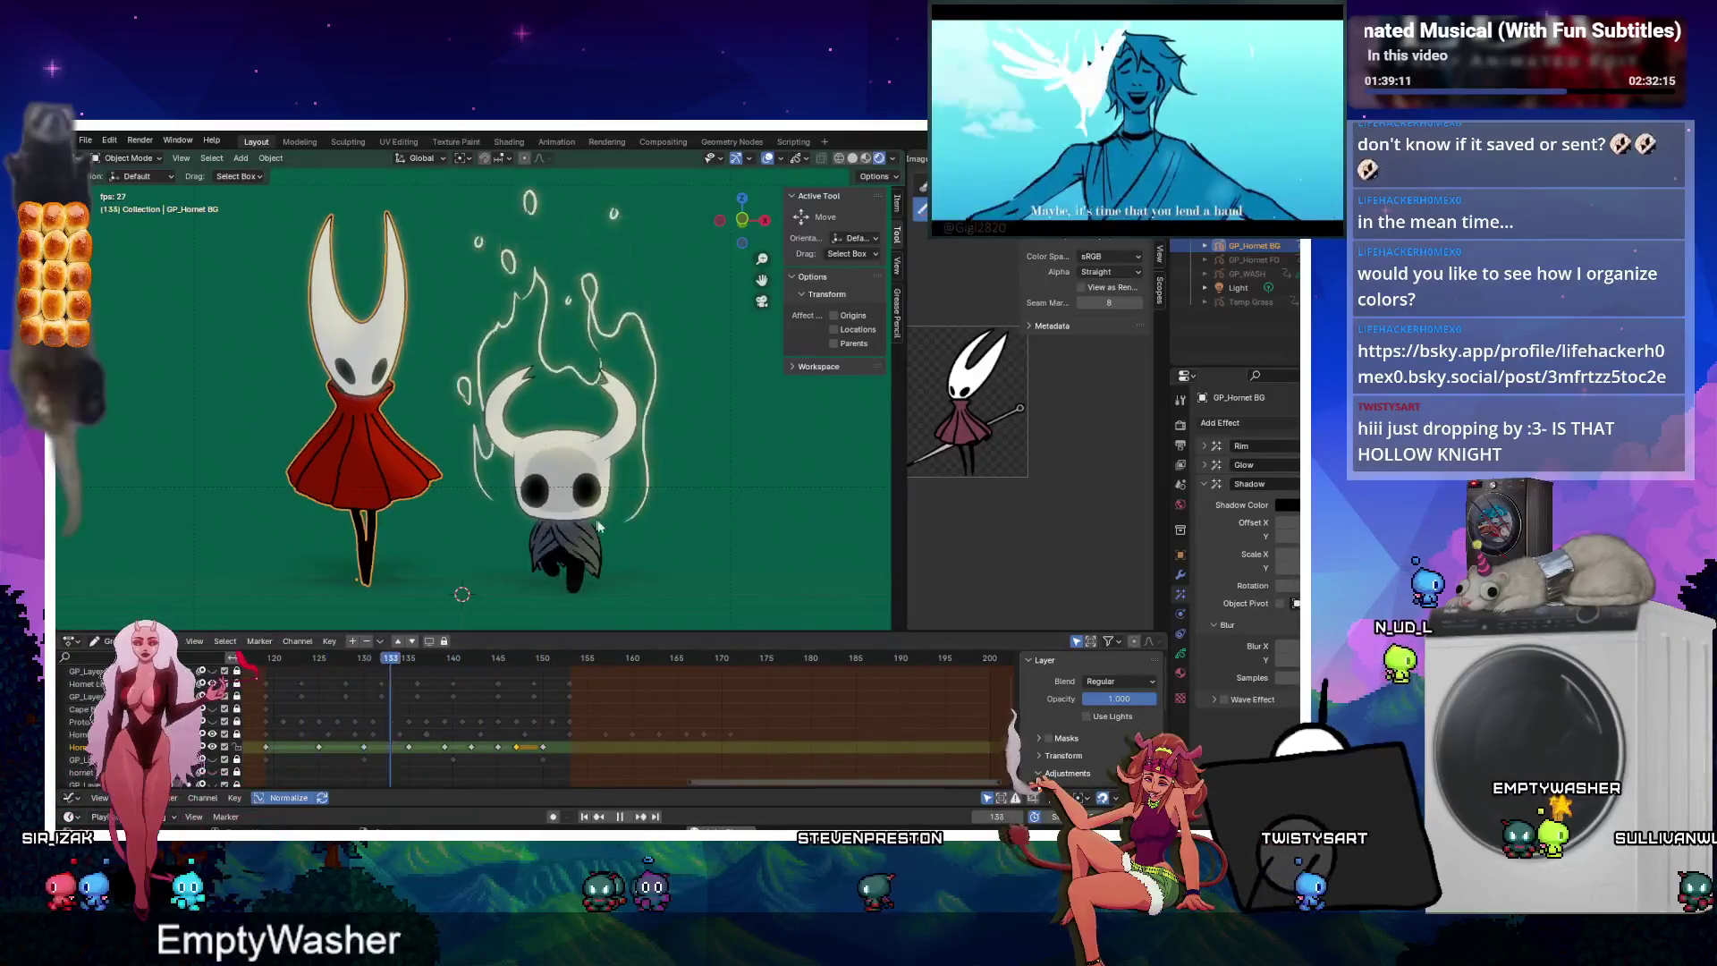
Give GP_Hornet BG a Thickness modifier limited to a Hornet layer with Custom Curve enabled.
{"action": "left_click", "coordinate": [1180, 574]}
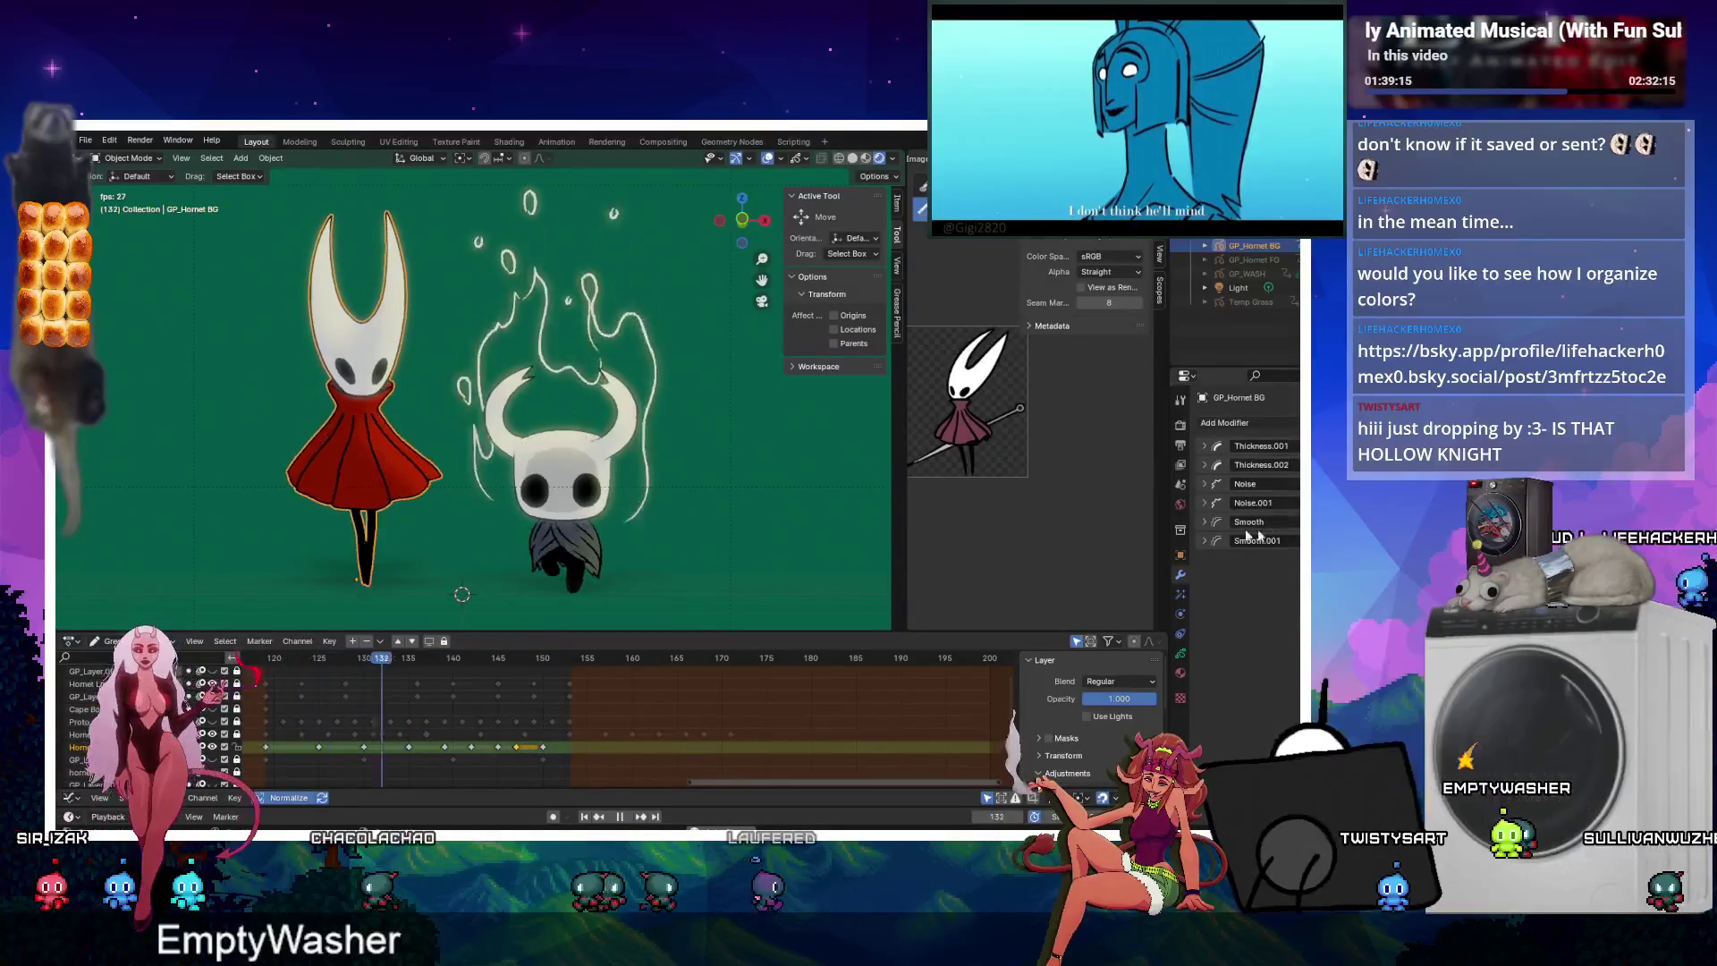
{"action": "left_click", "coordinate": [1243, 422]}
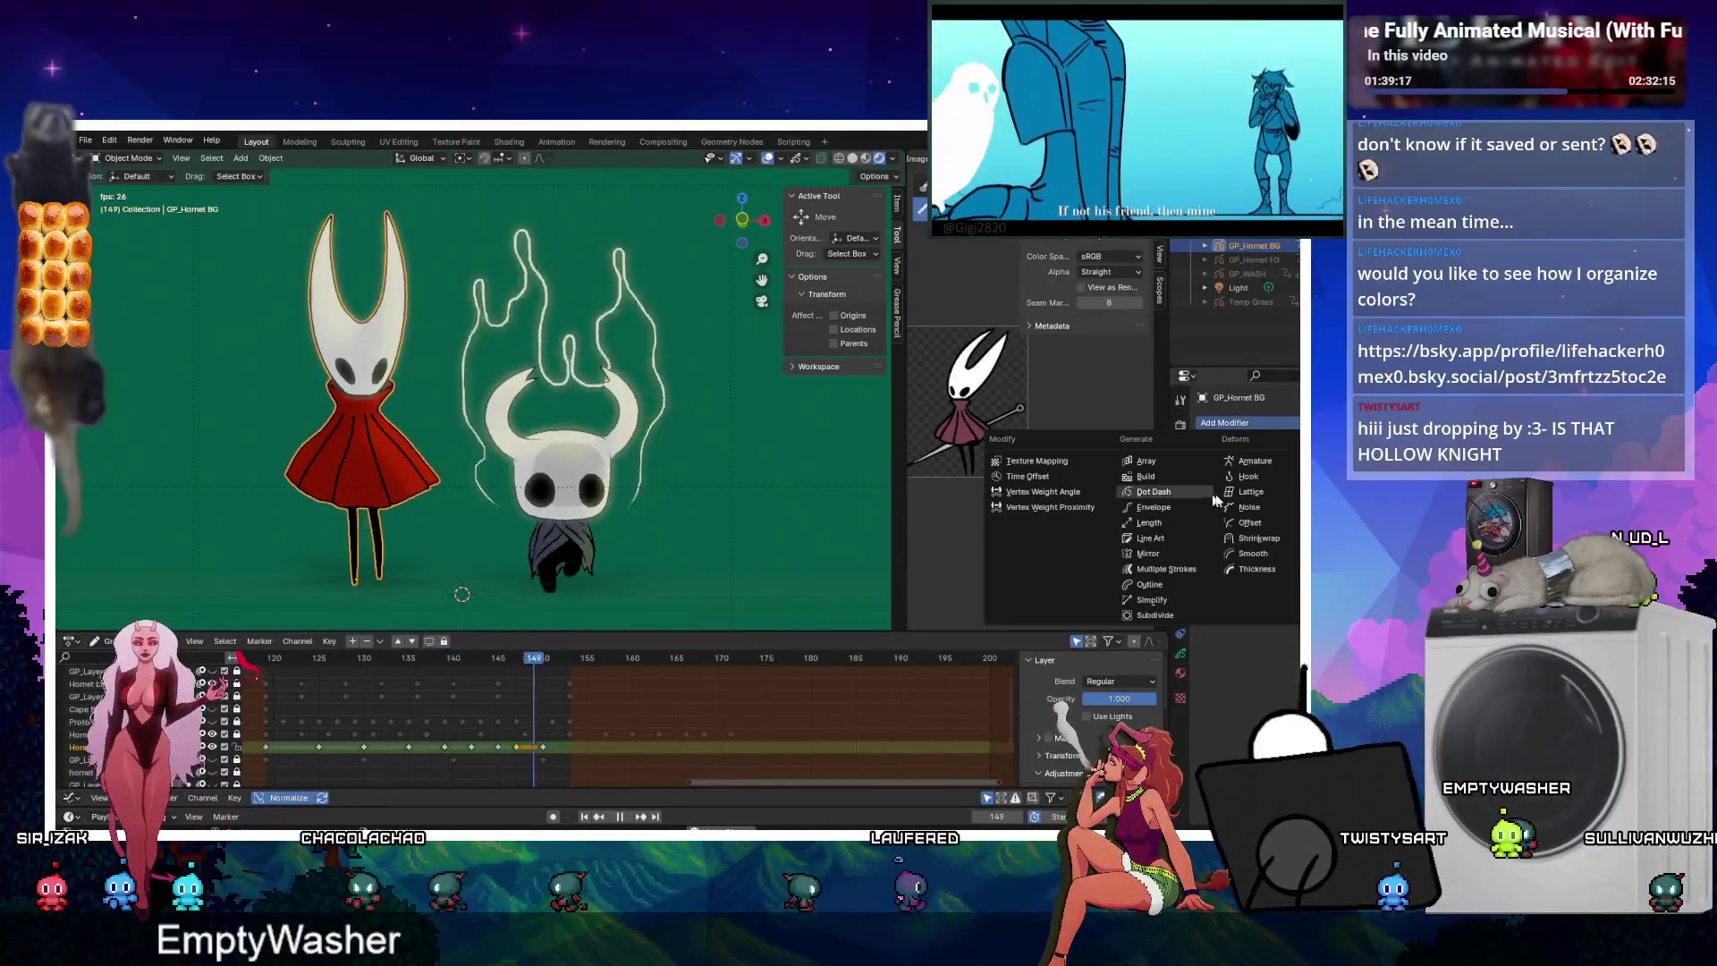
{"action": "left_click", "coordinate": [1247, 567]}
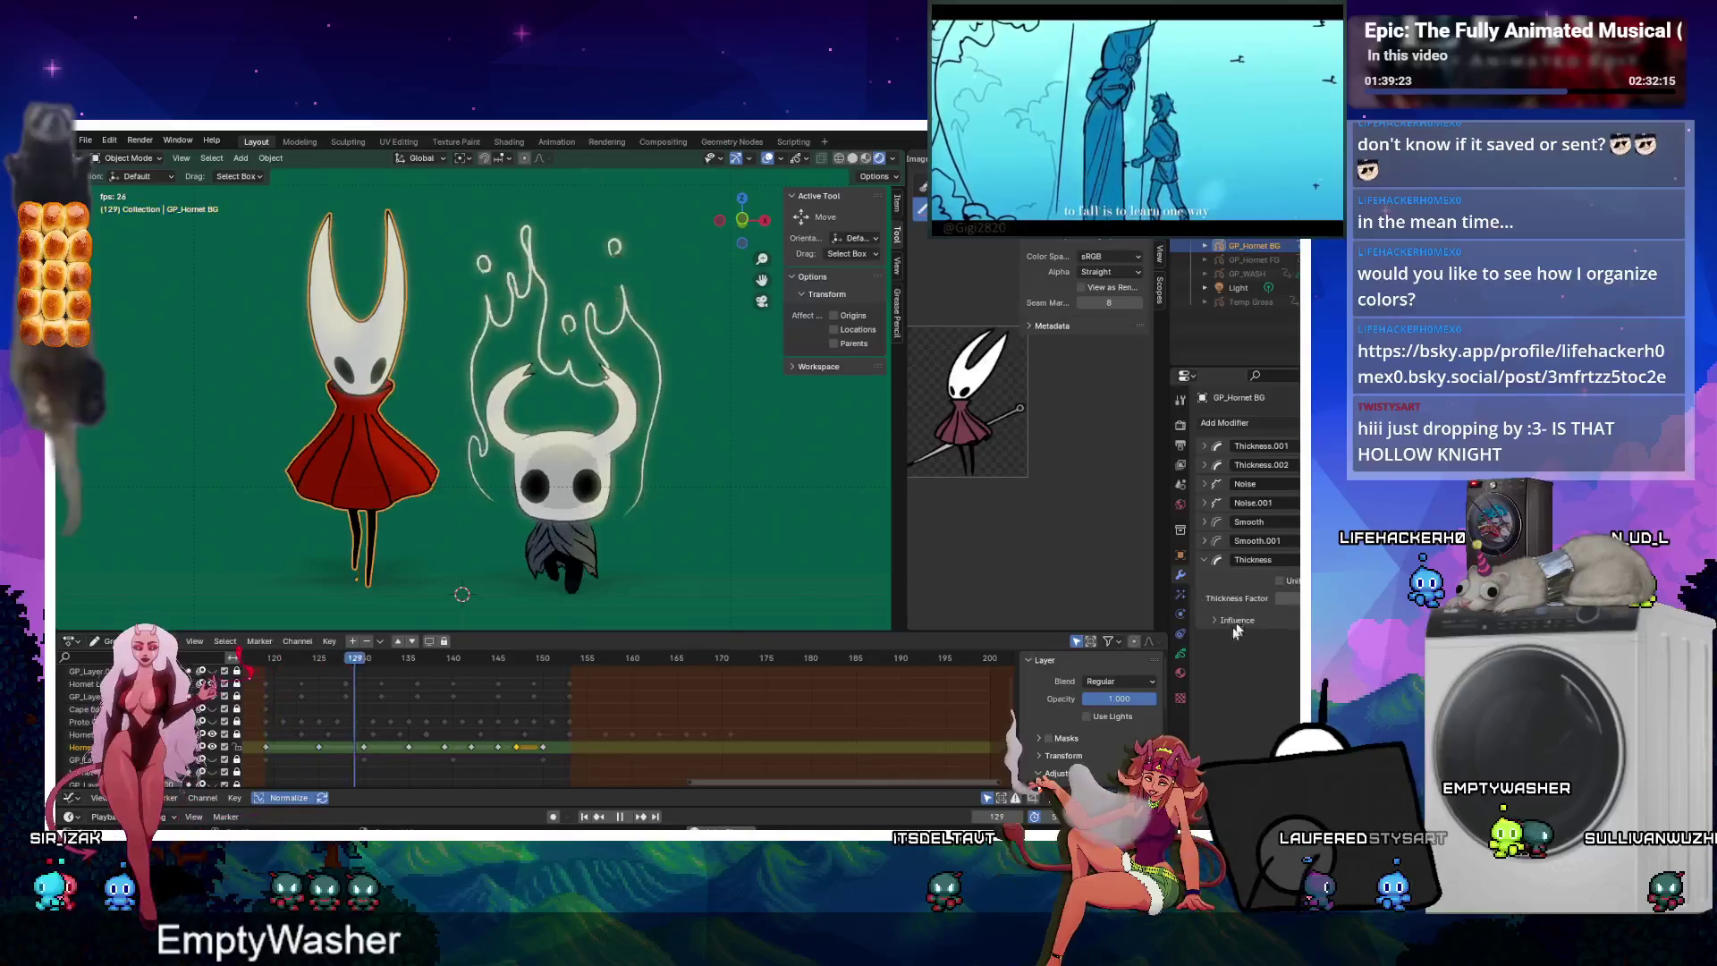
{"action": "left_click", "coordinate": [1259, 642]}
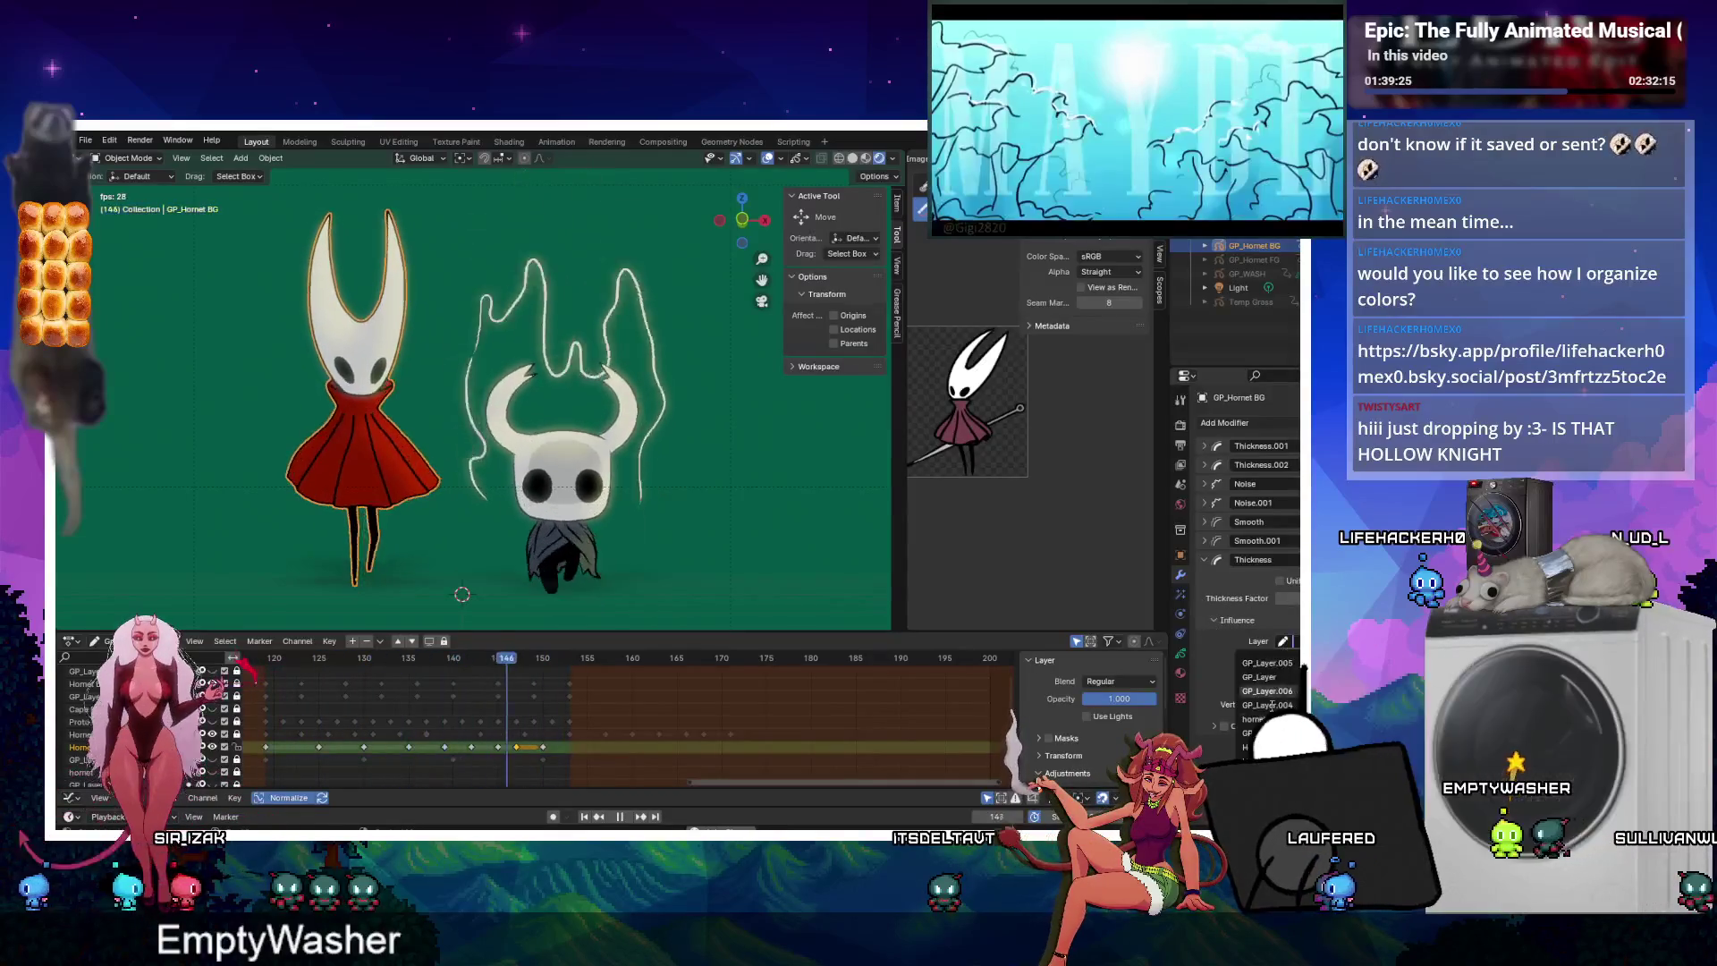
{"action": "scroll", "coordinate": [1265, 707], "scroll_direction": "down", "scroll_amount": 3}
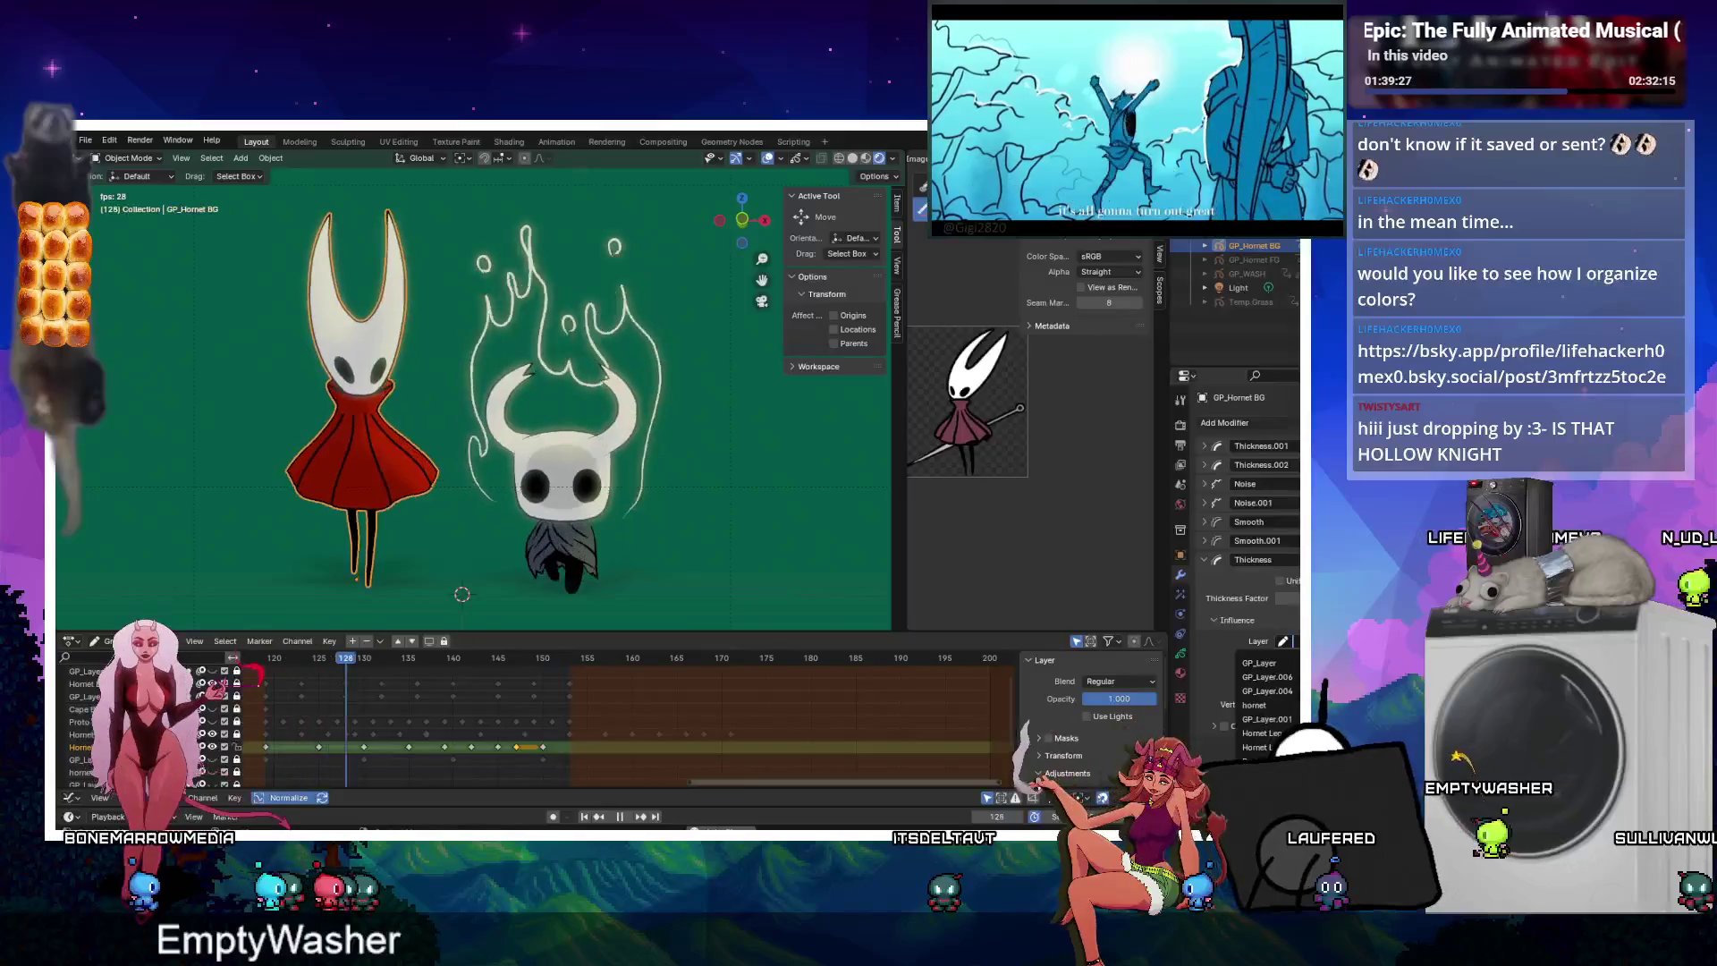
{"action": "left_click", "coordinate": [1263, 691]}
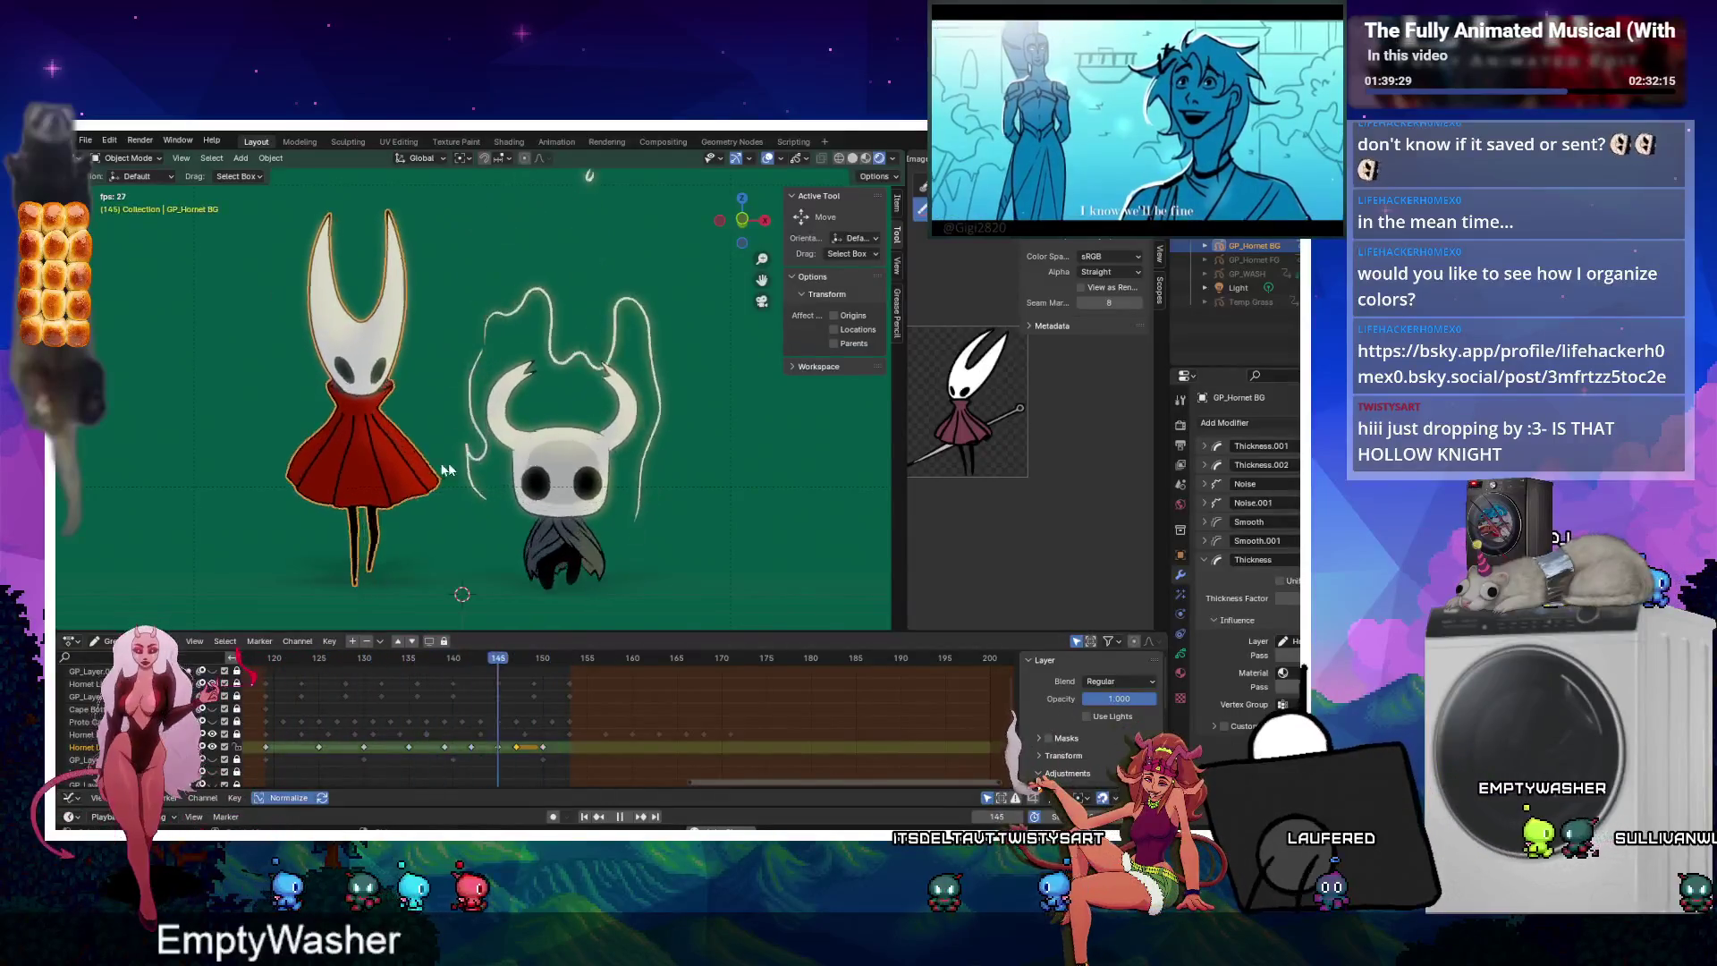
{"action": "left_click", "coordinate": [1224, 725]}
{"action": "scroll", "coordinate": [1234, 706], "scroll_direction": "down", "scroll_amount": 2}
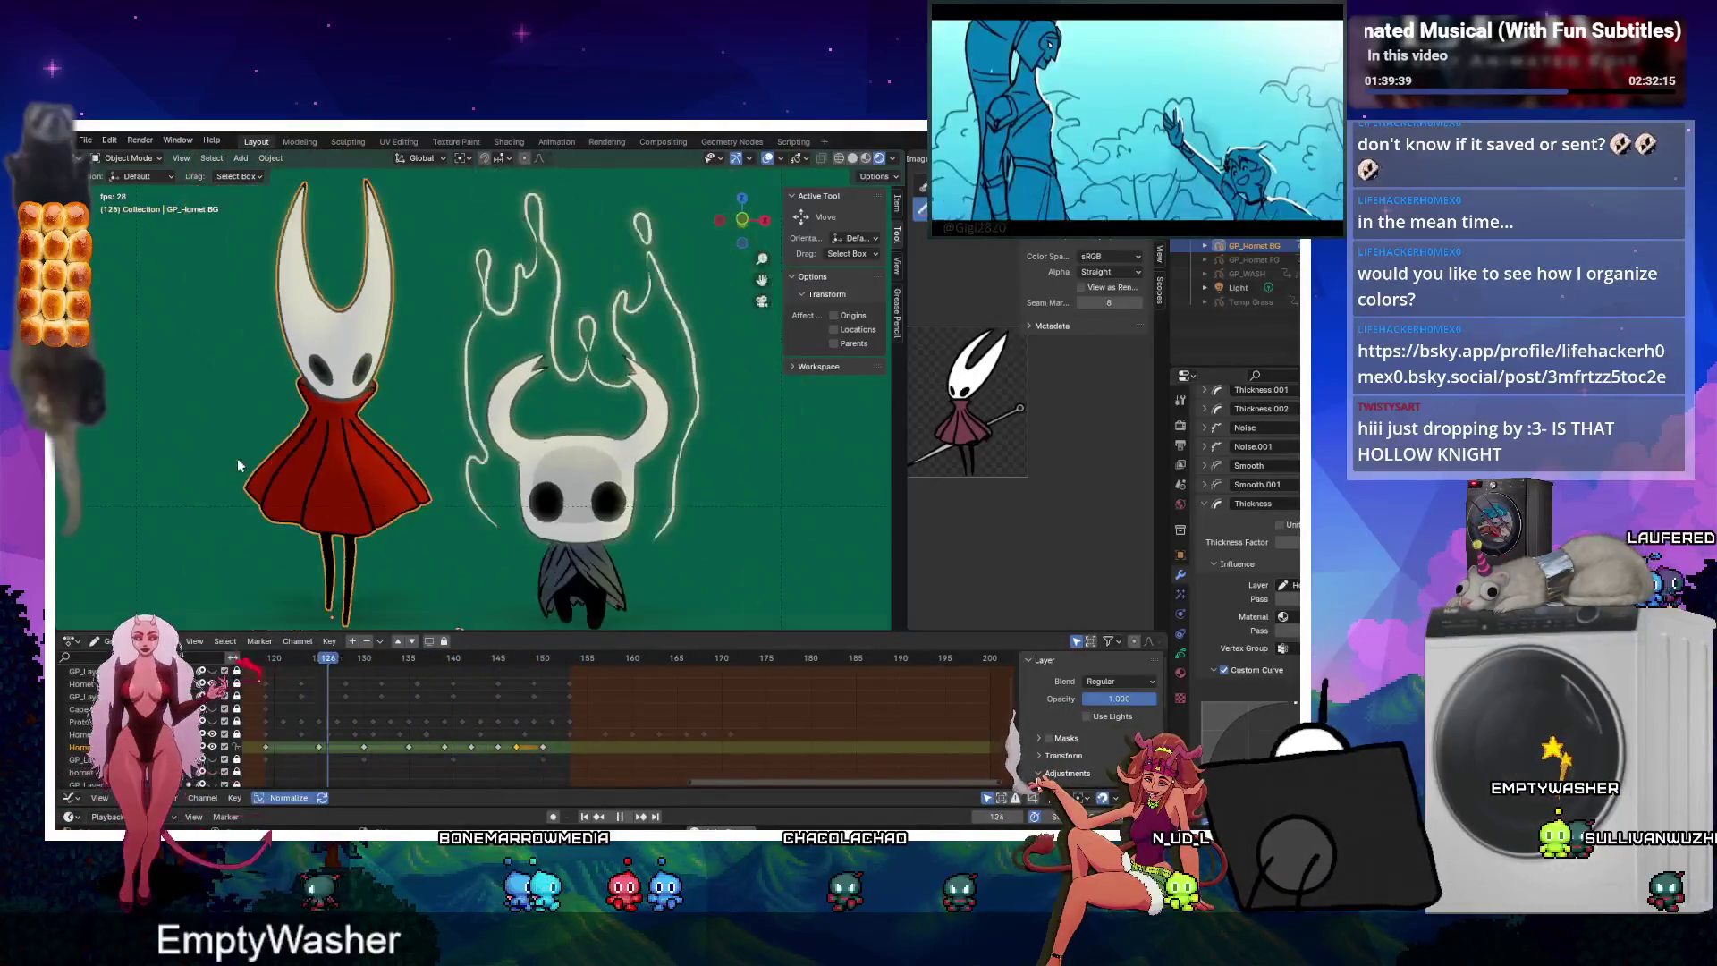
{"action": "left_click", "coordinate": [207, 411]}
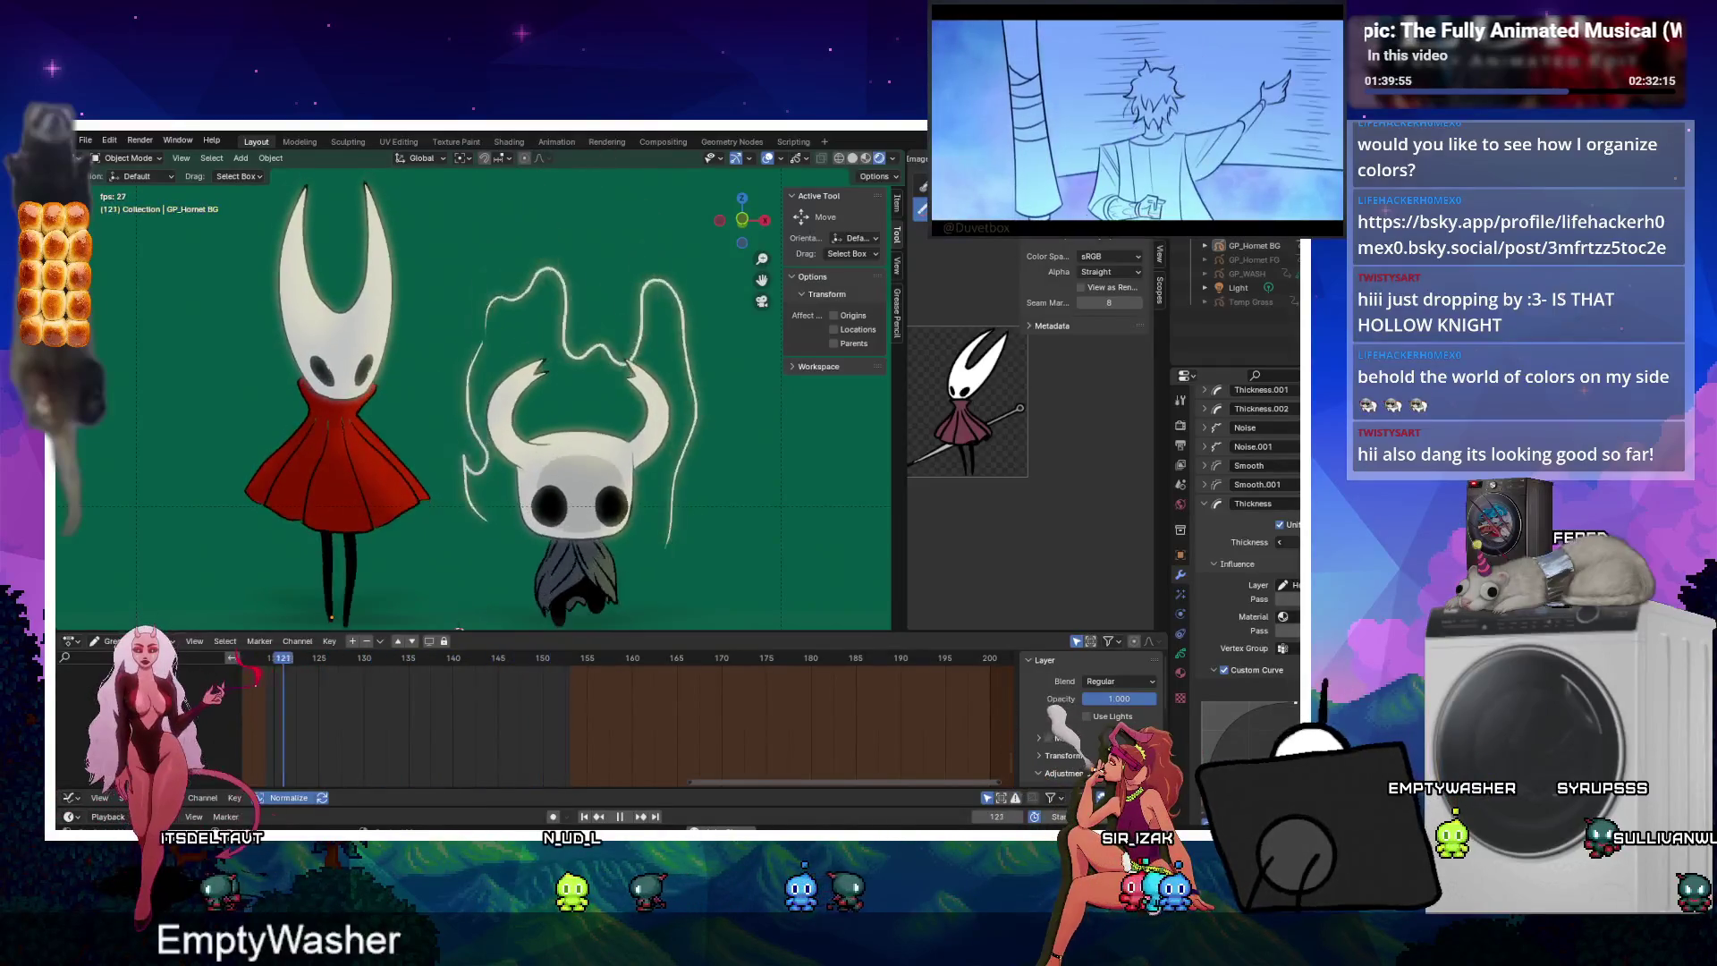
Add another Thickness modifier to Hornet and briefly expand the Smooth.001 settings.
{"action": "scroll", "coordinate": [381, 387], "scroll_direction": "up", "scroll_amount": 6}
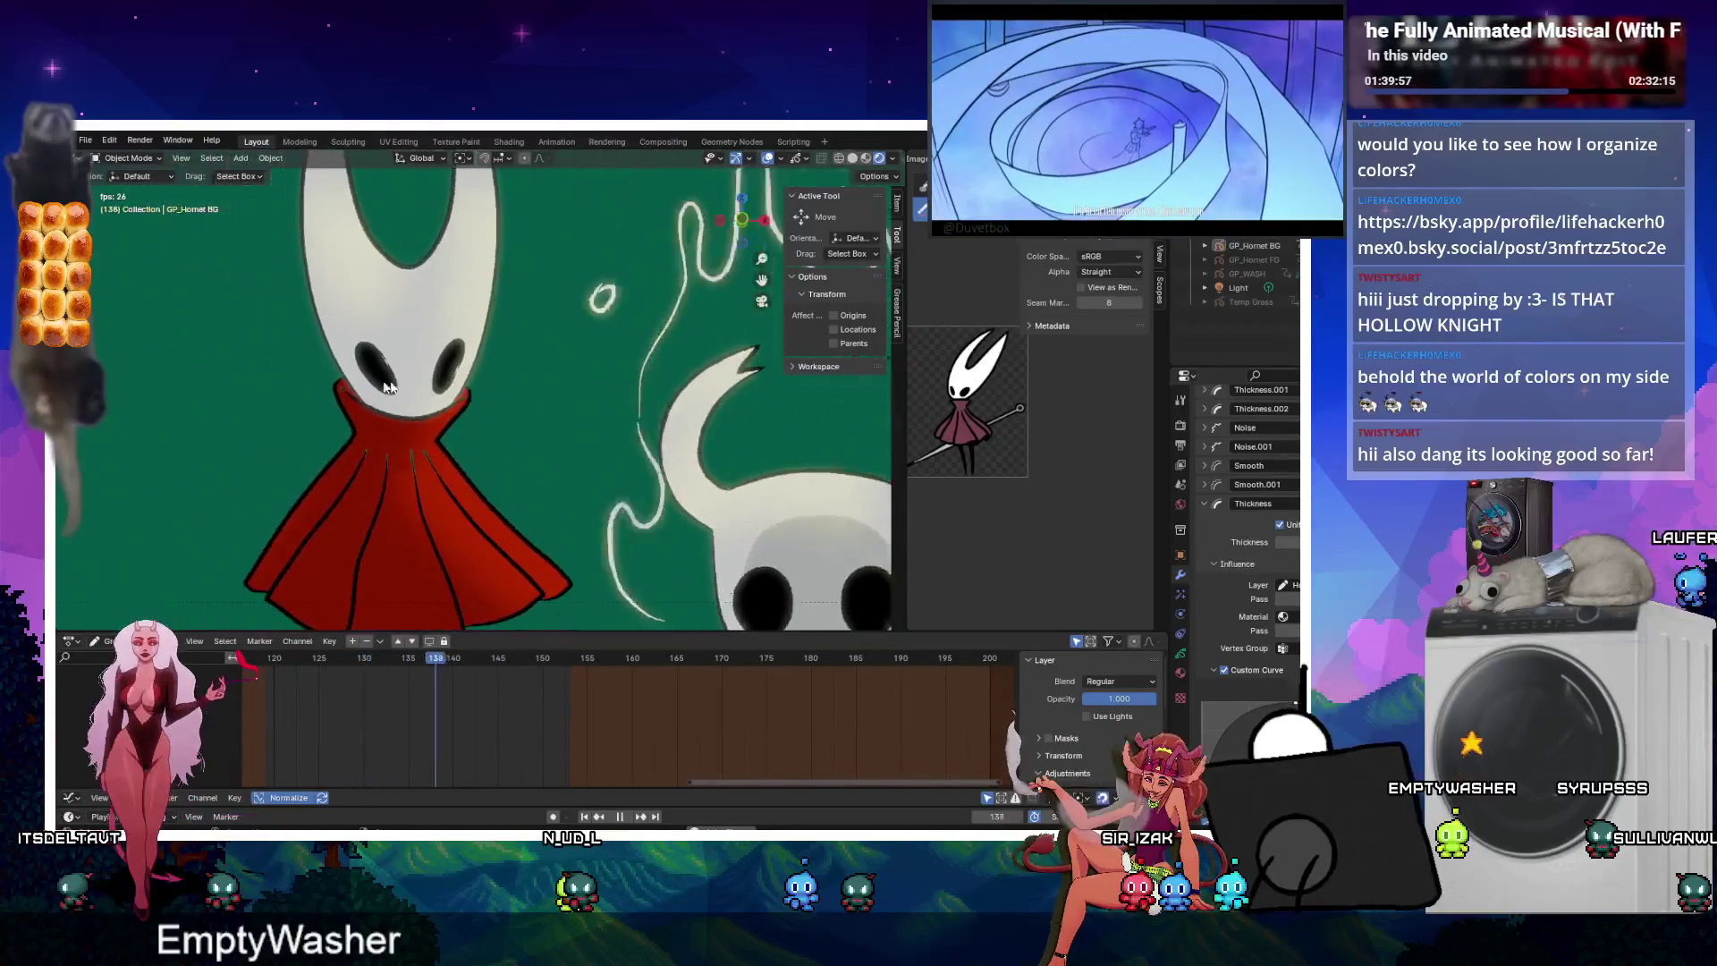
{"action": "scroll", "coordinate": [381, 386], "scroll_direction": "down", "scroll_amount": 5}
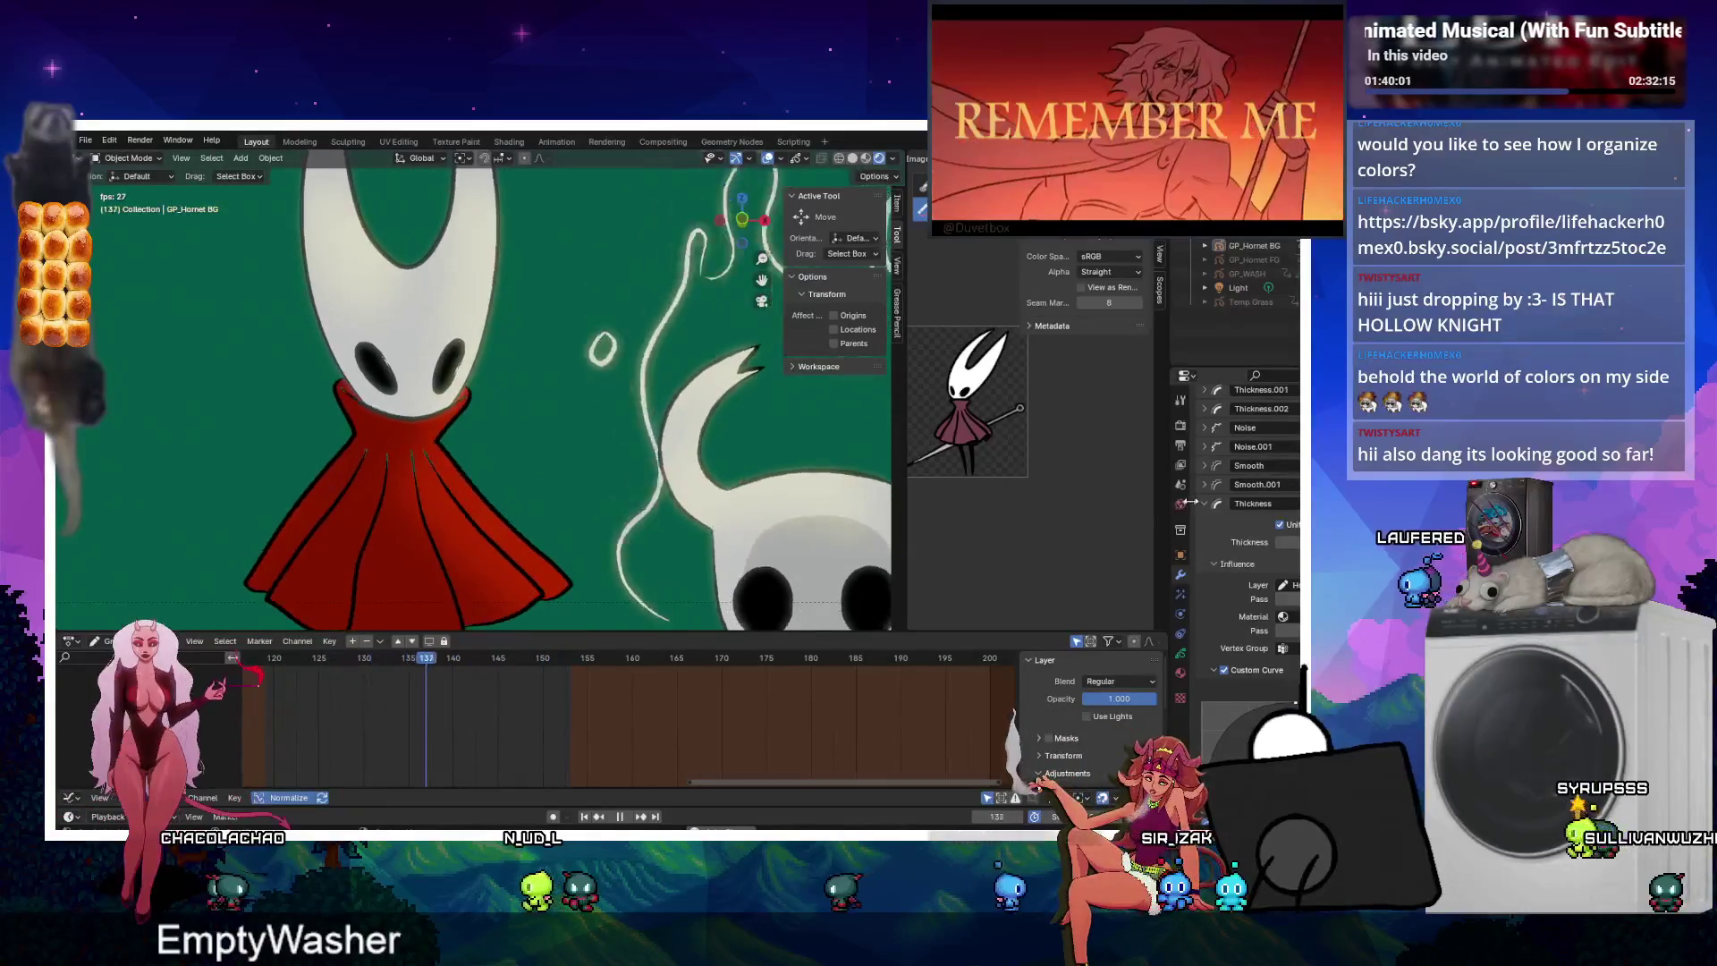
{"action": "scroll", "coordinate": [1207, 502], "scroll_direction": "up", "scroll_amount": 1}
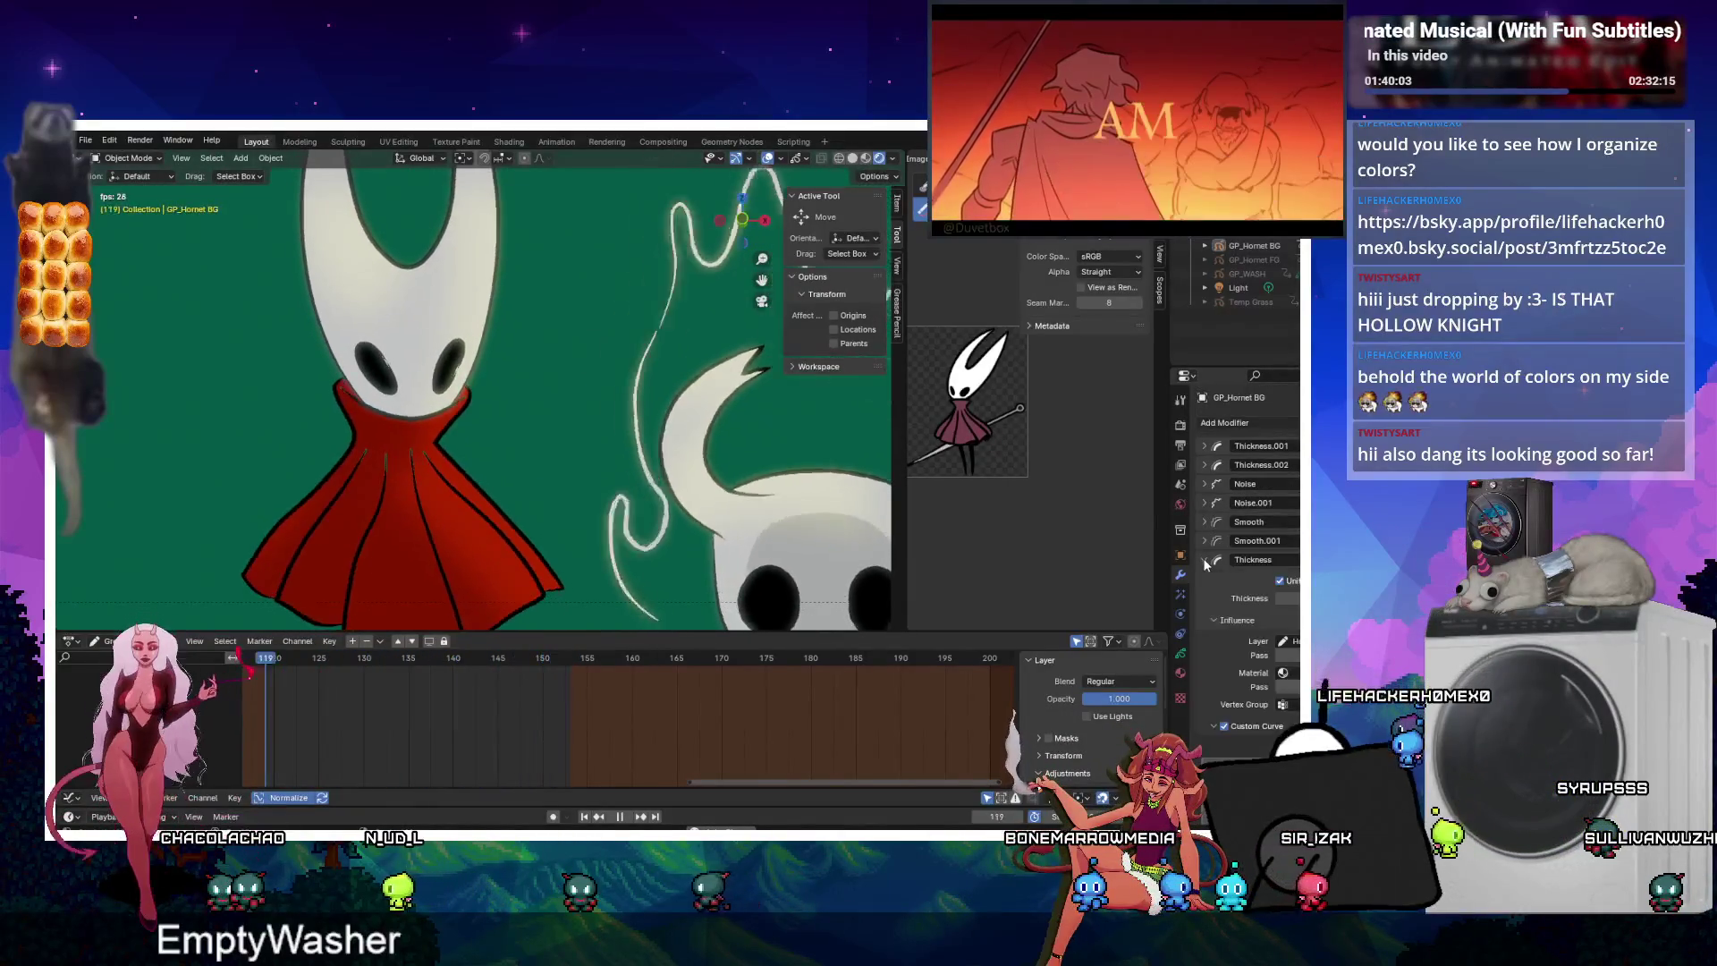
{"action": "scroll", "coordinate": [1216, 482], "scroll_direction": "down", "scroll_amount": 1}
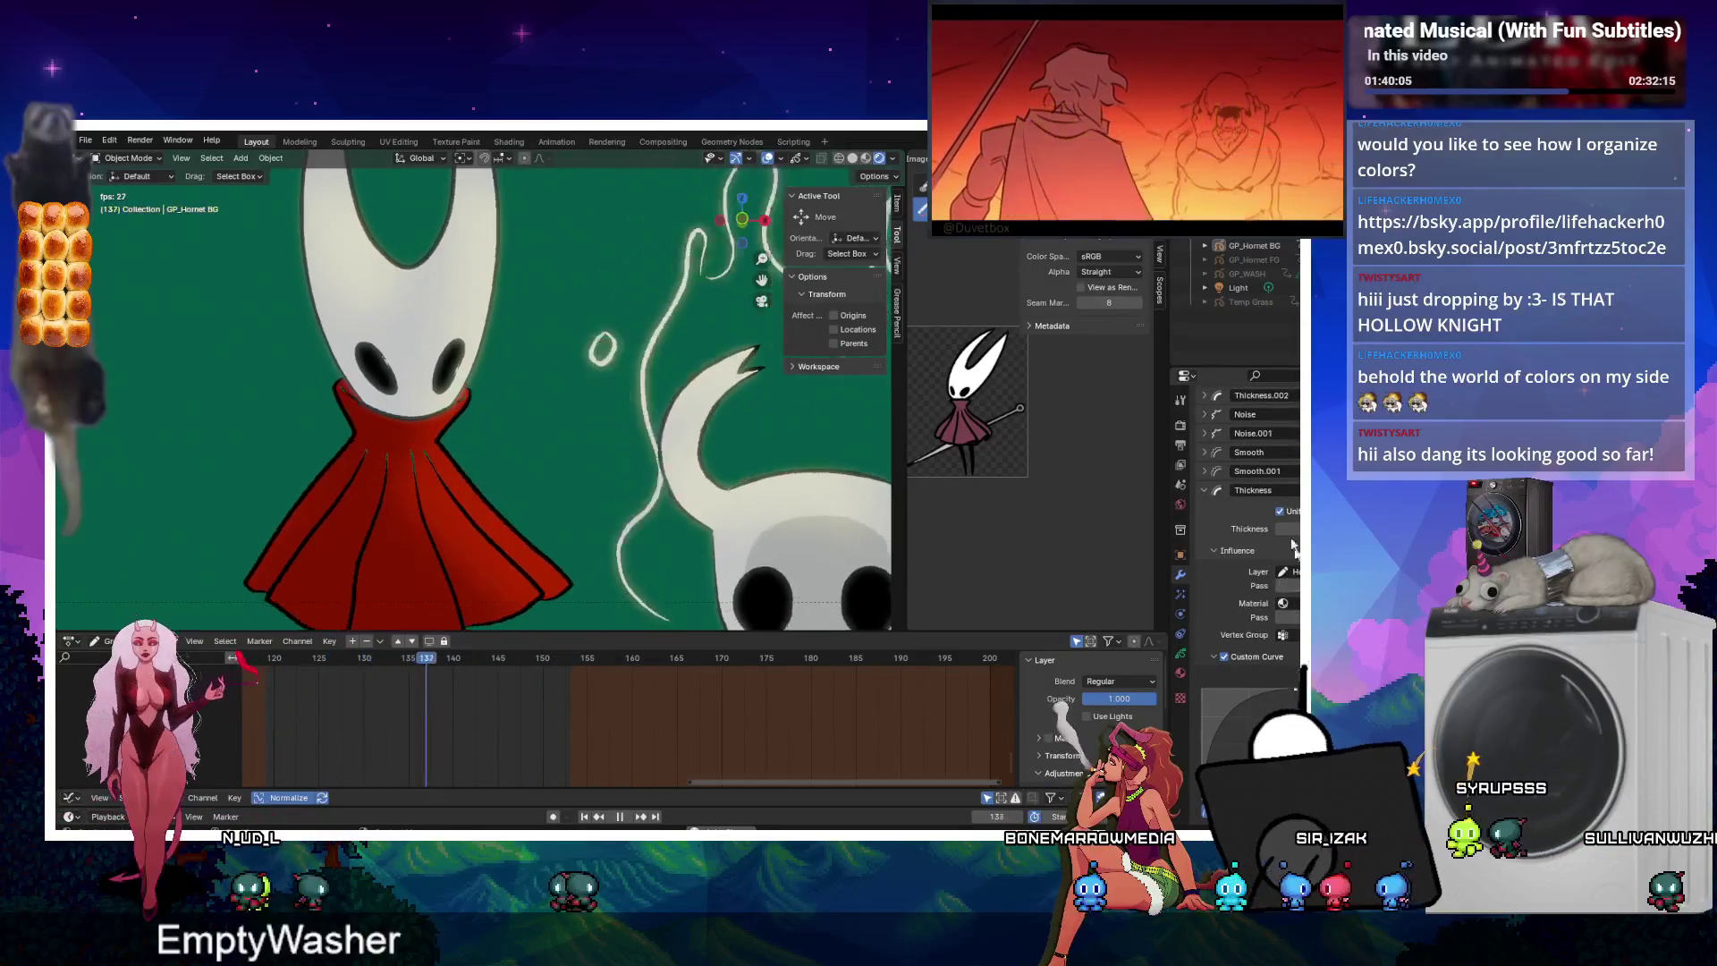
{"action": "scroll", "coordinate": [1243, 411], "scroll_direction": "up", "scroll_amount": 2}
{"action": "left_click", "coordinate": [1234, 422]}
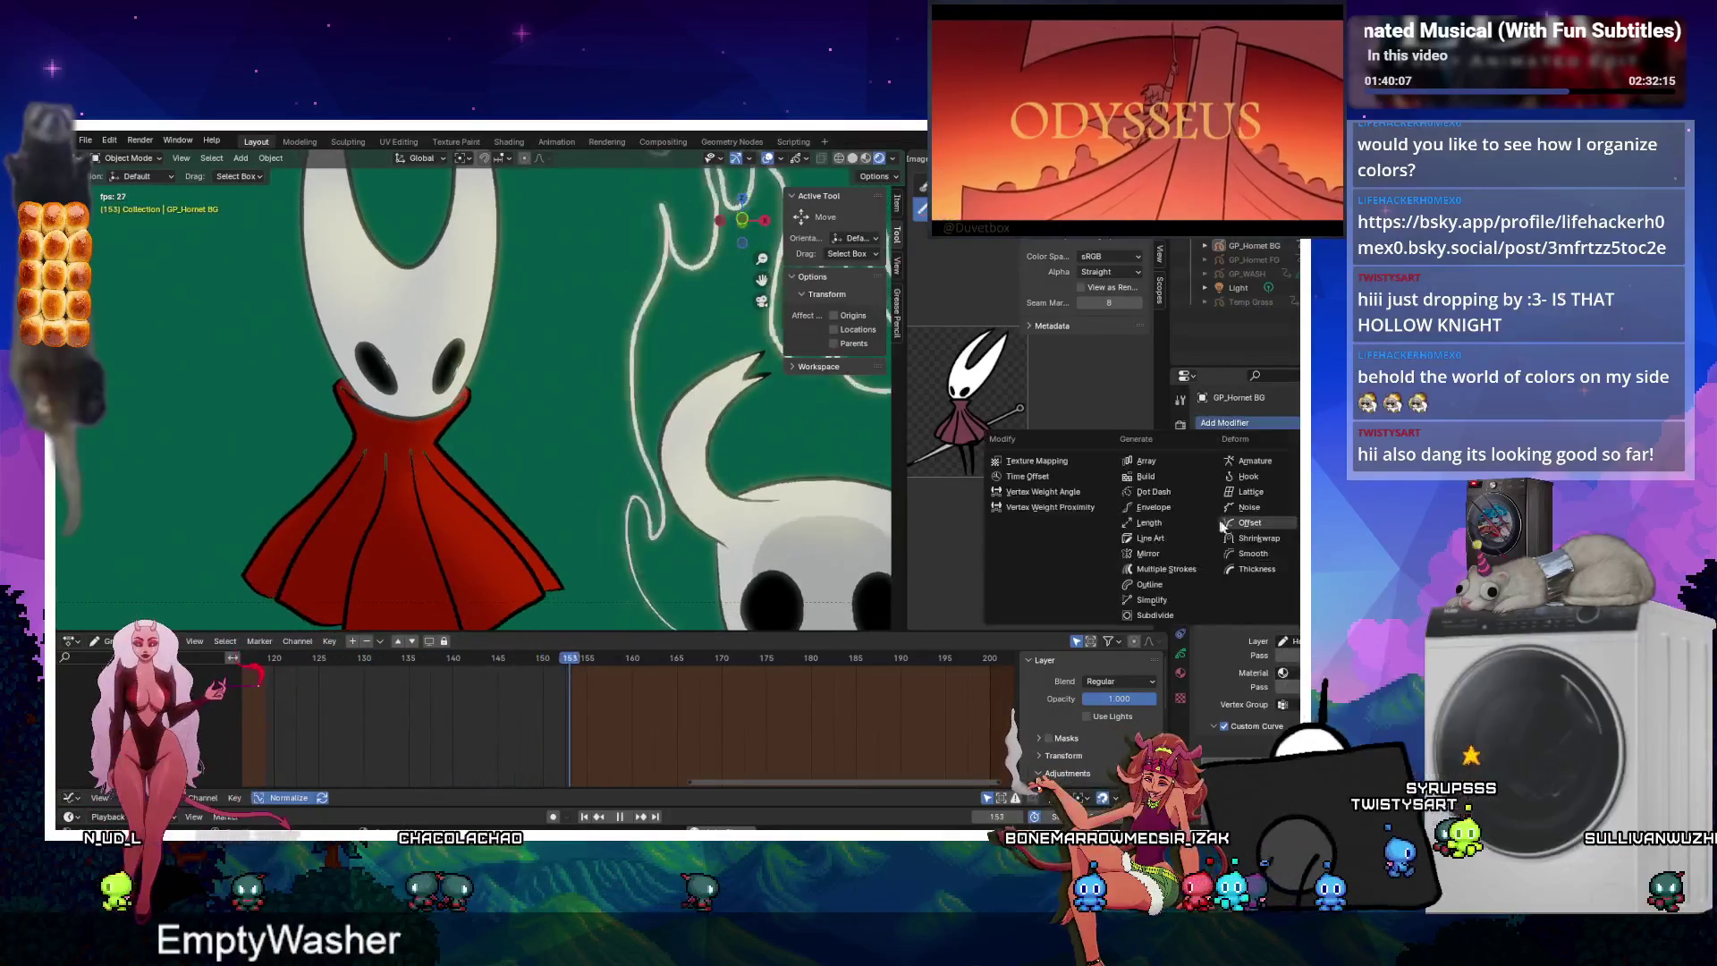
{"action": "left_click", "coordinate": [1244, 570]}
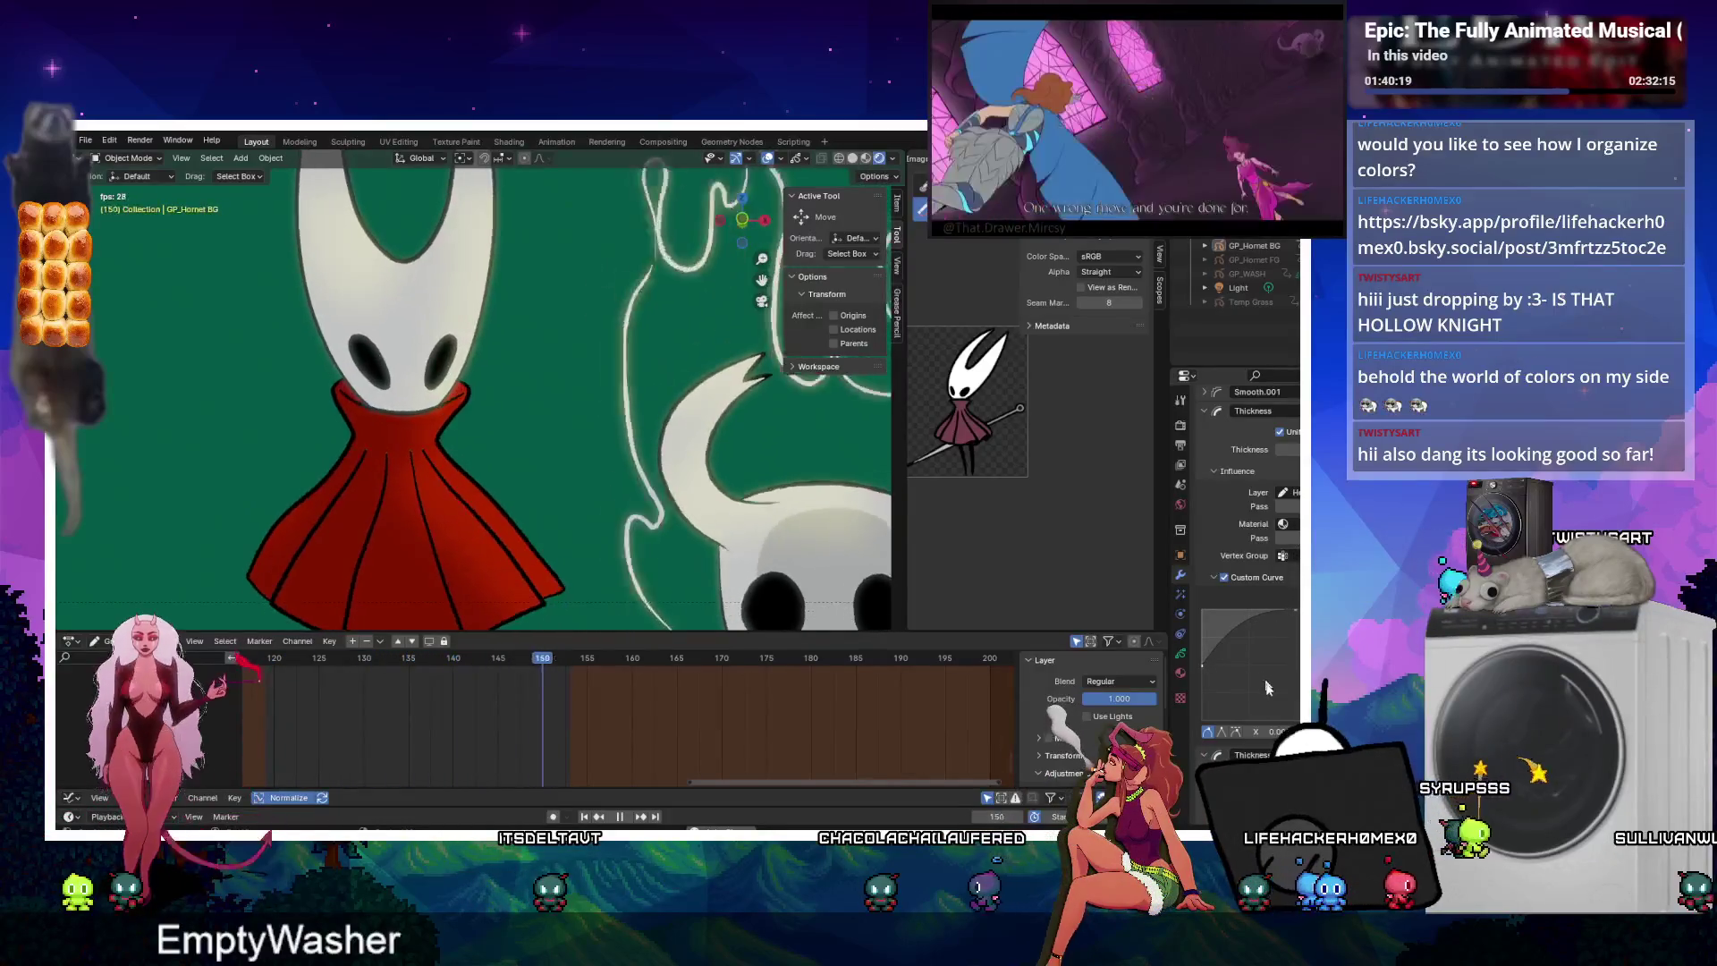
{"action": "scroll", "coordinate": [1251, 504], "scroll_direction": "up", "scroll_amount": 3}
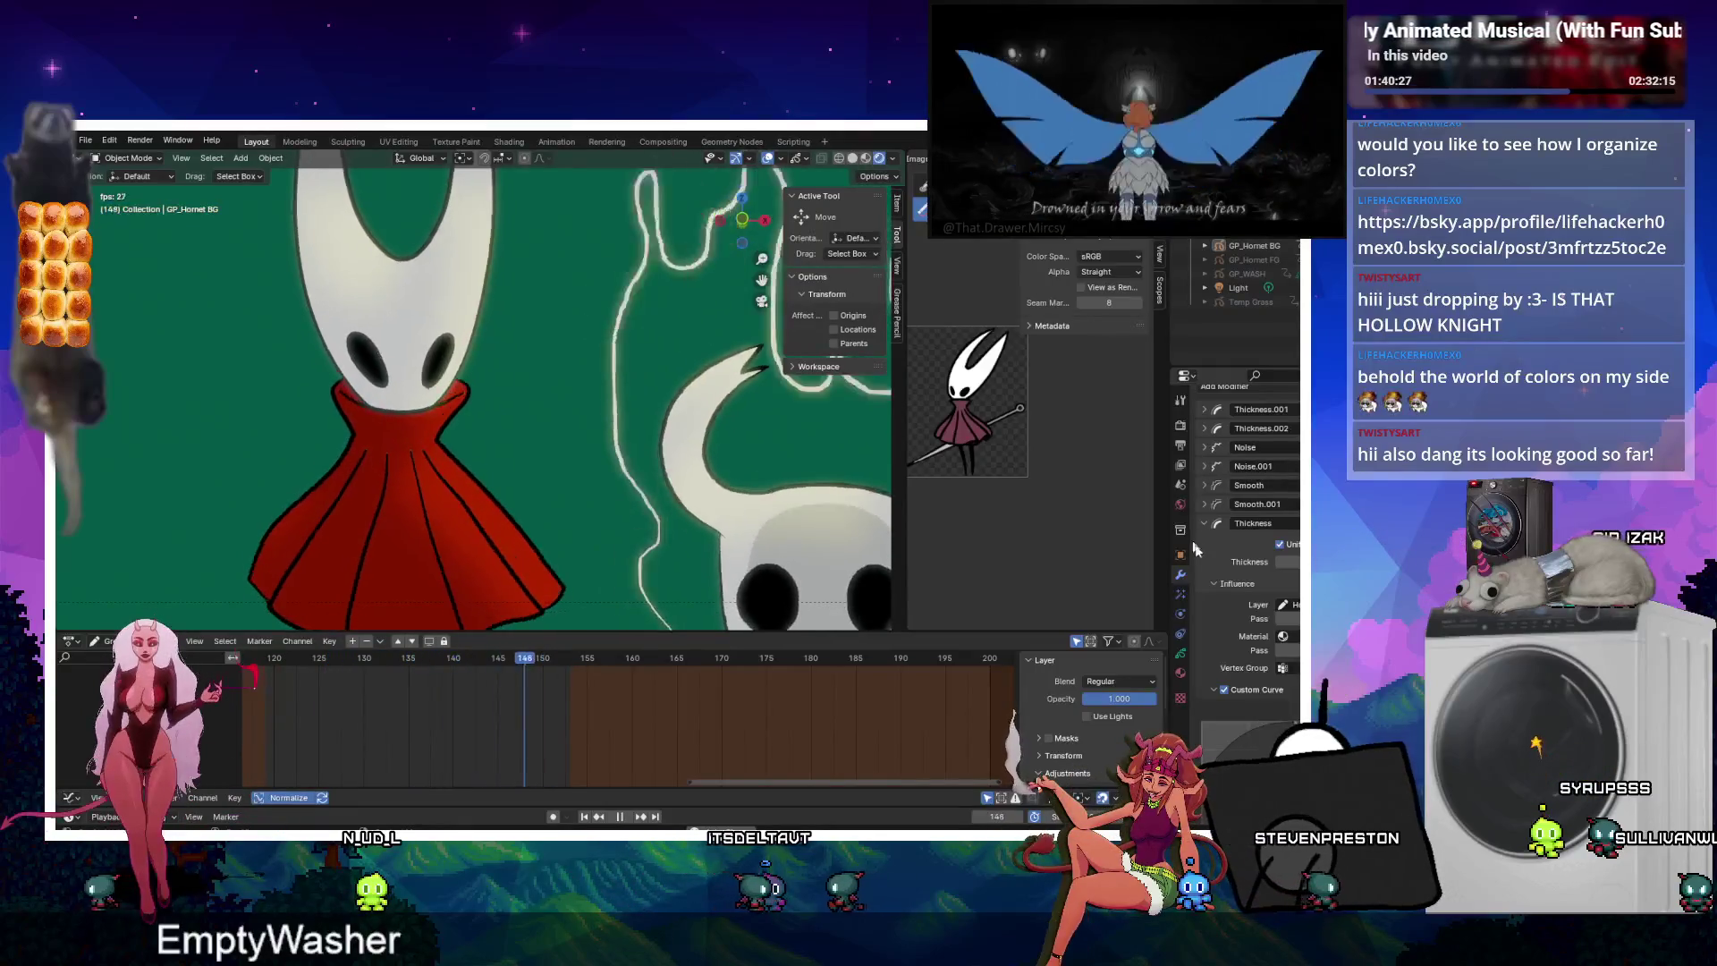
{"action": "left_click", "coordinate": [1205, 504]}
{"action": "left_click", "coordinate": [1203, 503]}
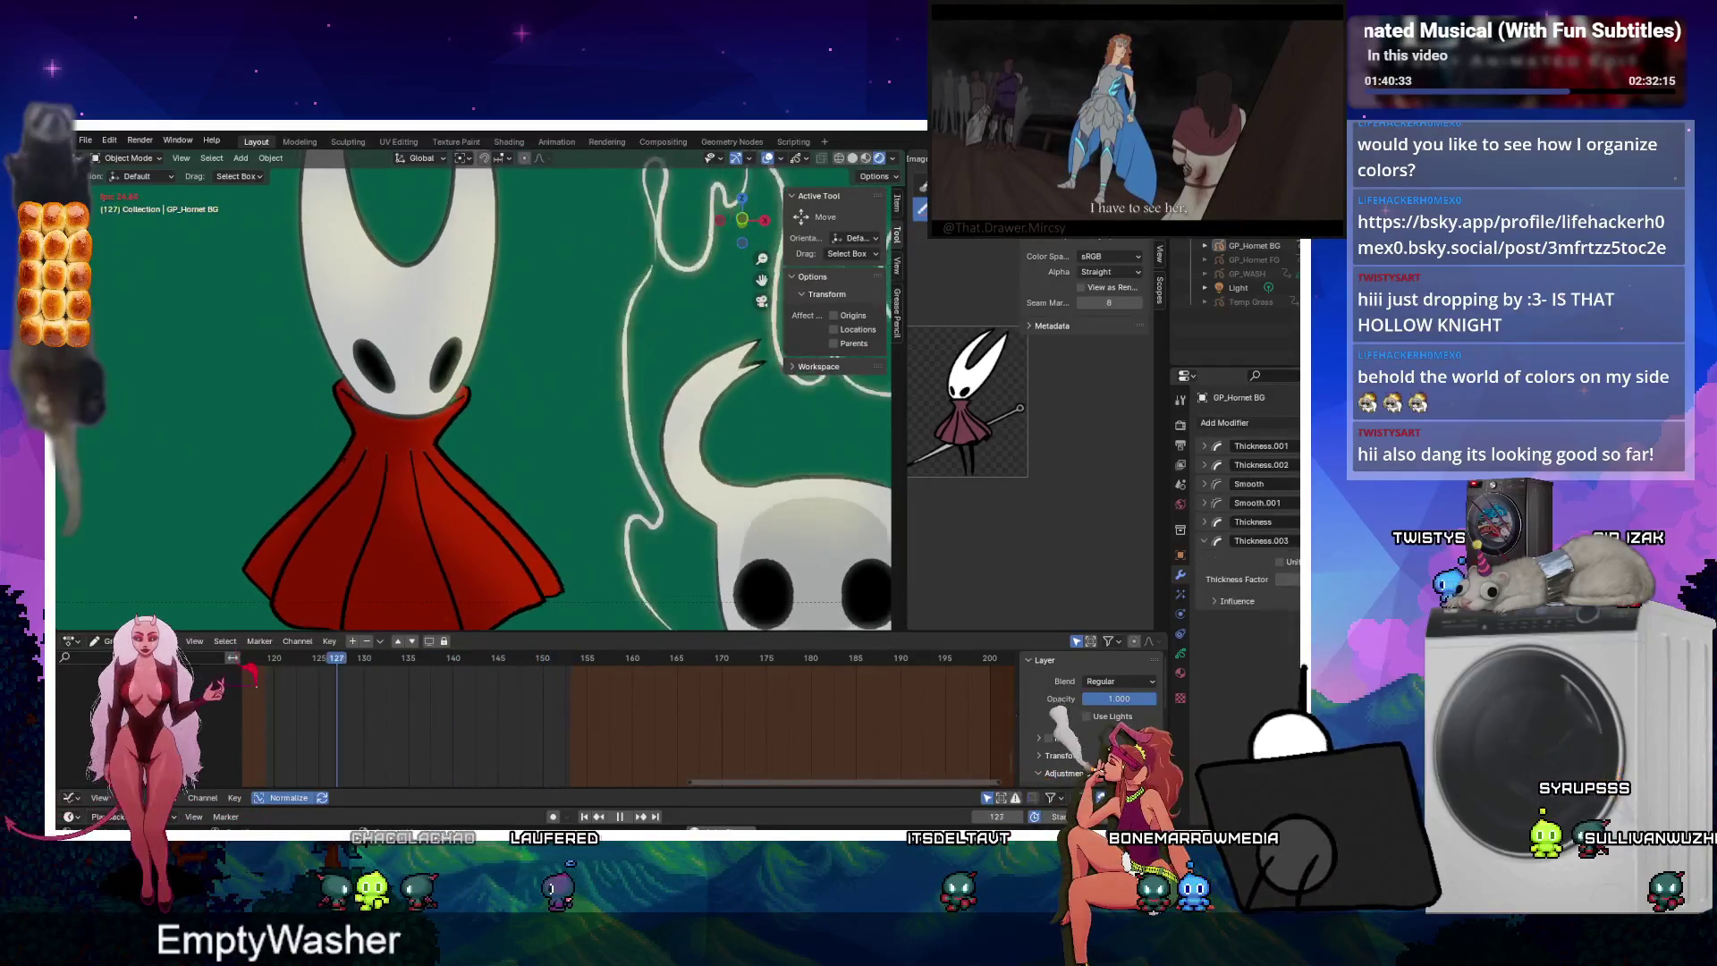
Remove Noise.001, Smooth, Thickness.001 and Thickness.002, then frame both characters.
{"action": "key", "text": "ctrl+x"}
{"action": "key", "text": "ctrl+x"}
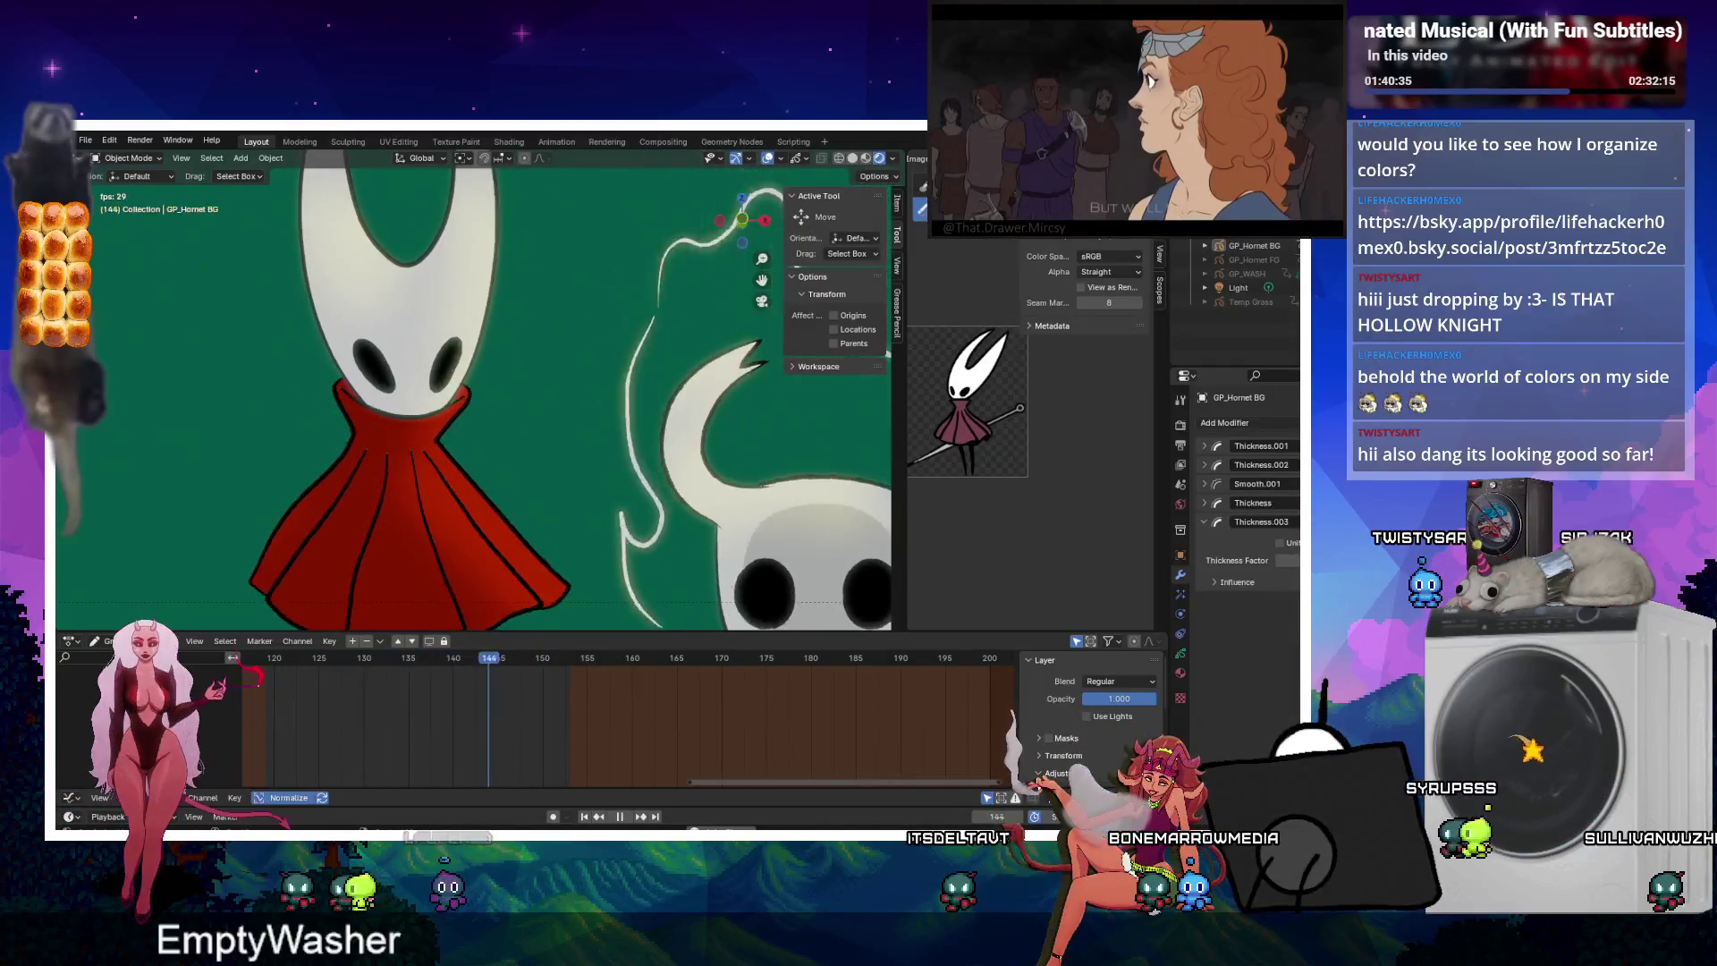
{"action": "key", "text": "ctrl+x"}
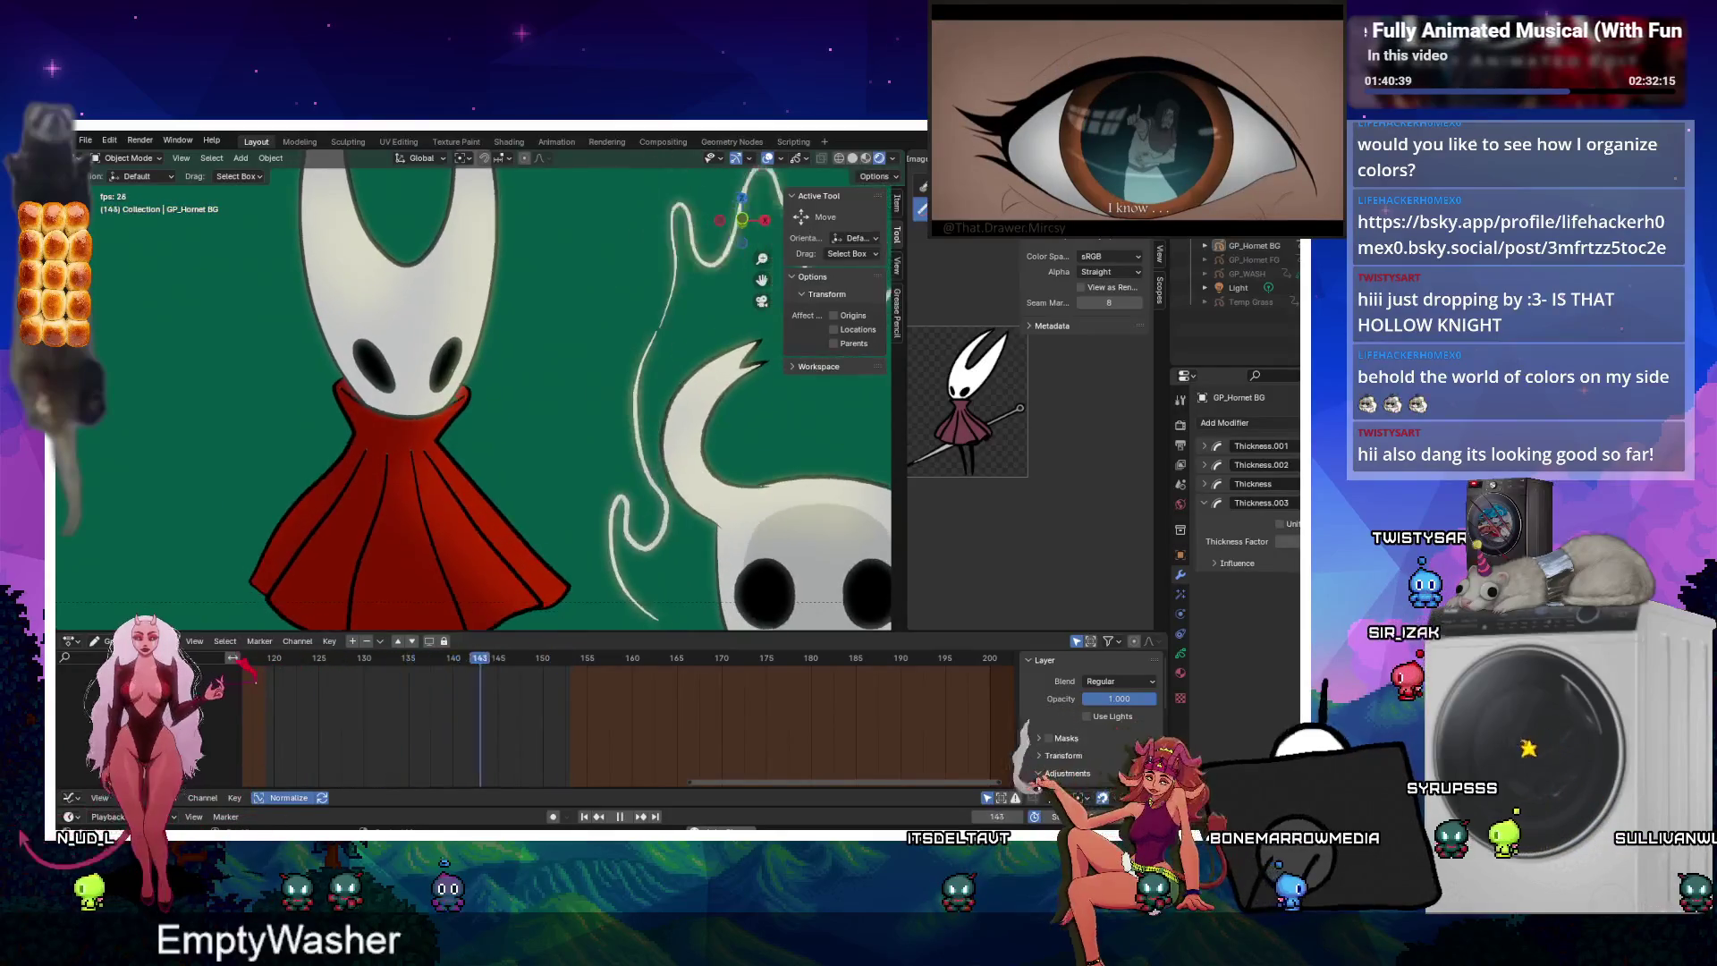
{"action": "key", "text": "ctrl+x"}
{"action": "key", "text": "ctrl+x"}
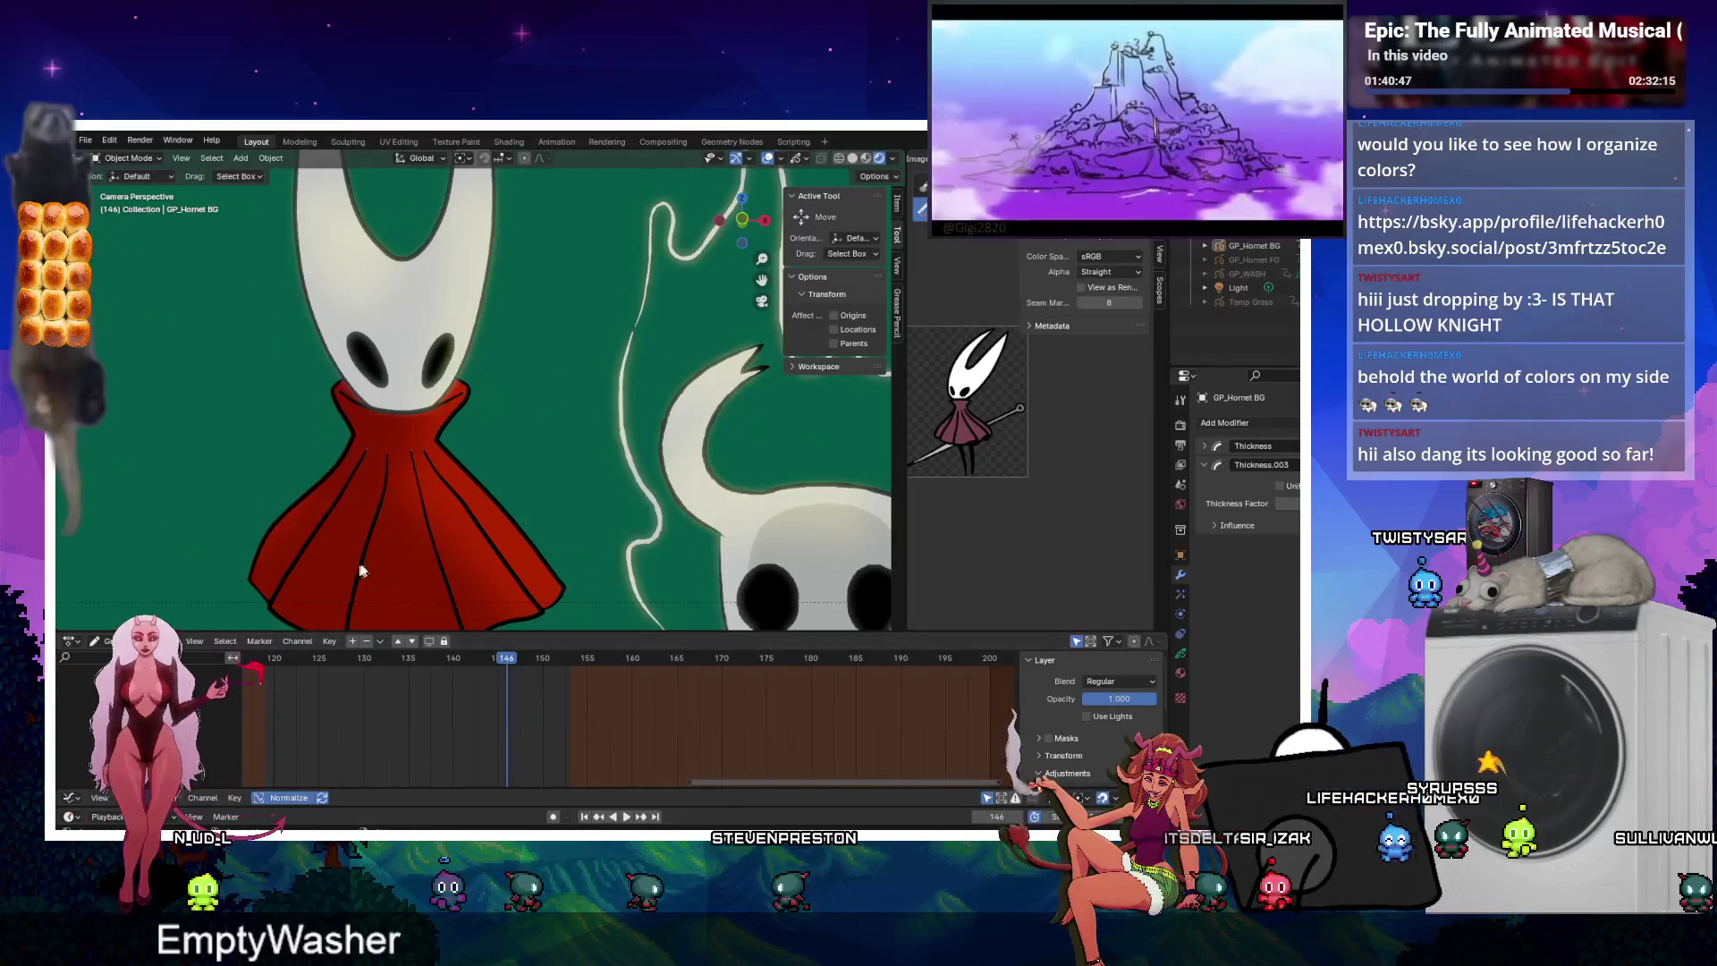
{"action": "scroll", "coordinate": [304, 388], "scroll_direction": "down", "scroll_amount": 2}
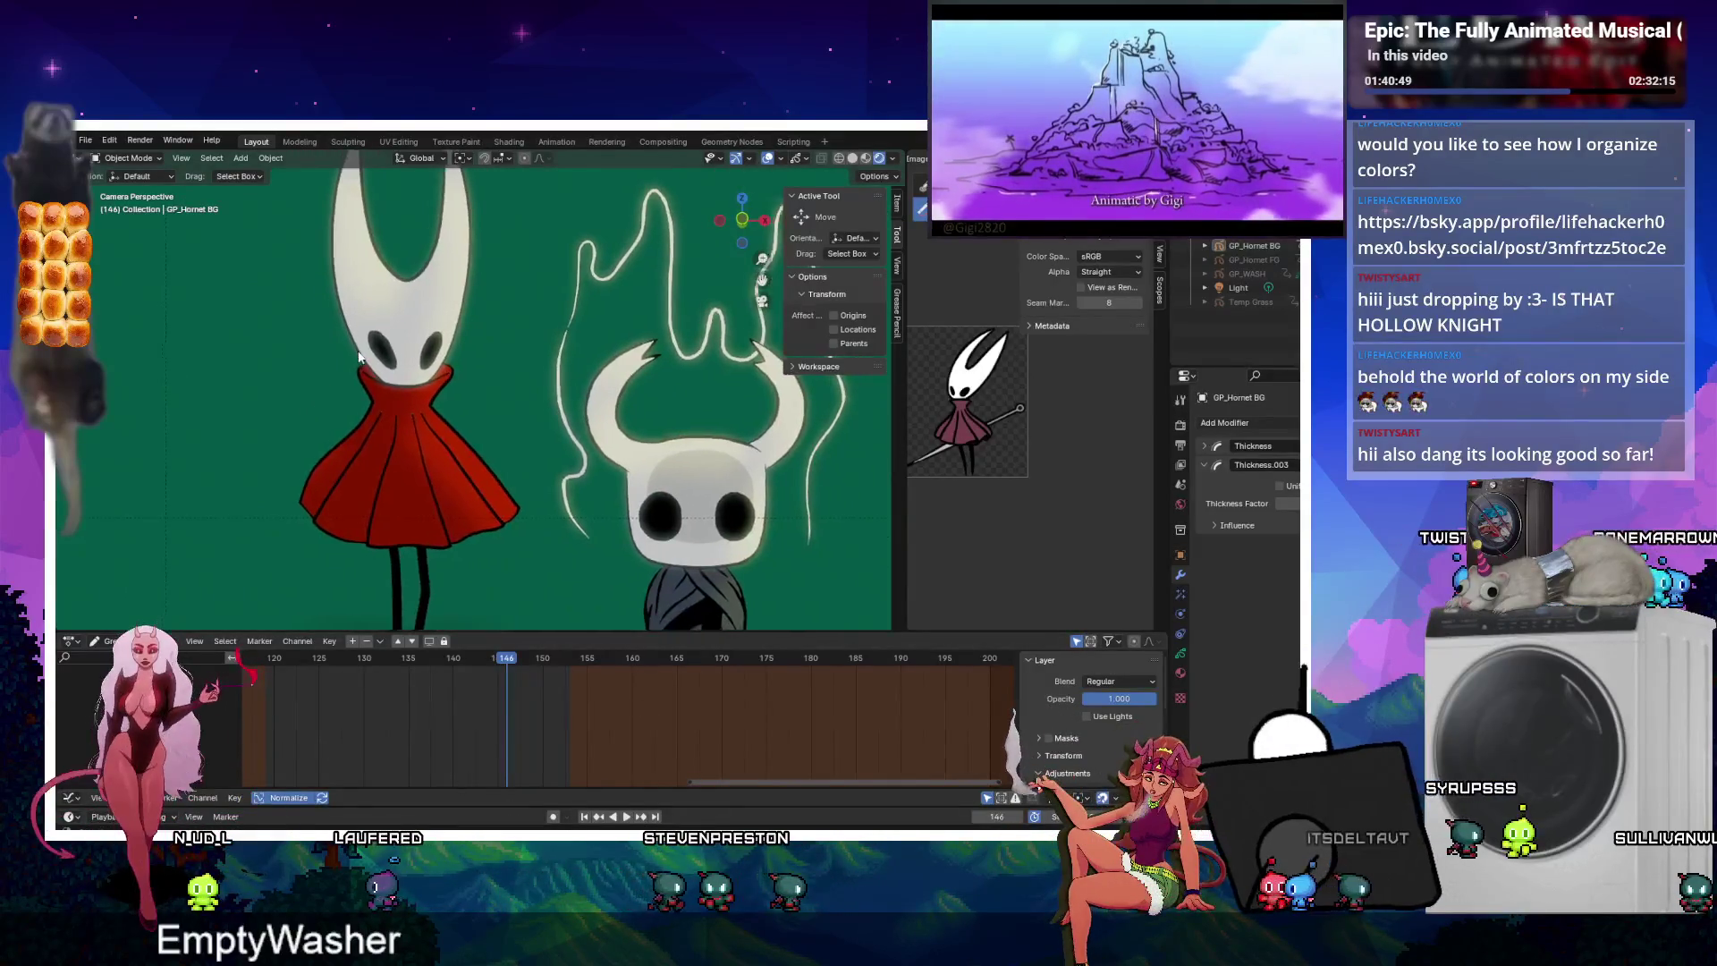
{"action": "middle_click_drag", "start_coordinate": [358, 356], "coordinate": [356, 382], "text": "shift"}
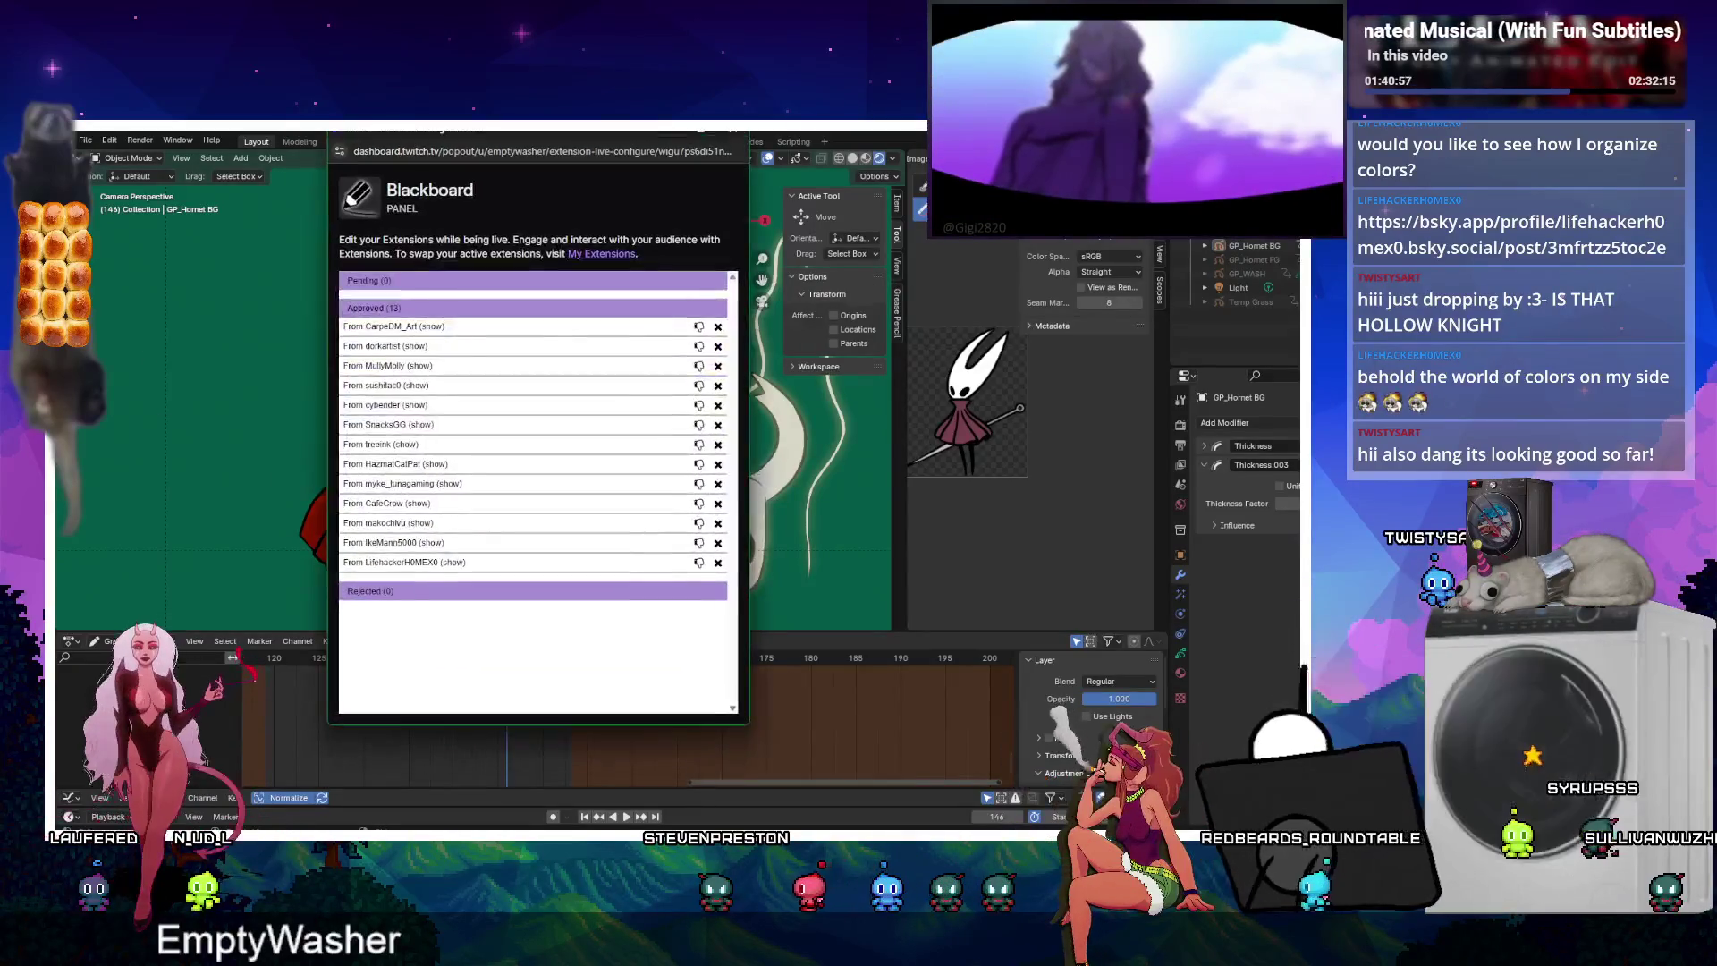
{"action": "key", "text": "ctrl+w"}
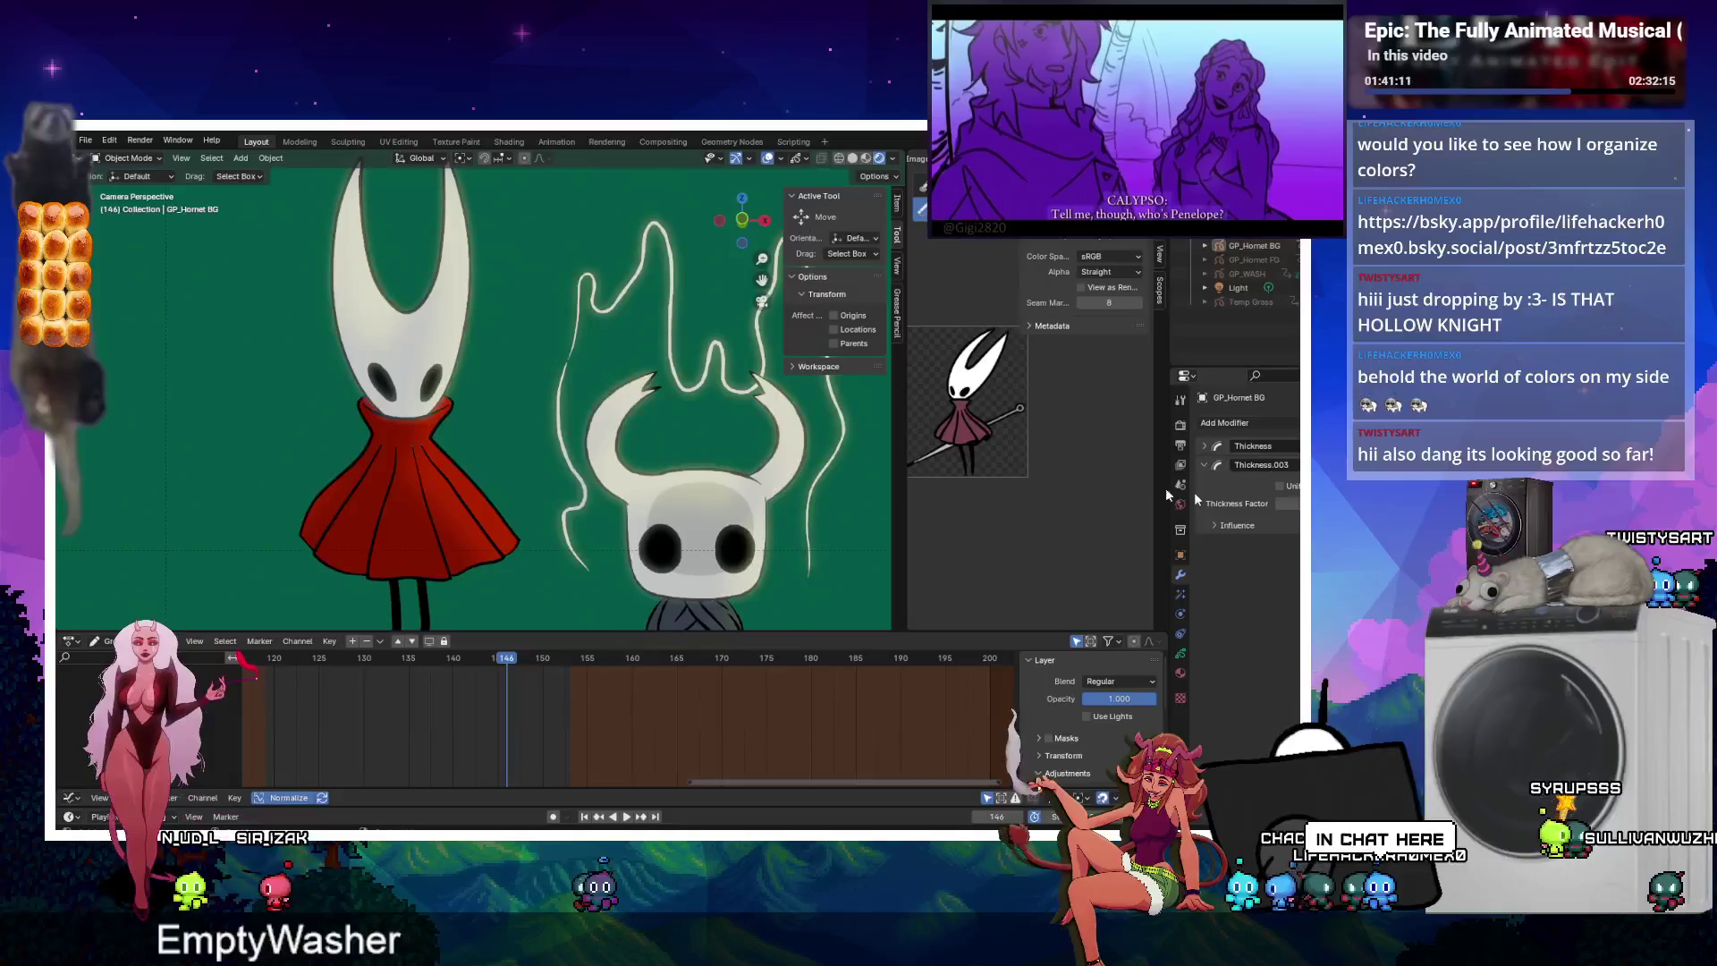
Select the GP_Hornet BG object and box-select Hornet's strokes in Edit Mode.
{"action": "scroll", "coordinate": [444, 546], "scroll_direction": "down", "scroll_amount": 1}
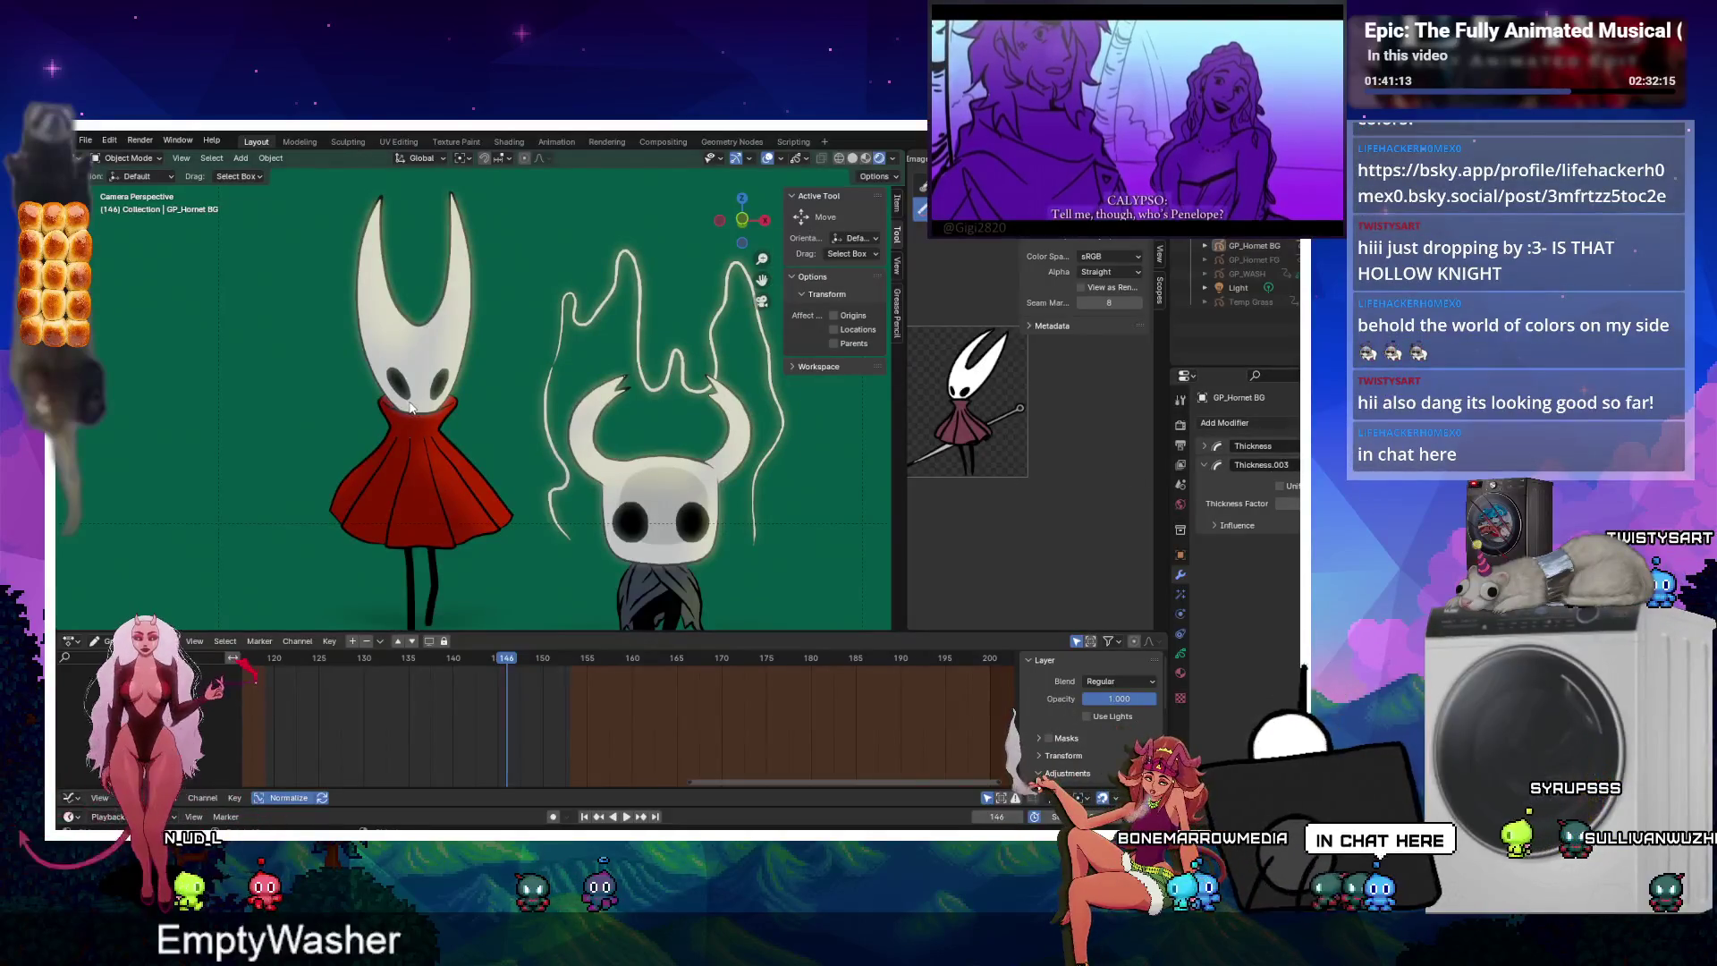
{"action": "left_click", "coordinate": [411, 406]}
{"action": "scroll", "coordinate": [411, 407], "scroll_direction": "down", "scroll_amount": 2}
{"action": "key", "text": "Tab"}
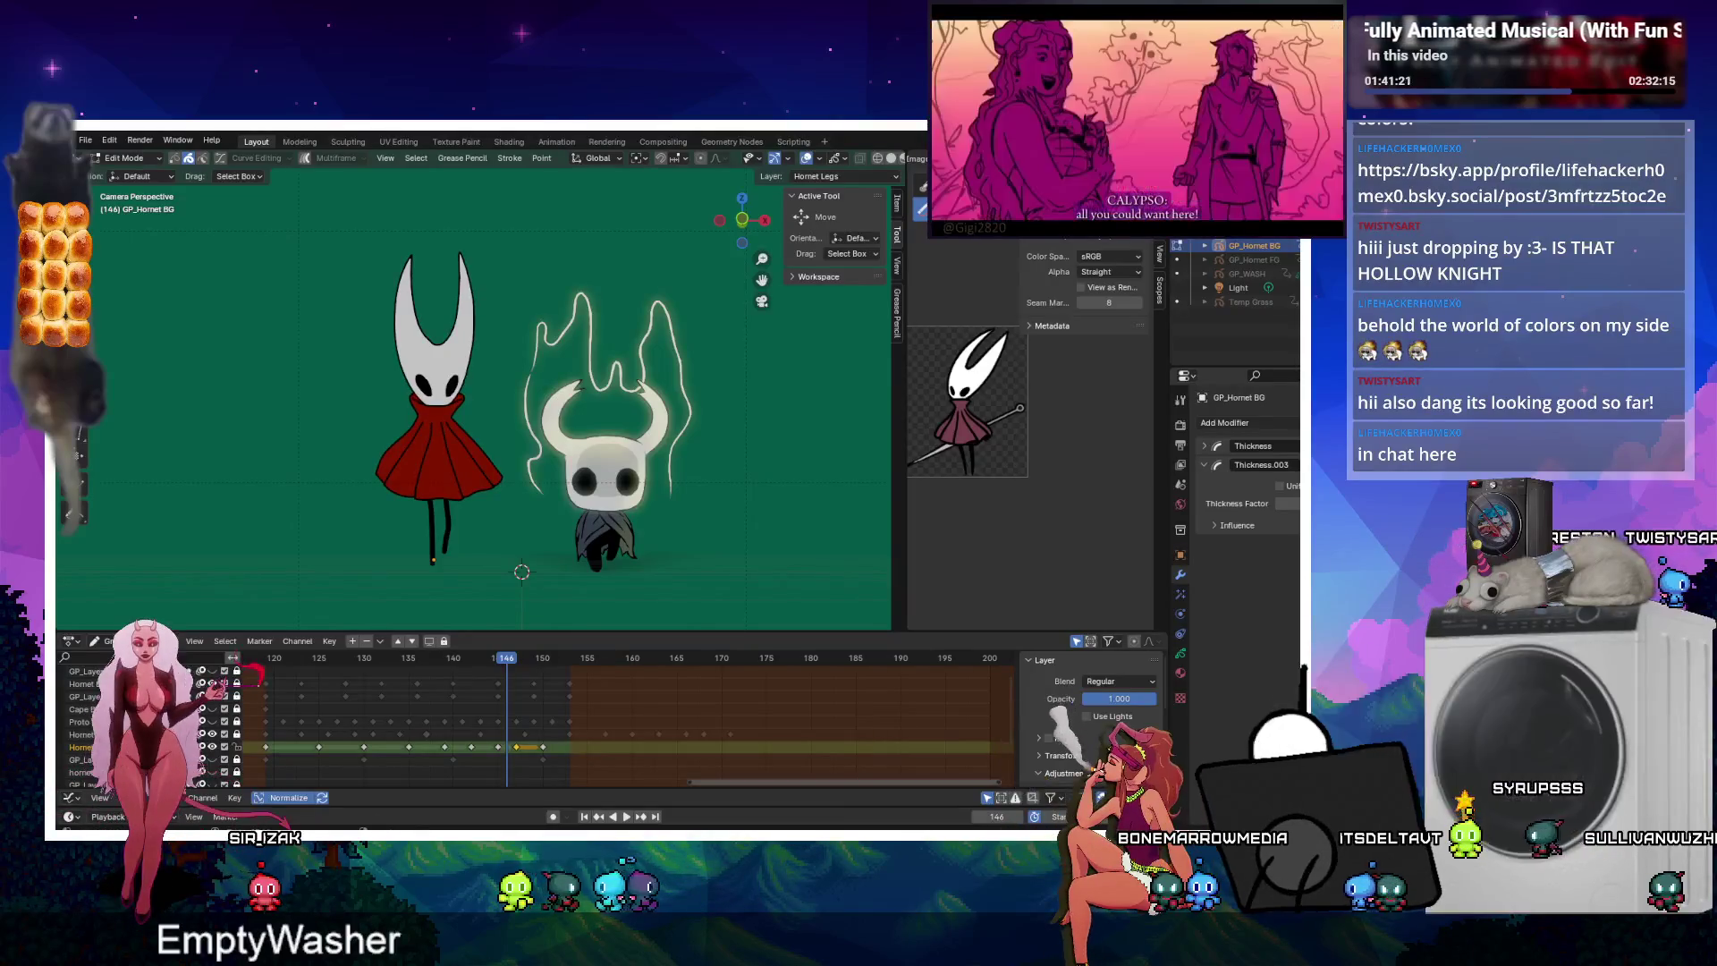
{"action": "key", "text": "Tab"}
{"action": "key", "text": "alt+a"}
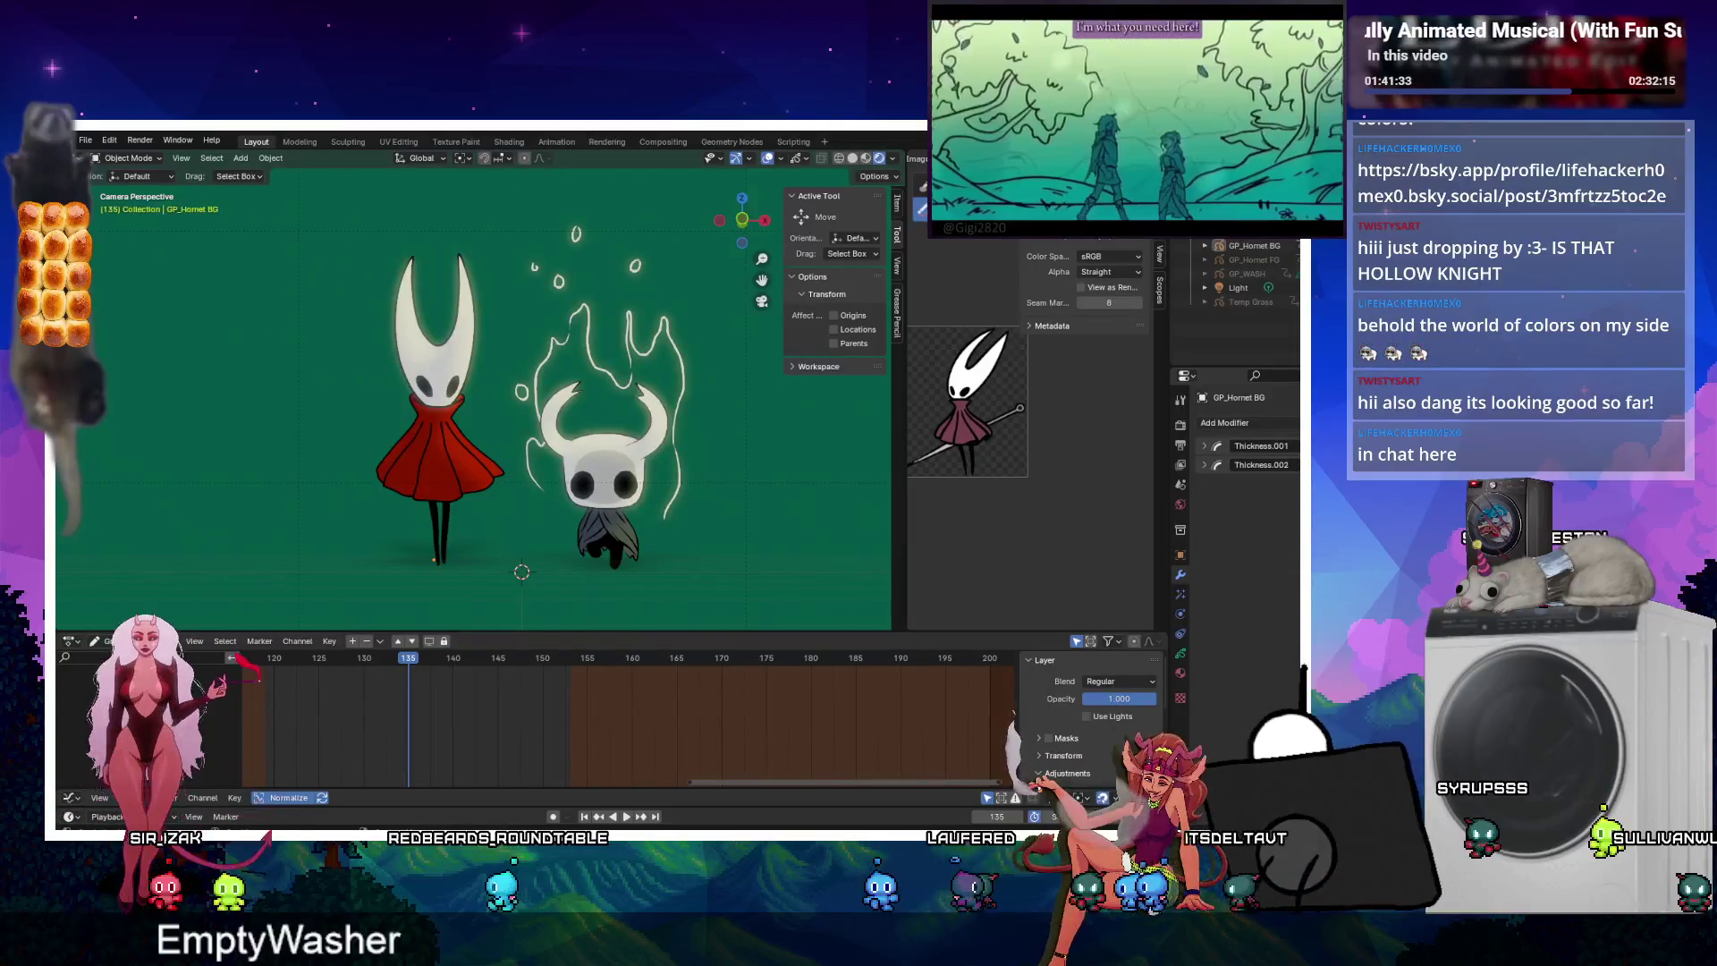
{"action": "key", "text": "Tab"}
{"action": "mouse_move", "coordinate": [307, 245]}
{"action": "left_mouse_down"}
{"action": "mouse_move", "coordinate": [501, 590]}
{"action": "mouse_move", "coordinate": [501, 564]}
{"action": "left_mouse_up"}
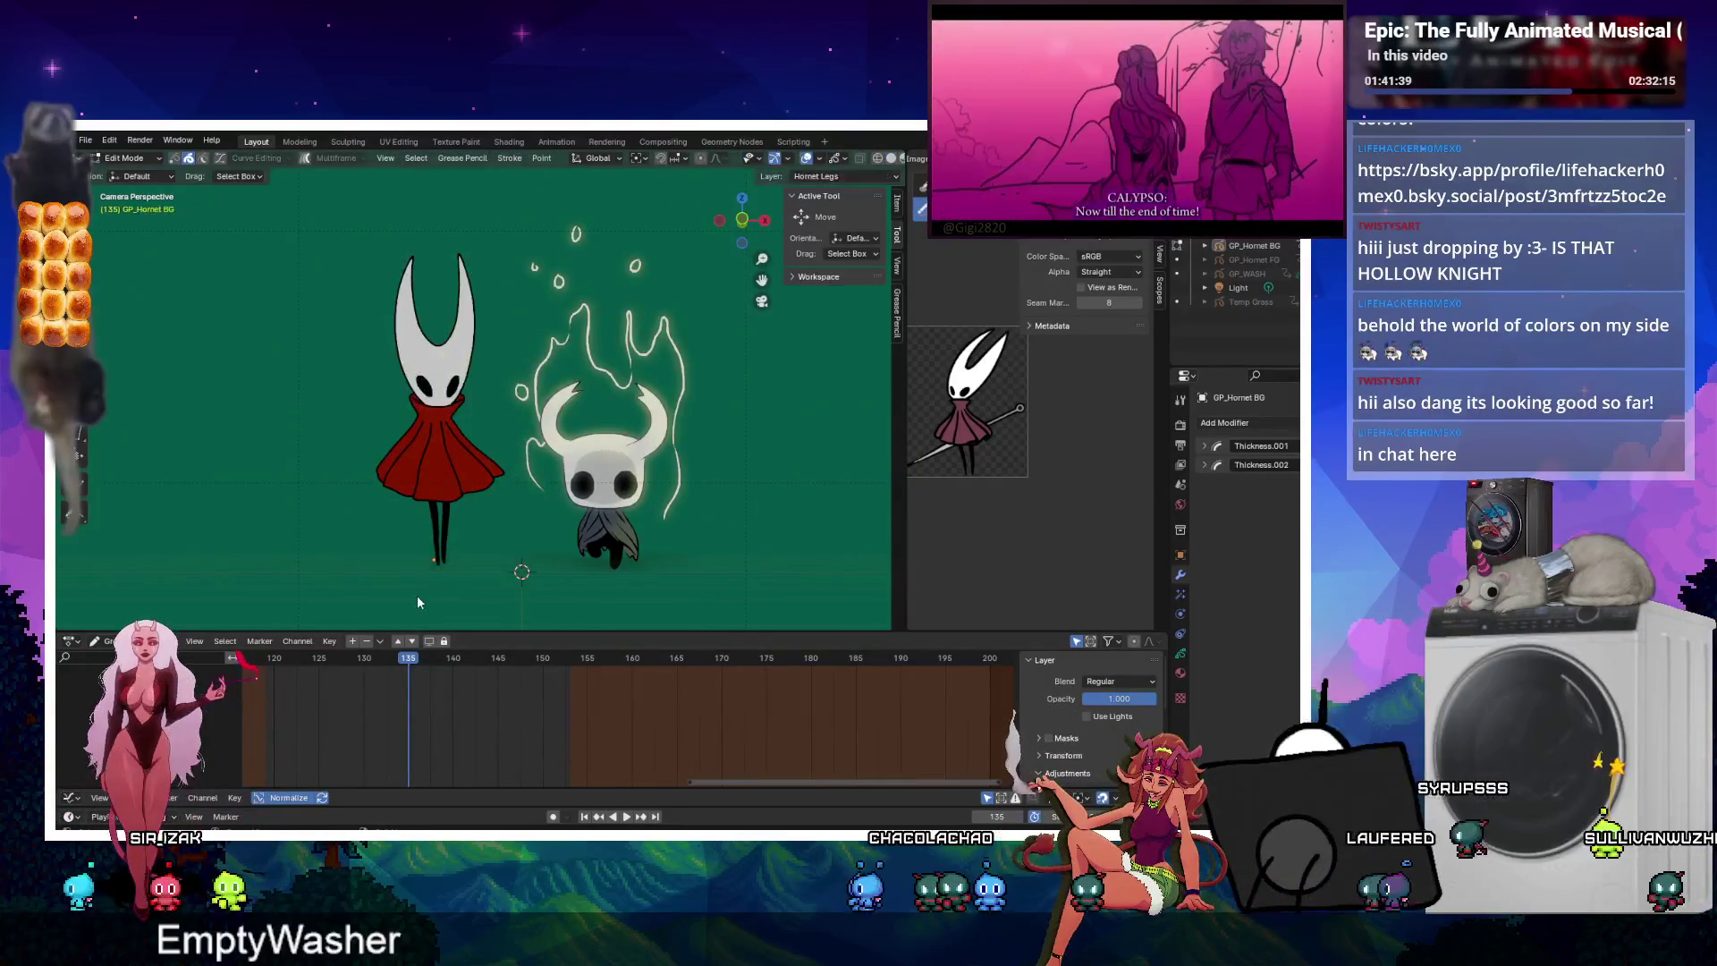
{"action": "key", "text": "Tab"}
Make Hornet Lines the active layer, select its keyframes, and box-select all Hornet strokes.
{"action": "middle_click_drag", "start_coordinate": [361, 728], "coordinate": [410, 716]}
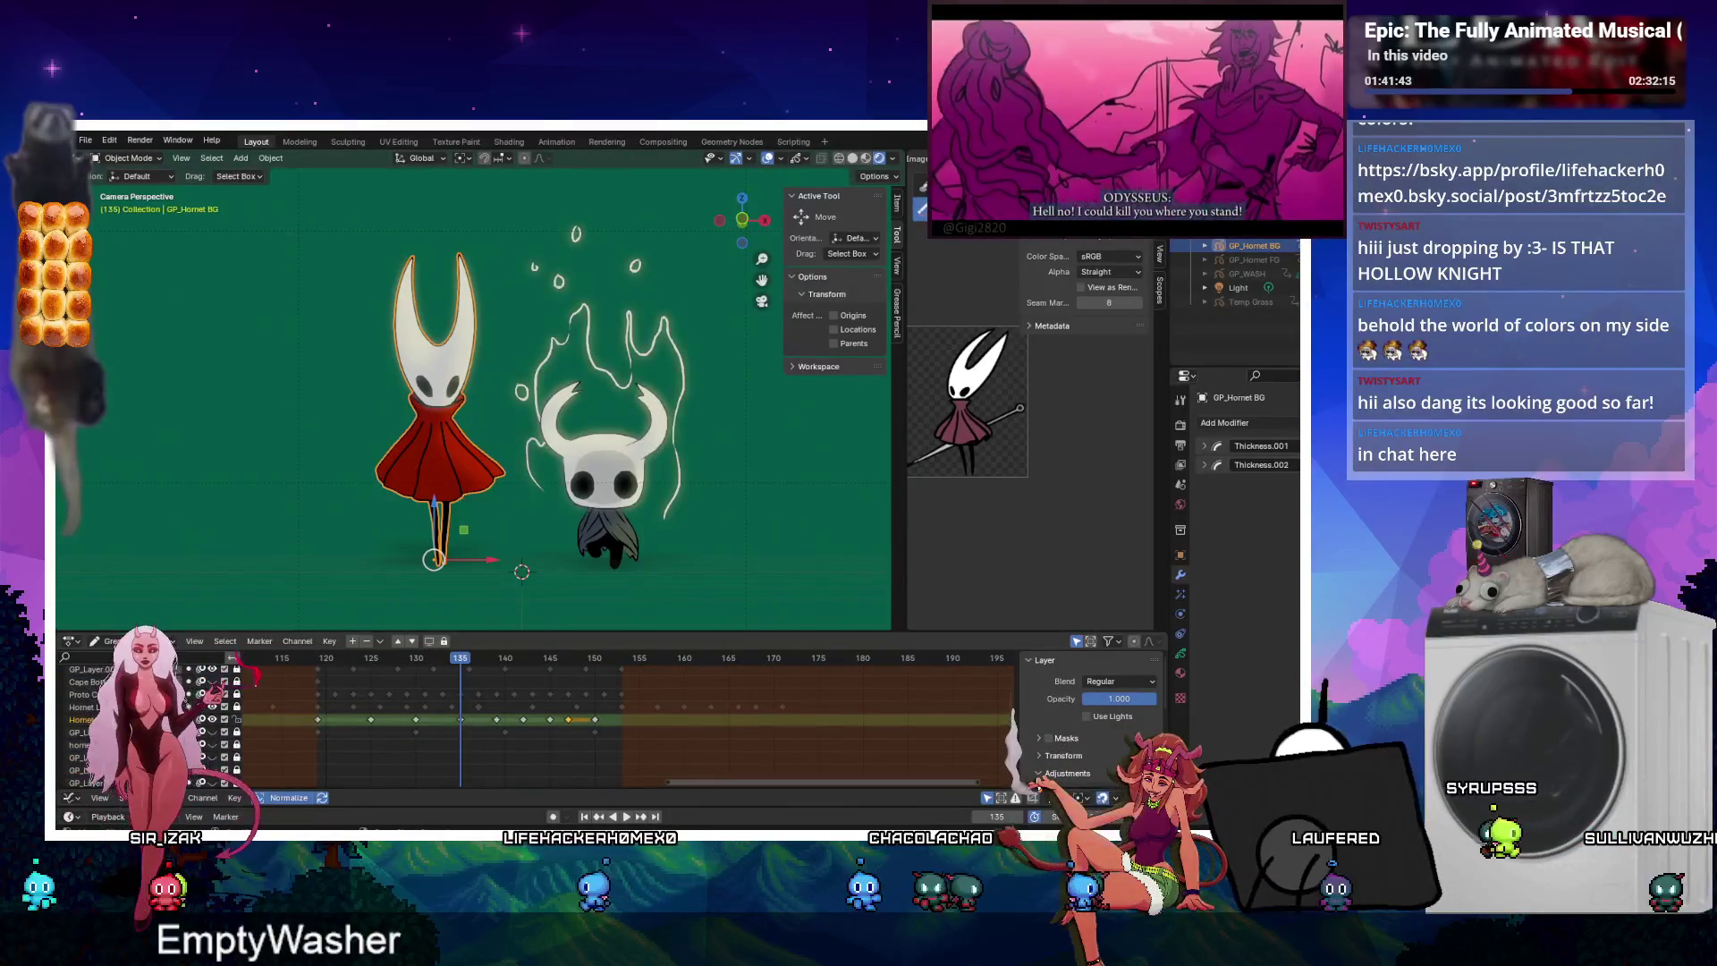
{"action": "double_click", "coordinate": [82, 694]}
{"action": "left_click", "coordinate": [85, 681]}
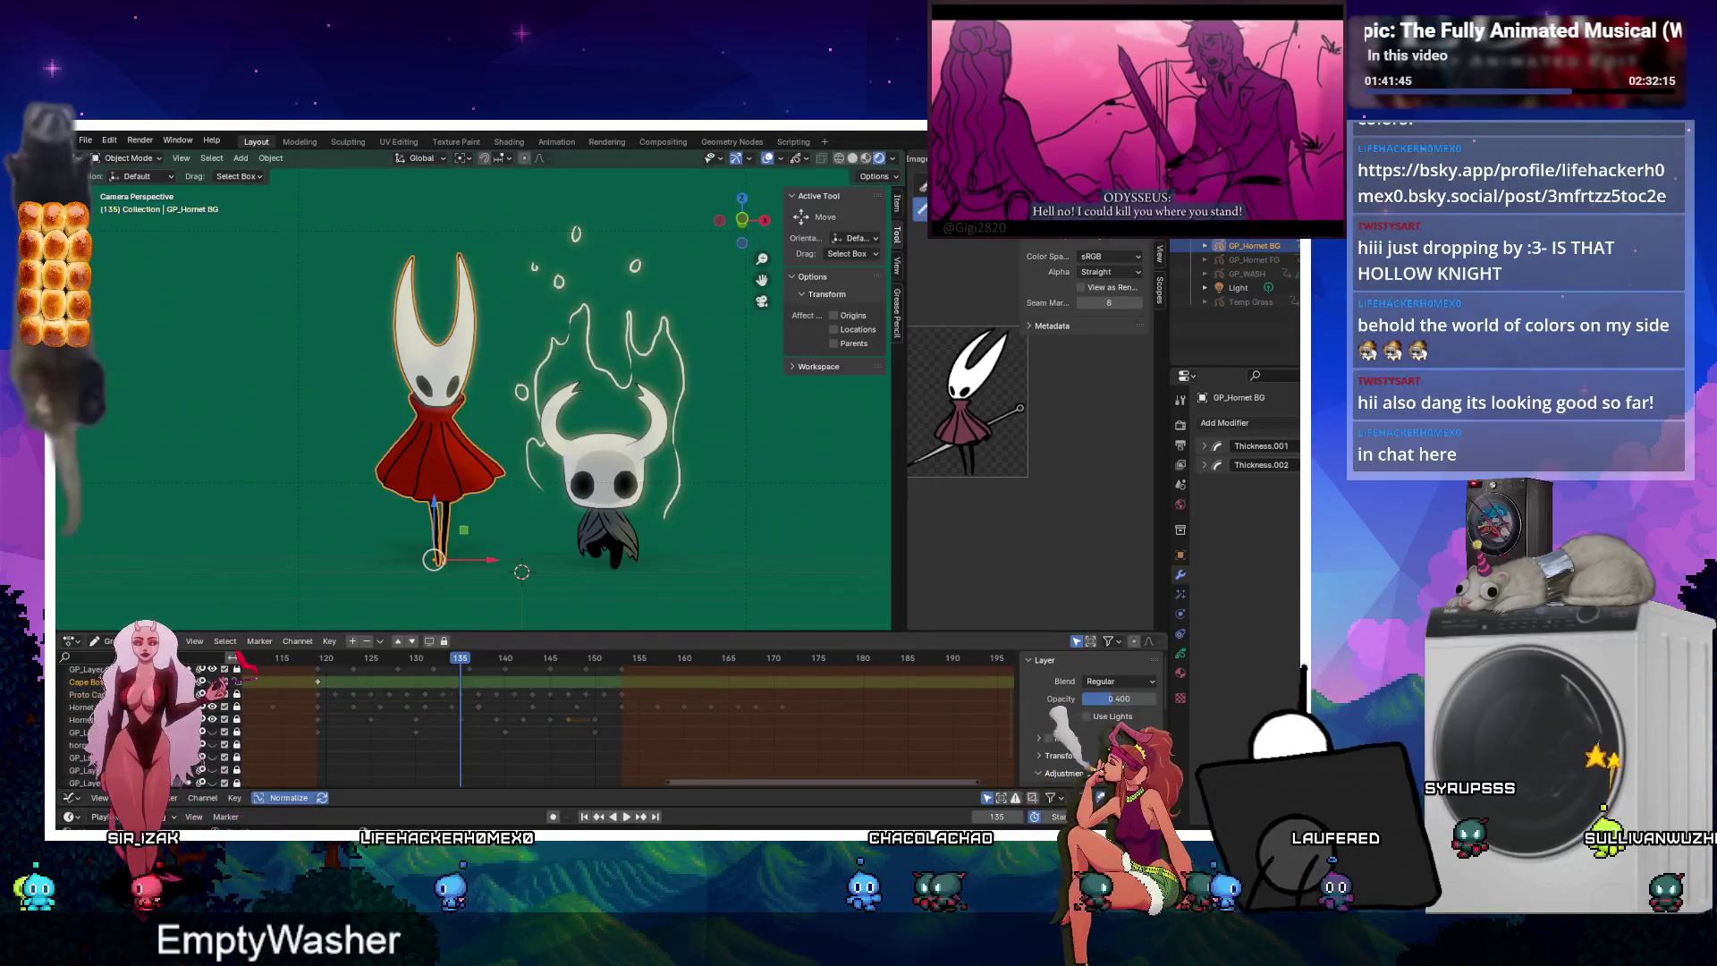
{"action": "scroll", "coordinate": [143, 724], "scroll_direction": "up", "scroll_amount": 3}
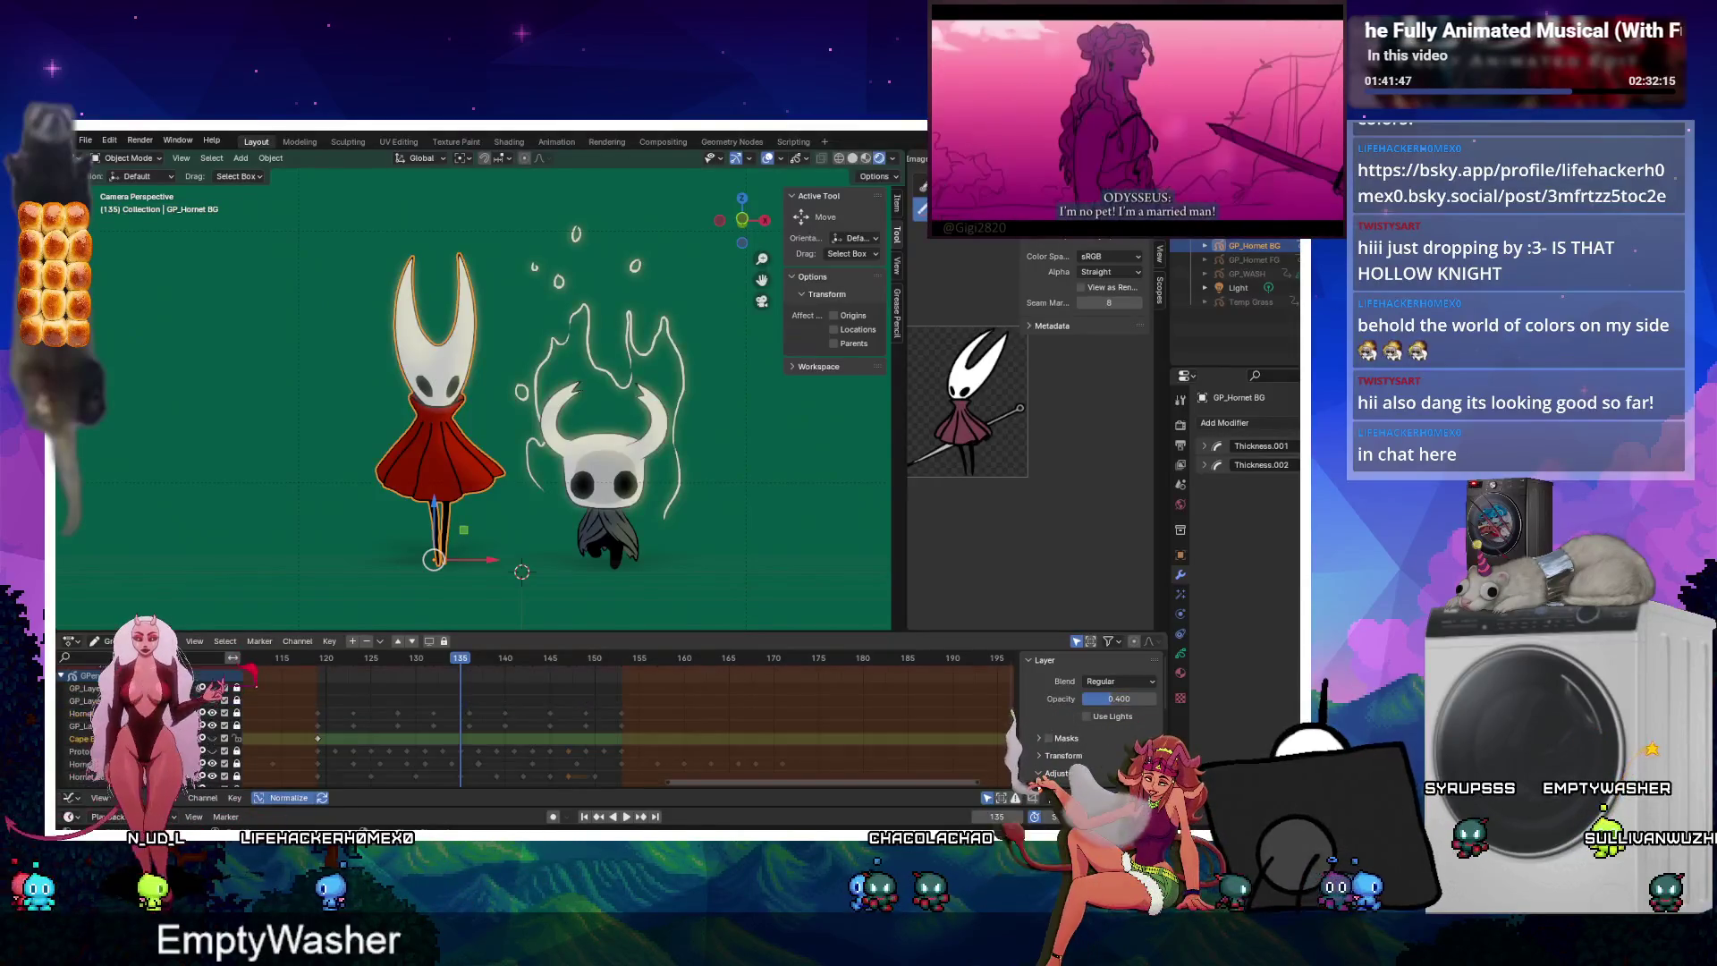
{"action": "left_click", "coordinate": [307, 709]}
{"action": "left_click_drag", "start_coordinate": [686, 711], "coordinate": [689, 713]}
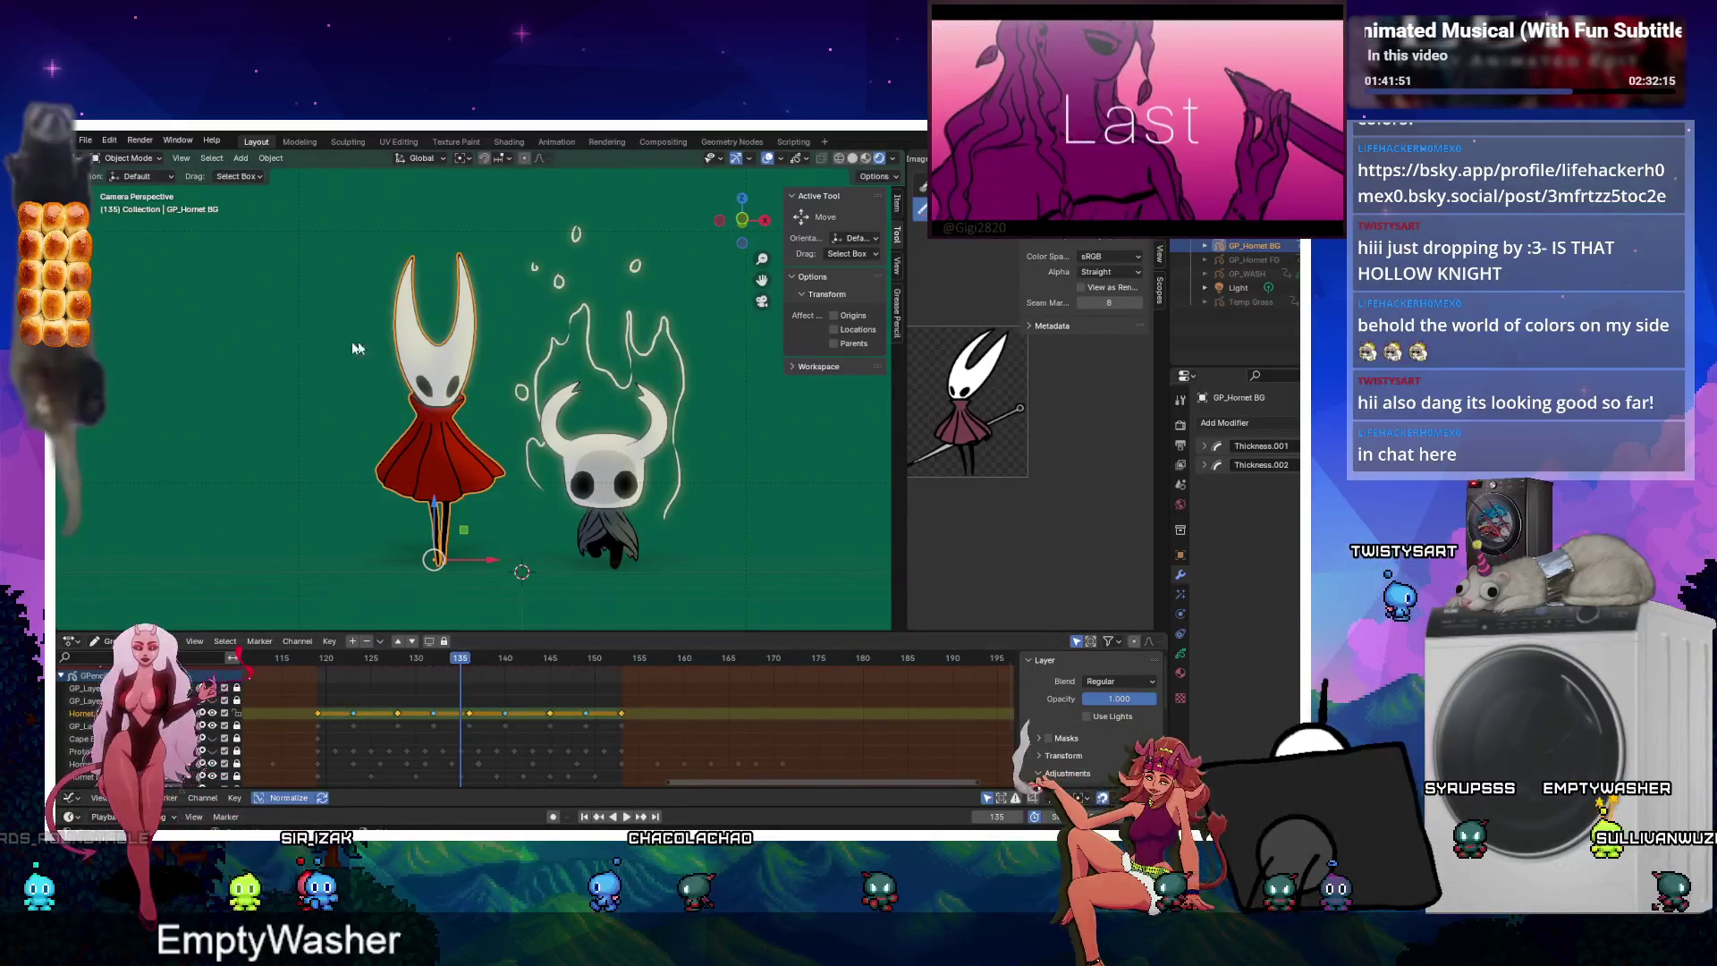
{"action": "key", "text": "Tab"}
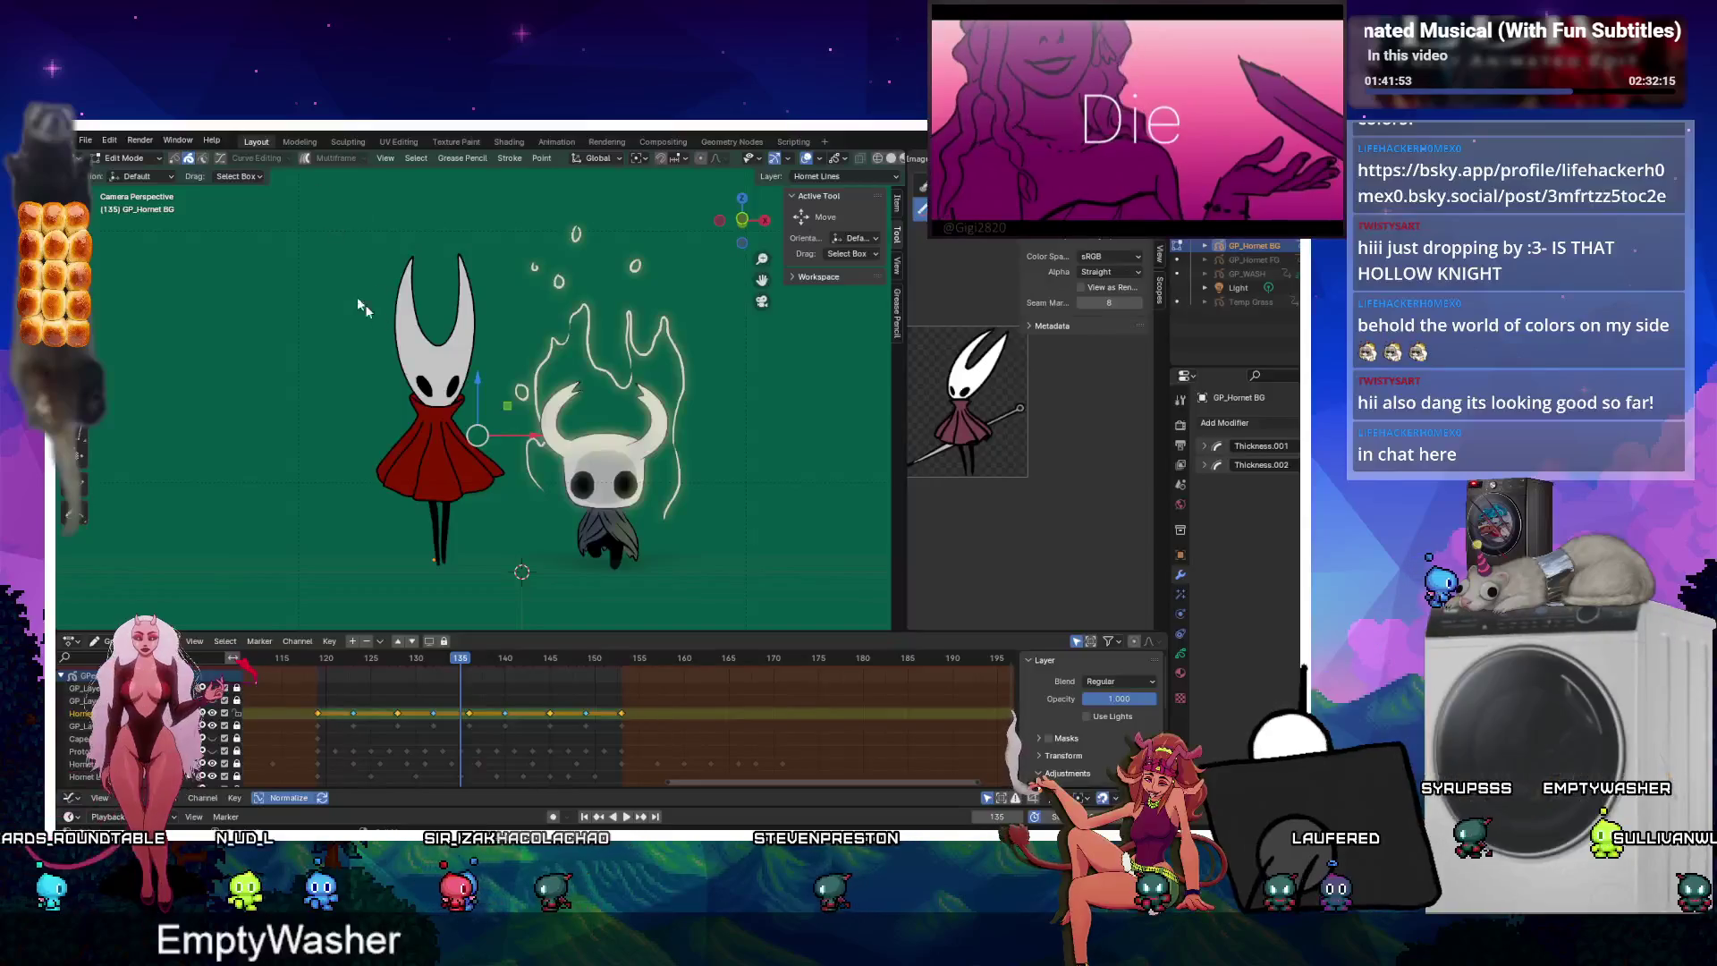
{"action": "left_click_drag", "start_coordinate": [215, 223], "coordinate": [510, 558]}
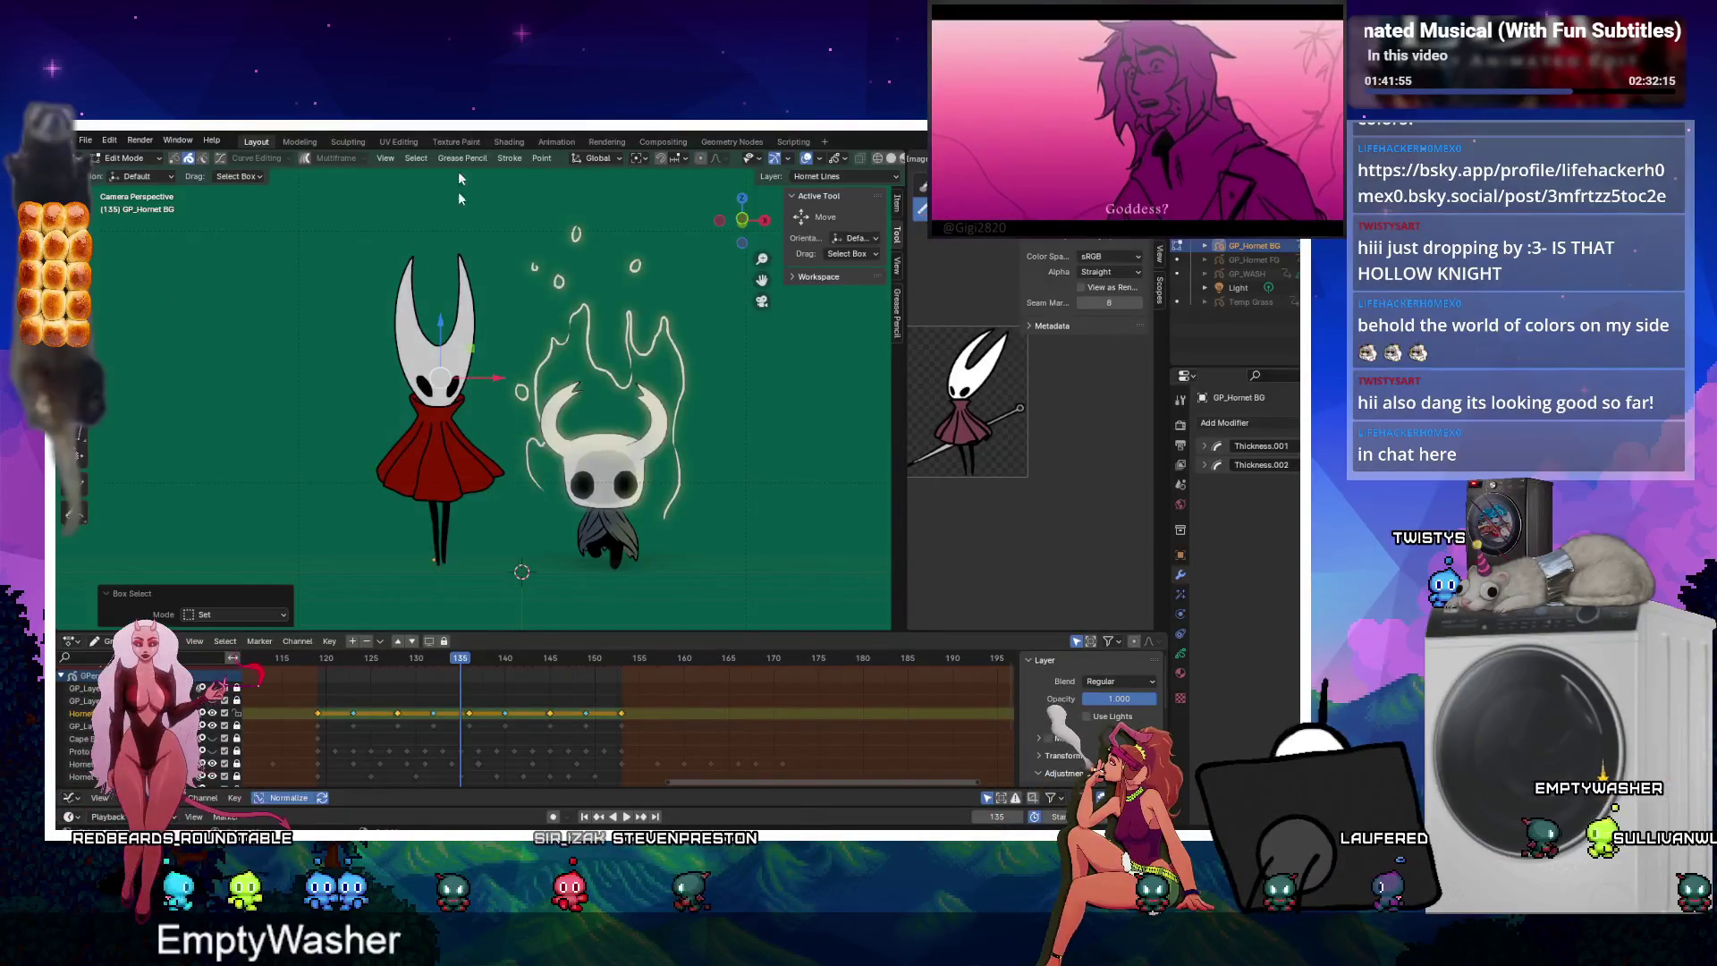
{"action": "left_click", "coordinate": [510, 159]}
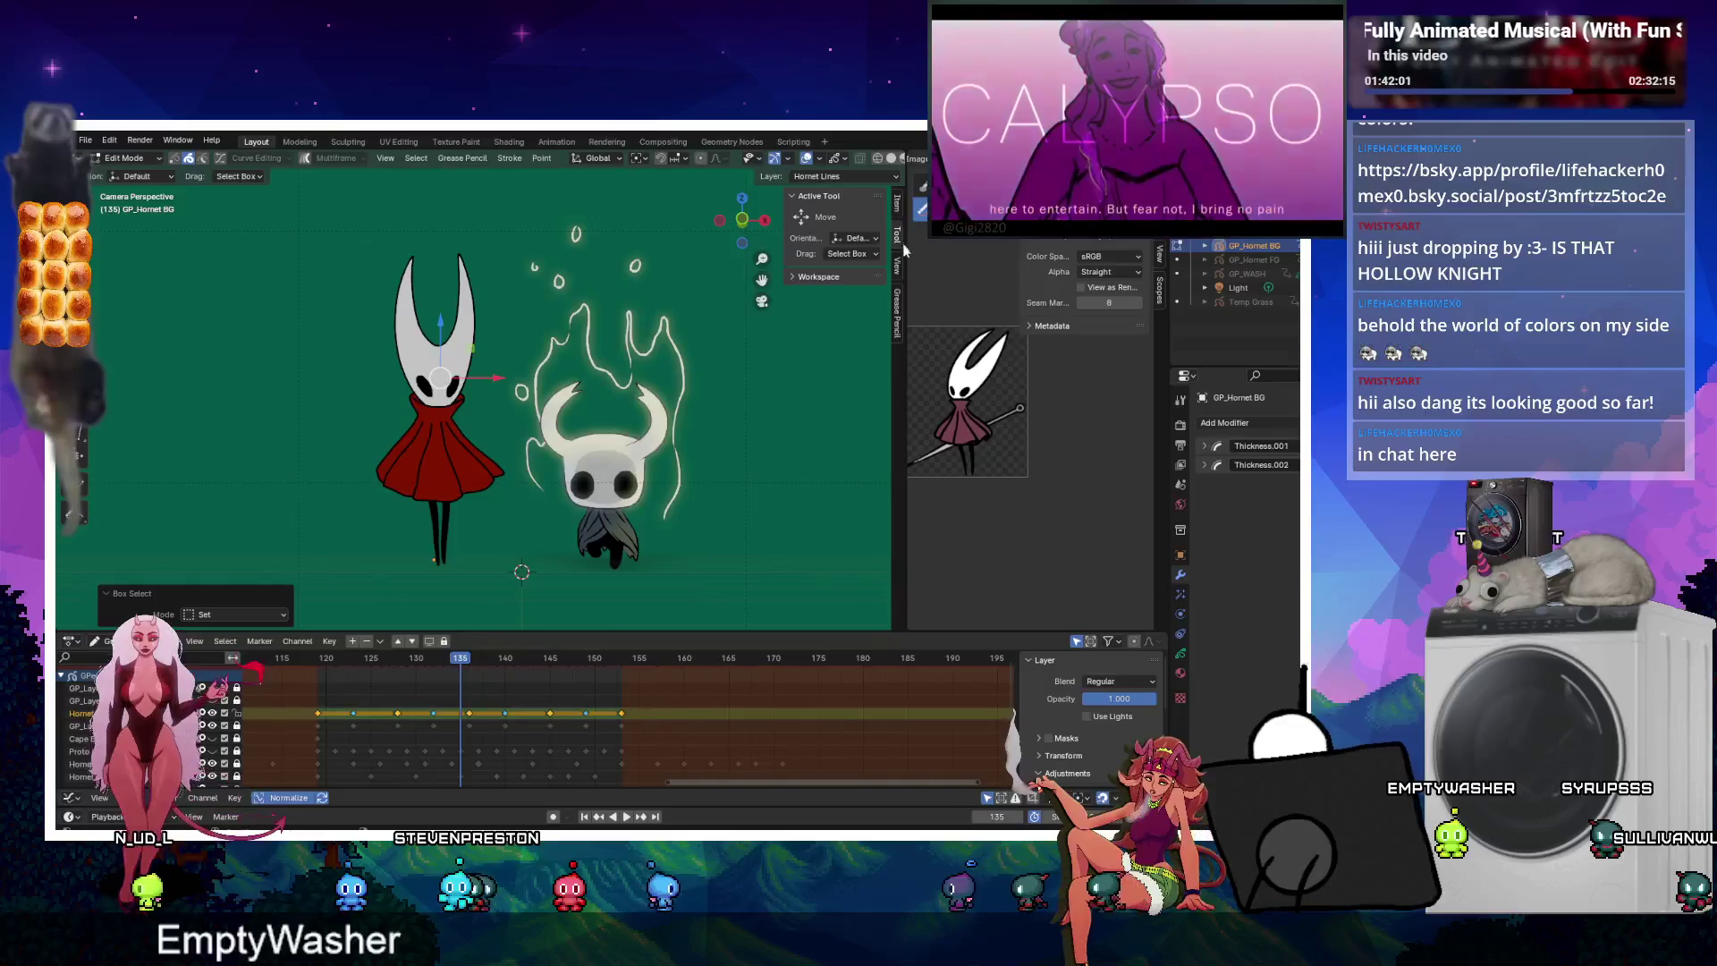
{"action": "left_click", "coordinate": [1239, 422]}
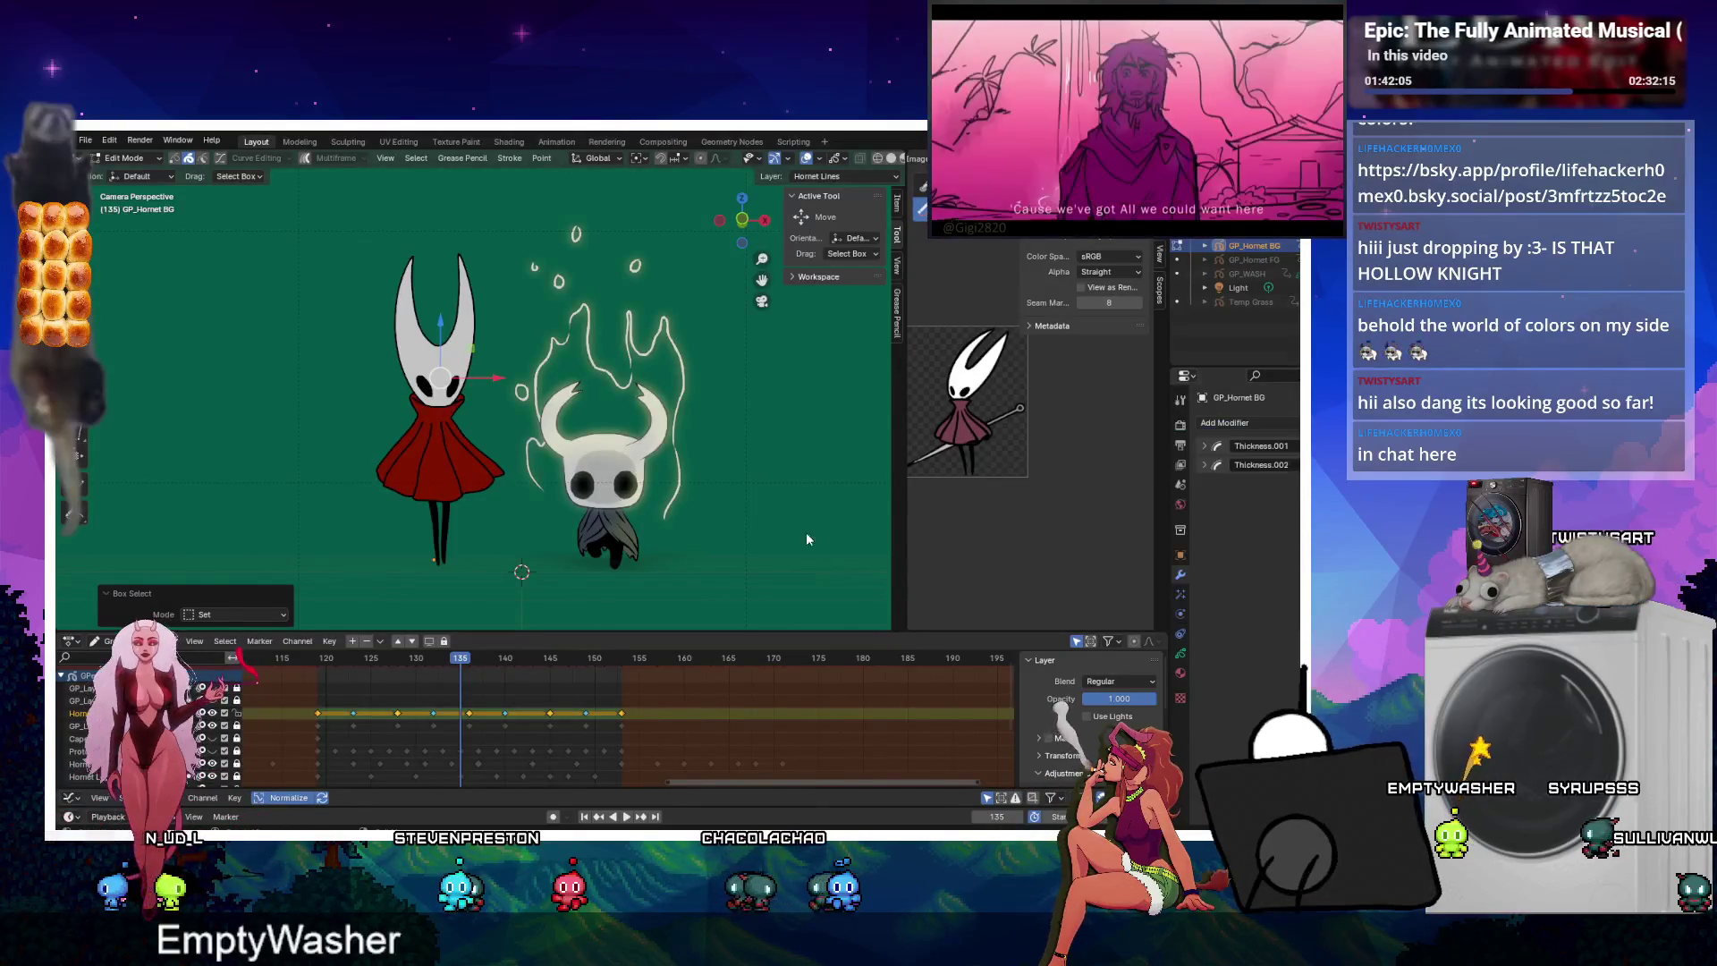
Add a Thickness modifier limited to Hornet Lines, with uniform thickness and a custom curve.
{"action": "left_click", "coordinate": [1287, 424]}
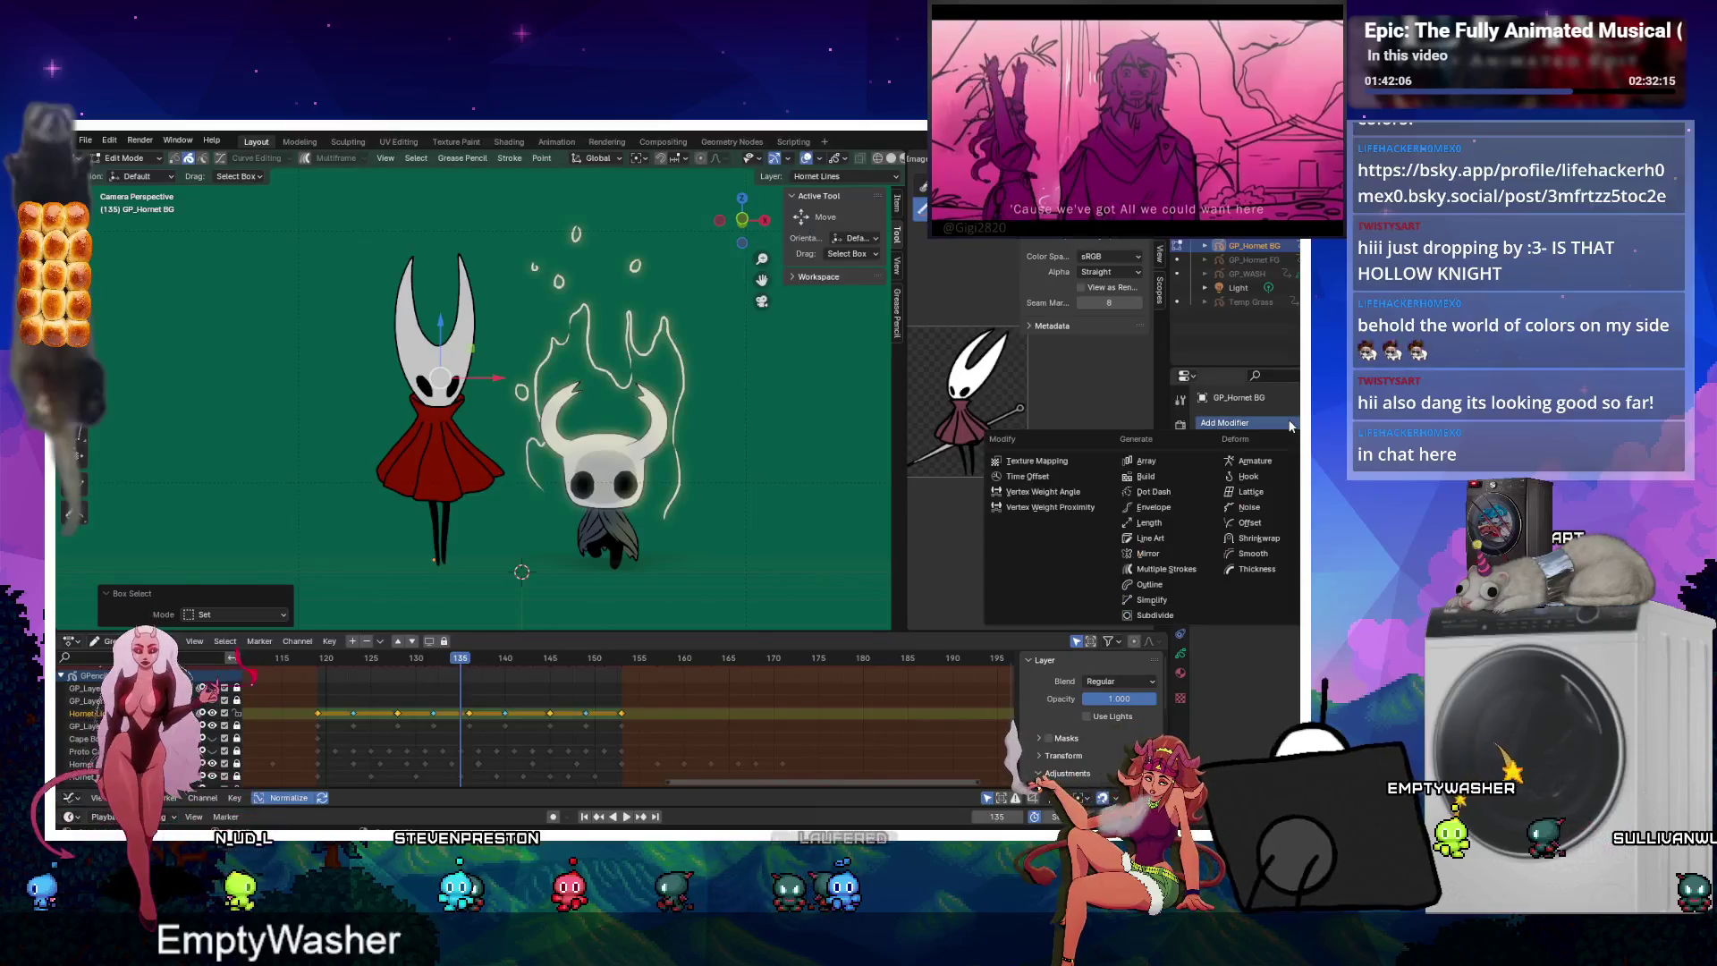
{"action": "left_click", "coordinate": [1257, 571]}
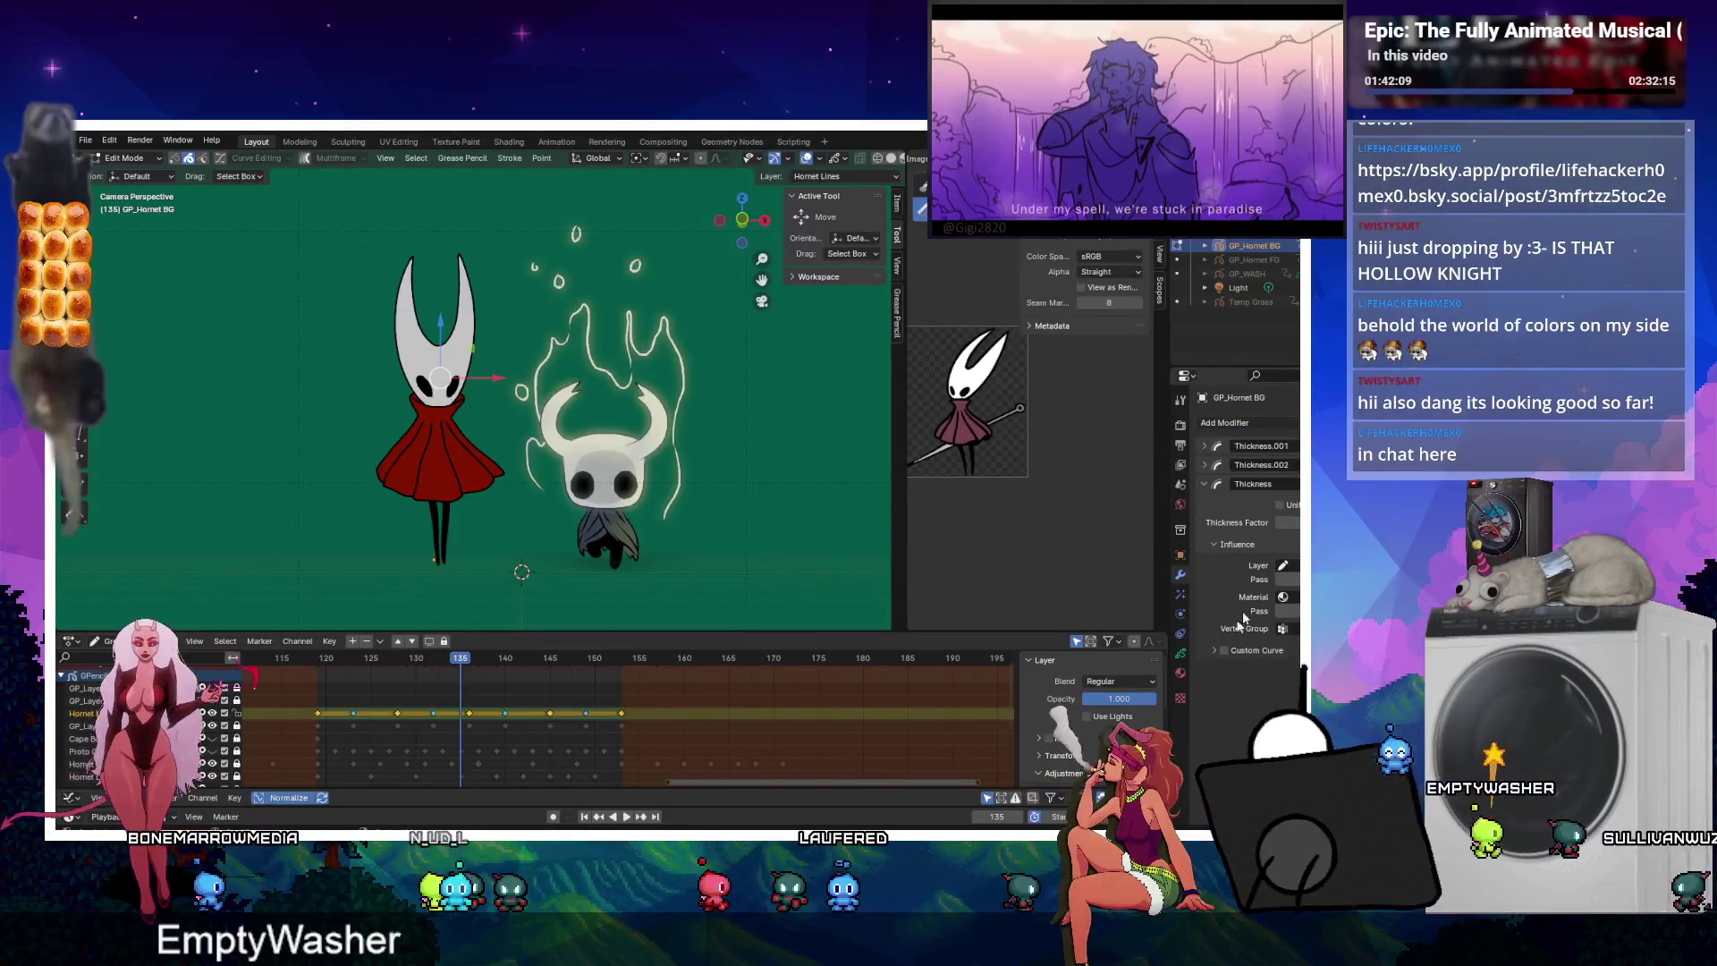
{"action": "left_click", "coordinate": [1292, 564]}
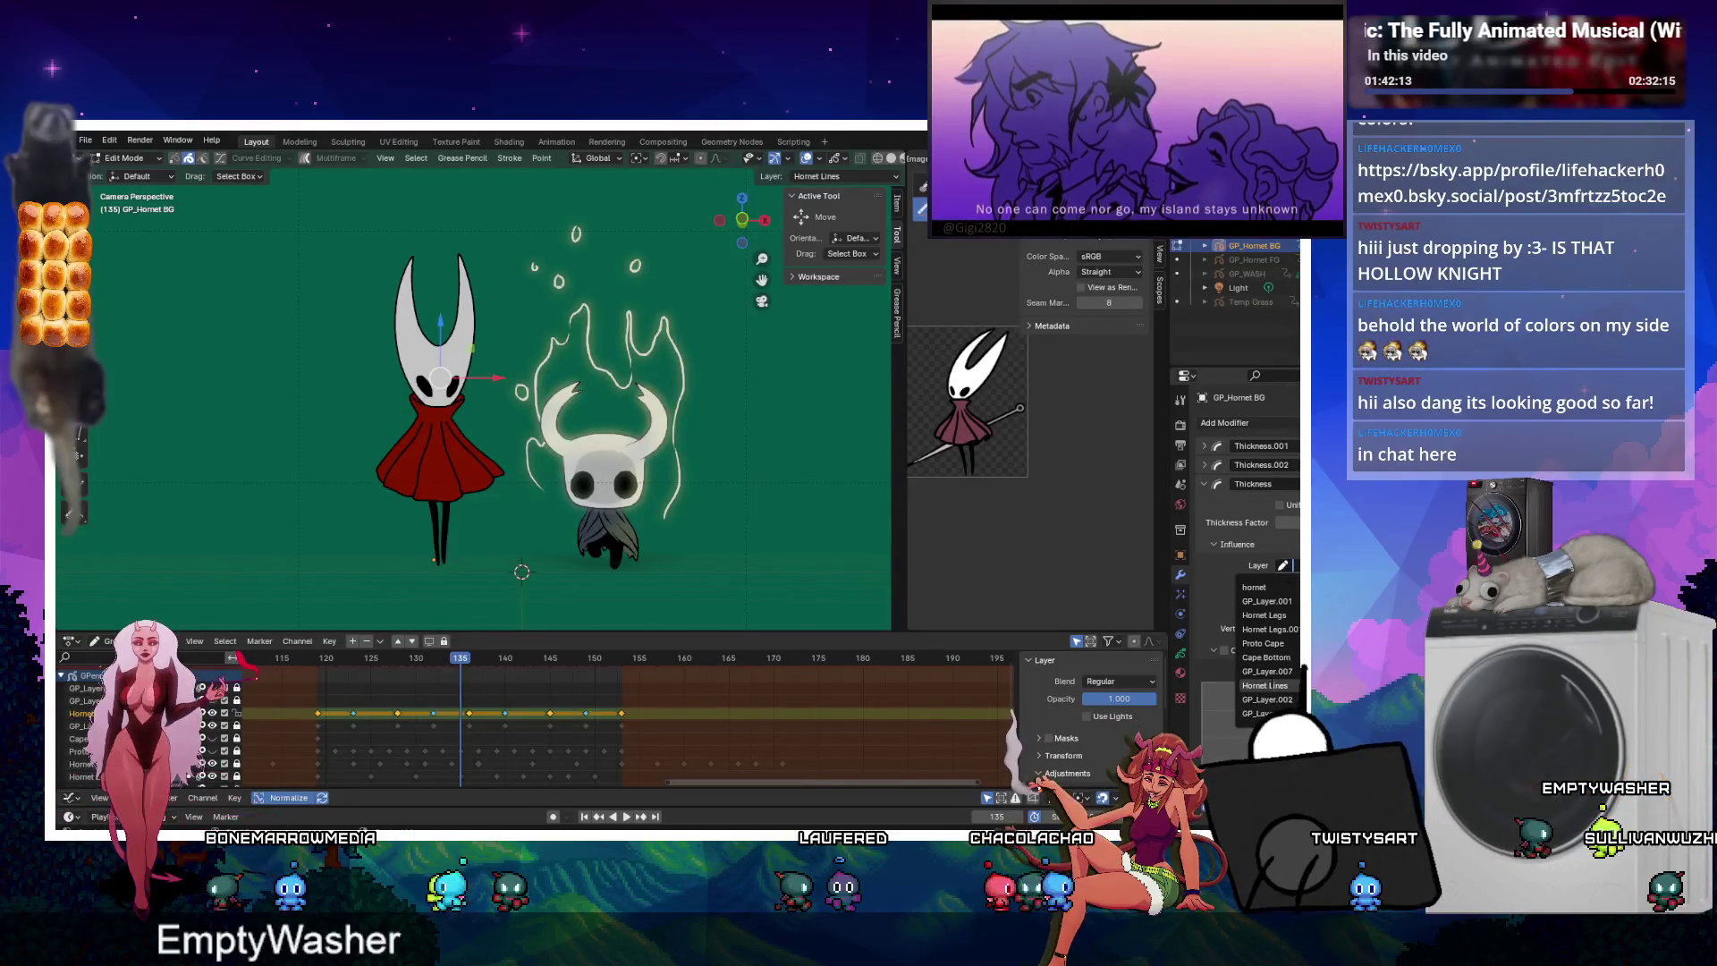
{"action": "left_click", "coordinate": [1266, 685]}
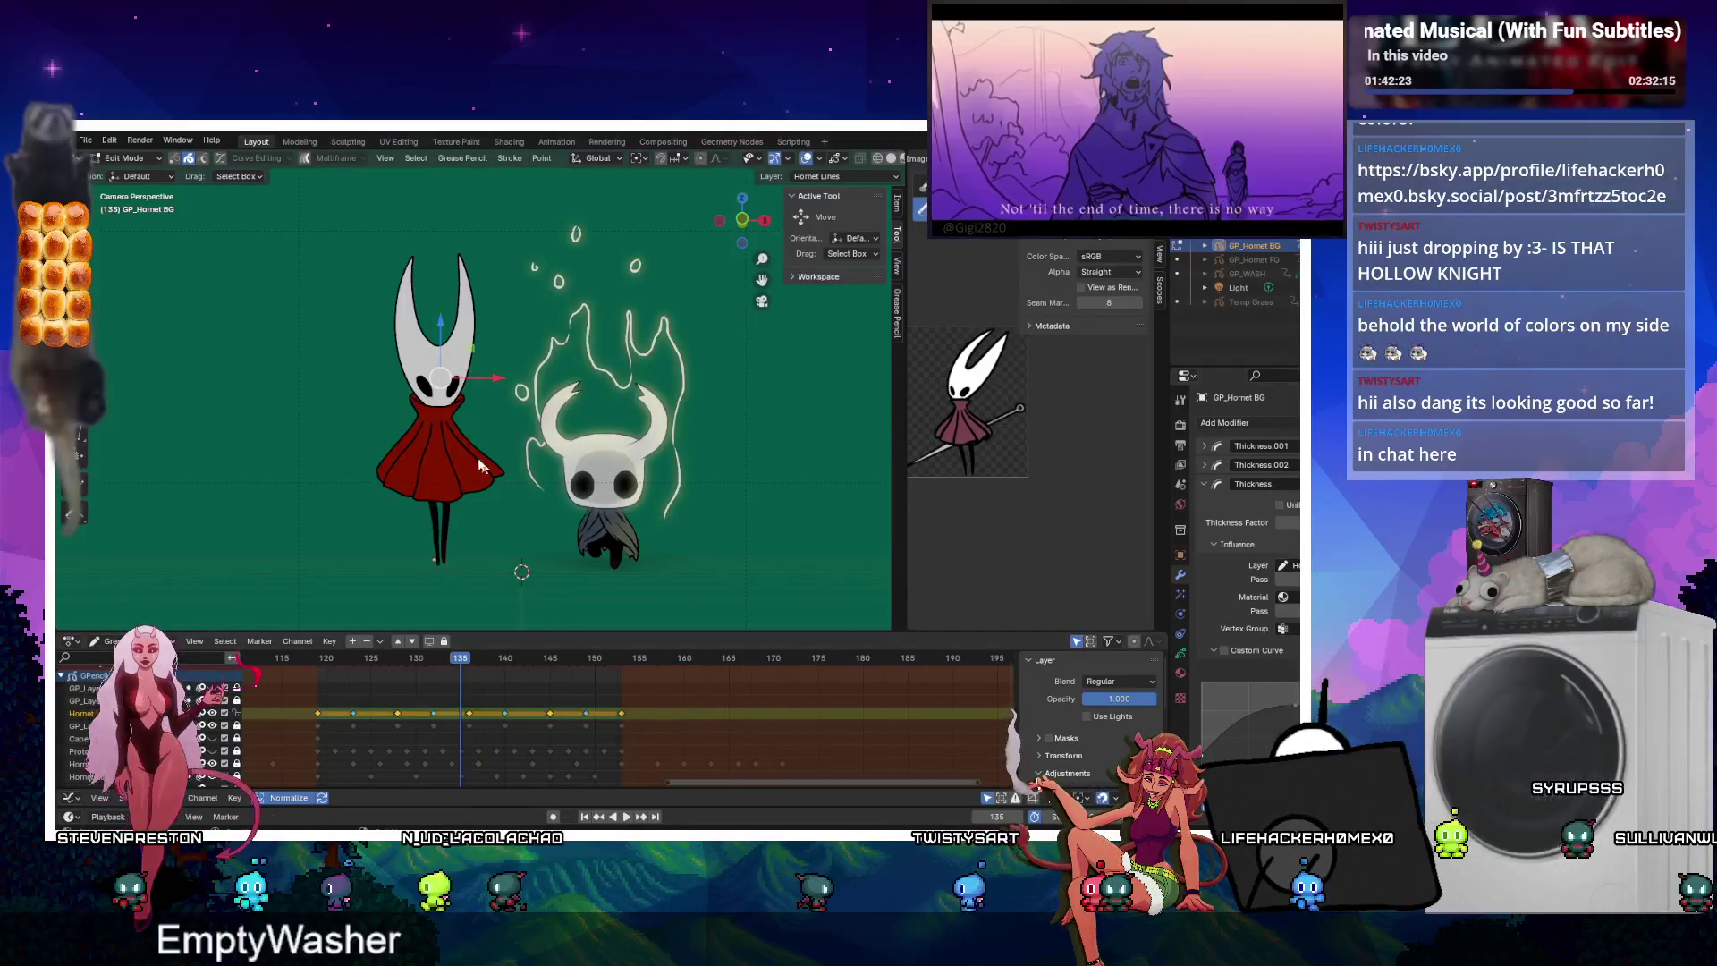
{"action": "scroll", "coordinate": [363, 456], "scroll_direction": "up", "scroll_amount": 4}
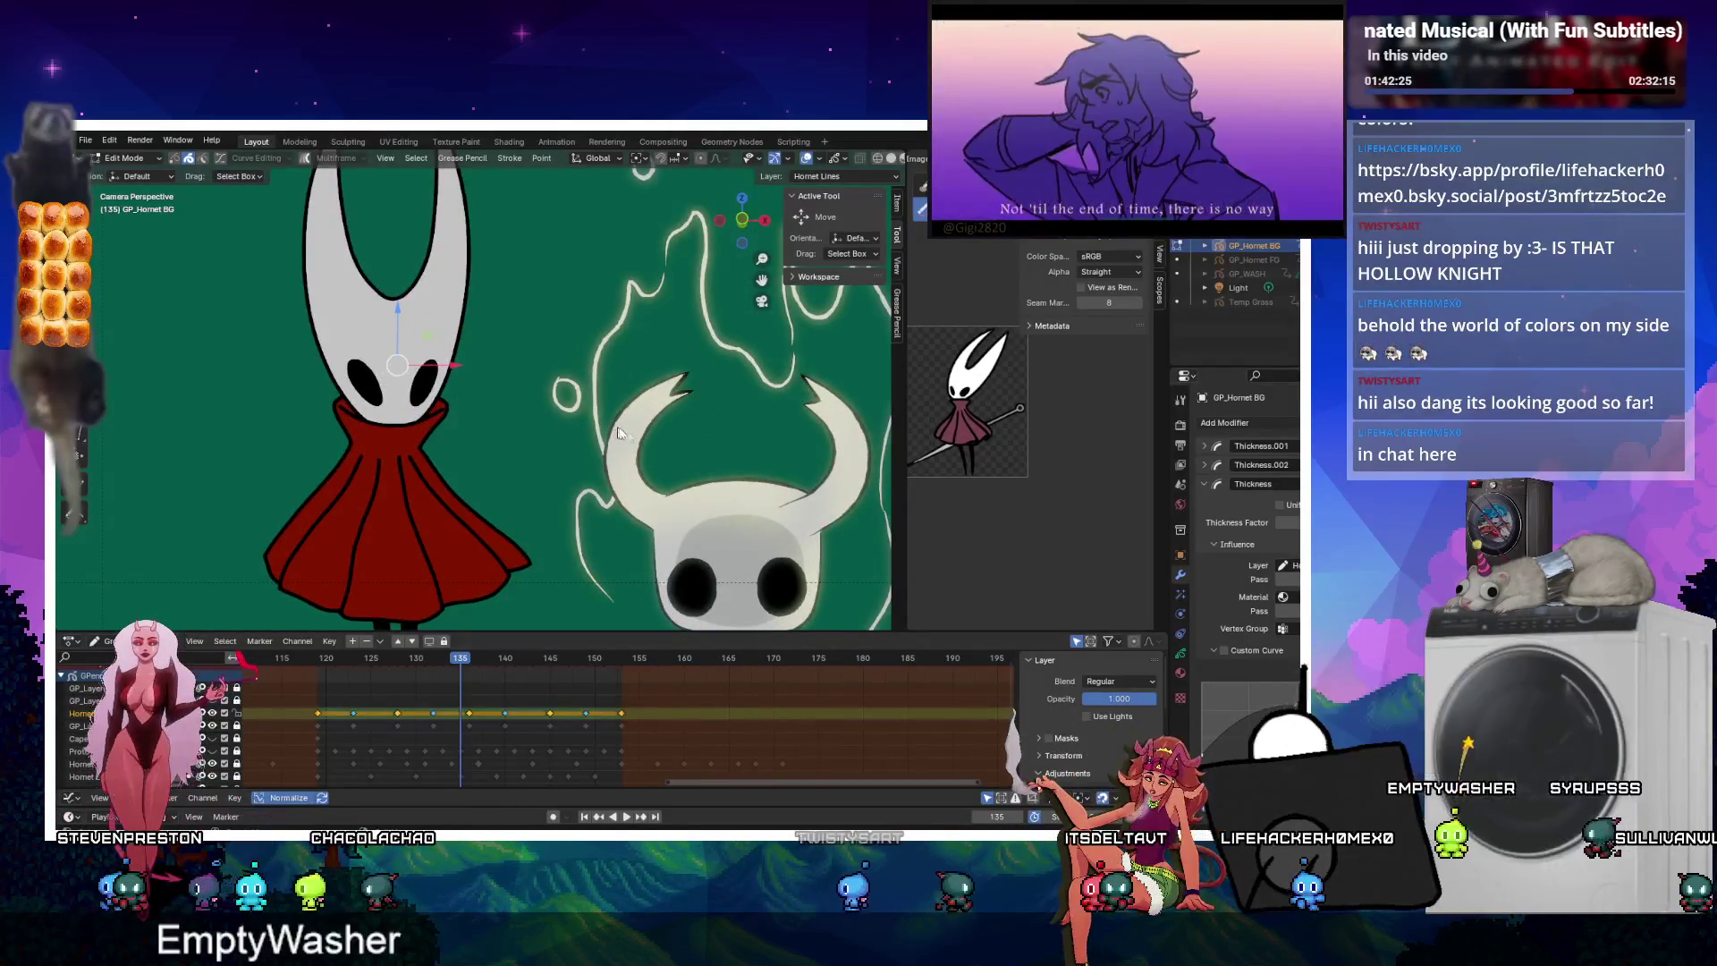
{"action": "left_click", "coordinate": [1280, 505]}
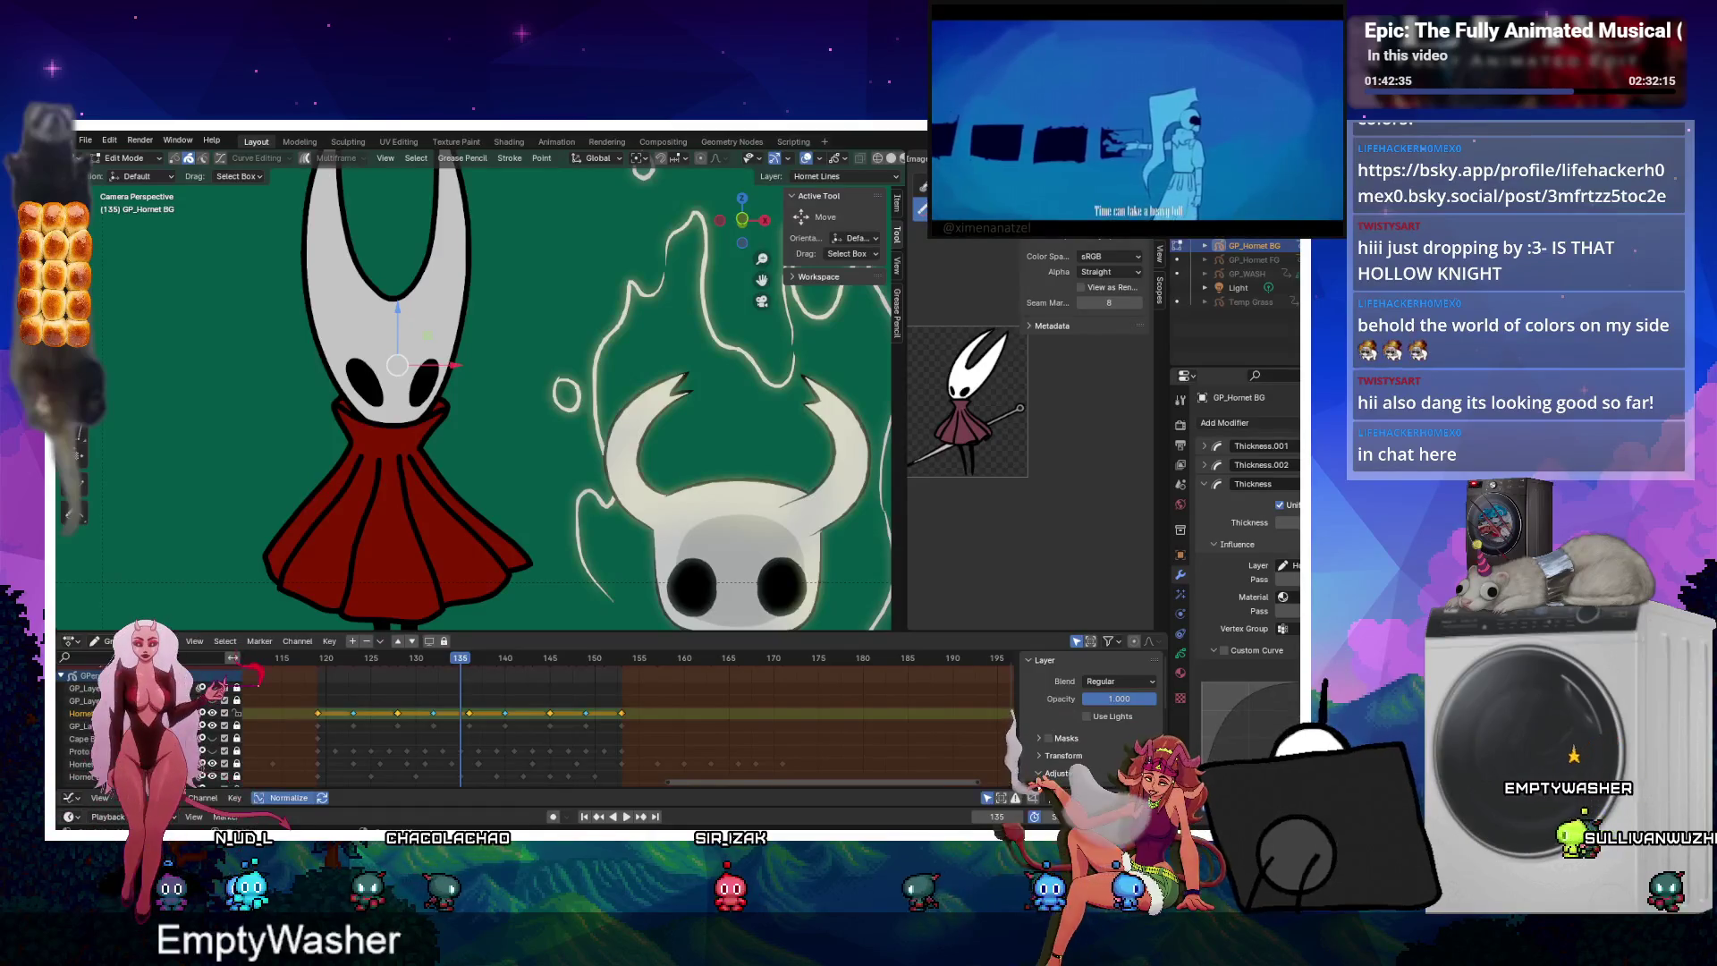
{"action": "left_click", "coordinate": [1224, 650]}
Delete the new Thickness modifier, preview playback, and switch the object into Draw Mode.
{"action": "key", "text": "Tab"}
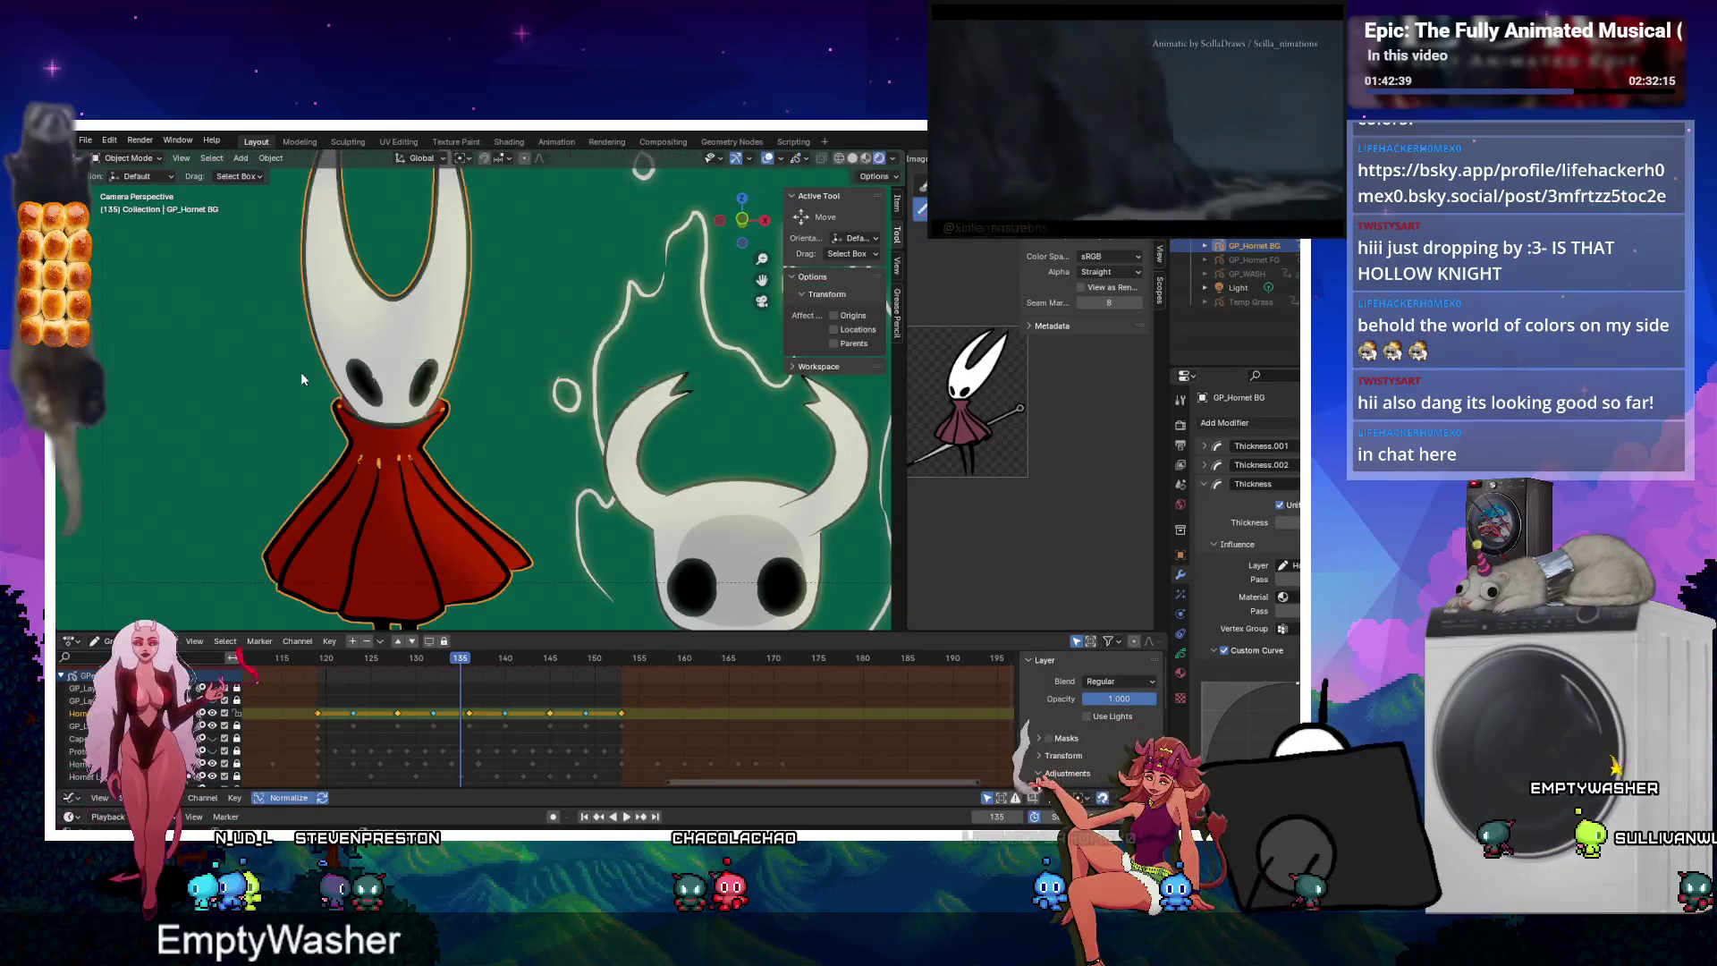
{"action": "left_click", "coordinate": [474, 438]}
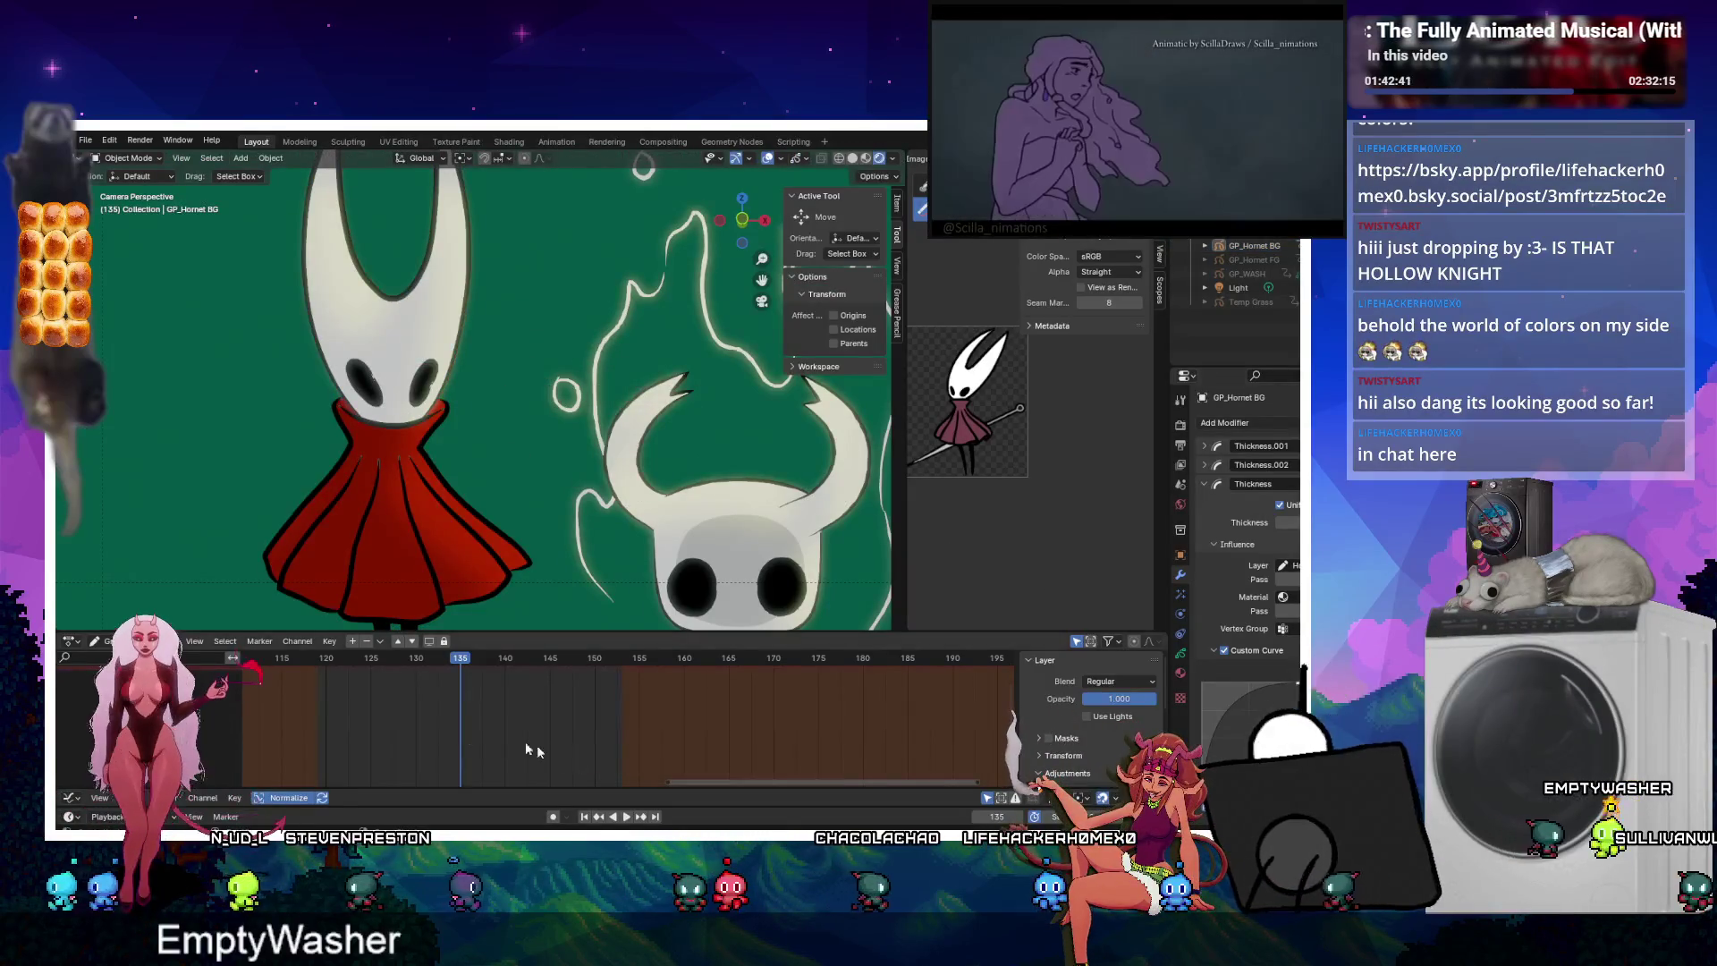
{"action": "left_click", "coordinate": [1287, 484]}
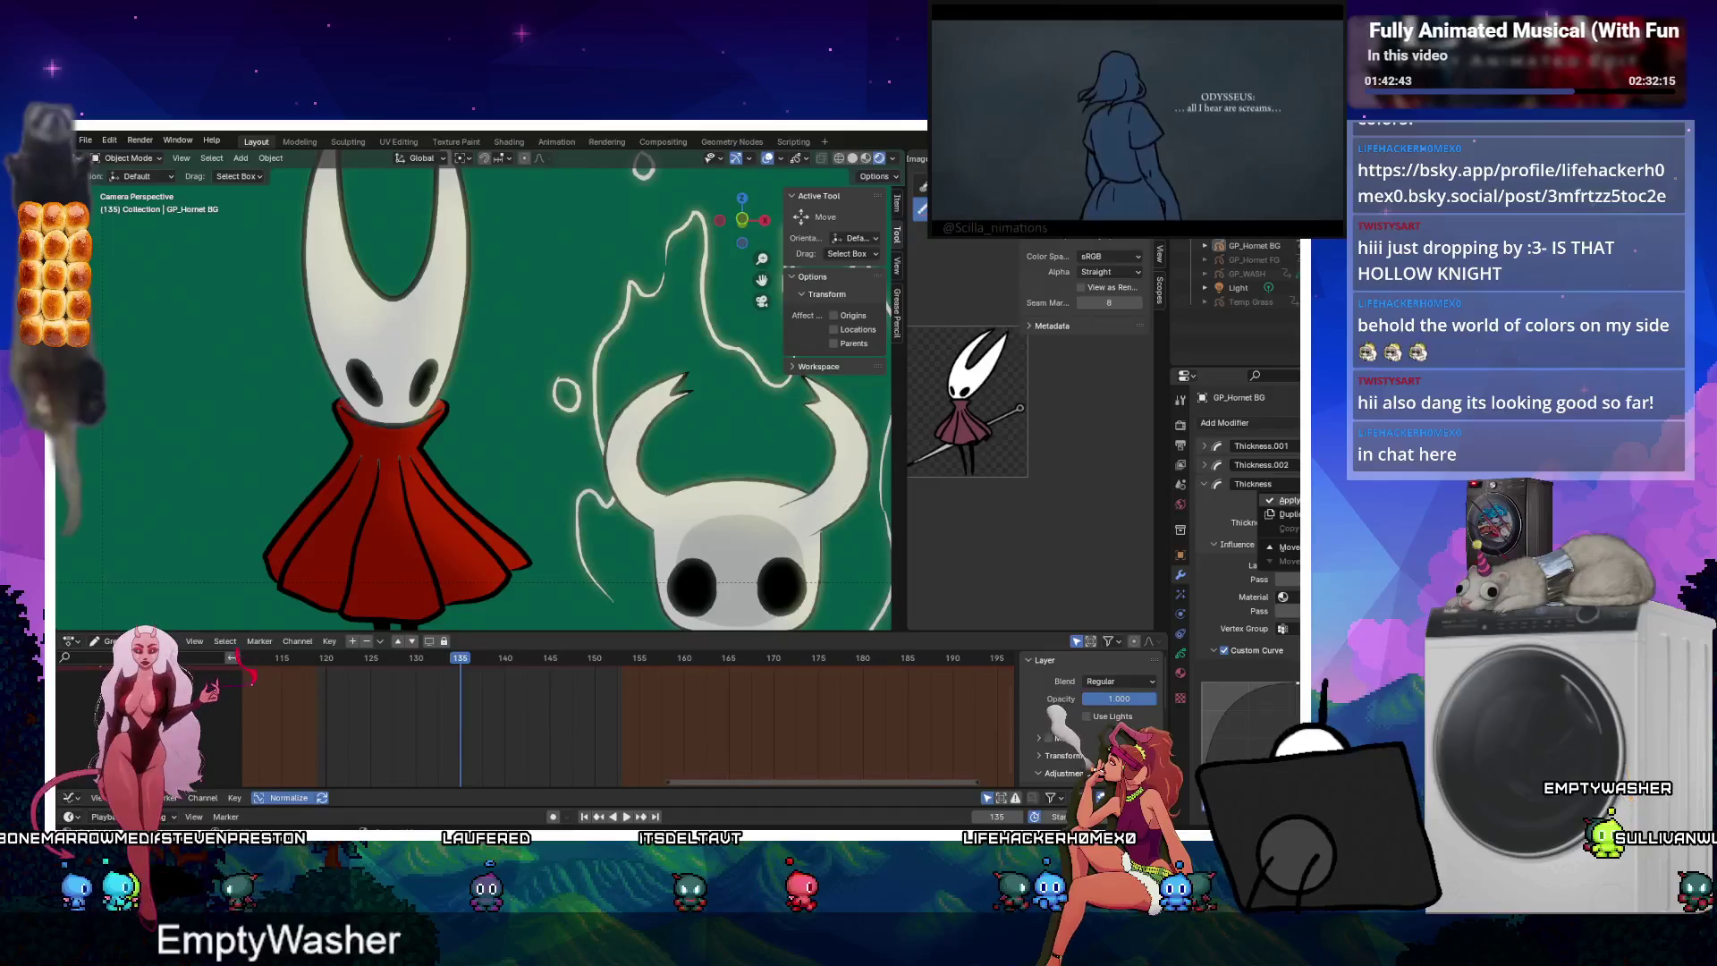
{"action": "left_click", "coordinate": [1288, 500]}
{"action": "key", "text": "space"}
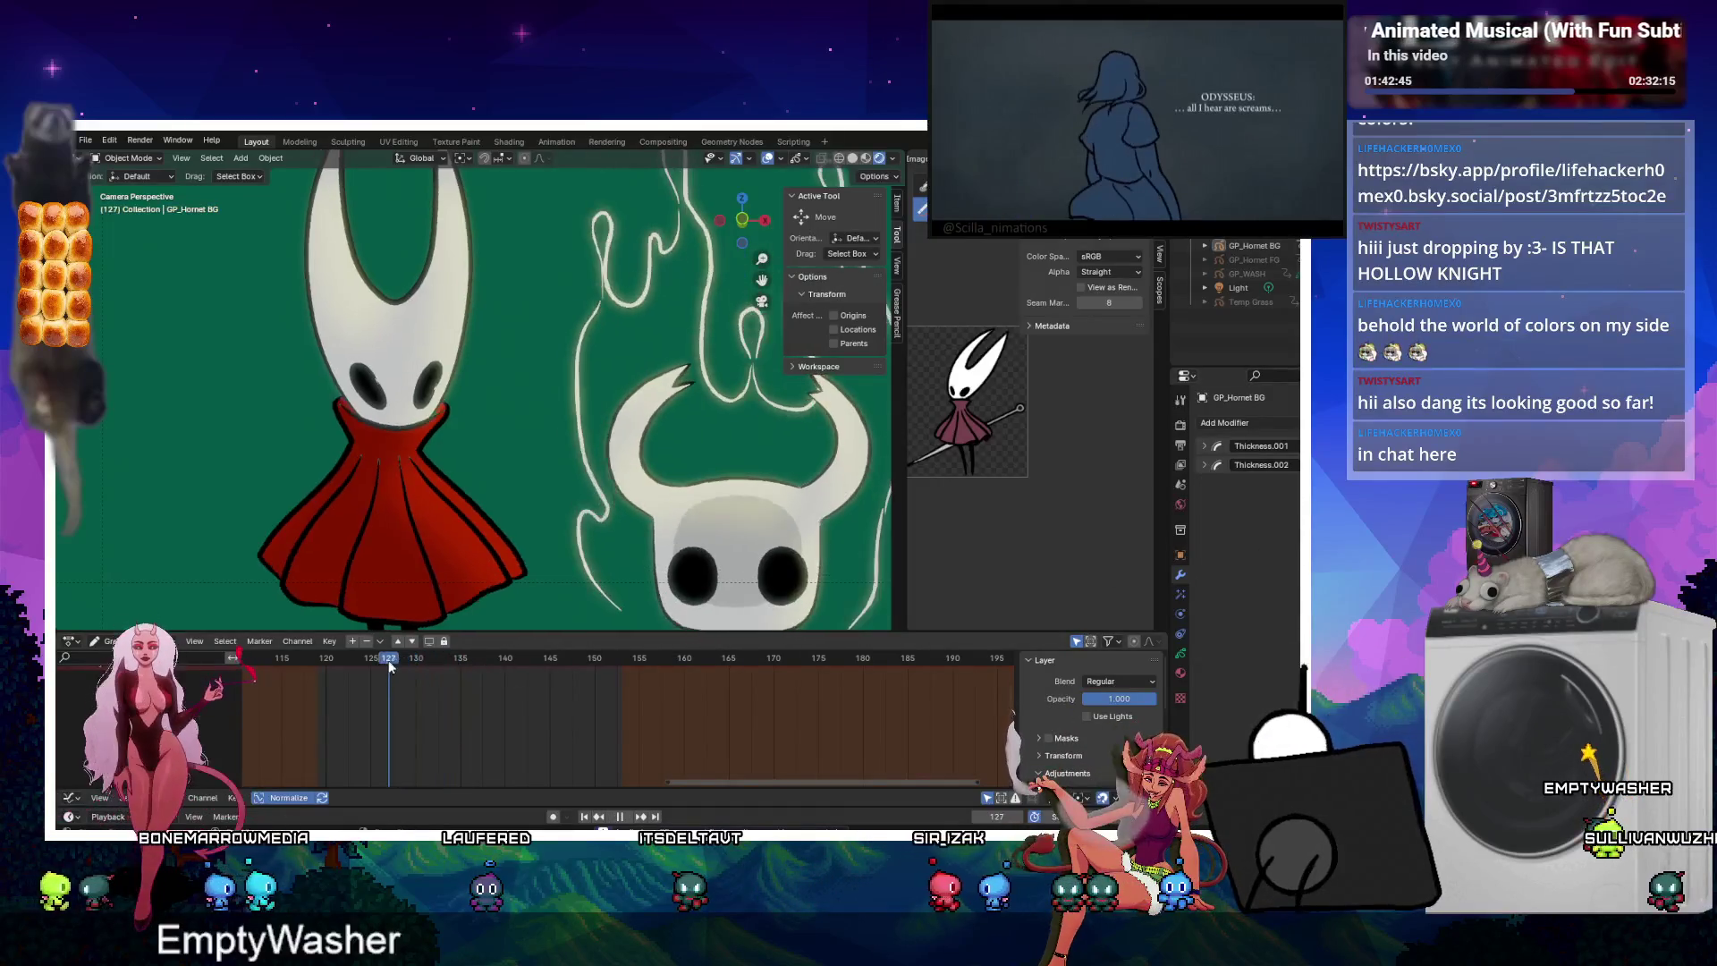
{"action": "key", "text": "space"}
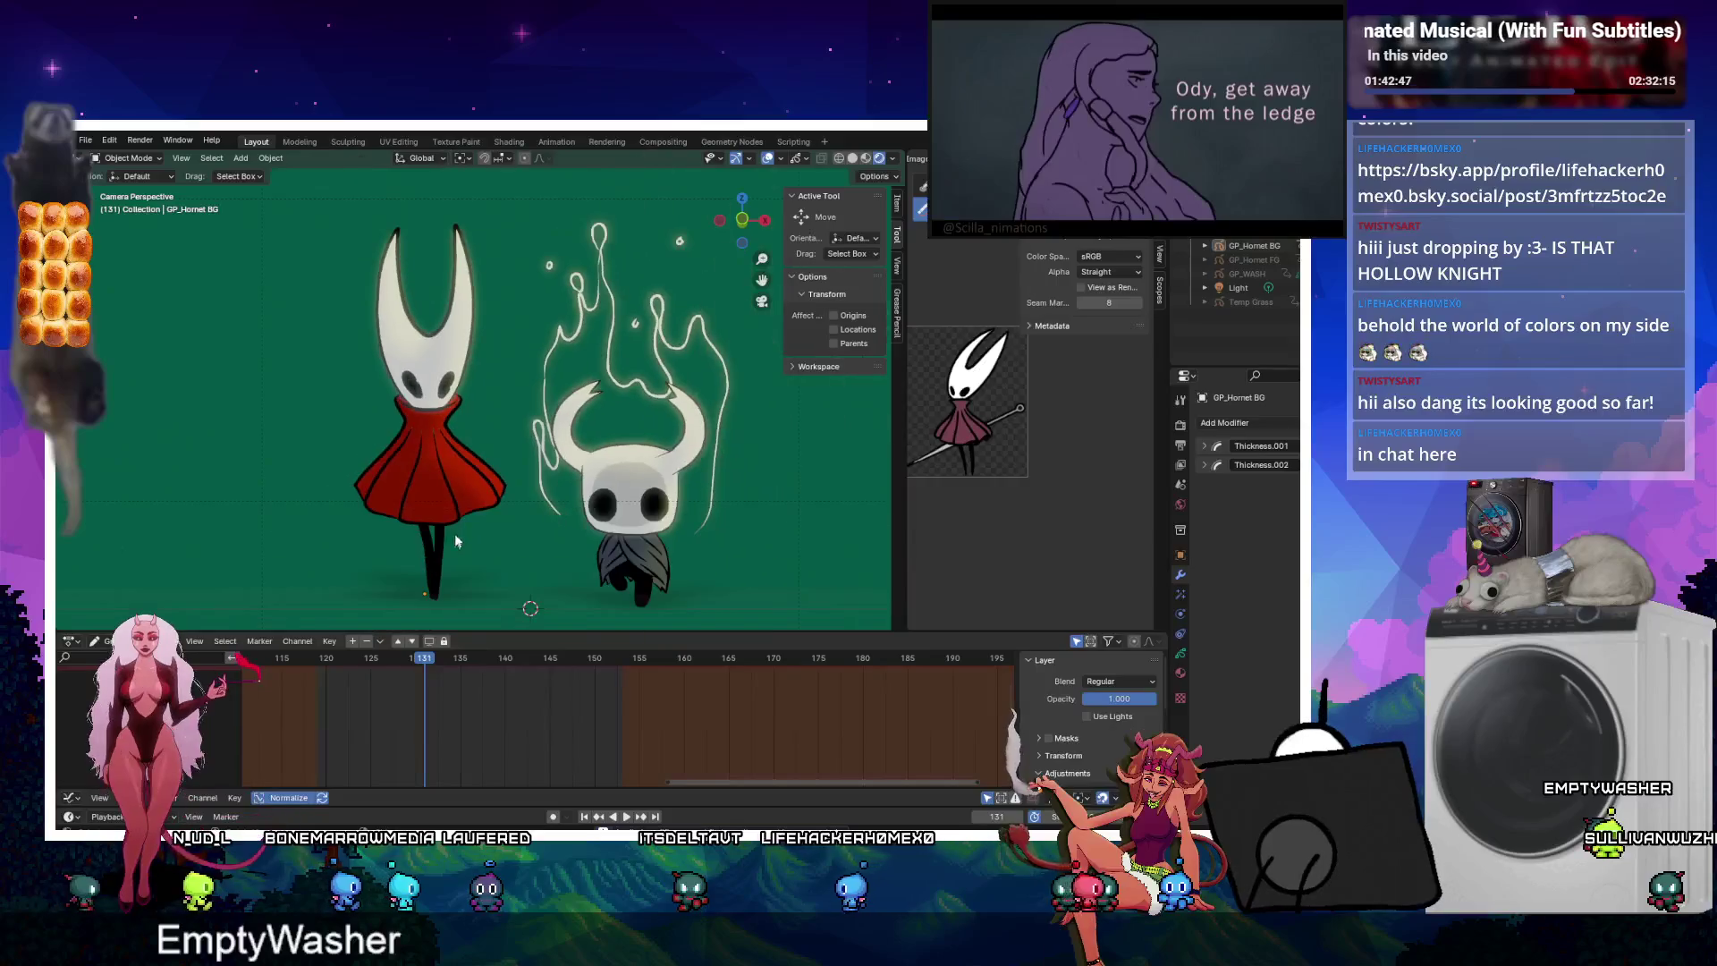
{"action": "key", "text": "ctrl+z"}
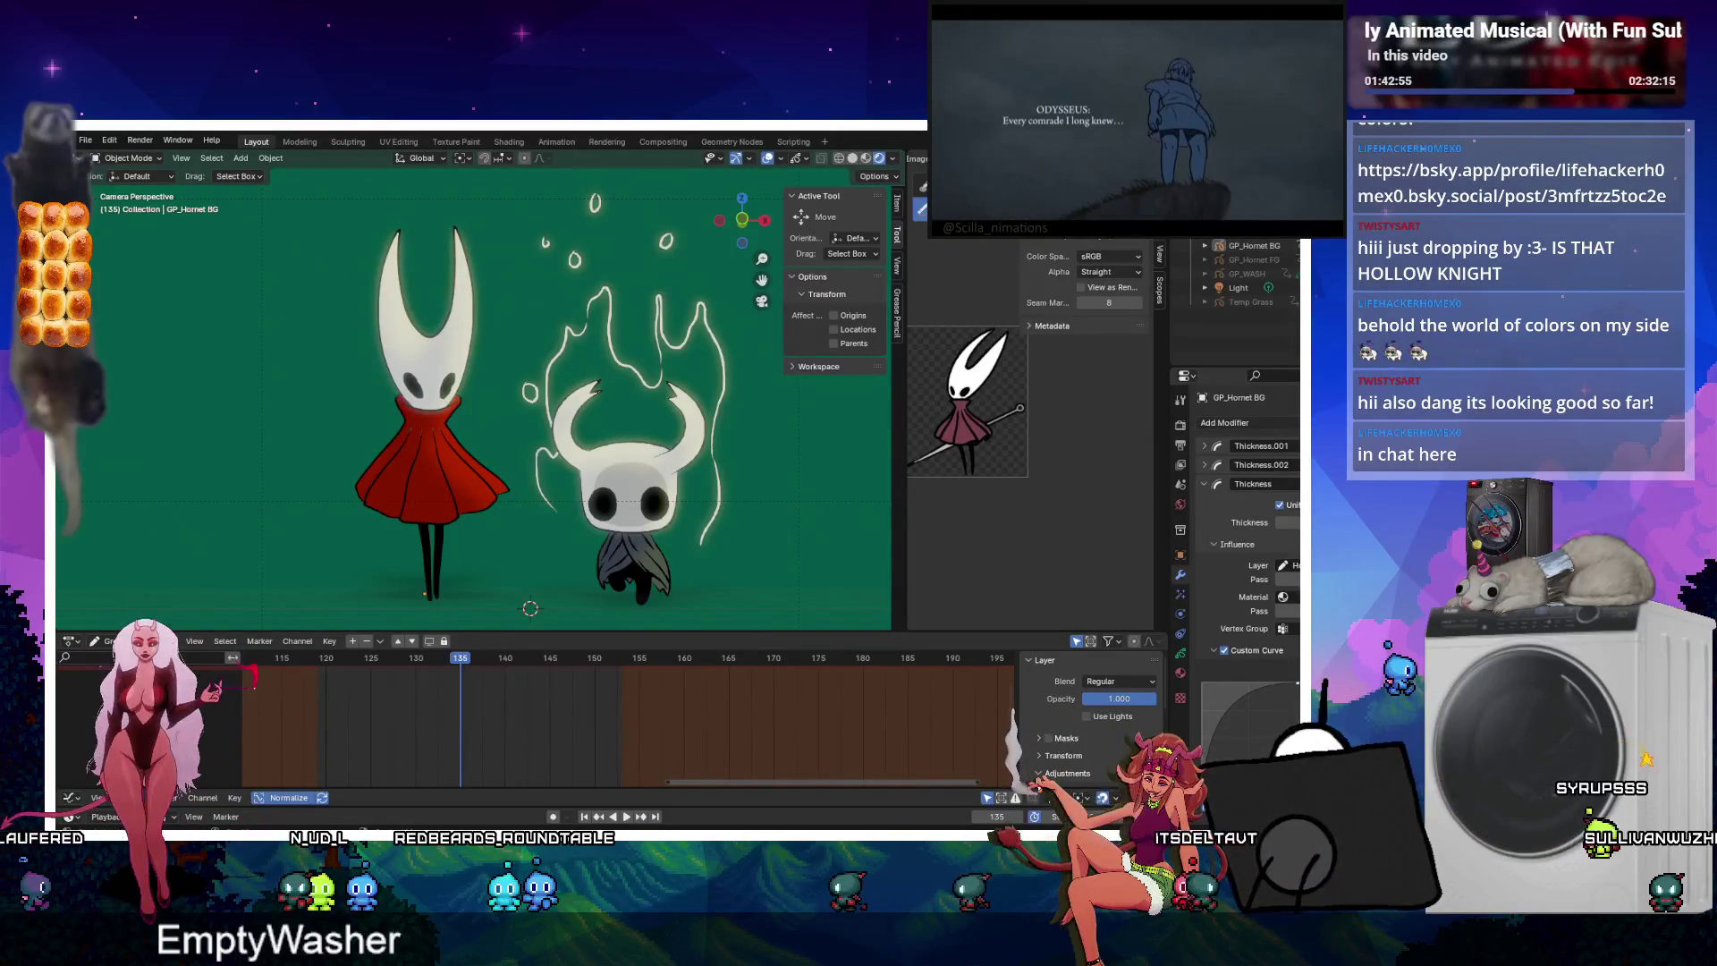
{"action": "key", "text": "ctrl+z"}
{"action": "key", "text": "ctrl+z"}
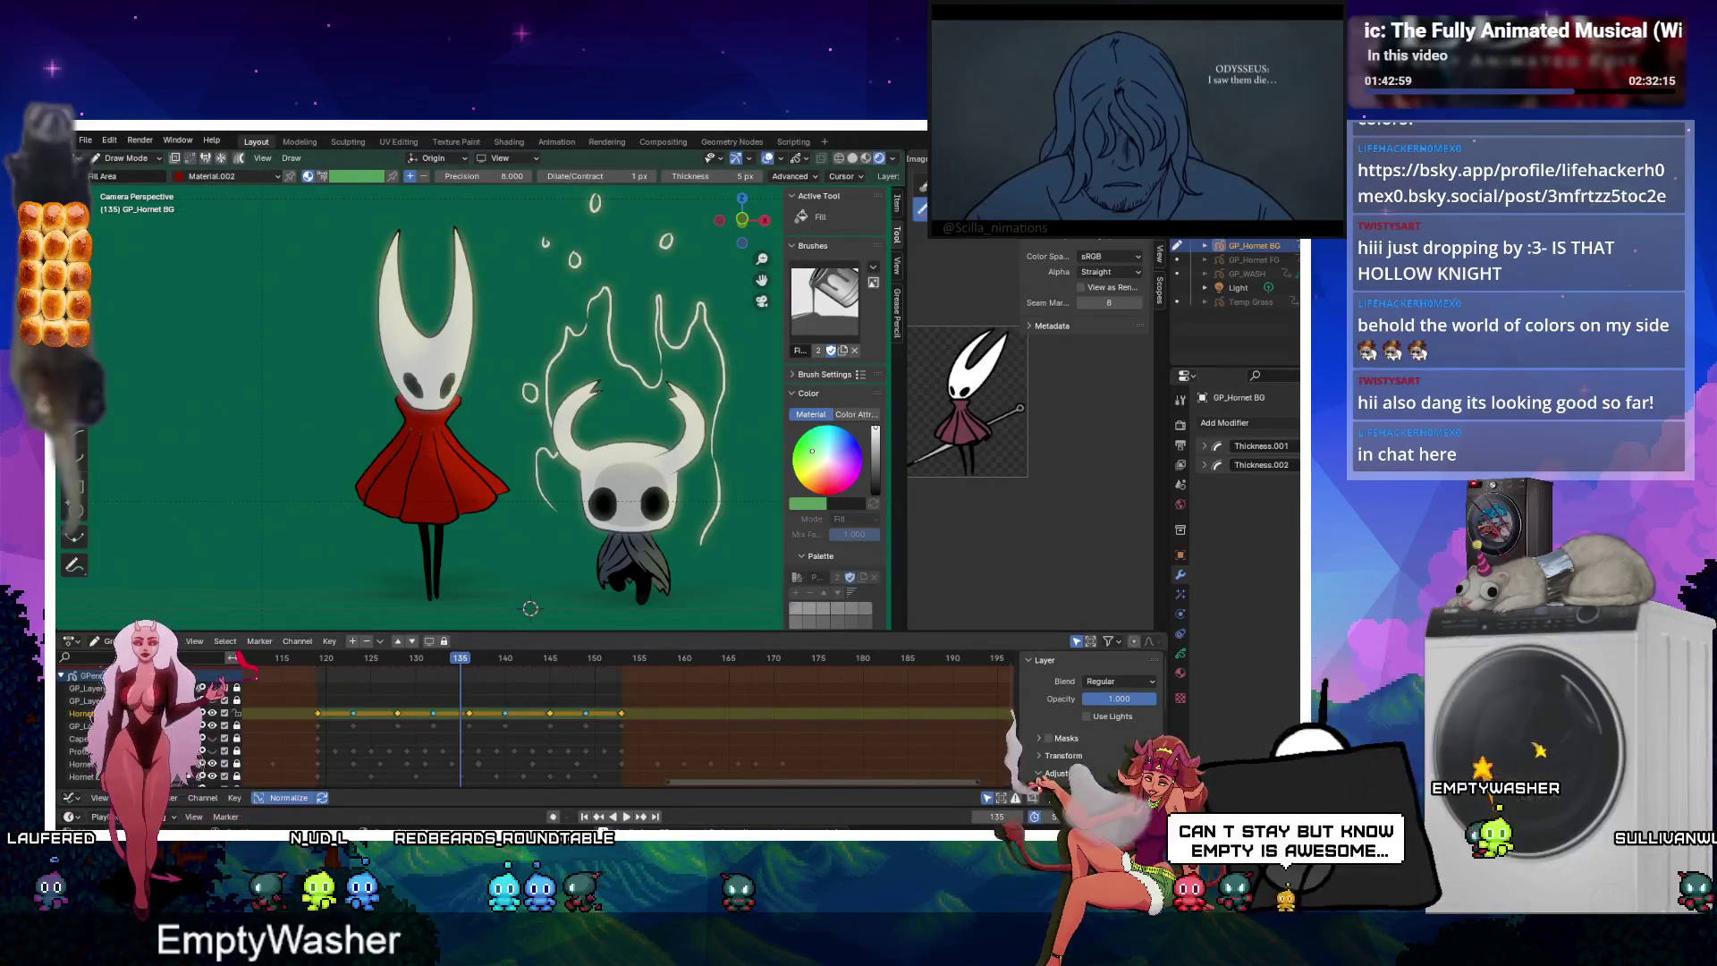
Delete the old cloak fill keyframes and duplicate Hornet's line layer.
{"action": "left_click", "coordinate": [300, 726]}
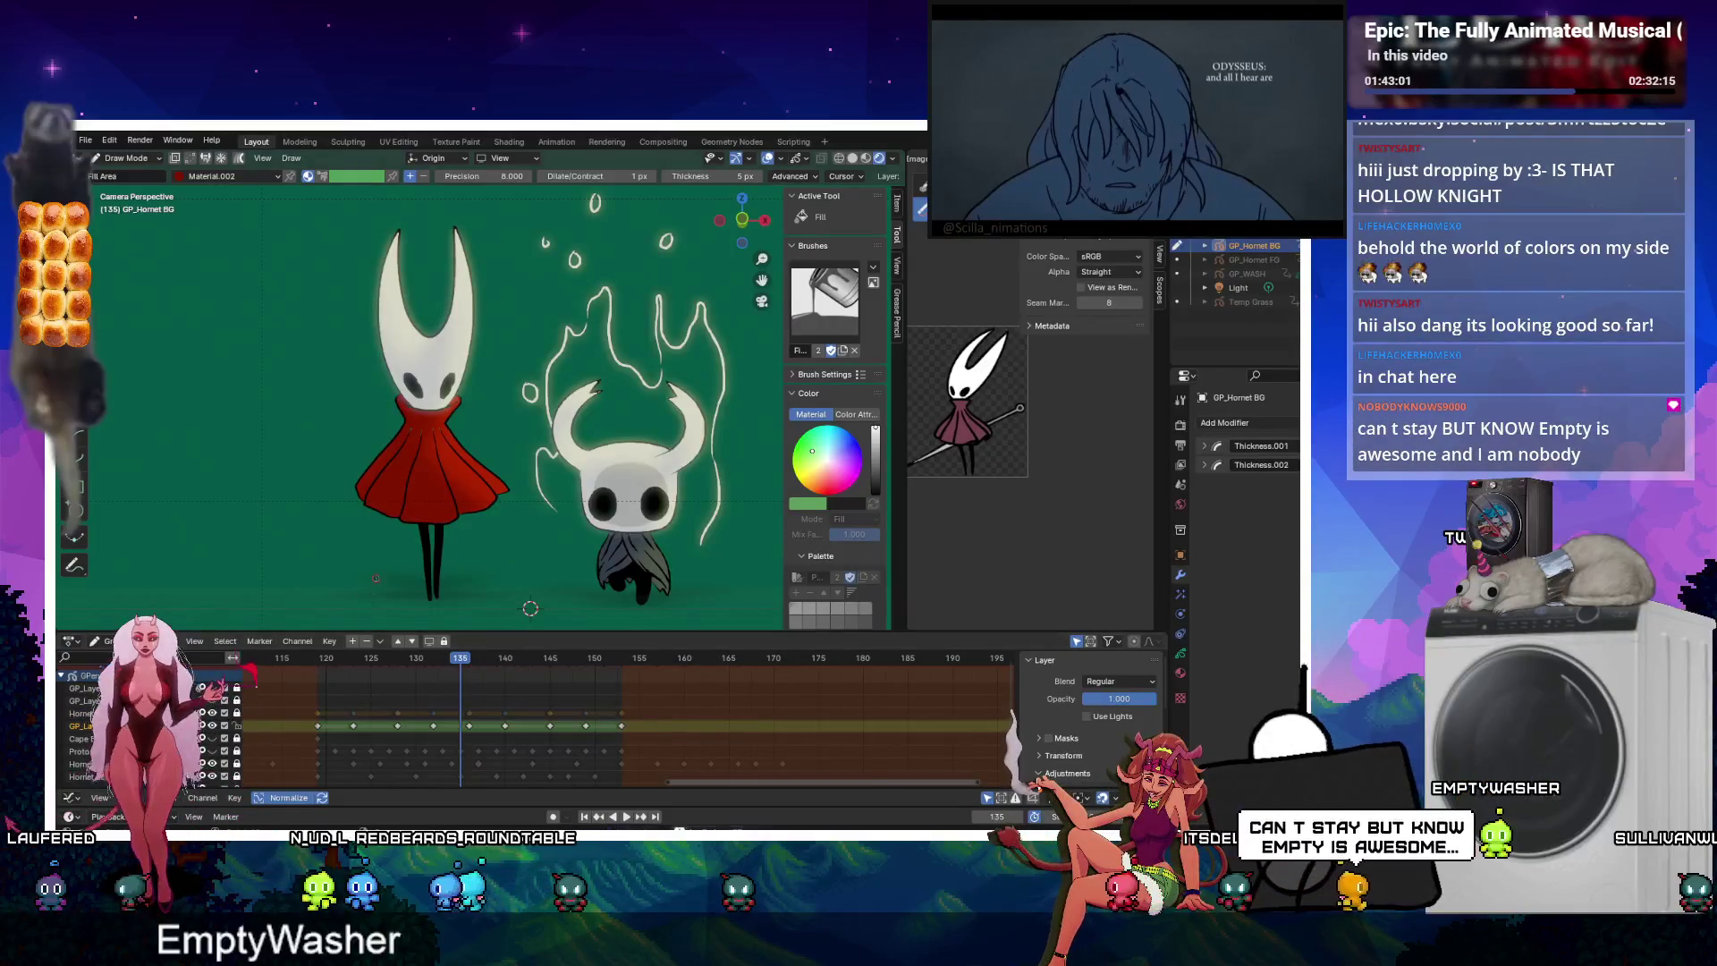
{"action": "left_click_drag", "start_coordinate": [301, 716], "coordinate": [646, 727]}
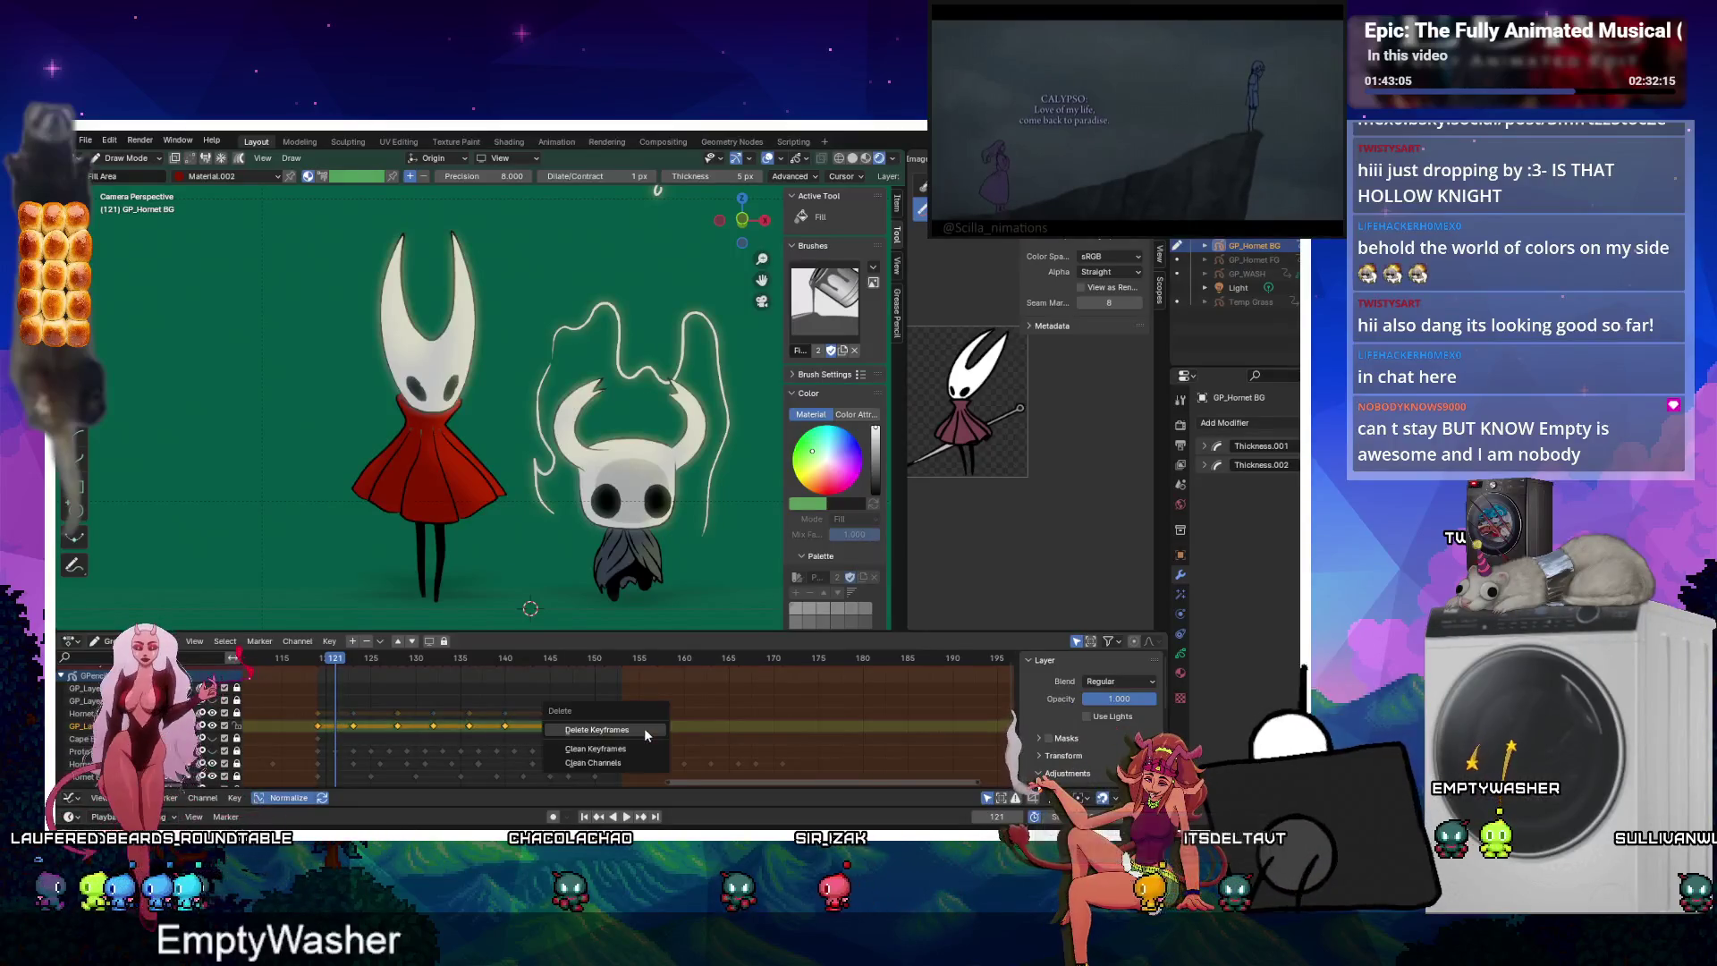
{"action": "key", "text": "Delete"}
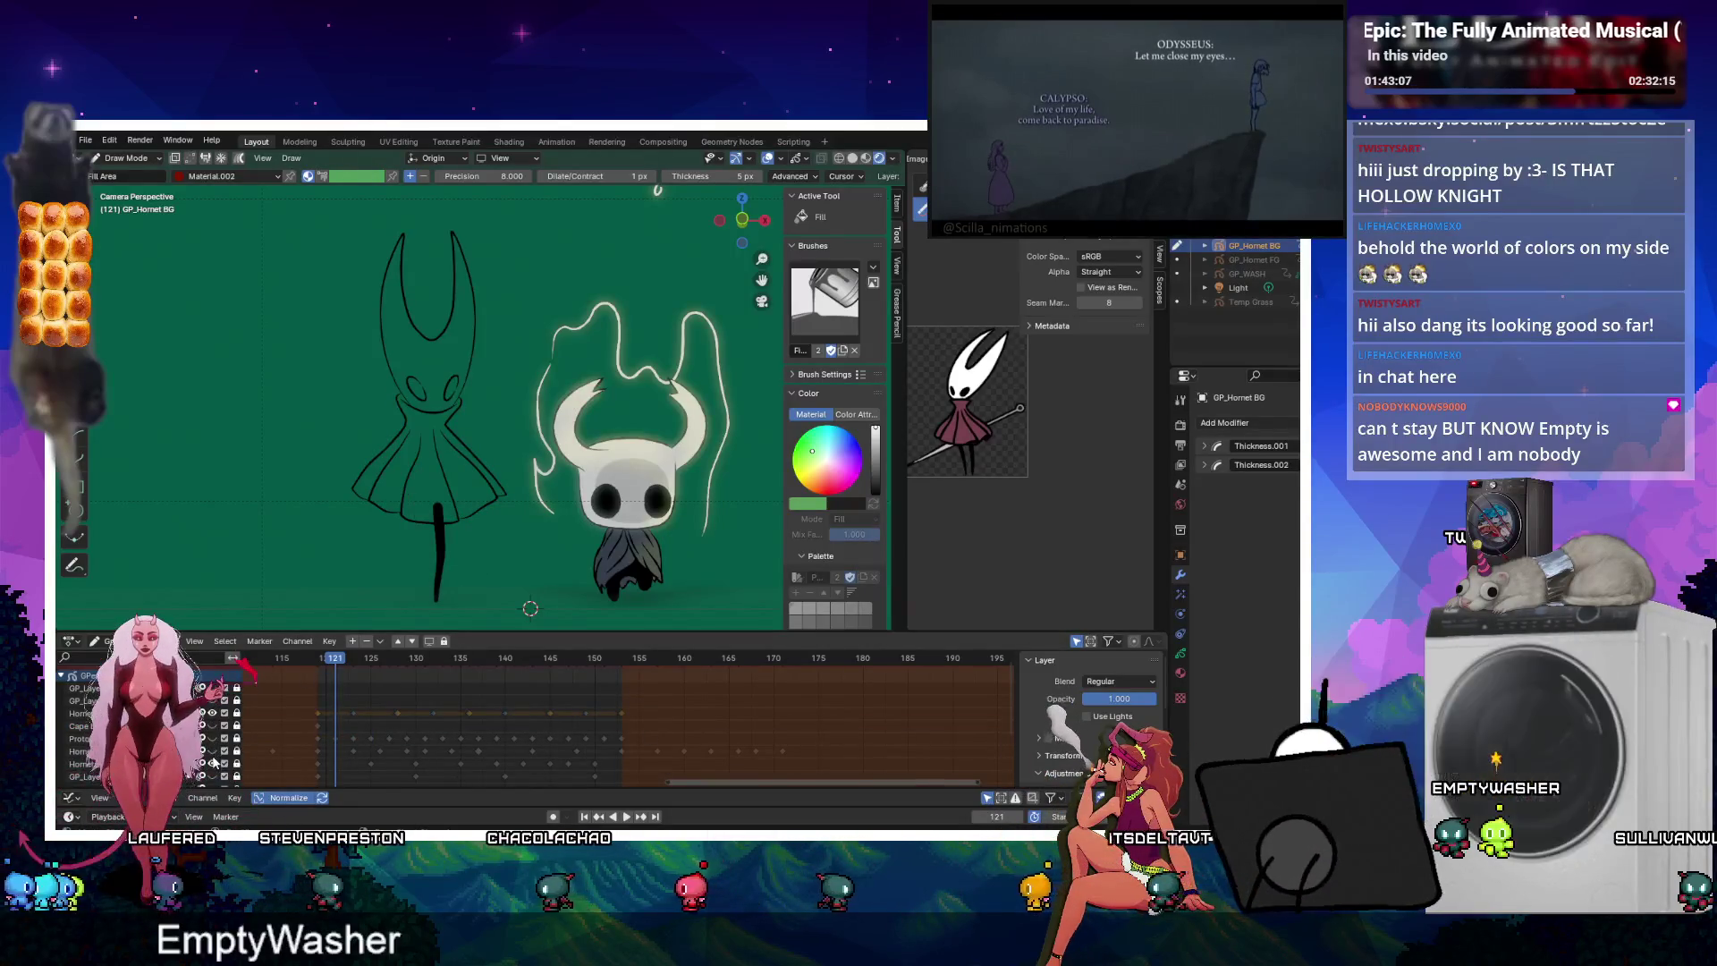
{"action": "left_click", "coordinate": [213, 756]}
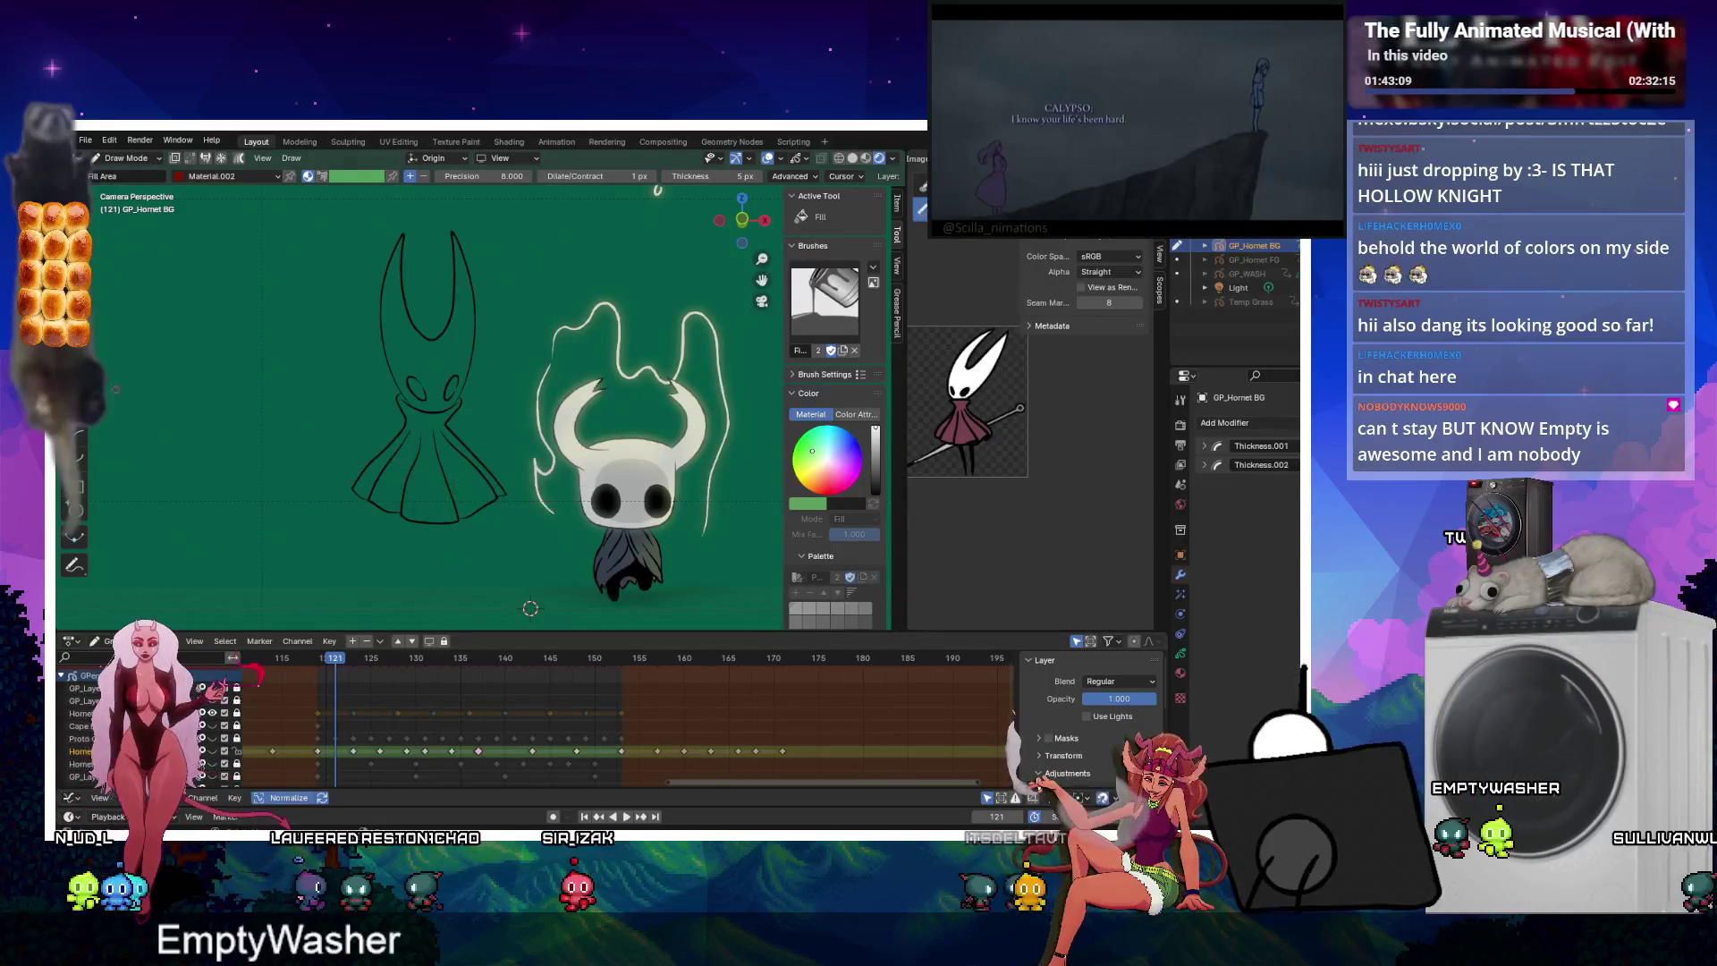
{"action": "key", "text": "e"}
{"action": "left_click", "coordinate": [74, 224]}
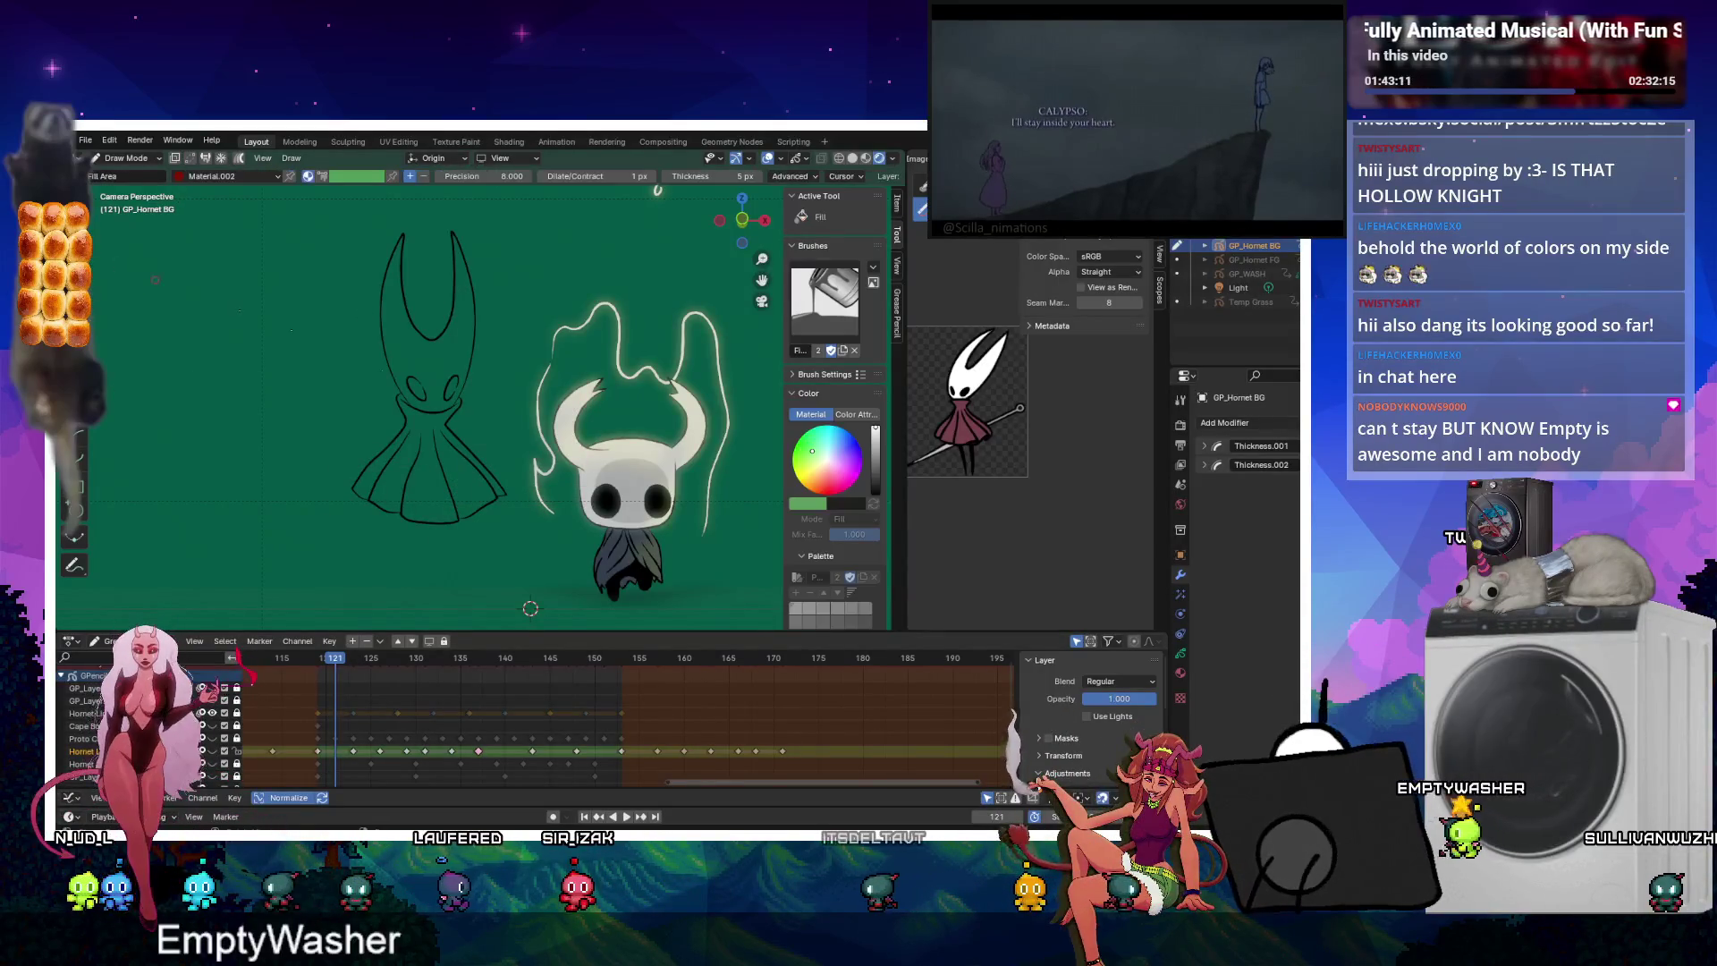
{"action": "scroll", "coordinate": [447, 447], "scroll_direction": "up", "scroll_amount": 1}
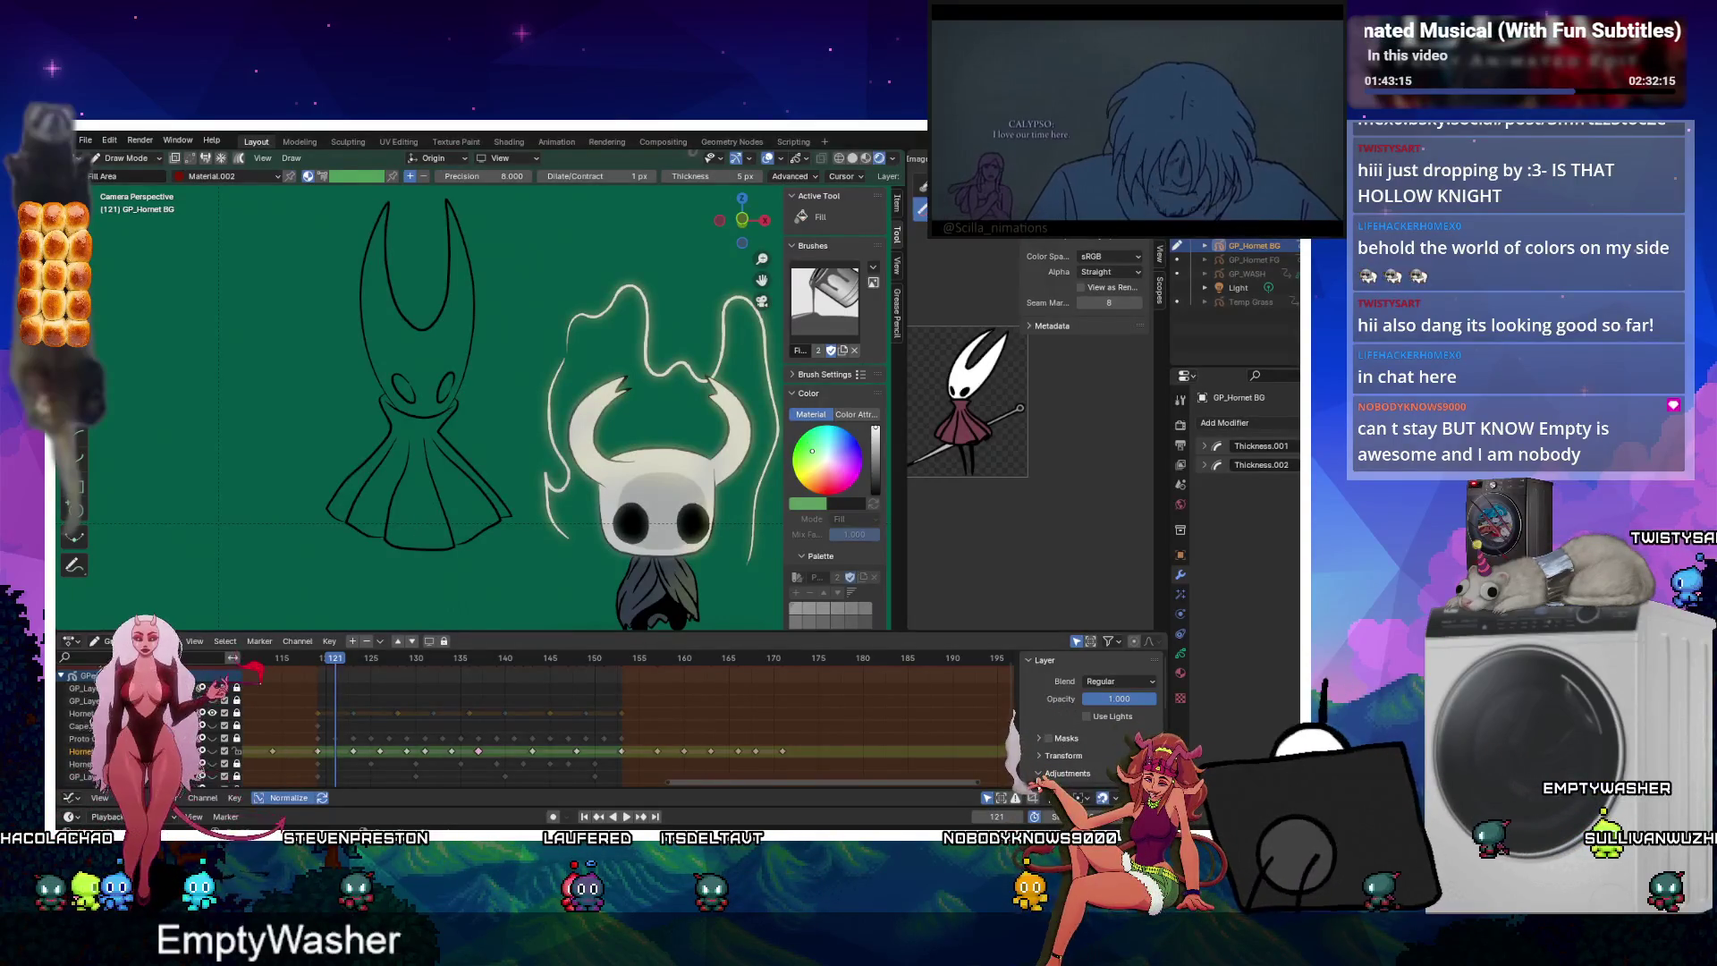
{"action": "left_click", "coordinate": [82, 725]}
{"action": "left_click", "coordinate": [85, 713]}
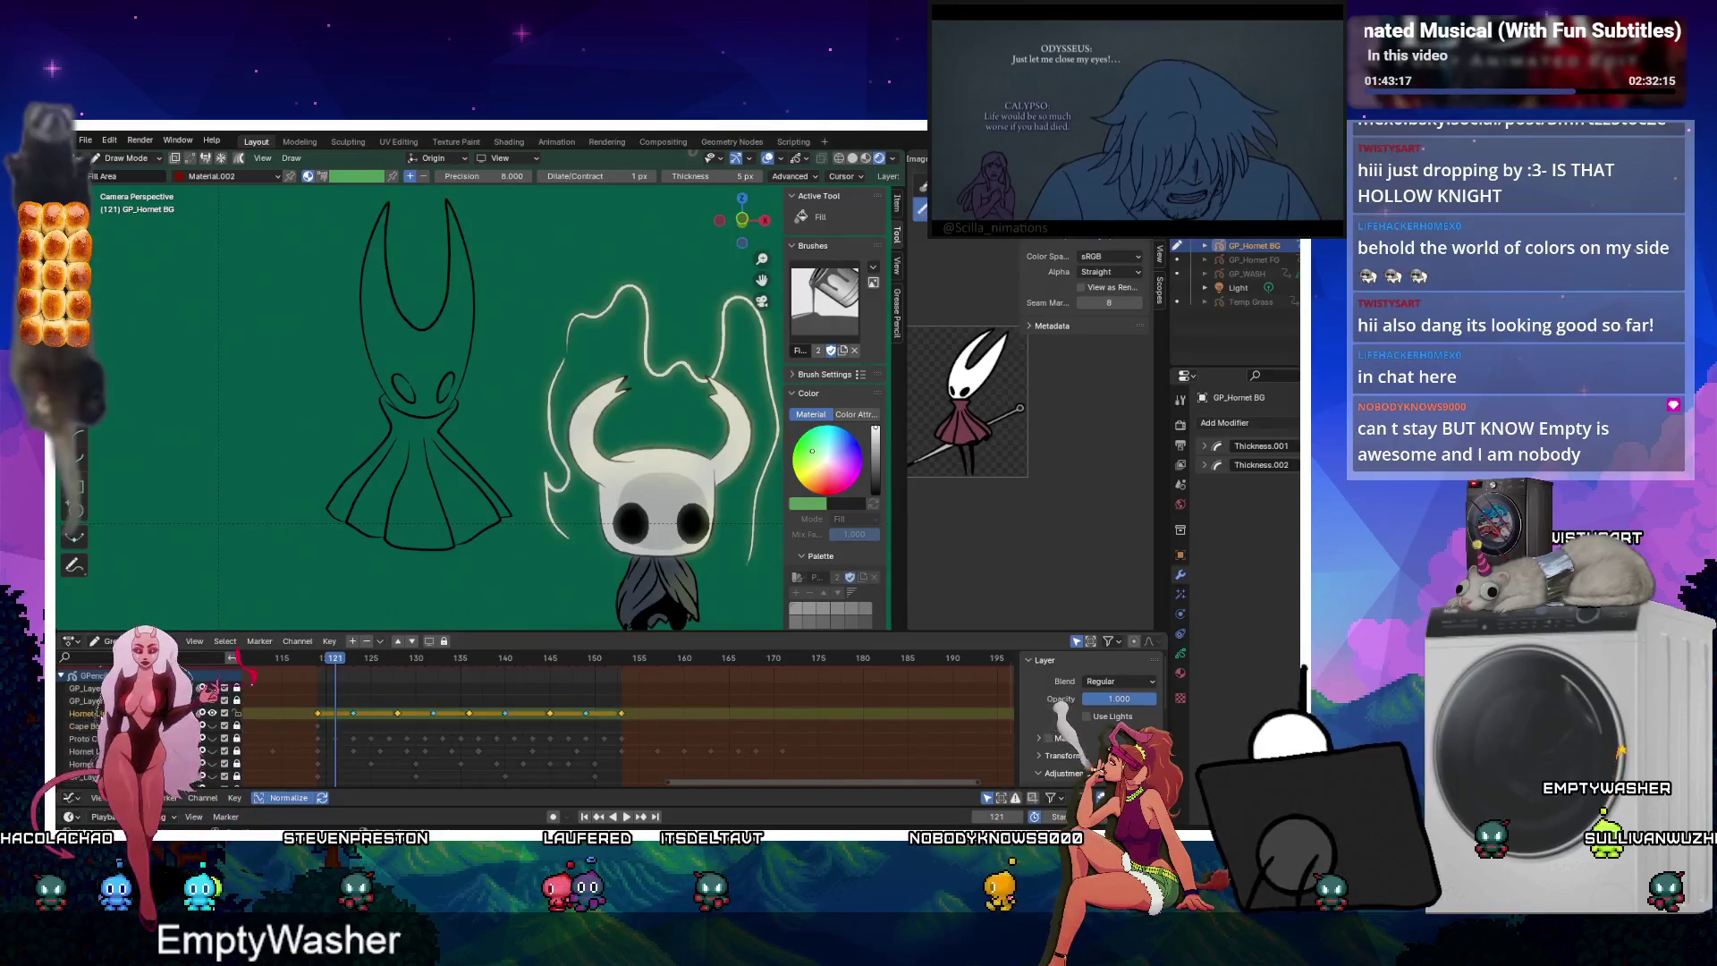
{"action": "right_click", "coordinate": [438, 449]}
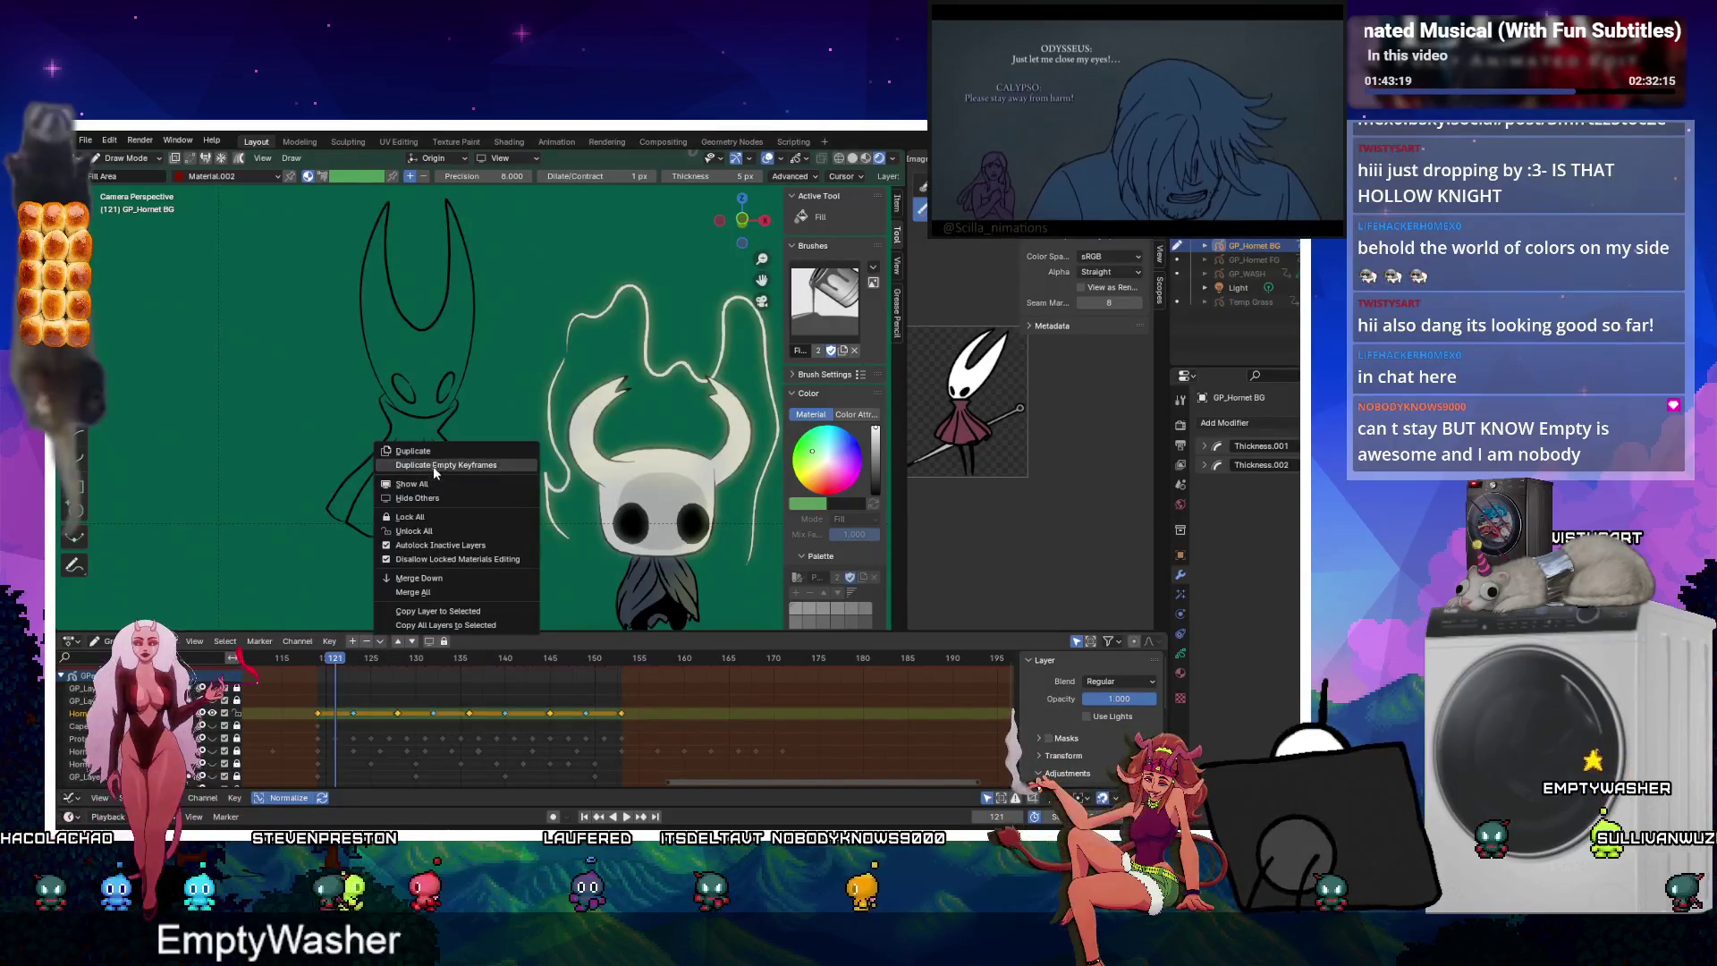
{"action": "left_click", "coordinate": [432, 465]}
Fill Hornet's cape red on frames 119, 132 and 140.
{"action": "left_click", "coordinate": [318, 666]}
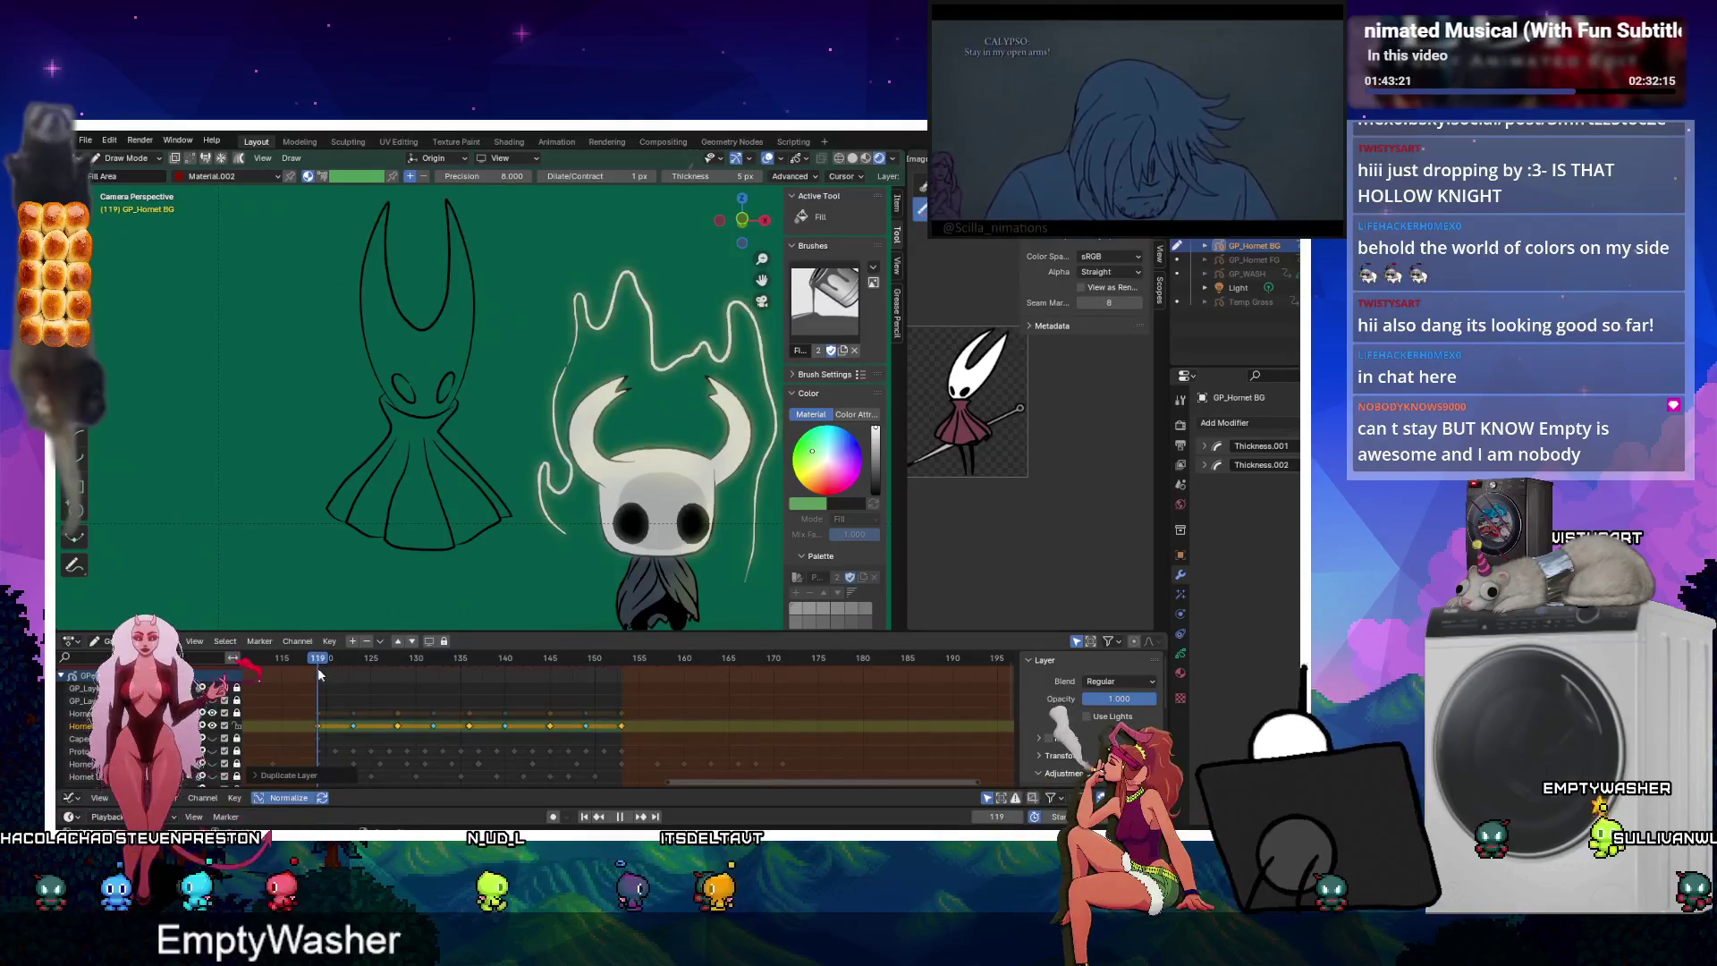
{"action": "left_click", "coordinate": [424, 495]}
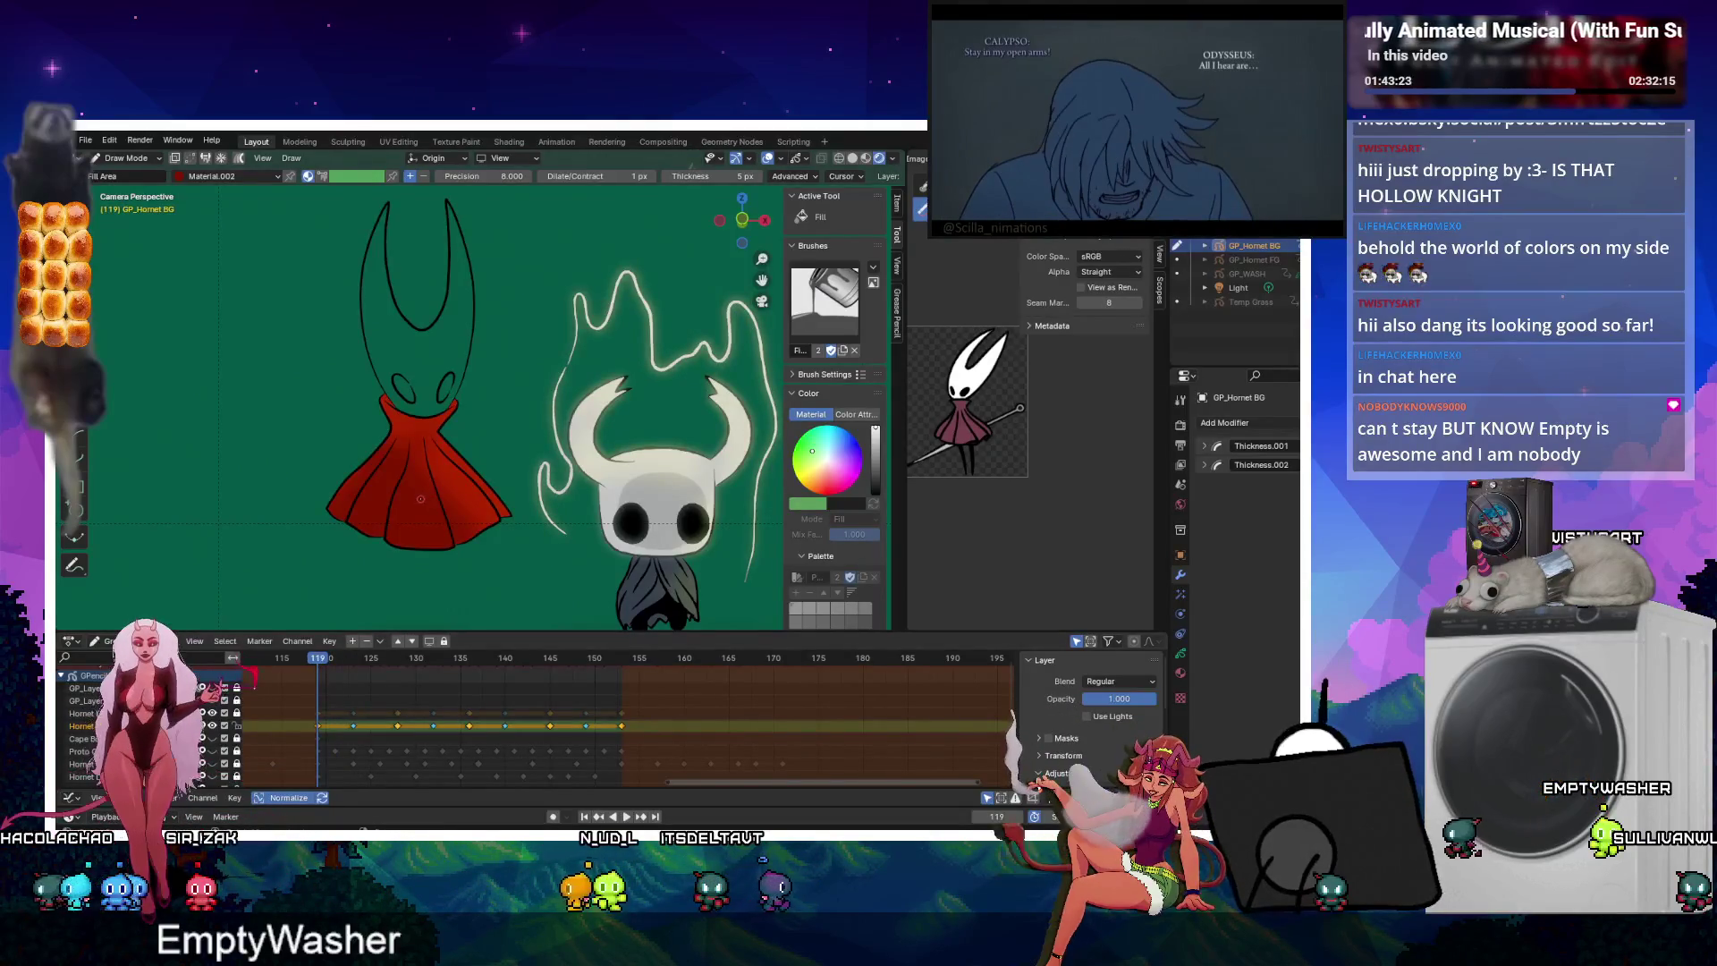
{"action": "key", "text": "Up"}
{"action": "key", "text": "Up"}
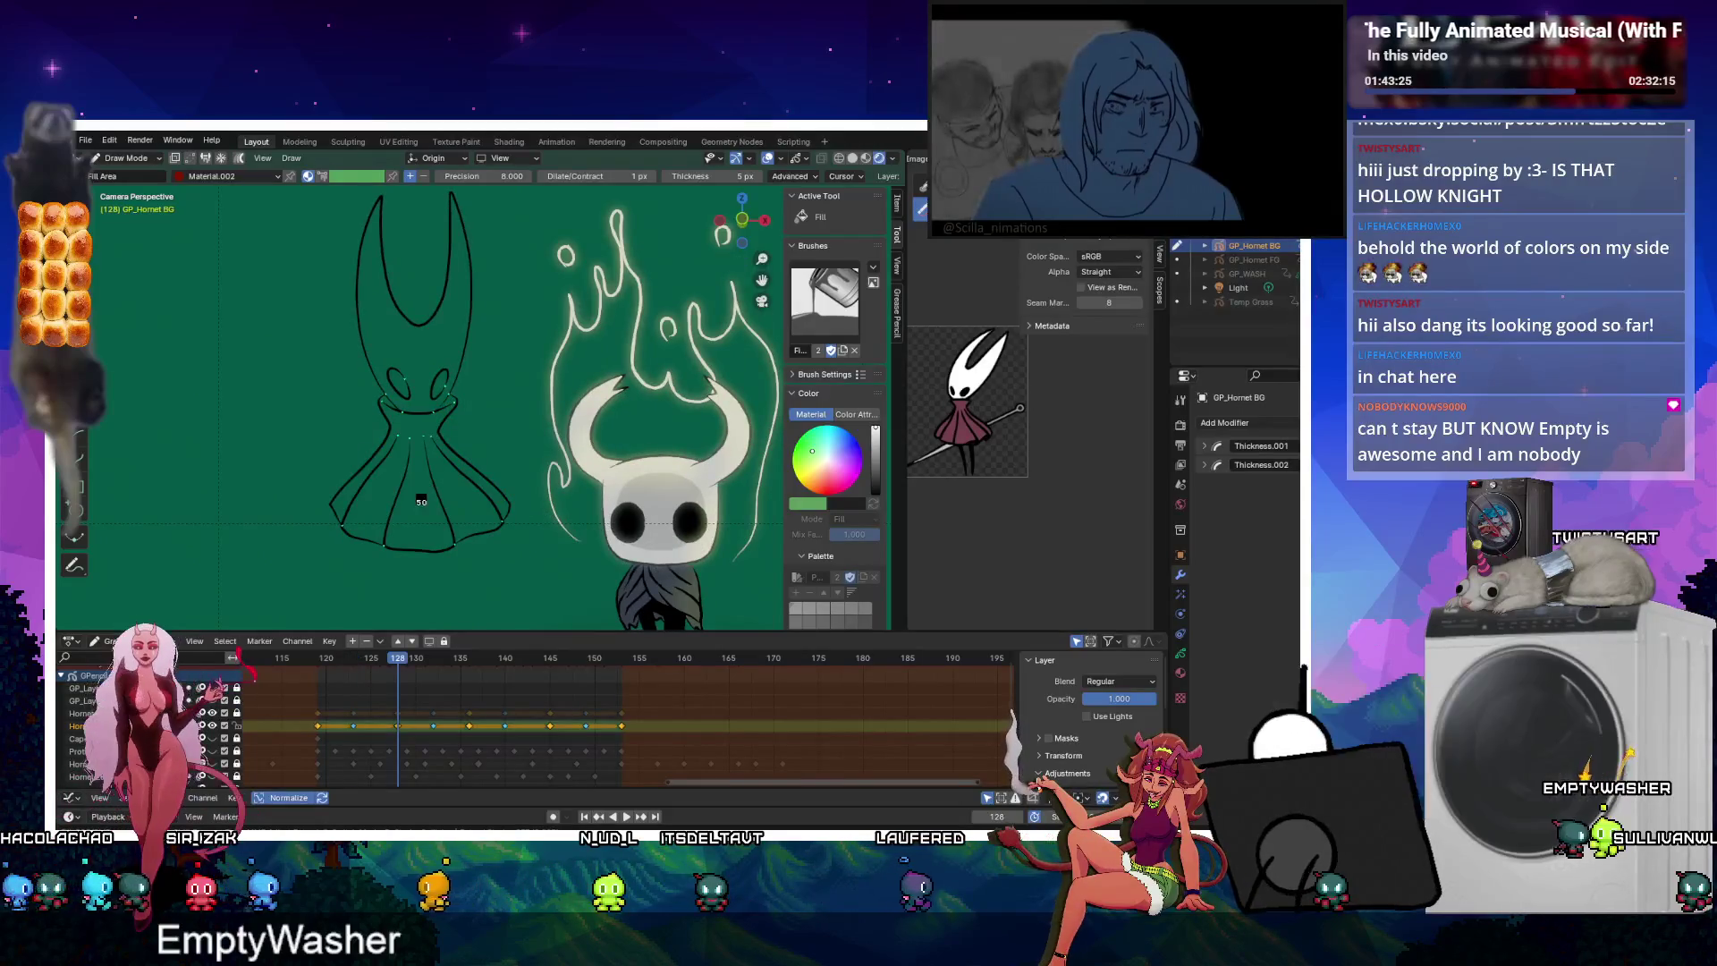
{"action": "key", "text": "Down"}
{"action": "key", "text": "Up"}
{"action": "key", "text": "Up"}
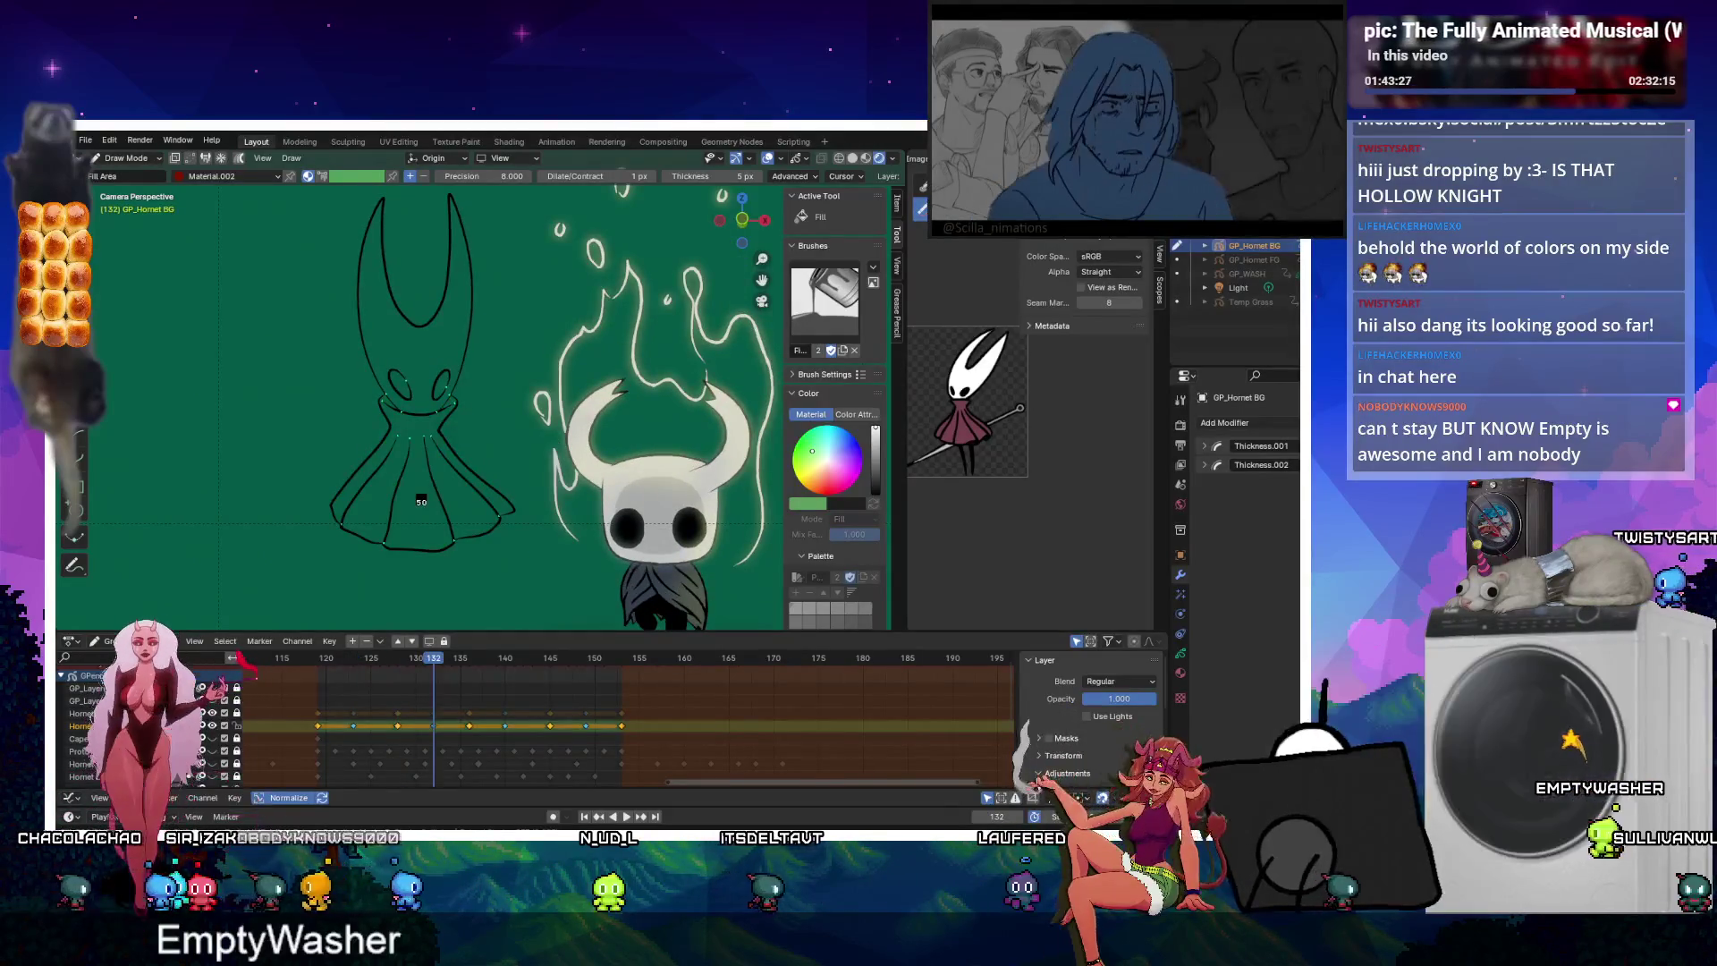
{"action": "left_click", "coordinate": [421, 499]}
{"action": "key", "text": "Right"}
{"action": "key", "text": "Right"}
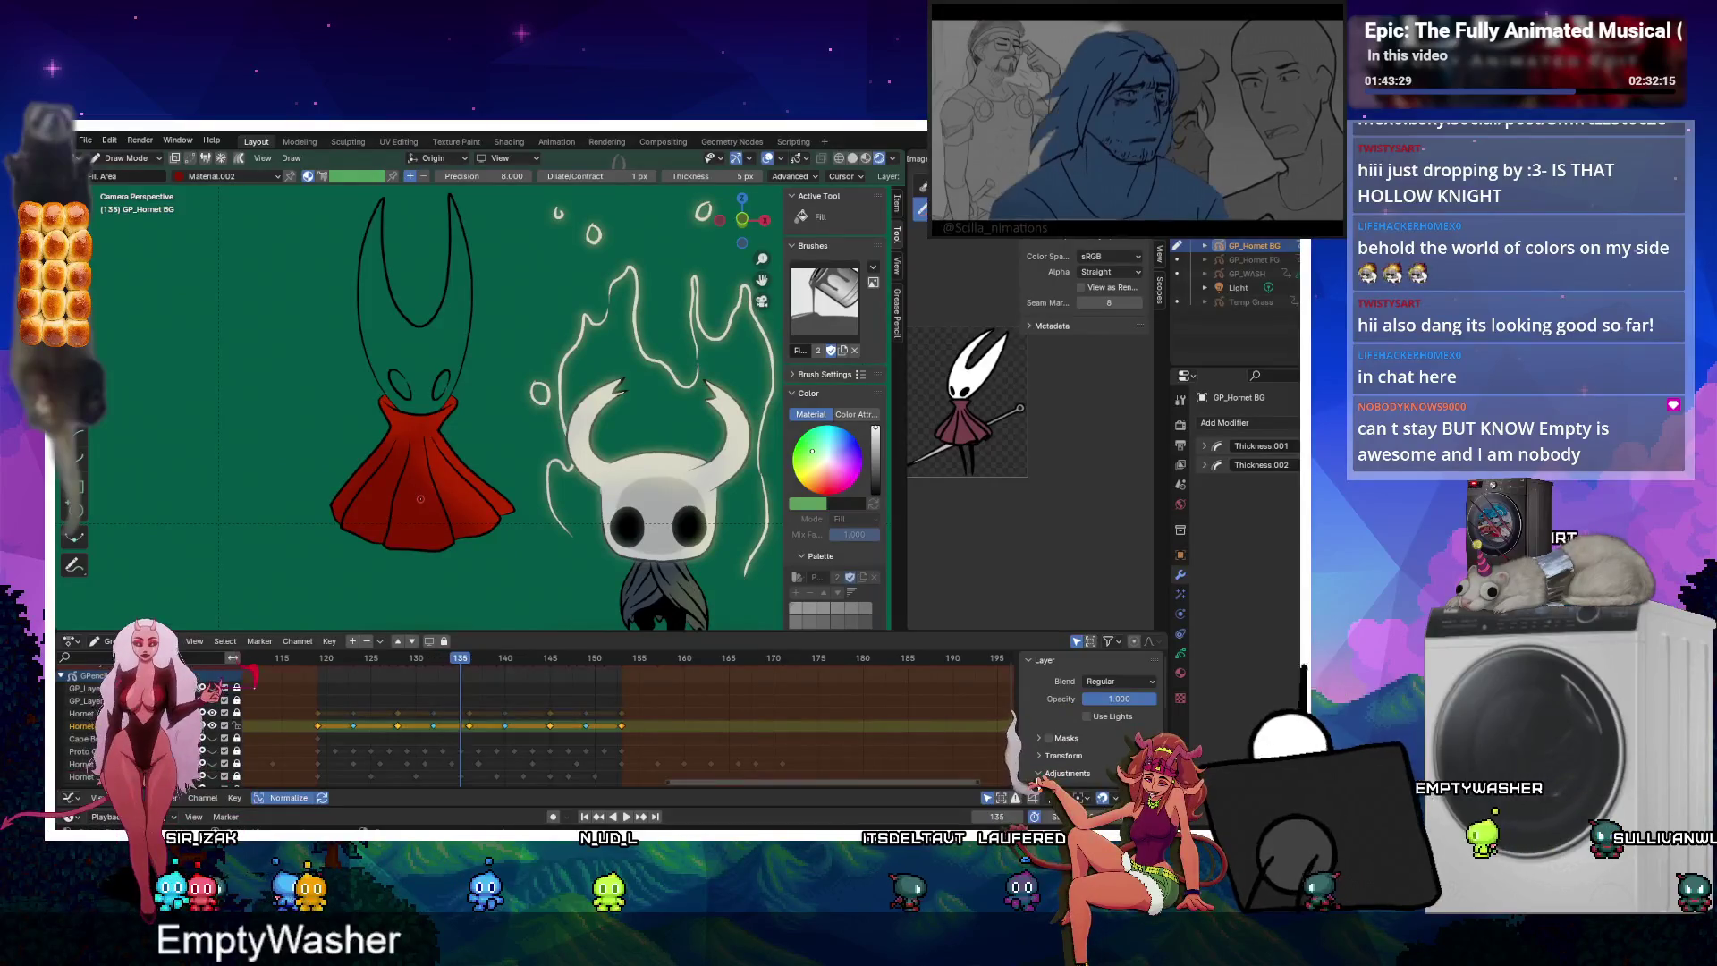
{"action": "key", "text": "Up"}
{"action": "key", "text": "Down"}
{"action": "key", "text": "Up"}
{"action": "key", "text": "Up"}
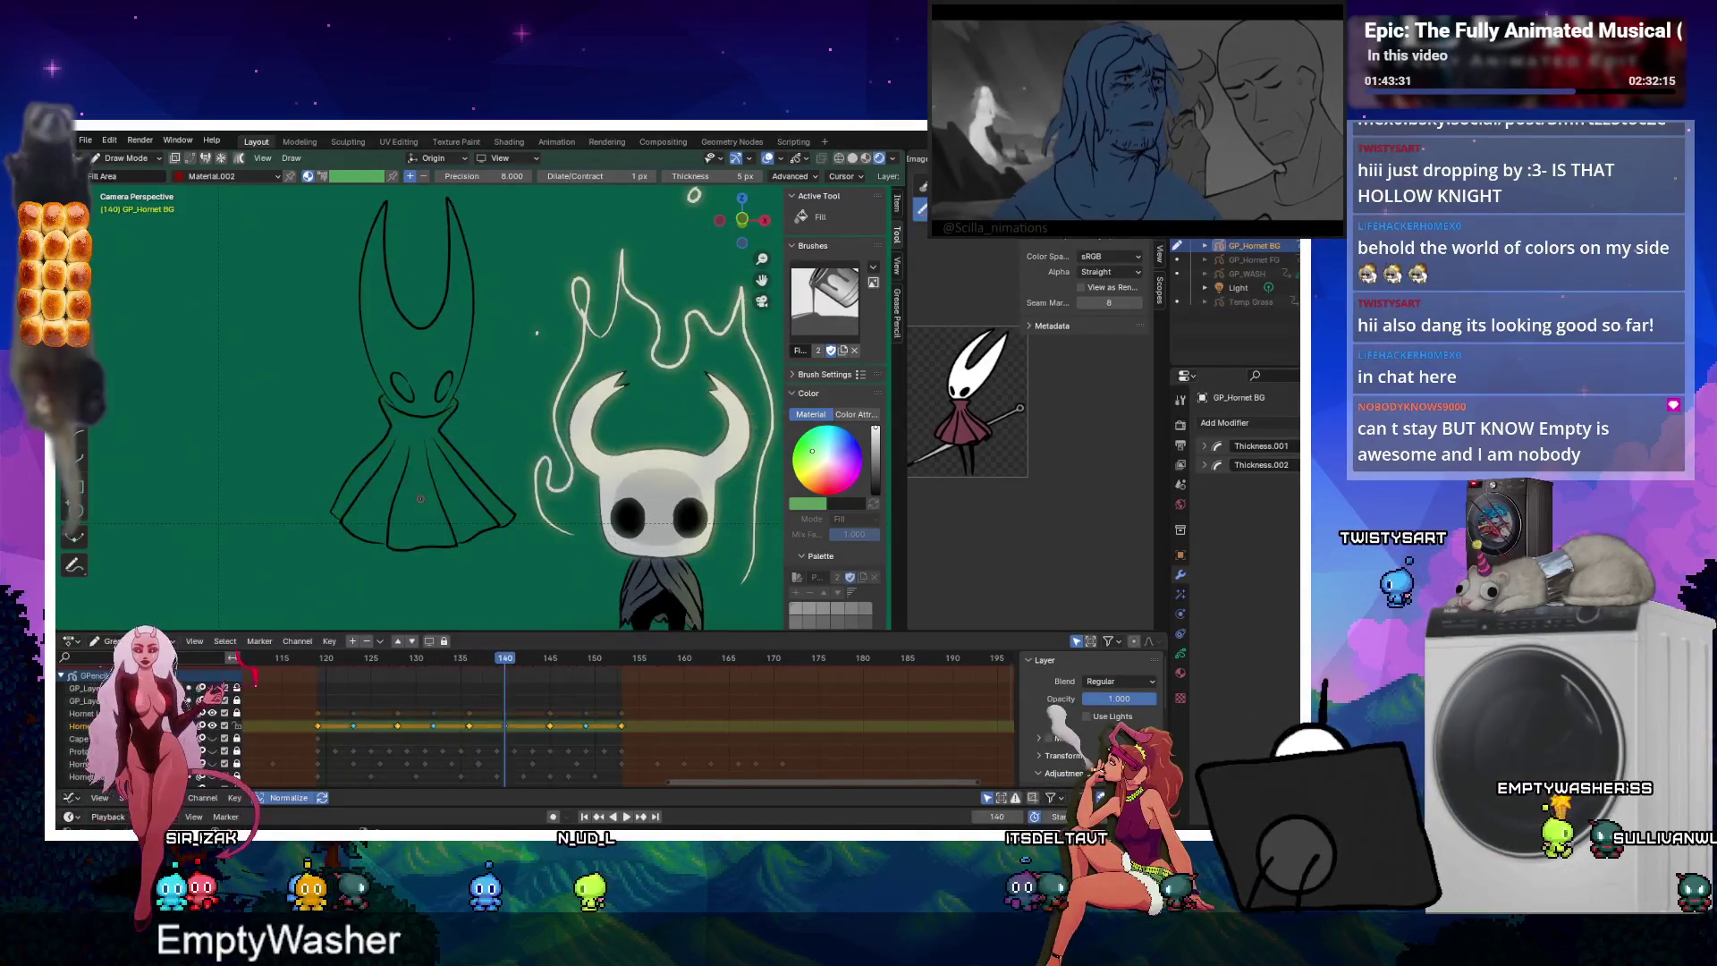
{"action": "left_click", "coordinate": [421, 499]}
Fill the cape red on frames 152 and 153, then show the material slots.
{"action": "key", "text": "Up"}
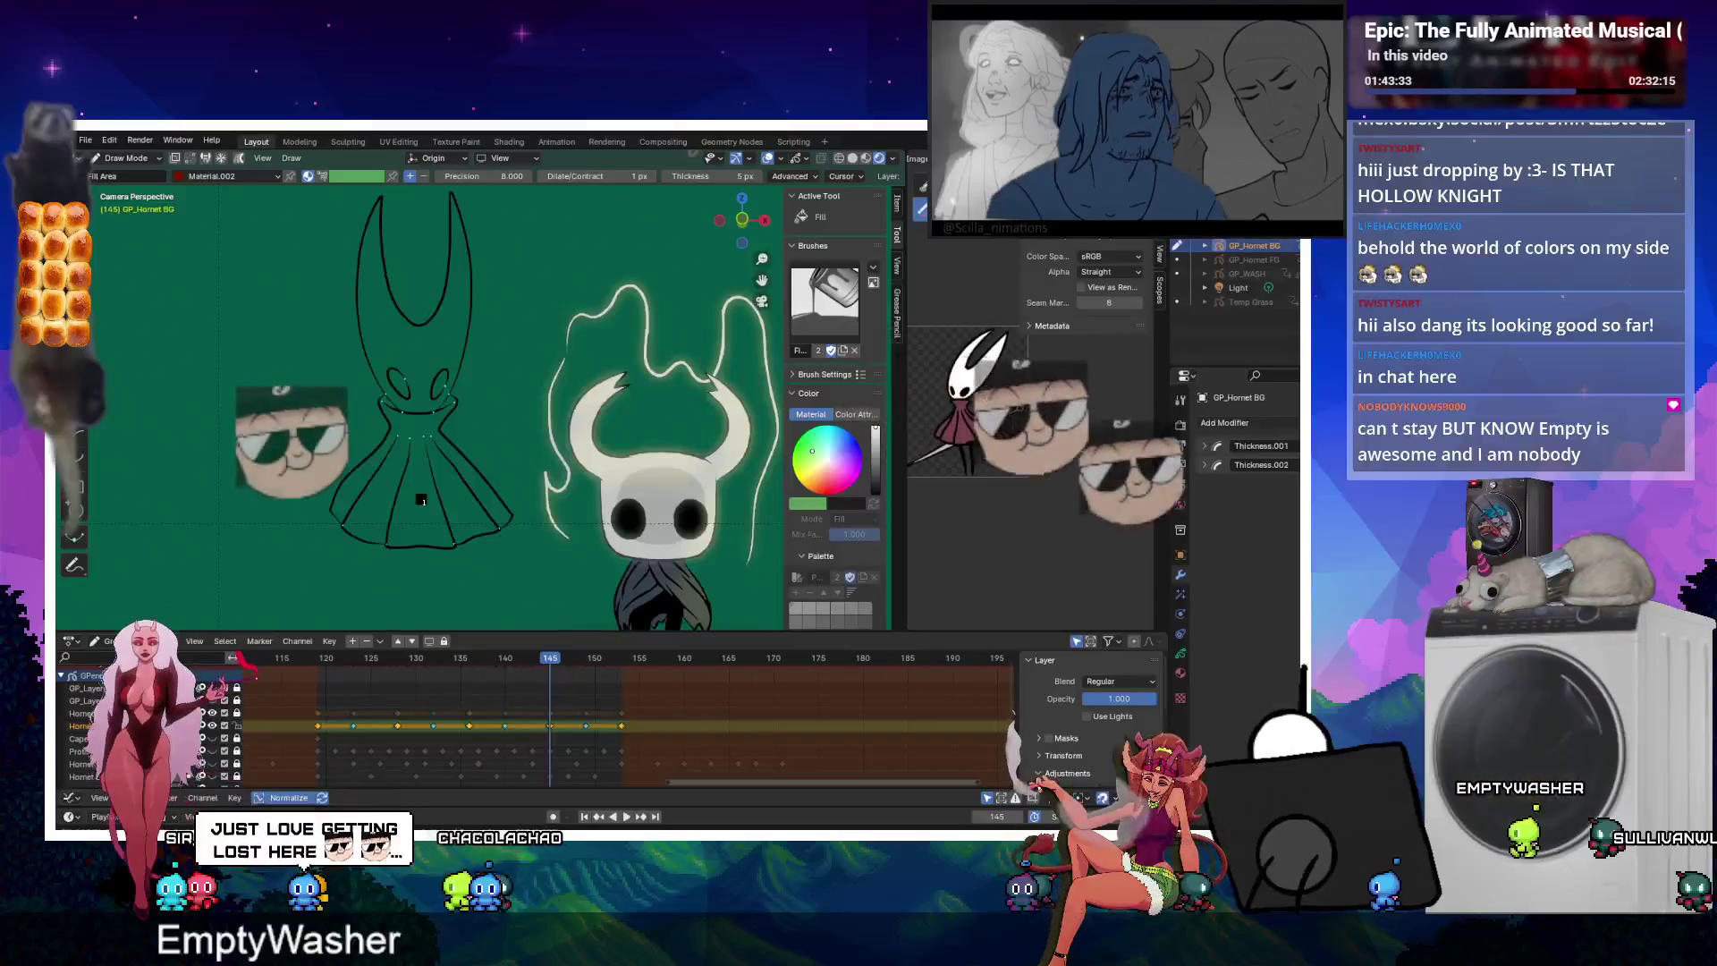
{"action": "key", "text": "Up"}
{"action": "left_click", "coordinate": [420, 499]}
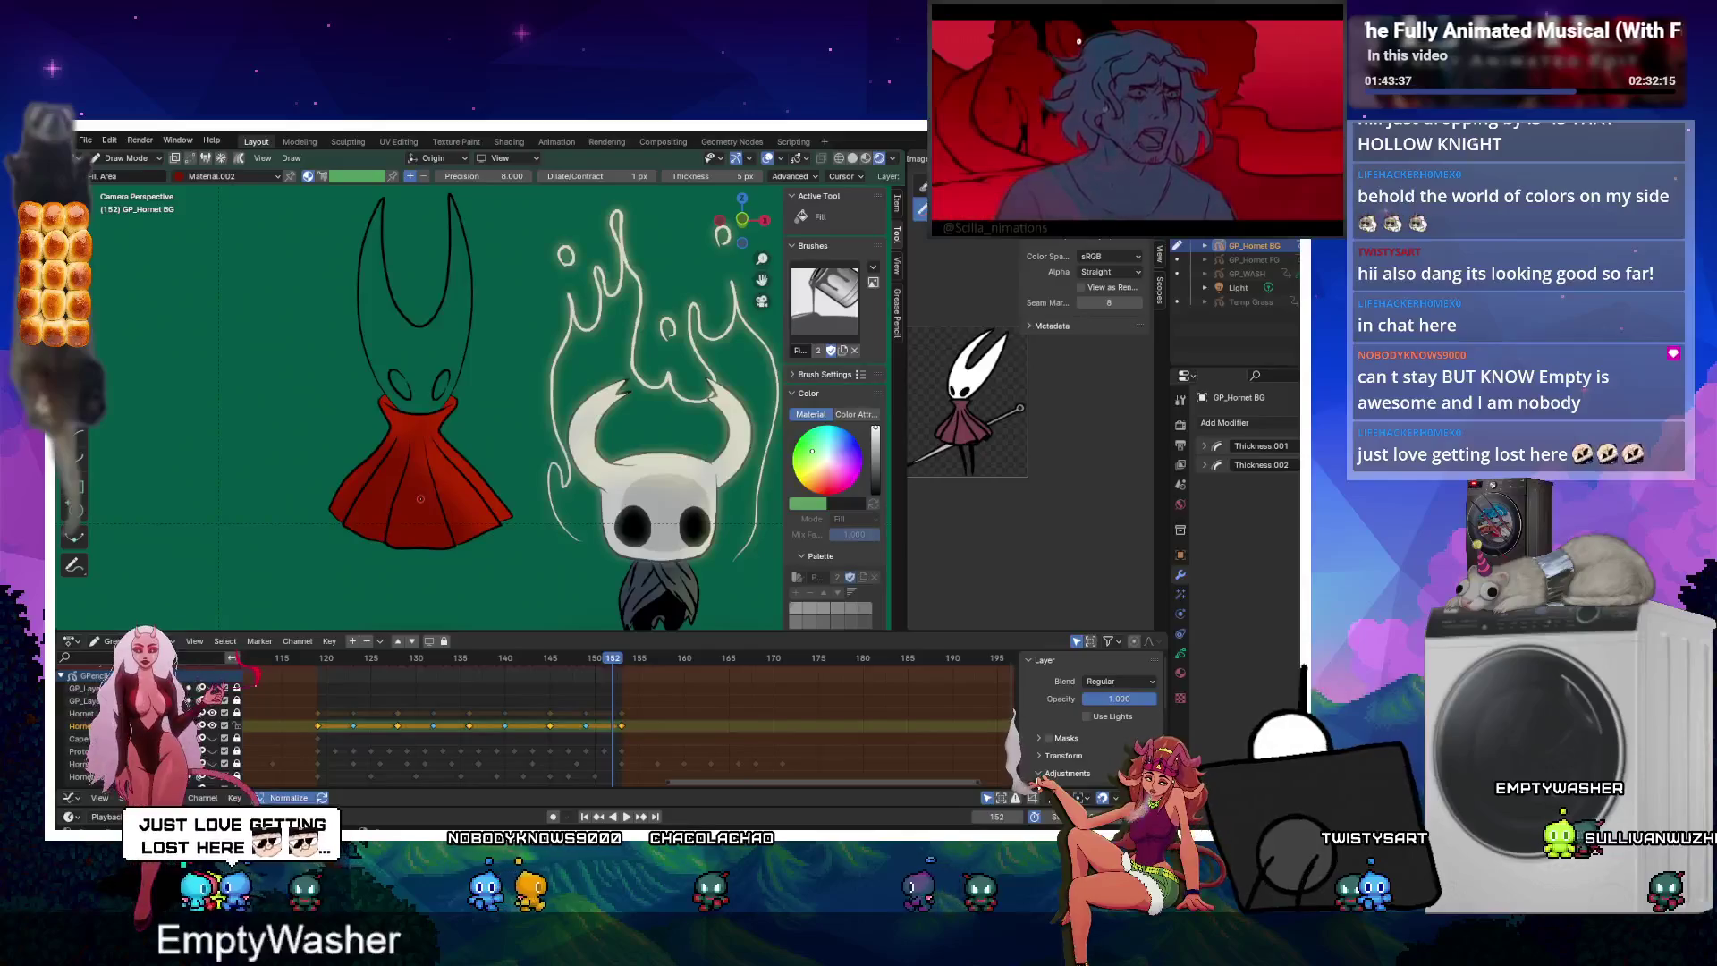
{"action": "key", "text": "Right"}
{"action": "left_click", "coordinate": [420, 499]}
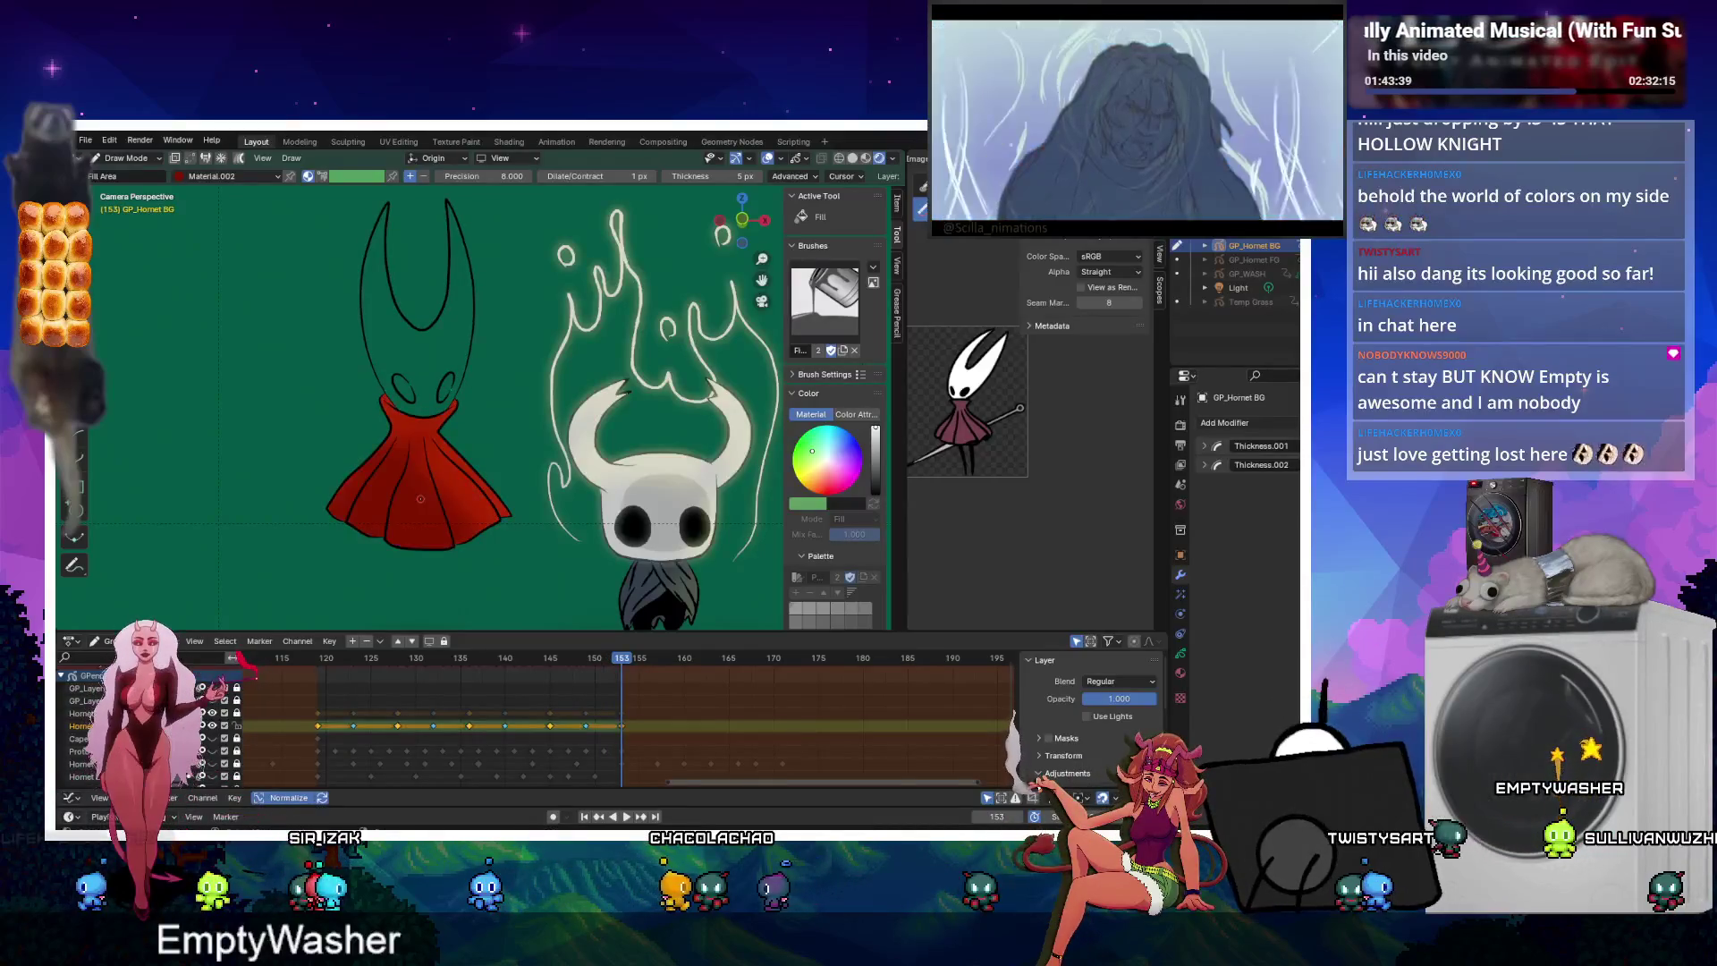
{"action": "left_click", "coordinate": [1181, 675]}
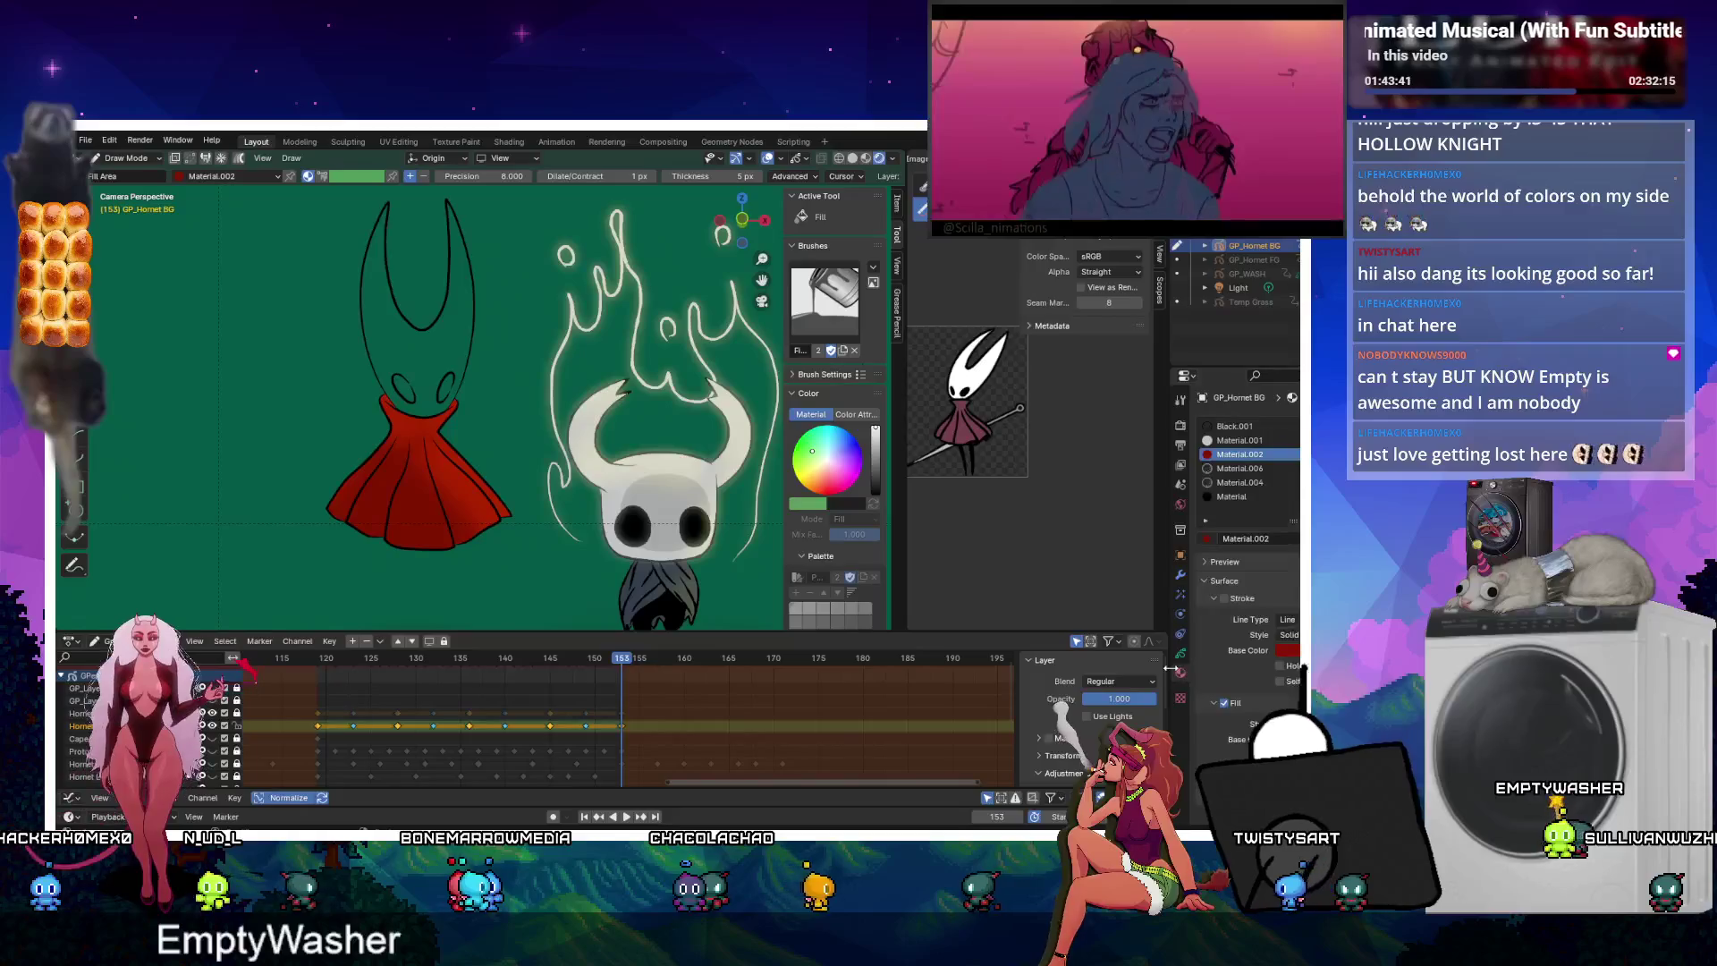
Fill Hornet's mask white on each keyframe from 153 back to 119.
{"action": "left_click", "coordinate": [1238, 440]}
{"action": "left_click", "coordinate": [393, 343]}
{"action": "key", "text": "Left"}
{"action": "left_click", "coordinate": [391, 342]}
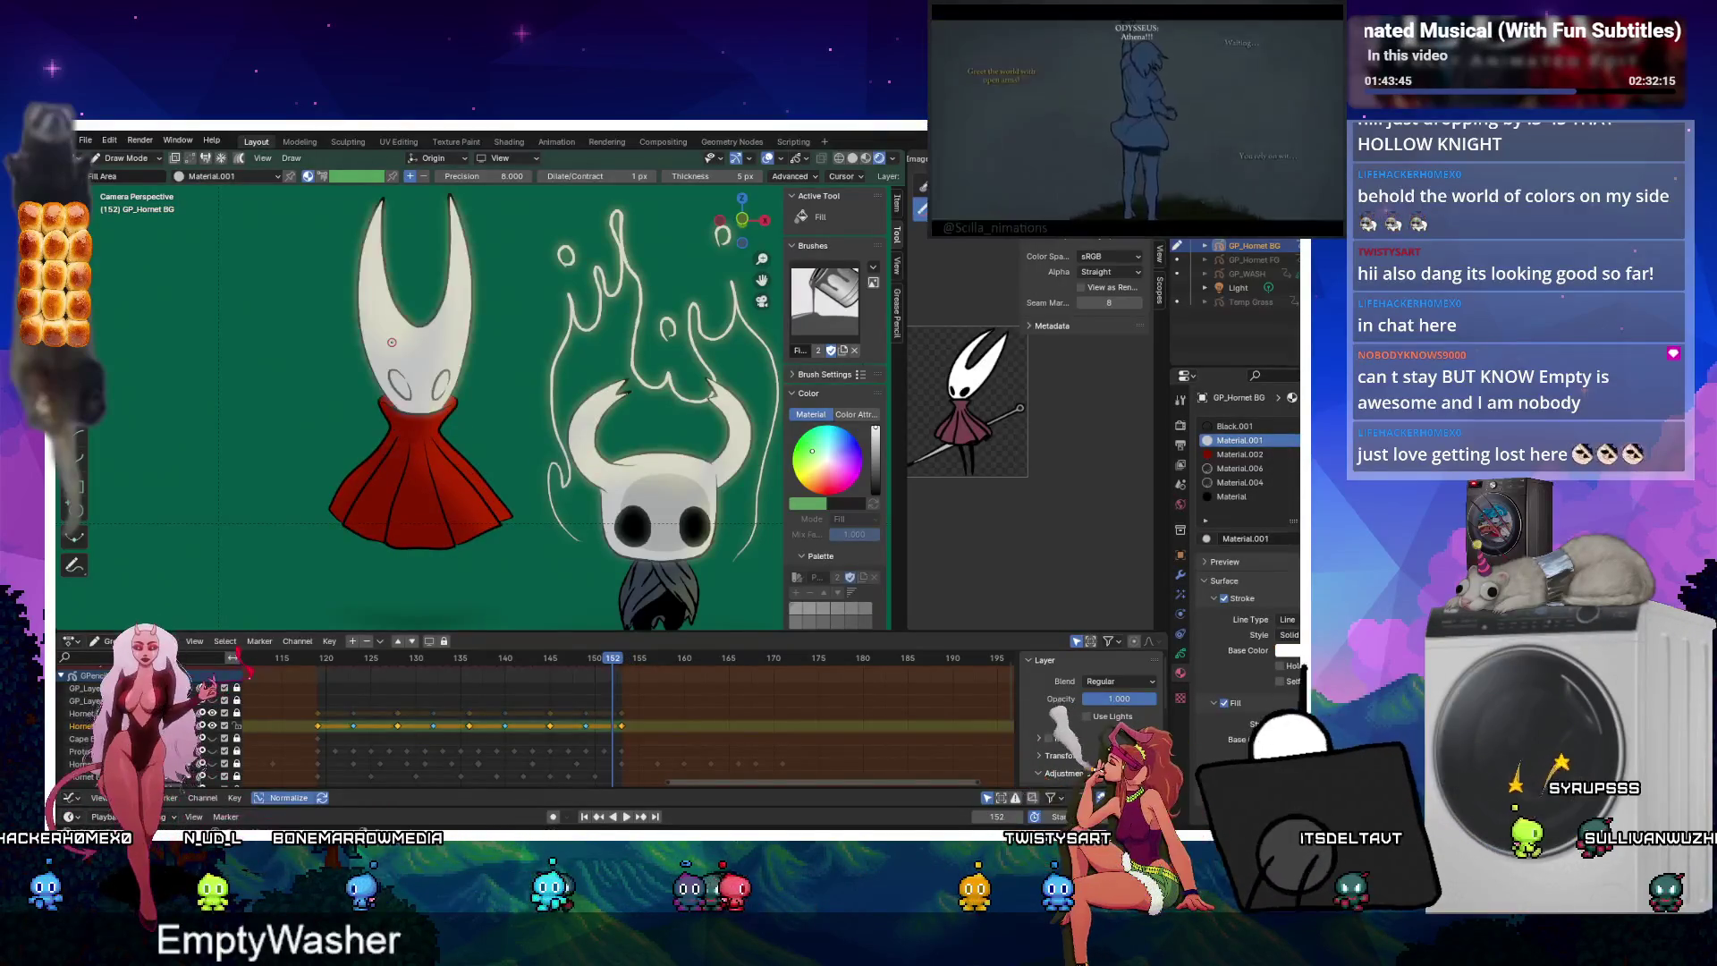
{"action": "key", "text": "Left"}
{"action": "key", "text": "Left"}
{"action": "key", "text": "Left"}
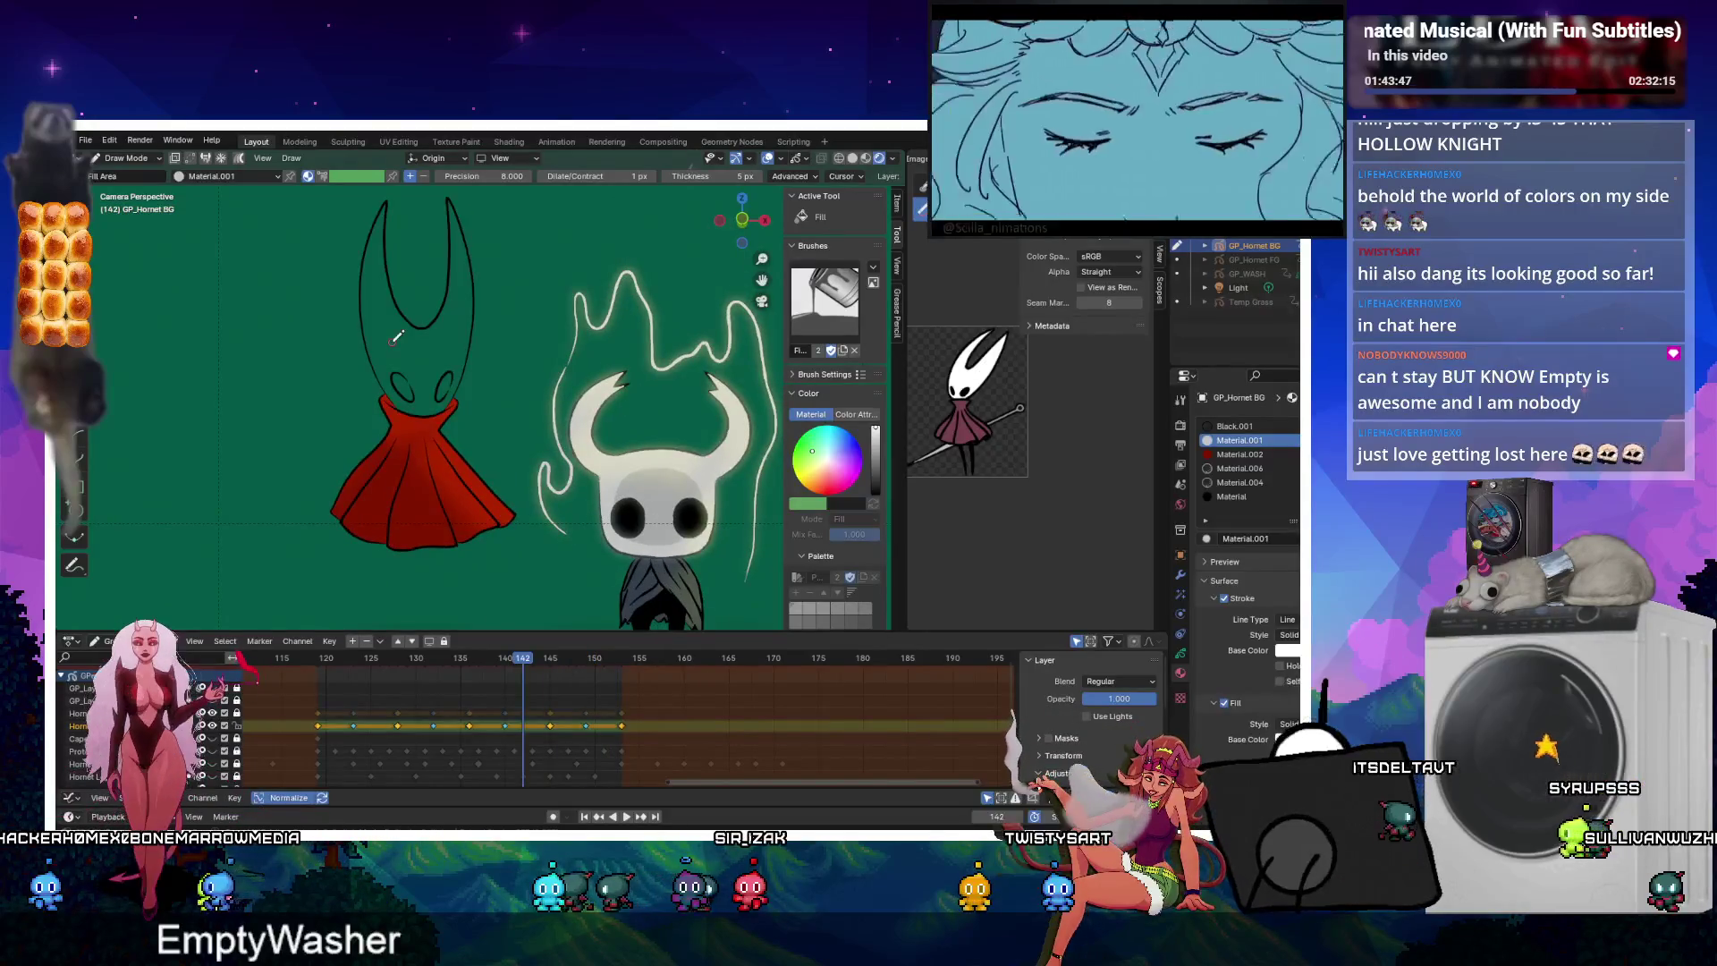
{"action": "left_click", "coordinate": [393, 341]}
{"action": "key", "text": "Left"}
{"action": "key", "text": "Left"}
{"action": "key", "text": "Left"}
{"action": "left_click", "coordinate": [392, 342]}
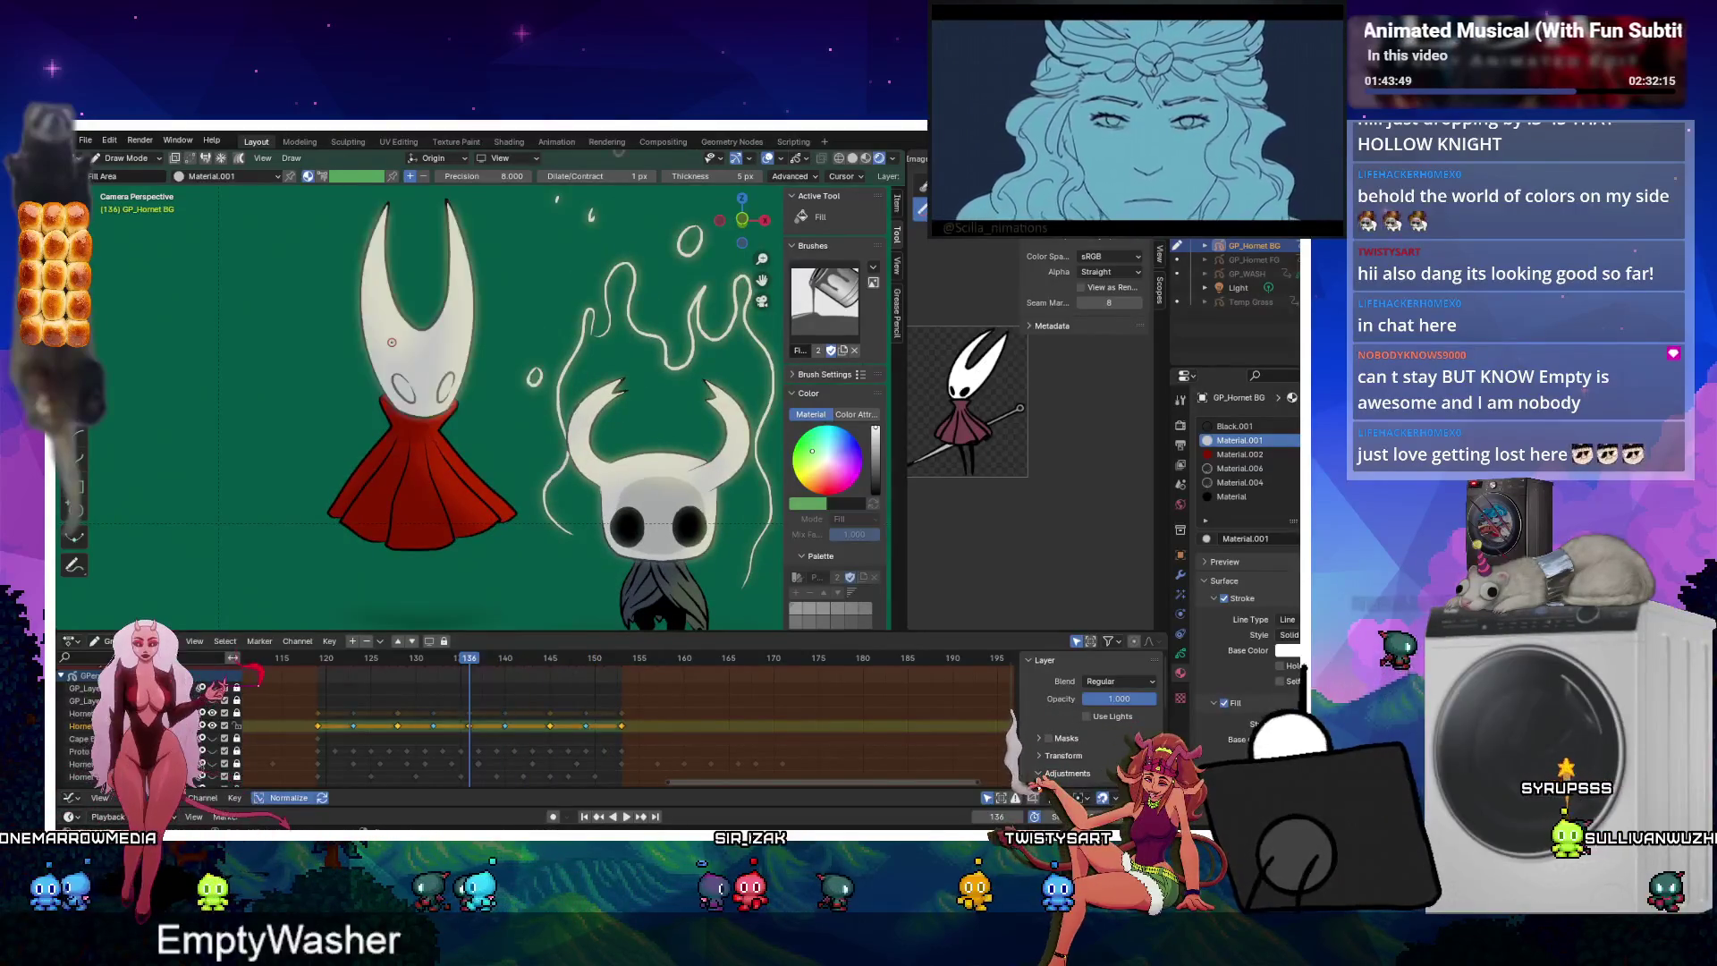
{"action": "key", "text": "Left"}
{"action": "key", "text": "Left"}
{"action": "key", "text": "Left"}
{"action": "left_click", "coordinate": [392, 341]}
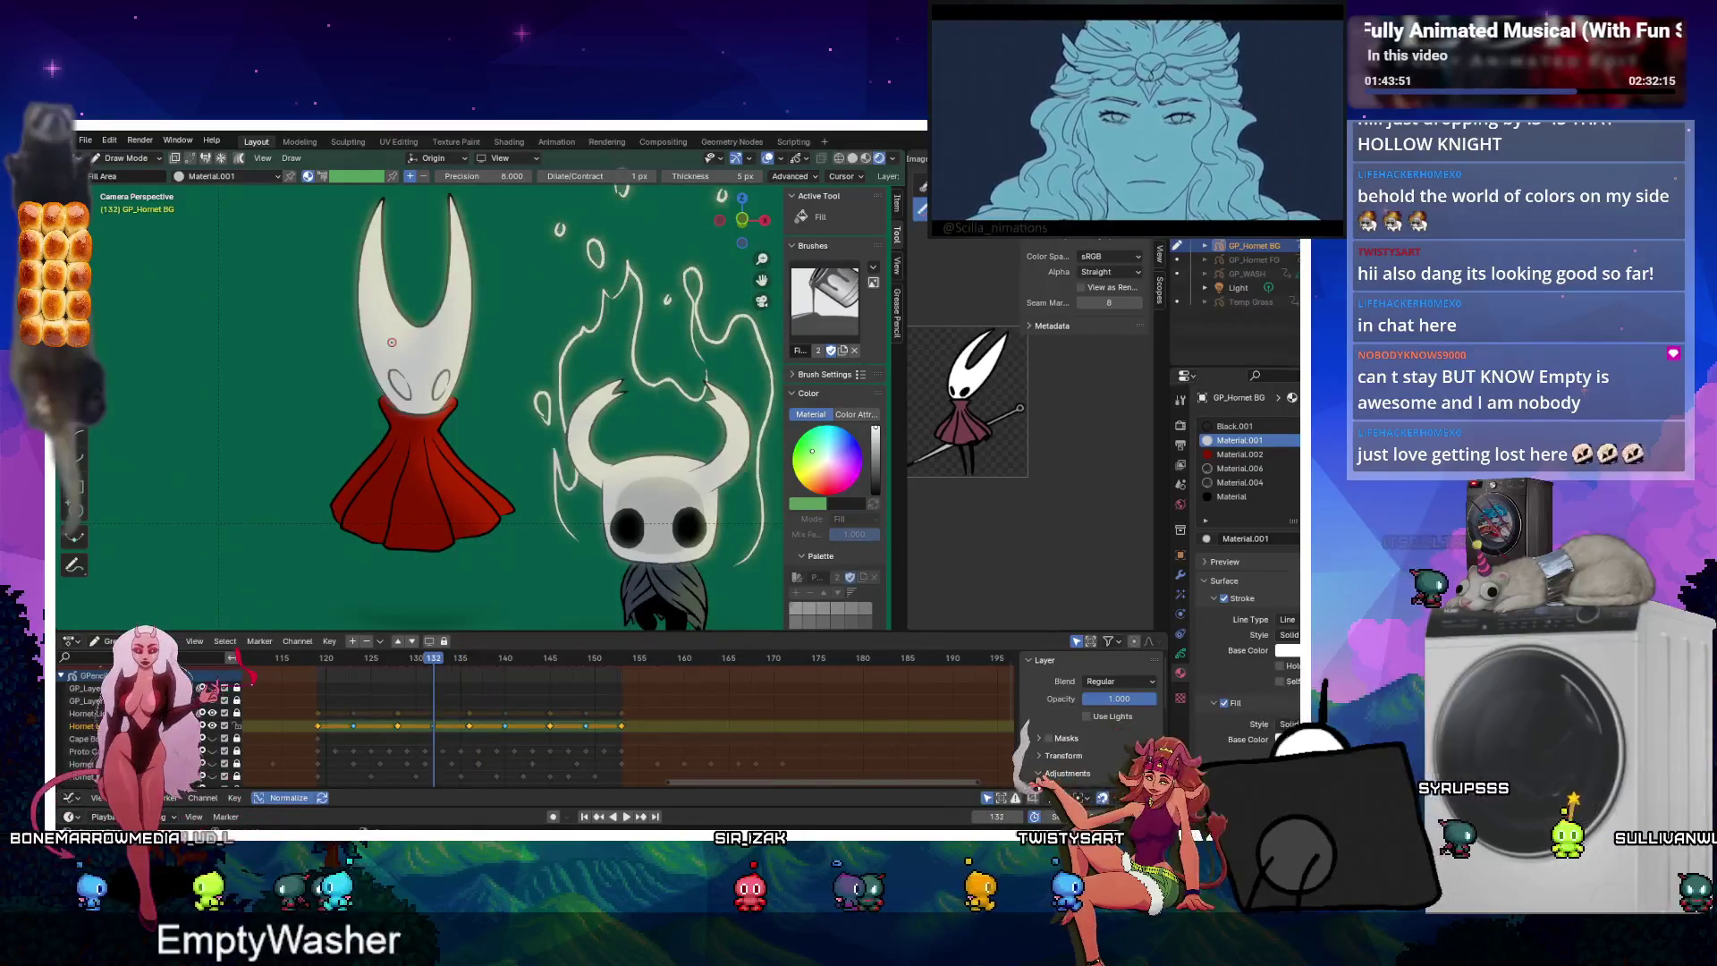
{"action": "key", "text": "Left"}
{"action": "key", "text": "Left"}
{"action": "key", "text": "Left"}
{"action": "left_click", "coordinate": [391, 342]}
{"action": "key", "text": "Left"}
{"action": "key", "text": "Left"}
{"action": "key", "text": "Left"}
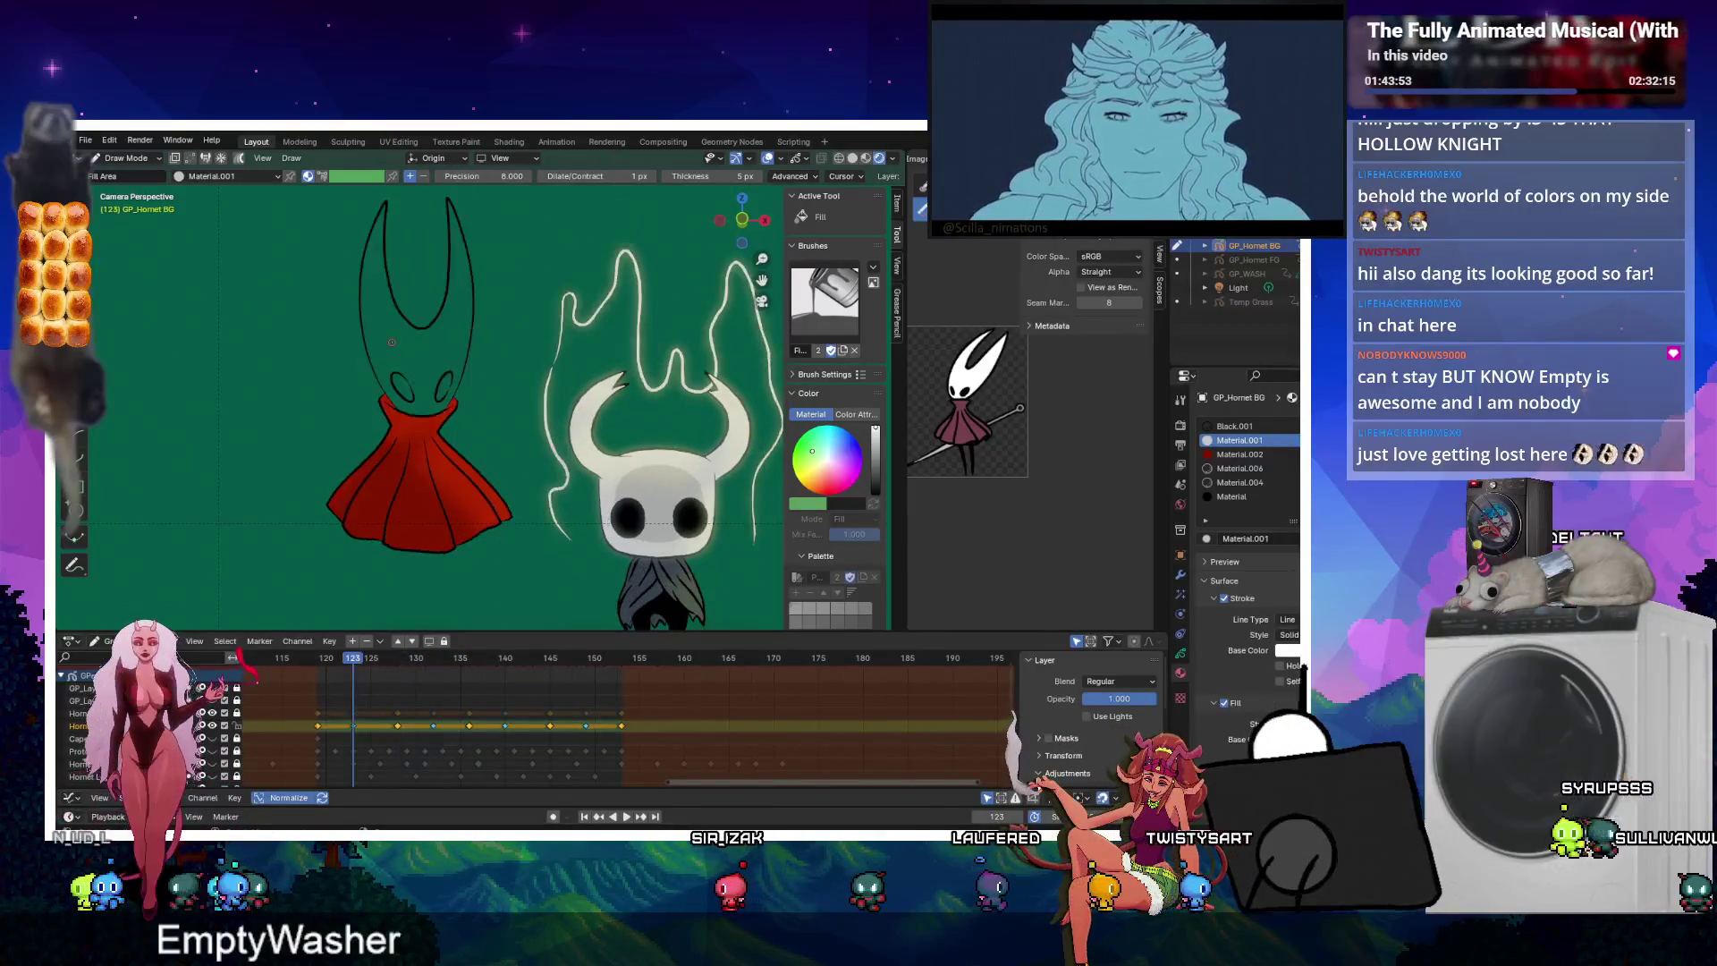
{"action": "left_click", "coordinate": [392, 342]}
{"action": "key", "text": "Left"}
{"action": "key", "text": "Left"}
{"action": "key", "text": "Left"}
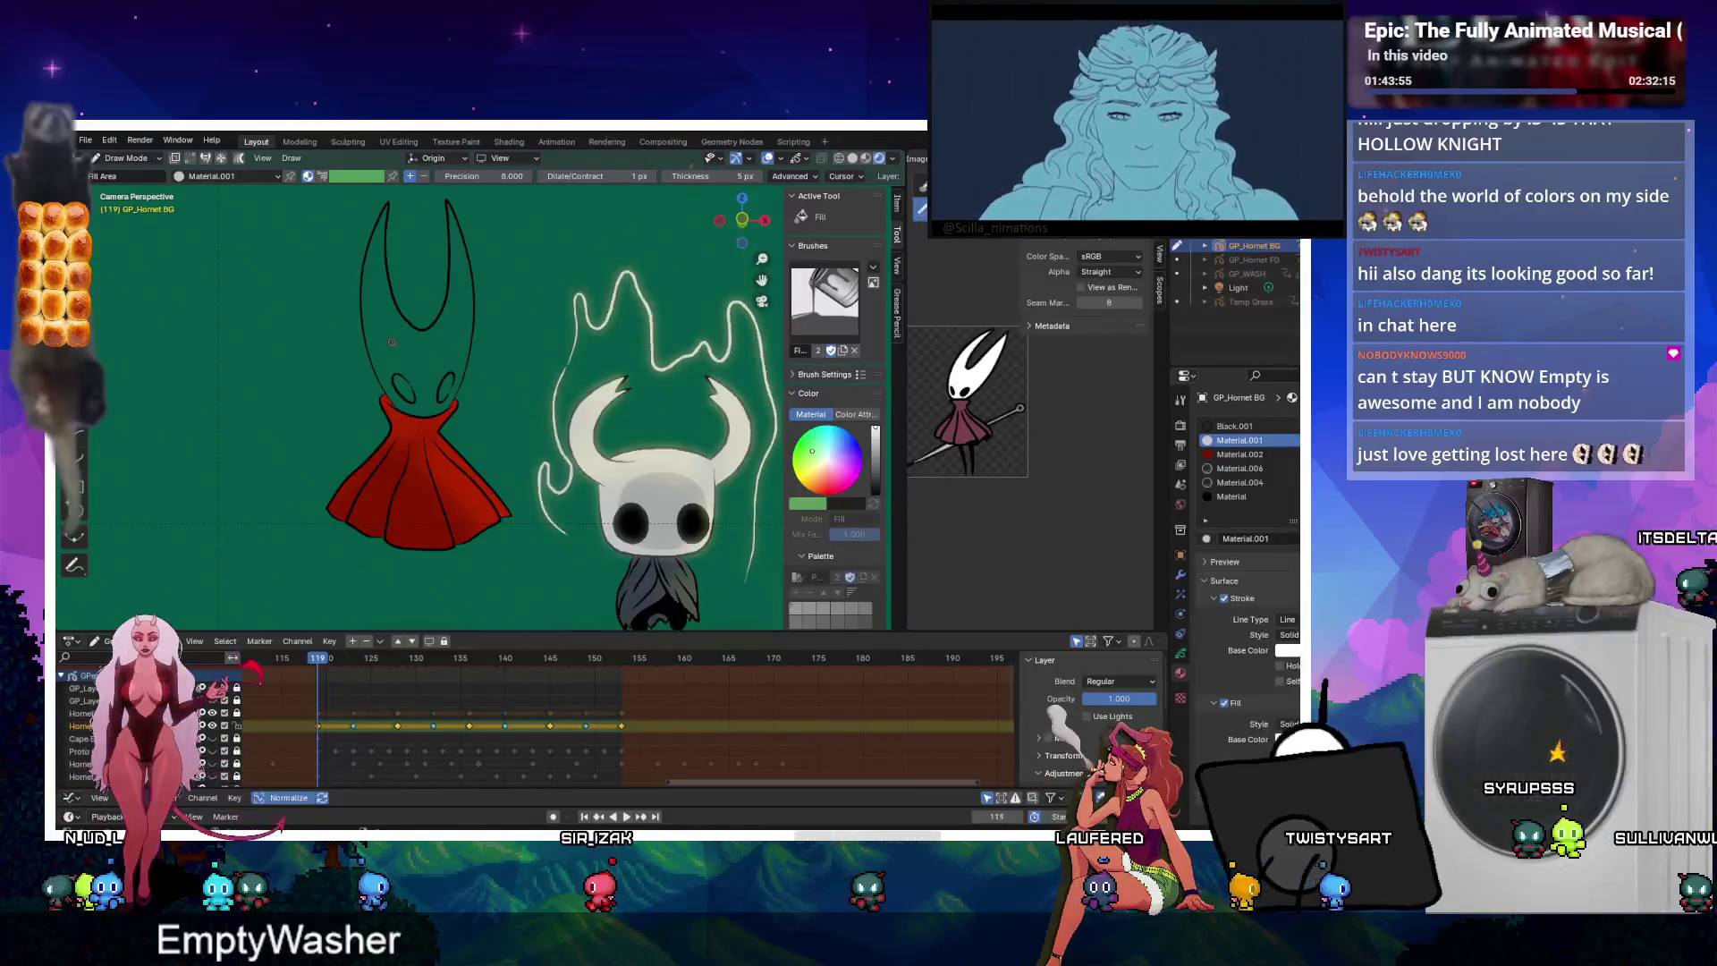
{"action": "left_click", "coordinate": [391, 342]}
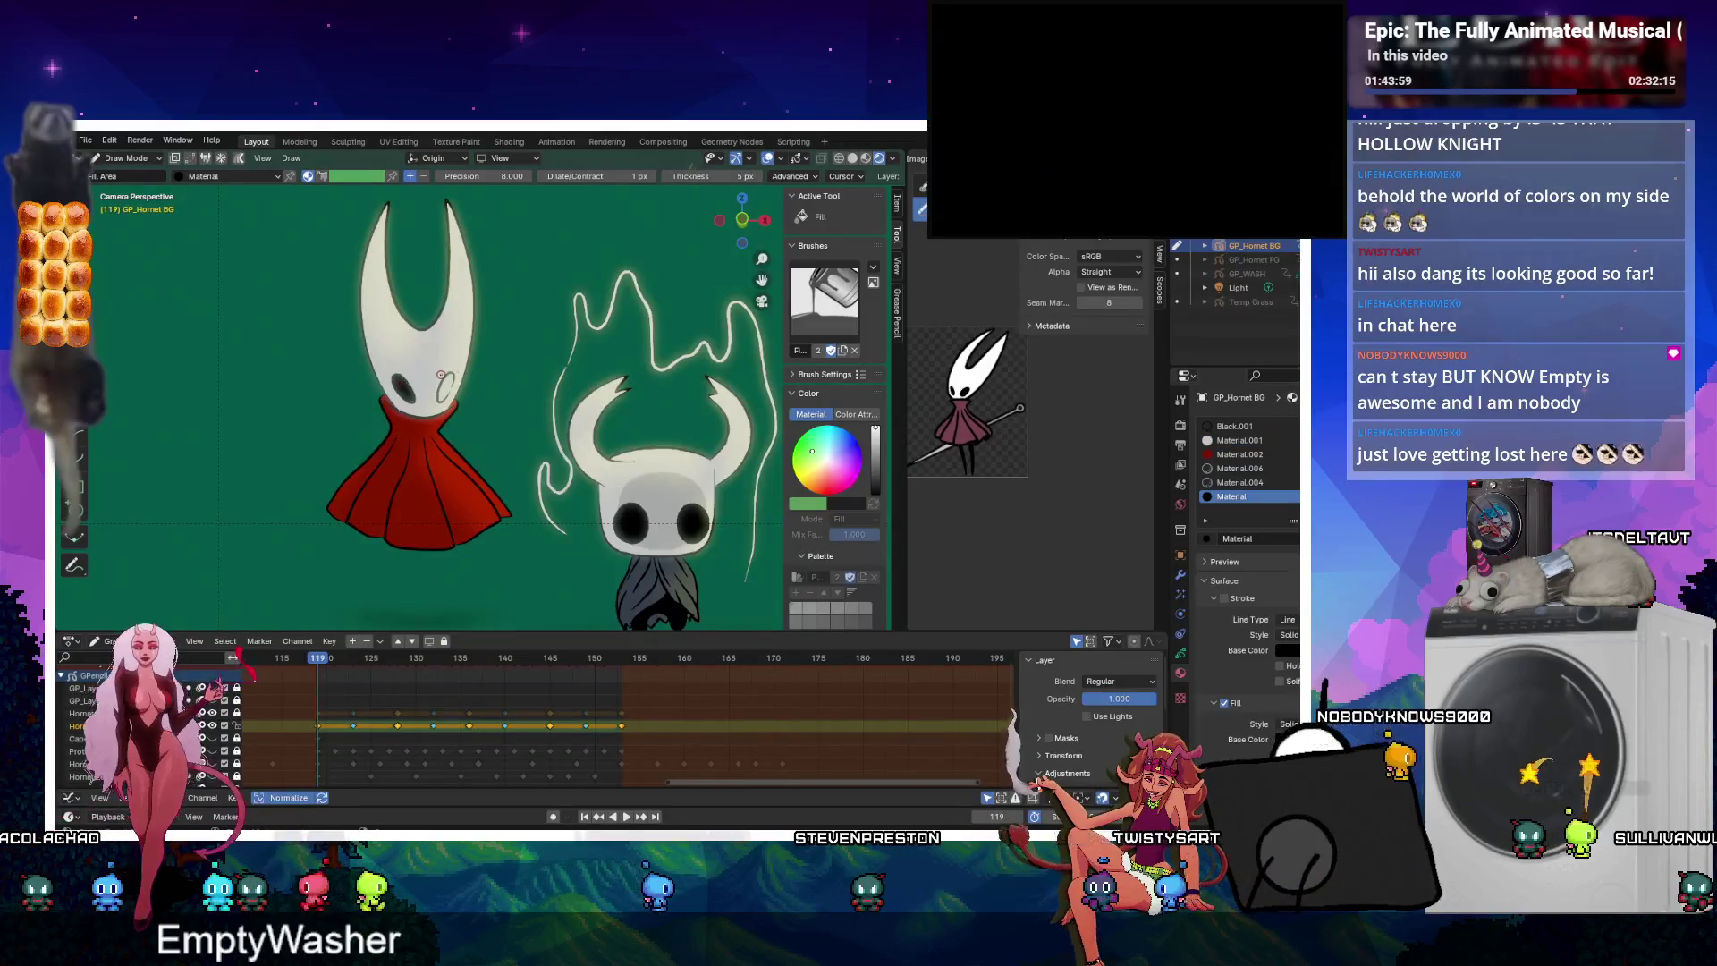
Advance to frame 149, fill both of Hornet's eyes dark, and return to Object Mode.
{"action": "key", "text": "Right"}
{"action": "key", "text": "Right"}
{"action": "key", "text": "Right"}
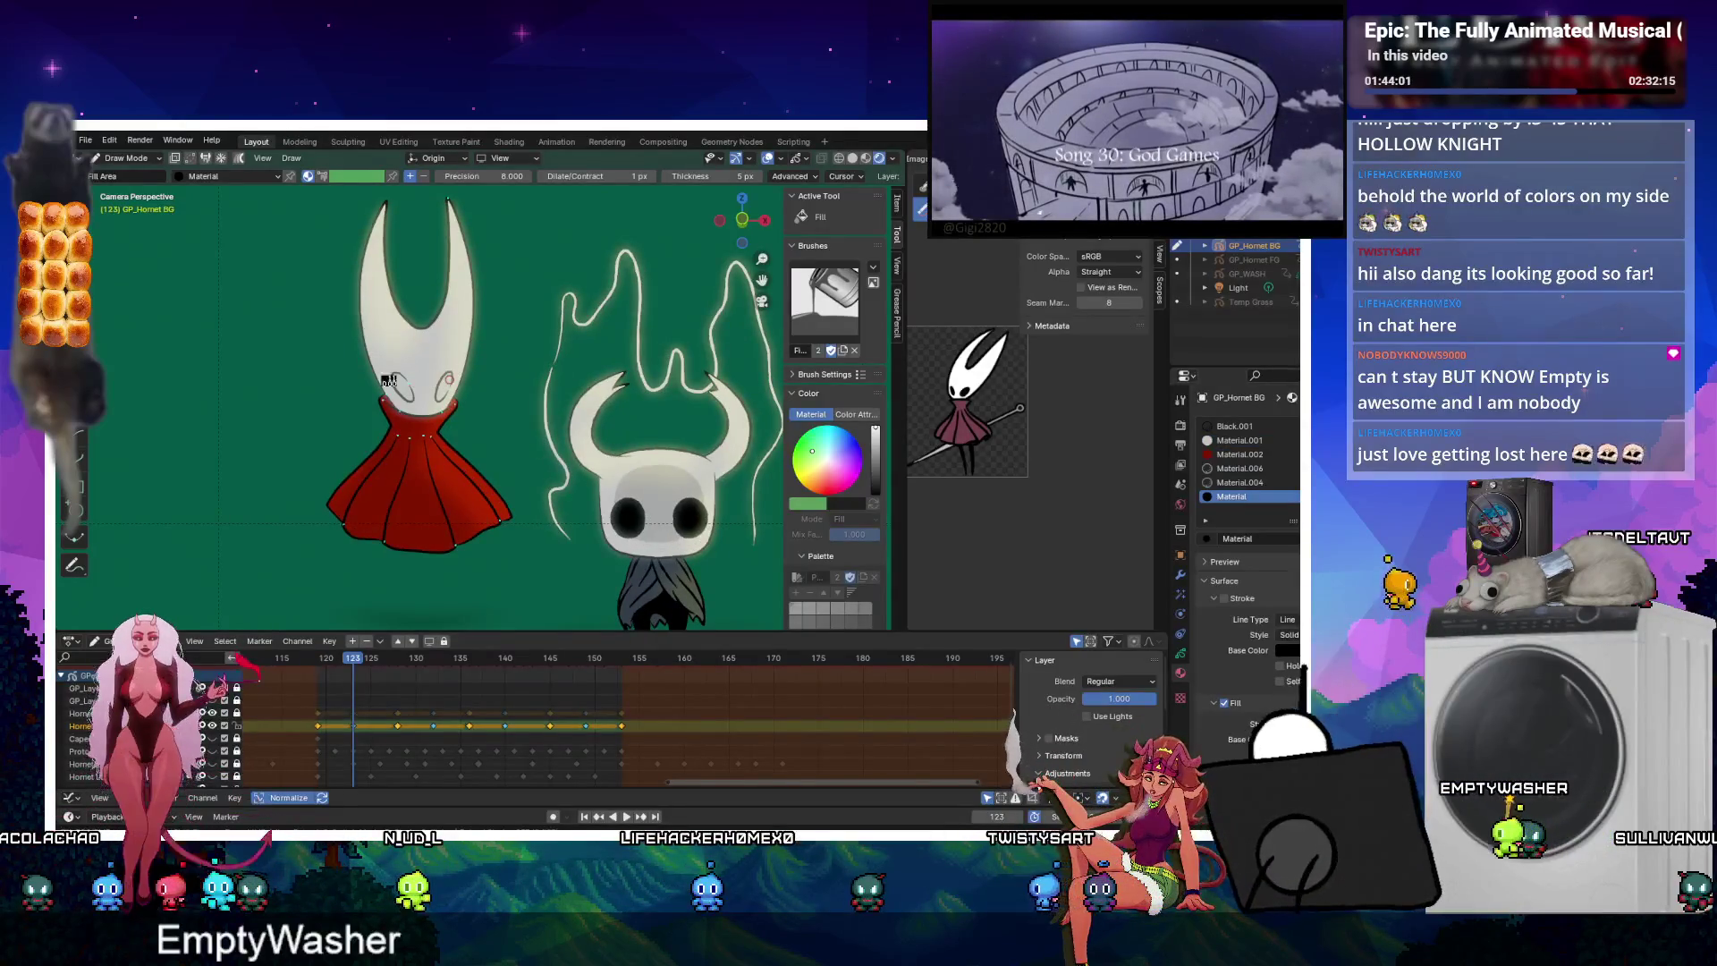
{"action": "key", "text": "Up"}
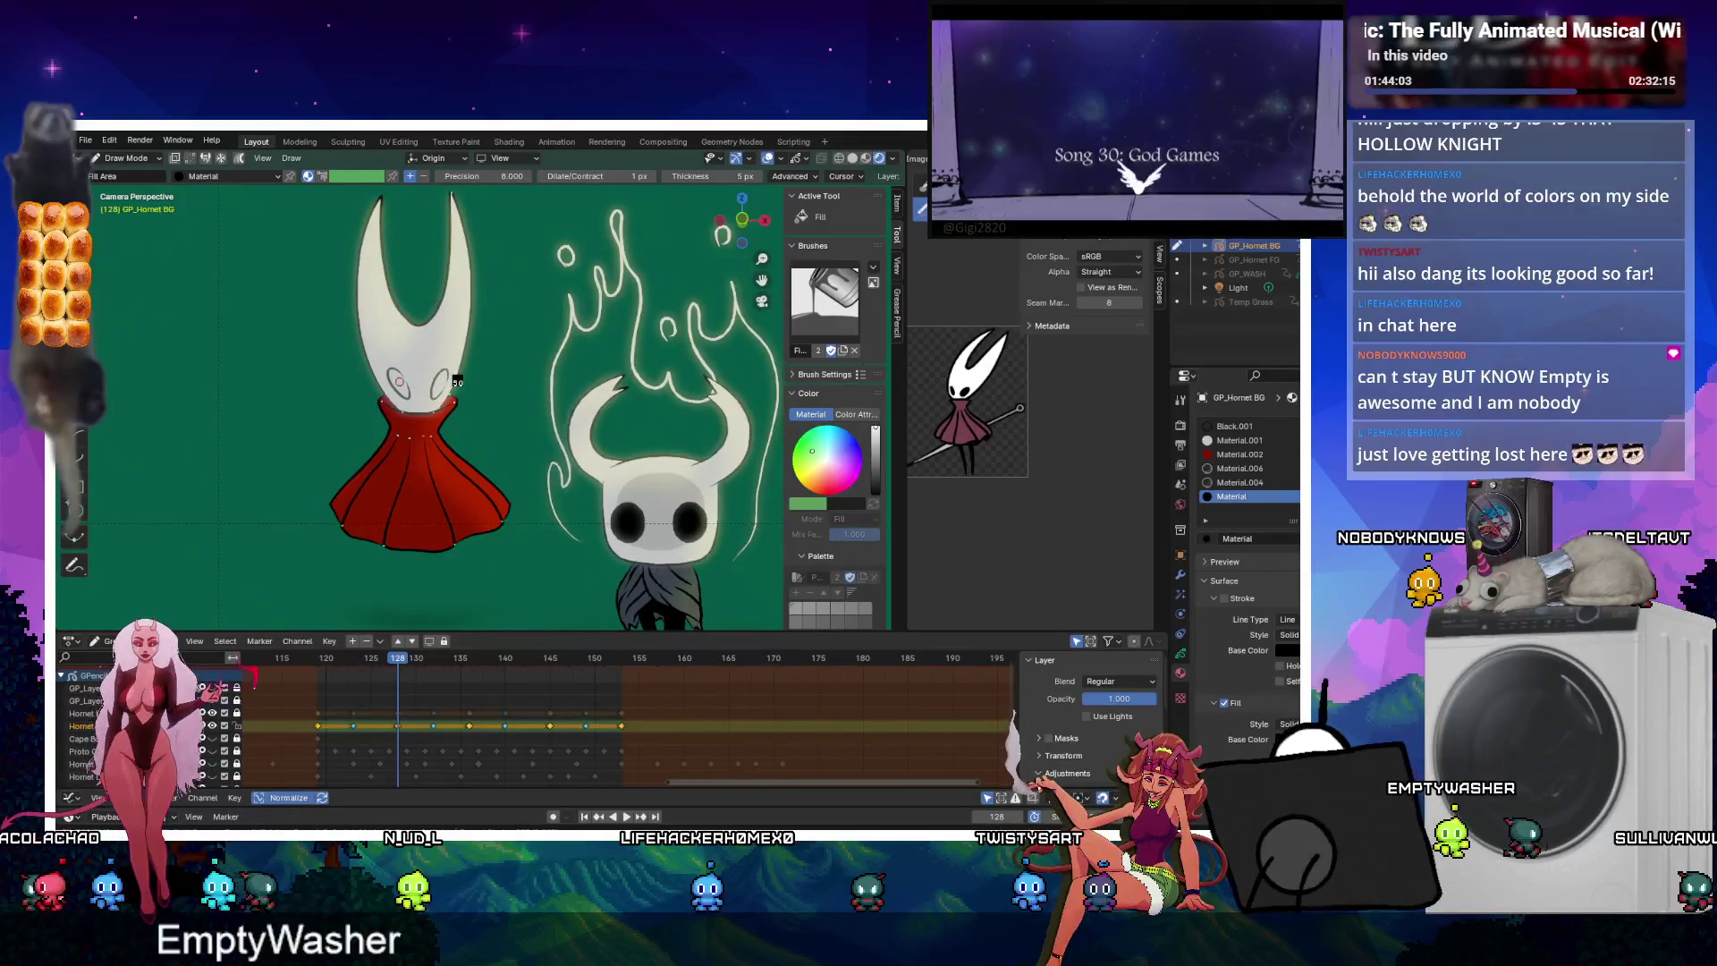
{"action": "key", "text": "Right"}
{"action": "key", "text": "Right"}
{"action": "key", "text": "Right"}
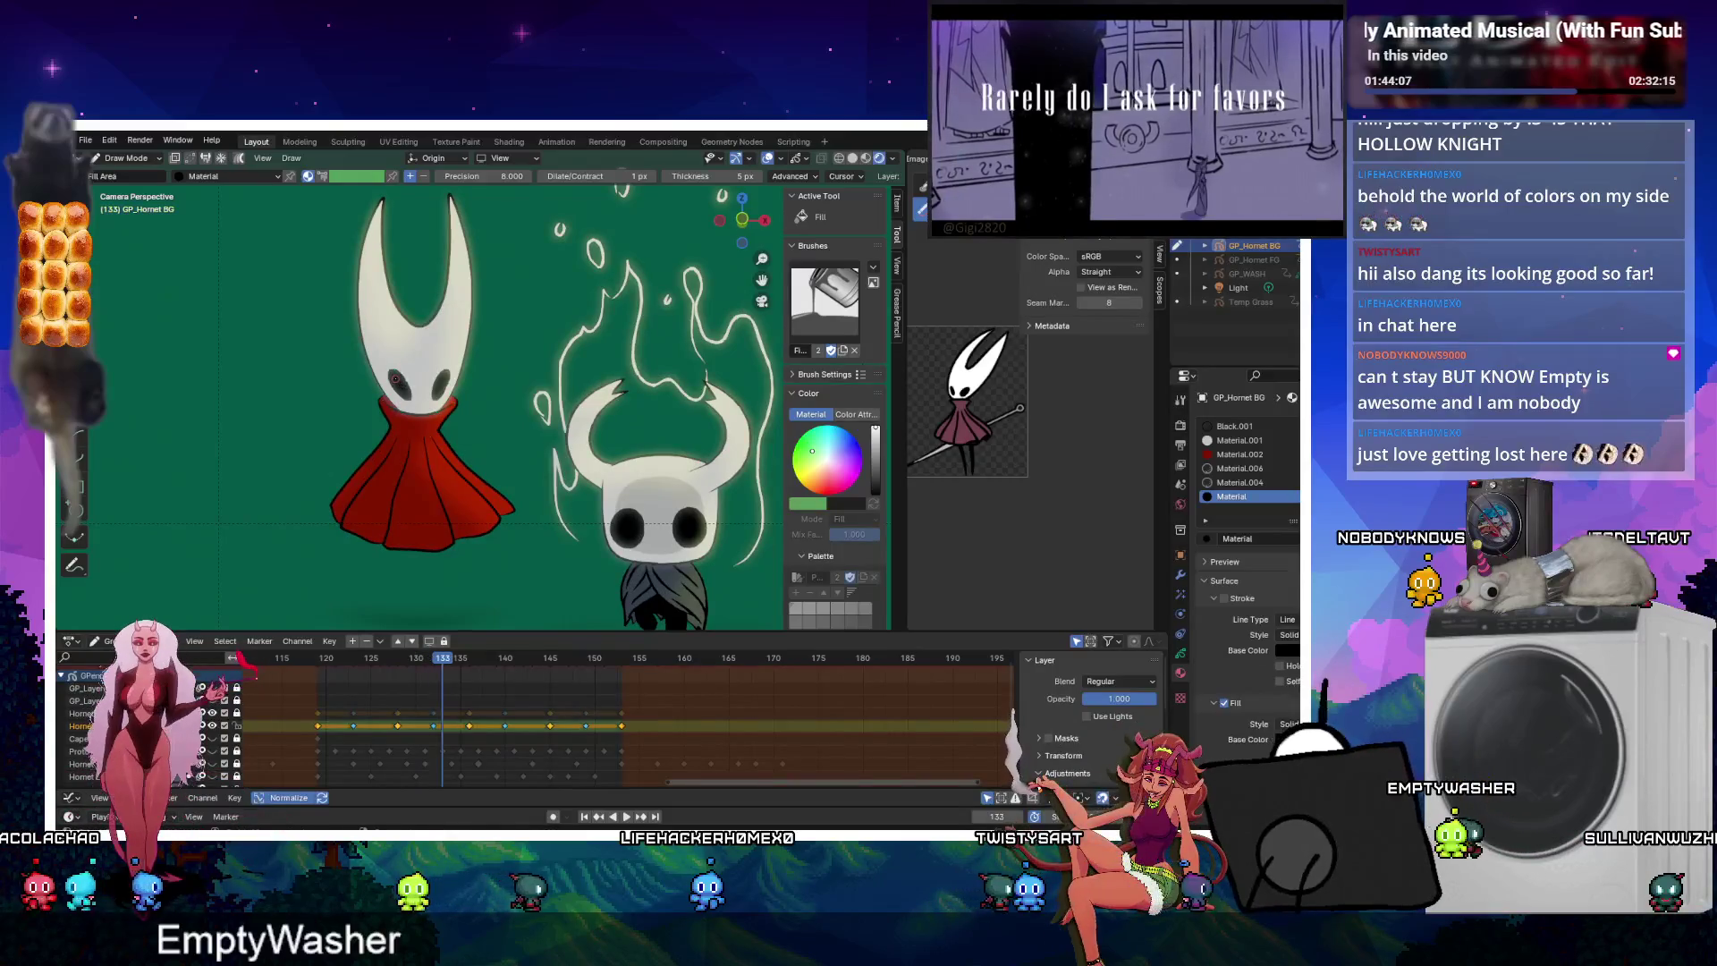
{"action": "key", "text": "Right"}
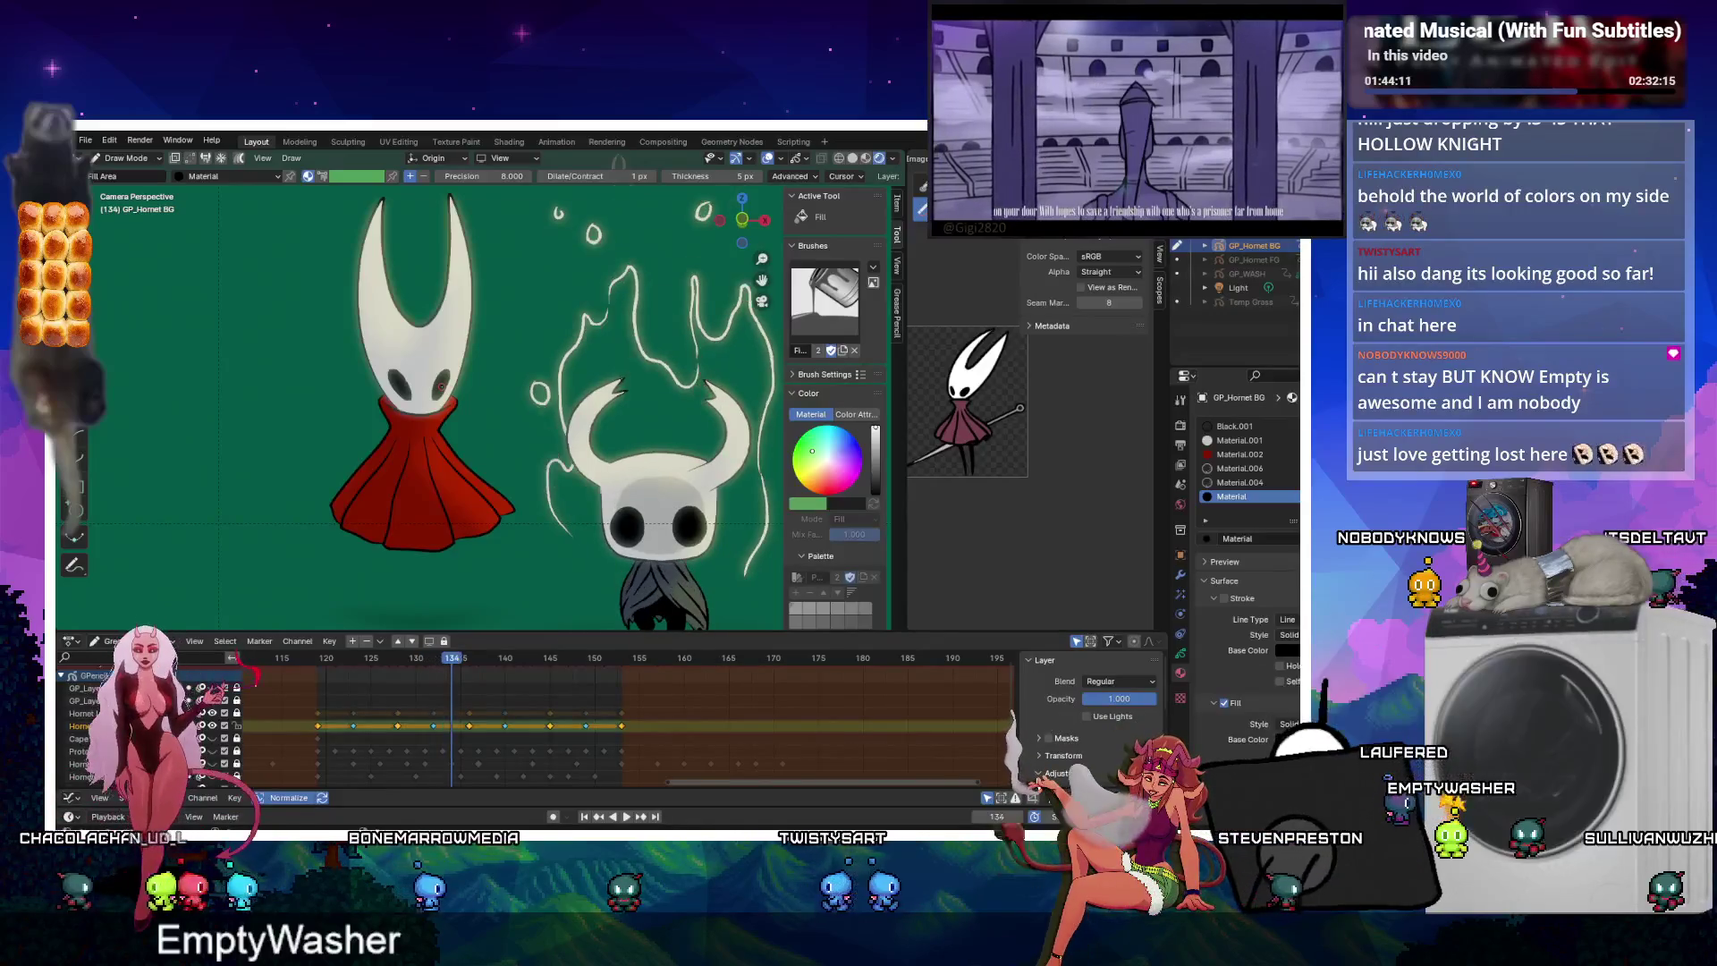
{"action": "key", "text": "Right"}
{"action": "key", "text": "Right"}
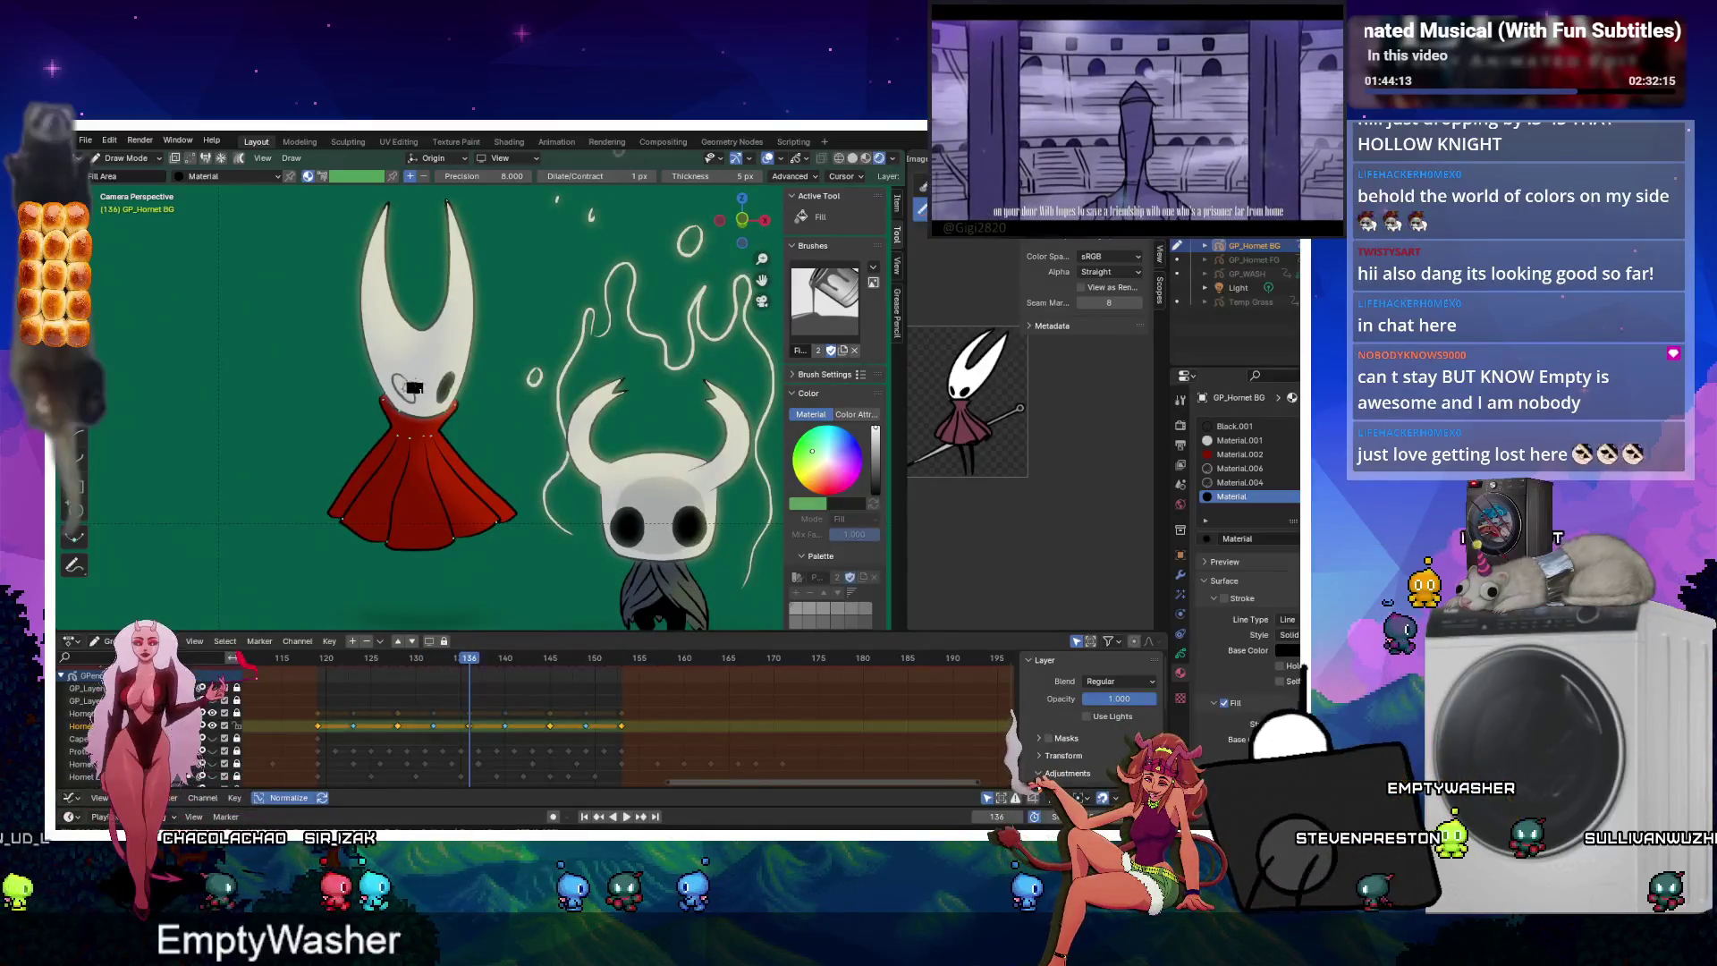
{"action": "key", "text": "Right"}
{"action": "key", "text": "Right"}
{"action": "key", "text": "Right"}
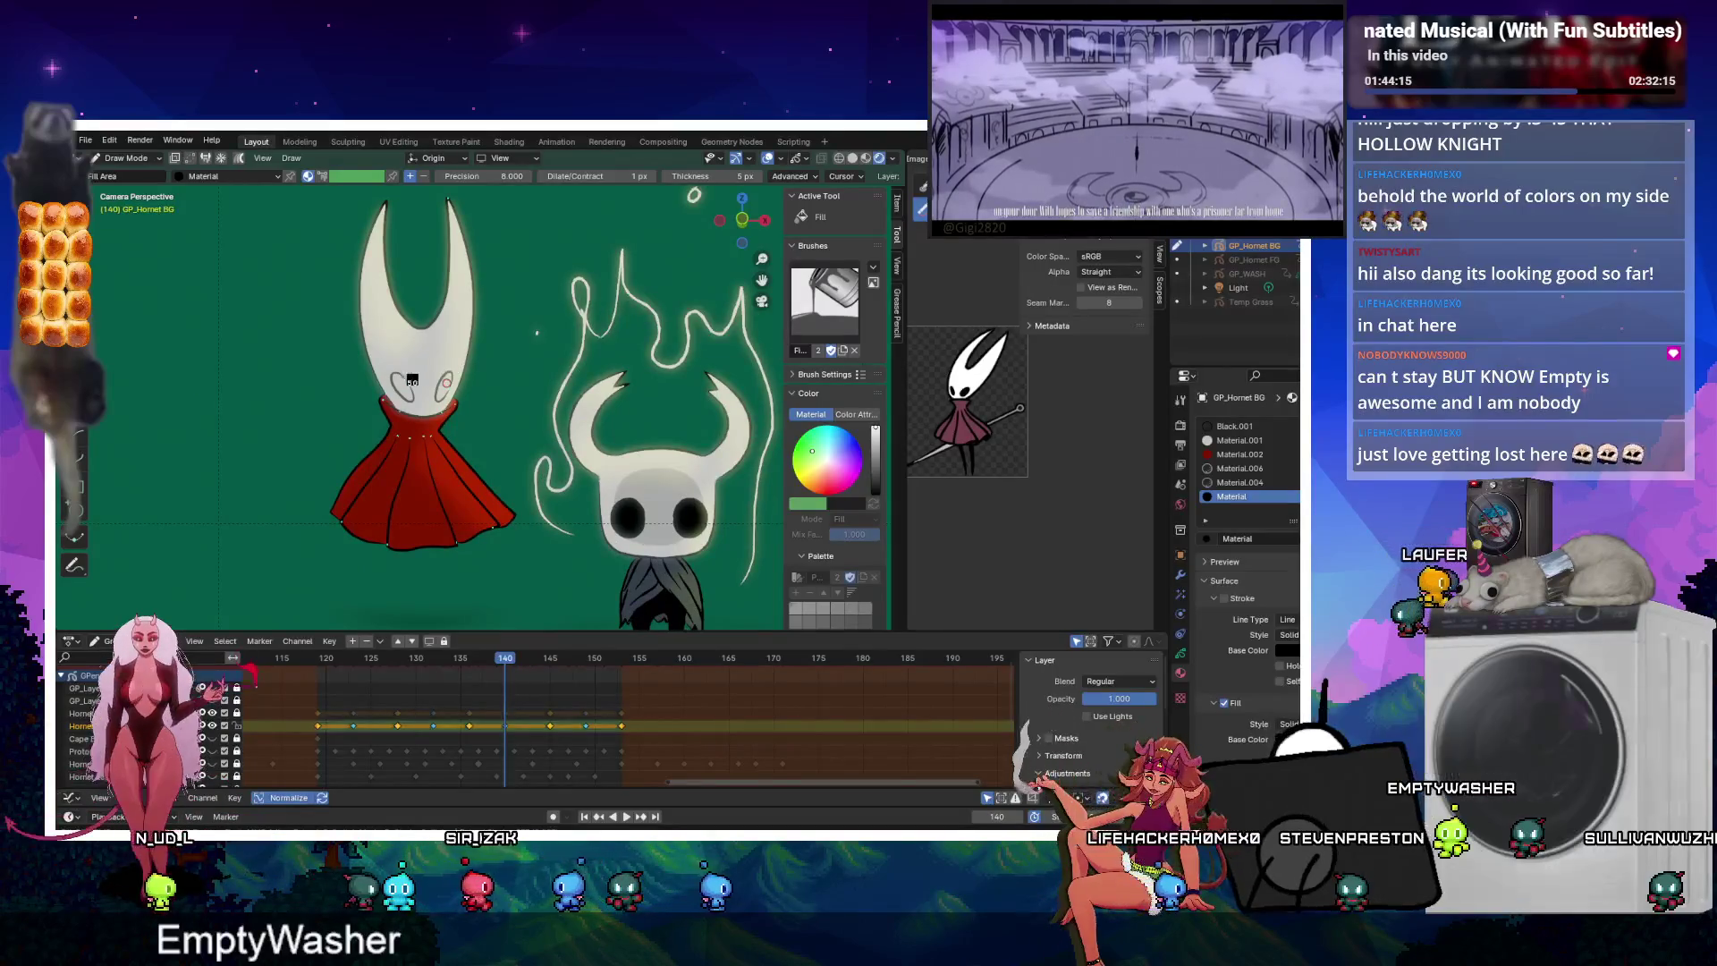
{"action": "key", "text": "Right"}
{"action": "key", "text": "Right"}
{"action": "key", "text": "Right"}
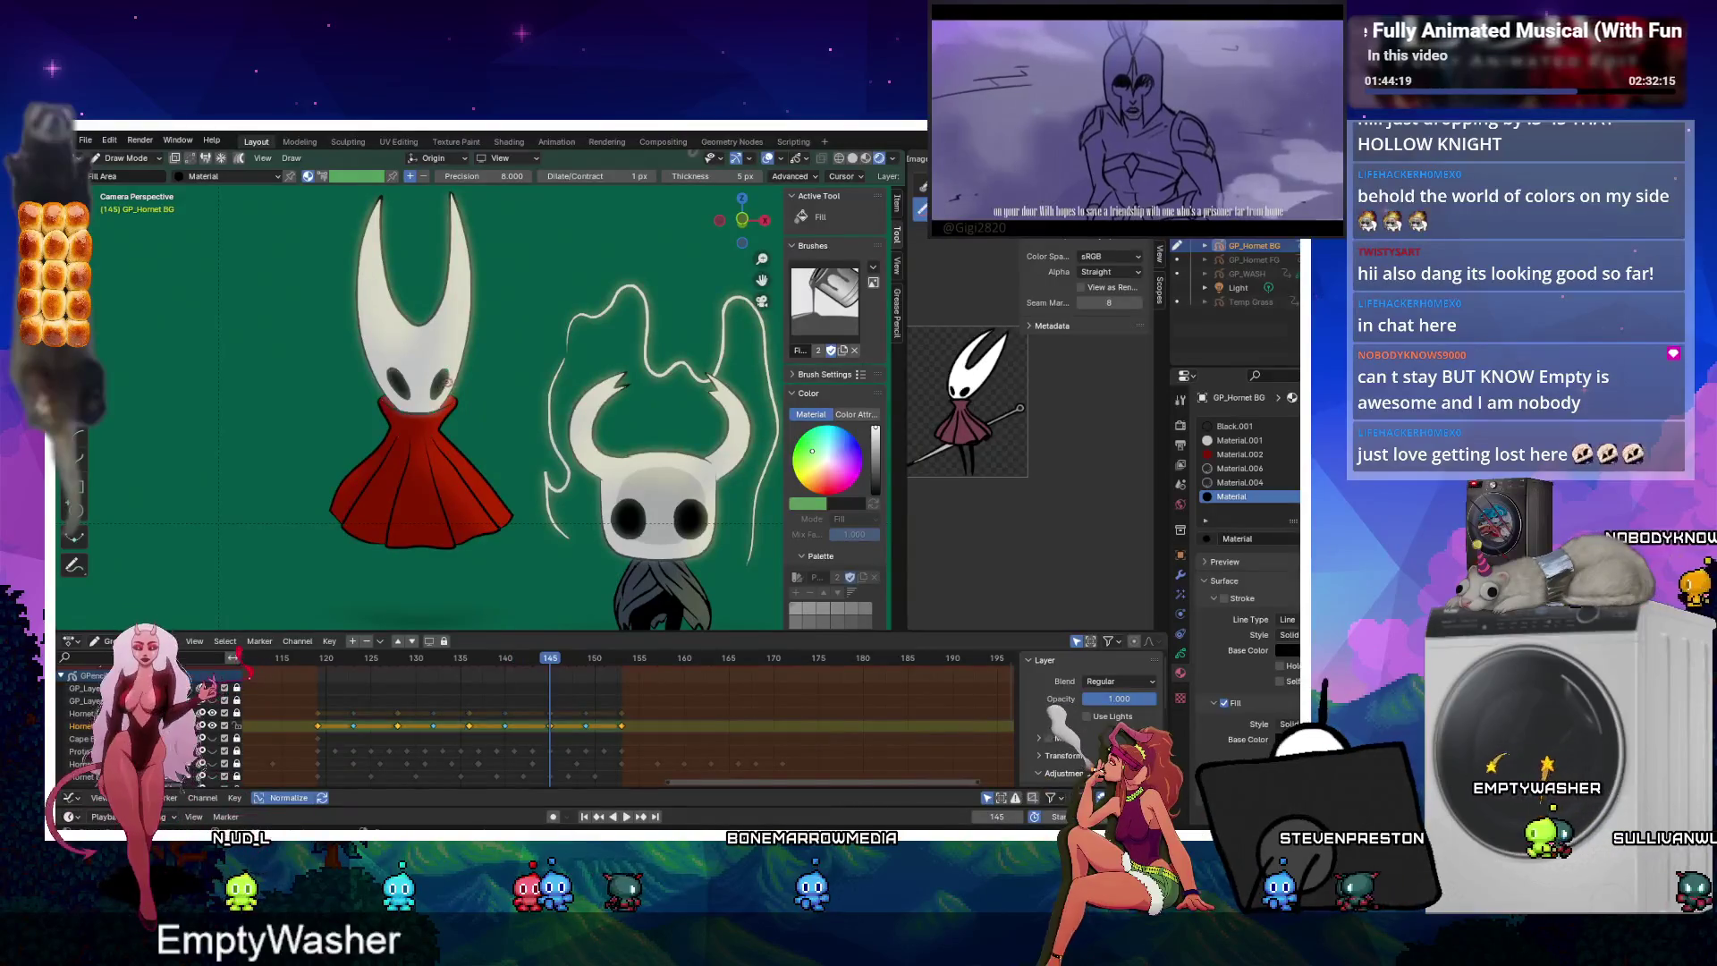
{"action": "key", "text": "Right"}
{"action": "key", "text": "Right"}
{"action": "key", "text": "Right"}
{"action": "key", "text": "Right"}
{"action": "key", "text": "Right"}
{"action": "key", "text": "Right"}
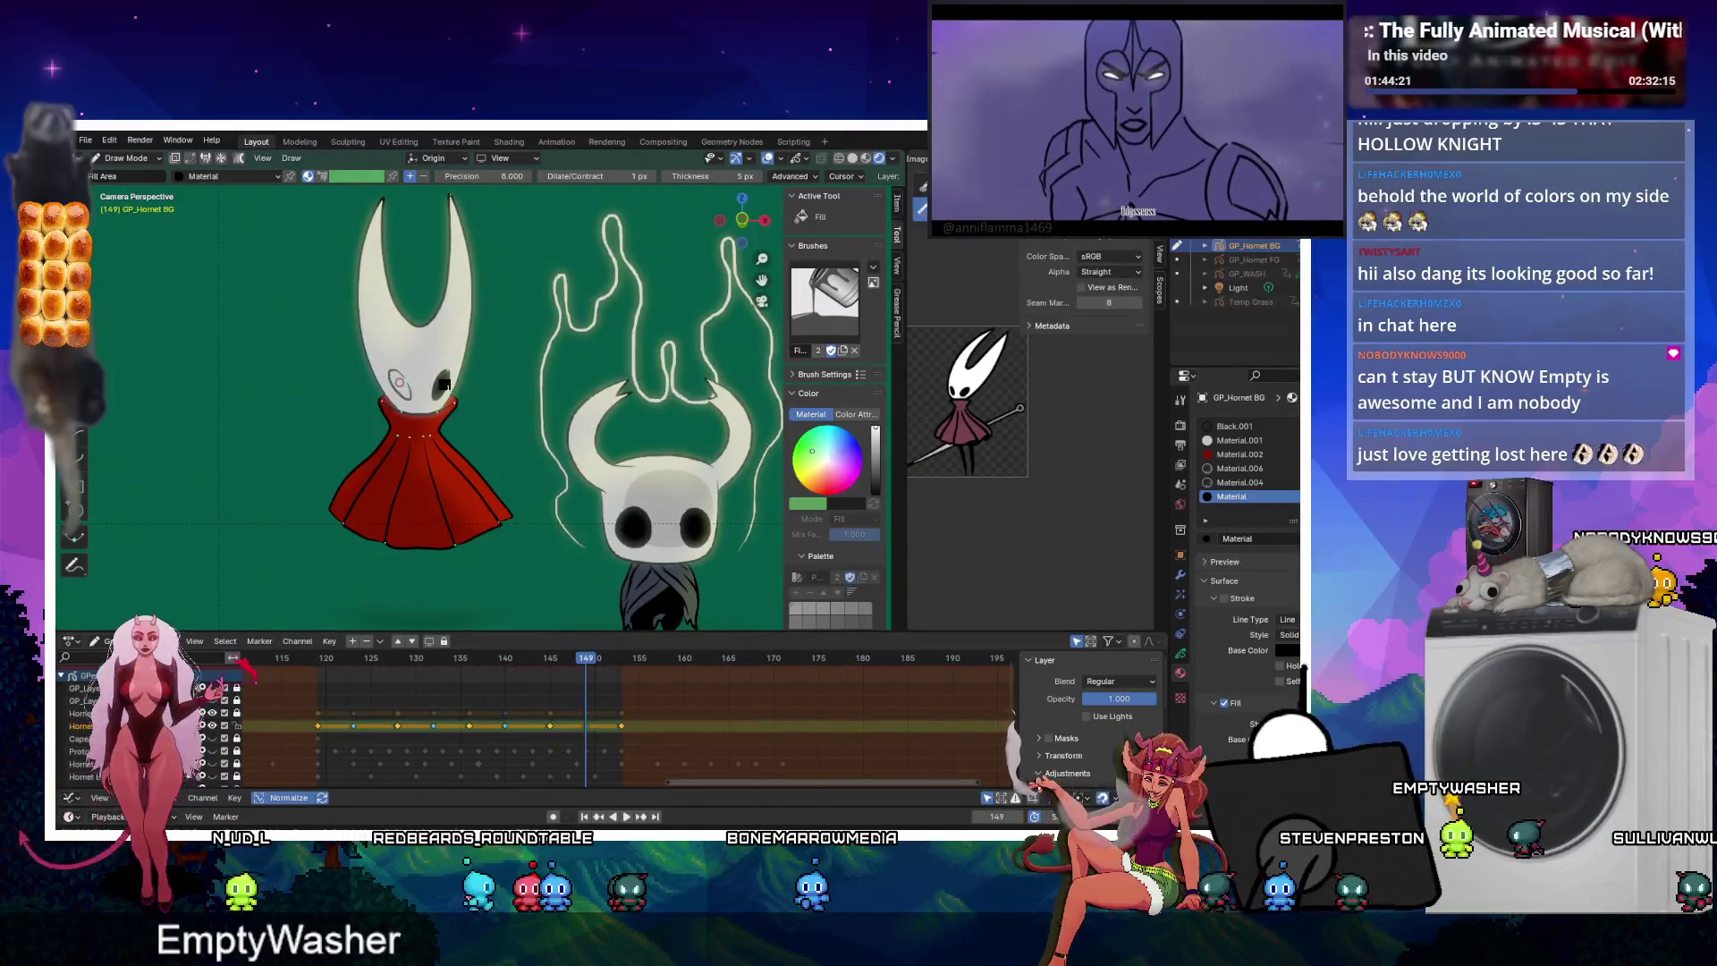
{"action": "left_click", "coordinate": [440, 384]}
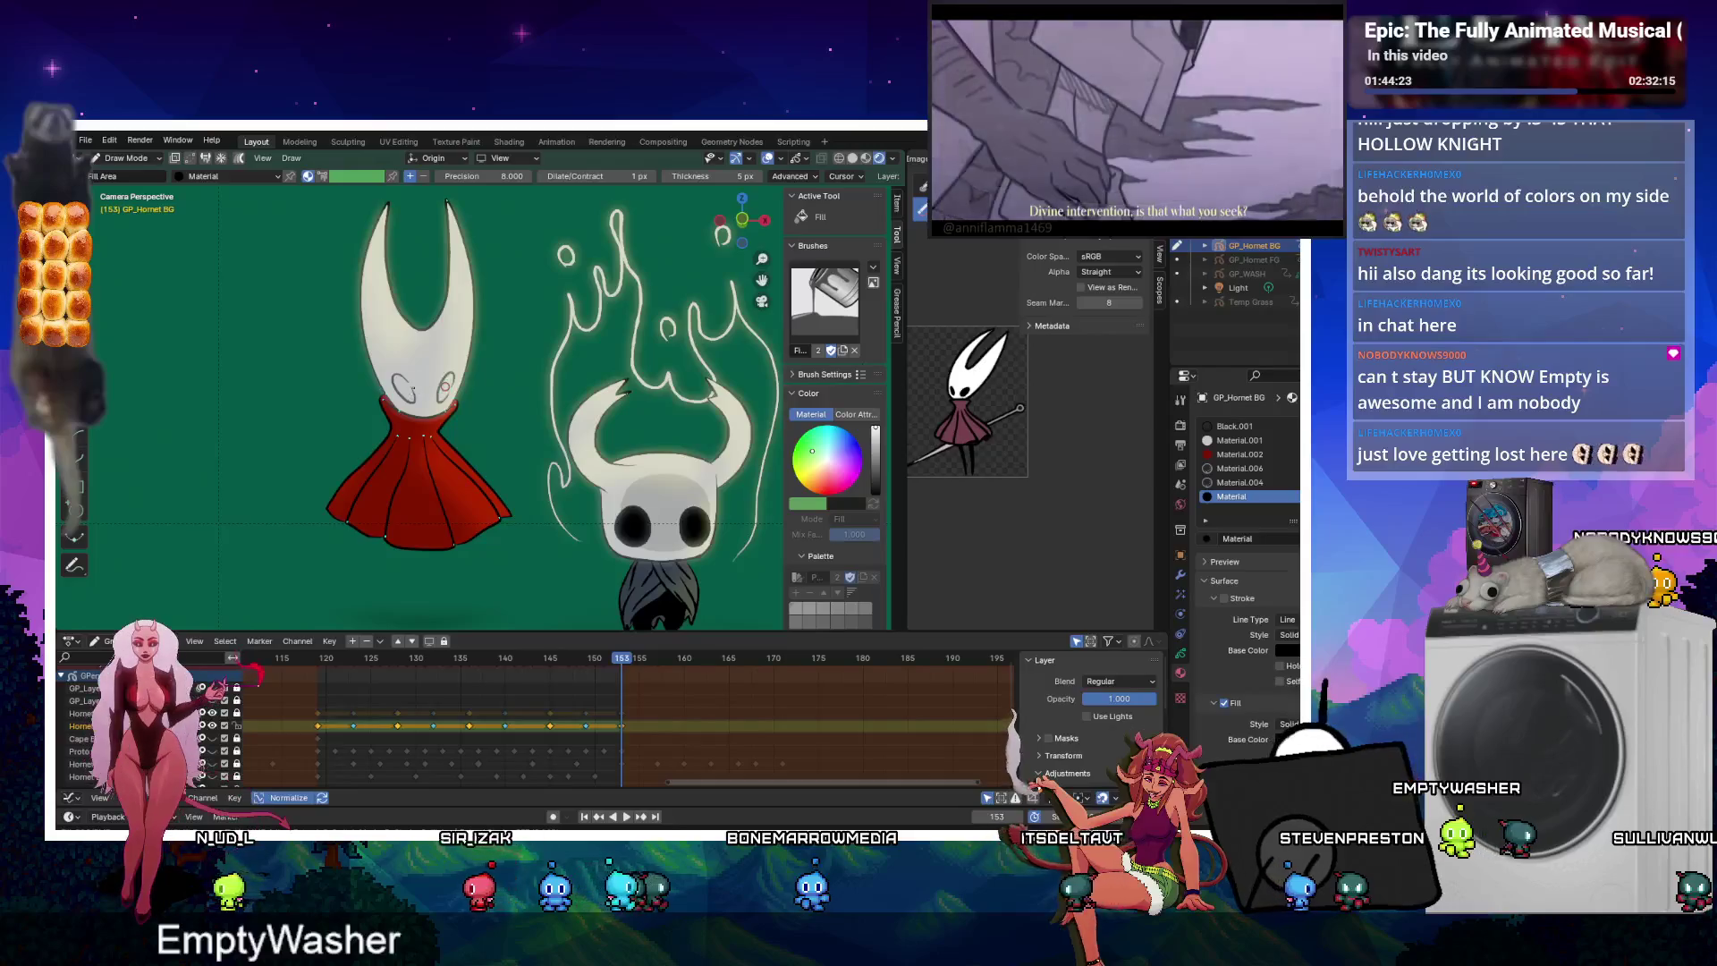
{"action": "left_click", "coordinate": [407, 390]}
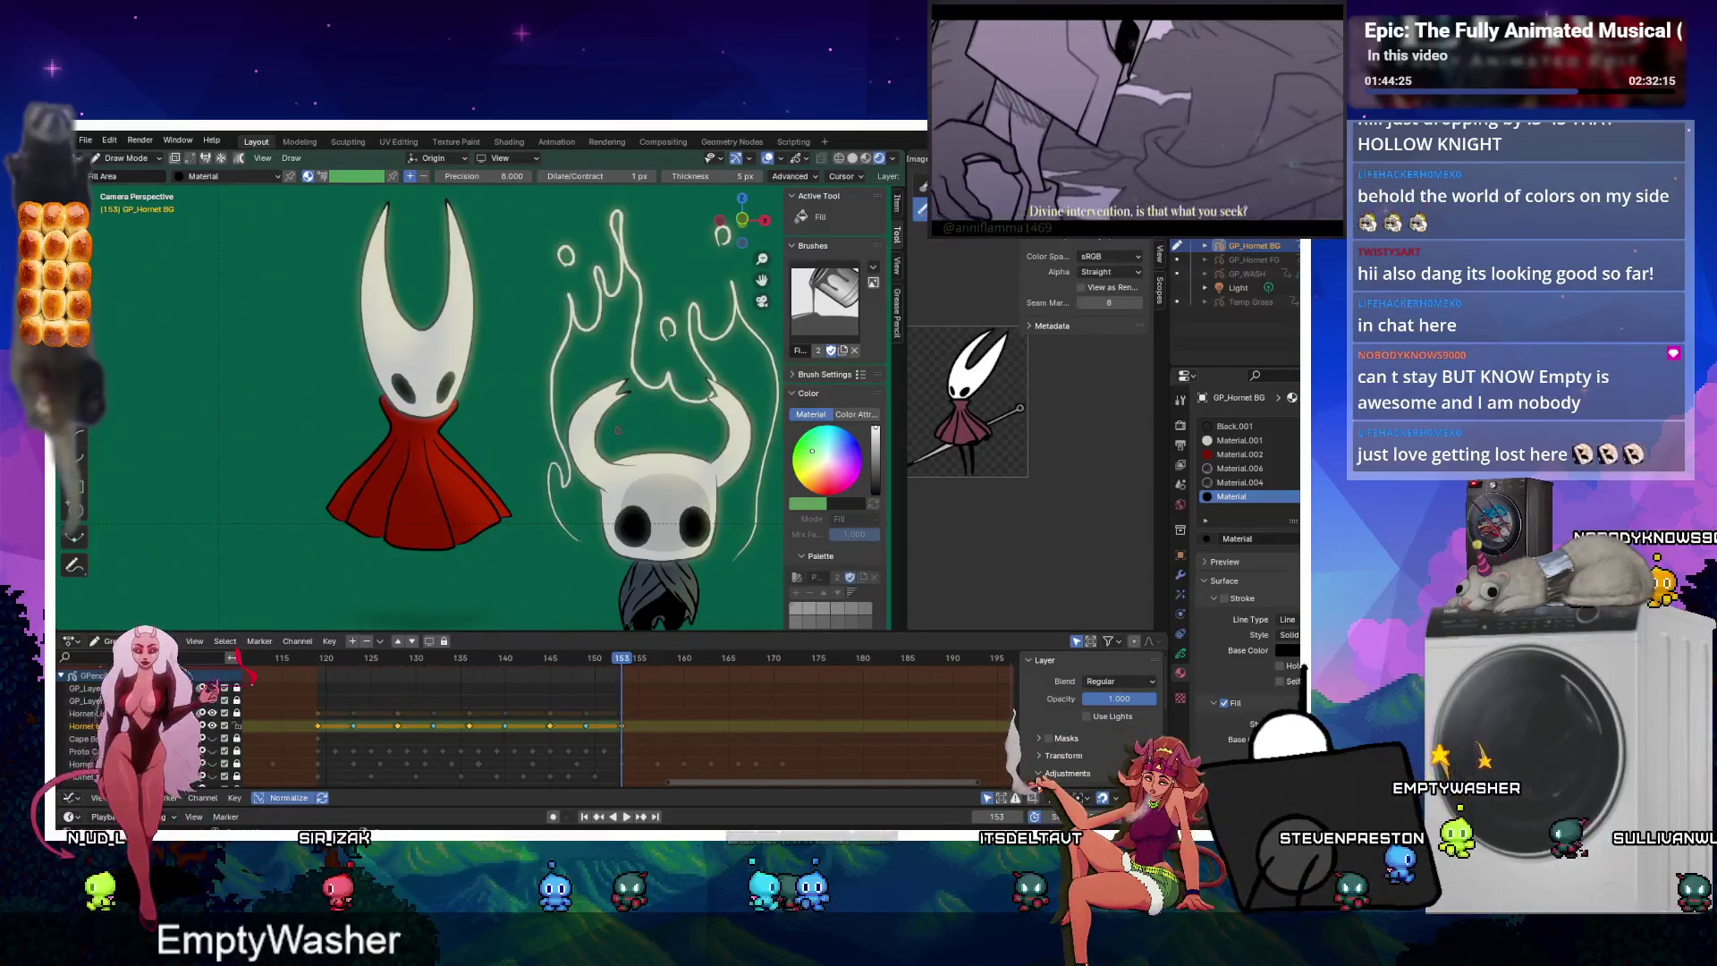
{"action": "key", "text": "ctrl+Tab"}
{"action": "left_click", "coordinate": [212, 712]}
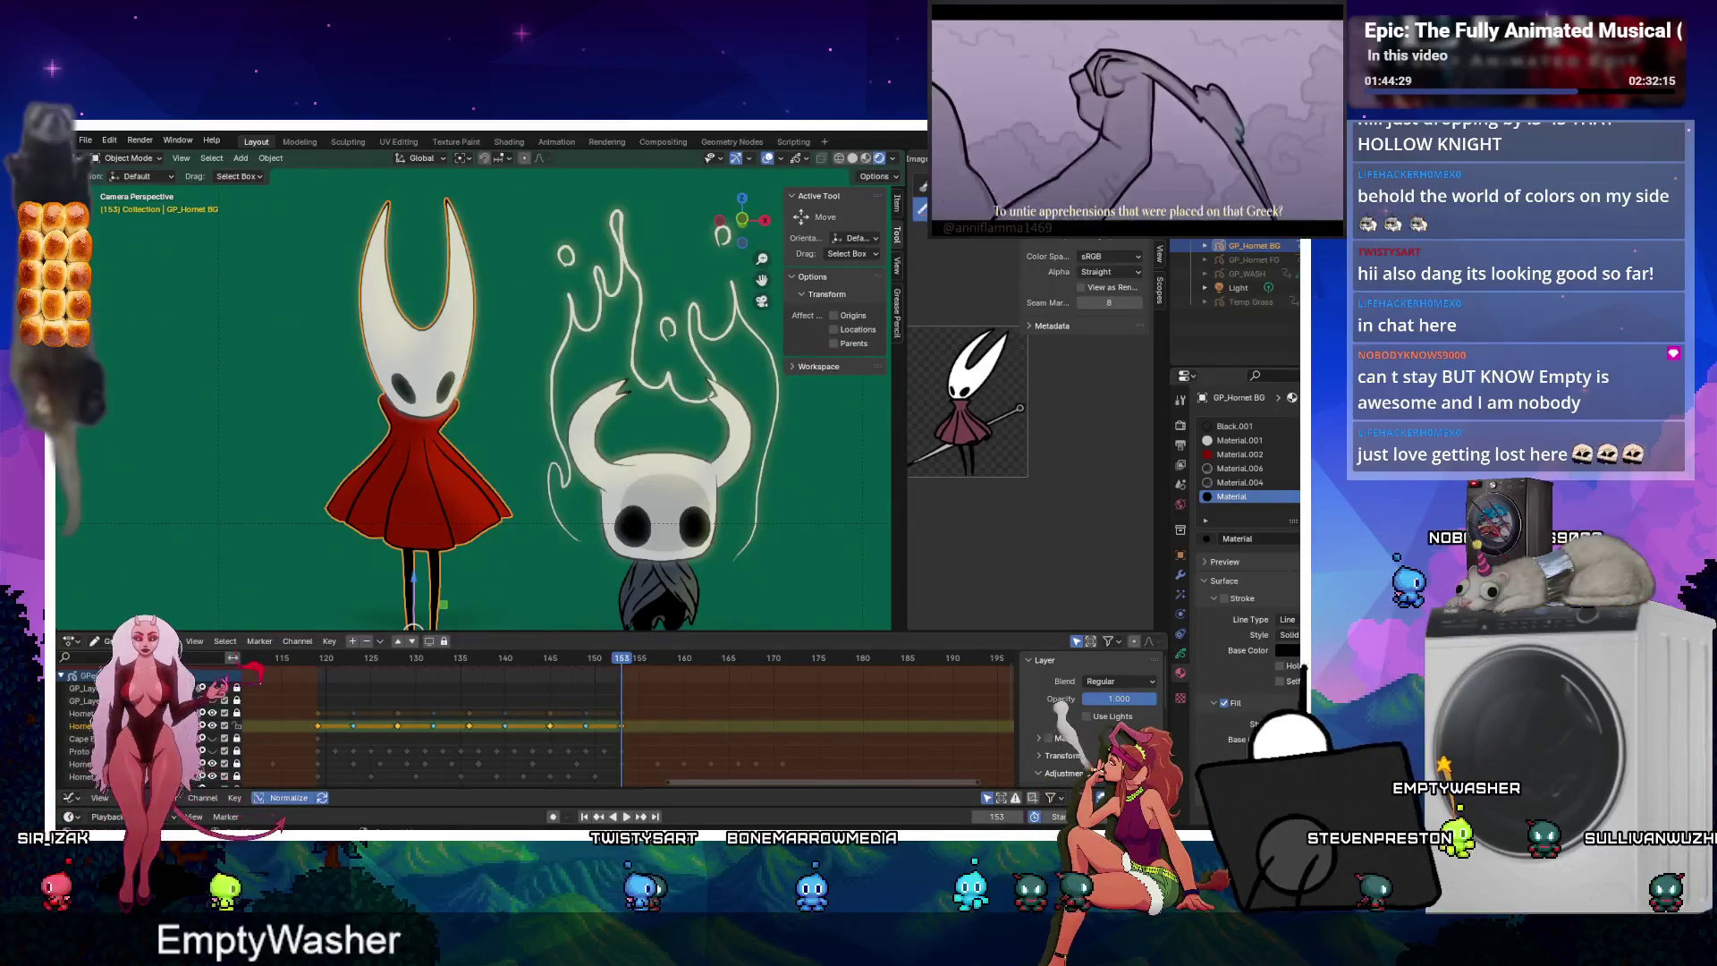
Add a Noise deform modifier restricted to one layer, and turn off viewport overlays.
{"action": "left_click", "coordinate": [1180, 575]}
{"action": "left_click", "coordinate": [1225, 422]}
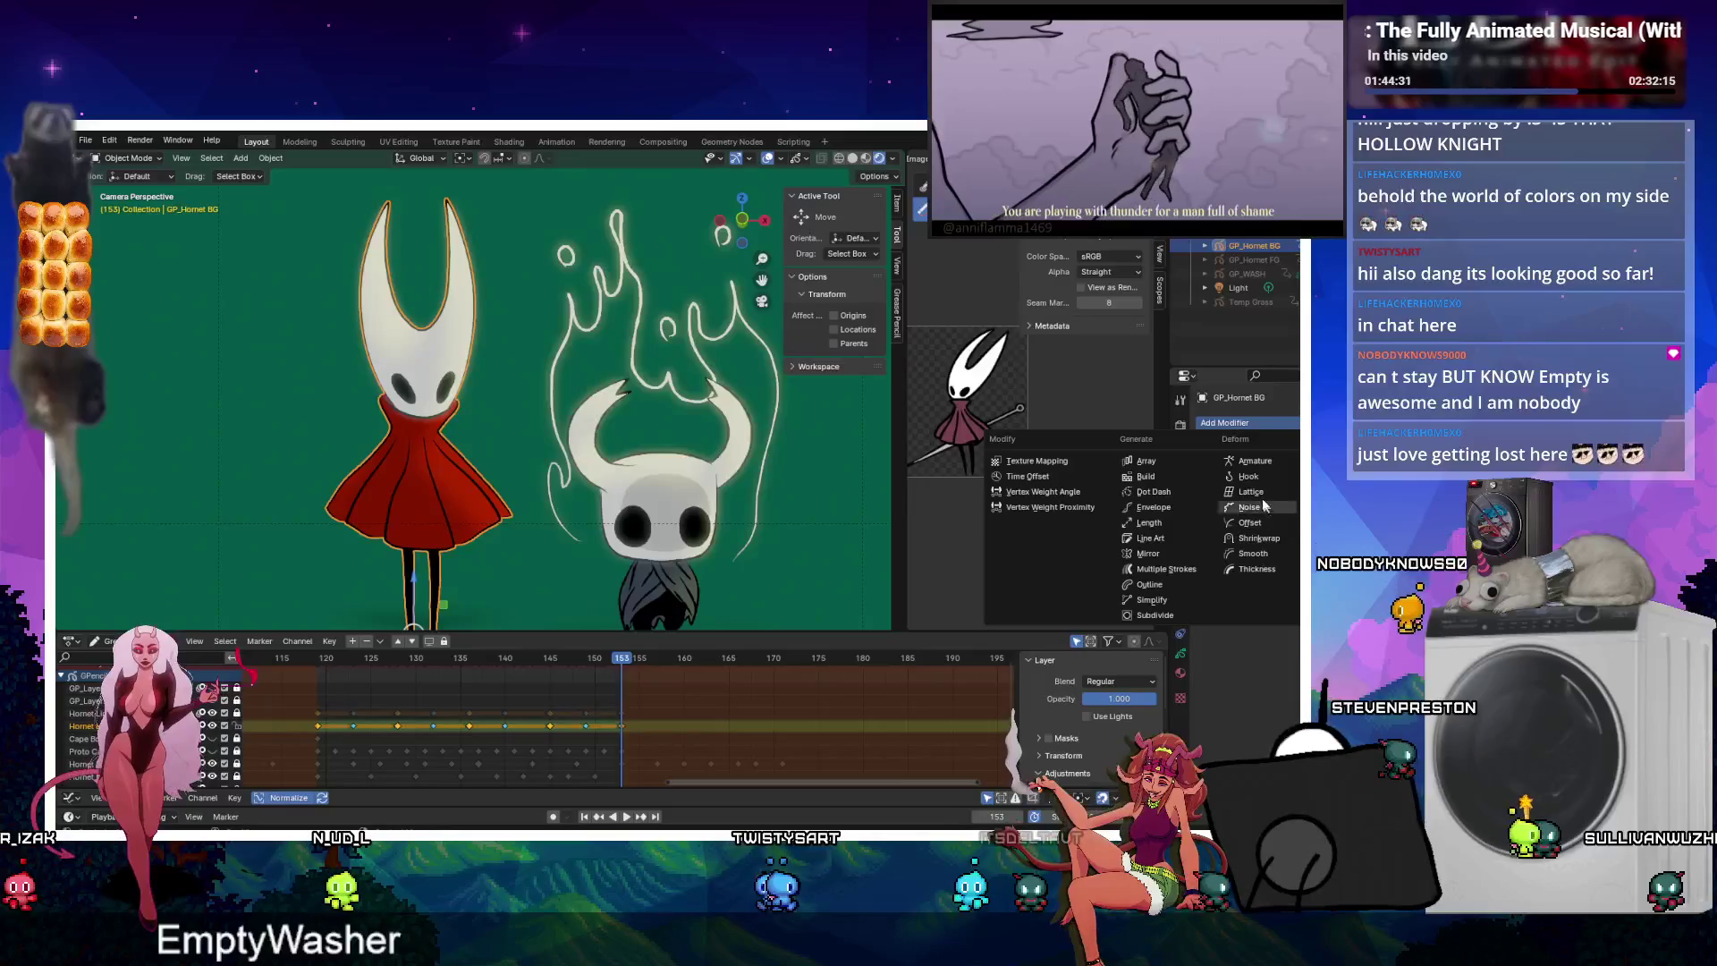
{"action": "left_click", "coordinate": [1209, 559]}
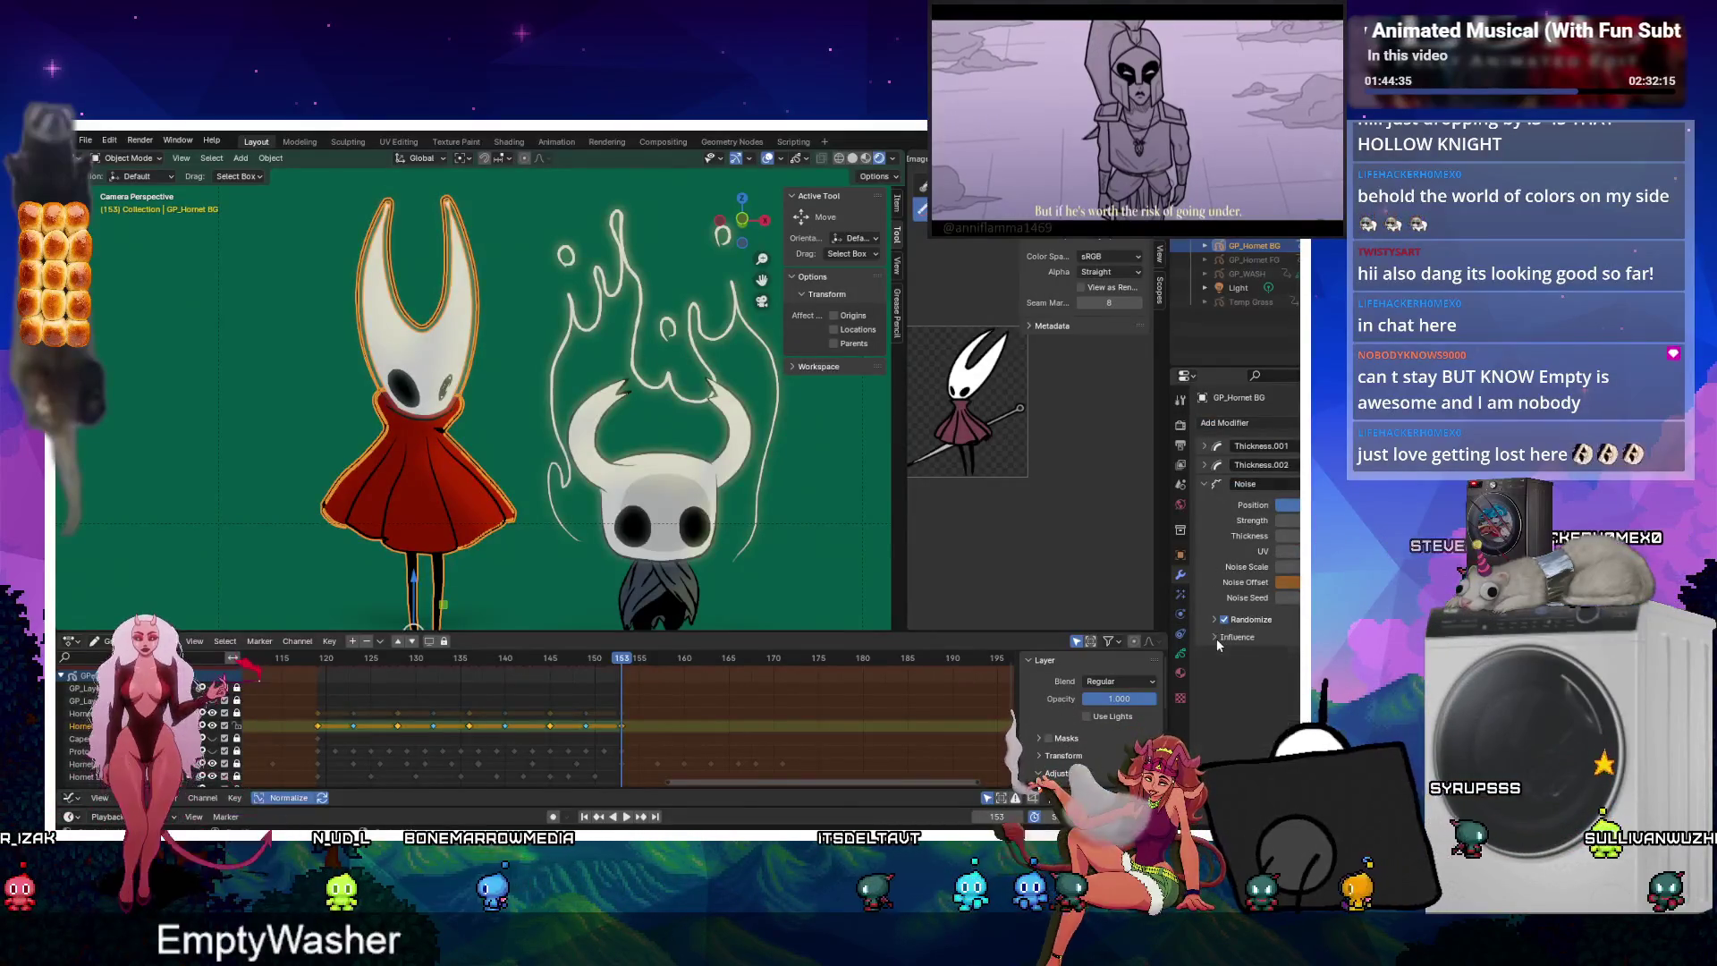
{"action": "right_click", "coordinate": [1287, 582]}
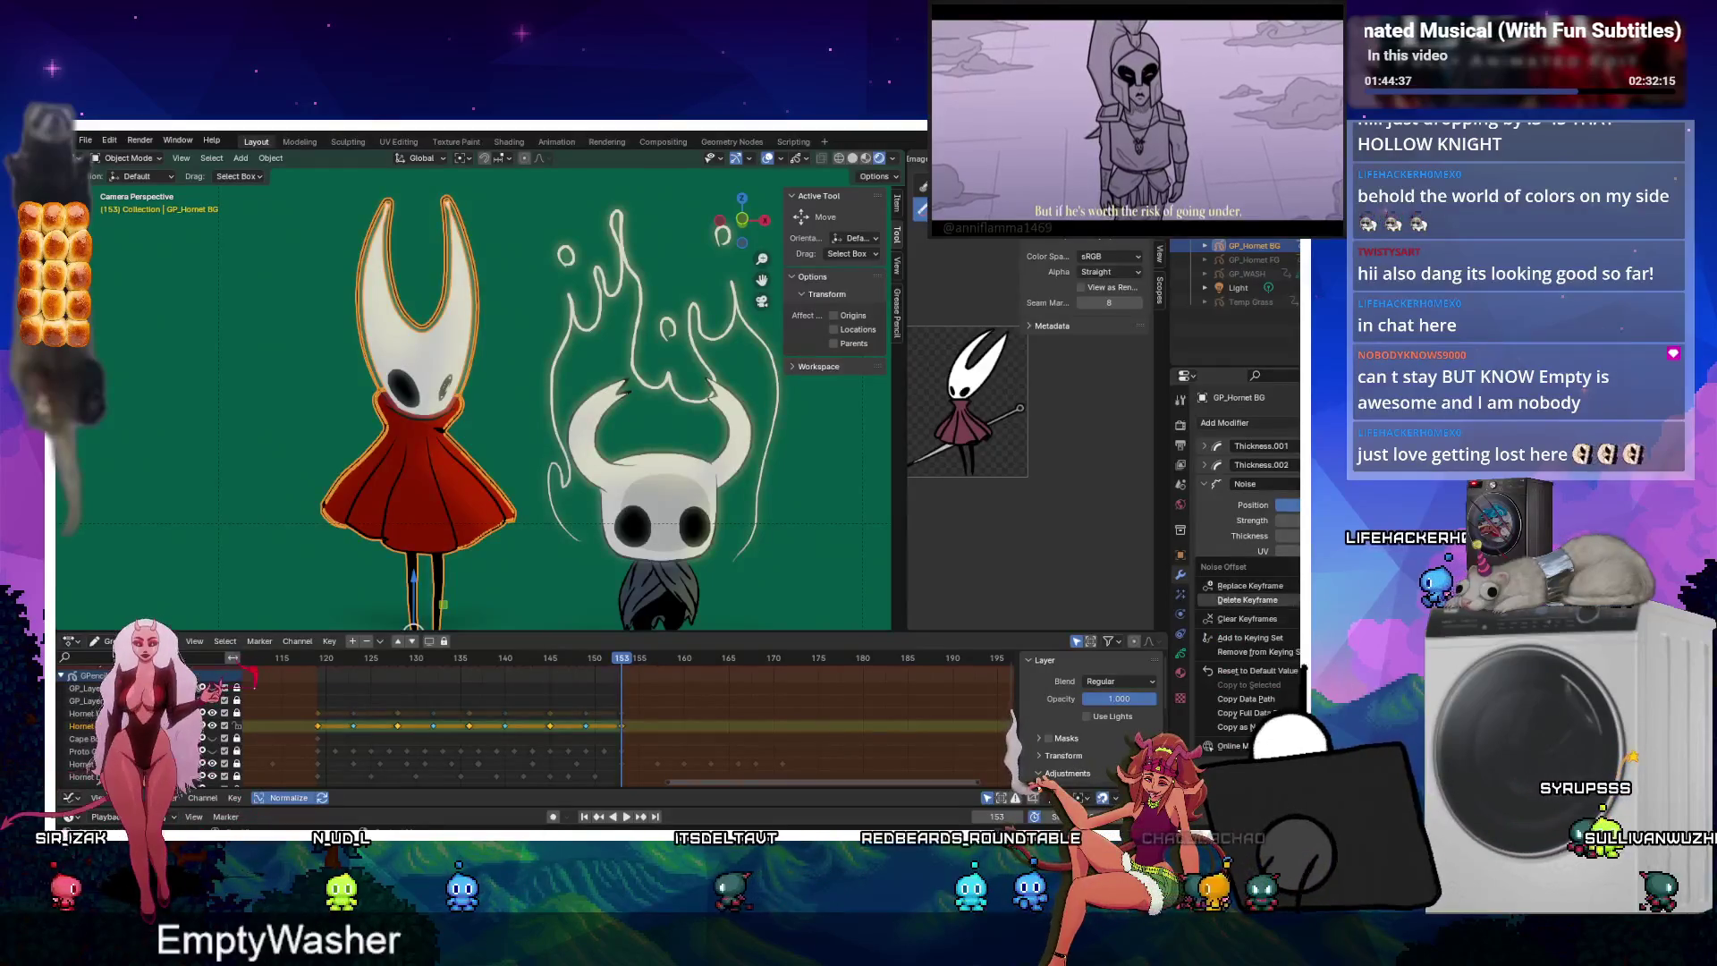
{"action": "left_click", "coordinate": [1288, 601]}
{"action": "left_click", "coordinate": [1216, 636]}
{"action": "left_click", "coordinate": [1259, 658]}
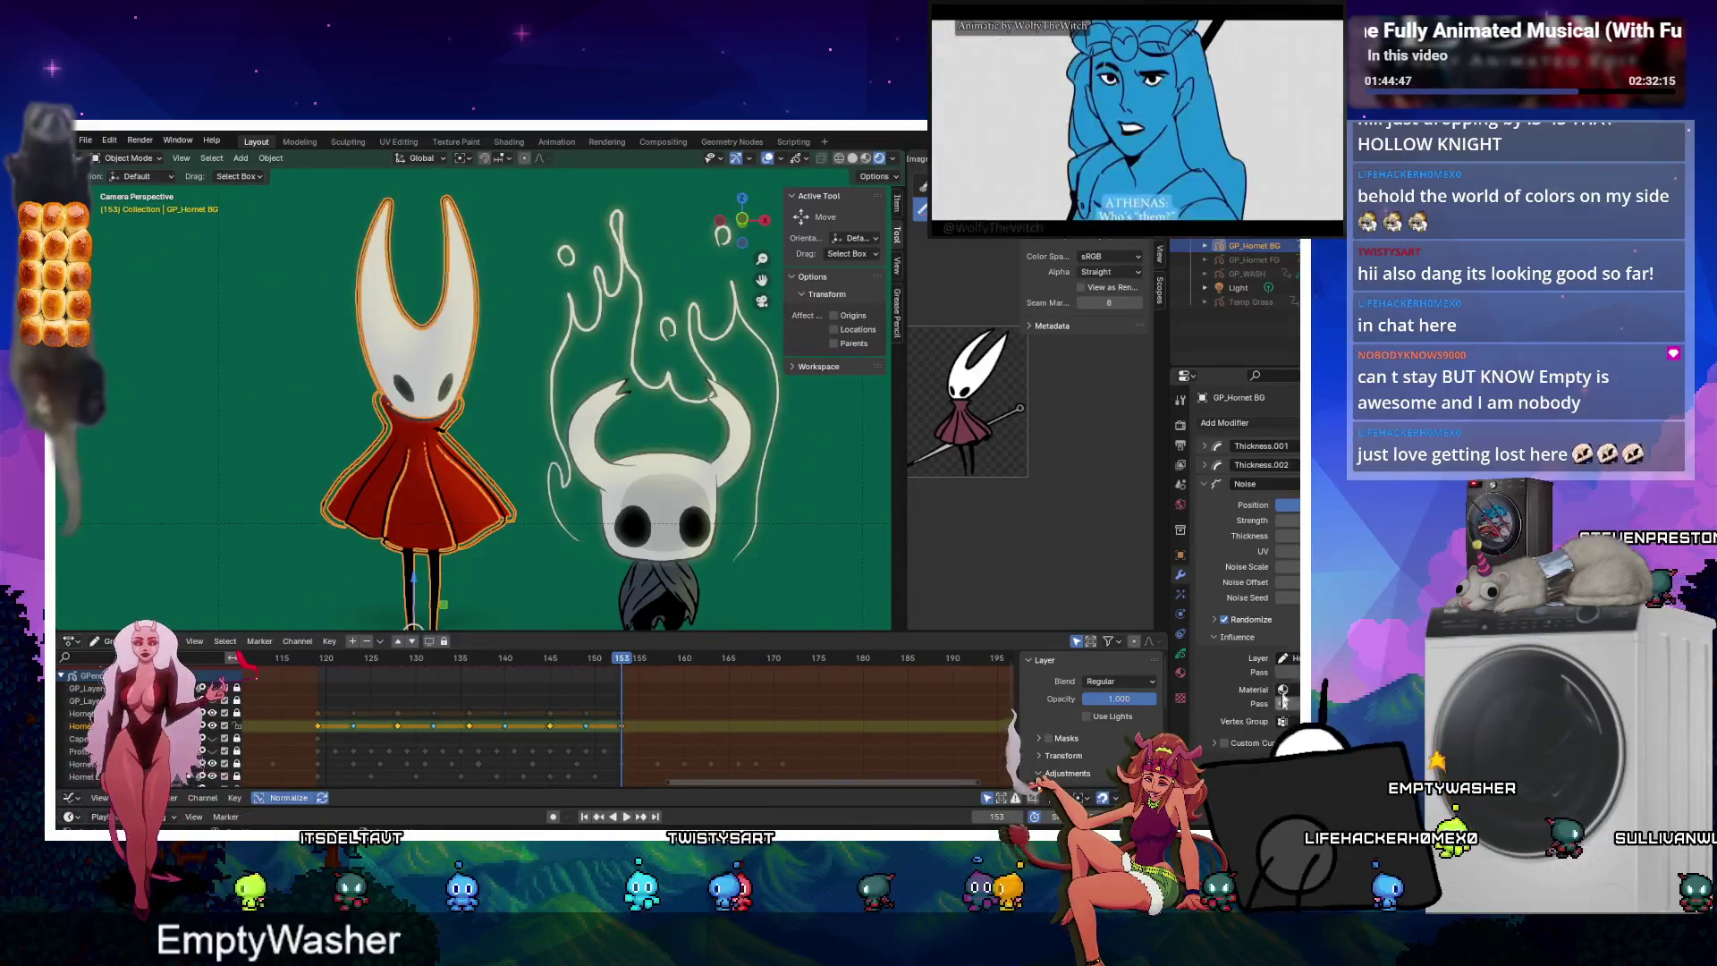
{"action": "left_click", "coordinate": [1256, 722]}
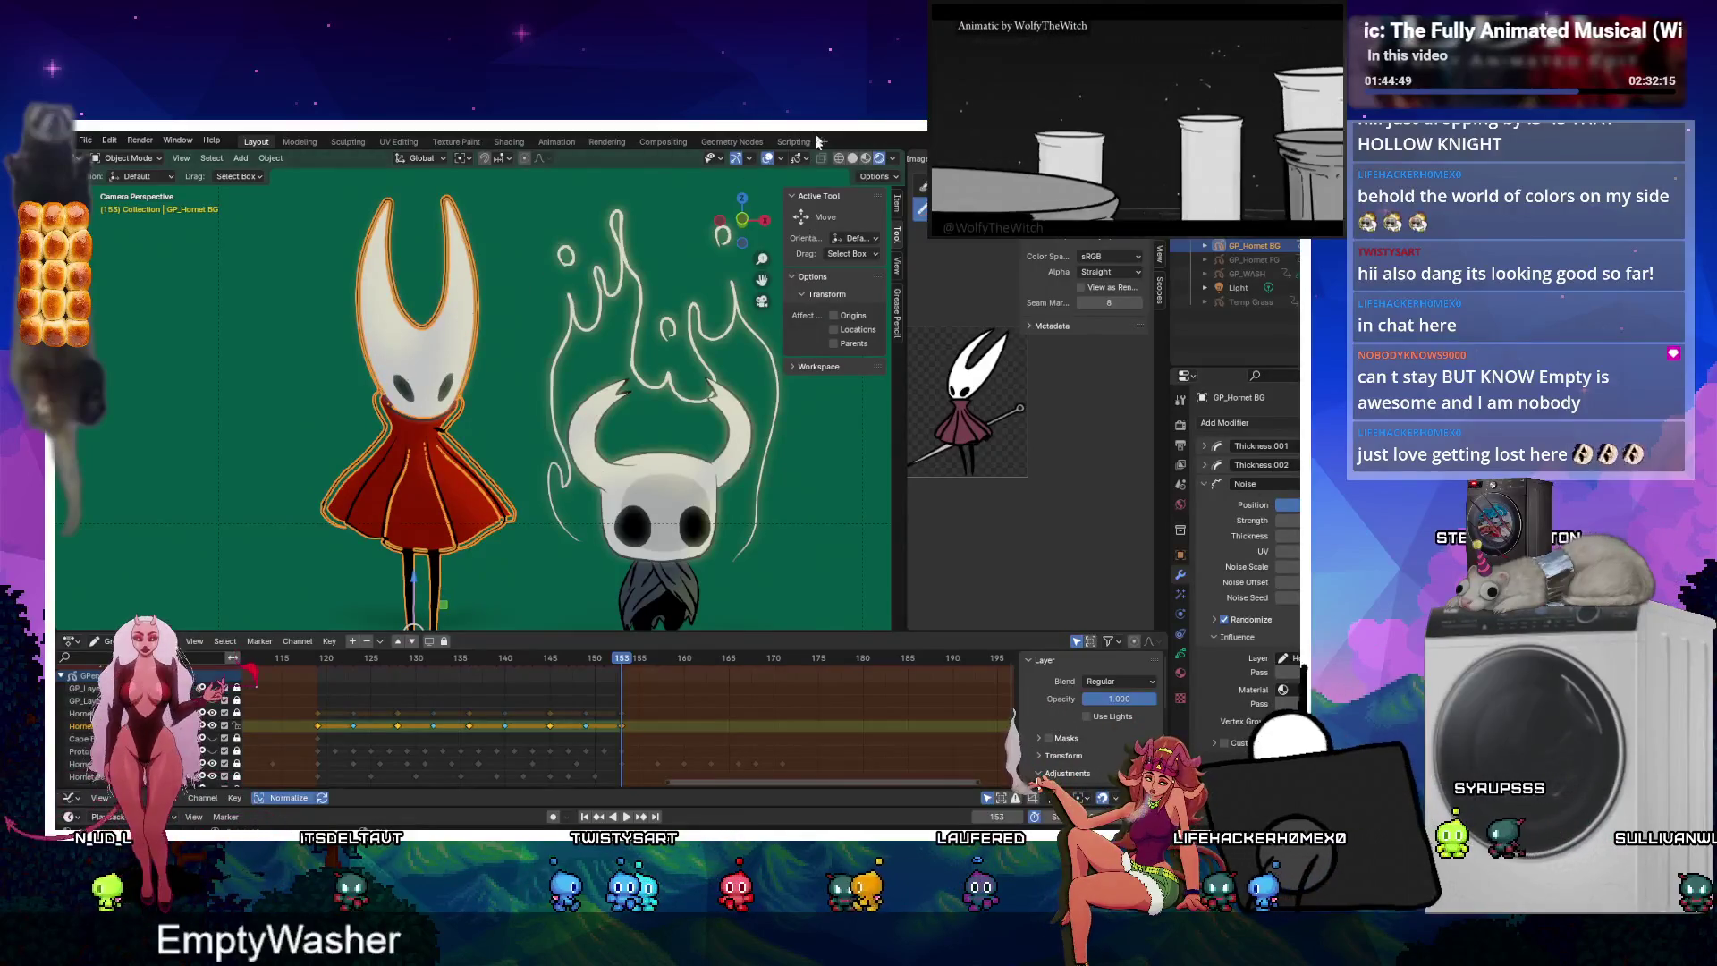
{"action": "left_click", "coordinate": [767, 159]}
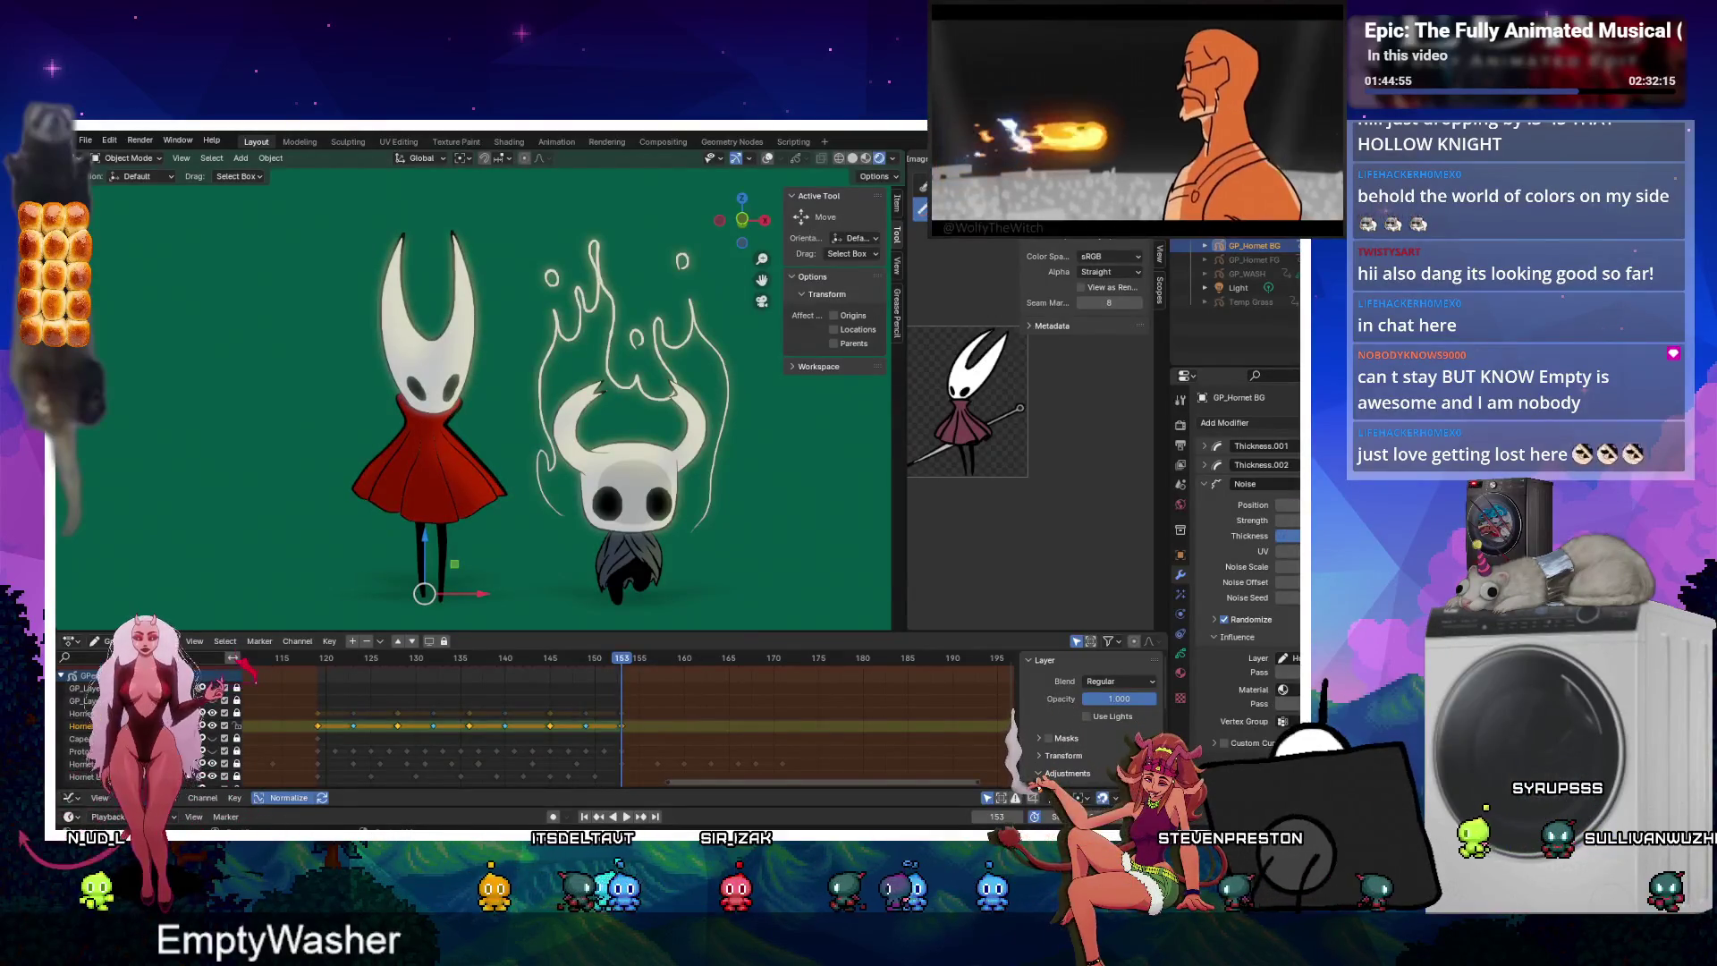
Add a Simplify modifier above Noise and set its mode to Sample.
{"action": "scroll", "coordinate": [474, 393], "scroll_direction": "up", "scroll_amount": 3}
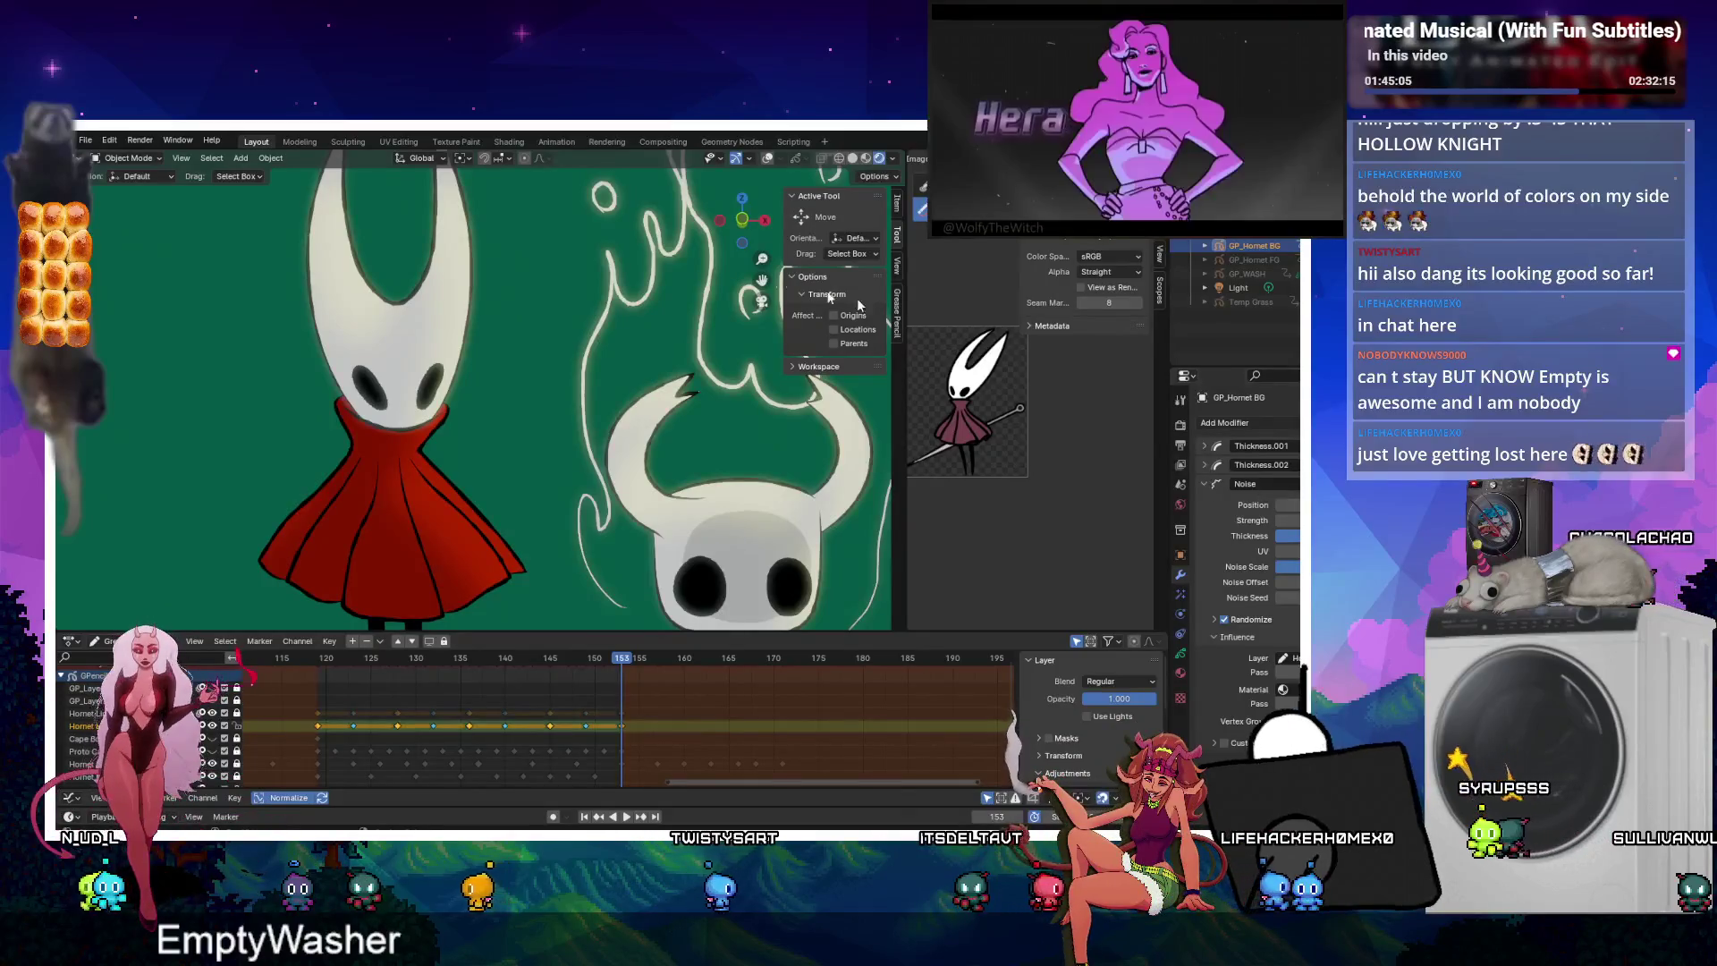
{"action": "left_click", "coordinate": [1225, 422]}
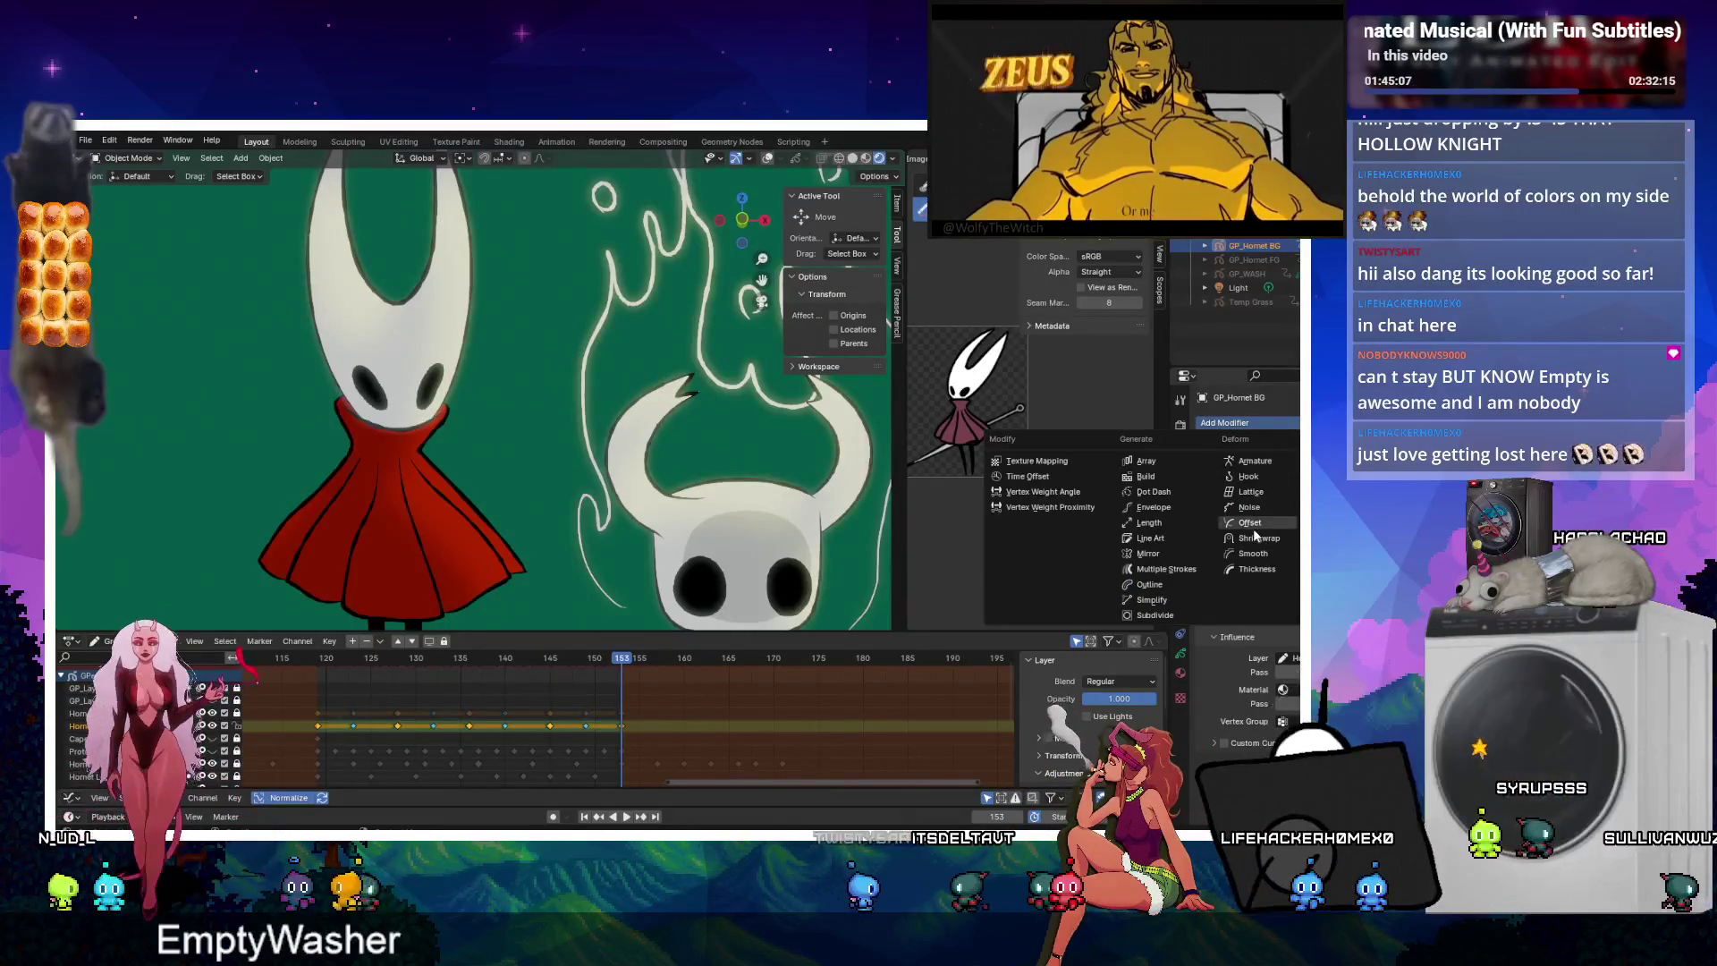
{"action": "left_click", "coordinate": [1153, 600]}
{"action": "left_click_drag", "start_coordinate": [1287, 715], "coordinate": [1285, 519]}
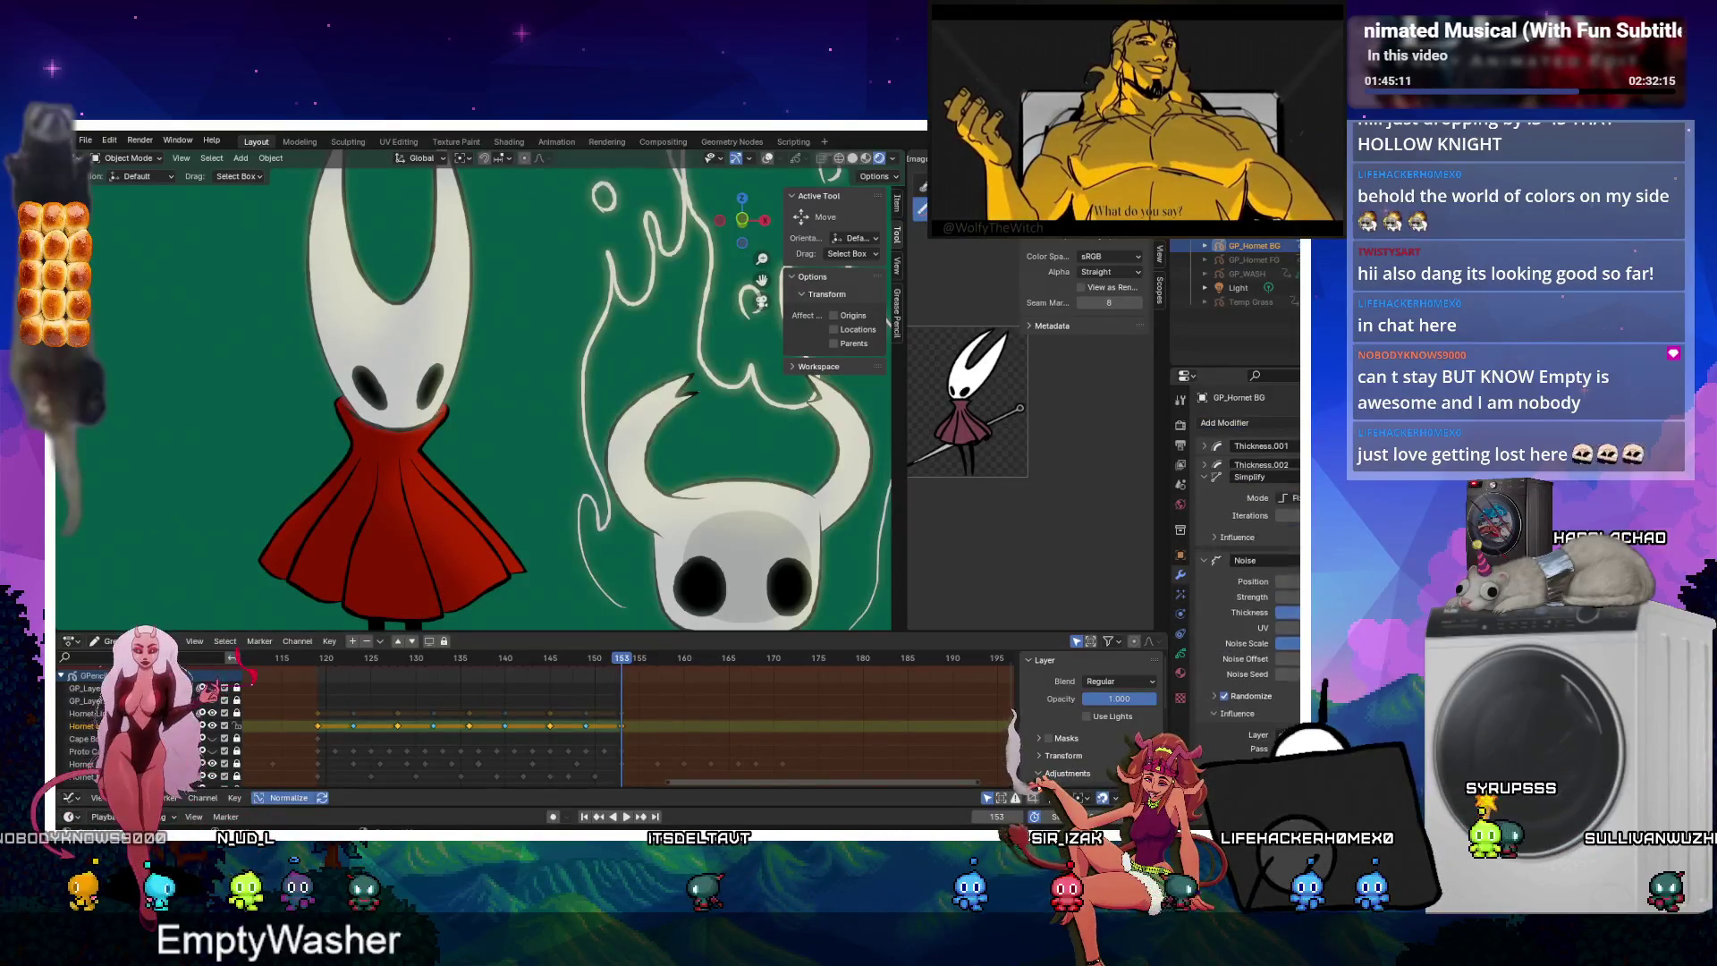
{"action": "left_click", "coordinate": [1287, 551]}
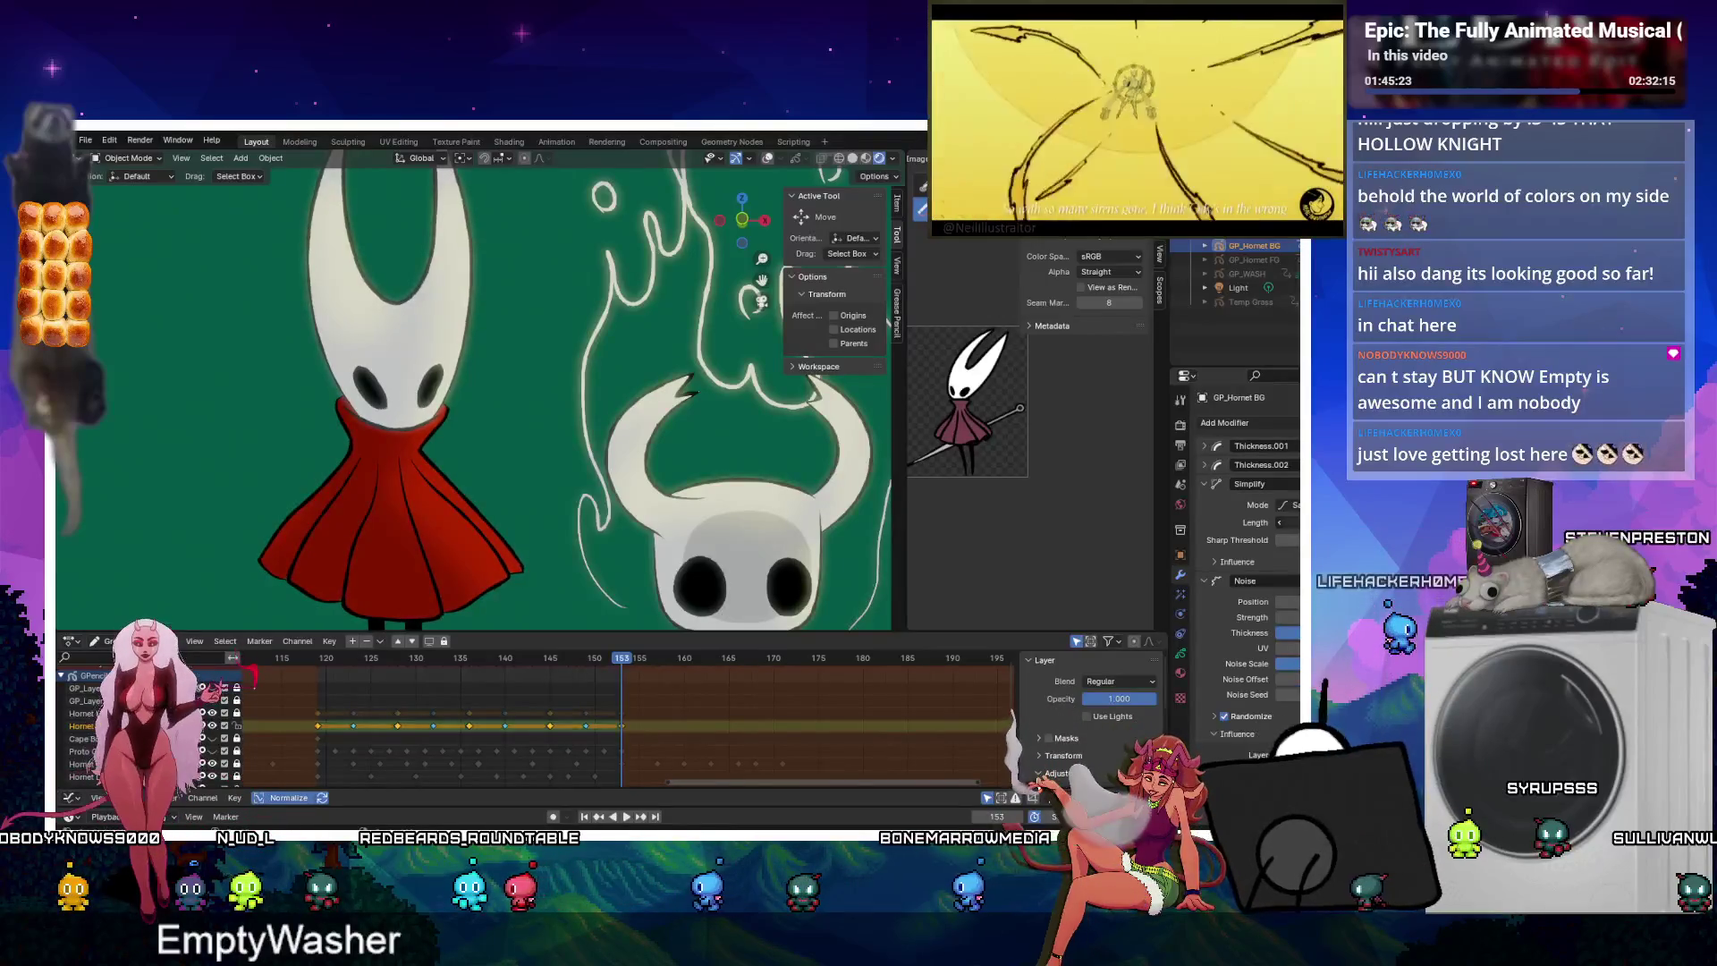
Play the animation to preview the wobbly lines, then switch to the browser.
{"action": "scroll", "coordinate": [821, 514], "scroll_direction": "down", "scroll_amount": 2}
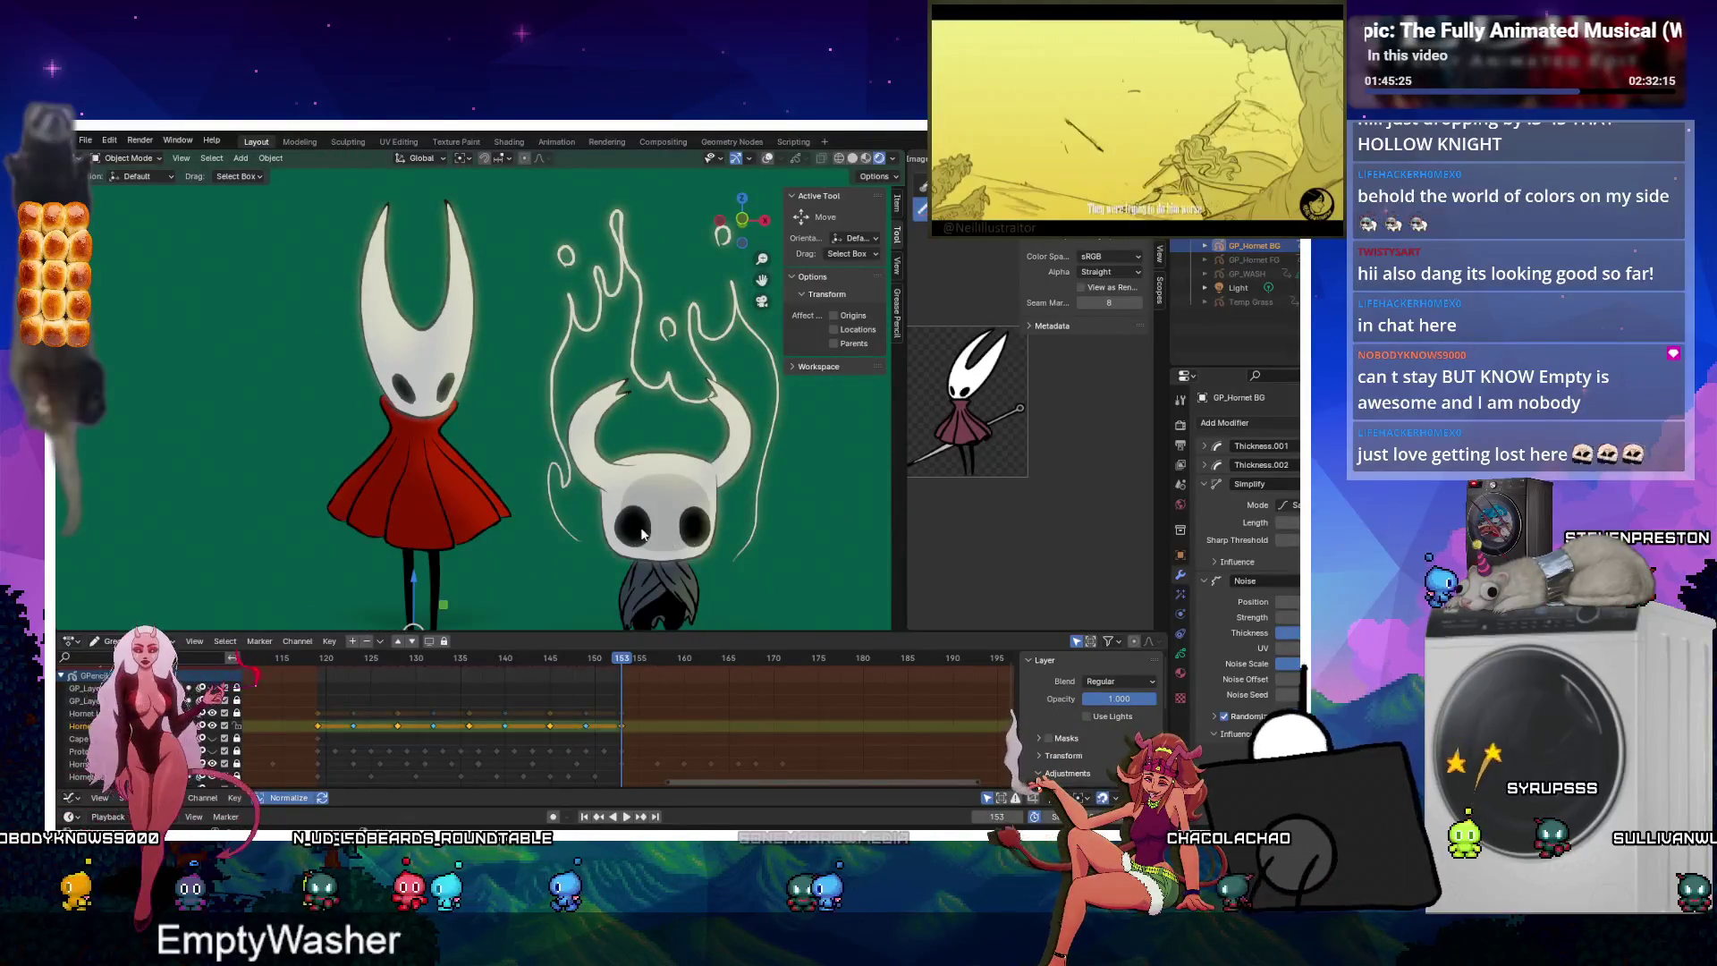
{"action": "scroll", "coordinate": [577, 493], "scroll_direction": "down", "scroll_amount": 1}
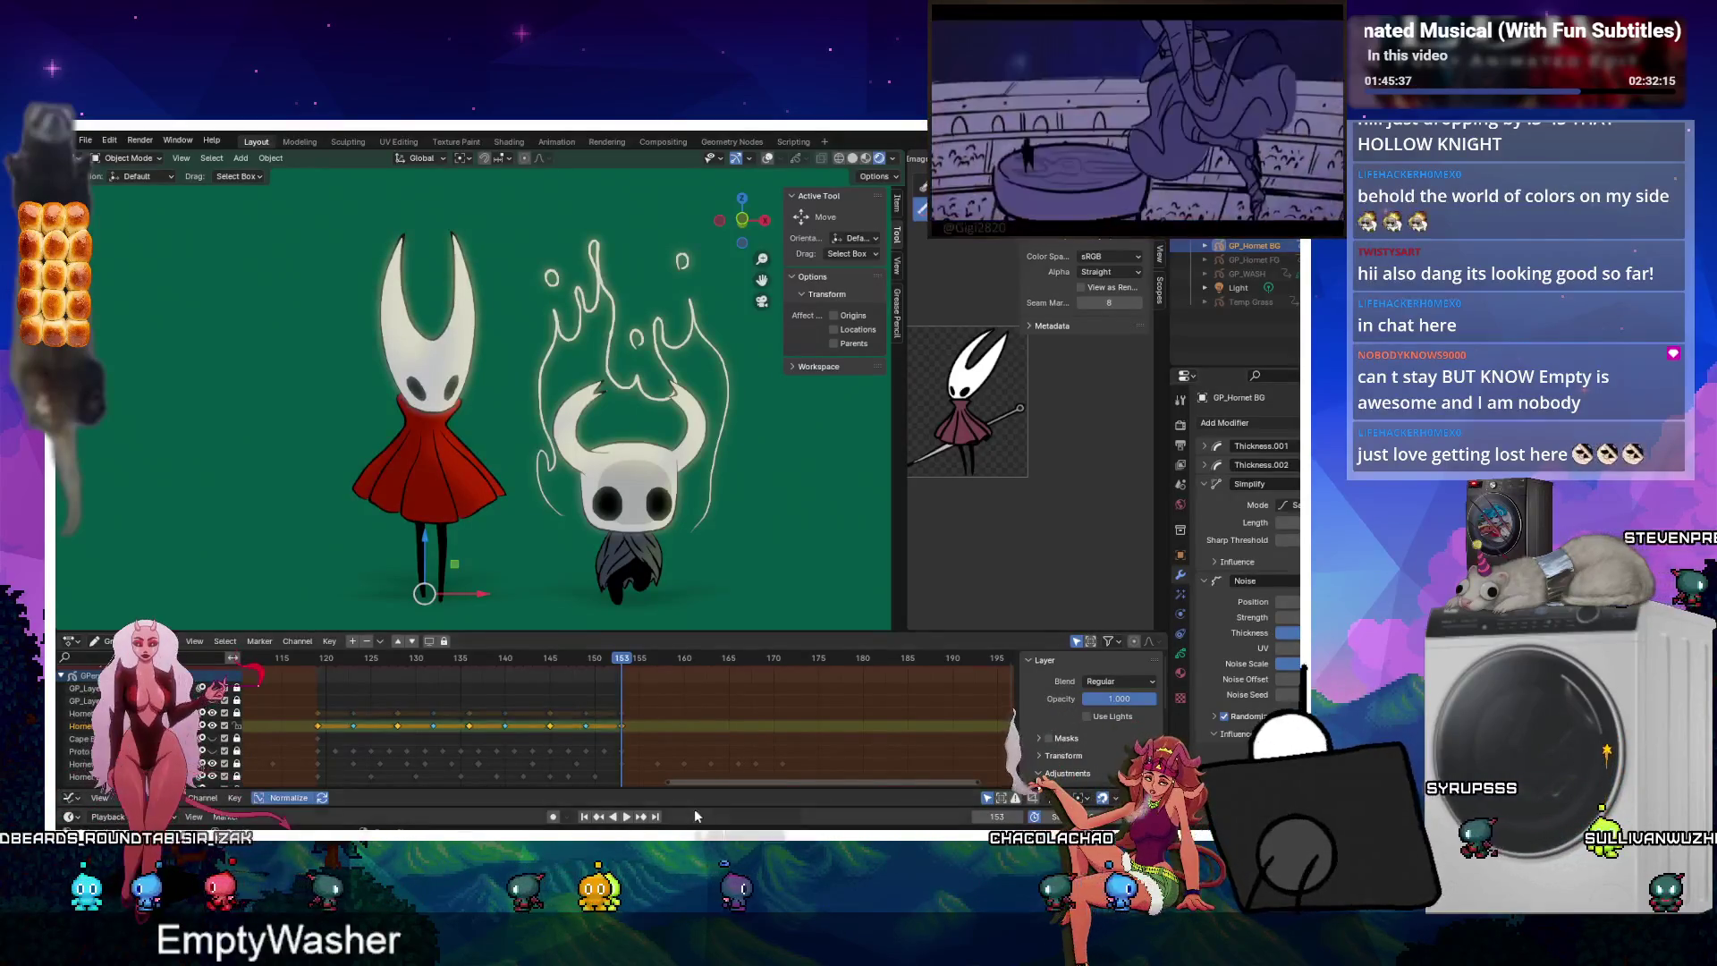
{"action": "left_click", "coordinate": [627, 816]}
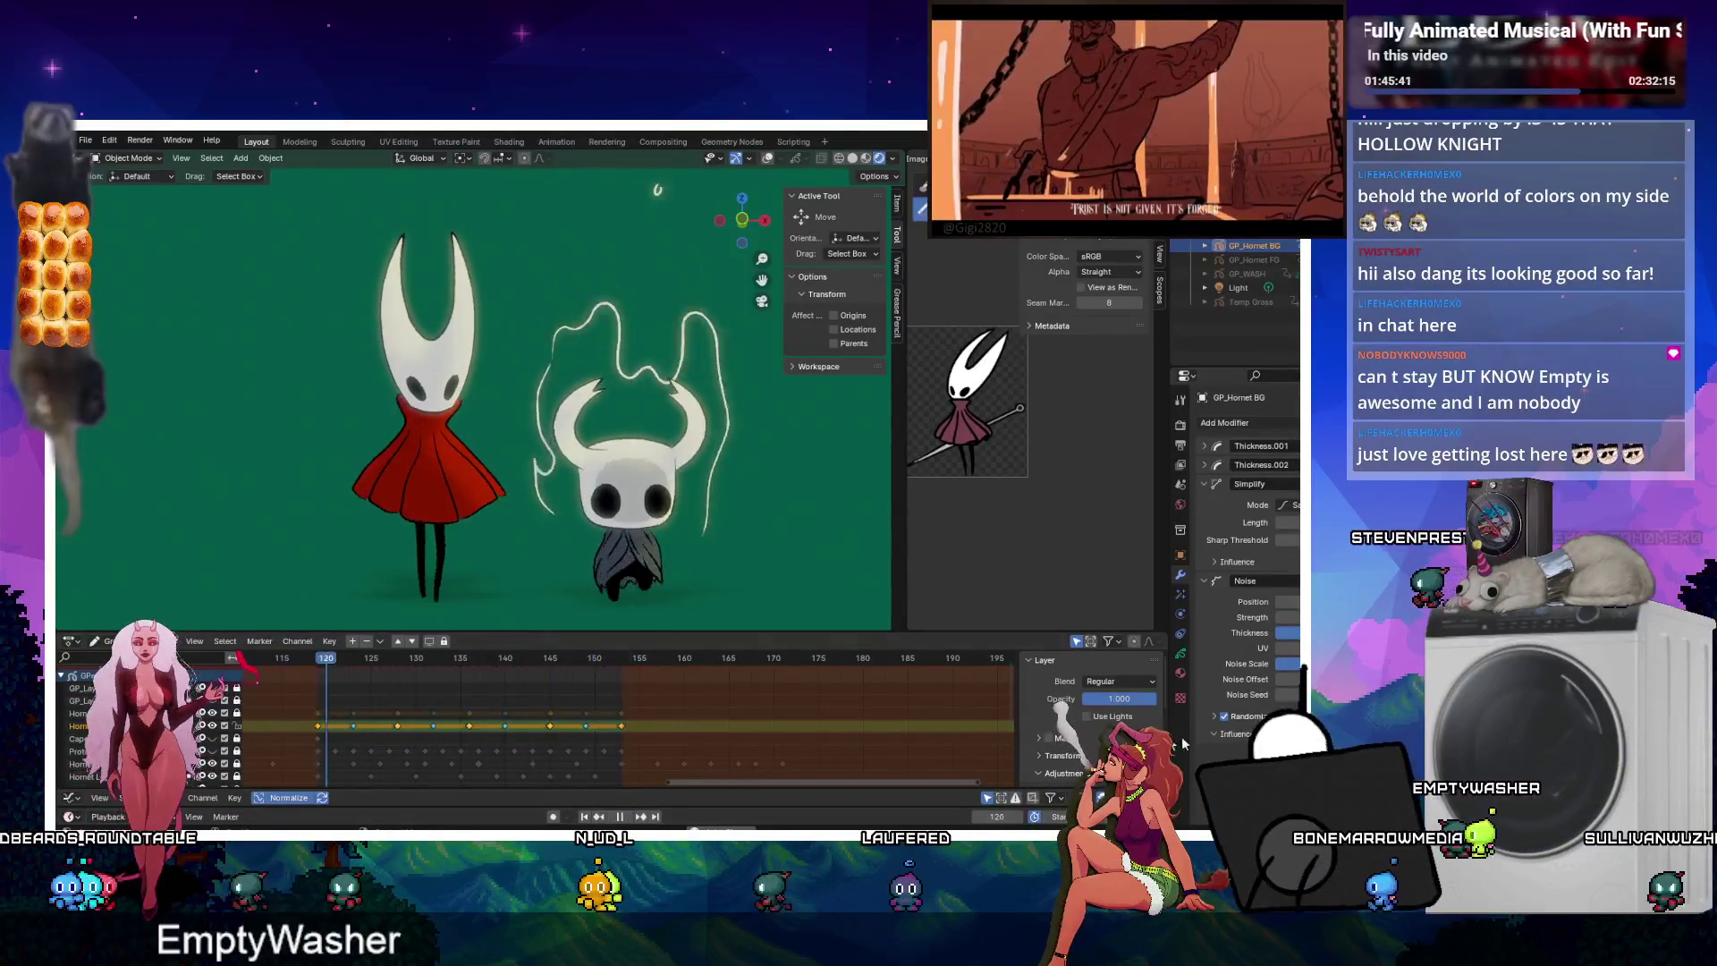
{"action": "scroll", "coordinate": [394, 427], "scroll_direction": "up", "scroll_amount": 3}
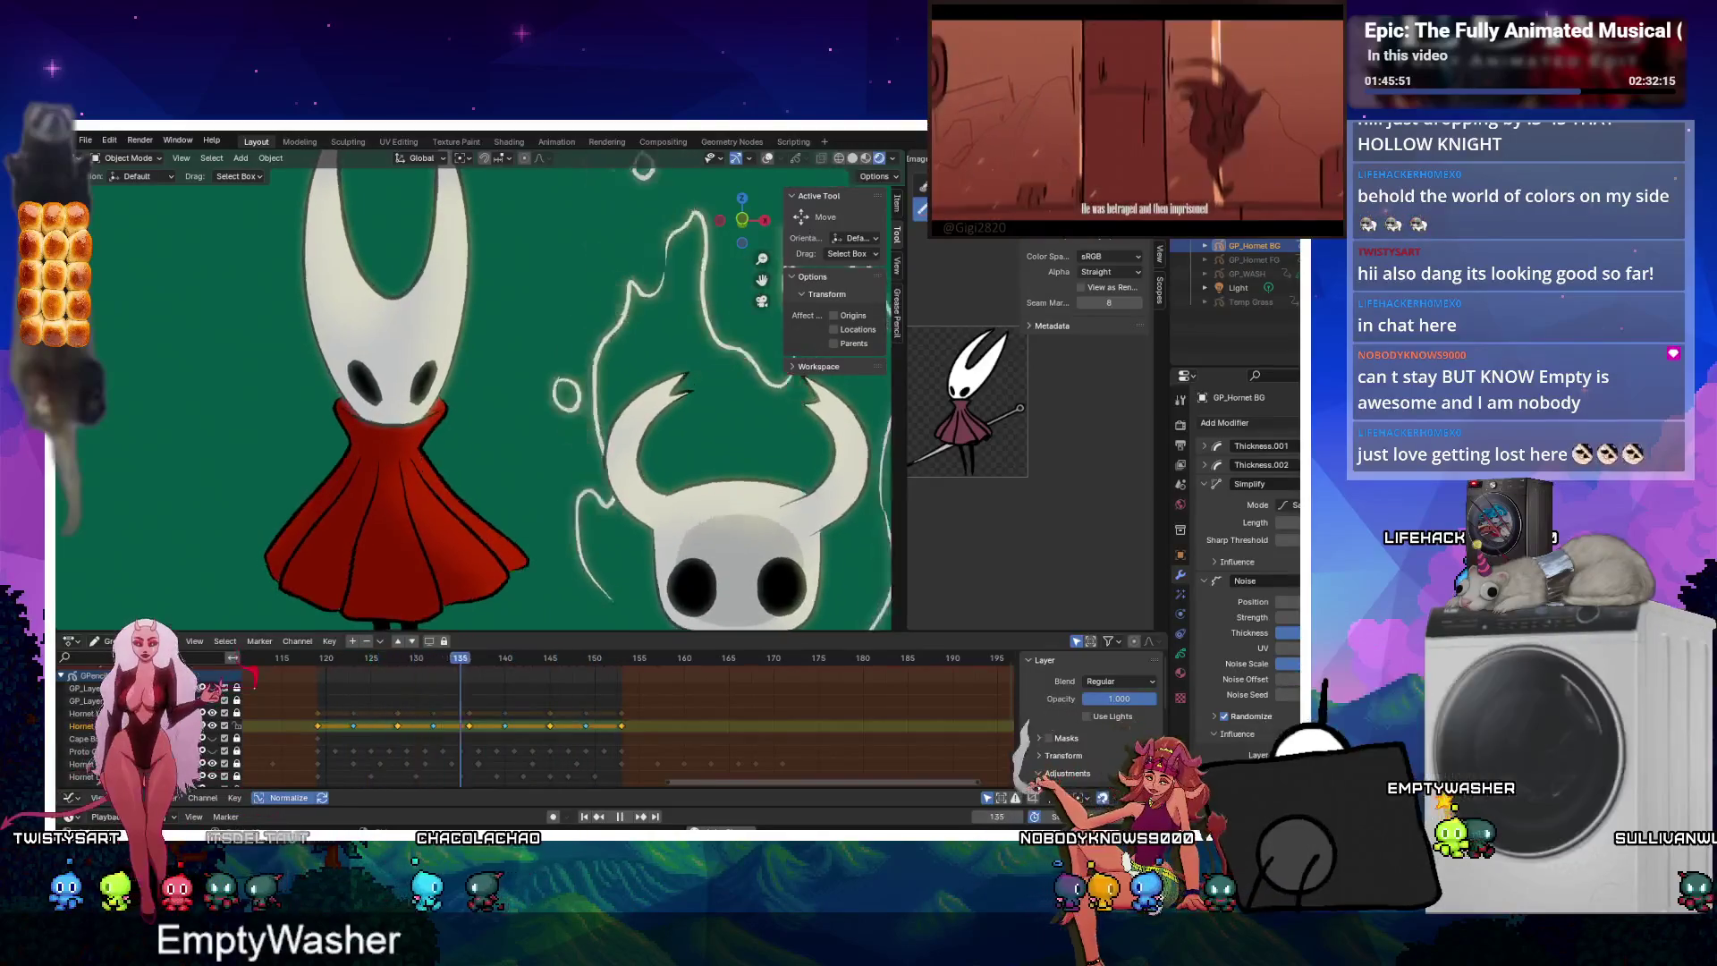
{"action": "key", "text": "alt+Tab"}
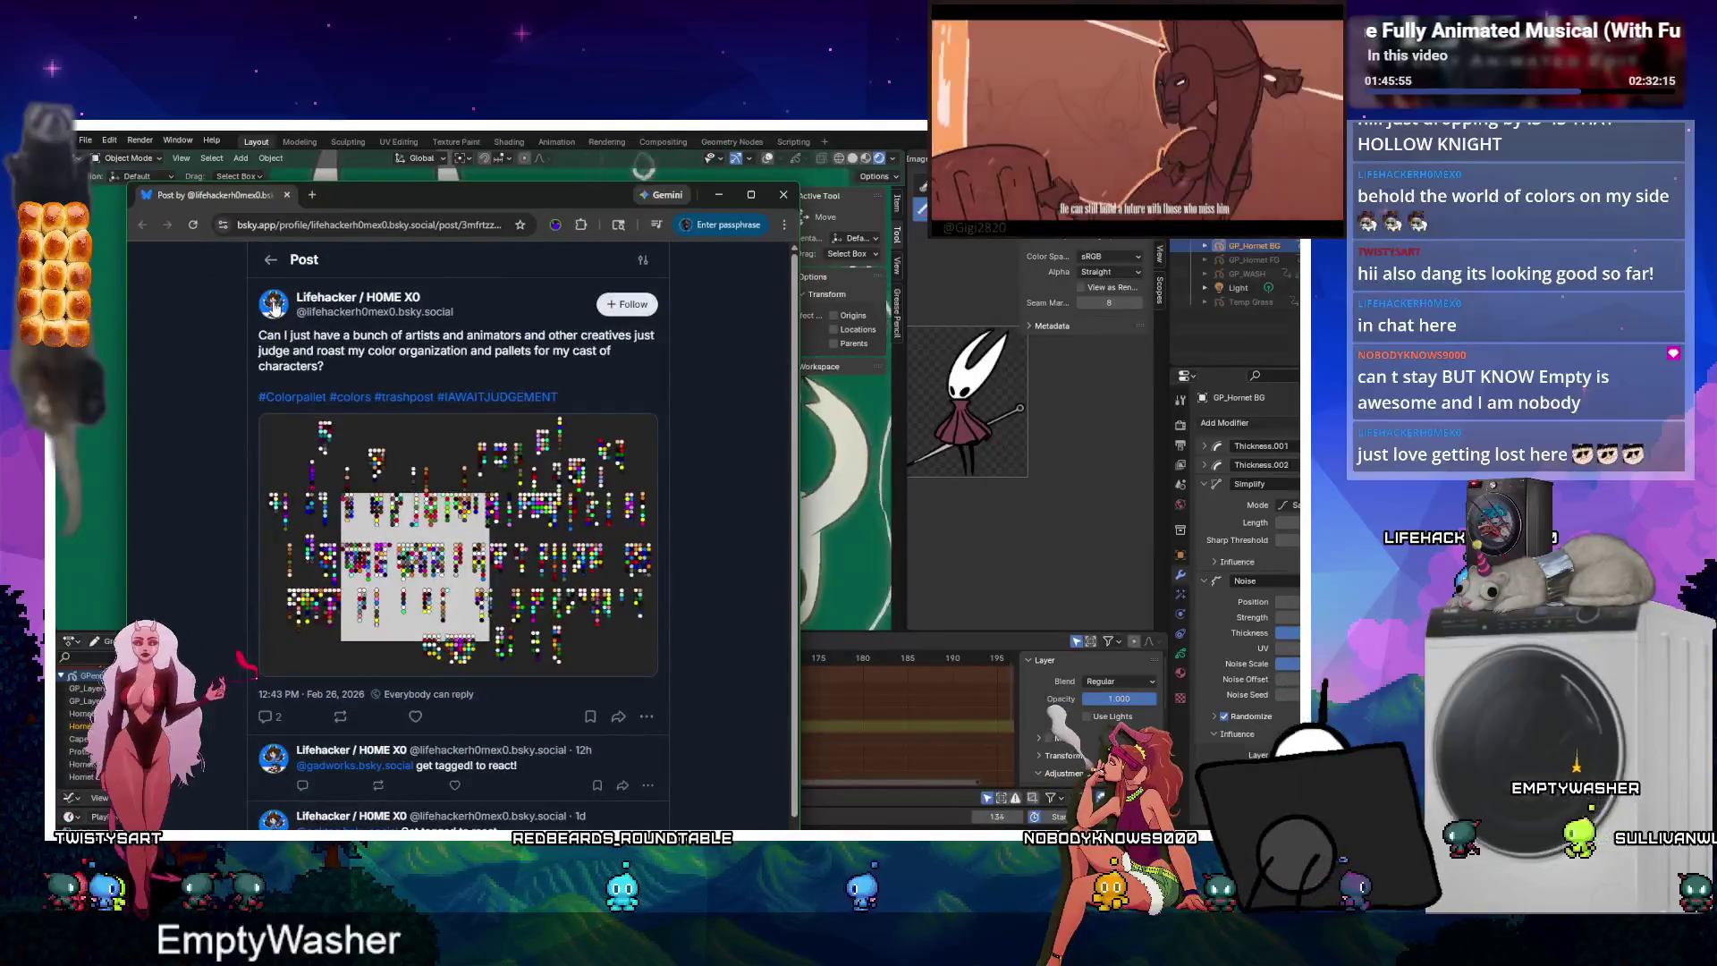
Enlarge the Bluesky palette image, close it, and switch back to Blender.
{"action": "left_click", "coordinate": [493, 601]}
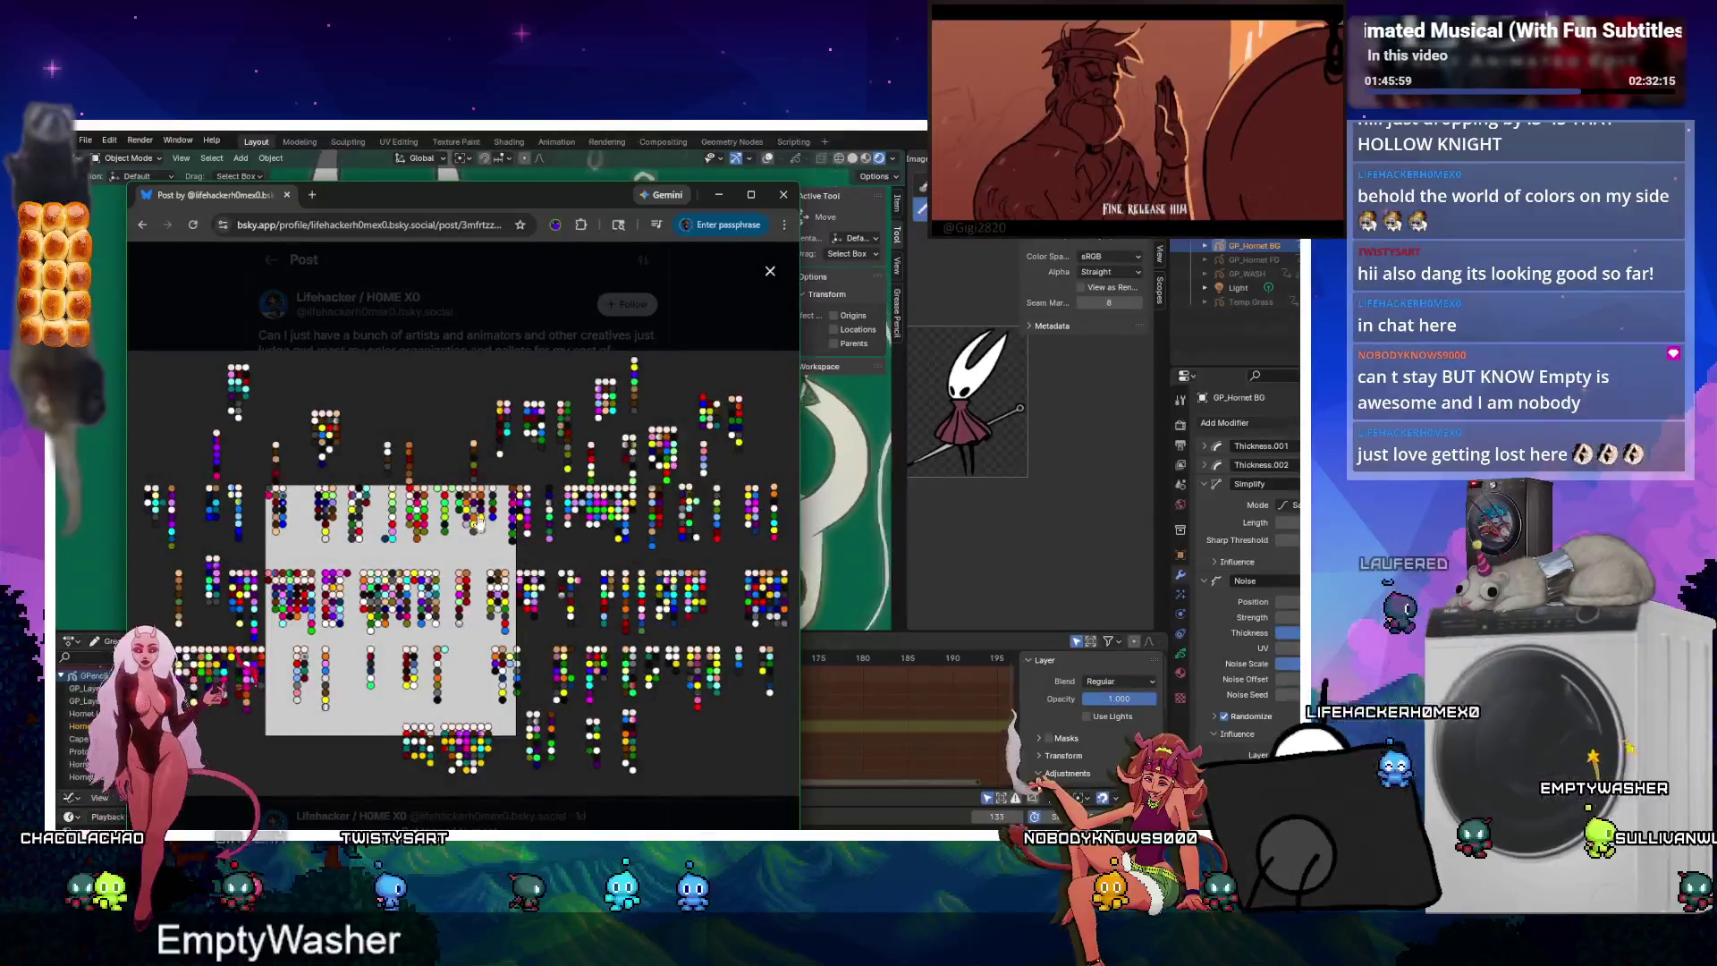
{"action": "left_click", "coordinate": [173, 307]}
{"action": "key", "text": "alt+Tab"}
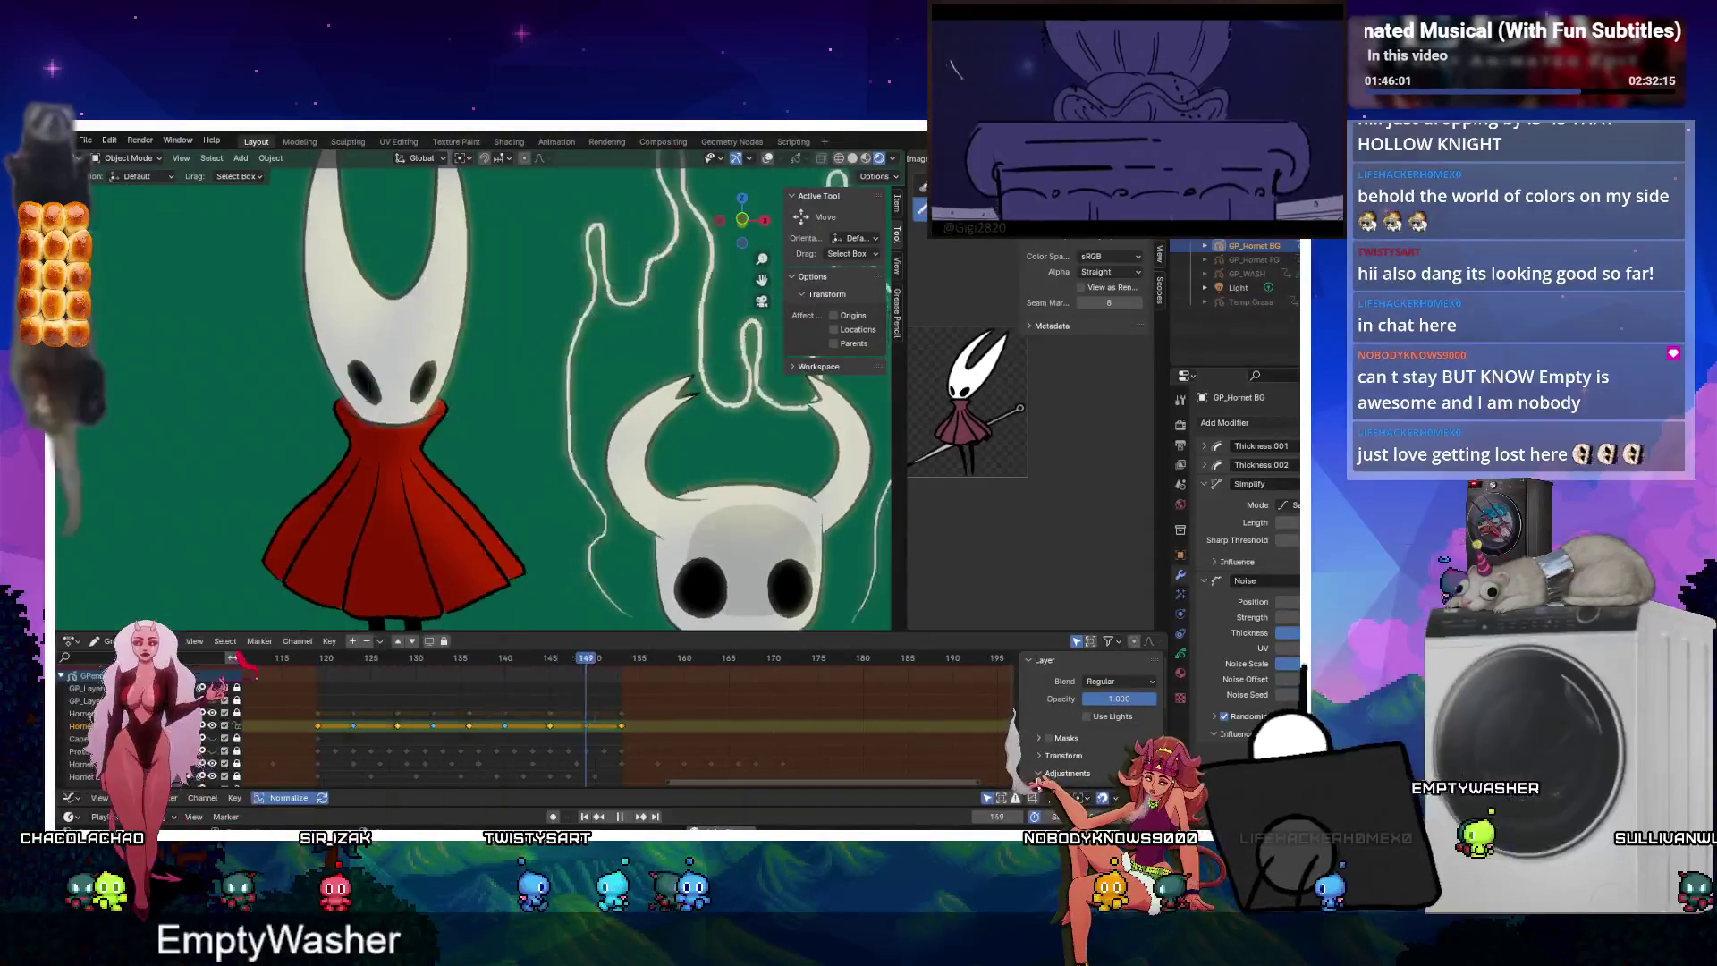
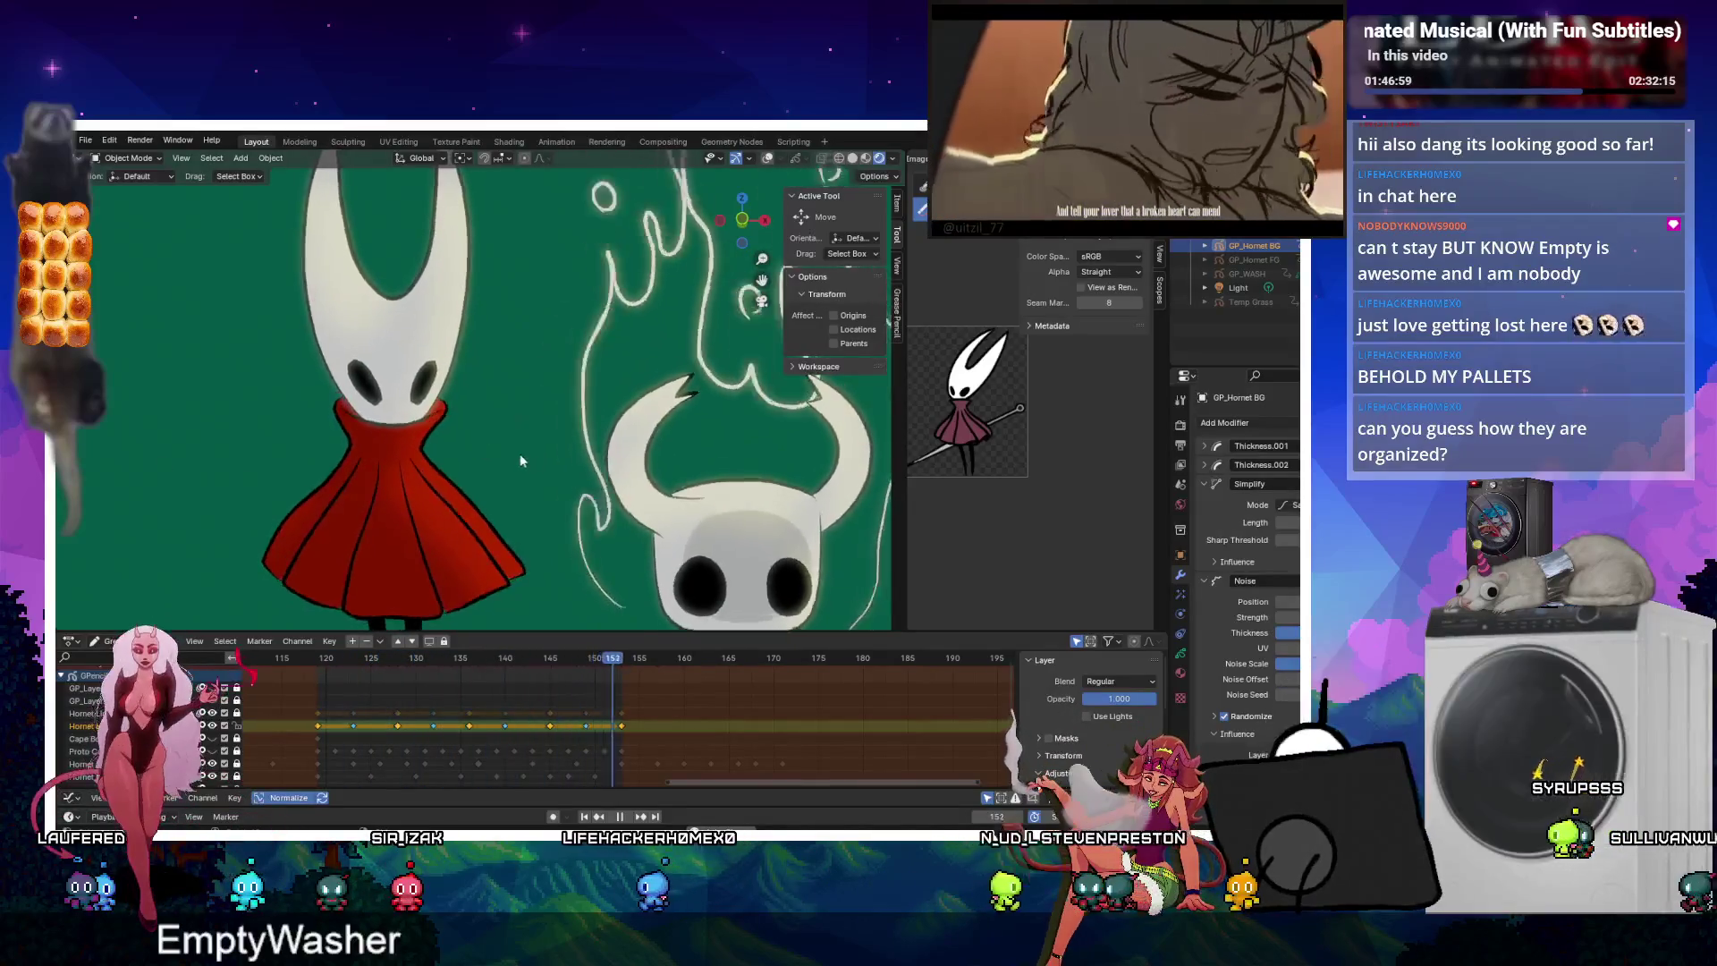
Zoom out, check side and front views, pause at frame 119, and enter Edit Mode.
{"action": "scroll", "coordinate": [520, 460], "scroll_direction": "down", "scroll_amount": 4}
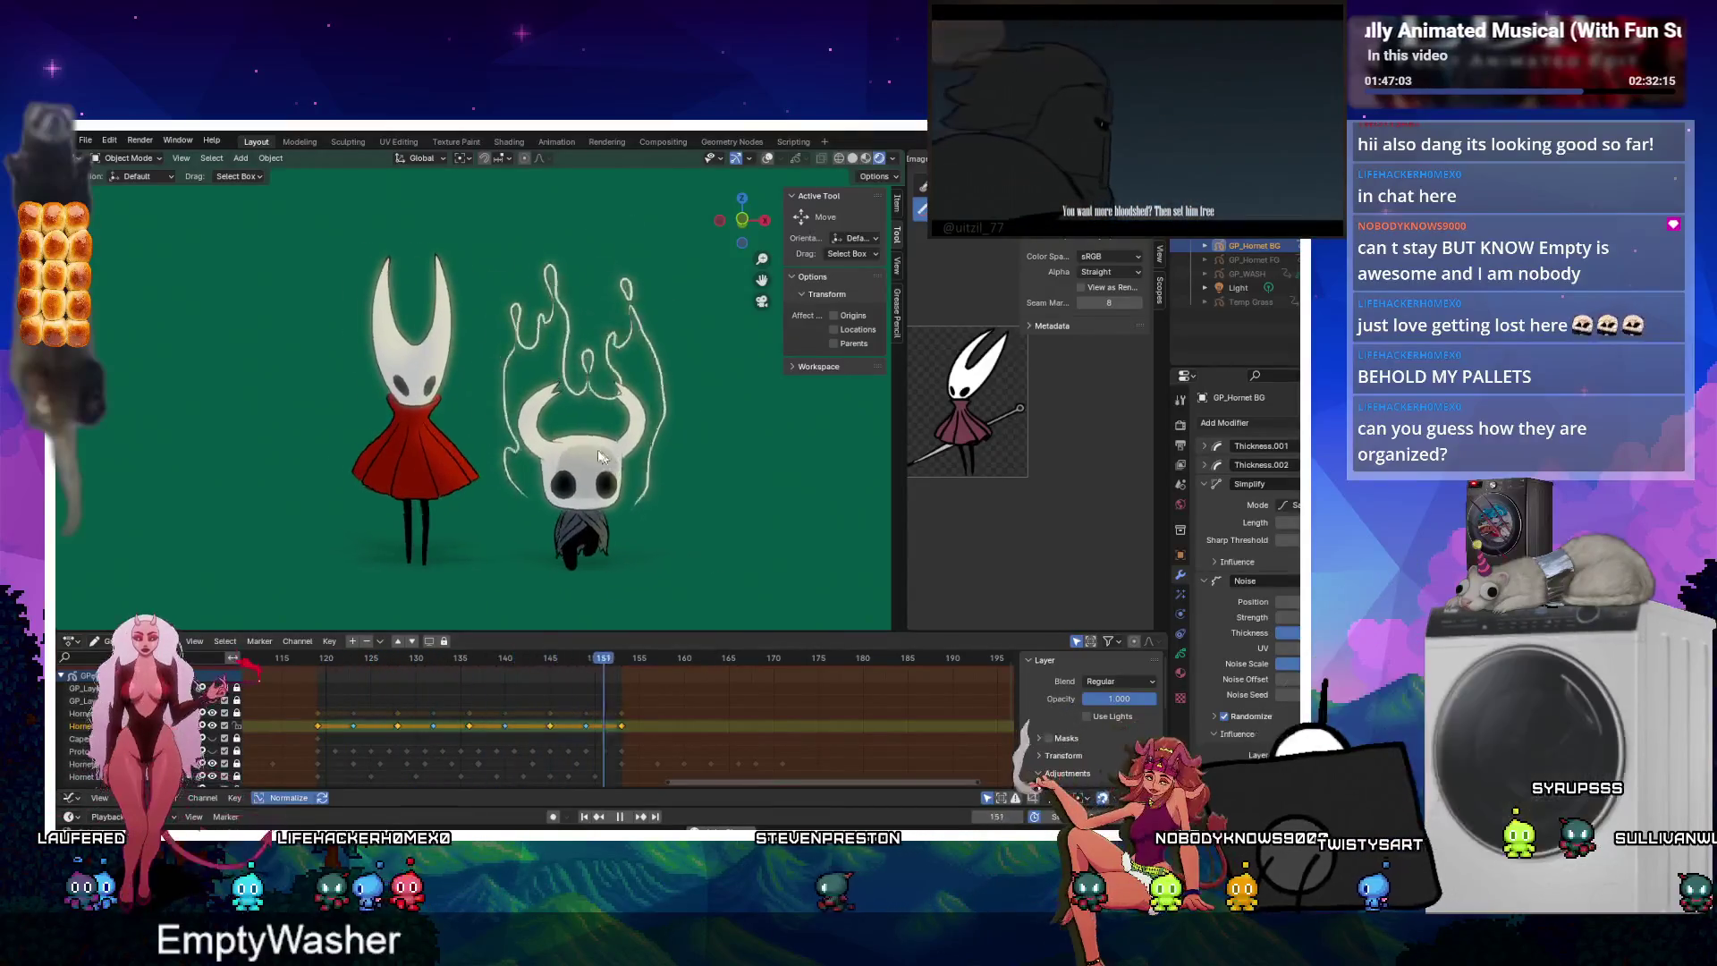
{"action": "key", "text": "KP_3"}
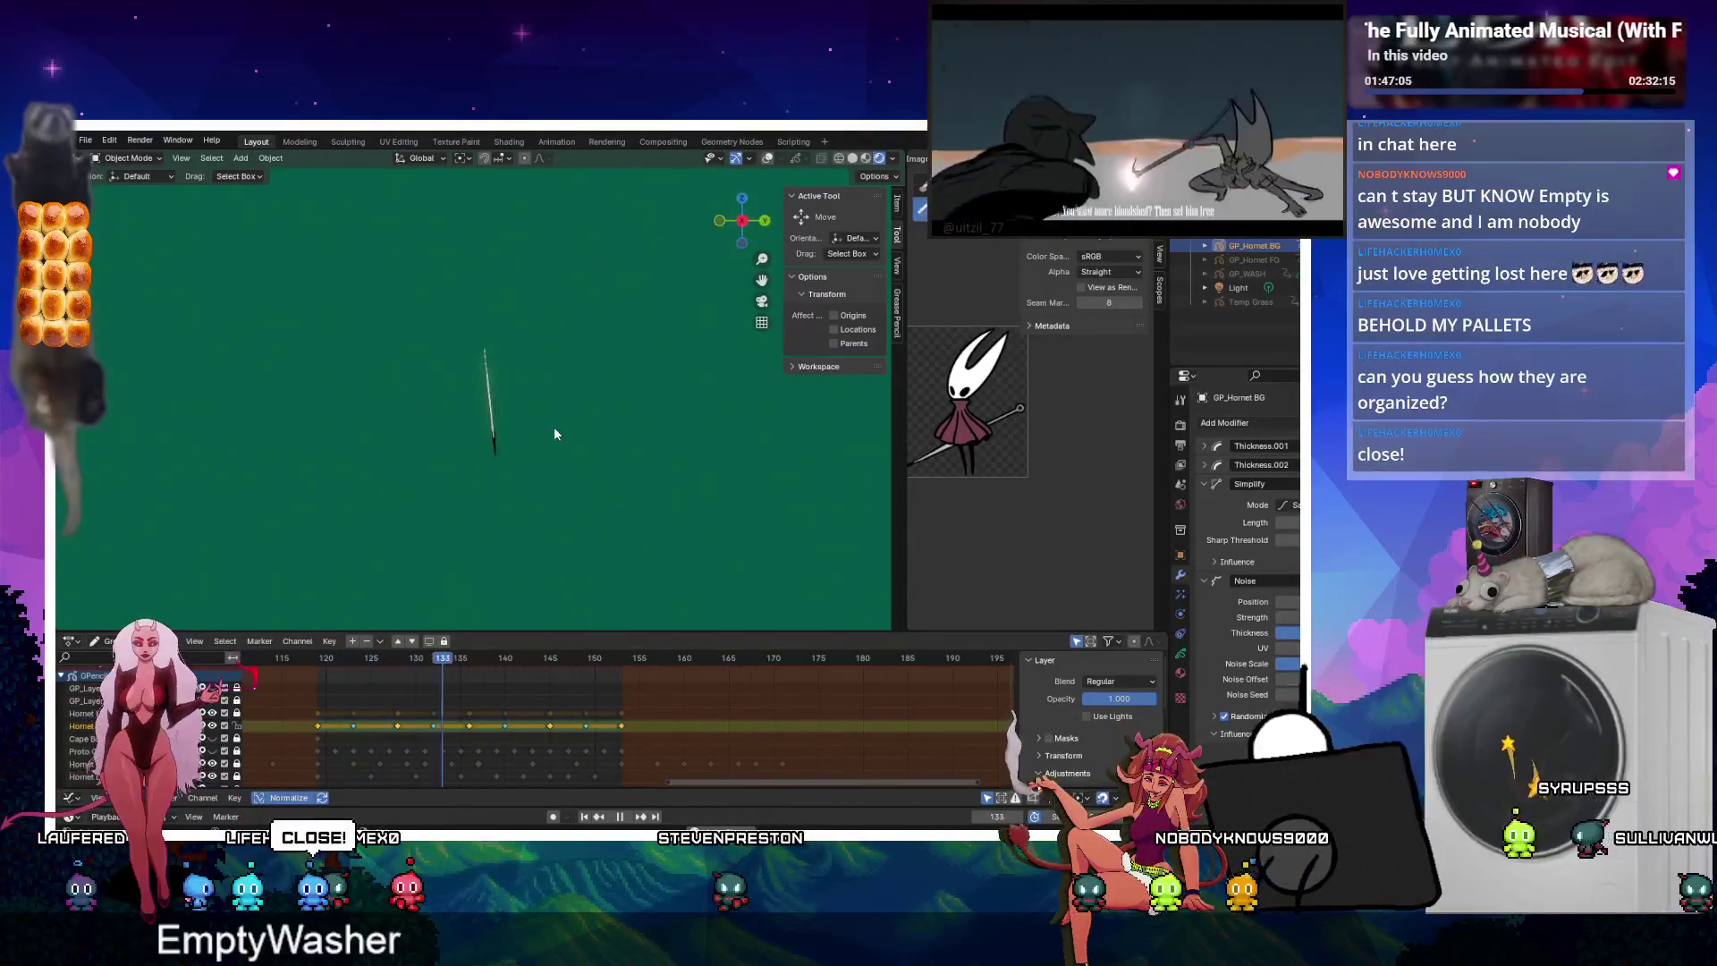
{"action": "key", "text": "KP_1"}
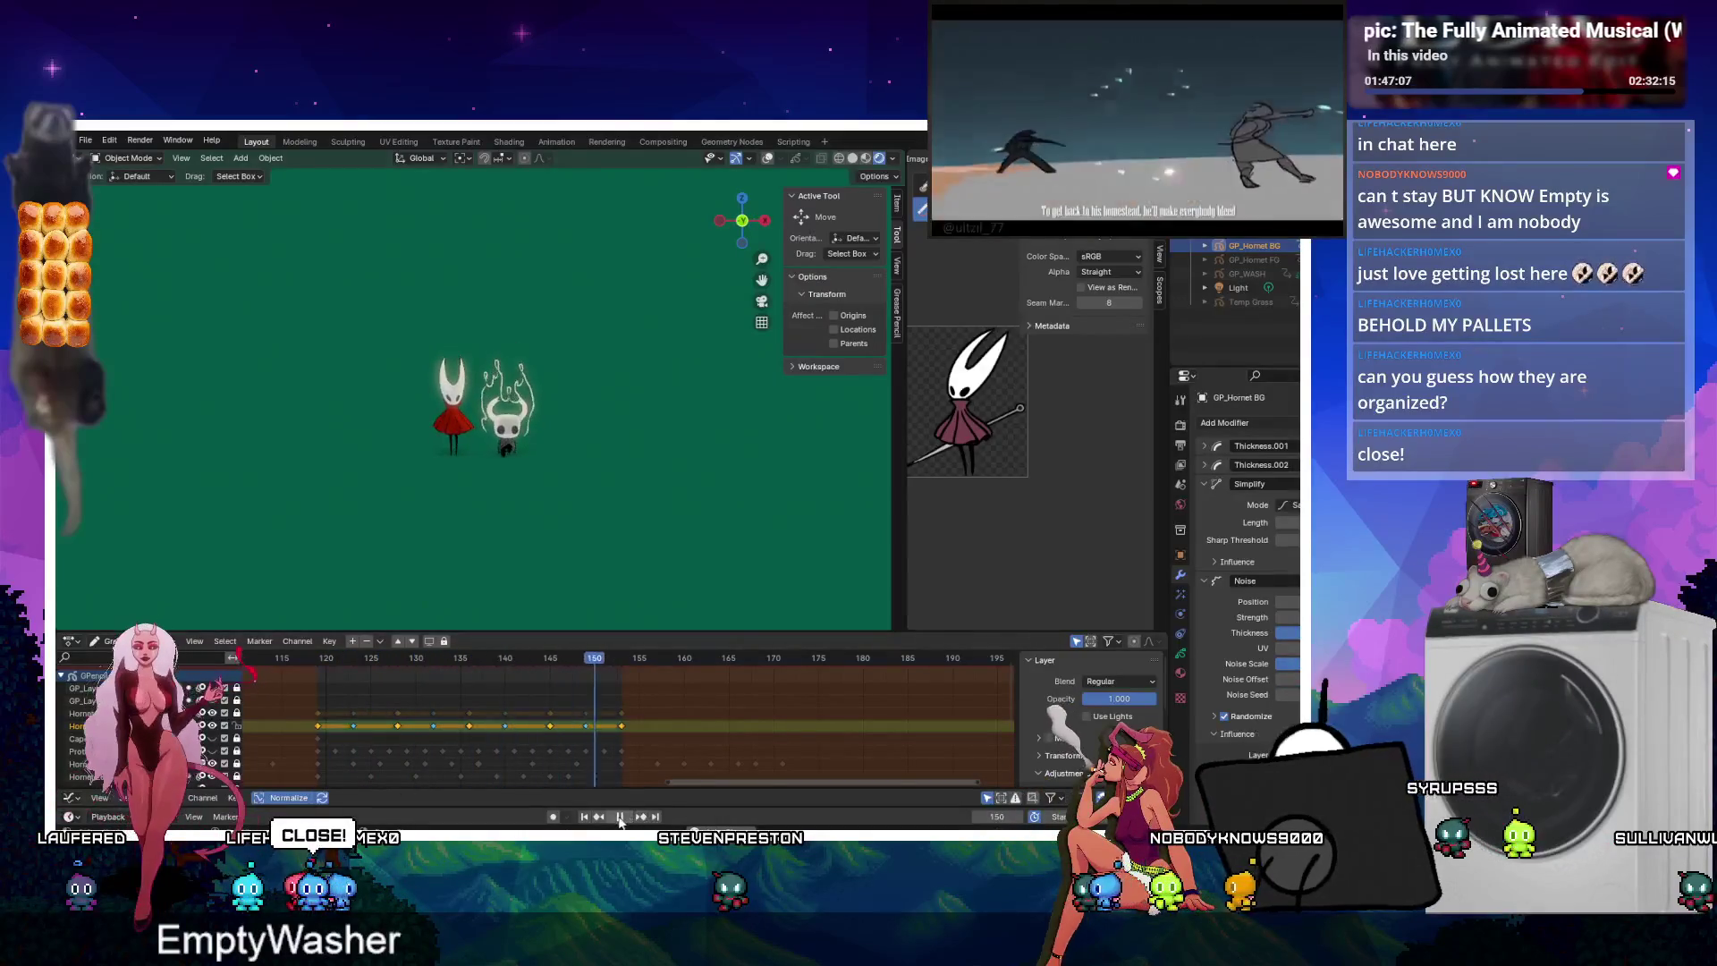
{"action": "left_click", "coordinate": [619, 821]}
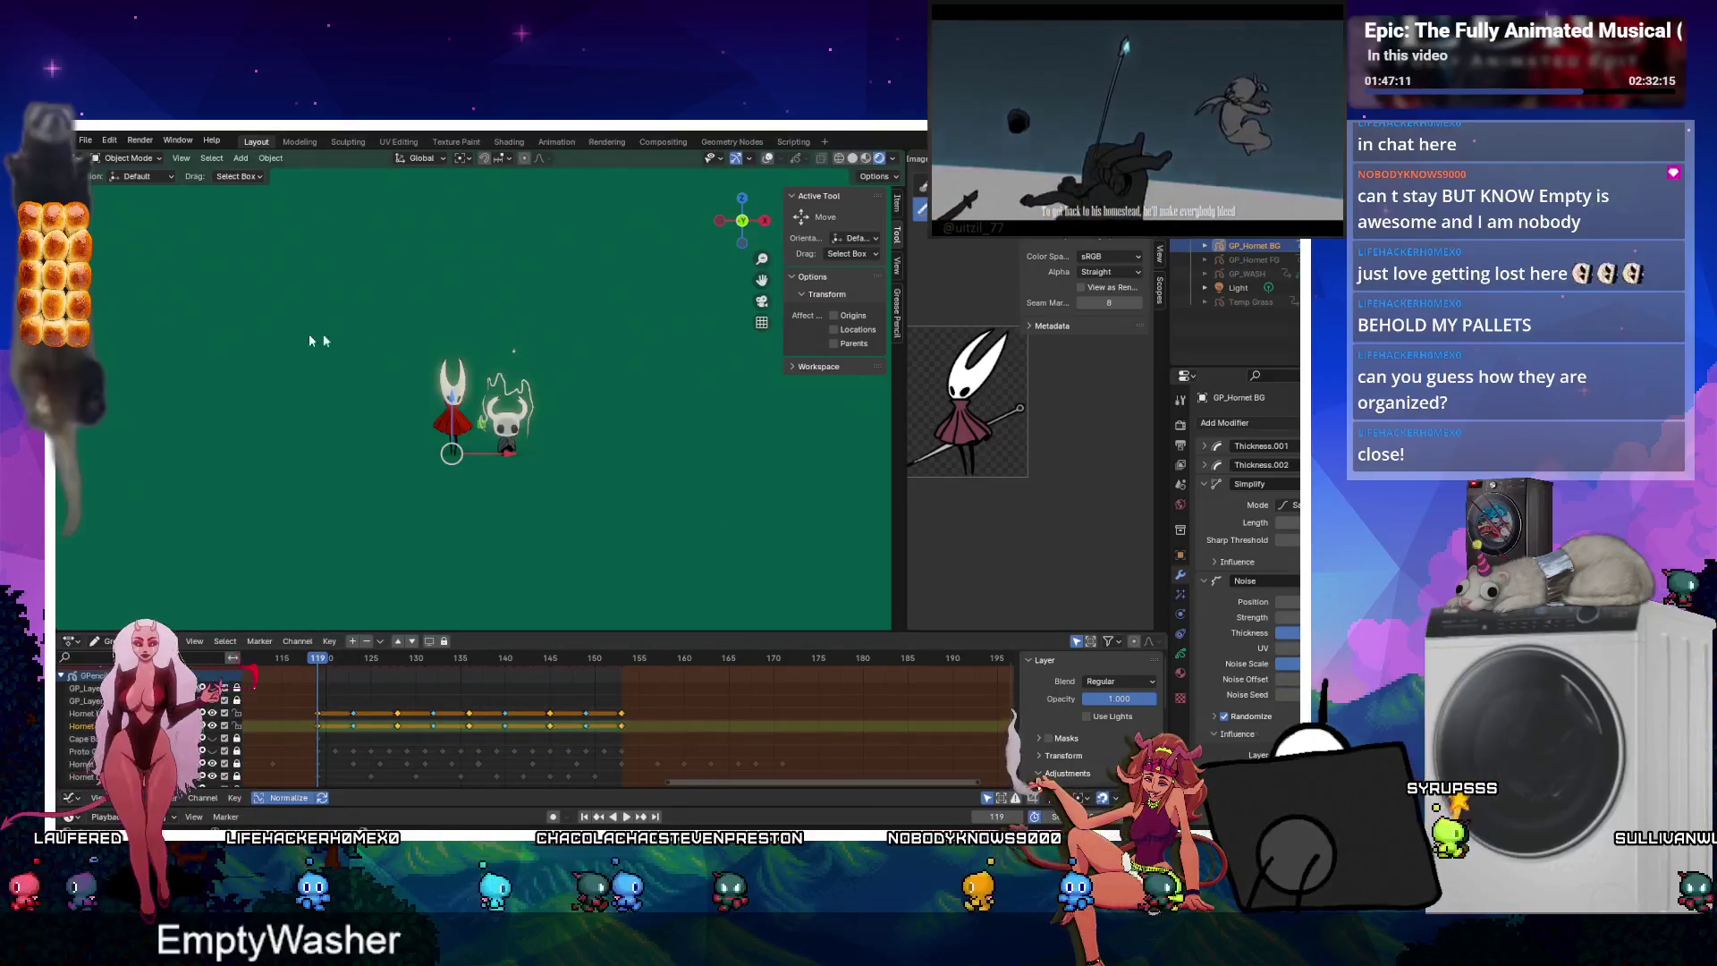
{"action": "key", "text": "Tab"}
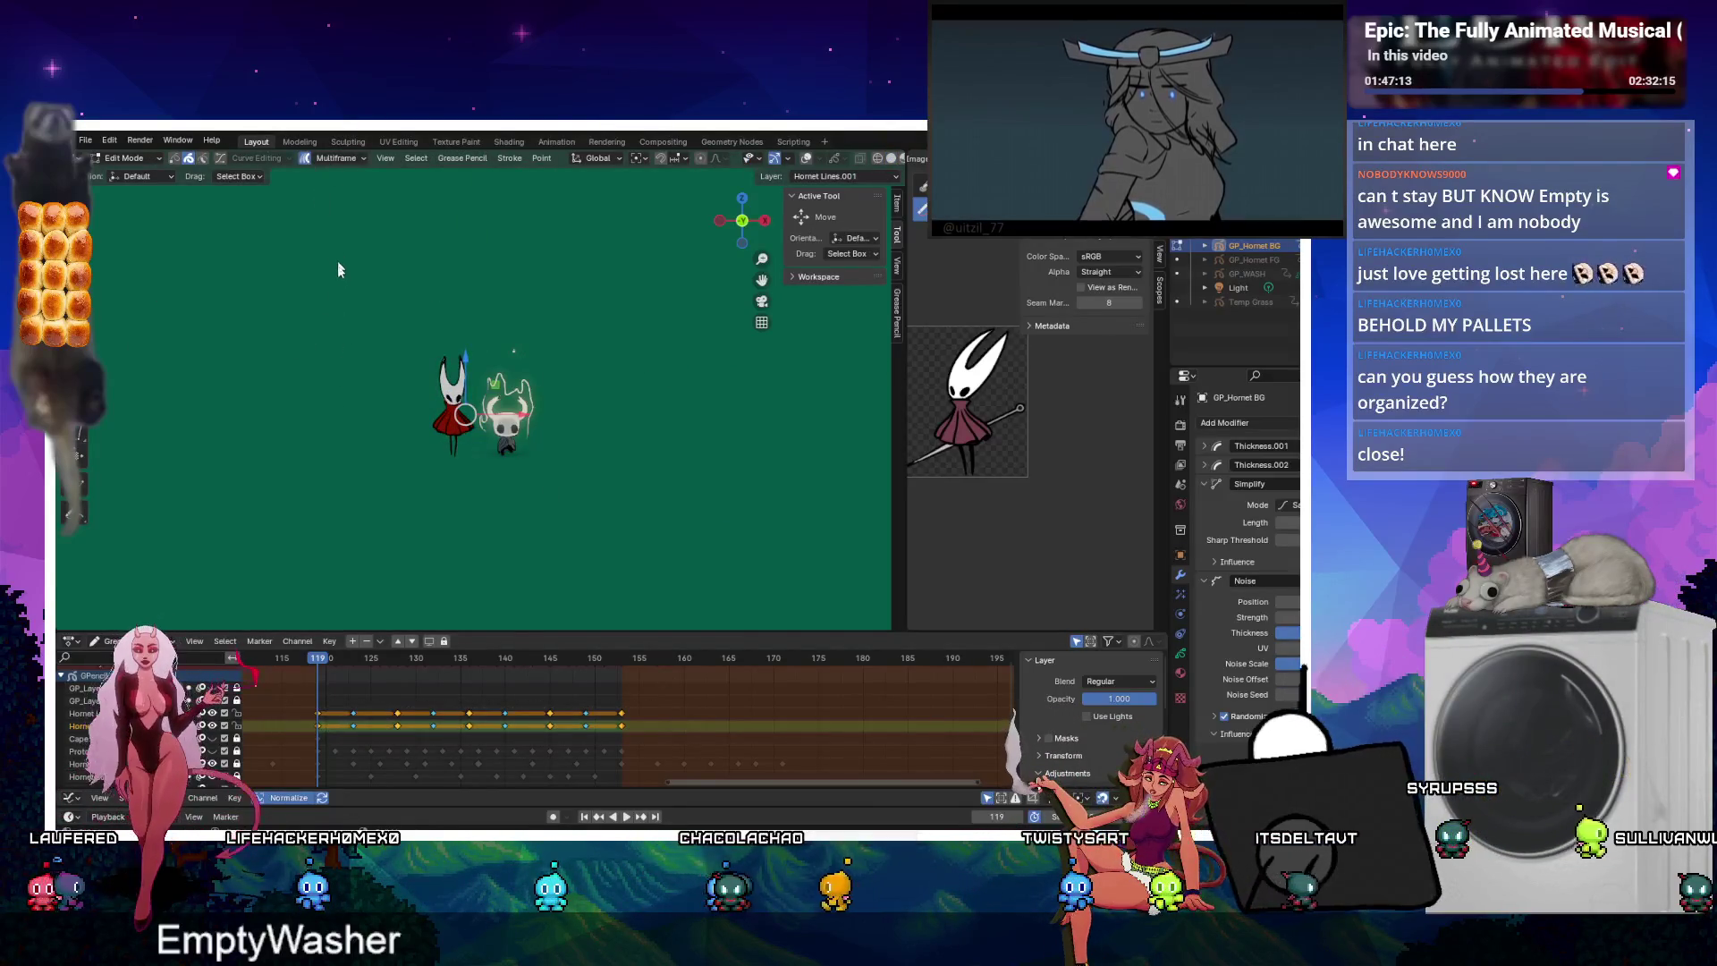
Select Hornet's strokes and toggle curve editing, switching to Draw mode and back to Edit Mode.
{"action": "left_click_drag", "start_coordinate": [381, 280], "coordinate": [491, 519]}
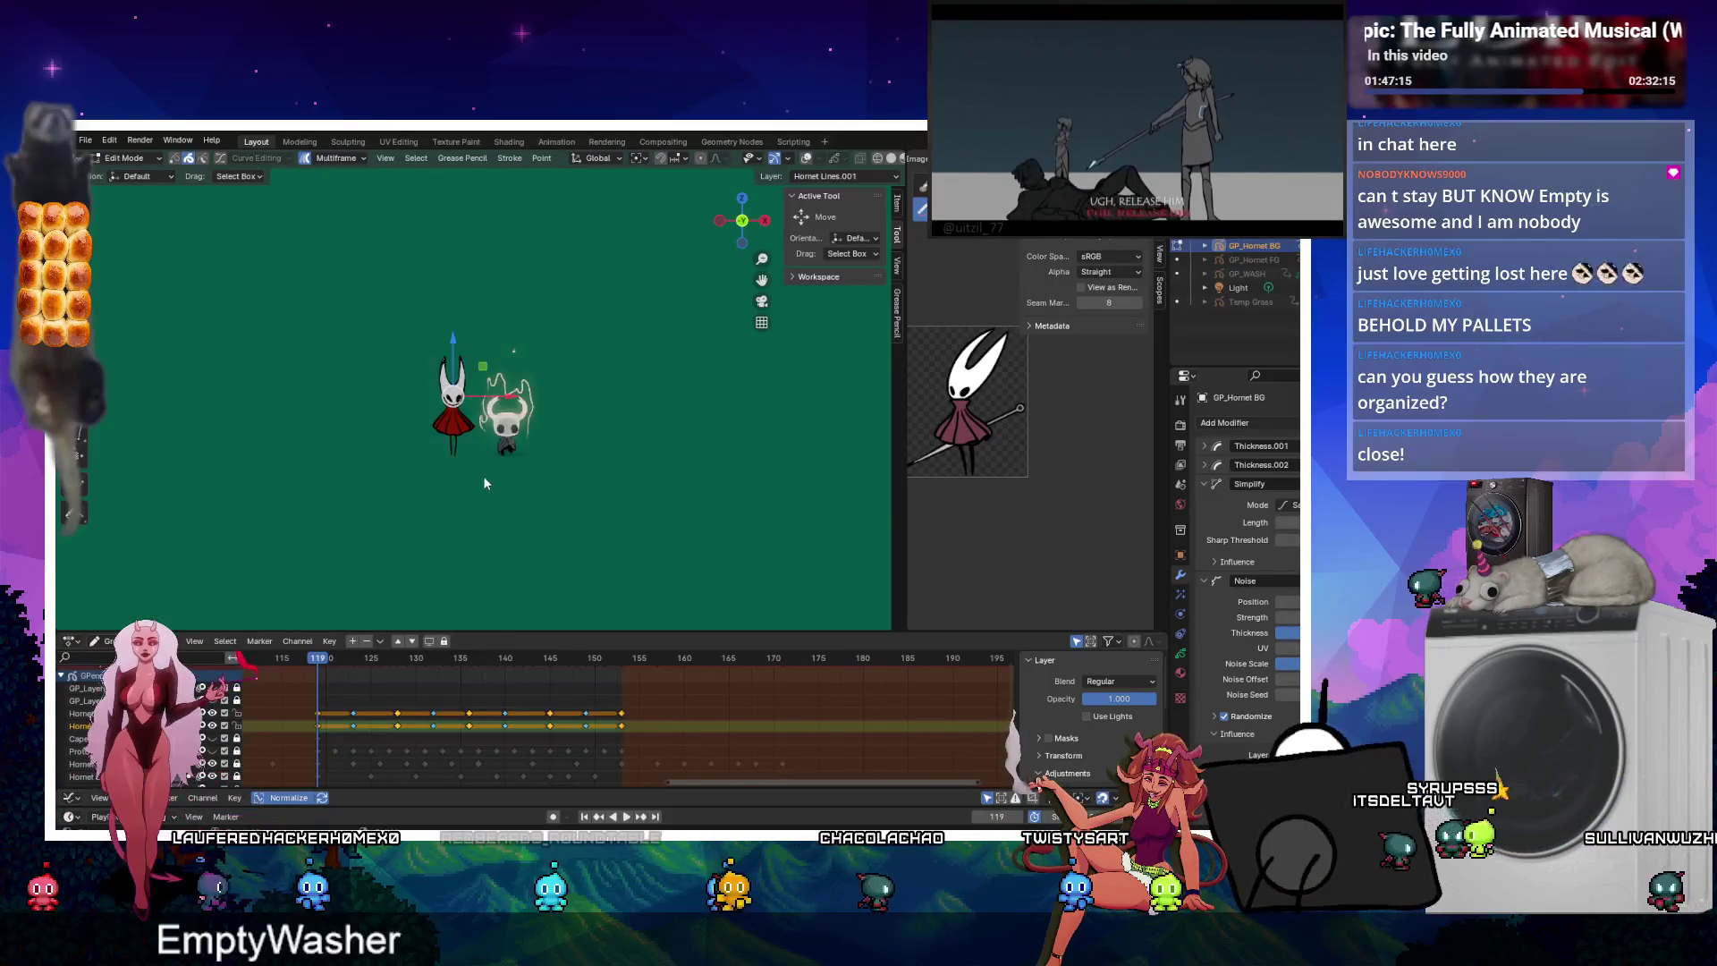
{"action": "right_click", "coordinate": [483, 474]}
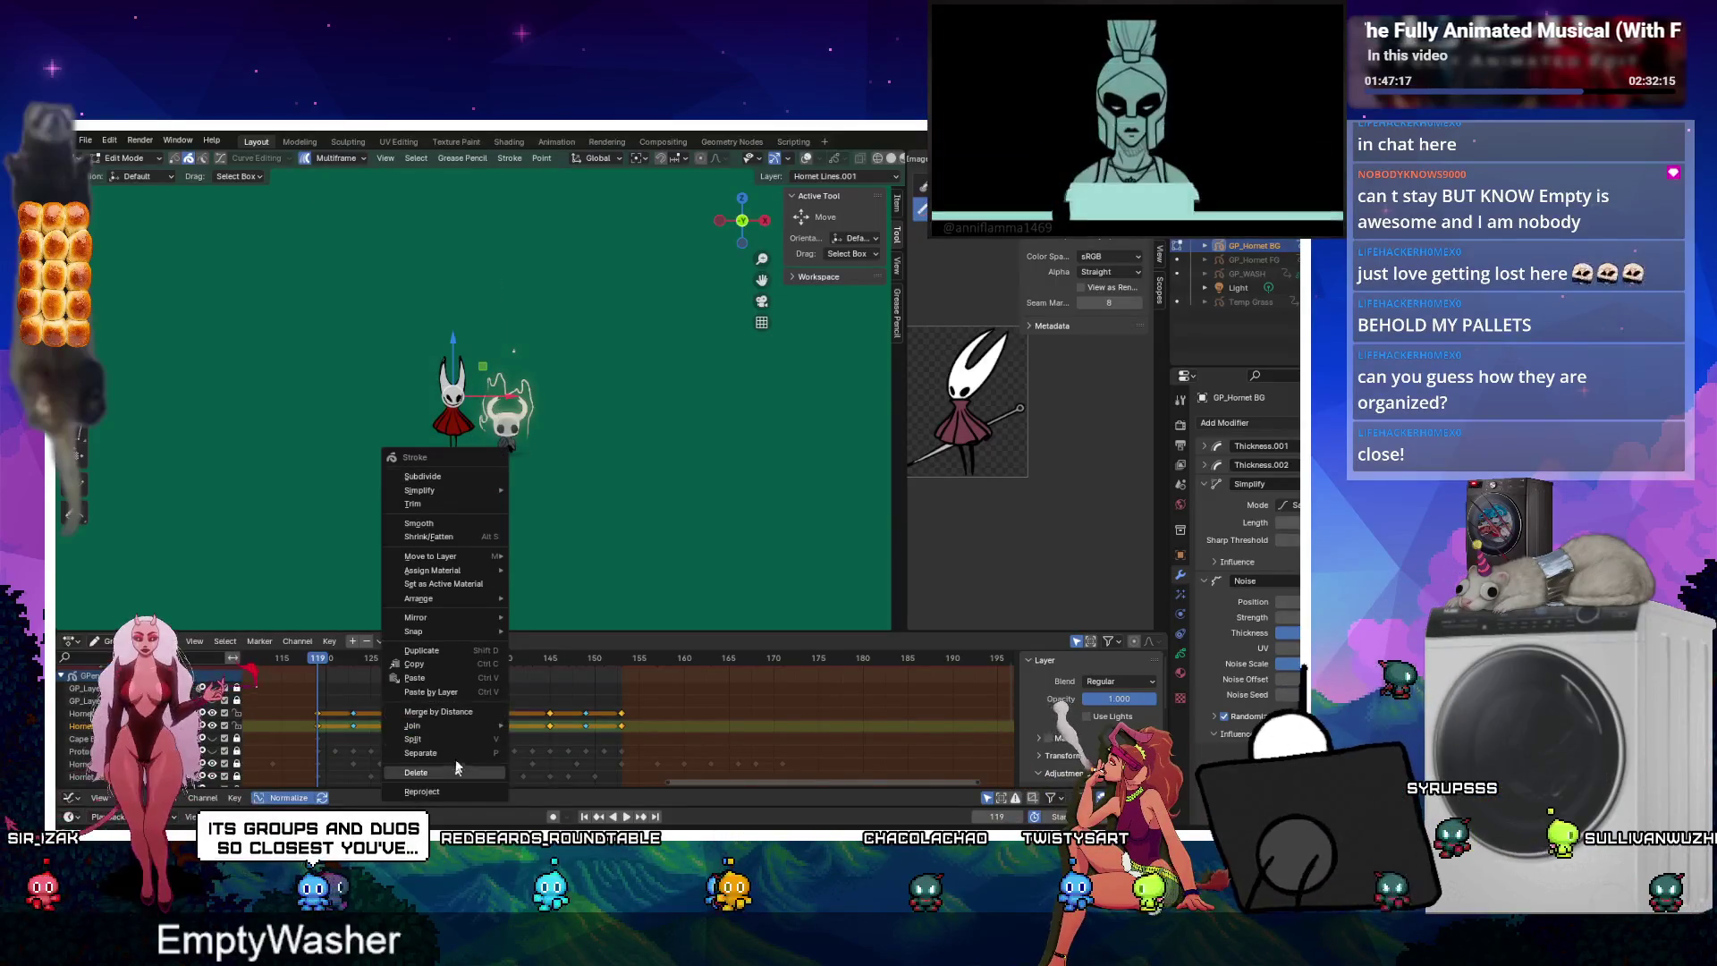
{"action": "left_click", "coordinate": [510, 160]}
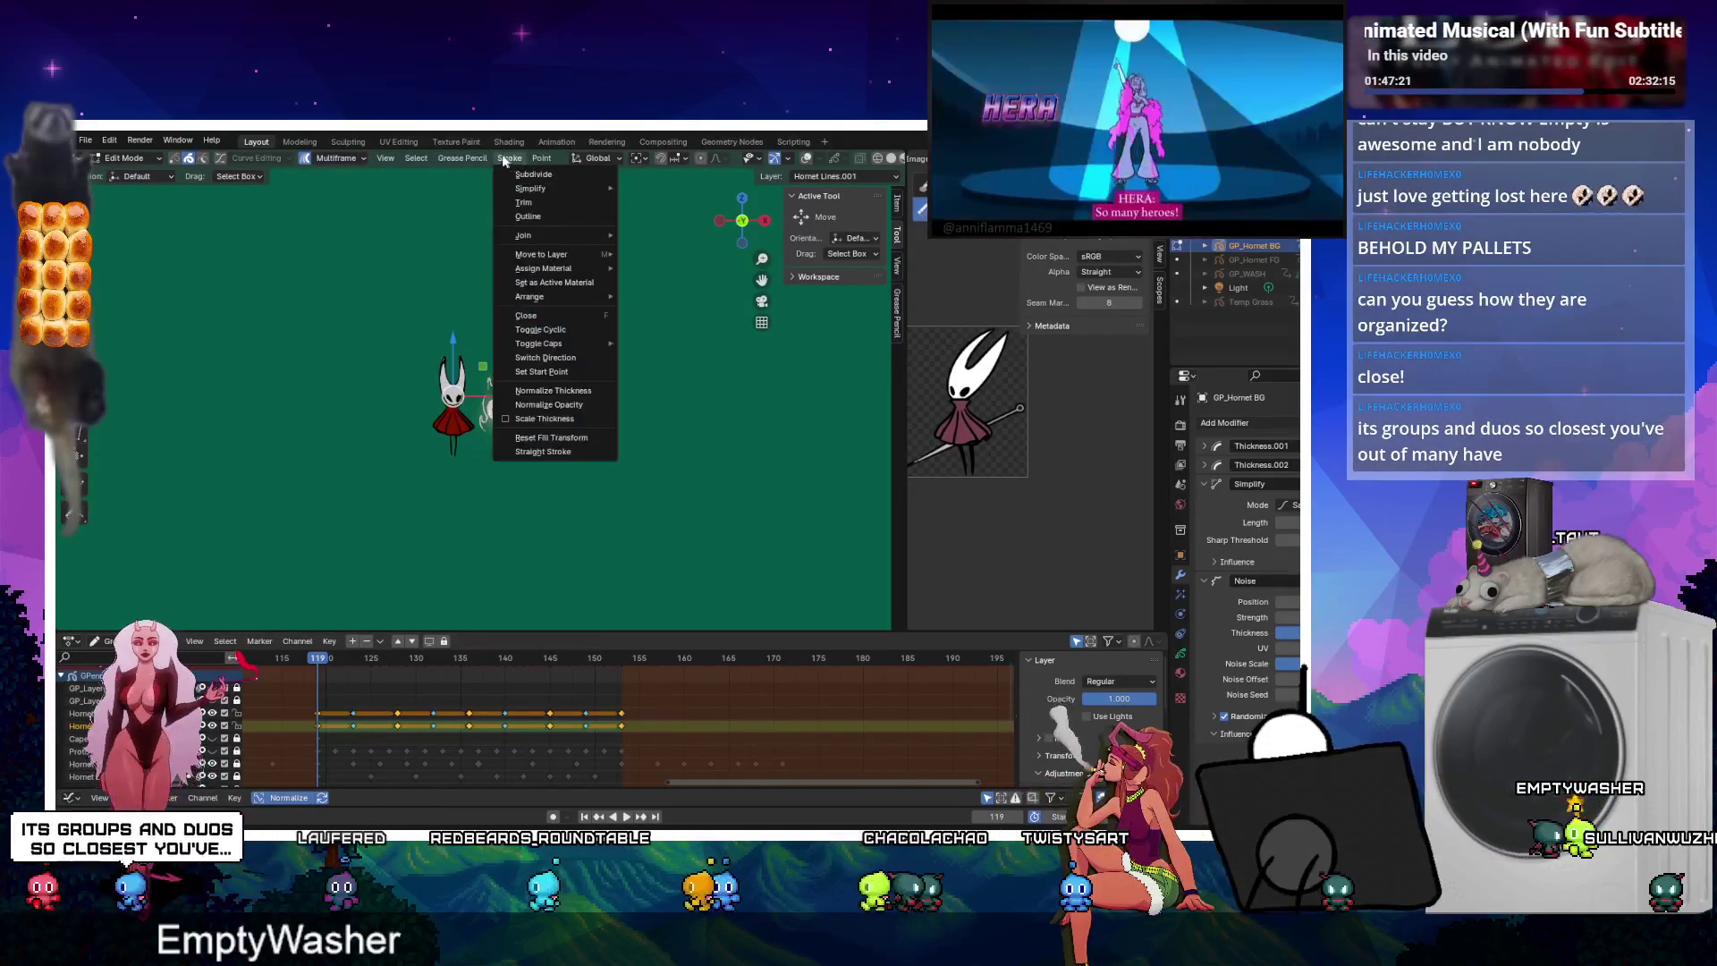
{"action": "mouse_move", "coordinate": [472, 162]}
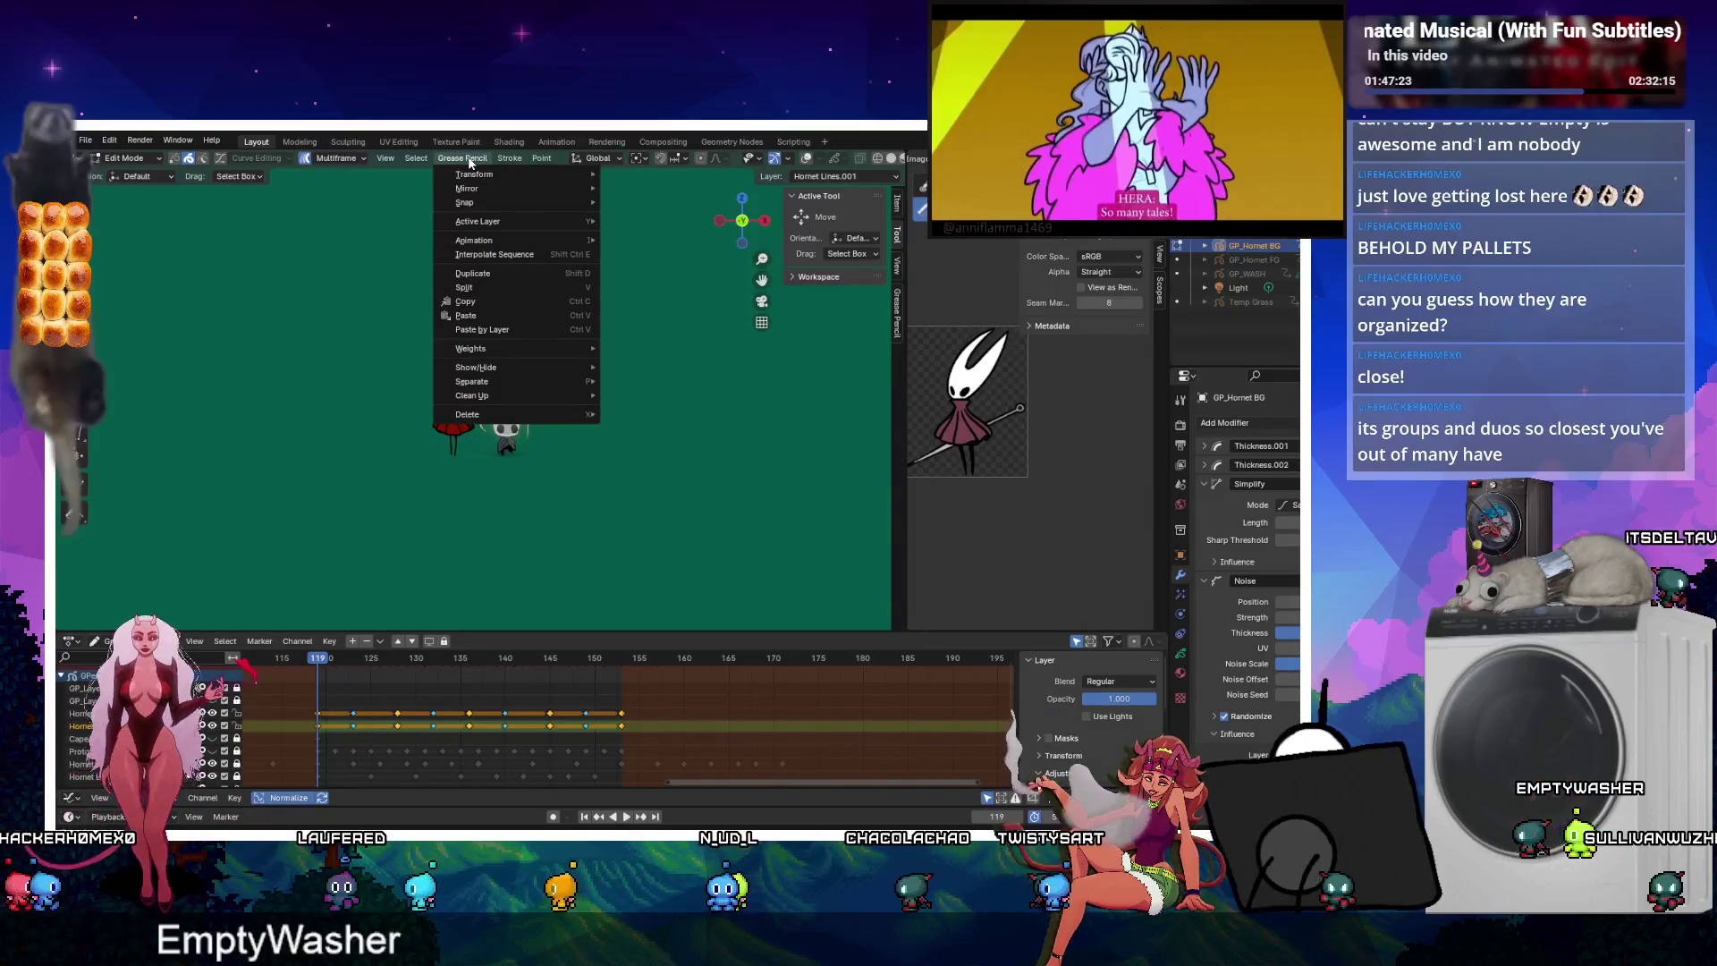
{"action": "left_click", "coordinate": [221, 159]}
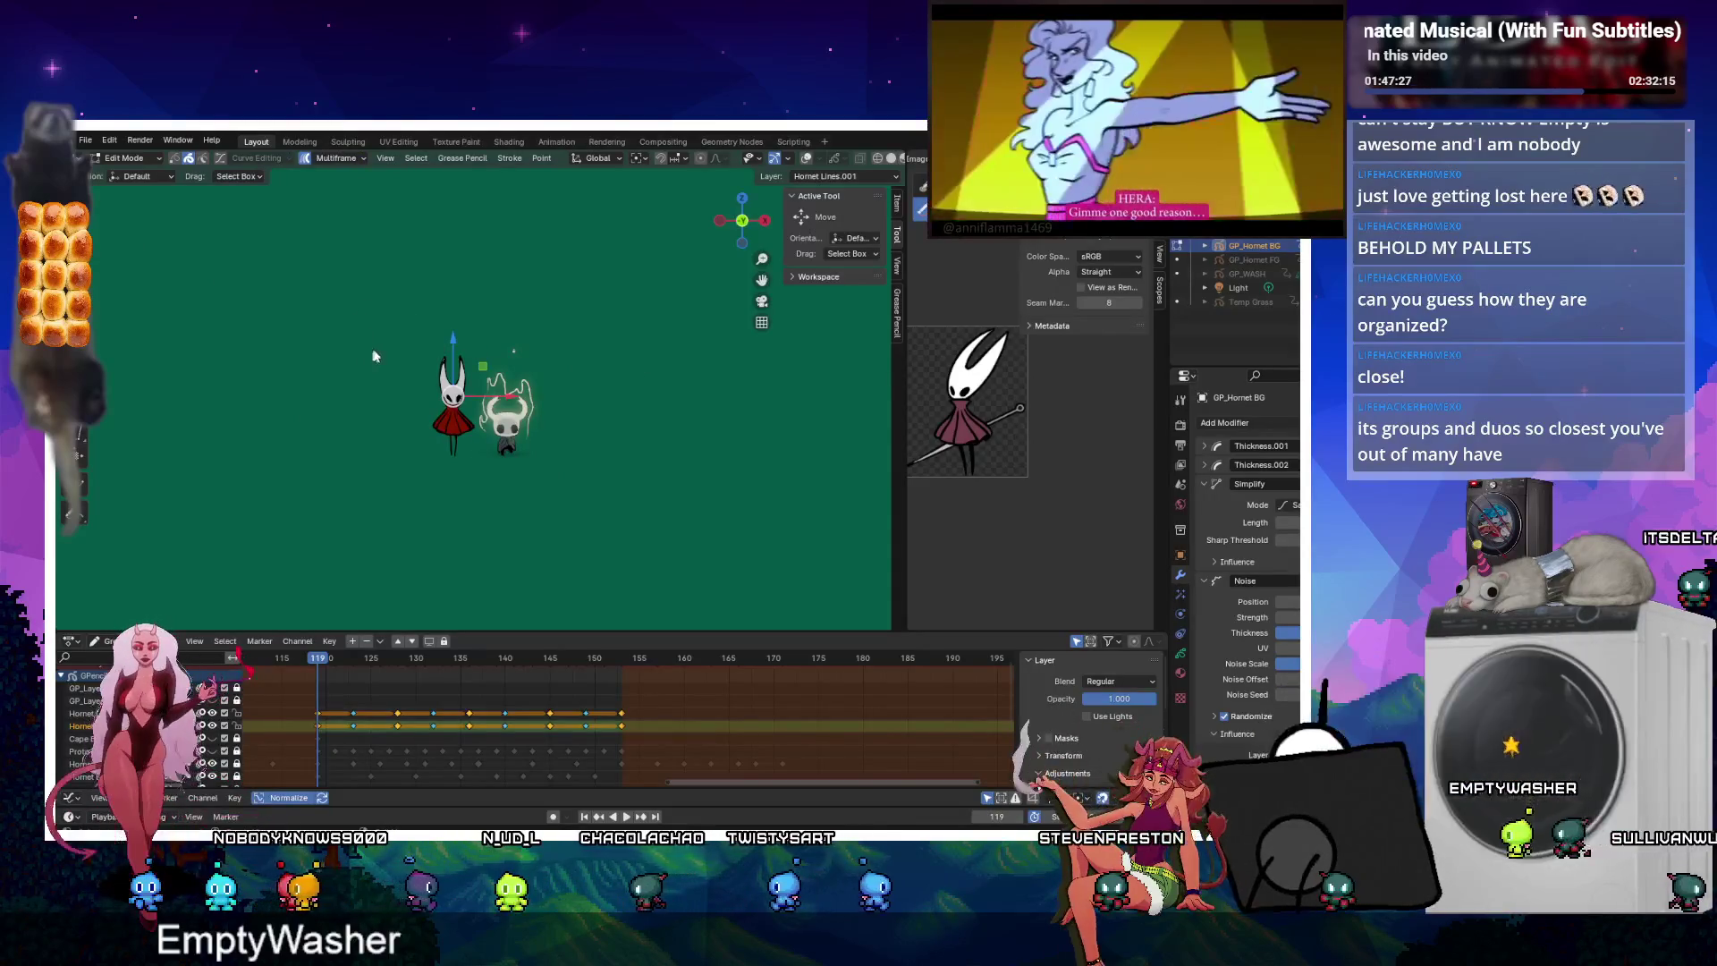
{"action": "scroll", "coordinate": [375, 355], "scroll_direction": "up", "scroll_amount": 2}
{"action": "key", "text": "ctrl+Tab"}
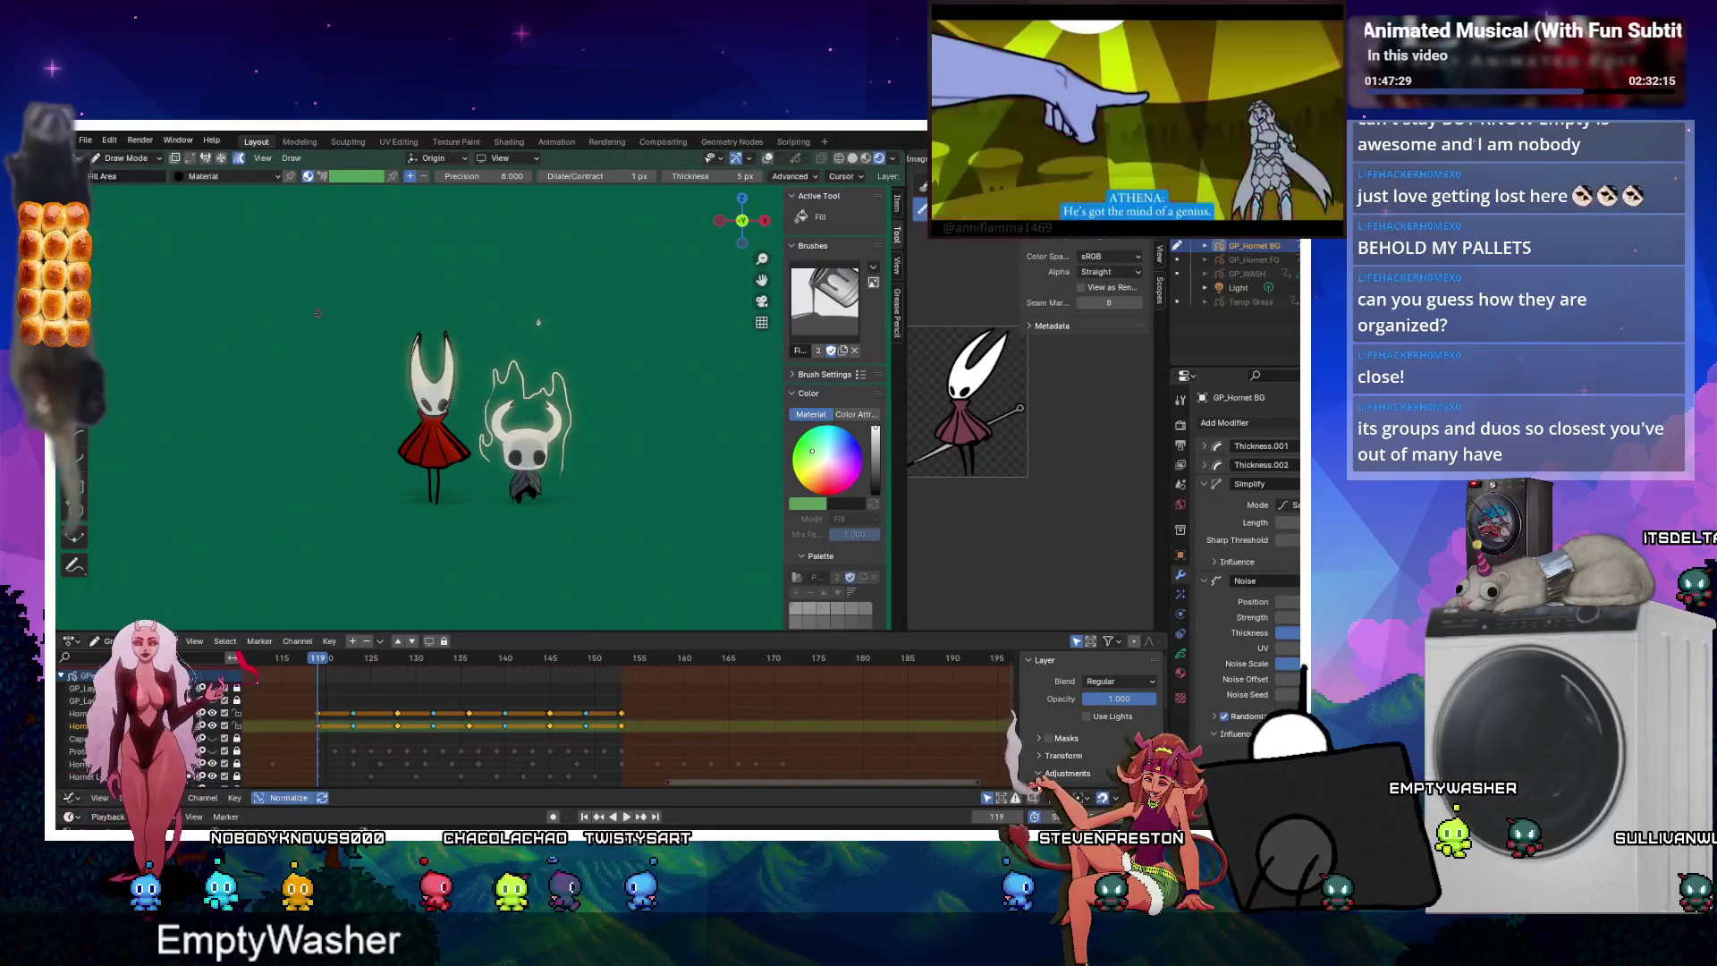
{"action": "key", "text": "Tab"}
Reproject all of Hornet's strokes onto the View plane, verify edge-on, then return to Object Mode.
{"action": "mouse_move", "coordinate": [324, 277]}
{"action": "left_mouse_down"}
{"action": "mouse_move", "coordinate": [441, 555]}
{"action": "mouse_move", "coordinate": [482, 534]}
{"action": "left_mouse_up"}
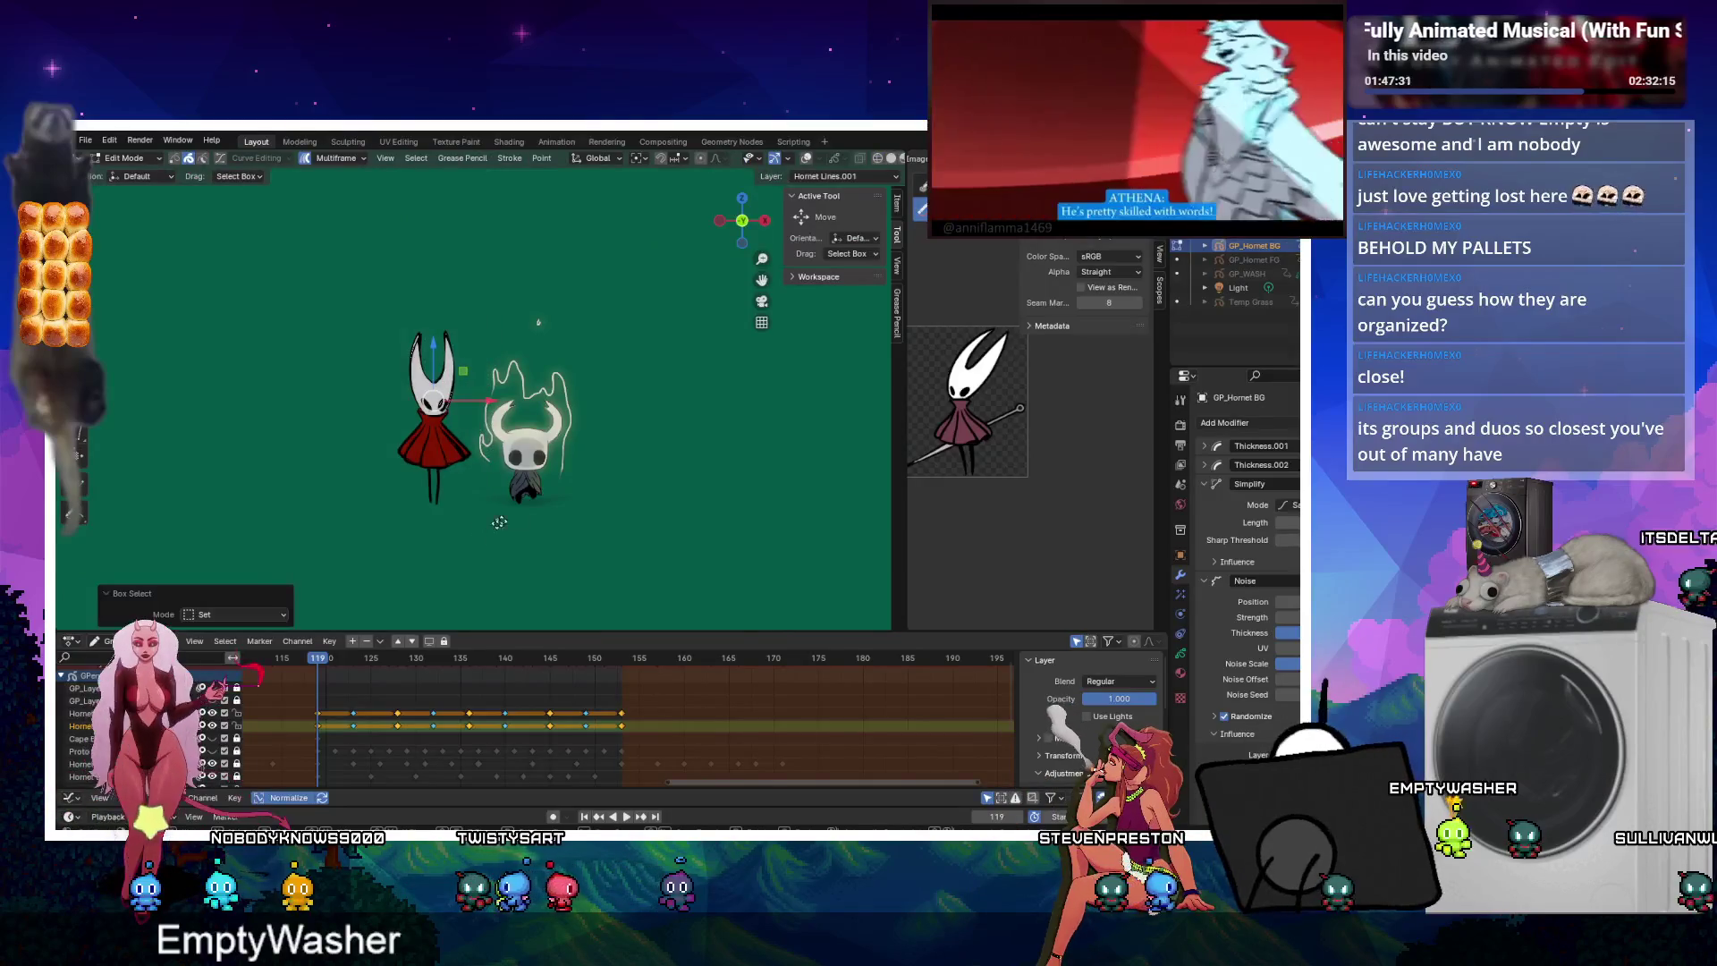
{"action": "key", "text": "g"}
{"action": "key", "text": "Escape"}
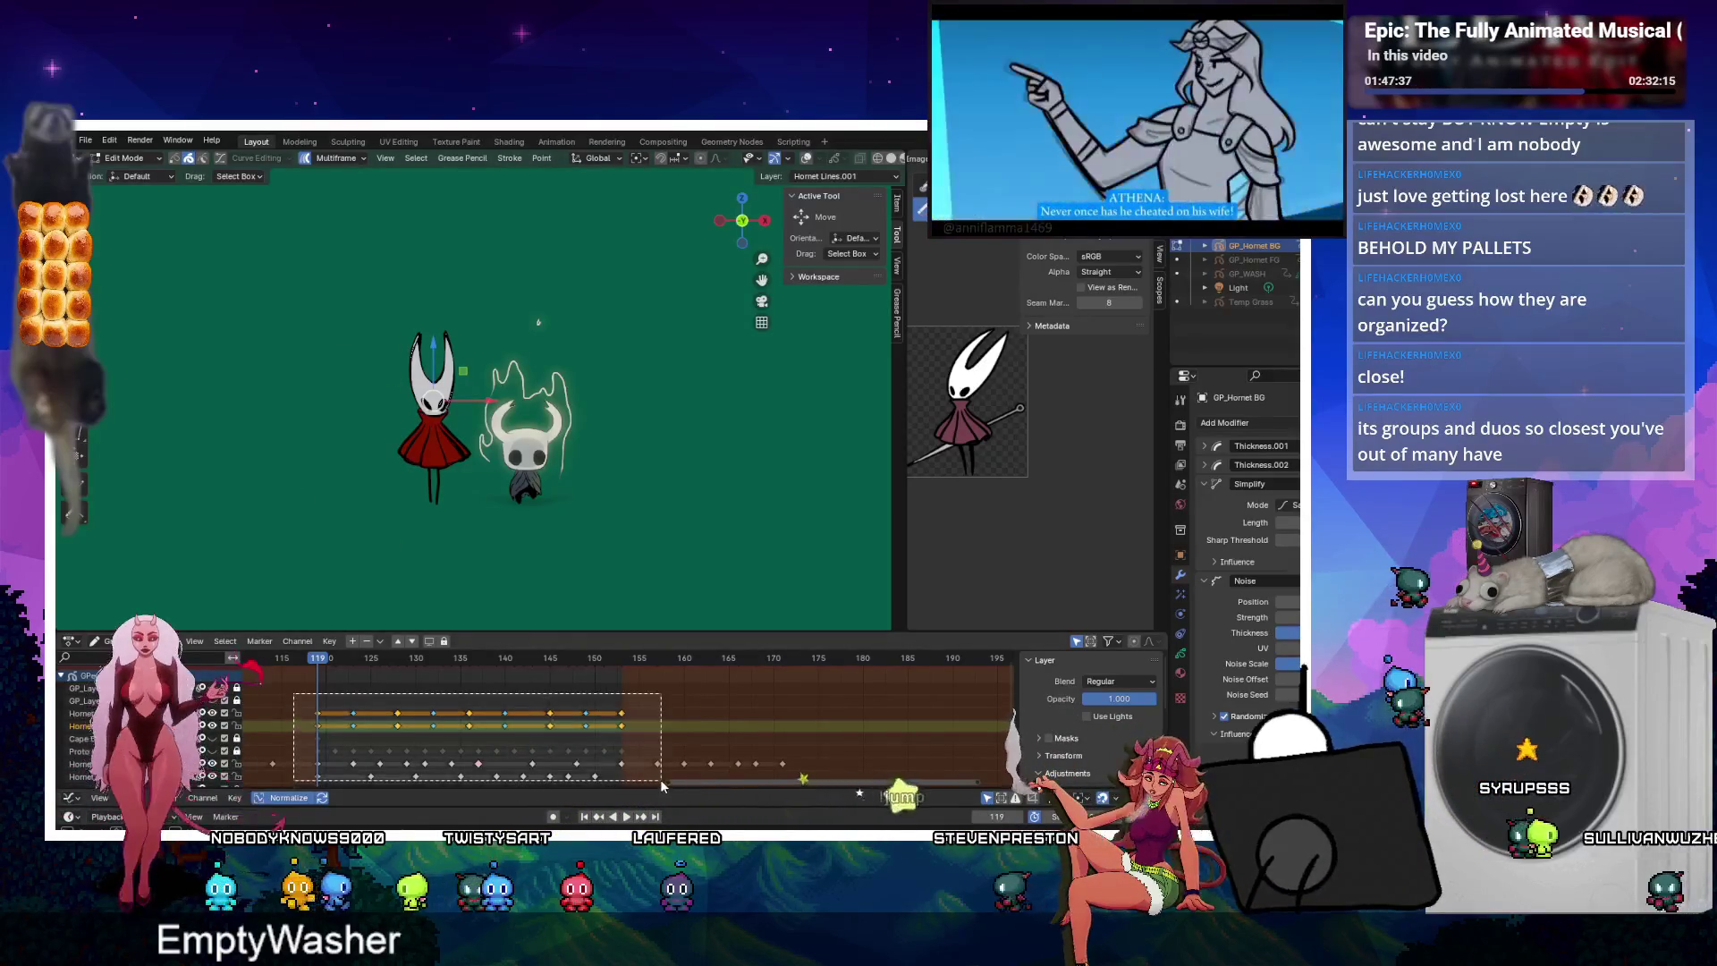
{"action": "right_click", "coordinate": [427, 378]}
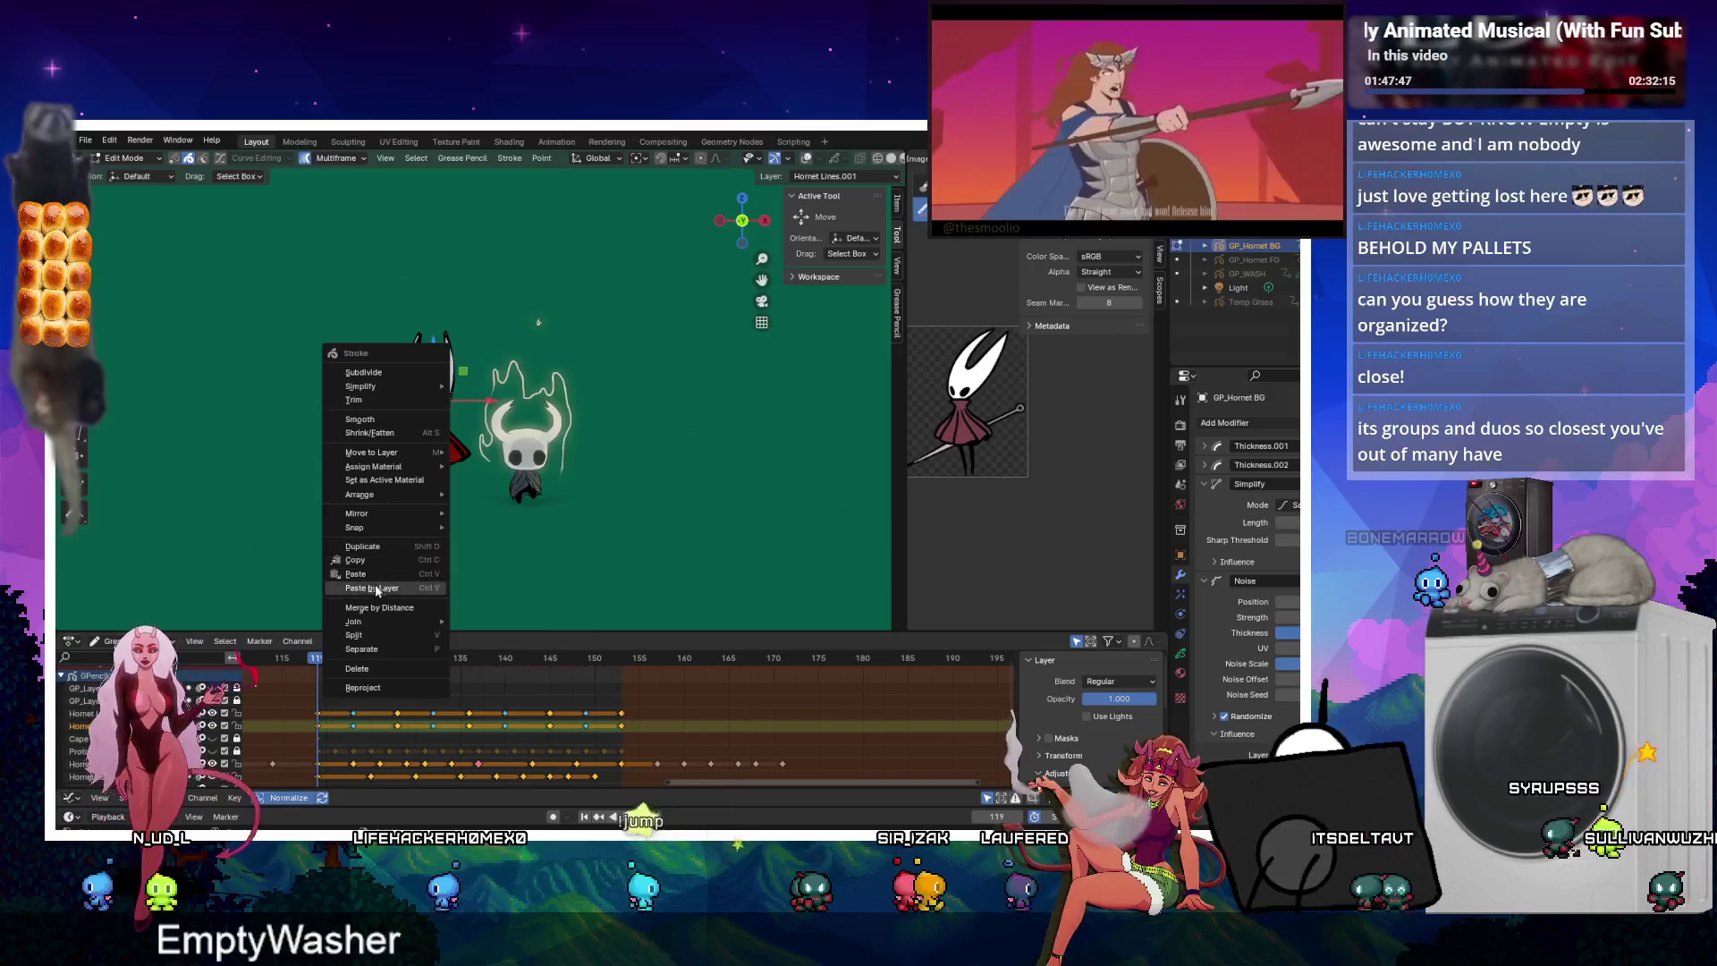
{"action": "left_click", "coordinate": [373, 687]}
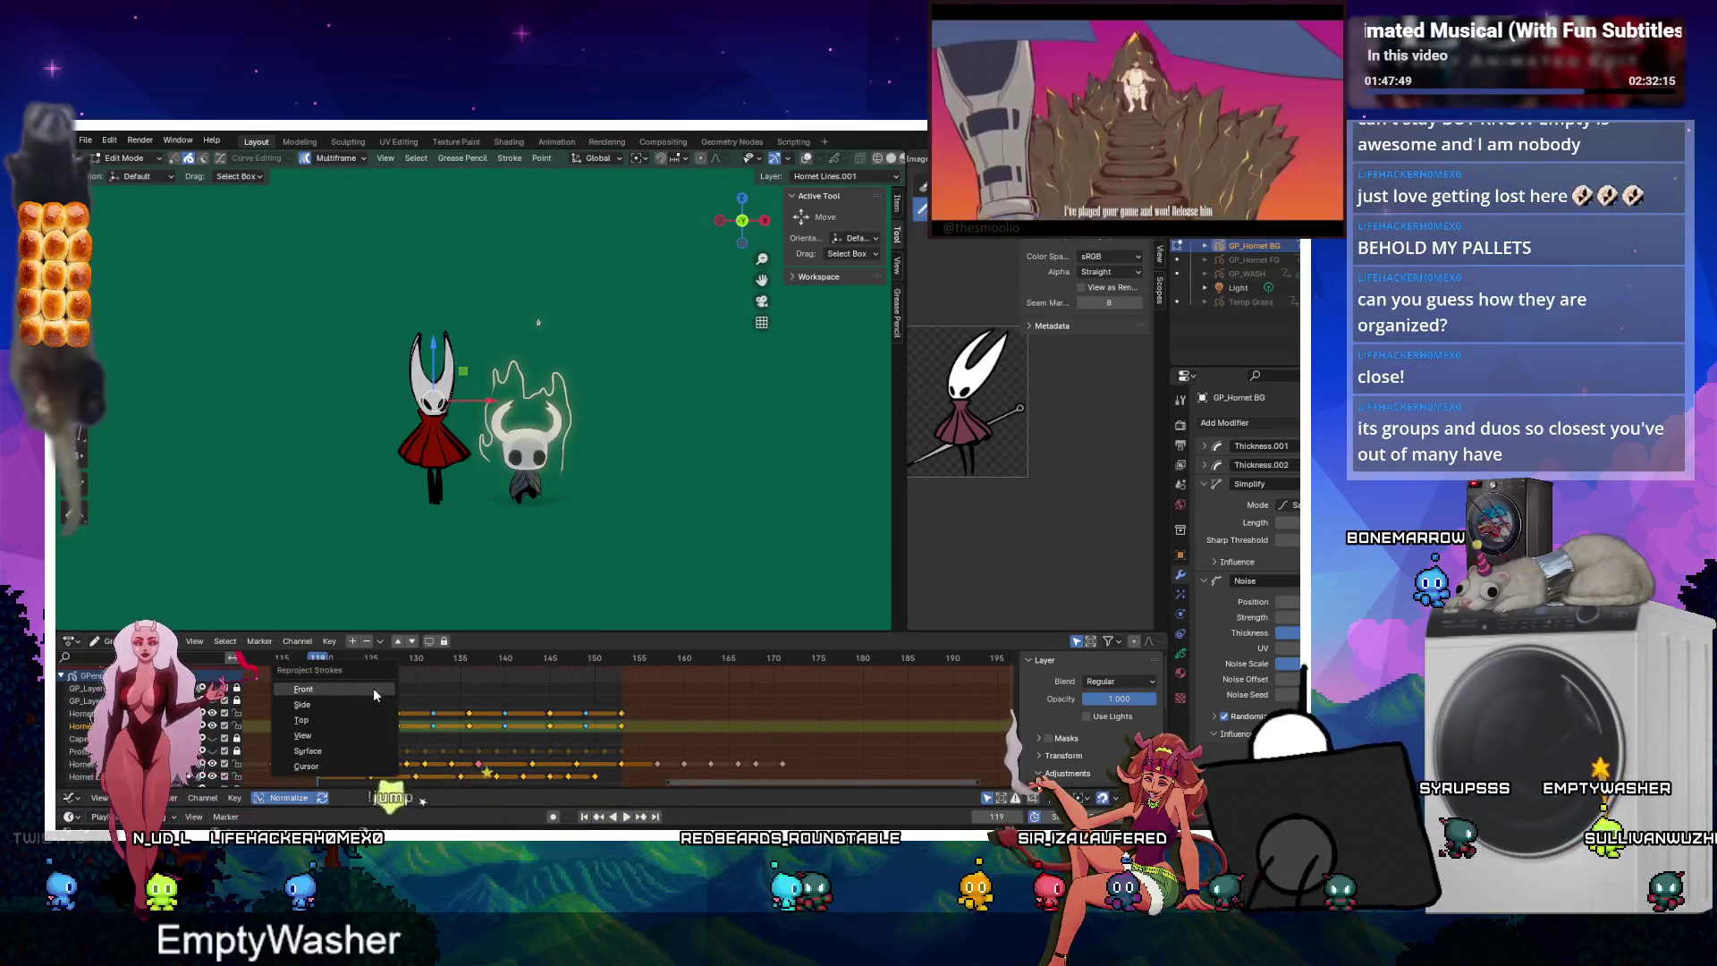
{"action": "left_click", "coordinate": [319, 737]}
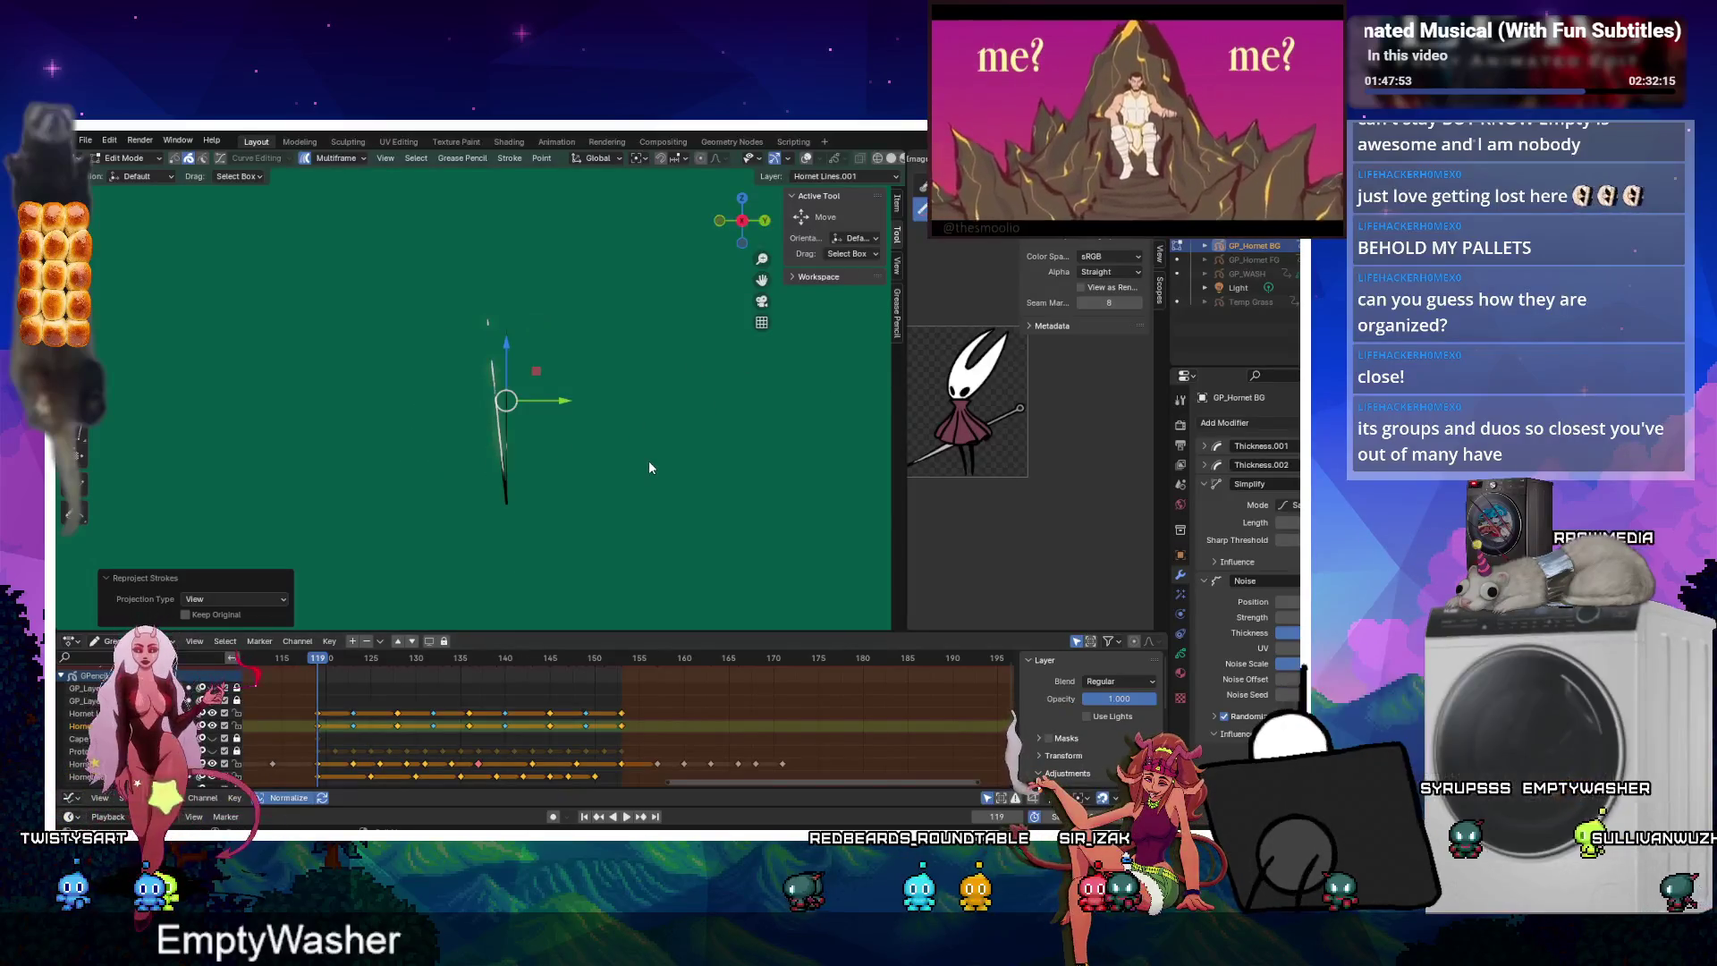
{"action": "middle_click_drag", "start_coordinate": [650, 467], "coordinate": [526, 450]}
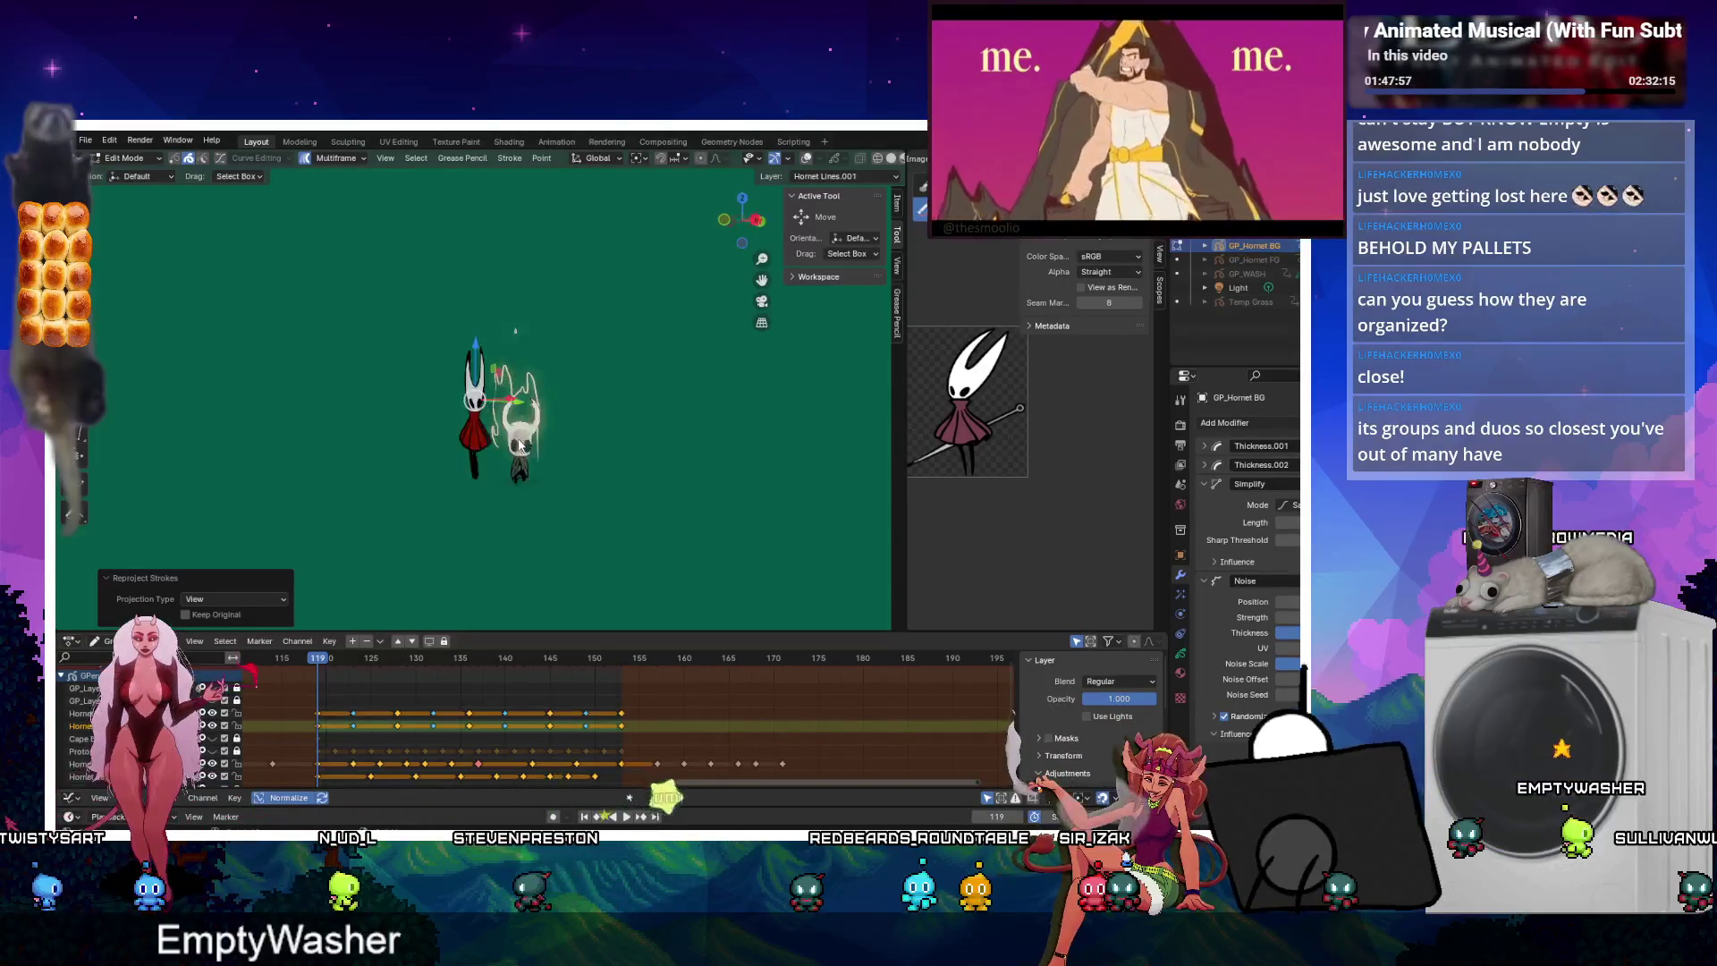
{"action": "key", "text": "KP_1"}
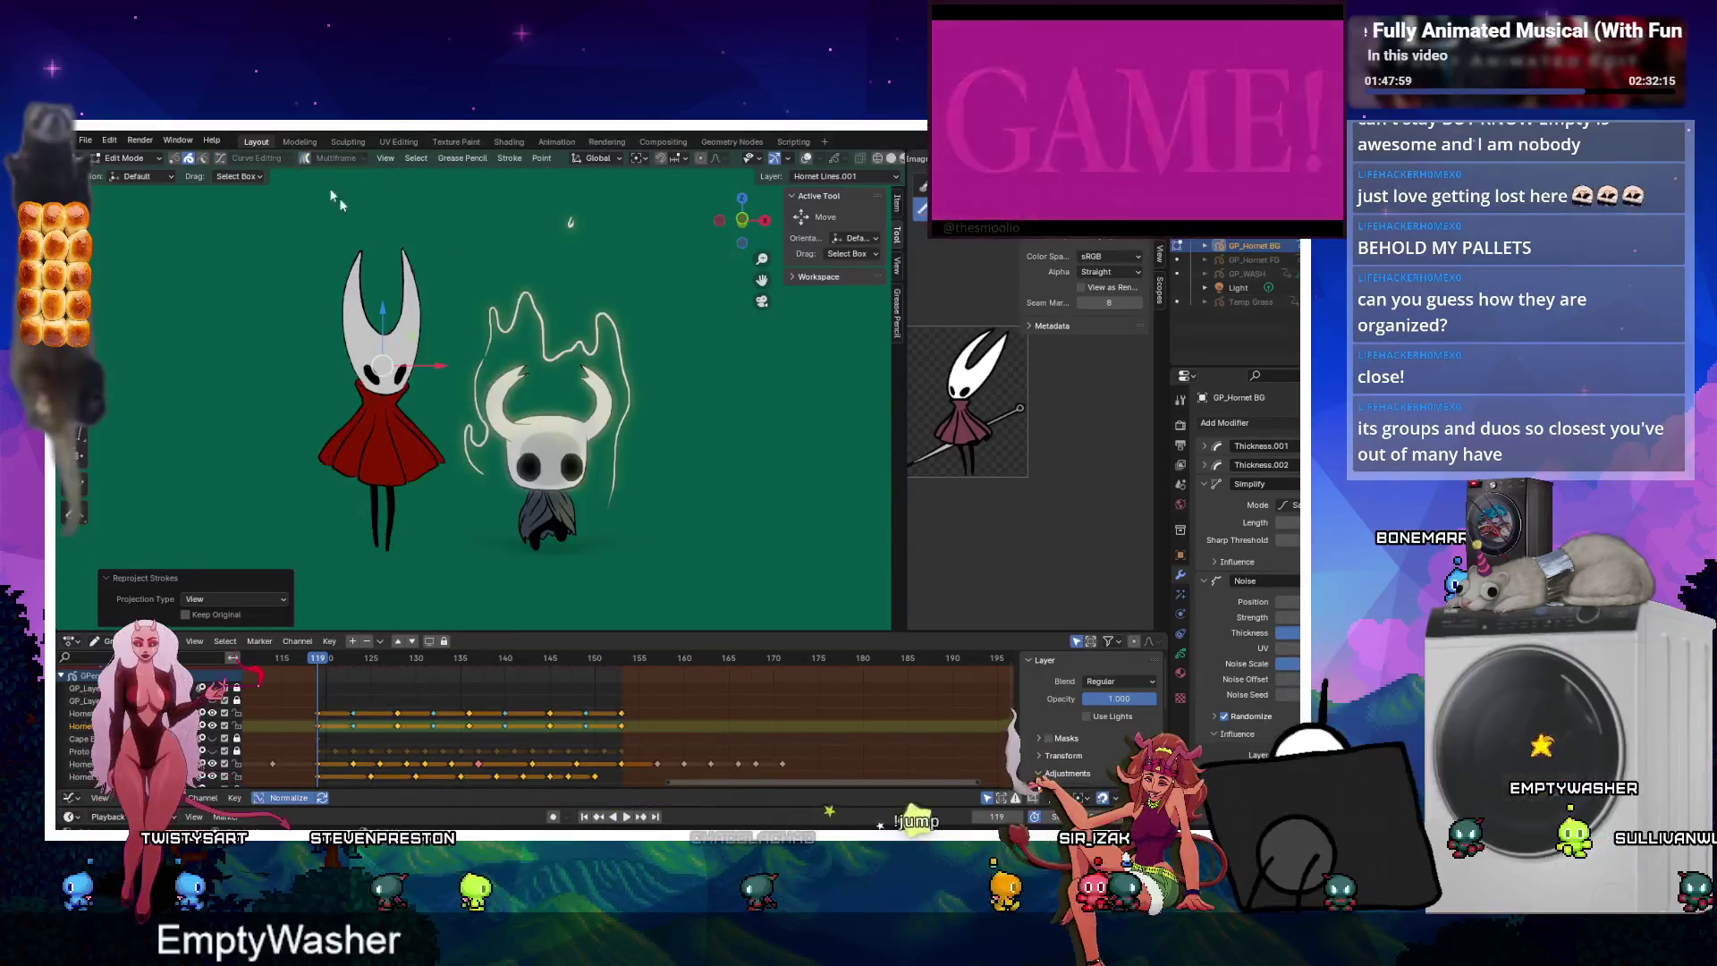
{"action": "key", "text": "Tab"}
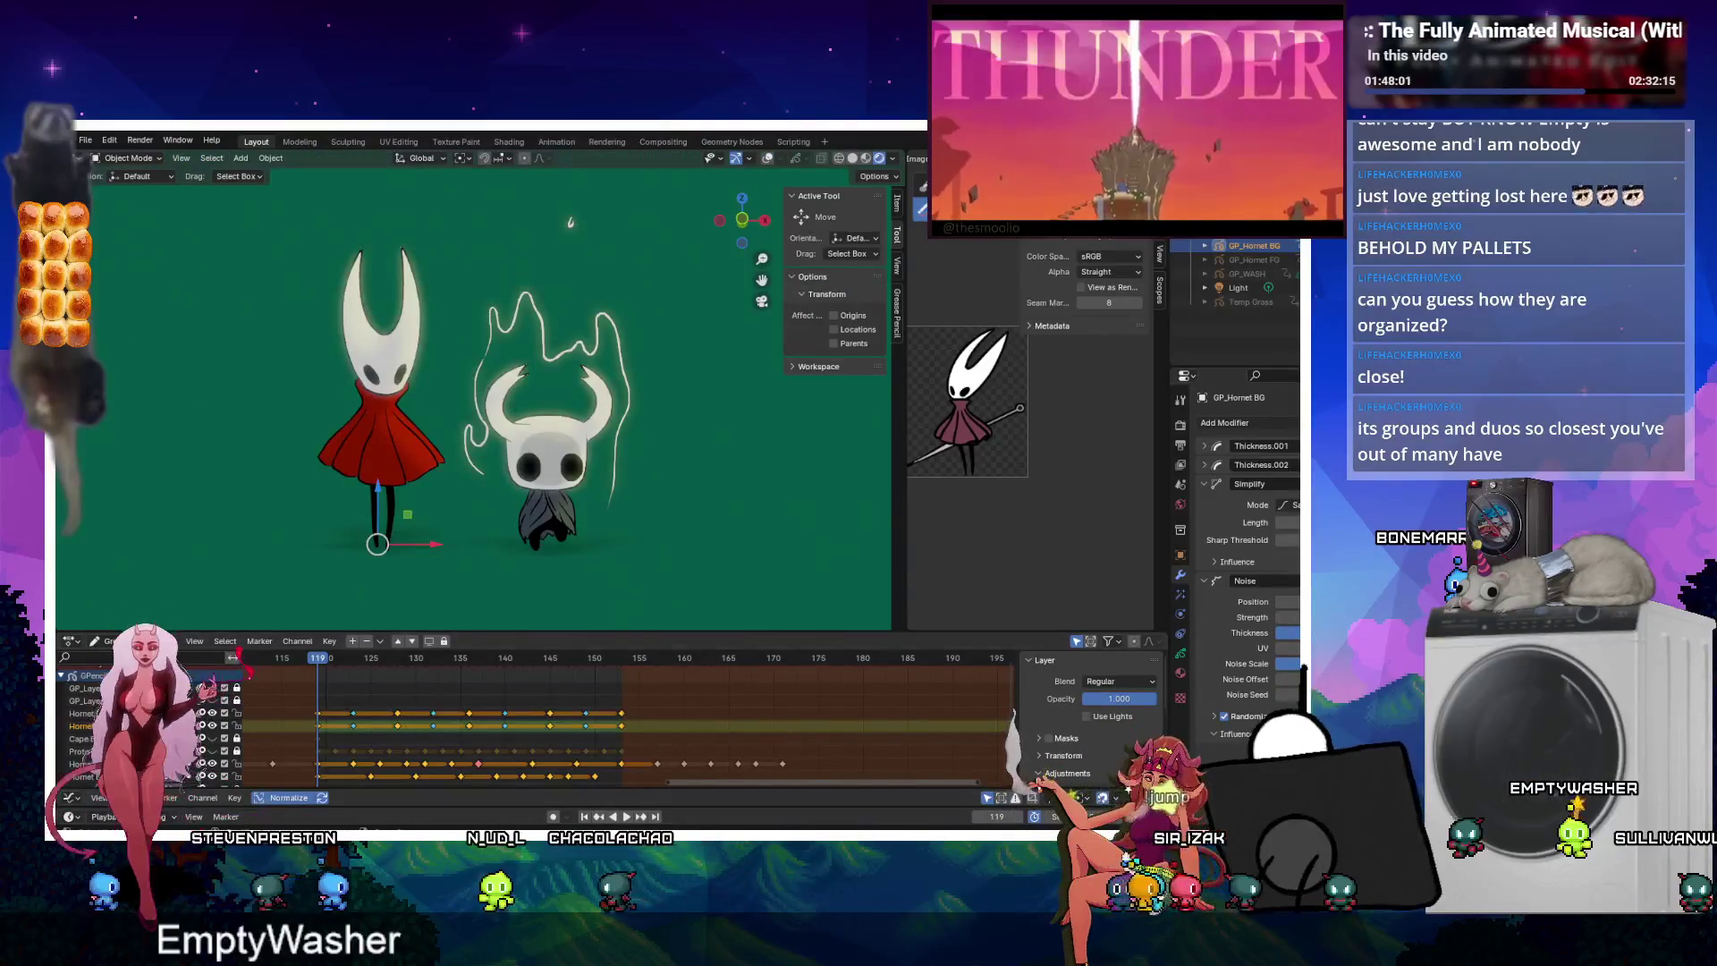
Play the animation and stop it at frame 133.
{"action": "left_click", "coordinate": [627, 817]}
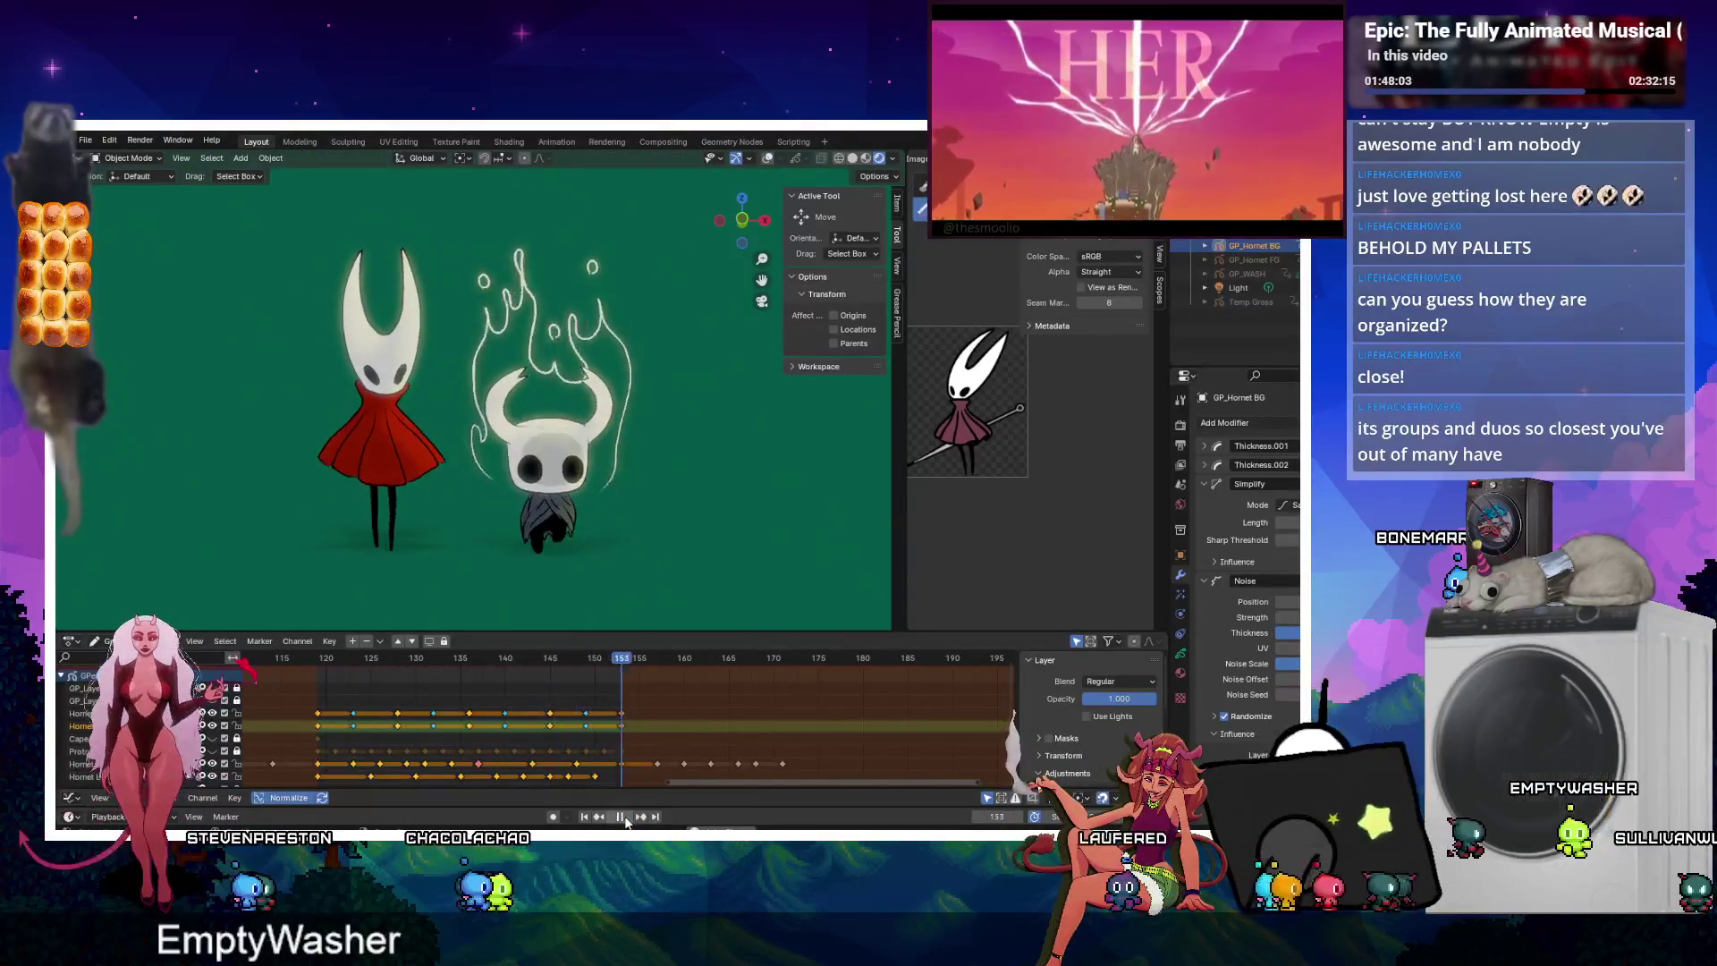
{"action": "scroll", "coordinate": [273, 295], "scroll_direction": "up", "scroll_amount": 2}
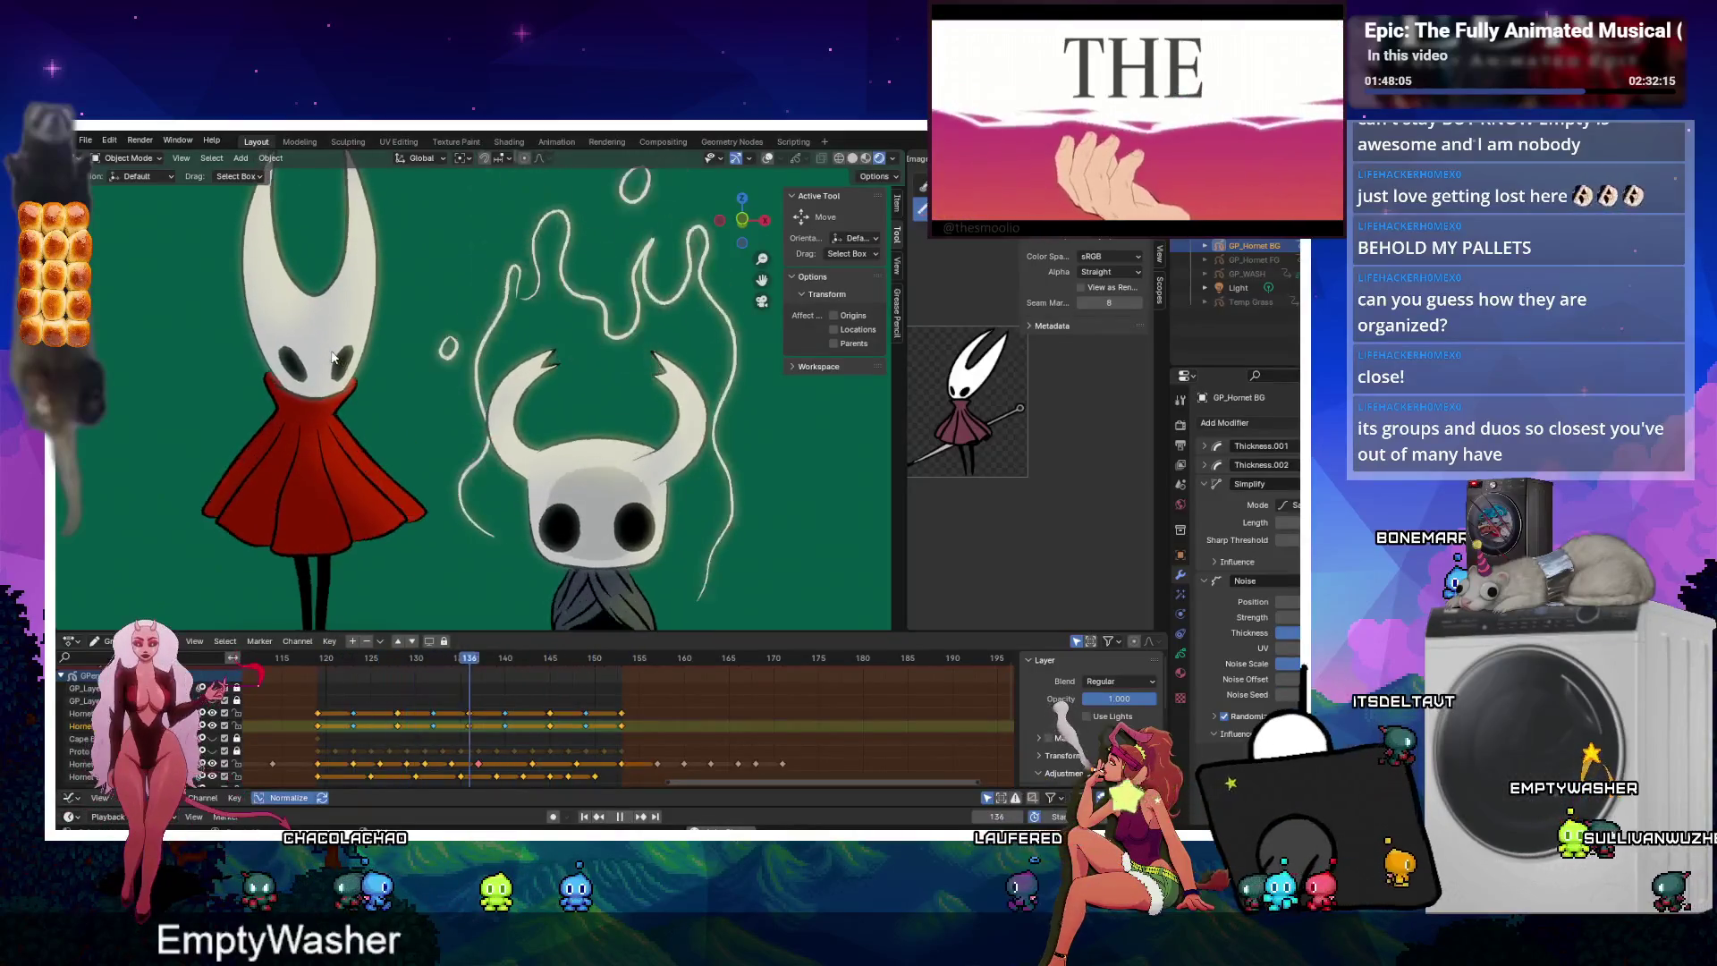
{"action": "scroll", "coordinate": [358, 344], "scroll_direction": "down", "scroll_amount": 1}
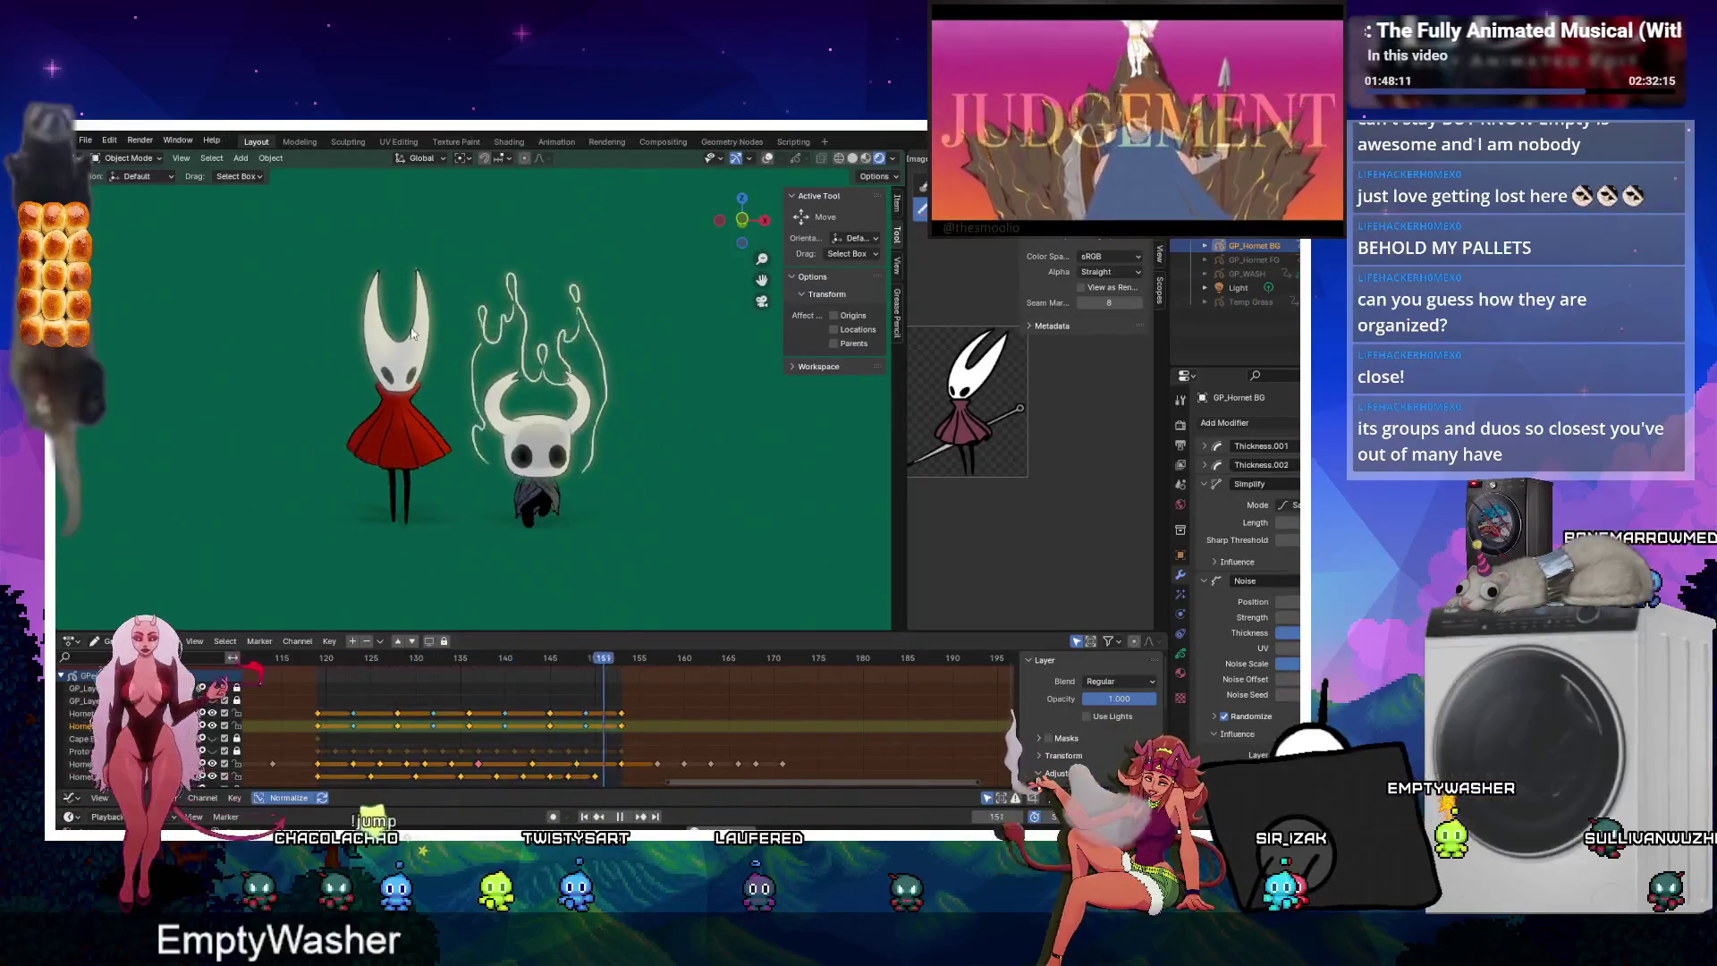
{"action": "scroll", "coordinate": [378, 291], "scroll_direction": "up", "scroll_amount": 3}
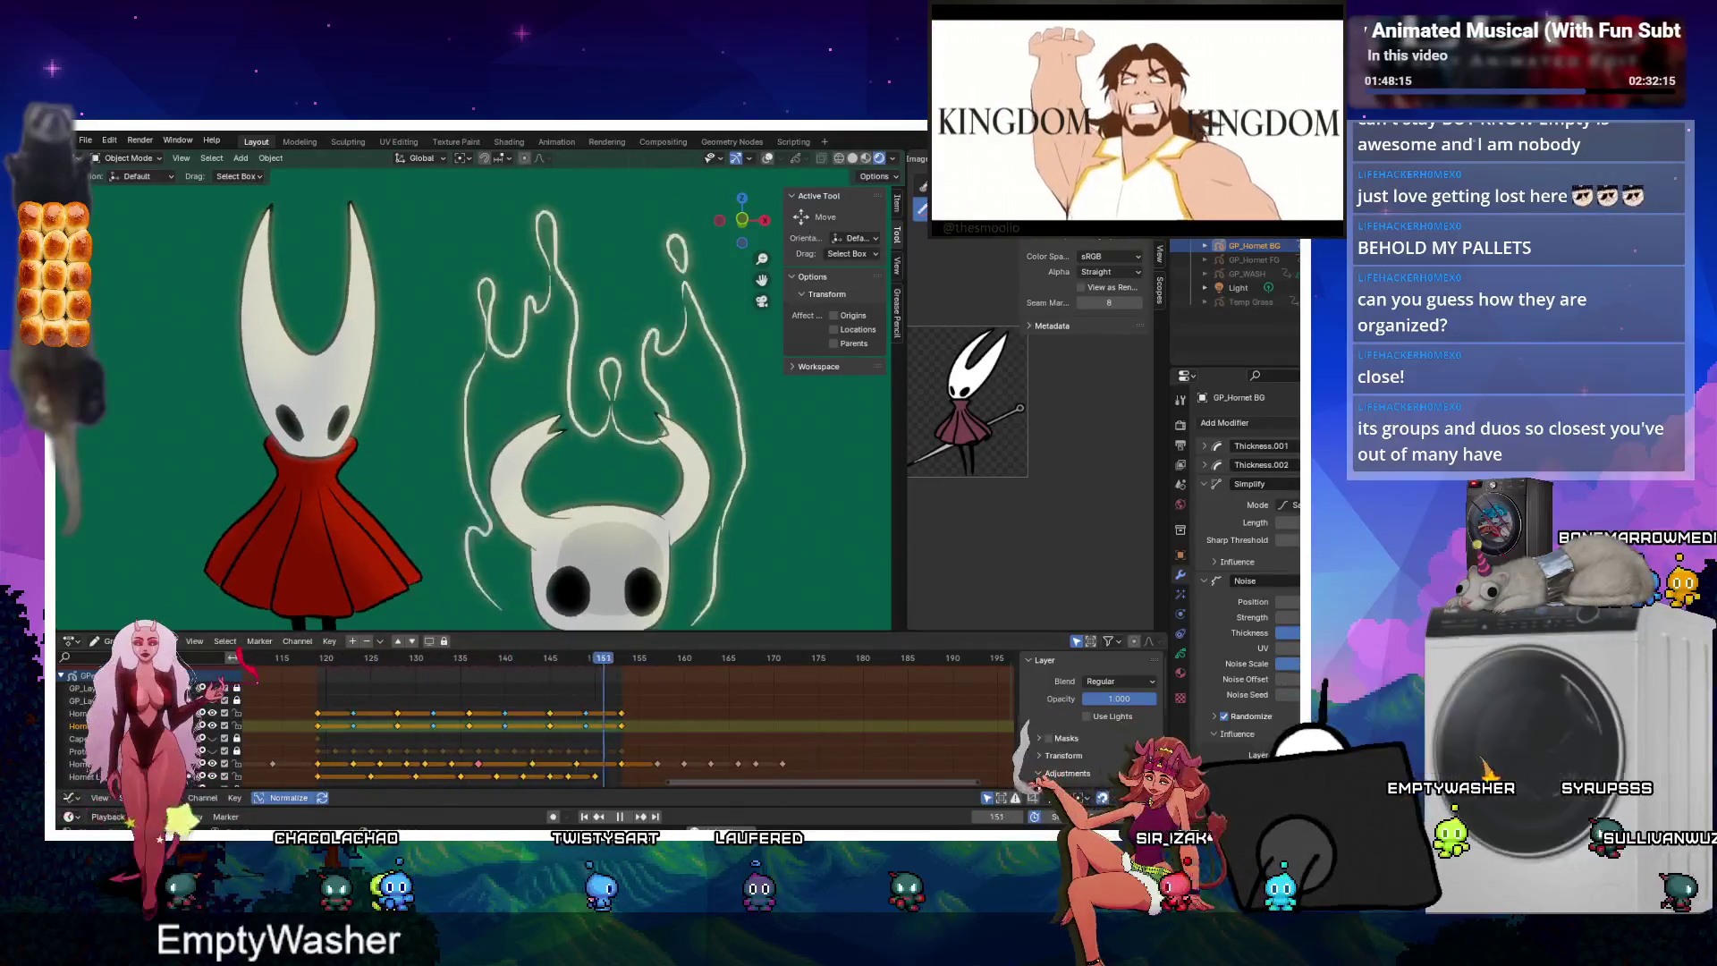
{"action": "left_click", "coordinate": [615, 817]}
Collapse the Simplify and Noise modifier panels, then scrub and replay the animation to frame 133.
{"action": "left_click", "coordinate": [1204, 483]}
{"action": "left_click", "coordinate": [1204, 504]}
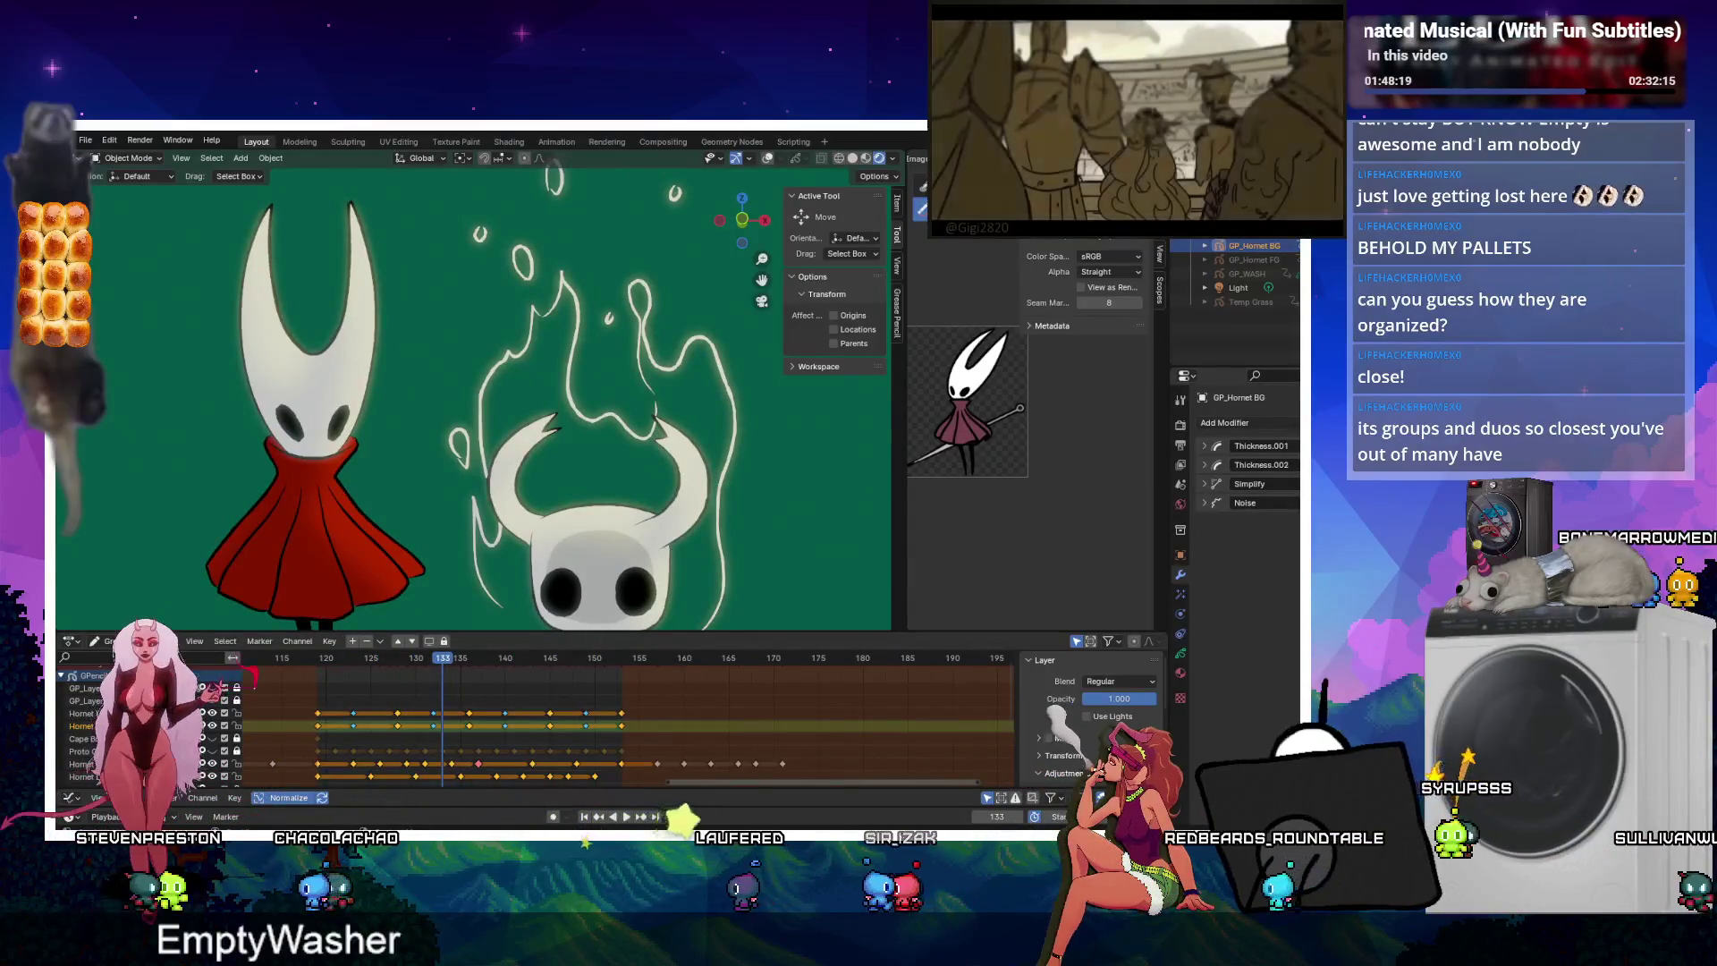
{"action": "left_click_drag", "start_coordinate": [393, 659], "coordinate": [549, 659]}
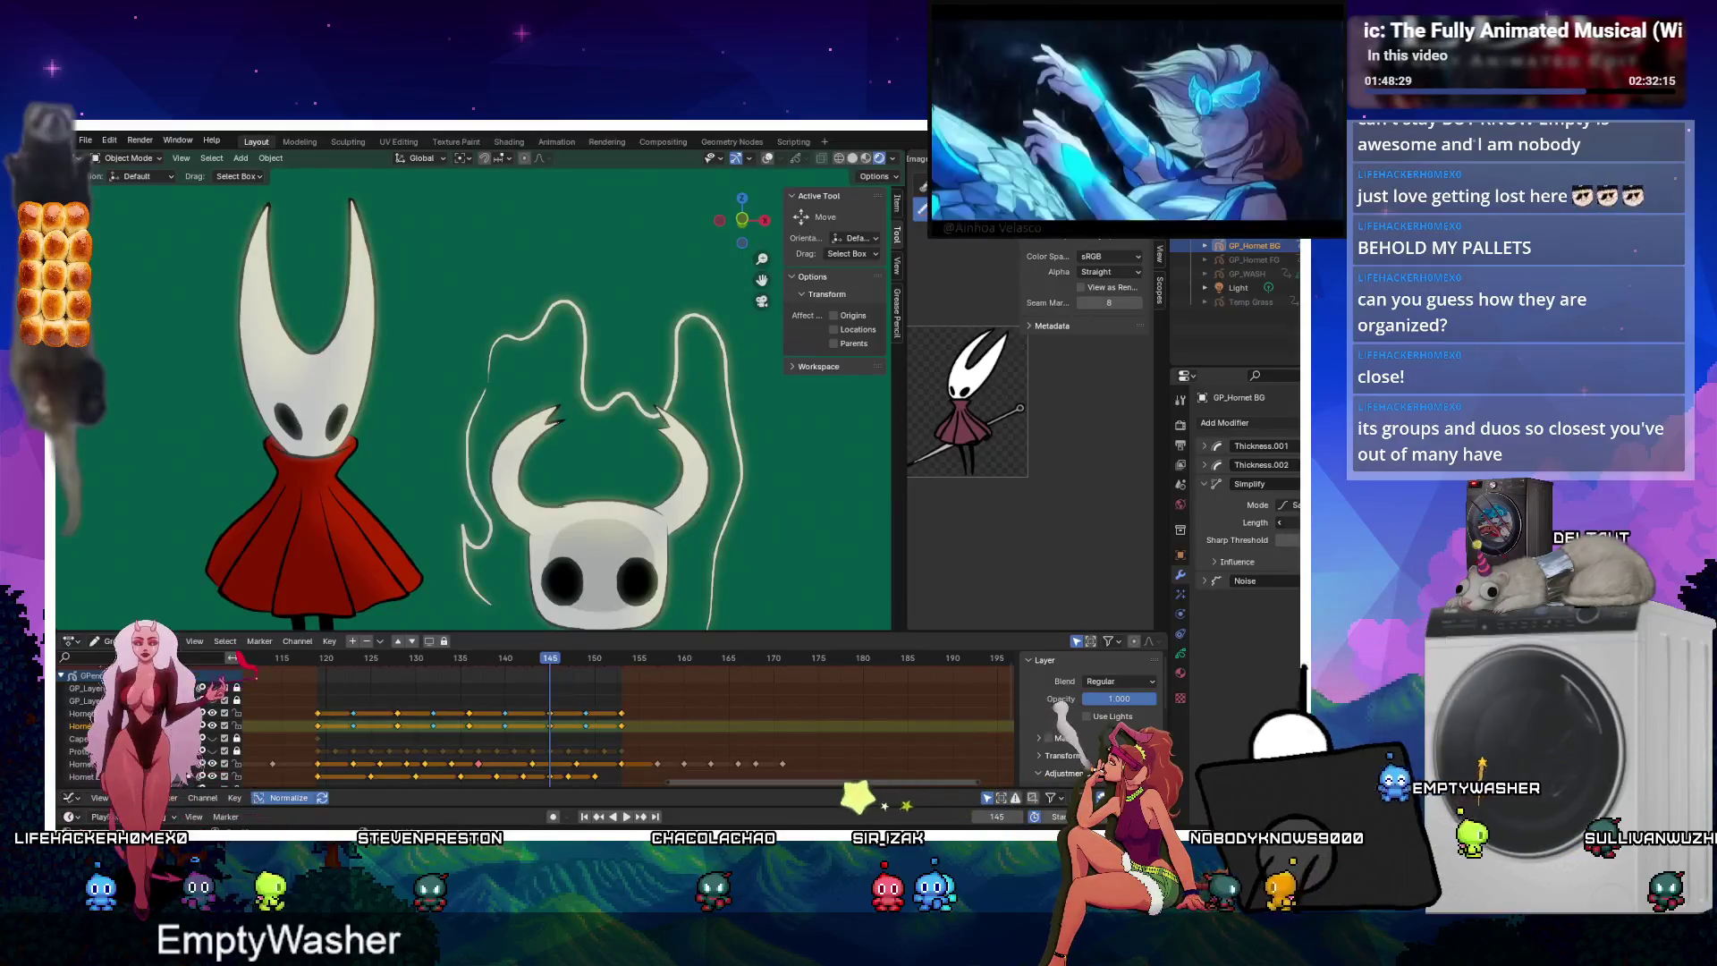
{"action": "left_click", "coordinate": [627, 817]}
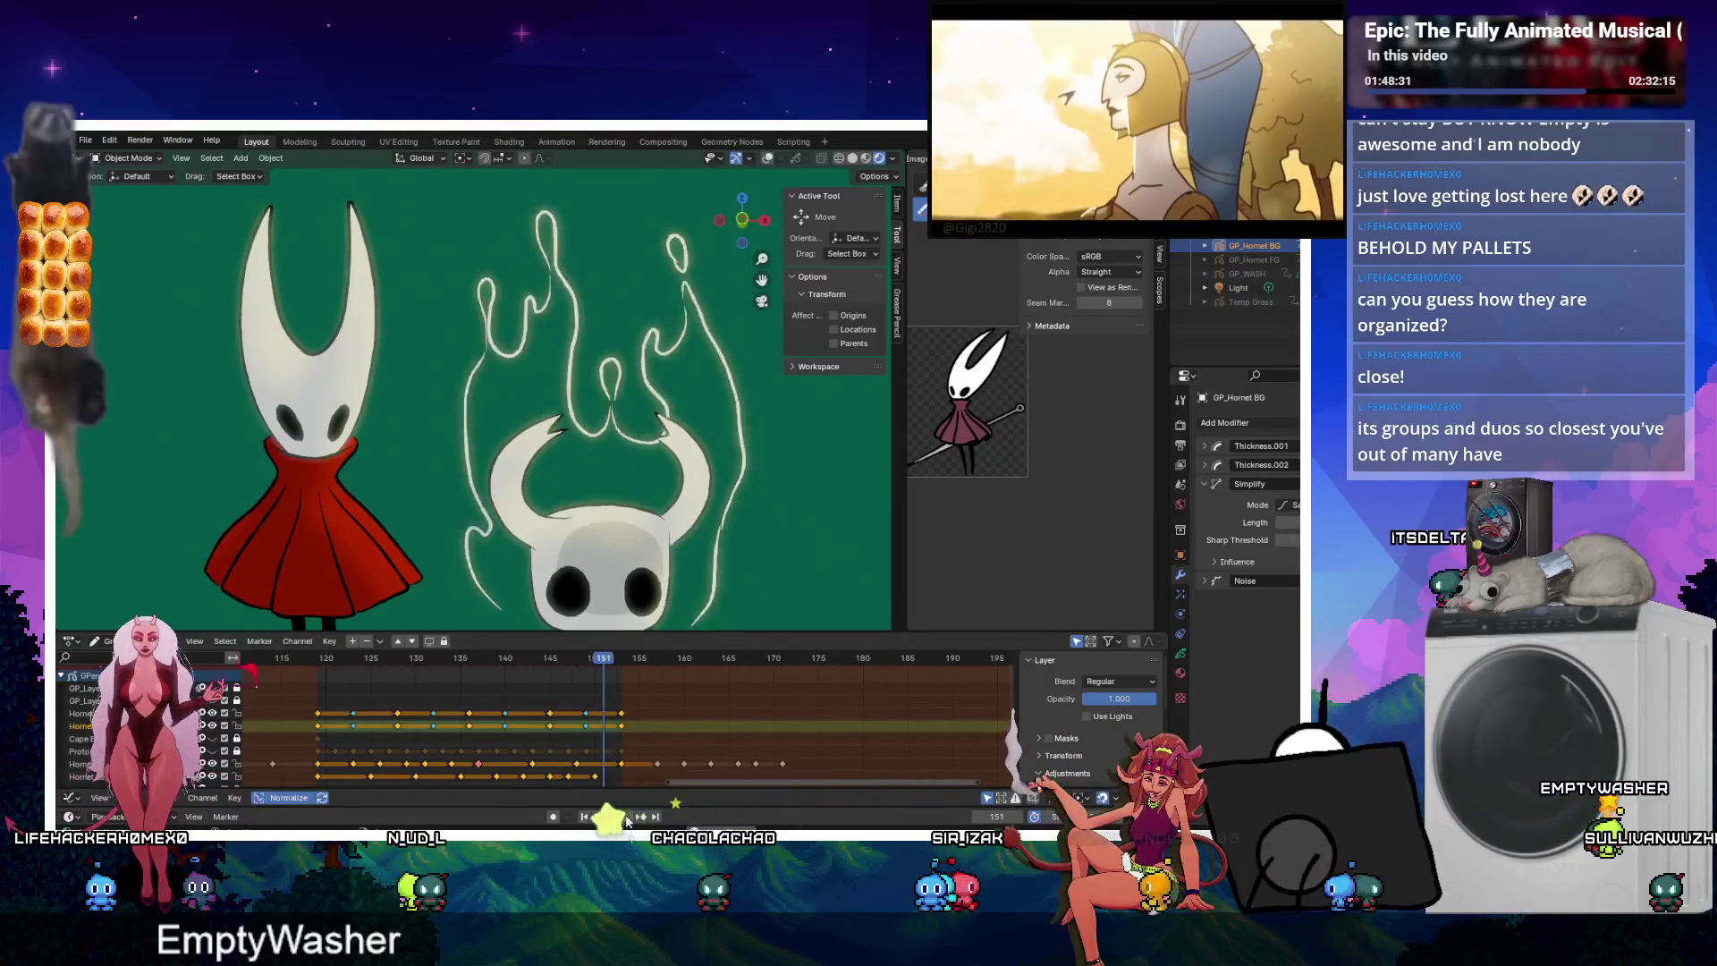
{"action": "left_click", "coordinate": [628, 817]}
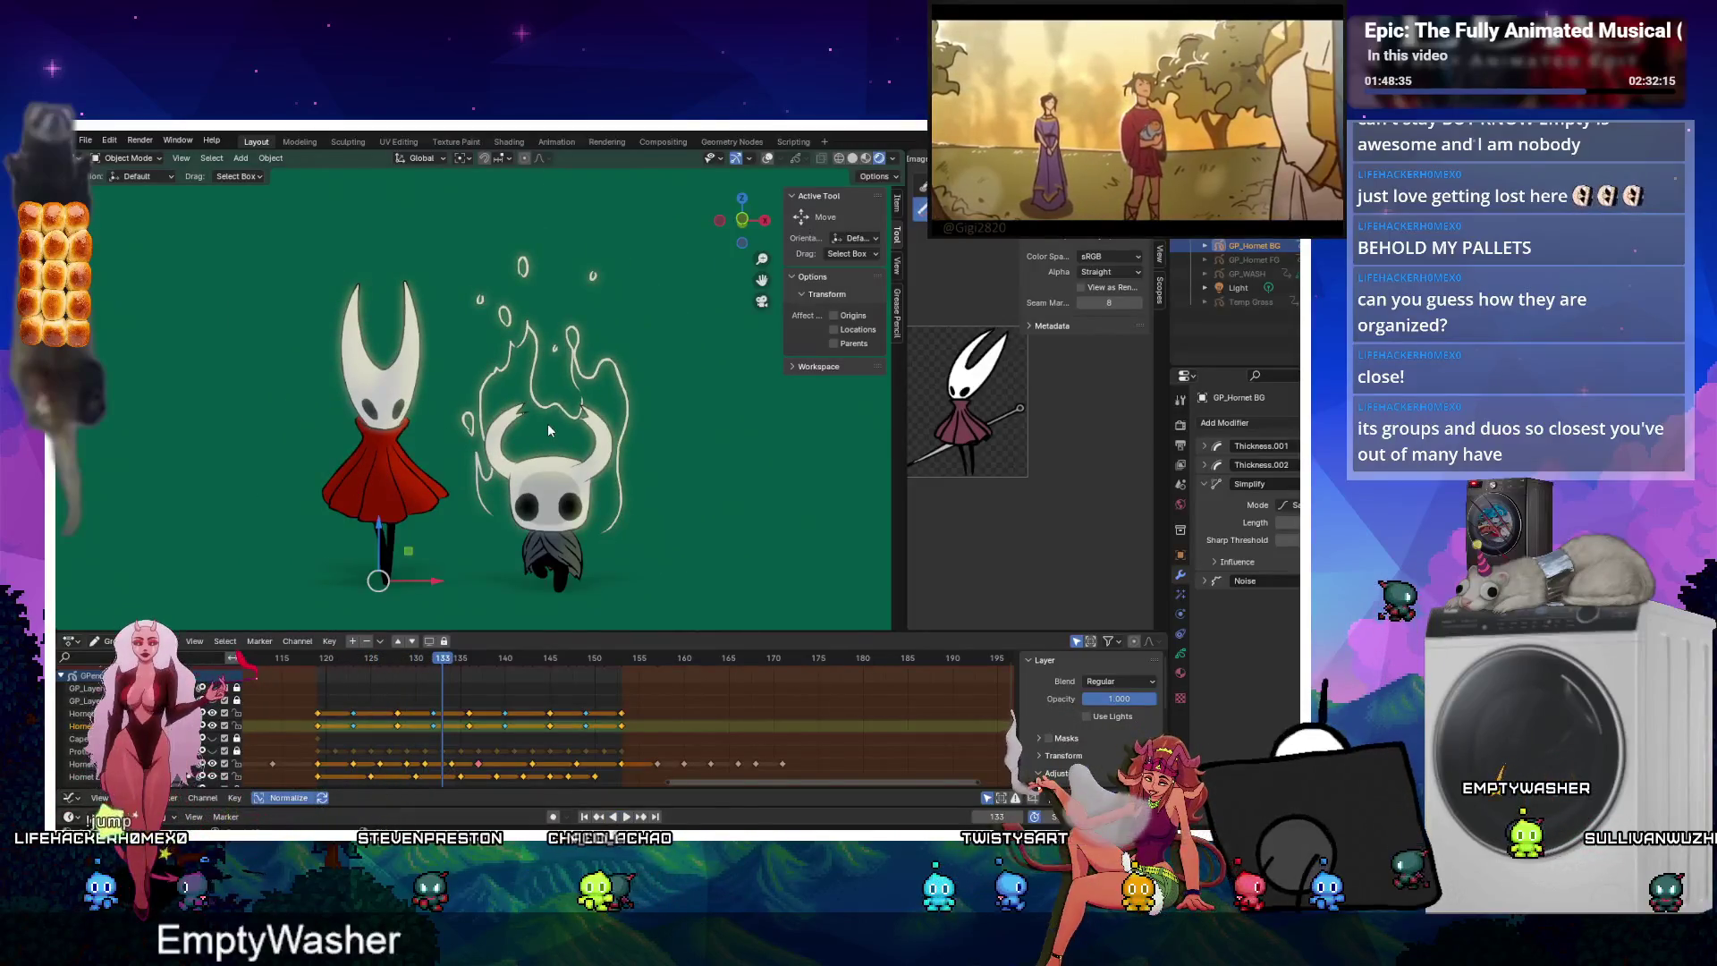
Make the 3D view taller, show Render properties, and enlarge the dope sheet after stopping at frame 137.
{"action": "scroll", "coordinate": [569, 413], "scroll_direction": "up", "scroll_amount": 1}
{"action": "middle_click_drag", "start_coordinate": [562, 414], "coordinate": [522, 387], "text": "shift"}
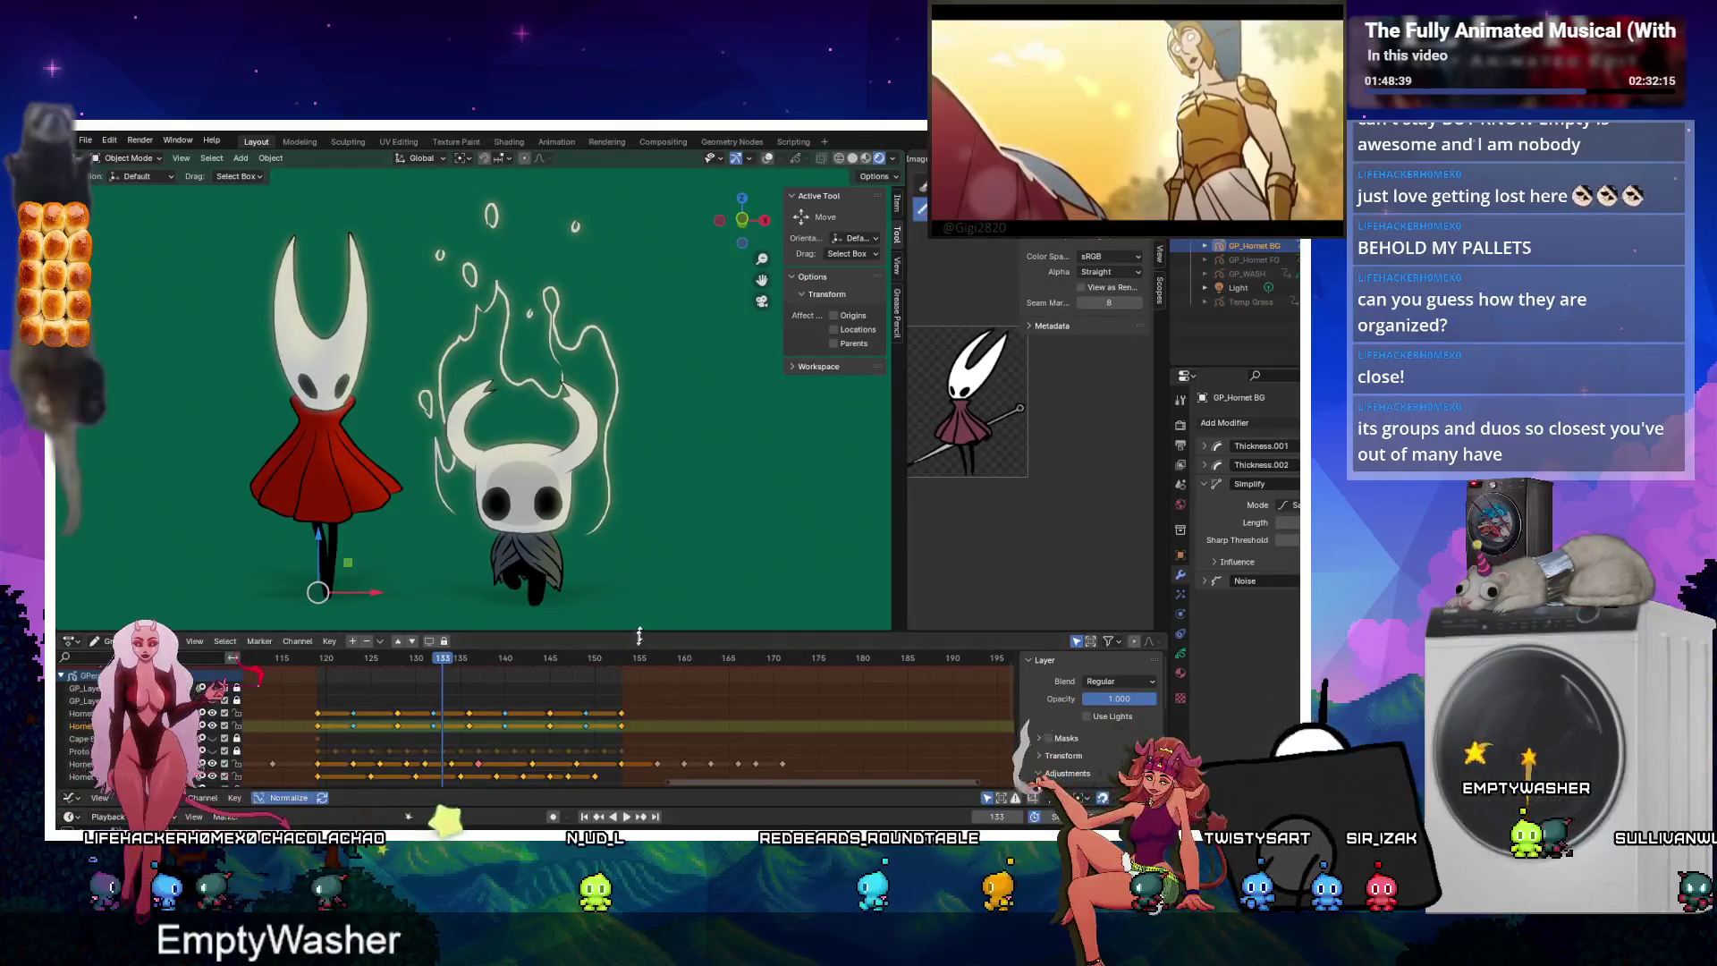
{"action": "left_click_drag", "start_coordinate": [638, 633], "coordinate": [638, 757]}
{"action": "left_click", "coordinate": [1180, 424]}
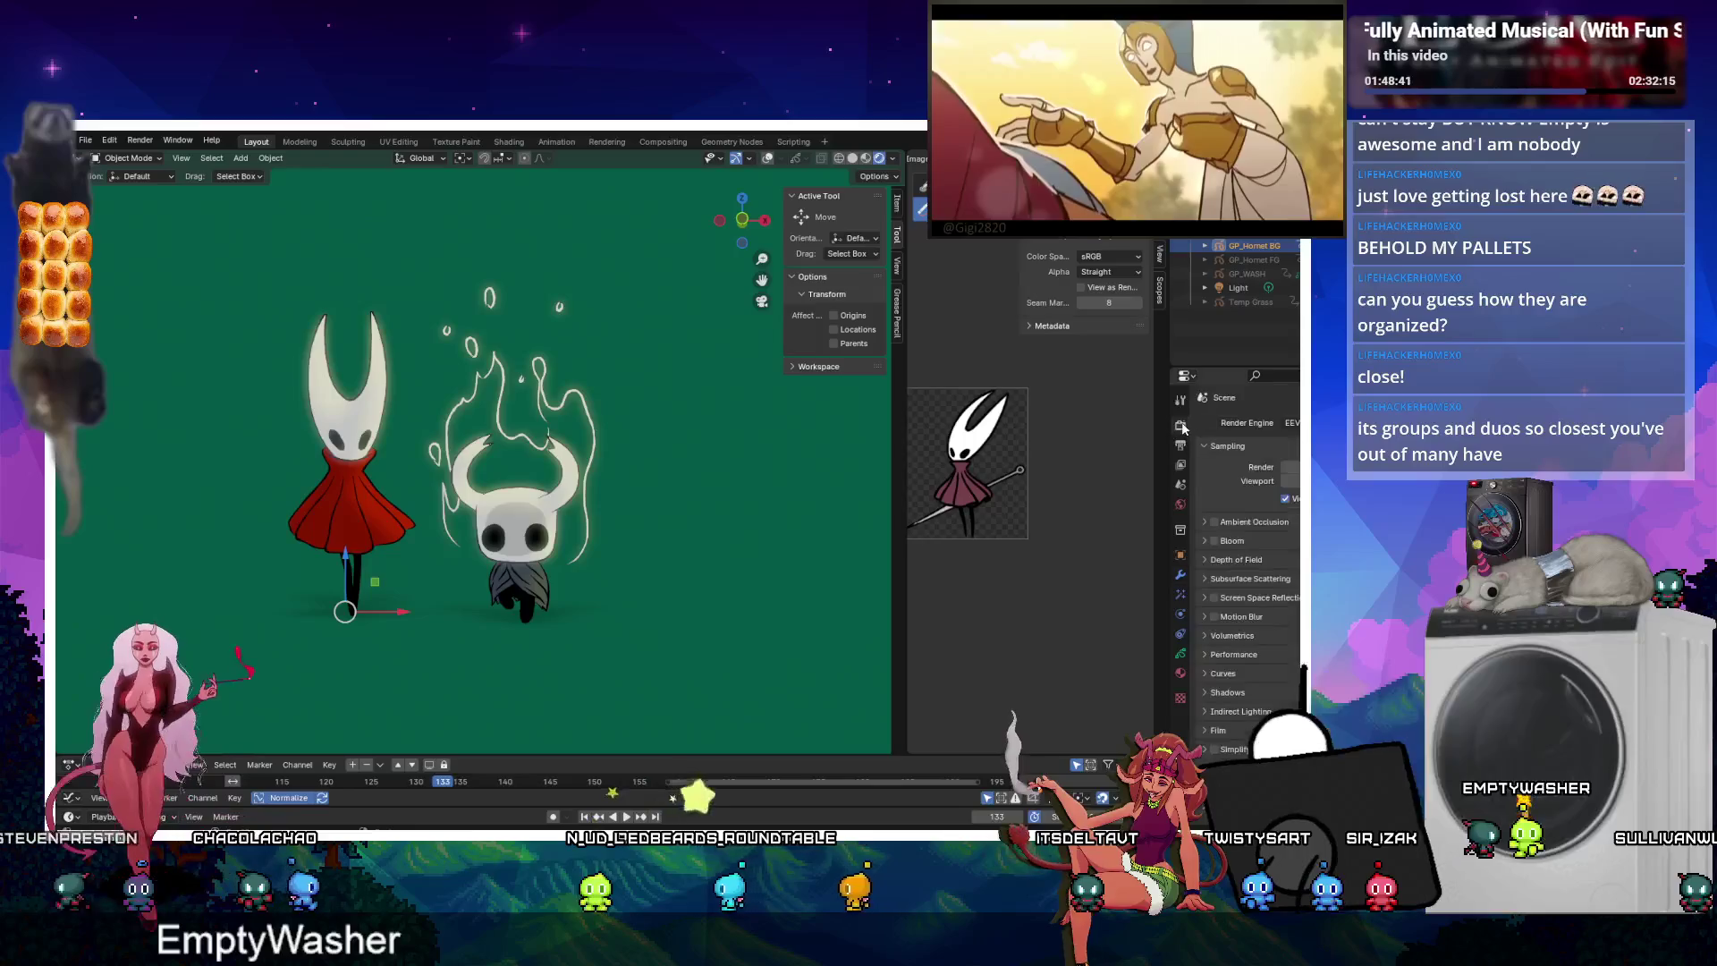
{"action": "left_click", "coordinate": [599, 460]}
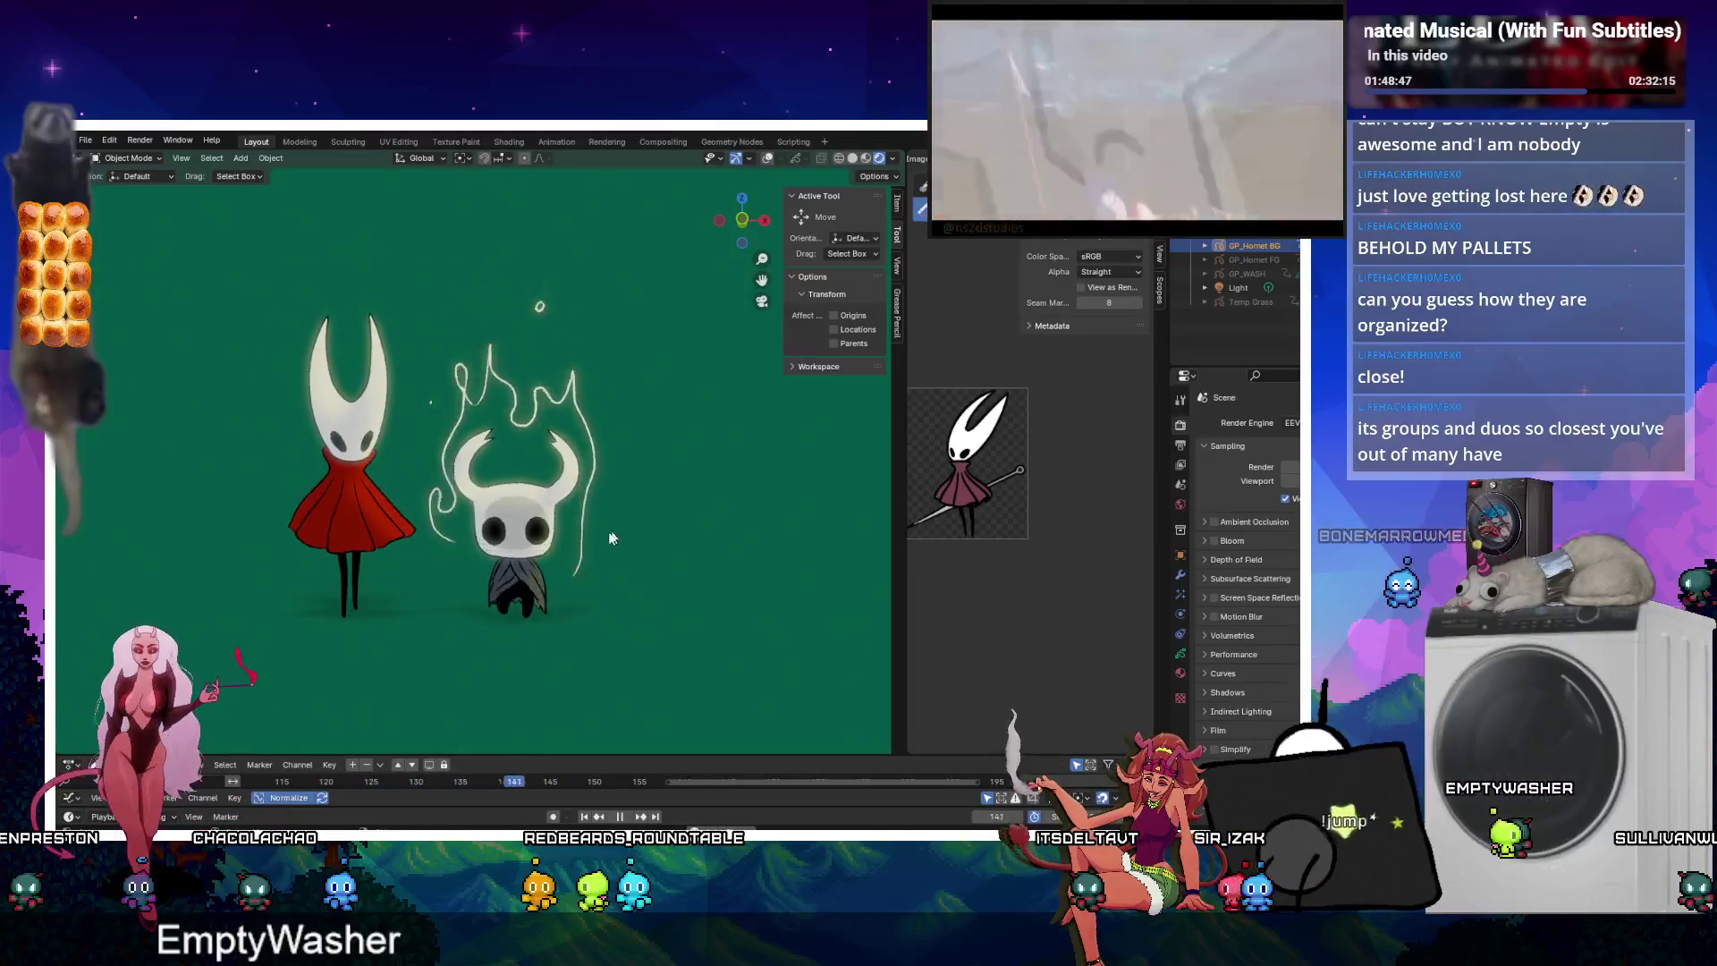
{"action": "key", "text": "space"}
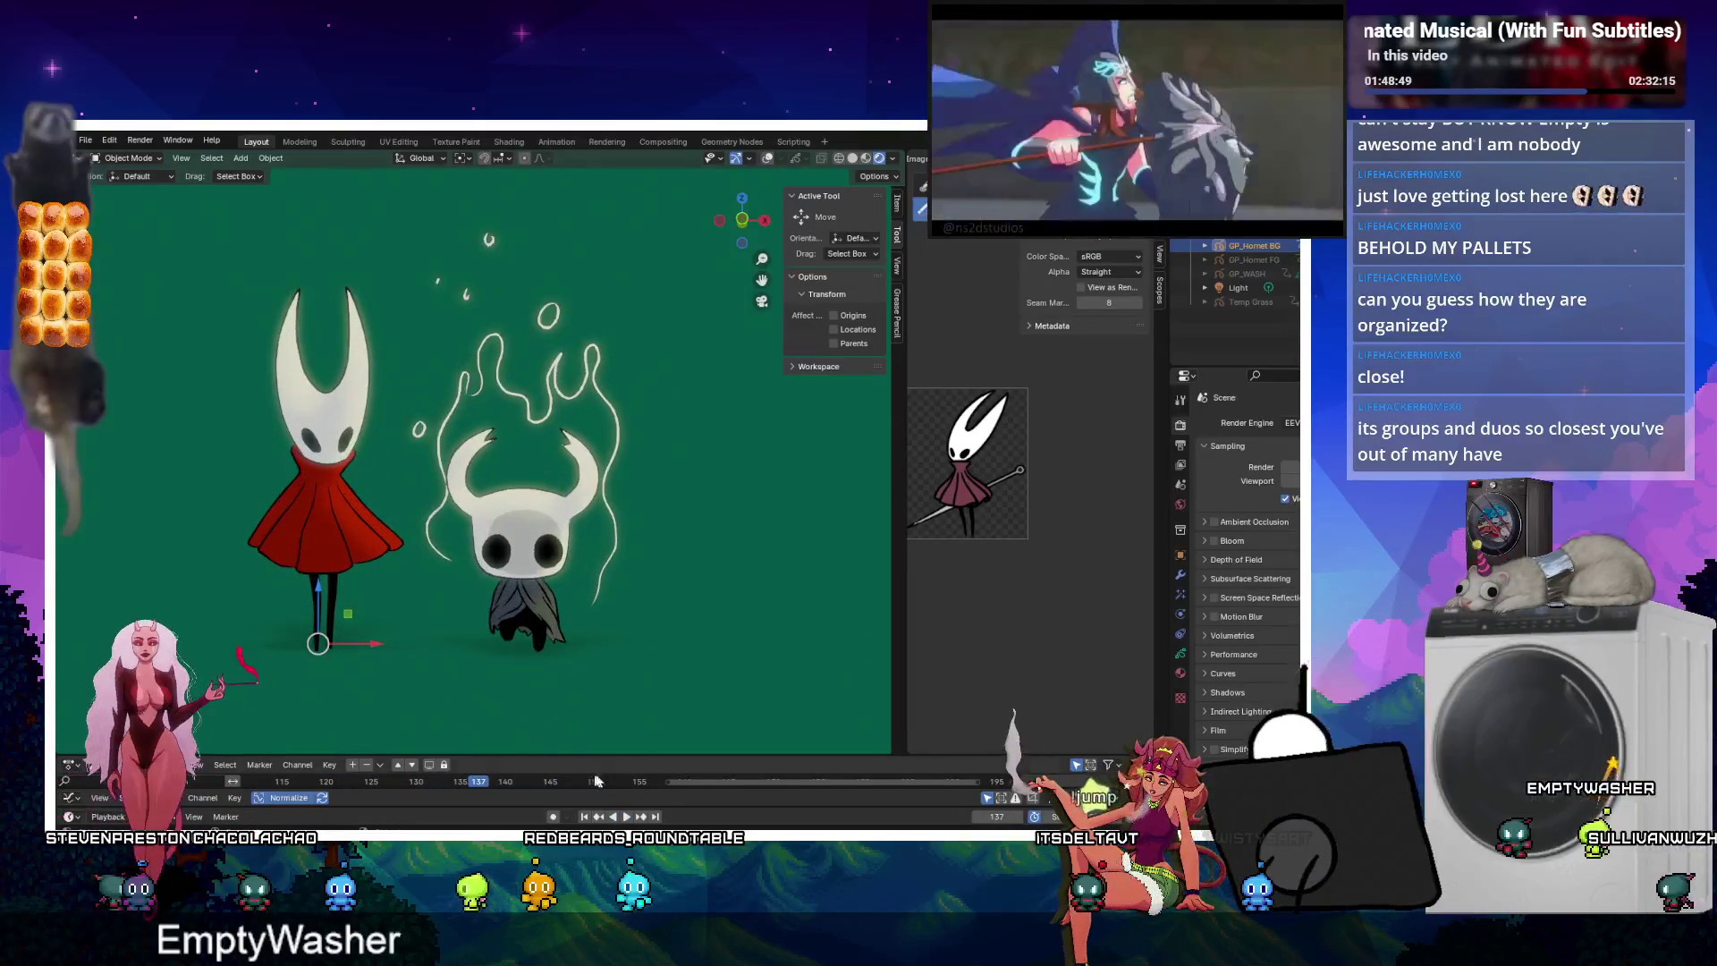
{"action": "left_click_drag", "start_coordinate": [623, 755], "coordinate": [624, 617]}
{"action": "left_click_drag", "start_coordinate": [623, 785], "coordinate": [623, 753]}
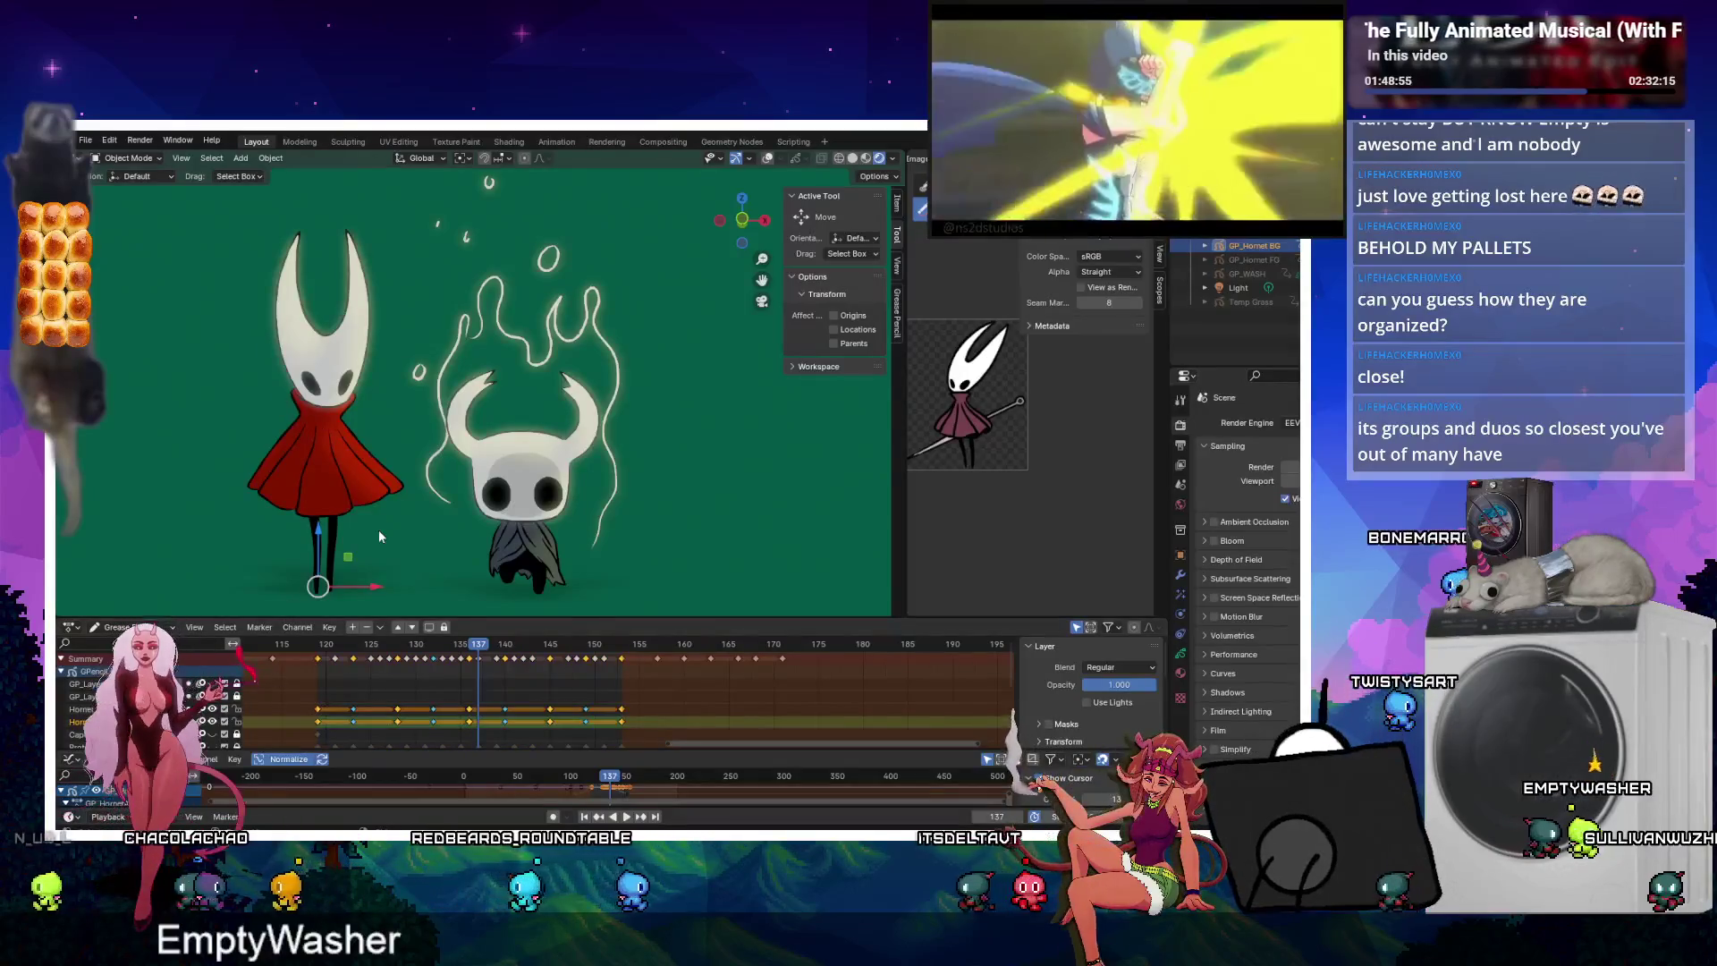
Put Hornet's drawing in Edit Mode and stop playback near frame 120.
{"action": "key", "text": "Tab"}
{"action": "left_click", "coordinate": [442, 654]}
{"action": "key", "text": "space"}
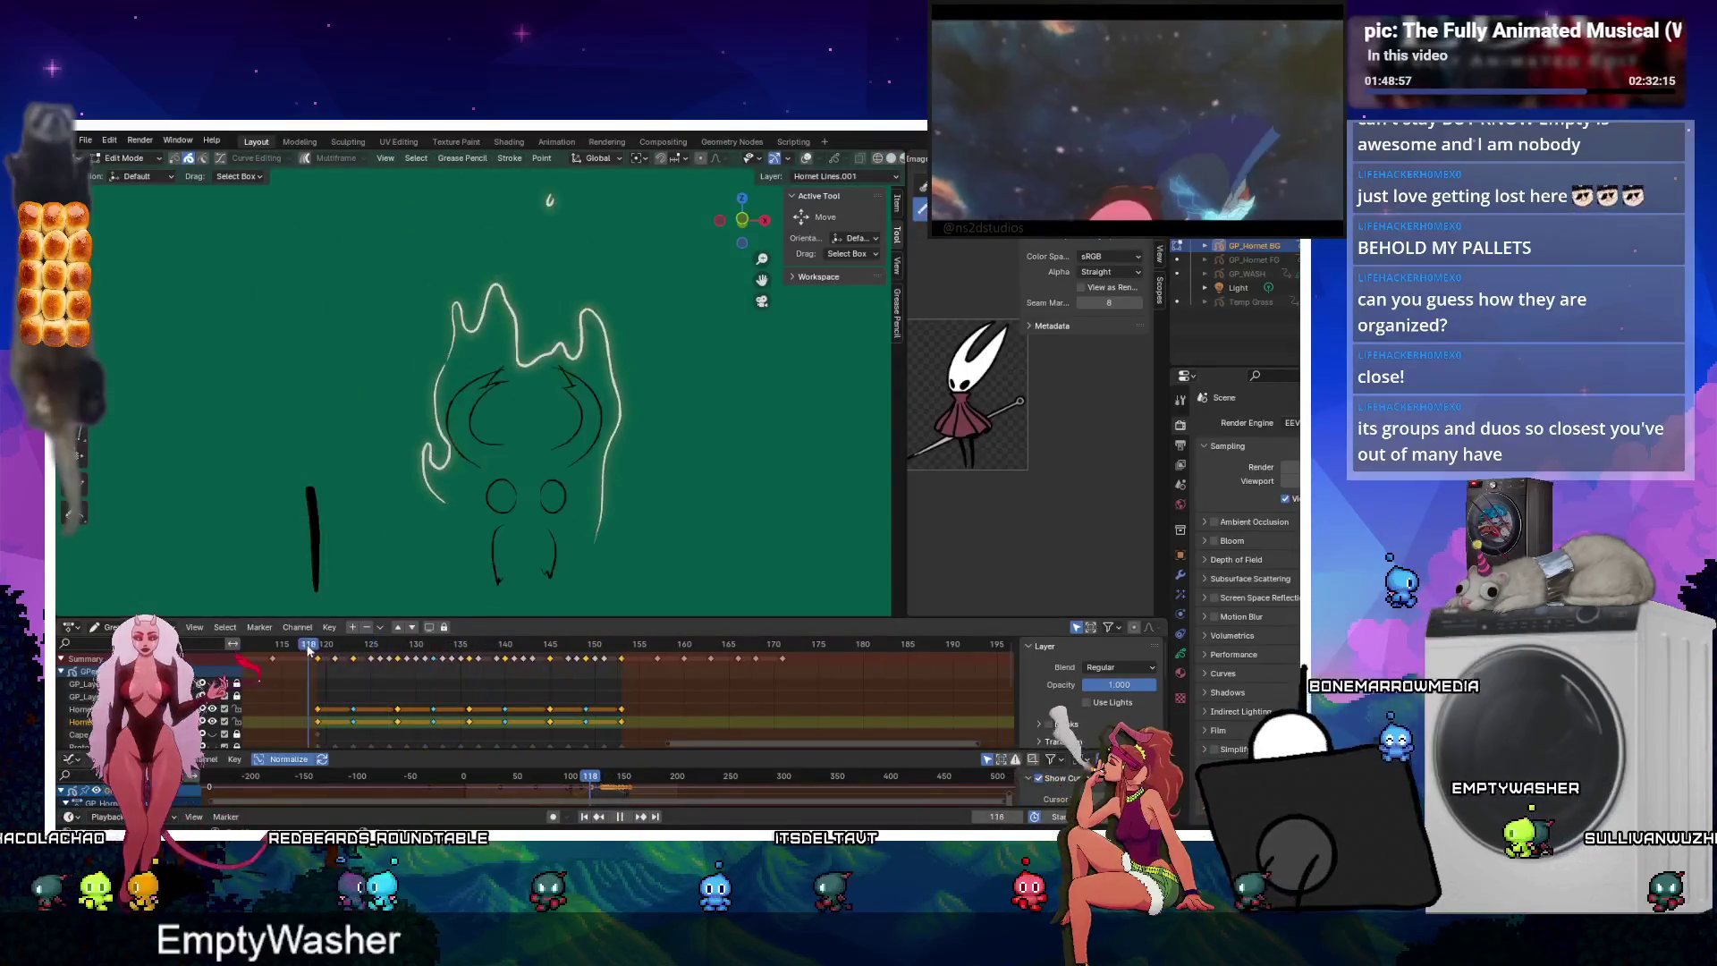
{"action": "left_click", "coordinate": [331, 647]}
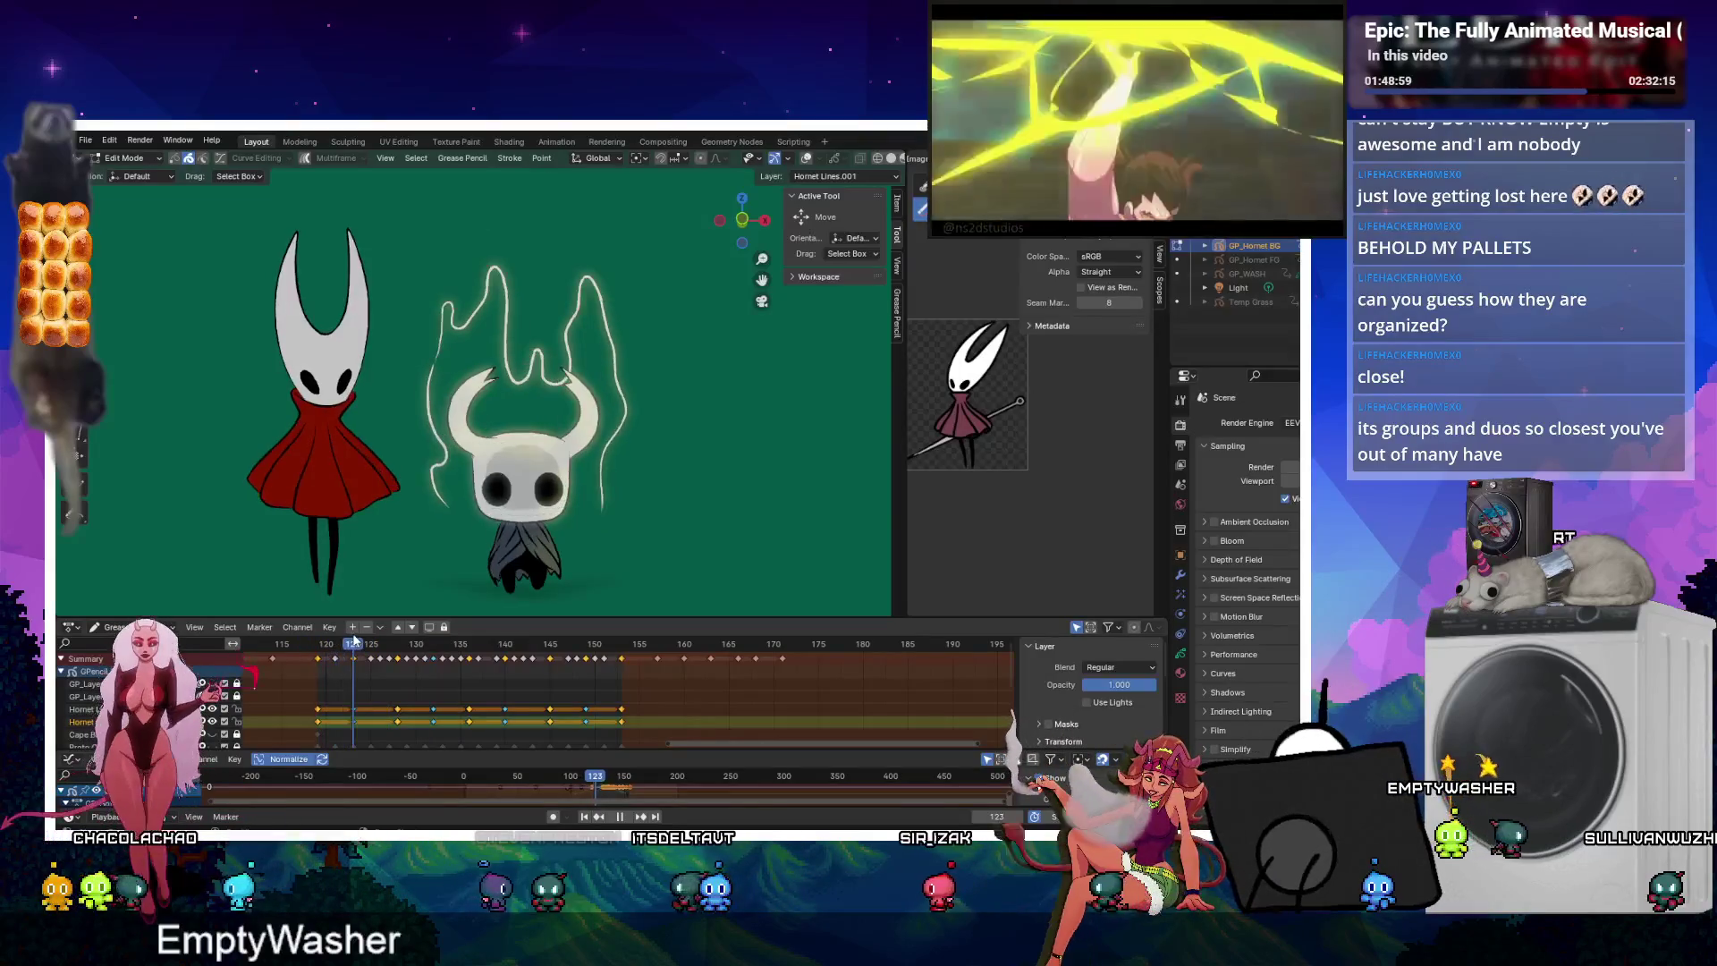
{"action": "key", "text": "space"}
Box-select all of Hornet's strokes from head to skirt, leaving her position unchanged.
{"action": "left_click_drag", "start_coordinate": [221, 216], "coordinate": [389, 465]}
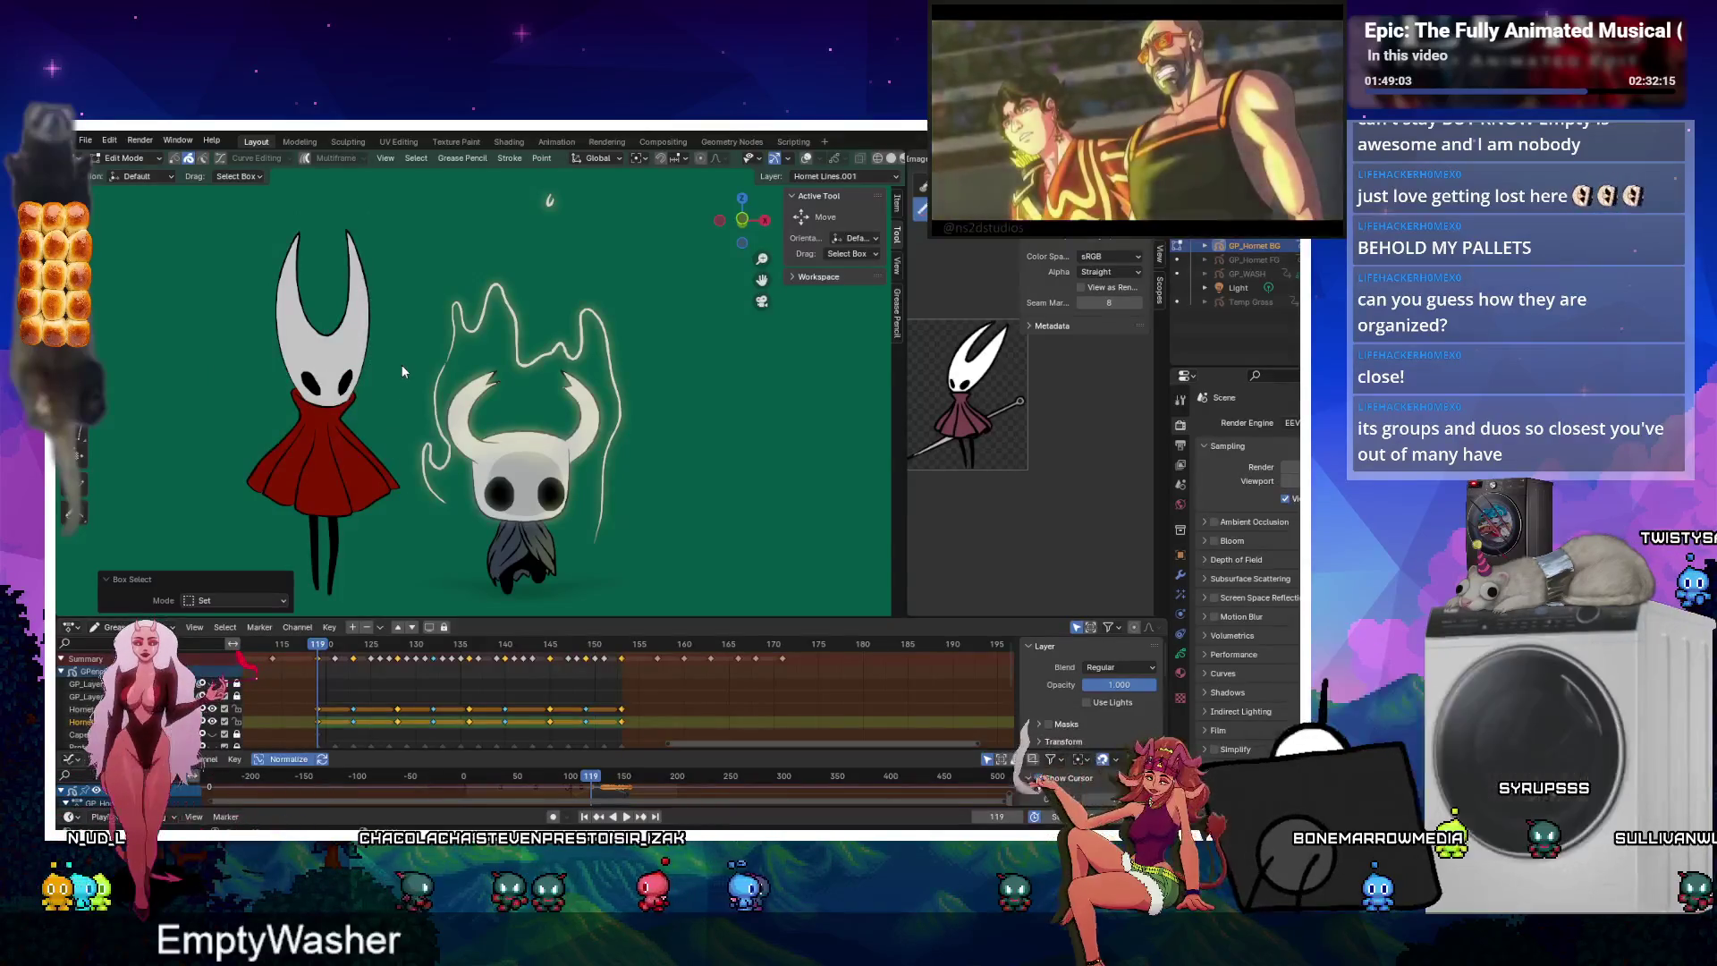
{"action": "left_click_drag", "start_coordinate": [234, 219], "coordinate": [393, 486]}
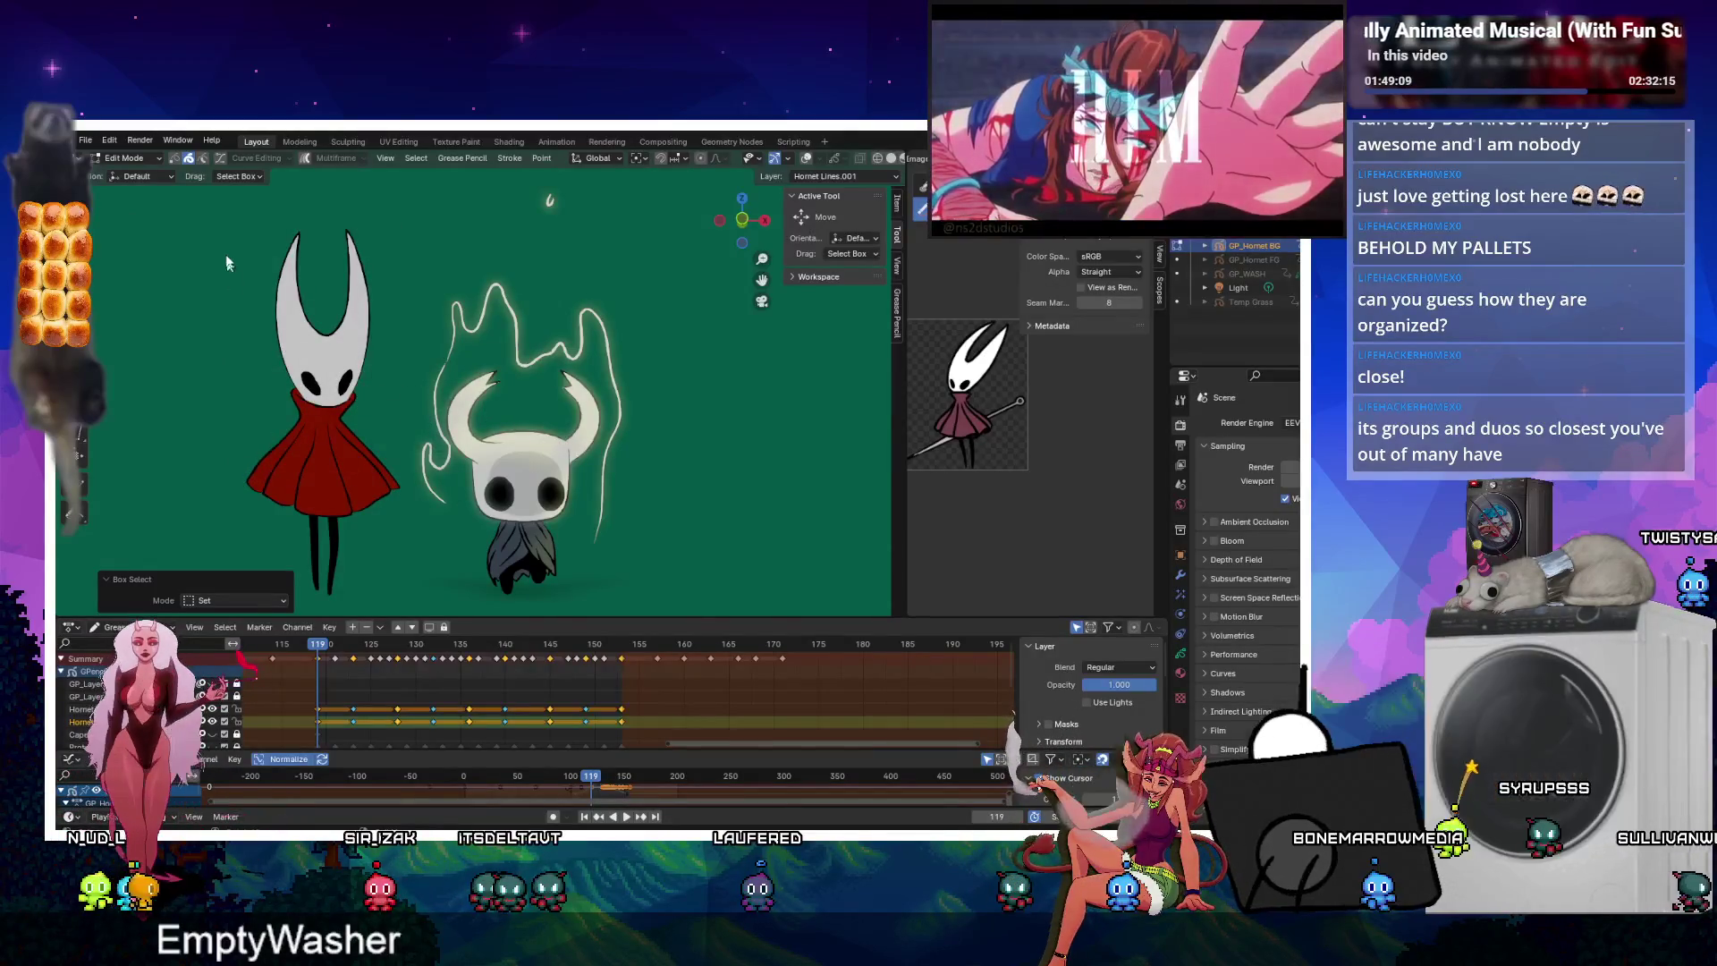
{"action": "key", "text": "Tab"}
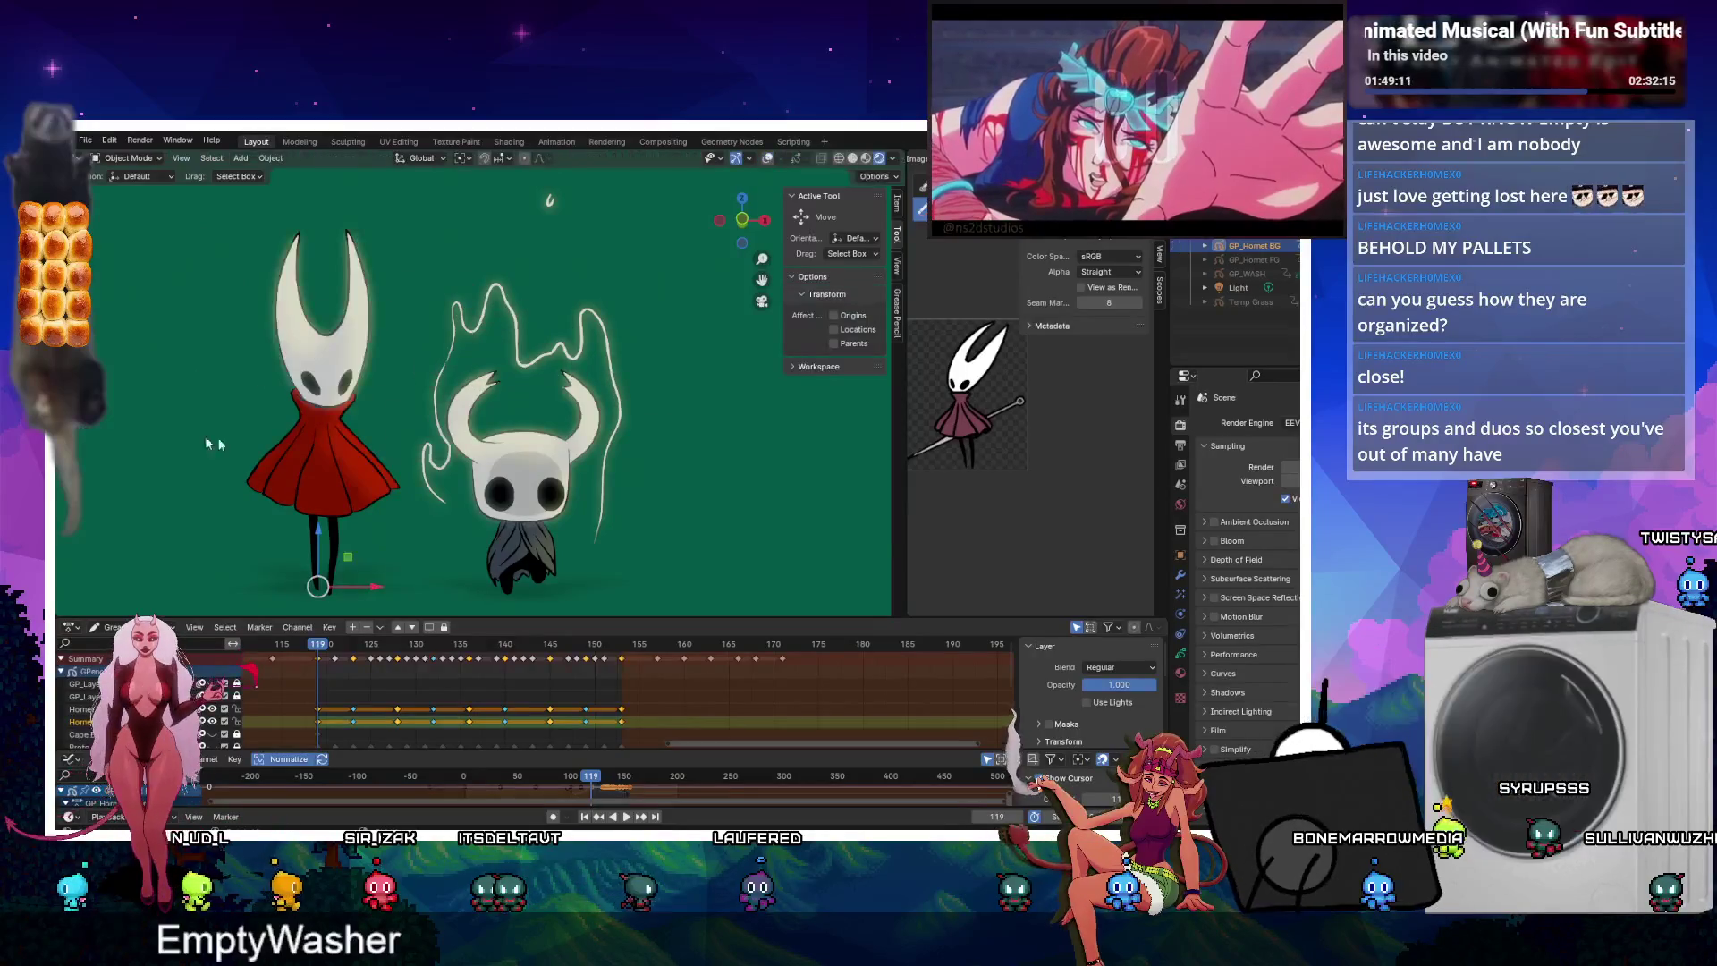
{"action": "key", "text": "Tab"}
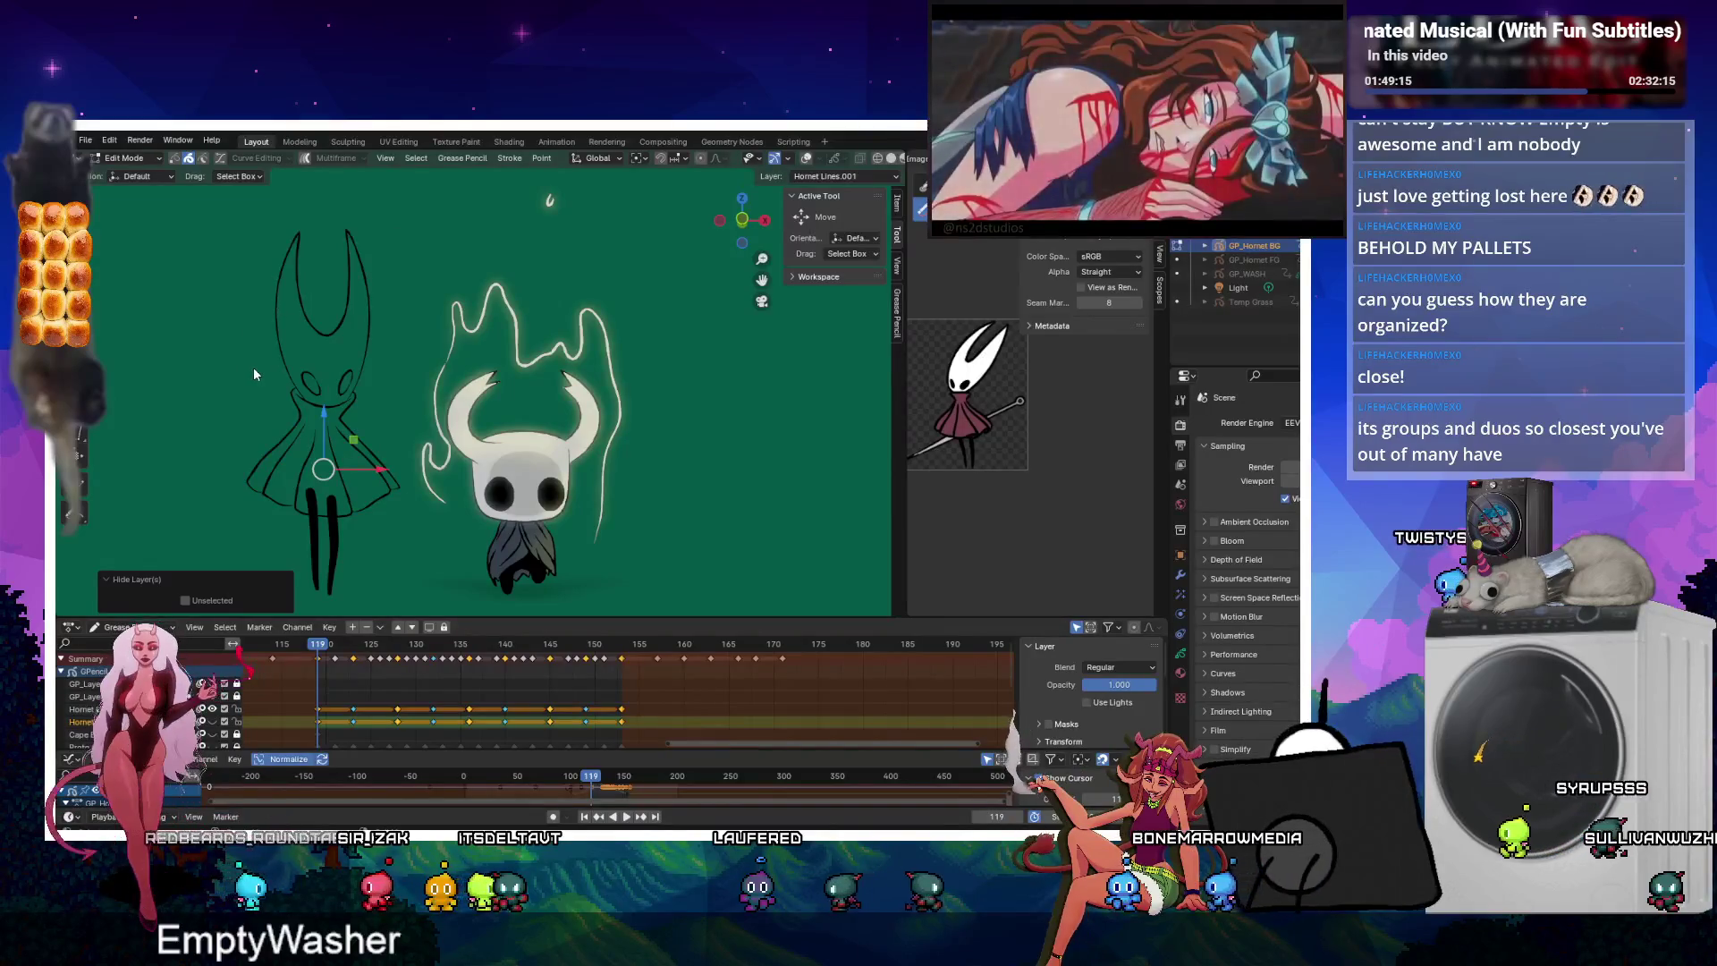
{"action": "key", "text": "g"}
{"action": "left_click", "coordinate": [293, 335]}
{"action": "left_click_drag", "start_coordinate": [213, 258], "coordinate": [405, 504], "text": "shift"}
{"action": "key", "text": "g"}
{"action": "key", "text": "Escape"}
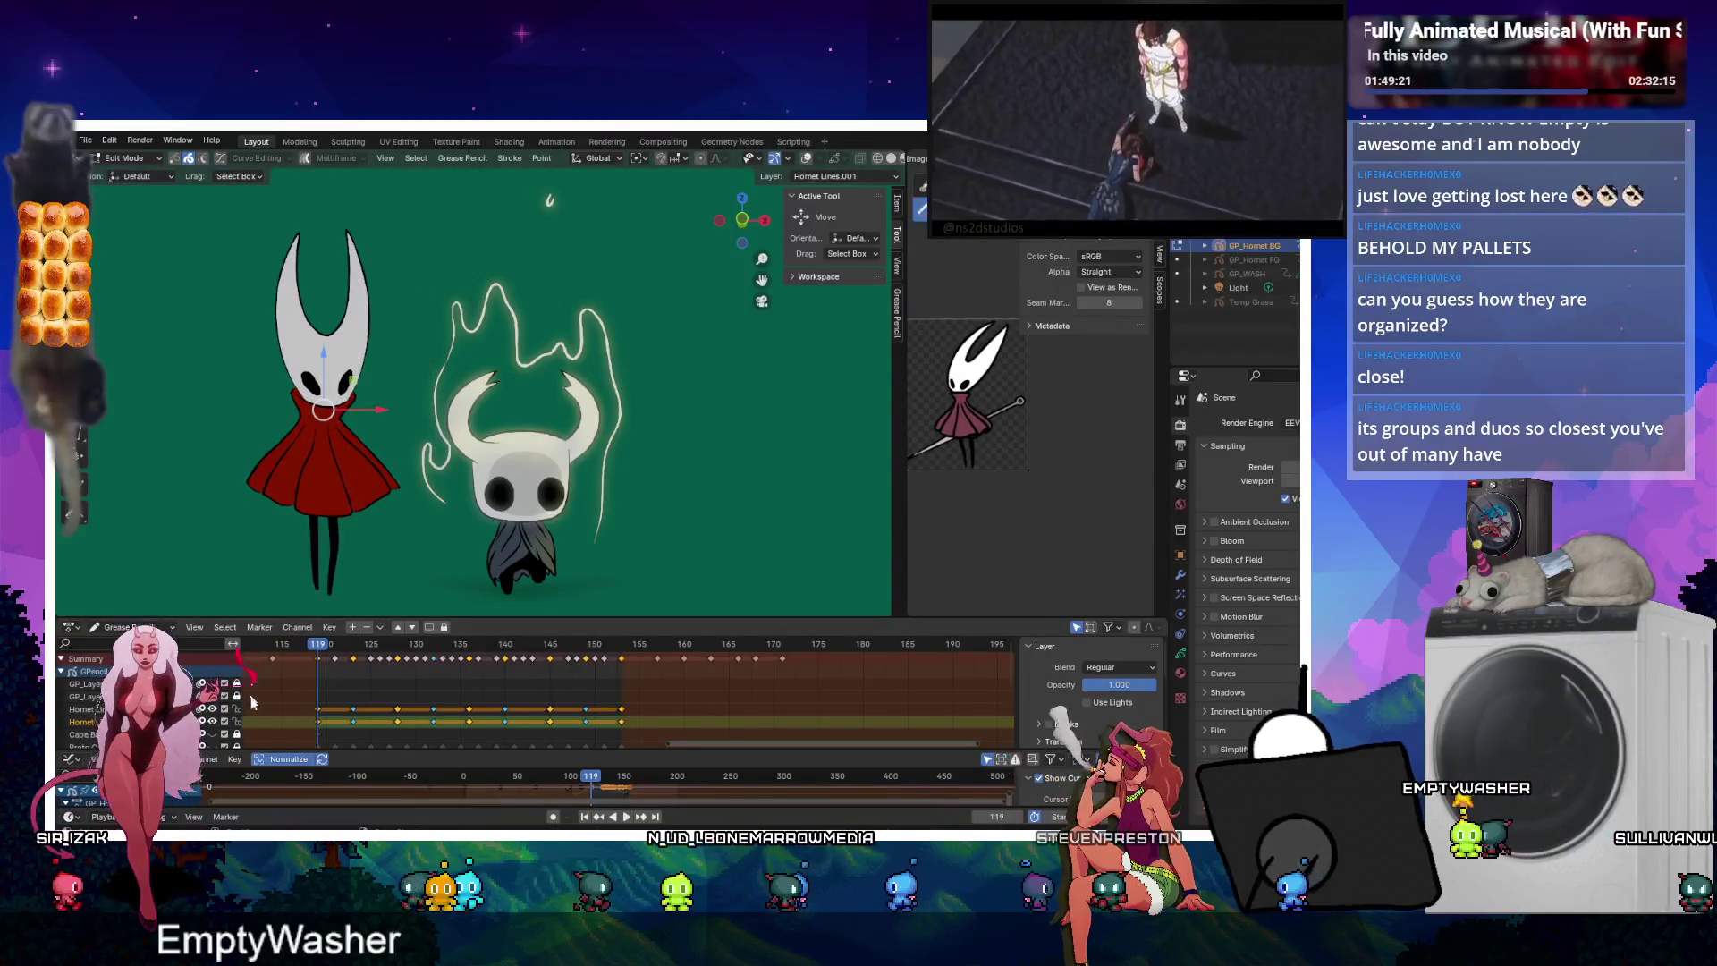
{"action": "scroll", "coordinate": [242, 711], "scroll_direction": "down", "scroll_amount": 3}
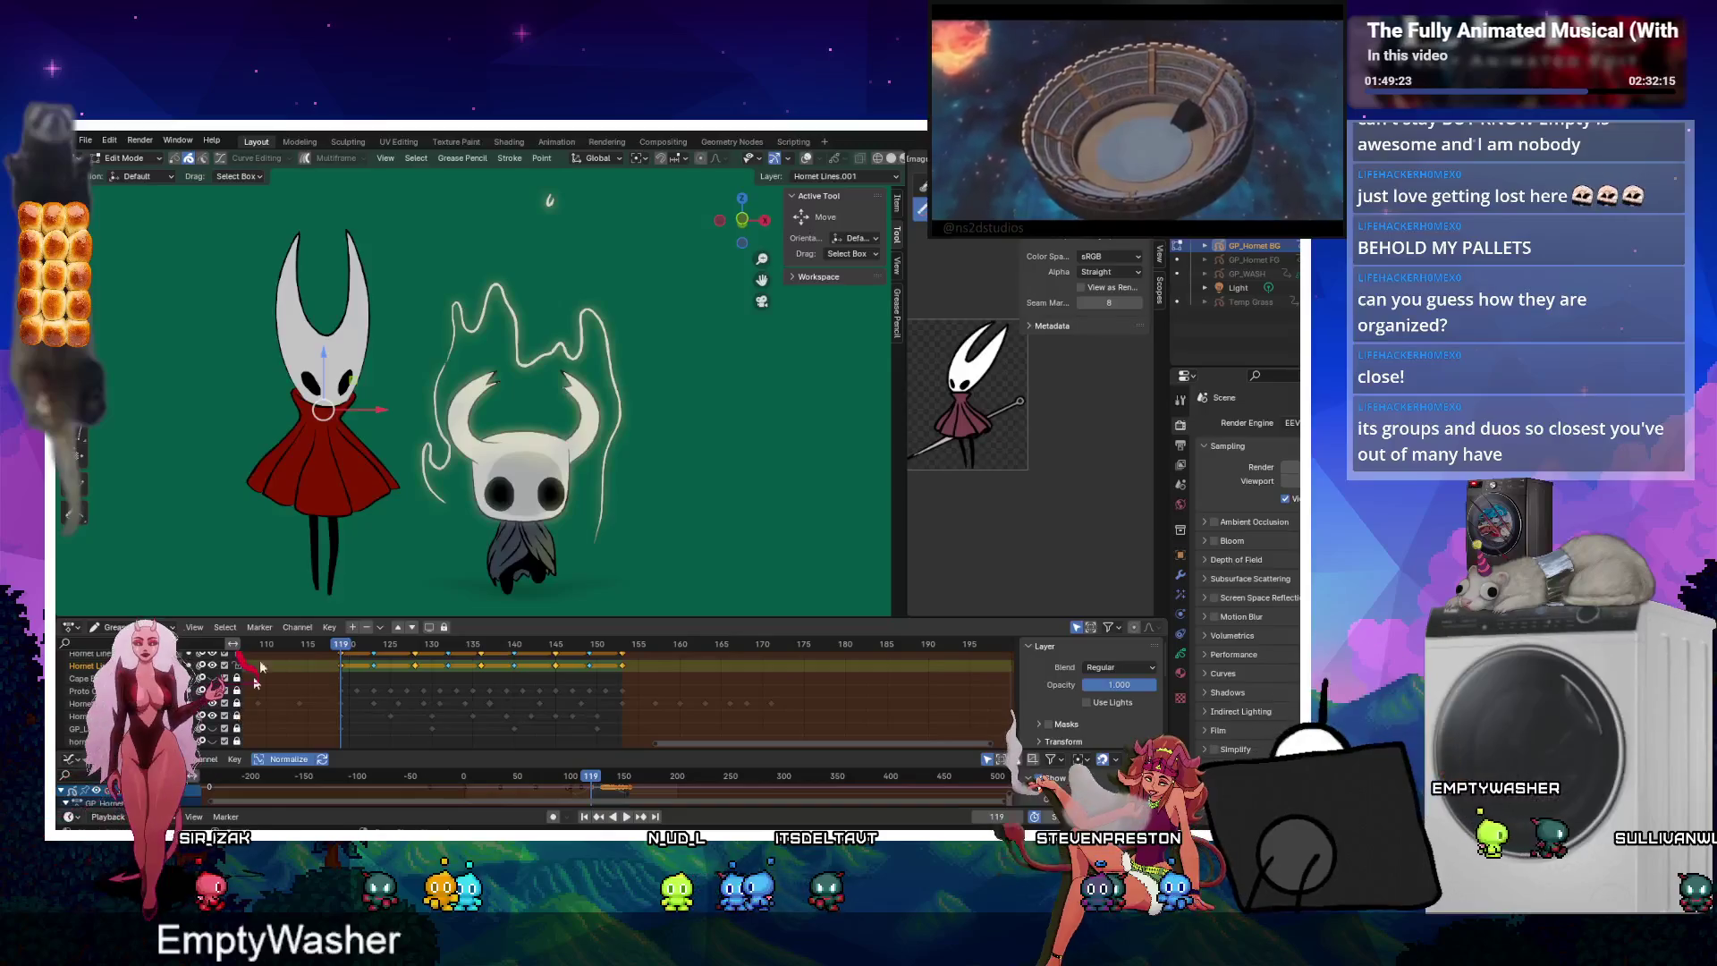
Try lowering Hornet along Z, undo it, and replay from frame 119.
{"action": "key", "text": "g"}
{"action": "key", "text": "z"}
{"action": "left_click", "coordinate": [344, 415]}
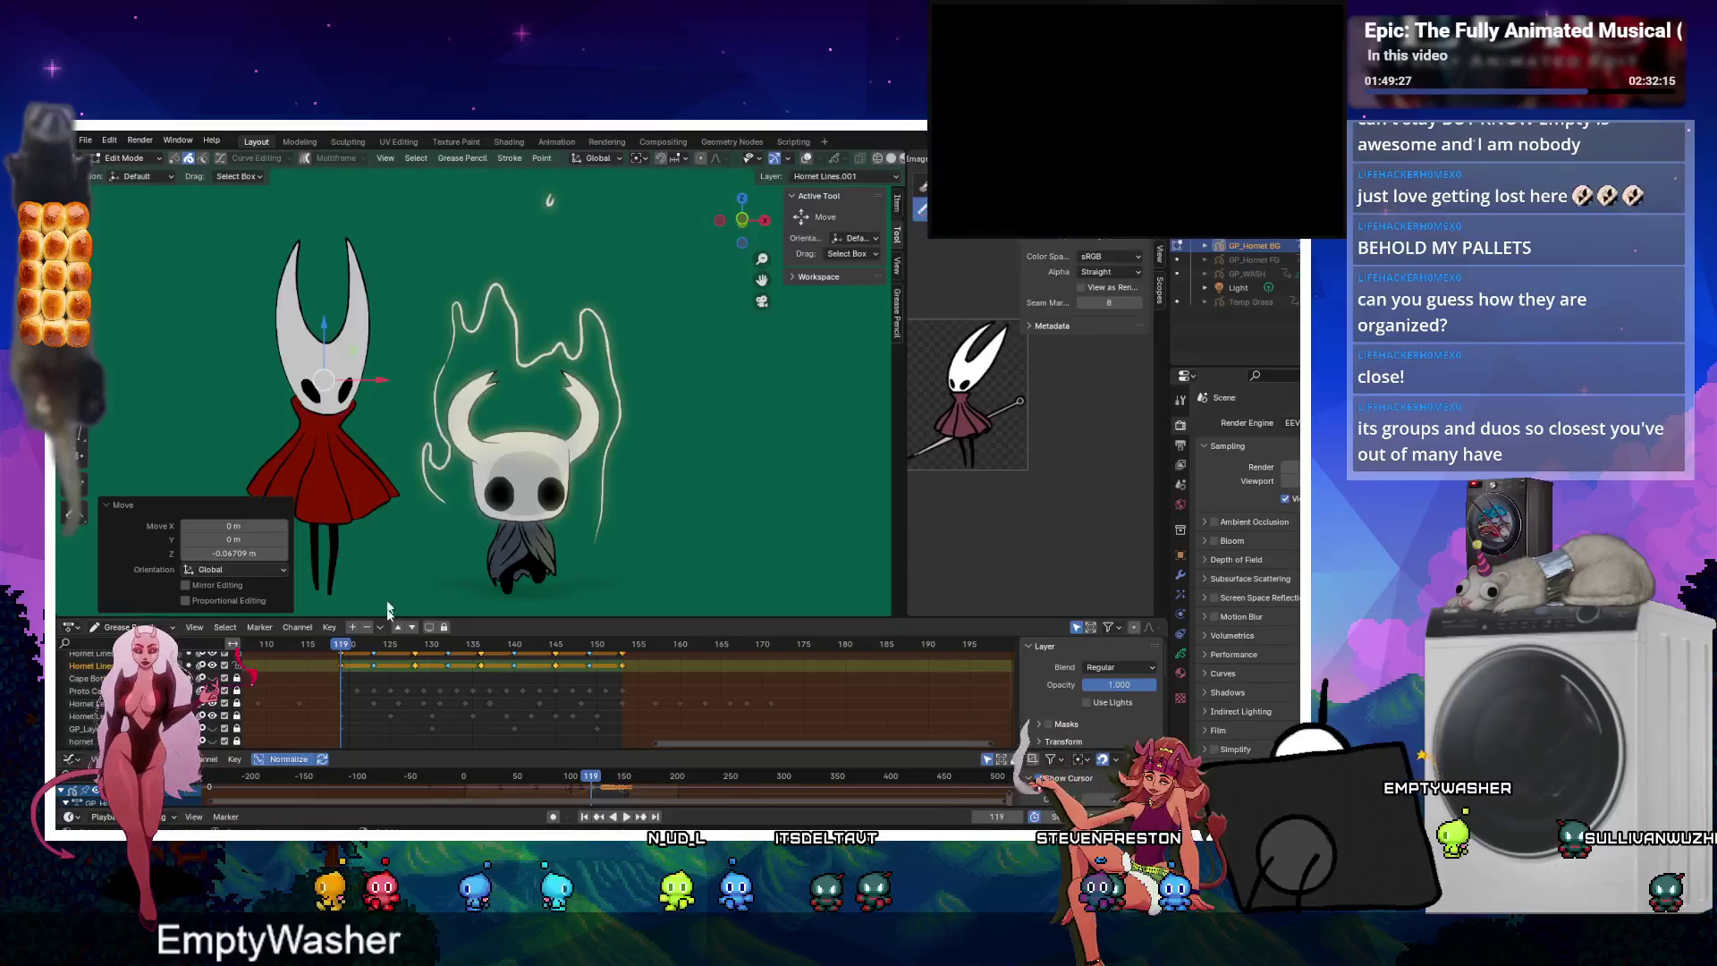
{"action": "key", "text": "ctrl+z"}
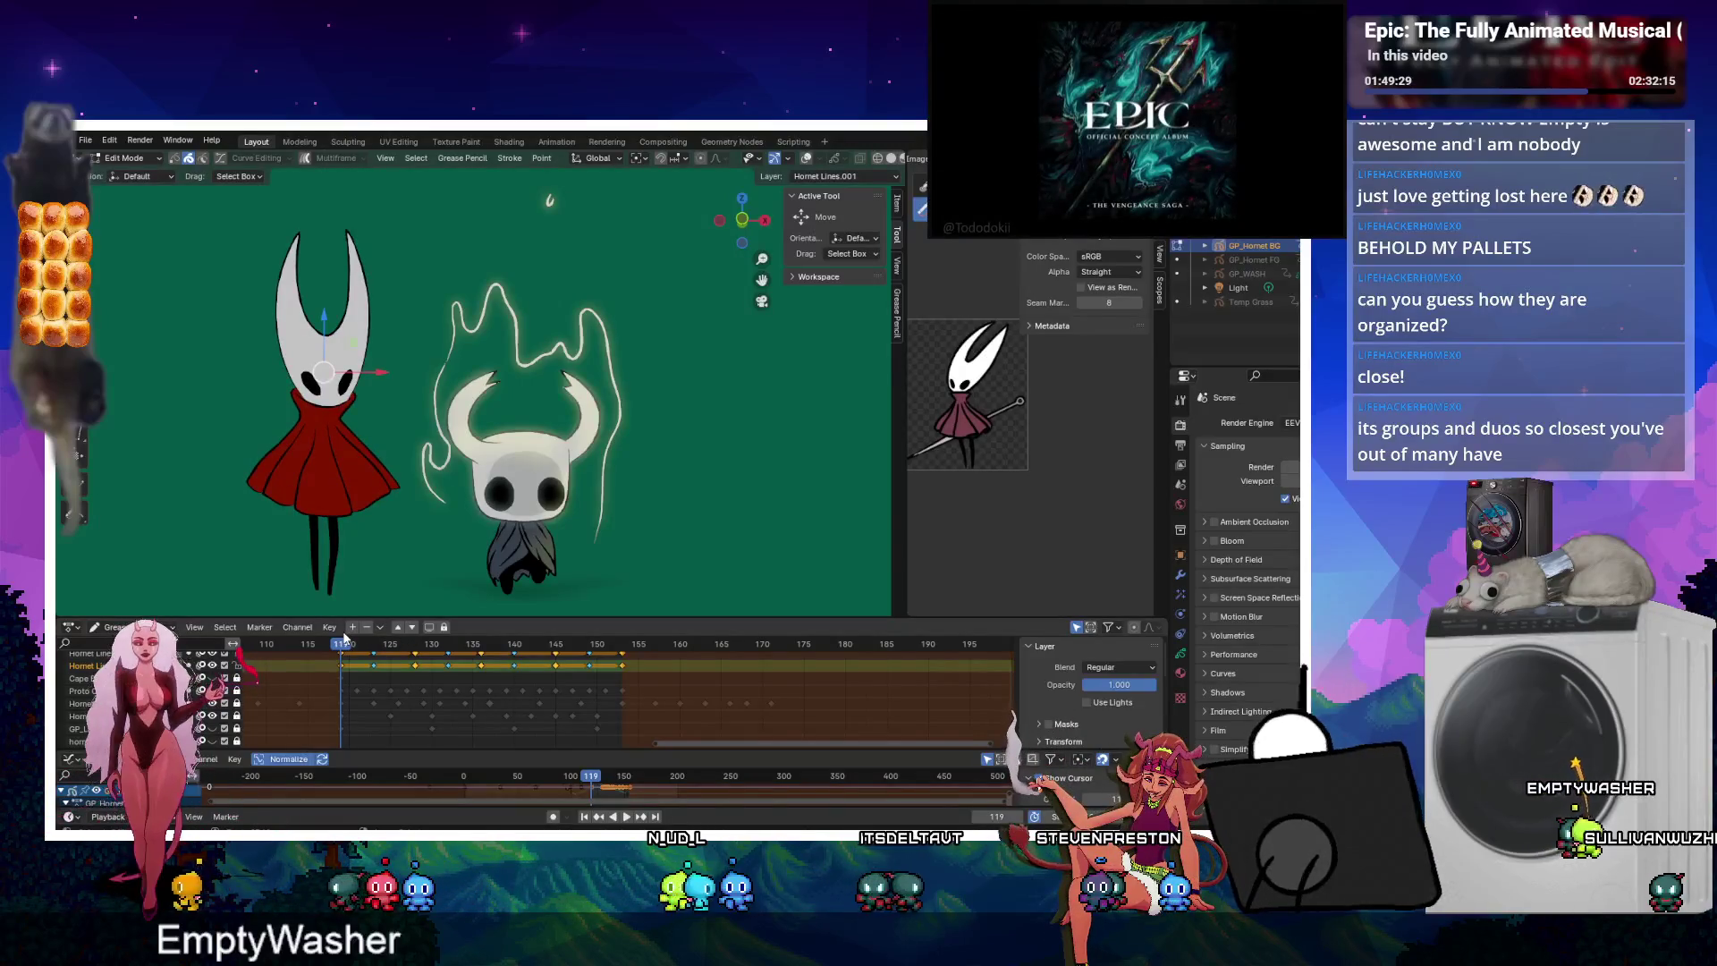
{"action": "key", "text": "space"}
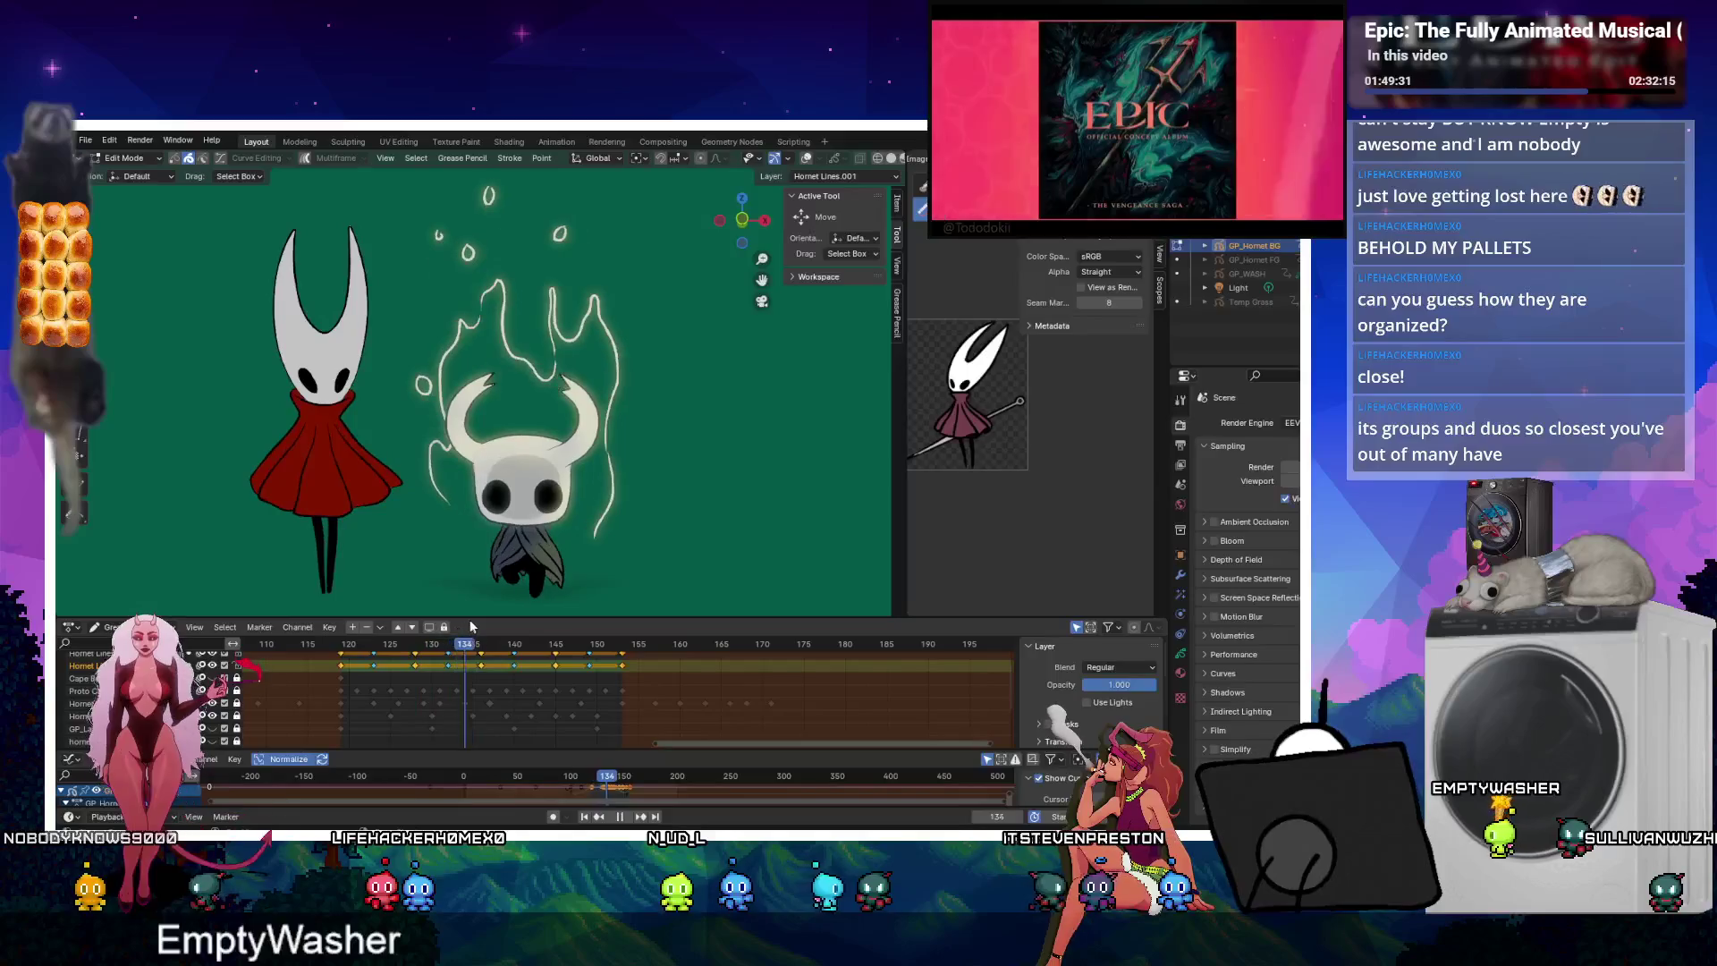
{"action": "left_click", "coordinate": [343, 642]}
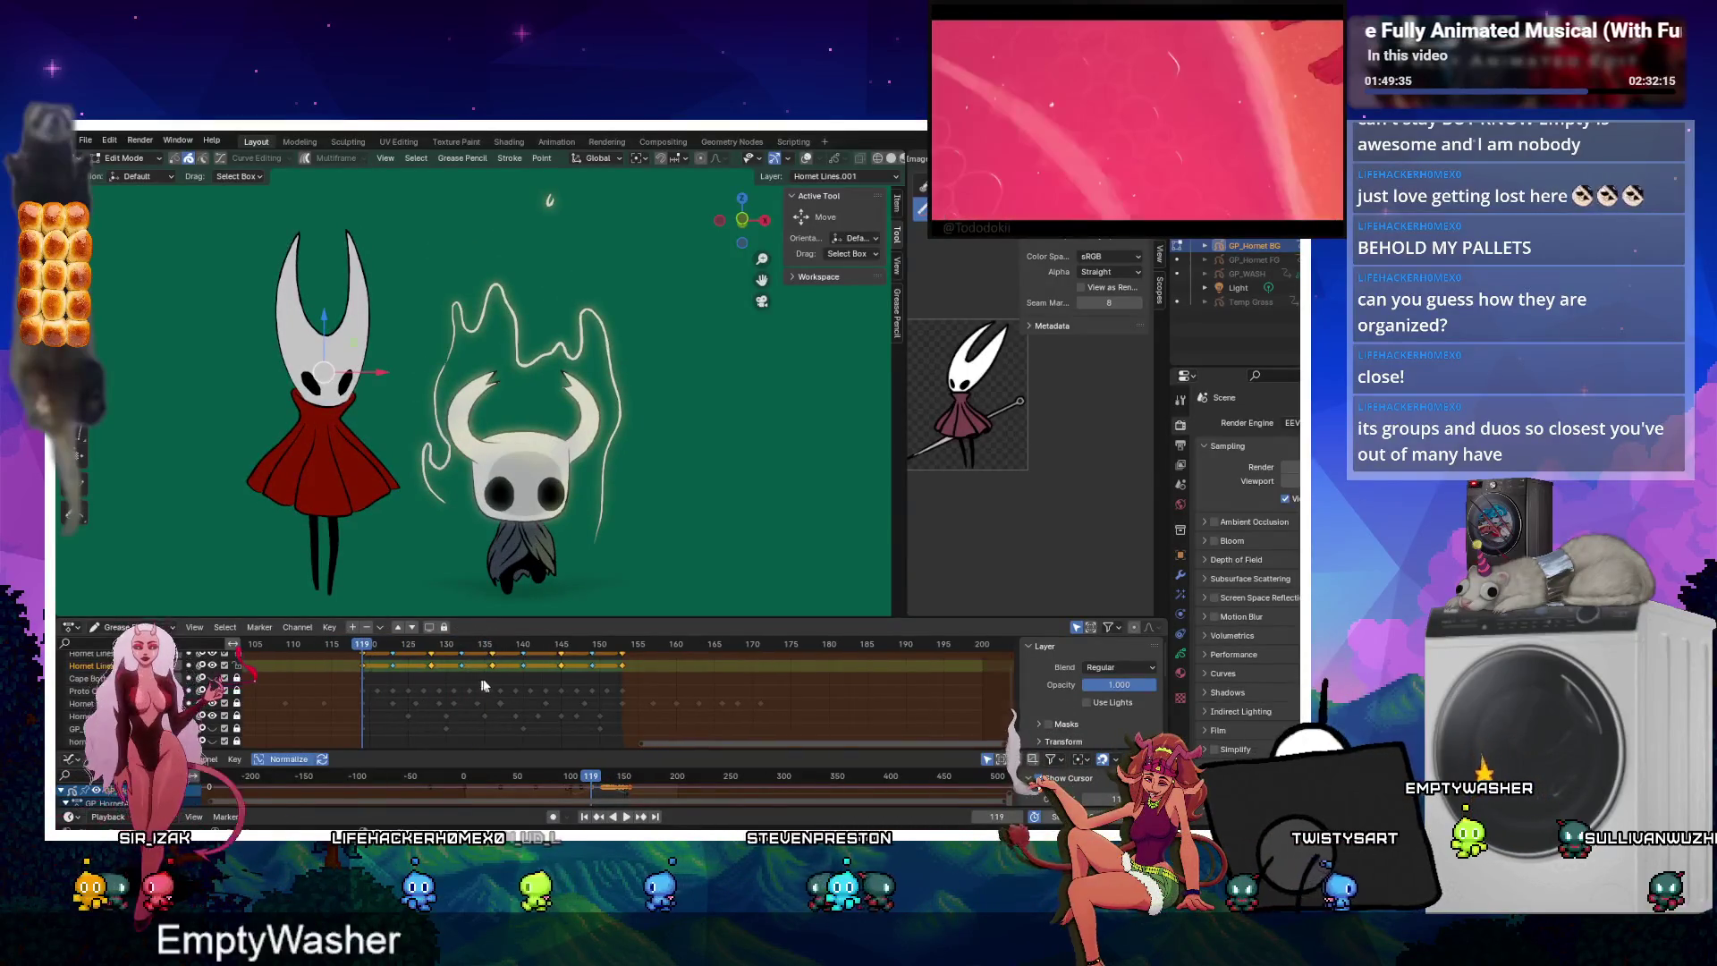
Lower Hornet about 0.037 m along Z on her keyframes near frames 118 and 136.
{"action": "scroll", "coordinate": [482, 684], "scroll_direction": "down", "scroll_amount": 1}
{"action": "left_click_drag", "start_coordinate": [487, 670], "coordinate": [502, 701]}
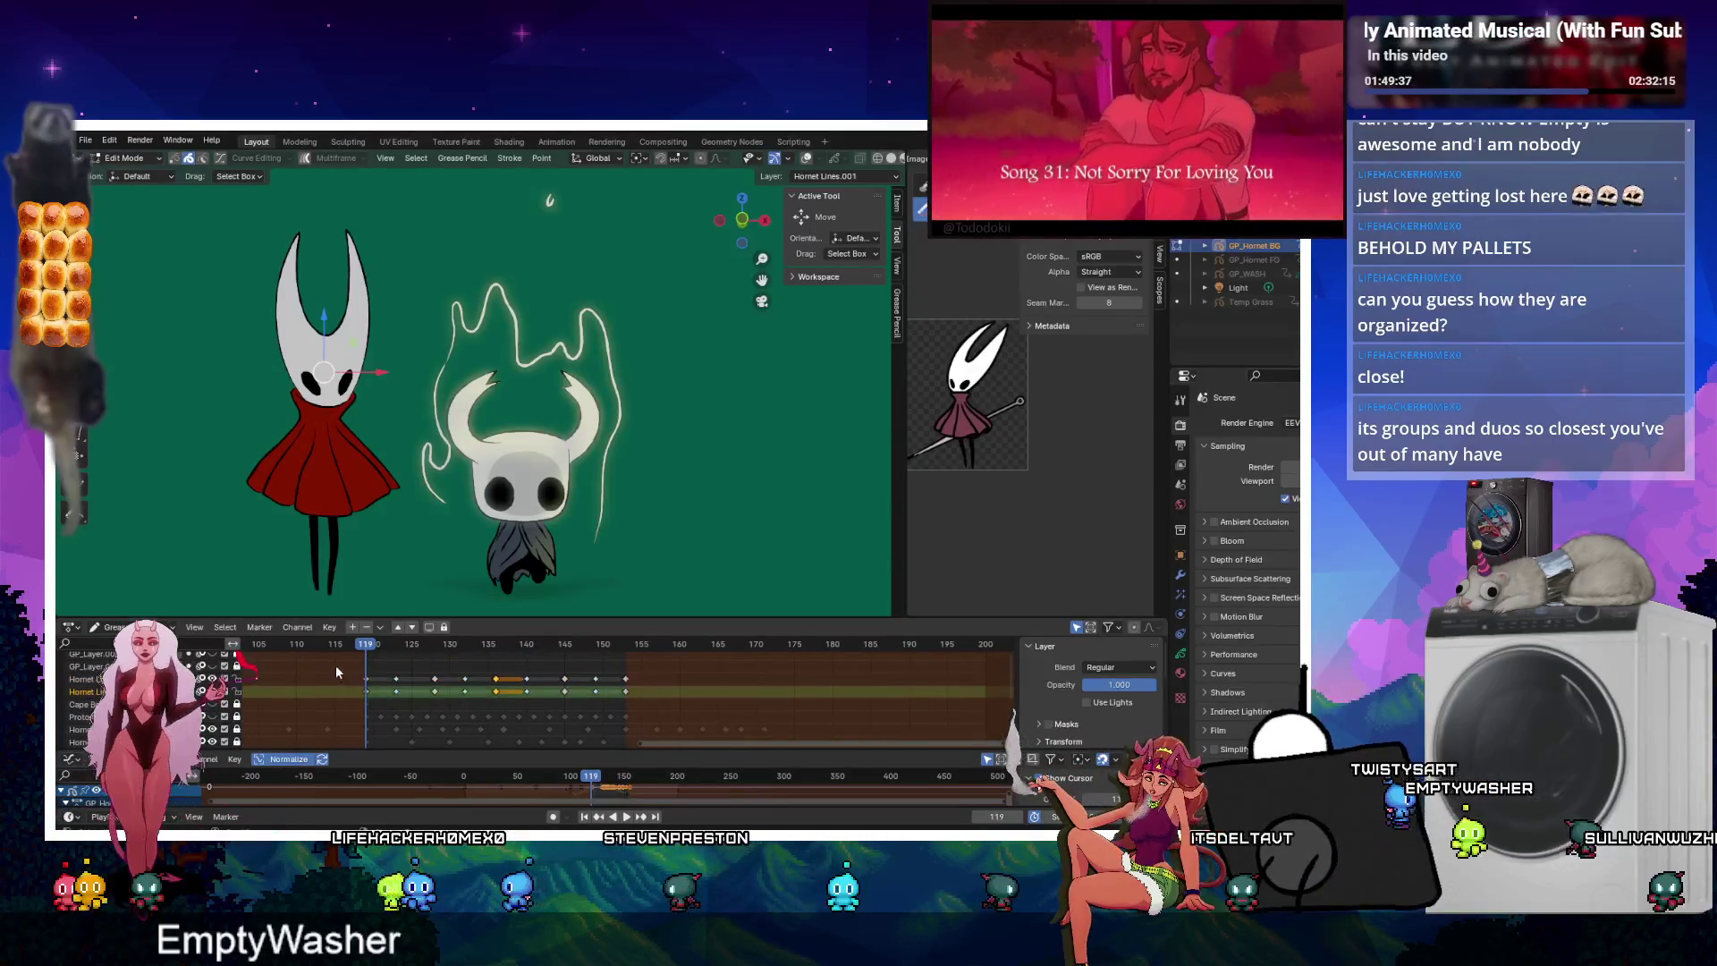
{"action": "left_click_drag", "start_coordinate": [344, 669], "coordinate": [373, 701]}
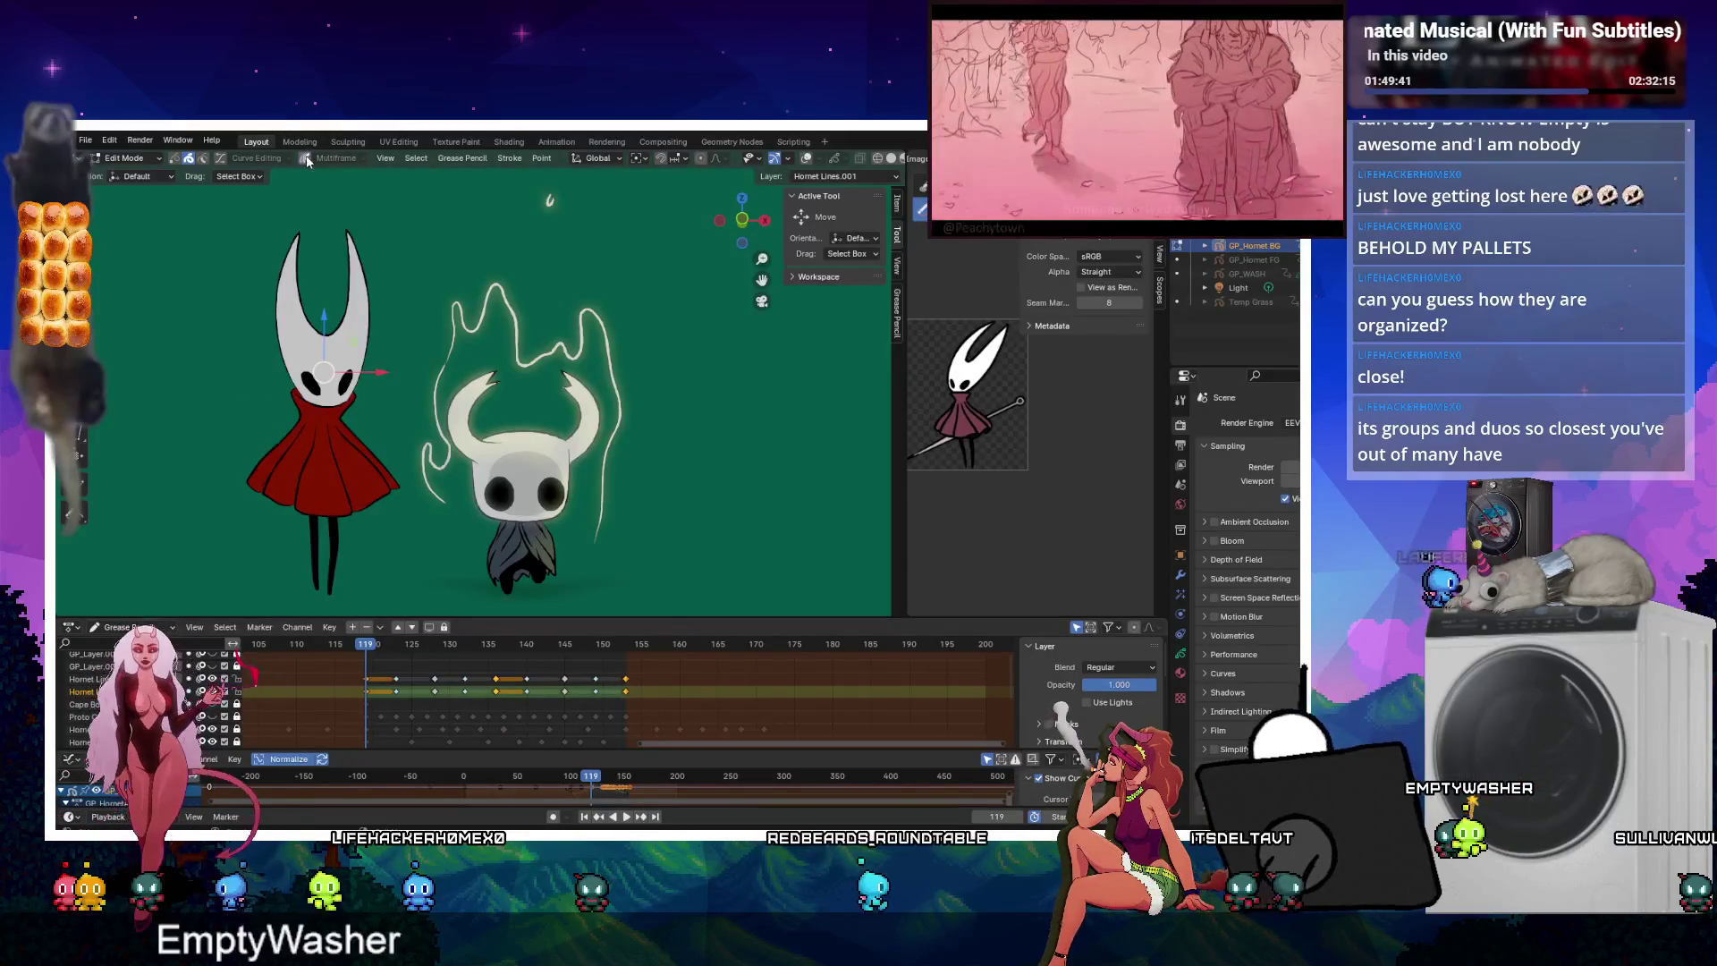
{"action": "key", "text": "g"}
{"action": "key", "text": "z"}
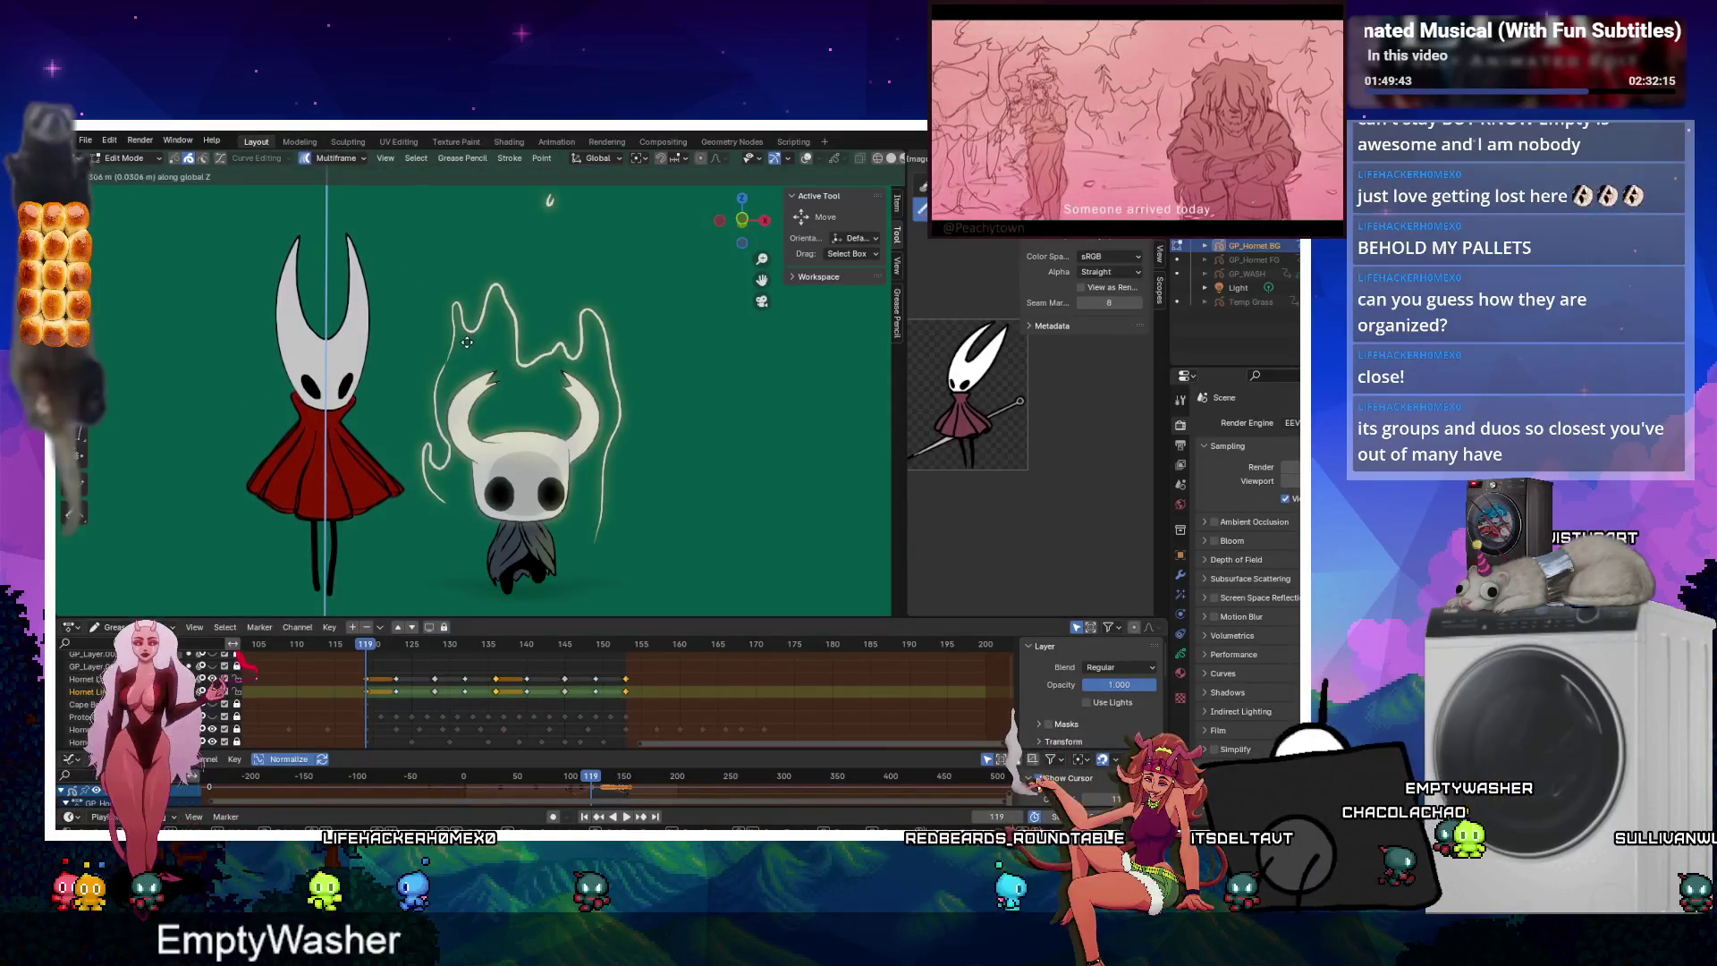
{"action": "left_click", "coordinate": [468, 350]}
Lower Hornet along Z on her frame 119 keyframes and check the bob in playback.
{"action": "mouse_move", "coordinate": [390, 668]}
{"action": "left_mouse_down"}
{"action": "mouse_move", "coordinate": [401, 699]}
{"action": "mouse_move", "coordinate": [470, 708]}
{"action": "left_mouse_up"}
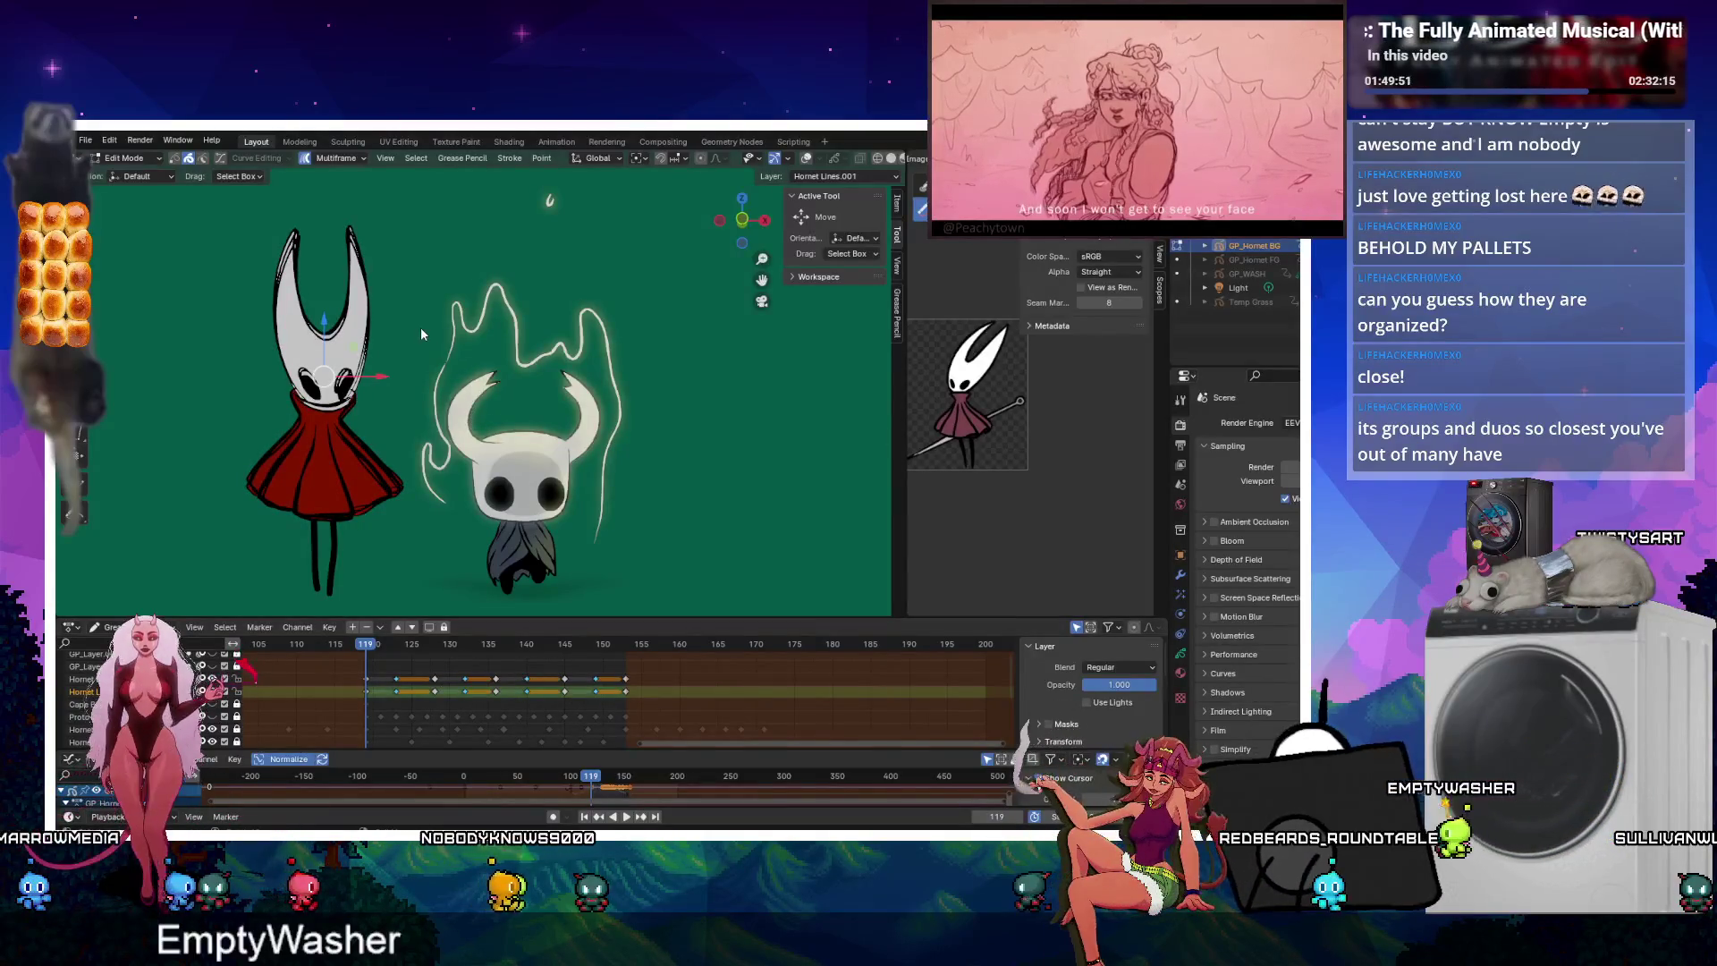
{"action": "left_click", "coordinate": [400, 657]}
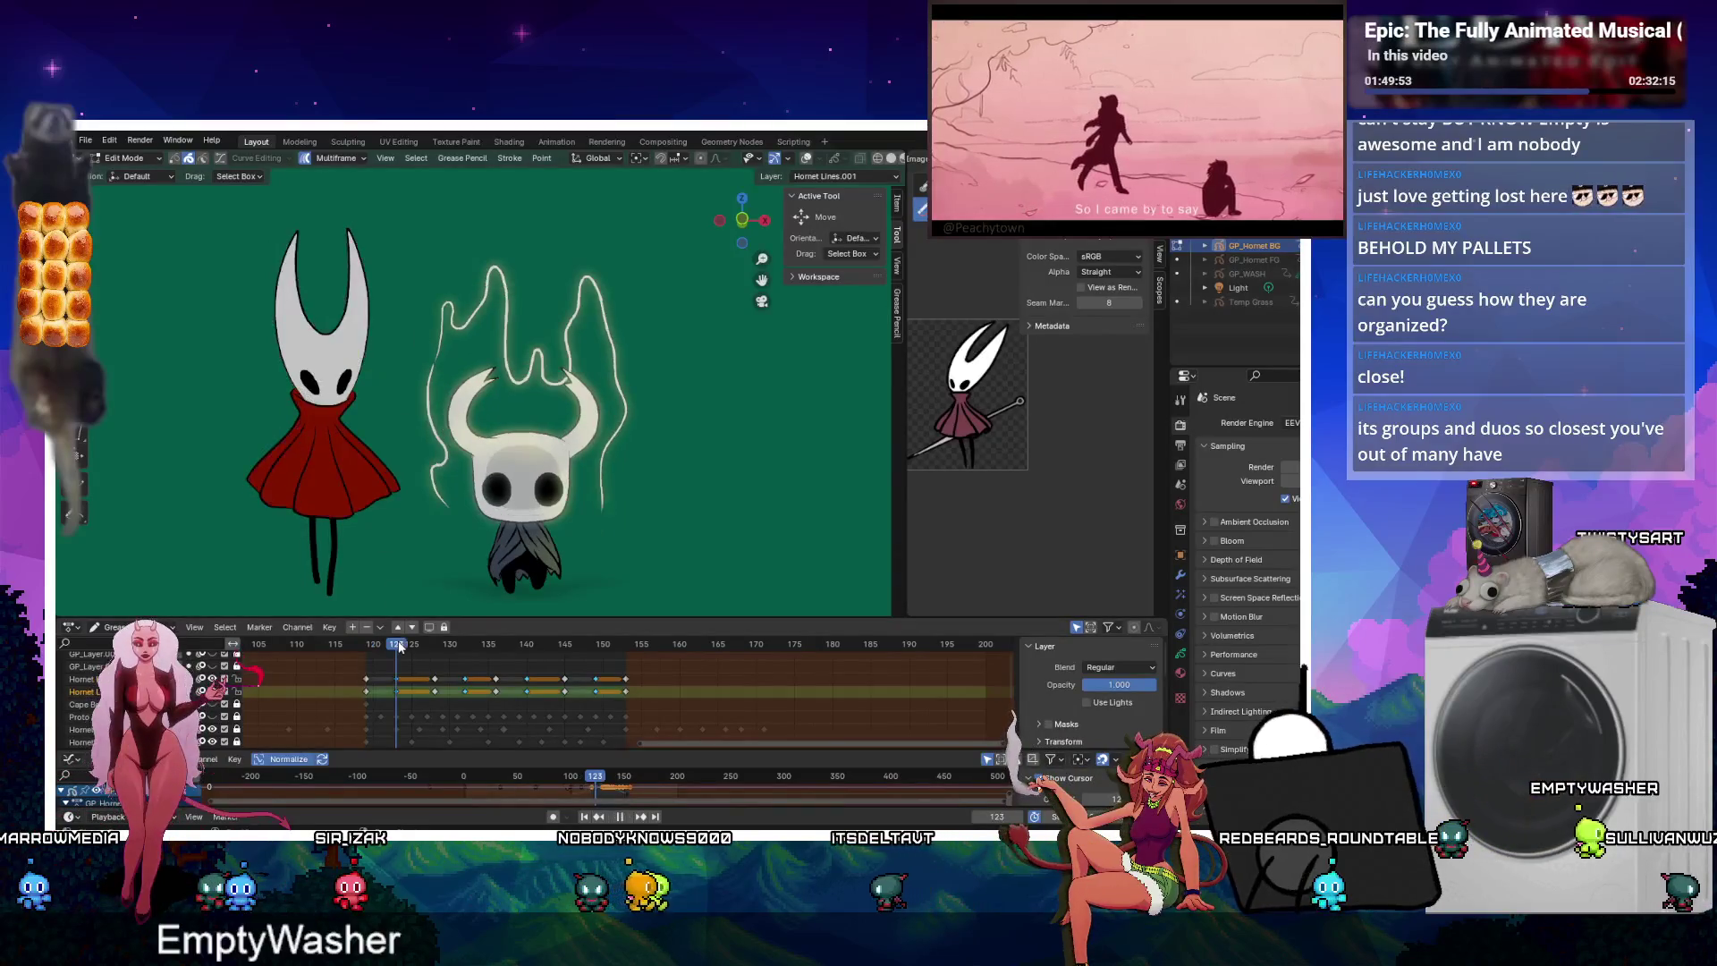
{"action": "key", "text": "g"}
{"action": "key", "text": "z"}
{"action": "left_click", "coordinate": [431, 411]}
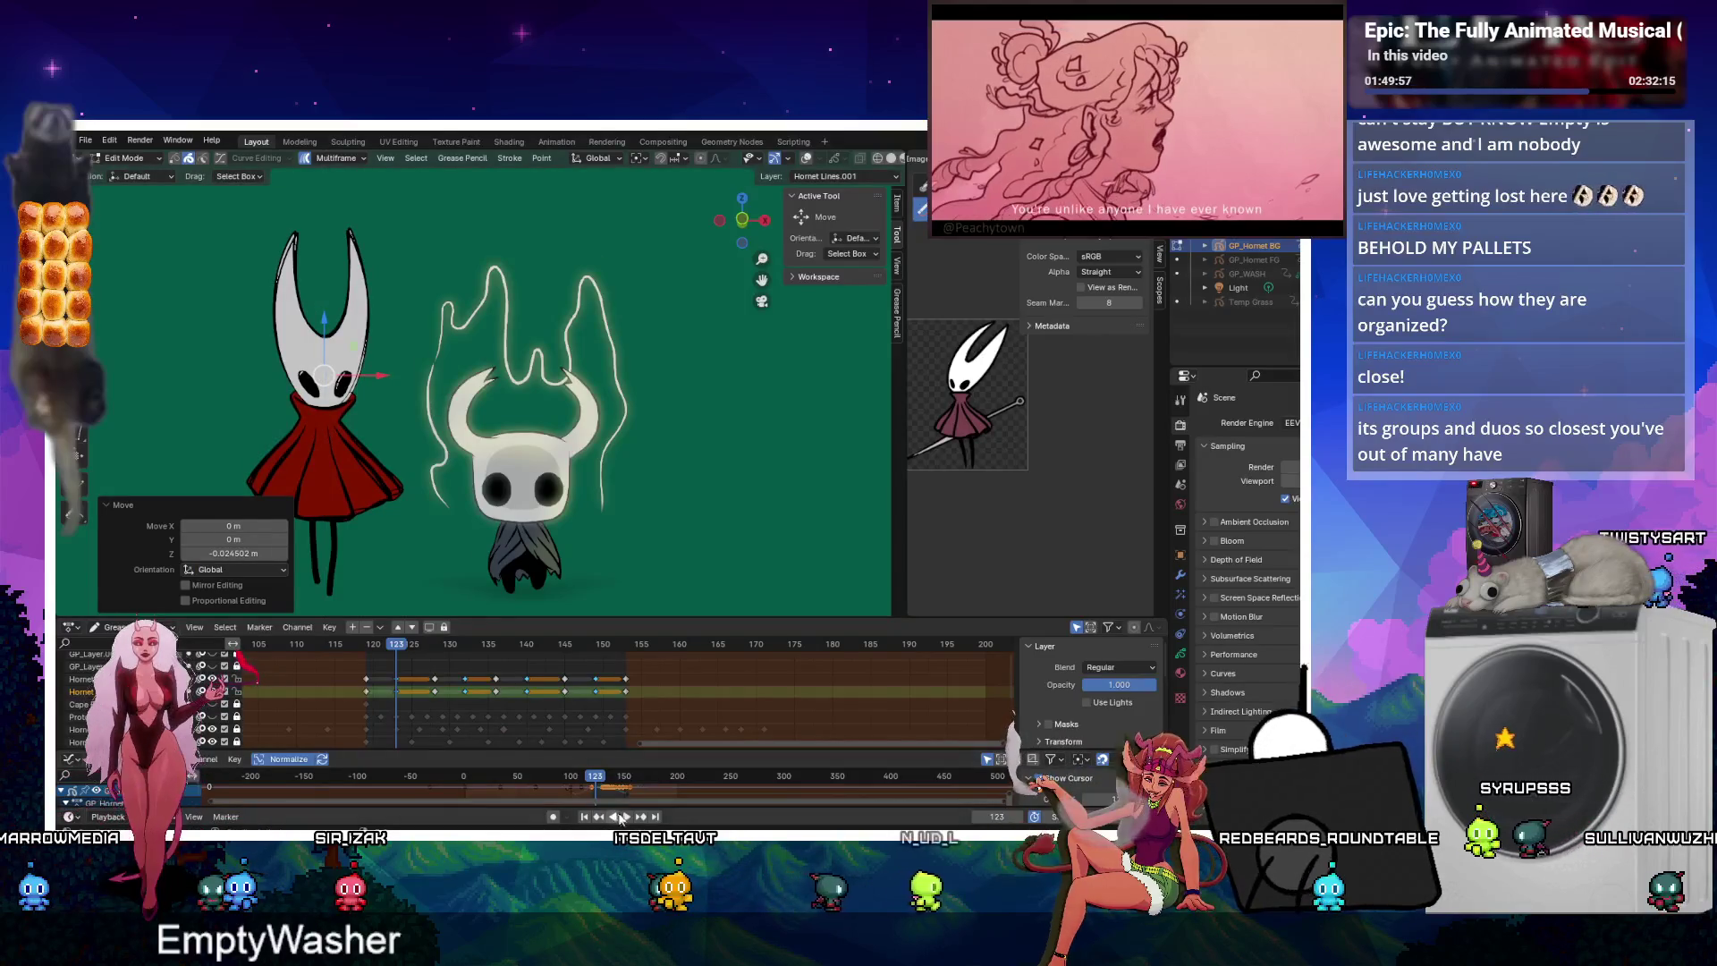
{"action": "left_click", "coordinate": [621, 817]}
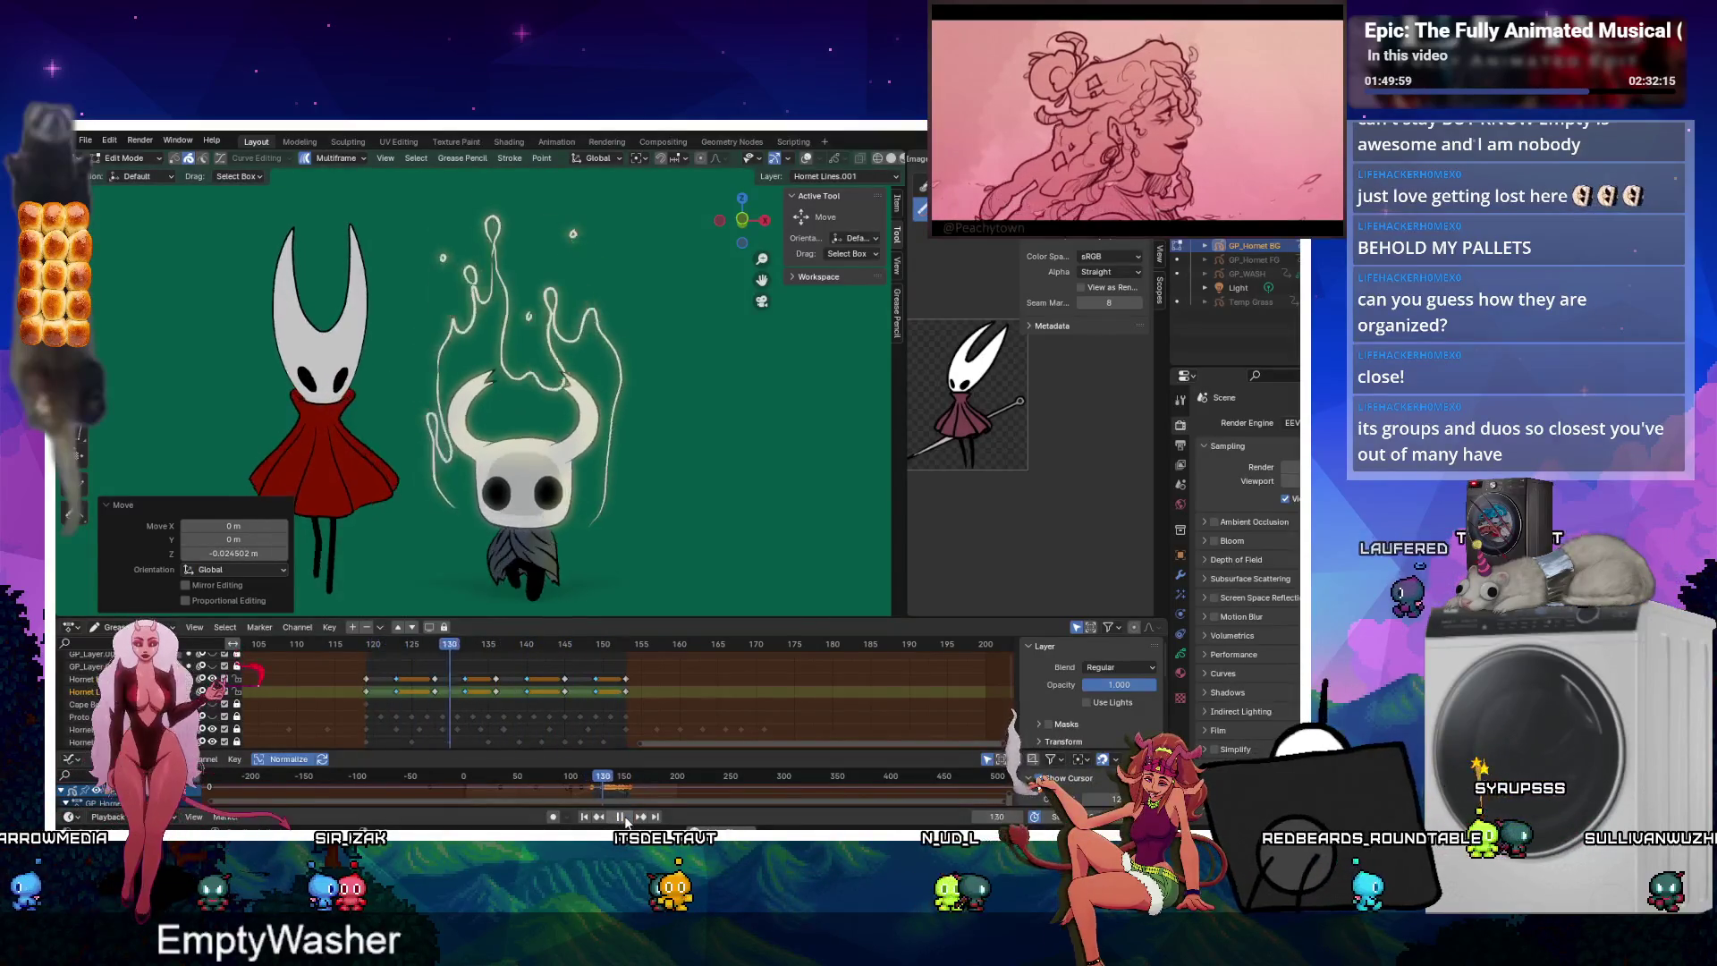
{"action": "left_click", "coordinate": [620, 817]}
Lower Hornet about 0.03 m along Z on her first and frame 155 keyframes.
{"action": "left_click", "coordinate": [349, 670]}
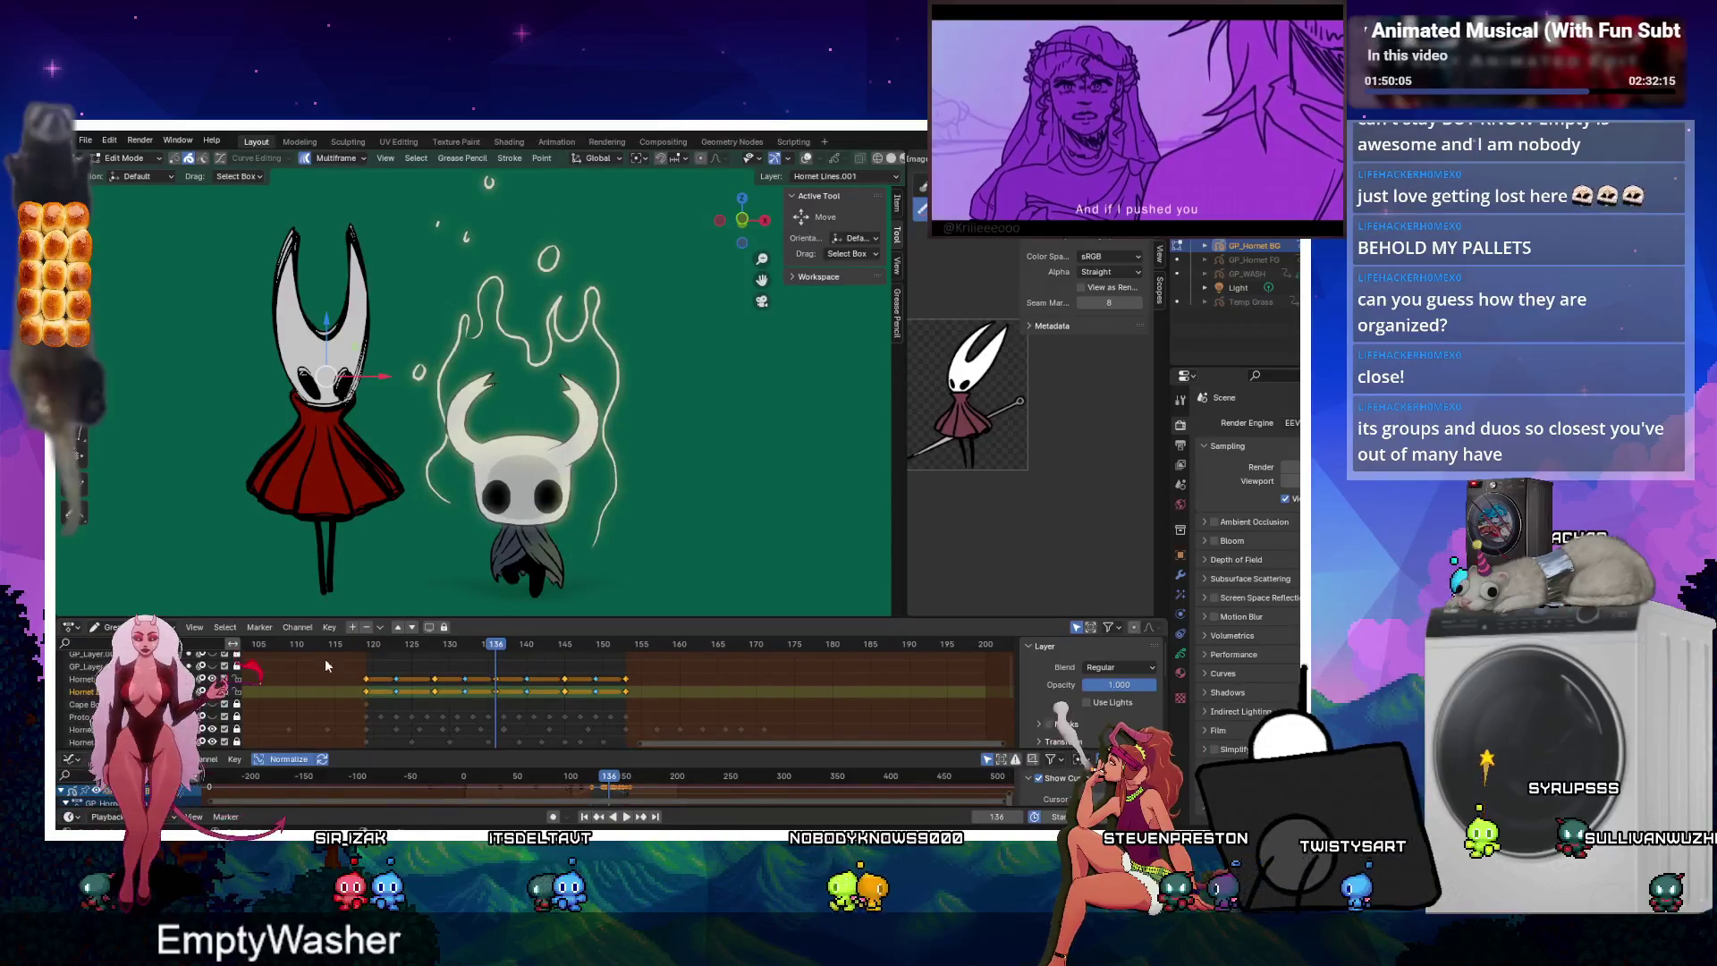
{"action": "left_click_drag", "start_coordinate": [324, 658], "coordinate": [377, 701]}
{"action": "left_click_drag", "start_coordinate": [601, 670], "coordinate": [636, 698], "text": "shift"}
{"action": "key", "text": "g"}
{"action": "key", "text": "z"}
{"action": "left_click", "coordinate": [386, 418]}
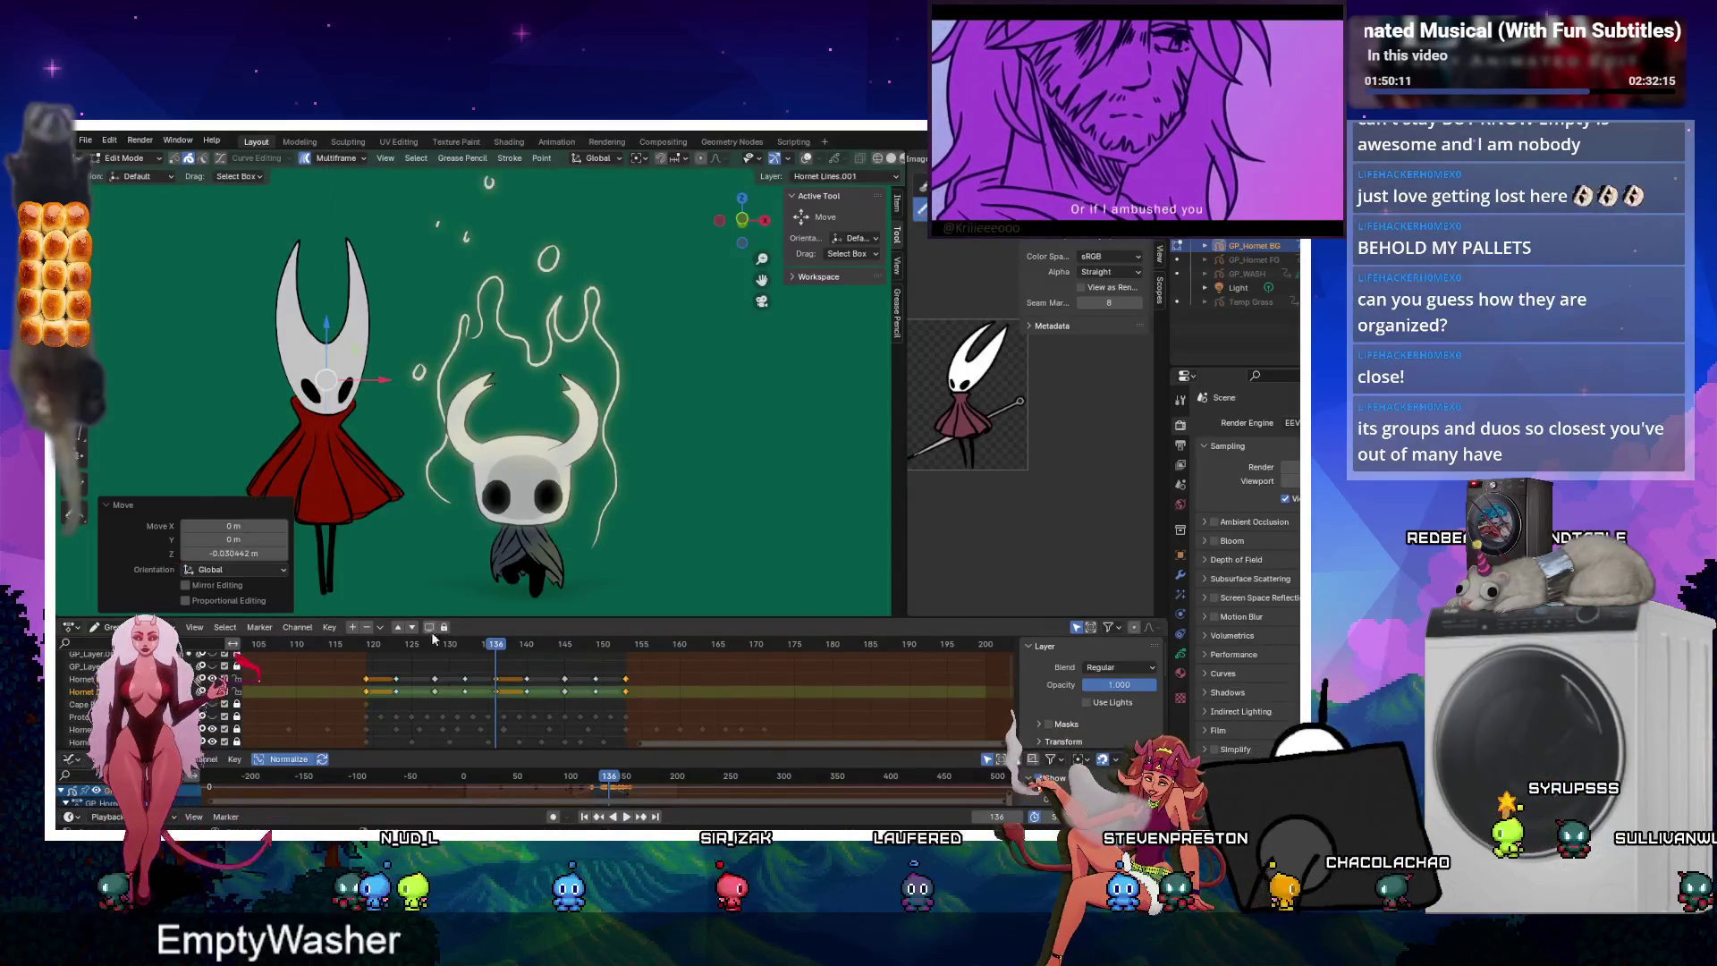
Lower Hornet about 0.024 m on keyframes after frame 123, then play from frame 119.
{"action": "left_click_drag", "start_coordinate": [431, 648], "coordinate": [396, 647]}
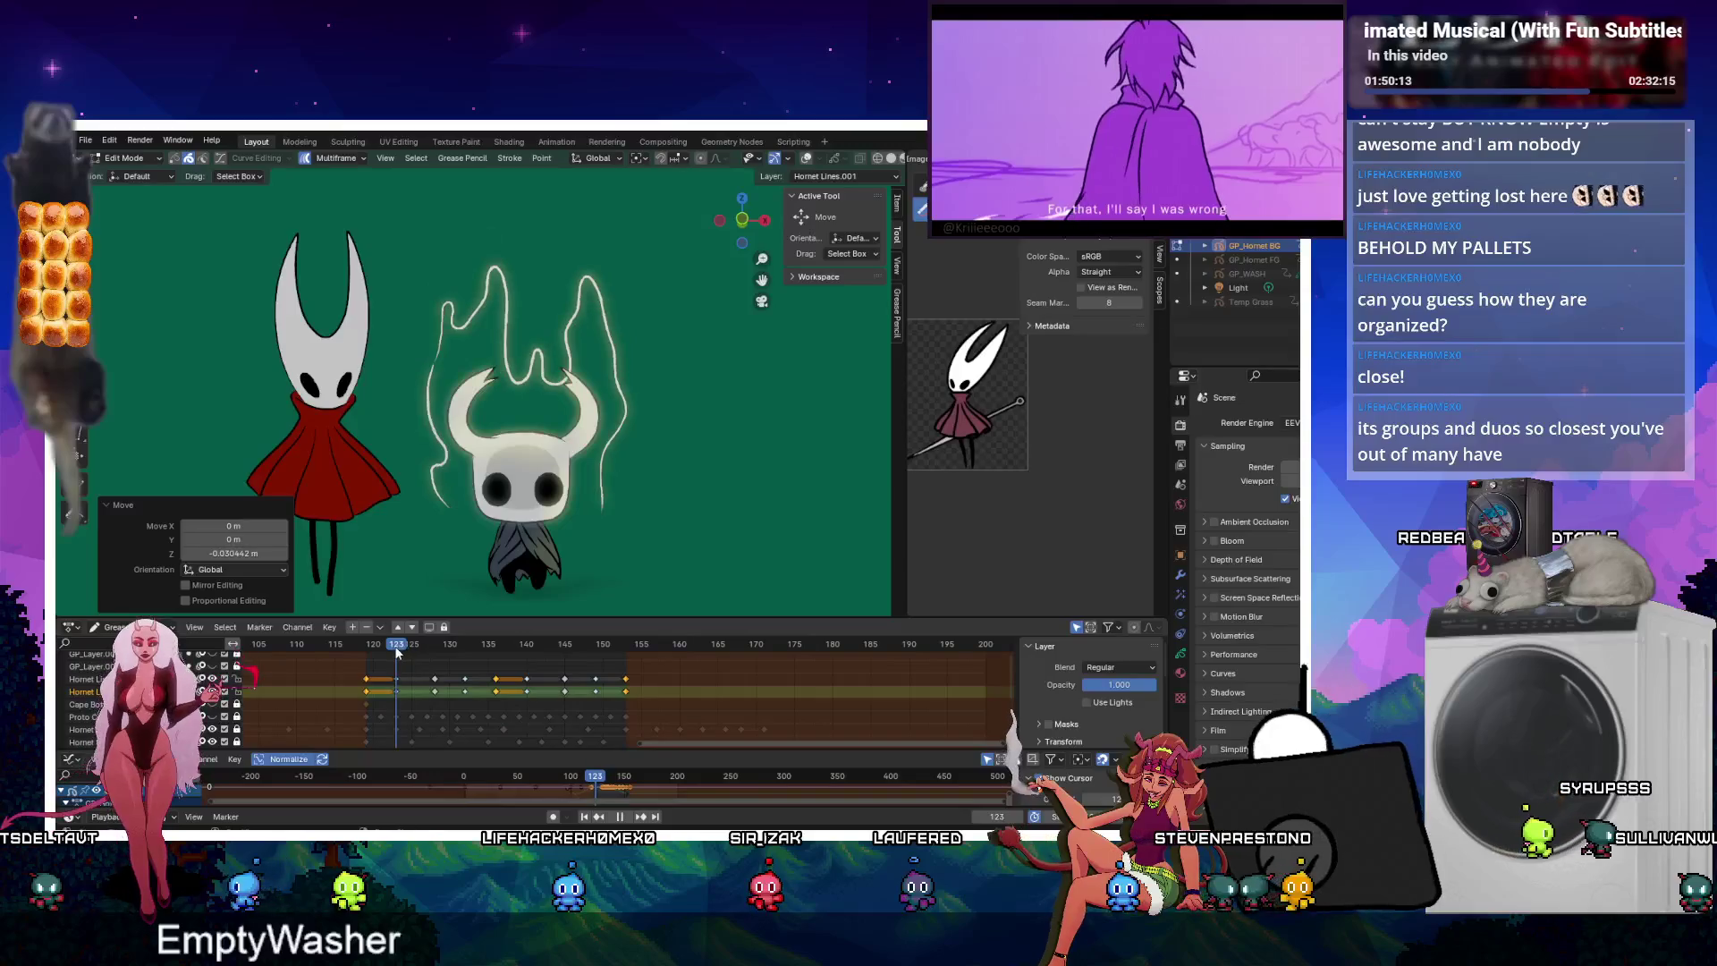
{"action": "left_click_drag", "start_coordinate": [404, 711], "coordinate": [476, 708]}
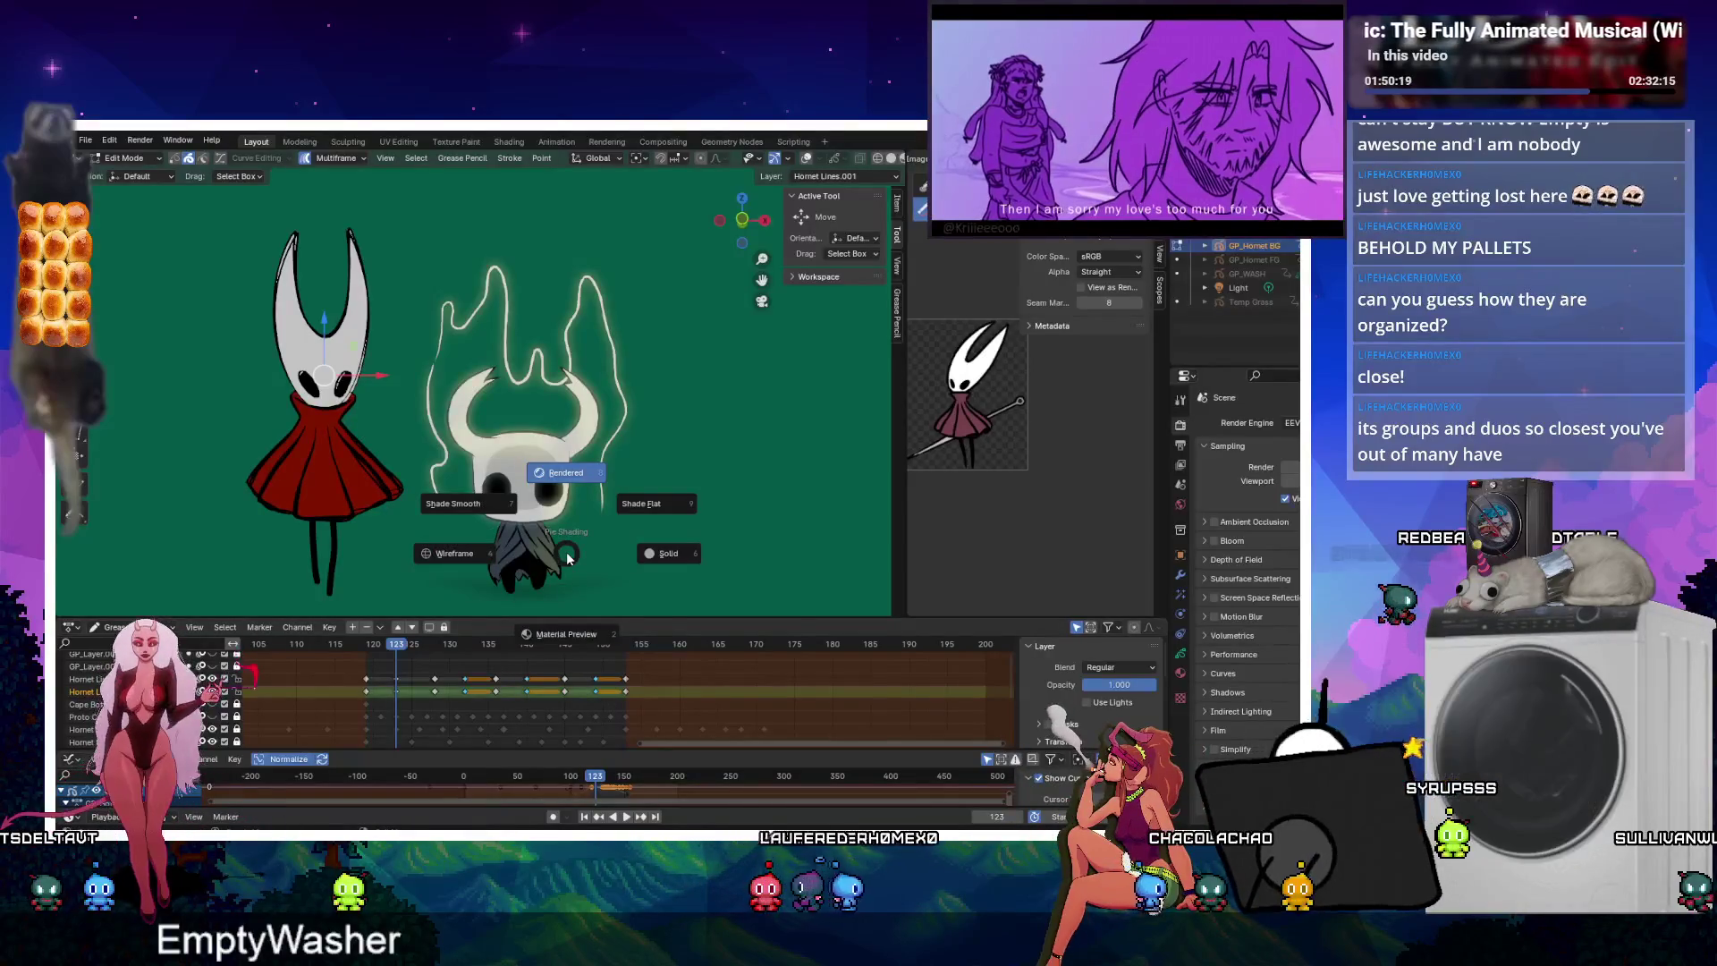
{"action": "key", "text": "g"}
{"action": "key", "text": "z"}
{"action": "left_click", "coordinate": [566, 559]}
{"action": "left_click_drag", "start_coordinate": [407, 643], "coordinate": [365, 644]}
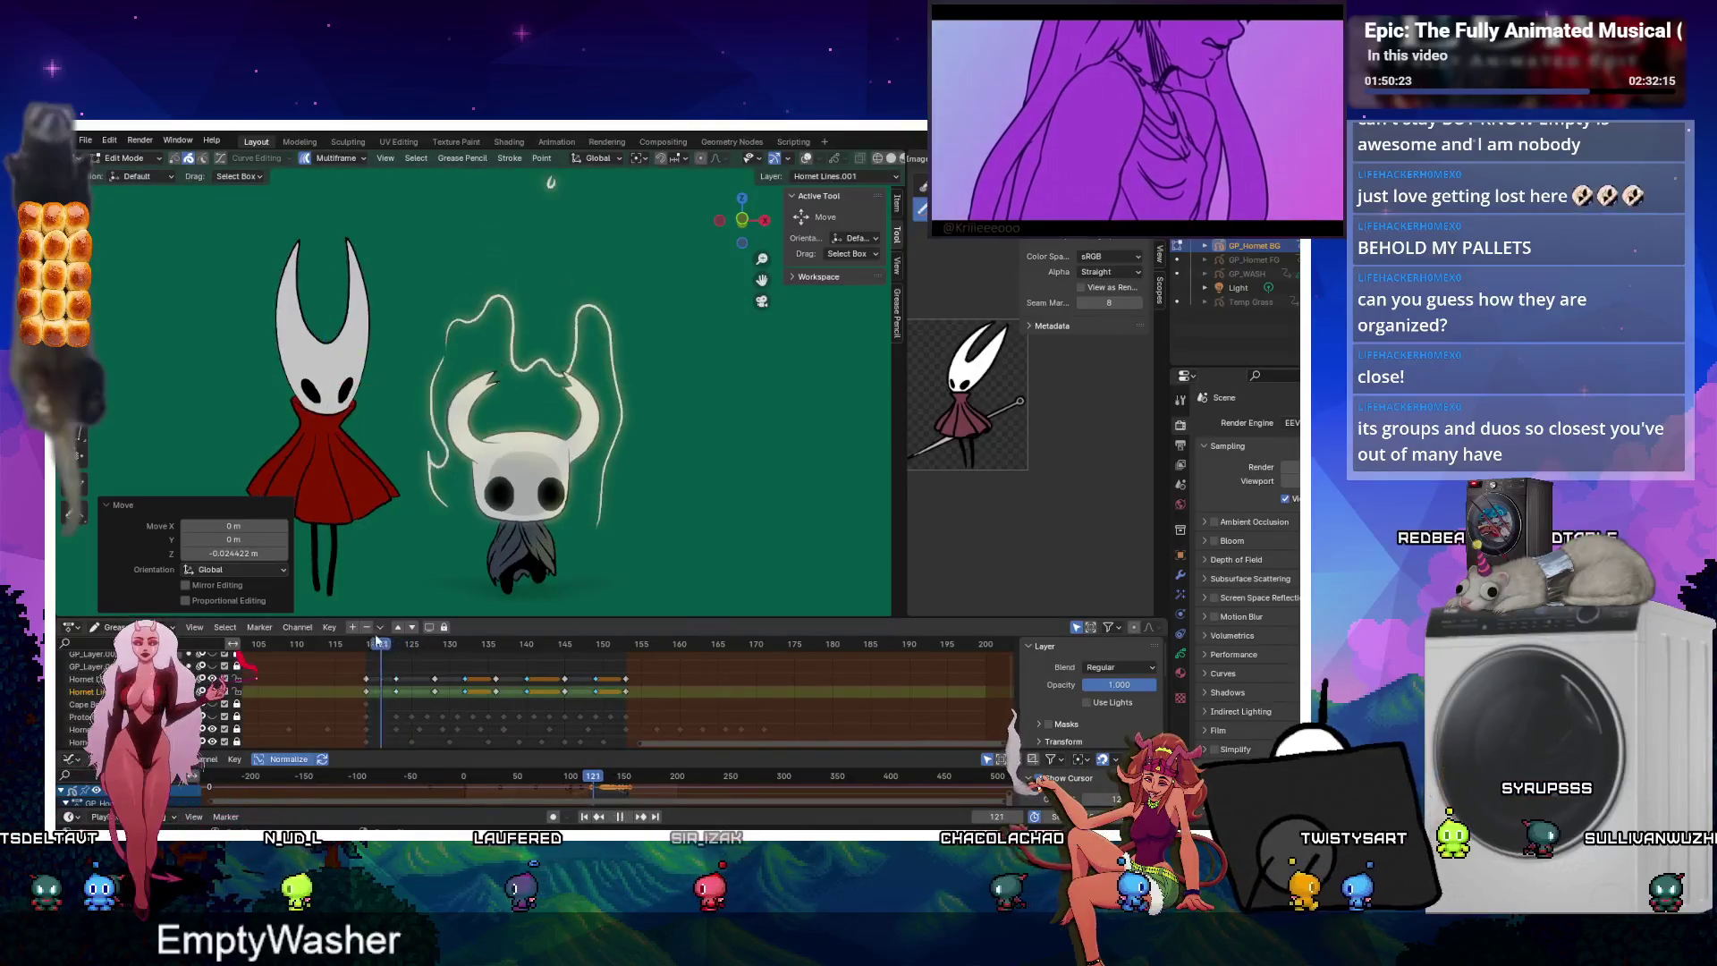
{"action": "left_click", "coordinate": [625, 816]}
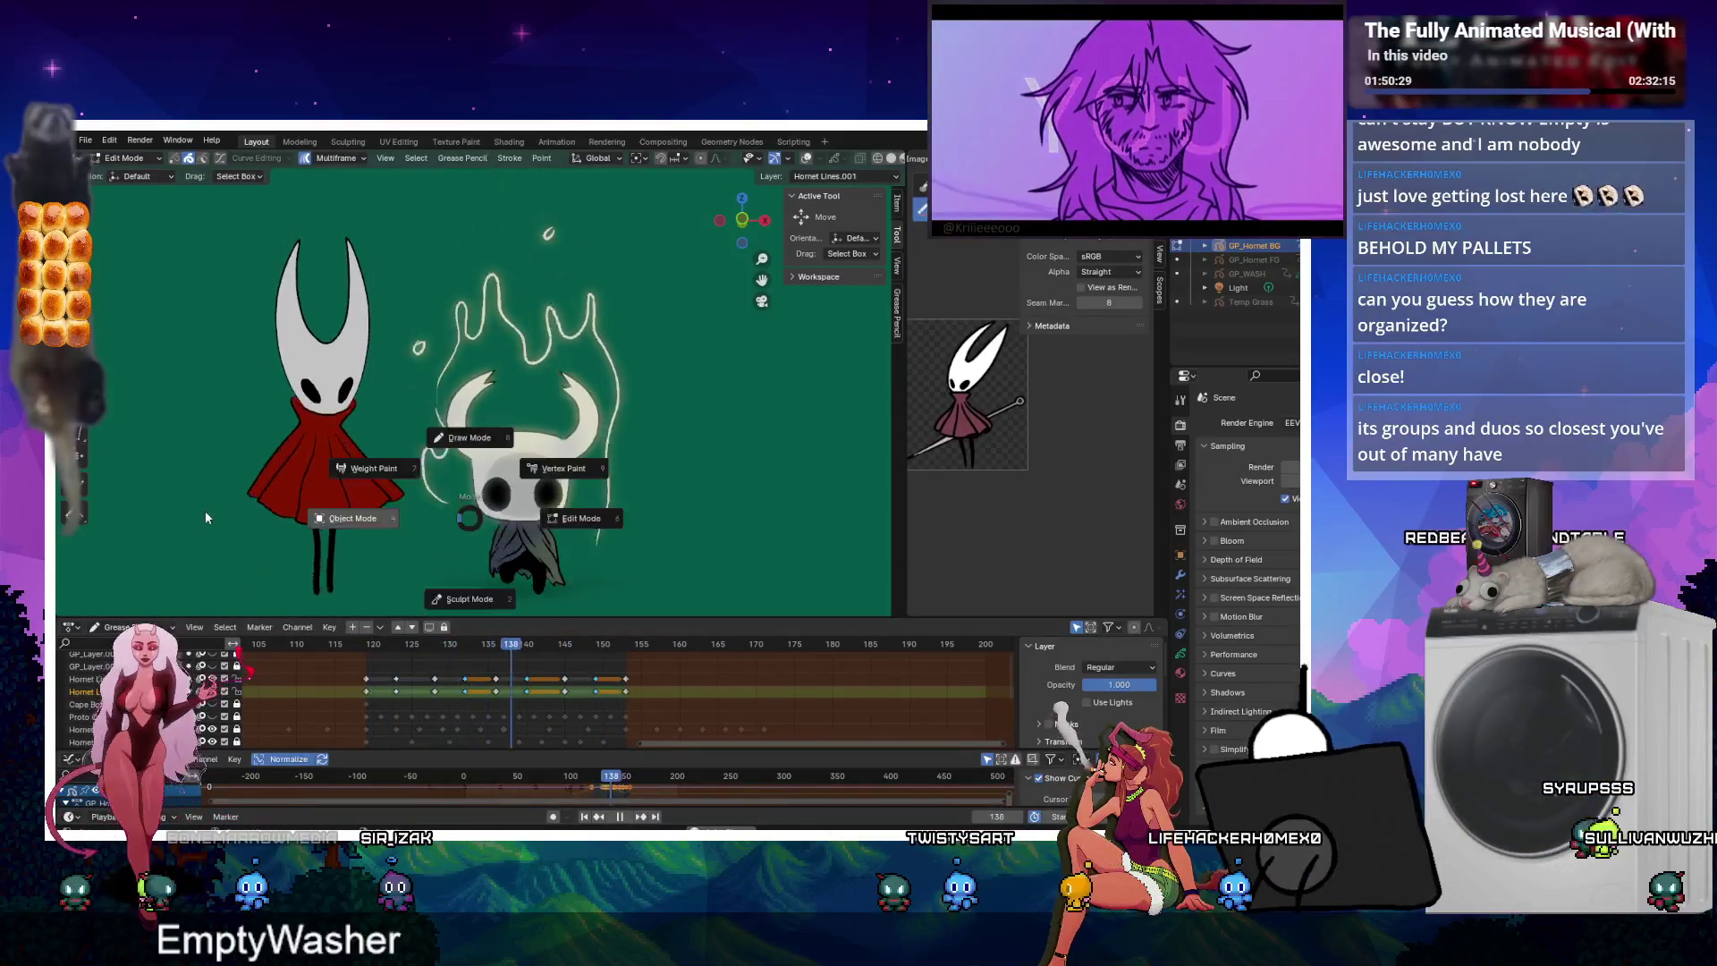
{"action": "key", "text": "Tab"}
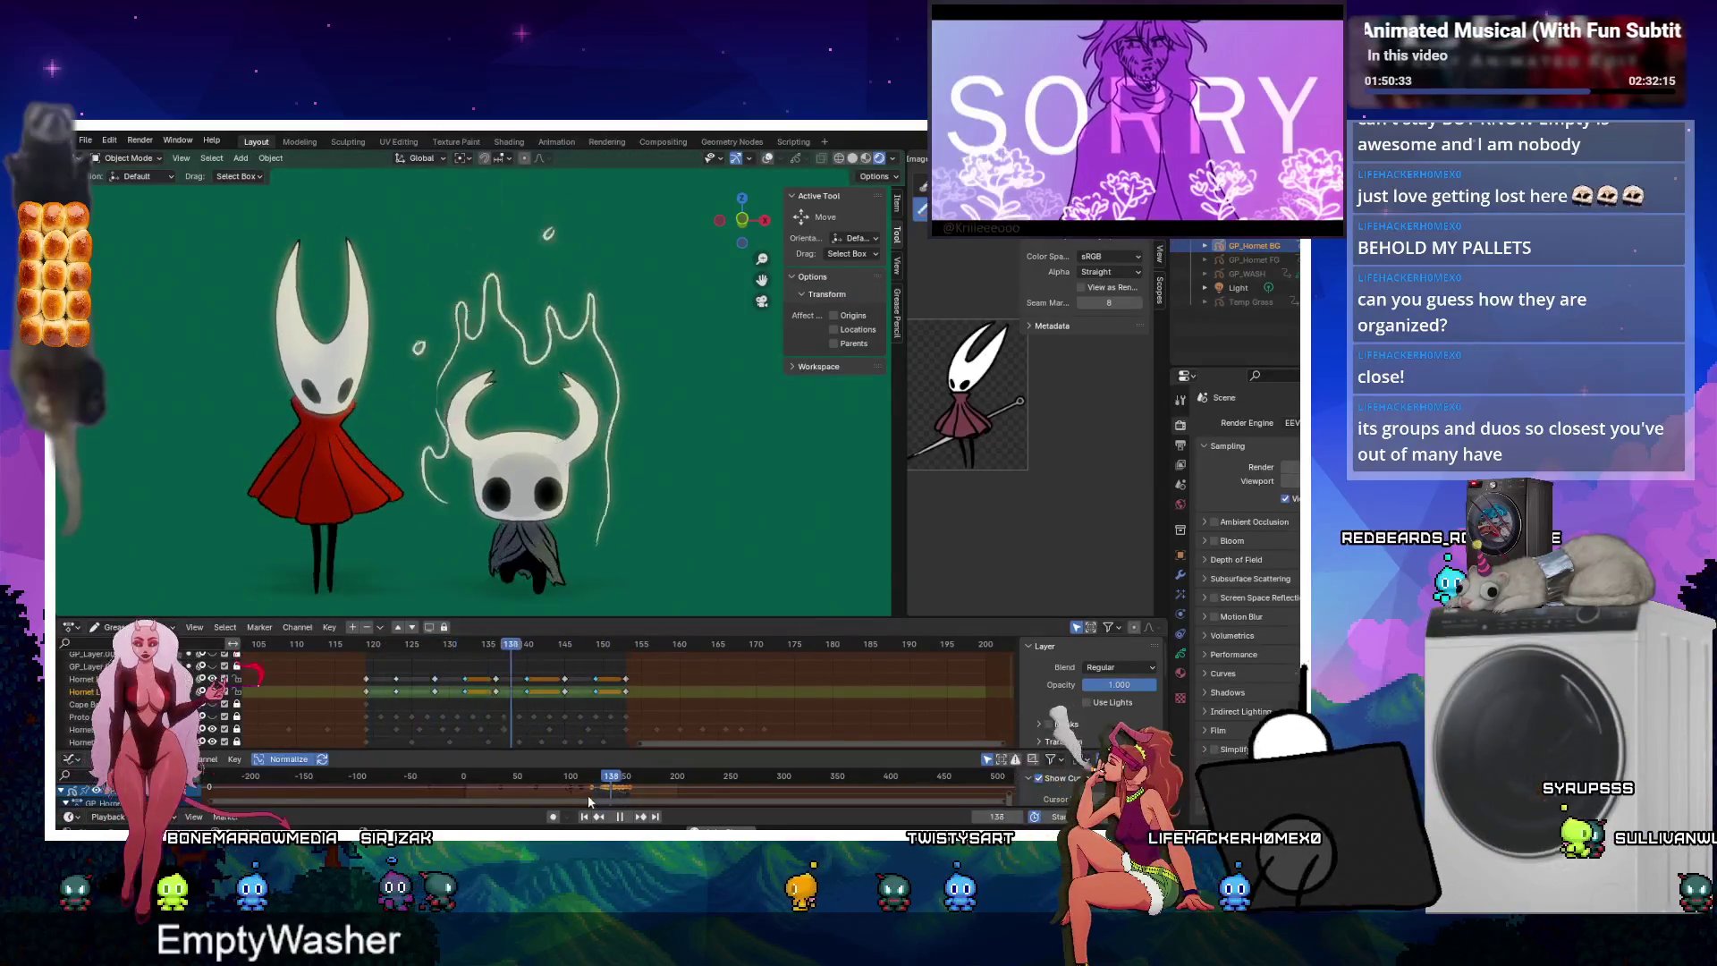
{"action": "key", "text": "space"}
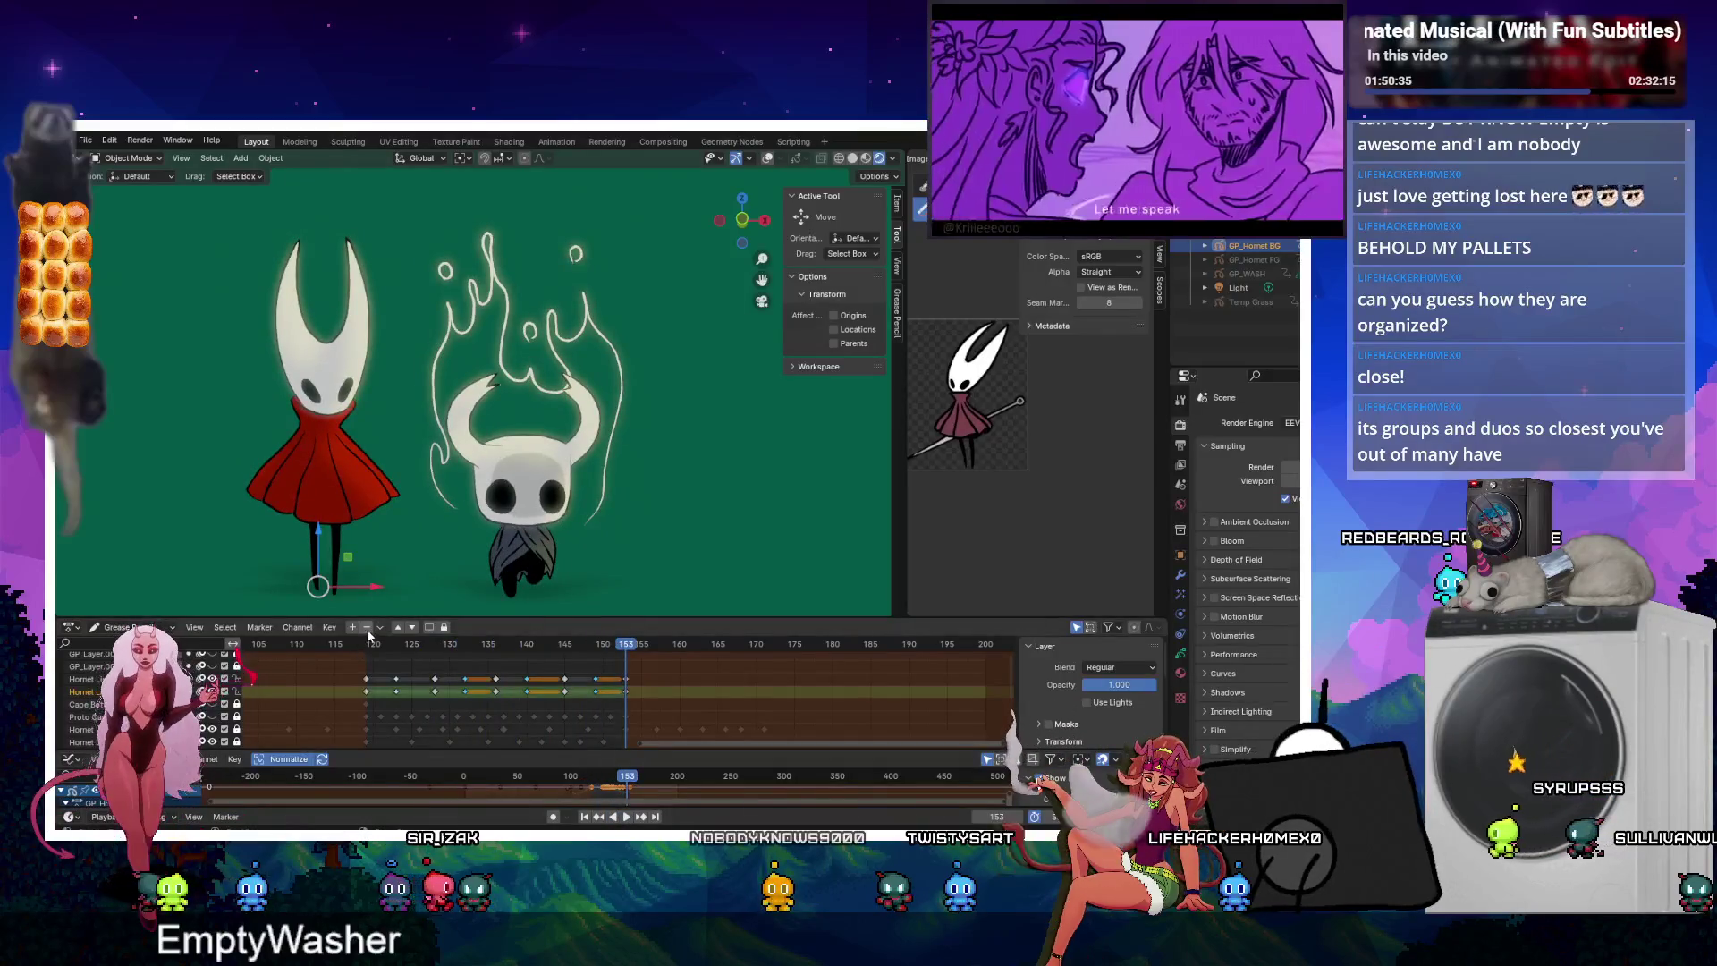
{"action": "key", "text": "space"}
{"action": "left_click", "coordinate": [441, 646]}
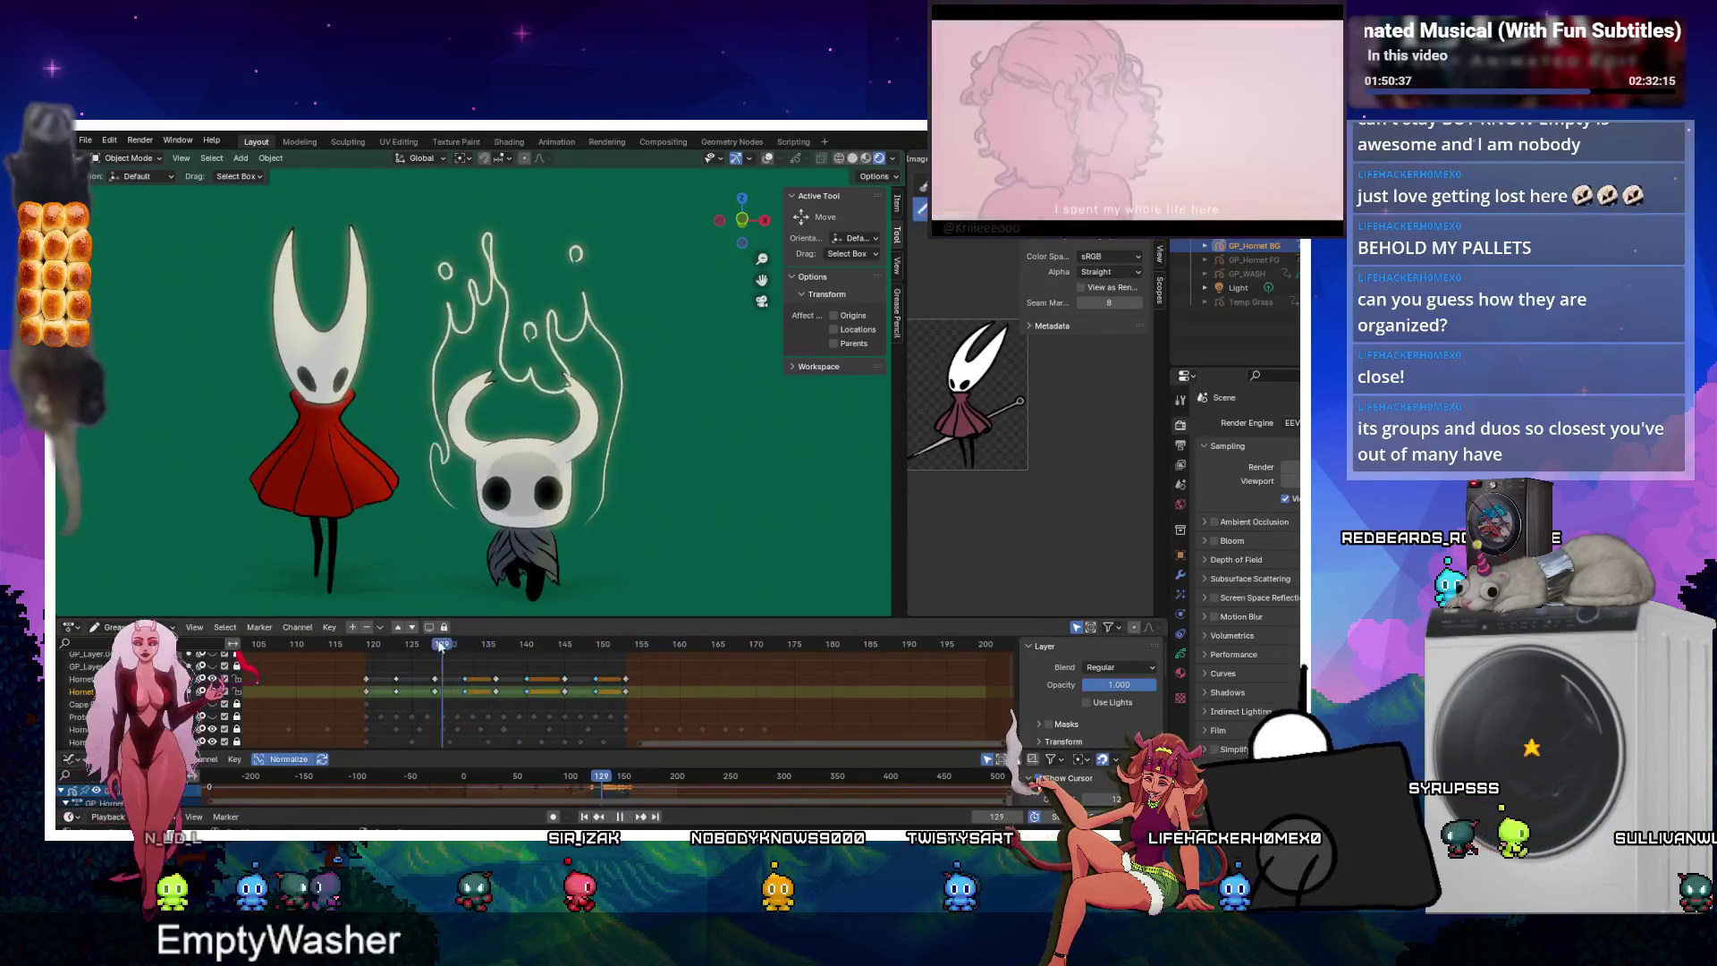
{"action": "left_click", "coordinate": [376, 645]}
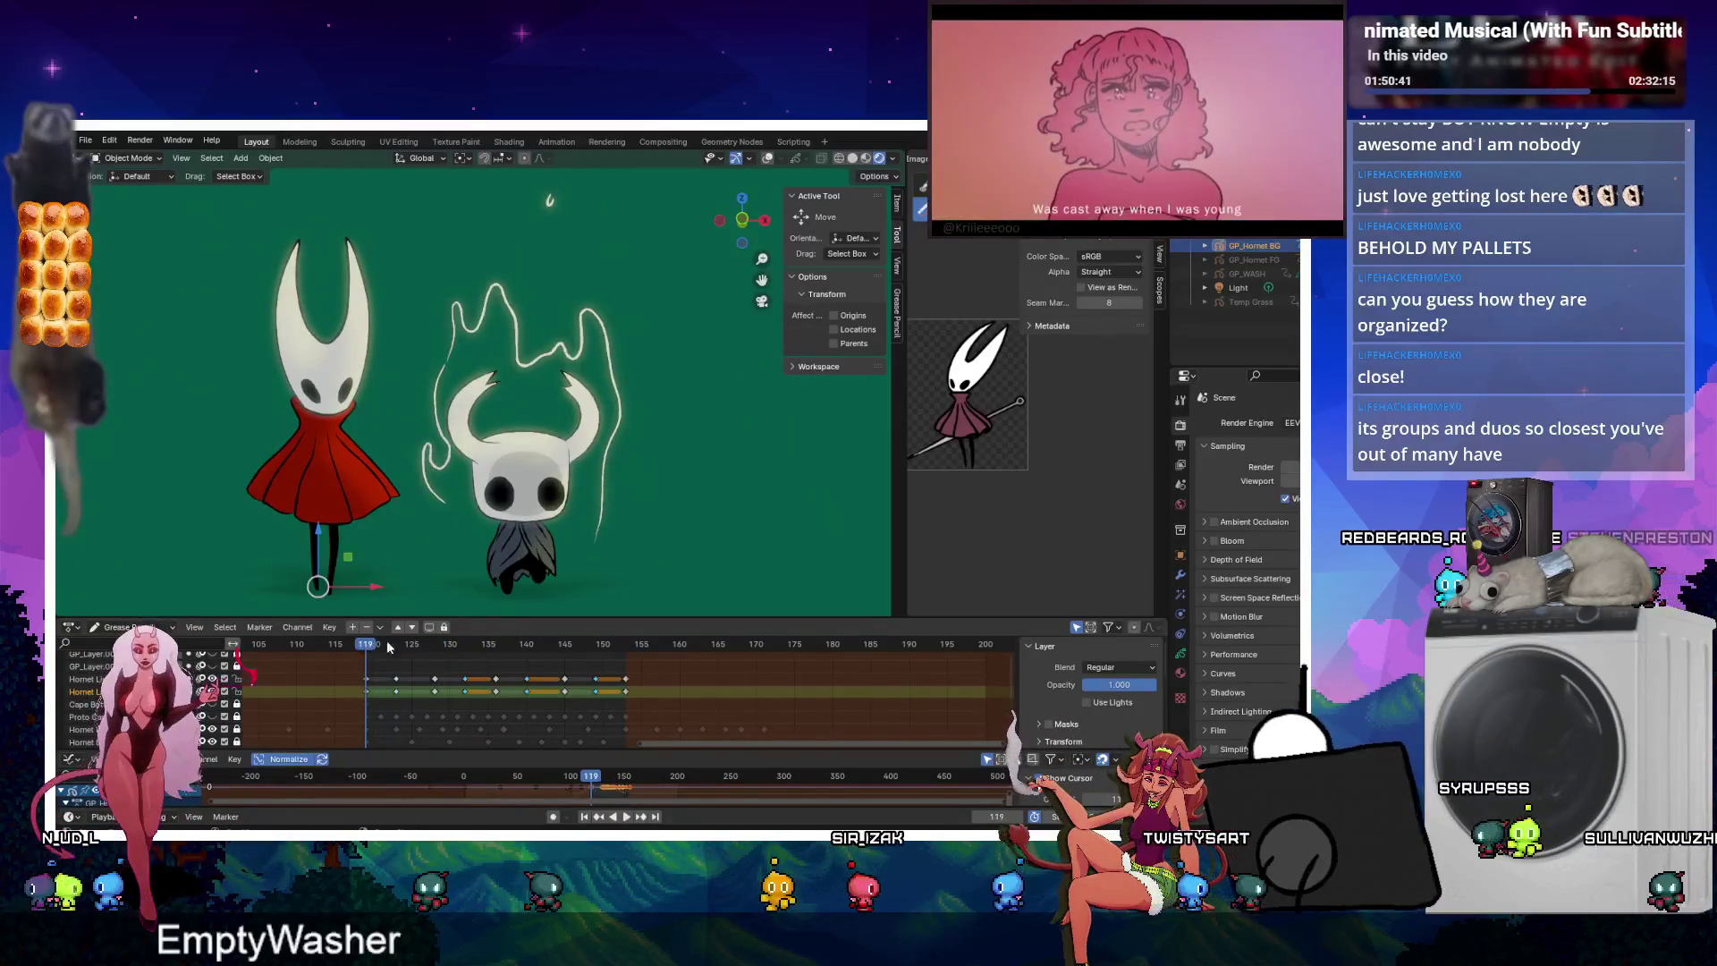
{"action": "key", "text": "Tab"}
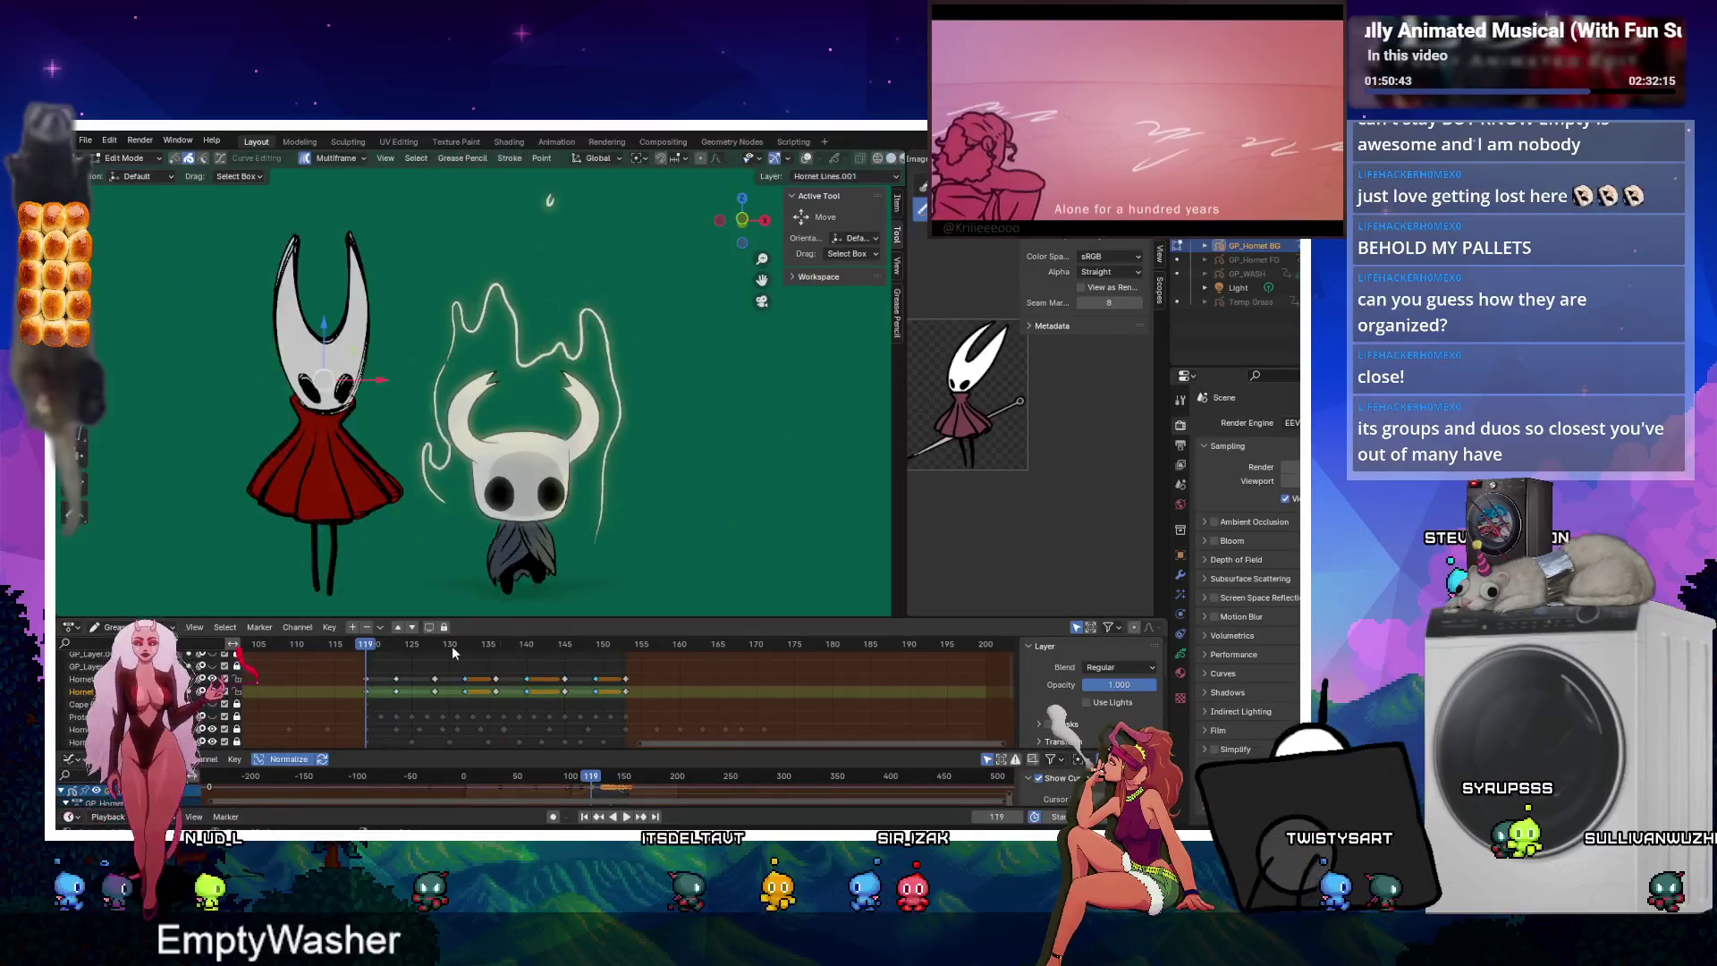